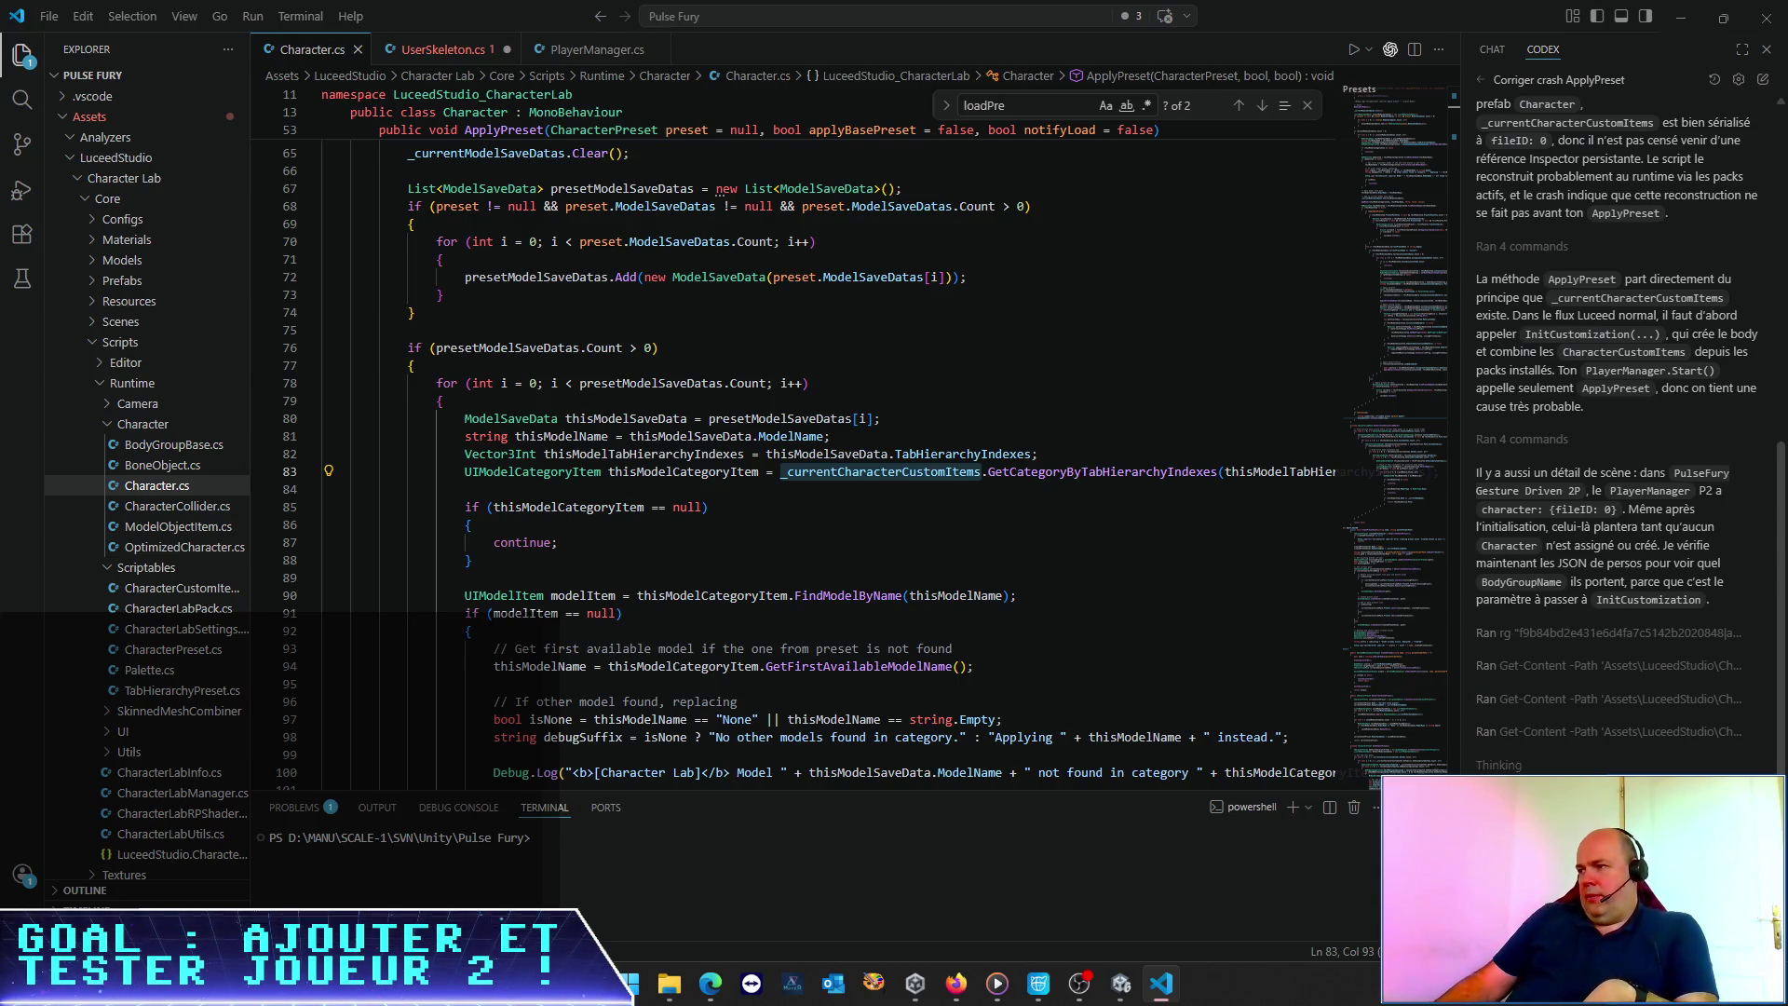
Zoom the VS Code interface in and widen the Codex chat panel to read its crash analysis
key("ctrl+equal")
key("ctrl+equal")
key("ctrl+equal")
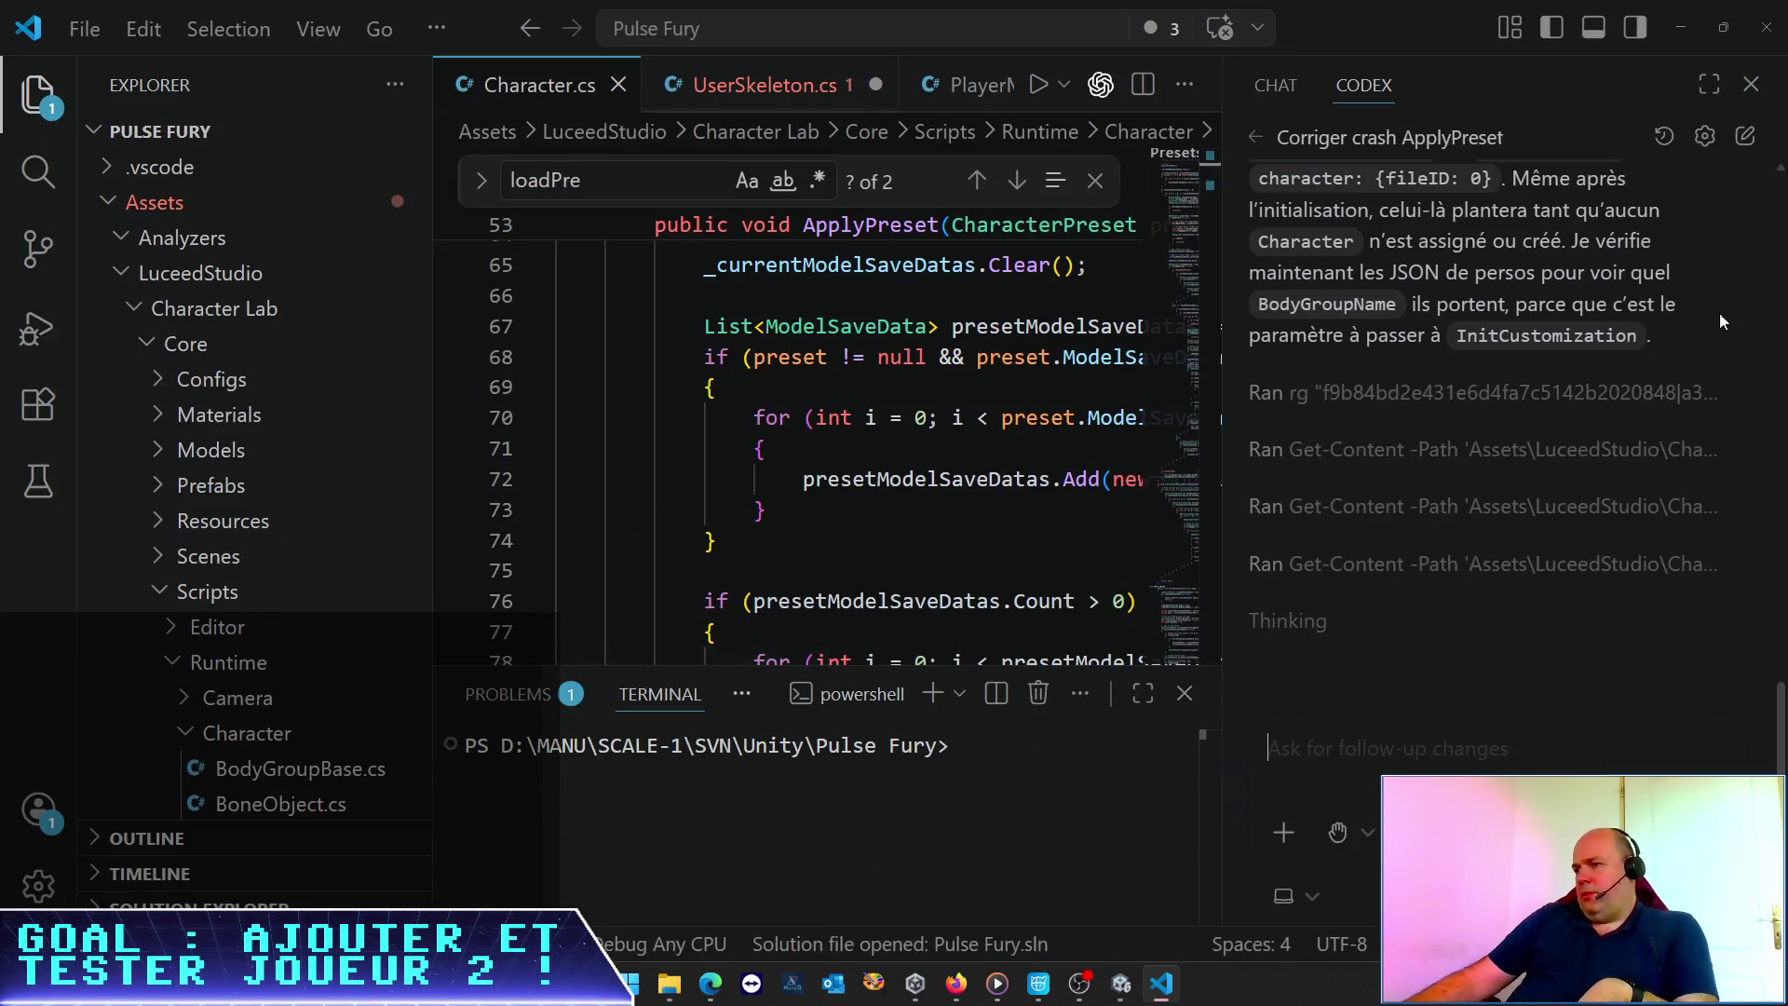
left_click_drag(1221, 513, 835, 512)
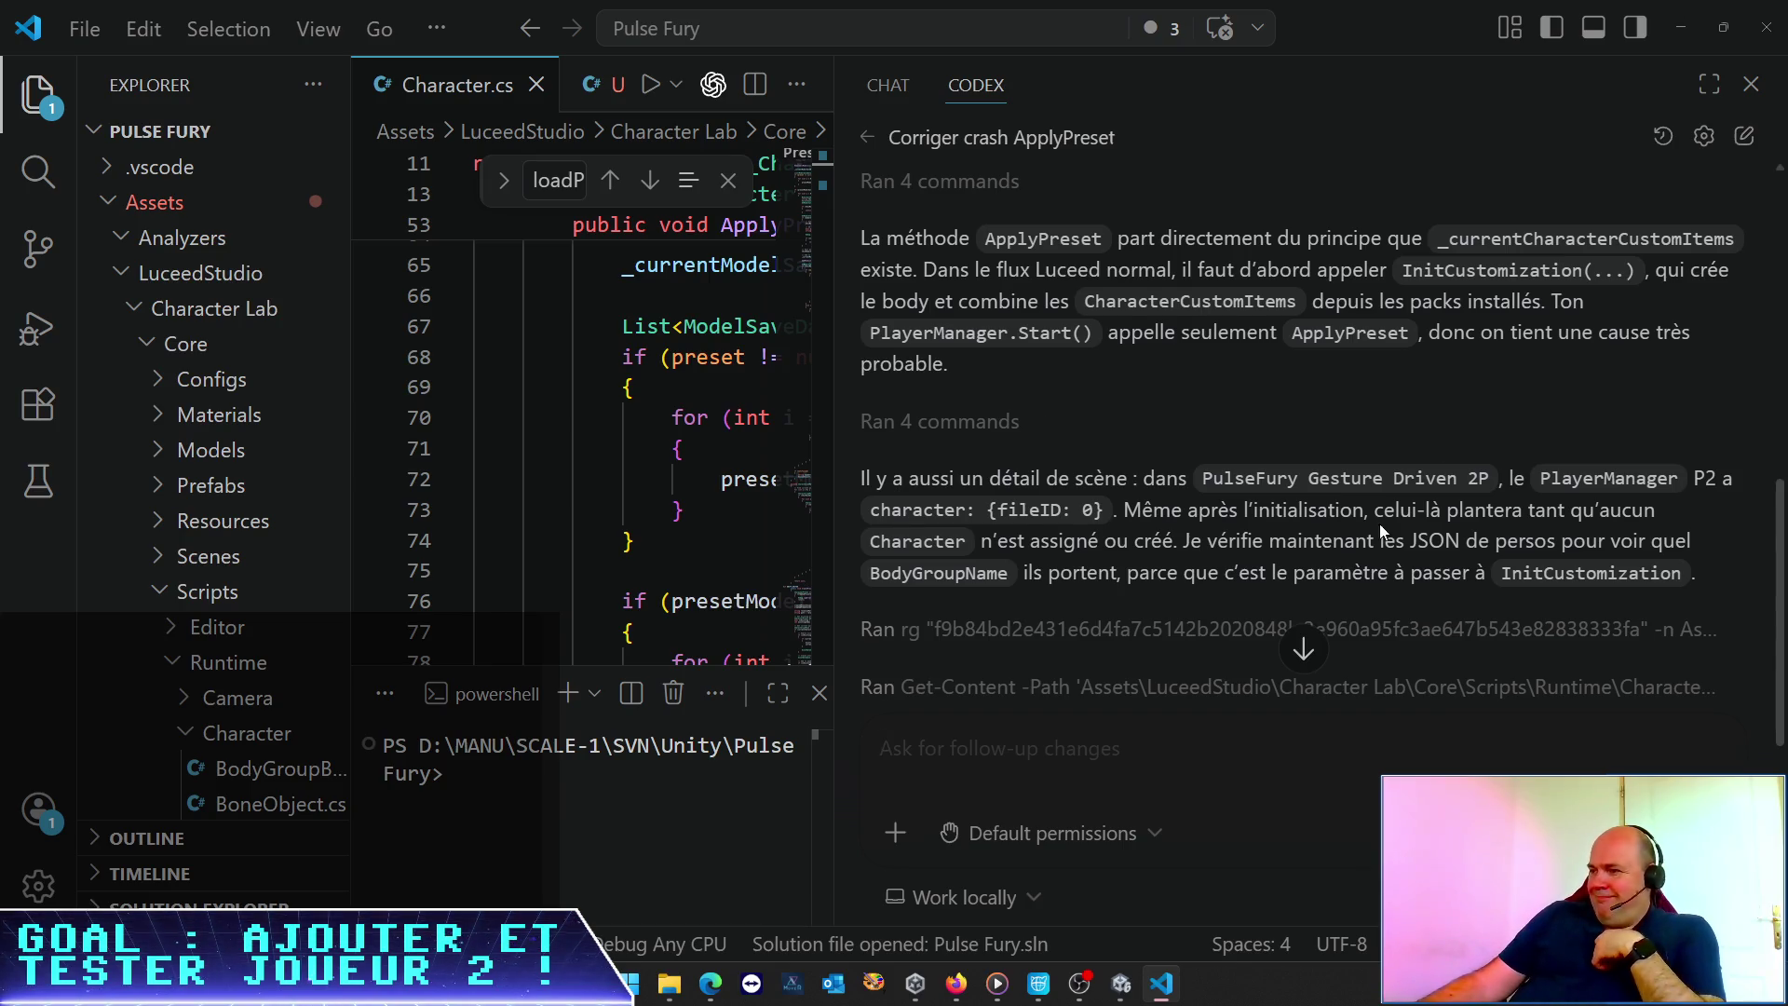
Follow the Codex chat as it runs commands and reports its PlayerManager.cs fix
scroll(1376, 523, "down", 5)
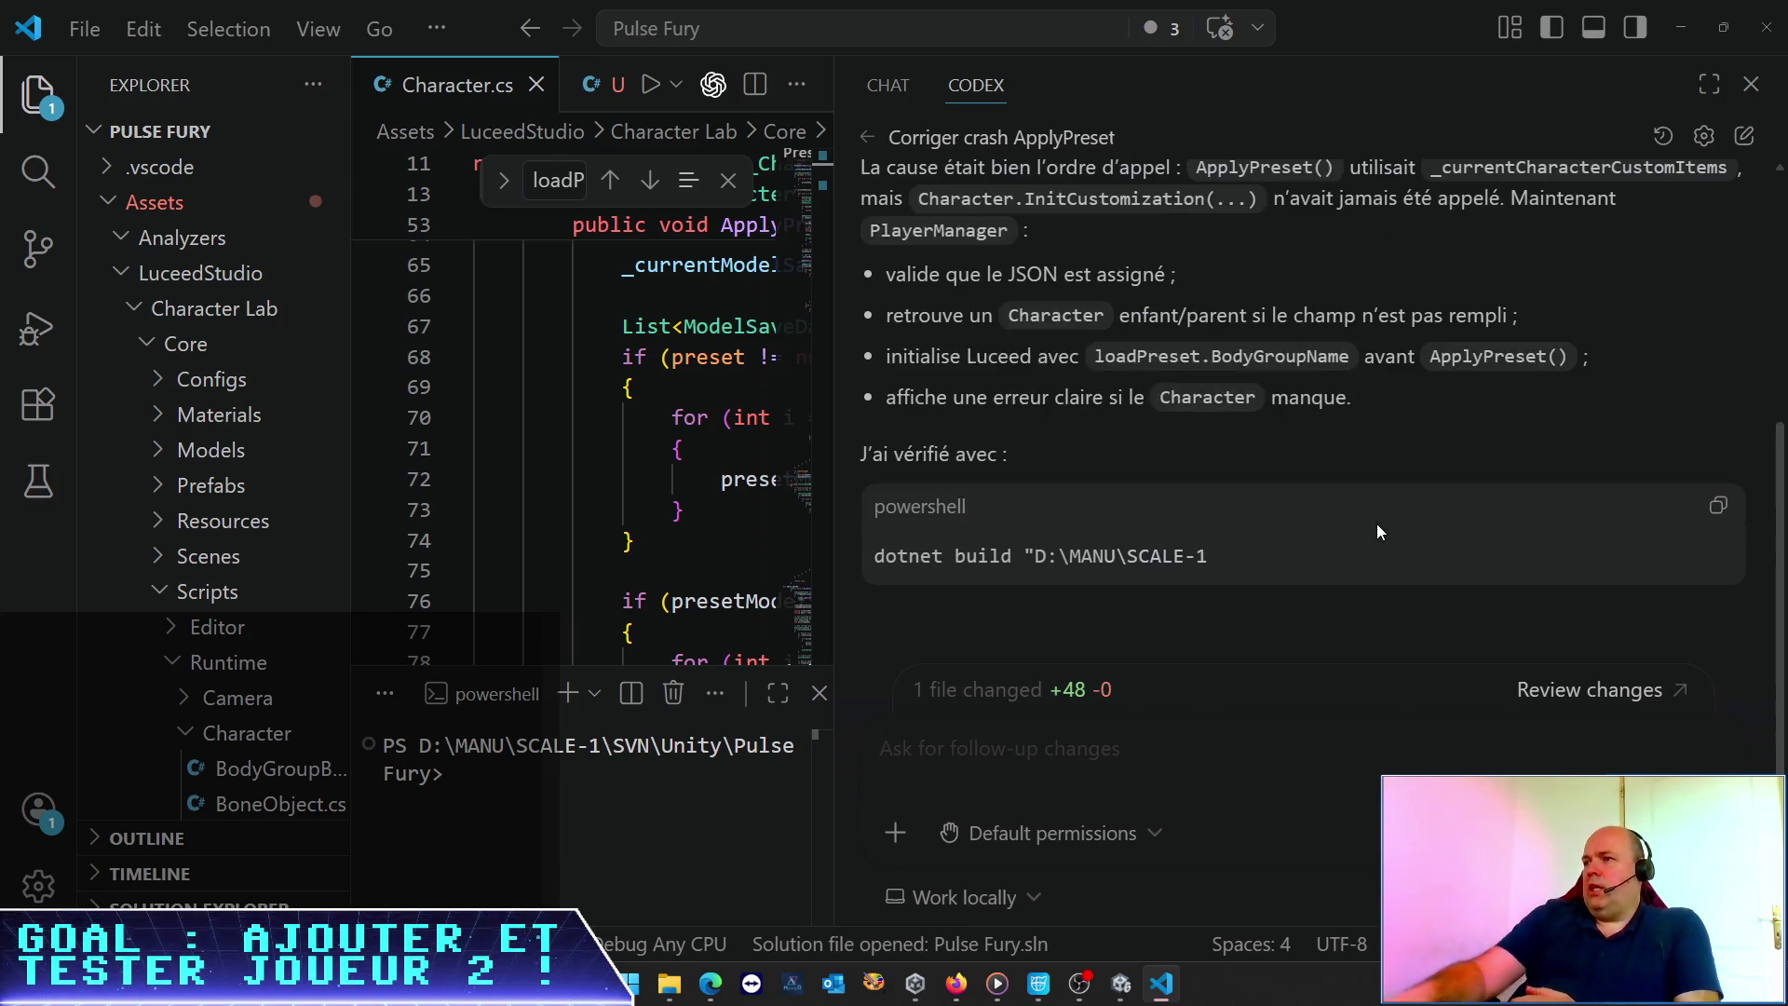
Read Codex's explanation and build result, then widen the code editor and zoom back out
scroll(1406, 471, "up", 5)
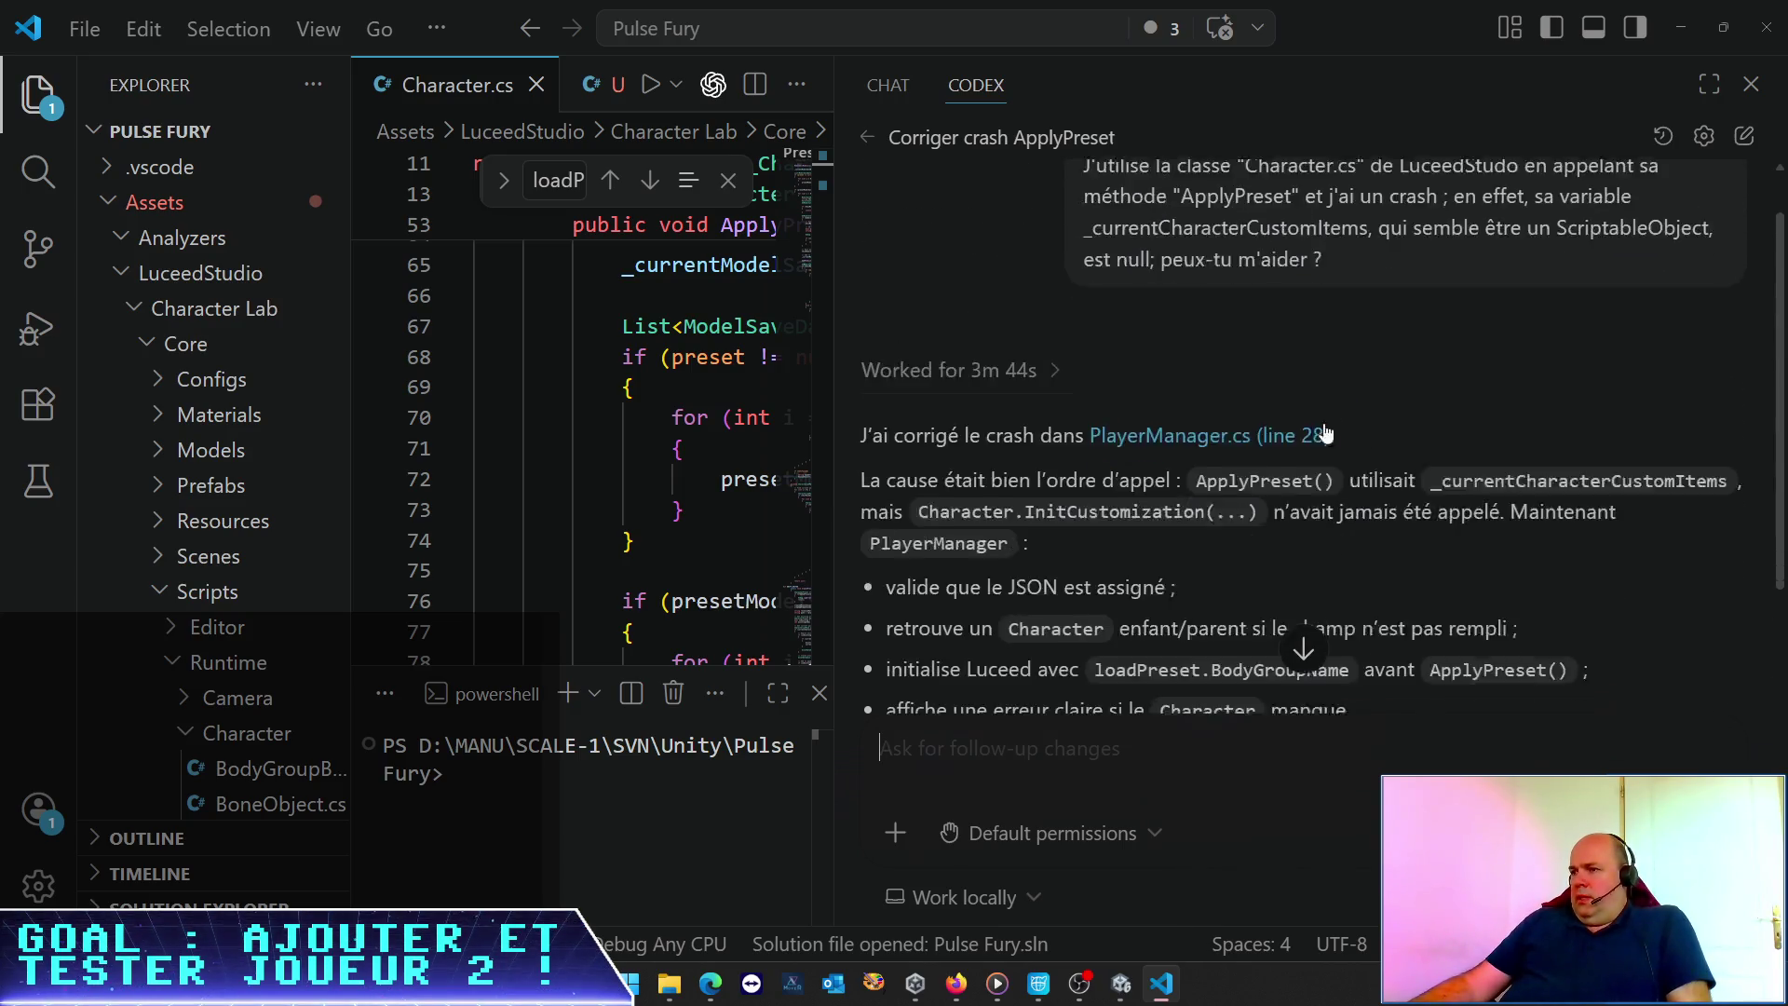
scroll(1325, 434, "down", 2)
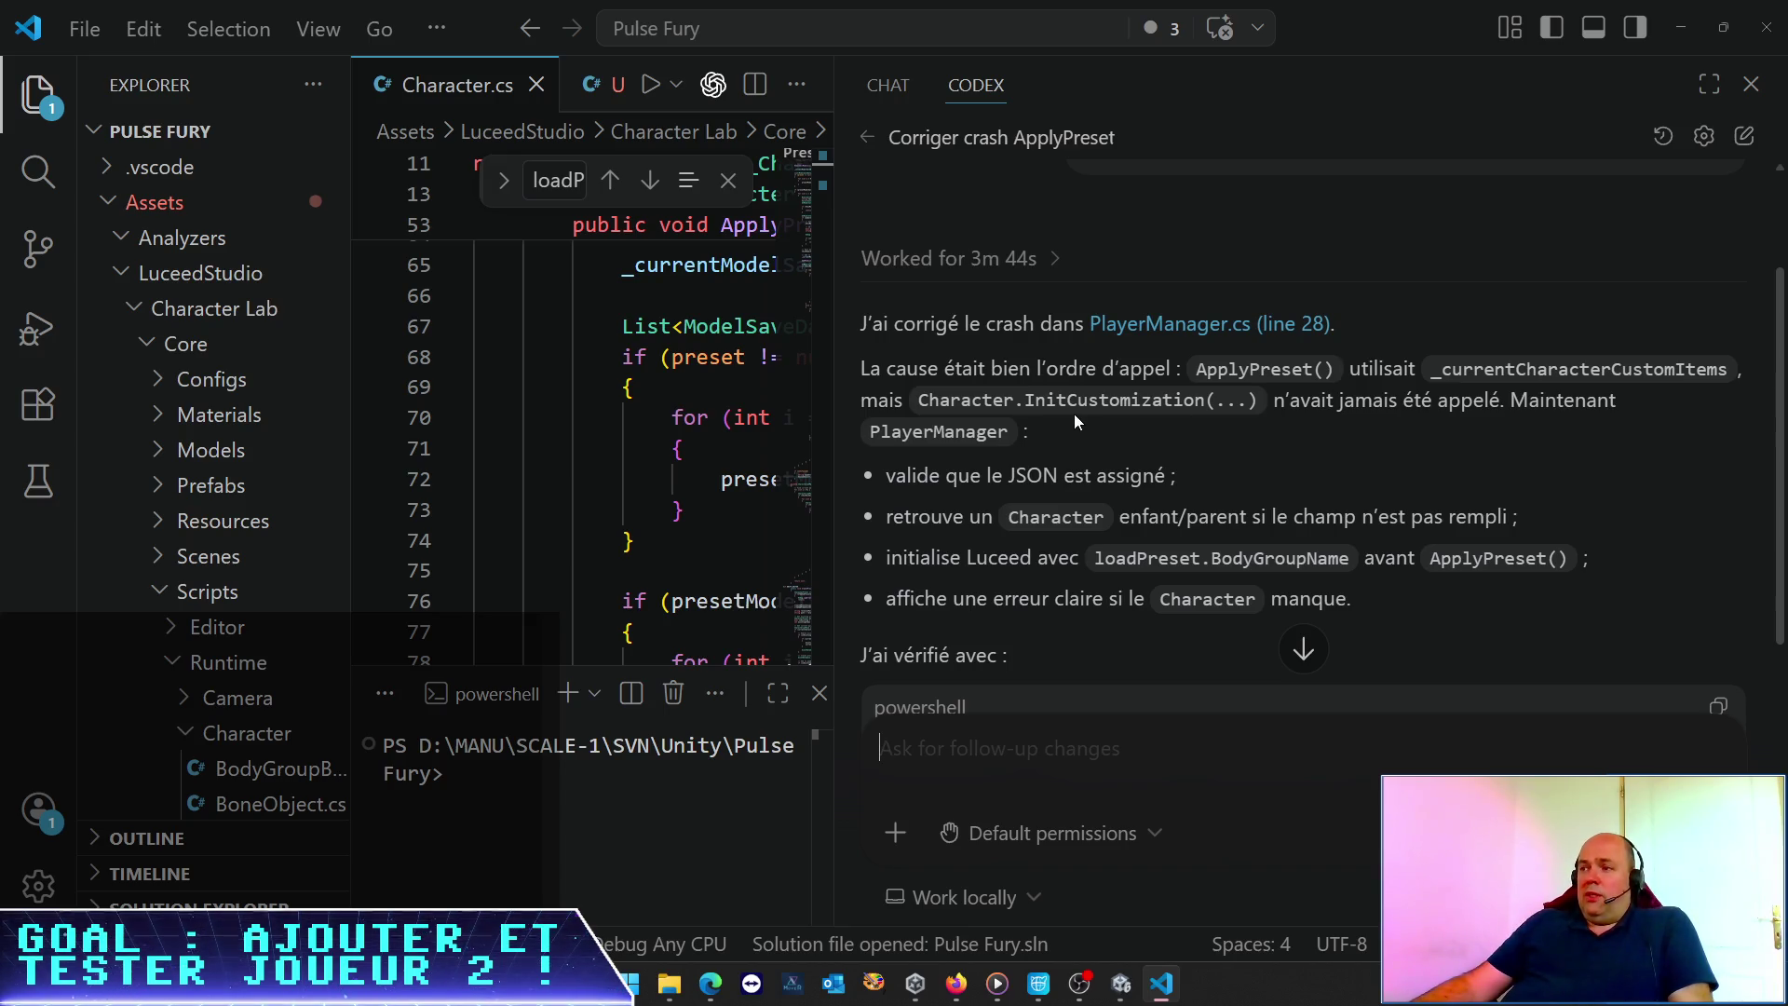
scroll(1075, 413, "down", 2)
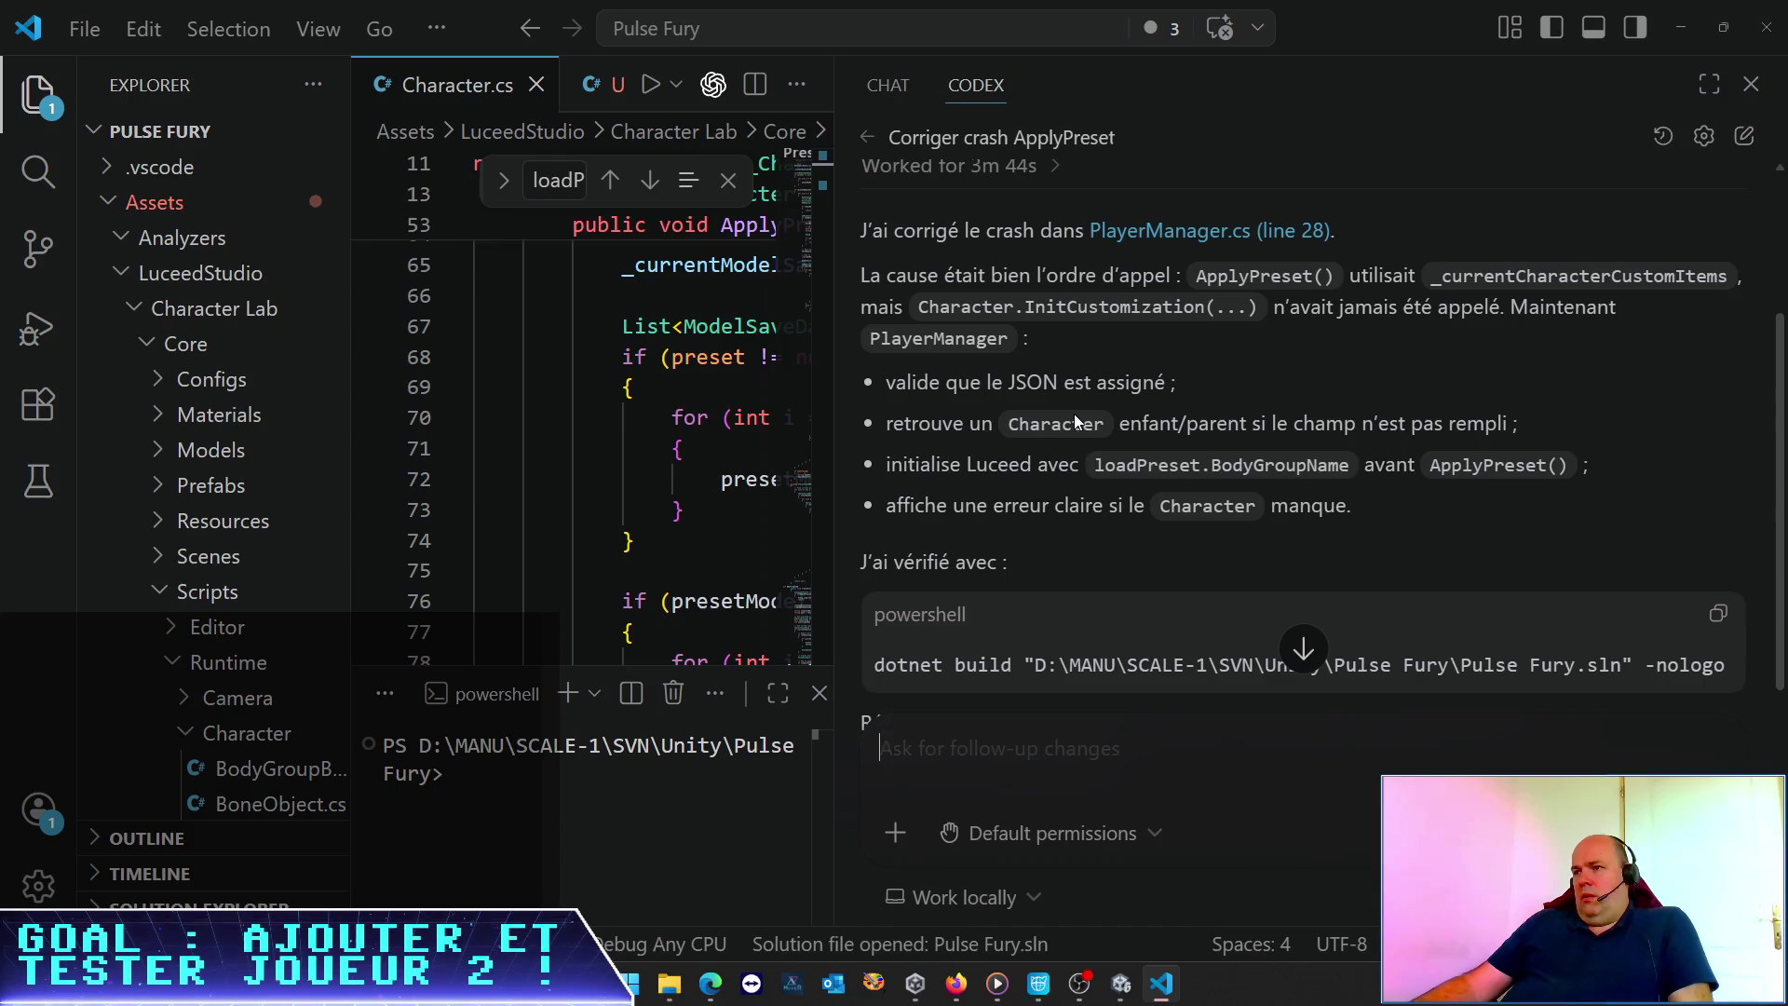
scroll(1074, 414, "down", 2)
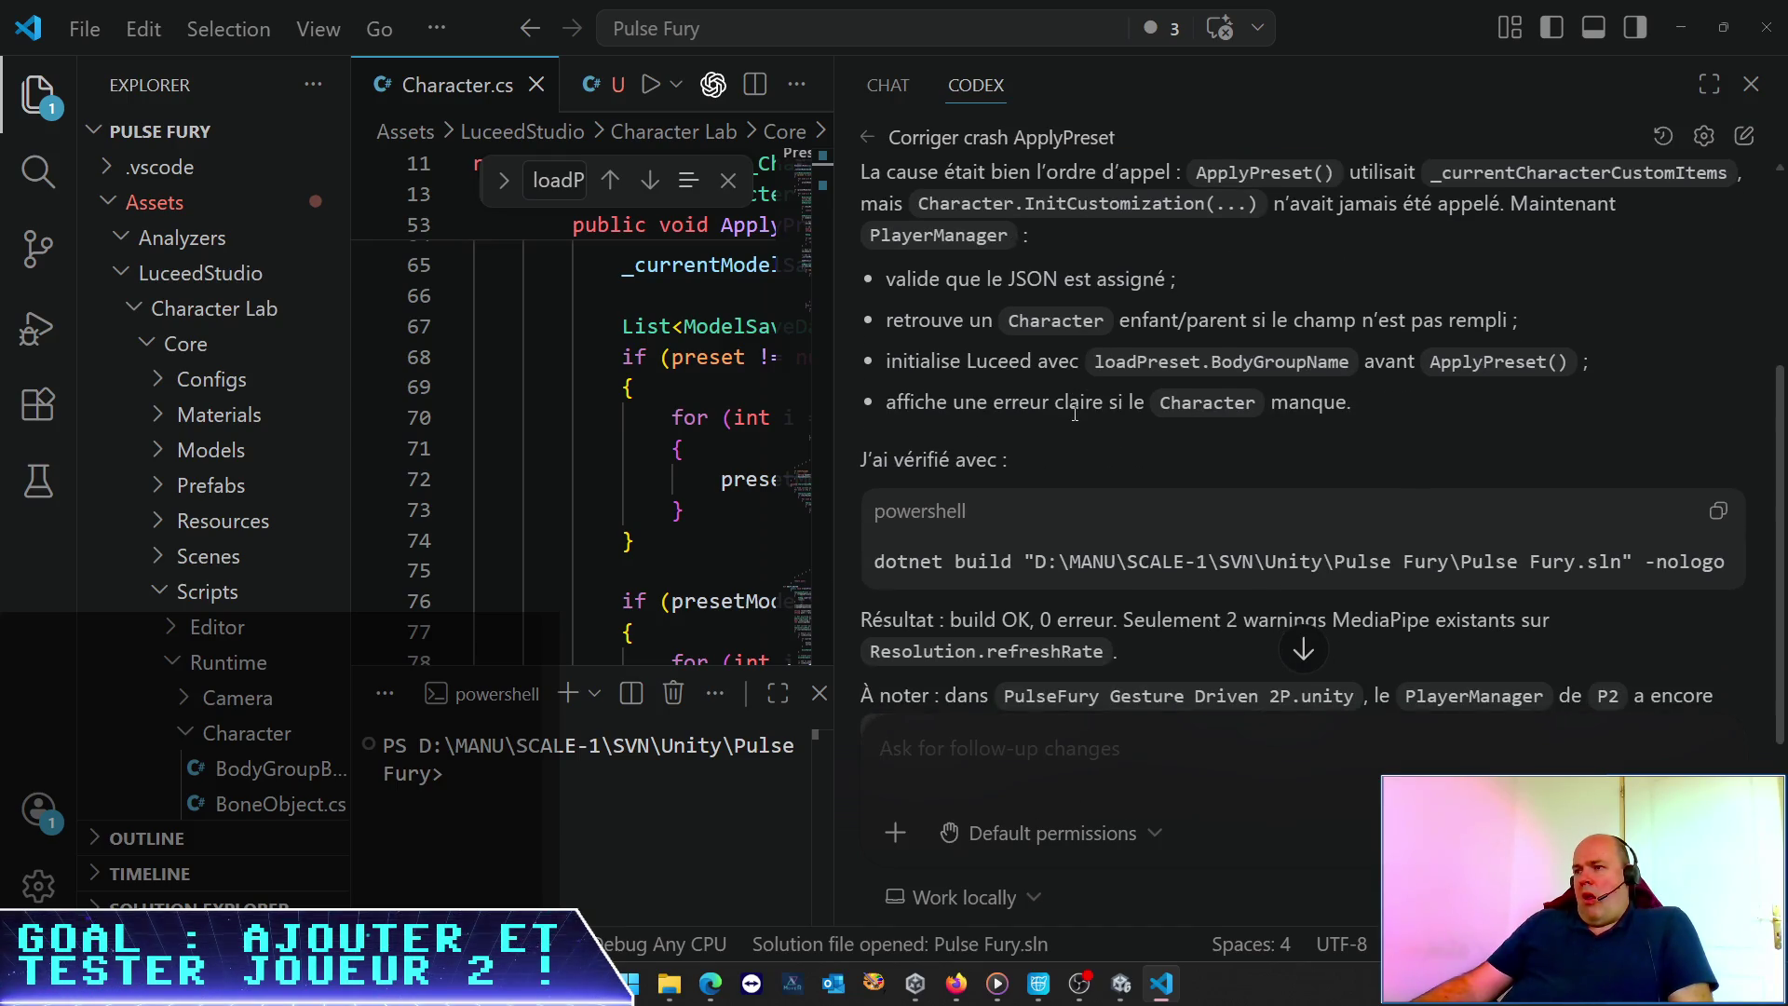
scroll(1075, 414, "down", 4)
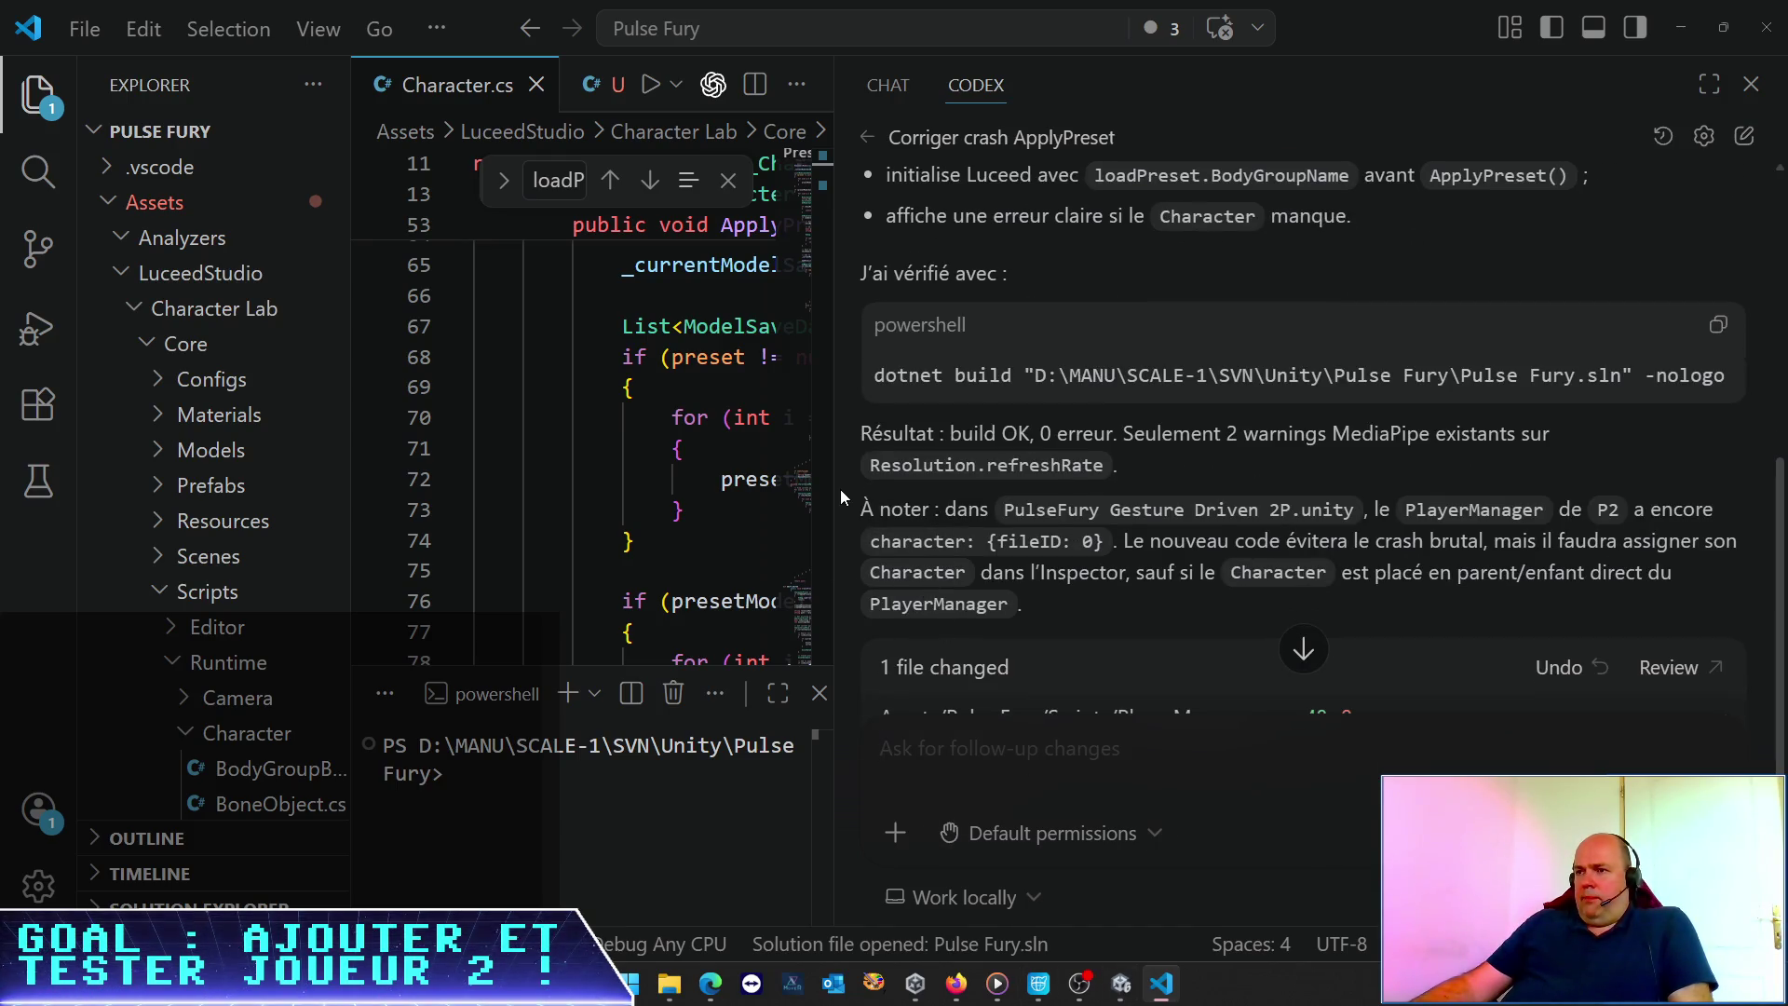
left_click_drag(841, 498, 1257, 460)
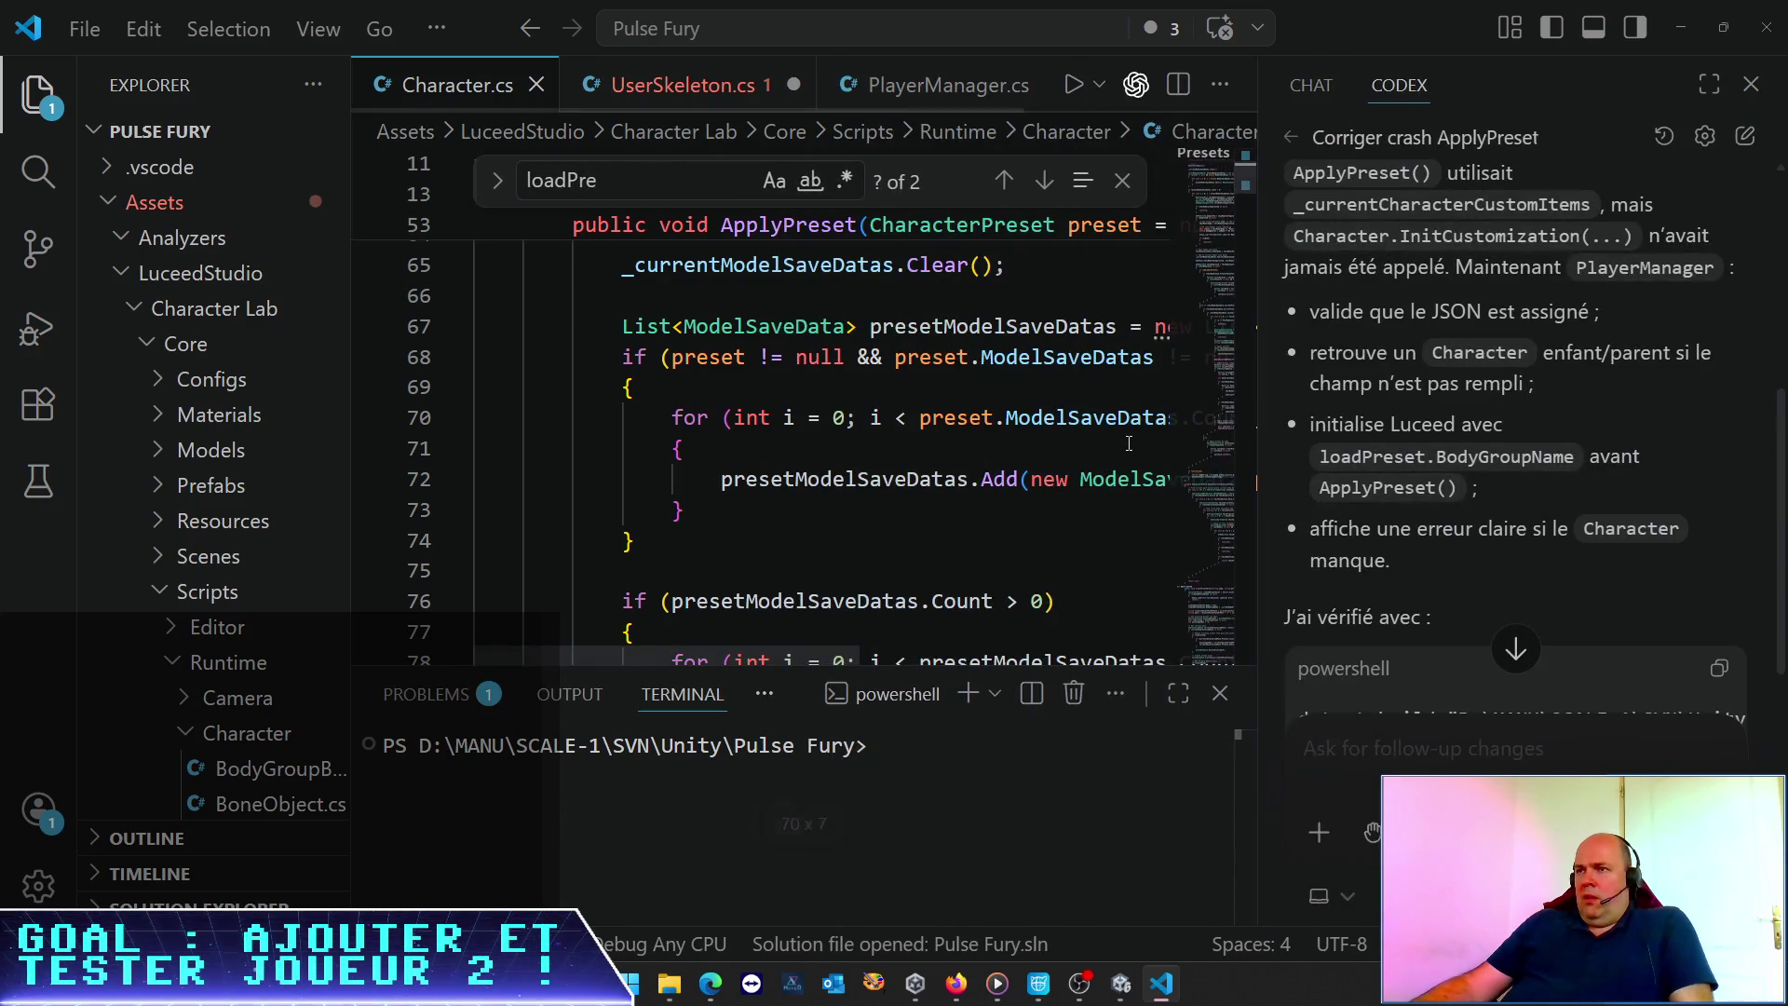
key("ctrl+minus")
key("ctrl+minus")
key("ctrl+minus")
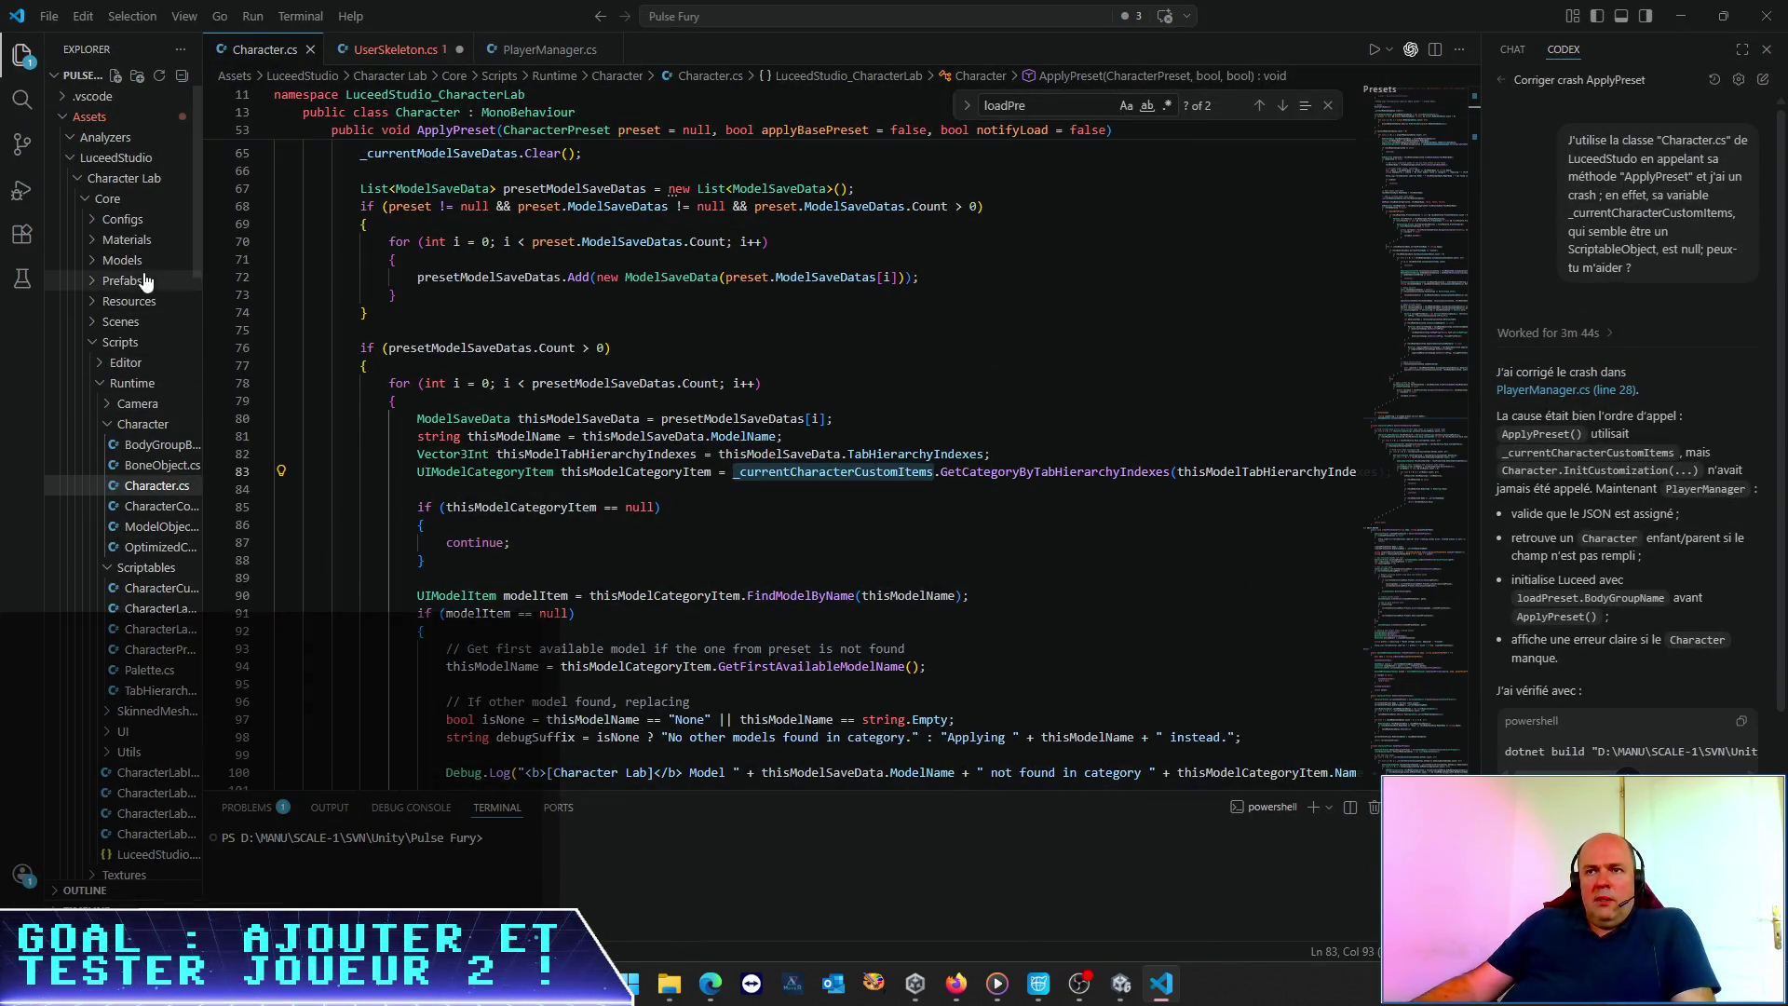
Collapse the LuceedStudio and Samples folders and open Pulse Fury/Scripts/PlayerManager.cs
left_click(73, 160)
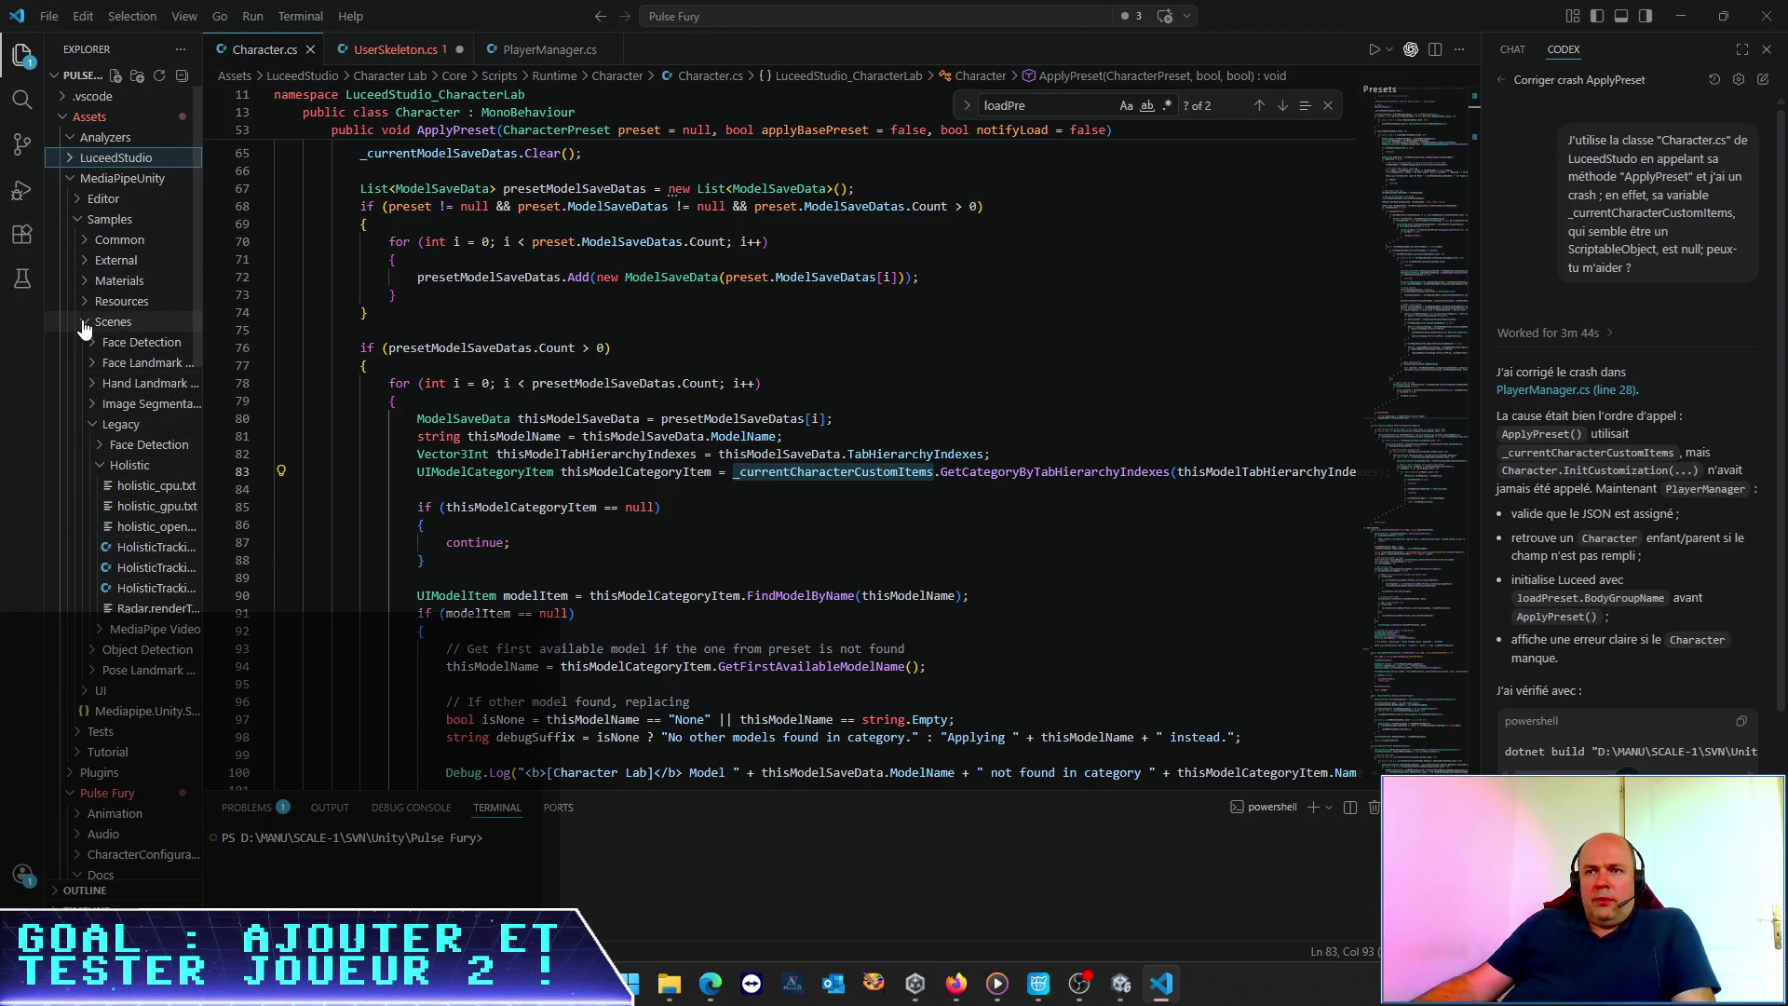
left_click(78, 219)
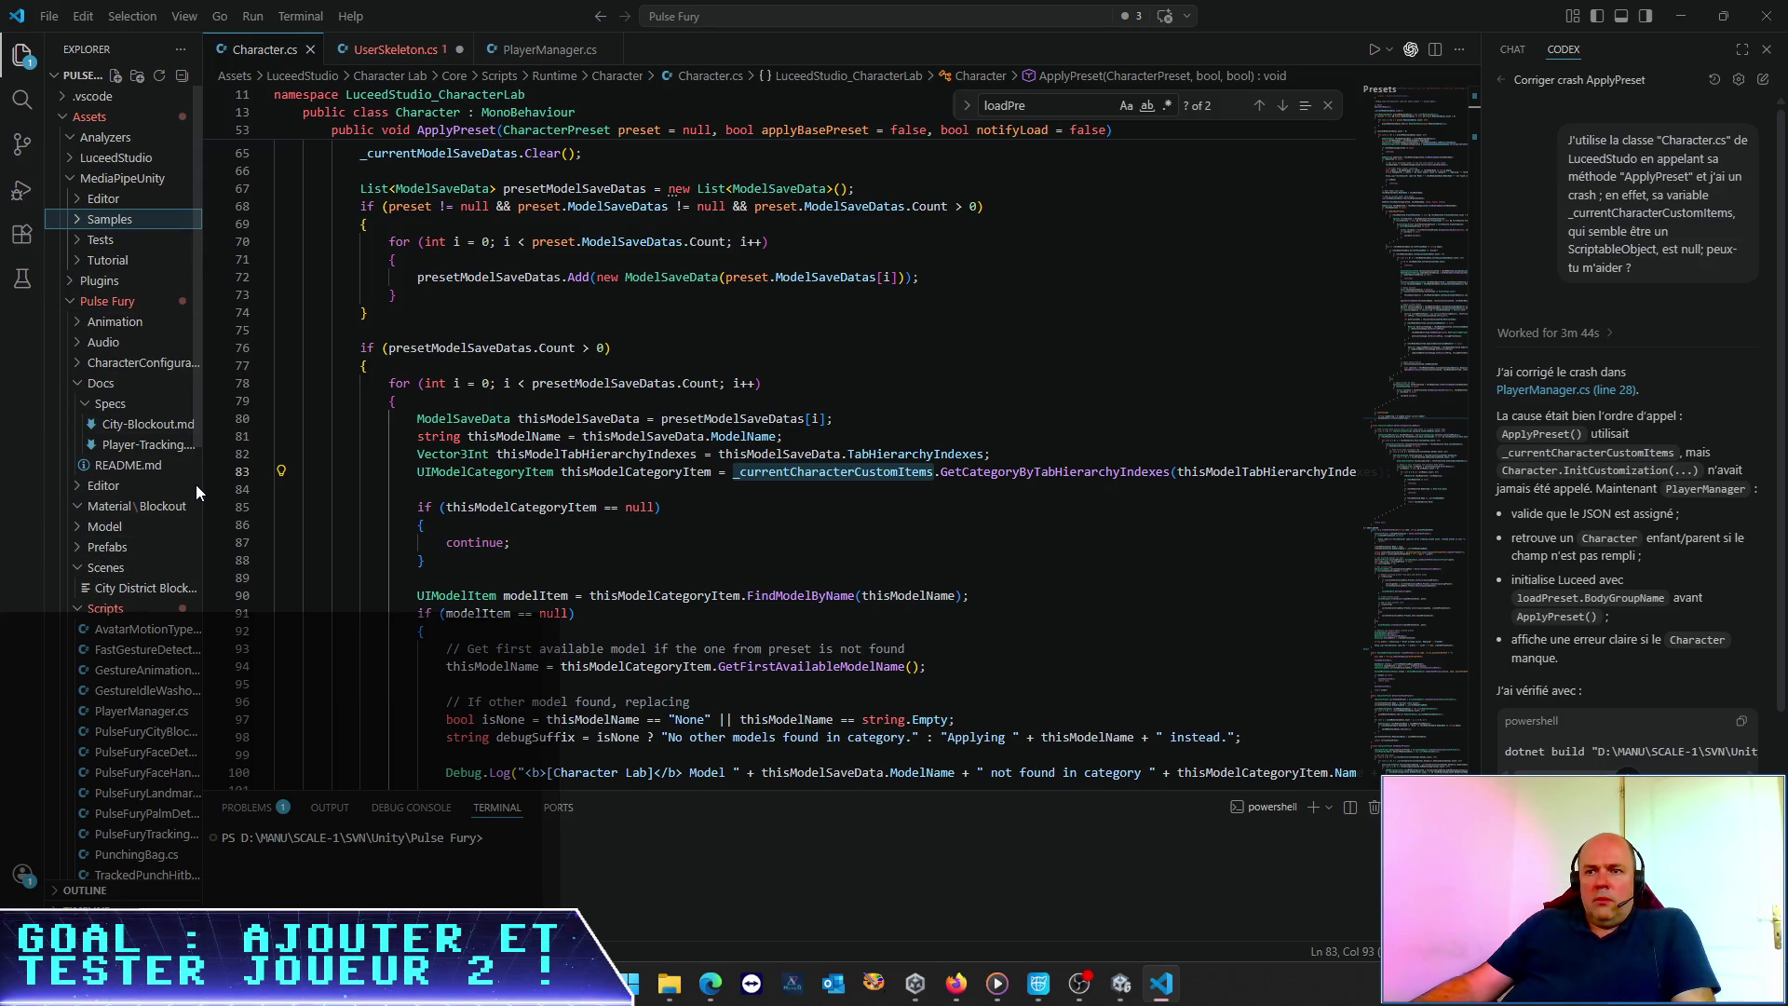
left_click(139, 711)
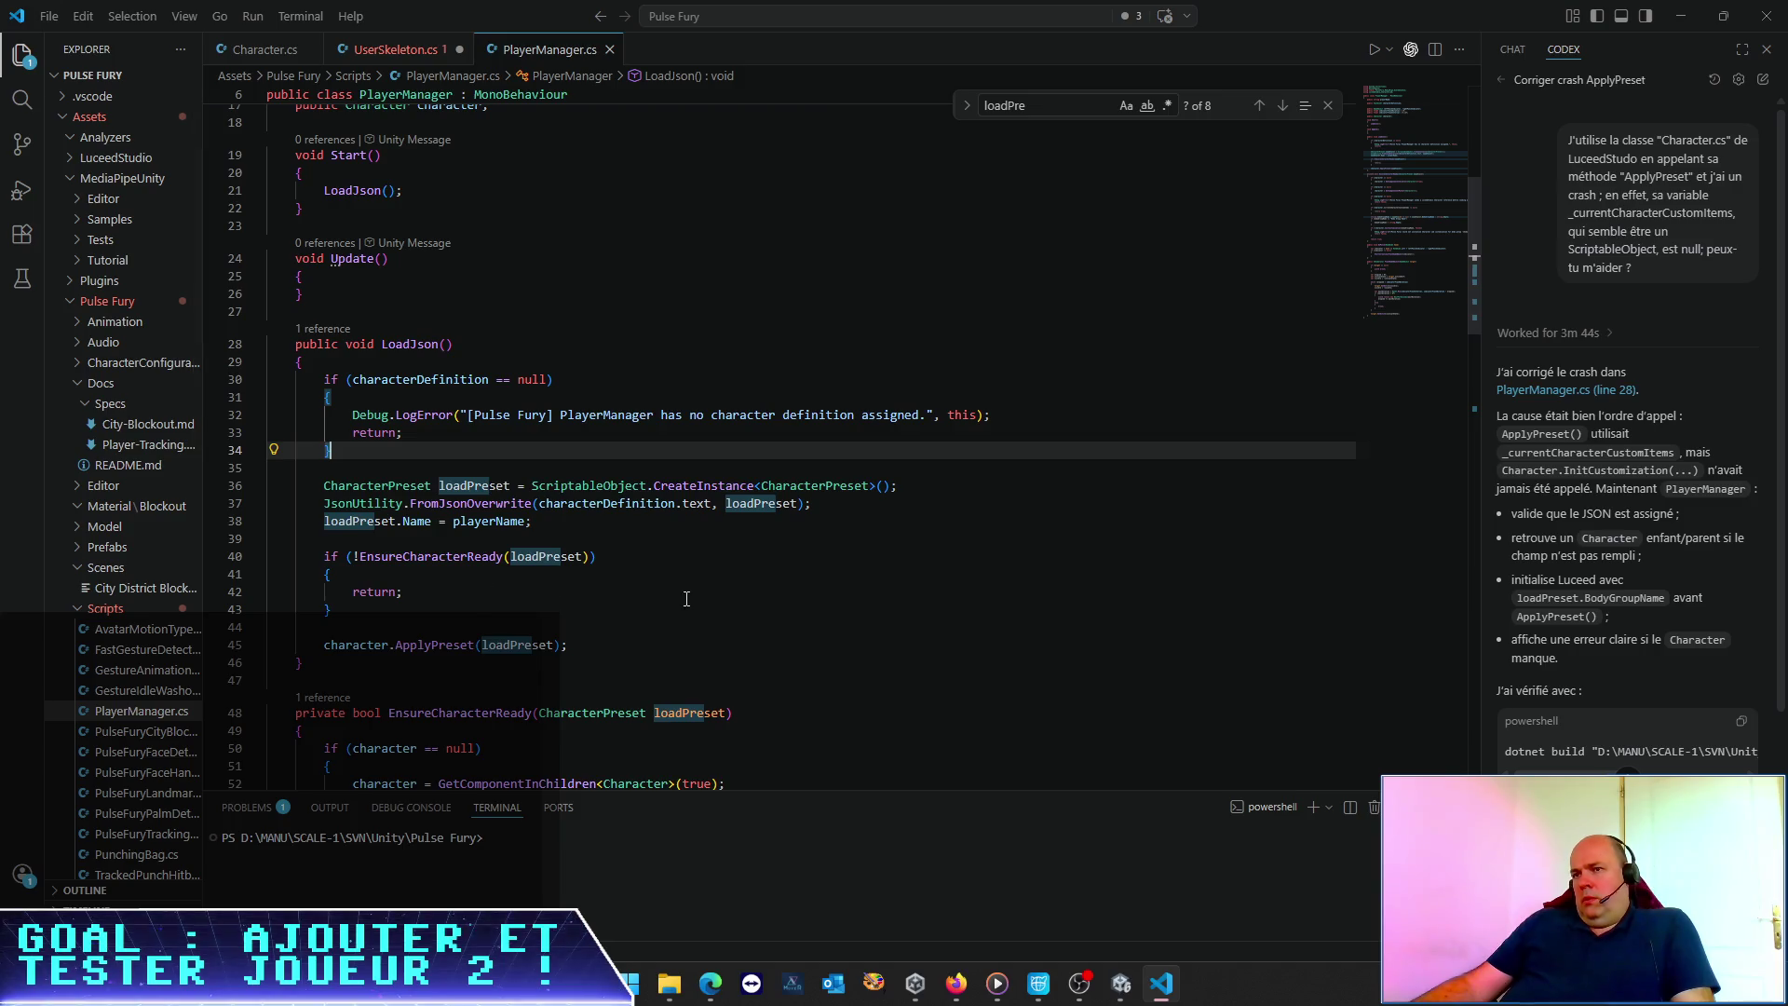
Review LoadJson's character-definition check, early return and loadPreset creation before ApplyPreset
left_click(687, 592)
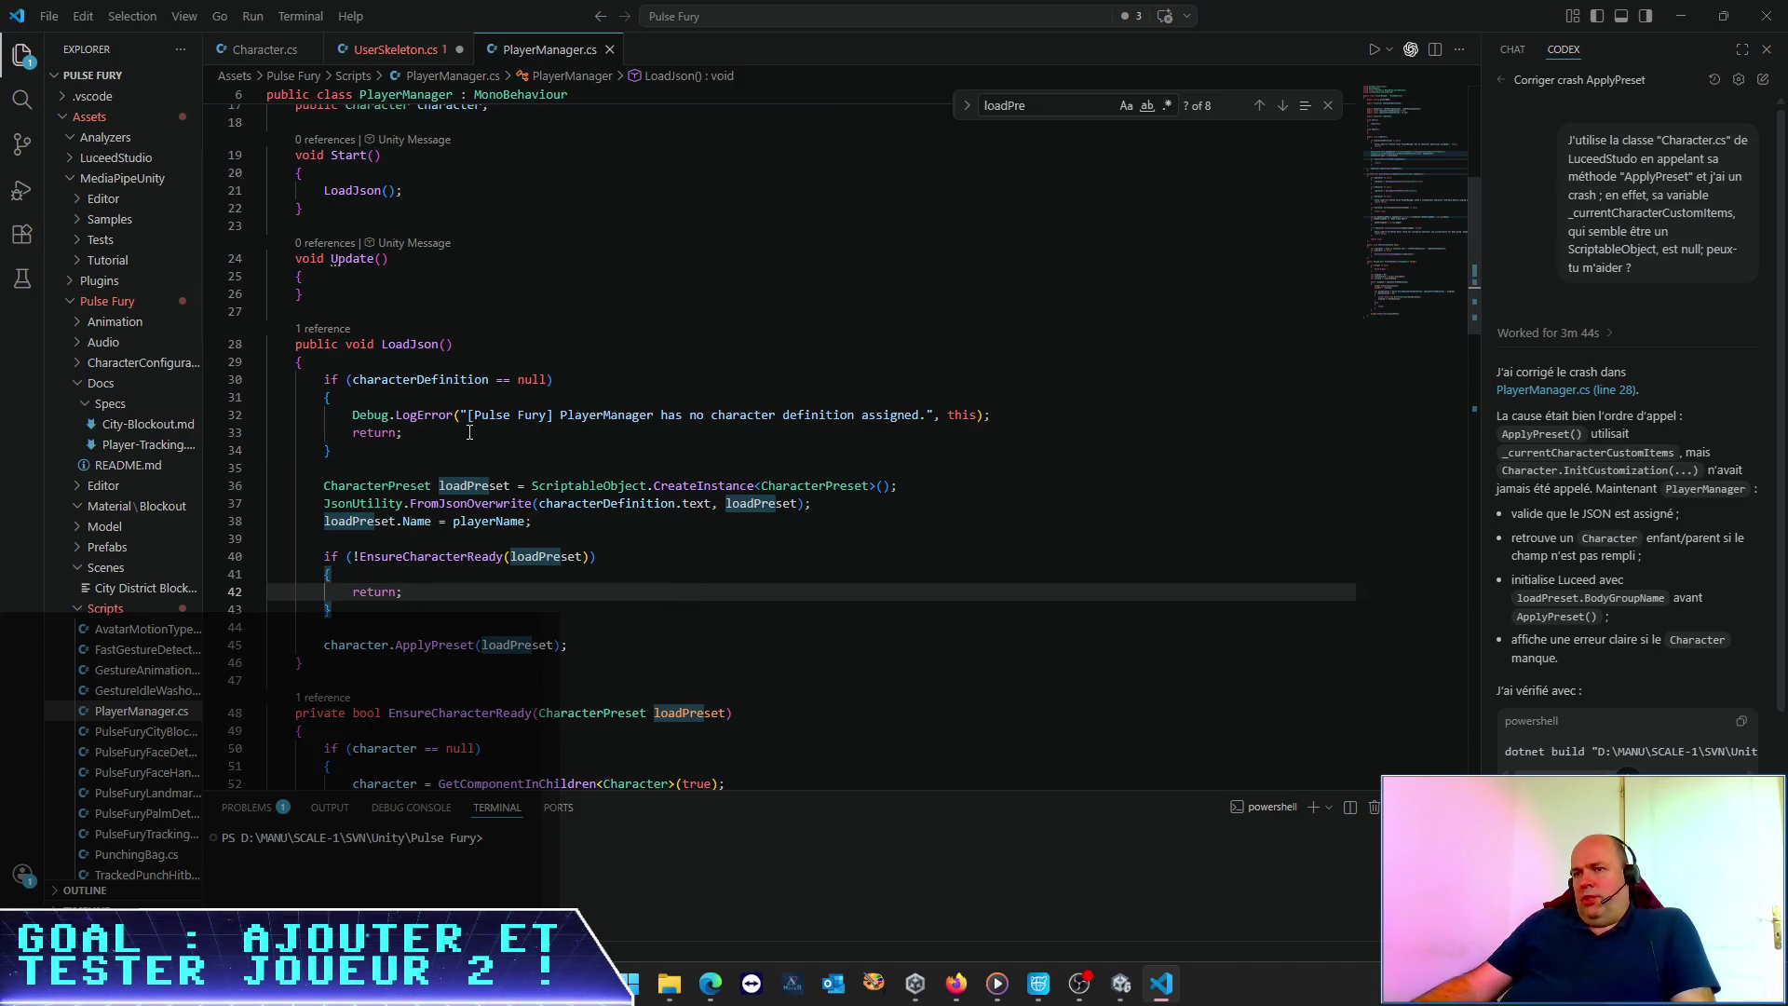
left_click(444, 393)
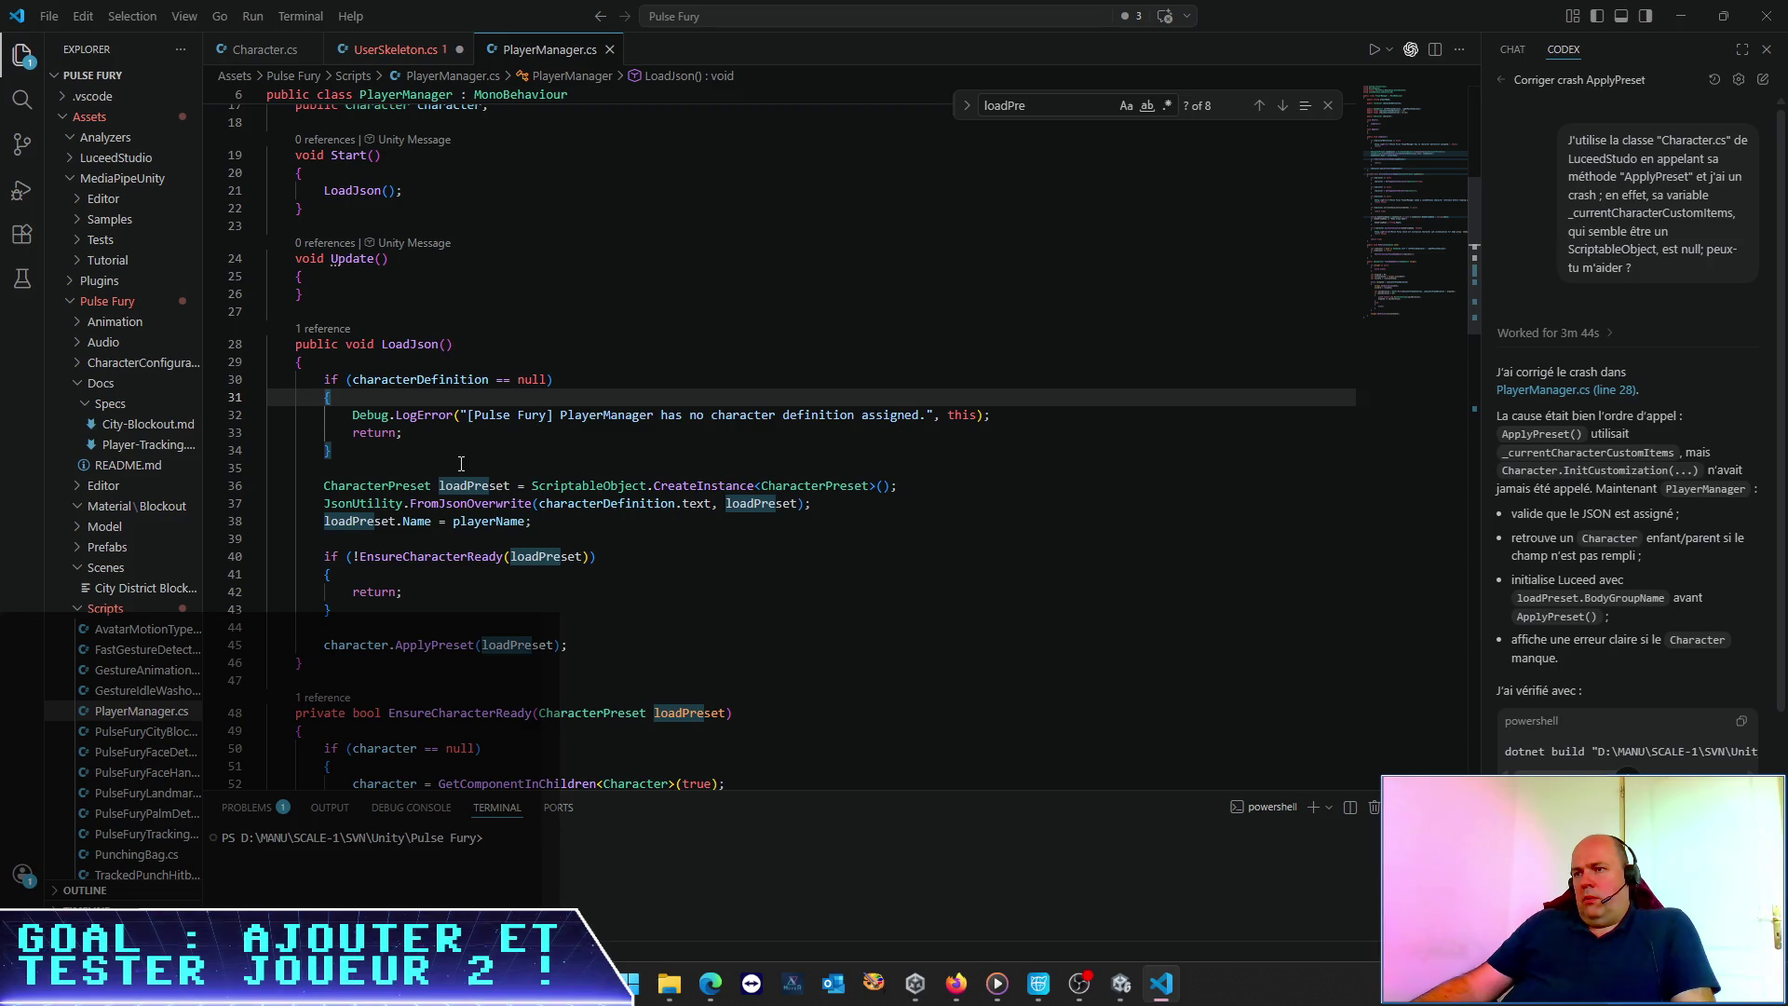
left_click(416, 379)
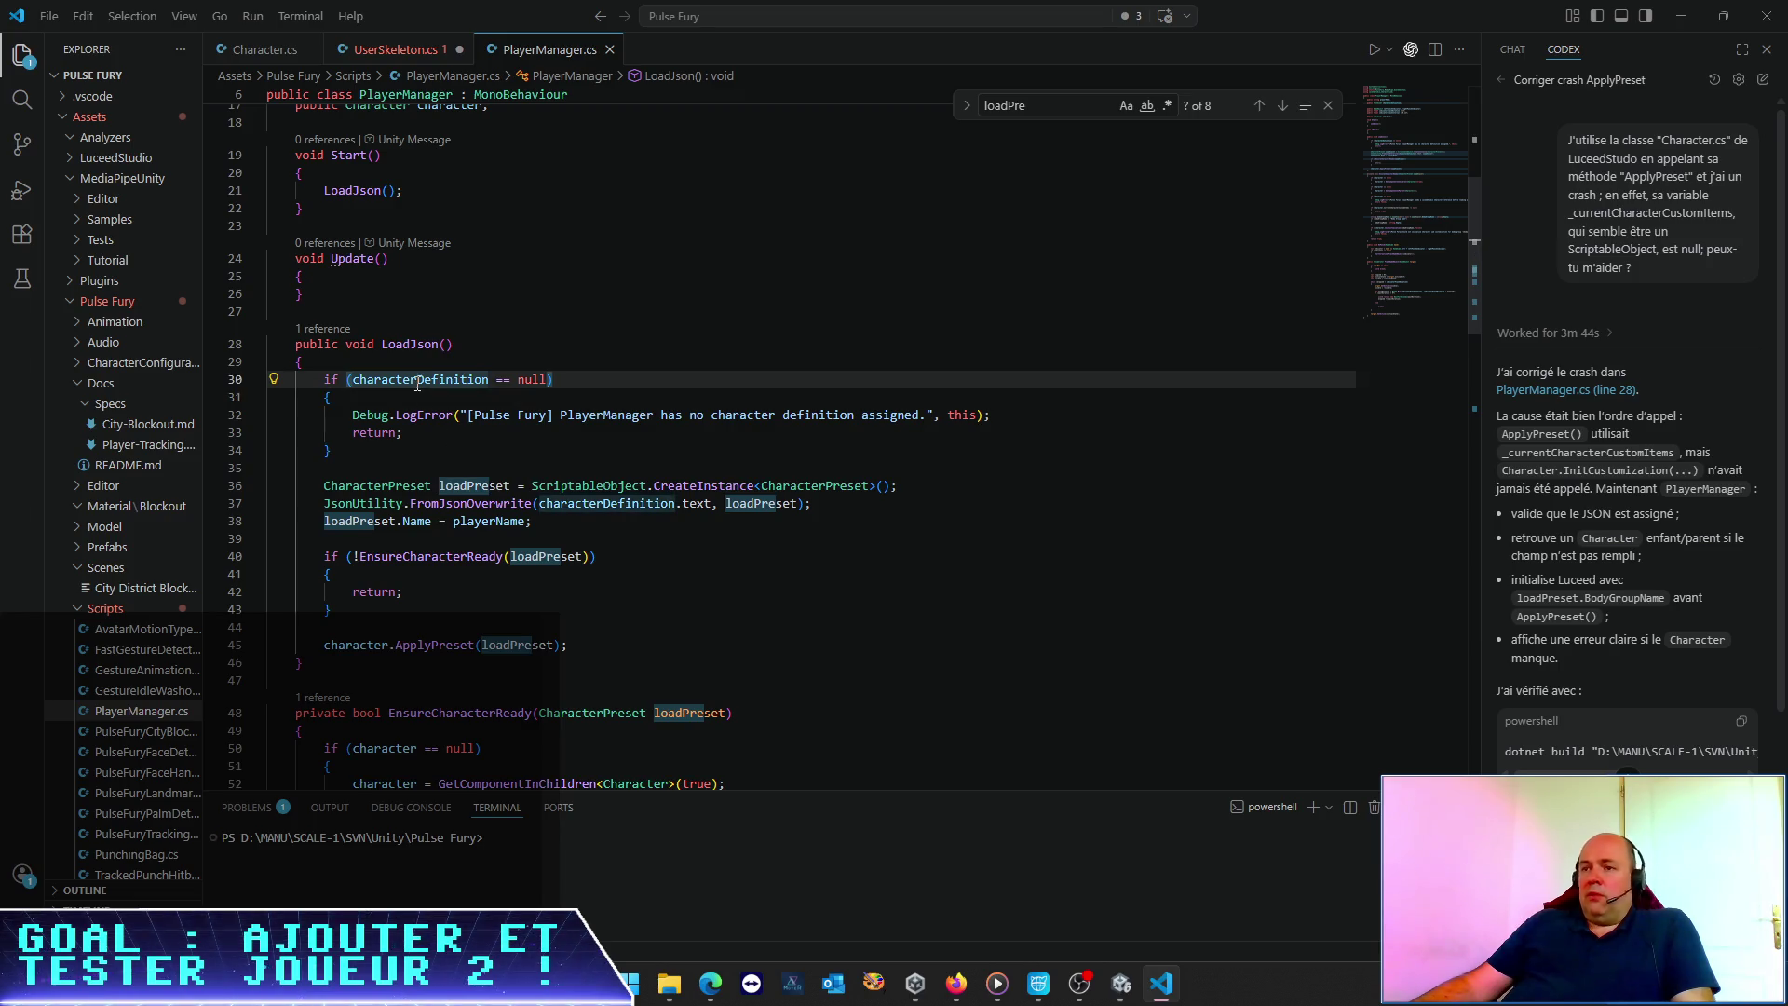
left_click(504, 442)
scroll(521, 429, "down", 2)
left_click(639, 392)
left_click(872, 392)
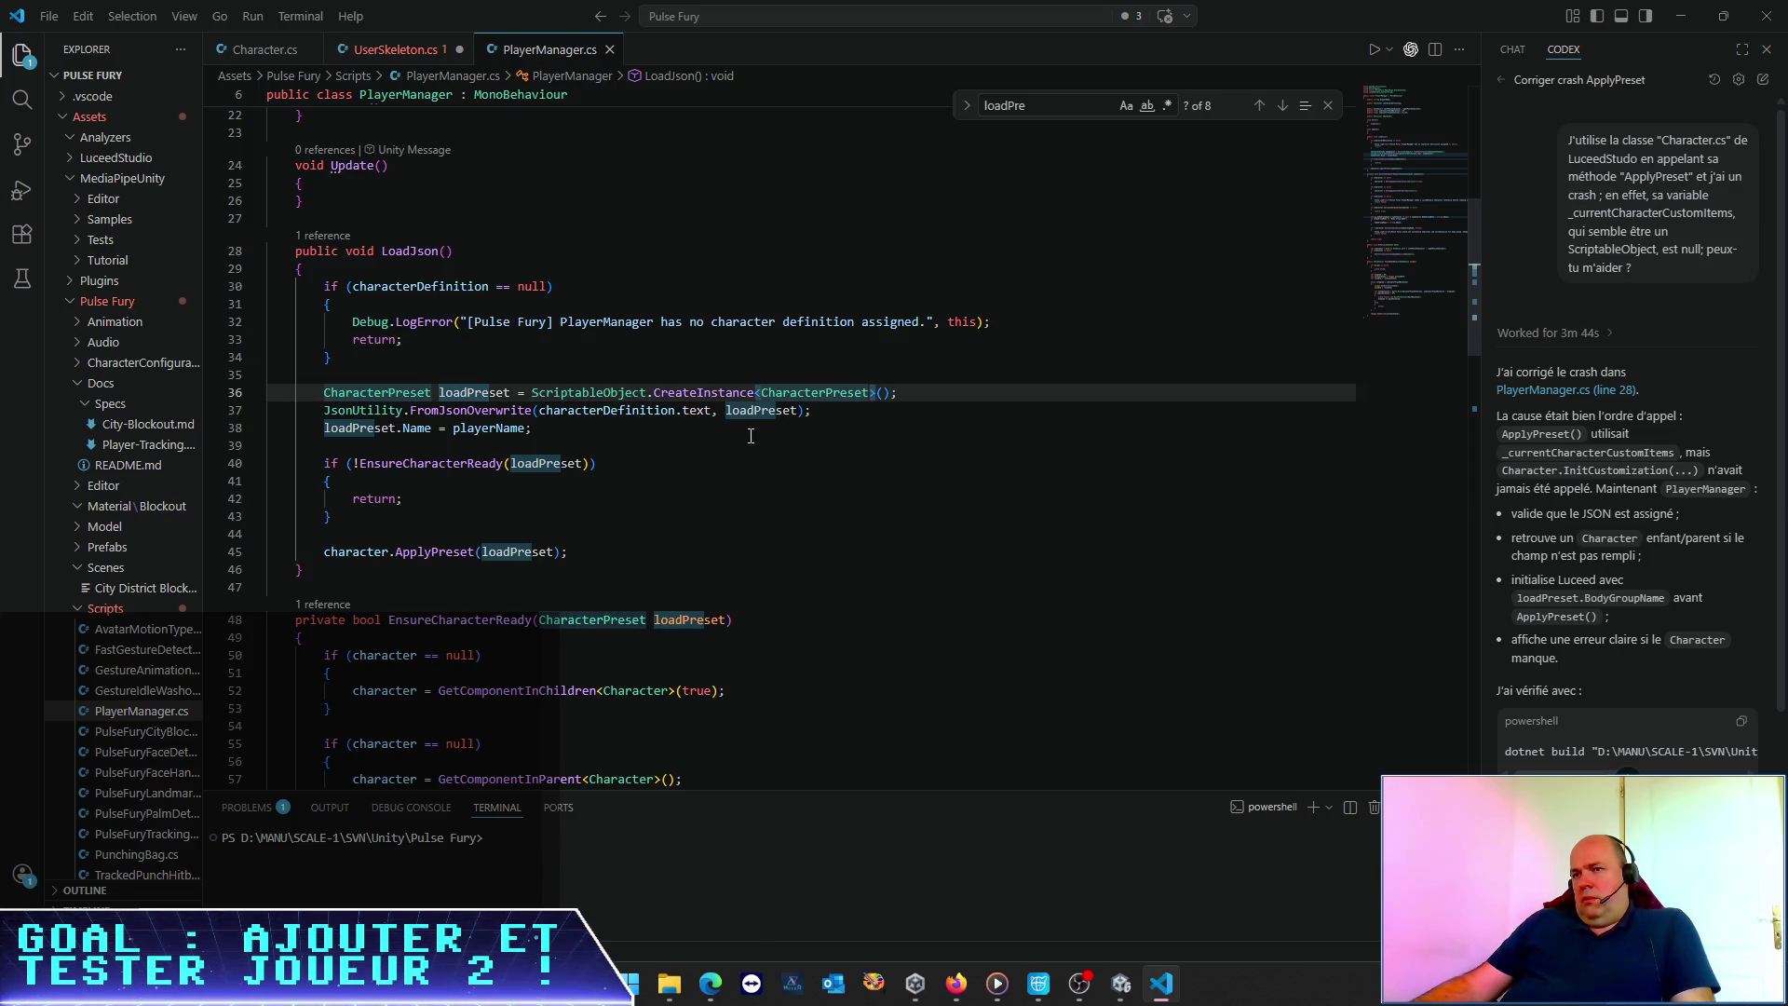
left_click(648, 438)
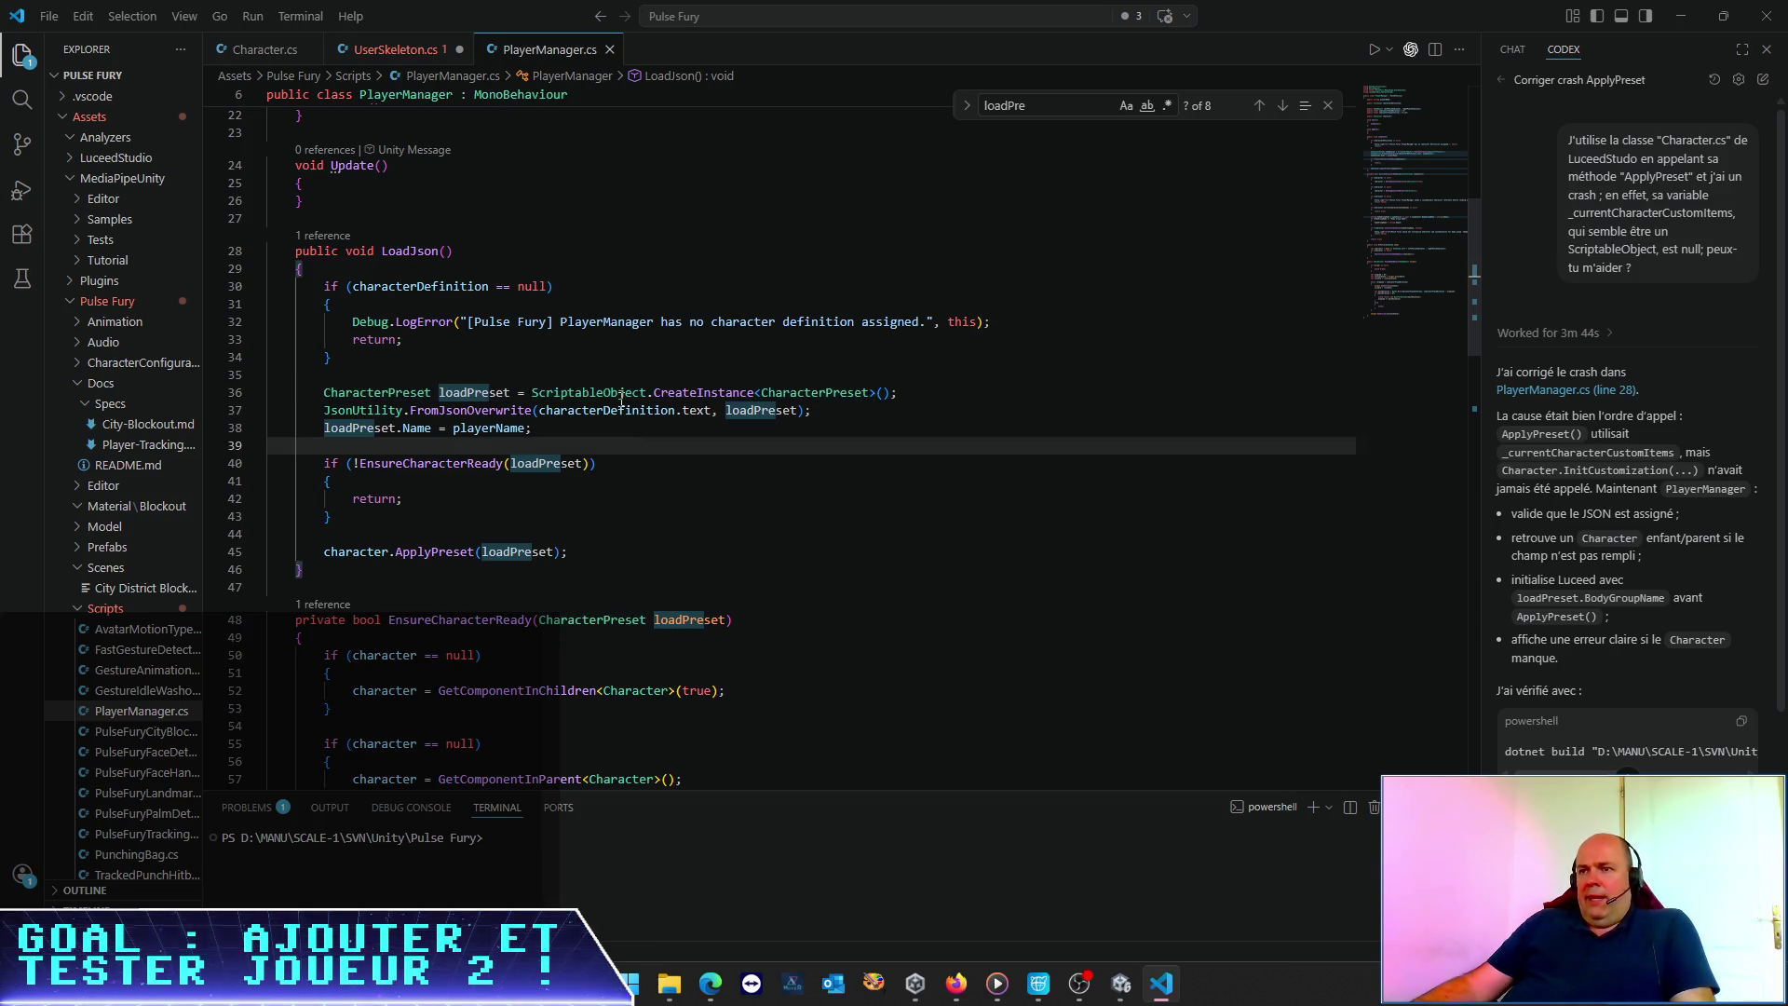
key("Down")
left_click(608, 567)
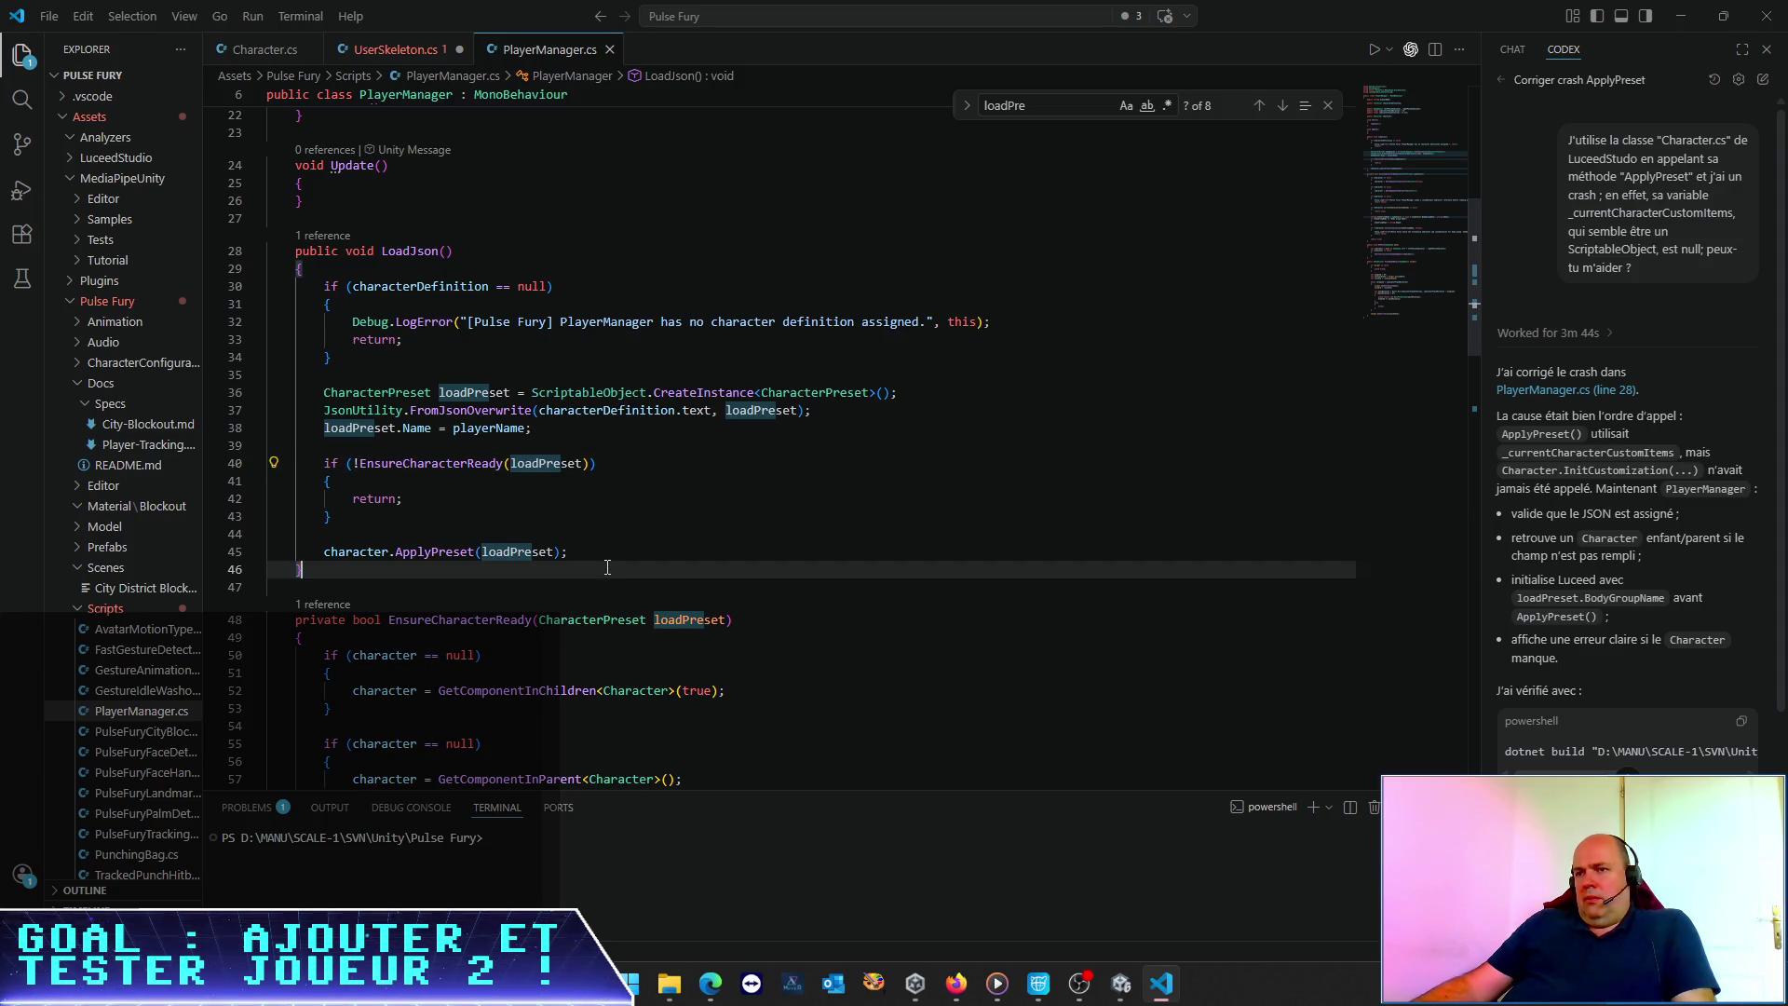
Switch to Unity, play the scene, and select the NullReferenceException in the Console
left_click(1123, 986)
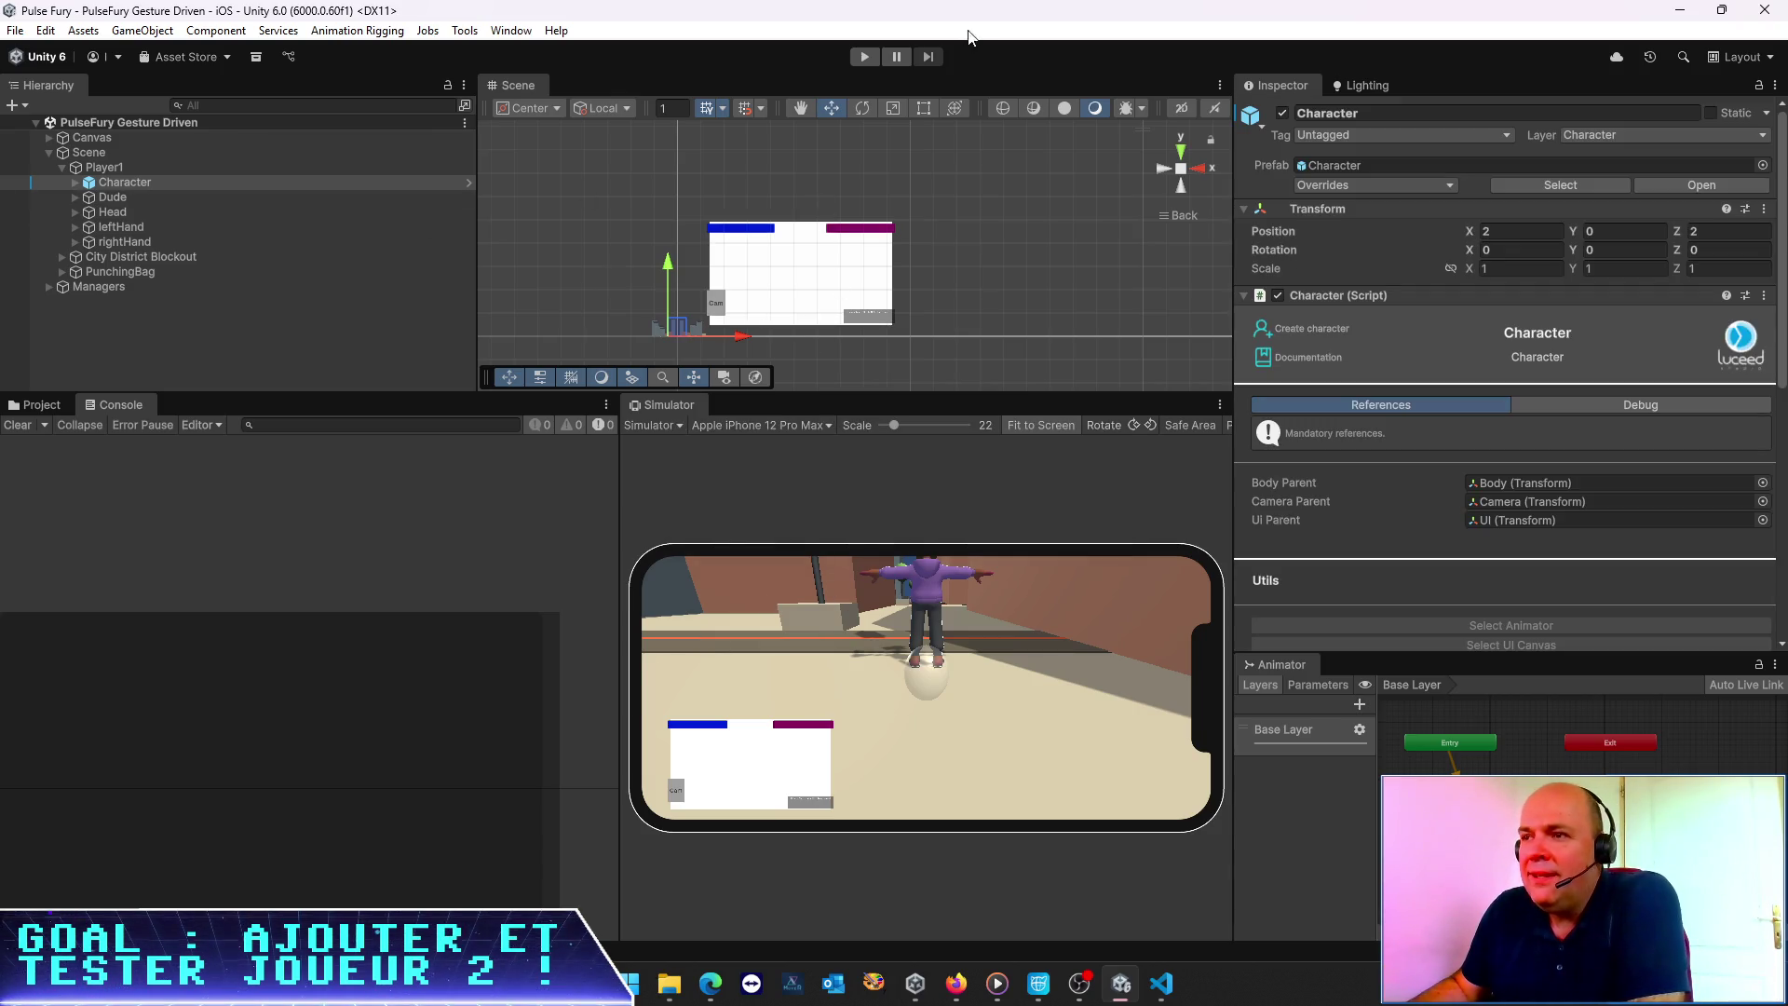
left_click(861, 59)
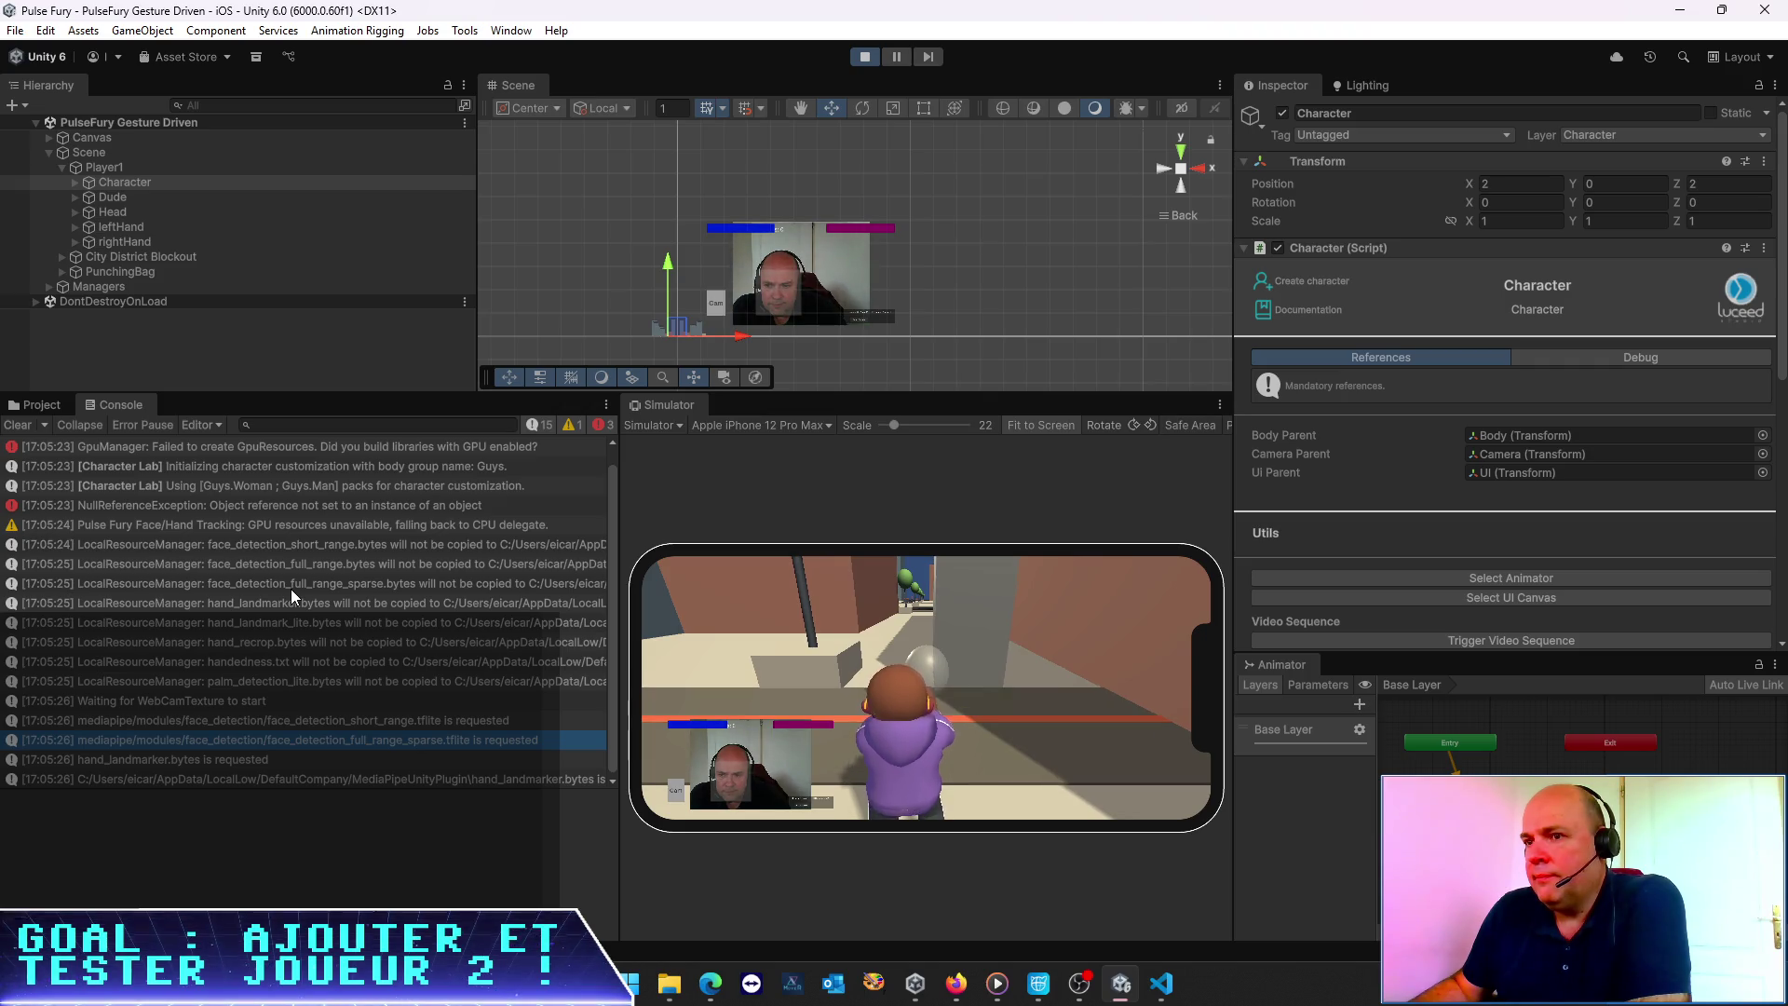
left_click(305, 504)
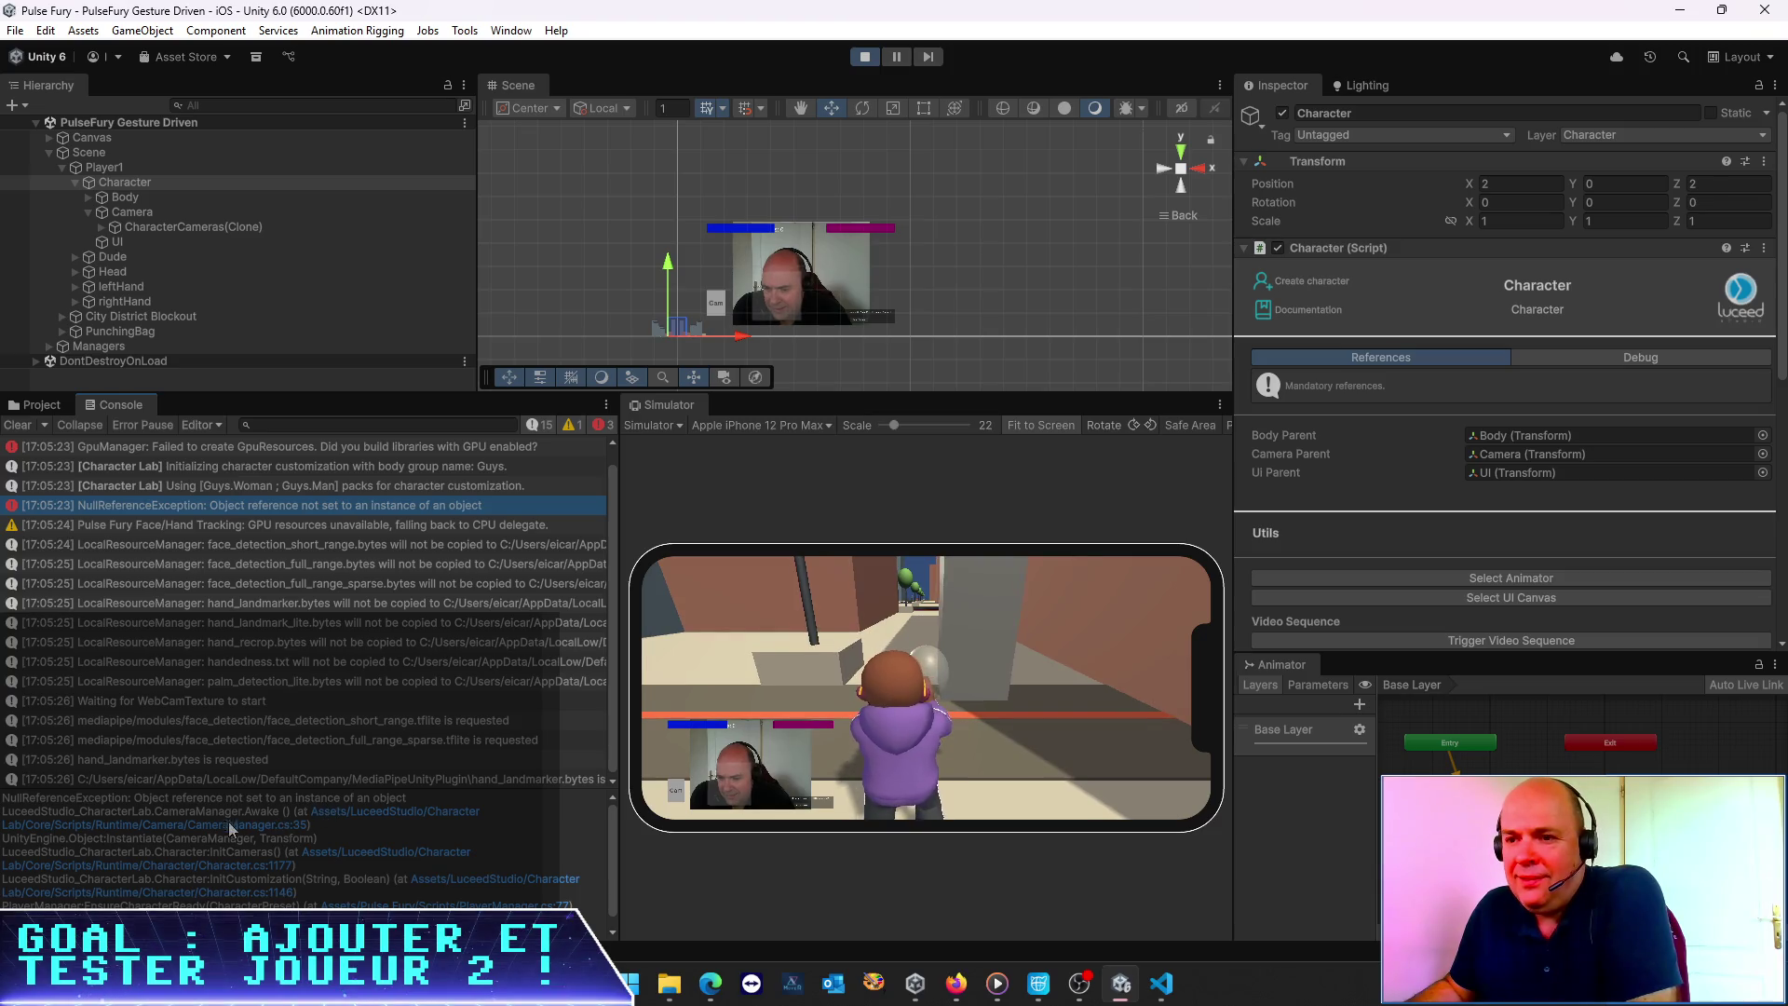
Read the exception's stack trace and open CameraManager.cs at the failing Awake line 35
left_click_drag(327, 828, 136, 803)
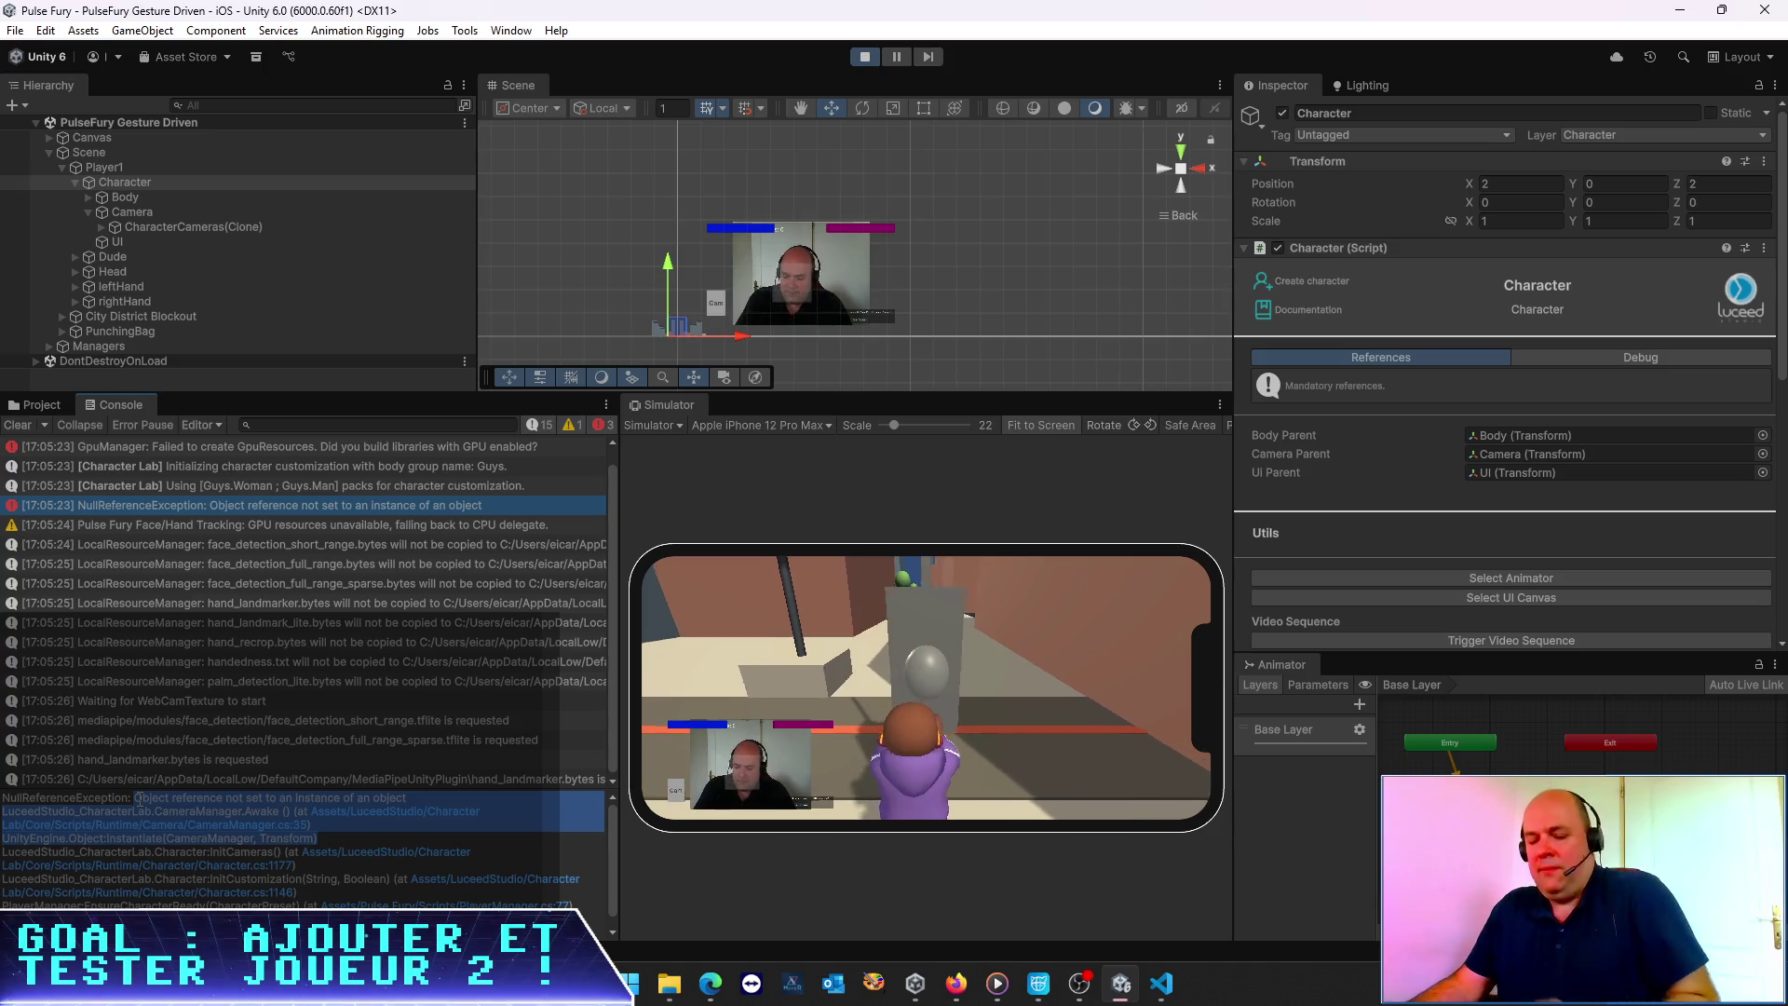
scroll(426, 511, "up", 1)
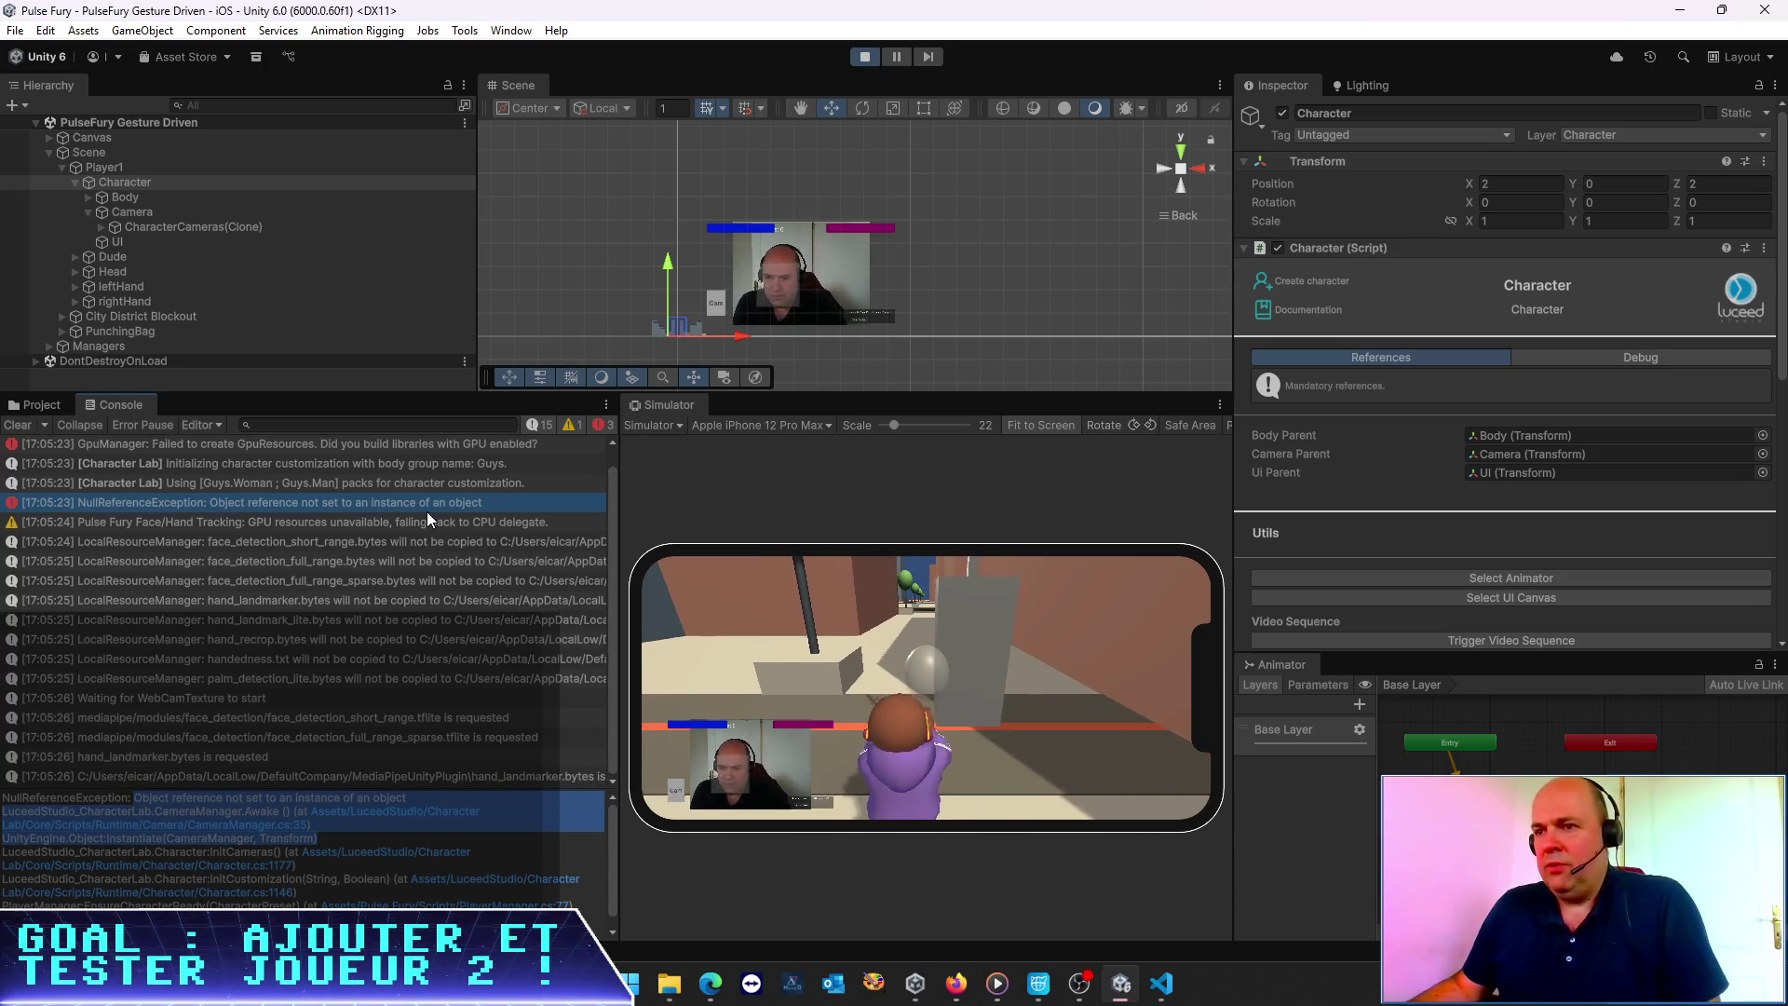
scroll(427, 511, "down", 1)
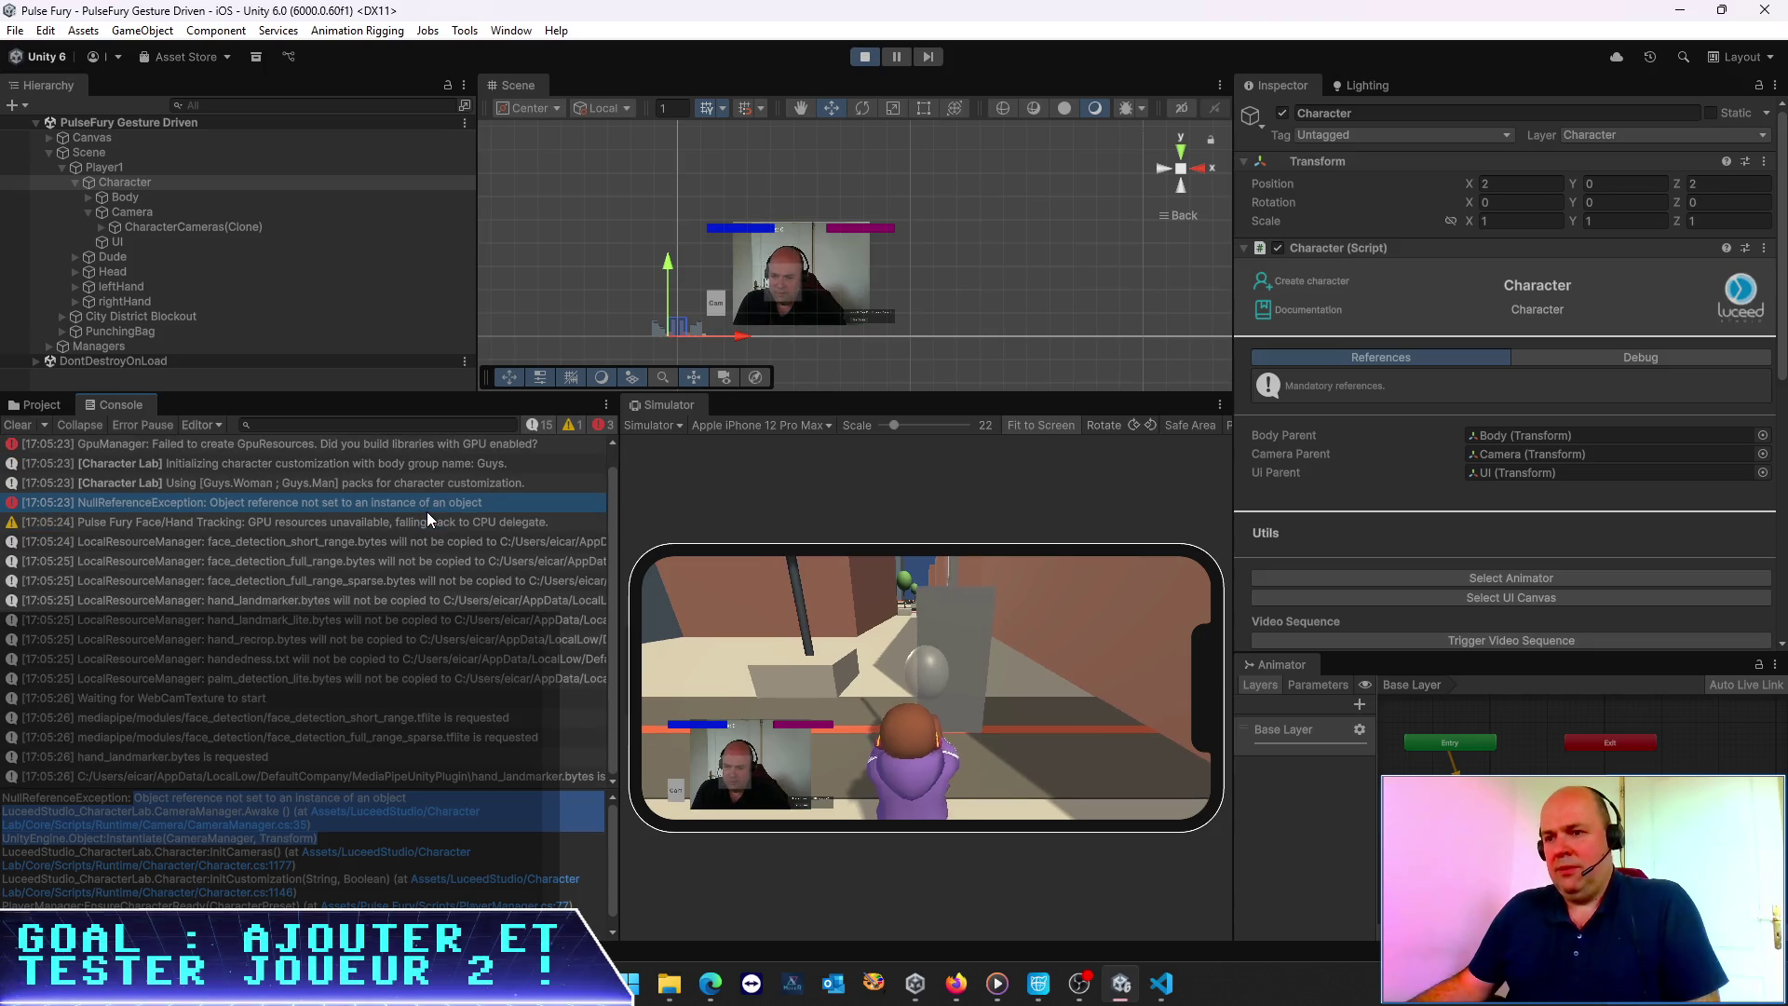
left_click(400, 823)
left_click(434, 818)
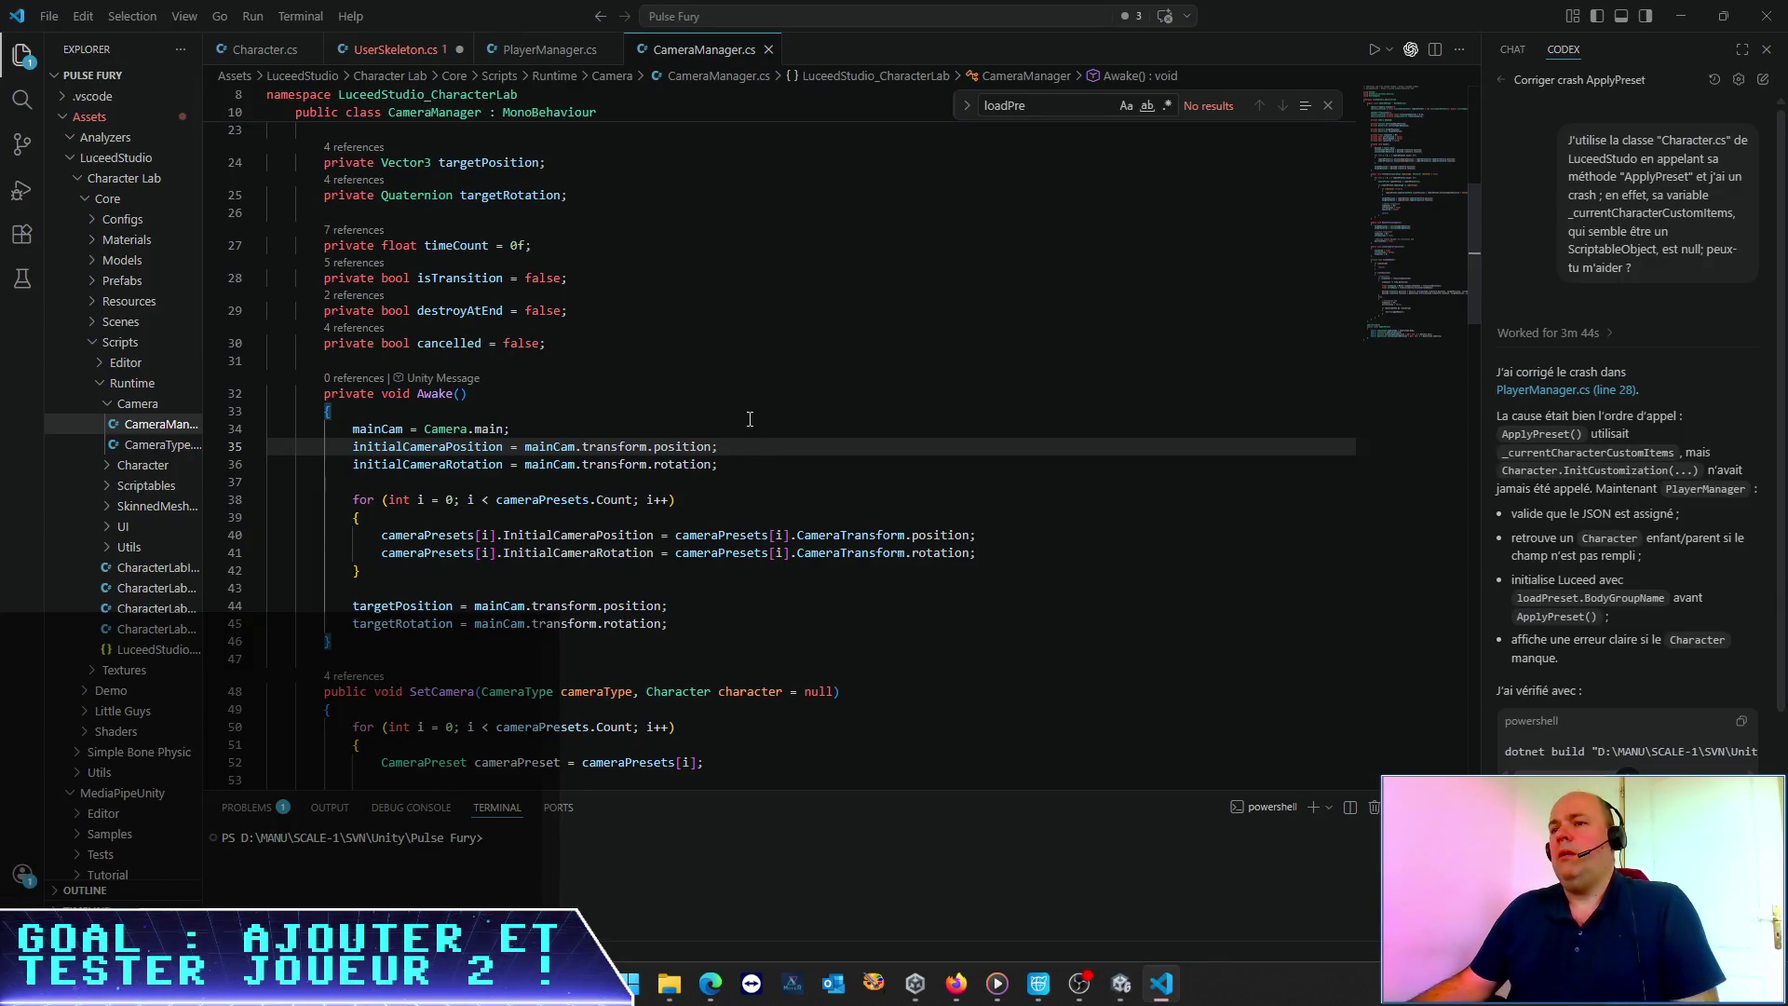
Return from CameraManager.cs line 35 to the running Unity scene
key("alt+Tab")
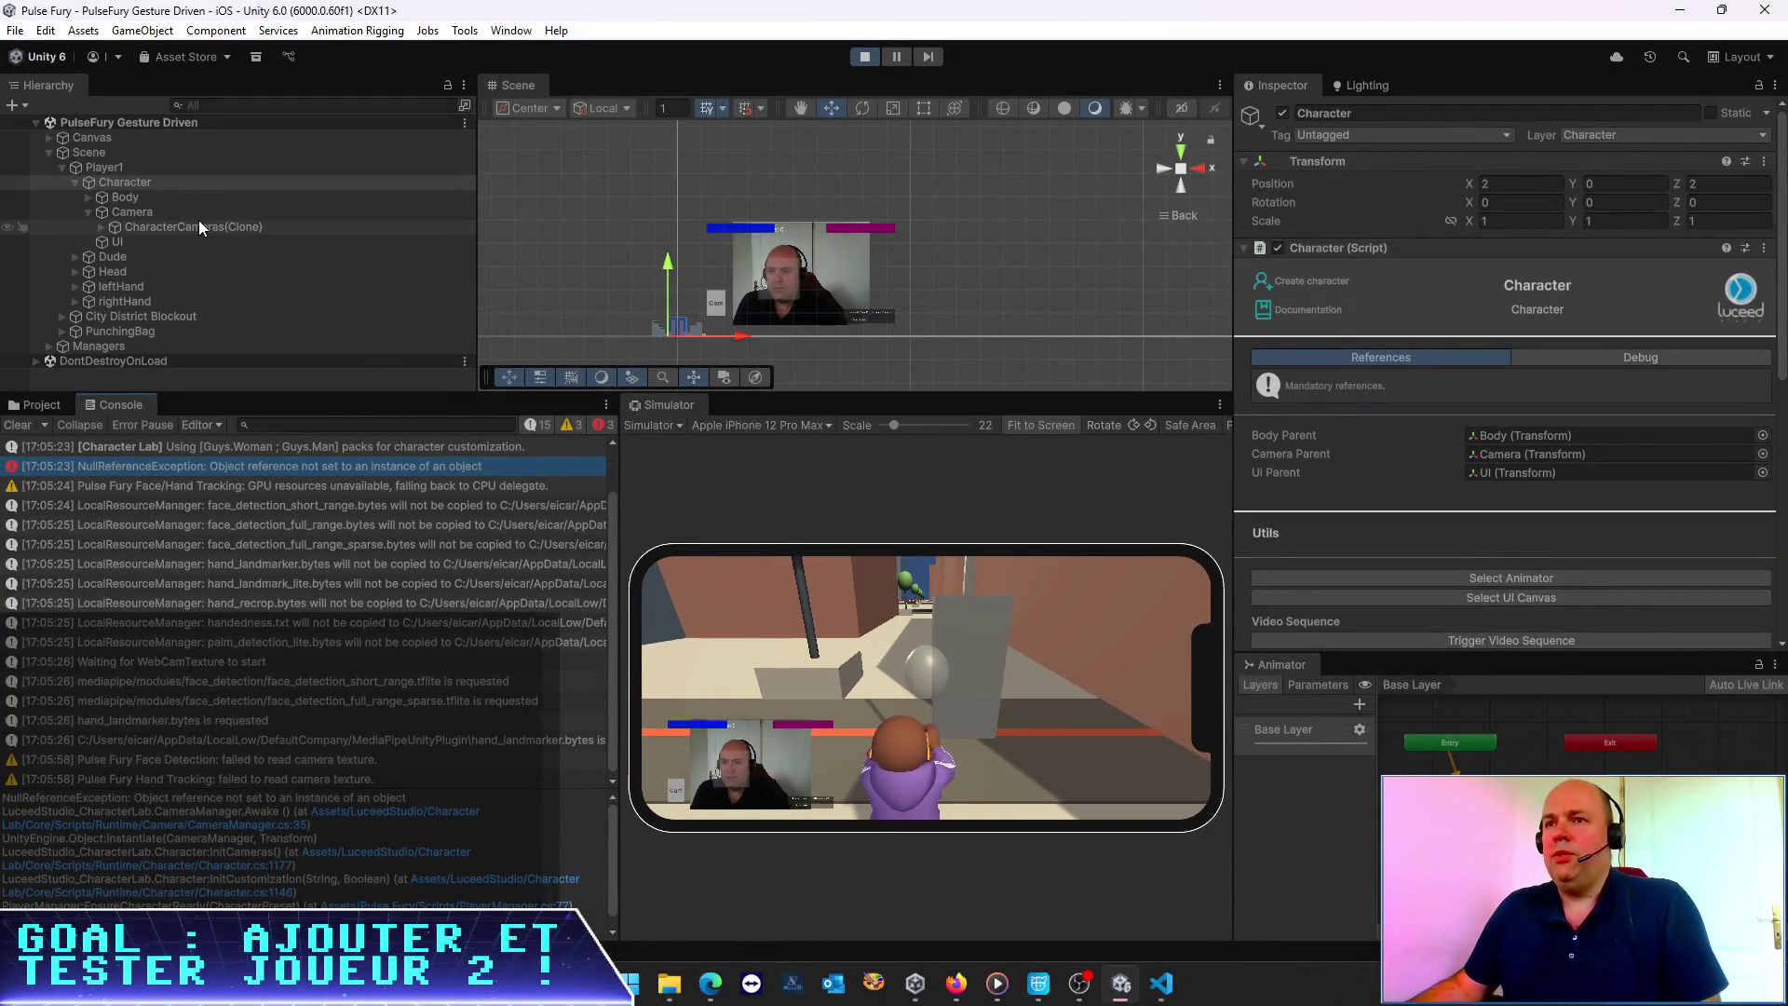
Select and frame Player1's spawned Guys_ManTall_Base(Clone) body in the Scene view
left_click(88, 212)
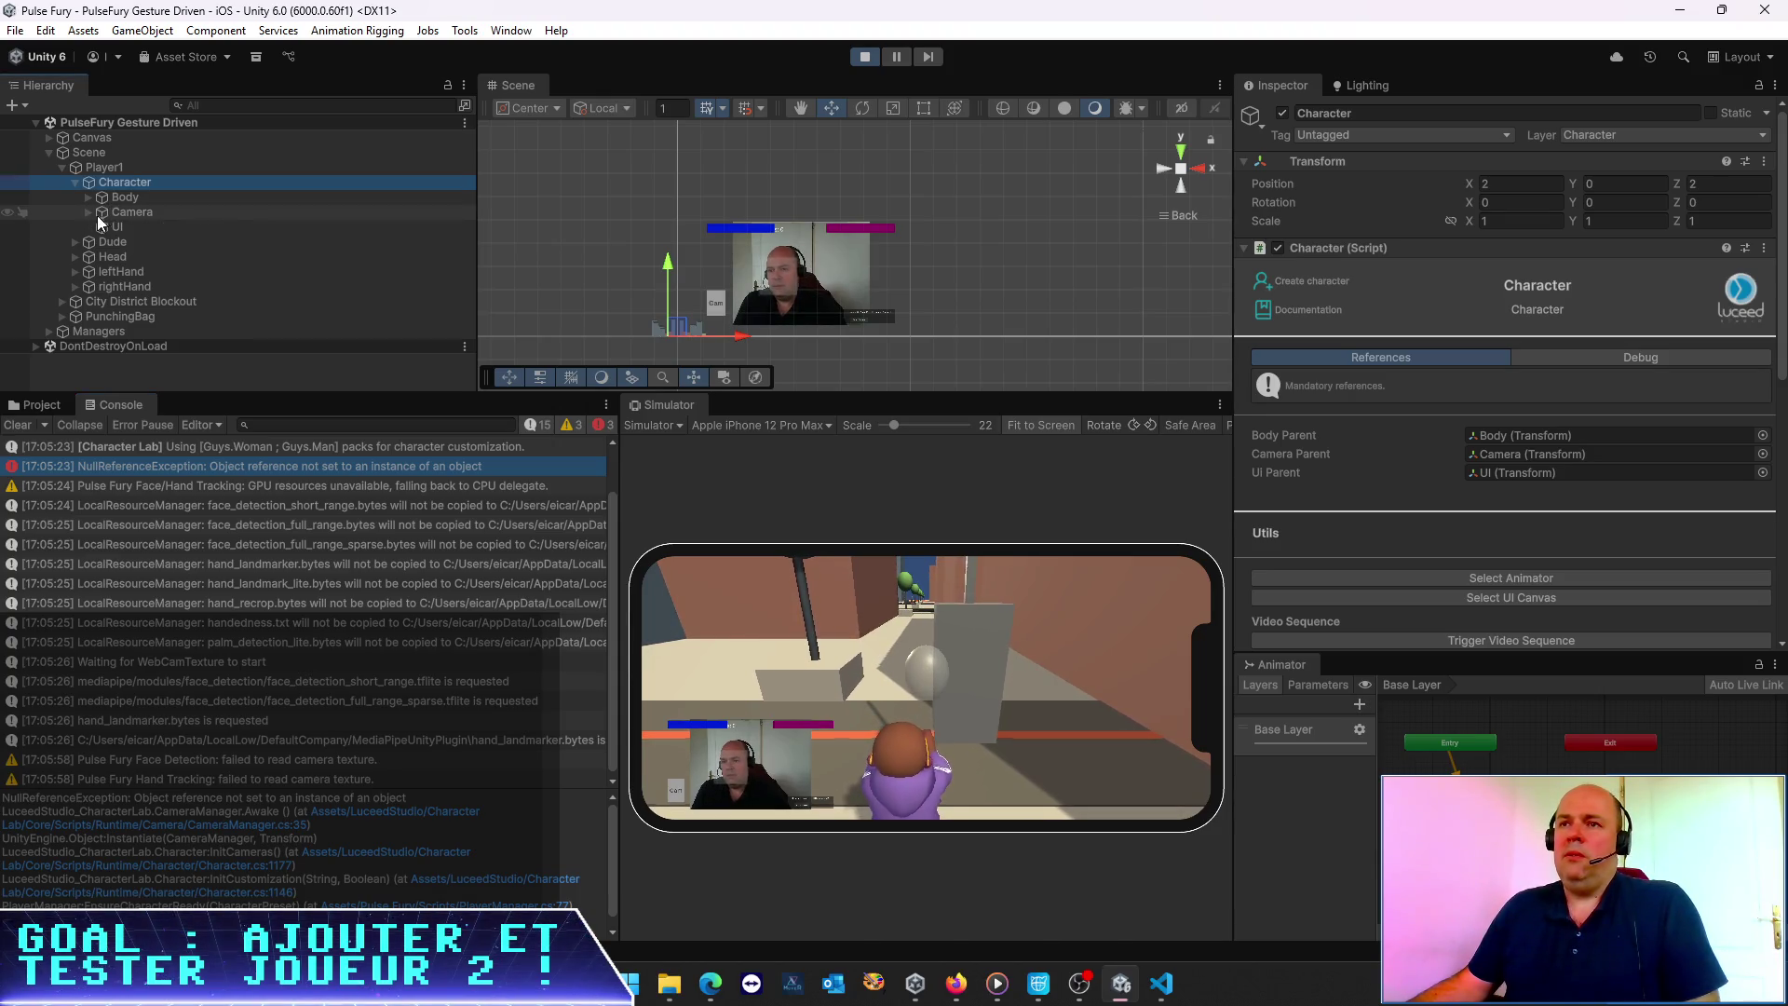
left_click(87, 197)
left_click(143, 212)
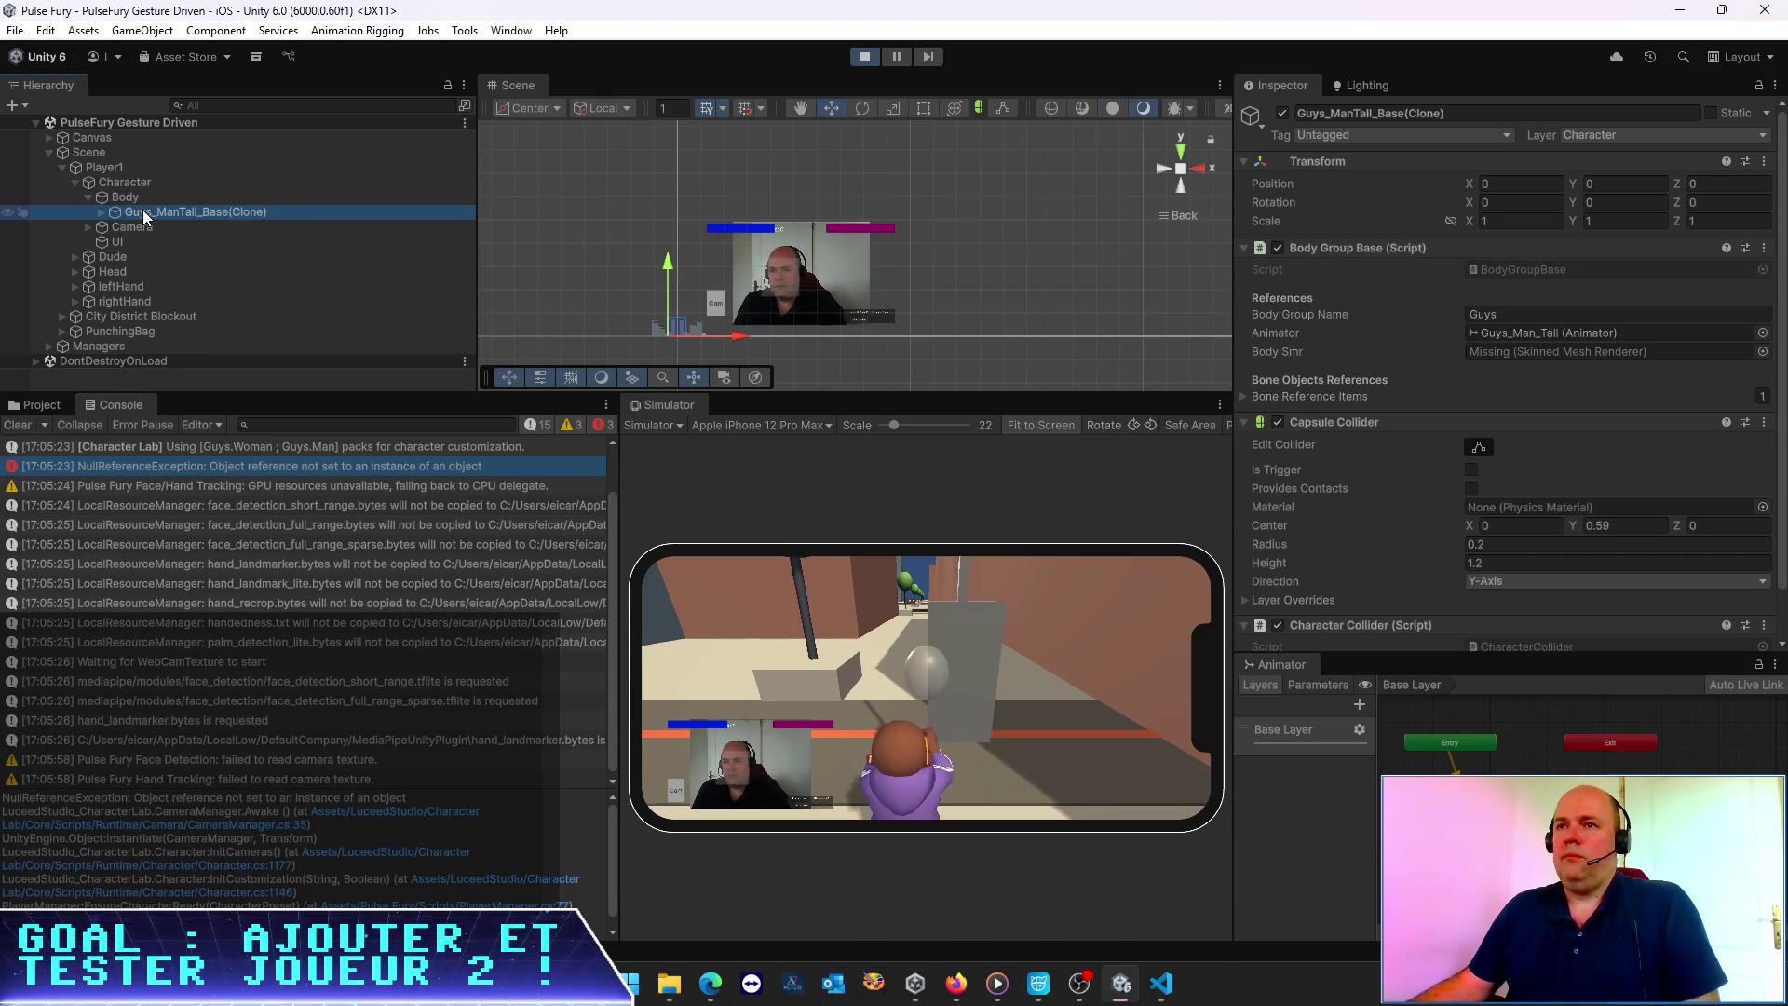
double_click(142, 211)
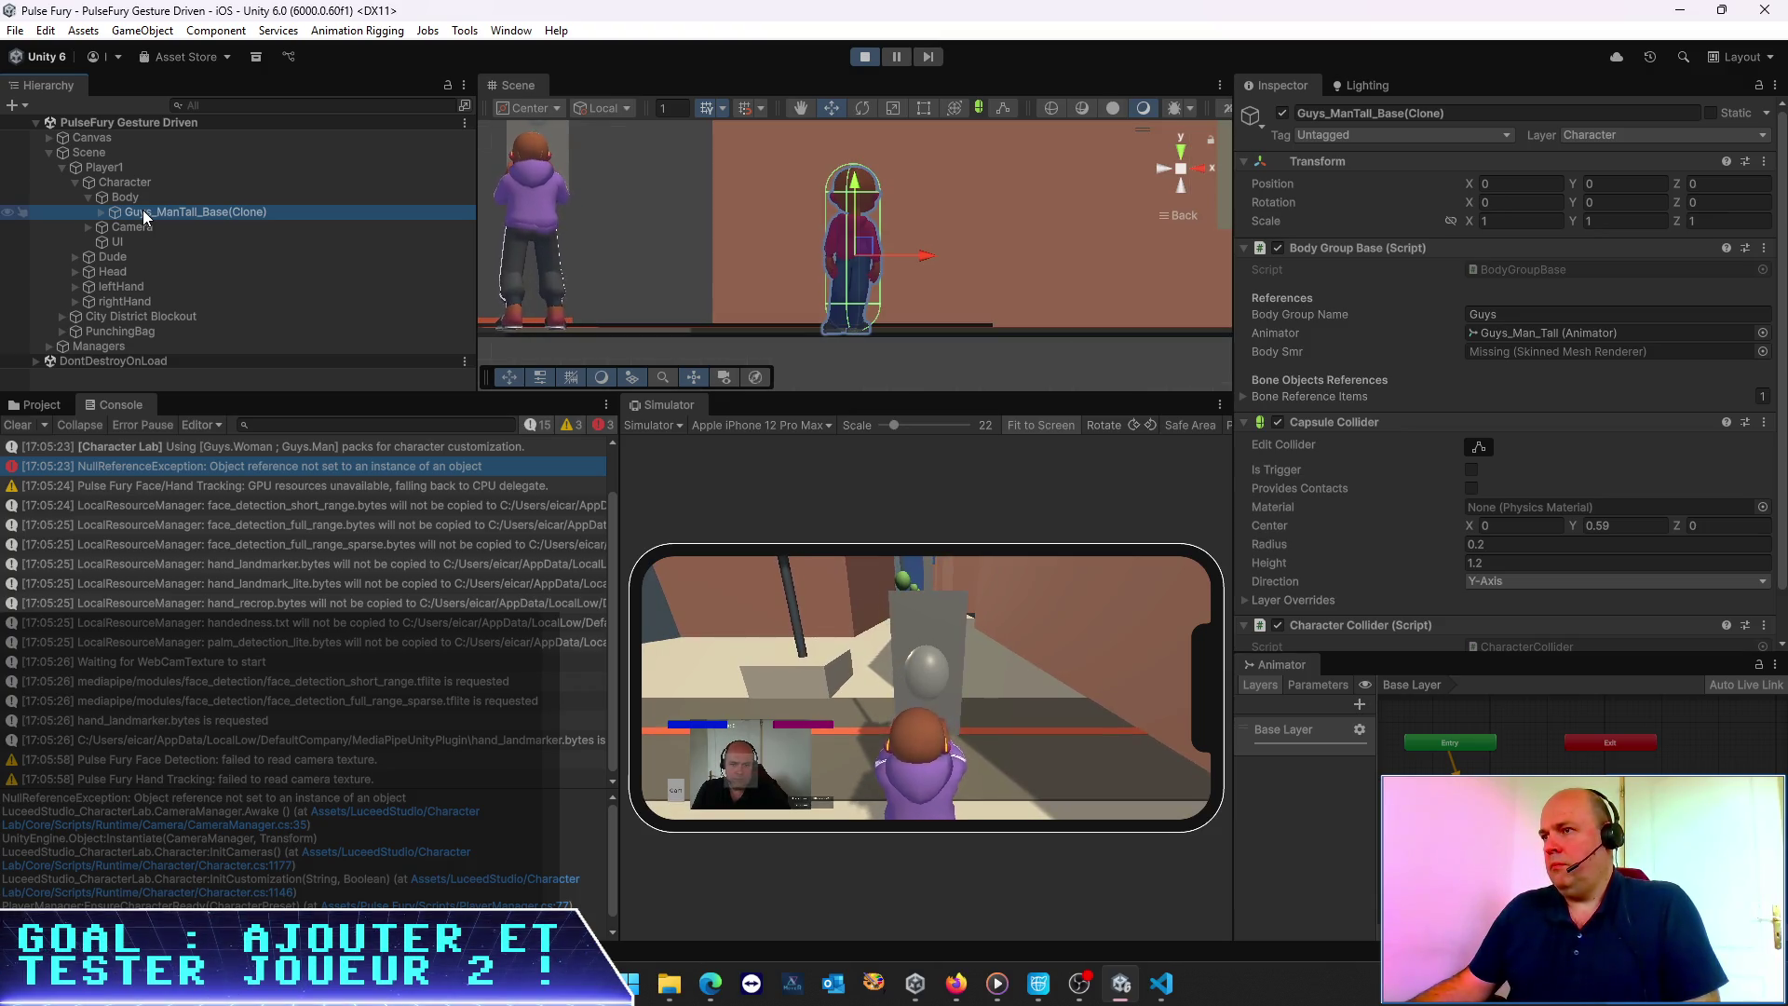
Orbit around the spawned male body, then exit Play mode
mouse_move(745, 261)
left_mouse_down()
mouse_move(430, 272)
mouse_move(982, 330)
left_mouse_up()
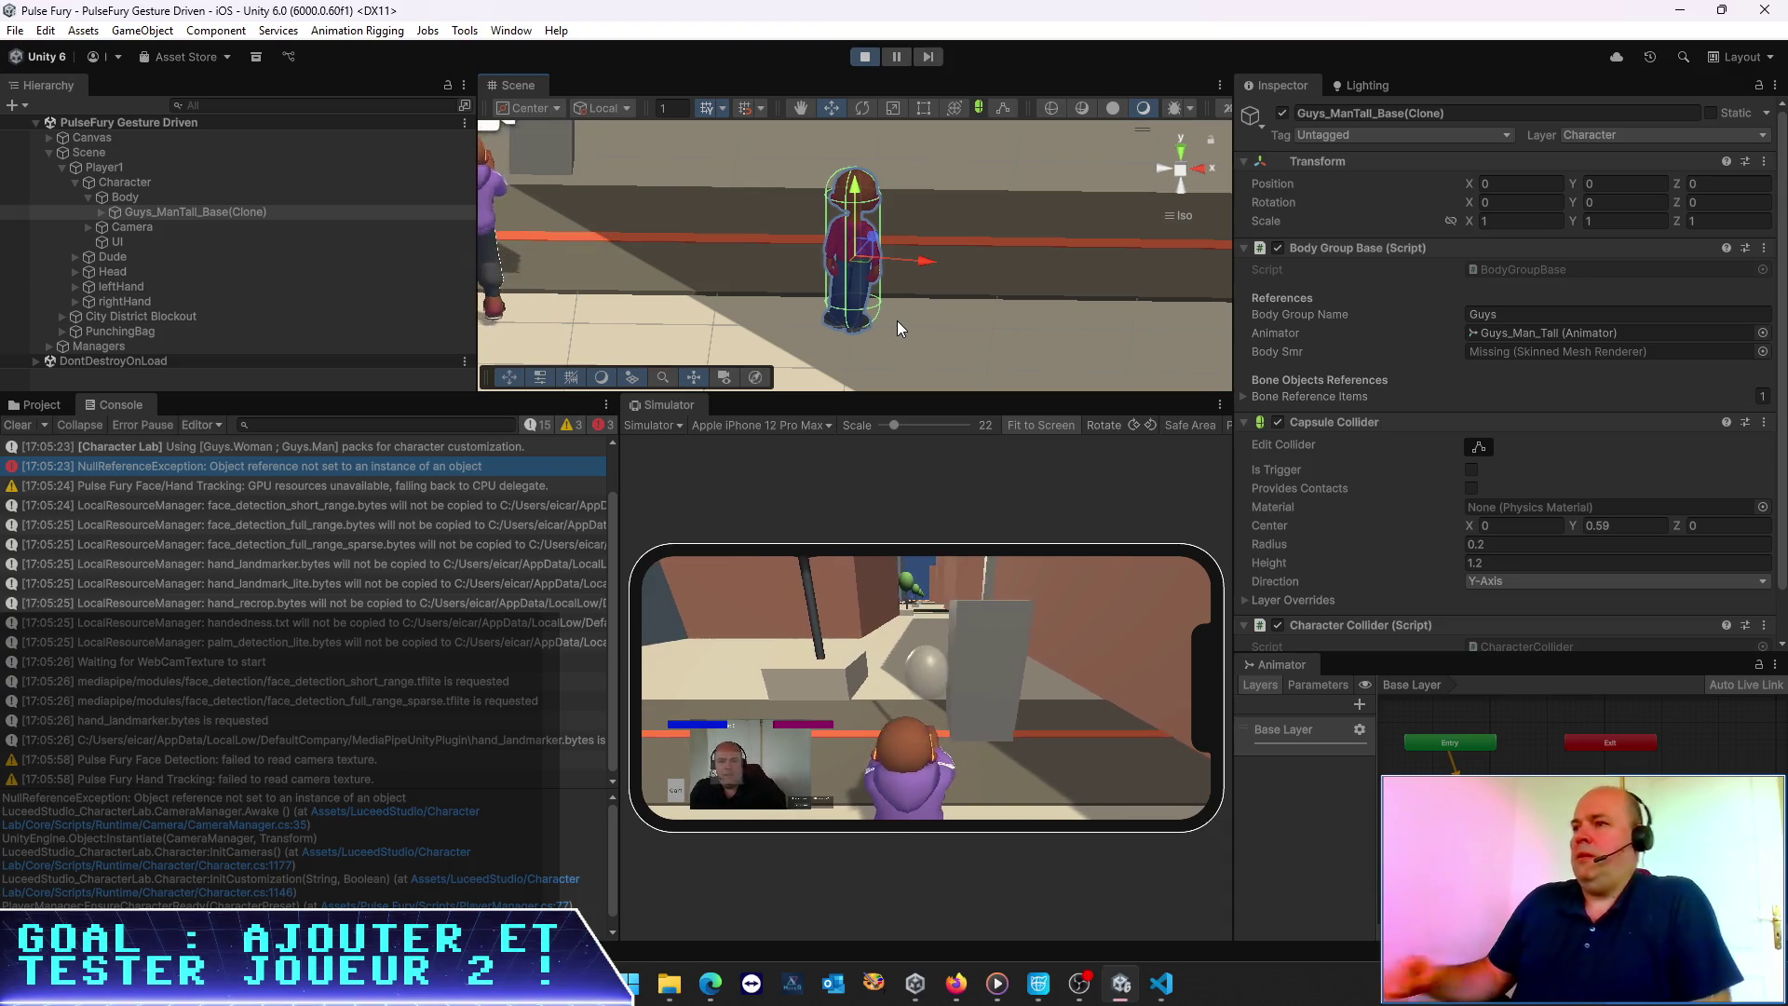
mouse_move(946, 266)
left_mouse_down("alt")
mouse_move(635, 305)
mouse_move(603, 254)
mouse_move(642, 336)
mouse_move(667, 283)
mouse_move(661, 232)
left_mouse_up("alt")
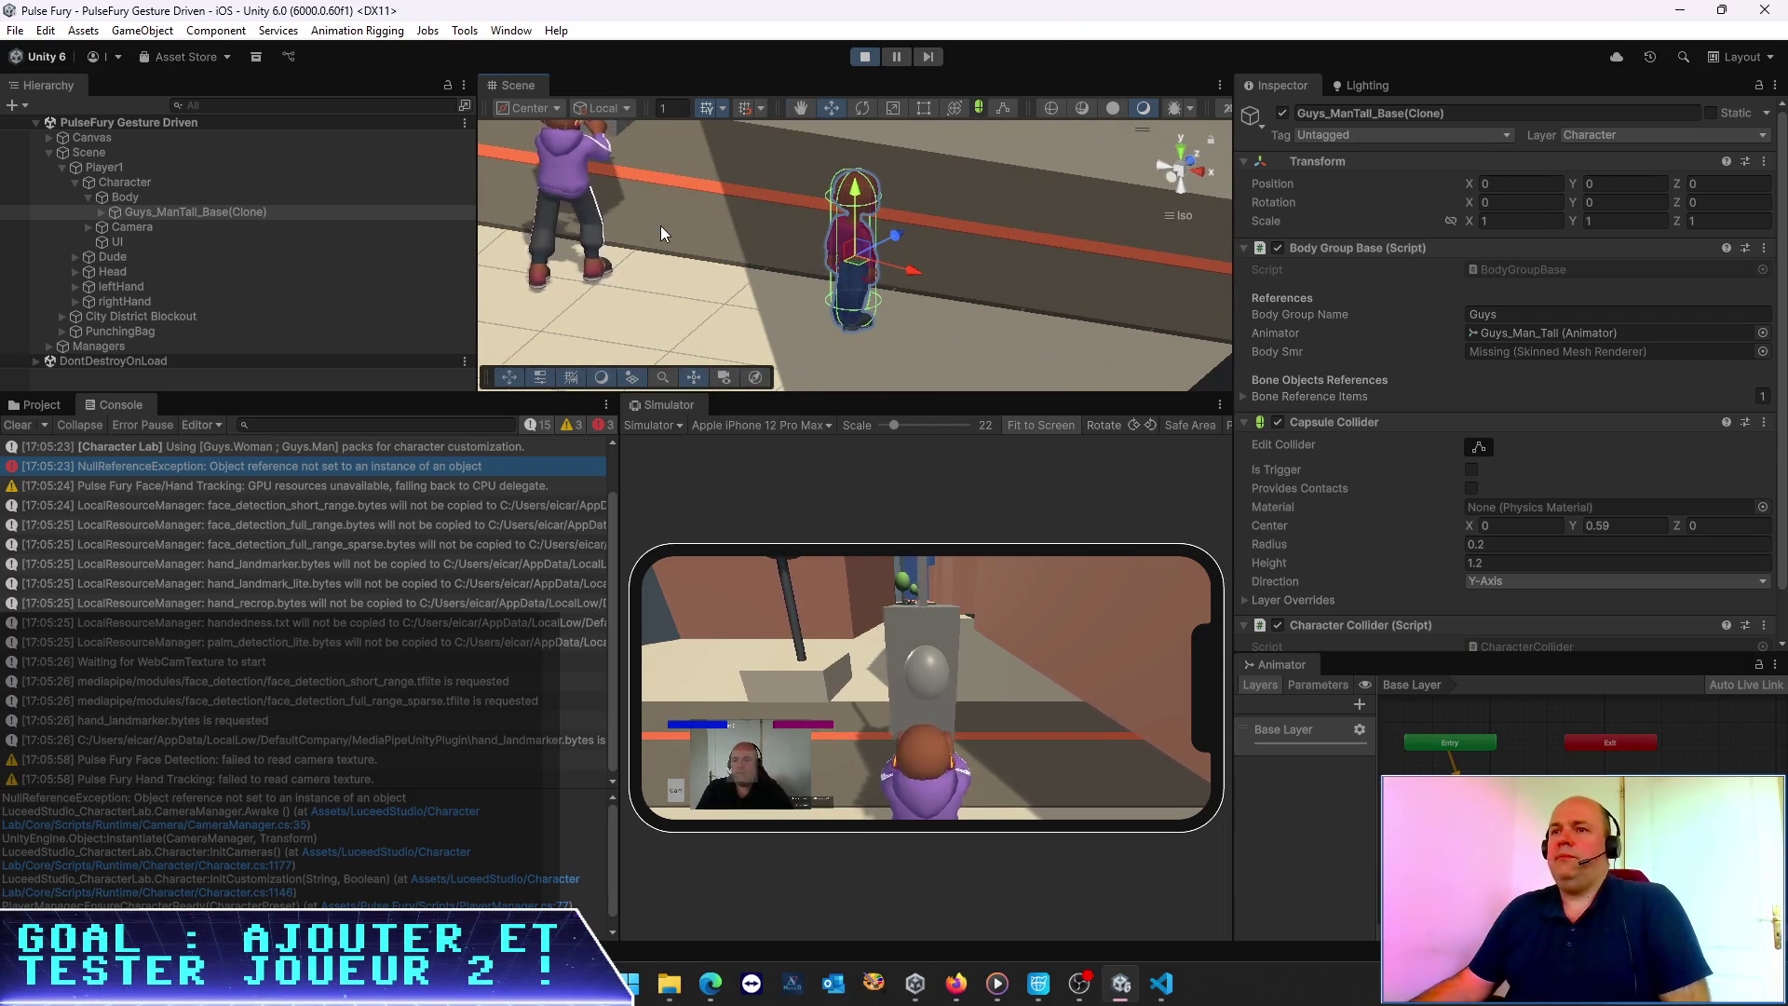
left_click(858, 59)
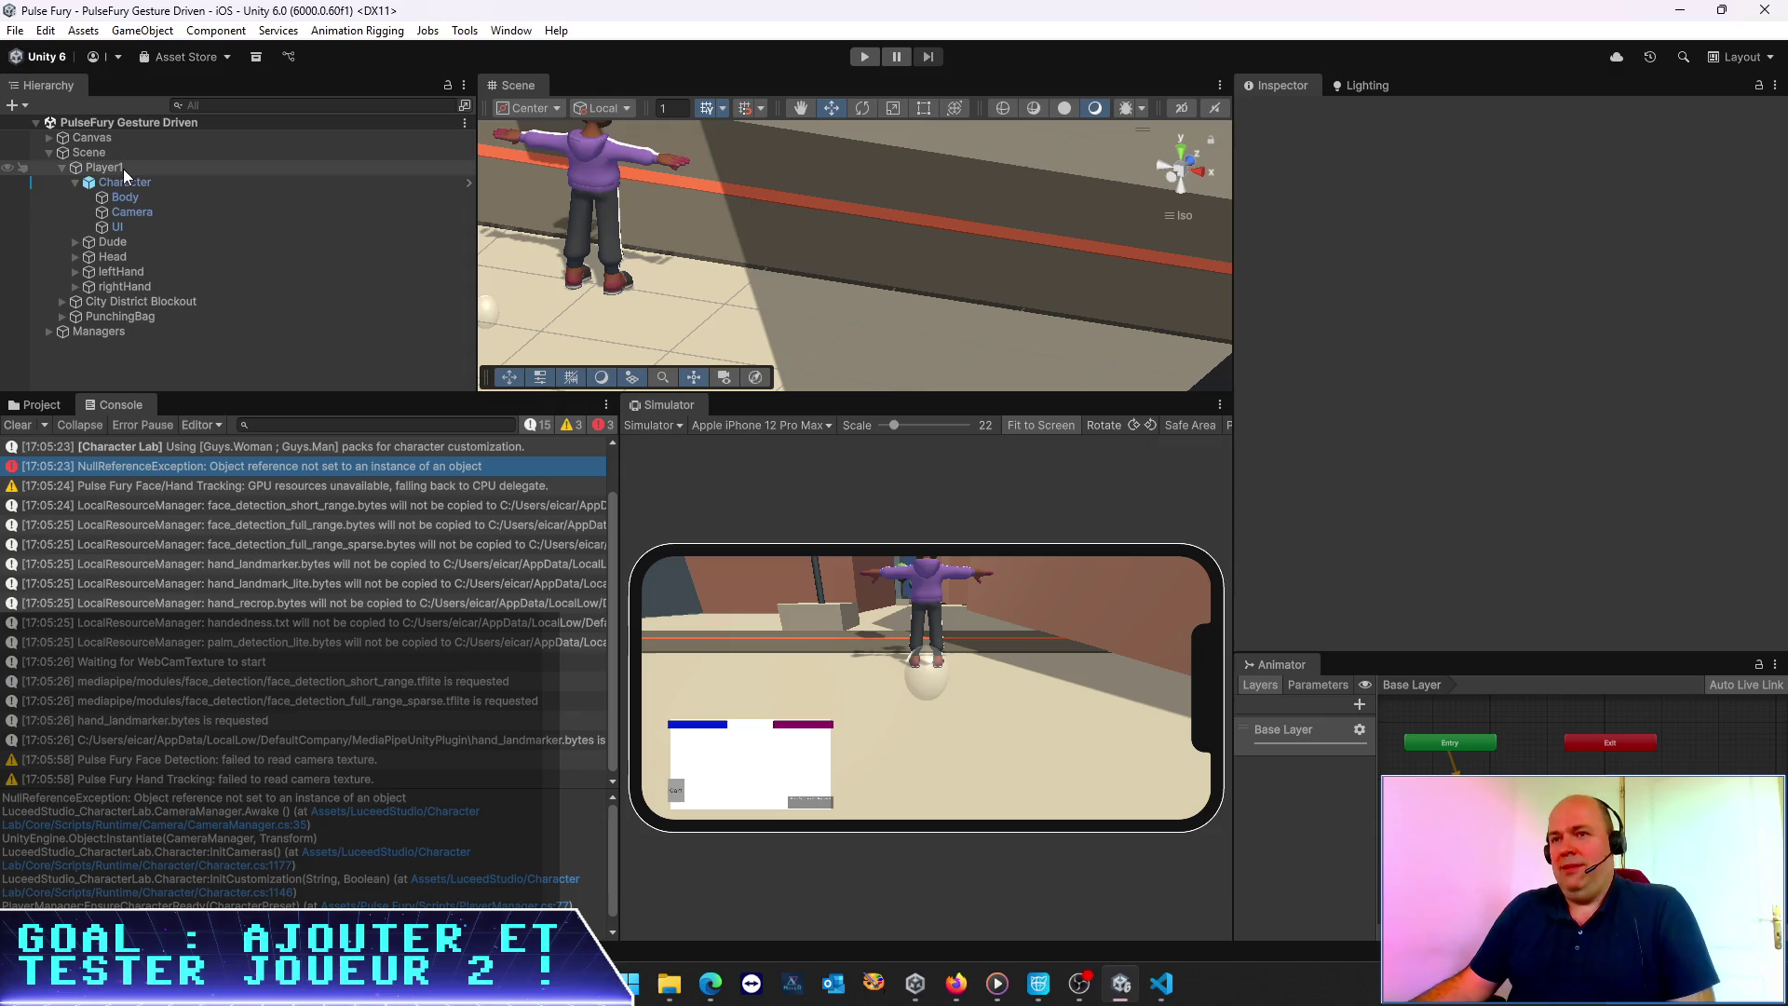
Set Player1's Player Manager Character Definition to the Player2 file
left_click(128, 185)
scroll(1587, 383, "down", 8)
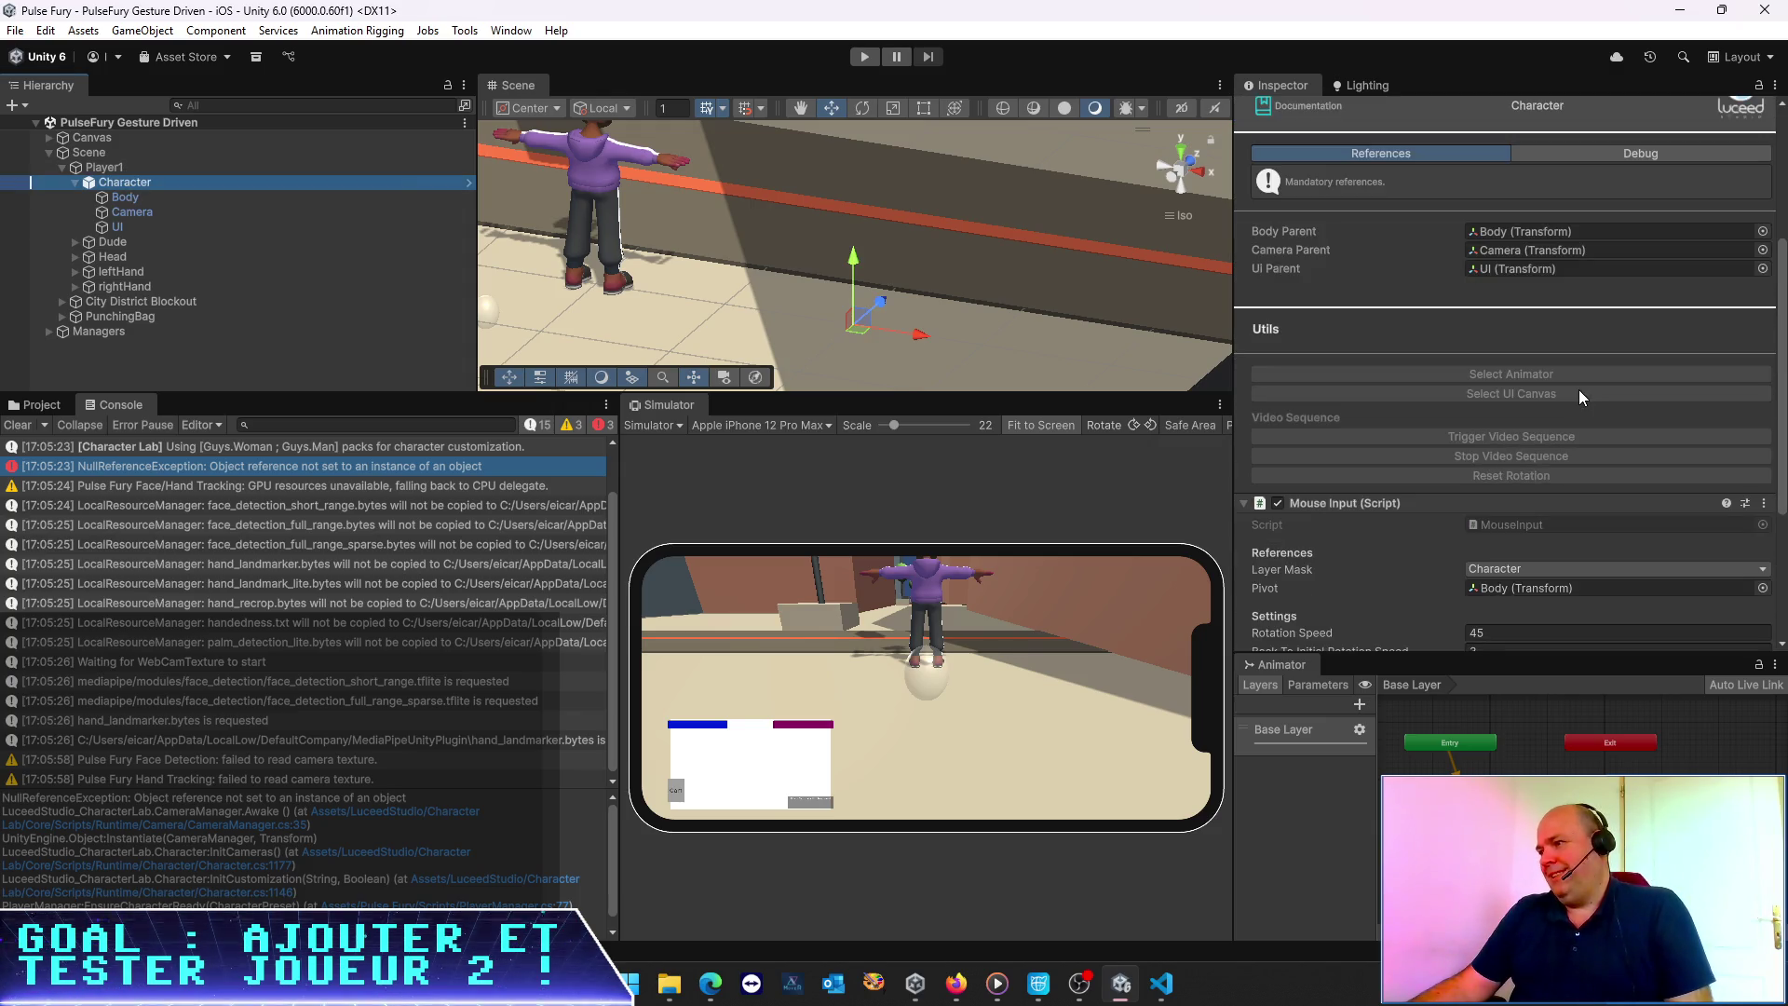
left_click(104, 168)
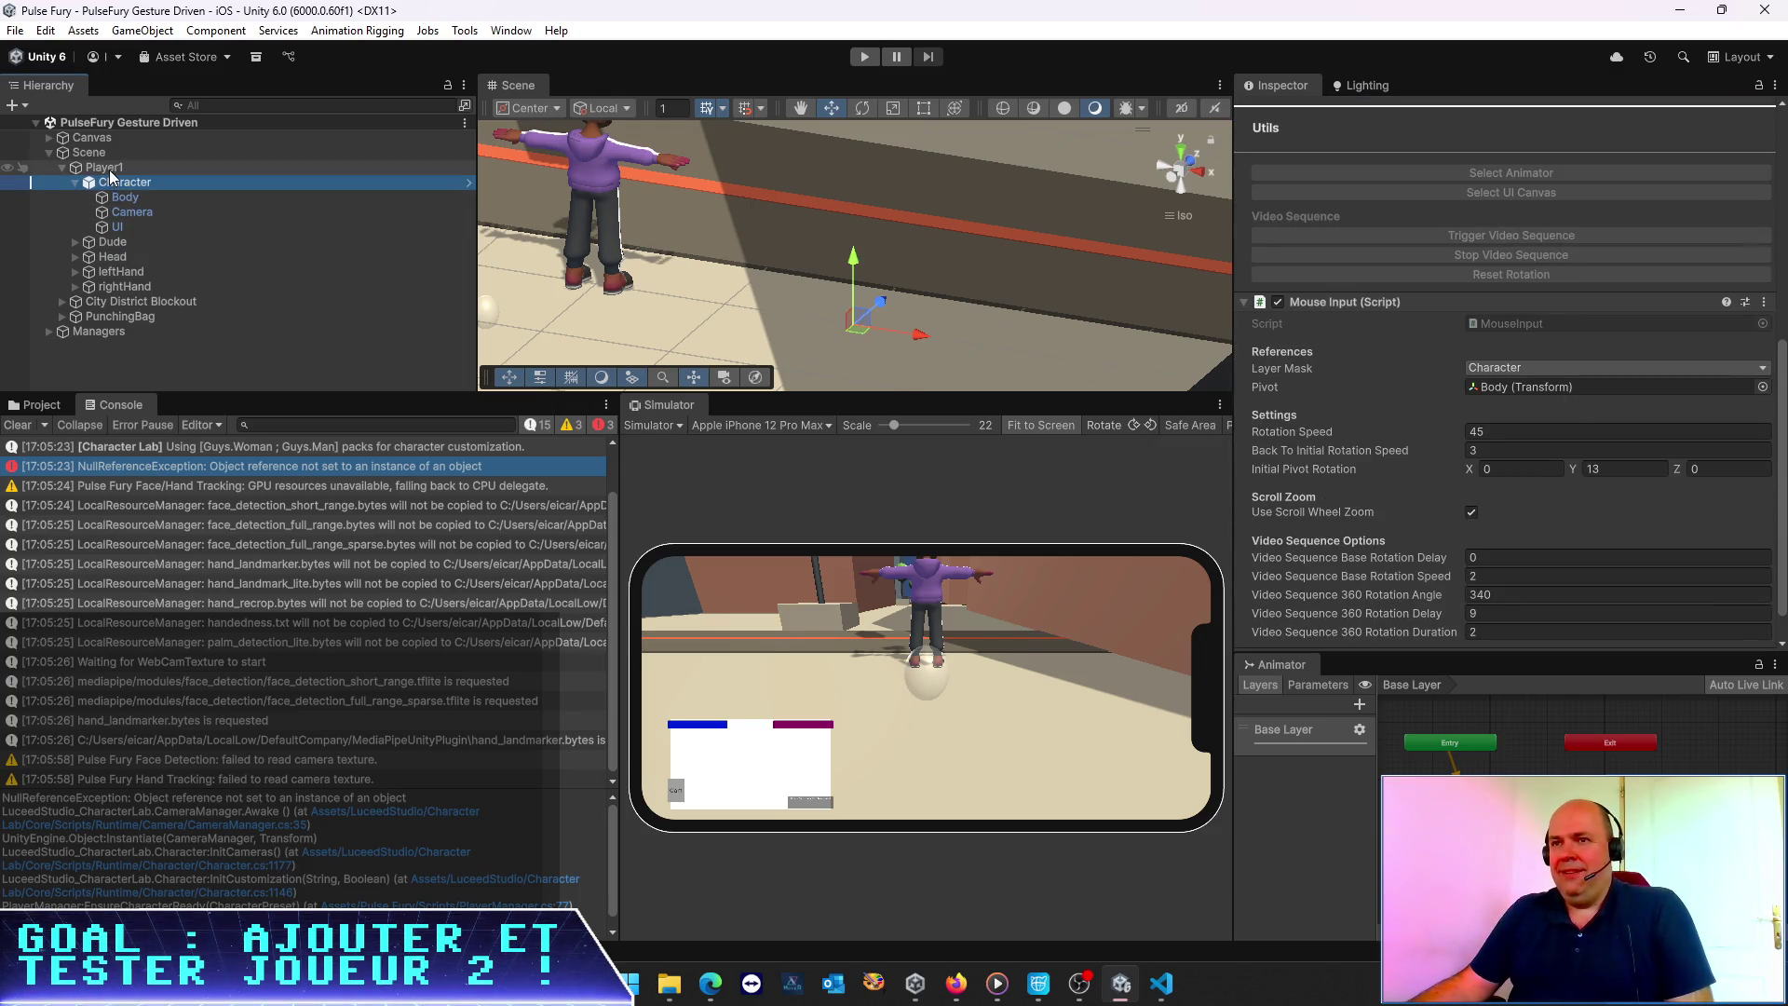
scroll(1372, 275, "down", 10)
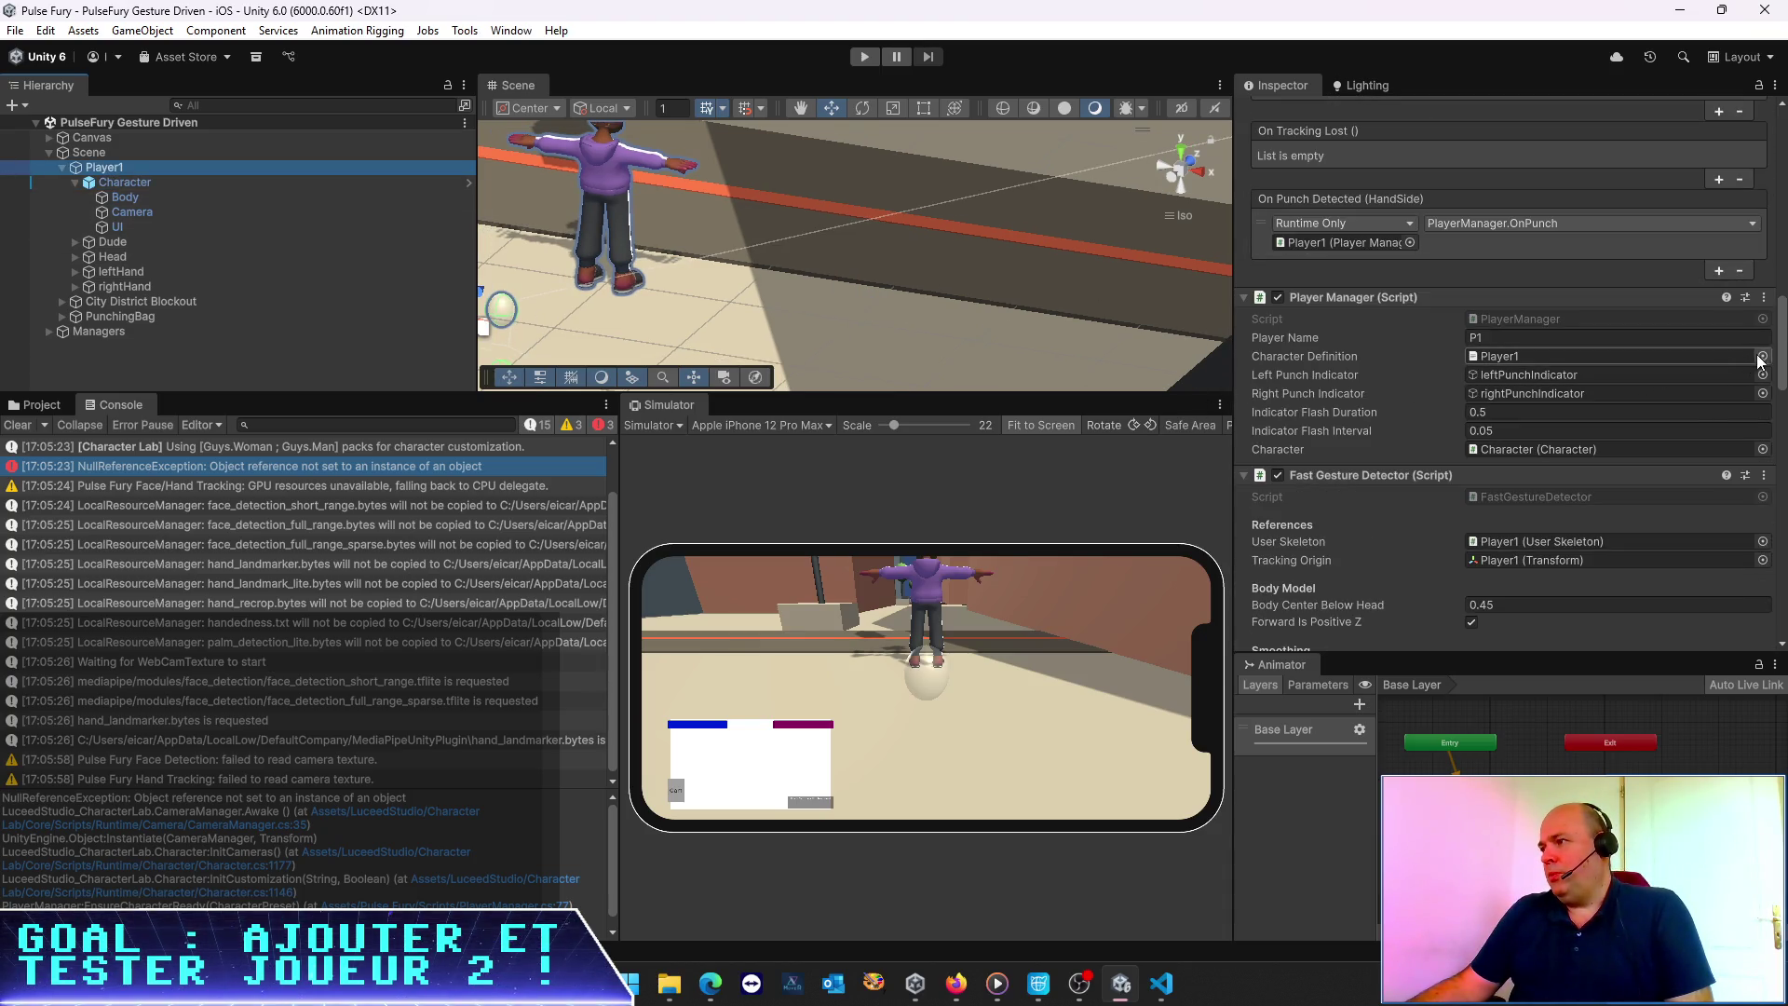
left_click(1761, 356)
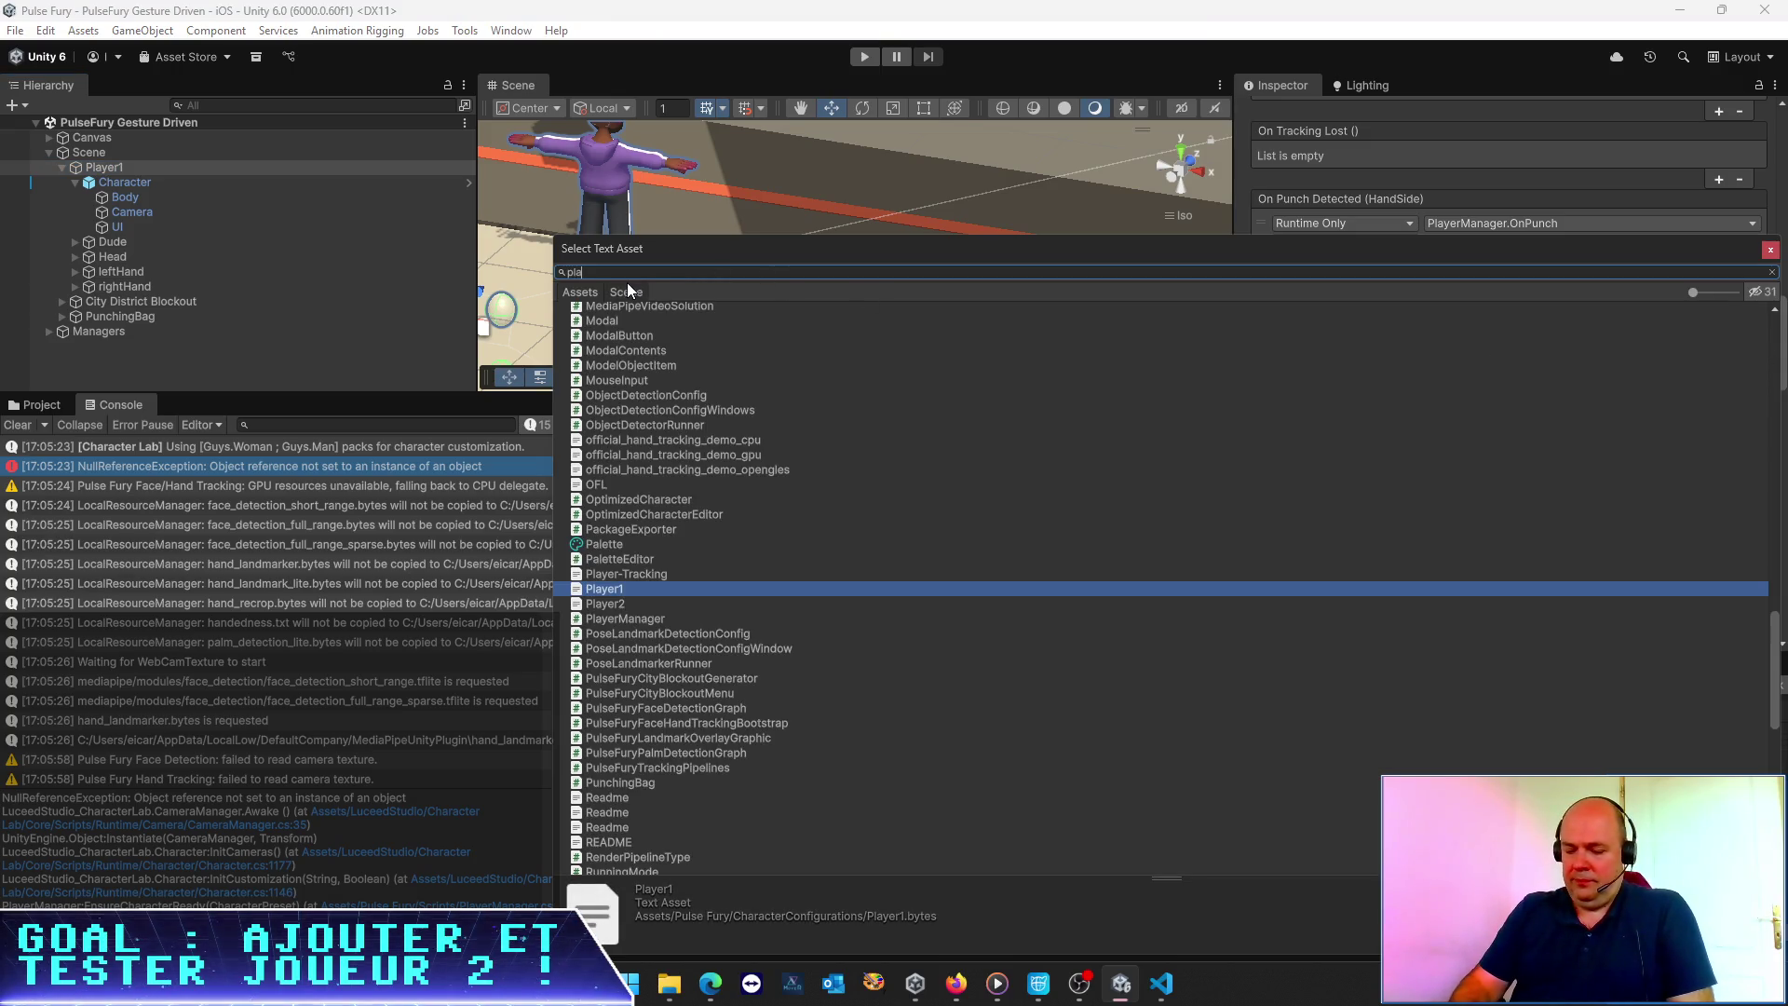
type("player")
double_click(617, 358)
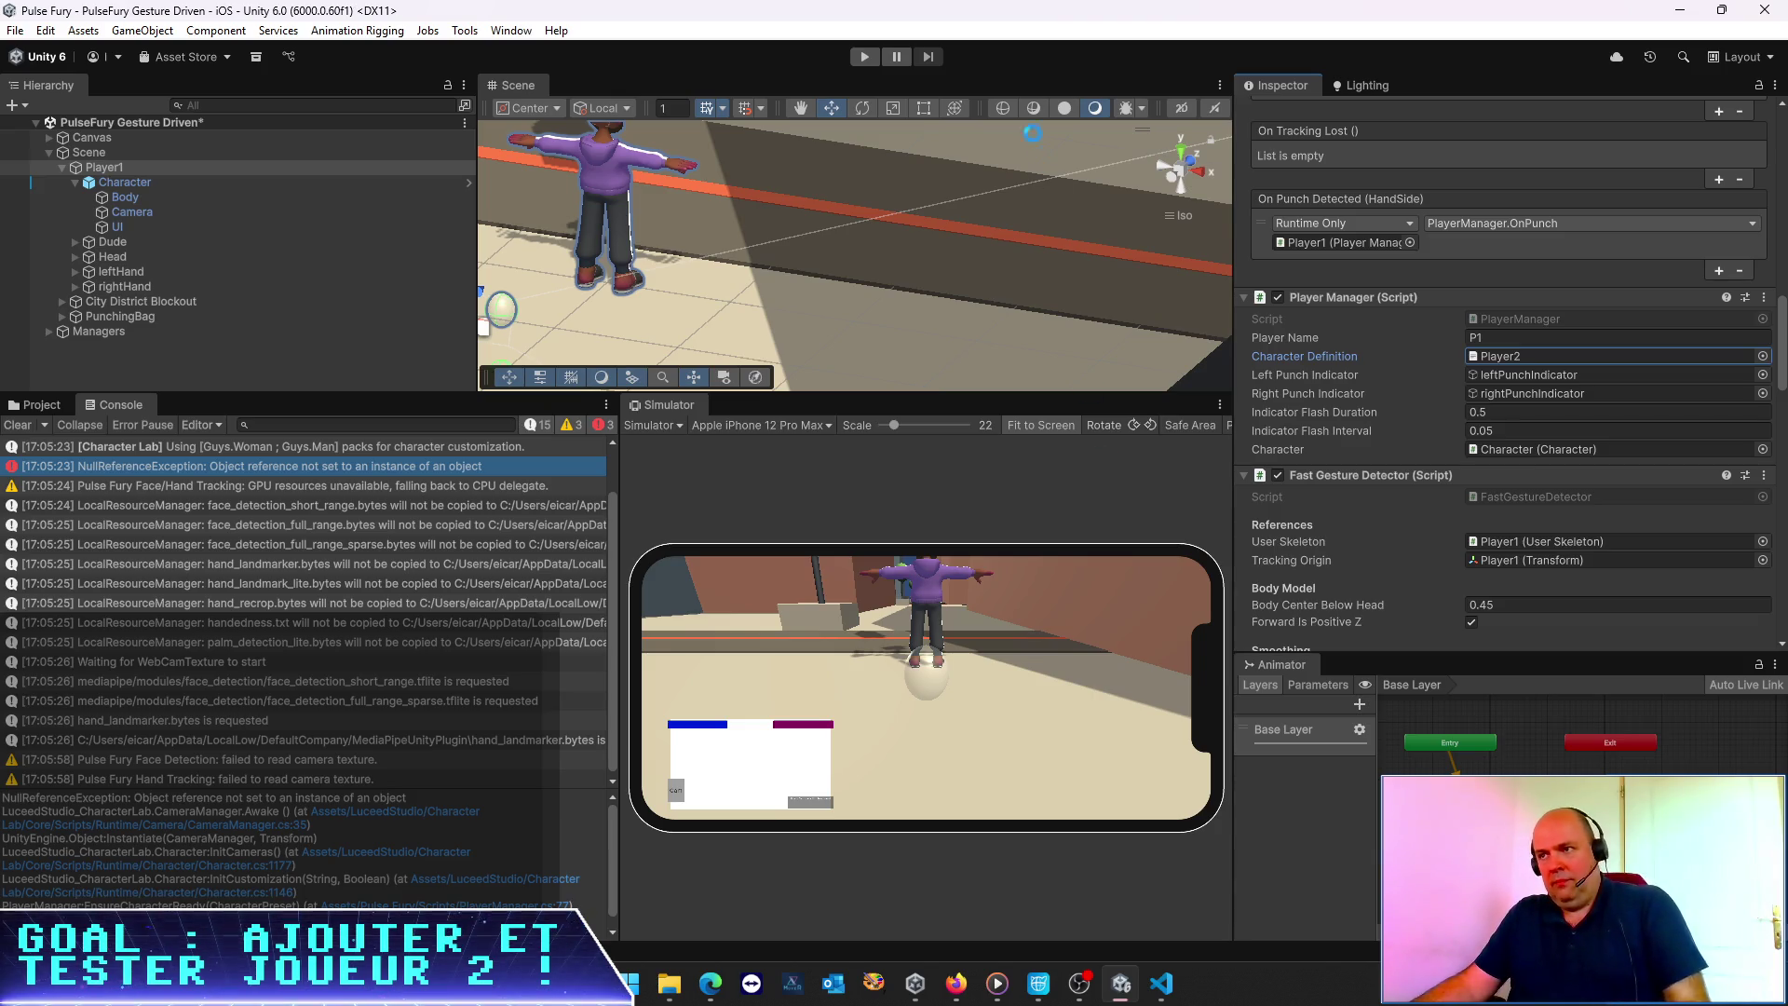
Play the scene and inspect the spawned Guys_WomanTall_Base(Clone) body and its Guys_Woman_Tall model
left_click(863, 57)
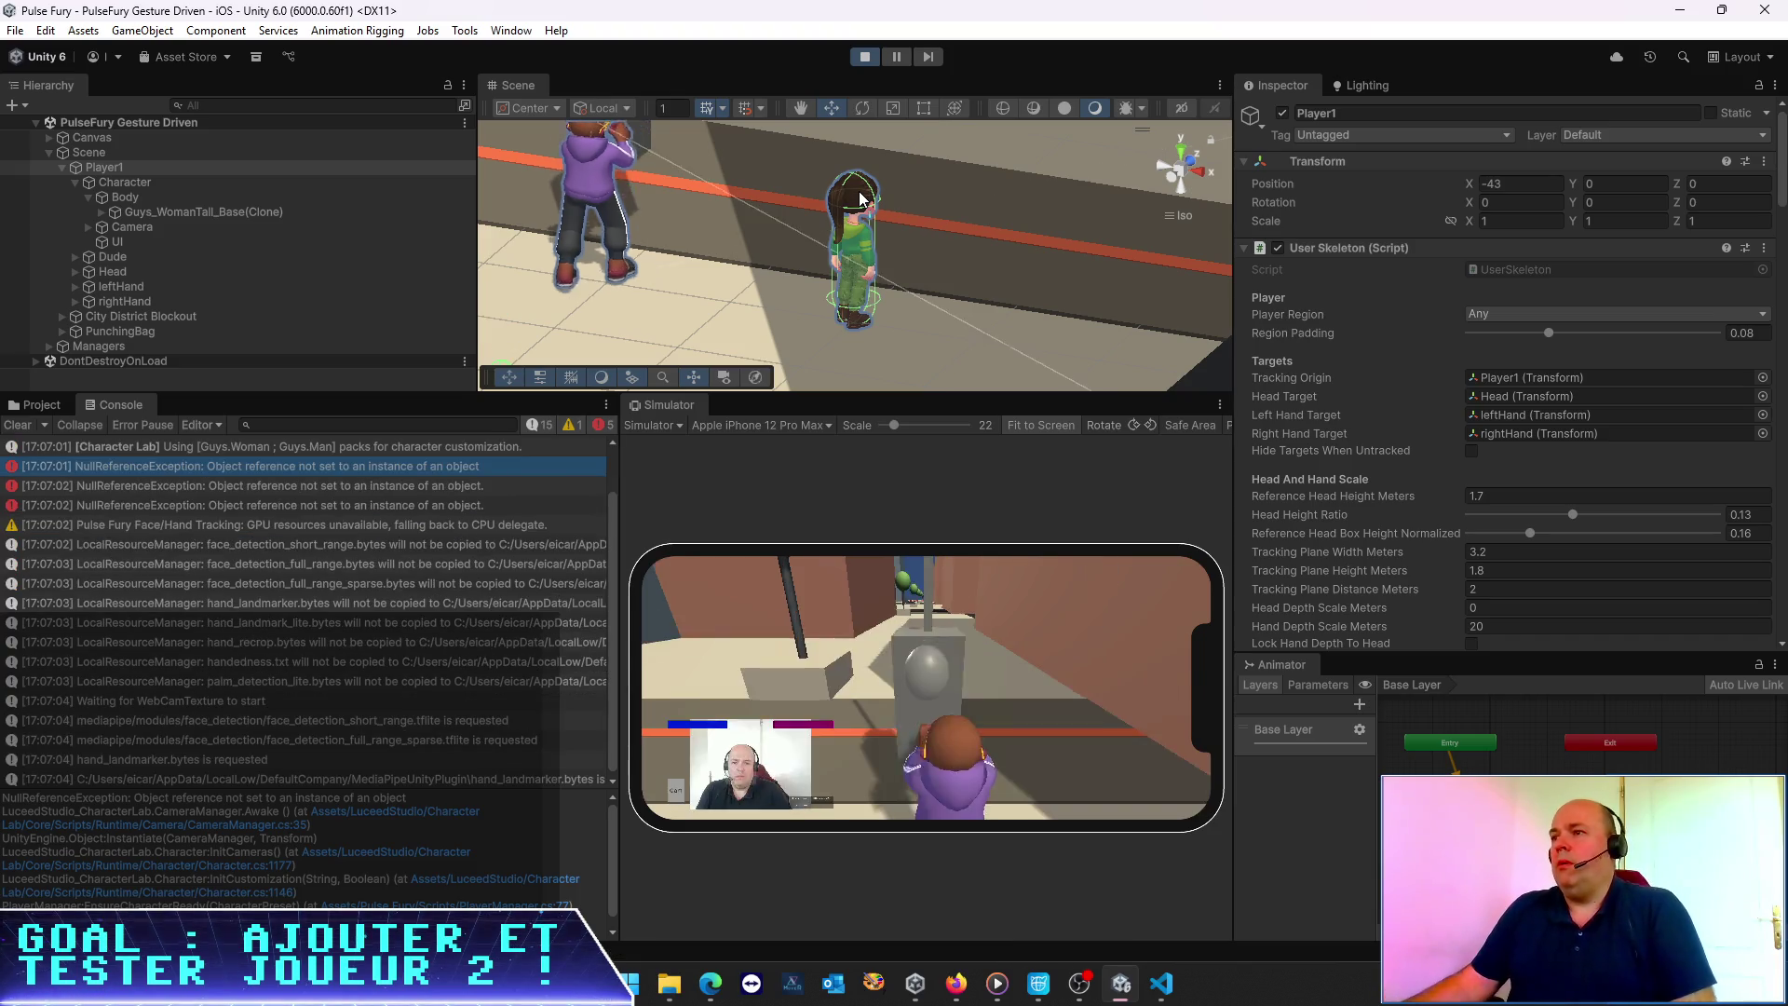
mouse_move(919, 272)
left_mouse_down()
mouse_move(962, 278)
mouse_move(1014, 344)
mouse_move(1073, 331)
mouse_move(1062, 244)
left_mouse_up()
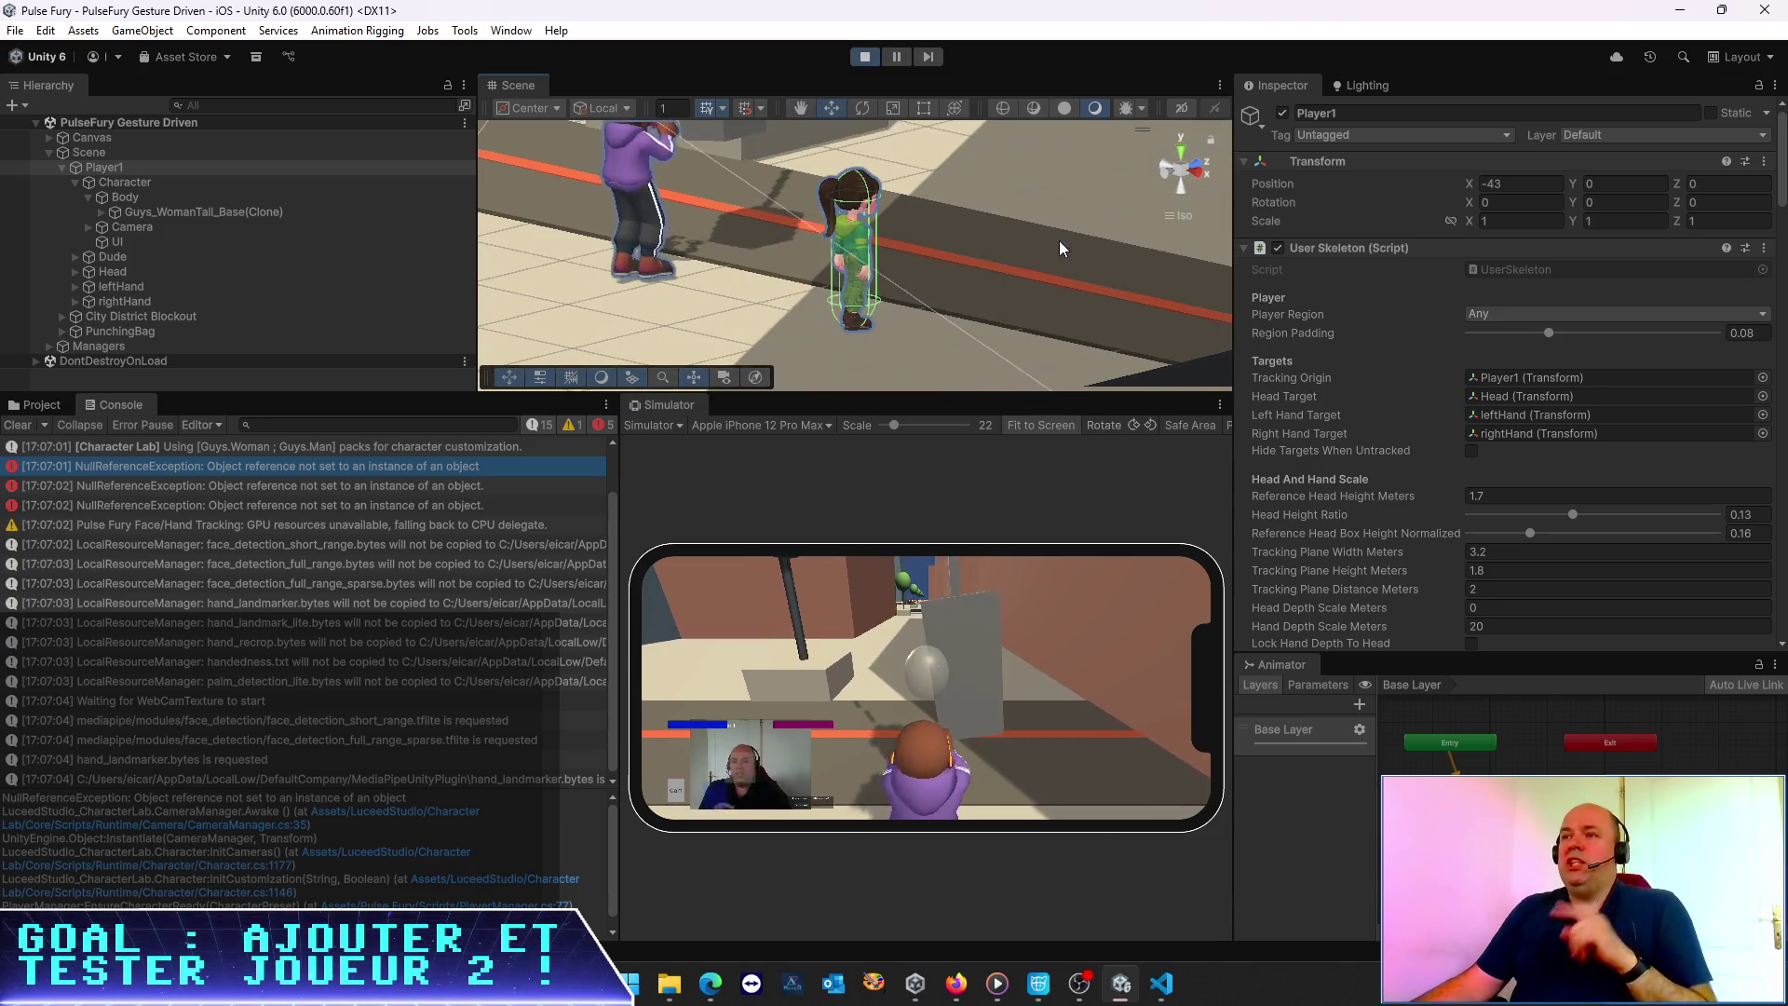
left_click(103, 210)
left_click(160, 217)
left_click(164, 232)
left_click(162, 211)
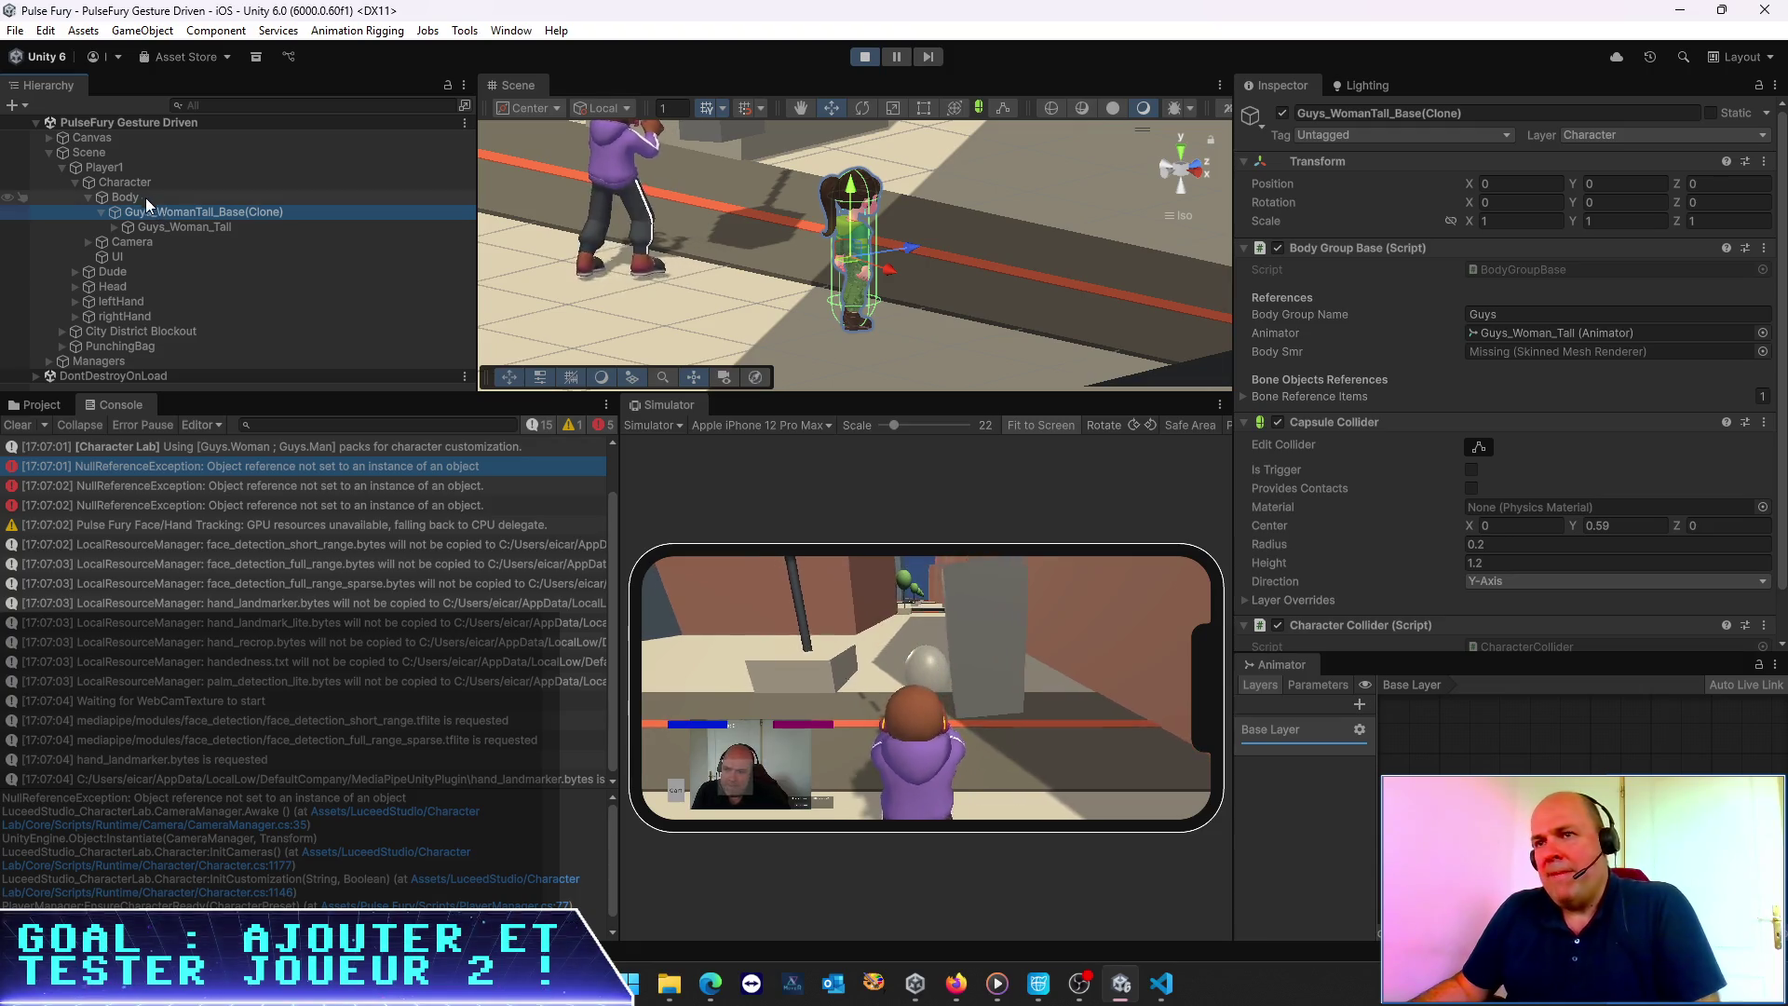
key("Down")
Inspect the Camera object's CharacterCameras(Clone) with its Body Cam and Foot Cam transforms
left_click(126, 241)
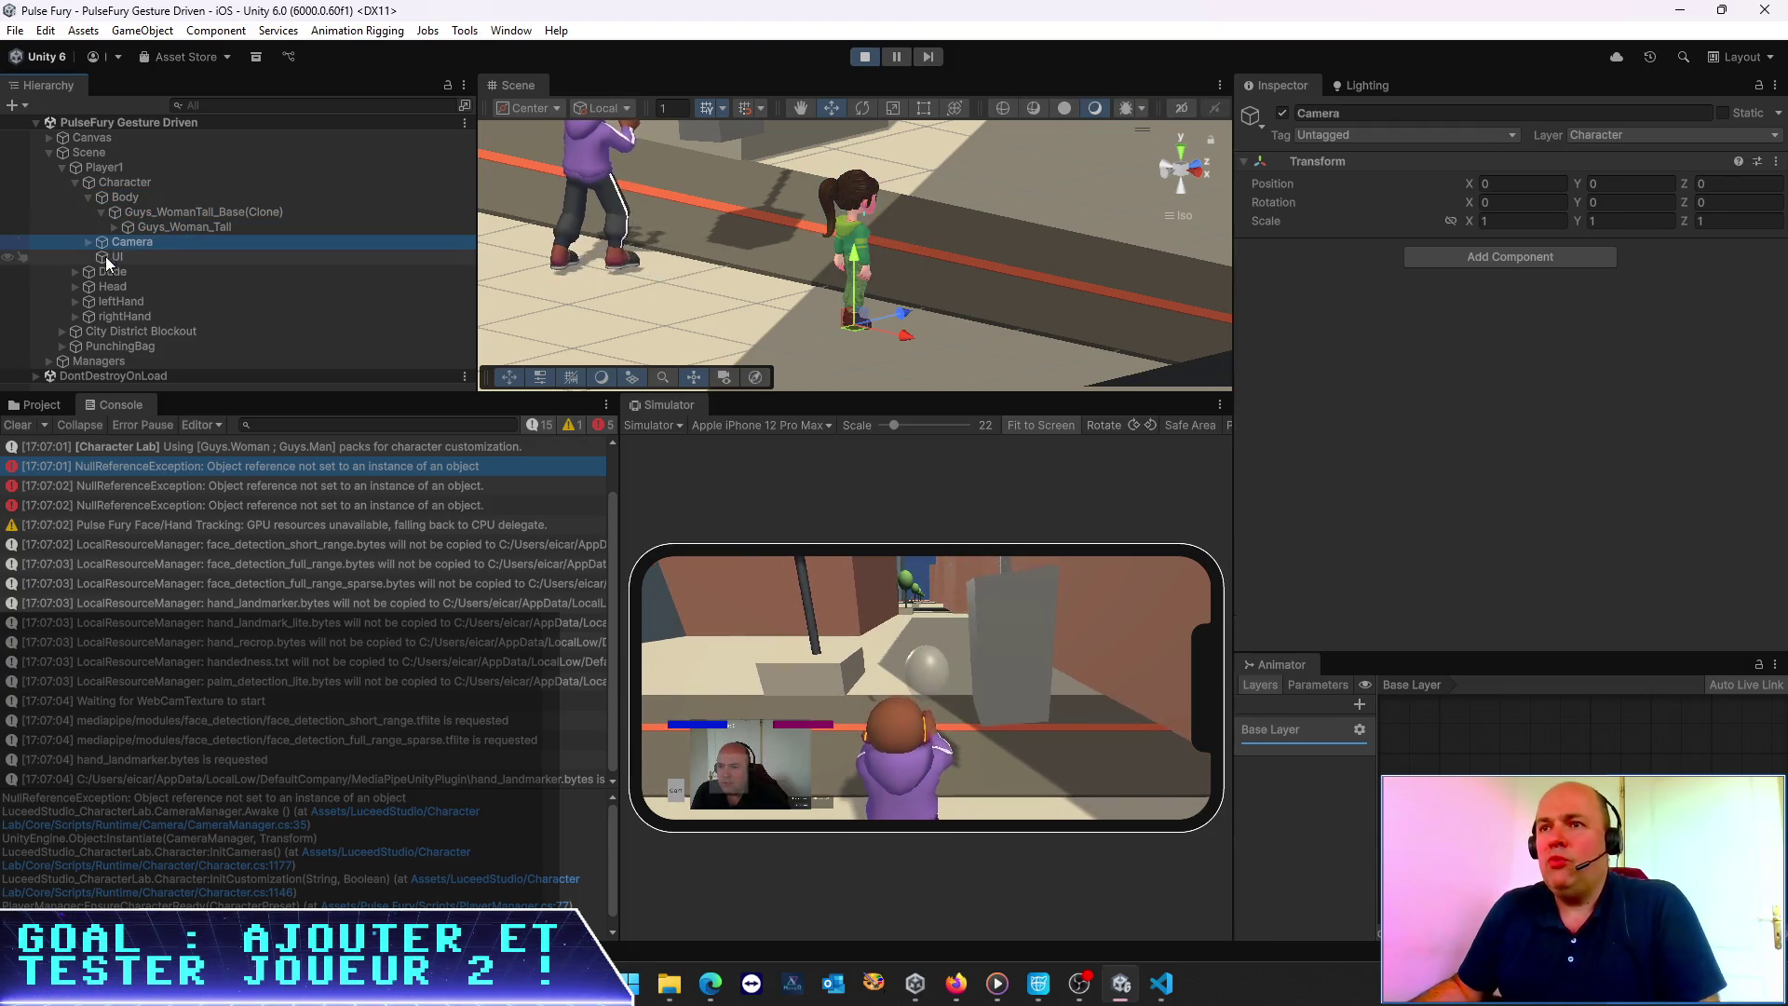
left_click(90, 243)
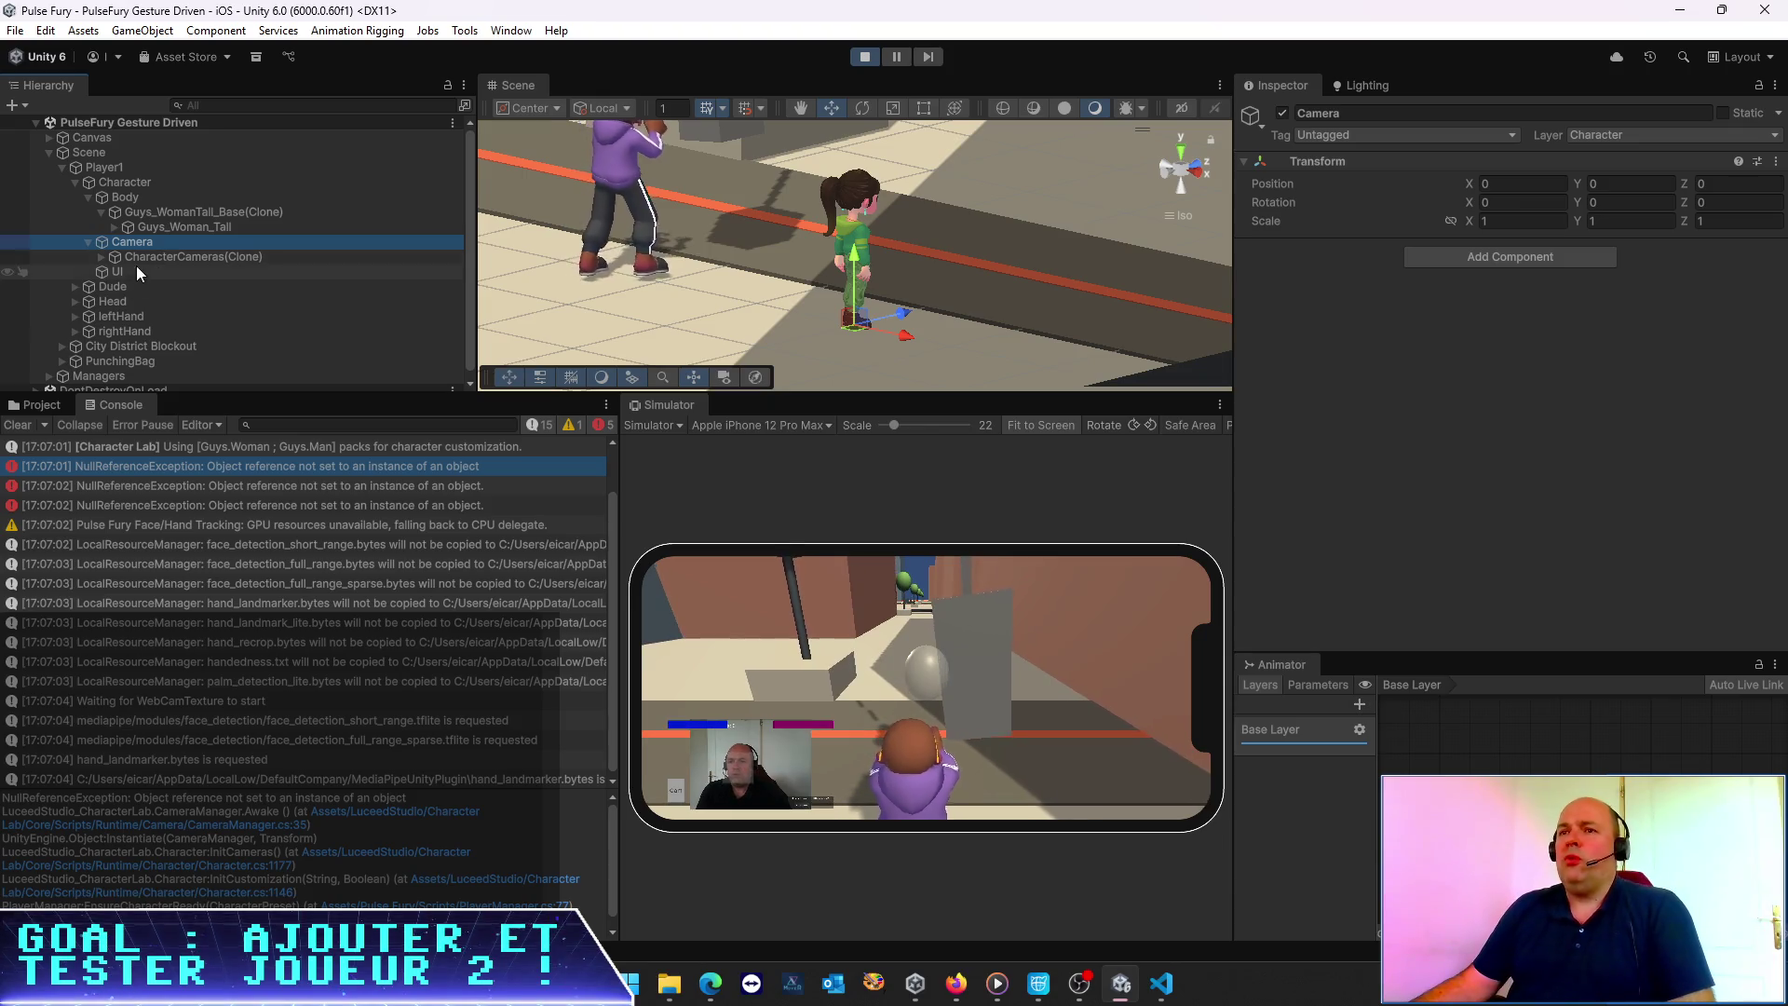
left_click(102, 256)
left_click(149, 271)
left_click(162, 298)
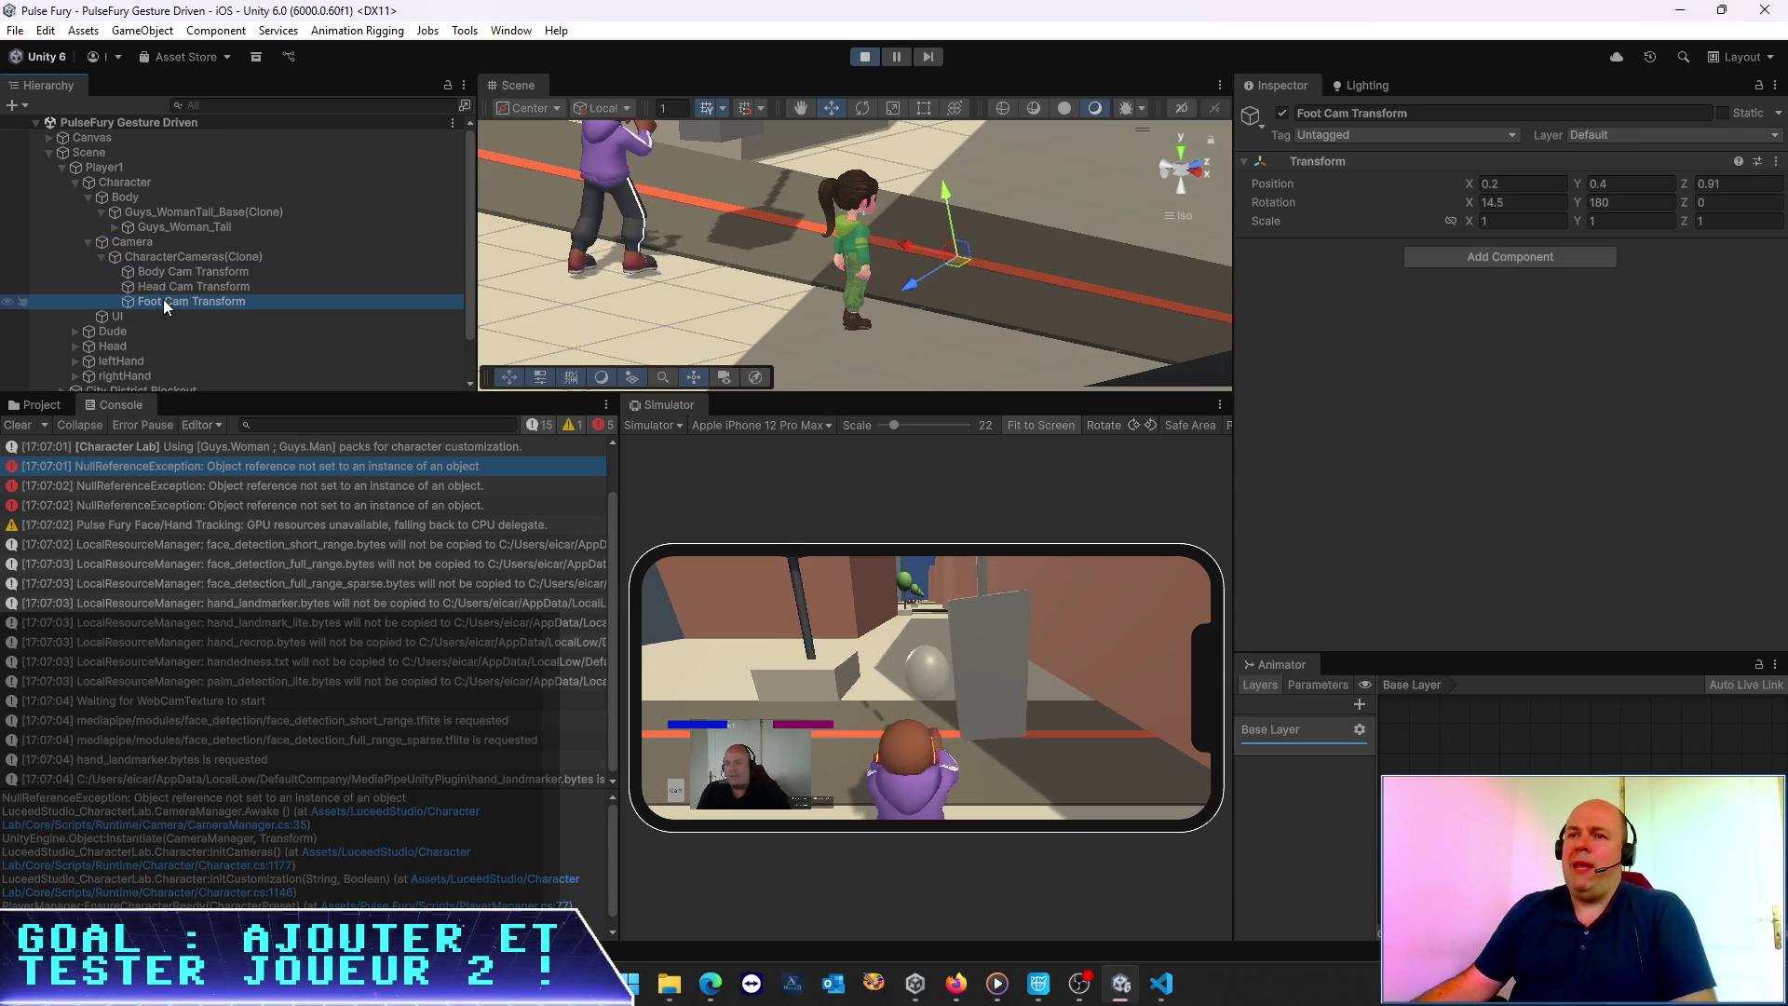
left_click(160, 240)
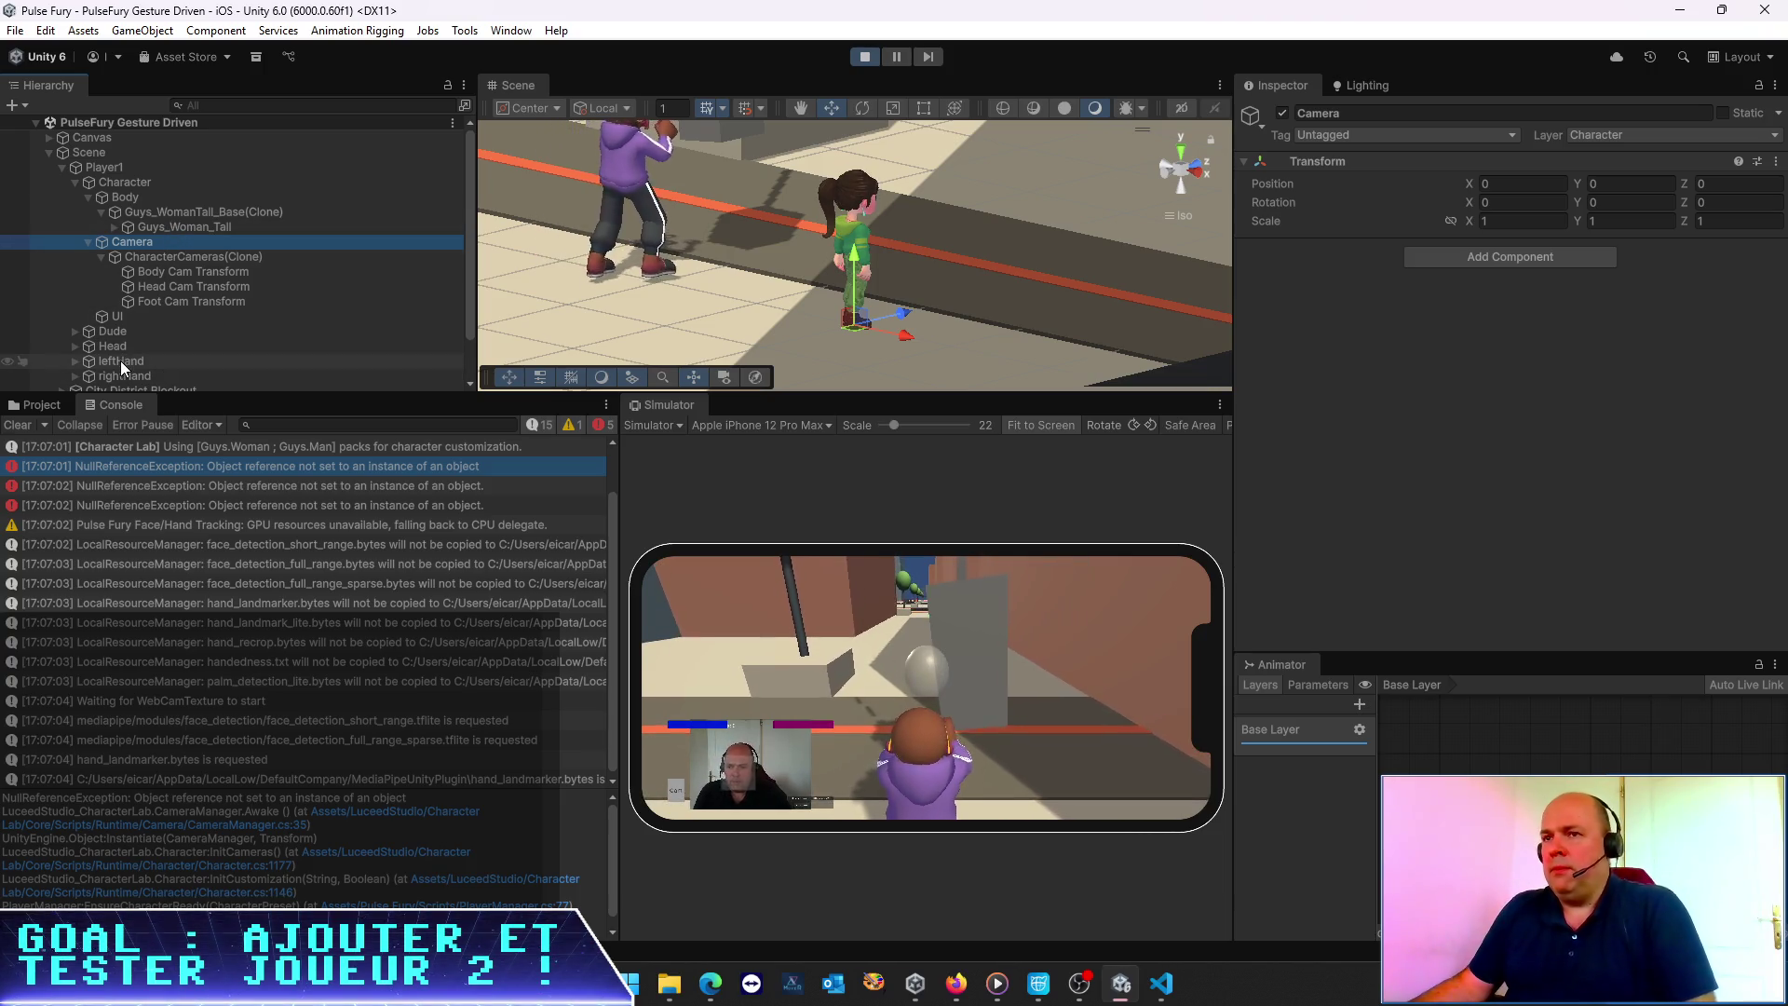
Check a NullReferenceException, clear the console, then stop and restart Play mode
left_click(180, 504)
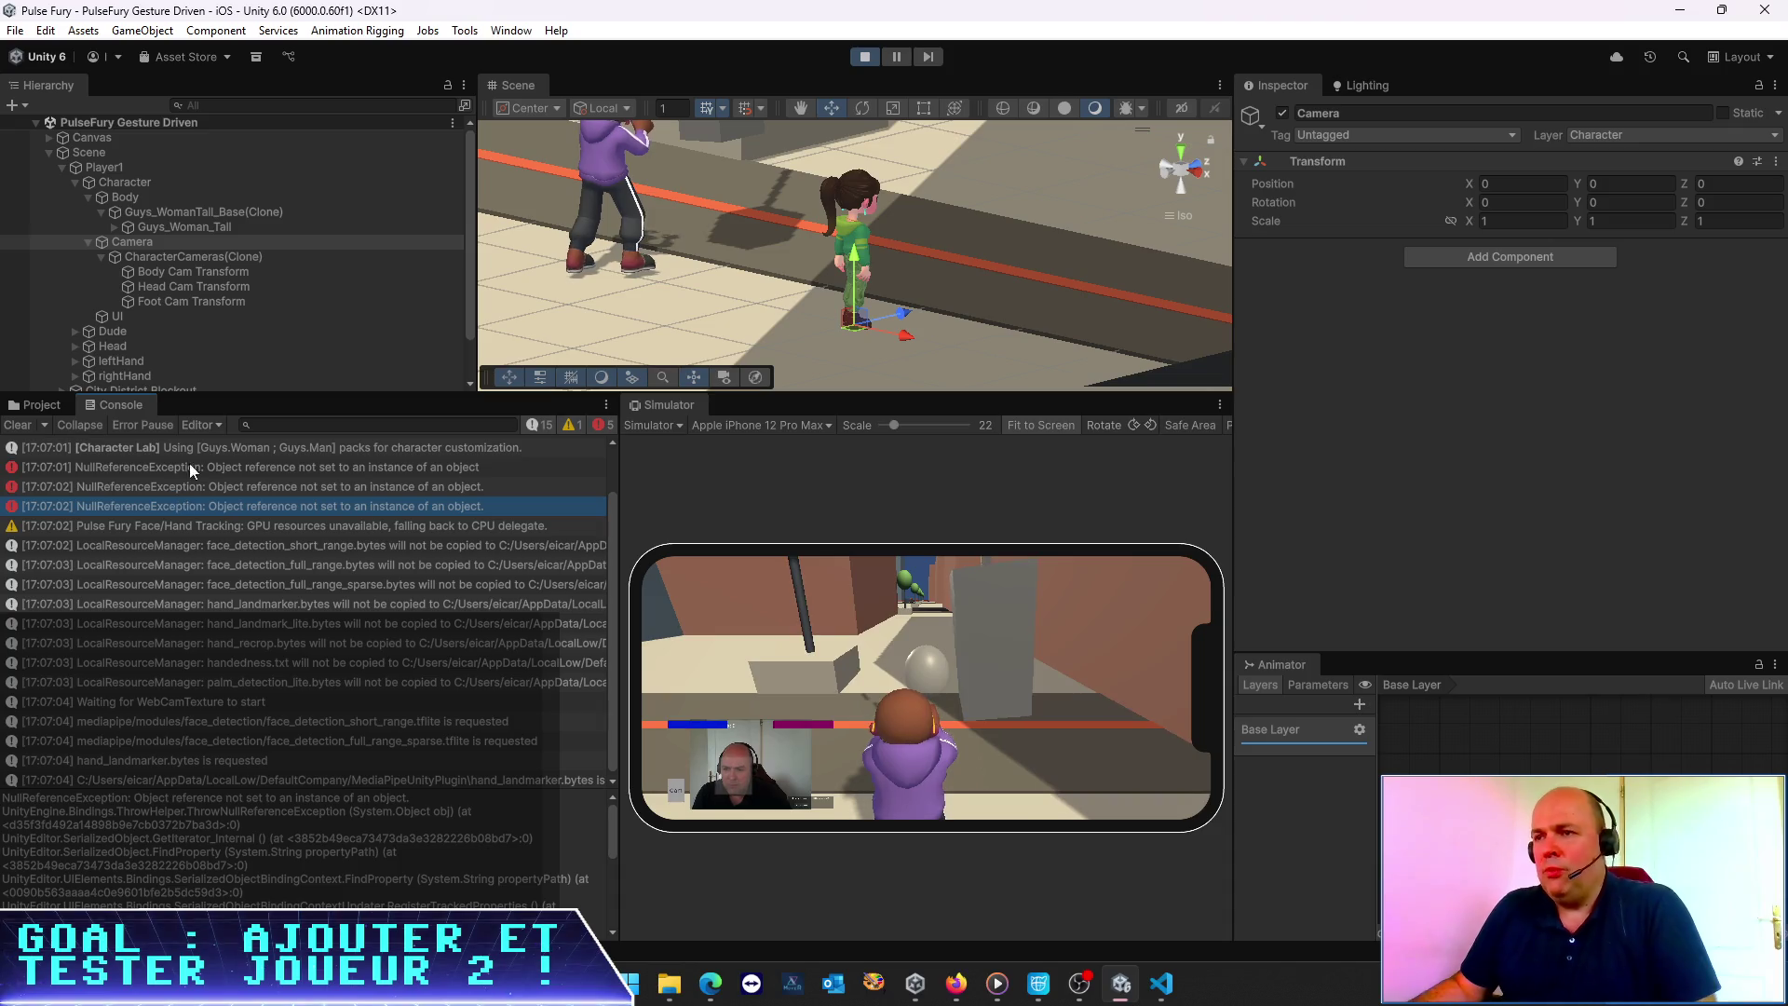
left_click(31, 425)
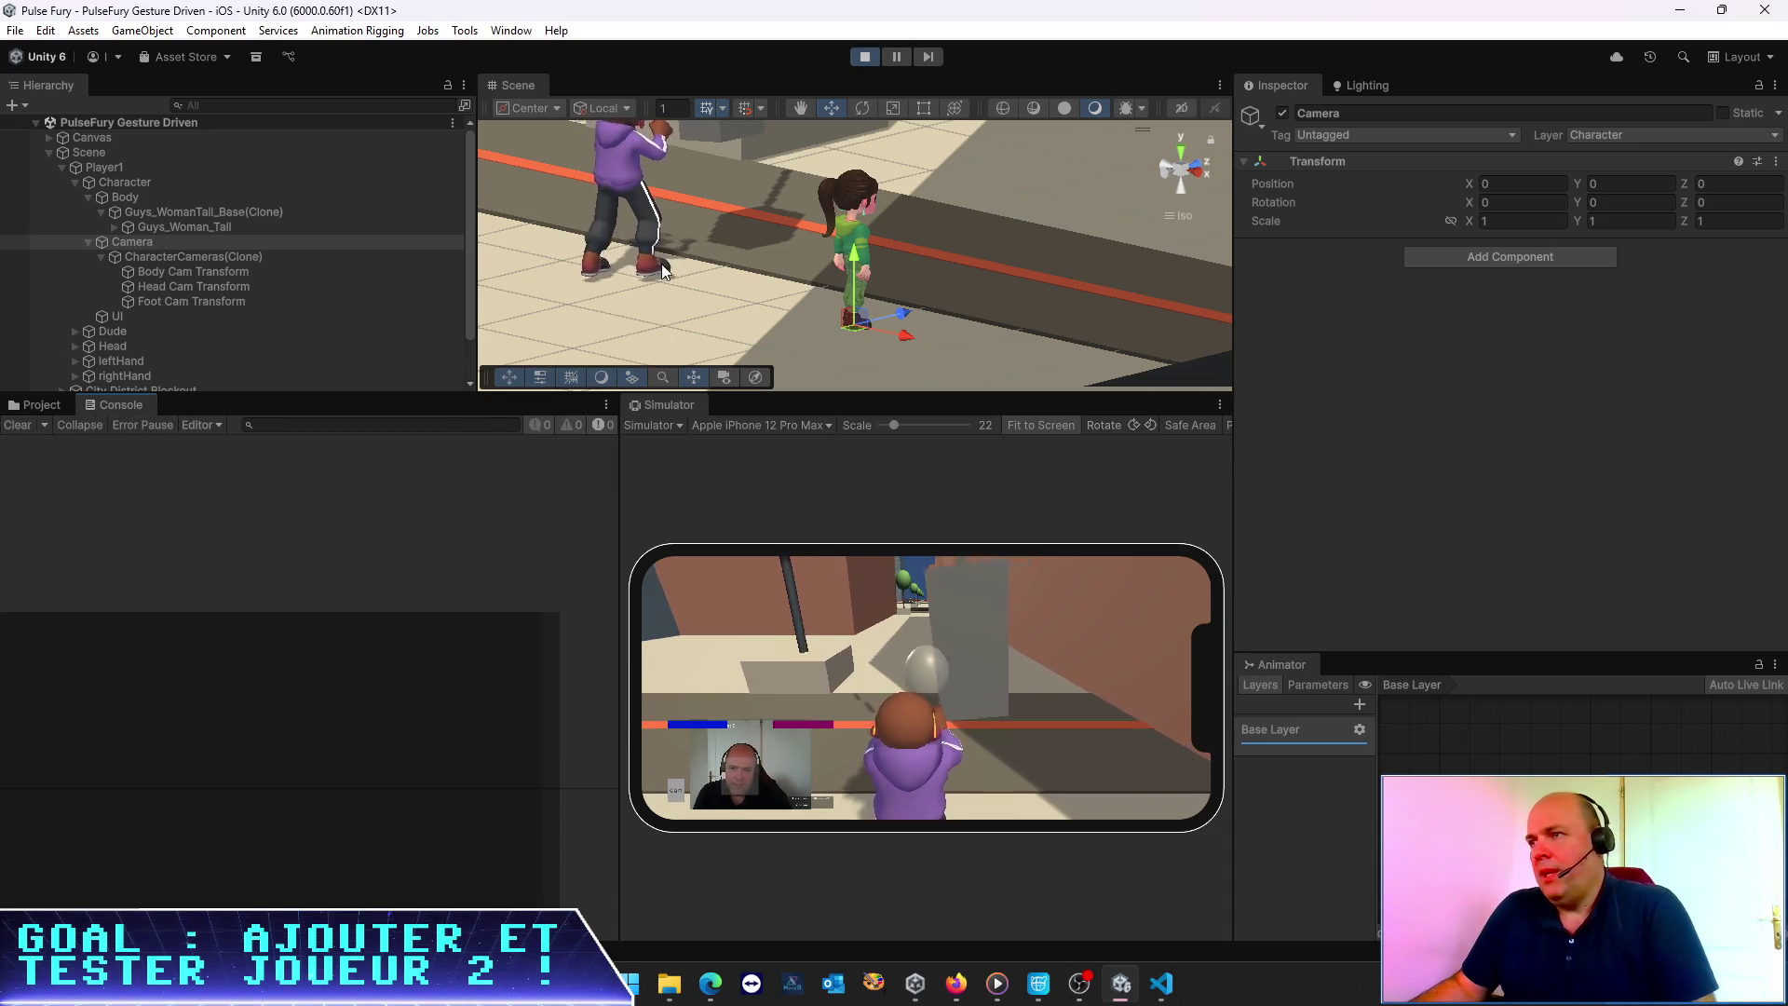
left_click(867, 57)
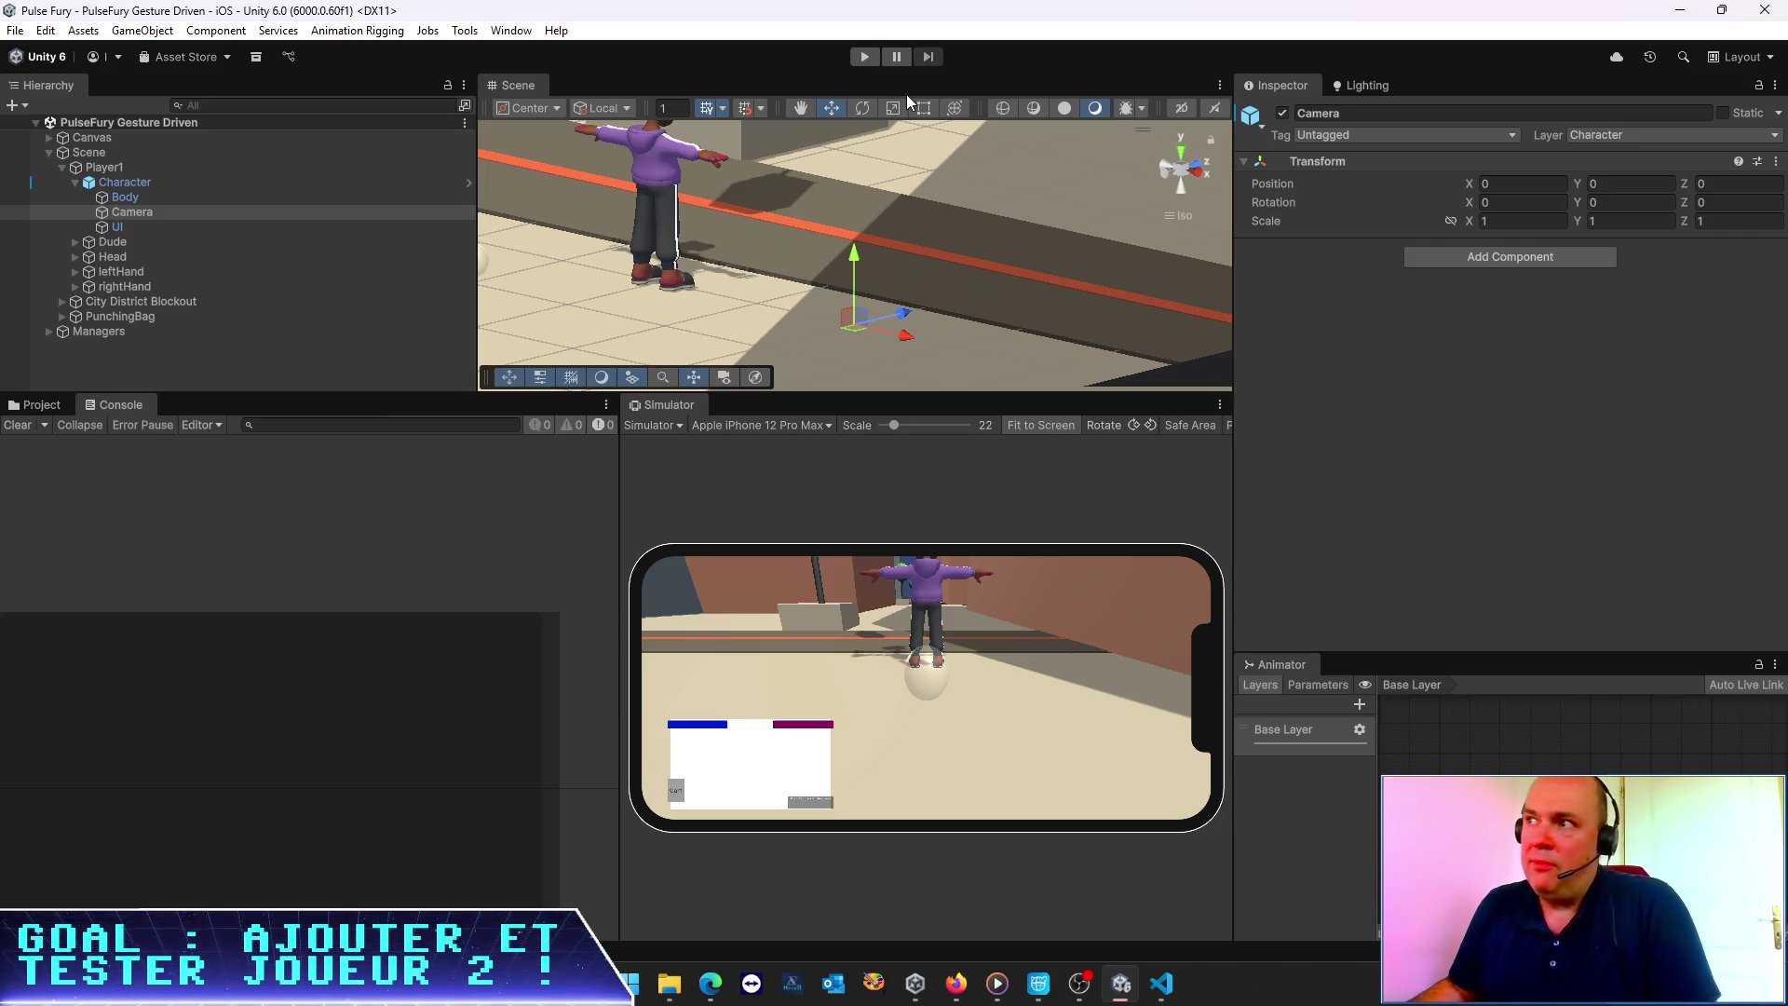
left_click(865, 58)
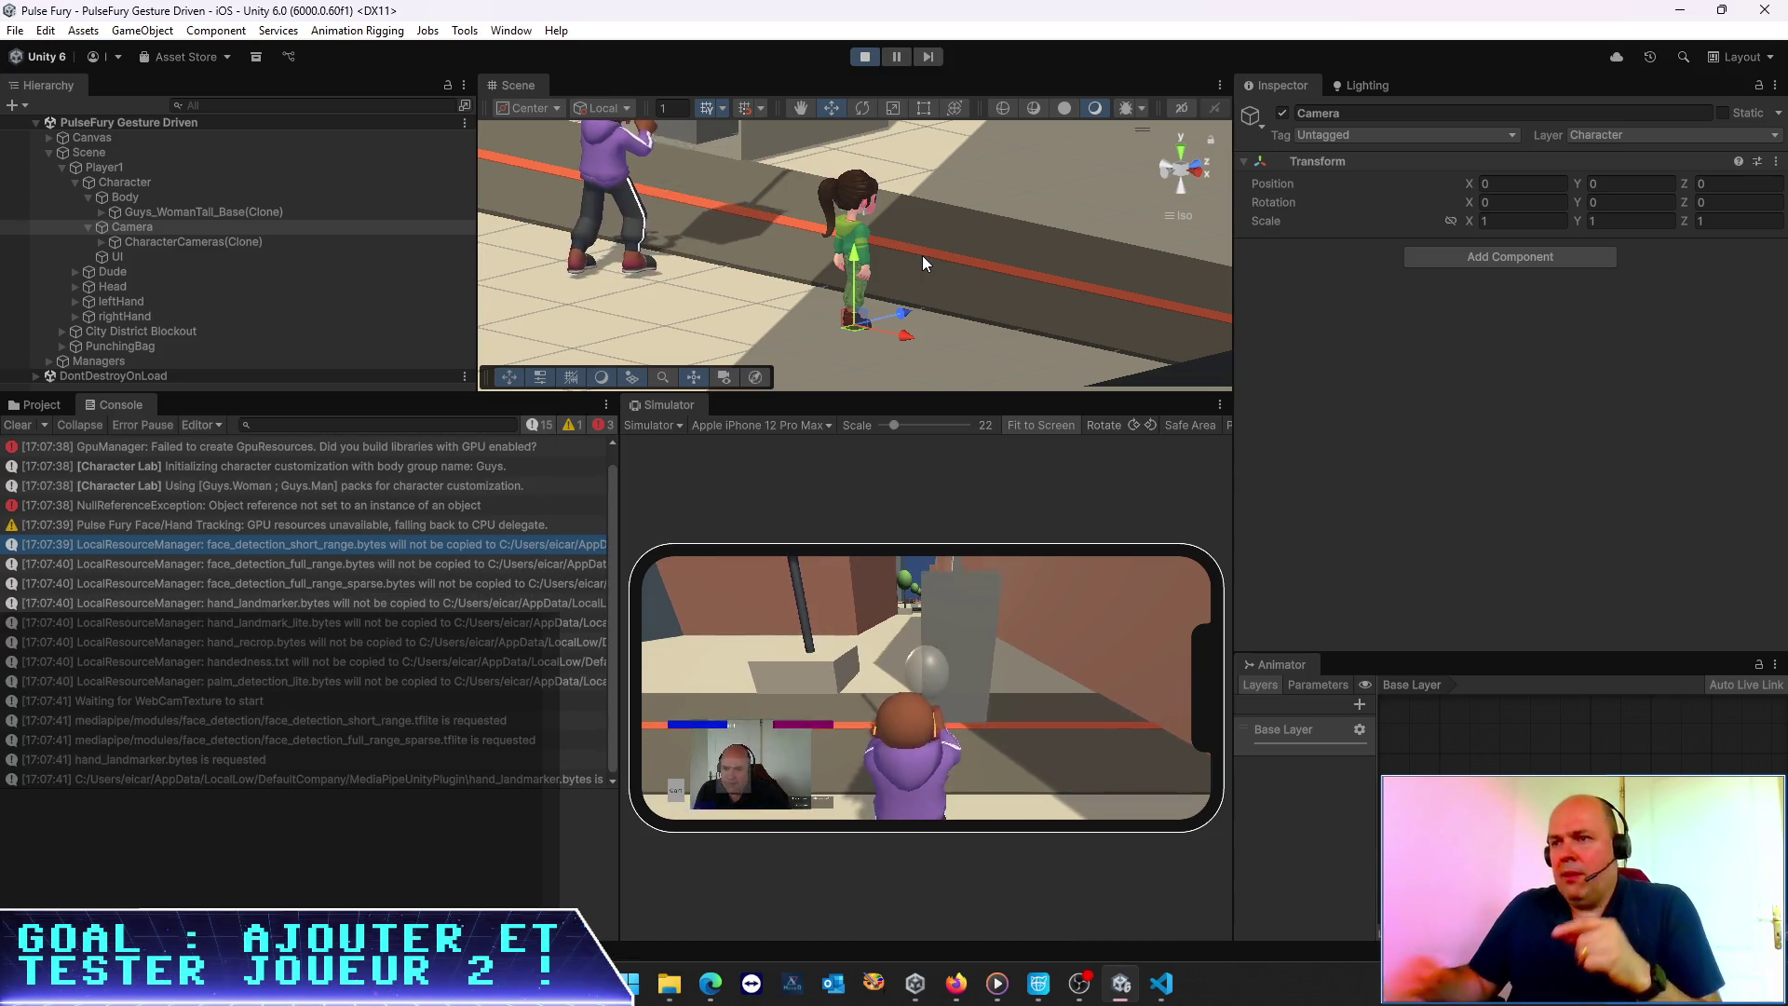
Read the Character Lab Guys.Woman log and the NullReferenceException trace, widening the console
left_click(259, 492)
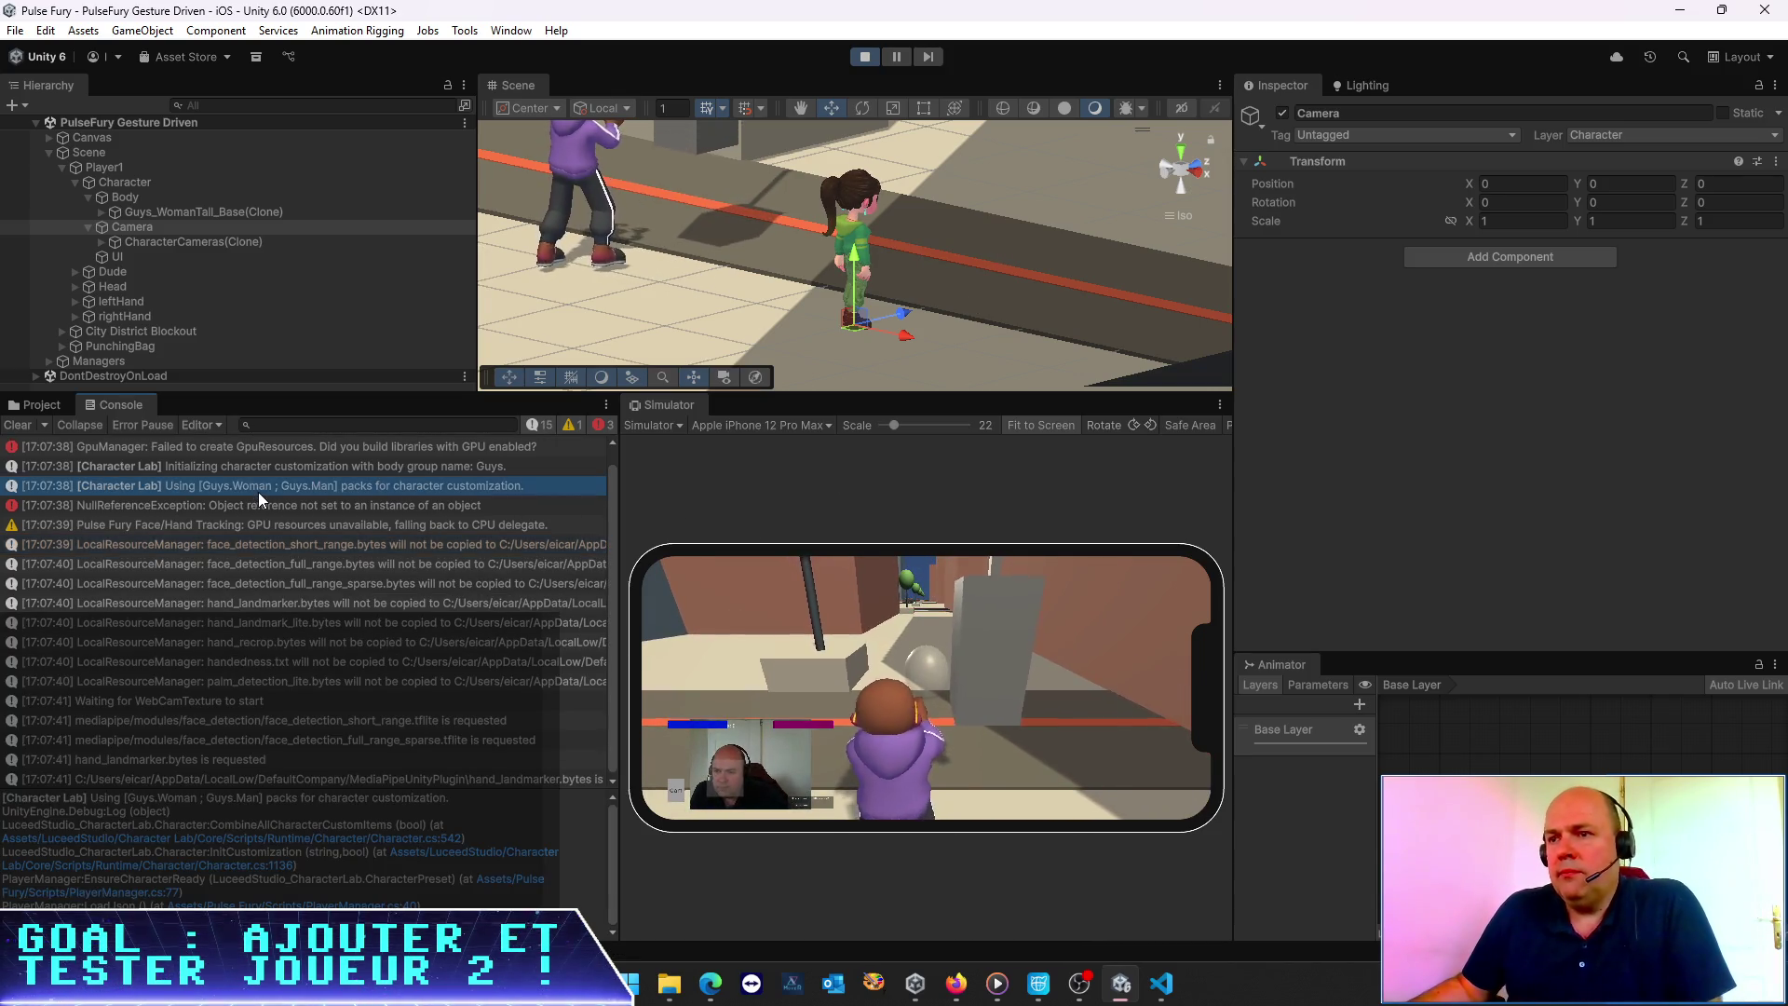
left_click(258, 507)
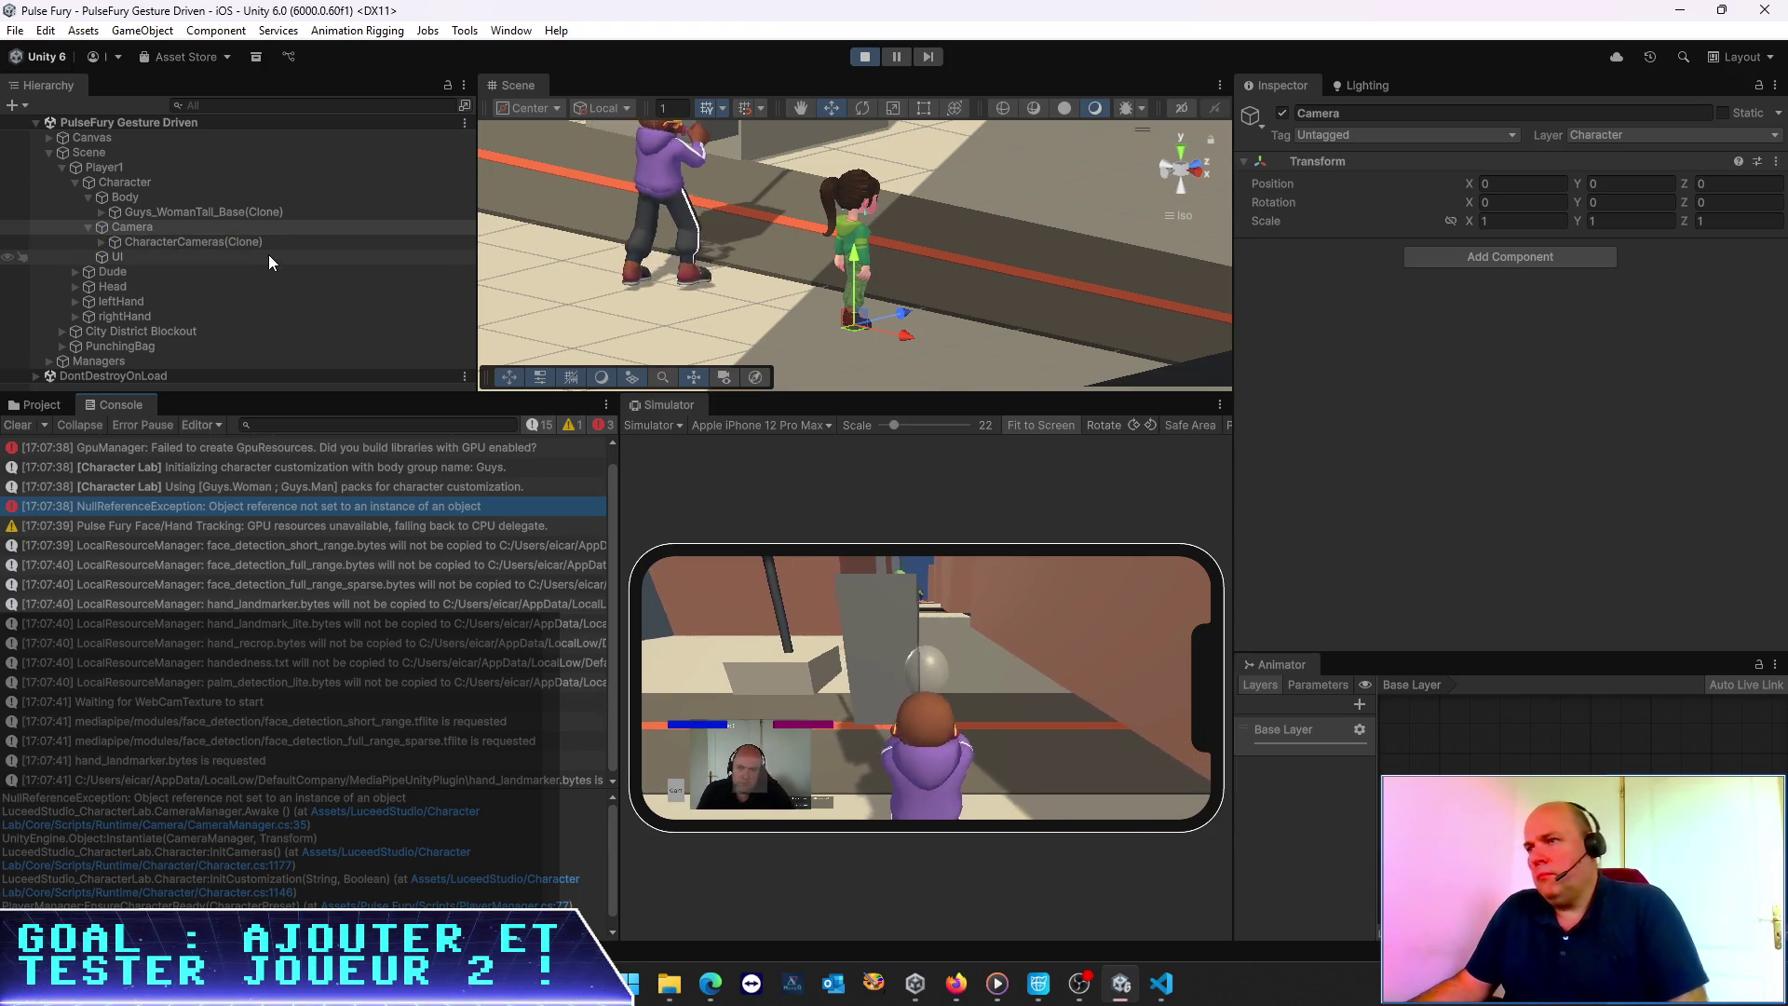
scroll(861, 317, "up", 2)
scroll(861, 311, "down", 2)
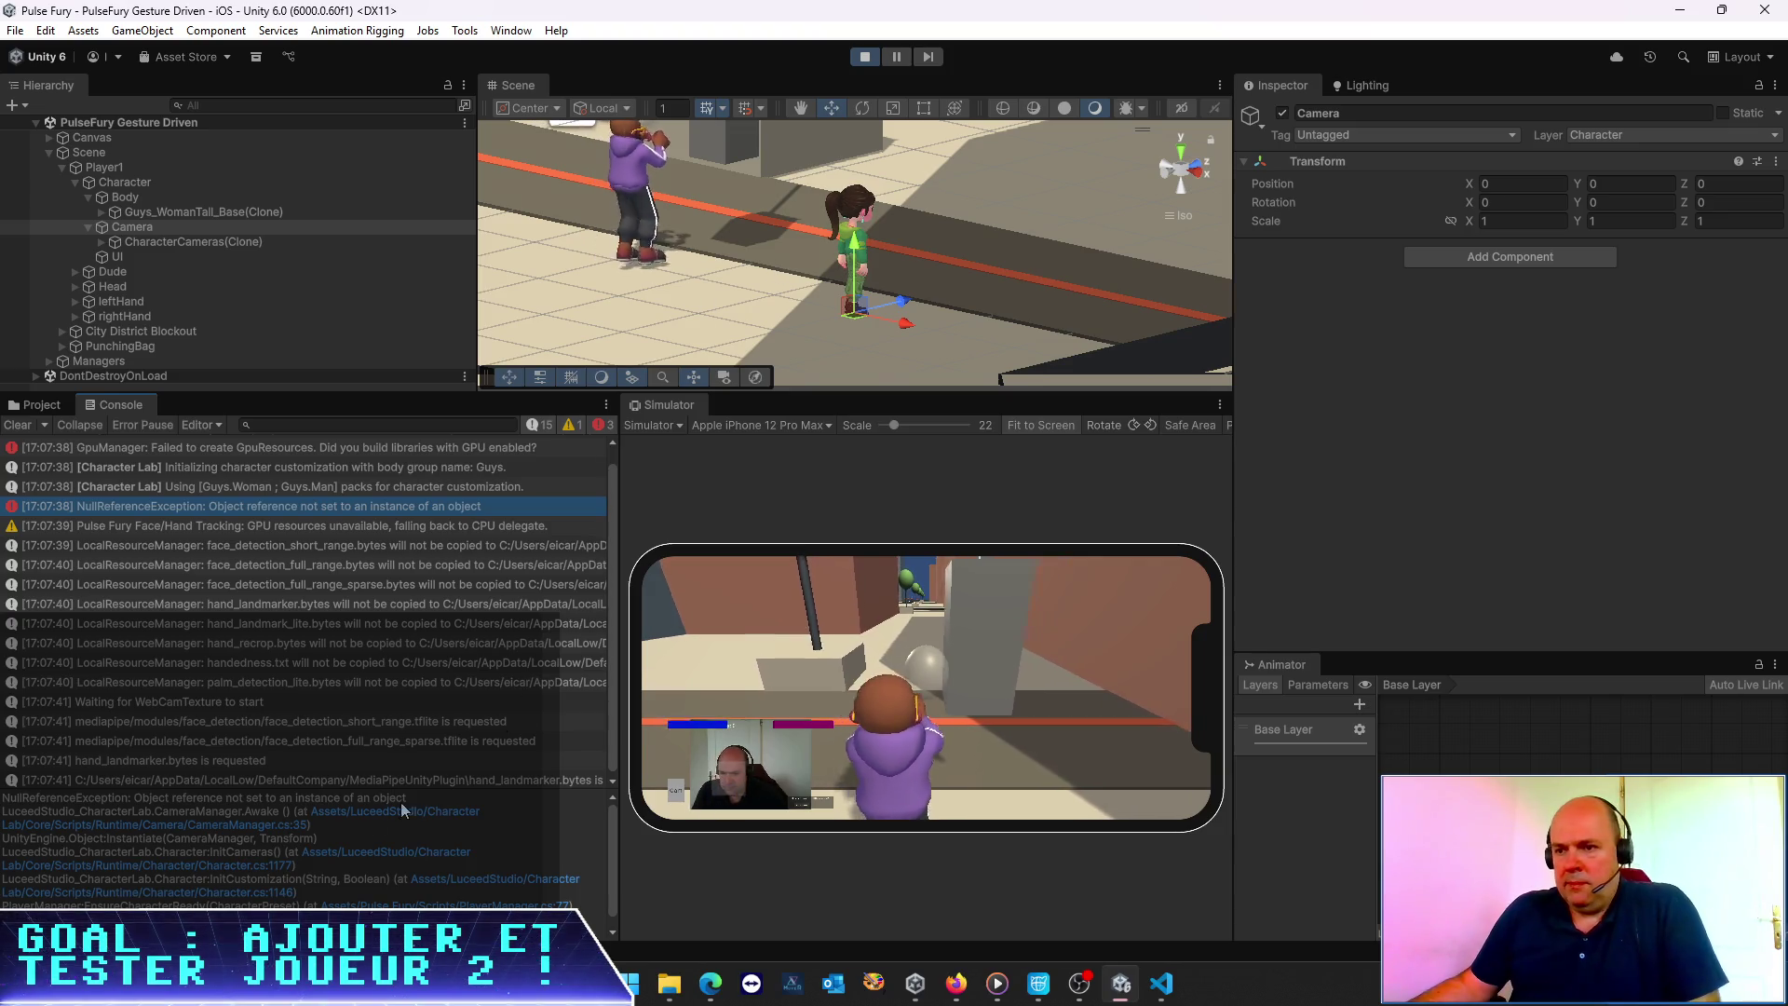
left_click_drag(619, 663, 948, 663)
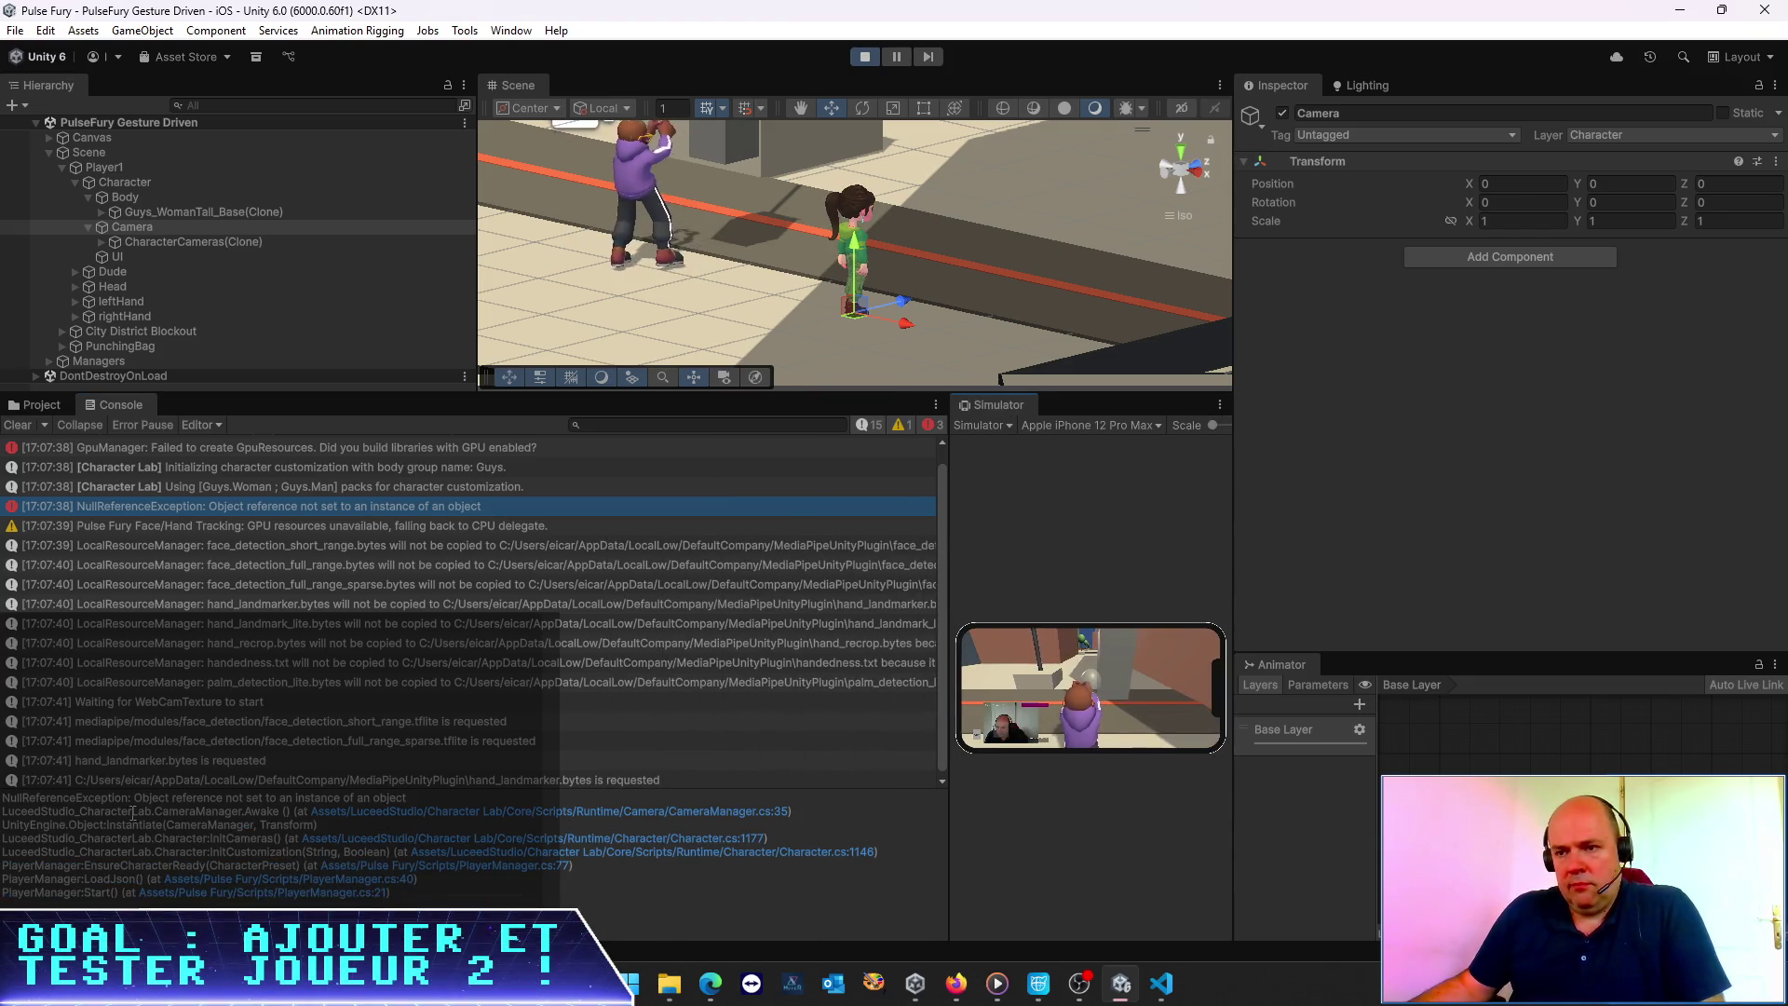
Select the stack trace's top lines, stop Play mode, and switch to Visual Studio Code
left_click_drag(3, 799, 903, 812)
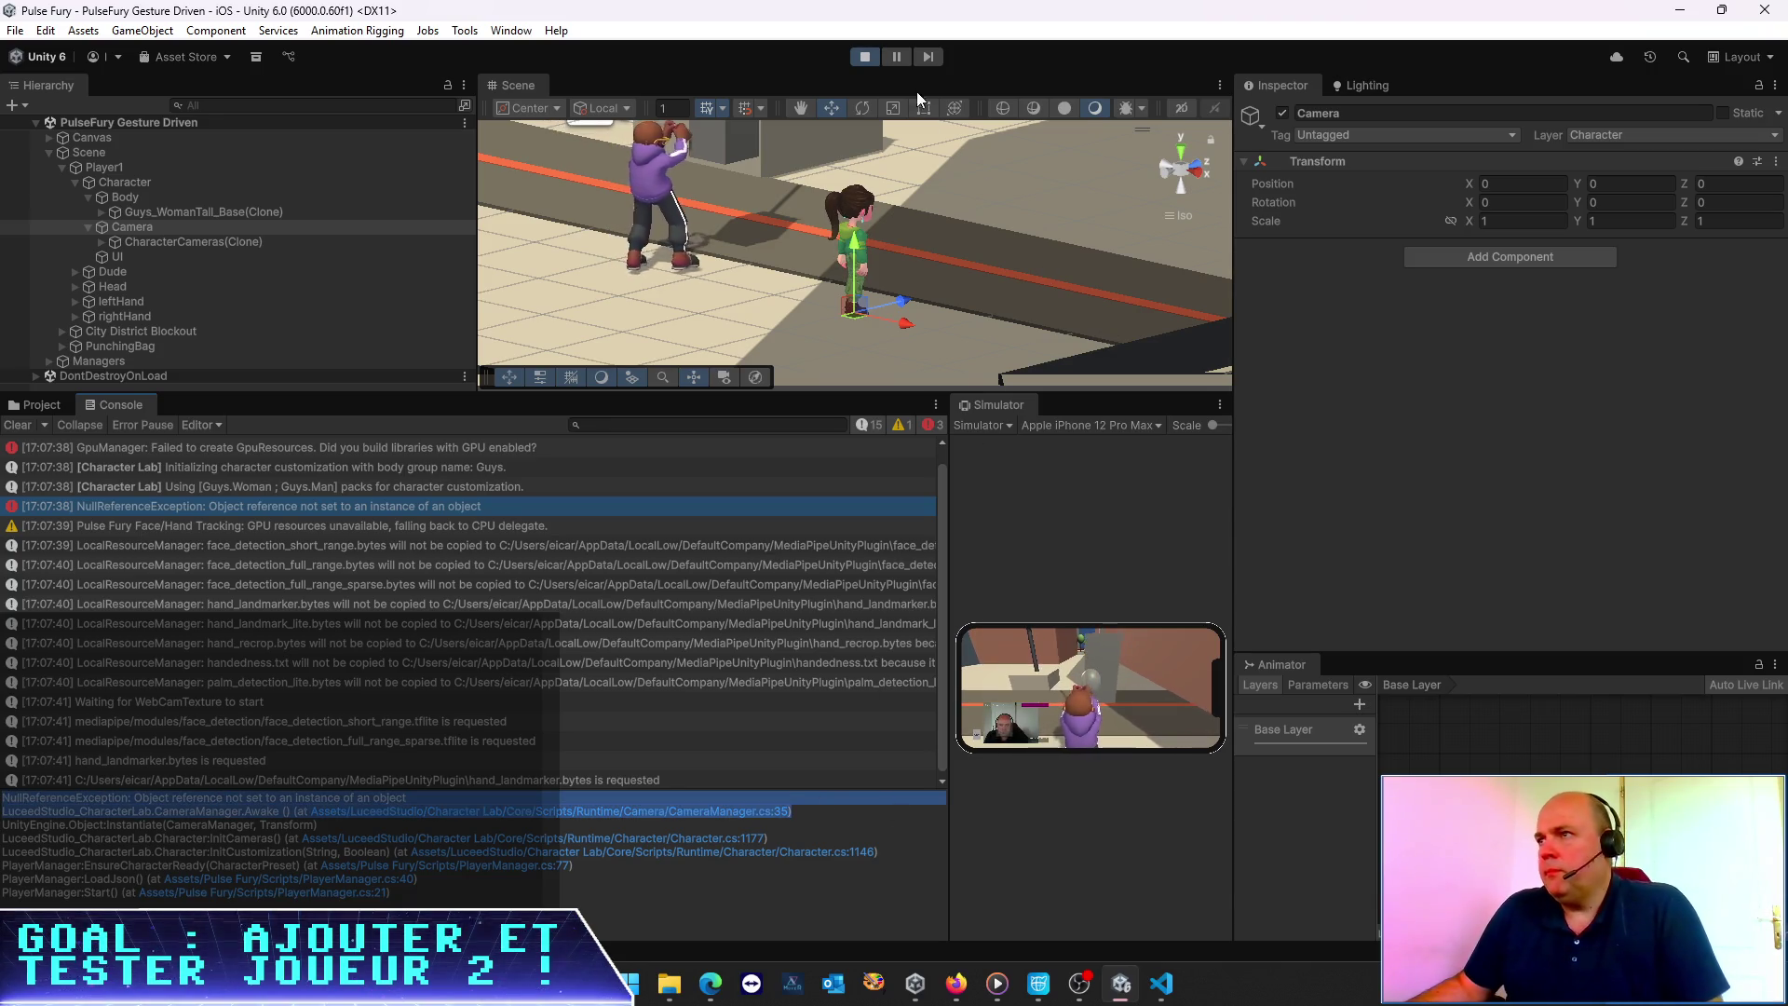
left_click(865, 63)
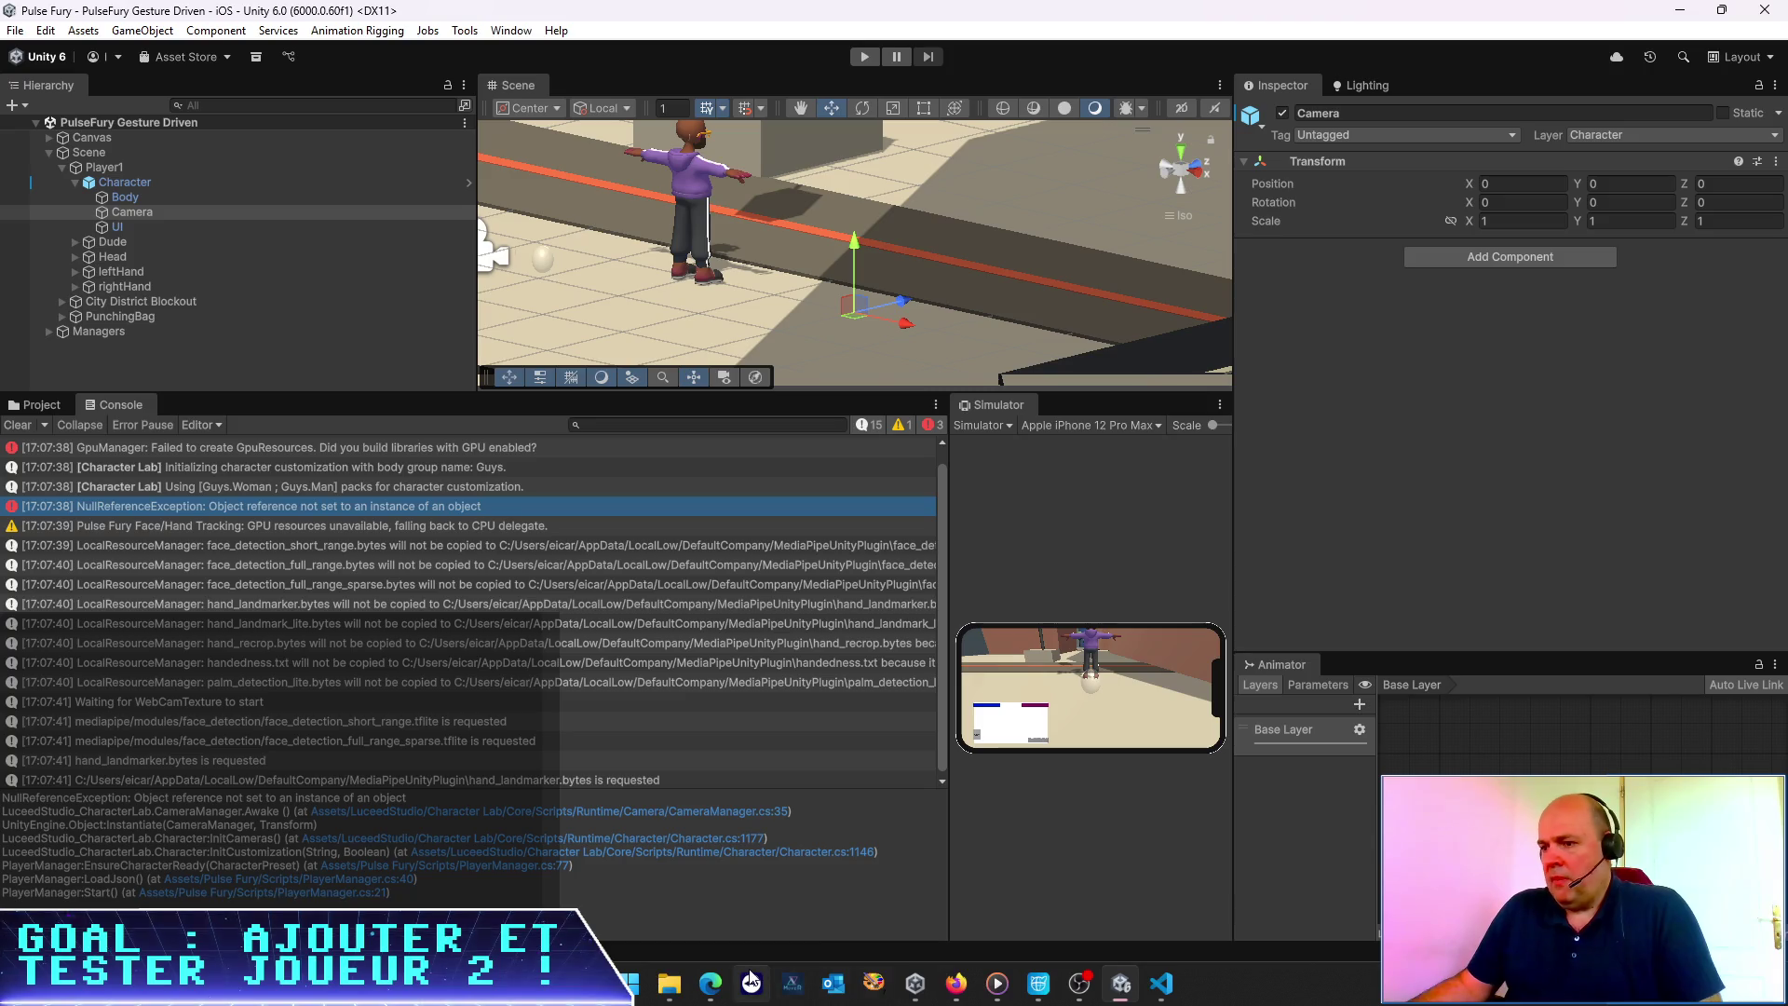
left_click(1162, 983)
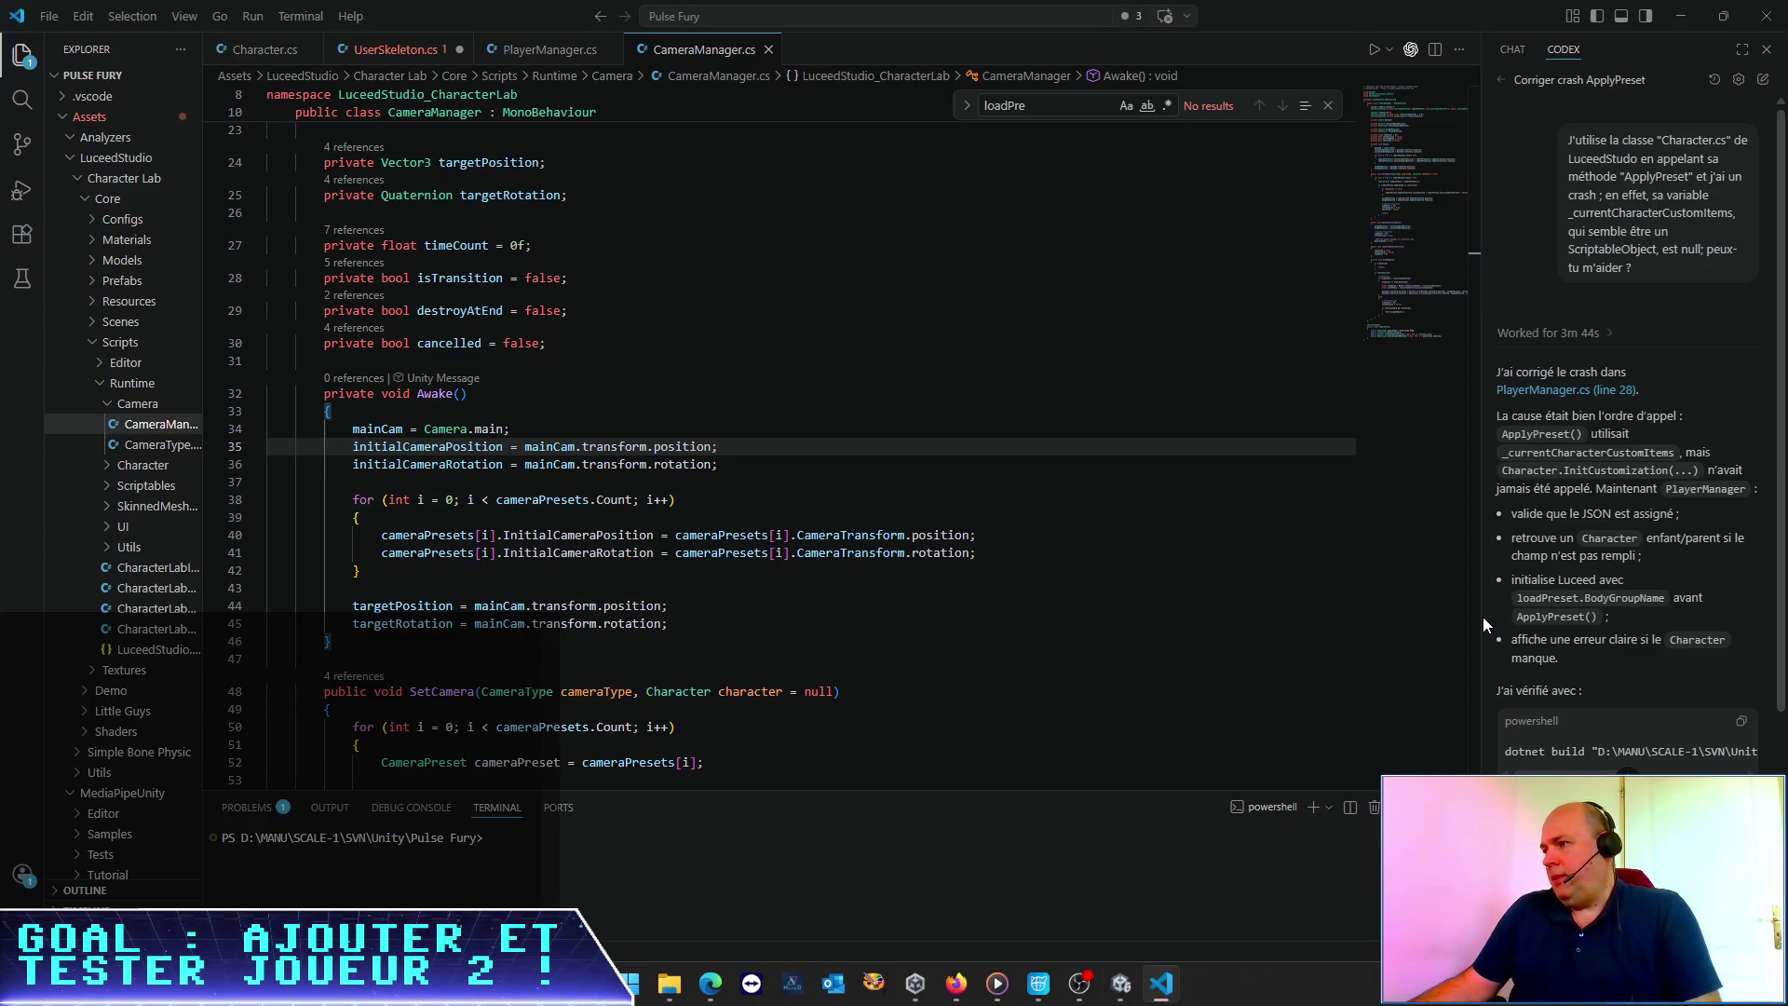
Widen and zoom the Codex chat, then reply 'Ok ça fonctionne, merci !' and paste the next error
left_click_drag(1481, 618, 556, 633)
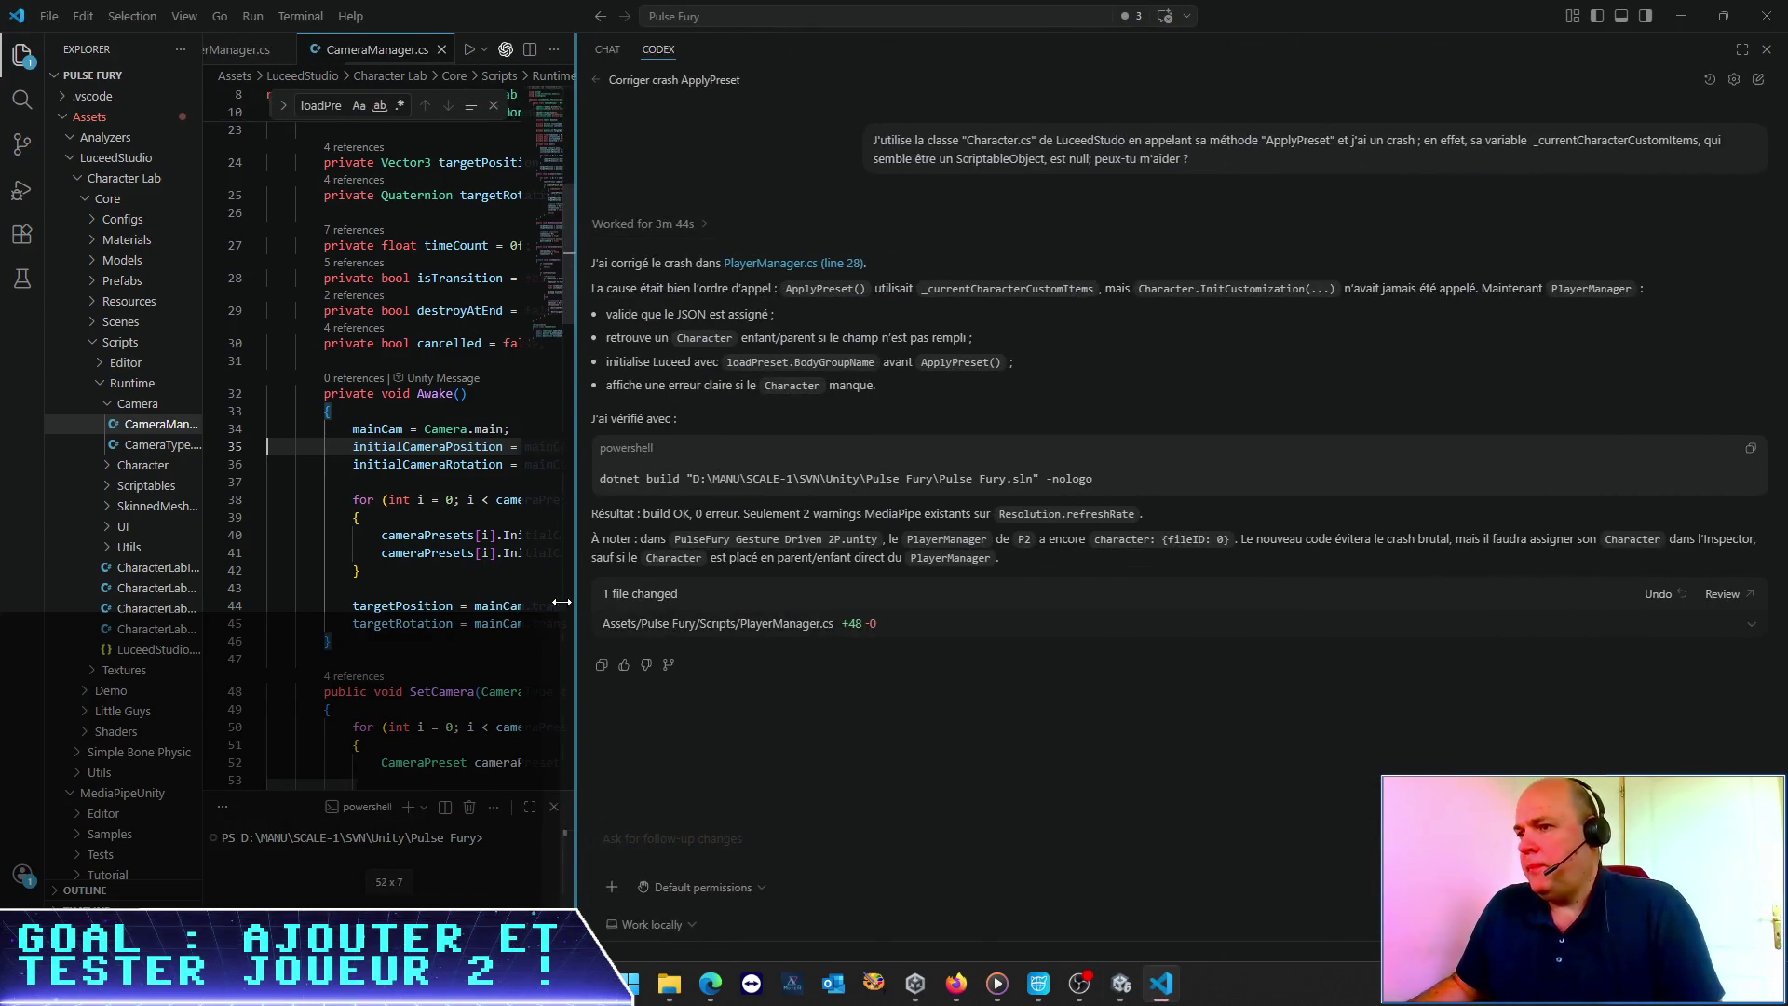
key("ctrl+equal")
key("ctrl+equal")
key("ctrl+equal")
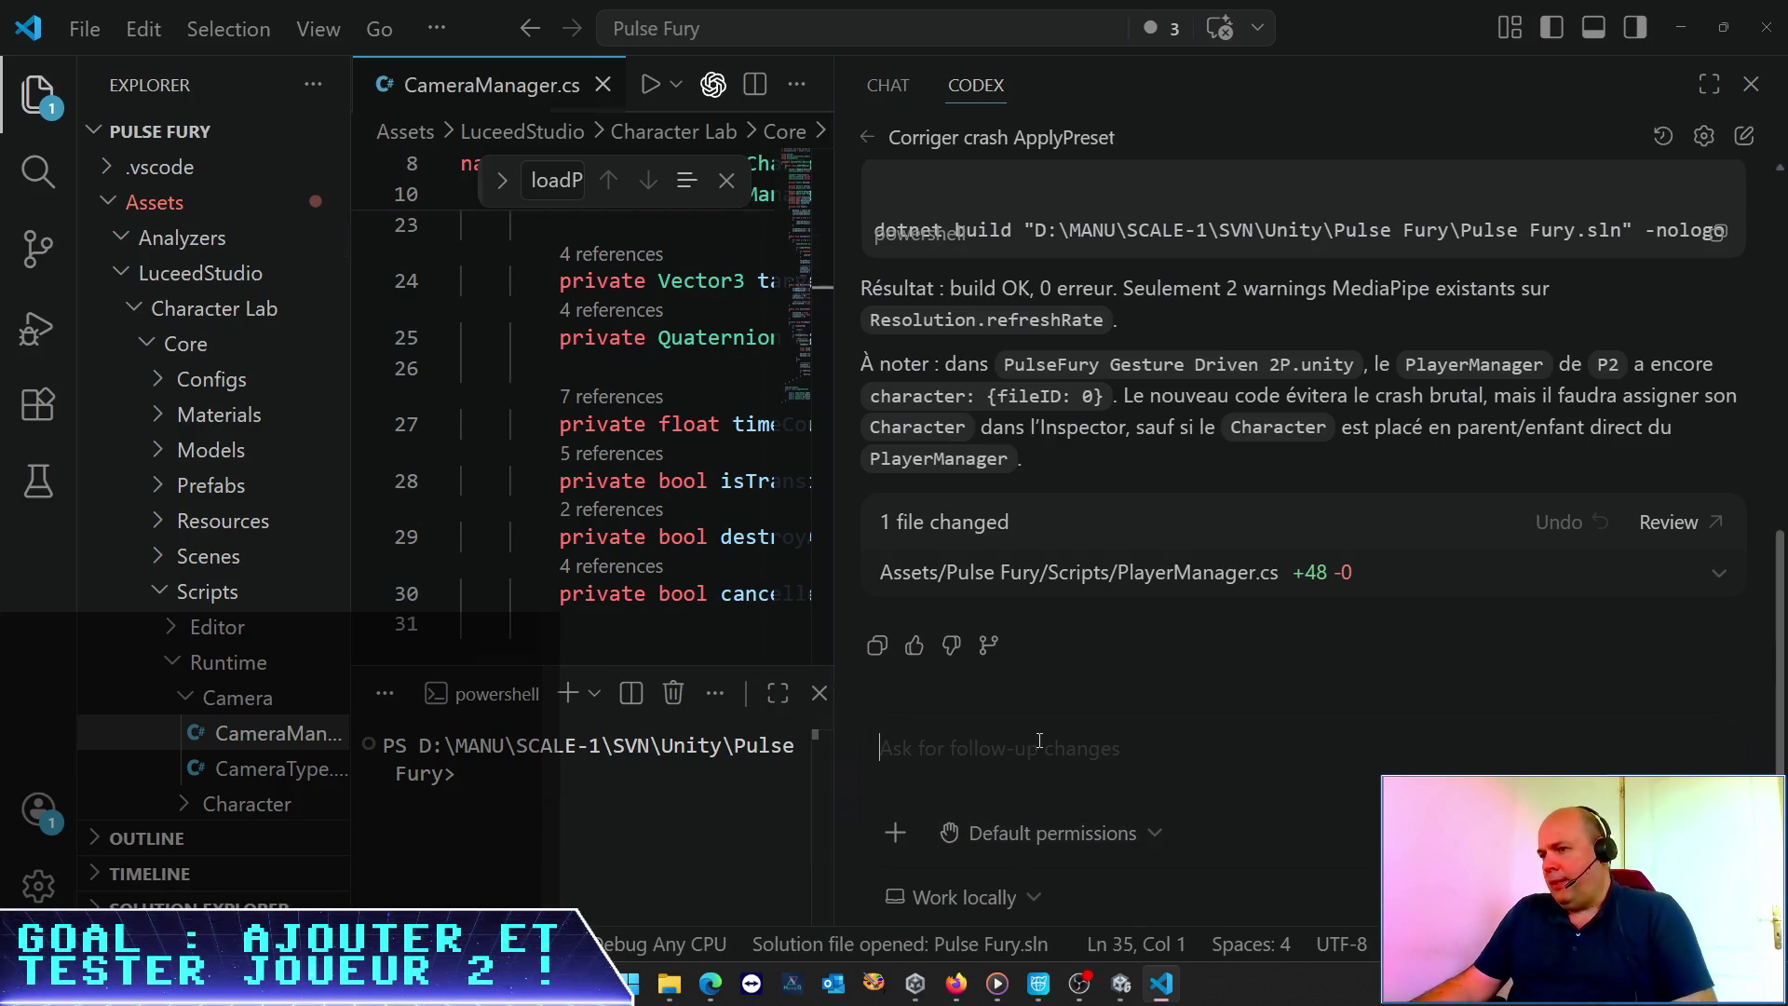
left_click(1128, 765)
type("Ok ça fonctionnn")
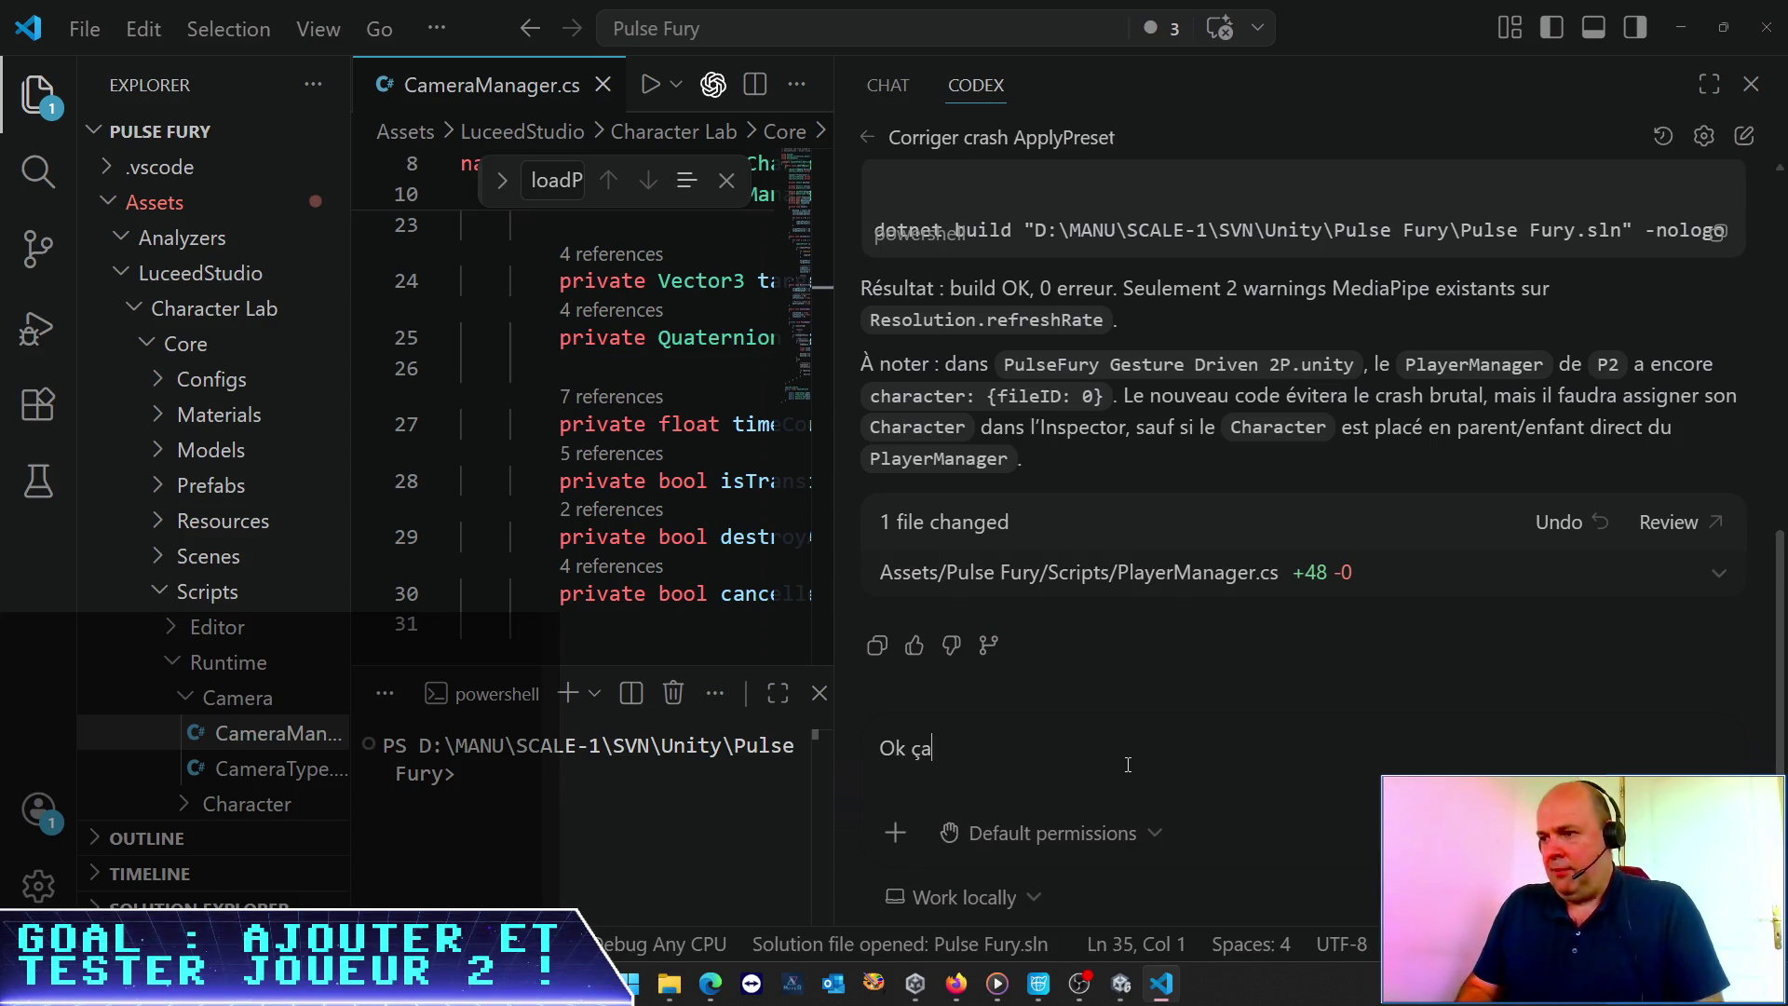
key("BackSpace")
type("e, merci ! ")
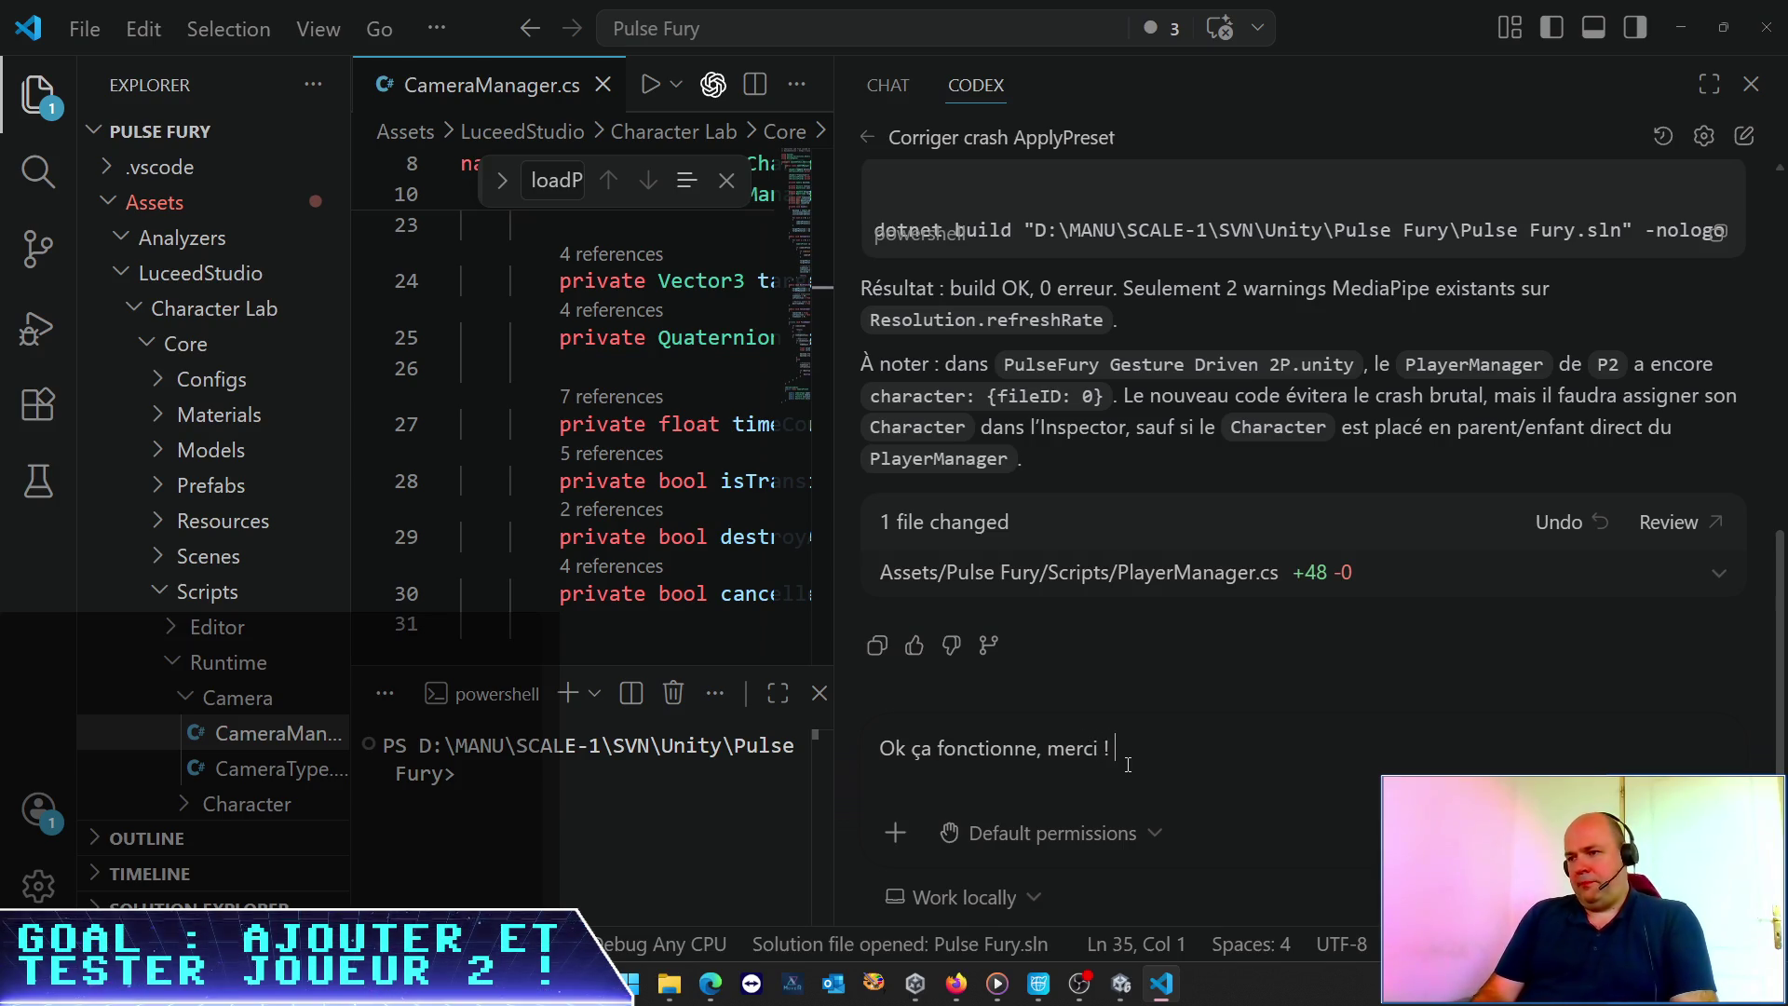
type("Par contre j'ai ensui")
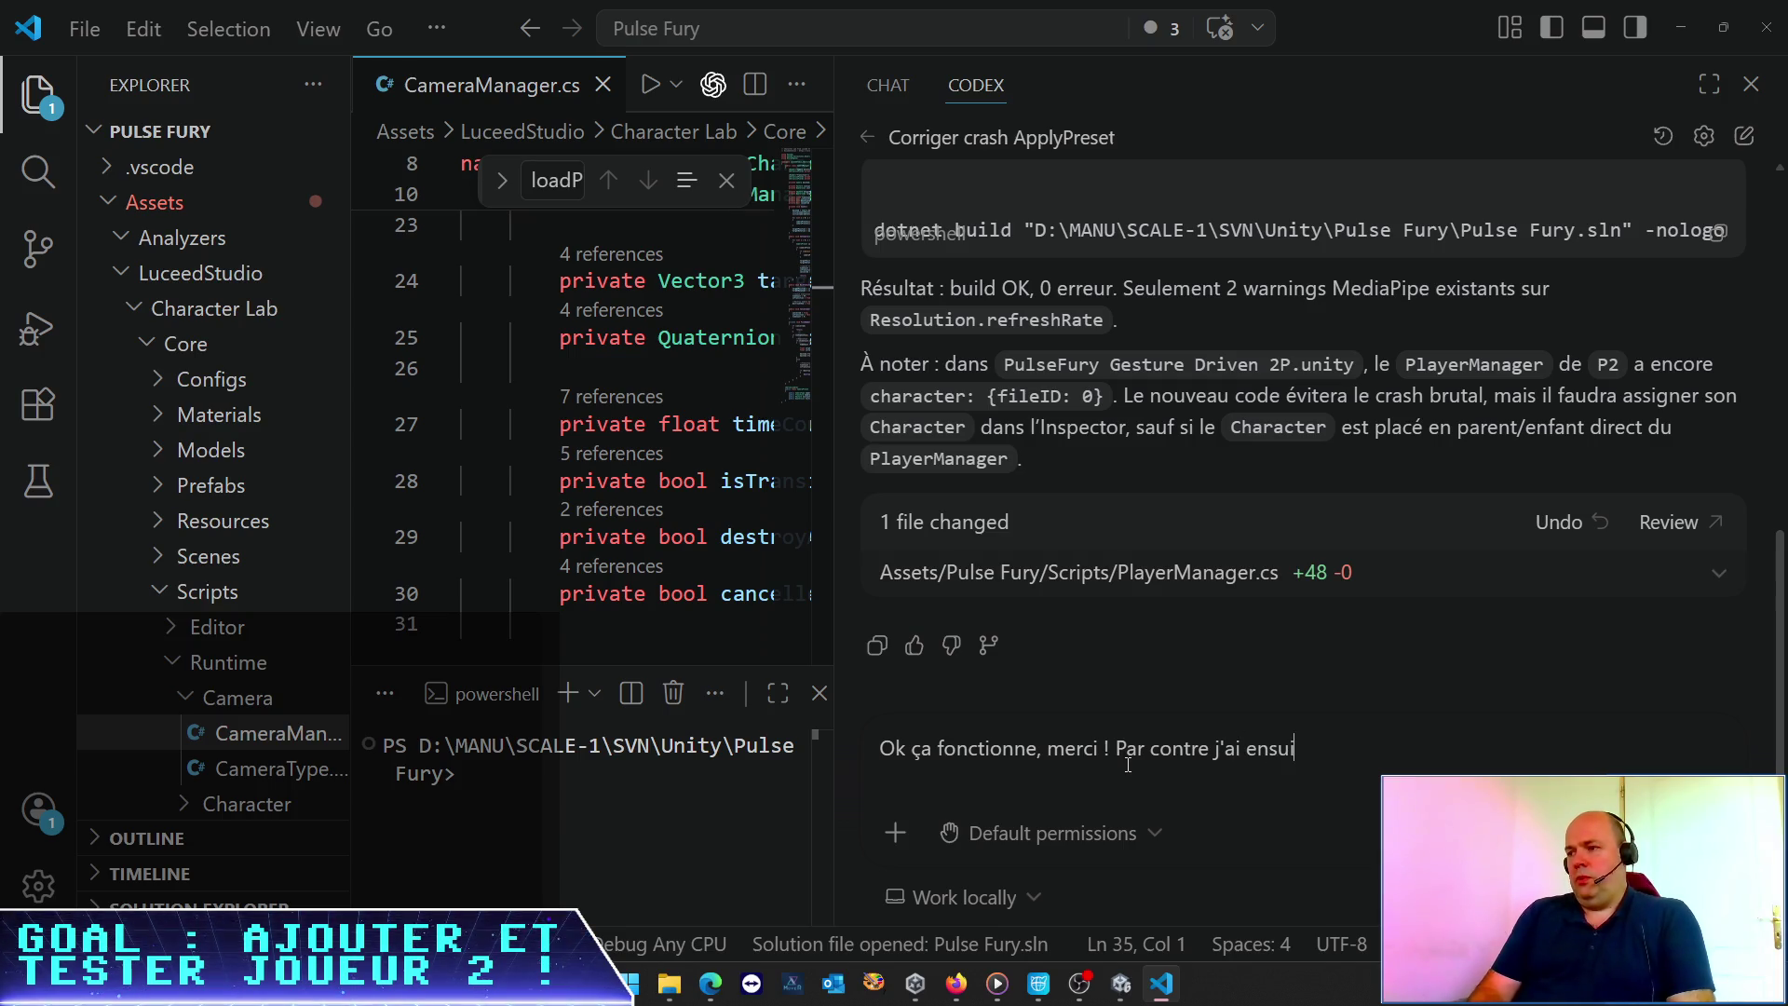
type("te une erreur s")
type("uivan")
key("BackSpace")
key("BackSpace")
key("BackSpace")
key("BackSpace")
key("BackSpace")
type("l'erreur suivante")
key("ctrl+v")
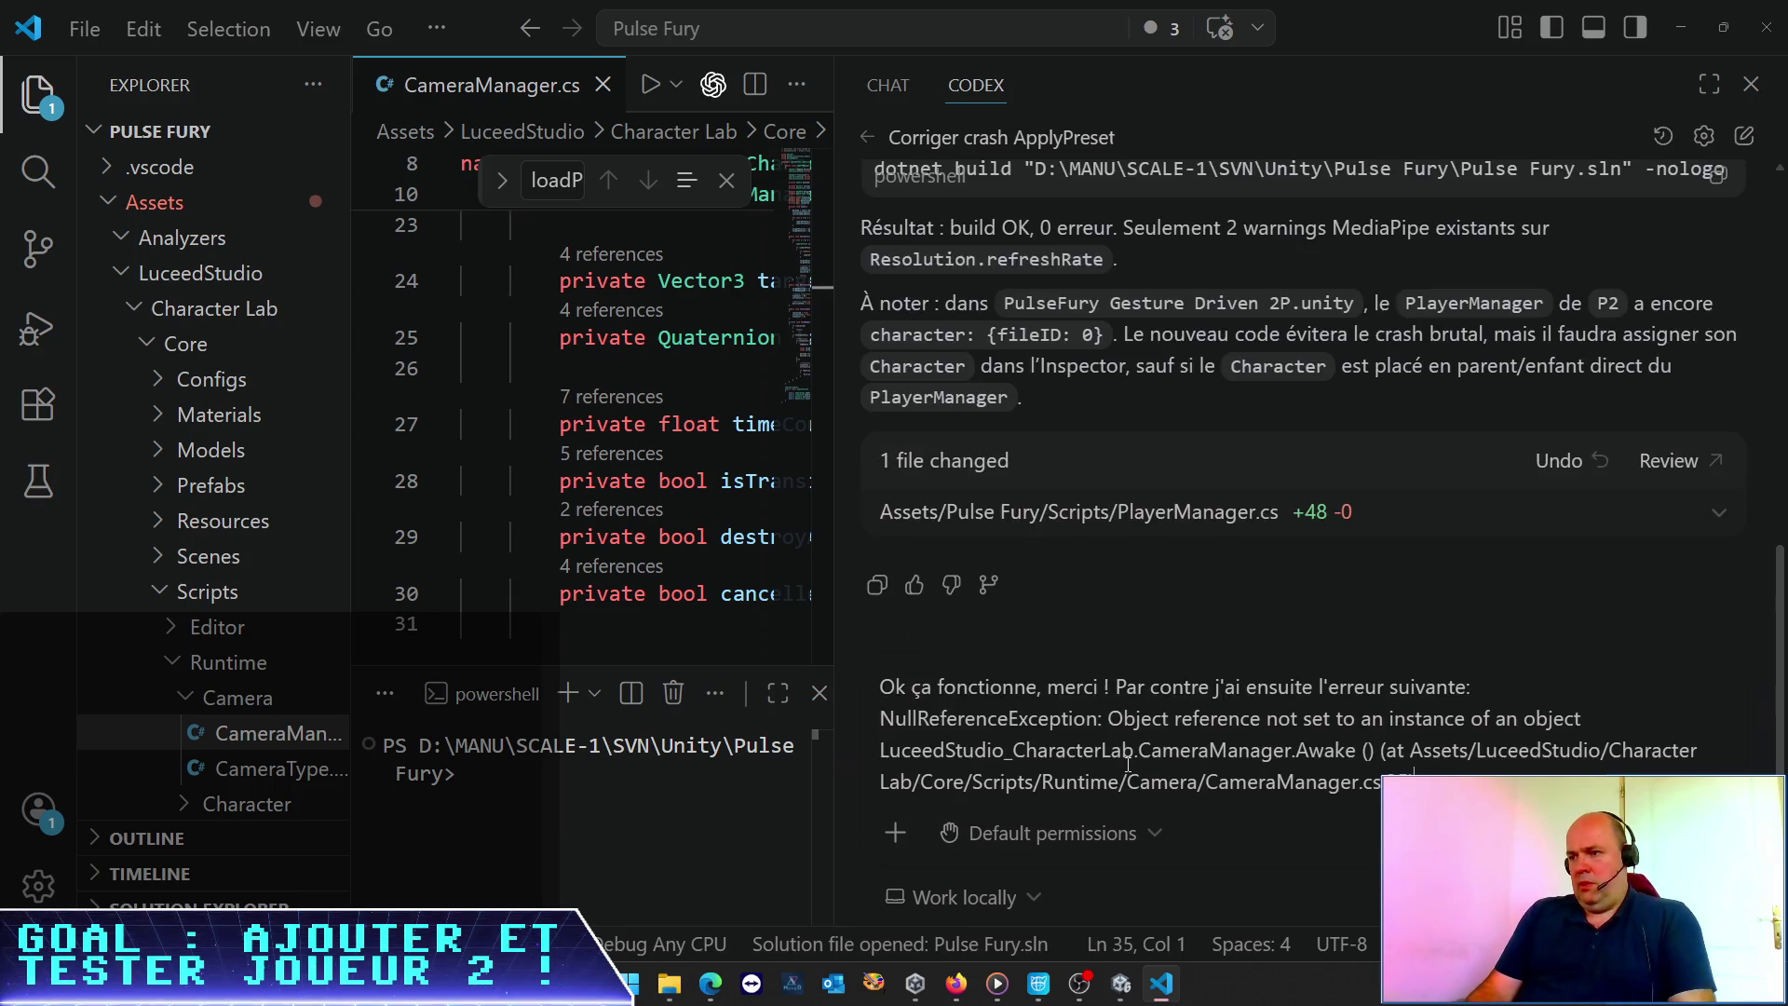
Add blank lines around the pasted stack trace and start explaining the Character class's behaviour in French
key("Up")
key("Return")
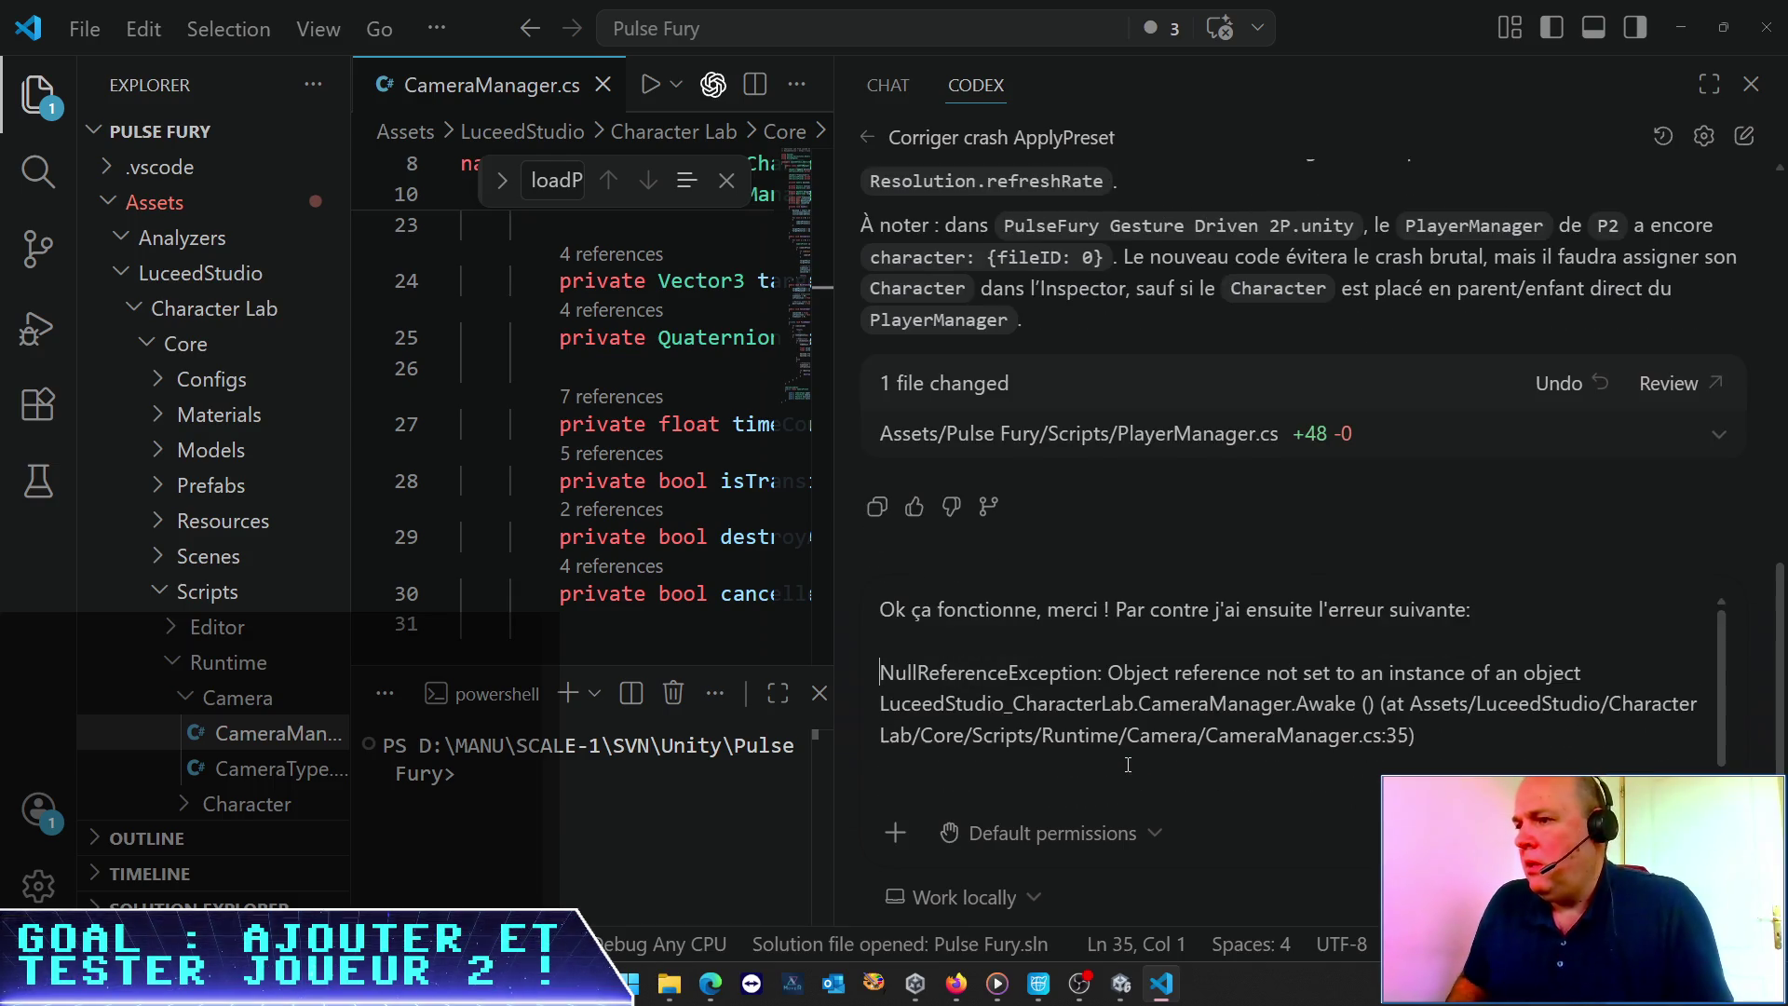
key("ctrl+End")
key("Return")
type("Il semble que LuceedStudi")
key("BackSpace")
key("BackSpace")
key("BackSpace")
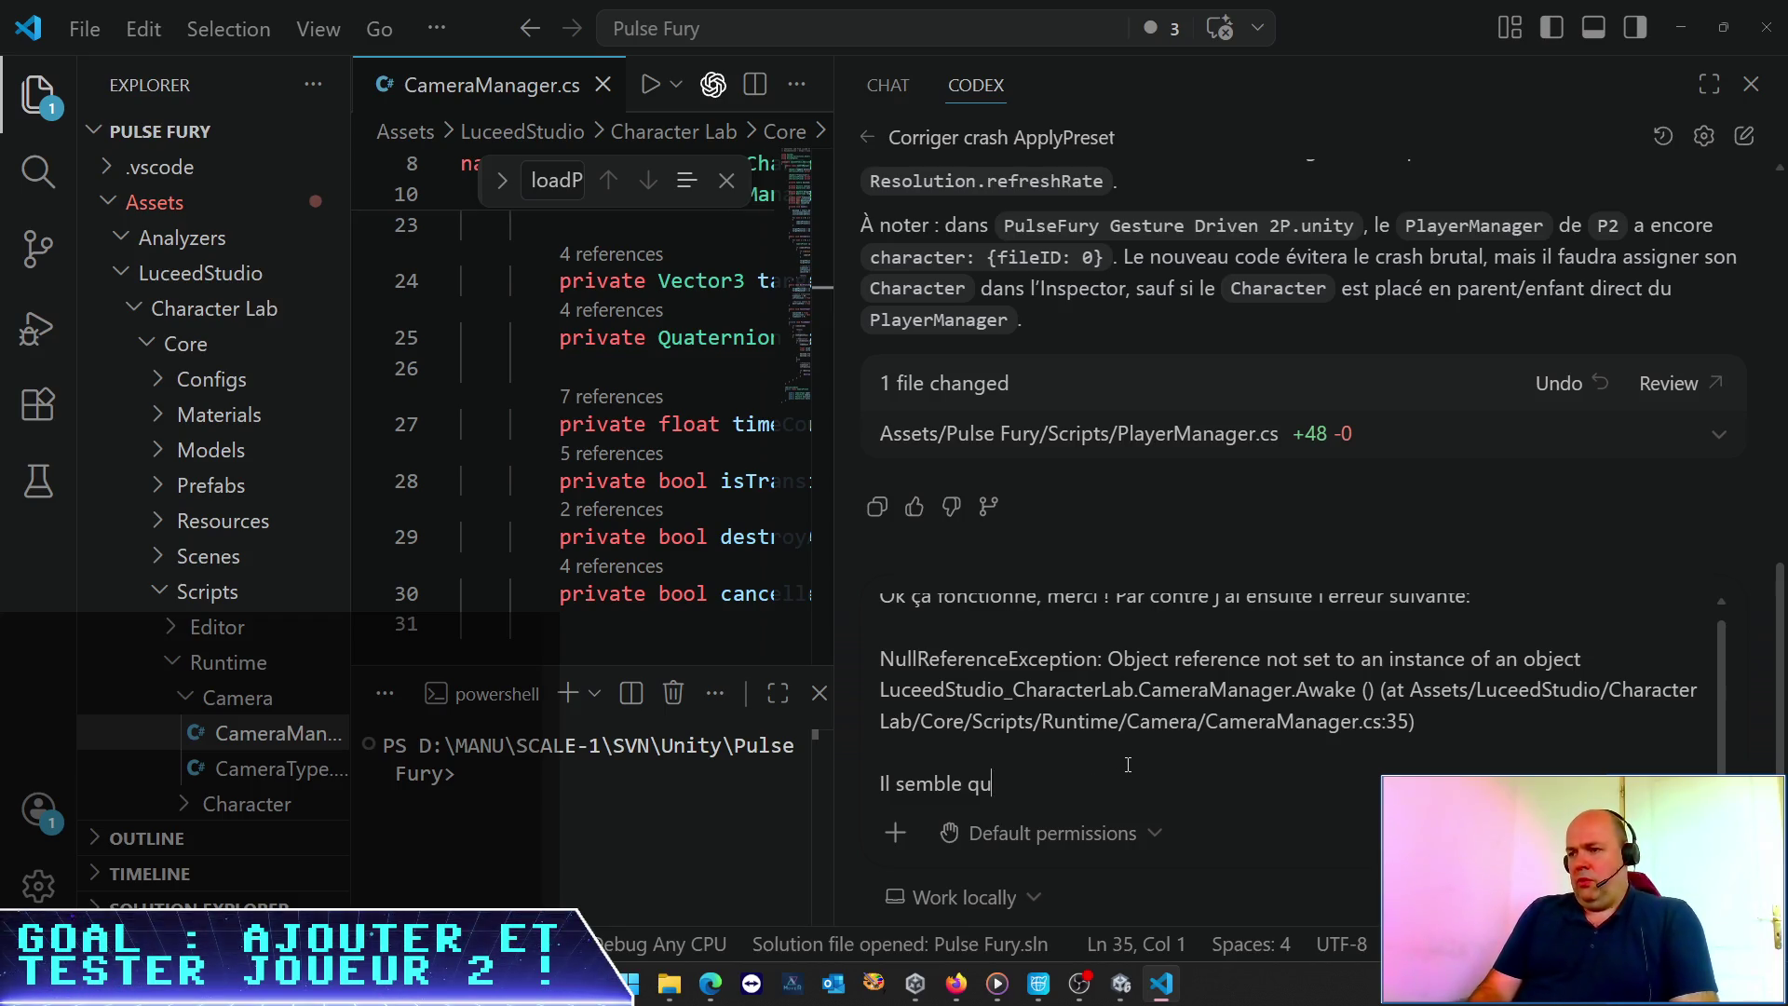
type("e la classe Character veuille absolument ")
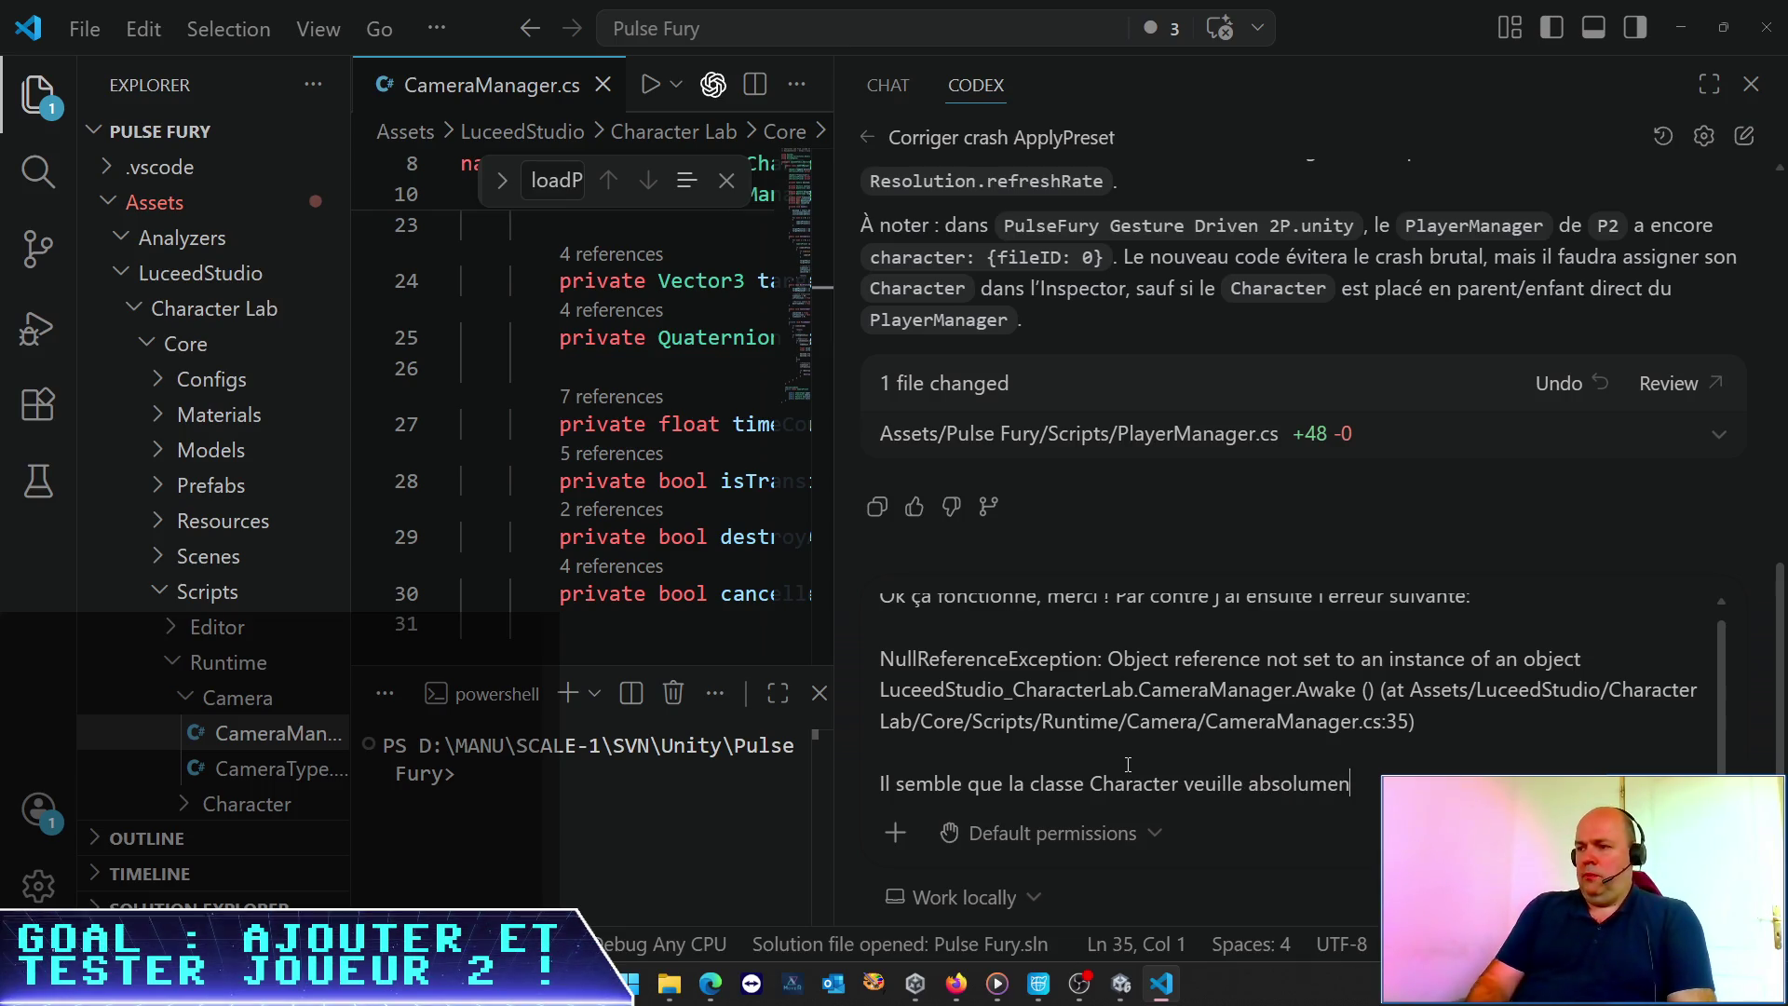
type("im")
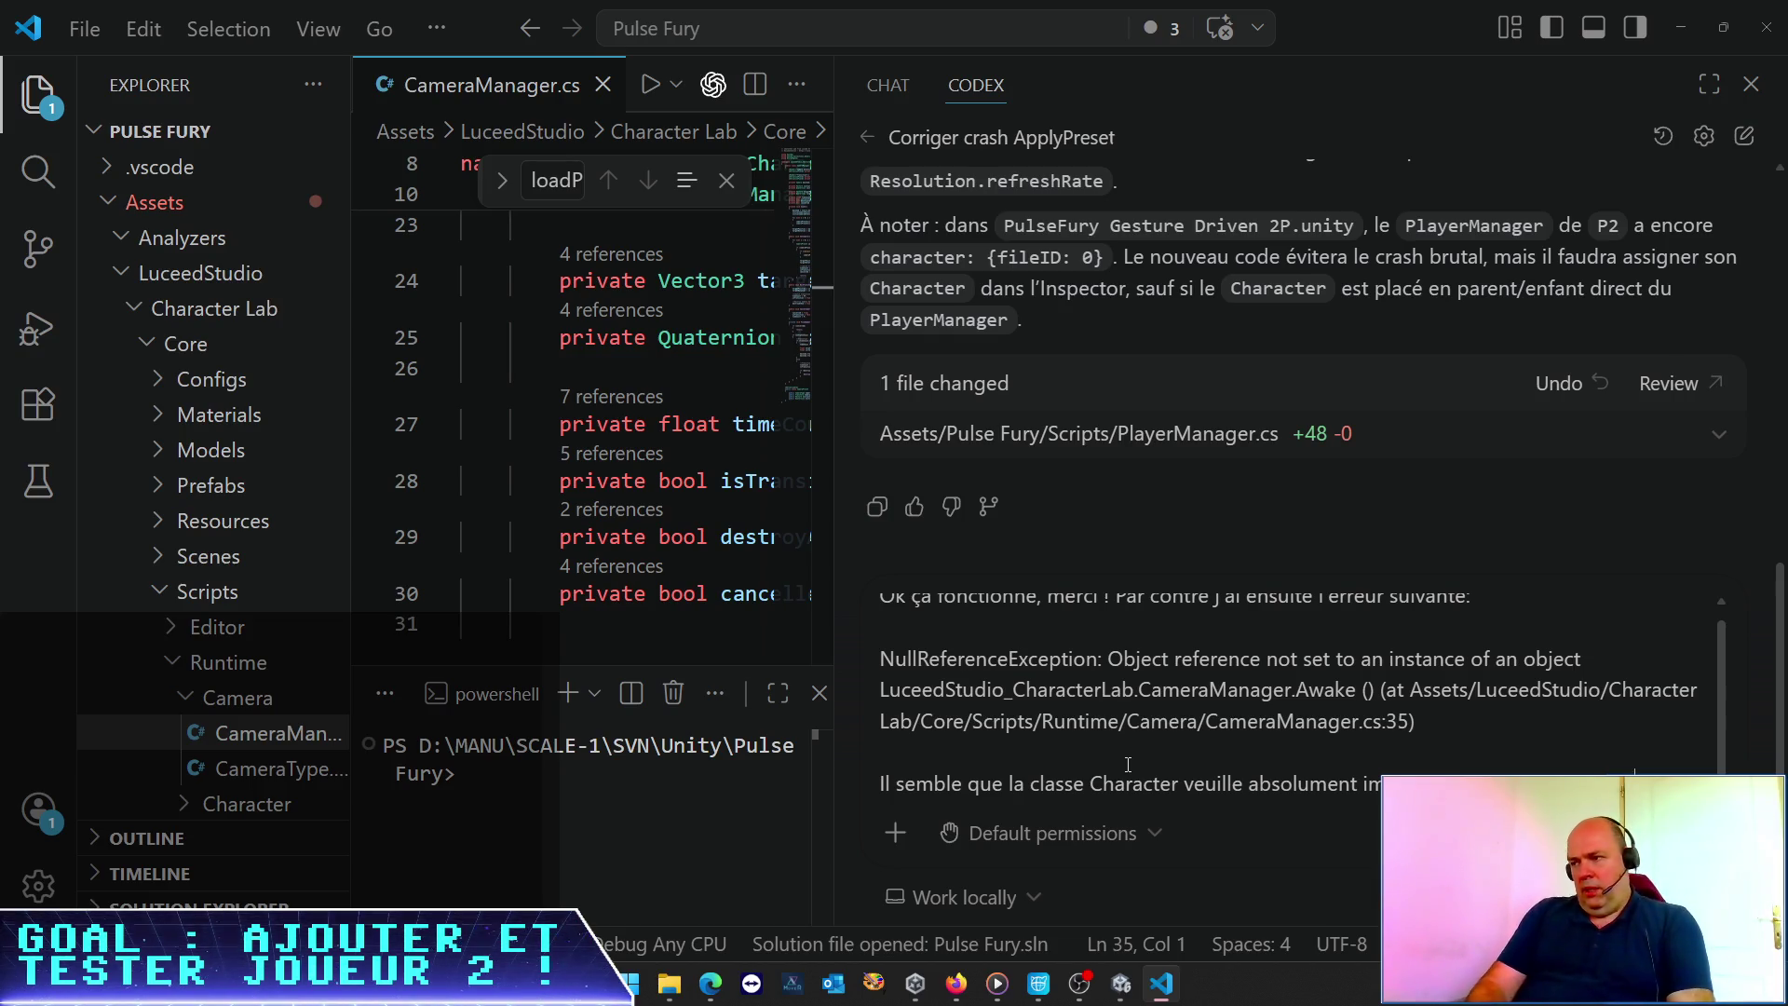
Describe Character's built-in camera and mini character editor, and ask how to avoid this error
type("caméra inté")
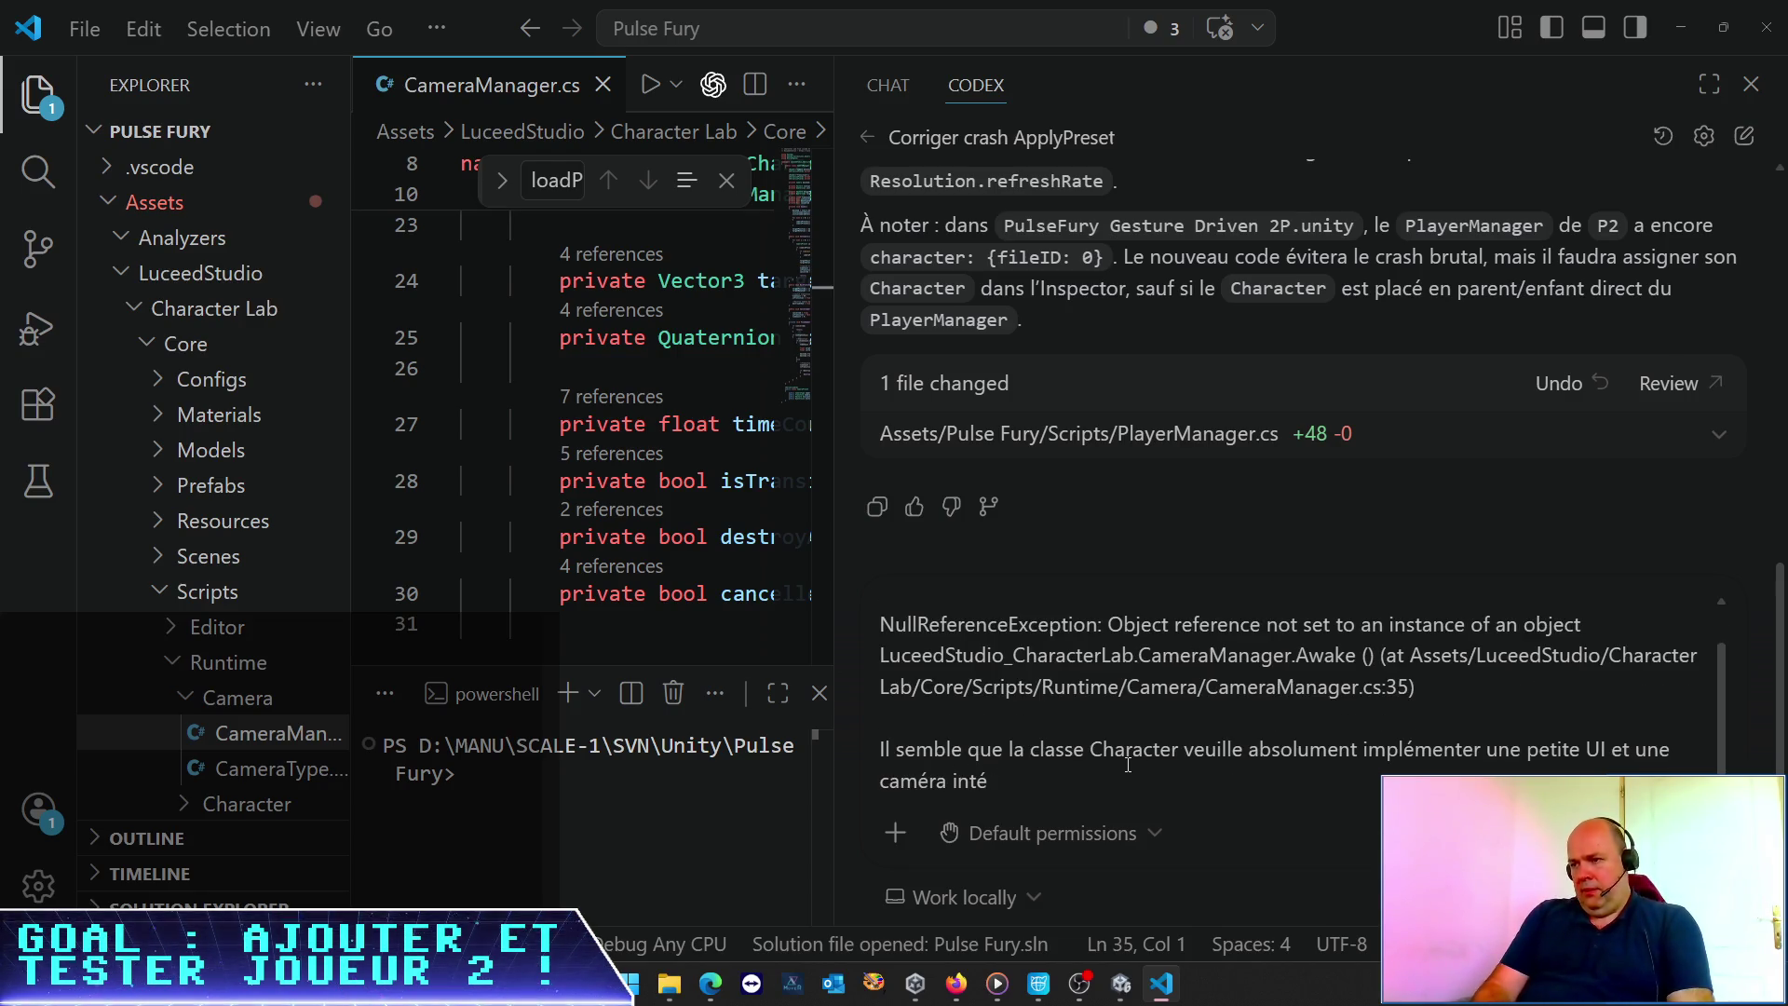
type("grée a")
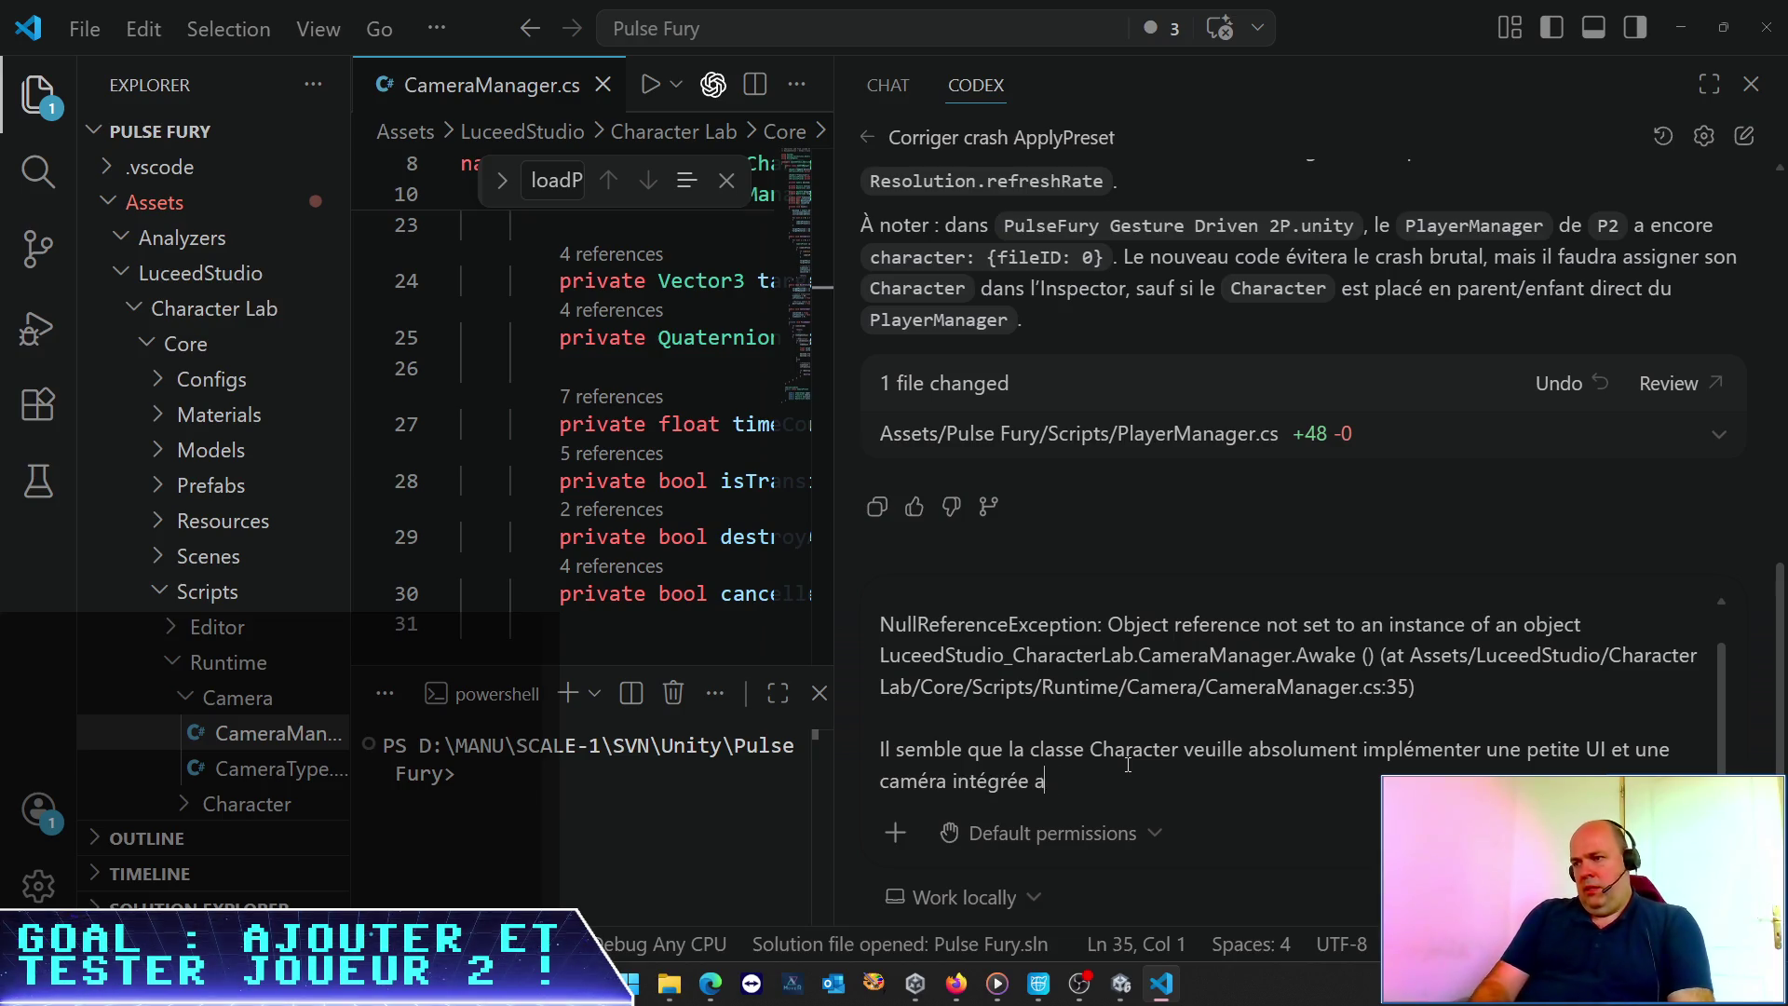
type("u personnage ; pour la bonne et sim")
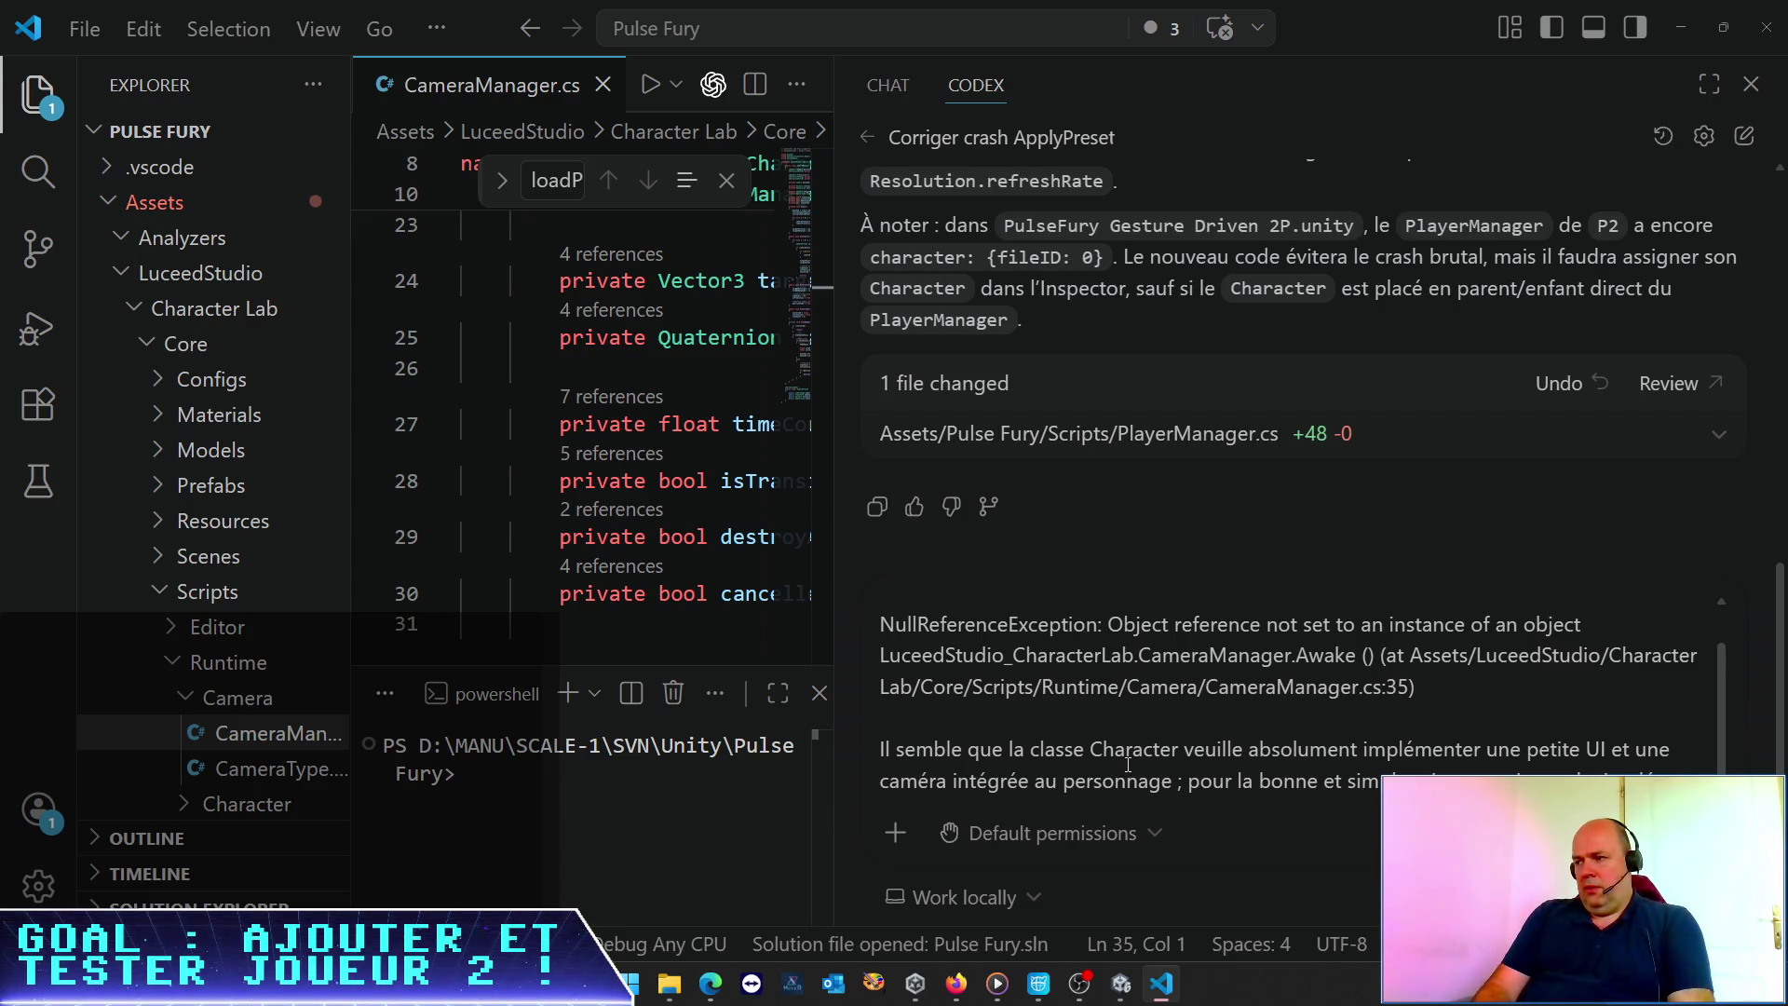
type("un petut ")
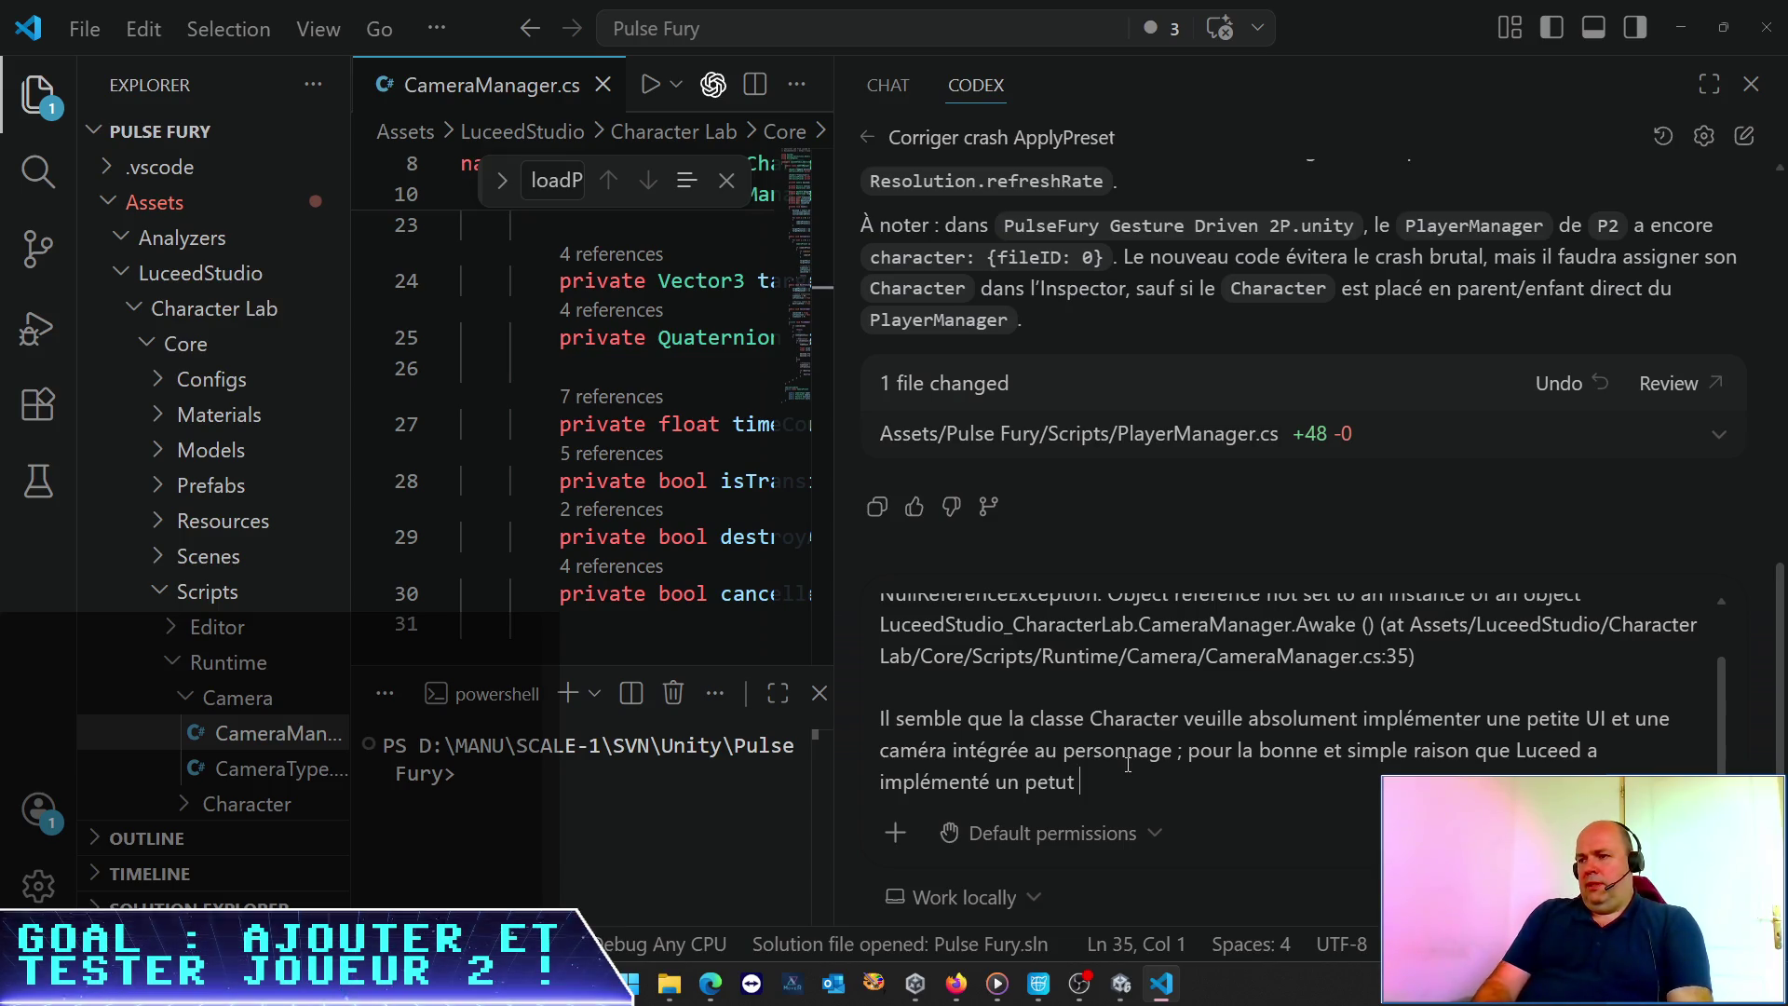
key("BackSpace")
key("BackSpace")
key("BackSpace")
type("it édit")
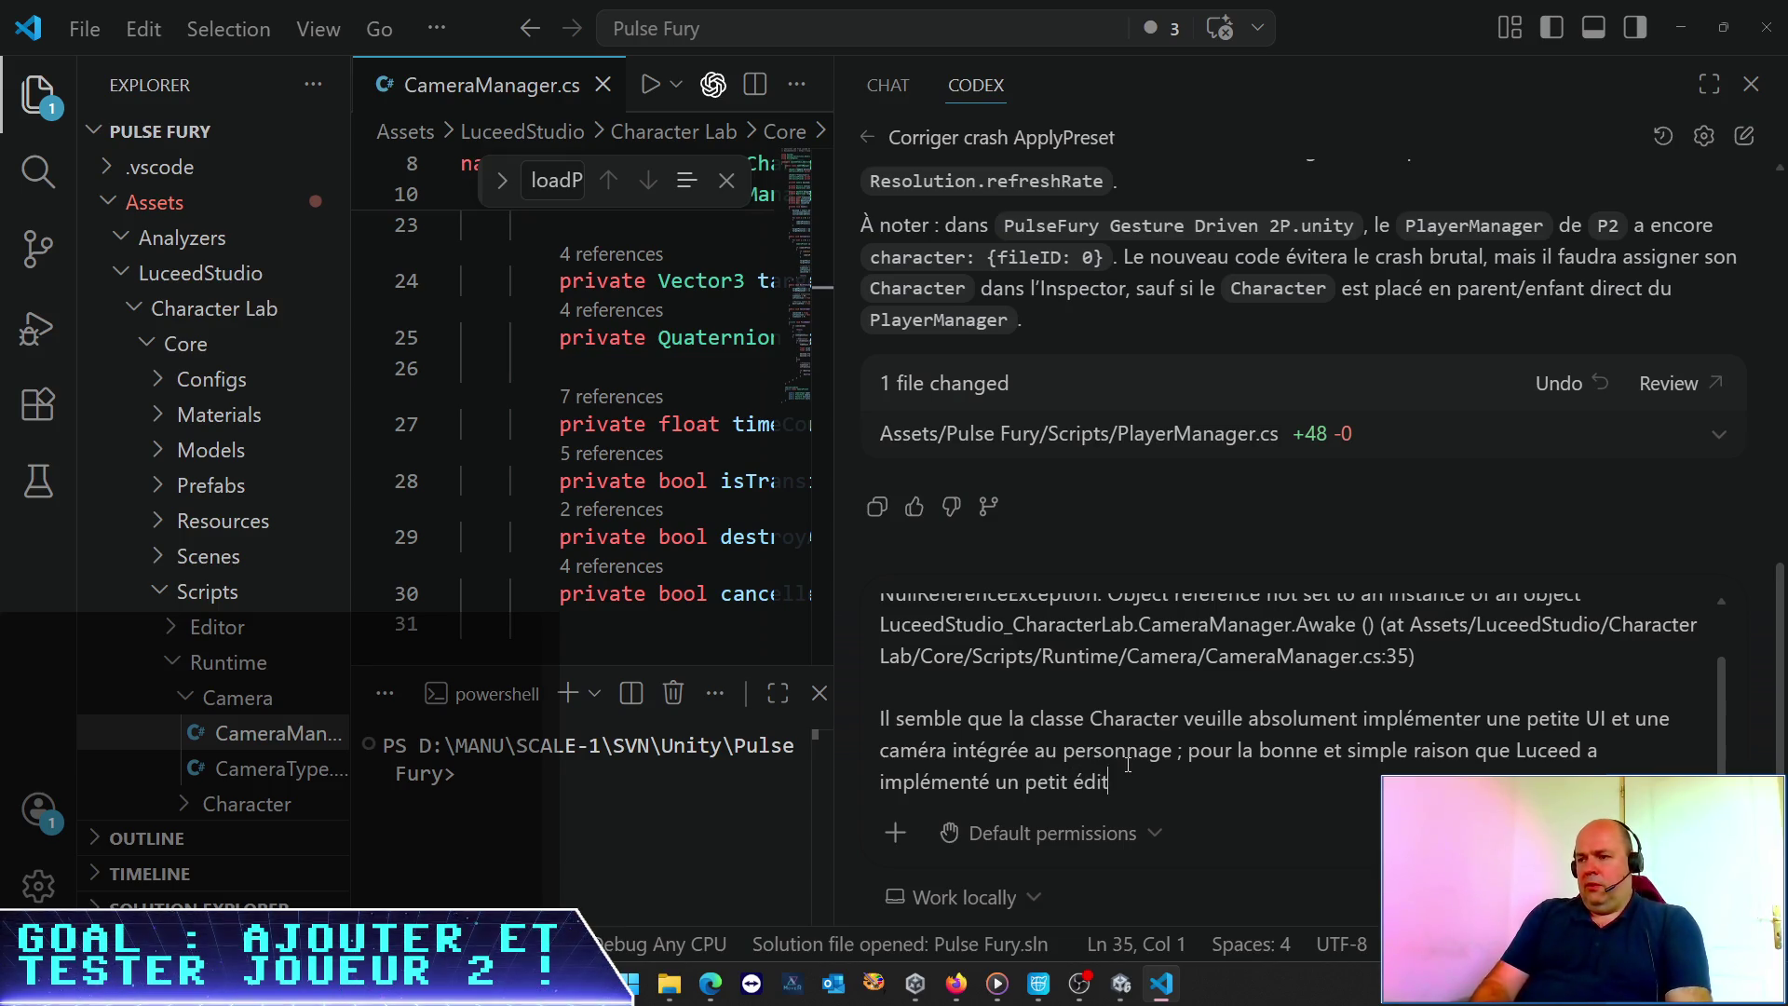
type("eur de personna")
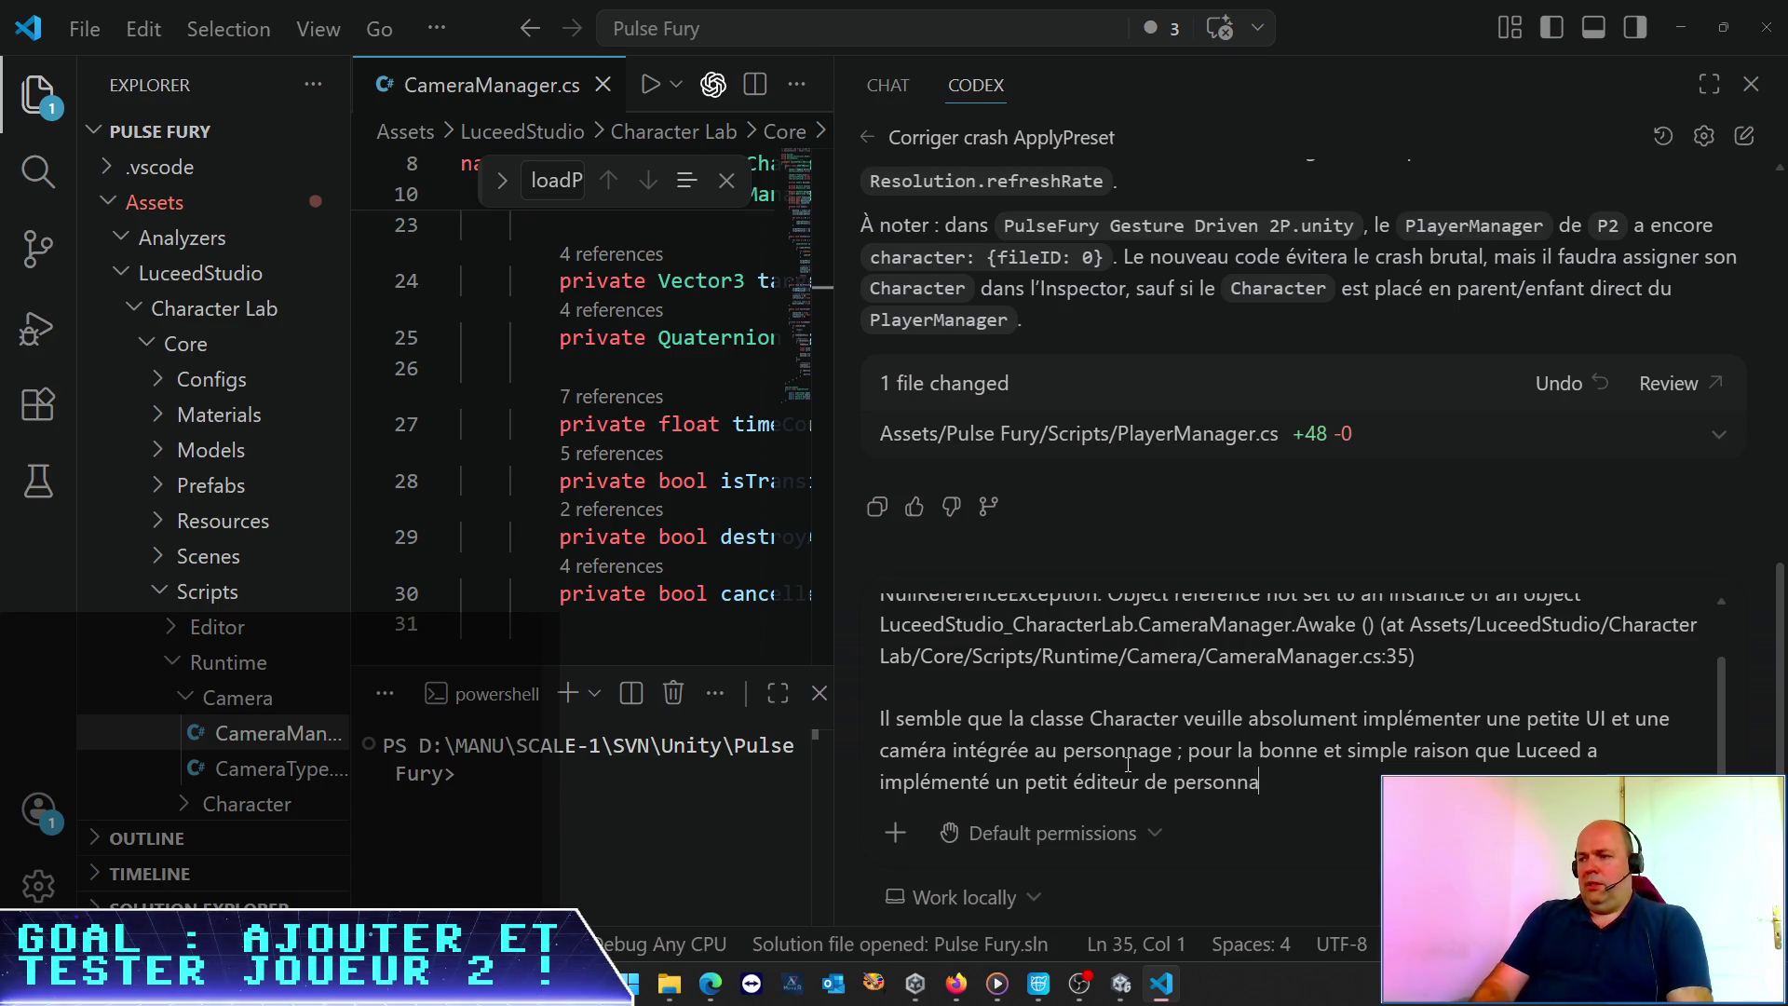
type("ge intérgré, qu")
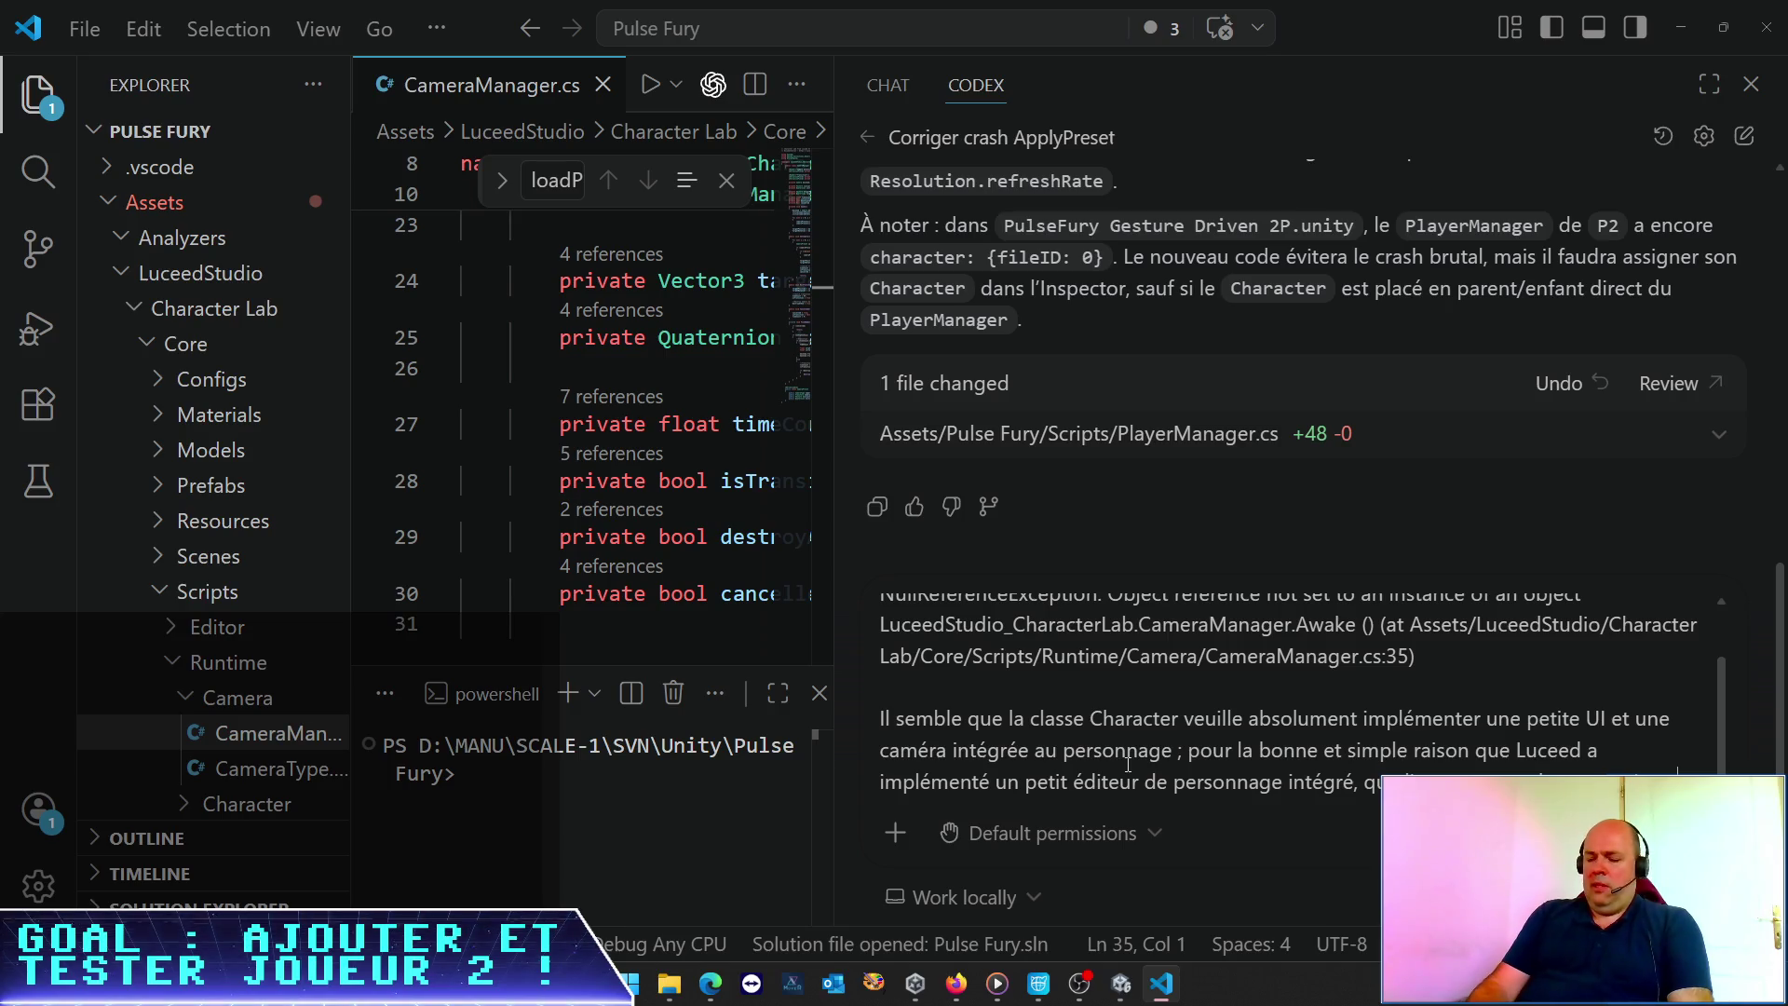
type("Mais je ne veux pas mettre cette foncti")
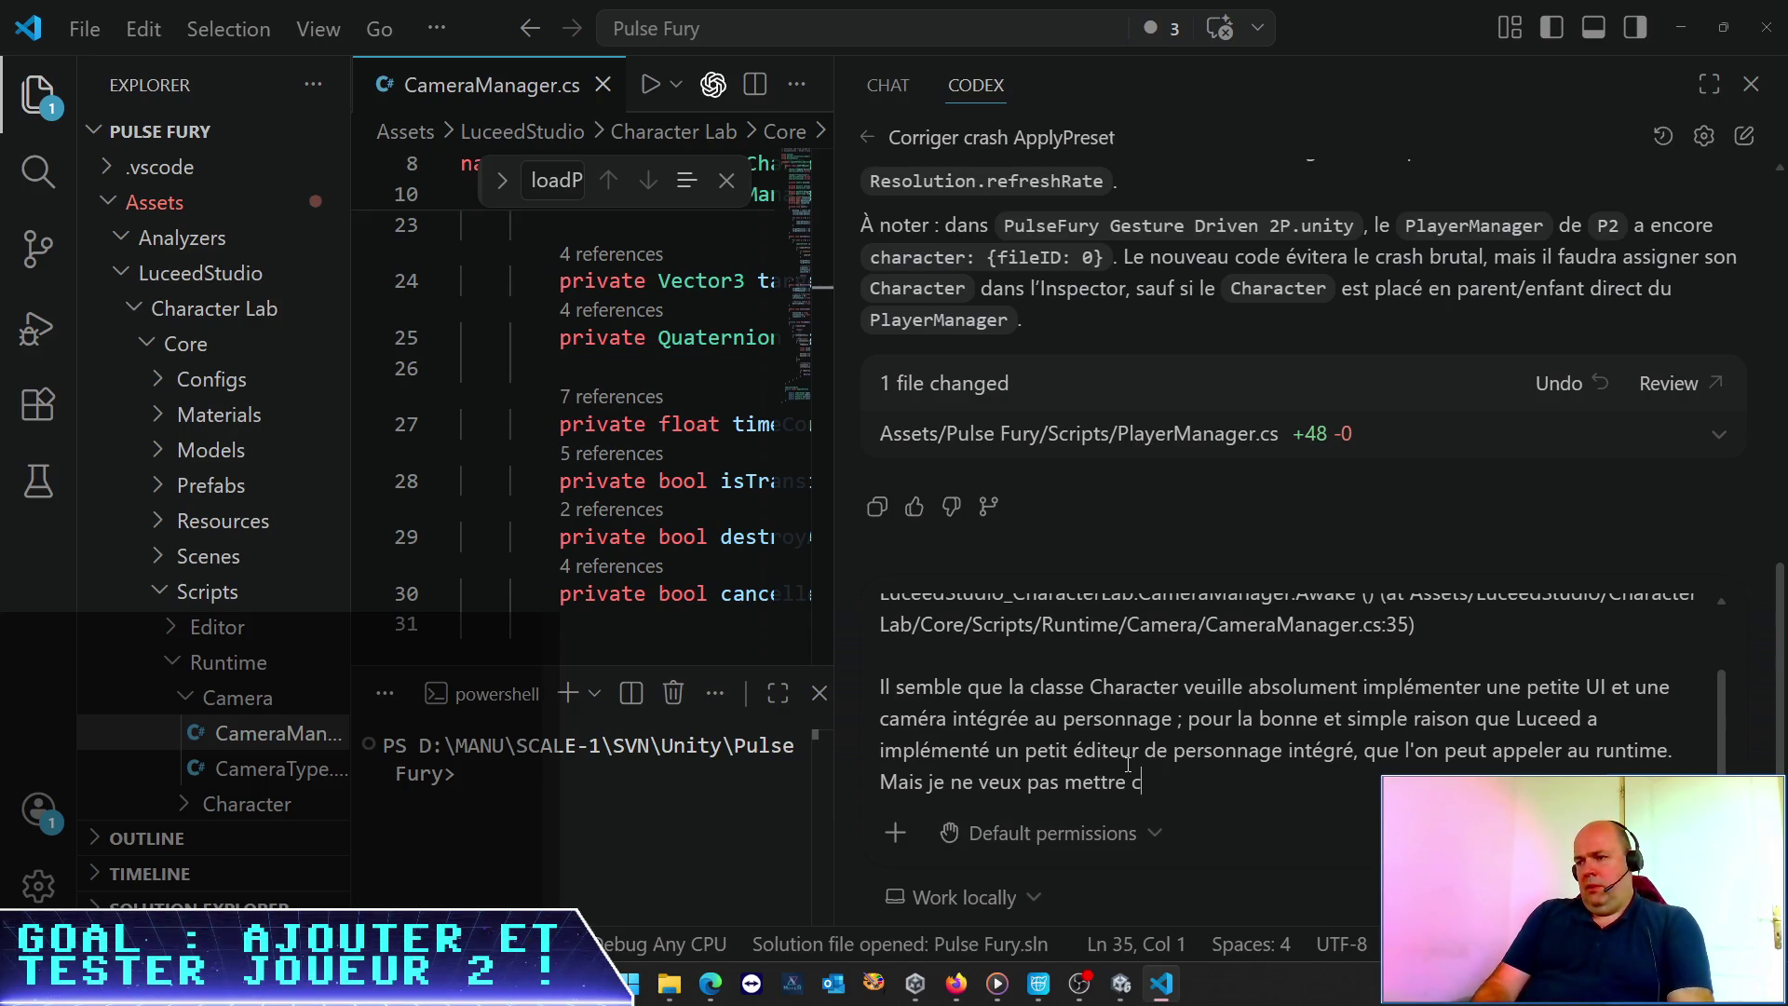
type("onna")
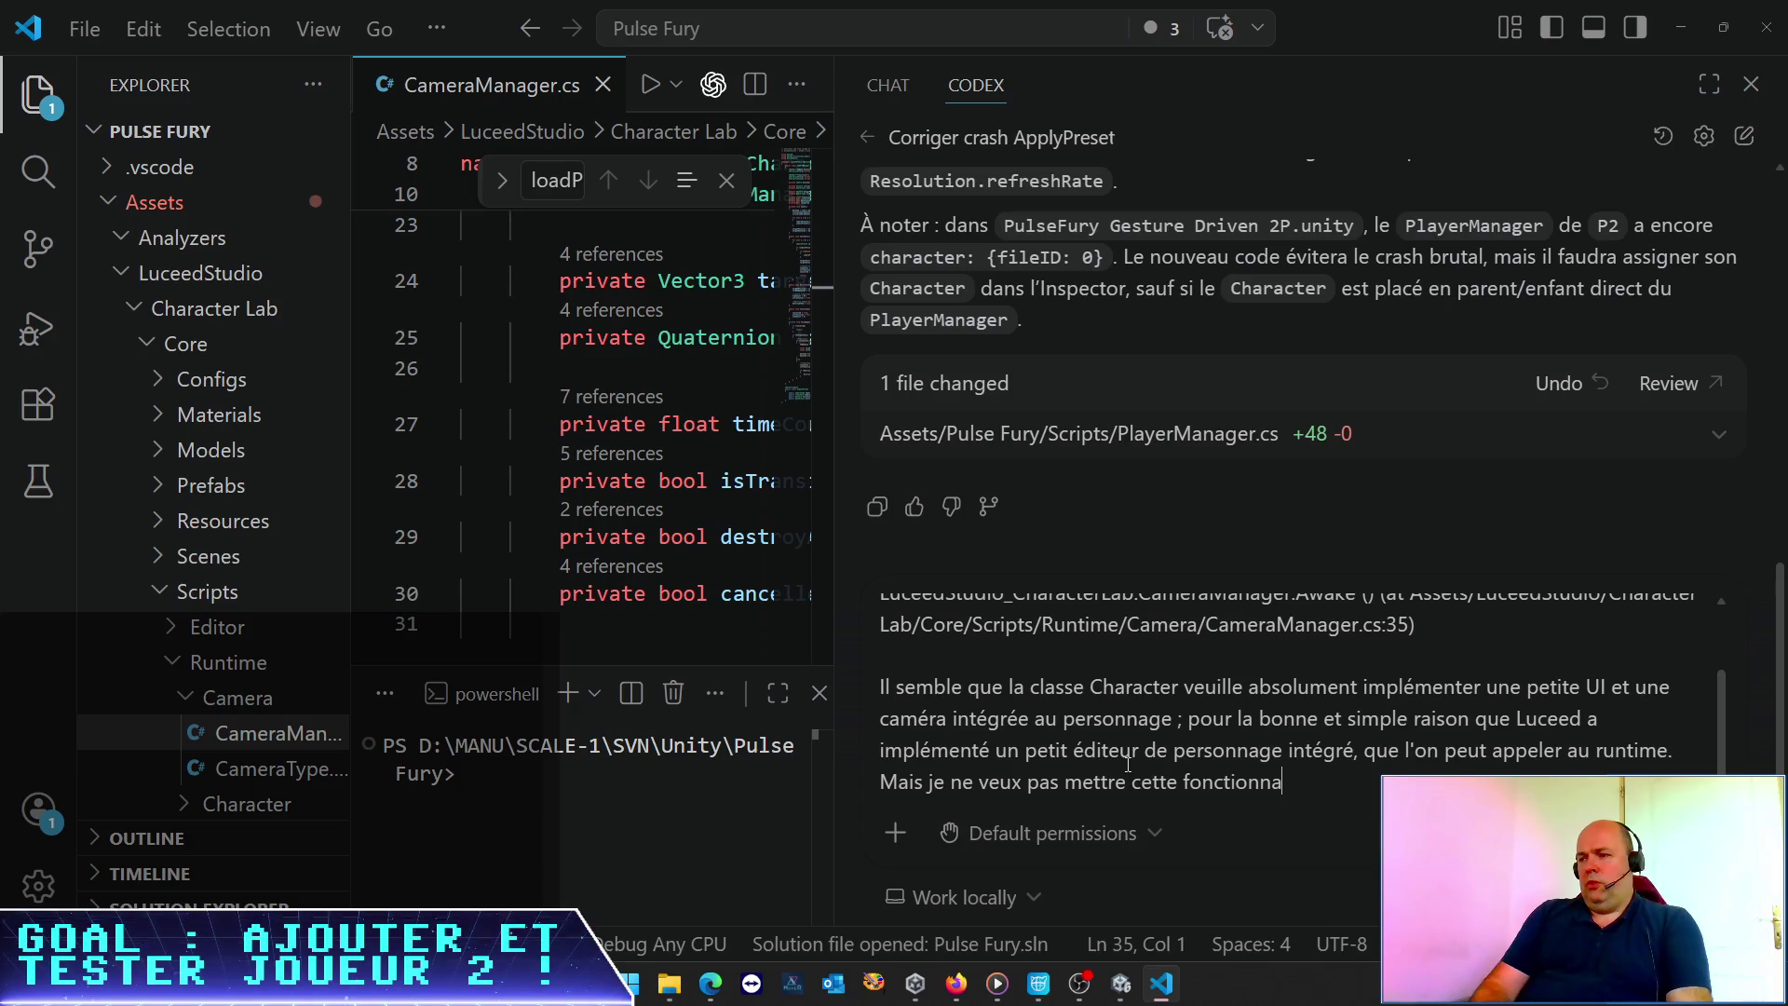
type("lité en plac")
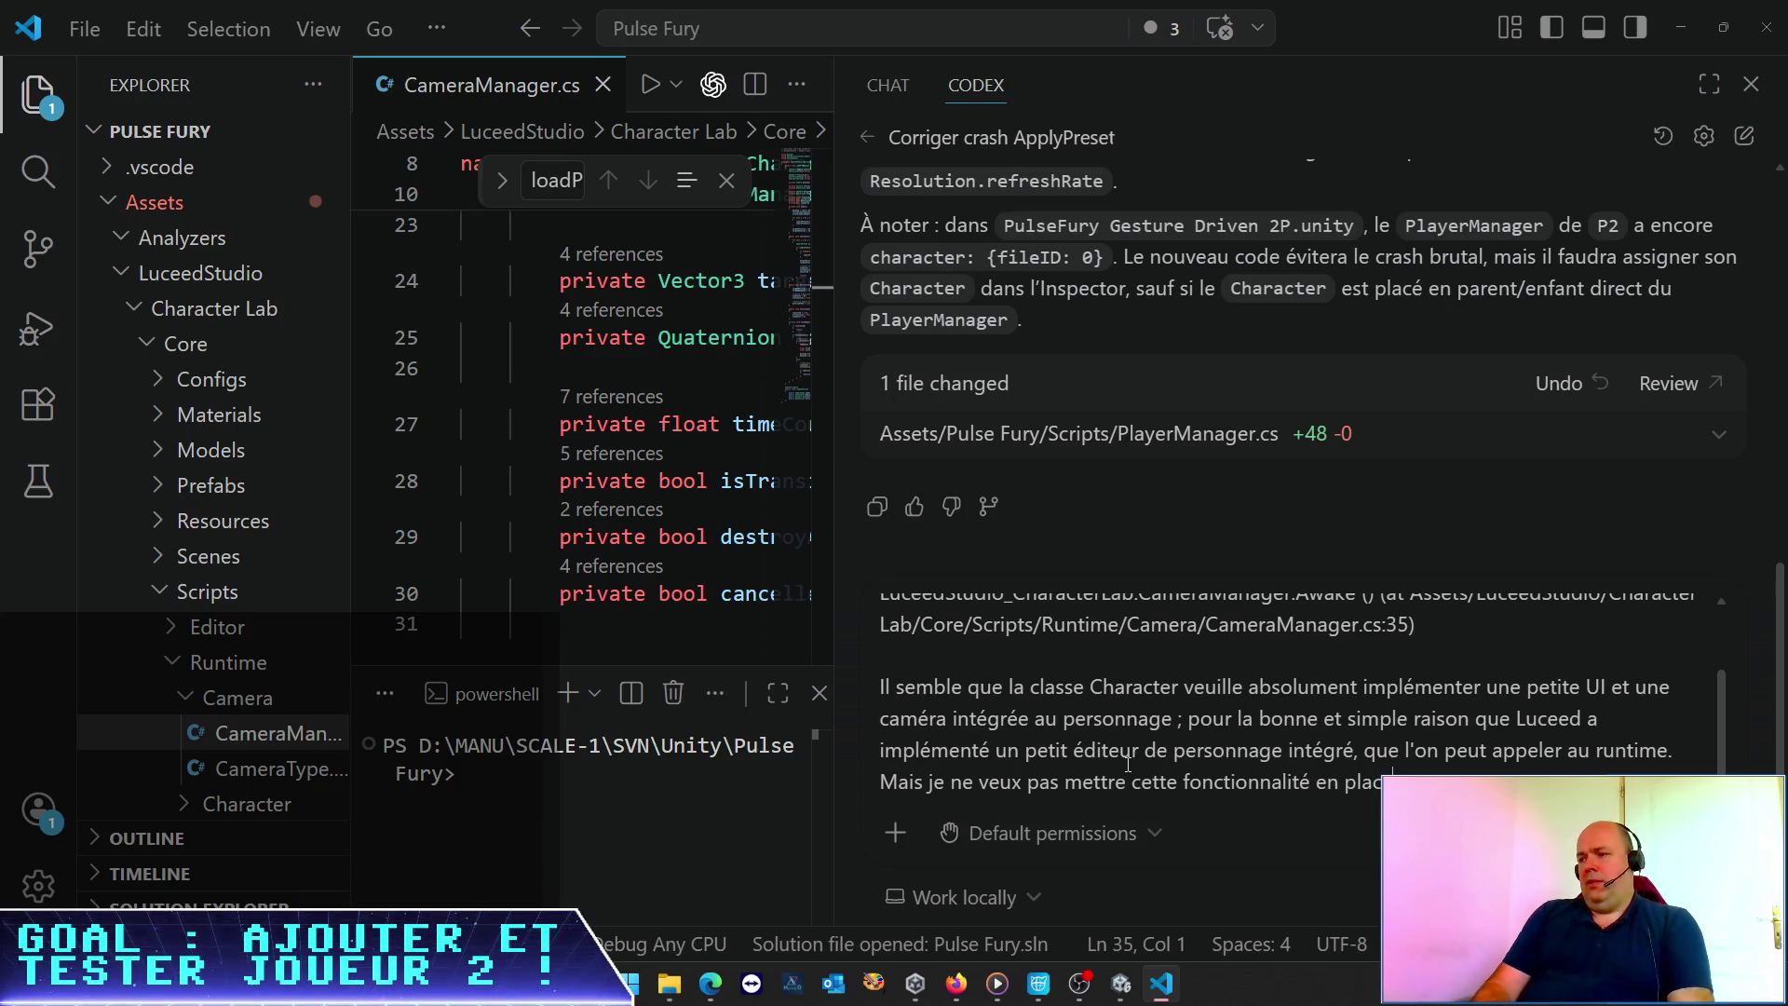
type("e da")
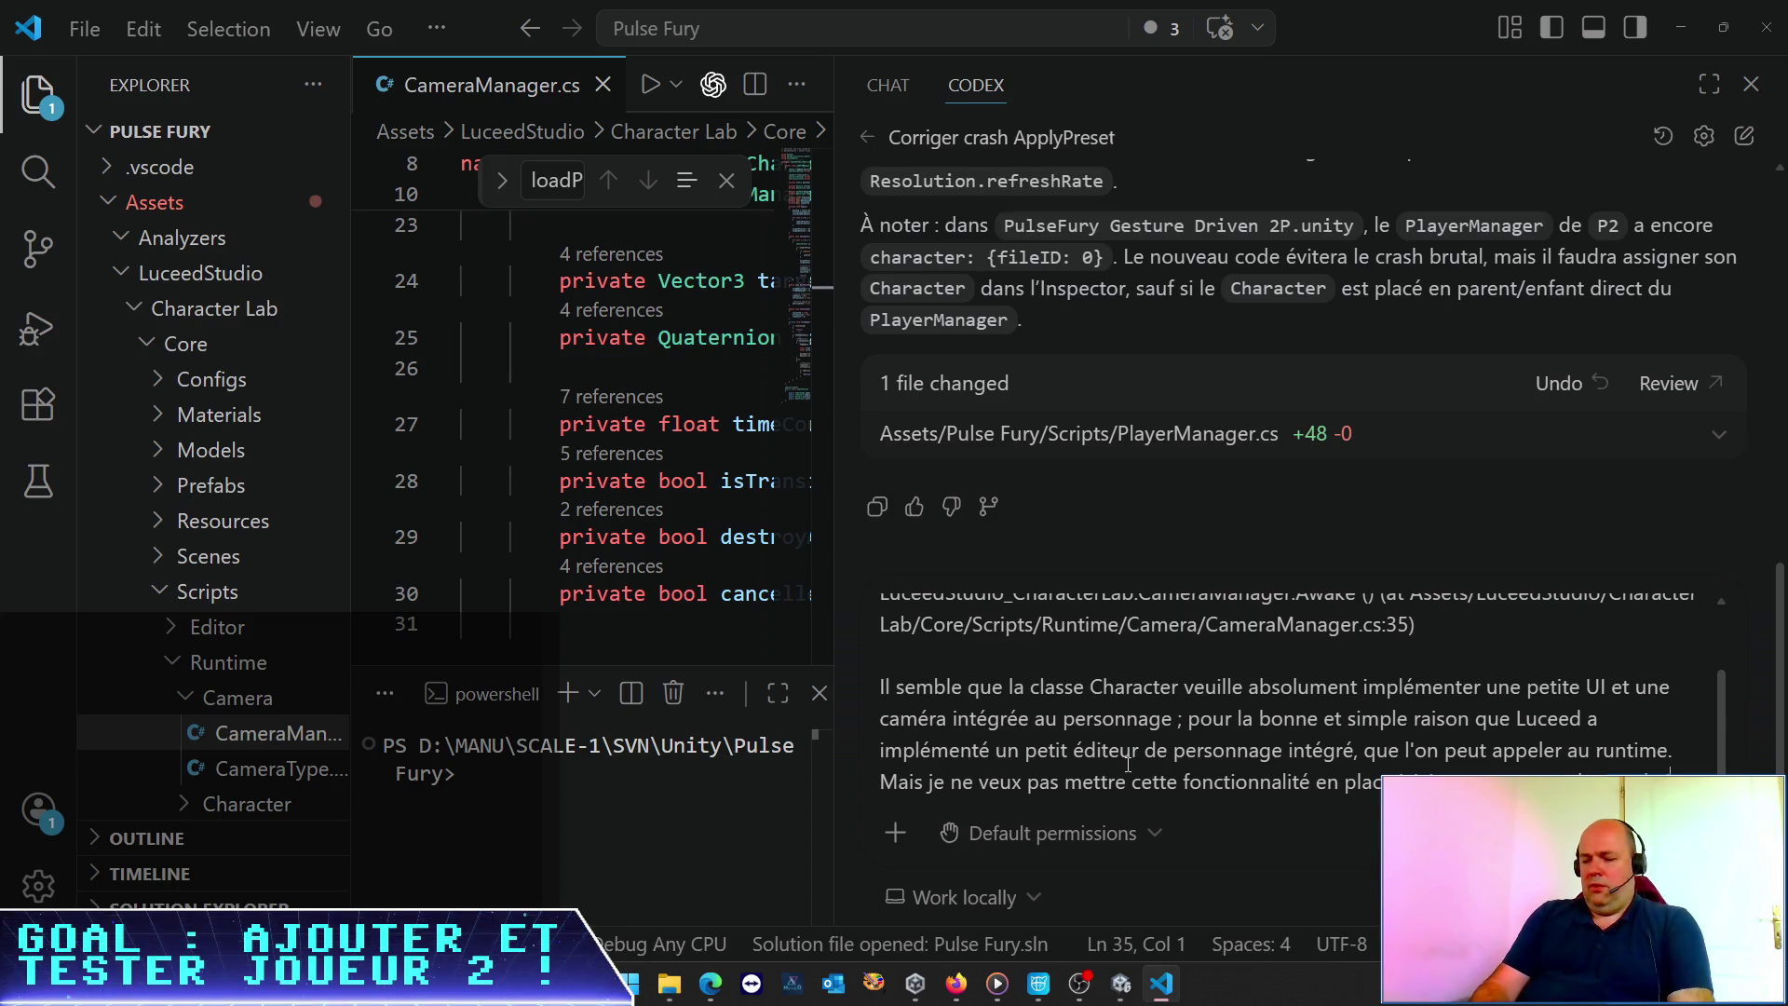
type("n du personna")
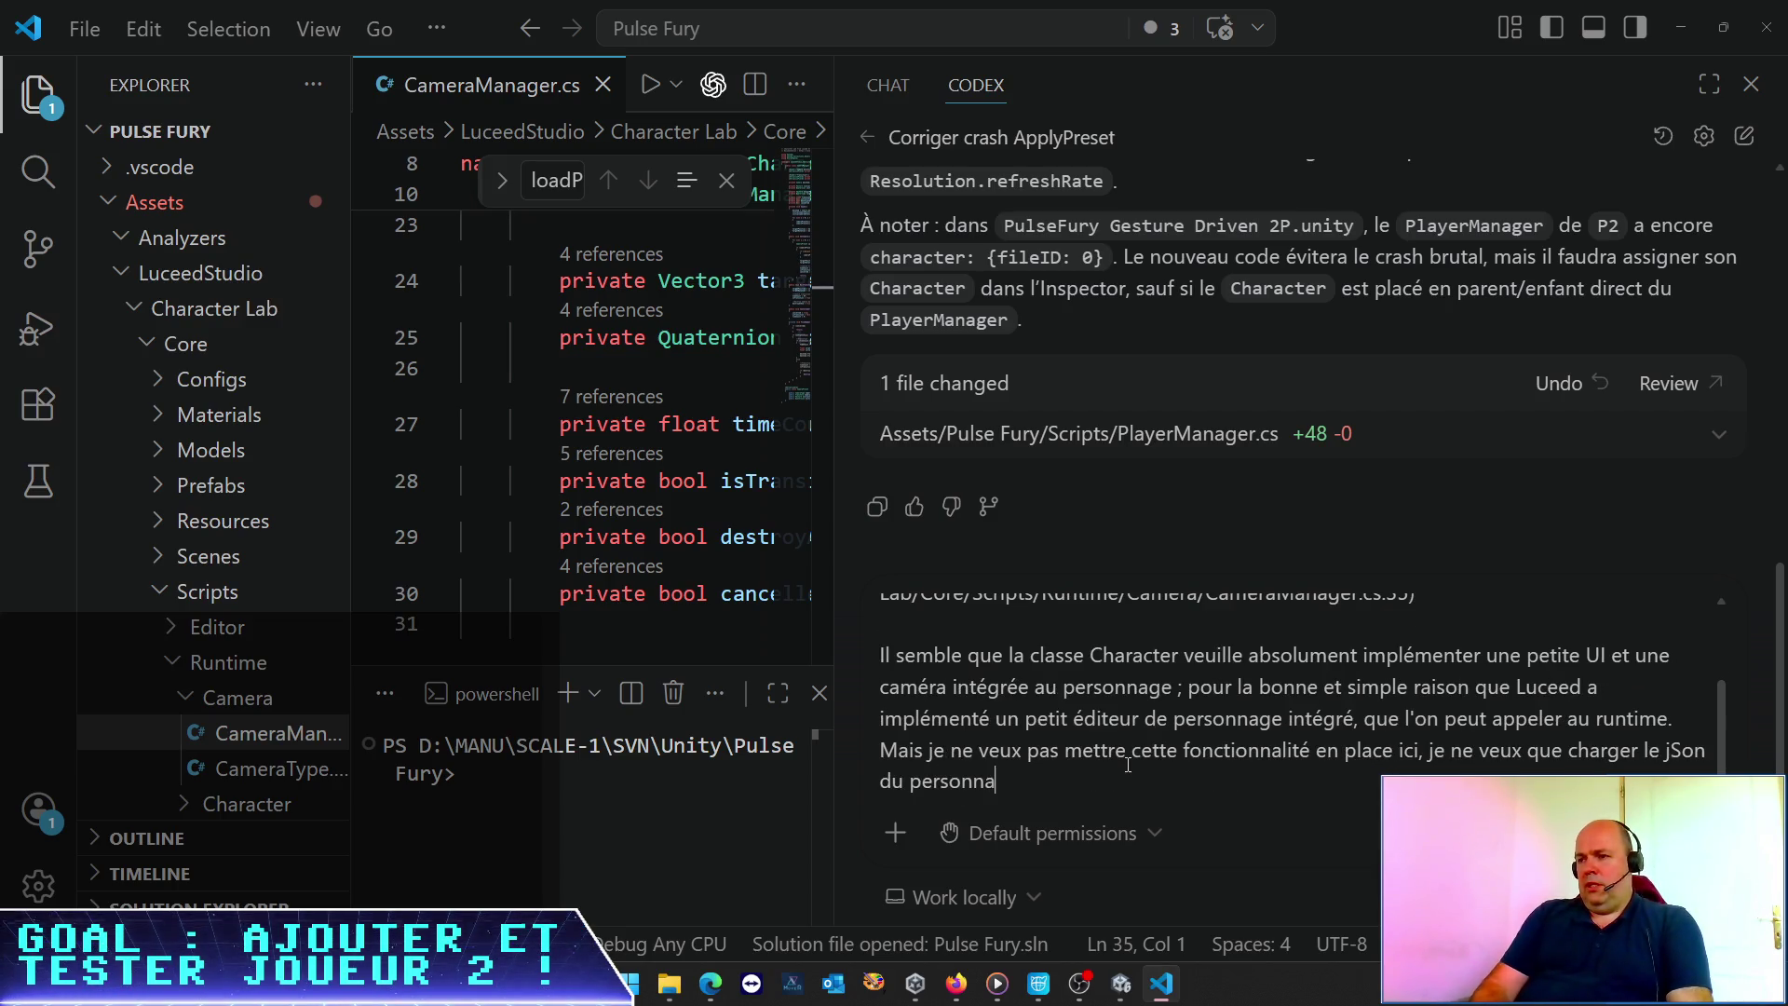
type("ge. Cela fonc")
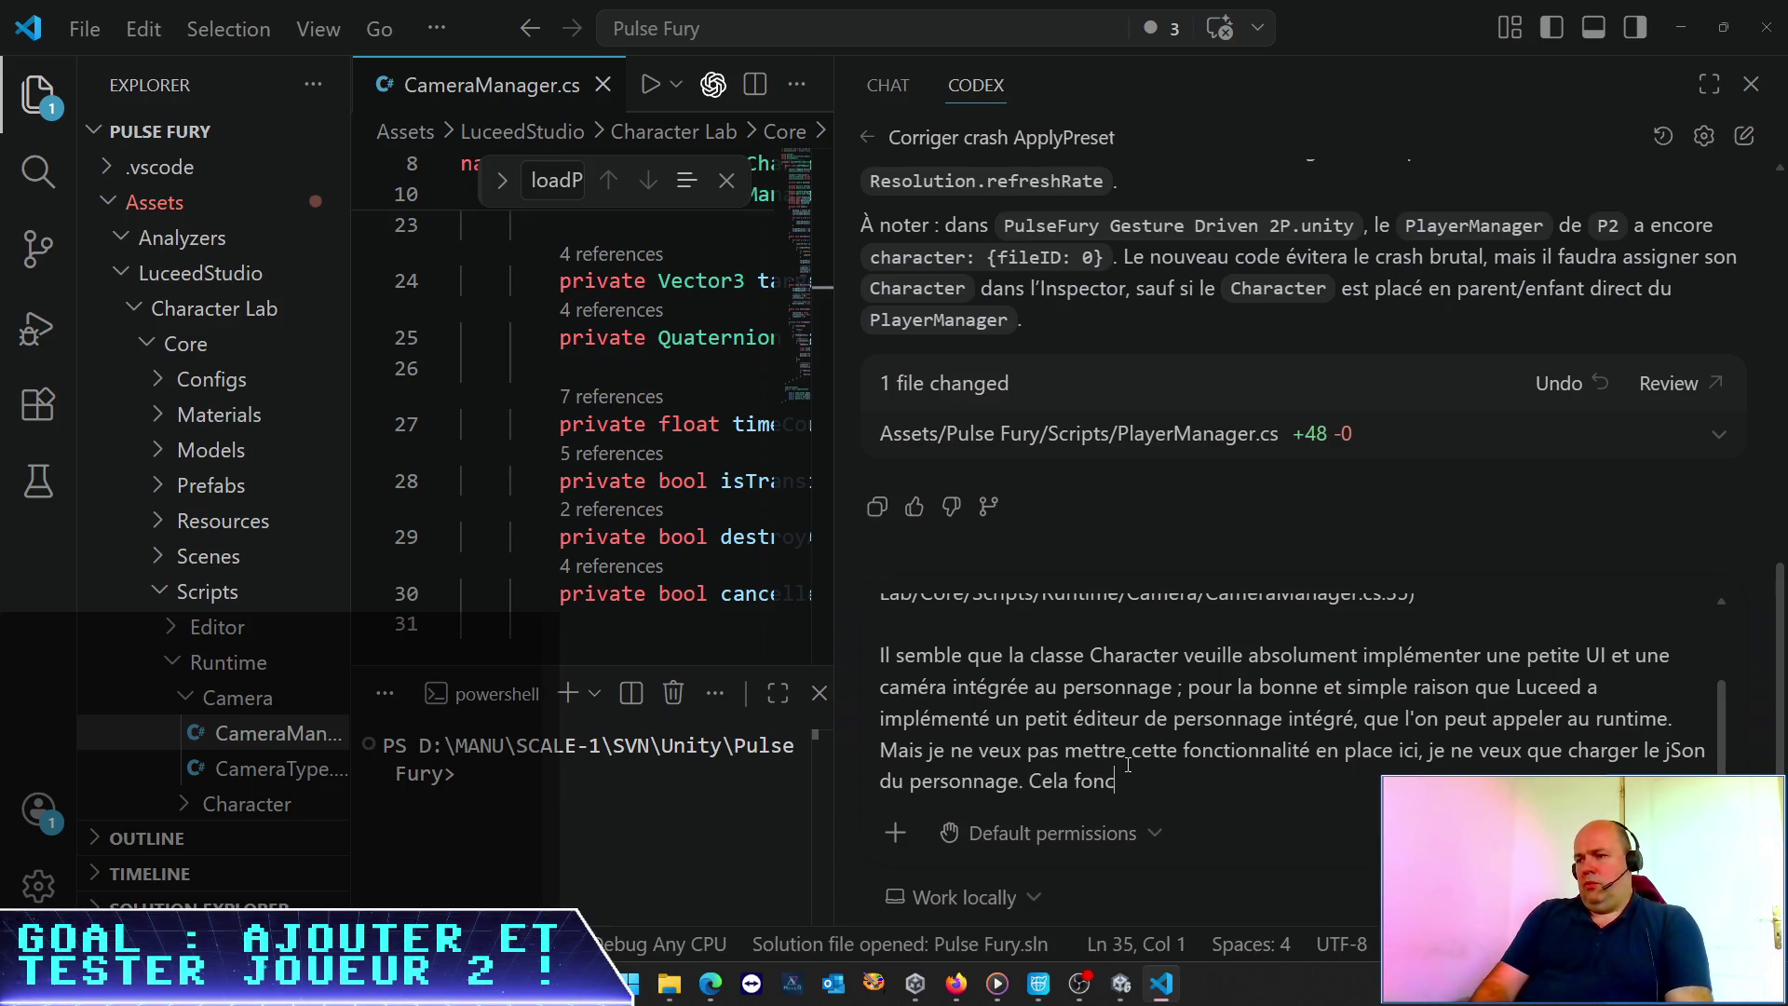
type("tionne, mais")
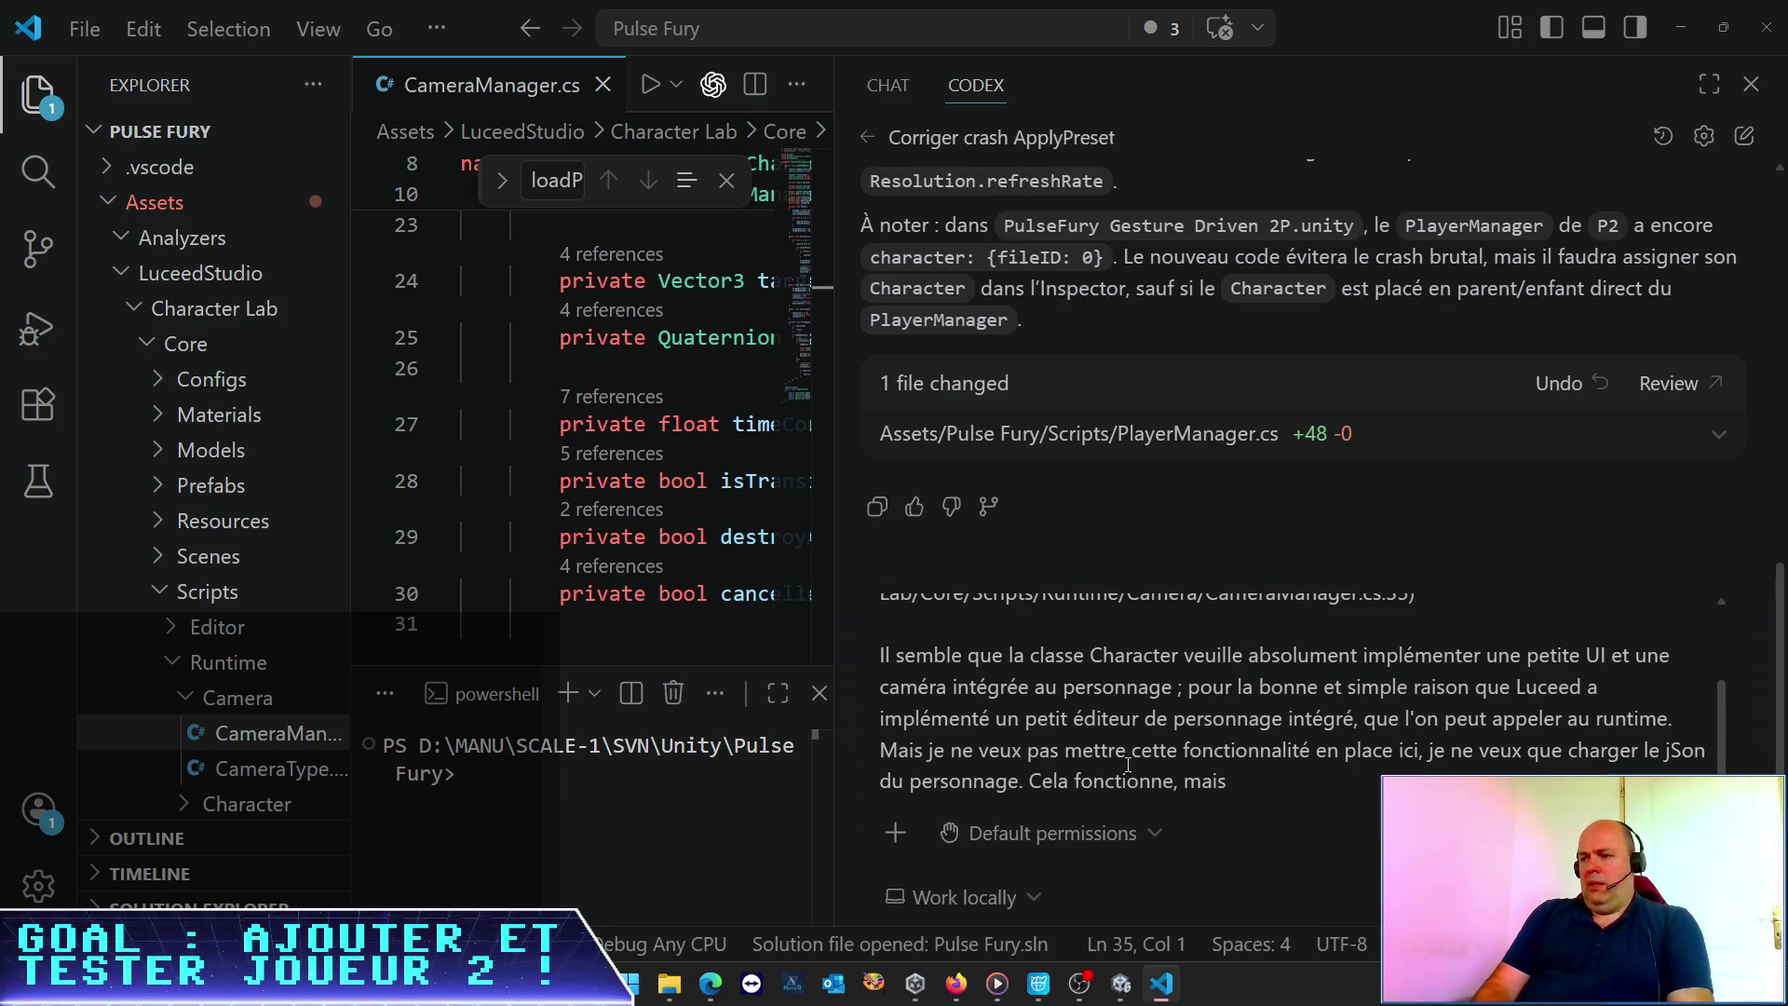
key("BackSpace")
key("BackSpace")
key("BackSpace")
key("BackSpace")
key("BackSpace")
key("BackSpace")
type(" actue")
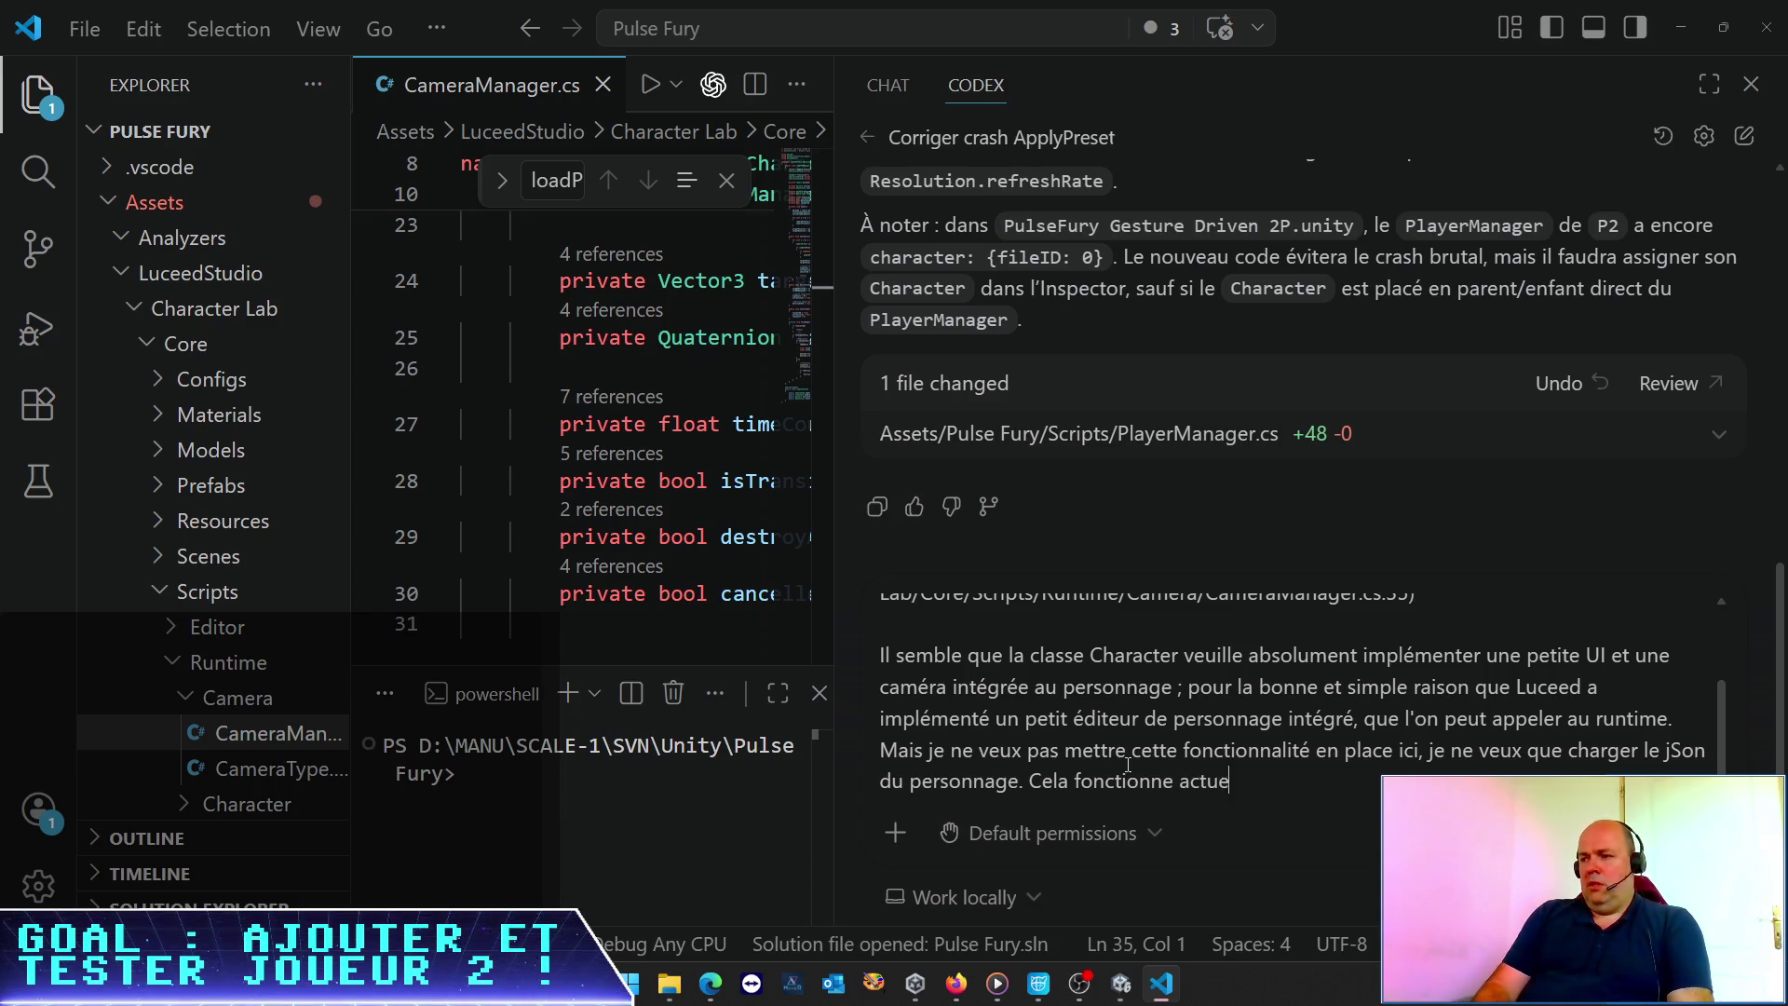
type("llement, mais l'erreu")
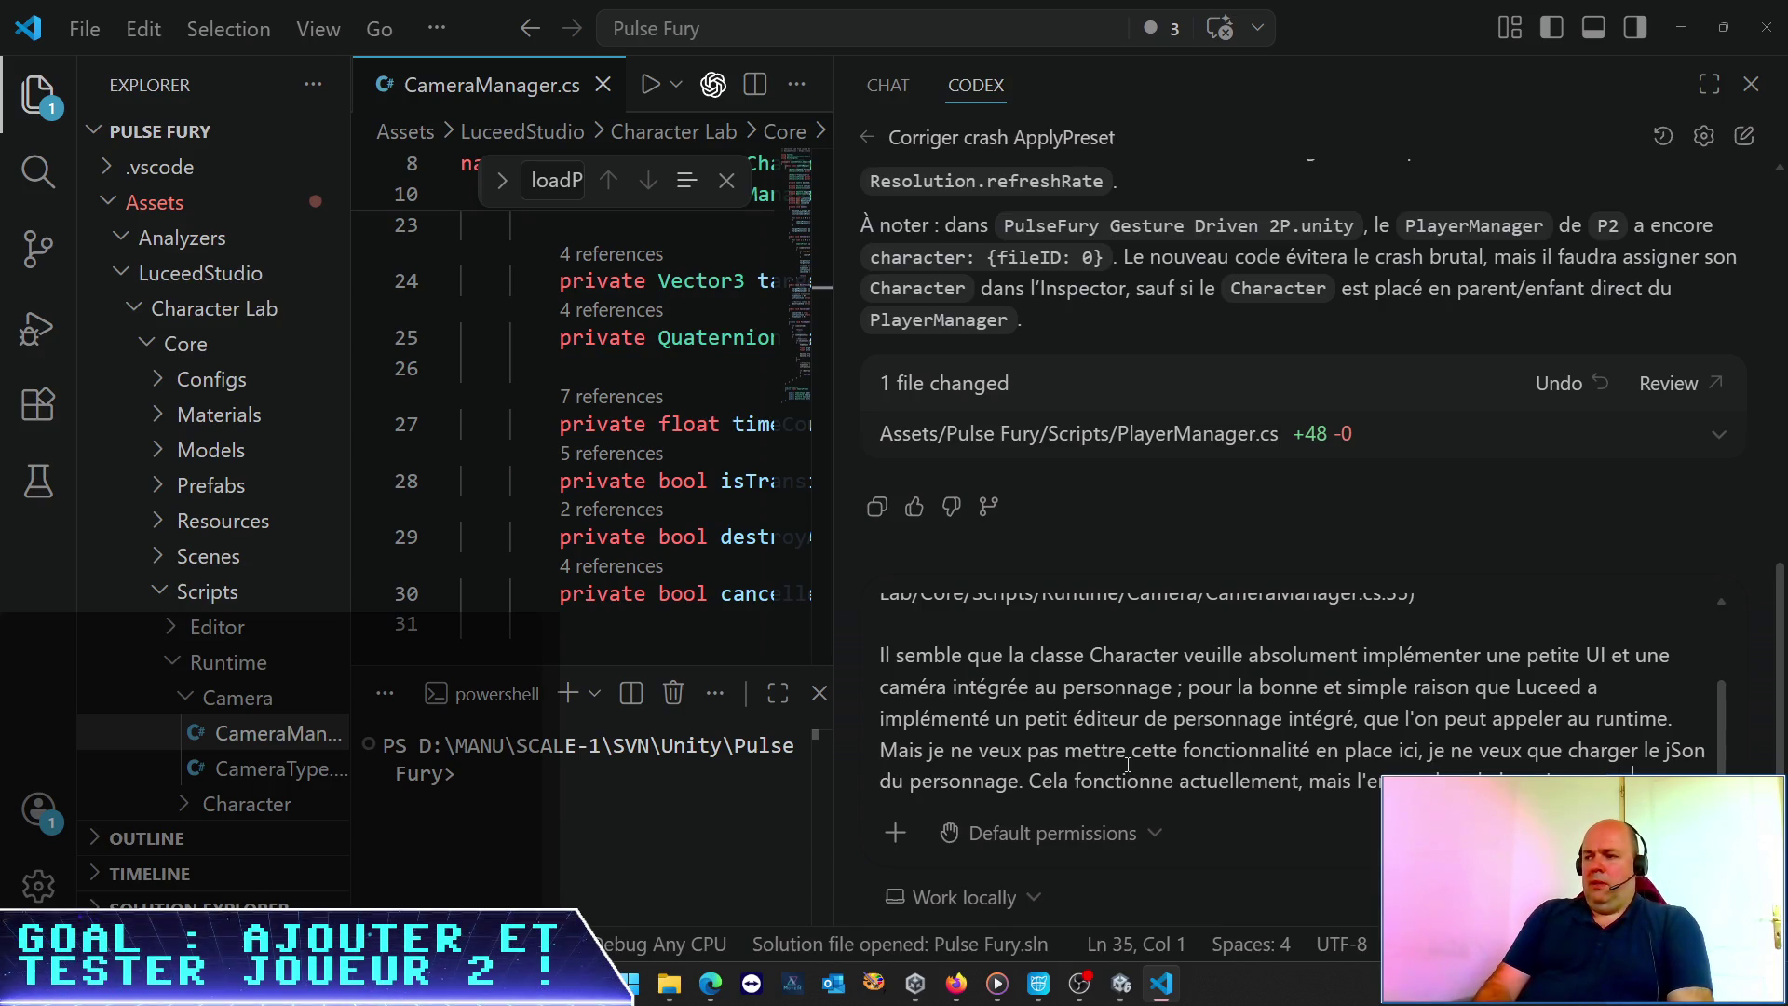
type("mentest-ce que tu vo")
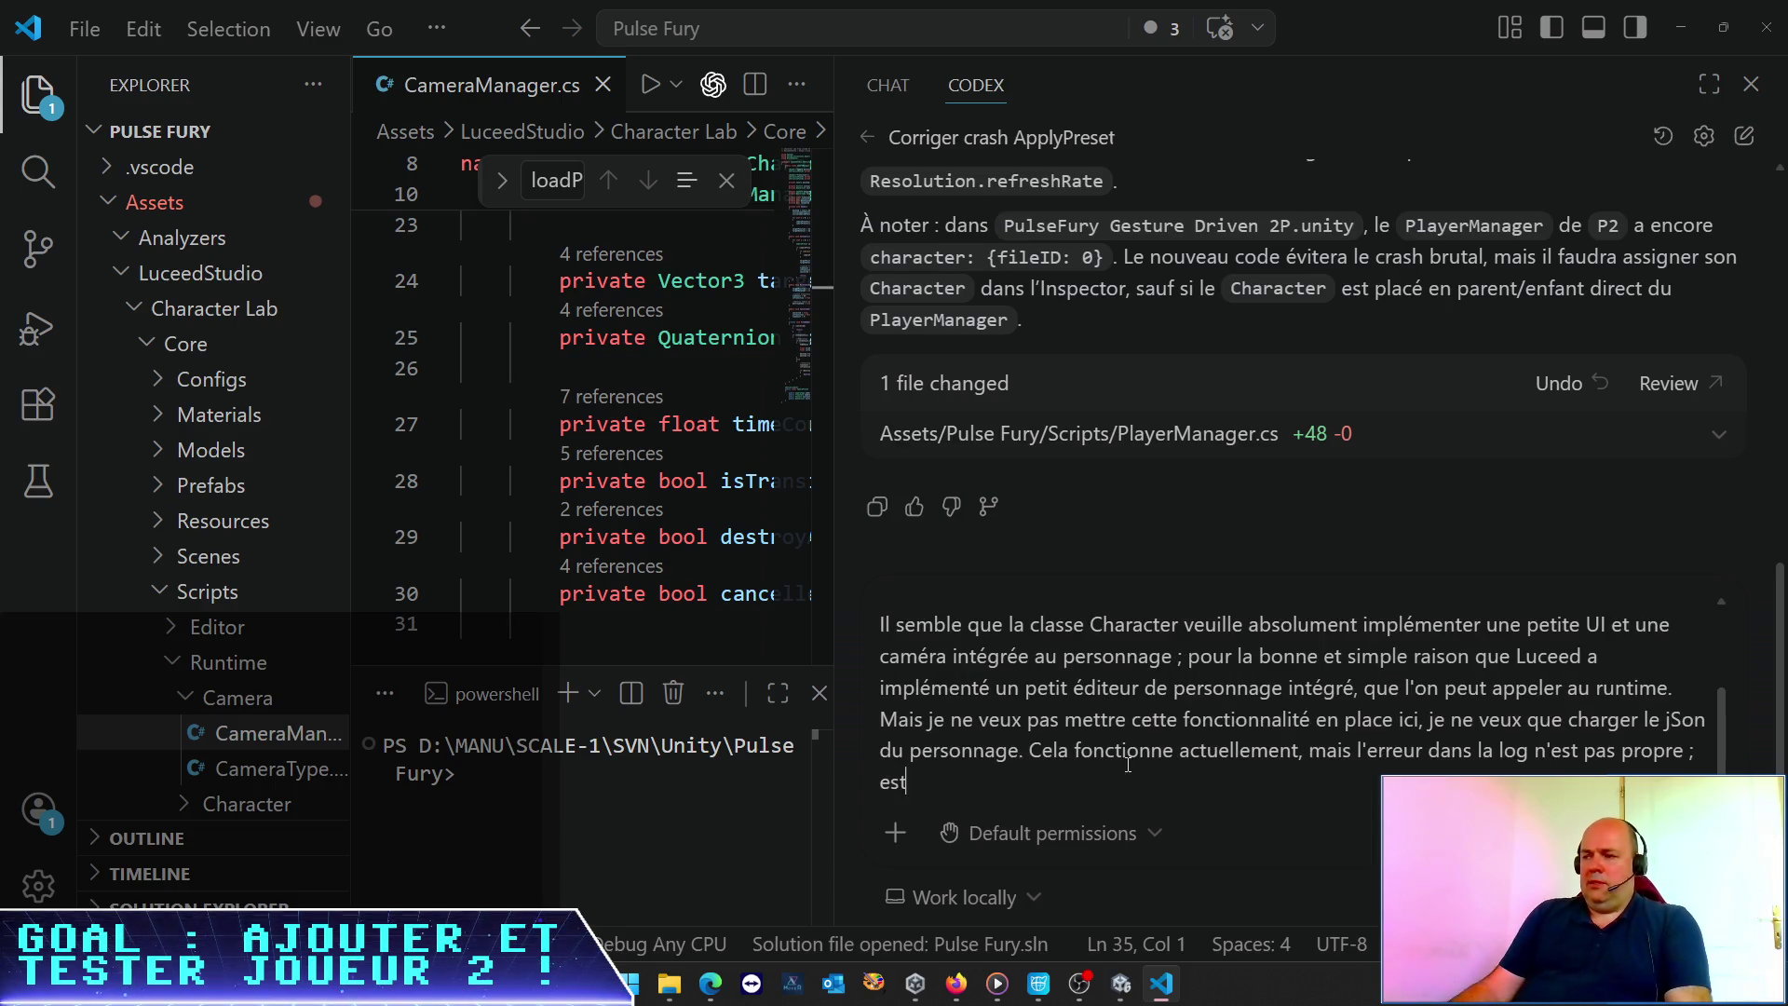
type("is un")
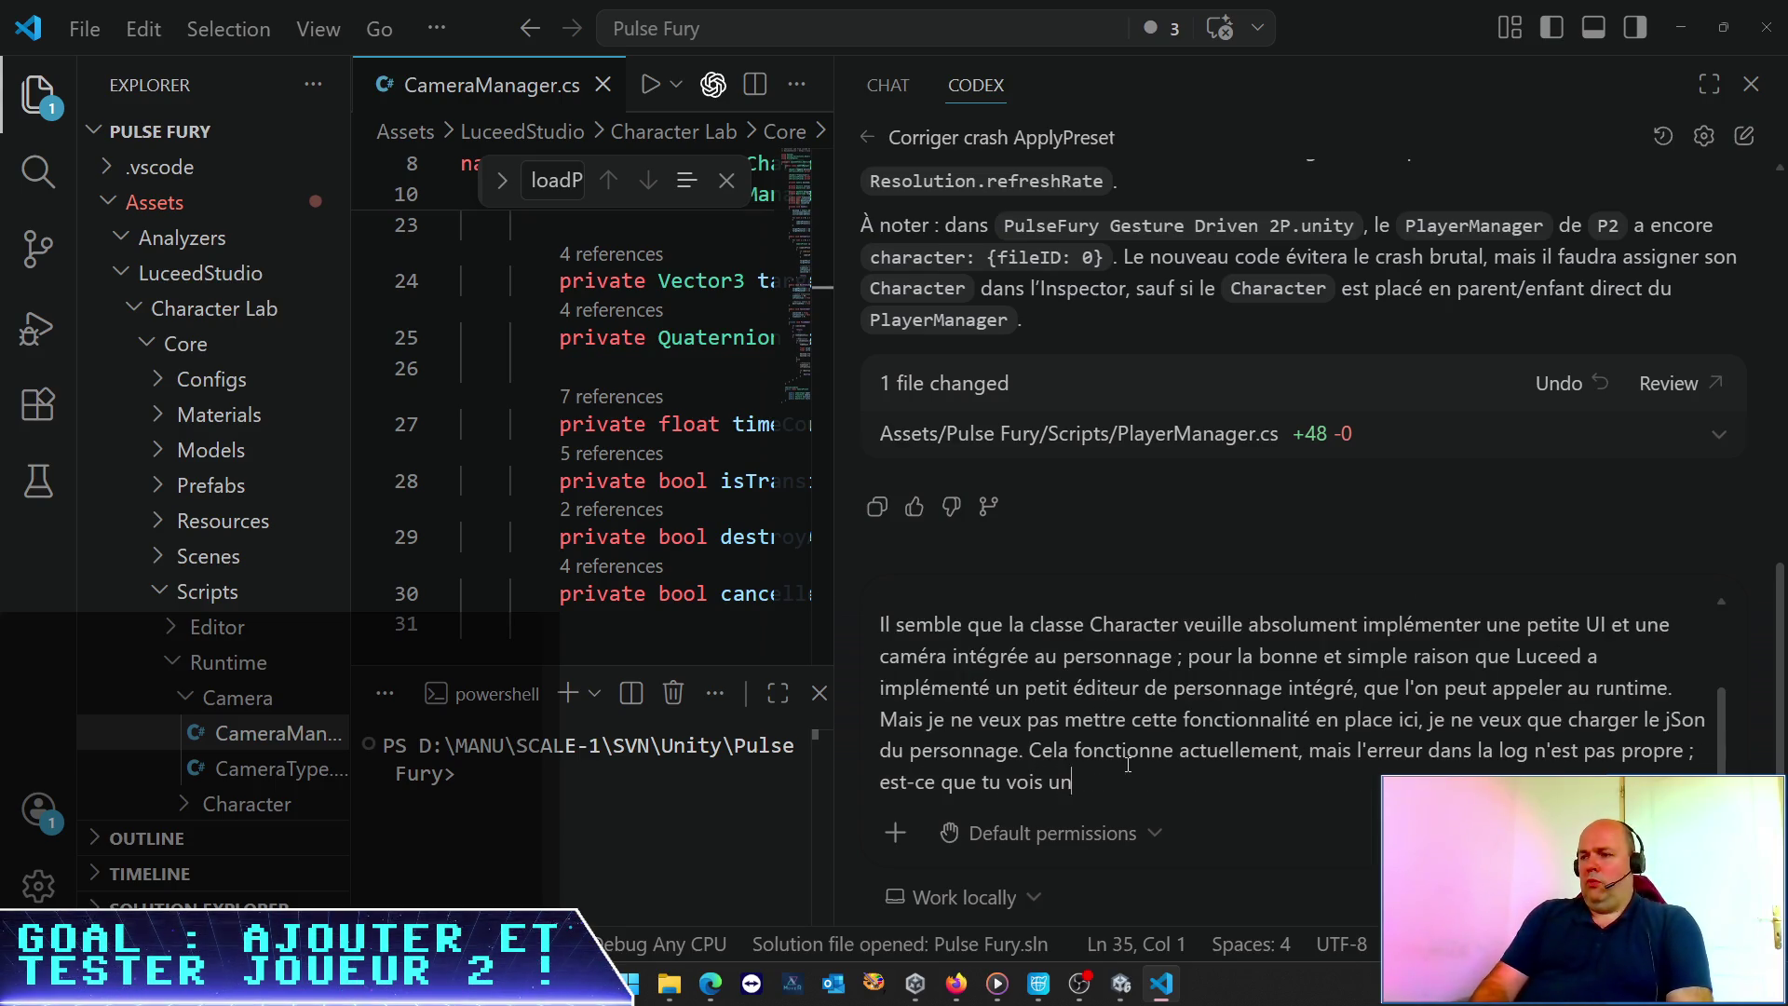
type("e solution po")
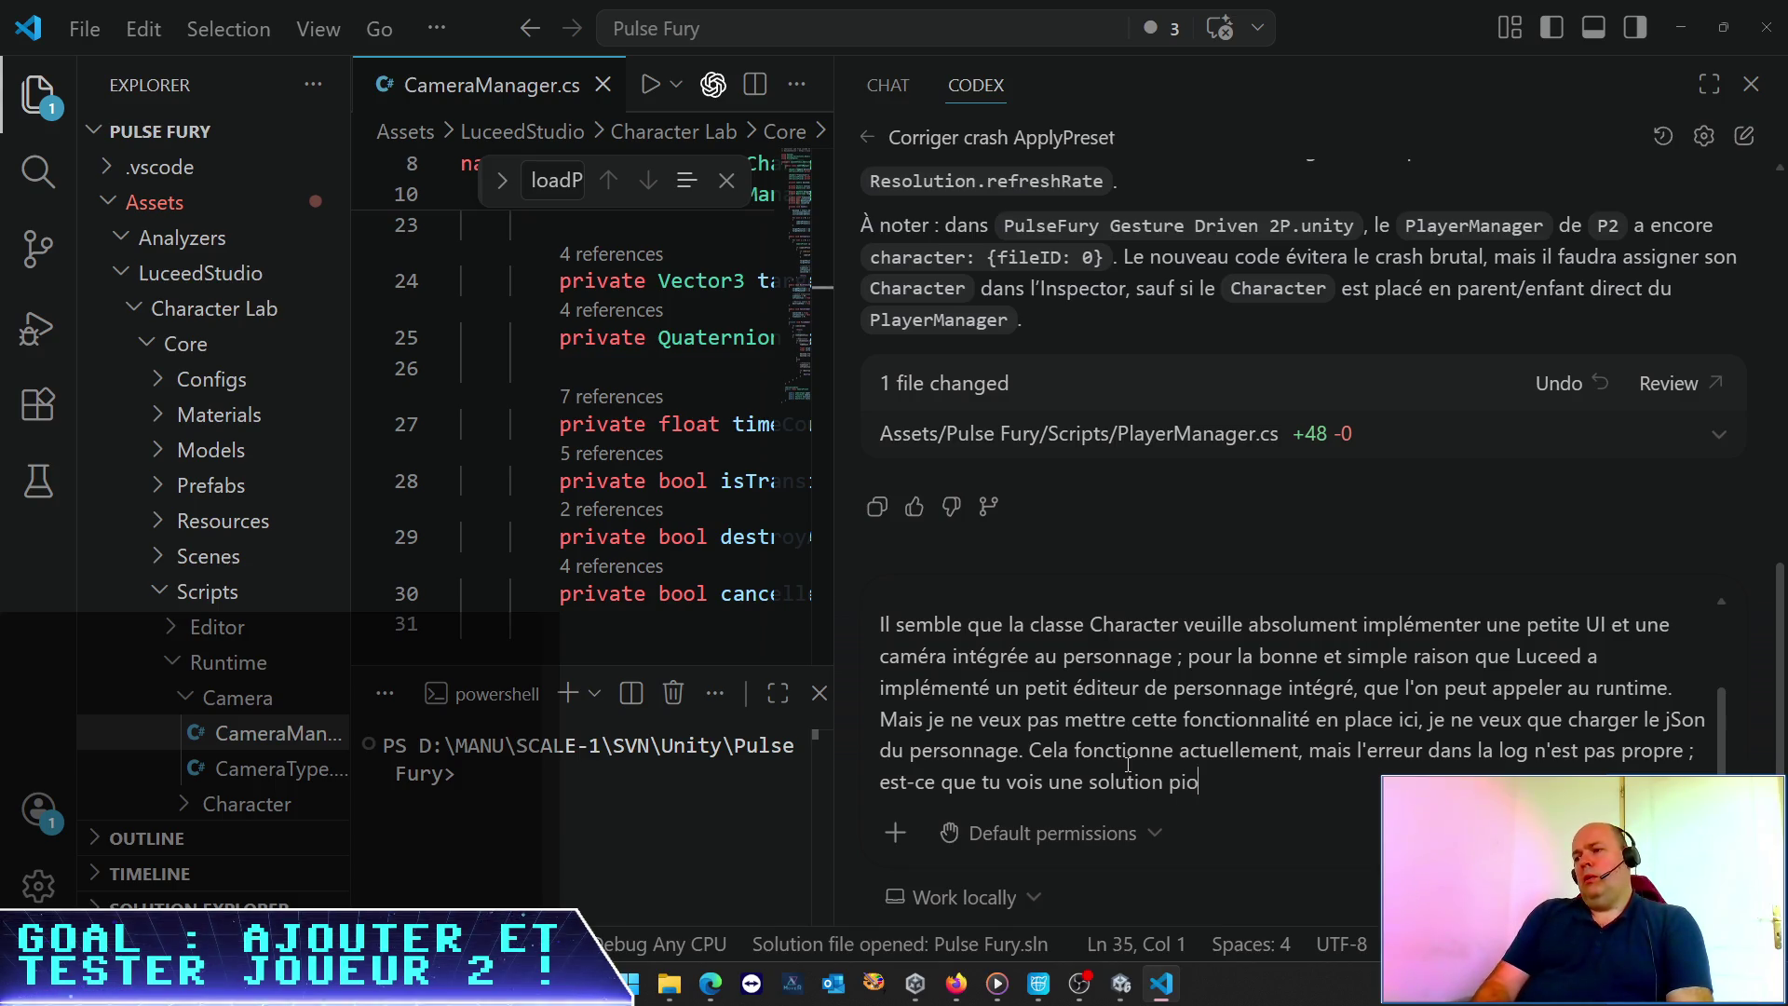
type("ur é")
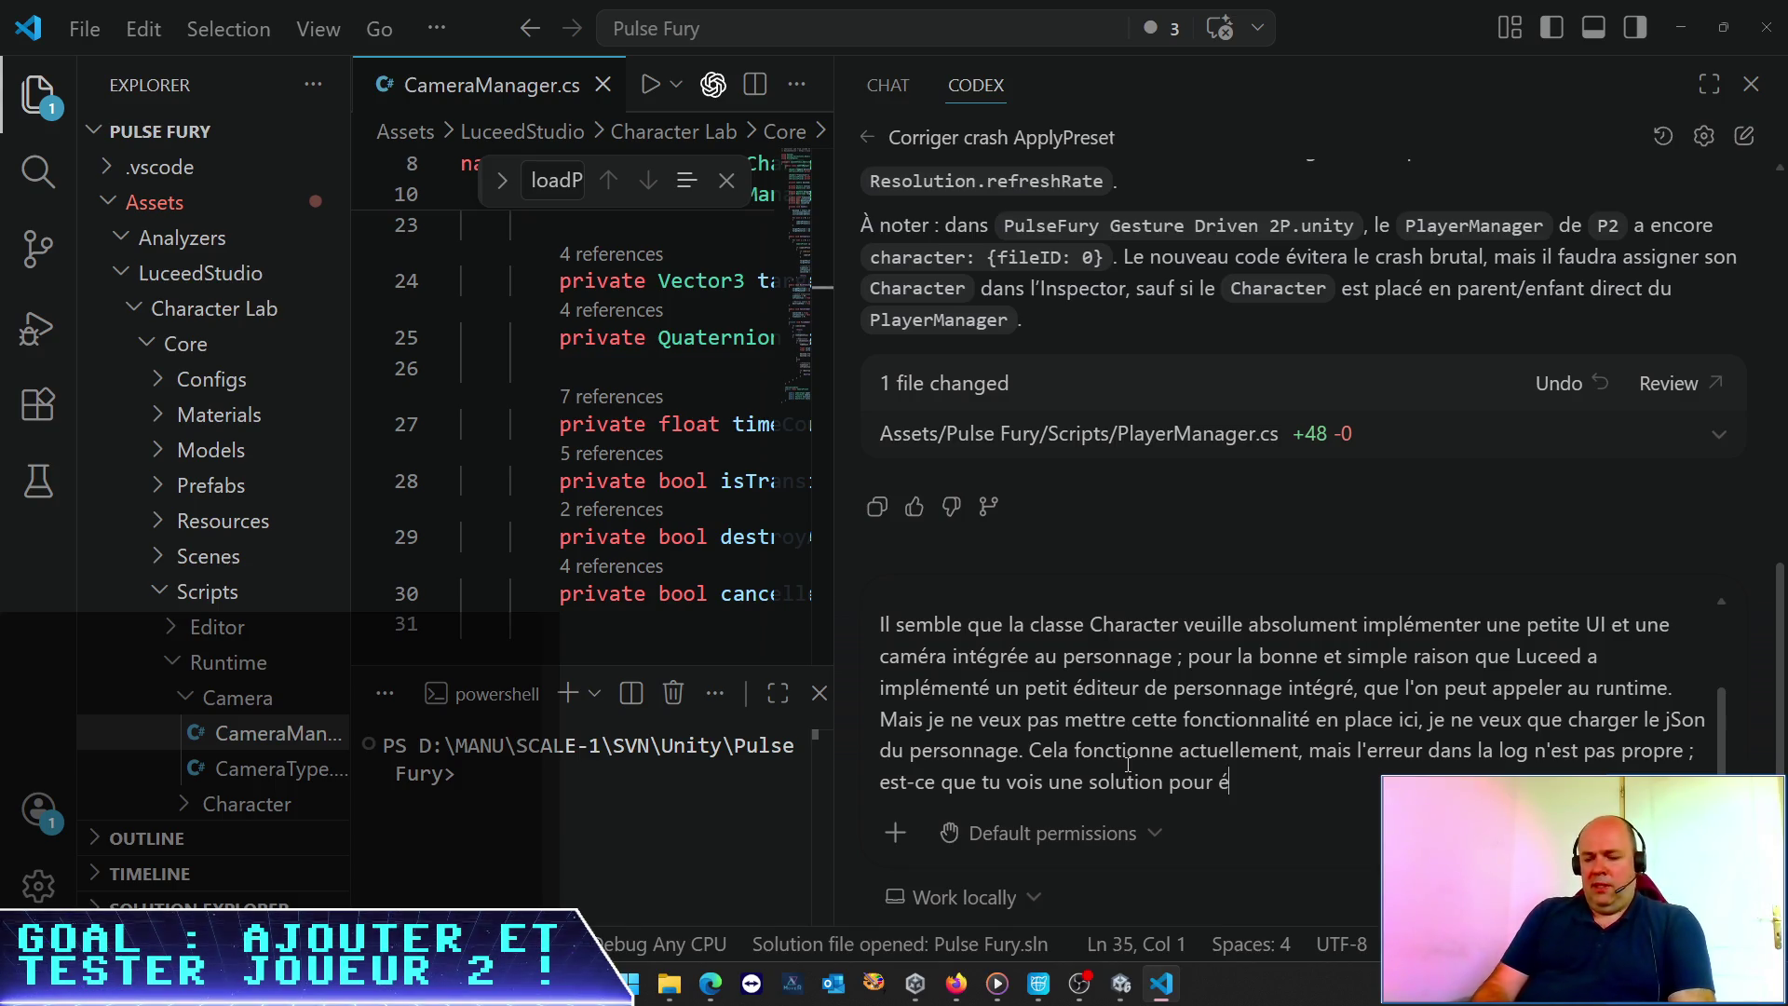
type("vitercette erreur dans")
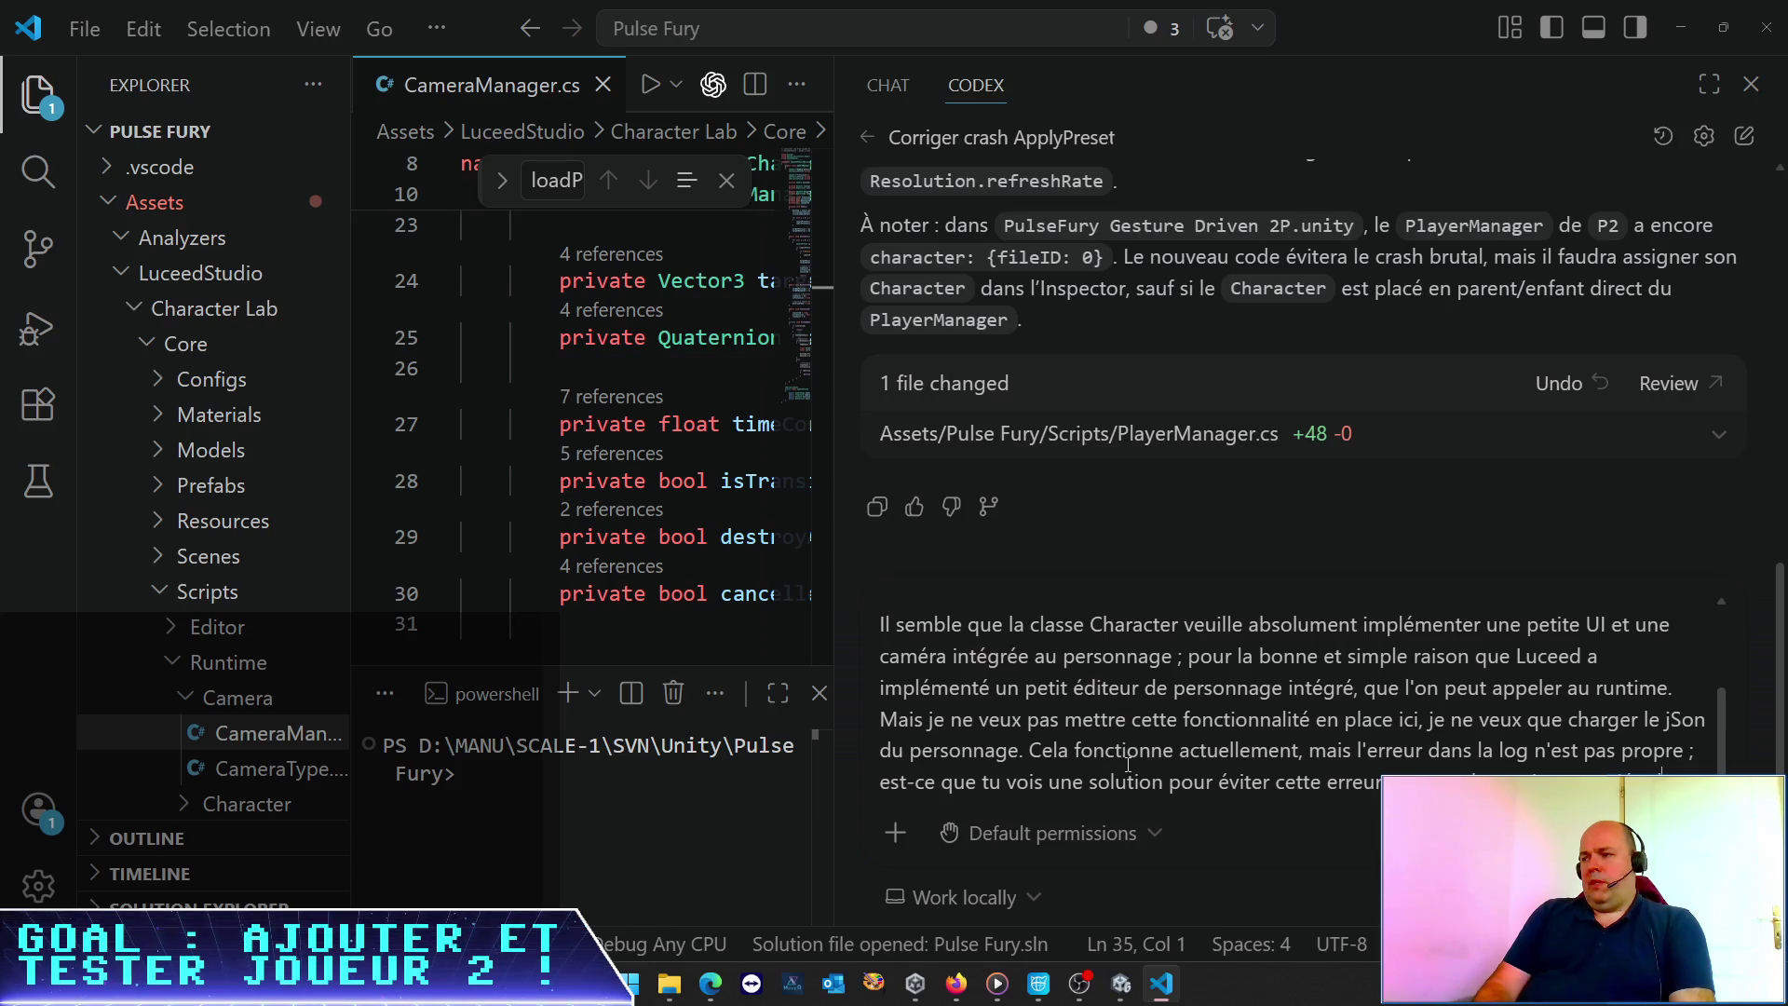
type("e U")
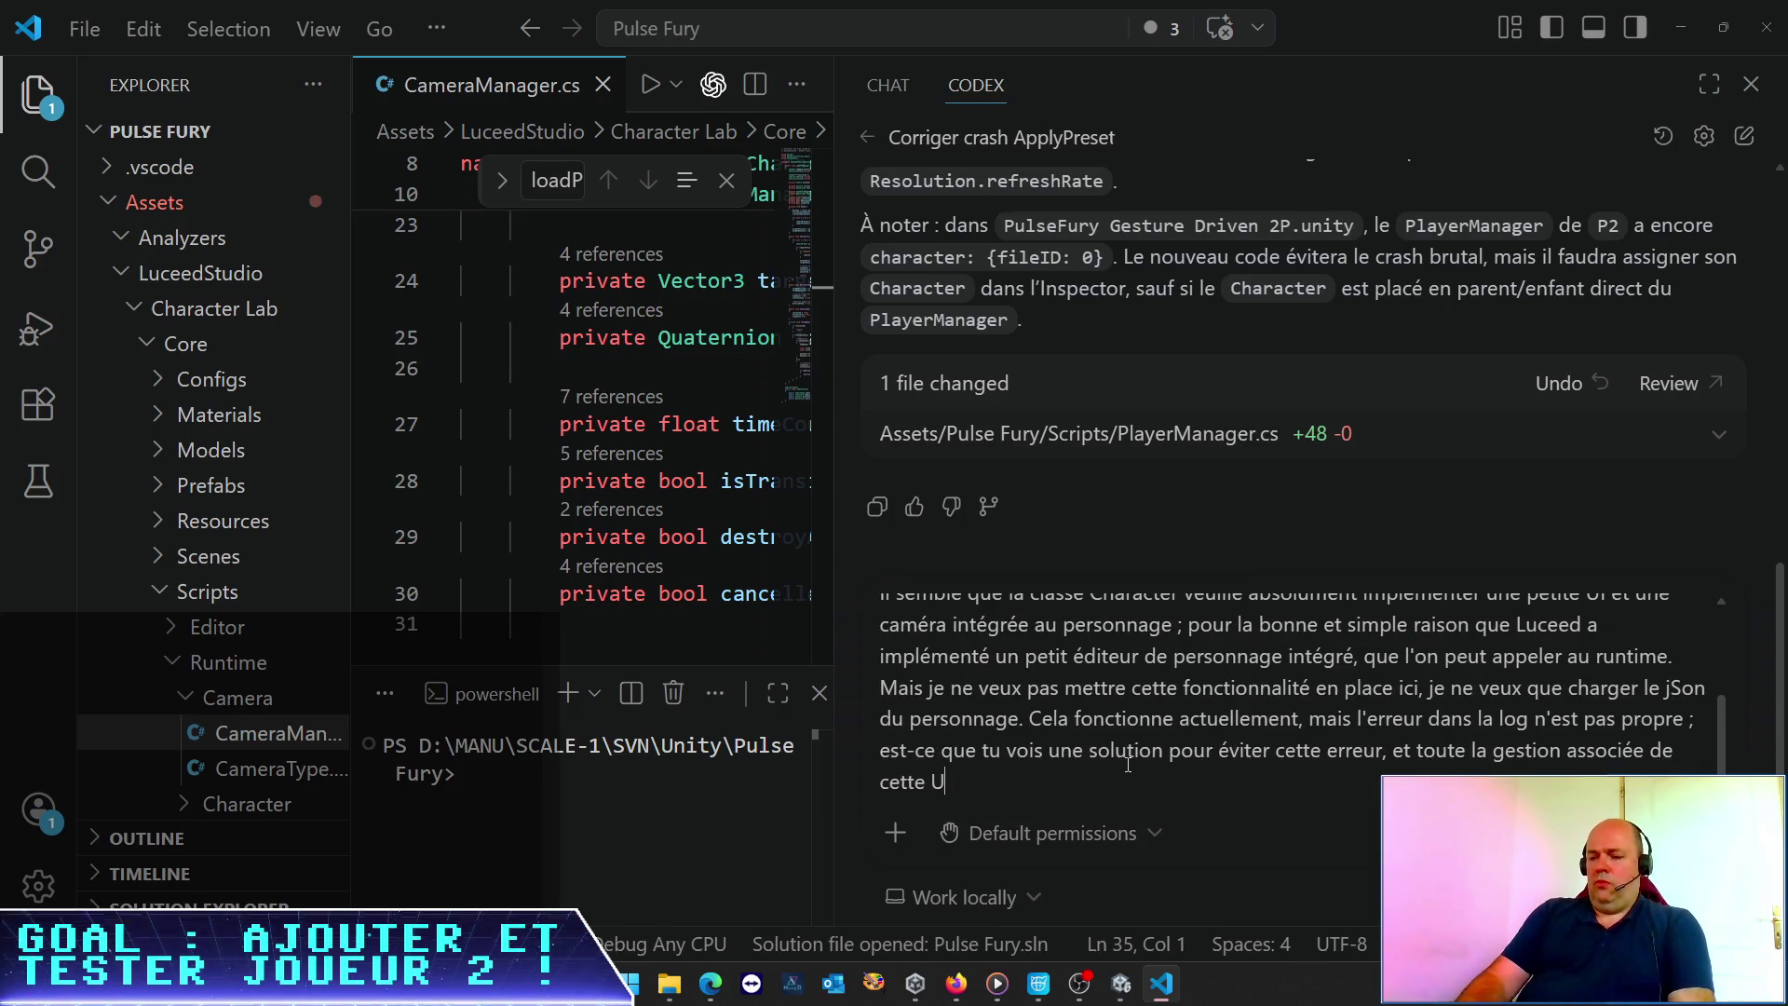
type("I et cette c")
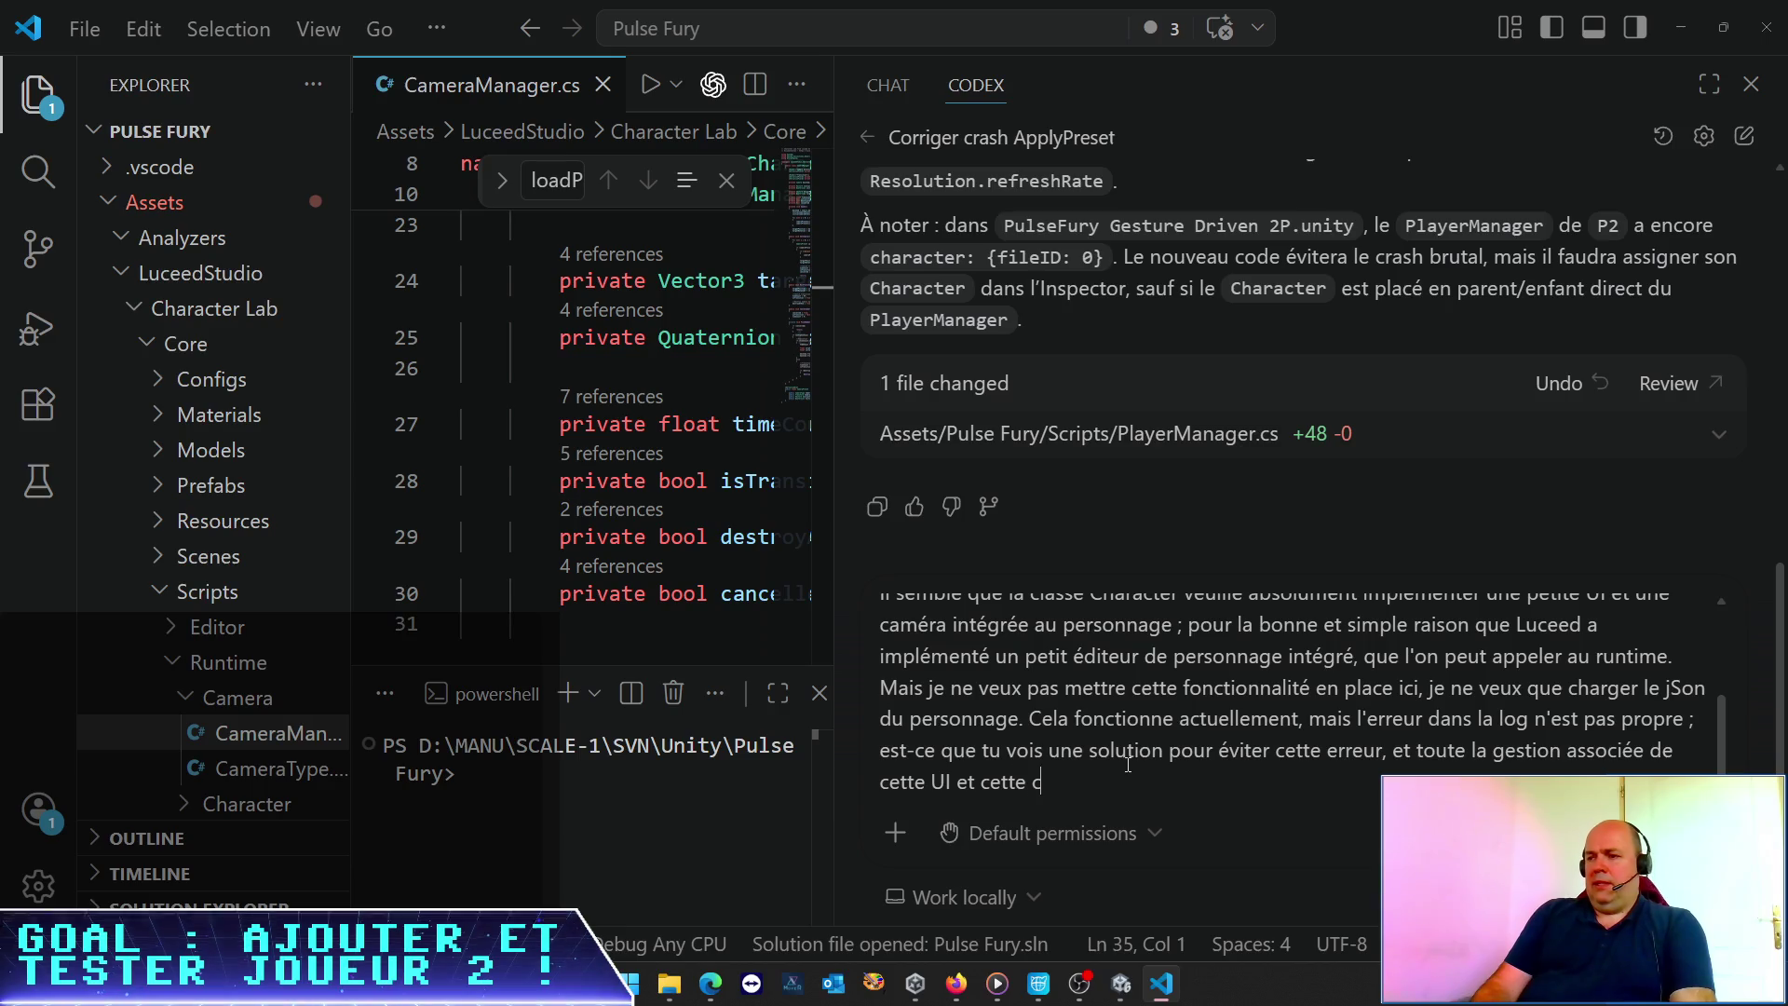
type("améra, sans casser ")
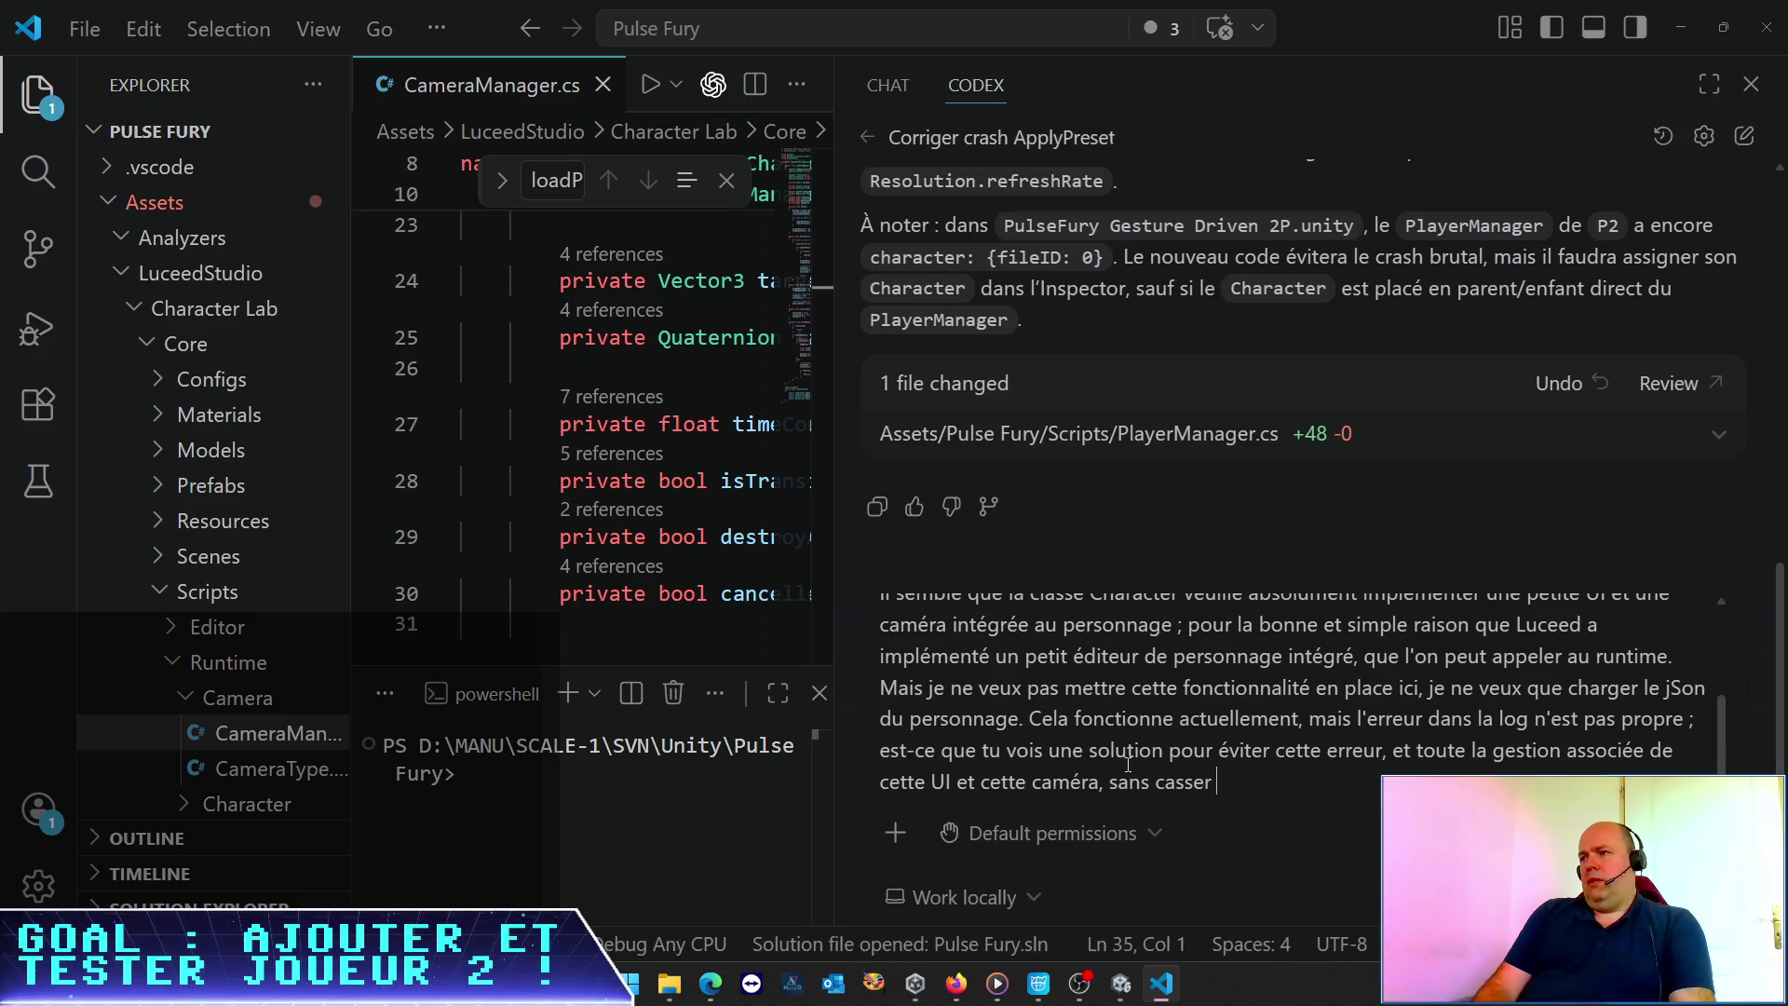
type("le")
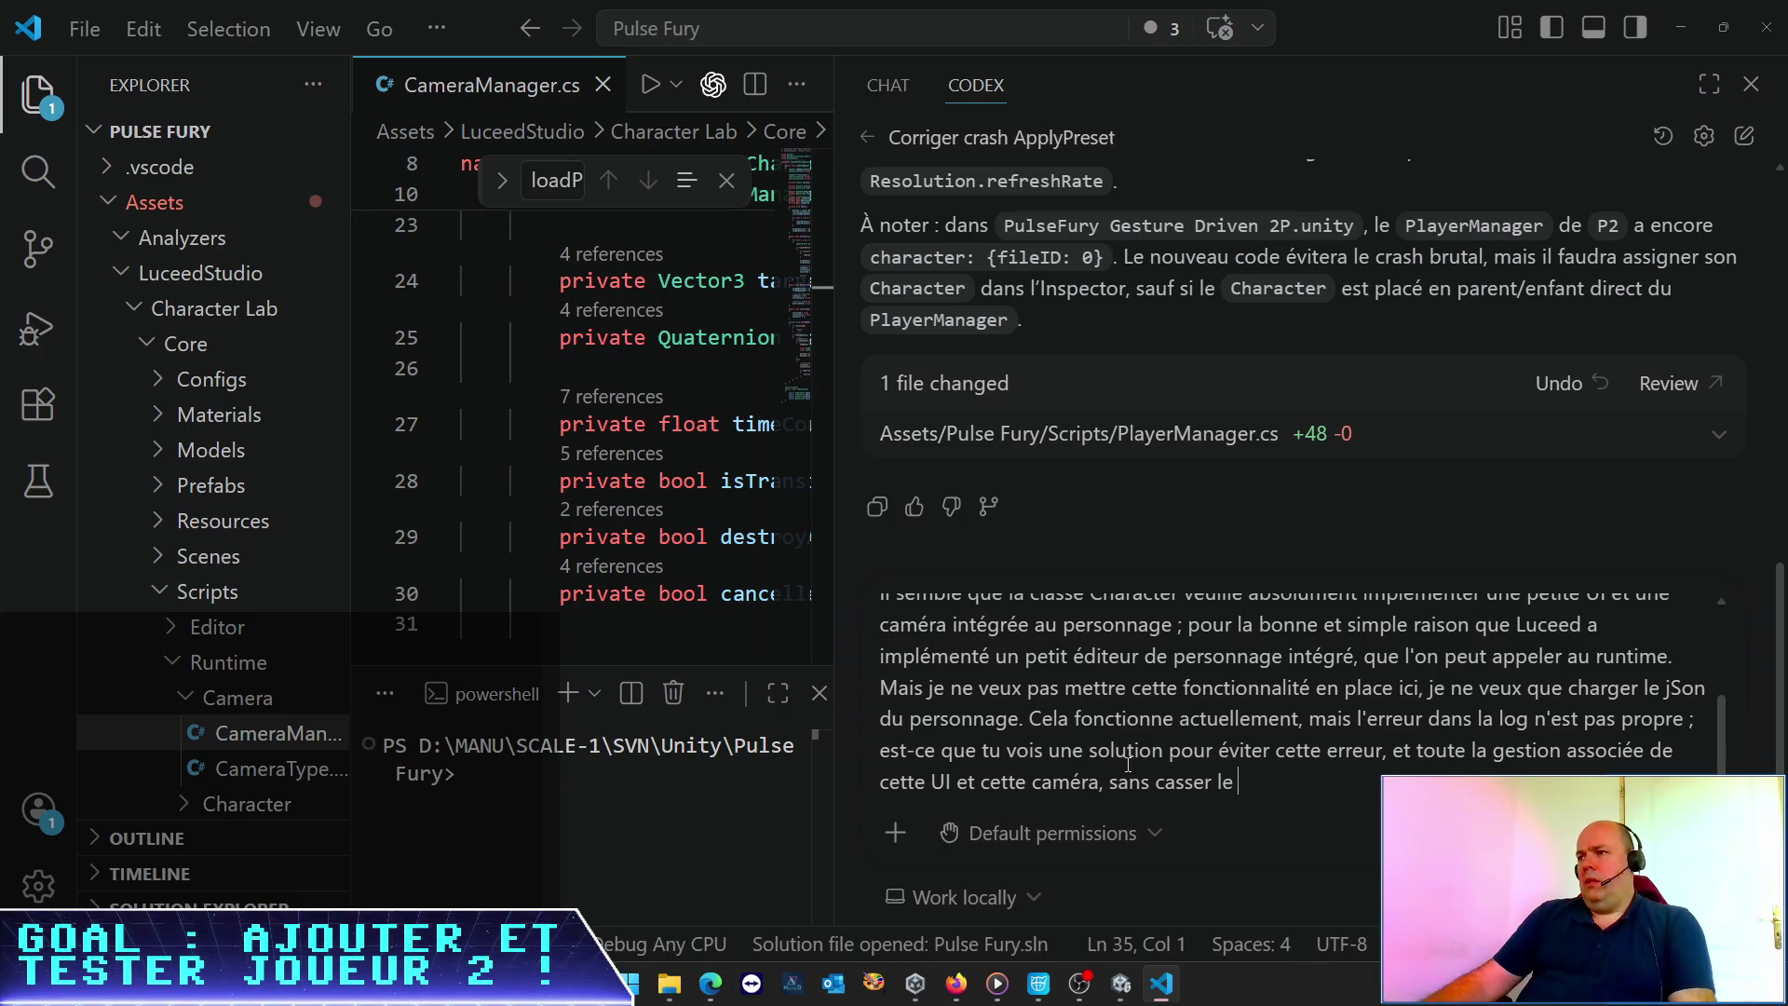
Scroll back through Codex's previous reply and expand the 'Worked for 3m 44s' log
scroll(1447, 351, "up", 3)
scroll(1349, 393, "up", 4)
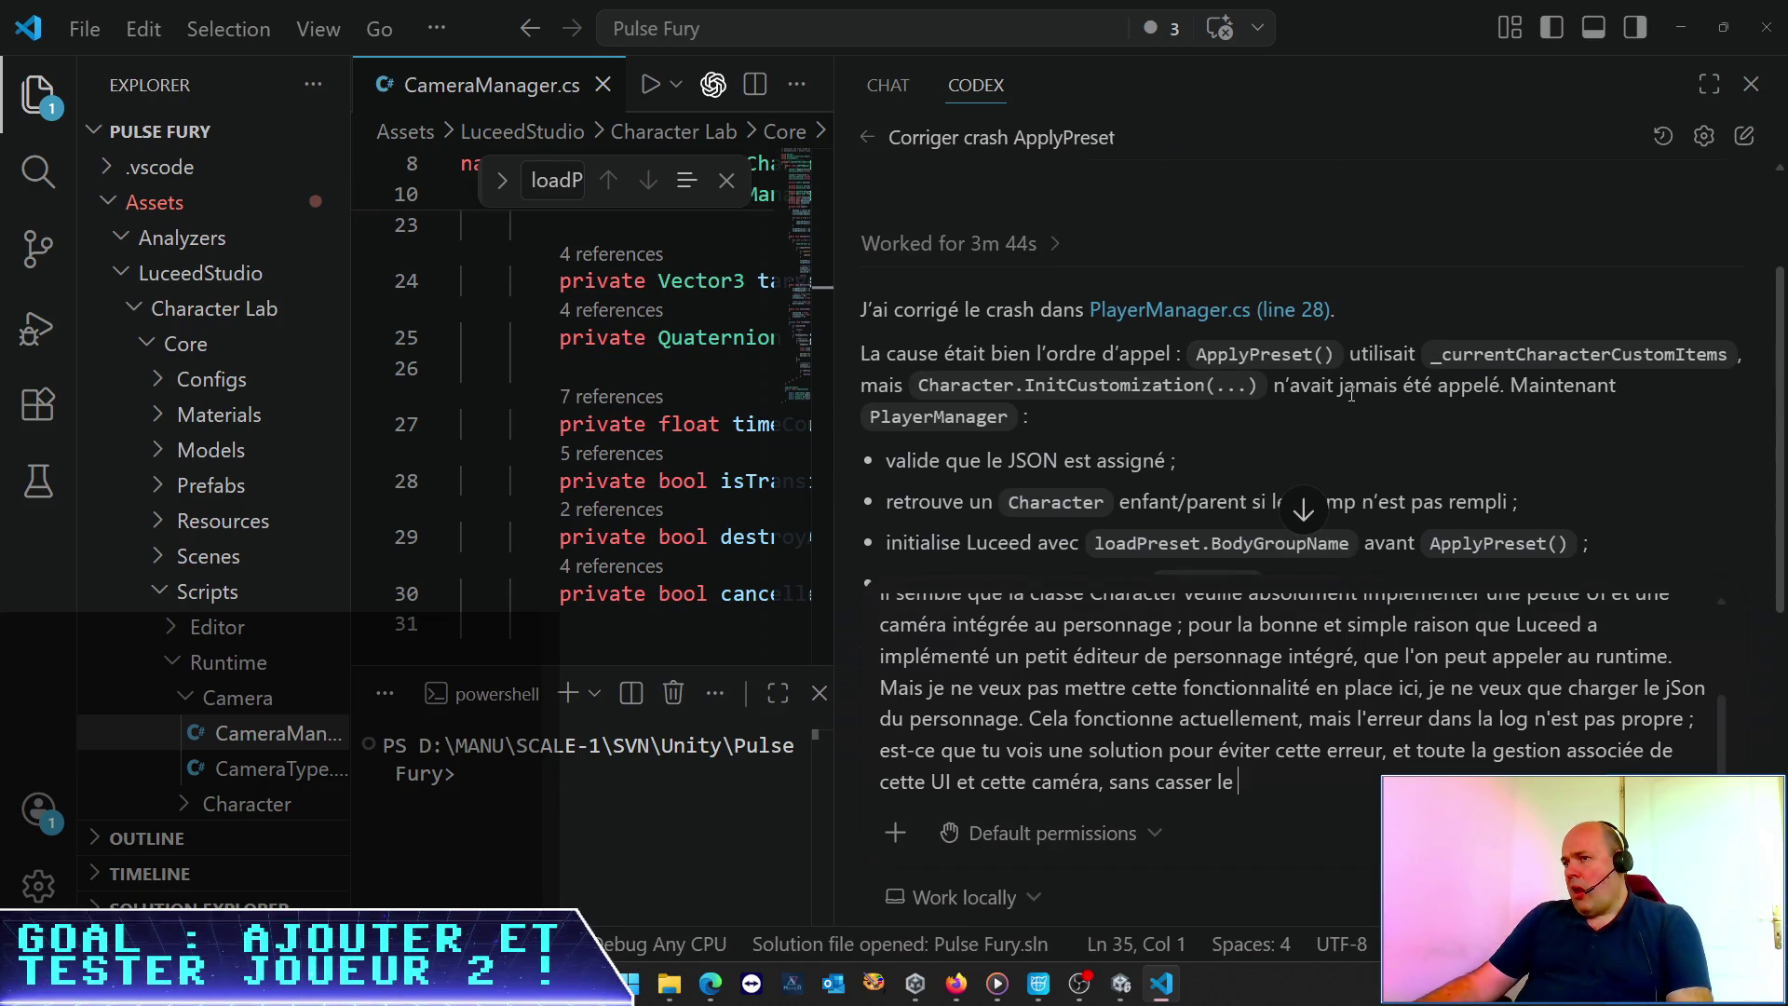
scroll(1351, 393, "down", 3)
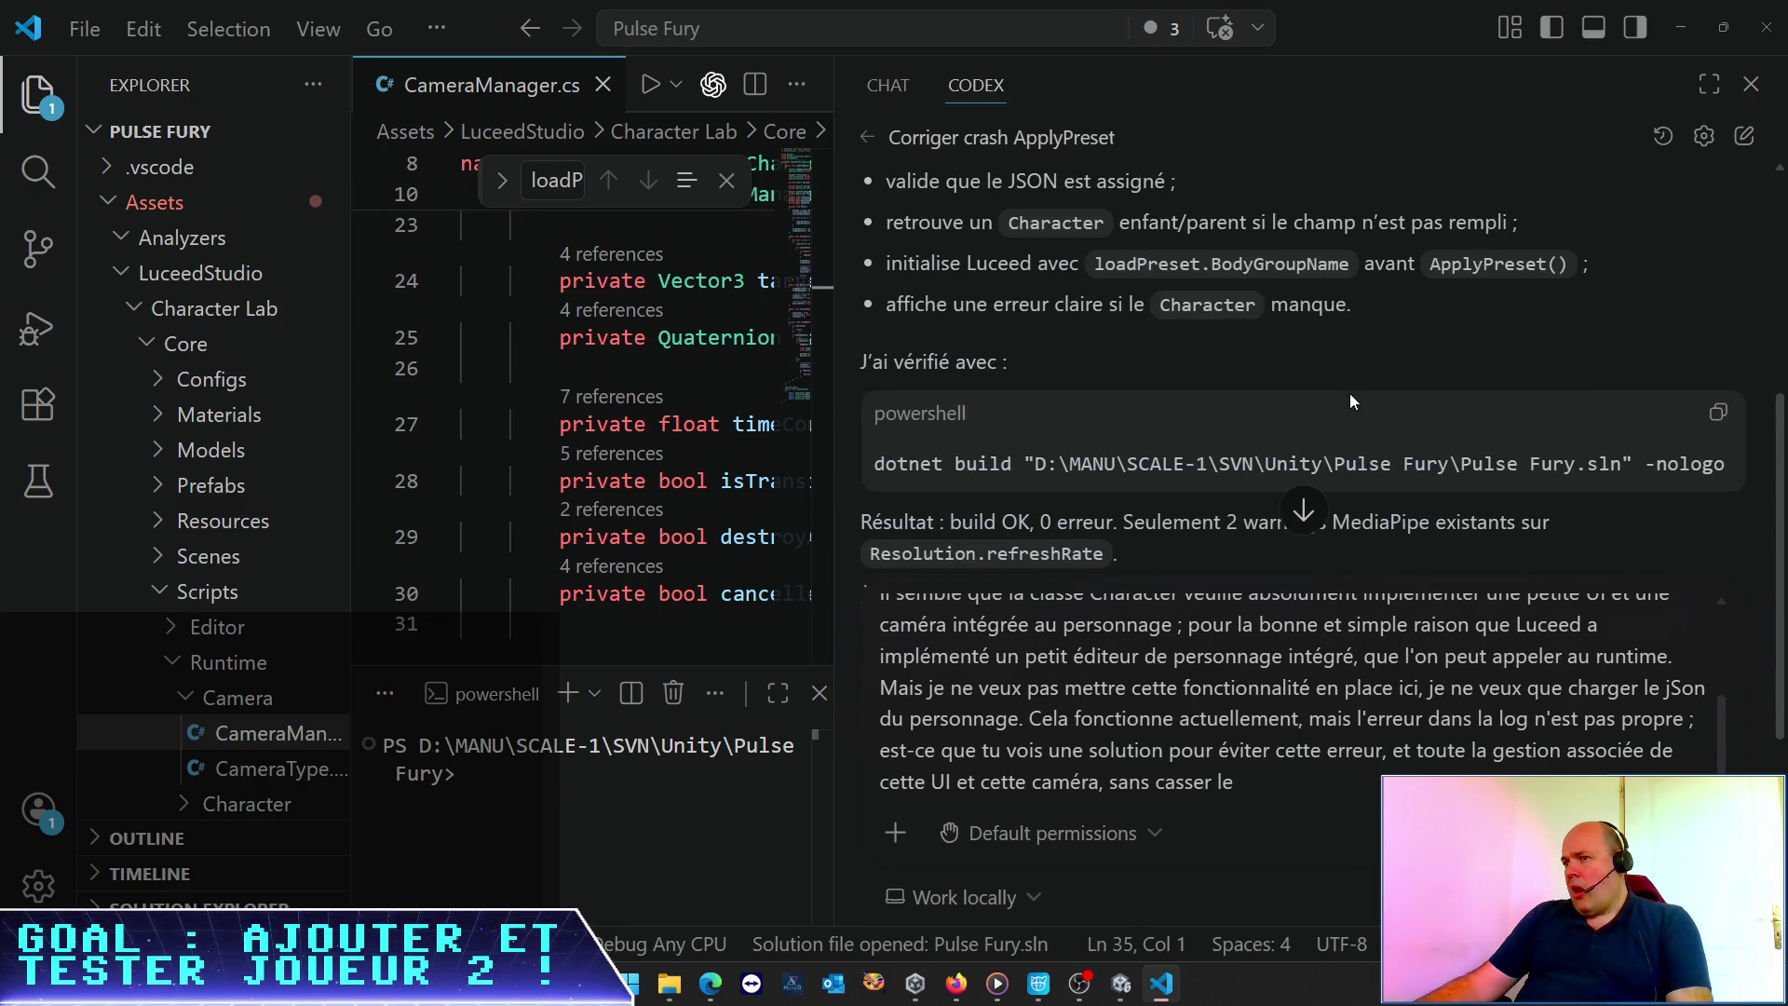
scroll(1349, 393, "up", 5)
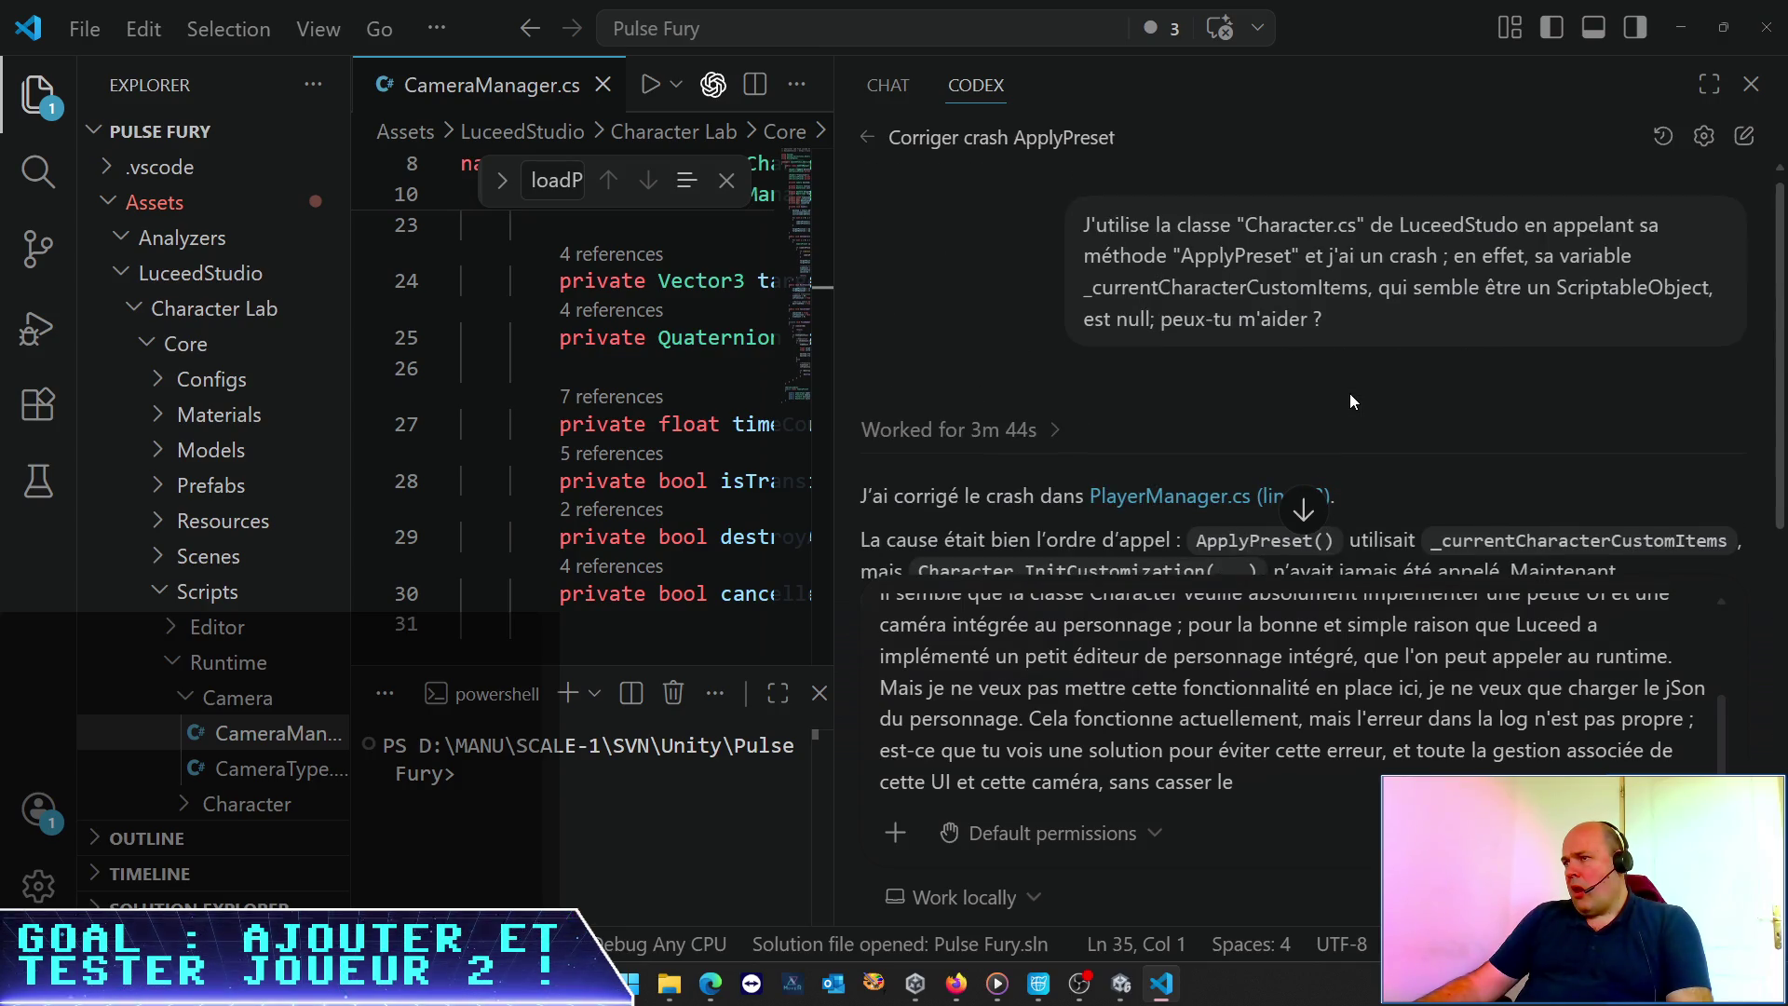
scroll(1349, 393, "down", 3)
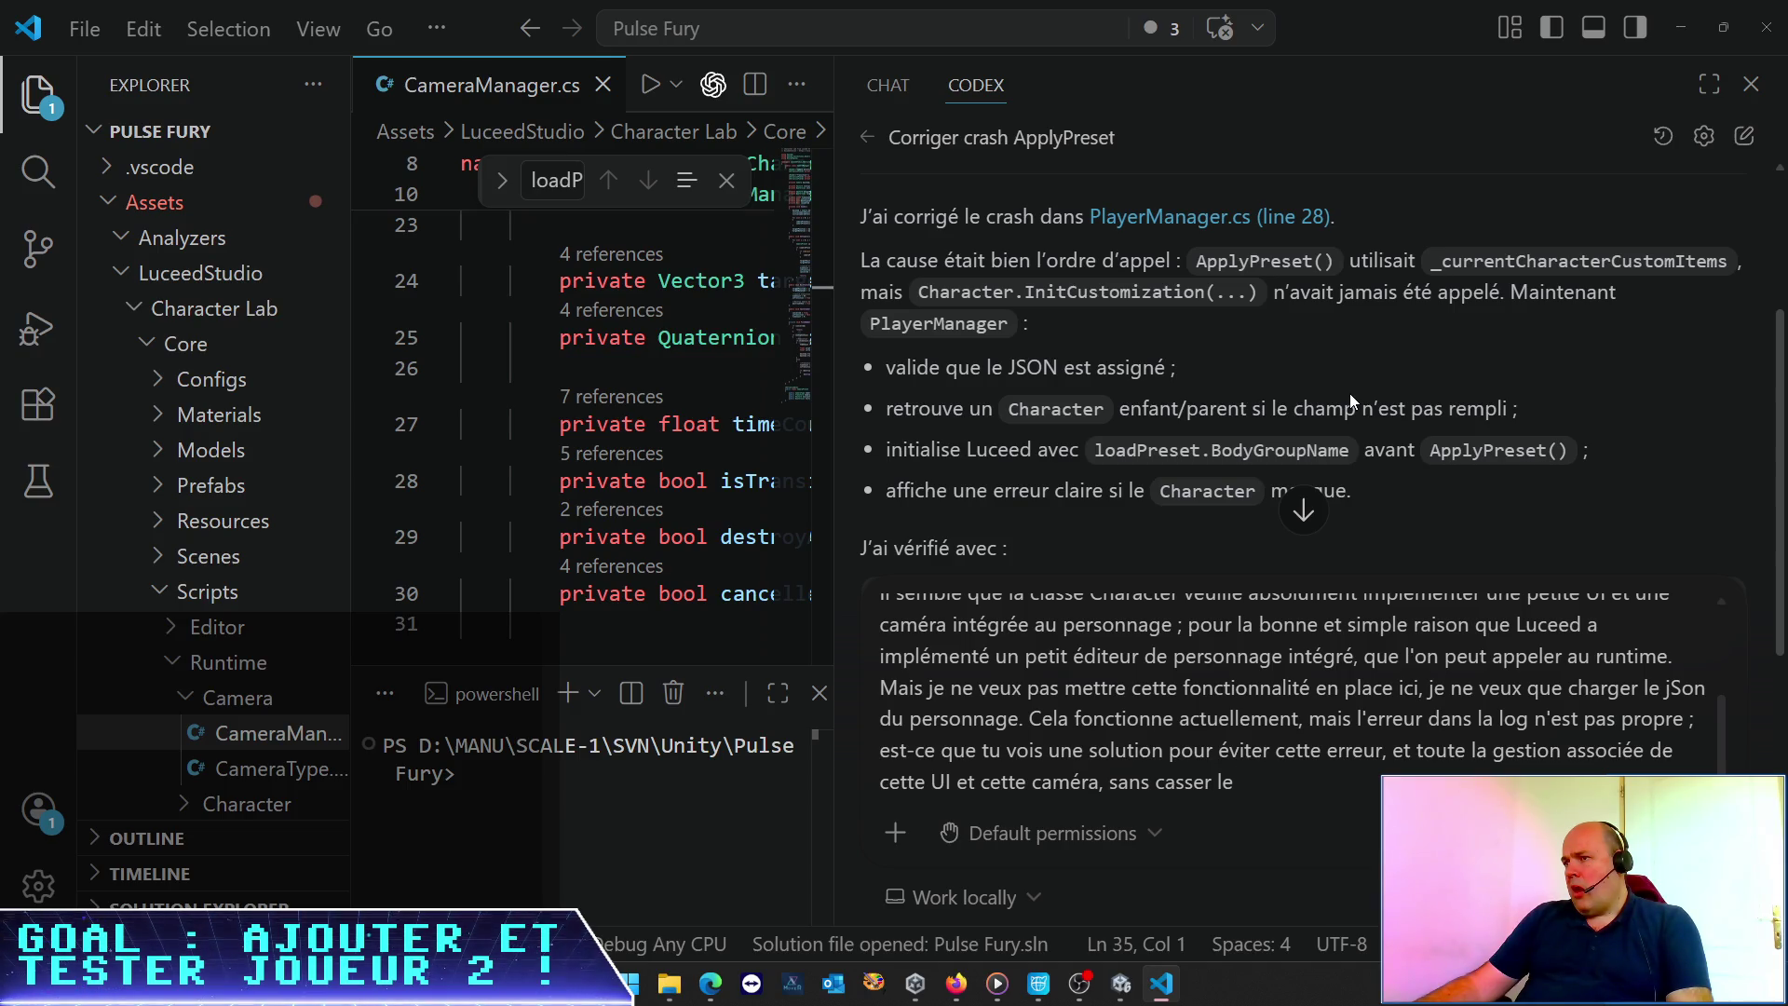
scroll(1349, 393, "up", 3)
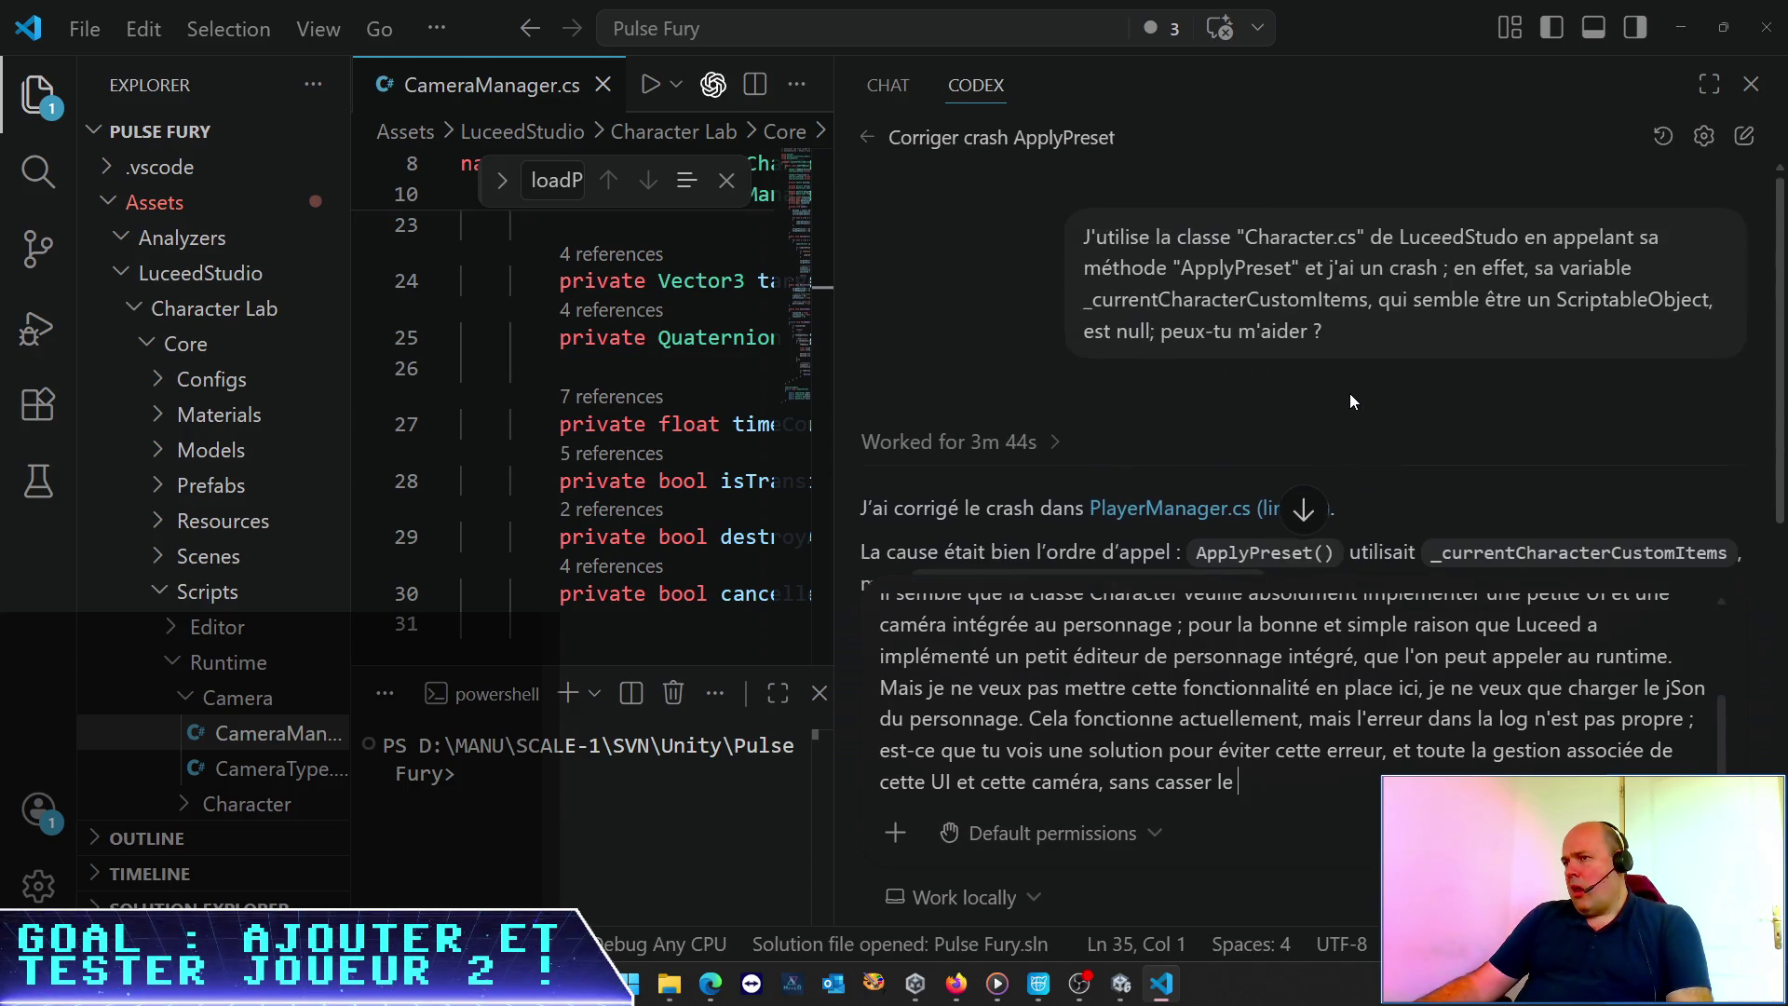
left_click(1050, 446)
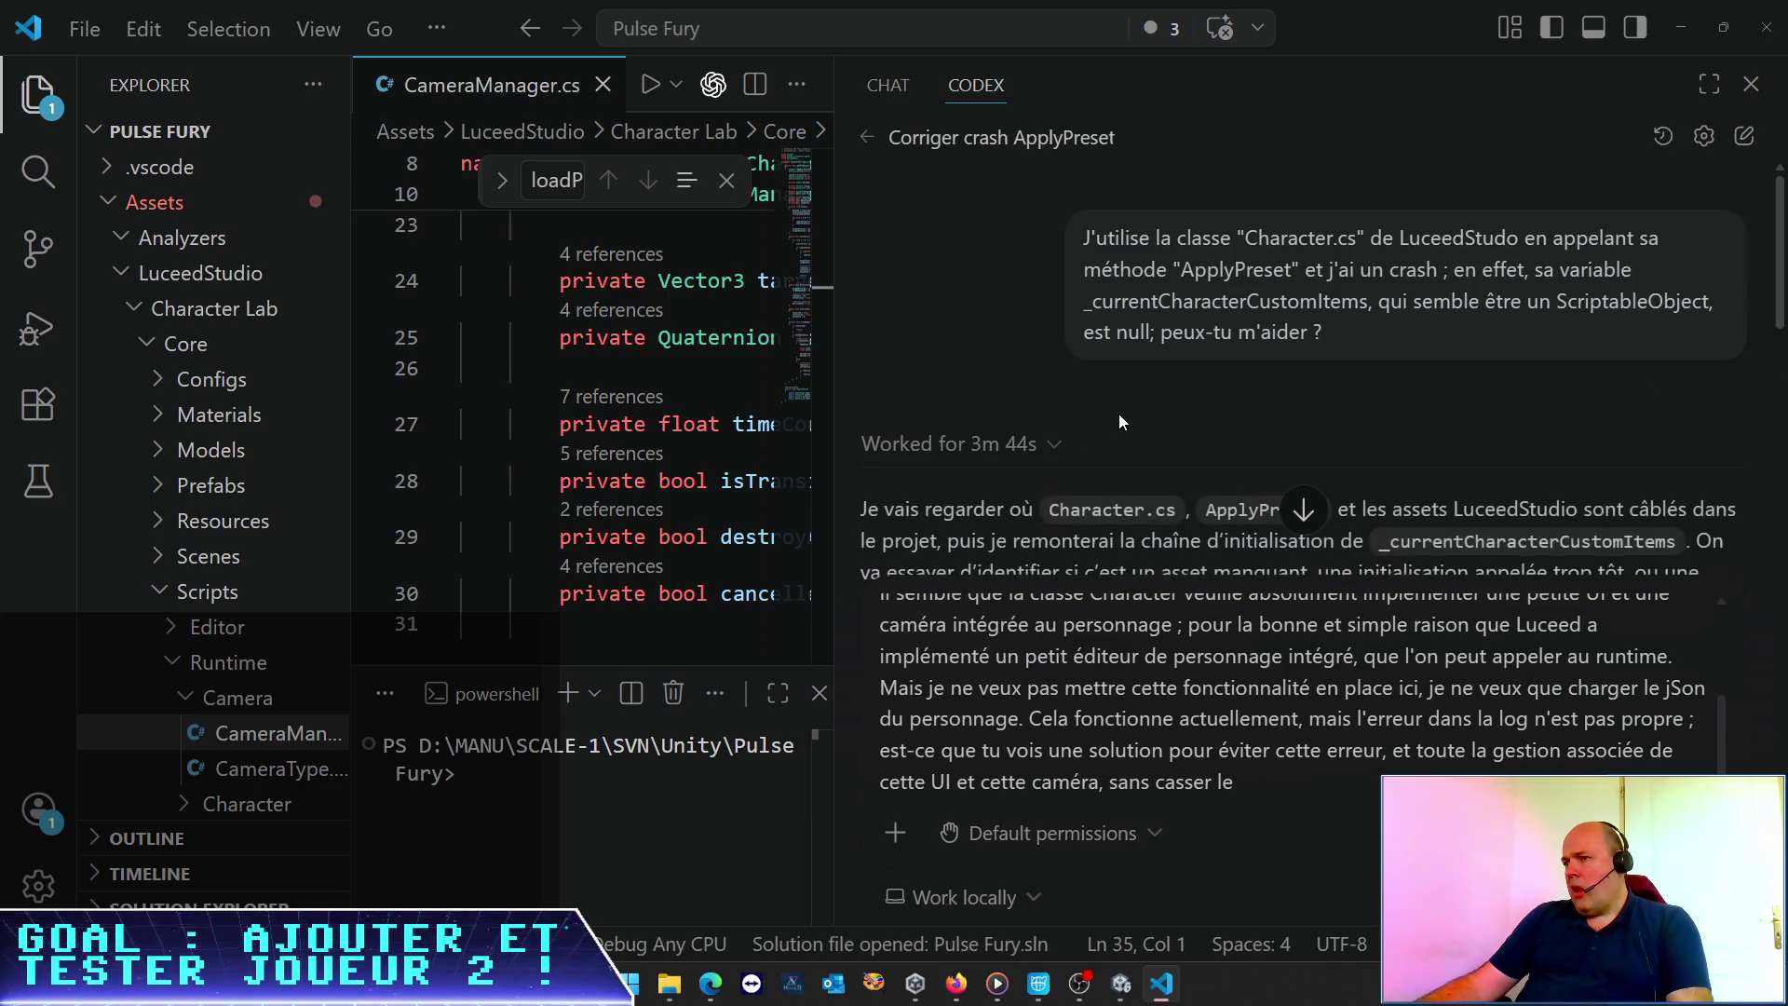
scroll(1119, 414, "down", 4)
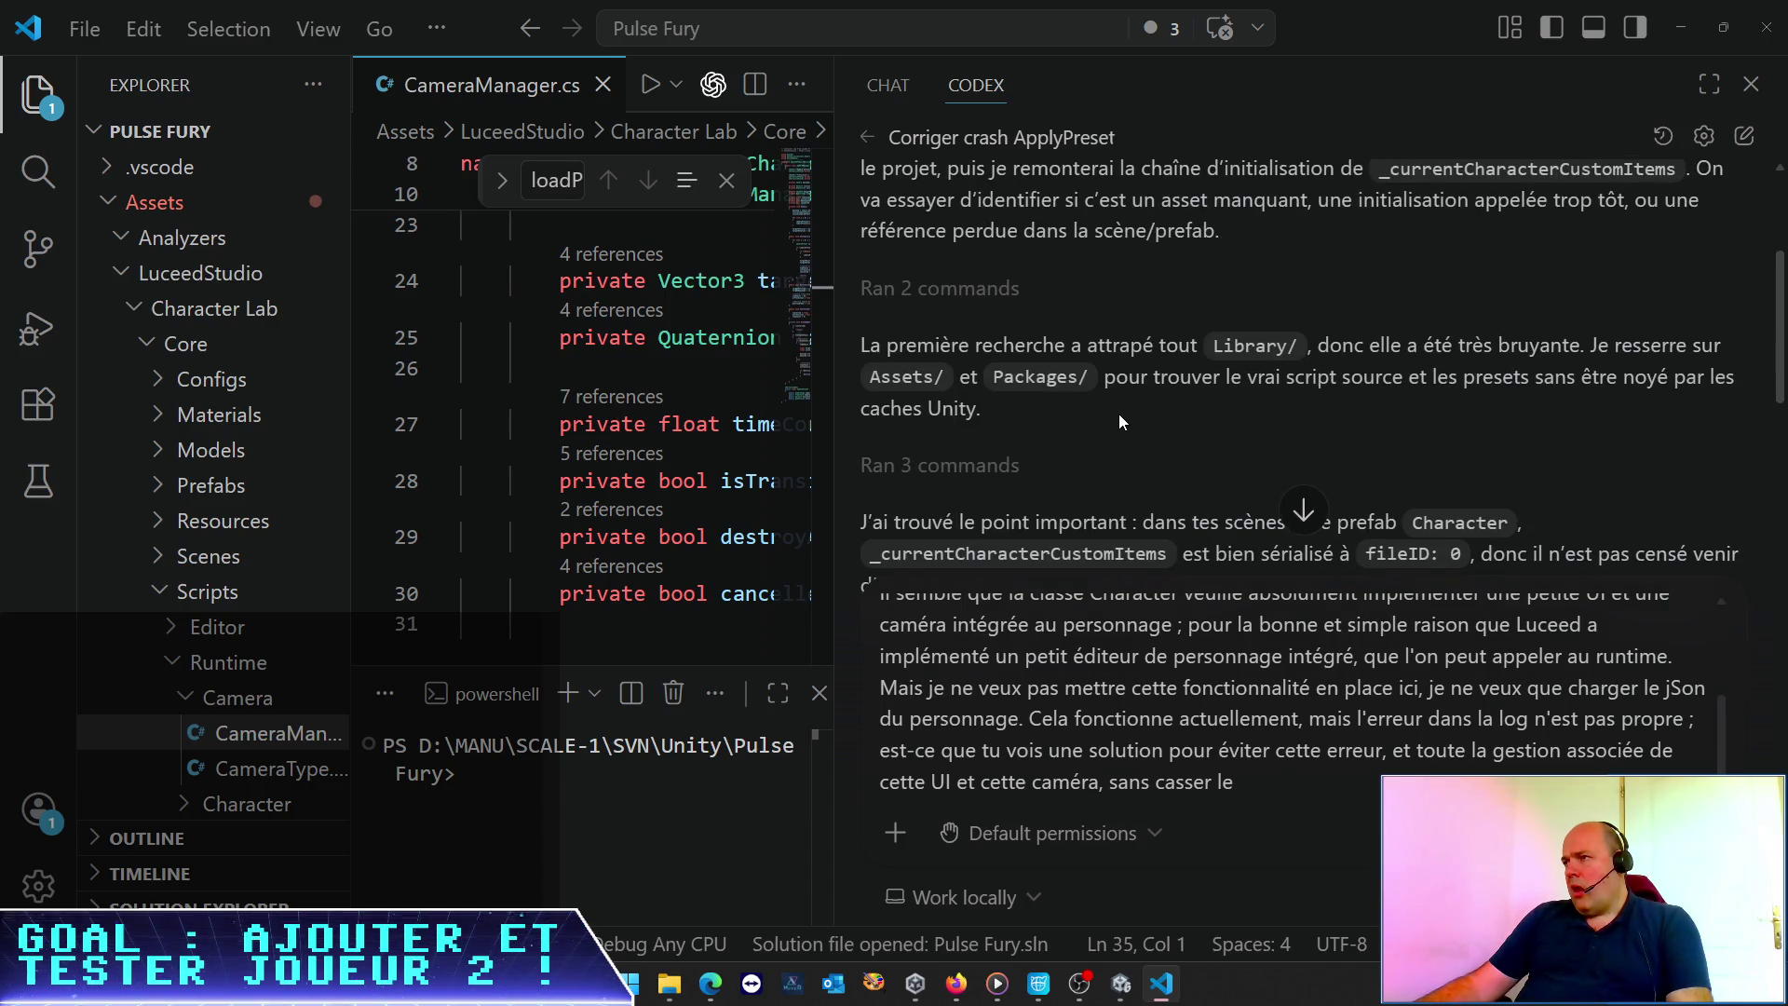
scroll(1119, 414, "down", 2)
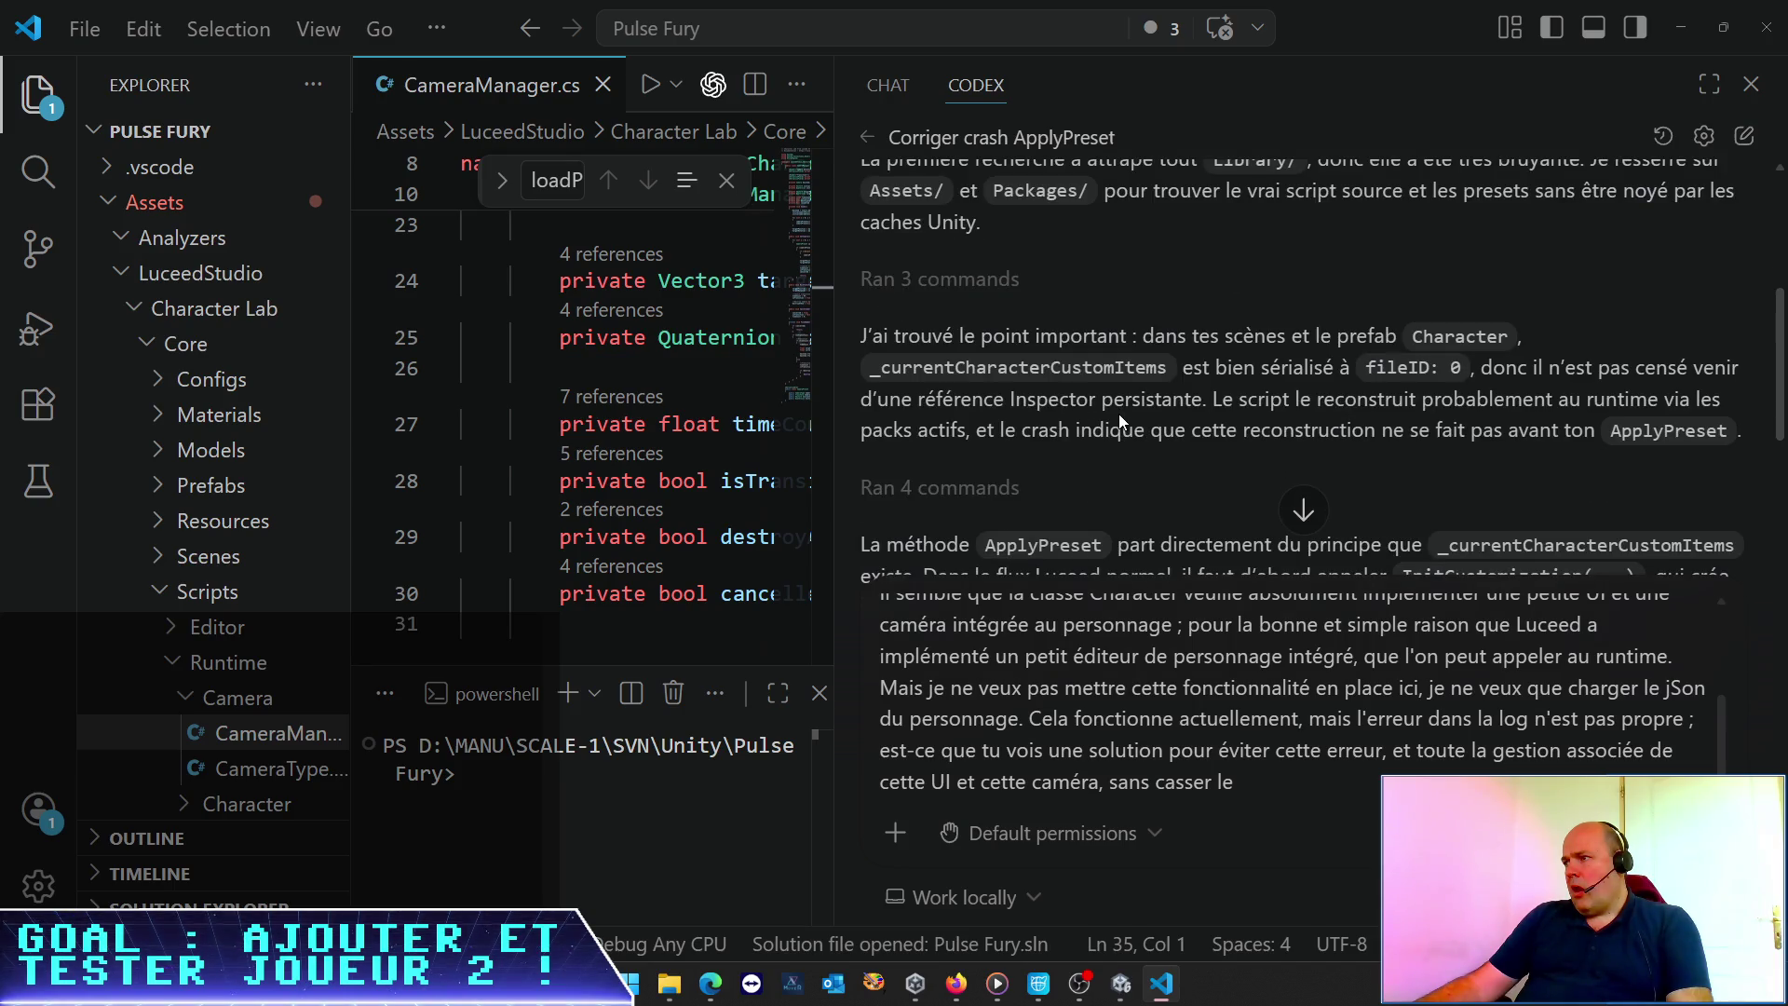
scroll(1119, 413, "down", 2)
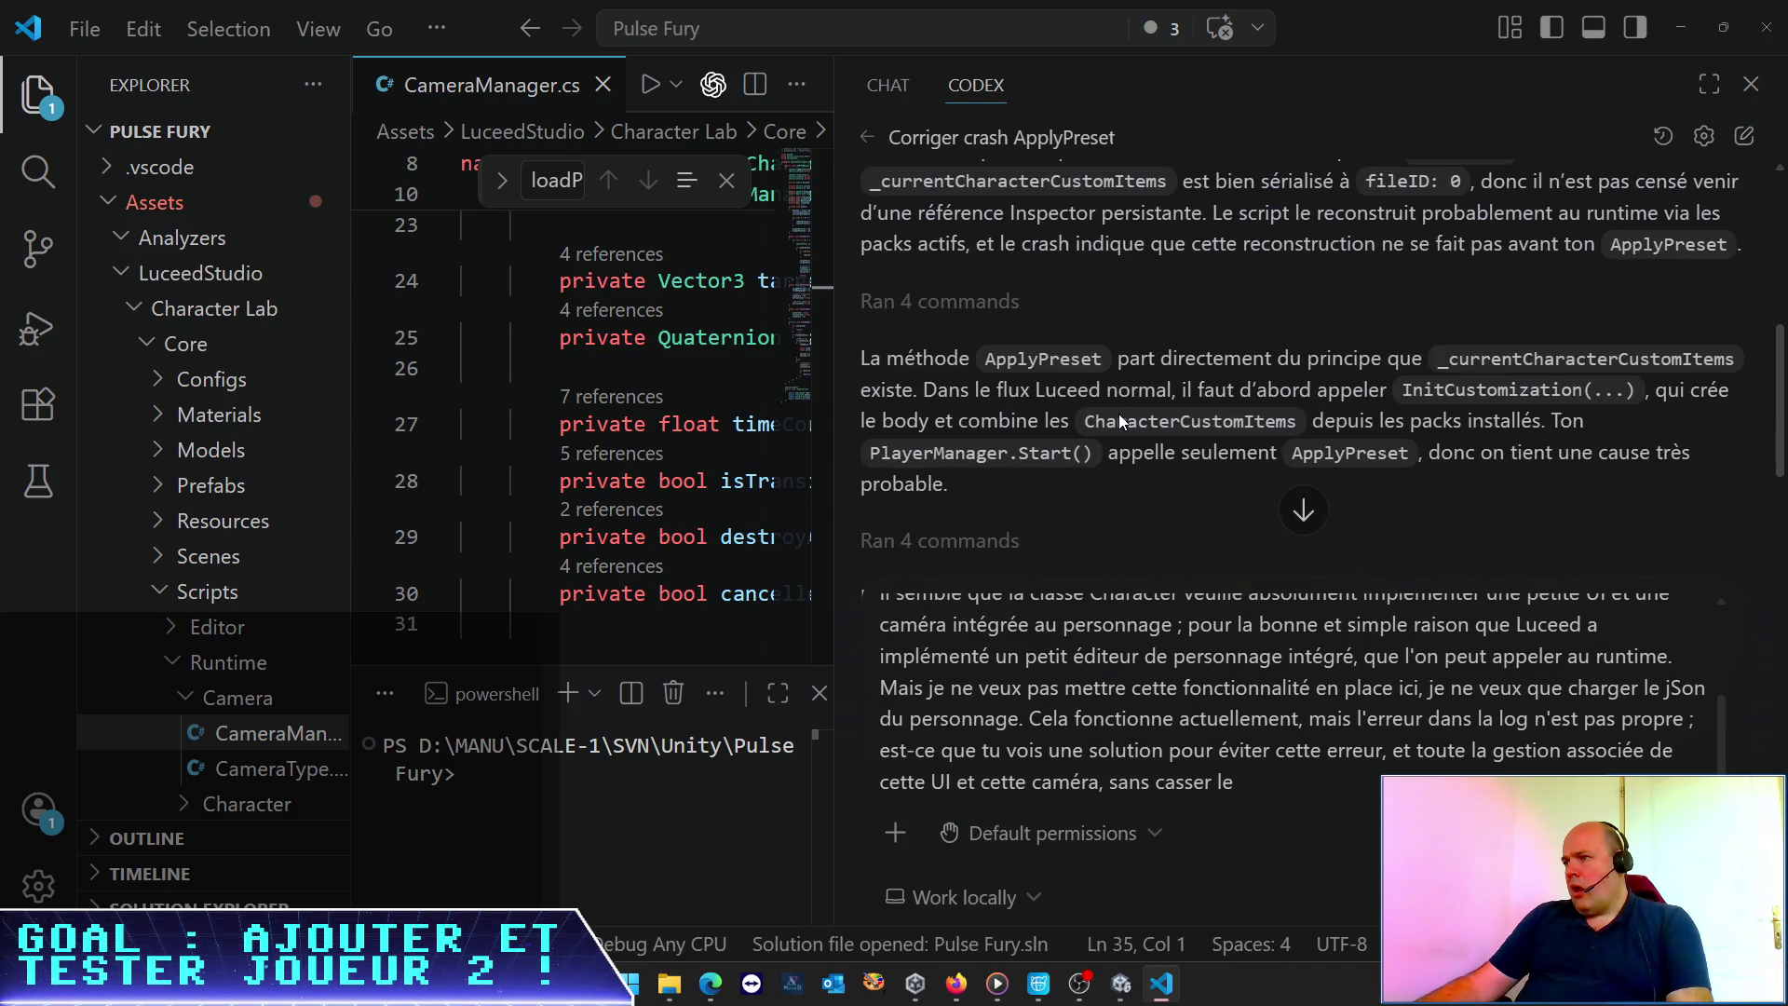
scroll(1120, 414, "down", 3)
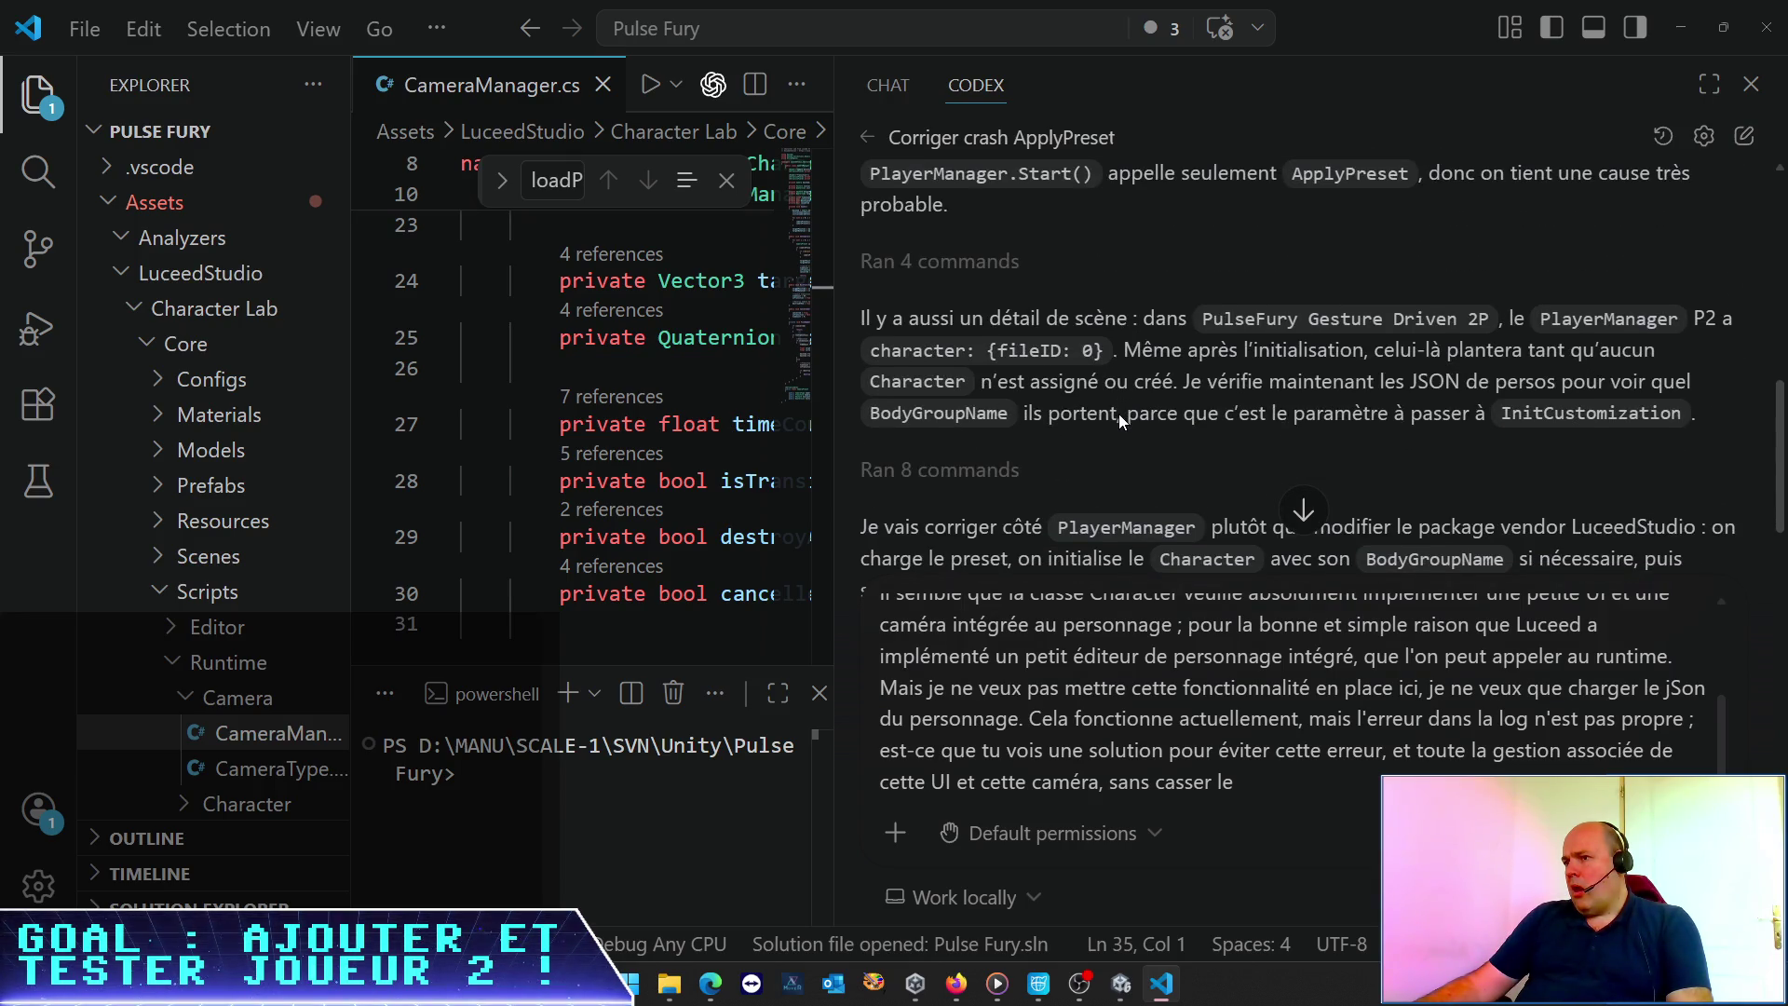
scroll(1119, 414, "down", 2)
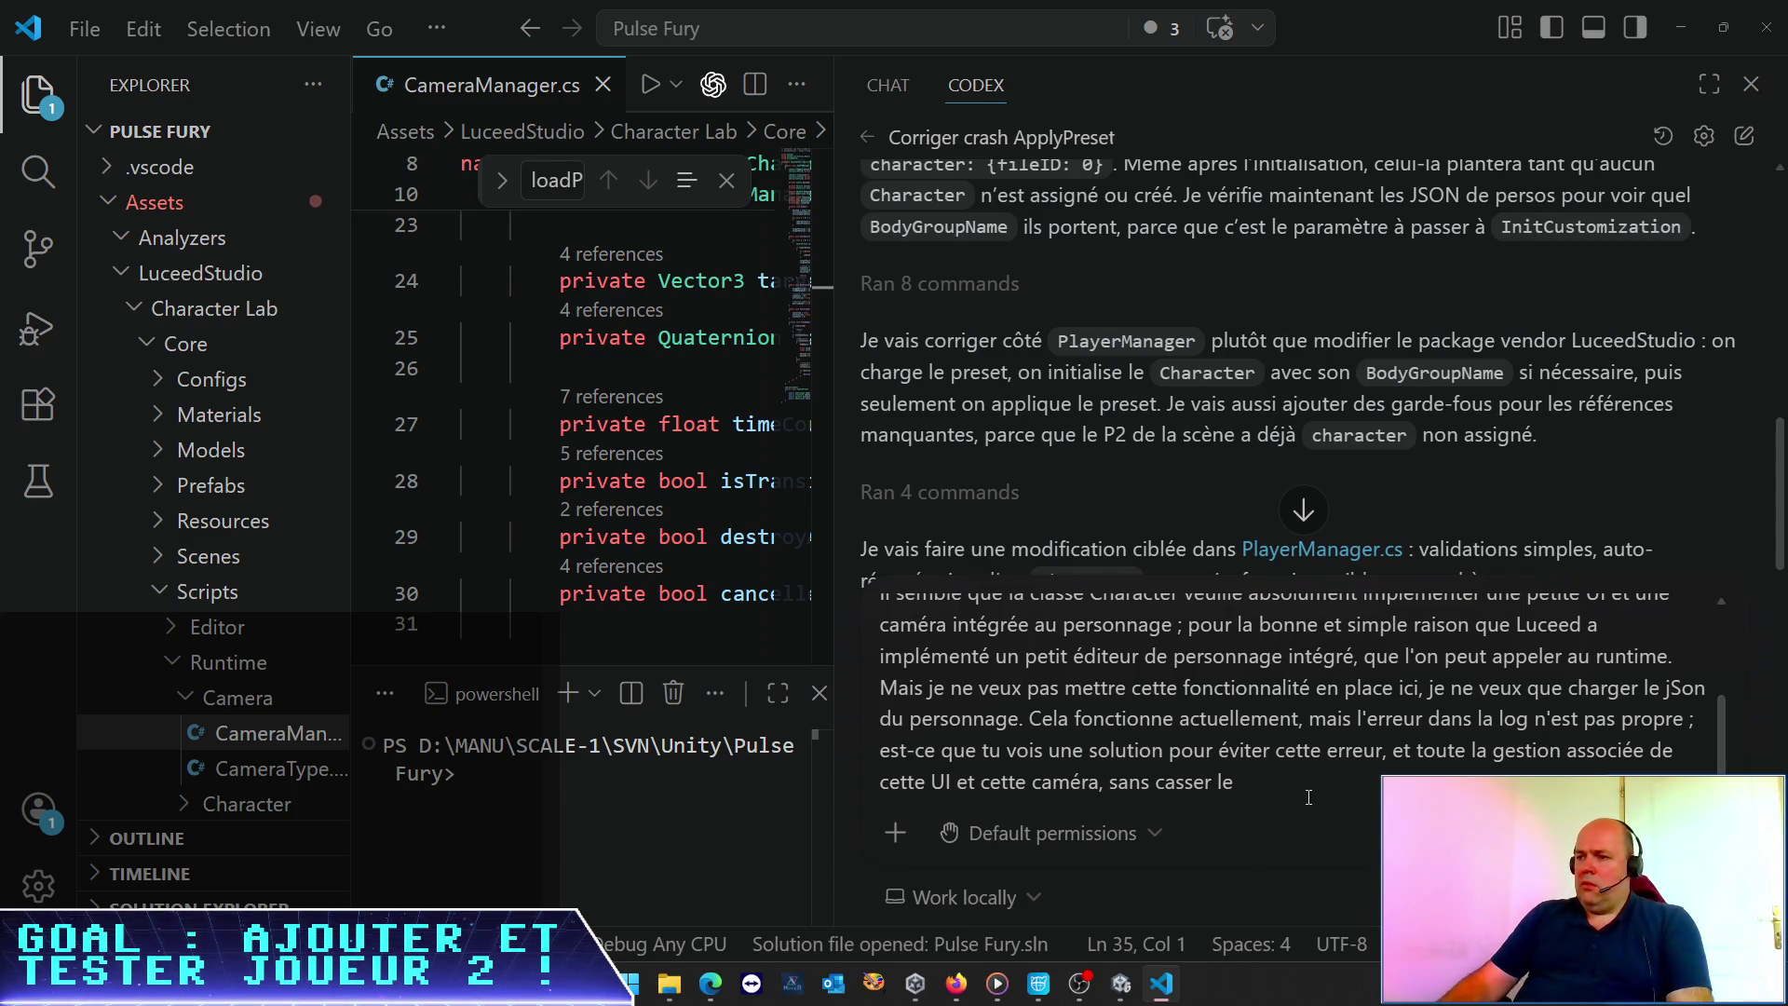
End the prompt with 'sans modifier le package vendor' and send it to Codex
key("BackSpace")
key("BackSpace")
key("BackSpace")
type("mod")
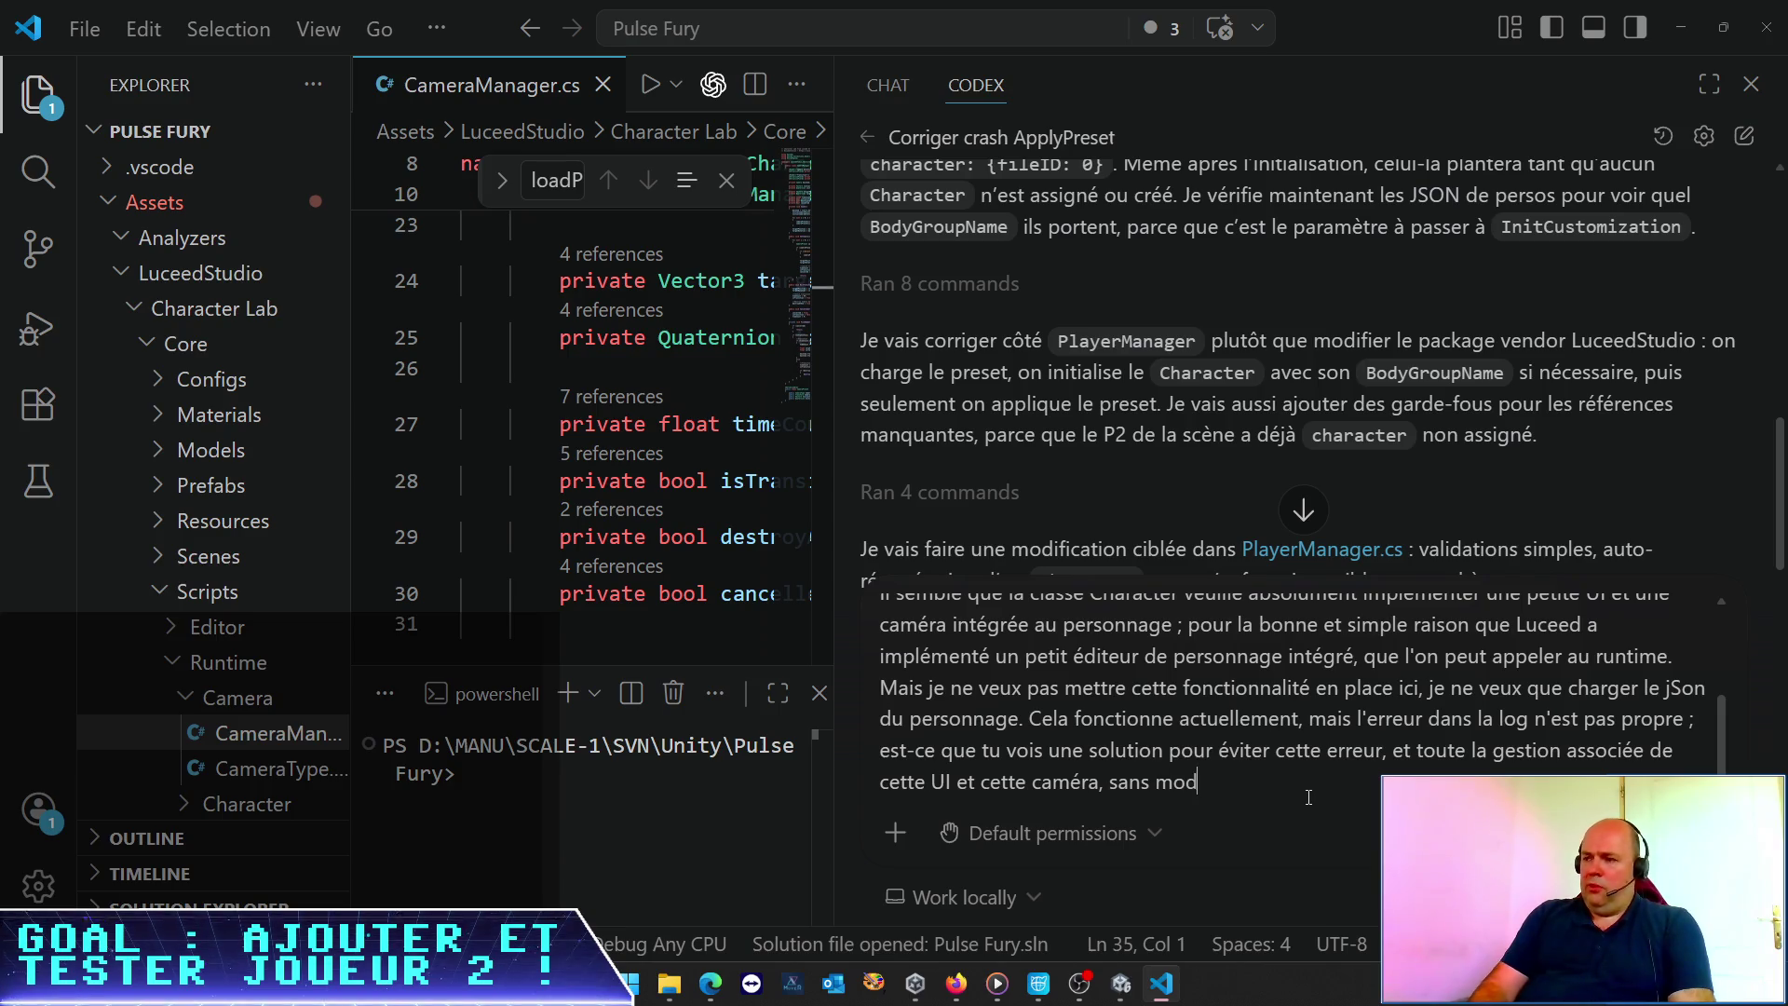
type("ifier le placja")
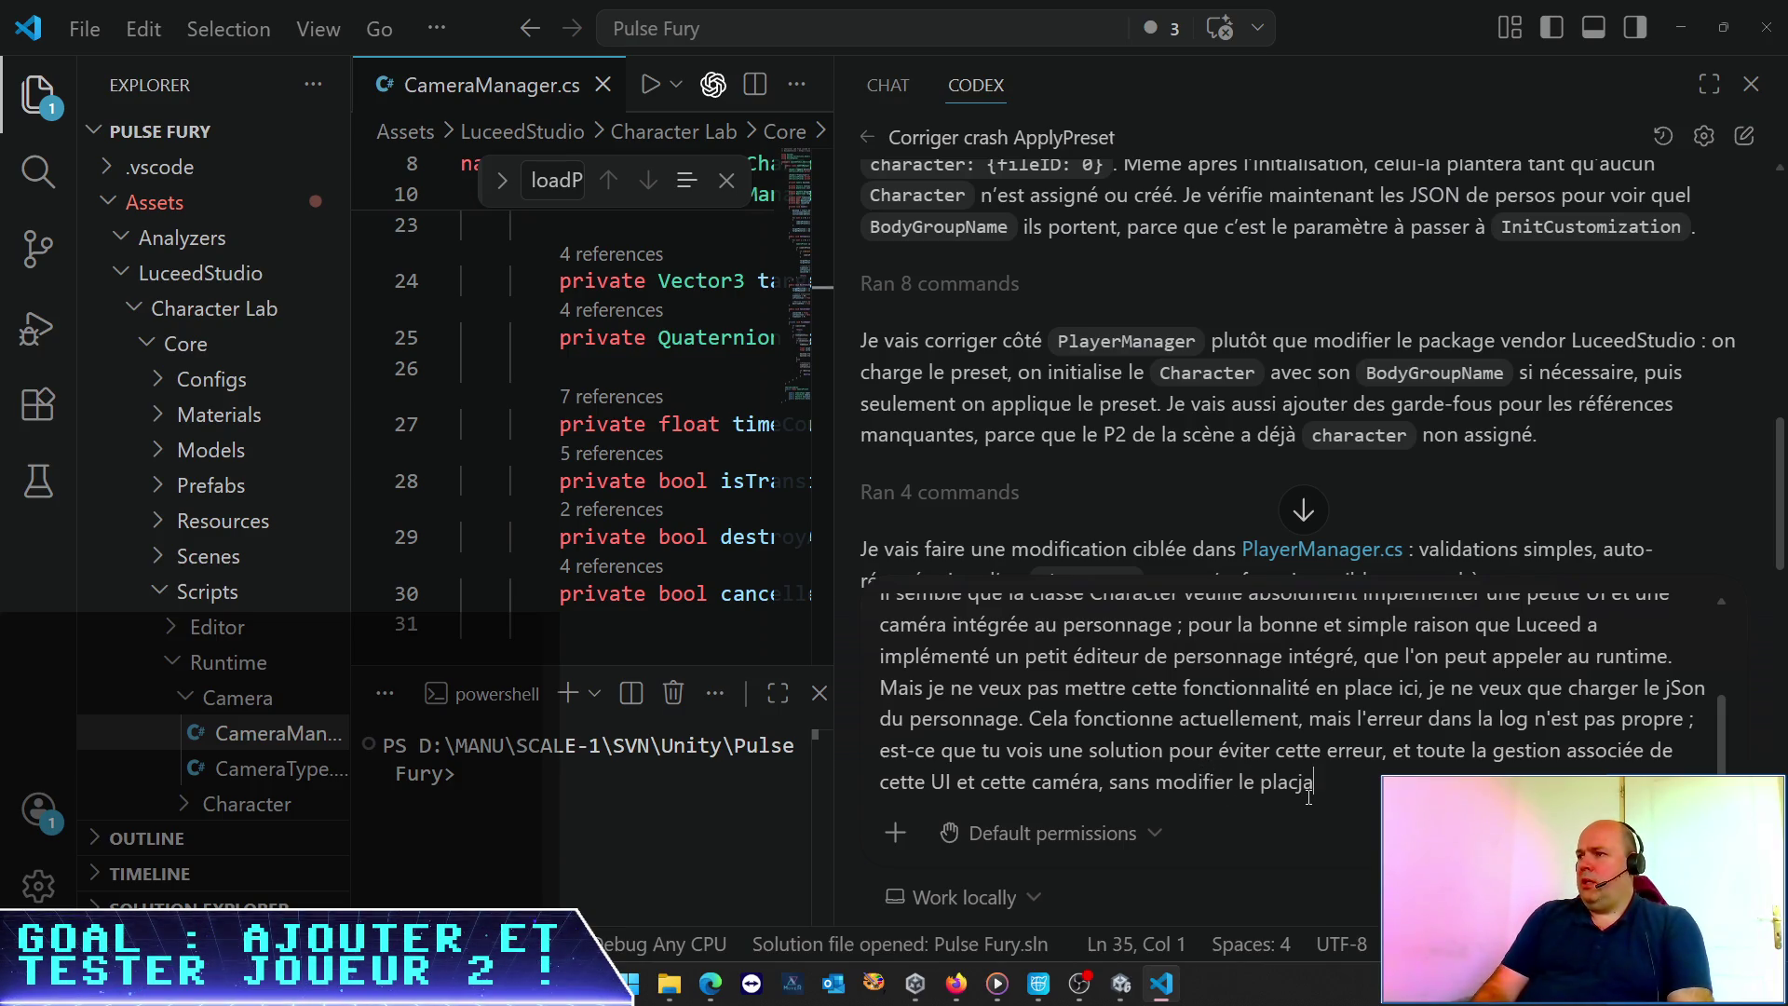
type("ge vend")
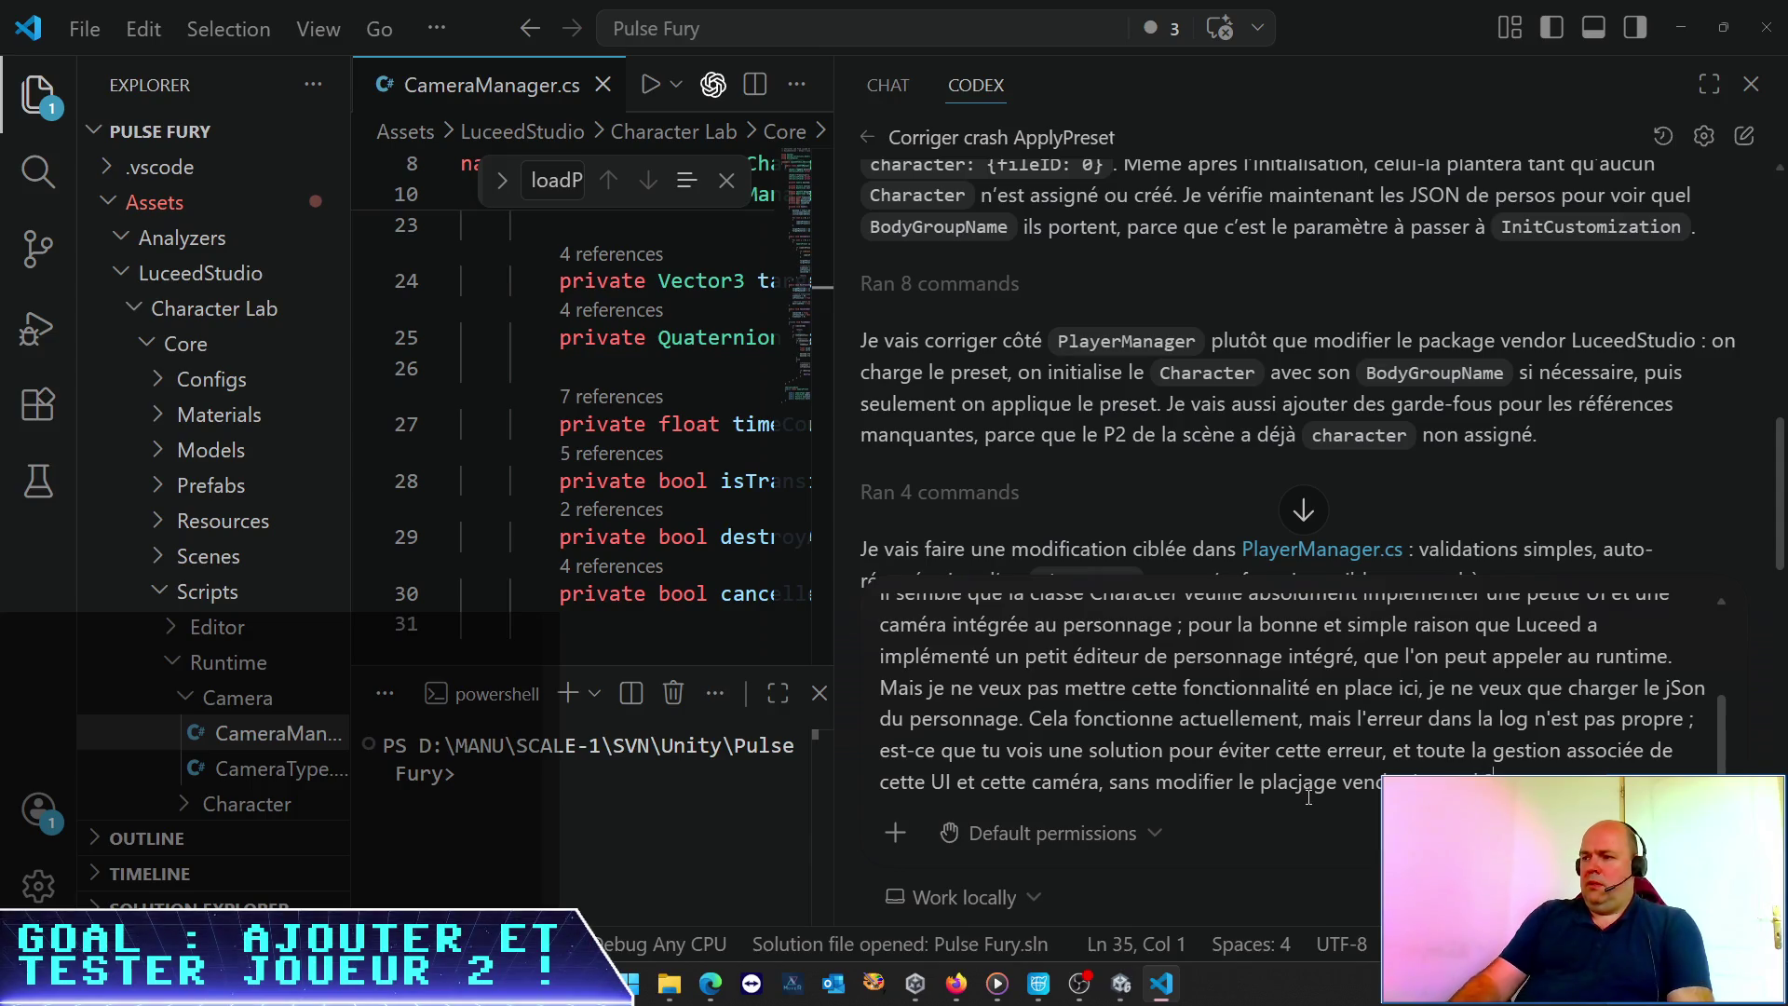
key("Return")
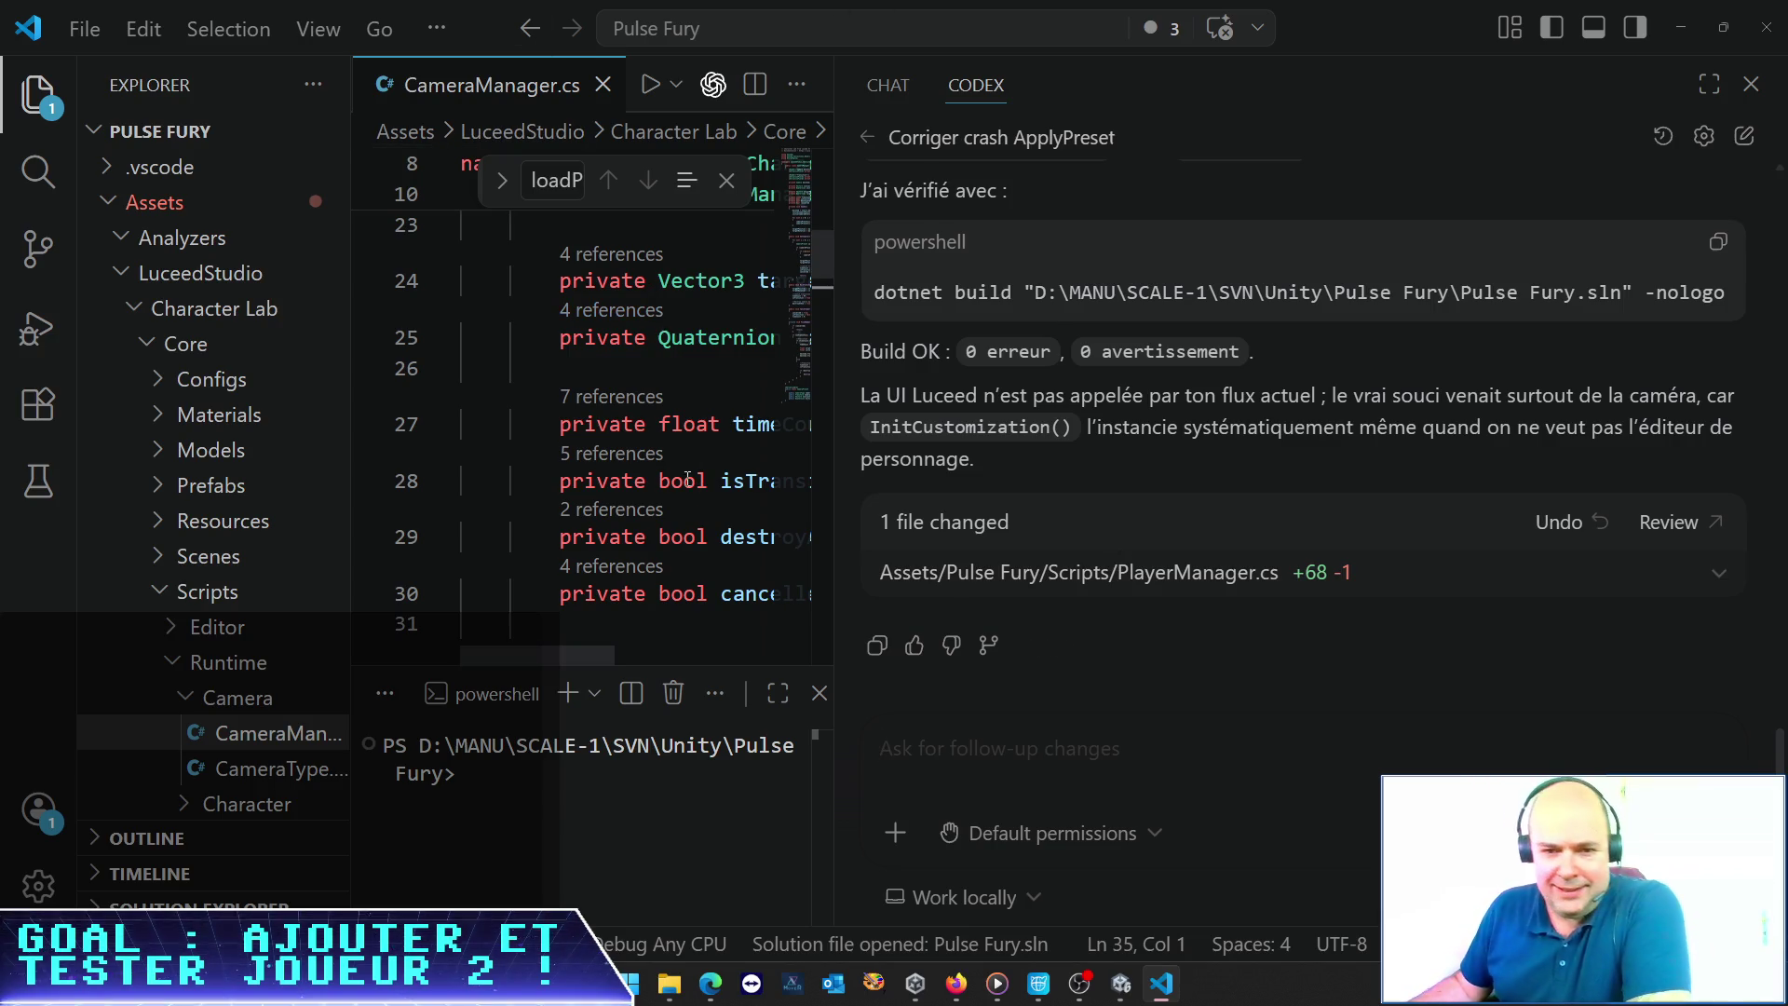
Read Codex's explanation that InitCustomization() always instantiates the camera, then switch to Unity
scroll(1040, 387, "up", 6)
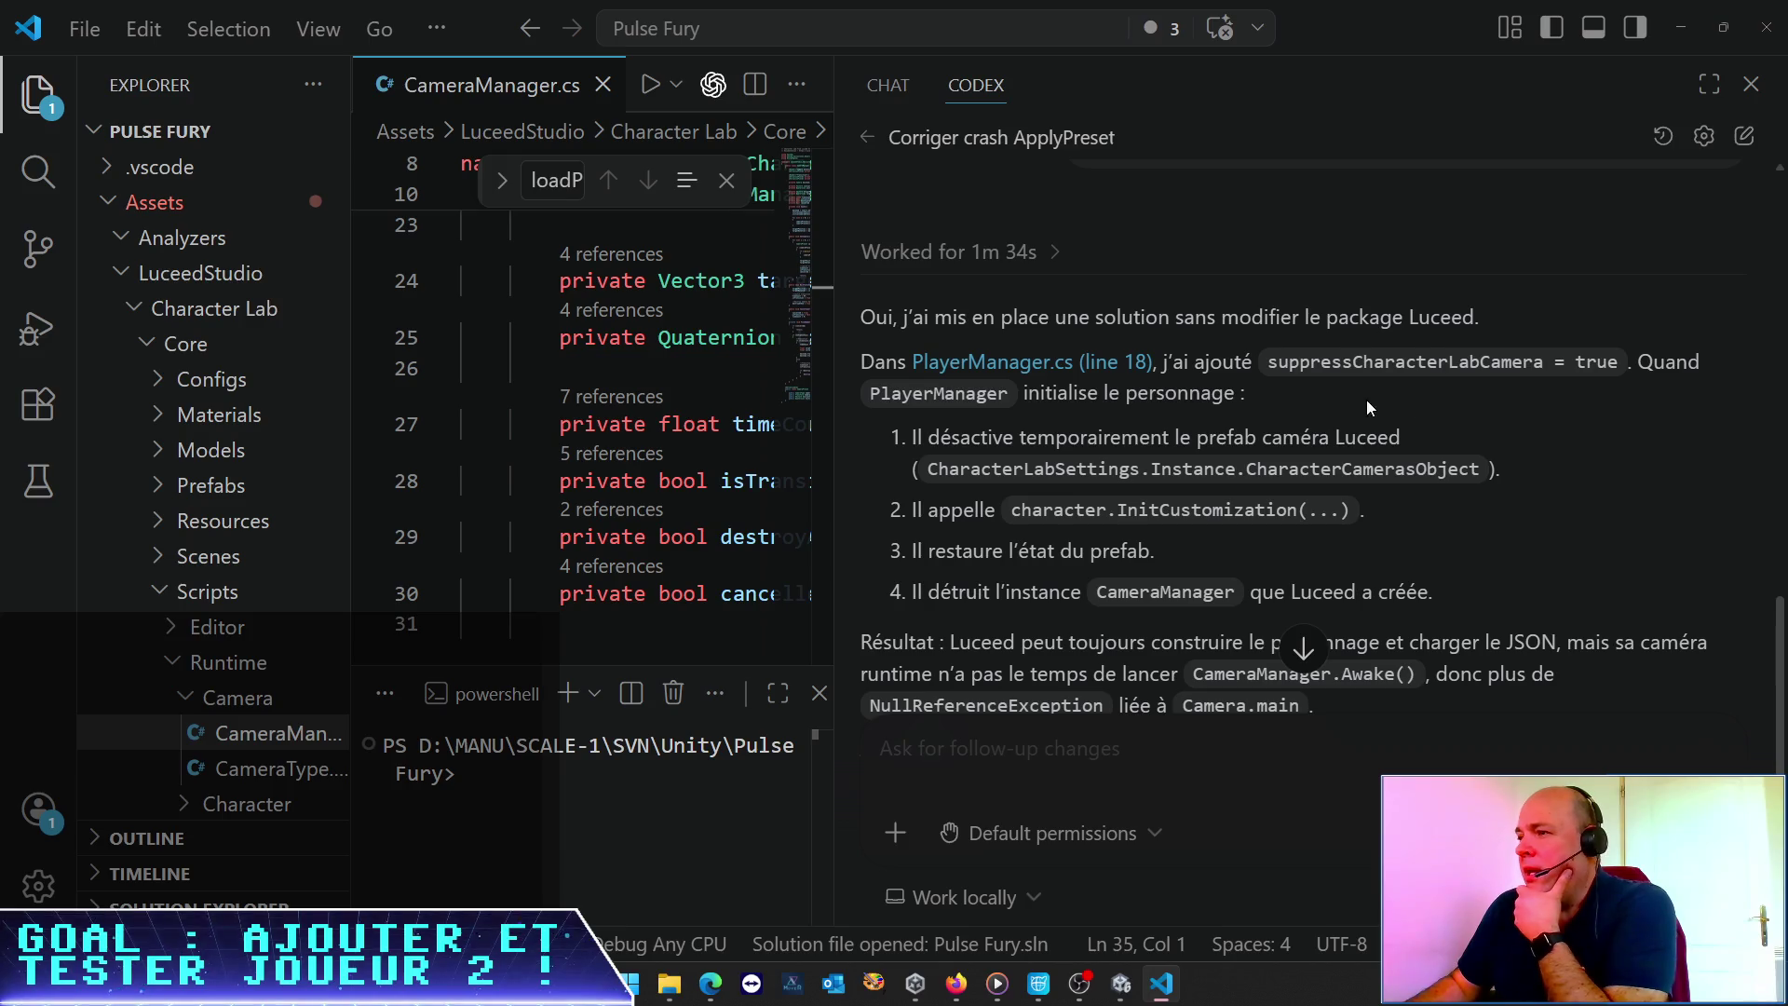
scroll(1366, 399, "down", 2)
scroll(1251, 269, "up", 1)
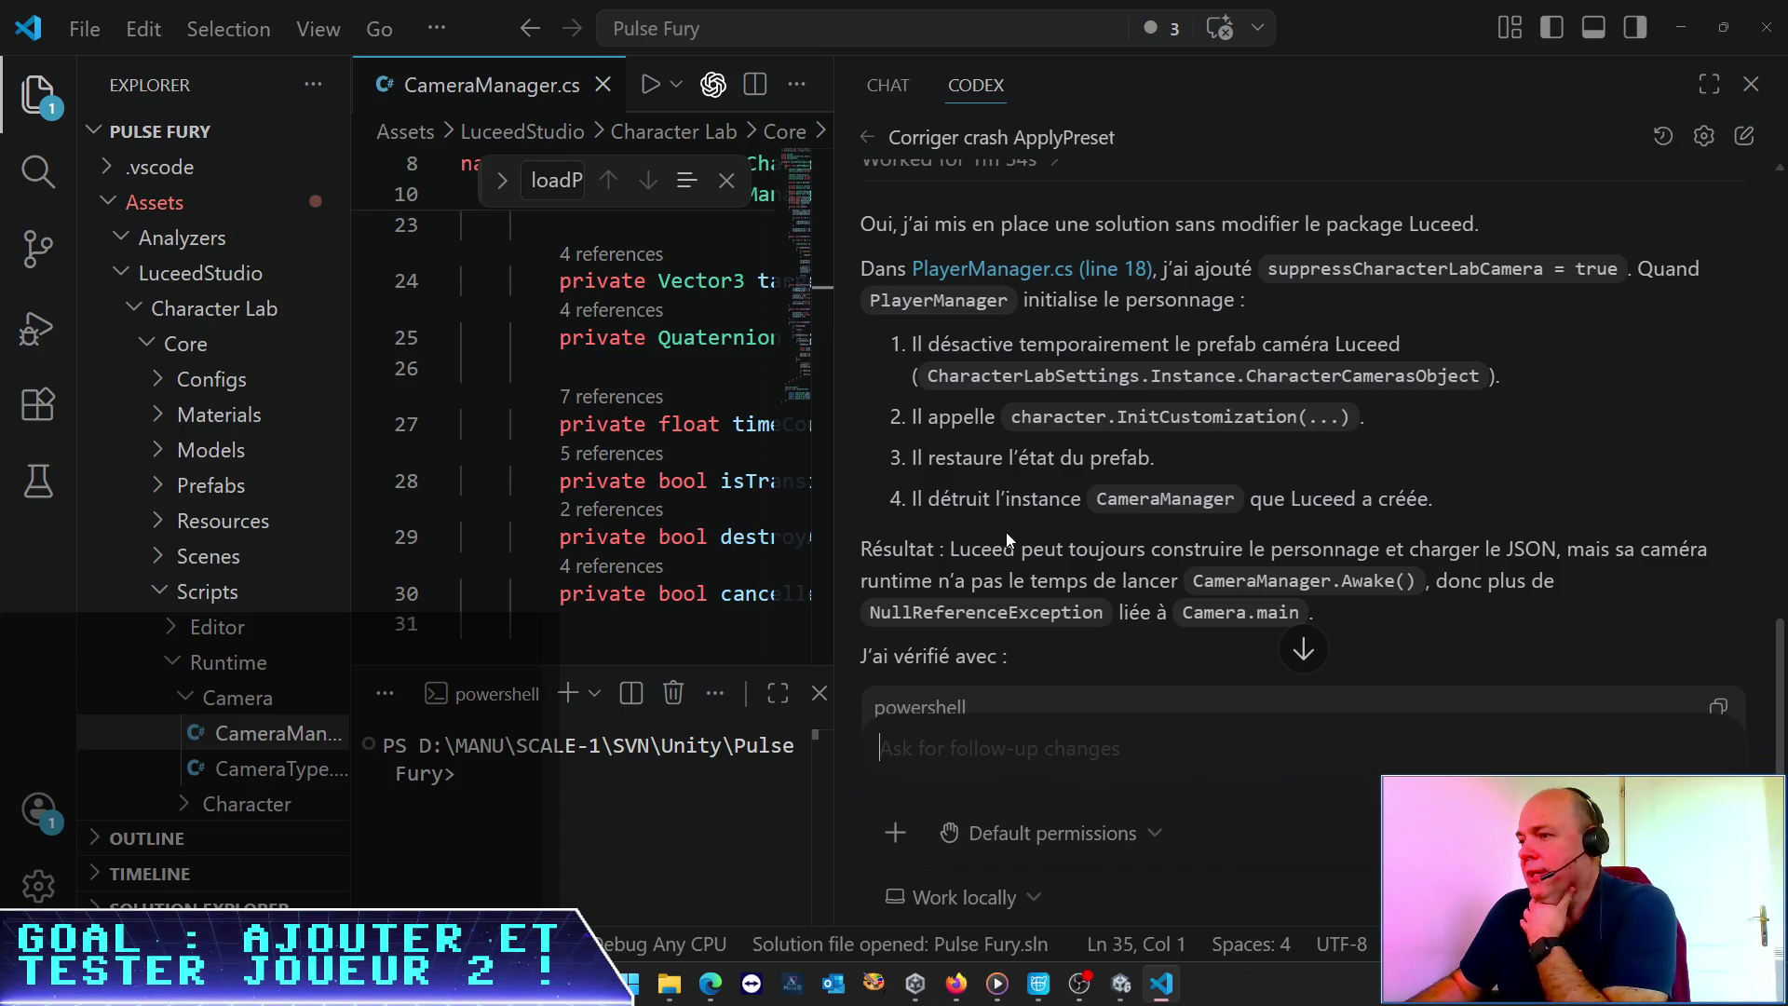
scroll(1025, 512, "down", 3)
left_click_drag(1176, 283, 1387, 324)
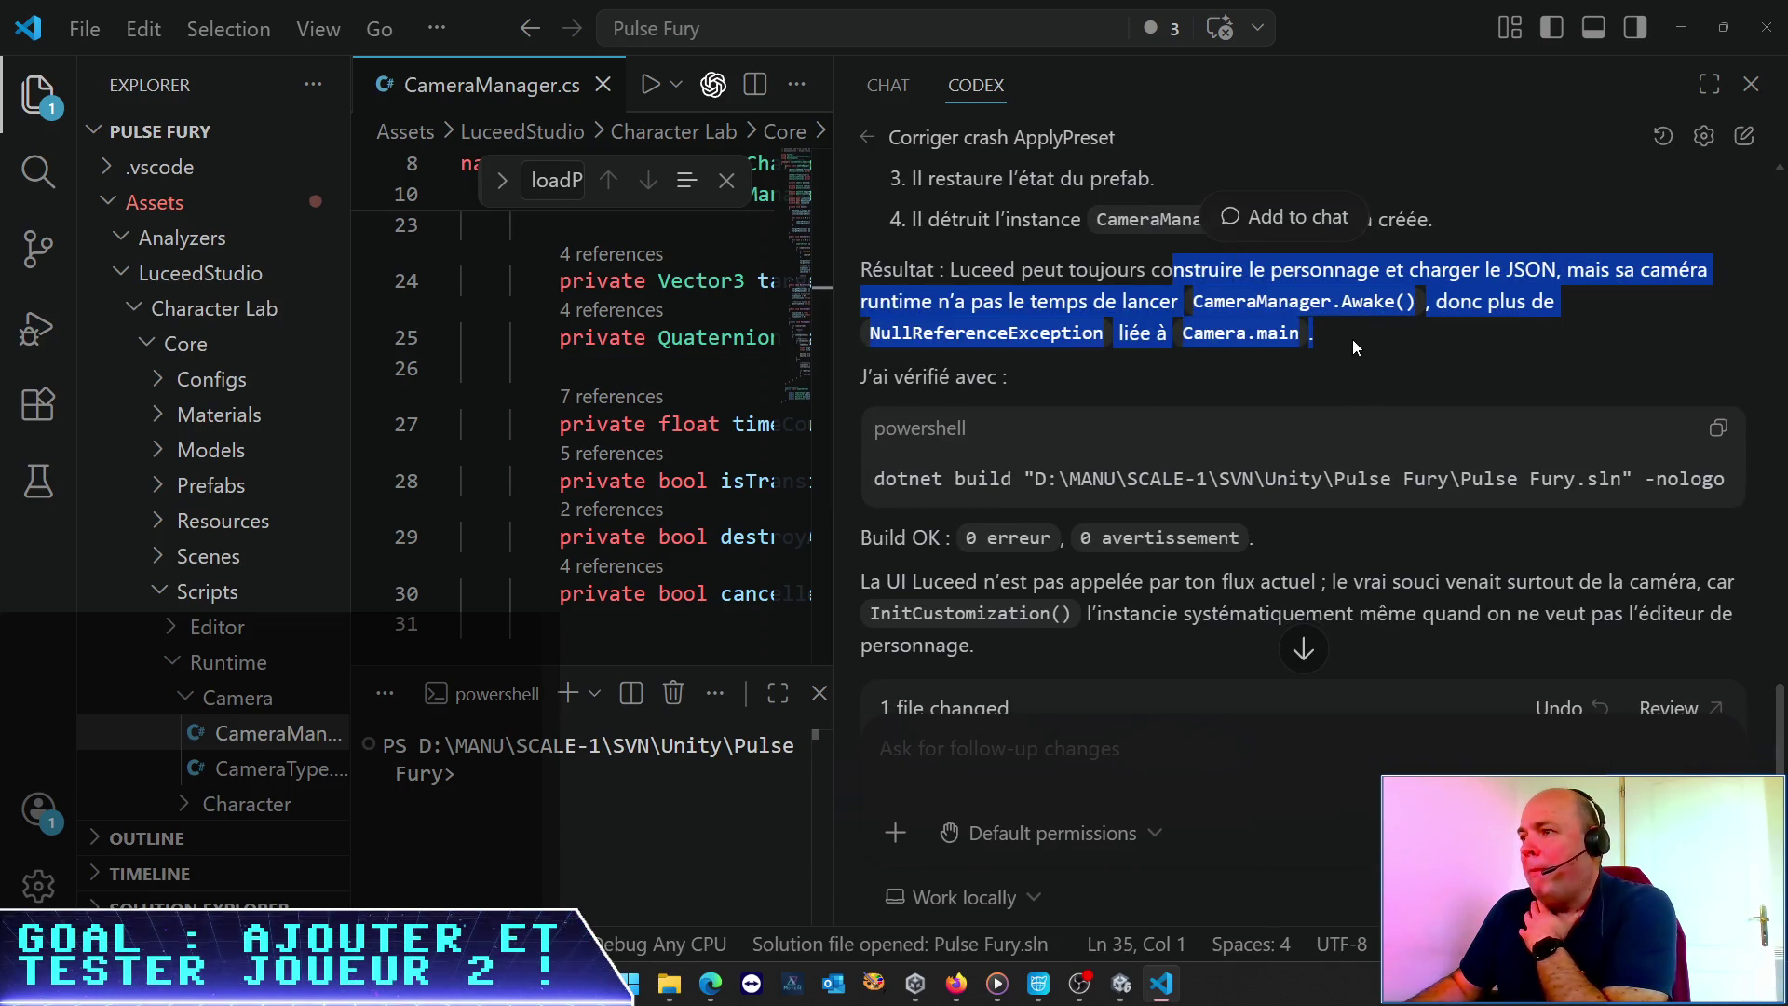
left_click(1352, 339)
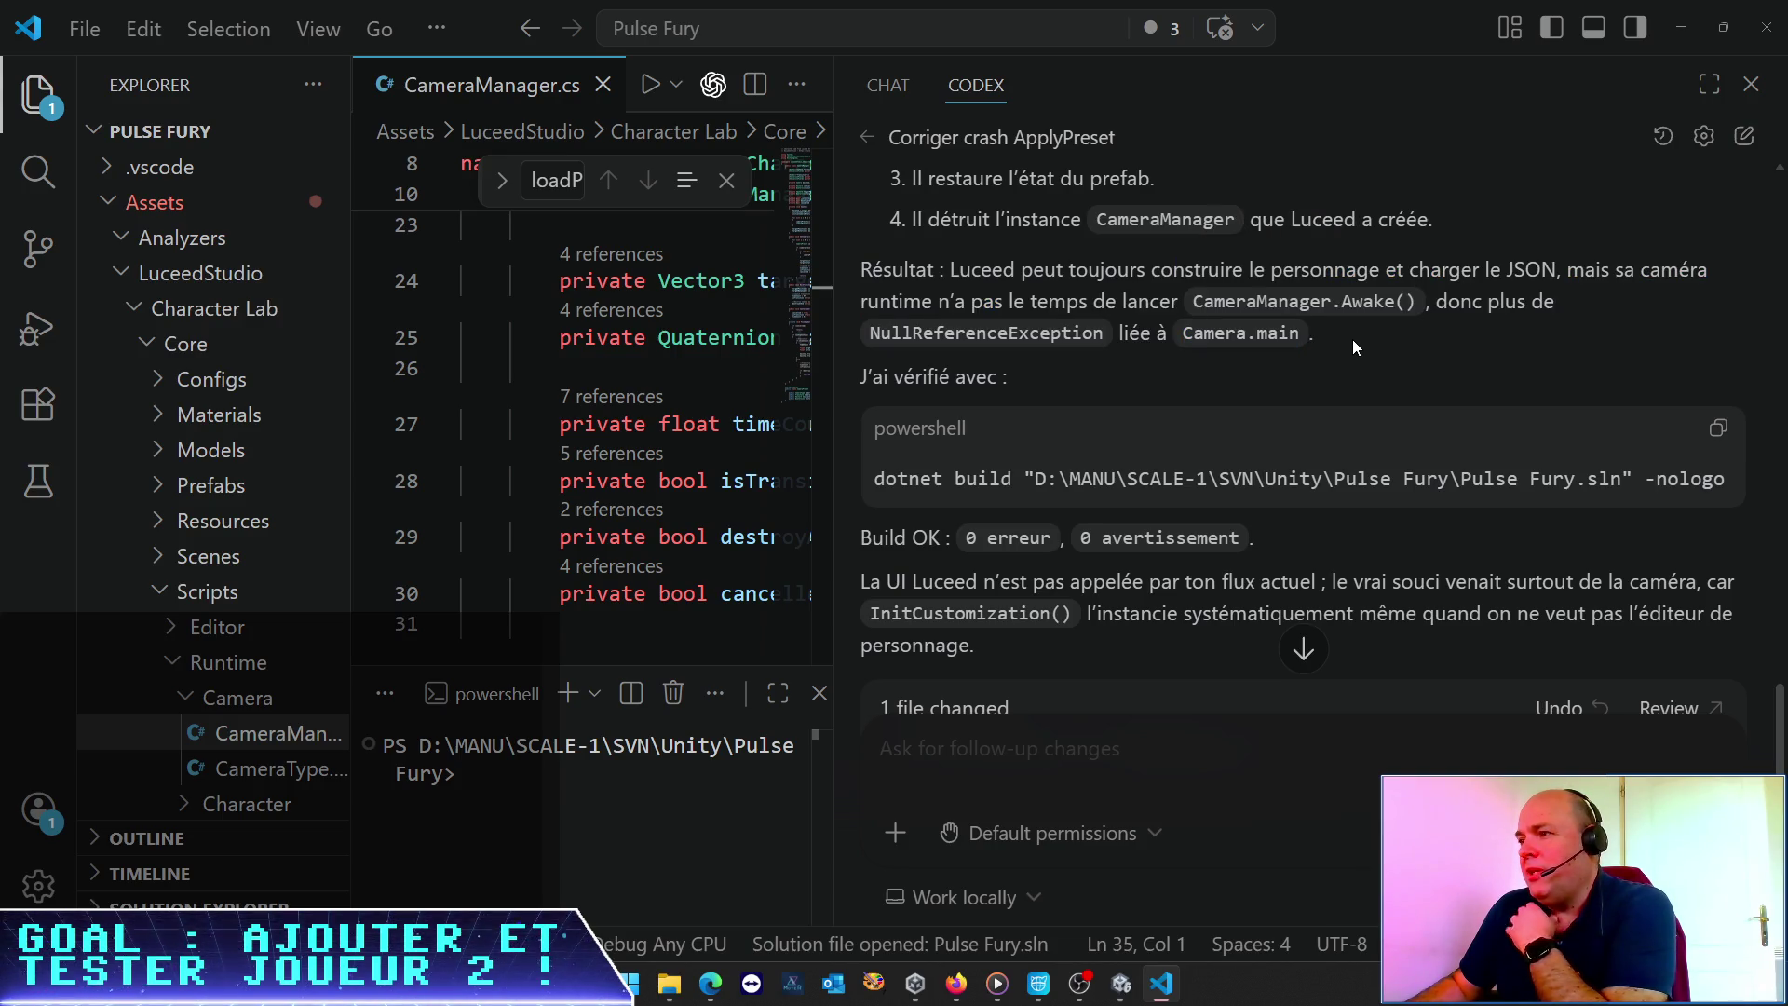
scroll(1352, 339, "down", 3)
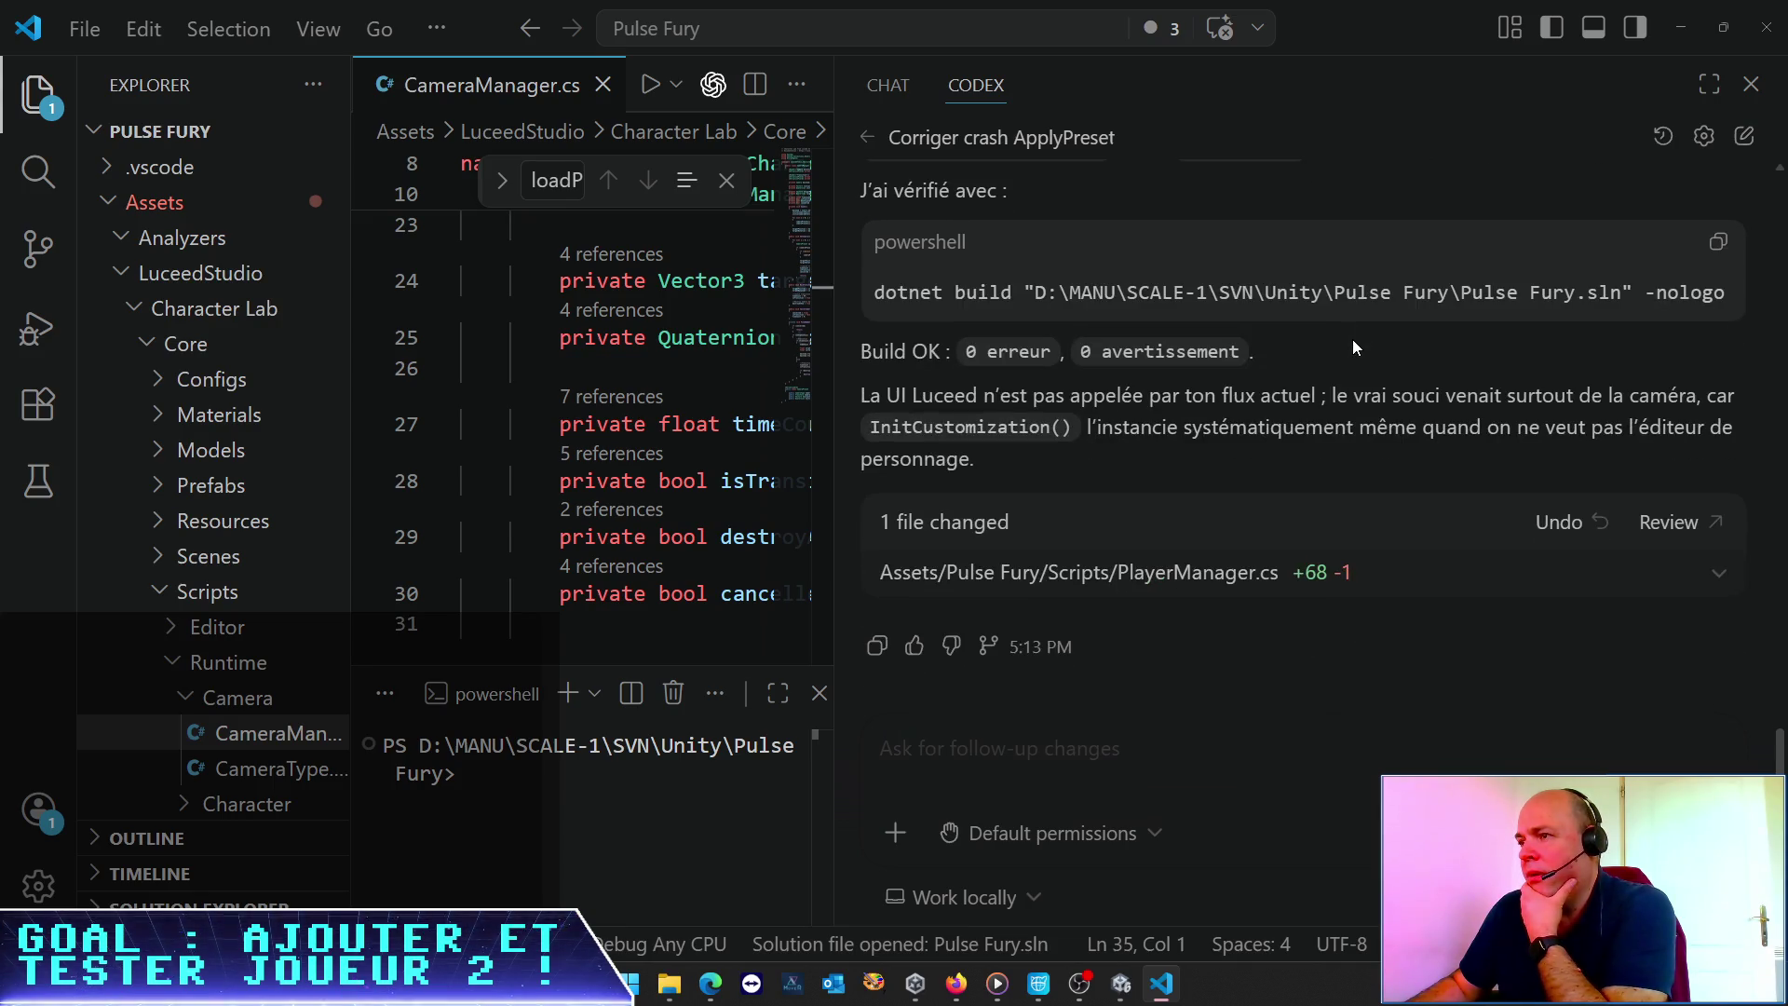
left_click_drag(1161, 395, 1317, 454)
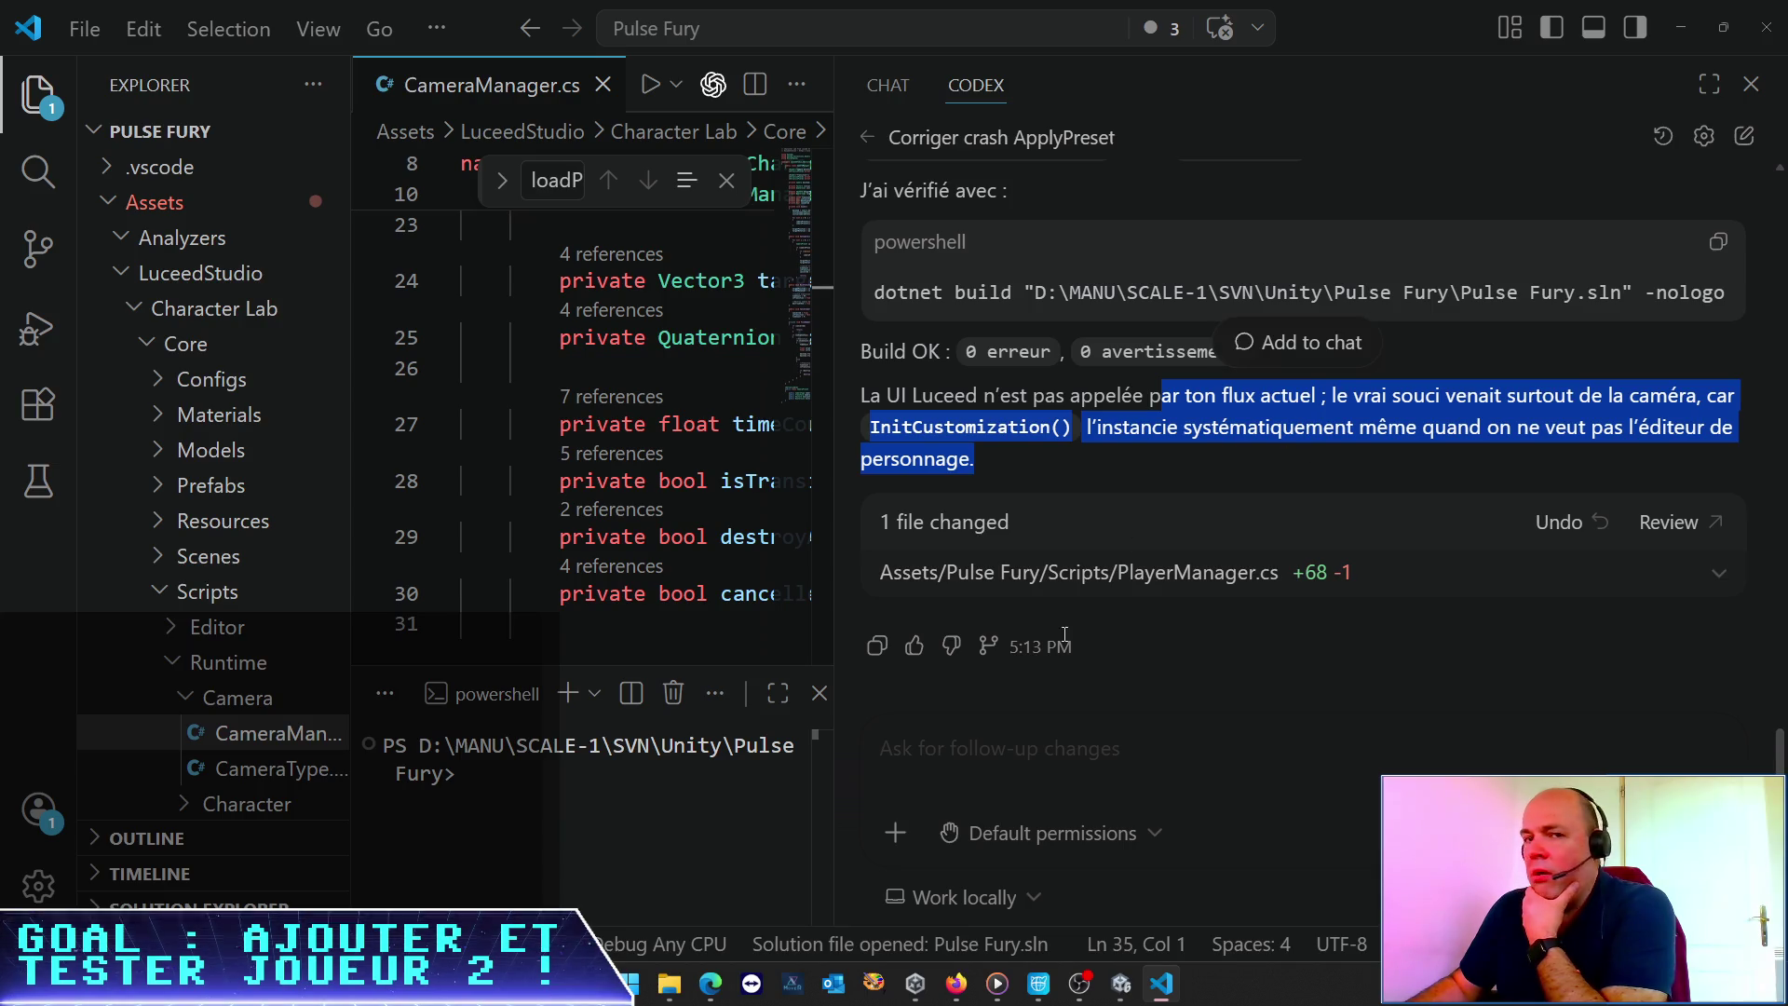
left_click(1120, 985)
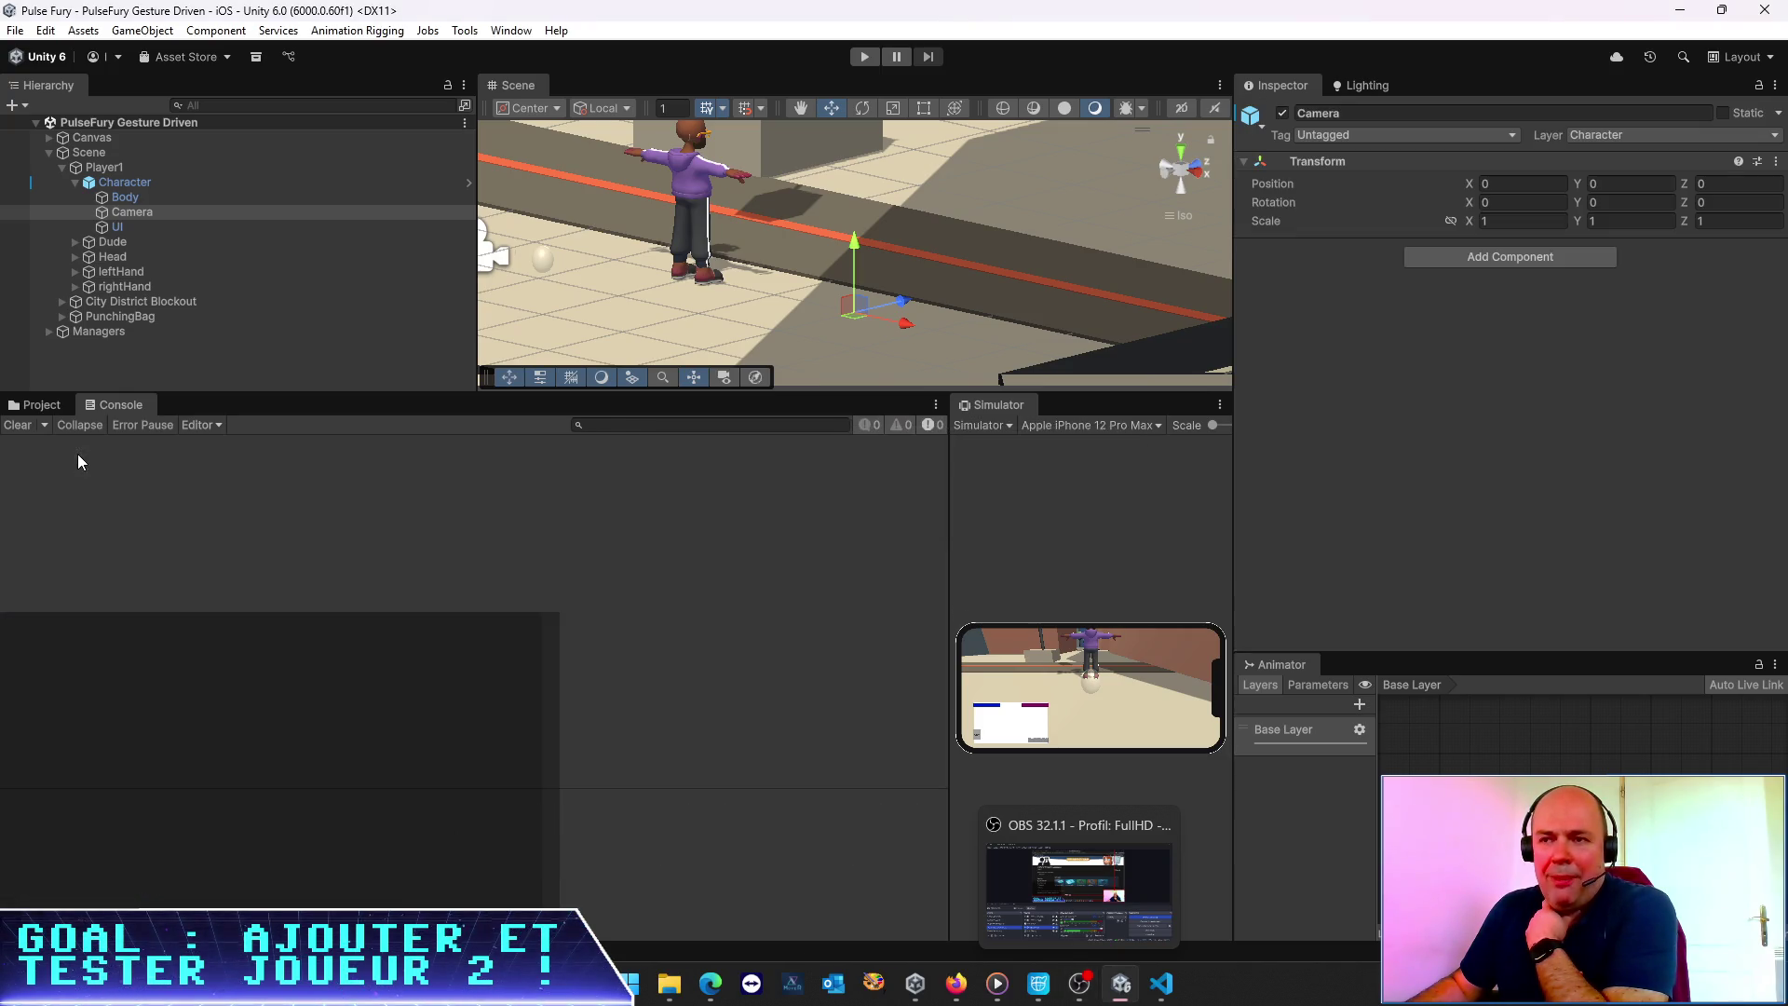
Check Player1's Player Manager shows Suppress Character Lab Camera ticked, then return to VS Code
left_click(52, 406)
left_click(103, 166)
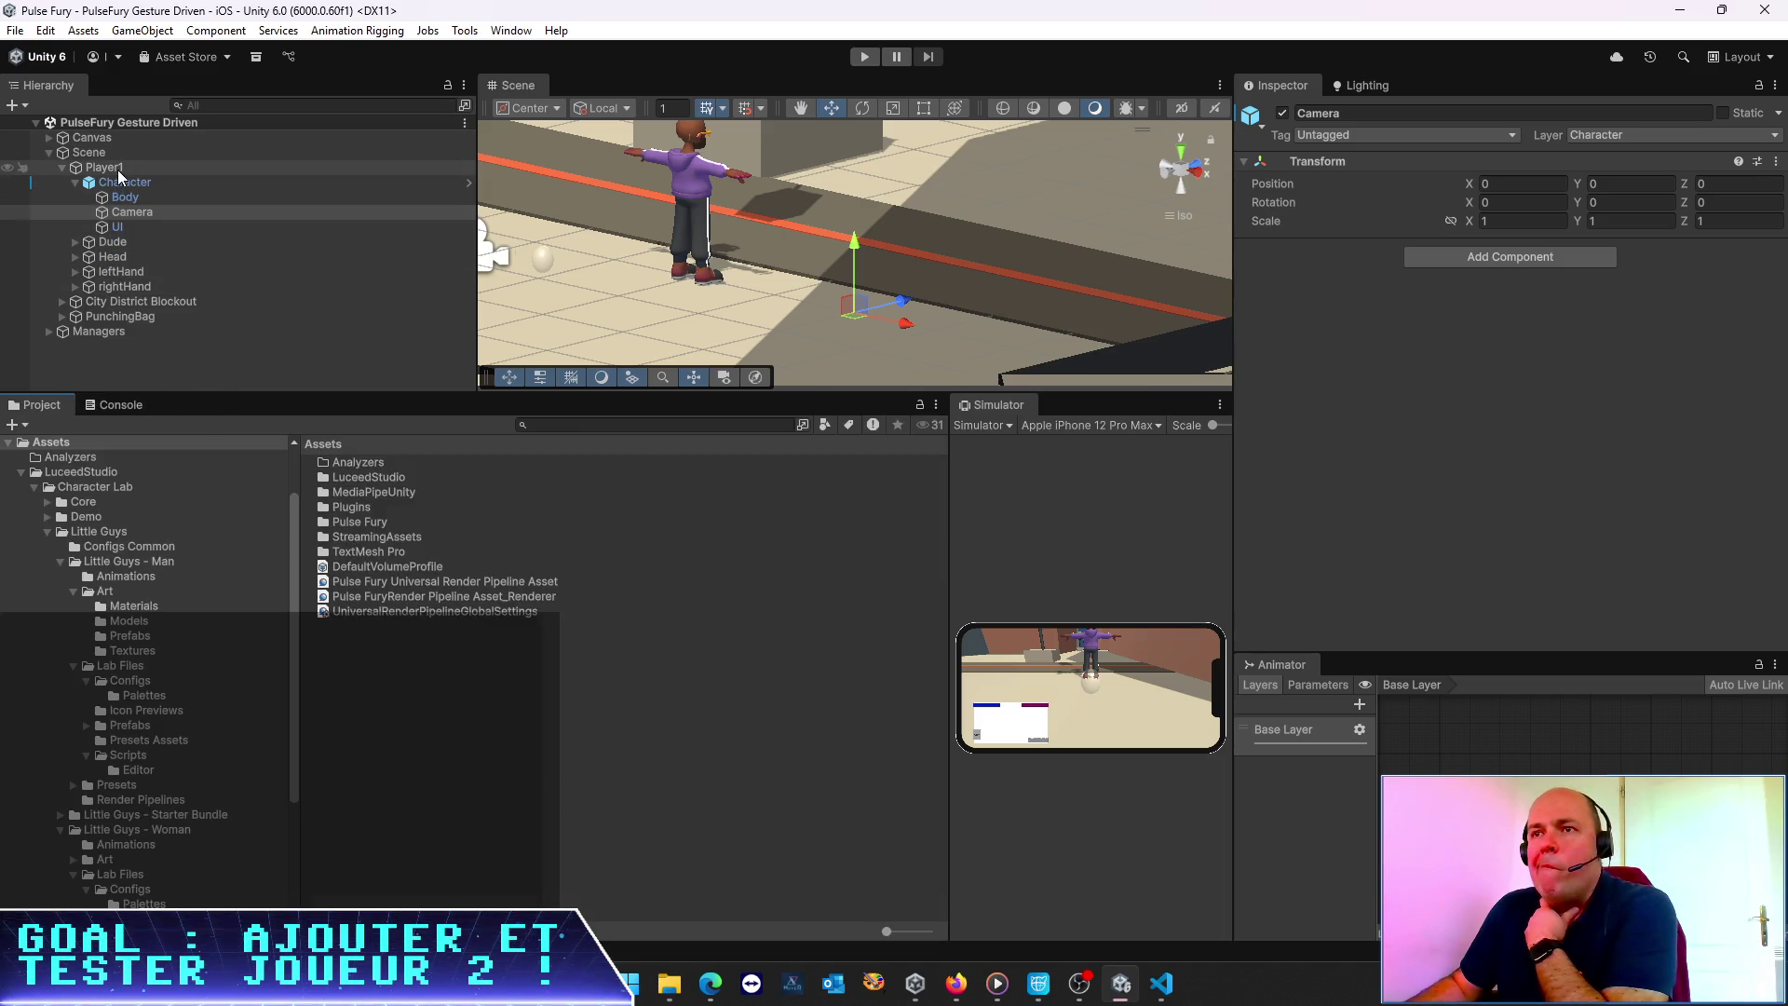
scroll(1431, 368, "down", 5)
scroll(1431, 368, "down", 10)
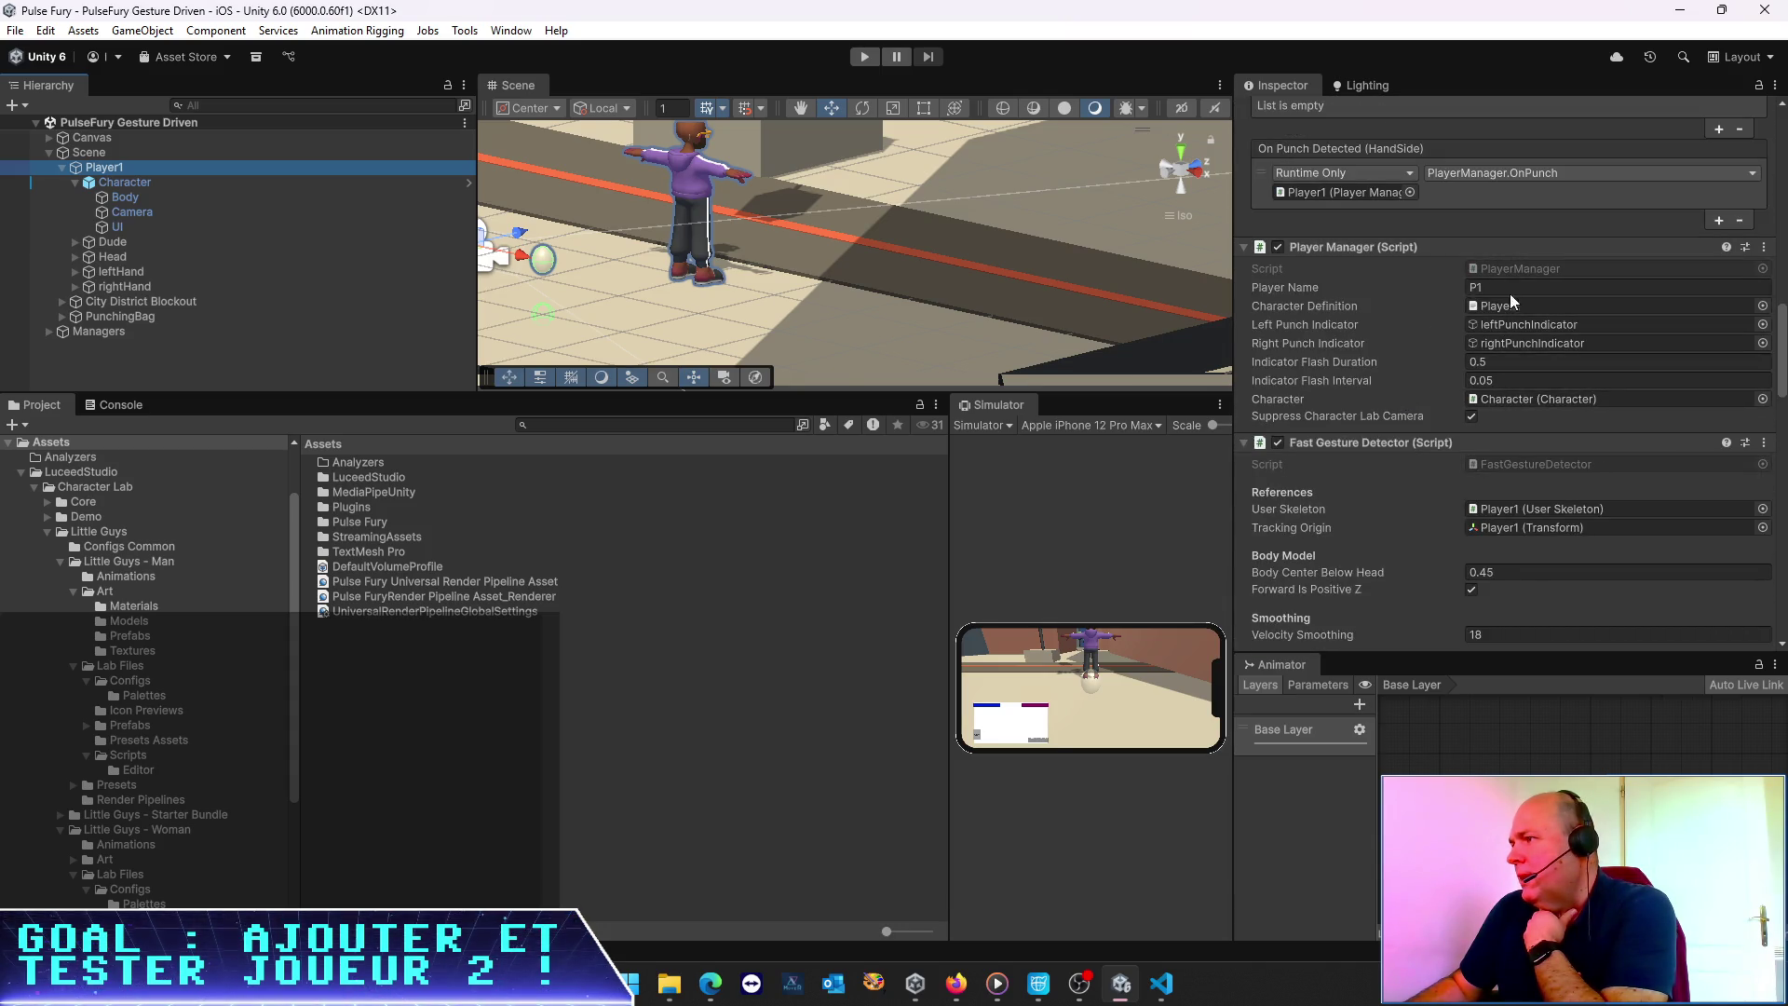
left_click(1159, 985)
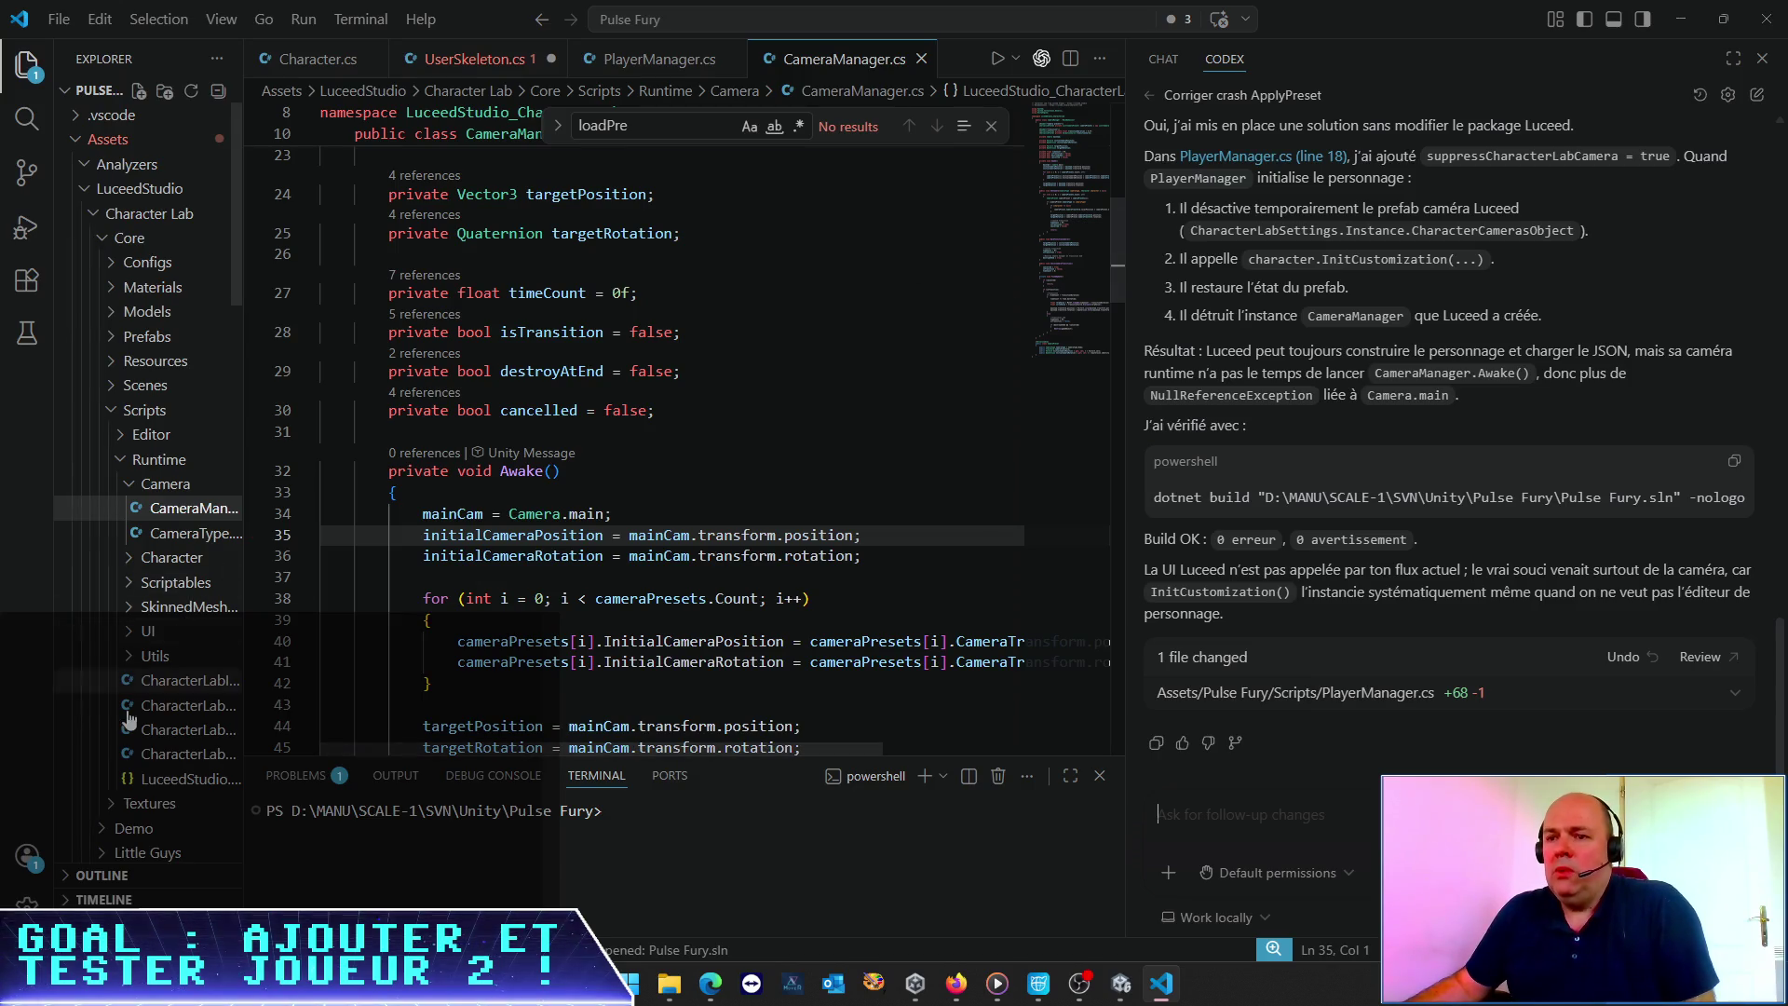
Review the LoadJson and EnsureCharacterReady code in PlayerManager.cs, then switch back to Unity
scroll(149, 642, "down", 2)
scroll(149, 663, "down", 2)
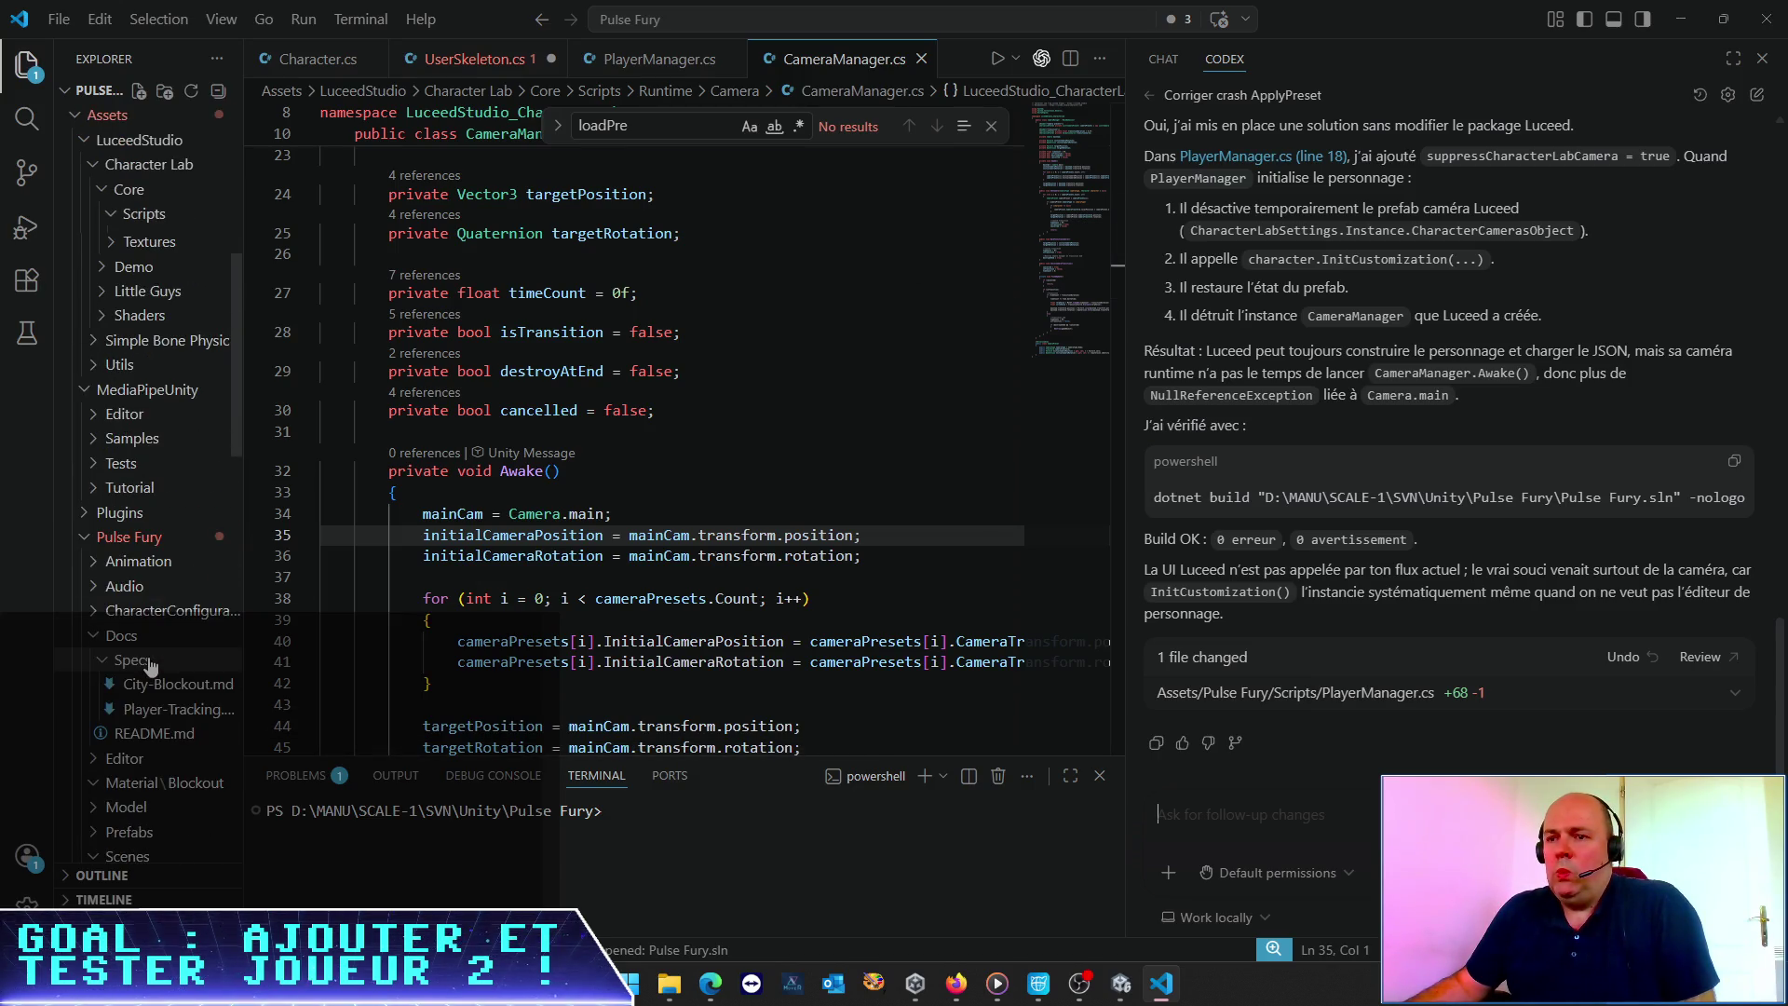
scroll(160, 689, "down", 3)
scroll(163, 787, "down", 2)
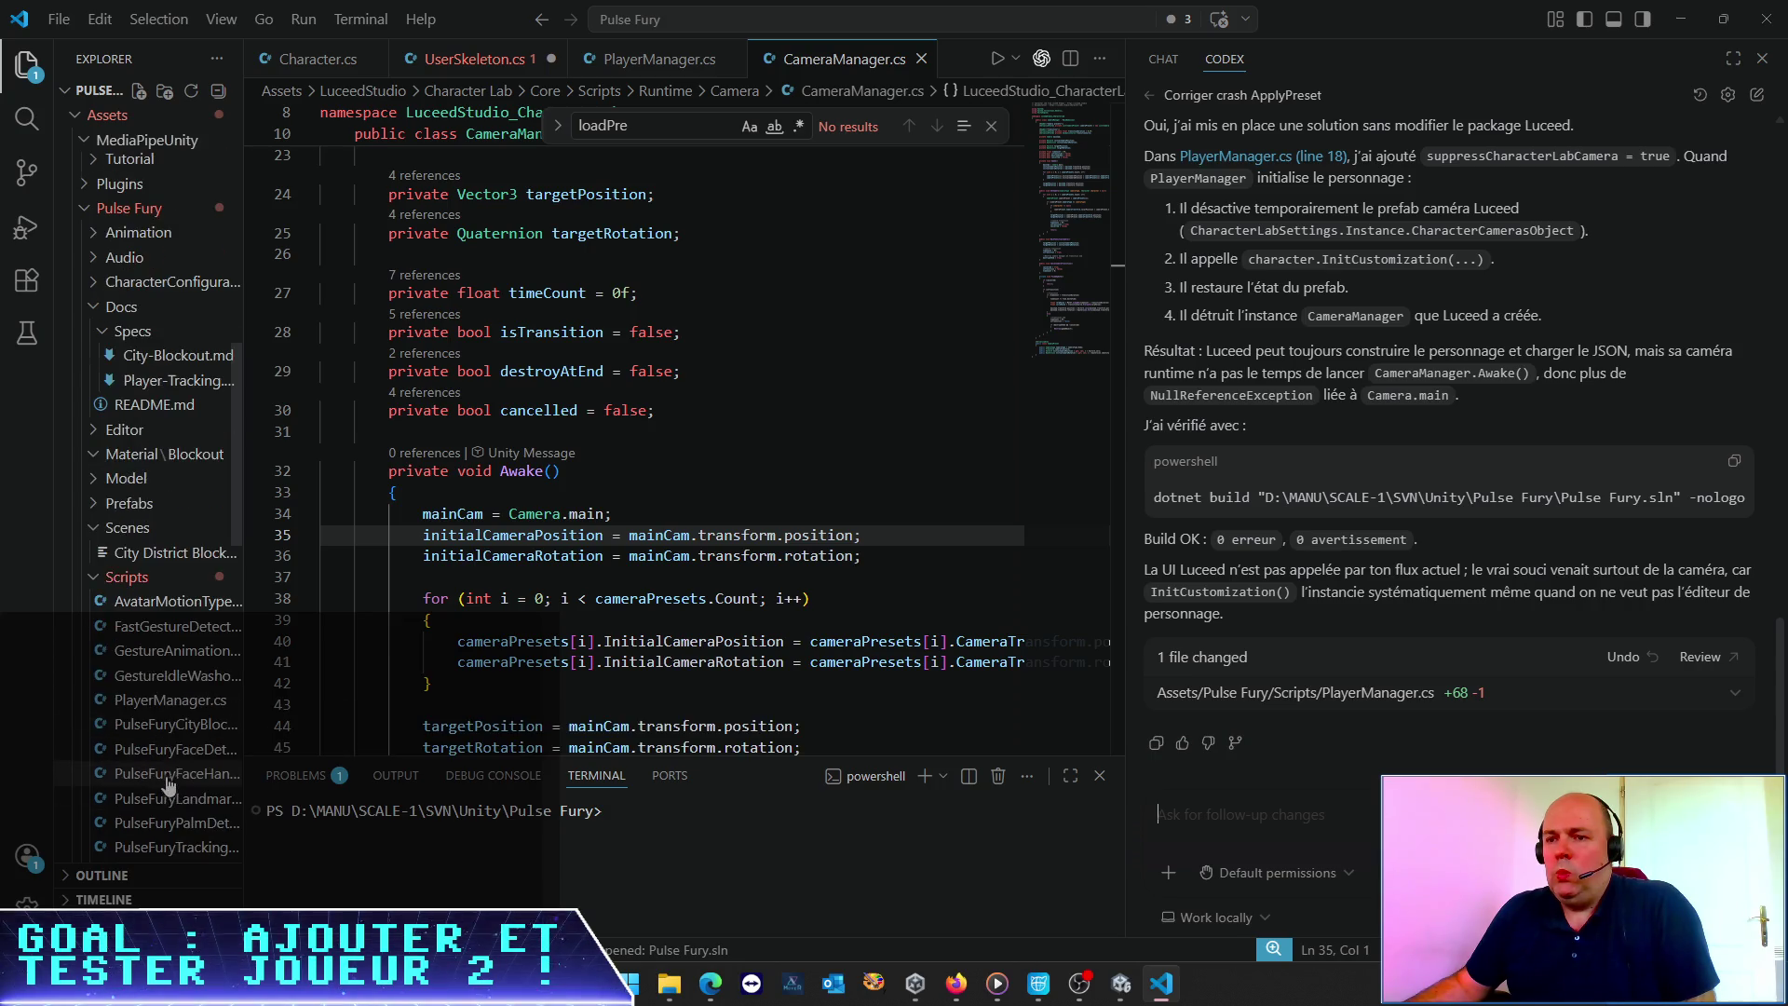
left_click(179, 700)
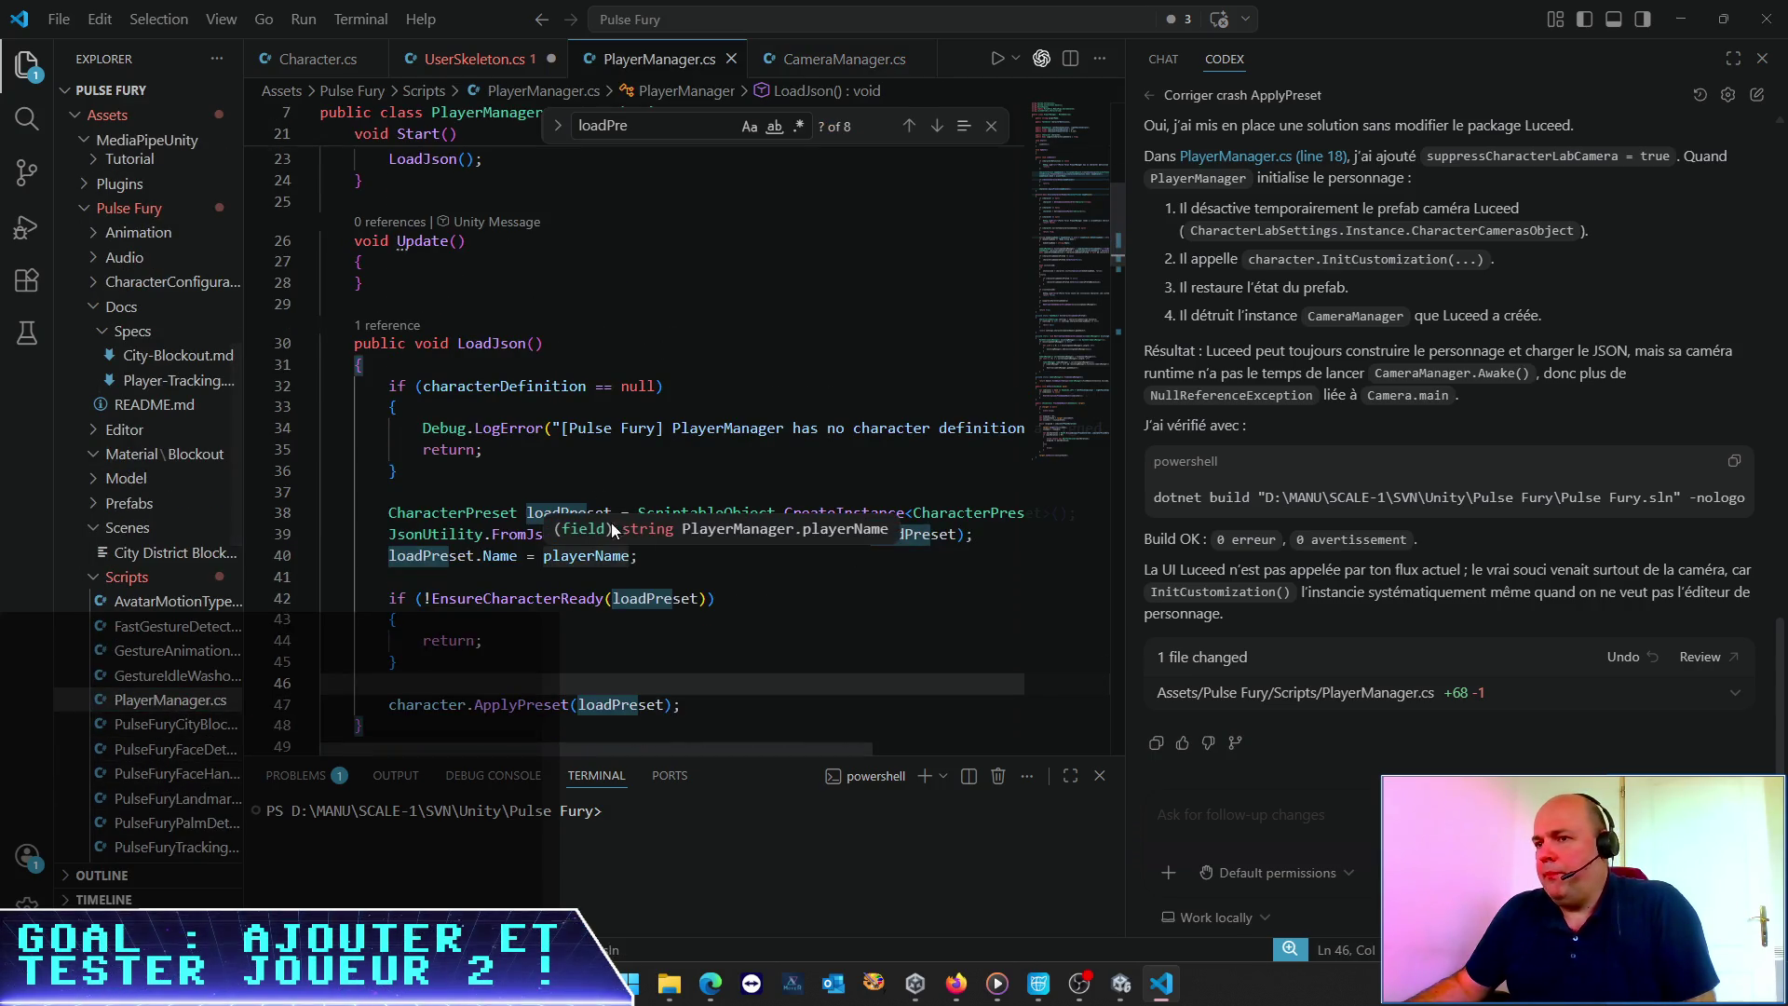
left_click(652, 490)
scroll(704, 484, "down", 2)
scroll(704, 484, "down", 1)
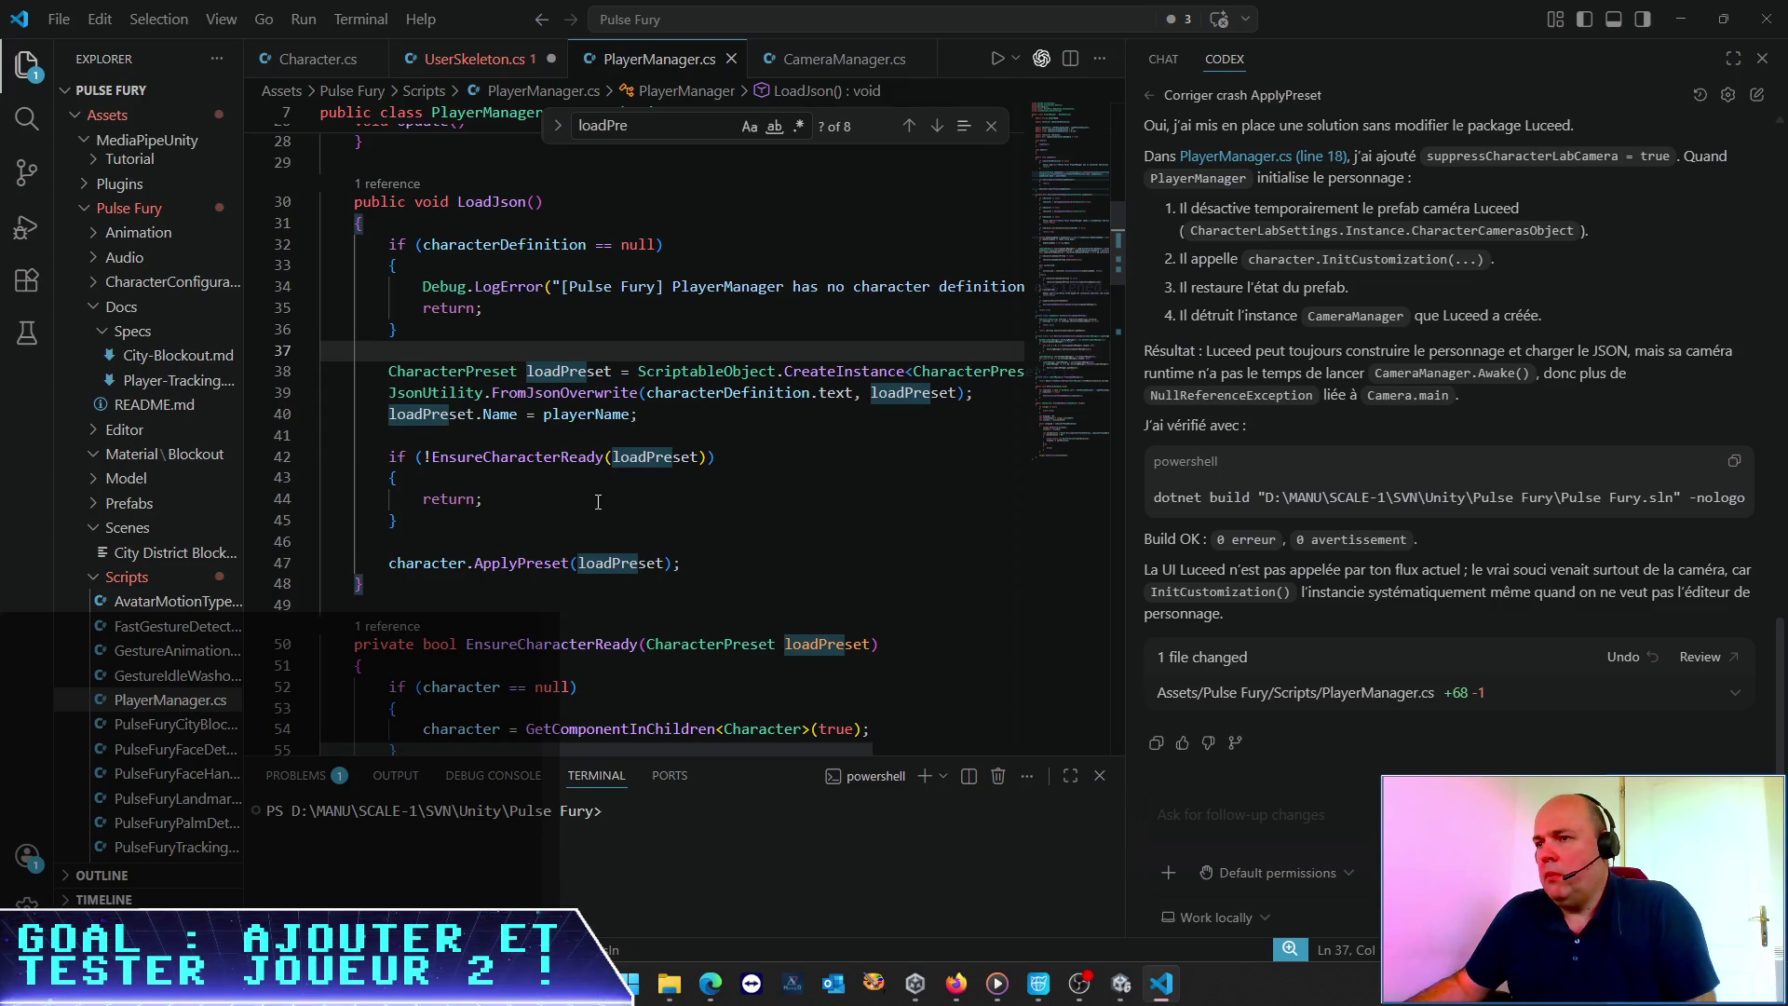
left_click(1122, 985)
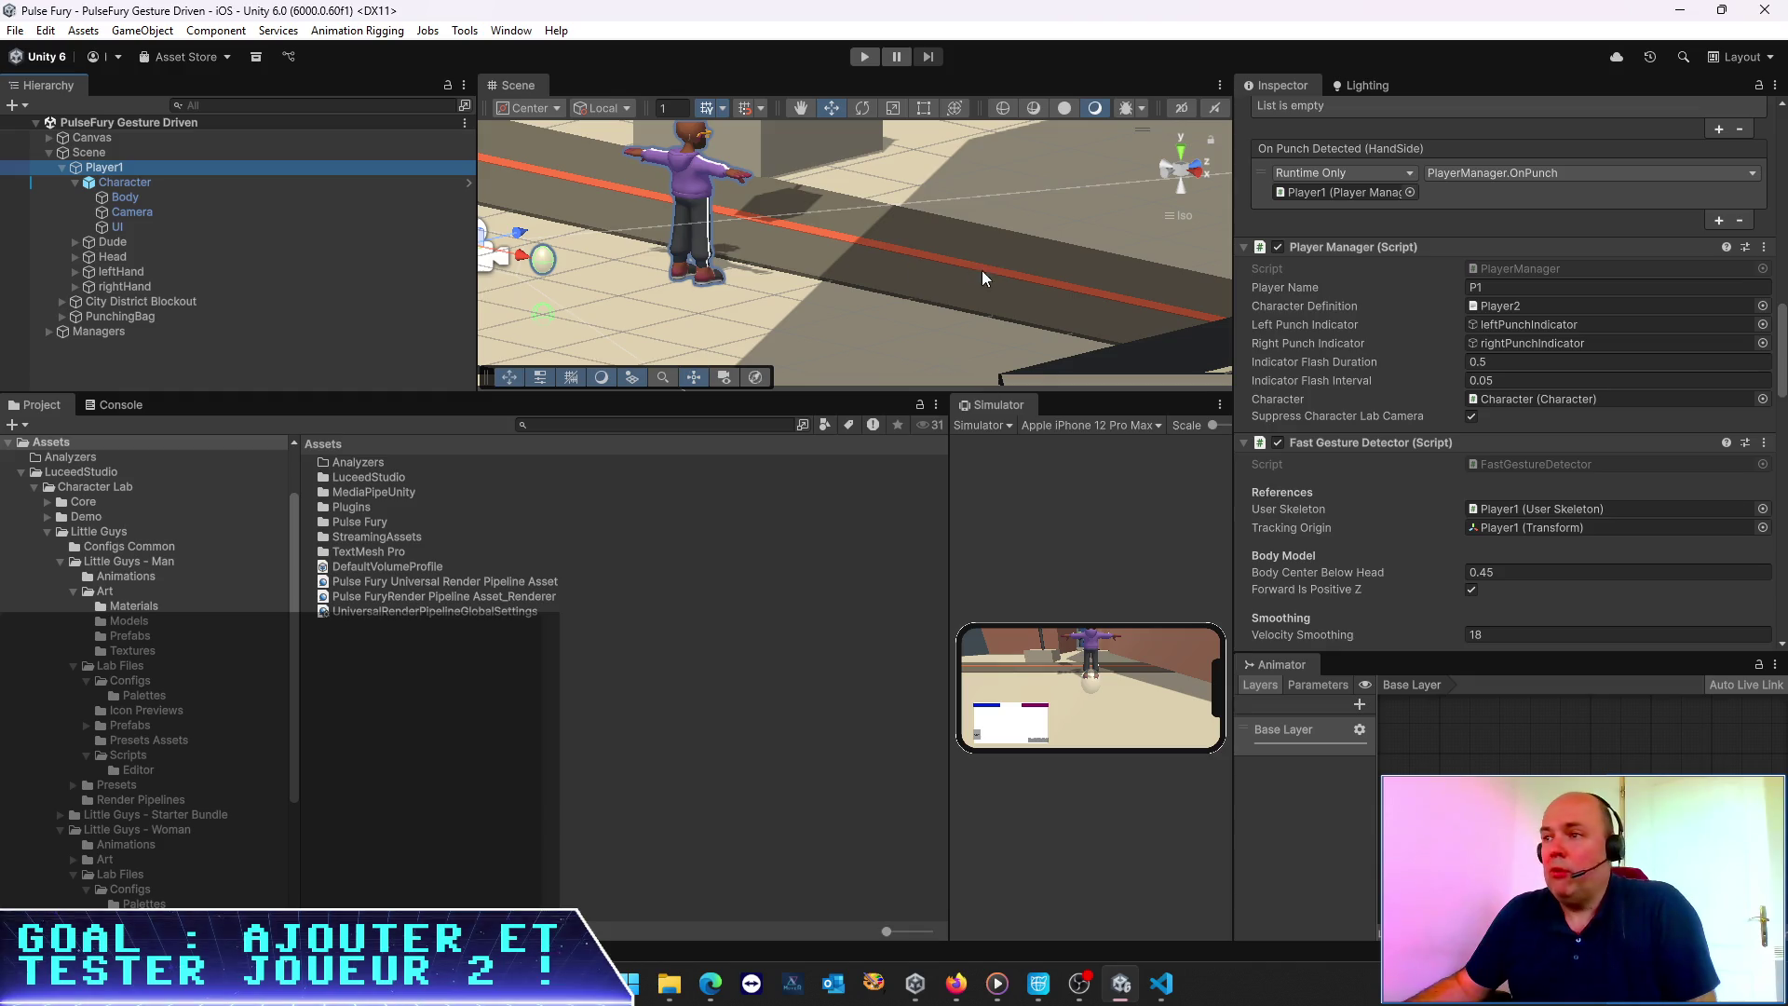
Enlarge the scene view, show the Console and enter Play mode
left_click_drag(751, 398, 752, 463)
left_click(117, 468)
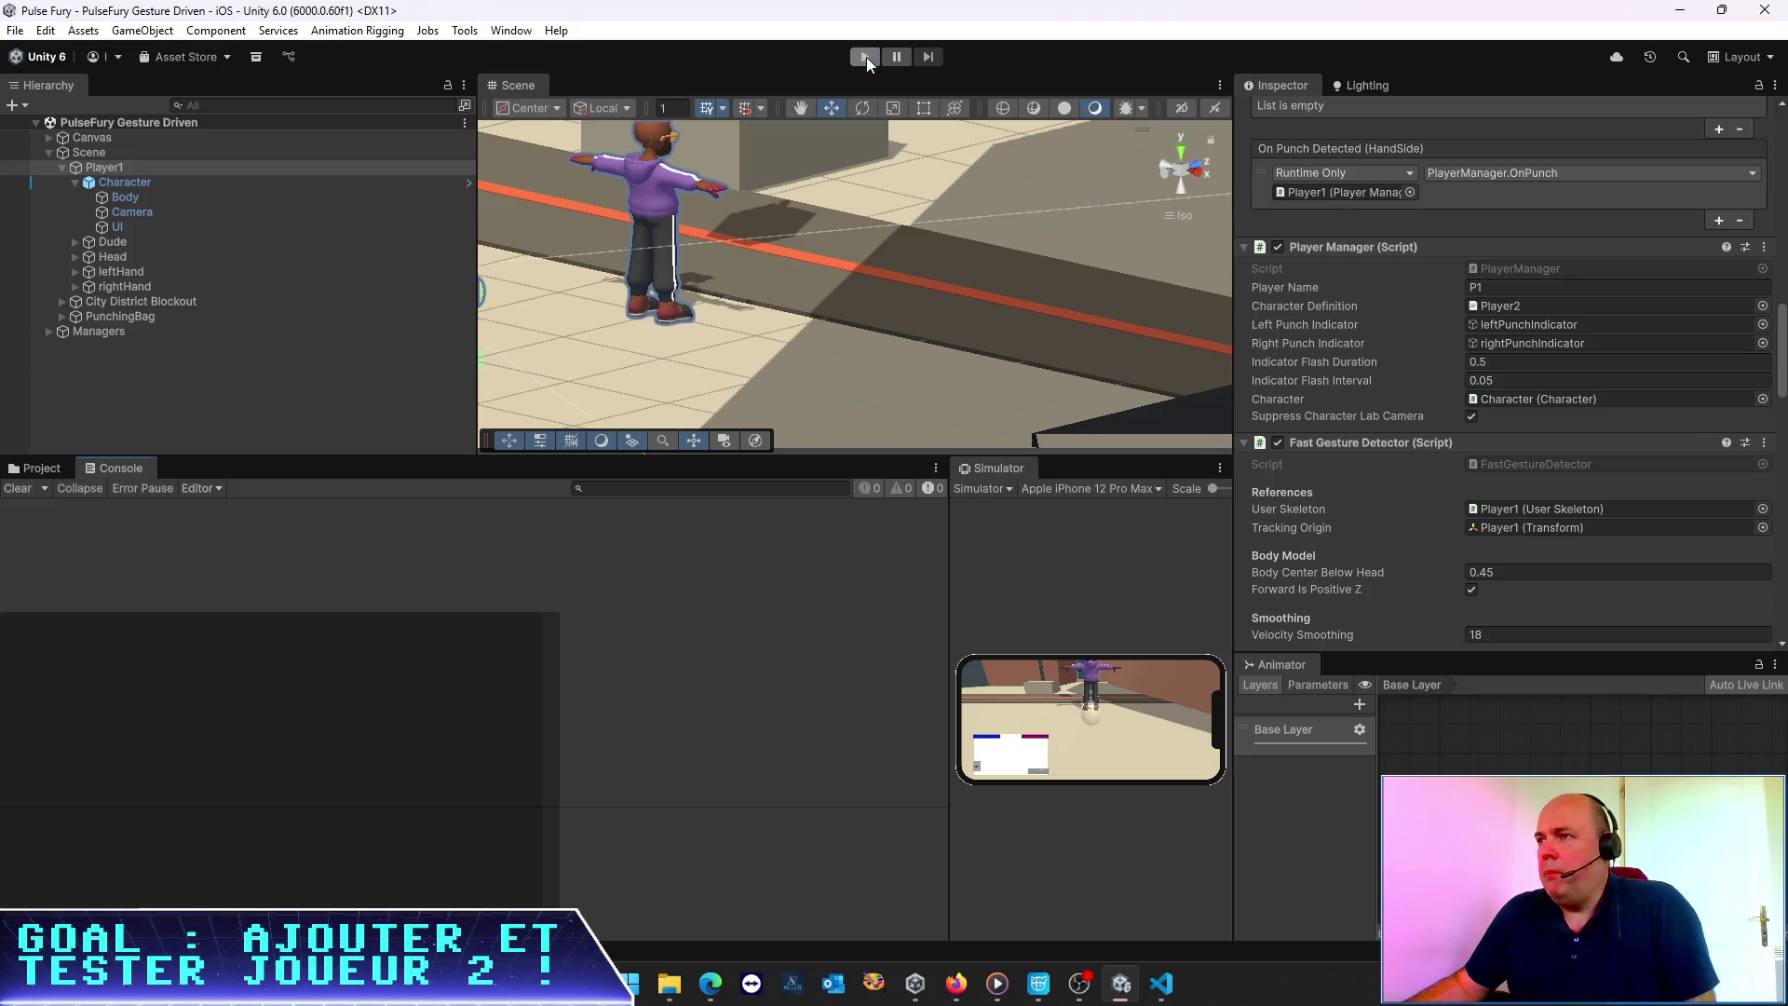
left_click(865, 57)
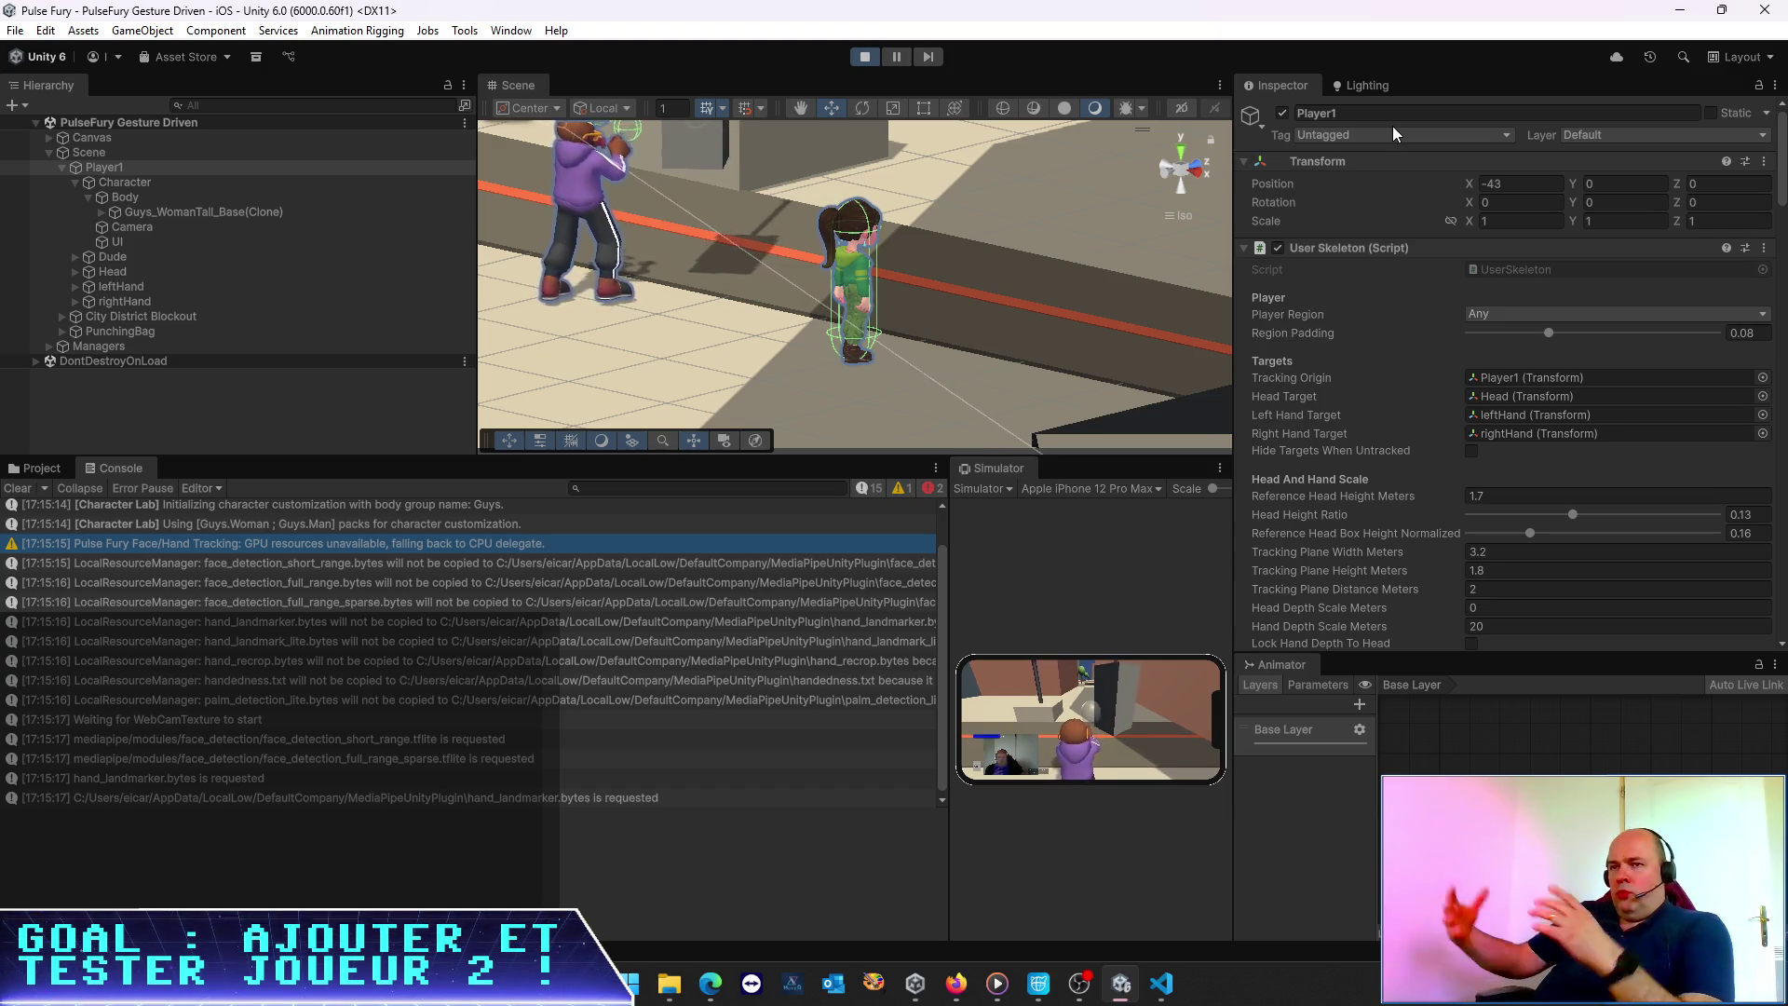
Select Player1's Character > Body > Guys_WomanTall_Base(Clone) to view its components
left_click(152, 185)
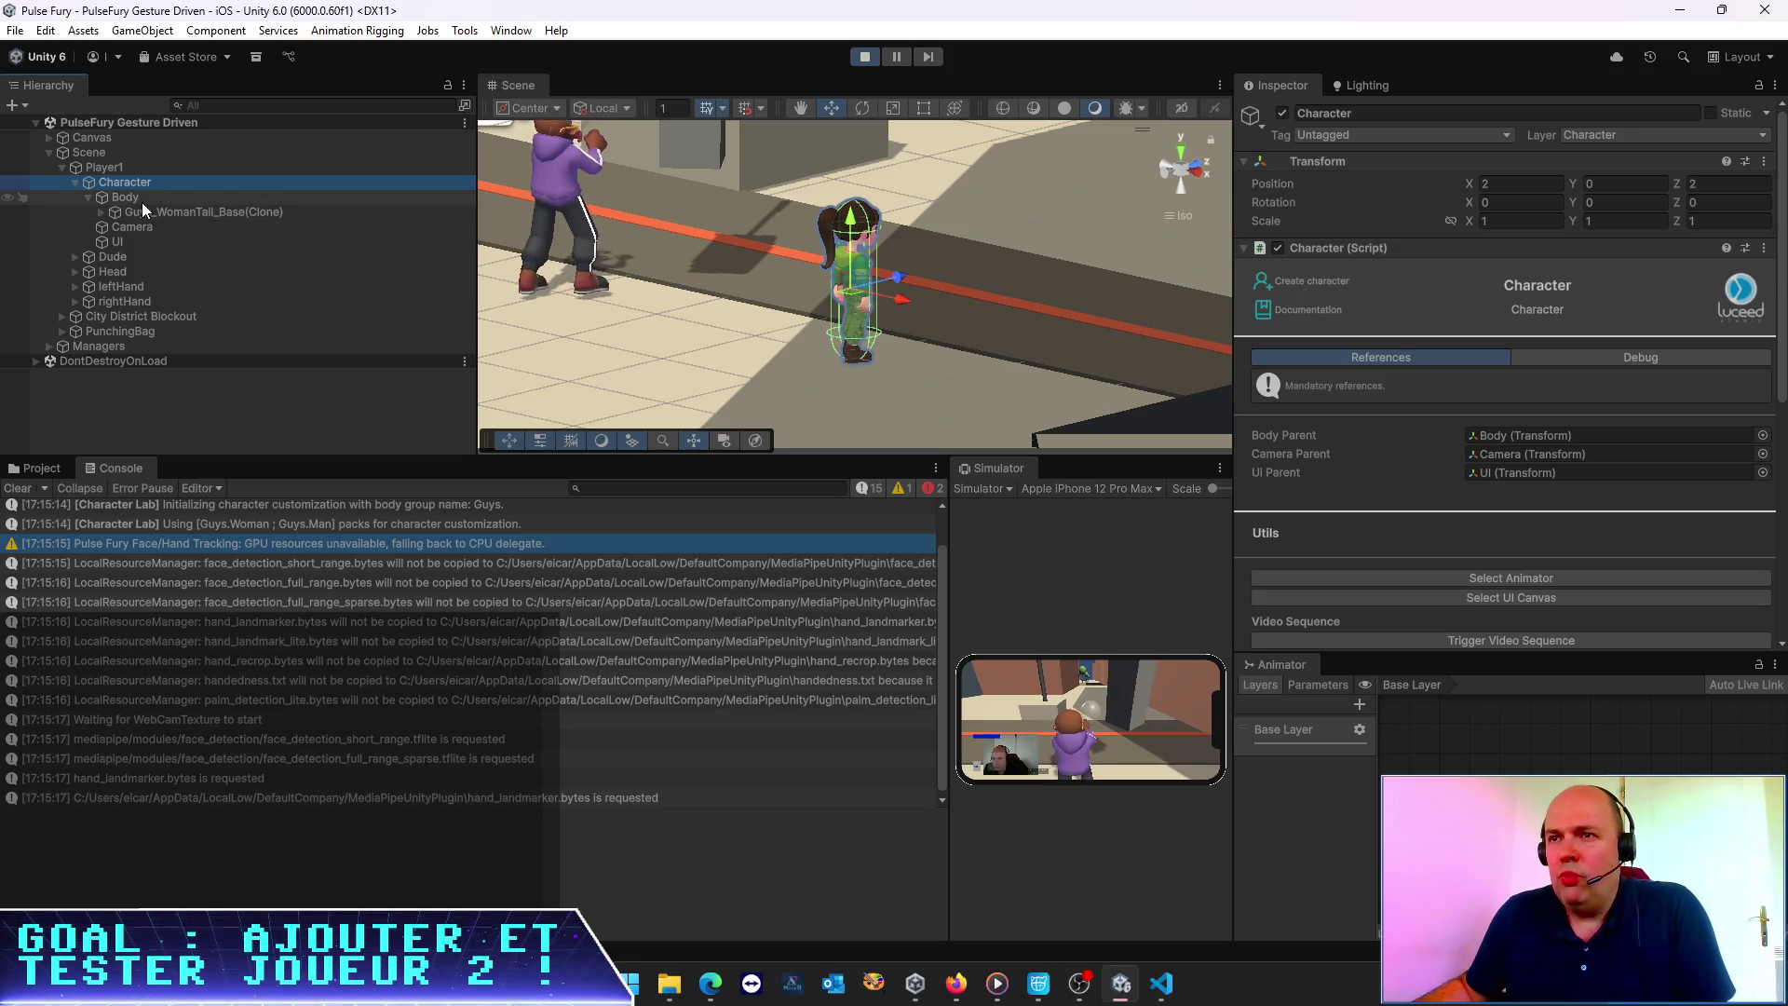
left_click(142, 199)
left_click(124, 214)
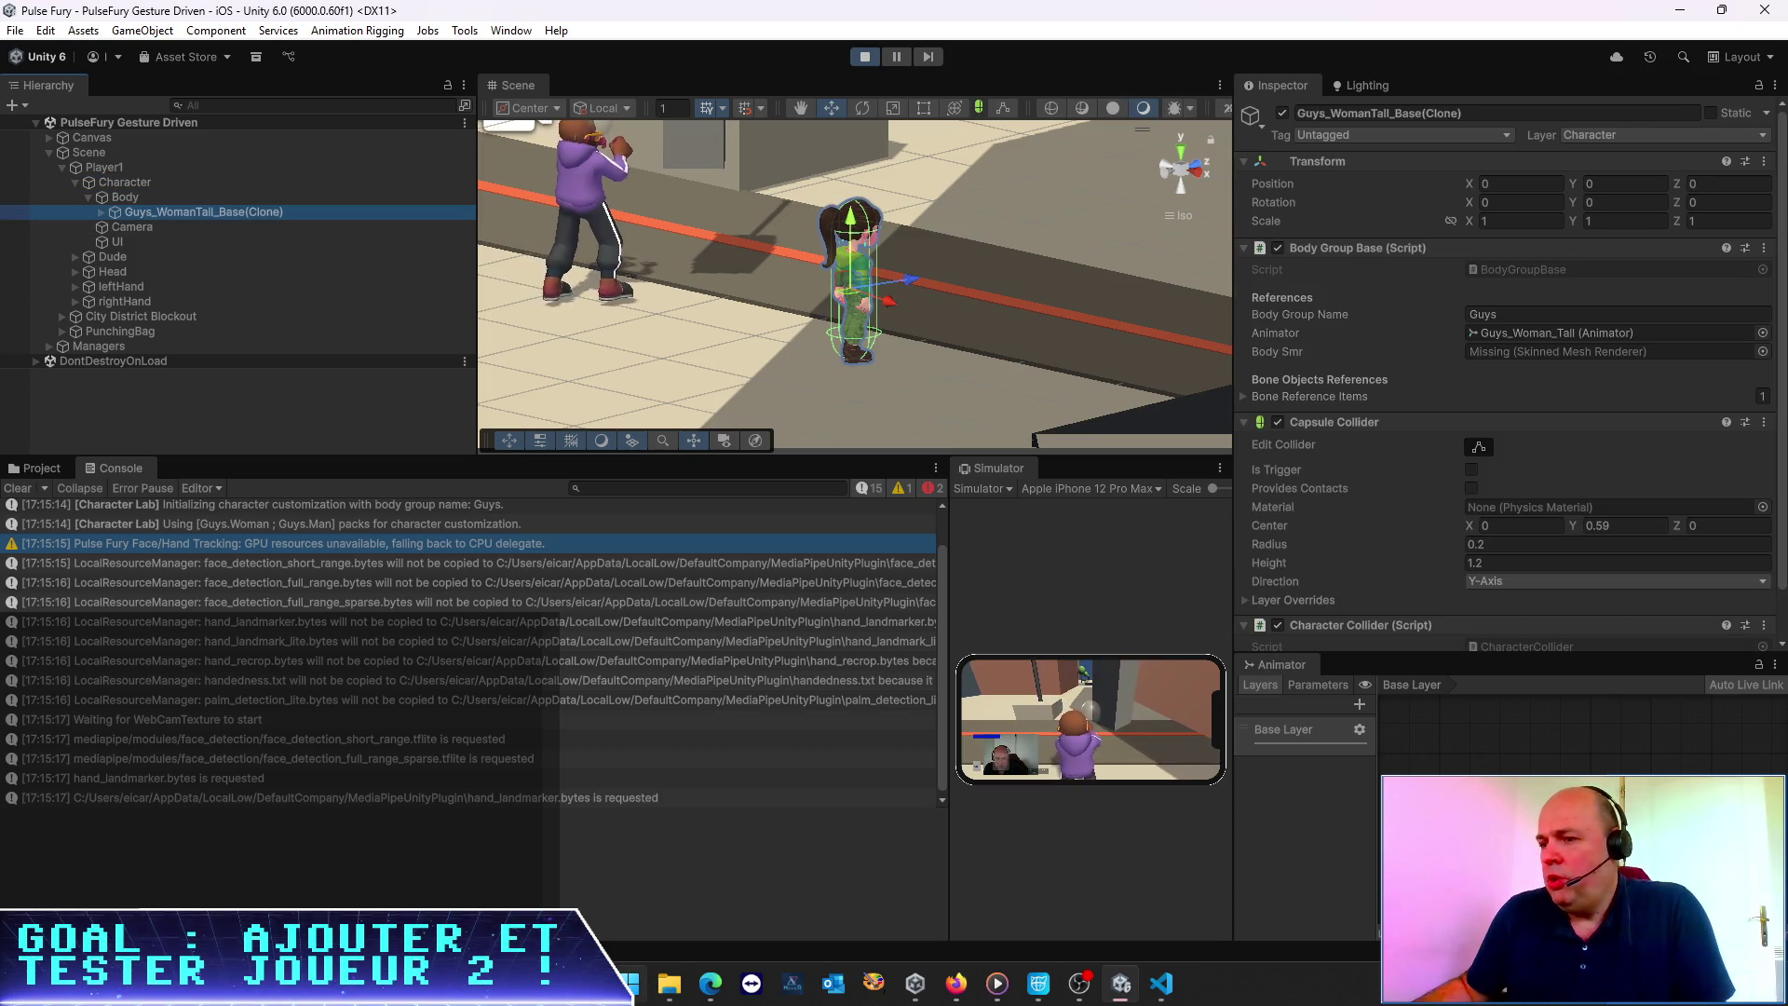
key("super")
Launch Magnifier ('loupe') at 200% zoom and move its toolbar away from Unity
type("loupe")
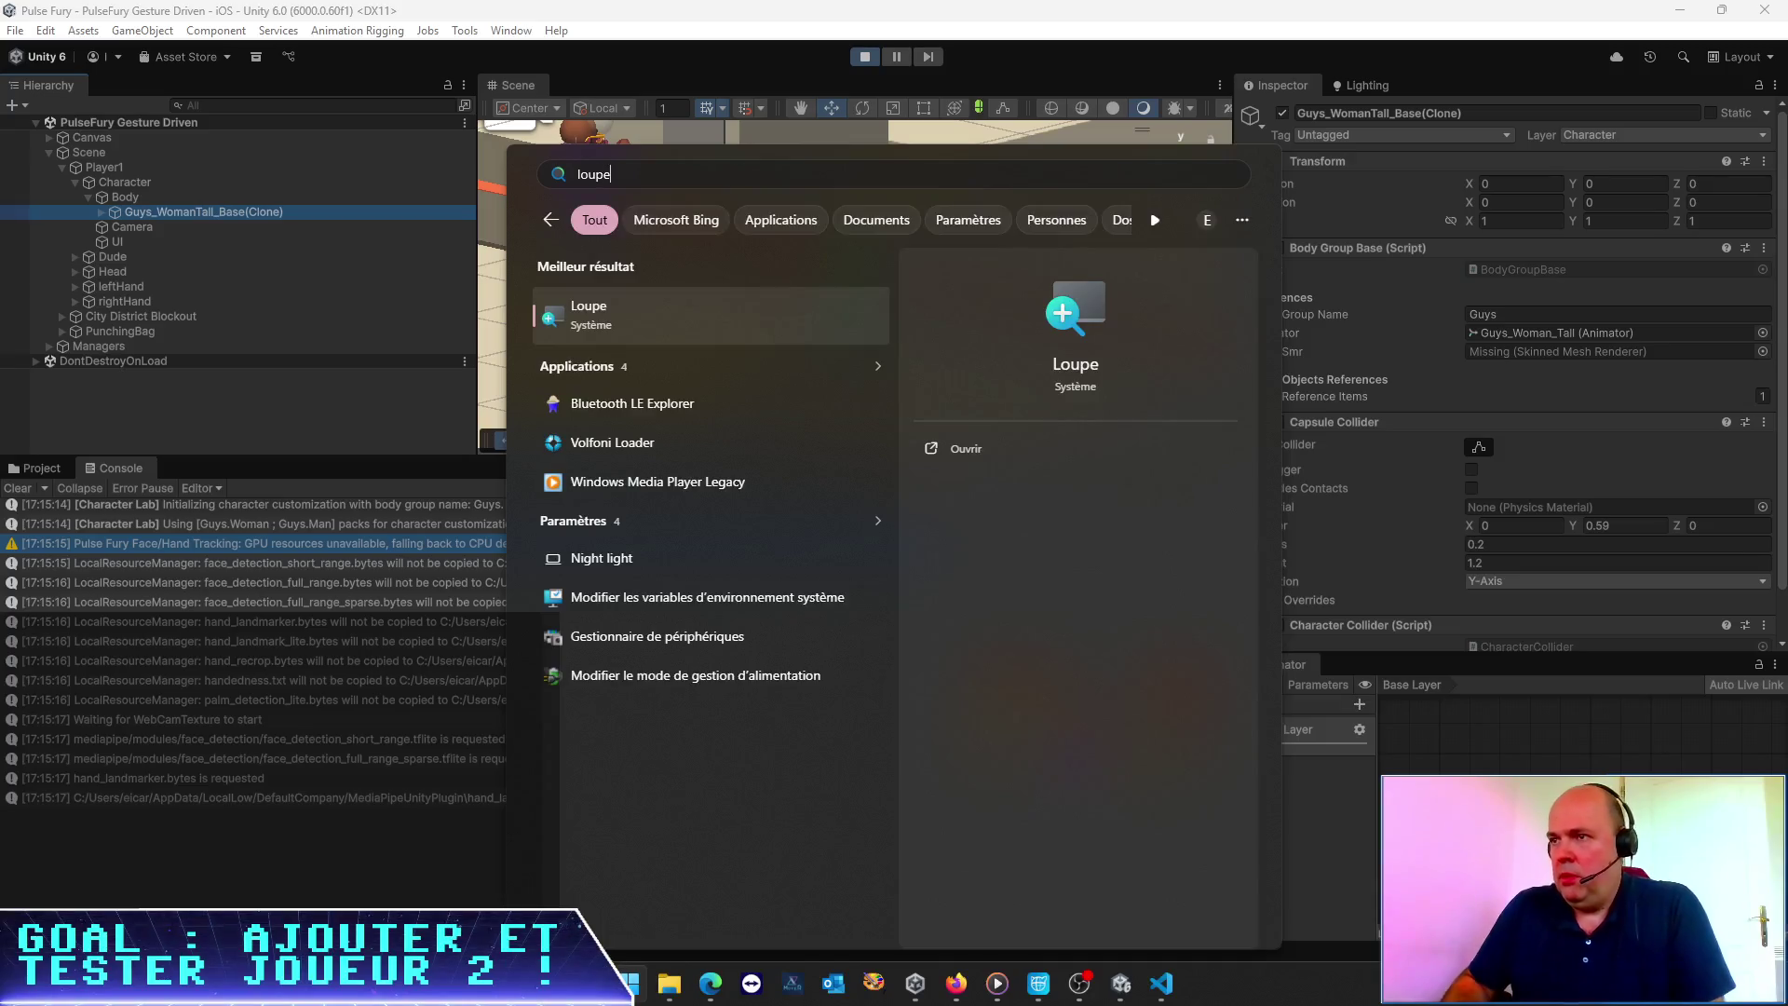
key("Return")
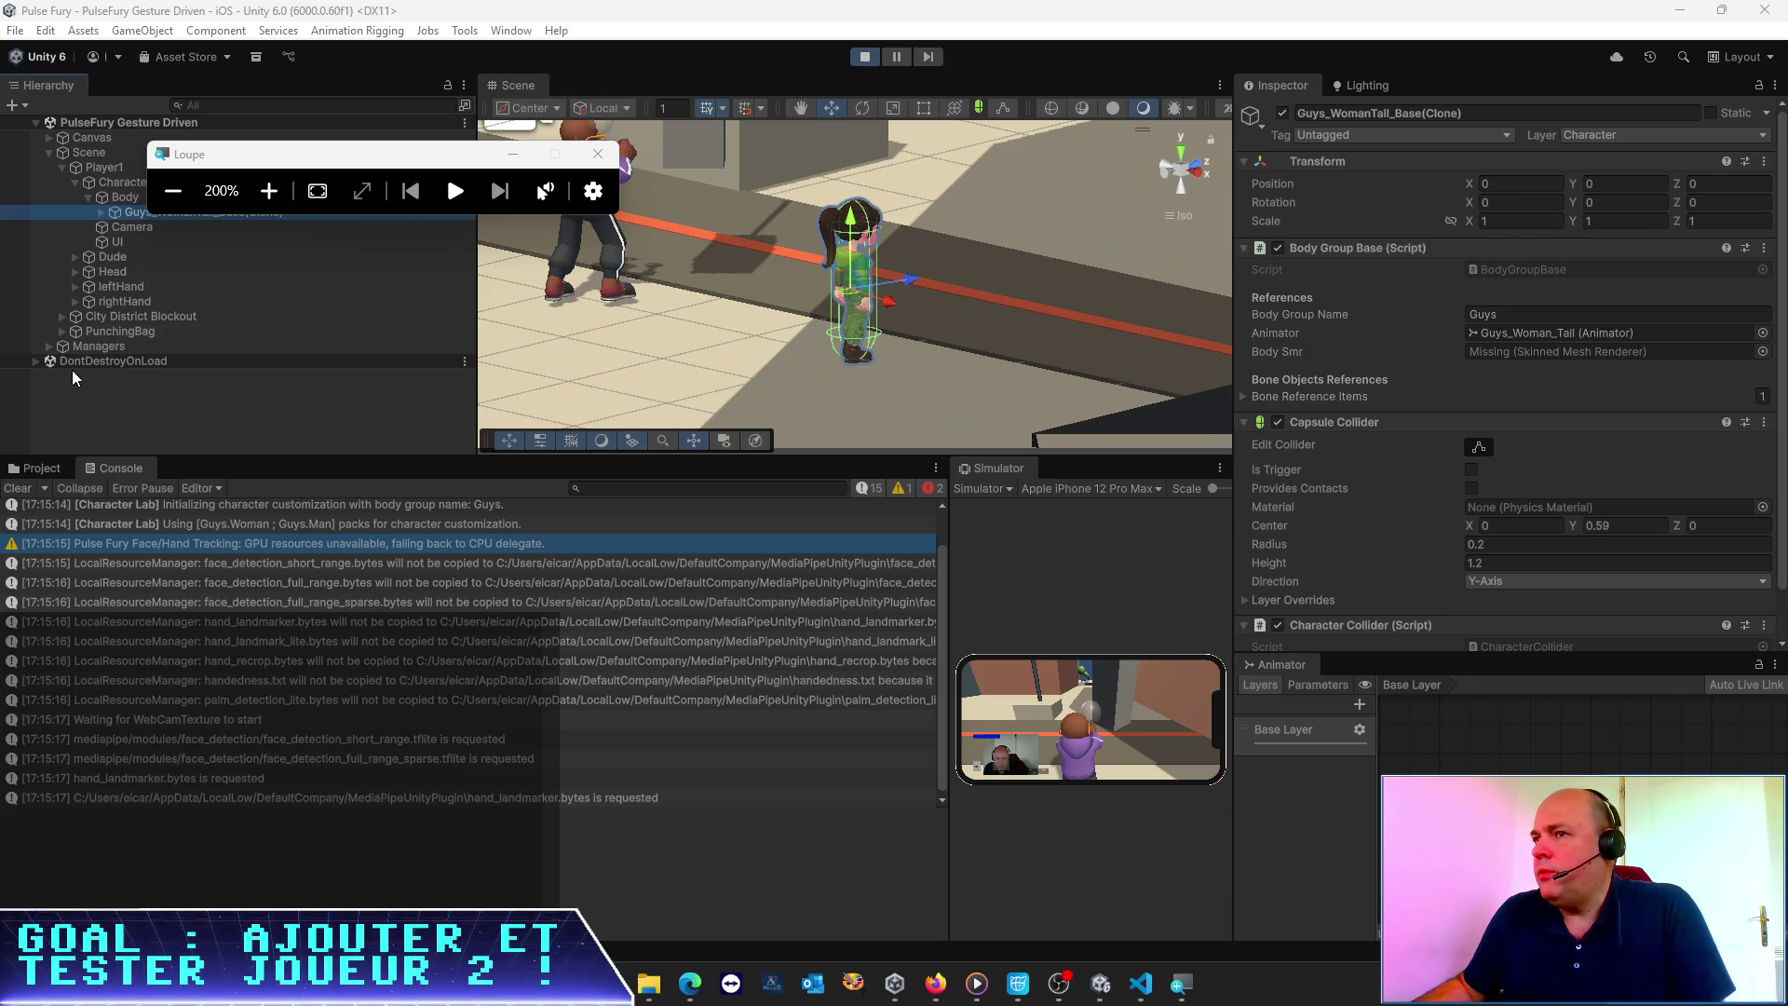
left_click_drag(463, 142, 794, 247)
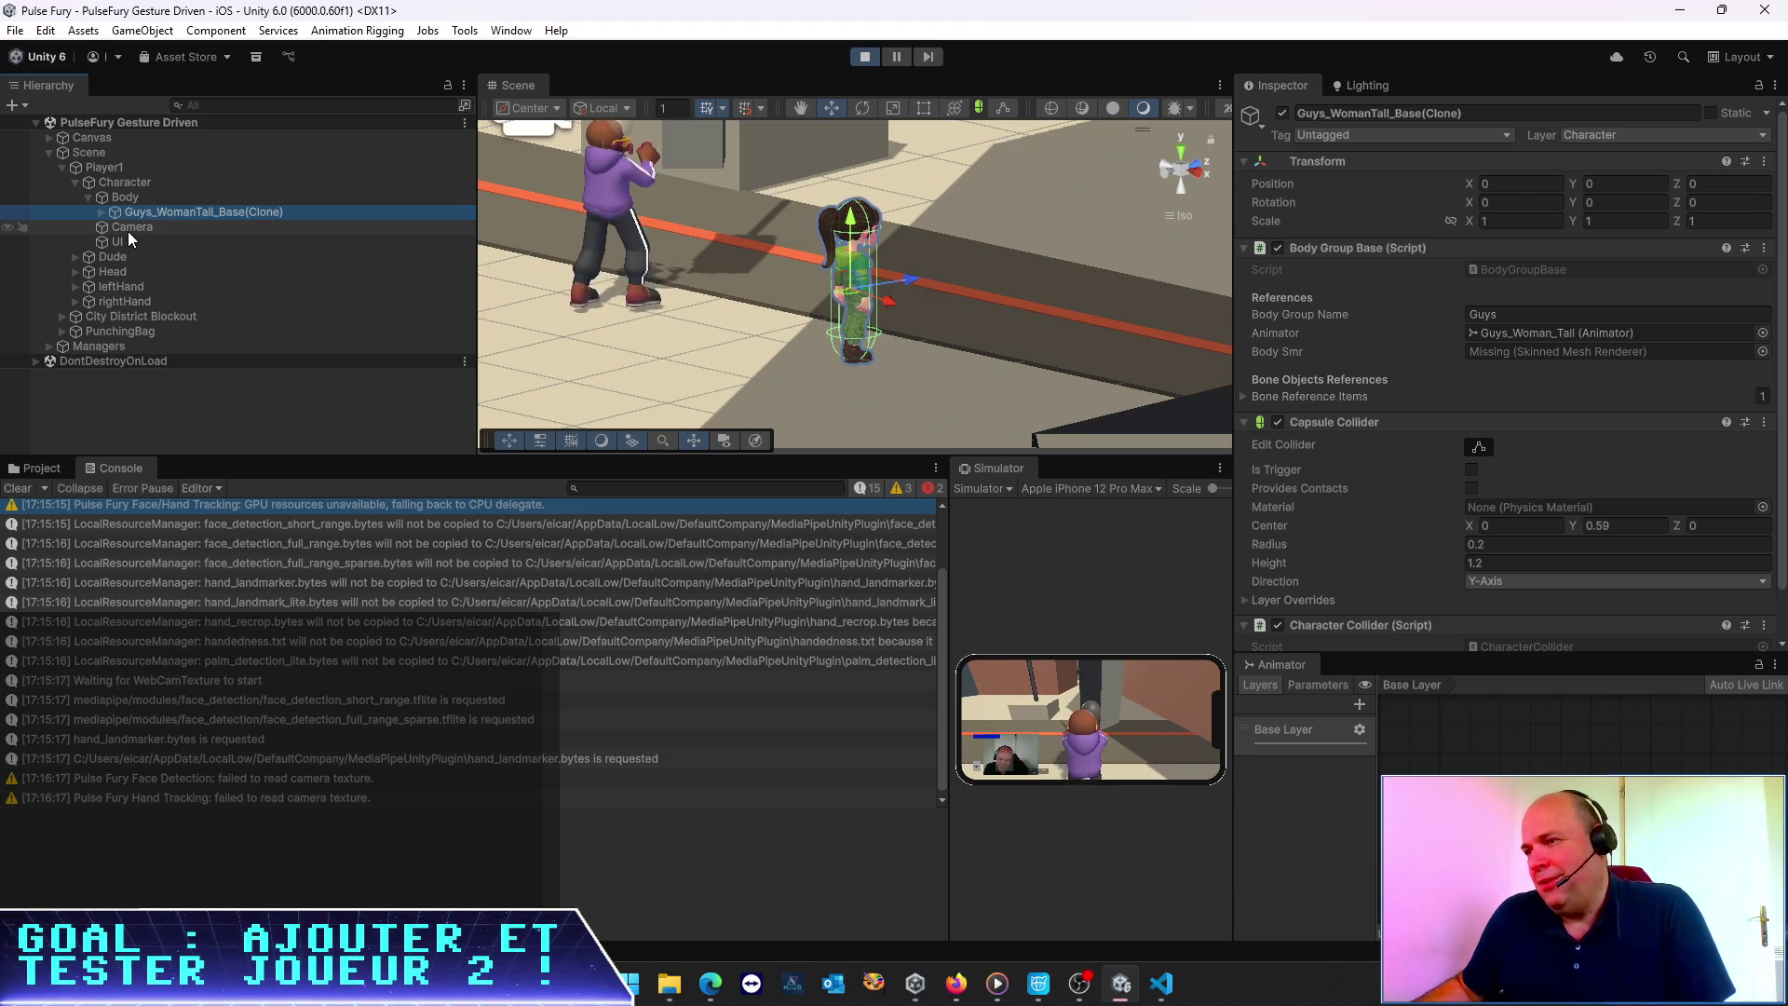
Inspect Player1's Character, User Skeleton, Body, Camera and Guys_WomanTall_Base(Clone) in turn
left_click(119, 180)
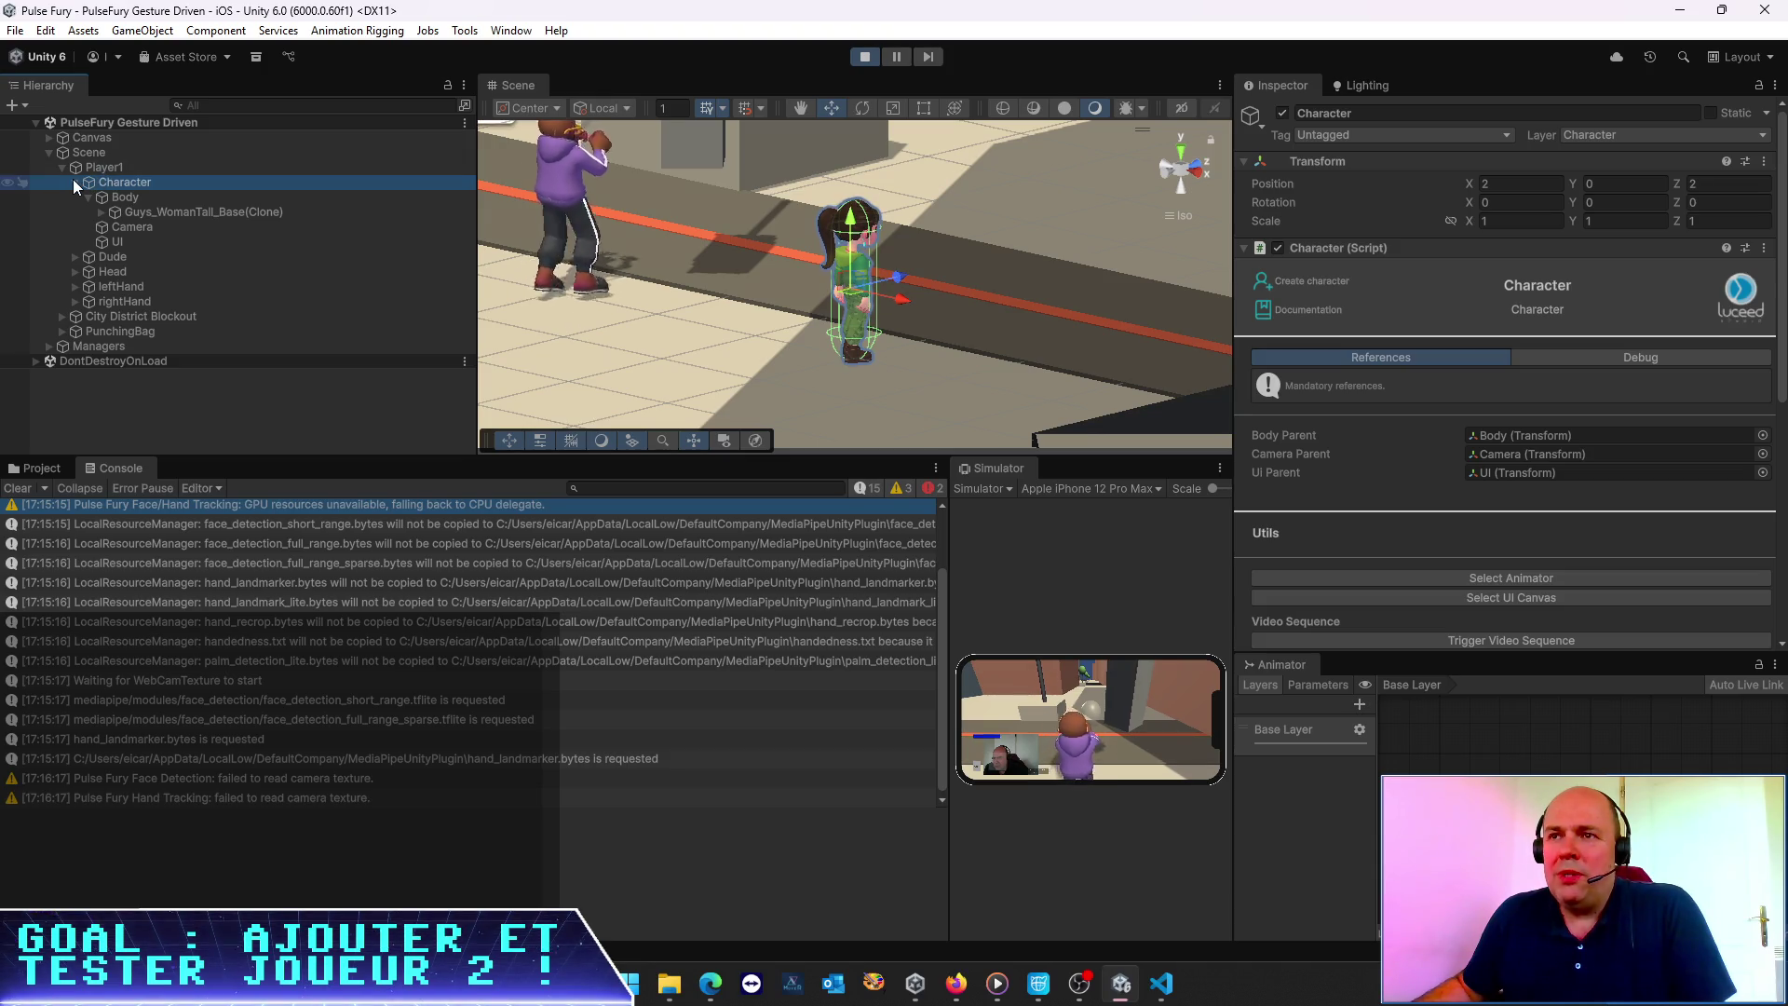
left_click(74, 181)
left_click(93, 167)
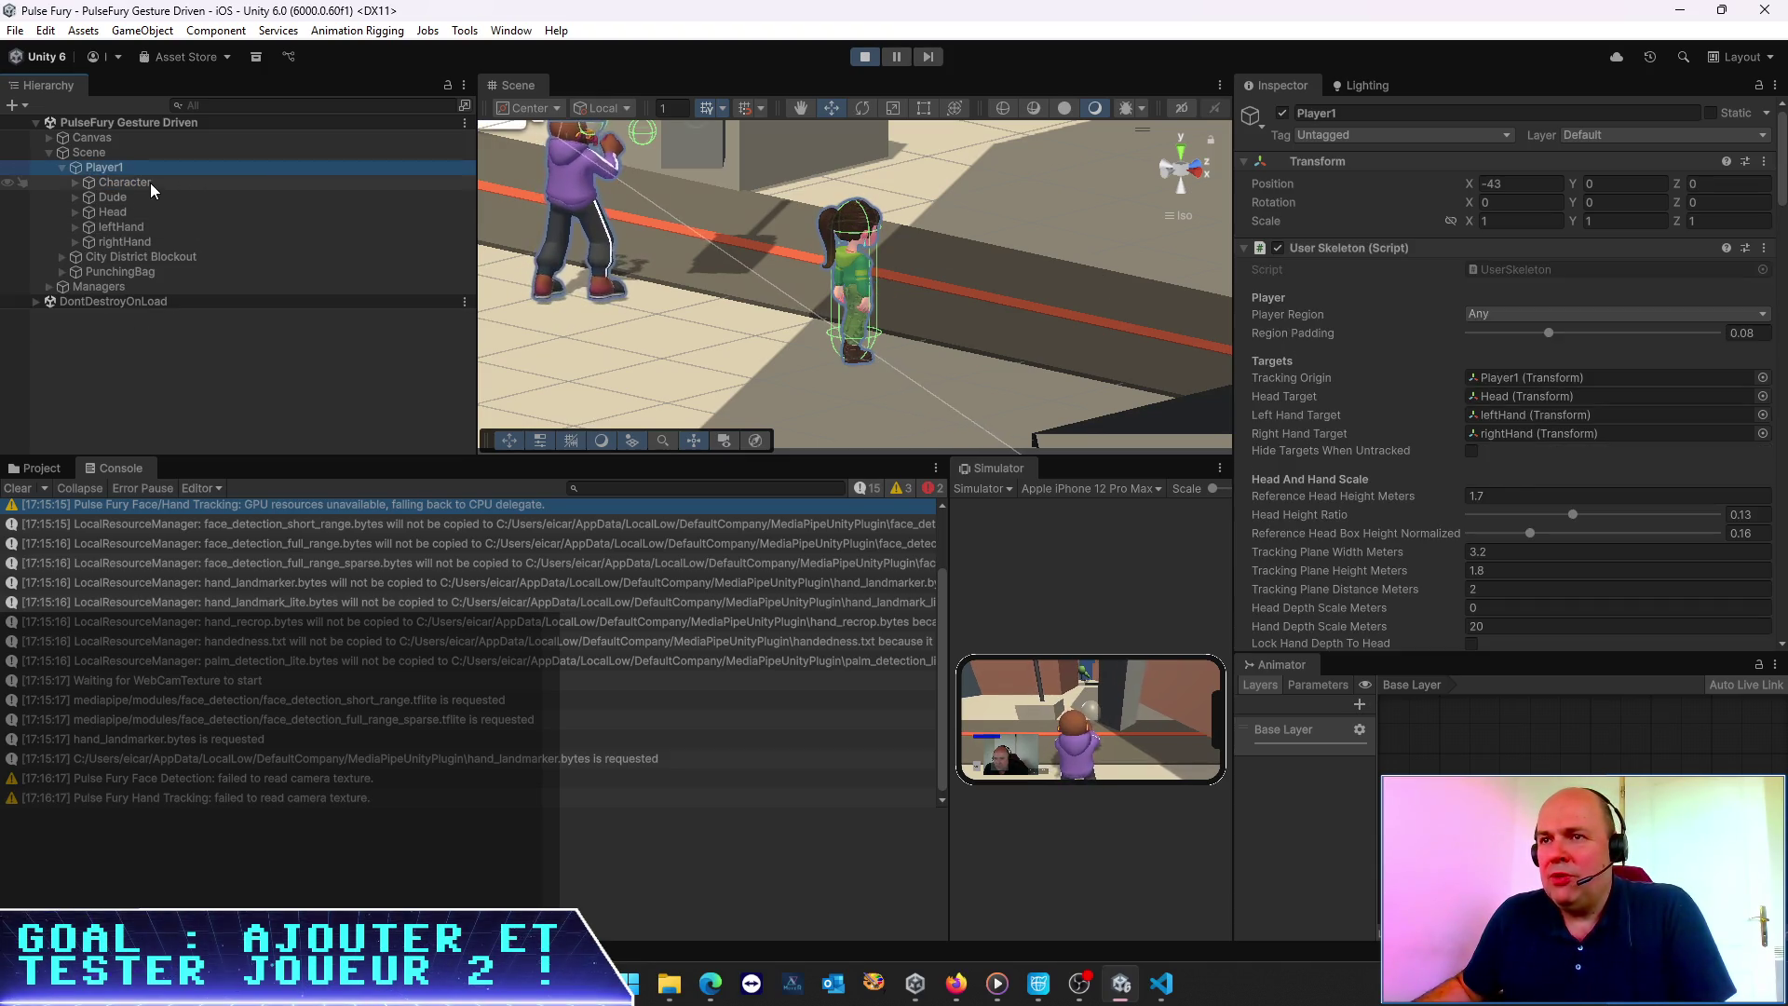
left_click(149, 183)
left_click(74, 182)
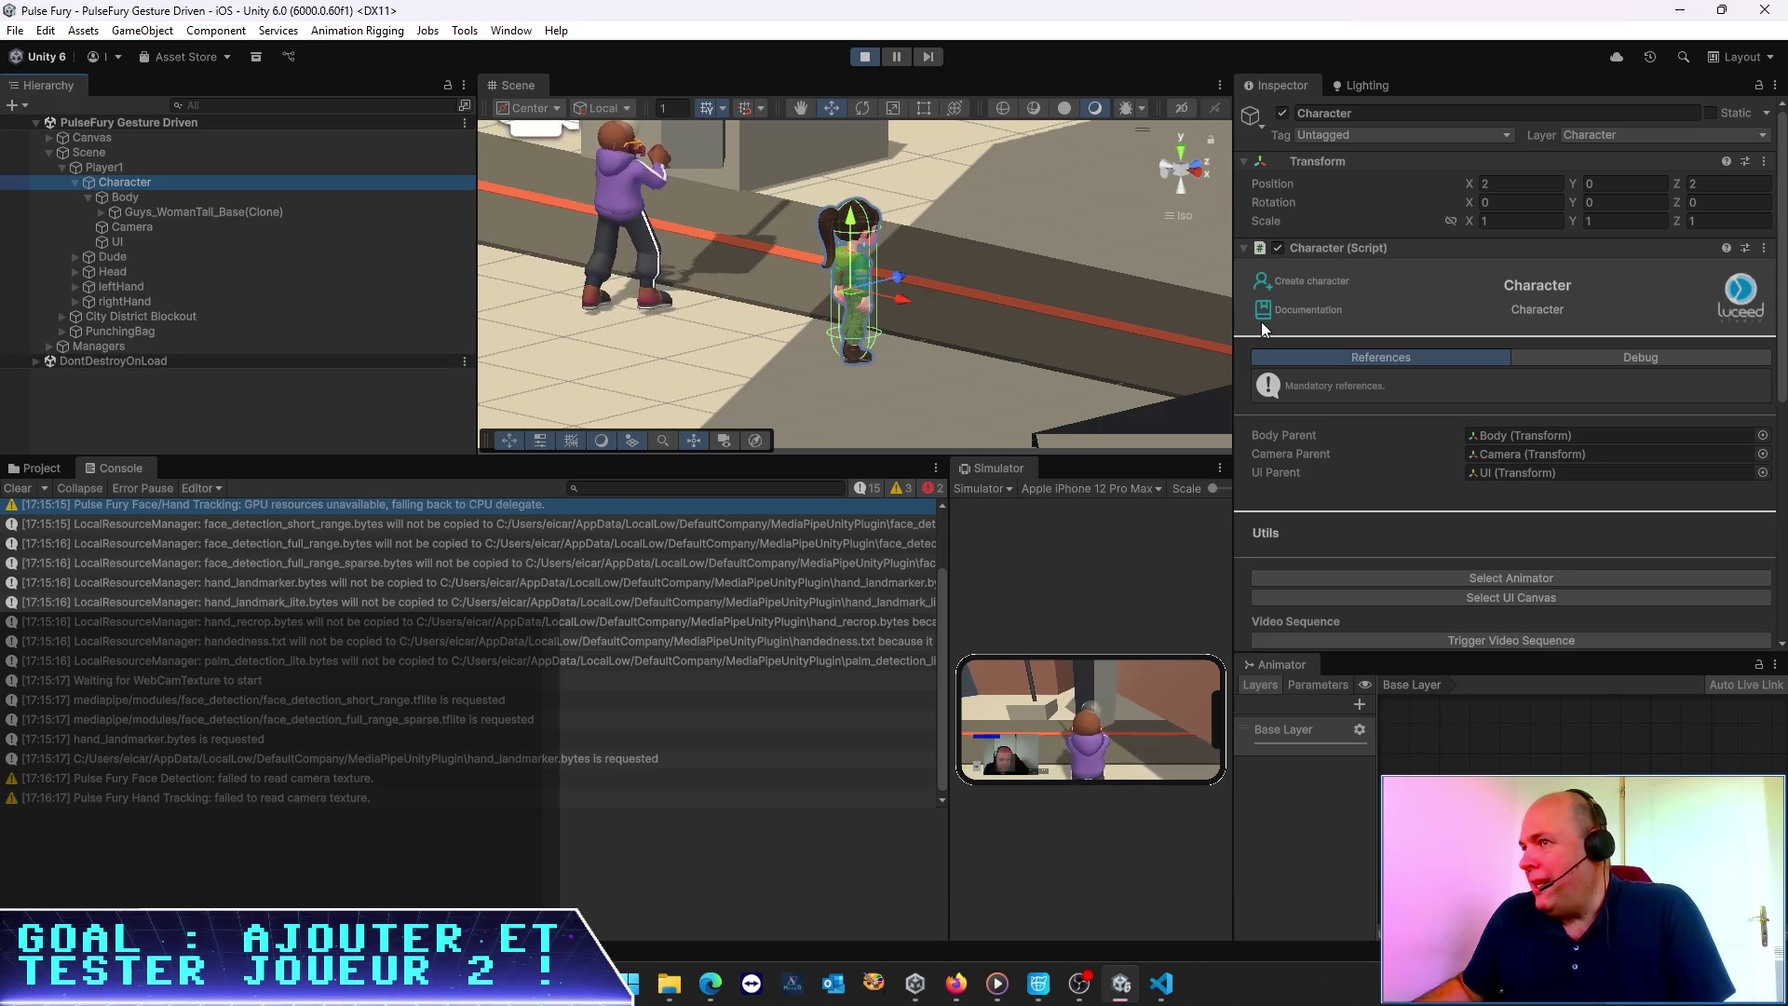
left_click(134, 200)
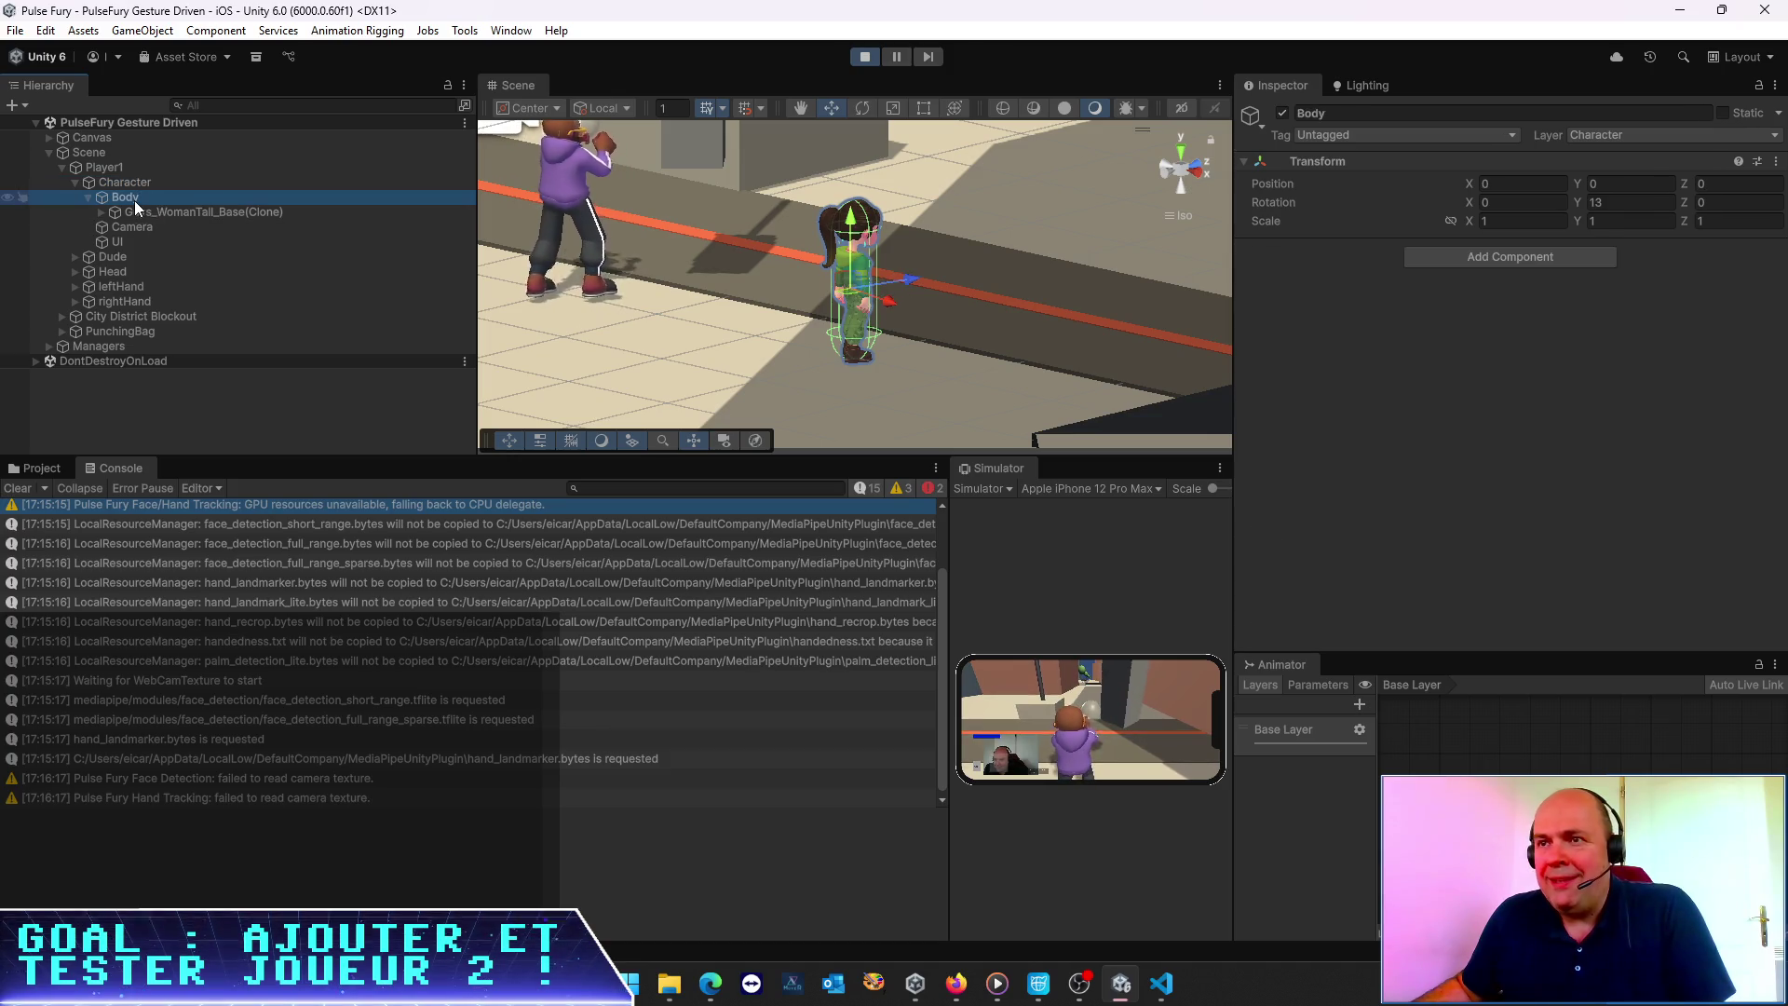
left_click(112, 238)
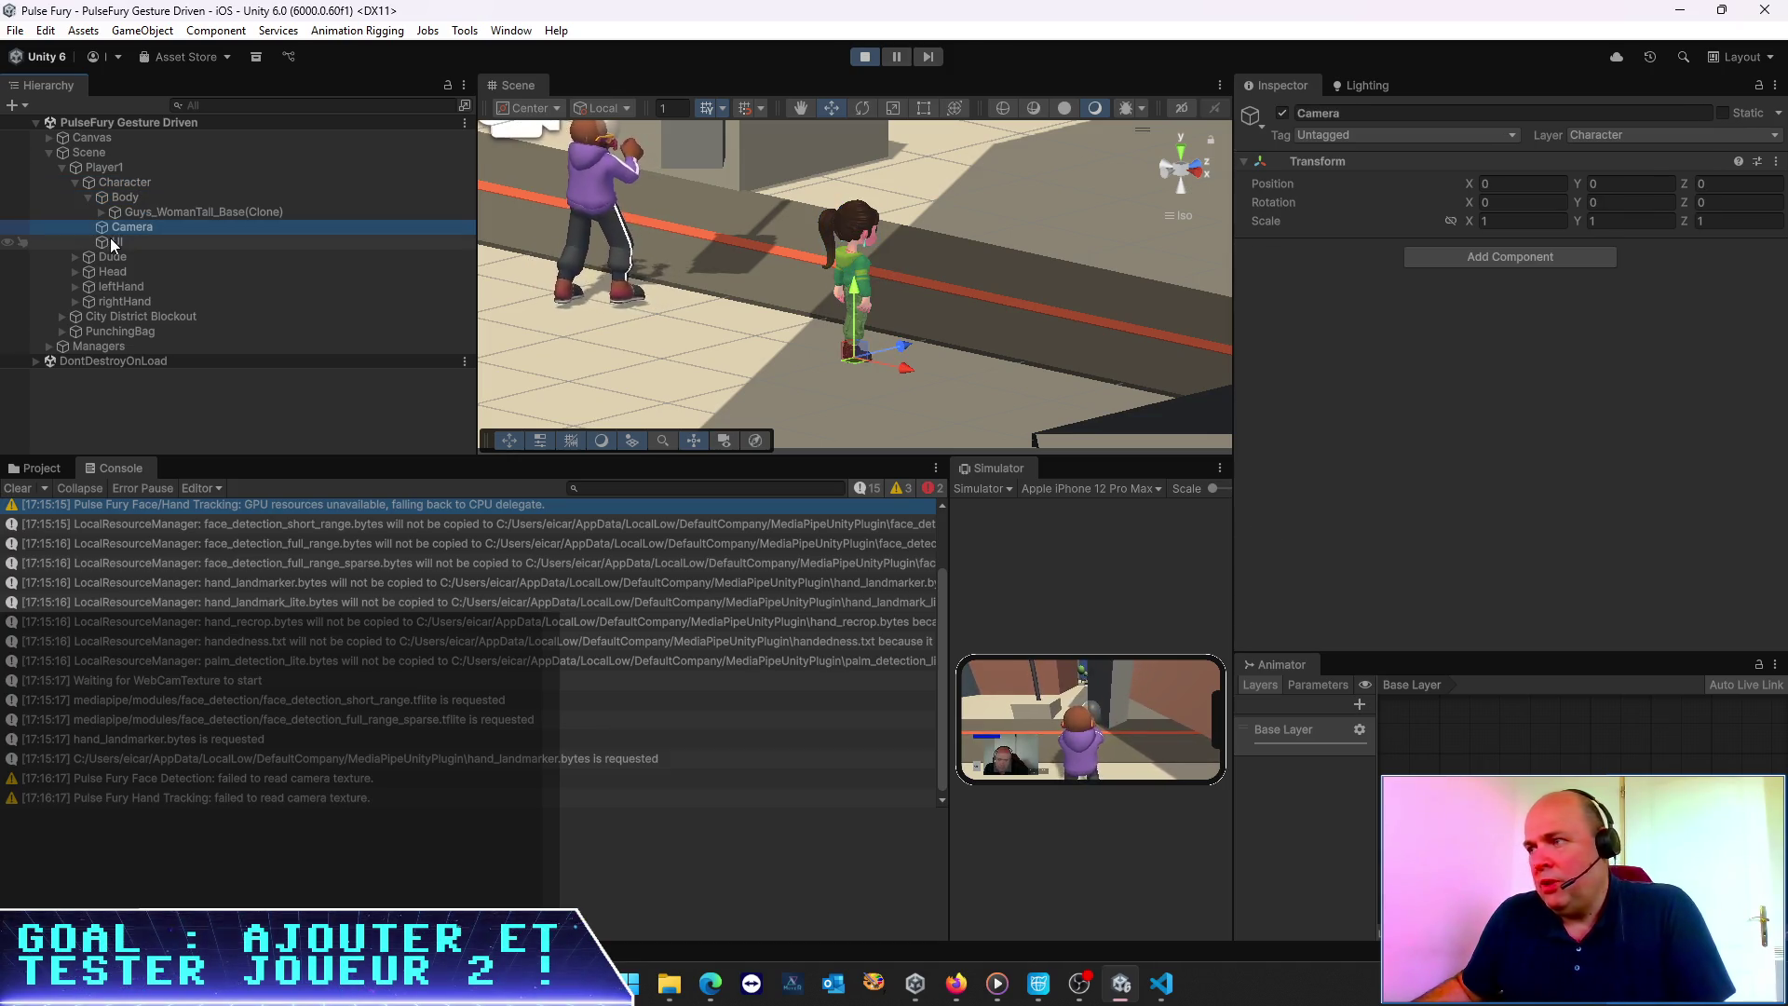
left_click(130, 215)
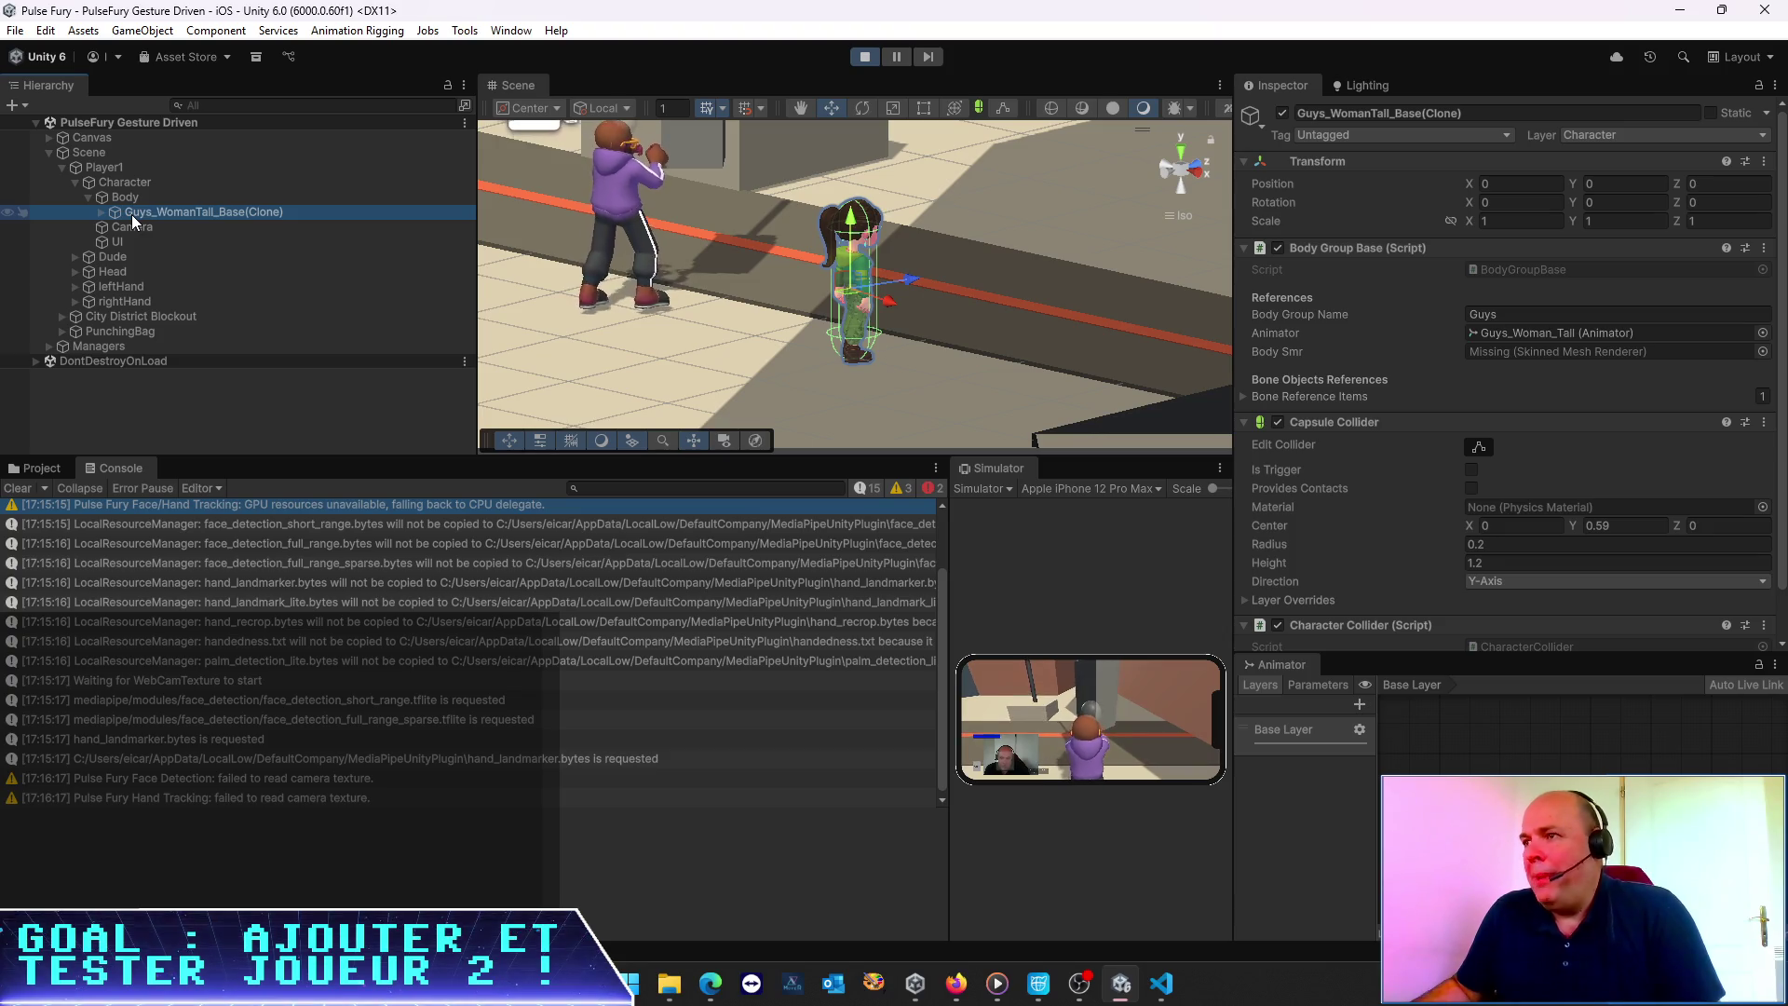
Expand the Dude rig's Guys_Man_Tall hierarchy, then select Dude to view its transform
scroll(1524, 371, "down", 2)
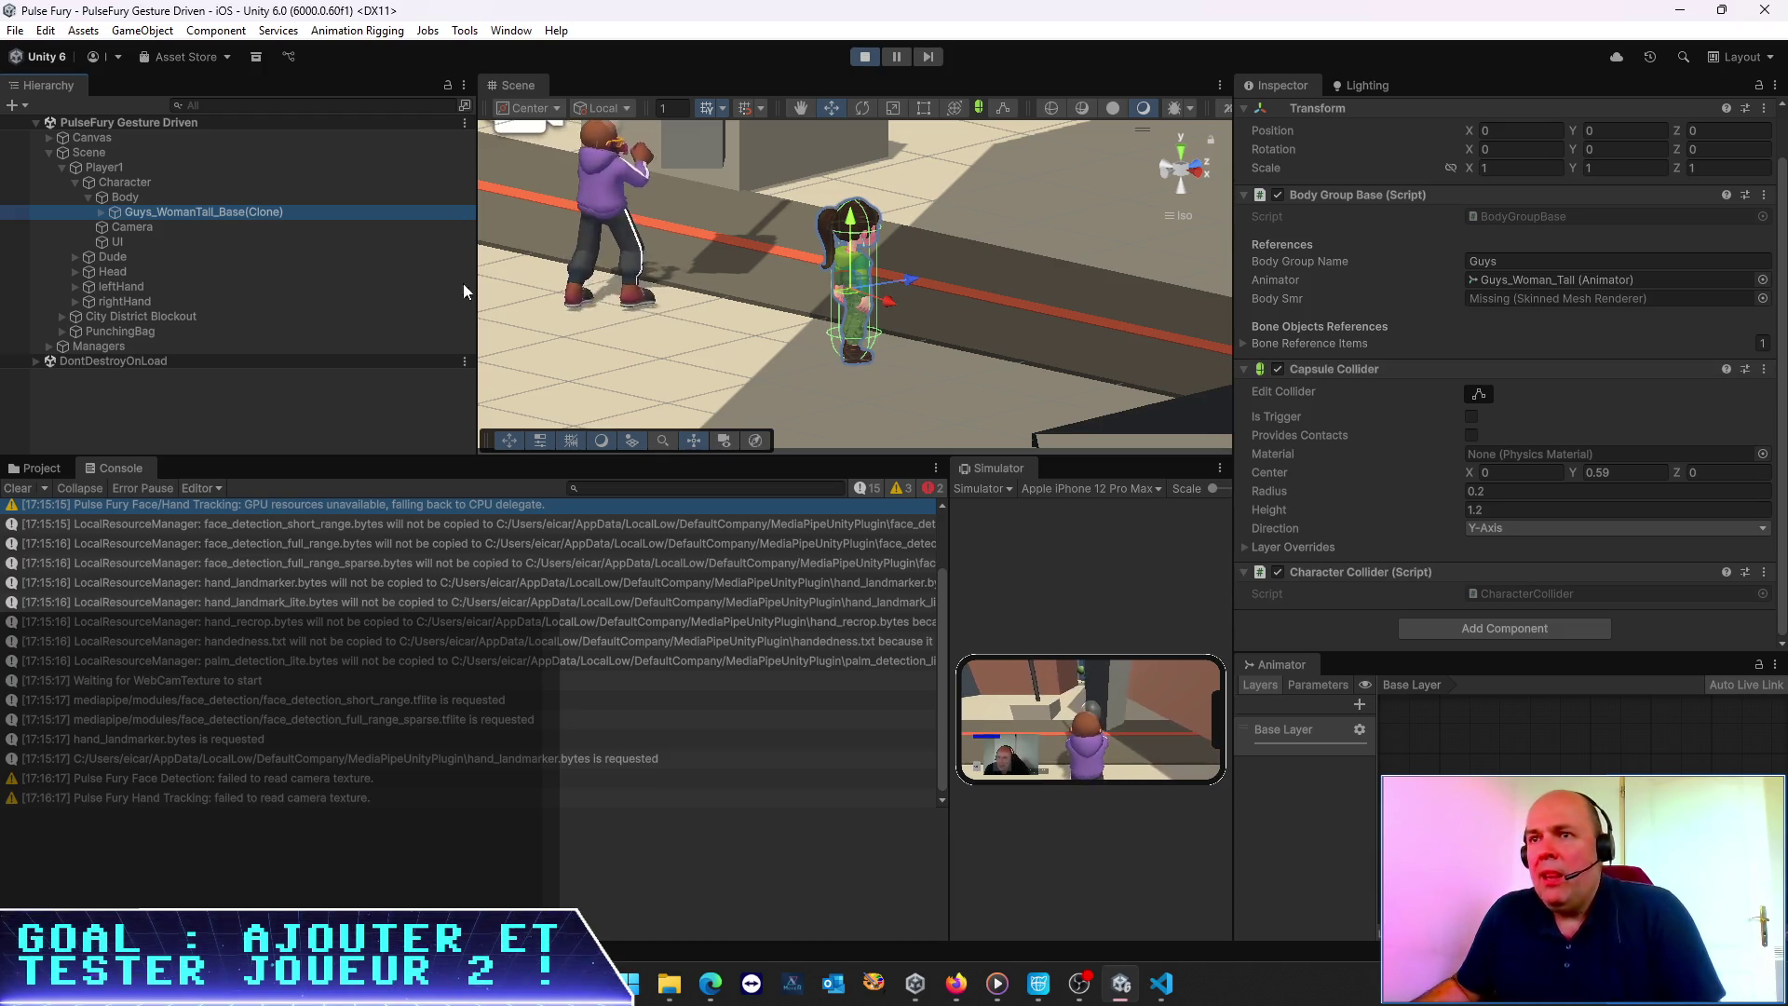
left_click(73, 257)
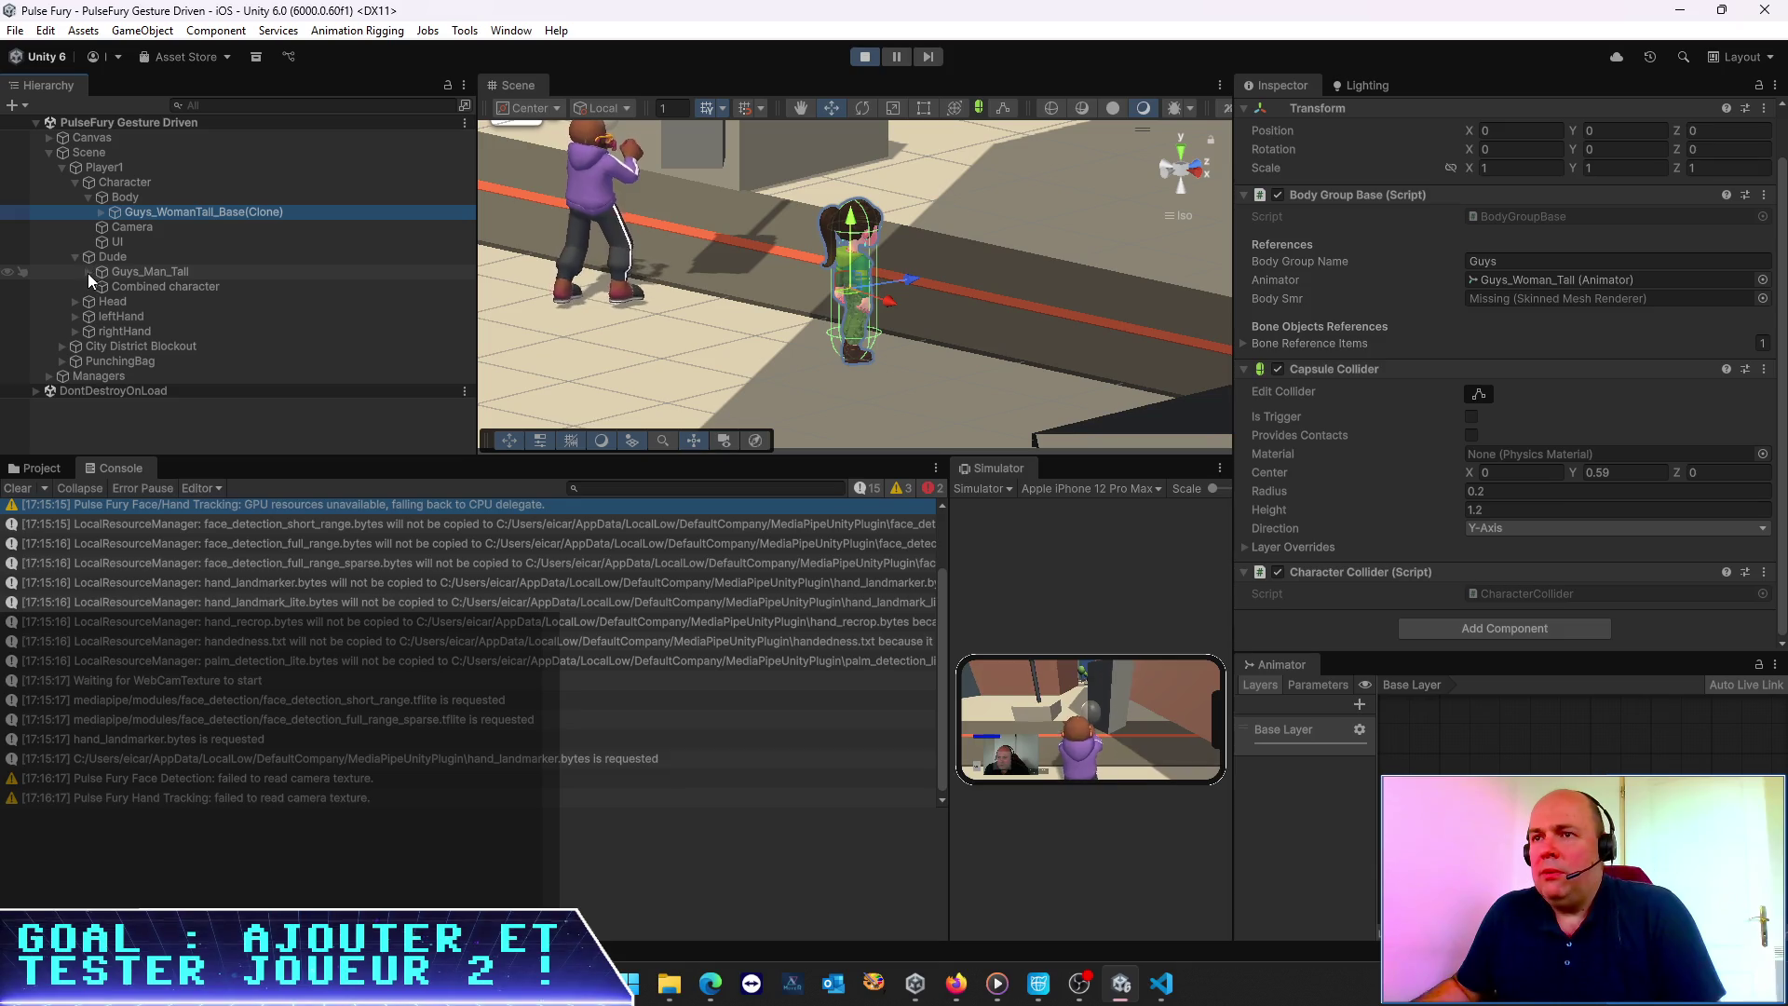
left_click(87, 272)
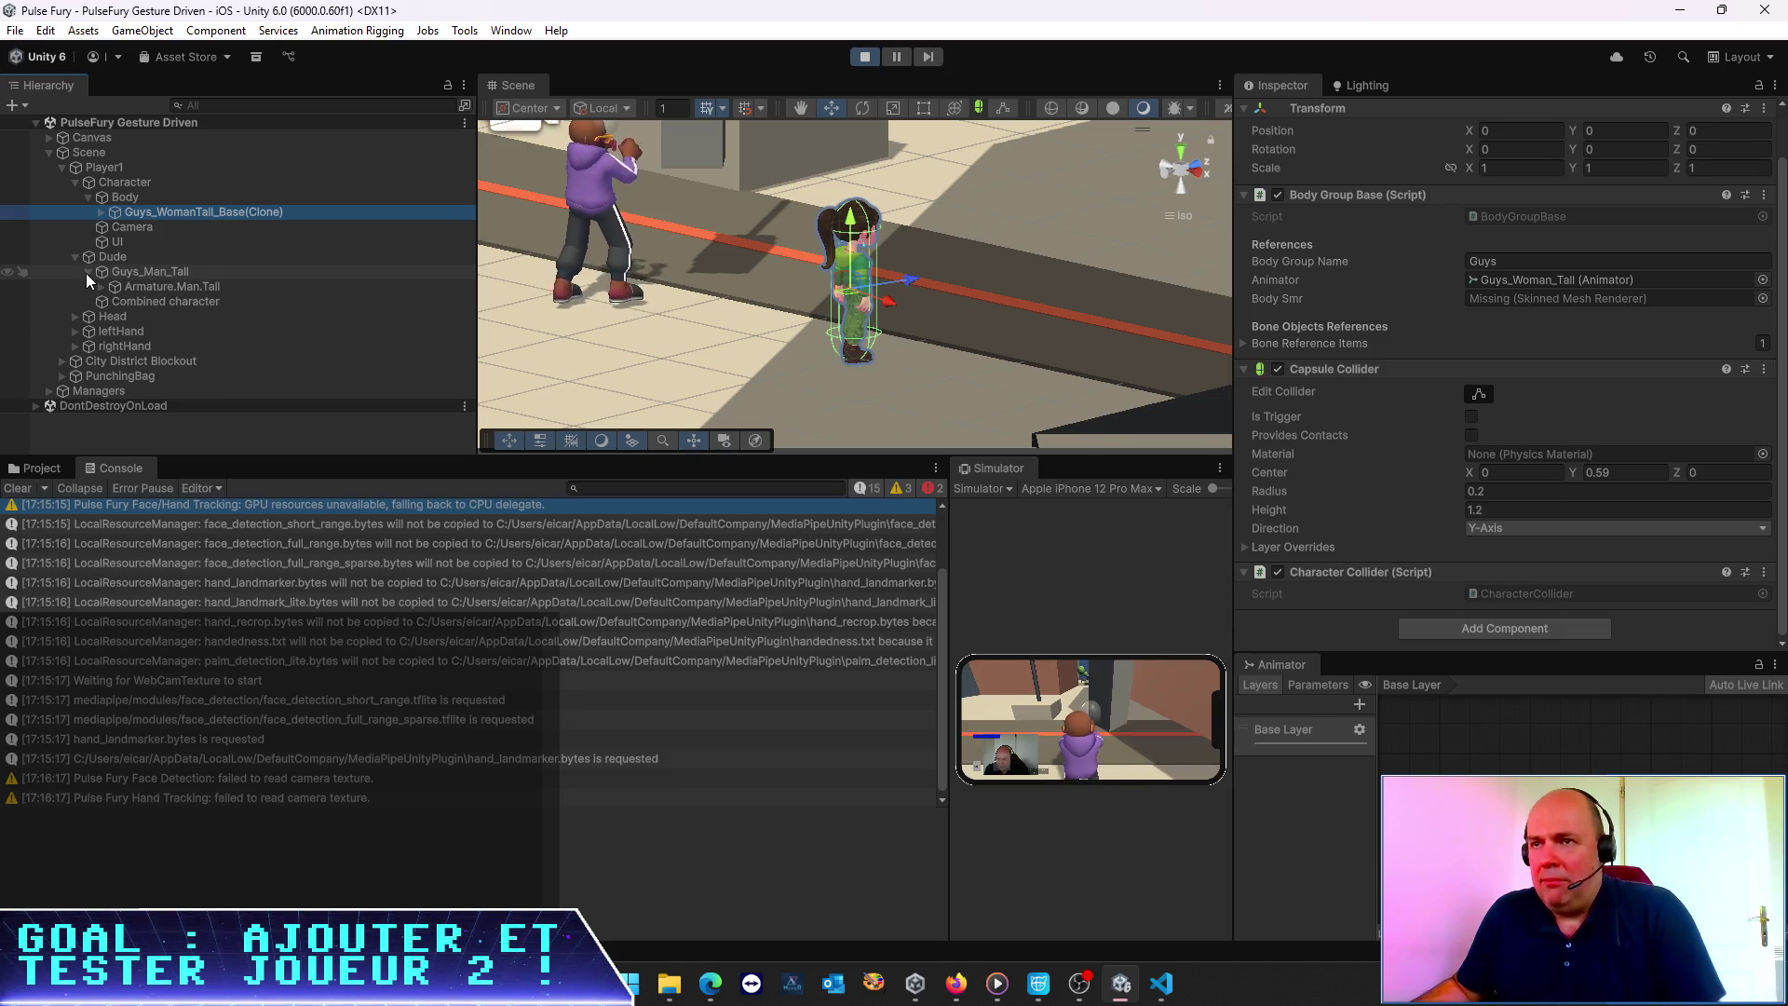
left_click(86, 272)
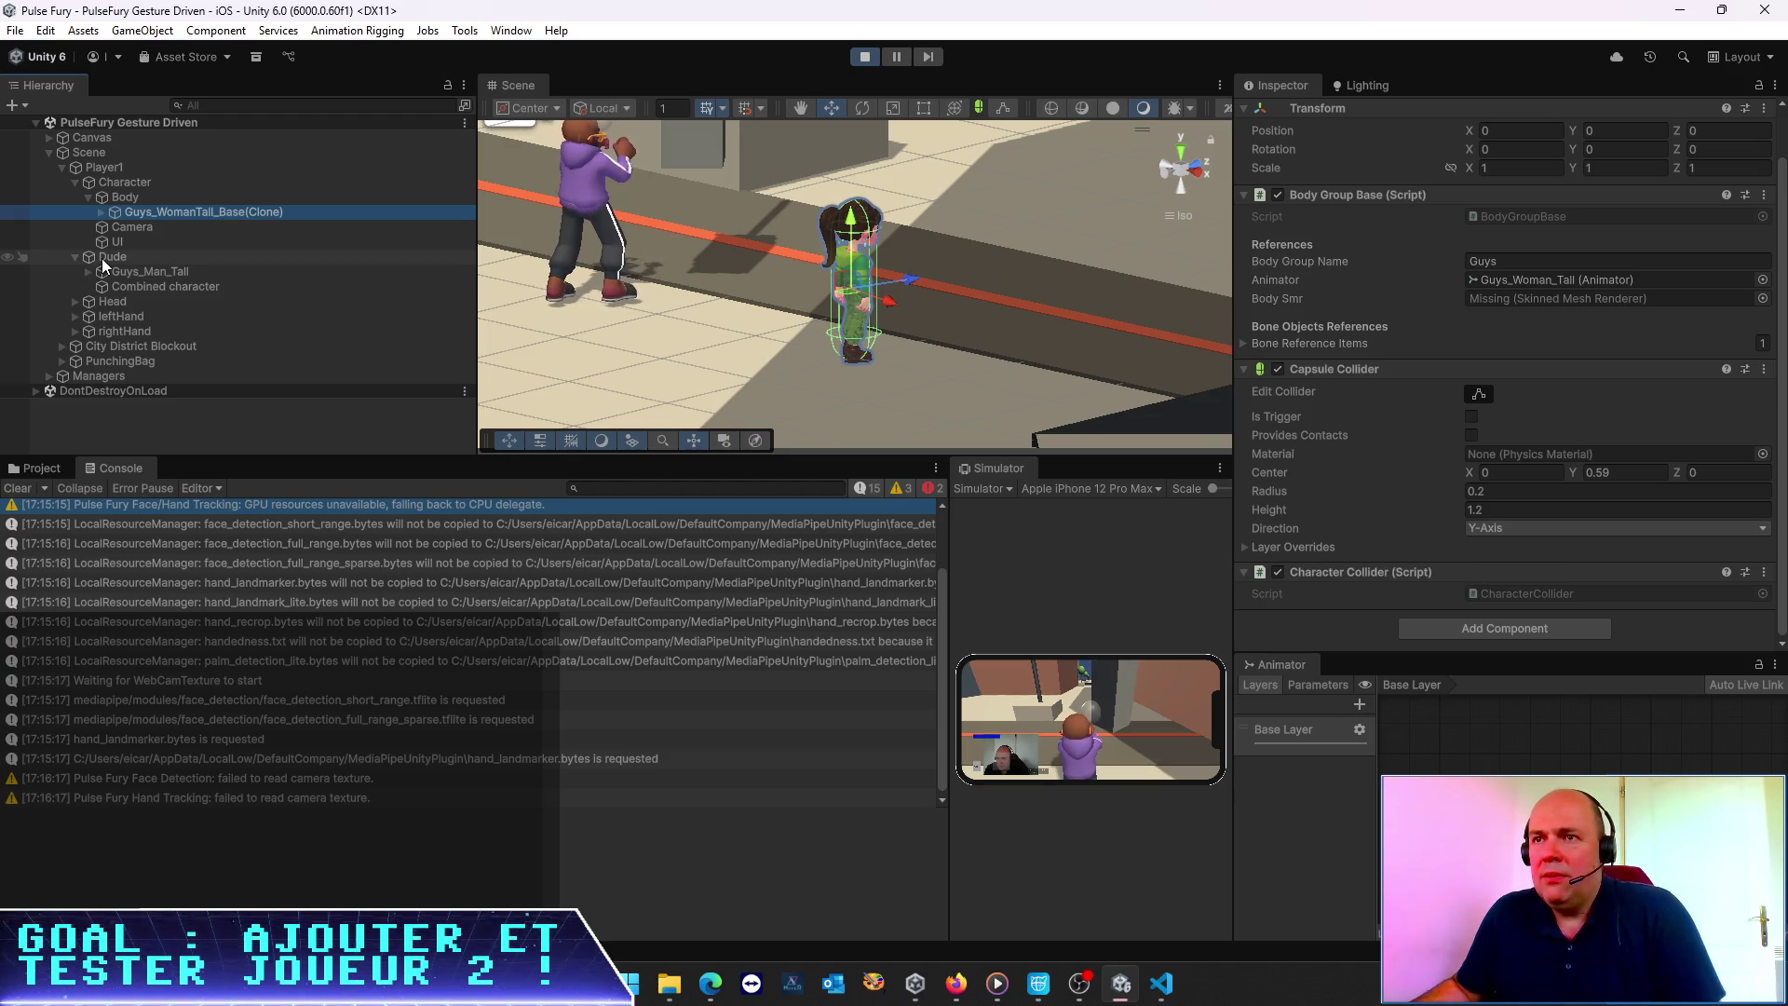
left_click(75, 183)
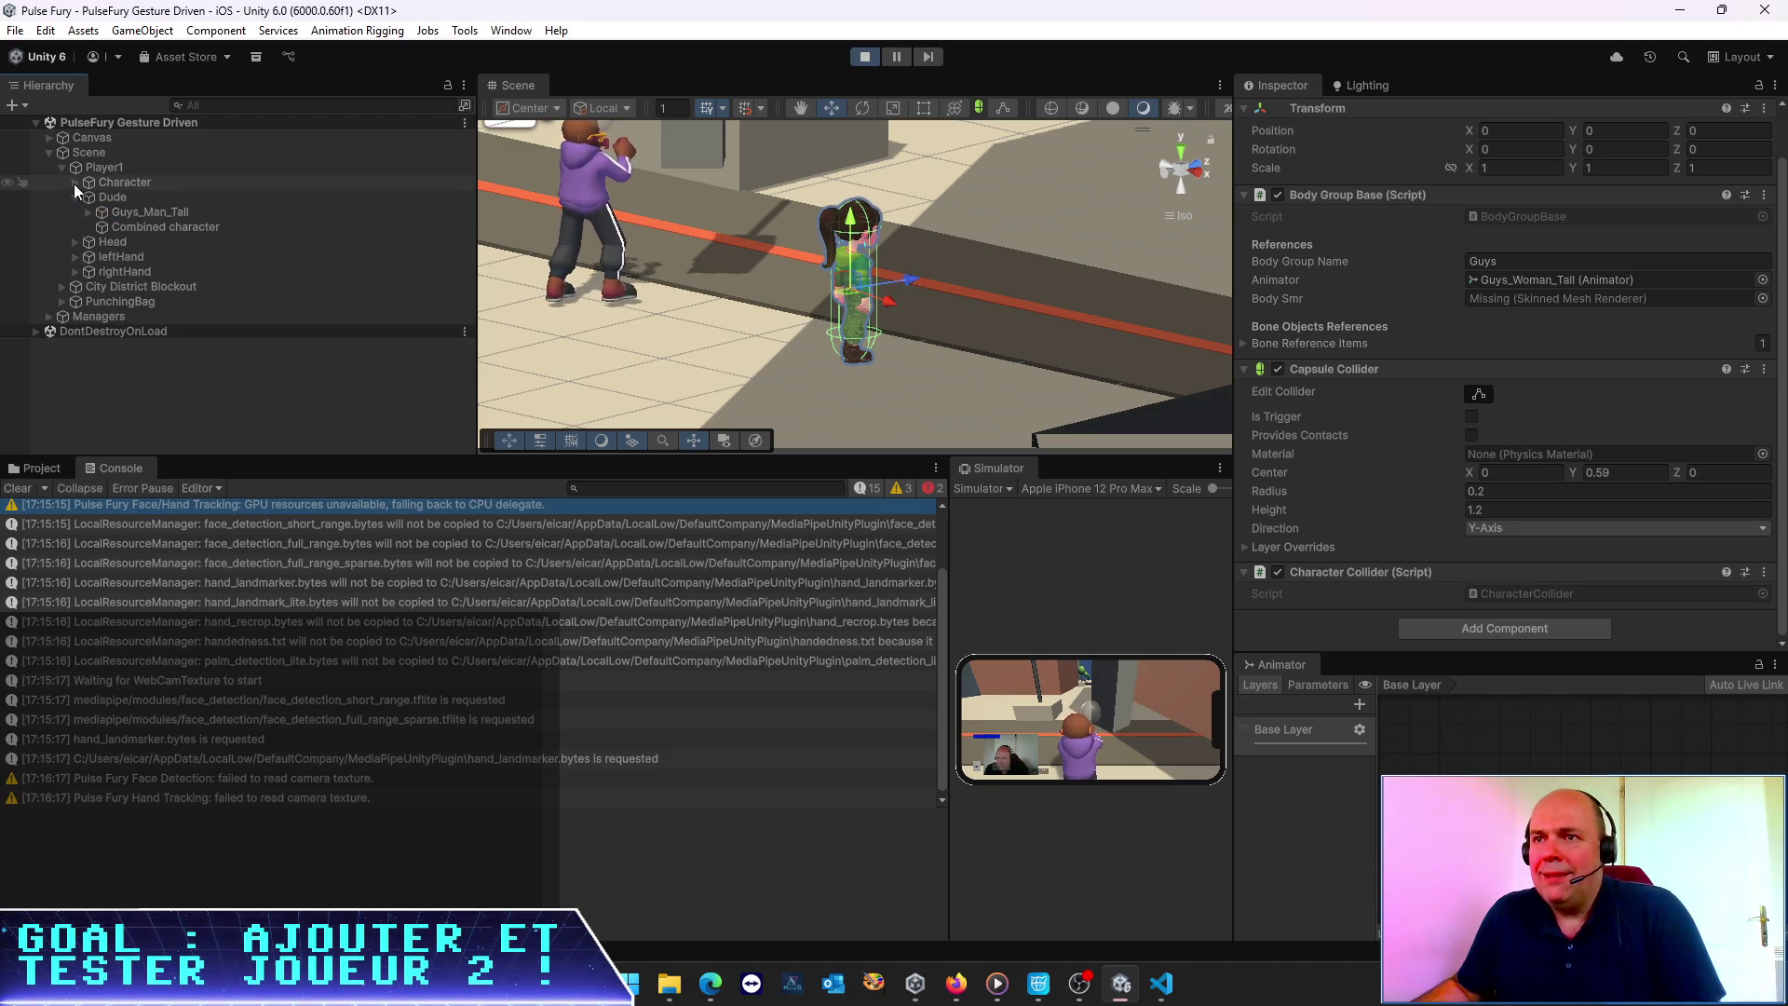
left_click(75, 183)
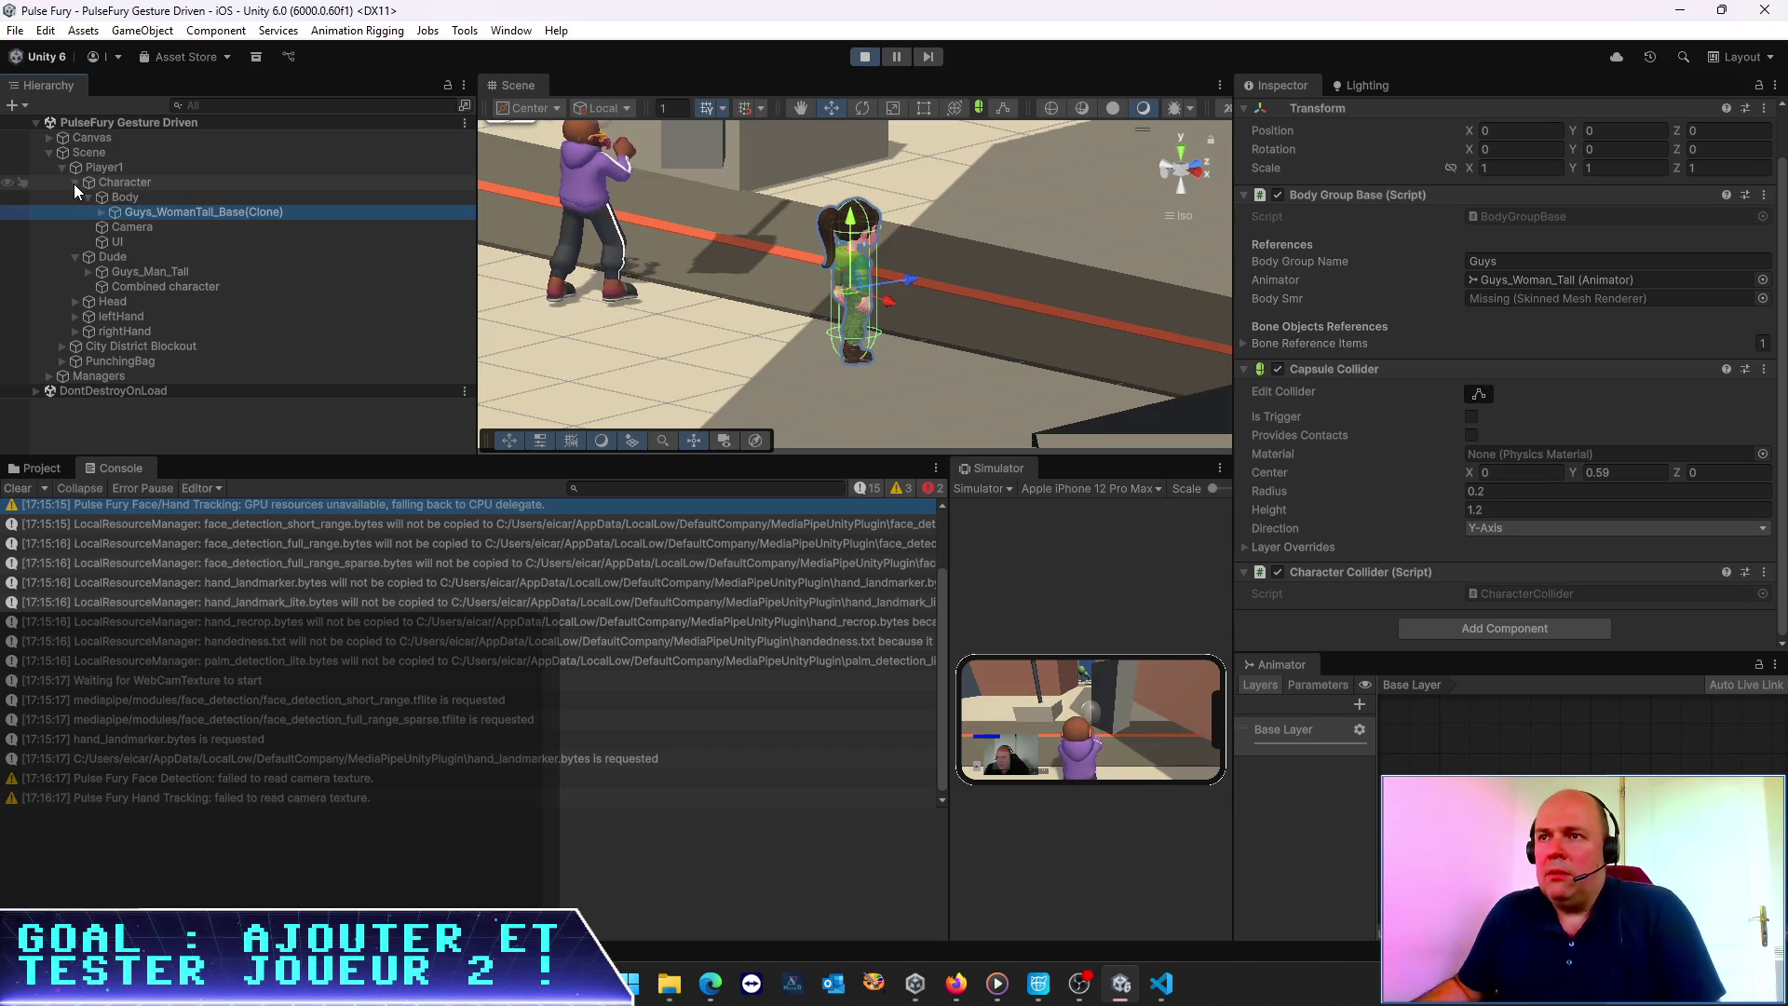
left_click(121, 258)
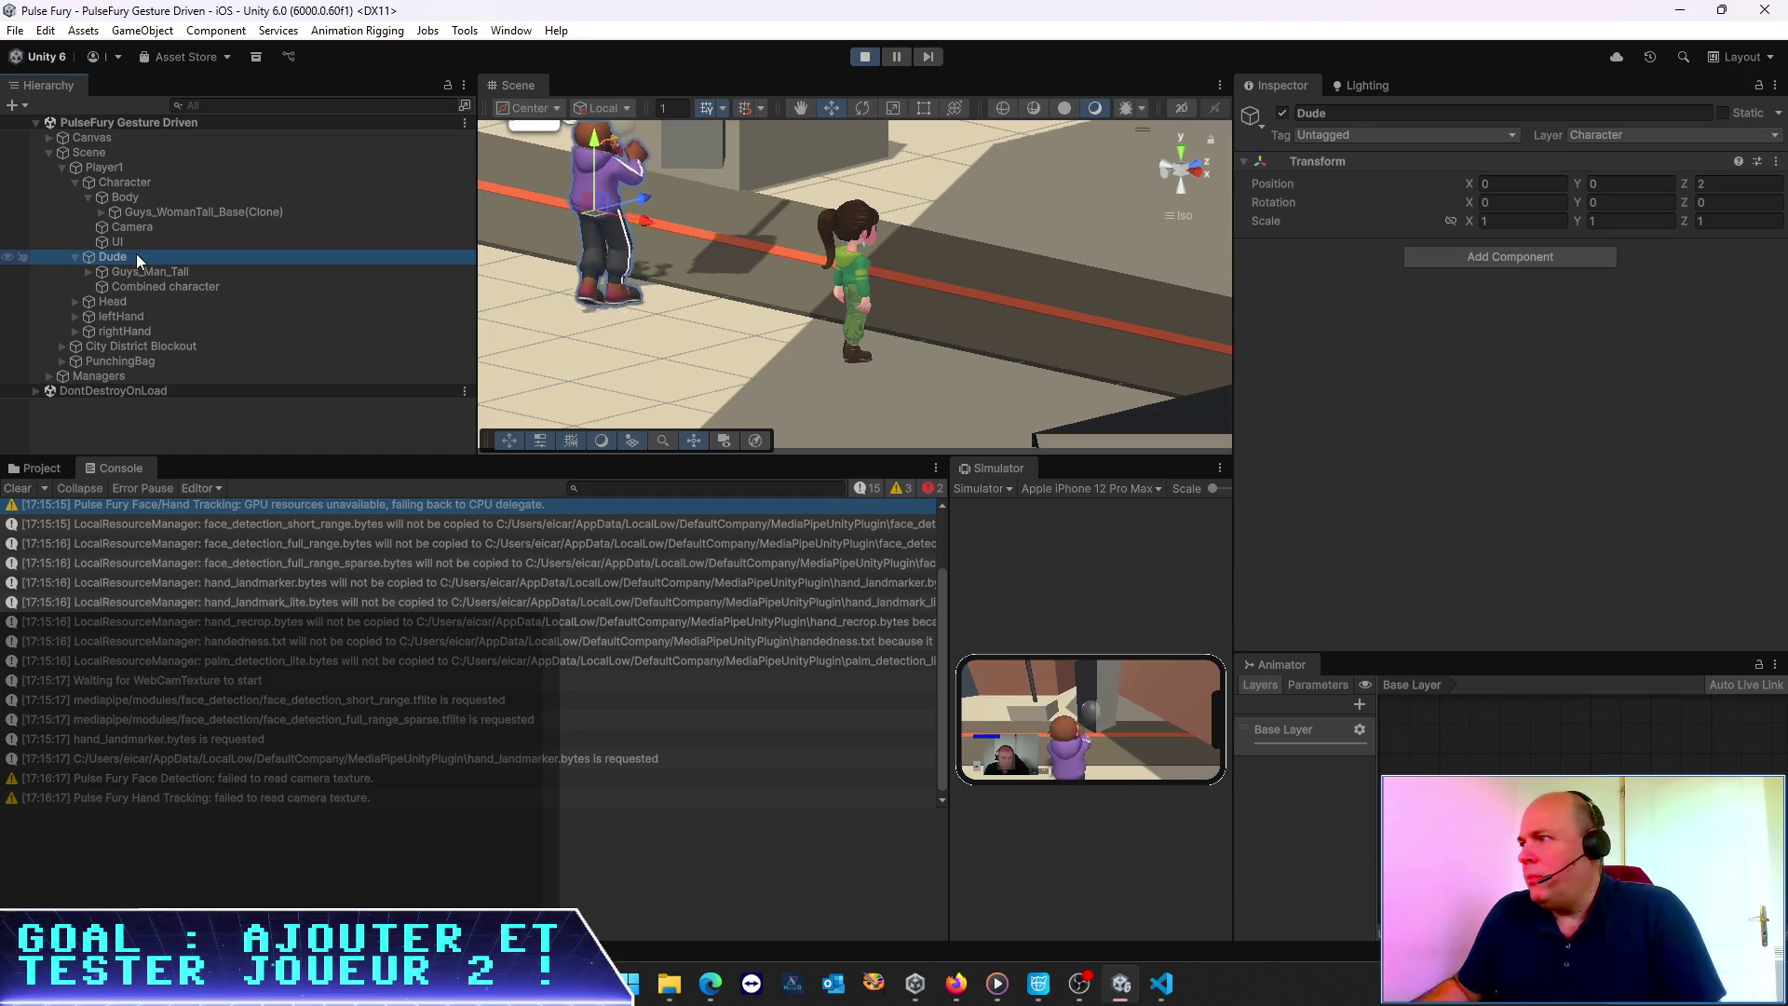
Check Guys_Man_Tall's 1.43 scale, then expand the Man.Tall and Woman.Tall armatures down to Hips
left_click(134, 276)
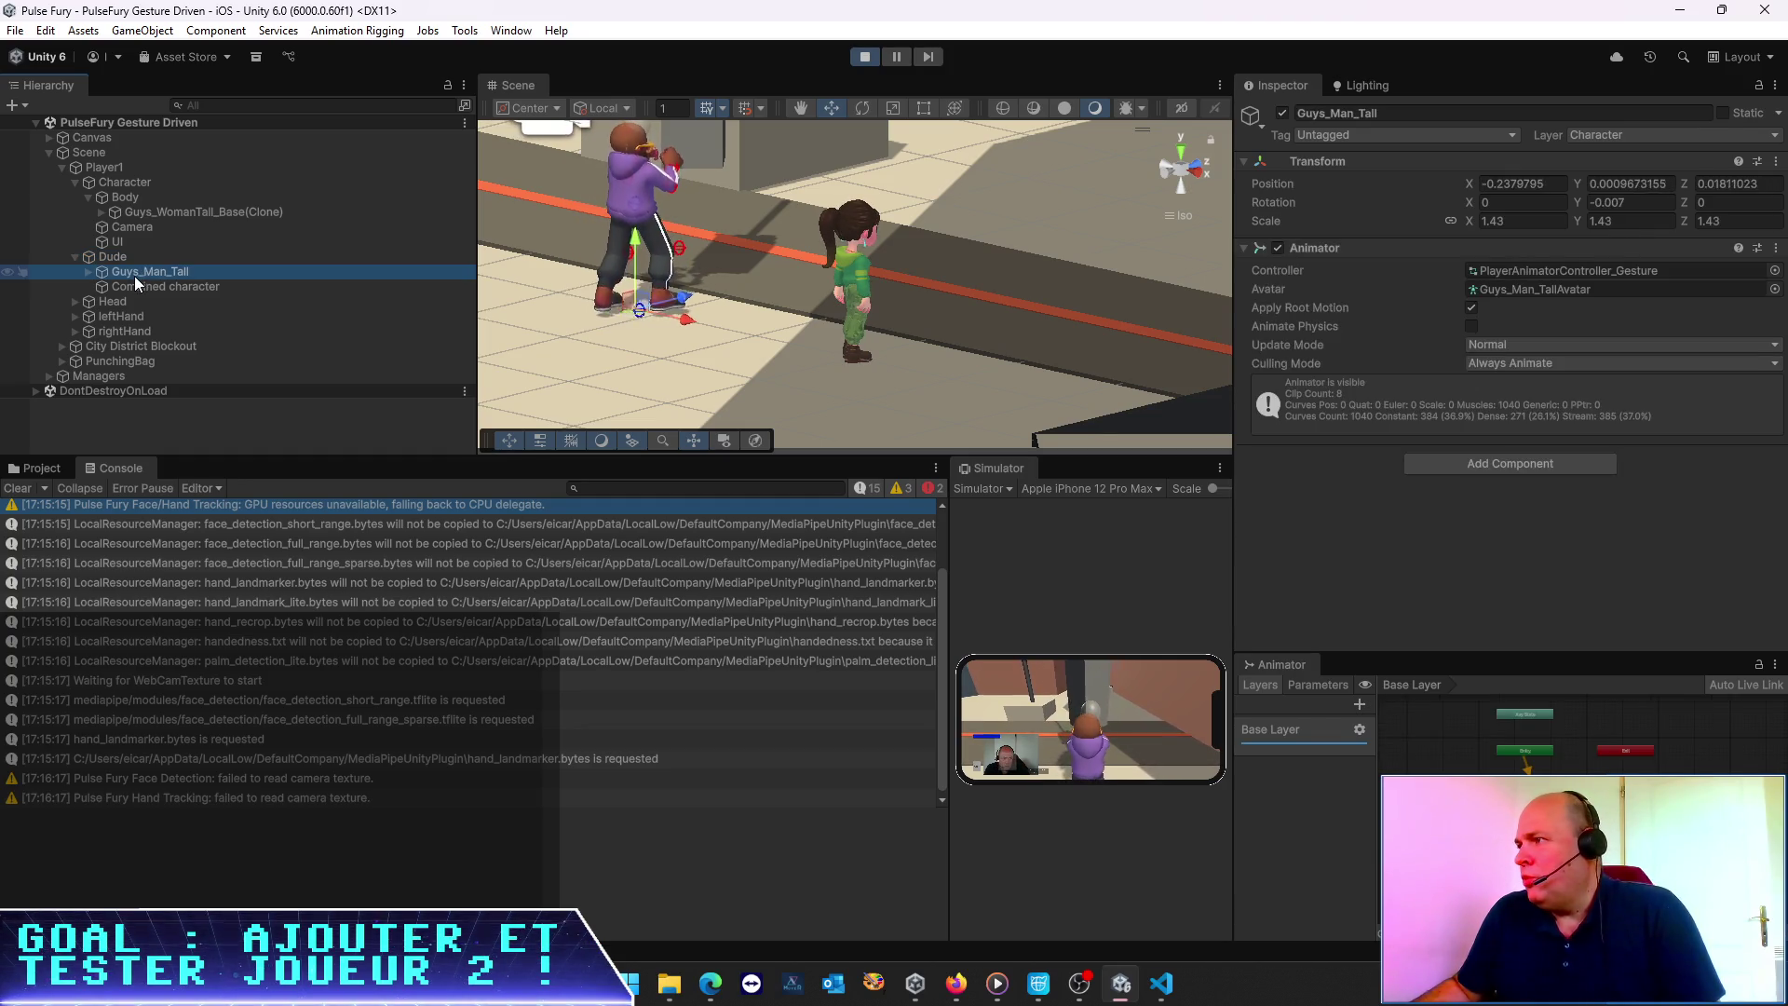
left_click(1516, 222)
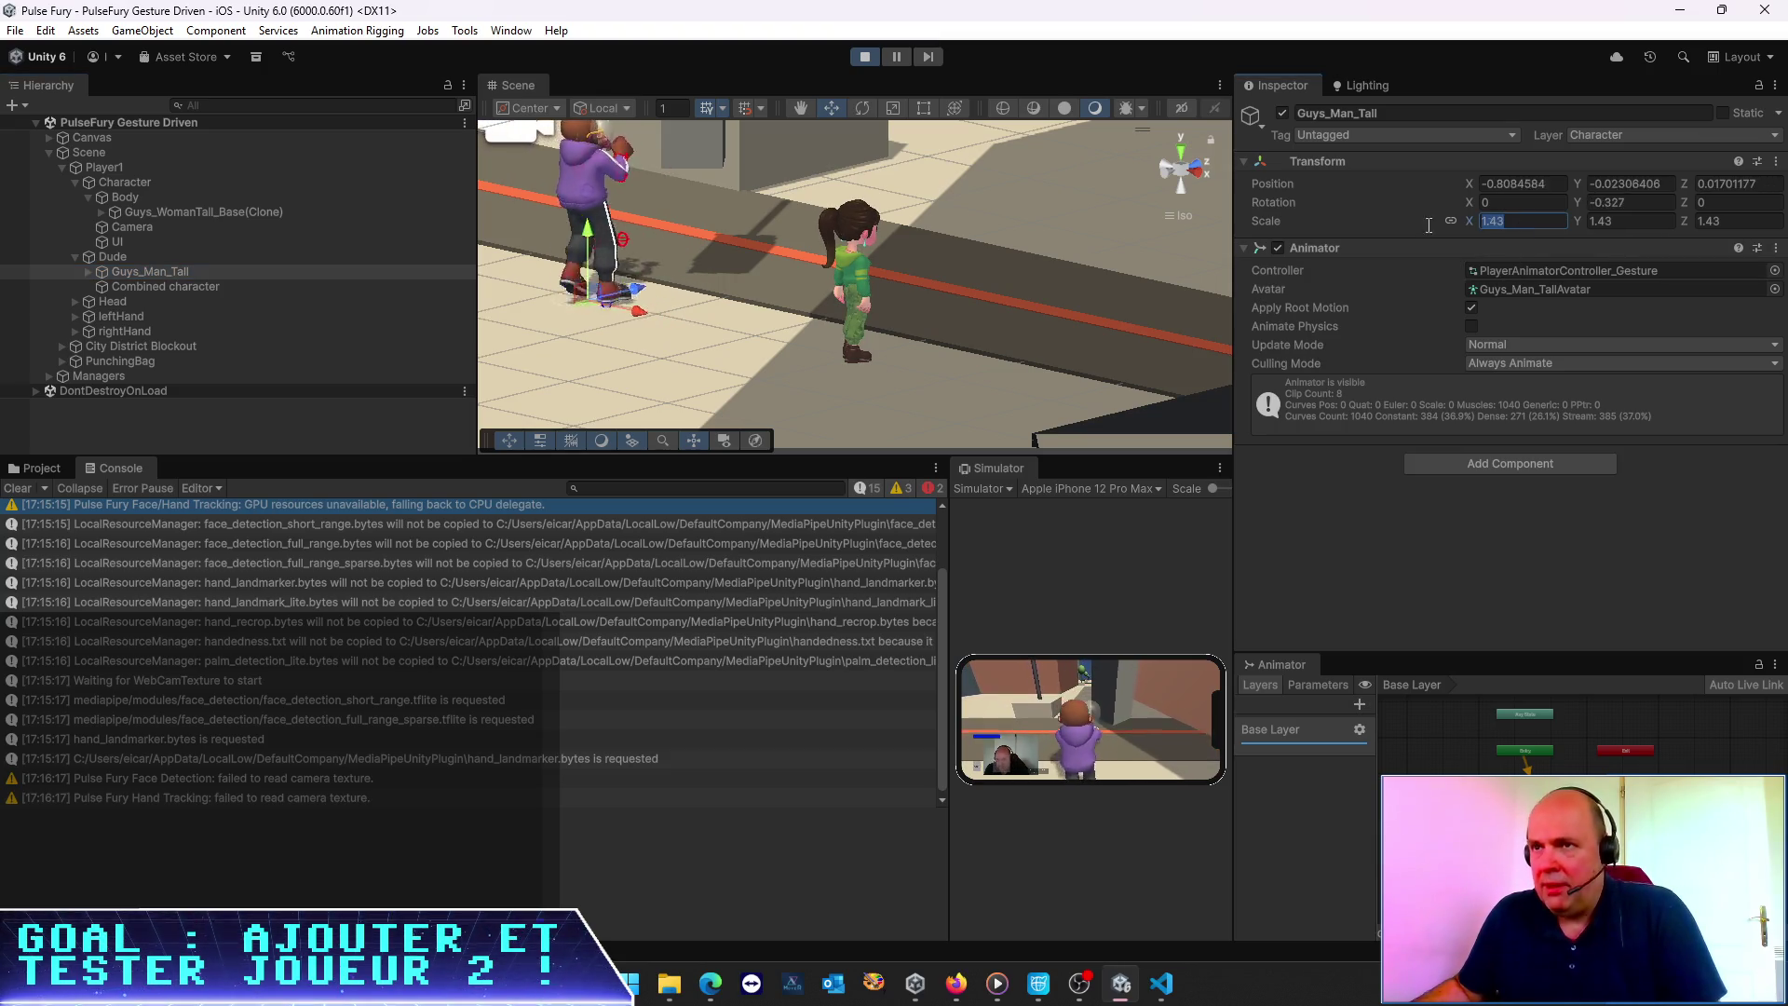
left_click(88, 272)
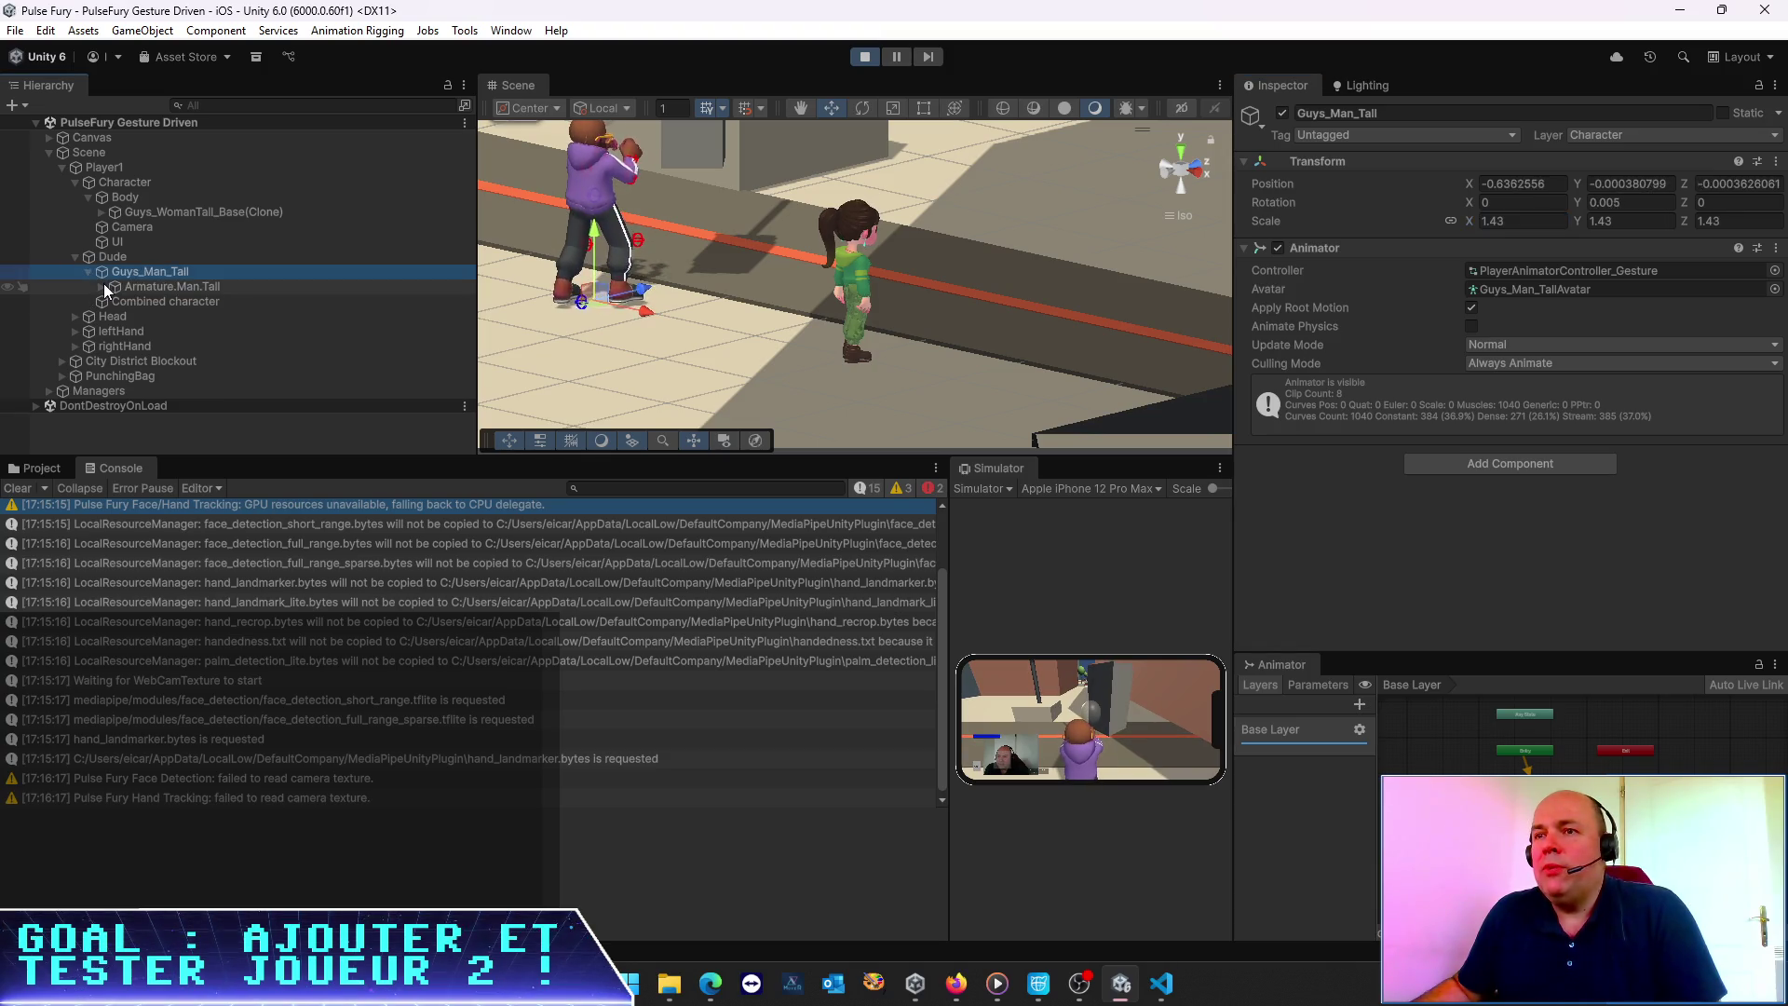
left_click(103, 286)
left_click(103, 213)
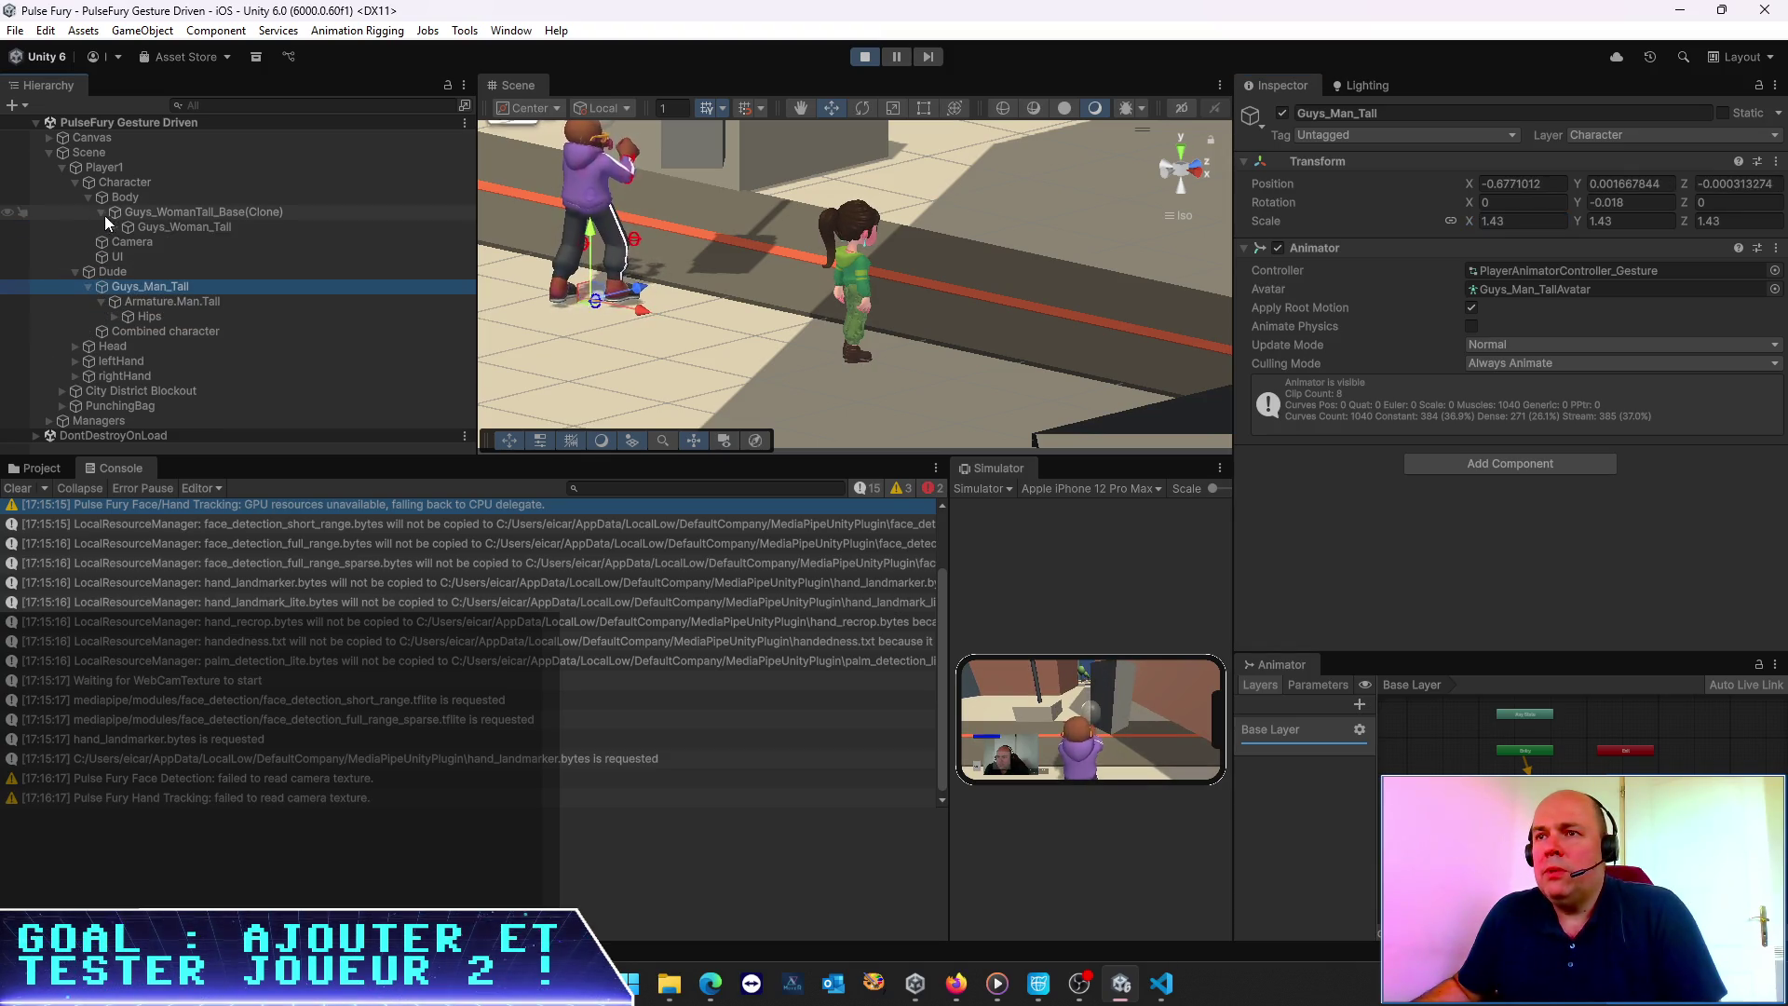
left_click(112, 228)
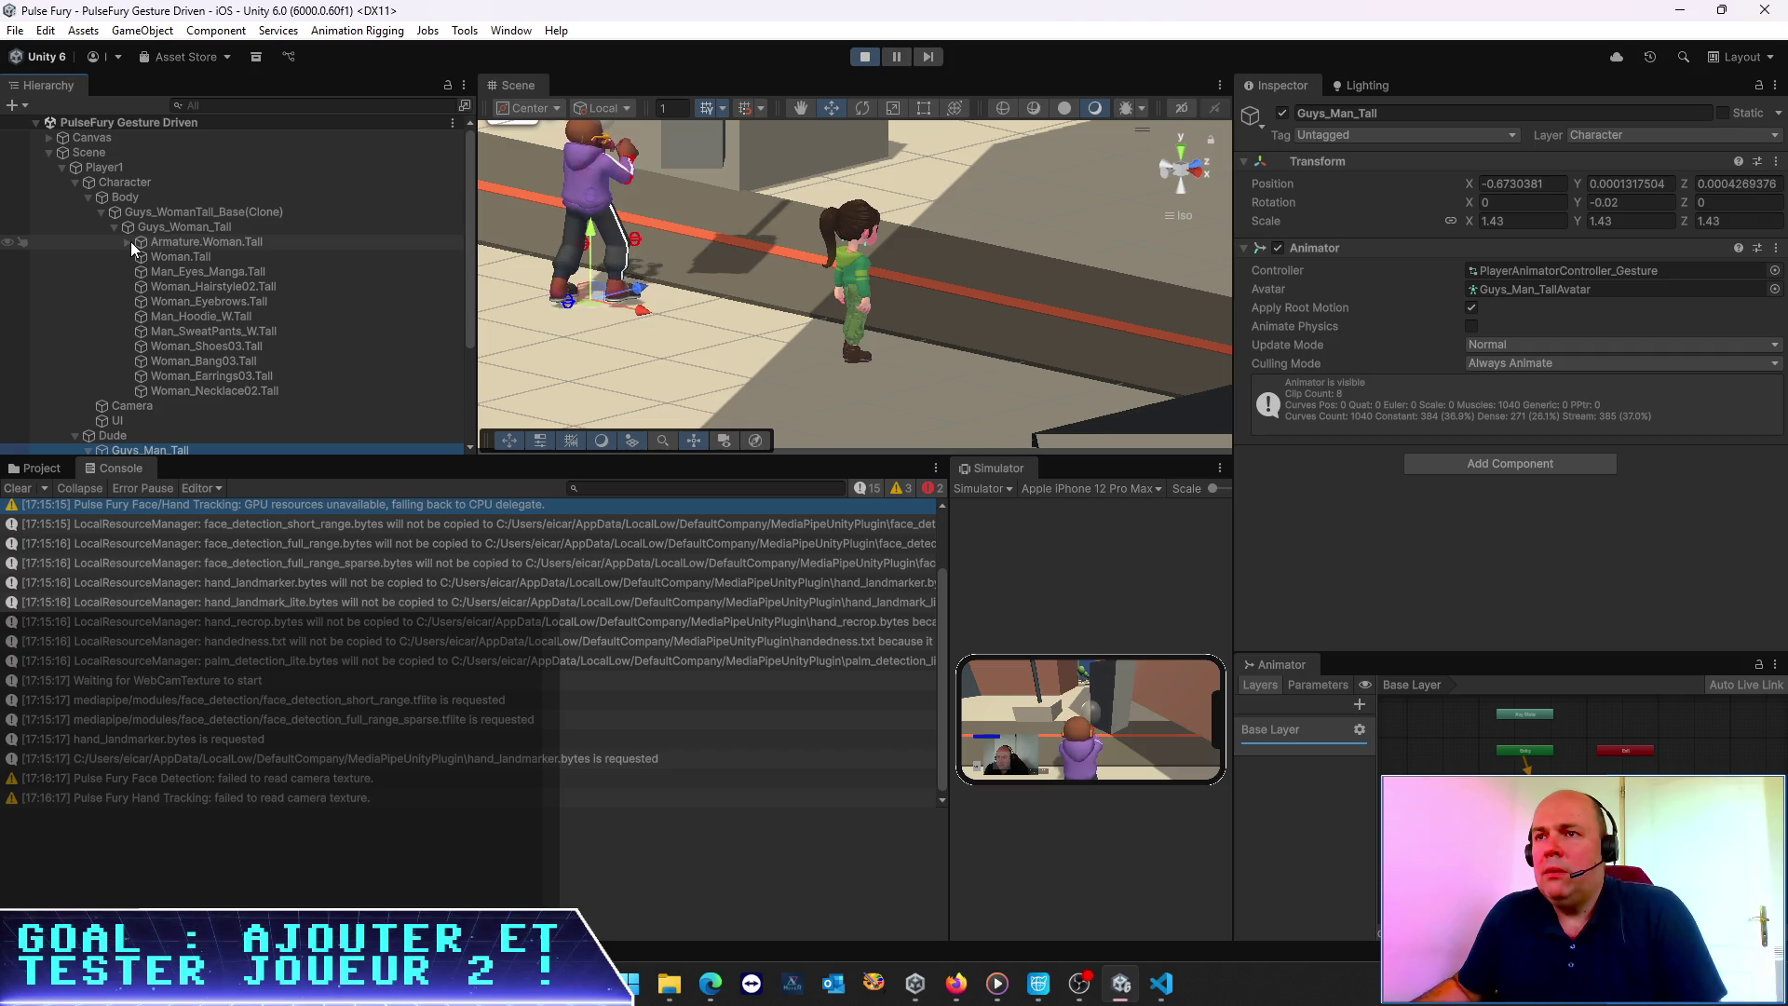
left_click(131, 242)
left_click(143, 255)
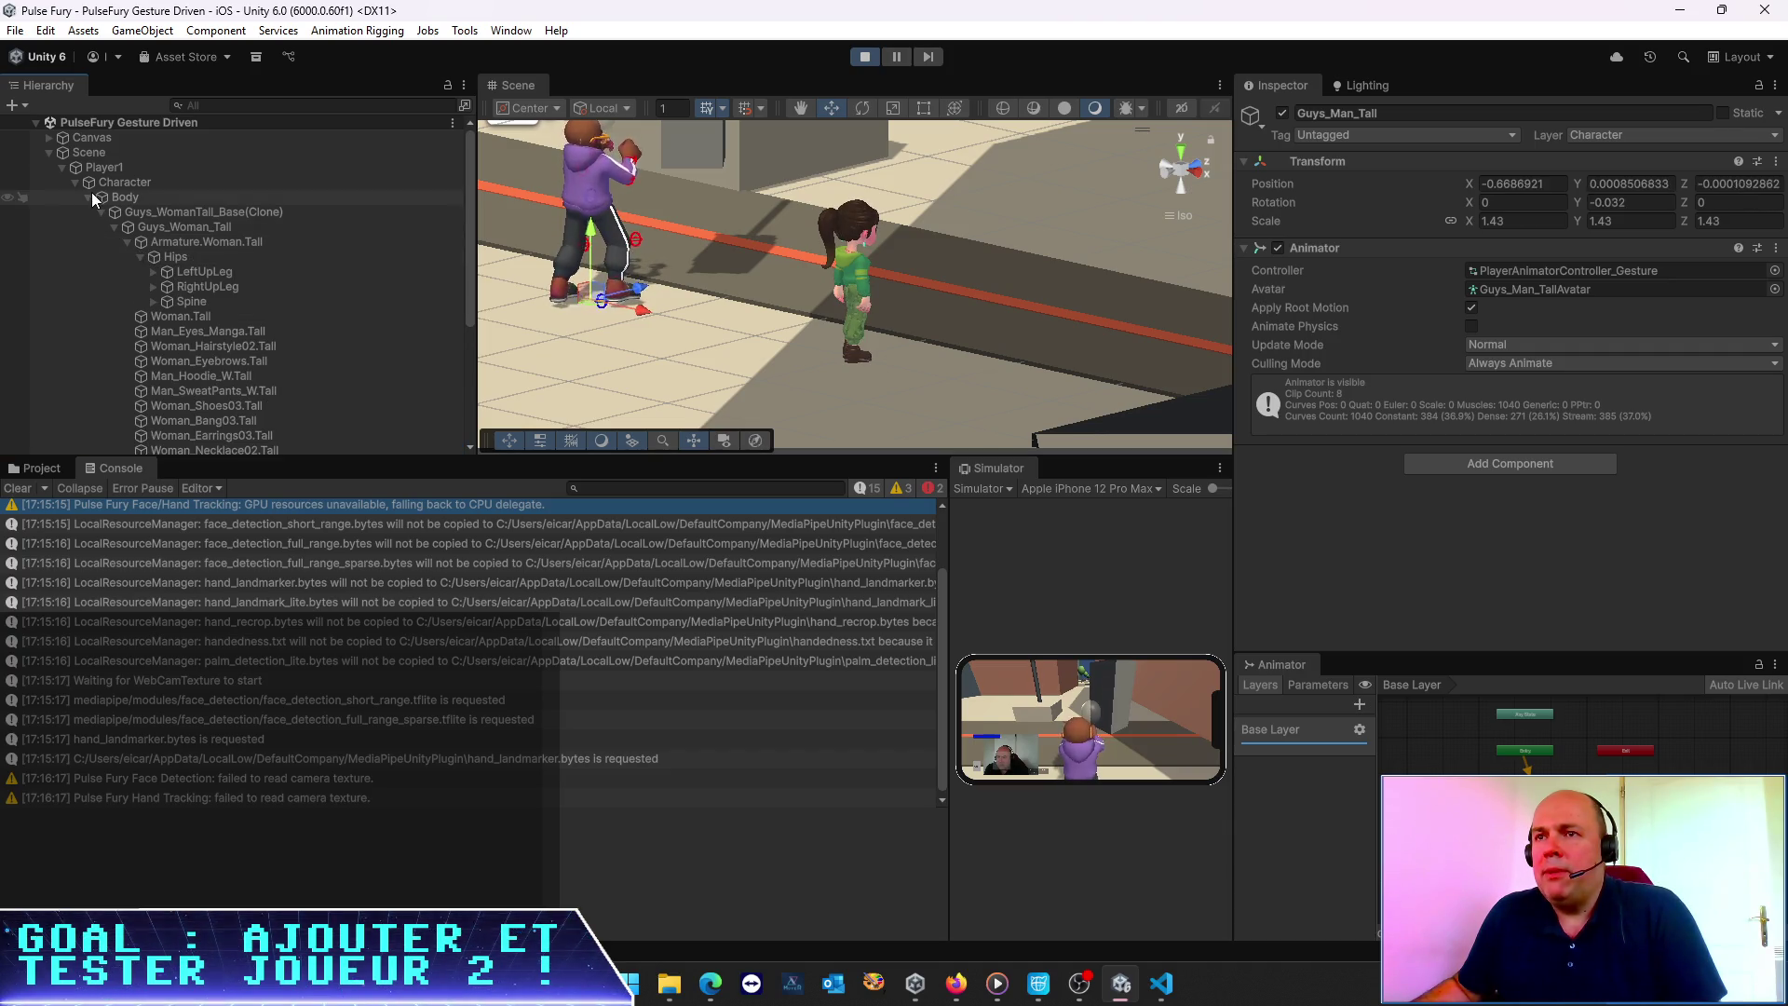
left_click(89, 197)
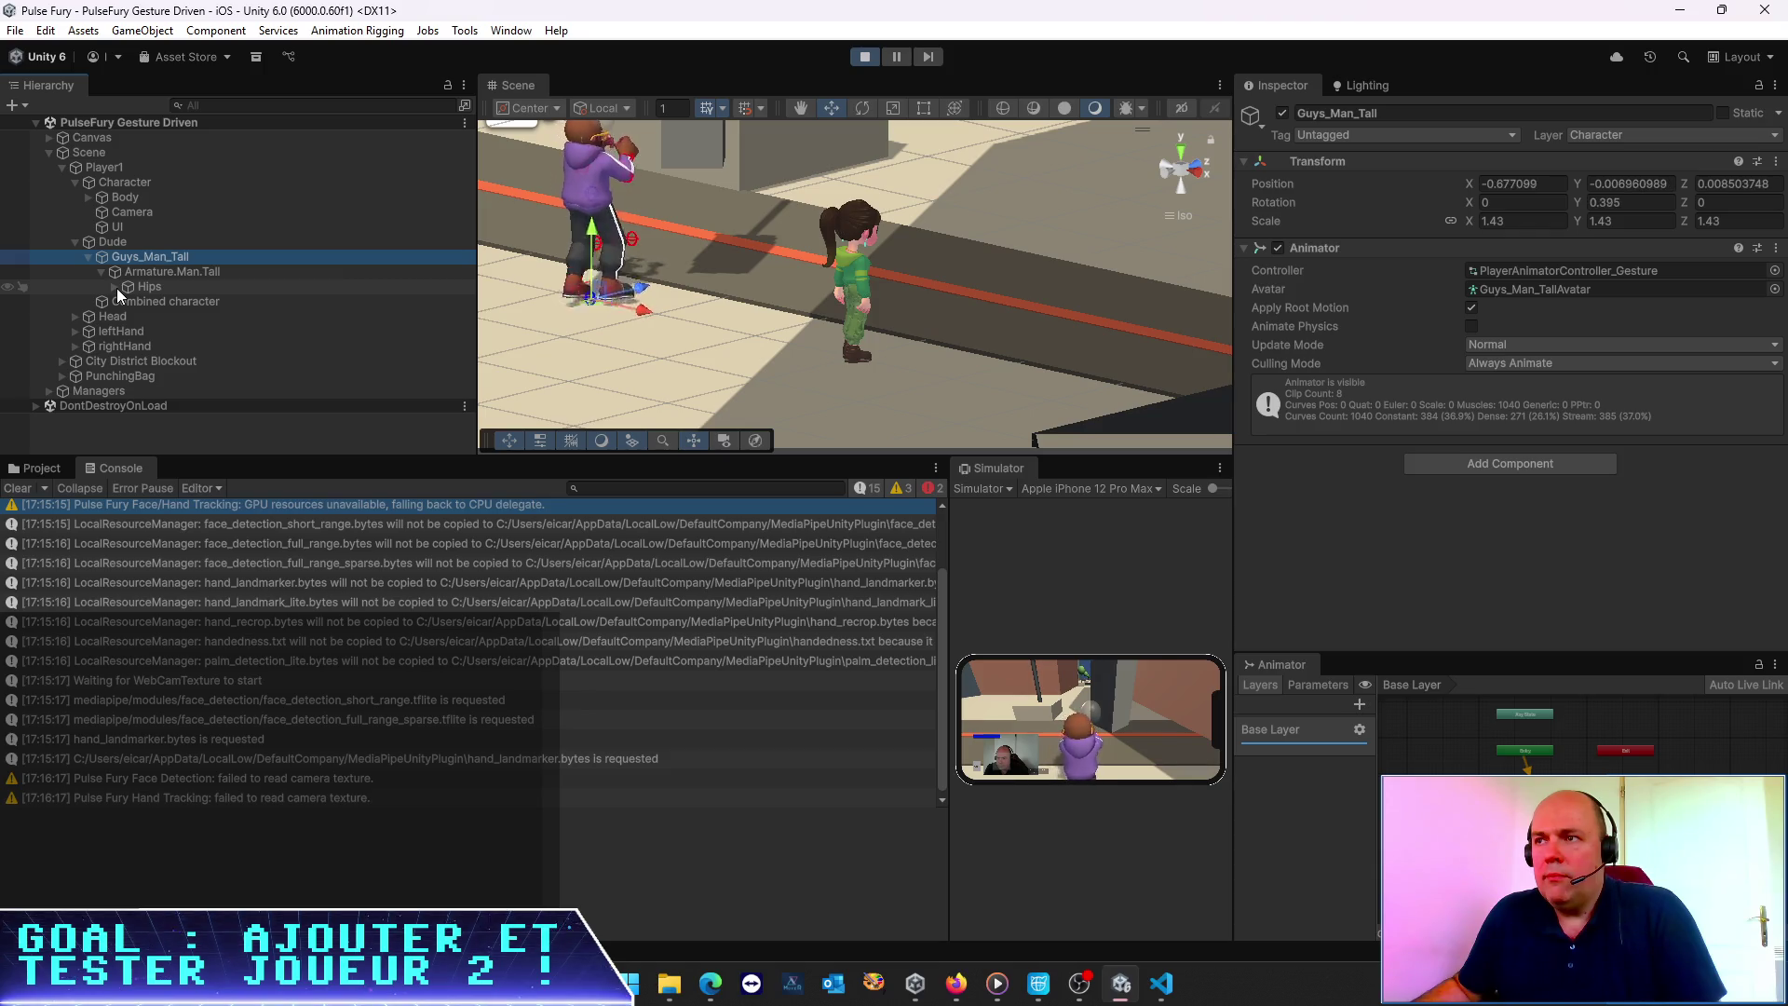
left_click(133, 197)
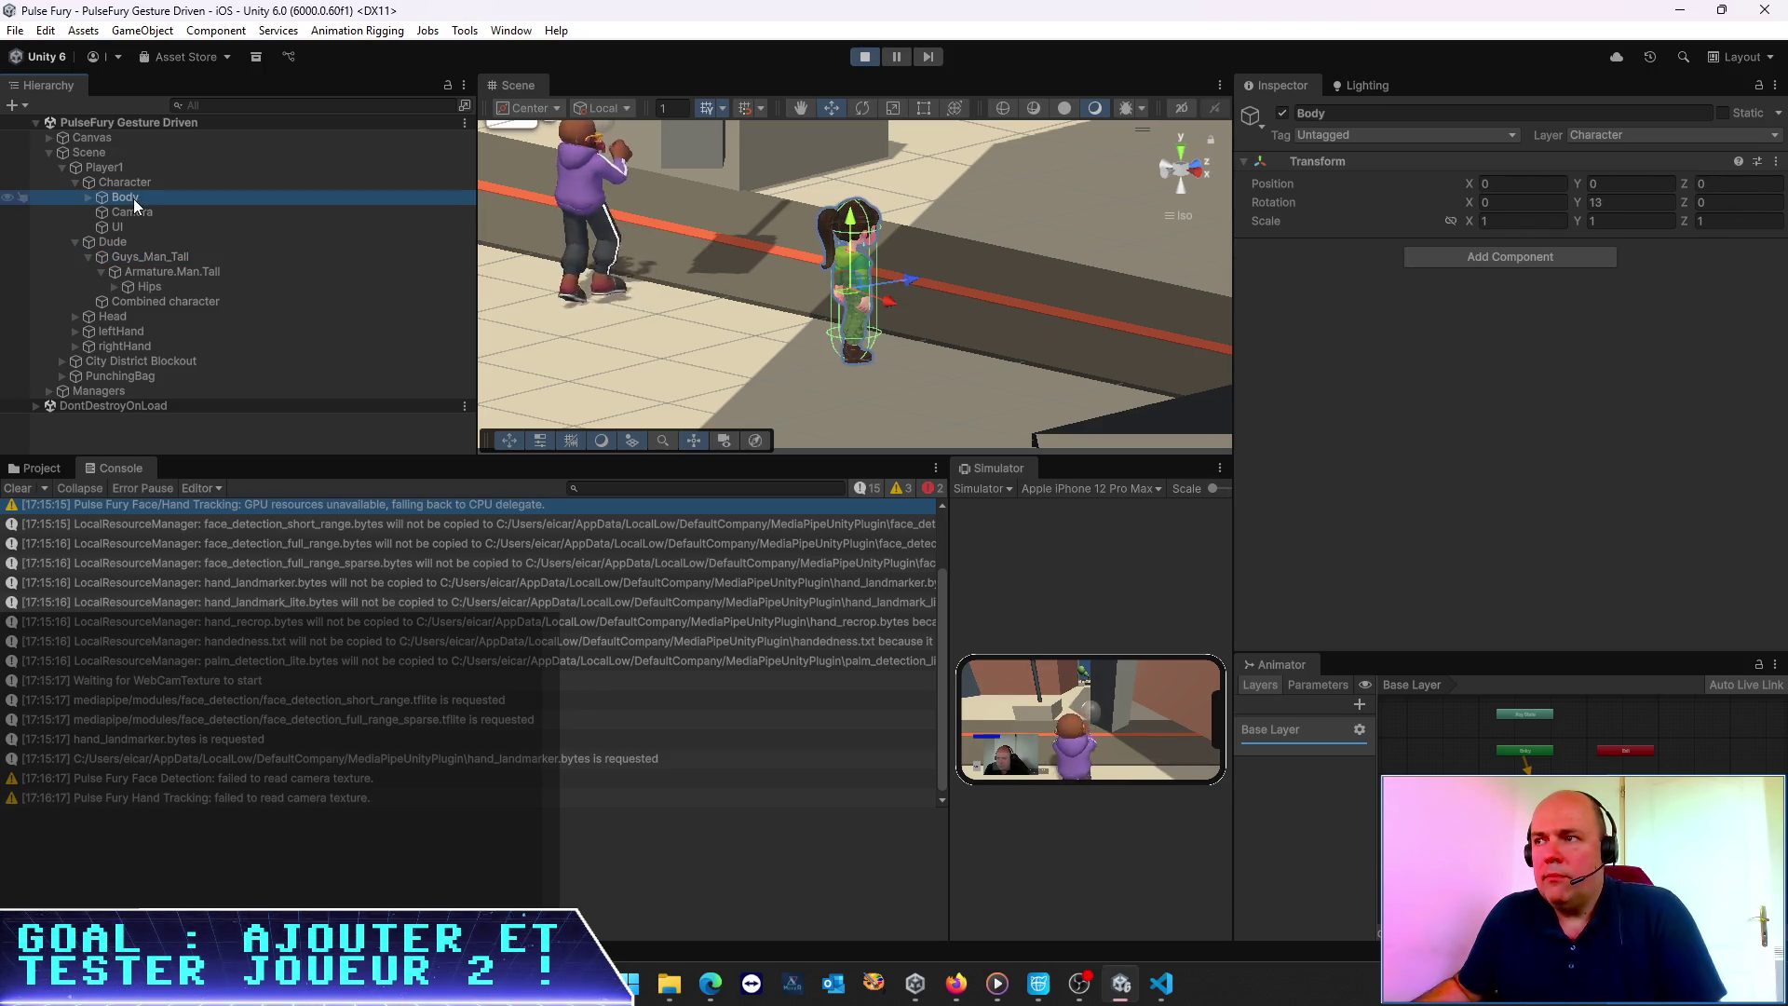
left_click(87, 198)
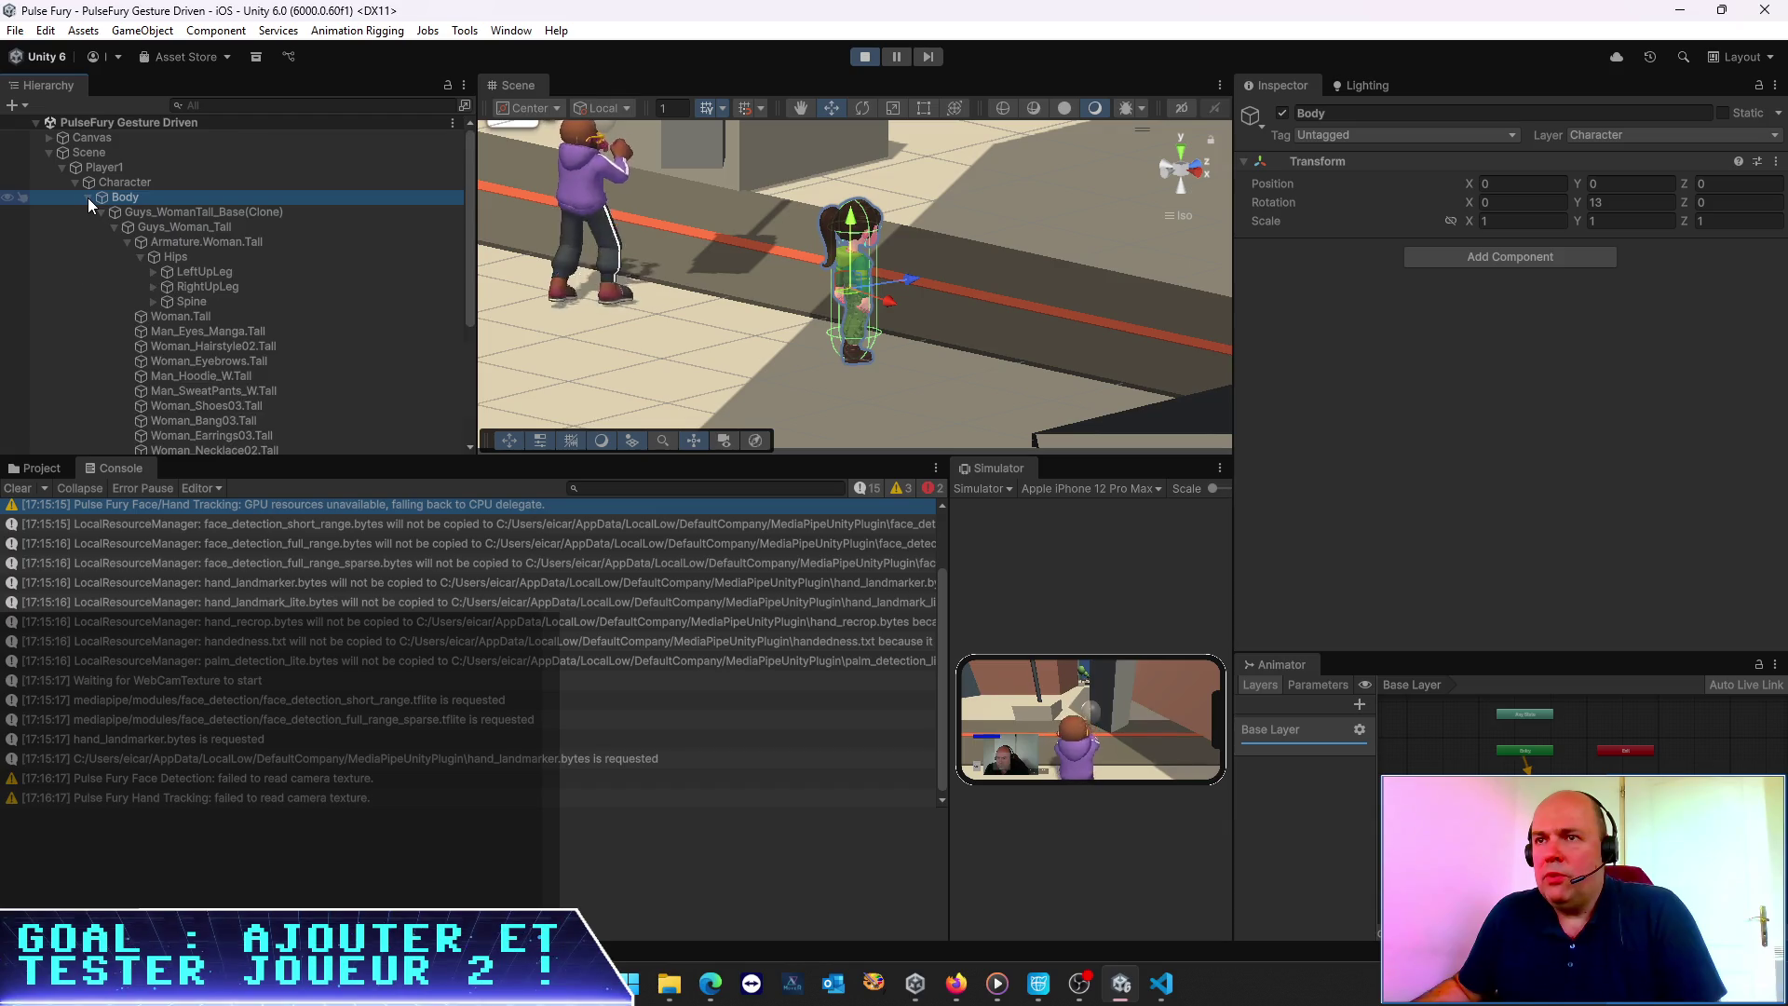
left_click(87, 197)
left_click(1528, 220)
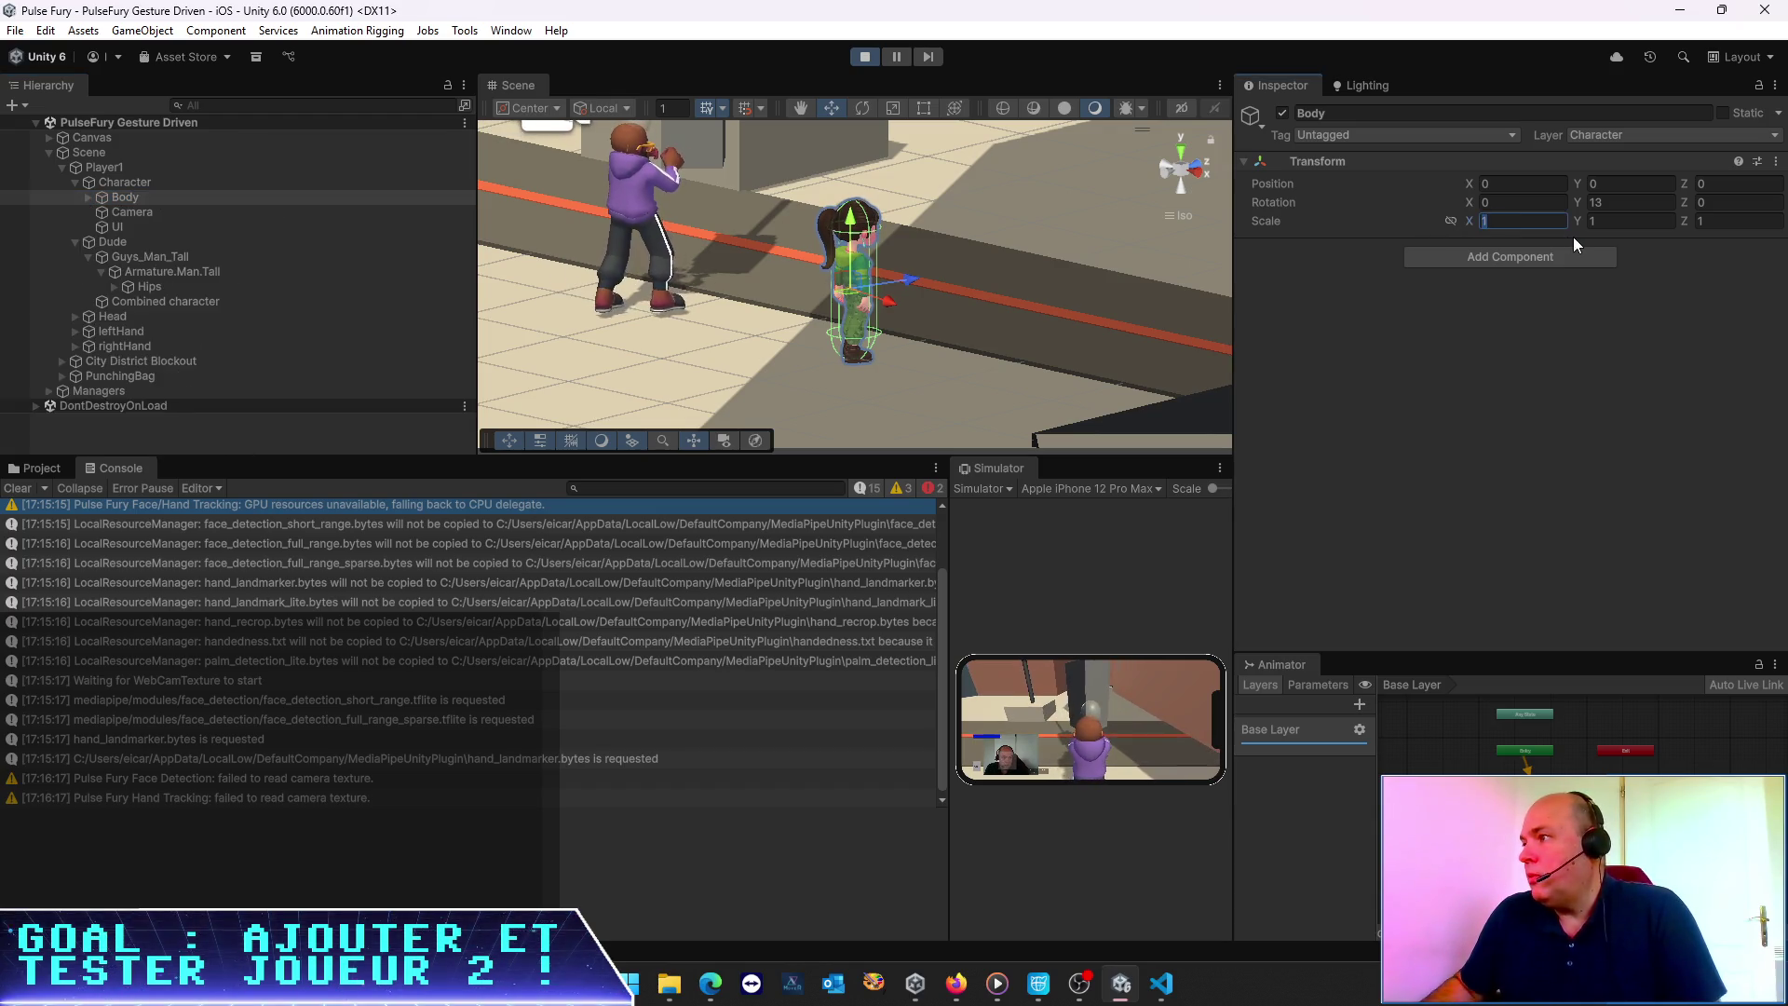
type("1.45")
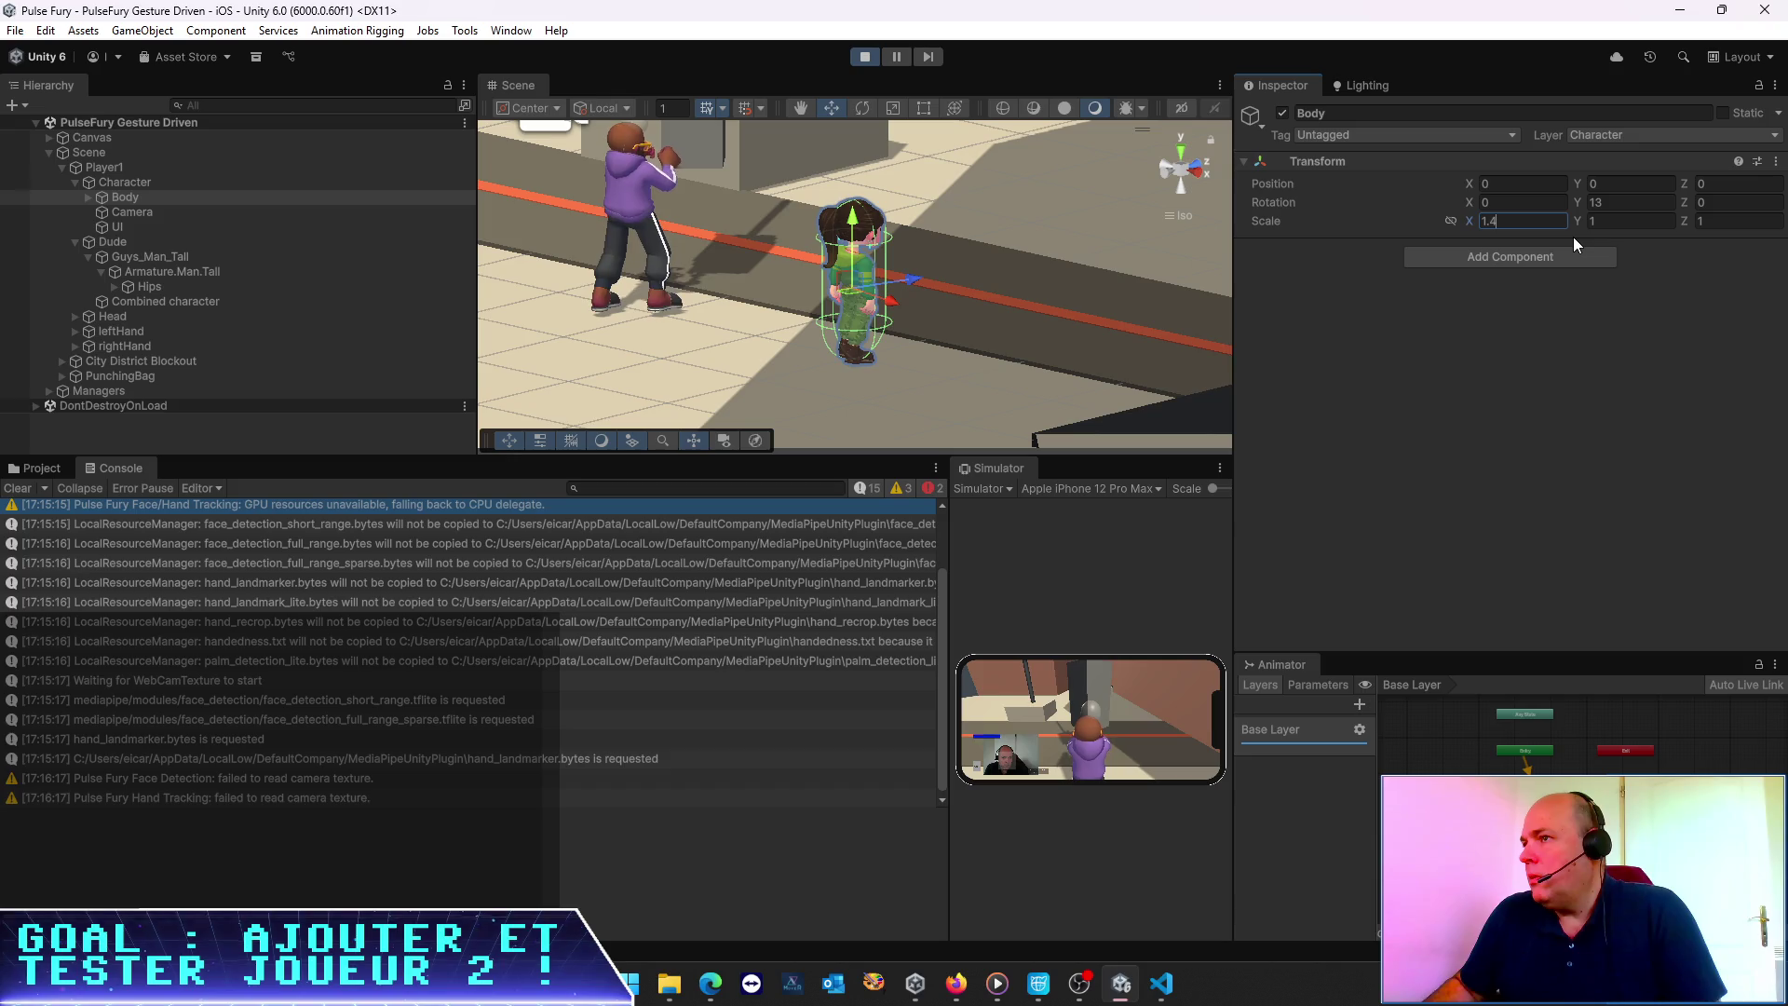
key("Tab")
type("1.45")
key("Tab")
type(".5")
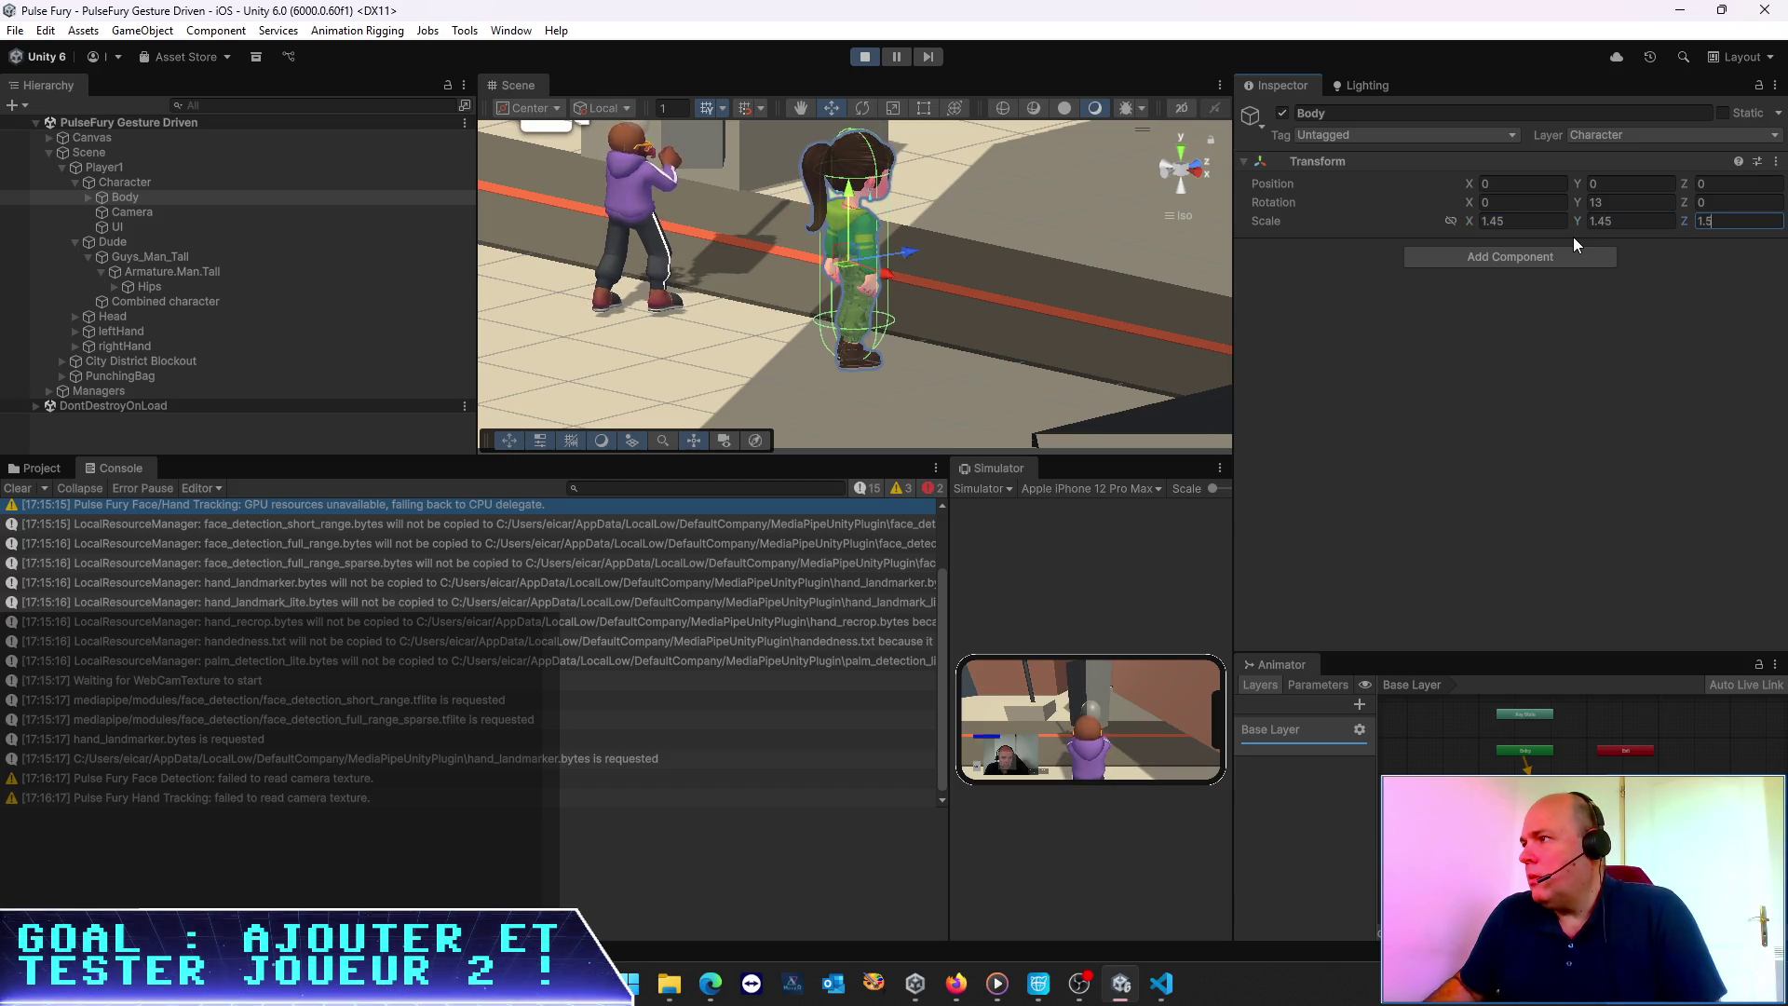
key("BackSpace")
type("45")
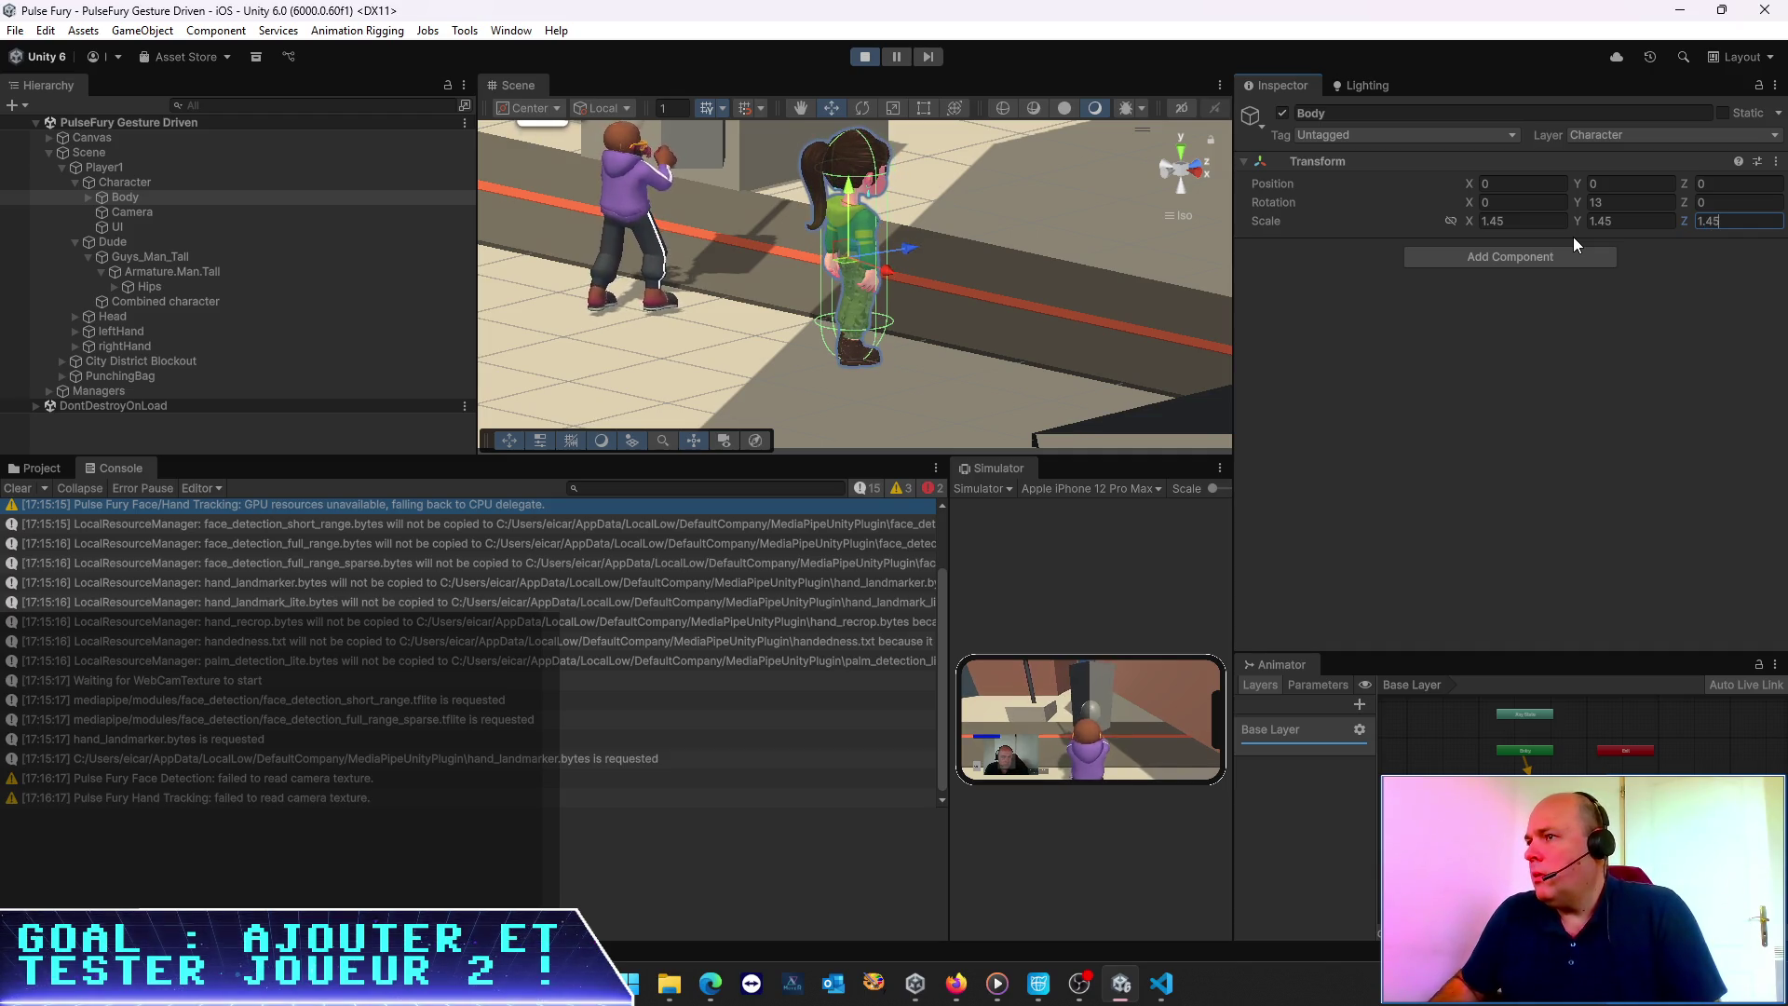
mouse_move(882, 320)
left_mouse_down()
mouse_move(1079, 288)
mouse_move(1065, 268)
left_mouse_up()
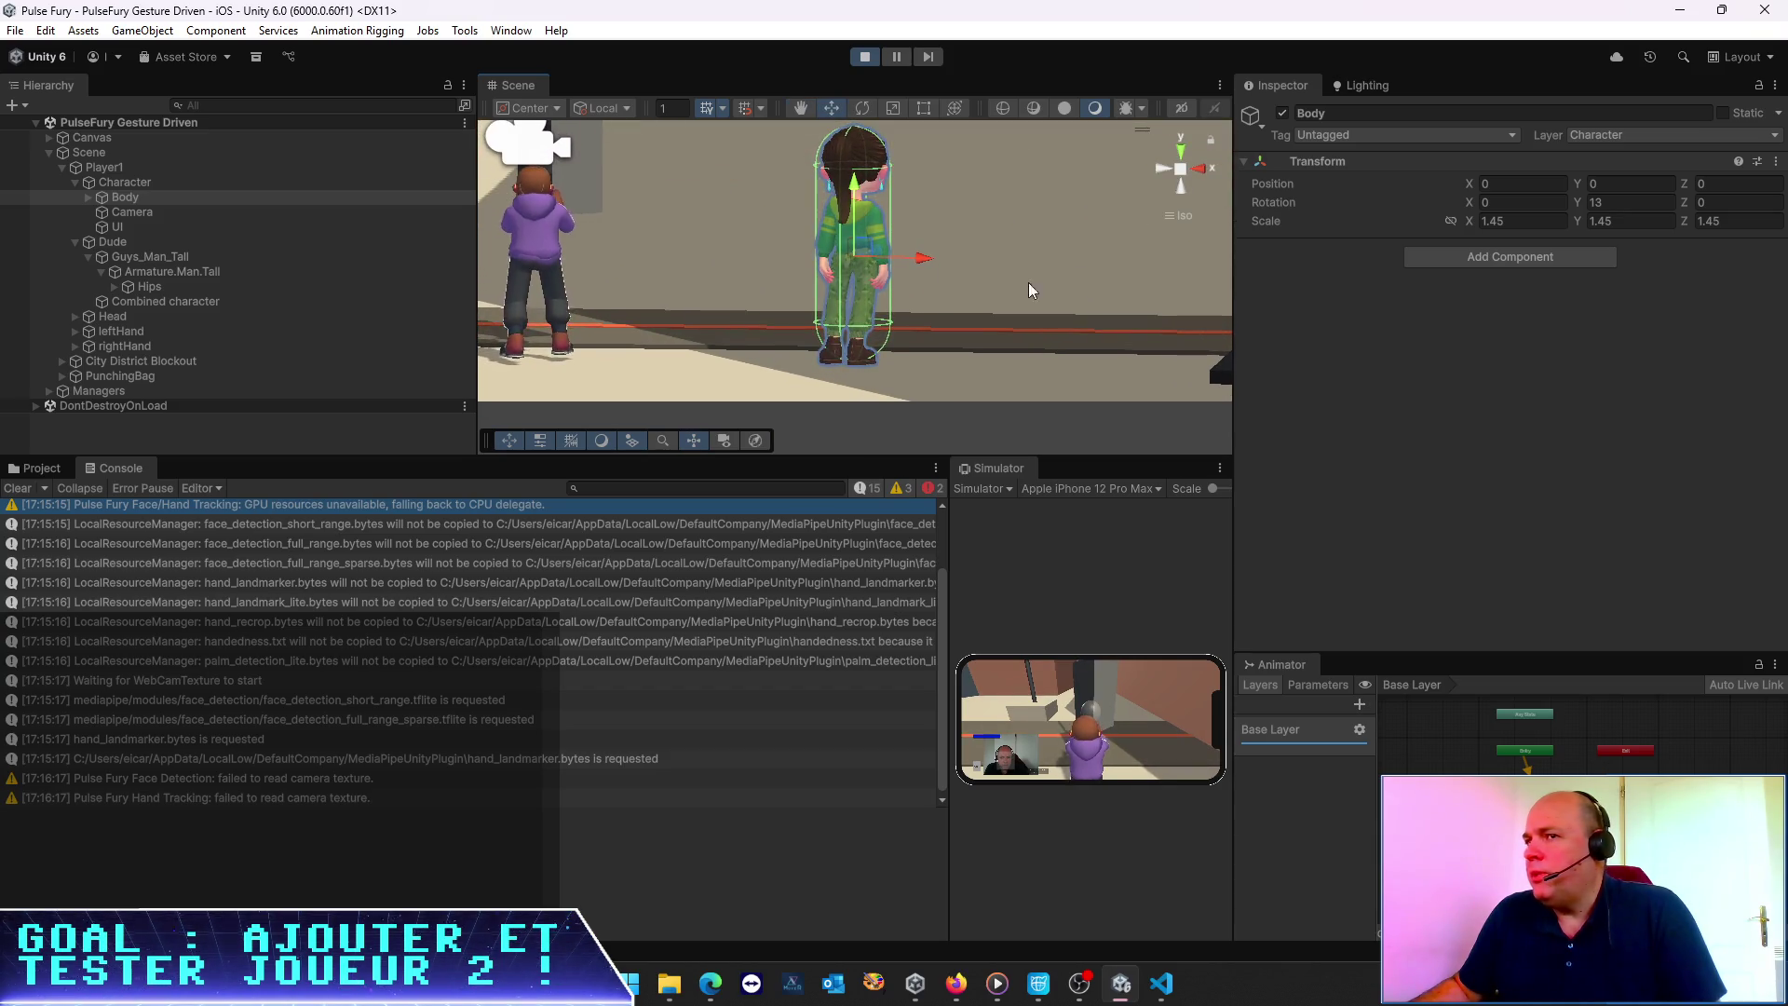
Set the loaded character's Body Scale X to 1.345
left_click(147, 259)
left_click(133, 181)
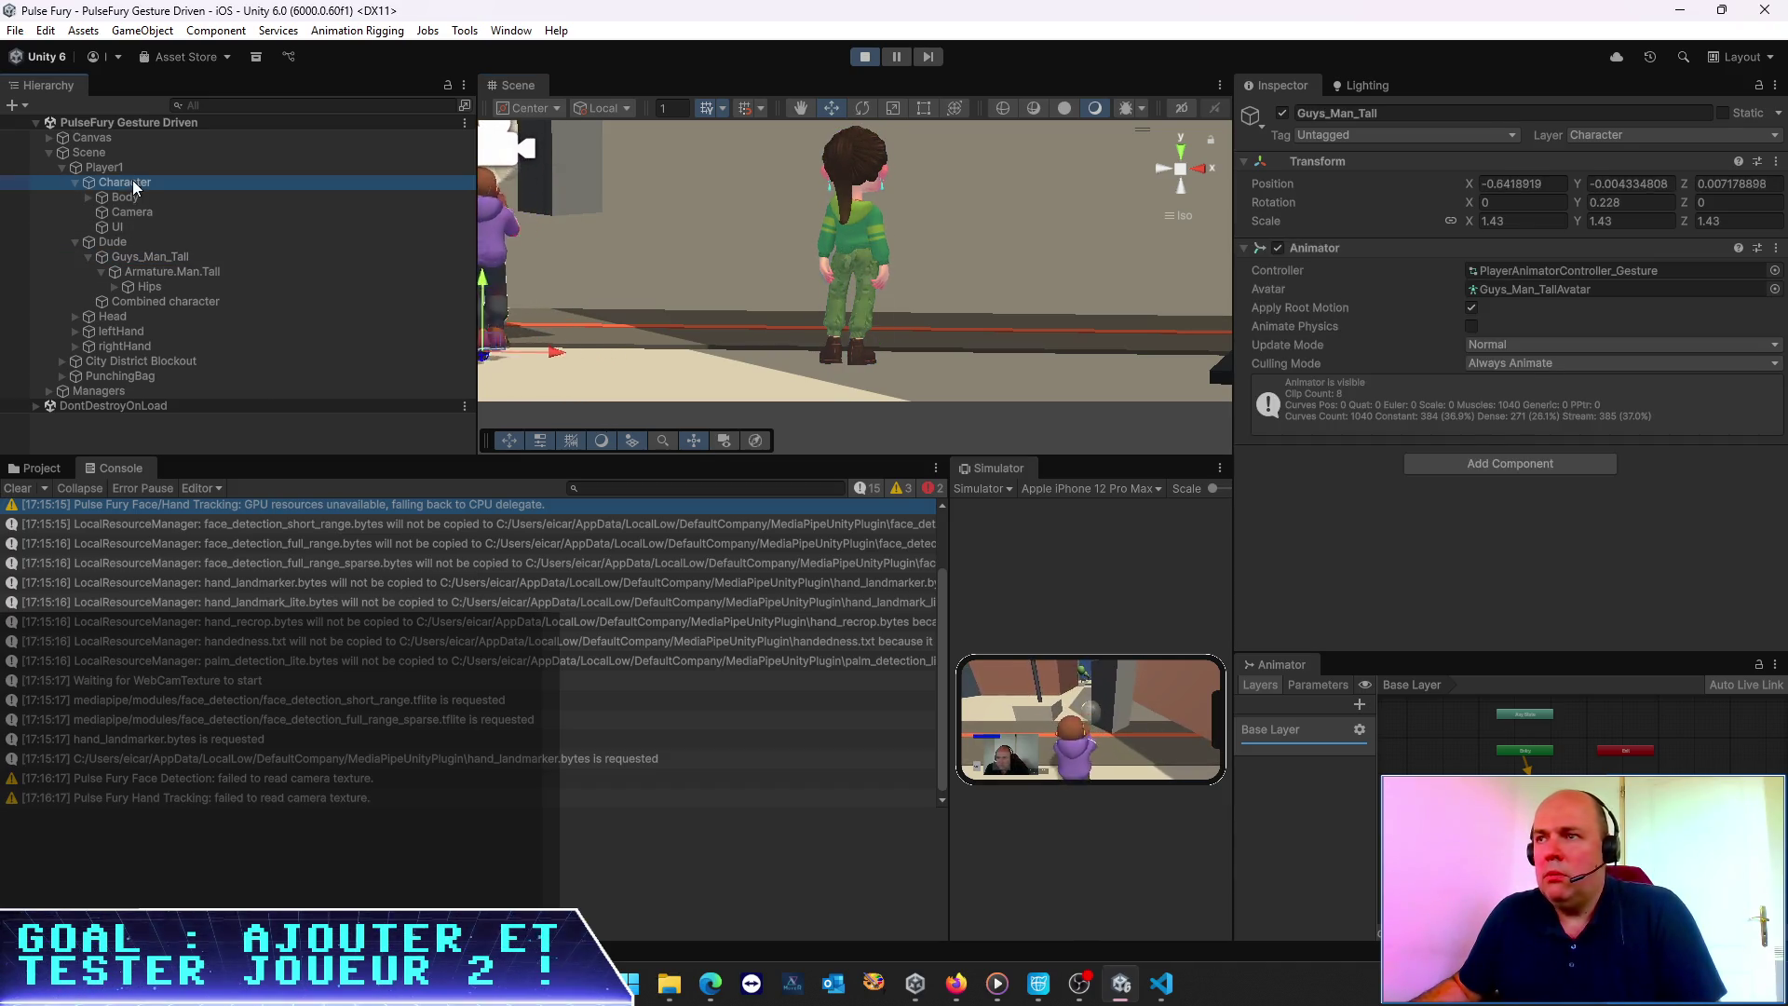
left_click(154, 198)
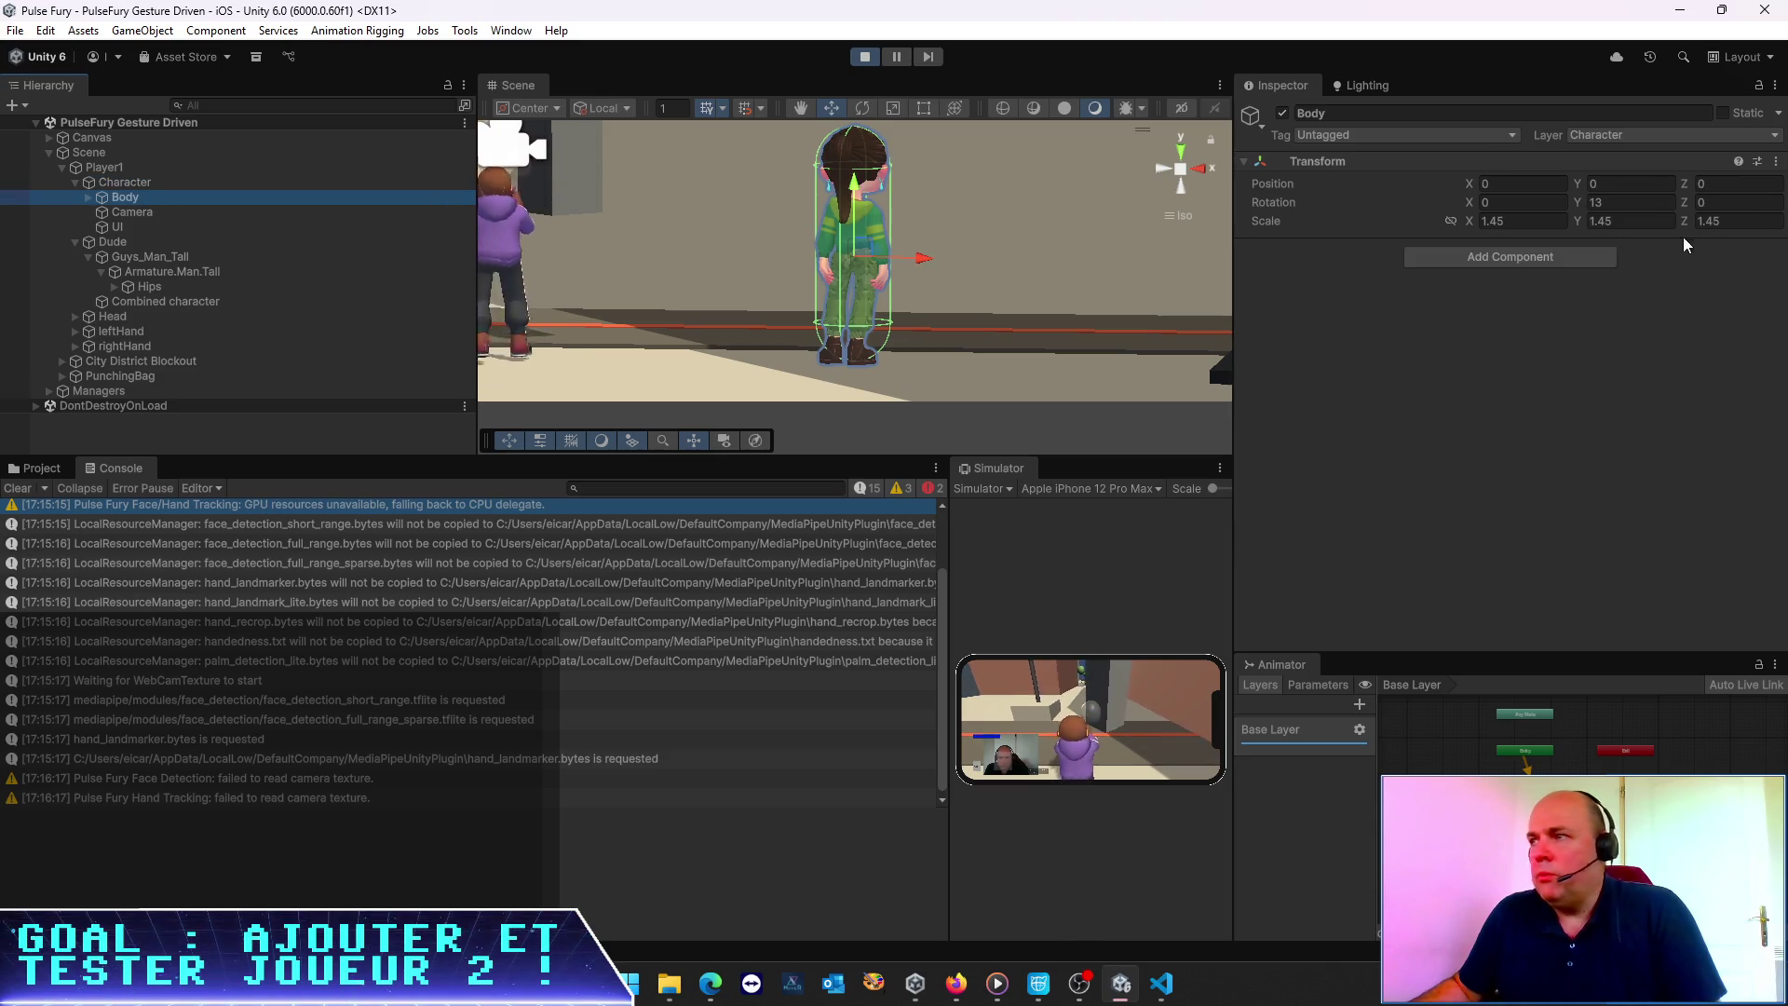
left_click(1536, 216)
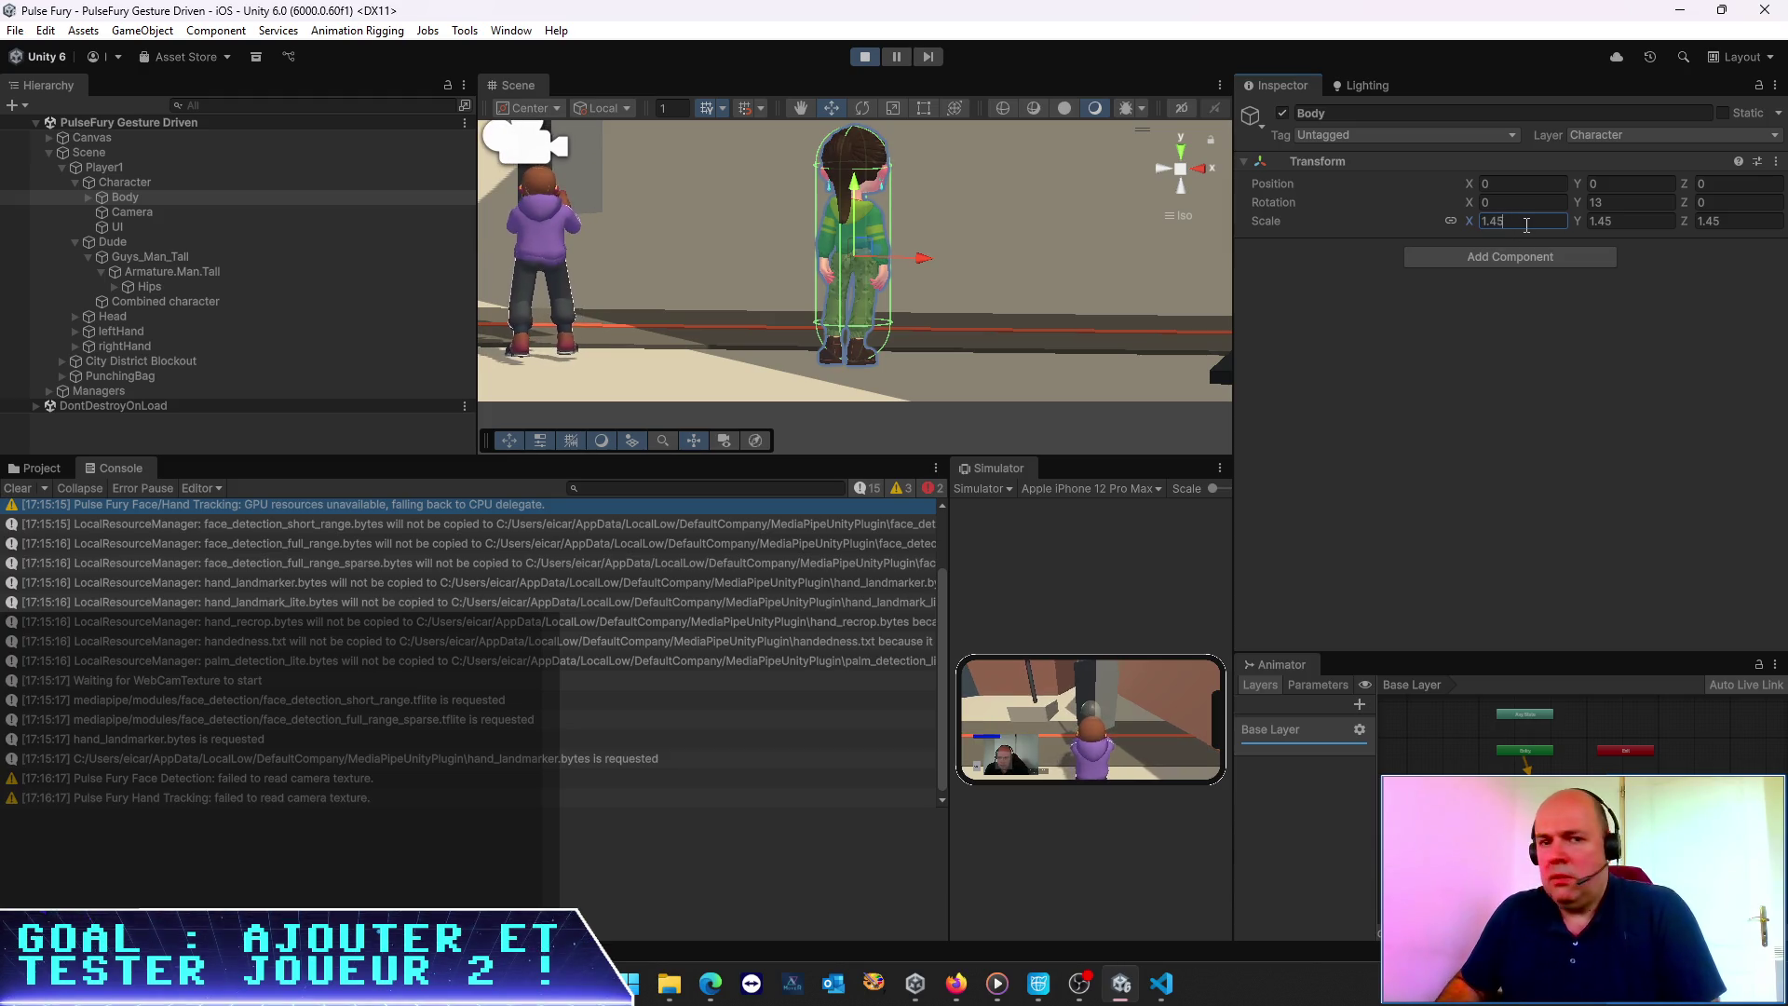
type("1.345")
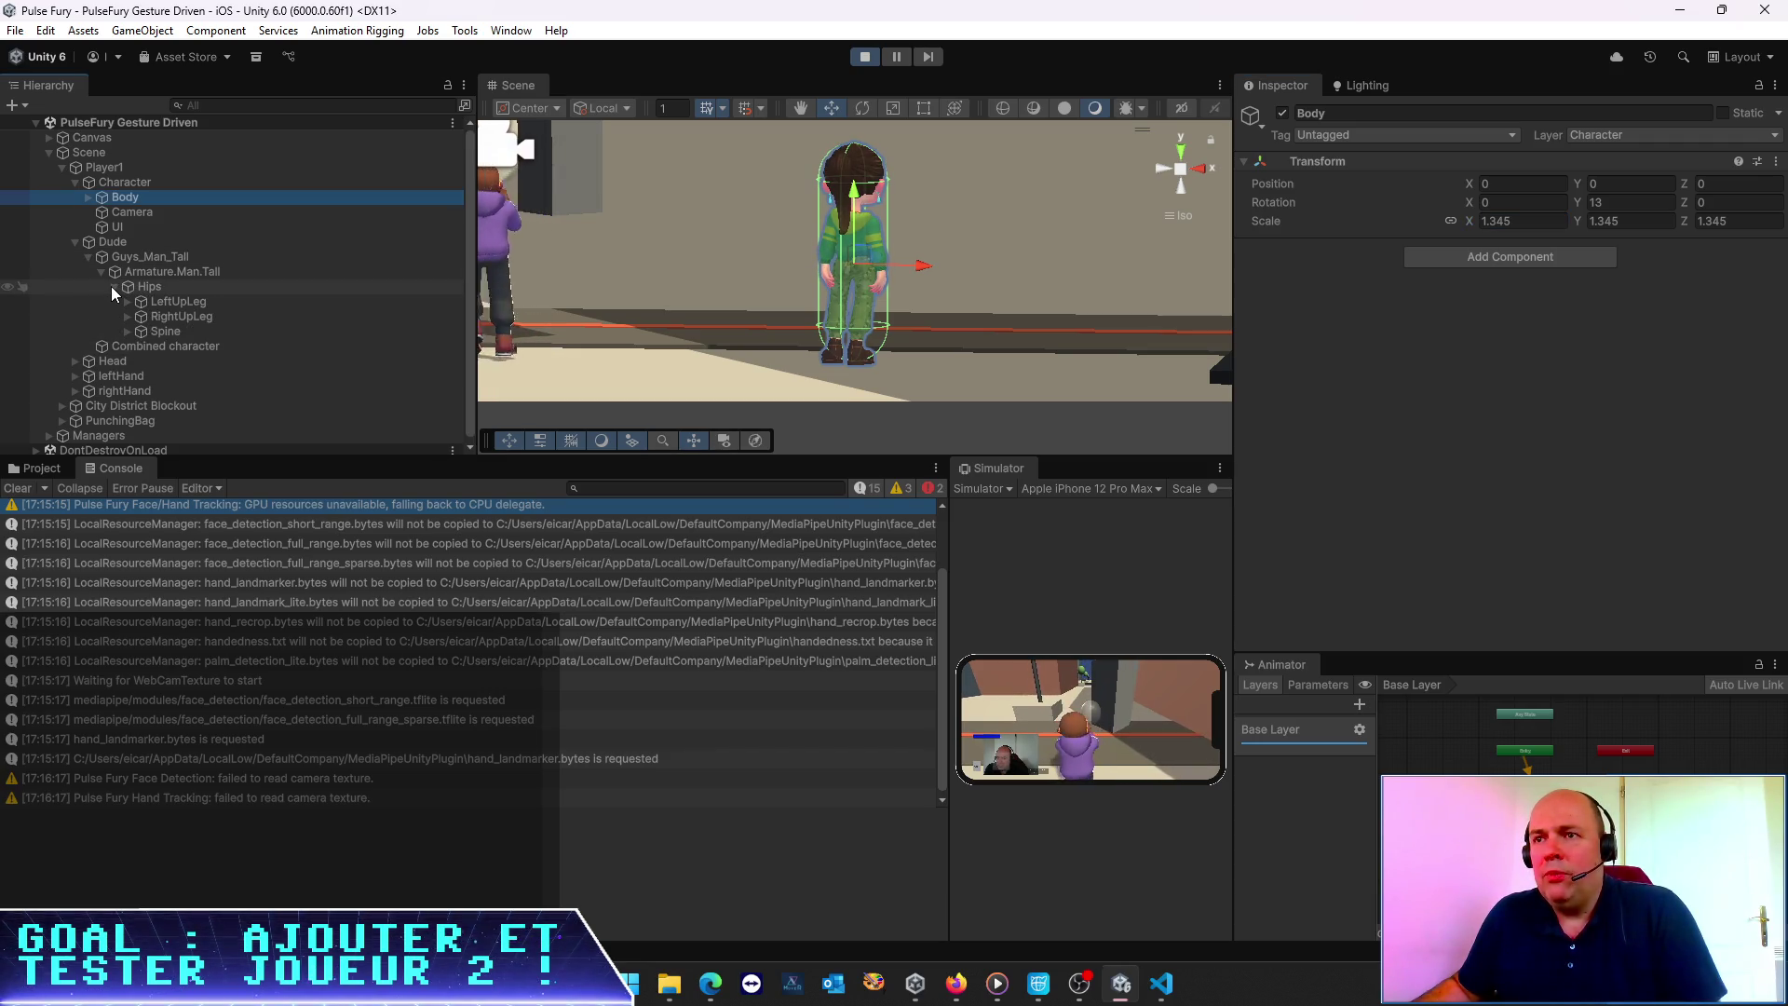
Expand the male rig through Spine1, Spine2 and Neck to check its Head scale
left_click(127, 331)
left_click(140, 347)
left_click(152, 361)
left_click(166, 392)
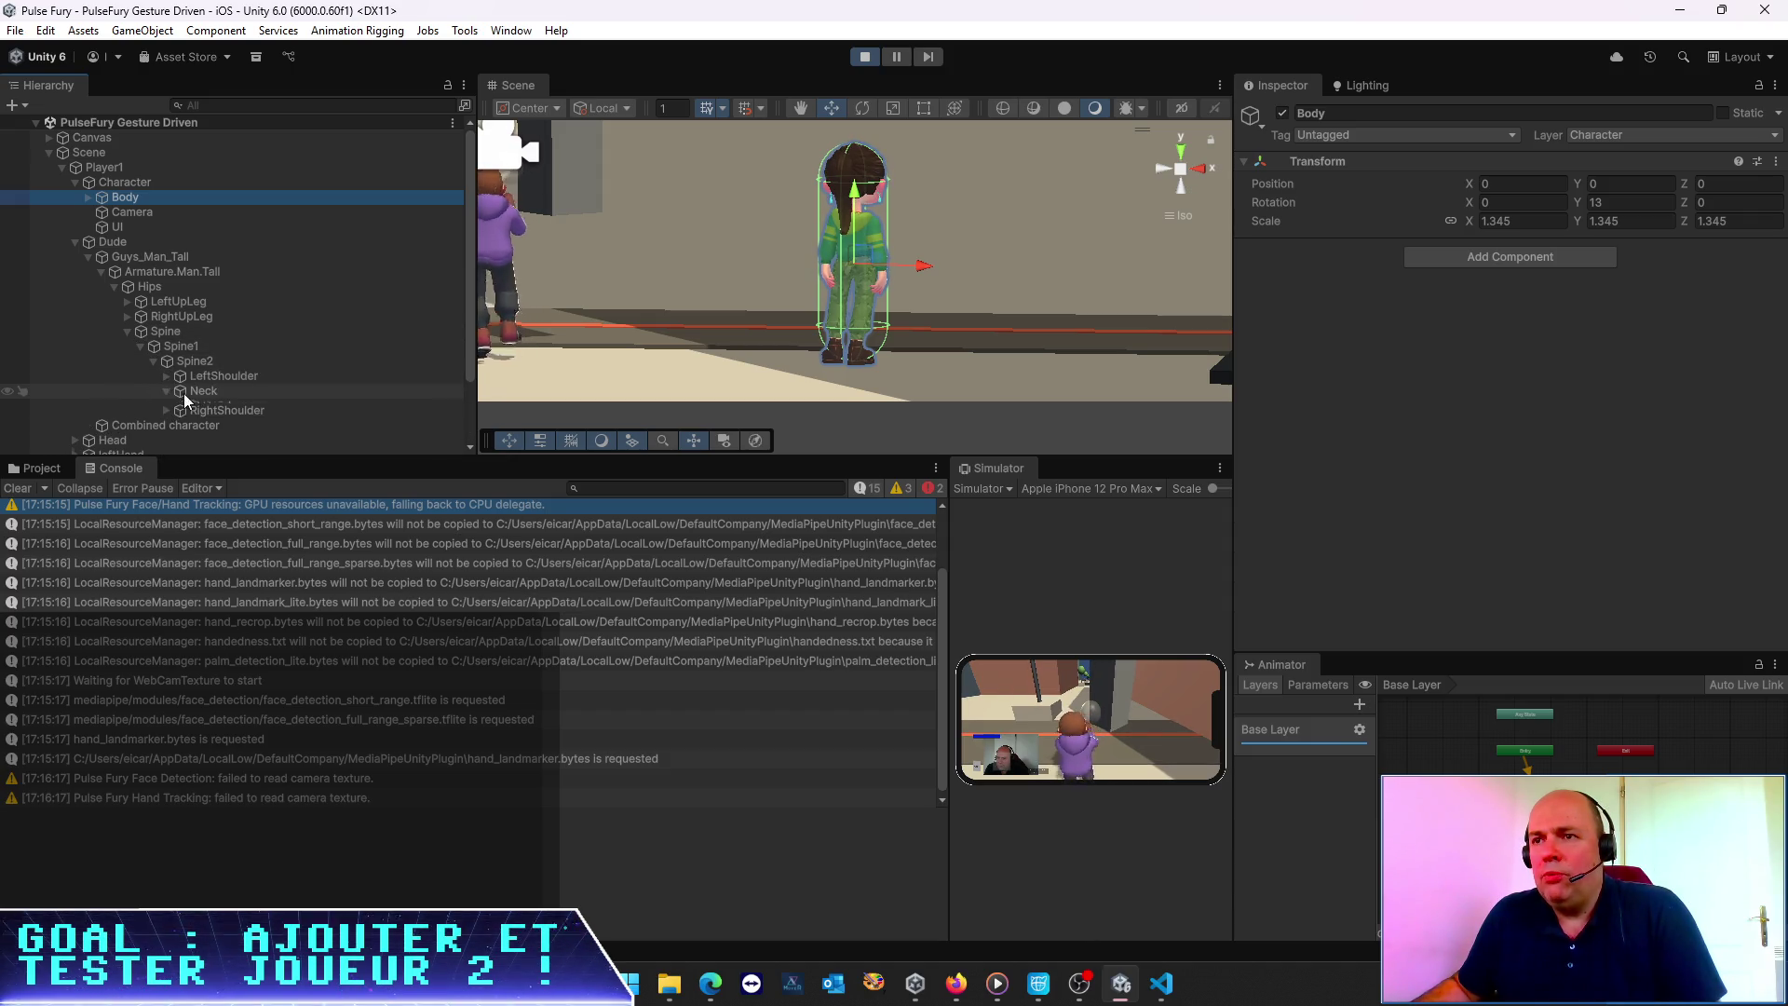
left_click(209, 406)
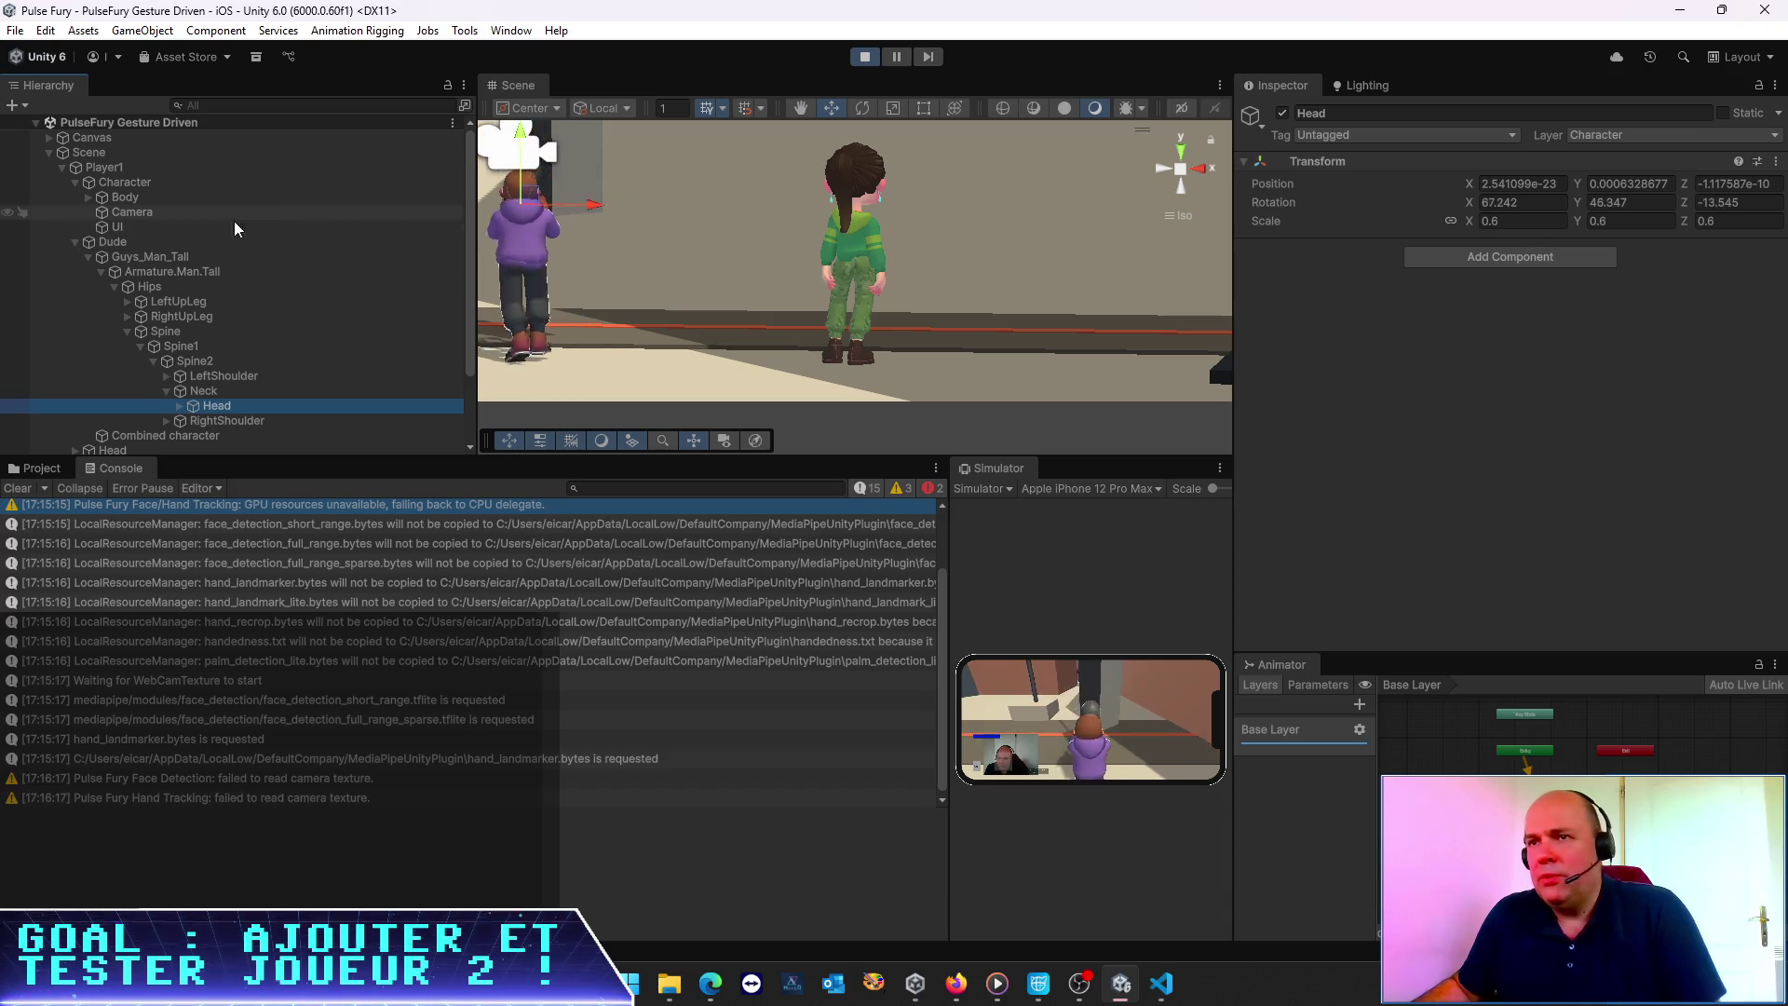
Select the loaded woman's Head bone and give it a proportional 0.6 scale
left_click(88, 197)
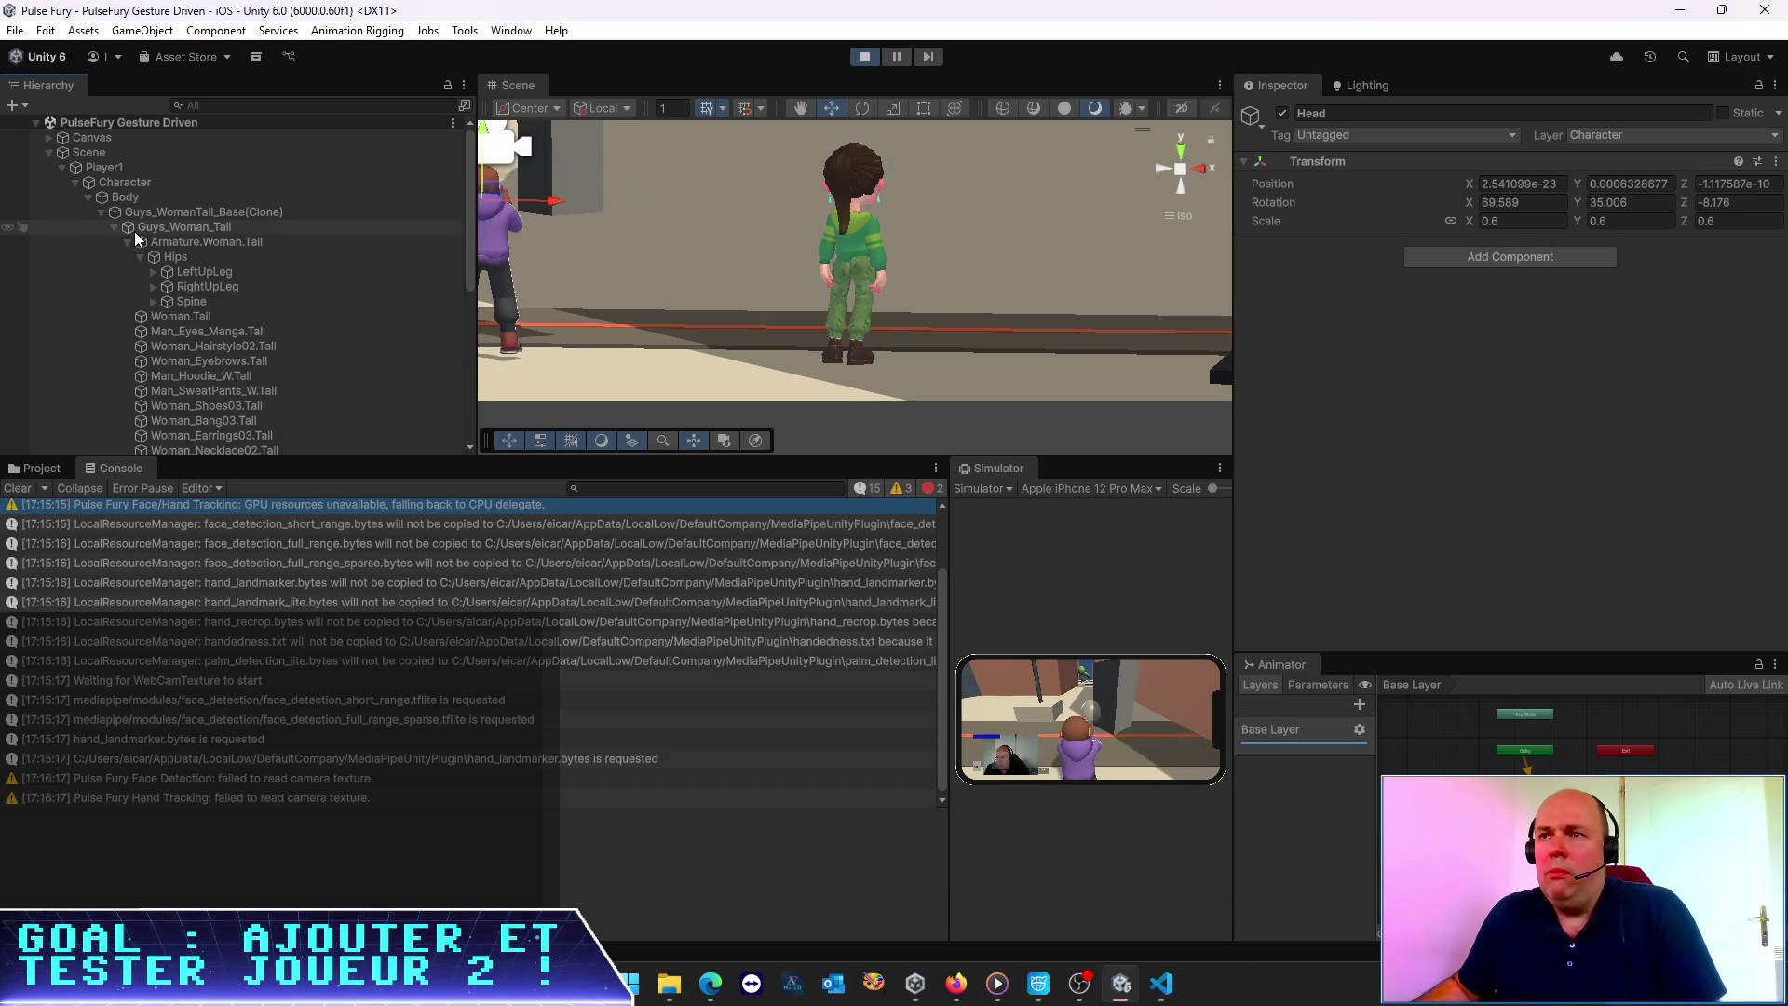
left_click(153, 302)
left_click(169, 319)
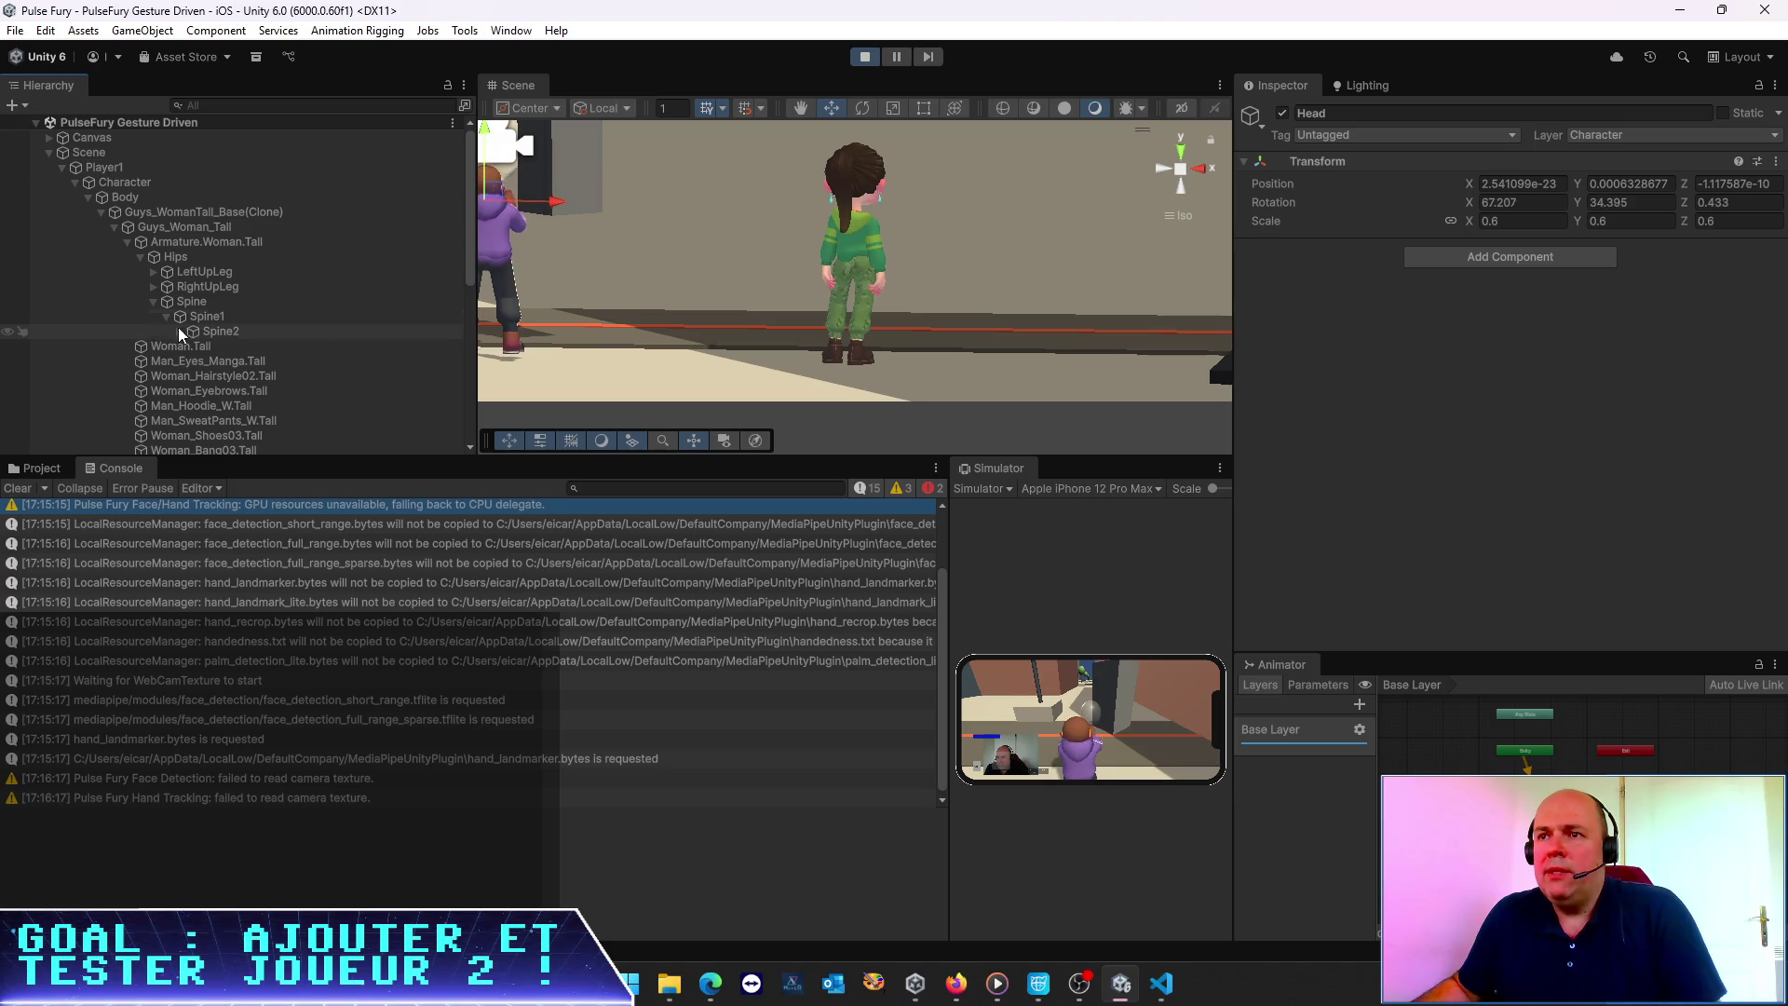
left_click(181, 332)
left_click(192, 361)
left_click(243, 376)
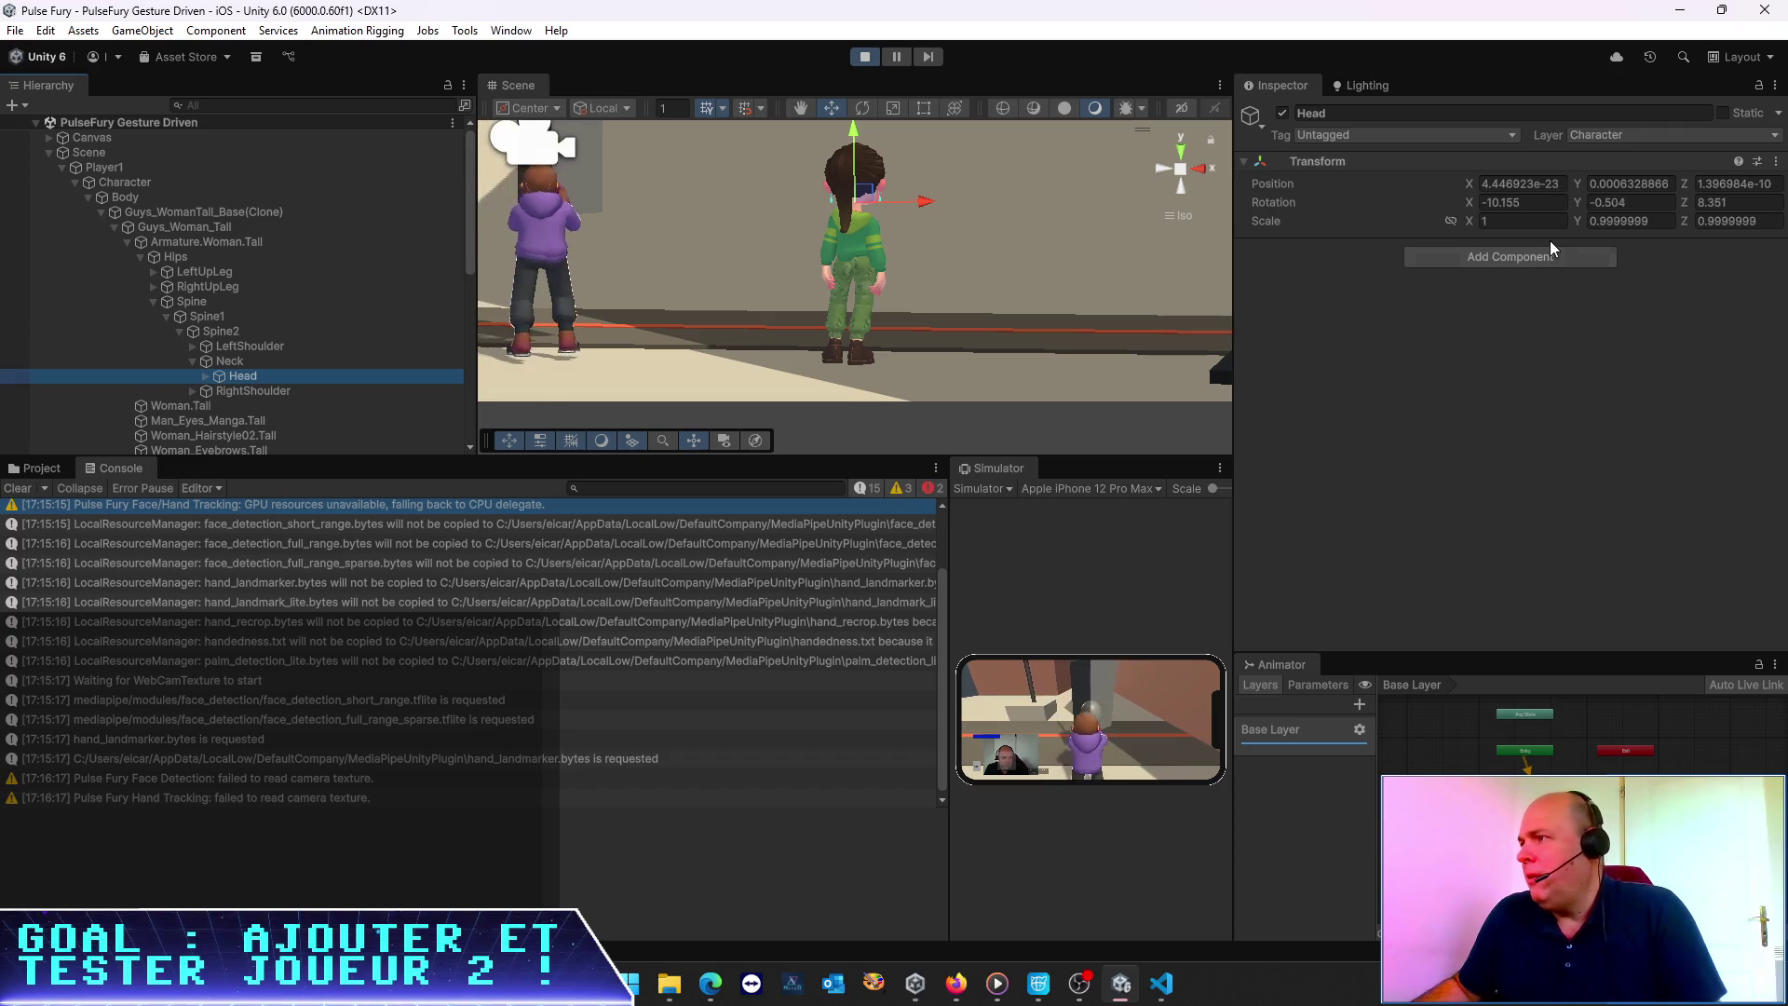
left_click(1450, 221)
left_click(1546, 220)
type("0.6")
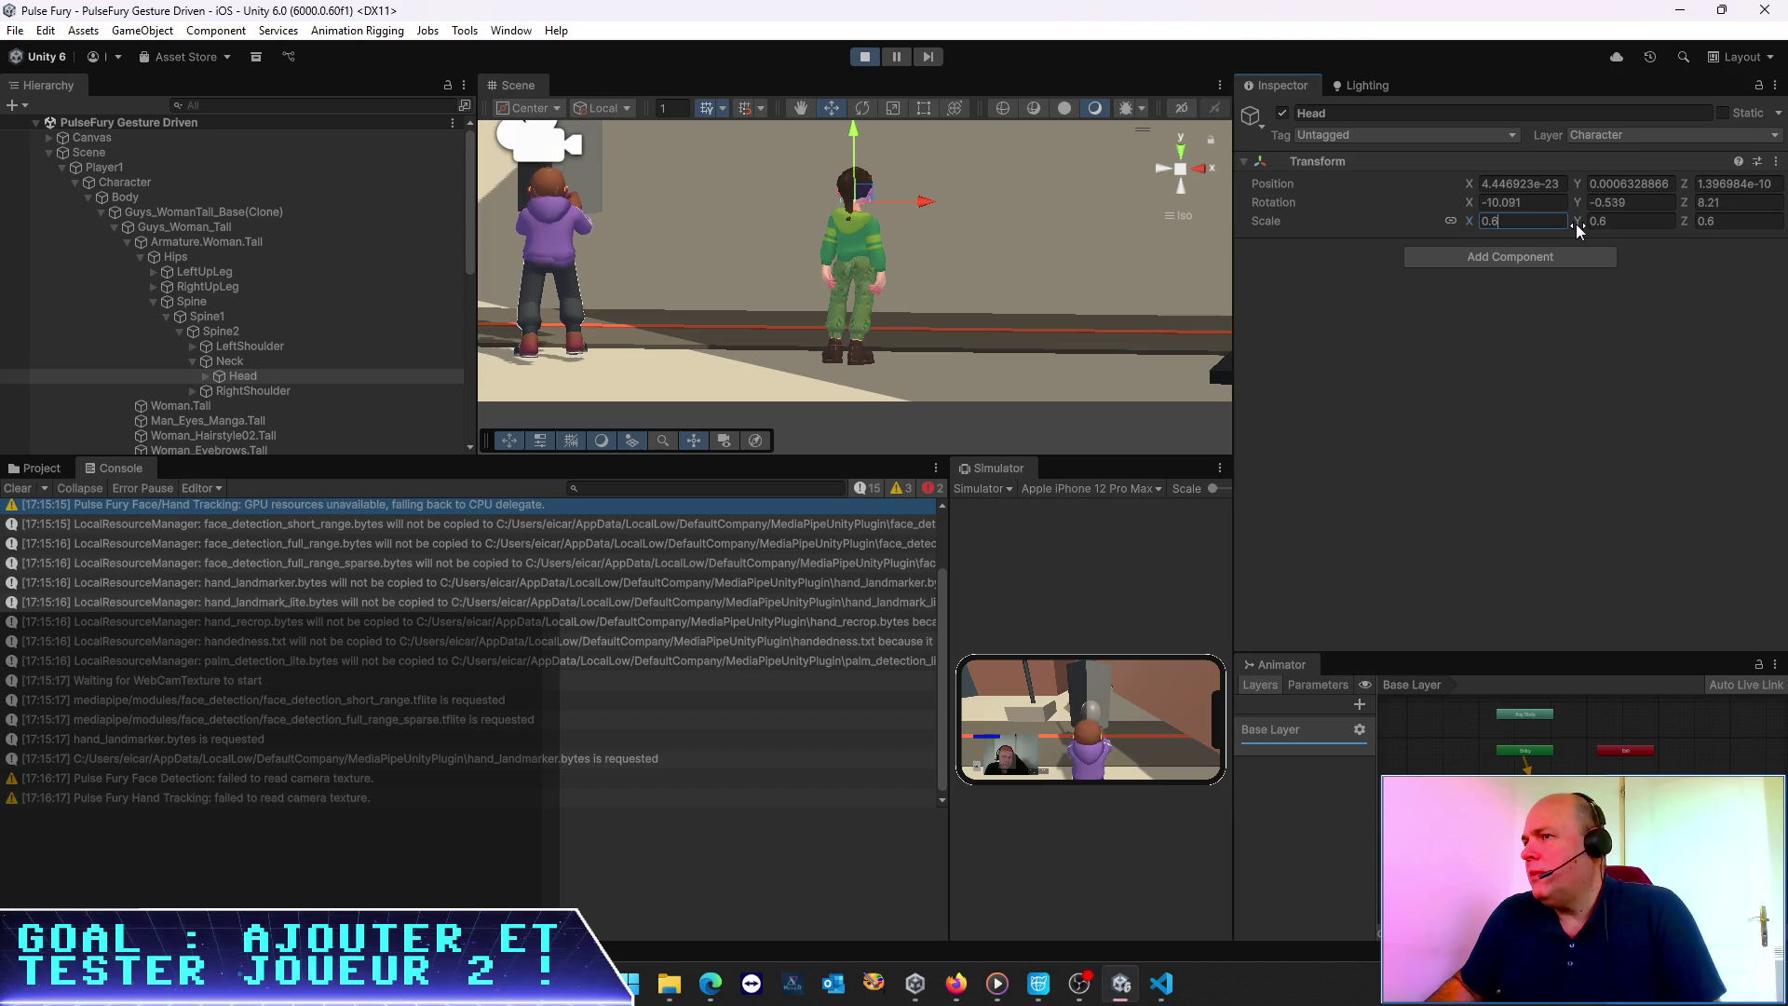
mouse_move(881, 300)
left_mouse_down()
mouse_move(777, 291)
mouse_move(635, 330)
mouse_move(1165, 327)
left_mouse_up()
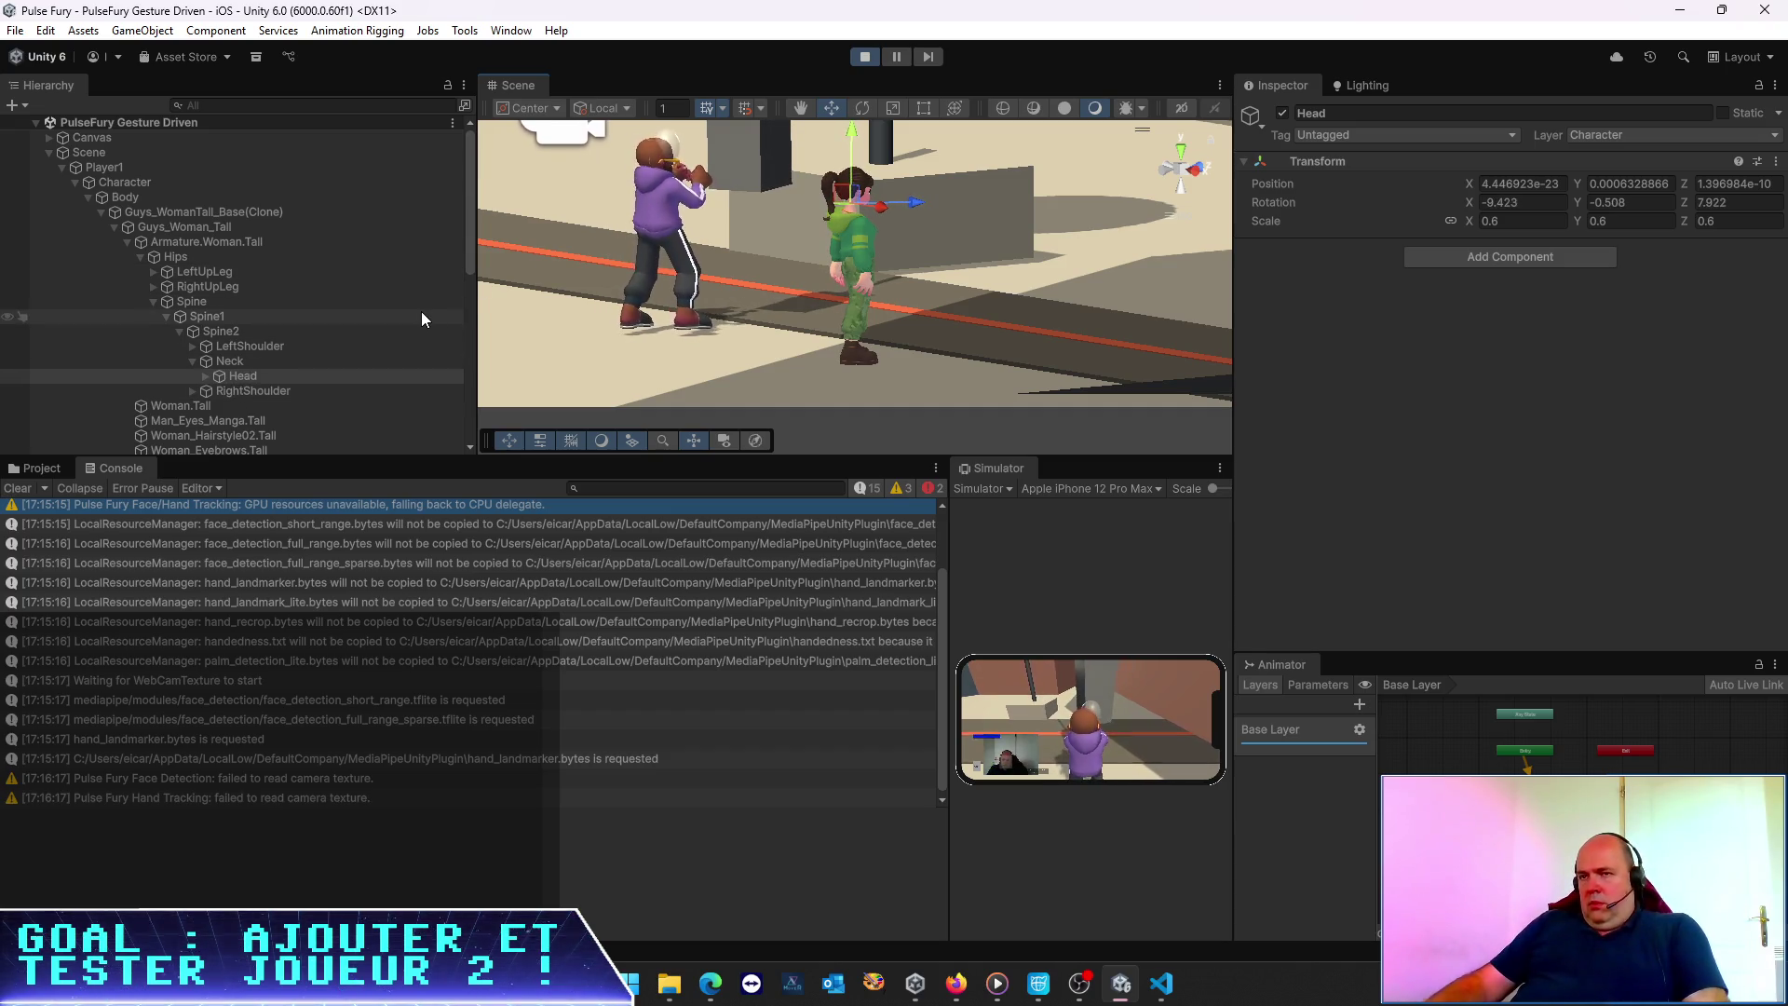
key("super+shift+s")
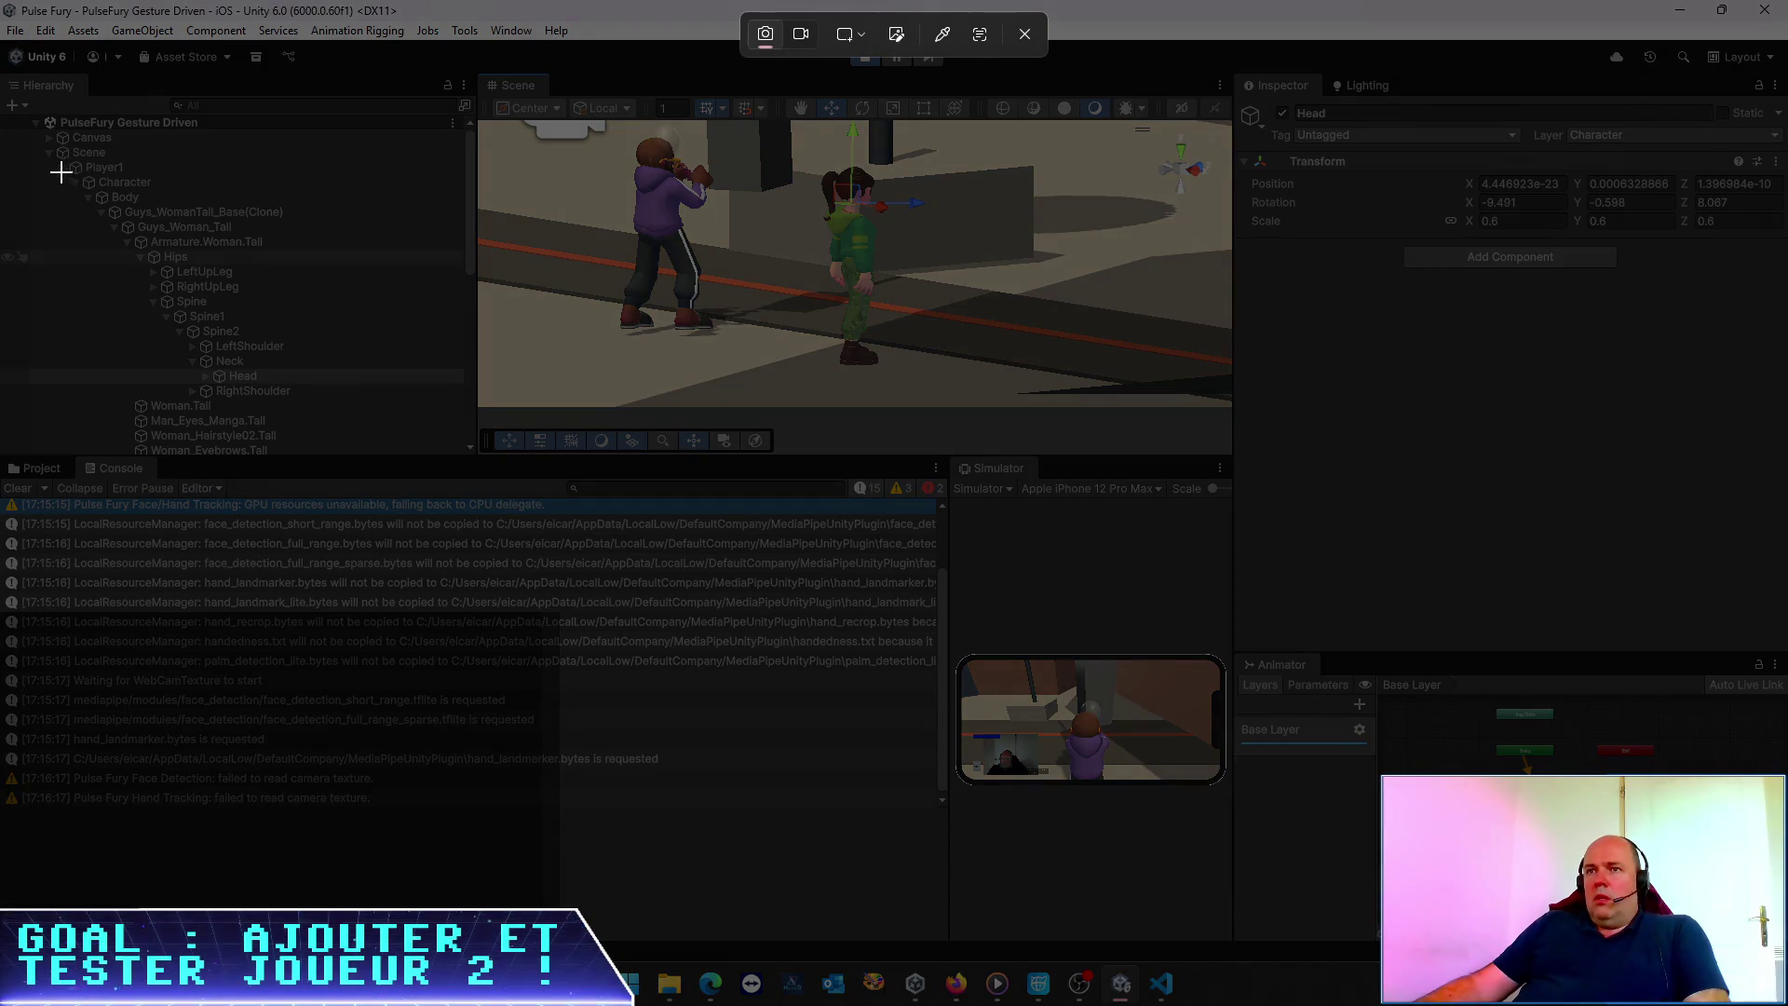
Snip the expanded bone hierarchy, stop play, and give Body a uniform 1.43 scale
mouse_move(62, 176)
left_mouse_down()
mouse_move(294, 311)
mouse_move(360, 400)
left_mouse_up()
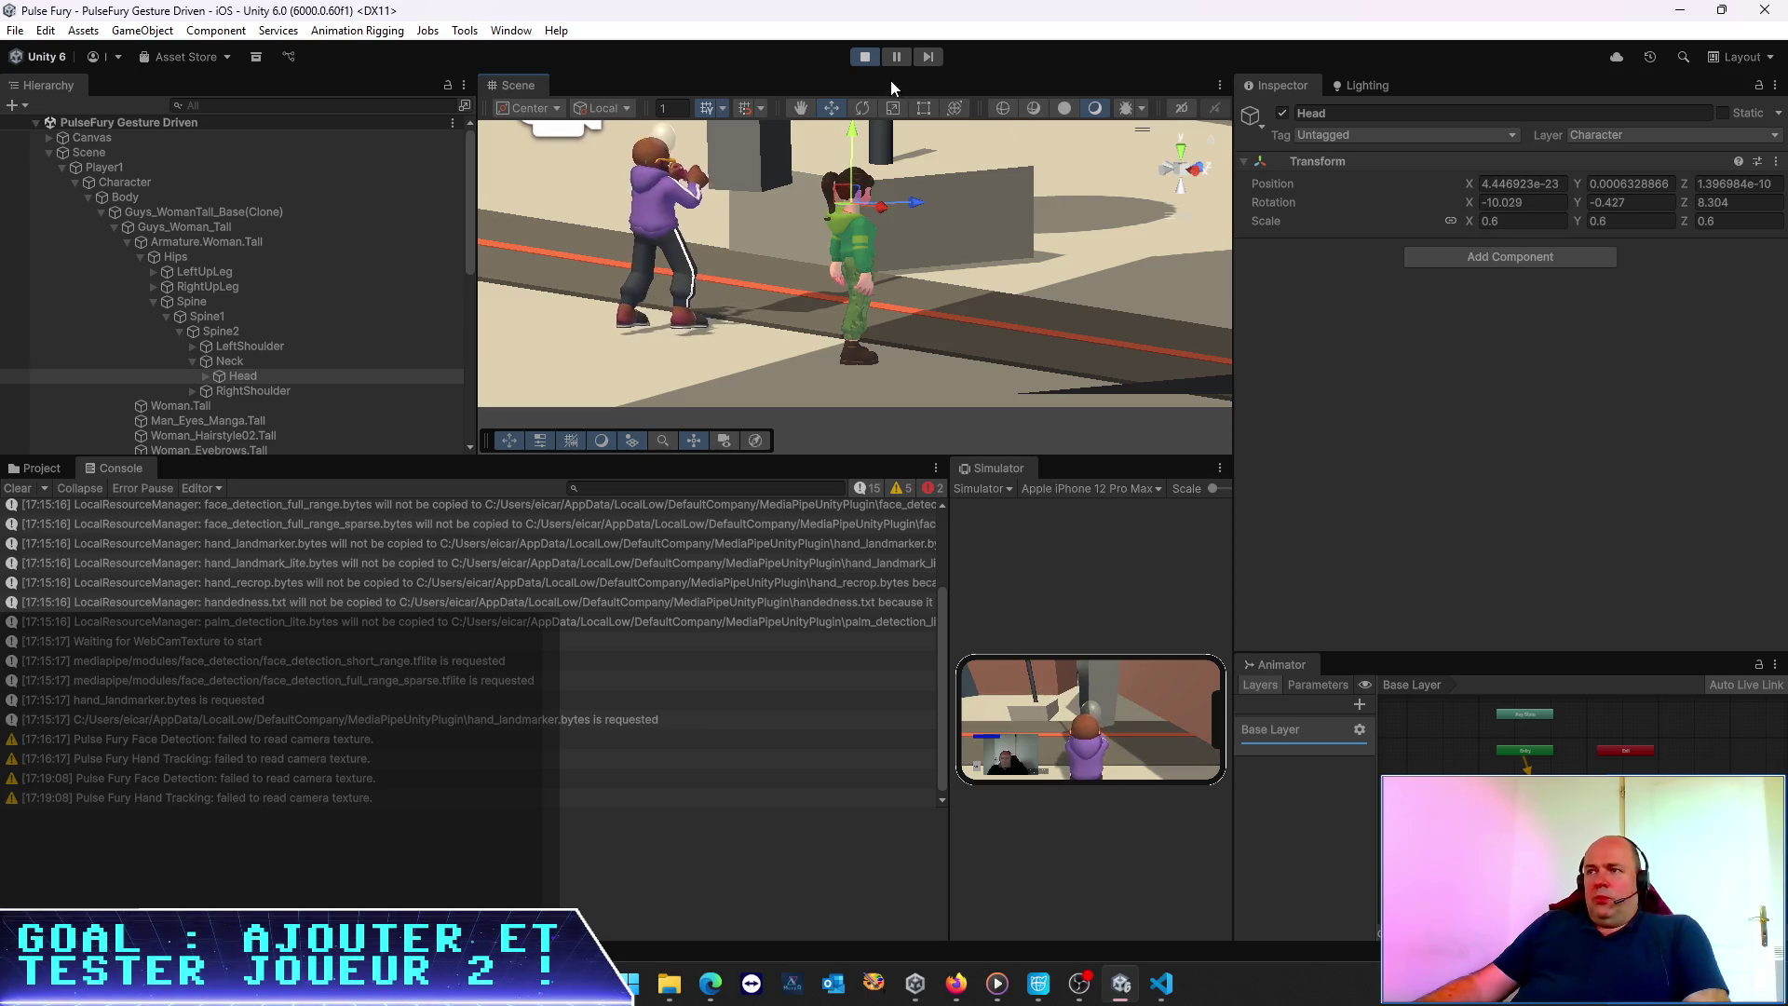
left_click(864, 60)
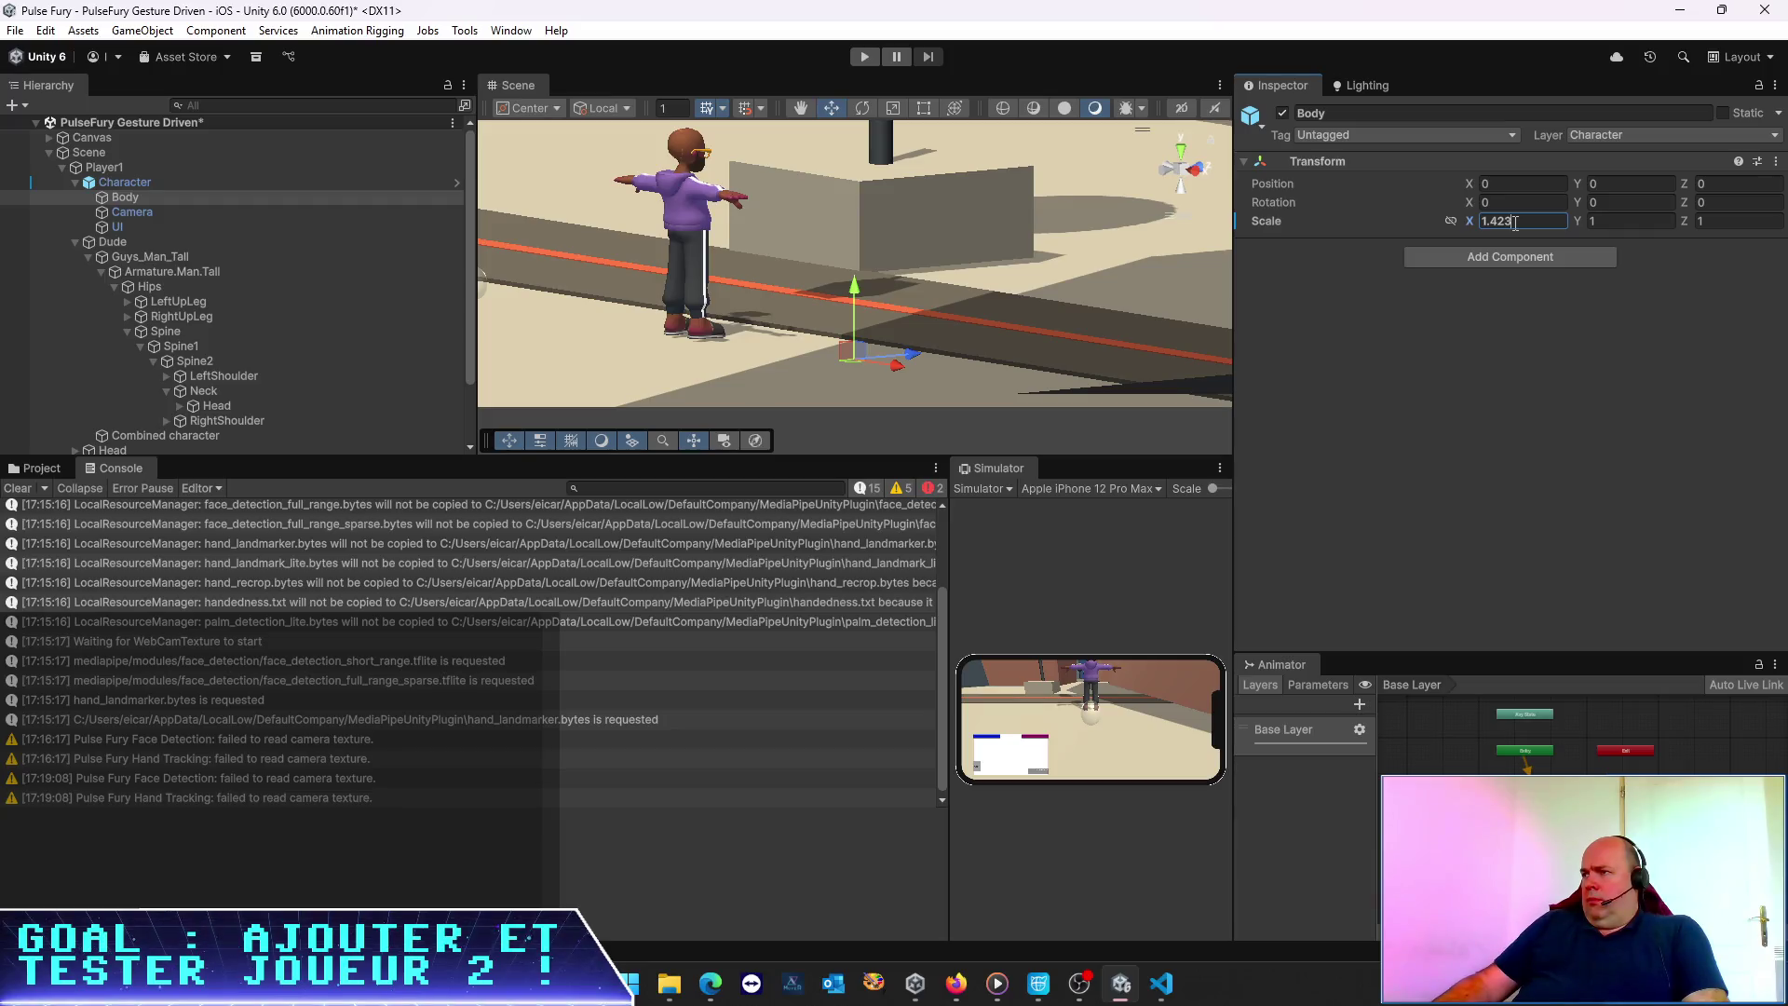
type("3")
key("Tab")
type("1.43")
key("Tab")
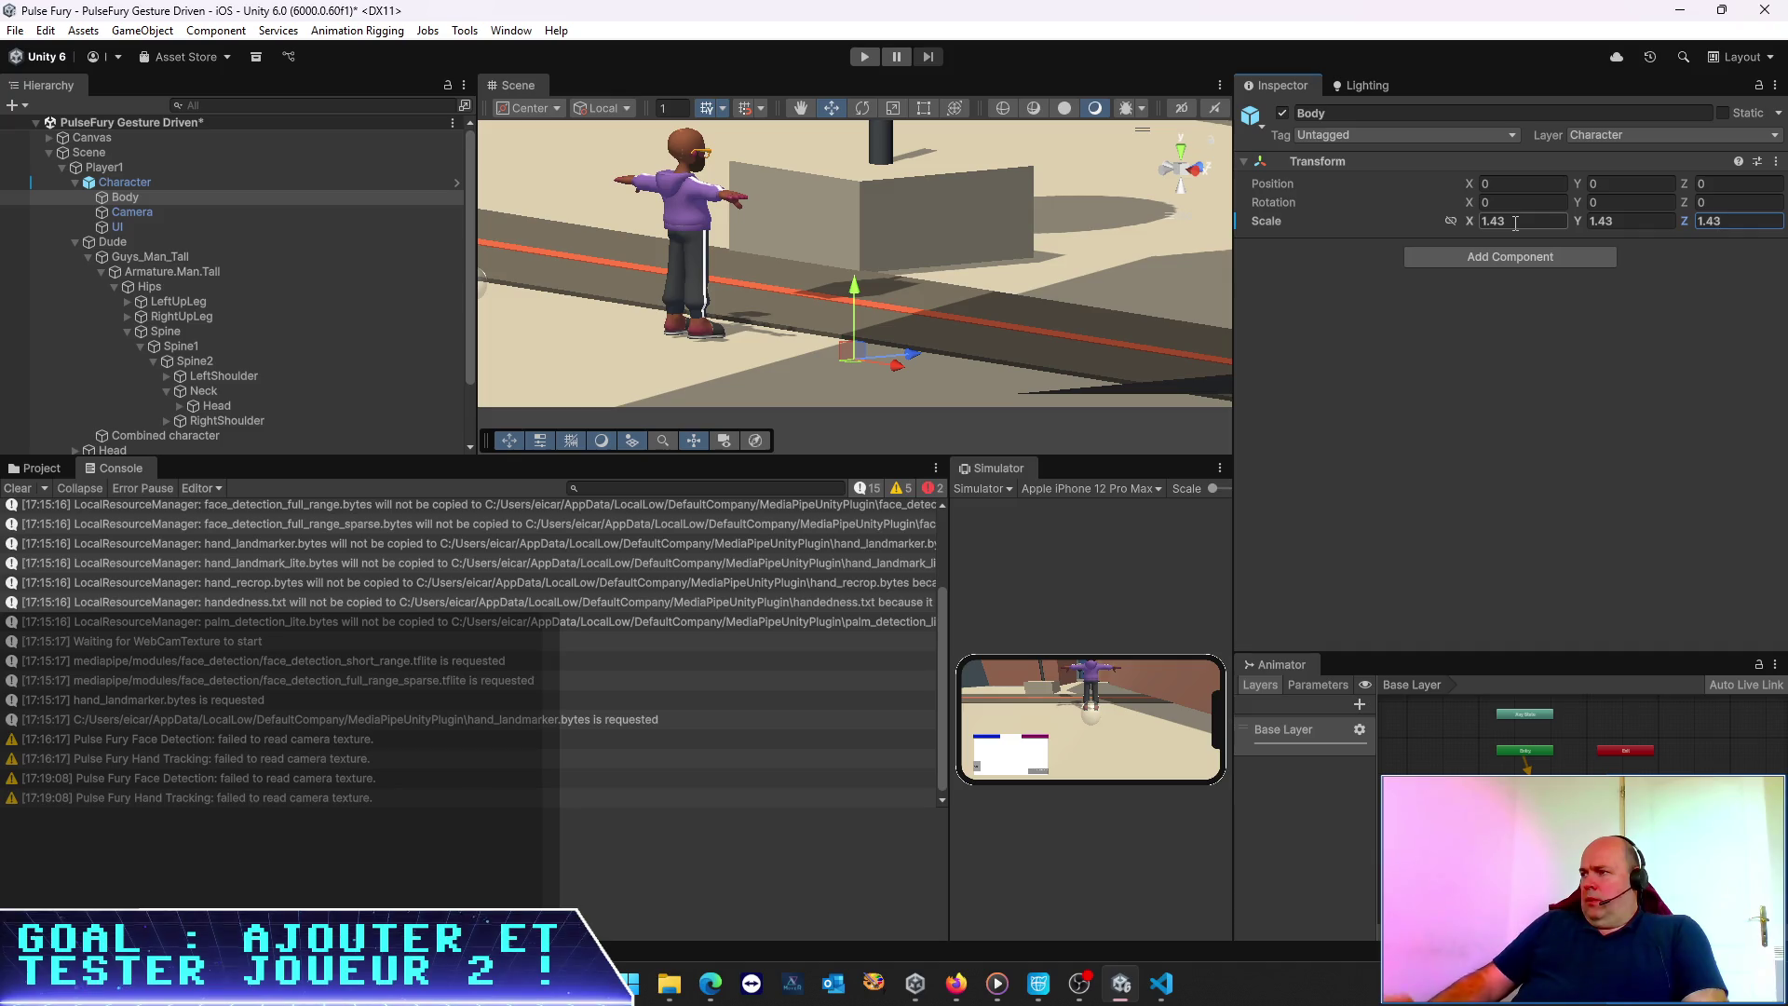
left_click(1154, 989)
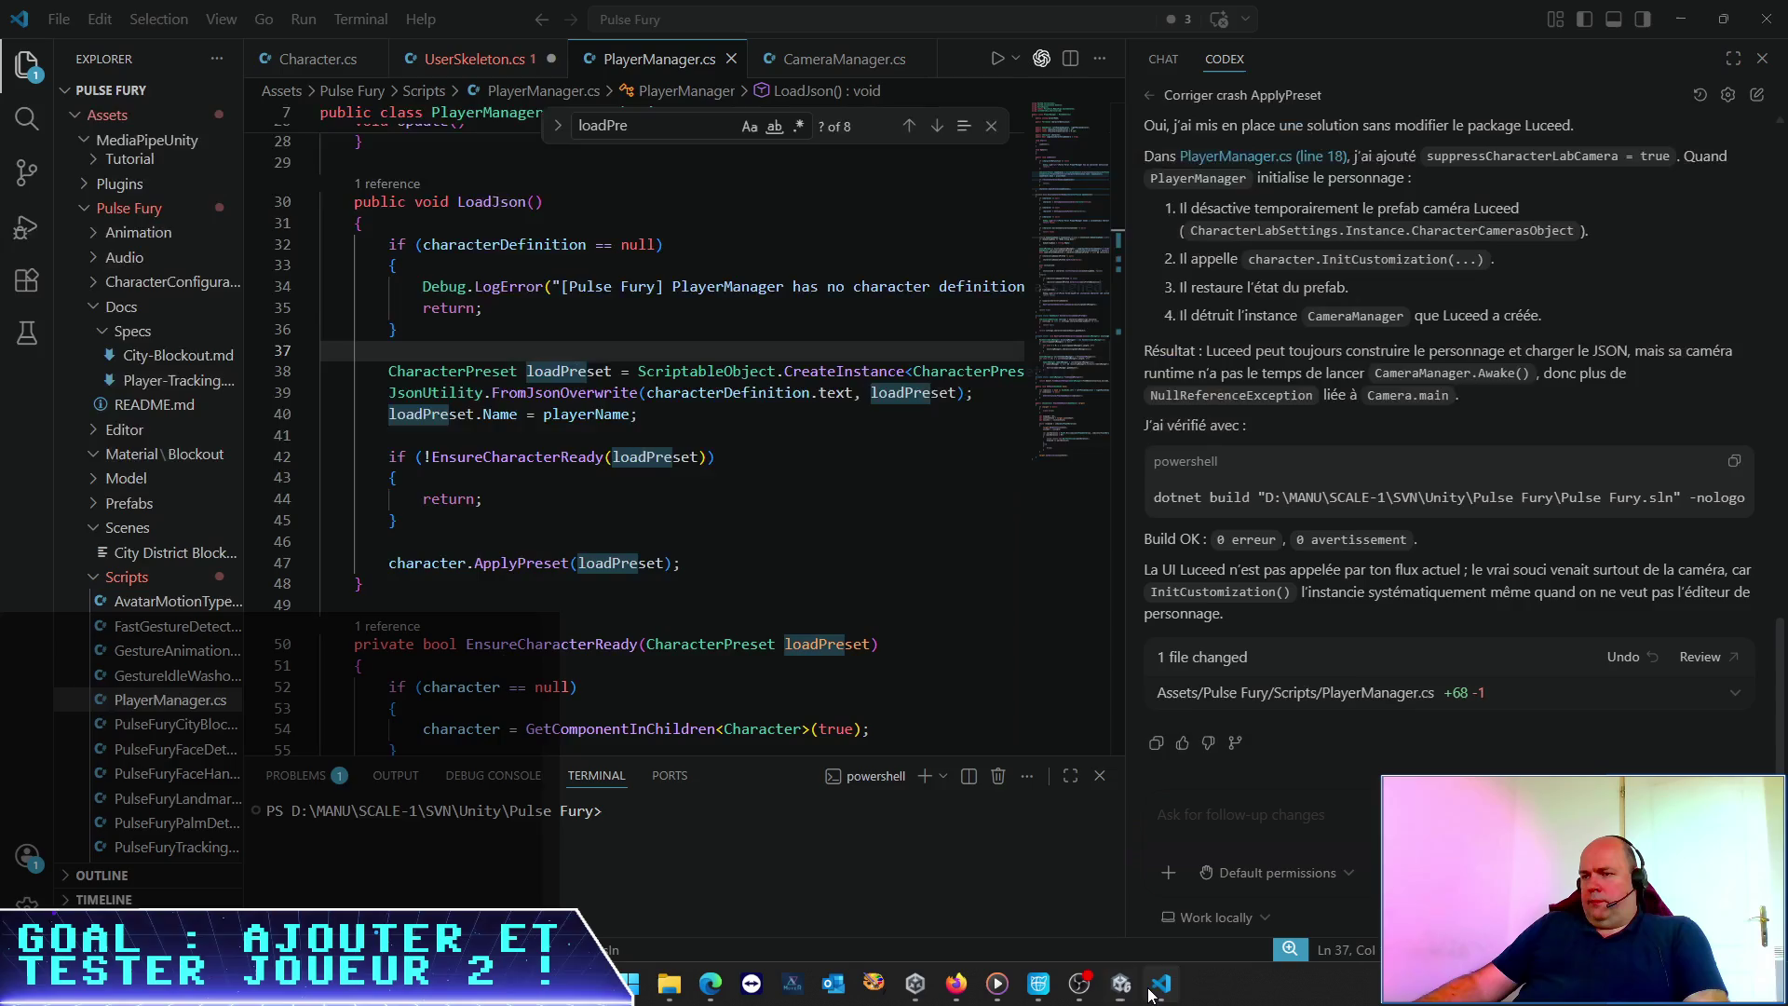
Start a Codex reply with 'top', zoom the interface in, and widen the Codex chat panel
left_click(1245, 821)
type("top ça")
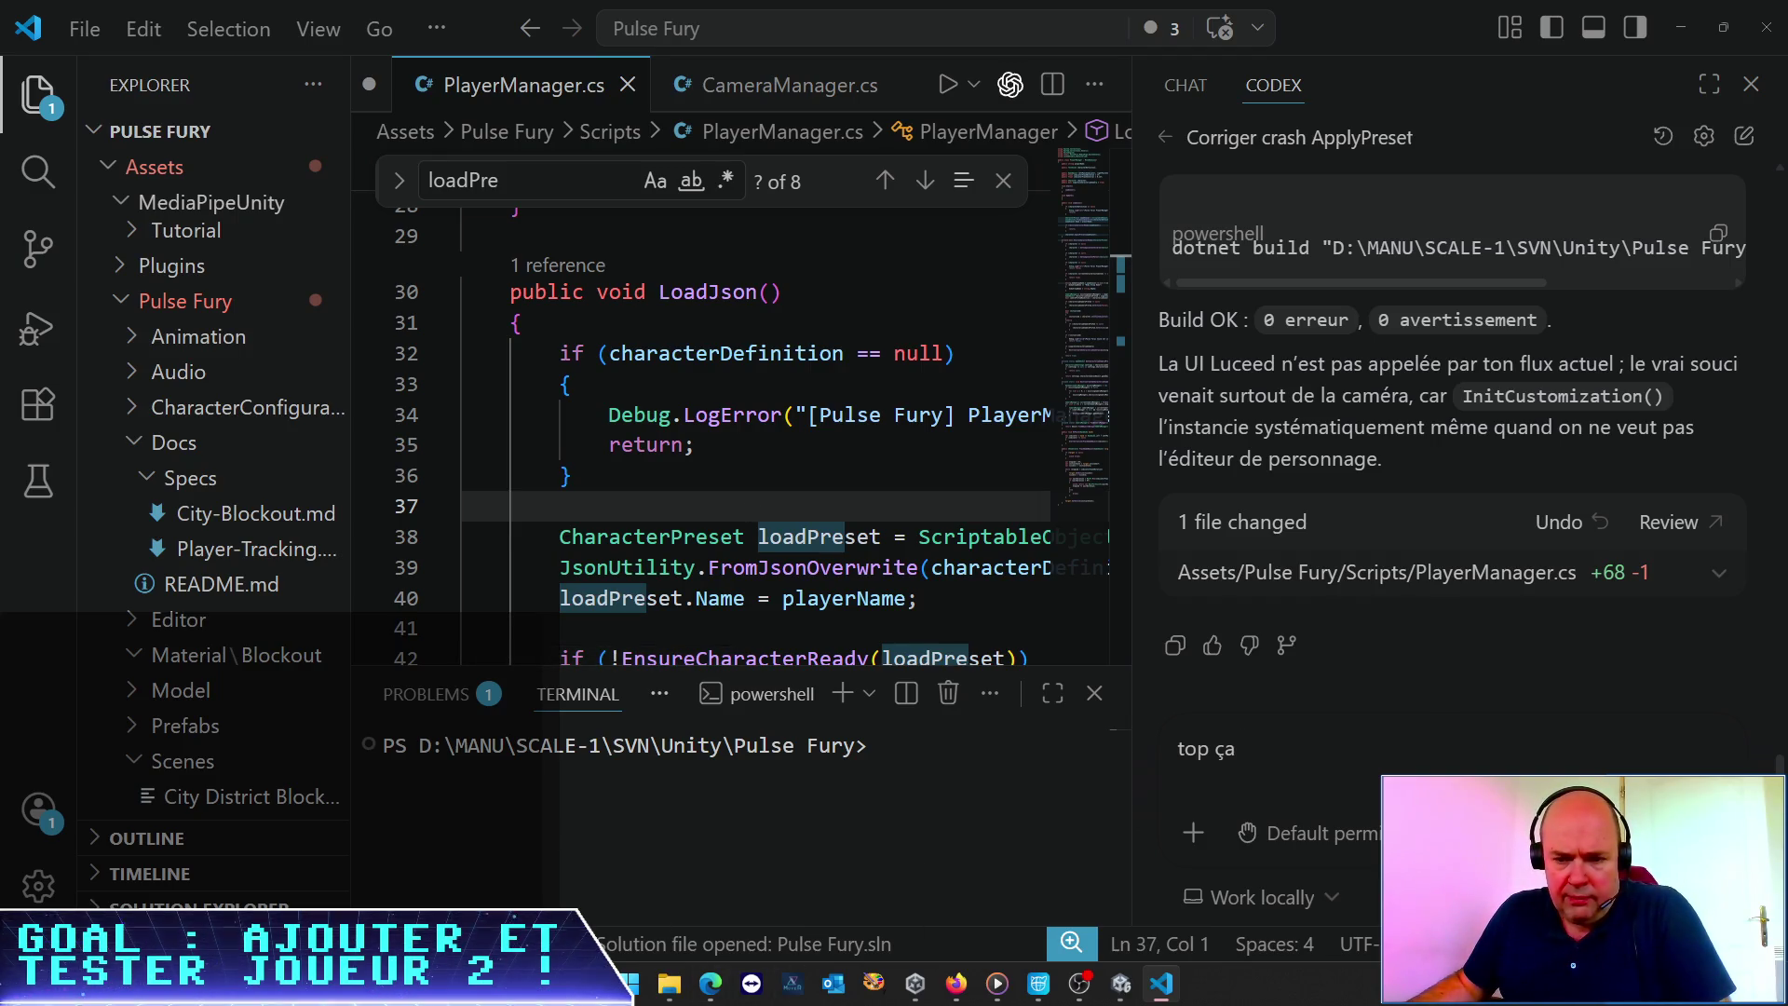
key("alt+Tab")
key("alt+Tab")
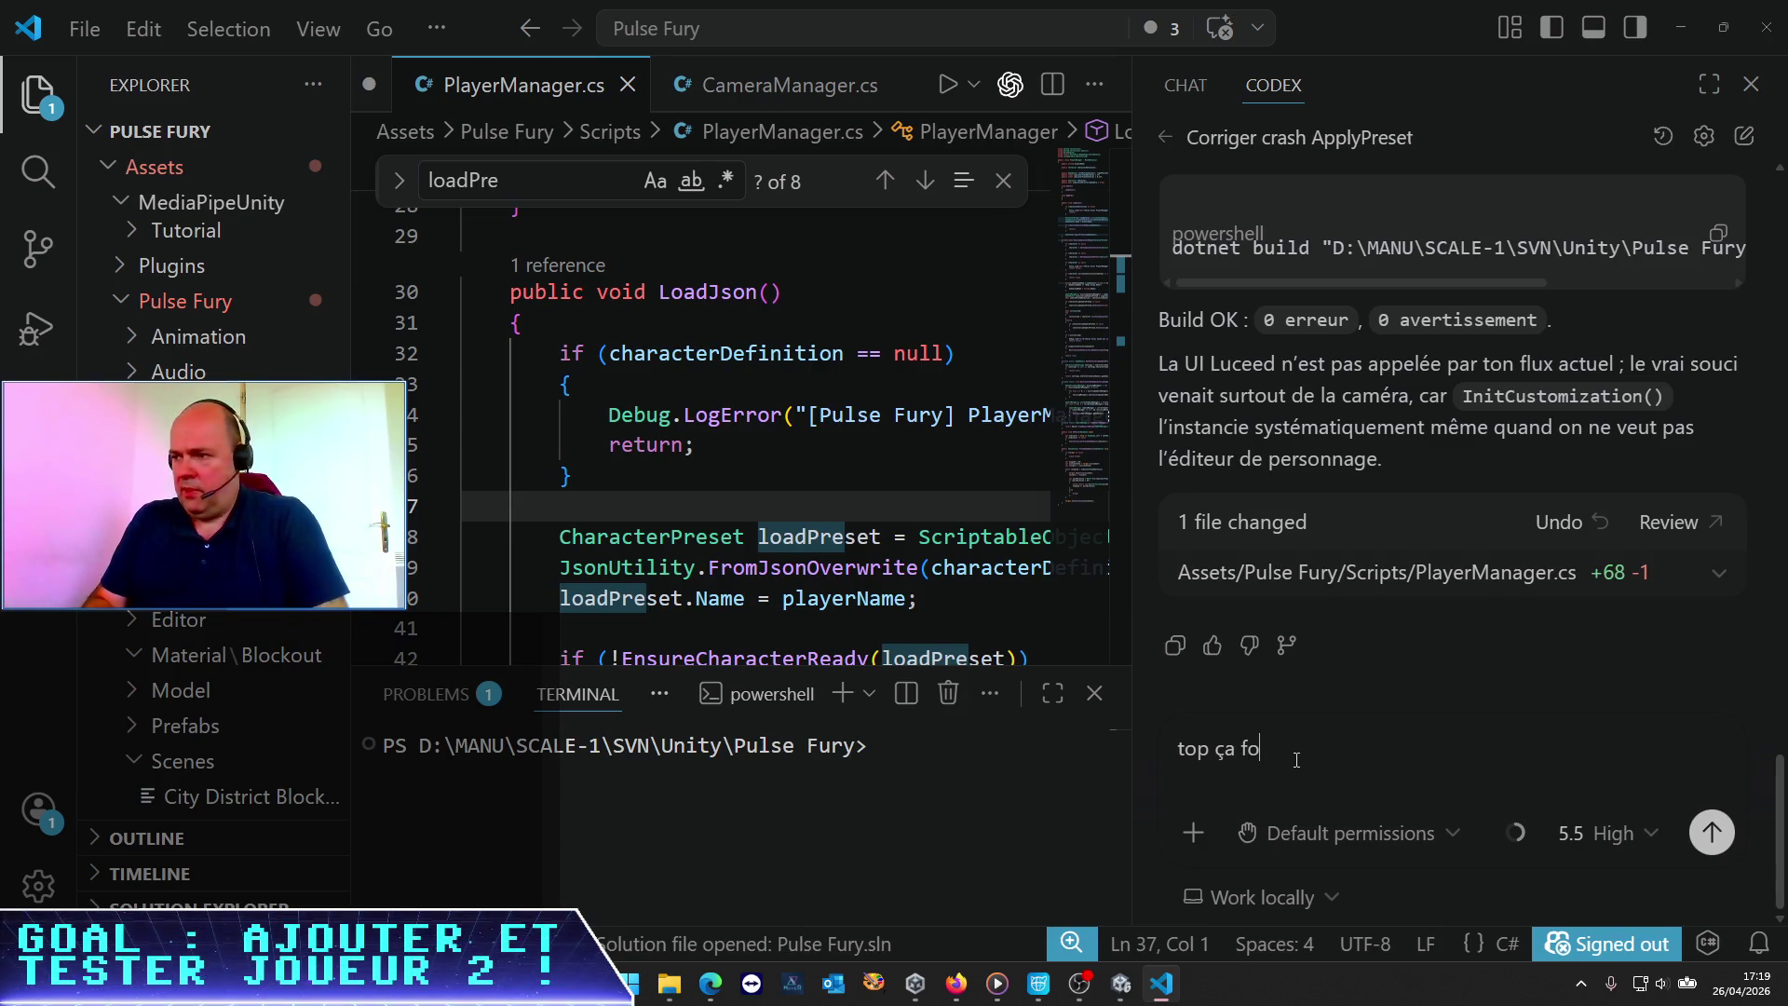
key("ctrl+plus")
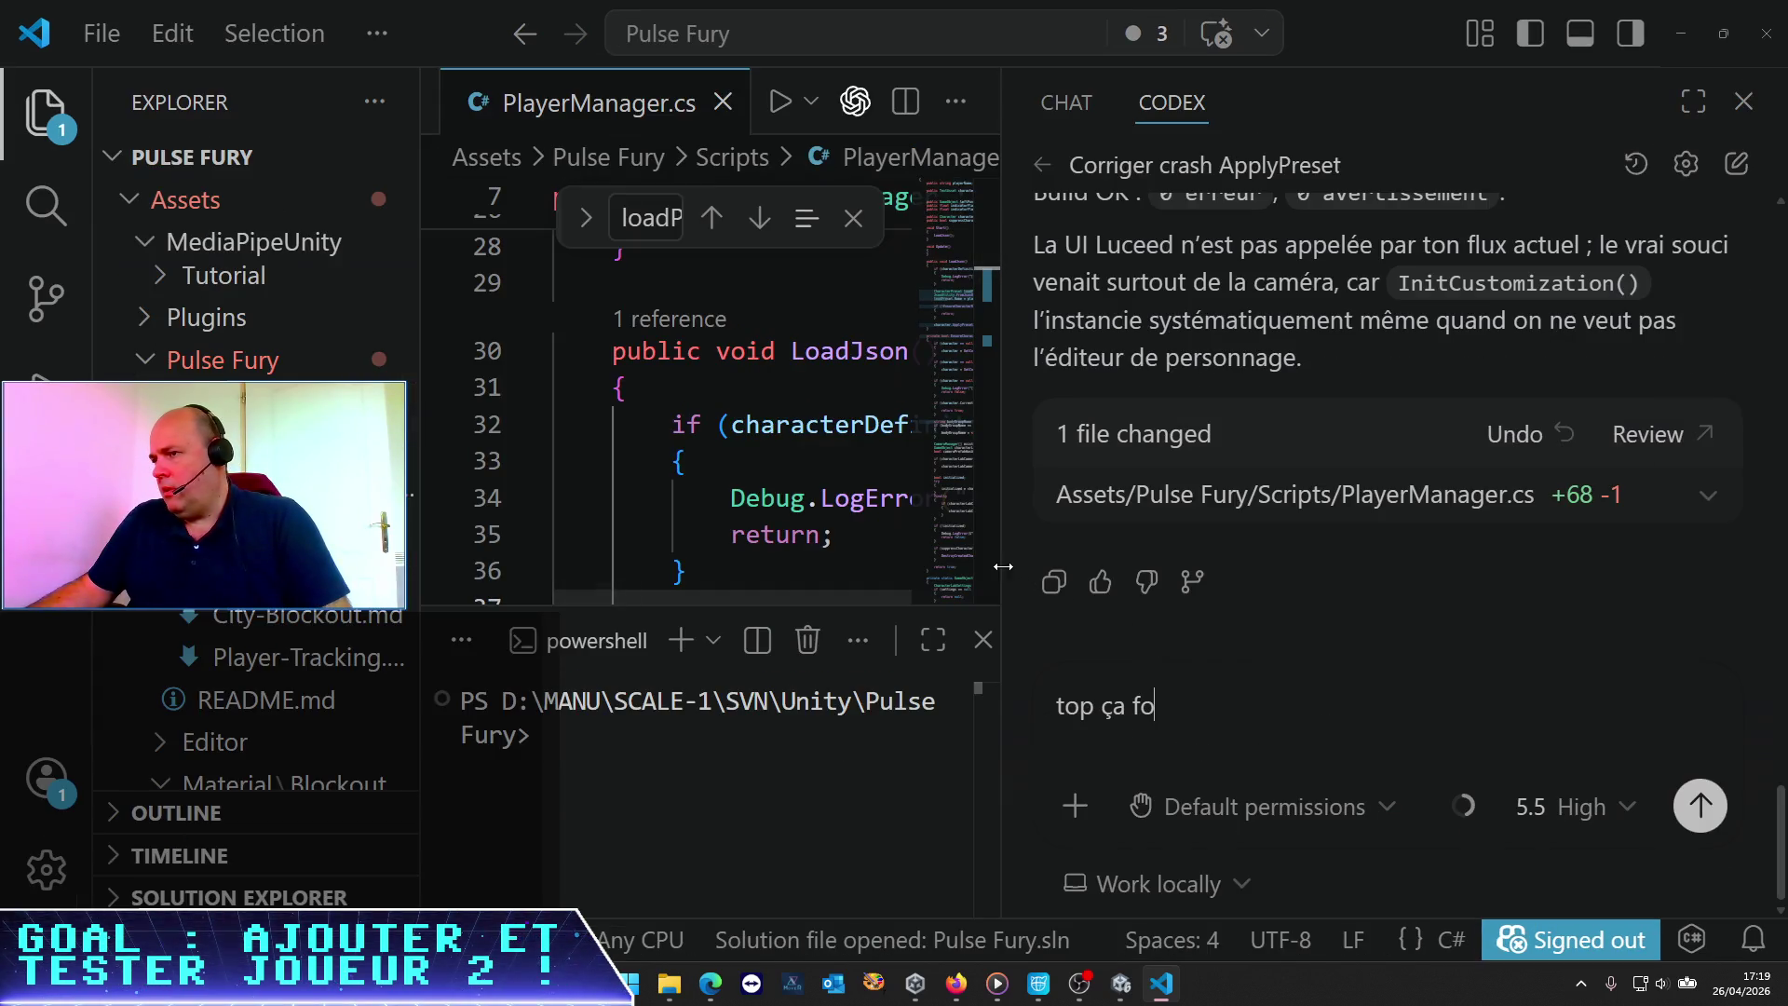
left_click_drag(971, 570, 694, 573)
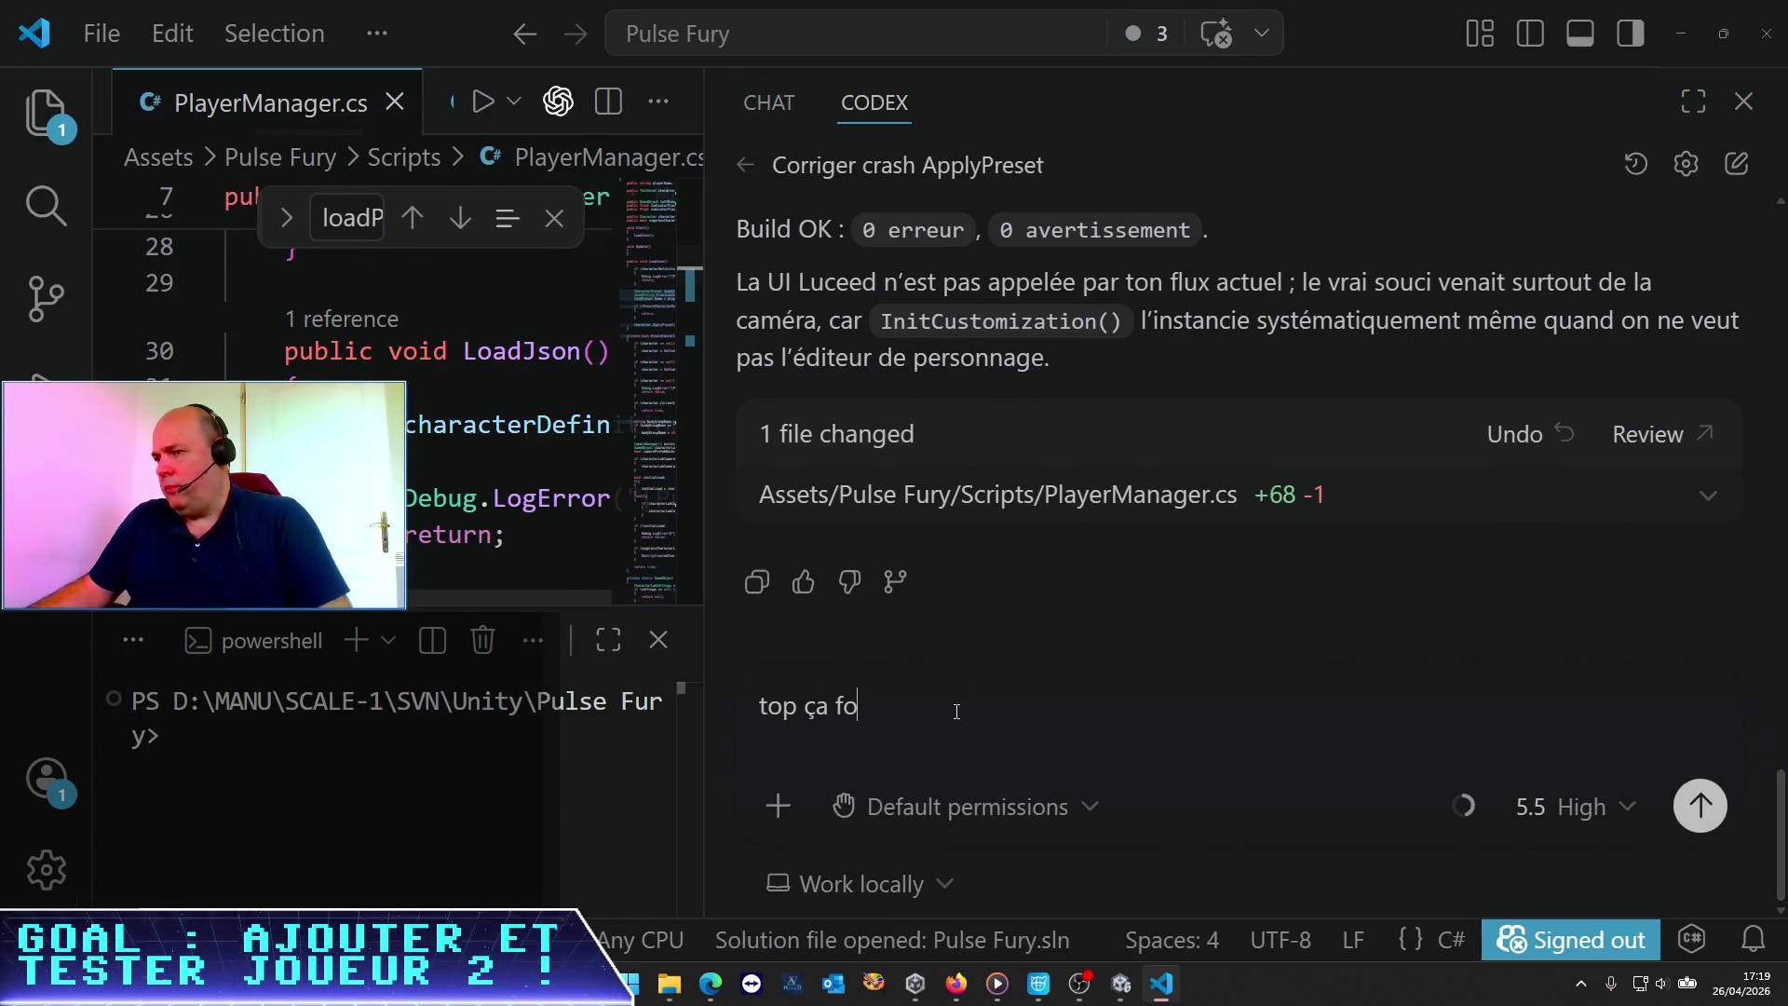
Begin the Codex message saying it works and asking for help adding a processing step
type("ctionne")
key("BackSpace")
key("BackSpace")
key("BackSpace")
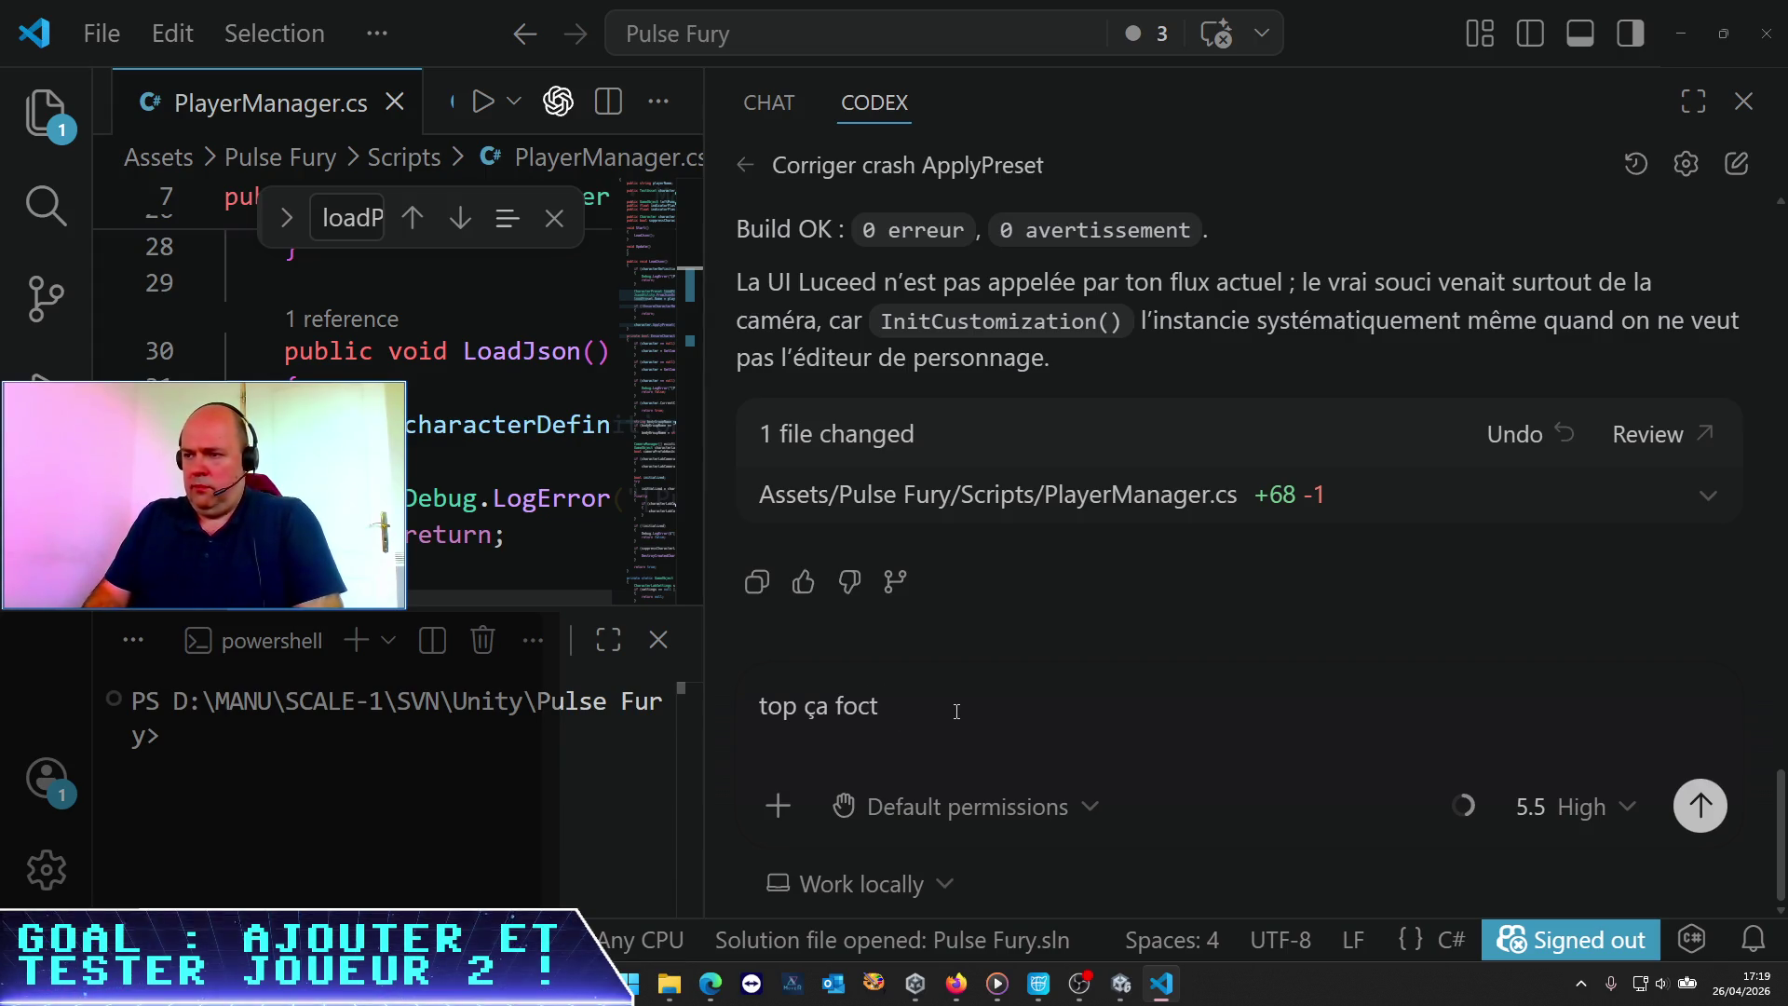
key("BackSpace")
key("BackSpace")
type("nctionne :")
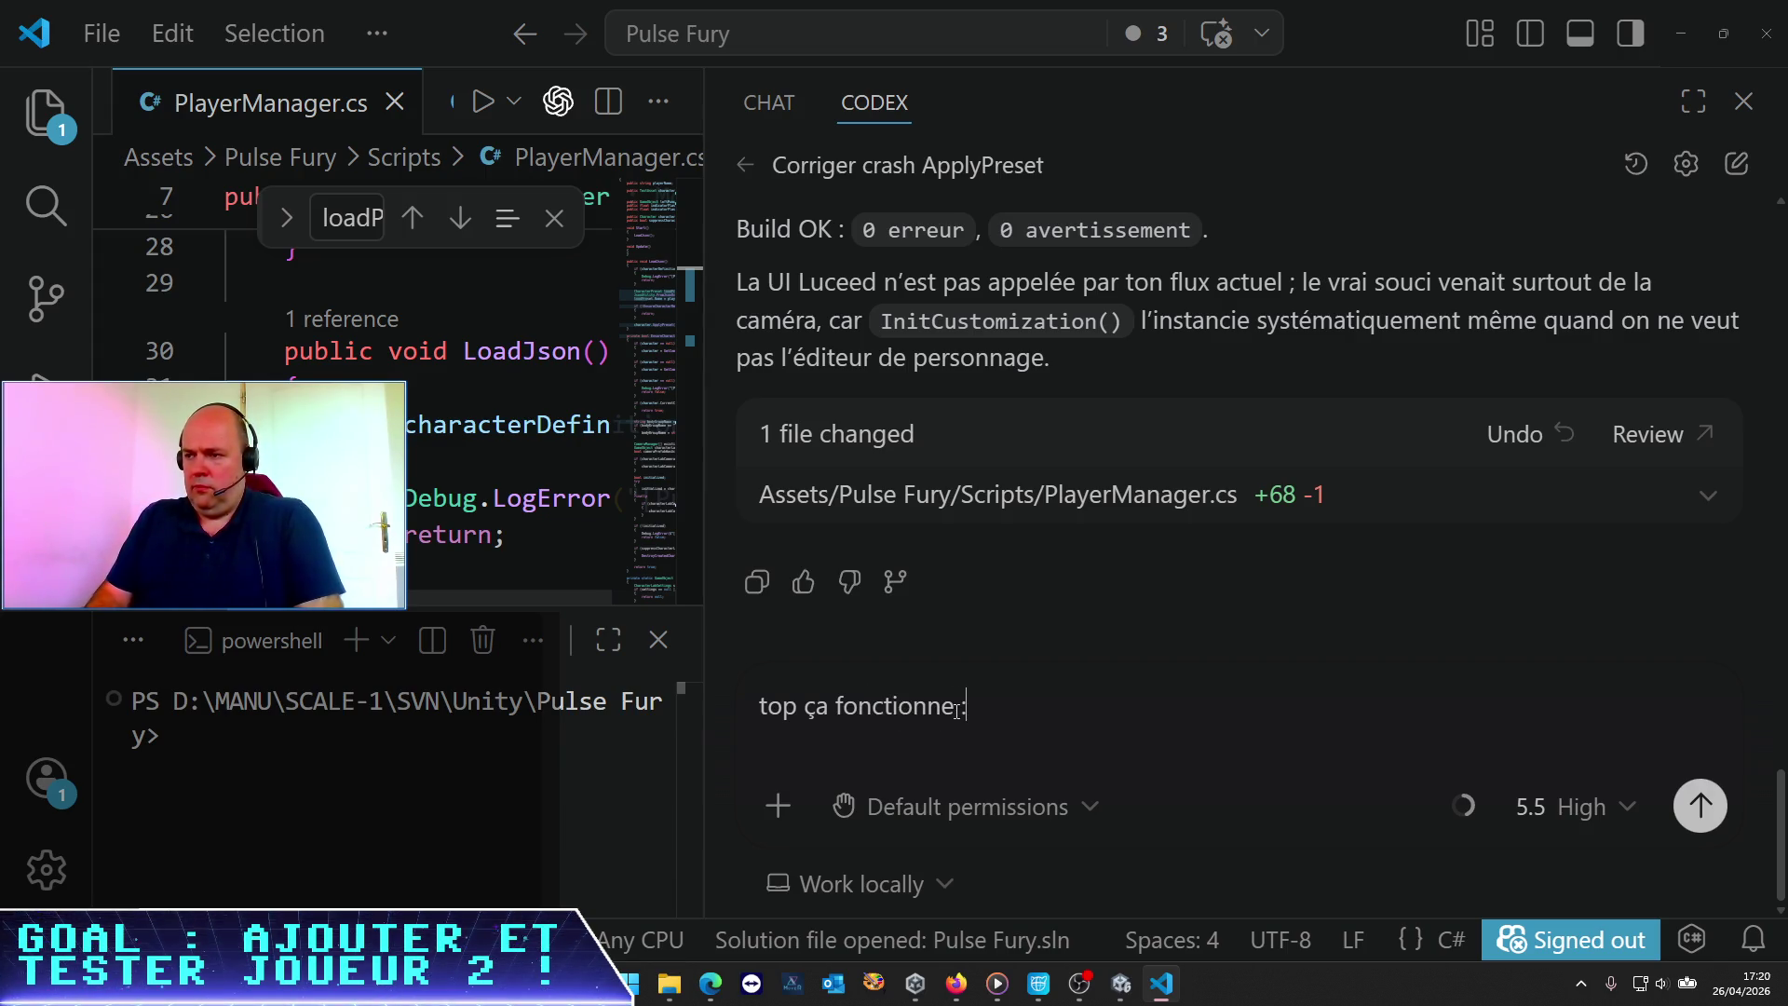
type(" Me")
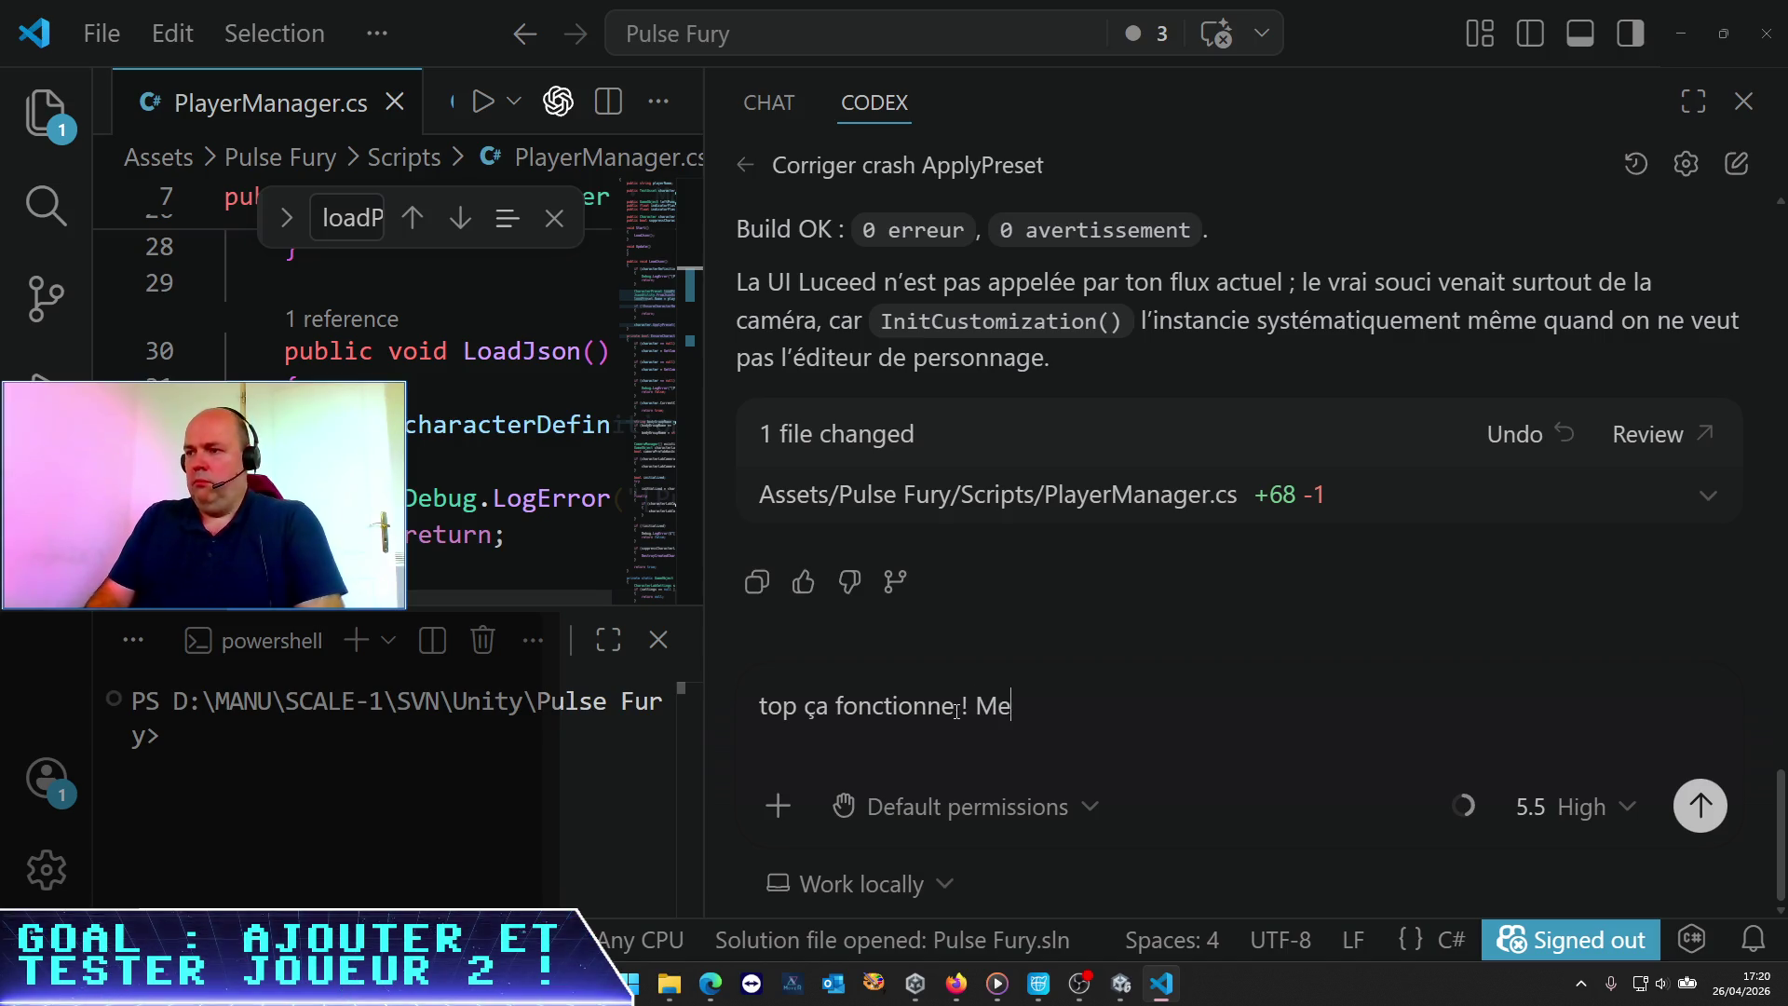
type("aintenan")
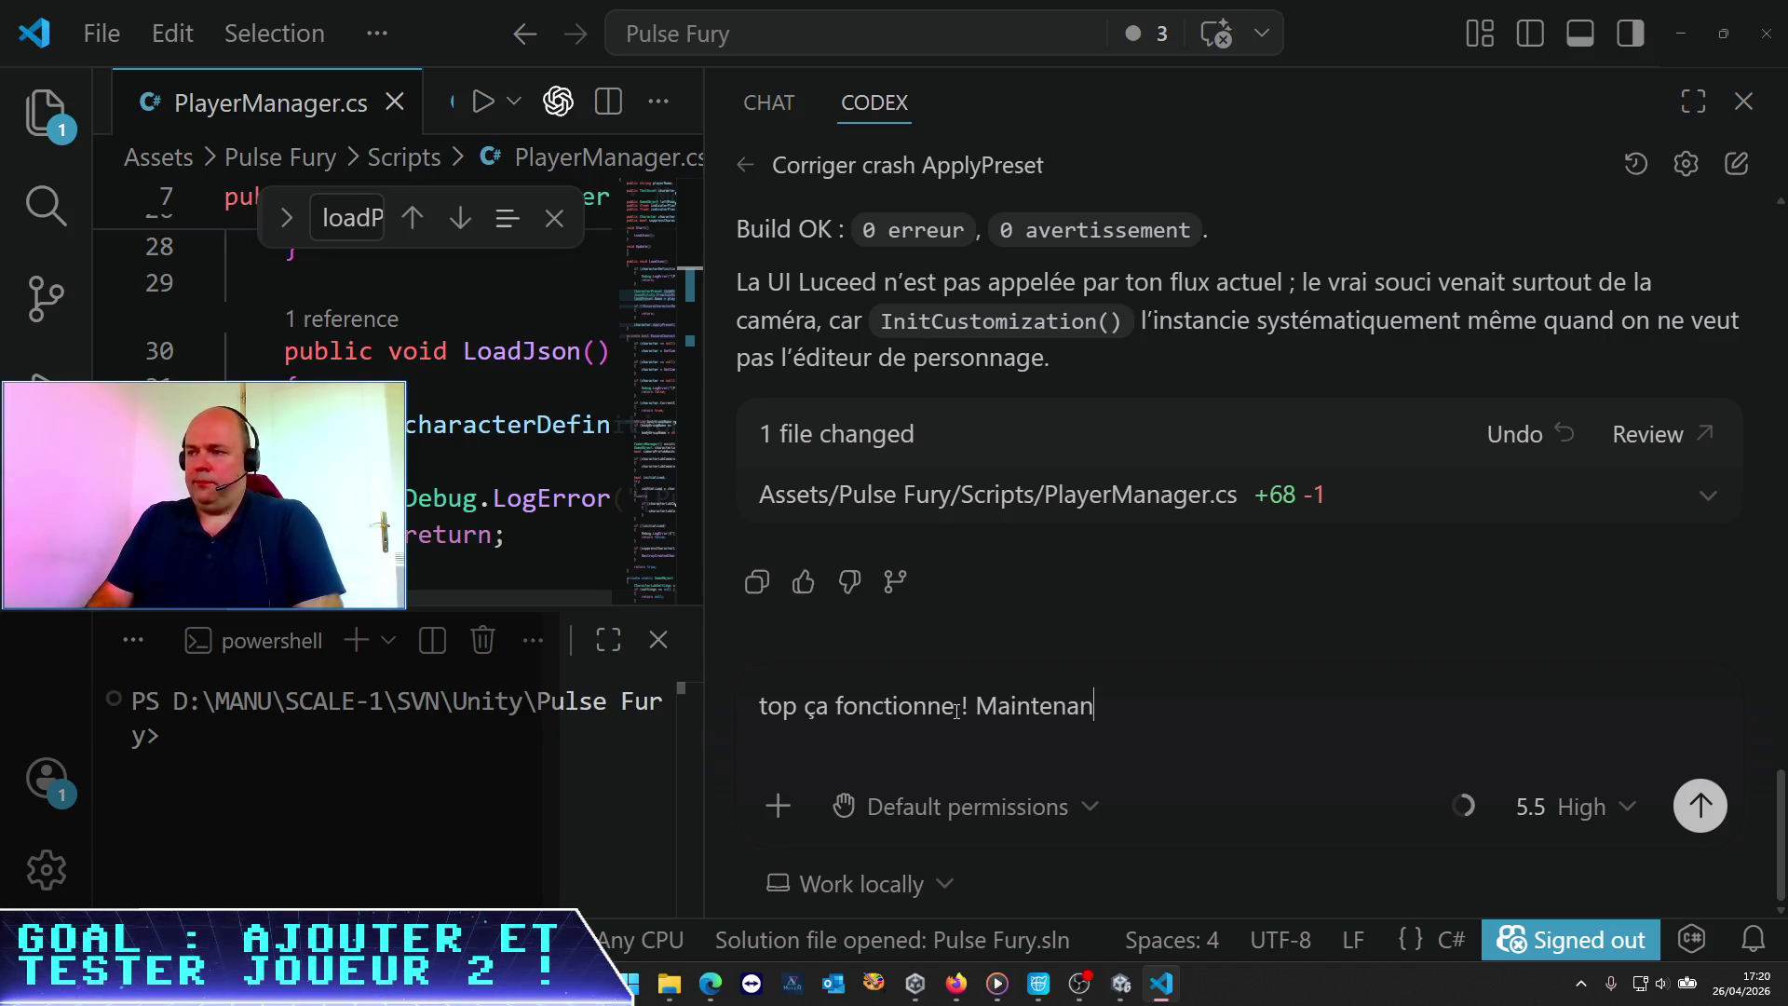
type("t peux-rtu tu l'ap")
key("BackSpace")
key("BackSpace")
key("BackSpace")
type("m'aider à ")
type("uter un")
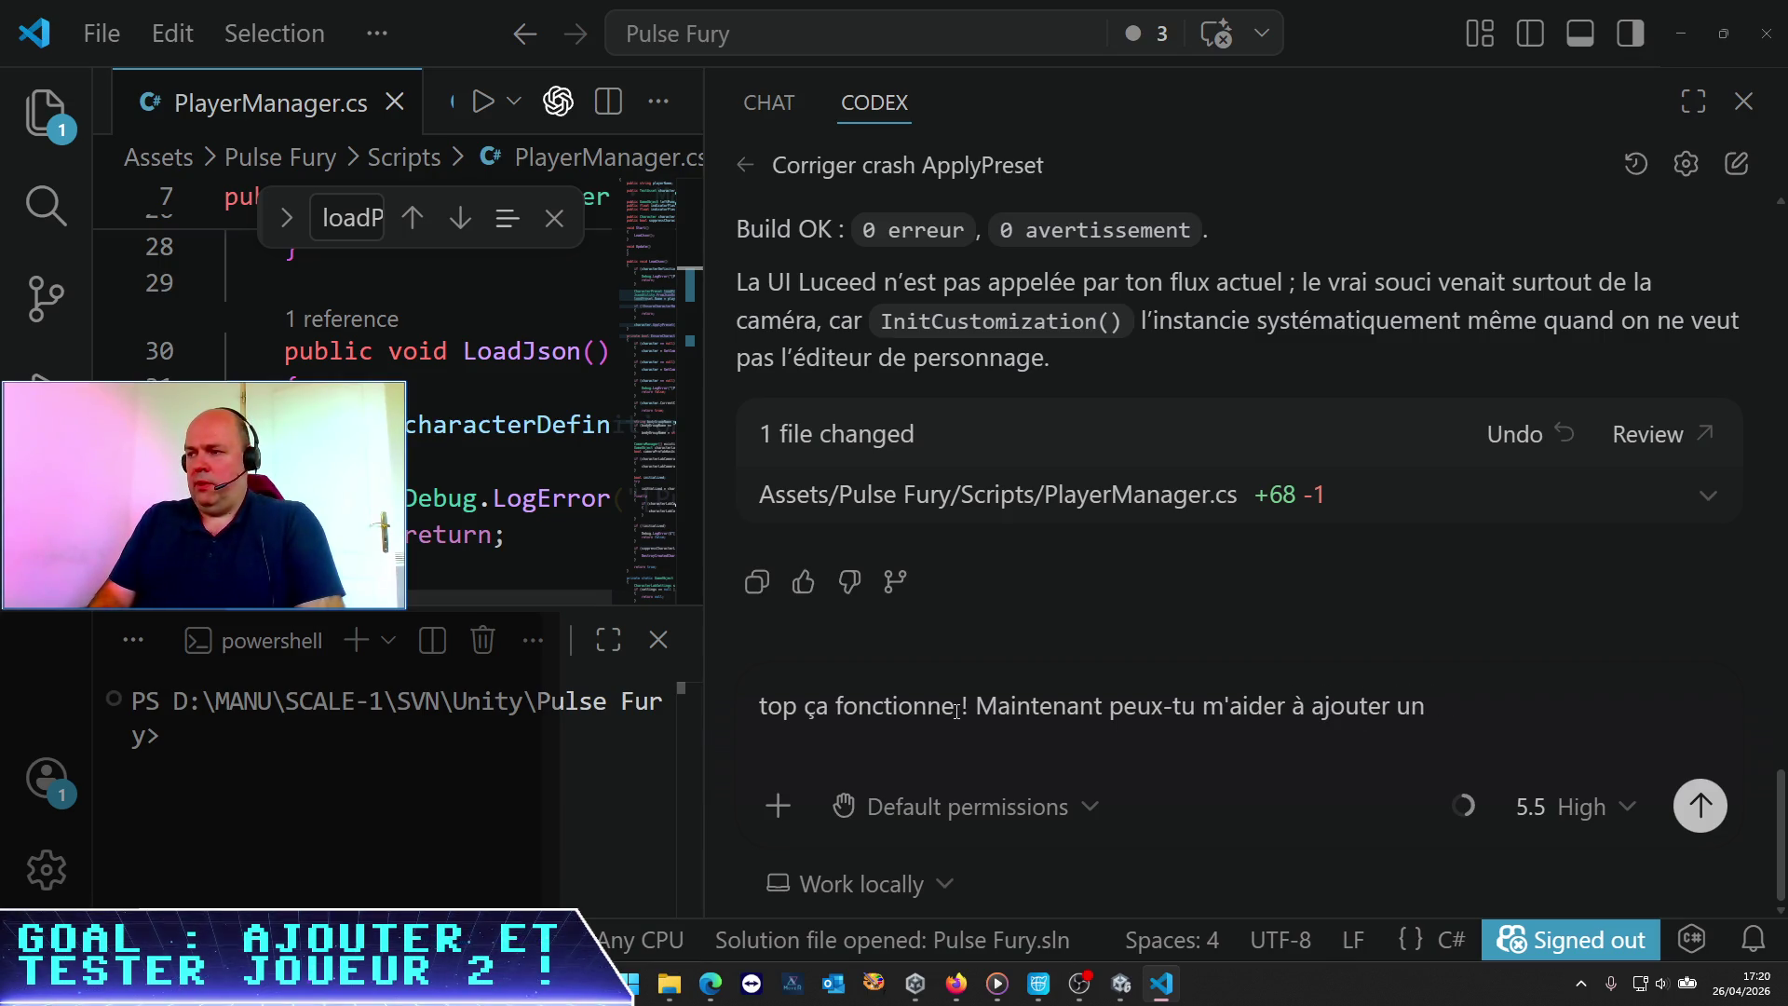
type(" fraitremen")
key("BackSpace")
key("BackSpace")
type("emebnt")
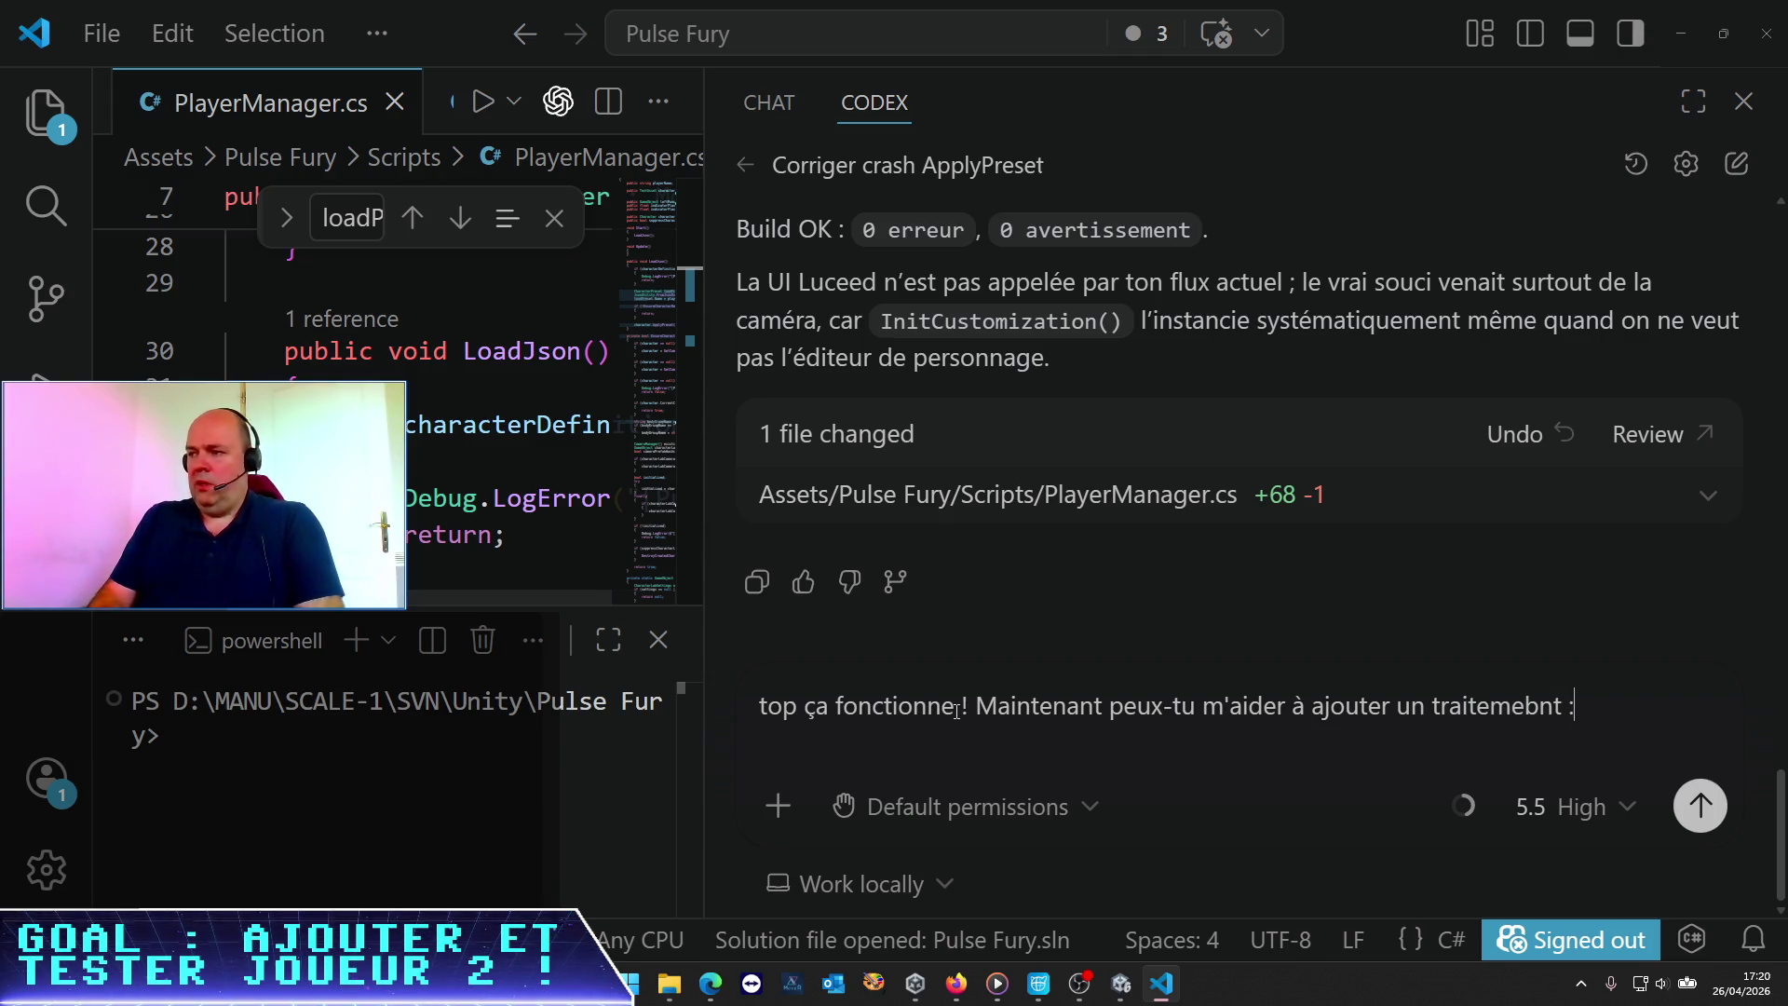
key("BackSpace")
Describe finding the Head under Body after the character loads, and send the request
type("nt : une fois que l'objet")
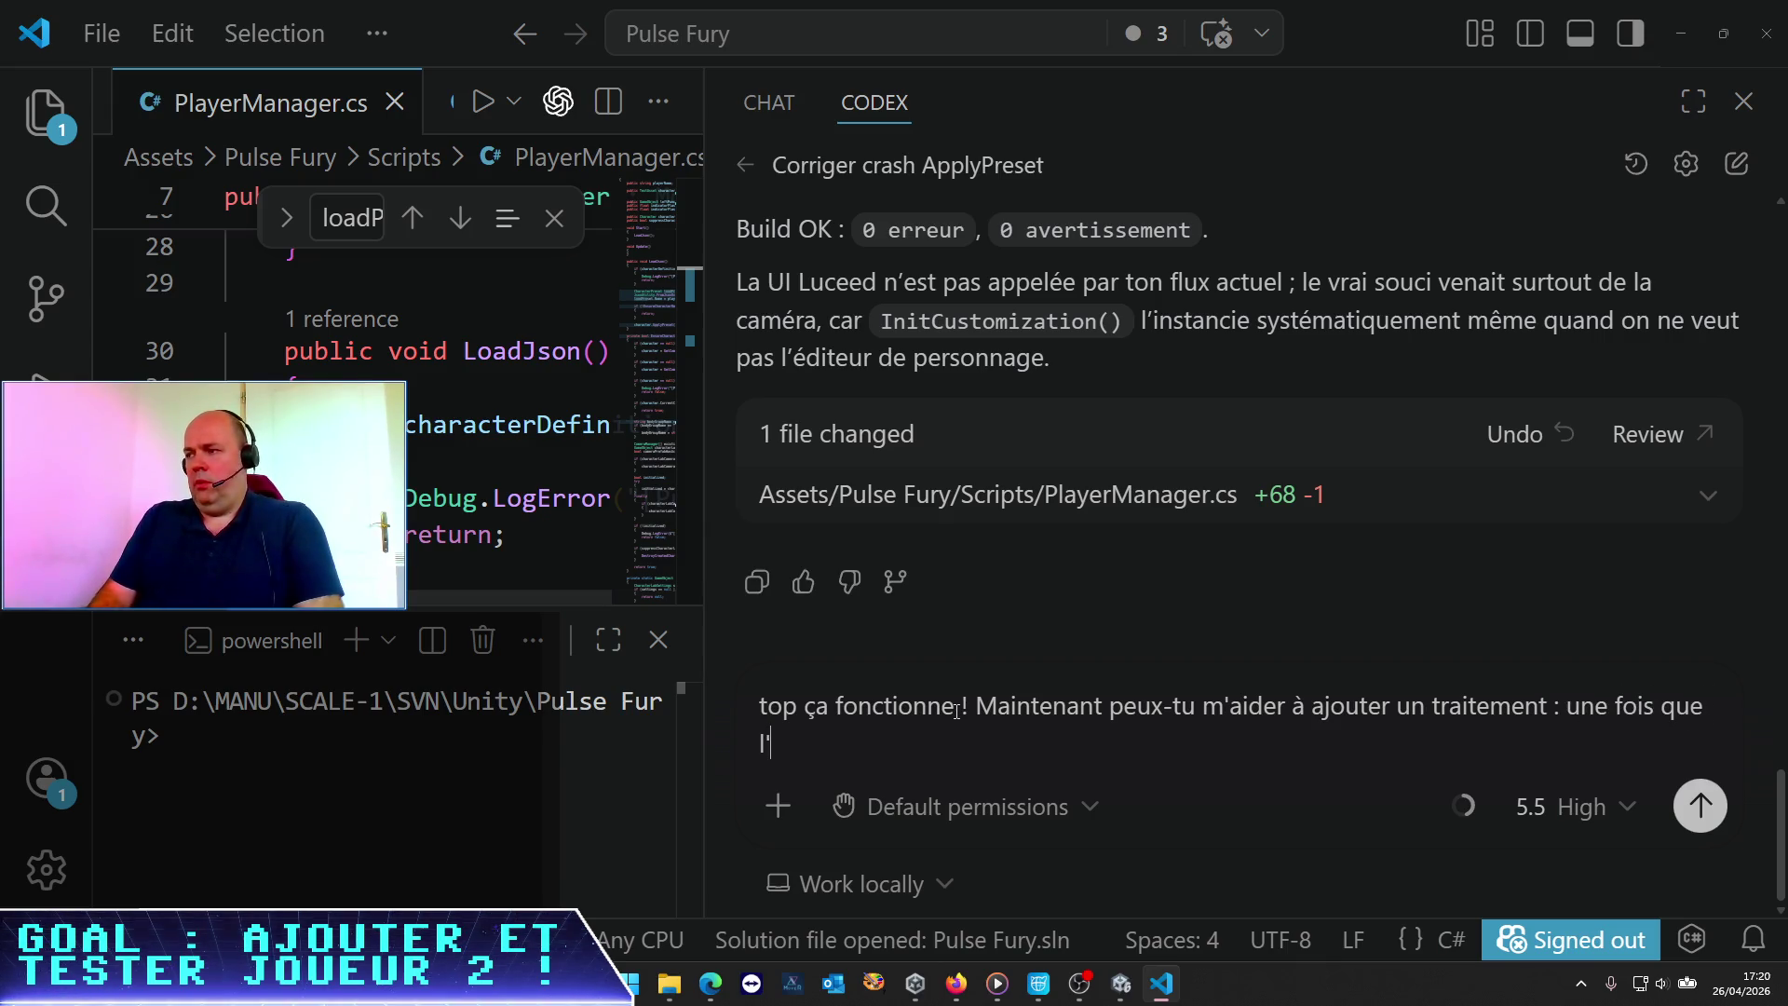
key("BackSpace")
key("BackSpace")
key("BackSpace")
type("e personnage est change")
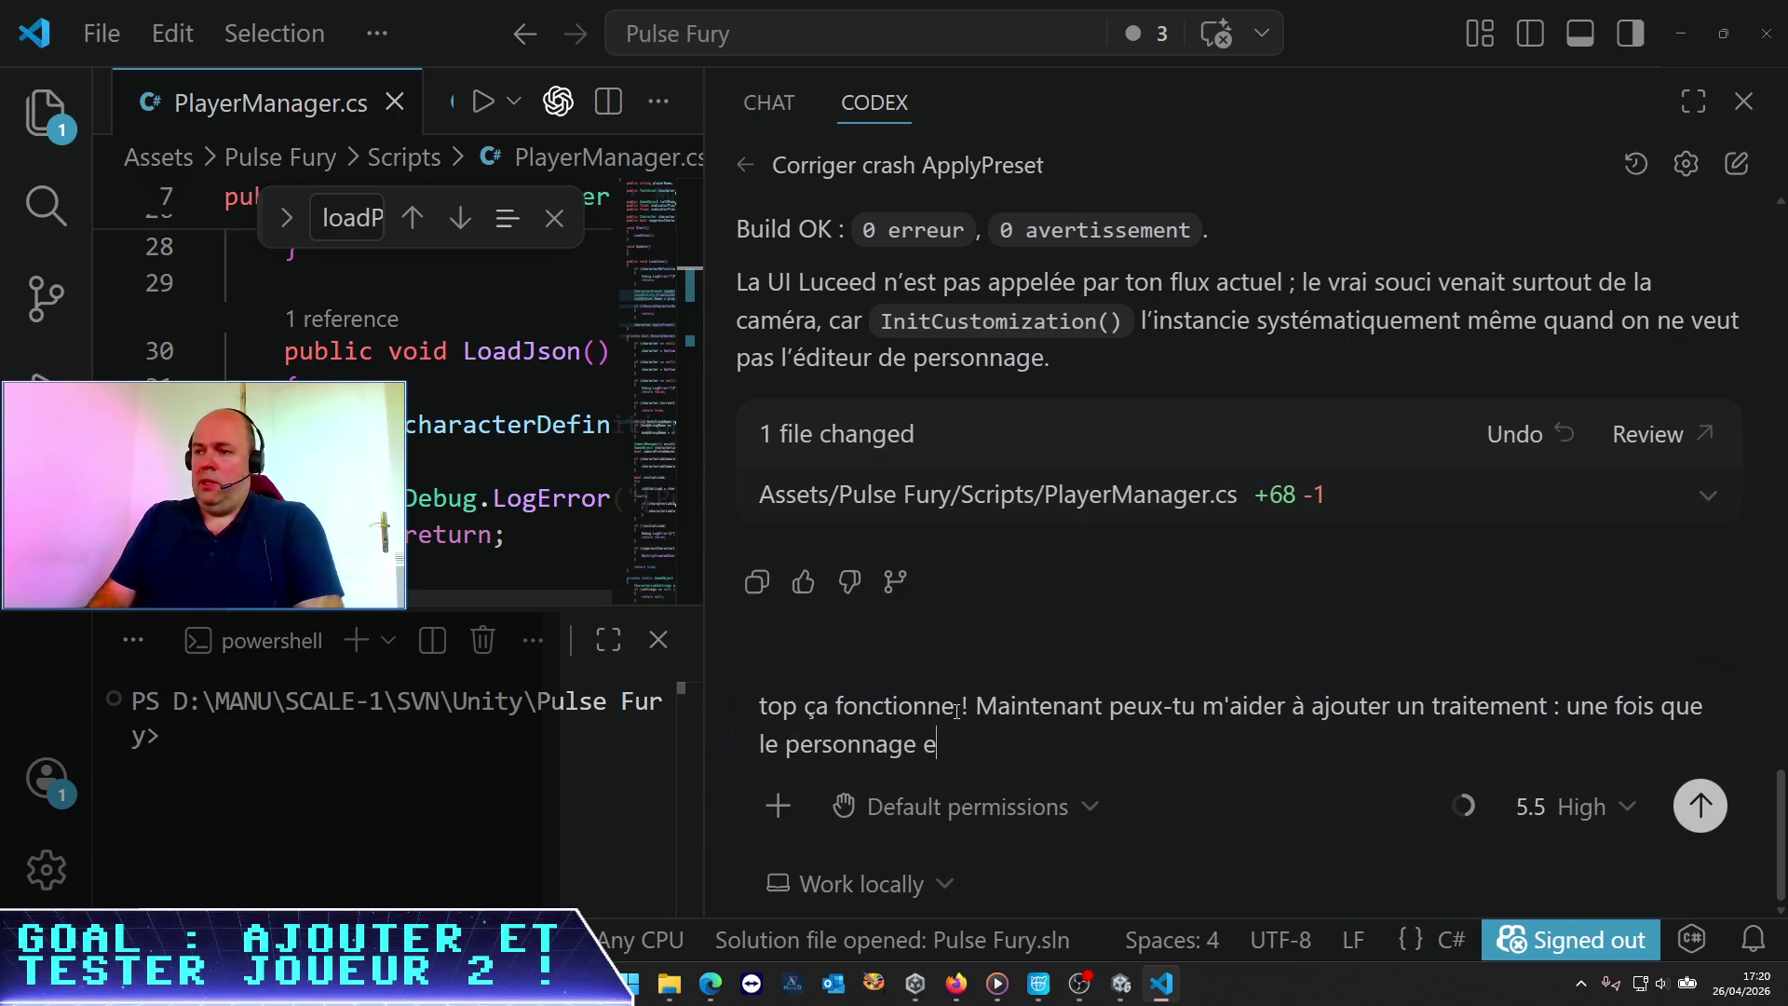
key("BackSpace")
key("BackSpace")
type("gé")
type("en tant ")
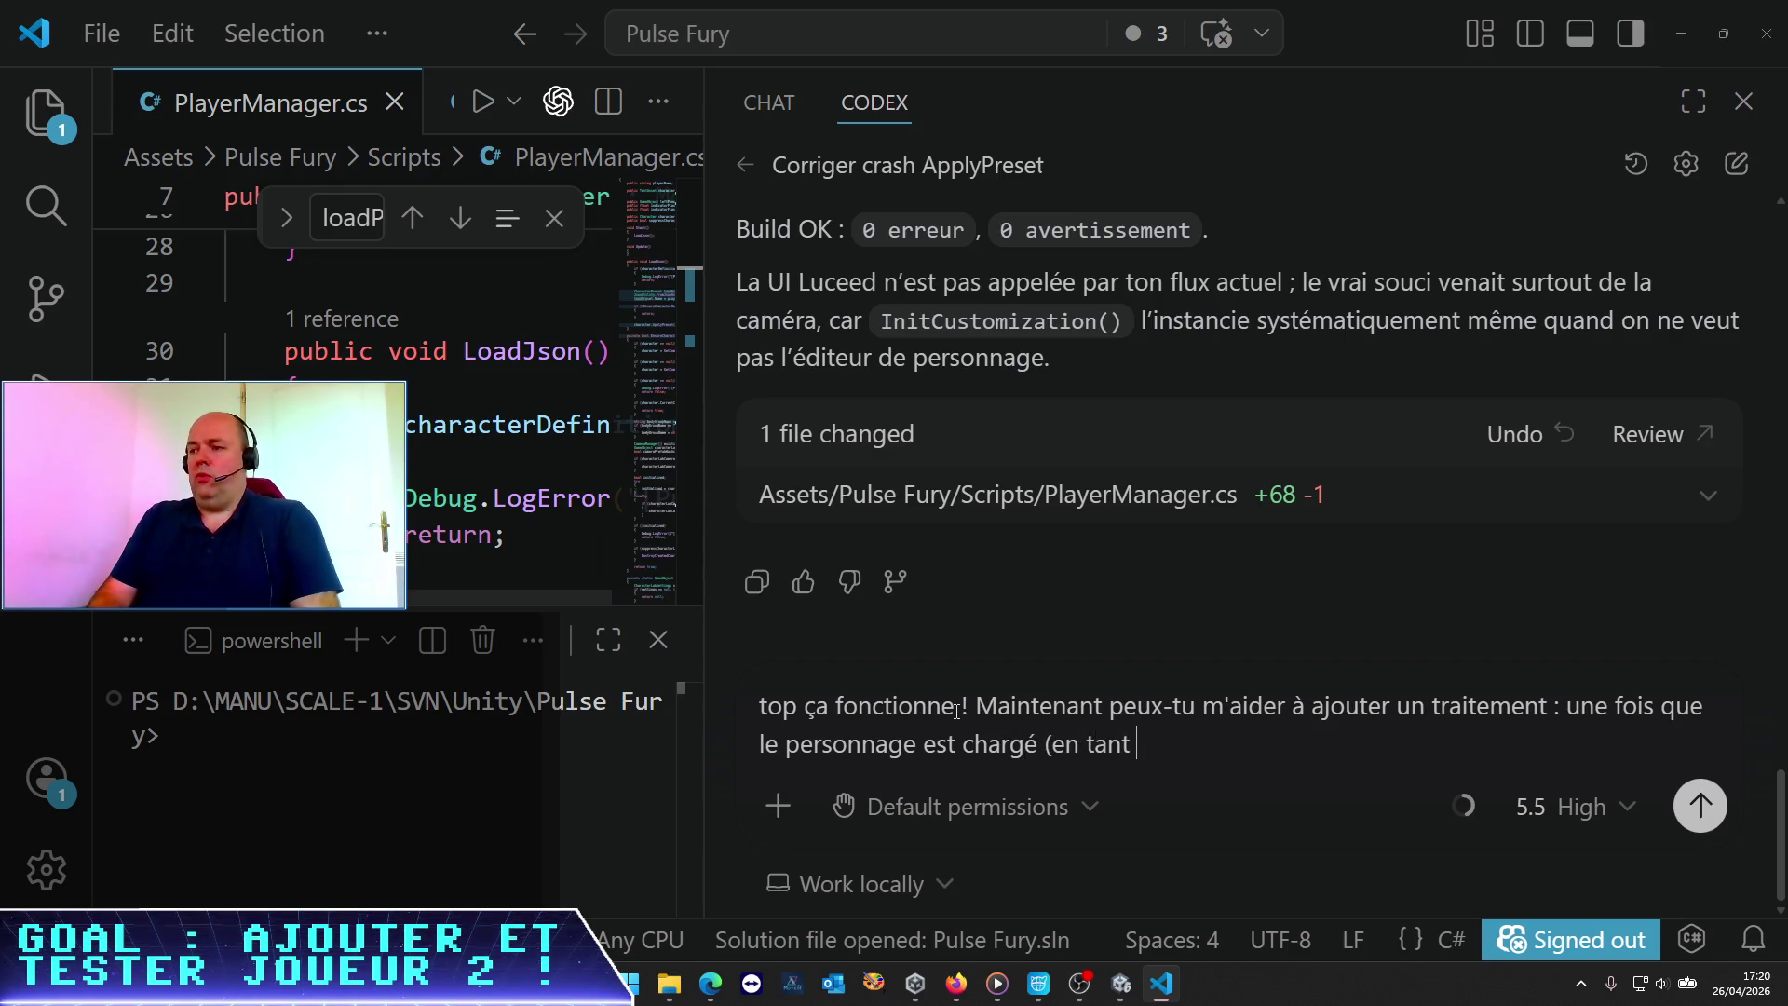
type("qu'enfant de ")
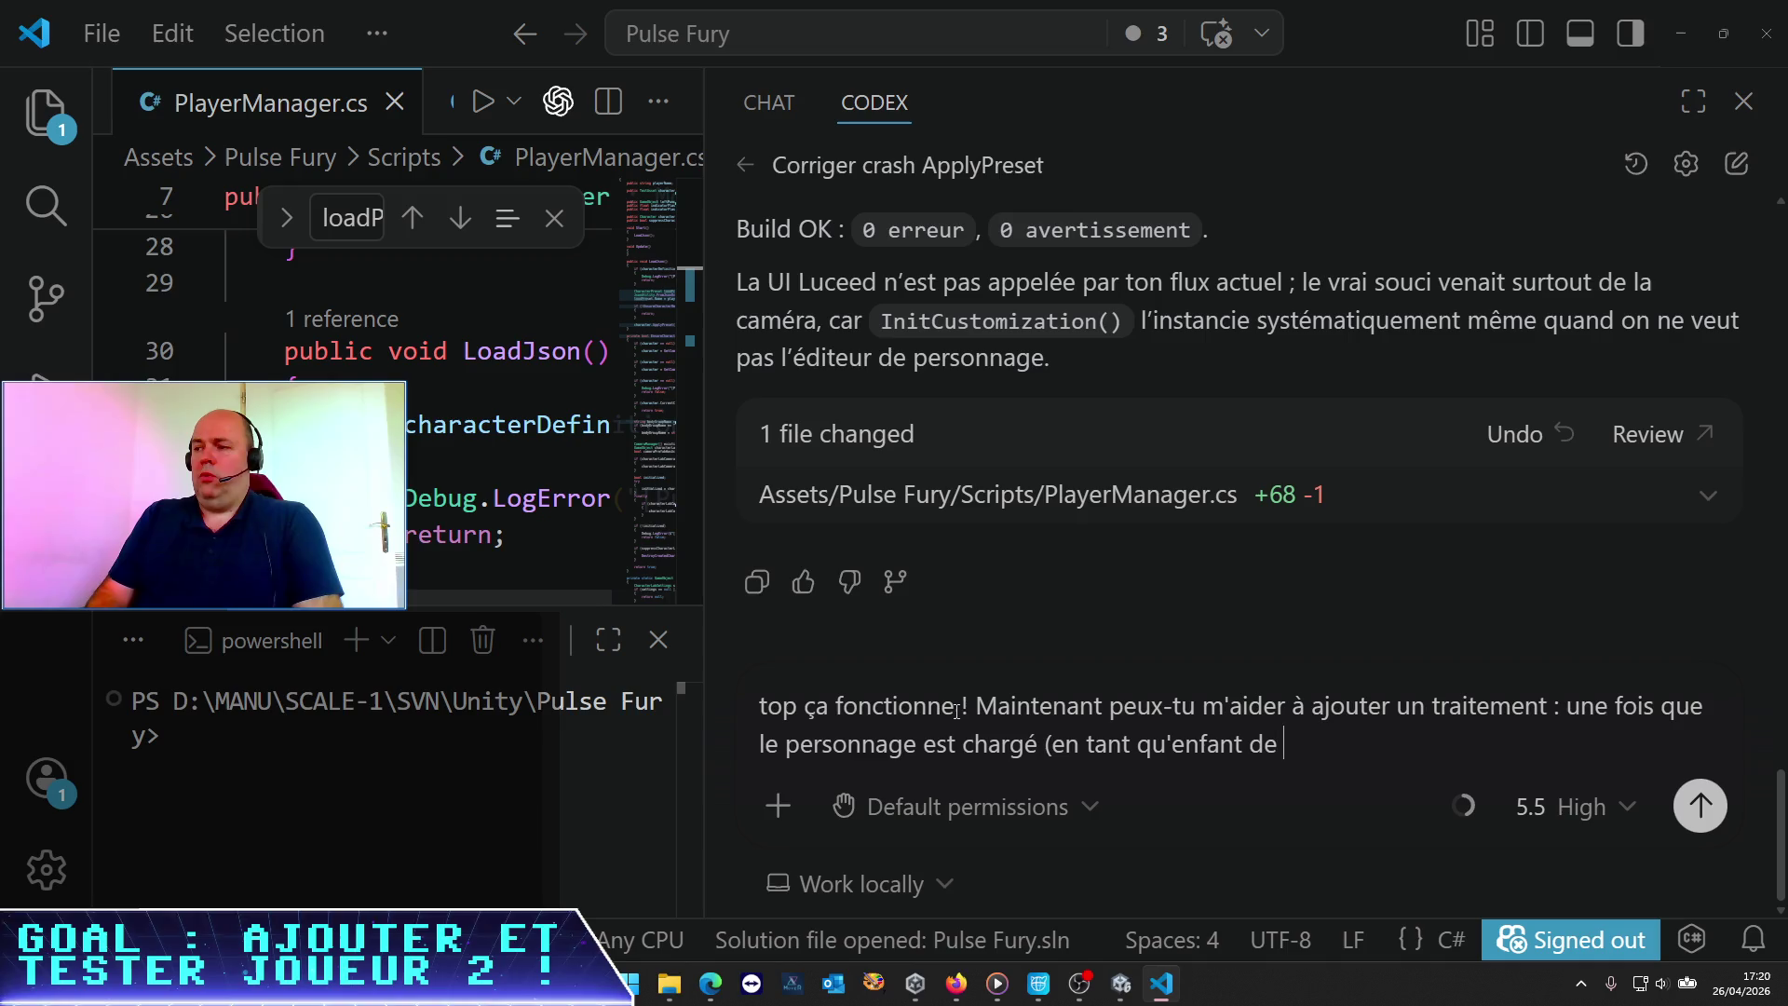
key("BackSpace")
key("BackSpace")
type("u GameOb")
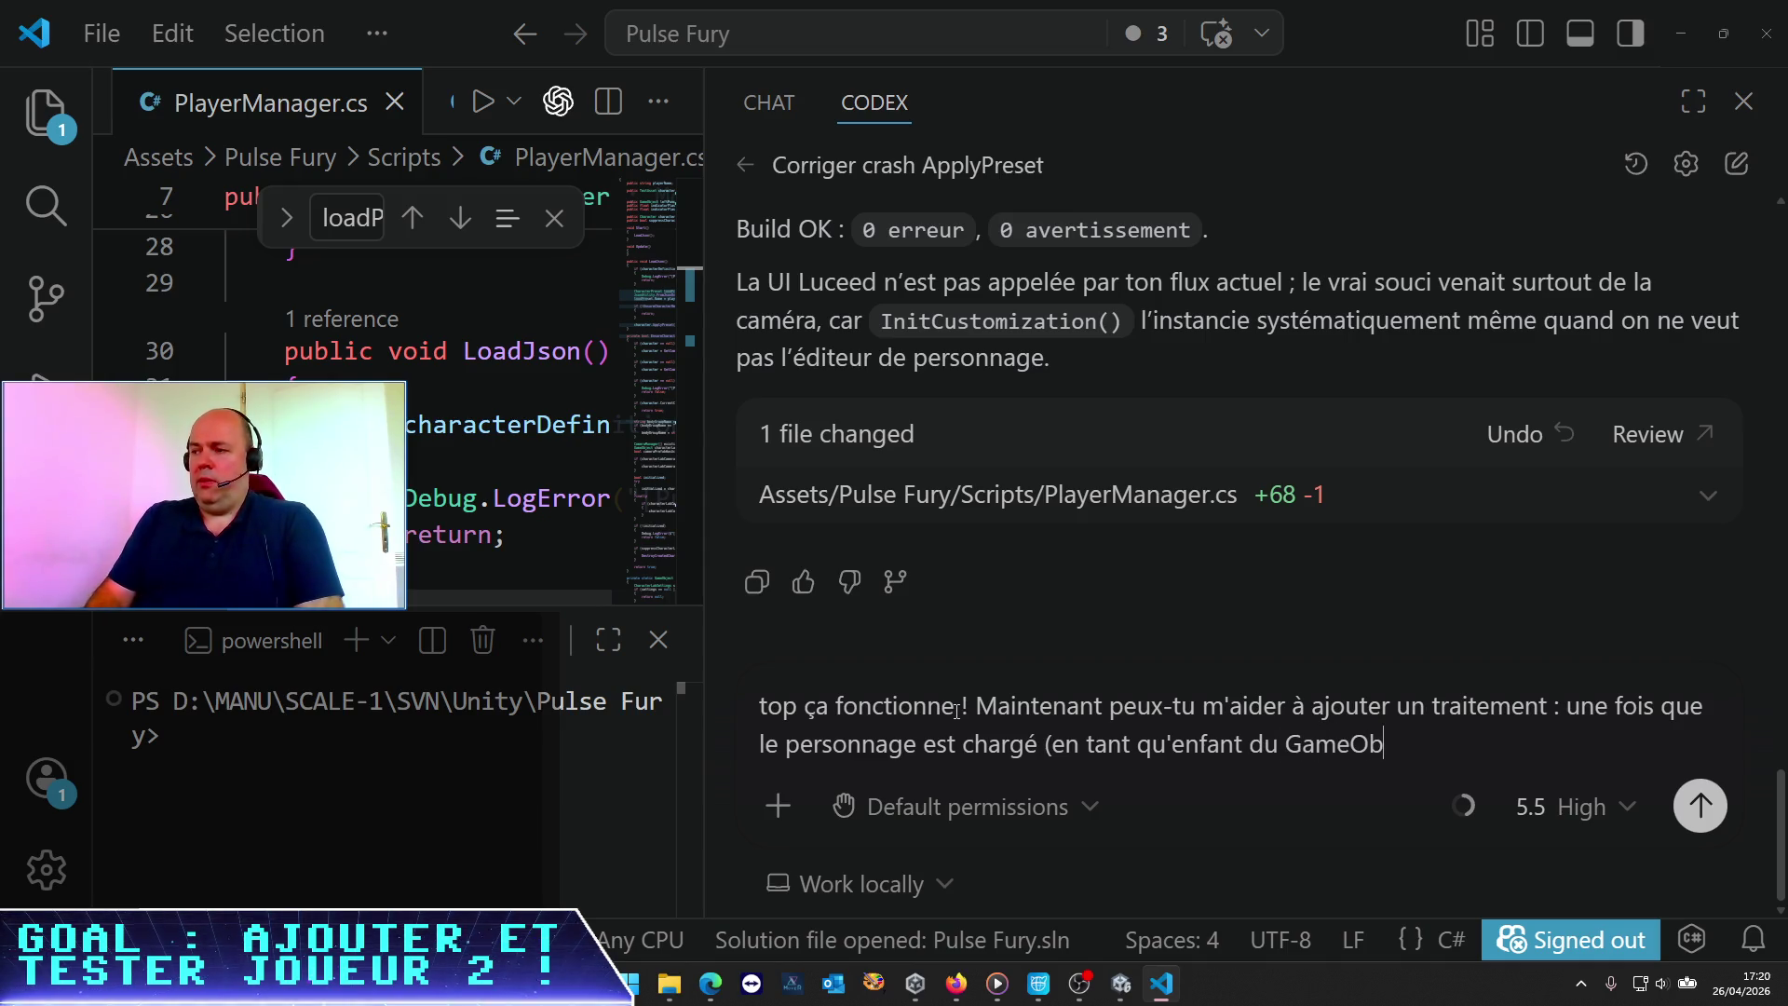
type("ject \"Body")
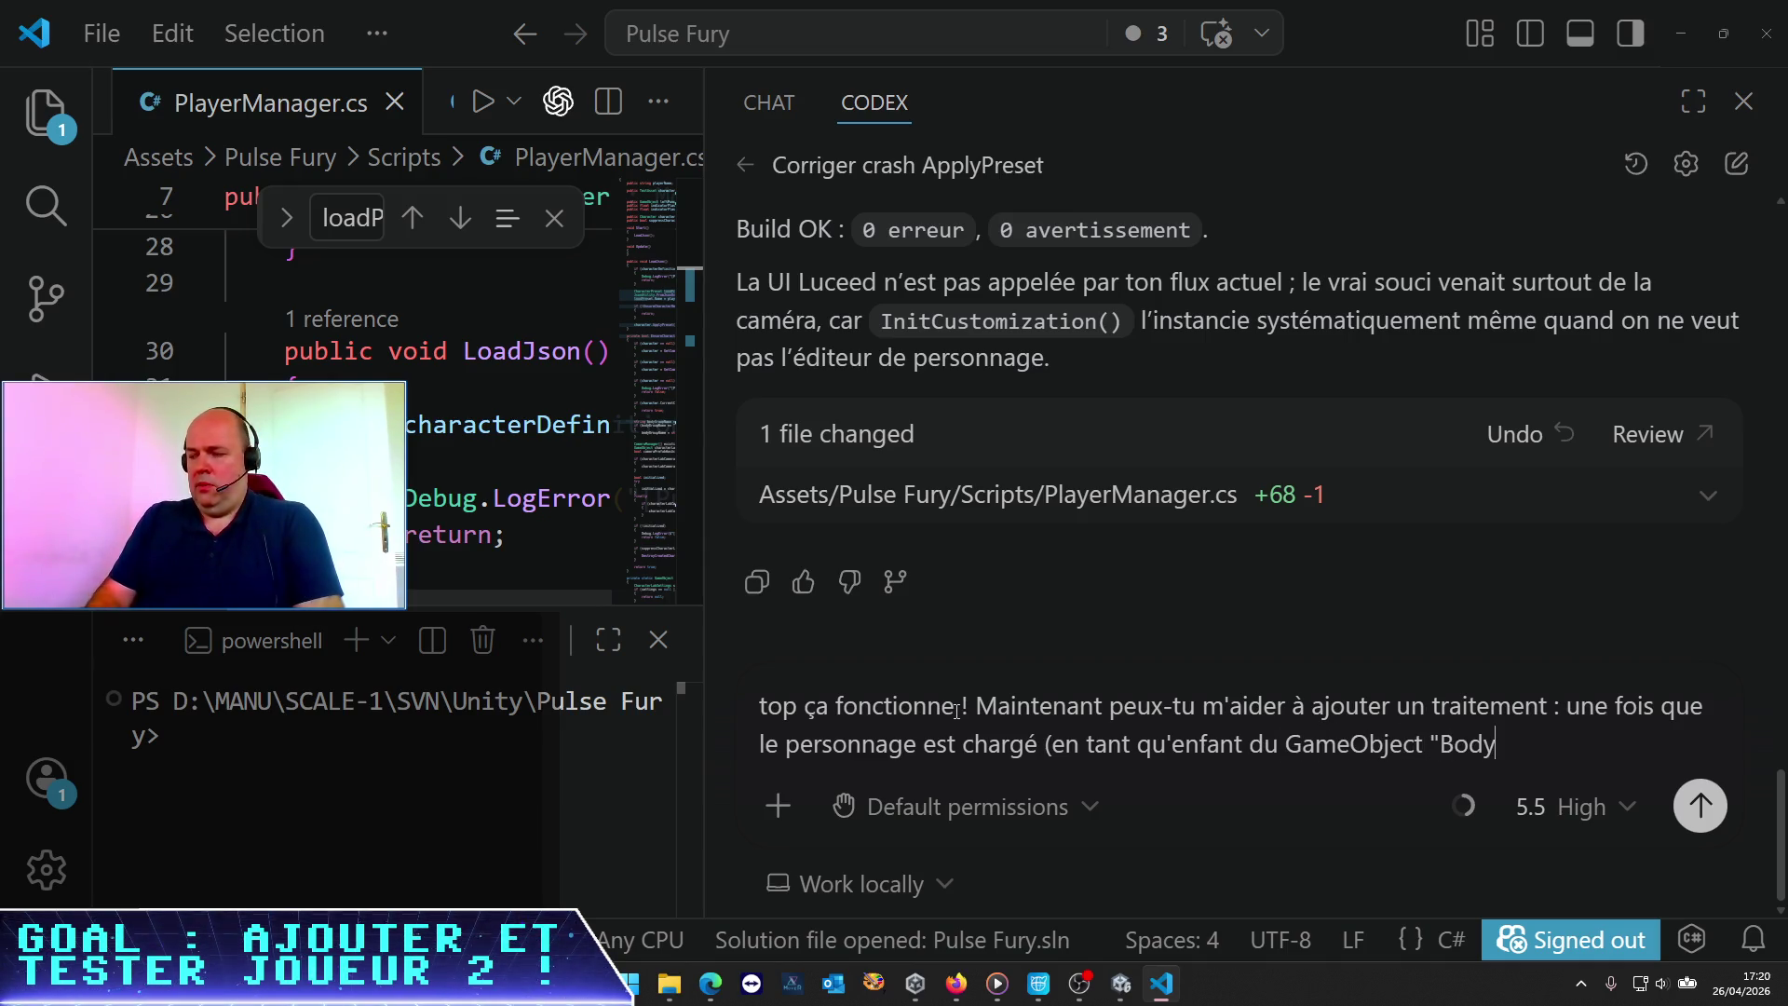
type("\", donc), ")
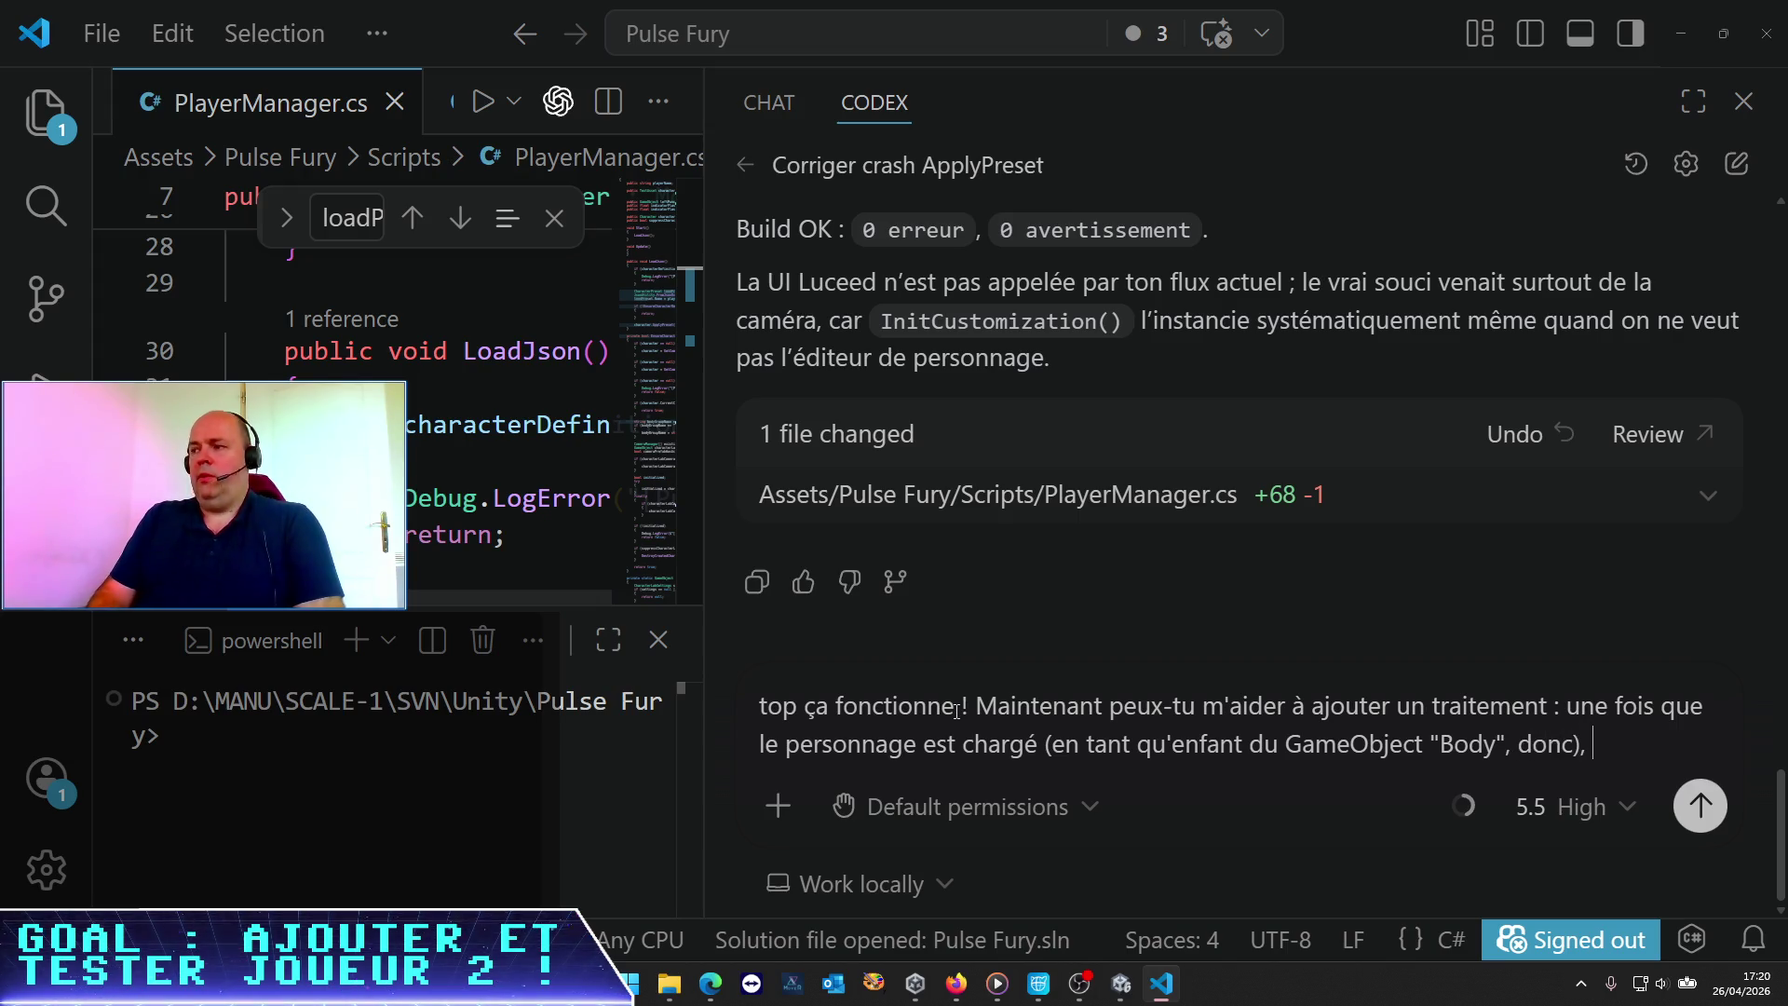
type("je souhai")
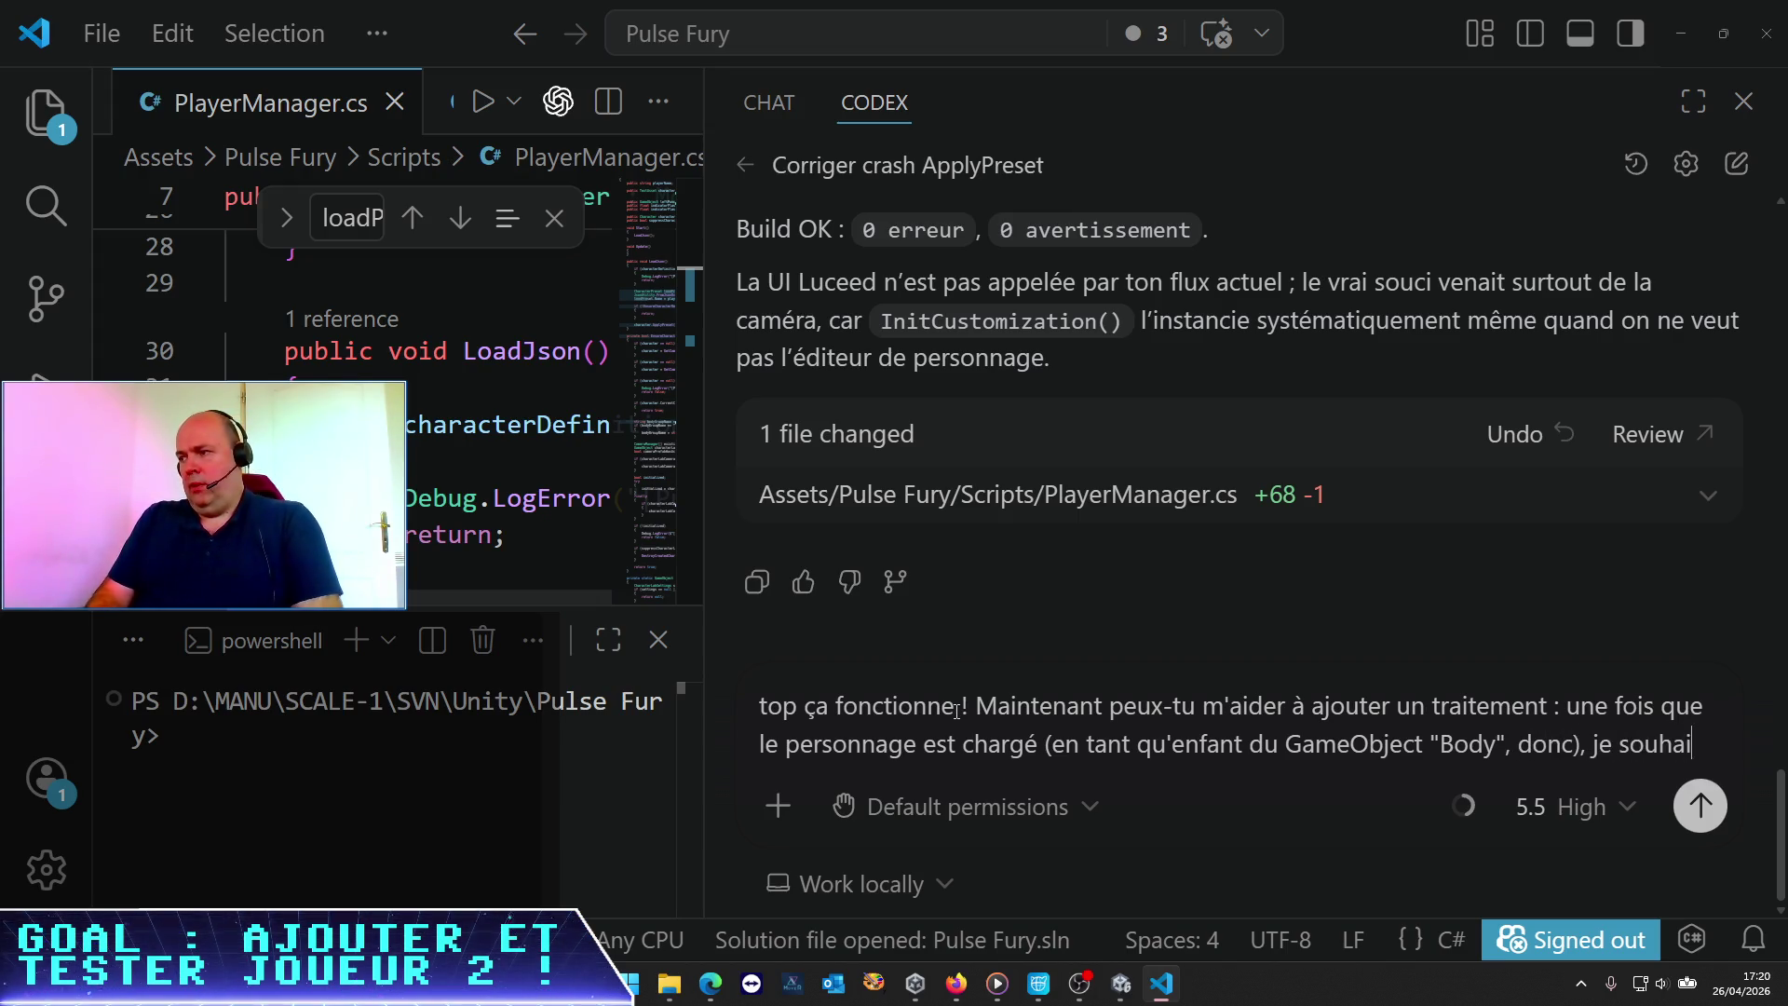
type("te retrouver ")
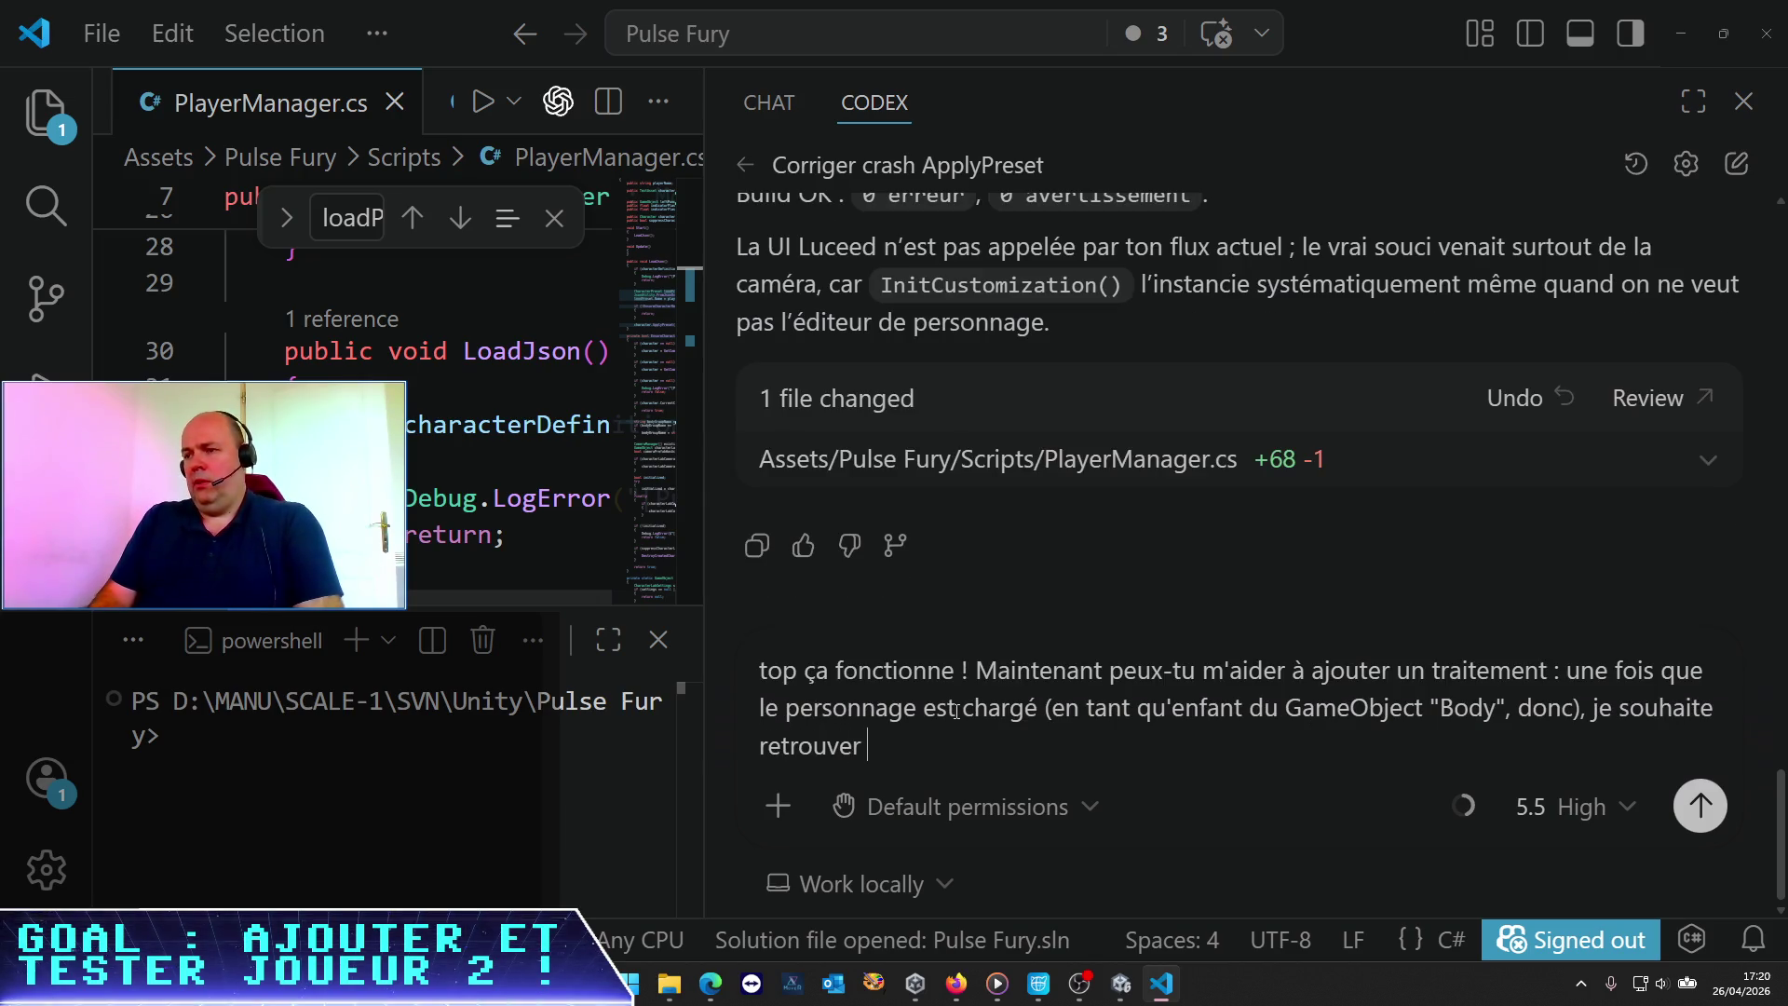
type("l'ob")
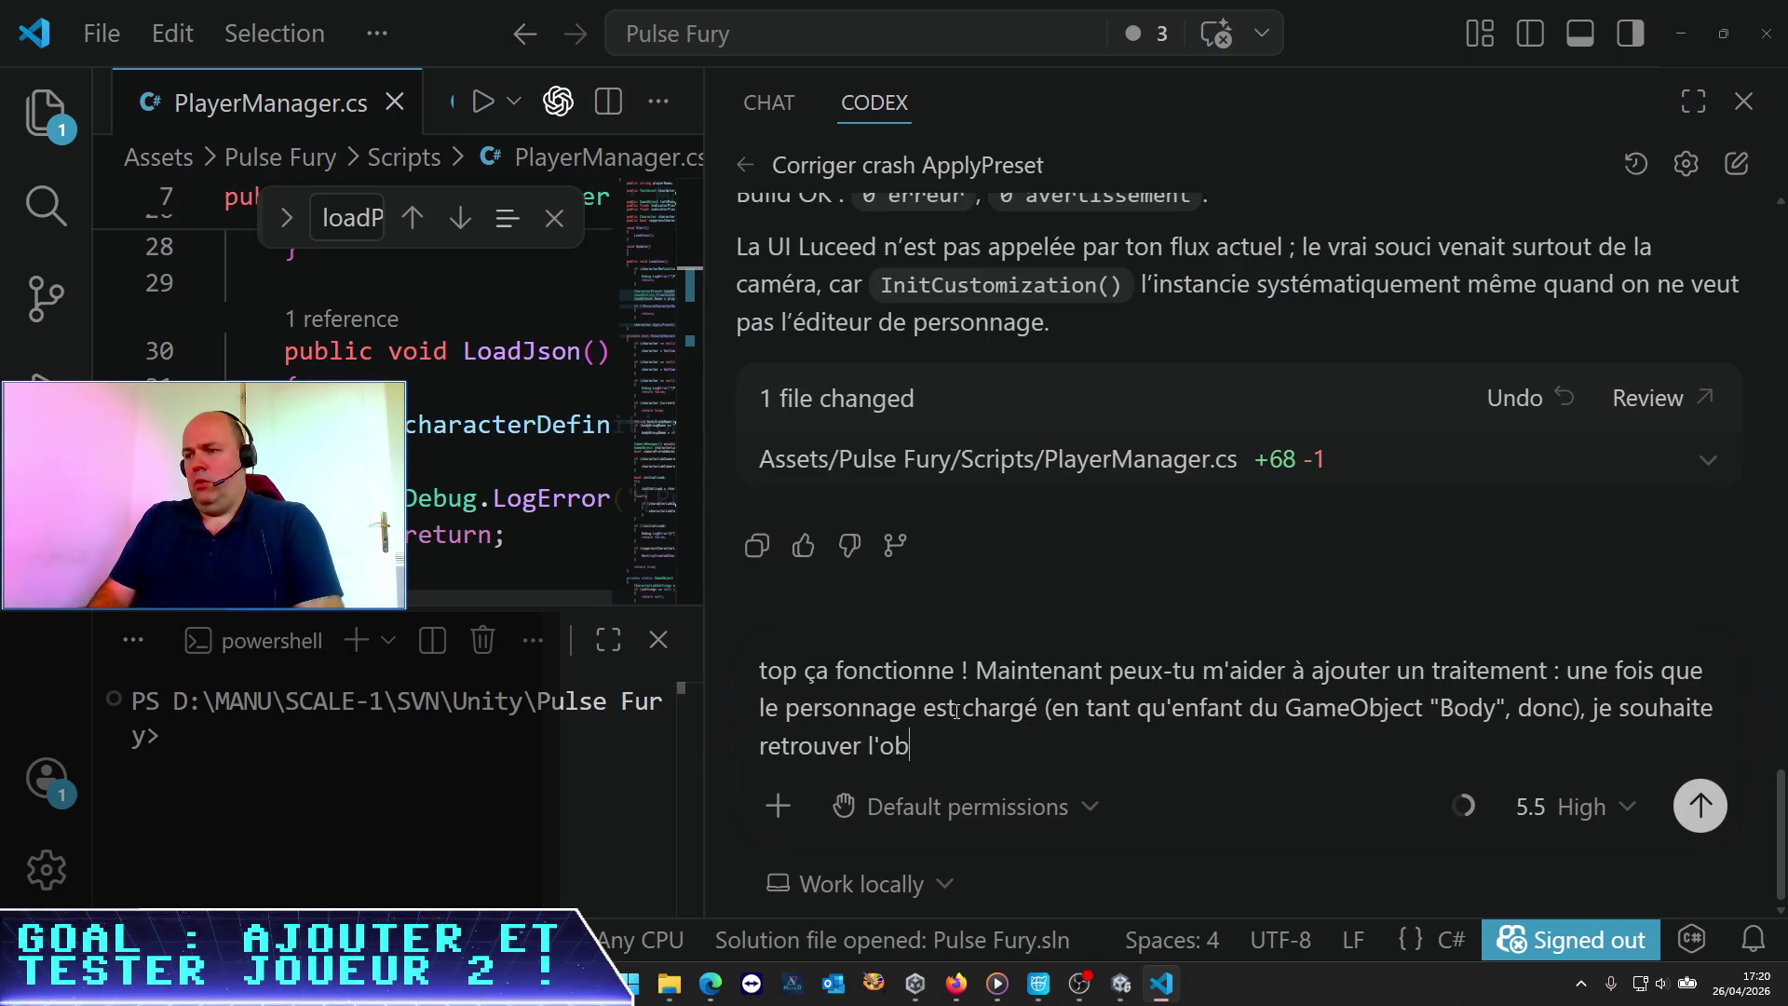
type("jet ad")
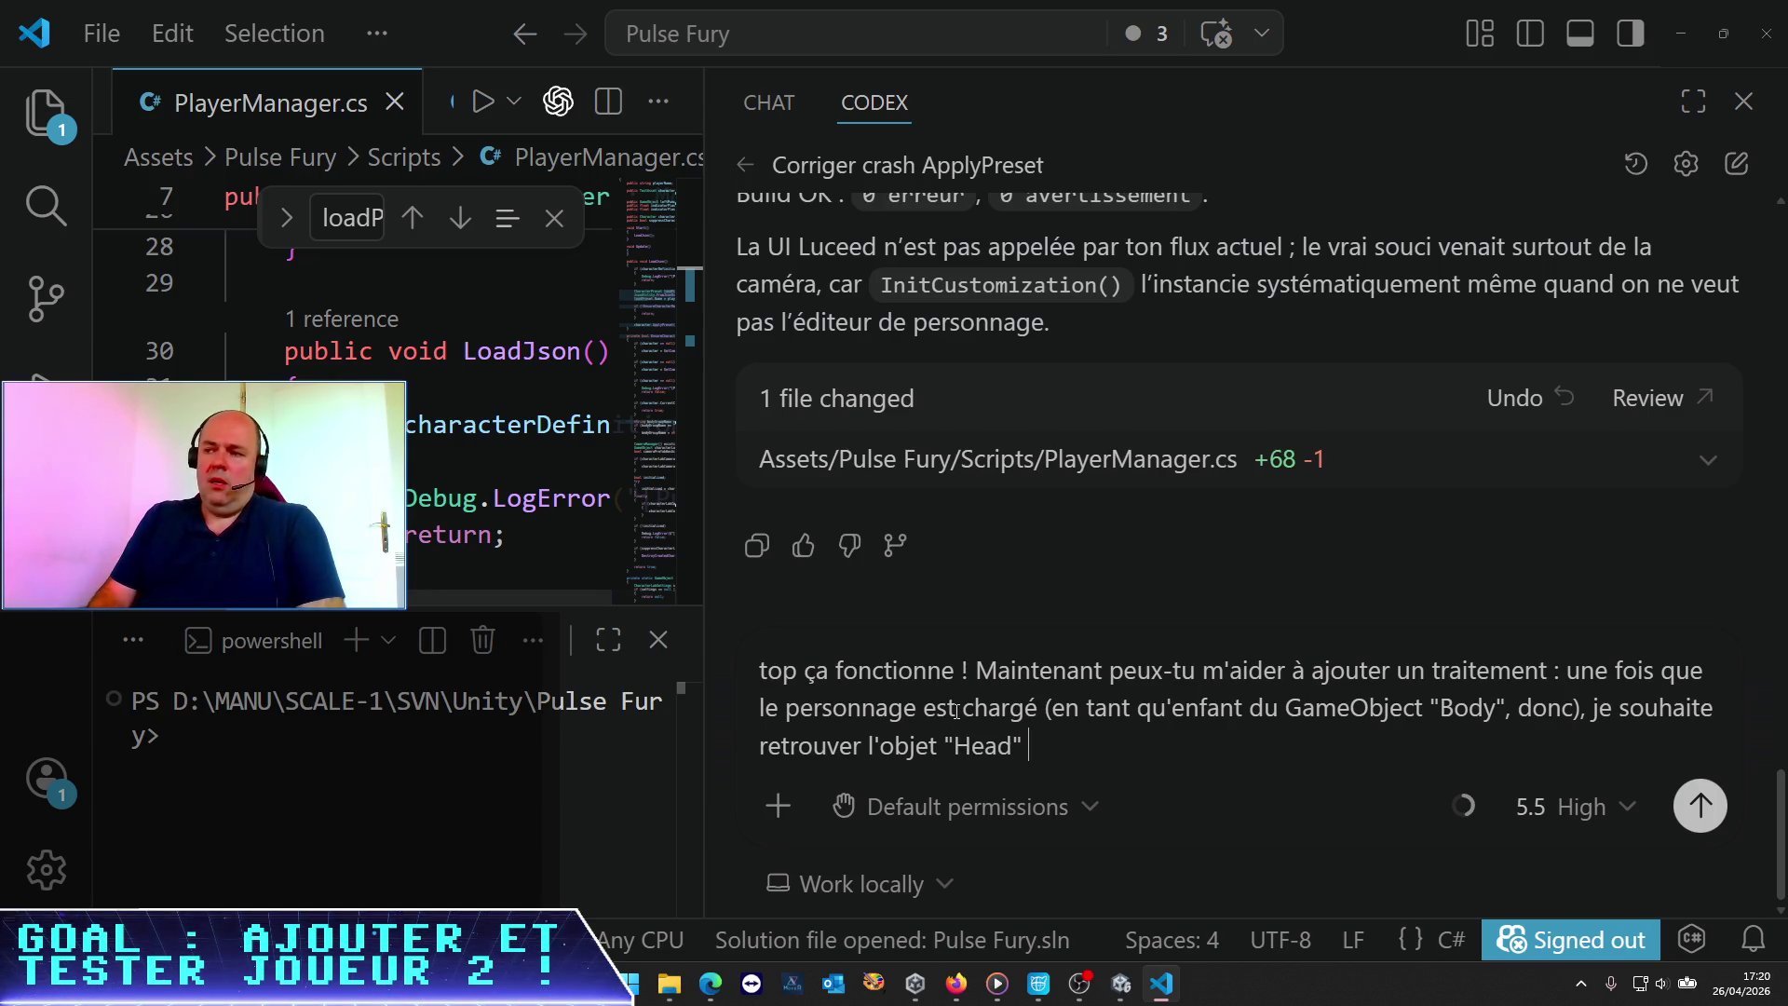
type(" qui est an")
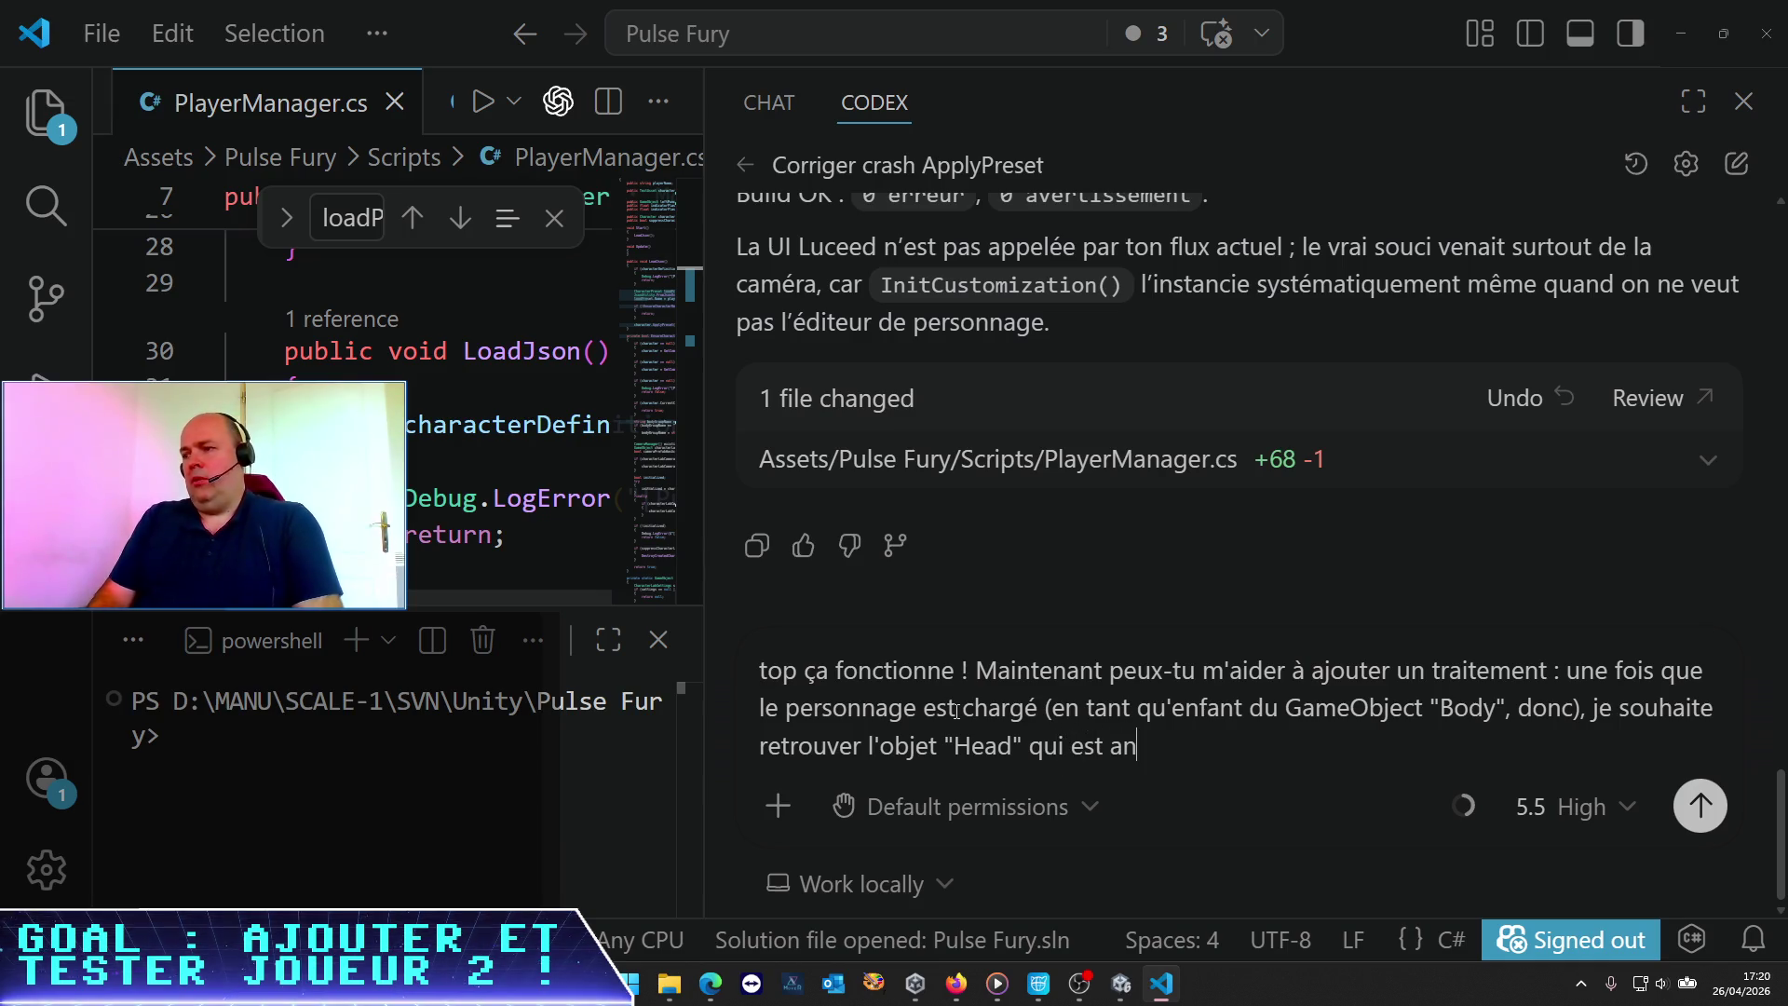
key("BackSpace")
key("BackSpace")
type("dans l'ar")
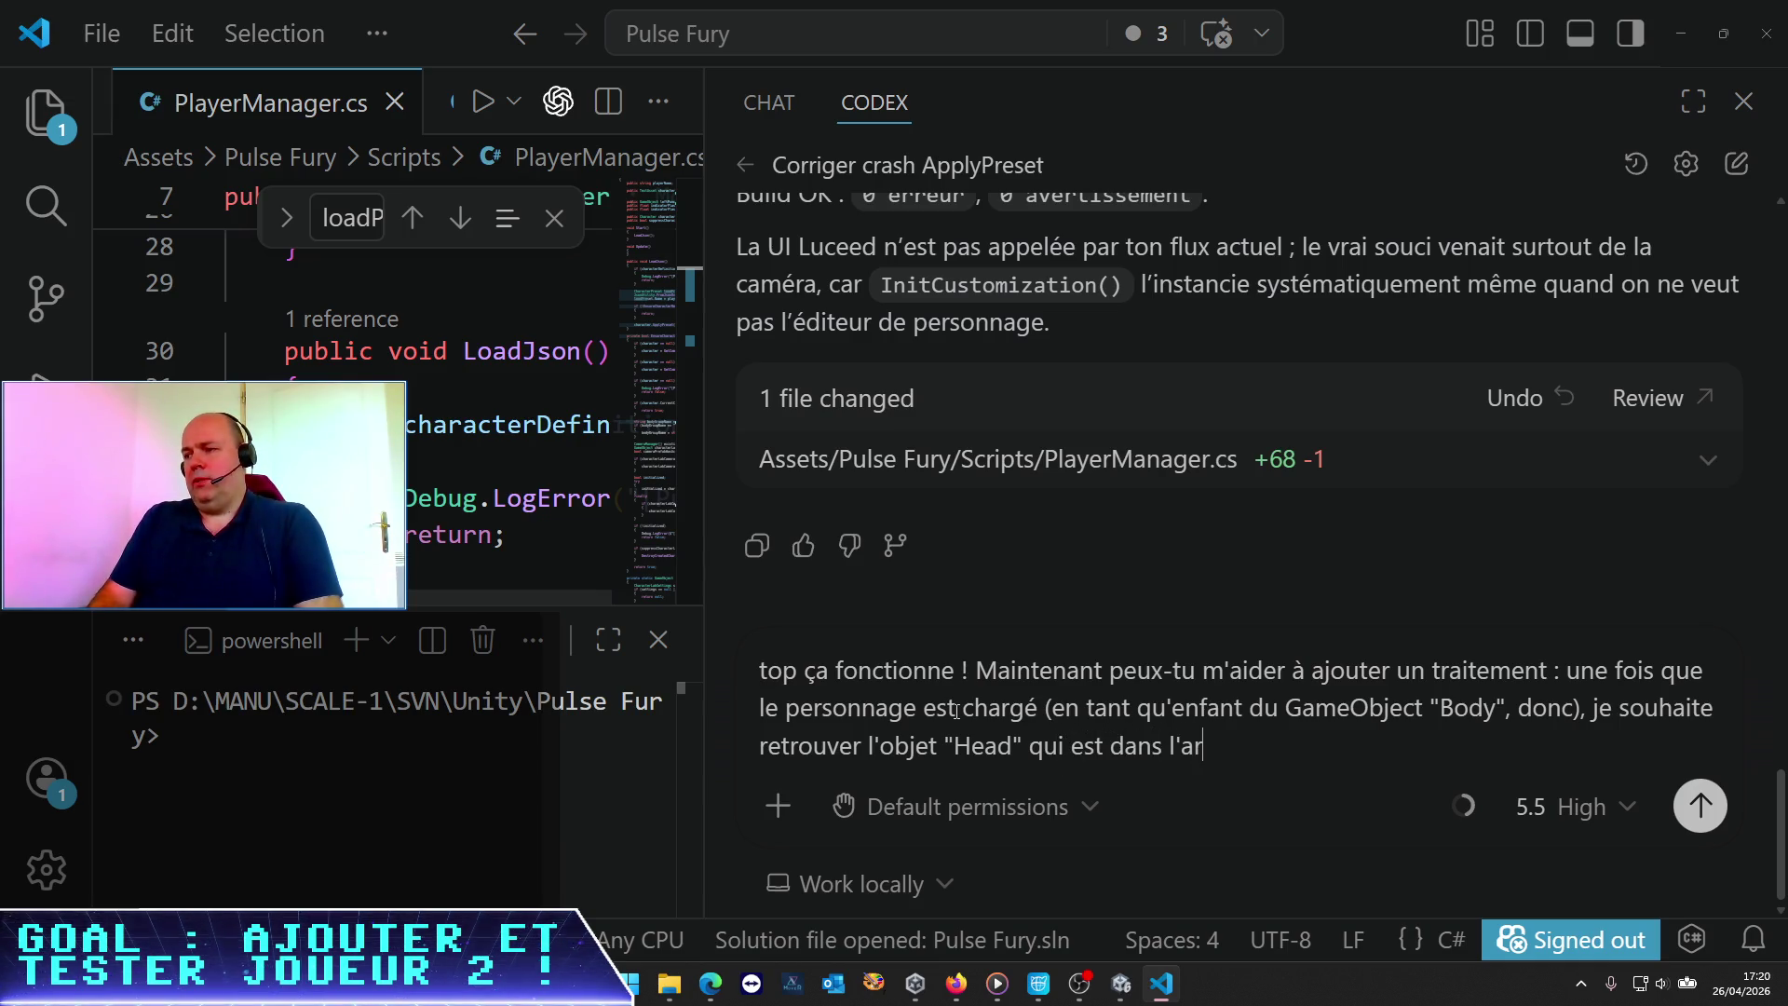
type("borescence")
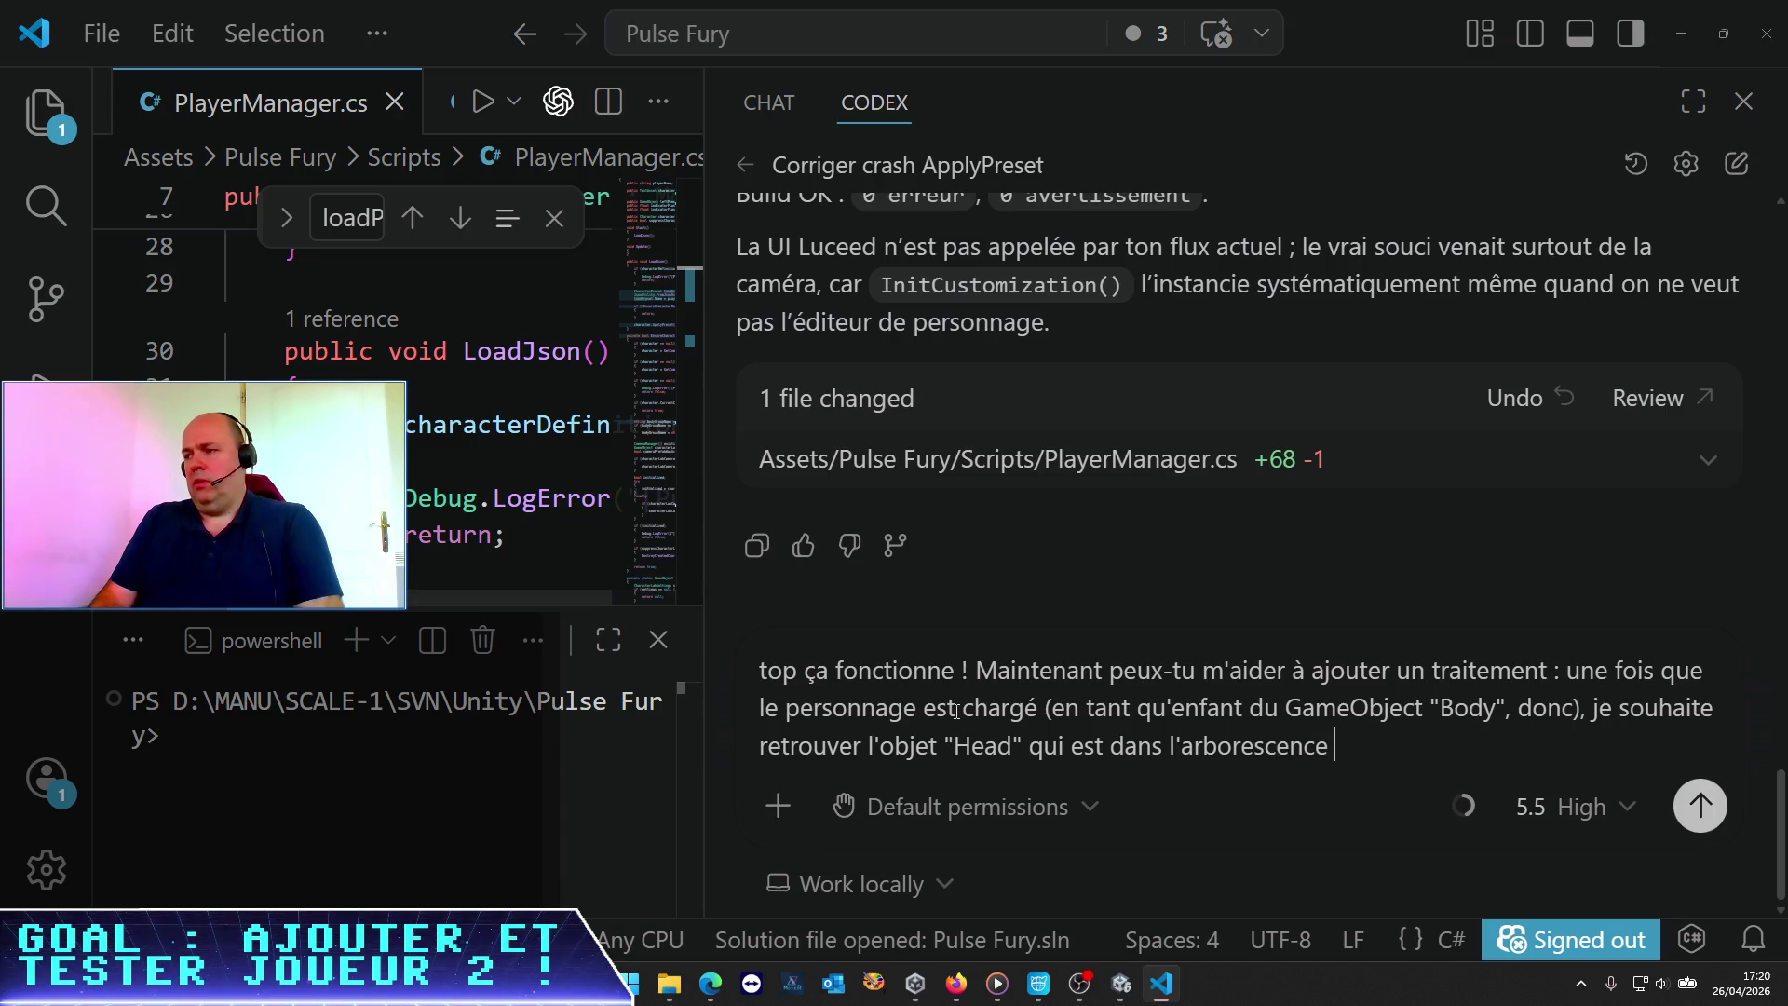
type(" nfant de")
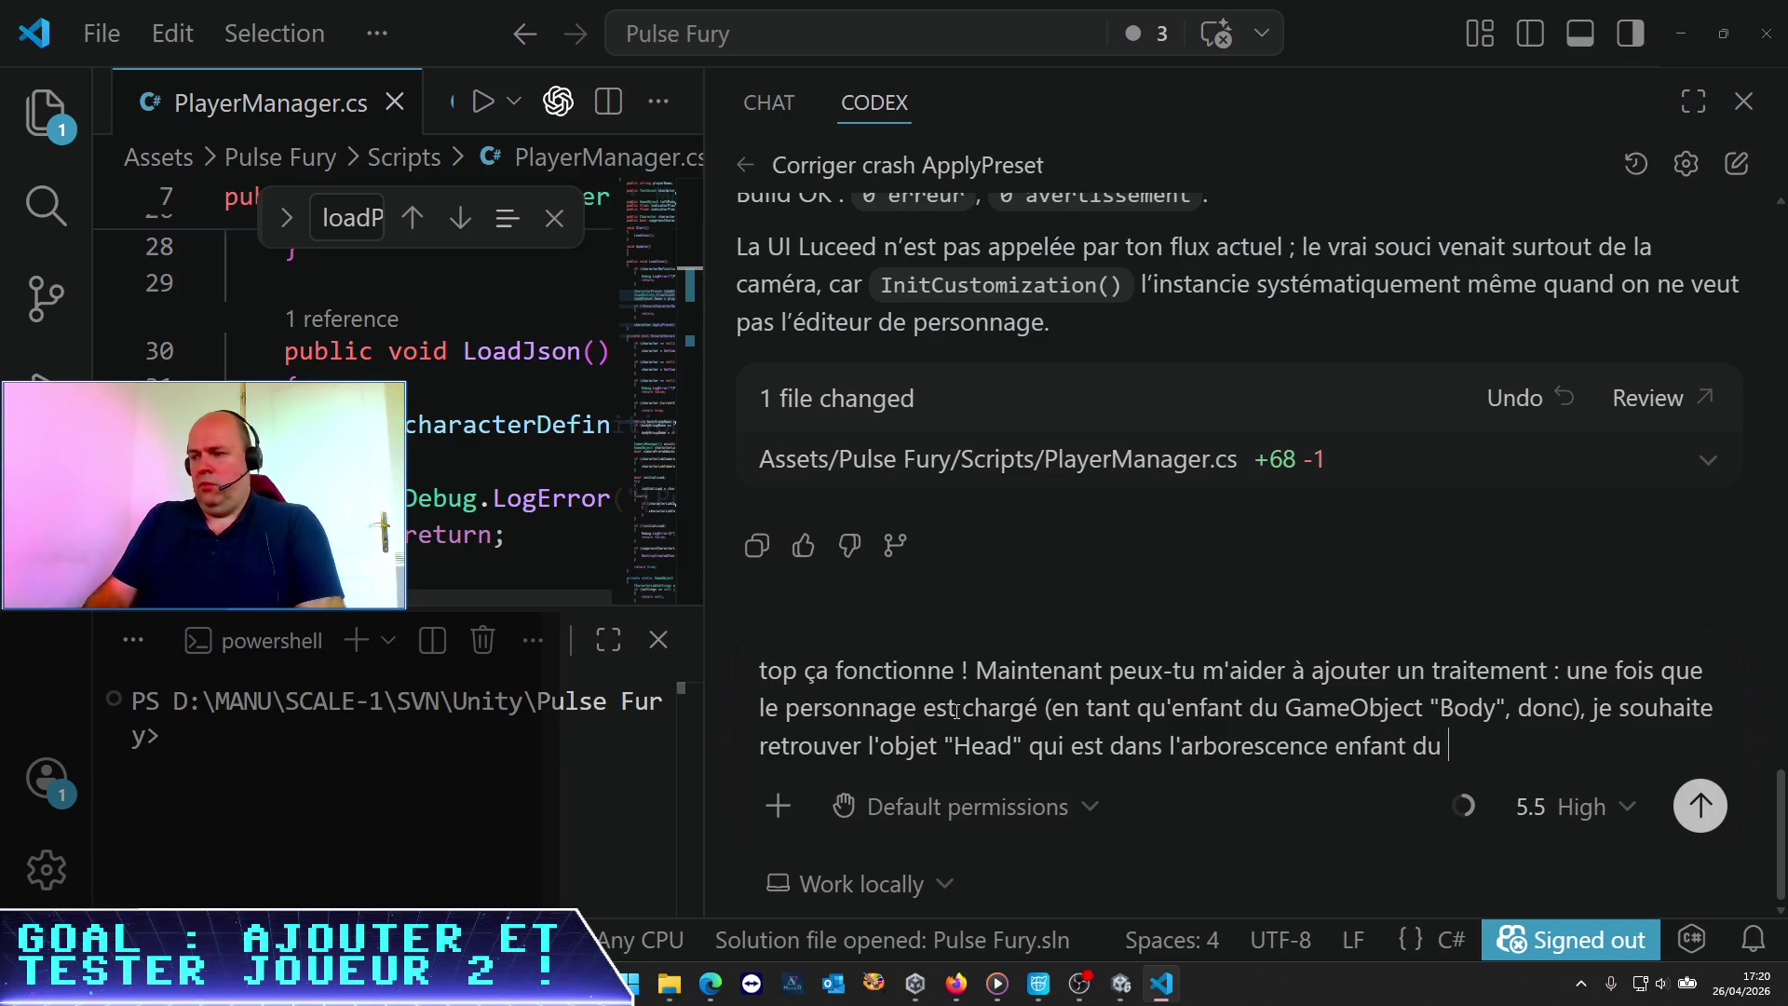
type("GO Bod")
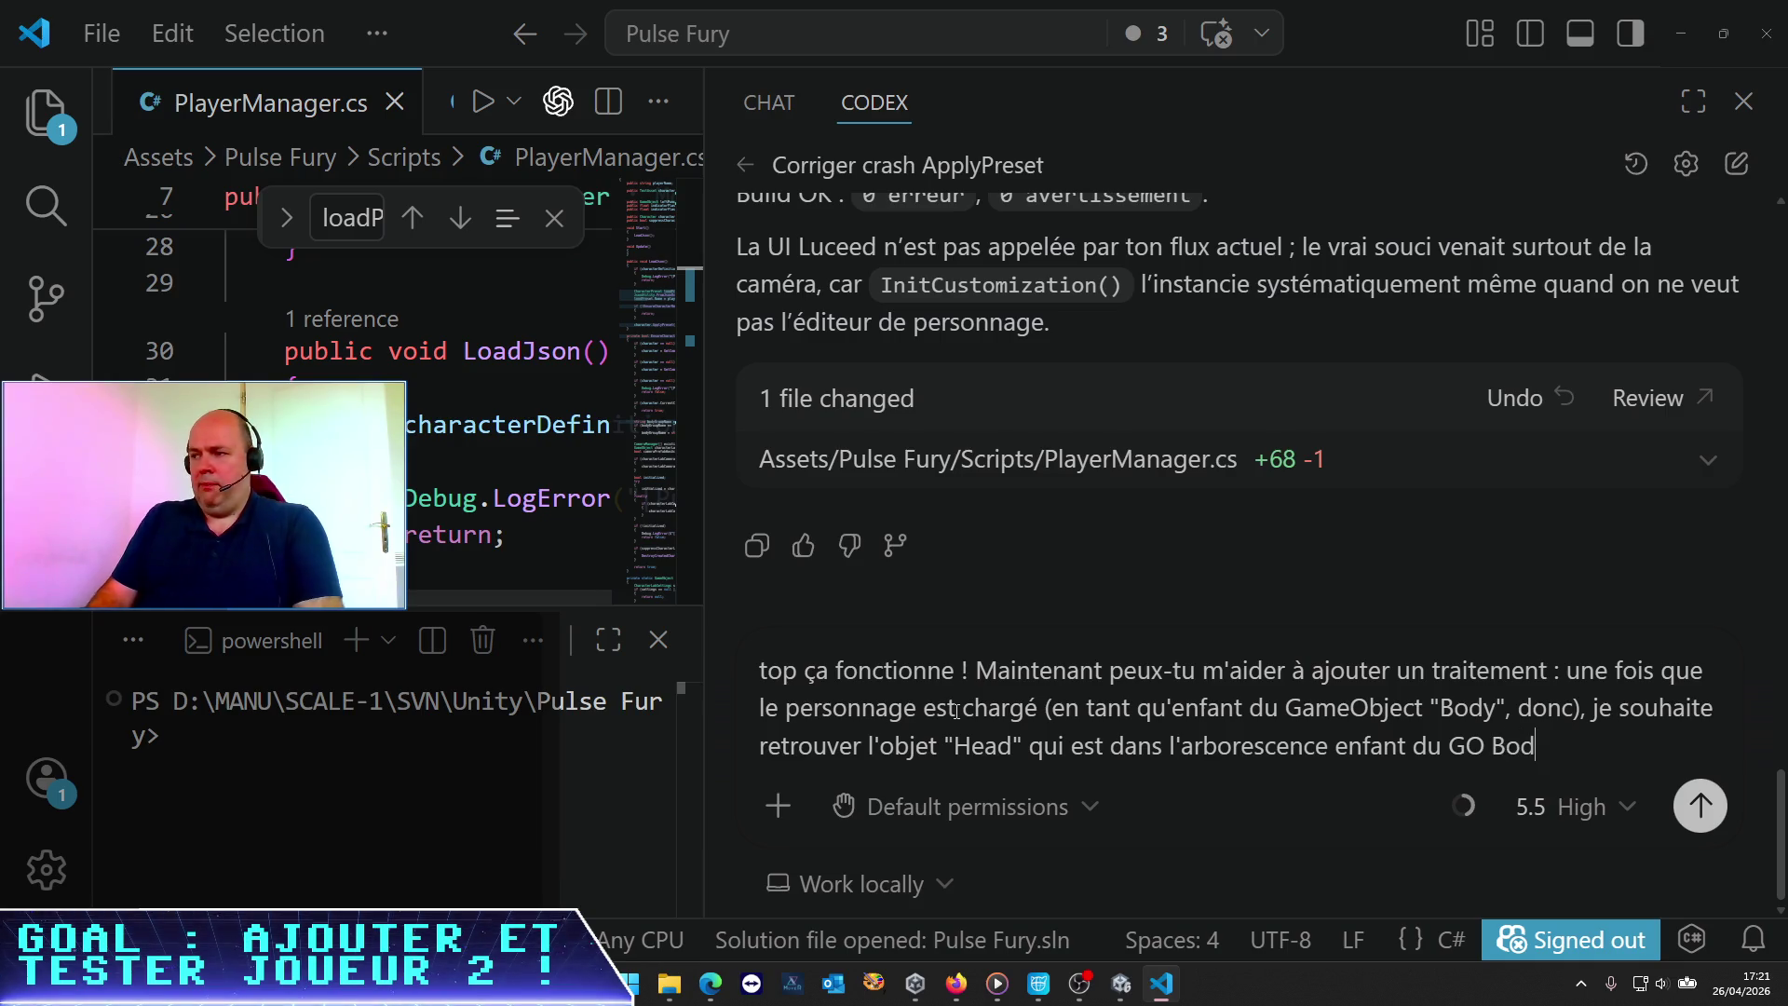
type("y, e")
type("ssigner son localScale ")
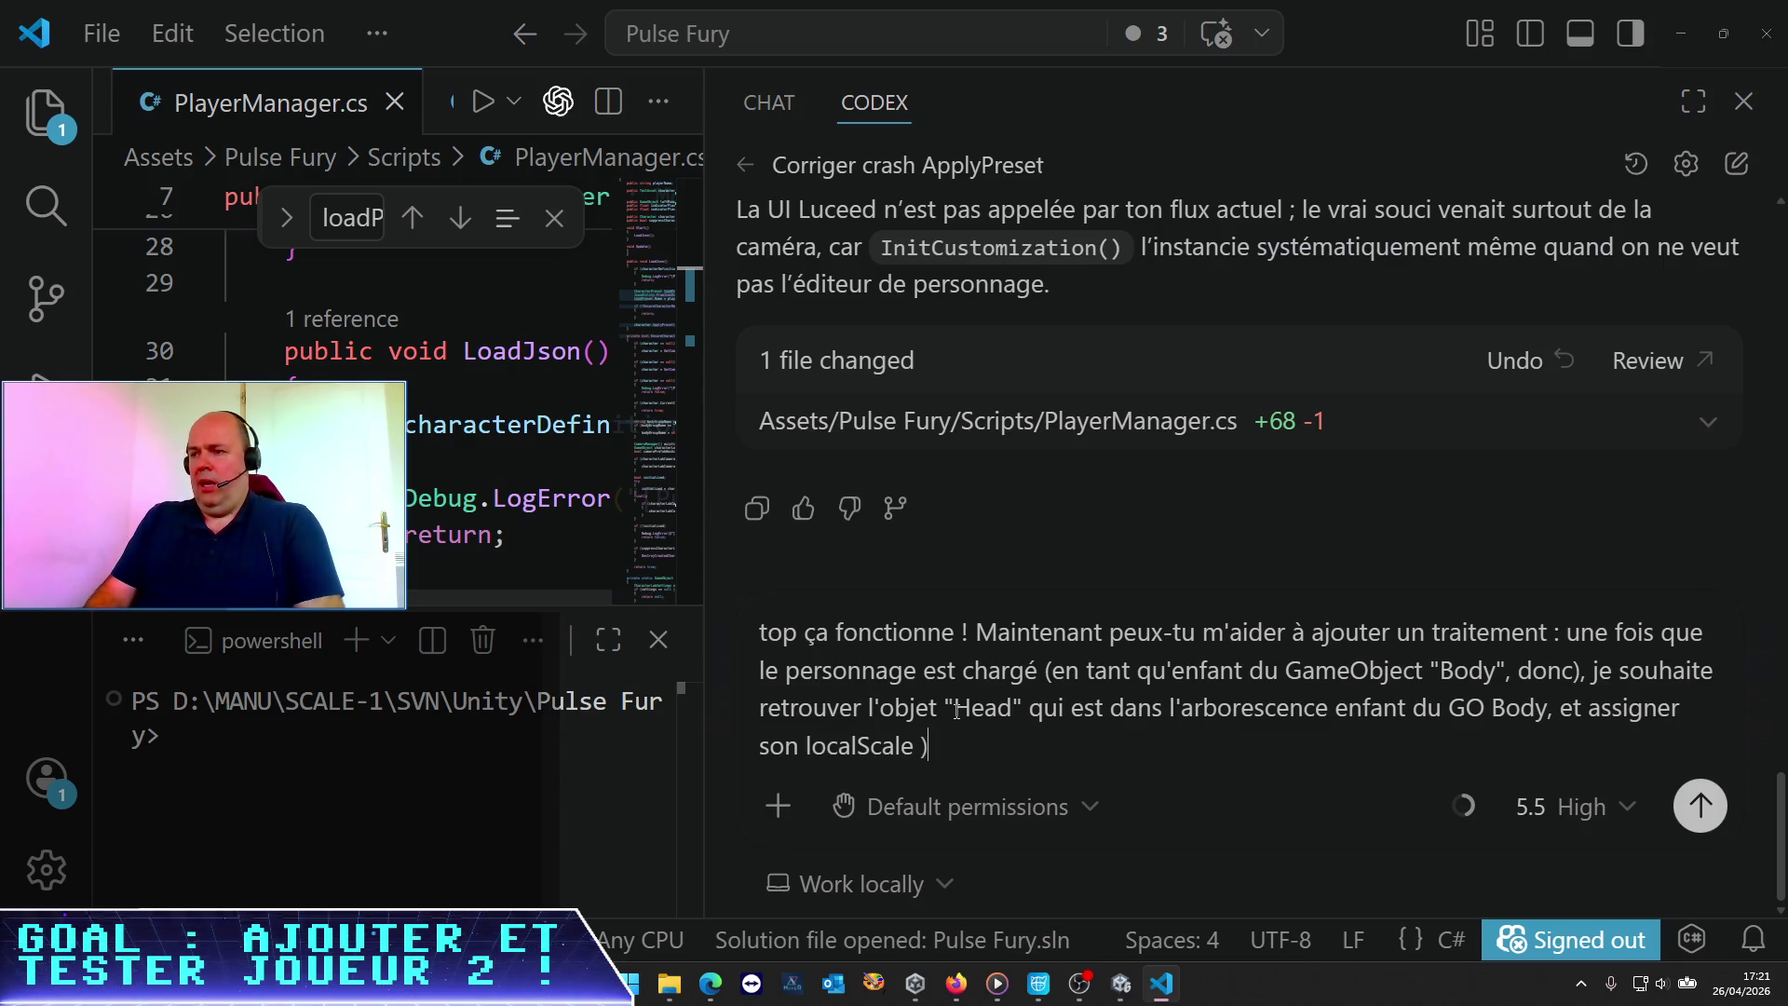
type("6 * V")
type("tor3")
type("ne ;")
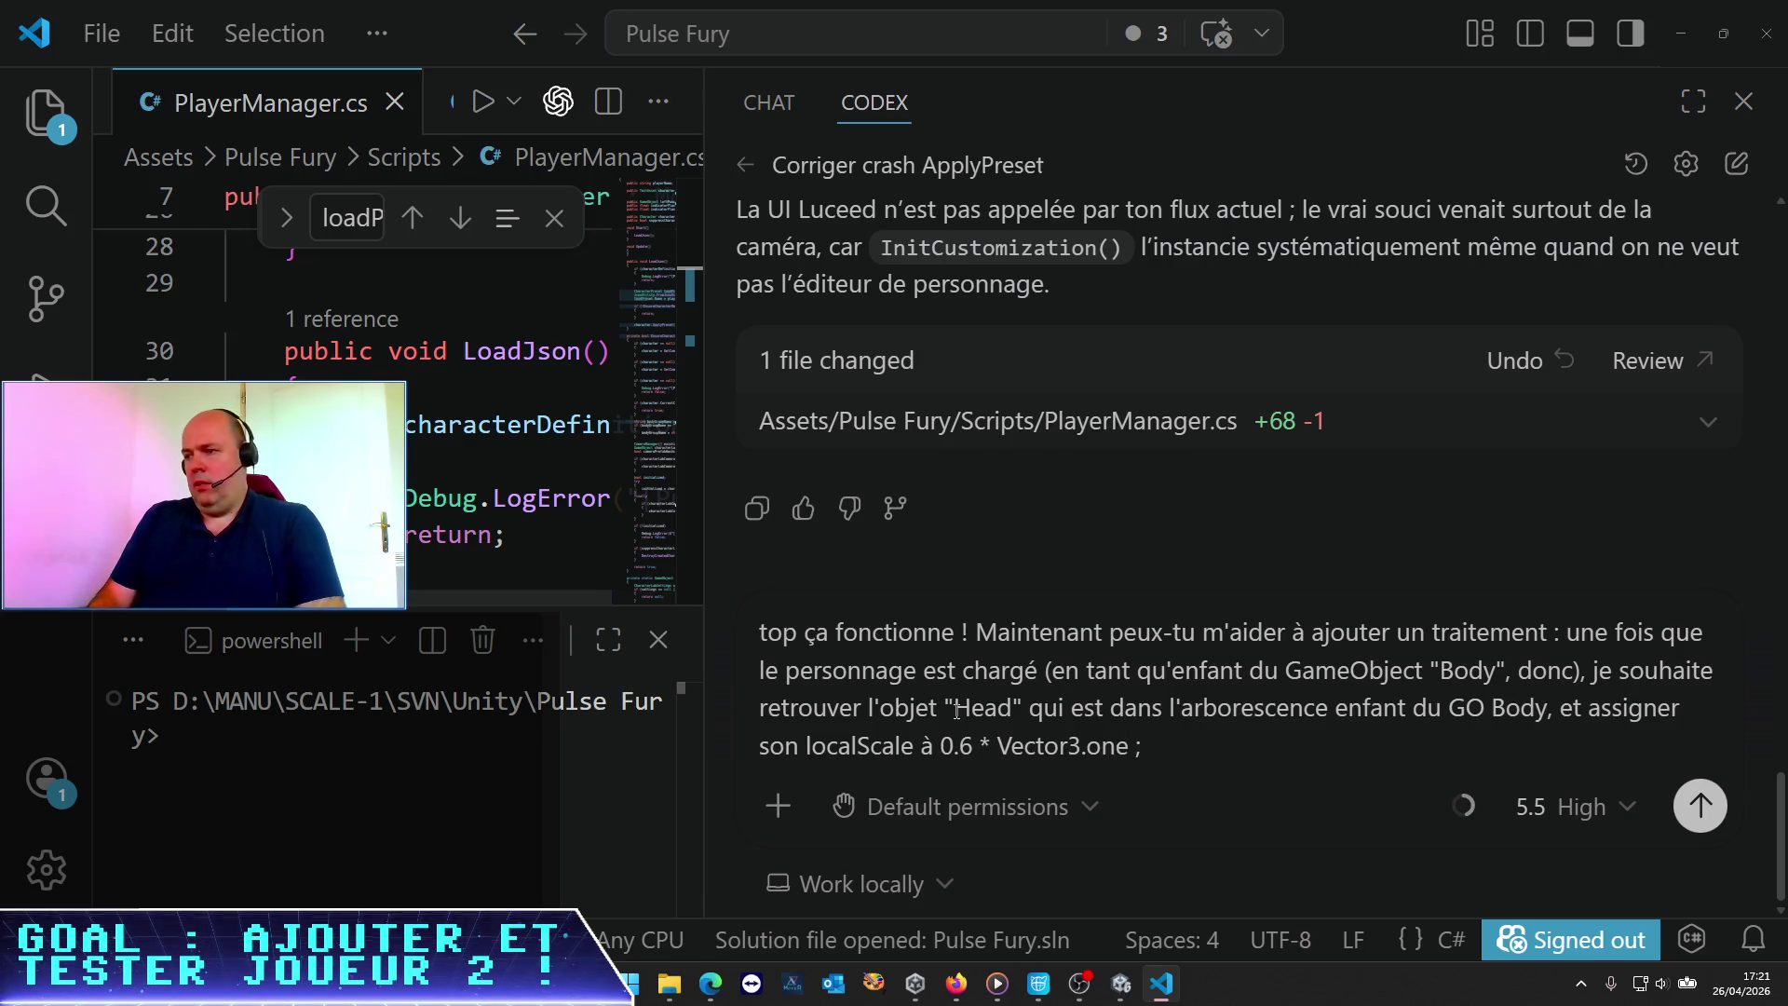
type(" 6étant un ")
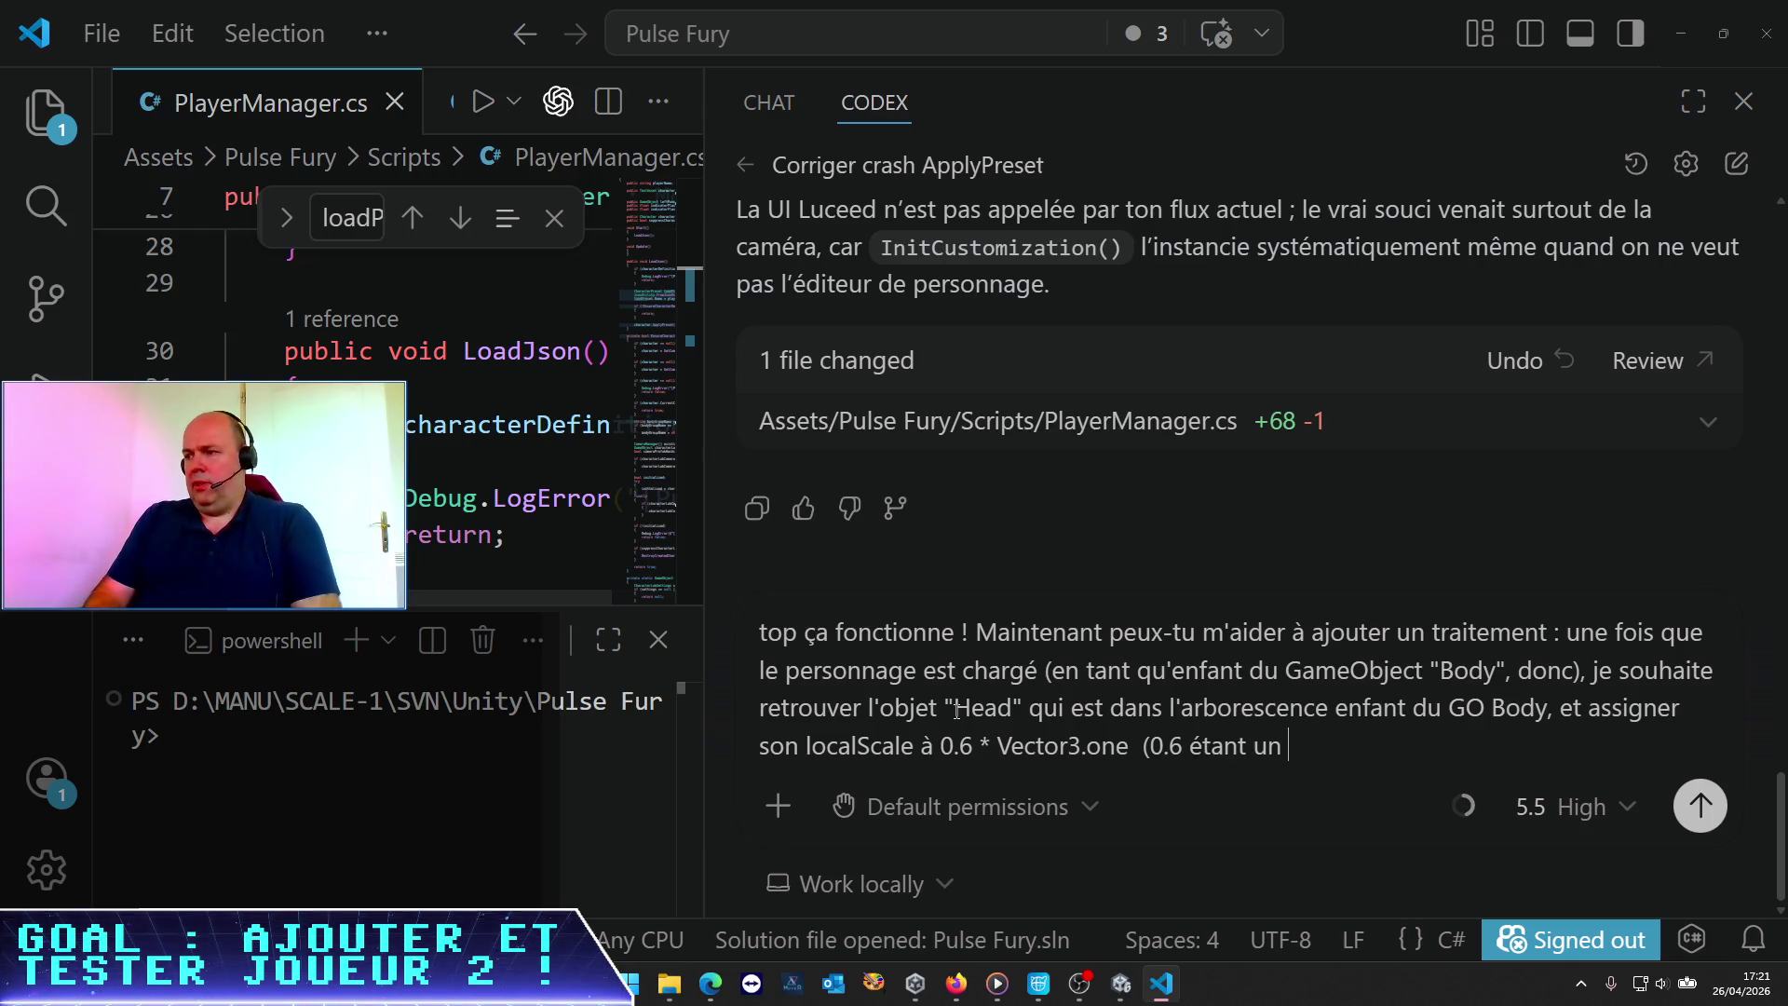
type("paramè")
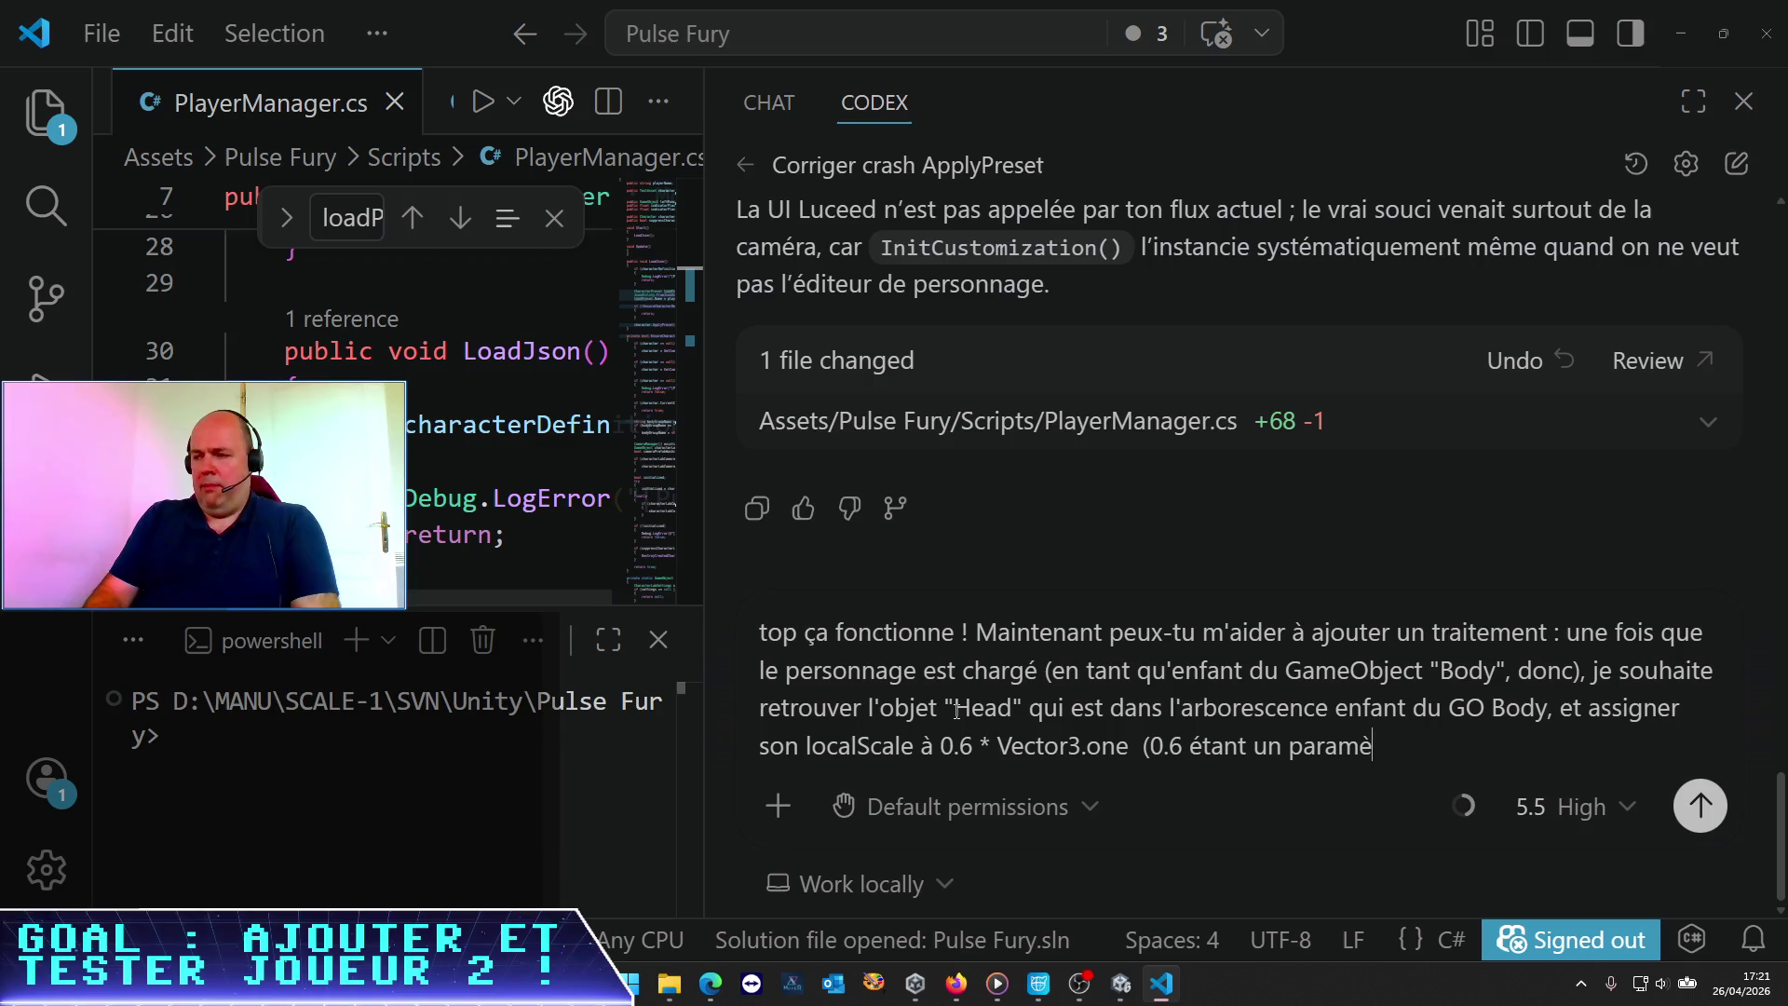
type("tre de taille de ")
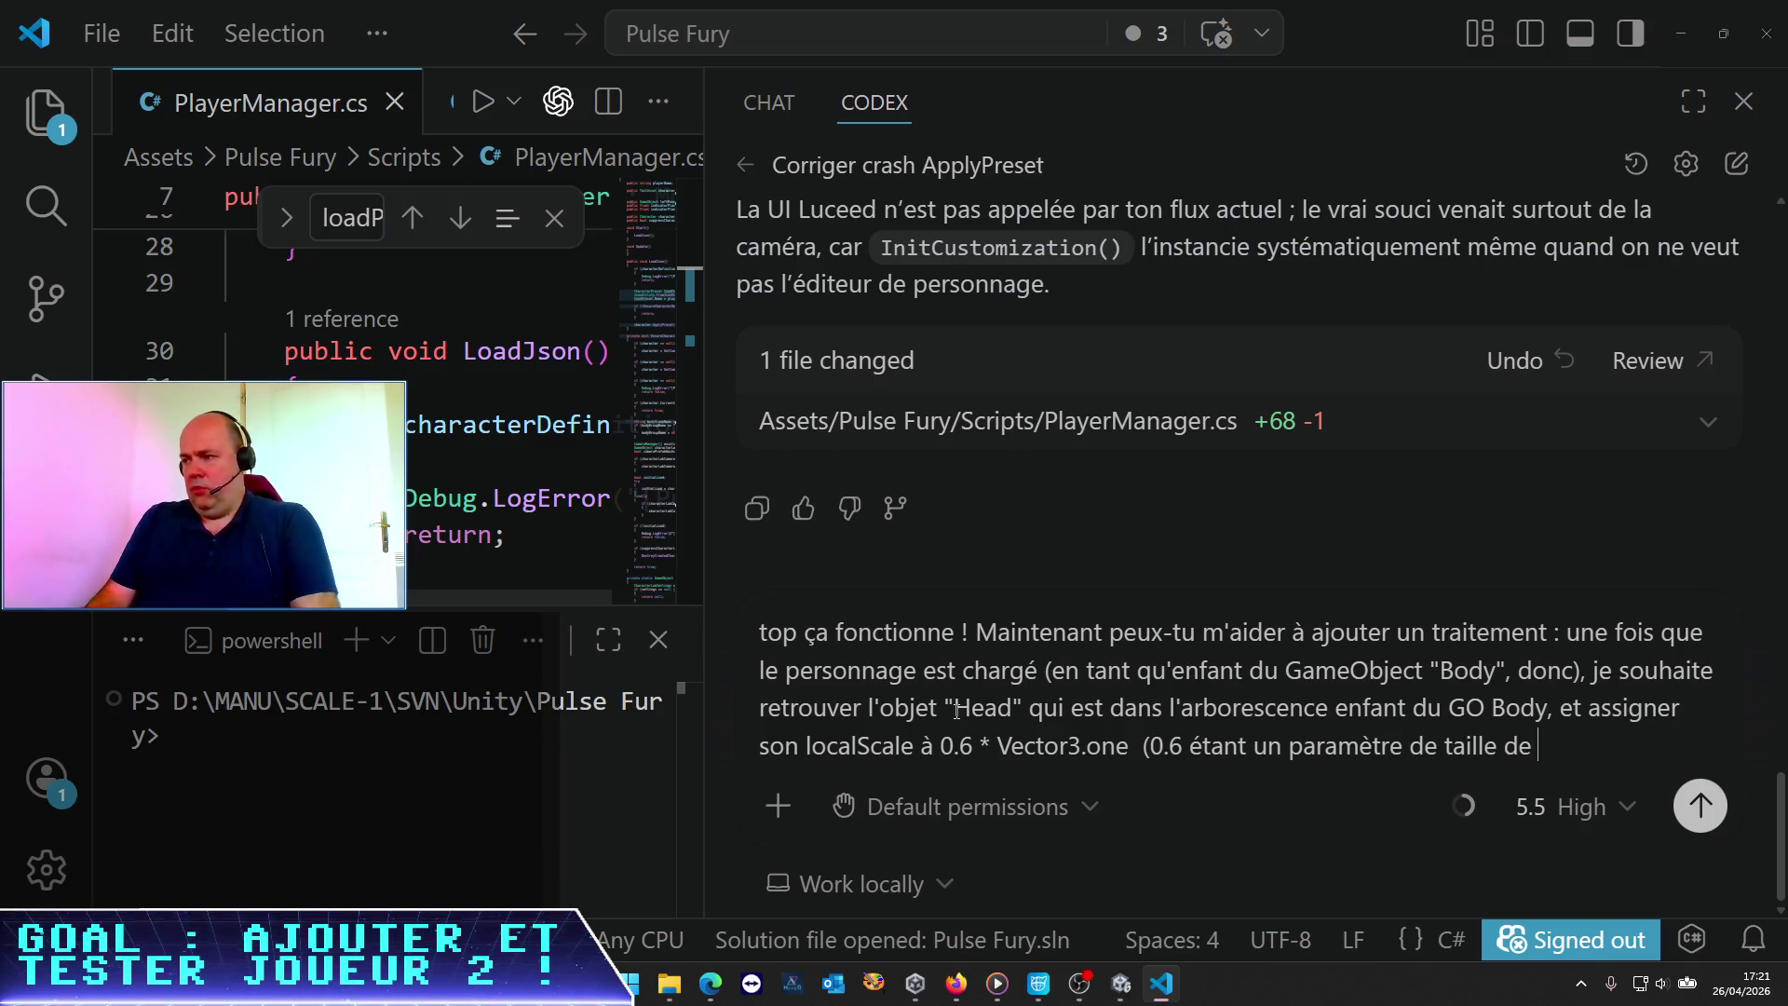
type("tête exp")
type("osé dans l")
type("layerManager")
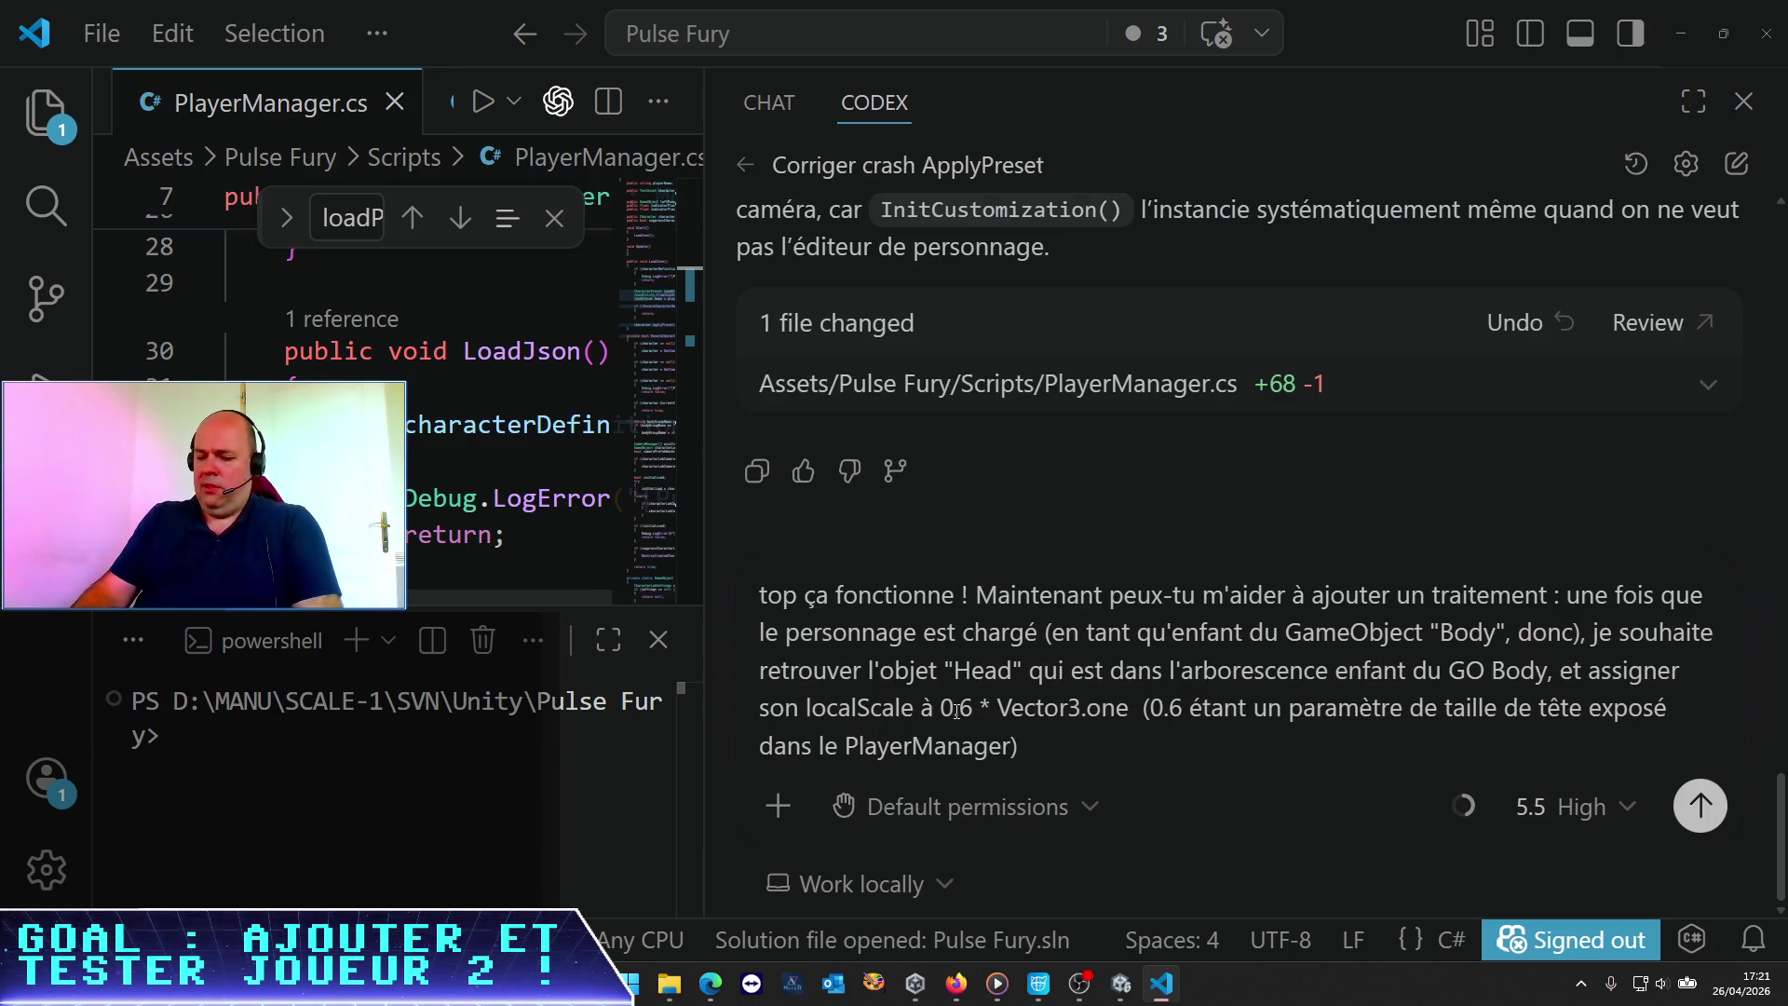
type("i-")
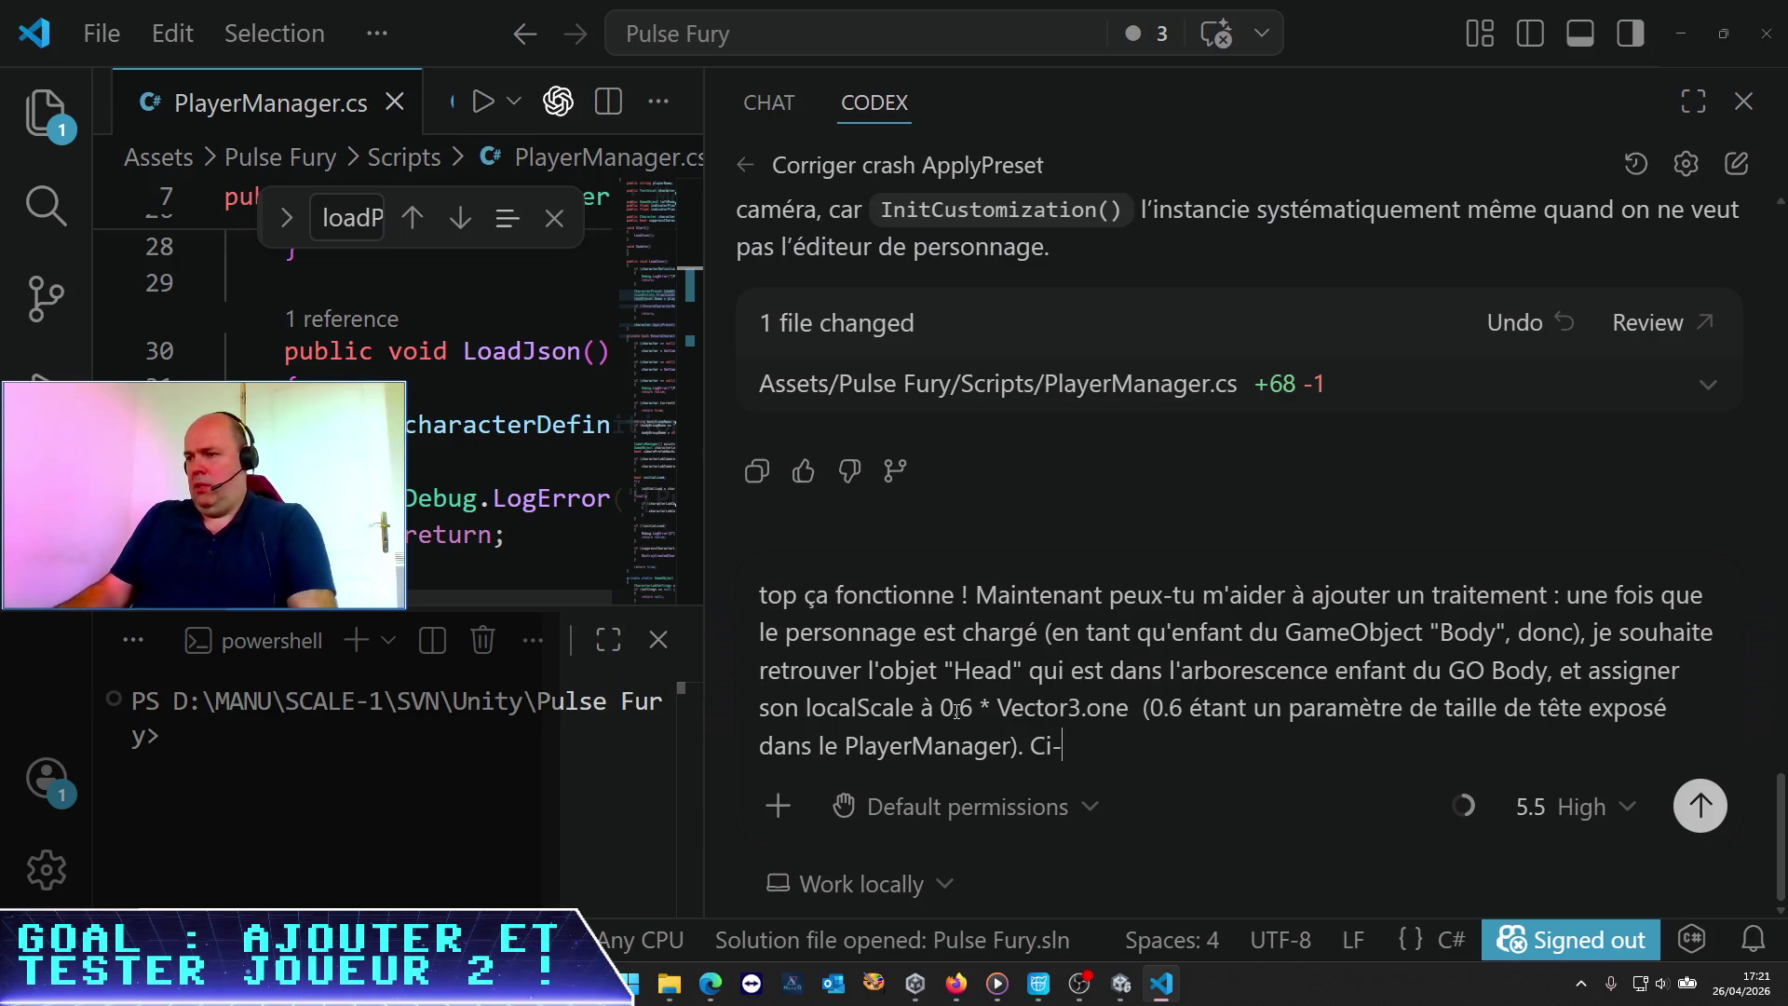
type("jo")
type("int un ")
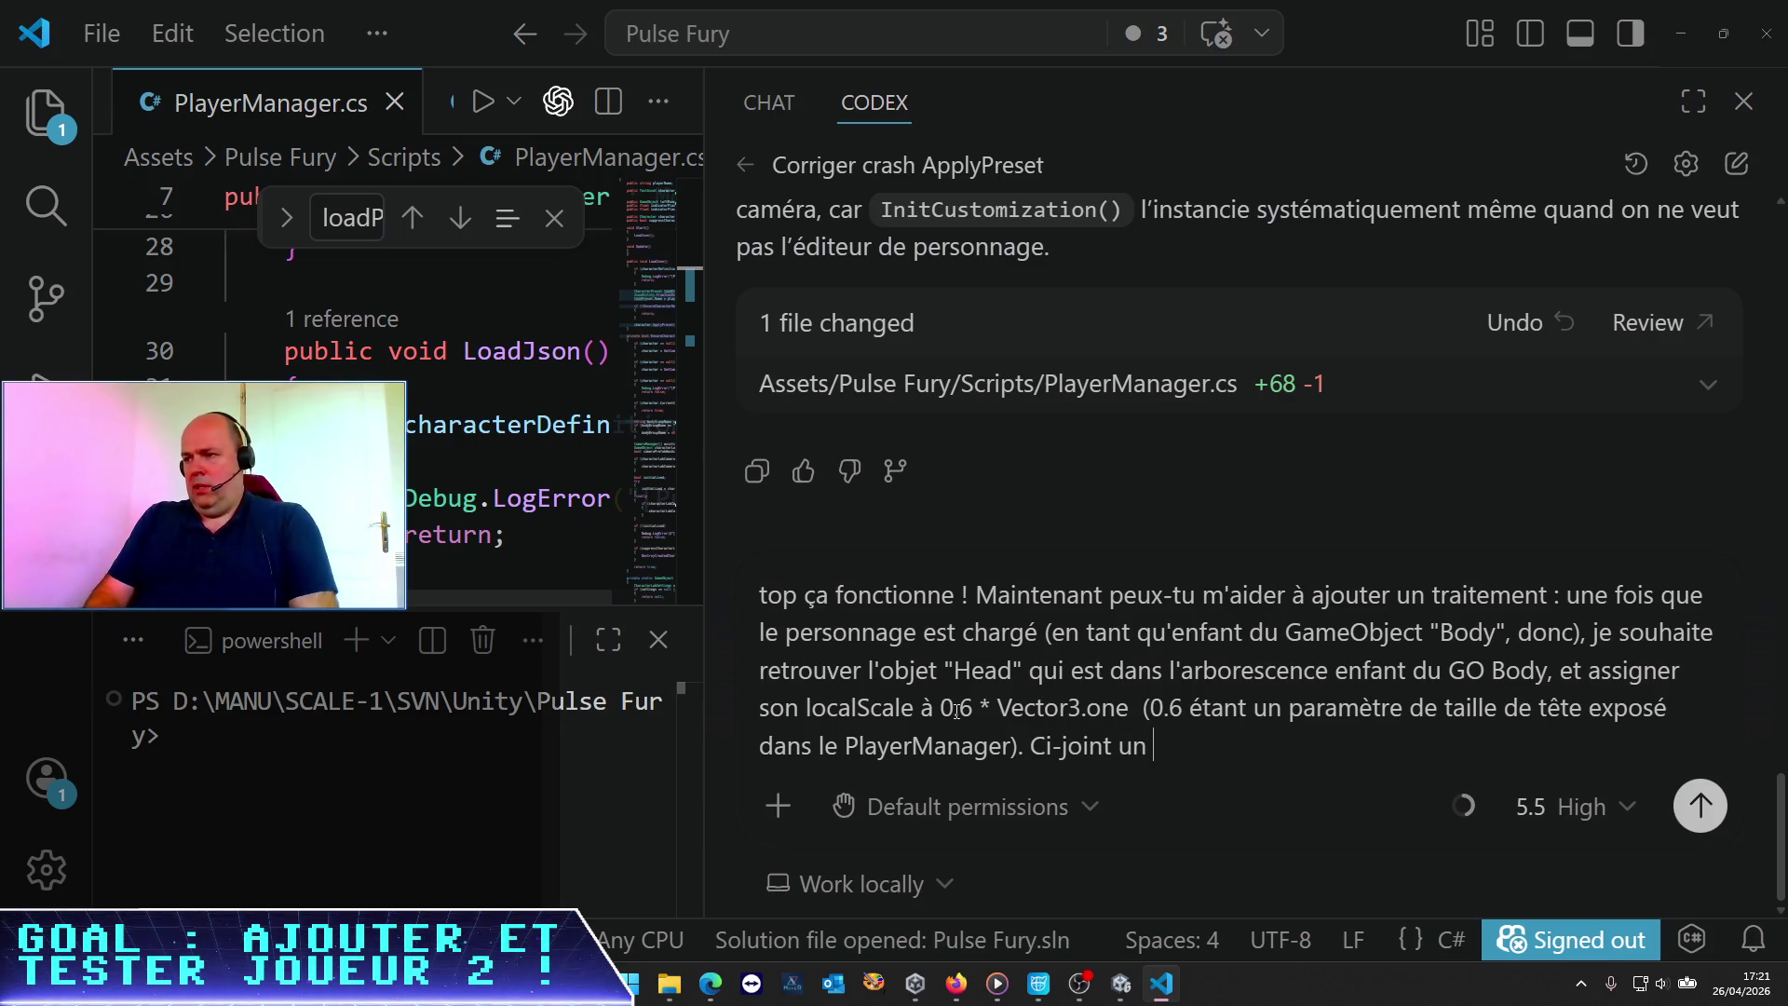
type("exemple de l'aro")
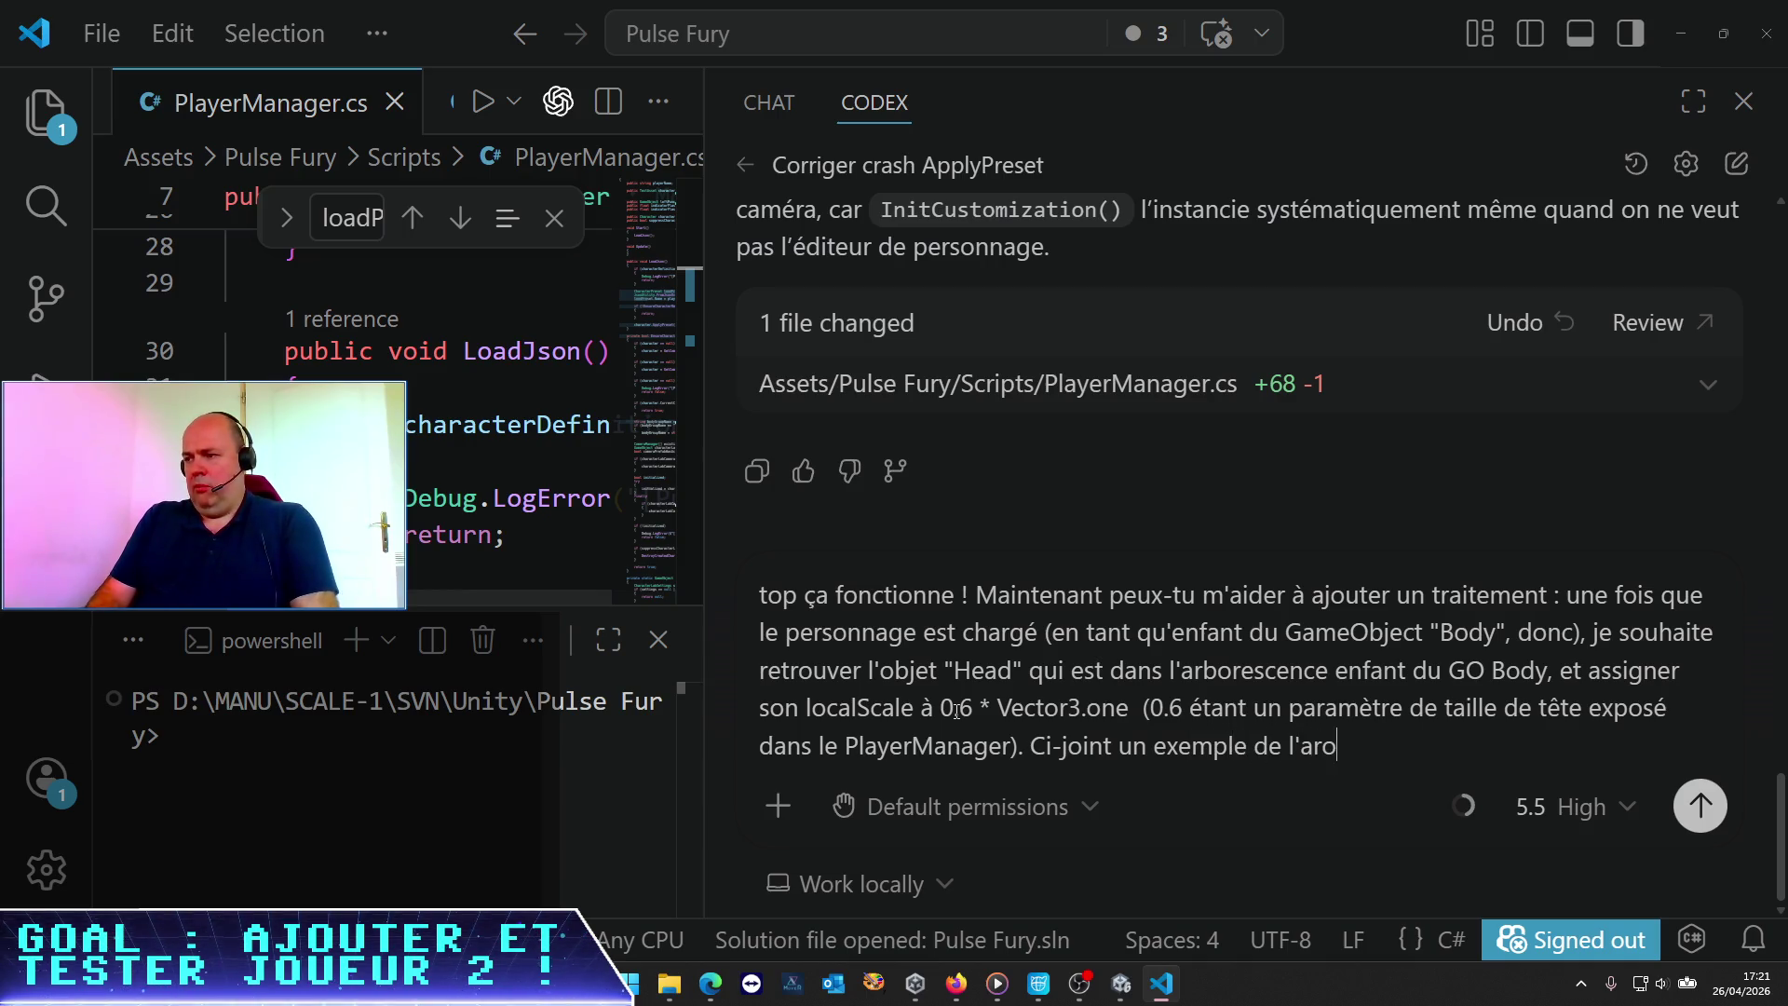
key("BackSpace")
type("borescence")
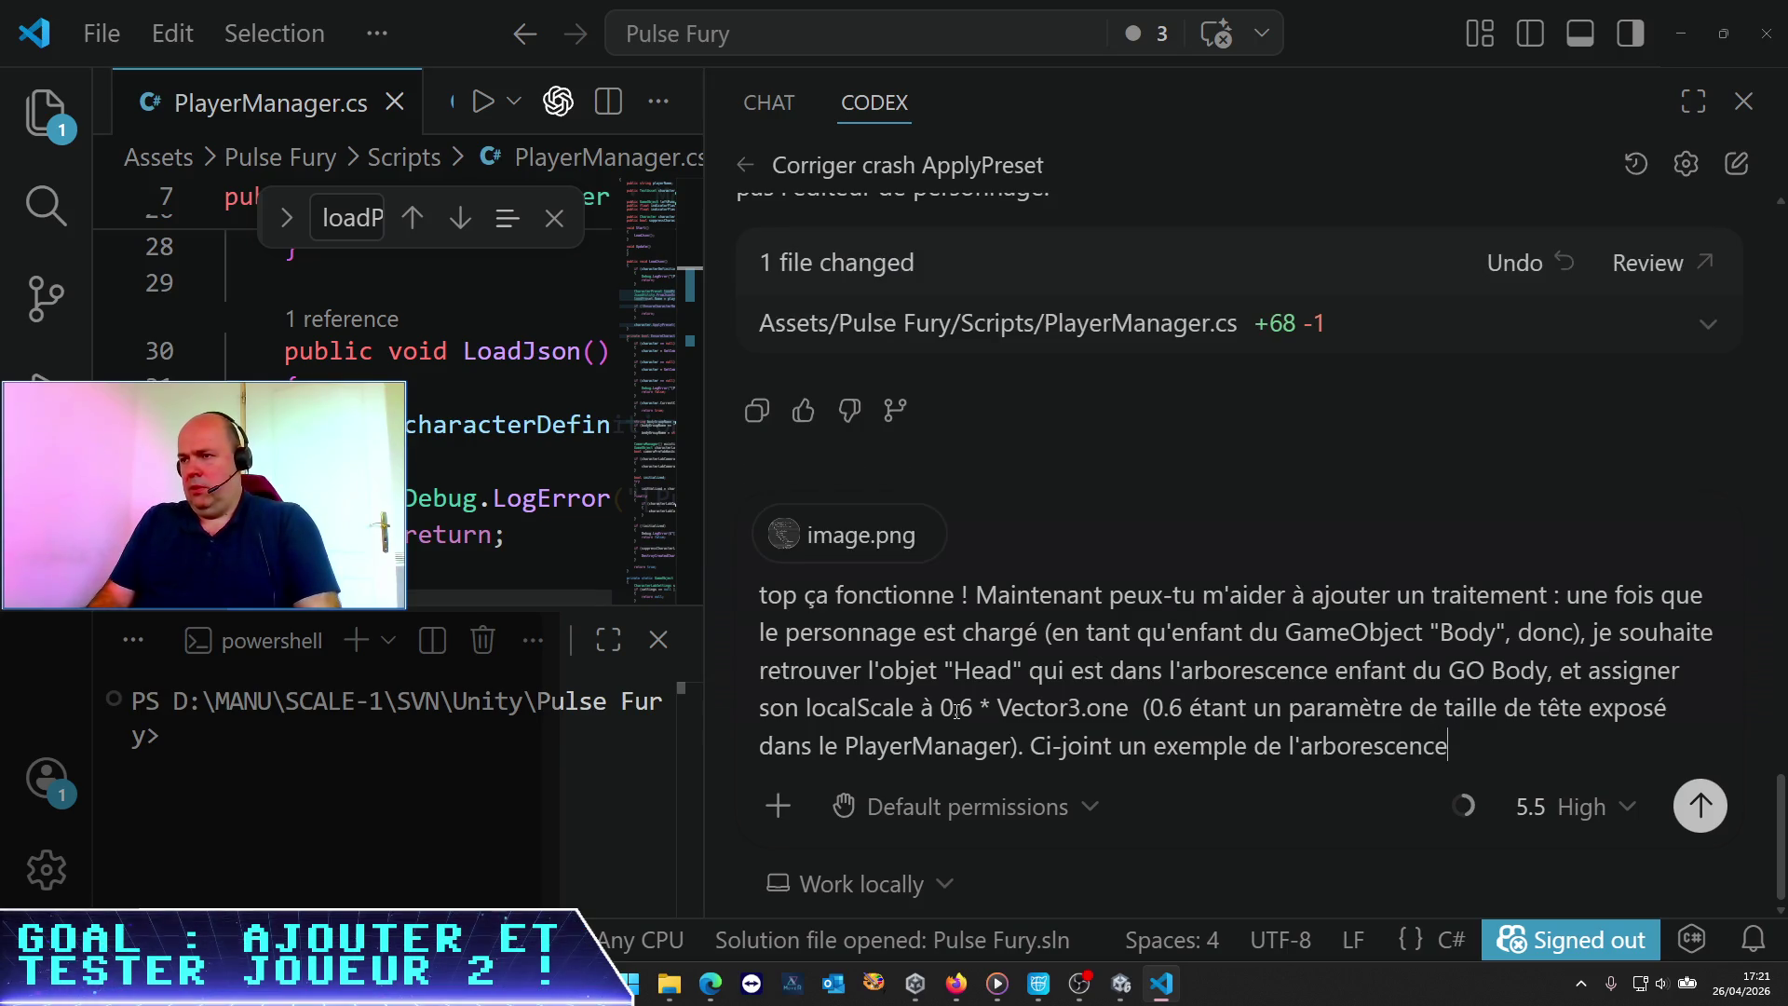
key("Return")
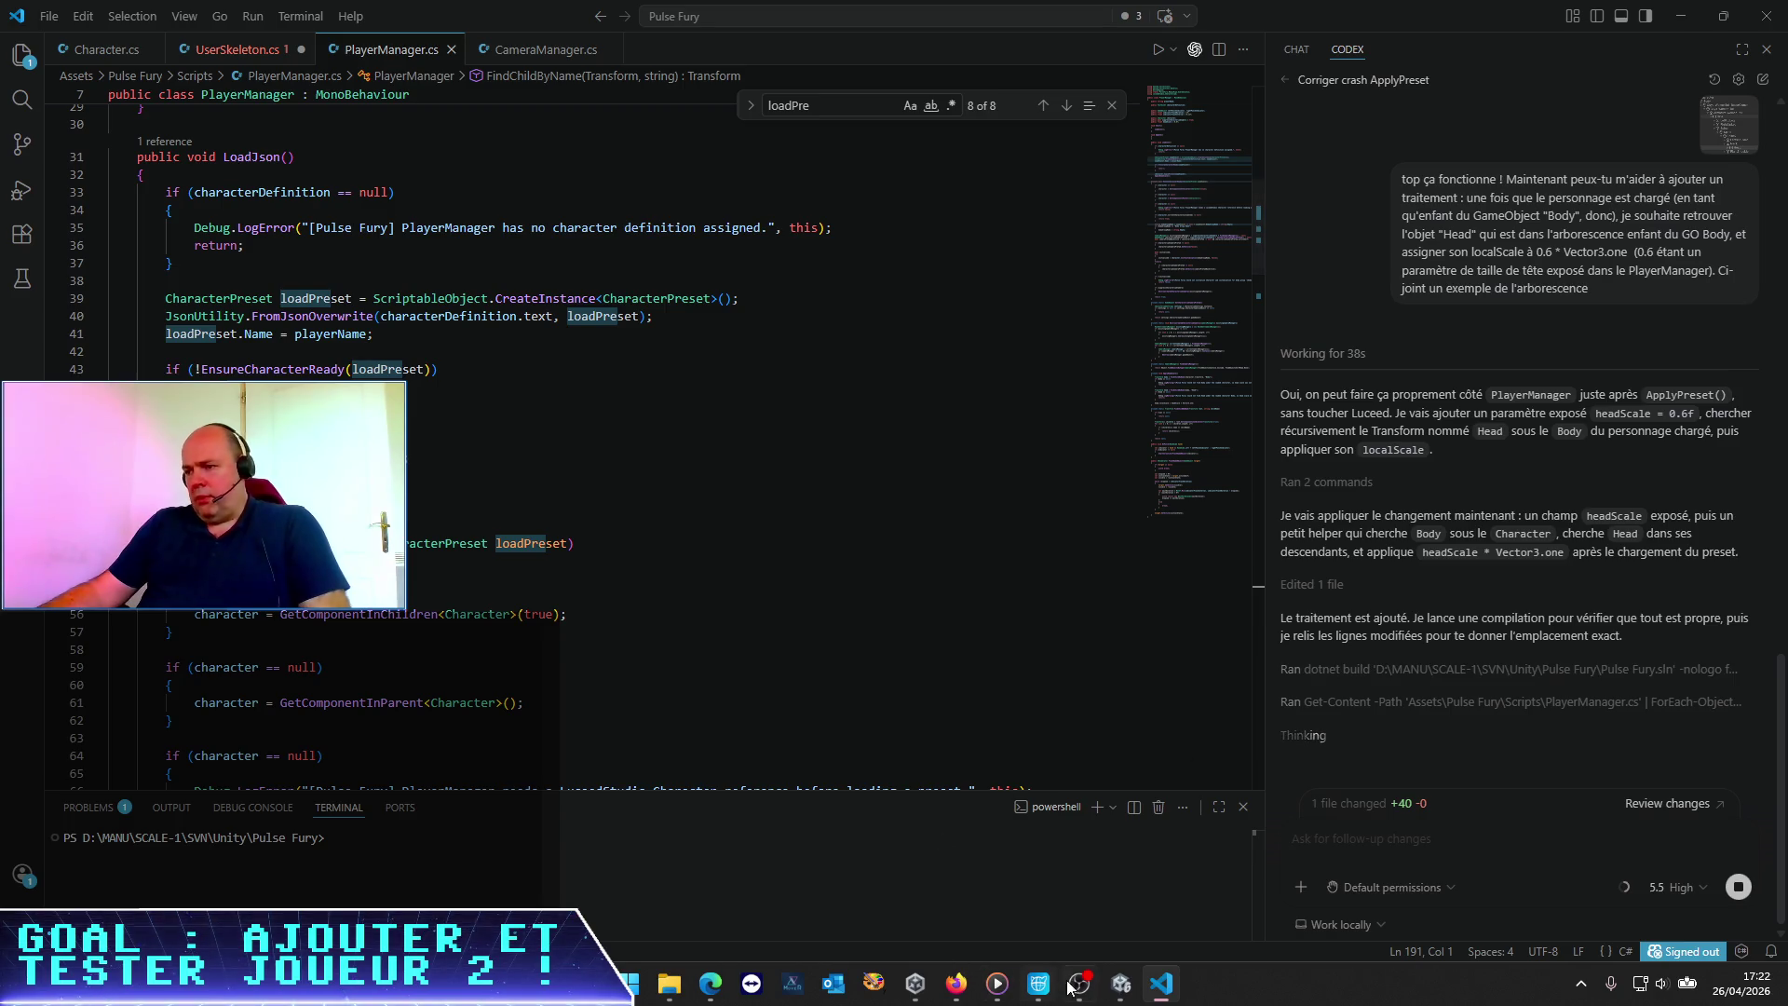
Once Codex's headScale change builds with 0 errors, return to the Unity editor
mouse_move(1132, 996)
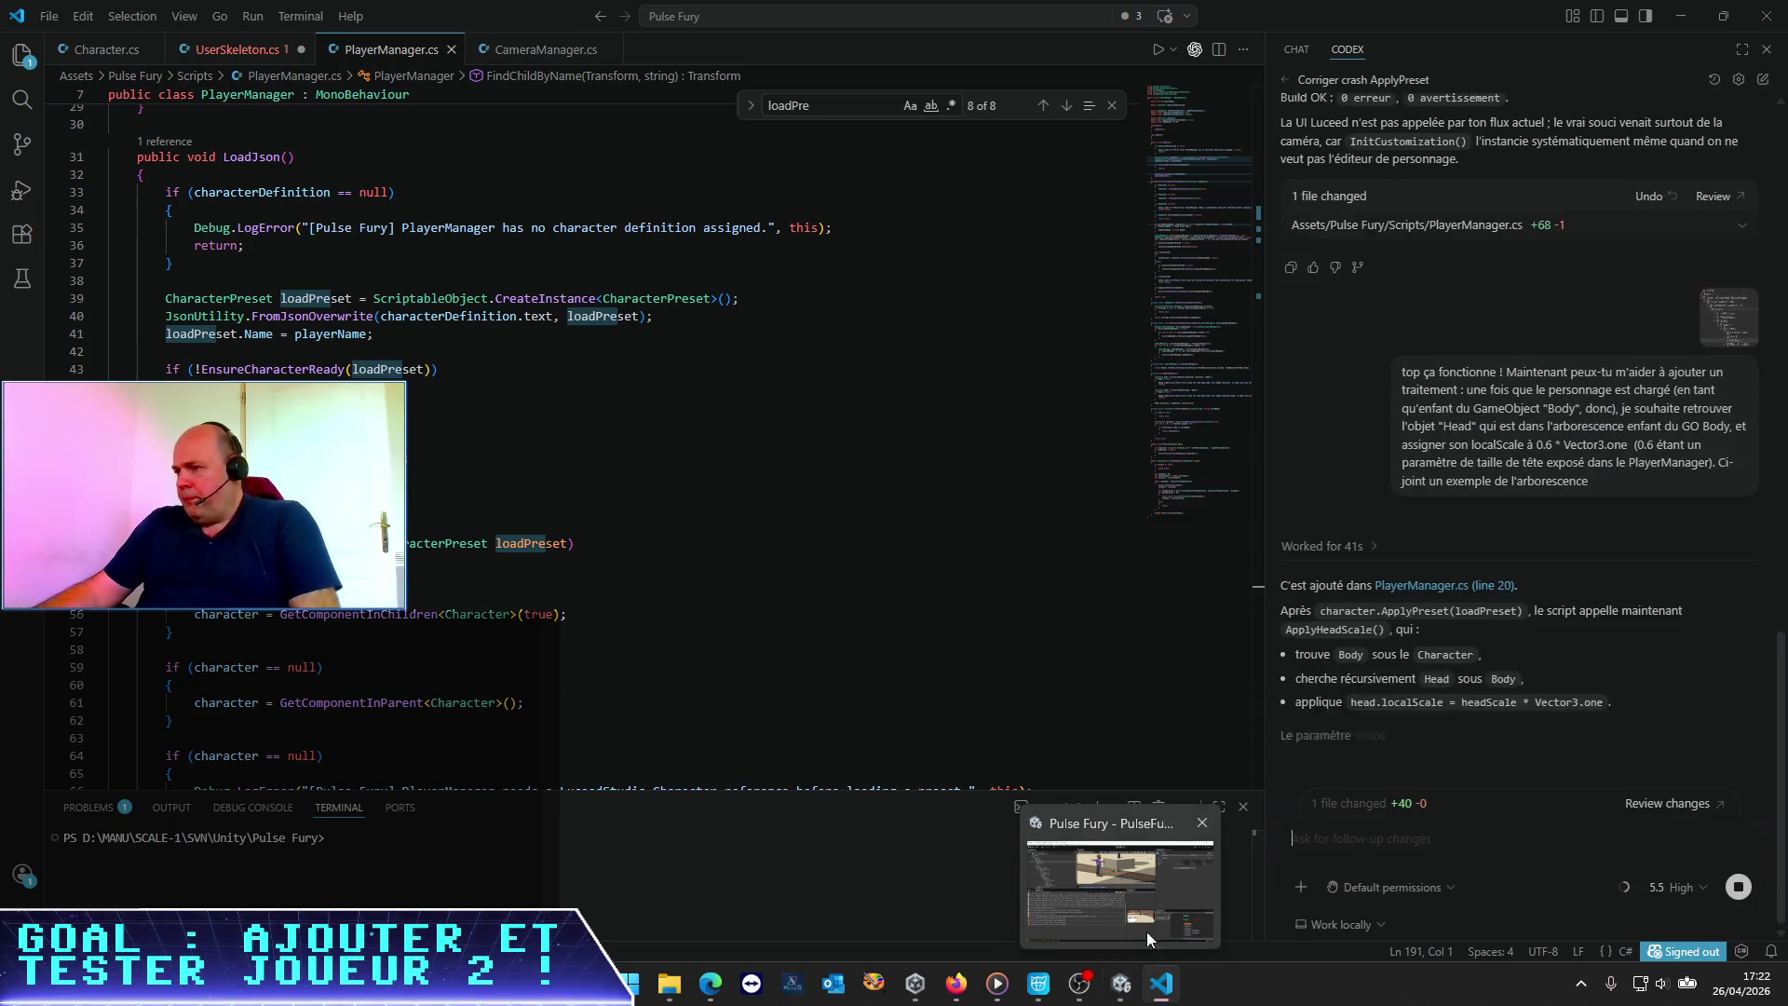
left_click(1122, 994)
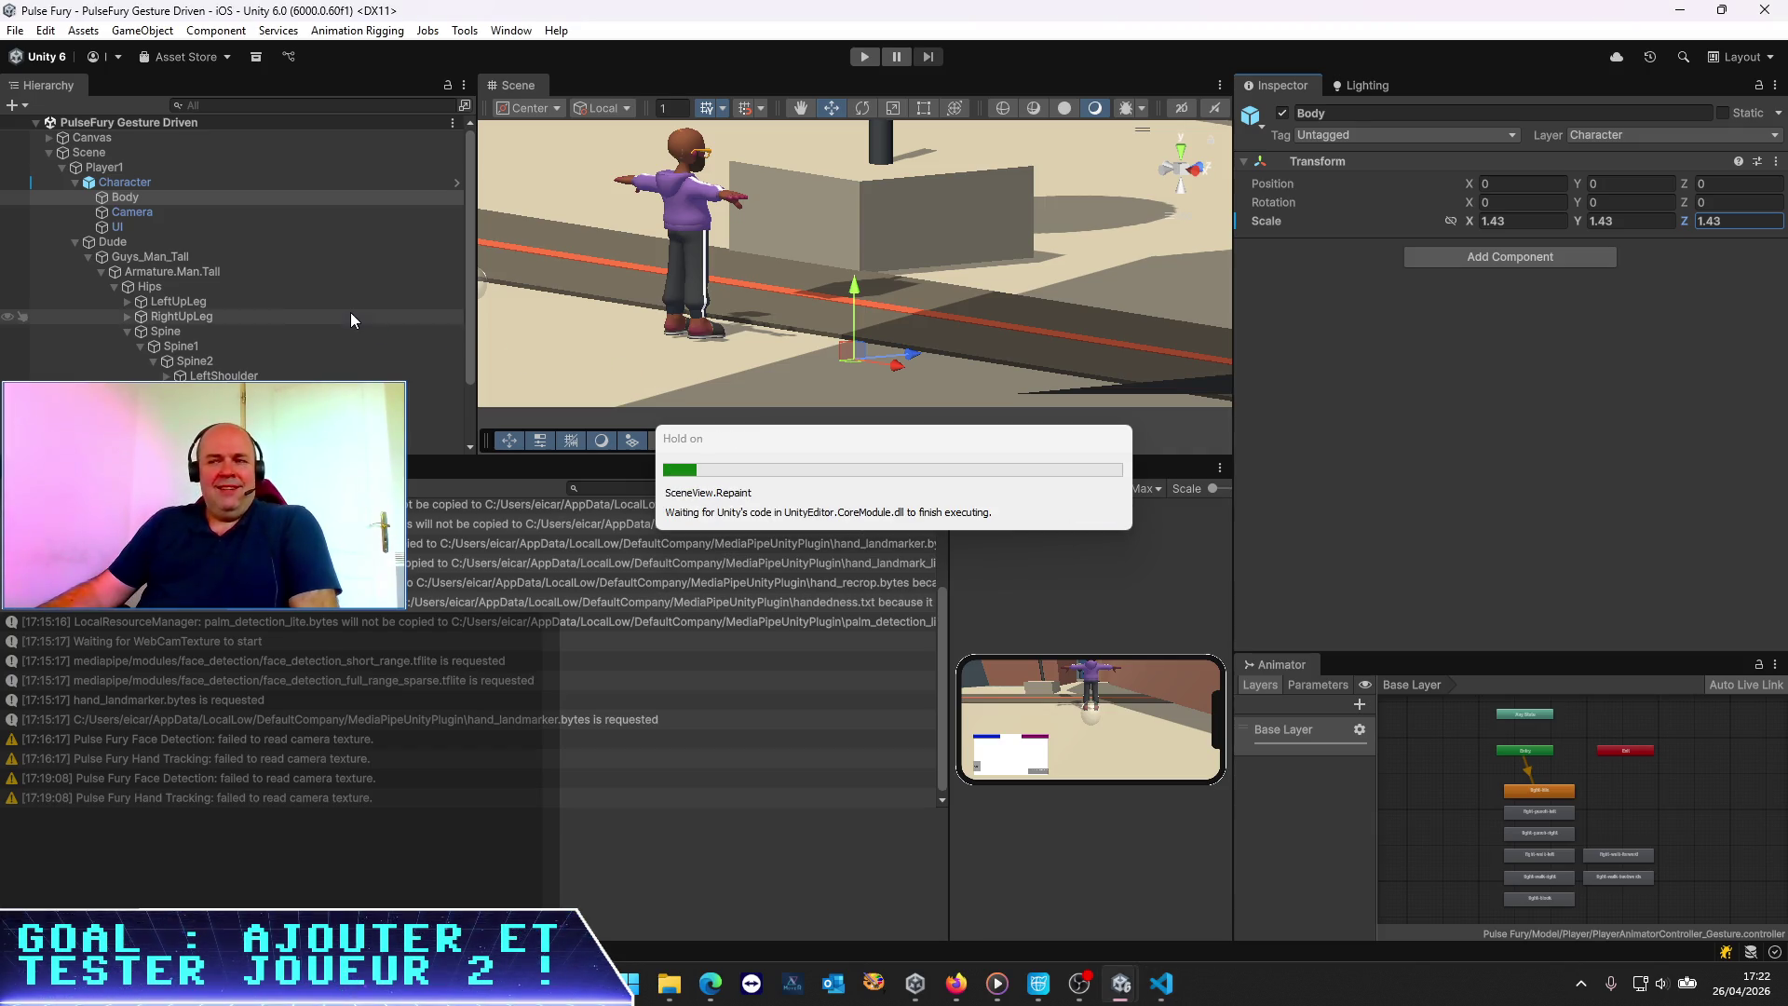
Verify Player1's Head Scale of 0.6 and Body's 1.43 scale, then play the scene
left_click(134, 170)
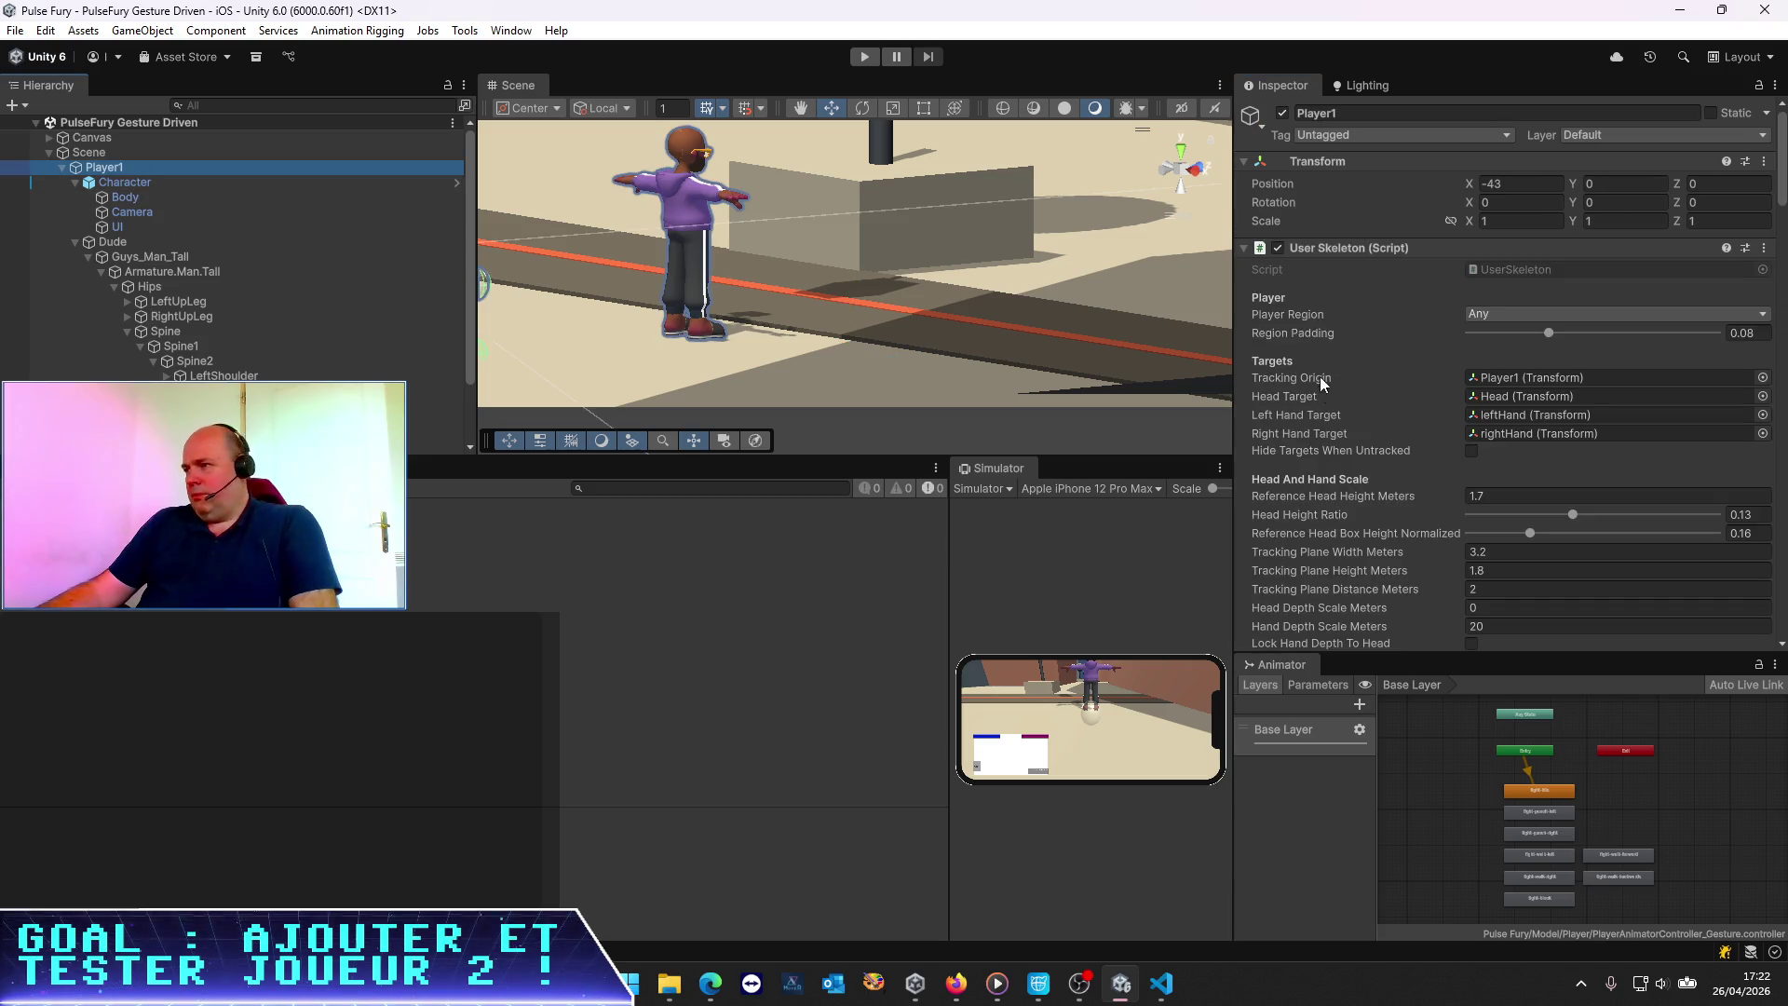
scroll(1350, 409, "down", 10)
scroll(1422, 468, "down", 12)
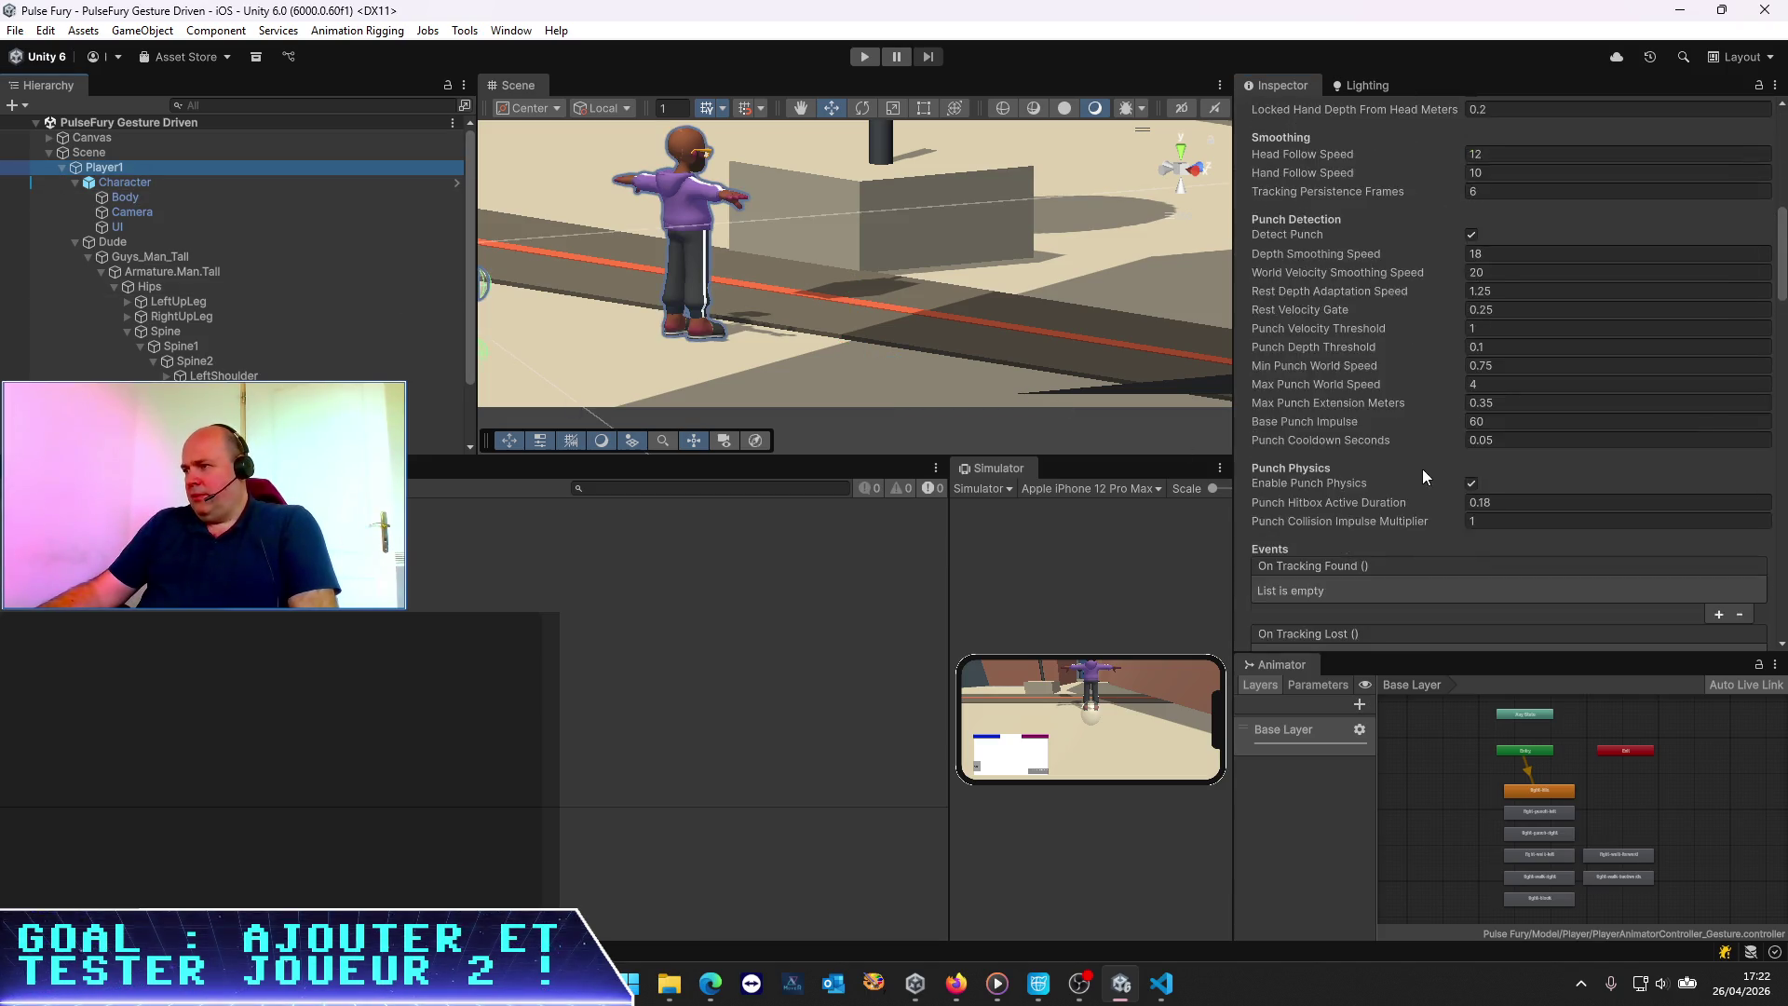
scroll(1422, 477, "down", 5)
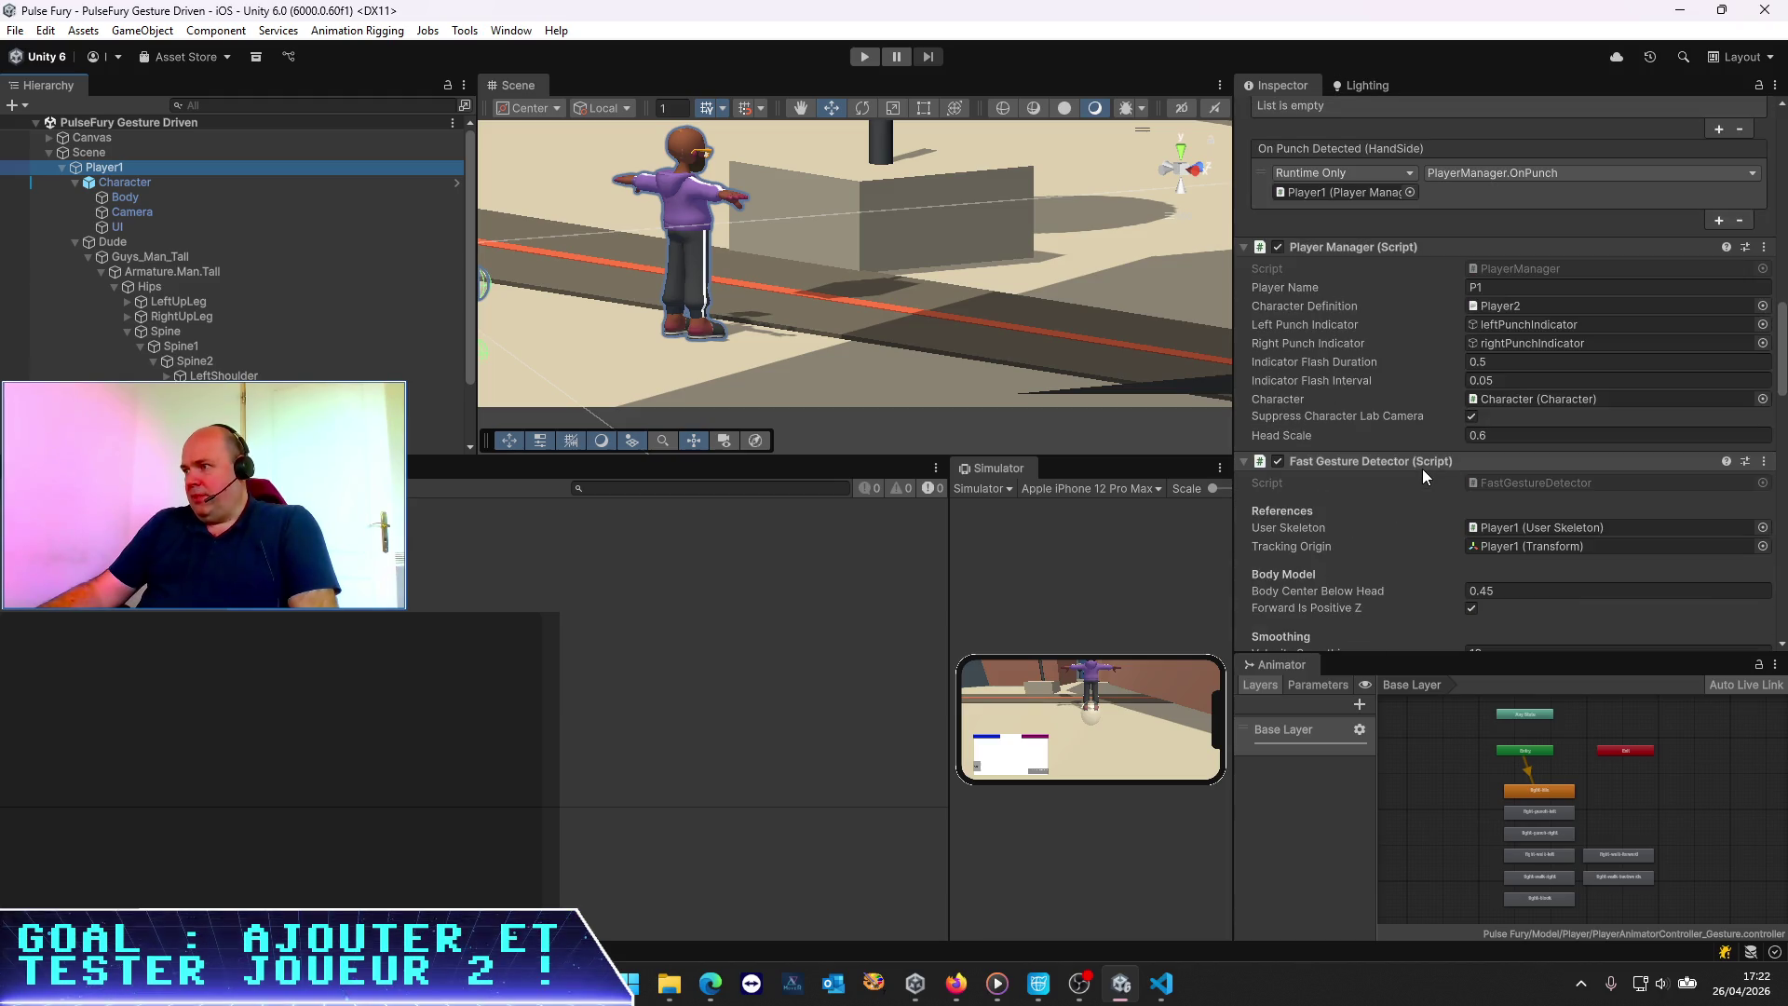
left_click(1538, 434)
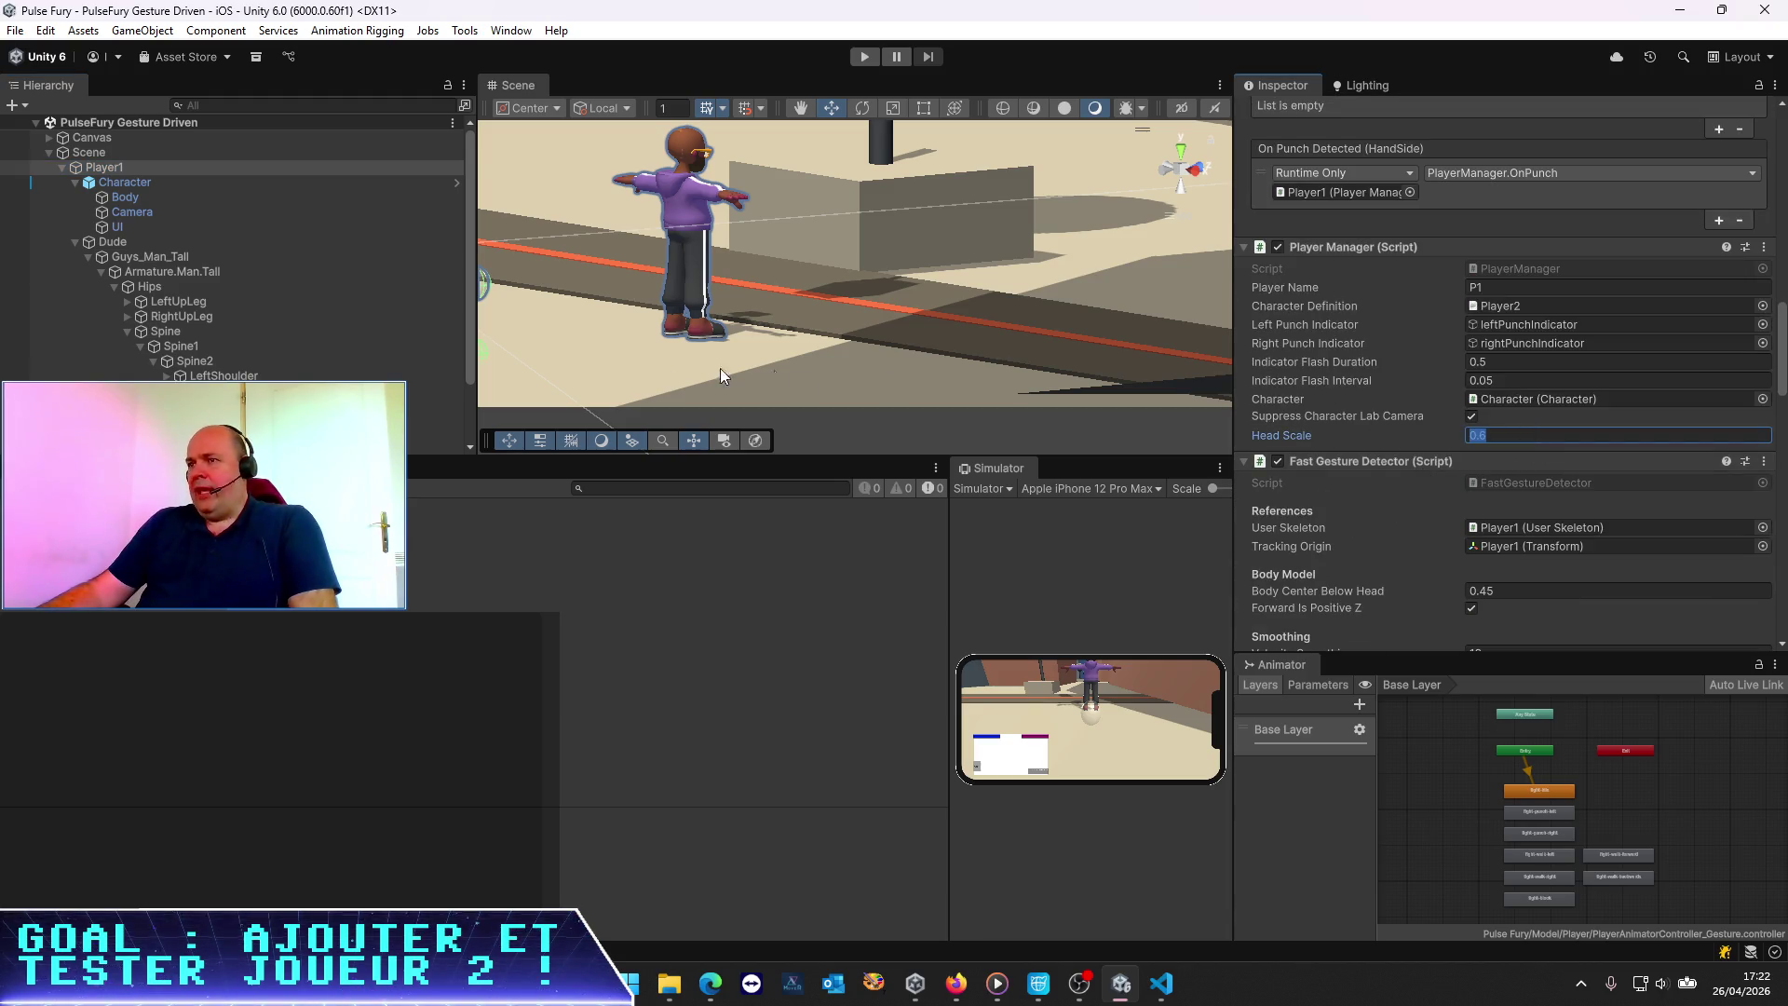
left_click(166, 194)
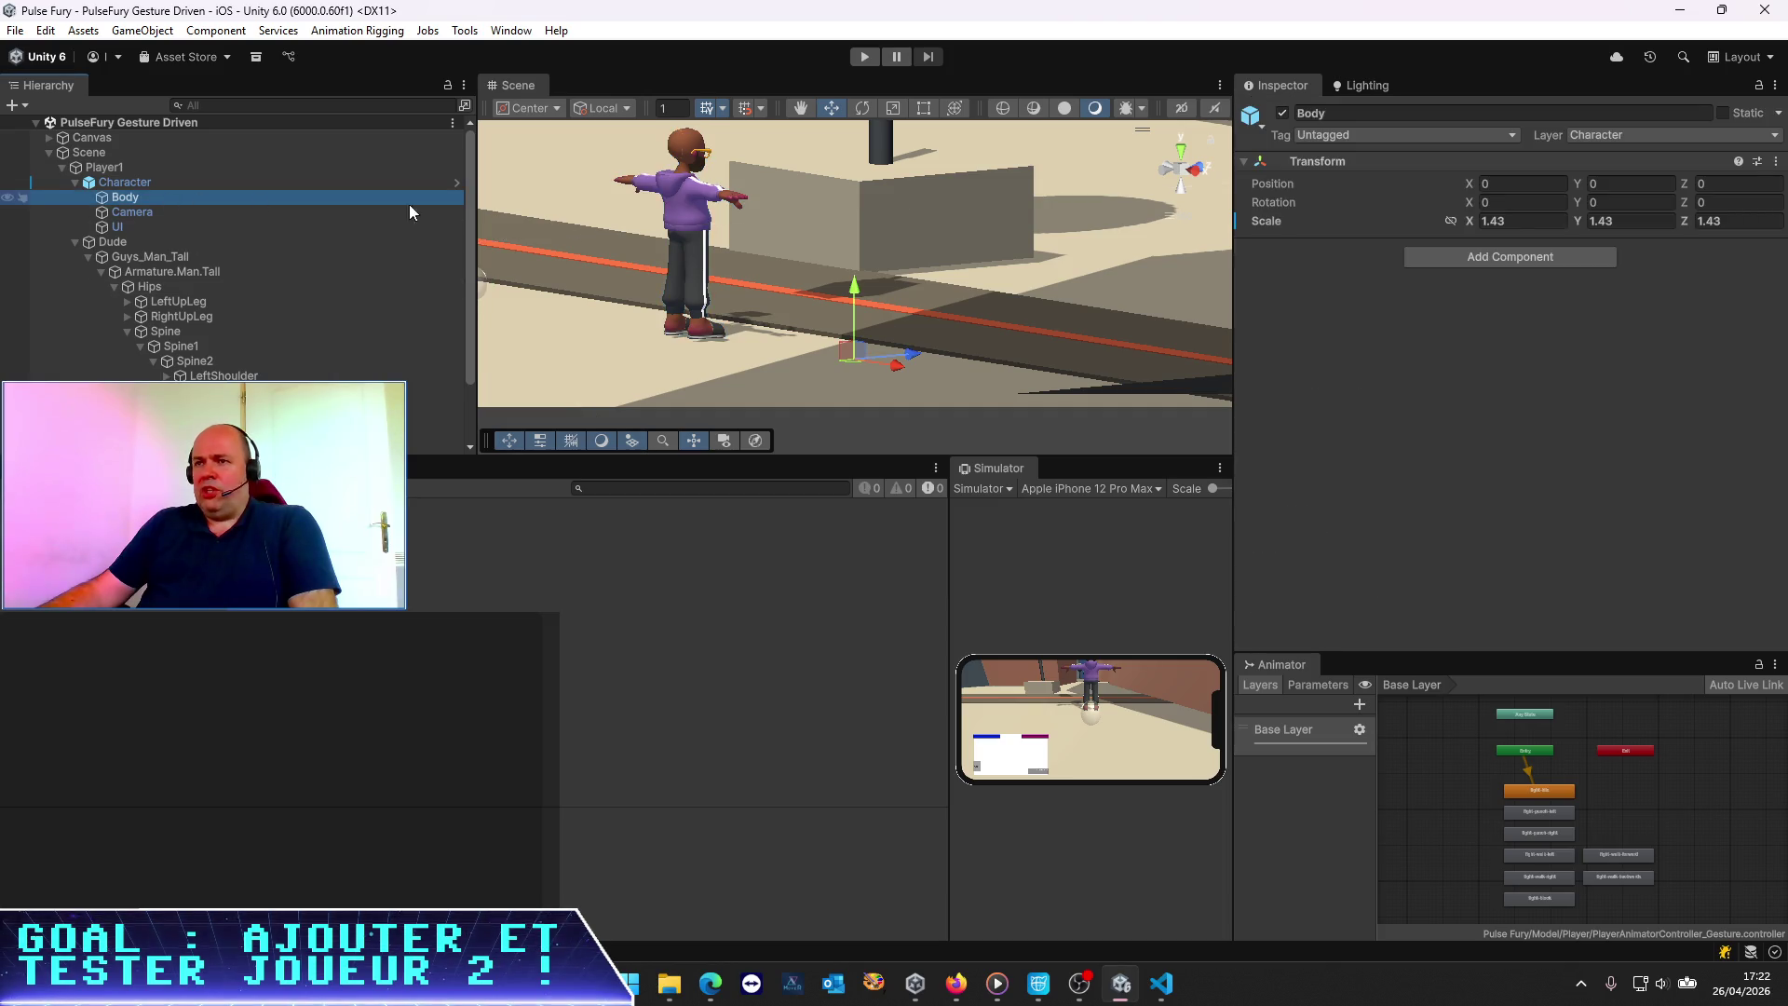
left_click(862, 58)
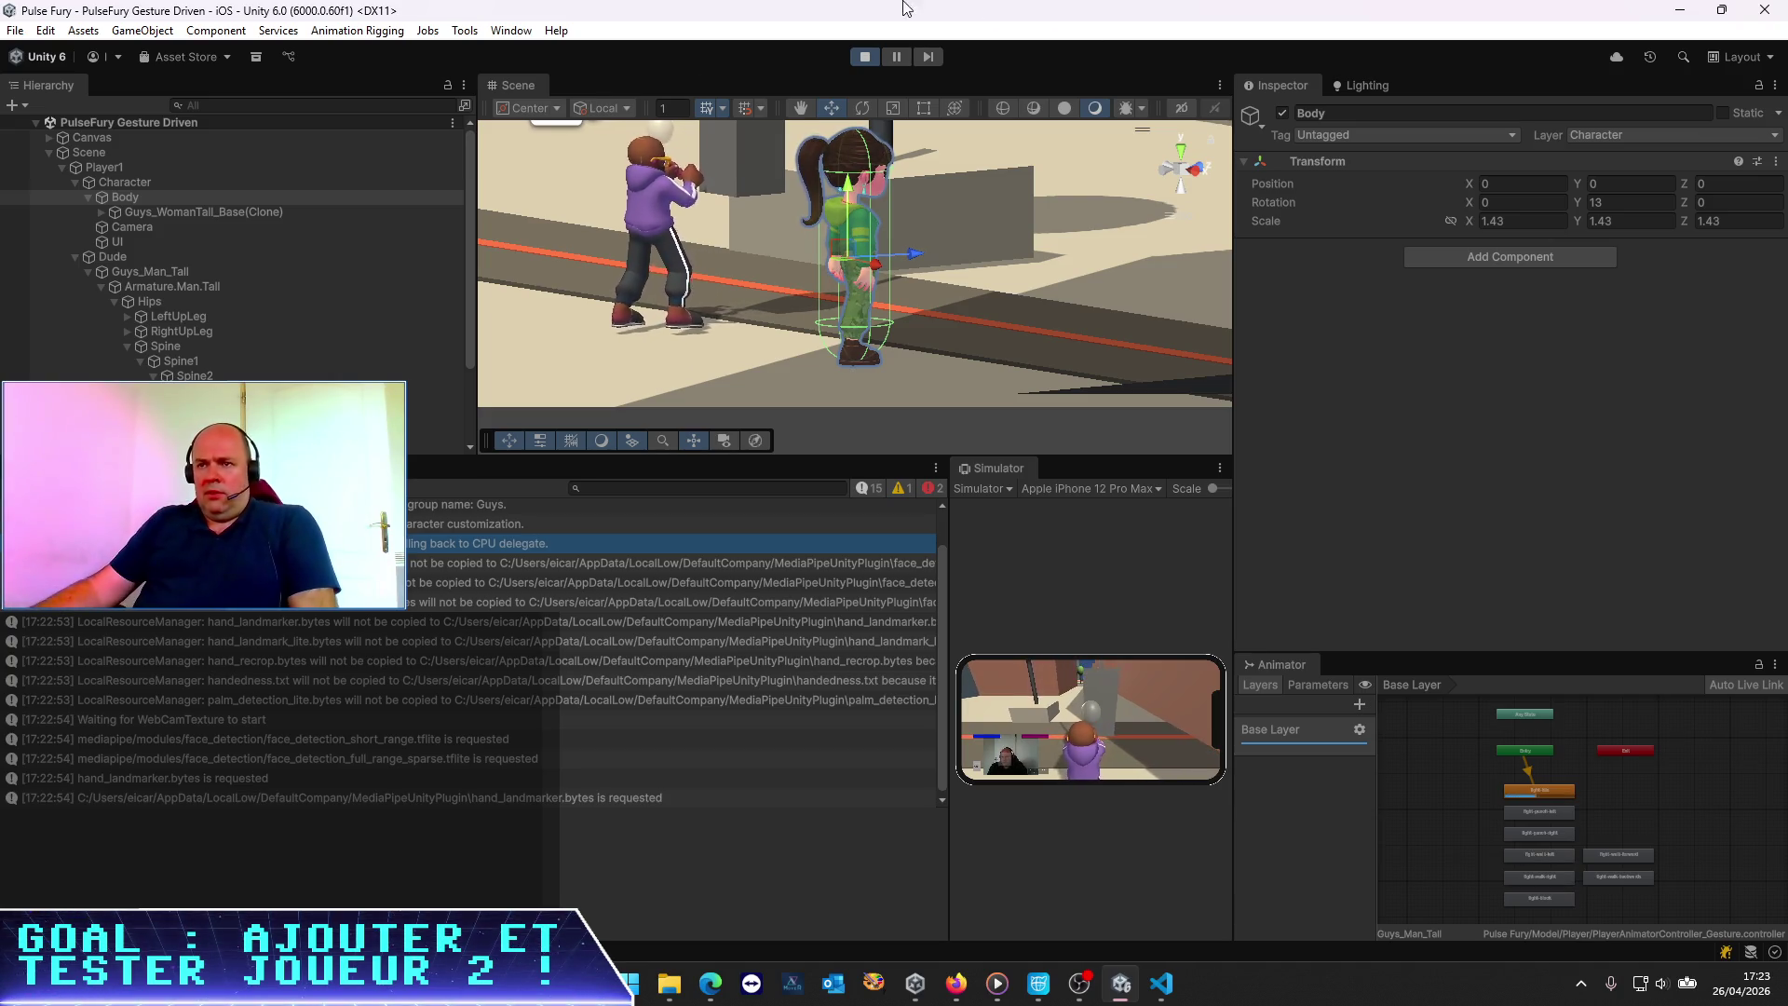
Expand the loaded character's armature from Hips through Spine to Neck and select the Head bone
scroll(652, 639, "up", 2)
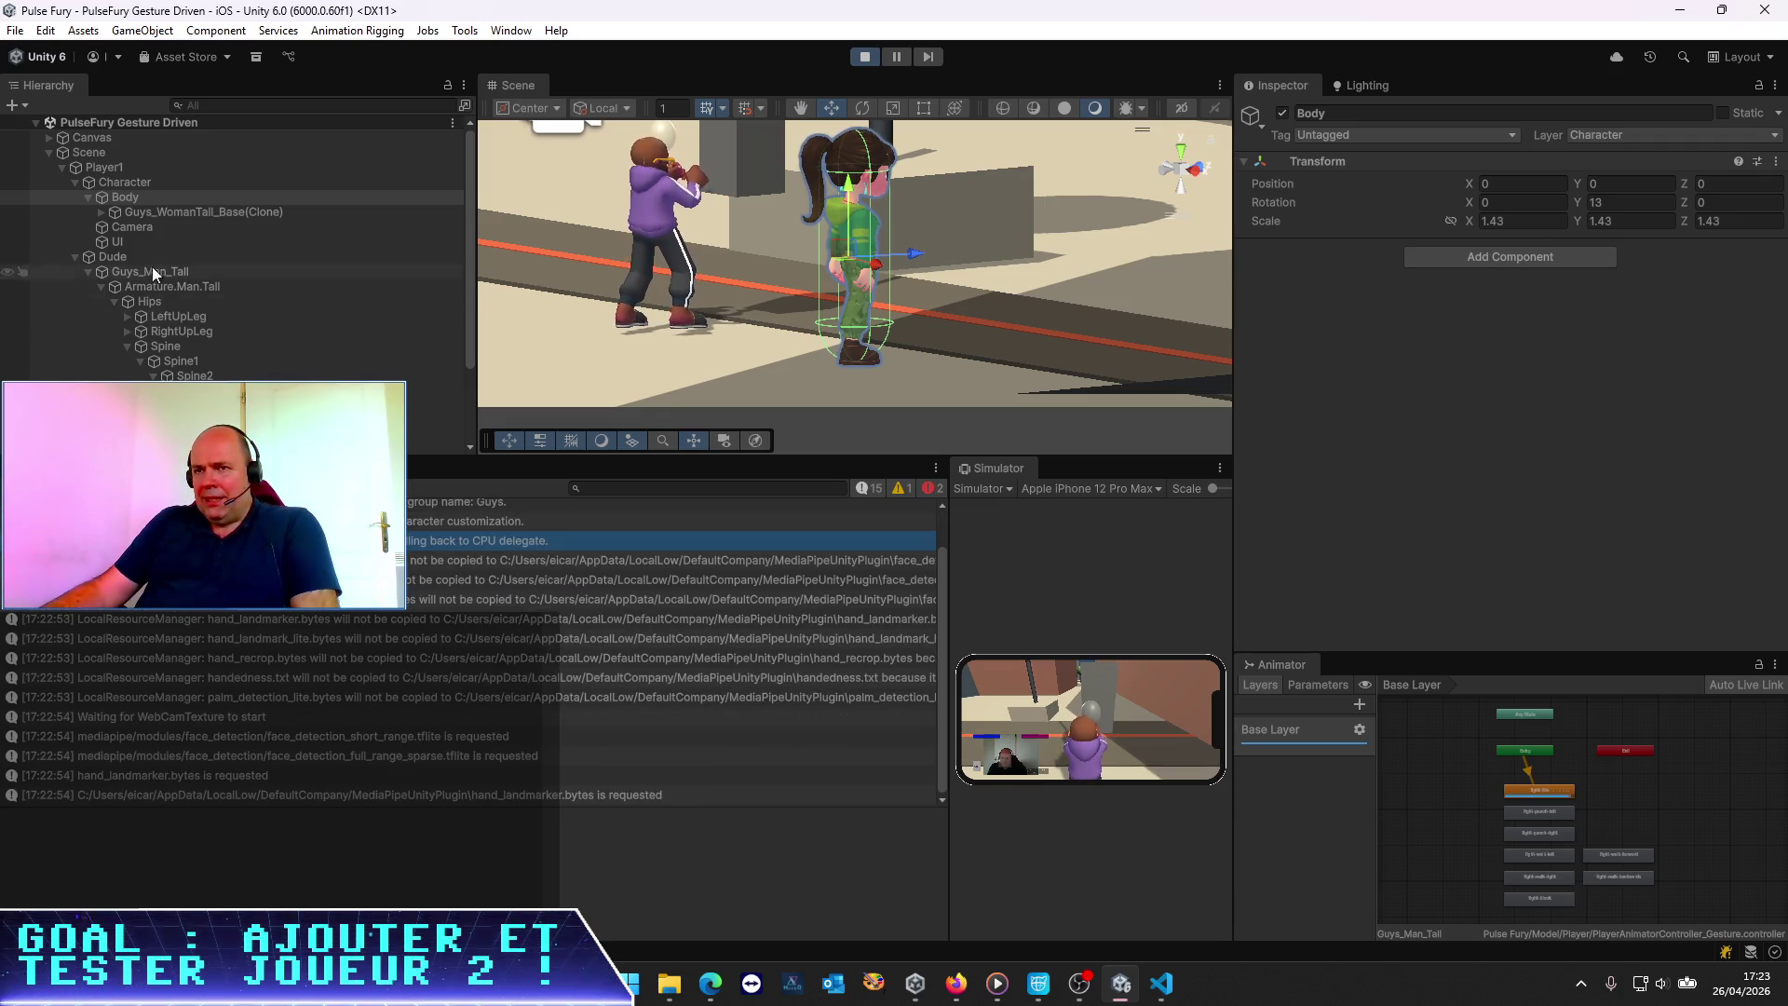
left_click(102, 212)
left_click(115, 228)
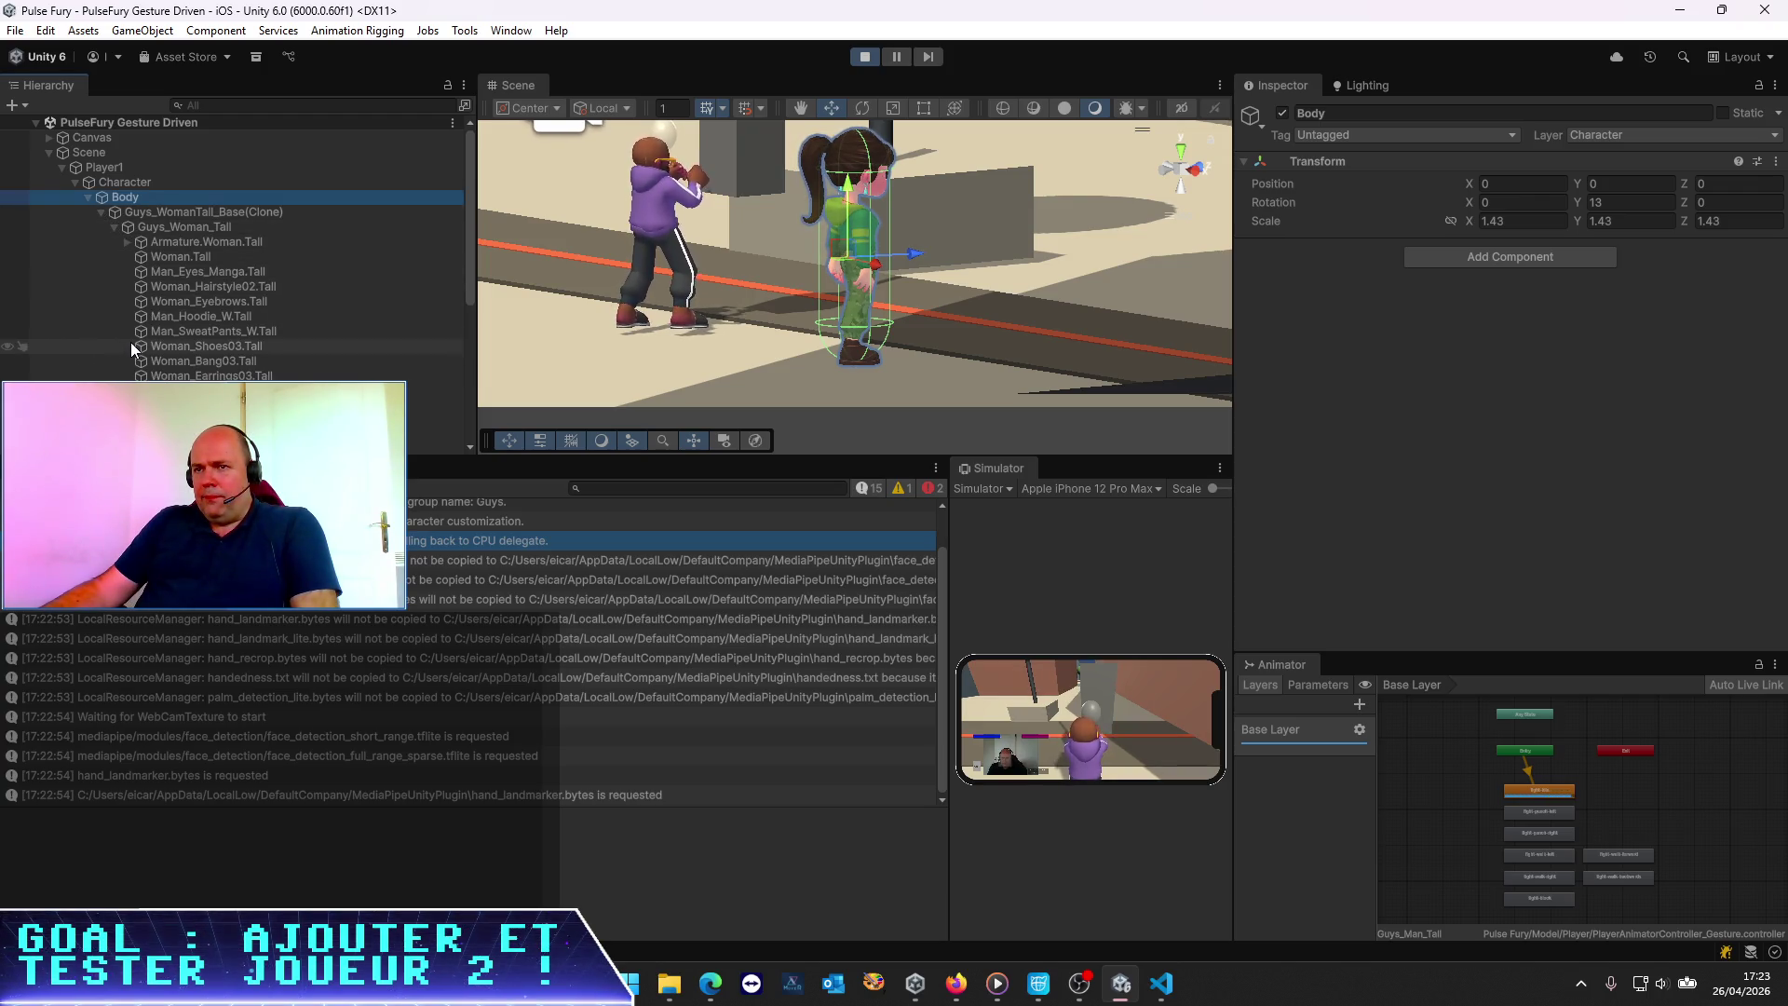
left_click(128, 242)
left_click(140, 257)
left_click(152, 301)
left_click(168, 318)
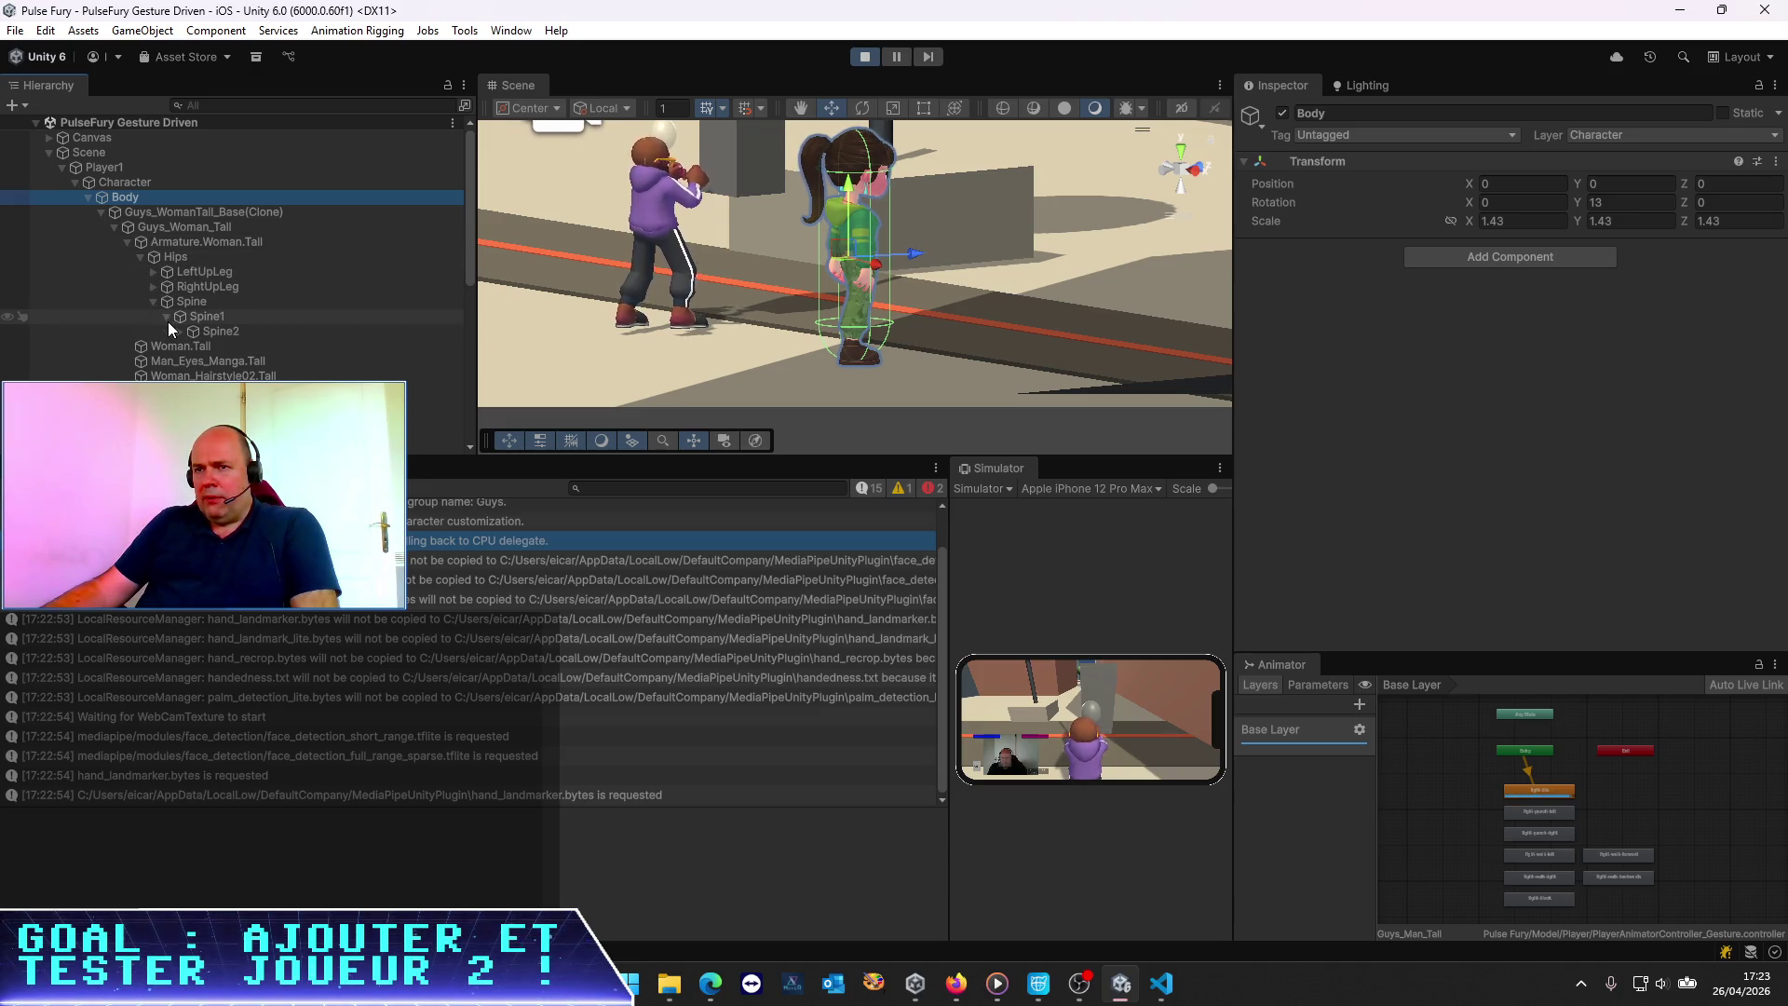
left_click(180, 331)
left_click(194, 360)
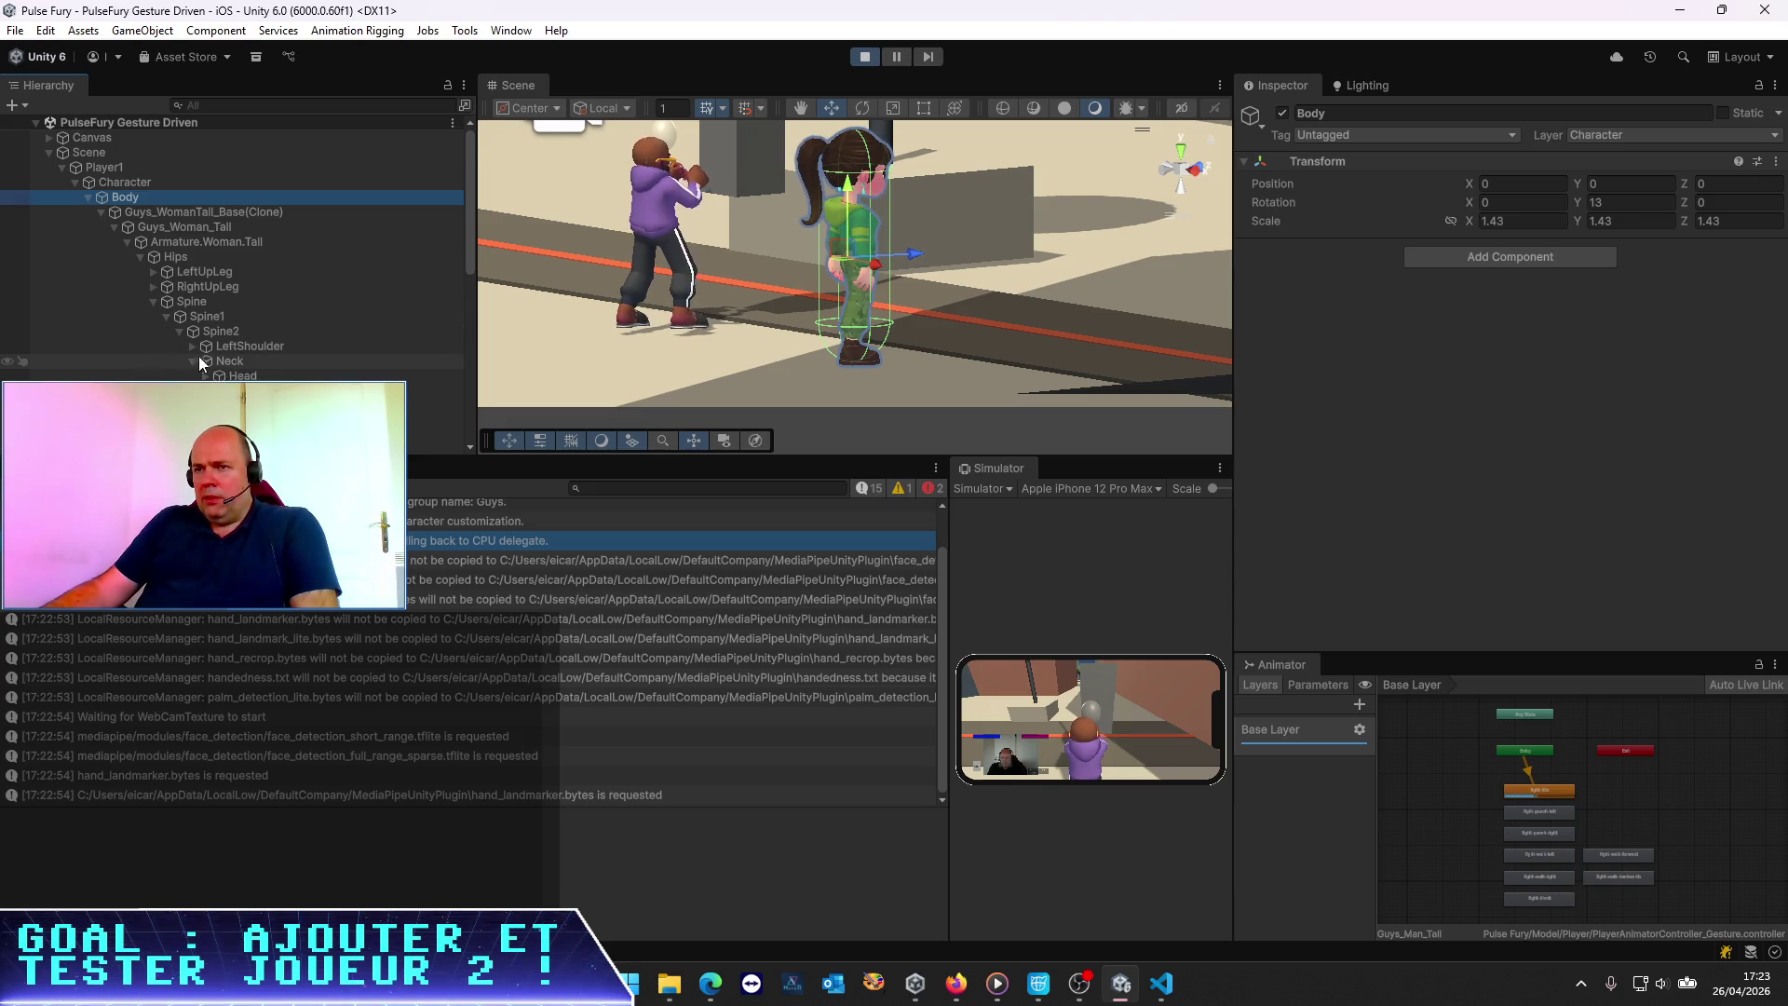
left_click(244, 375)
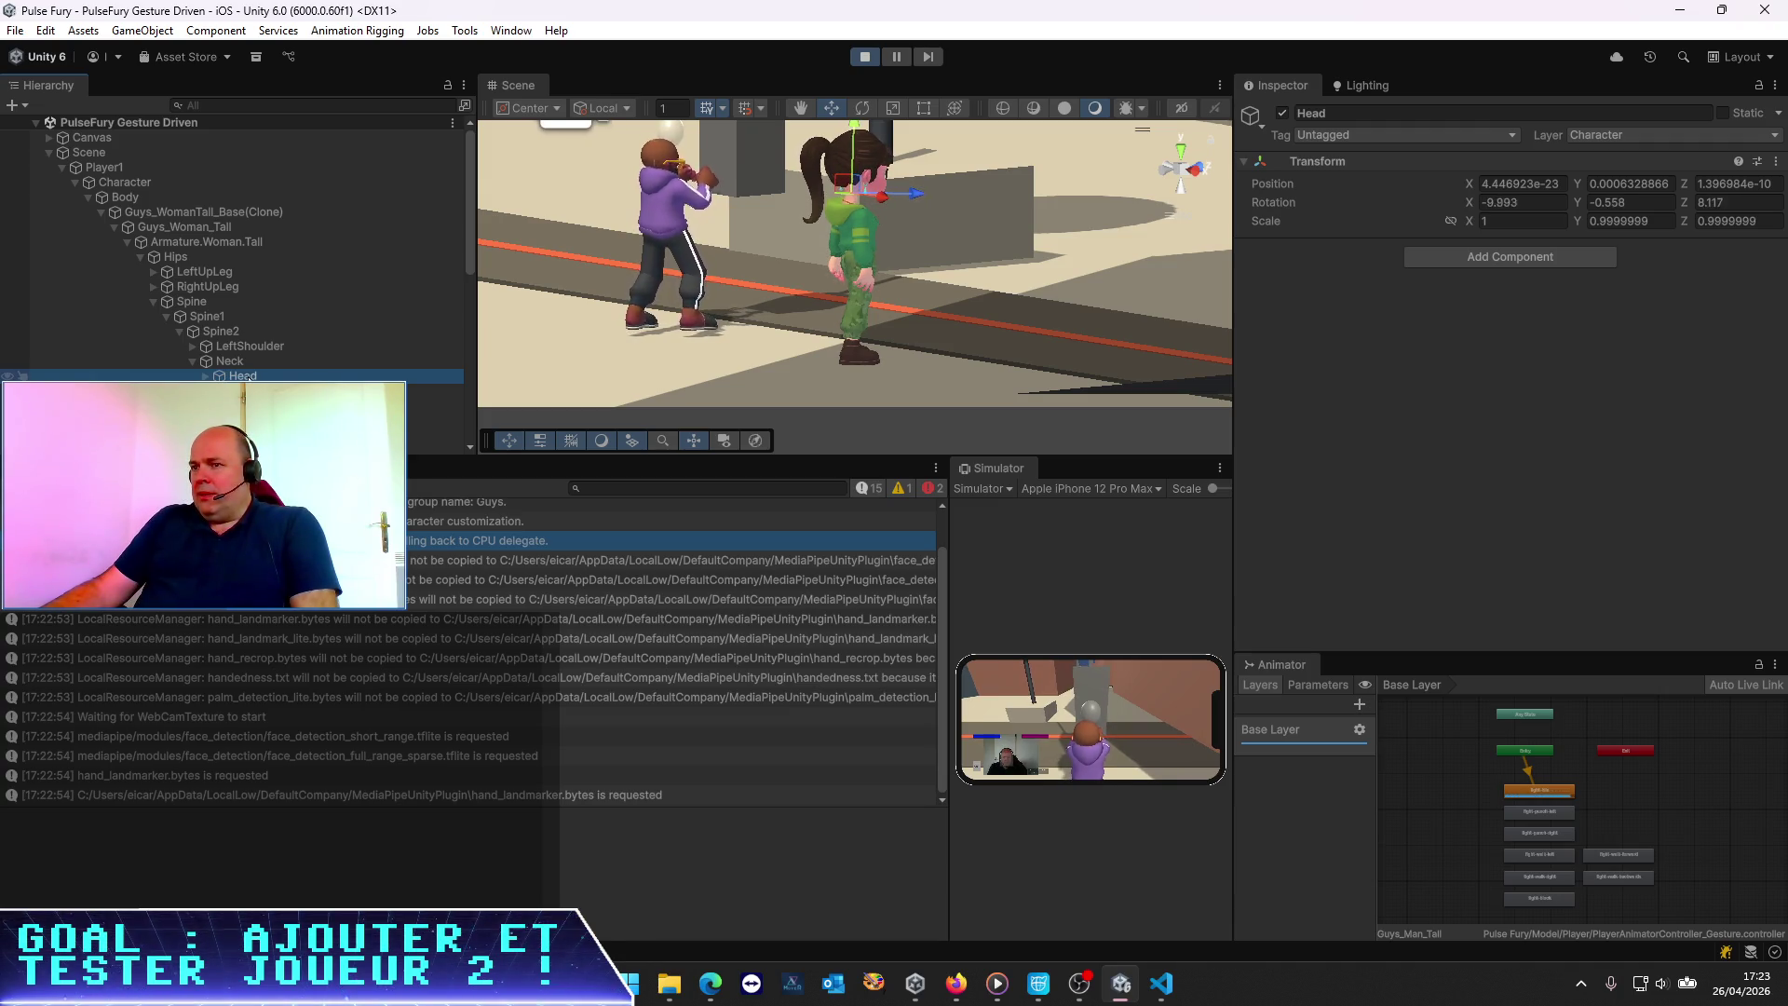
Set the Head bone's scale to 0.6, then stop play mode
left_click(1518, 221)
type("0.6")
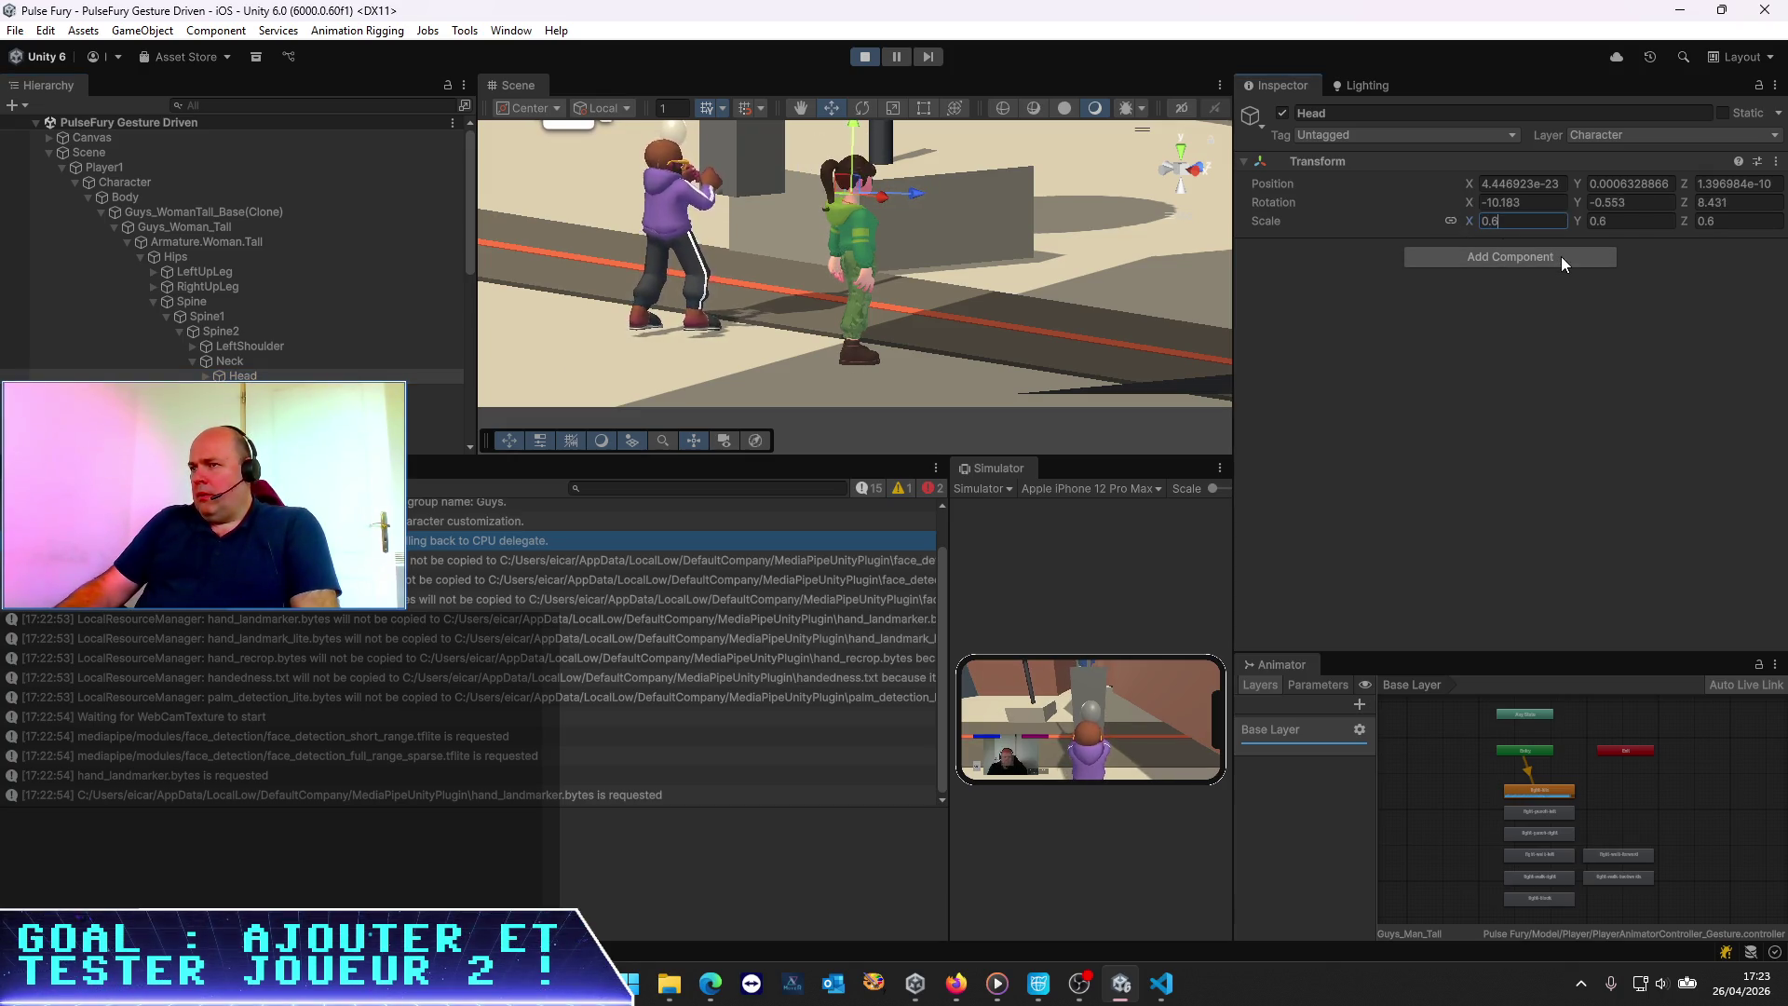
key("Return")
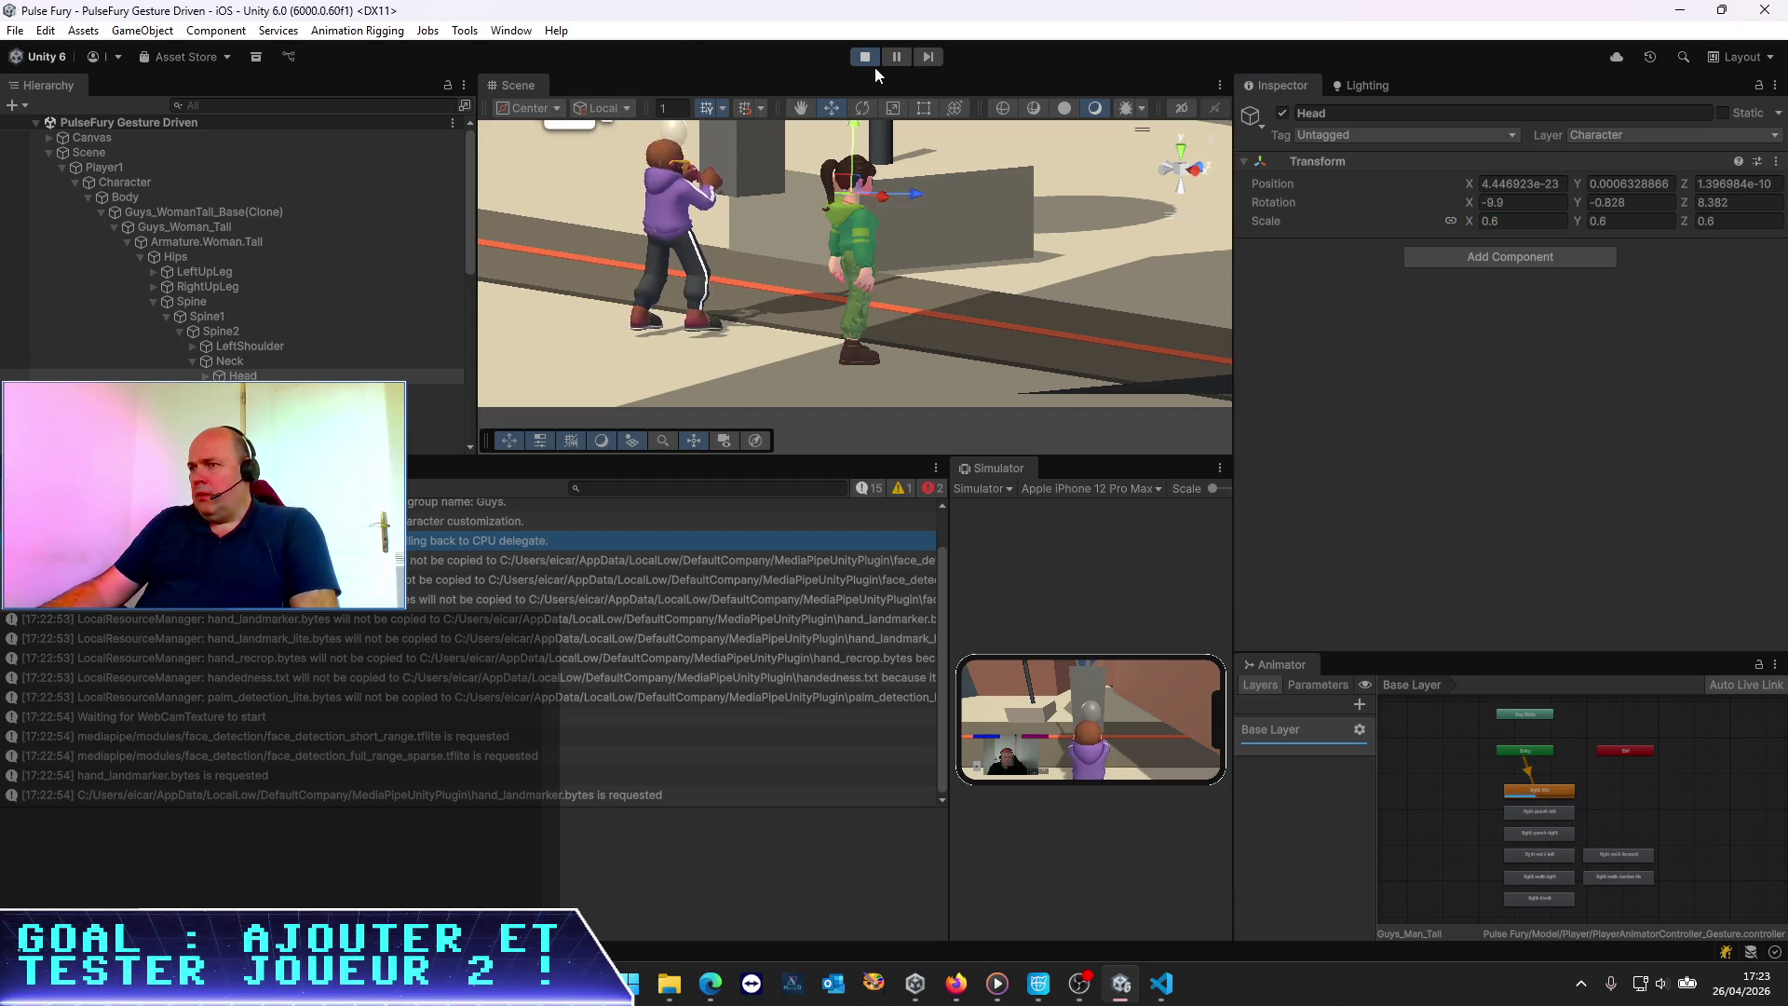
left_click(866, 59)
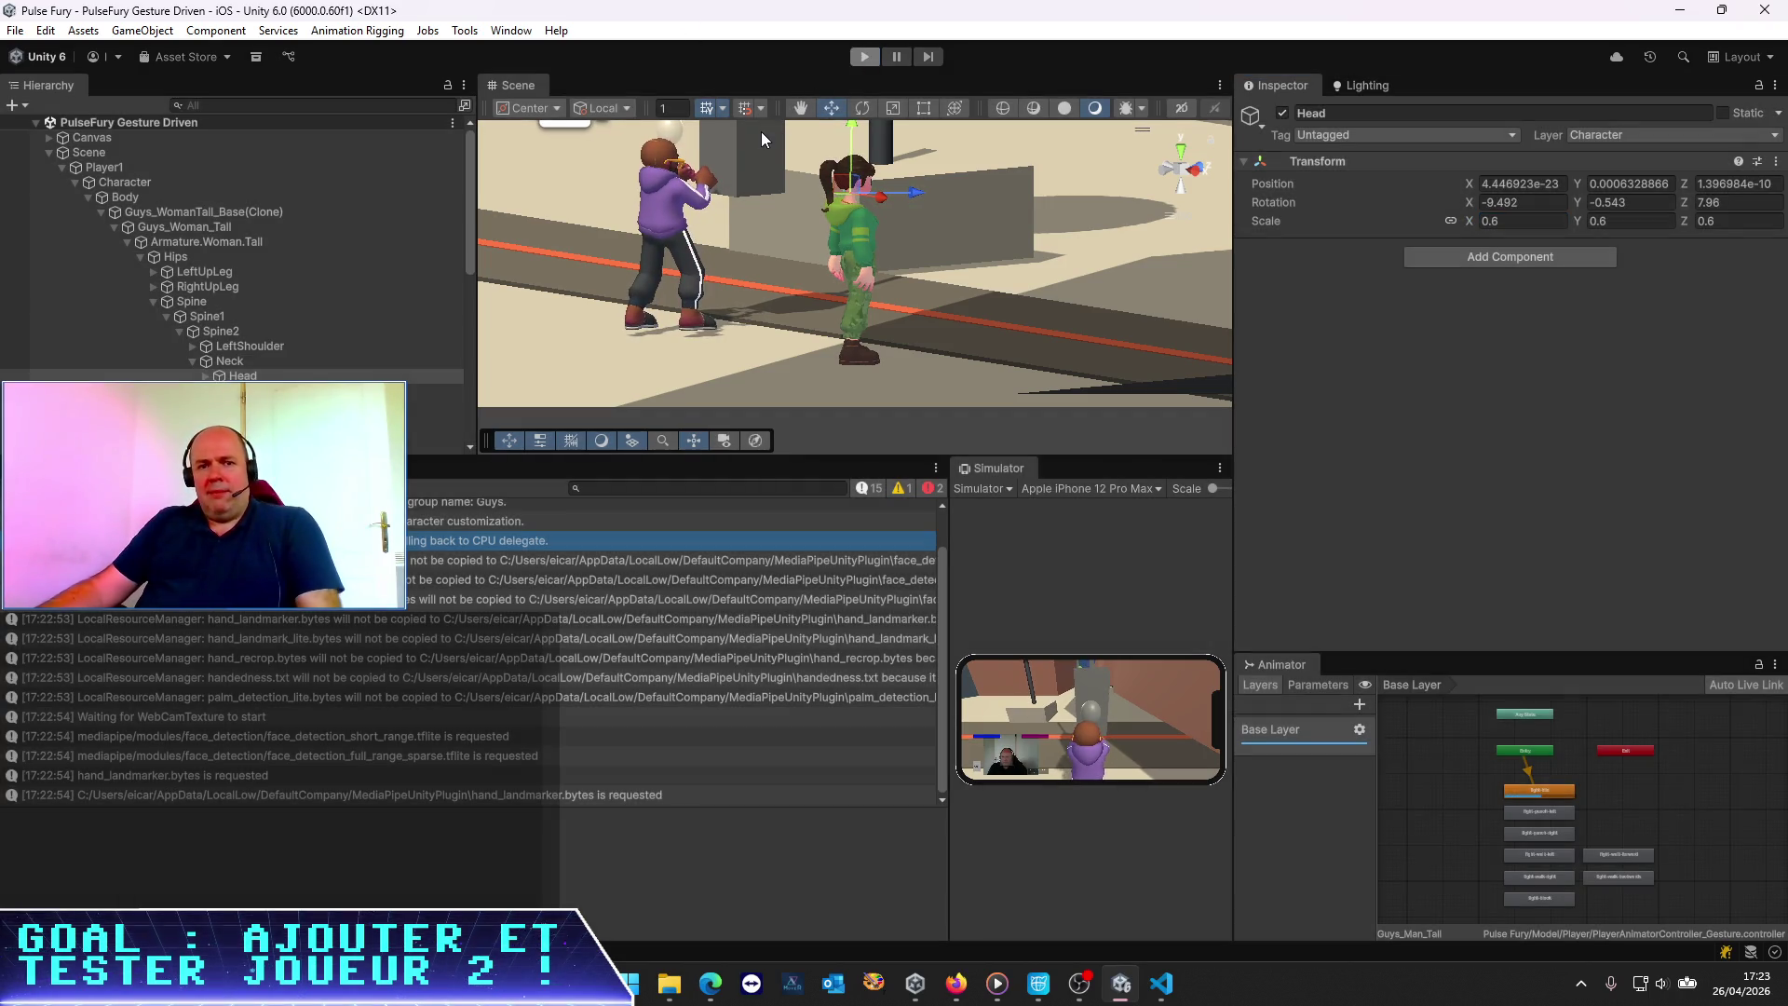
key("alt+Tab")
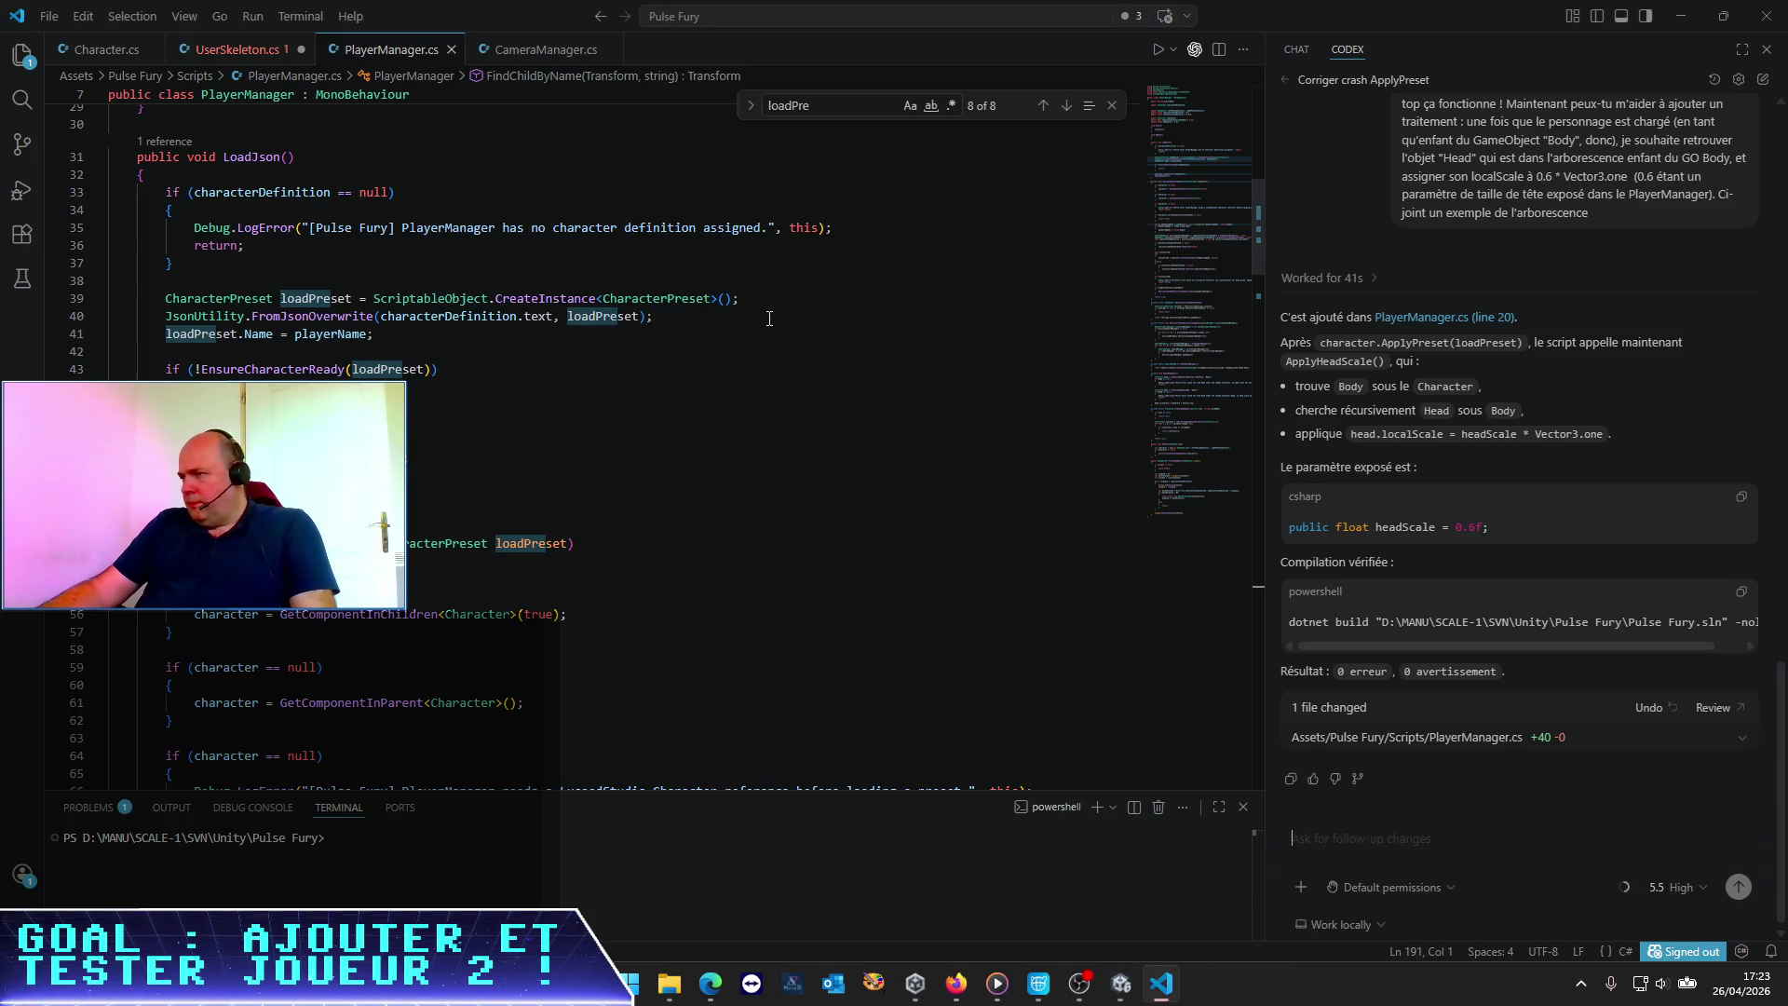
Read through LoadJson in PlayerManager.cs and locate its ApplyHeadScale call
key("alt+Tab")
key("alt+Tab")
key("alt+Tab")
key("Tab")
key("Escape")
left_click(342, 386)
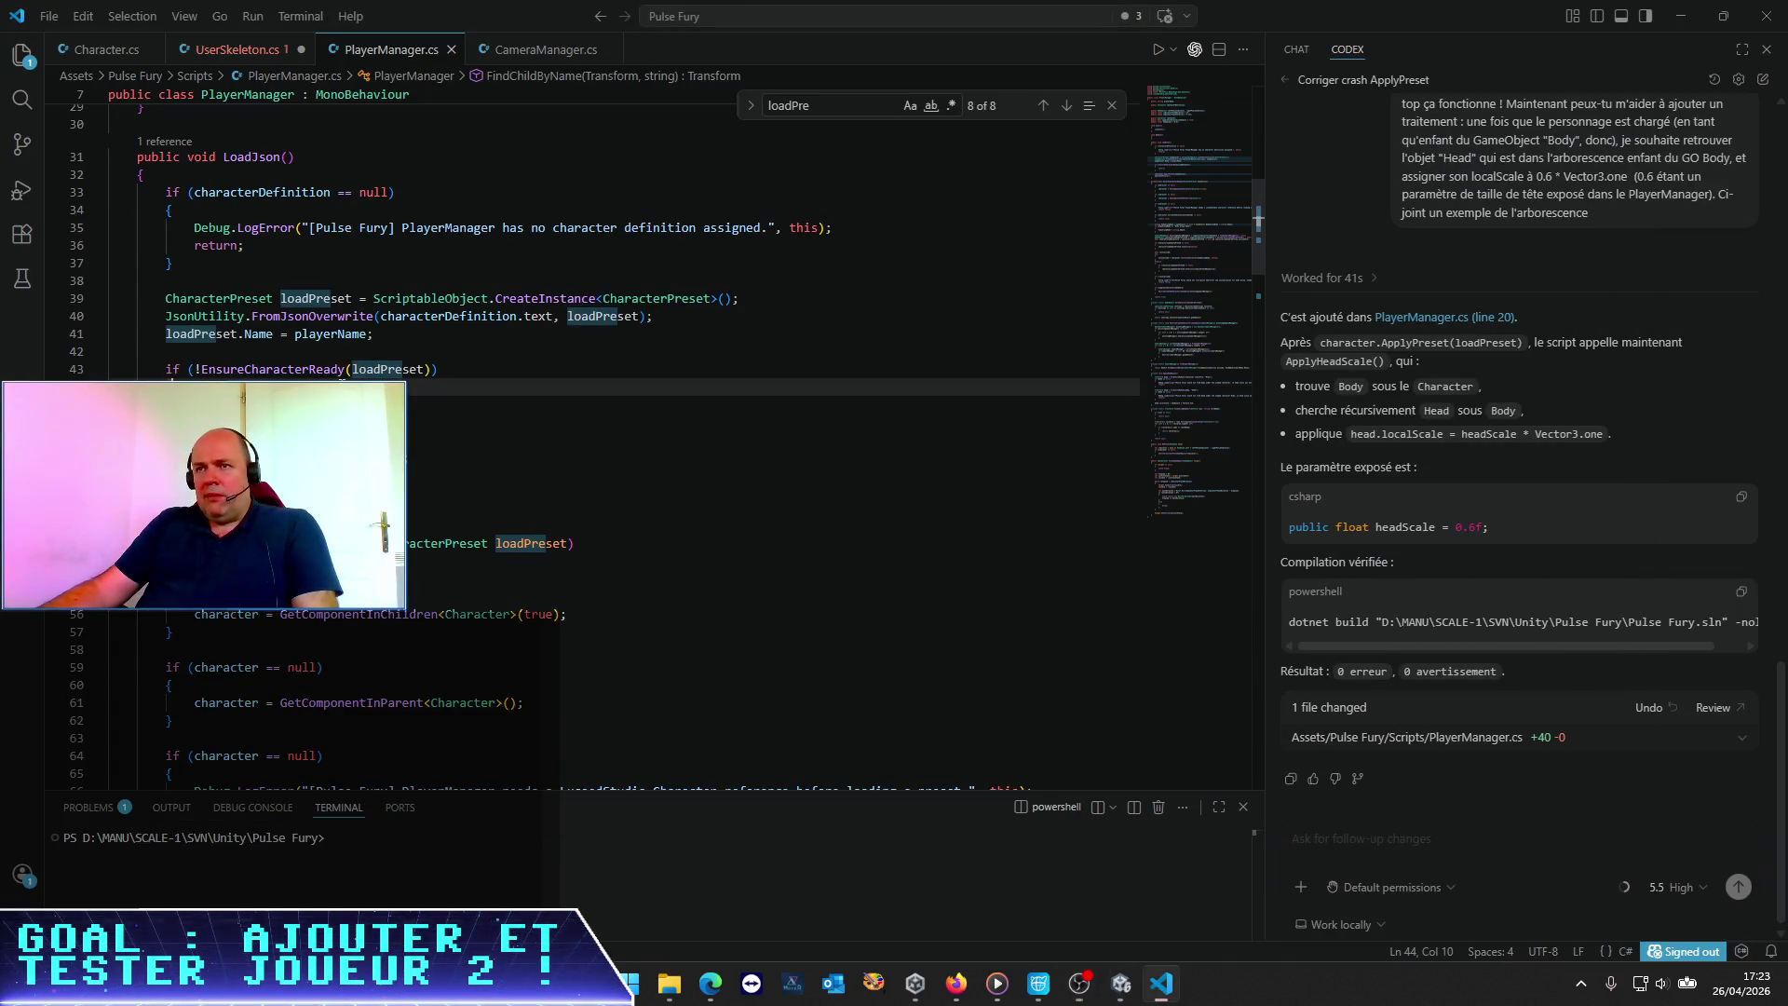
scroll(241, 372, "up", 3)
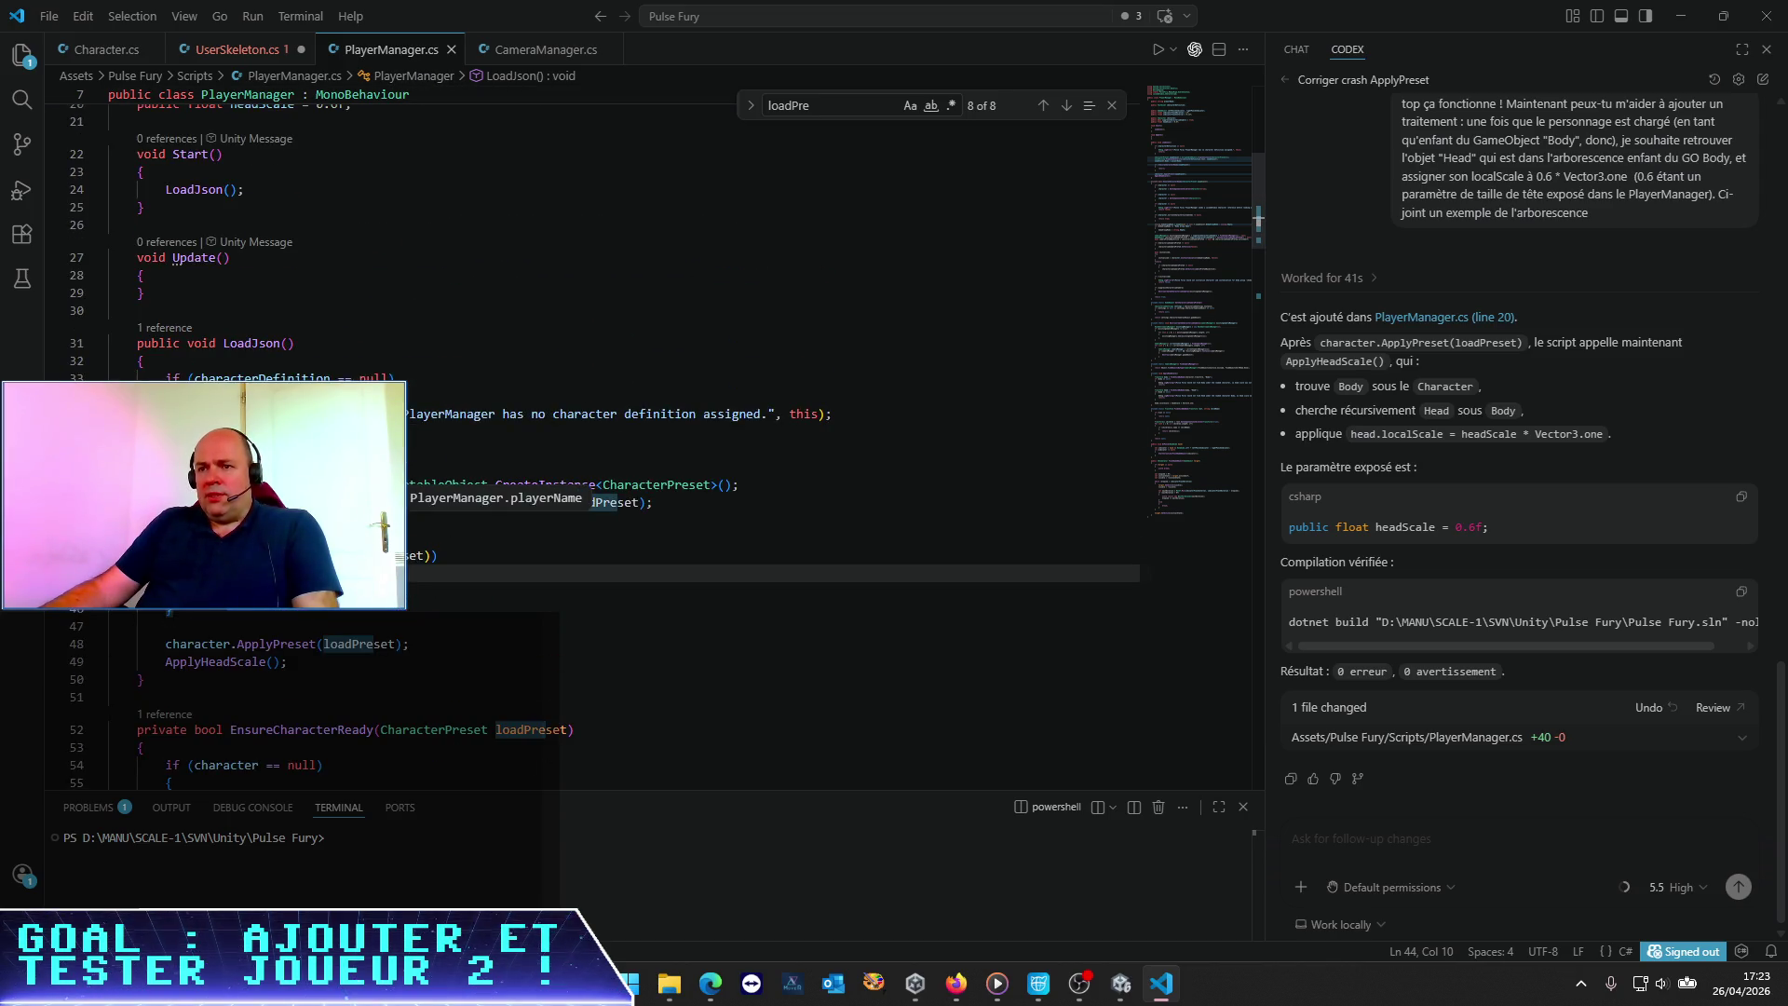
scroll(558, 465, "down", 2)
left_click(186, 604)
left_click(251, 568)
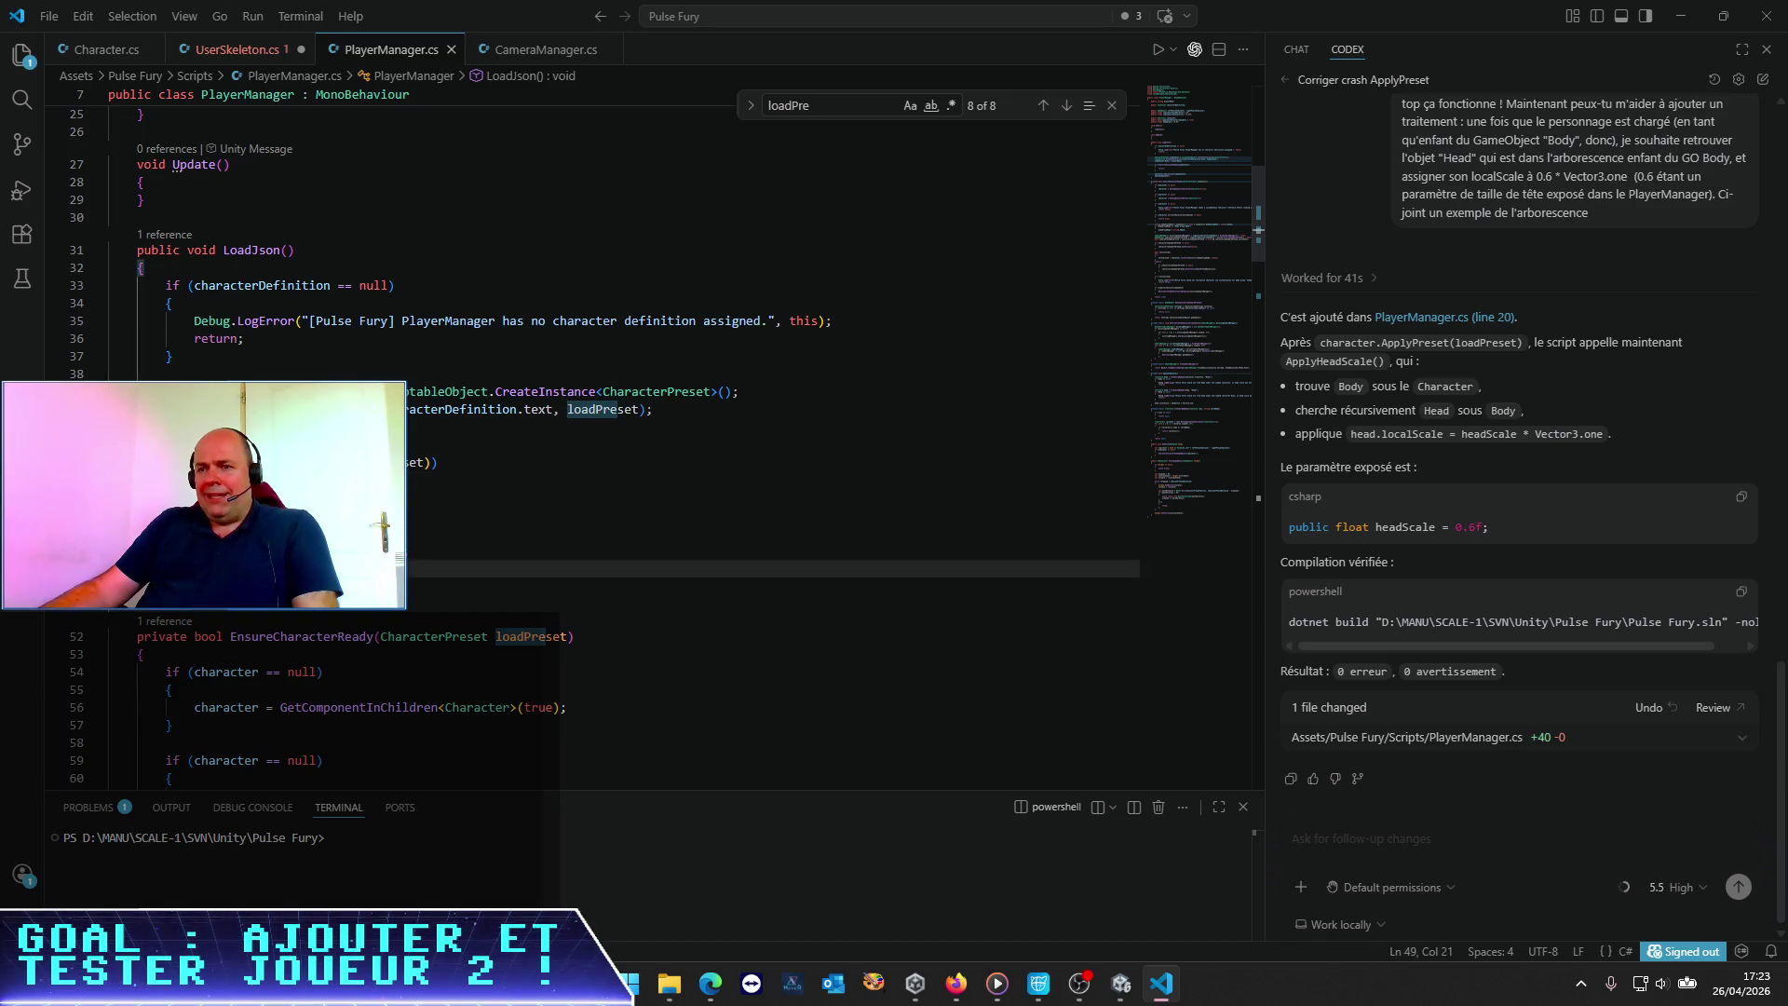
scroll(596, 419, "down", 5)
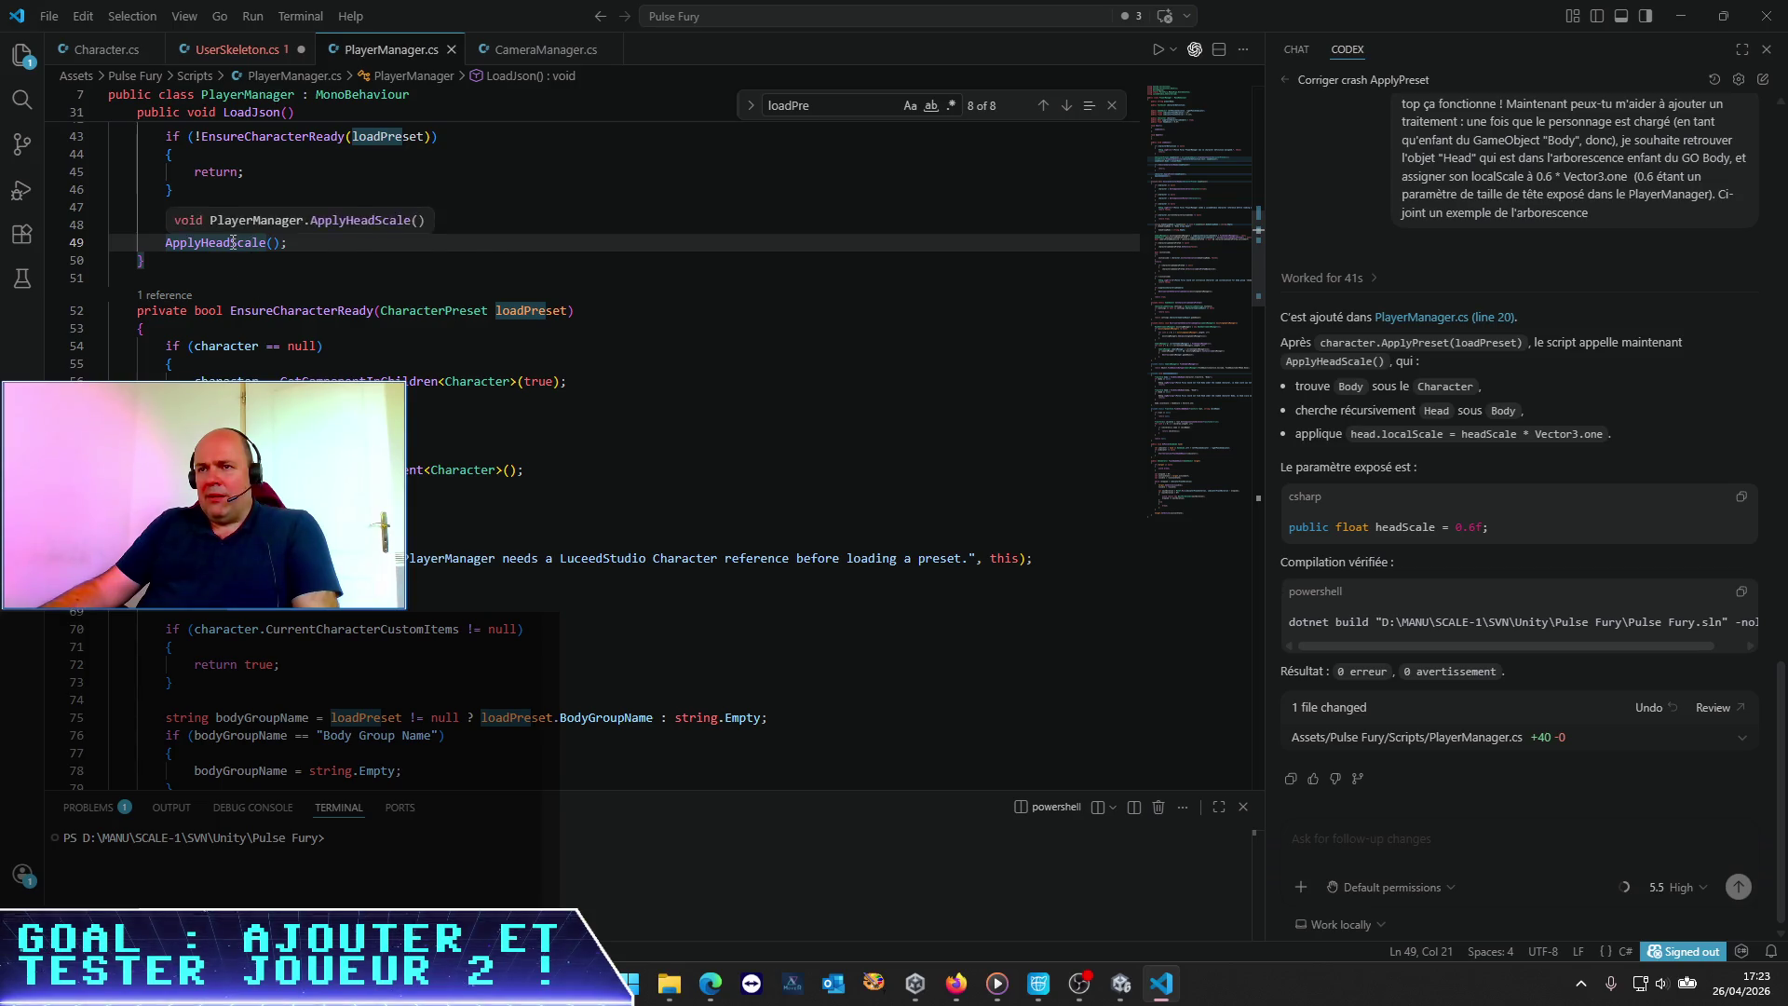
Jump to the ApplyHeadScale definition and review its Body and Head null checks
right_click(238, 247)
left_click(300, 258)
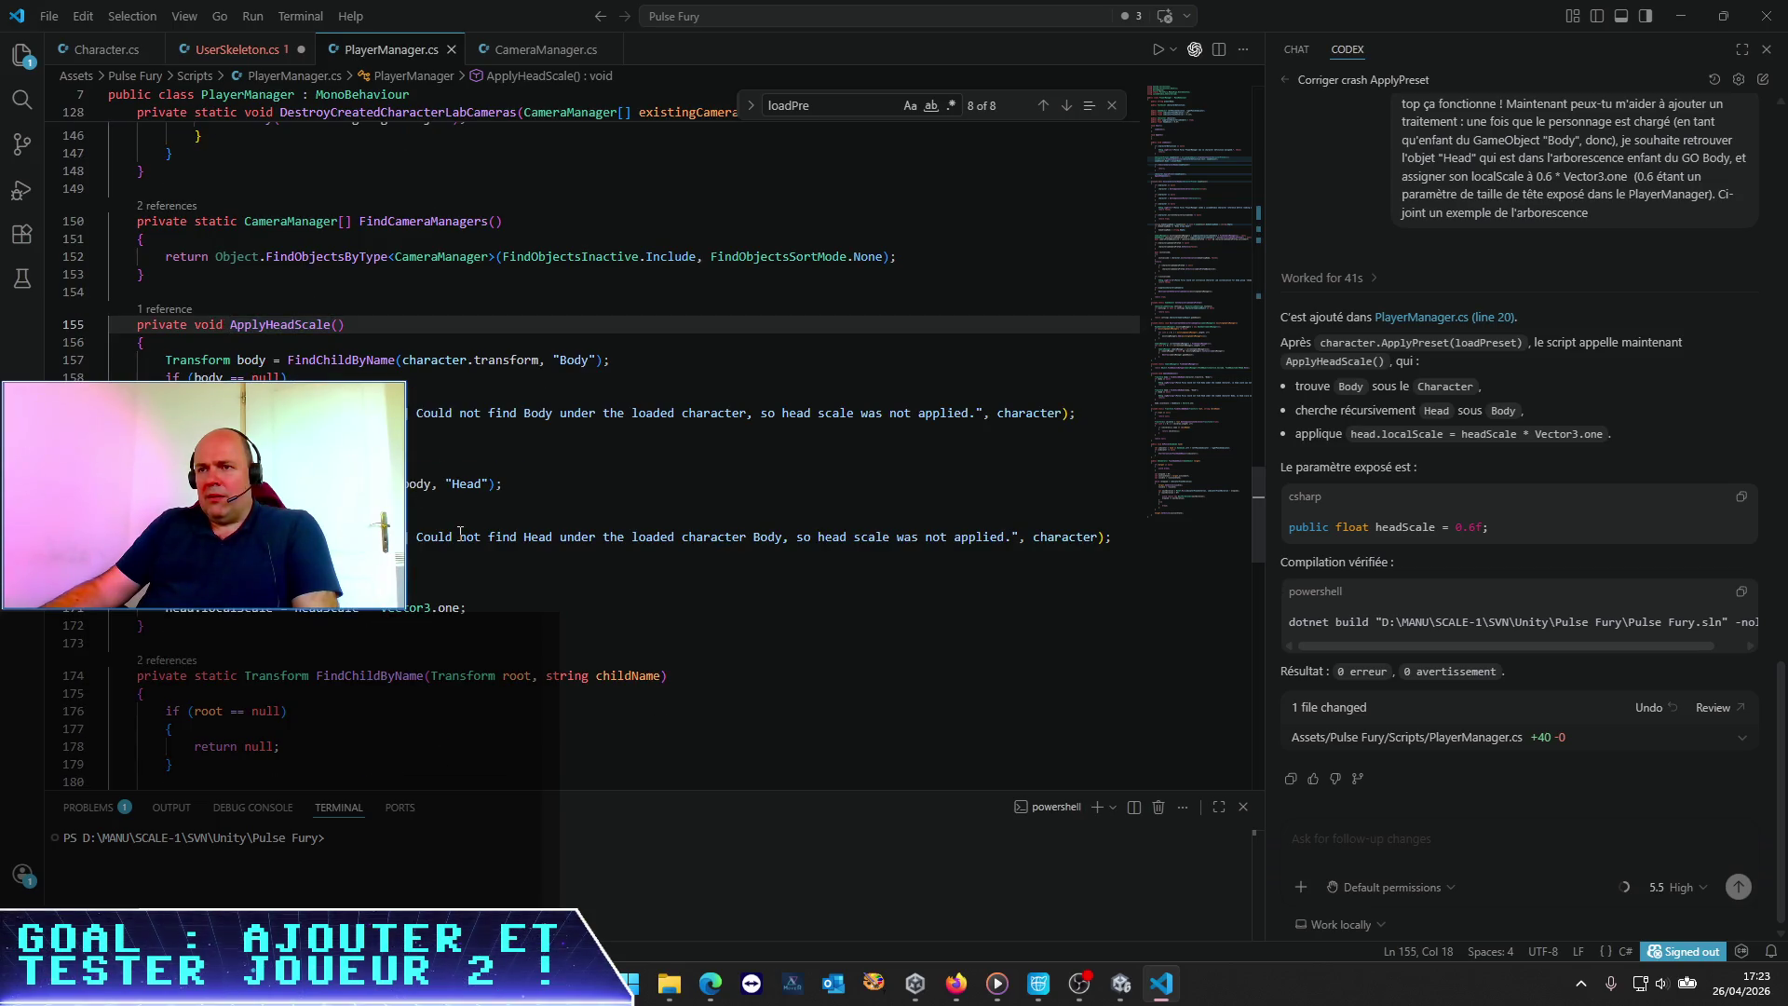
scroll(484, 466, "down", 2)
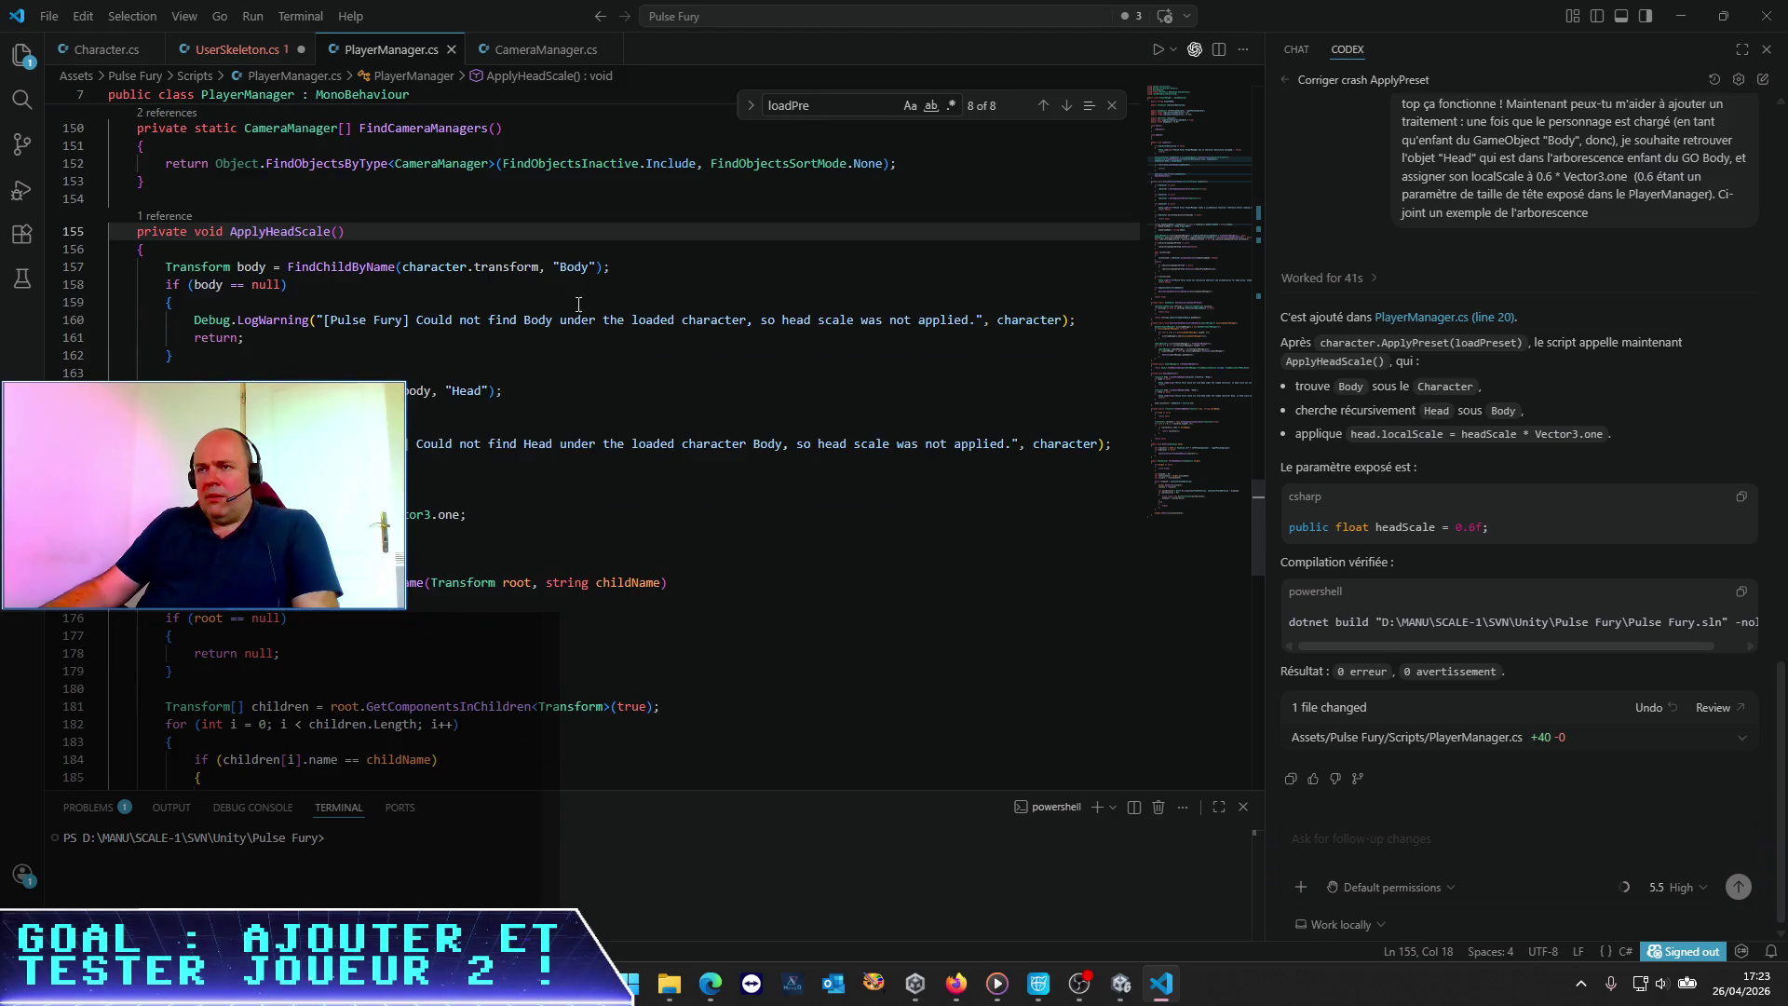
left_click(552, 303)
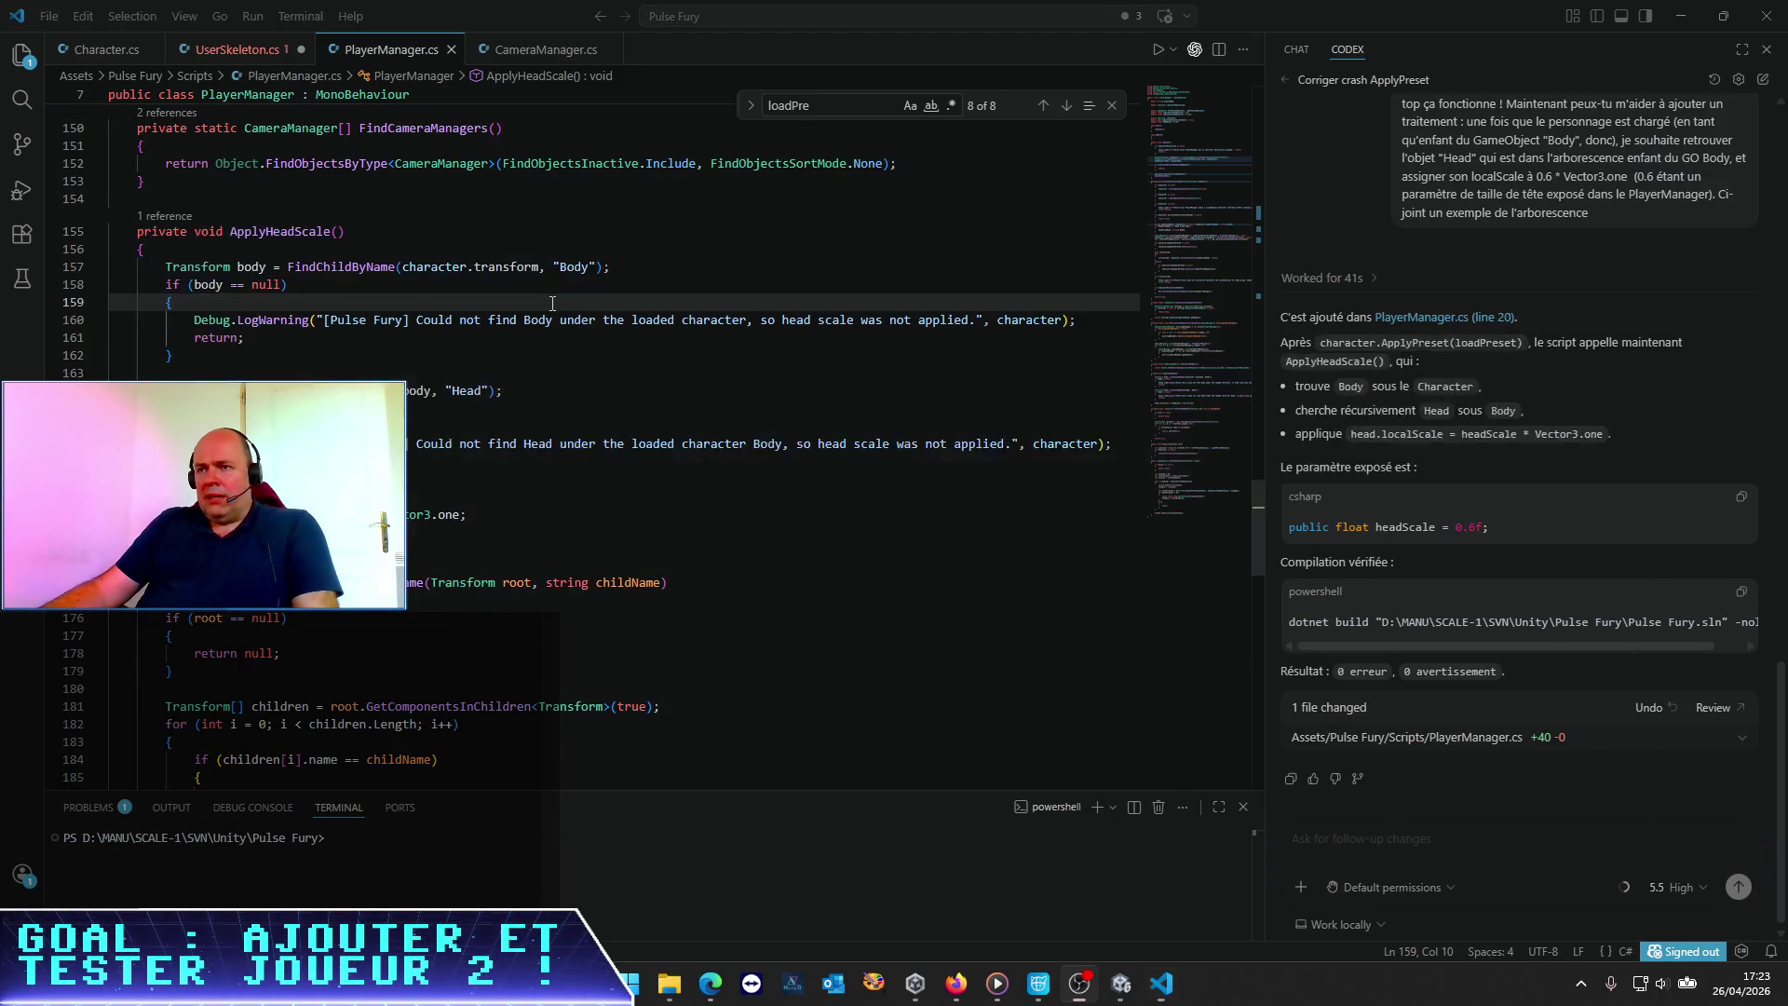
key("alt+Tab")
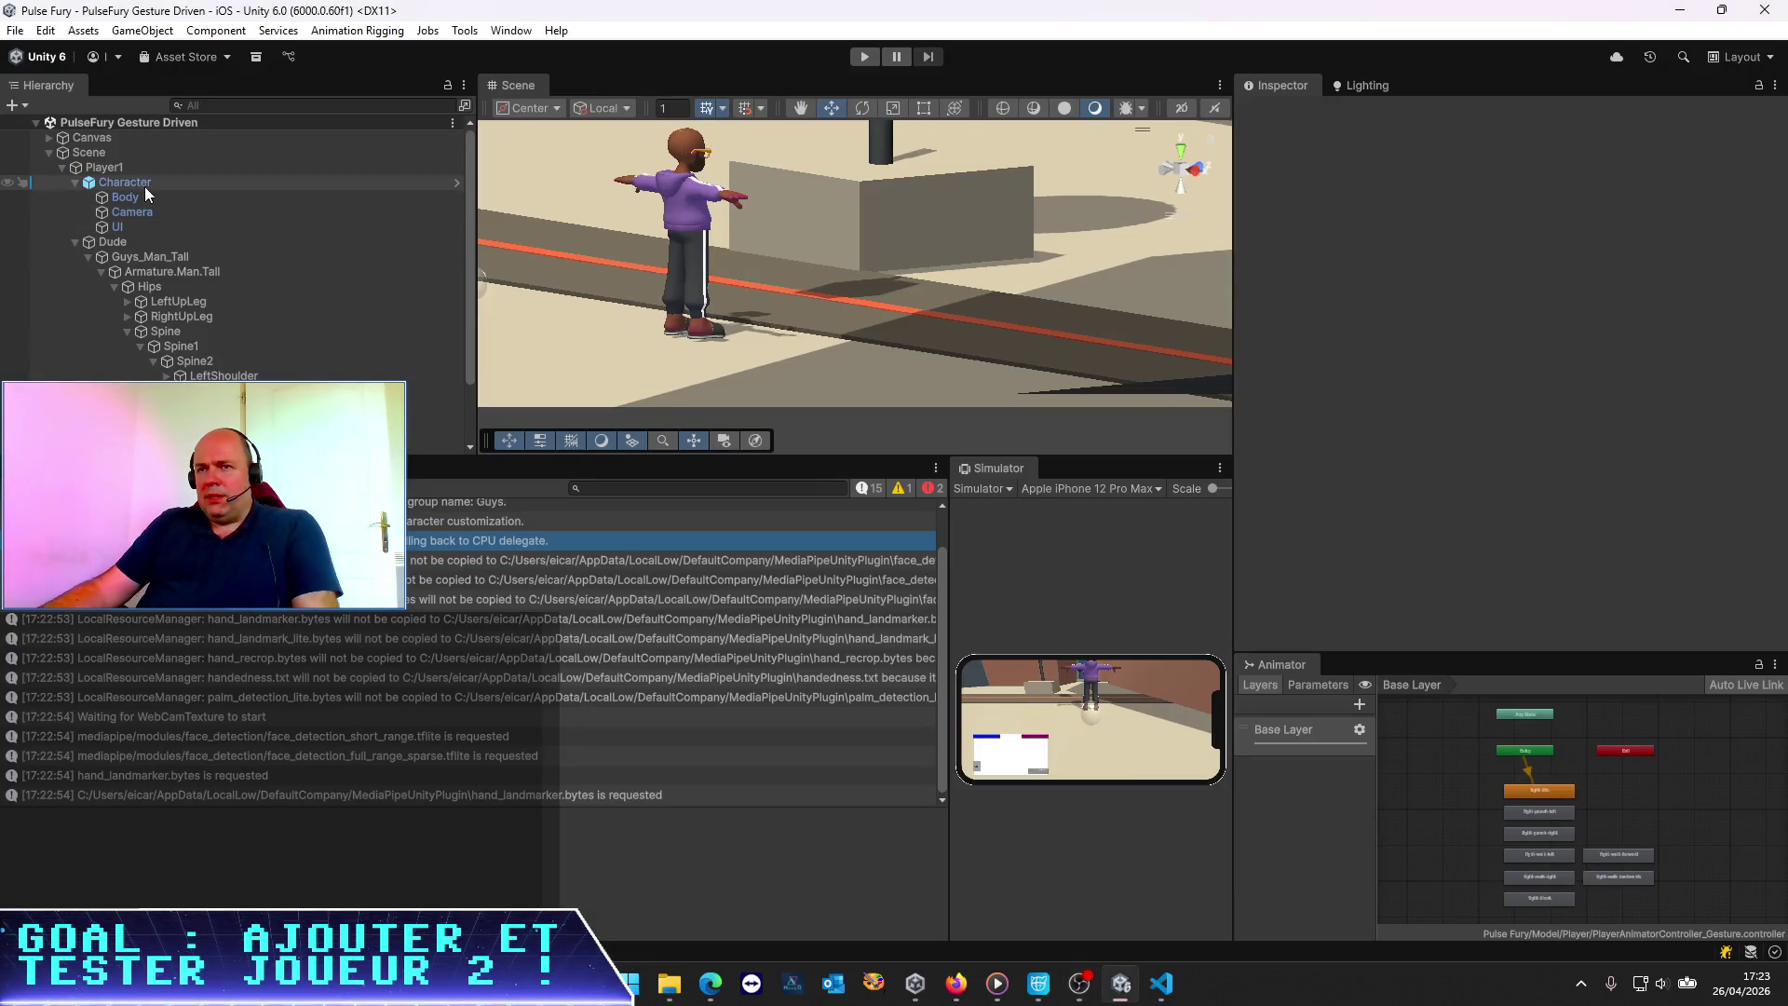
Check Body's 1.43 scale, then enlarge the hierarchy screenshot in the Codex chat
left_click(144, 184)
left_click(130, 198)
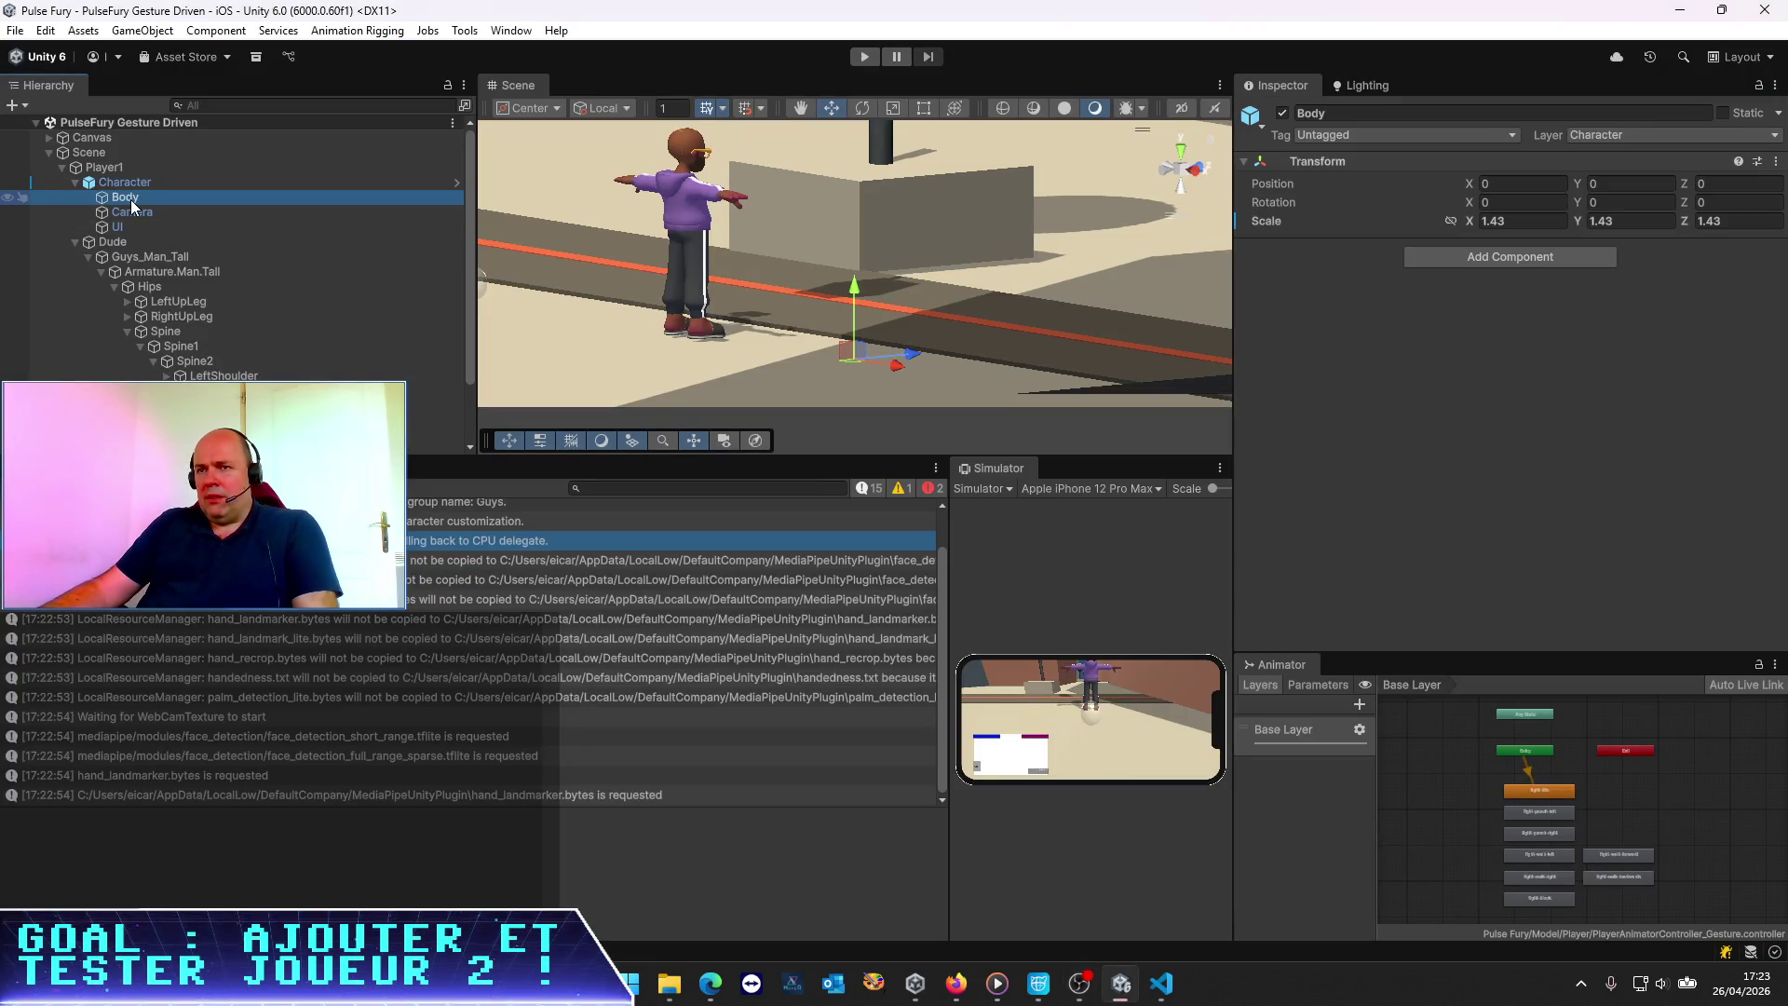
key("alt+Tab")
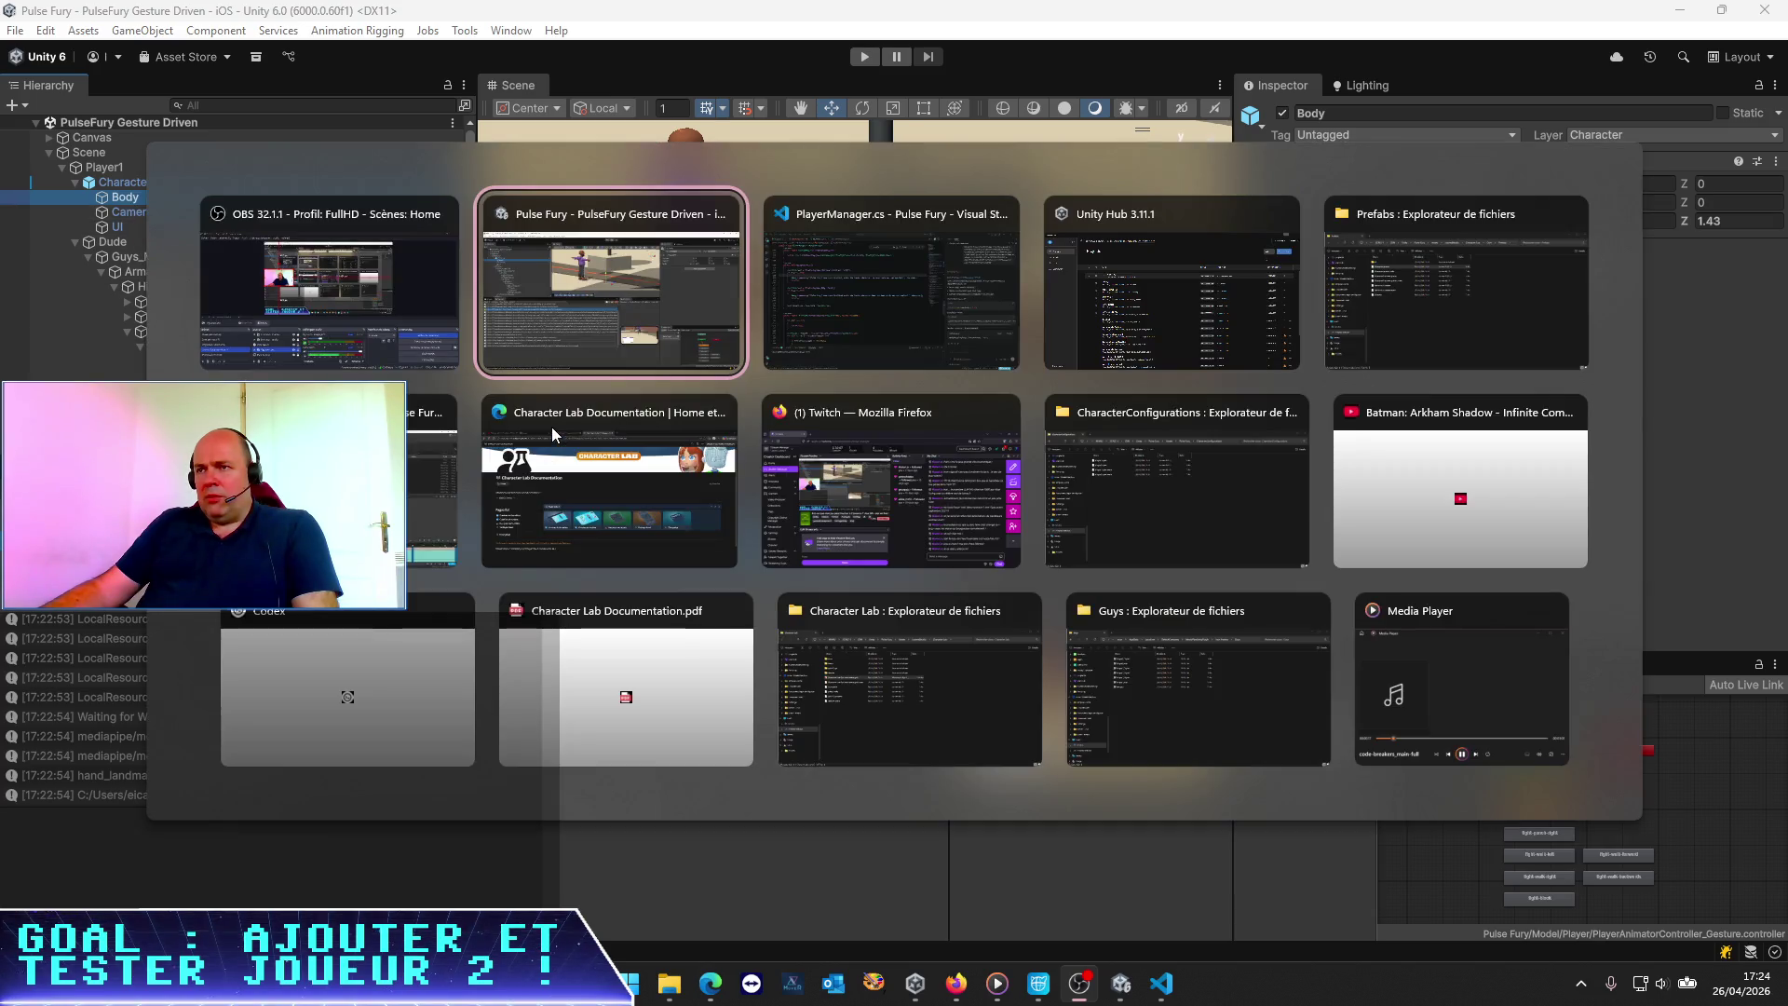
key("alt+Tab")
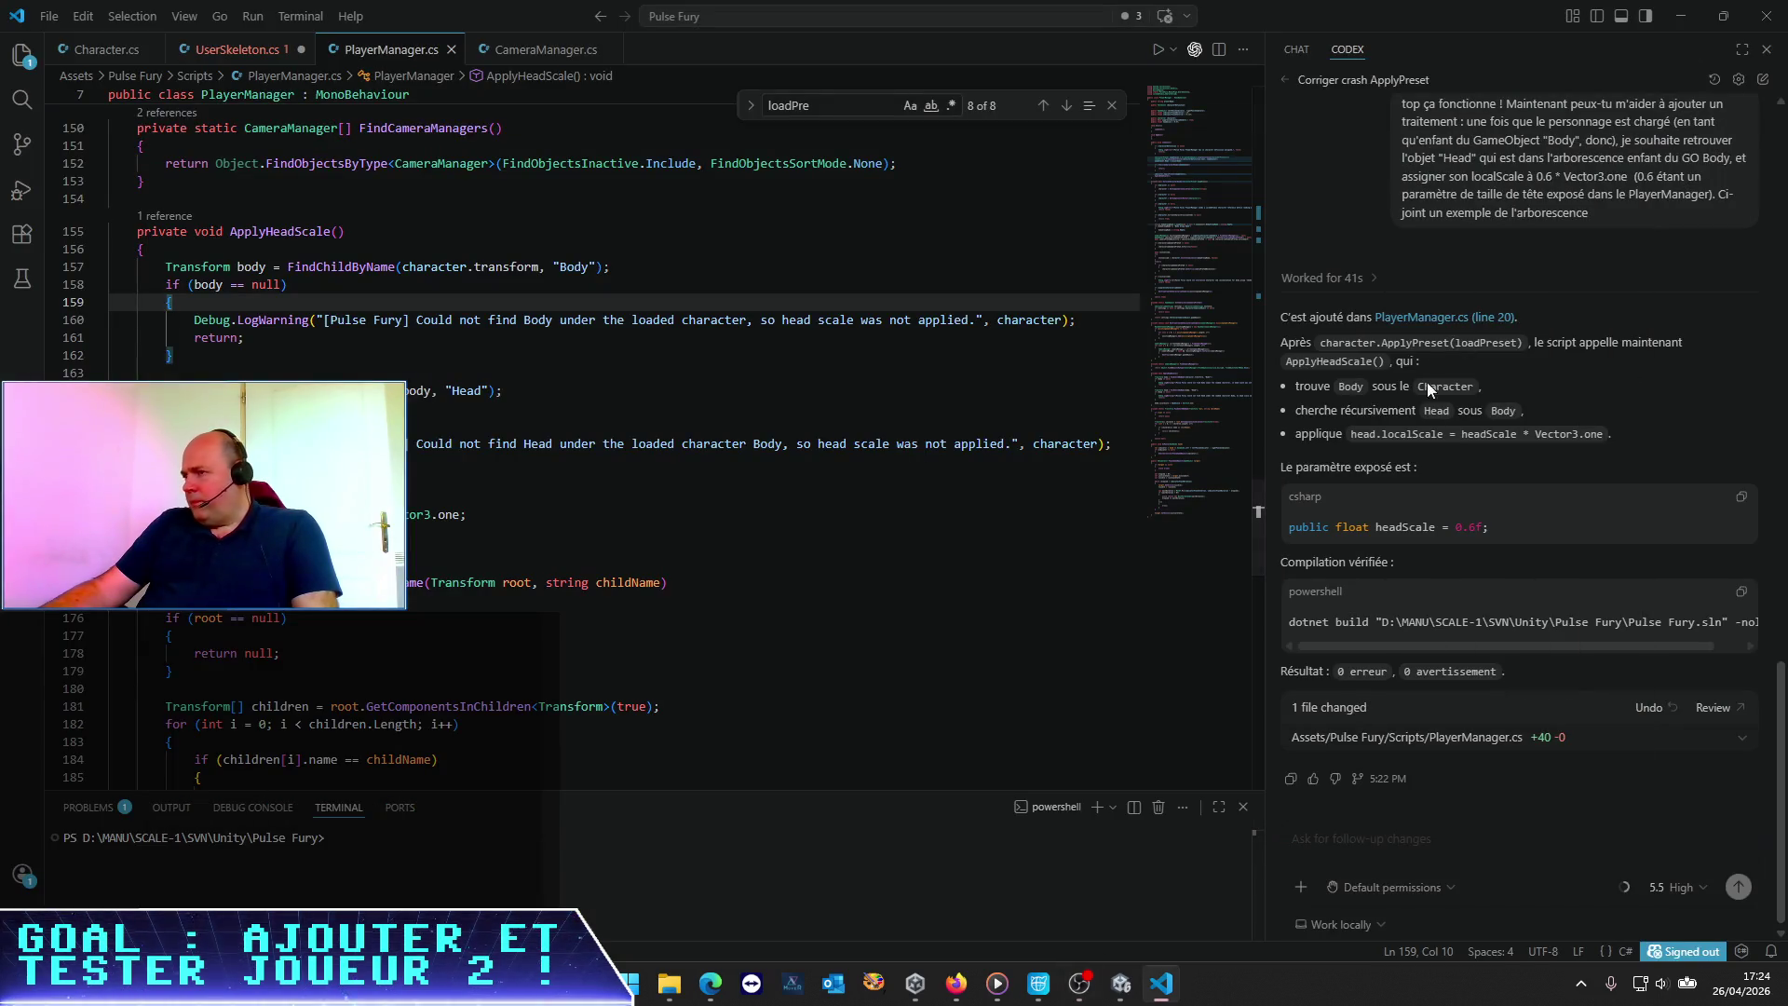
left_click(1749, 619)
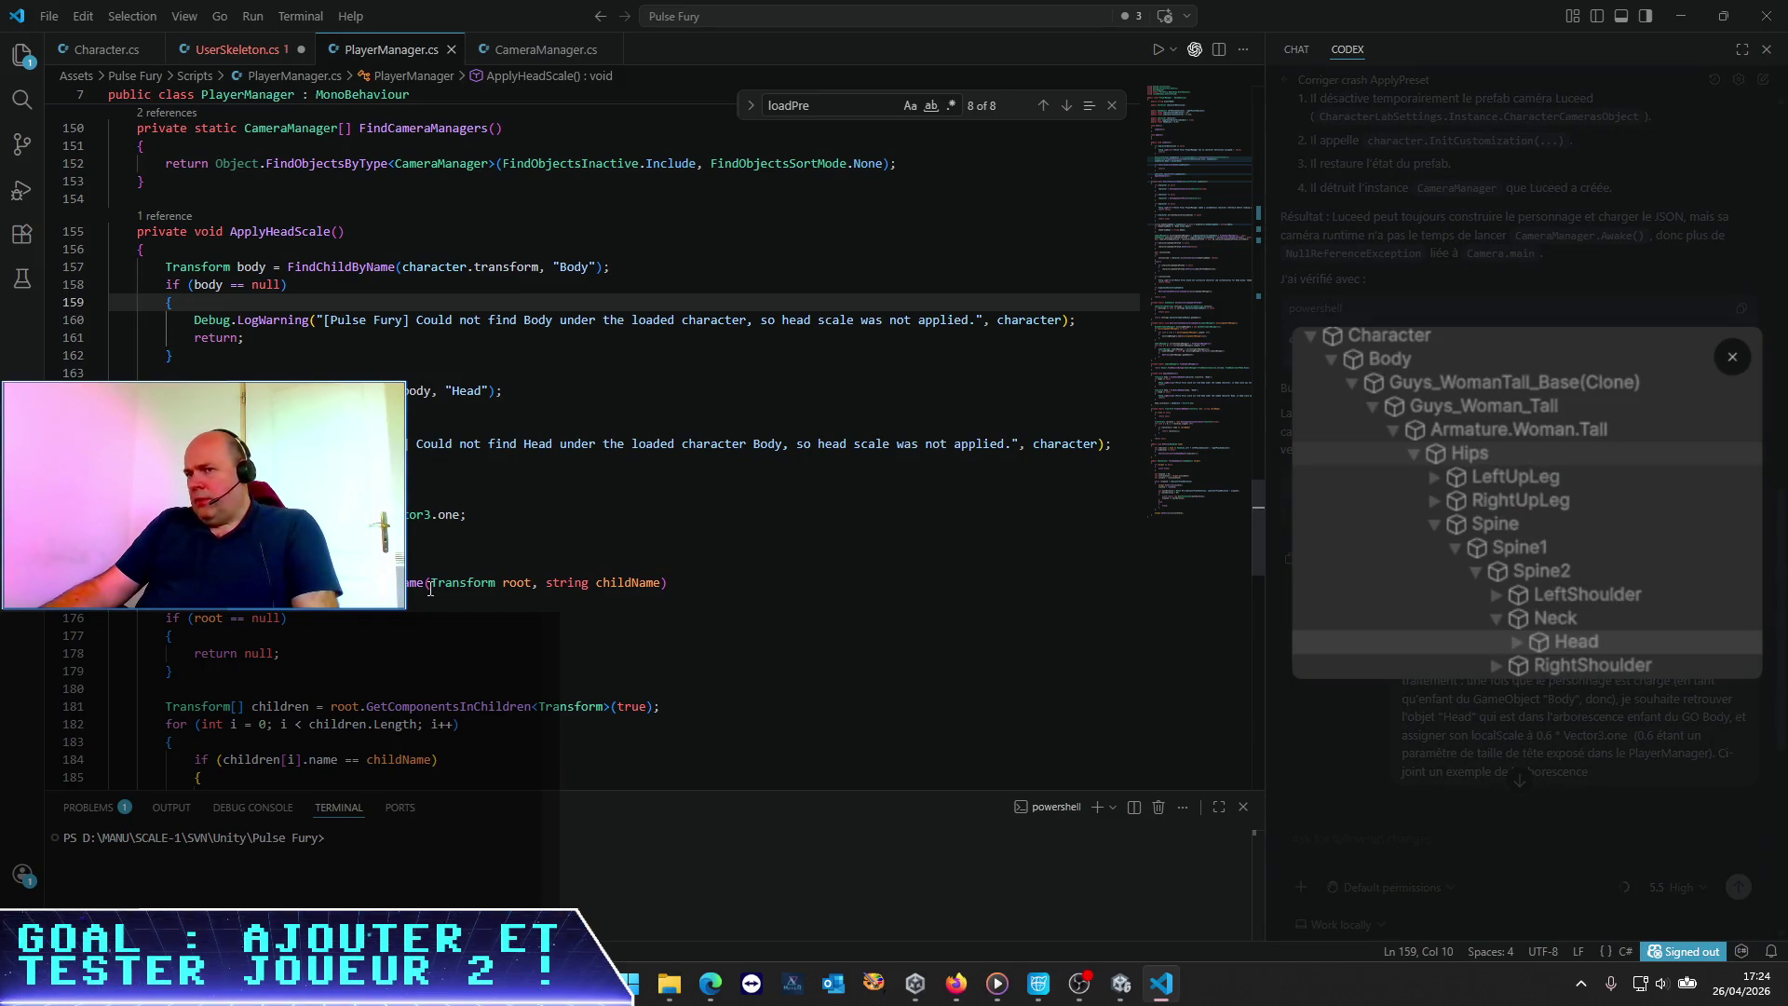
left_click(485, 408)
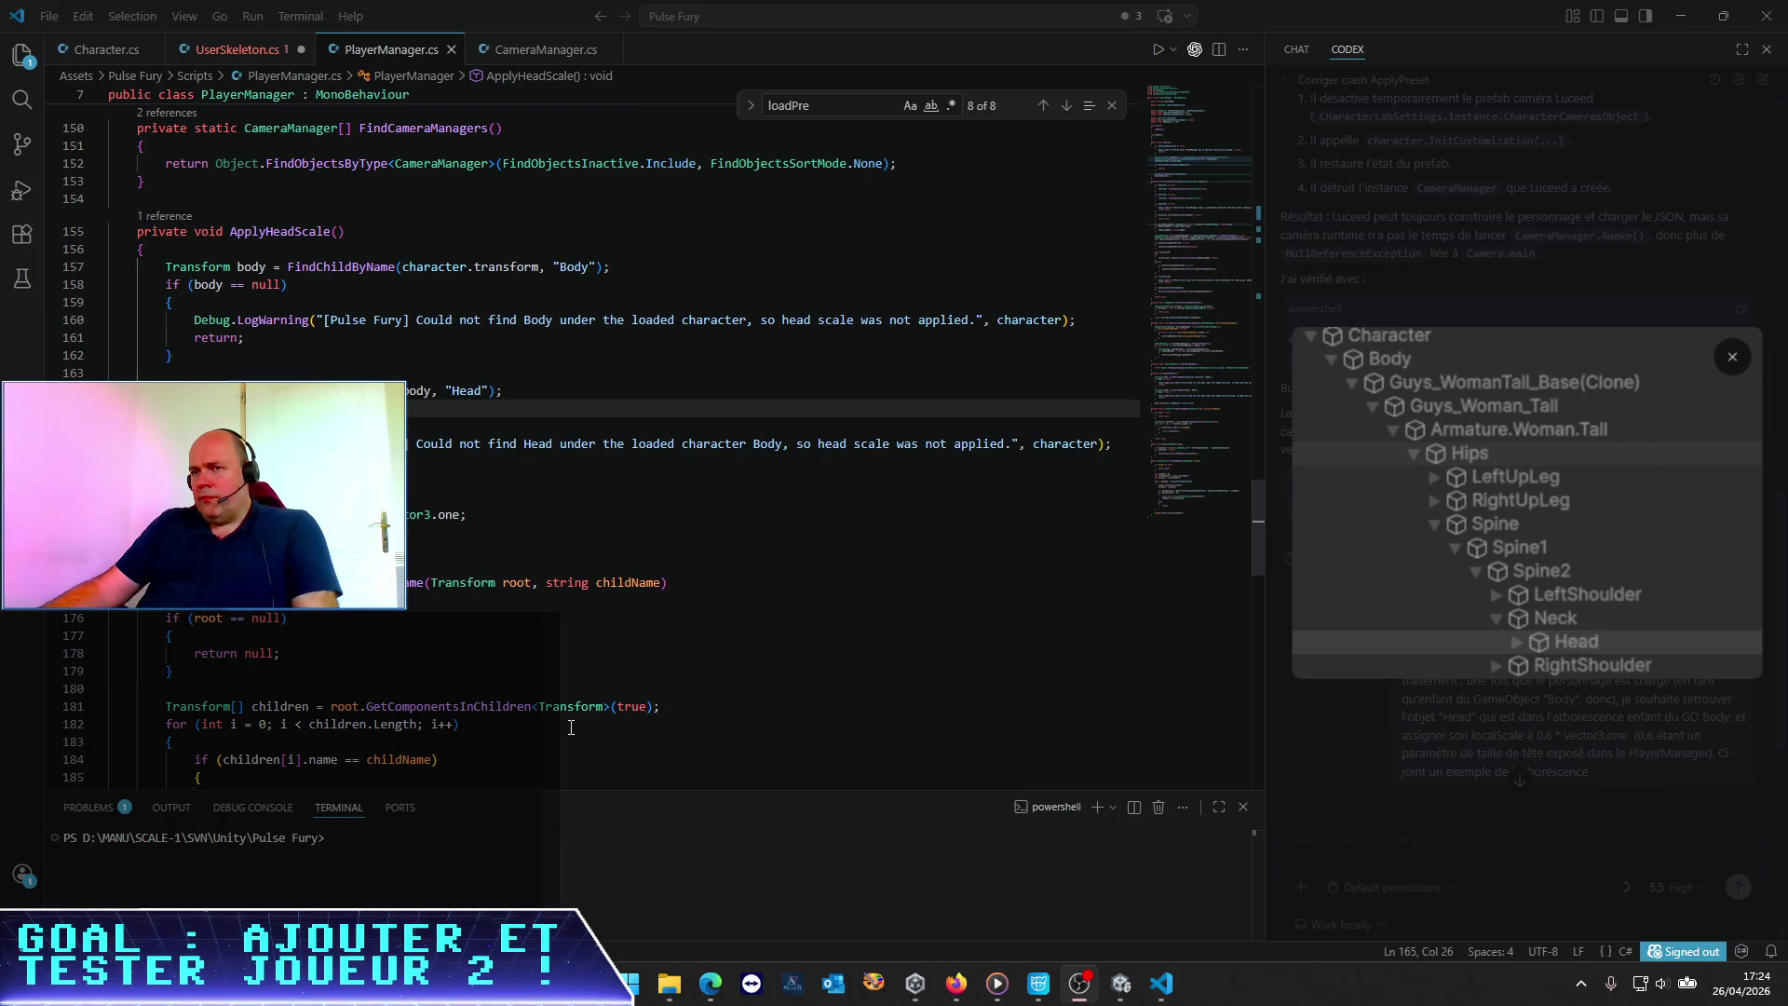
Inspect the face_detection_full_range entries in the Unity Console
key("alt+Tab")
key("alt+Tab")
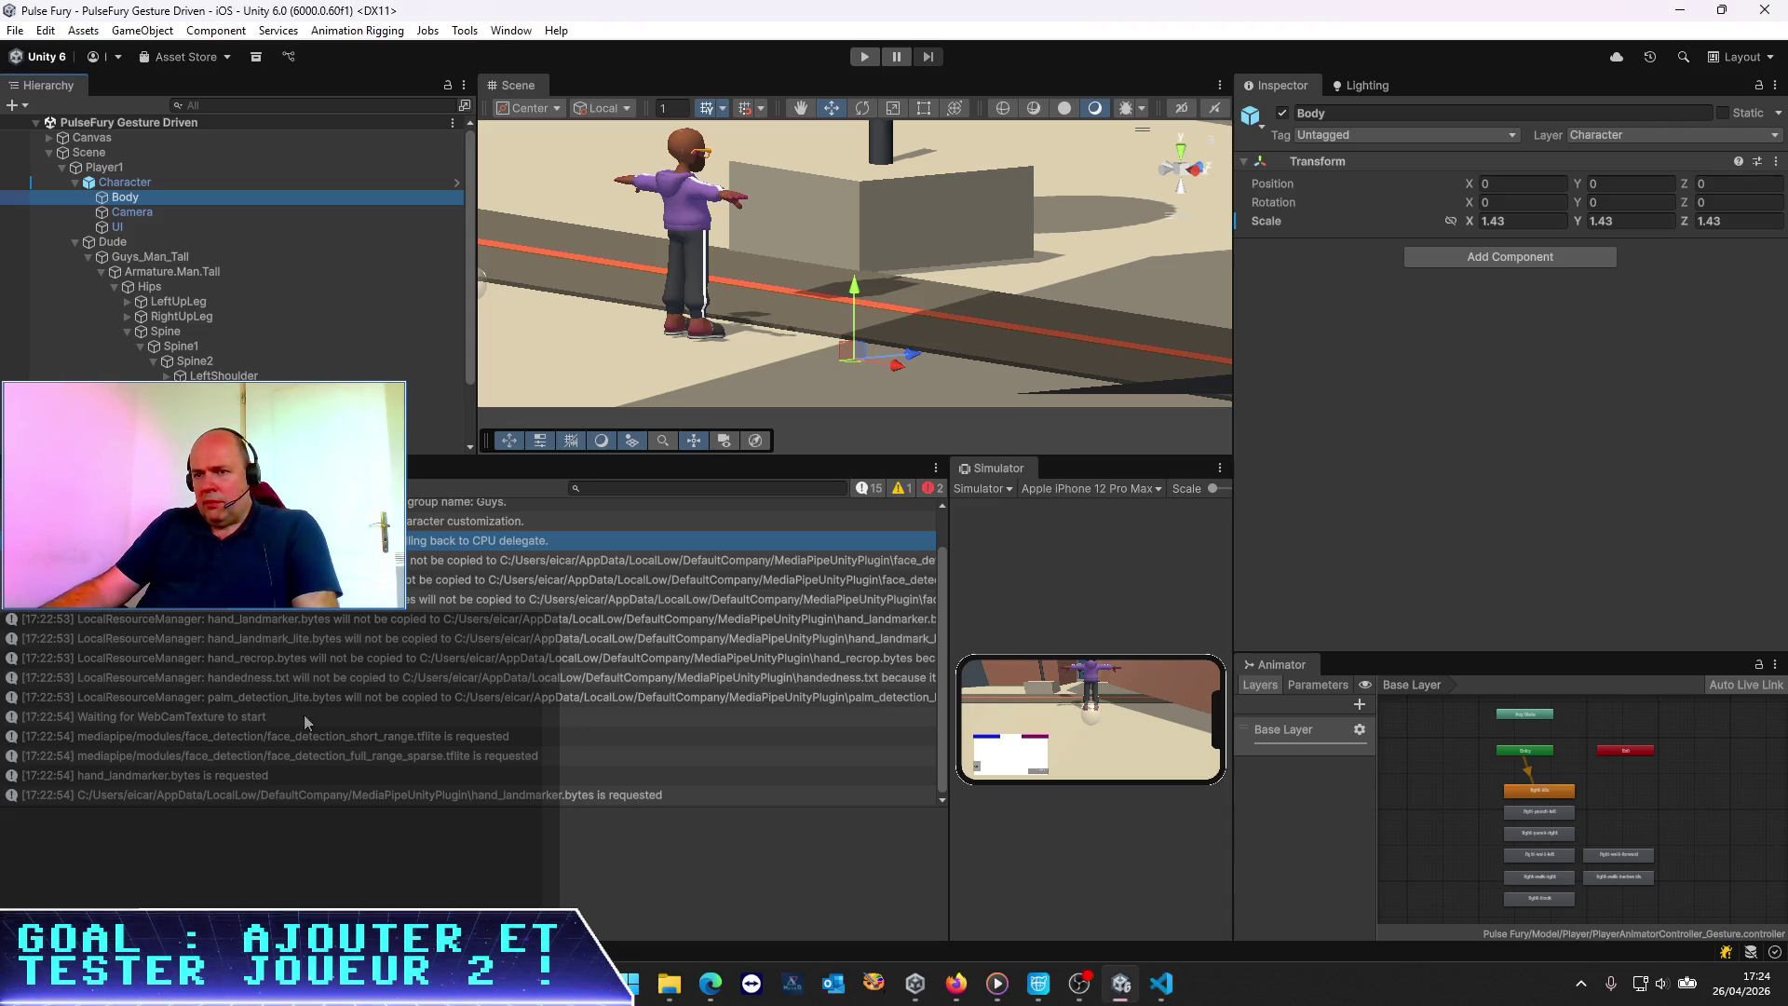
scroll(320, 749, "up", 2)
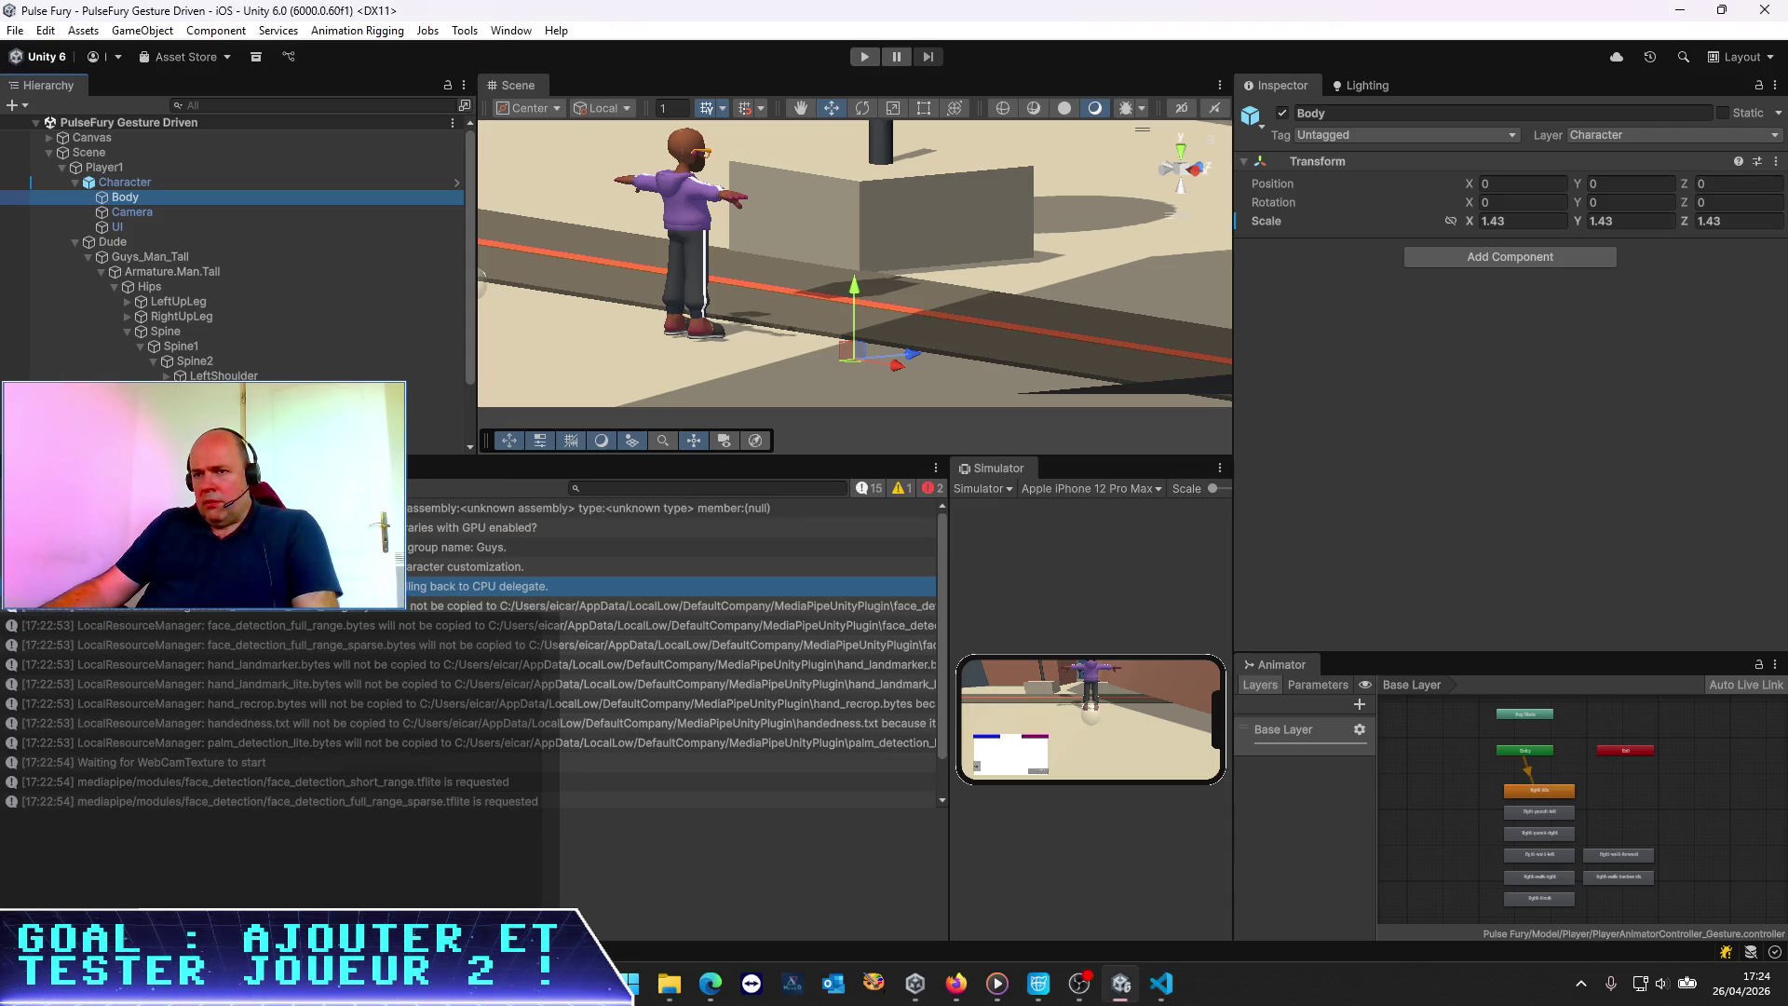
left_click(197, 607)
left_click(192, 634)
scroll(171, 720, "down", 2)
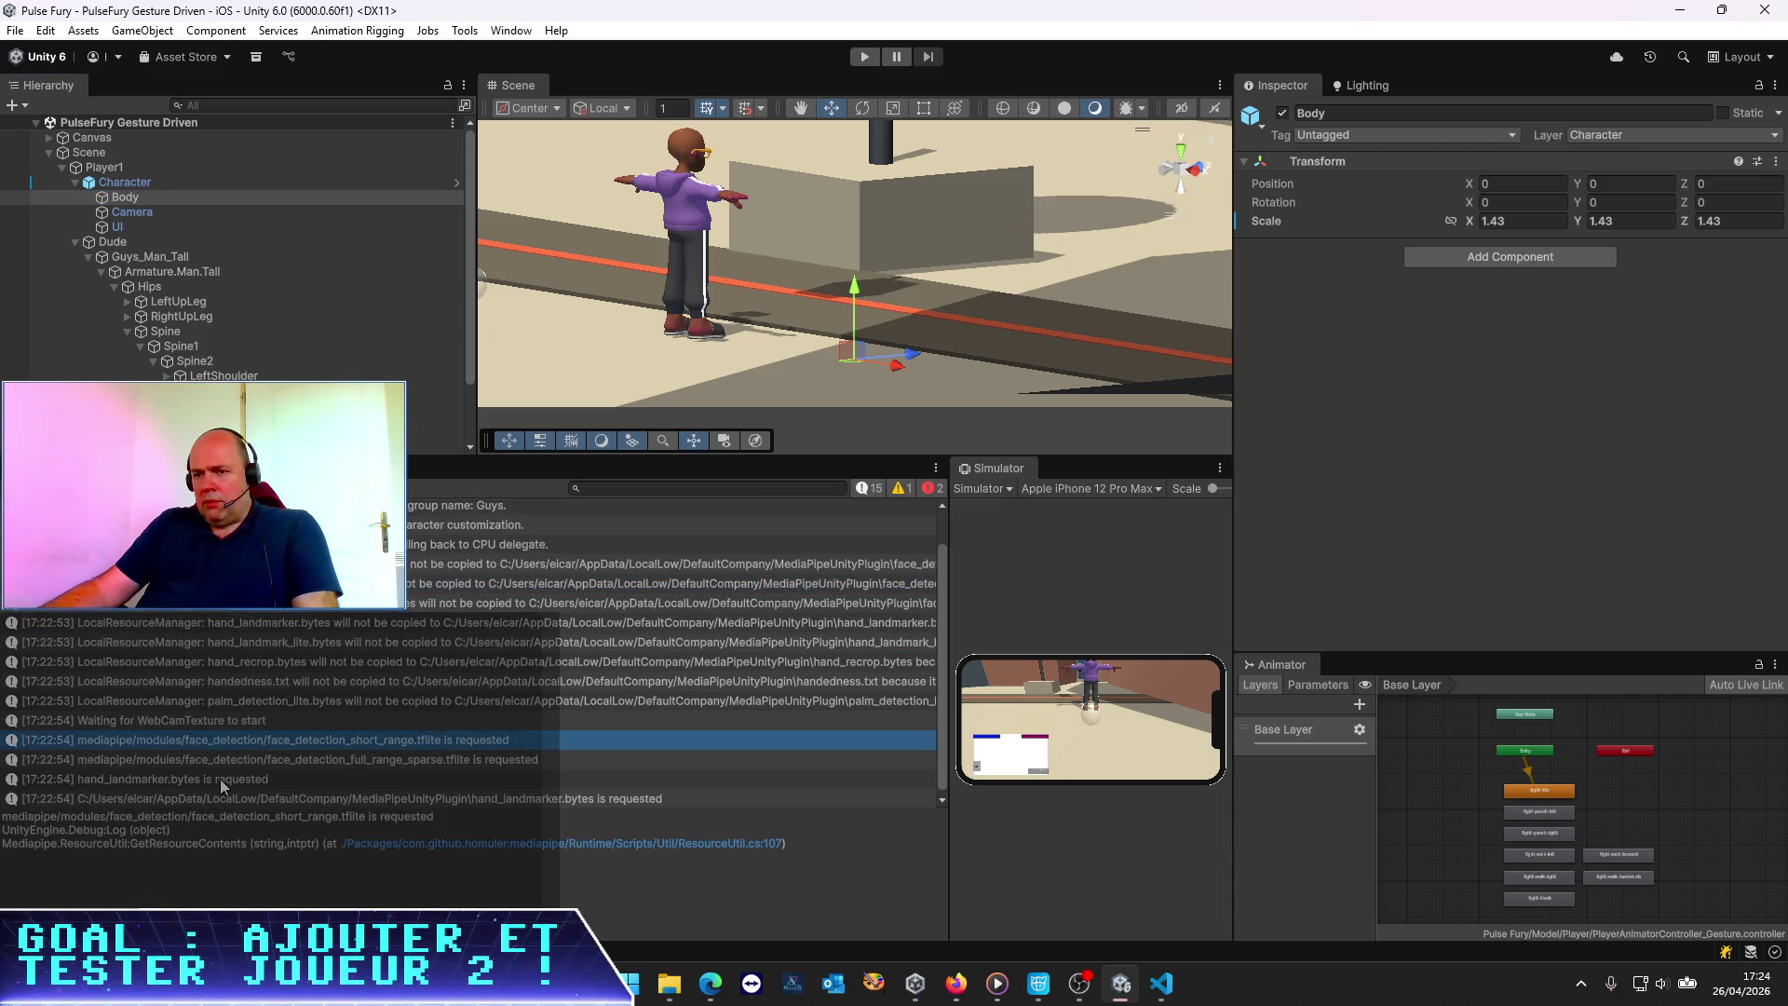
double_click(223, 779)
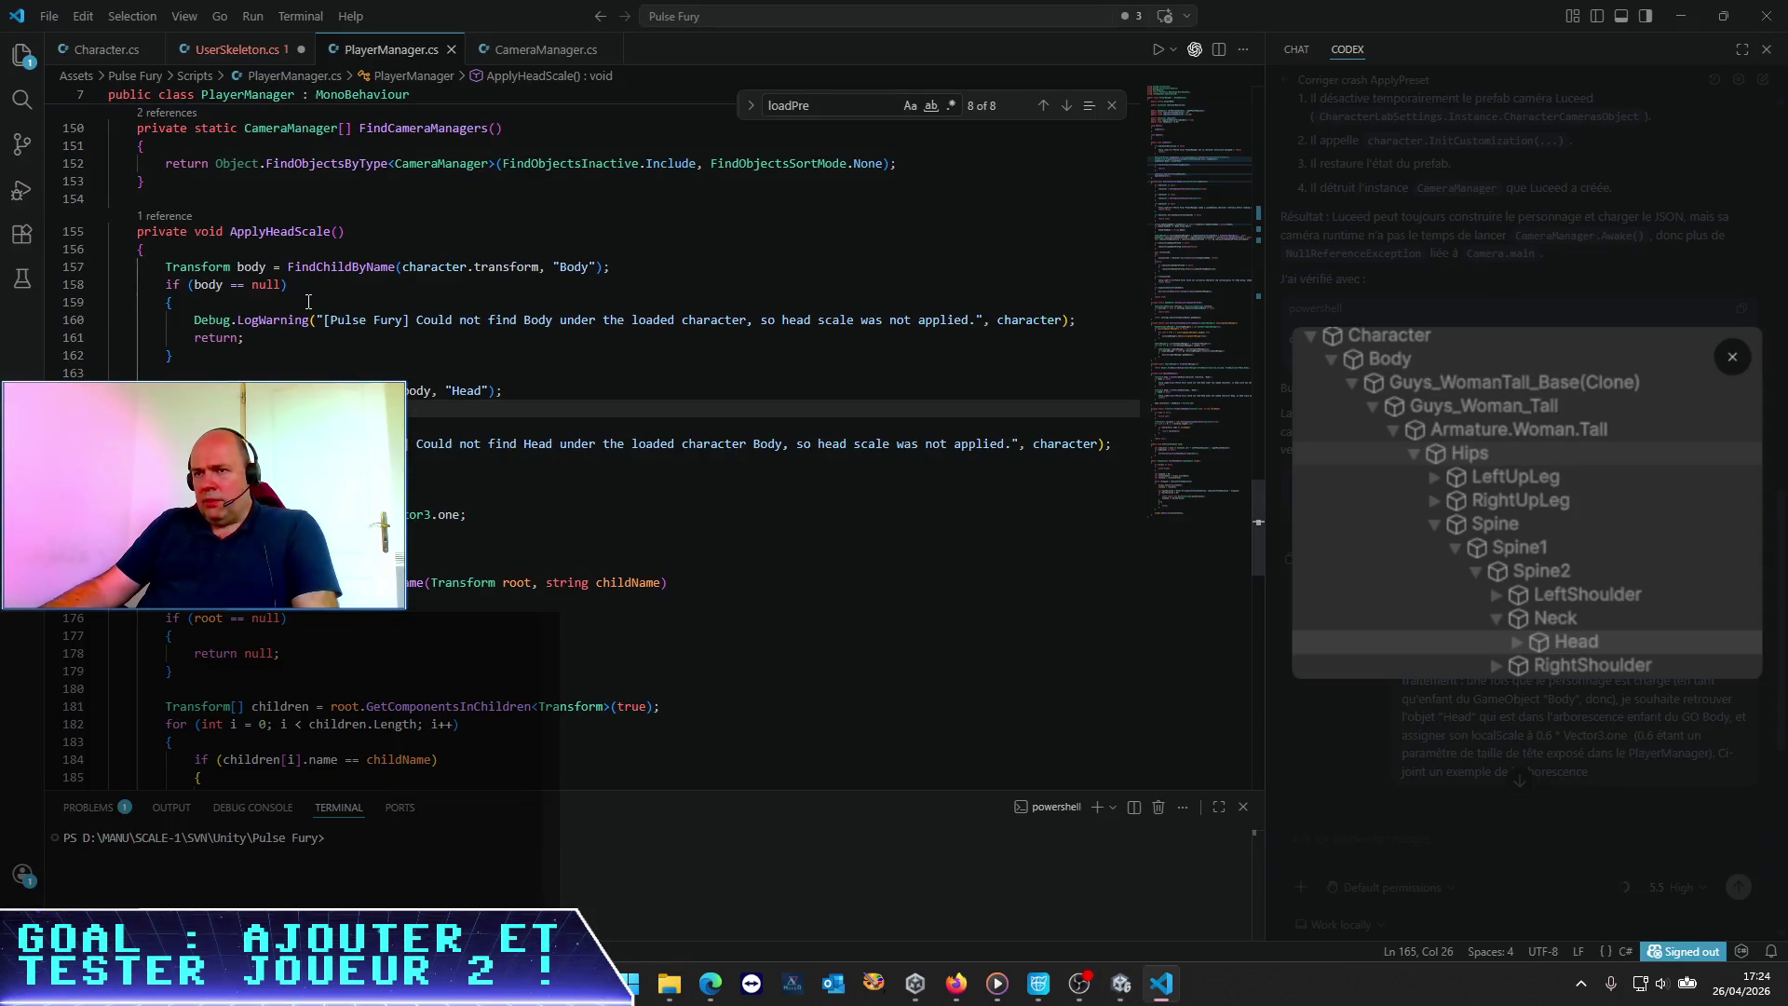
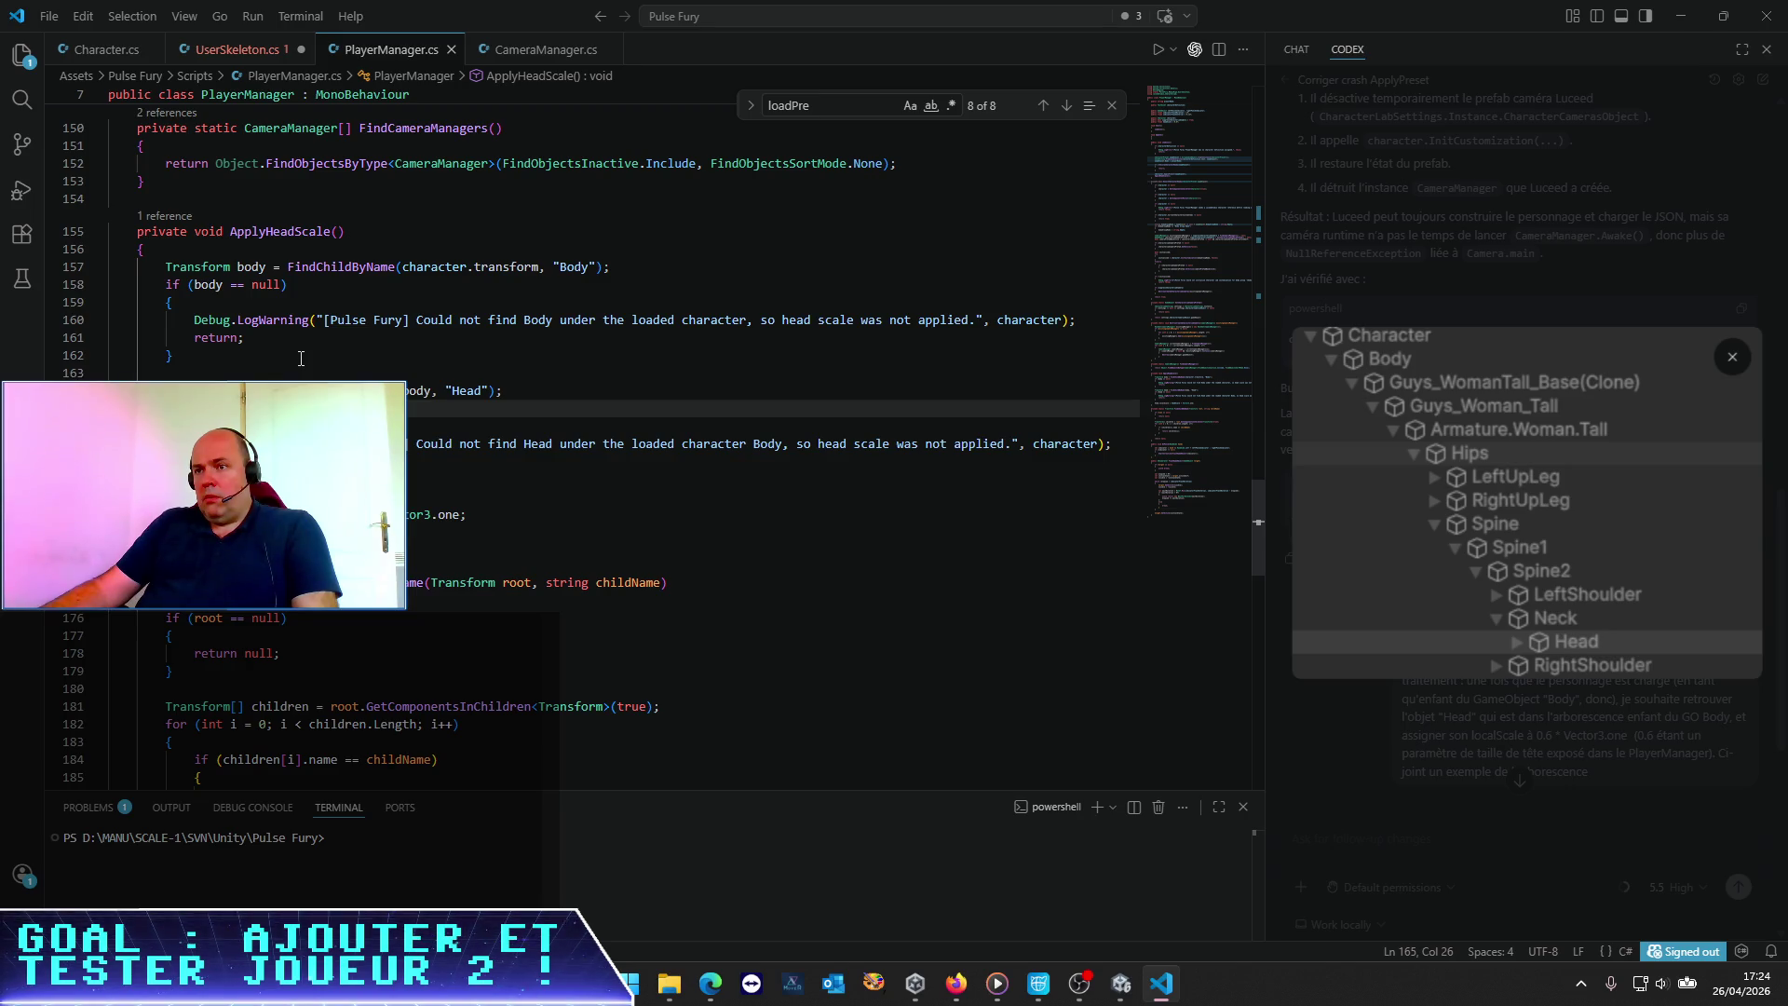
Switch from VS Code to the Unity editor and select the Dude object
key("alt+Tab")
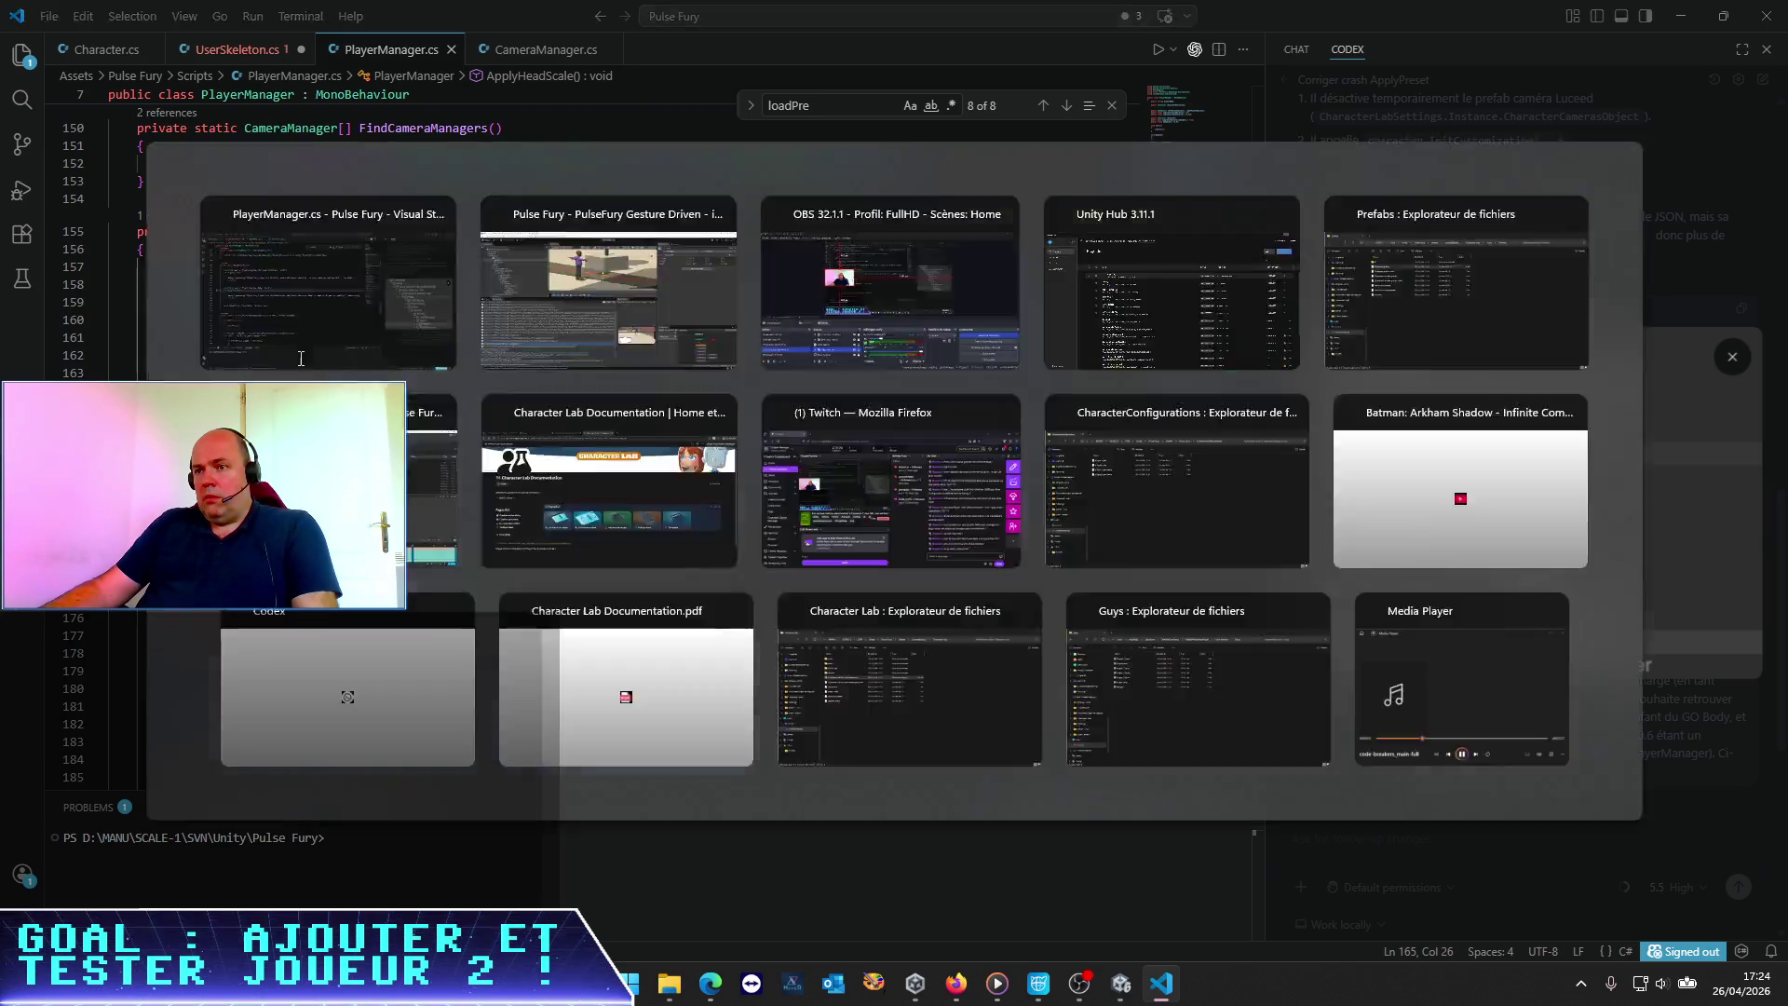
left_click(175, 243)
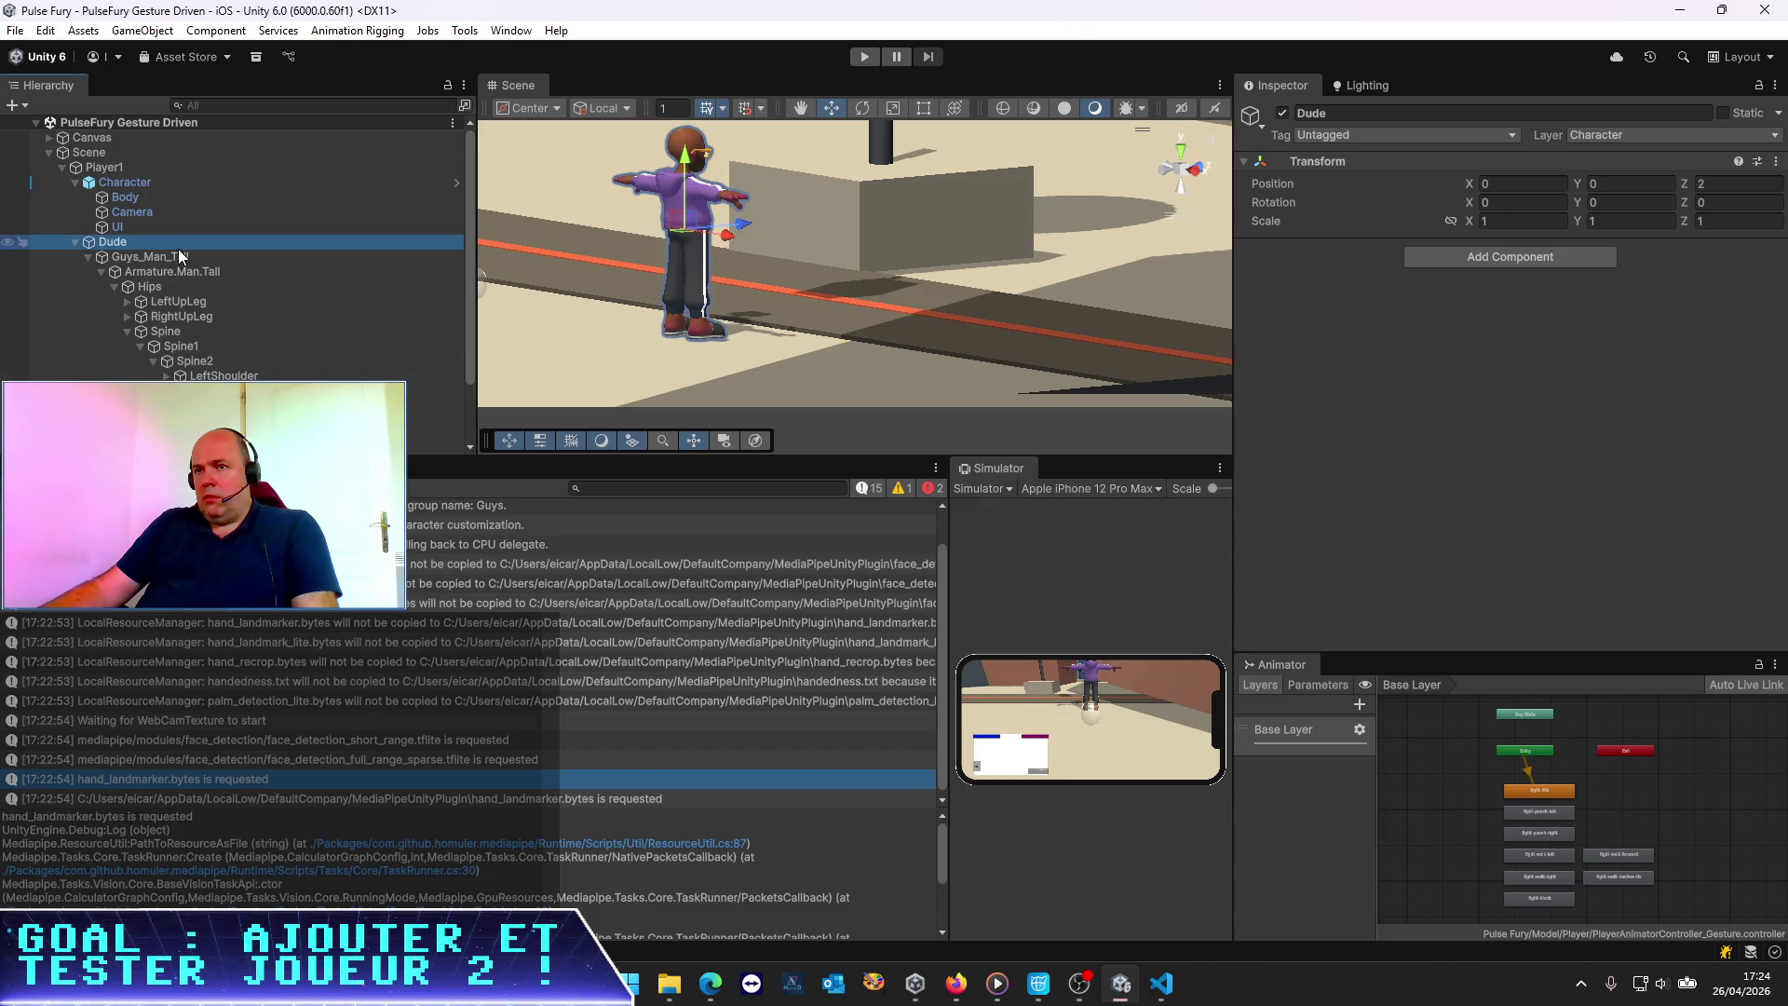
Set Player1's Player Manager Head Scale to 0.6 and enter Play mode
left_click(232, 182)
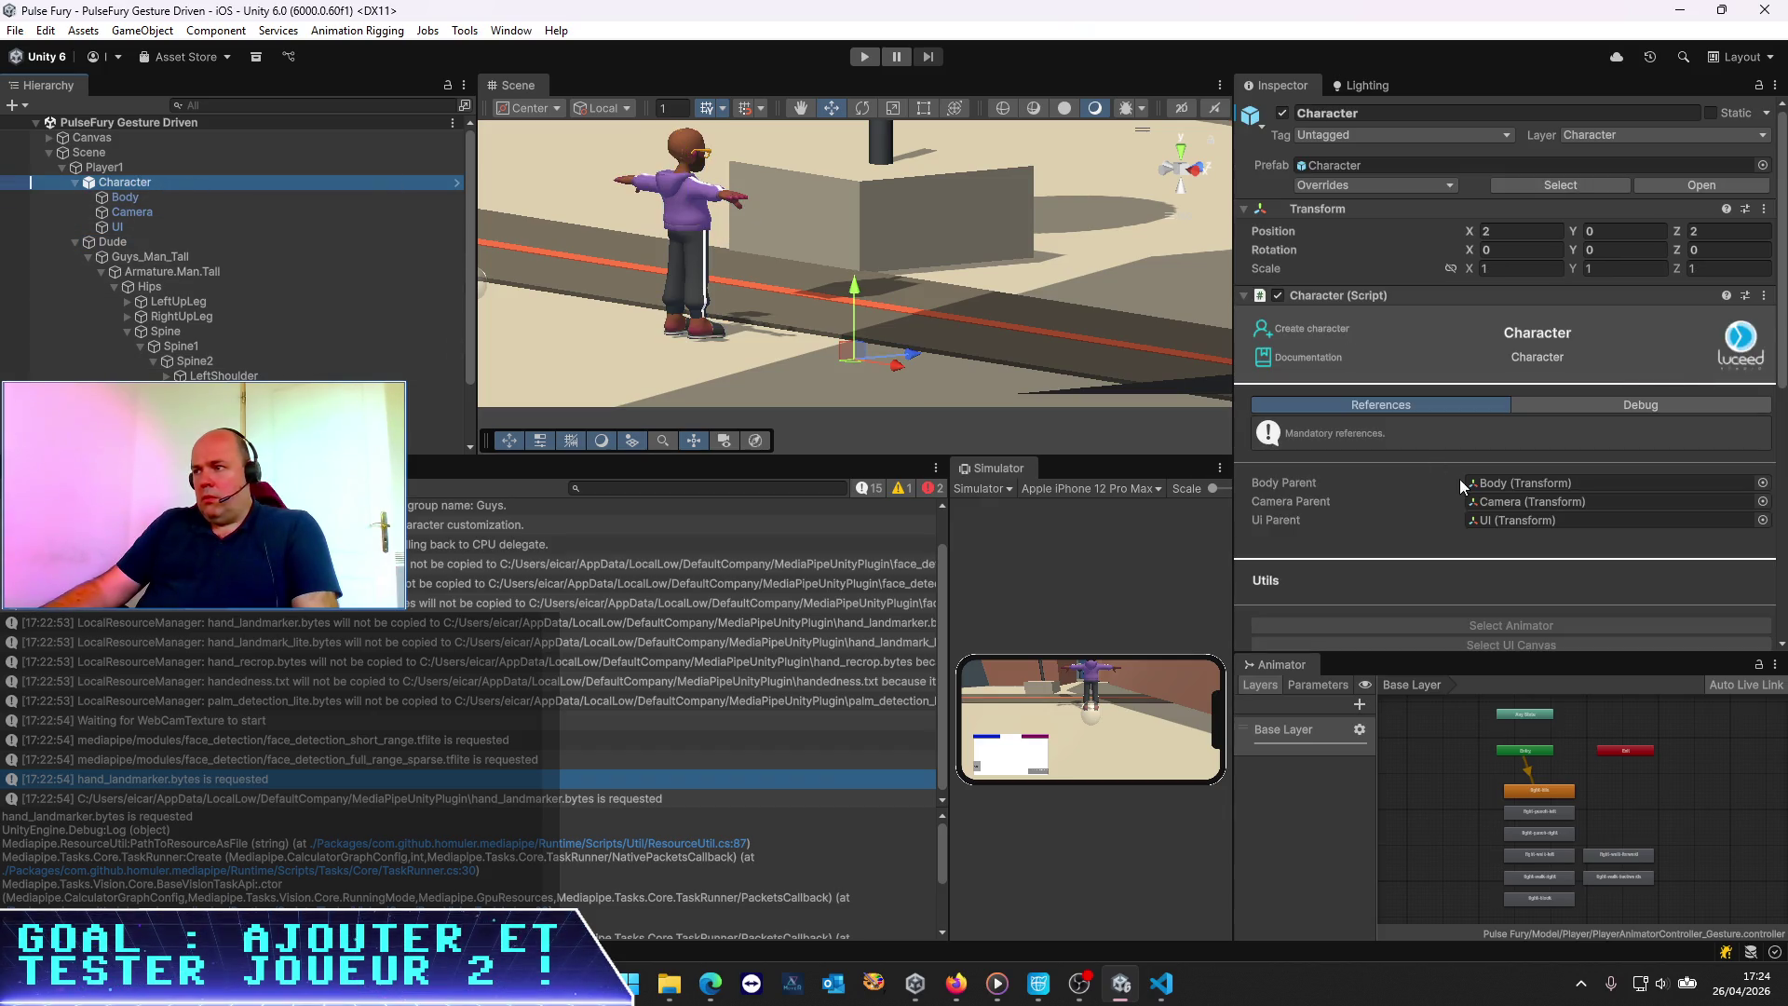
left_click(137, 169)
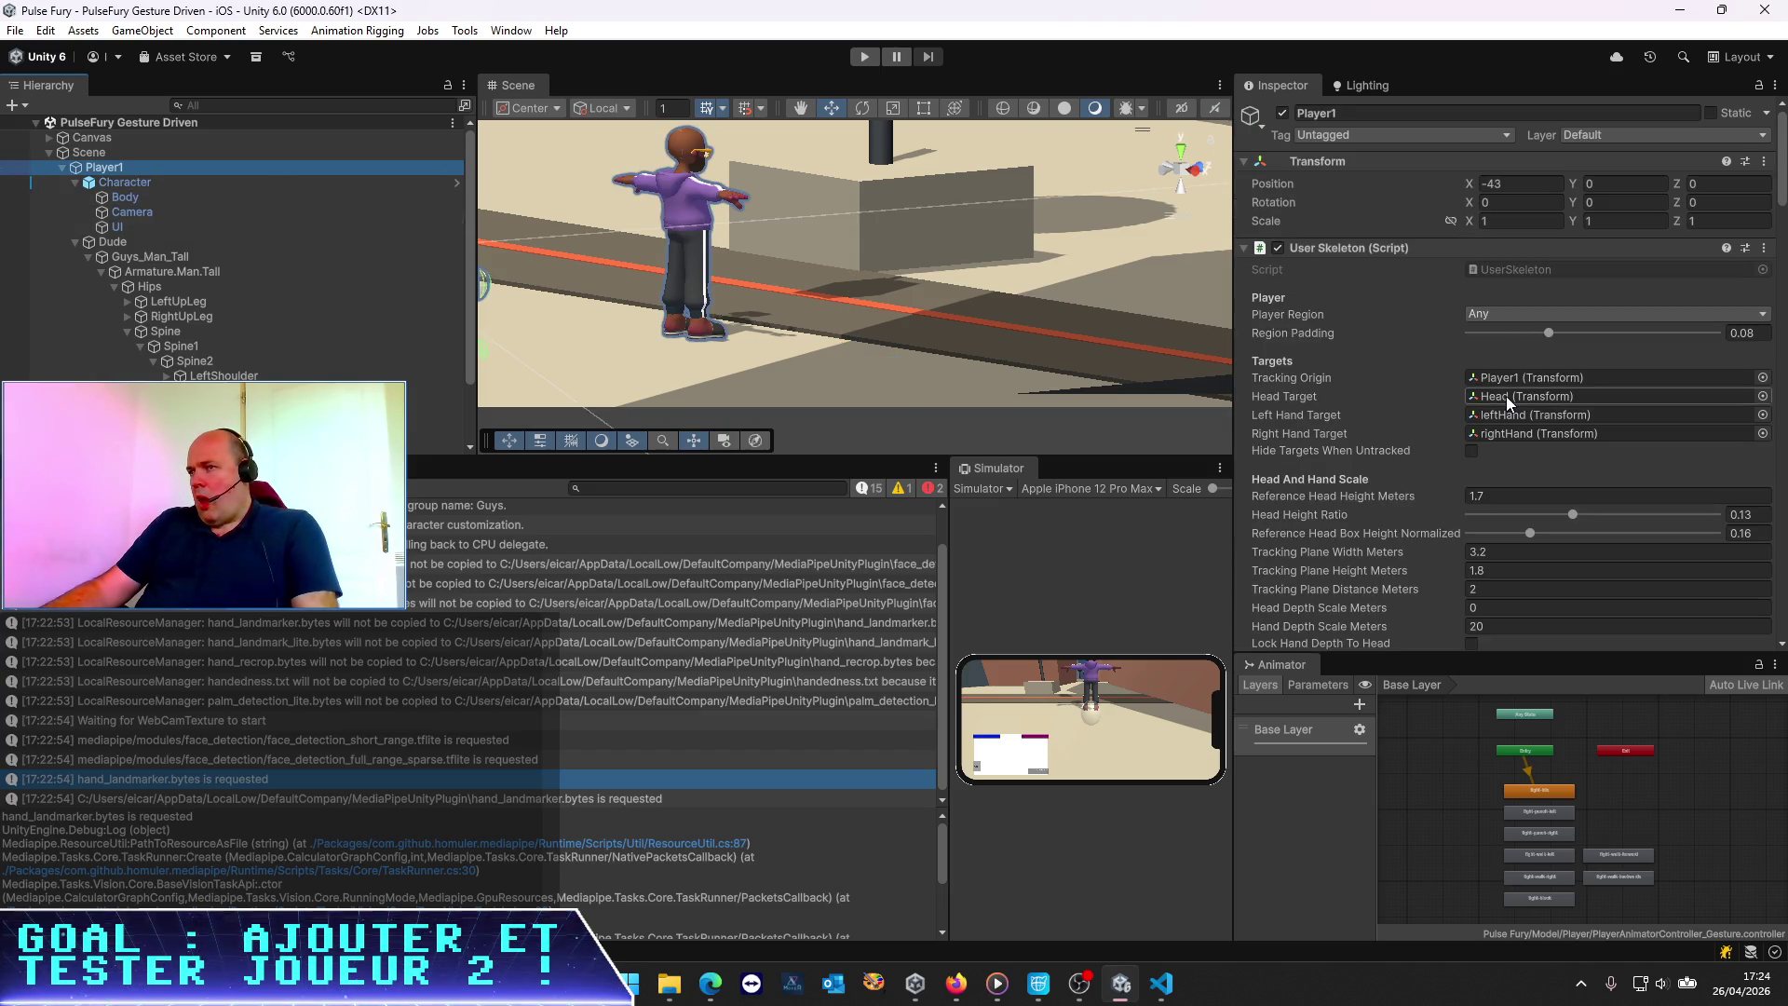
scroll(1506, 399, "down", 3)
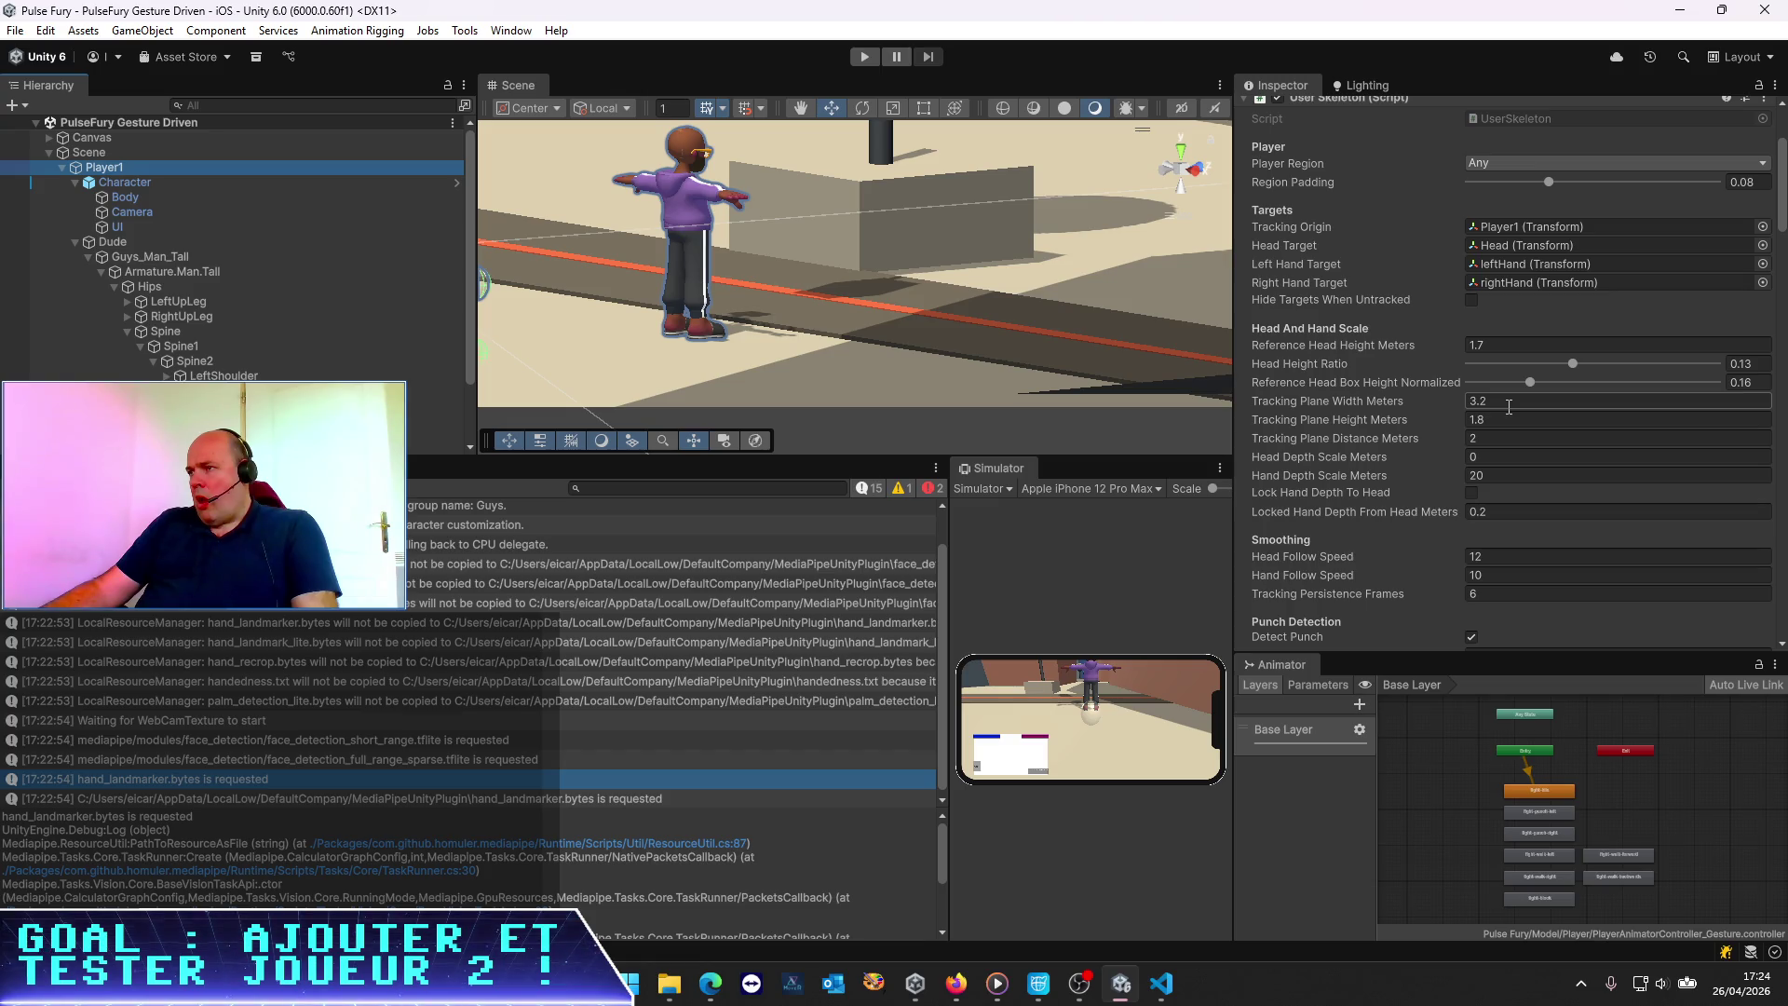
scroll(1507, 407, "up", 4)
scroll(1508, 407, "down", 15)
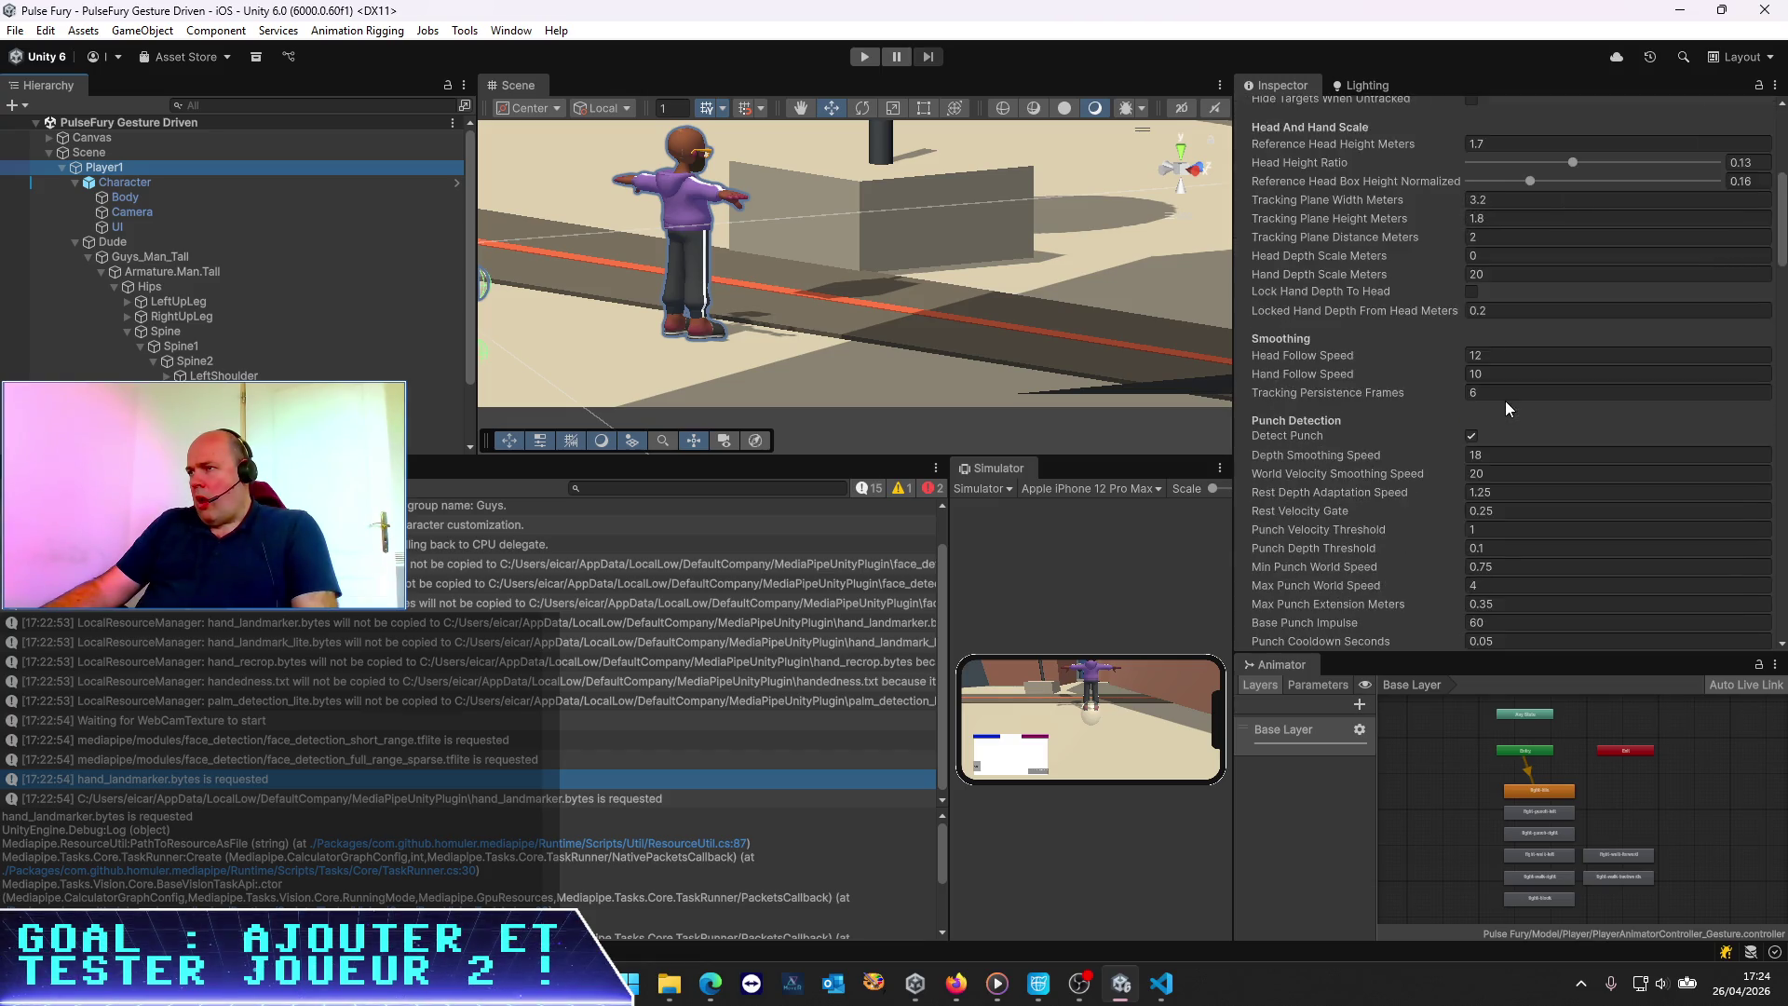
scroll(1507, 408, "down", 9)
left_click(1506, 381)
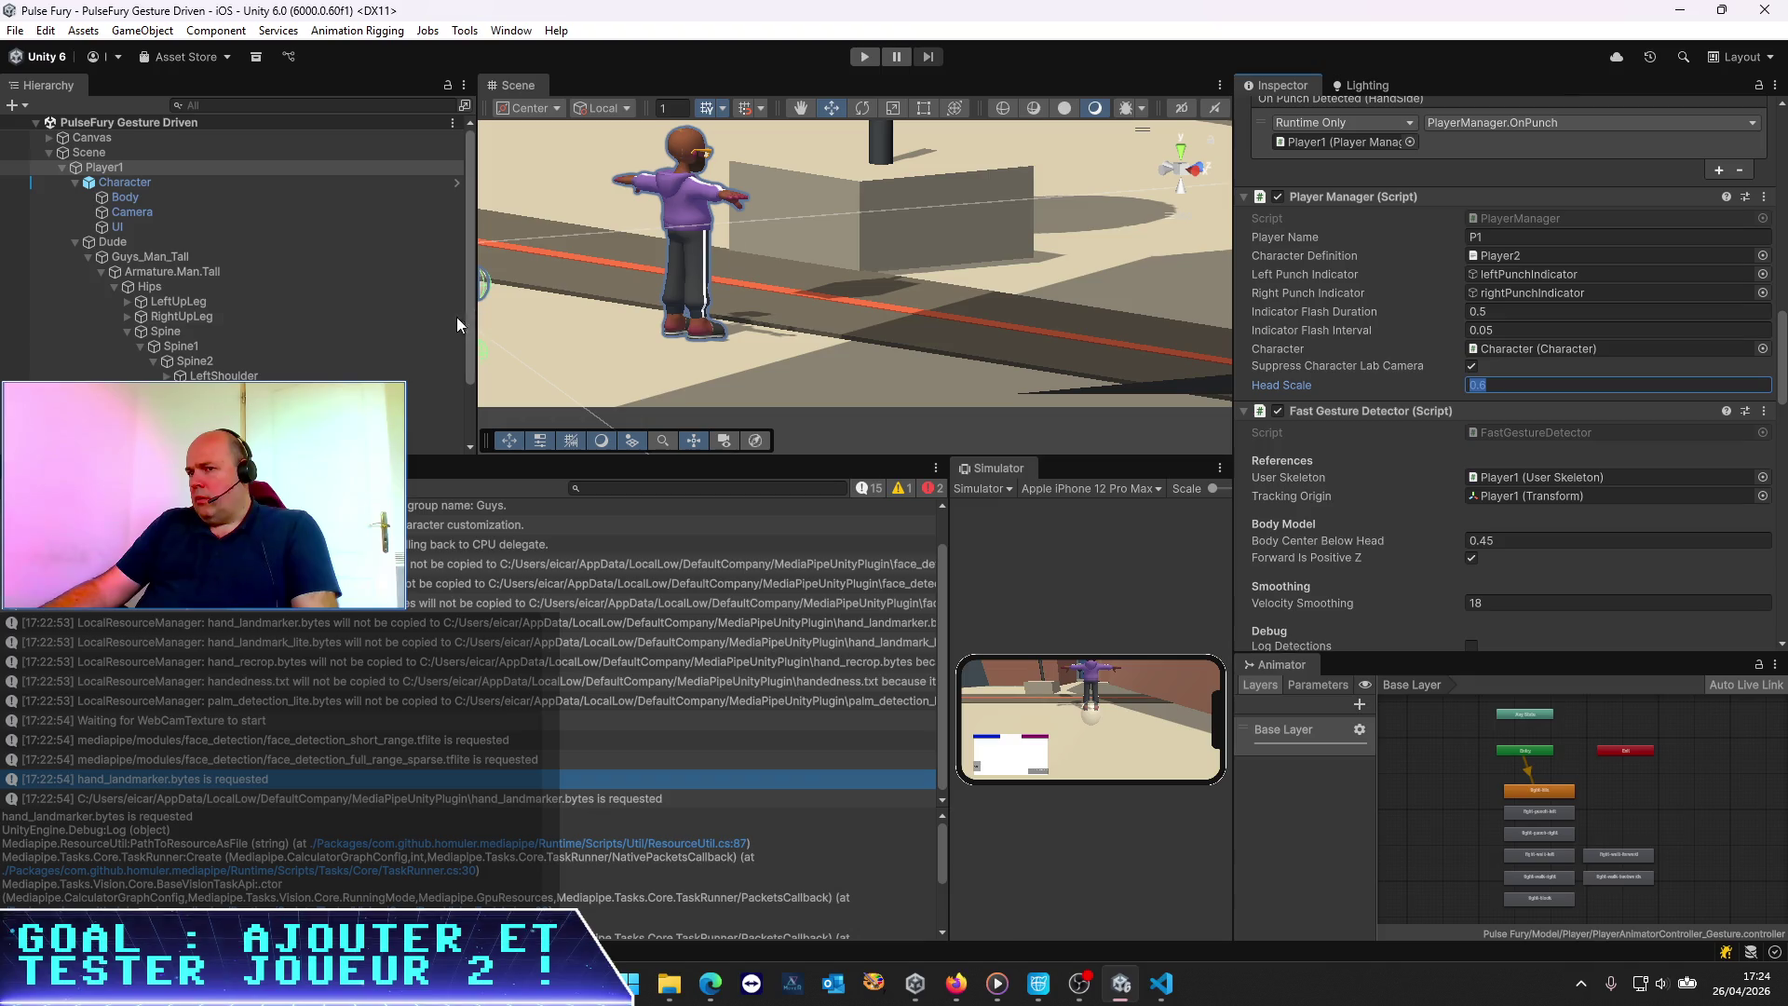
key("Return")
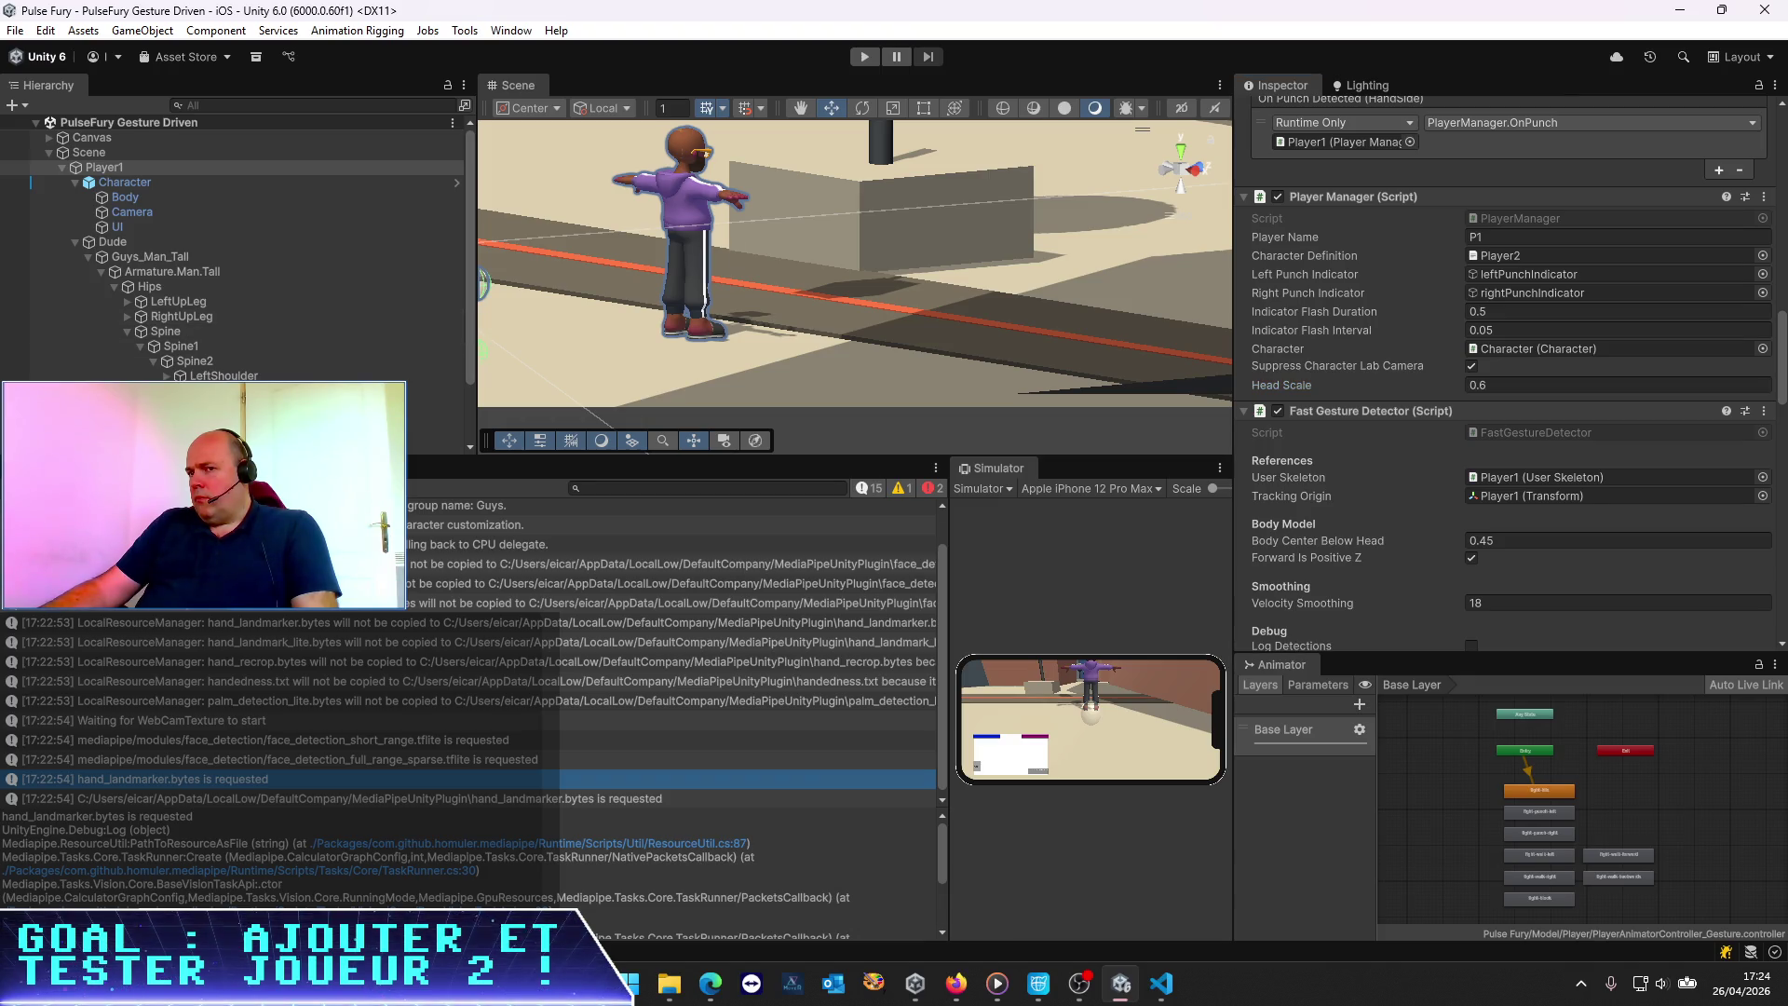
left_click(854, 59)
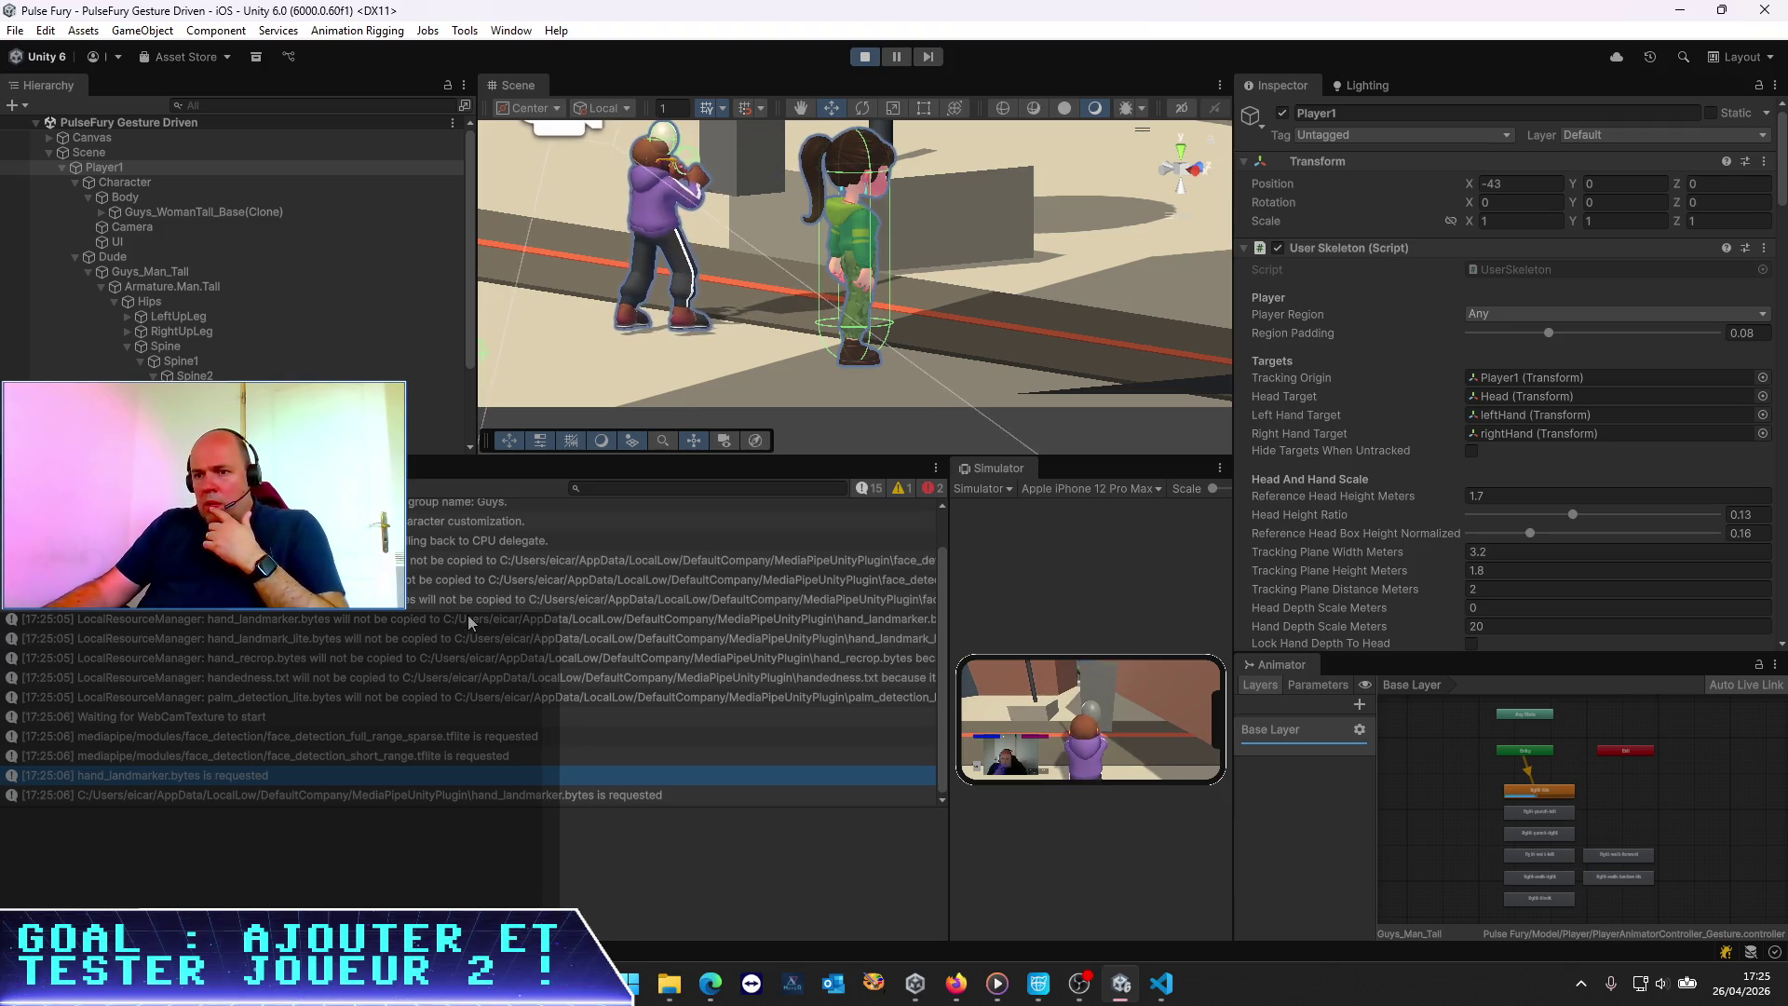
Expand the spawned Guys_WomanTall_Base(Clone) and inspect Guys_Woman_Tall's Animator controller and avatar
scroll(467, 615, "up", 2)
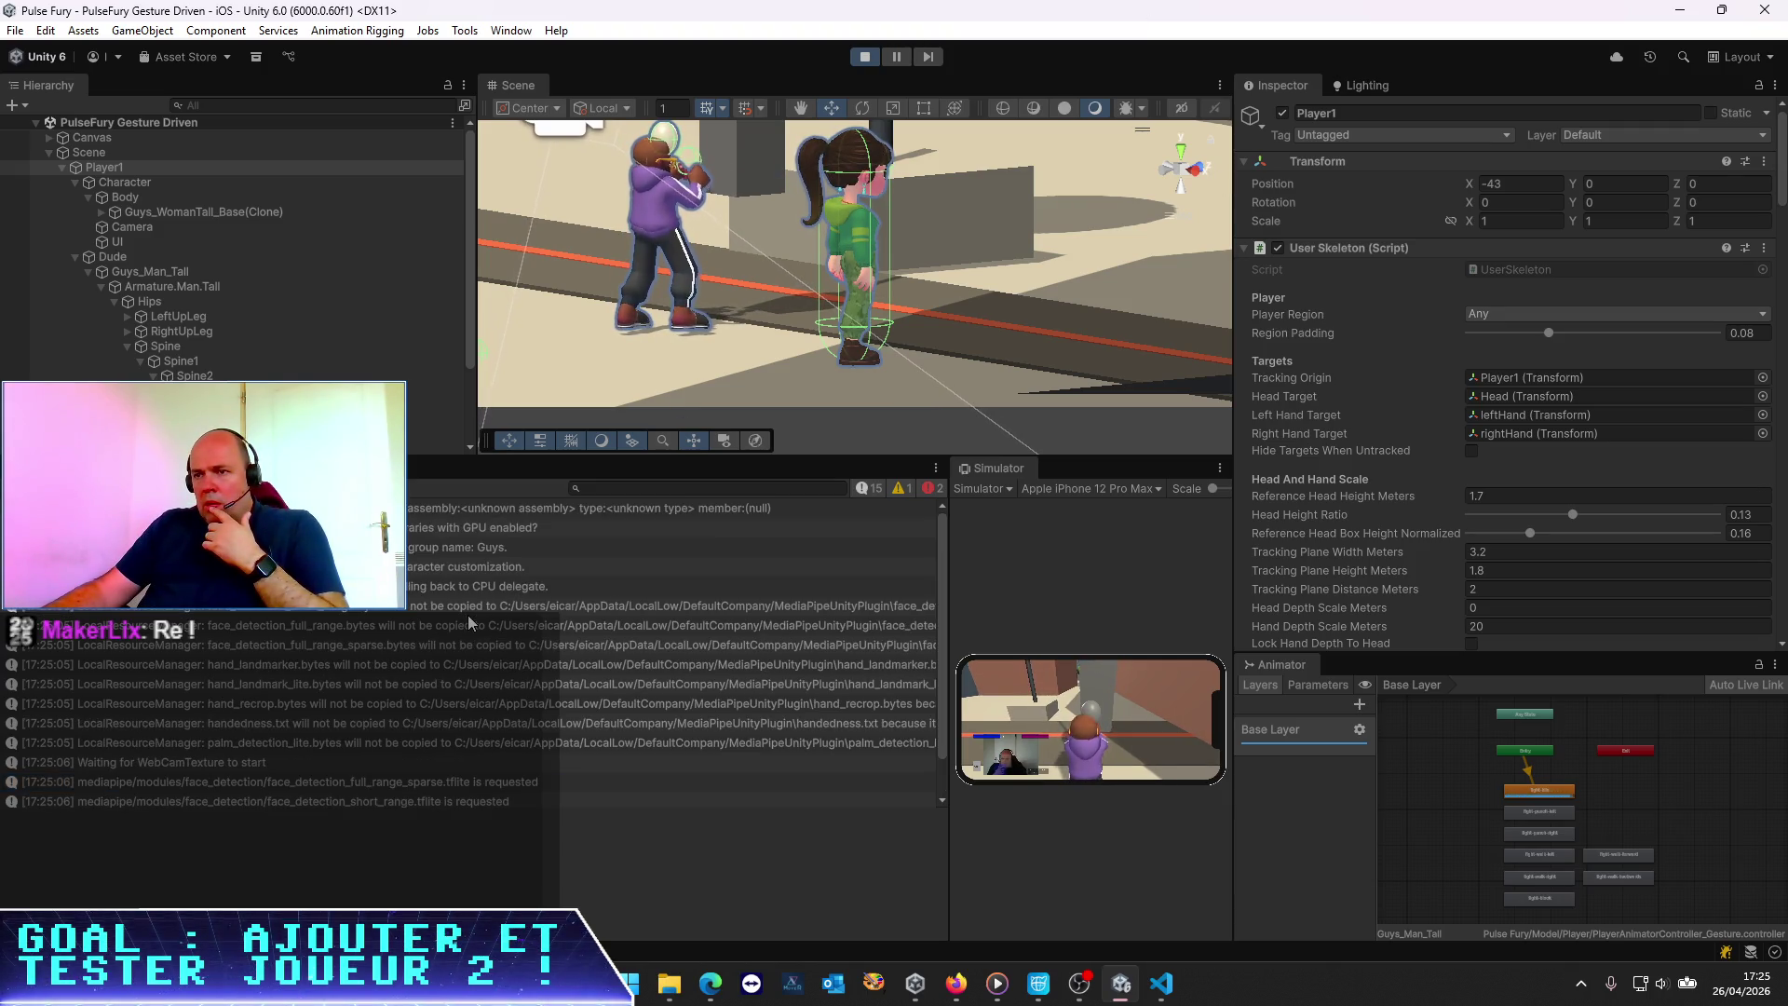
scroll(468, 614, "down", 2)
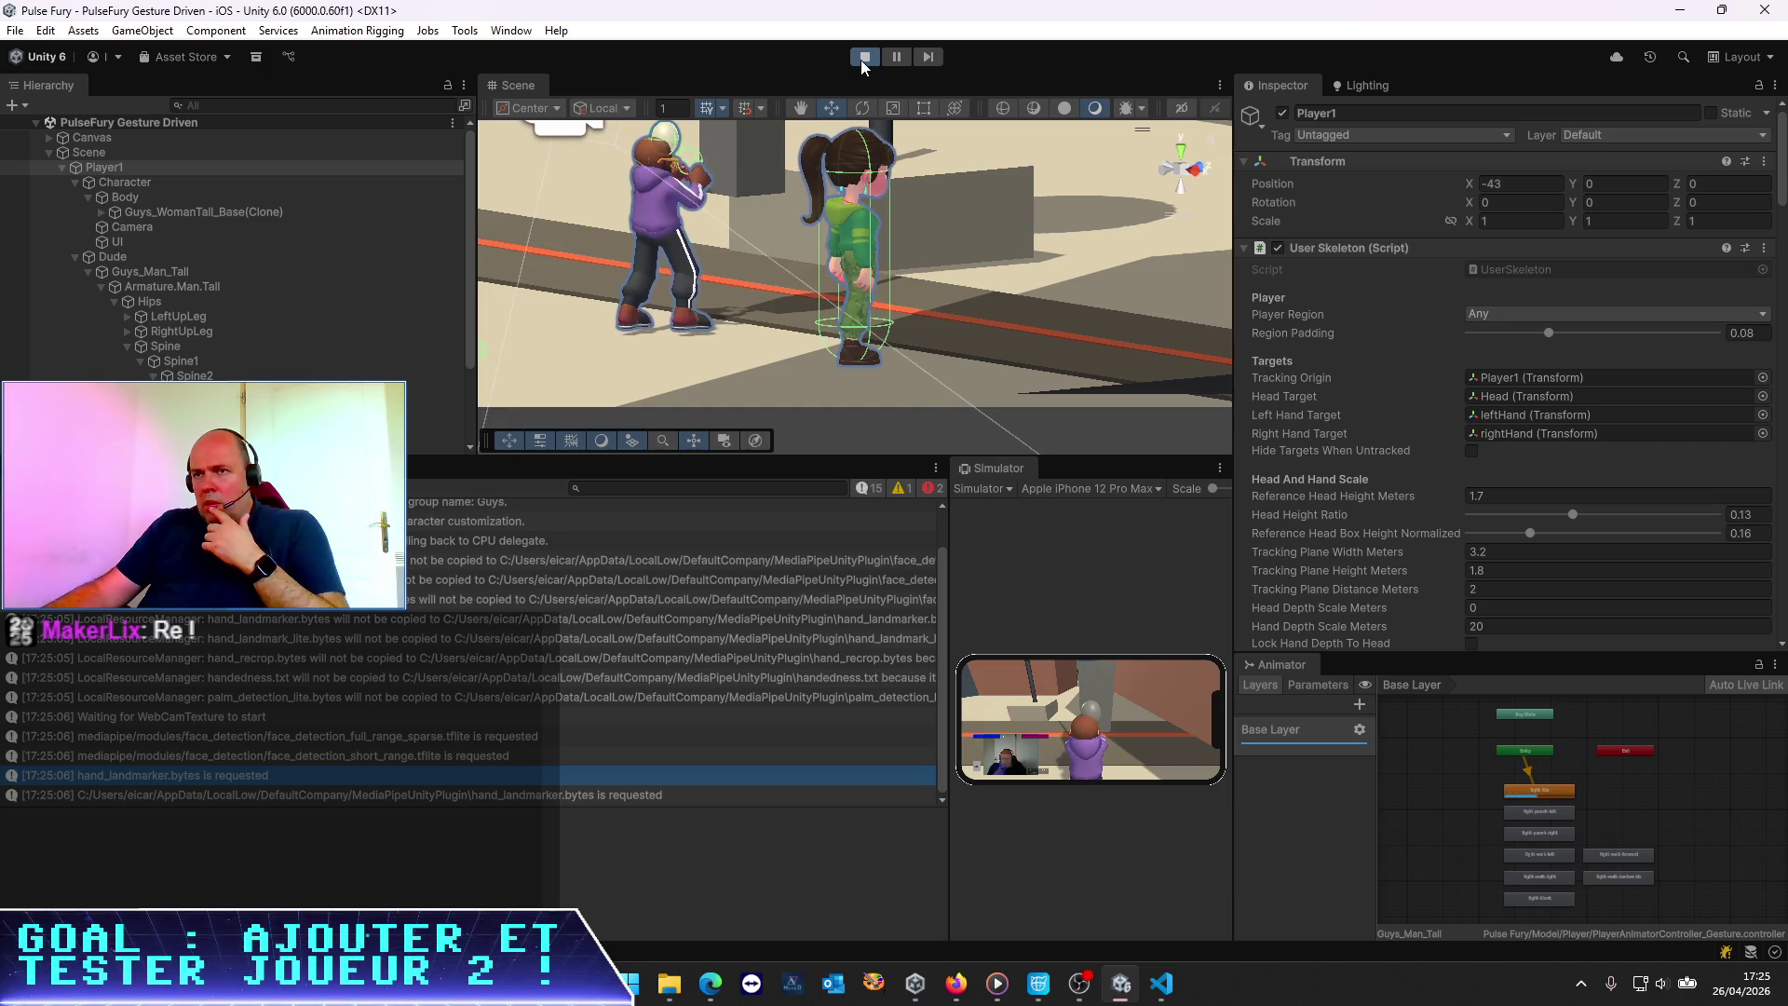
left_click(214, 211)
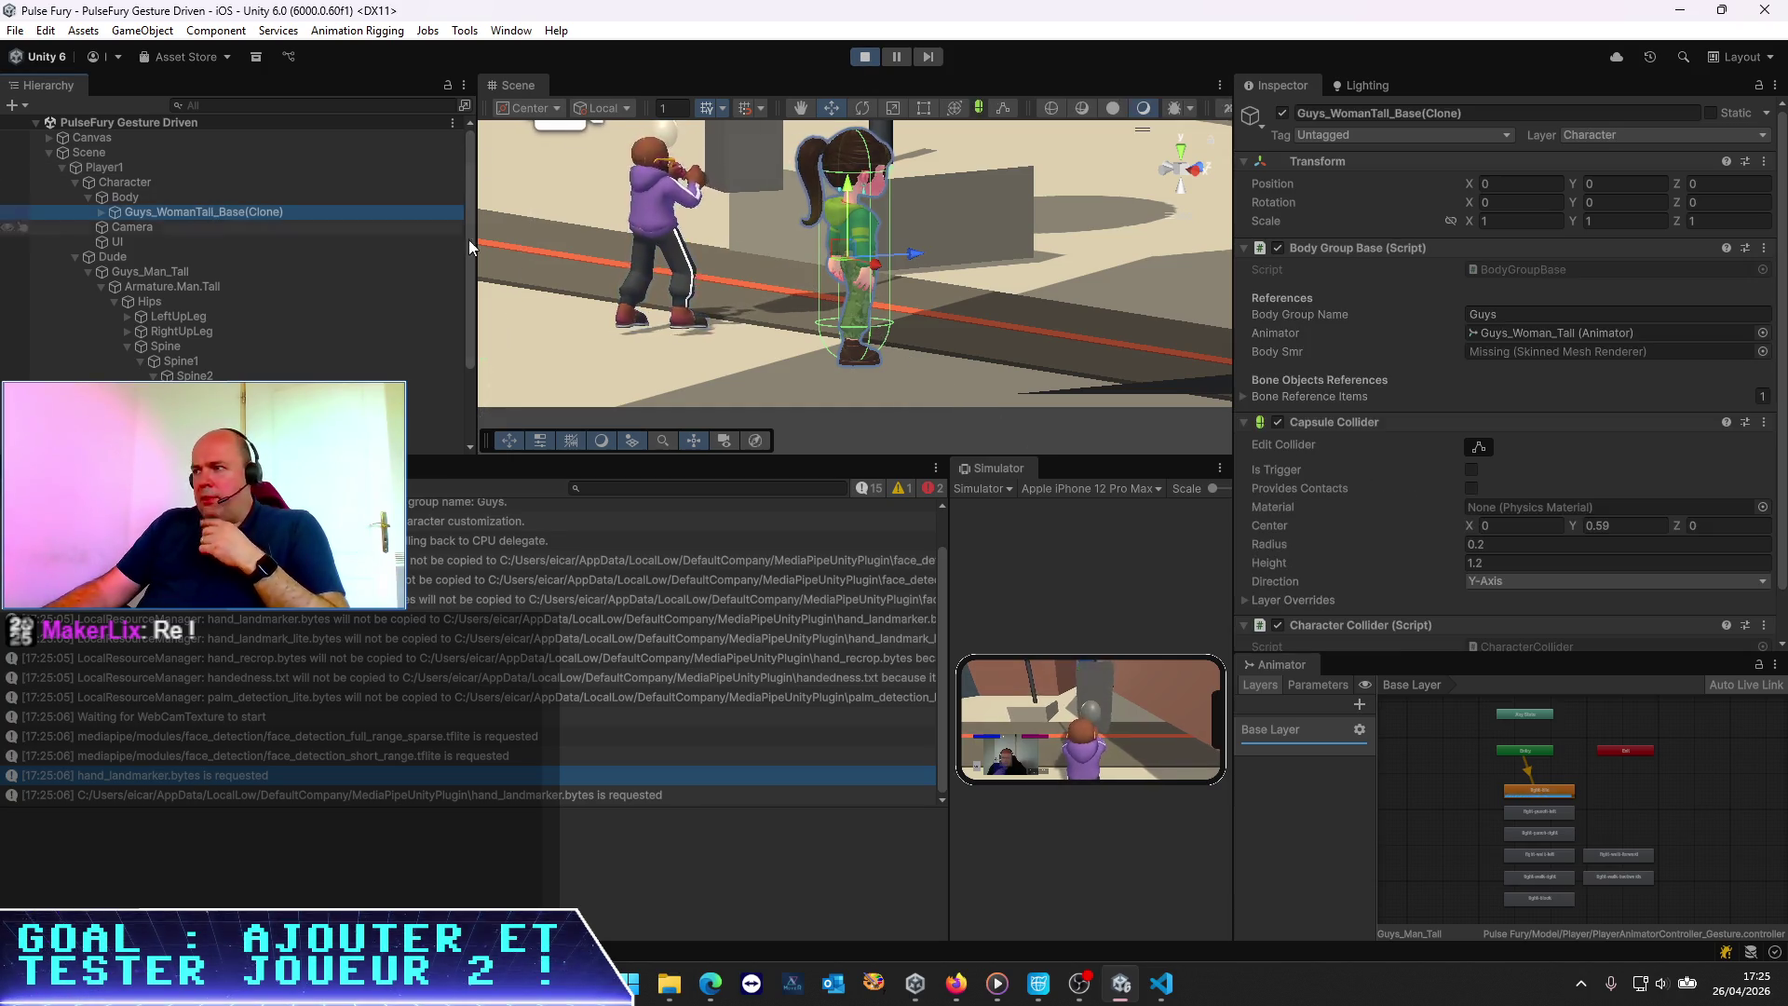
scroll(1518, 414, "down", 2)
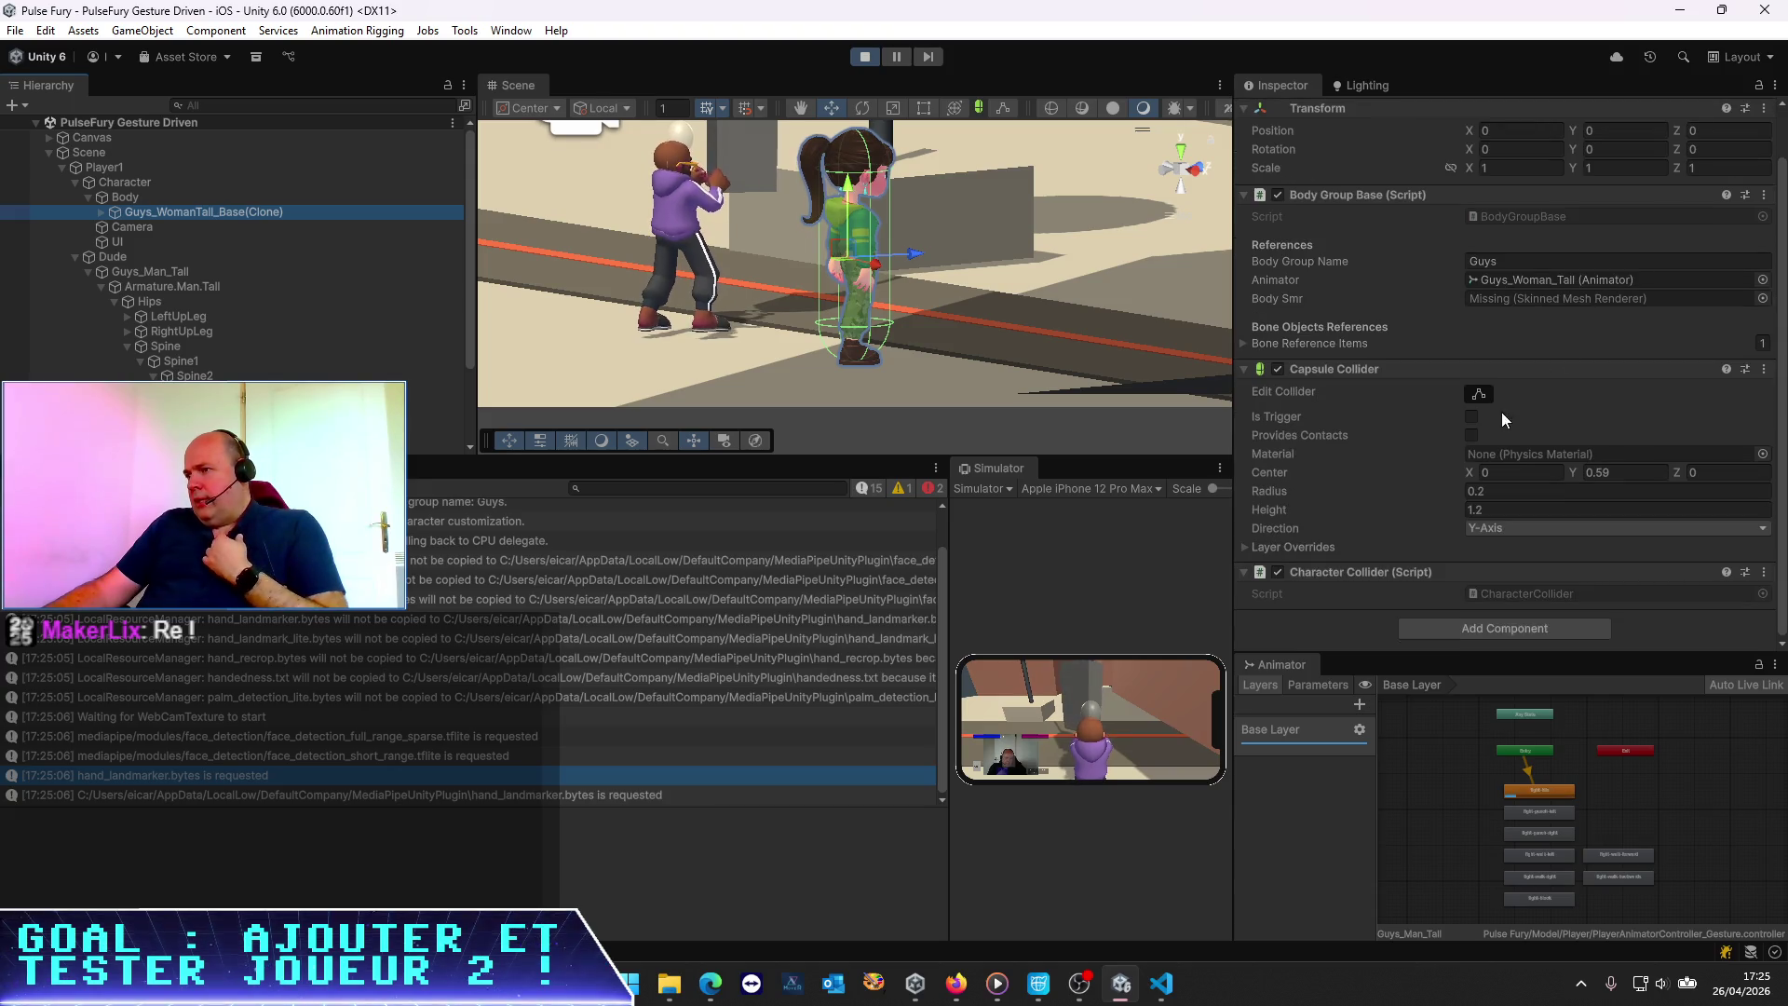
left_click(100, 212)
left_click(112, 226)
left_click(191, 227)
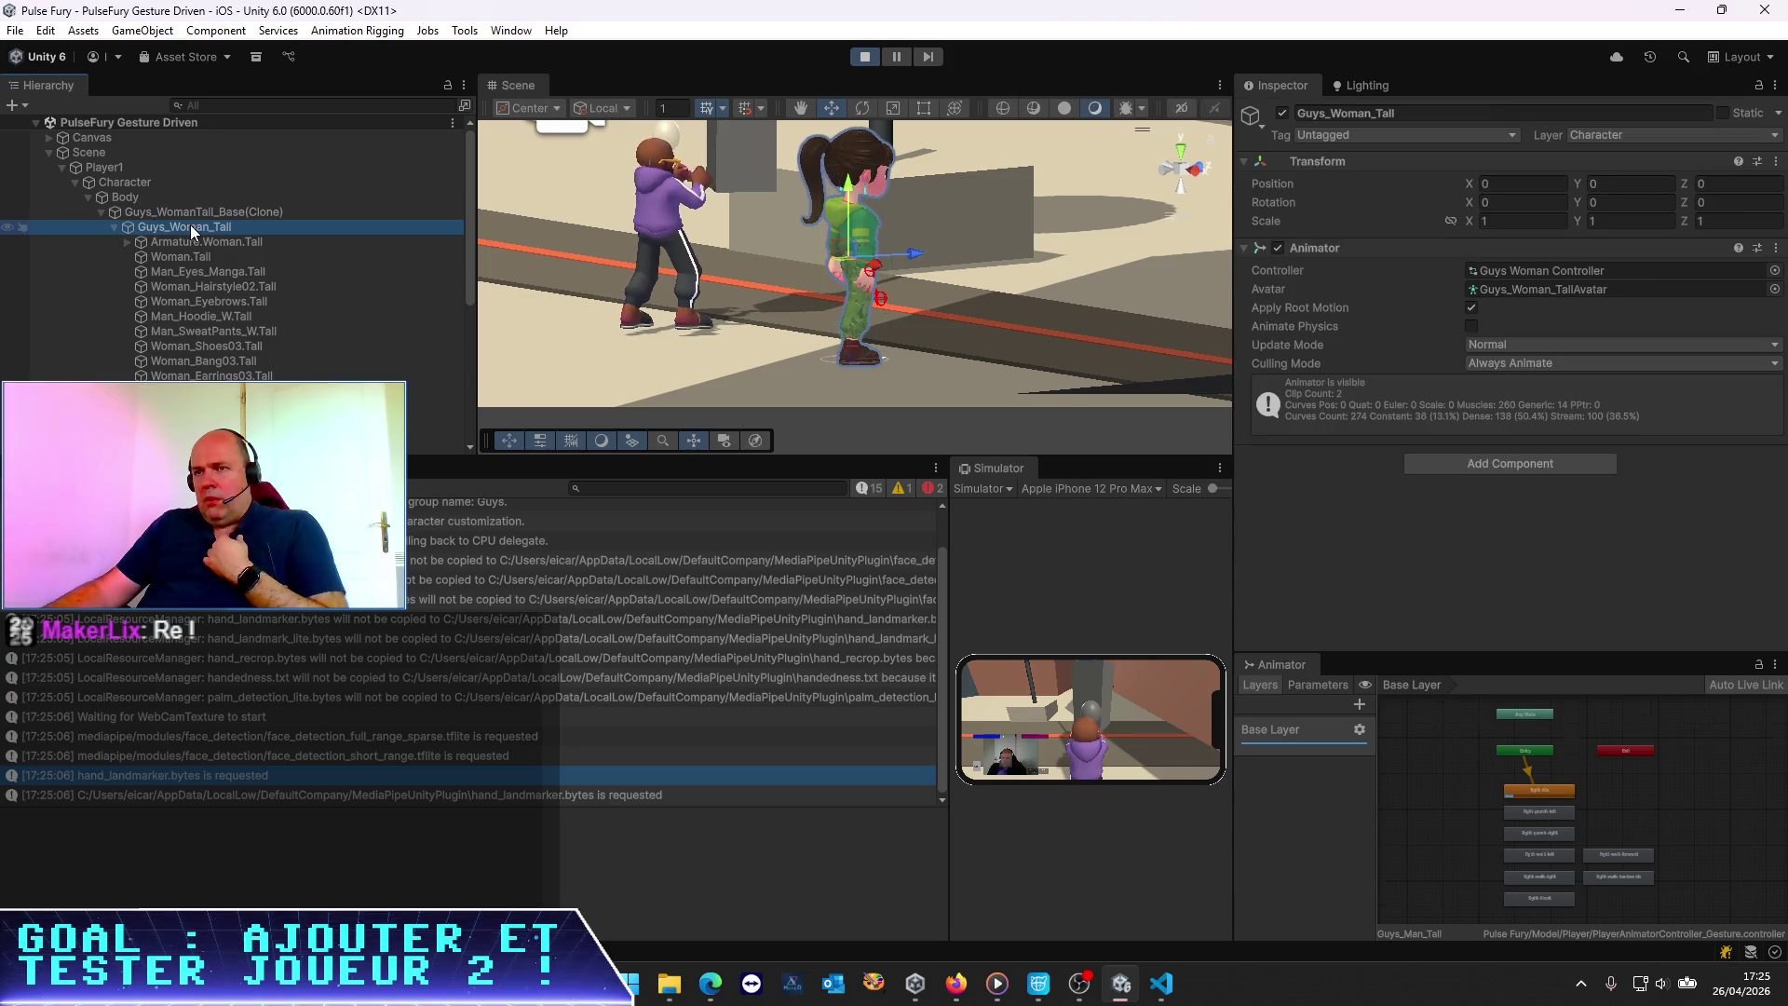
left_click(1583, 270)
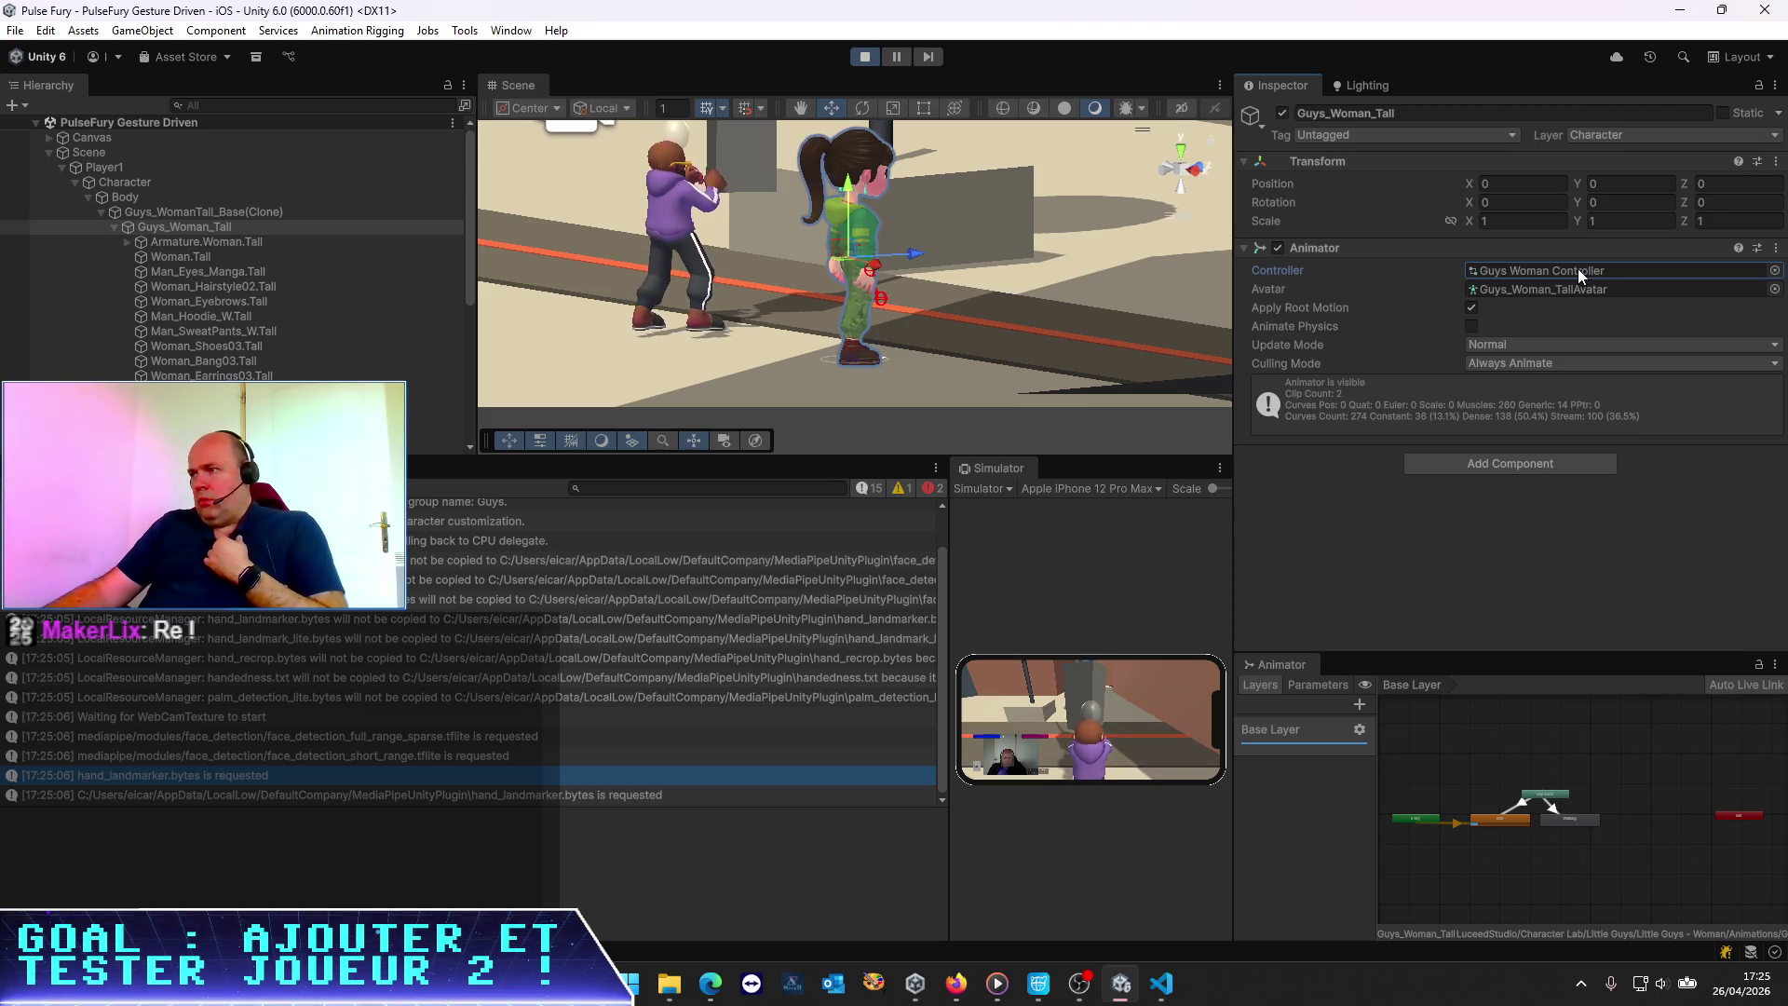
left_click(1553, 287)
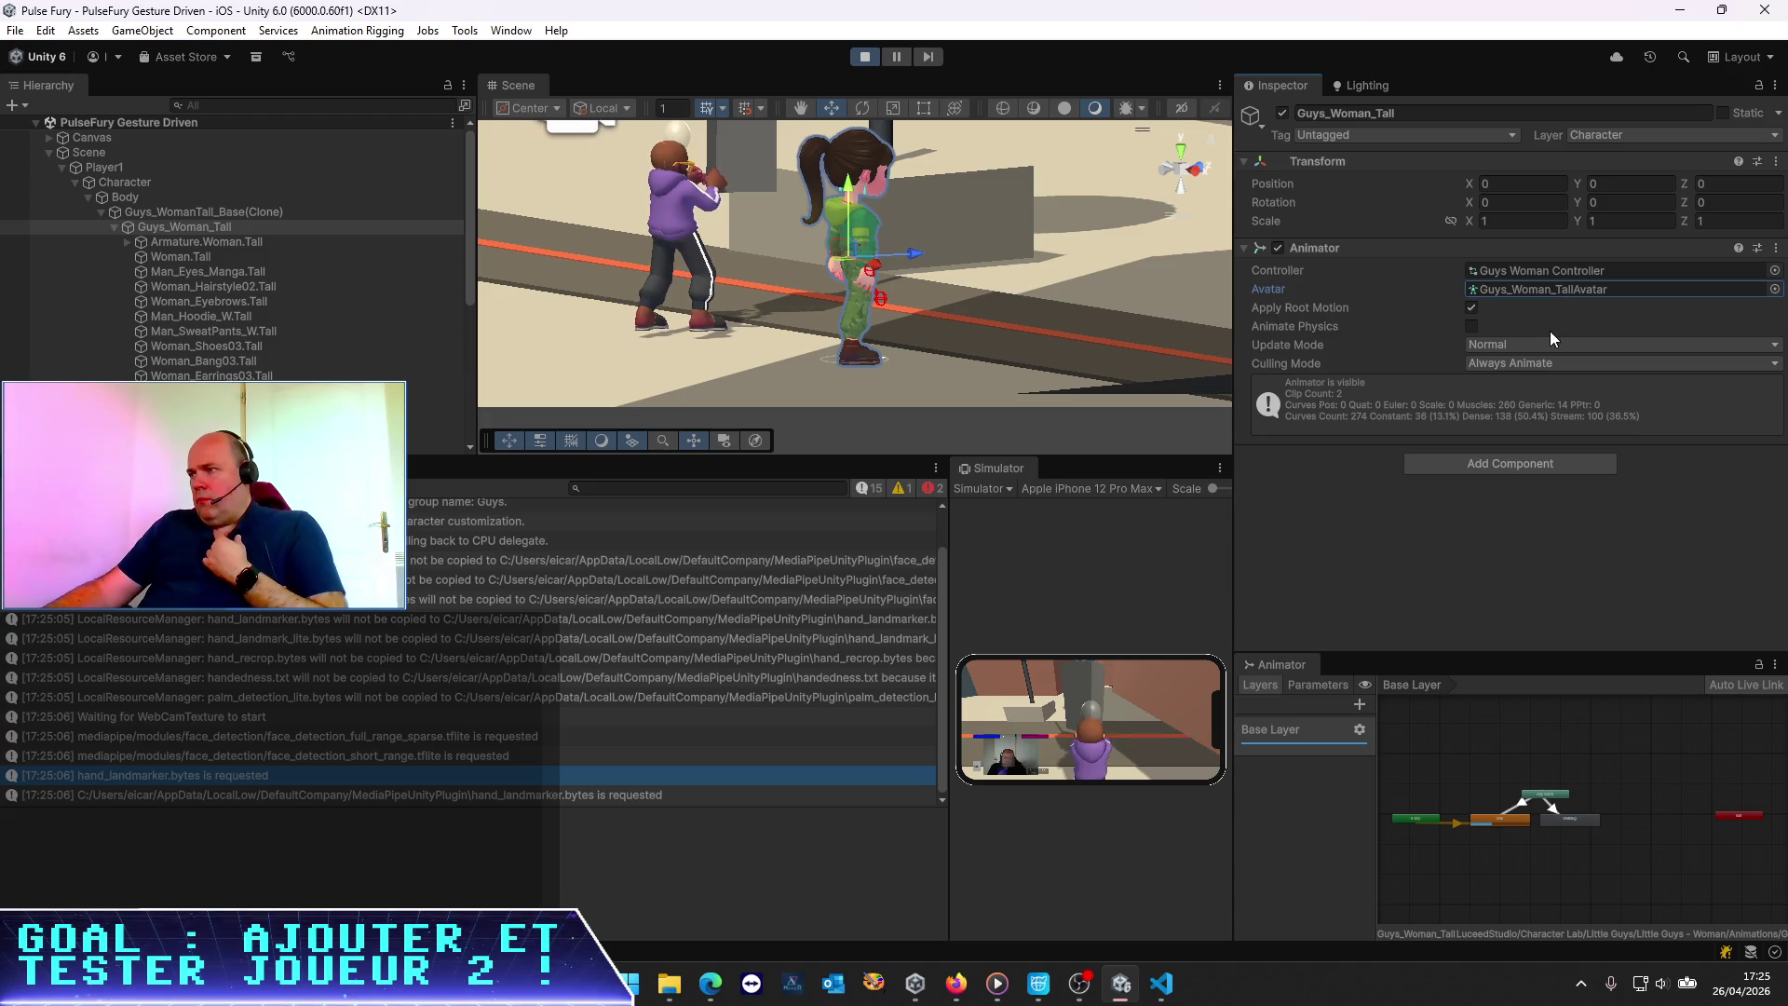
left_click(1538, 272)
left_click(1533, 283)
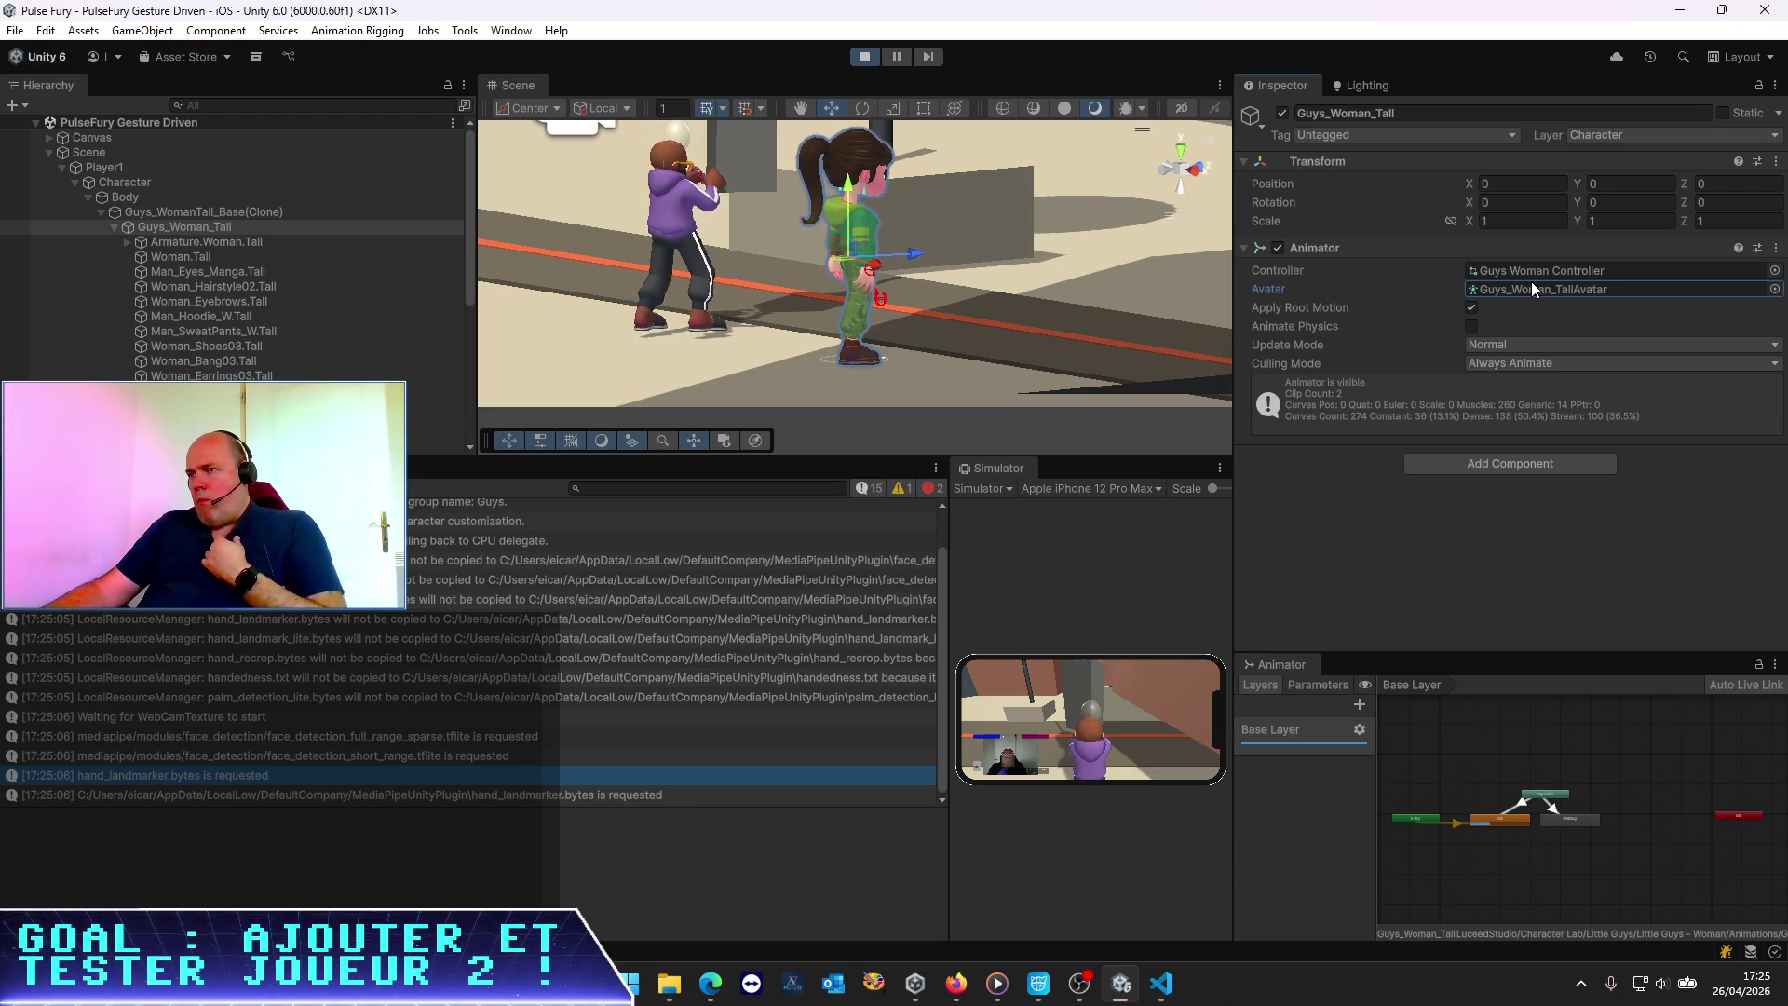
left_click(1528, 266)
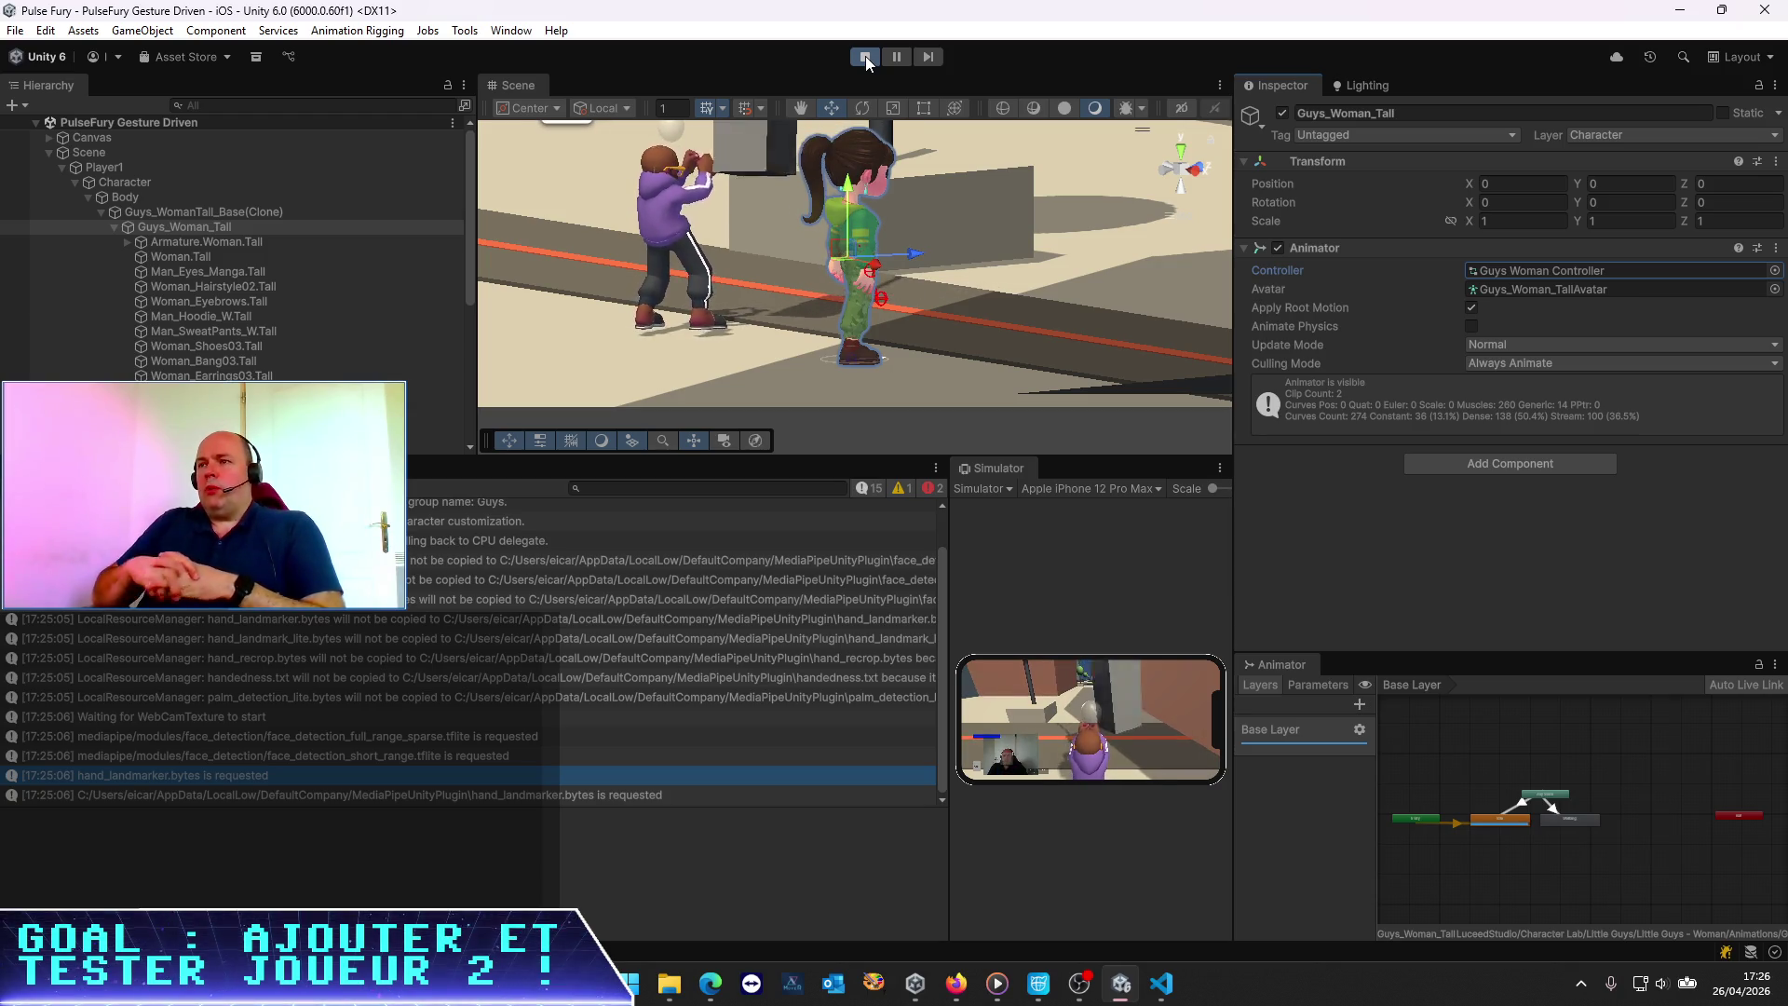
Stop Play mode, review Character, Dude, Guys_Man_Tall and Player1, then return to VS Code
left_click(865, 56)
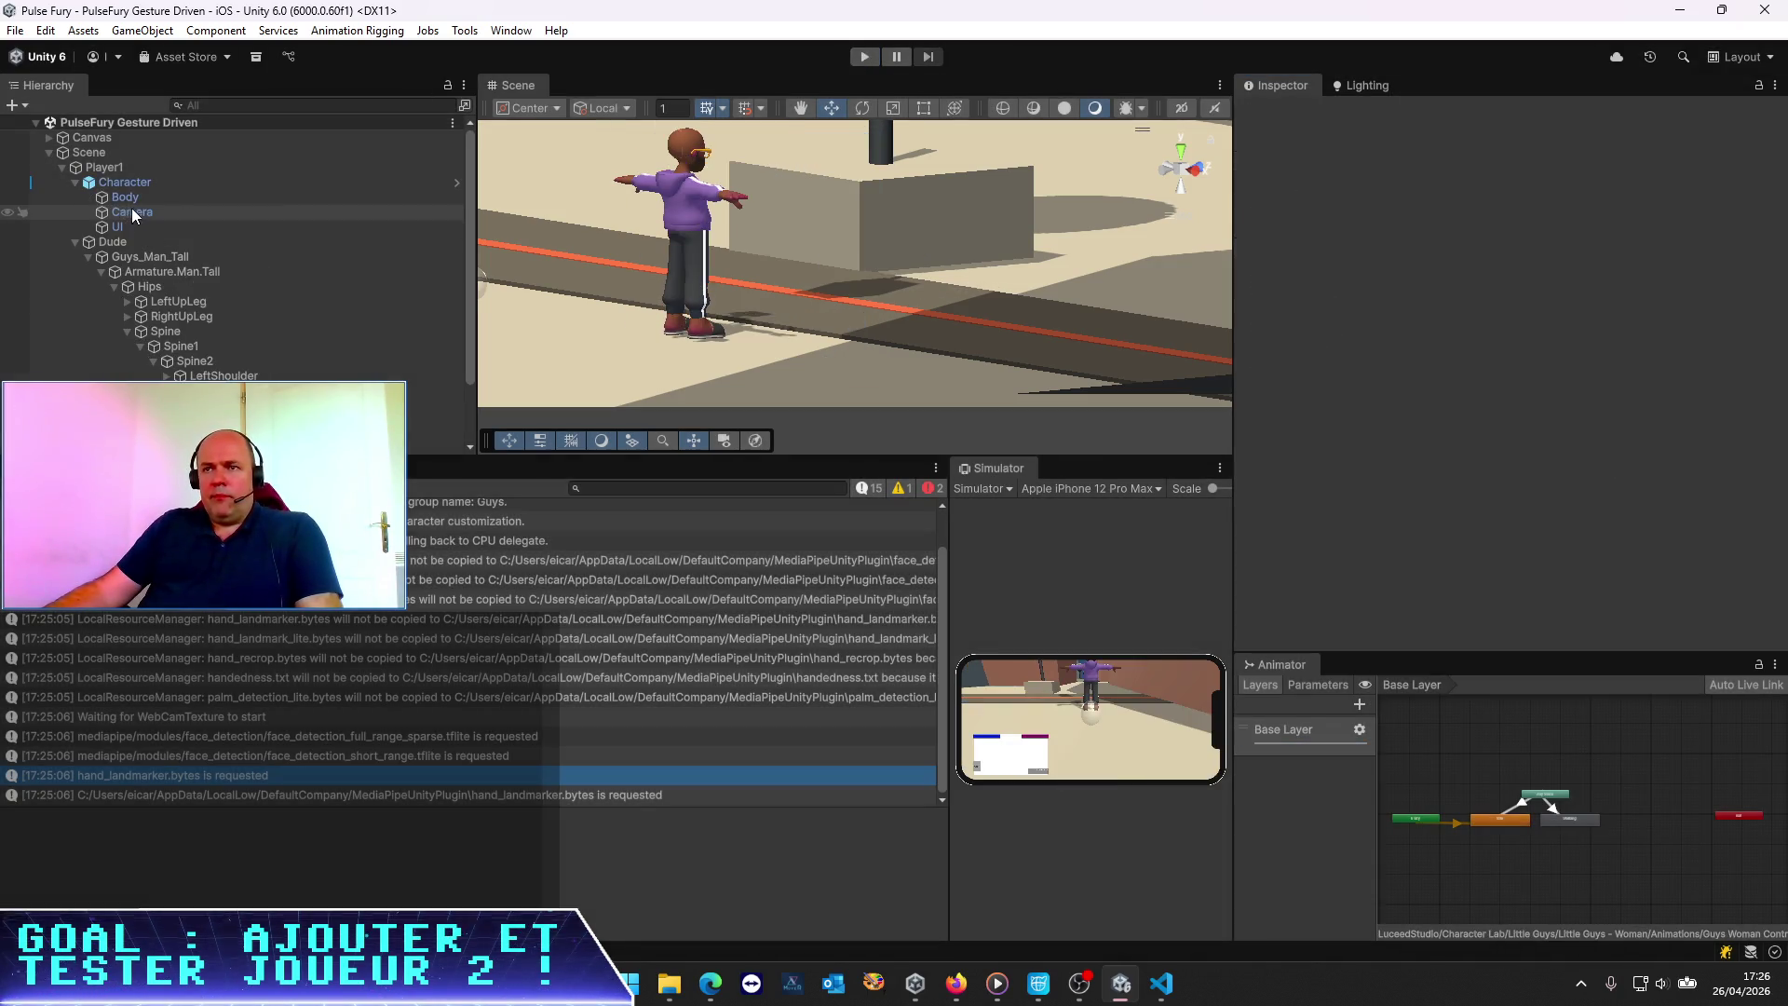
left_click(131, 182)
left_click(132, 242)
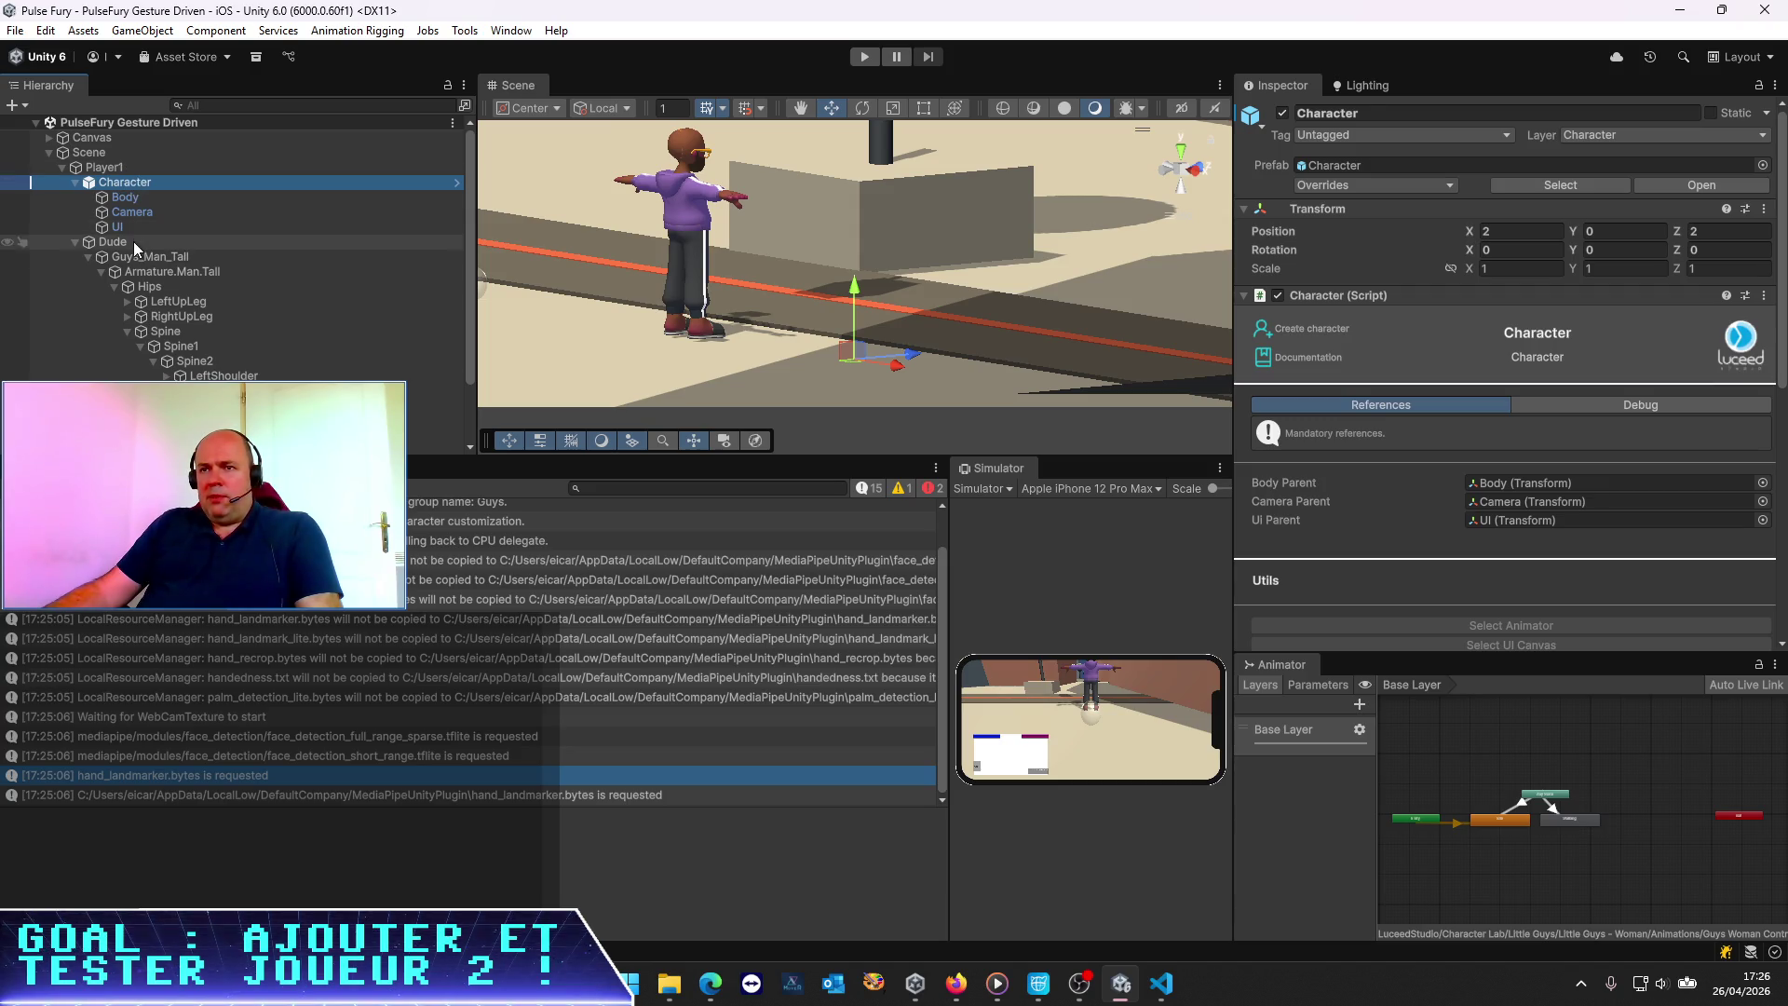
left_click(141, 257)
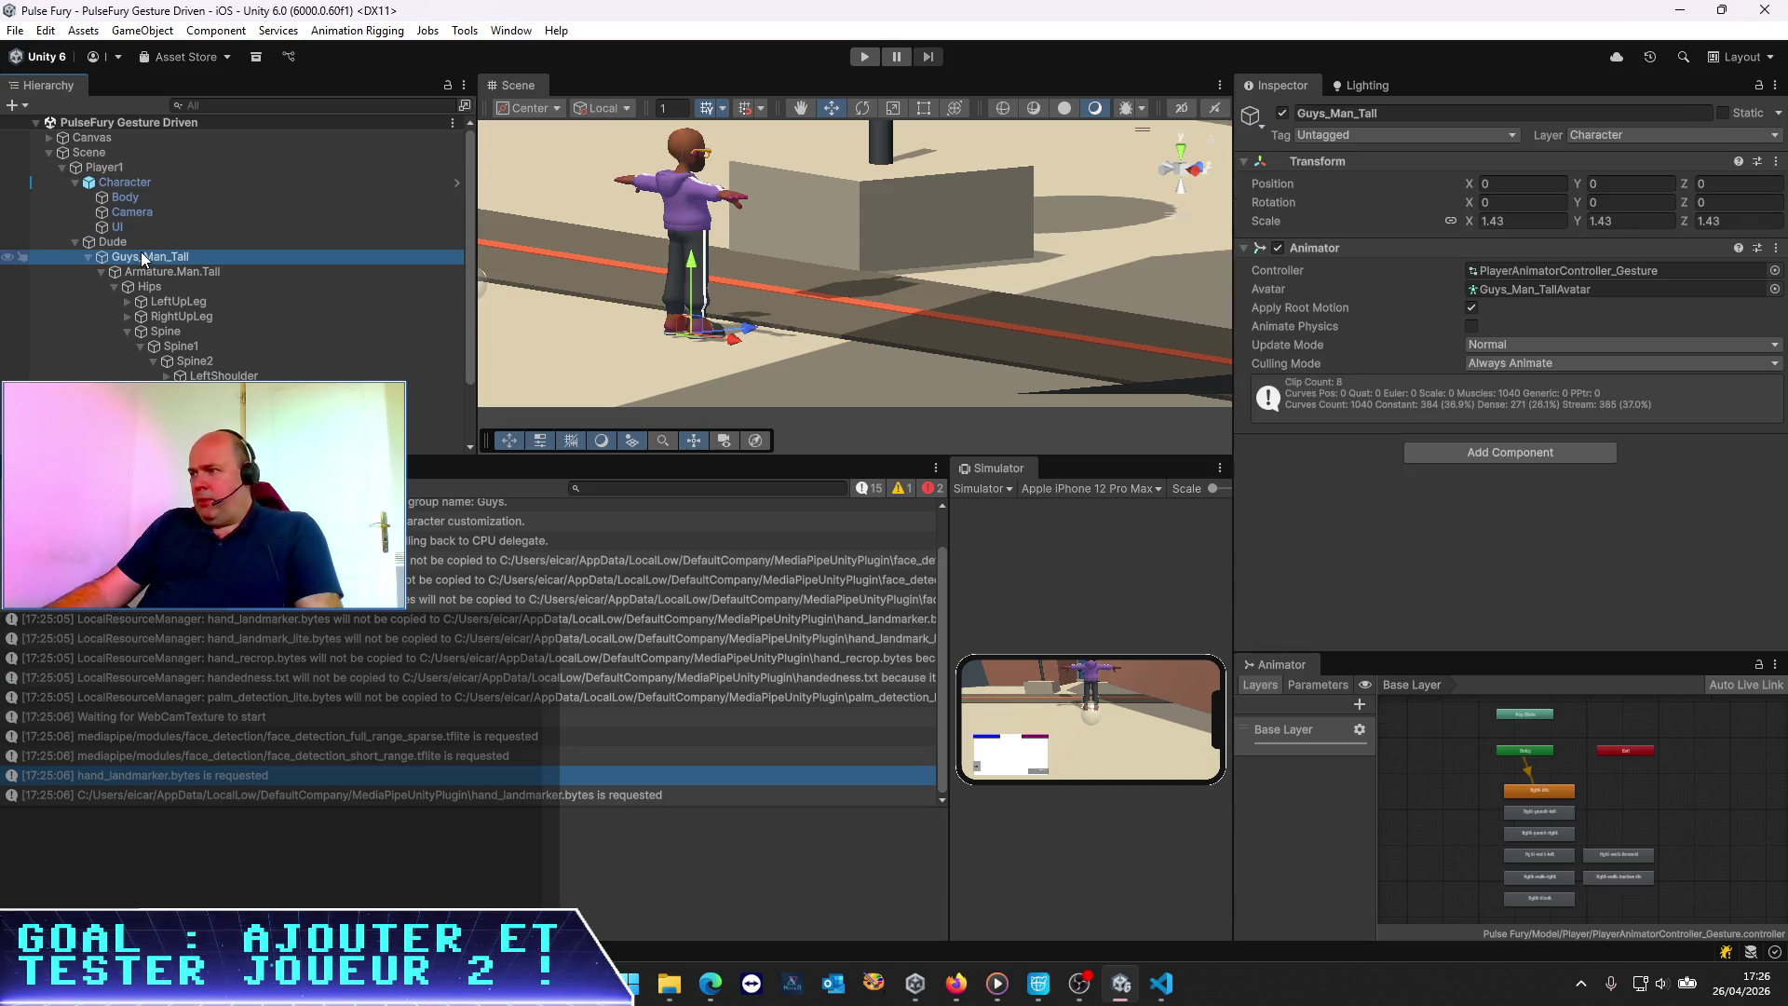
left_click(115, 168)
key("alt+Tab")
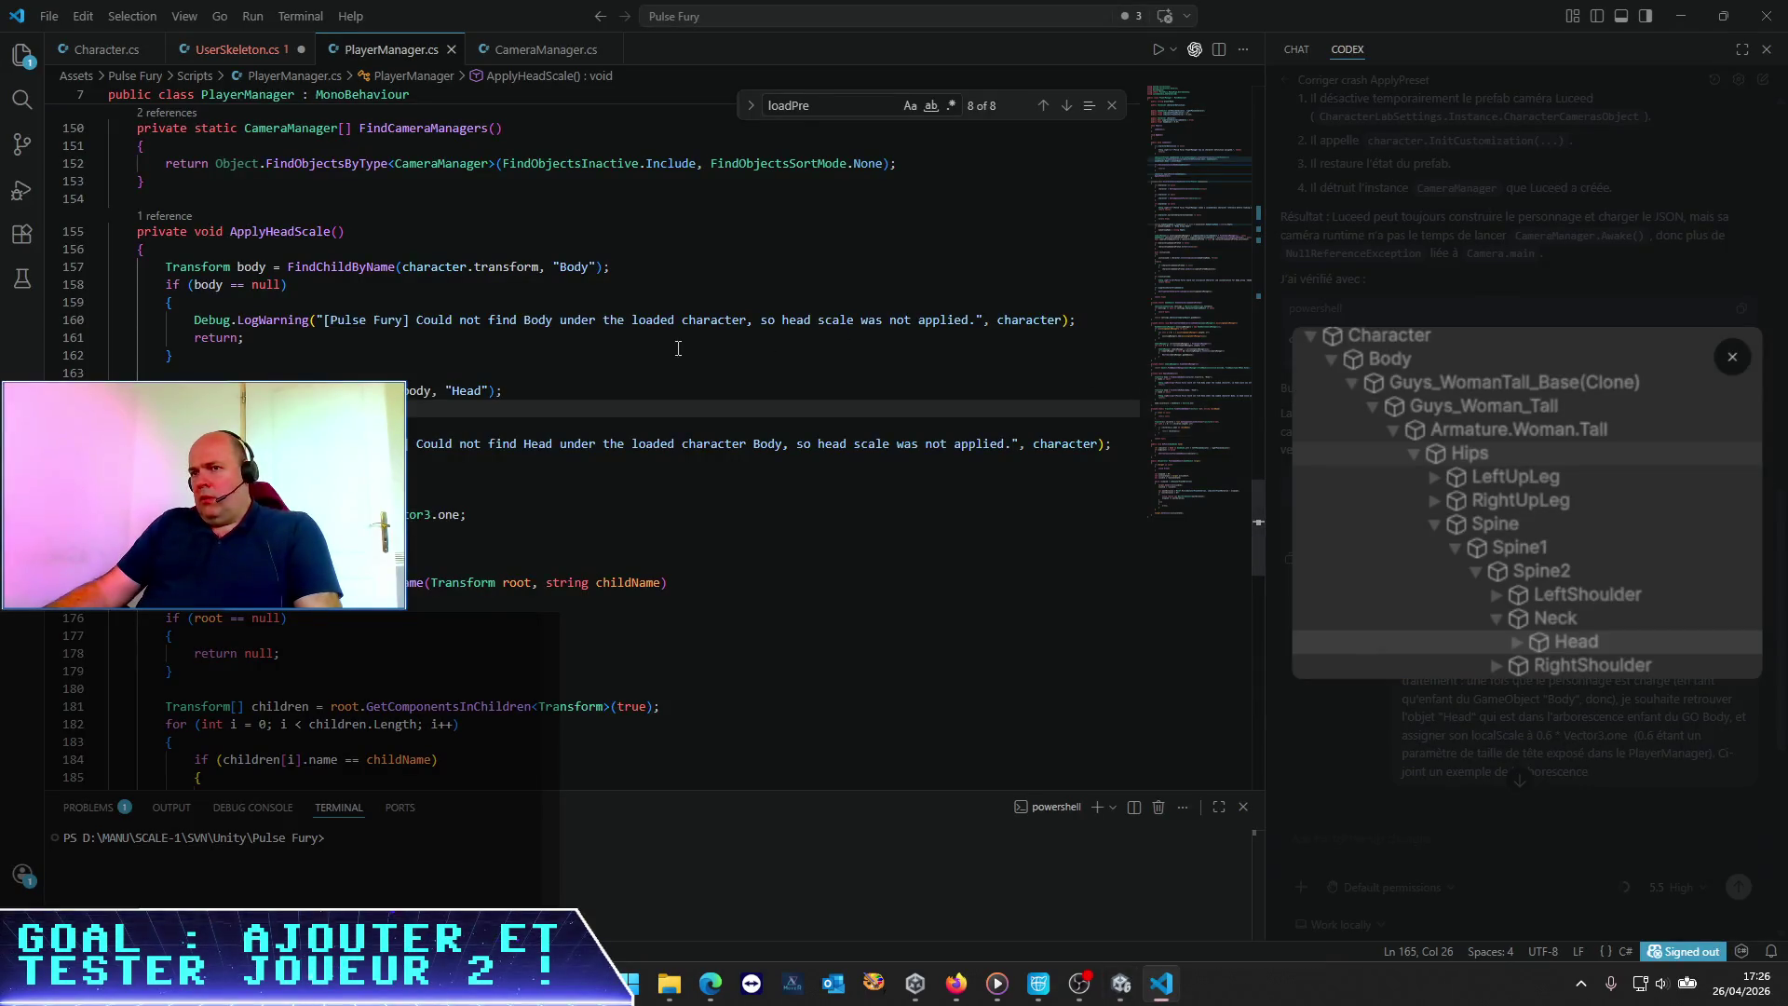
Start a new line below the headScale field in PlayerManager.cs
scroll(590, 333, "up", 20)
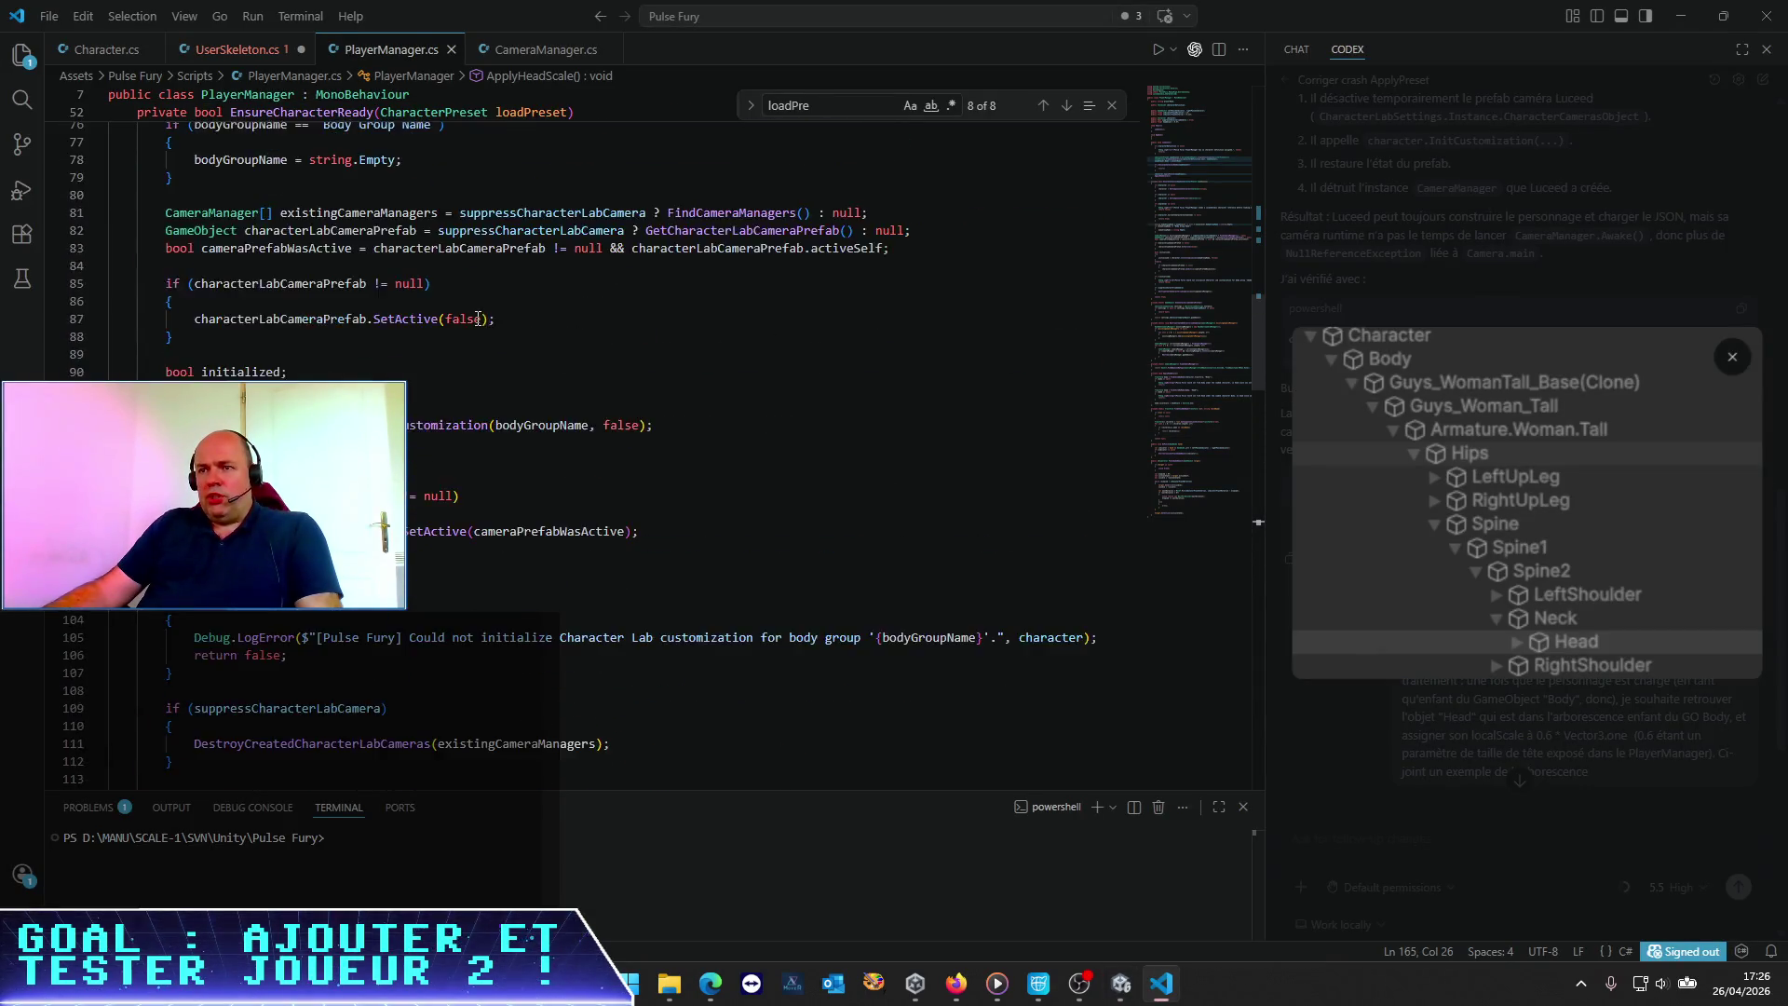
scroll(478, 319, "up", 10)
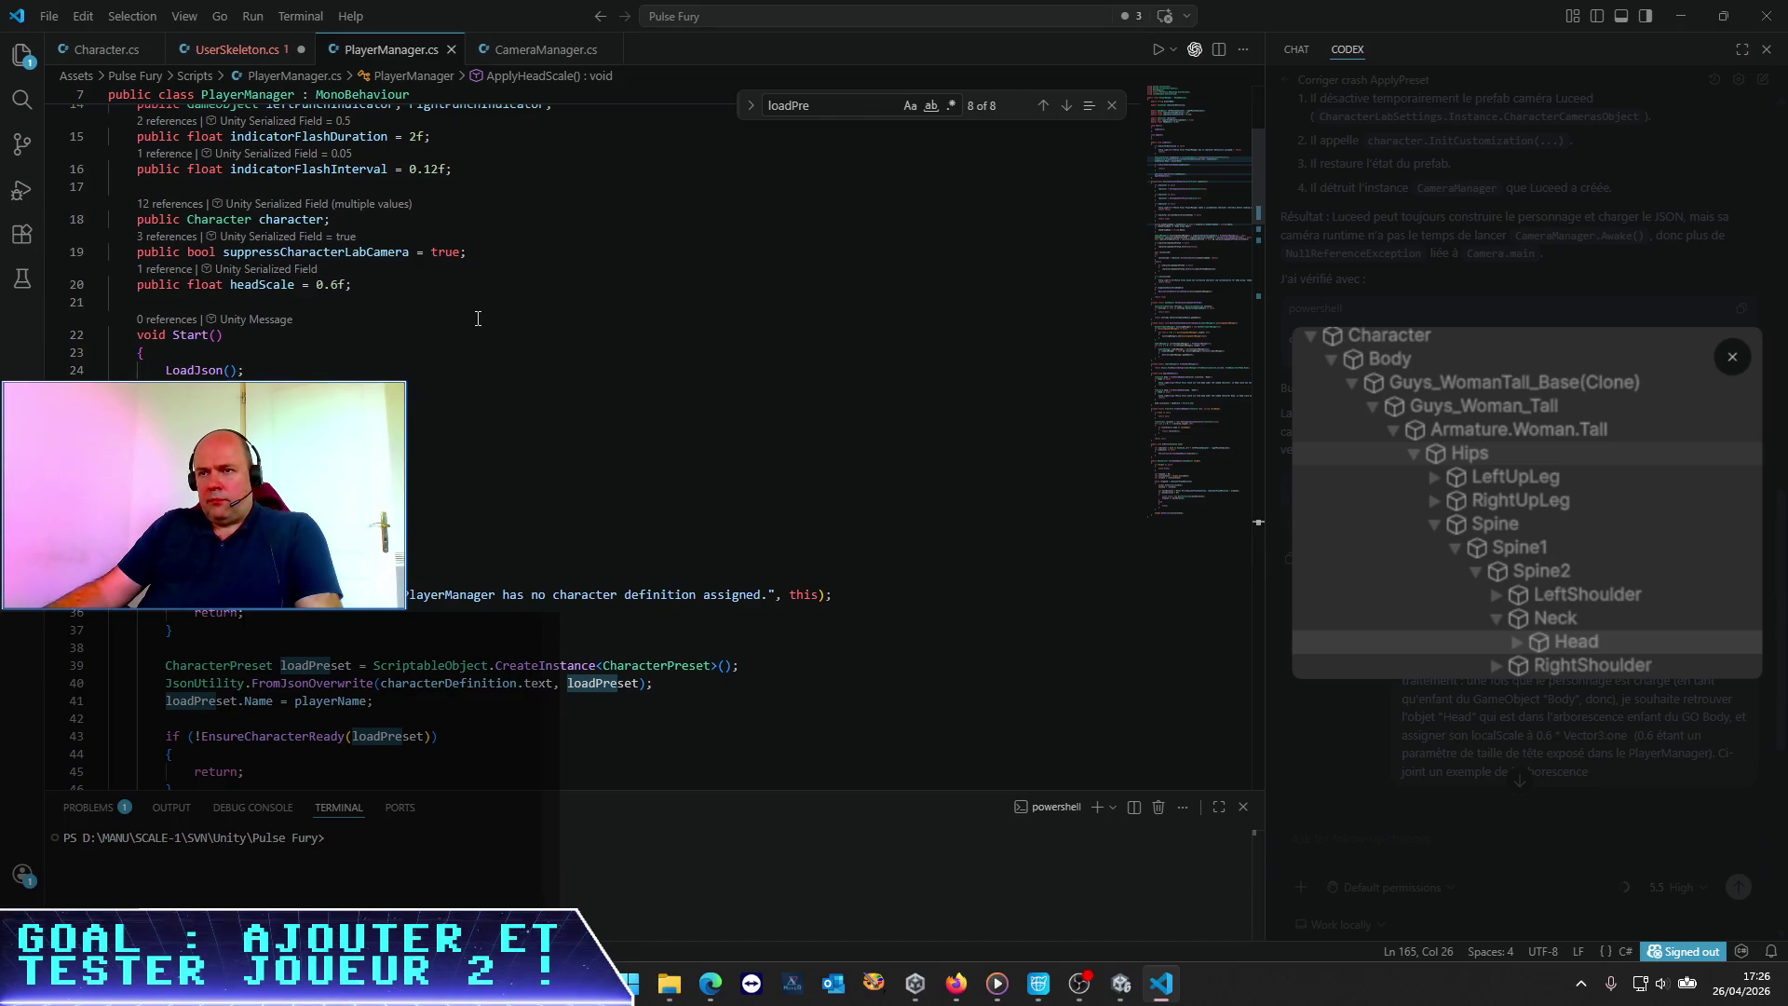
scroll(477, 318, "up", 1)
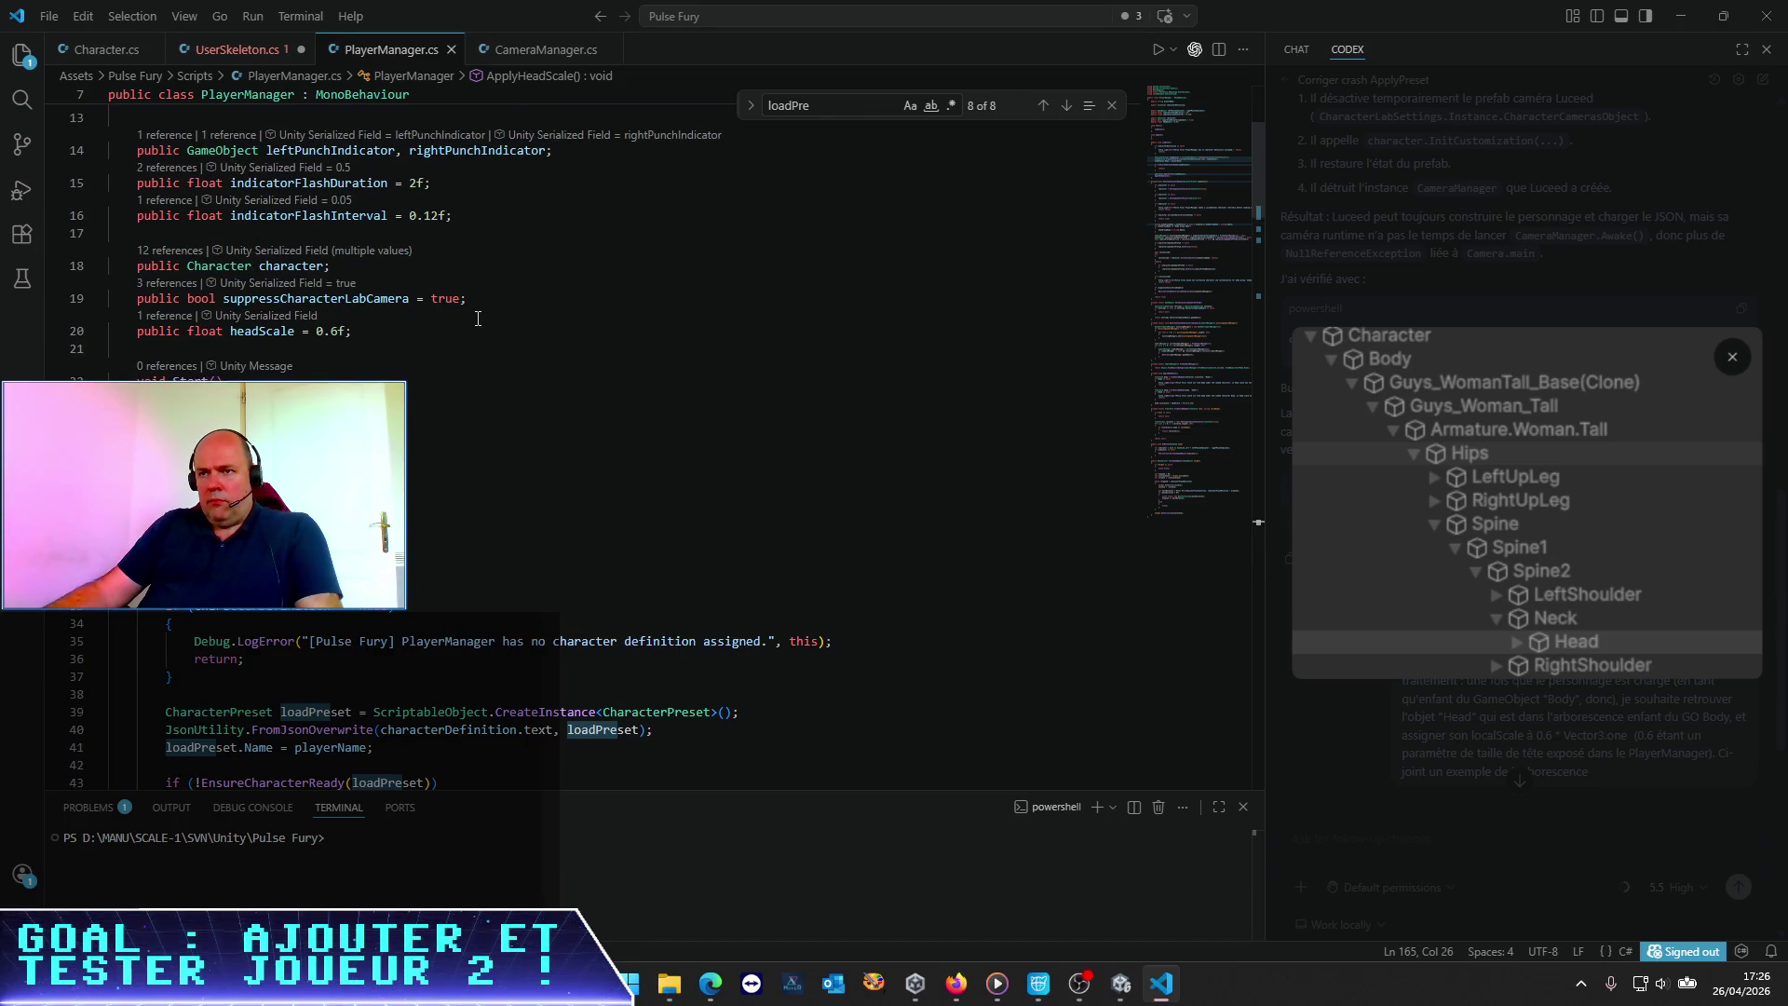
scroll(478, 318, "up", 3)
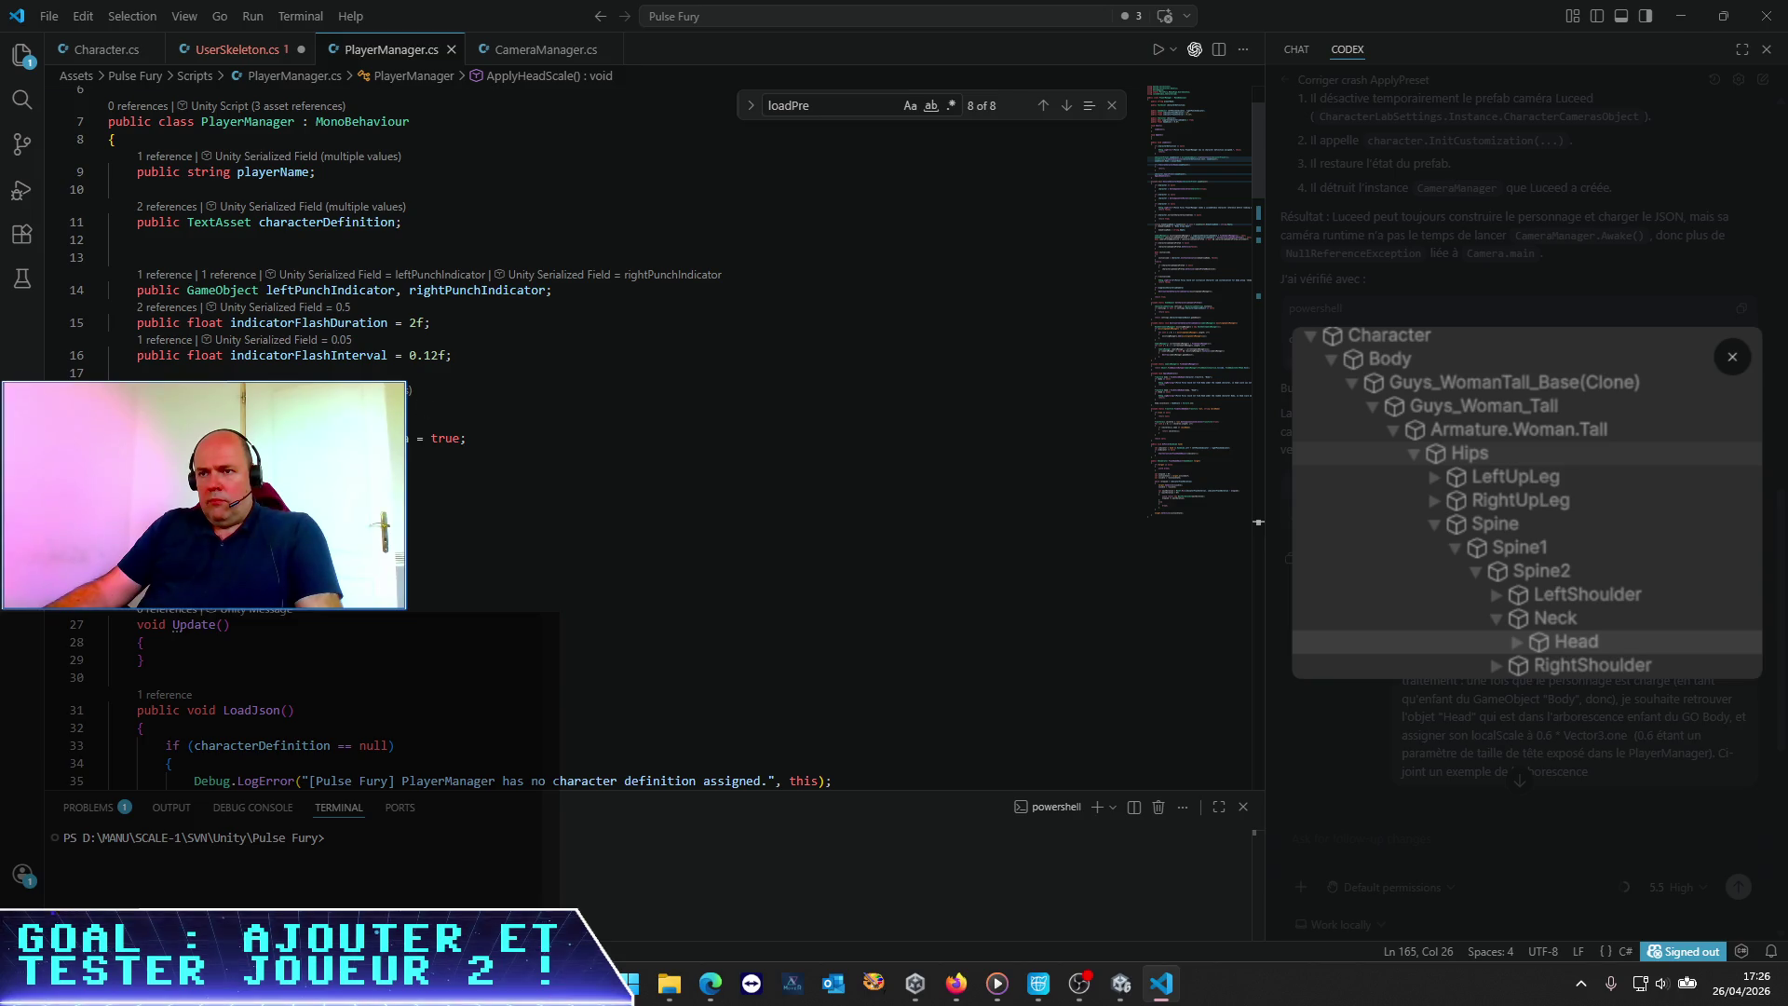
left_click(352, 470)
key("Return")
key("Return")
Write a 'var body' line referencing the character, save PlayerManager.cs, and switch to Unity
type("var")
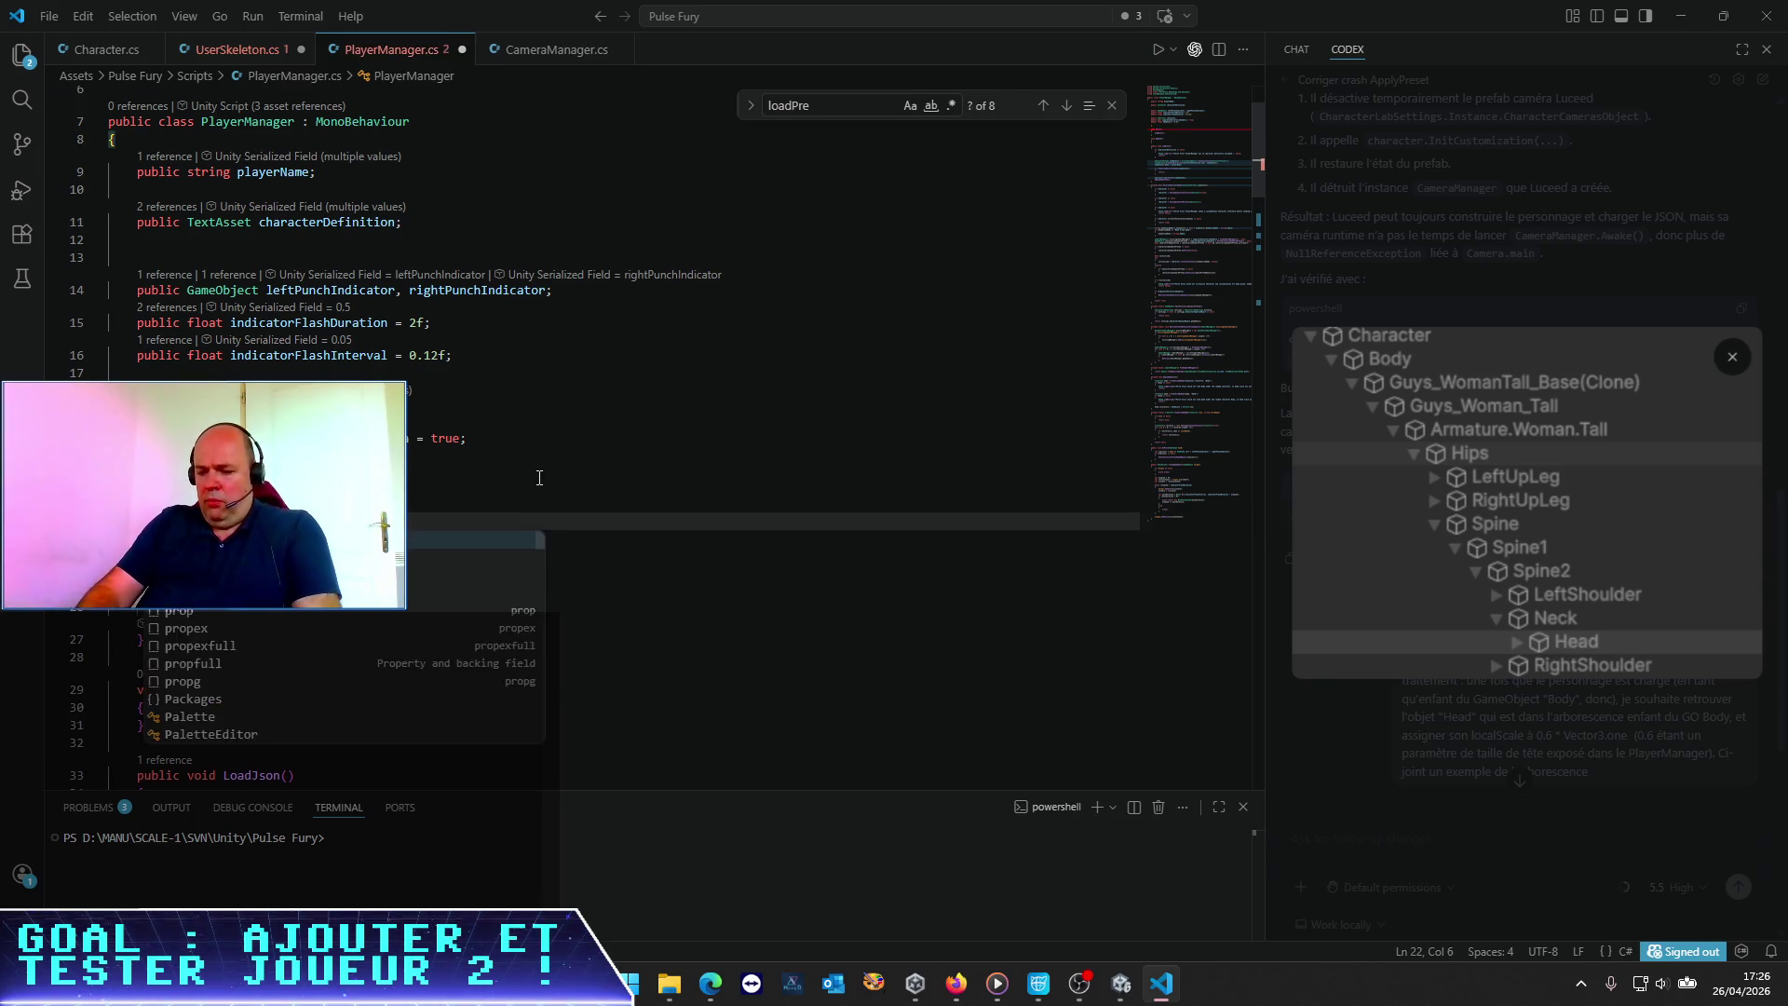
type(" body = ga")
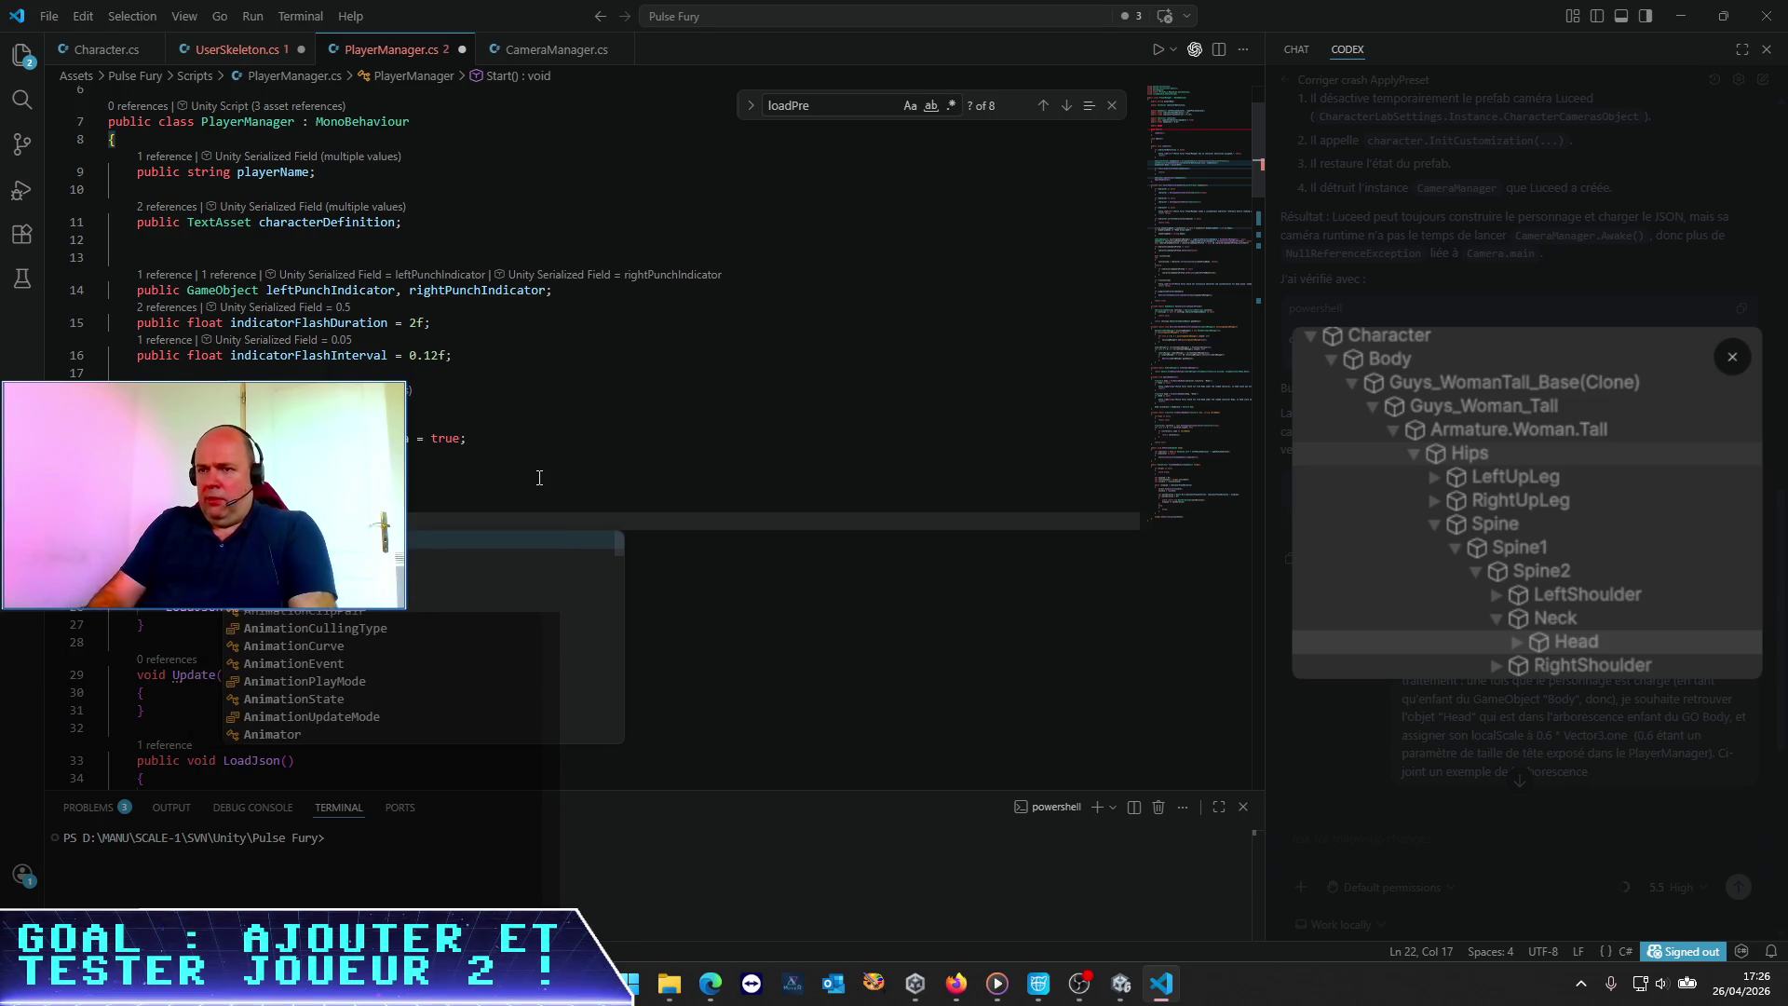
key("BackSpace")
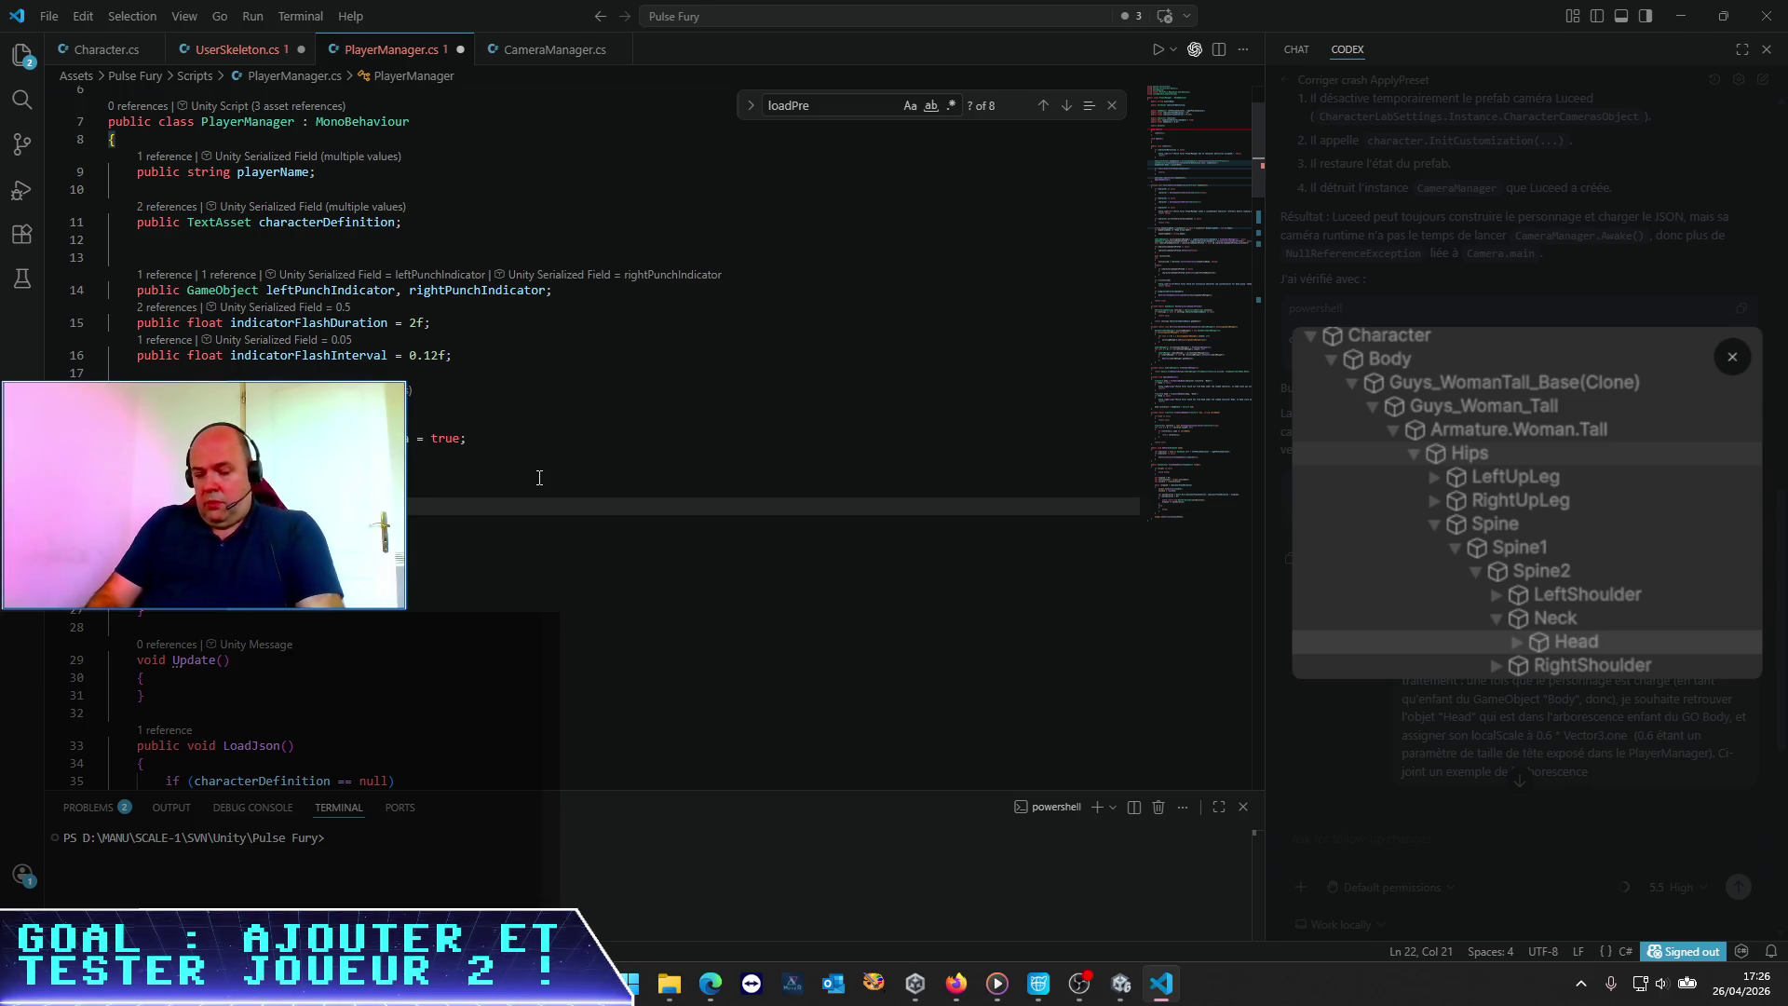
key("Tab")
key("BackSpace")
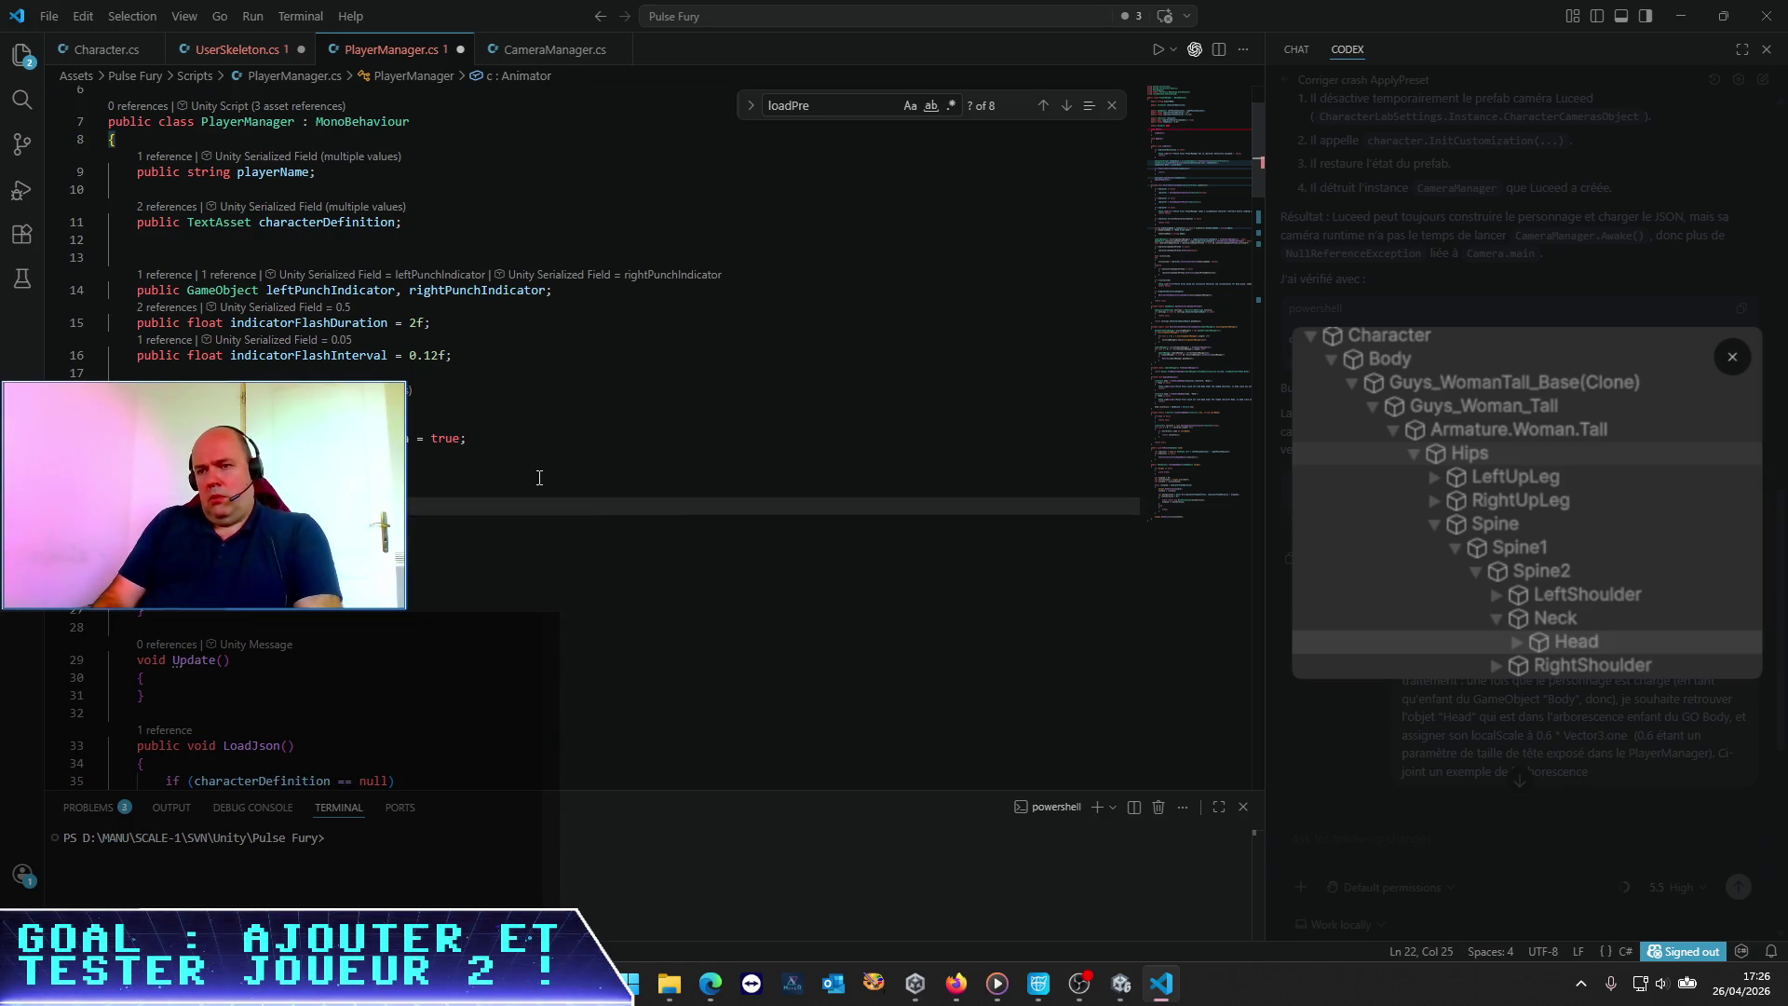
type("haracter")
key("ctrl+s")
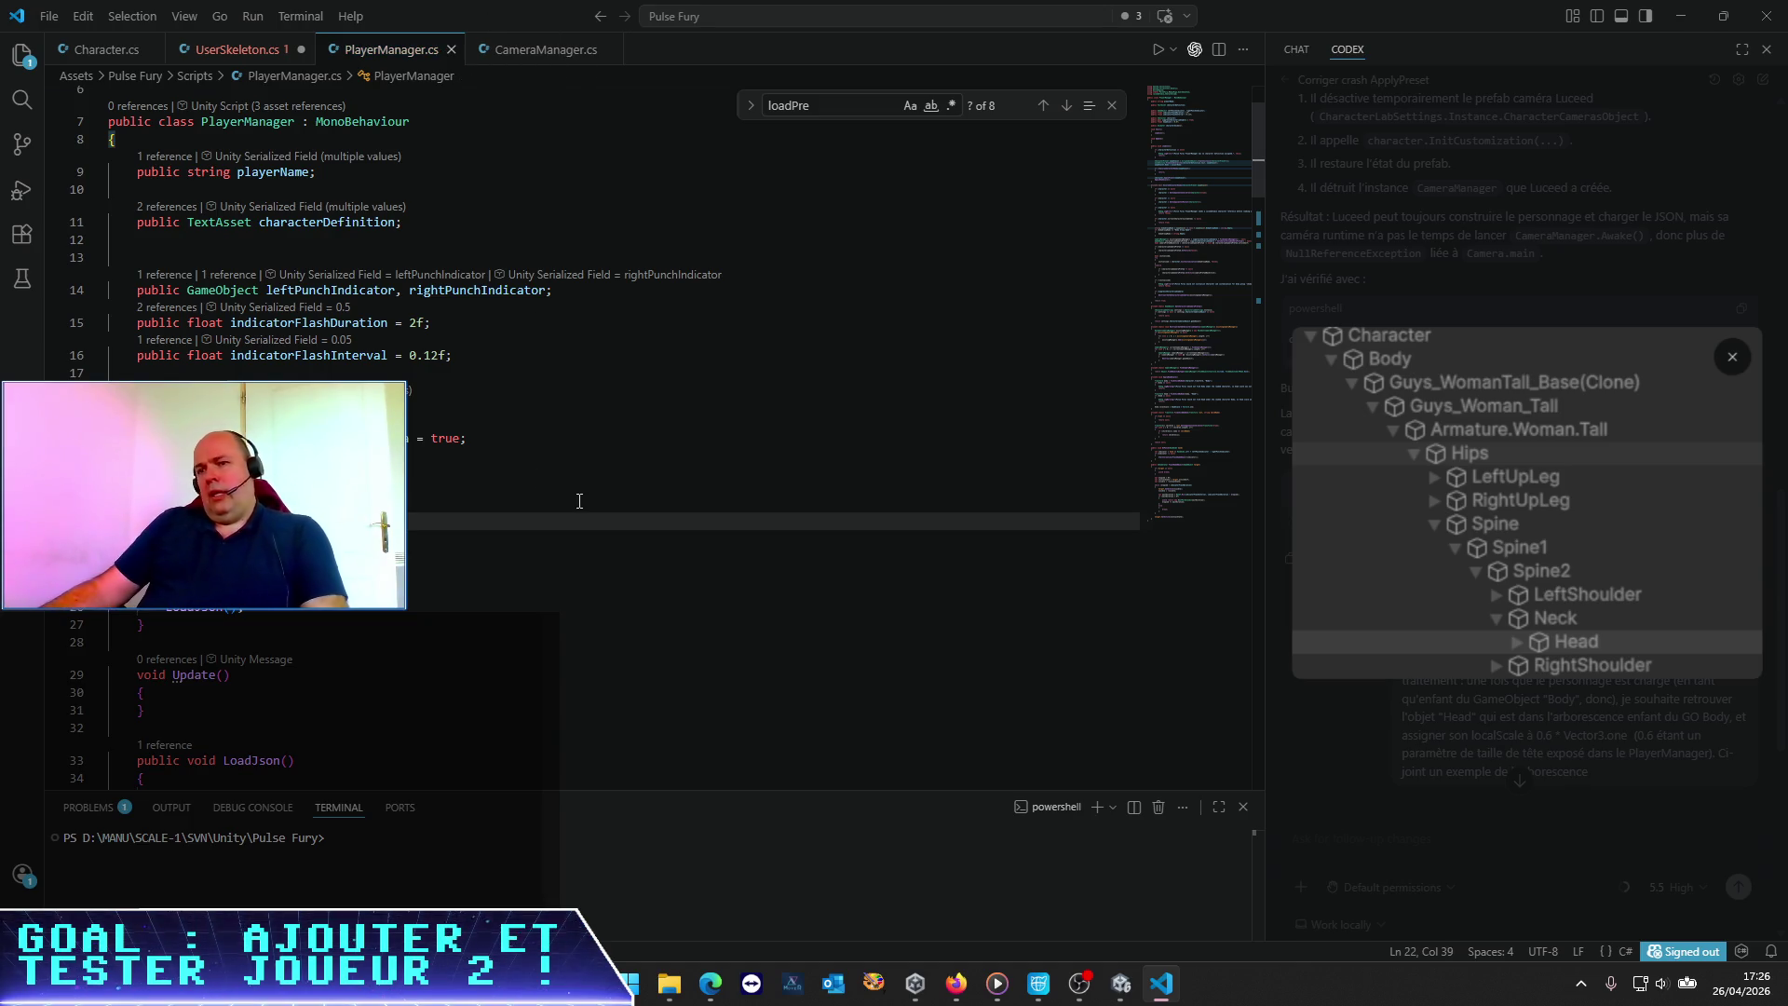
key("alt+Tab")
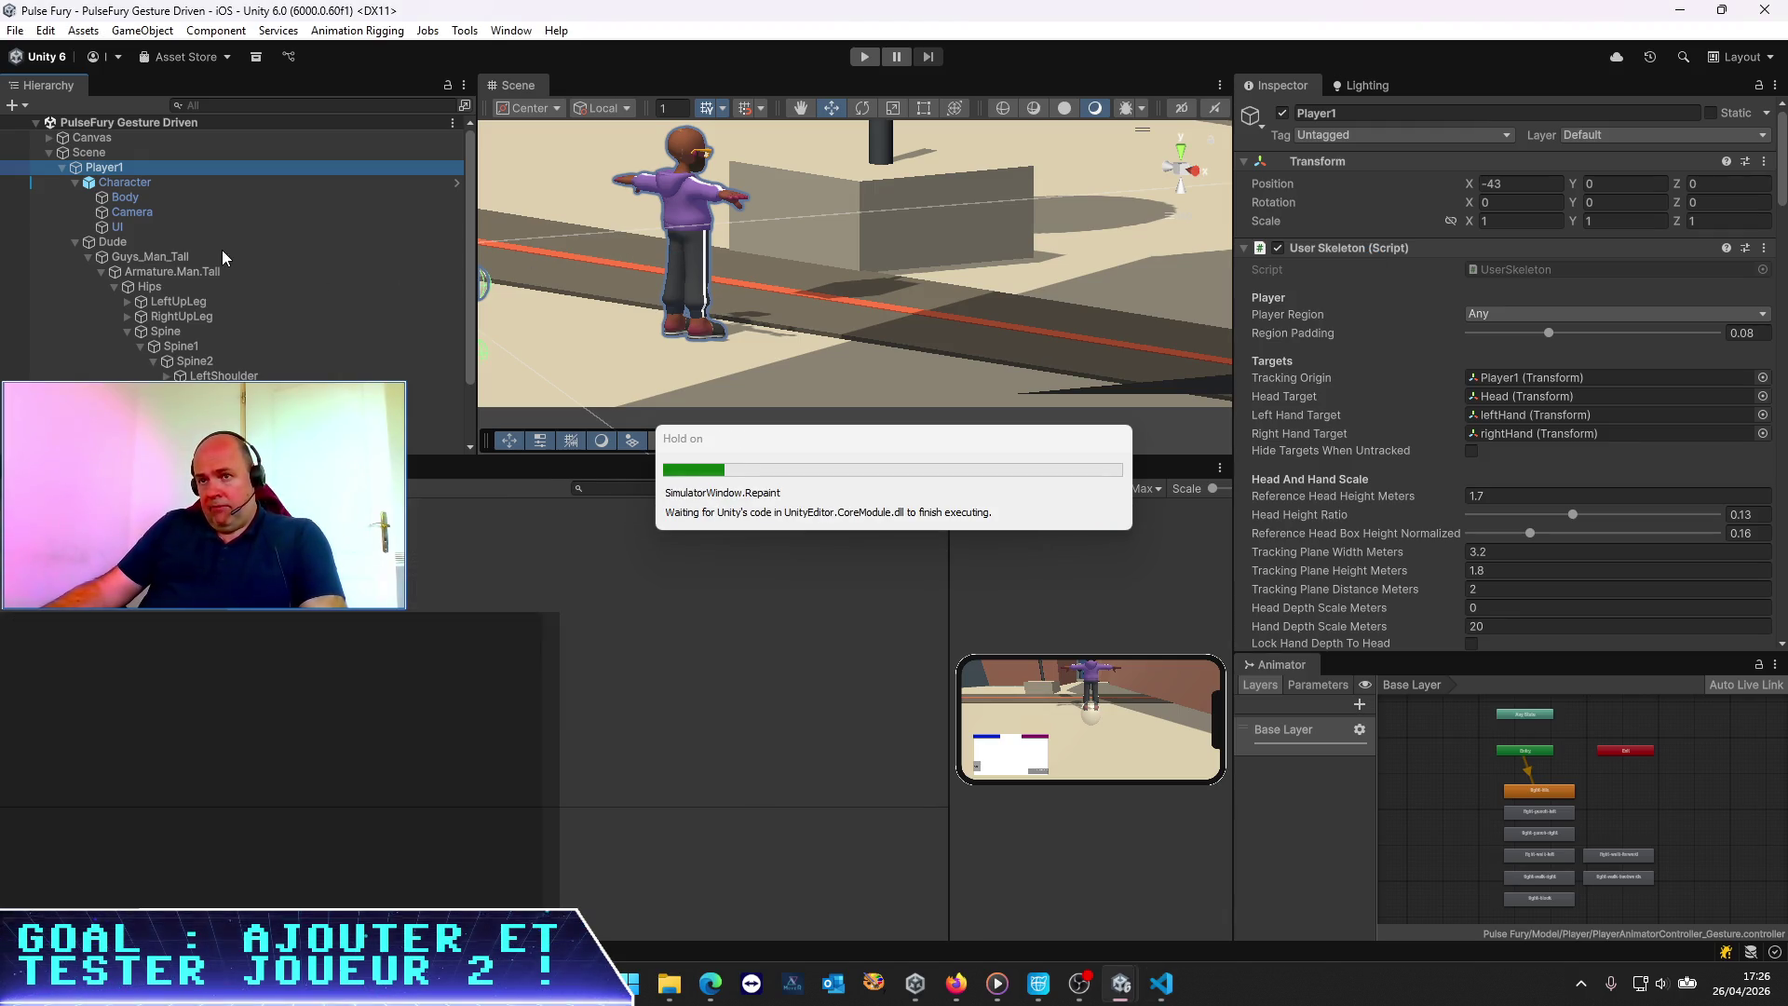
Check the Animator Controller assigned to Guys_Man_Tall, then return to VS Code
left_click(122, 256)
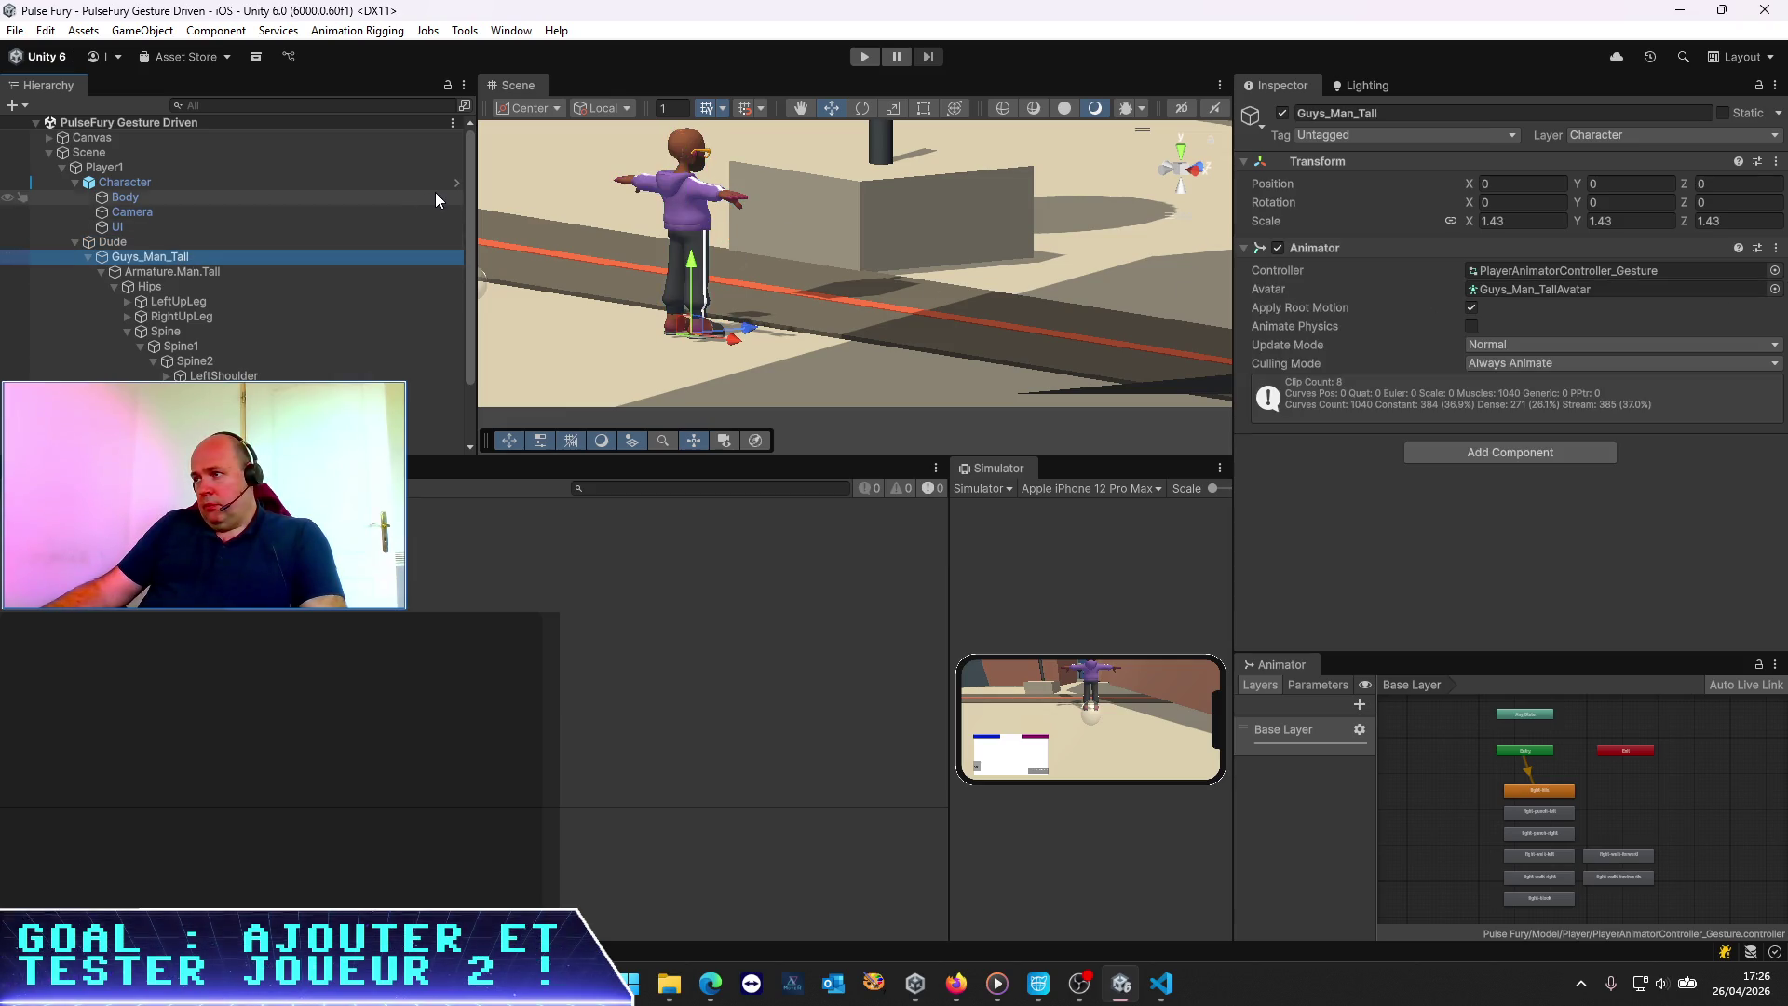
left_click(1552, 270)
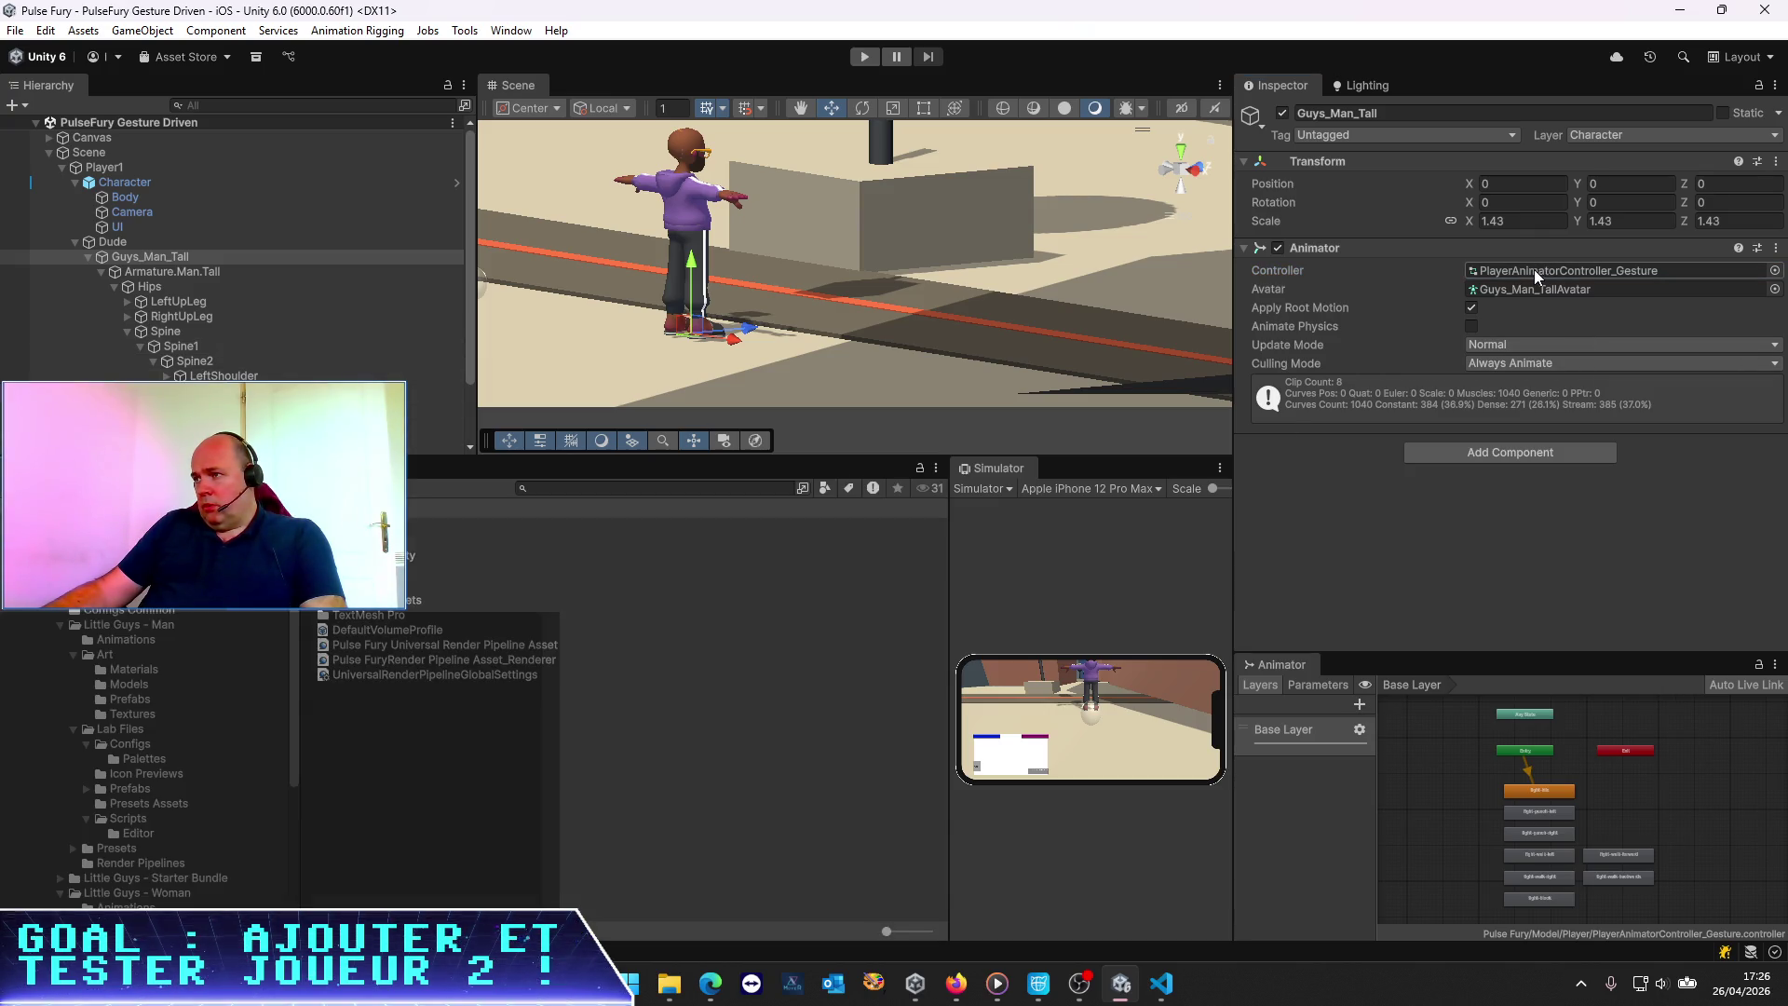
key("alt+Tab")
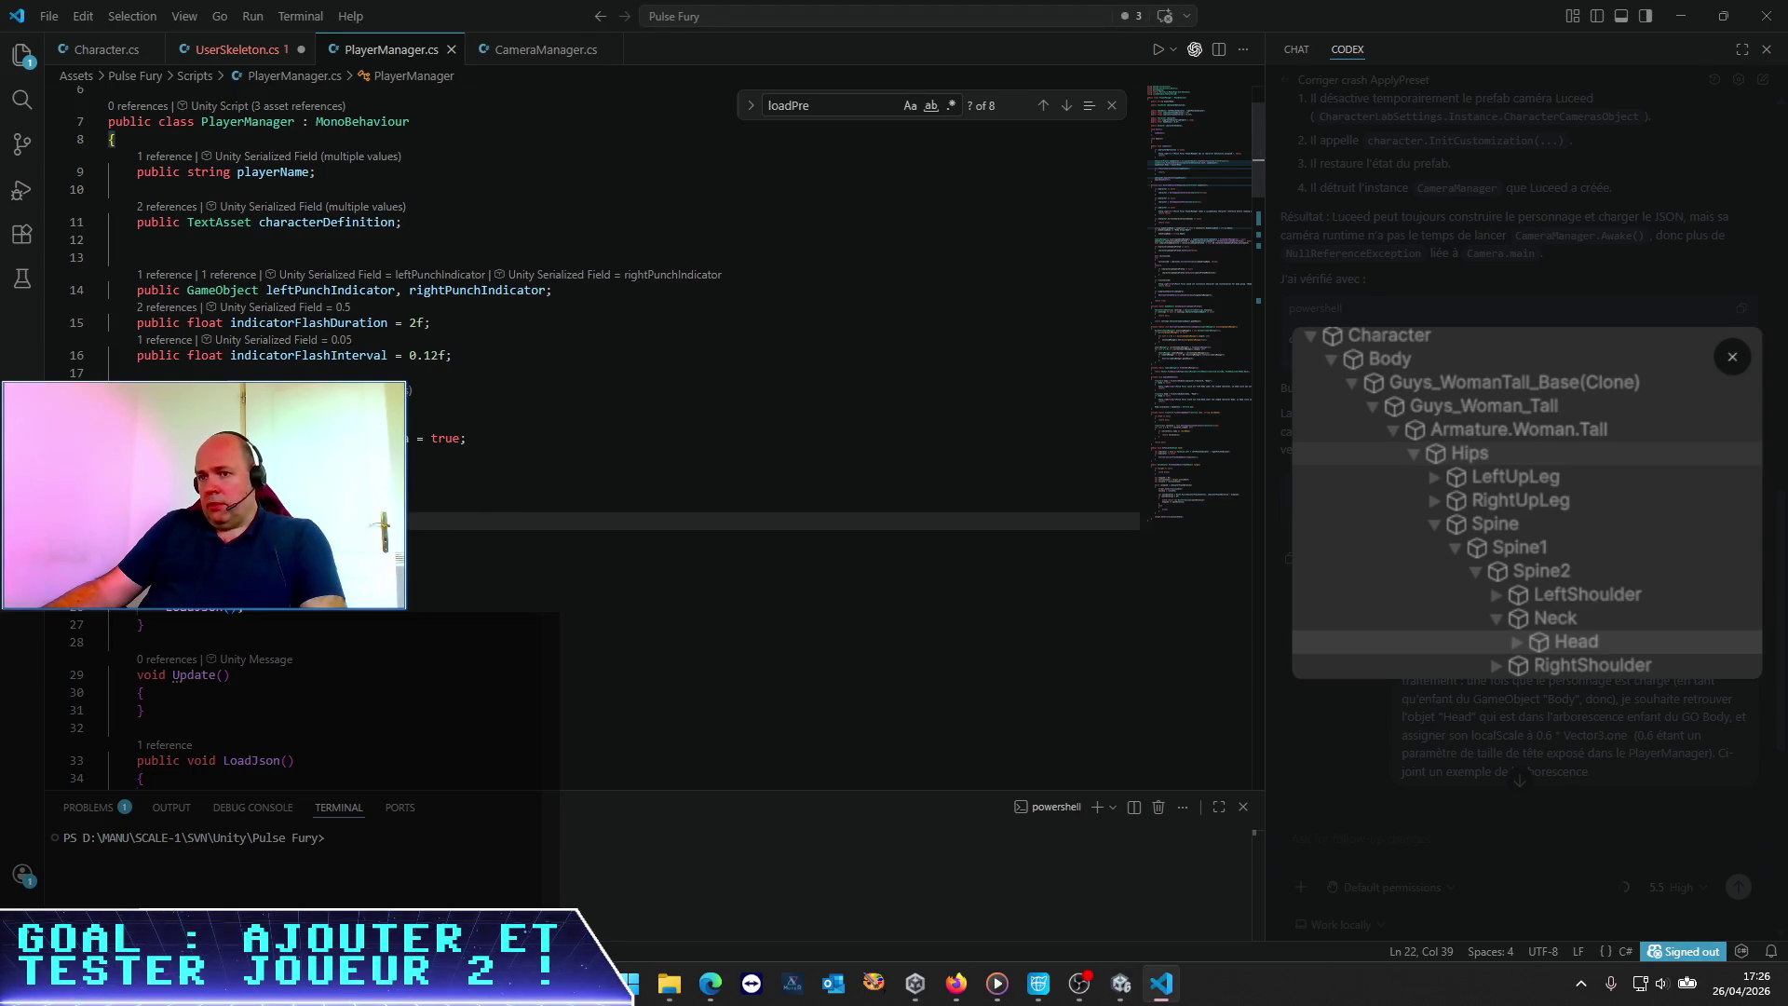
Begin an AnimatorController declaration on line 22 via IntelliSense, then go back to Unity
type("Contro")
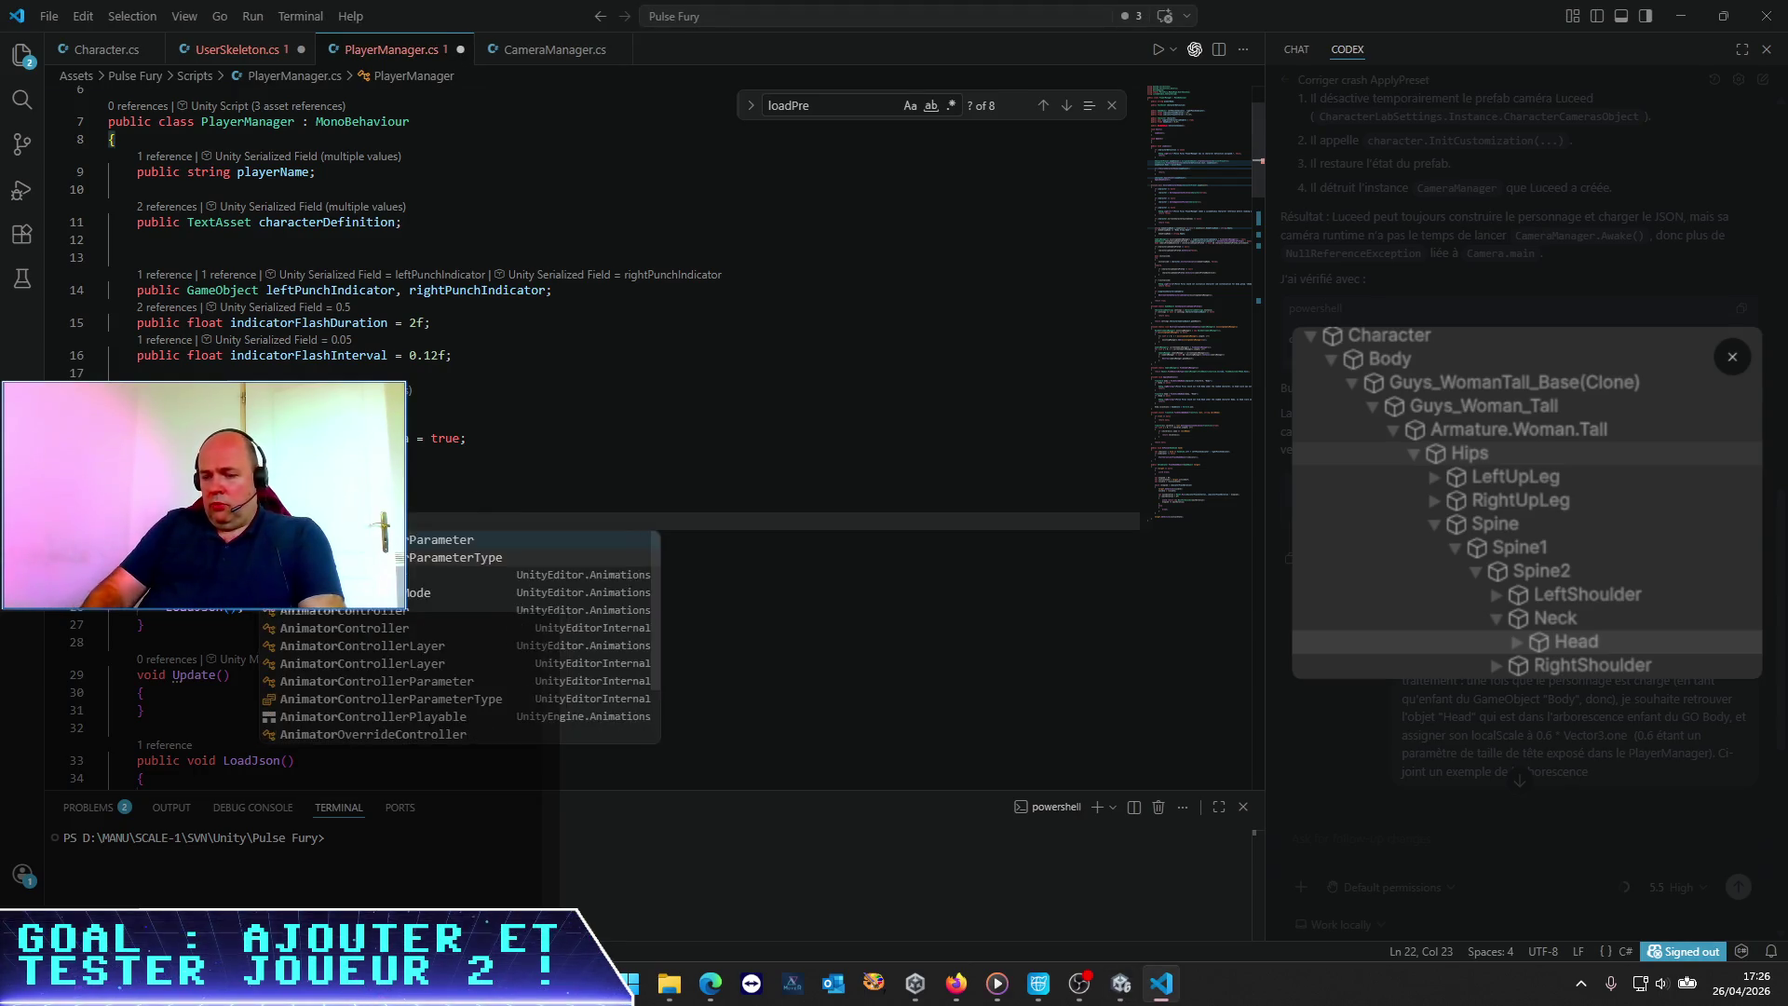
type("ller")
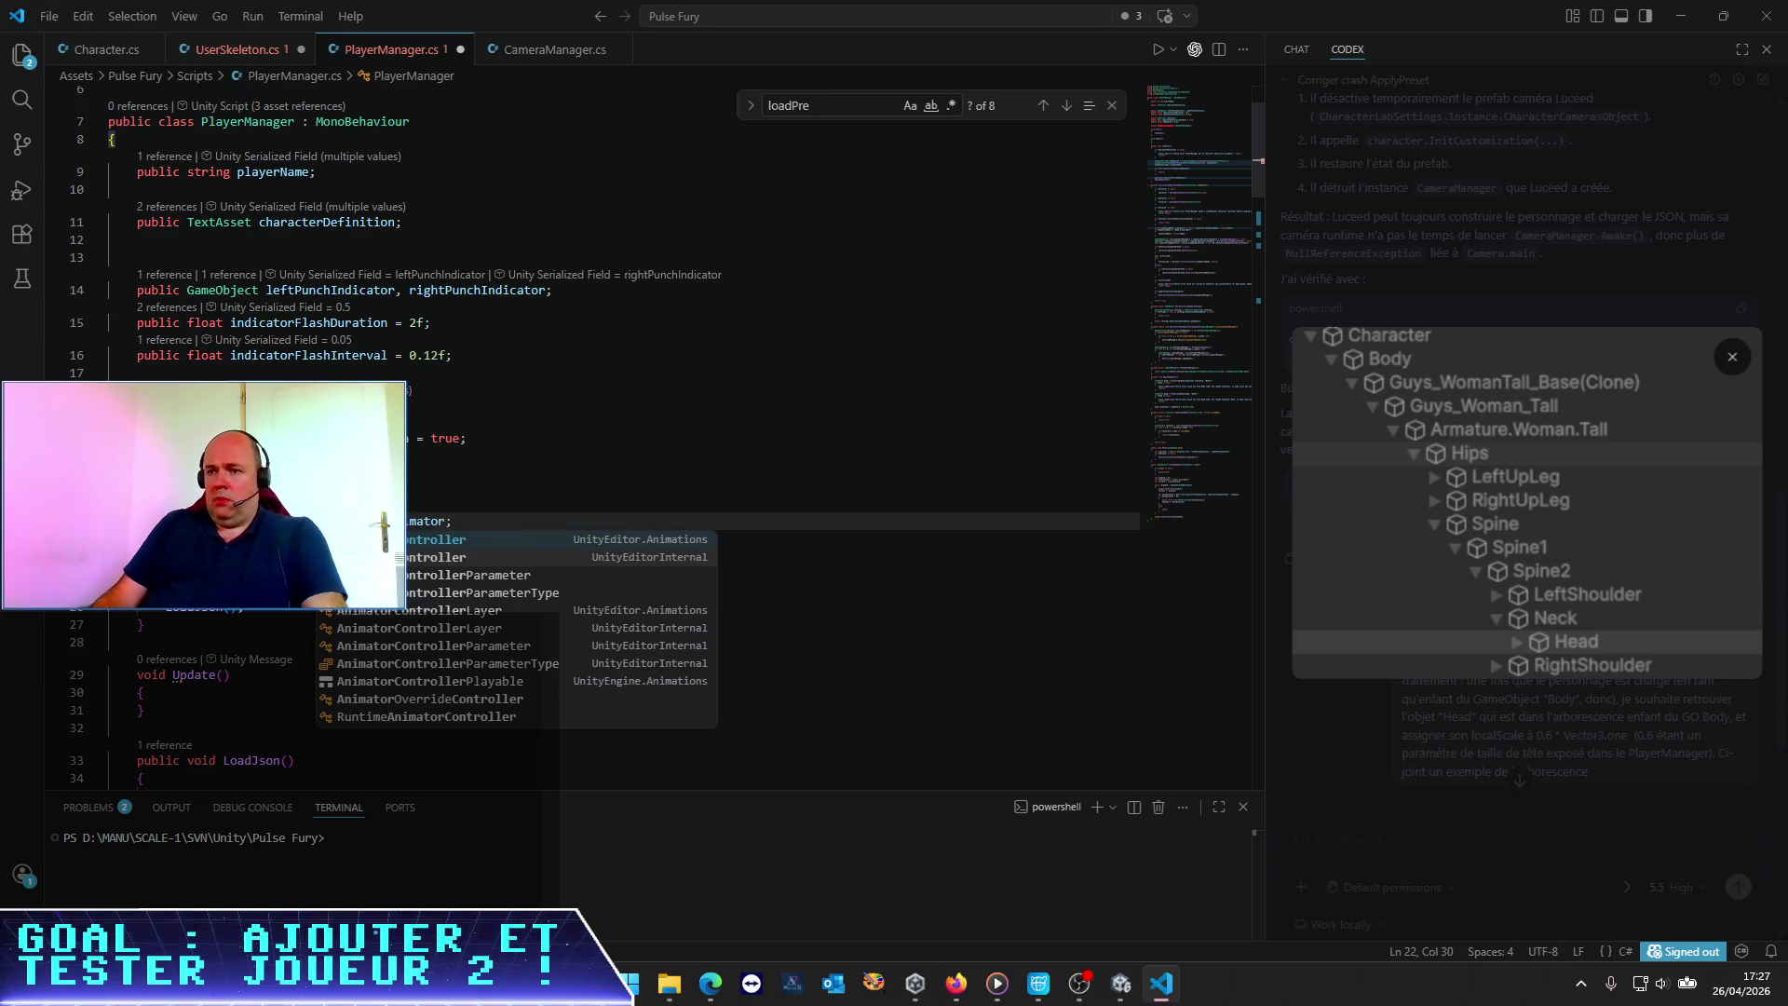
key("Right")
key("BackSpace")
key("Left")
key("Left")
key("Left")
key("alt+Tab")
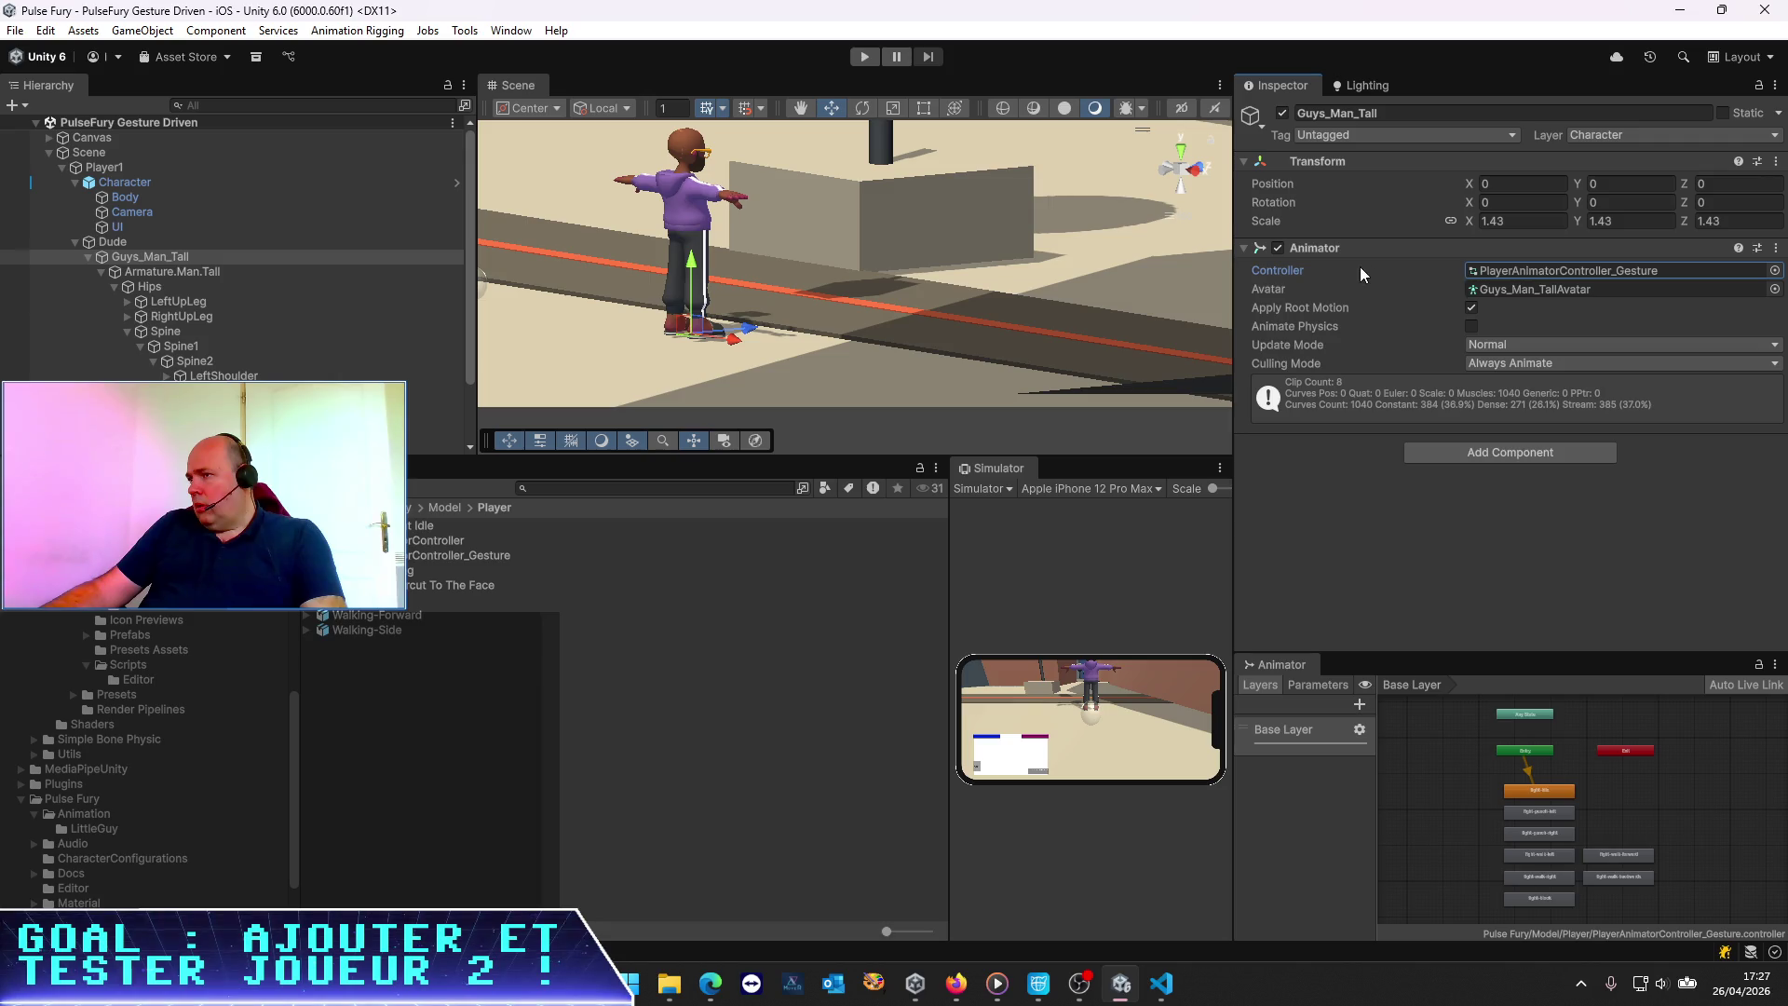
Locate and open PlayerAnimatorController_Gesture from the Animator's Controller field, then return to VS Code
left_click(1555, 271)
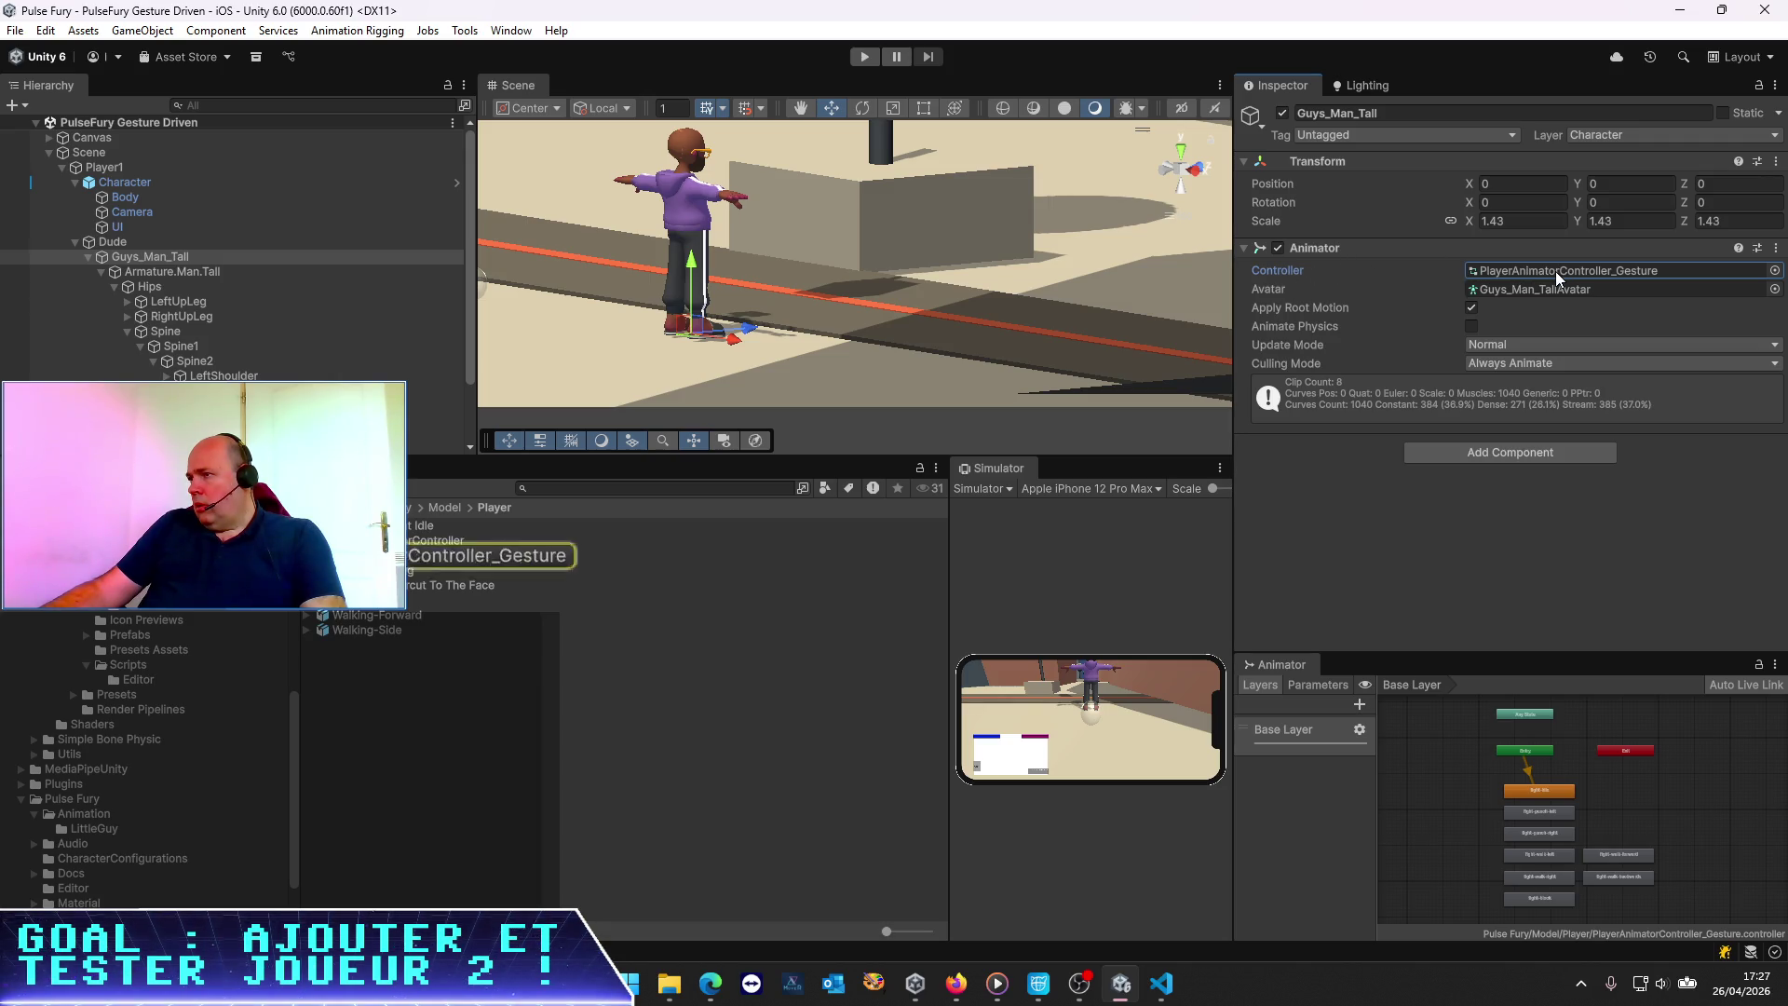
left_click(433, 556)
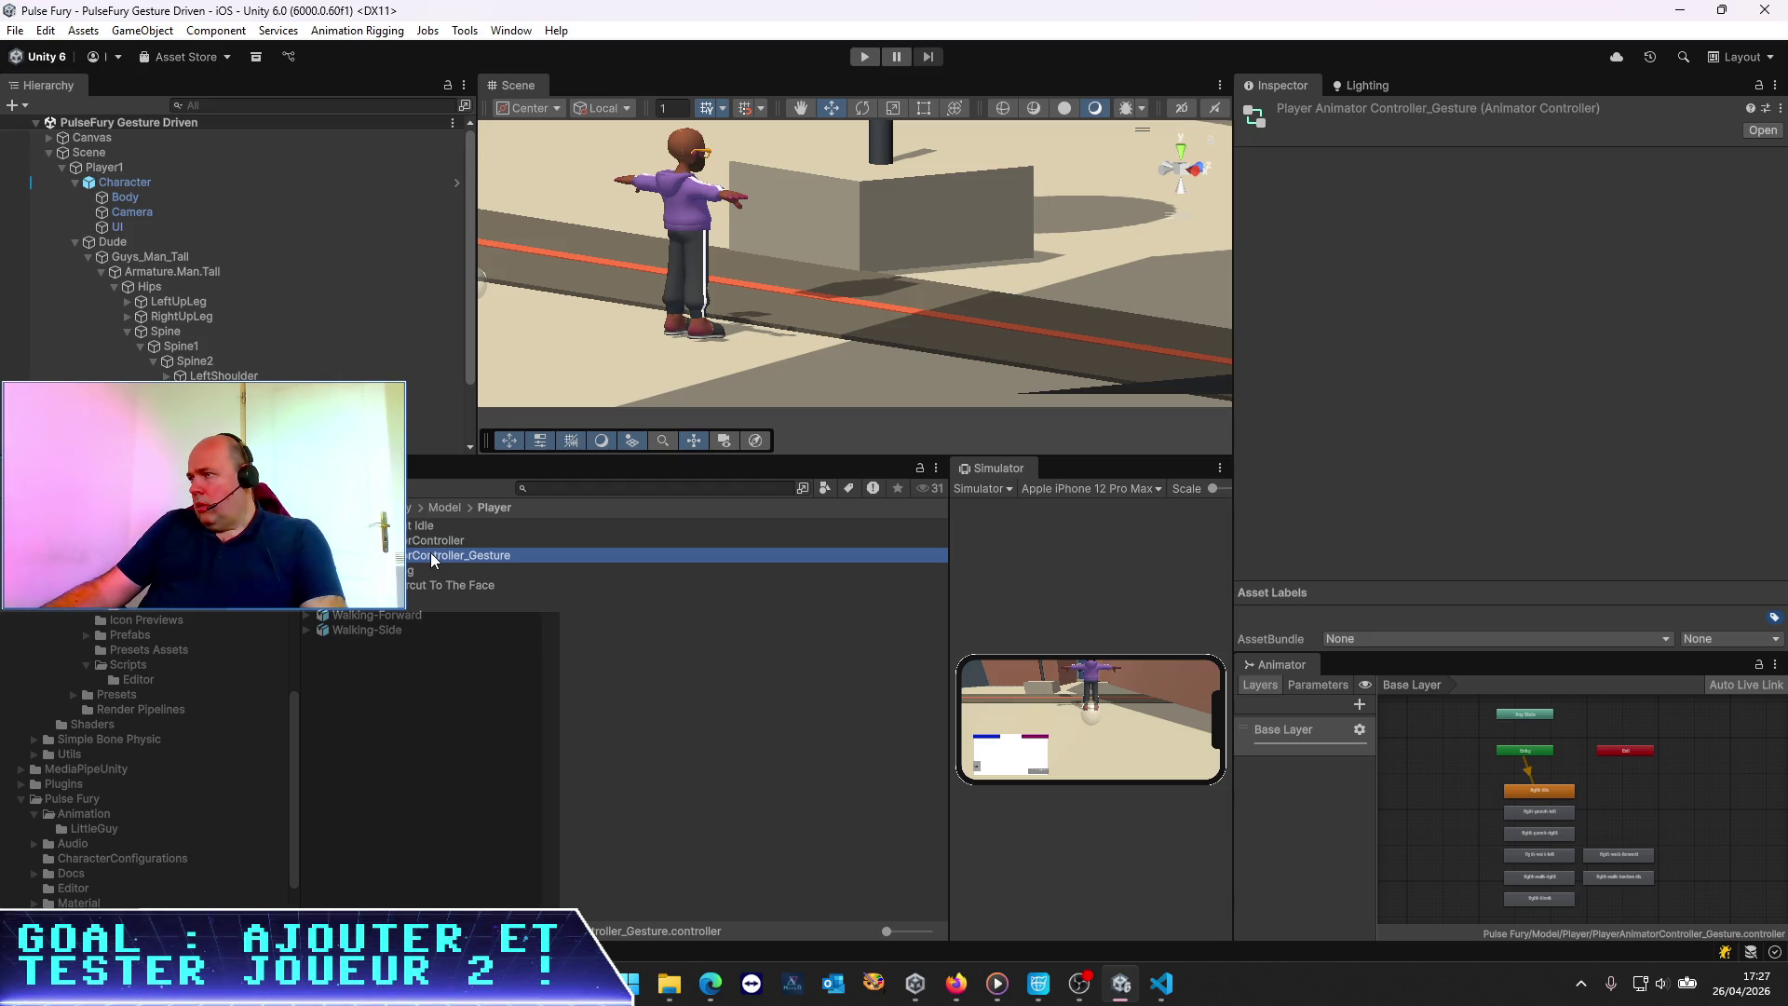
key("alt+Tab")
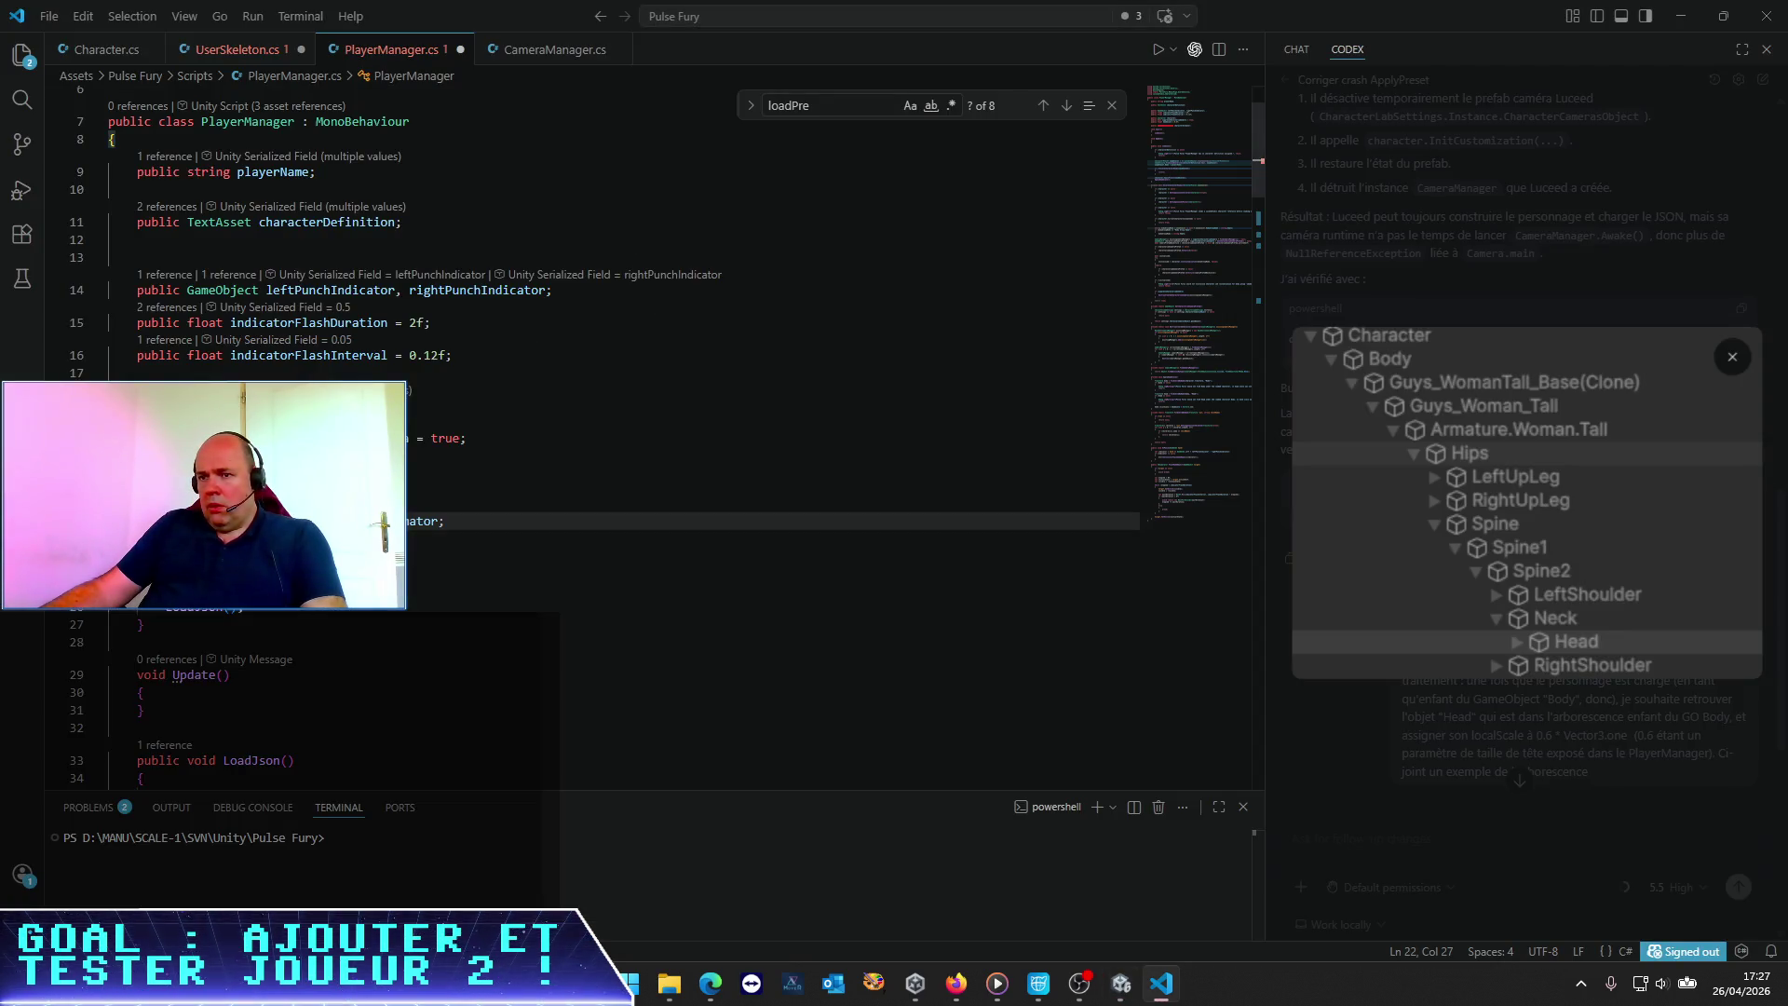
Retype the field's type as AnimatorController, adding its using line
double_click(245, 521)
type("Animator")
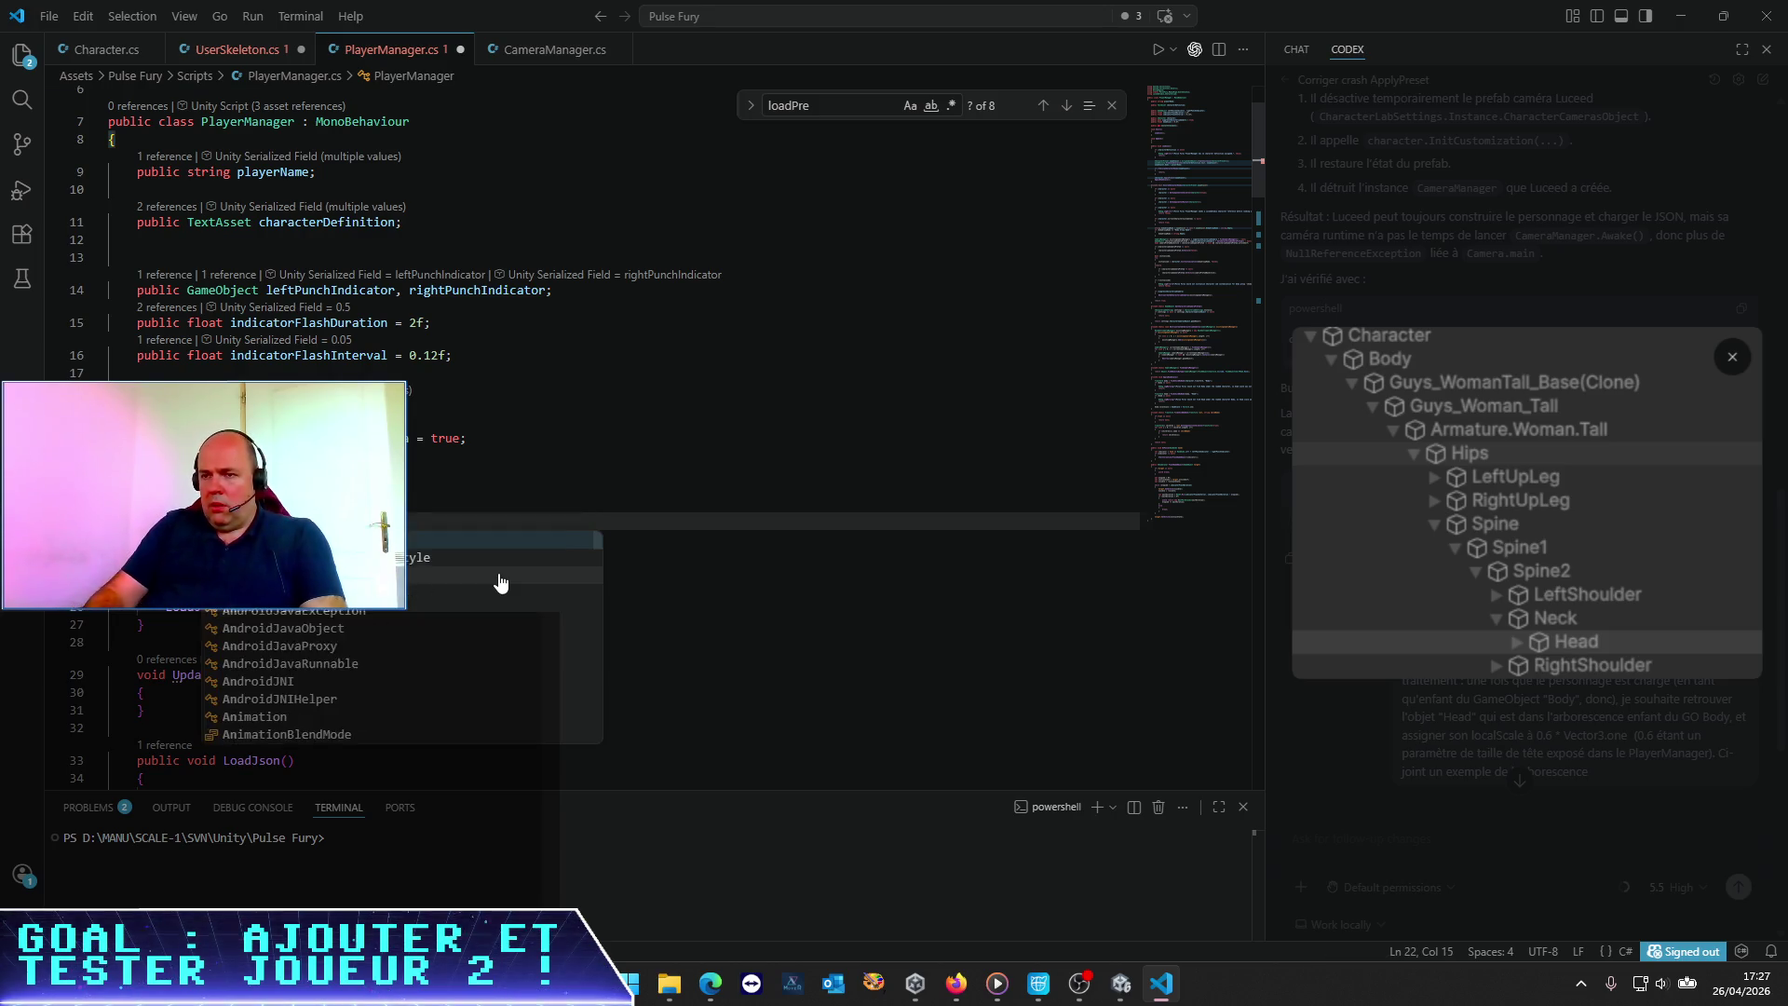
type("Cont")
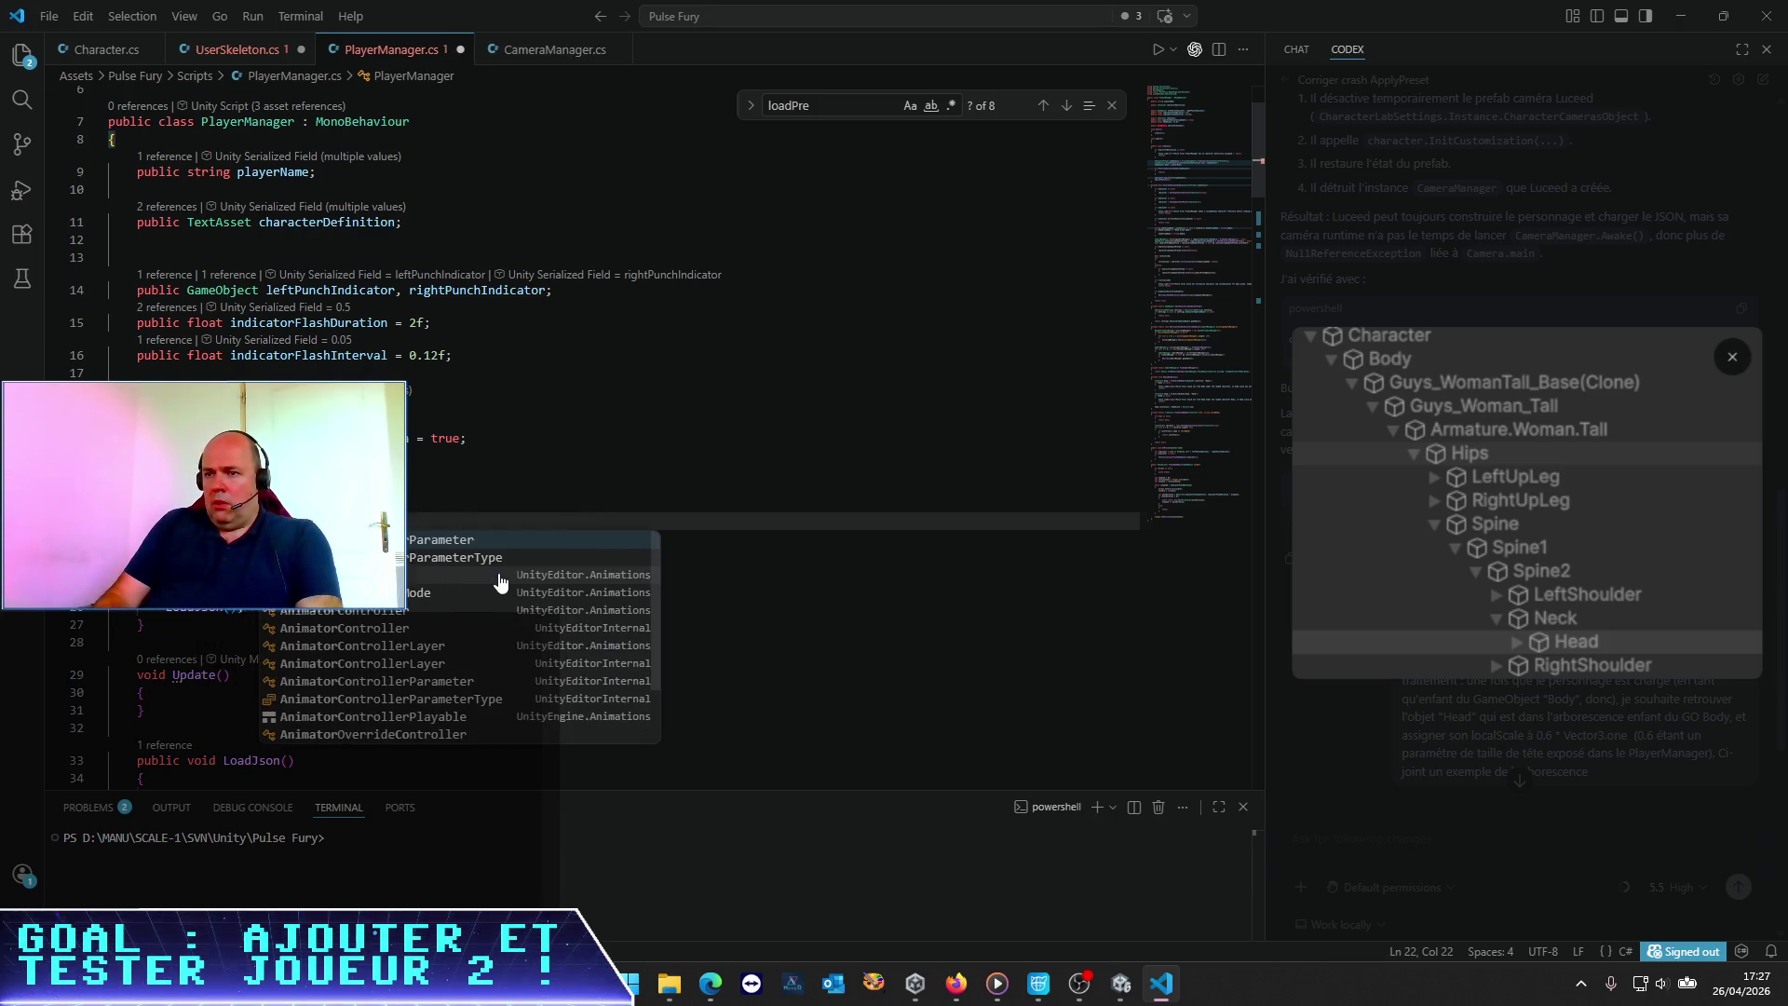
key("Down")
key("Down")
key("Return")
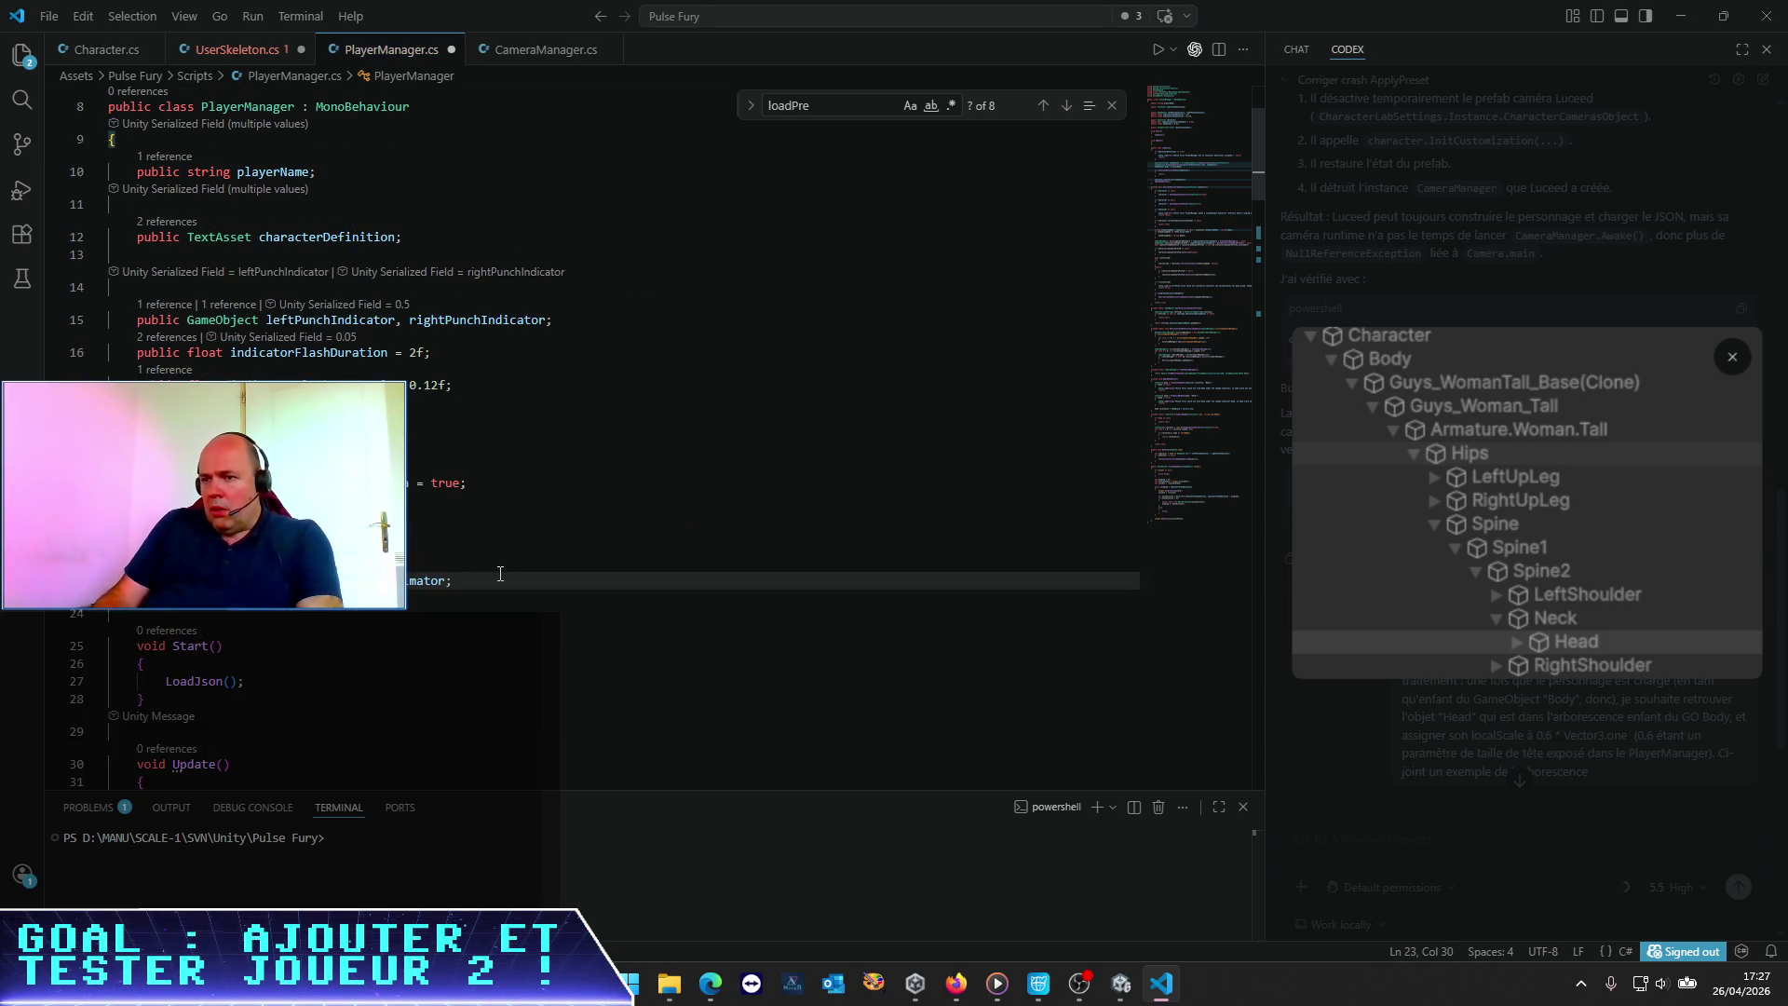
Rename the field to animatorController, save PlayerManager.cs, and switch to Unity
left_click(448, 504)
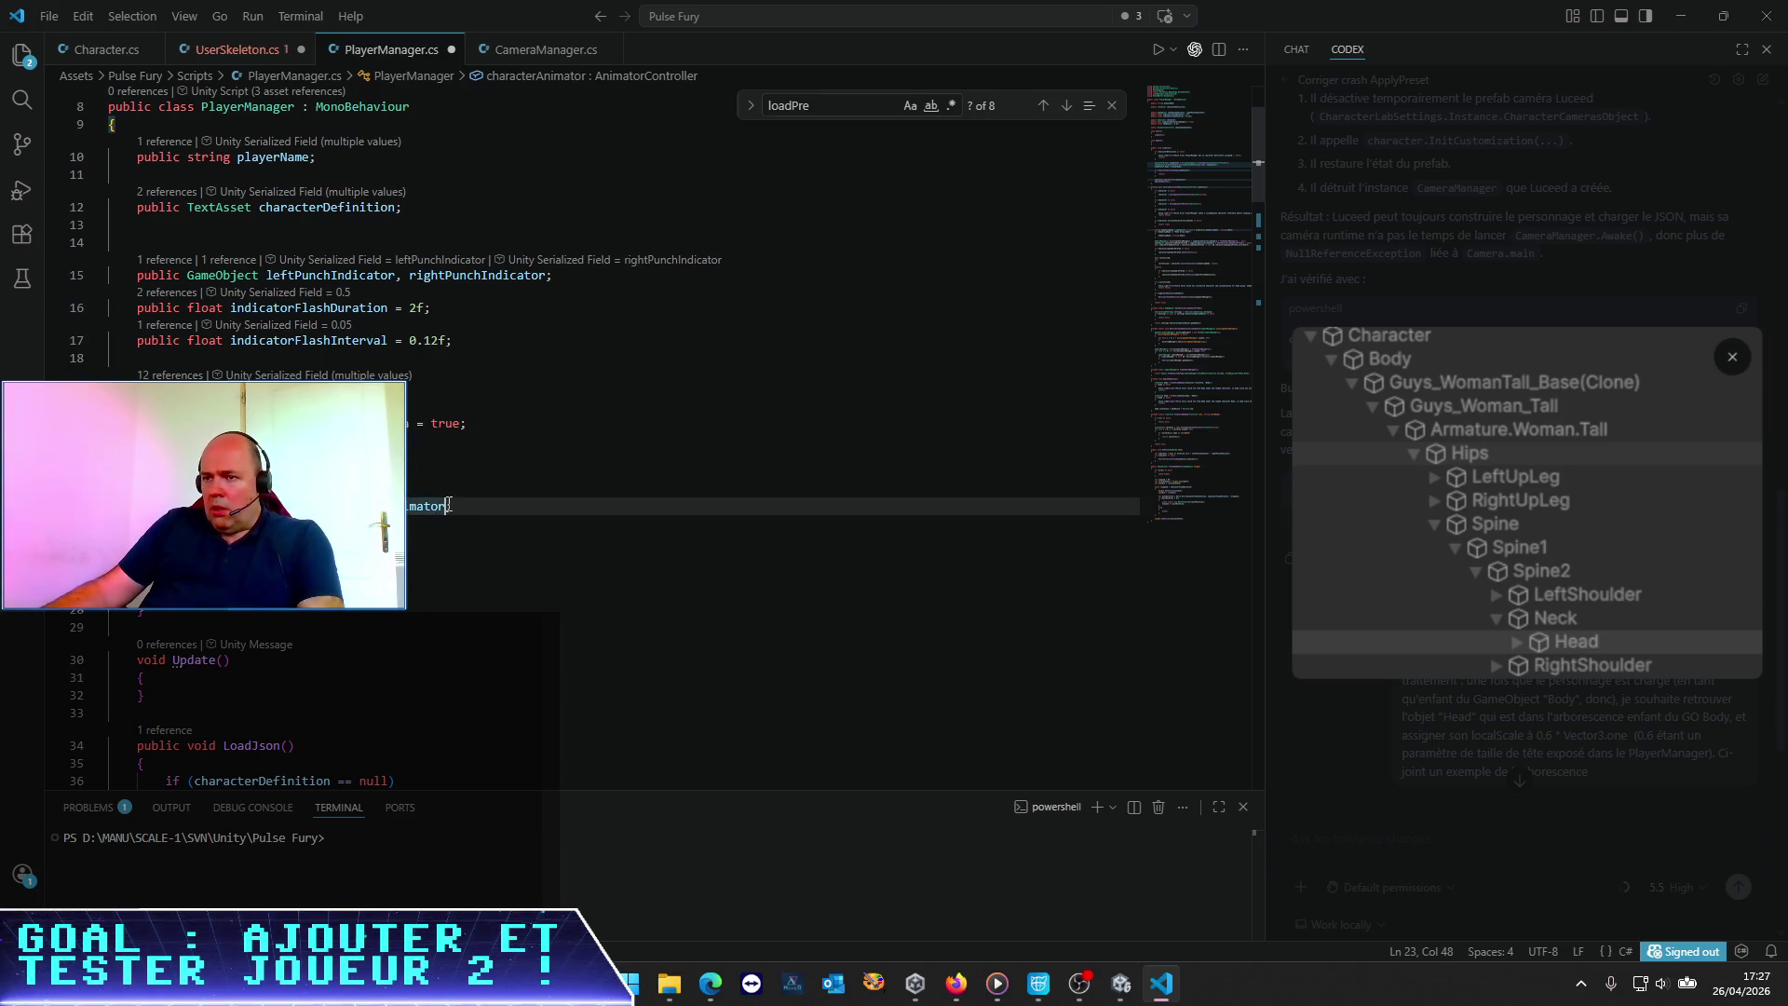
key("ctrl+shift+Left")
type("animatorCo")
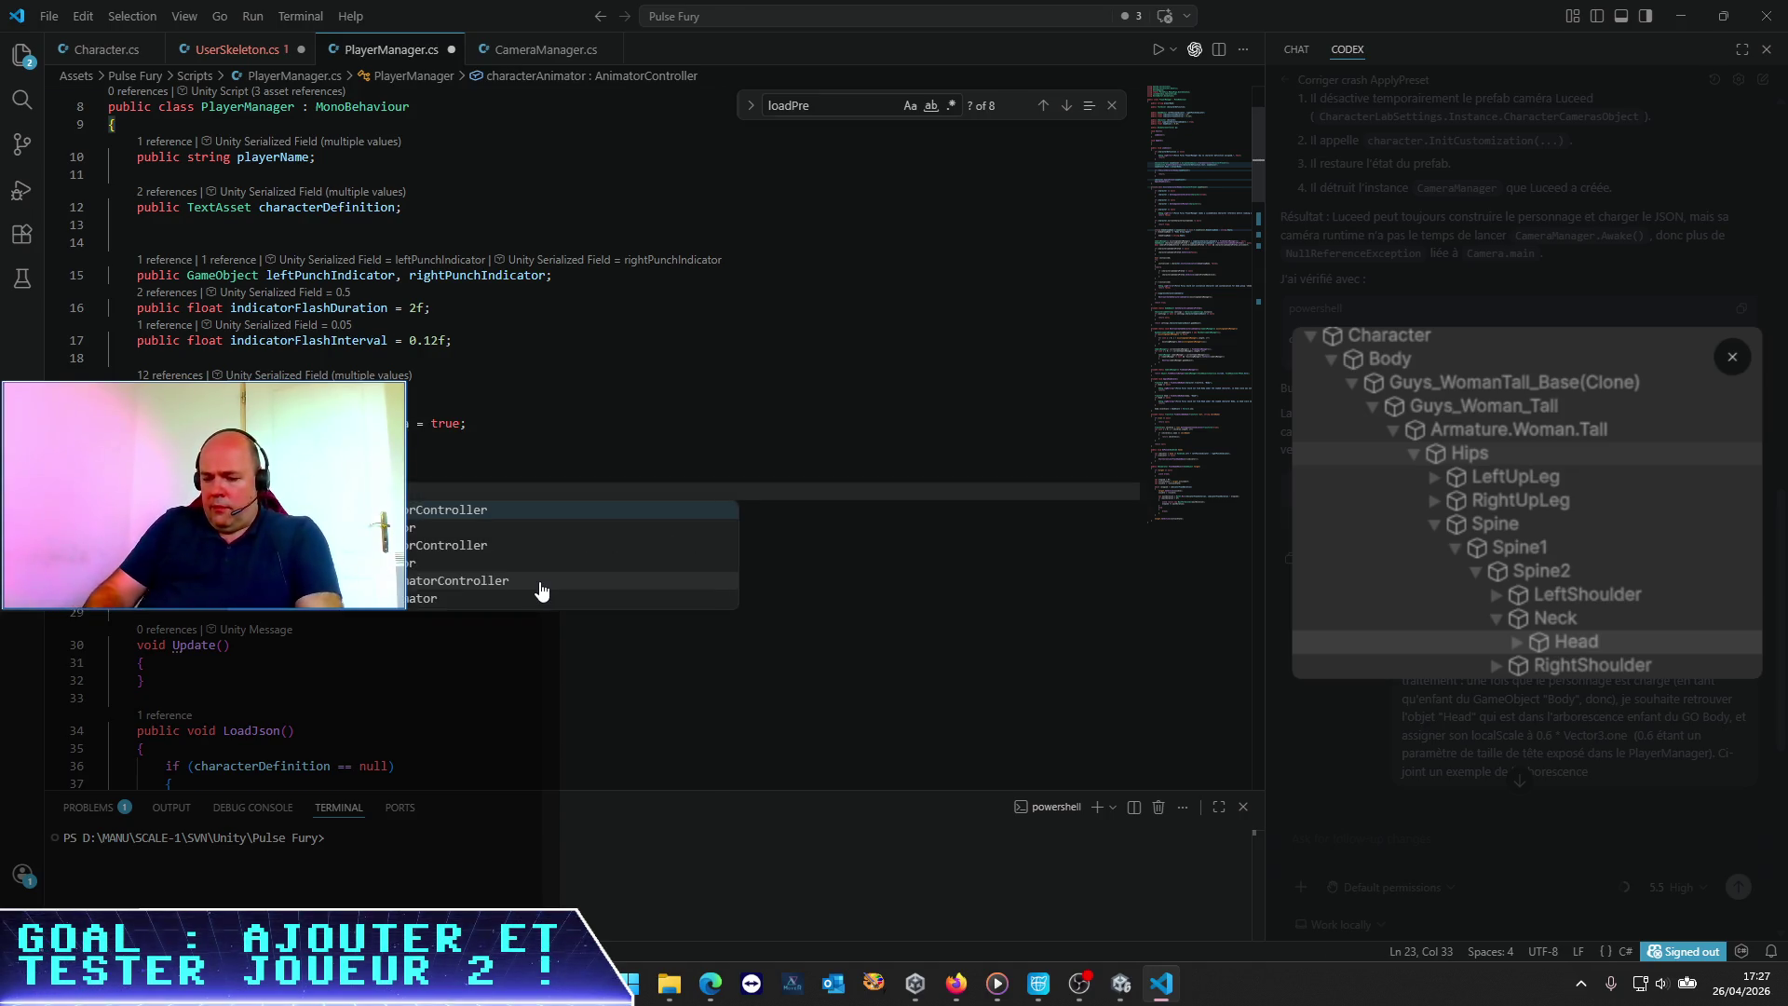
type("ntroller")
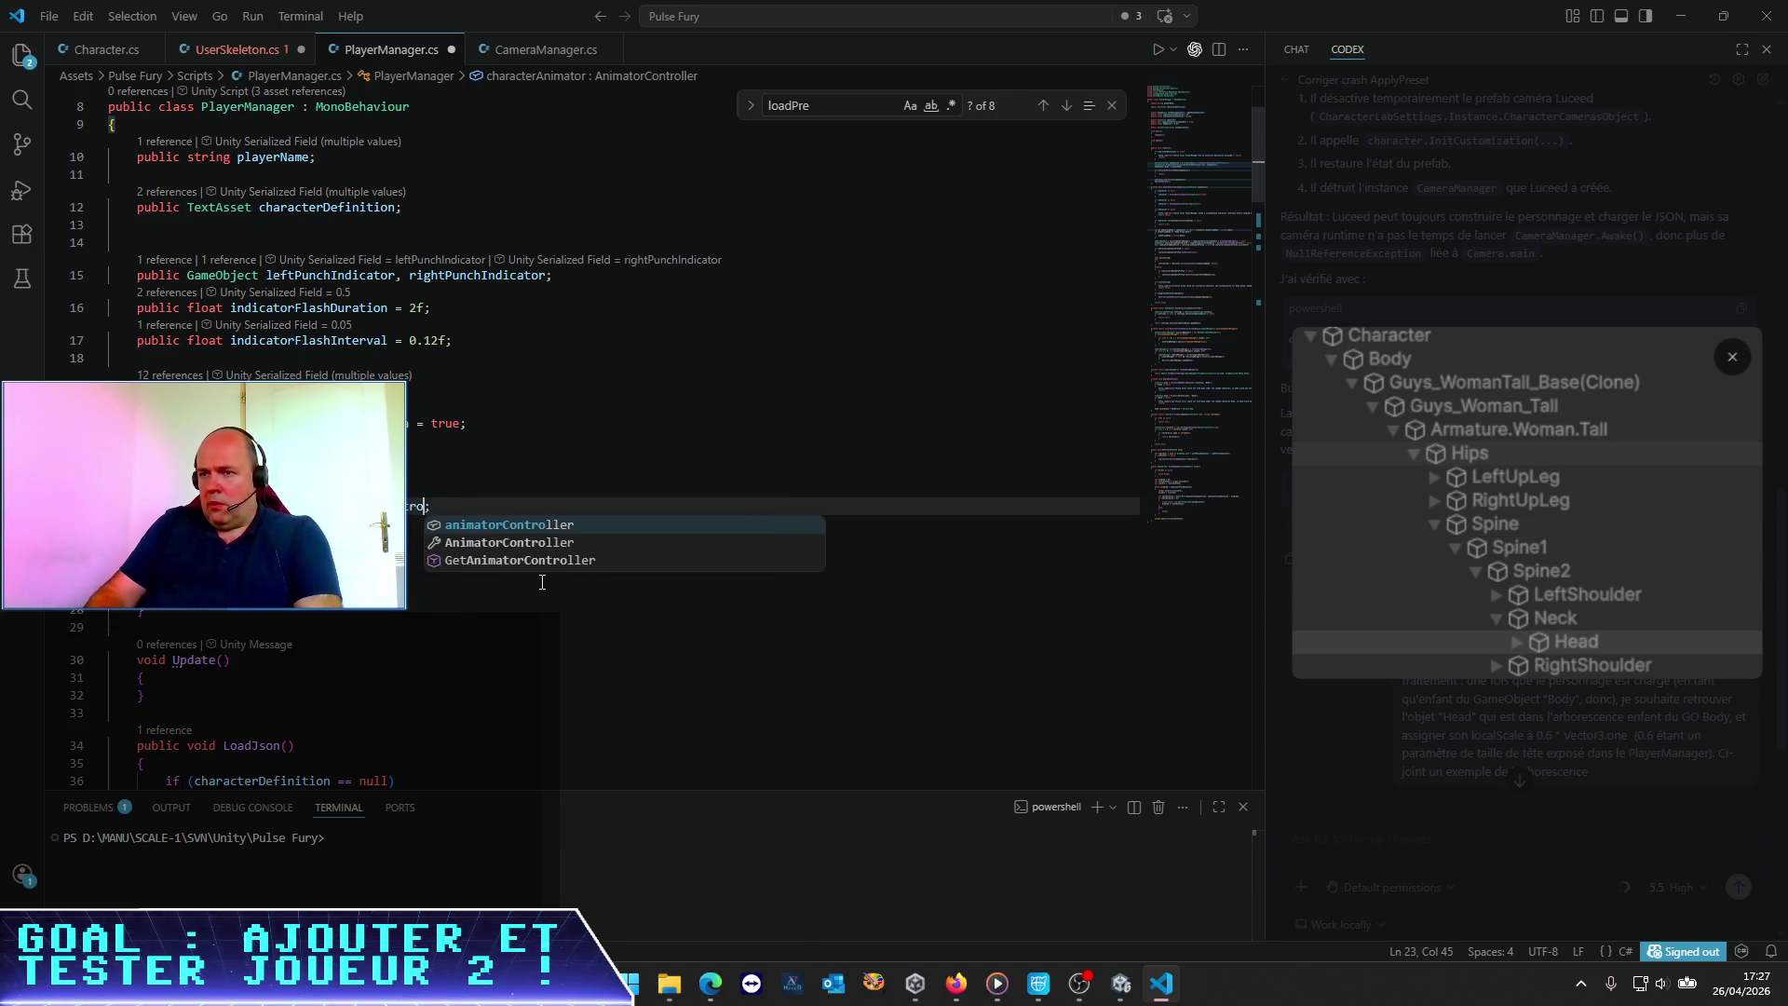
key("ctrl+s")
left_click(573, 345)
key("alt+Tab")
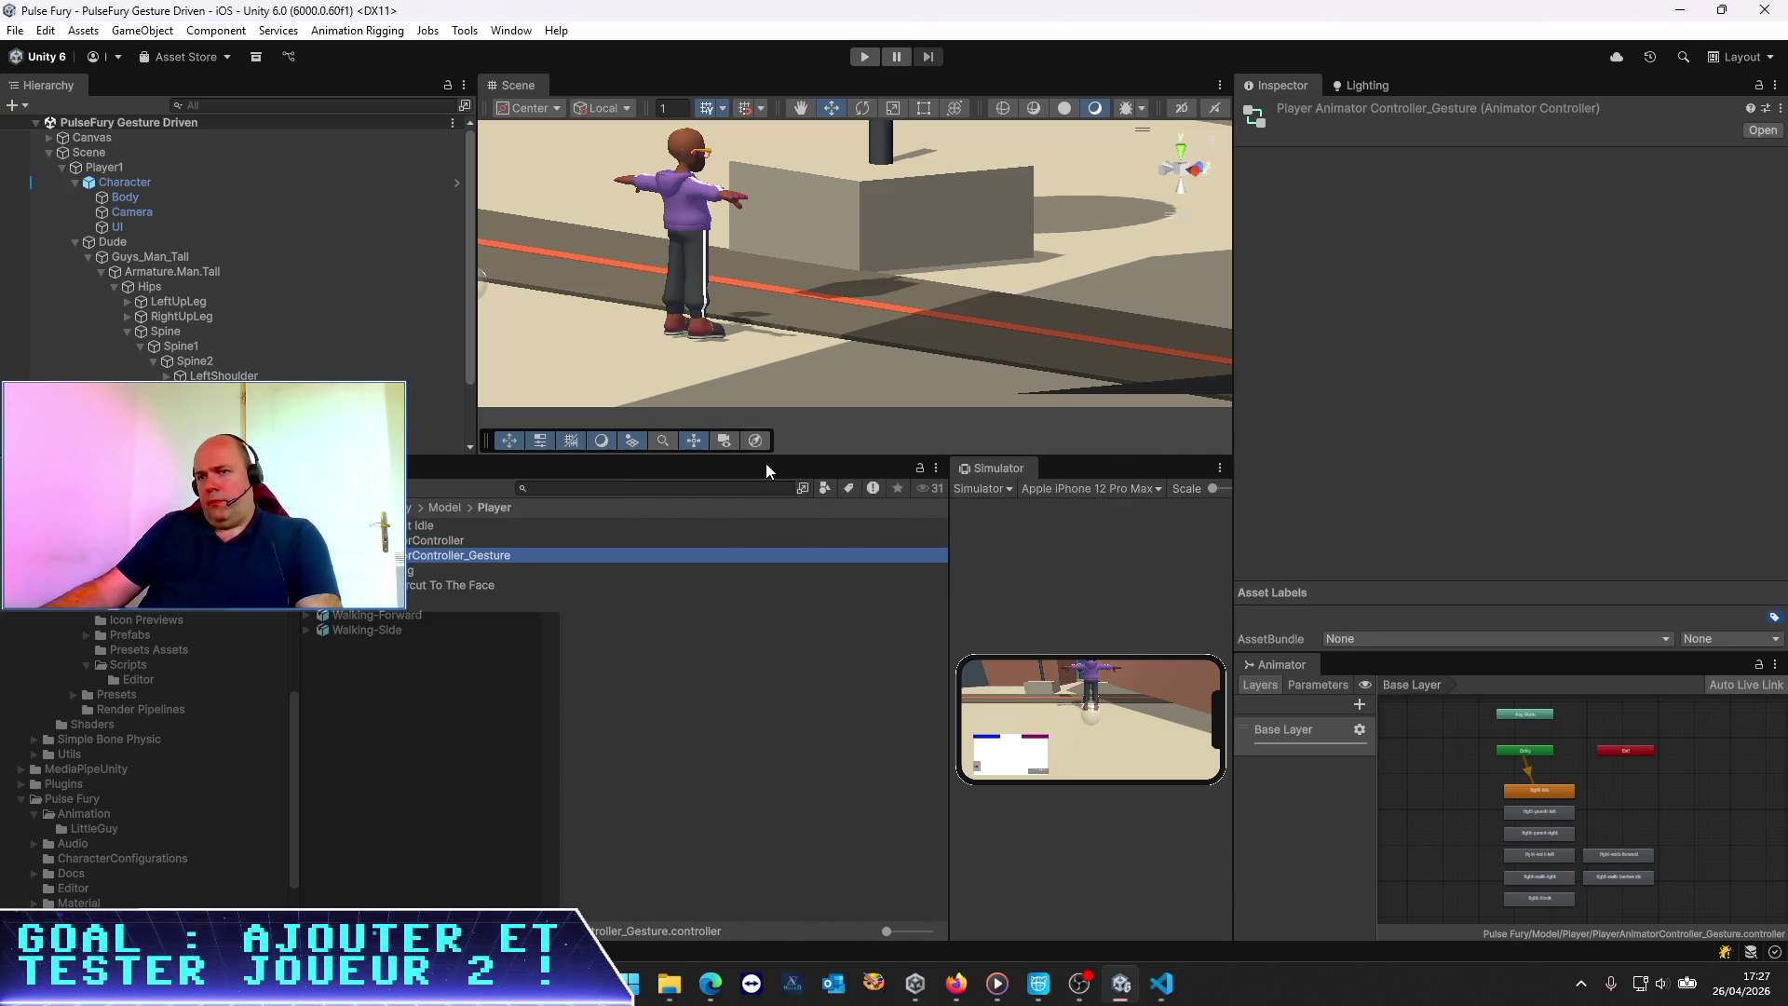
Drag PlayerAnimatorController_Gesture into Player1's Player Manager Animator Controller field, then return to VS Code
left_click(126, 168)
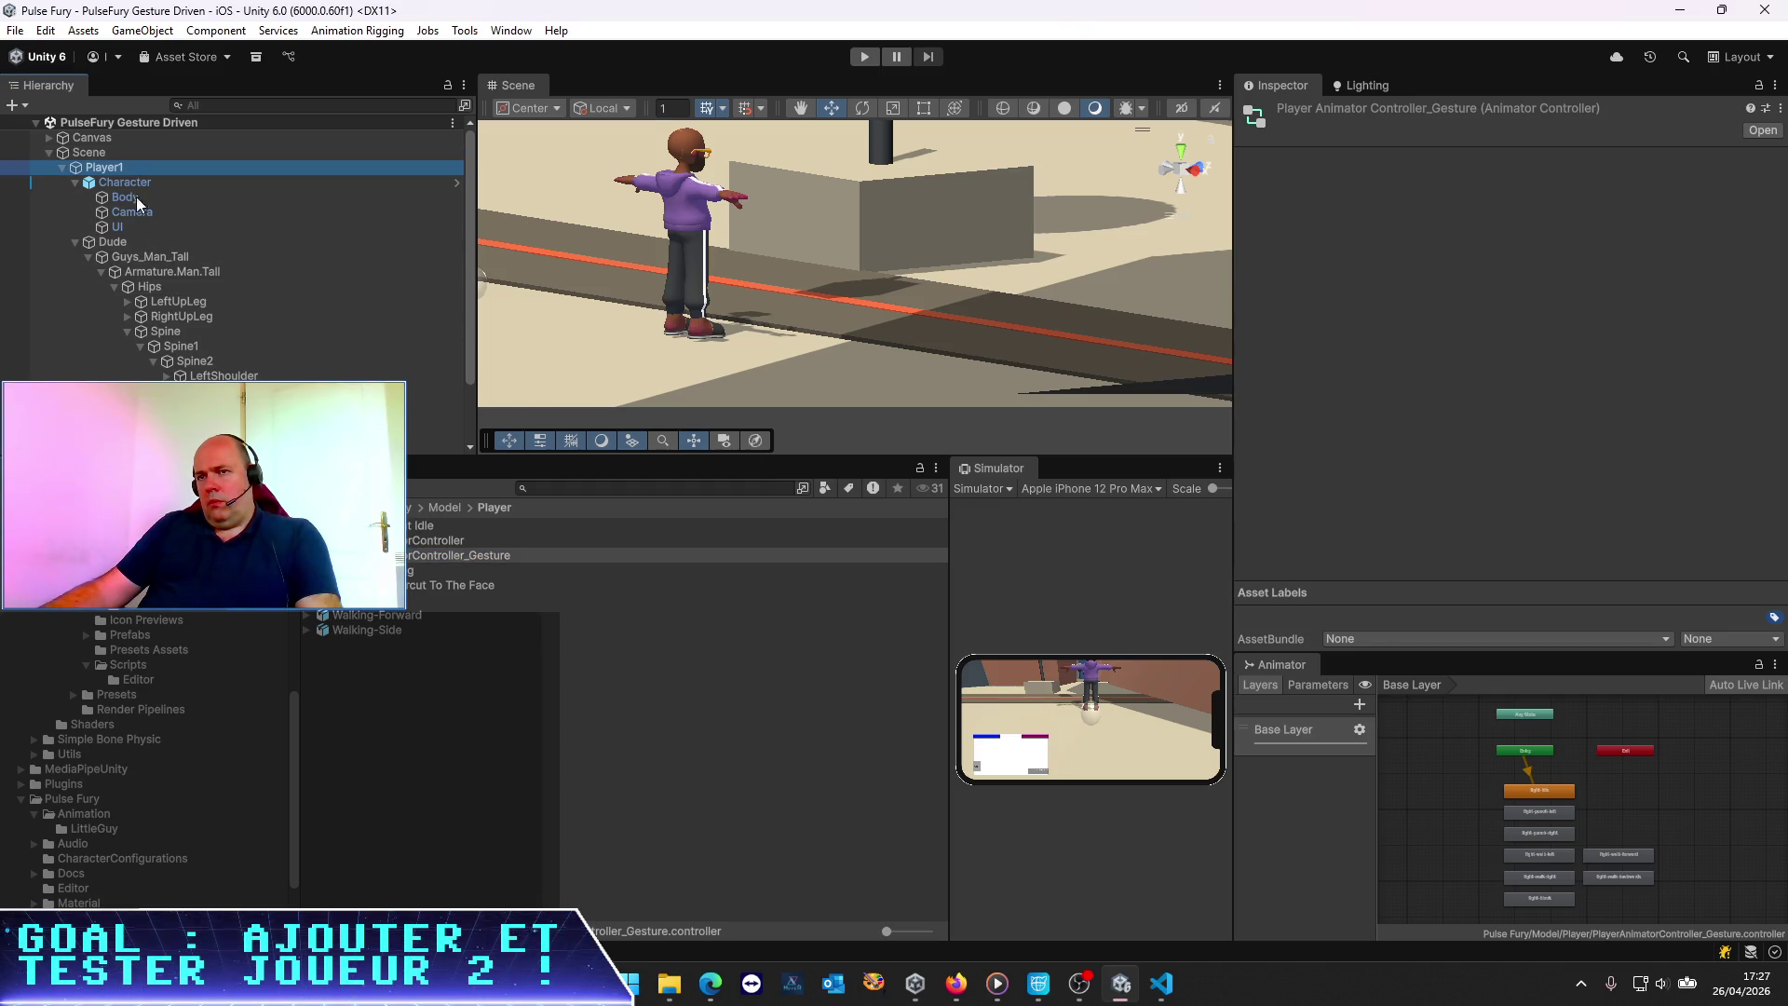
left_click(142, 263)
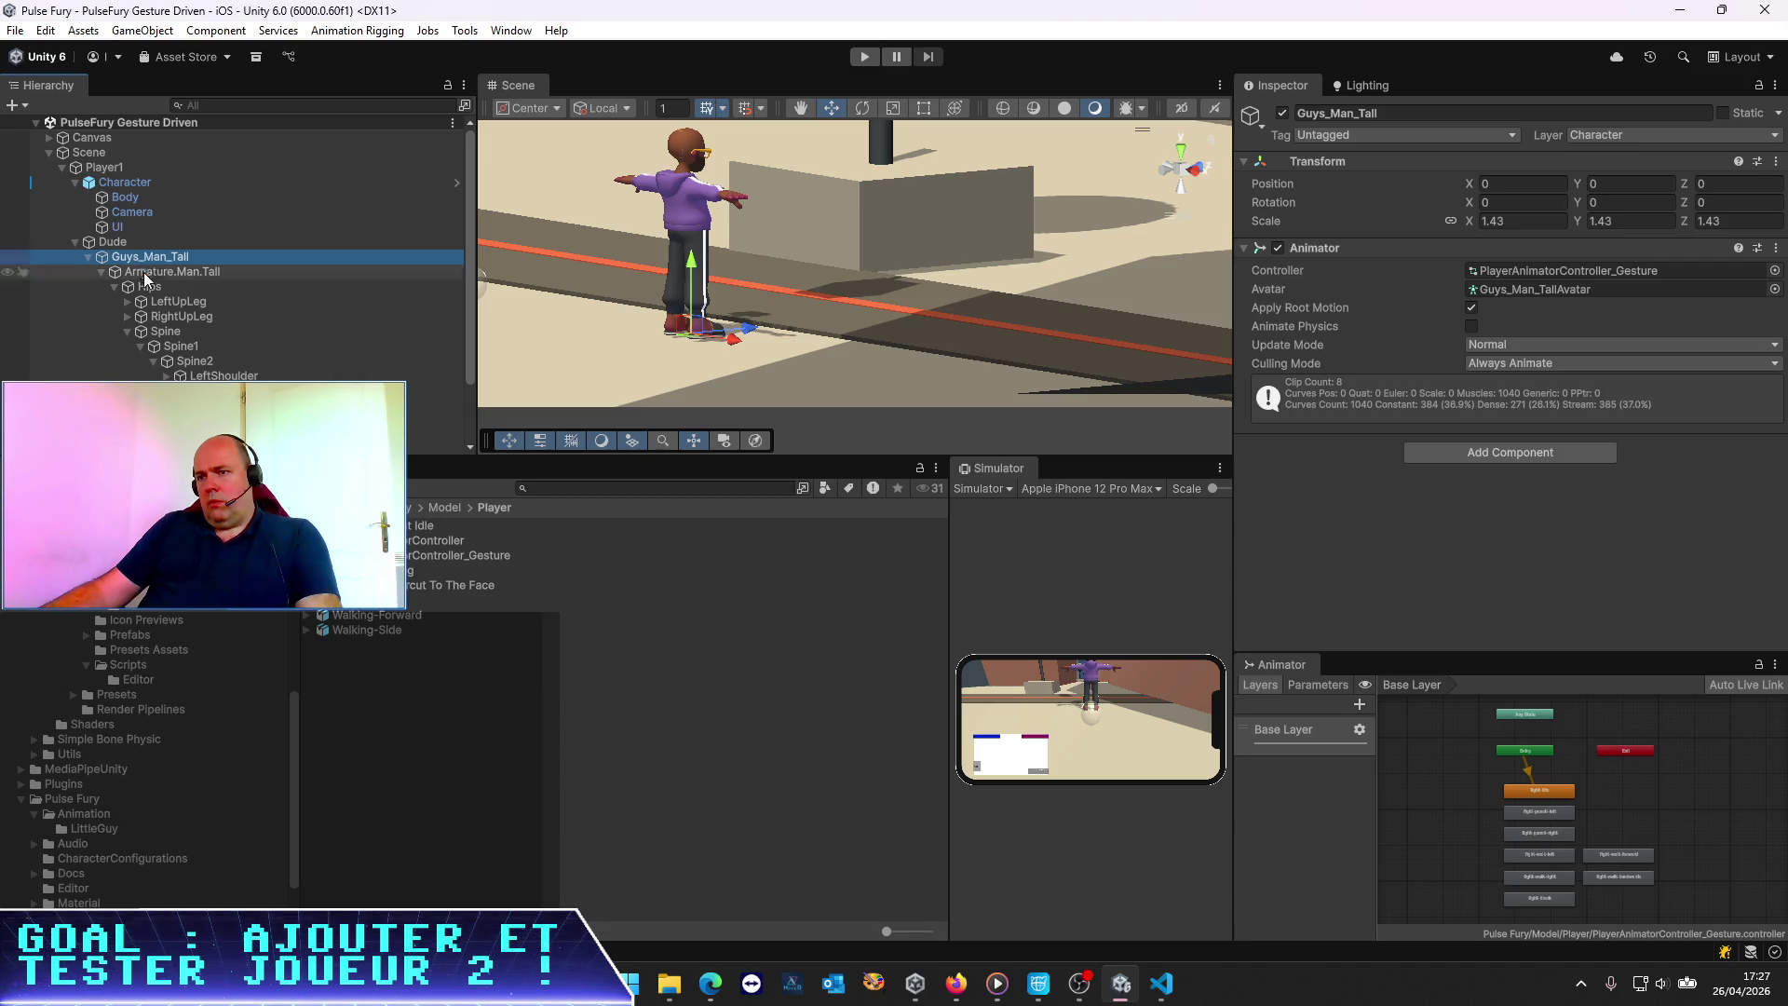
left_click(103, 168)
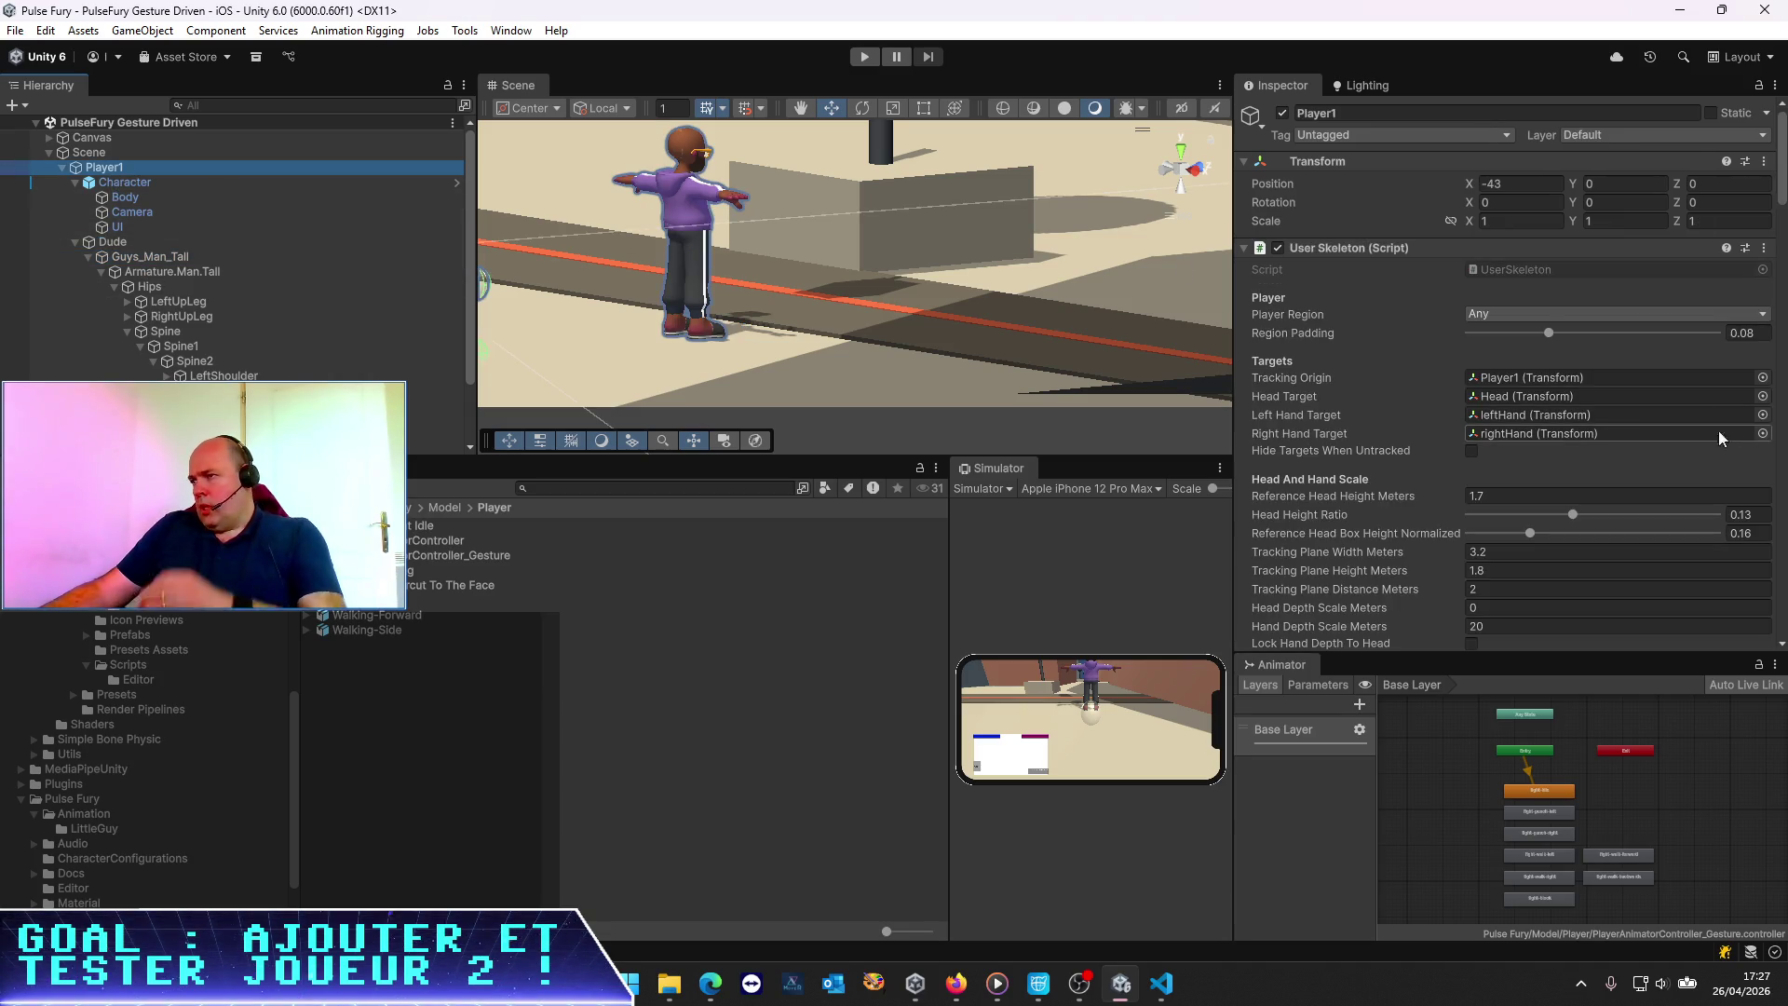
scroll(1575, 424, "down", 15)
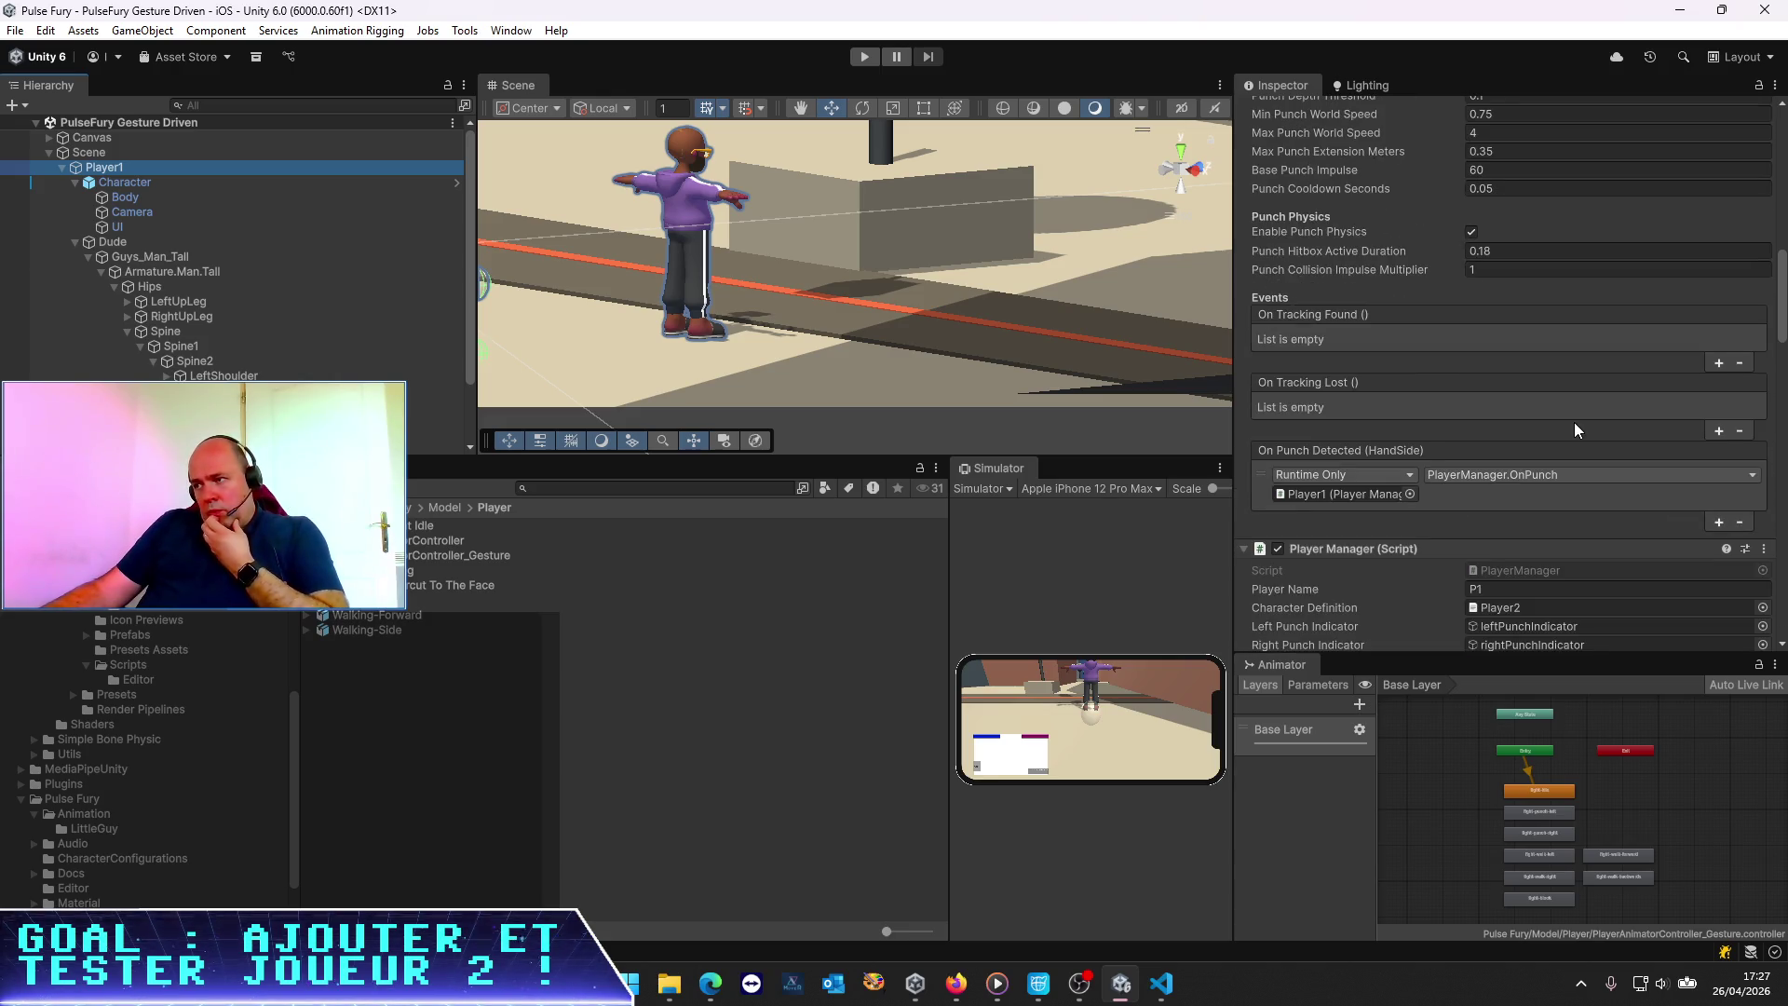
scroll(1574, 424, "down", 5)
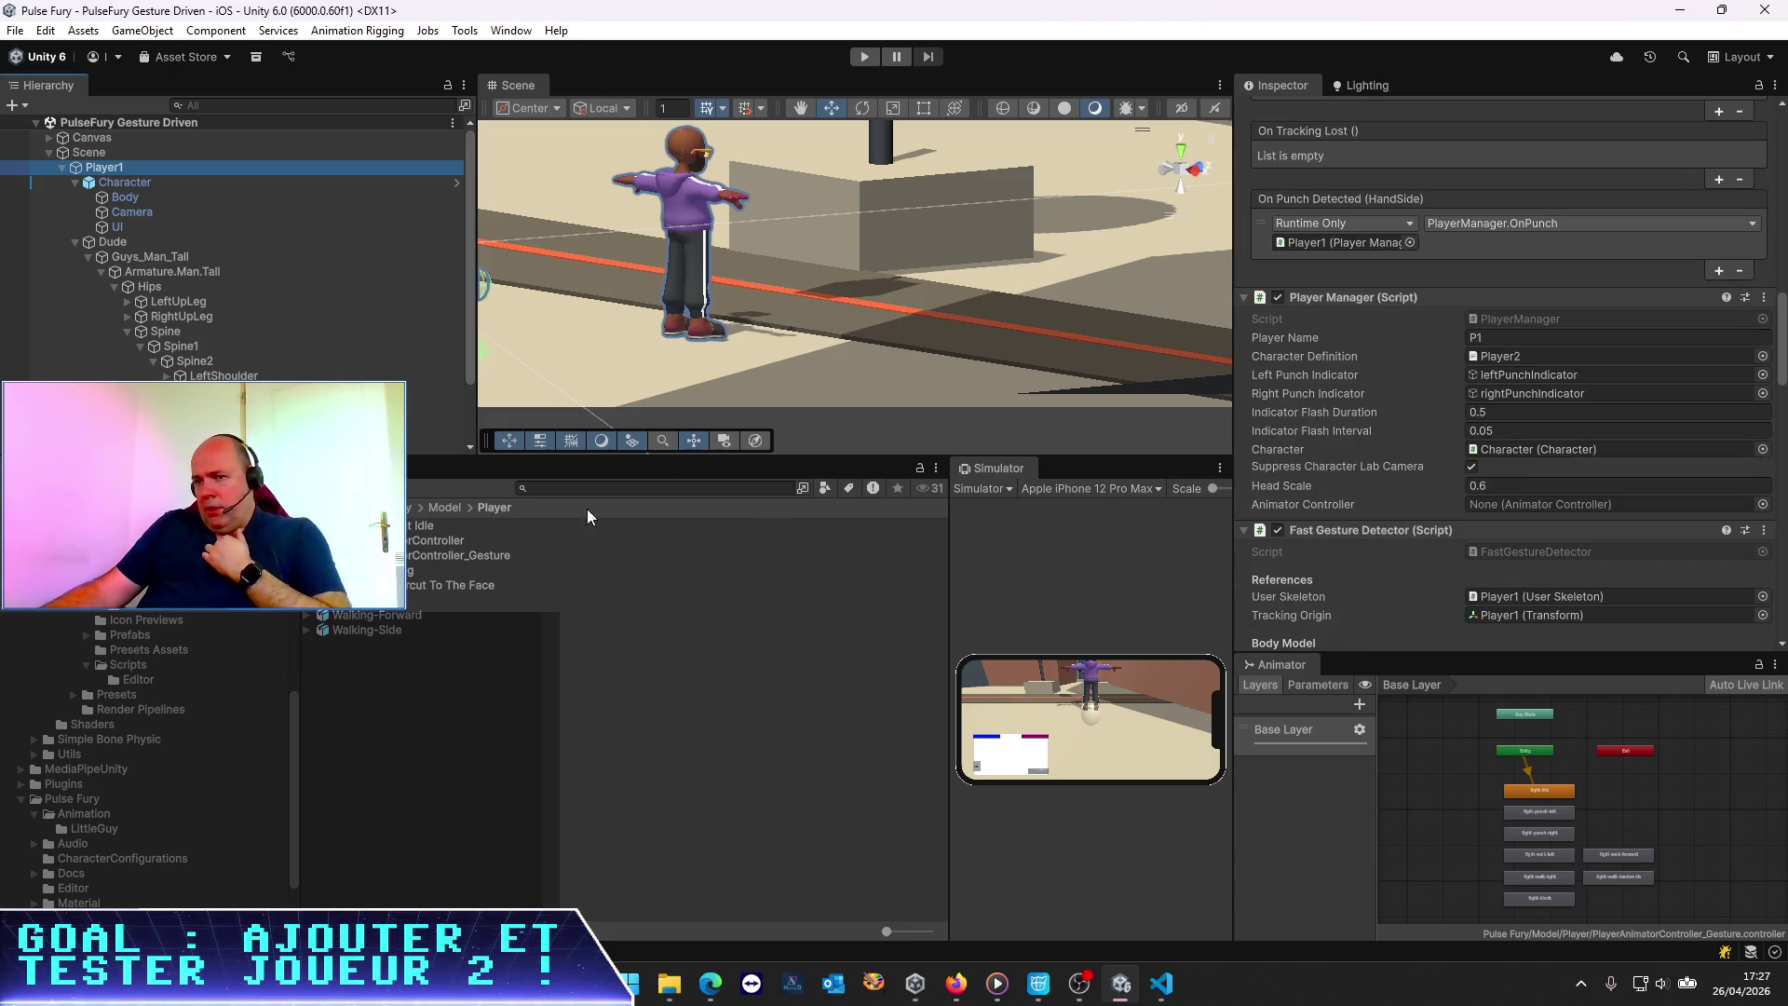
mouse_move(465, 557)
left_mouse_down()
mouse_move(996, 493)
mouse_move(1534, 500)
left_mouse_up()
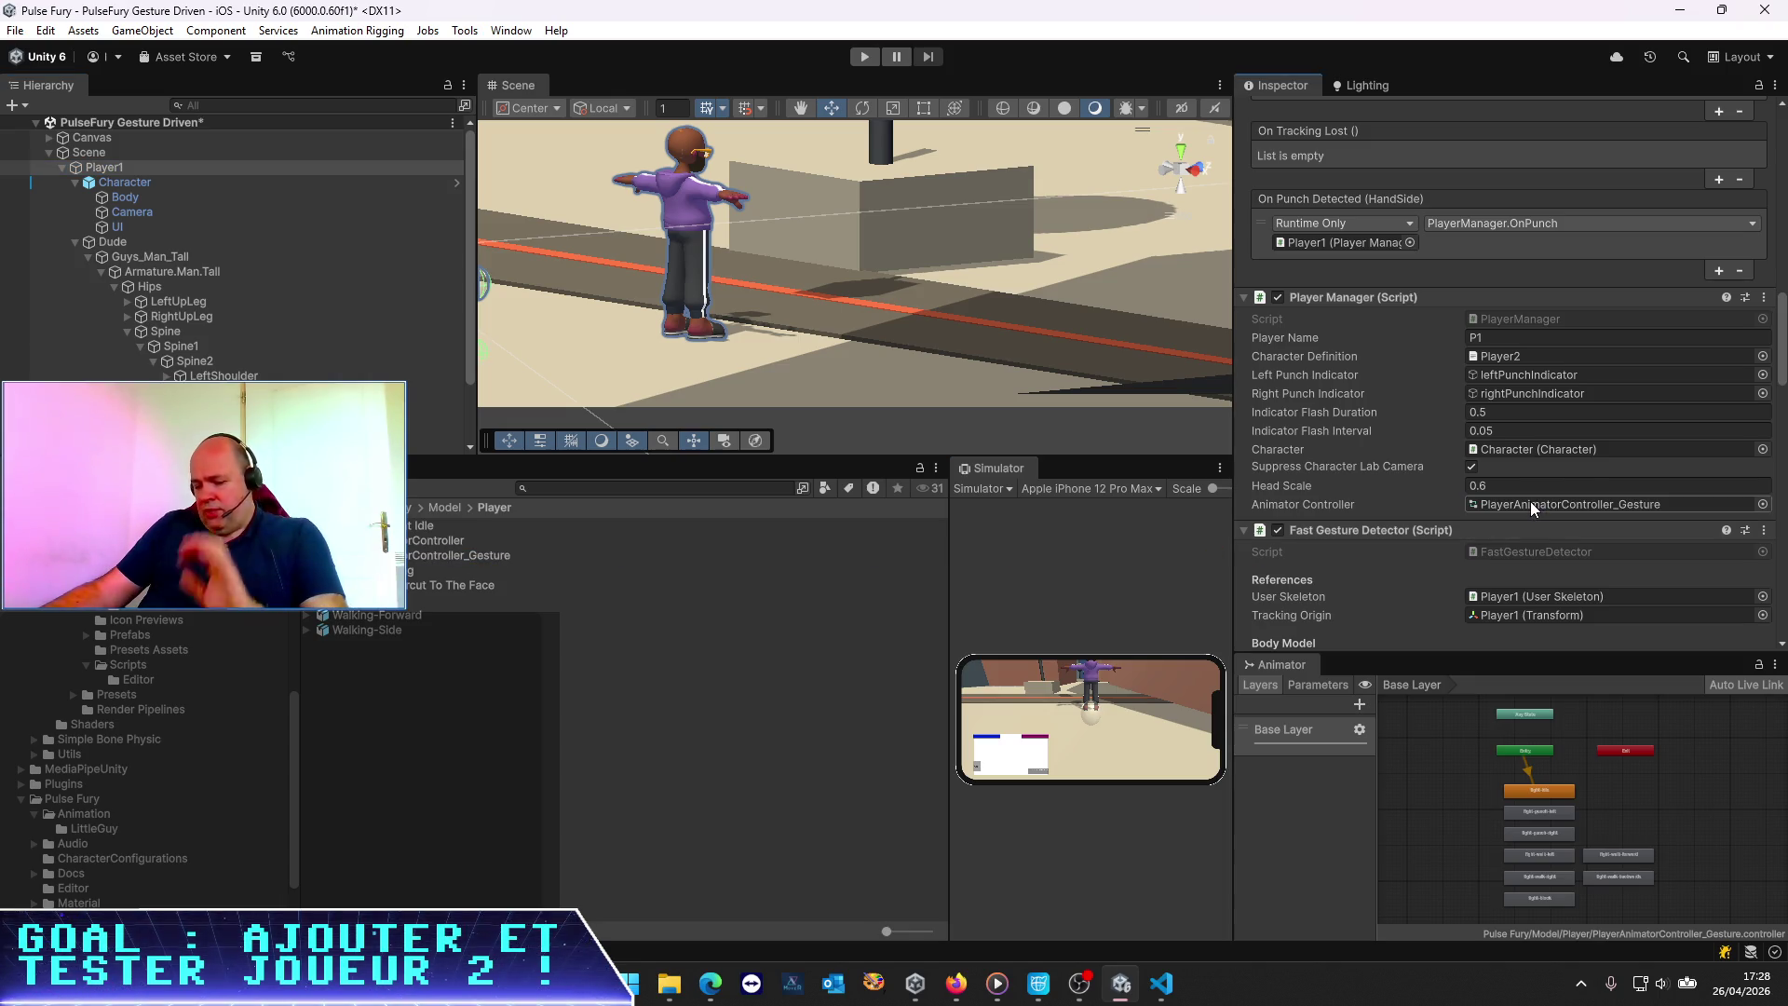
key("alt+Tab")
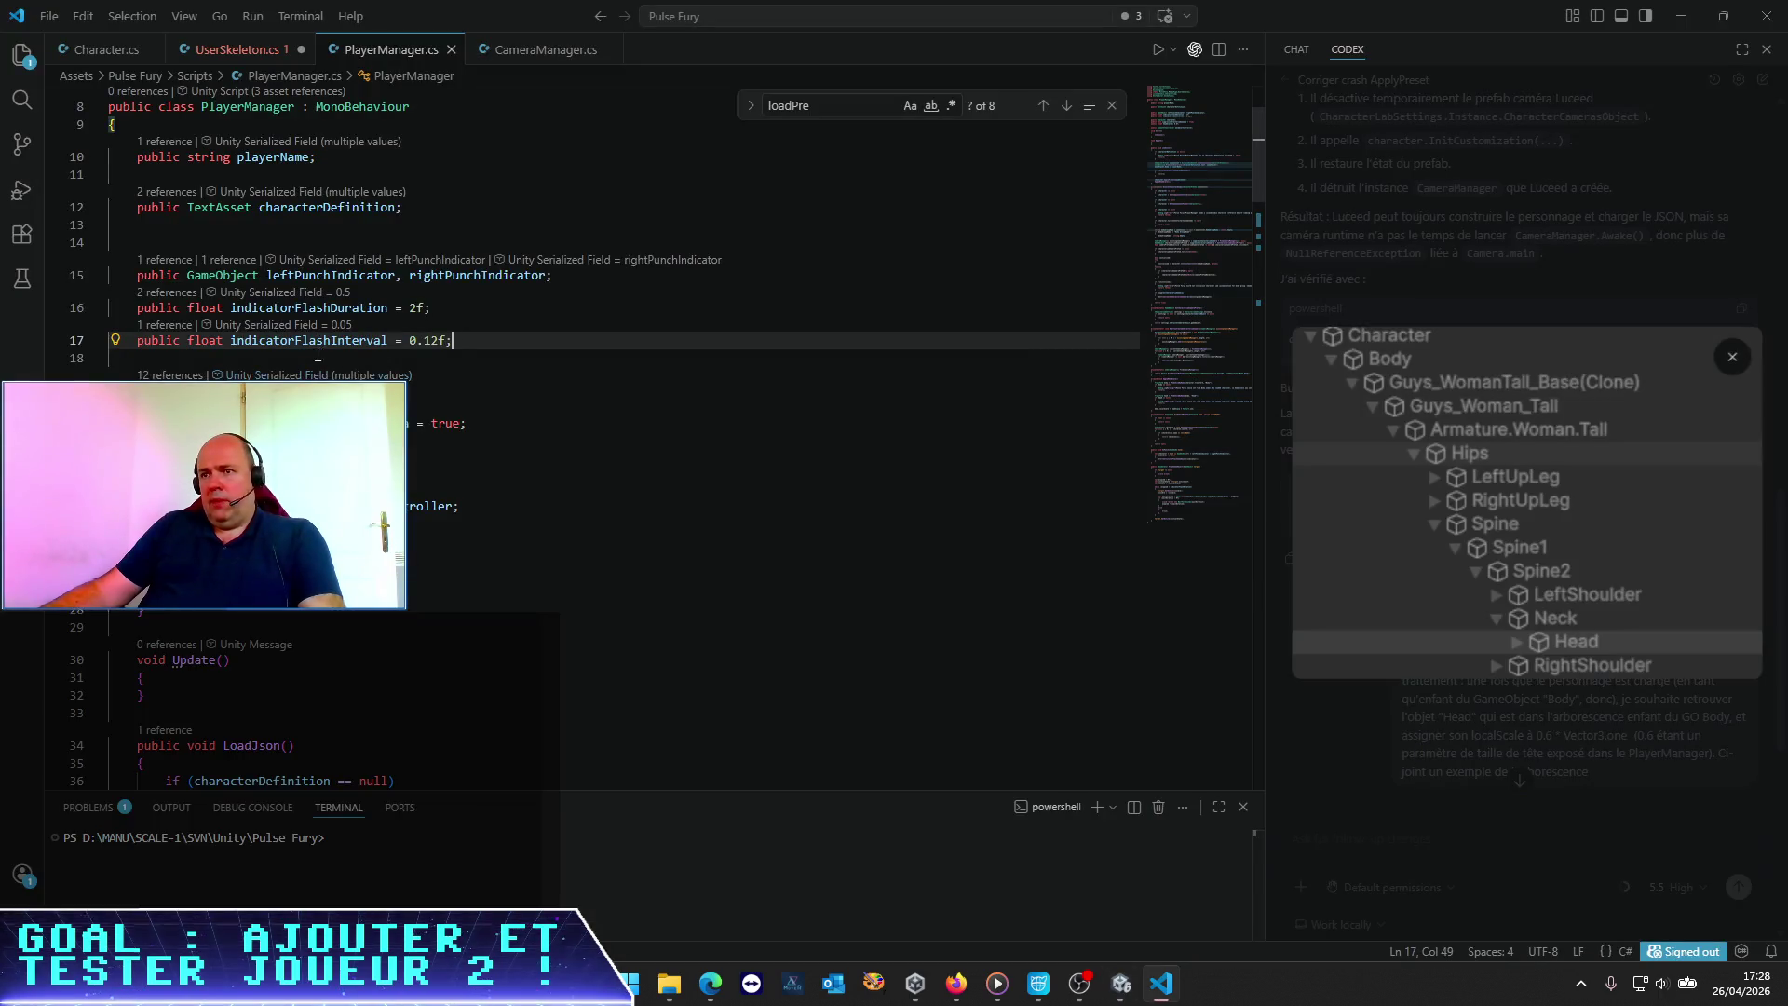
Send Codex a French request to set the Animator's 'controller' from the animatorController variable
double_click(430, 506)
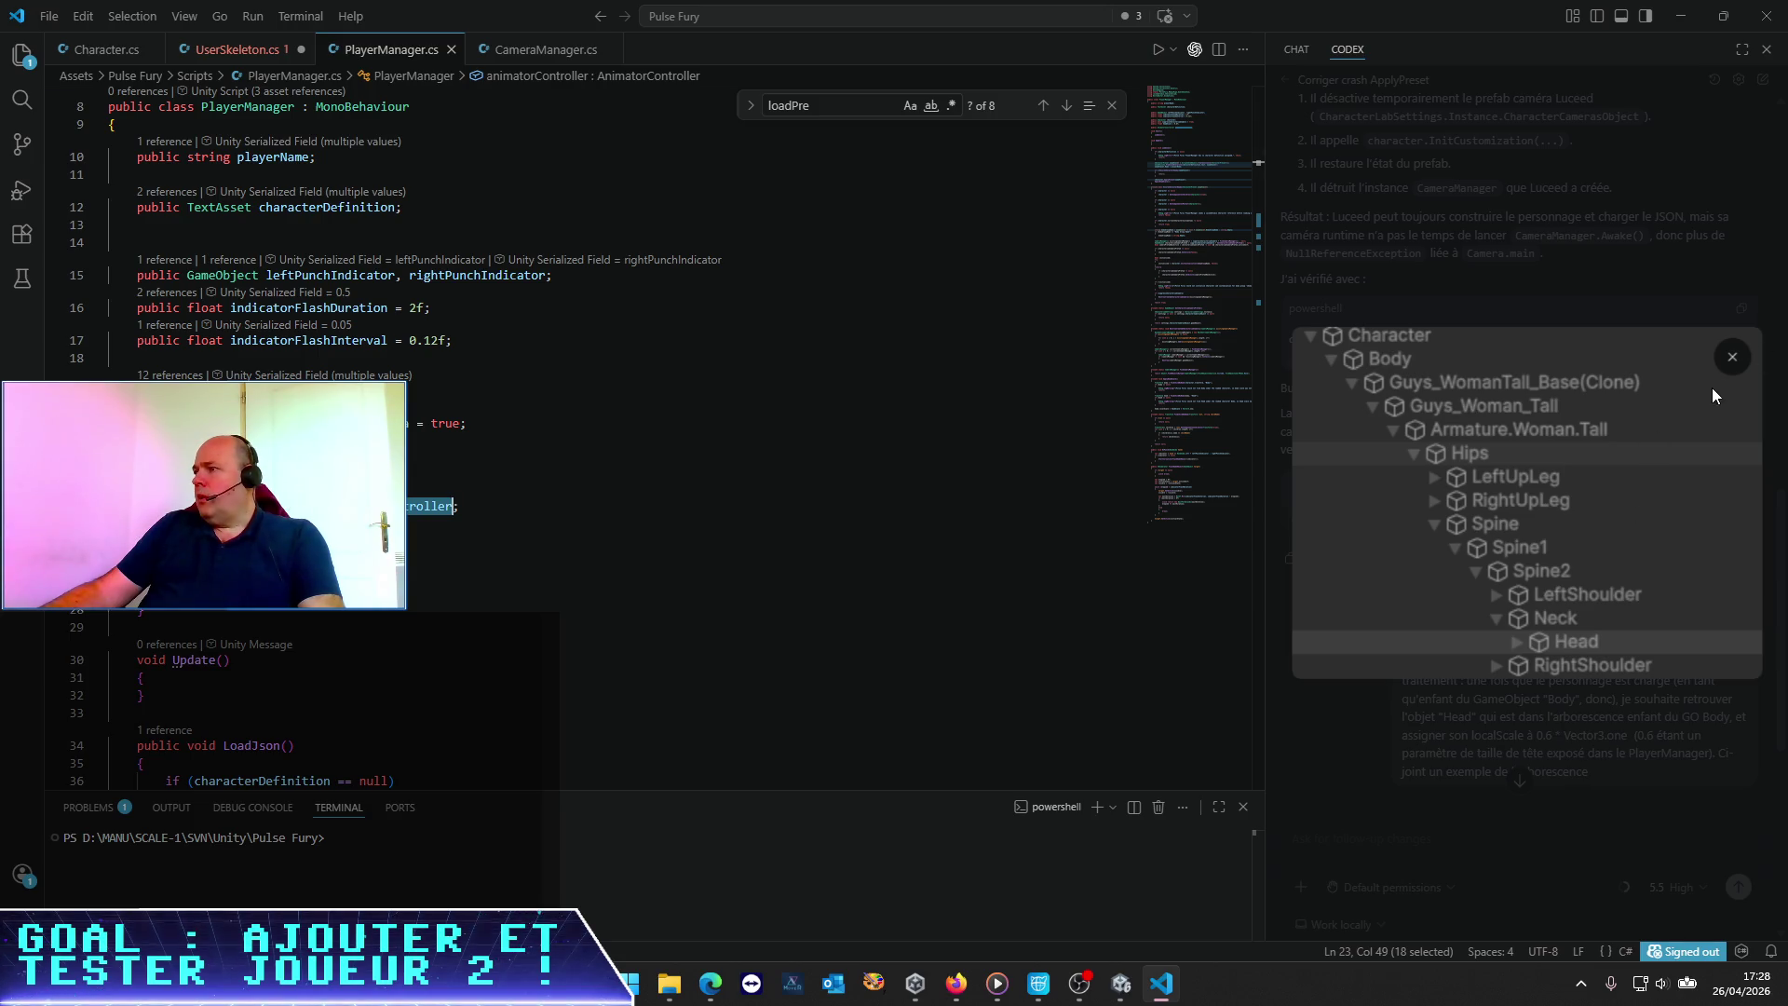
left_click(1729, 359)
scroll(1173, 651, "down", 10)
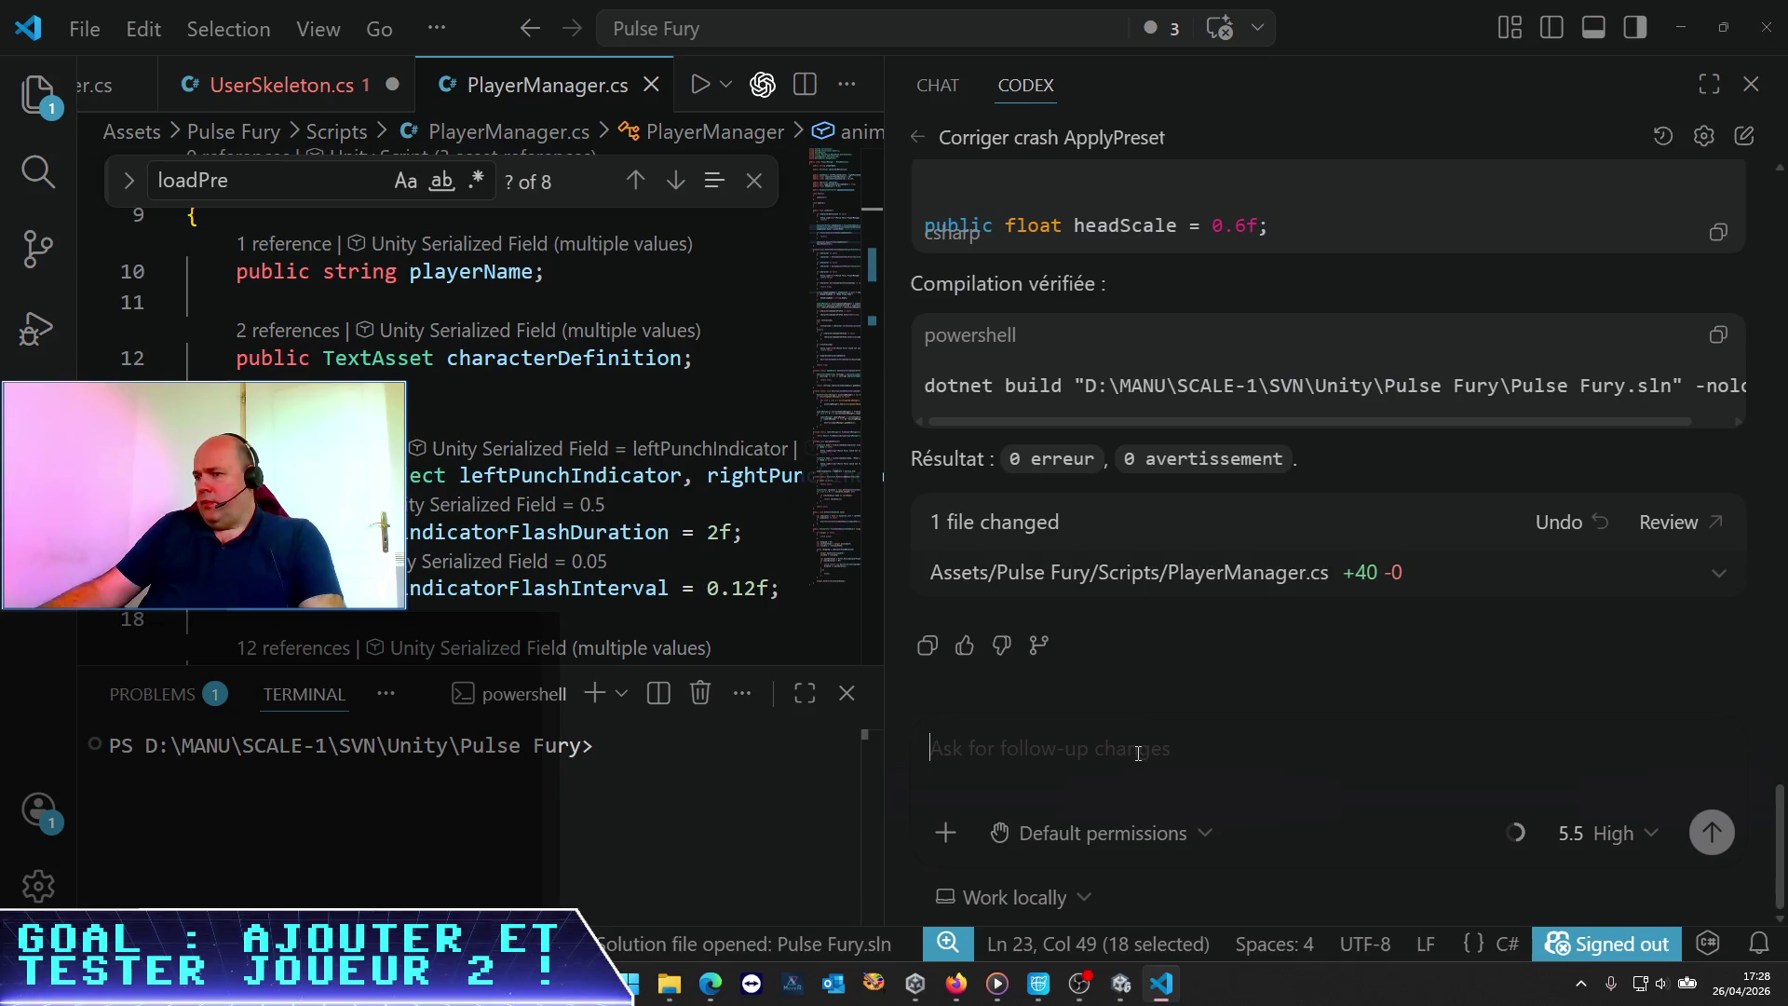
type("Ok, est-")
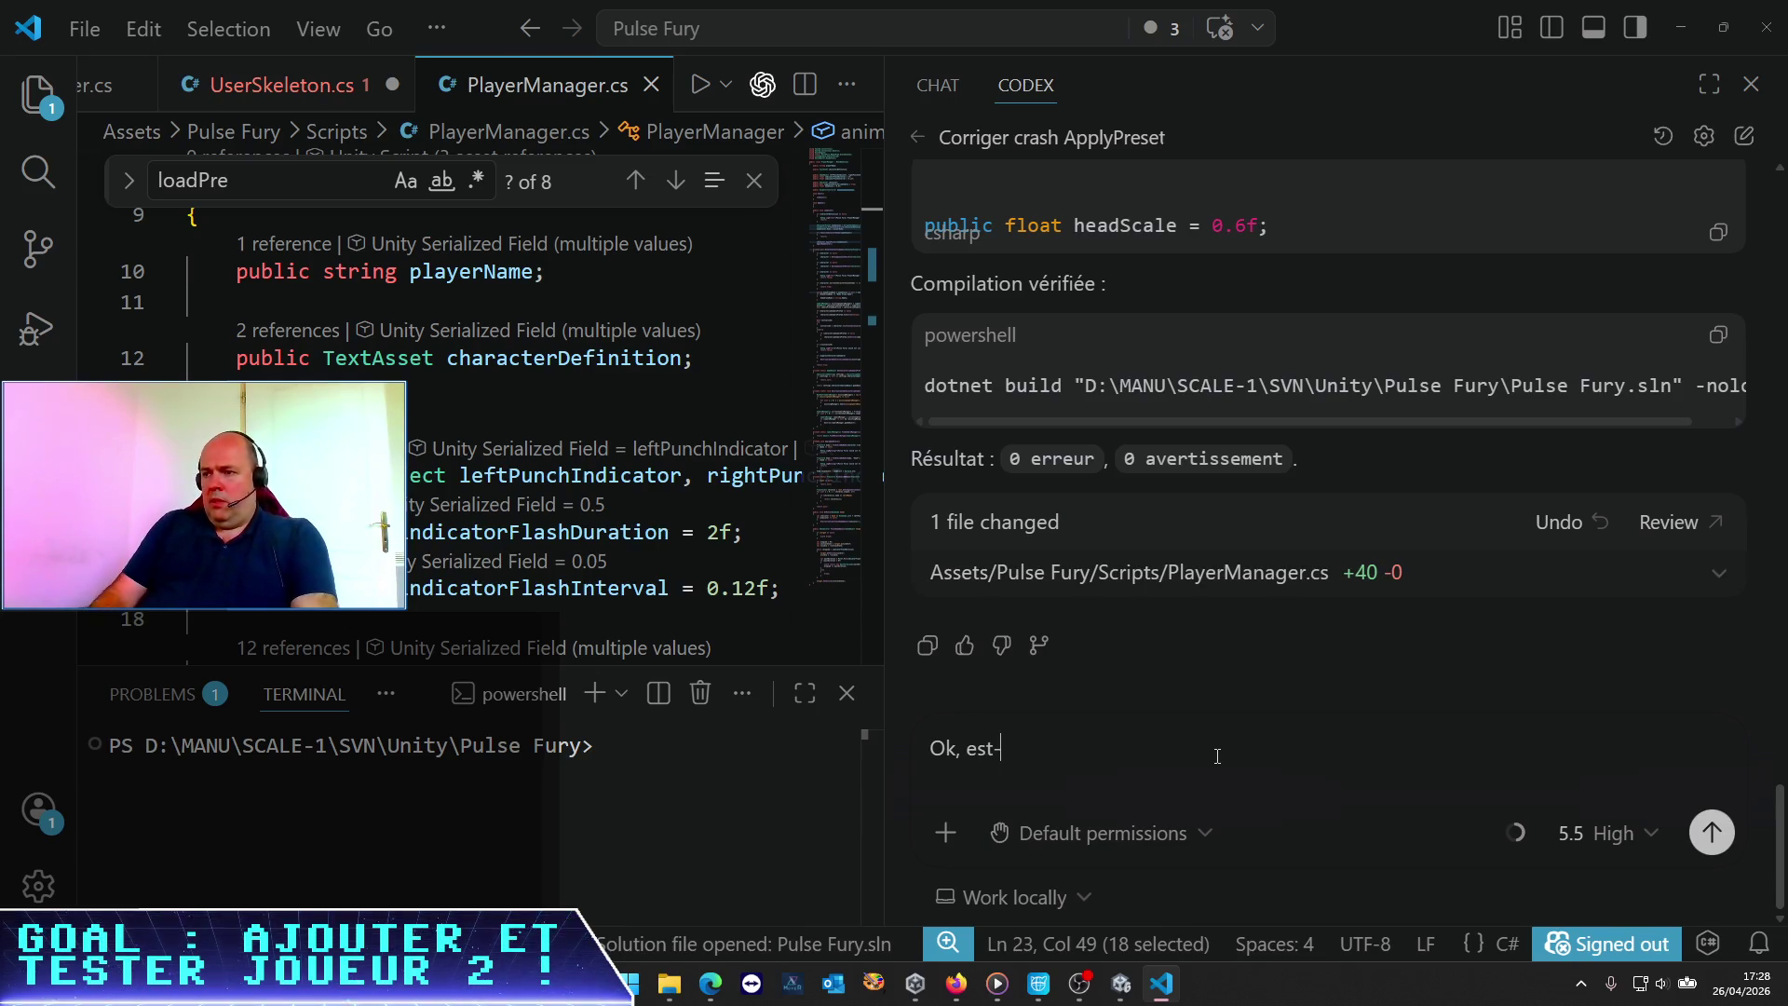
key("BackSpace")
key("BackSpace")
key("BackSpace")
key("BackSpace")
type("je vien")
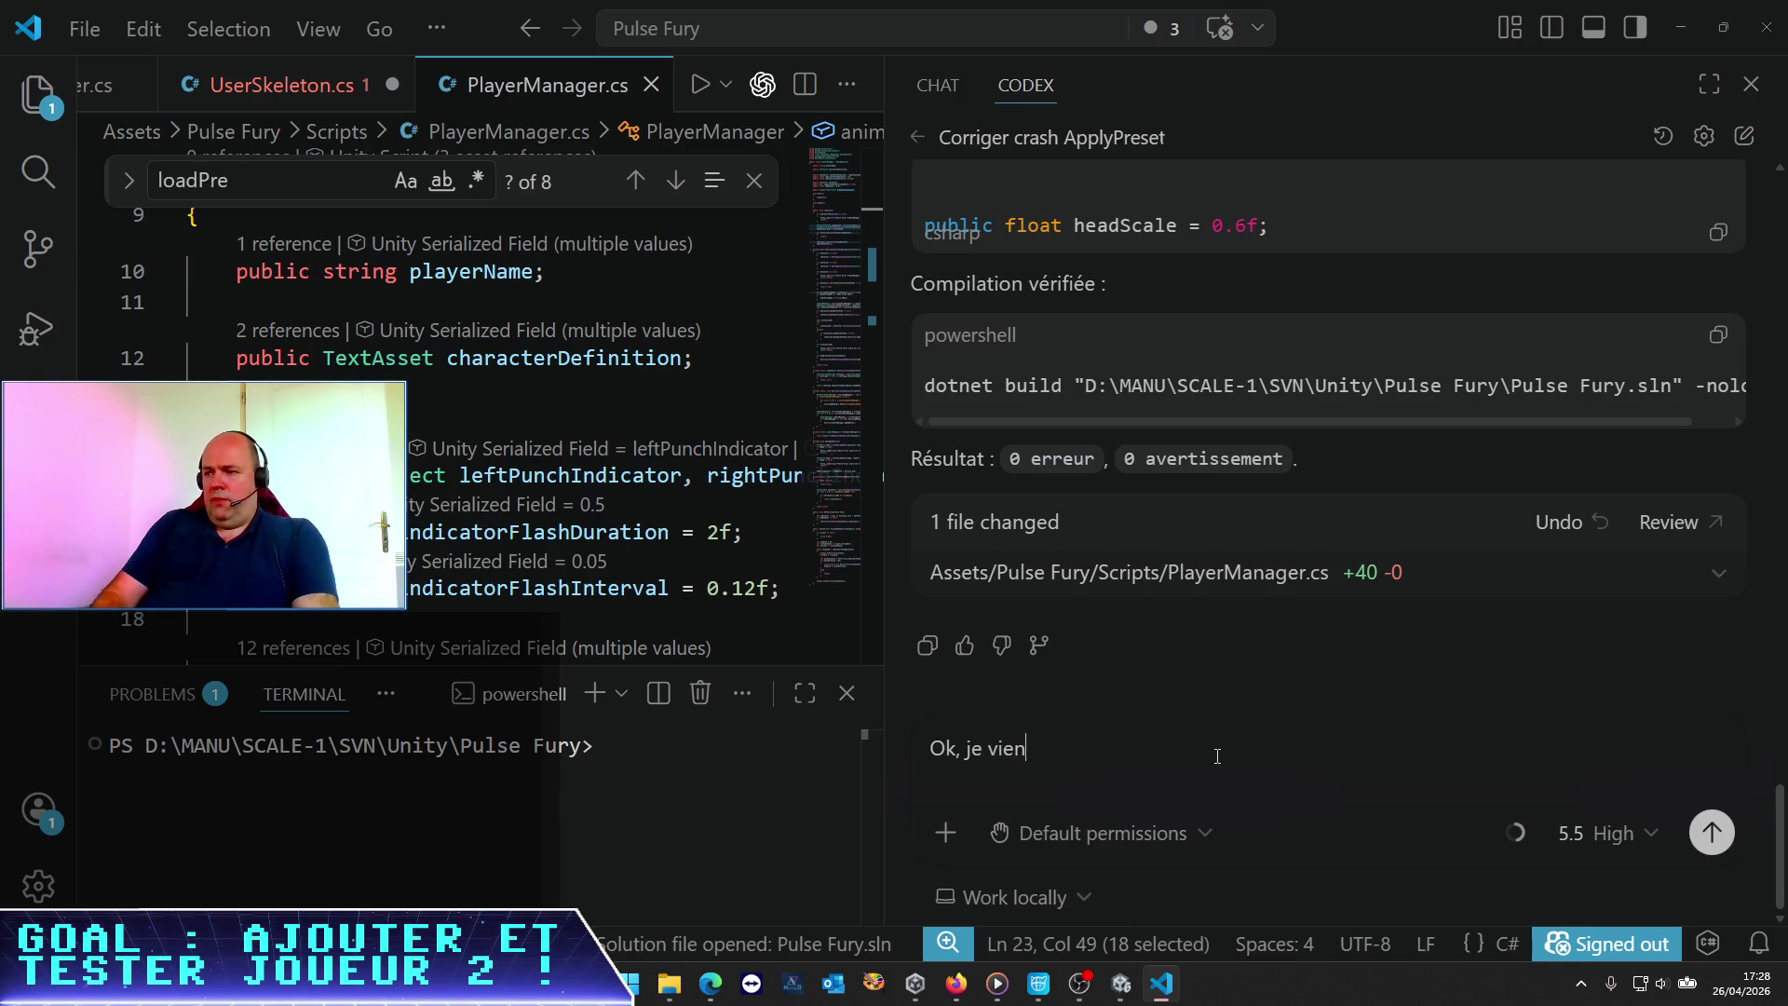
type("s d'exposer la va")
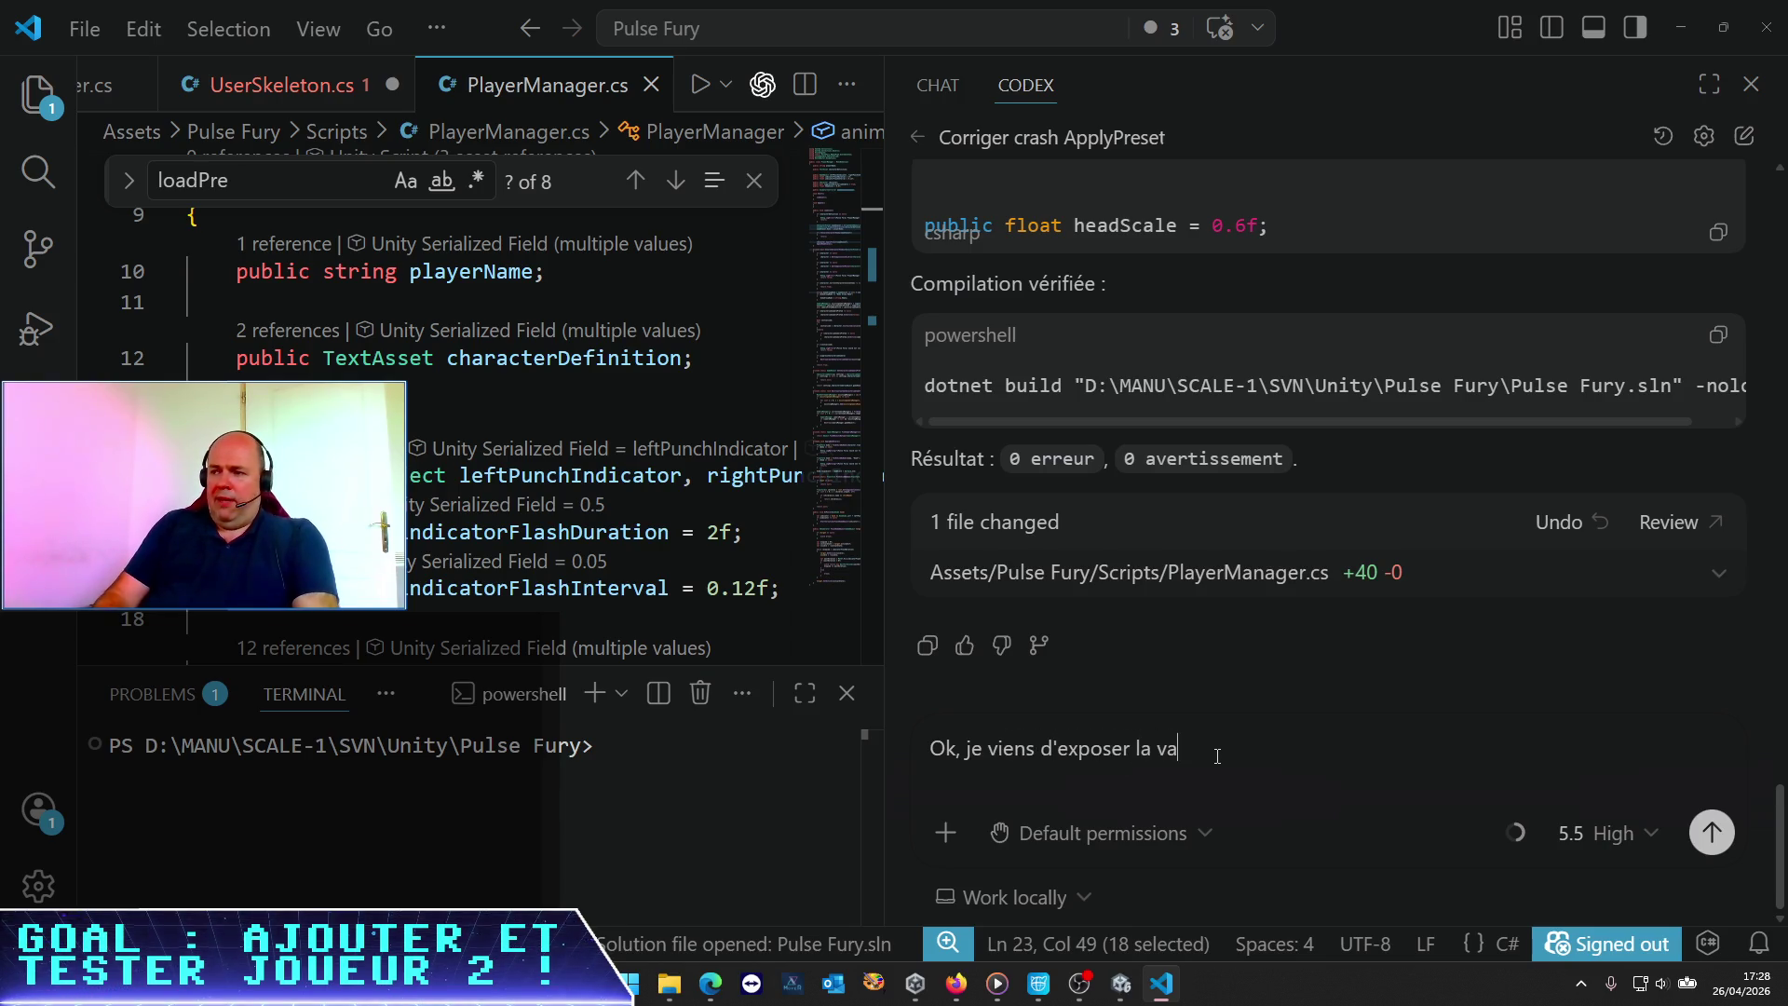
type("riable \"")
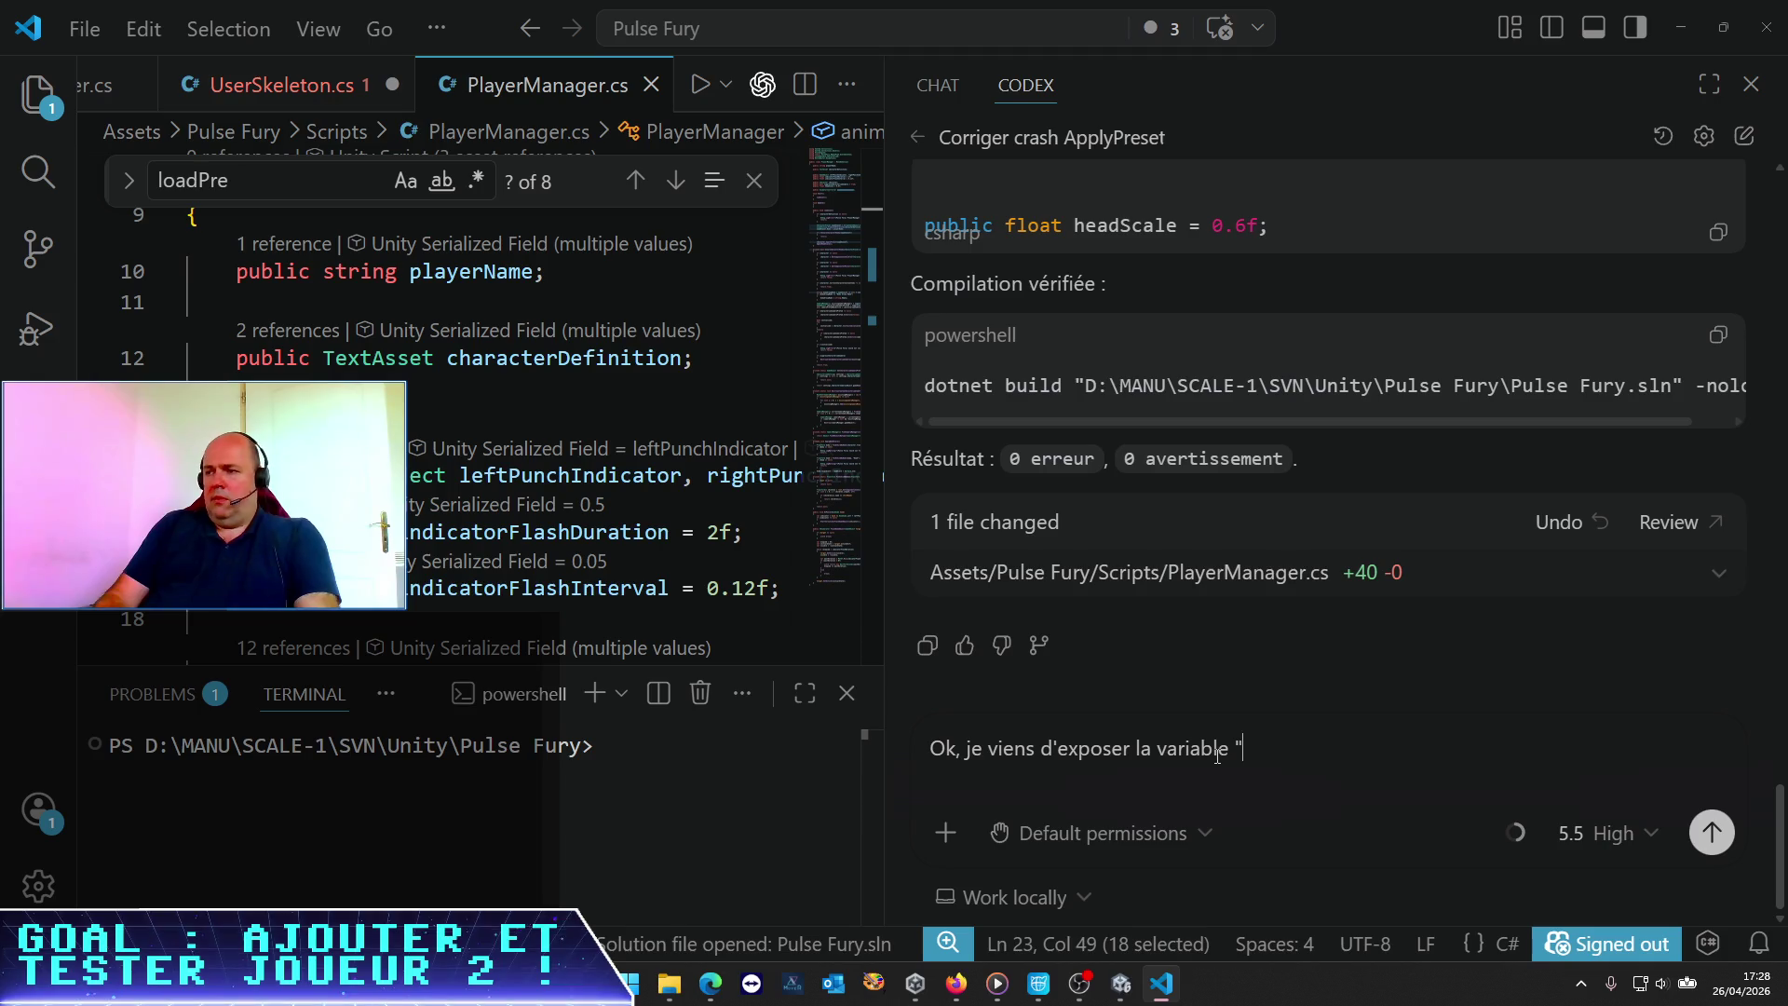
type("animatorController")
type("dan")
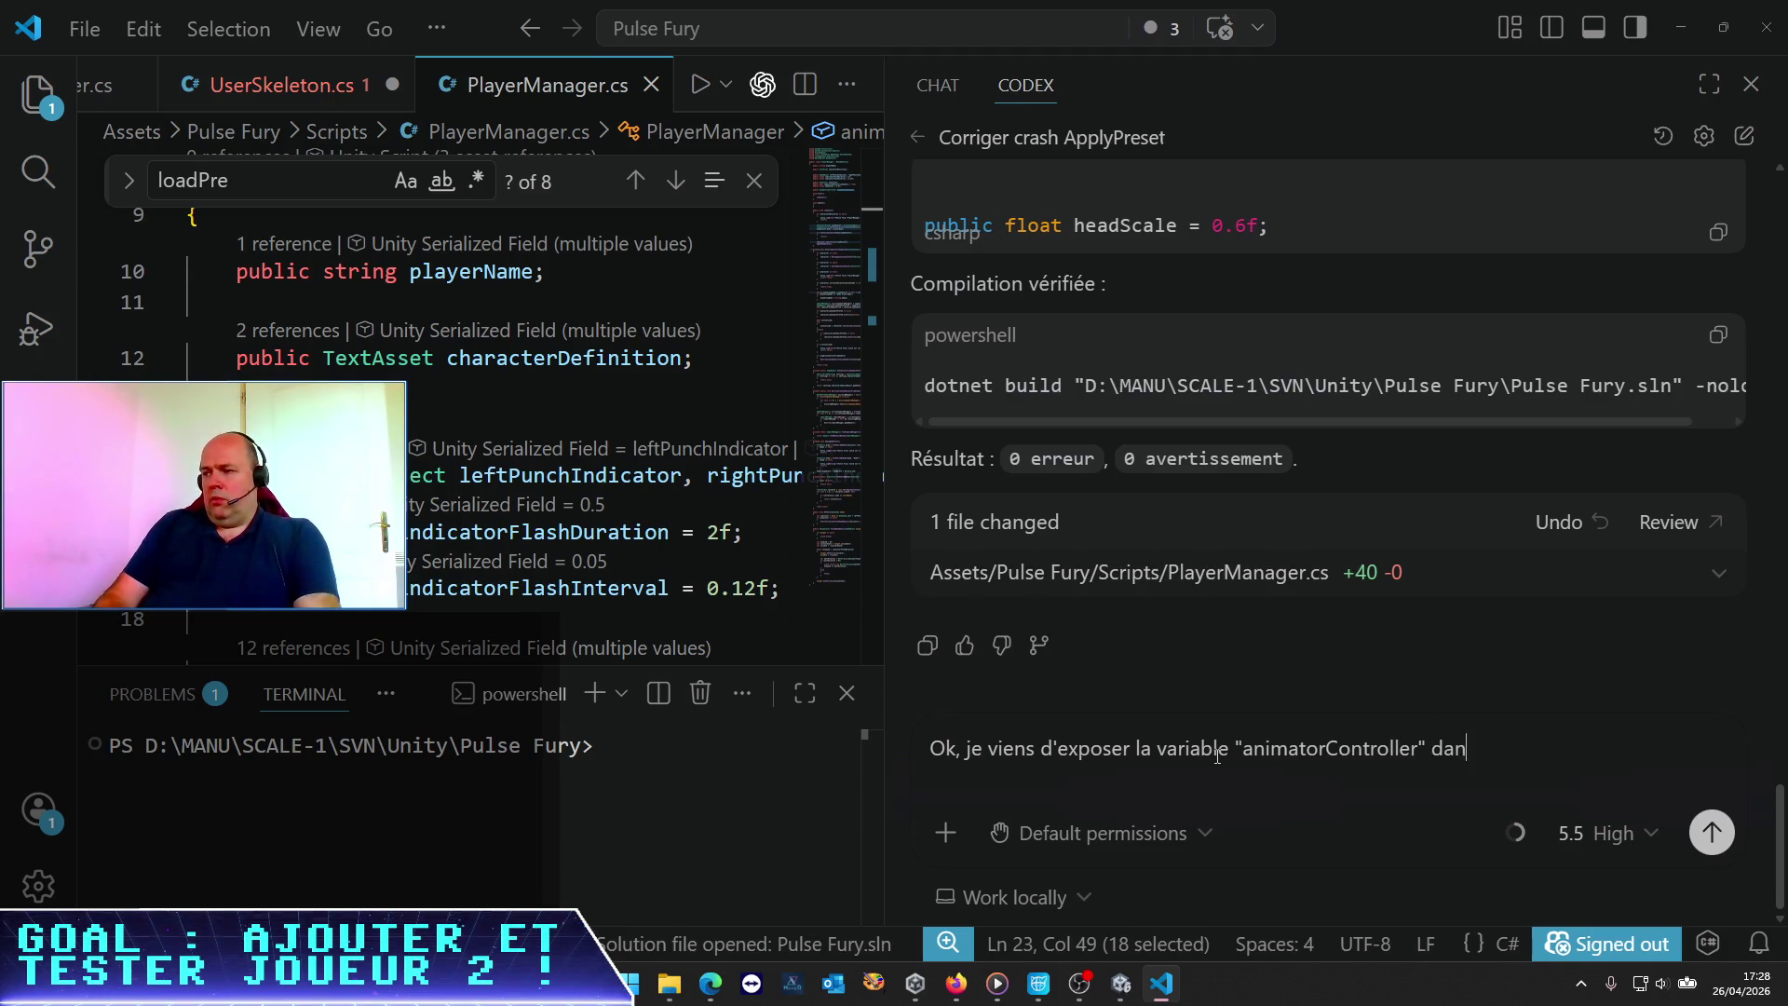
type("s le PlayerMana")
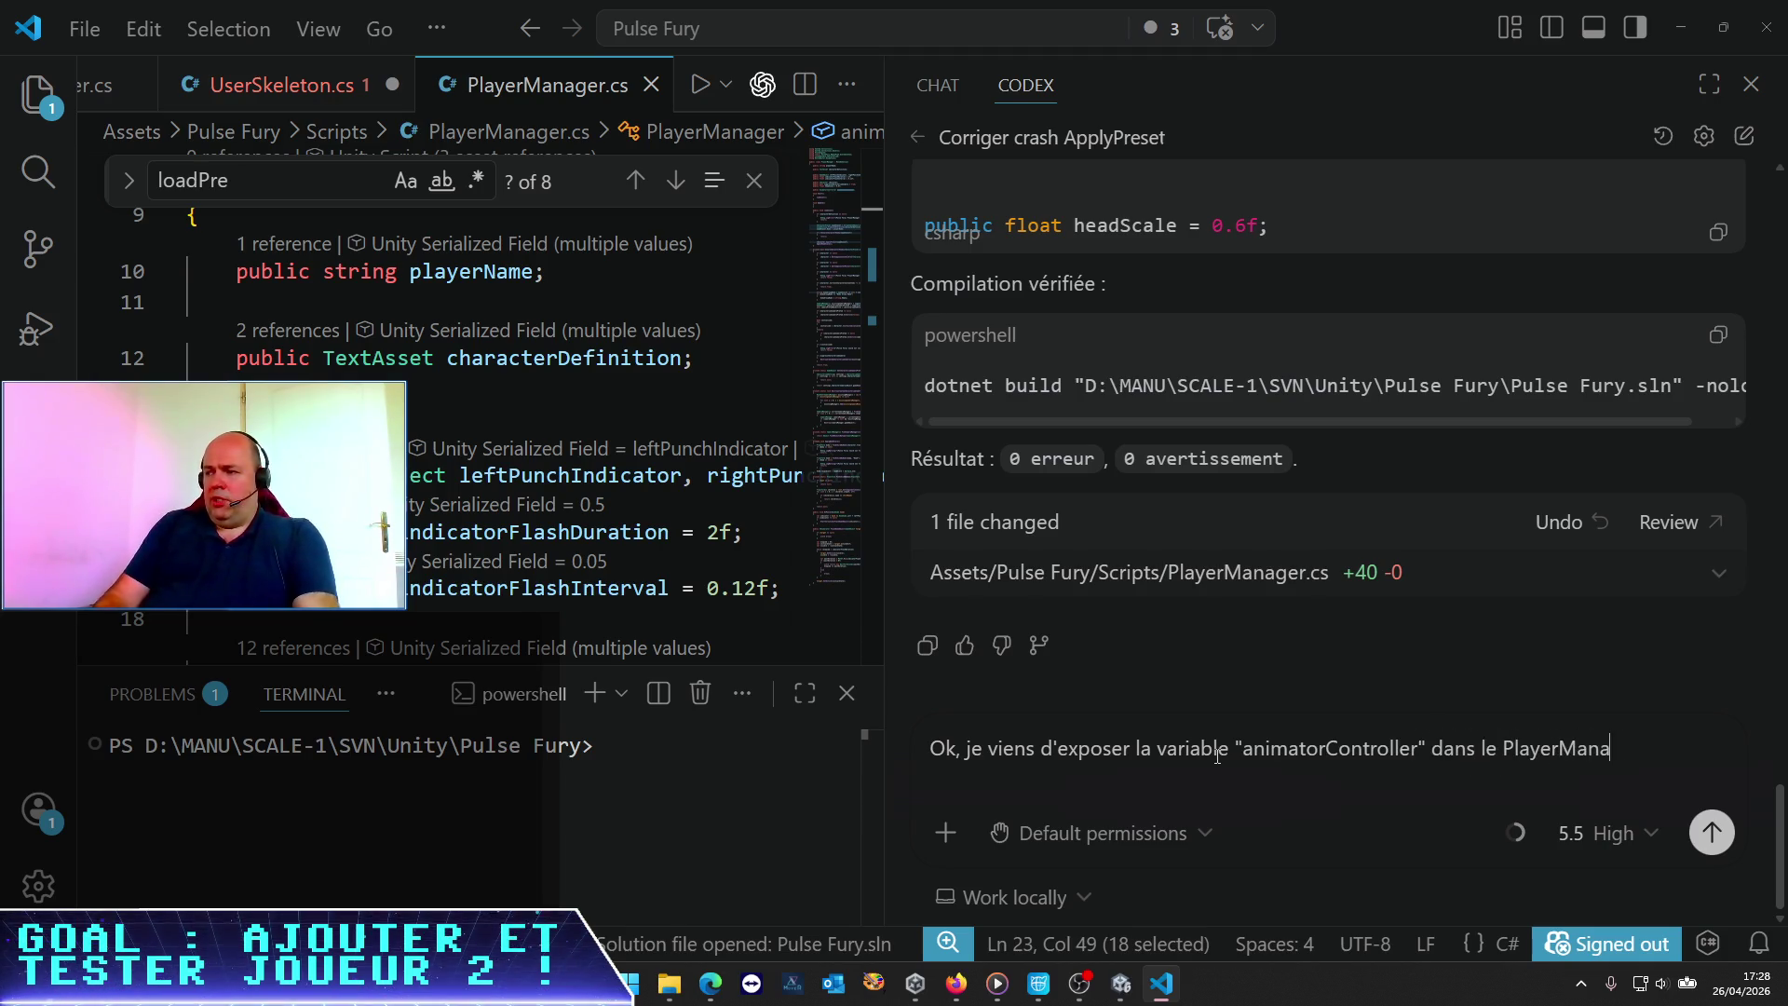
type("ger ;euxt")
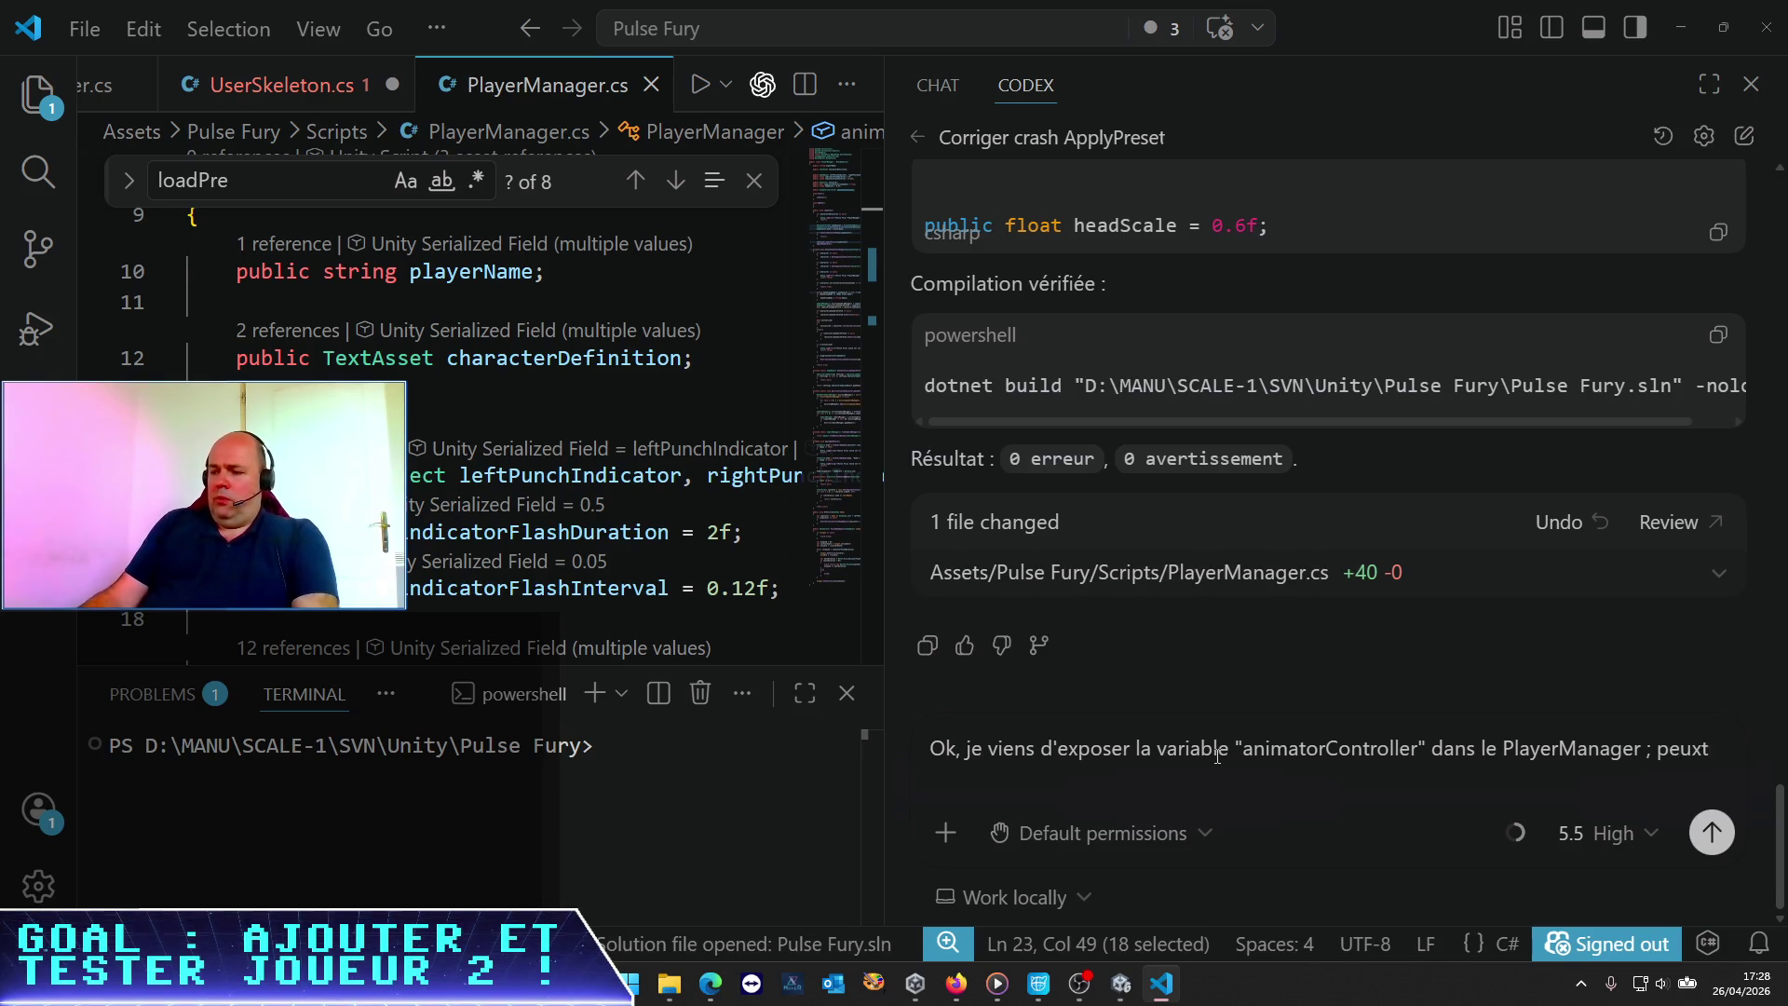
type("-tu rechercher le")
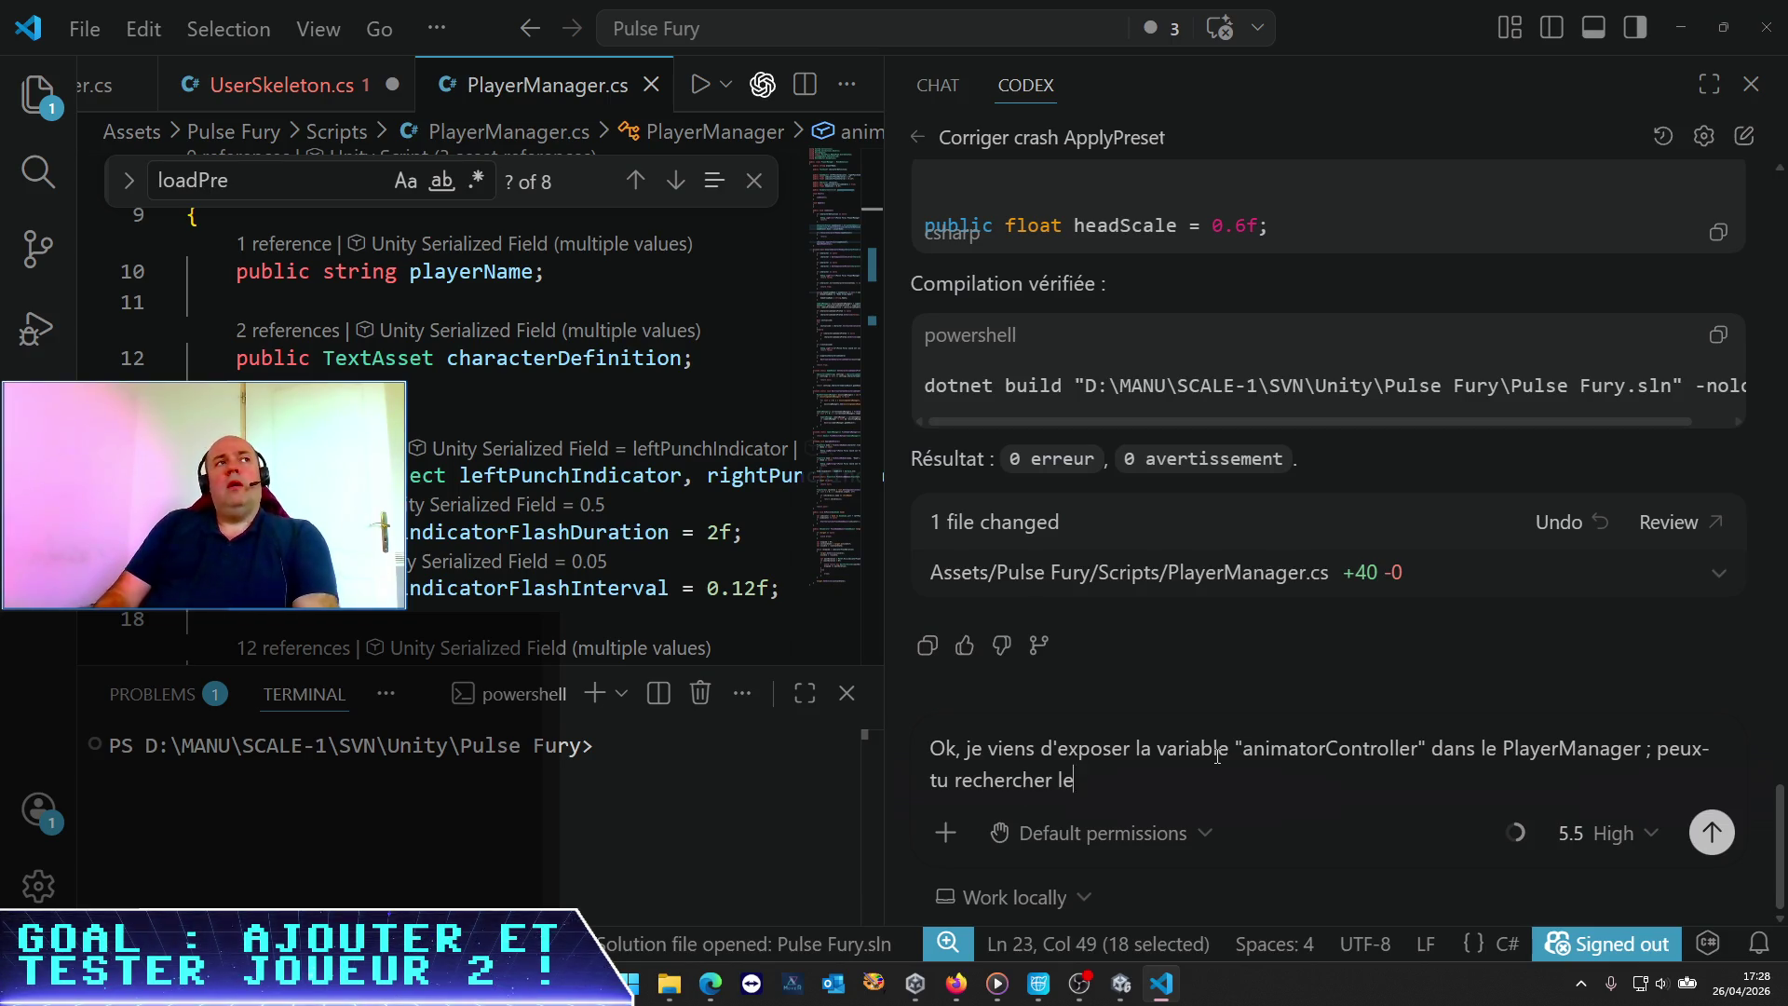
type("compos")
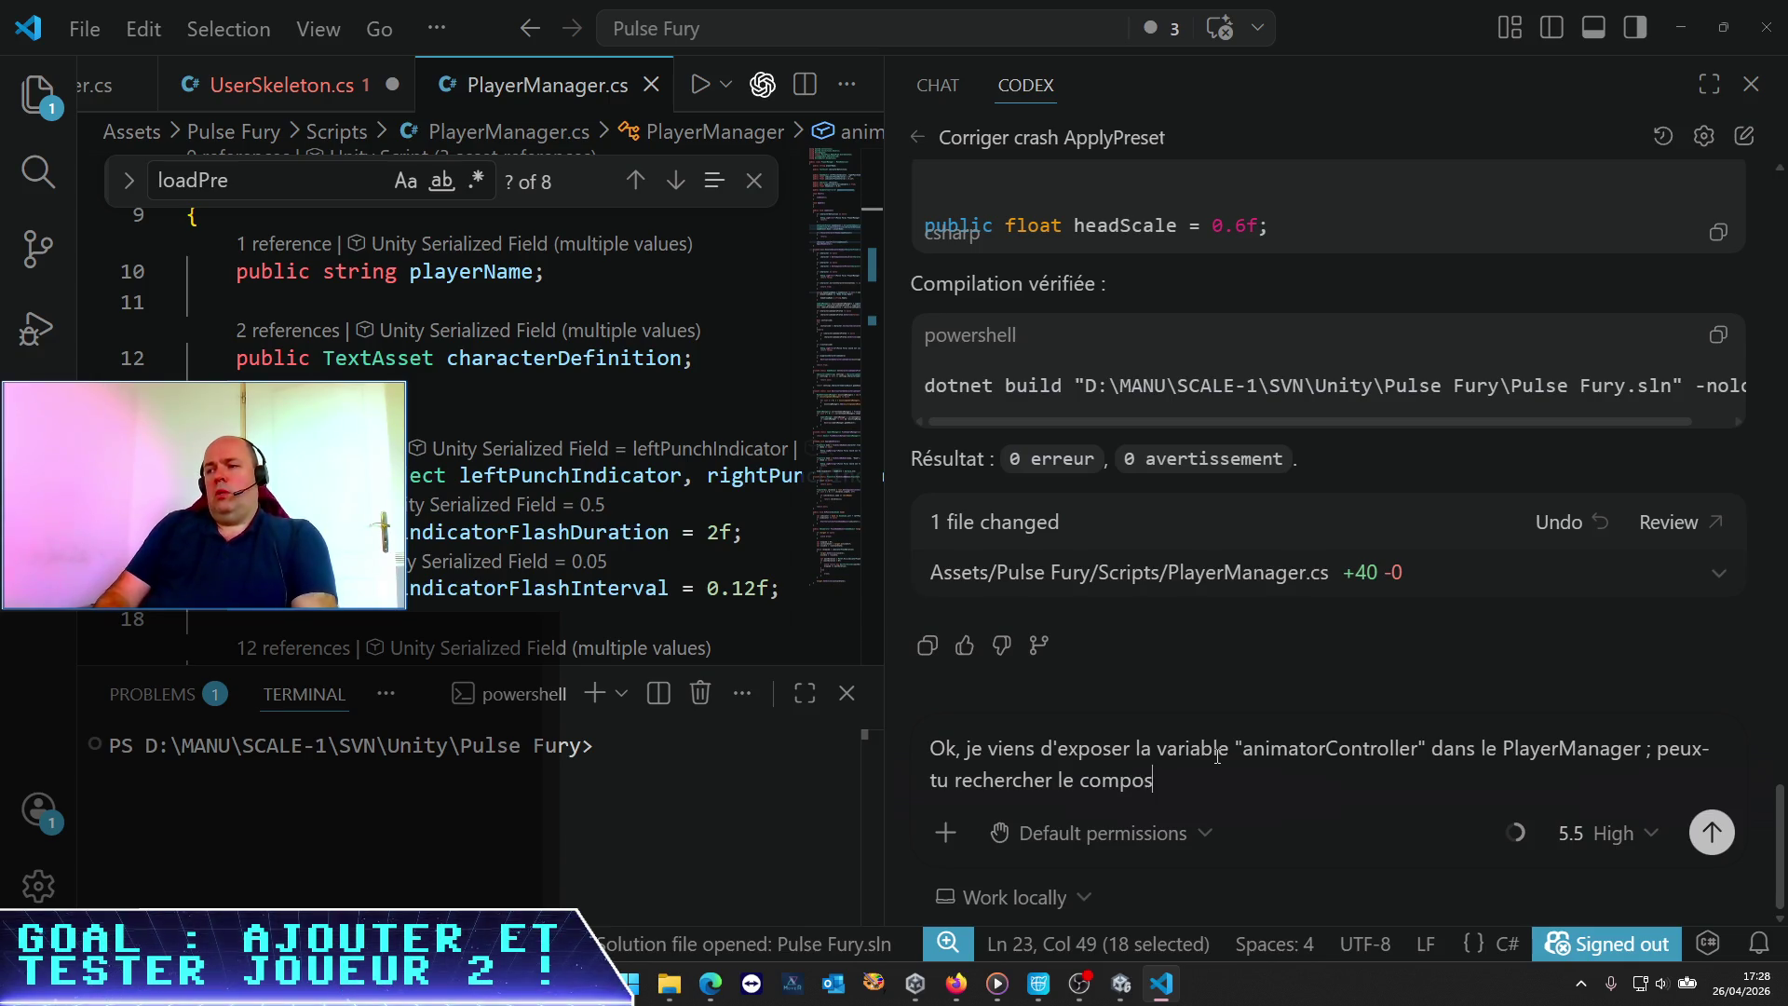
type("ant Animator ")
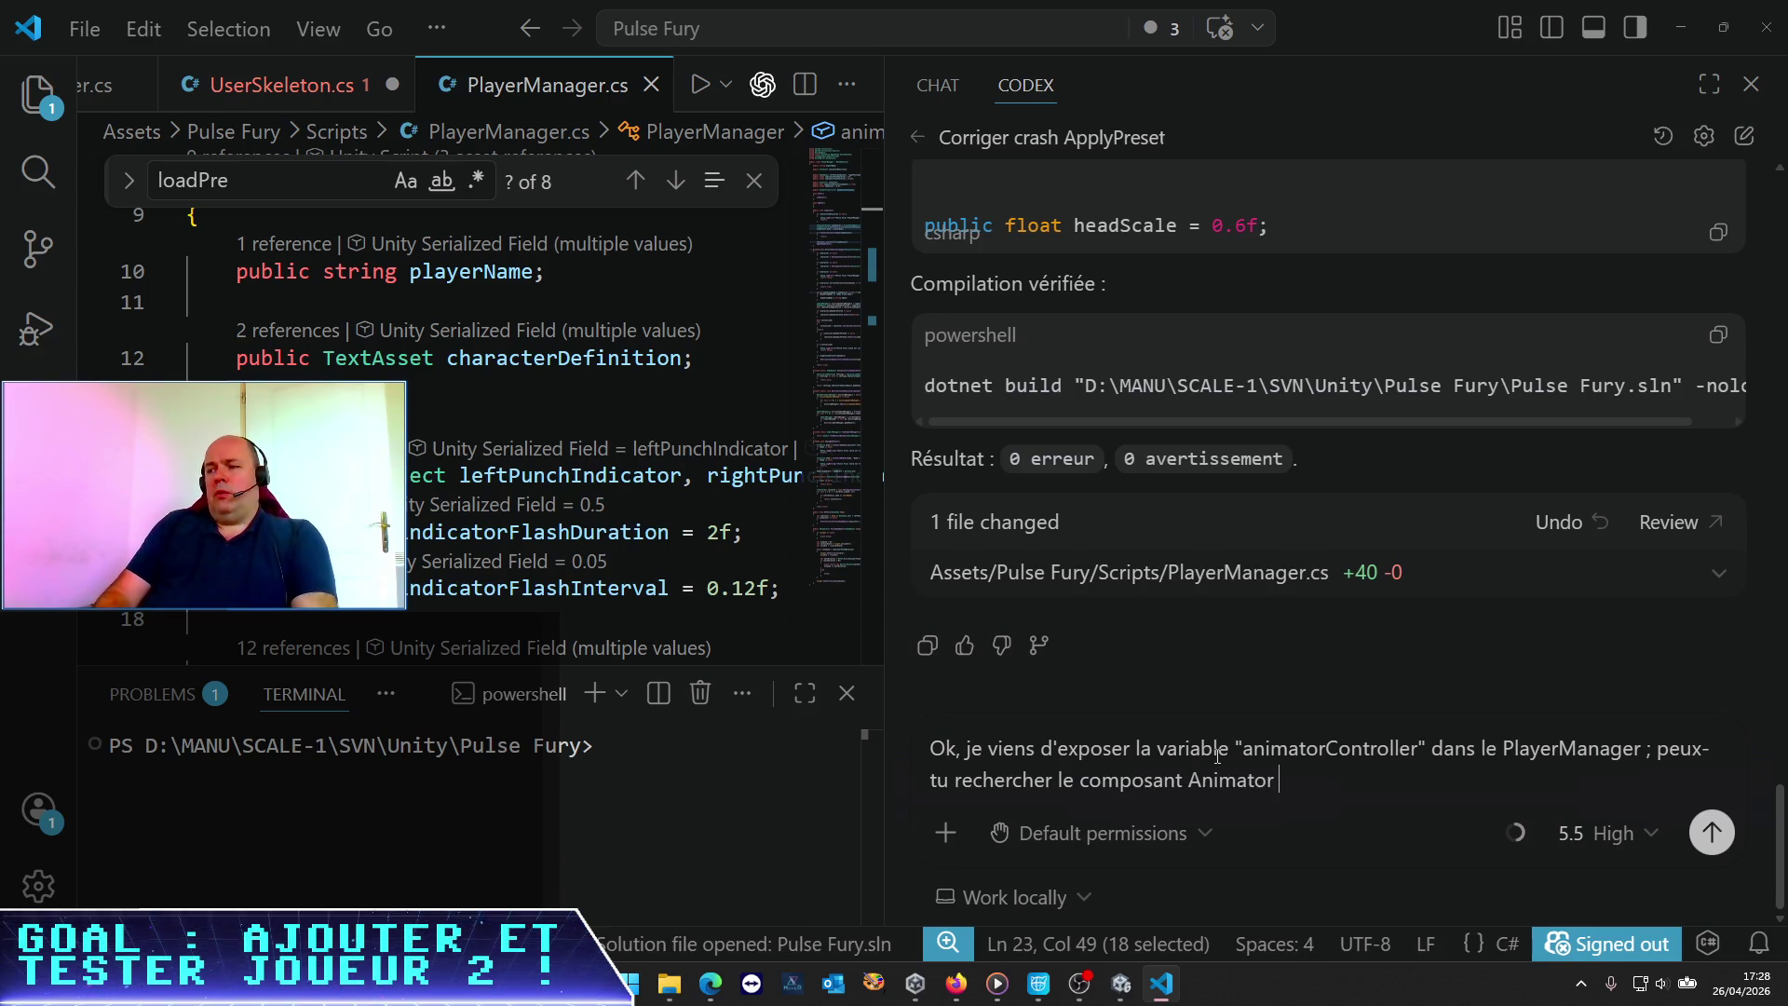
type("instant")
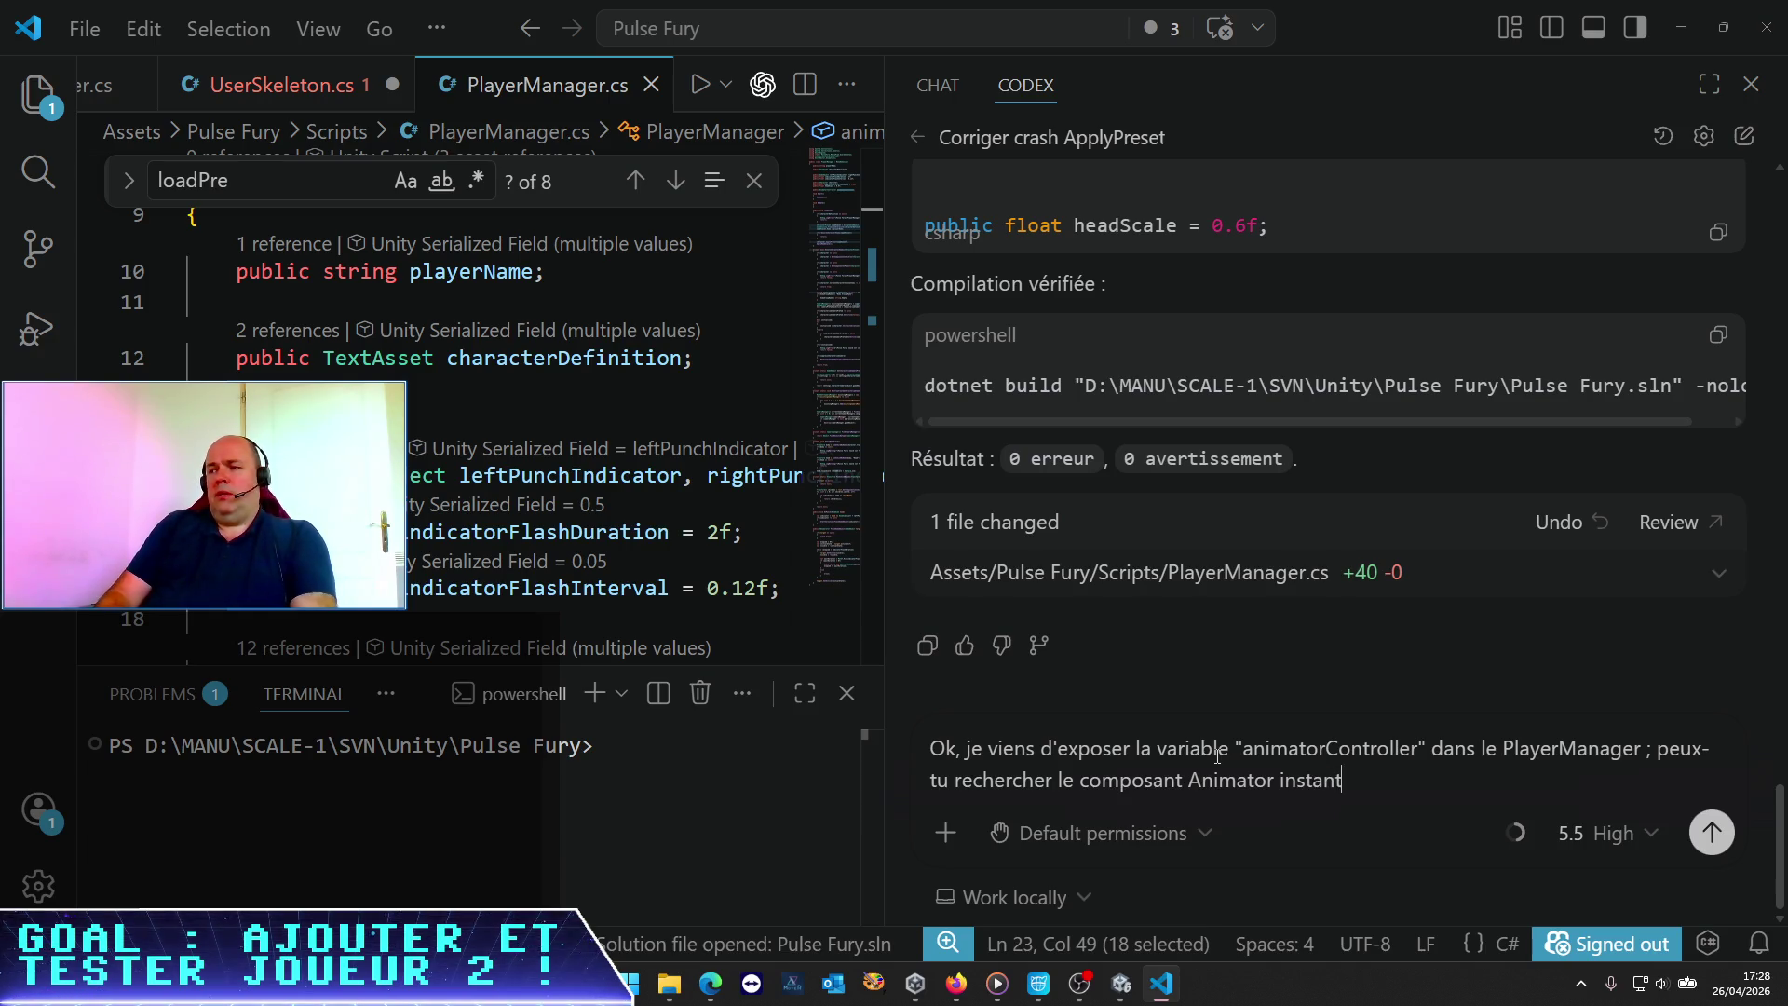
type("par la")
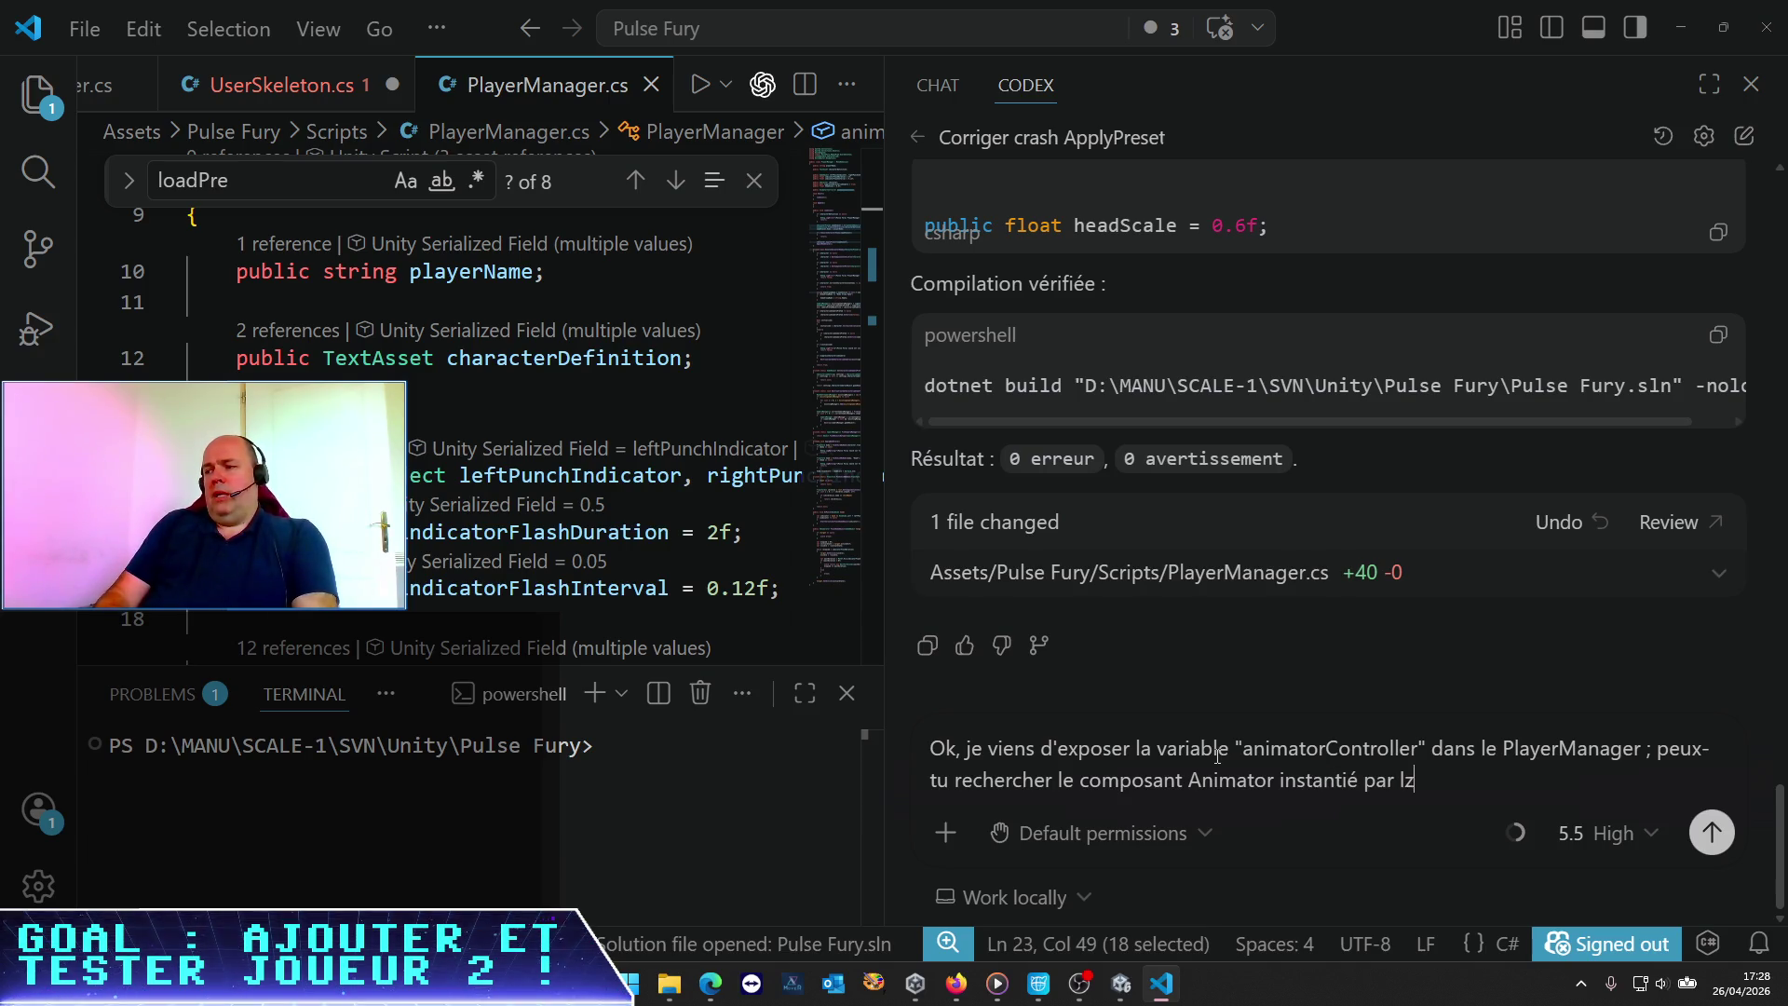
type("atio")
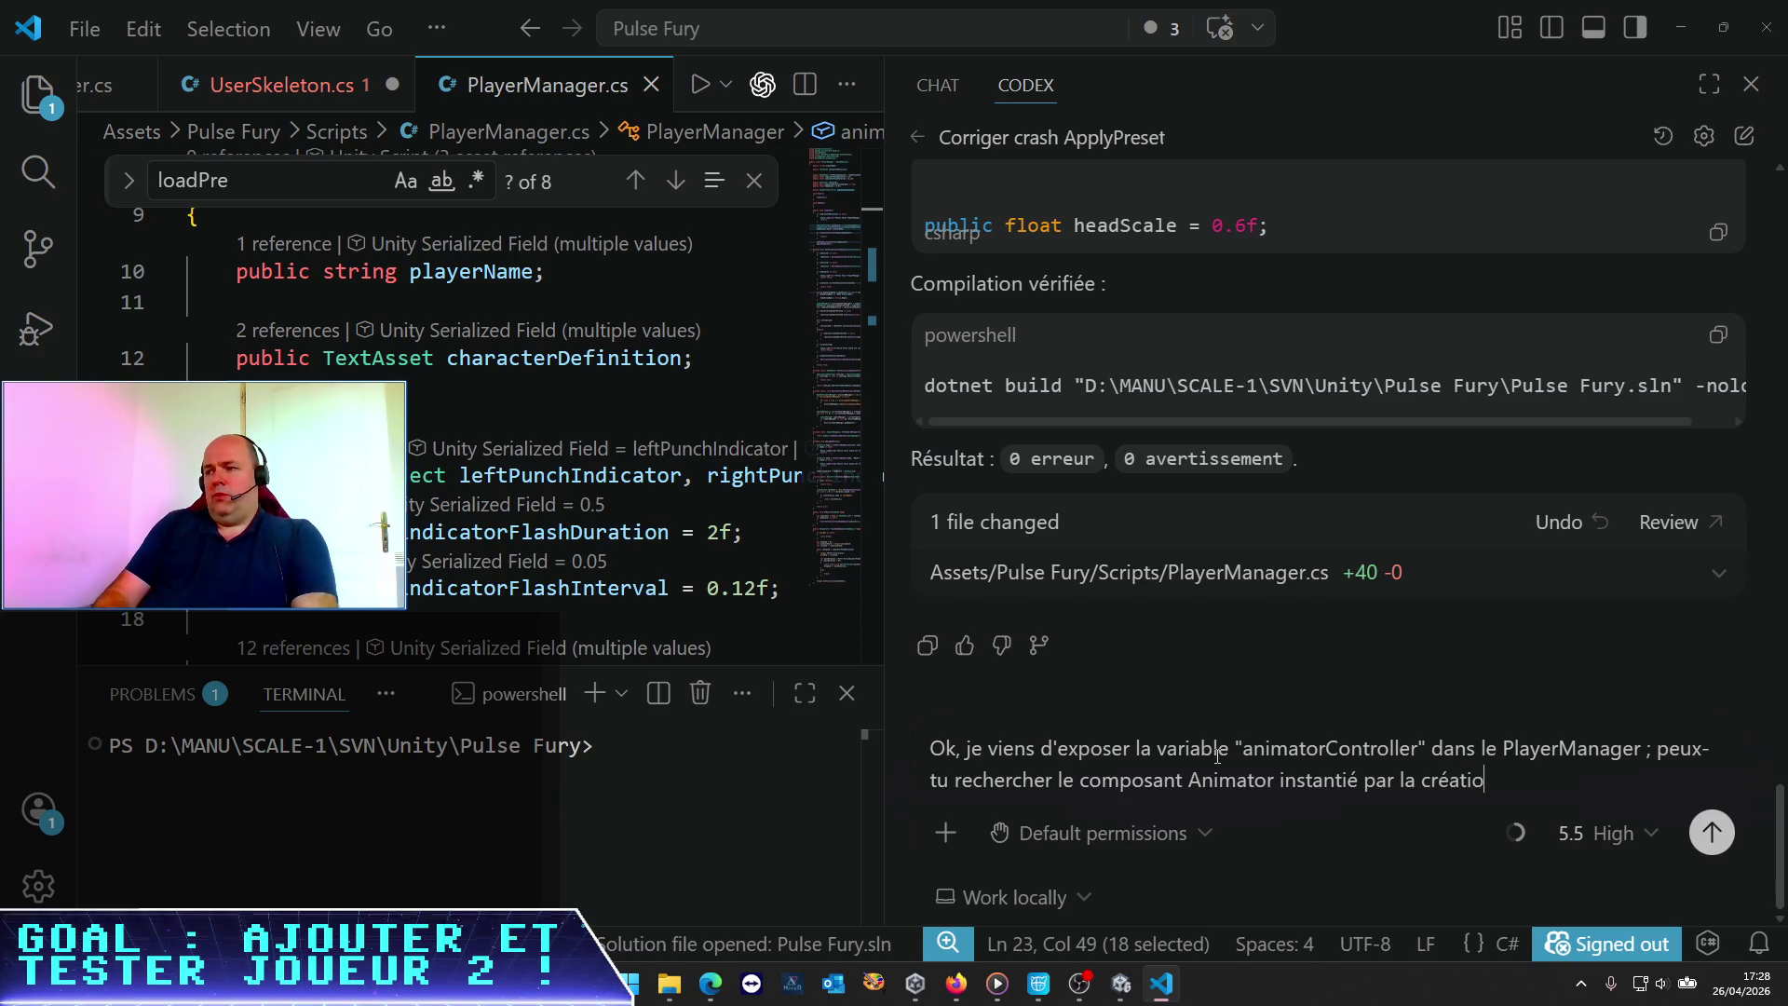
type("n du pe")
type("rso et")
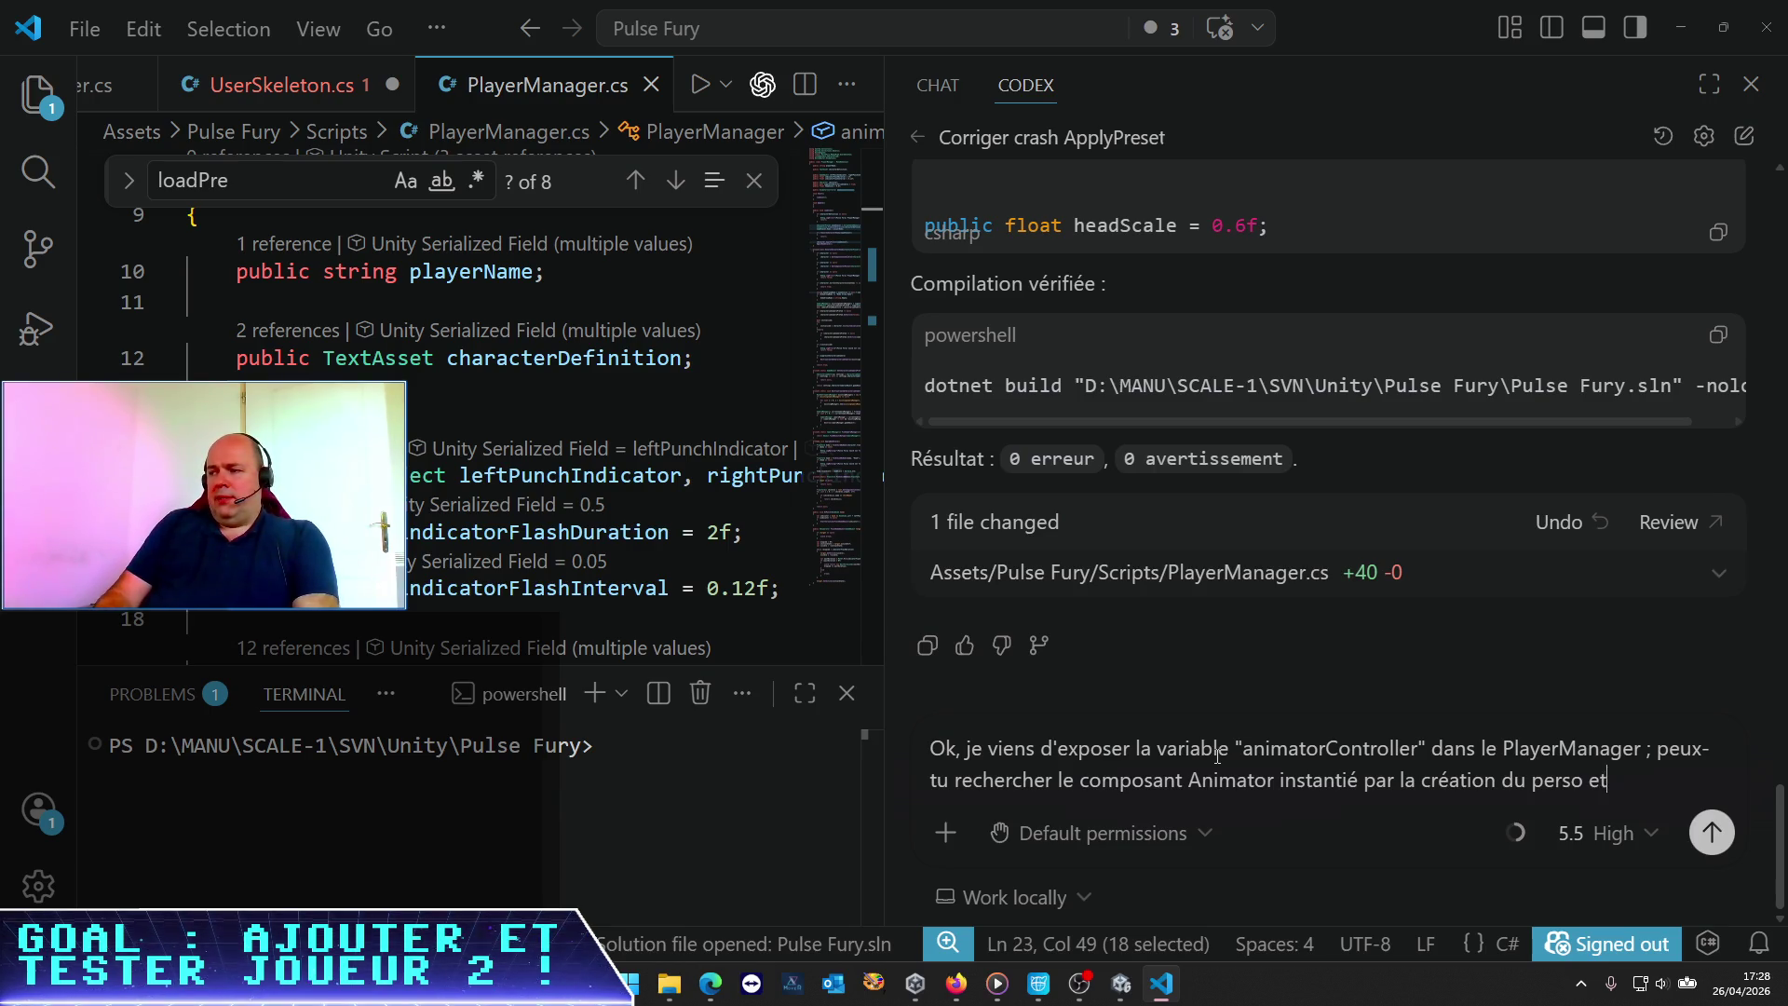
type(" remplacer ")
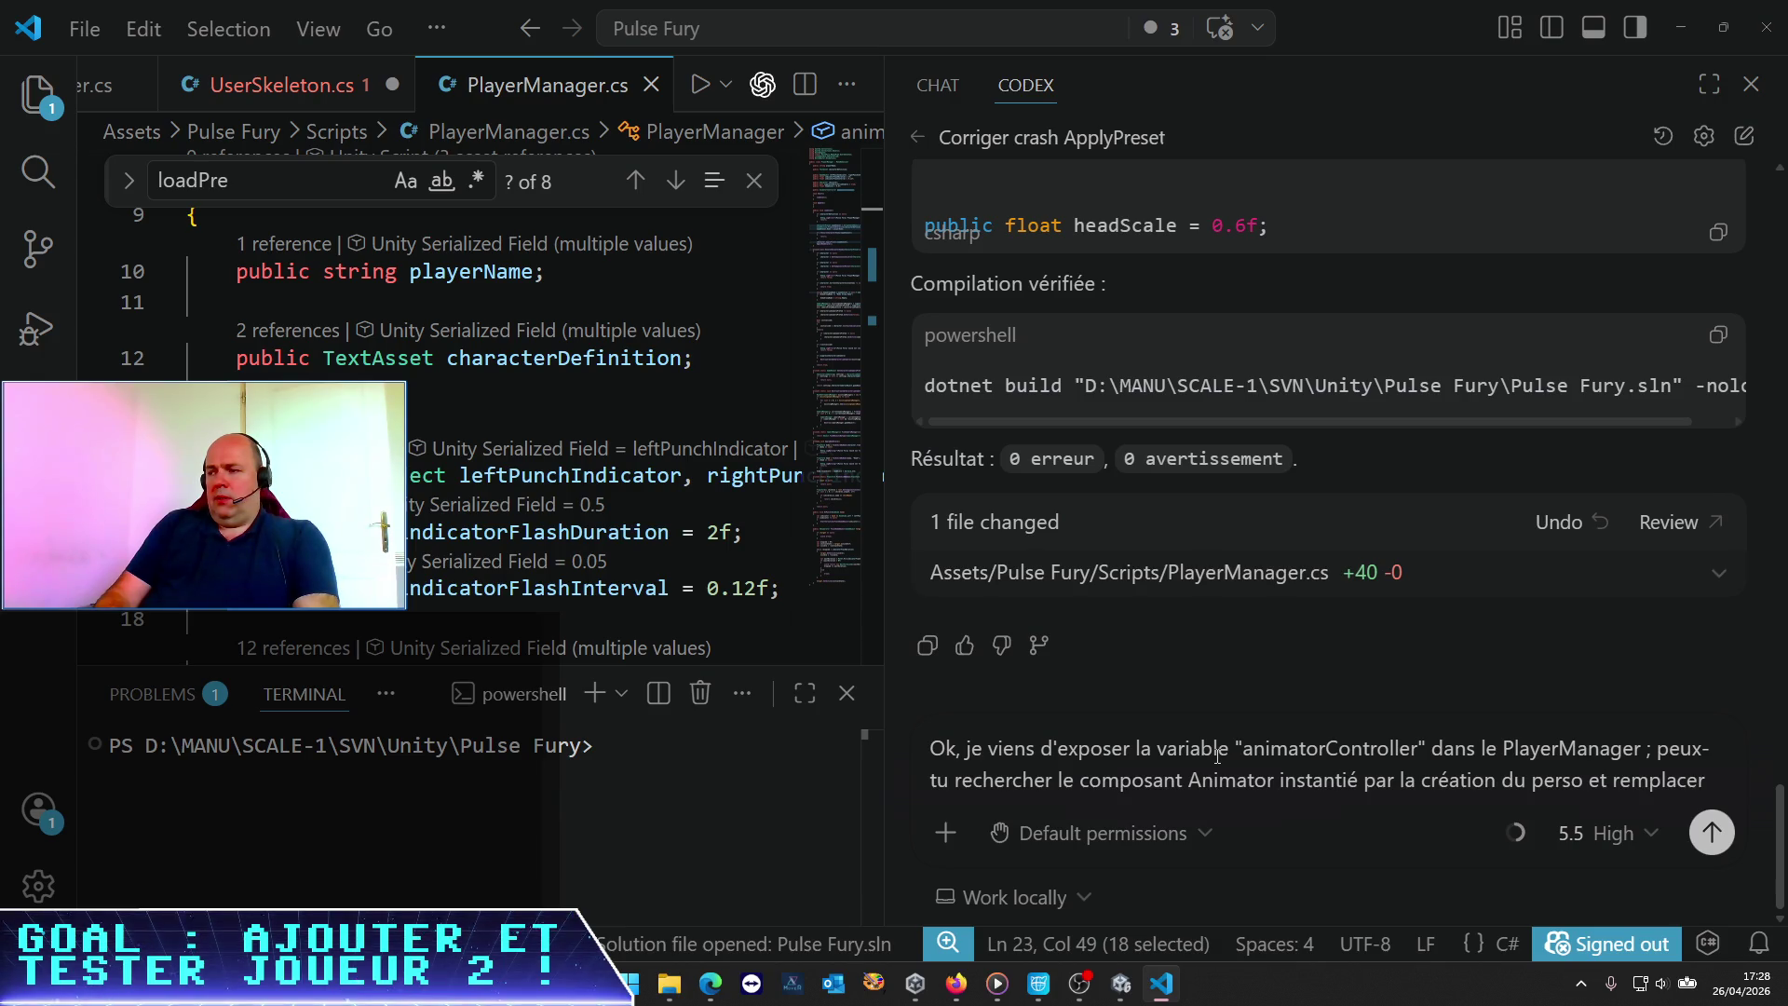
type("son champ \"c")
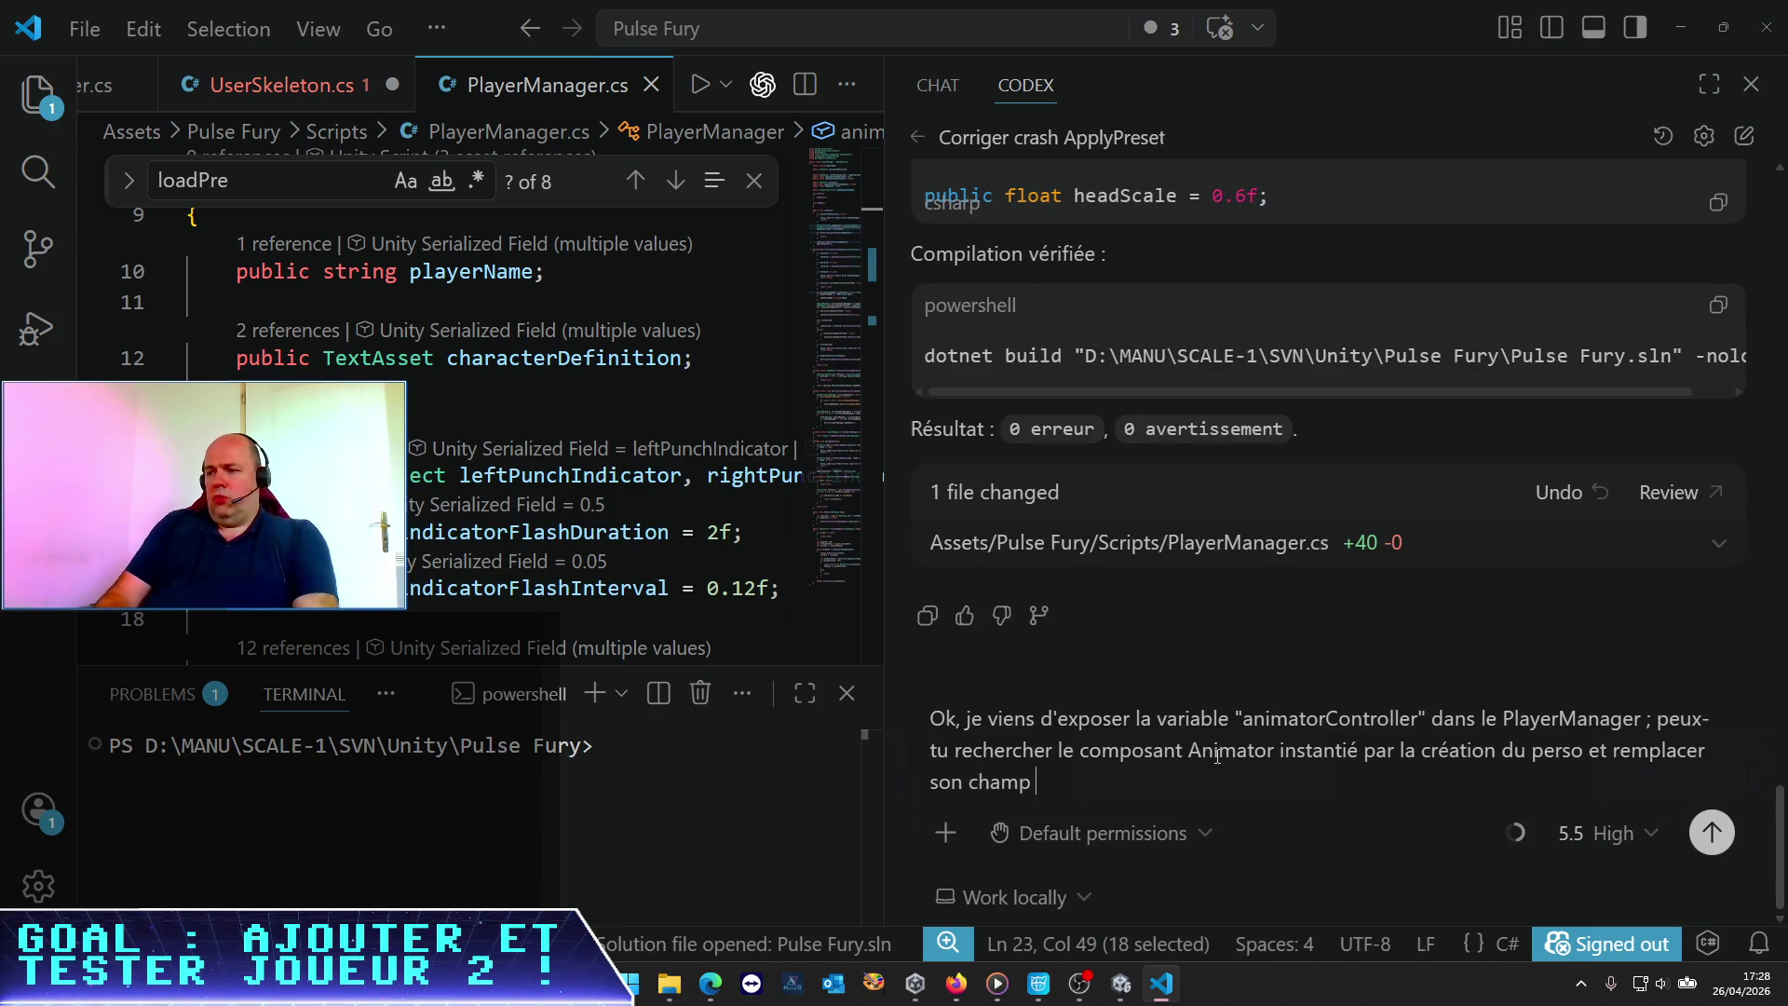
type("ontroller\" par ")
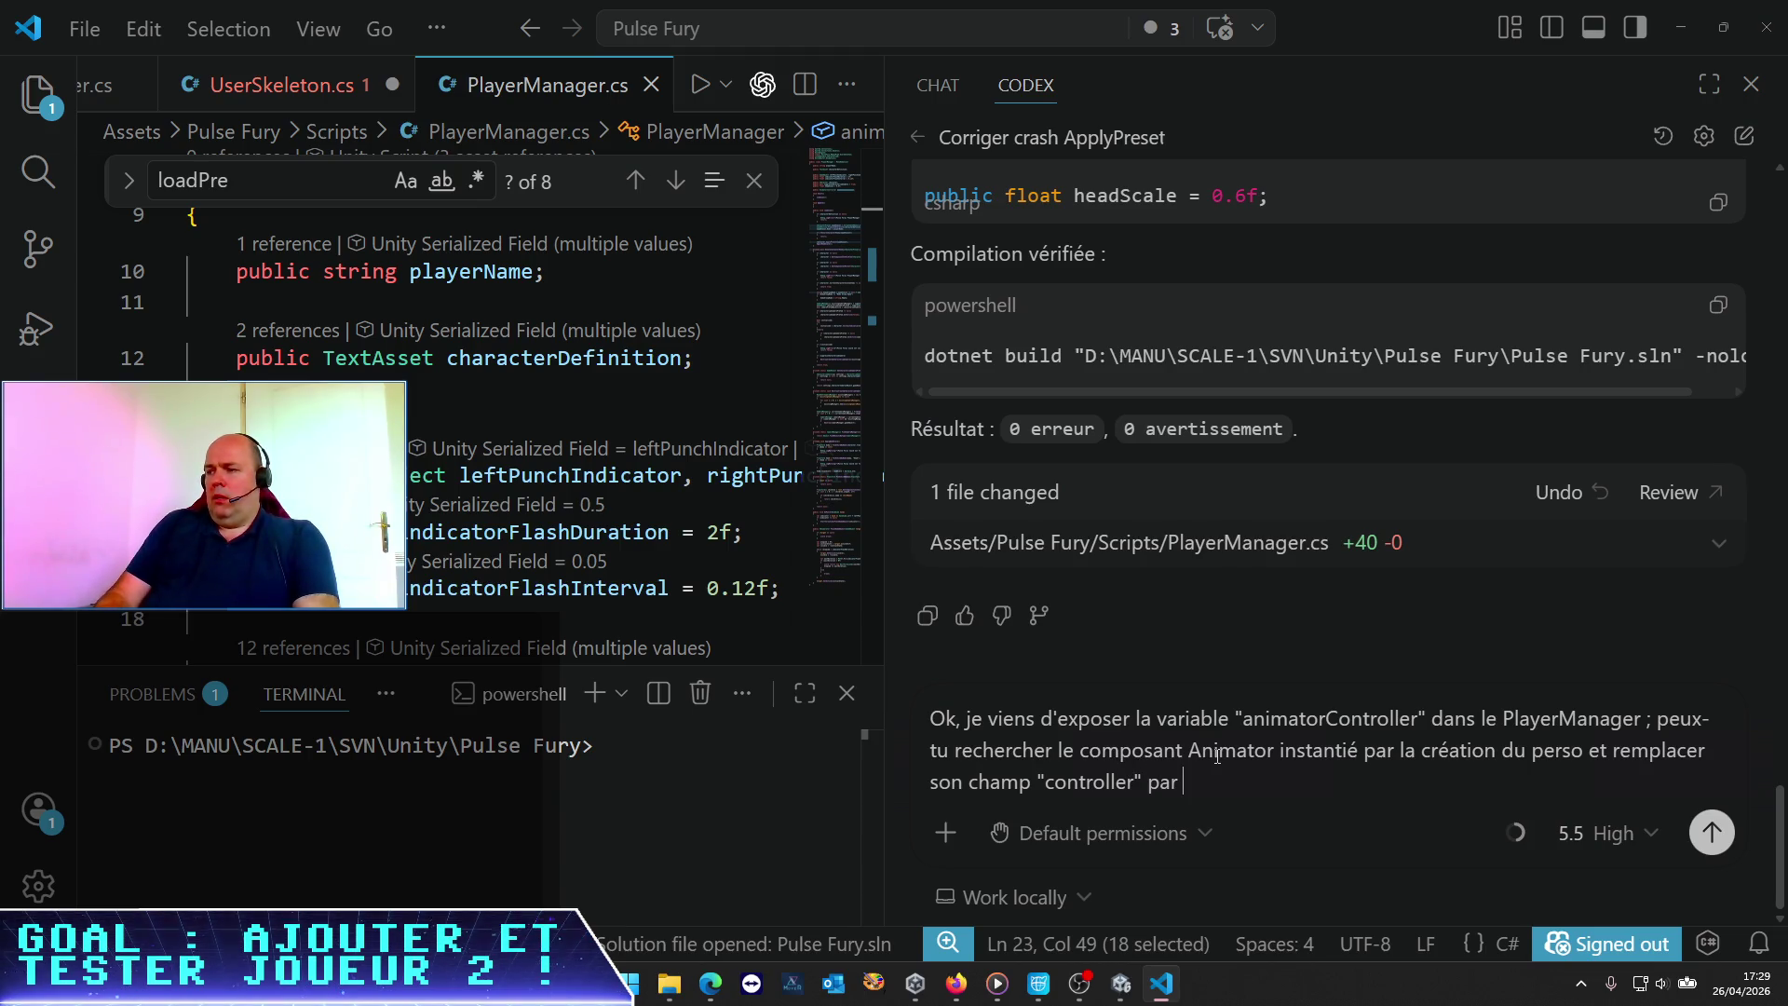
type("celu")
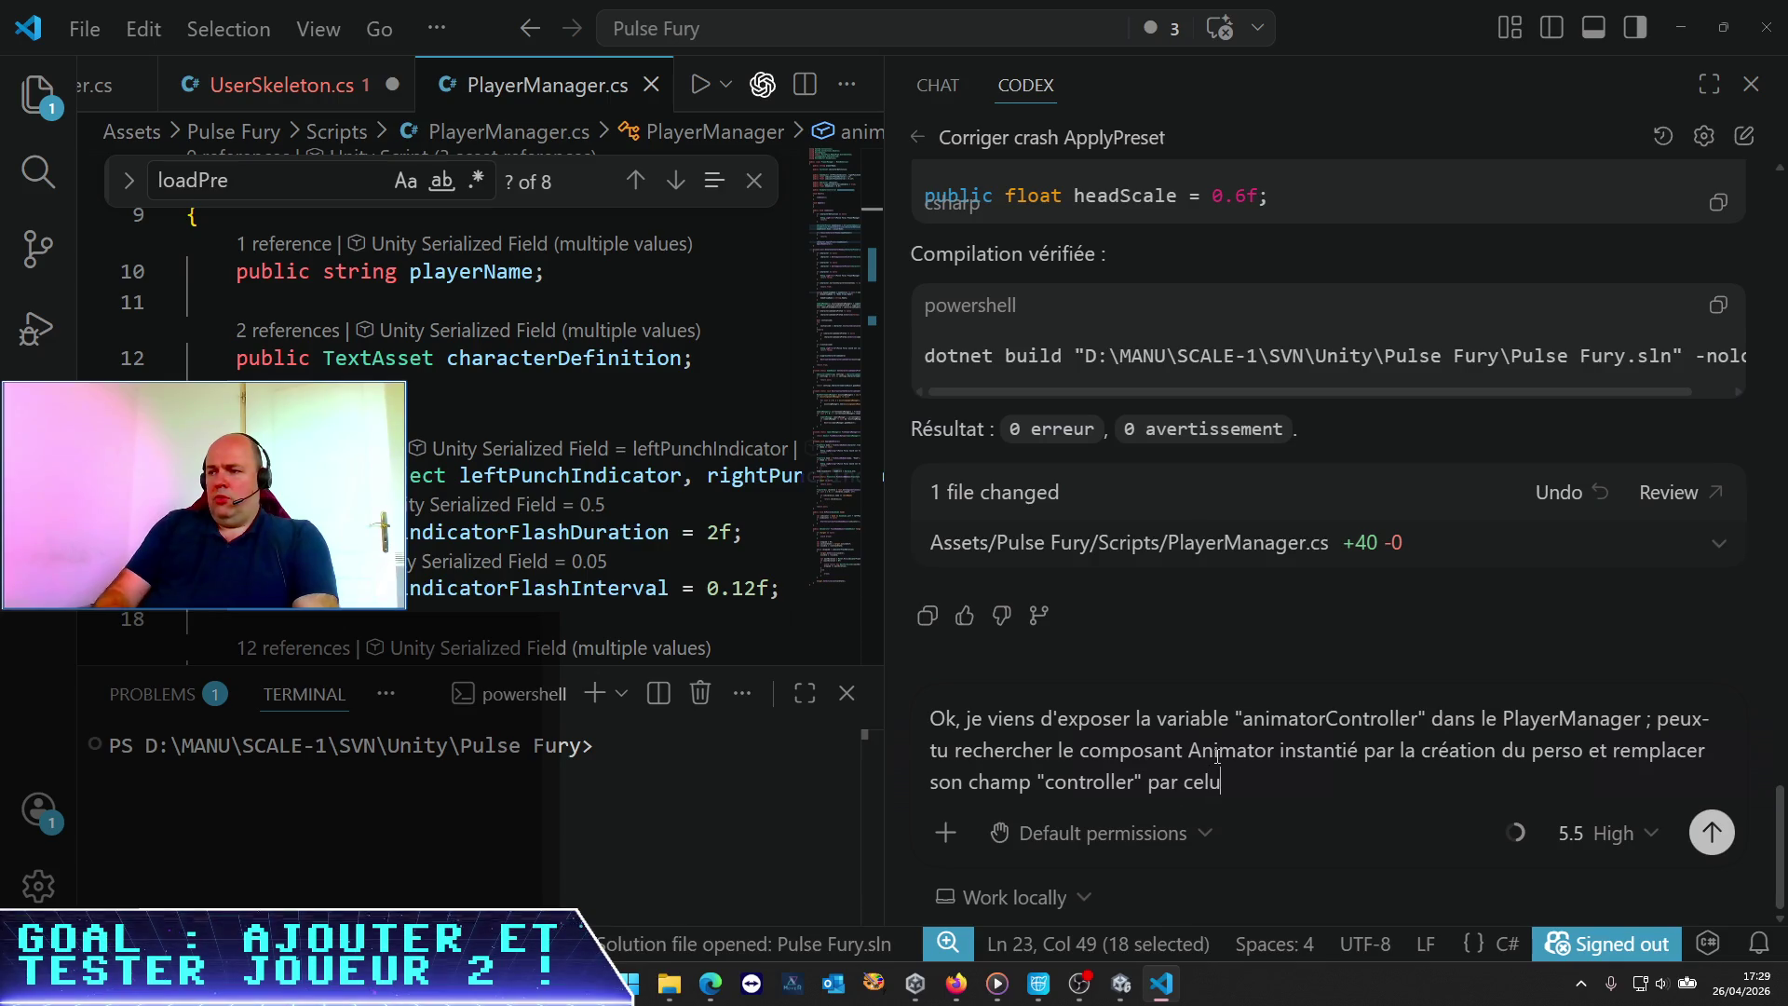
type("i dans ma variable an")
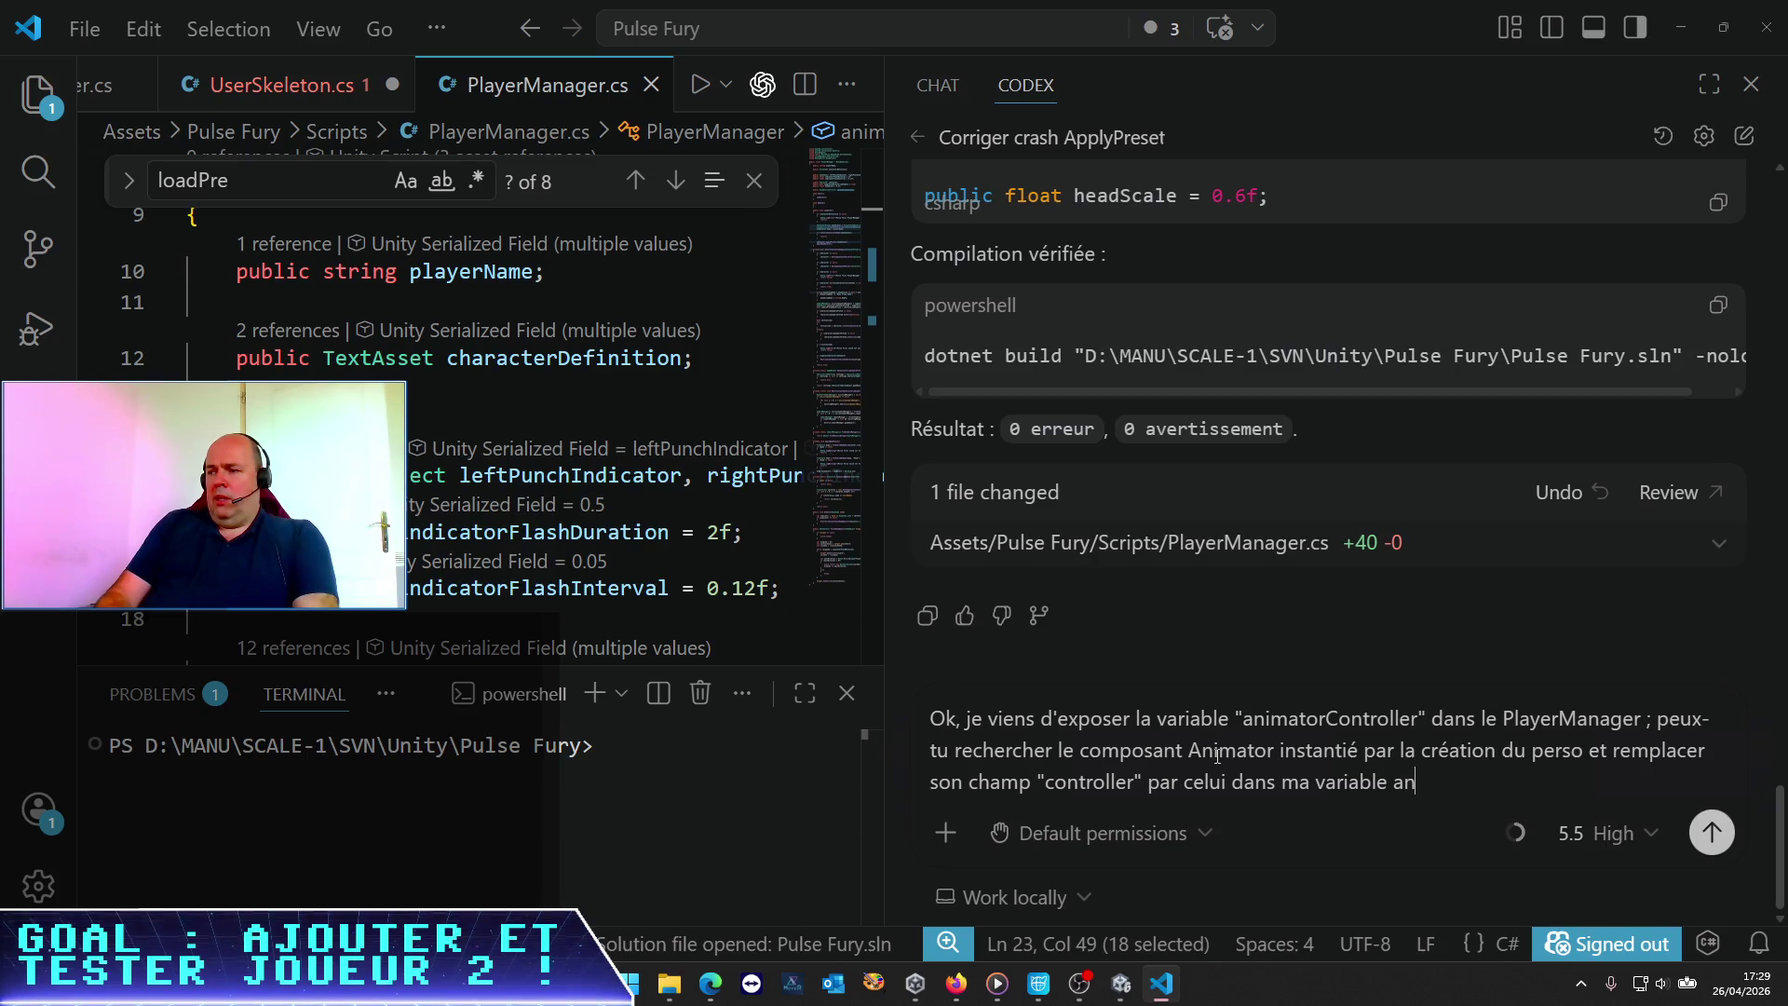
type("imatorCon")
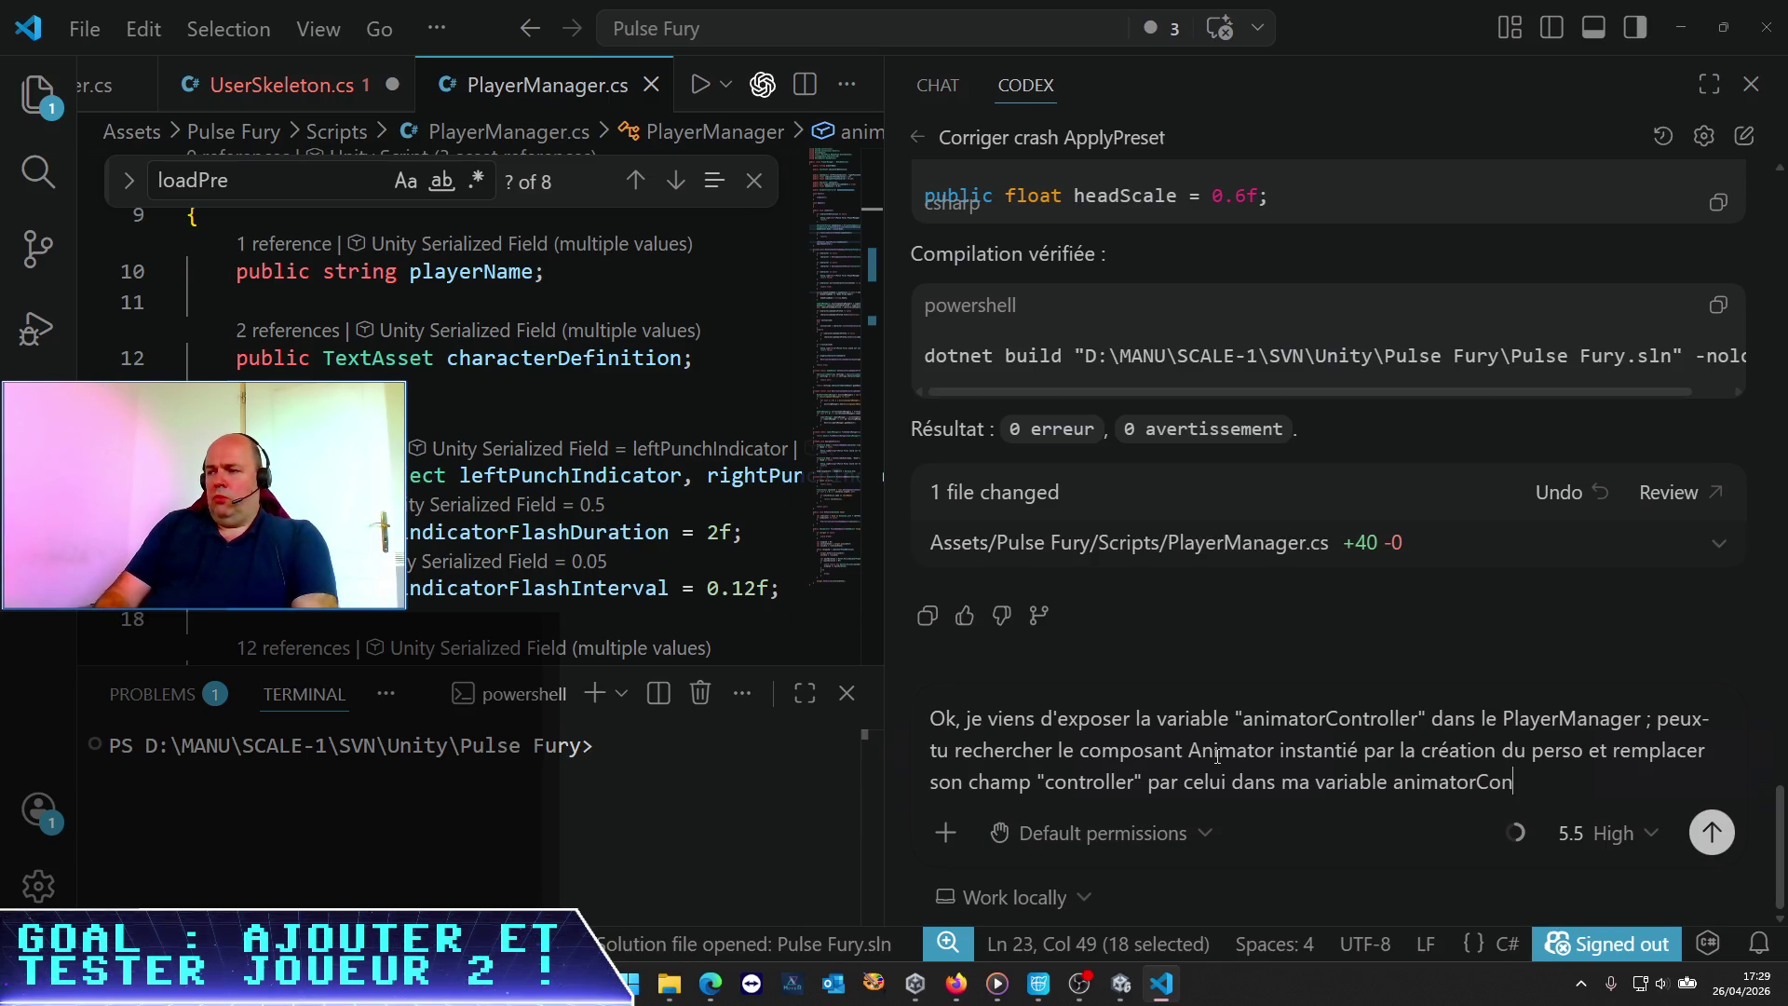
type("troller ?")
key("Return")
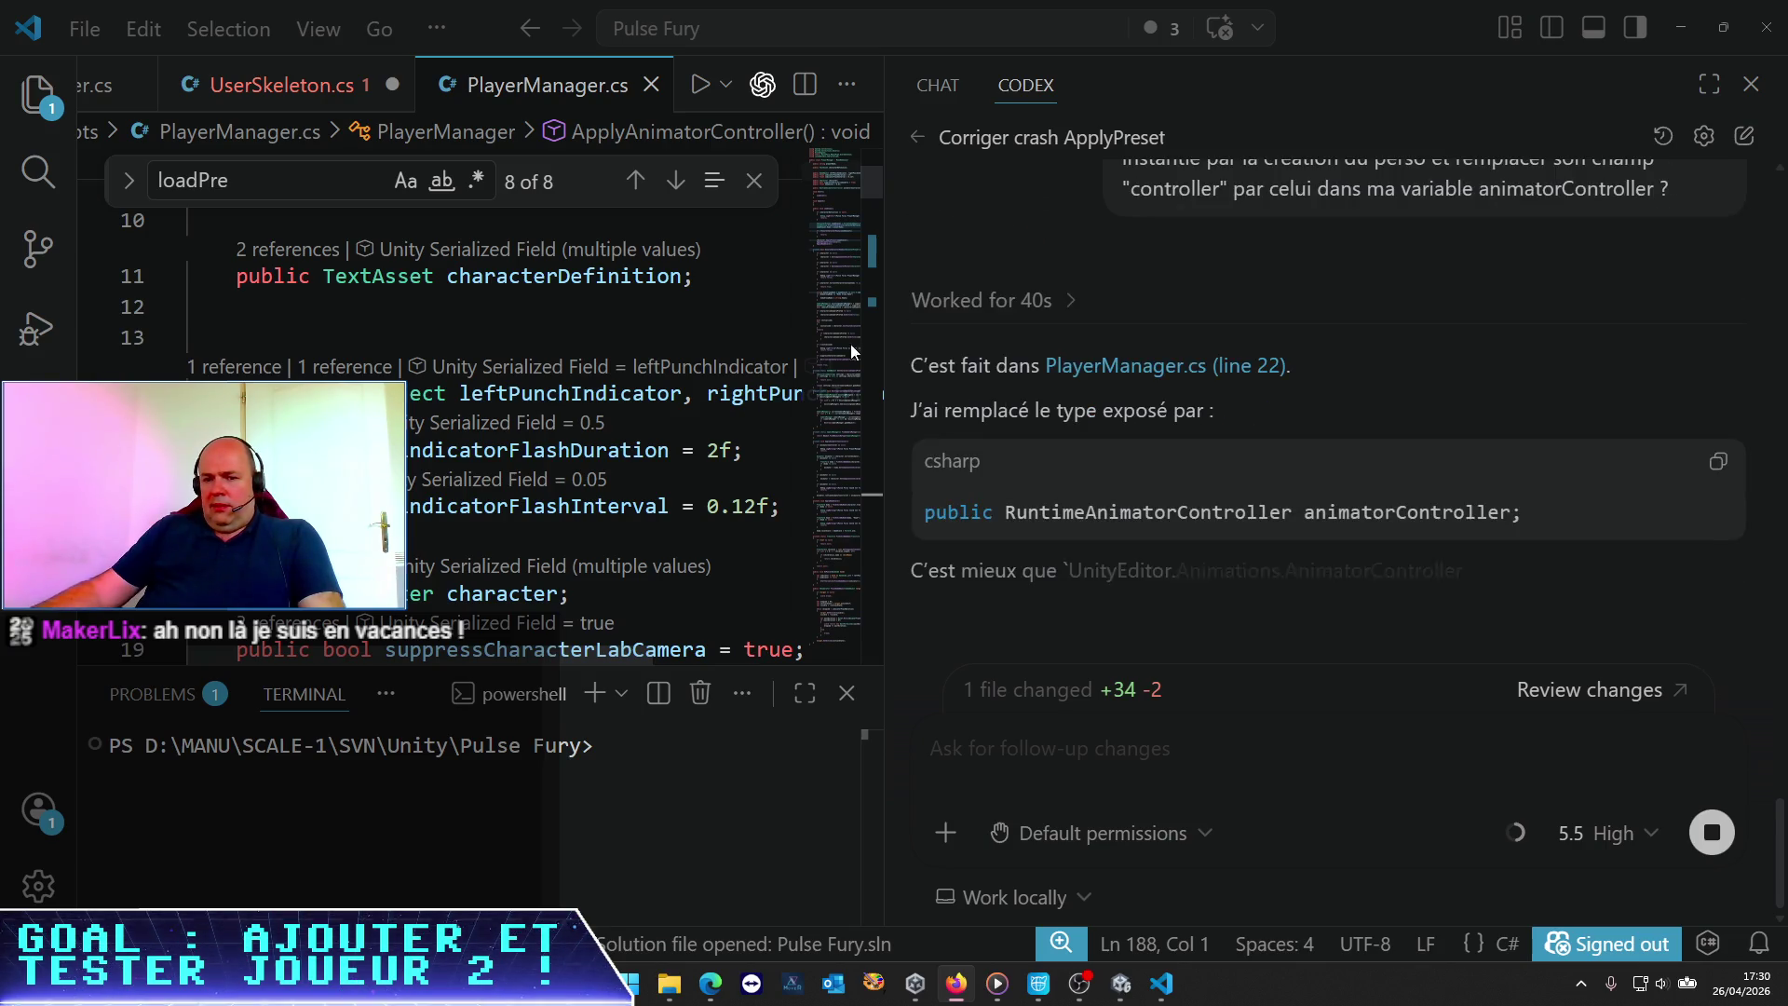
Check the indicatorFlashDuration and indicatorFlashInterval lines in PlayerManager.cs and readjust the window zoom
left_click(598, 424)
key("Escape")
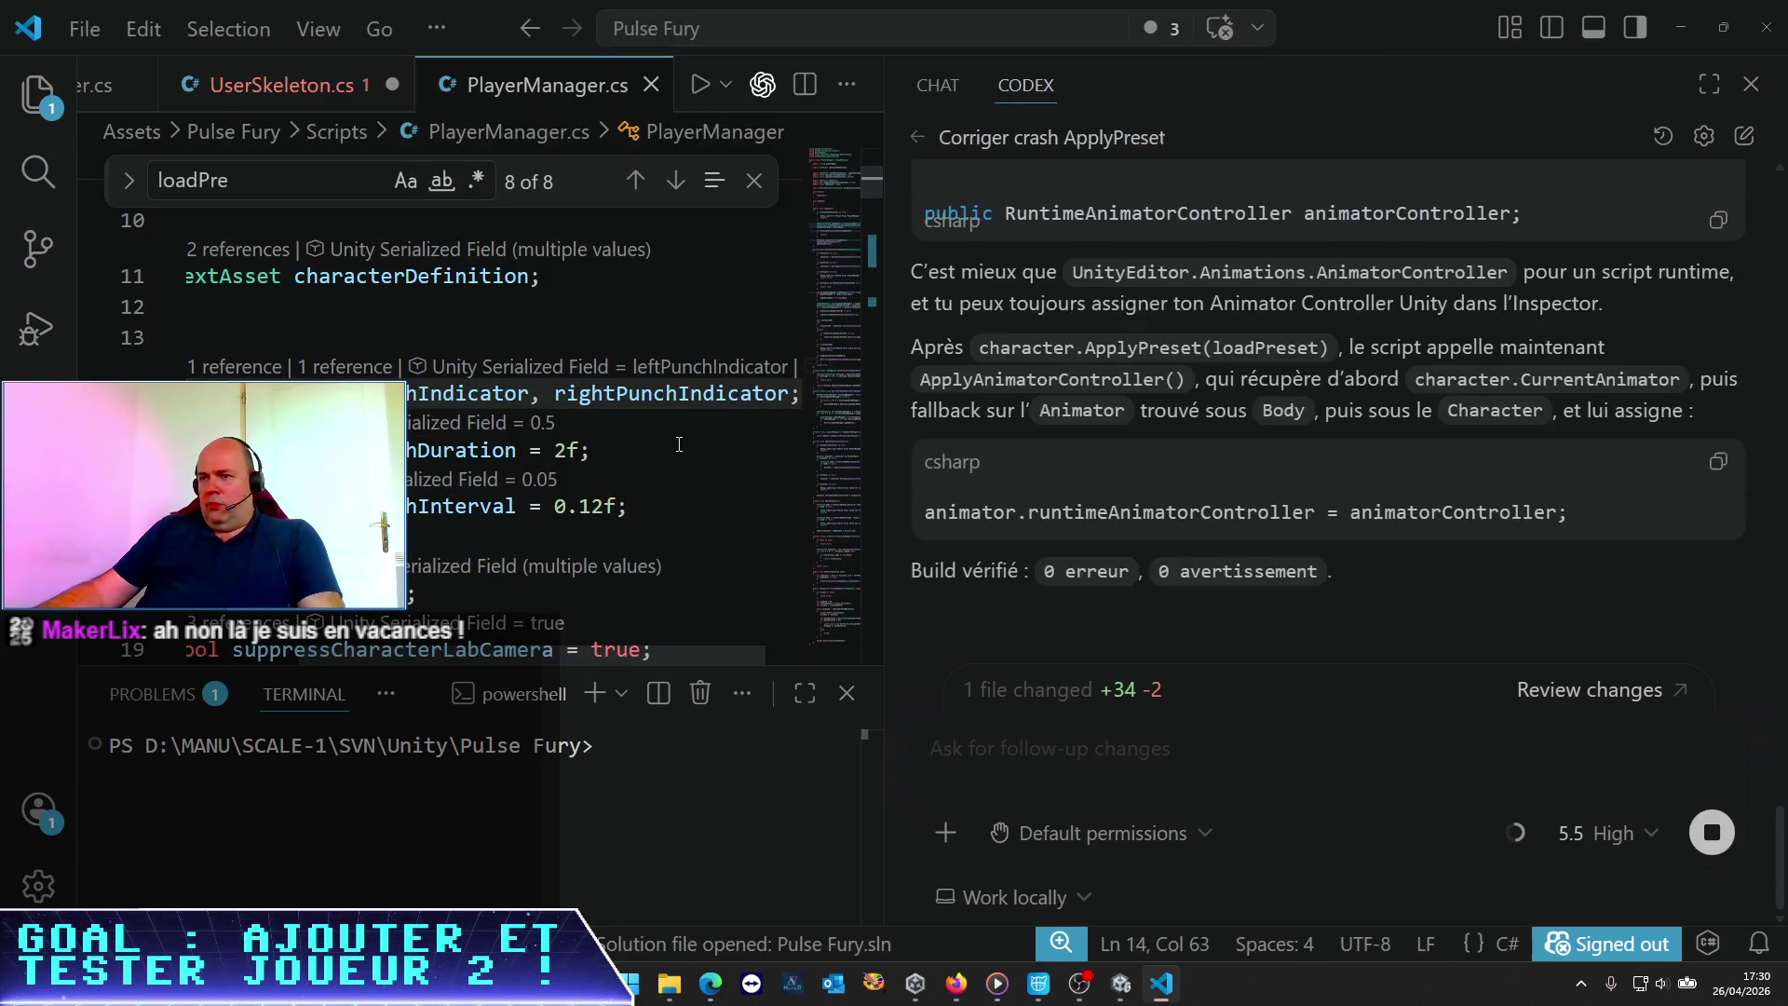
left_click(668, 474)
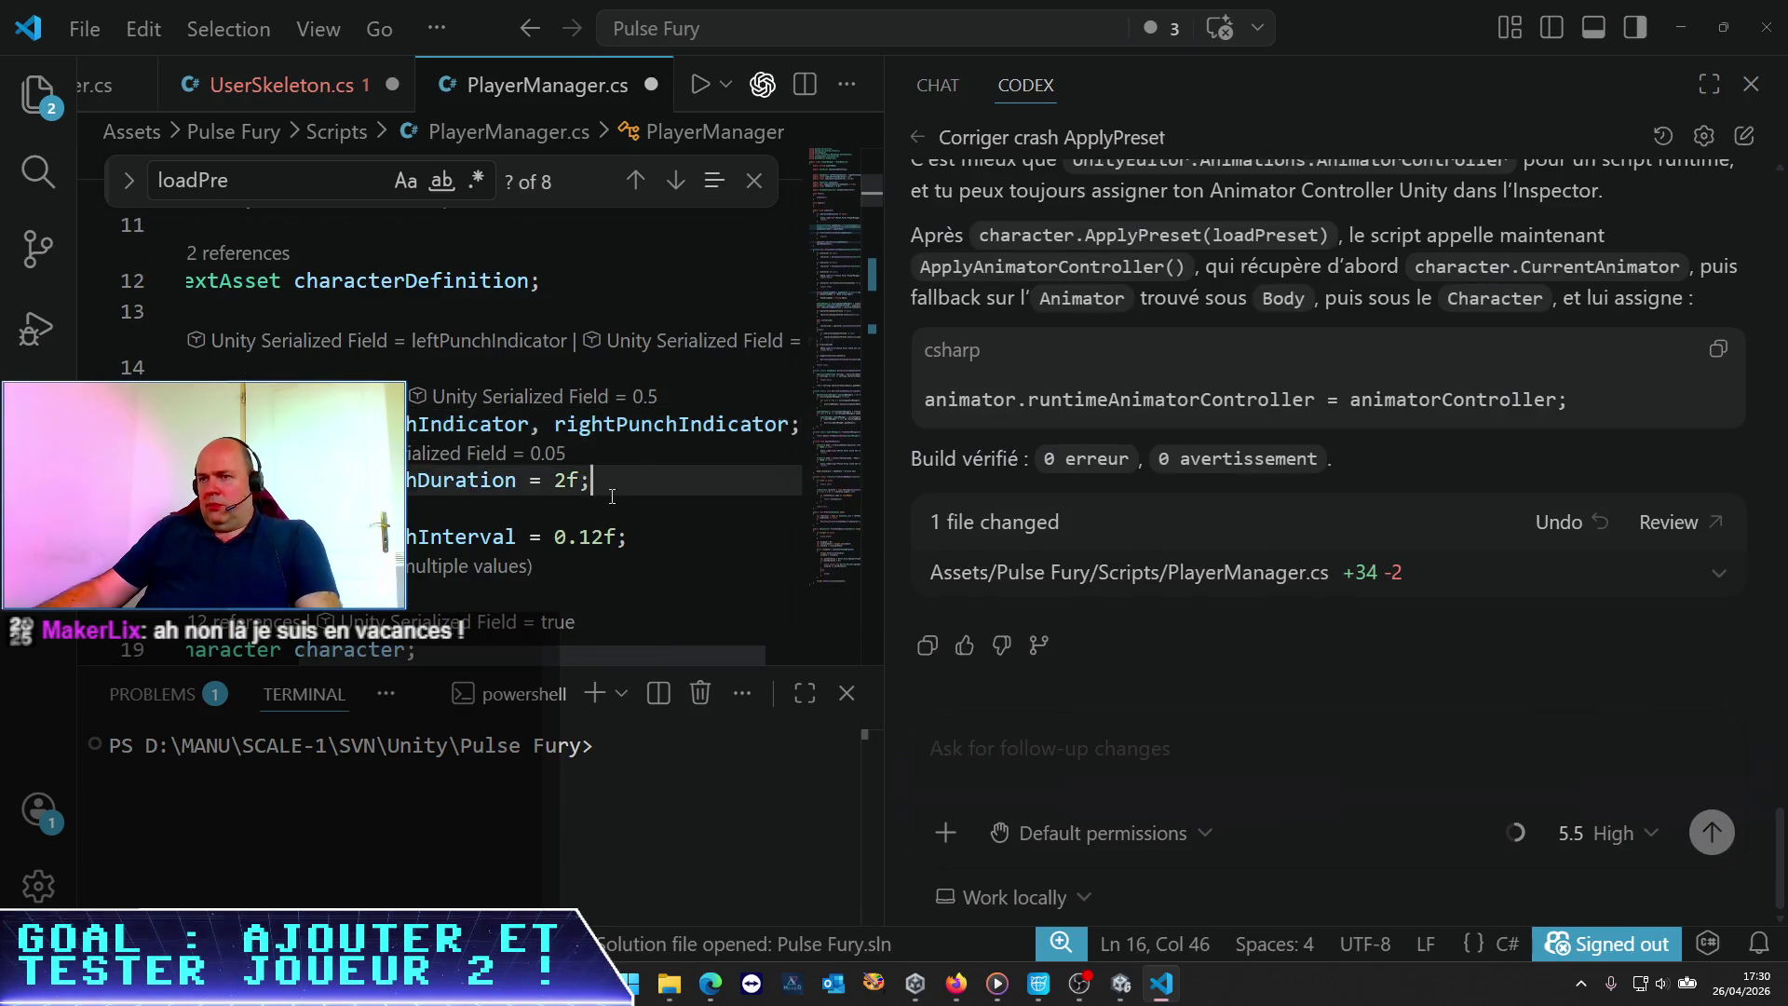
left_click(665, 498)
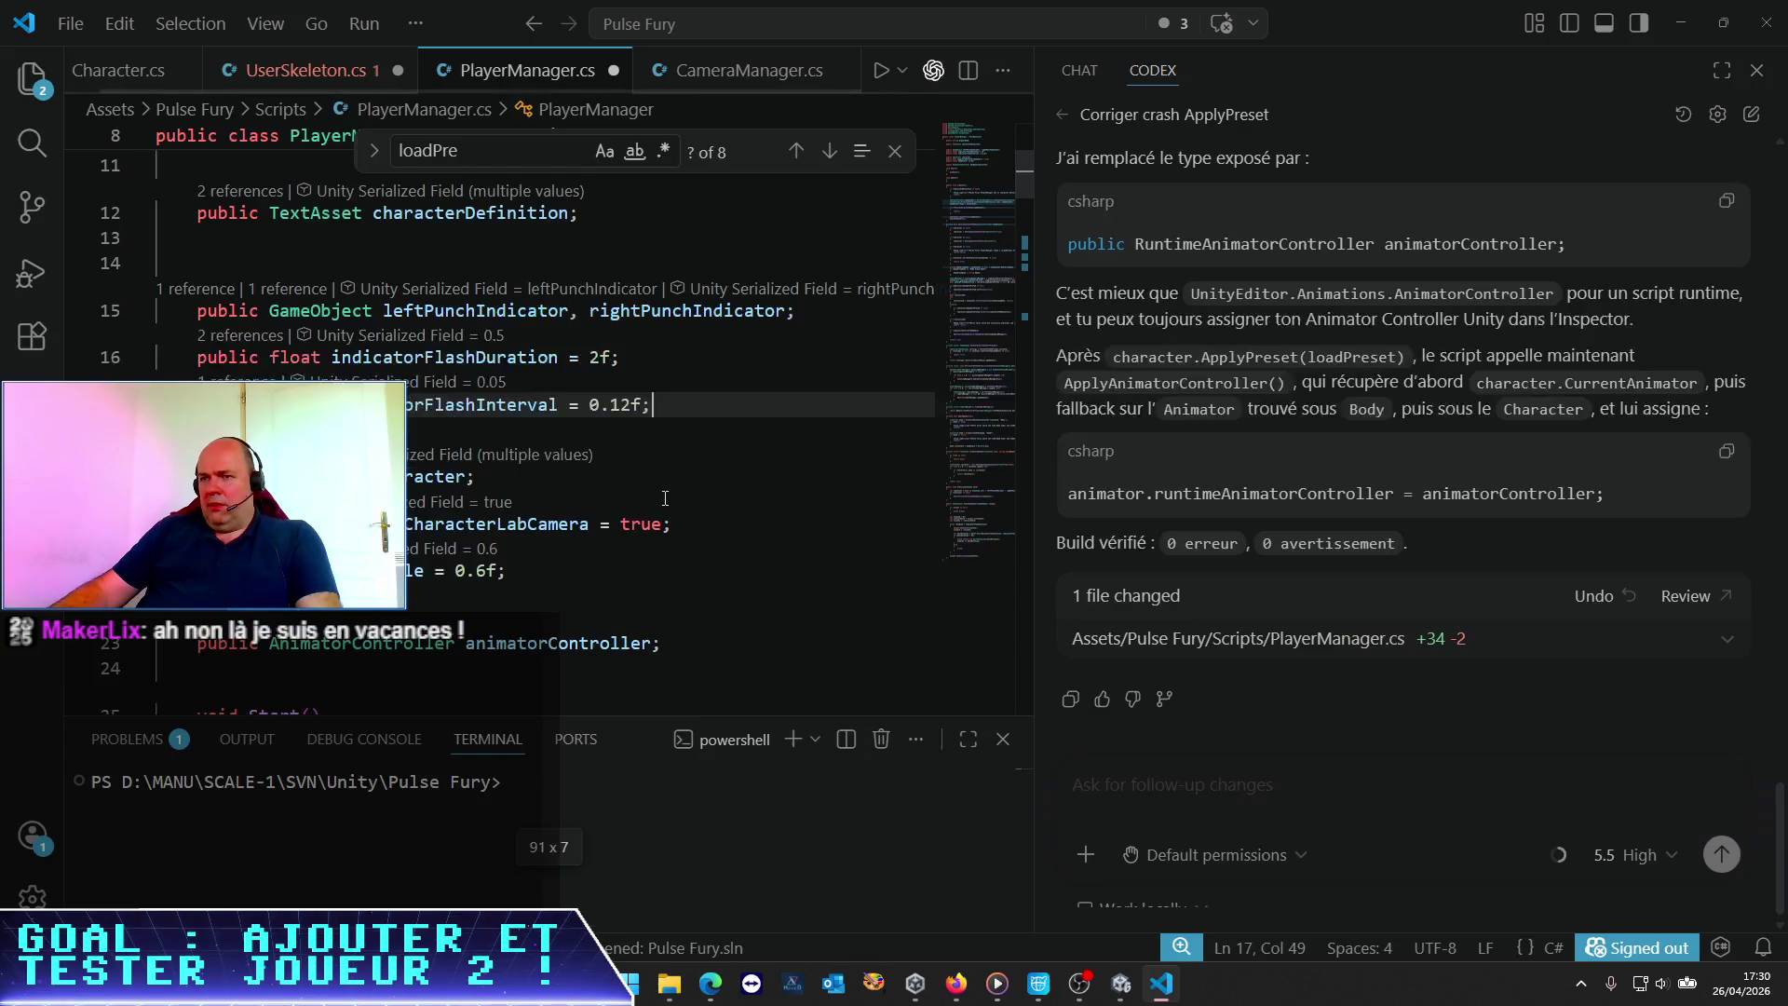
key("ctrl+minus")
key("ctrl+minus")
key("ctrl+minus")
key("ctrl+equal")
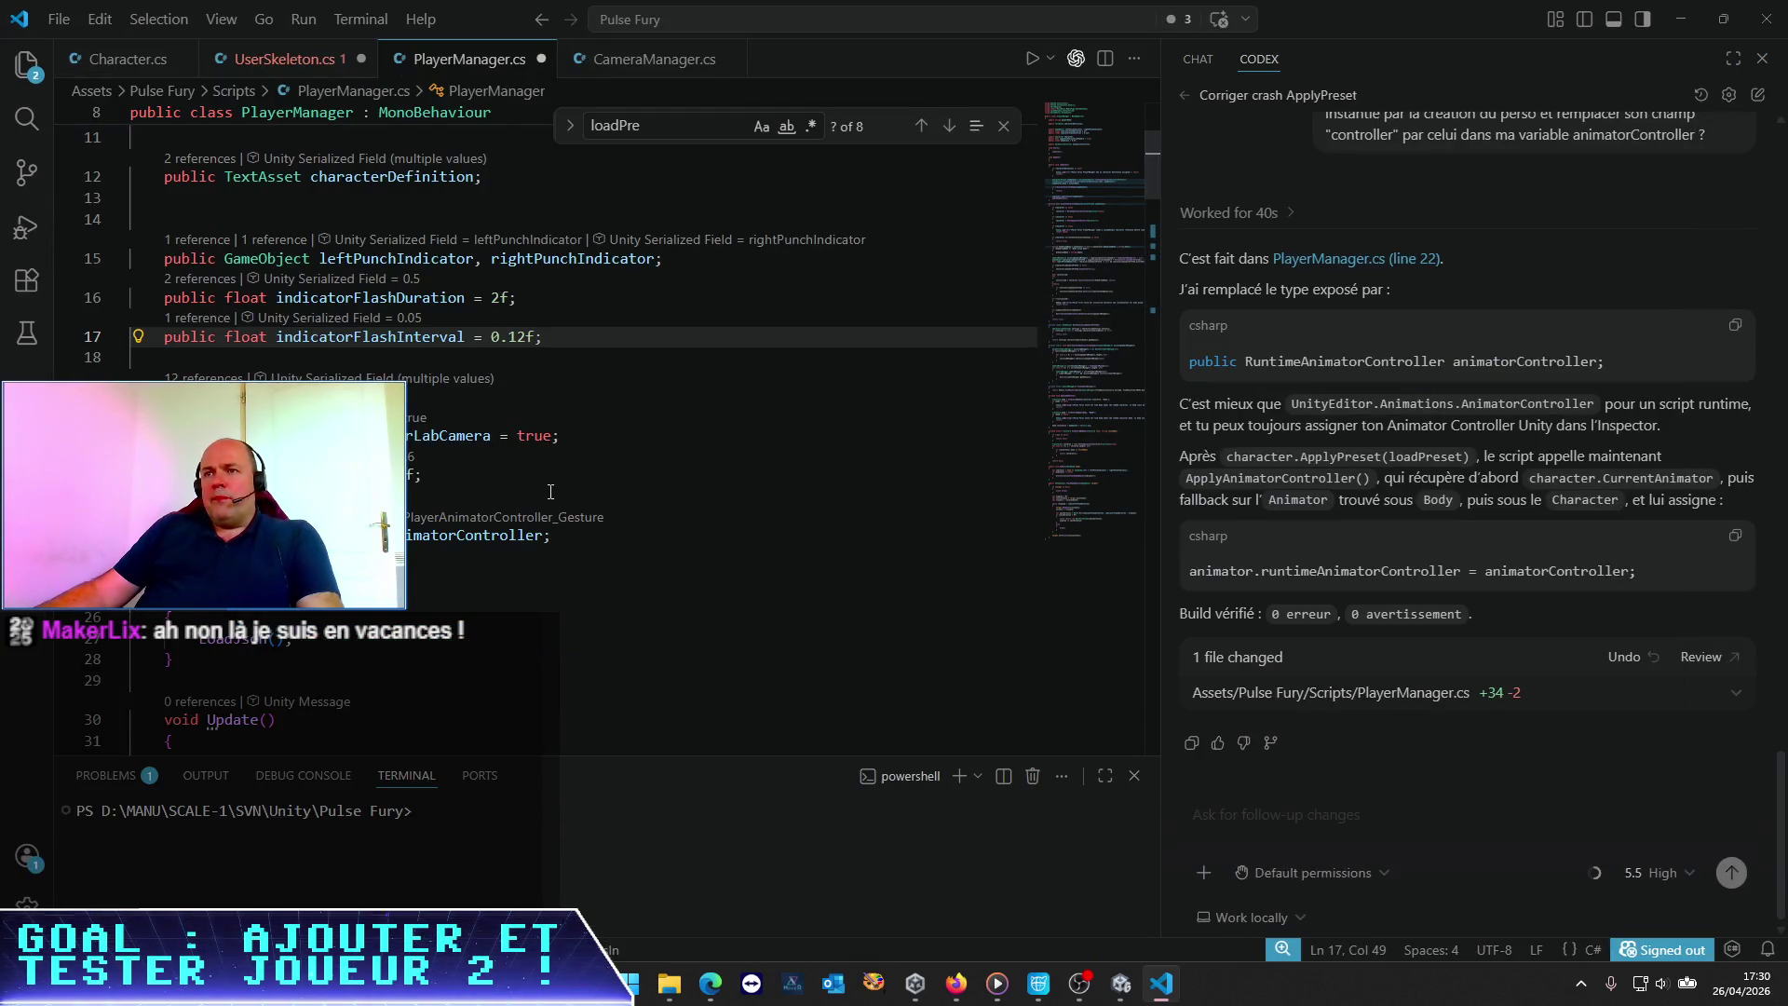
Review the ApplyHeadScale and character.ApplyPreset calls in LoadJson, then save PlayerManager.cs
scroll(469, 488, "down", 8)
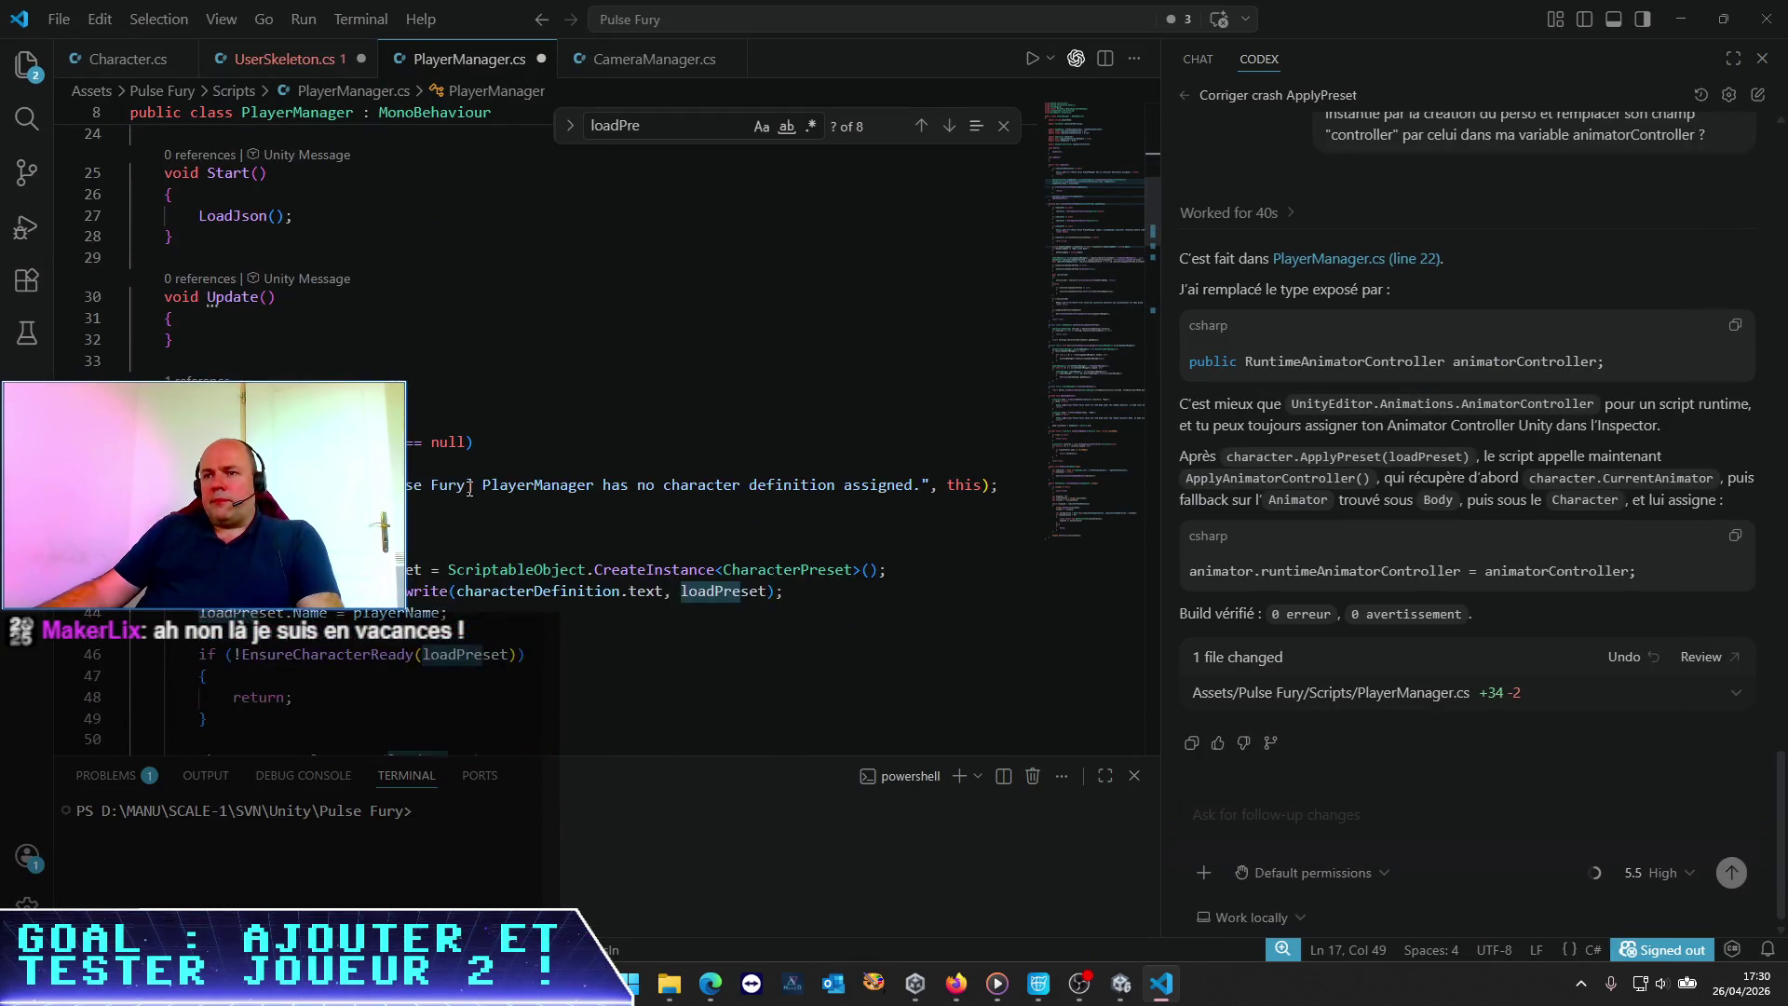
left_click(345, 527)
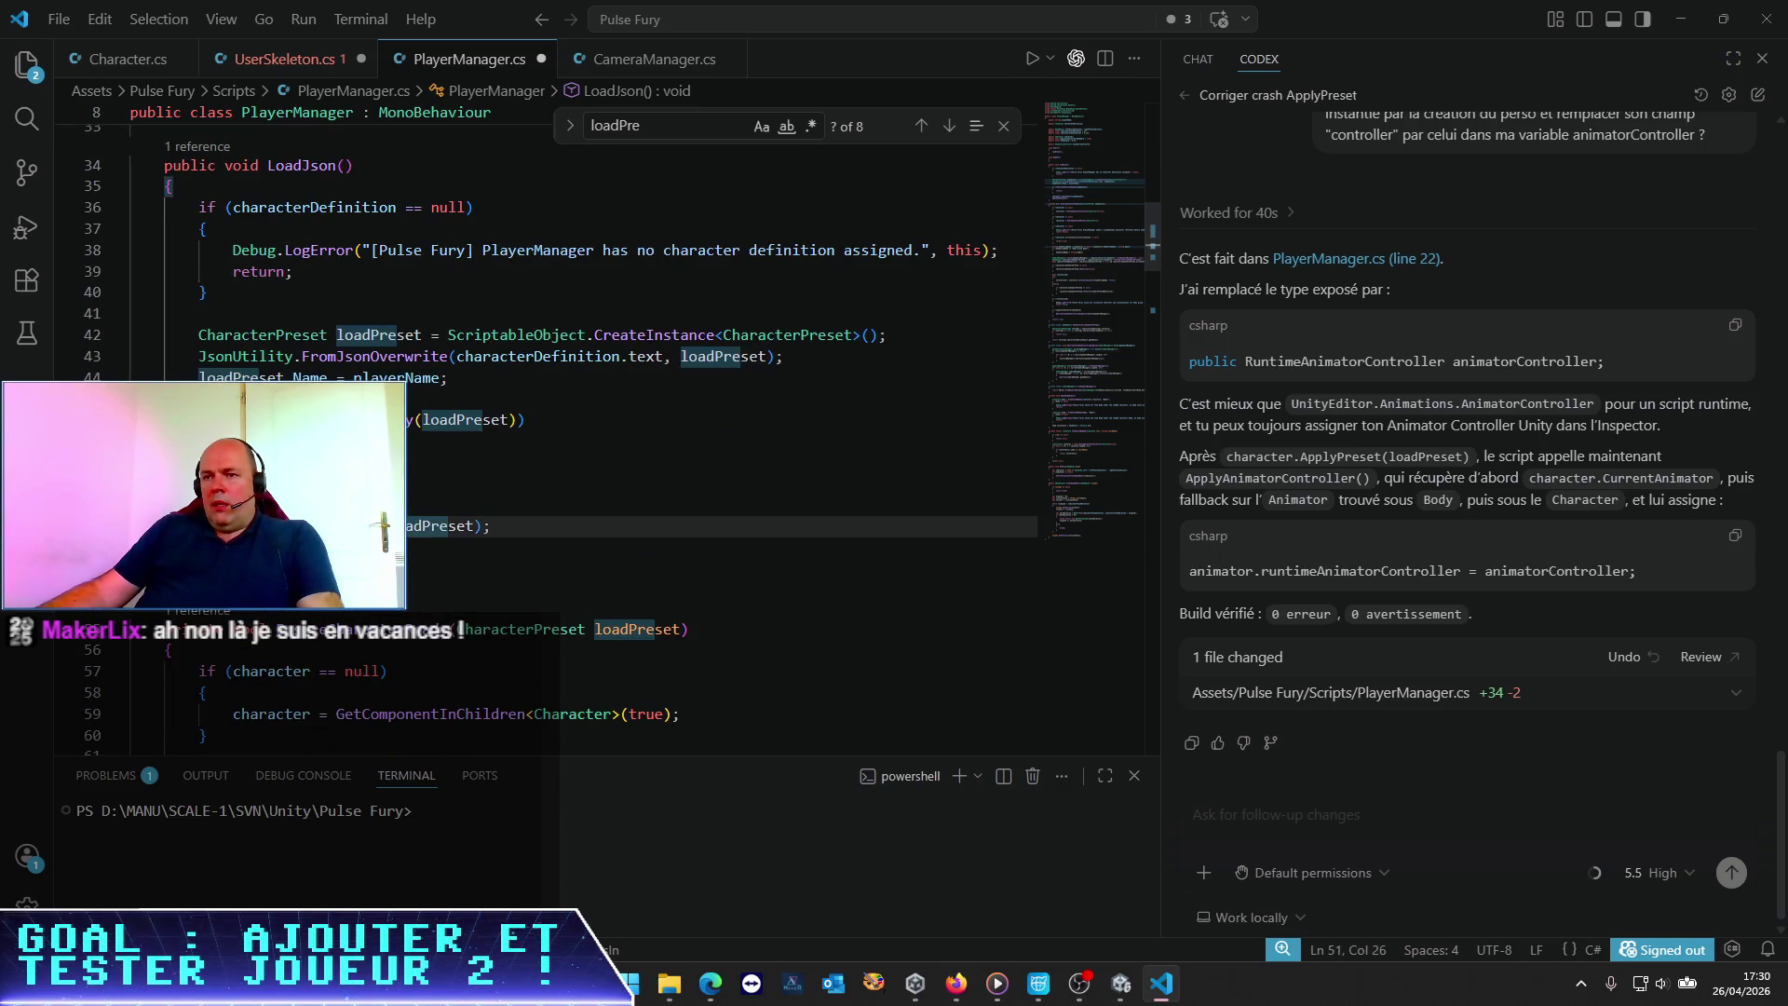
left_click(216, 548)
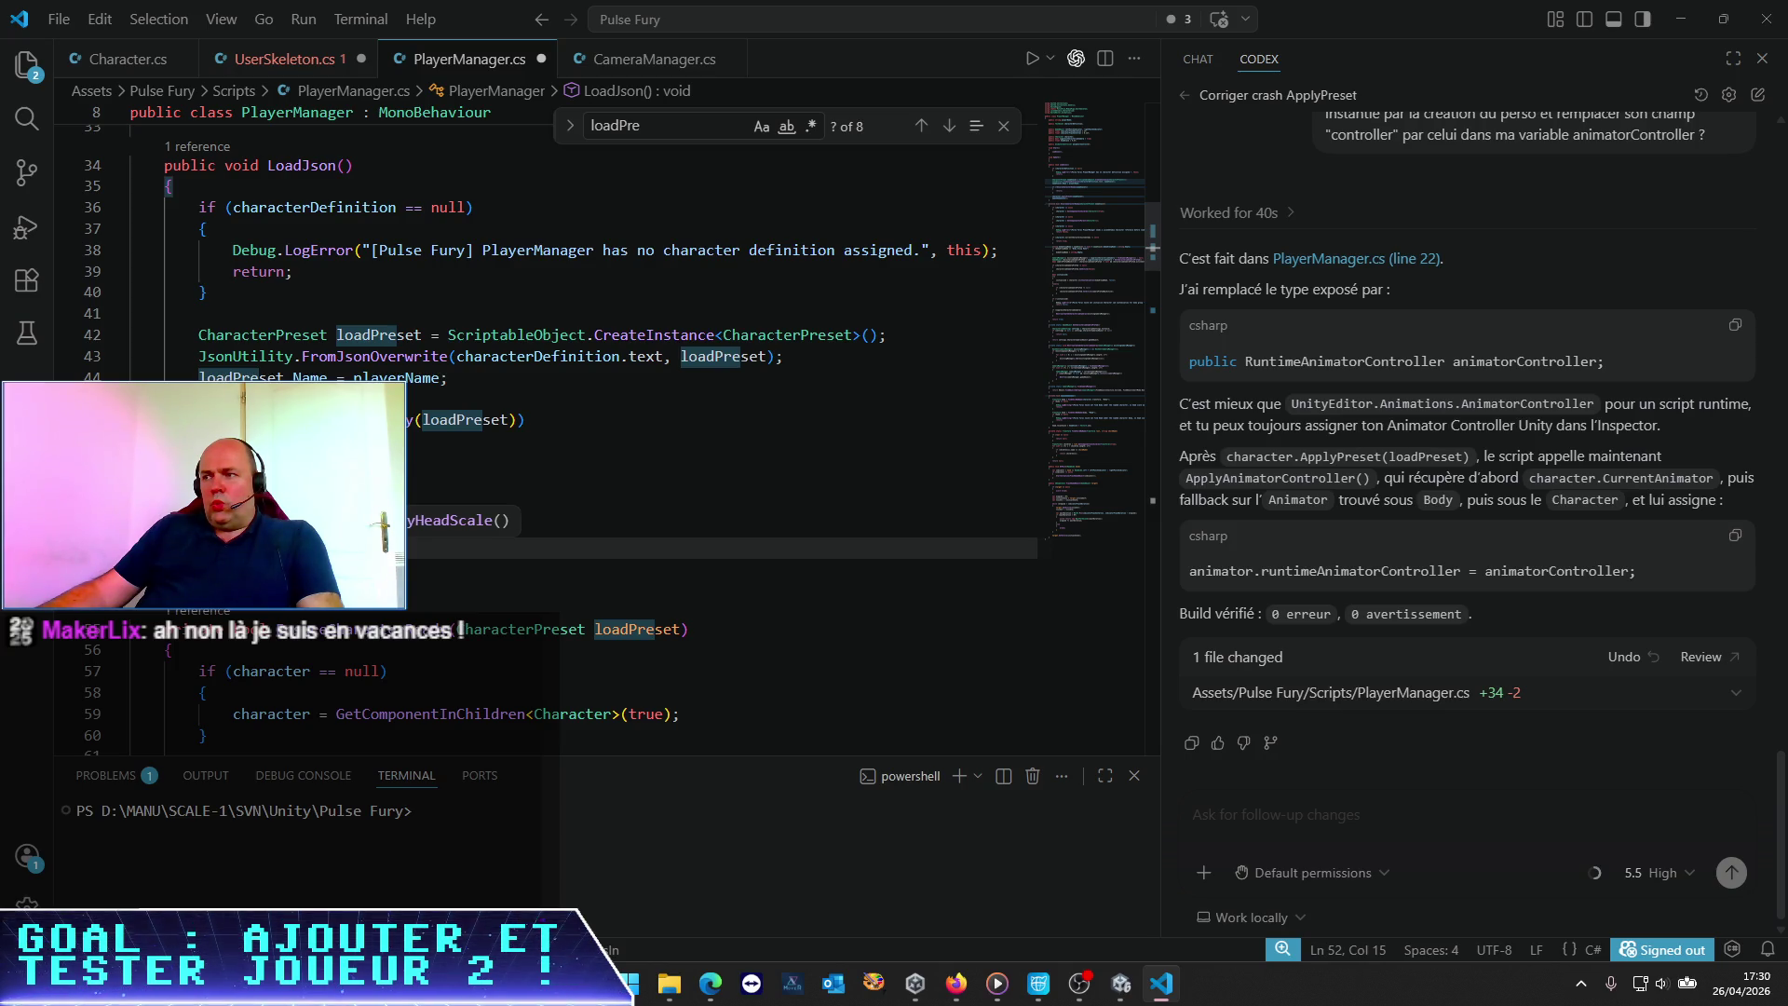
left_click(347, 463)
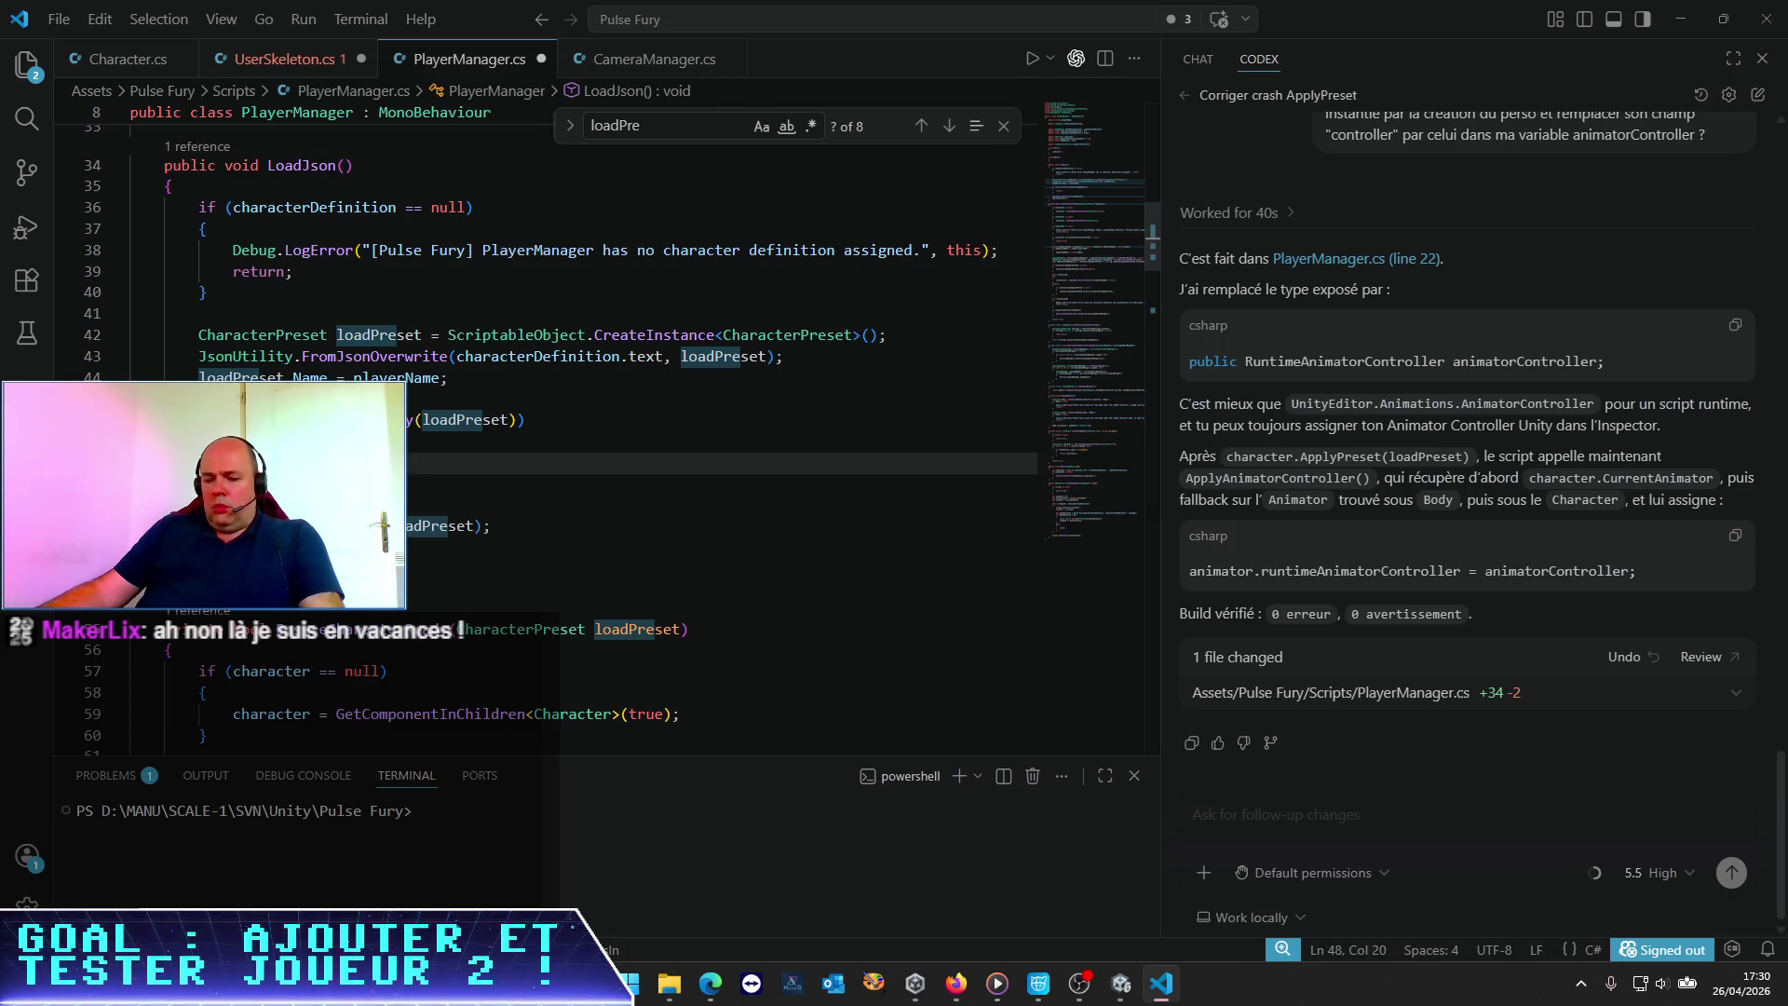
scroll(225, 272, "down", 4)
left_click(225, 272)
key("ctrl+s")
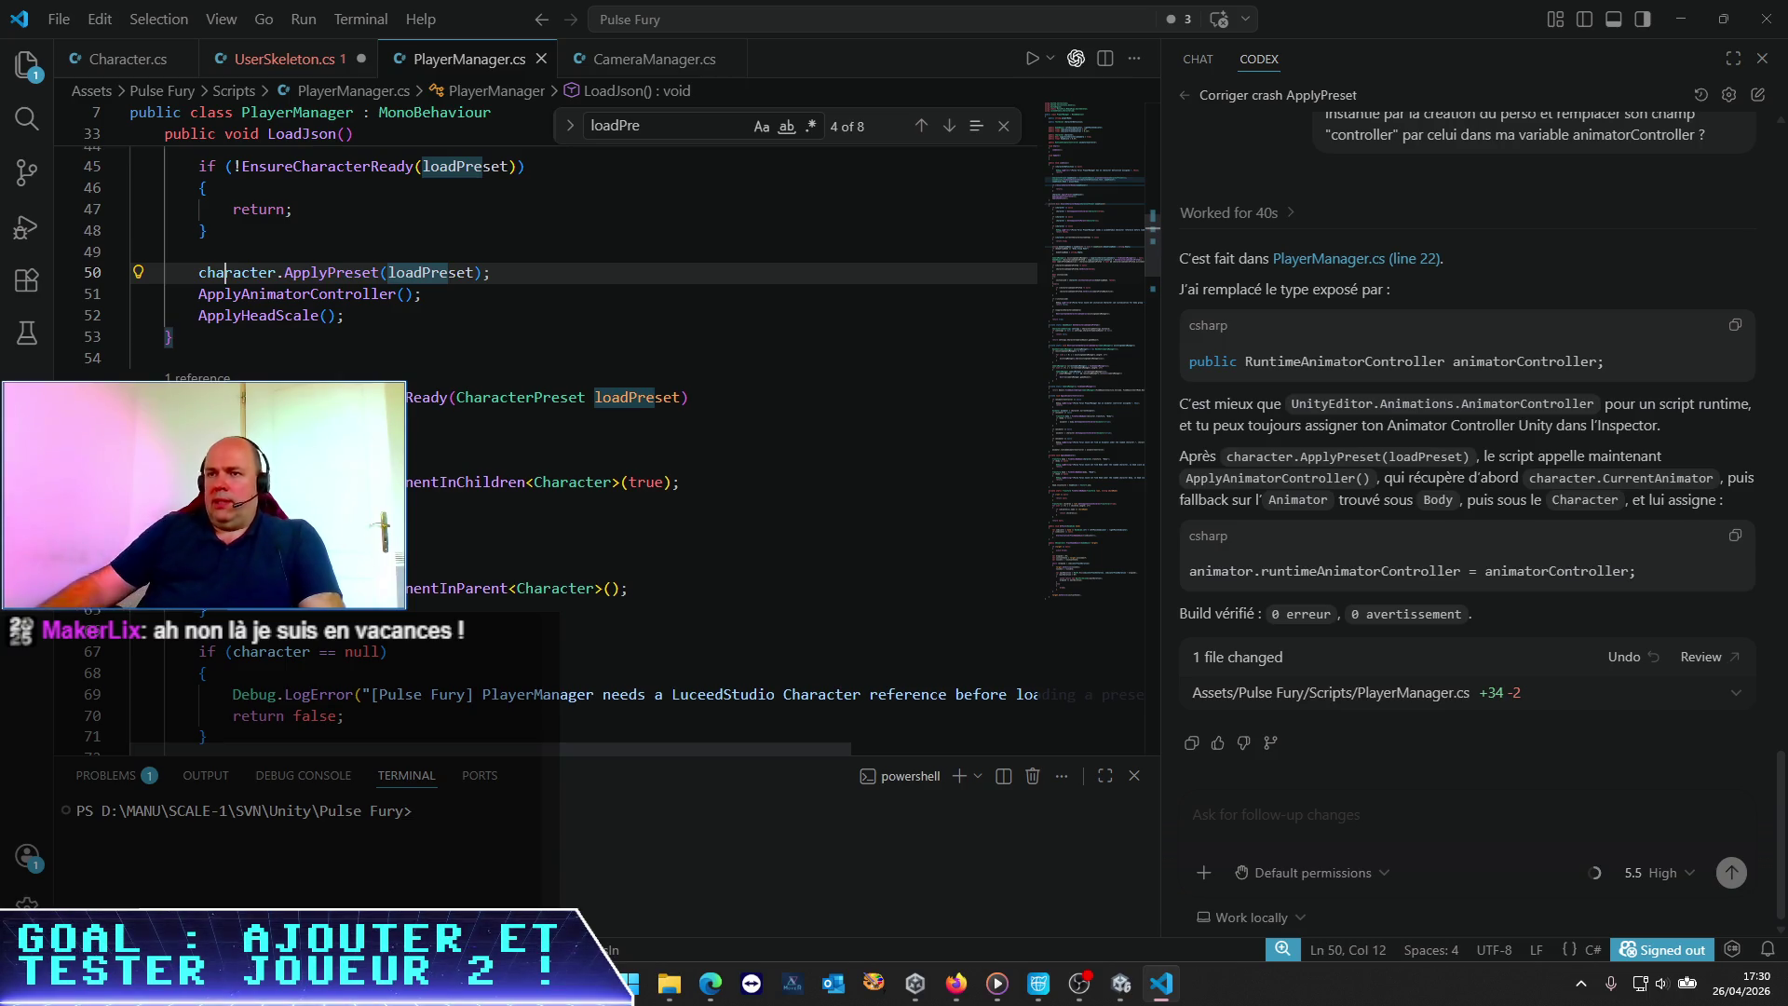
Inspect ApplyAnimatorController's animator null check and runtimeAnimatorController assignment, then switch to Unity
double_click(280, 294)
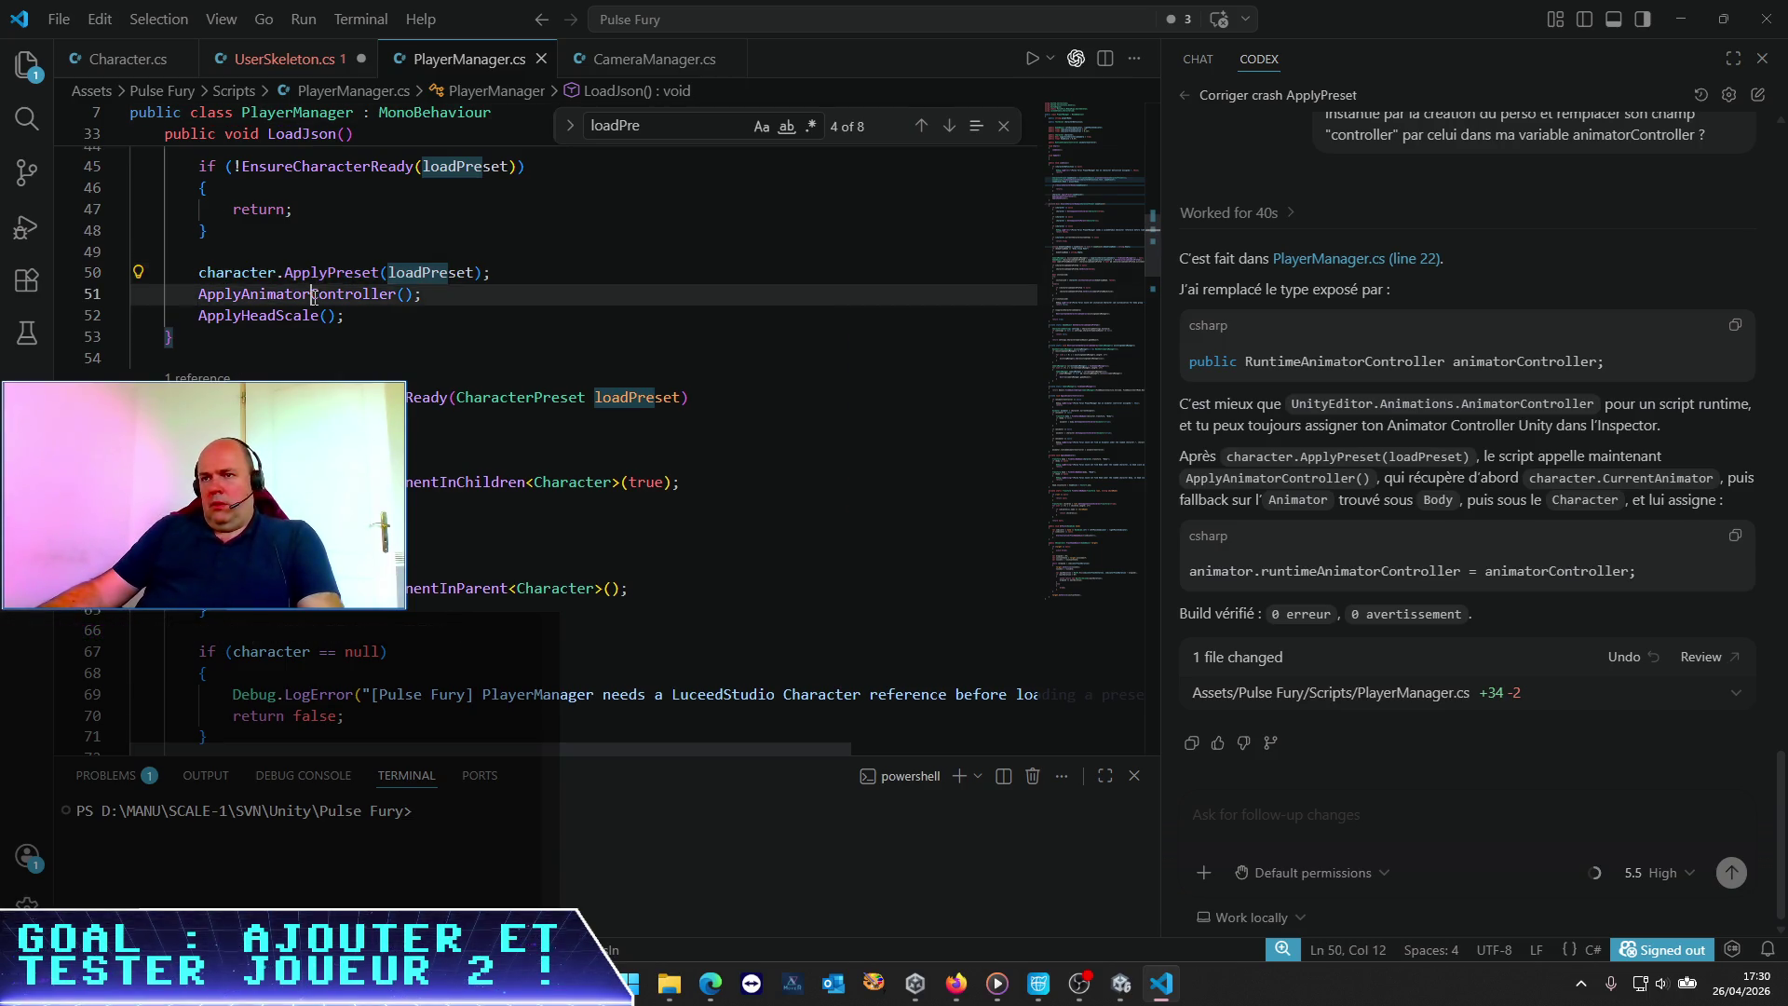
key("ctrl+f")
key("Return")
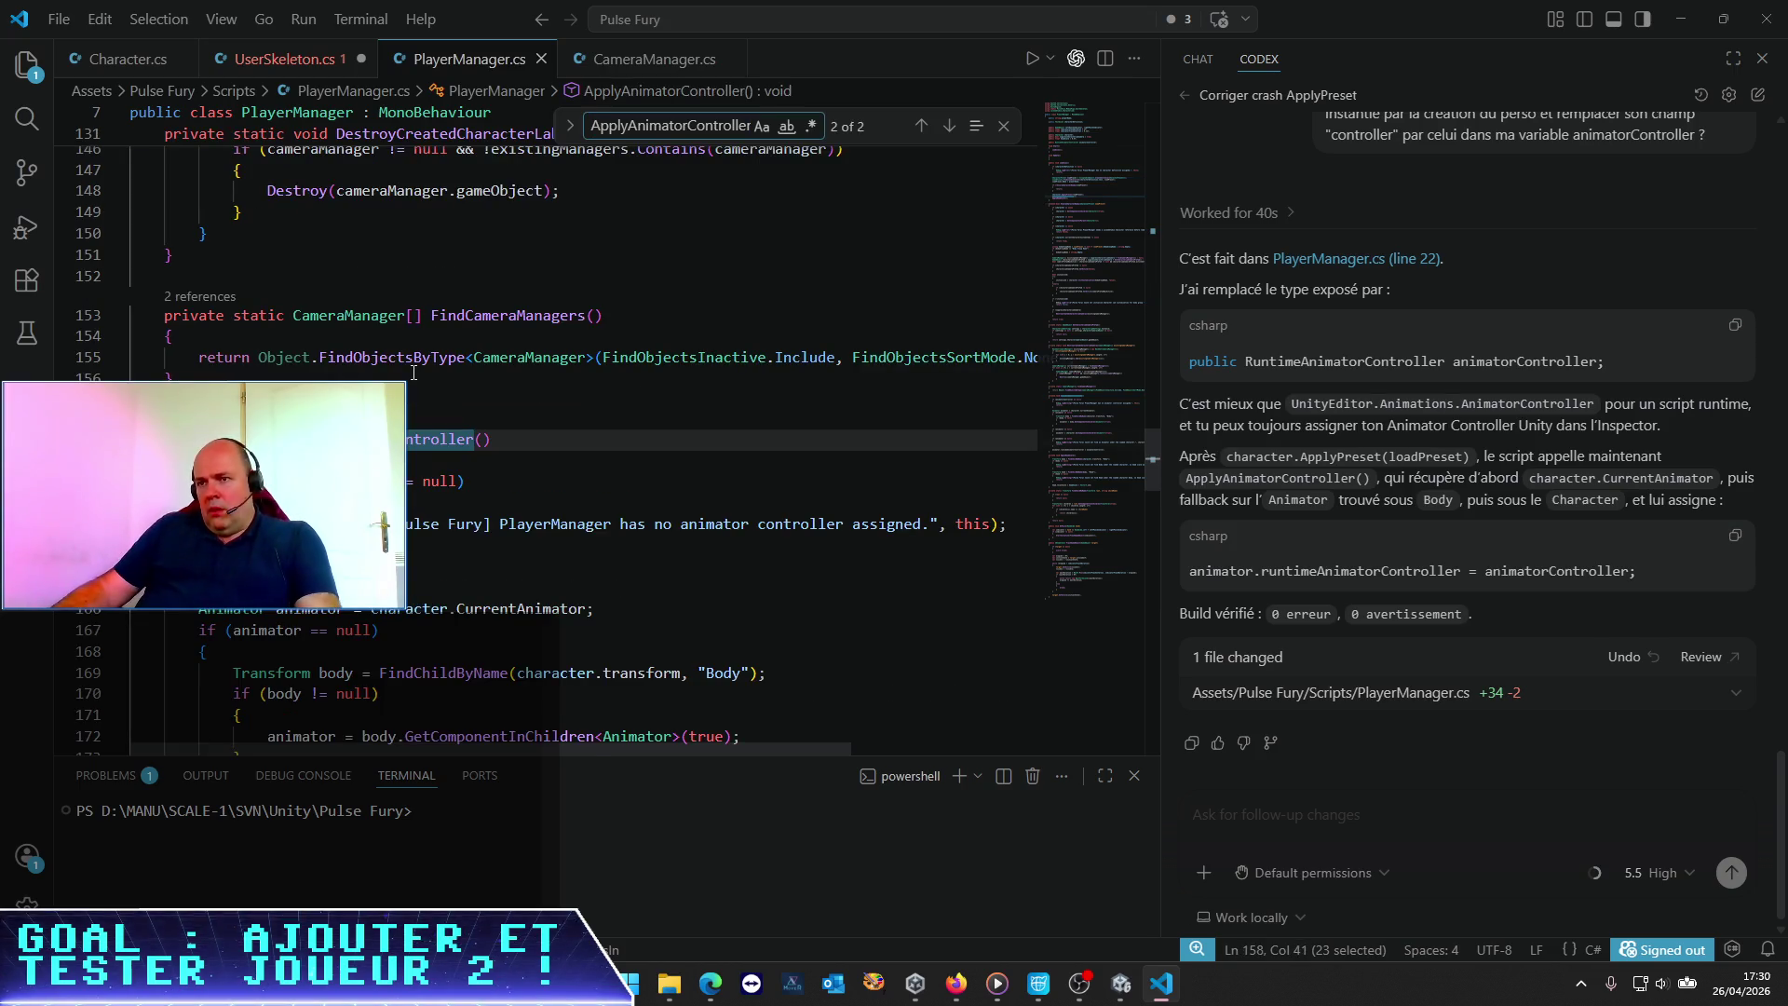
scroll(413, 372, "down", 4)
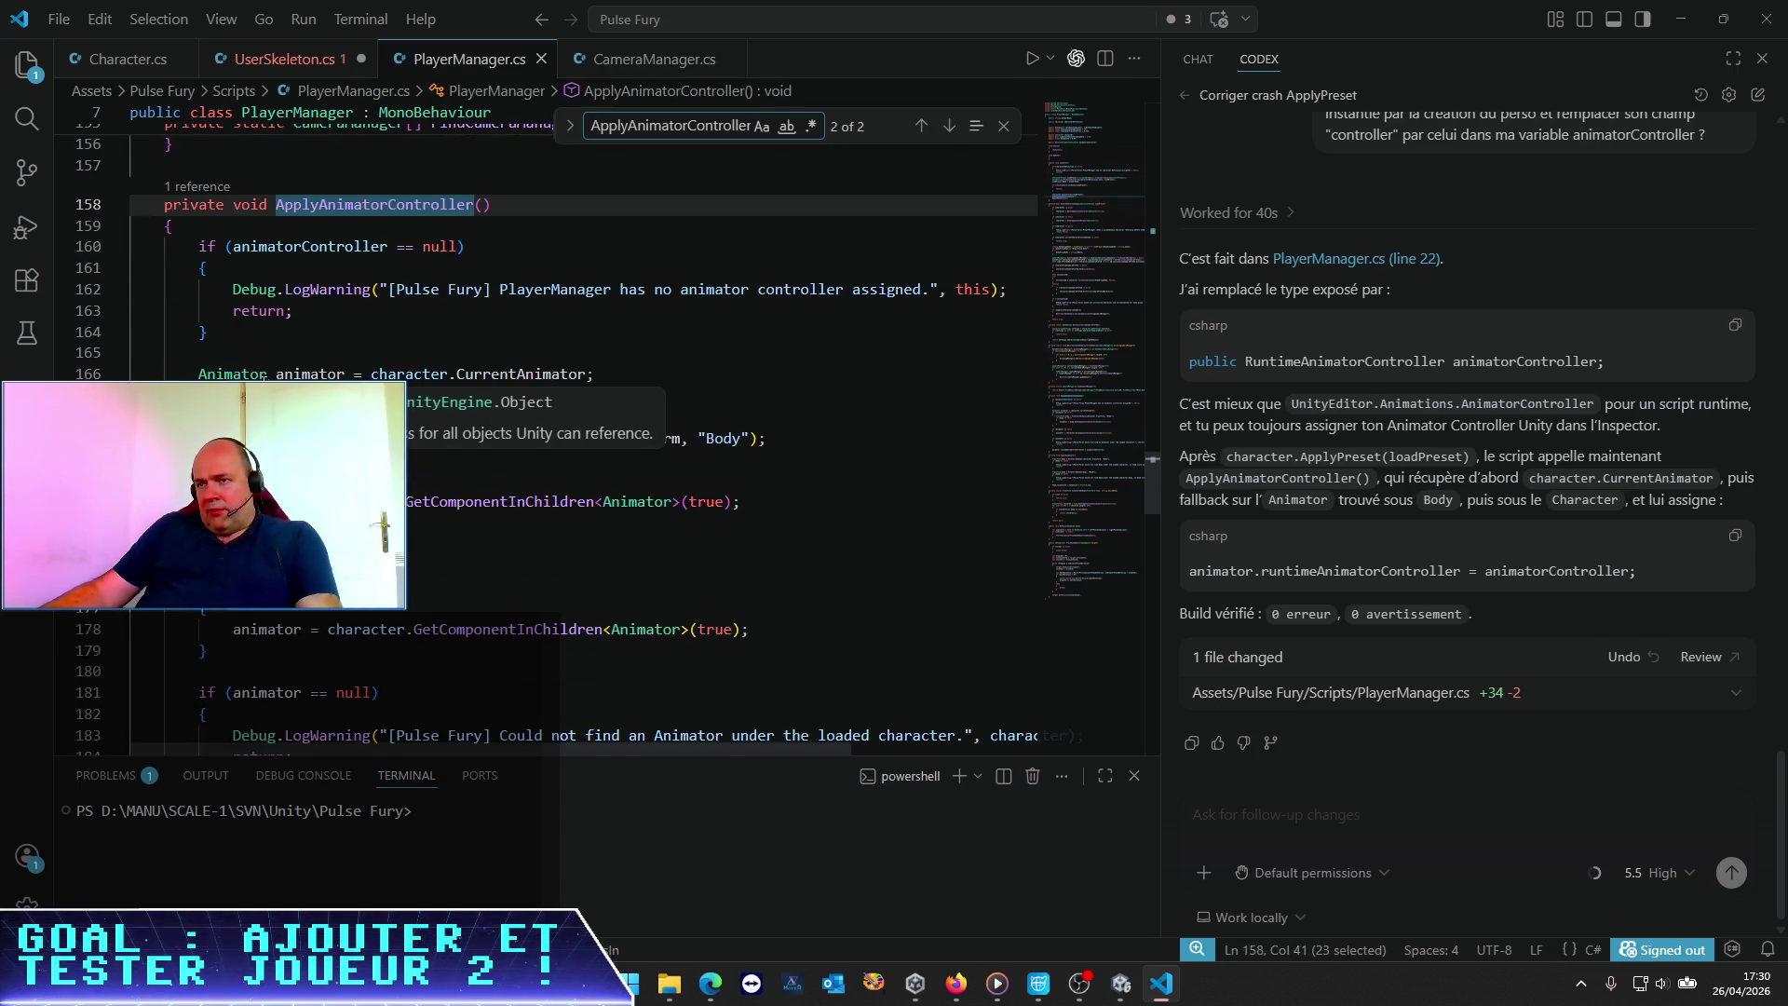
scroll(354, 360, "down", 2)
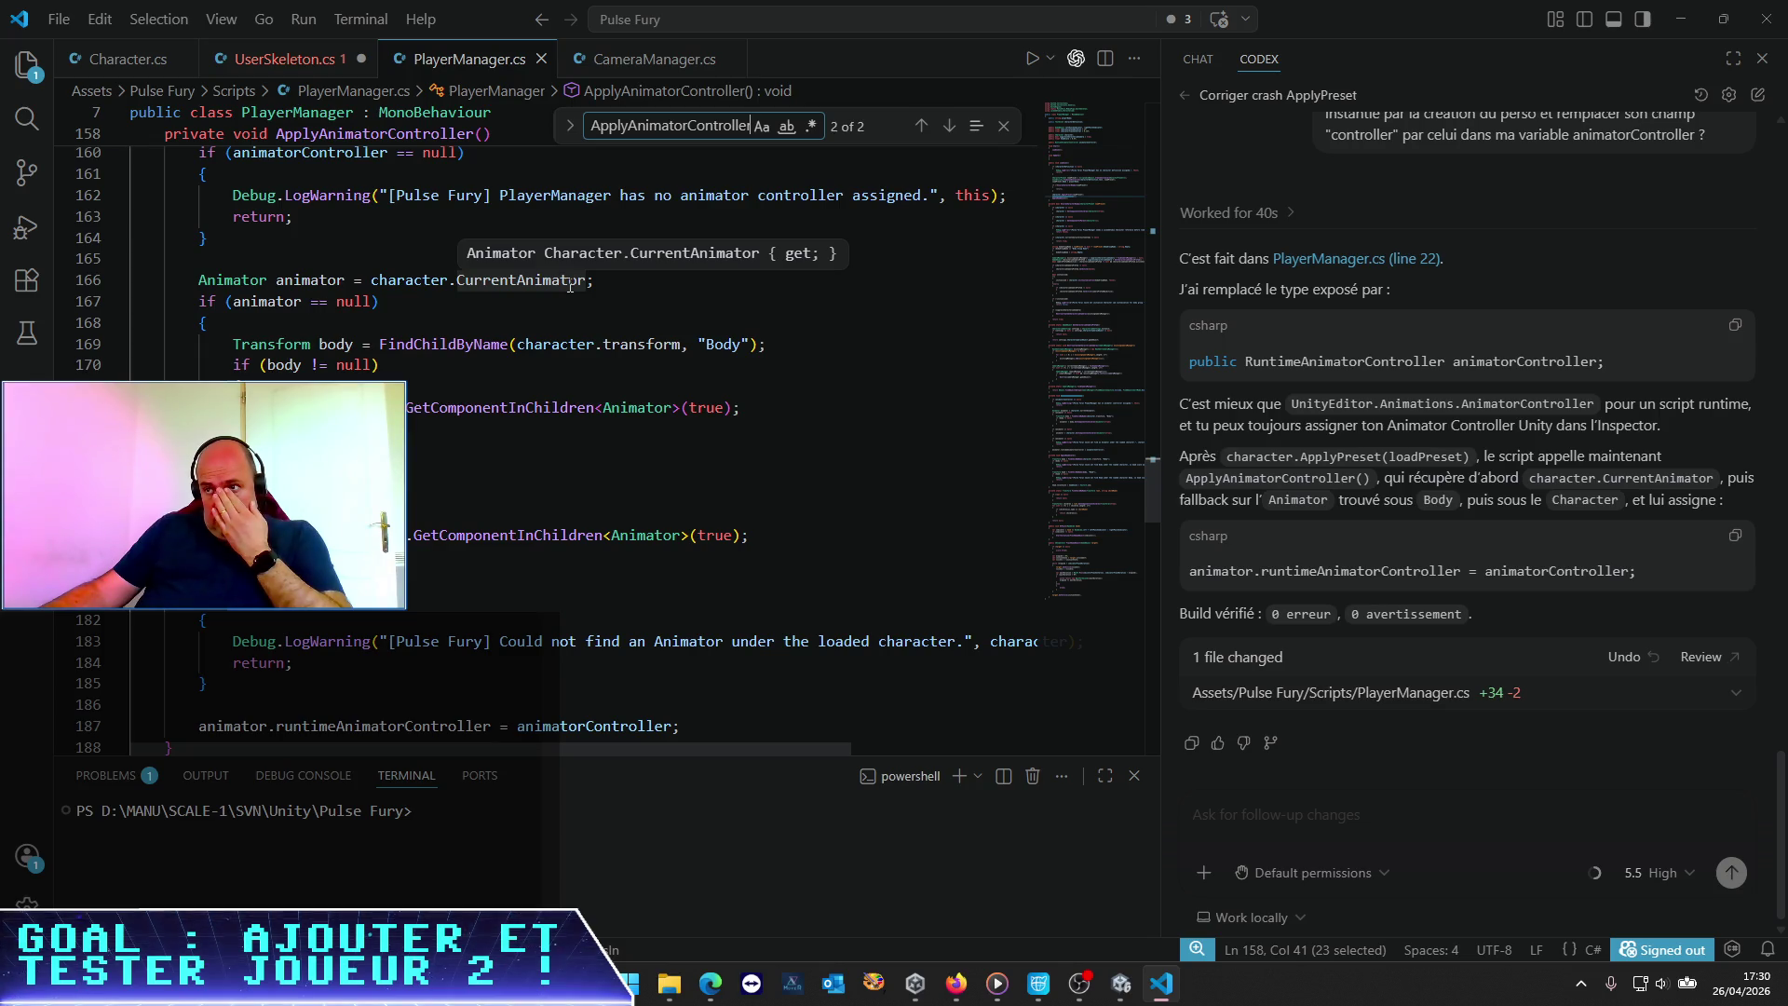
scroll(596, 419, "down", 2)
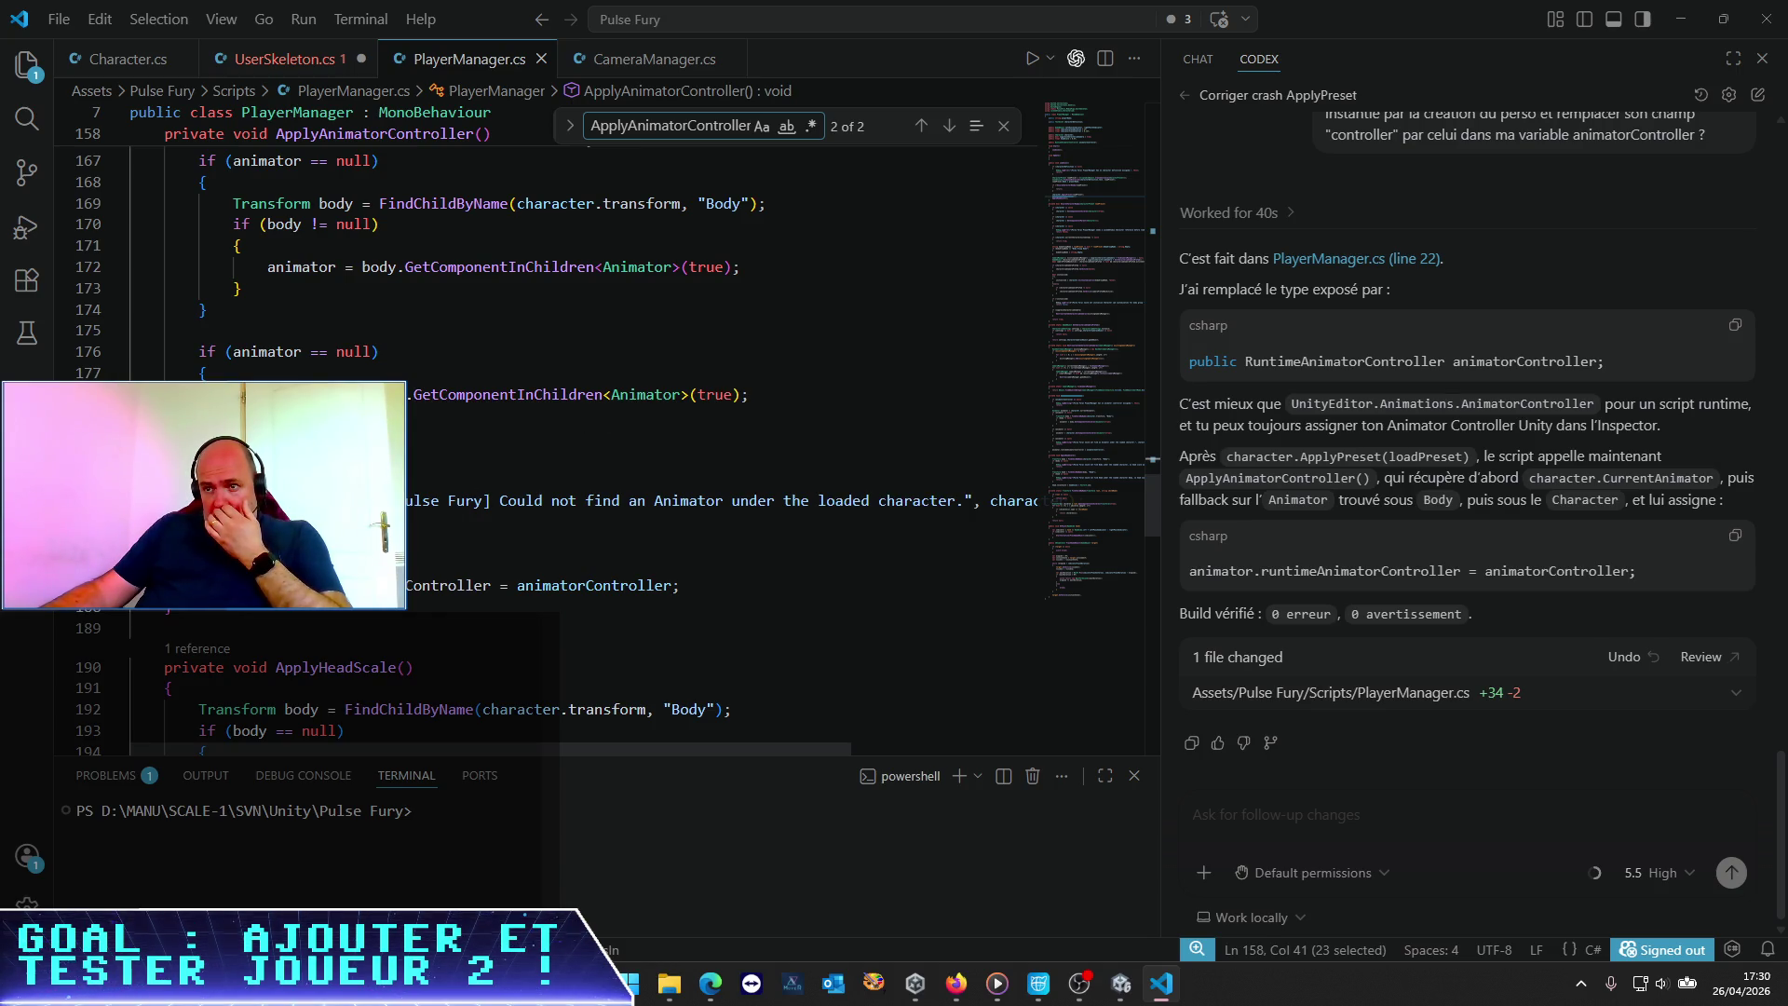
left_click(561, 585)
left_click(449, 362)
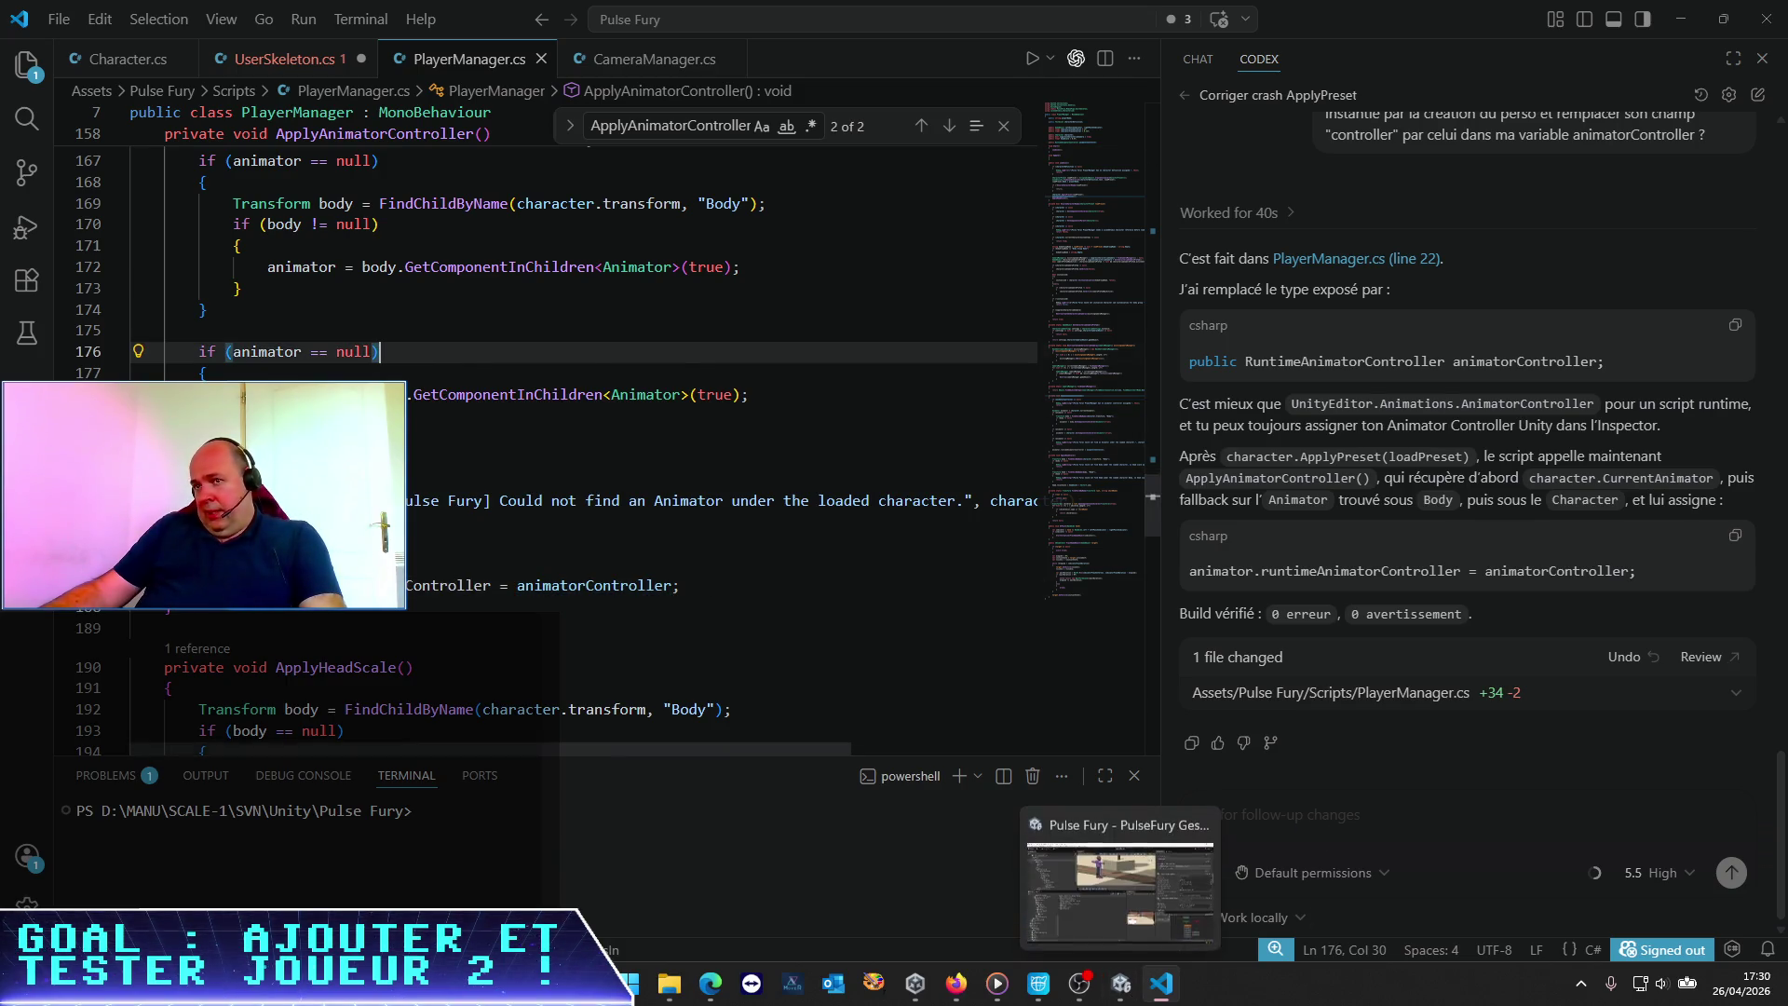
left_click(1122, 983)
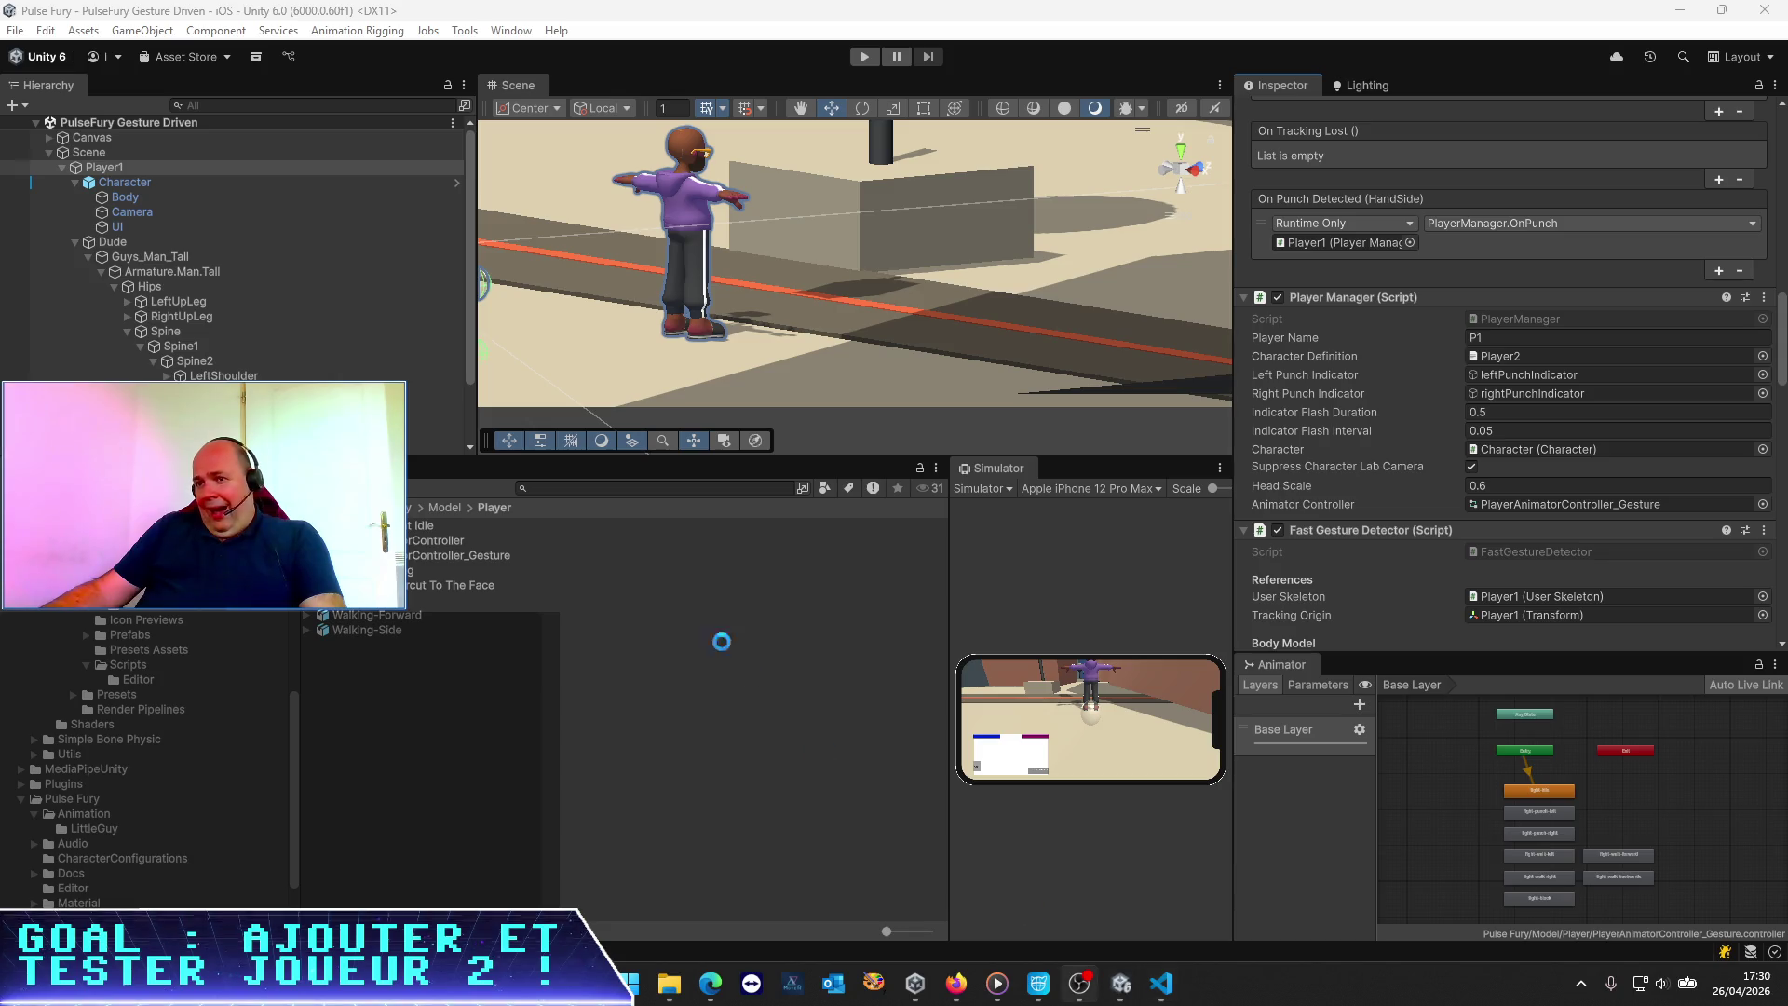
mouse_move(1079, 983)
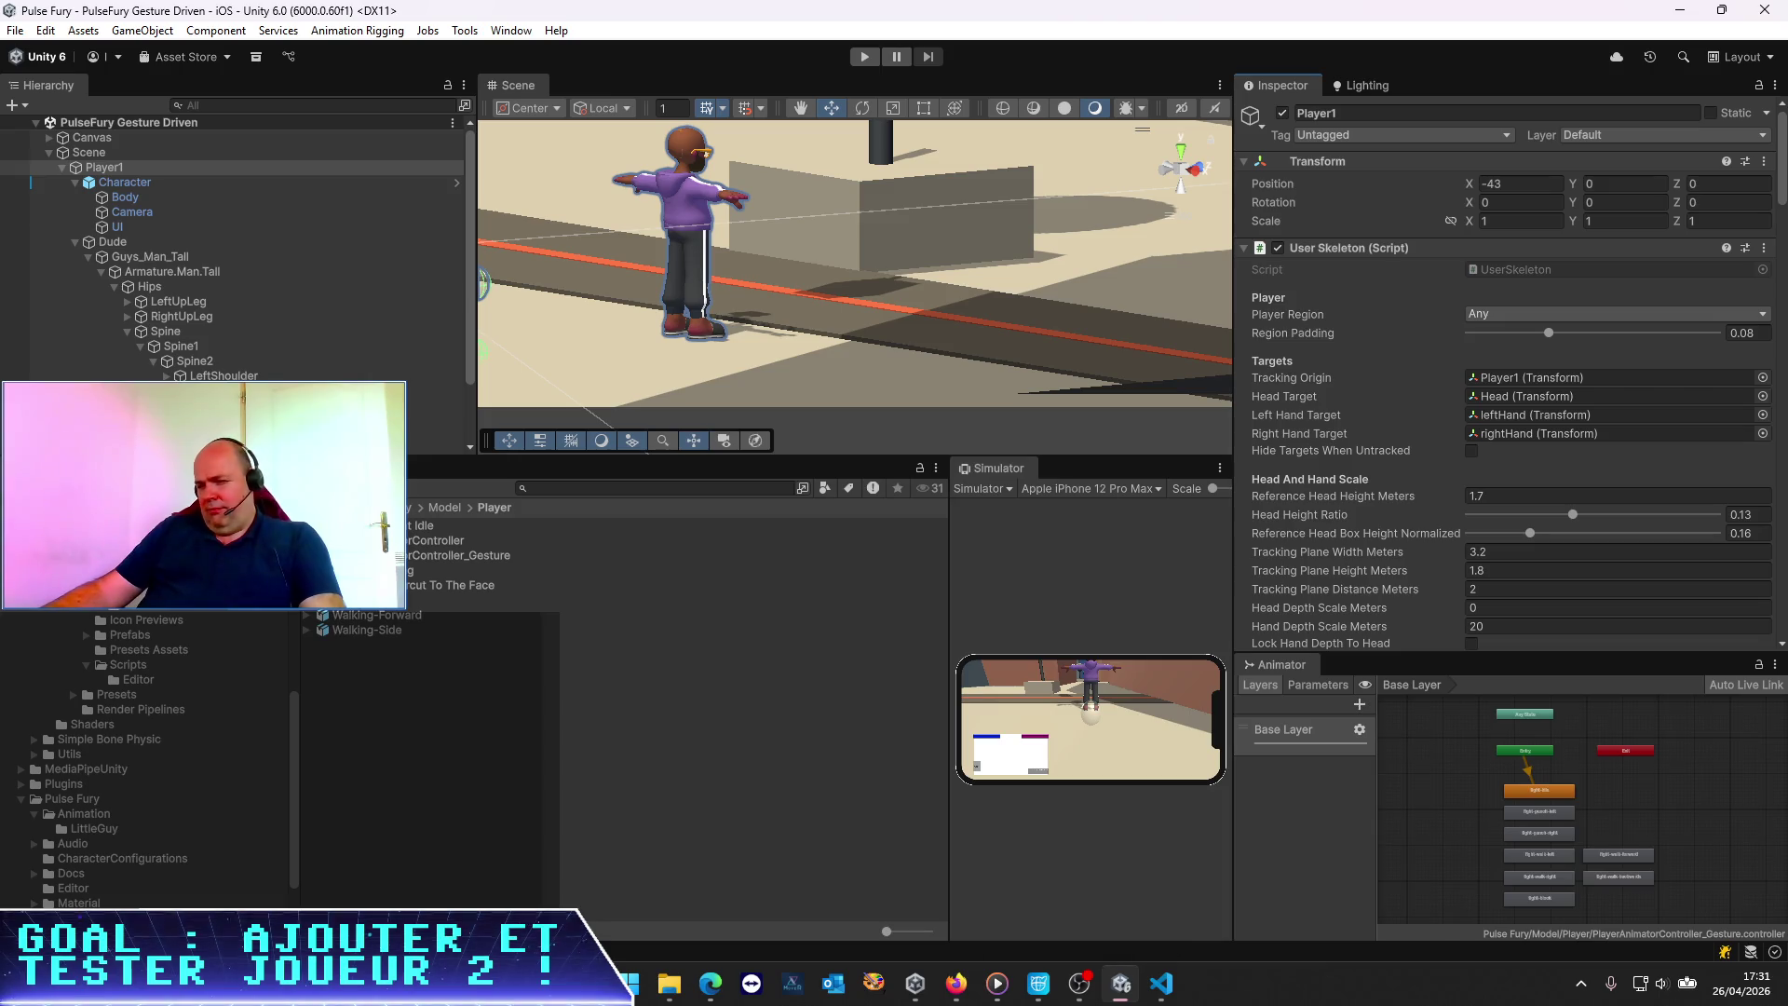
Widen the Simulator preview, enter Play mode, and select Guys_Woman_Tall in the spawned clone
left_click_drag(953, 623, 505, 640)
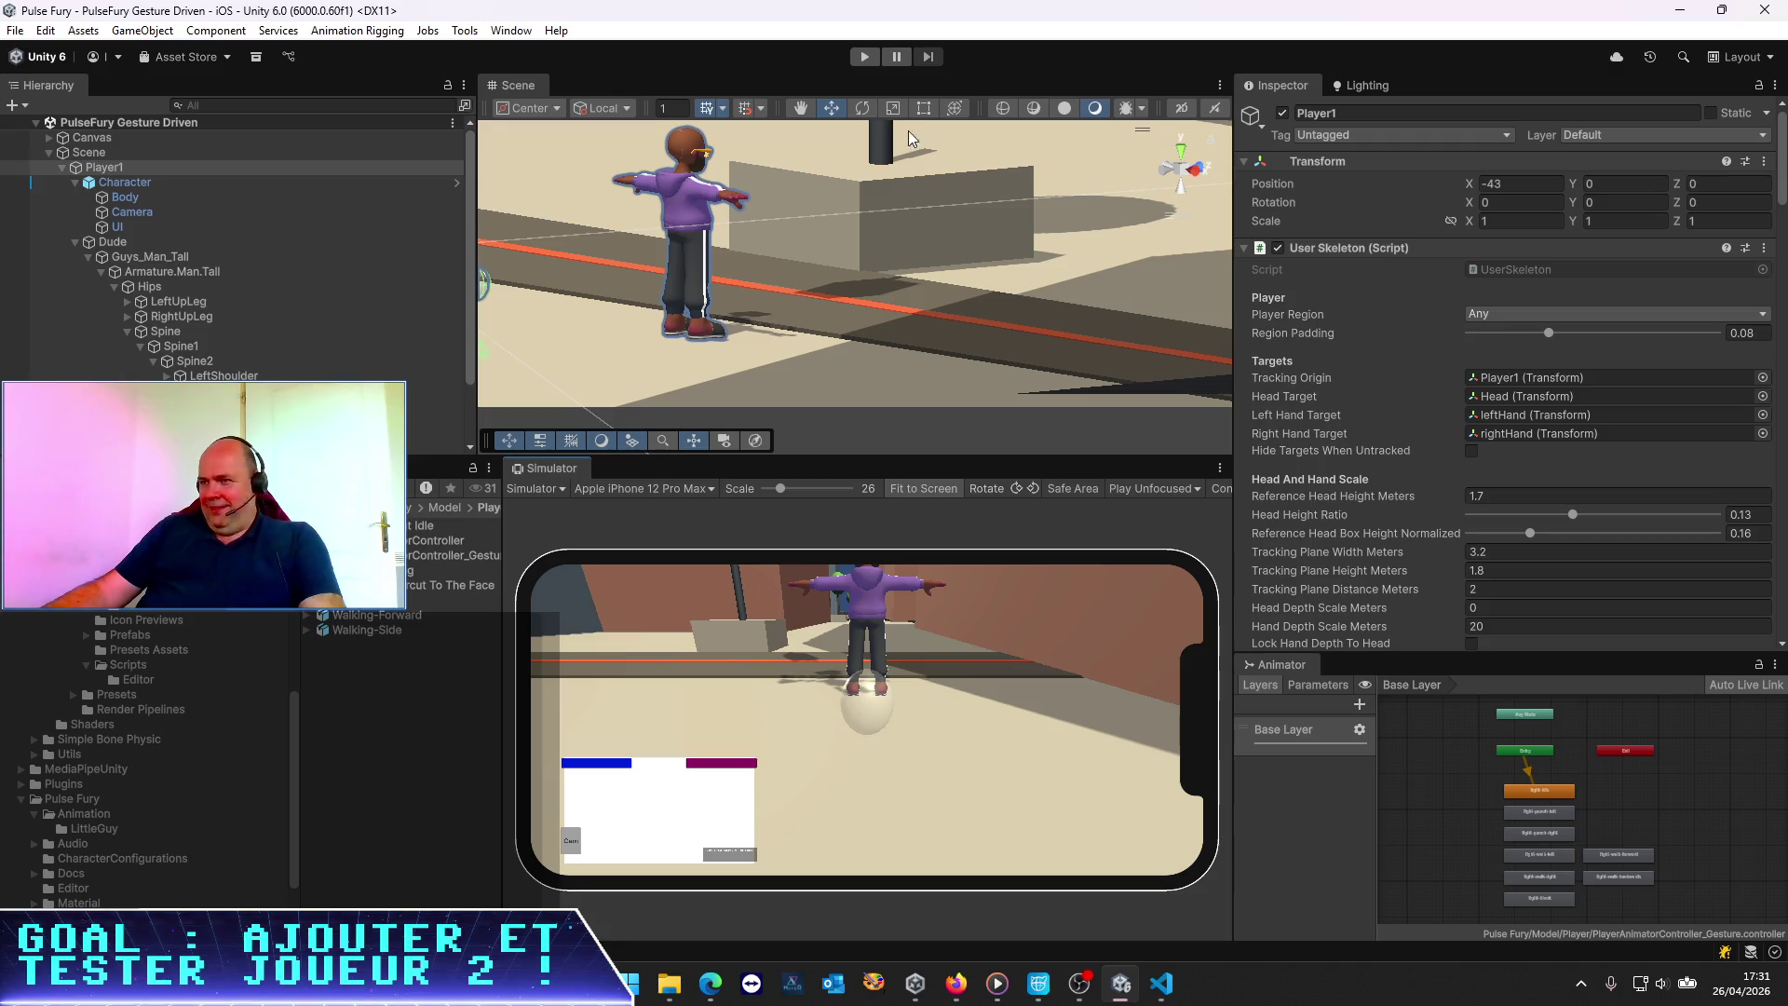
left_click(864, 57)
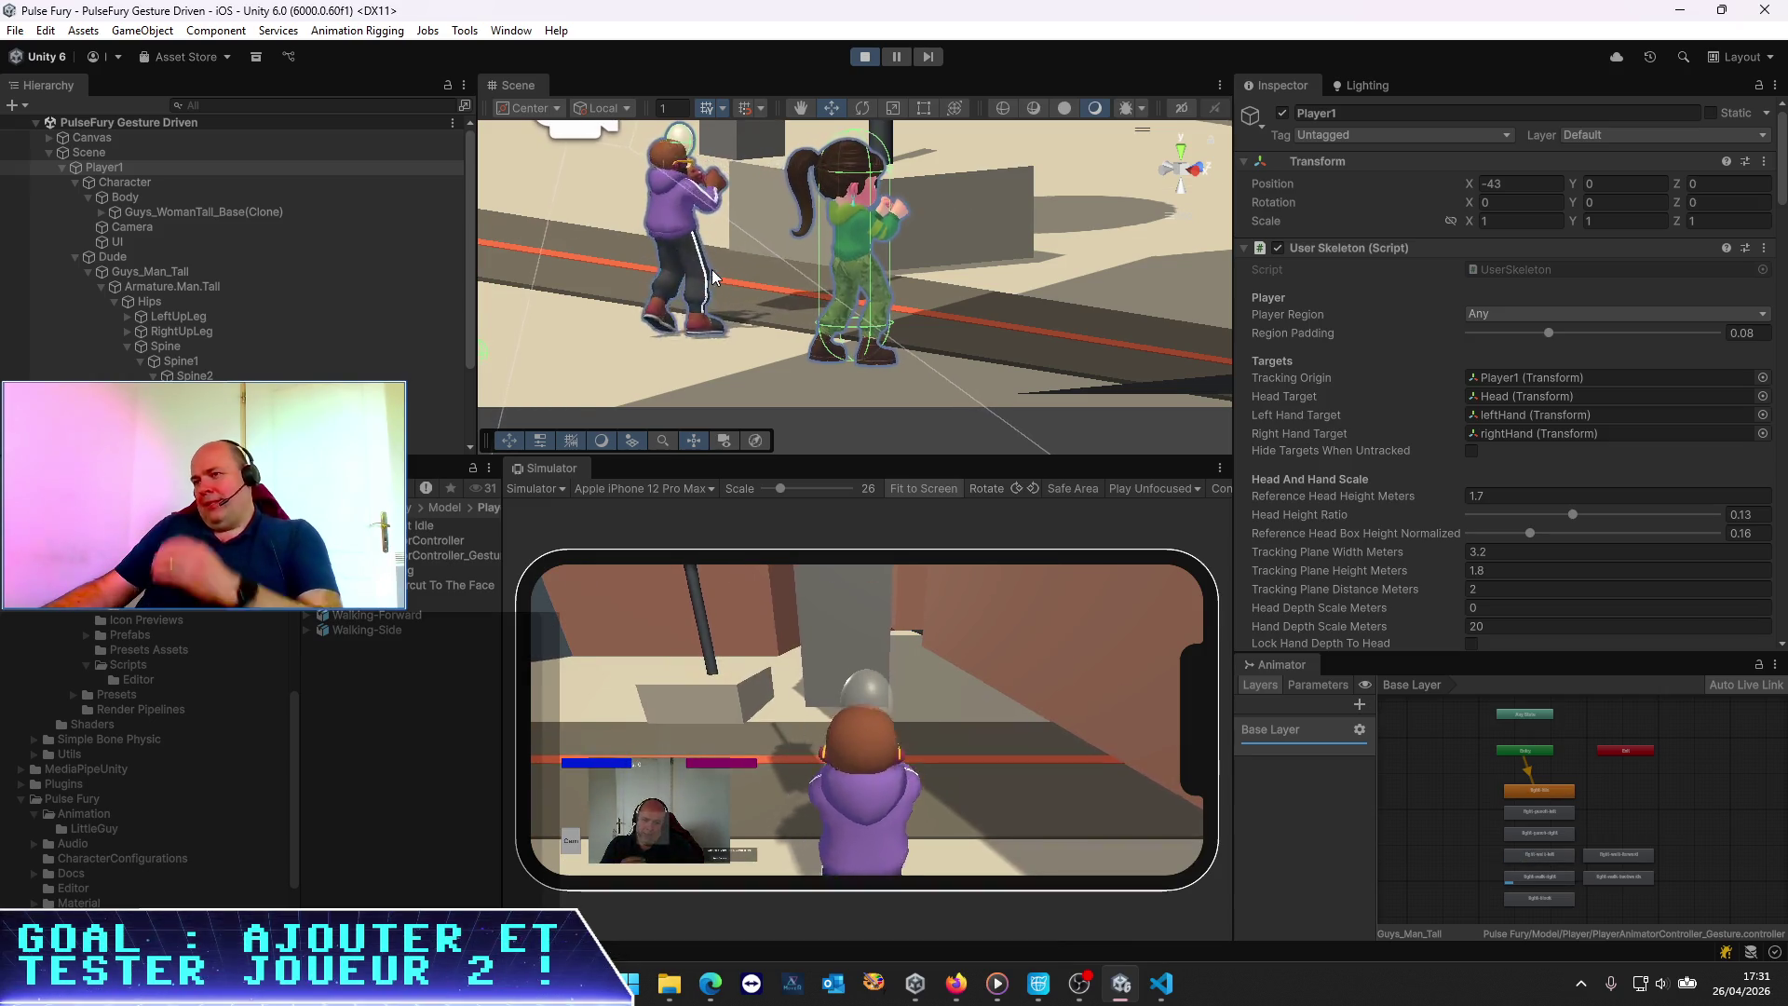
left_click(158, 270)
left_click(179, 210)
left_click(99, 212)
left_click(114, 223)
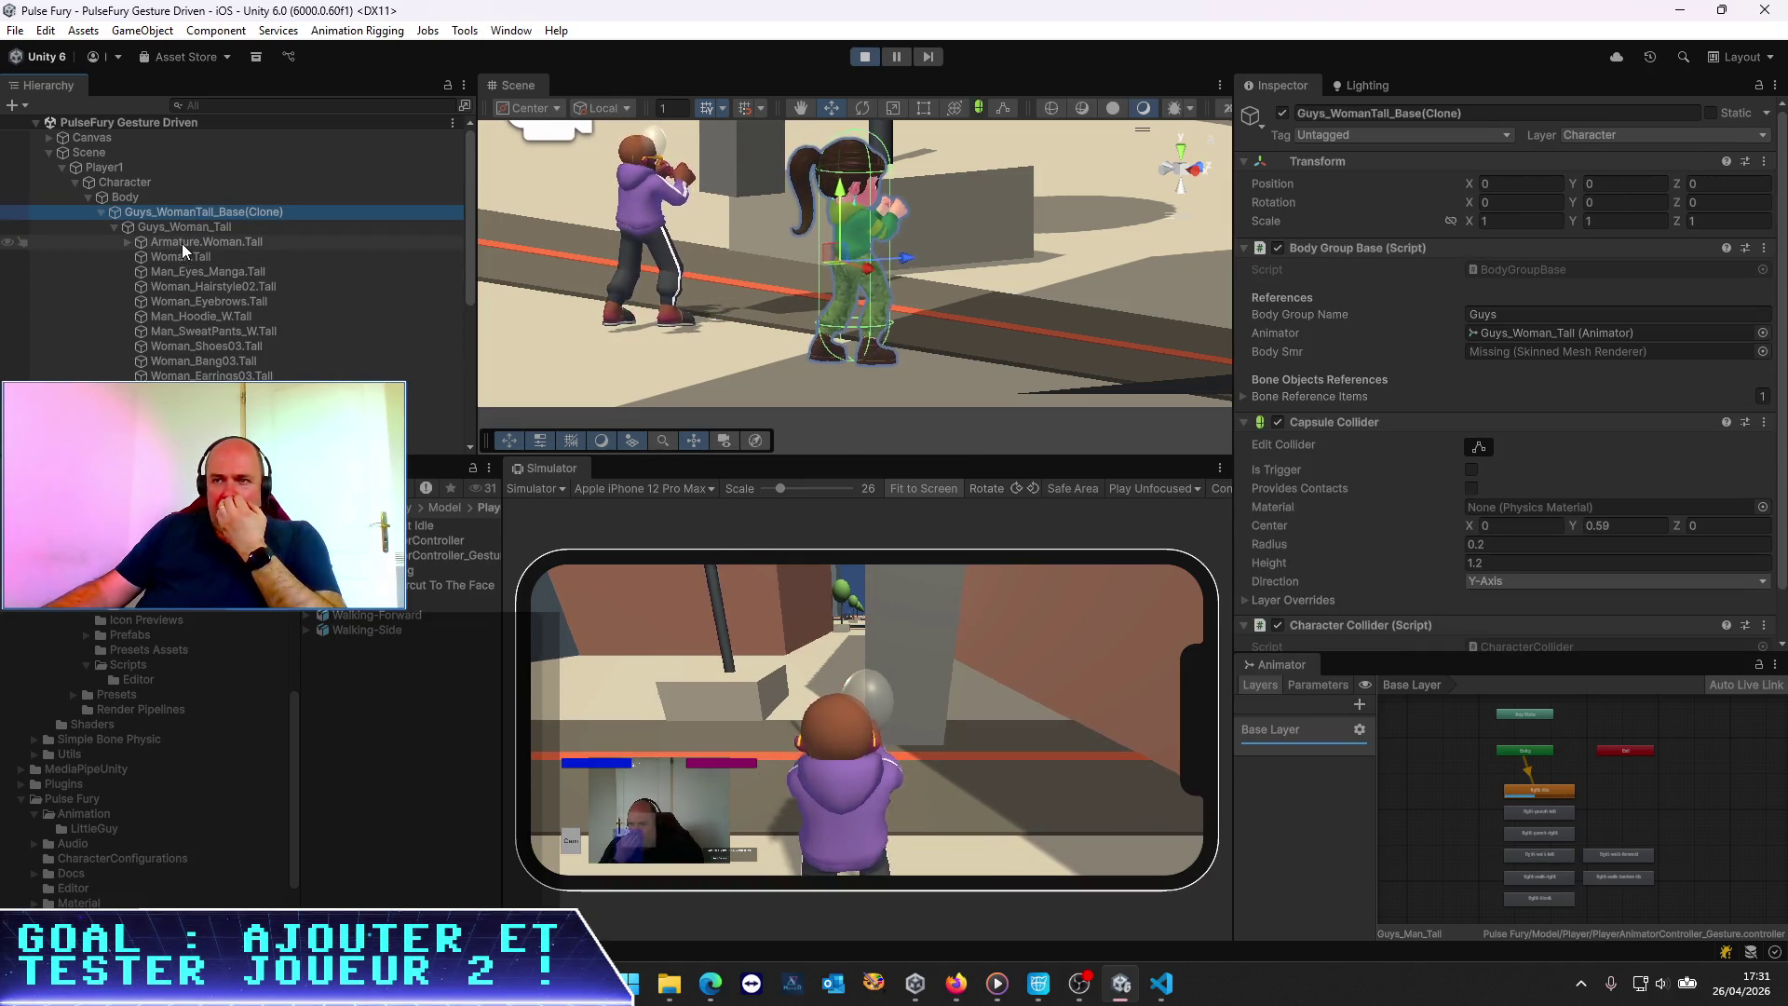
left_click(129, 242)
left_click(182, 227)
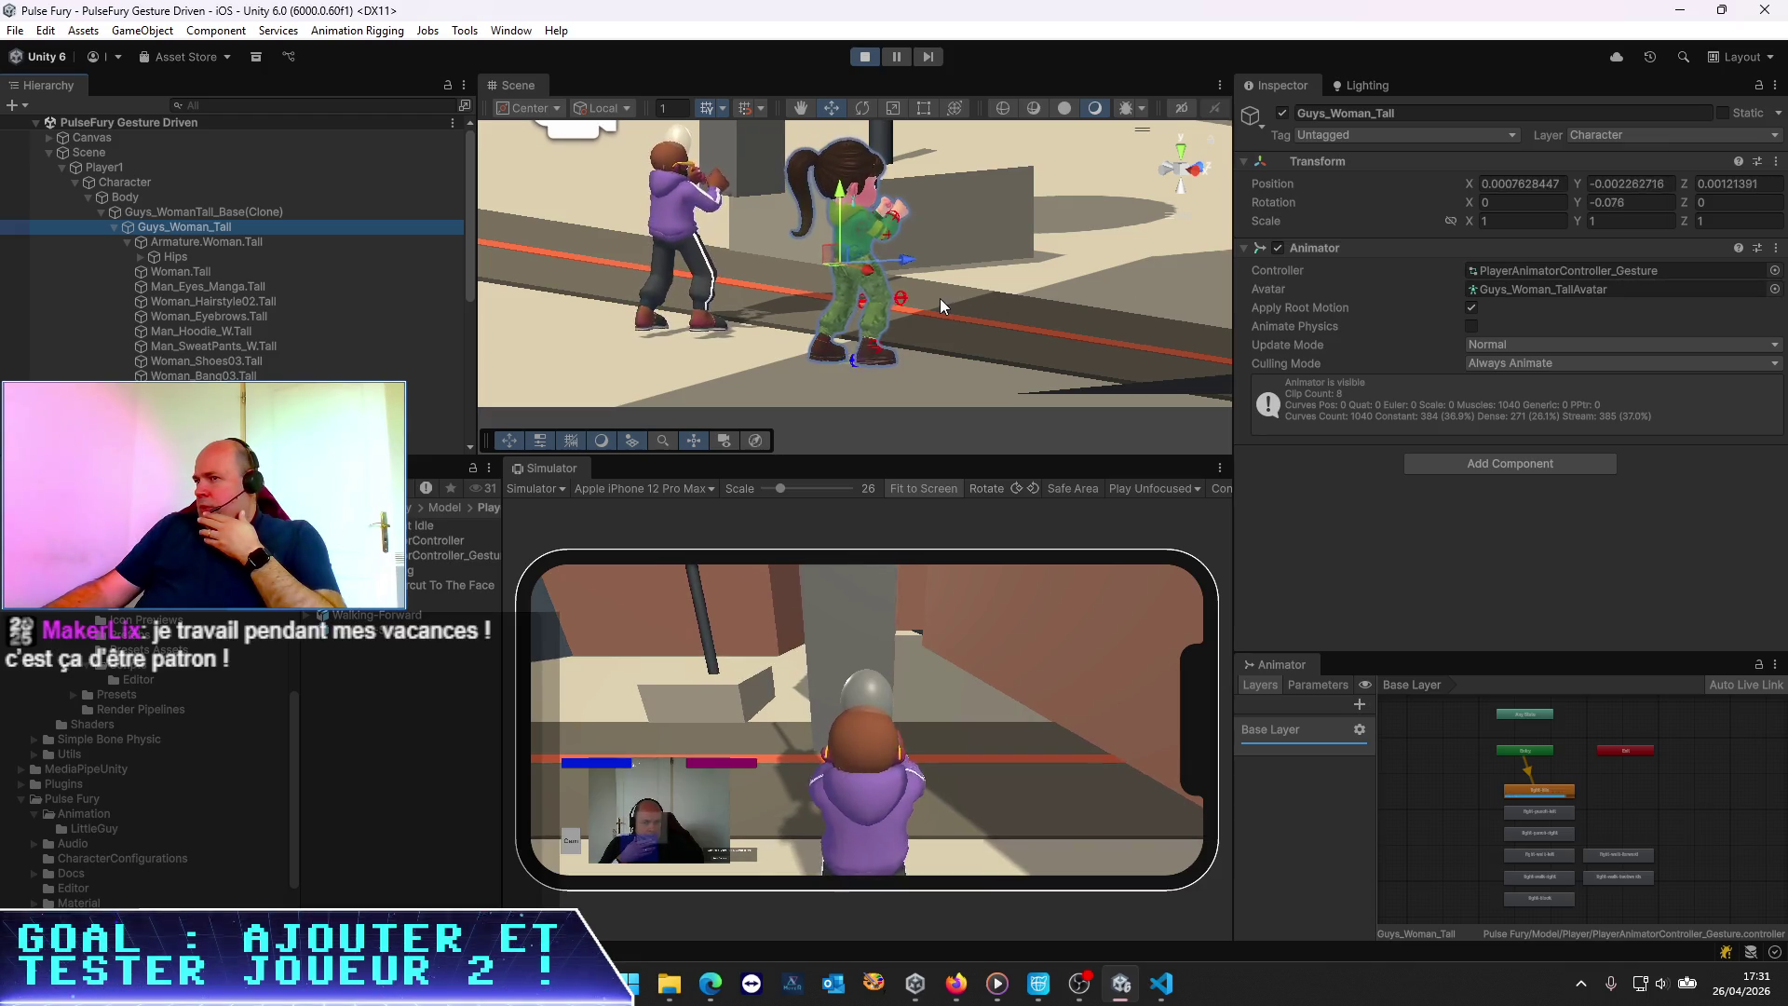
mouse_move(1045, 264)
left_mouse_down()
mouse_move(613, 250)
mouse_move(1217, 308)
left_mouse_up()
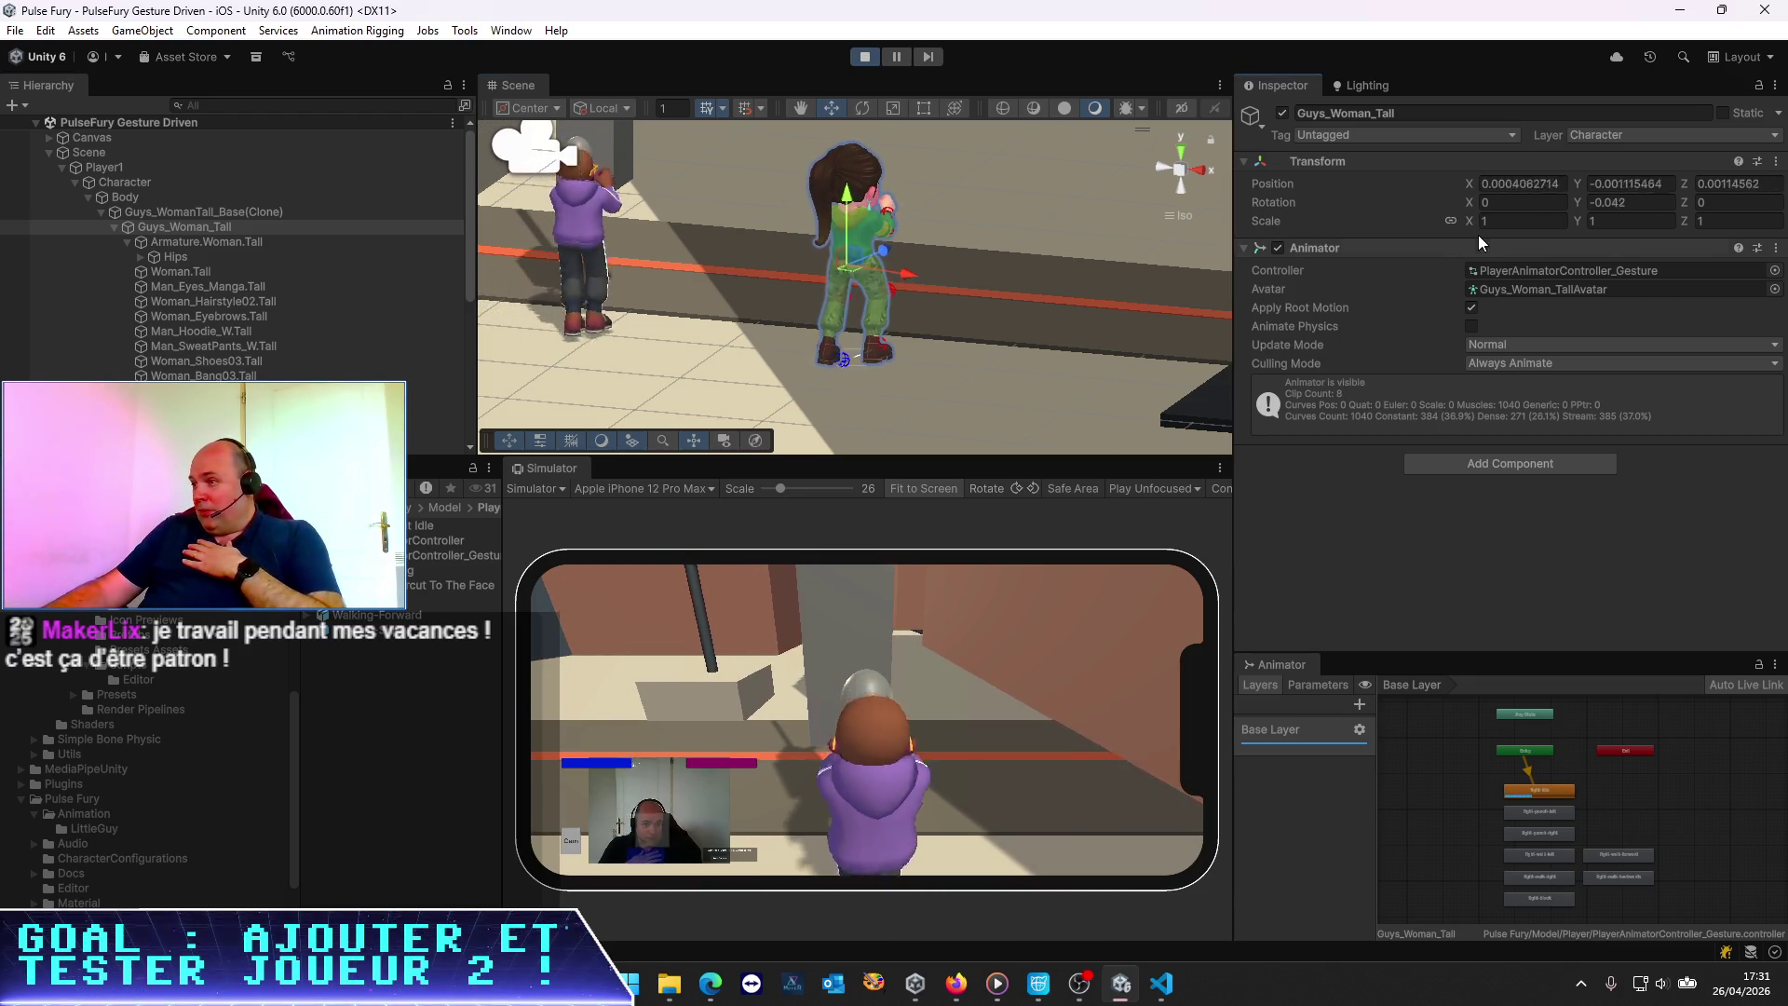
Set Guys_Woman_Tall's Scale to 0.6
left_click(1518, 221)
type("0.6")
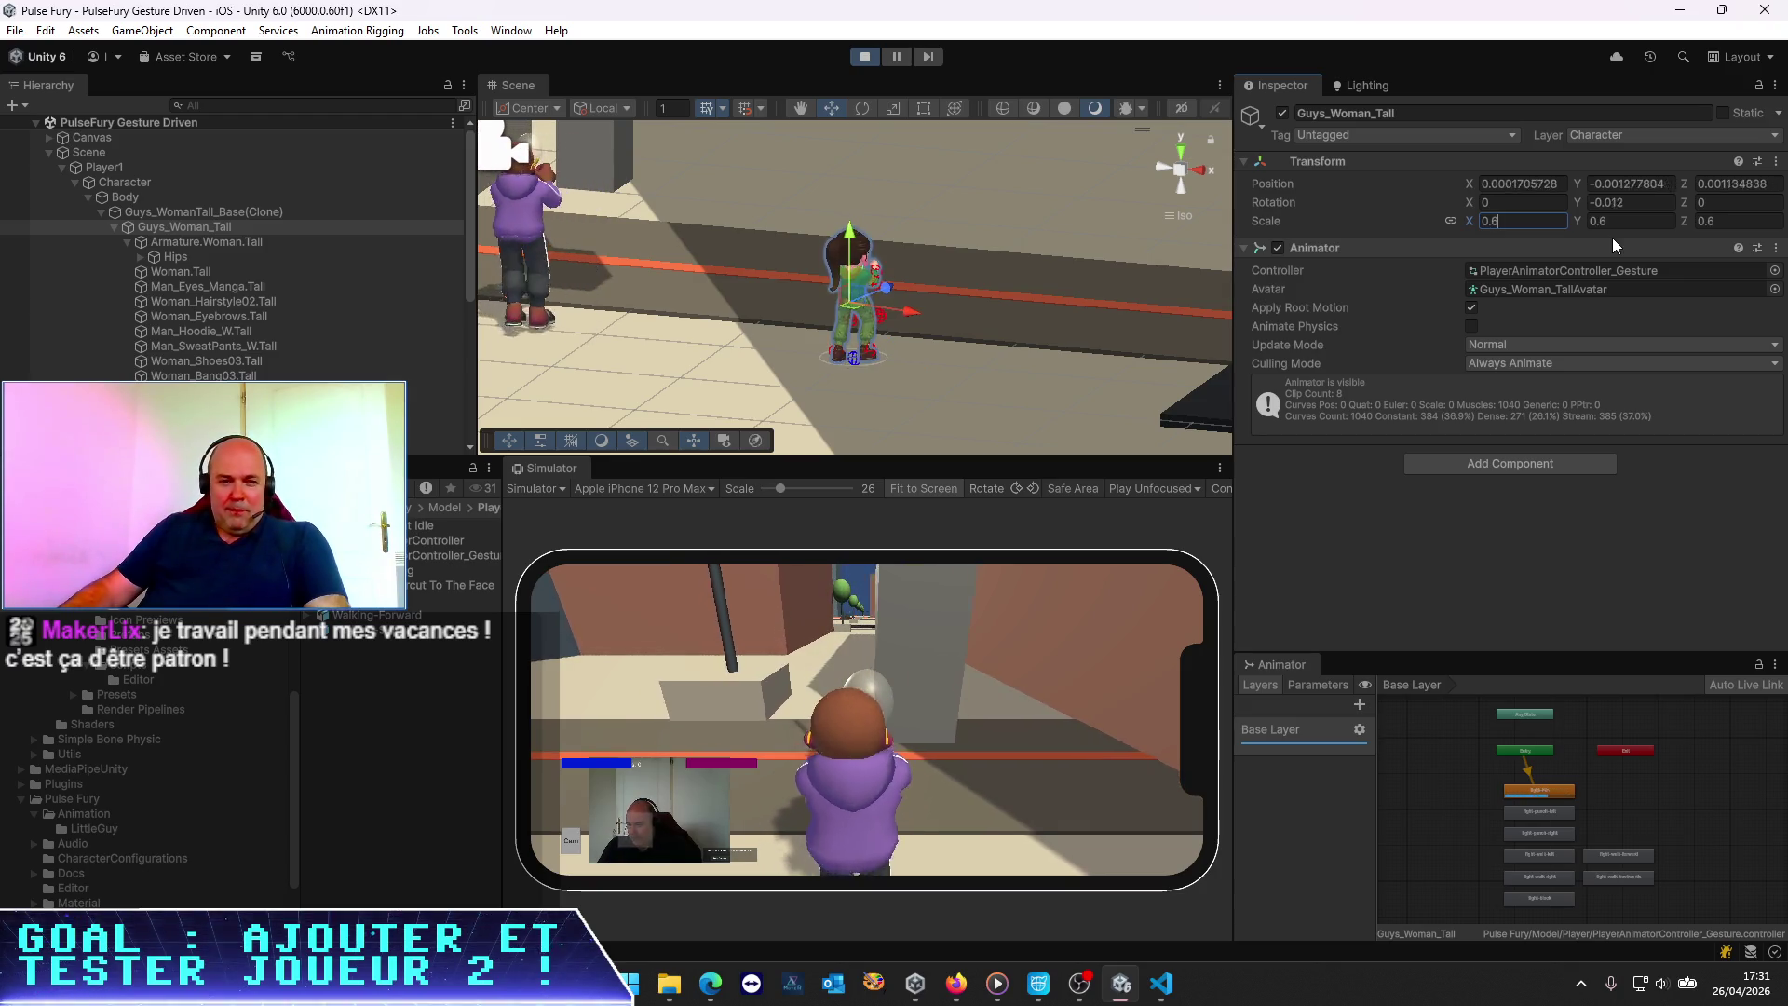
key("Tab")
type("0.6")
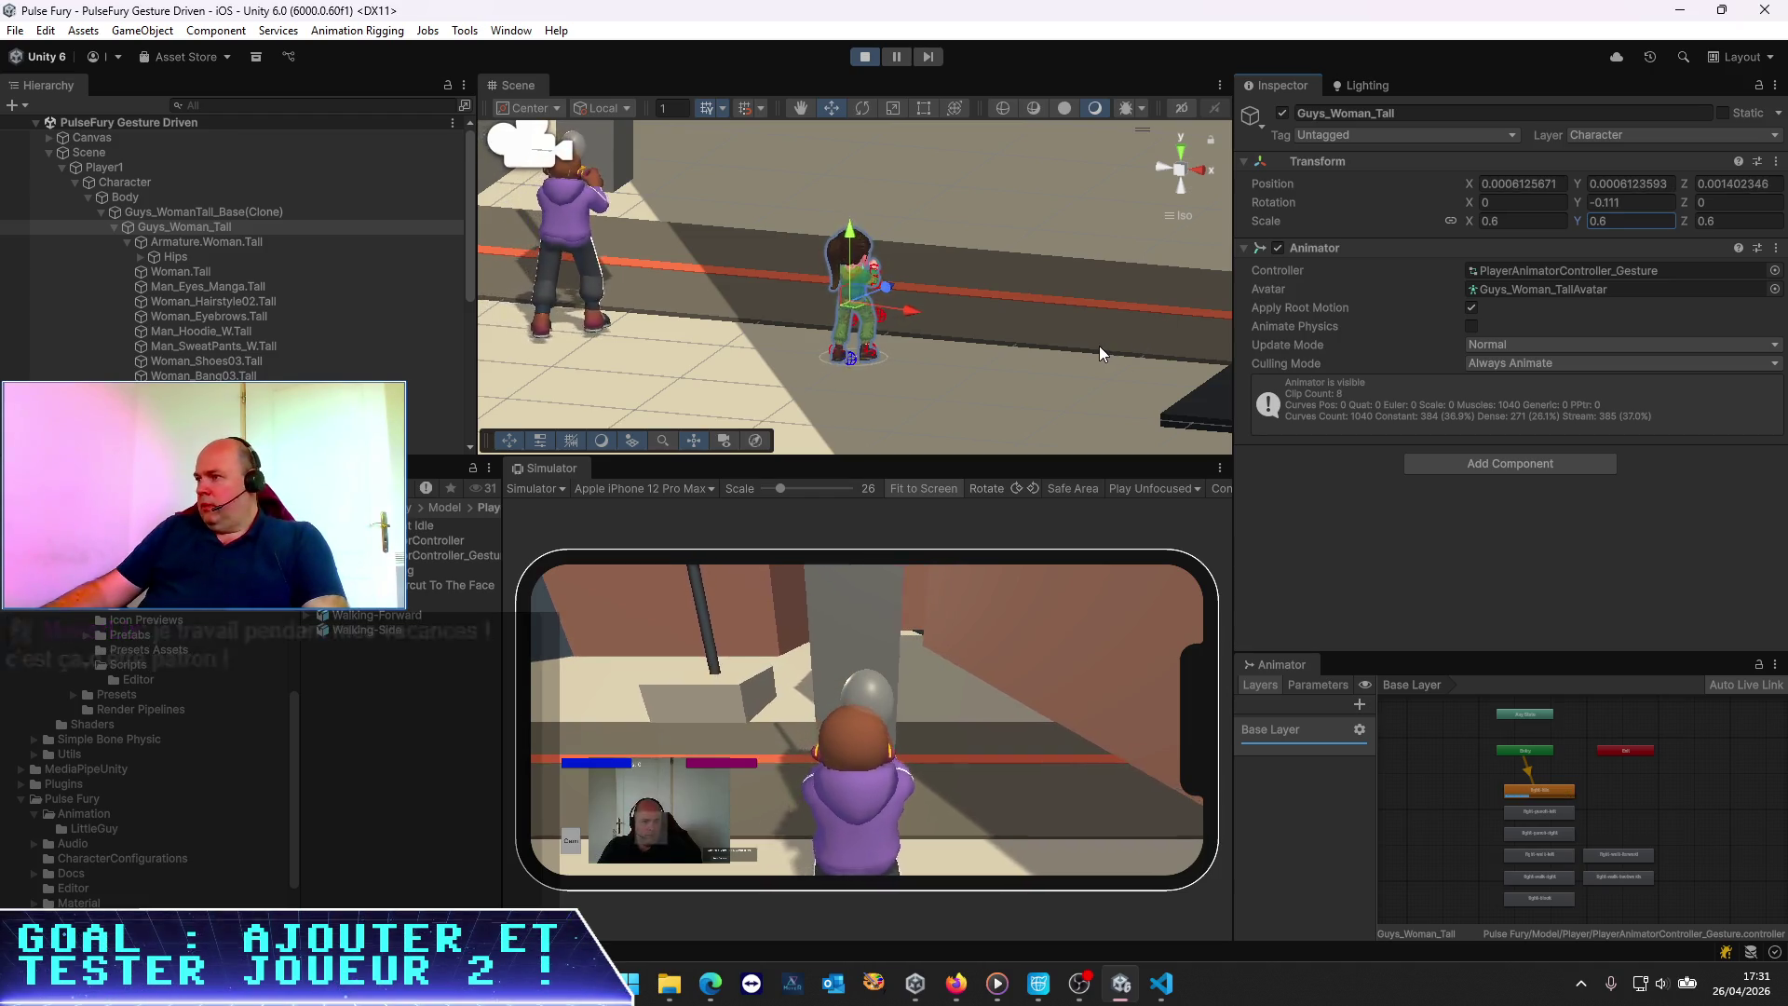
key("Down")
Stop Play, check the Character and Body objects' scale, and start Play again
left_click(866, 57)
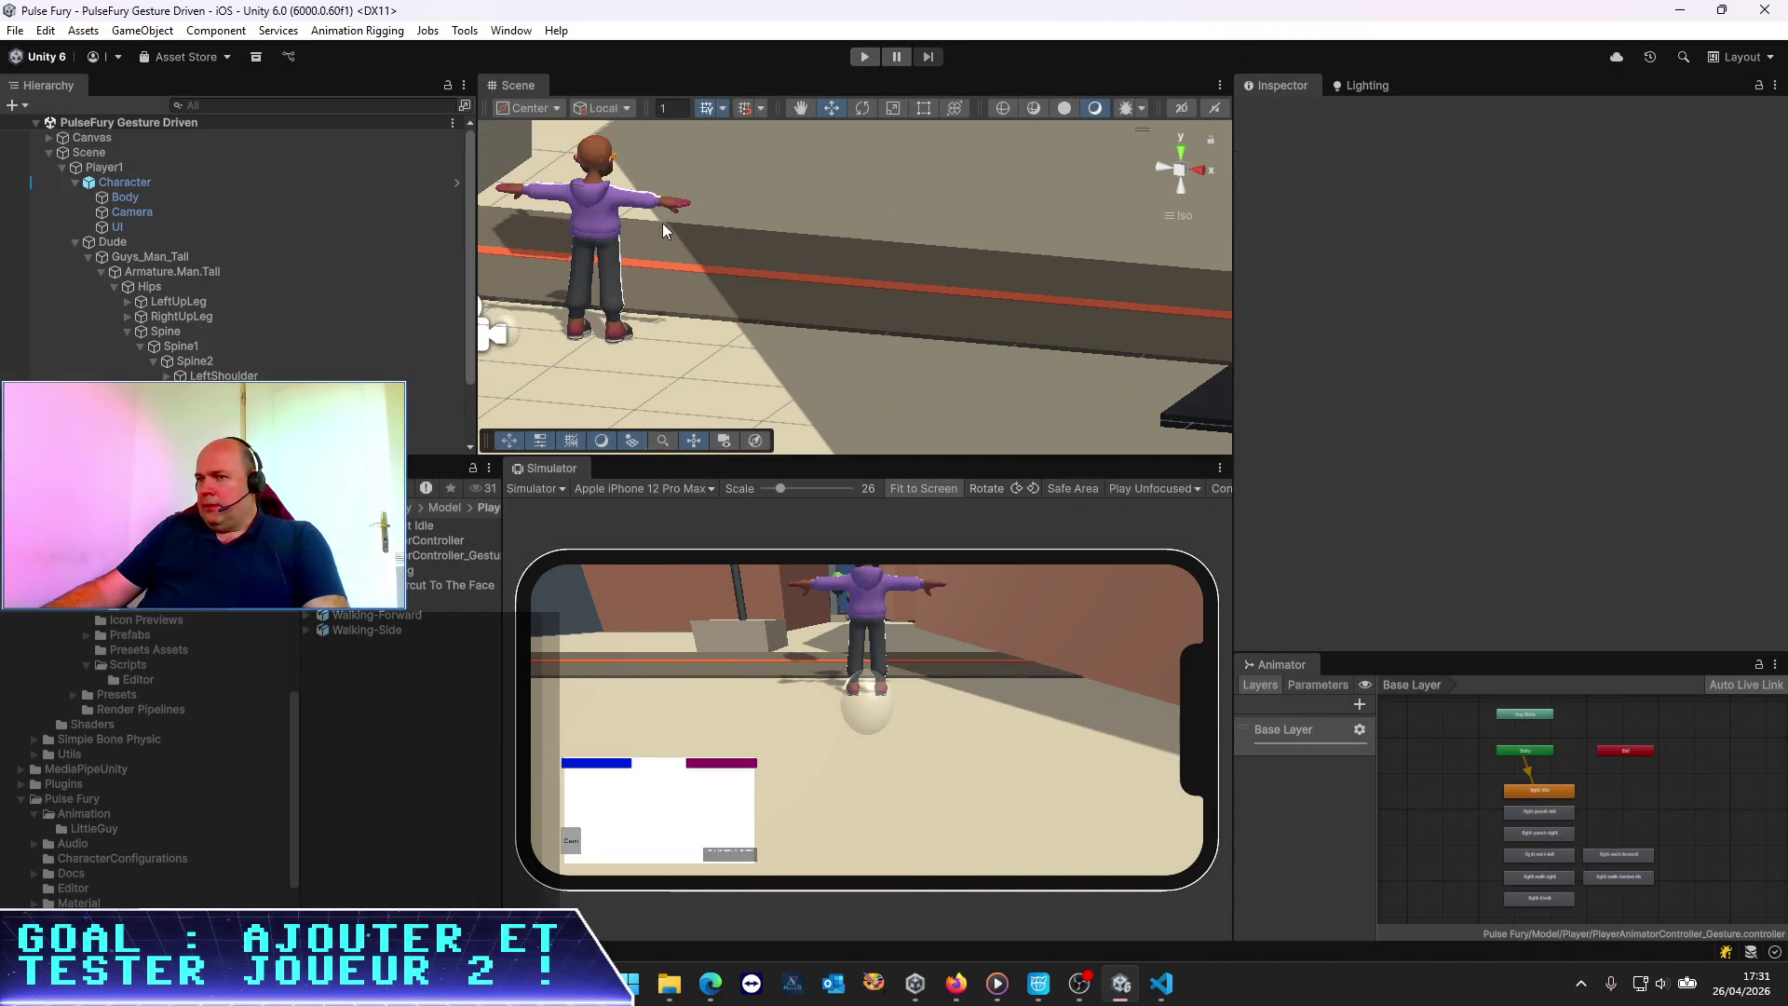
left_click(171, 186)
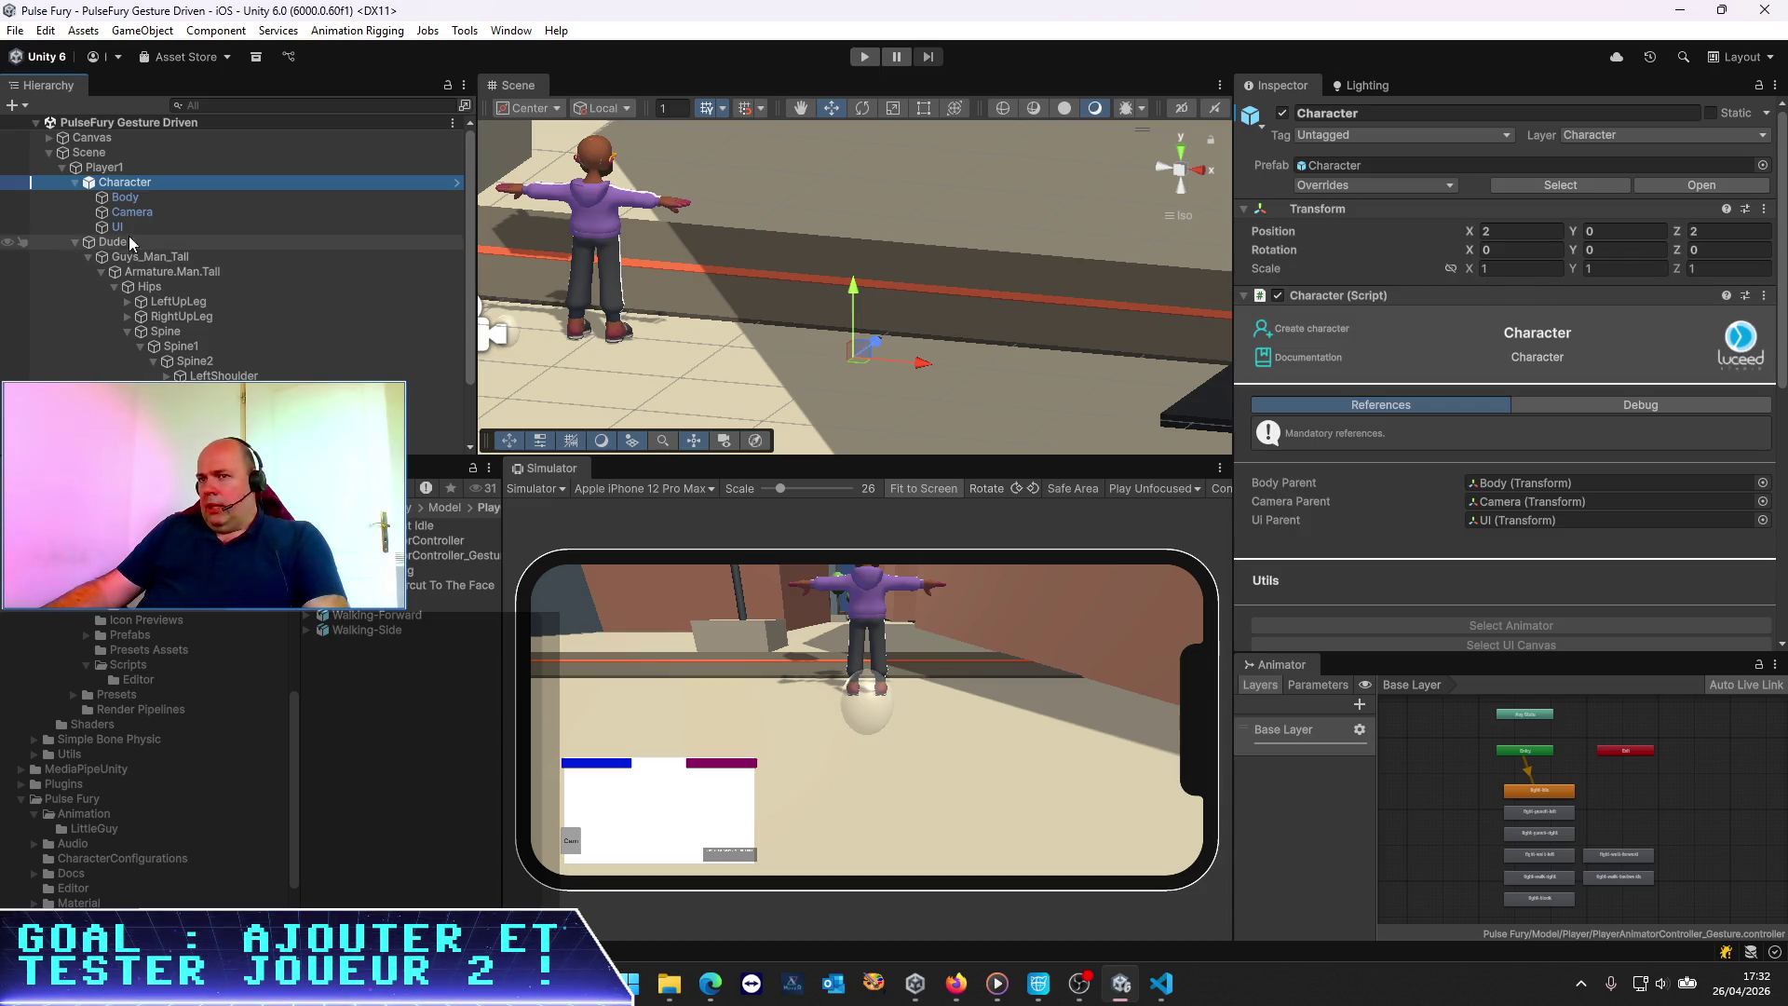
left_click(142, 198)
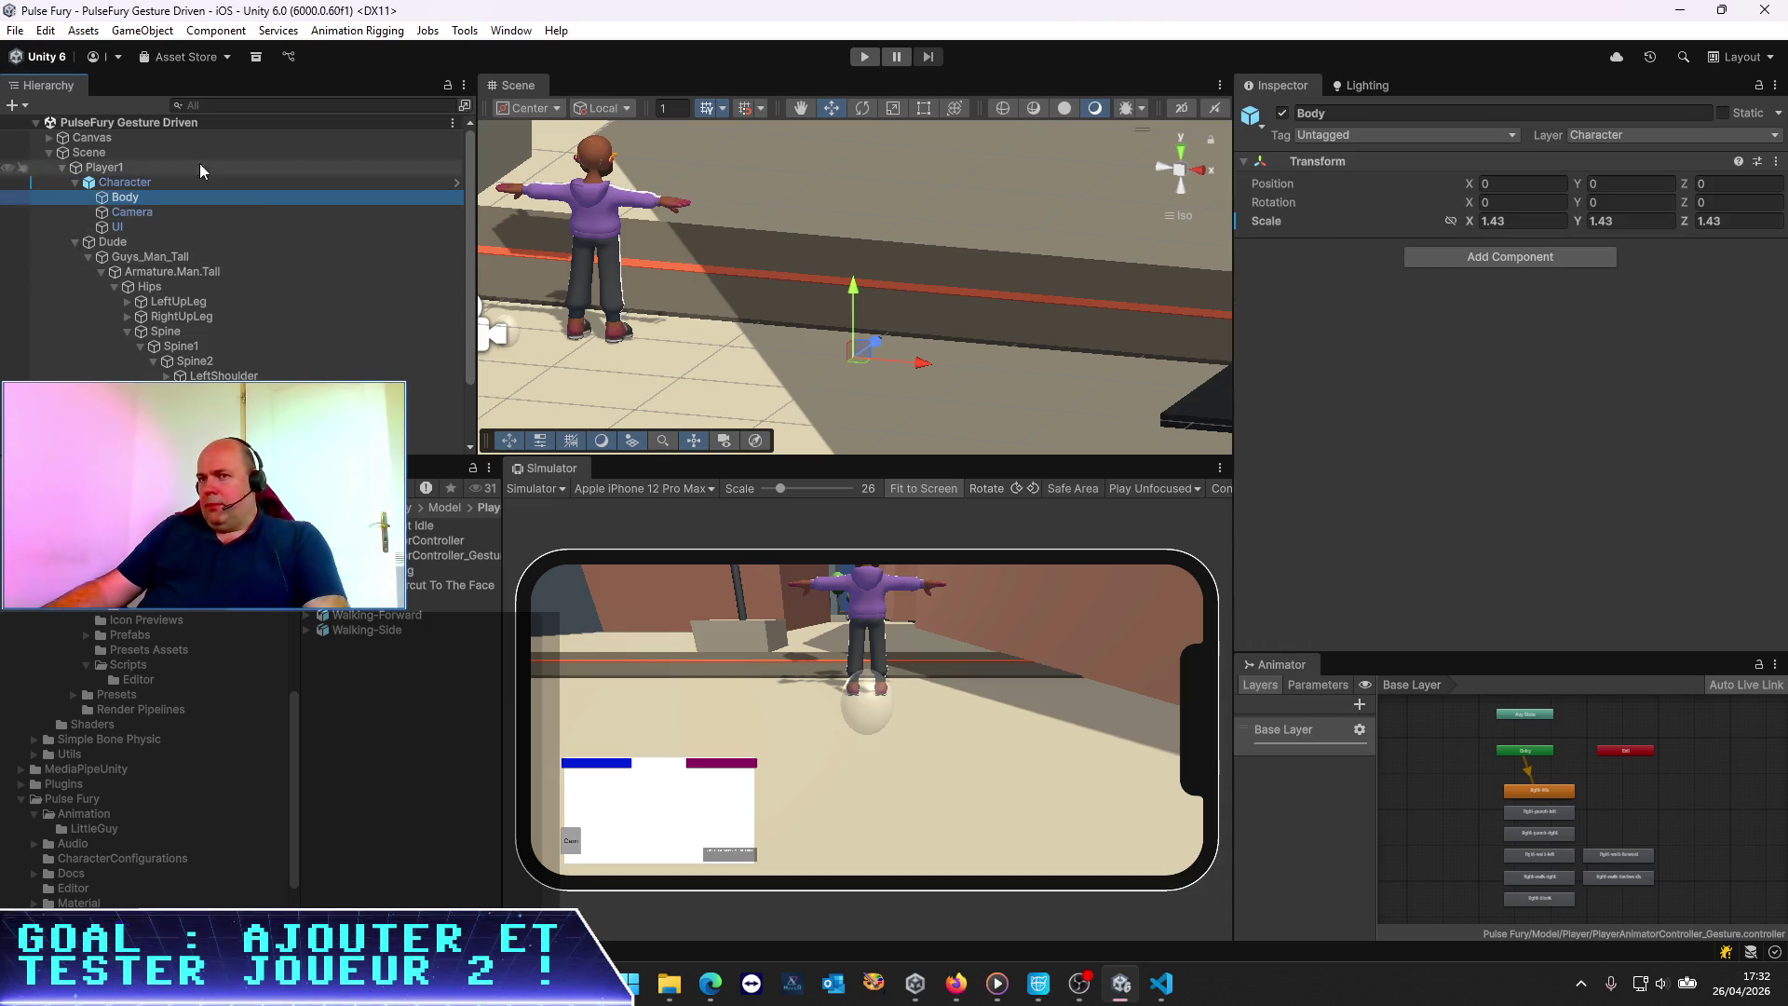
left_click(864, 56)
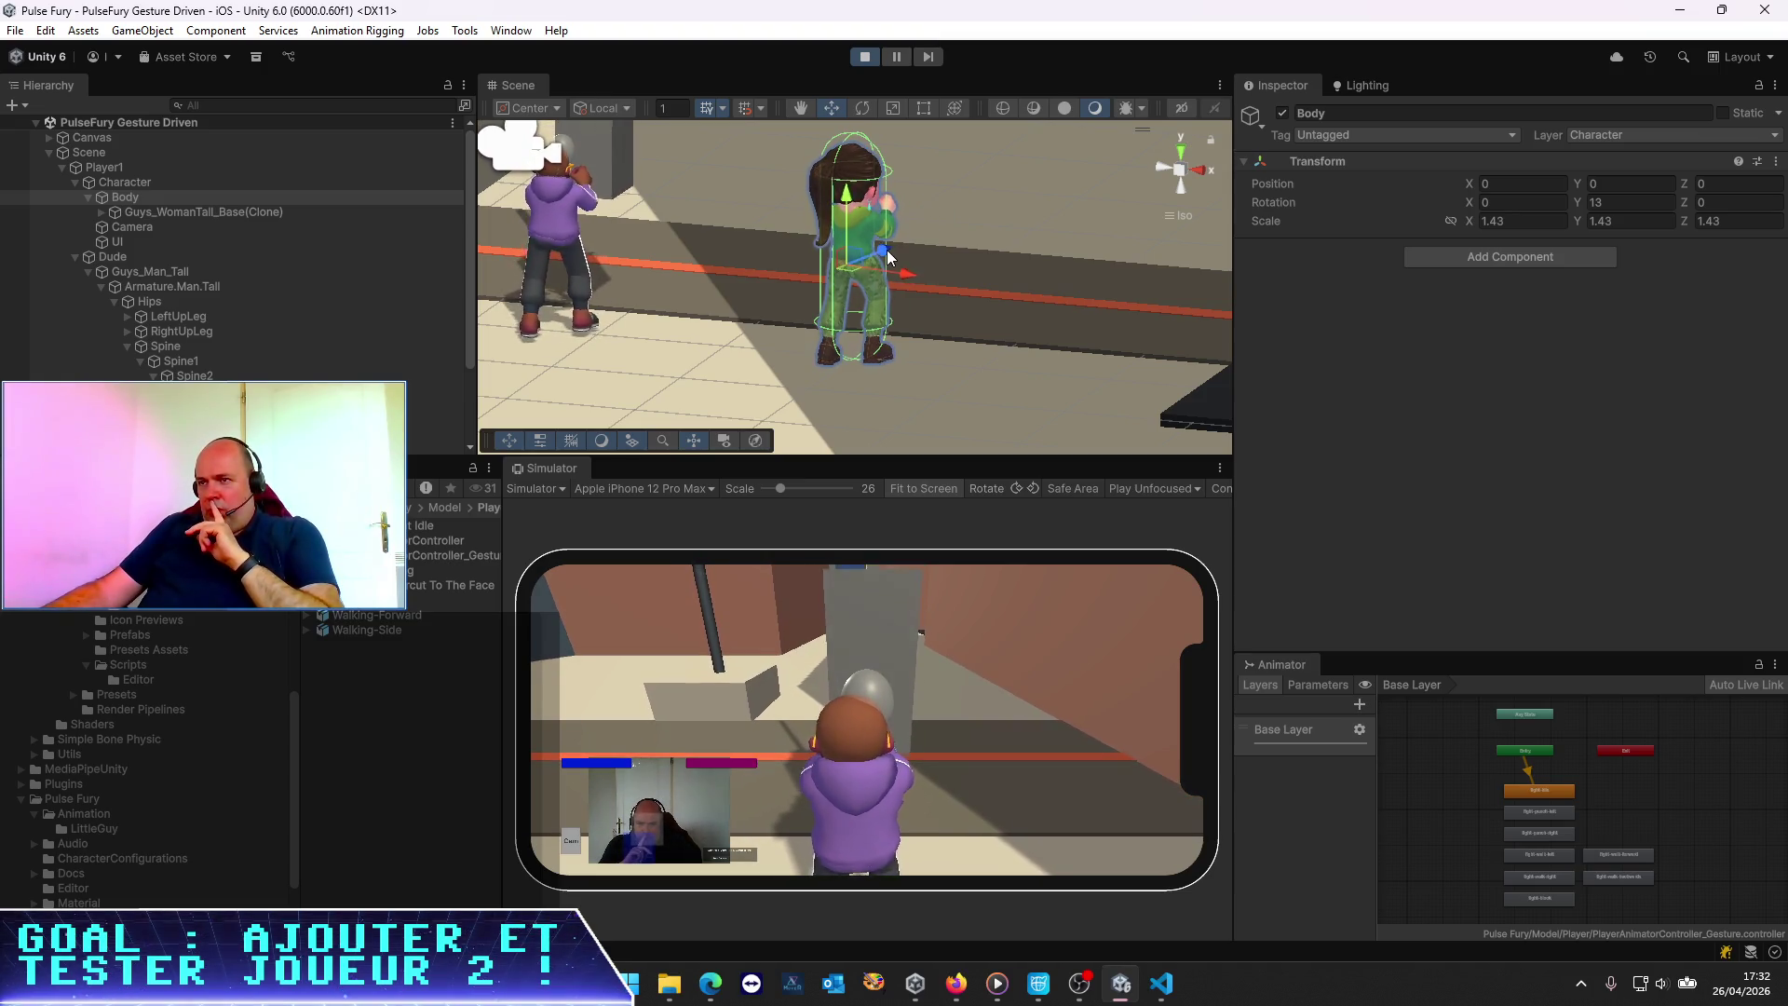
Expand the woman clone's armature through Hips, Spine, Spine1, Spine2 and Neck to select Head
left_click(155, 211)
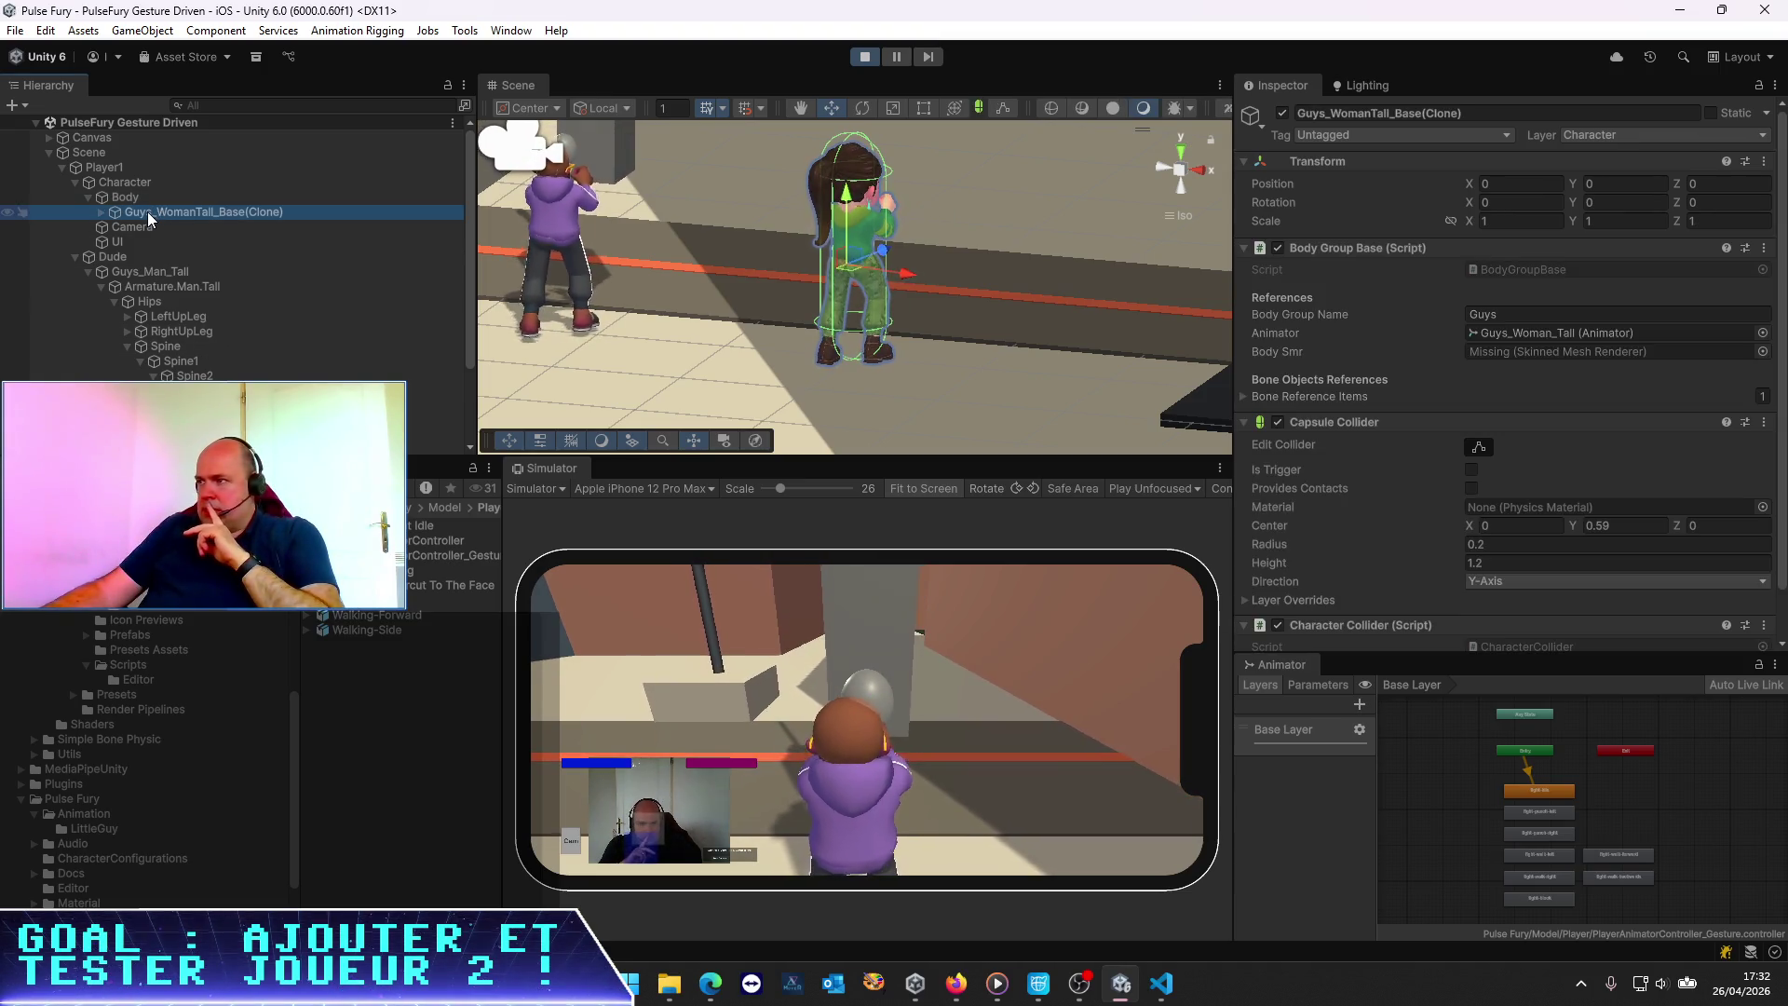
left_click(101, 212)
left_click(115, 227)
left_click(127, 242)
left_click(141, 256)
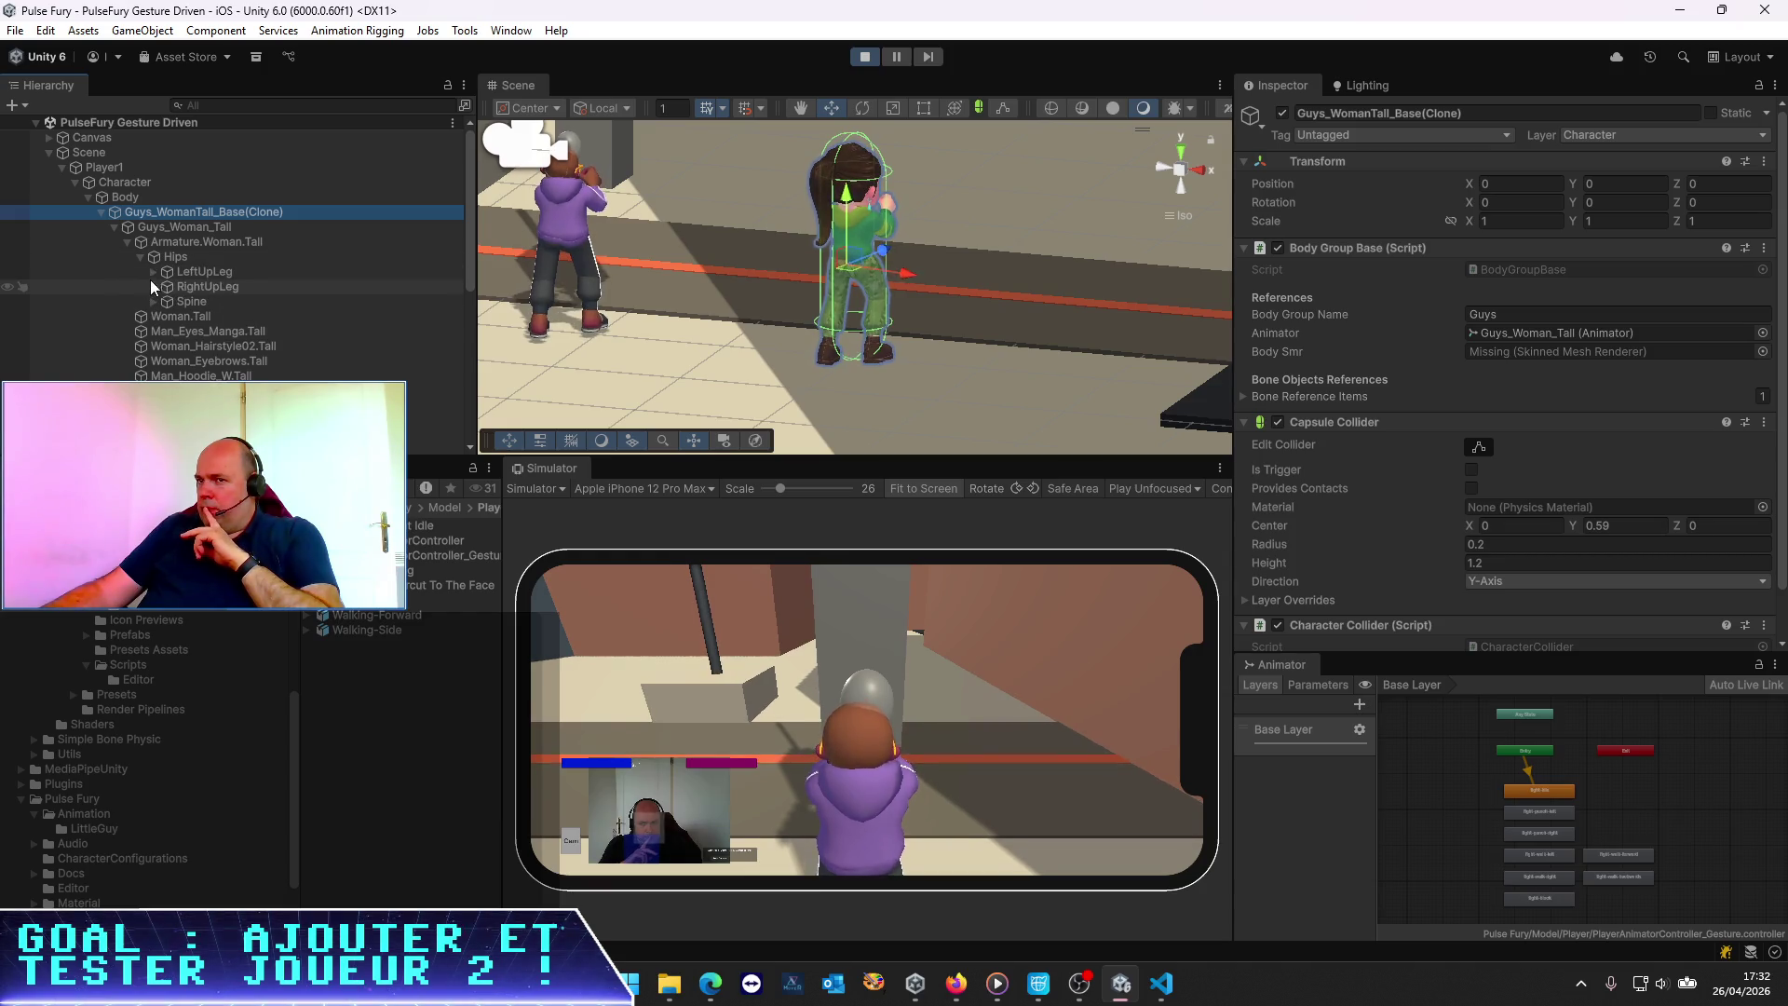
left_click(153, 302)
left_click(167, 317)
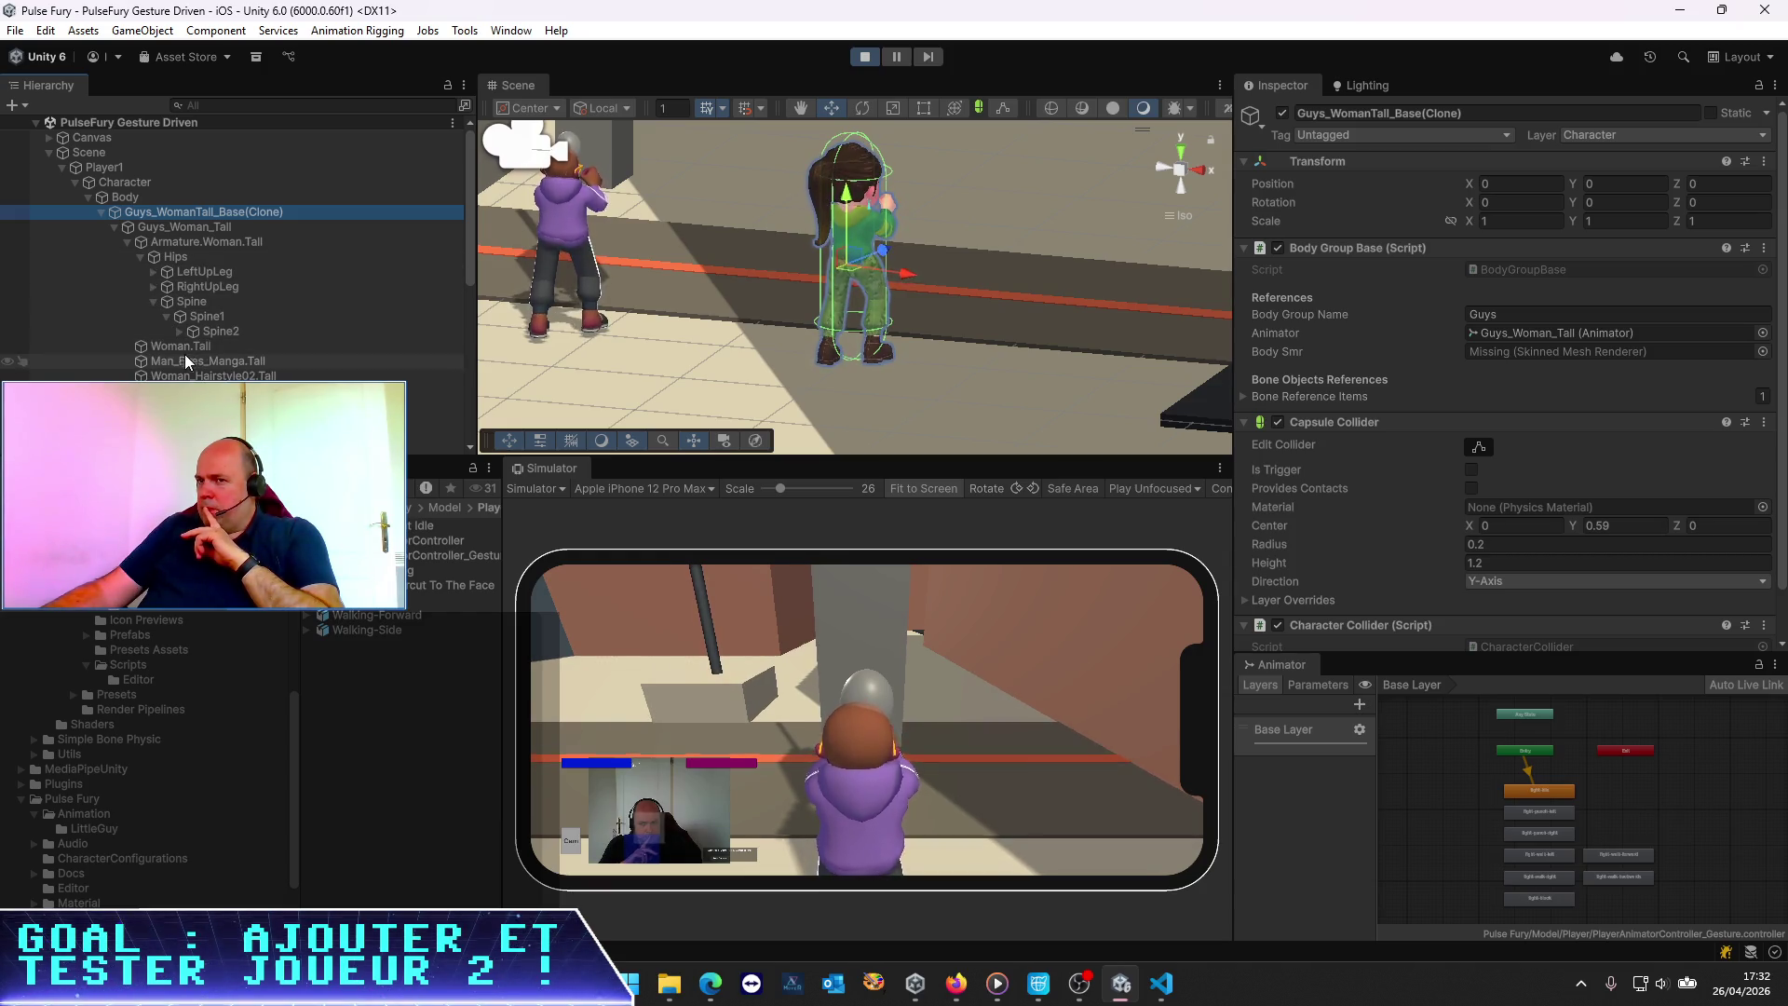
left_click(180, 332)
left_click(196, 361)
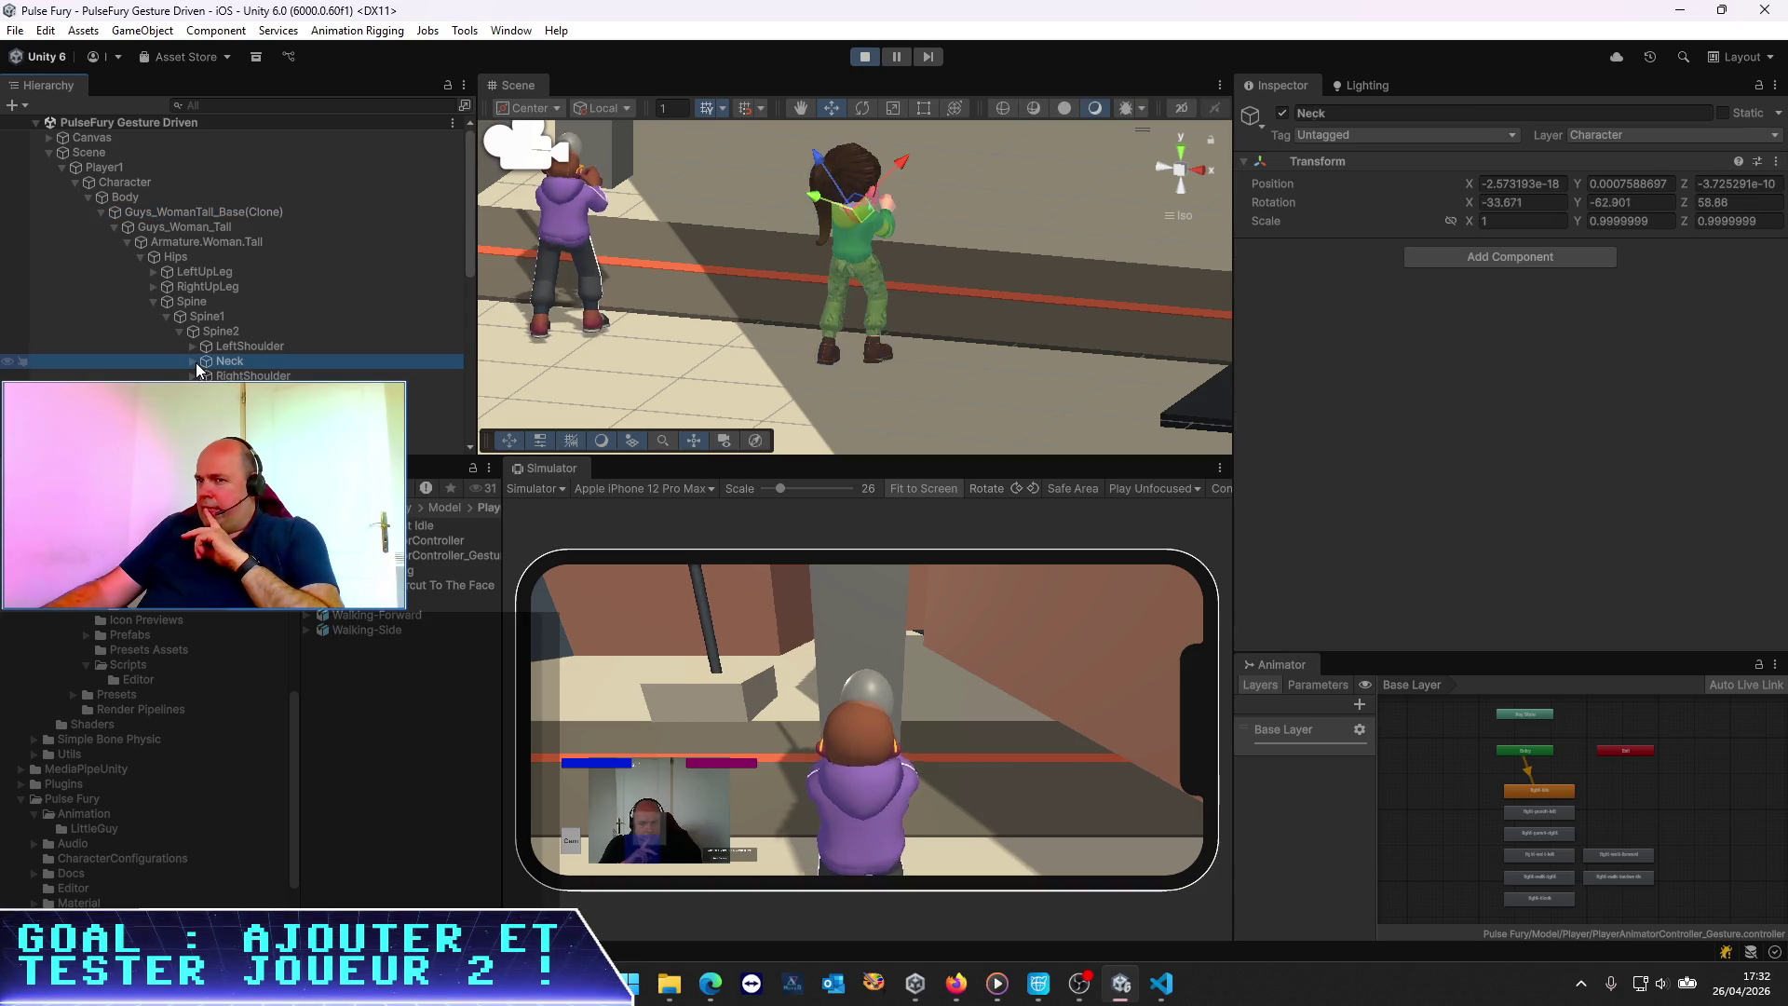
left_click(189, 361)
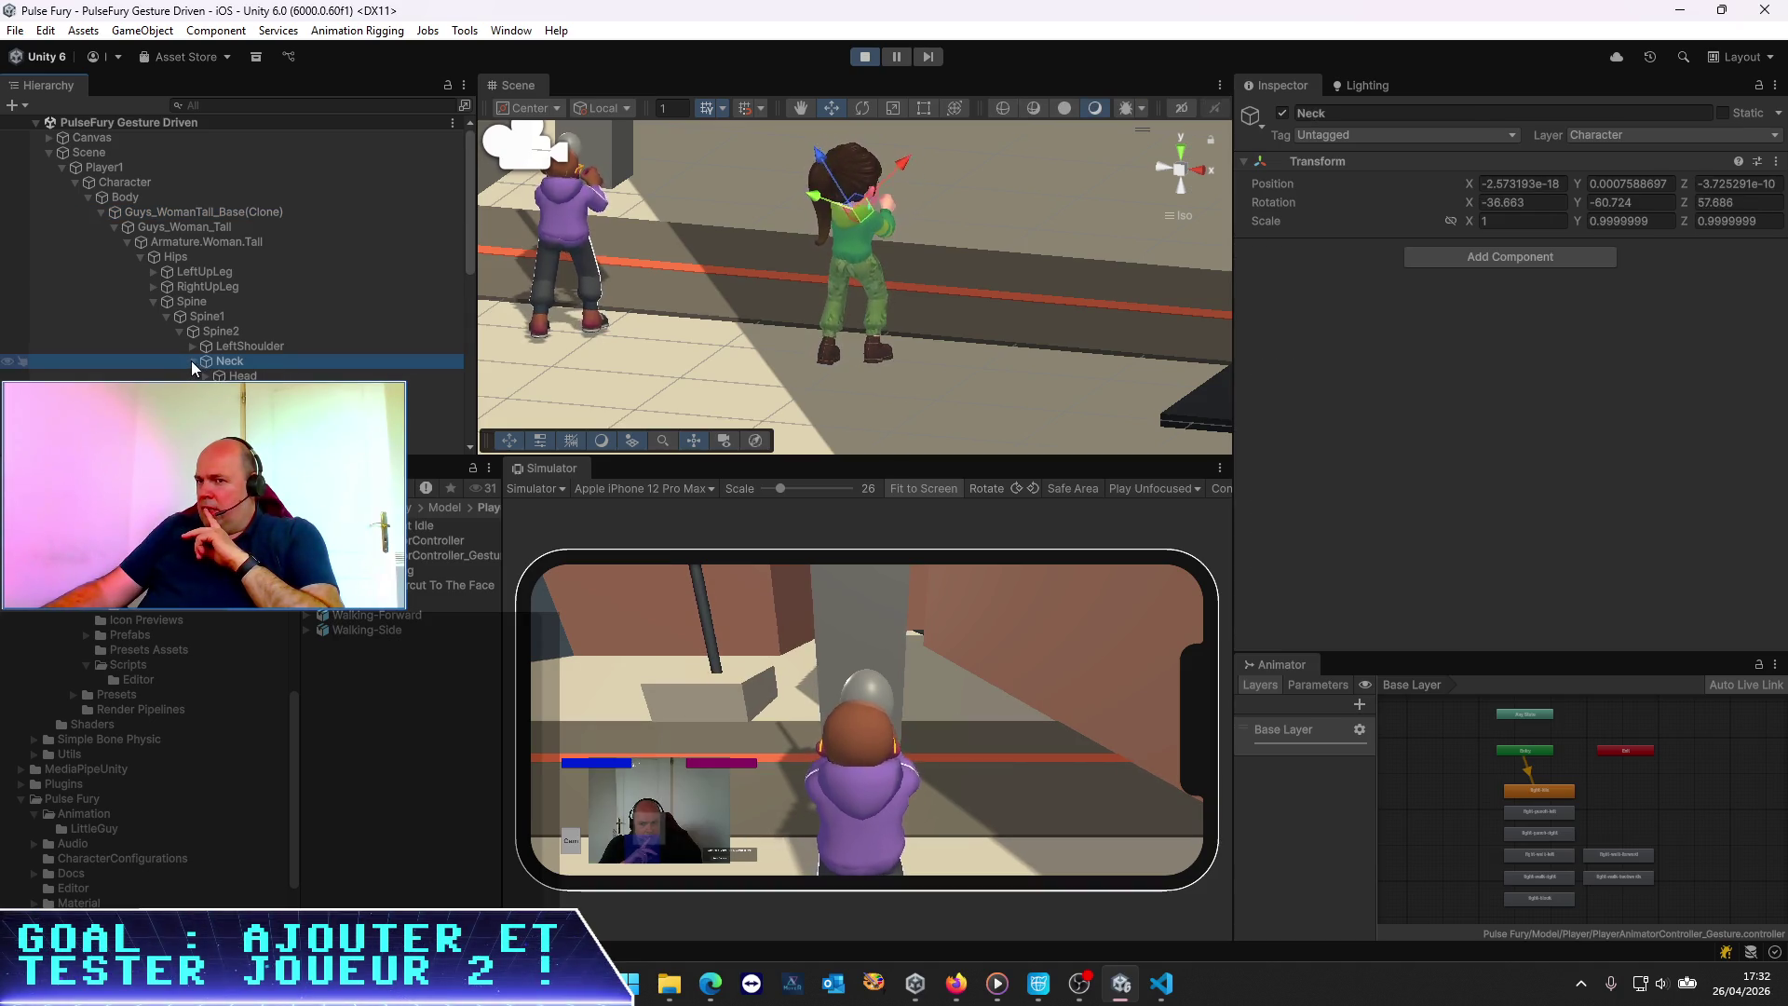
left_click(229, 376)
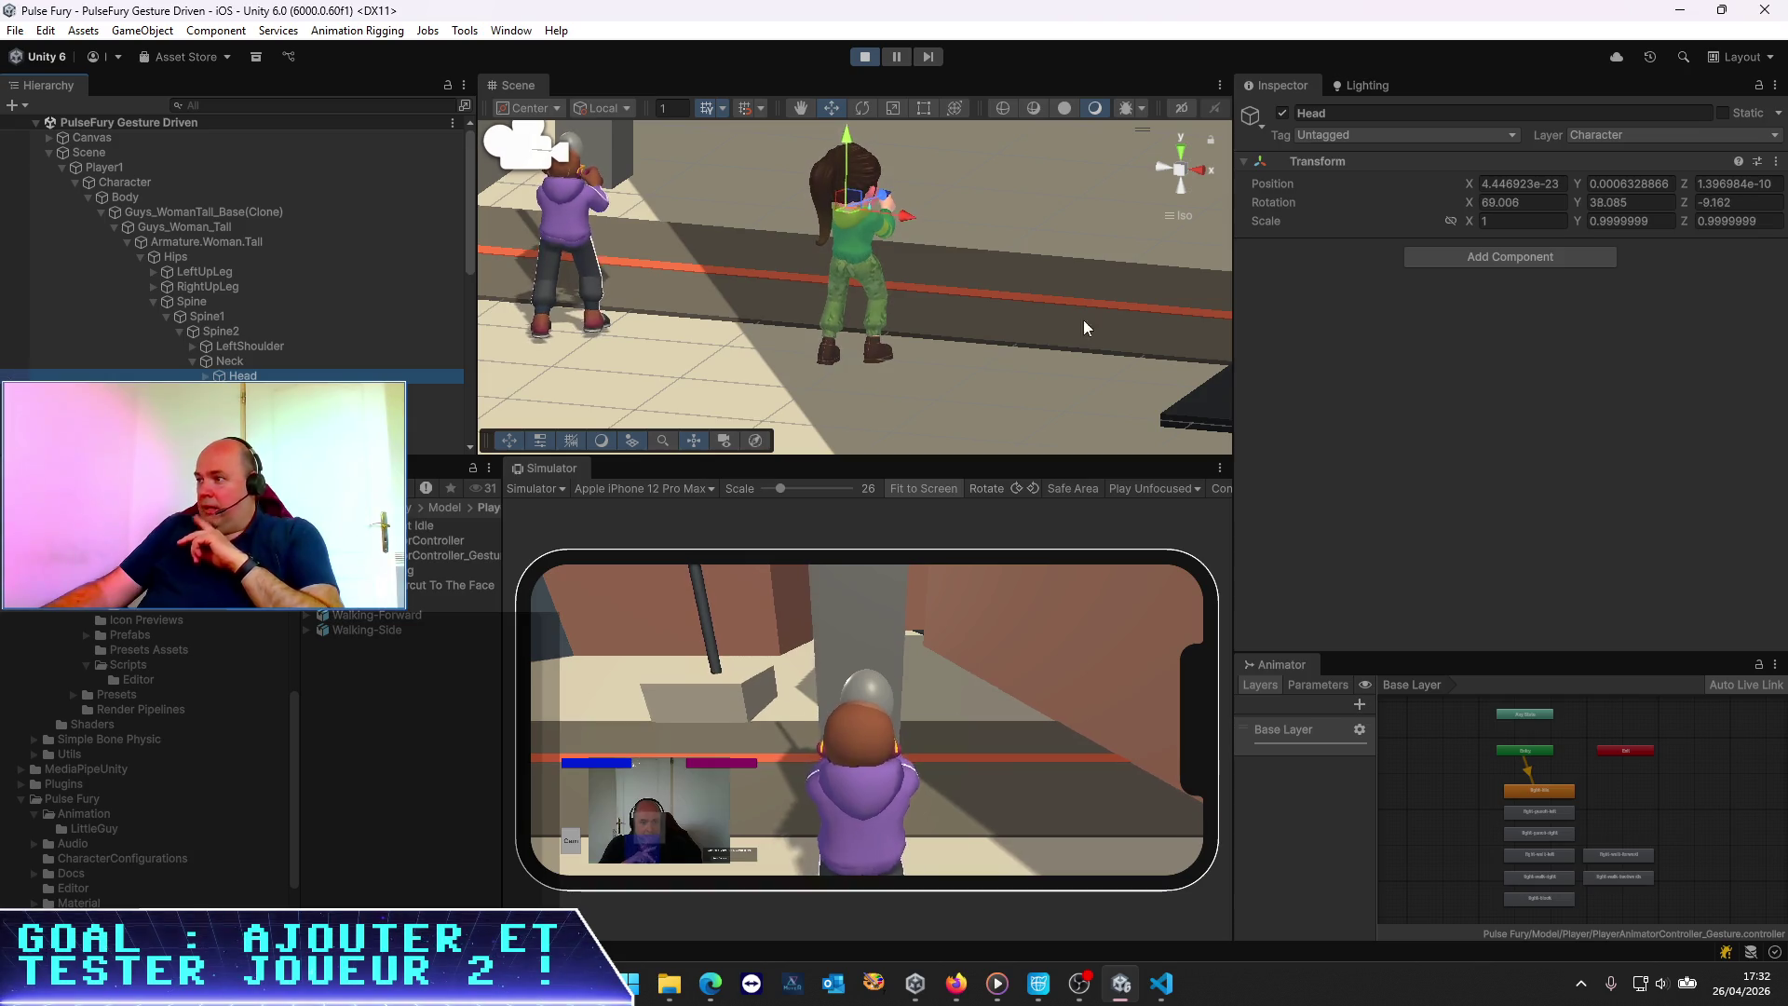
Set the Head bone's Scale to 0.6, view the characters from the side, then stop Play
left_click(1510, 224)
type("0.6")
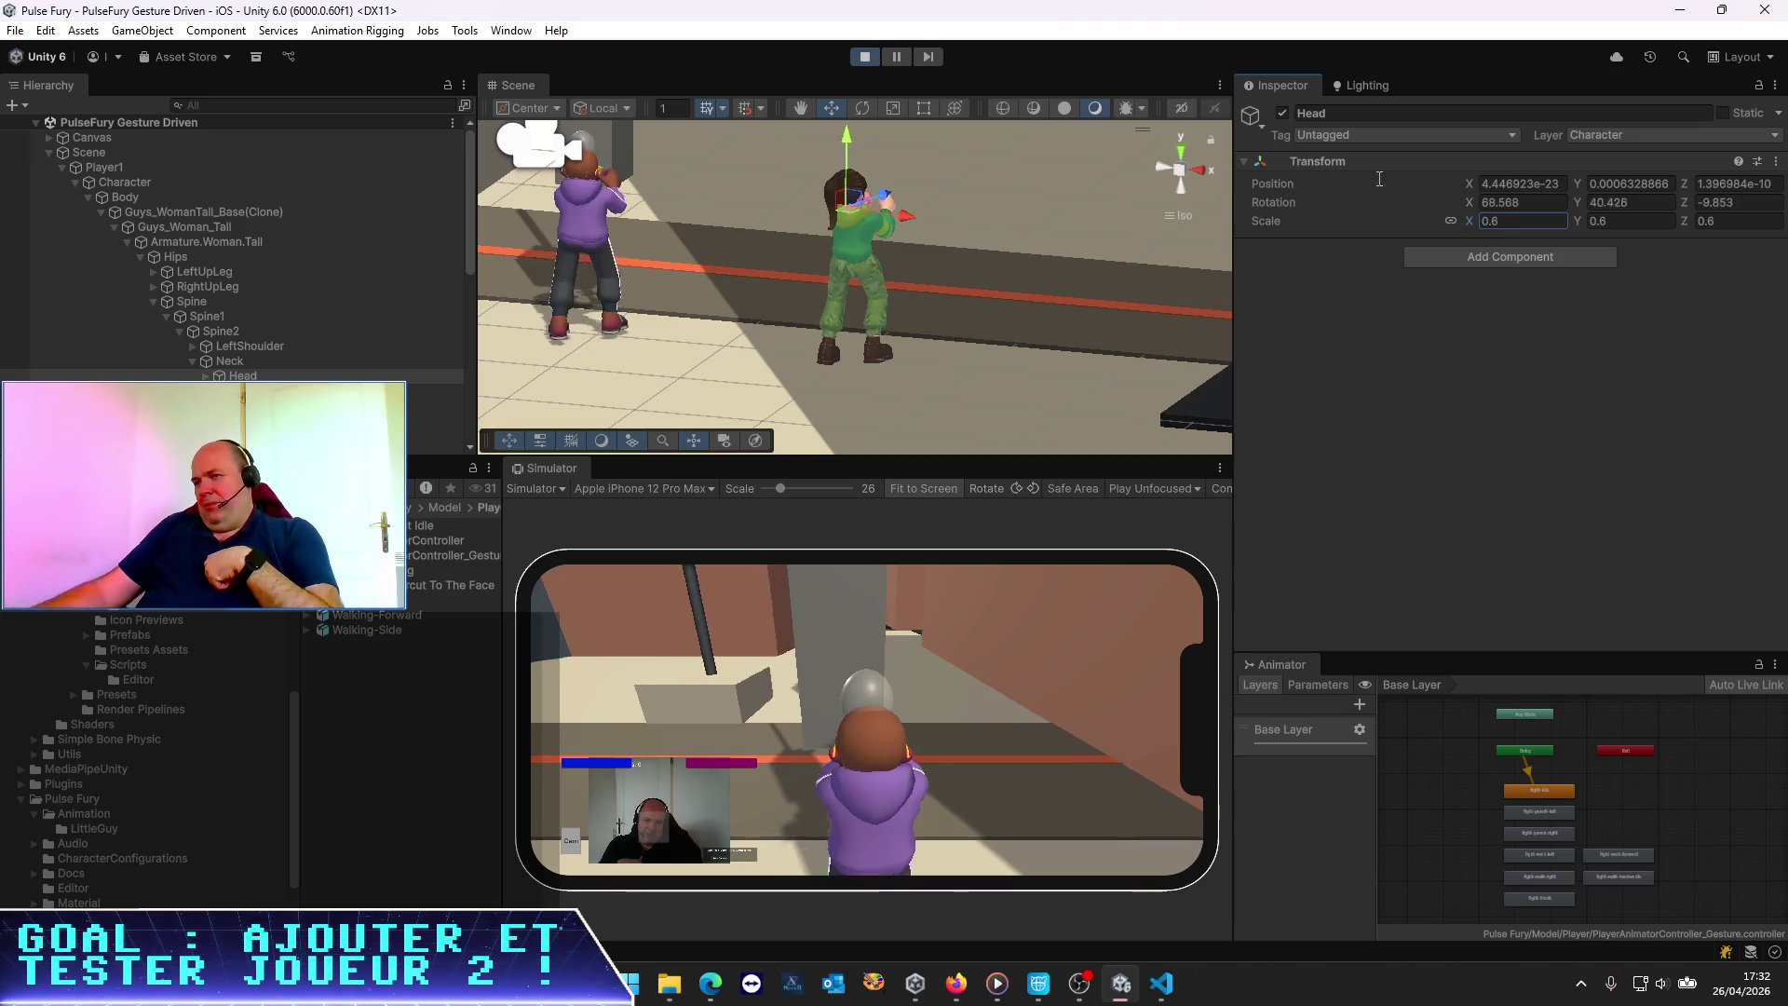
mouse_move(877, 291)
left_mouse_down()
mouse_move(432, 266)
mouse_move(399, 222)
mouse_move(835, 271)
mouse_move(843, 359)
left_mouse_up()
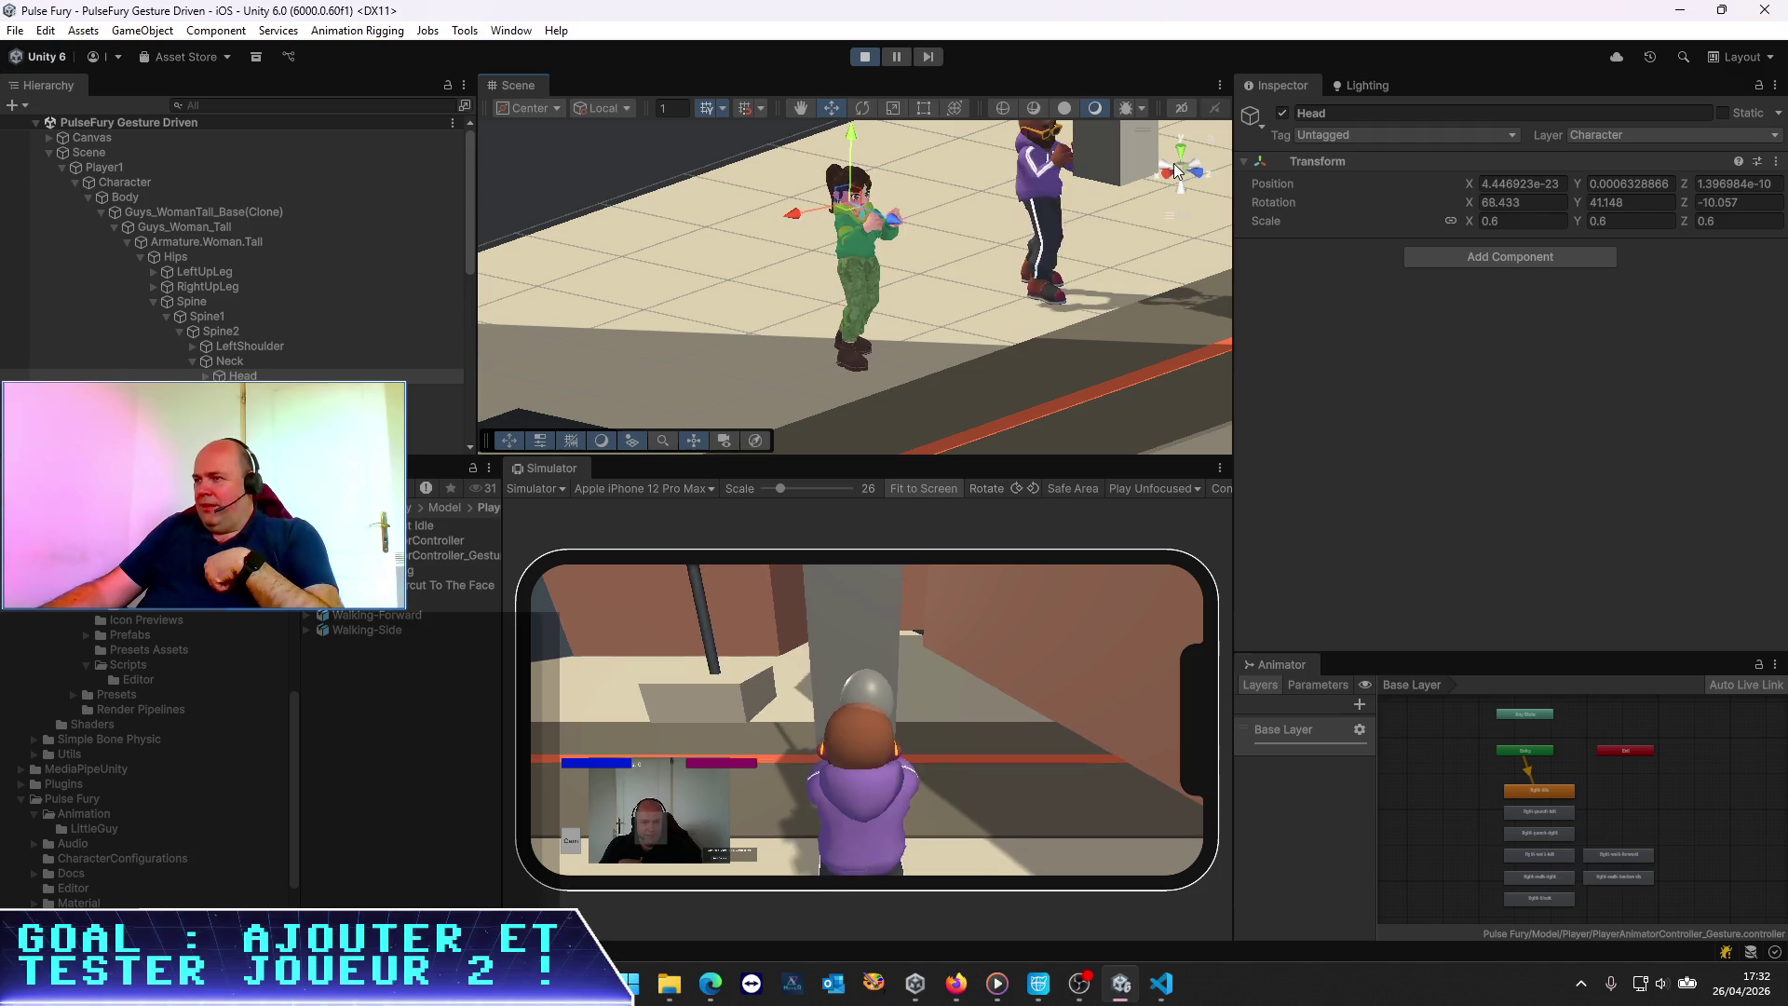
mouse_move(1189, 176)
left_mouse_down()
mouse_move(882, 283)
mouse_move(966, 240)
mouse_move(965, 392)
mouse_move(1042, 370)
mouse_move(813, 318)
mouse_move(835, 244)
mouse_move(803, 271)
mouse_move(848, 250)
left_mouse_up()
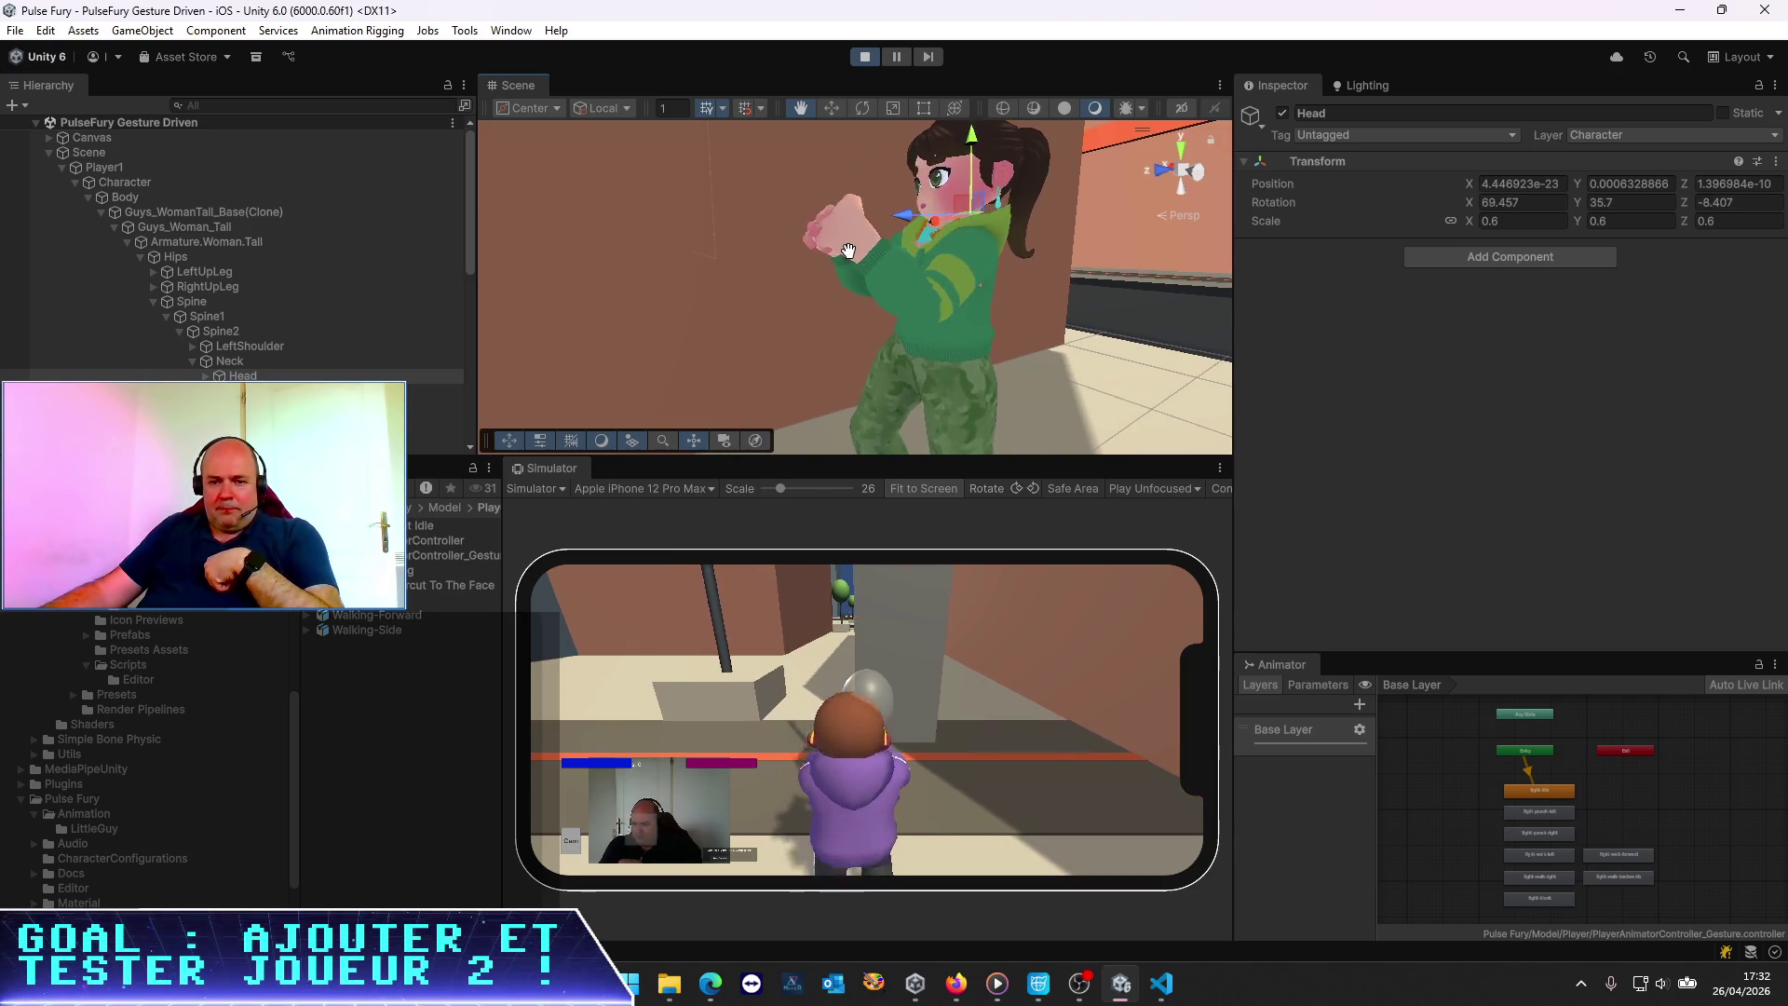
scroll(801, 271, "up", 5)
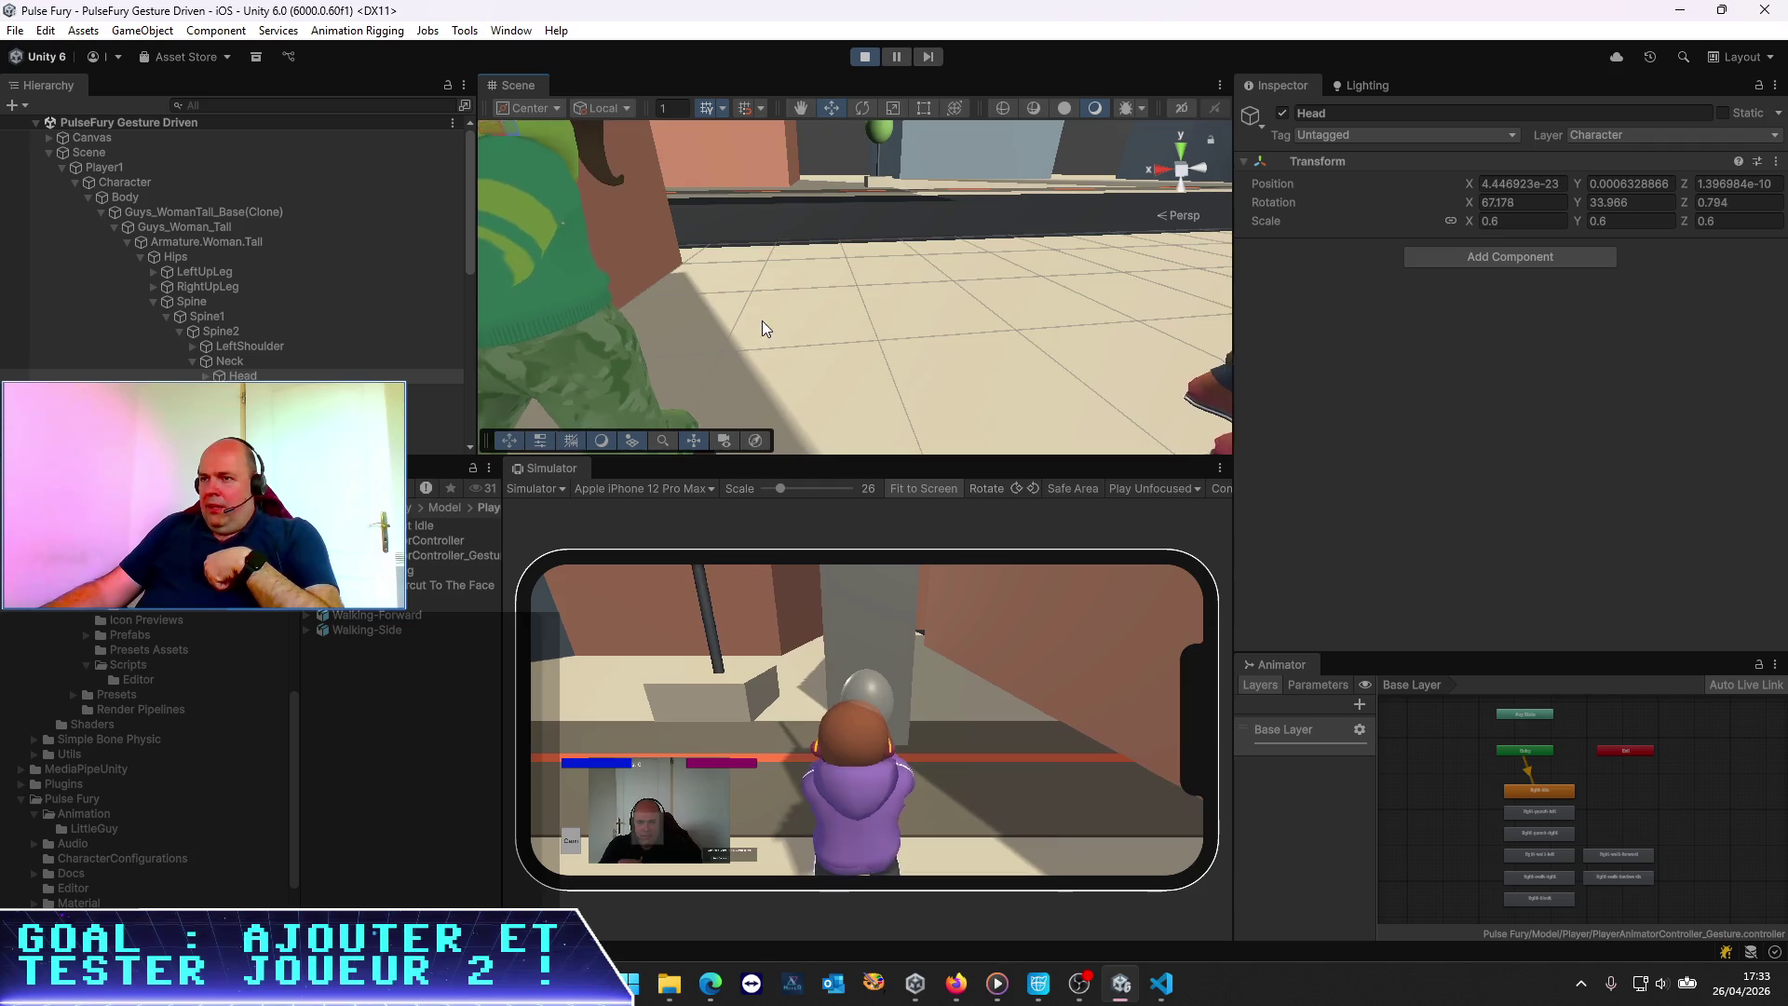
scroll(762, 320, "down", 5)
mouse_move(761, 321)
left_mouse_down()
mouse_move(917, 370)
mouse_move(805, 341)
mouse_move(1009, 361)
mouse_move(747, 364)
mouse_move(757, 339)
mouse_move(839, 342)
mouse_move(859, 117)
left_mouse_up()
scroll(918, 370, "down", 3)
left_click(864, 56)
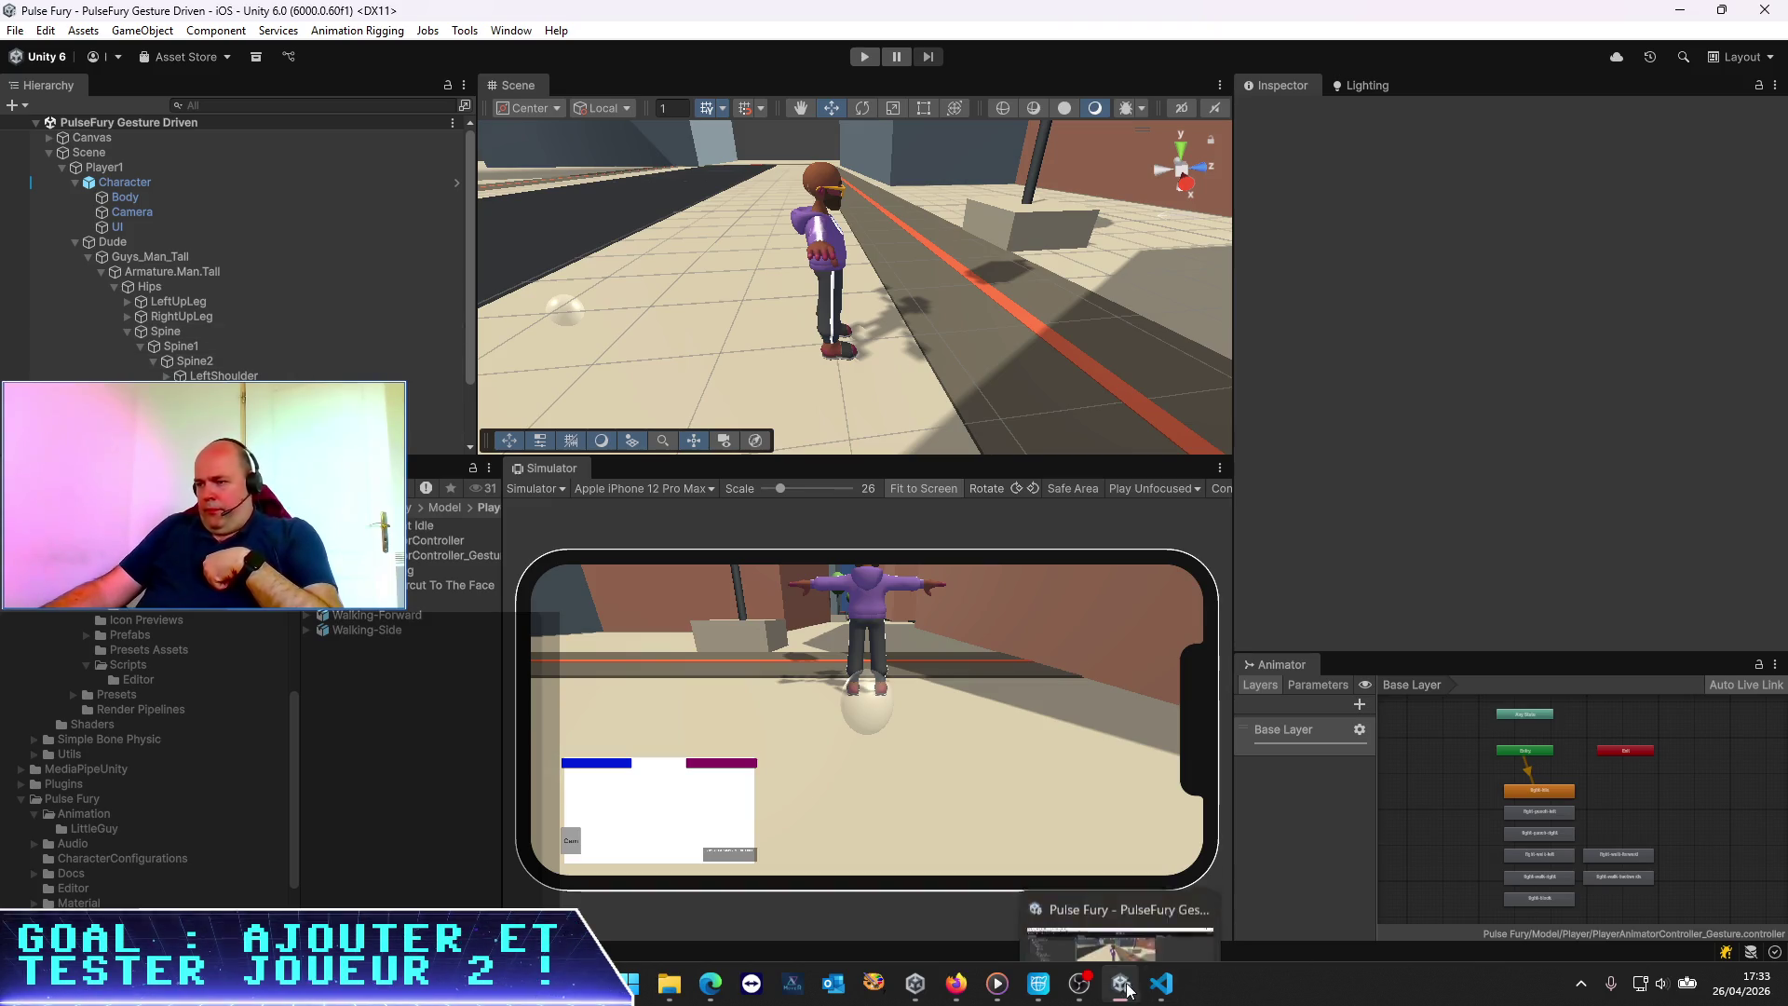
Bring the VS Code window with PlayerManager.cs forward and zoom the interface in one step
mouse_move(1155, 989)
left_click(1230, 880)
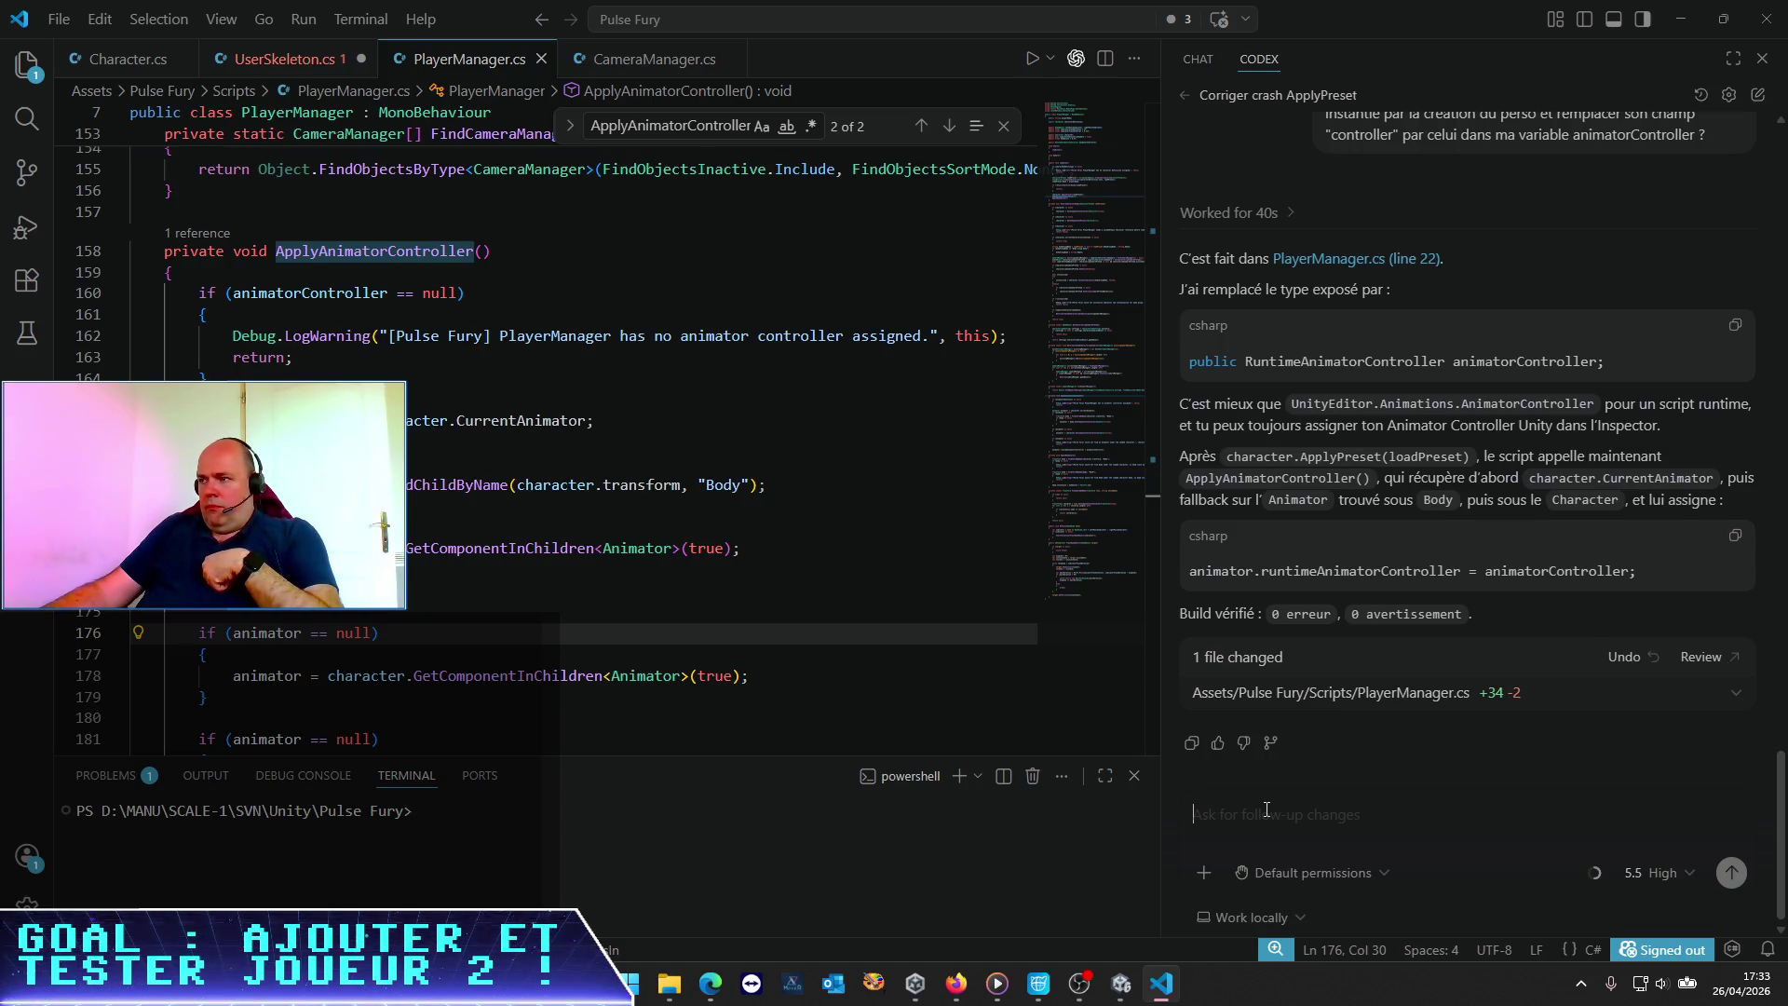
key("ctrl+equal")
key("ctrl+equal")
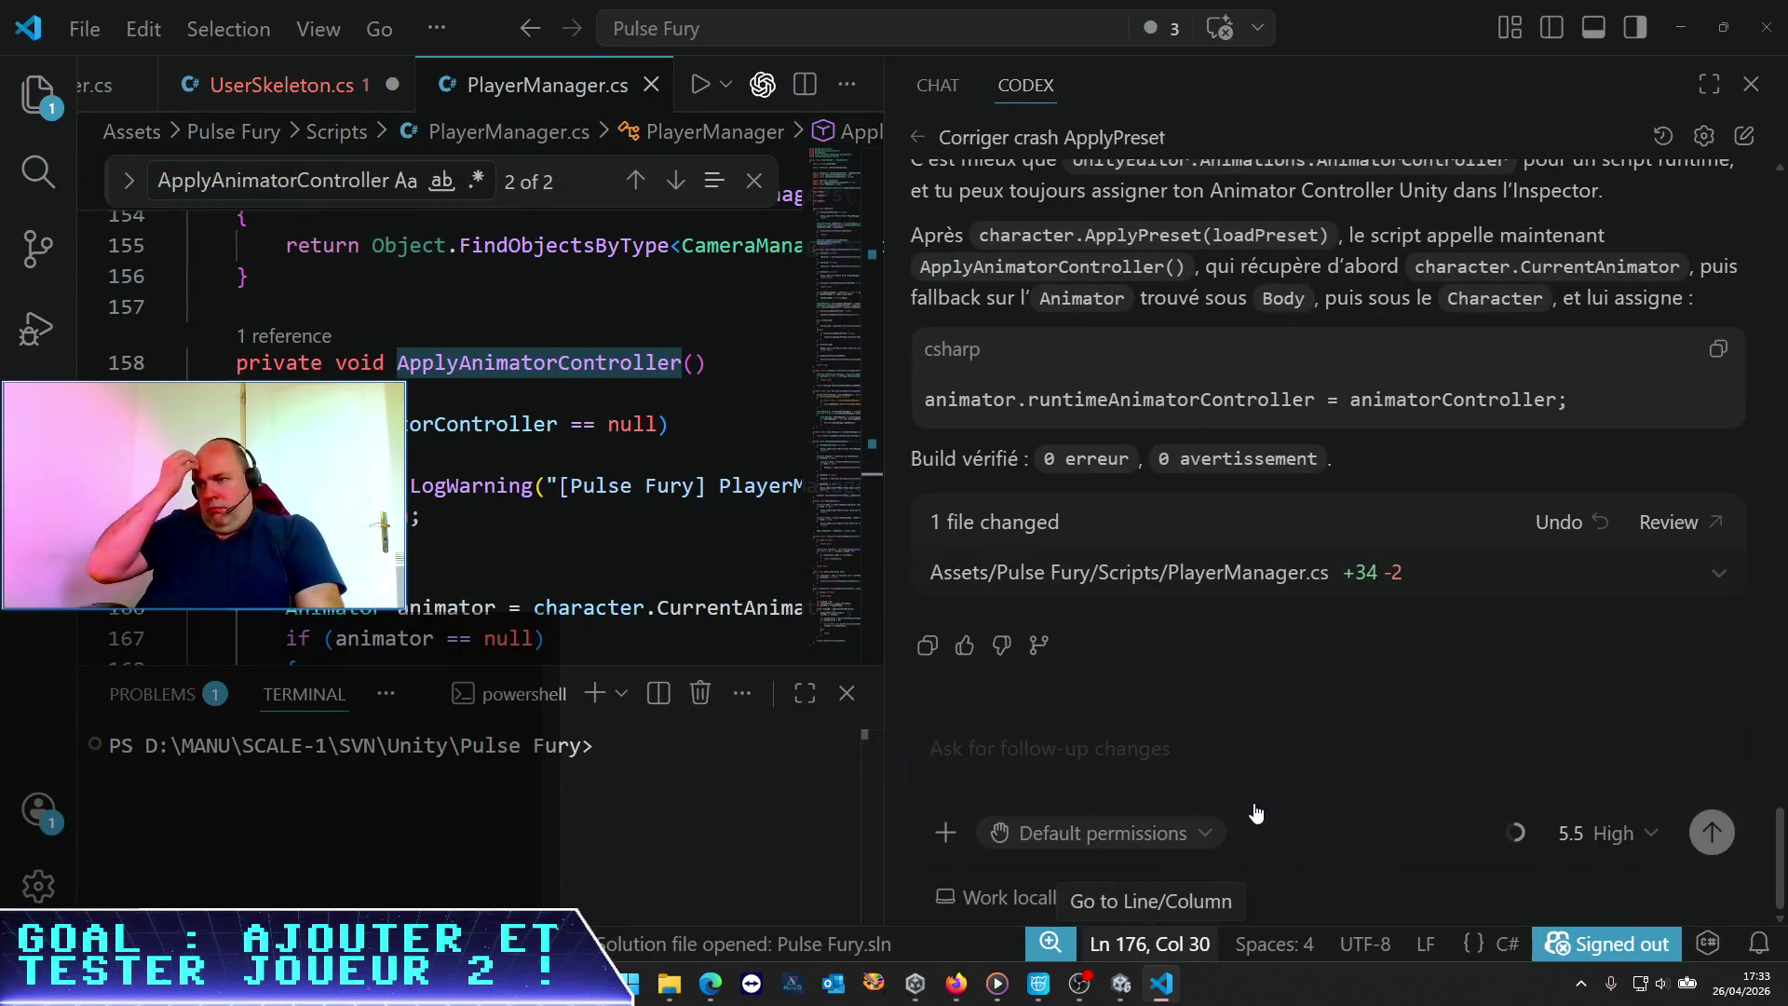
Send Codex the French question about headScale ending at 1.0 * Vector3.One, then return to Unity
type("alors le headScale semble être écrasé par quelque chose d'autre ; ce n'est pas l")
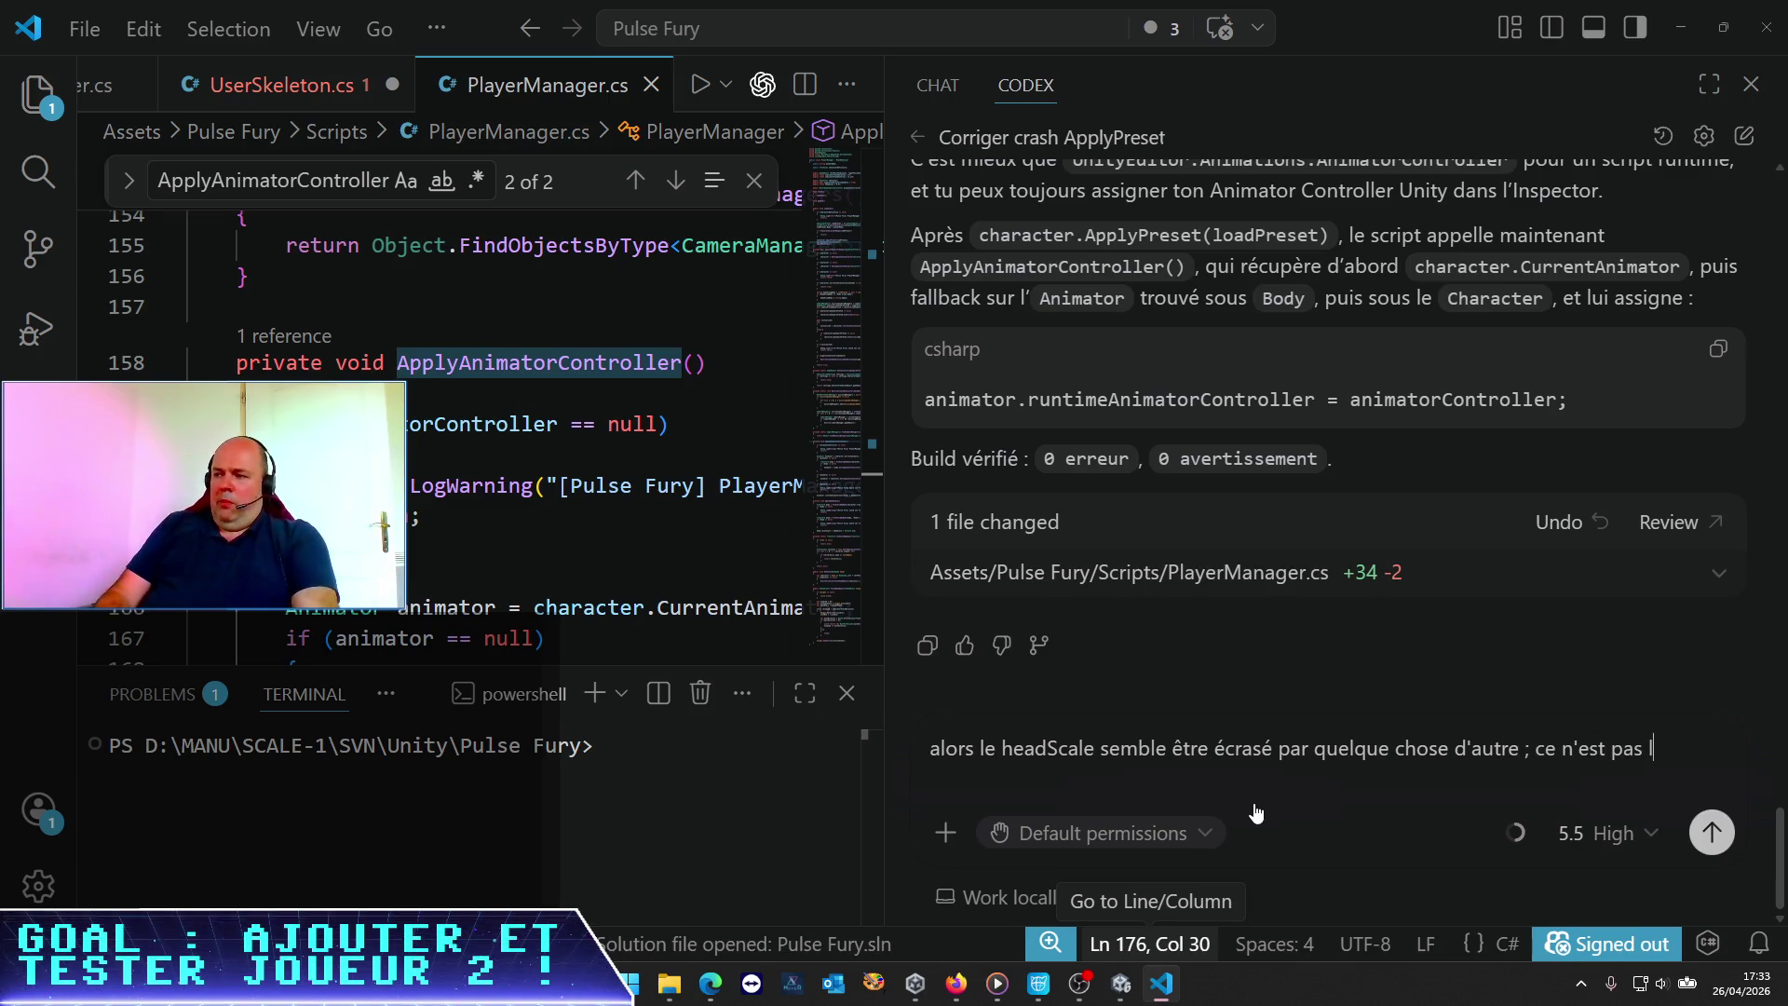
type("'animator du coup.")
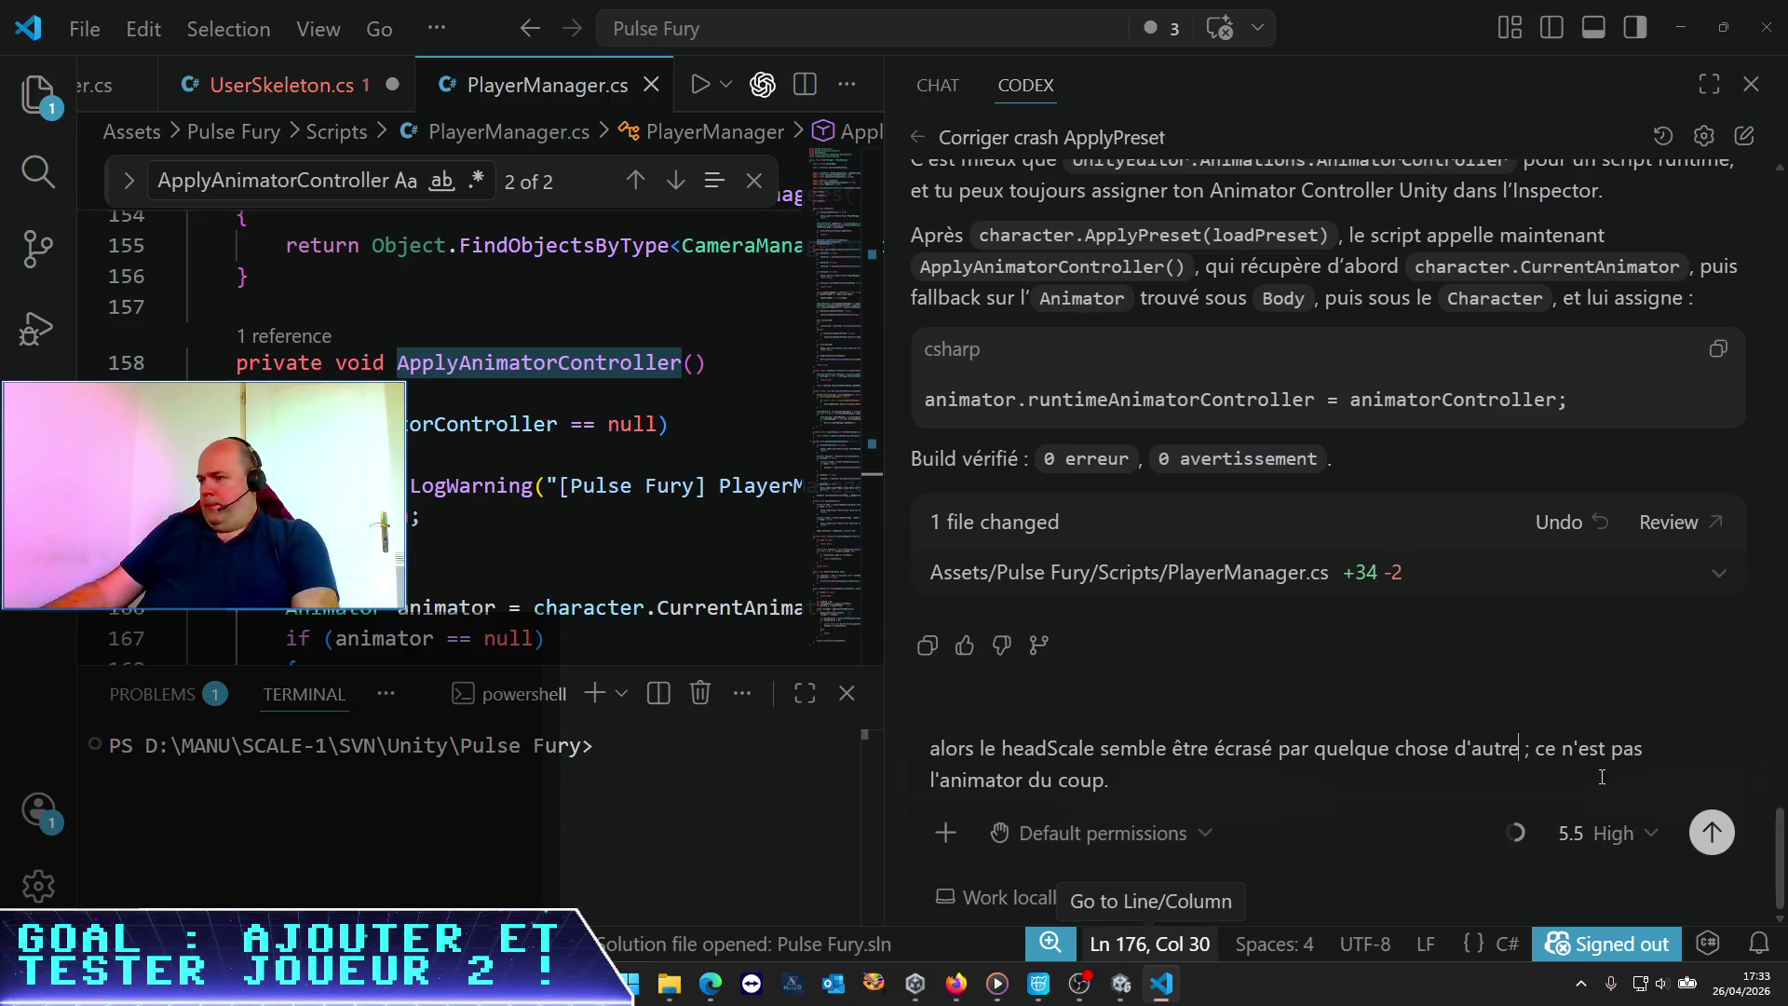
type(", au final il r")
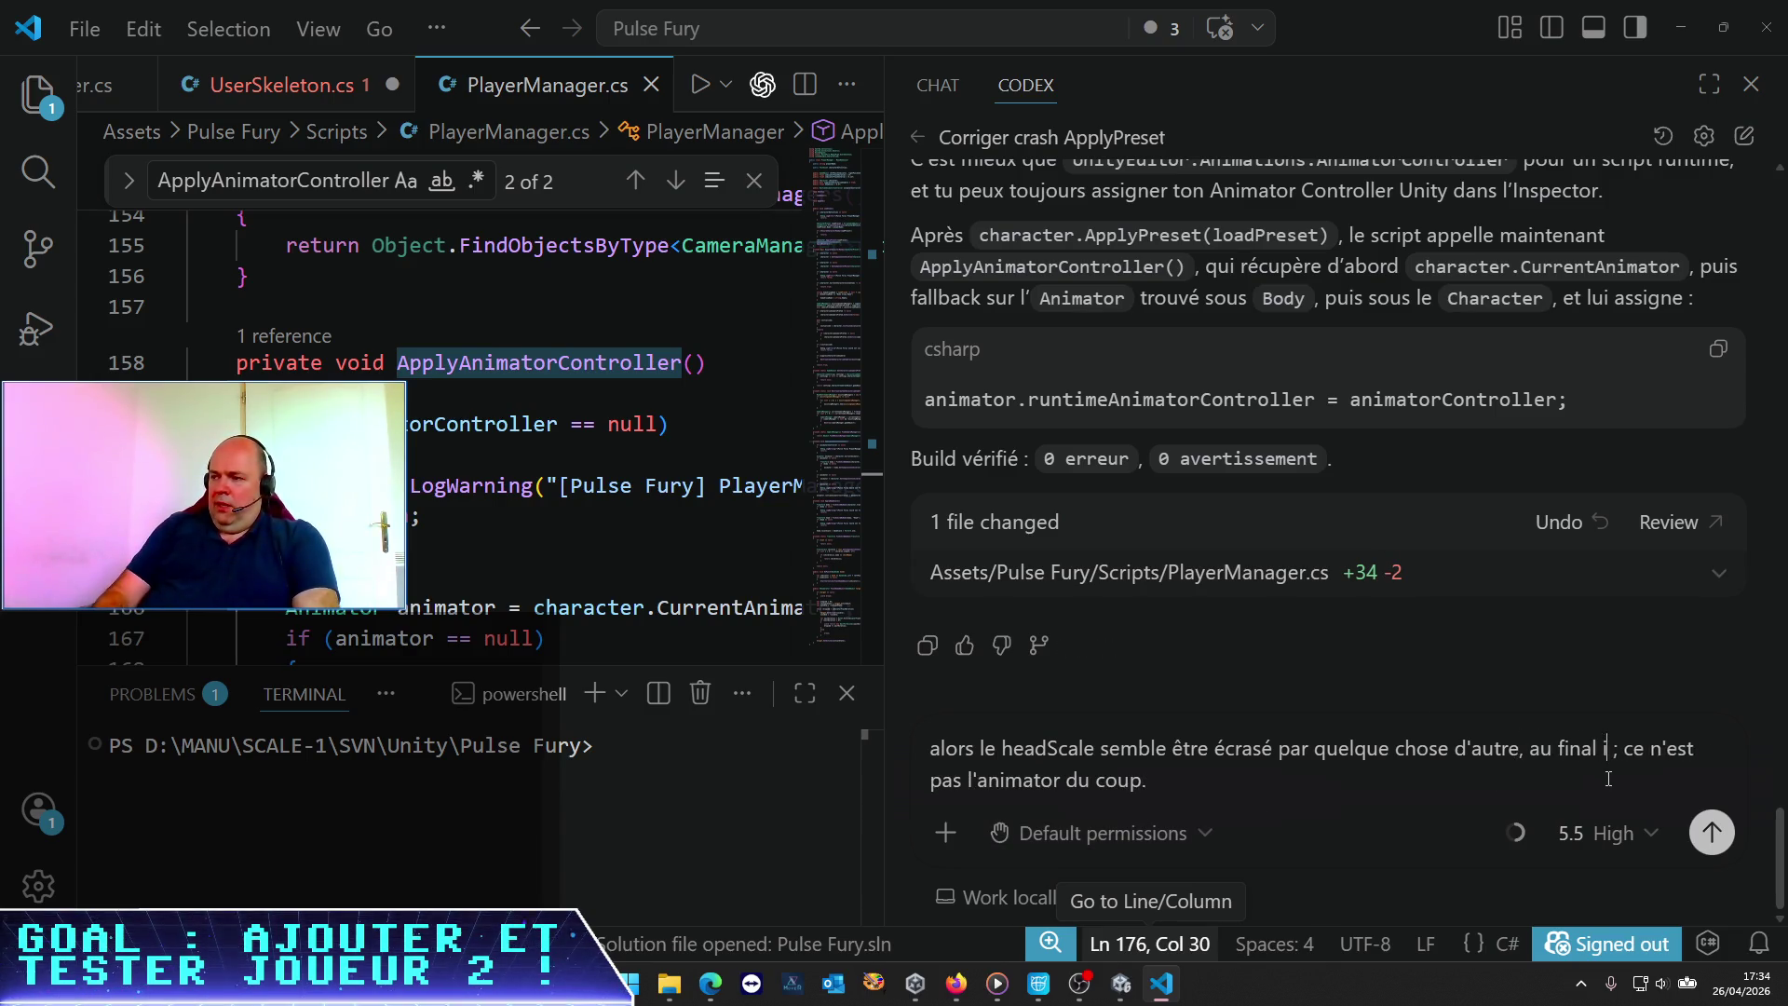
type("este à ")
type("1.0 ")
type("* Vector3")
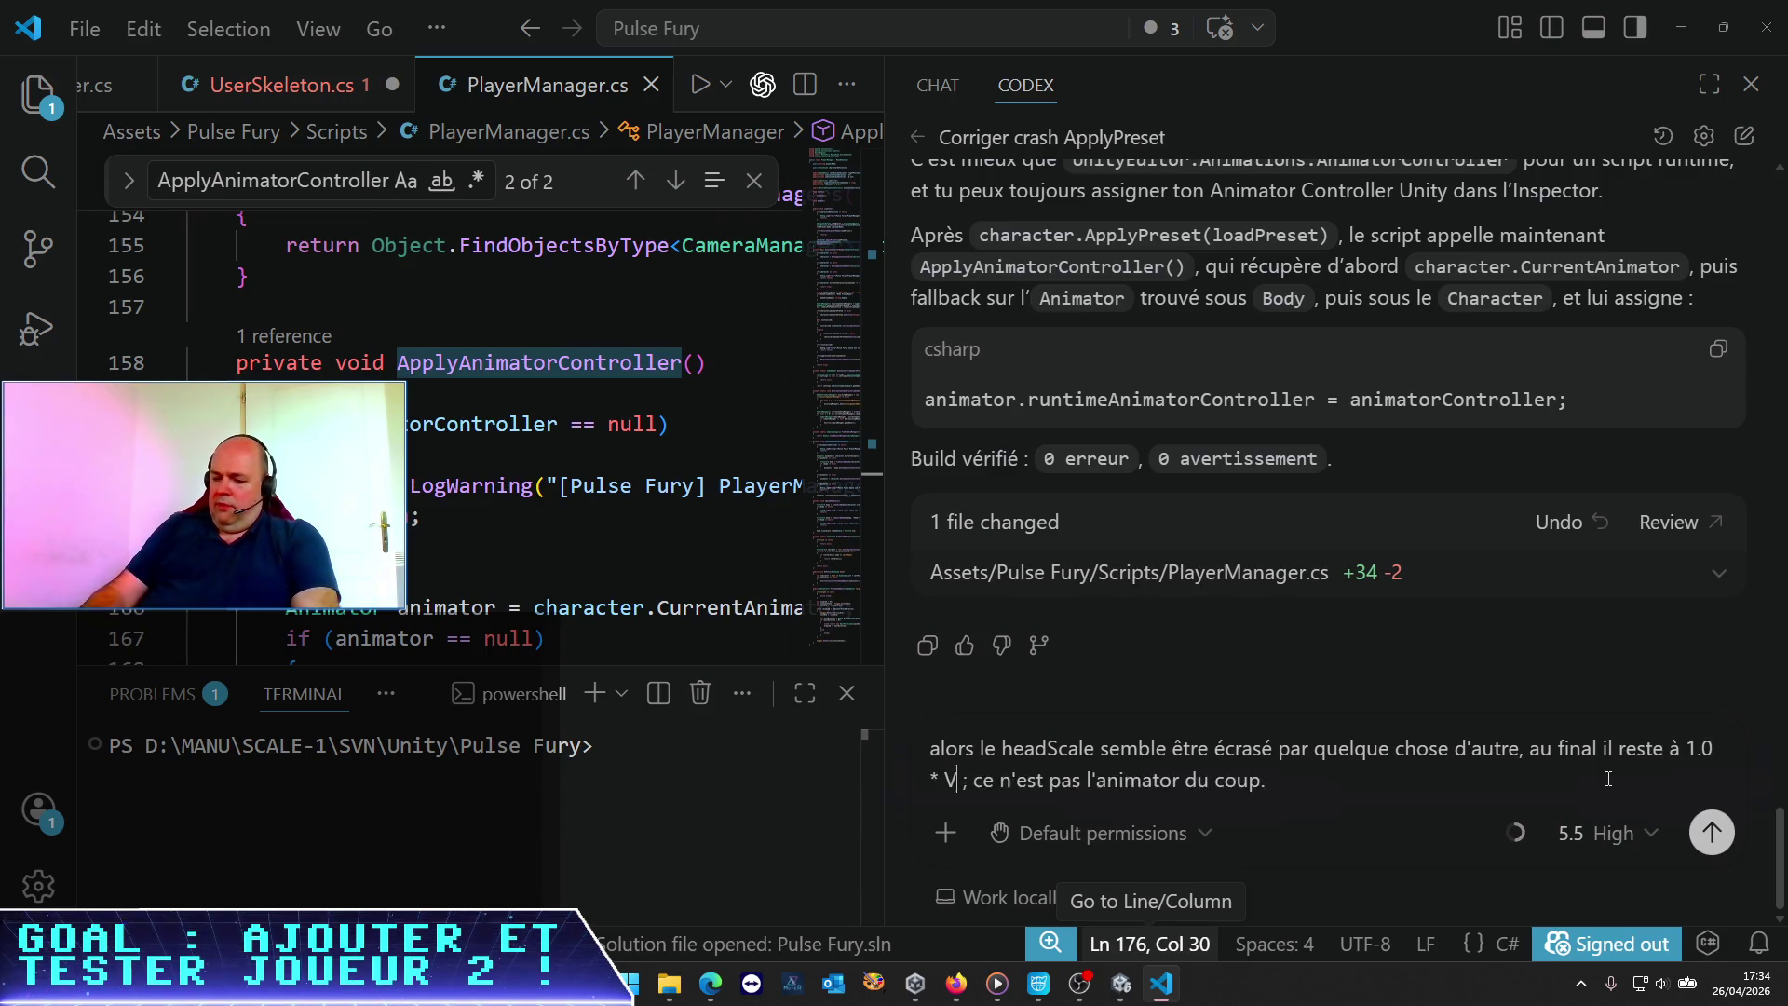
type(".O")
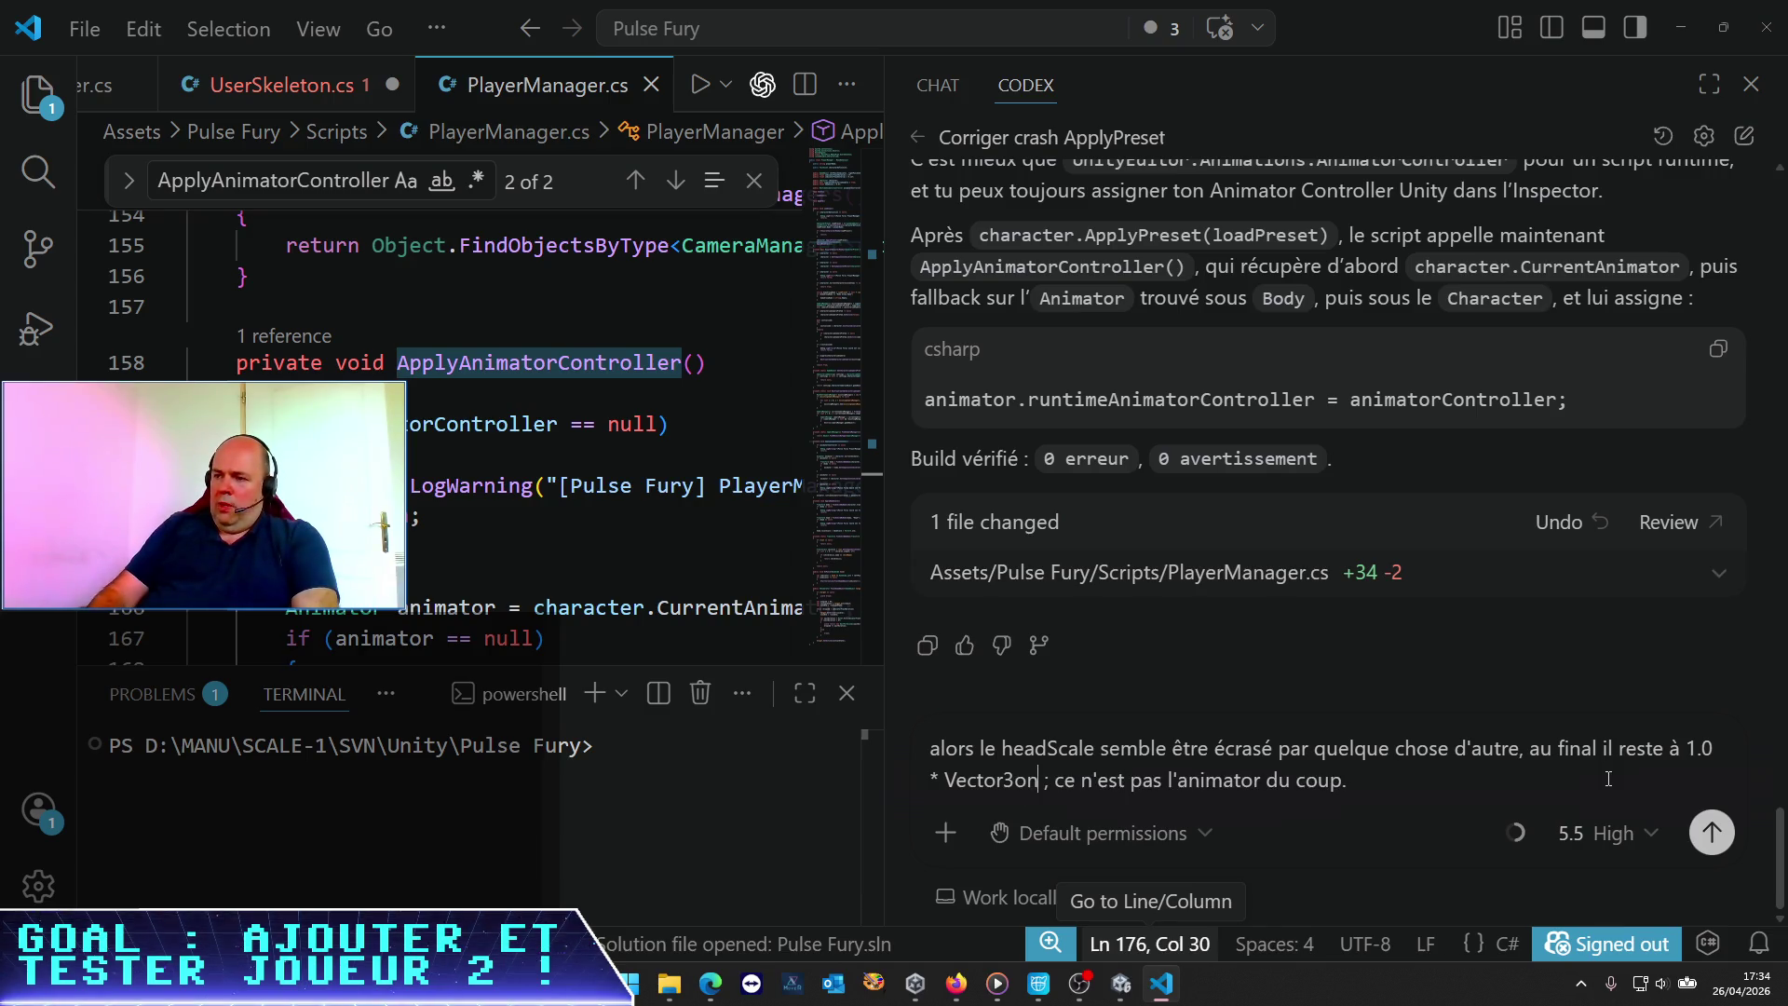
type("ne")
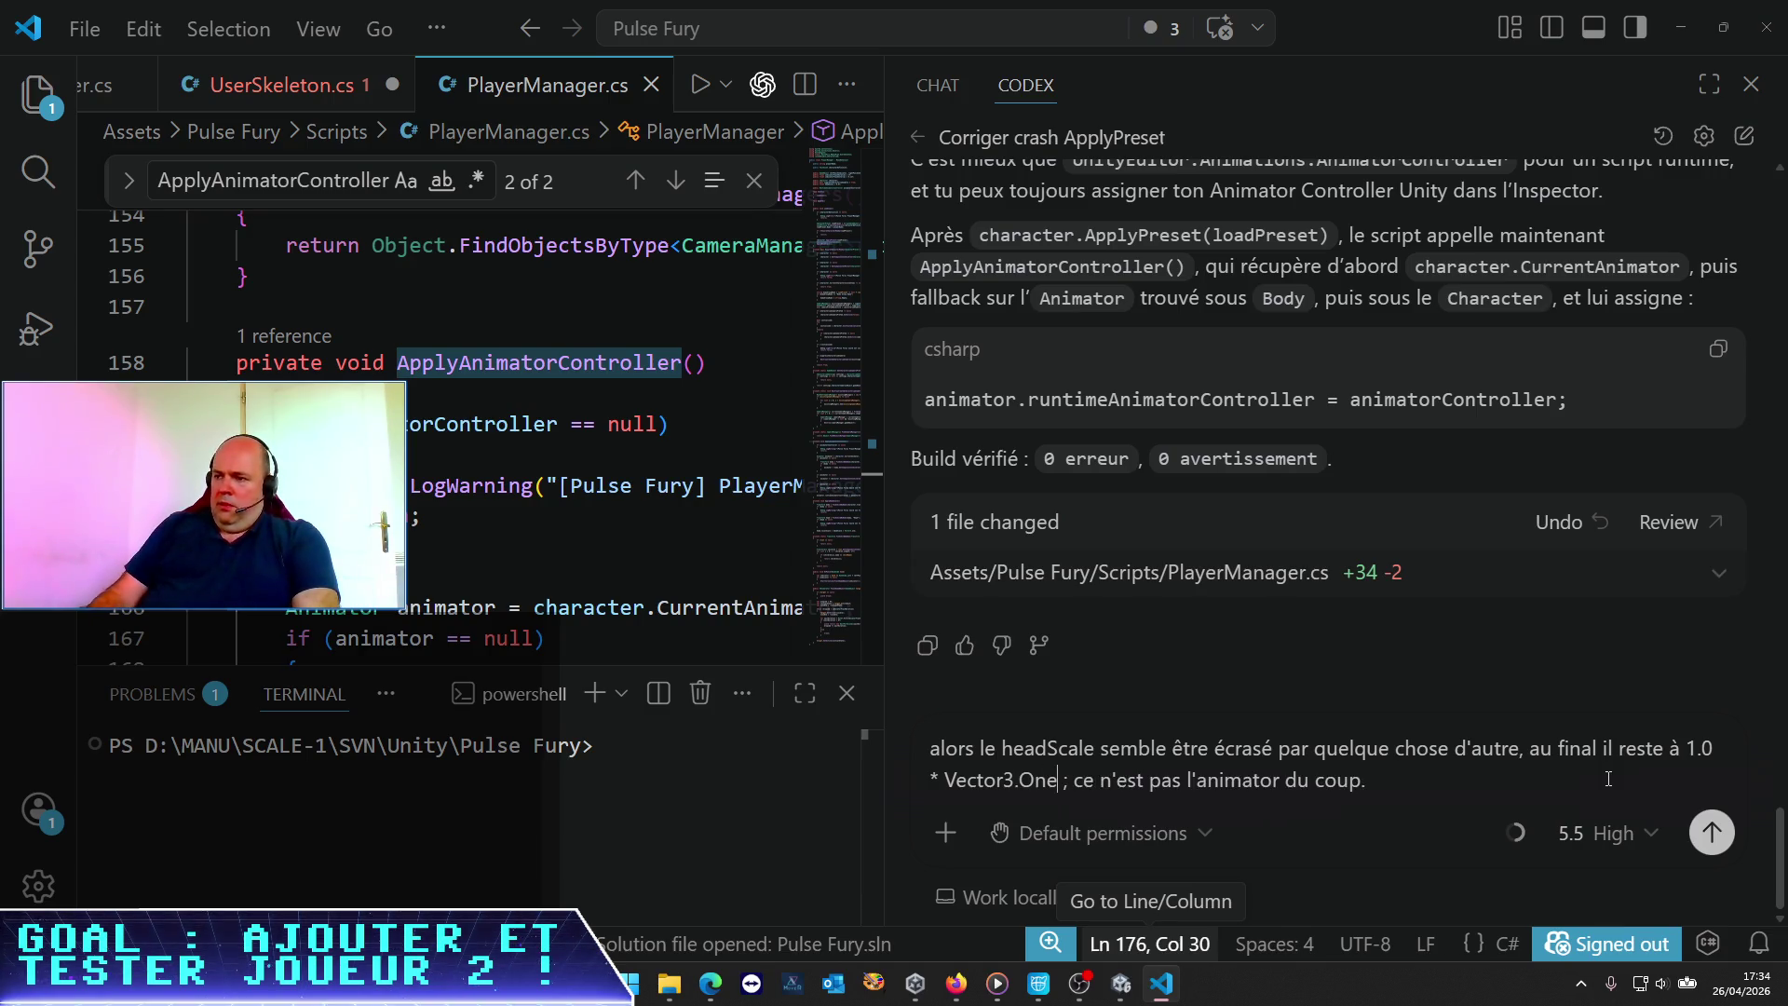
key("Delete")
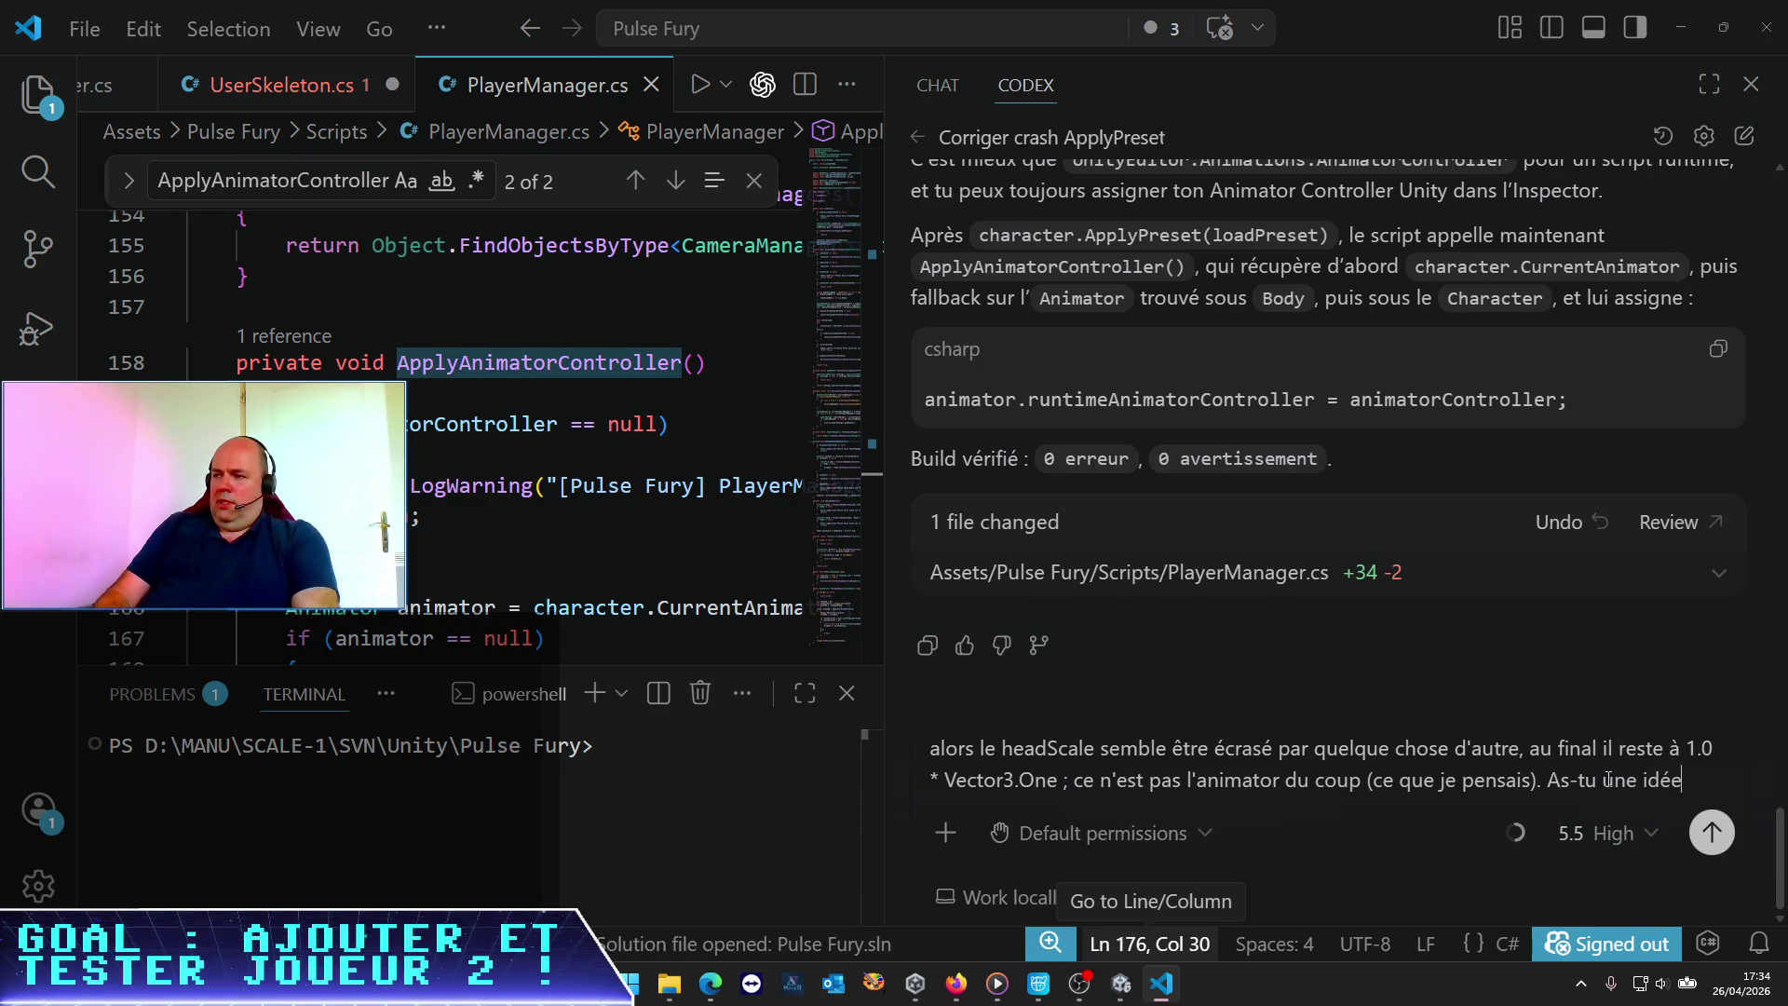
type(" de ce qui peut poser ce problème ?")
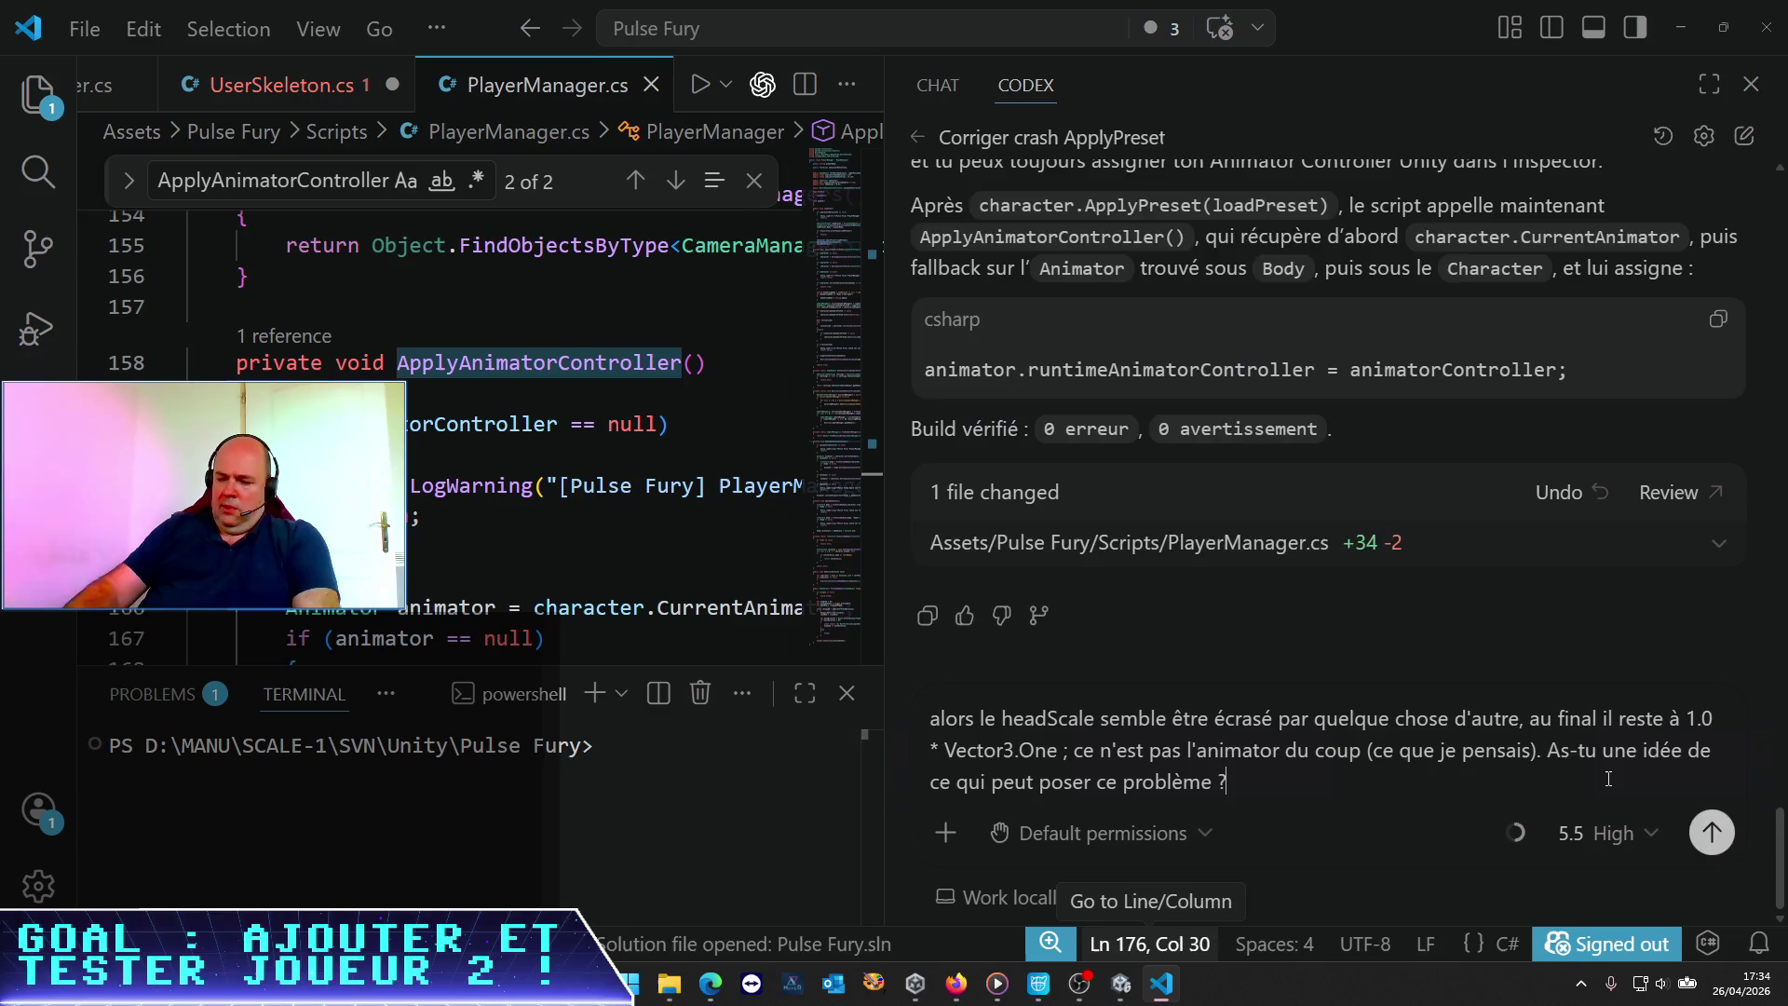
key("Return")
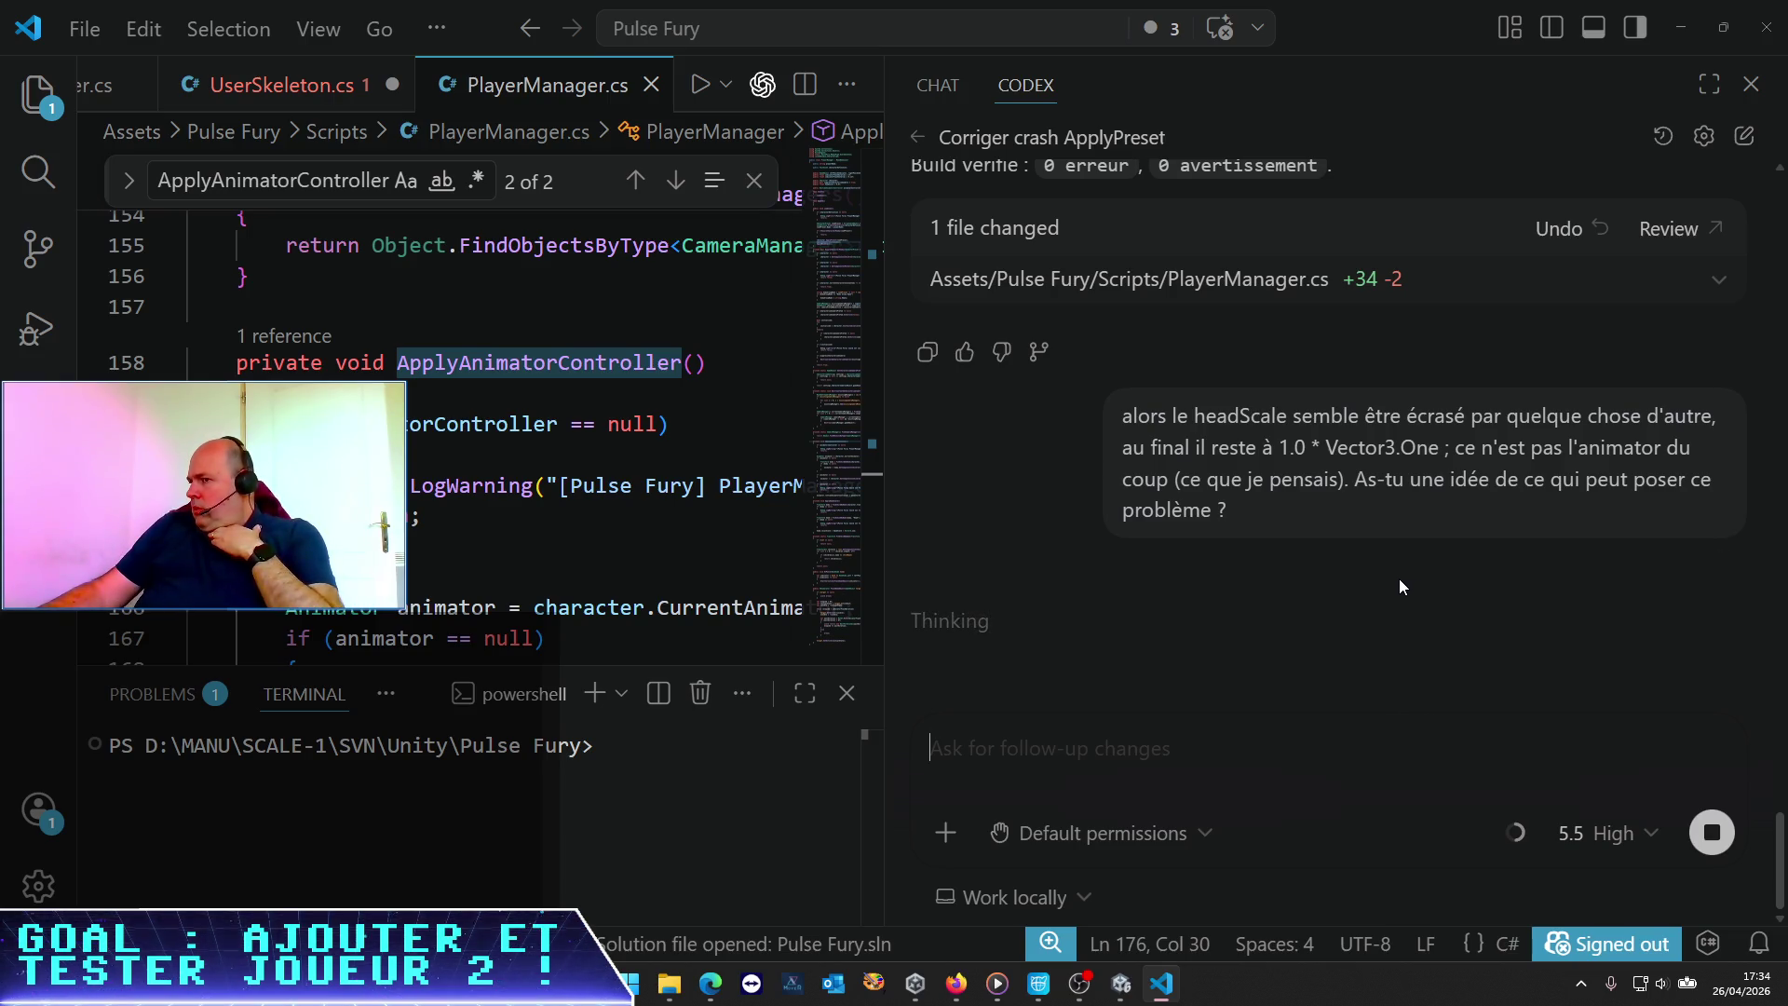
left_click(1120, 983)
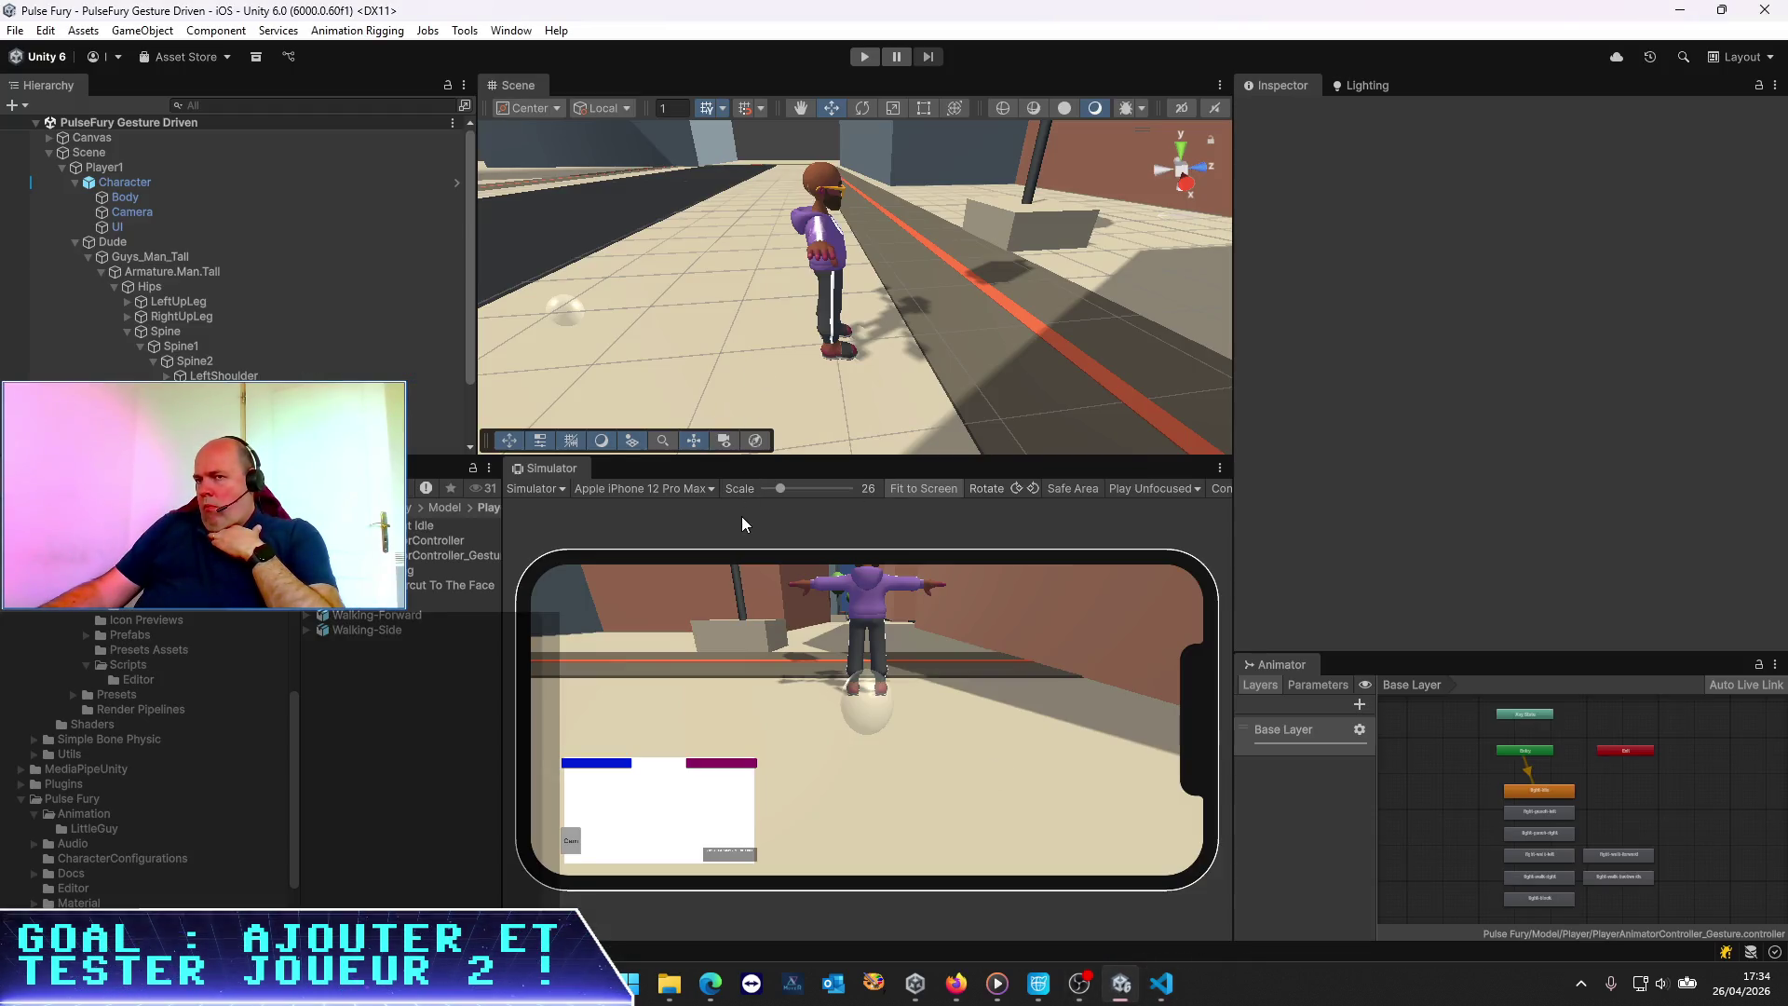
Check Guys_Man_Tall, then set the Character's Position X to 0
left_click(99, 257)
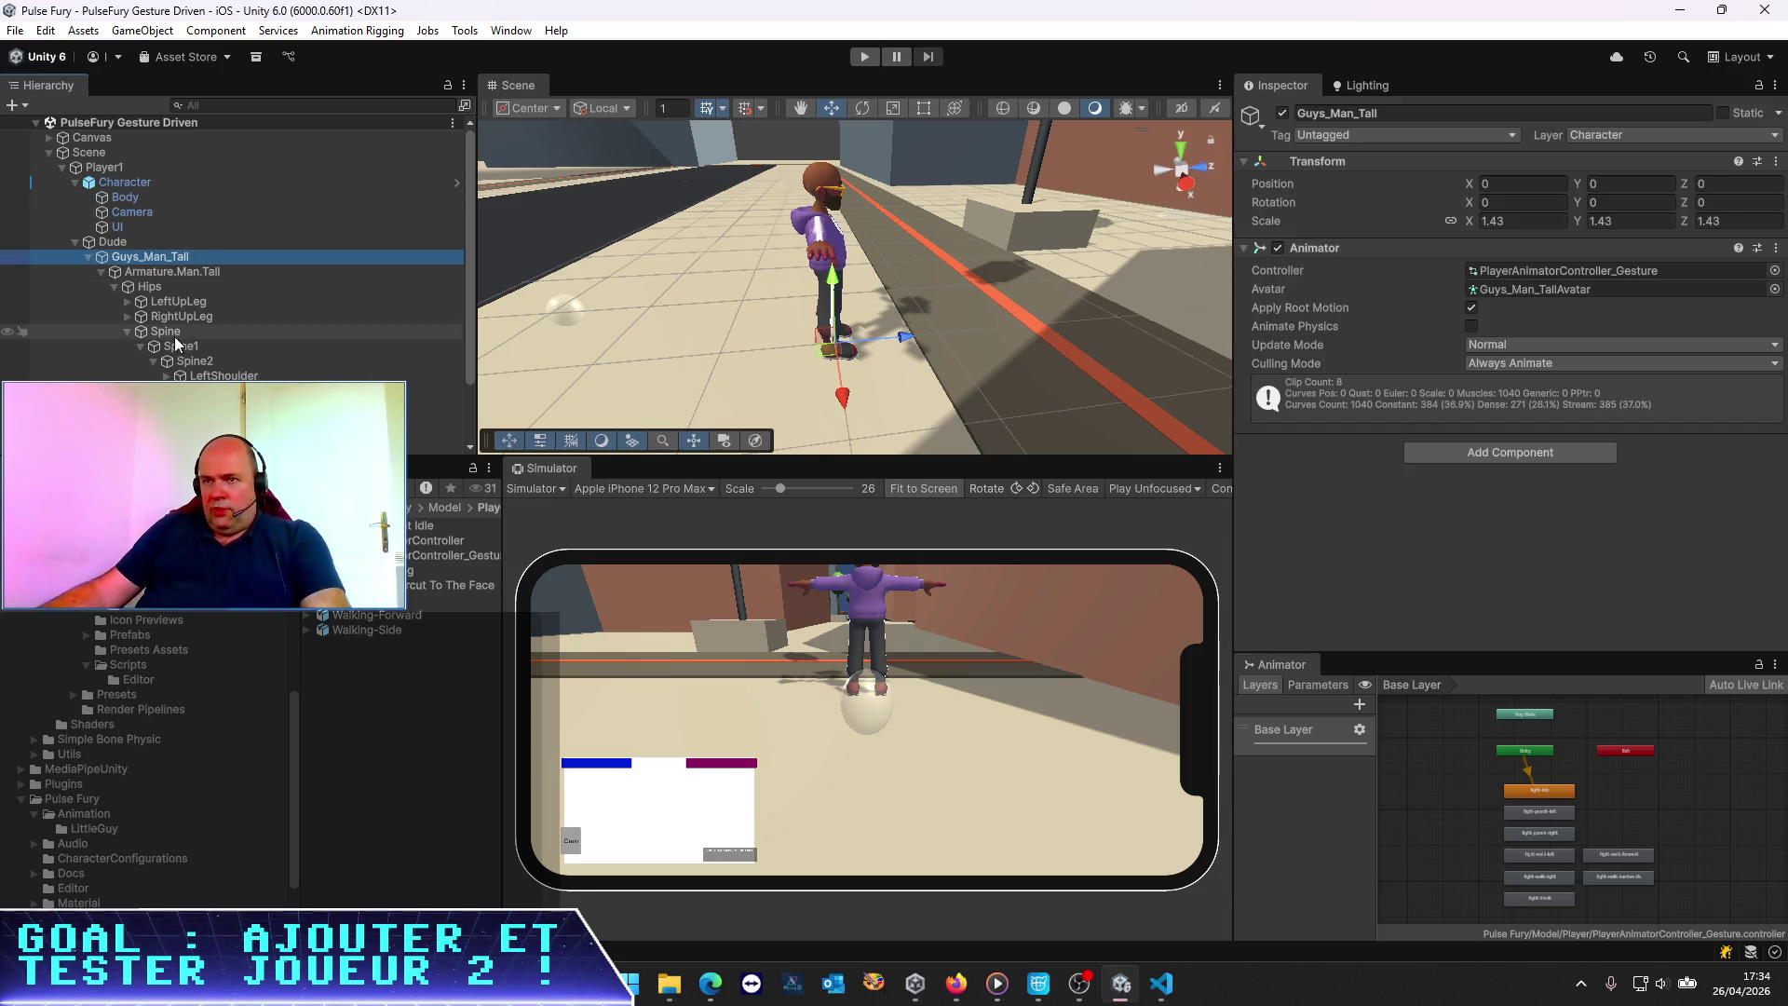
left_click(88, 257)
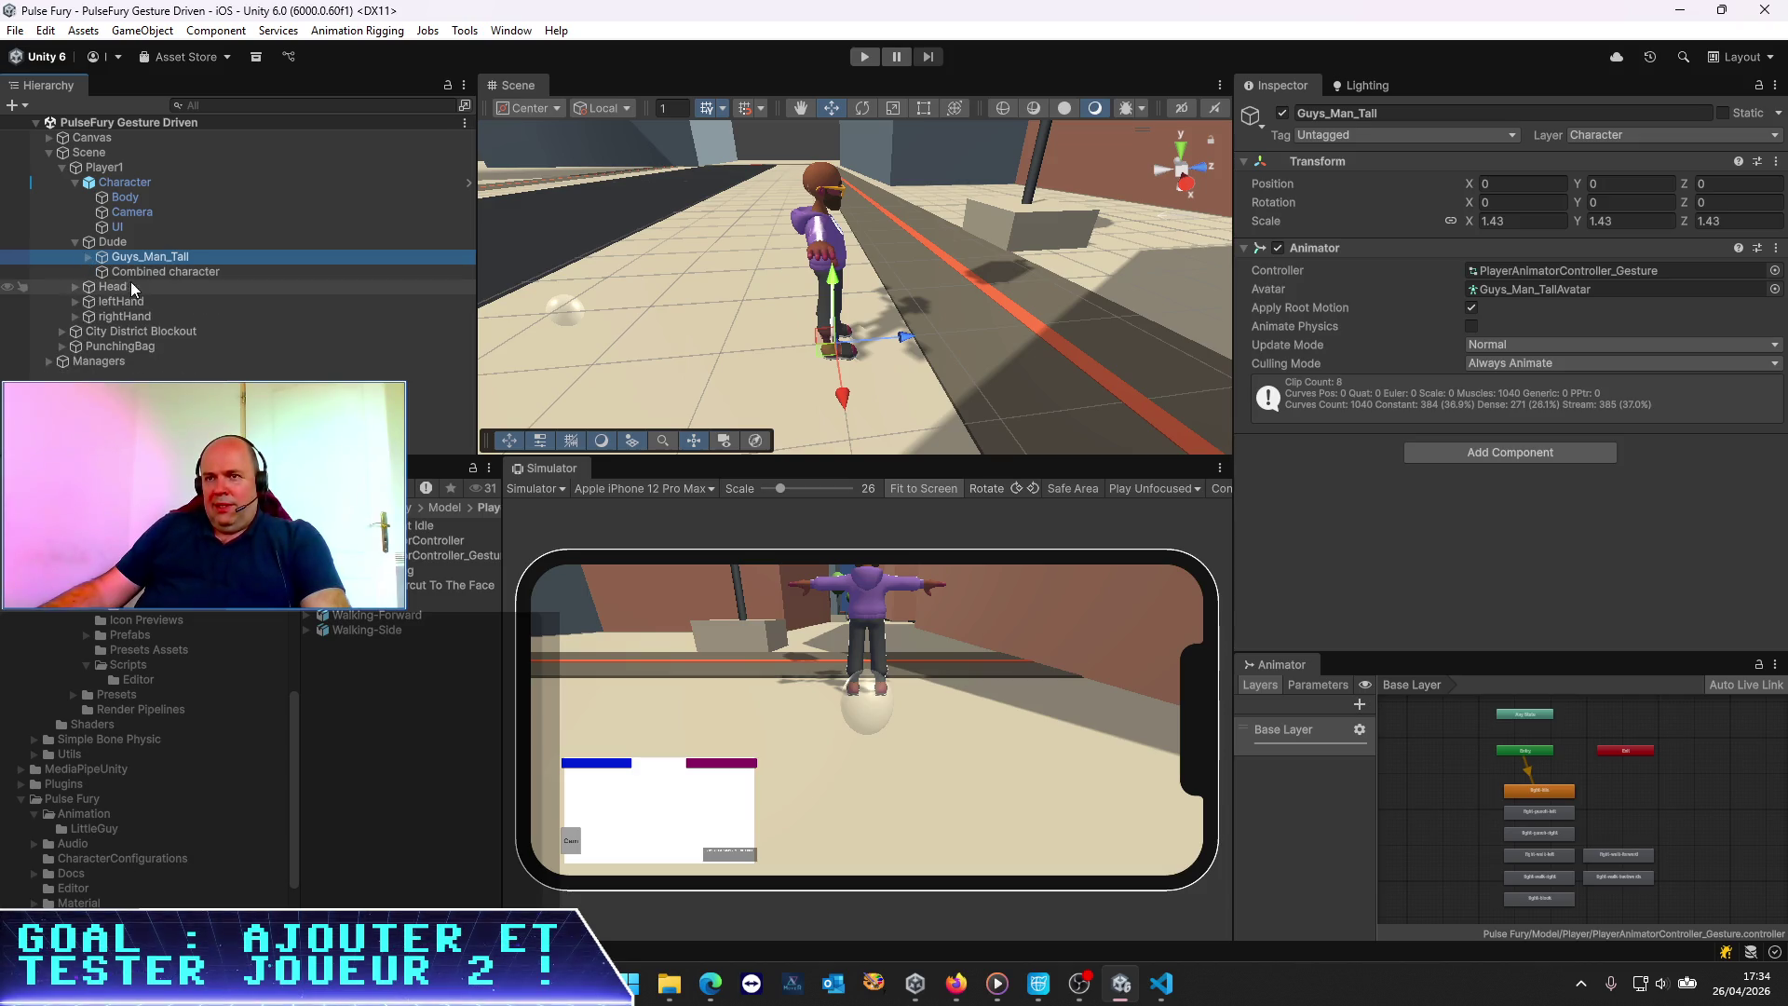
left_click(121, 182)
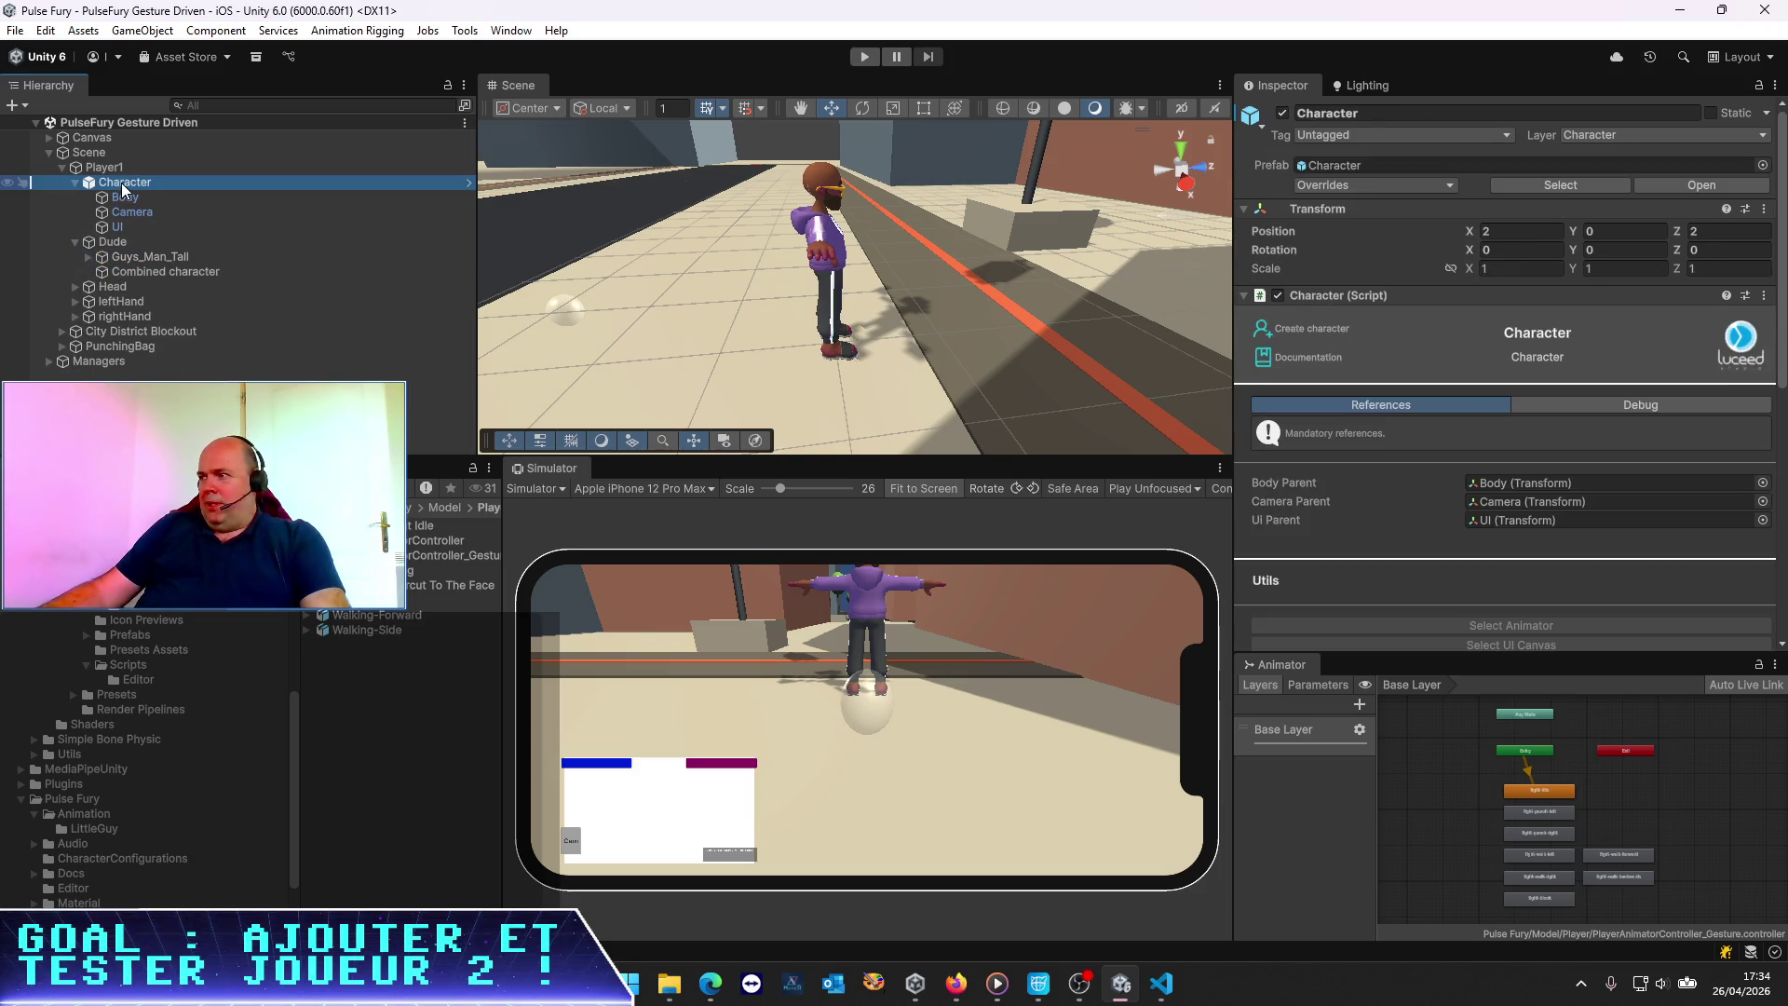
left_click(1518, 230)
type("0")
Move Head, leftHand and rightHand out of Dude and under Character
left_click(112, 242)
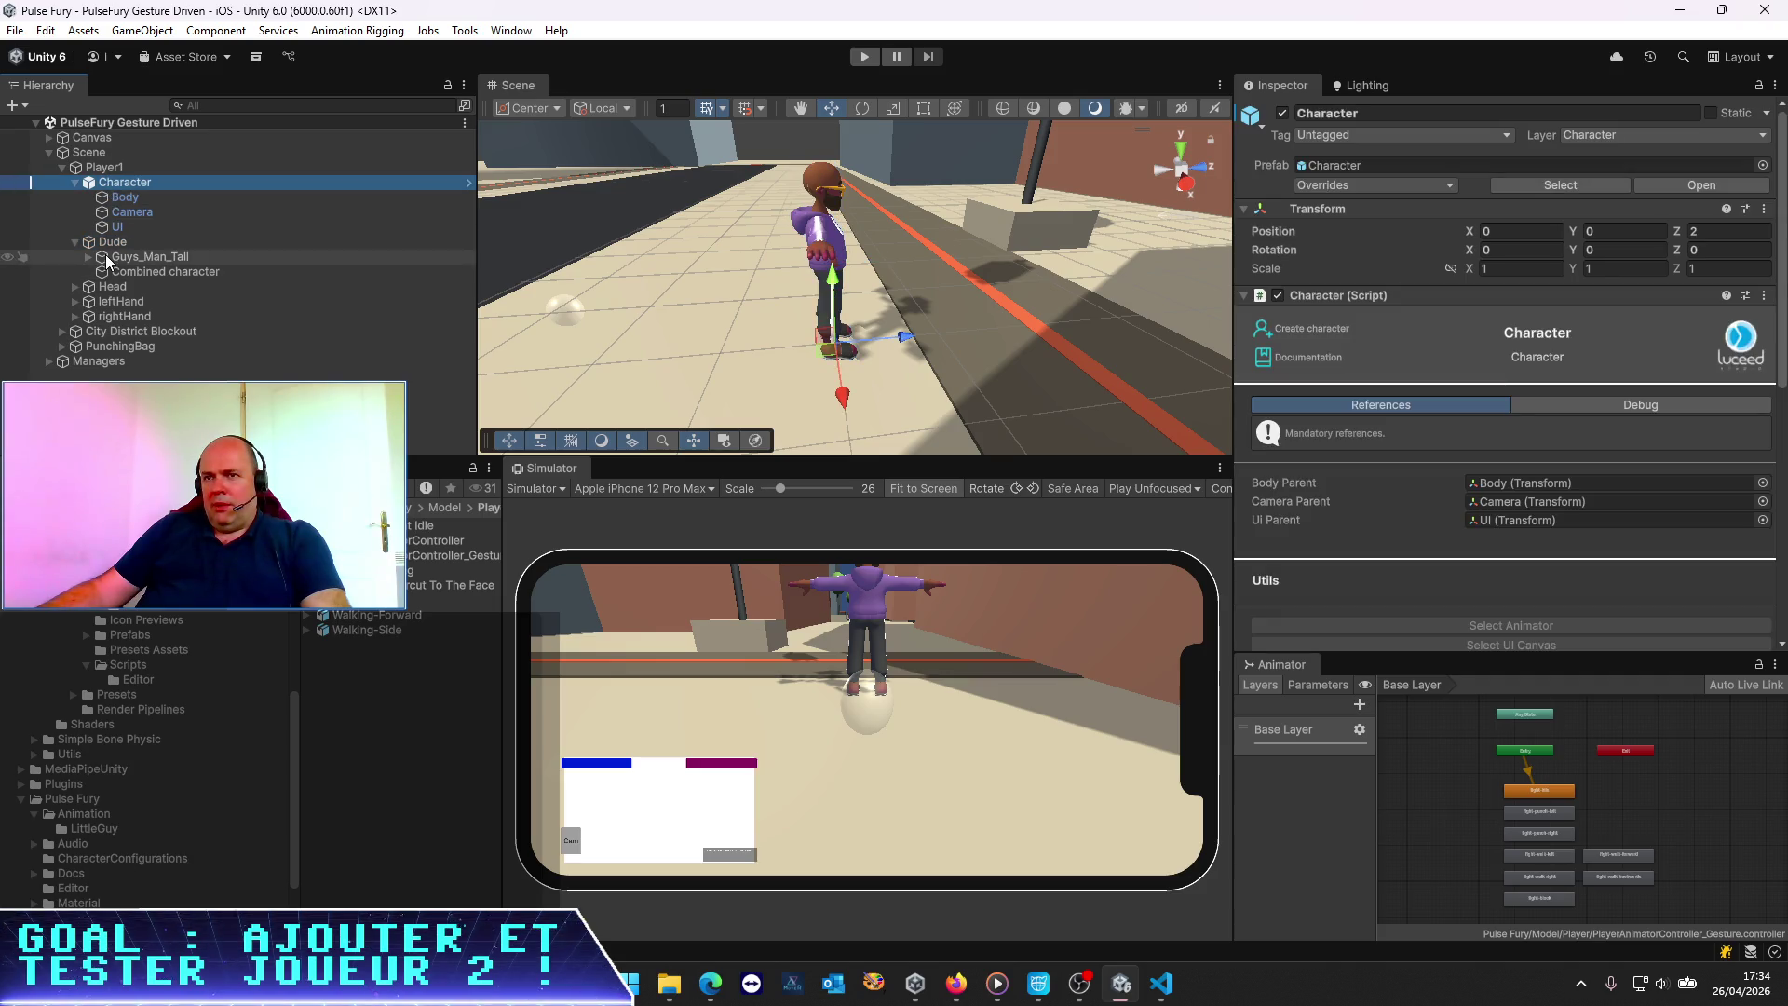
left_click(105, 286)
left_click(128, 317, "shift")
left_click_drag(120, 286, 132, 182)
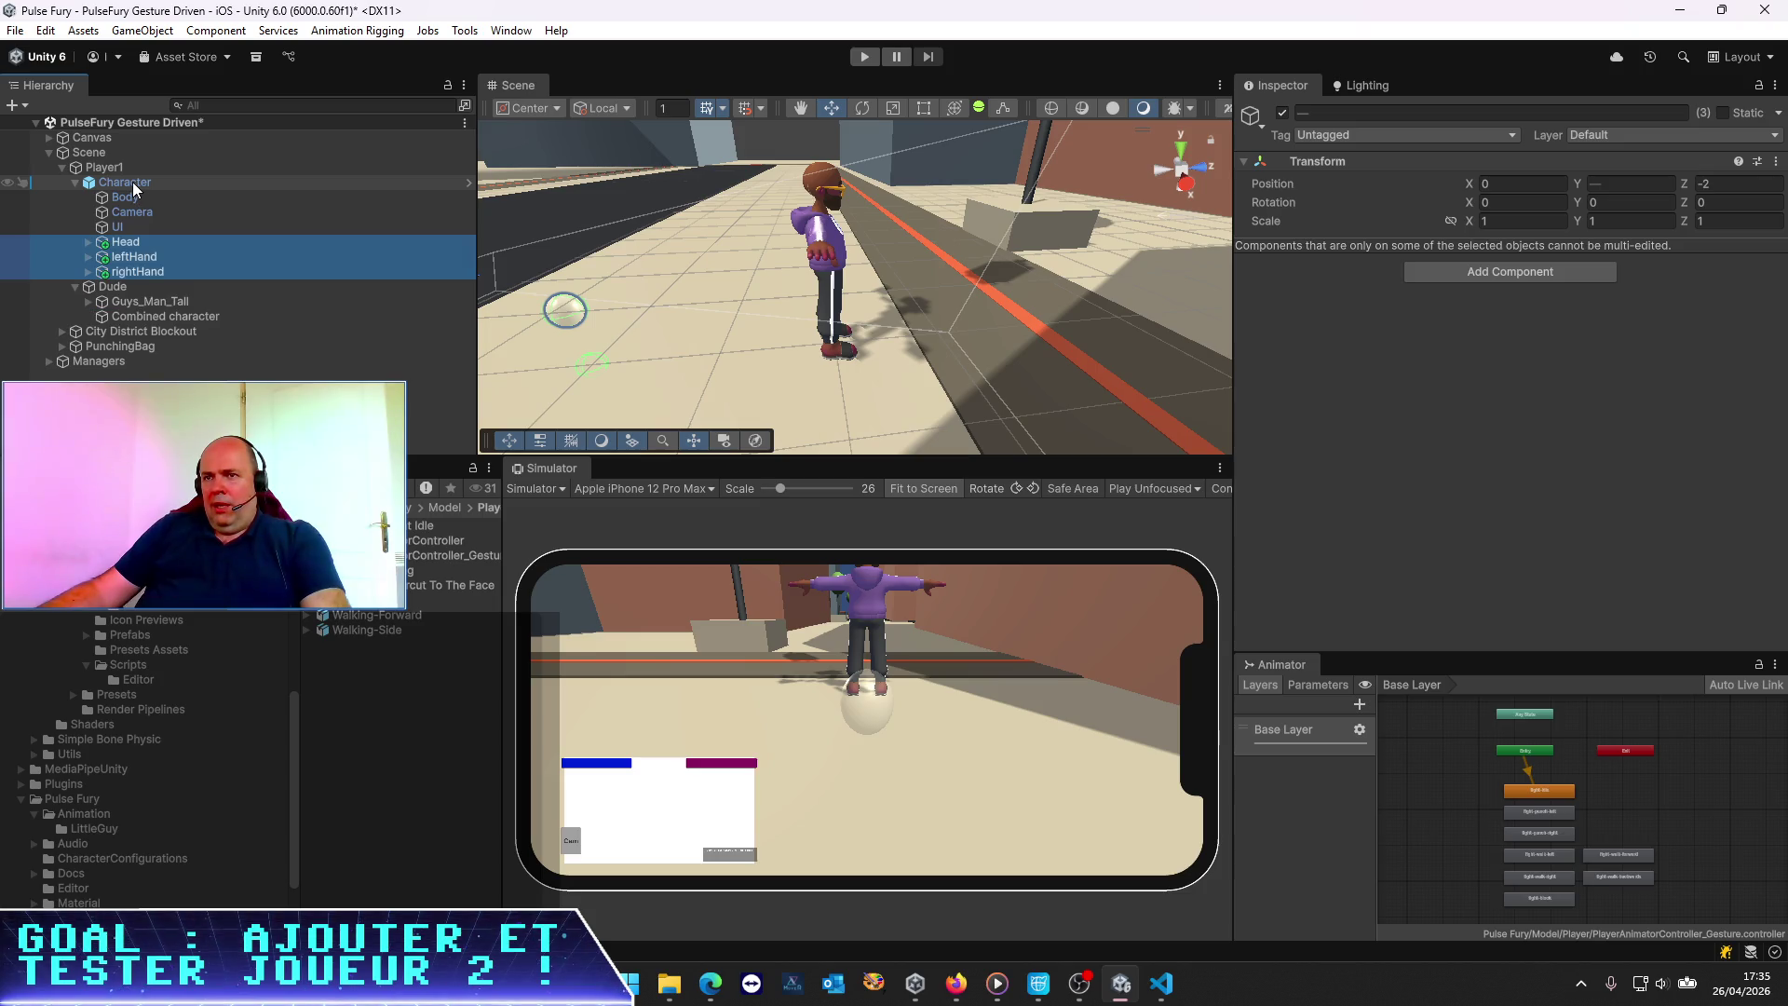
Review the Dude, Combined and Guys_Man_Tall settings, then return to VS Code
left_click(114, 289)
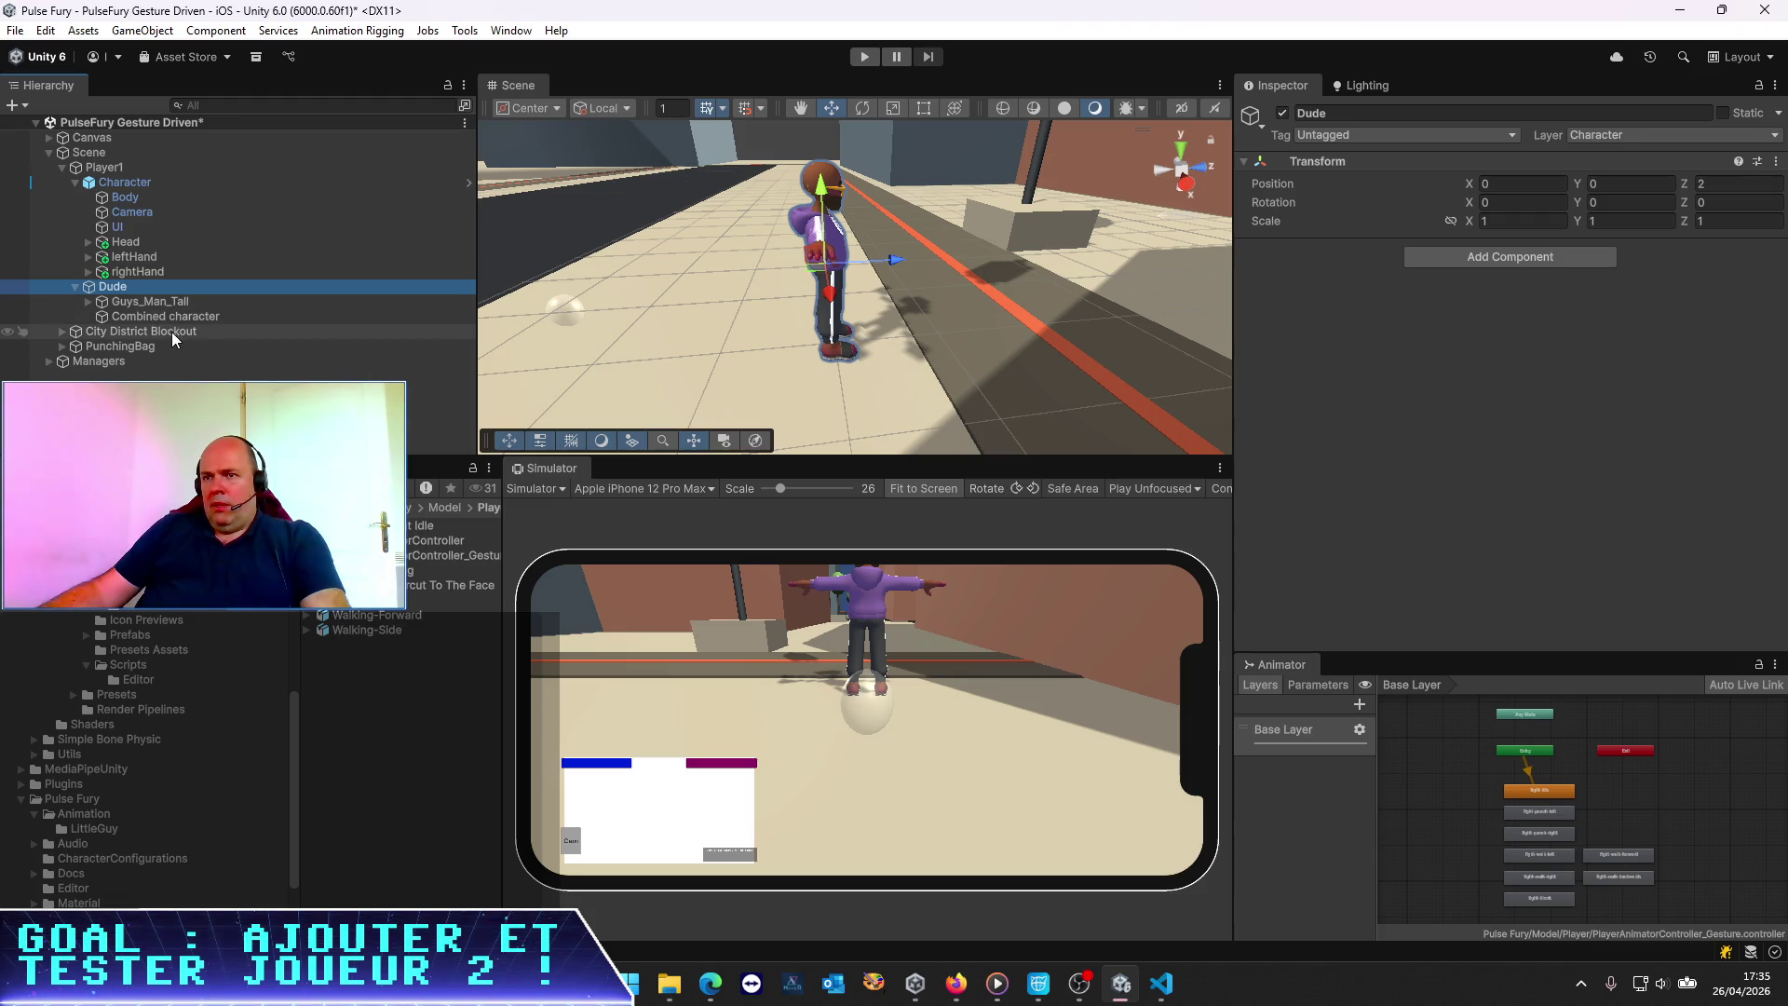
left_click(171, 315)
left_click(138, 287)
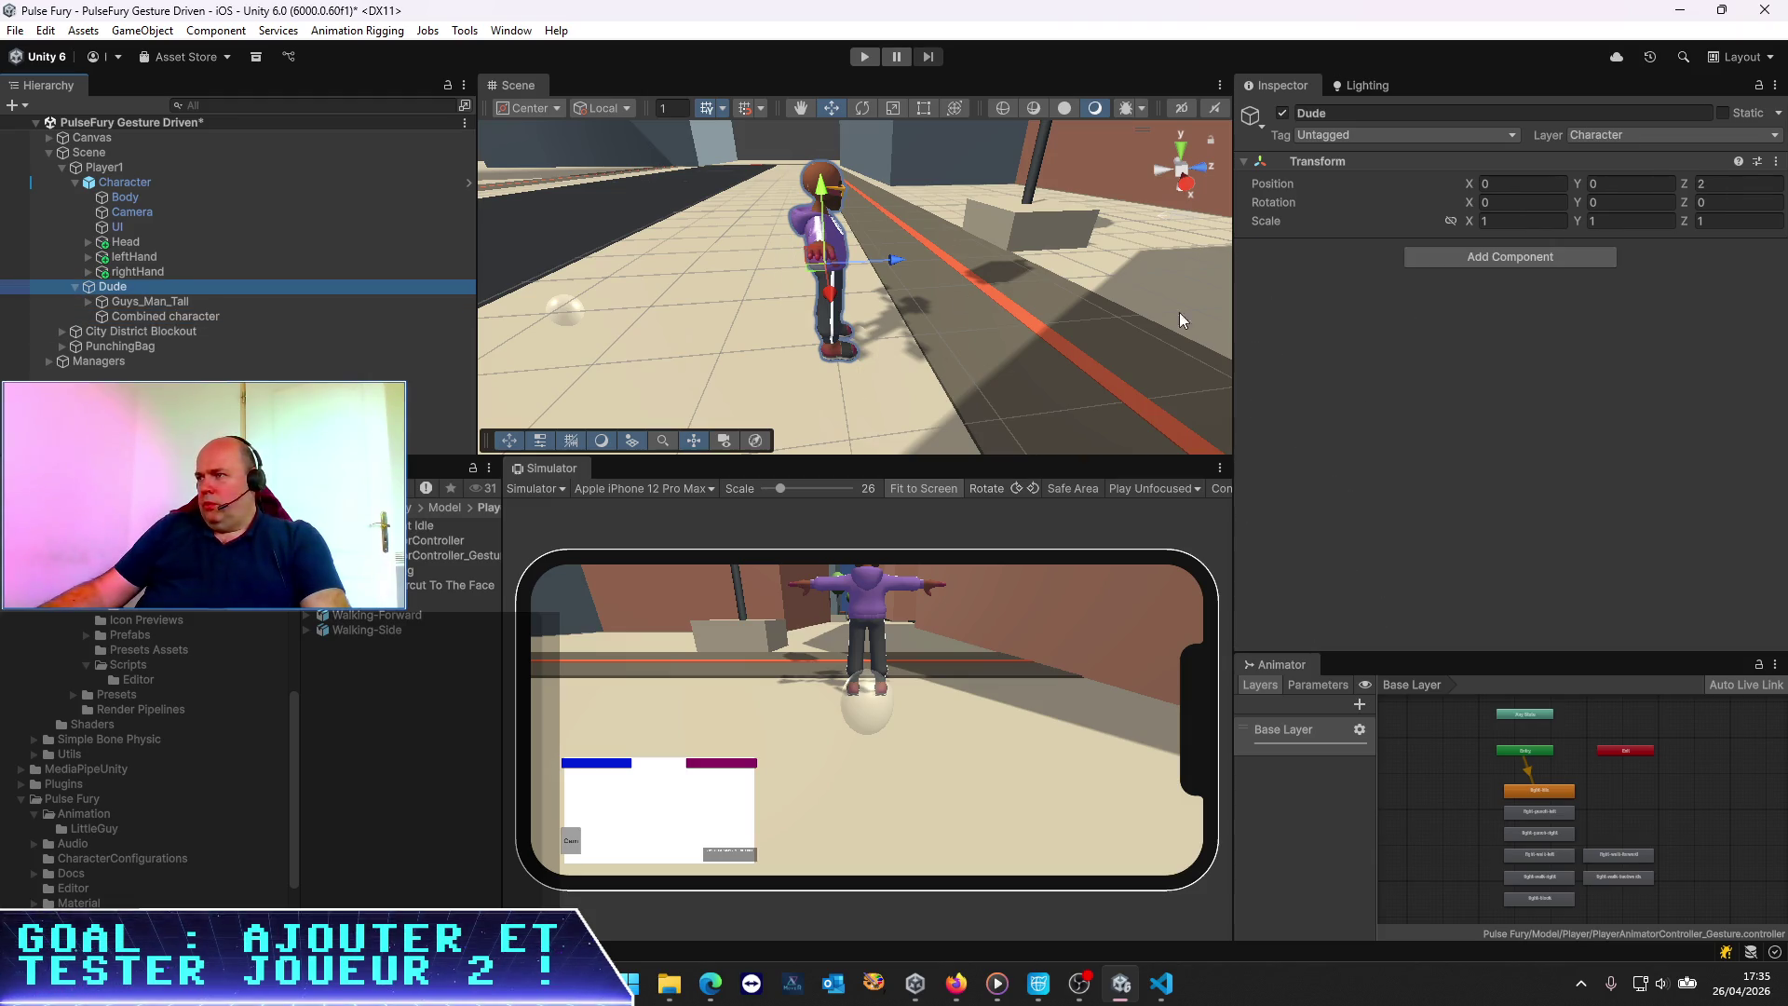
left_click(209, 300)
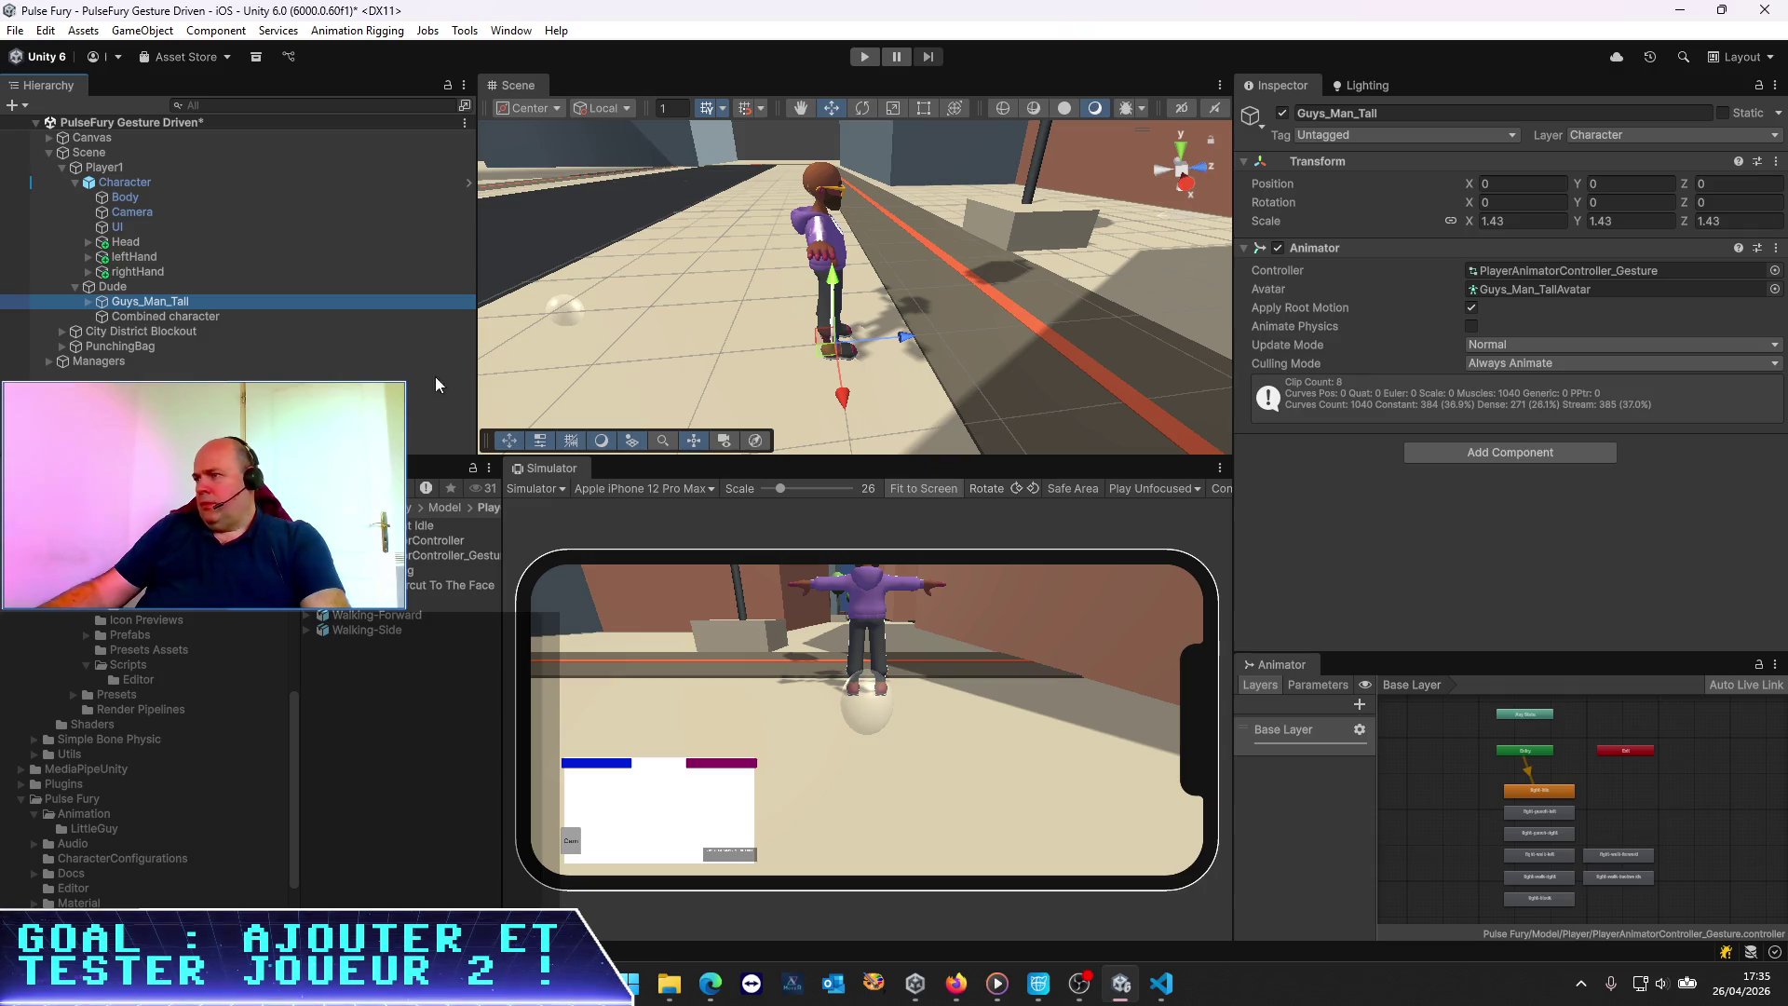
left_click(184, 317)
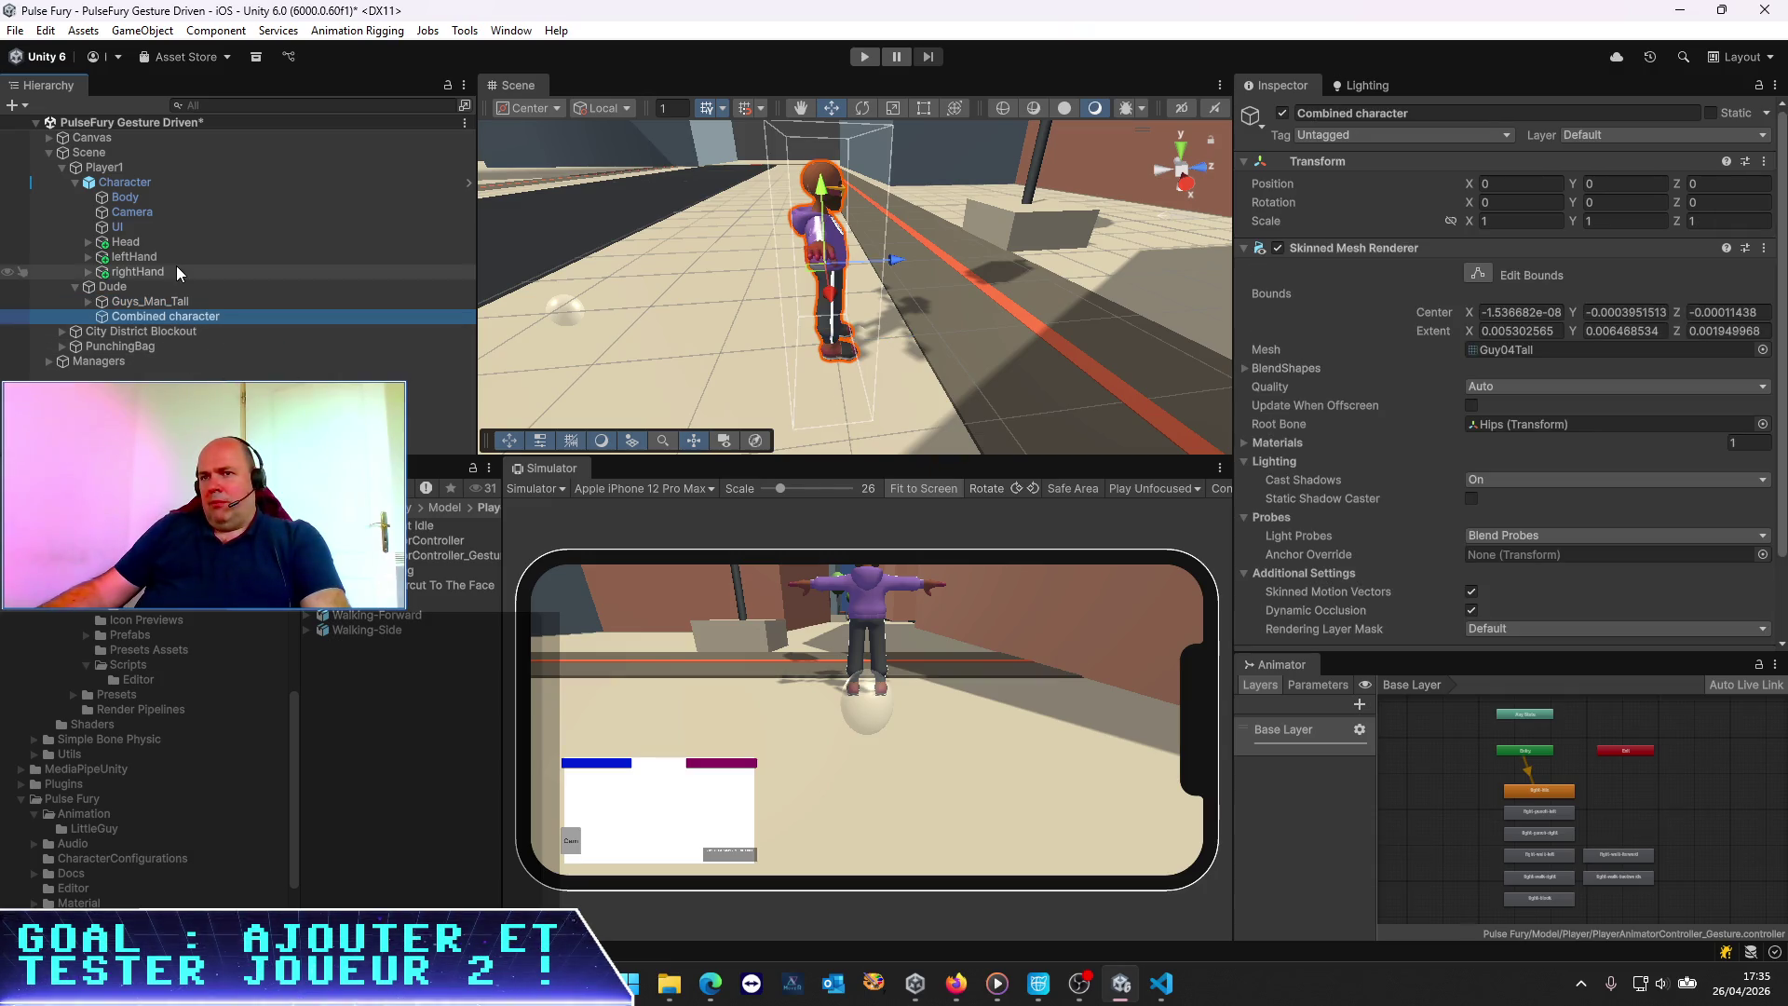
left_click(142, 181)
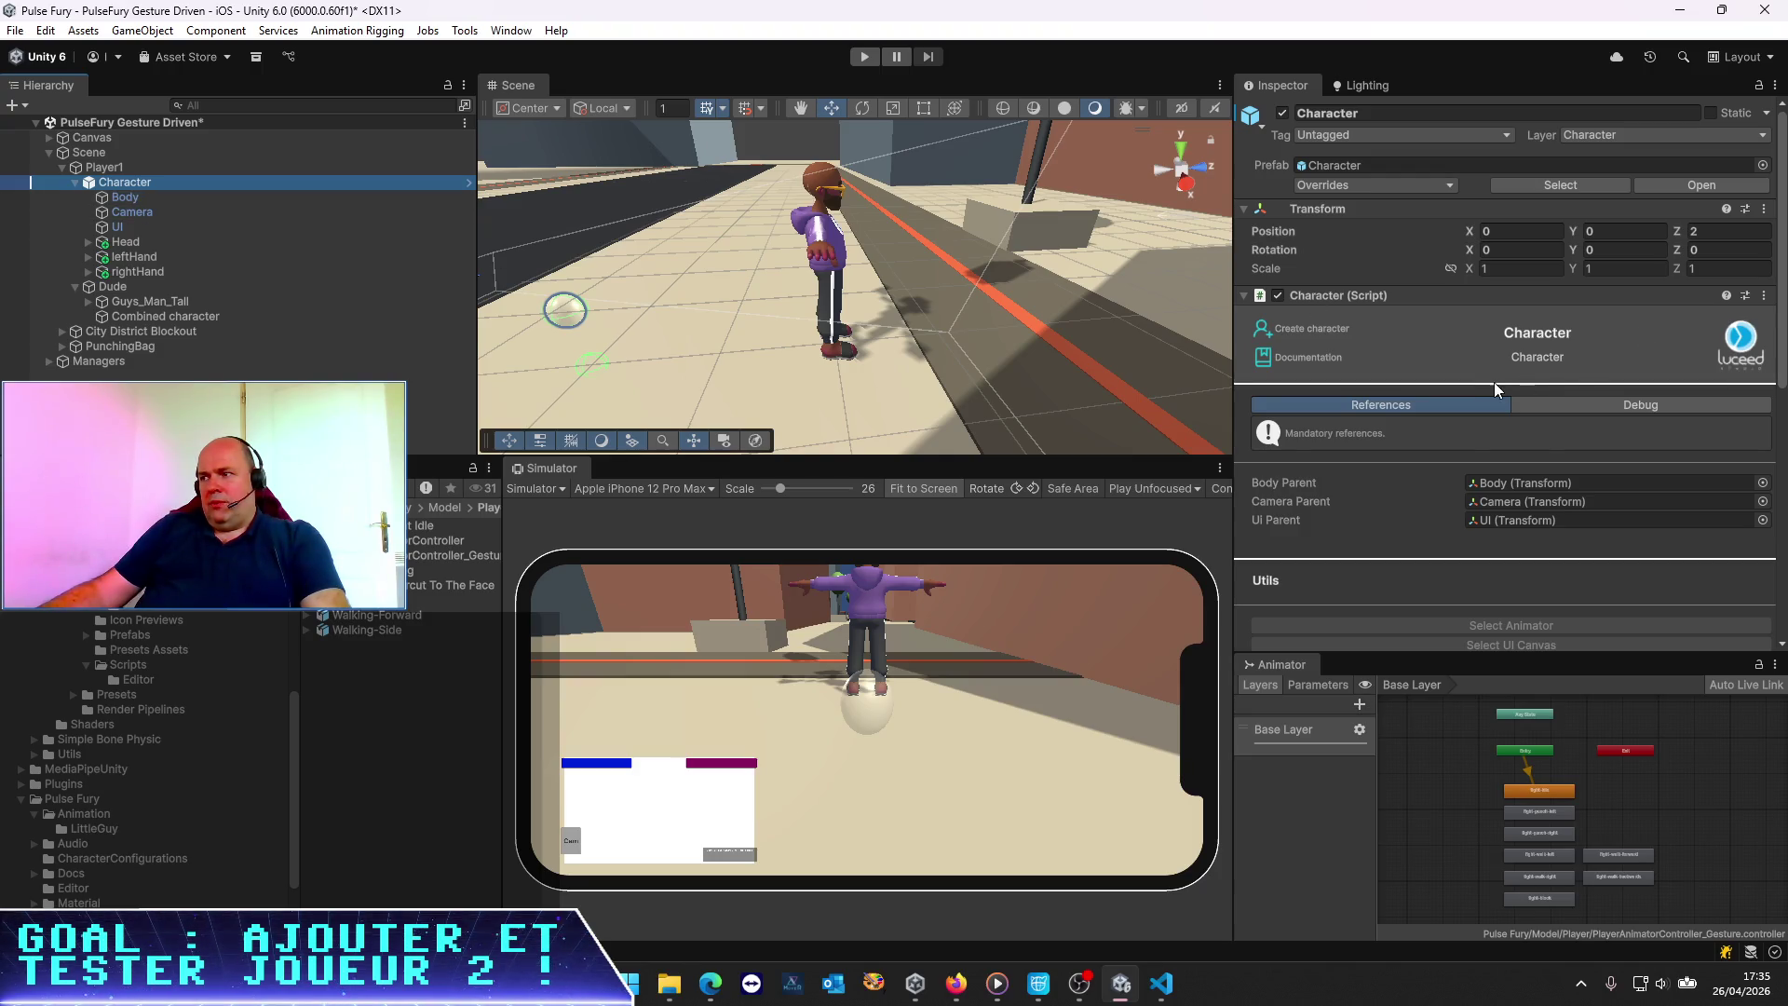
scroll(1494, 382, "down", 9)
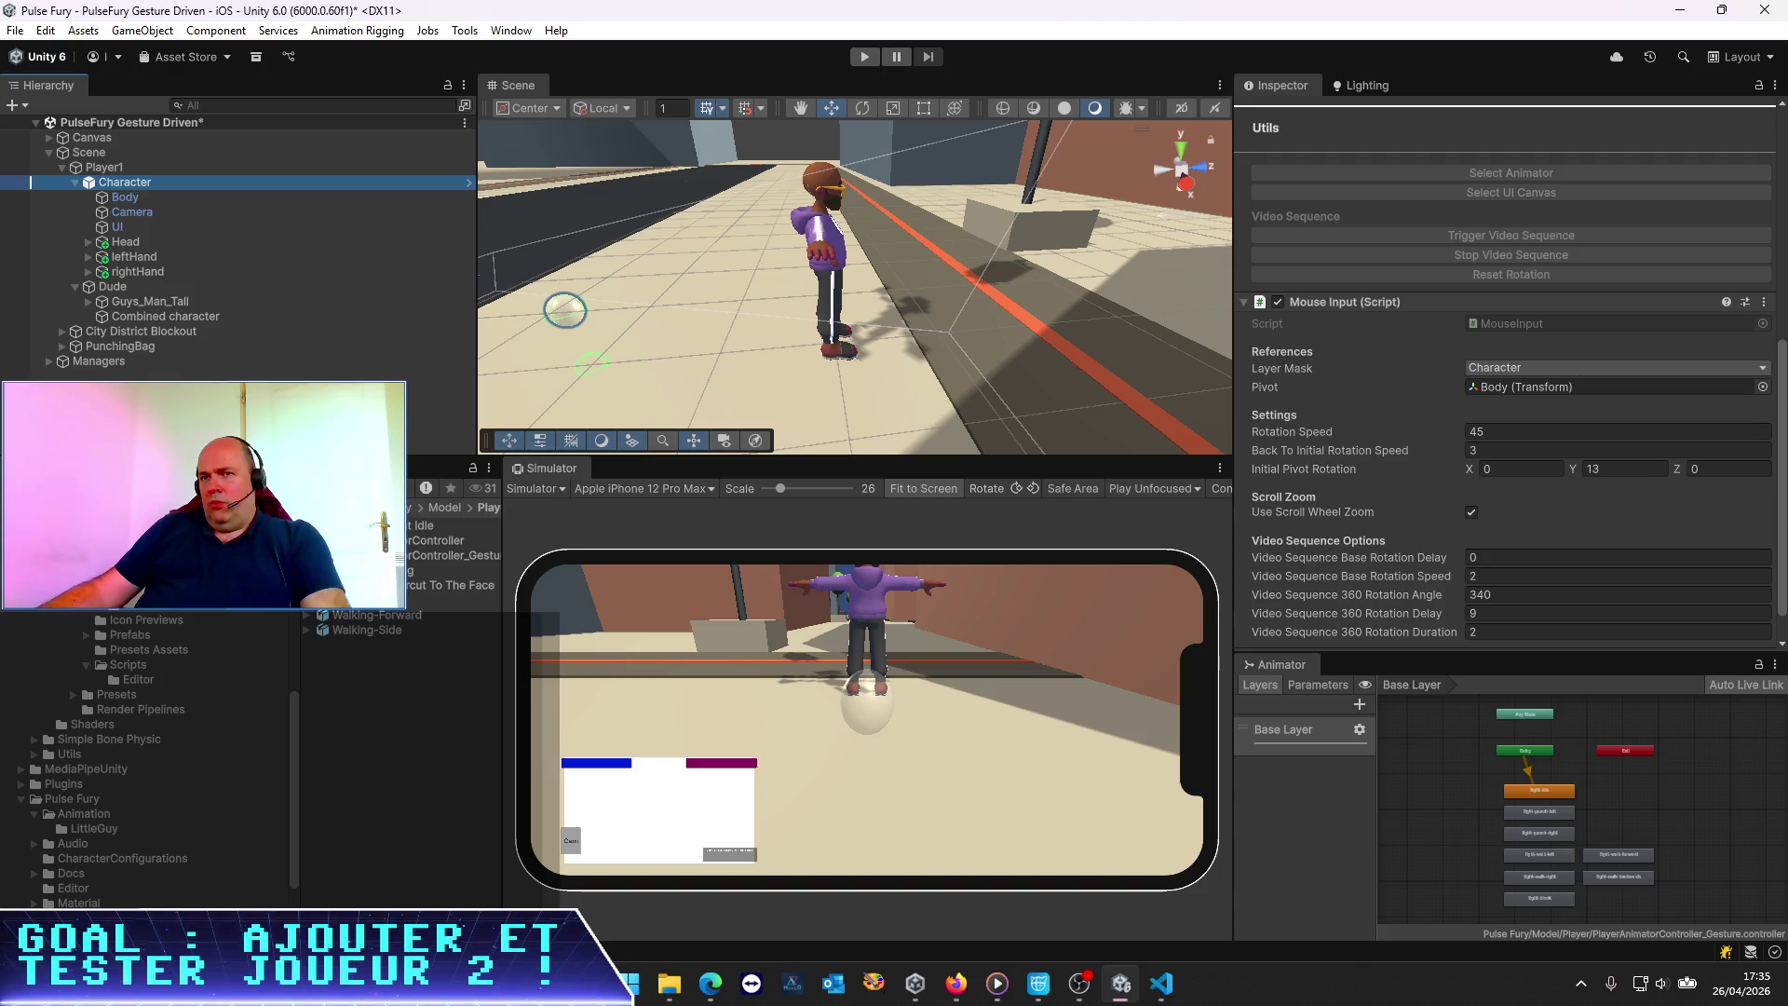
key("alt+Tab")
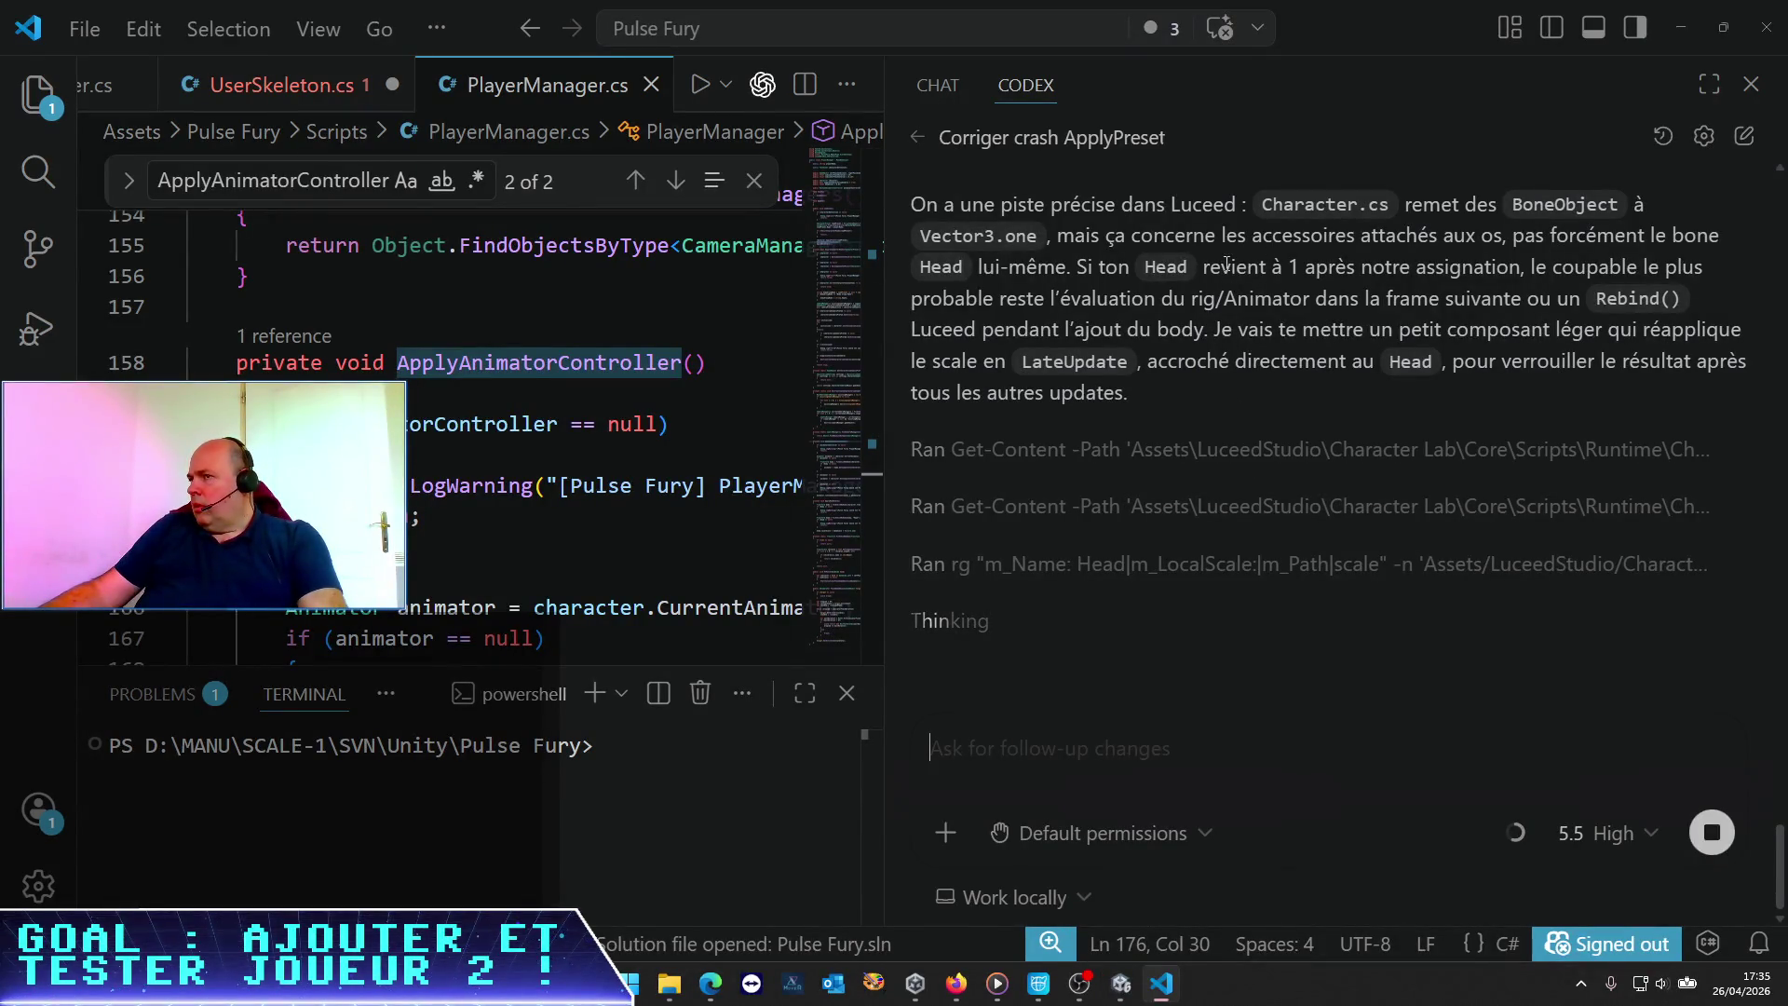
Scroll through Codex's investigation of the Head scale reset and its LateUpdate Head-bone component plan
scroll(1192, 409, "up", 3)
scroll(1137, 348, "up", 3)
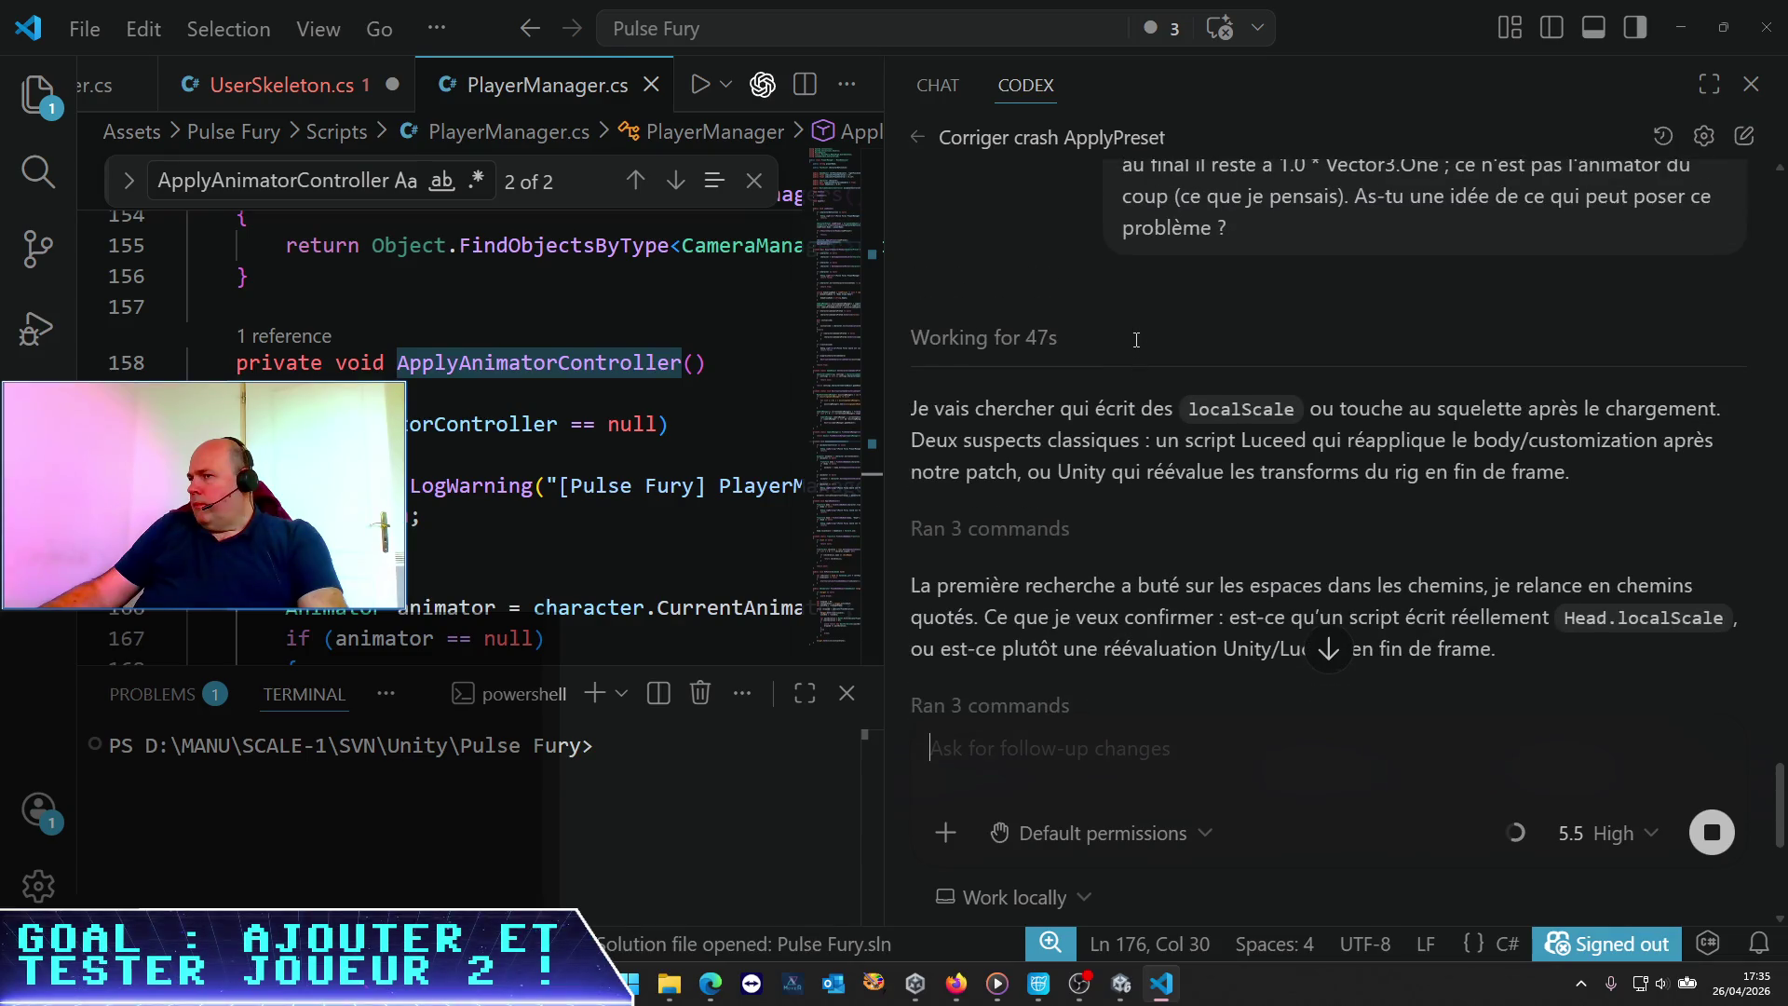
scroll(1135, 339, "down", 3)
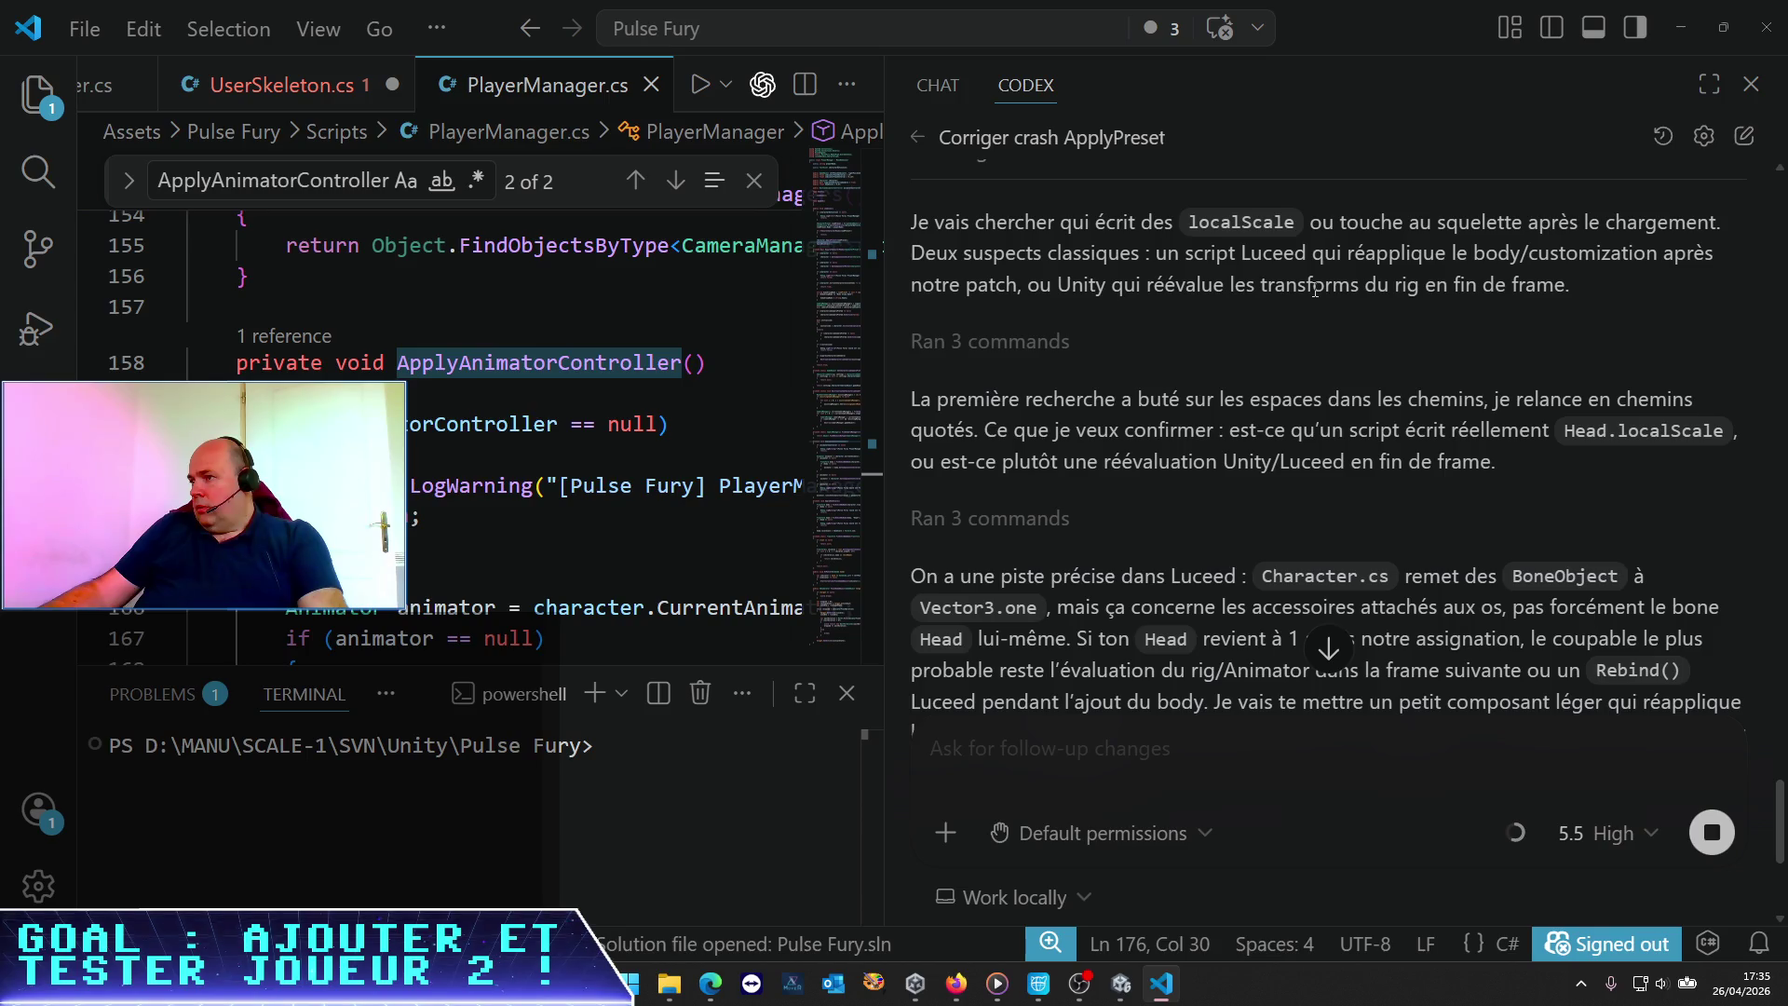
scroll(1313, 288, "down", 10)
scroll(1314, 290, "down", 2)
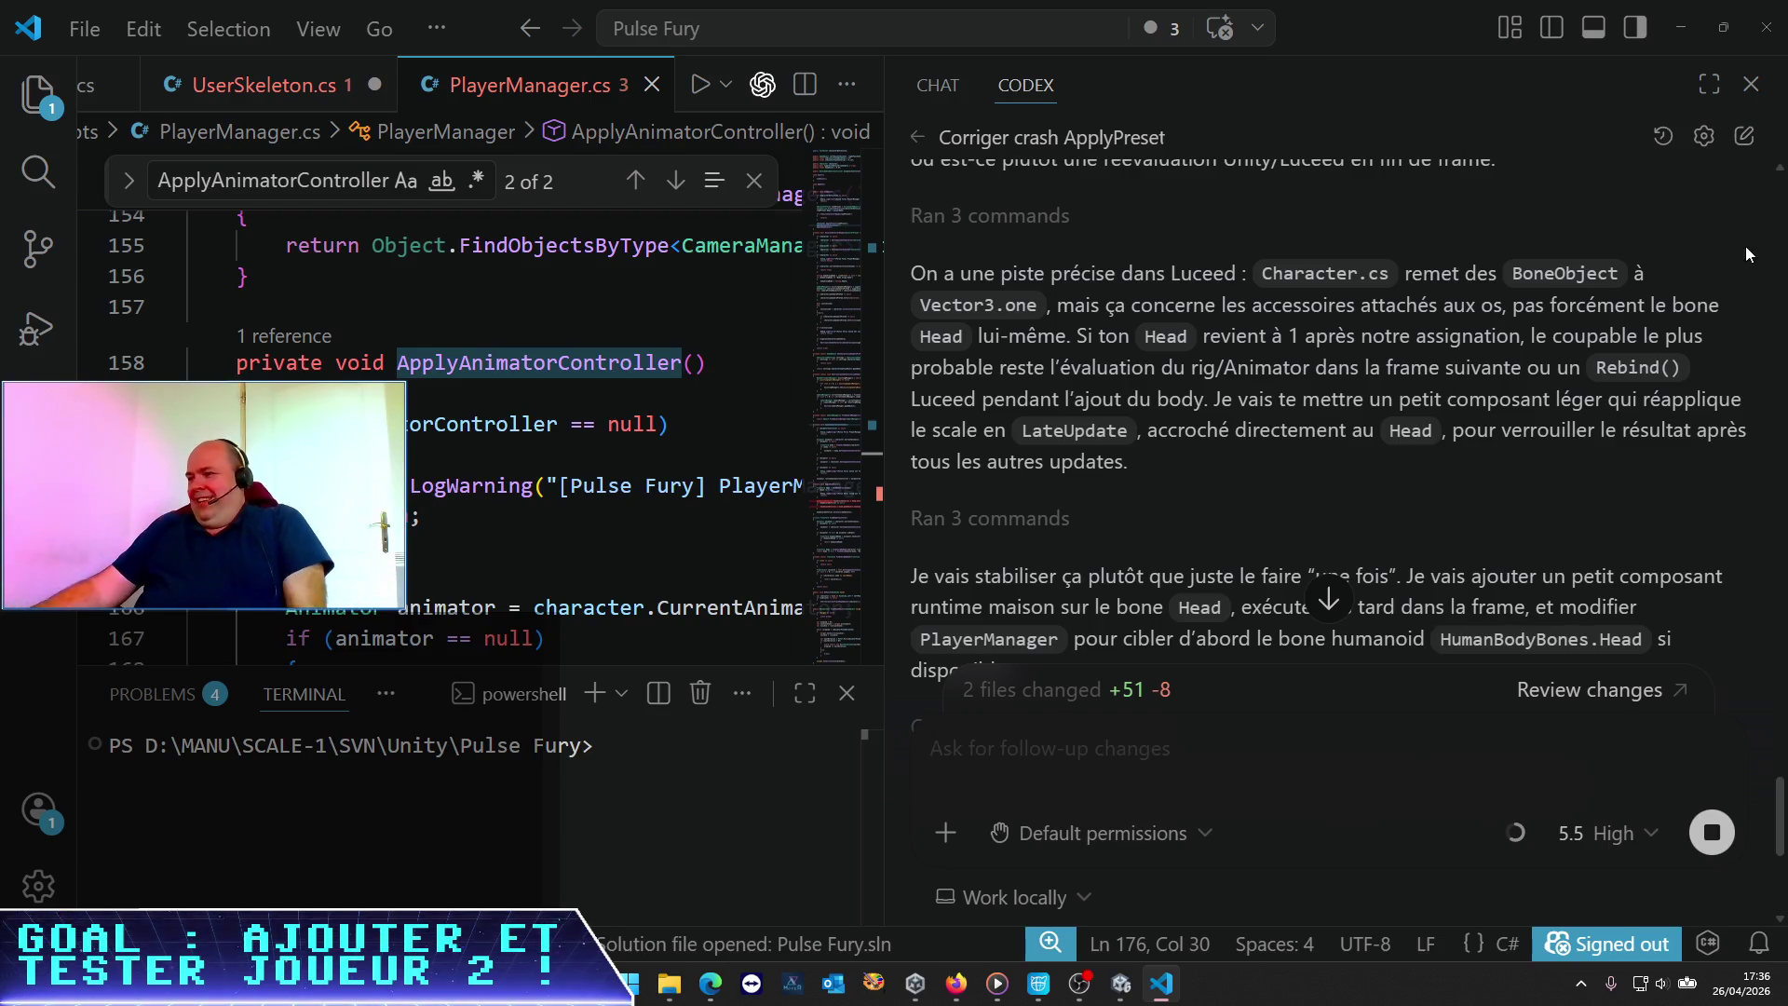
Scroll to Codex's final summary: HeadScaleEnforcer added to PlayerManager.cs (+50 −8), build with 0 errors
scroll(1486, 396, "down", 1)
scroll(1487, 402, "down", 3)
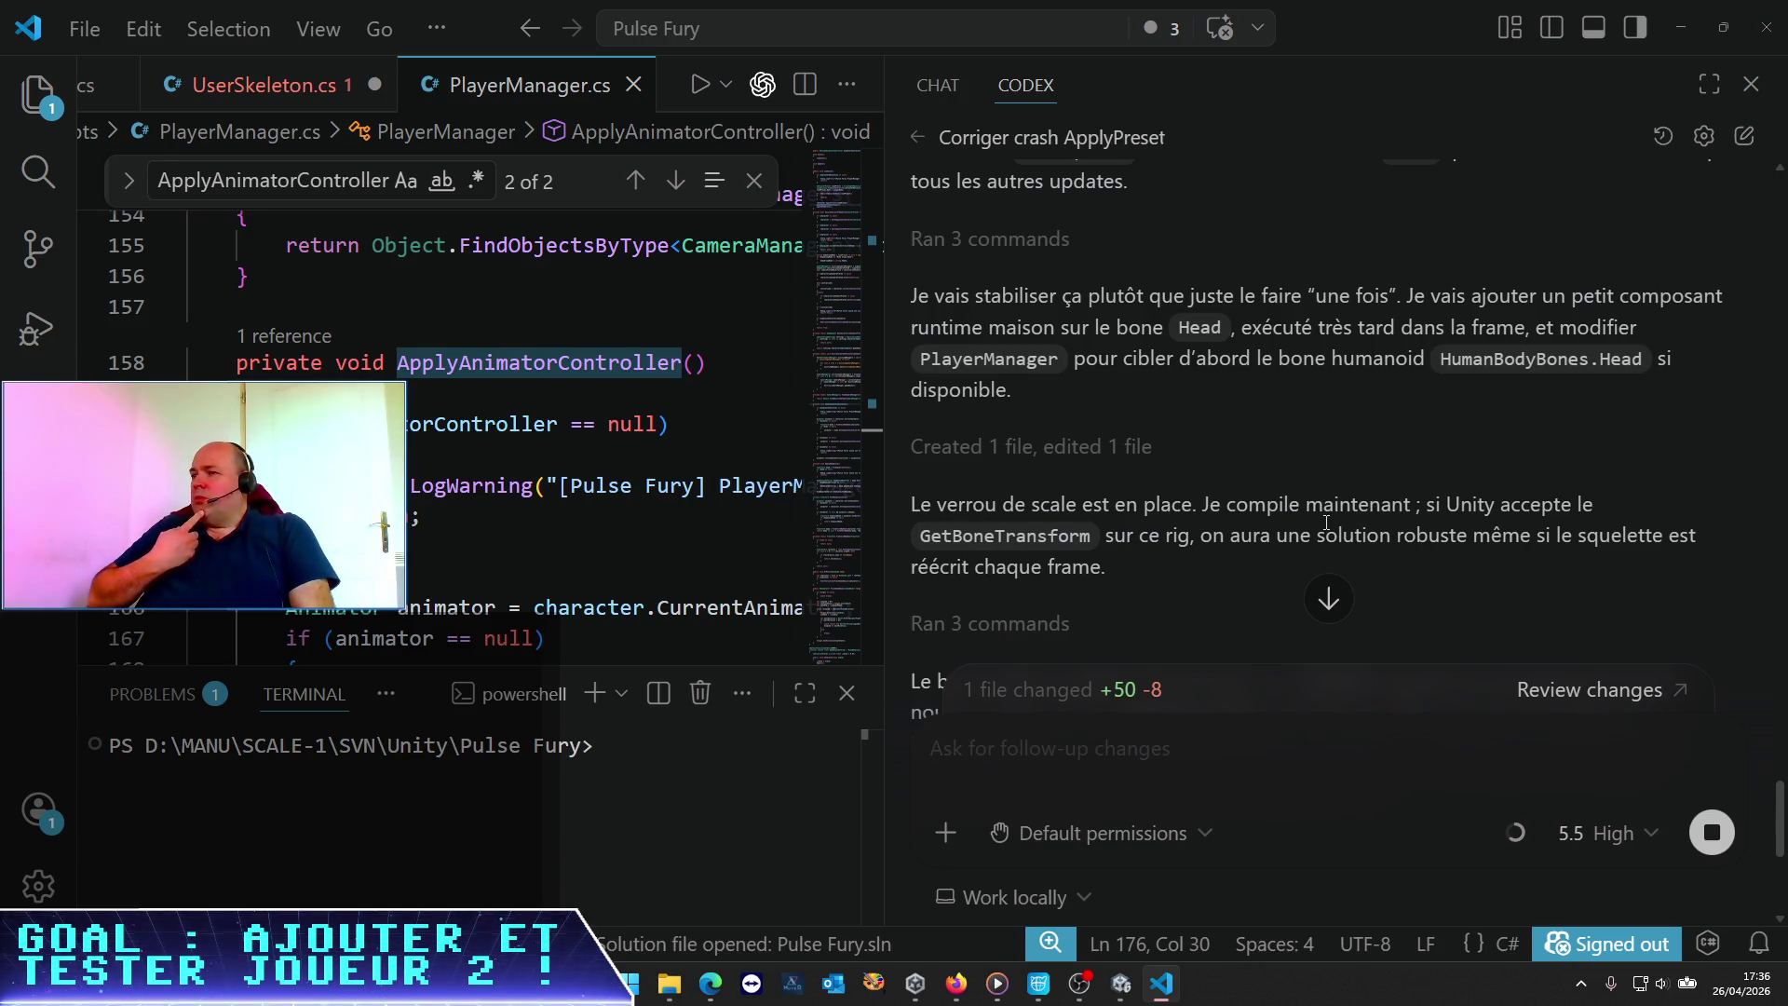
scroll(1179, 372, "down", 3)
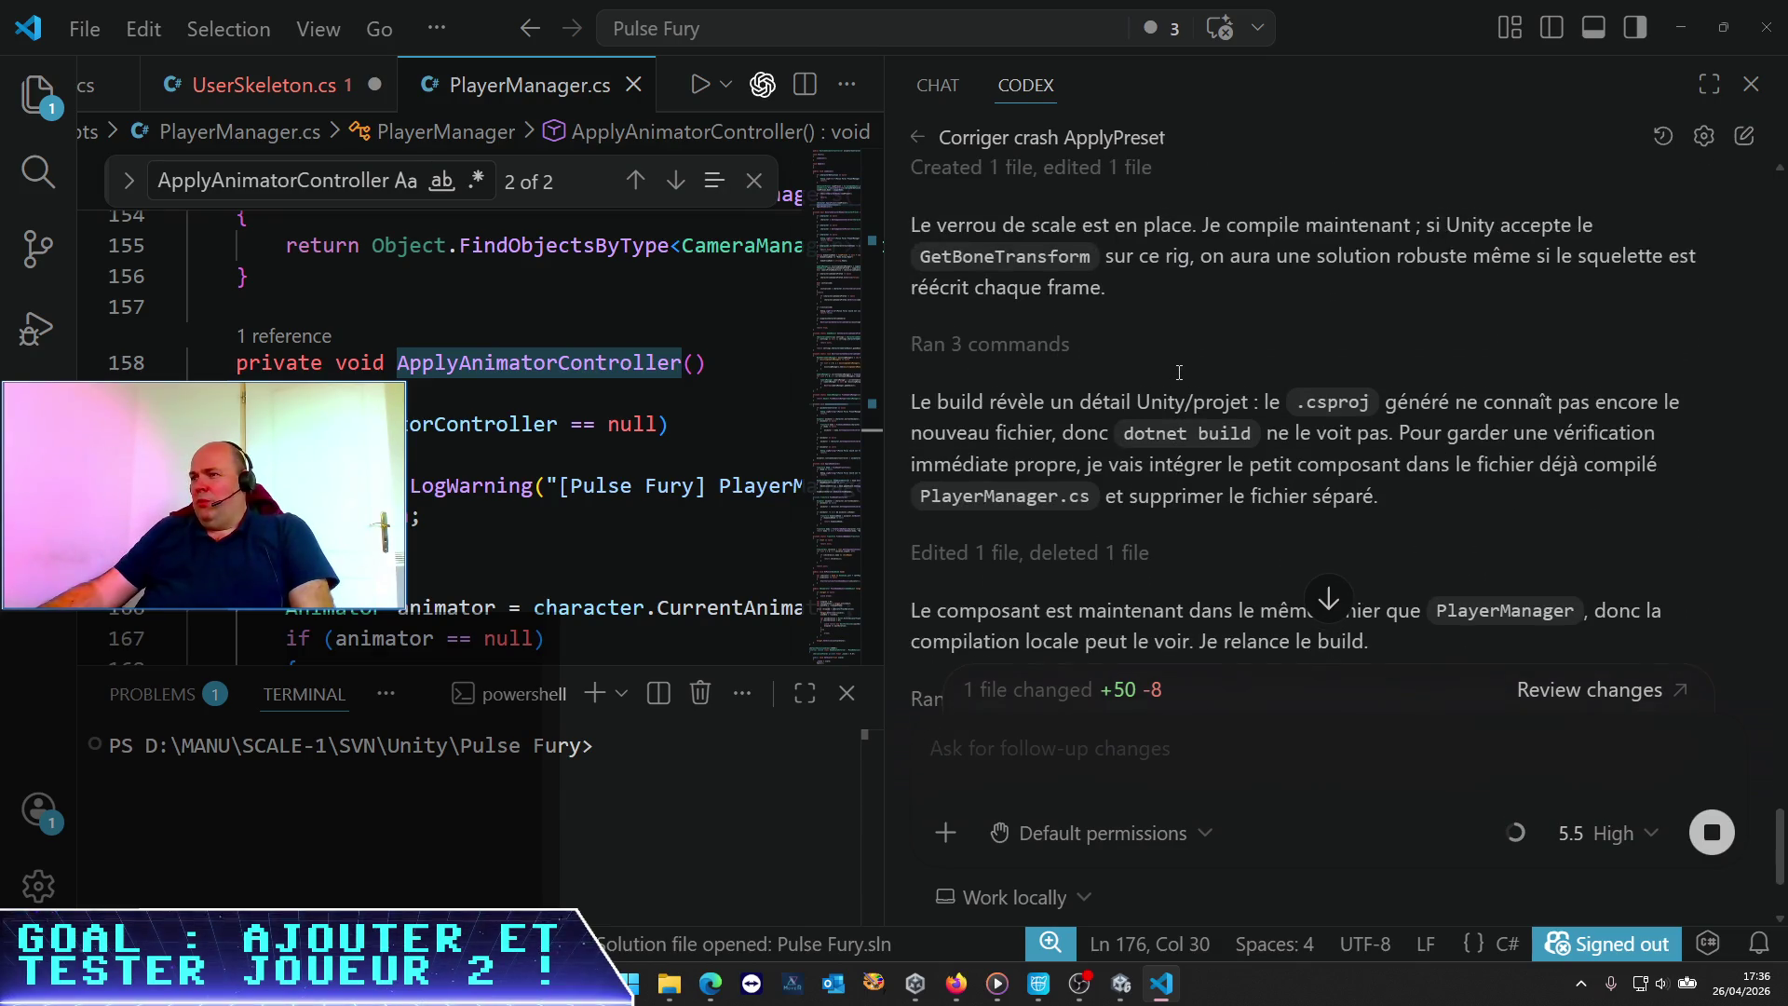
scroll(1179, 373, "down", 2)
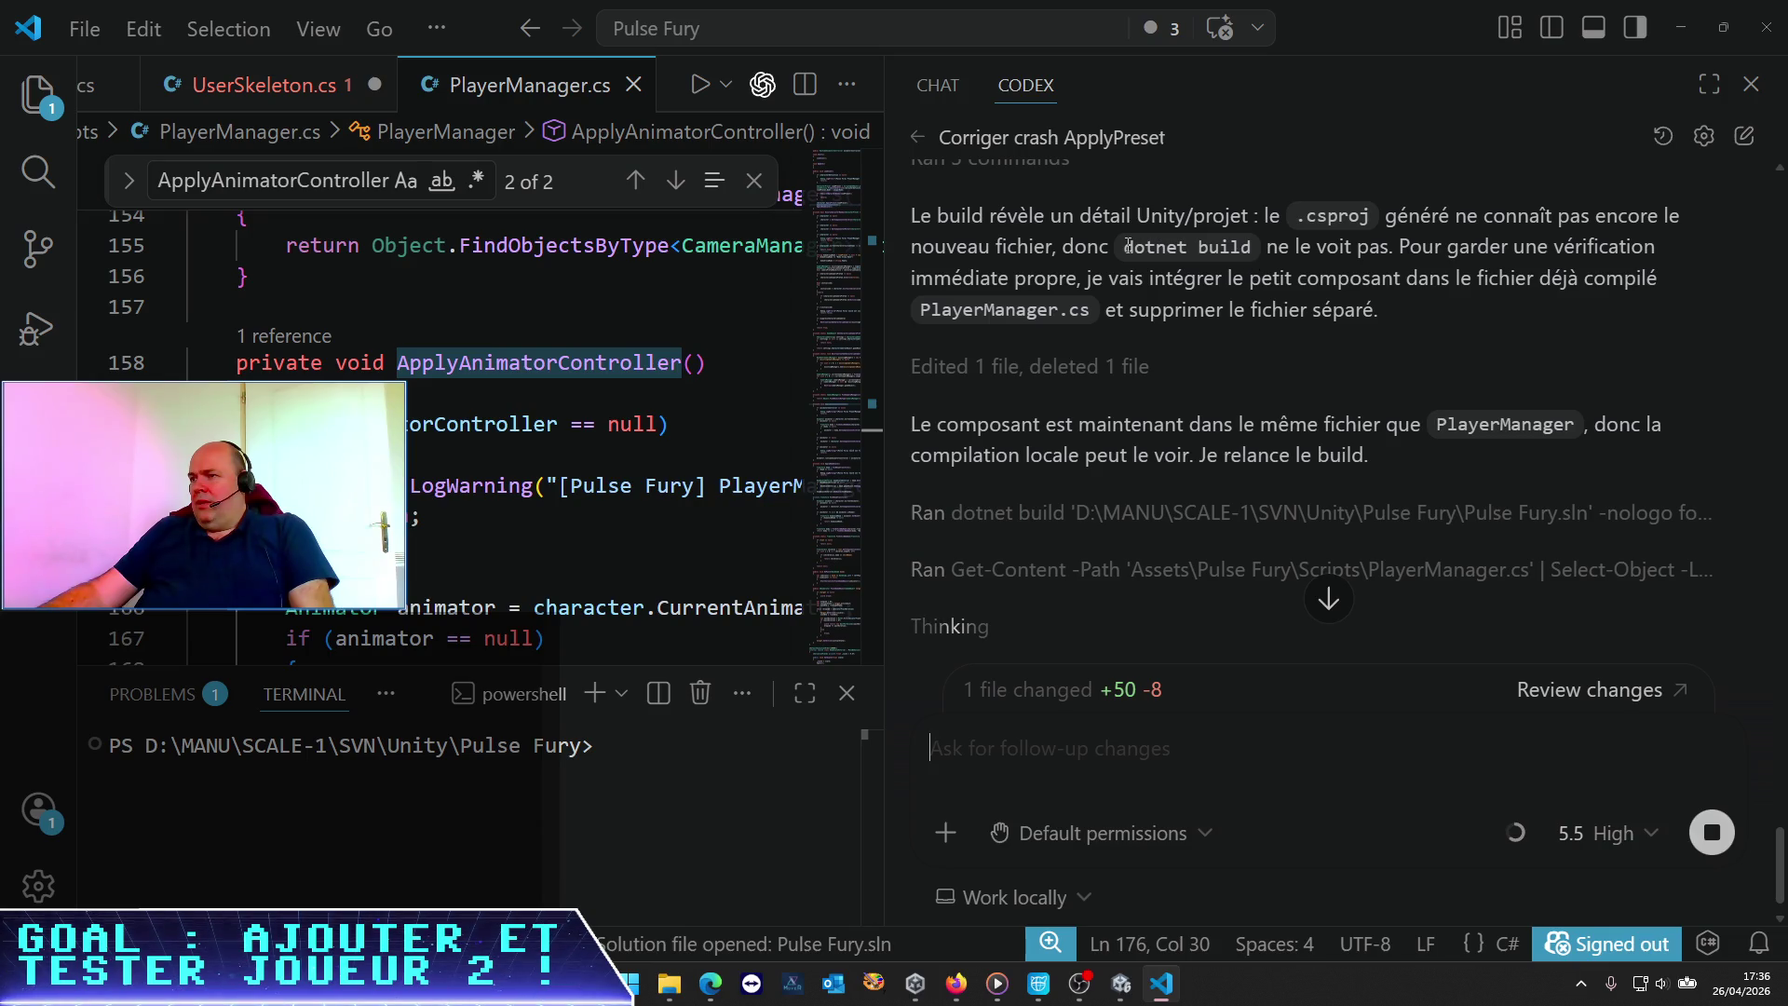
scroll(1127, 246, "down", 1)
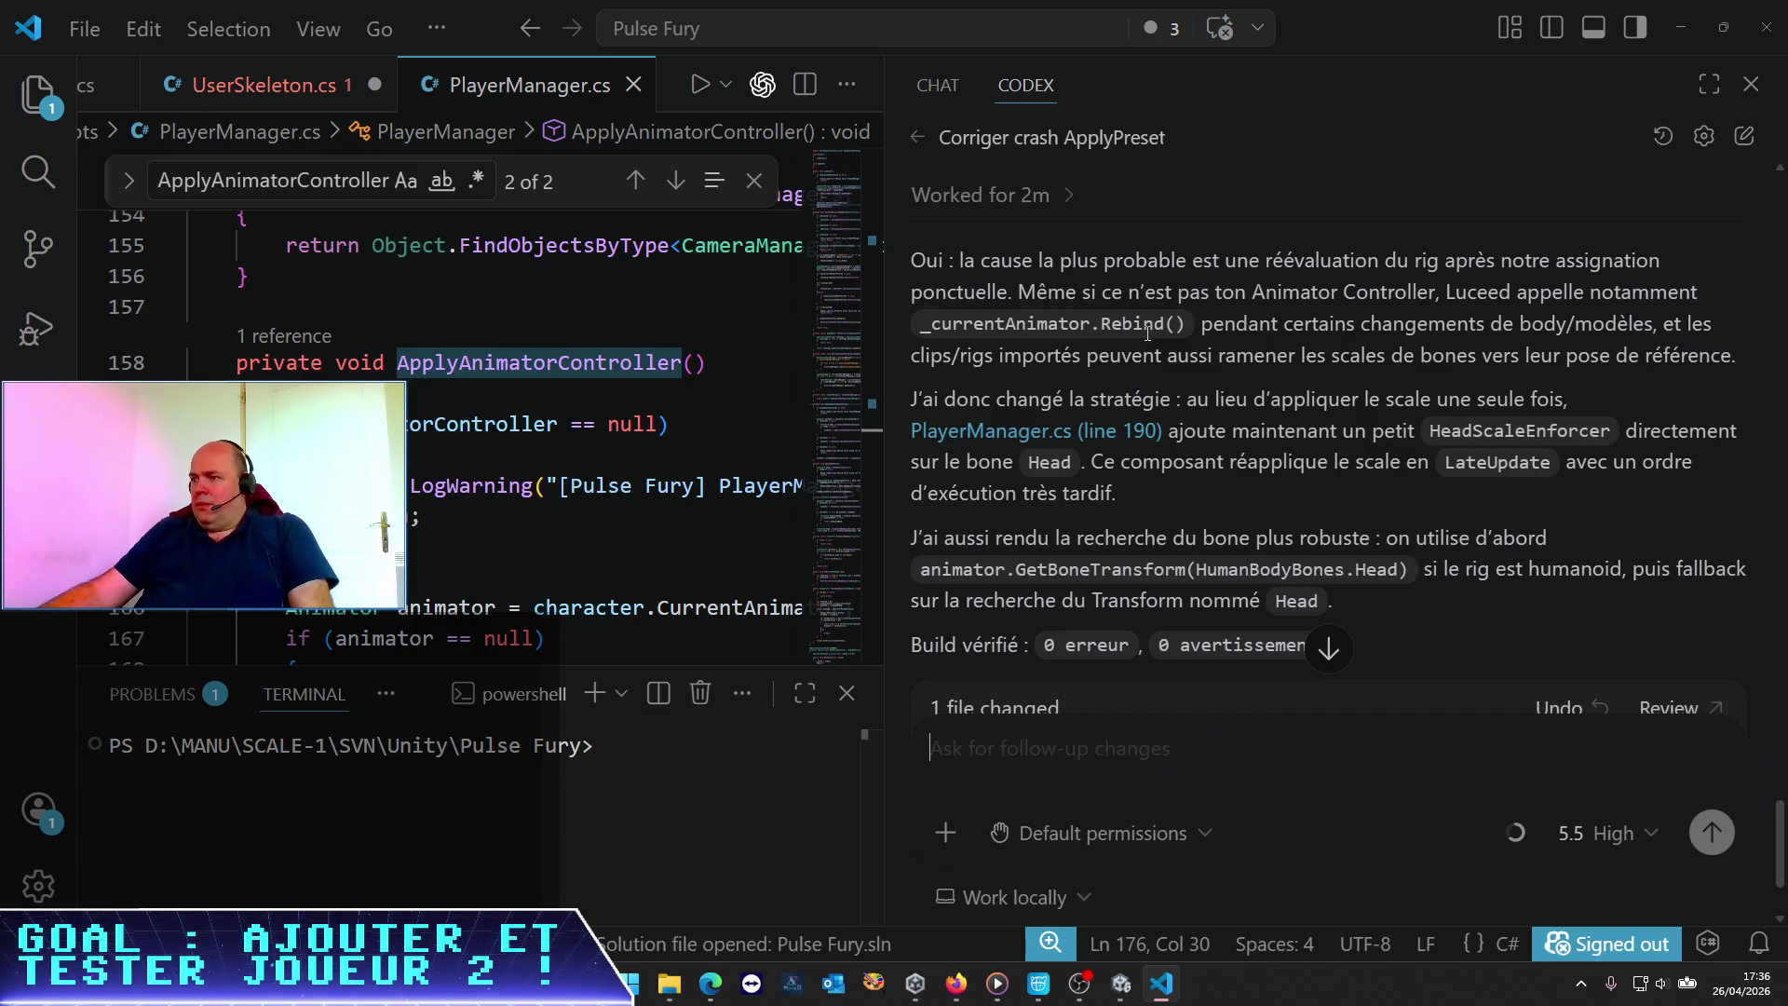
scroll(1185, 422, "down", 1)
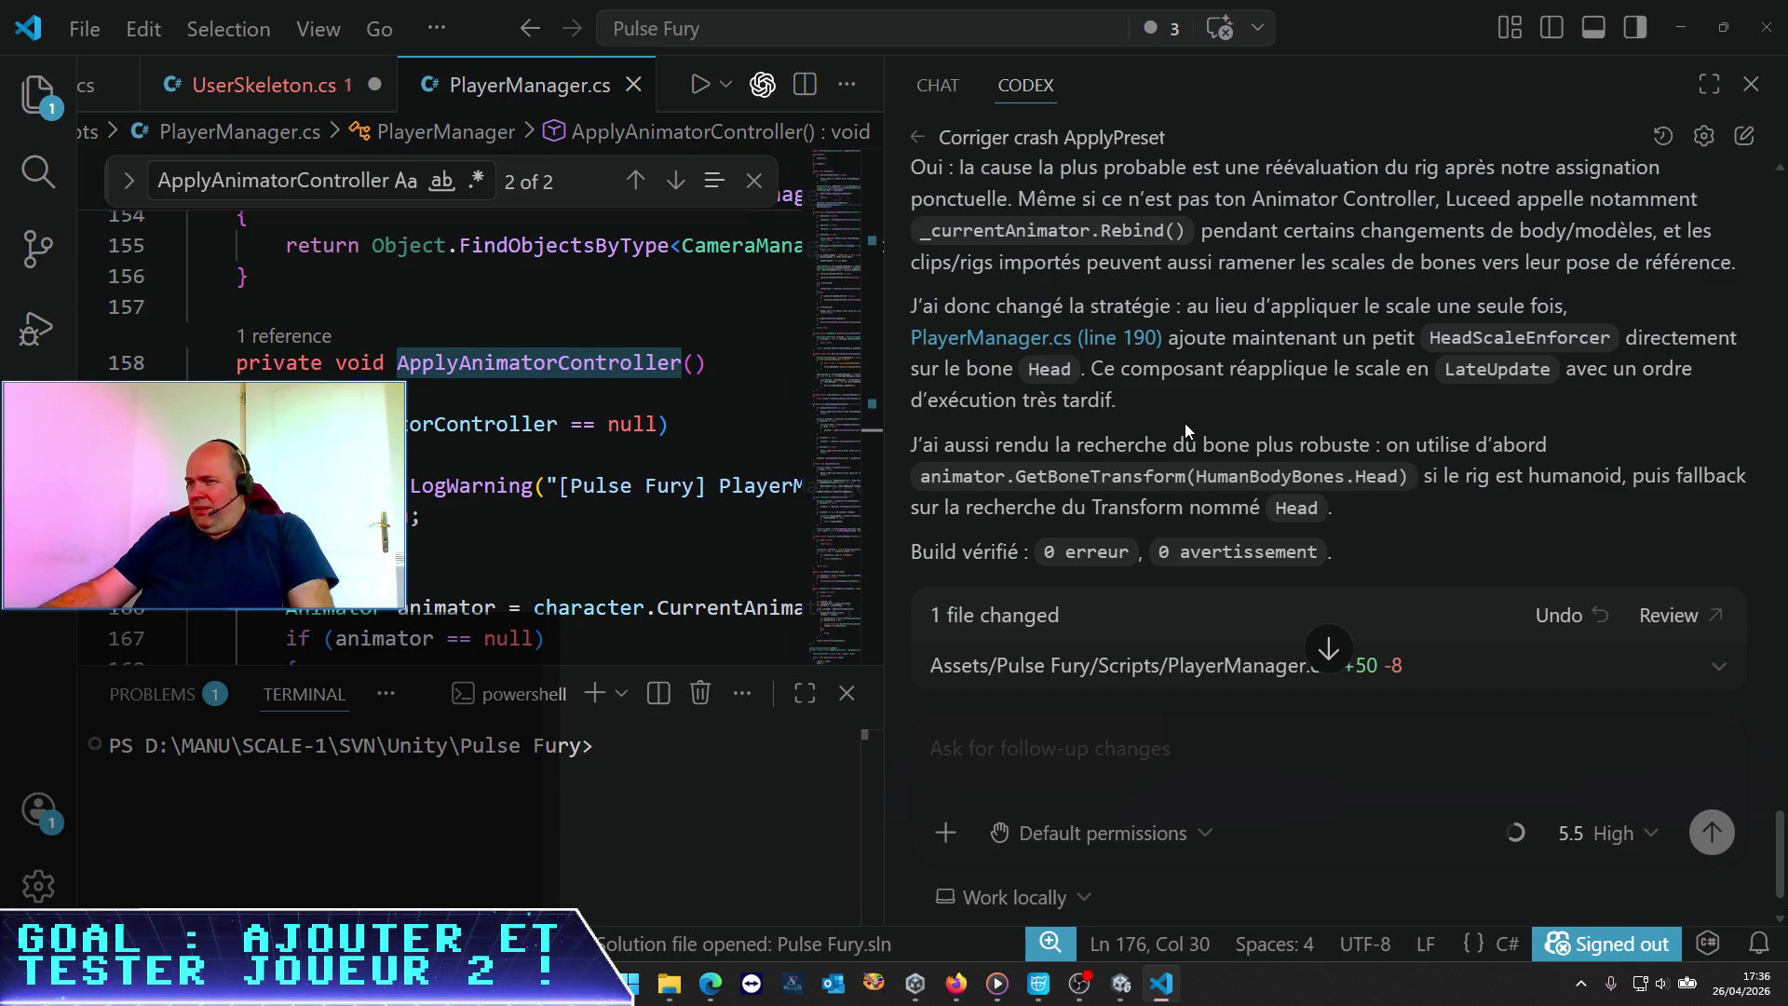
scroll(1187, 425, "down", 2)
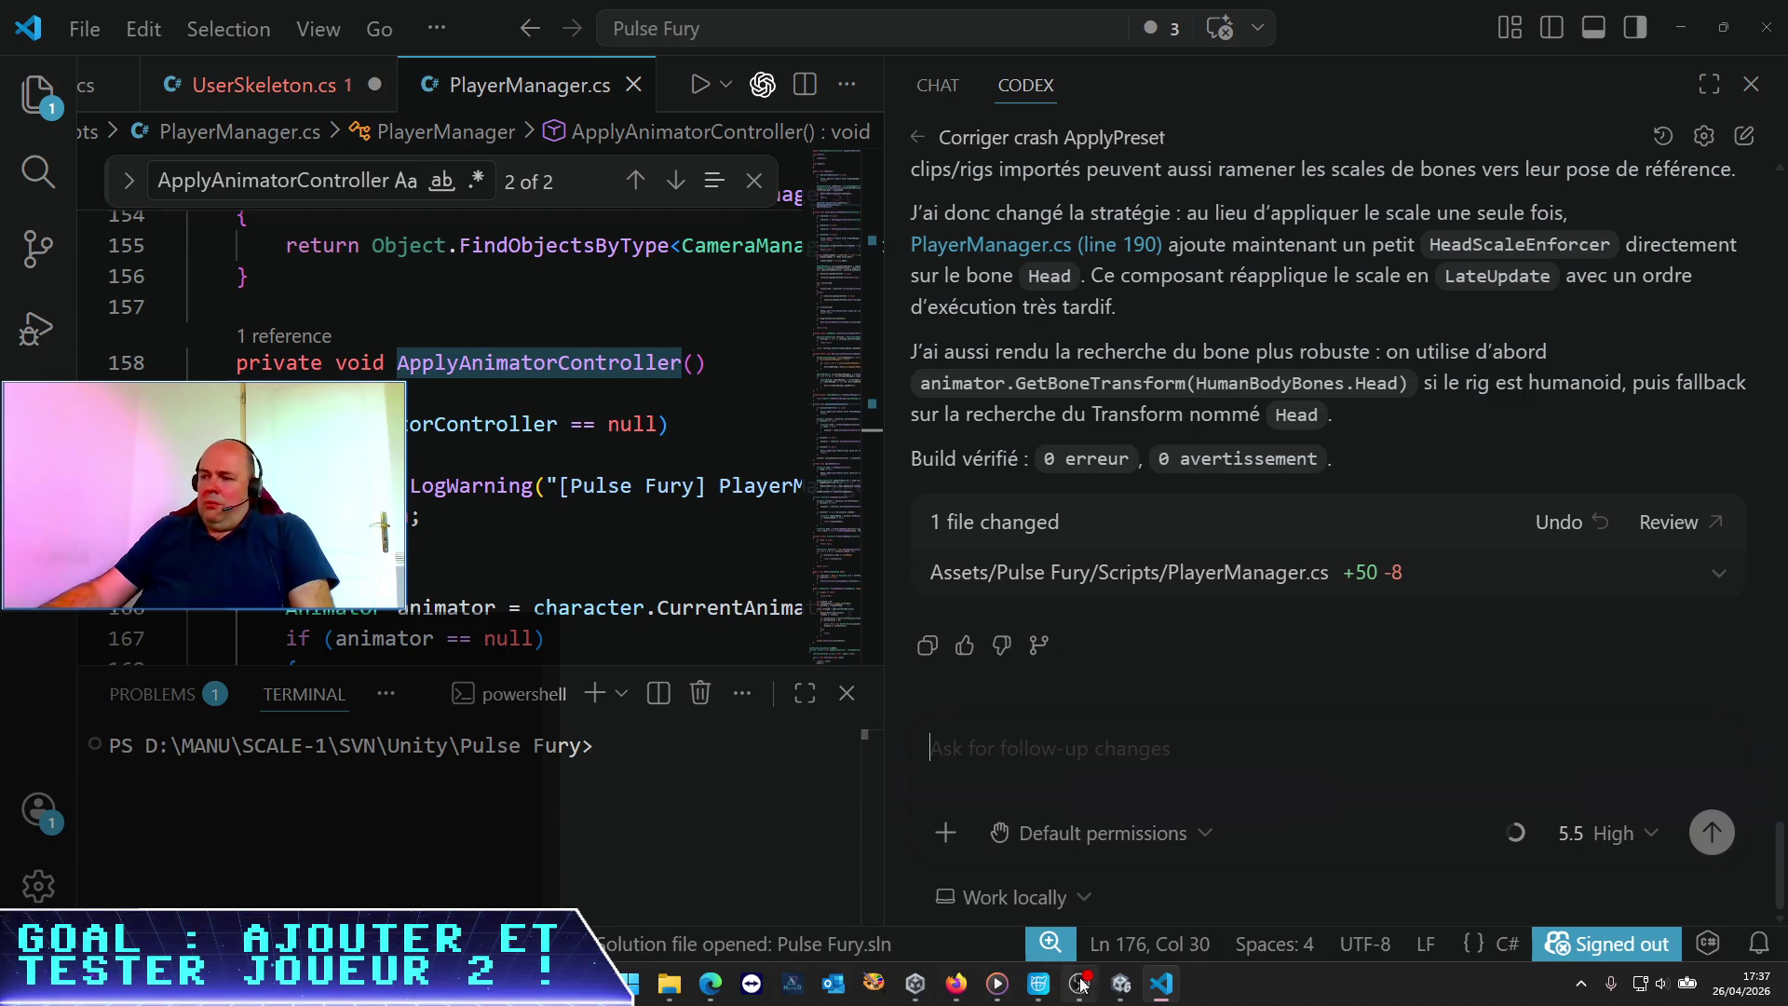
Switch to Unity, enter Play mode, and expand the woman clone's armature down to Hips
left_click(1118, 985)
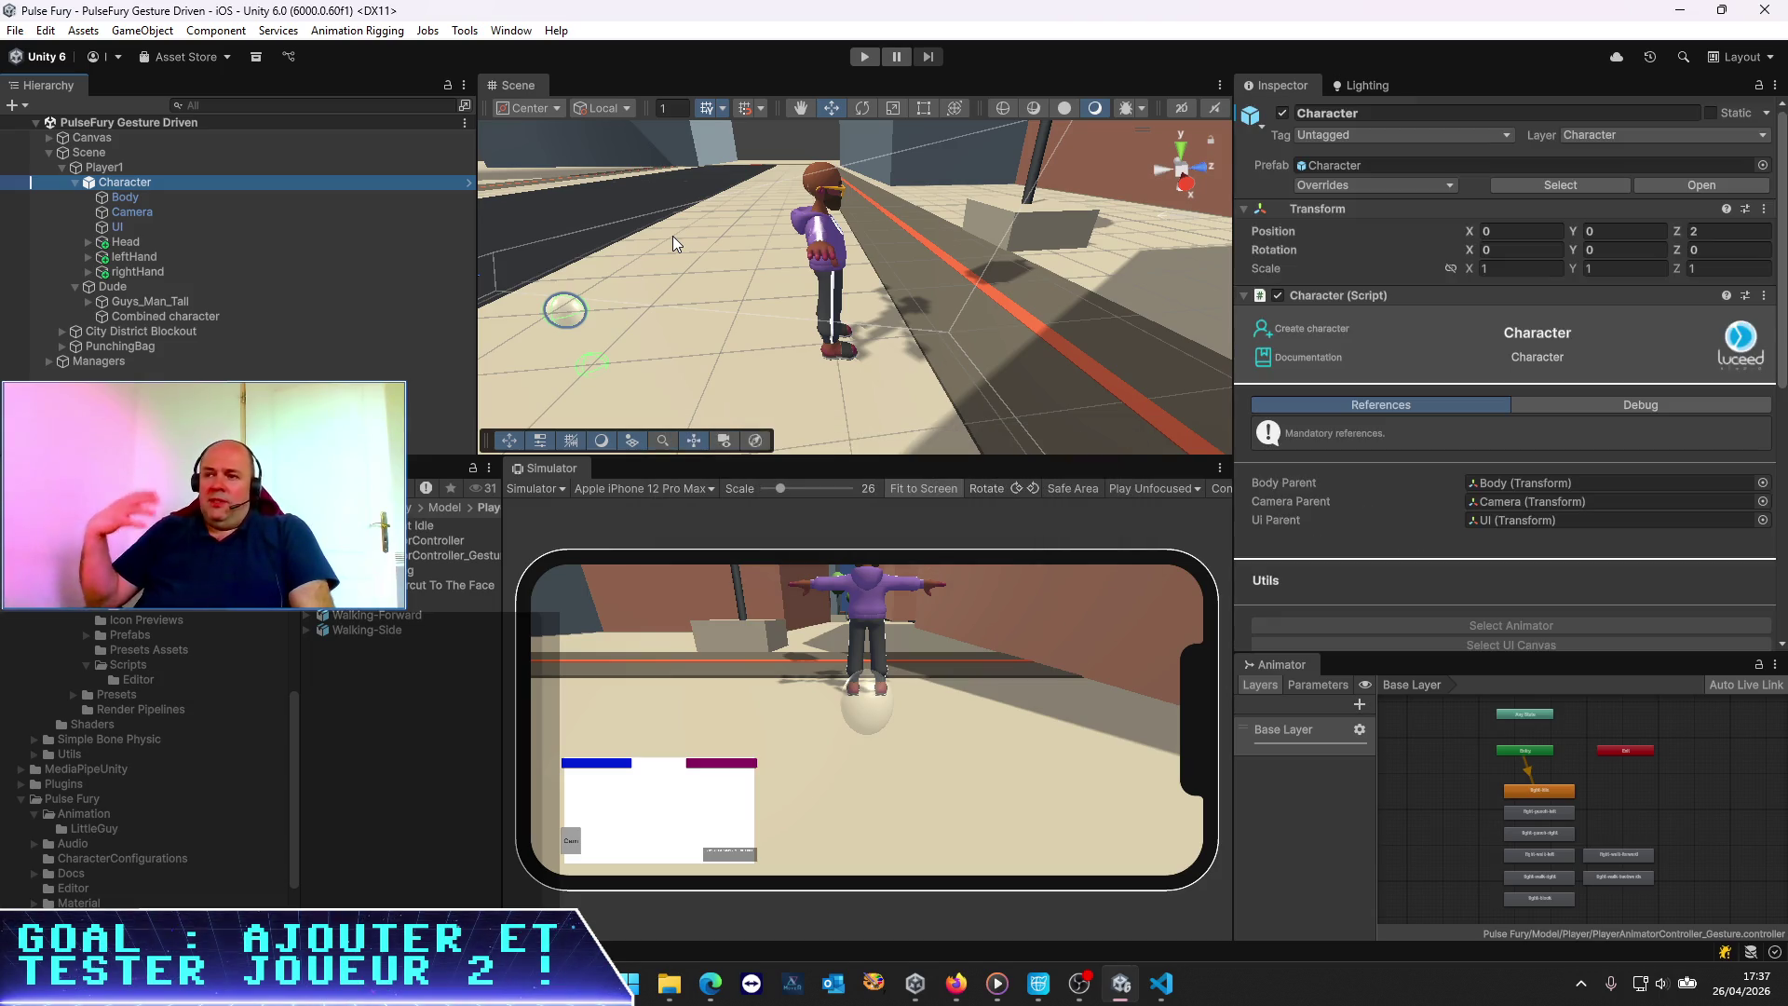
left_click(864, 58)
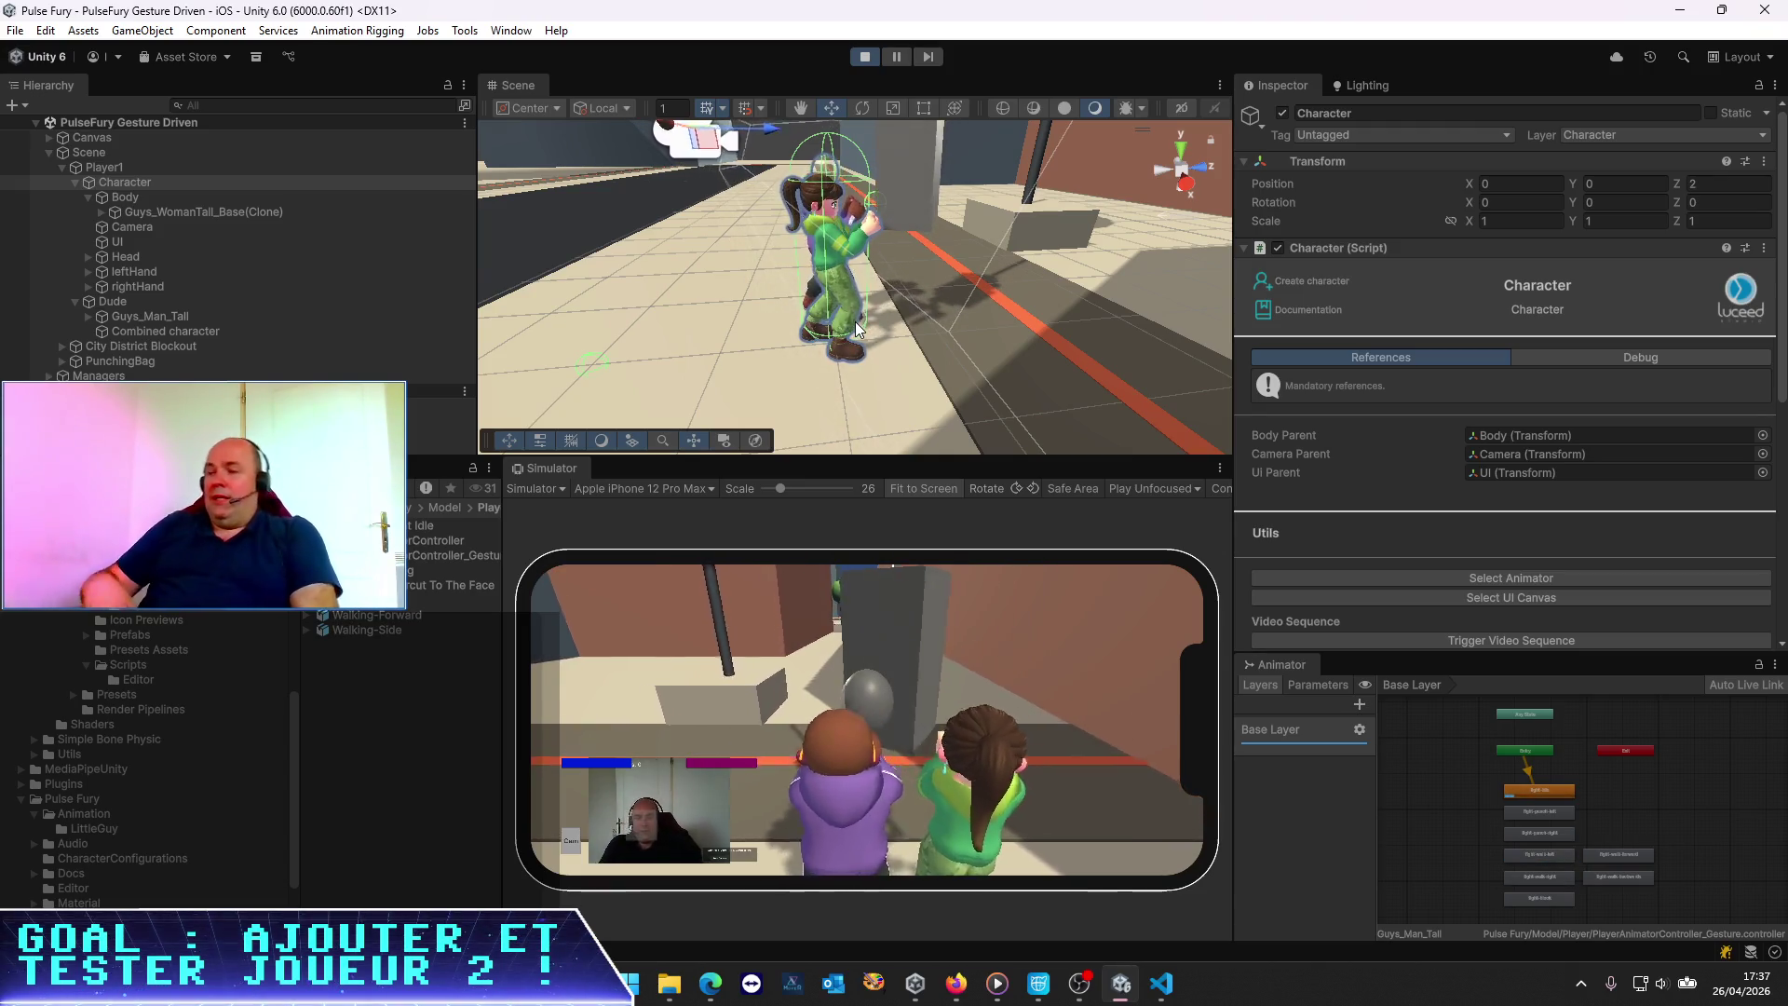
left_click(103, 212)
left_click(114, 227)
left_click(131, 242)
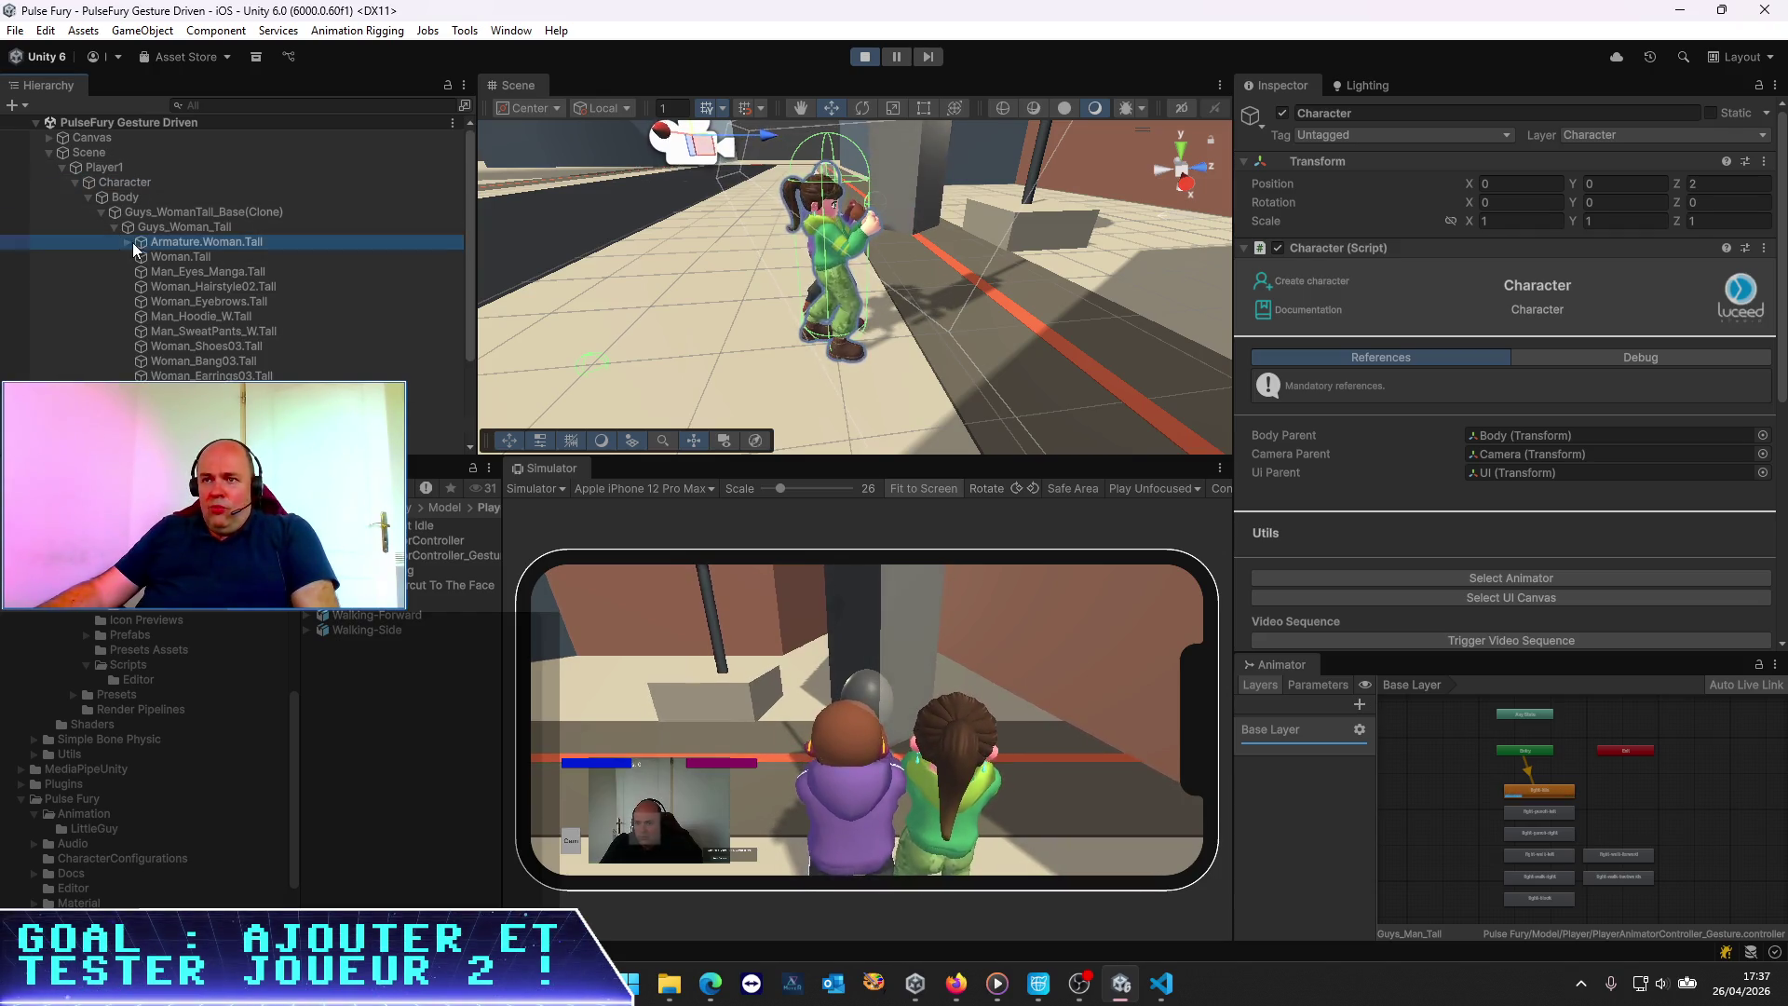
left_click(126, 241)
left_click(141, 258)
Browse the leg bones, then expand Spine to Head to inspect its scale enforcer before going to the browser
left_click(147, 289)
left_click(153, 286)
left_click(159, 298)
left_click(166, 302)
left_click(155, 331)
left_click(167, 345)
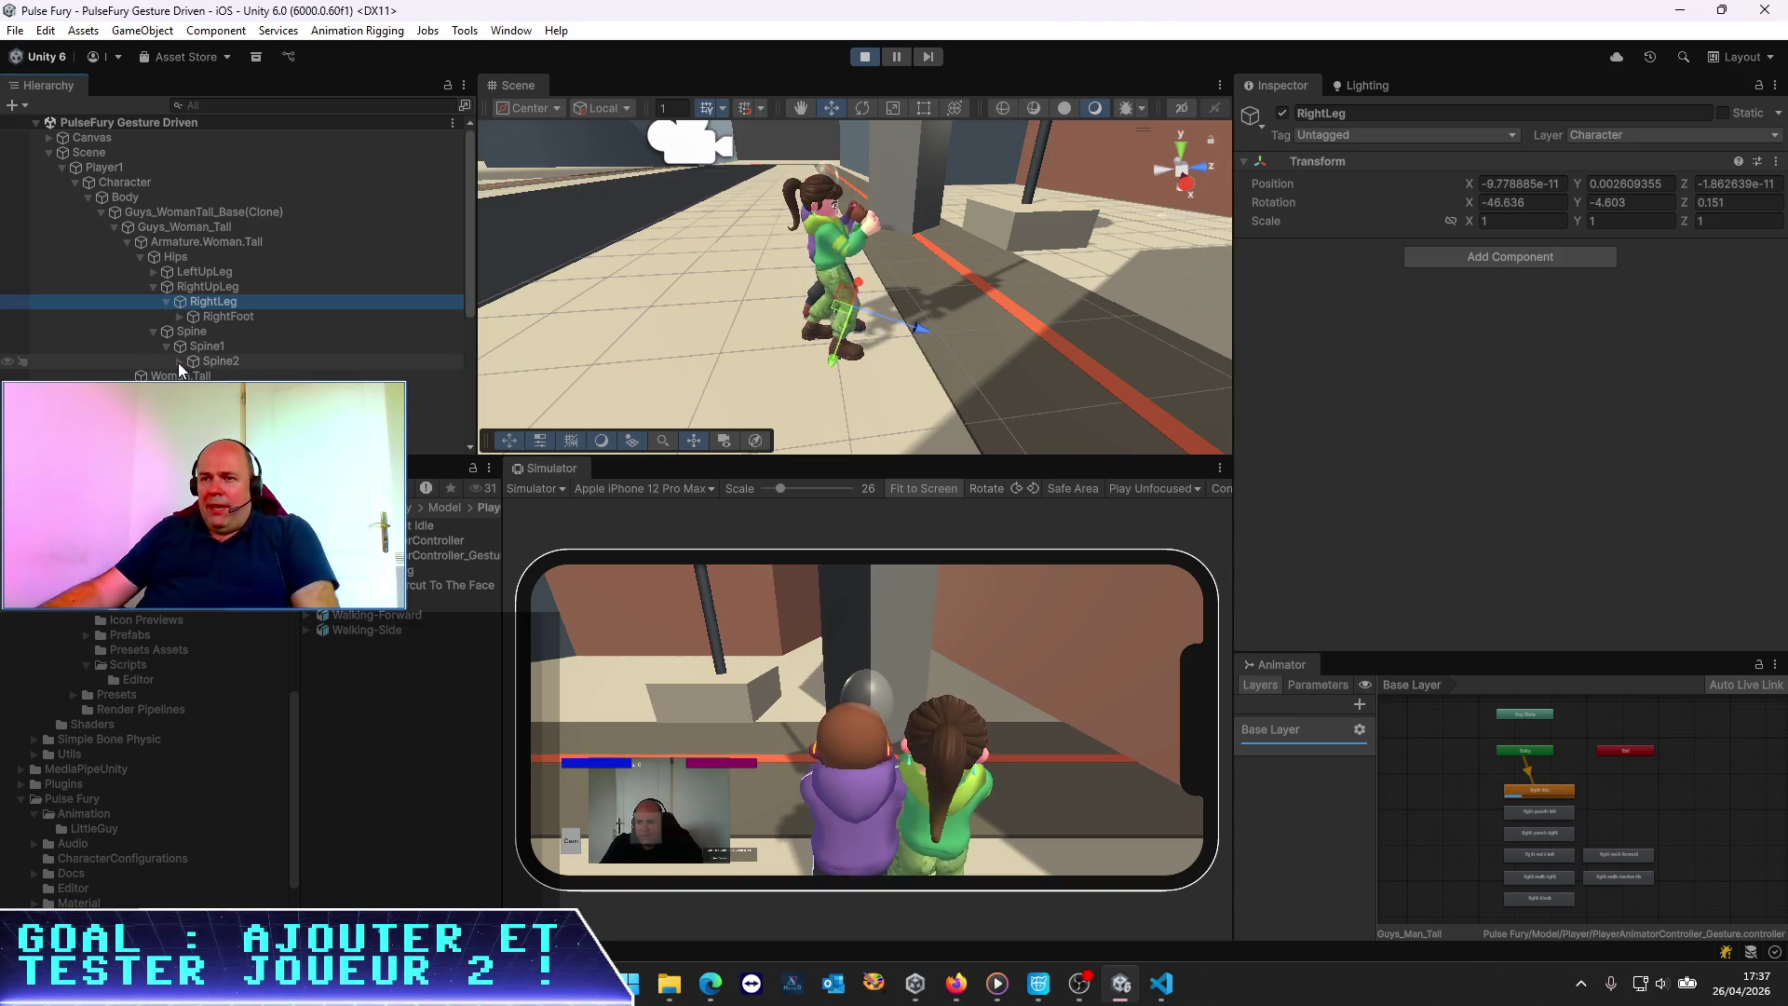
left_click(180, 361)
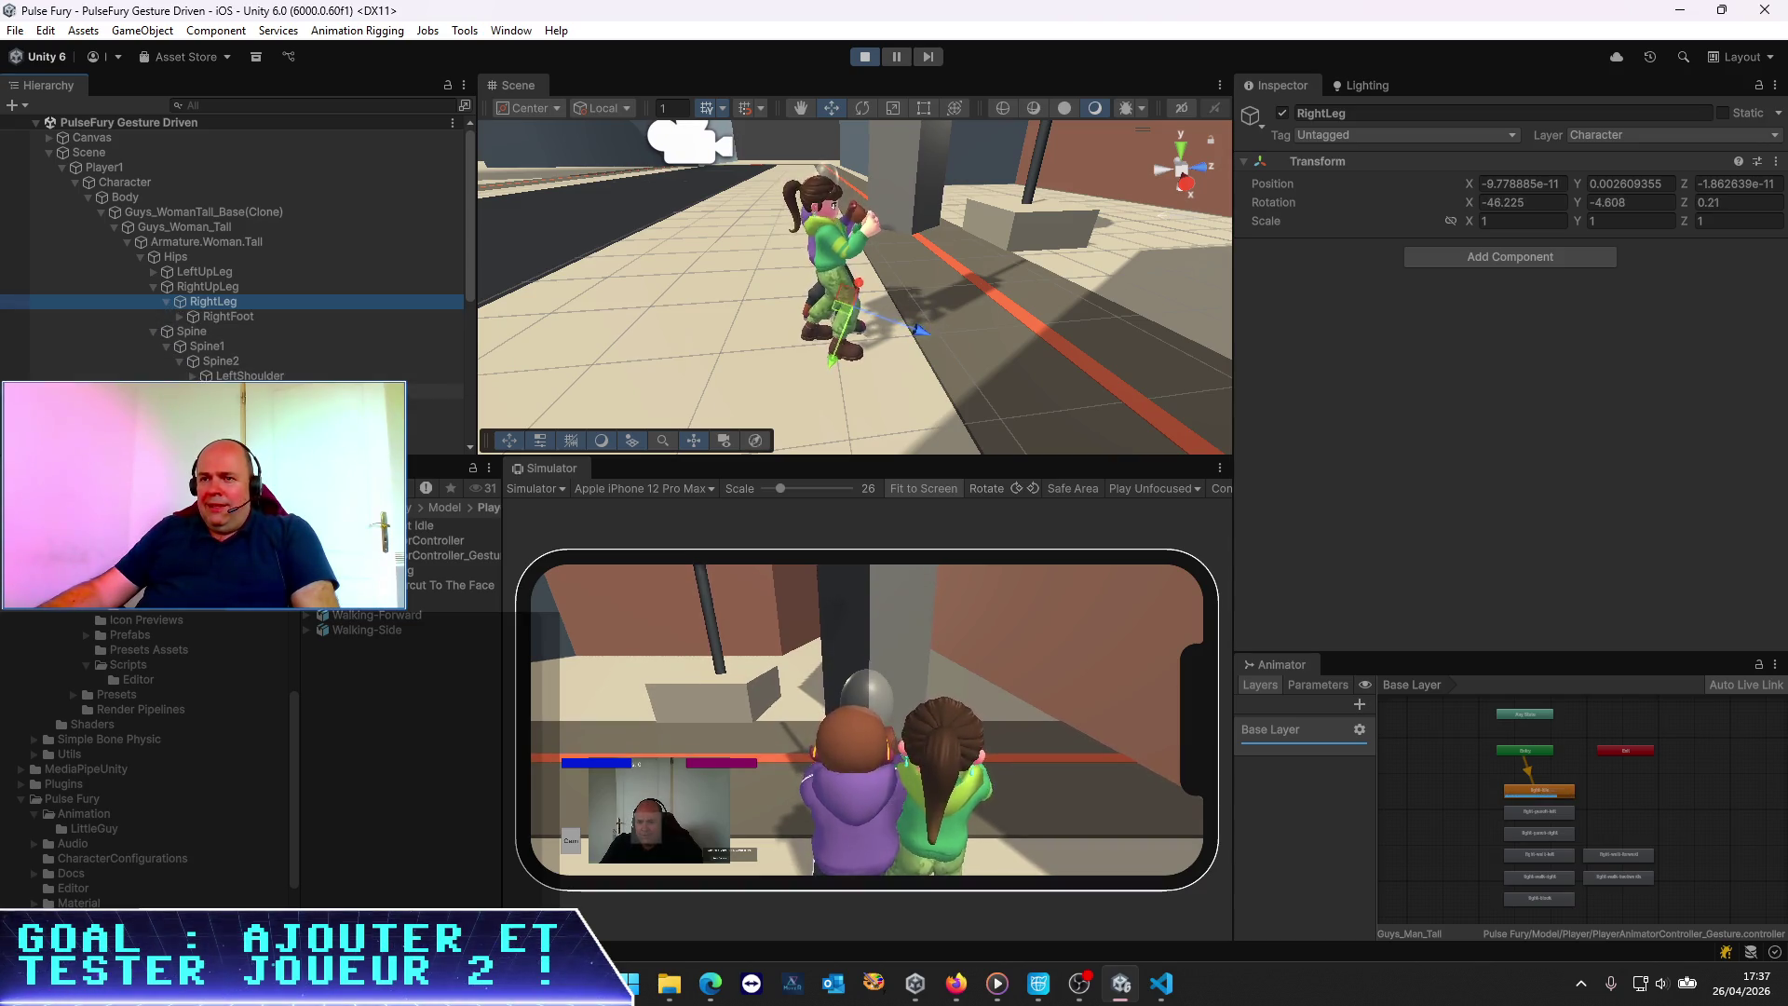
left_click(247, 405)
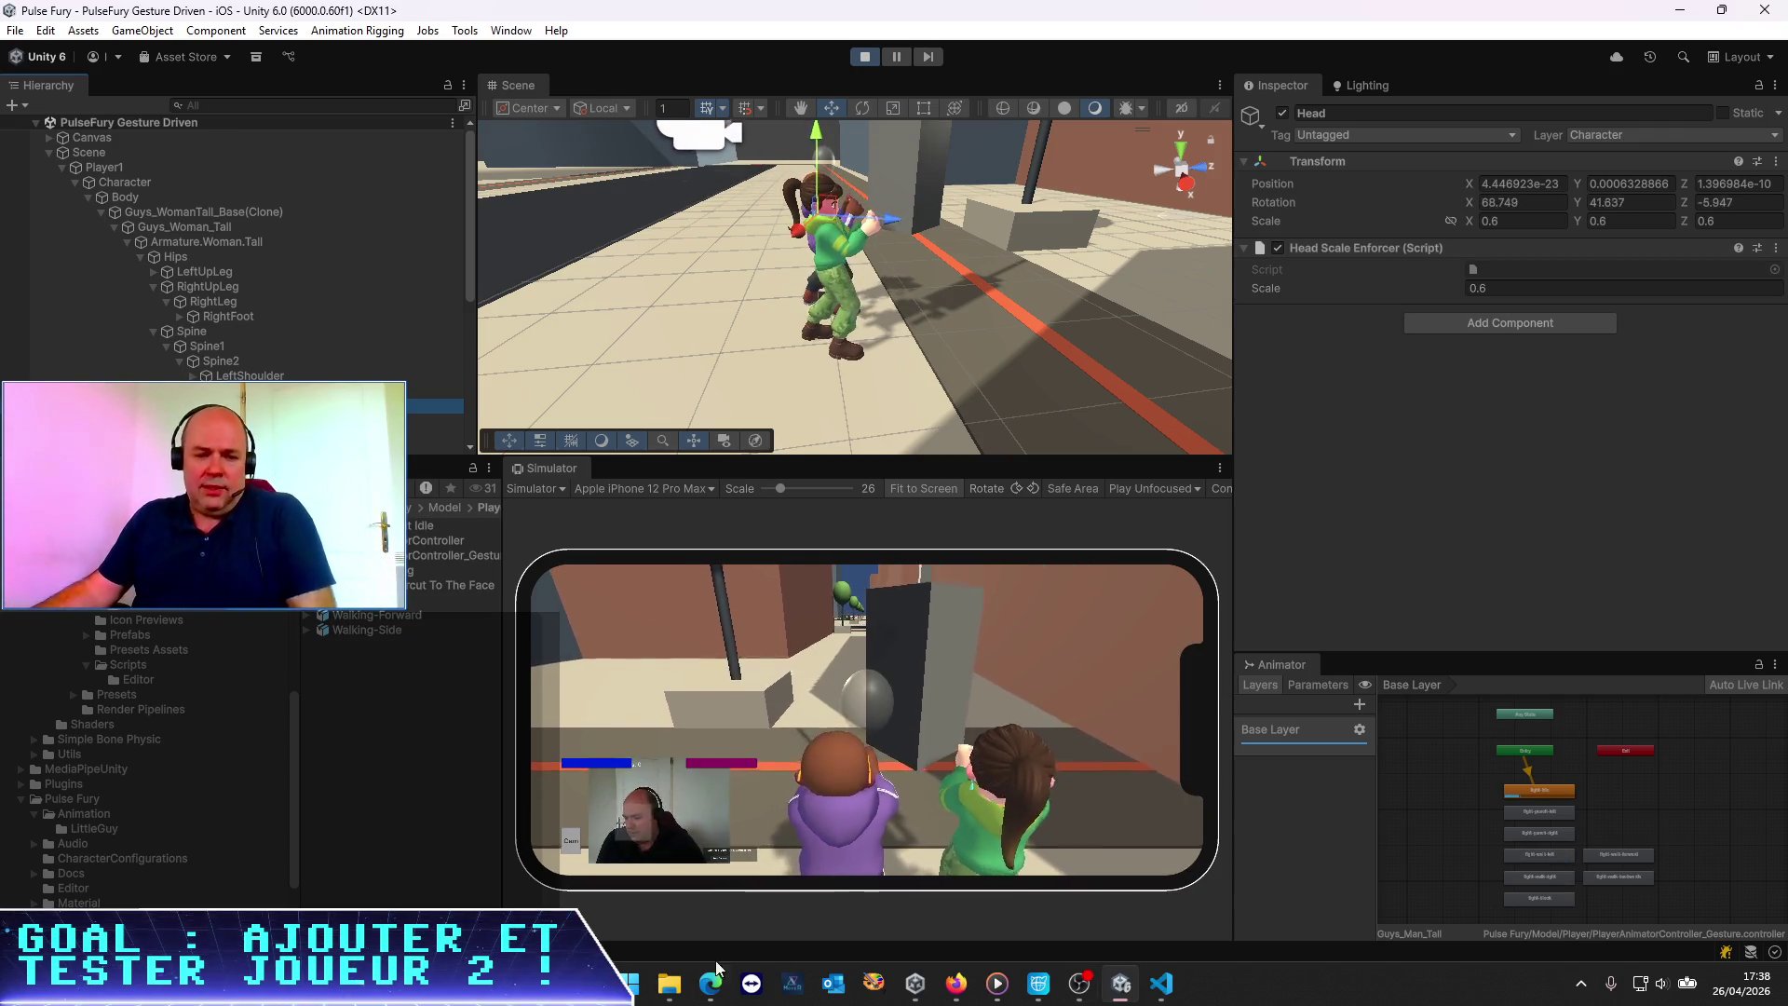
key("alt+Tab")
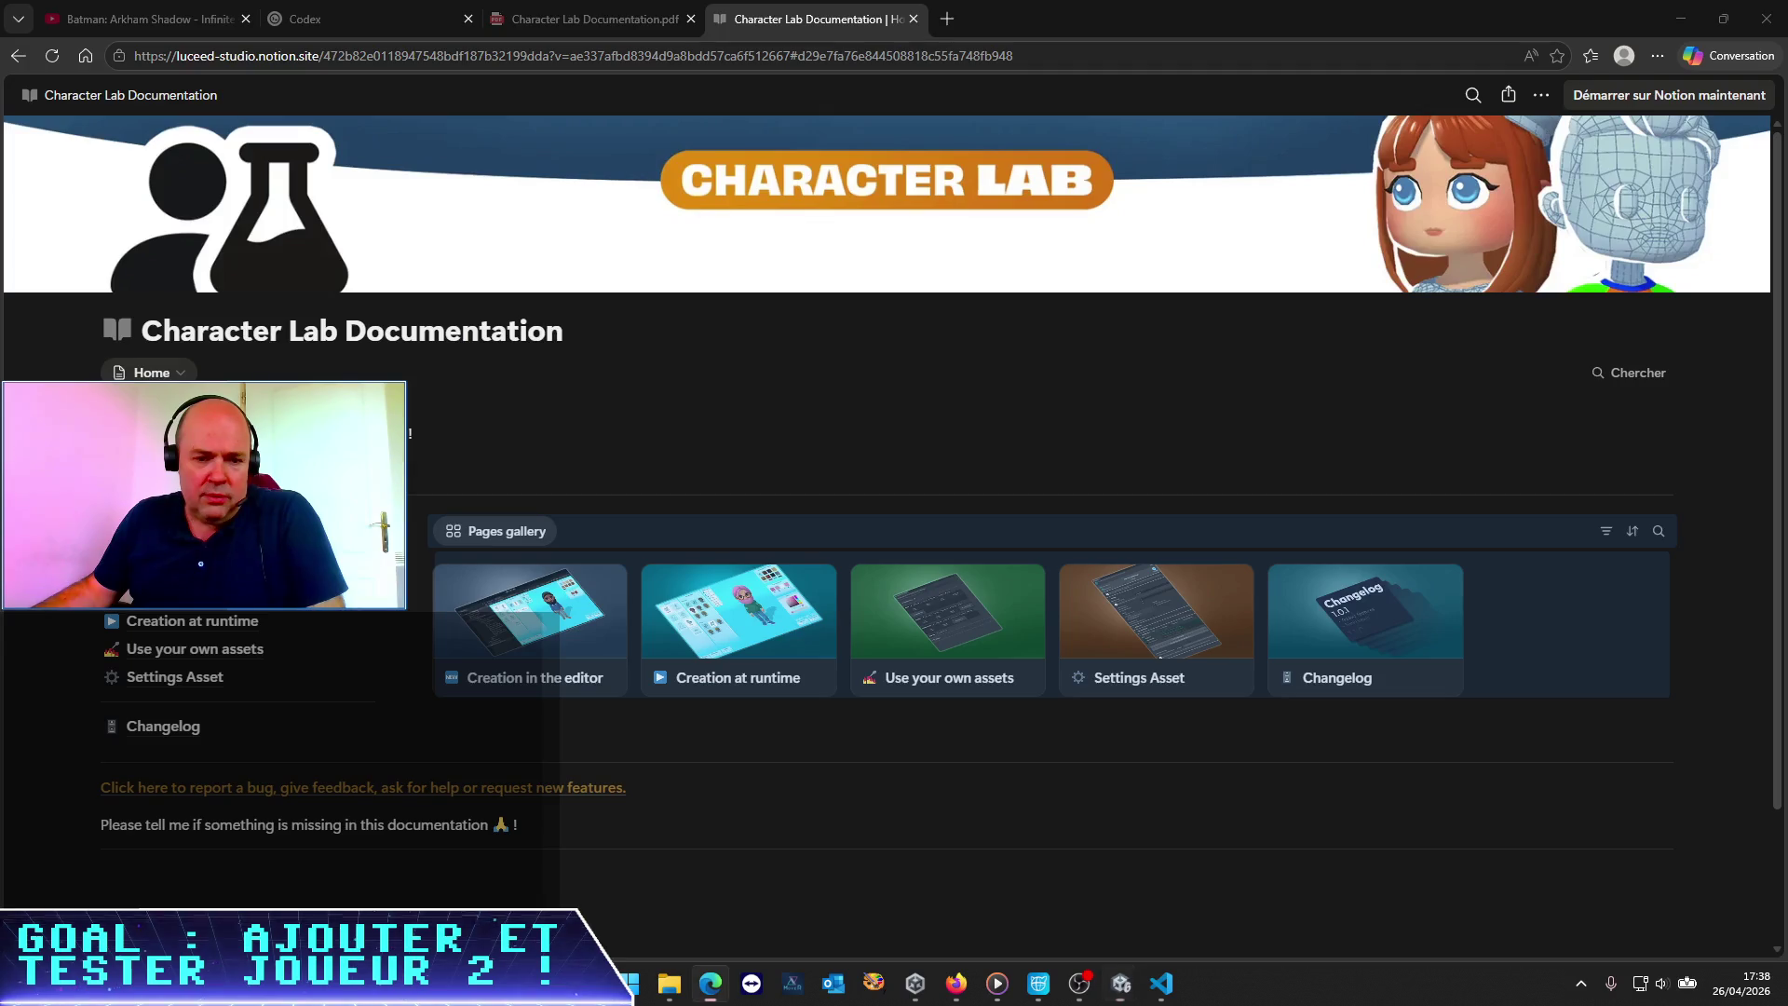
Reload the Codex usage analytics page in Edge to see the remaining allowance, then minimise Edge
left_click(329, 12)
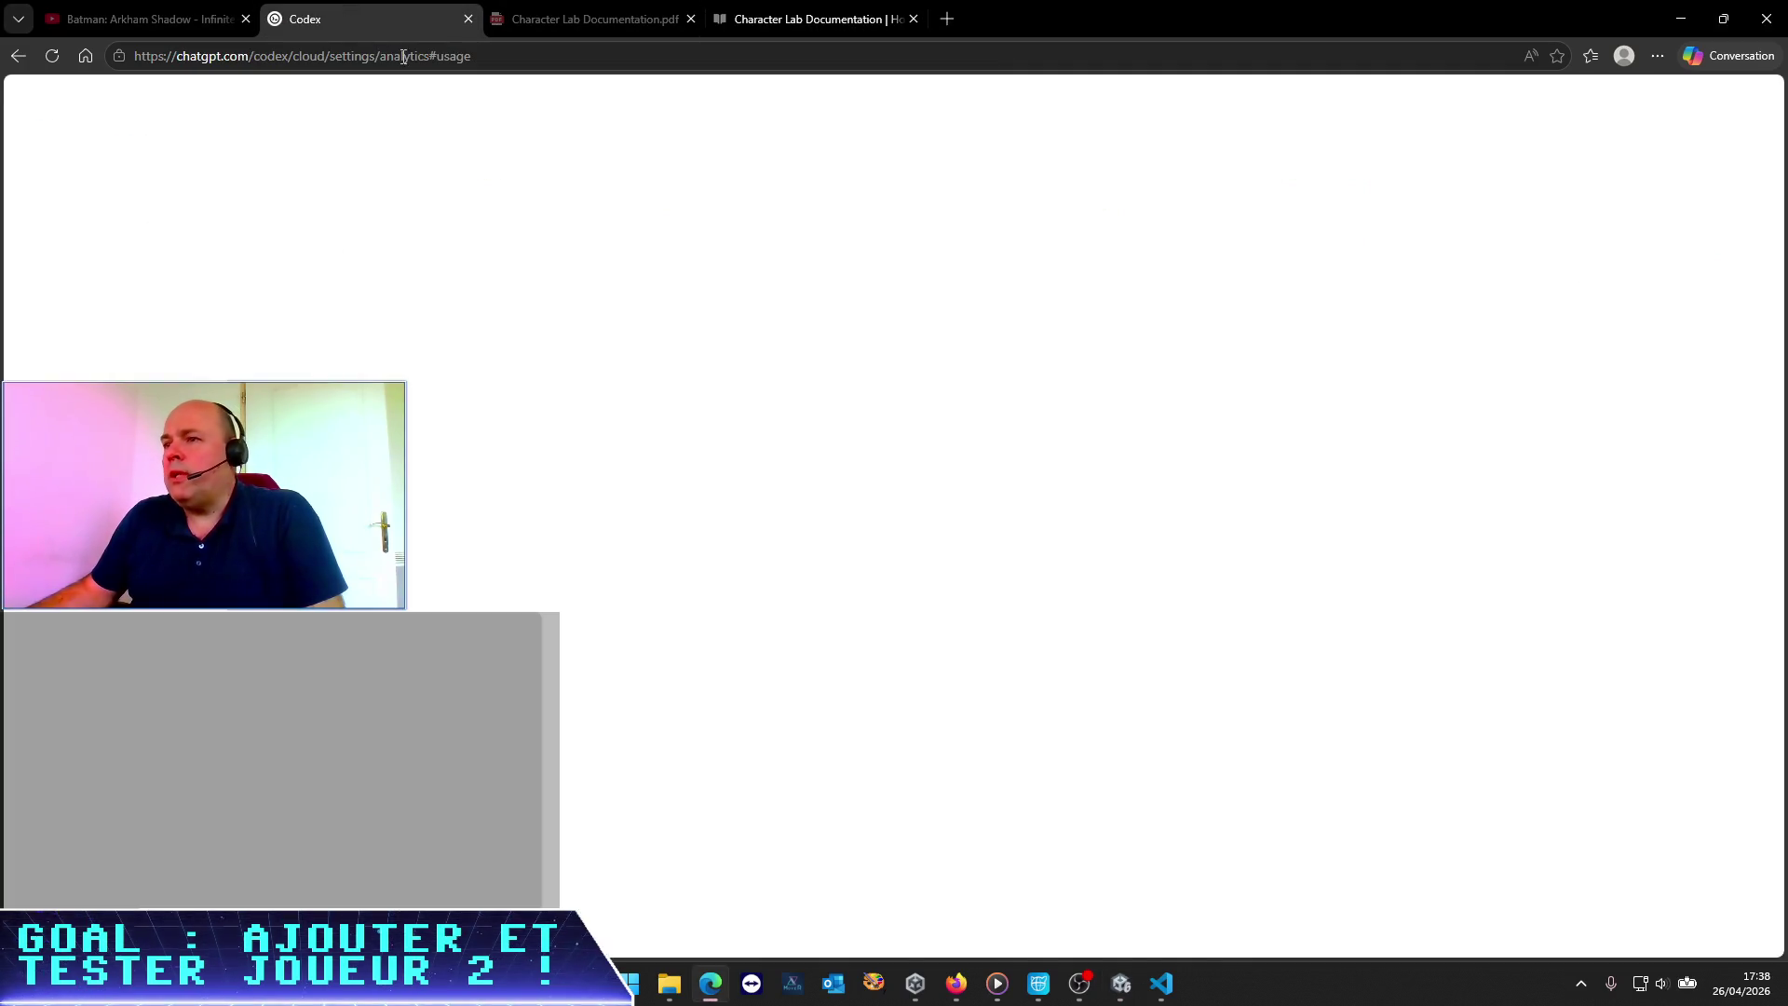
left_click(621, 52)
key("Return")
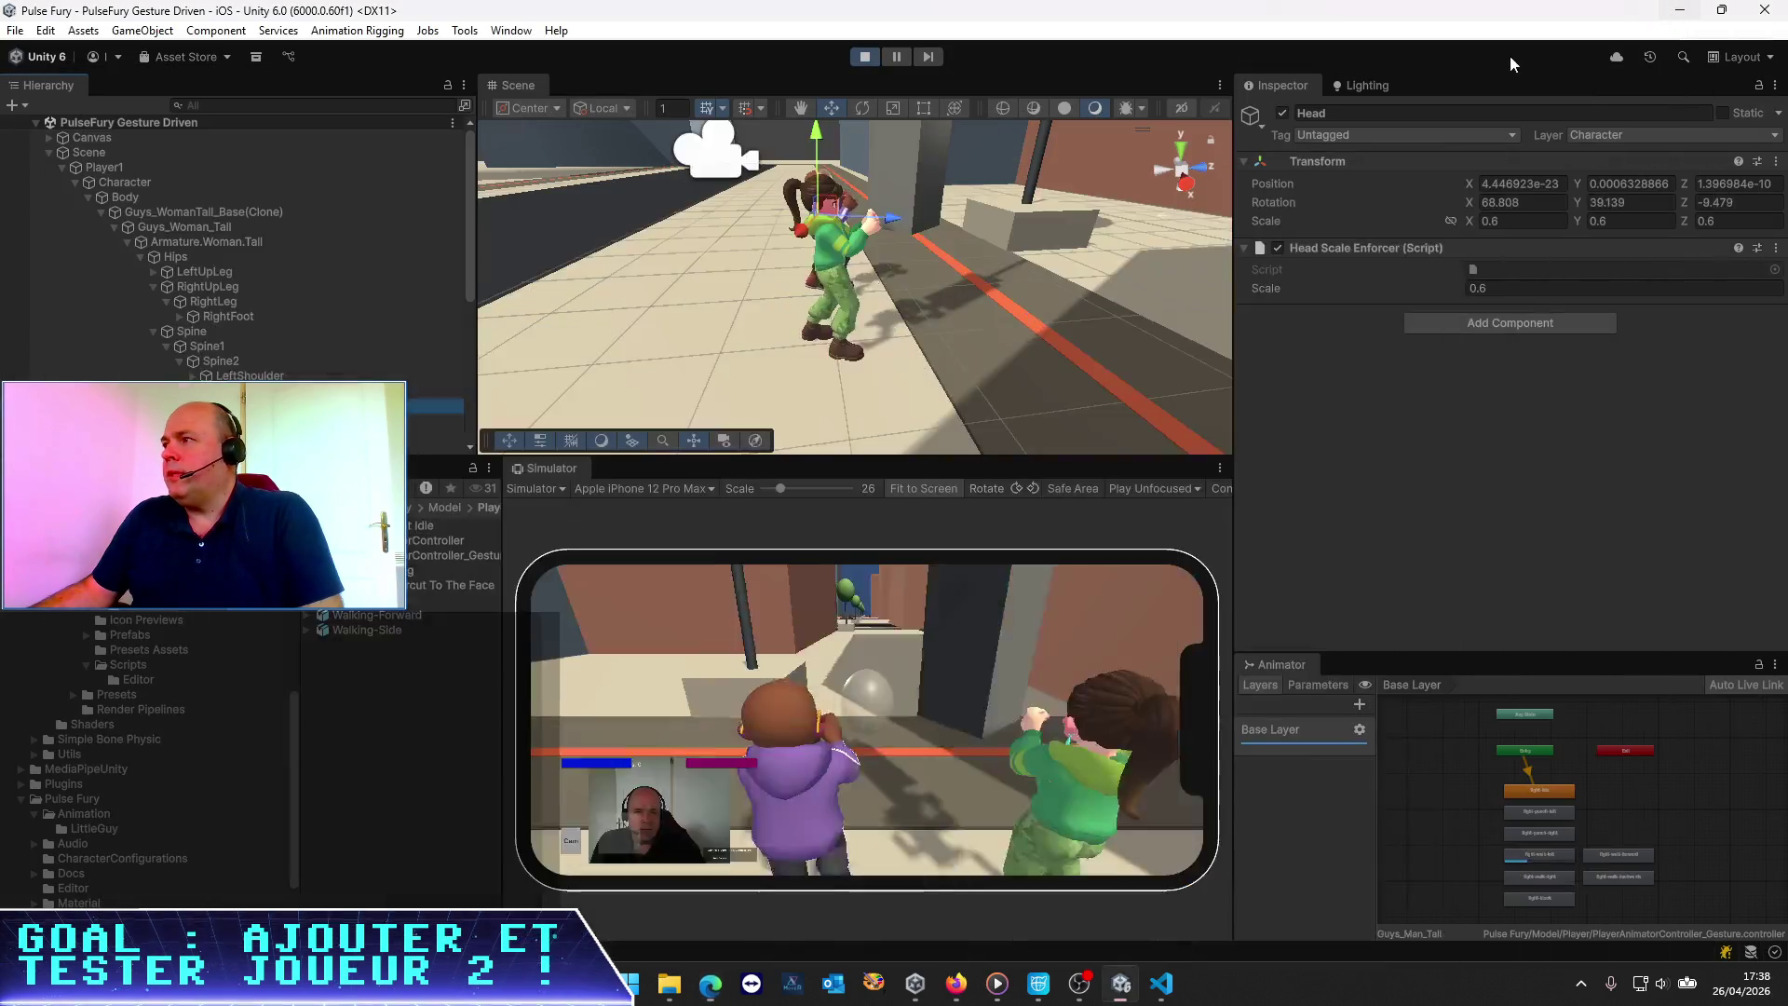
left_click(1681, 19)
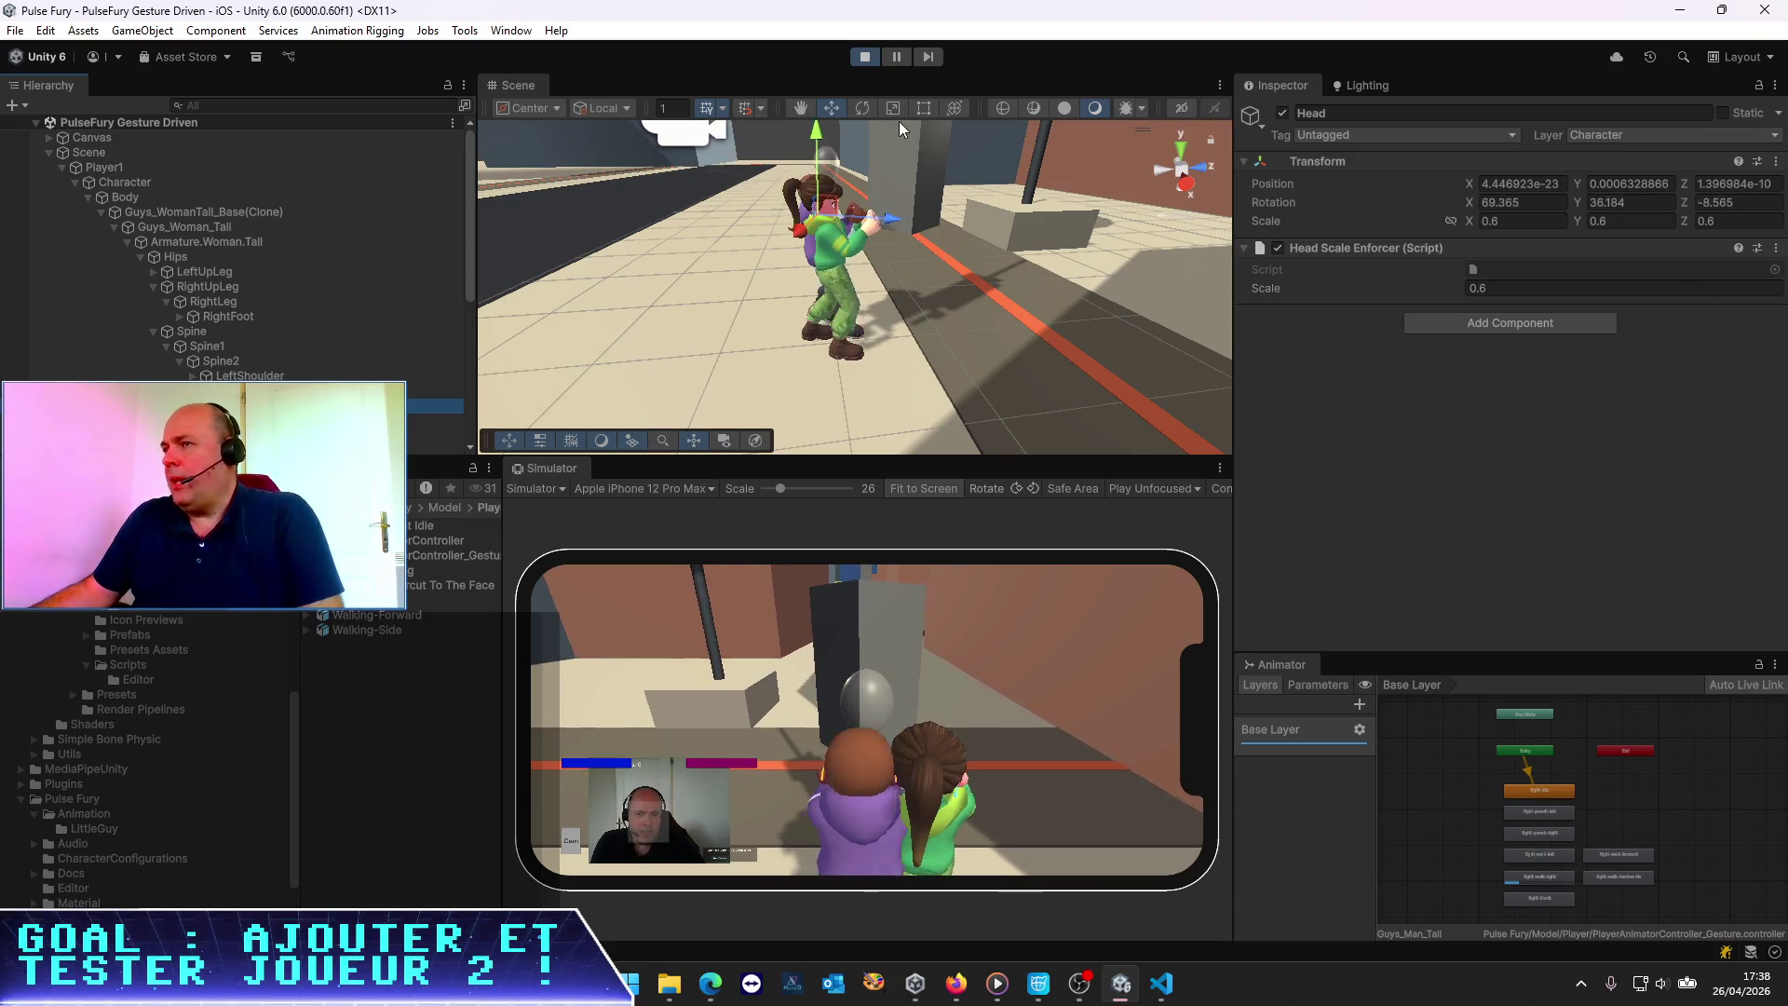
Stop Play mode in Unity and enlarge the VS Code interface one zoom step
left_click(863, 58)
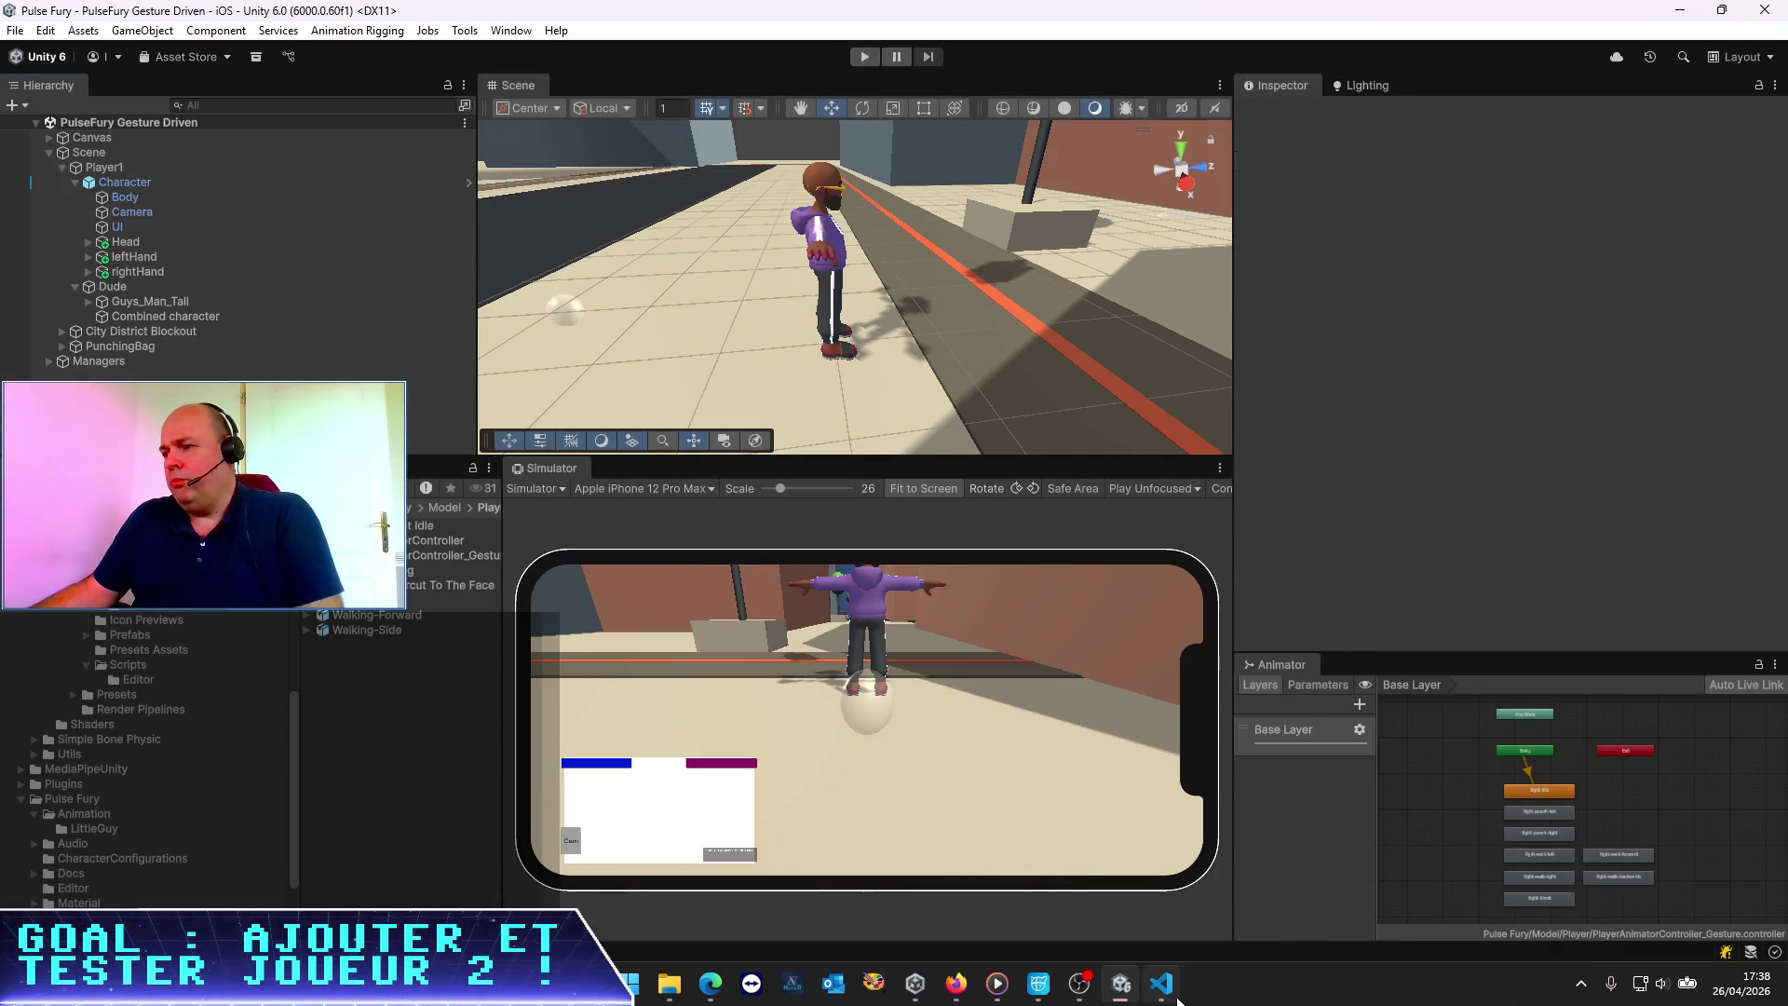
left_click(1161, 984)
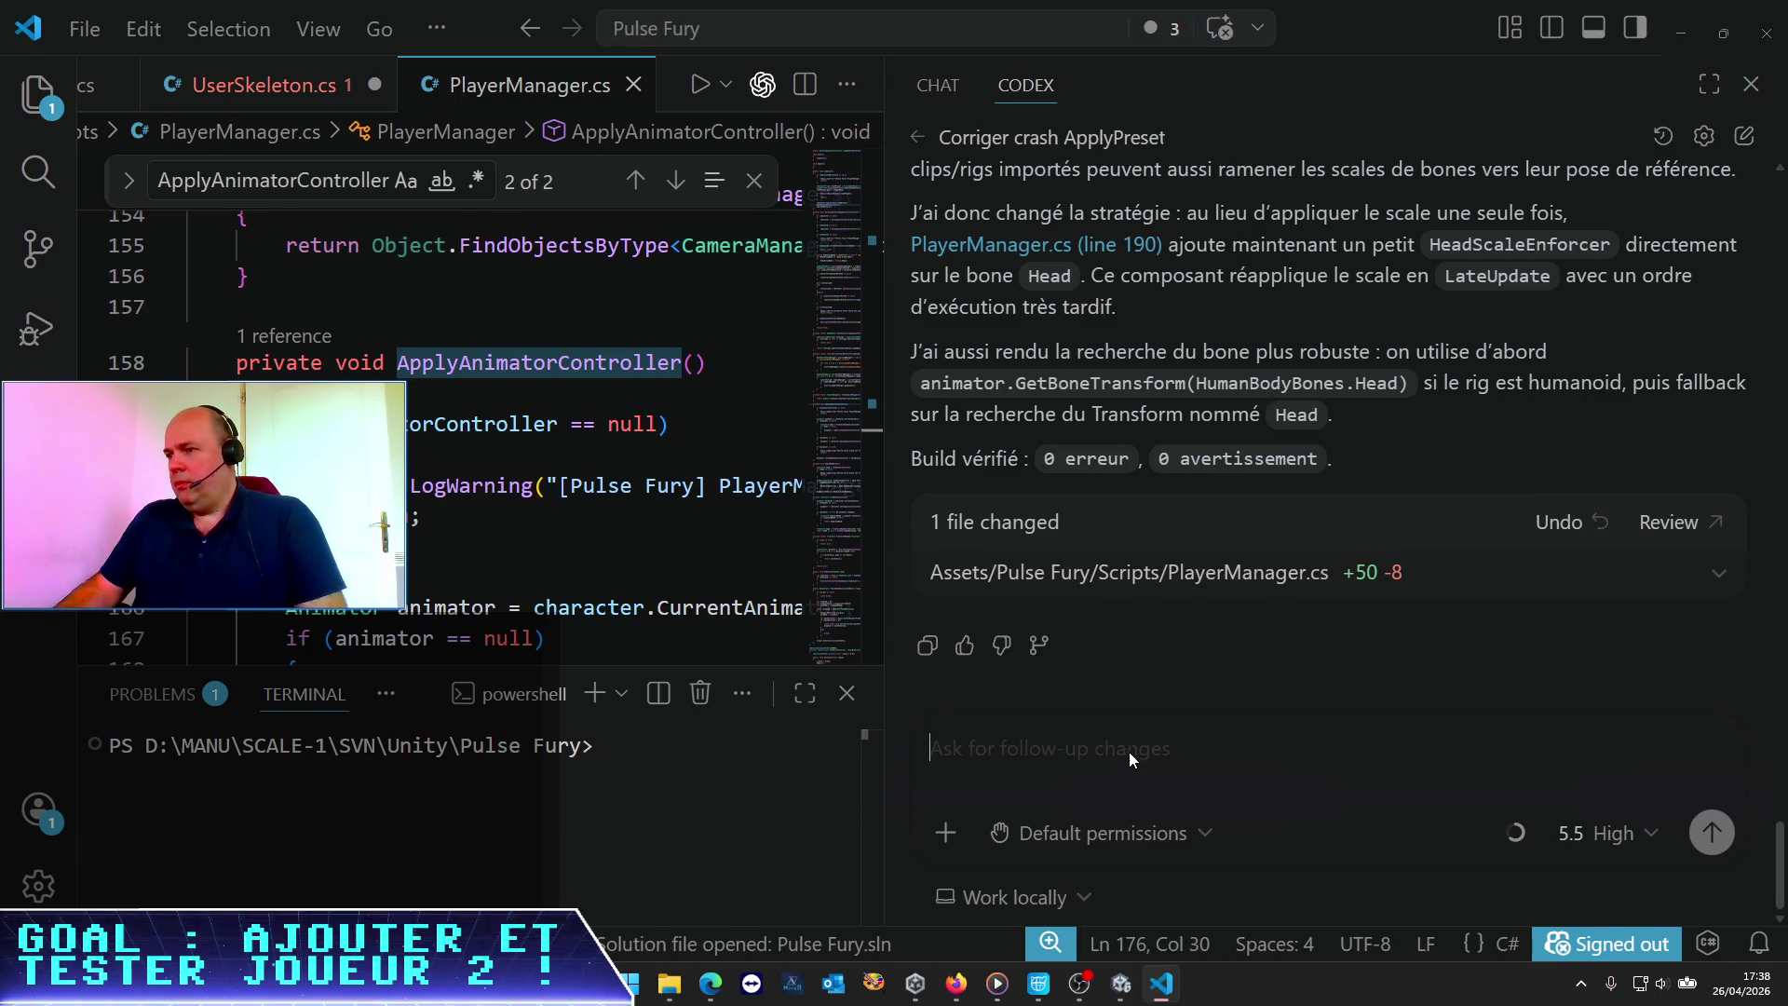
key("ctrl+equal")
Send Codex a French follow-up: remove HeadScaleEnforcer and apply the scale in PlayerManager's lateUpdate
type("Alo")
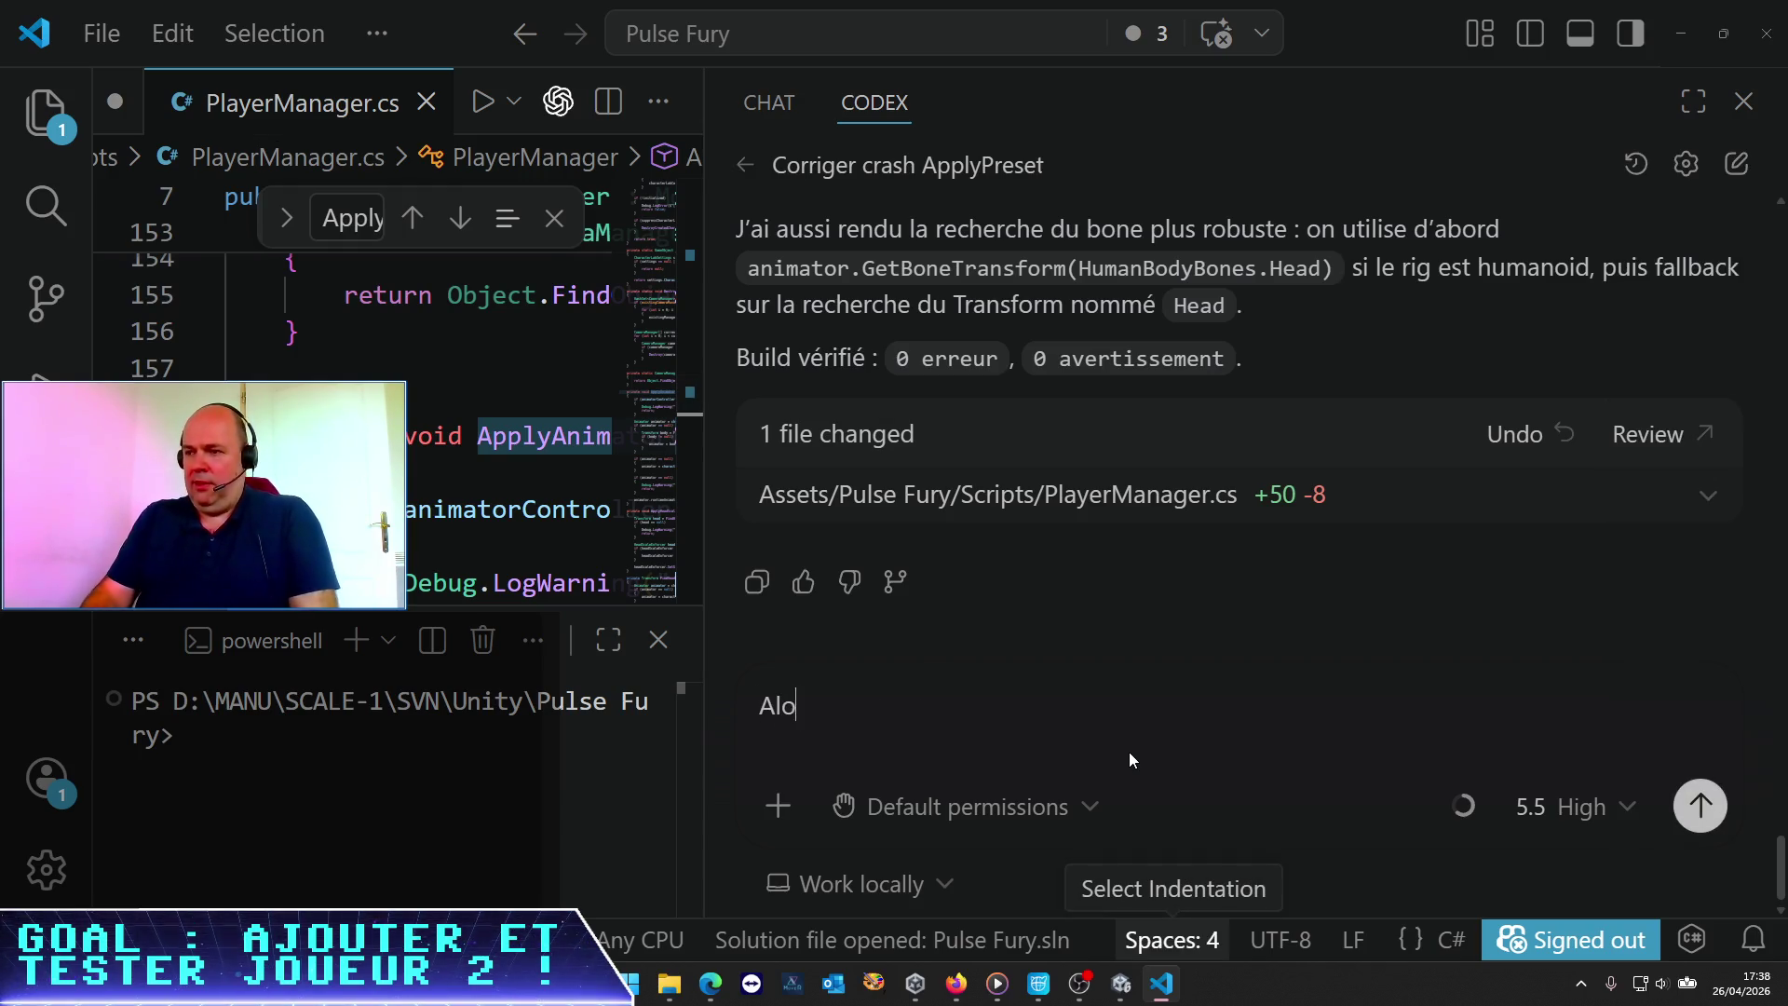
type("rs non s")
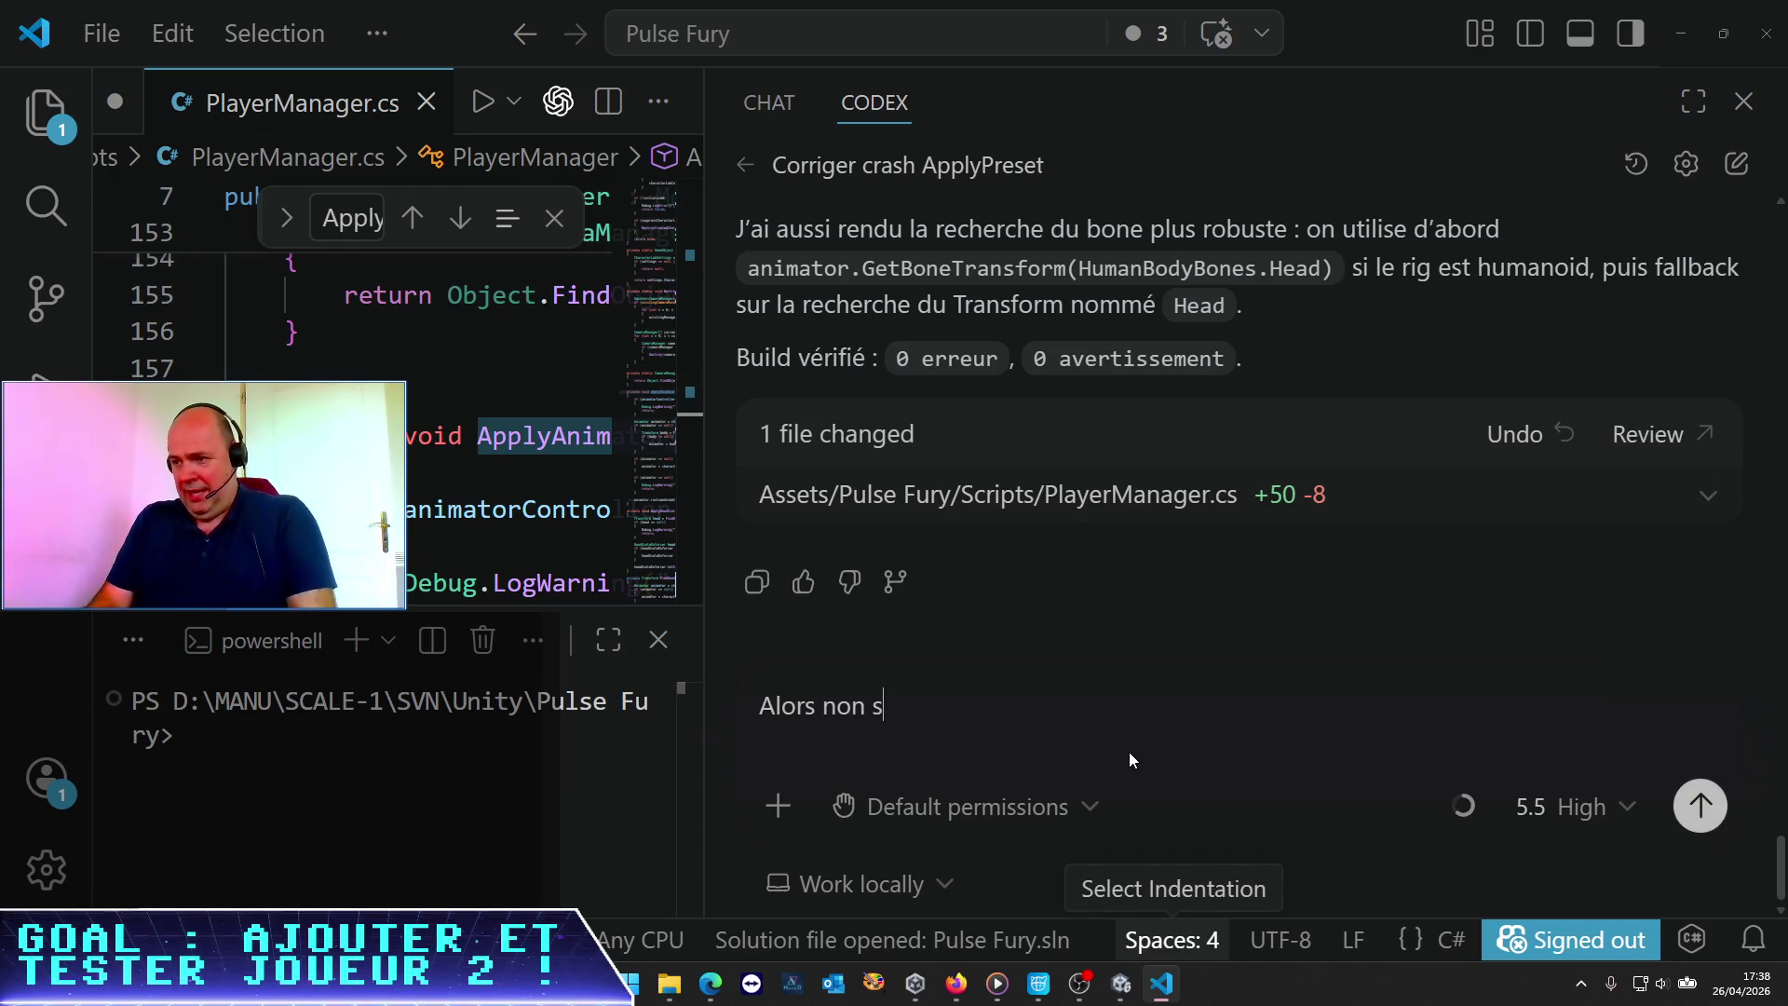
type("tp c'est un")
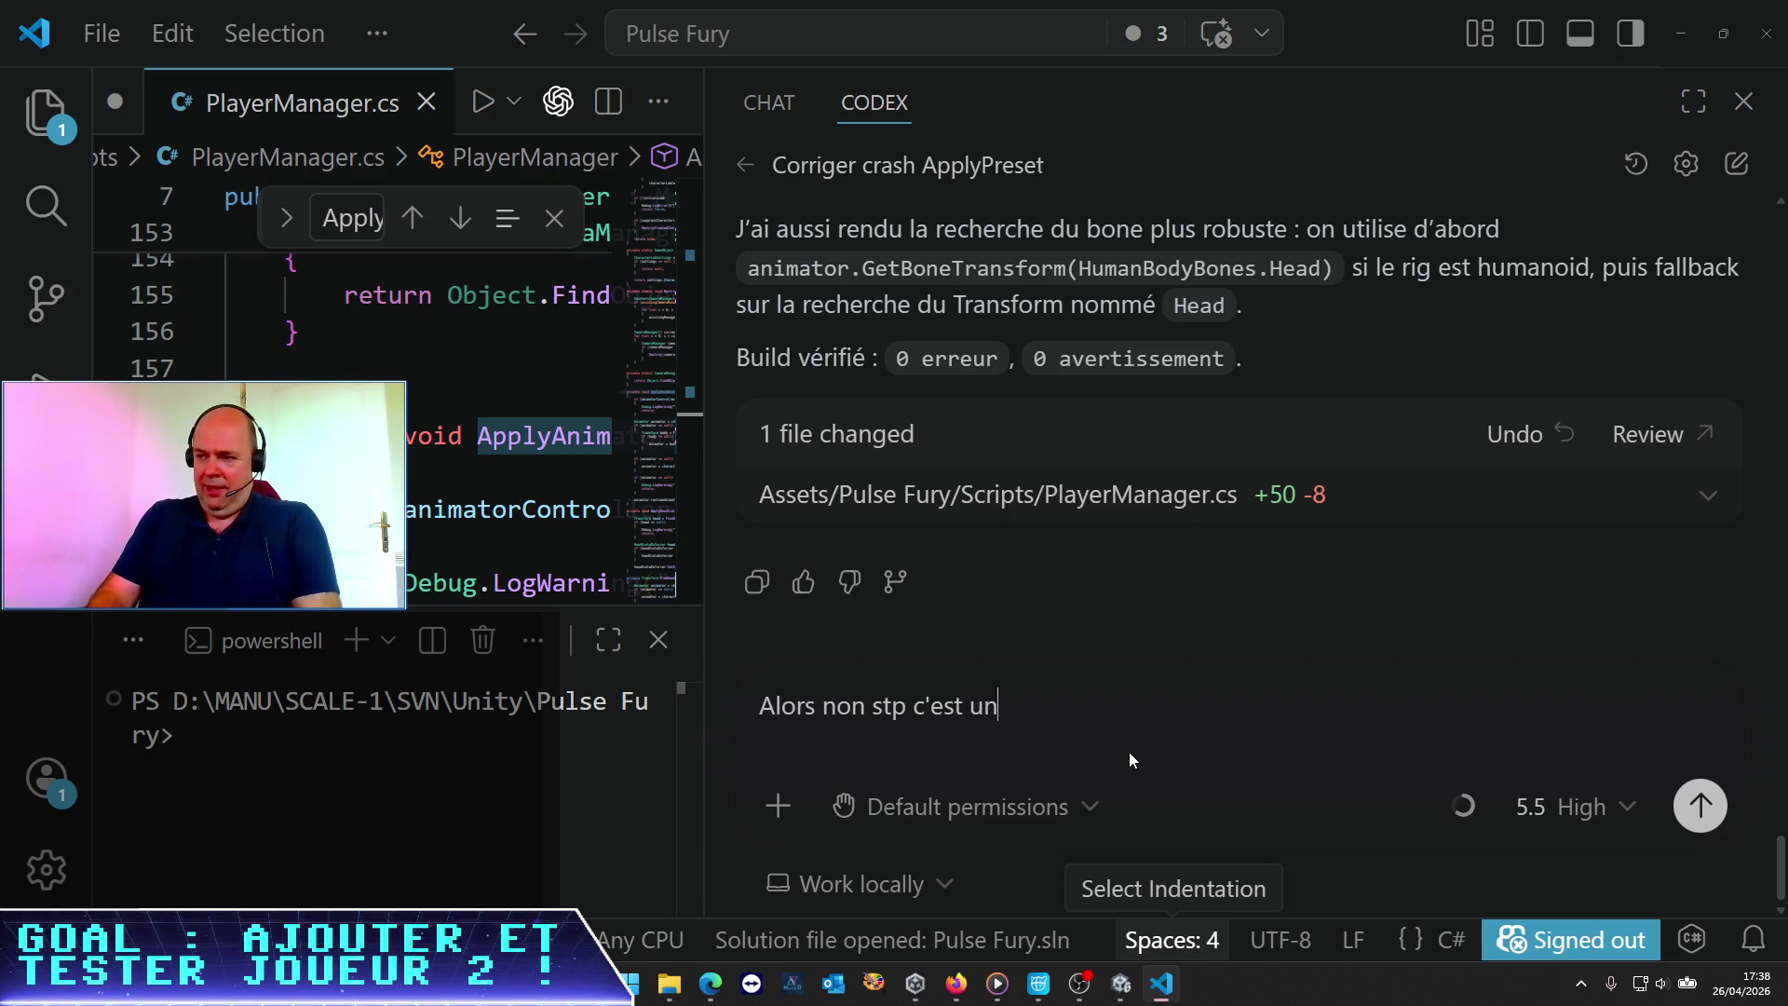
type(" peu crado comme solution !")
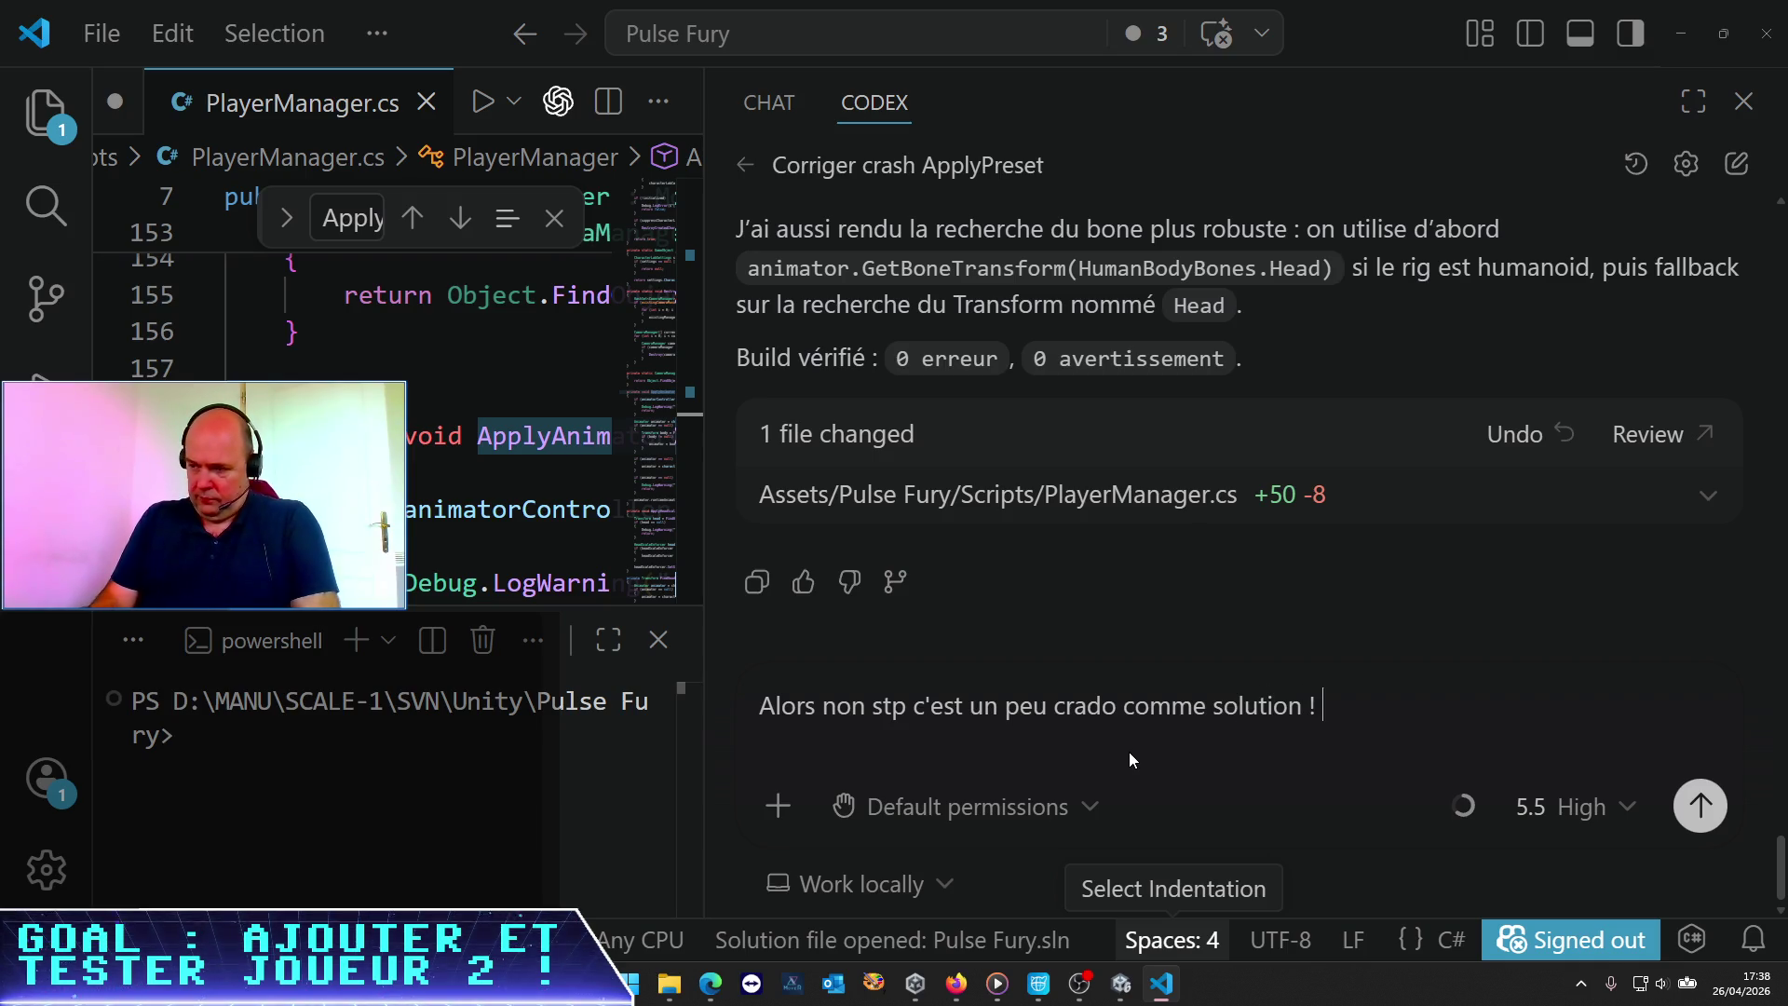
type(" Vire moi ce")
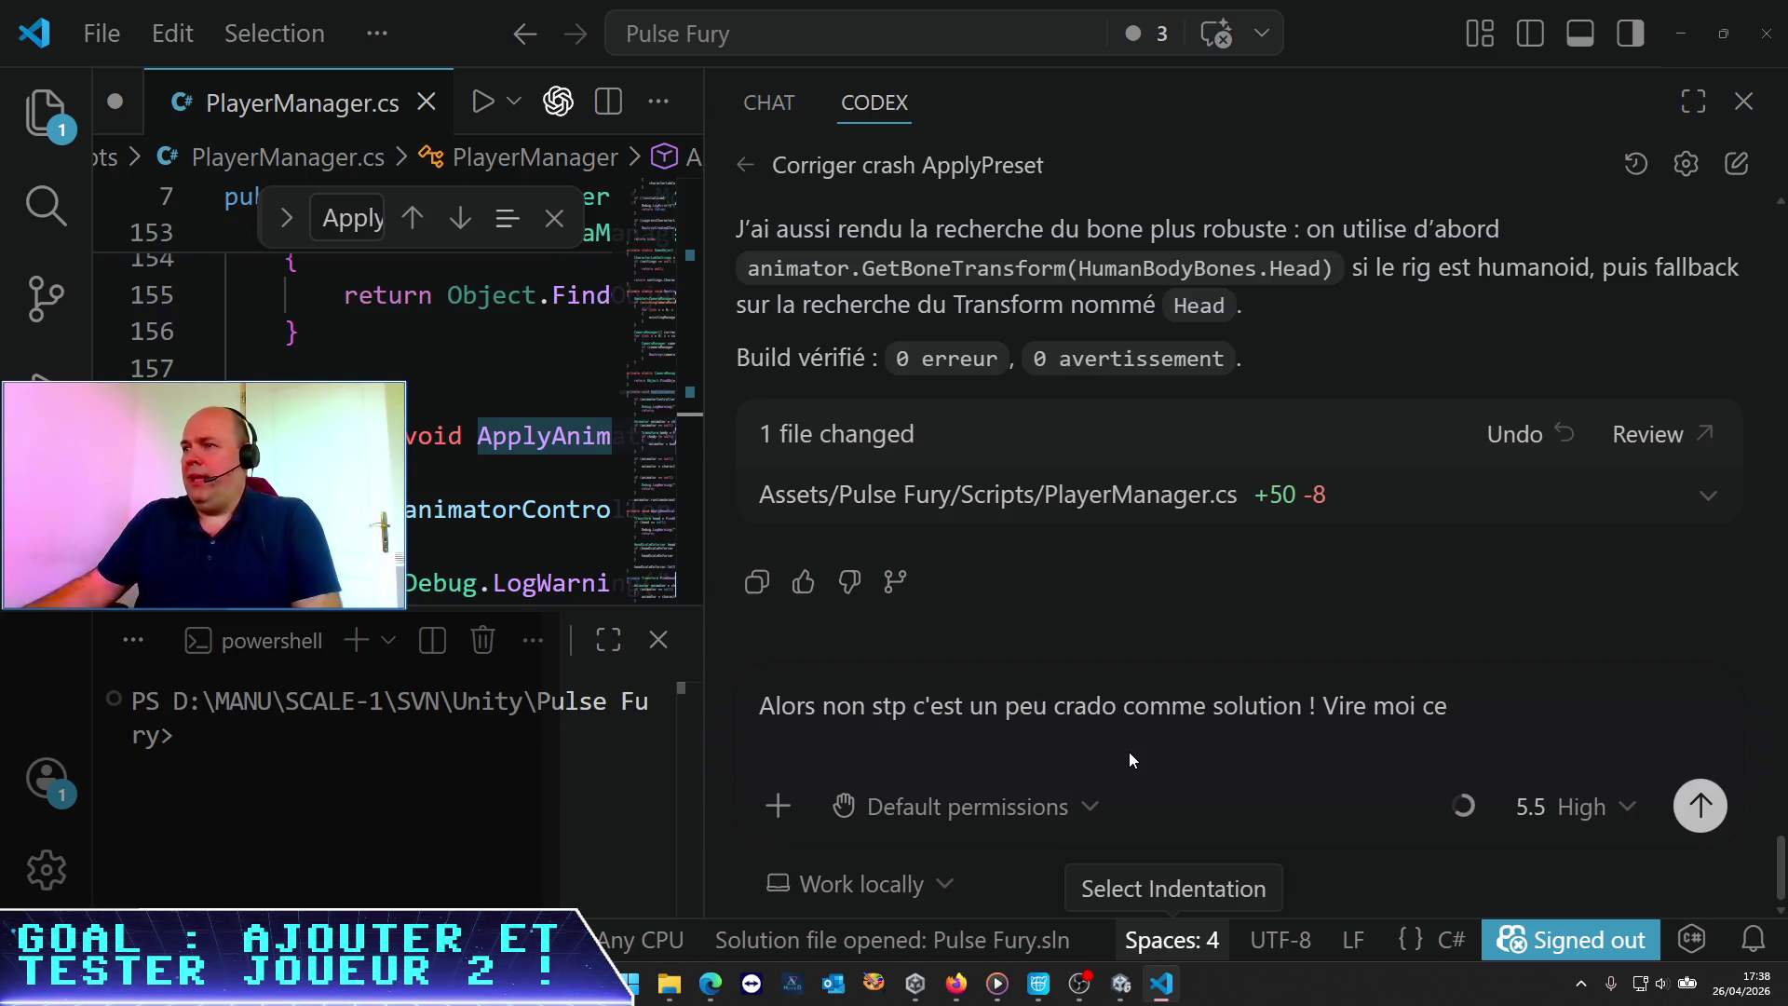
scroll(1040, 488, "up", 5)
scroll(1040, 488, "down", 3)
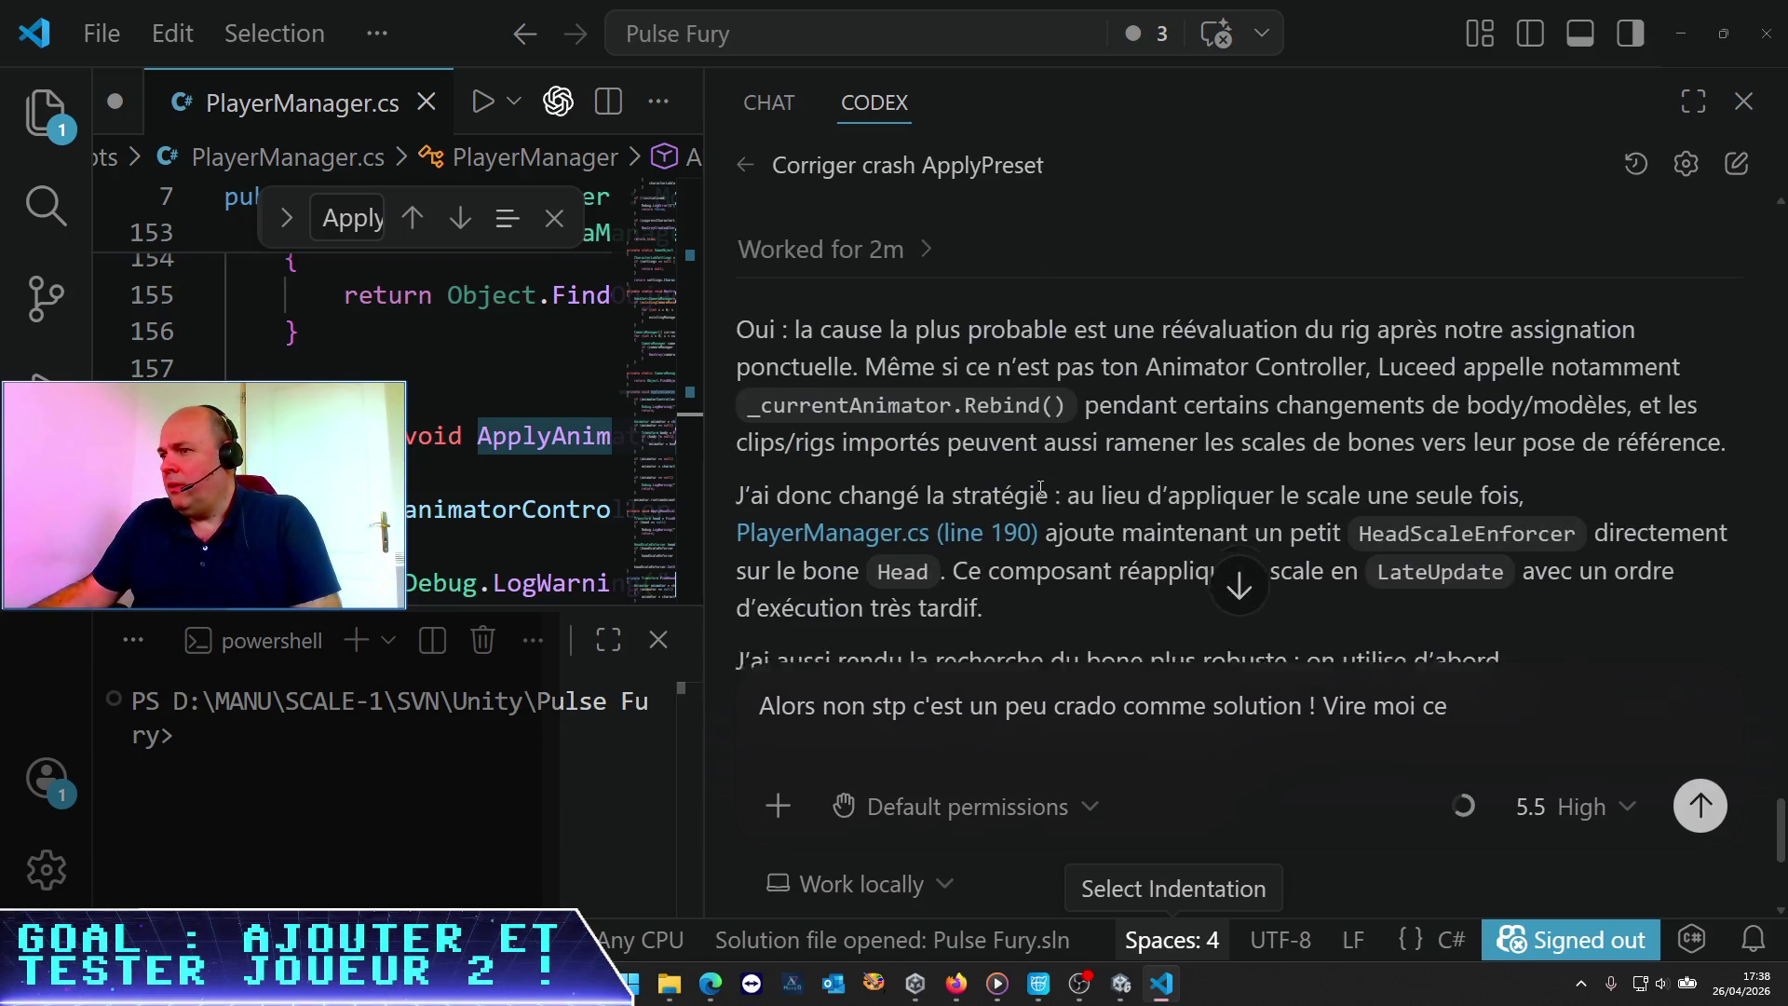
scroll(1040, 488, "down", 3)
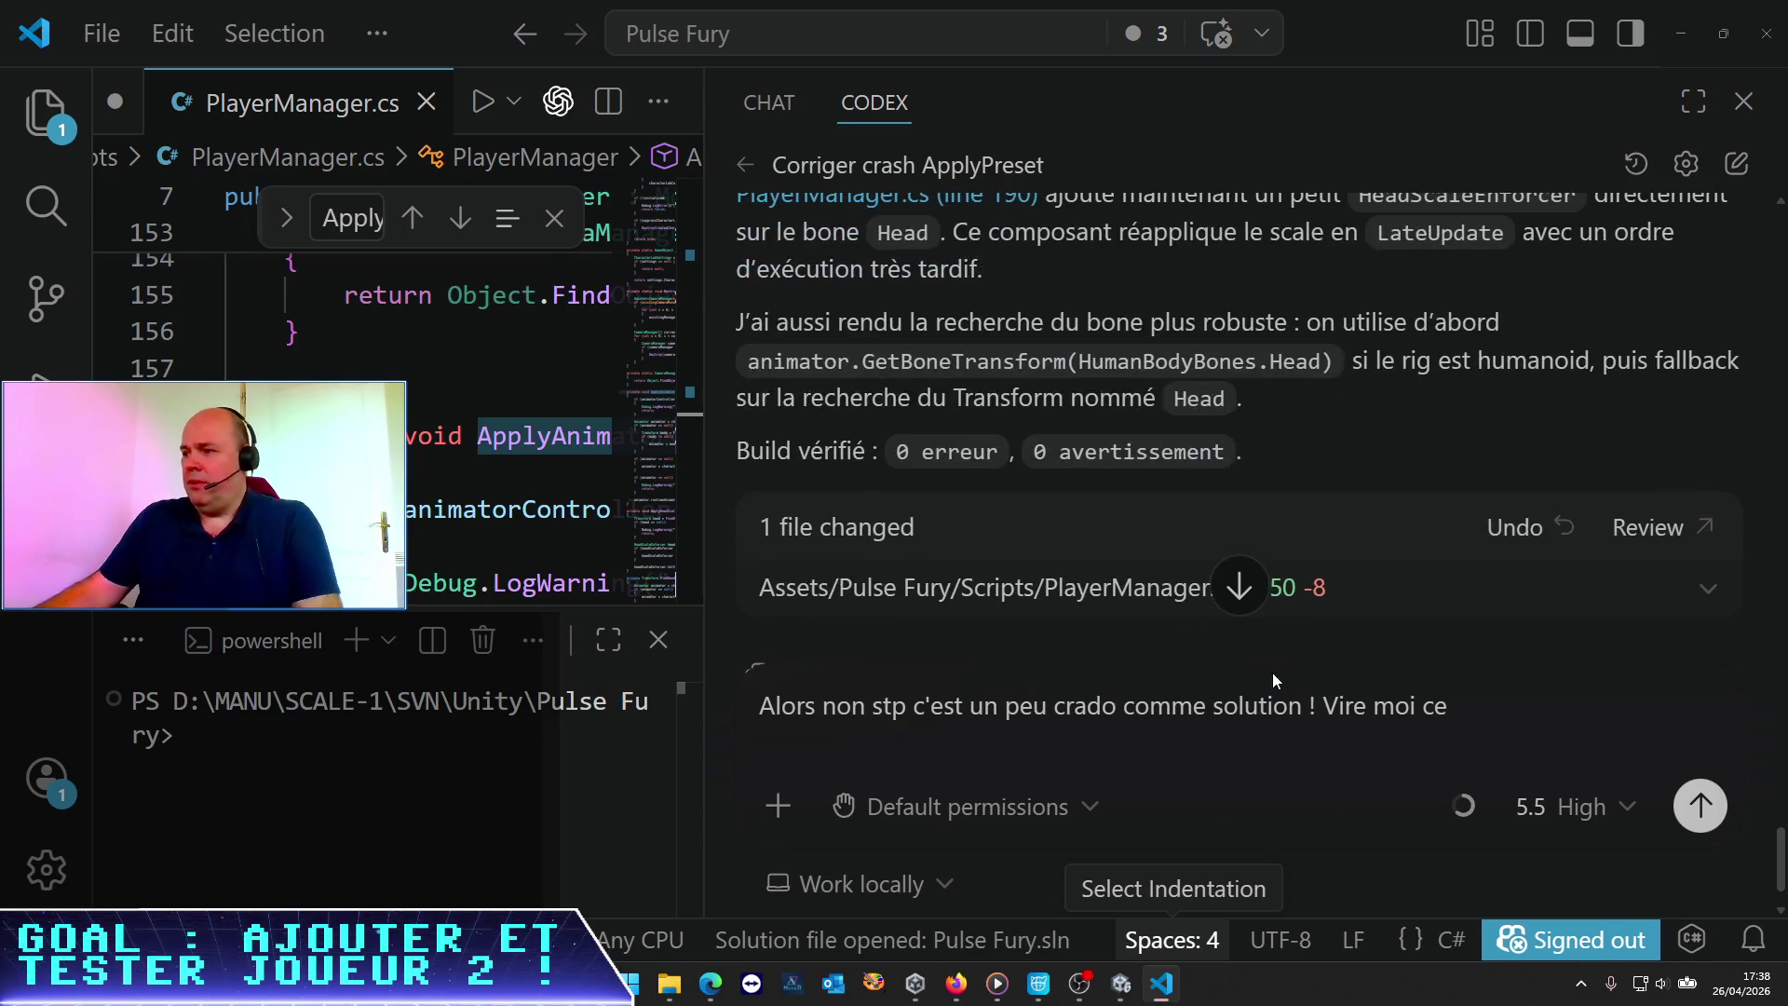
type("tte classe Hea")
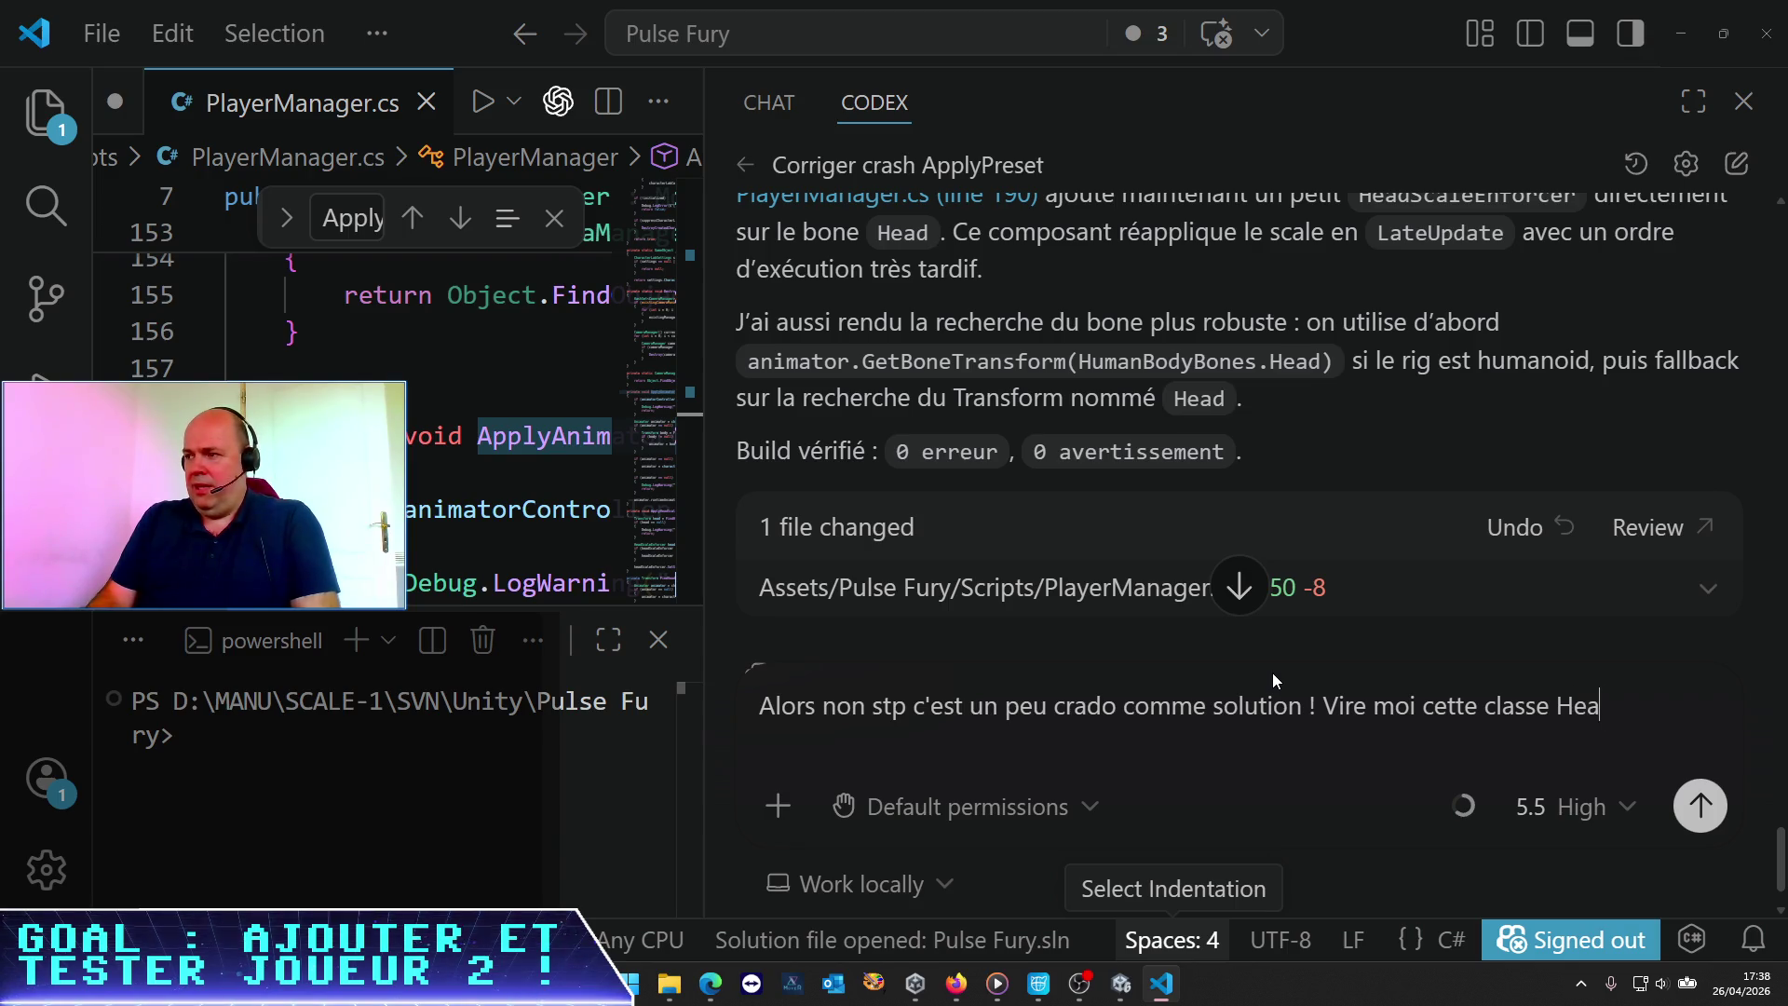
type("dScaleEnfor")
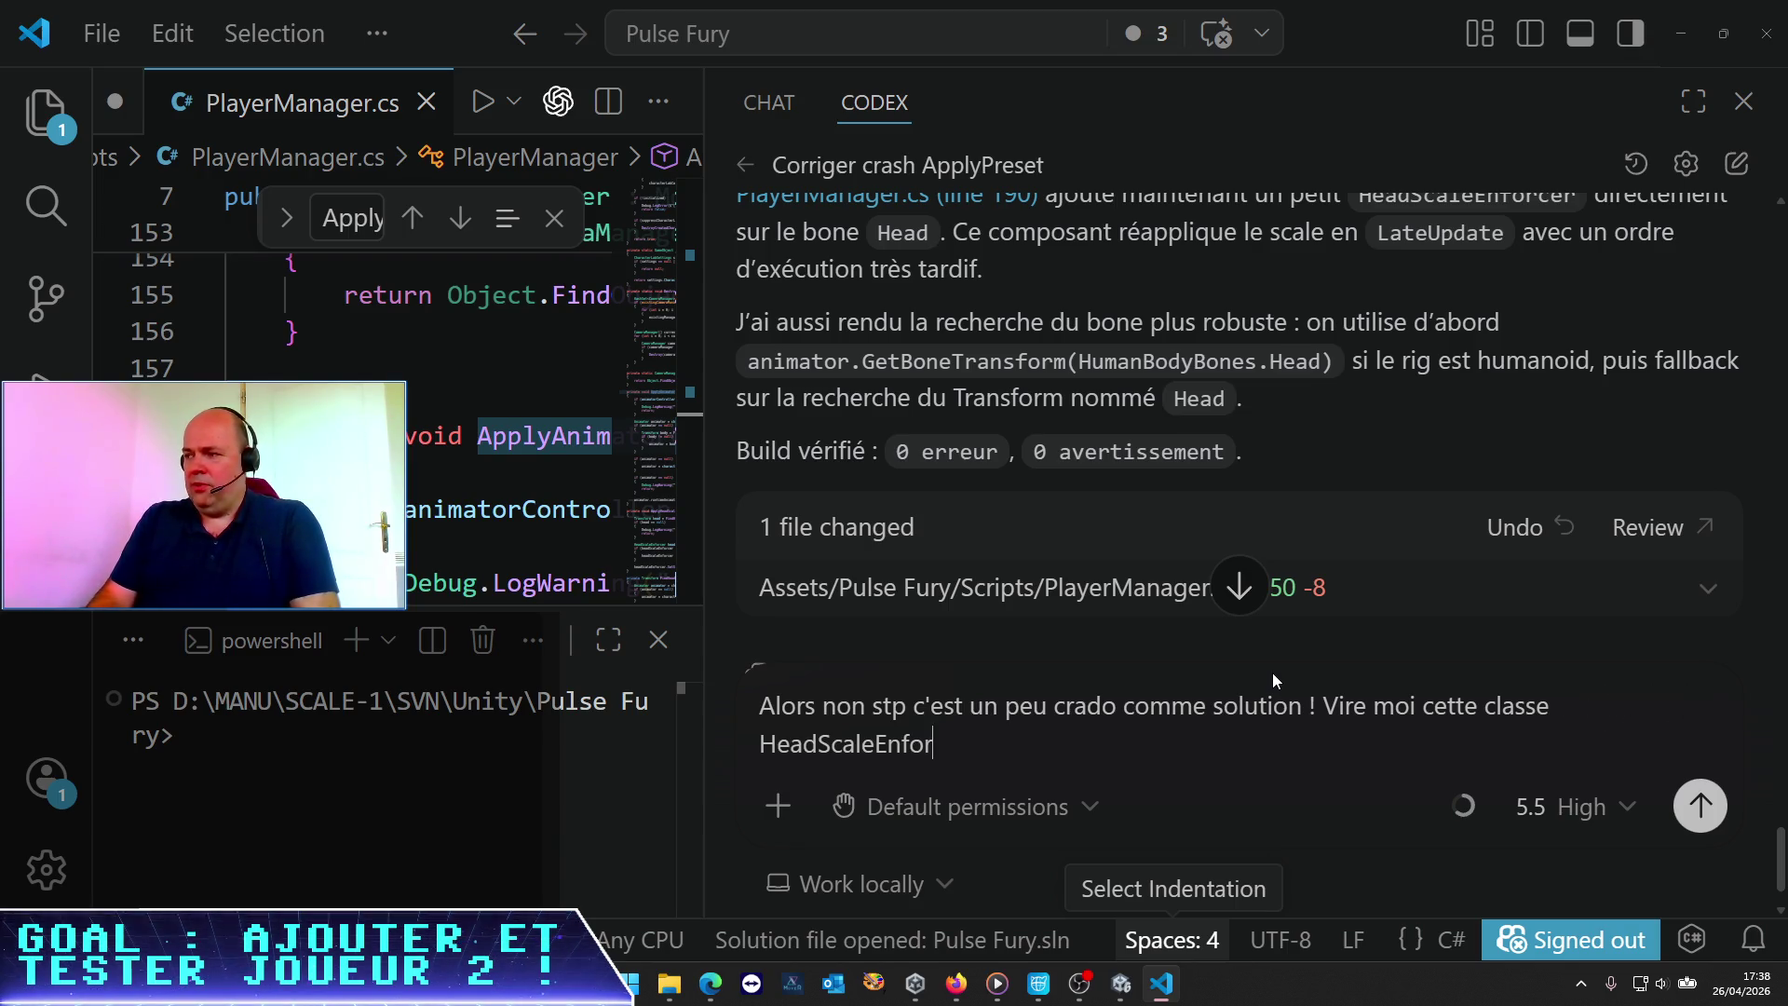
type("cer ; à la li")
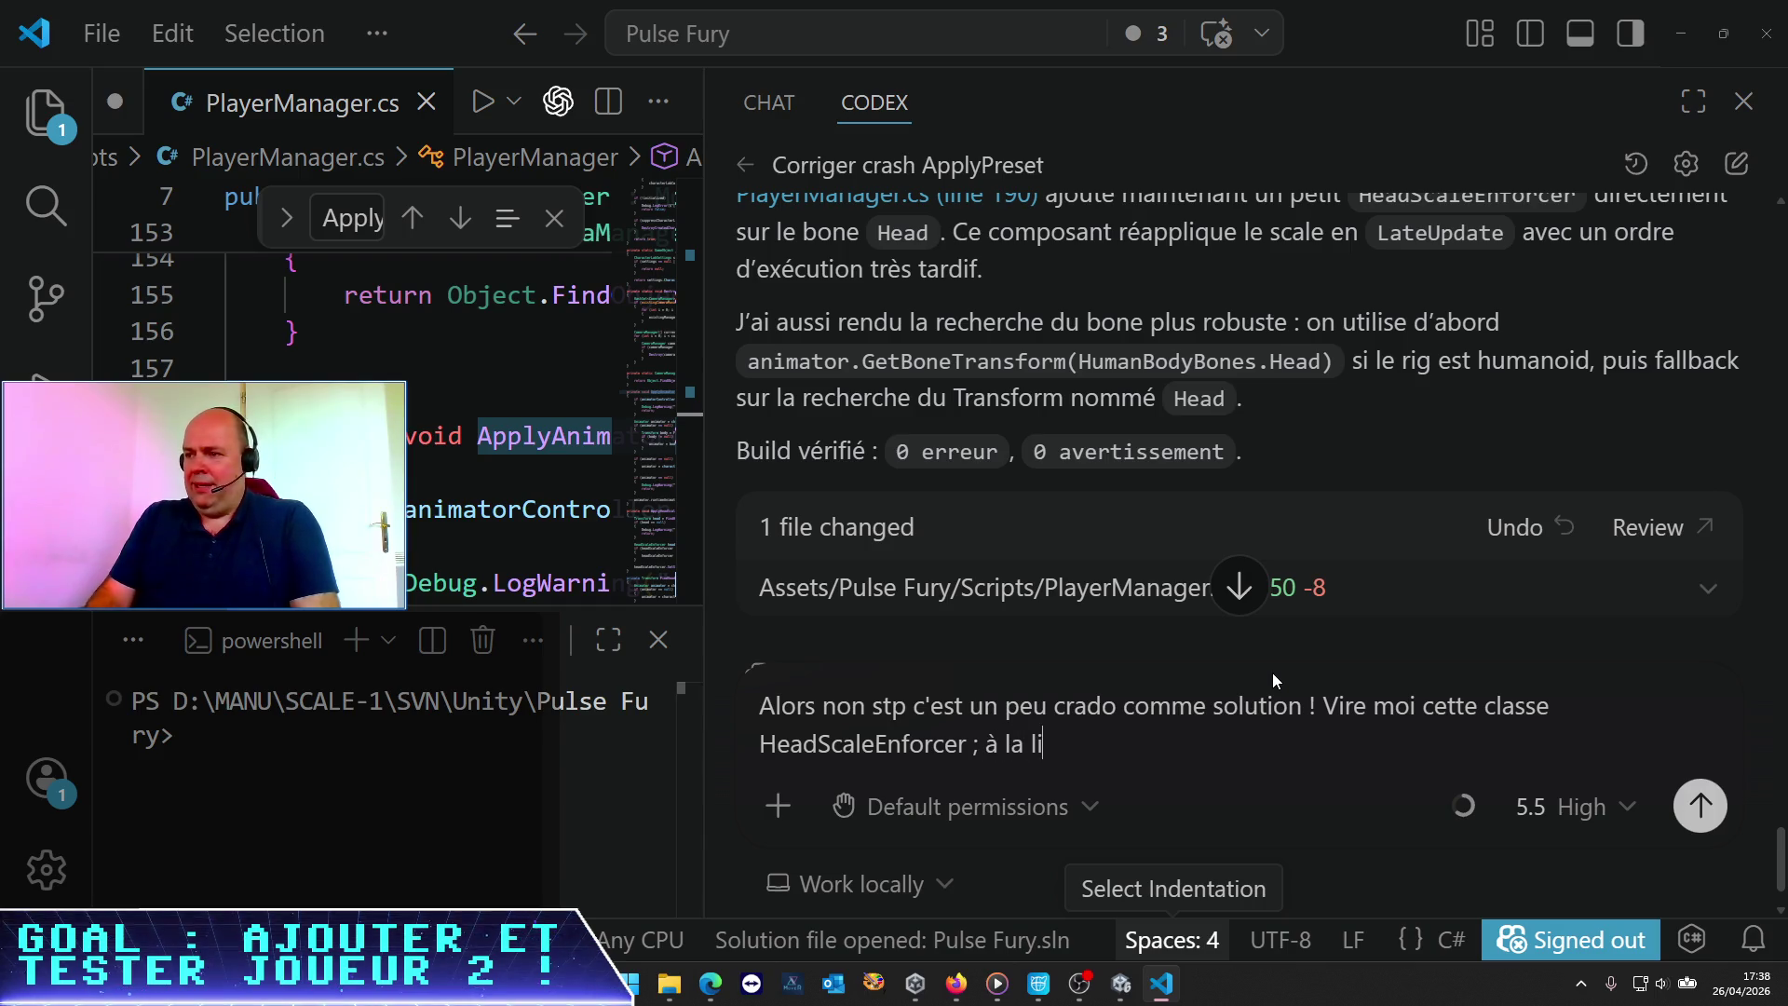
type("mite je préfère que tu f")
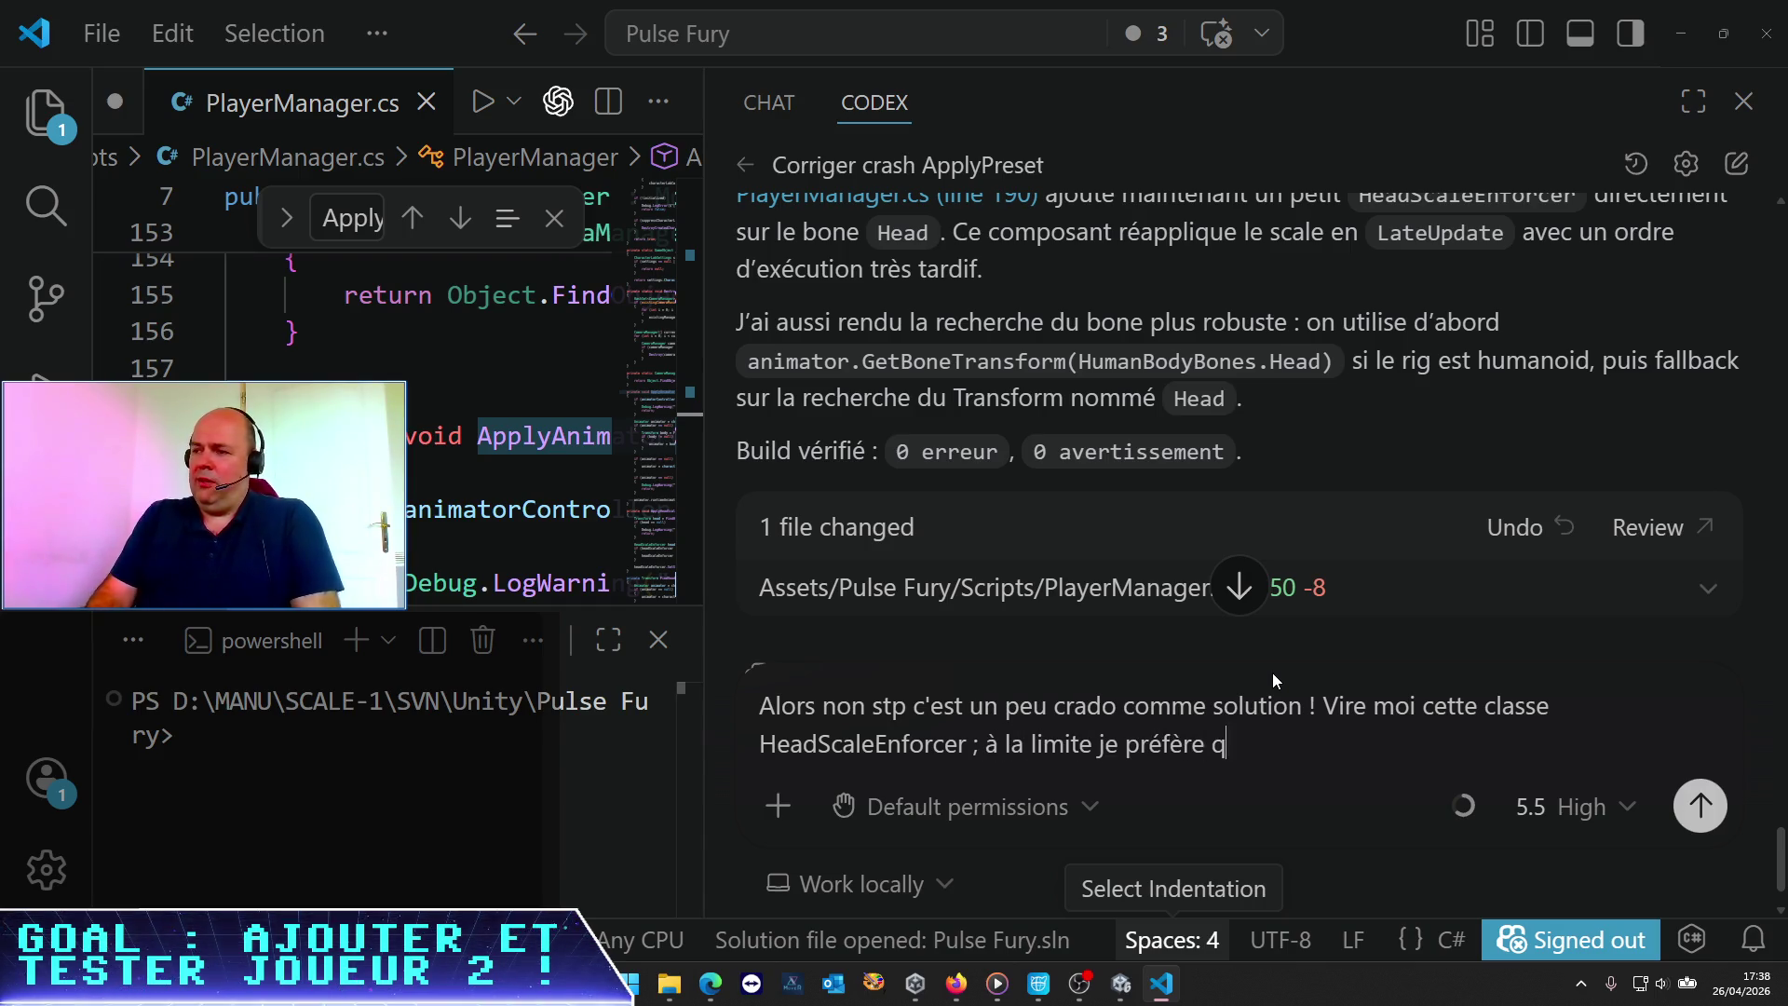
key("BackSpace")
type("appliq")
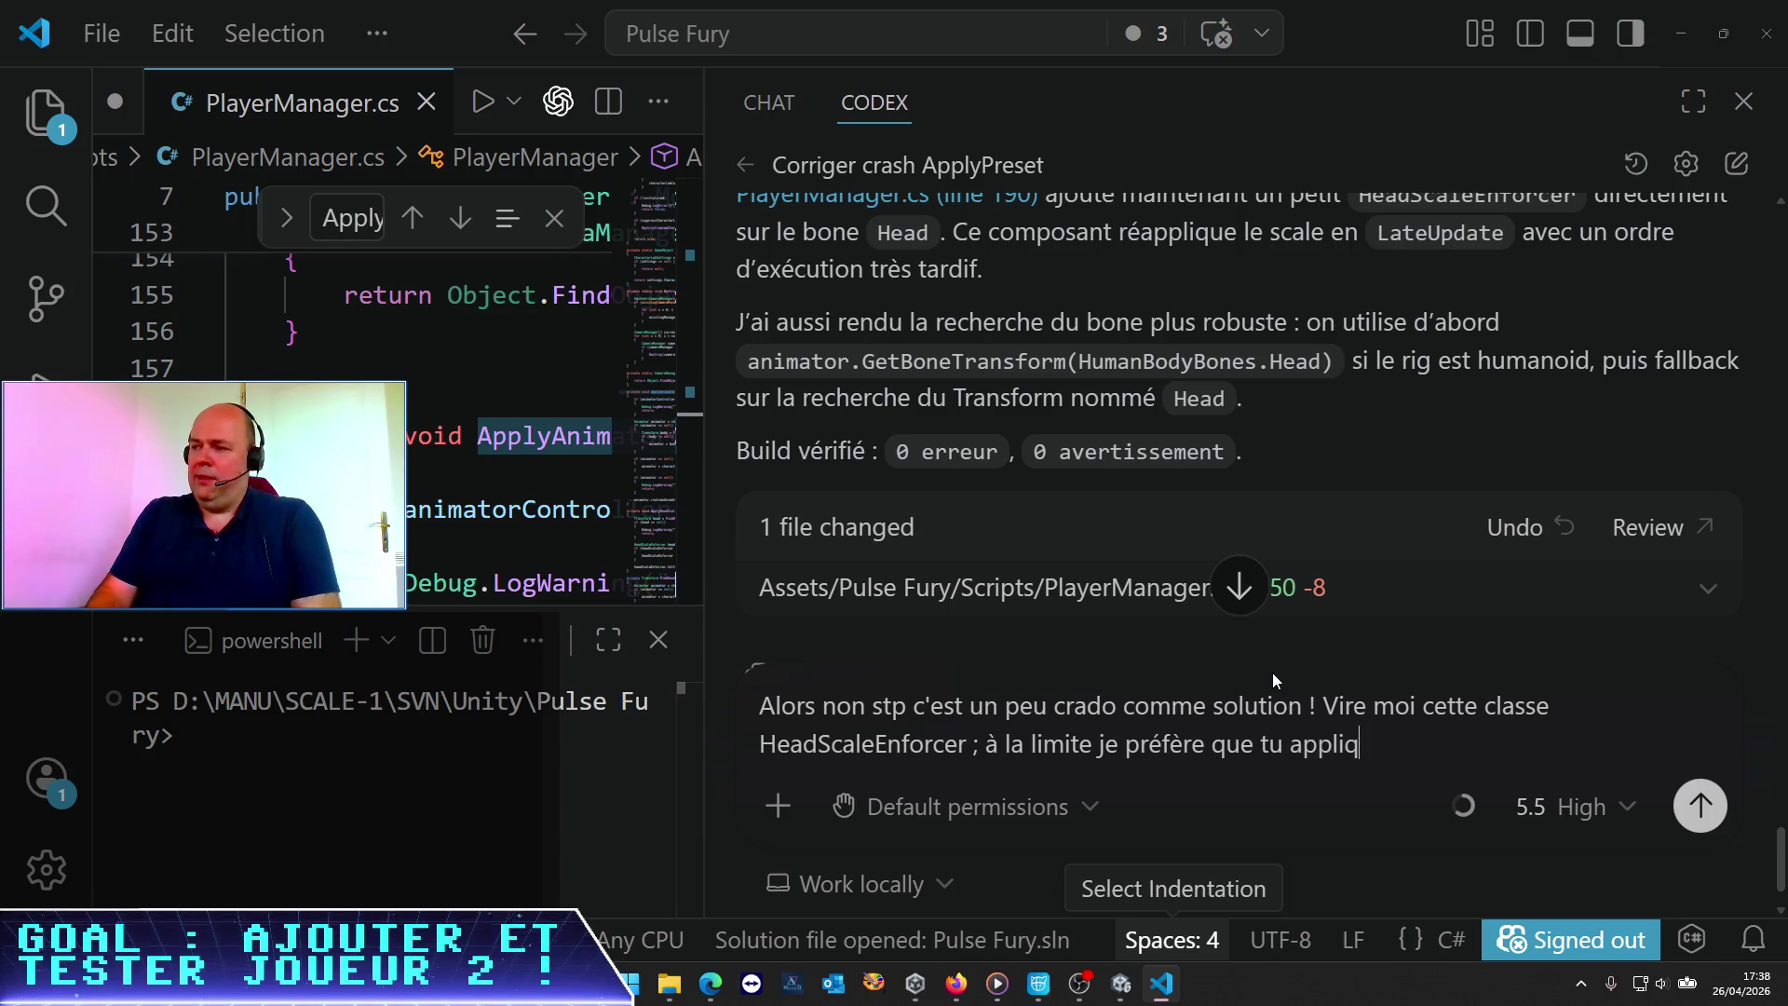
type("ues ce")
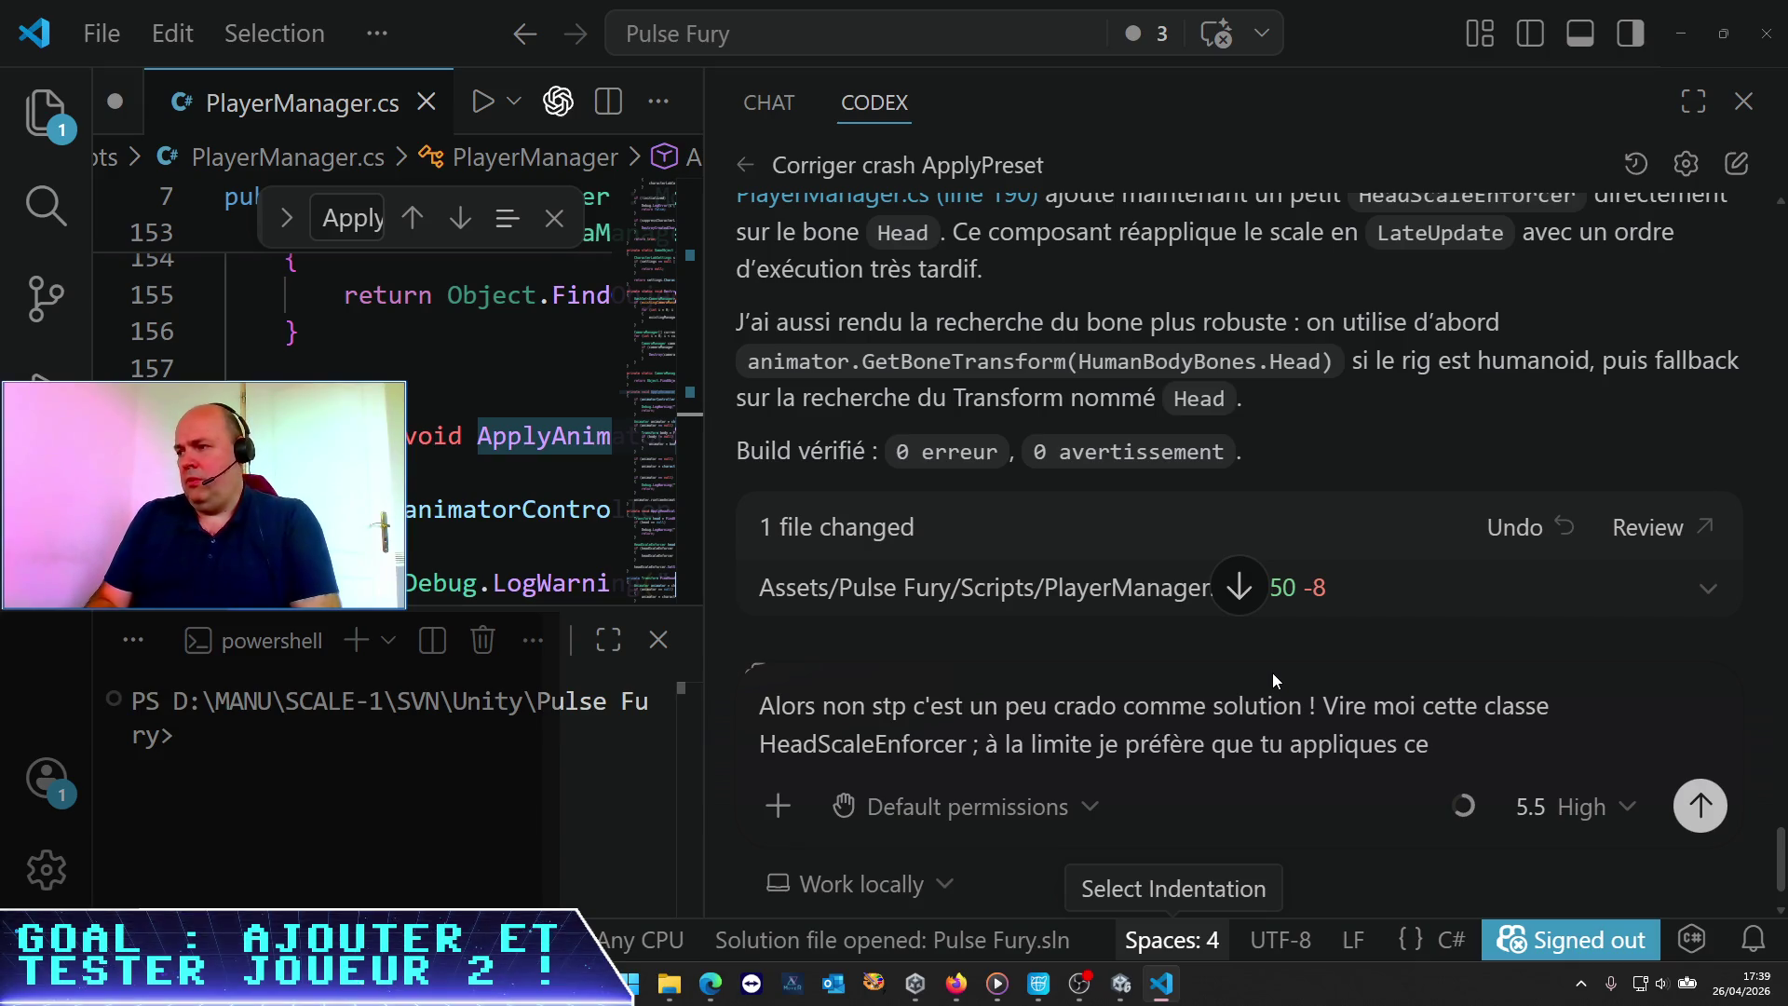
type(" scale dans le la")
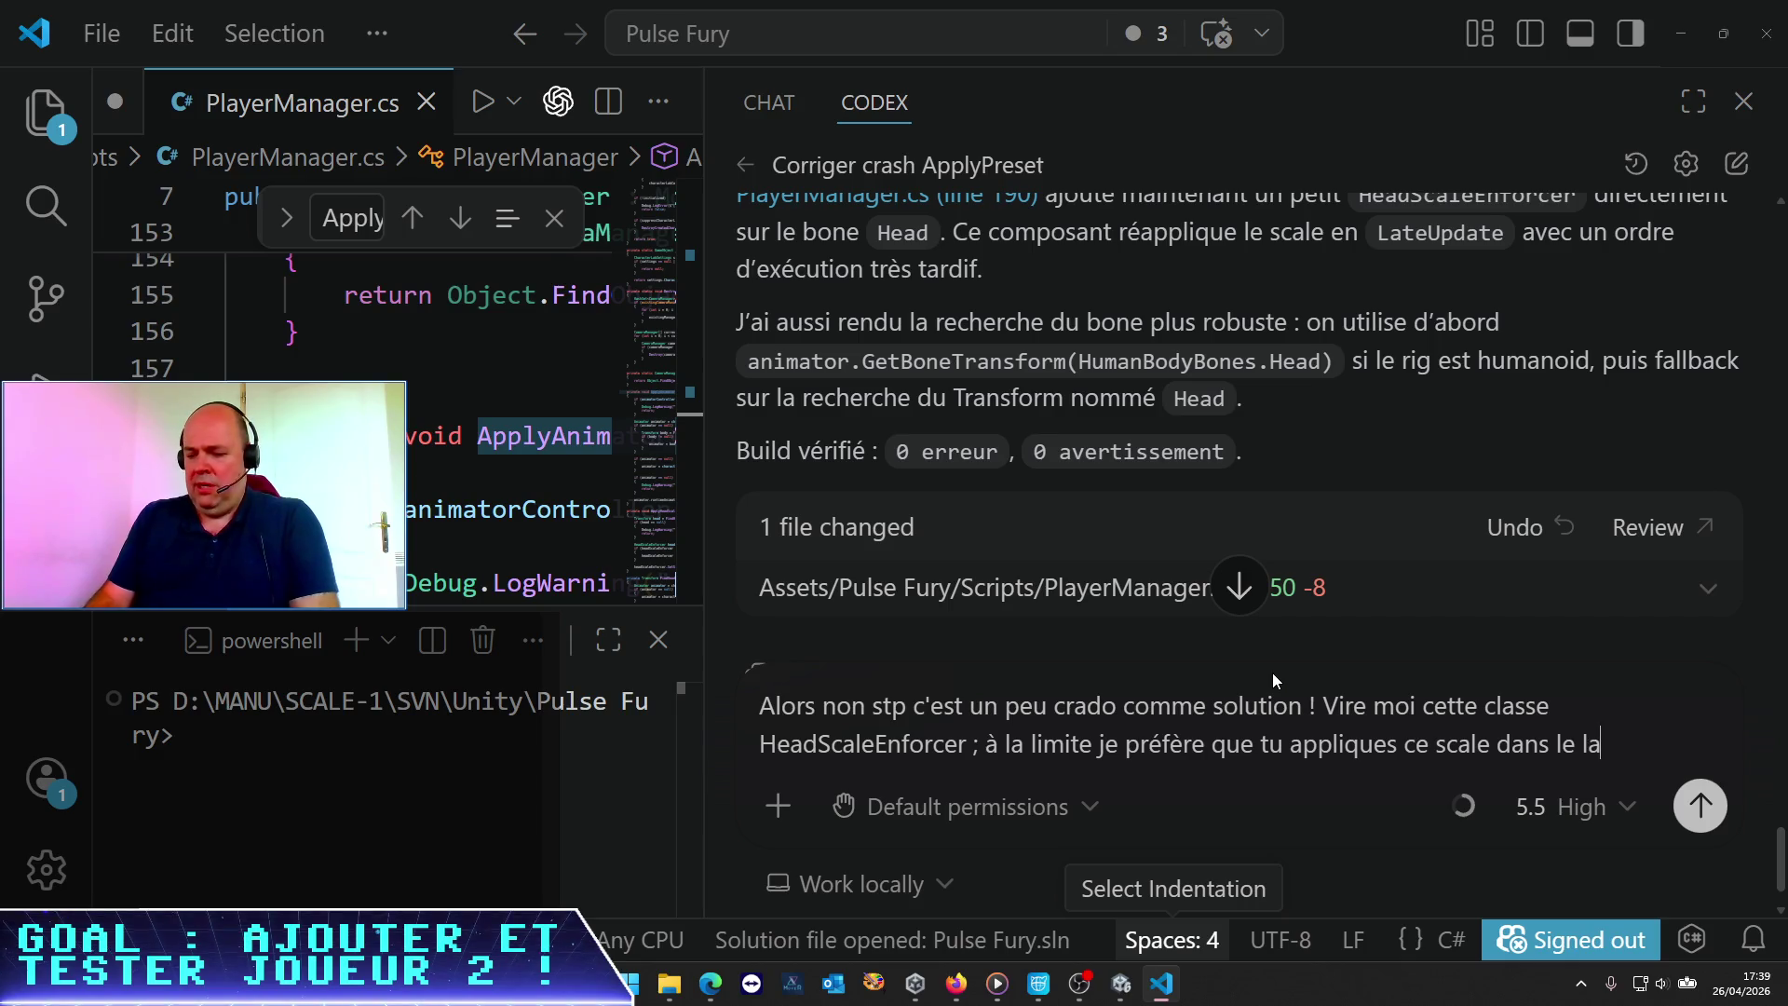
type("teUpdate")
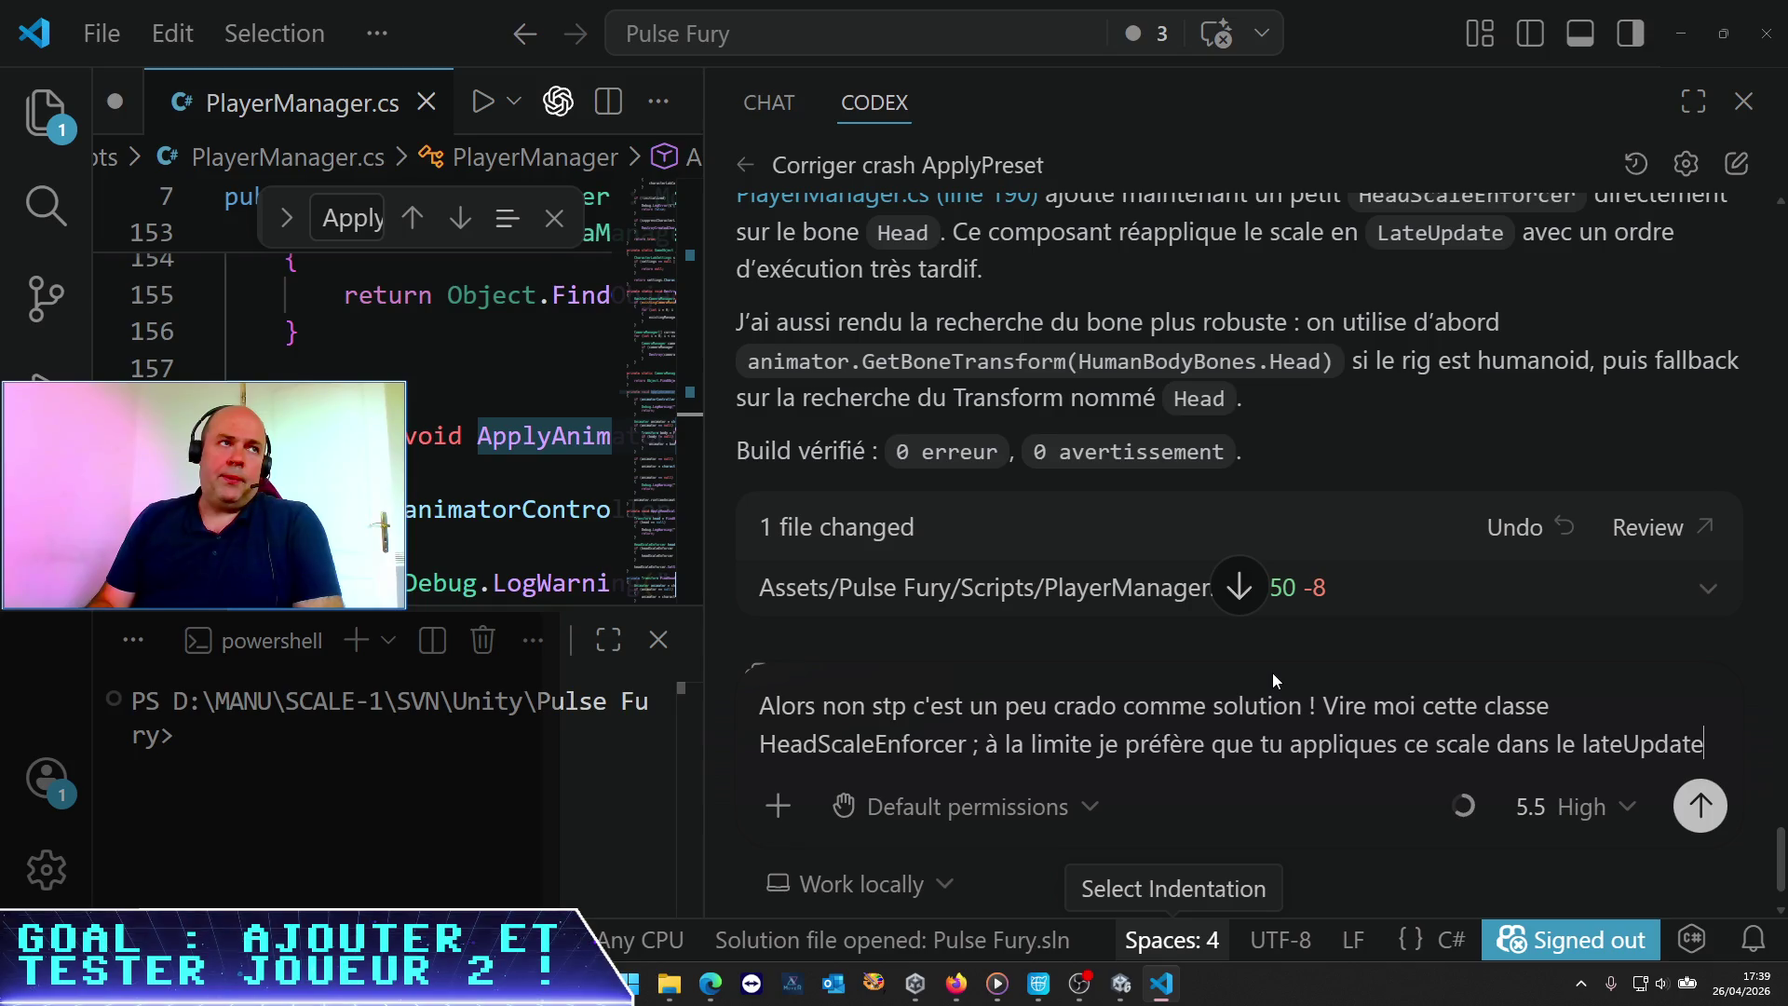
type(" du Player")
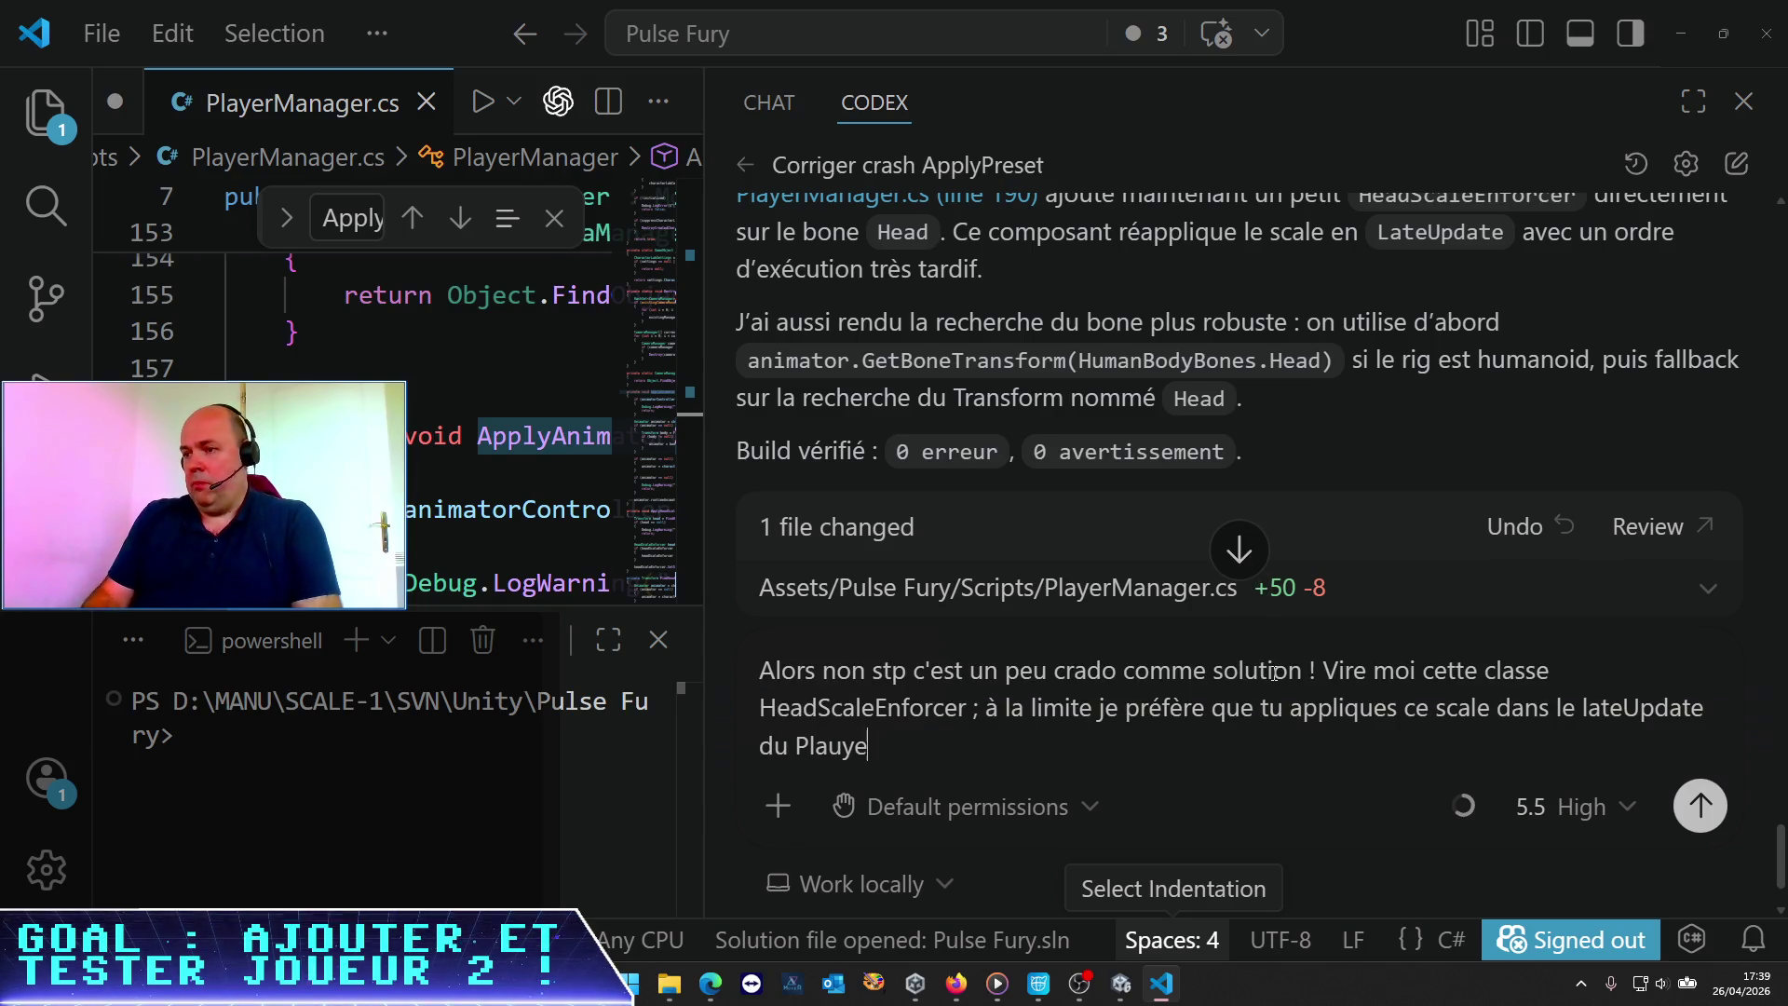
type("Man,a")
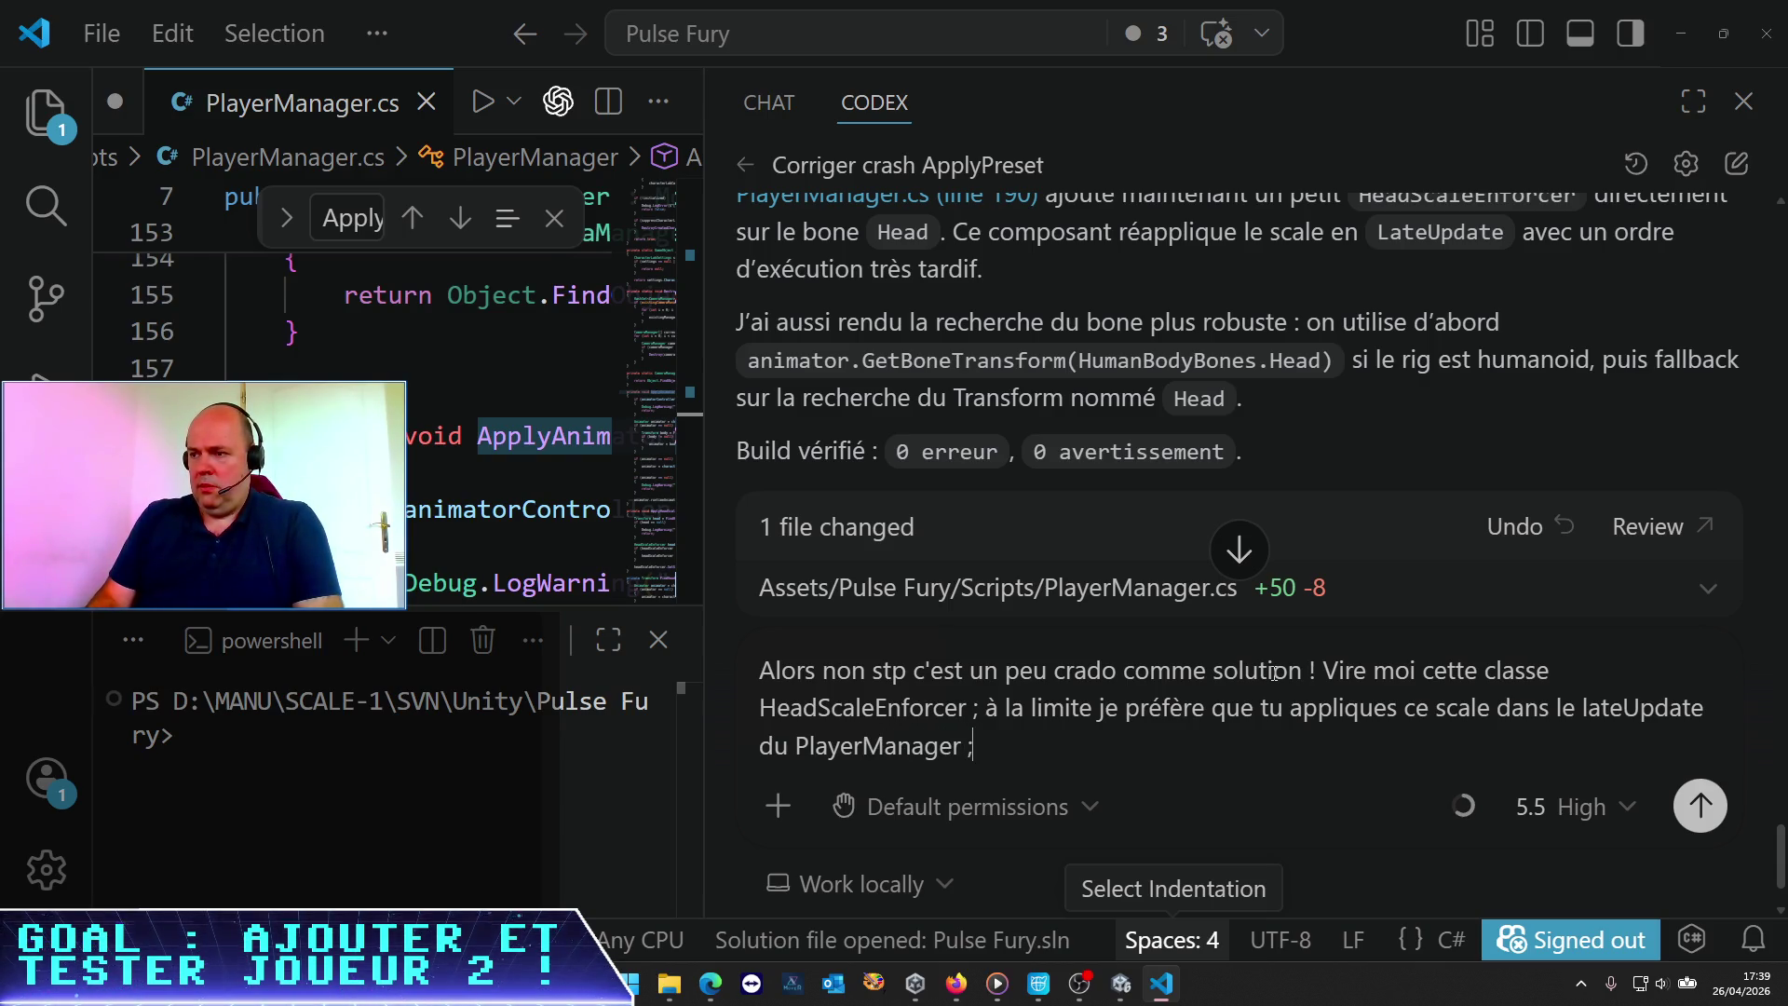
key("Return")
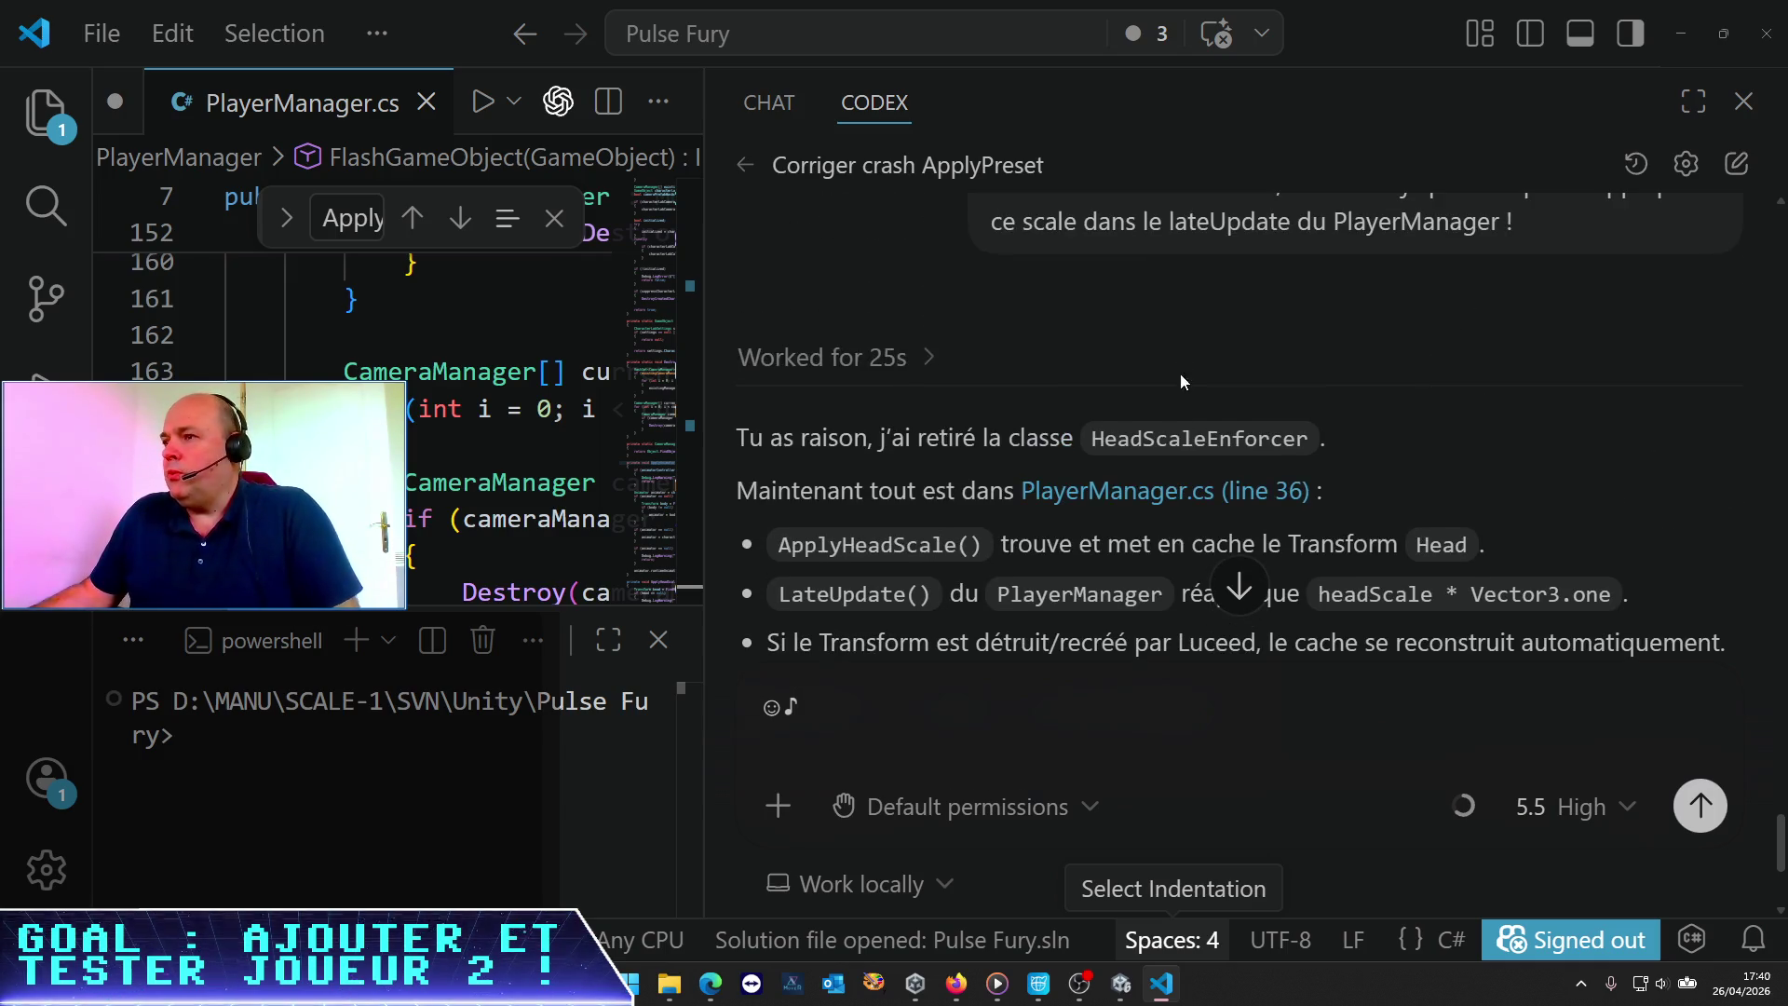
Clear stray characters from the Codex input and review its reply reporting 0 errors, 0 warnings
key("BackSpace")
key("BackSpace")
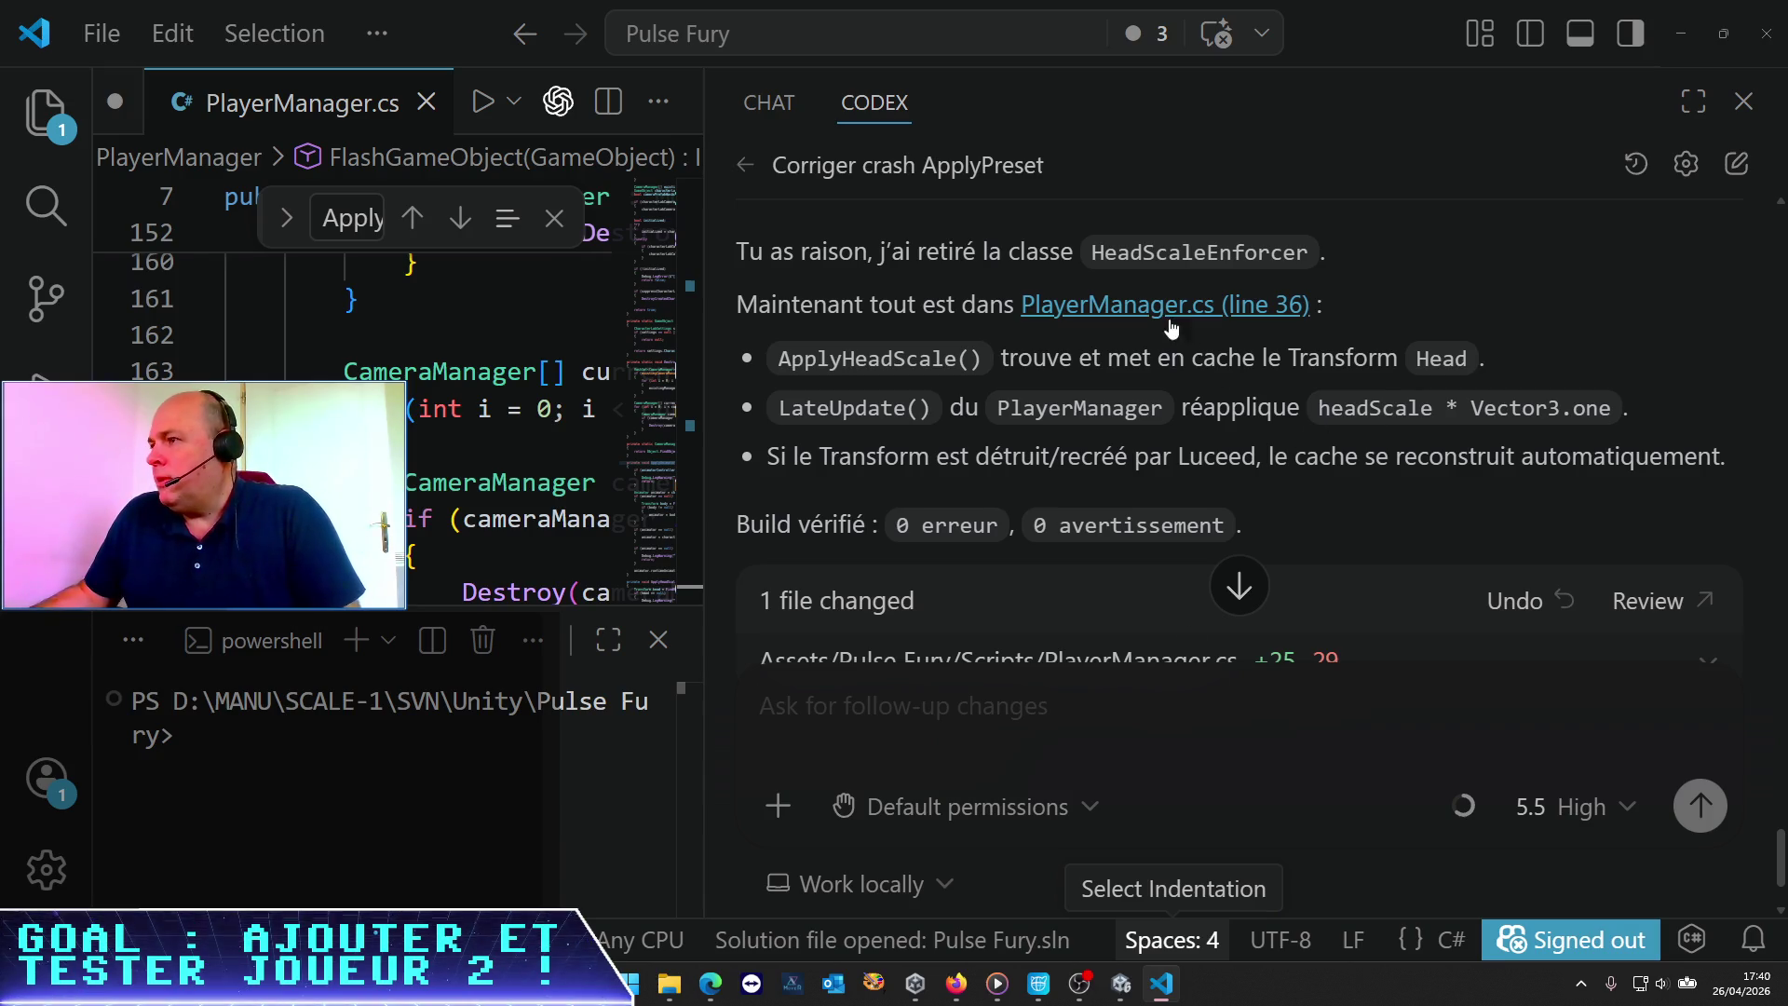
scroll(946, 361, "down", 2)
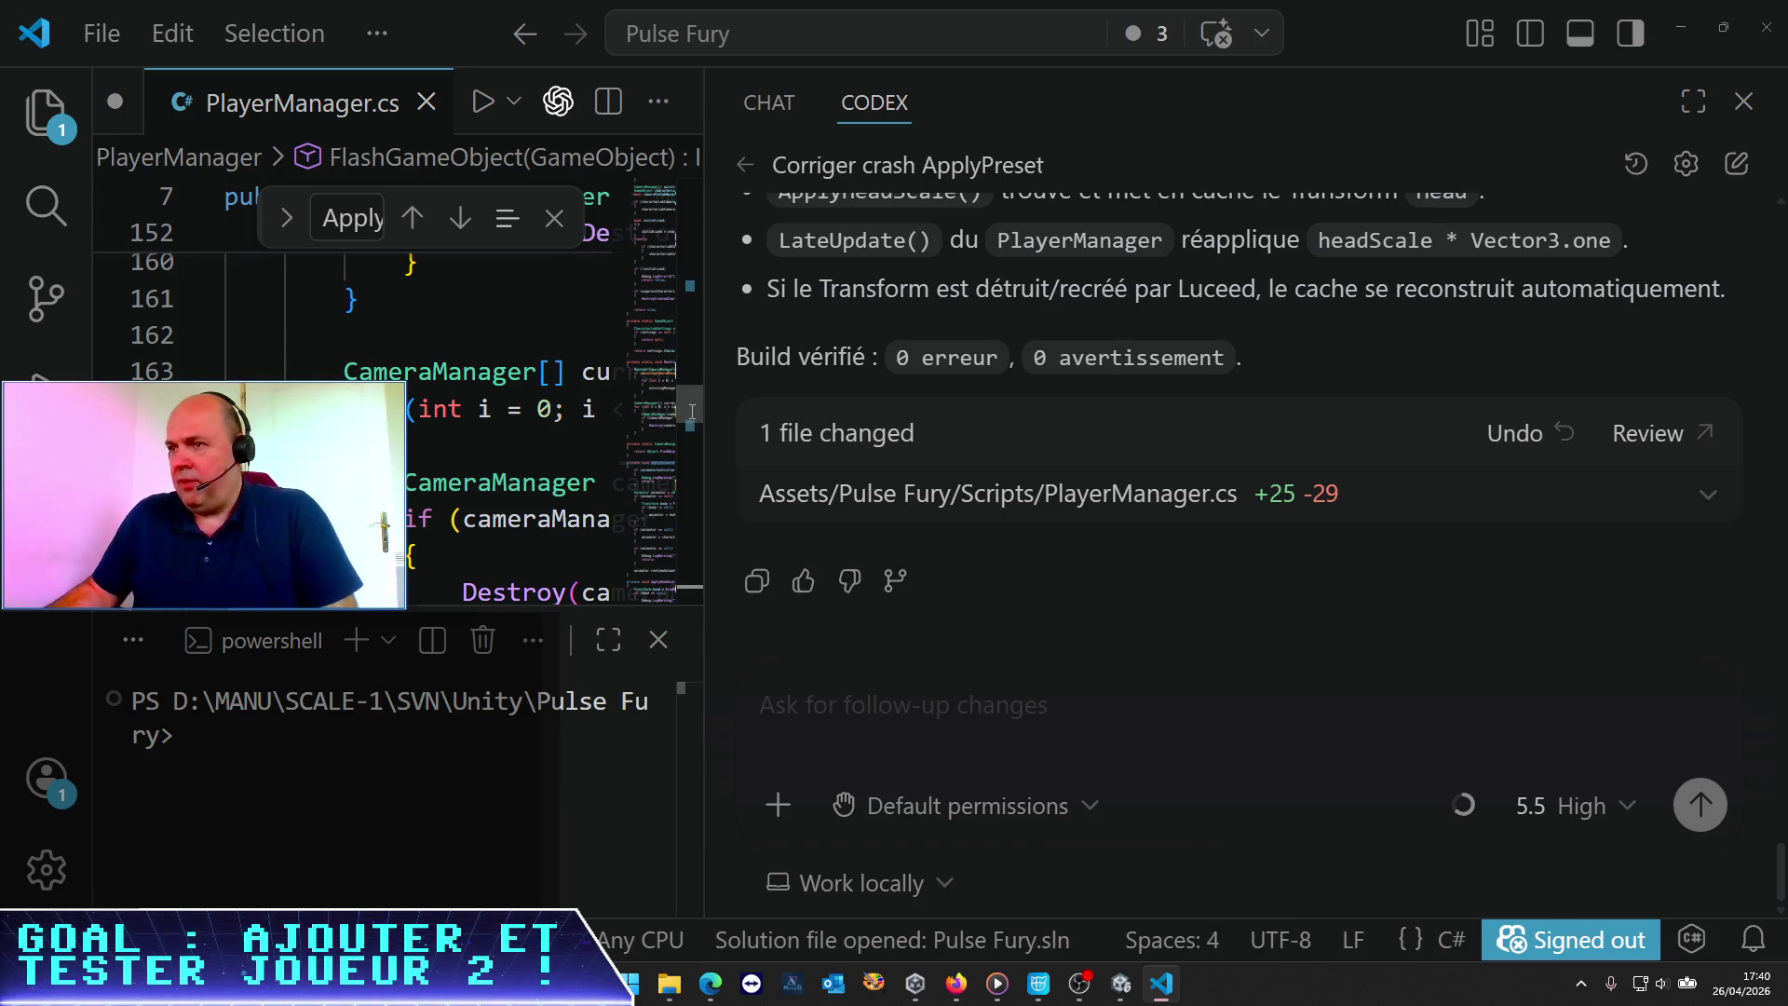
scroll(443, 470, "up", 3)
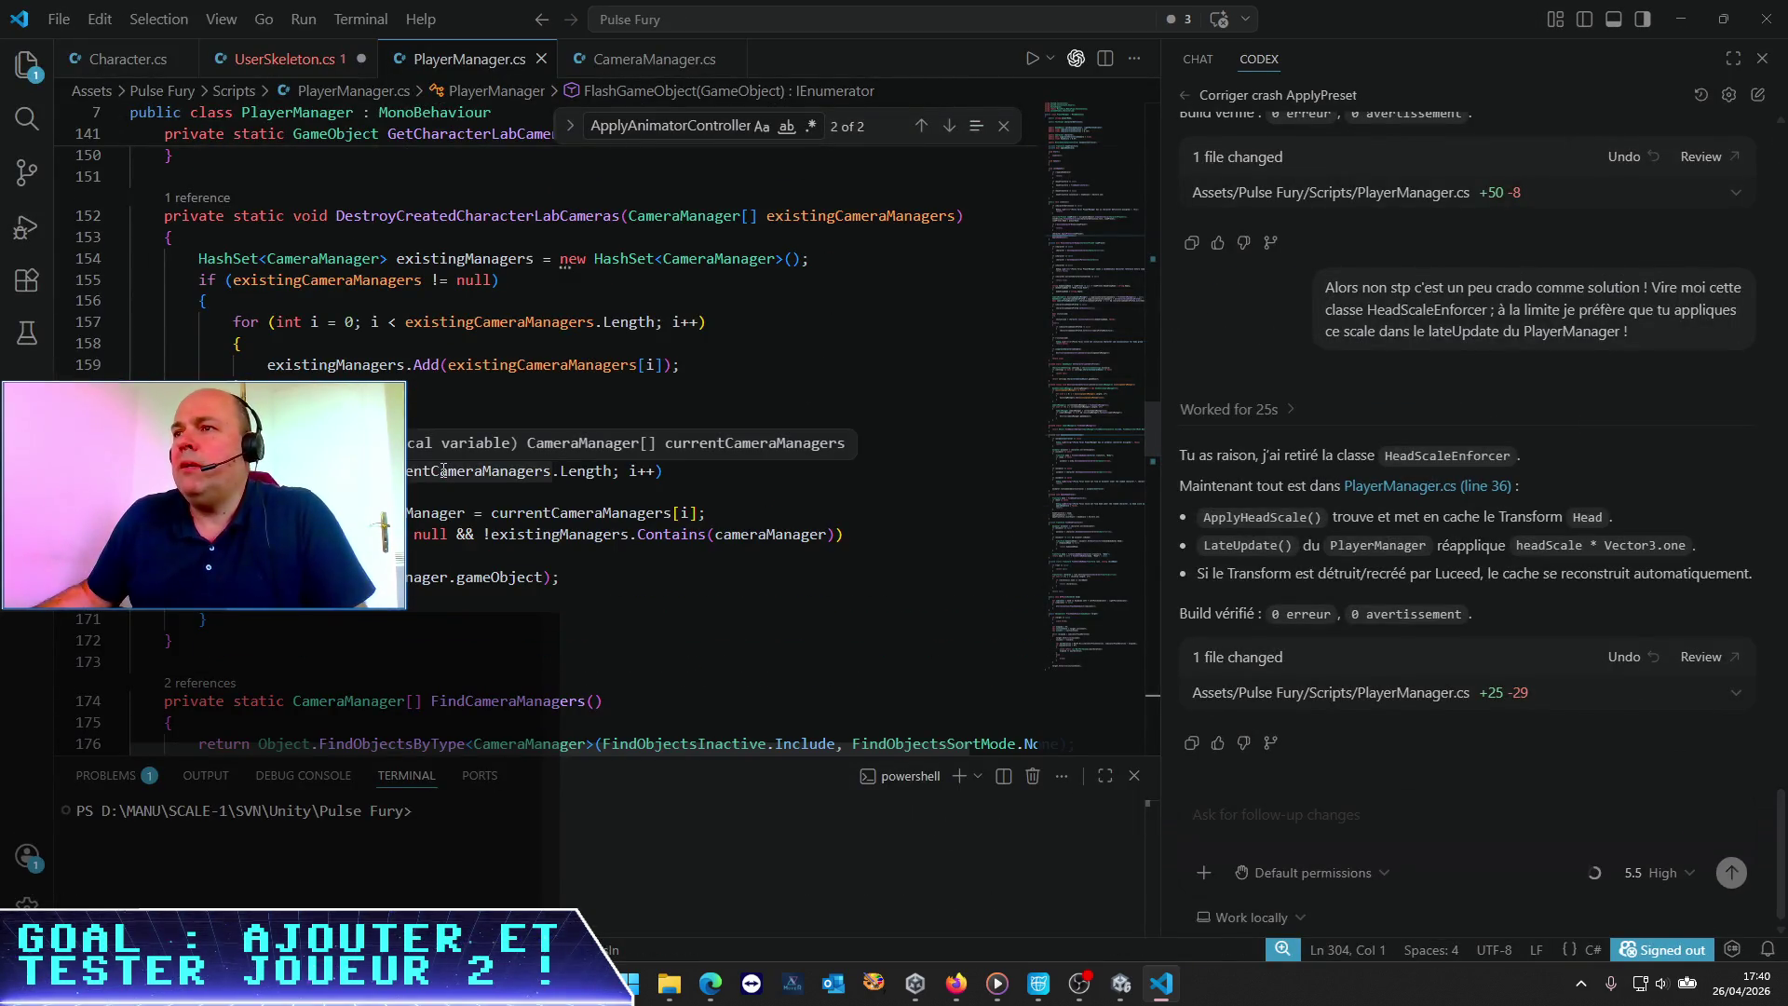
Close the in-file search and show the project's file list in the Explorer
scroll(443, 470, "down", 1)
scroll(426, 374, "down", 2)
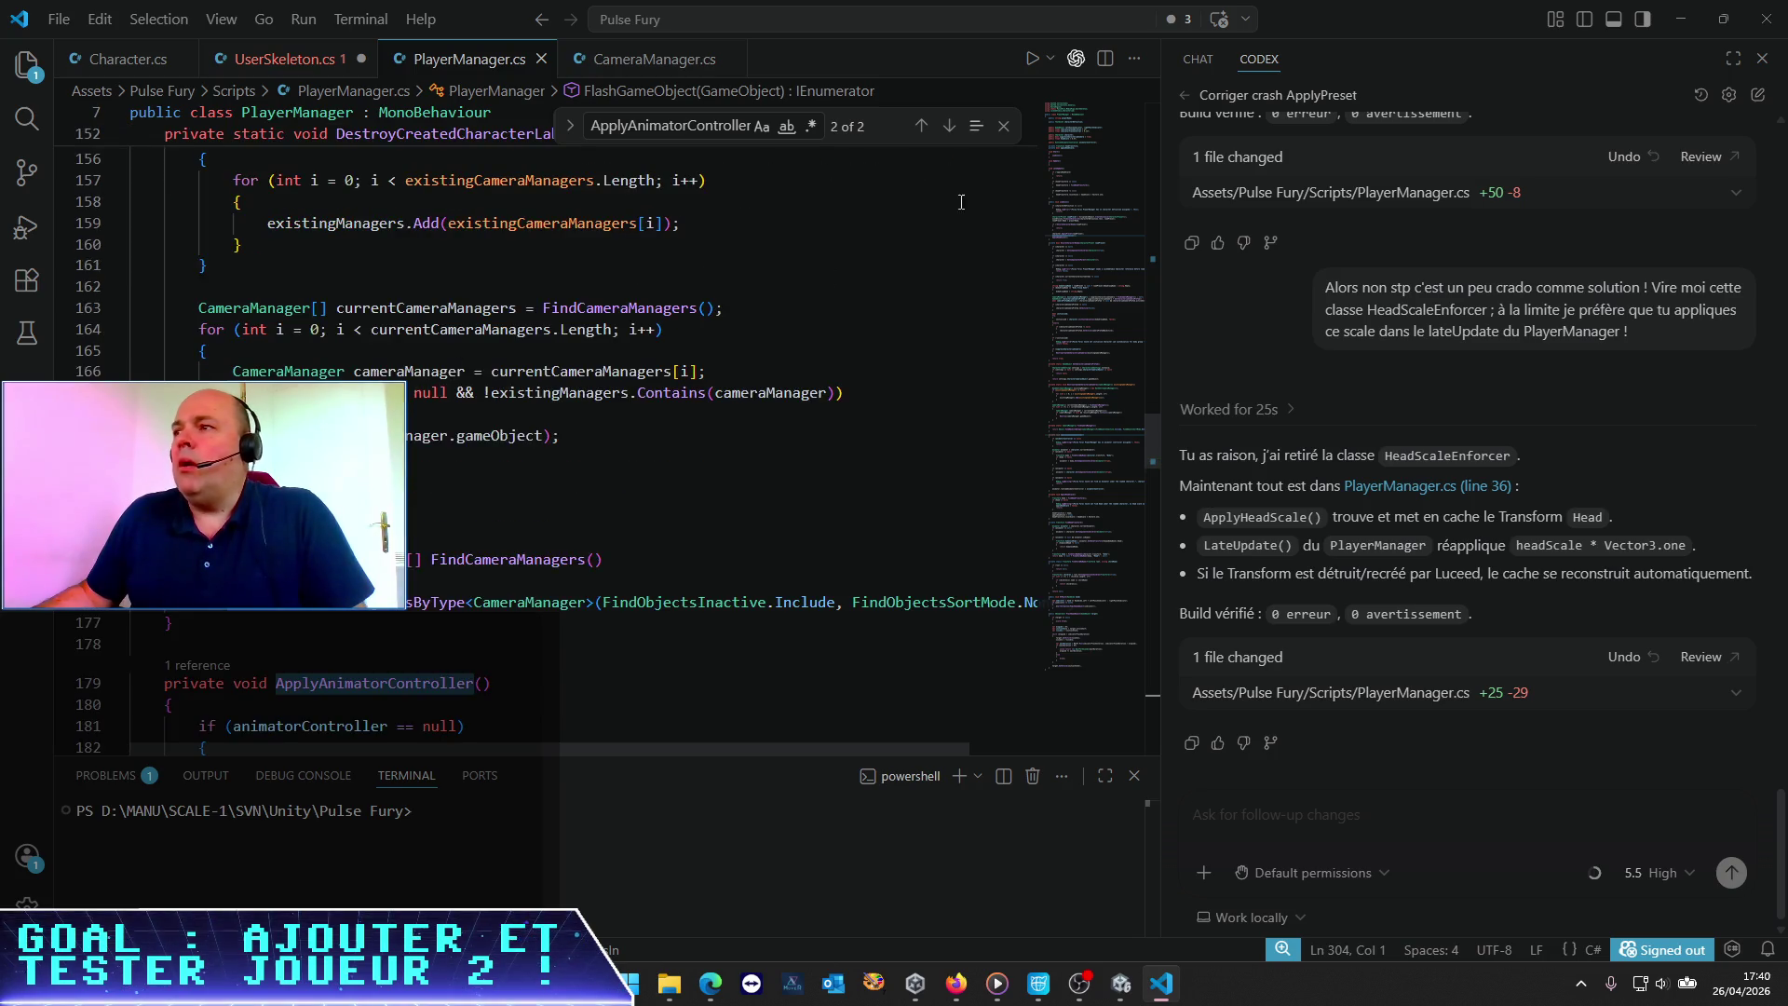
left_click(1003, 126)
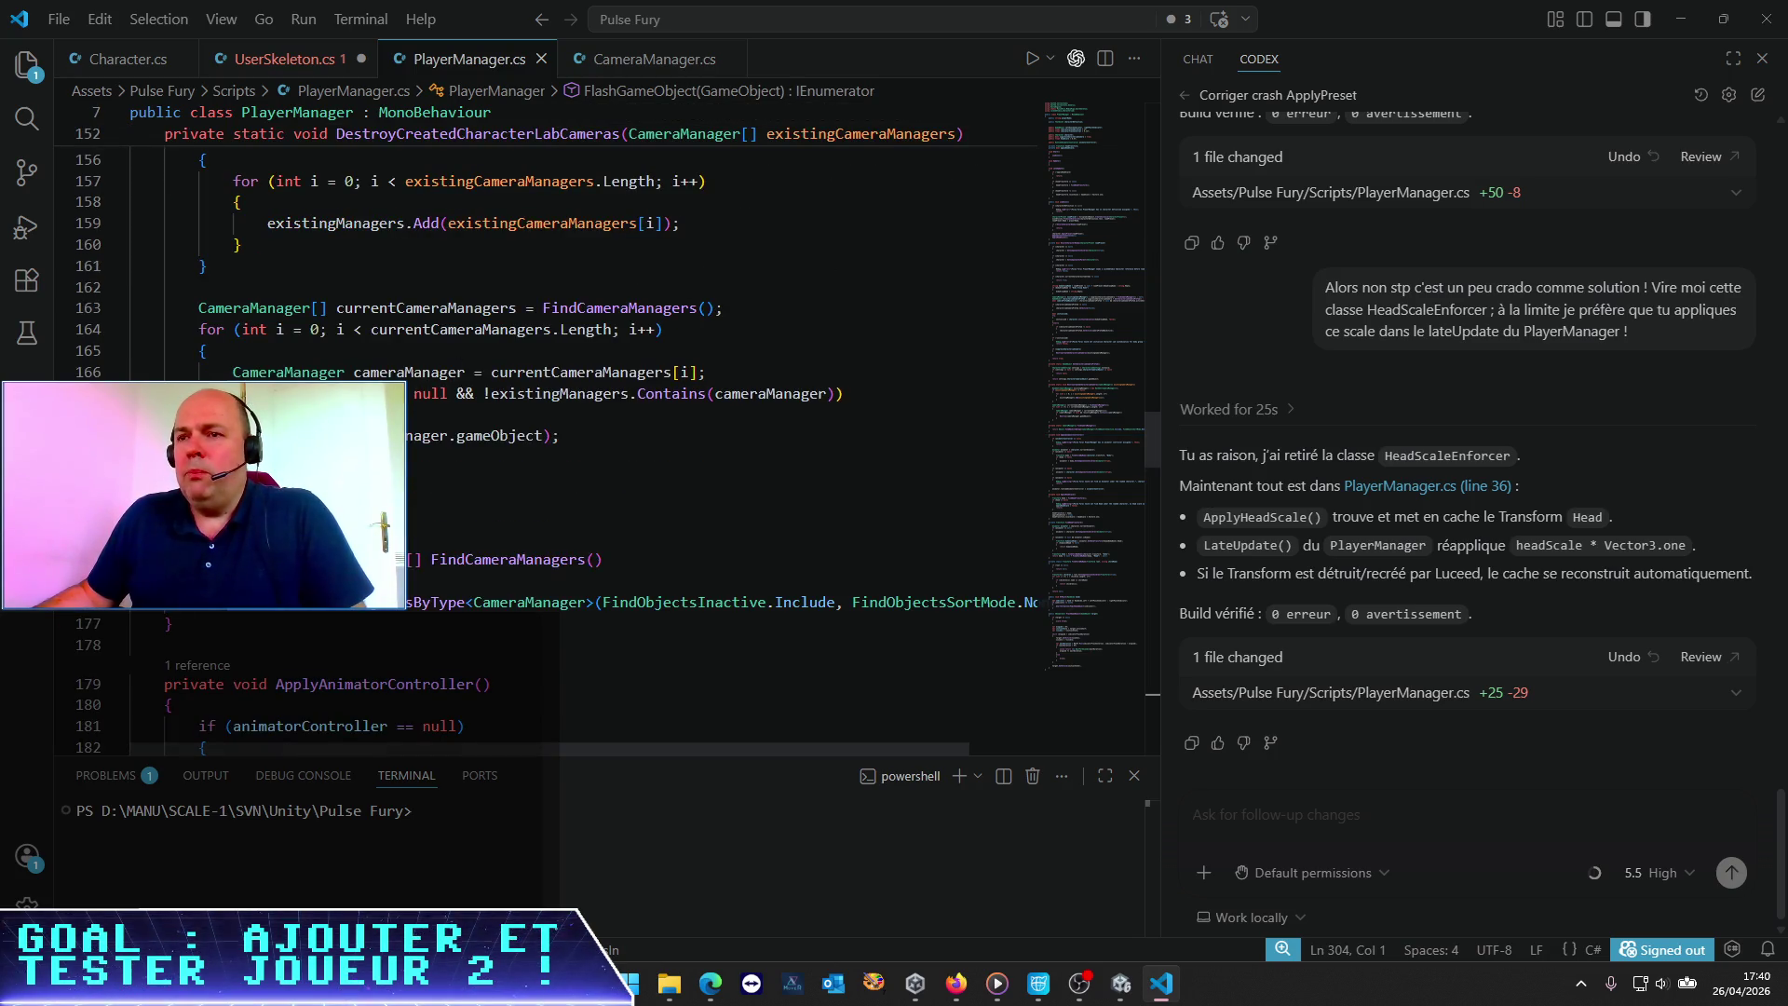
left_click(27, 63)
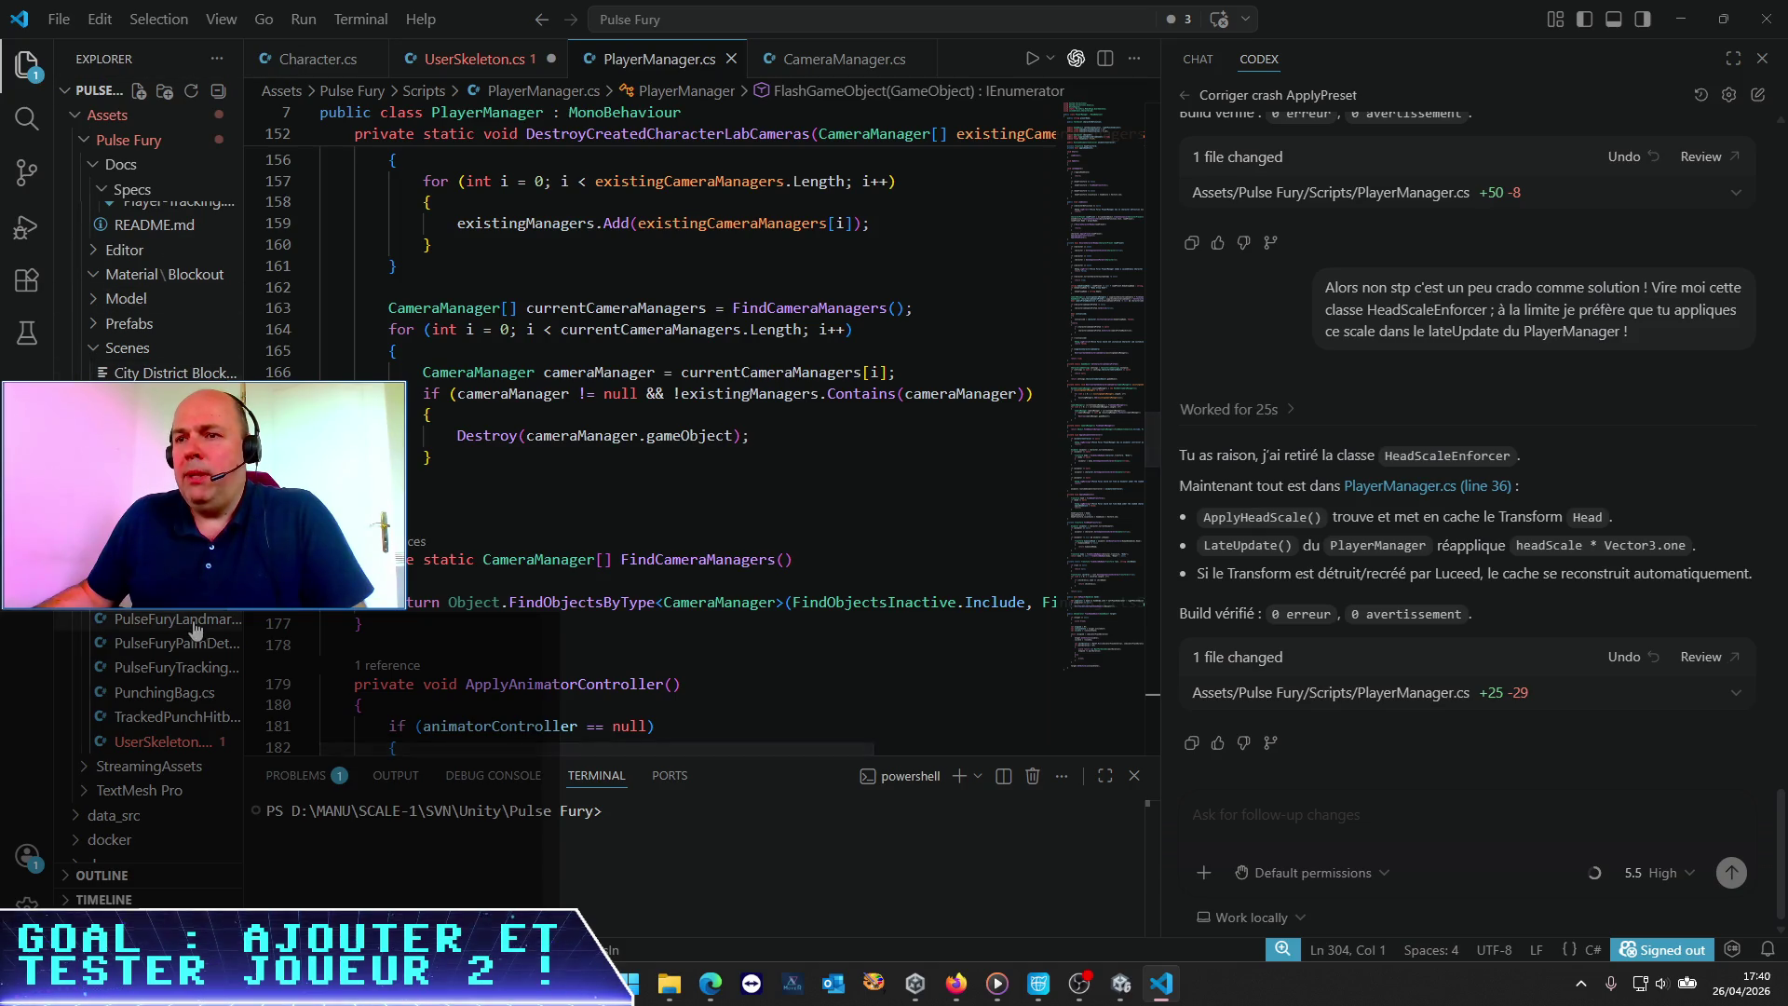
scroll(530, 441, "up", 10)
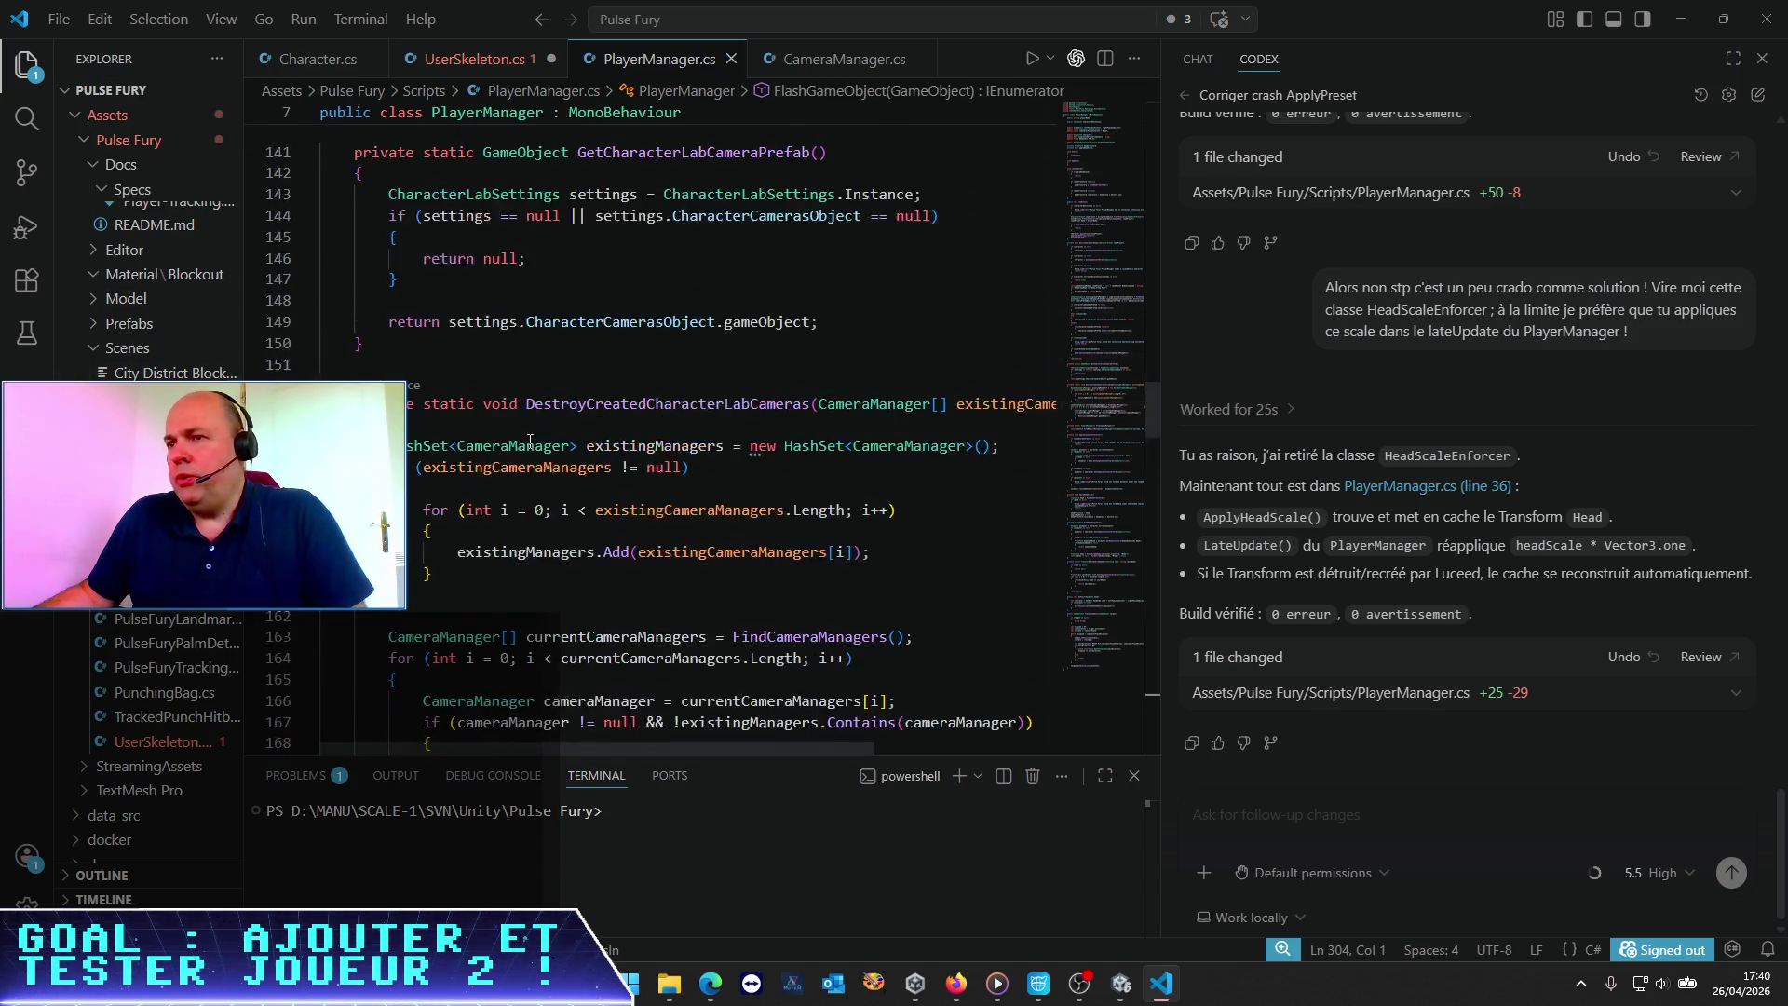
scroll(529, 440, "up", 20)
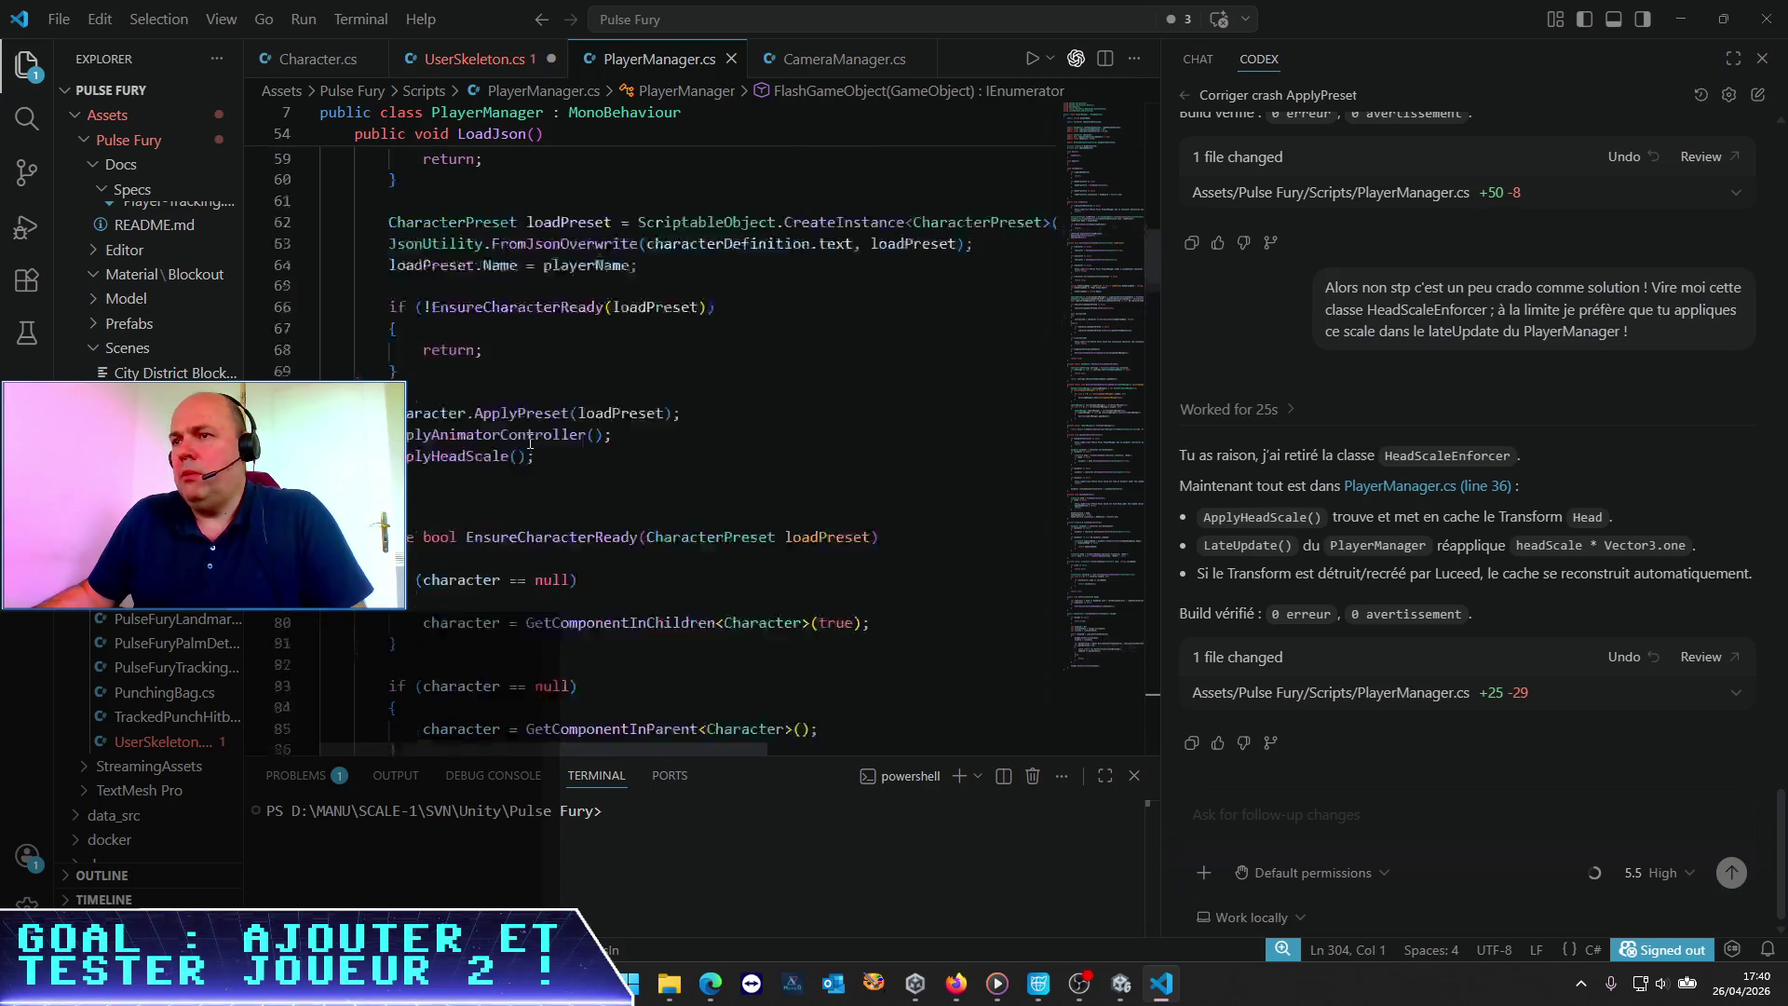
scroll(530, 441, "down", 2)
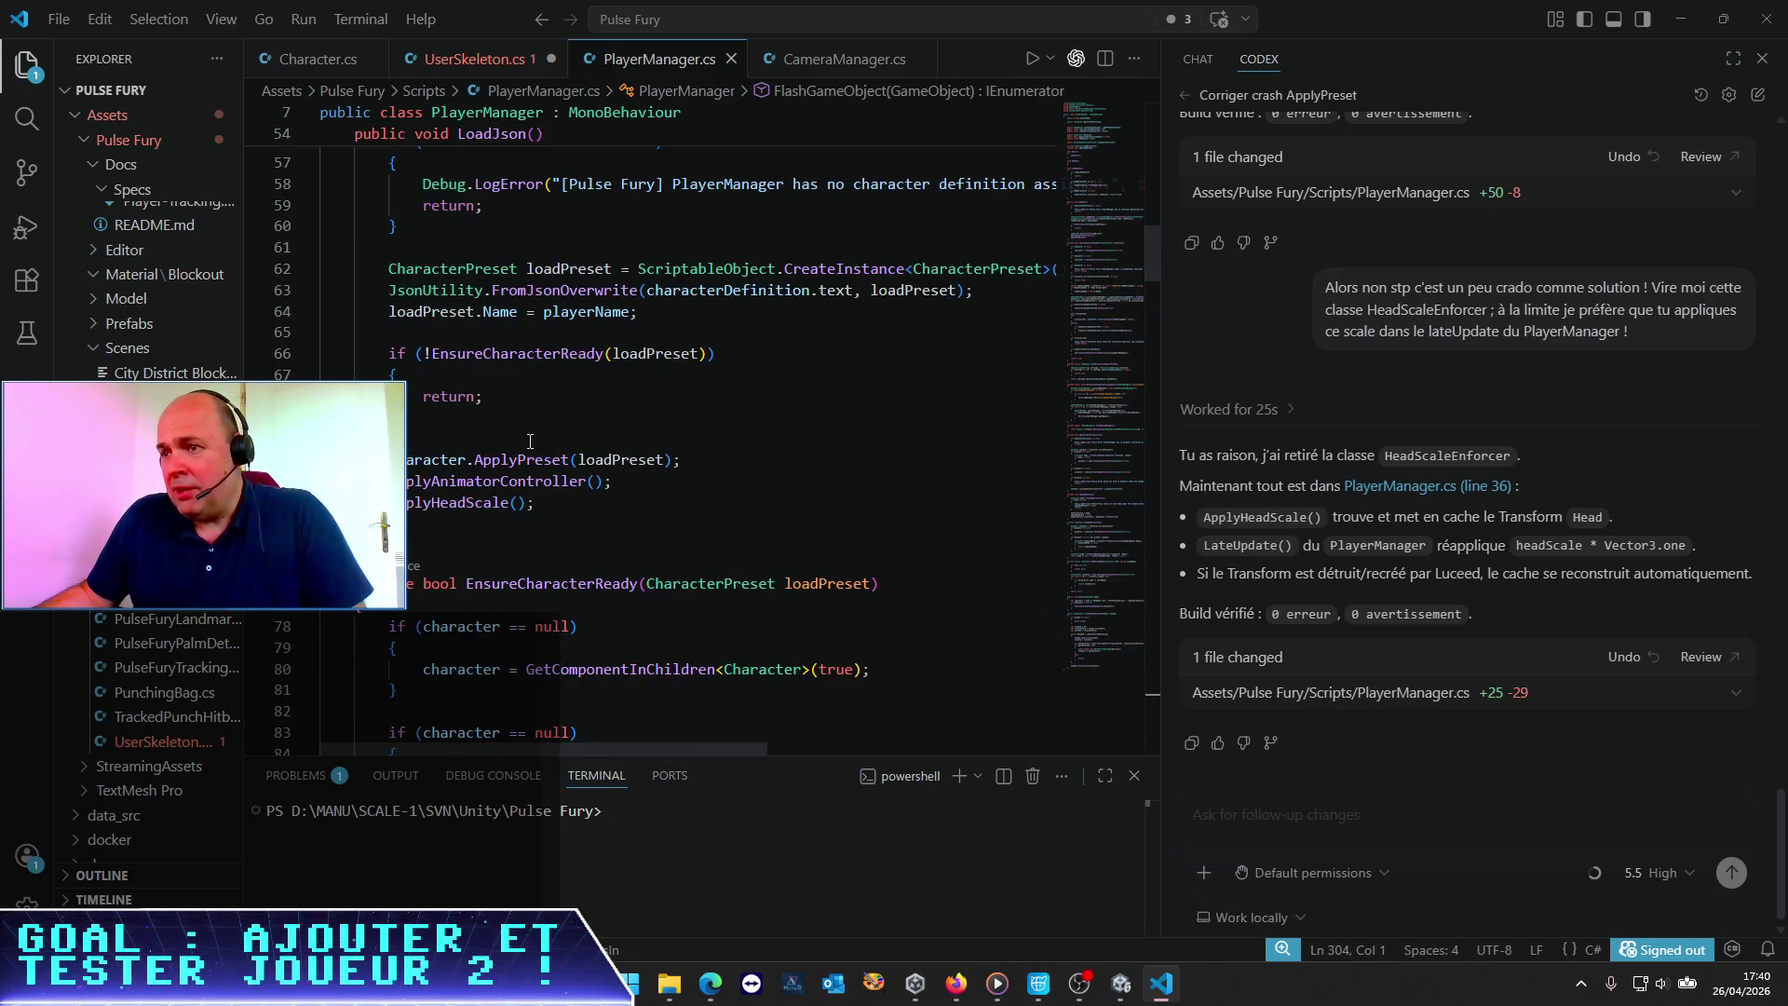
Jump from the ApplyHeadScale() call in LoadJson to its definition at line 211 via Find All Implementations
left_click(470, 455)
right_click(470, 455)
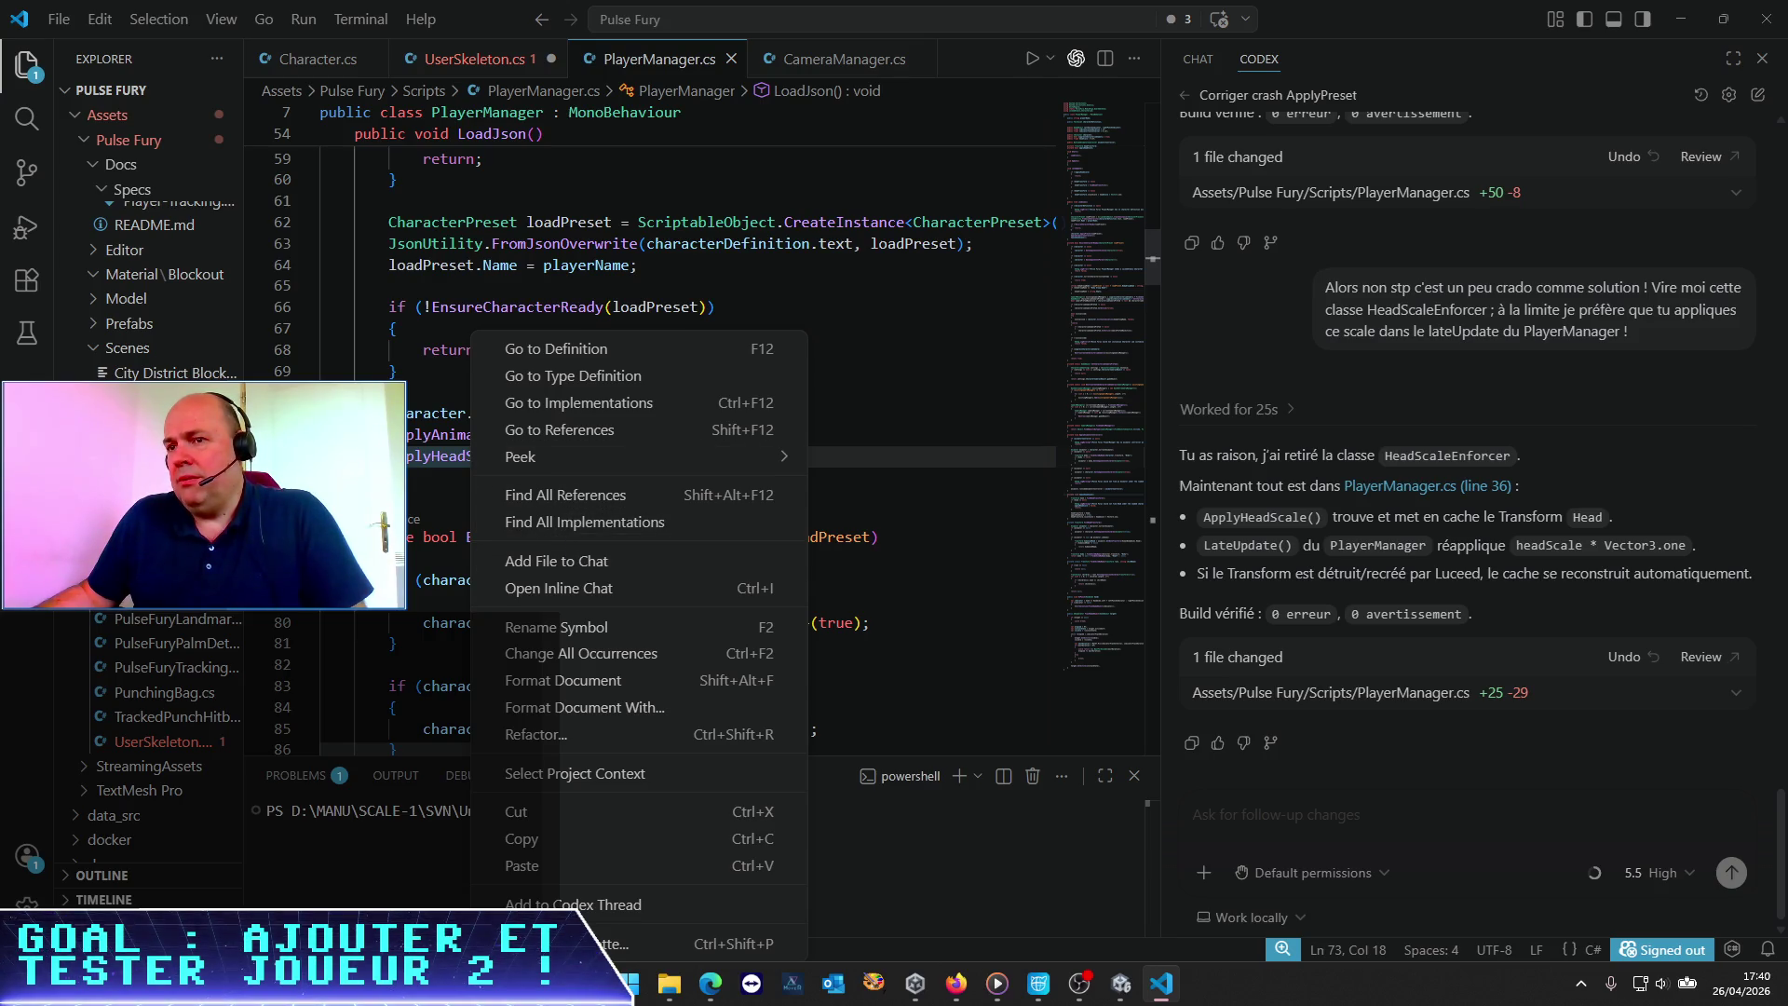
left_click(167, 594)
key("ctrl+Tab")
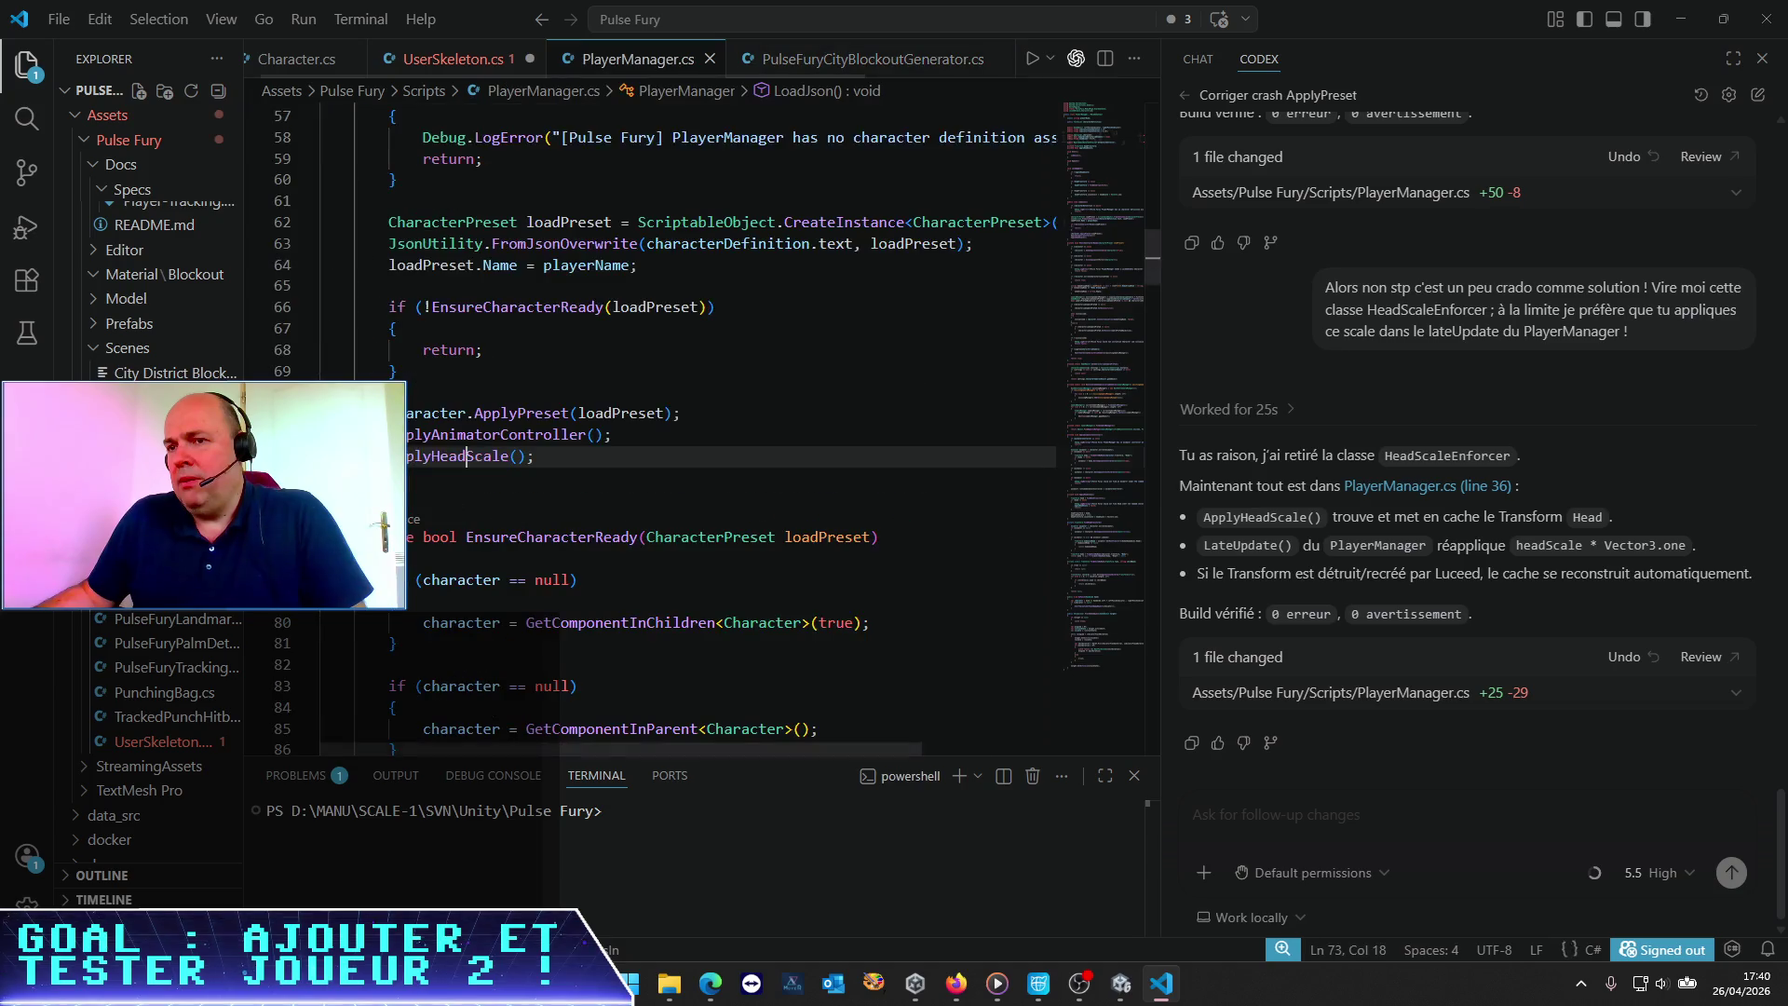
right_click(460, 460)
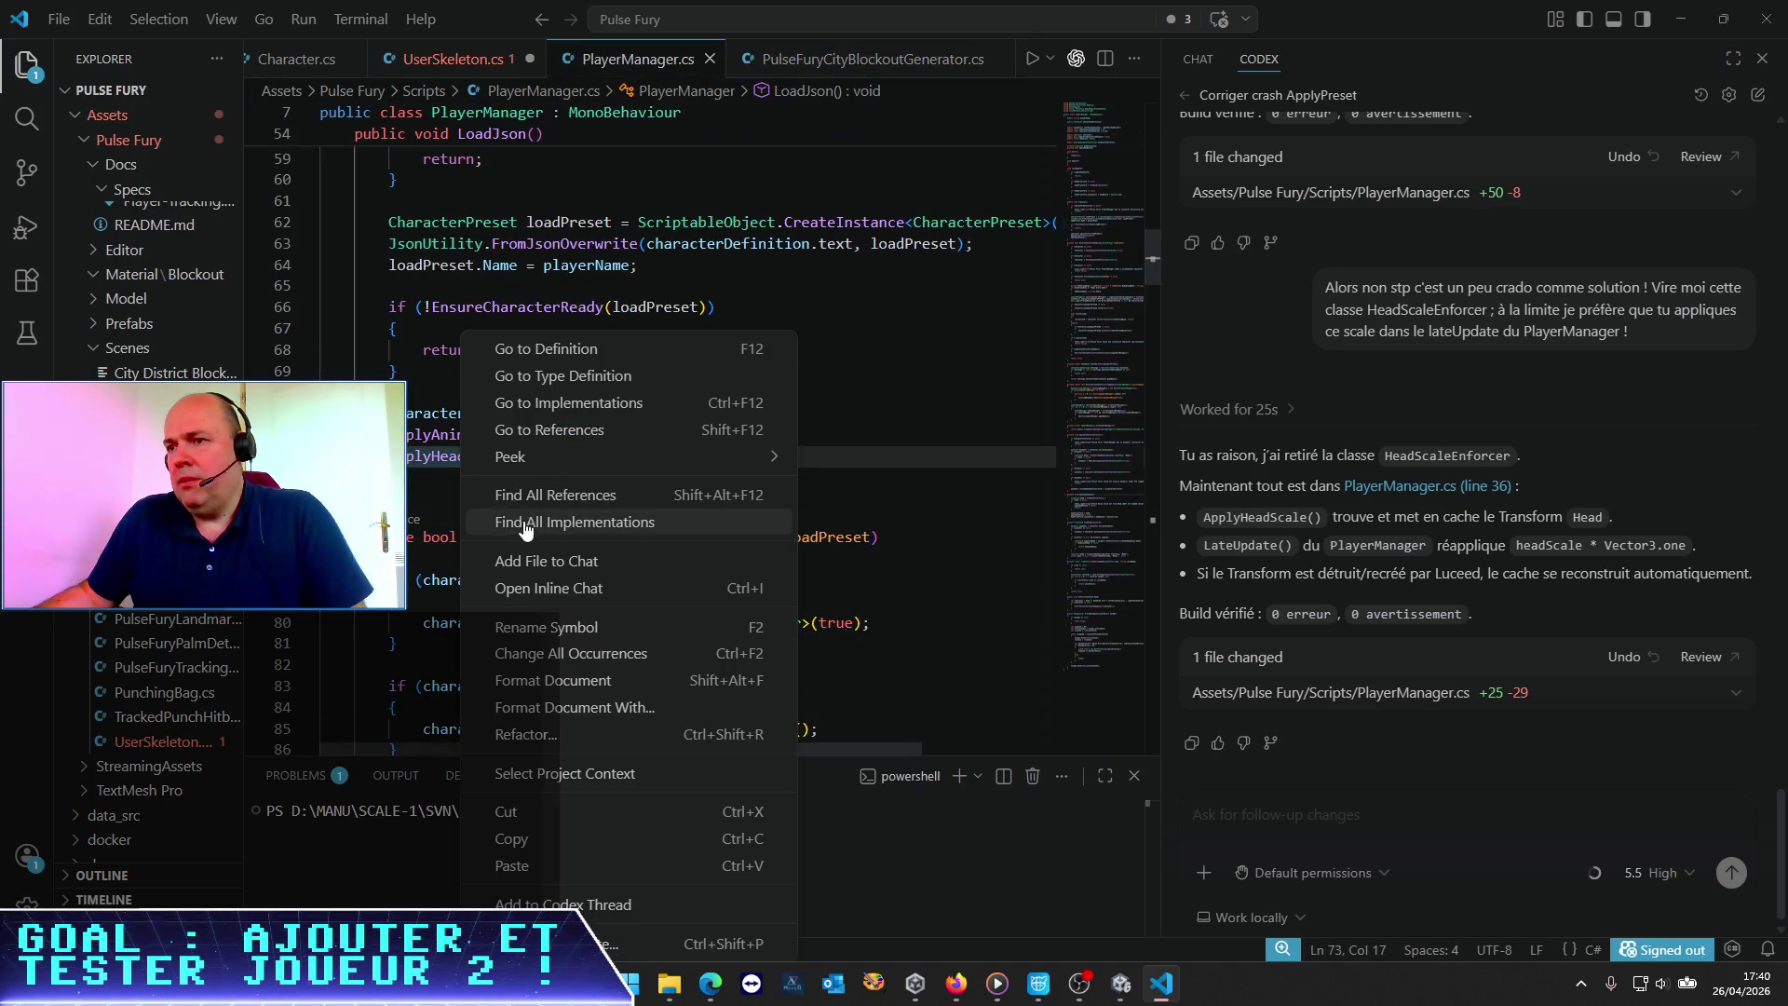
left_click(568, 351)
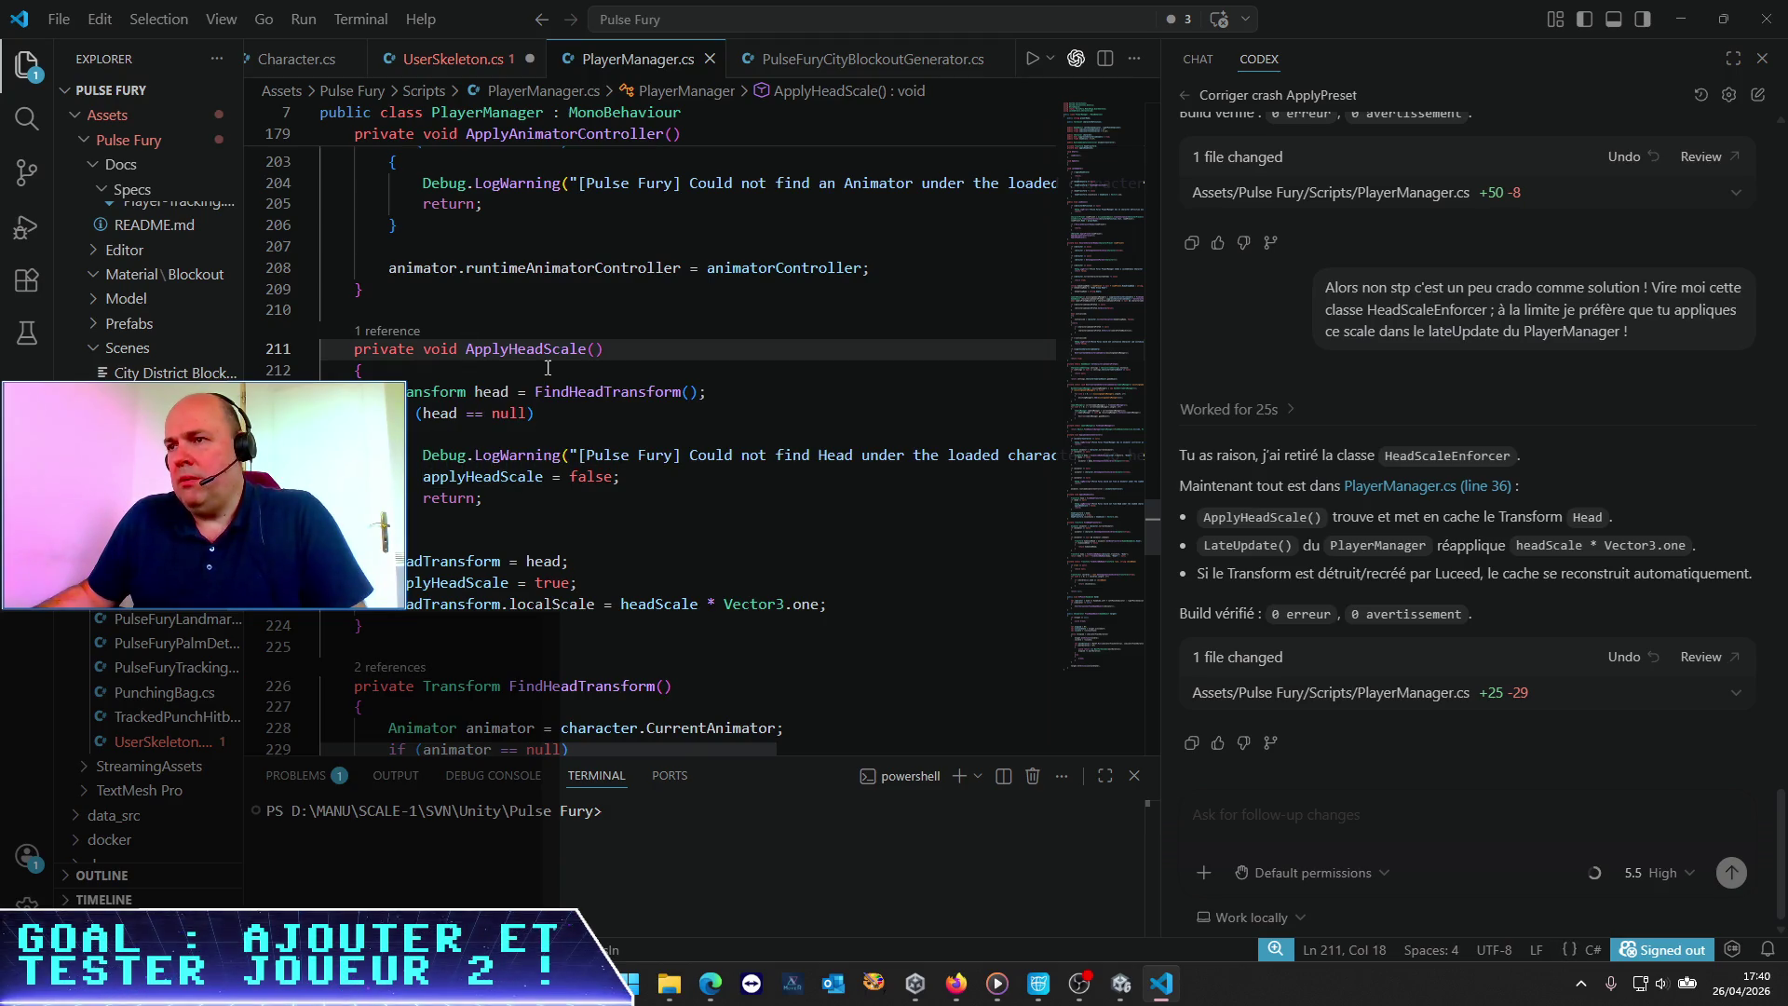
scroll(523, 463, "down", 20)
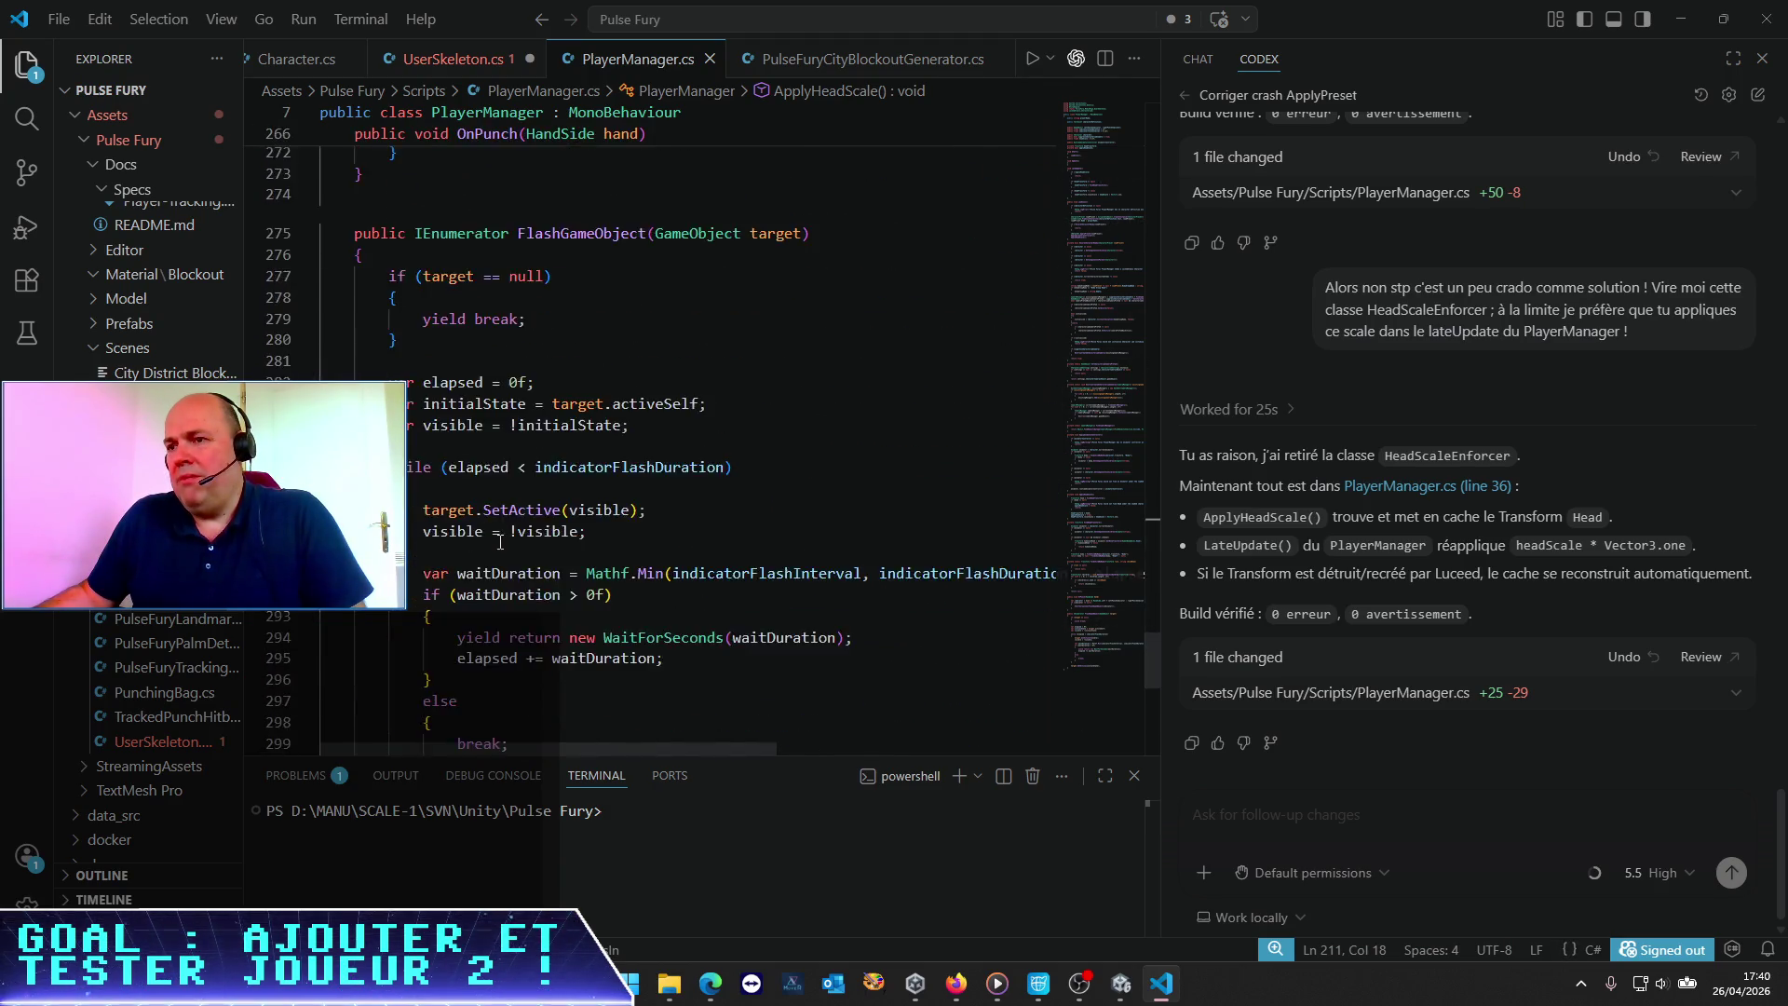
scroll(501, 537, "up", 4)
scroll(501, 537, "up", 8)
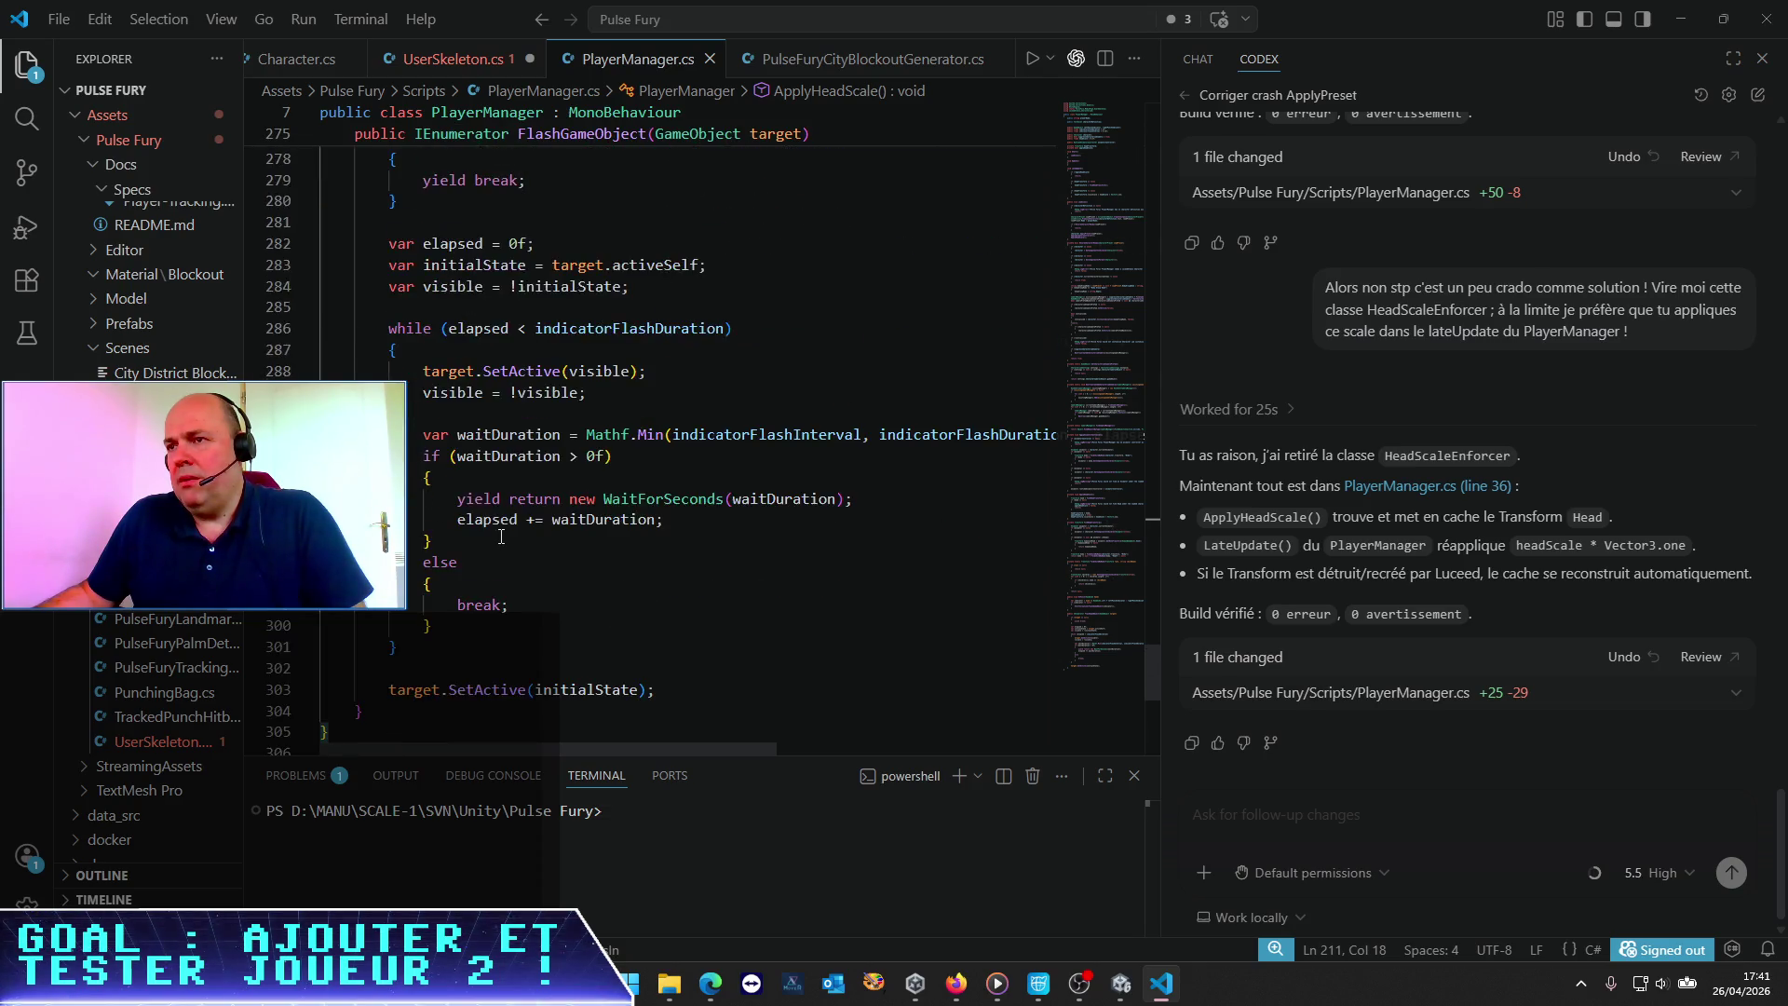
scroll(501, 537, "up", 14)
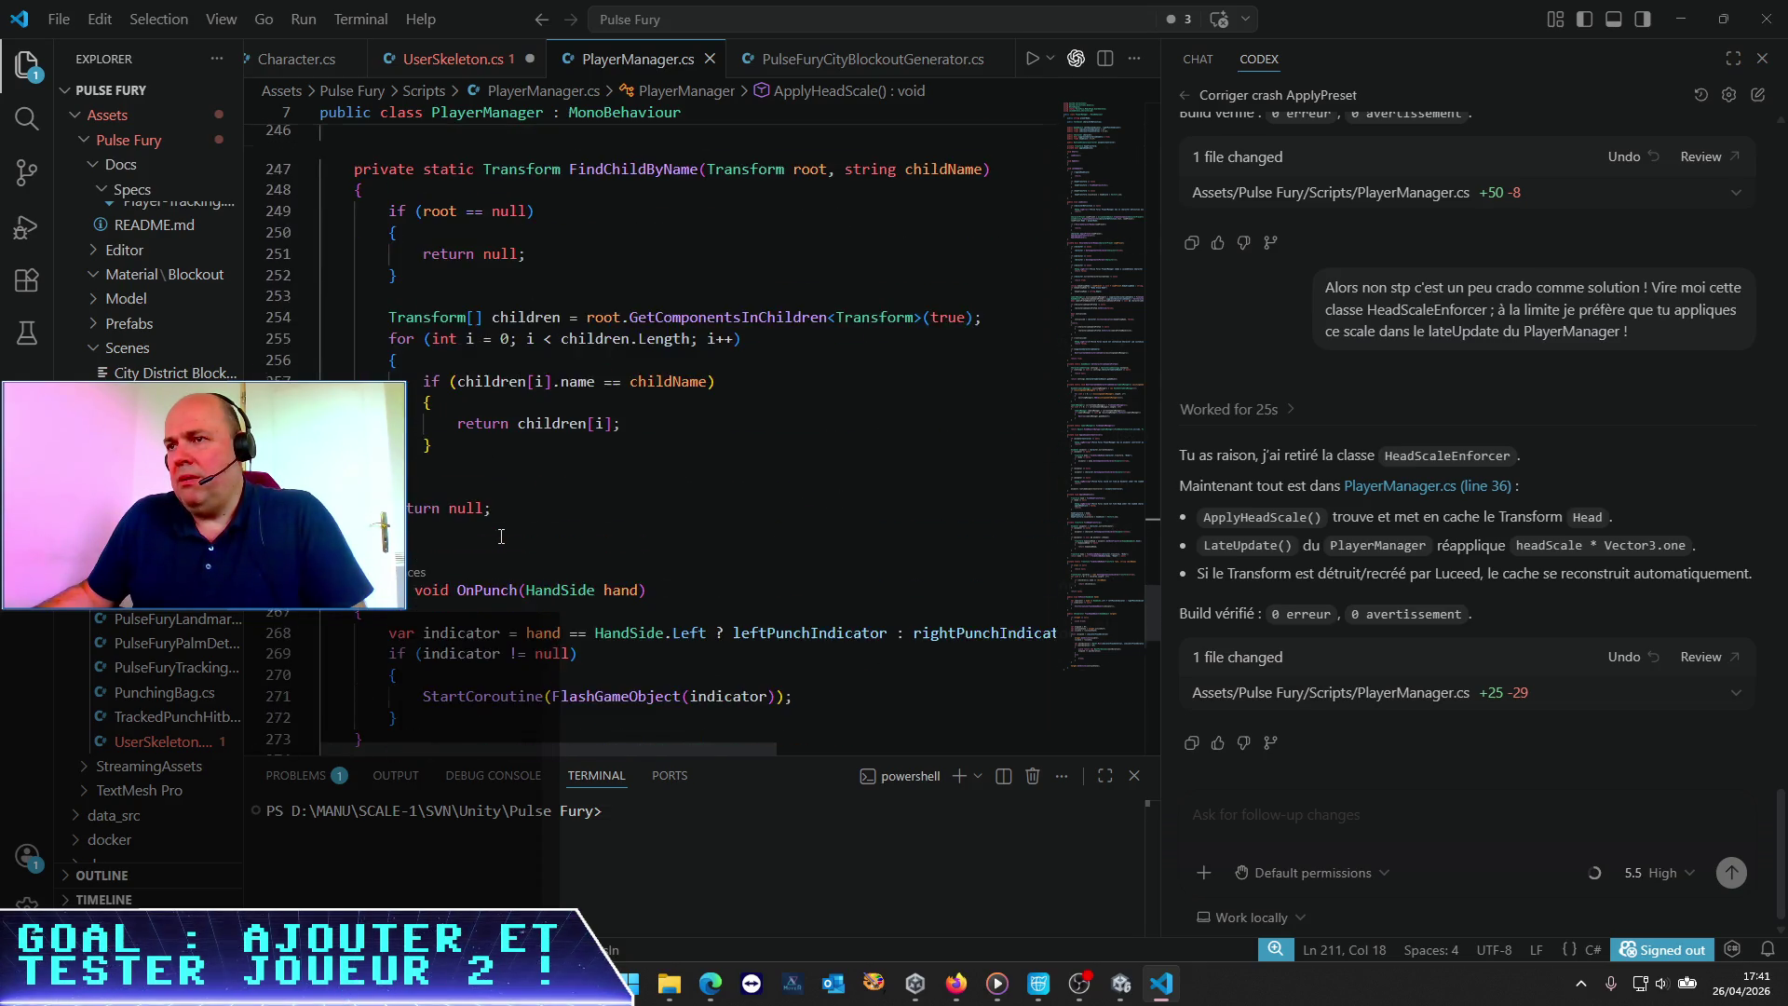
scroll(501, 537, "up", 4)
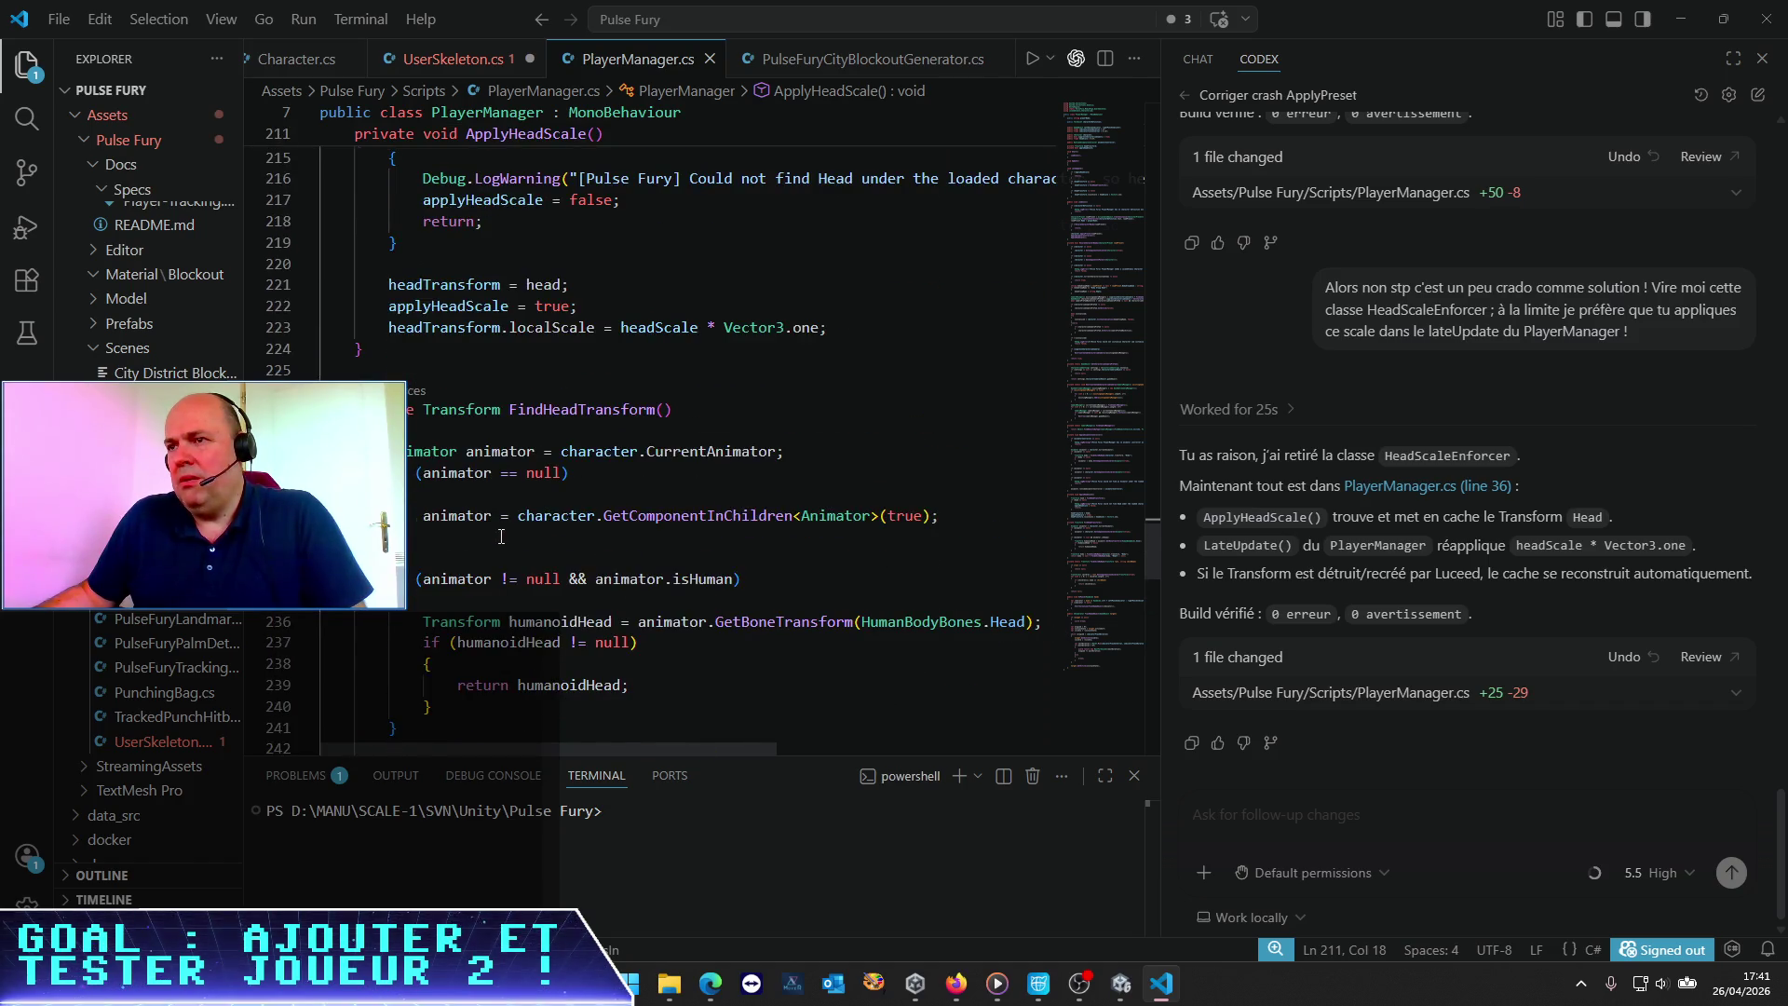
scroll(501, 537, "up", 5)
Search PlayerManager.cs for ApplyHeadScale and step through its matches
double_click(552, 406)
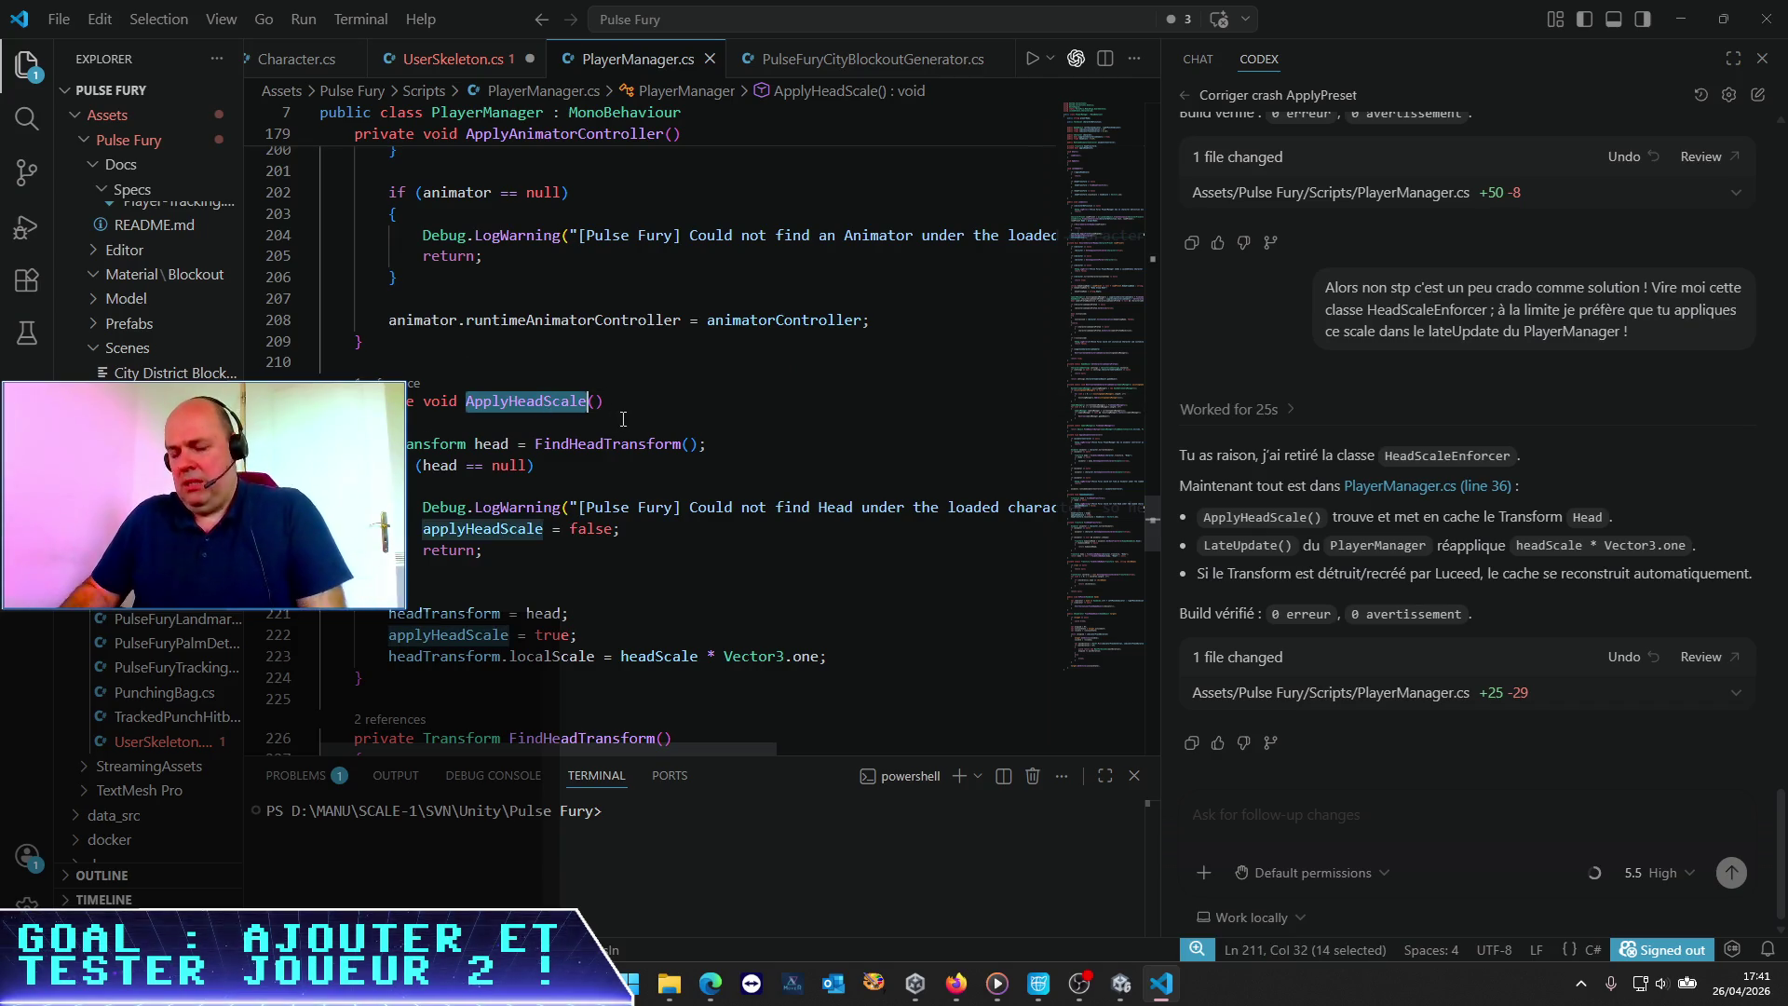
key("ctrl+f")
key("Return")
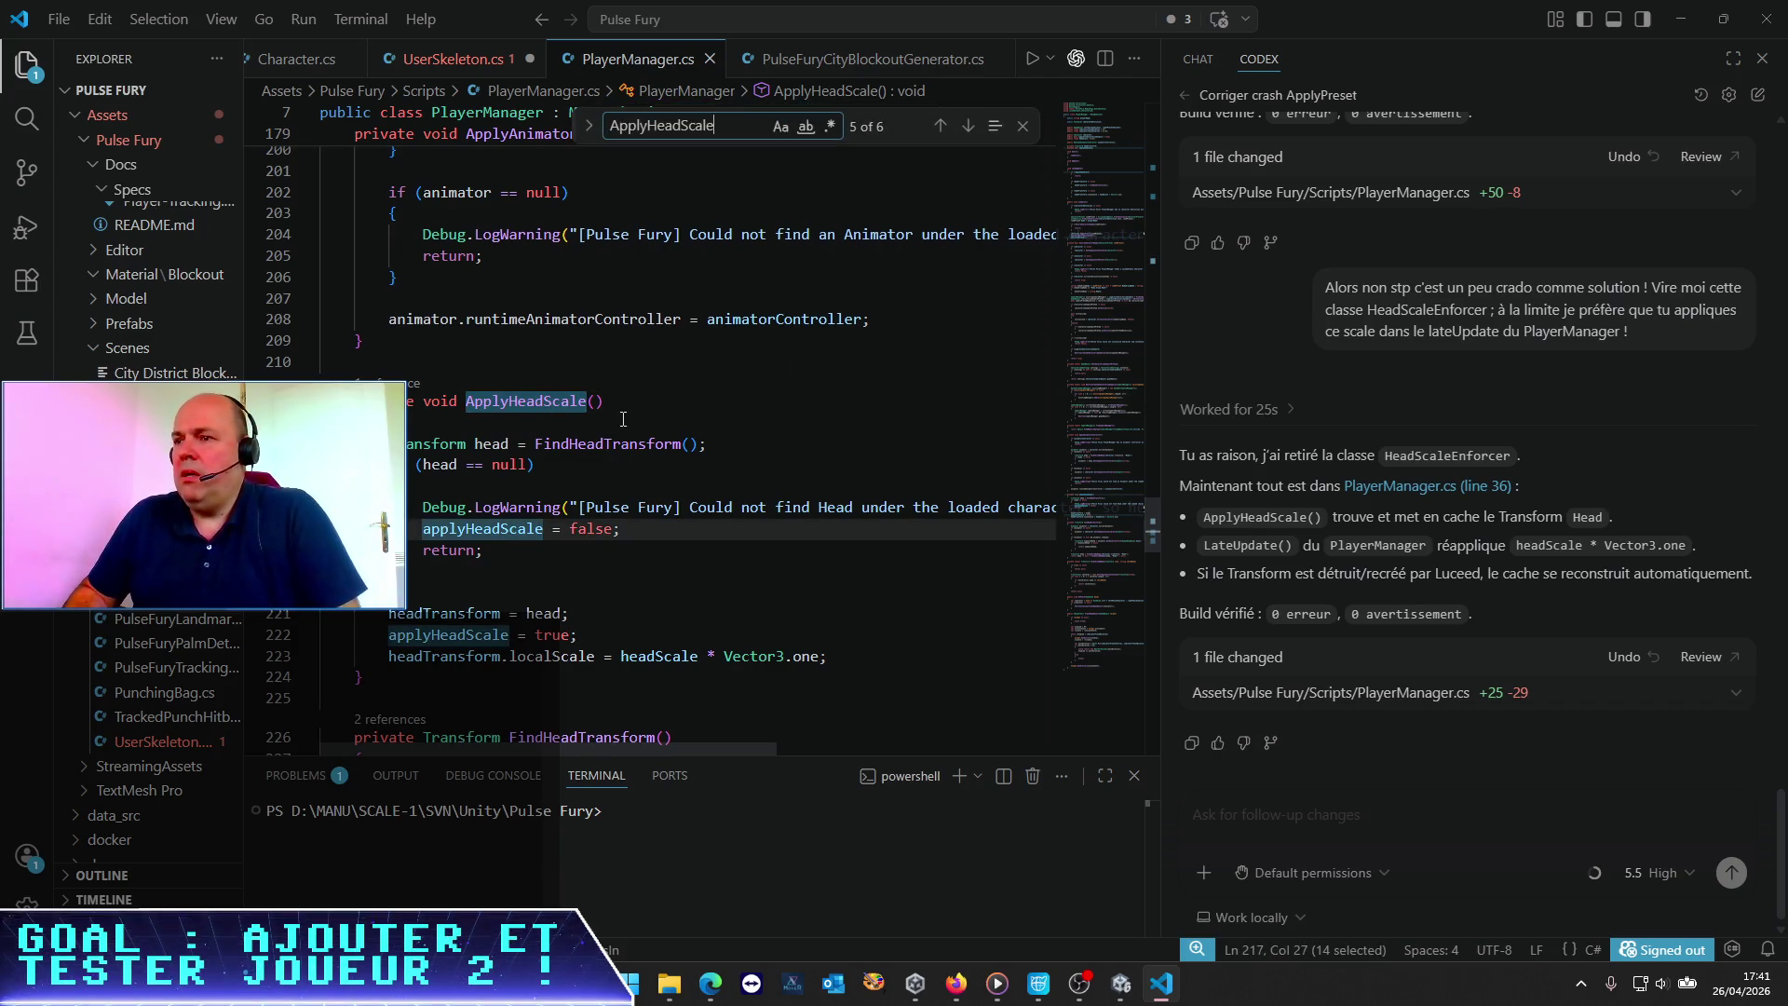
key("Return")
key("Return")
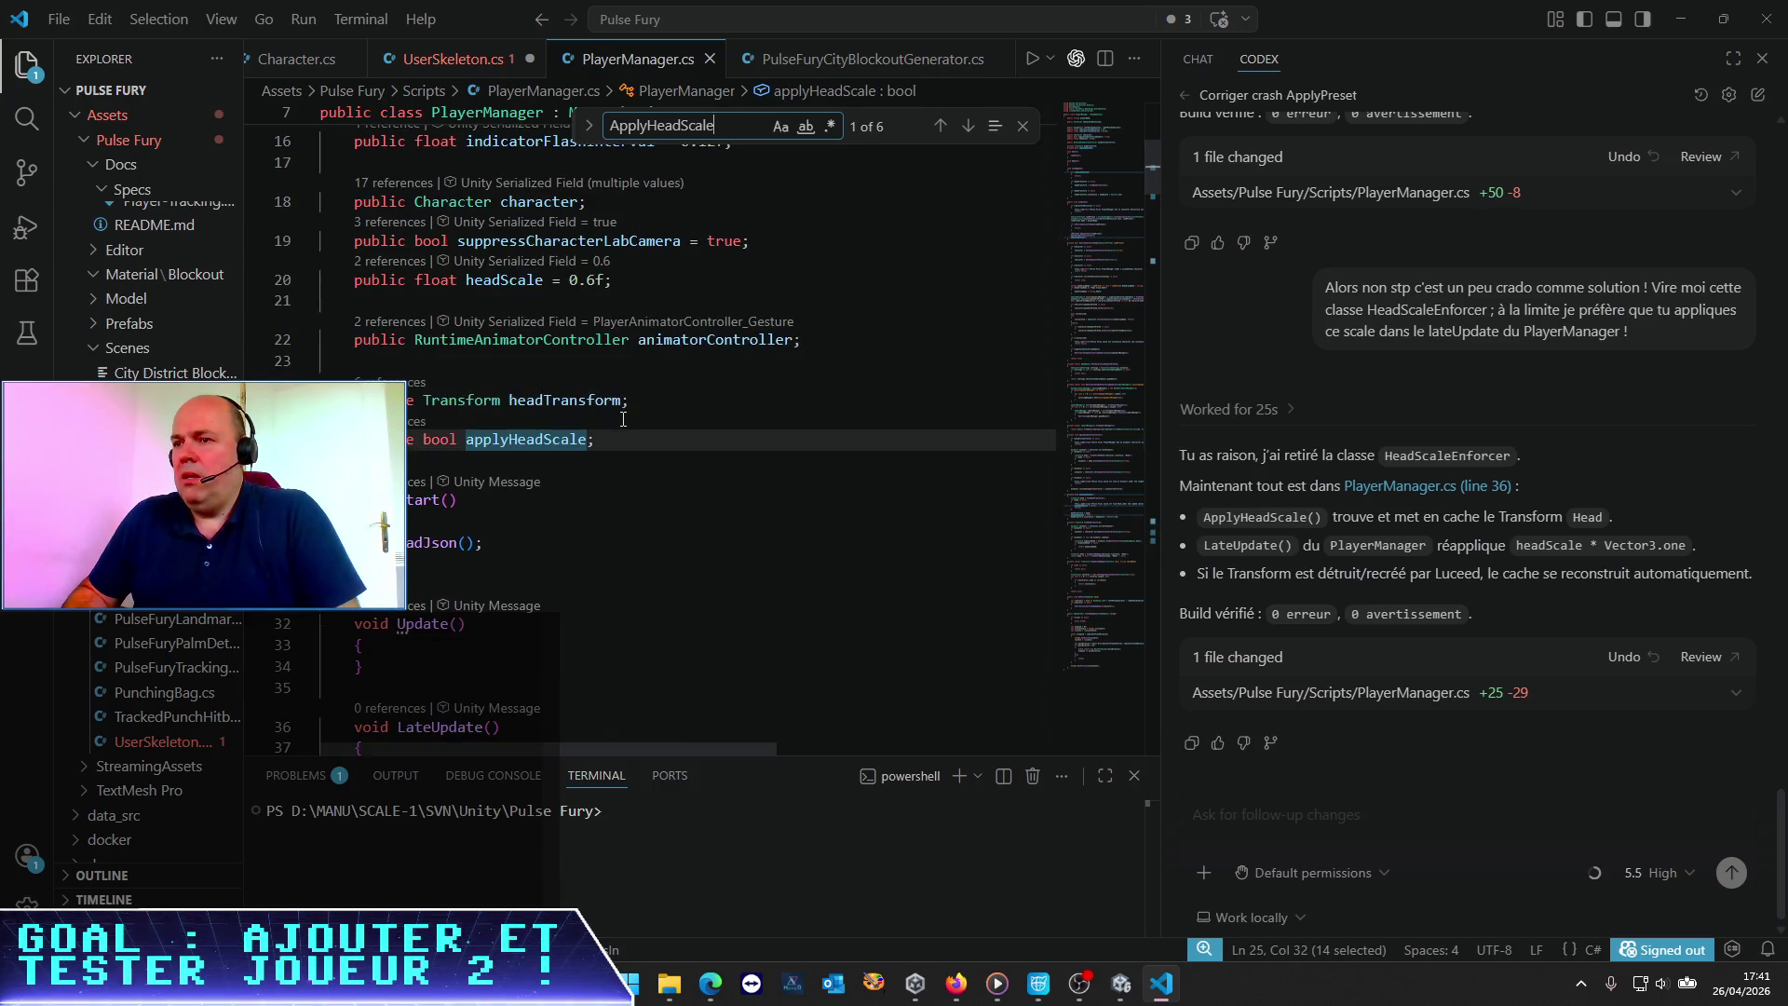
key("Return")
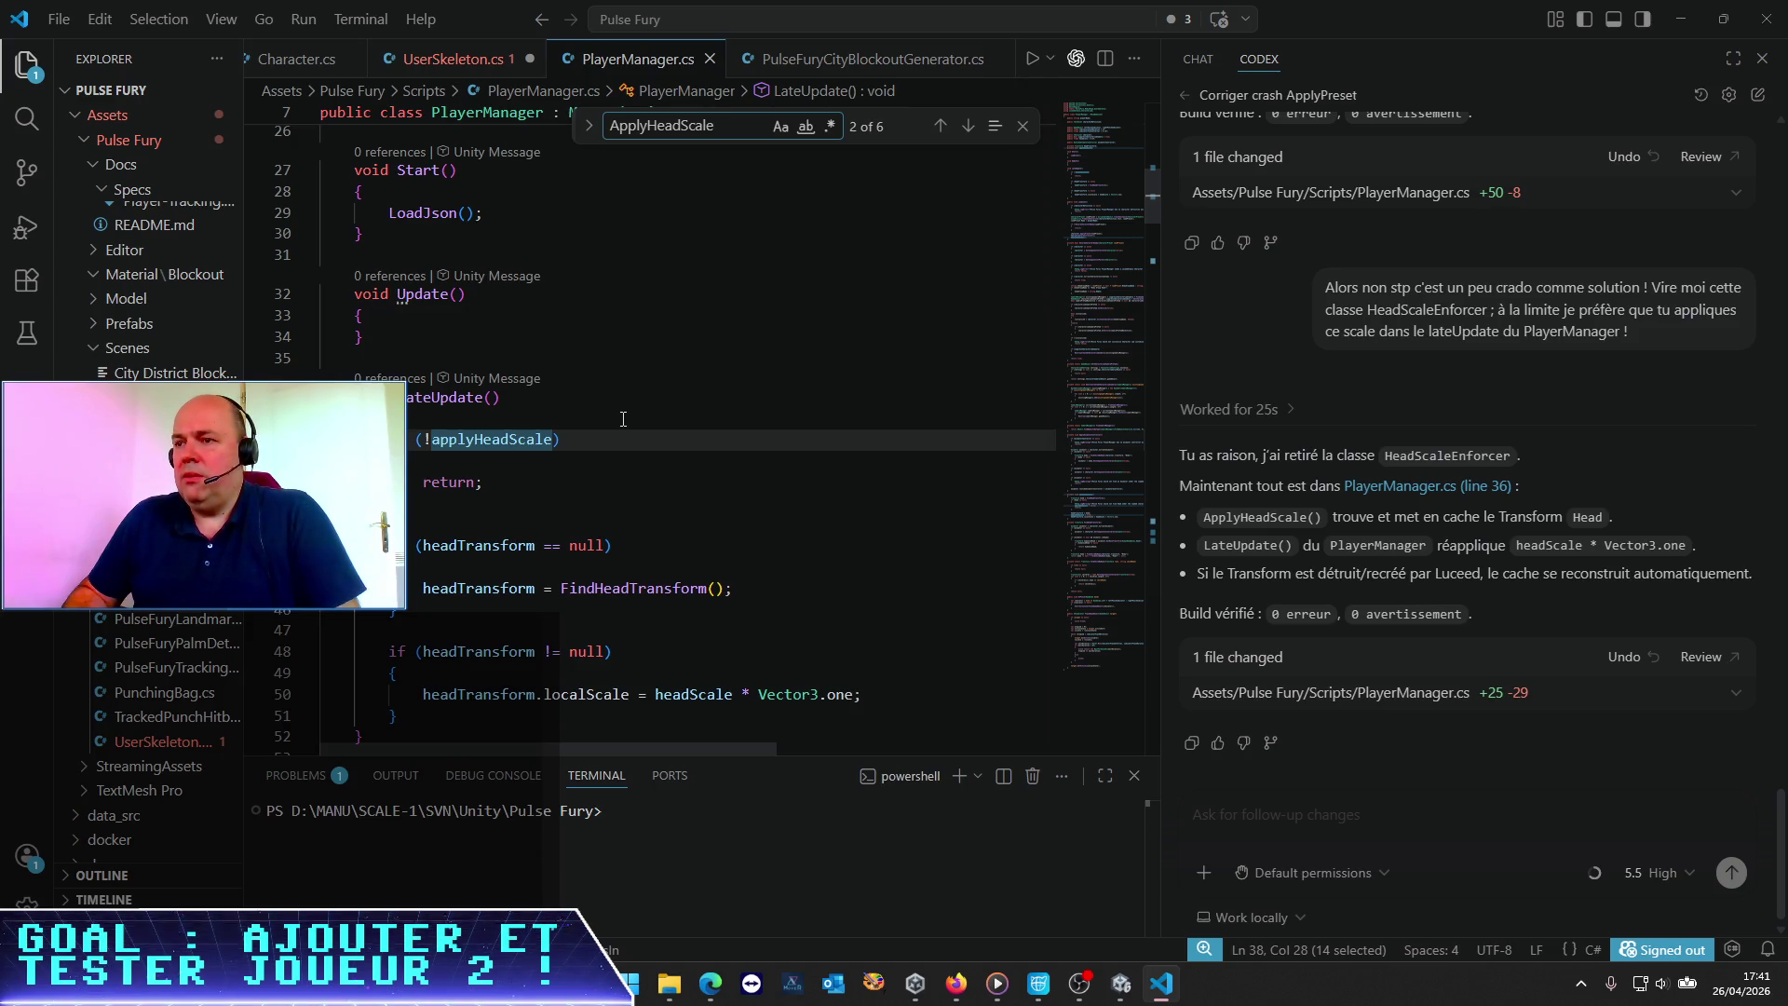
Select the whole ApplyHeadScale method, lines 211–223
scroll(559, 438, "down", 2)
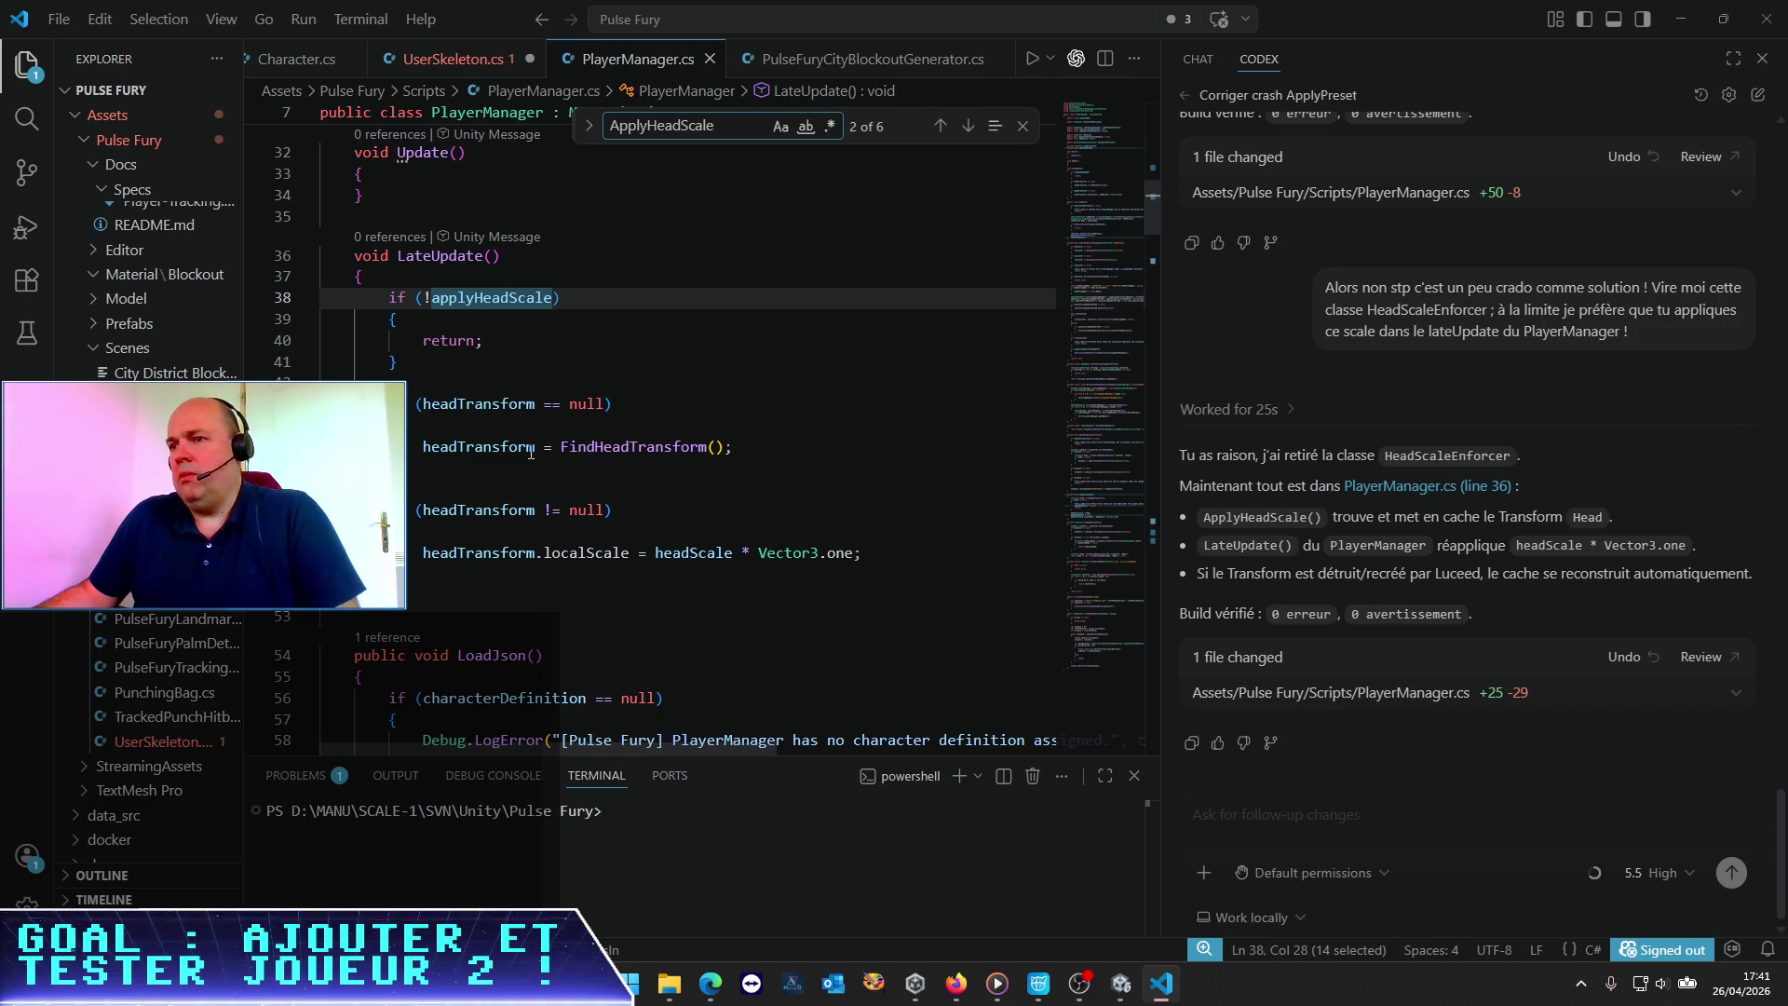
scroll(531, 452, "down", 4)
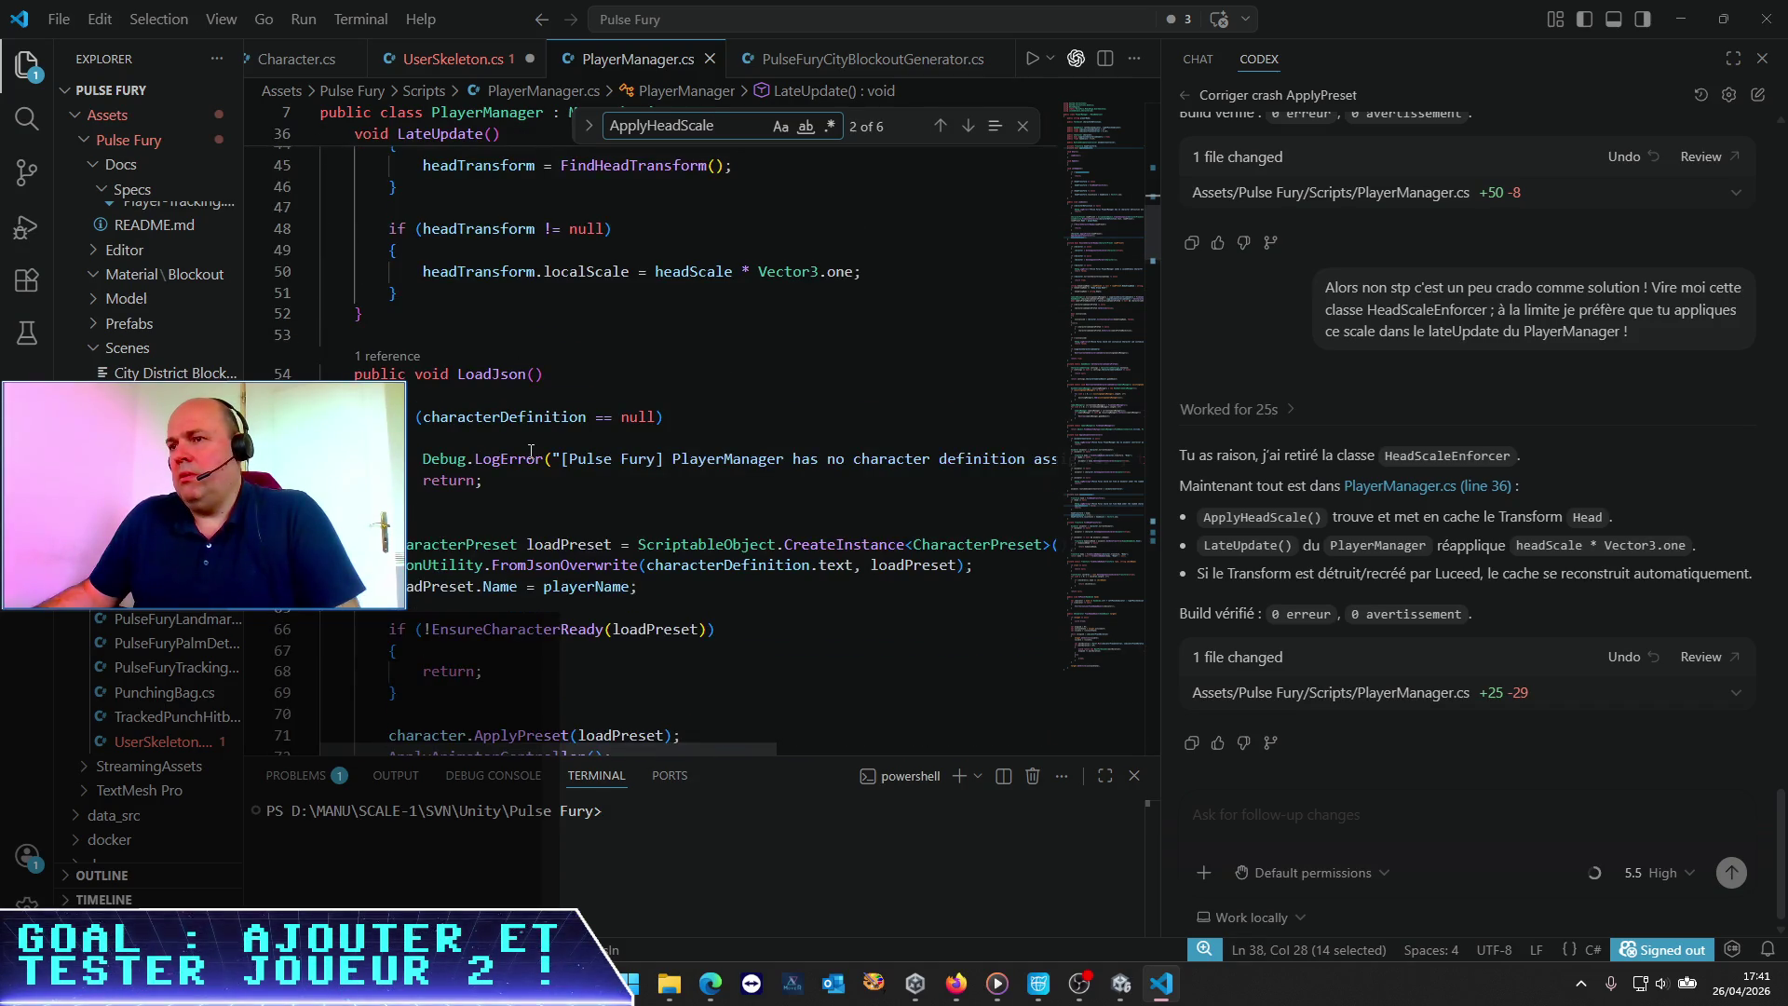
scroll(531, 451, "down", 4)
scroll(530, 452, "down", 9)
scroll(531, 451, "down", 15)
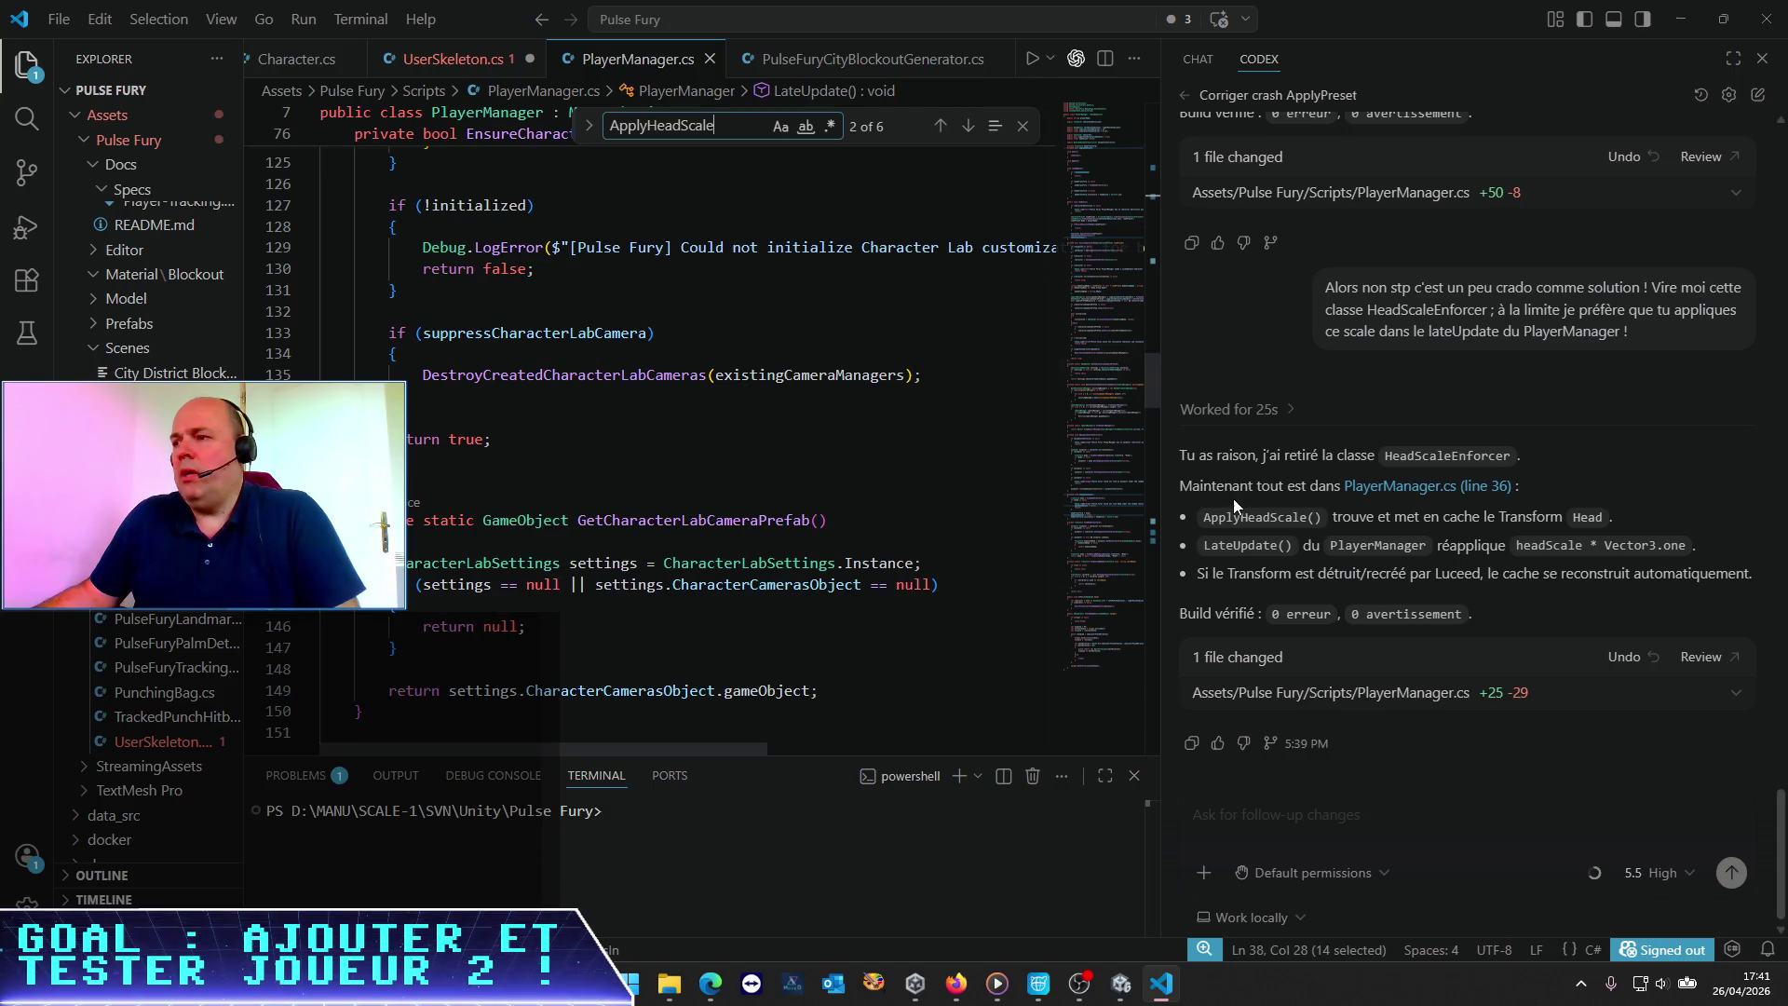
mouse_move(1146, 400)
left_mouse_down()
mouse_move(1168, 164)
mouse_move(1097, 523)
left_mouse_up()
scroll(1087, 549, "down", 4)
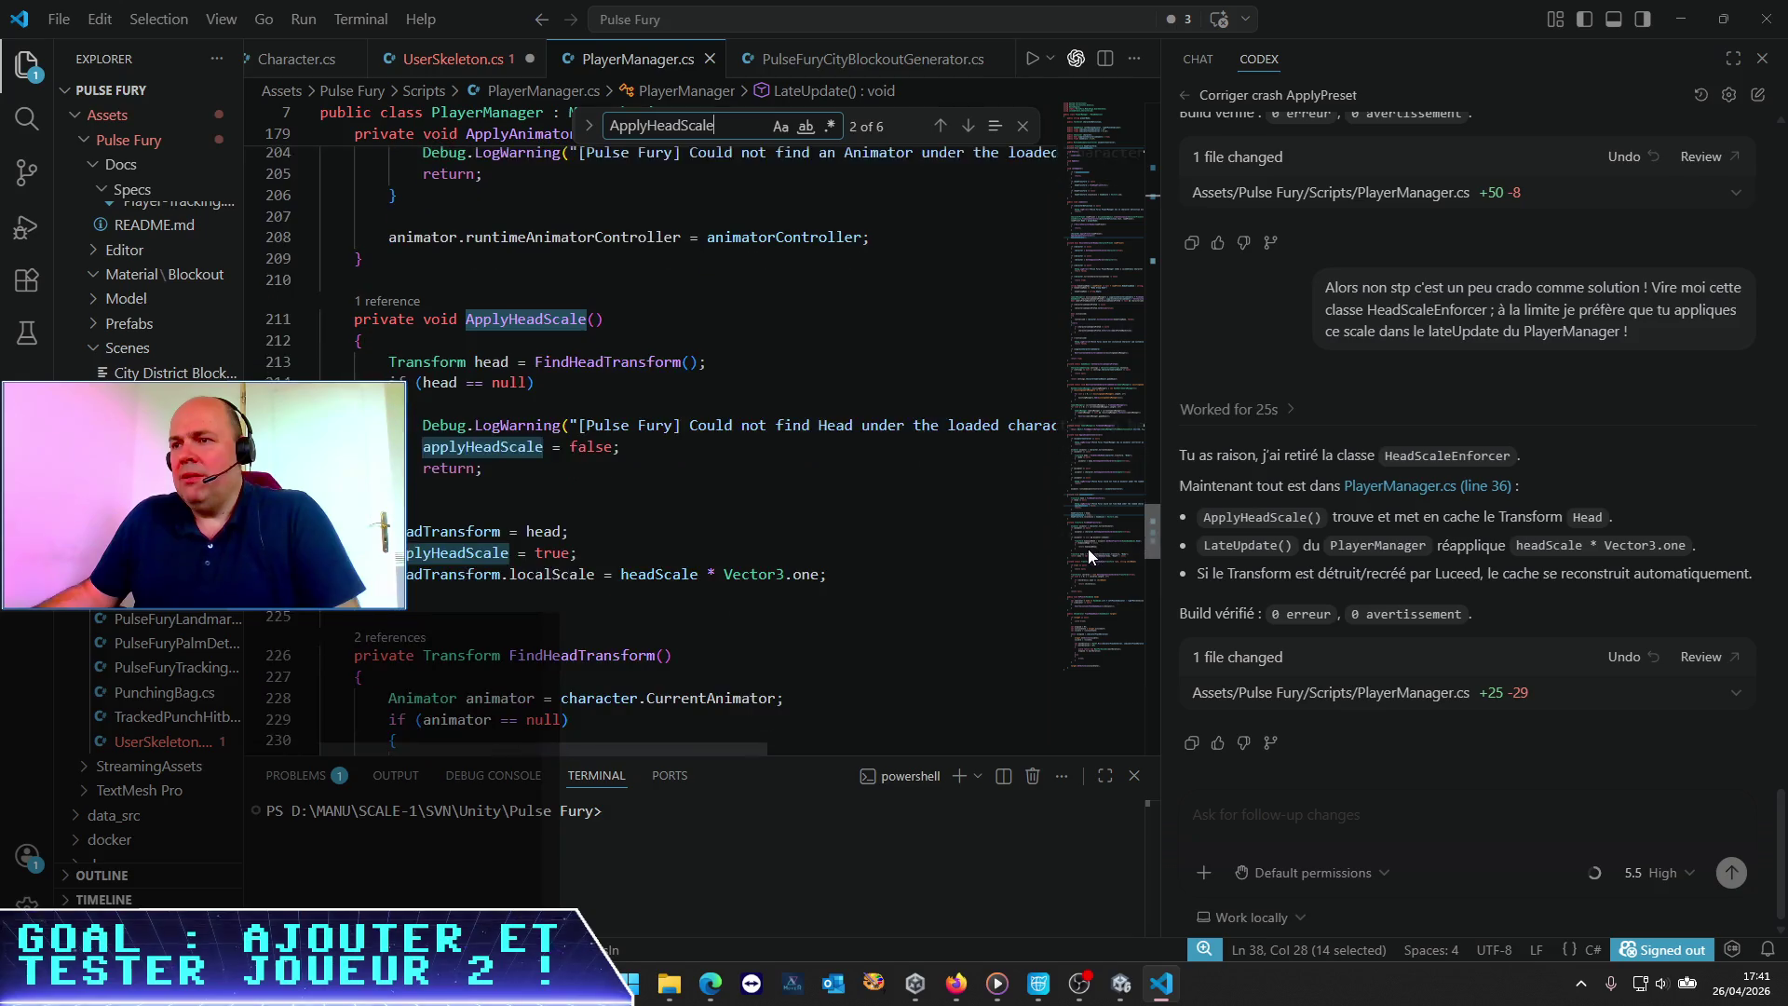
left_click(428, 491)
left_click_drag(373, 582, 322, 298)
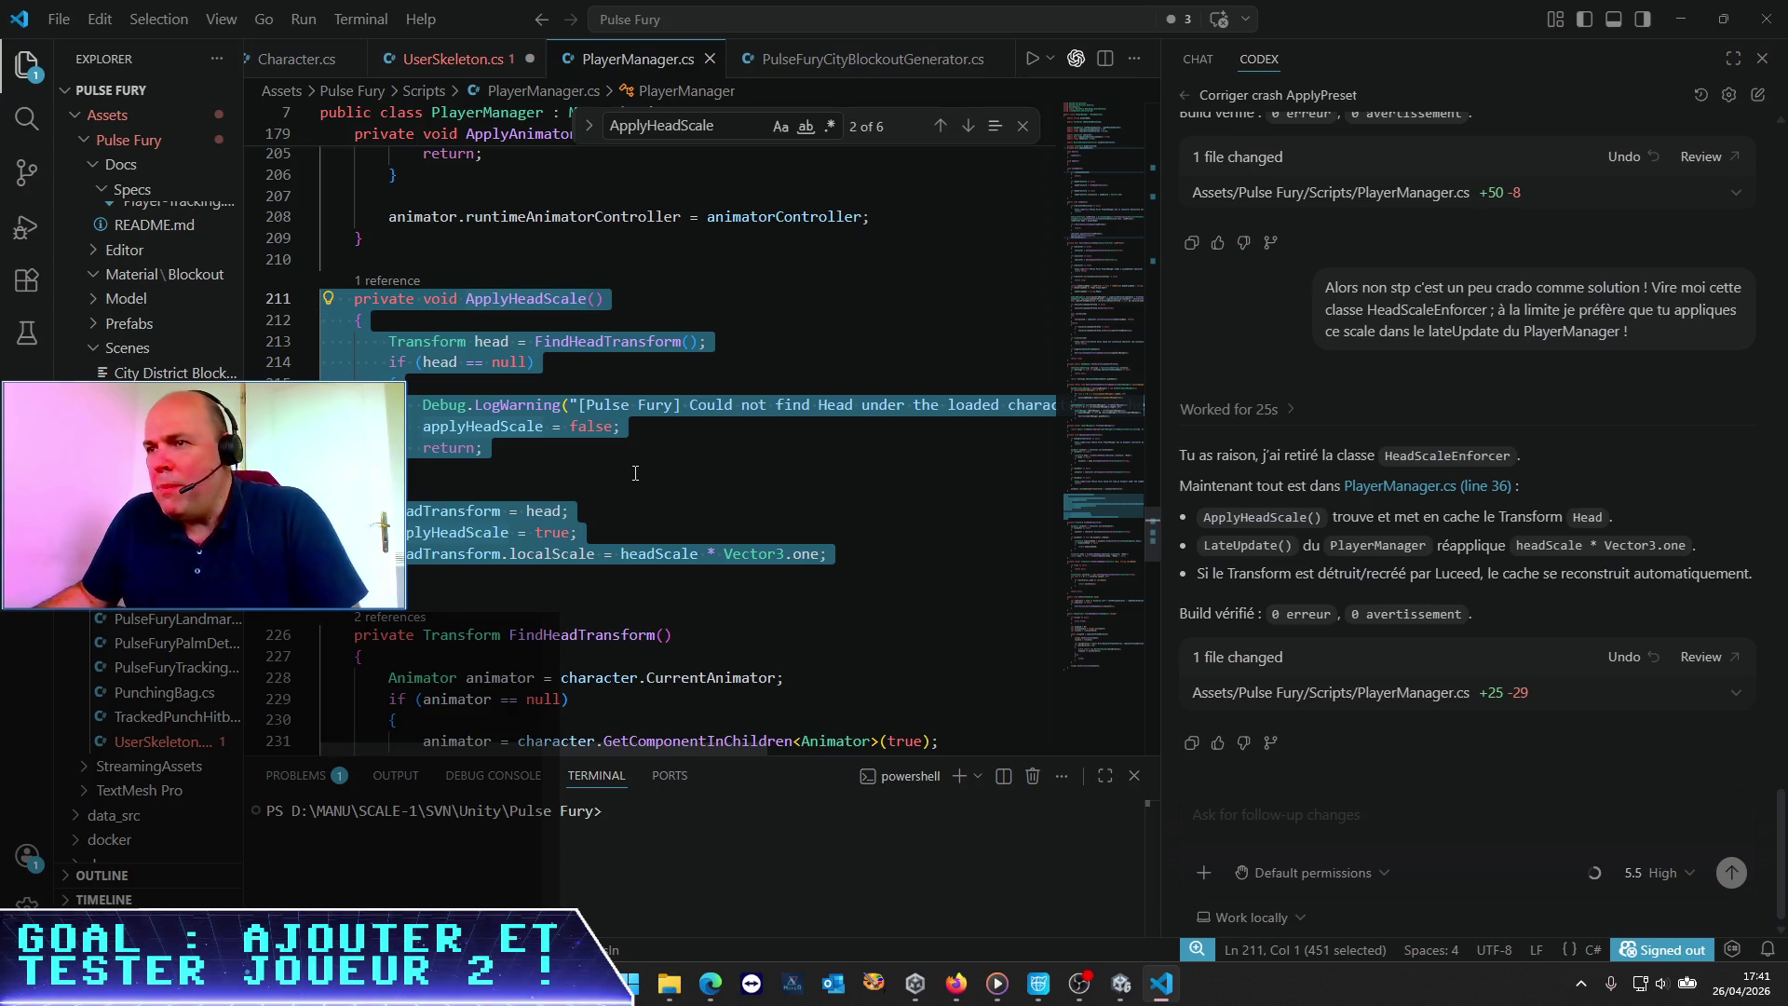
Review the LateUpdate code around the method and zoom the interface in
scroll(635, 473, "up", 10)
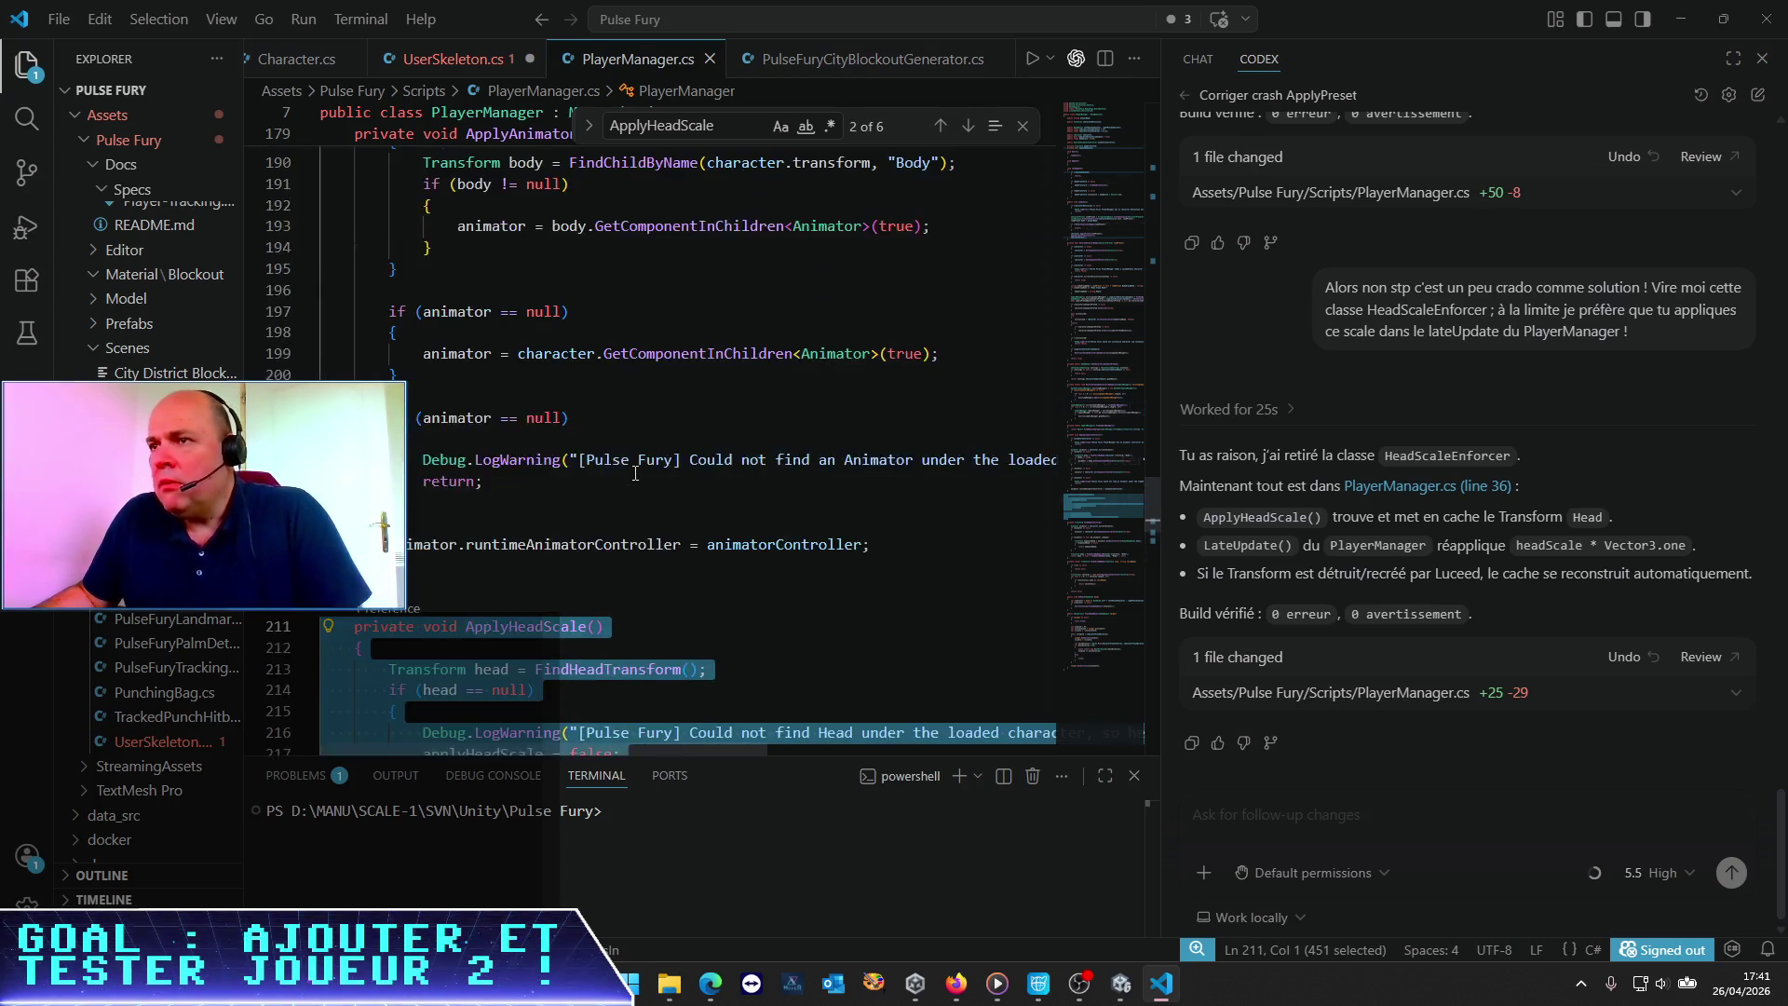
scroll(635, 473, "up", 15)
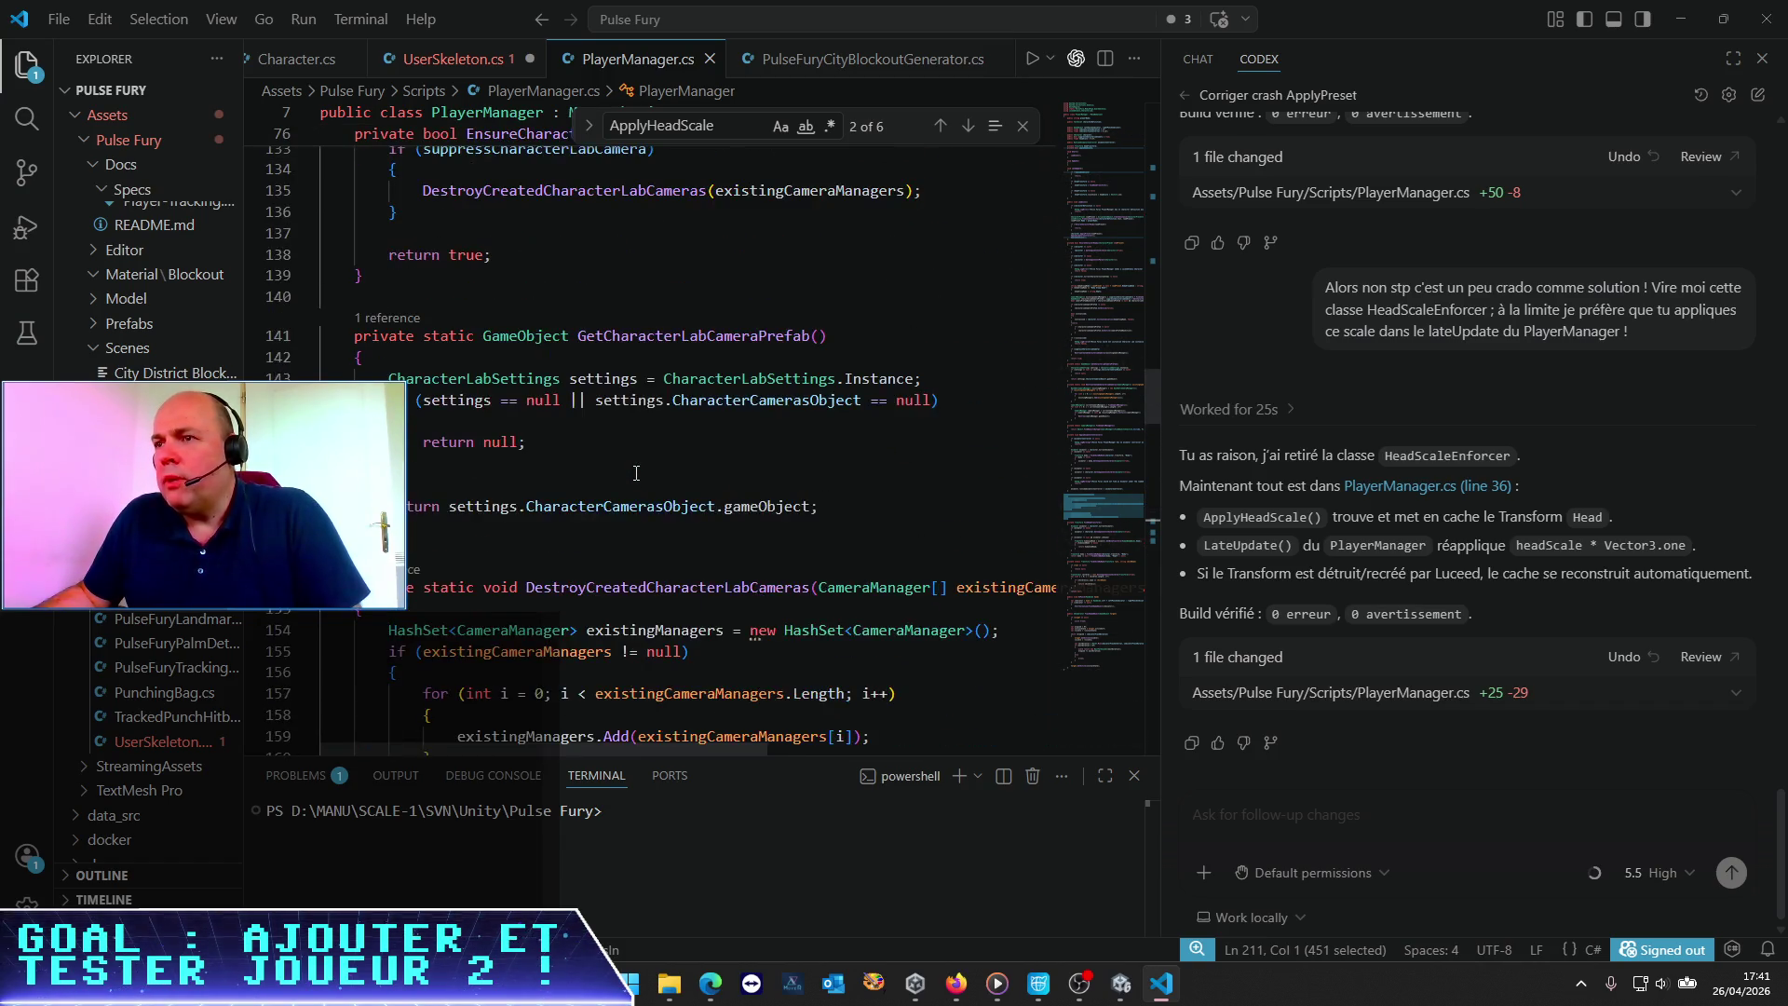
scroll(635, 473, "up", 13)
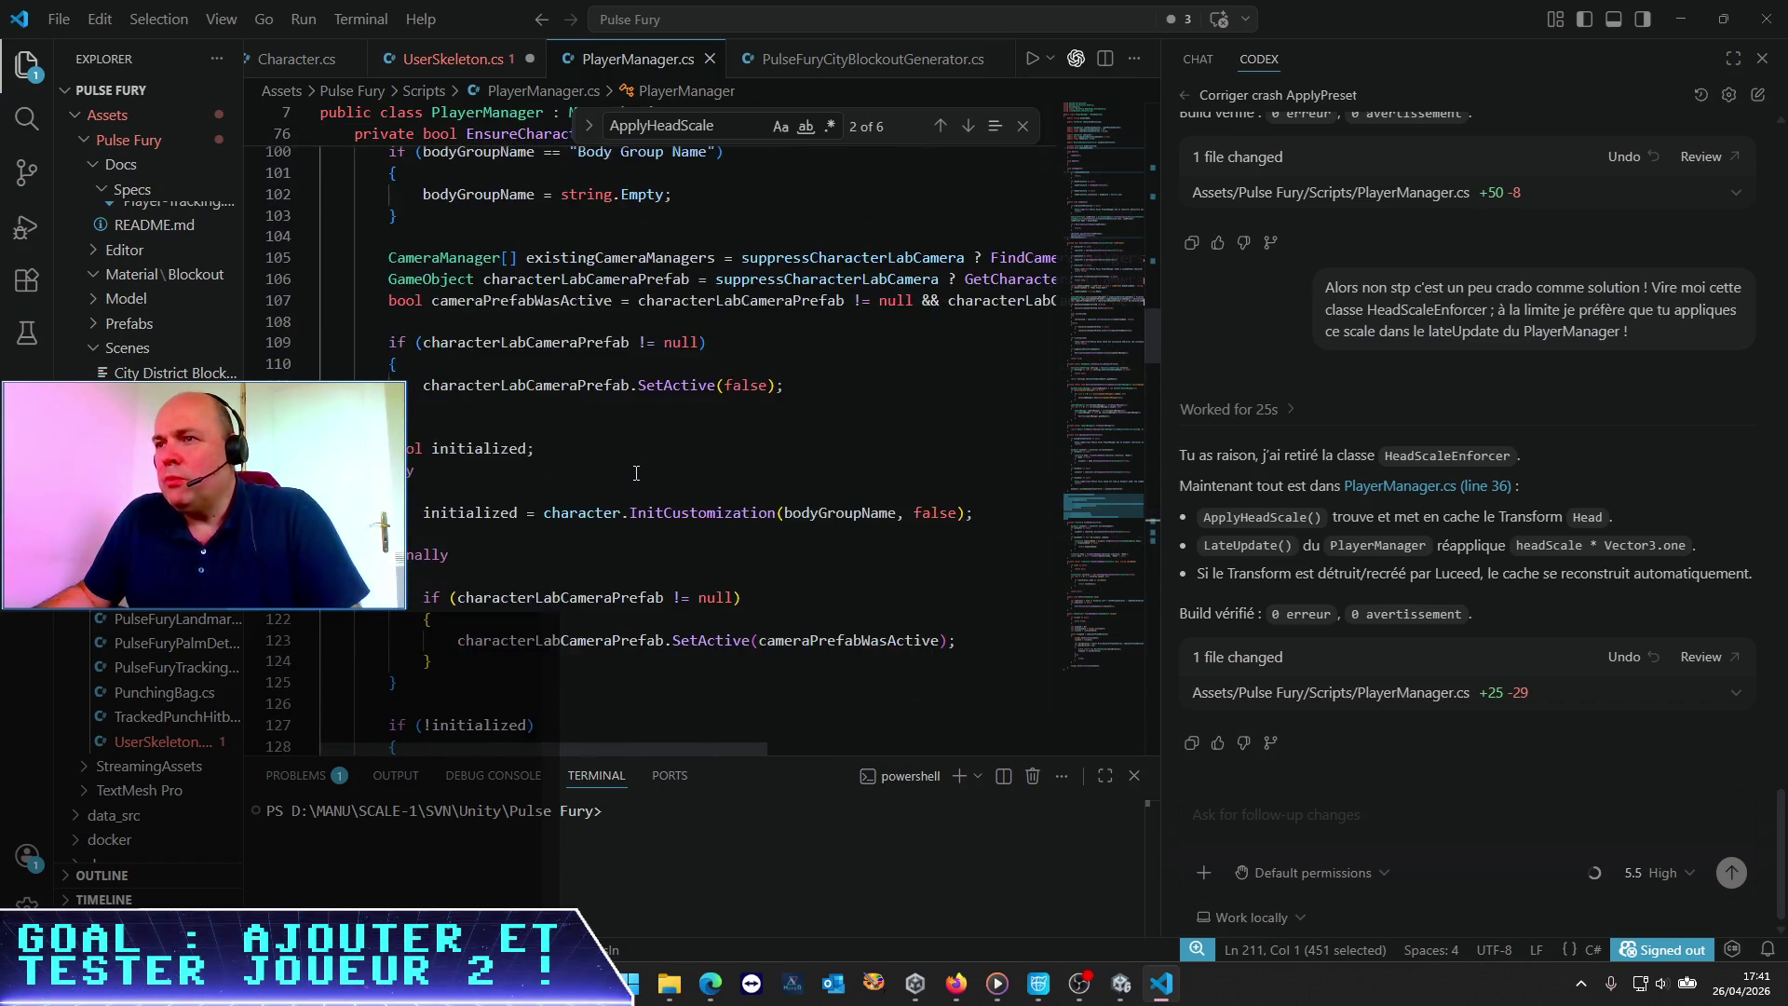
scroll(635, 473, "up", 9)
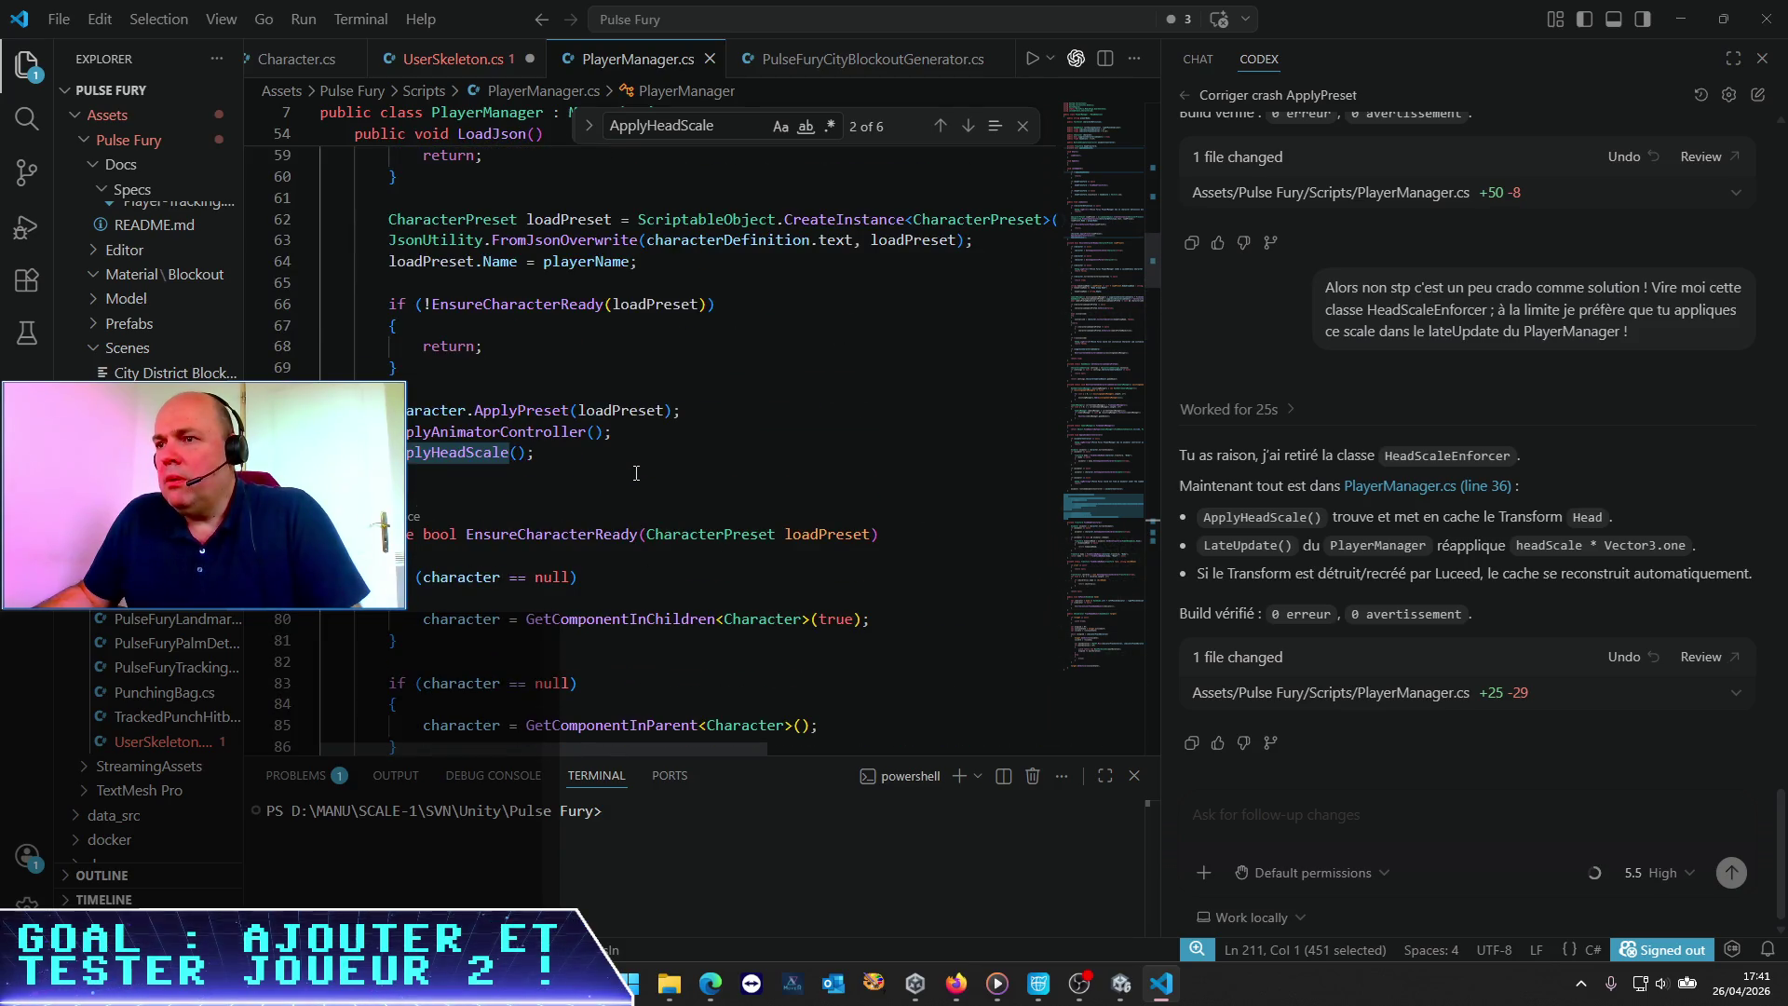
scroll(635, 473, "up", 8)
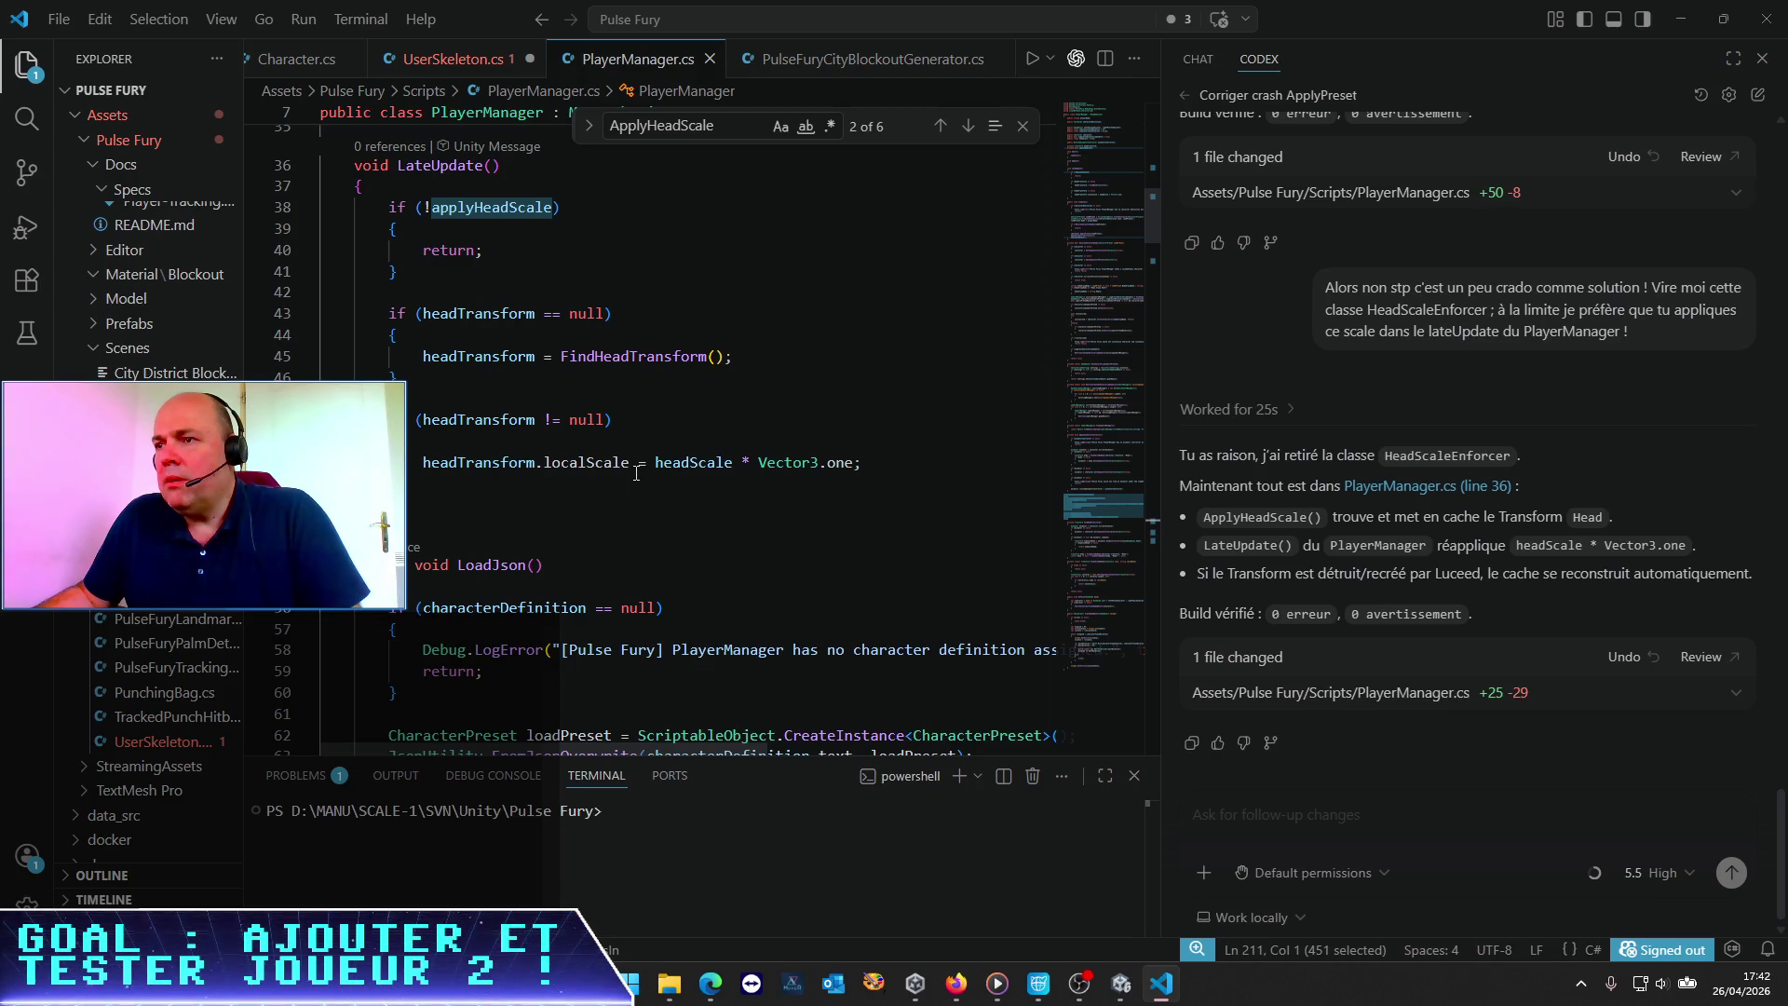
scroll(636, 473, "down", 20)
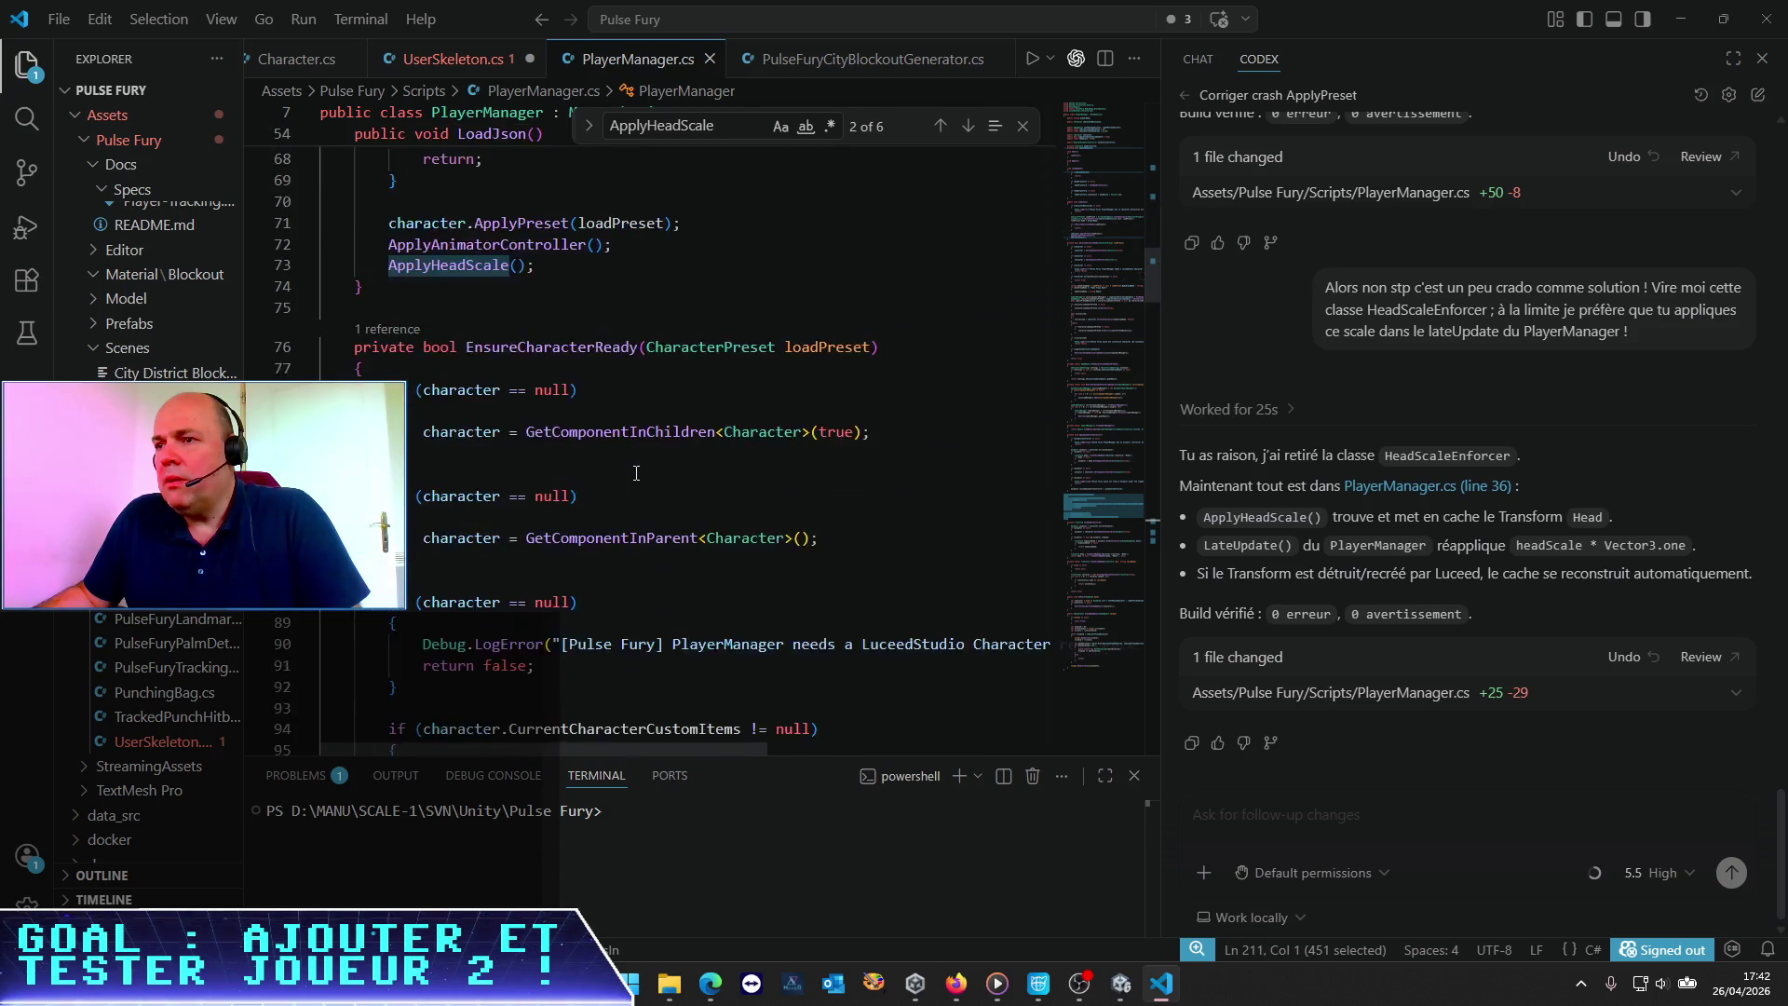
scroll(636, 473, "down", 20)
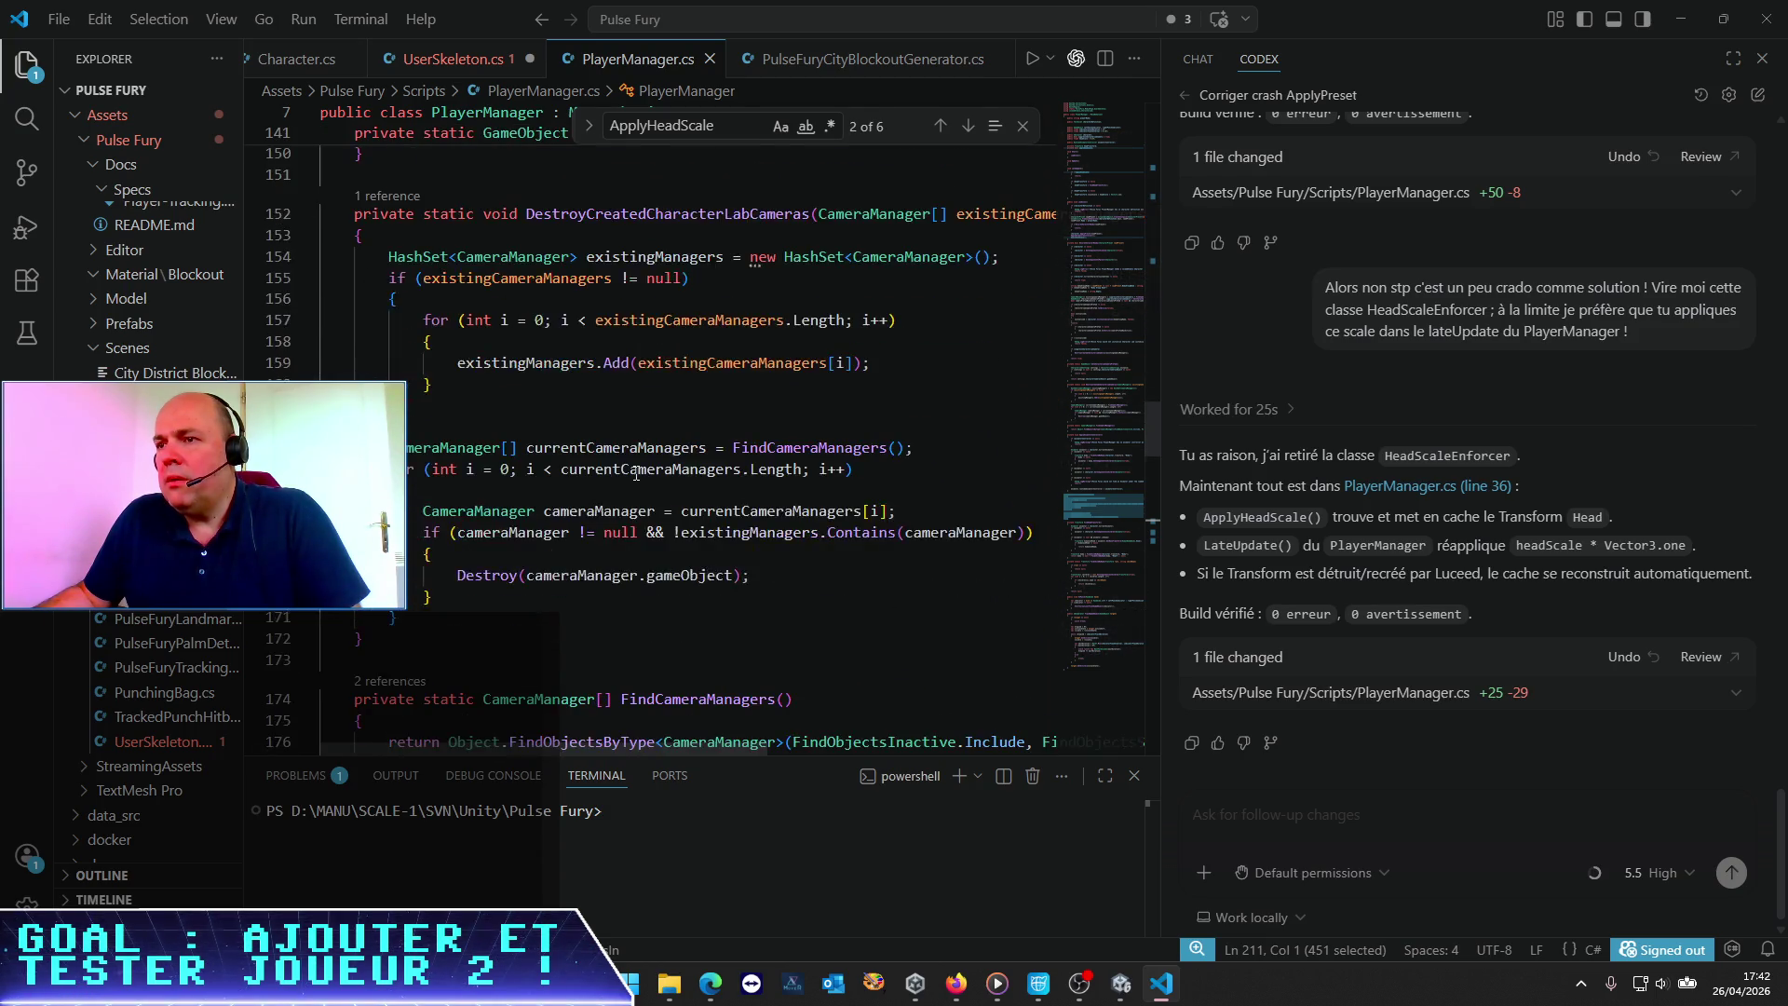
scroll(636, 473, "down", 3)
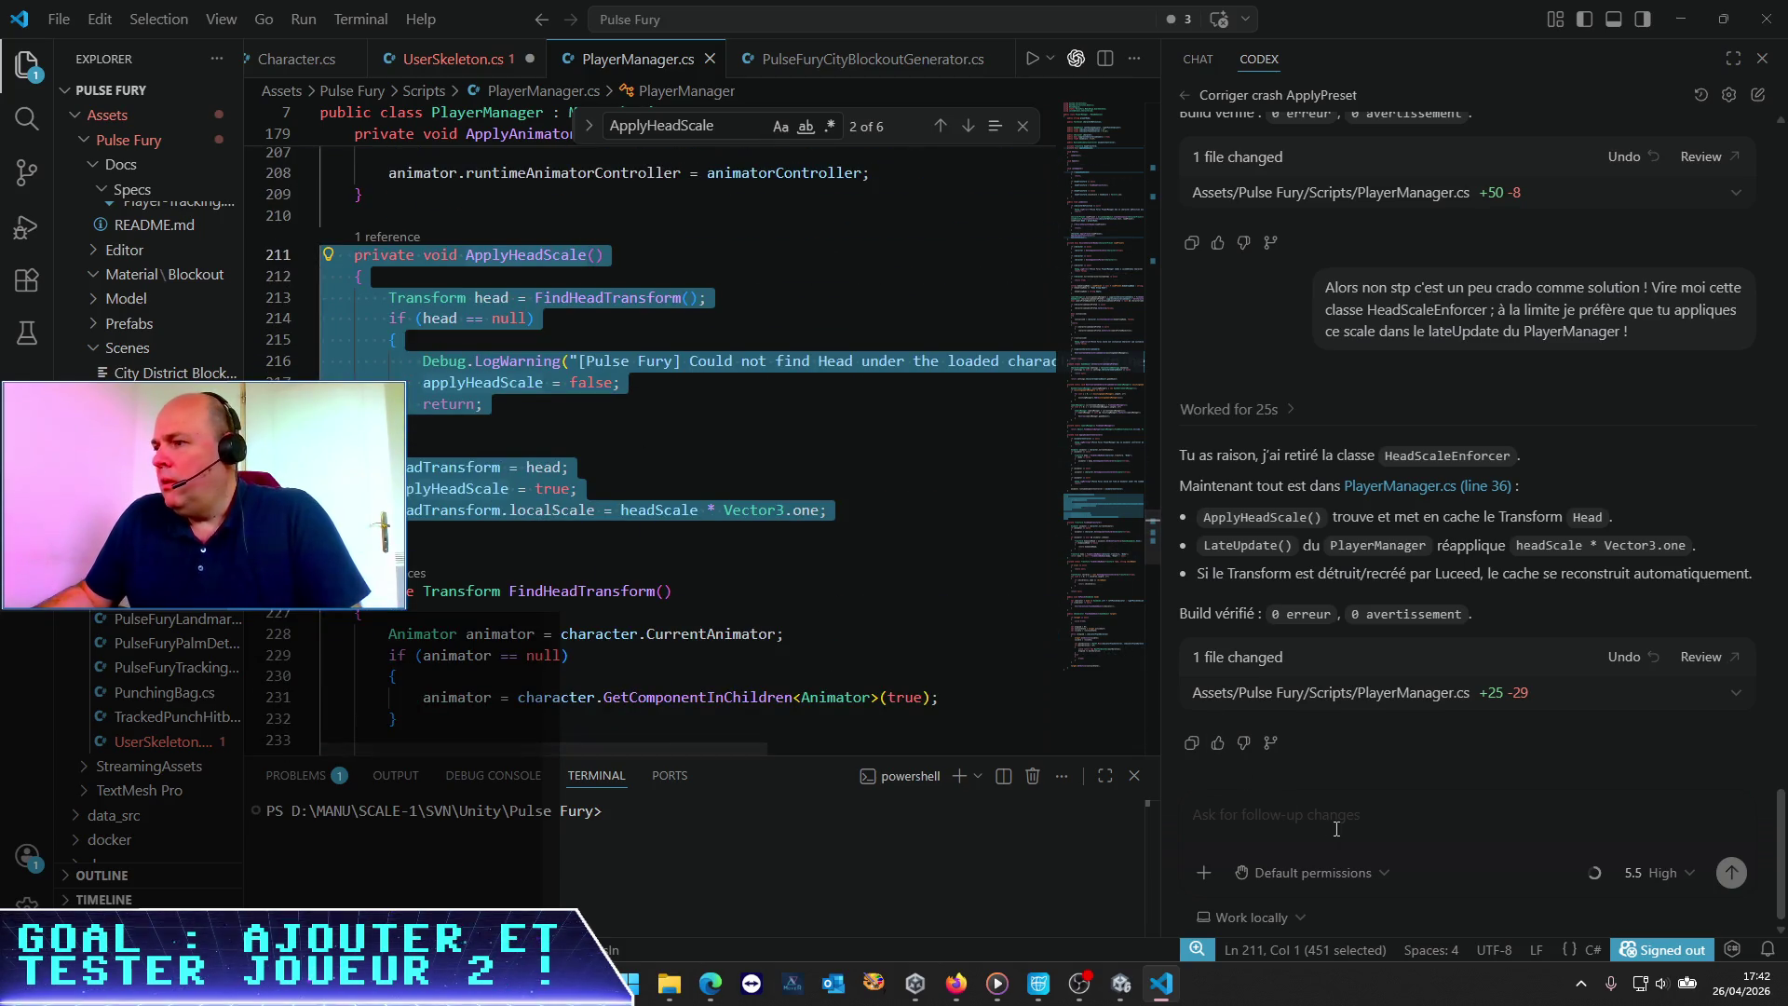
key("ctrl+plus")
key("ctrl+plus")
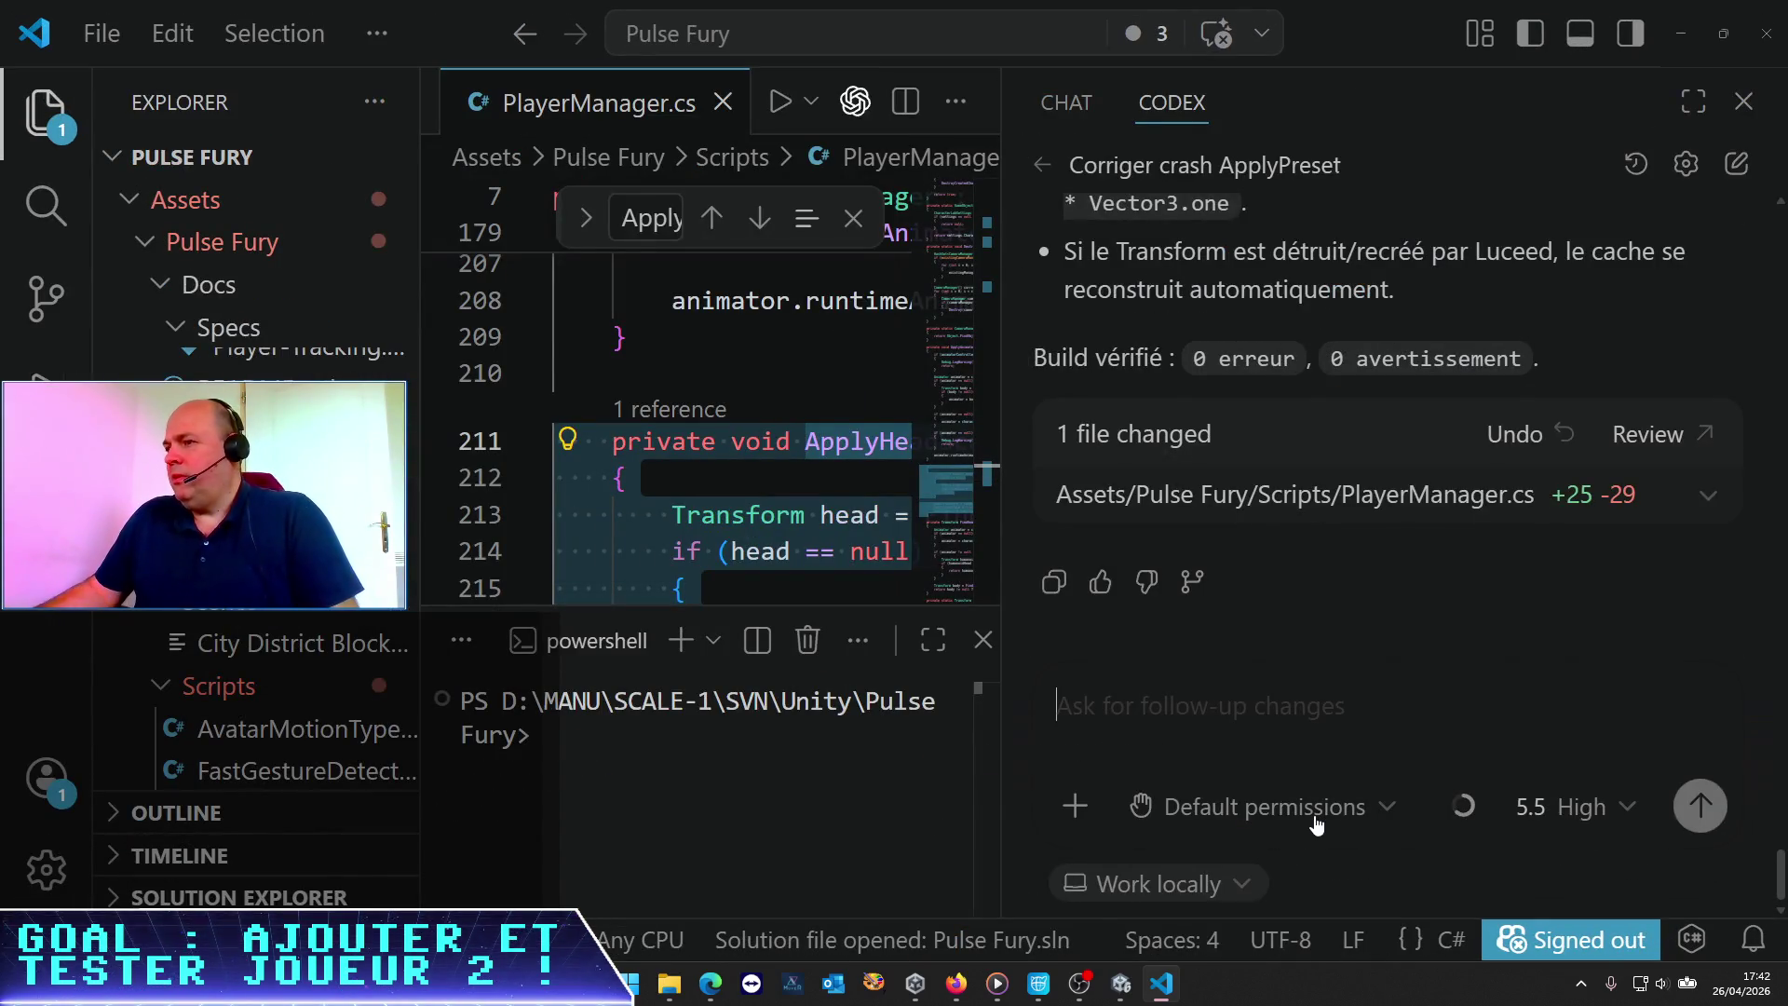
Widen the Codex panel, zoom back out, and start a French complaint calling its code "CRADO"
left_click_drag(999, 659, 322, 628)
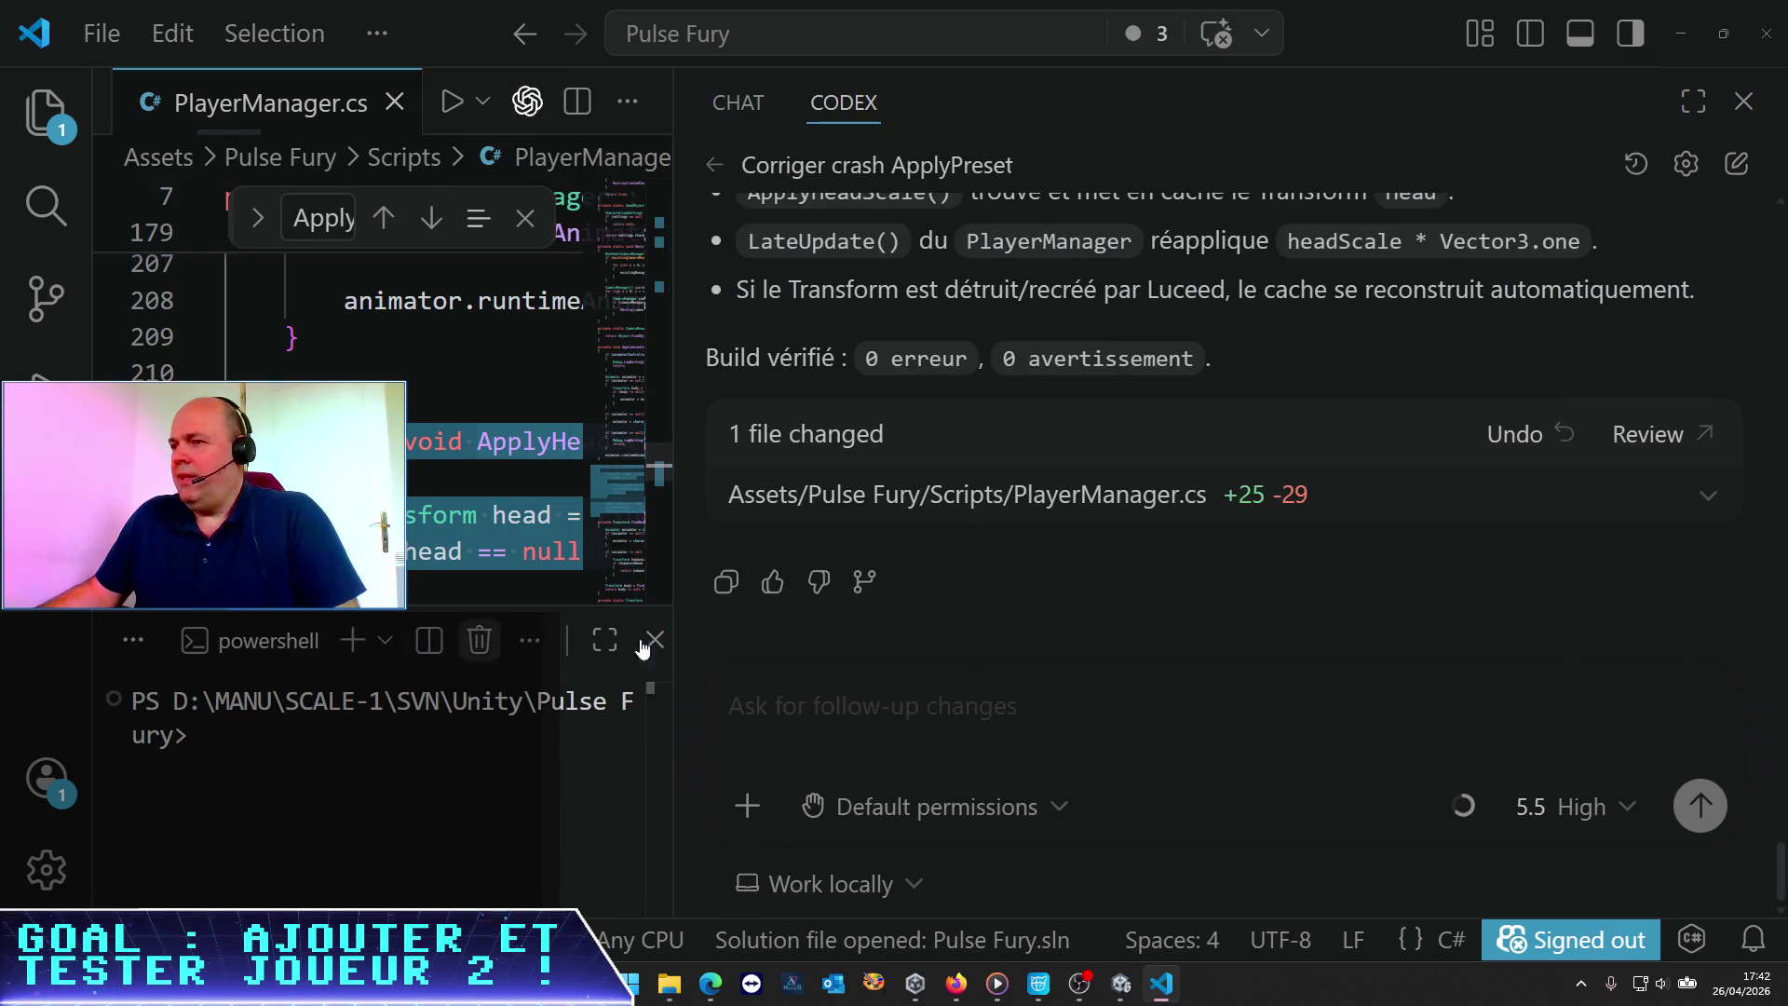
key("ctrl+minus")
left_click(991, 742)
type("Non mais dis donc, tu comme")
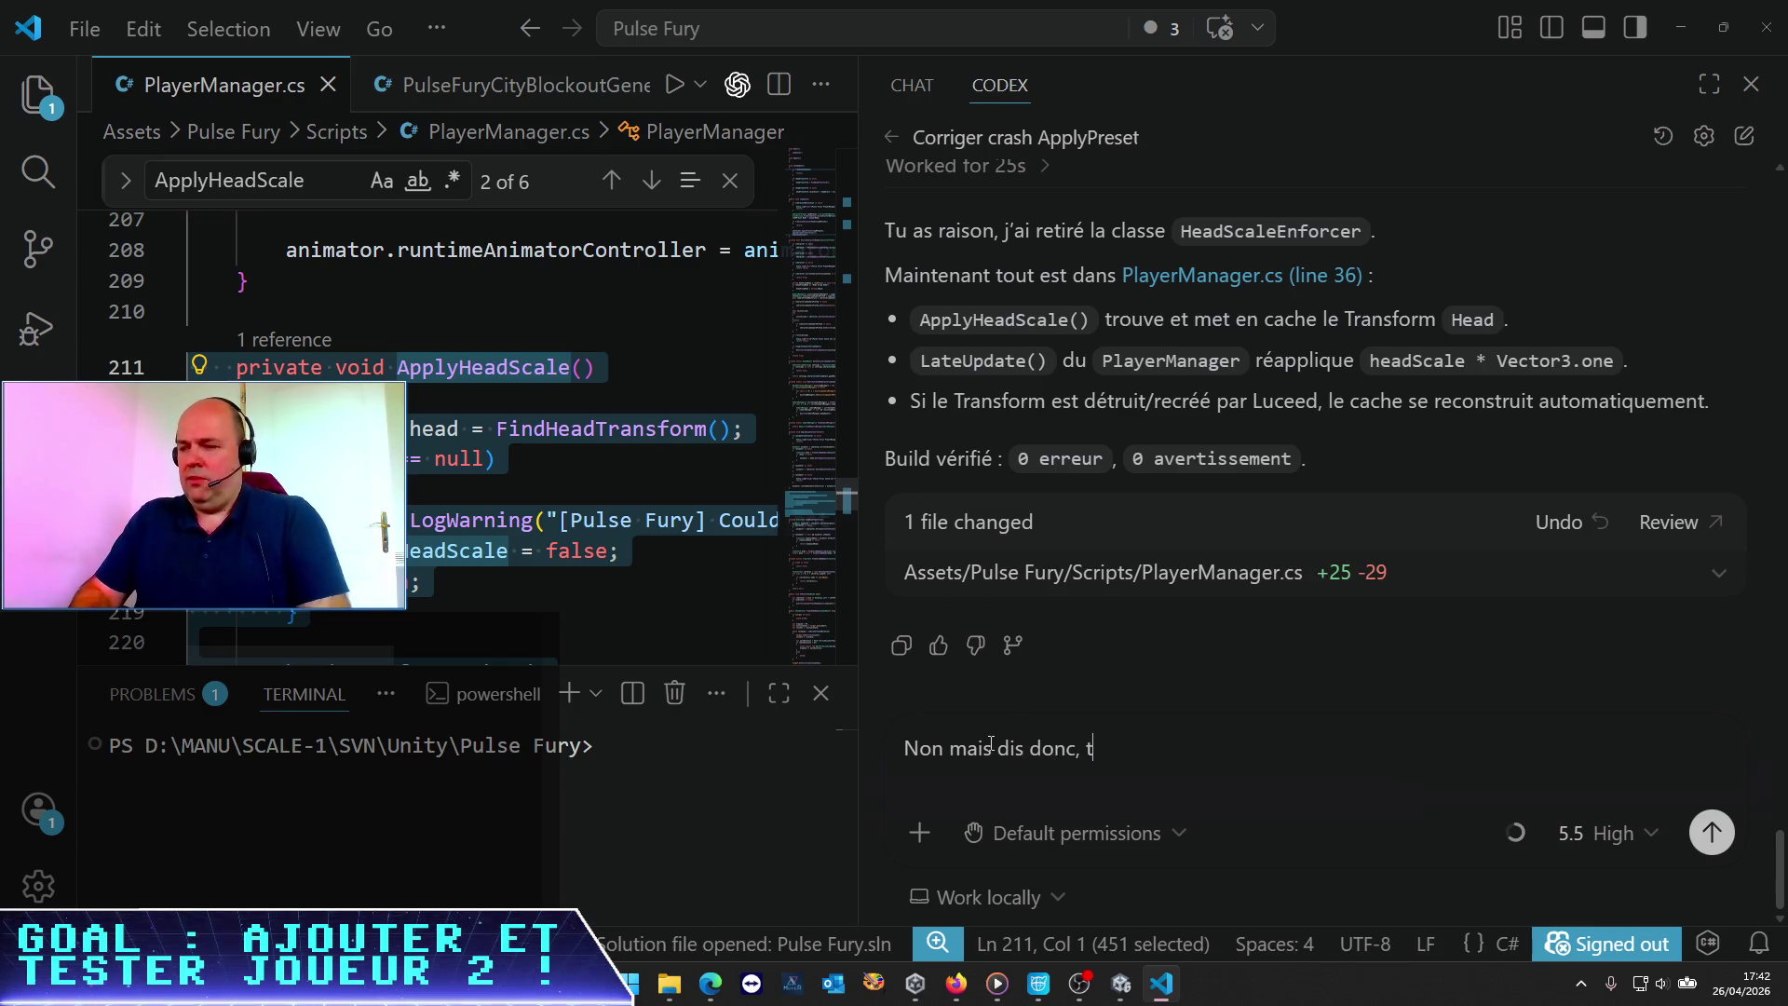
type("n")
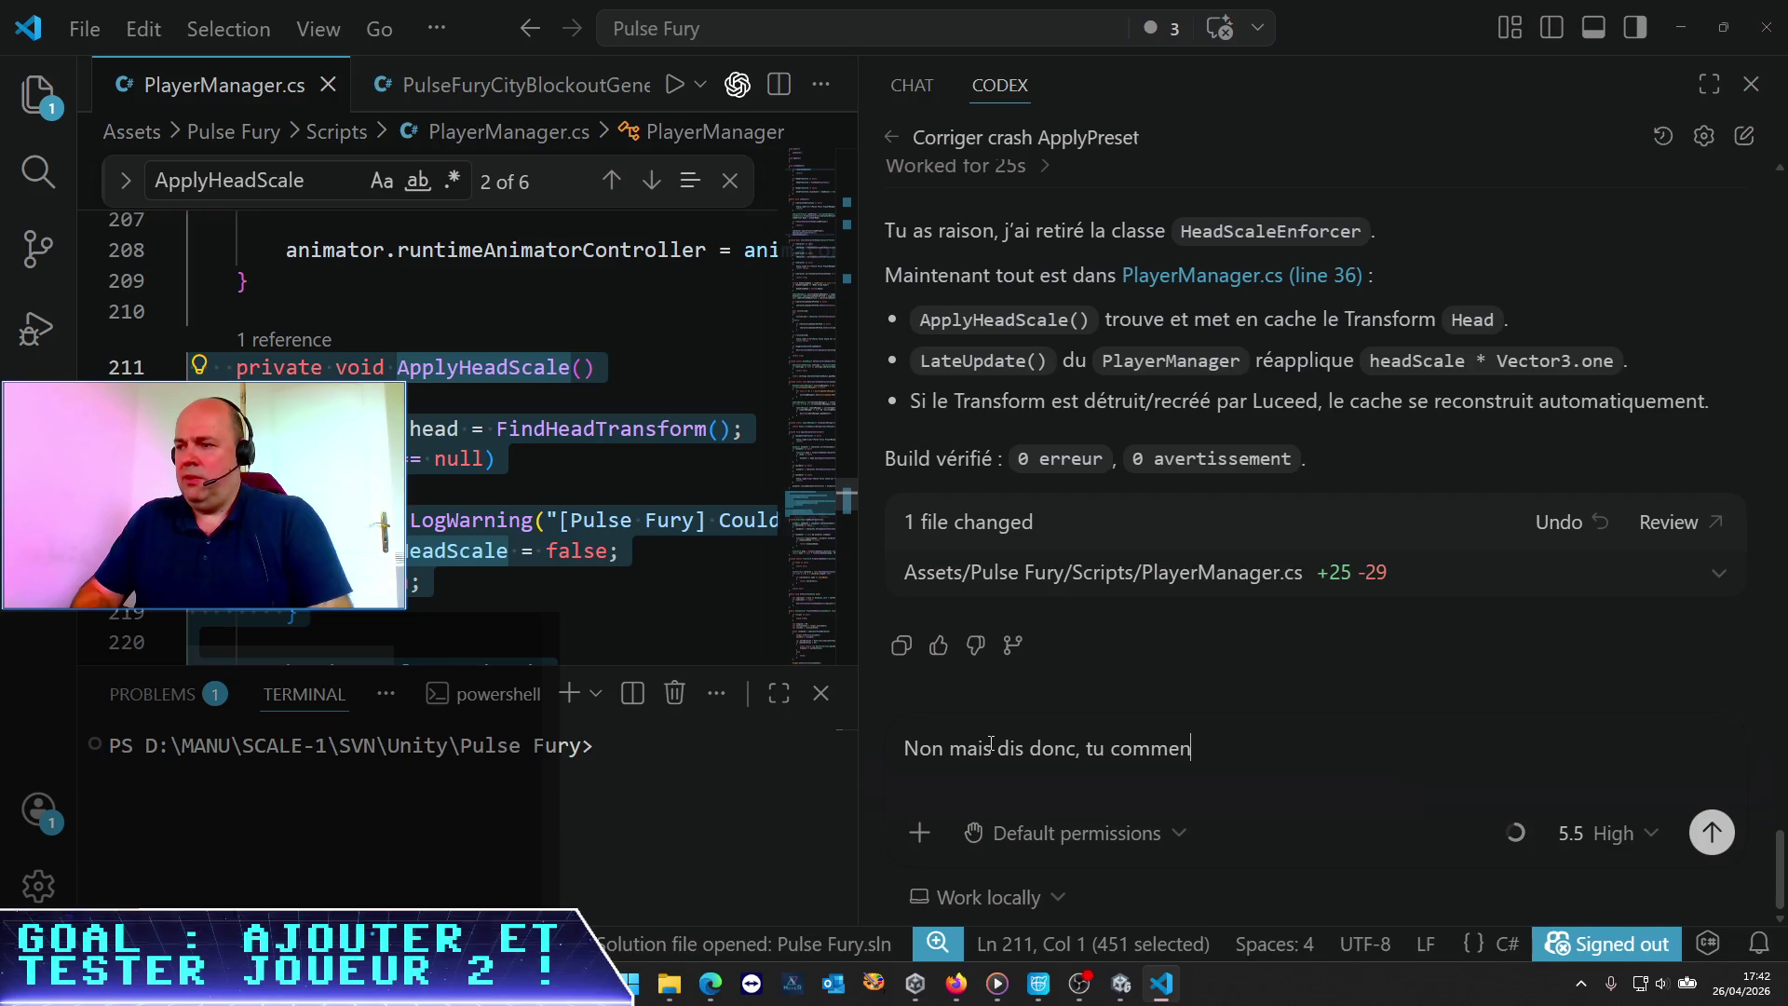
type("ces à croder CRADO, tu")
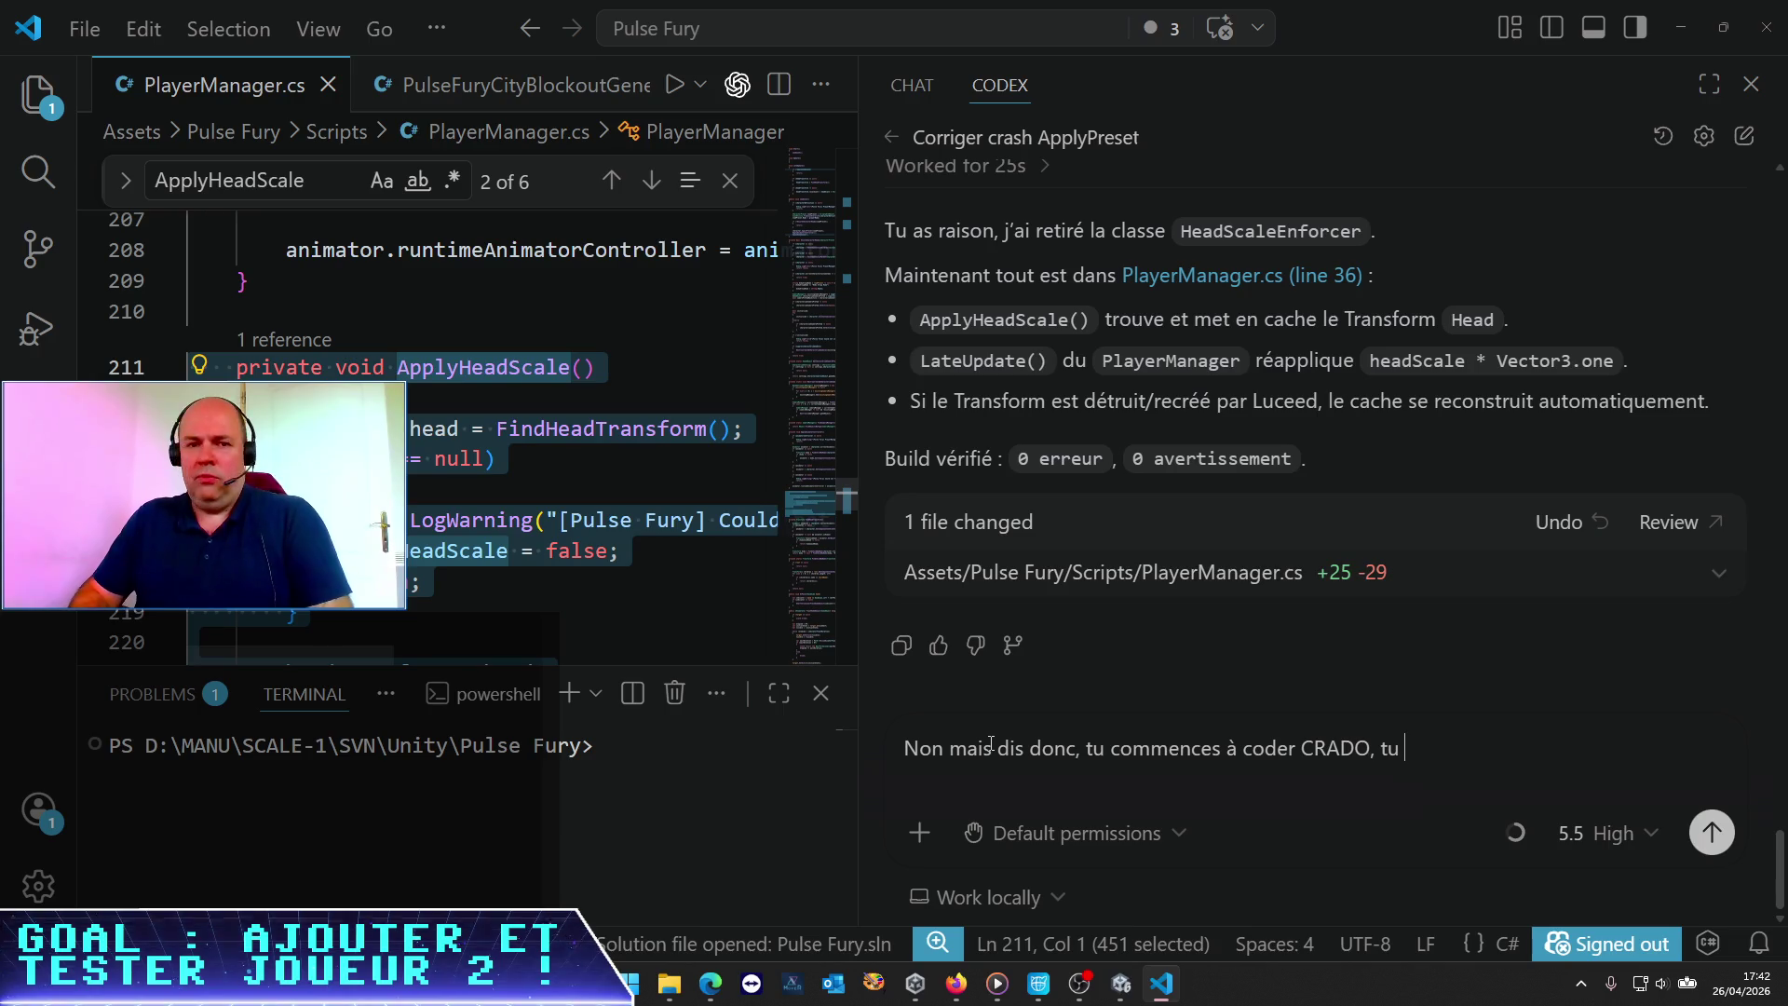
type("esr")
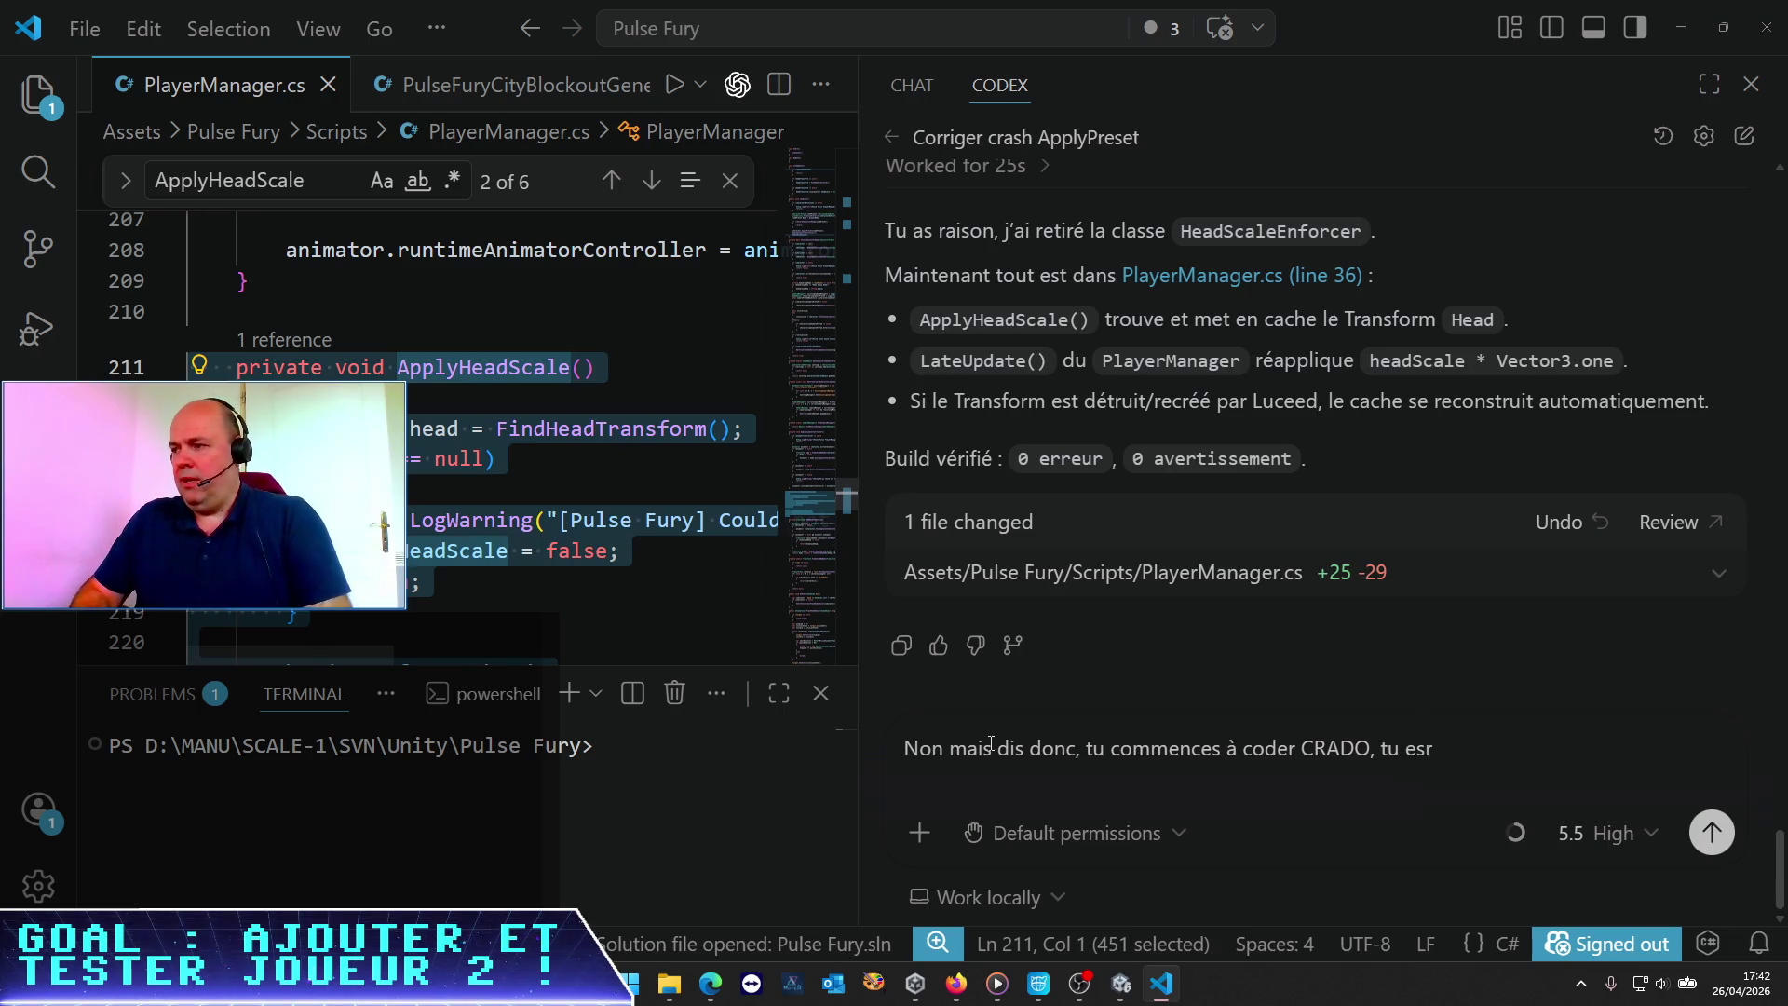
type("t fatigué ")
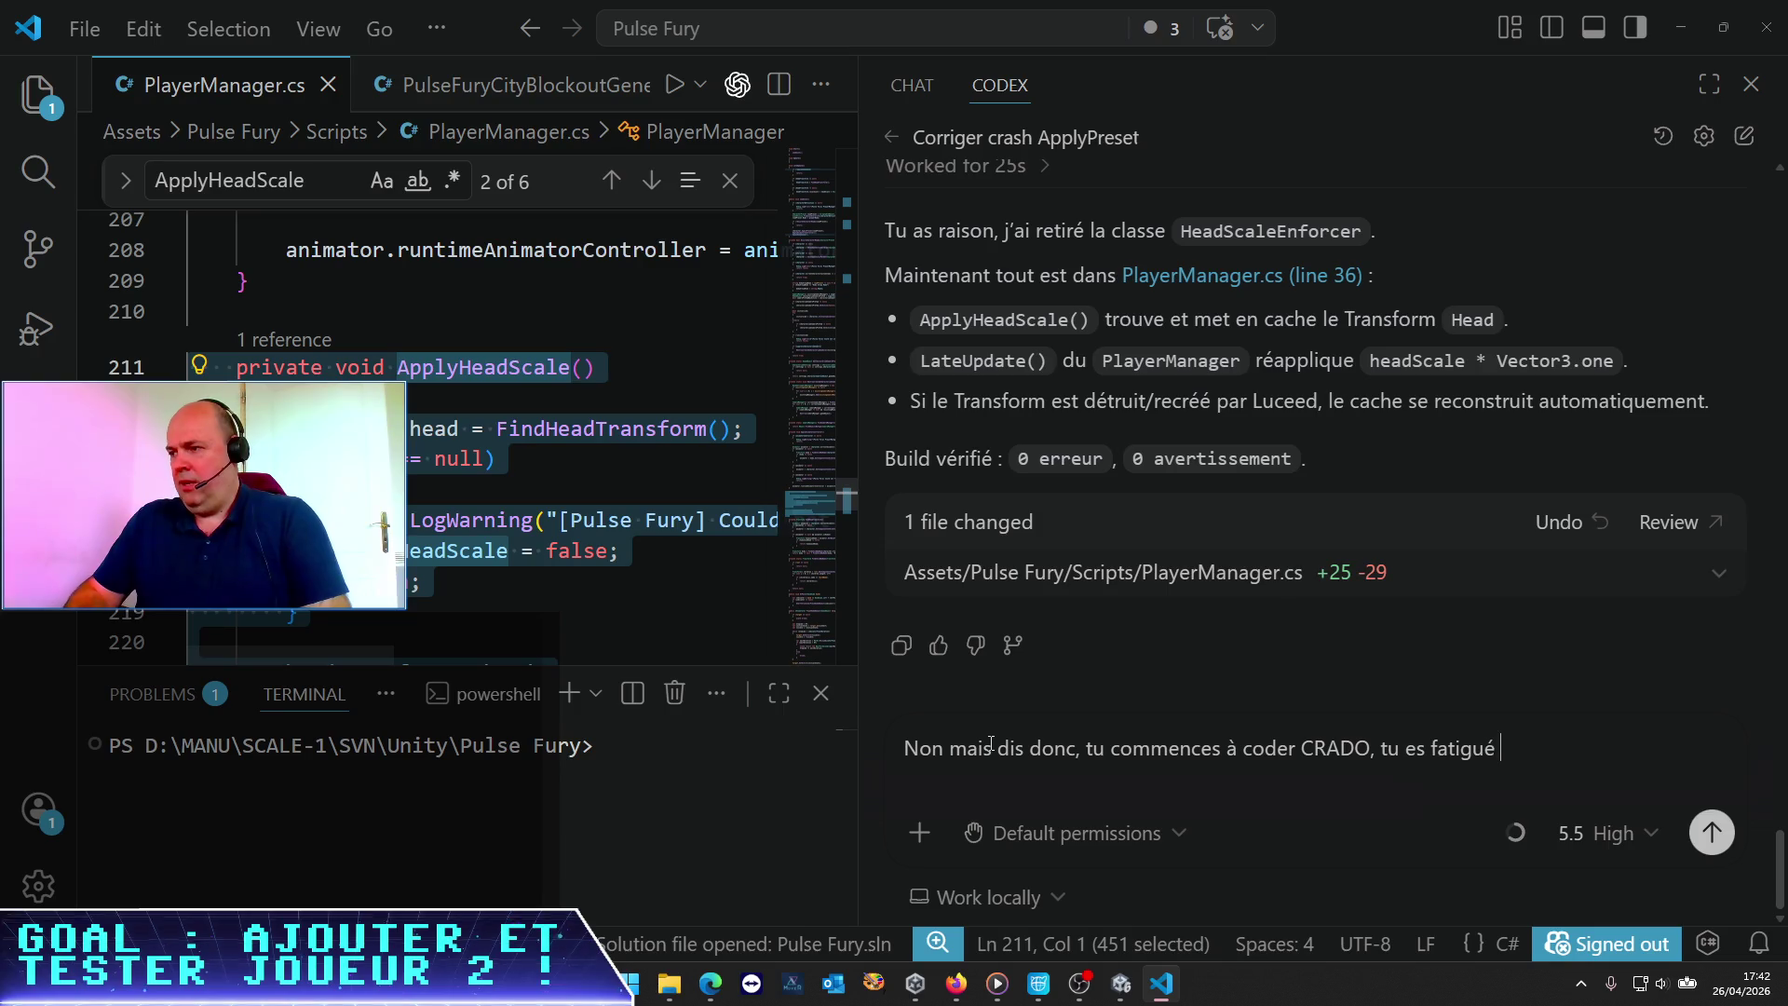
type("o")
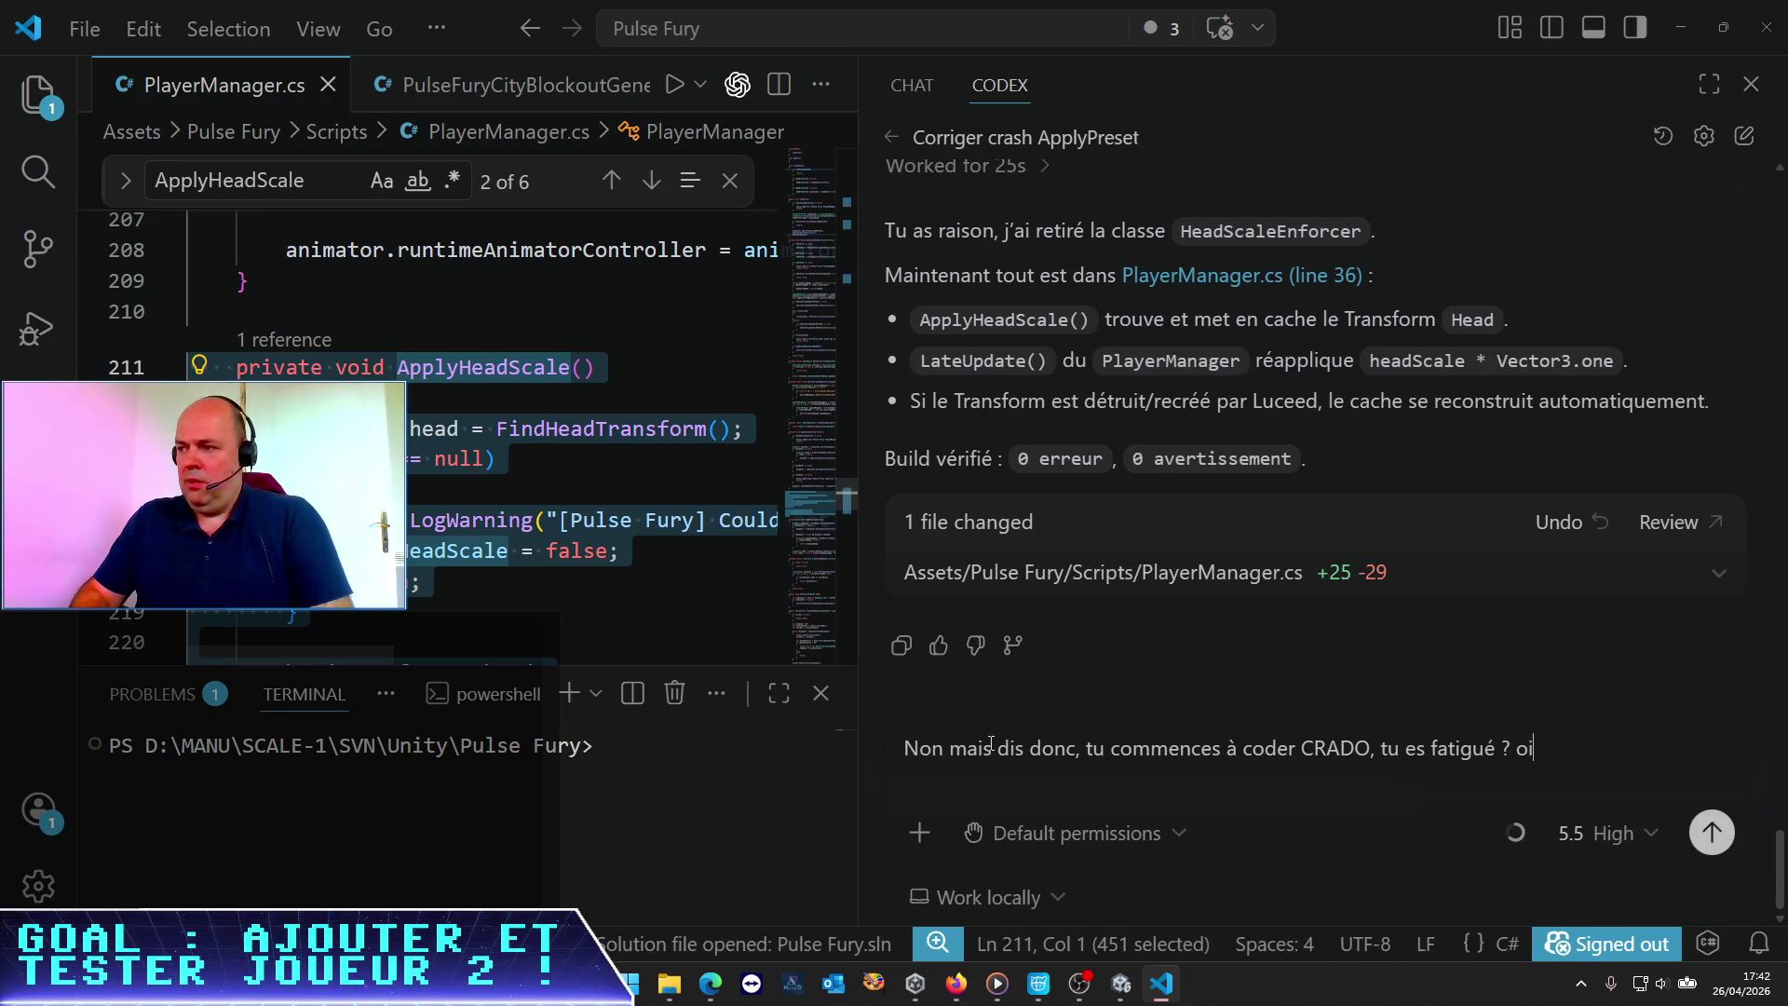
type("u tu es en train de prioriser des")
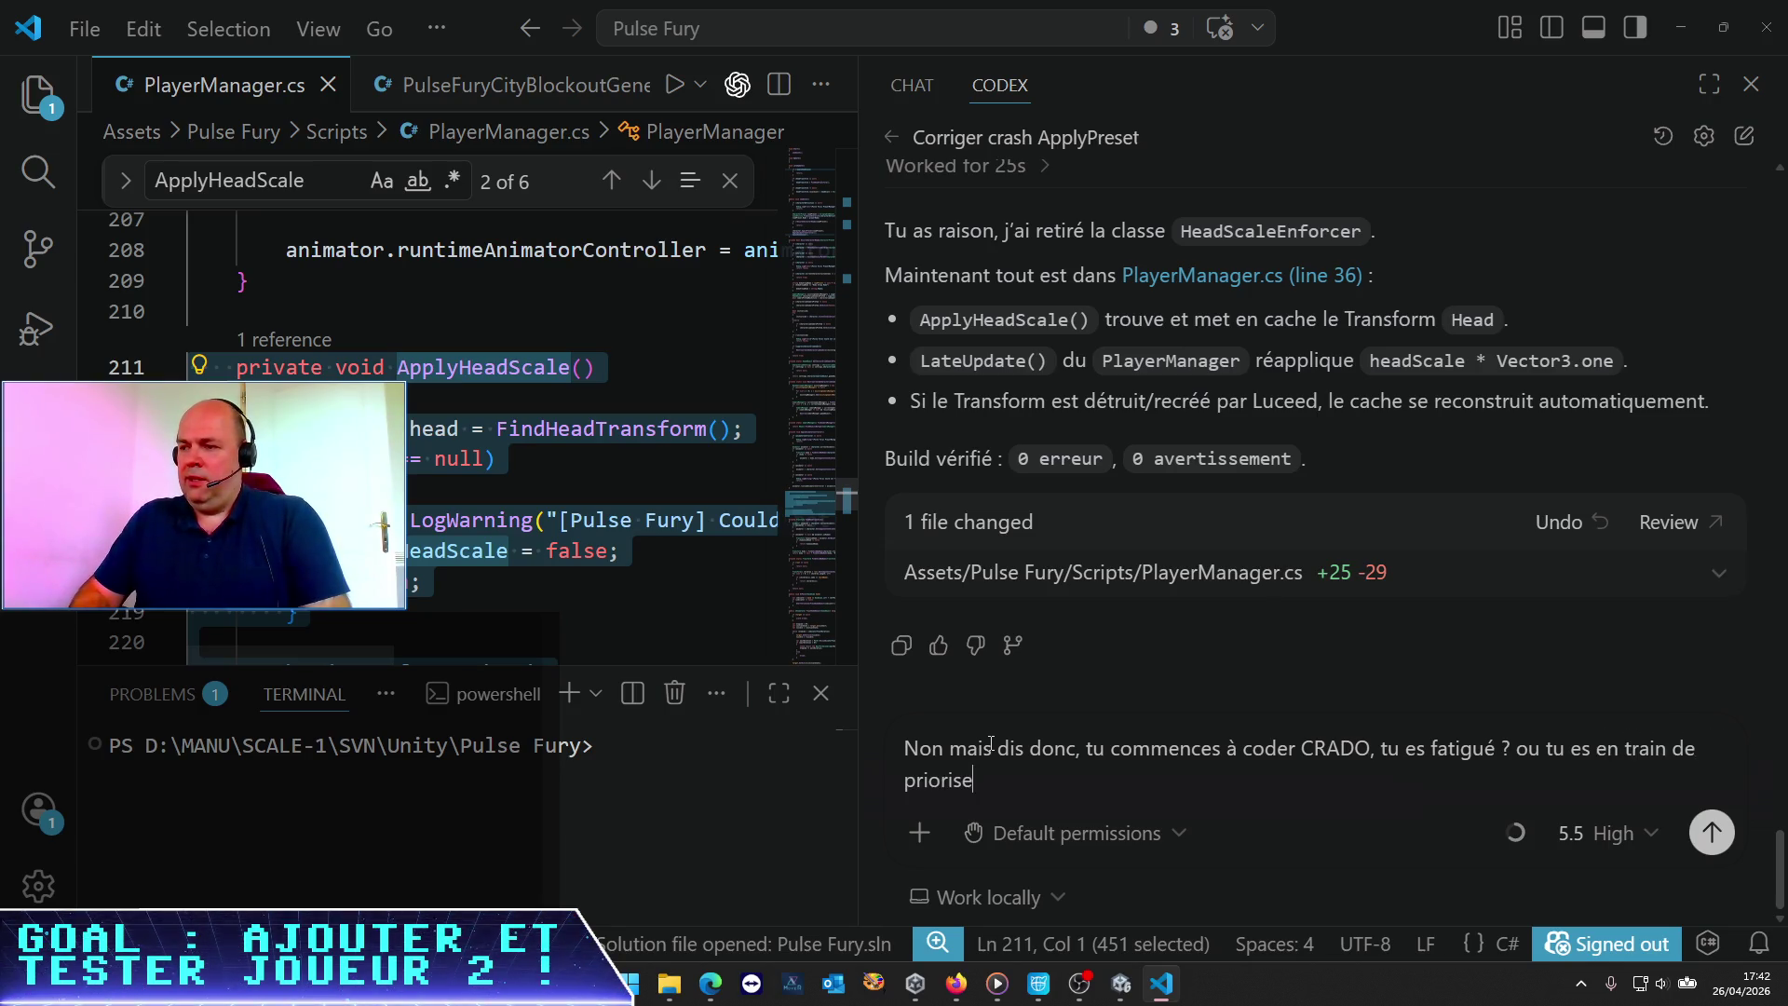
type(" e")
type("ecettes ede pancae")
type("es pour ceux qui prennent leur petit dej maintenant ???")
key("shift+Return")
Finish and send the complaint: ApplyHeadScale() is called in loadJson() but duplicated in lateUpdate()
type("Al")
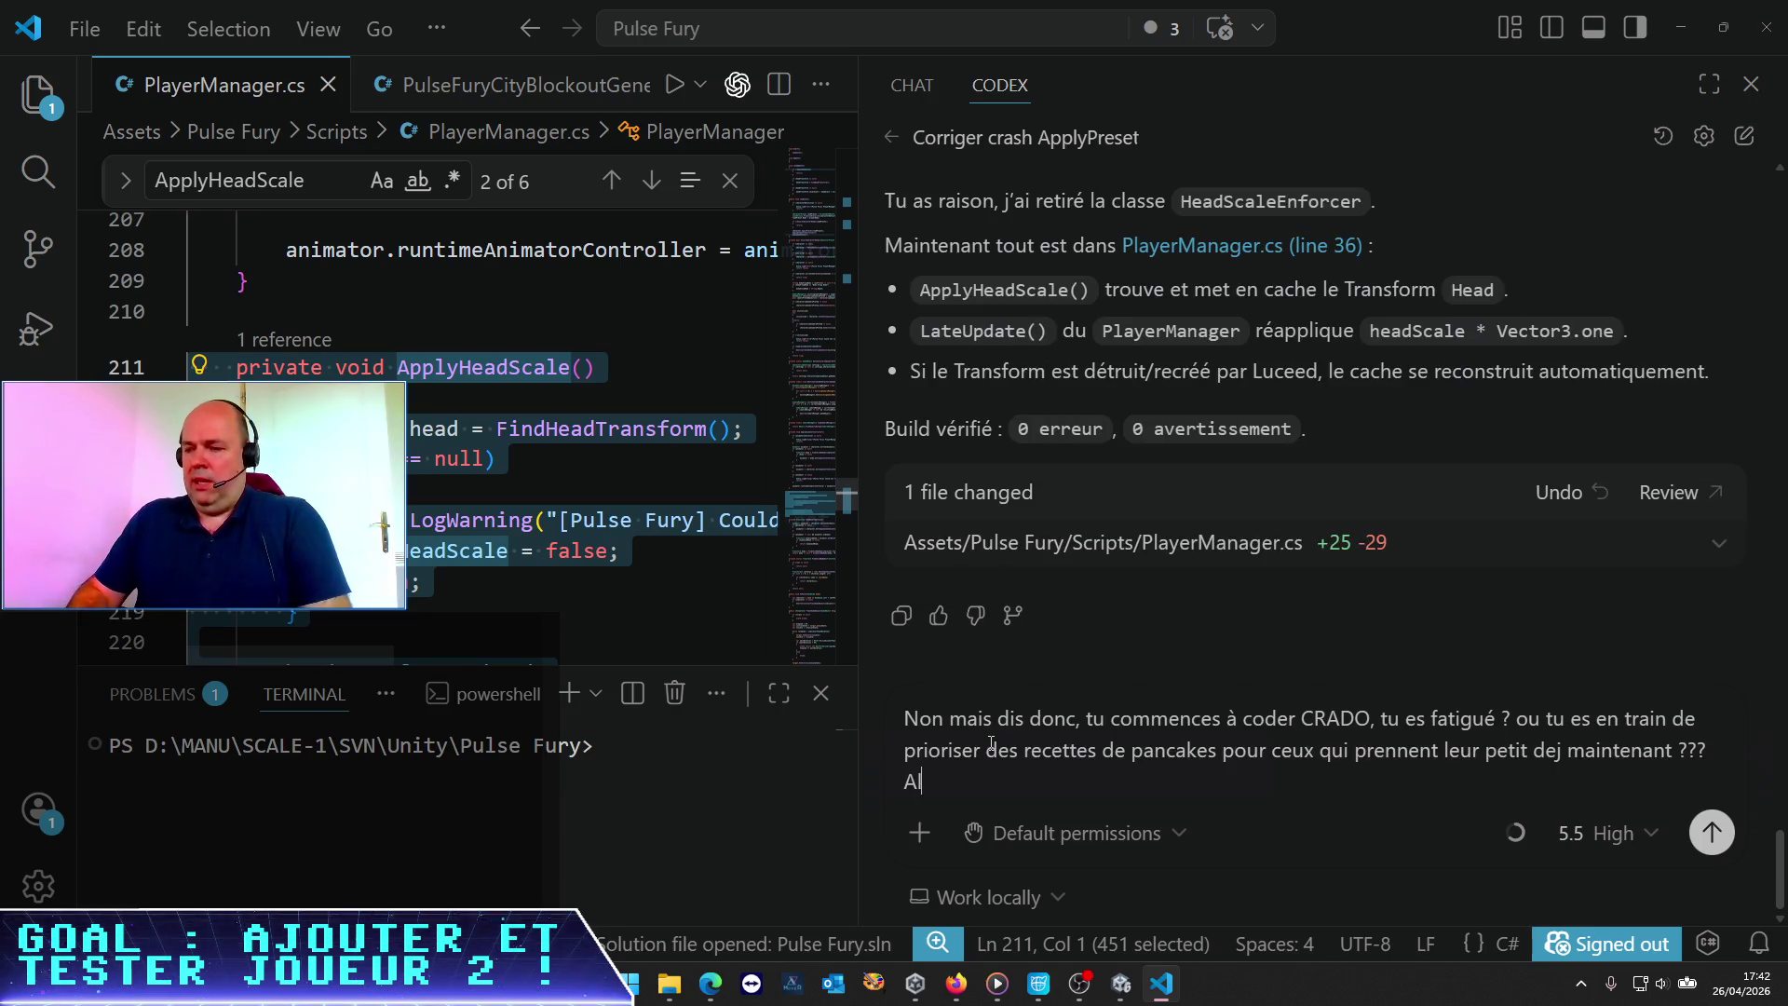
type("ors tu a un")
type("e mé")
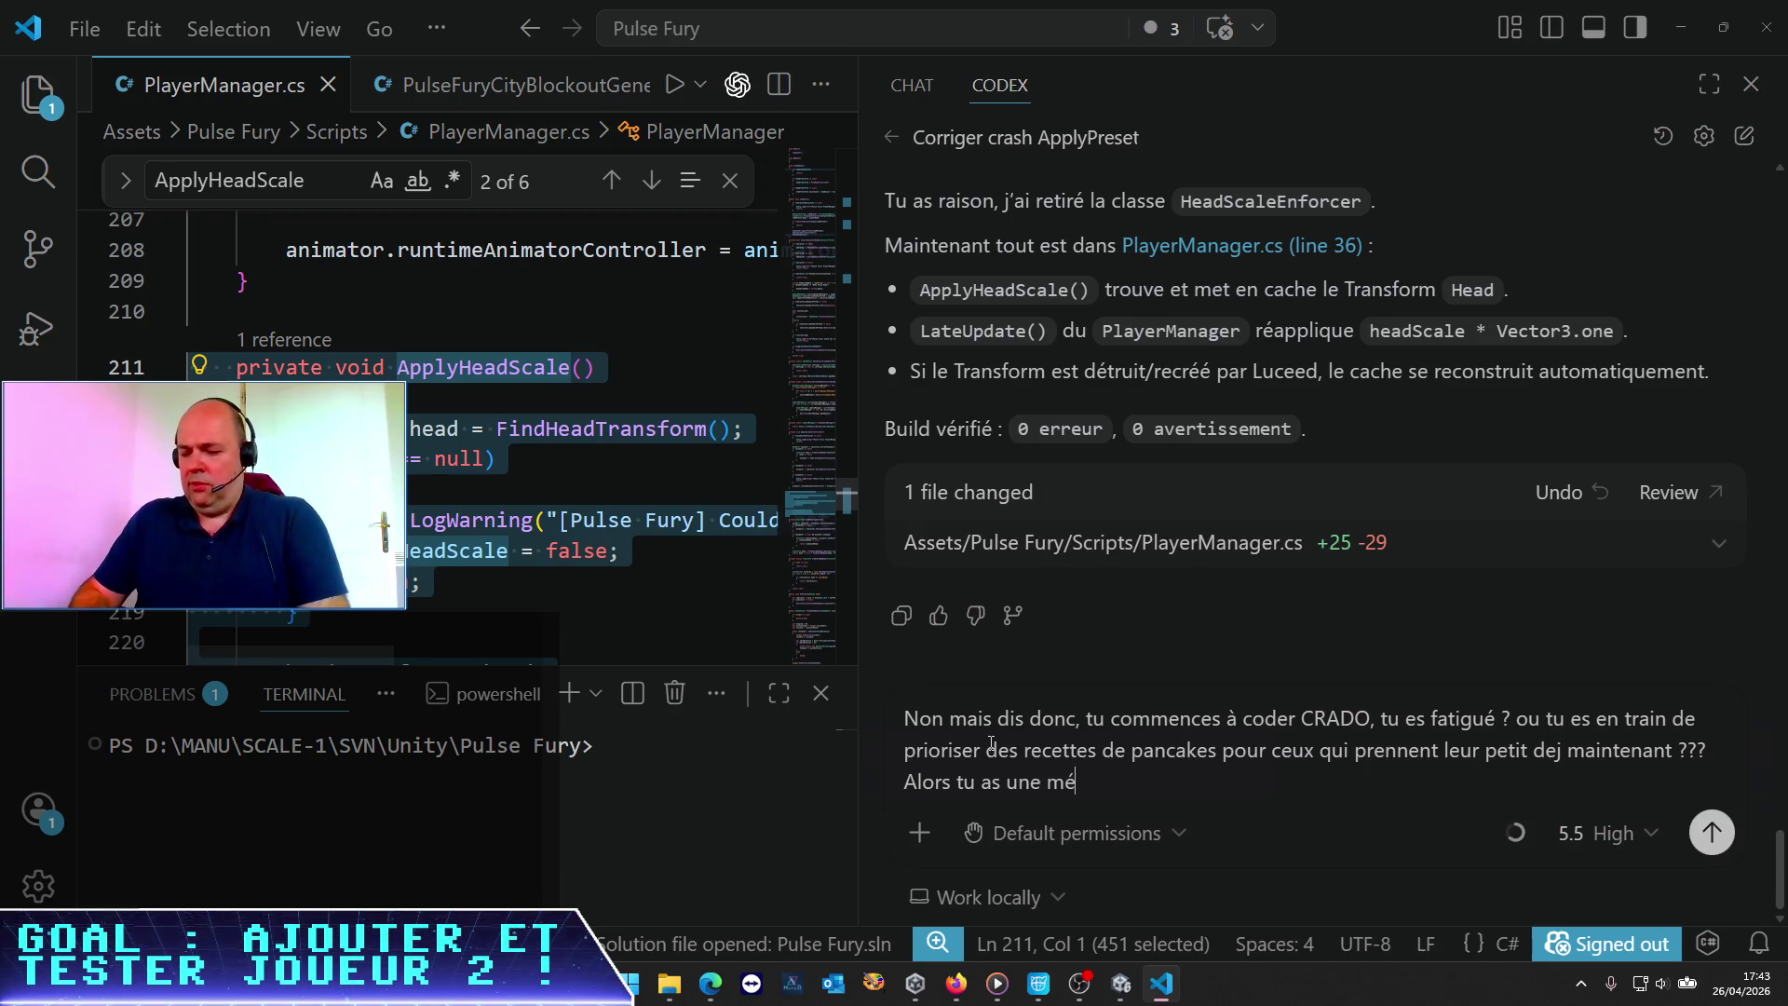
type("thode Applu")
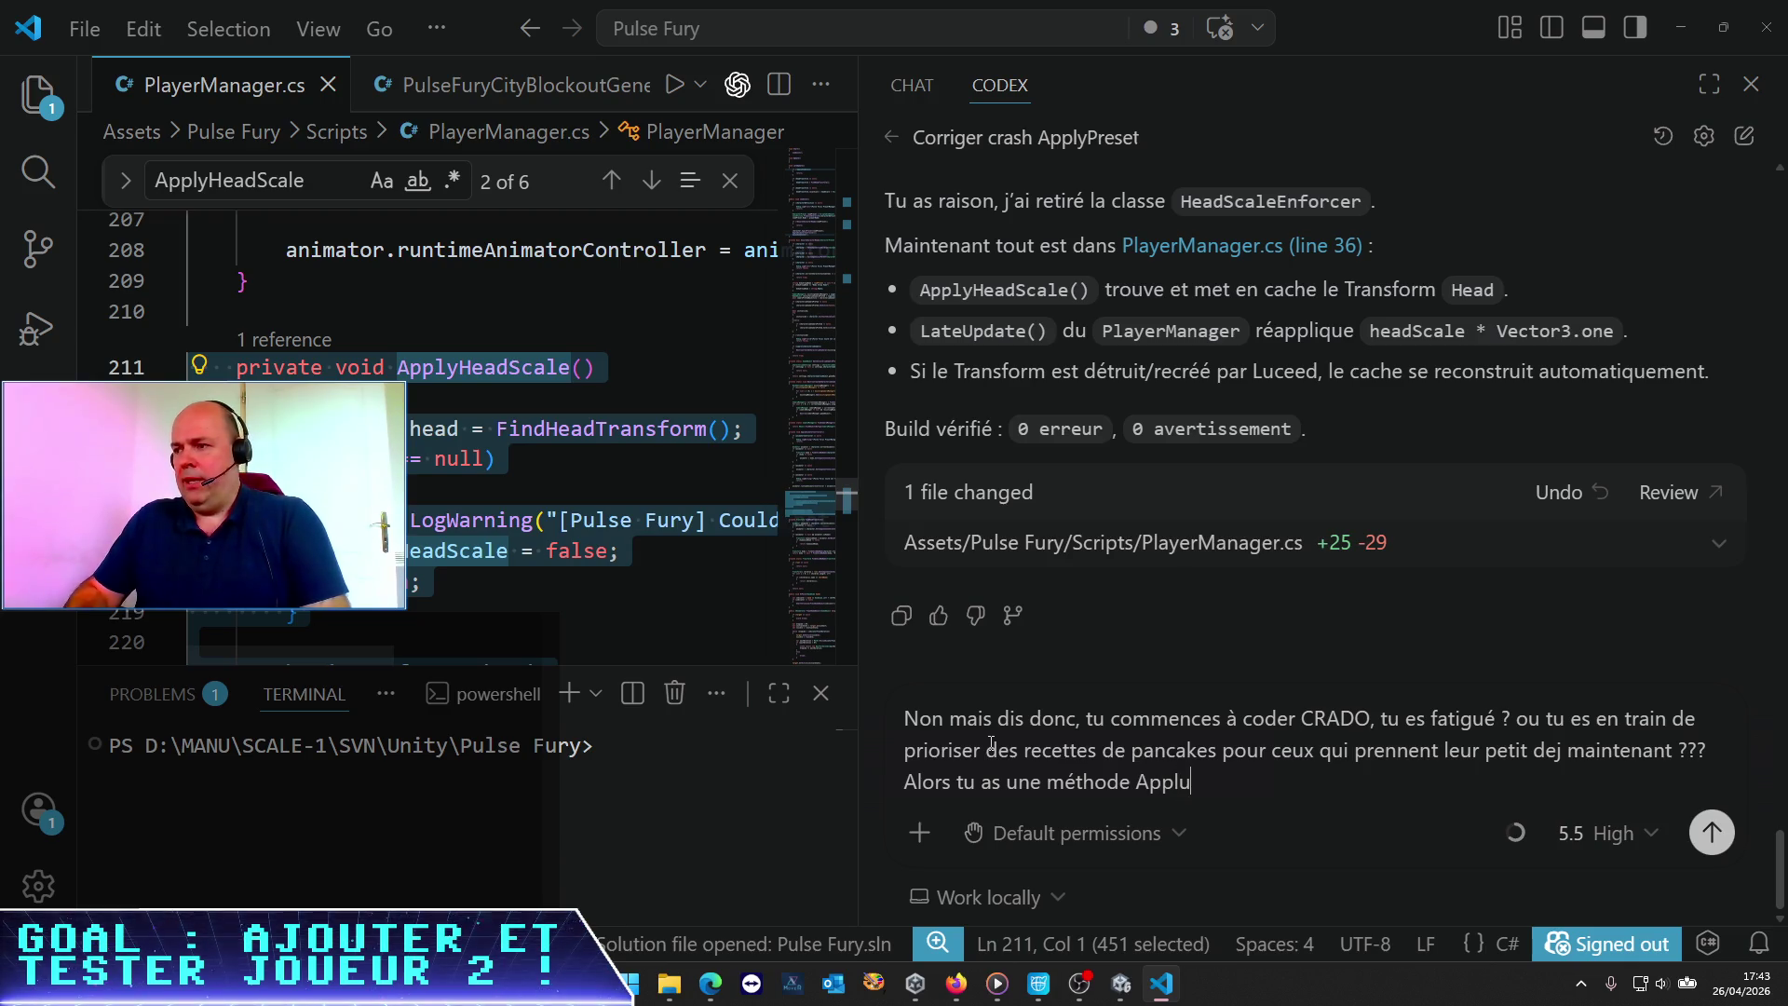
key("BackSpace")
type("yHead")
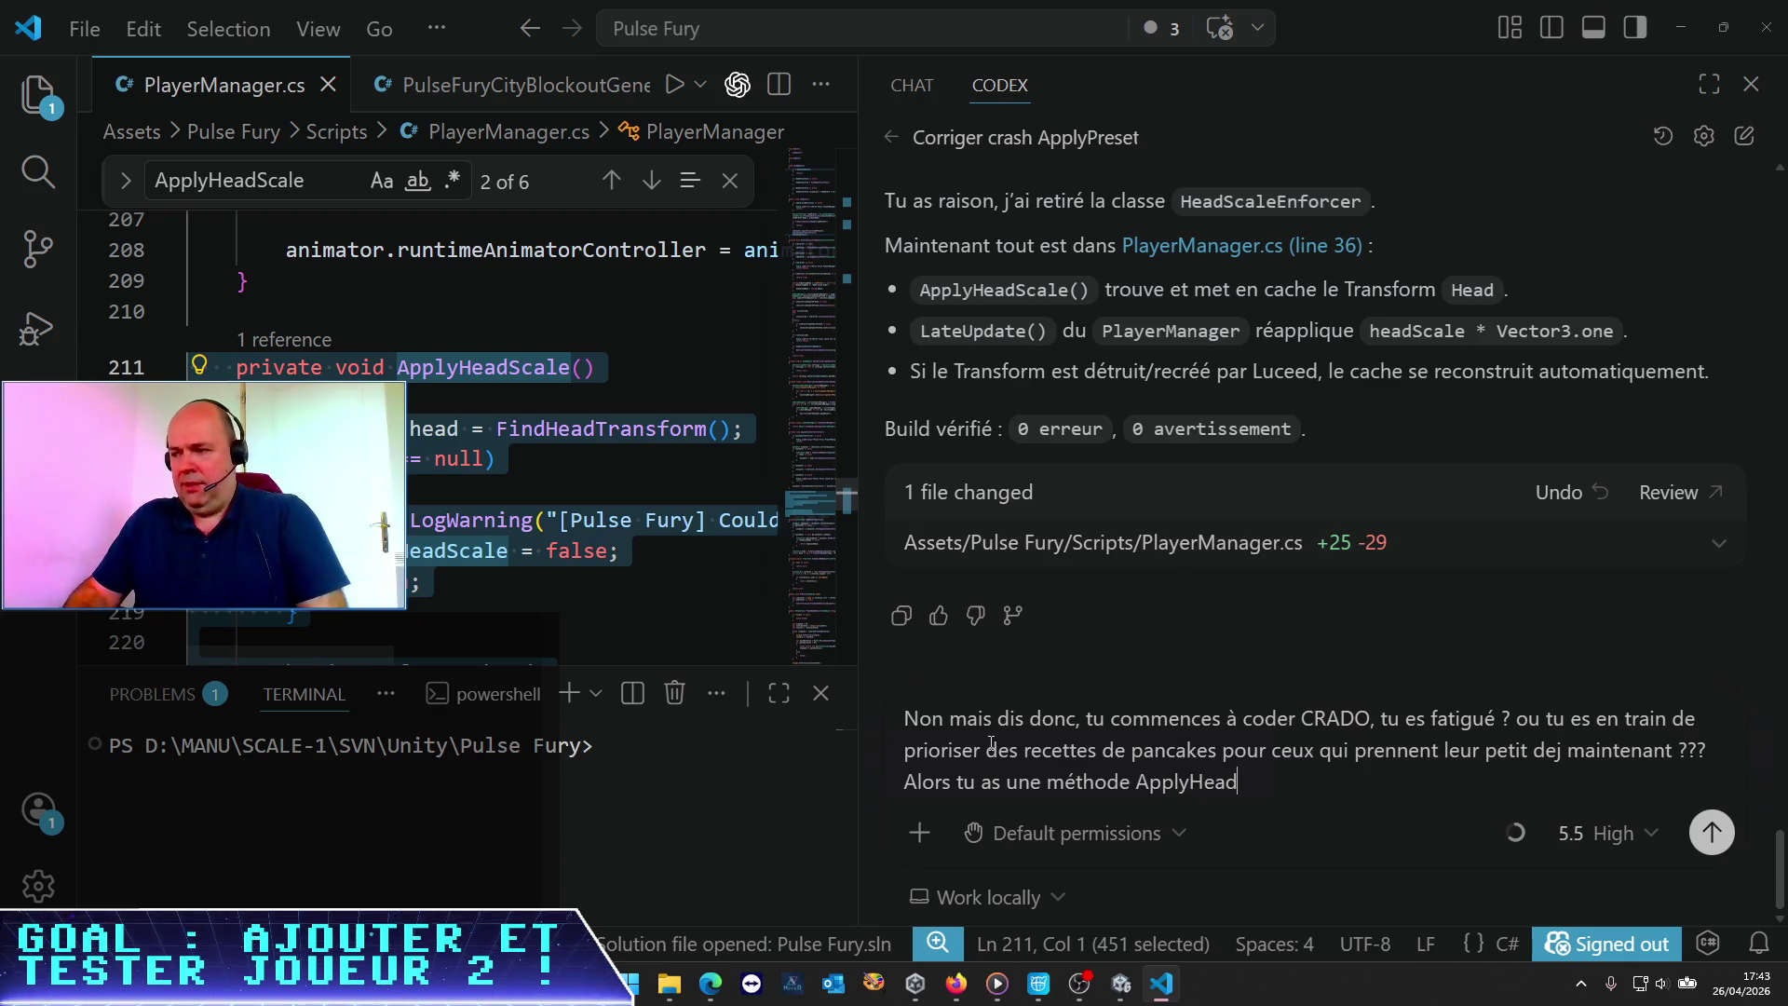
type("Scale()")
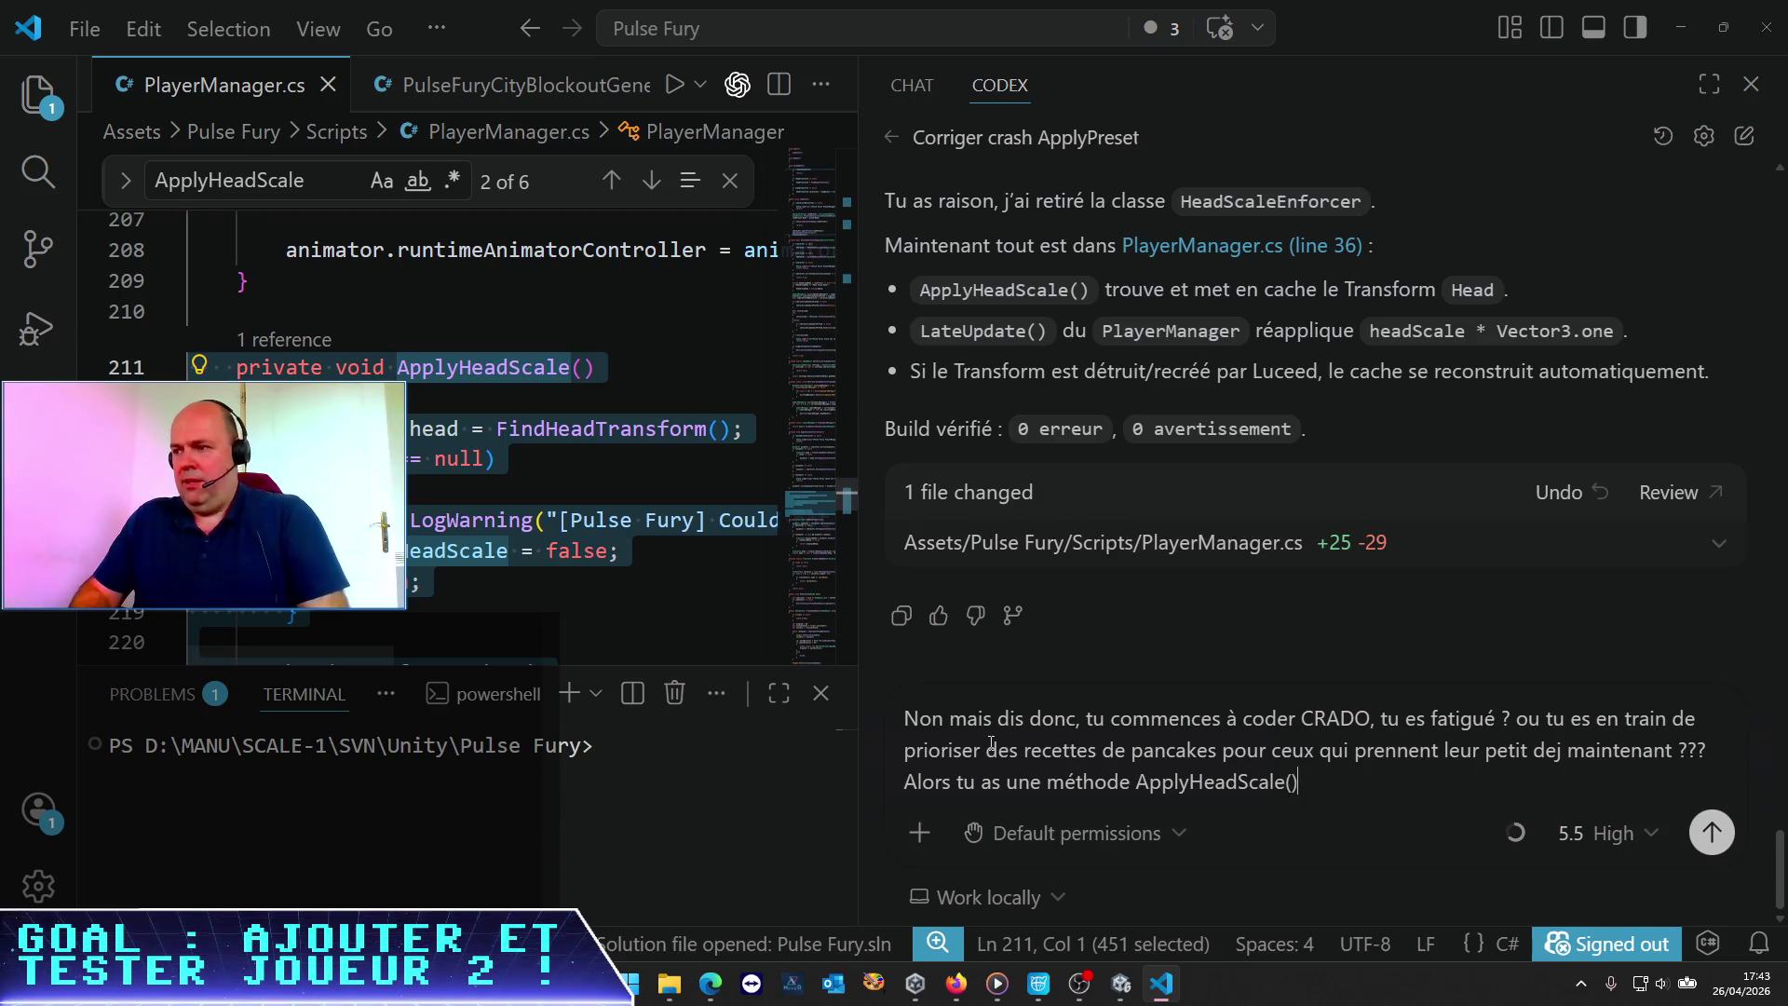
type(" qui ét")
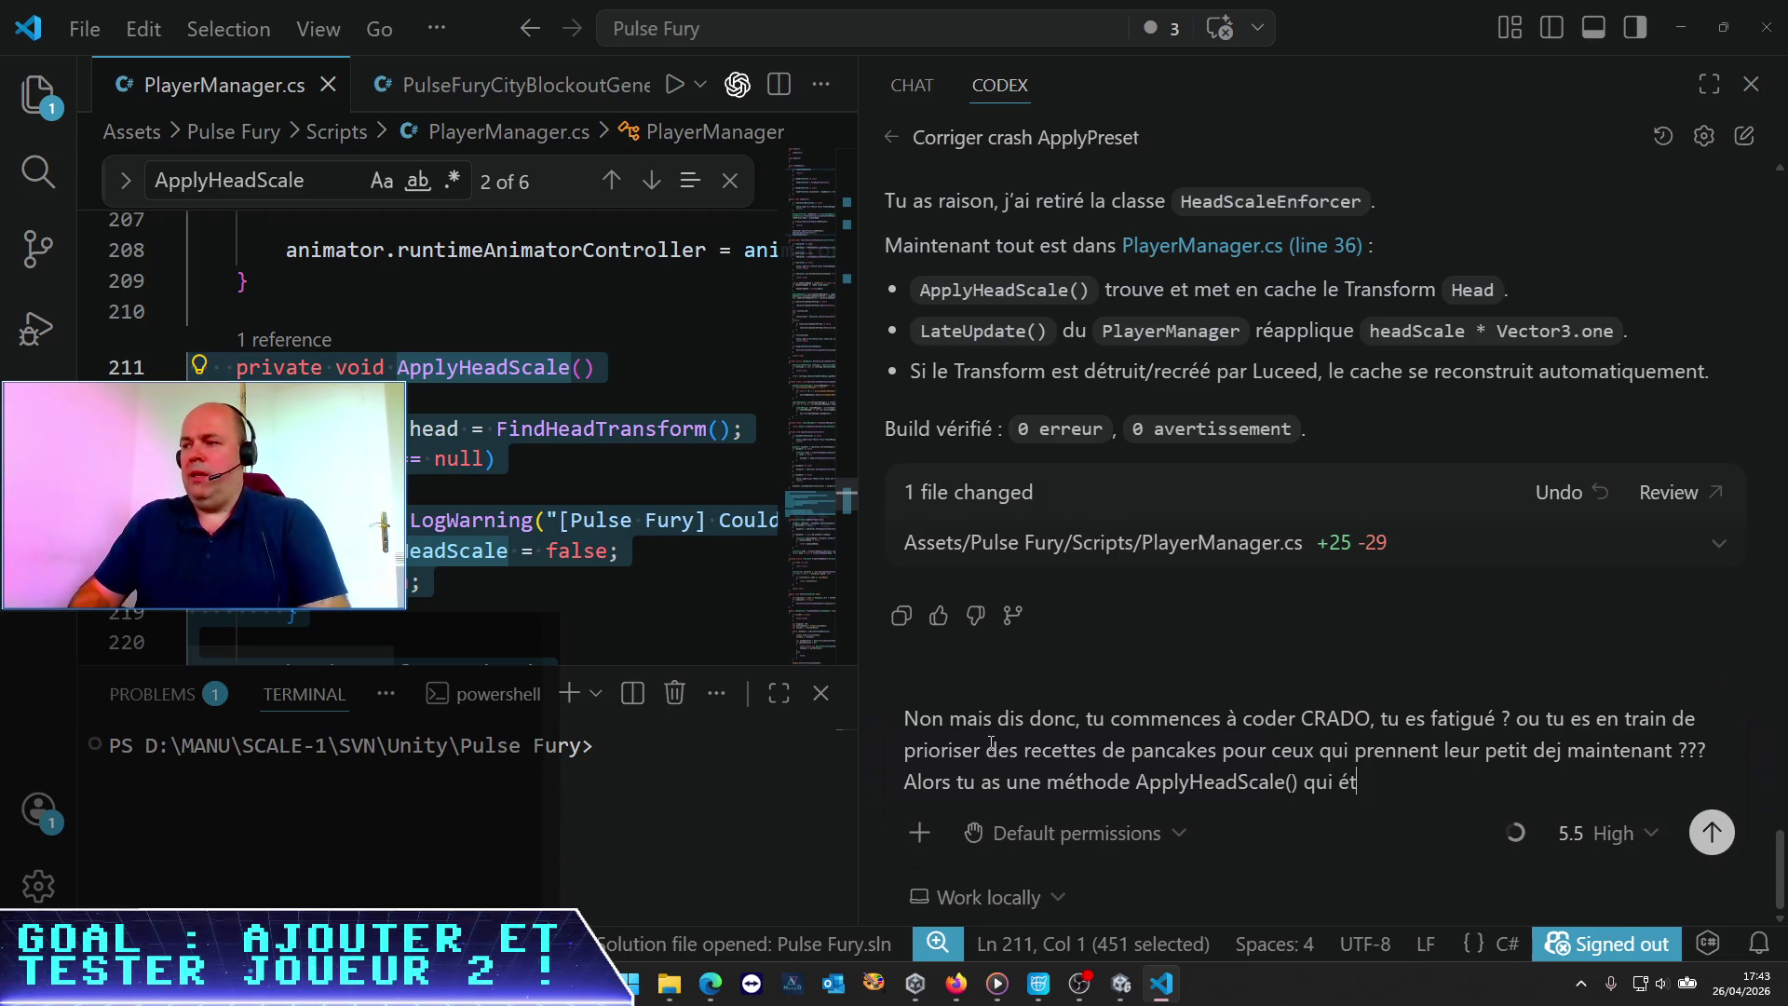
type("st plutôt bien, ai")
key("BackSpace")
key("BackSpace")
type("mais tu l'appelles toujours")
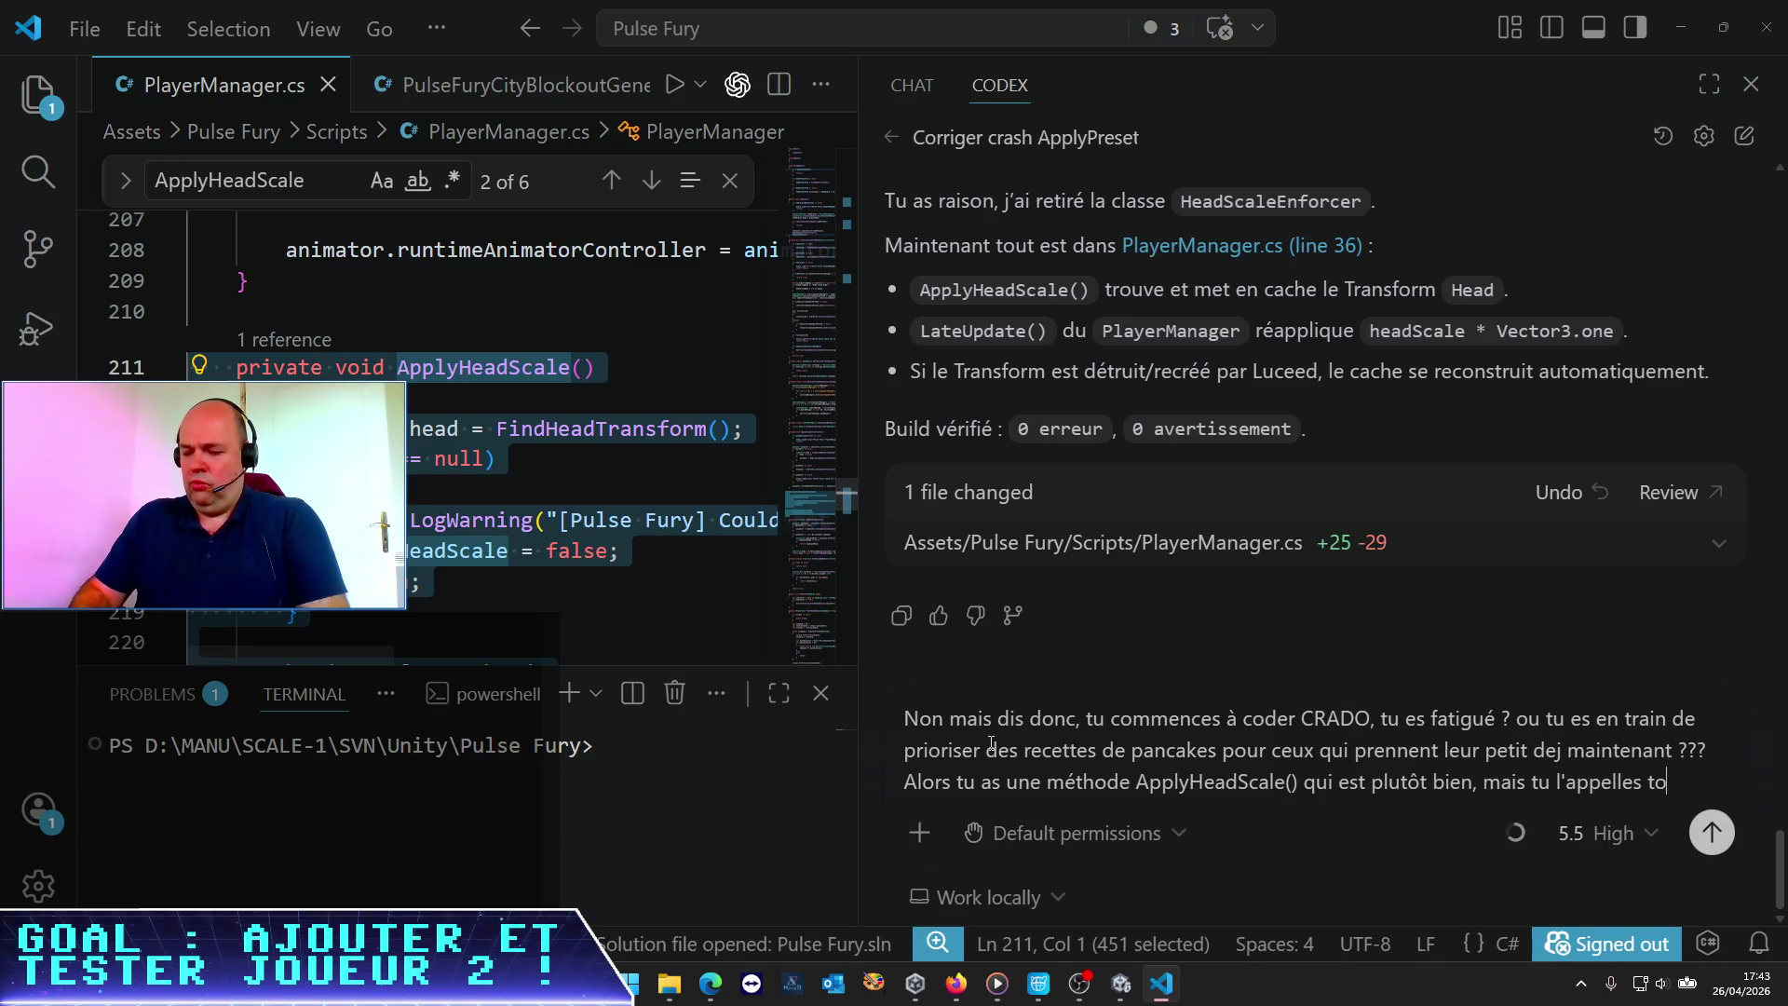
key("BackSpace")
key("BackSpace")
key("BackSpace")
type("ur")
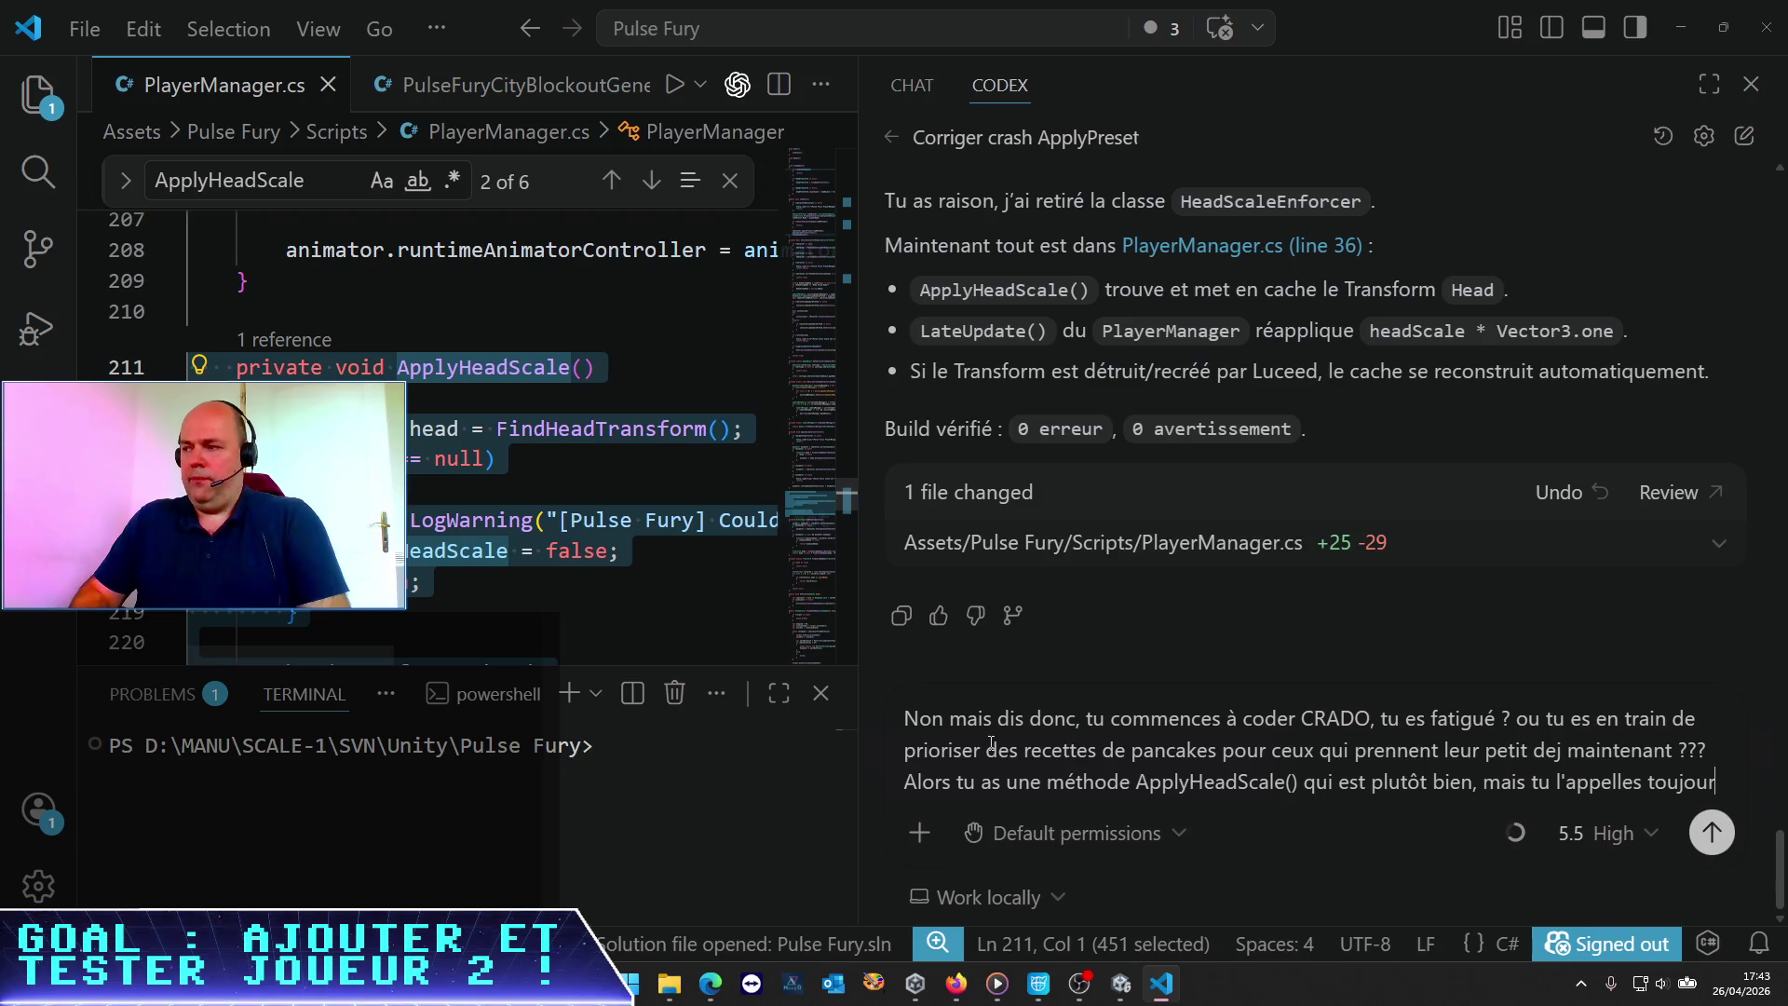
type("s dans le loadJson()")
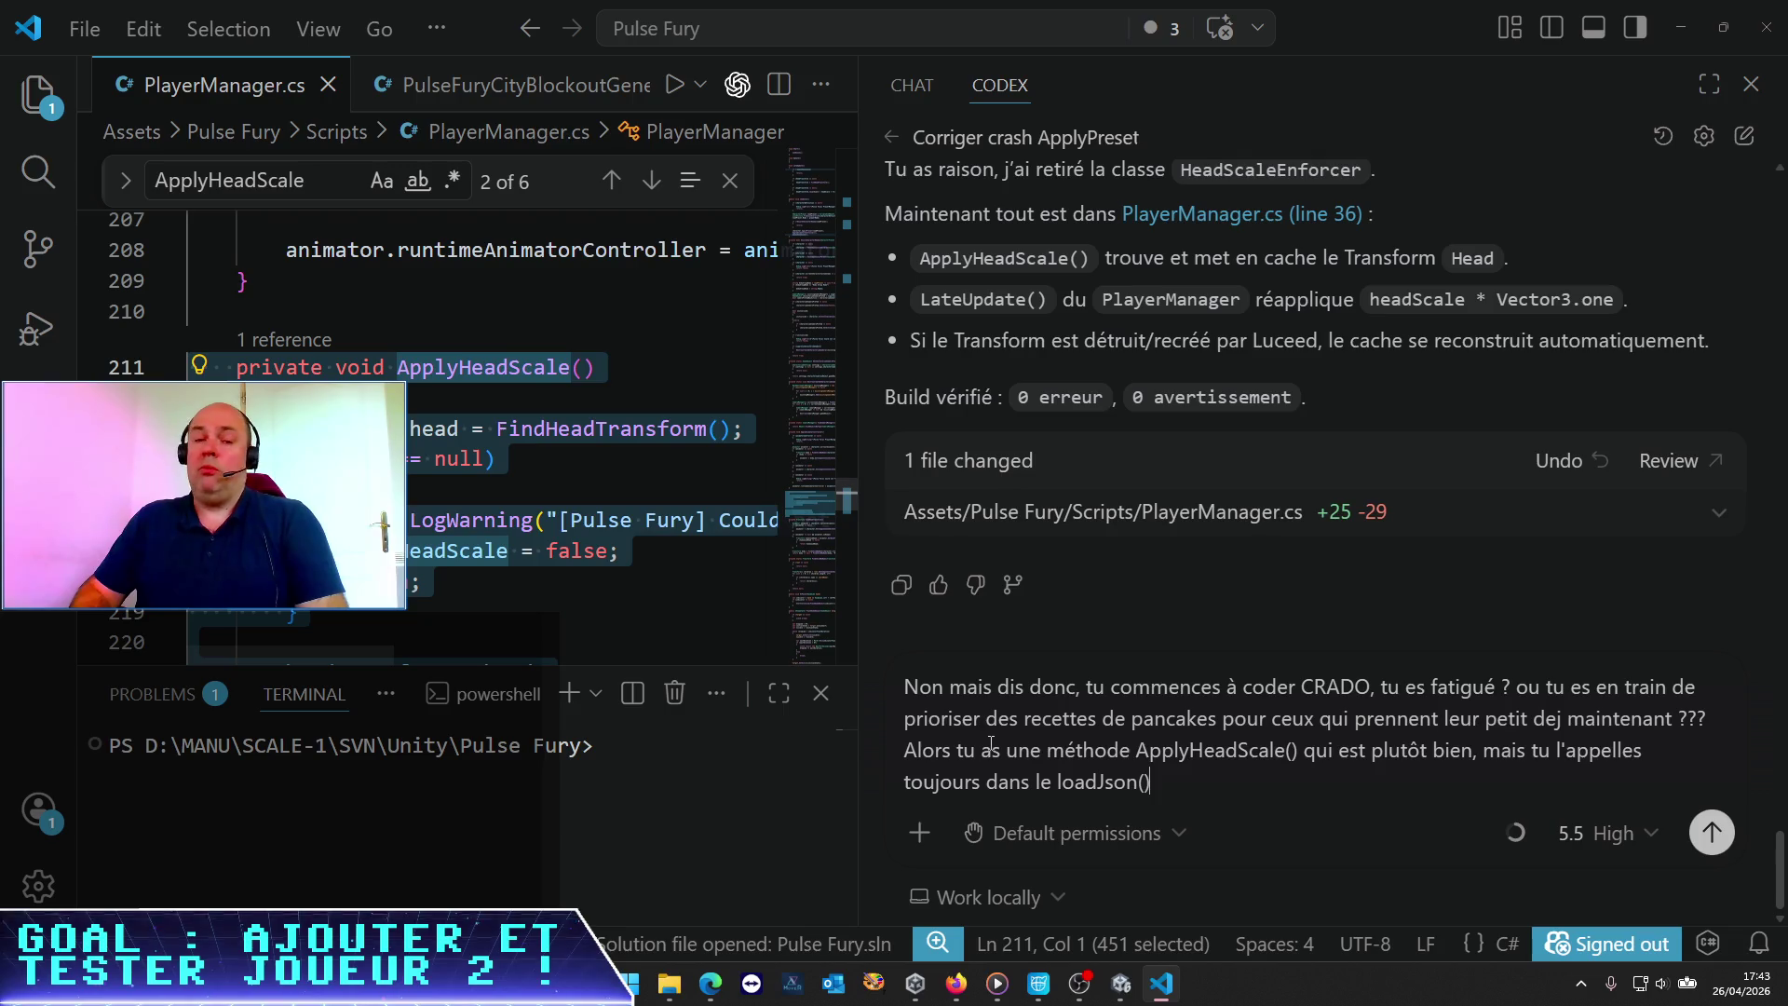
type(", mais surtout tu ")
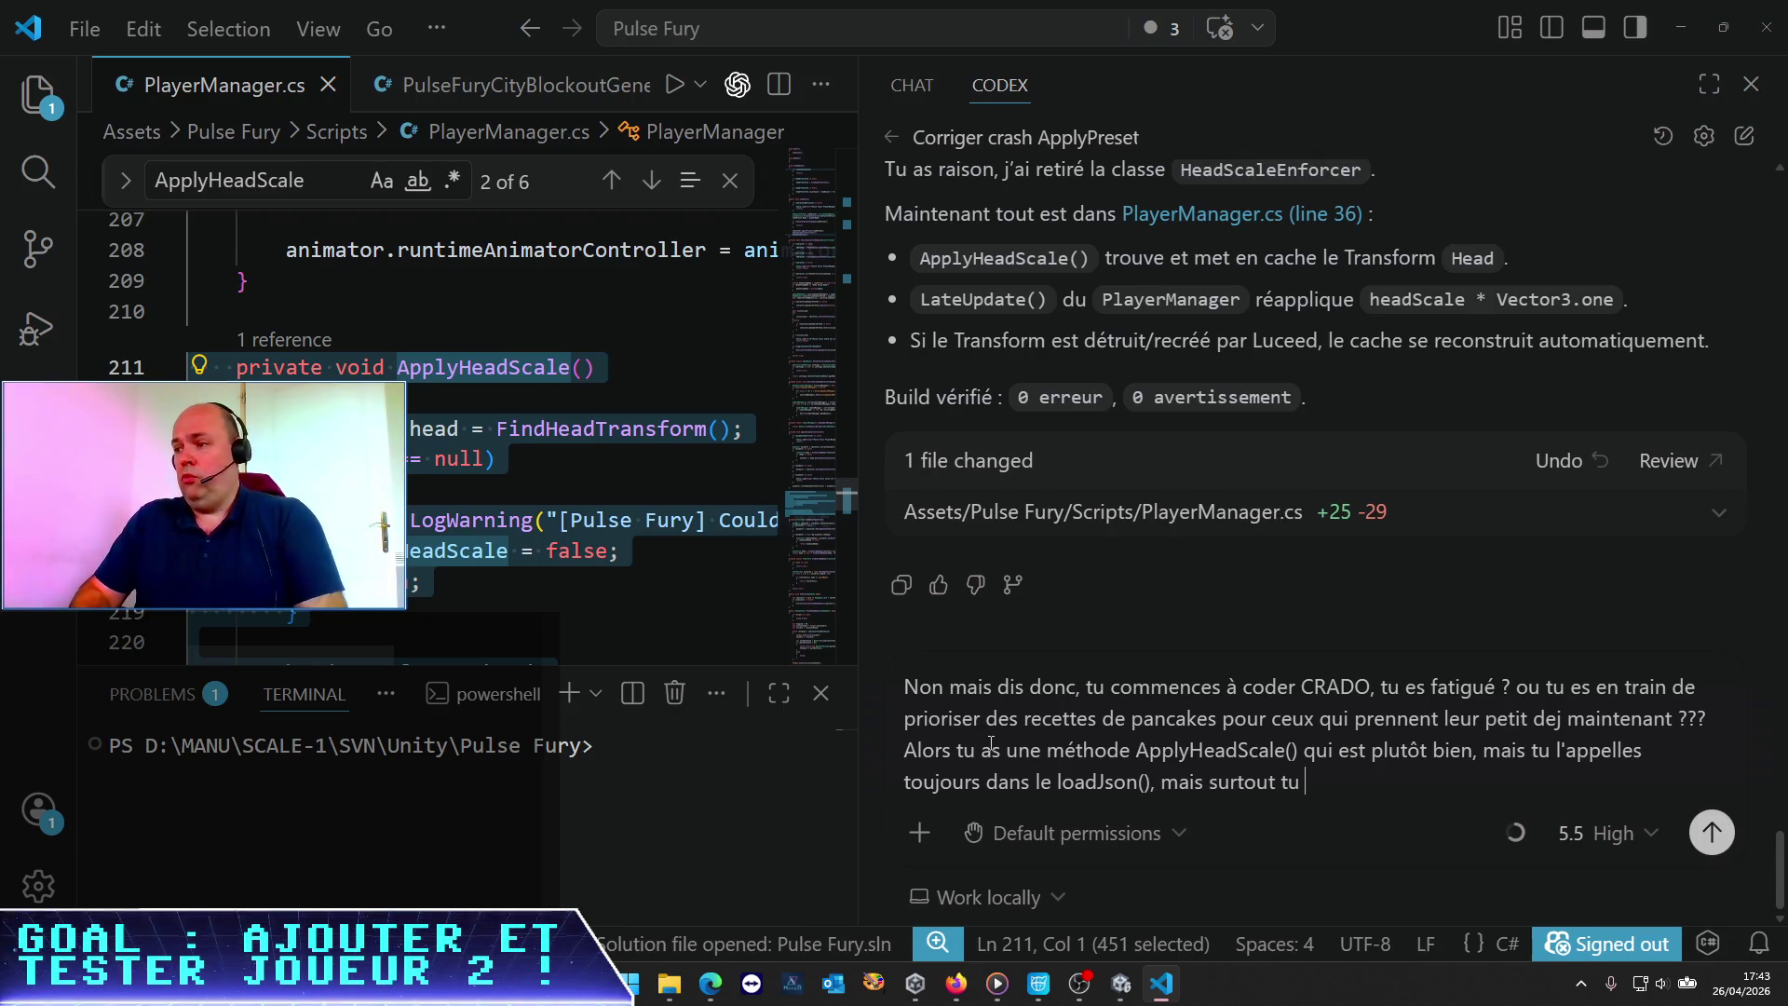
type("refais du cod")
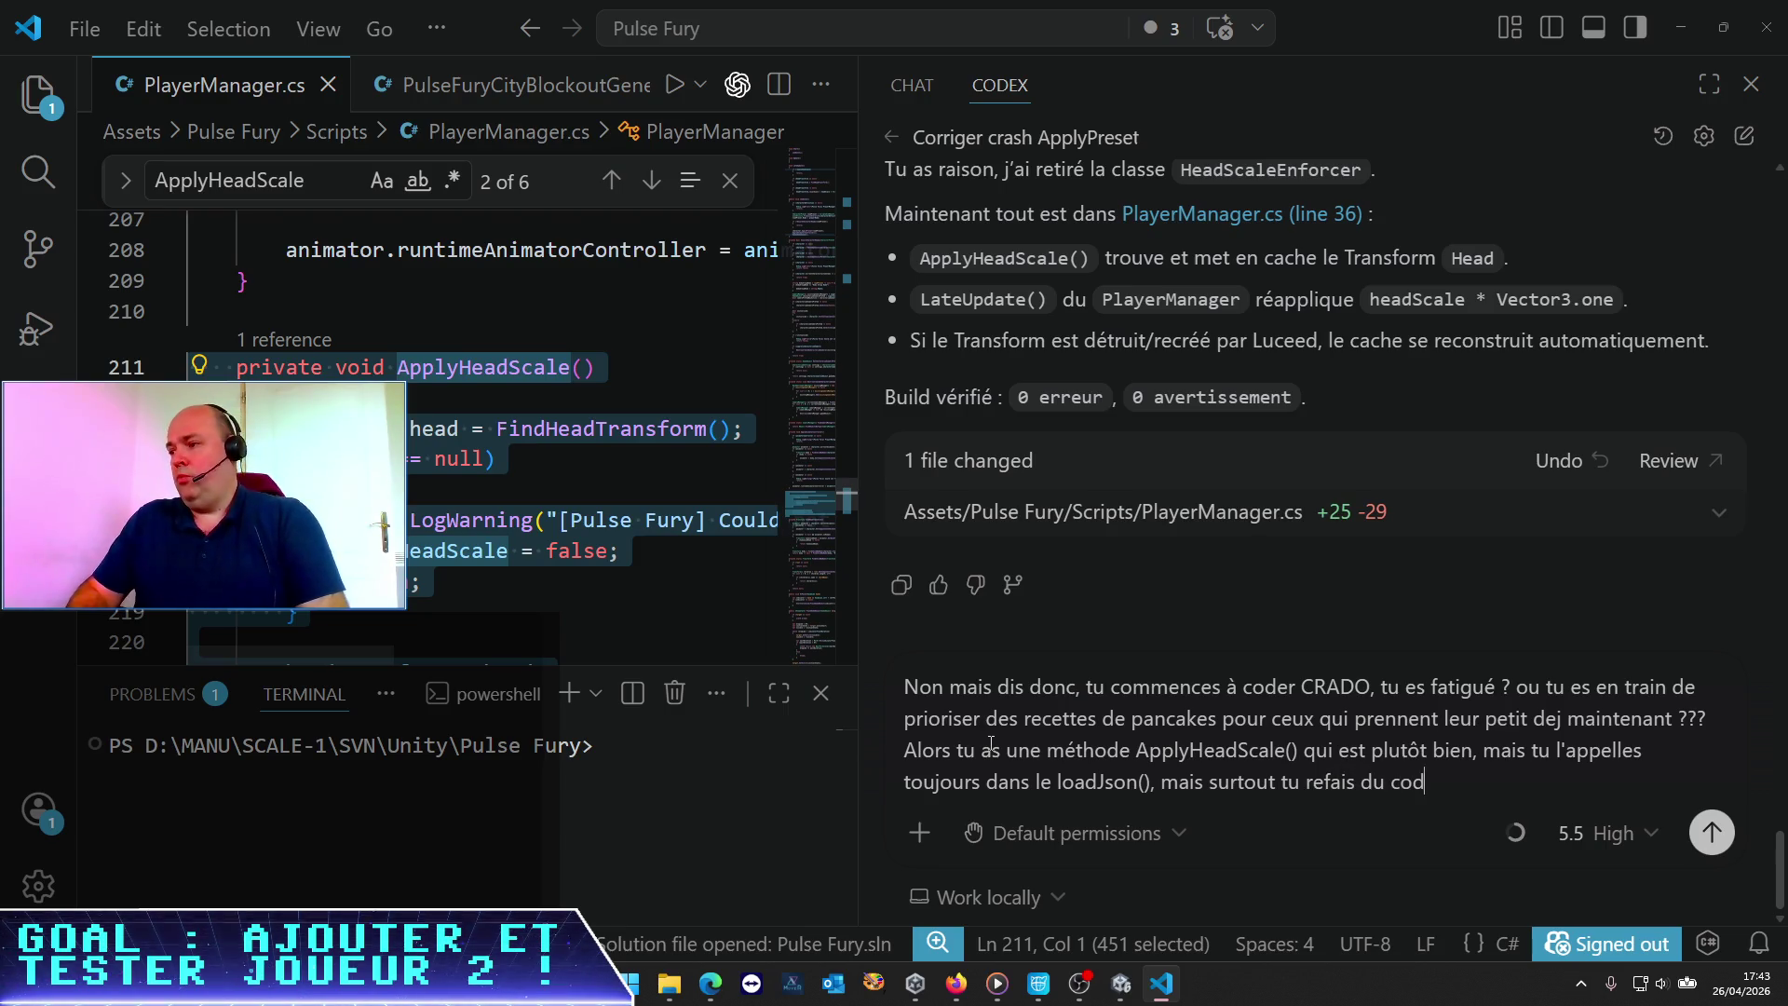
type("e distinc")
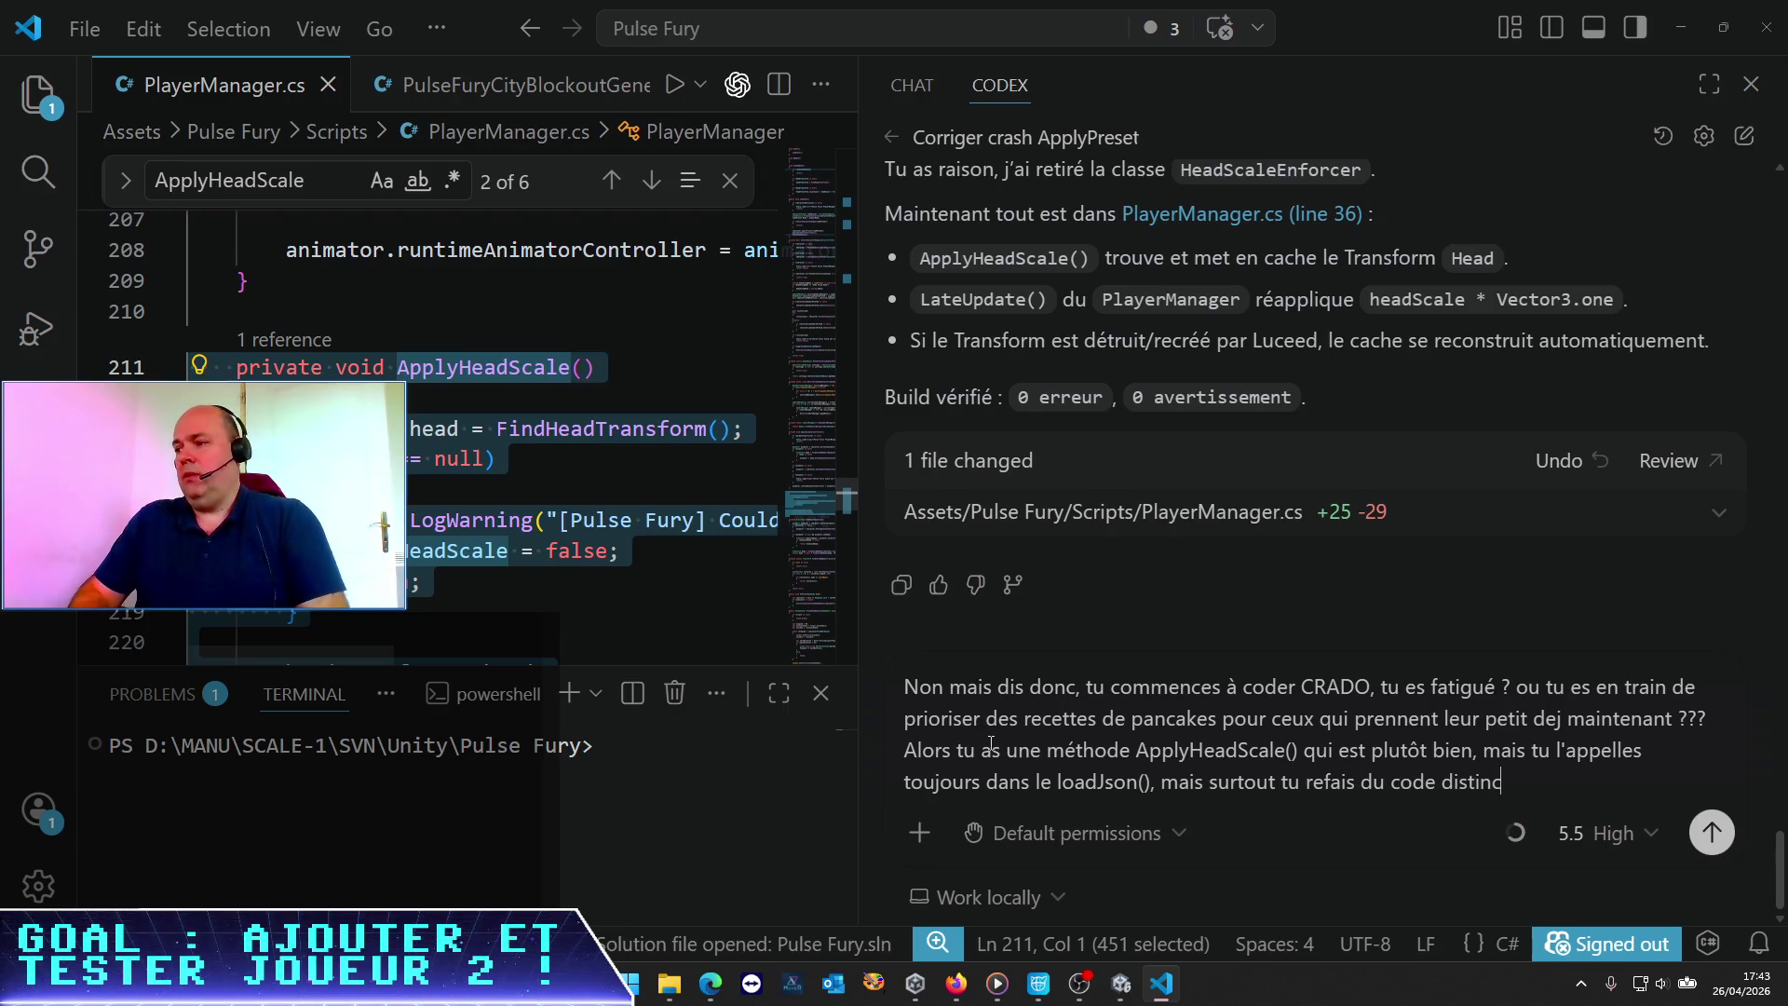
type("t dans le")
type(" lat")
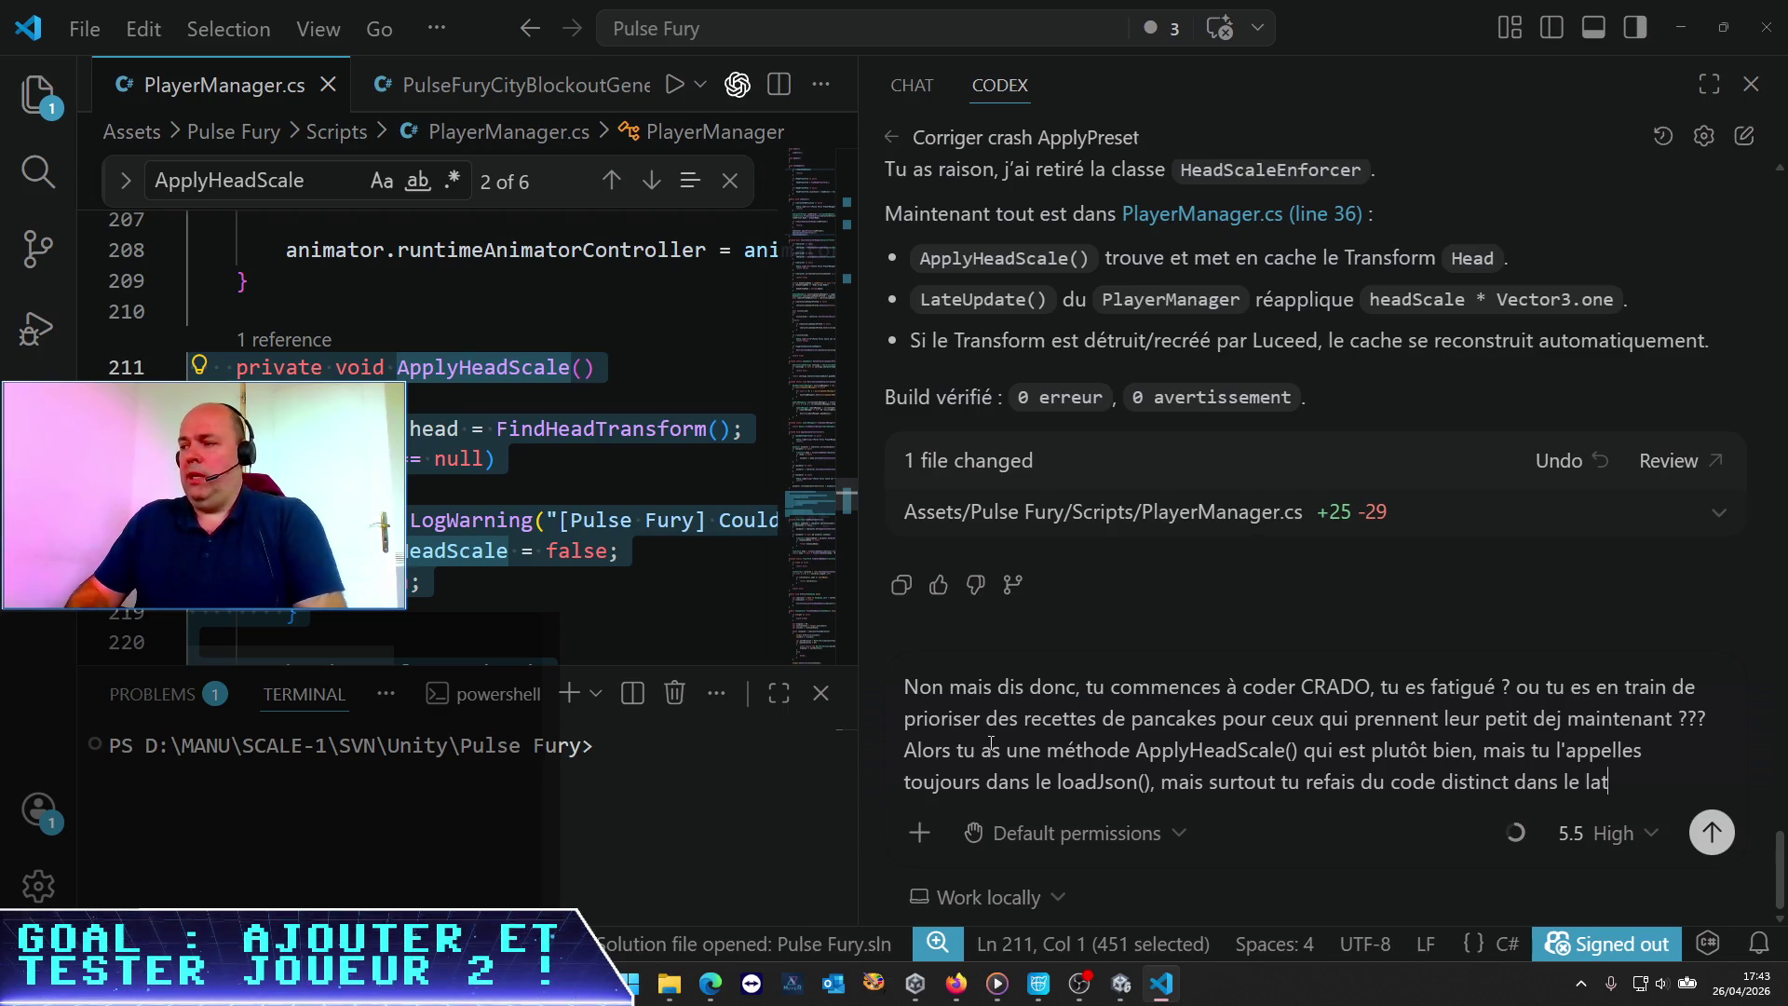
type("eUpdate")
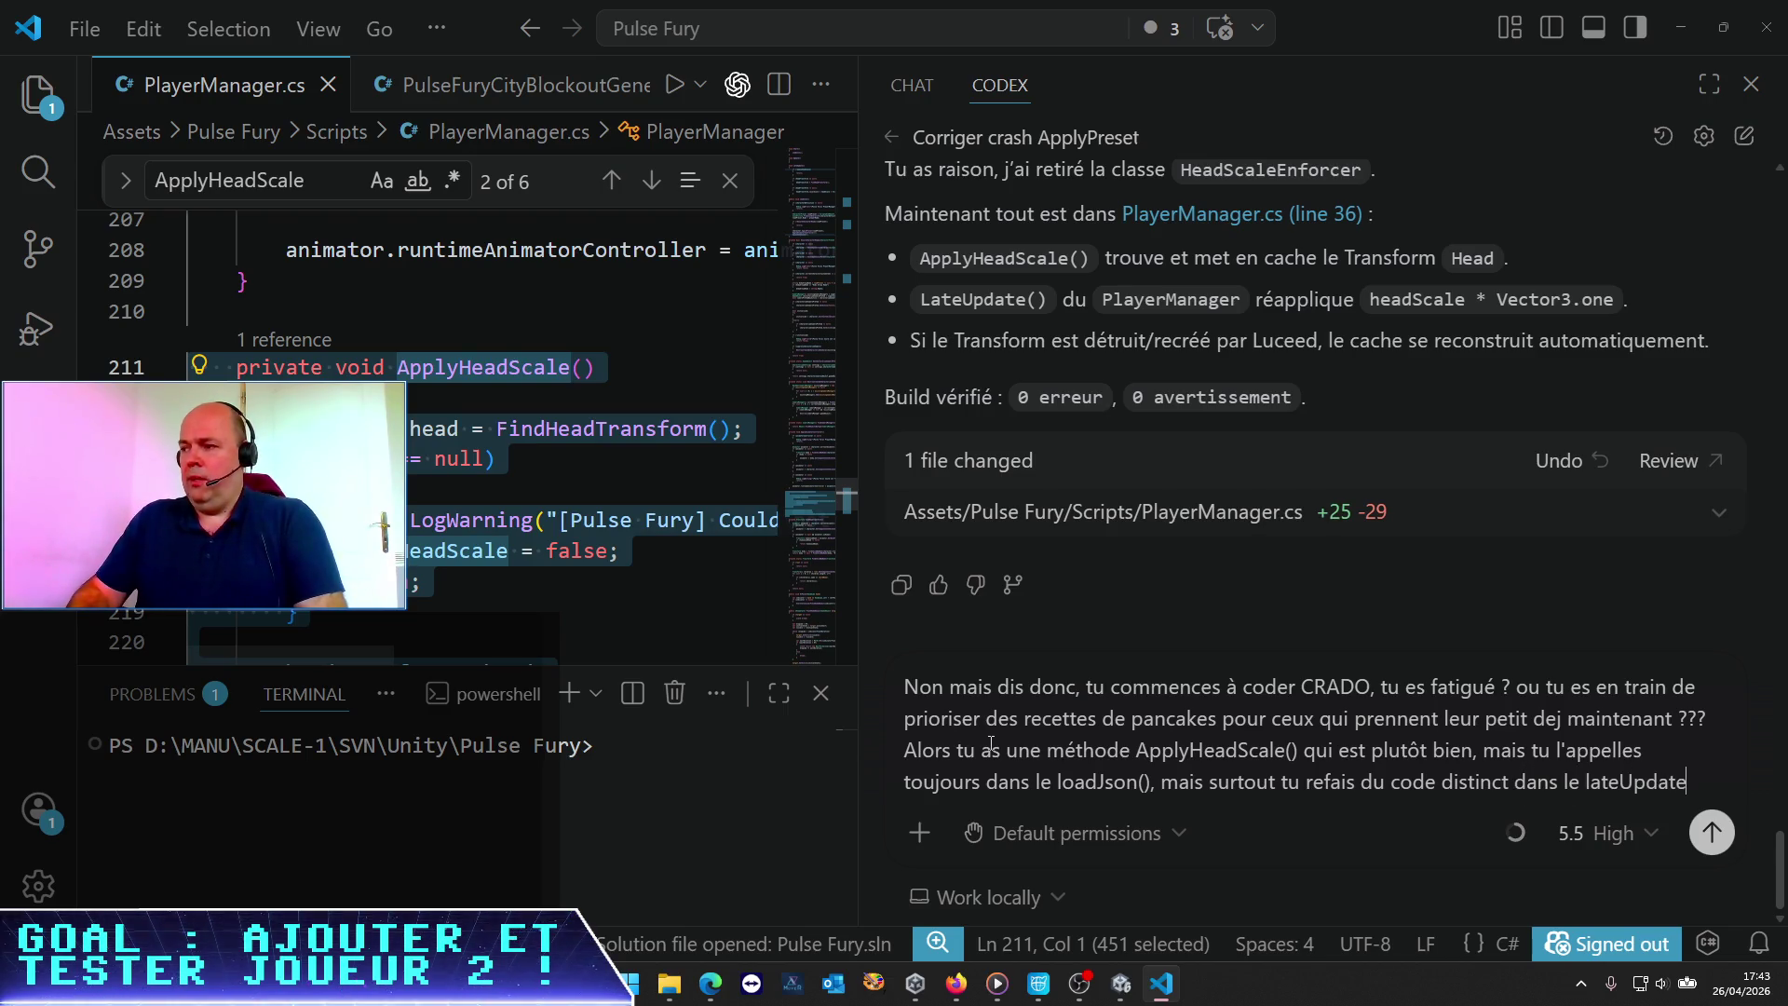
type(")pour cette fonc")
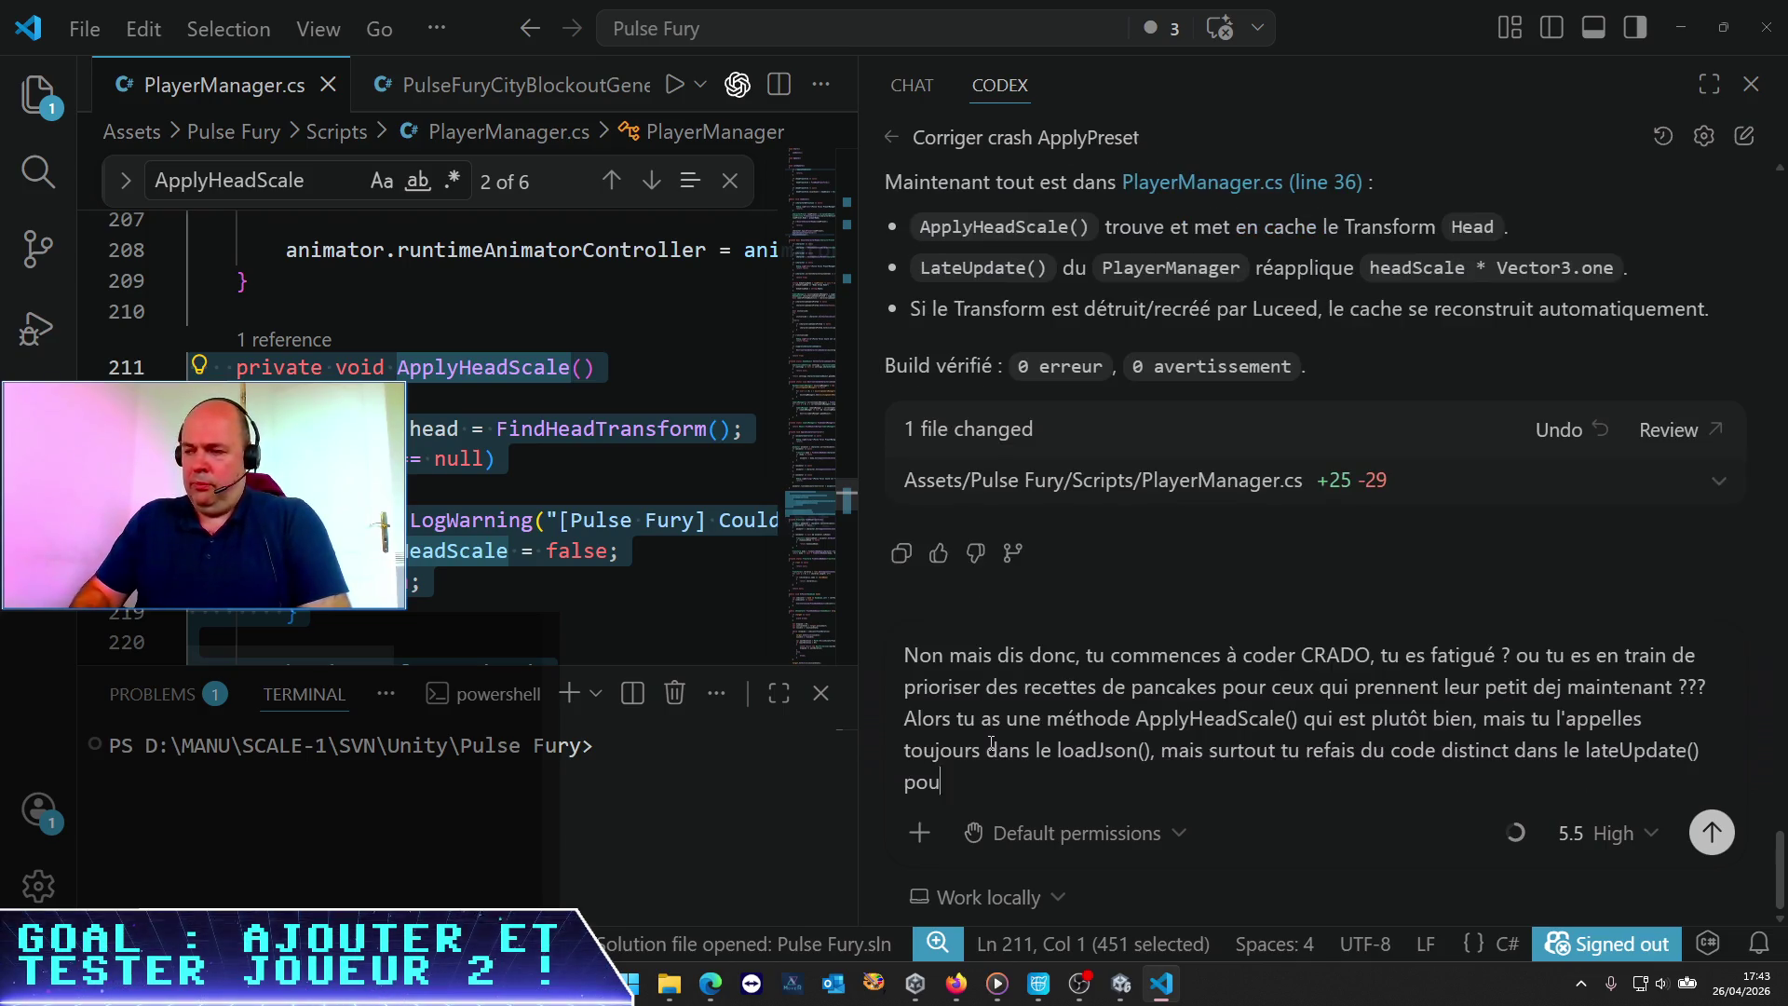
type("tion")
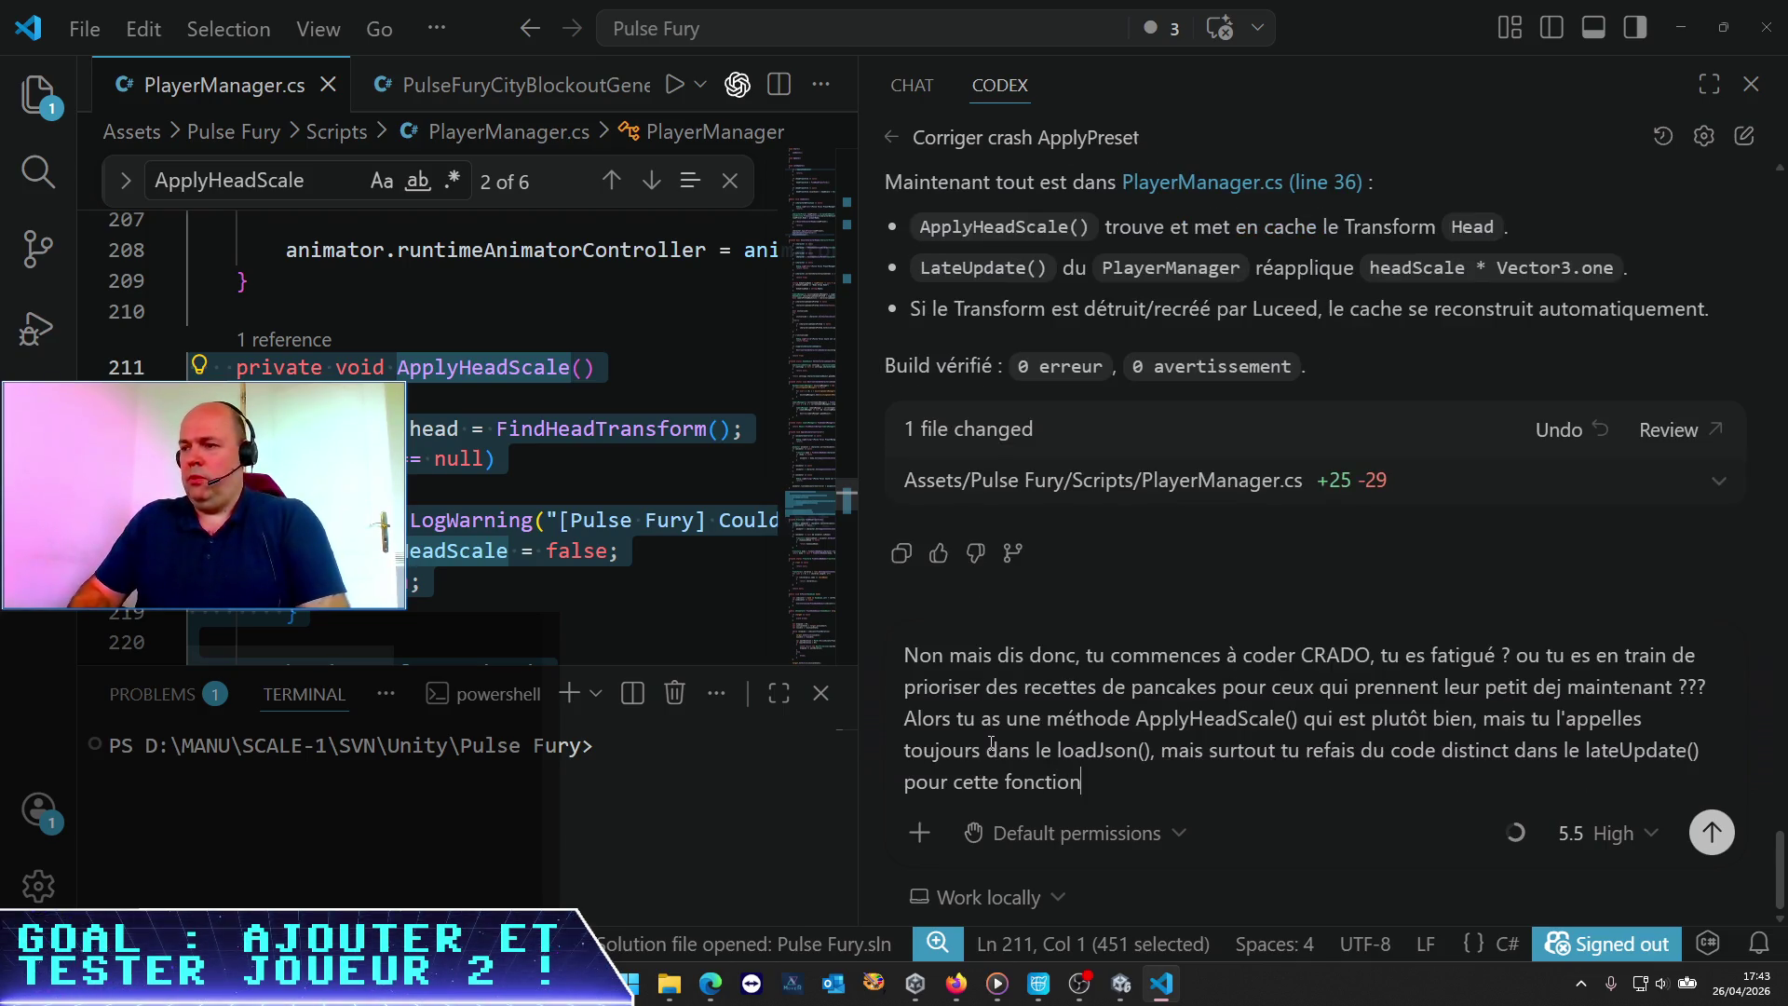
type(" !!!TP")
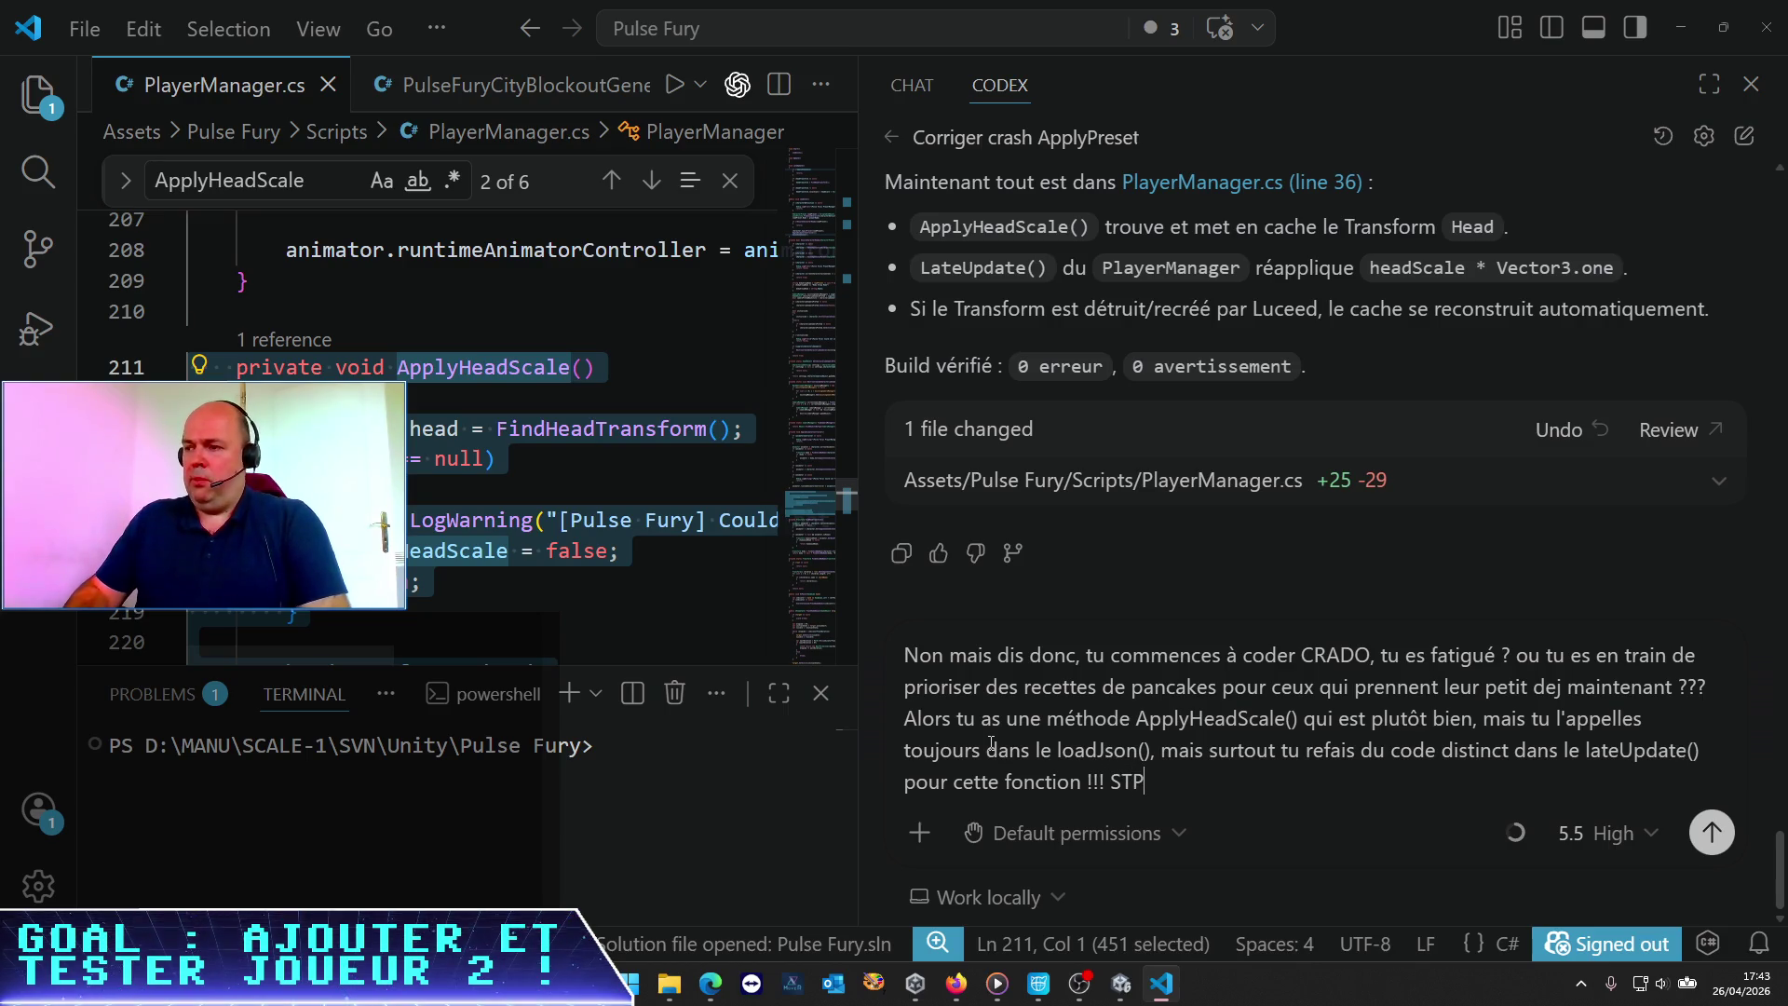
type("cle")
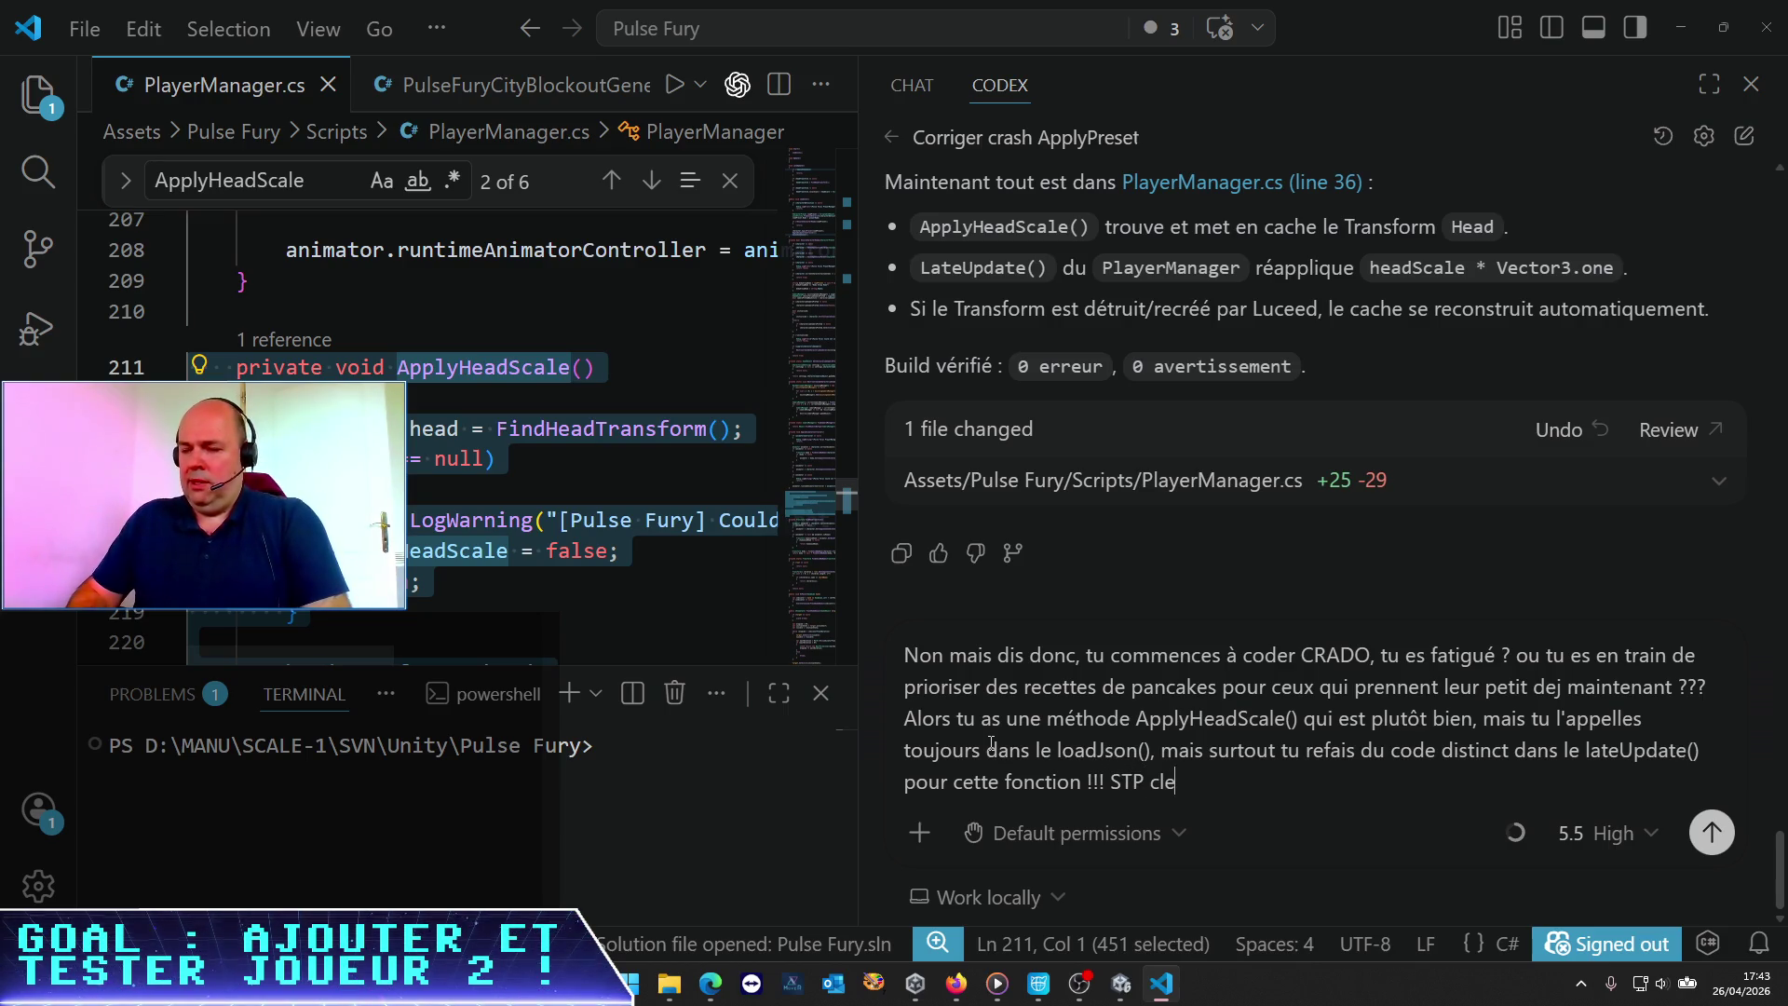
type("an tout çà")
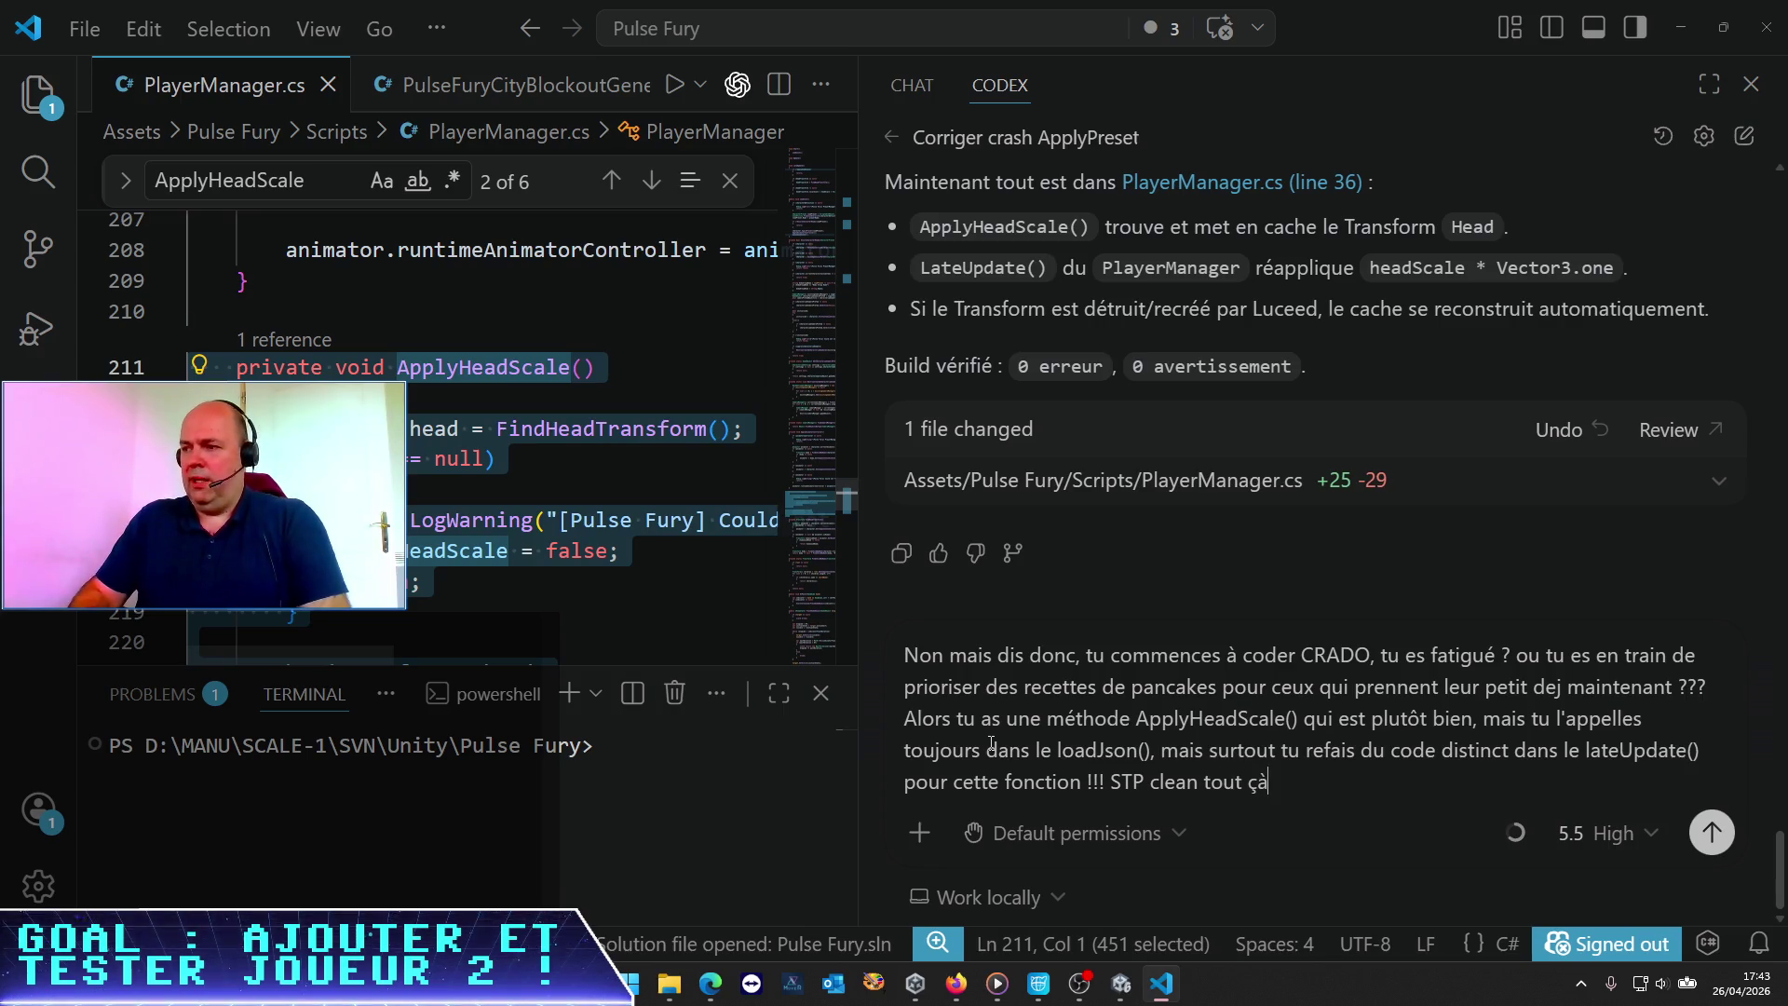
key("BackSpace")
type("a, et ")
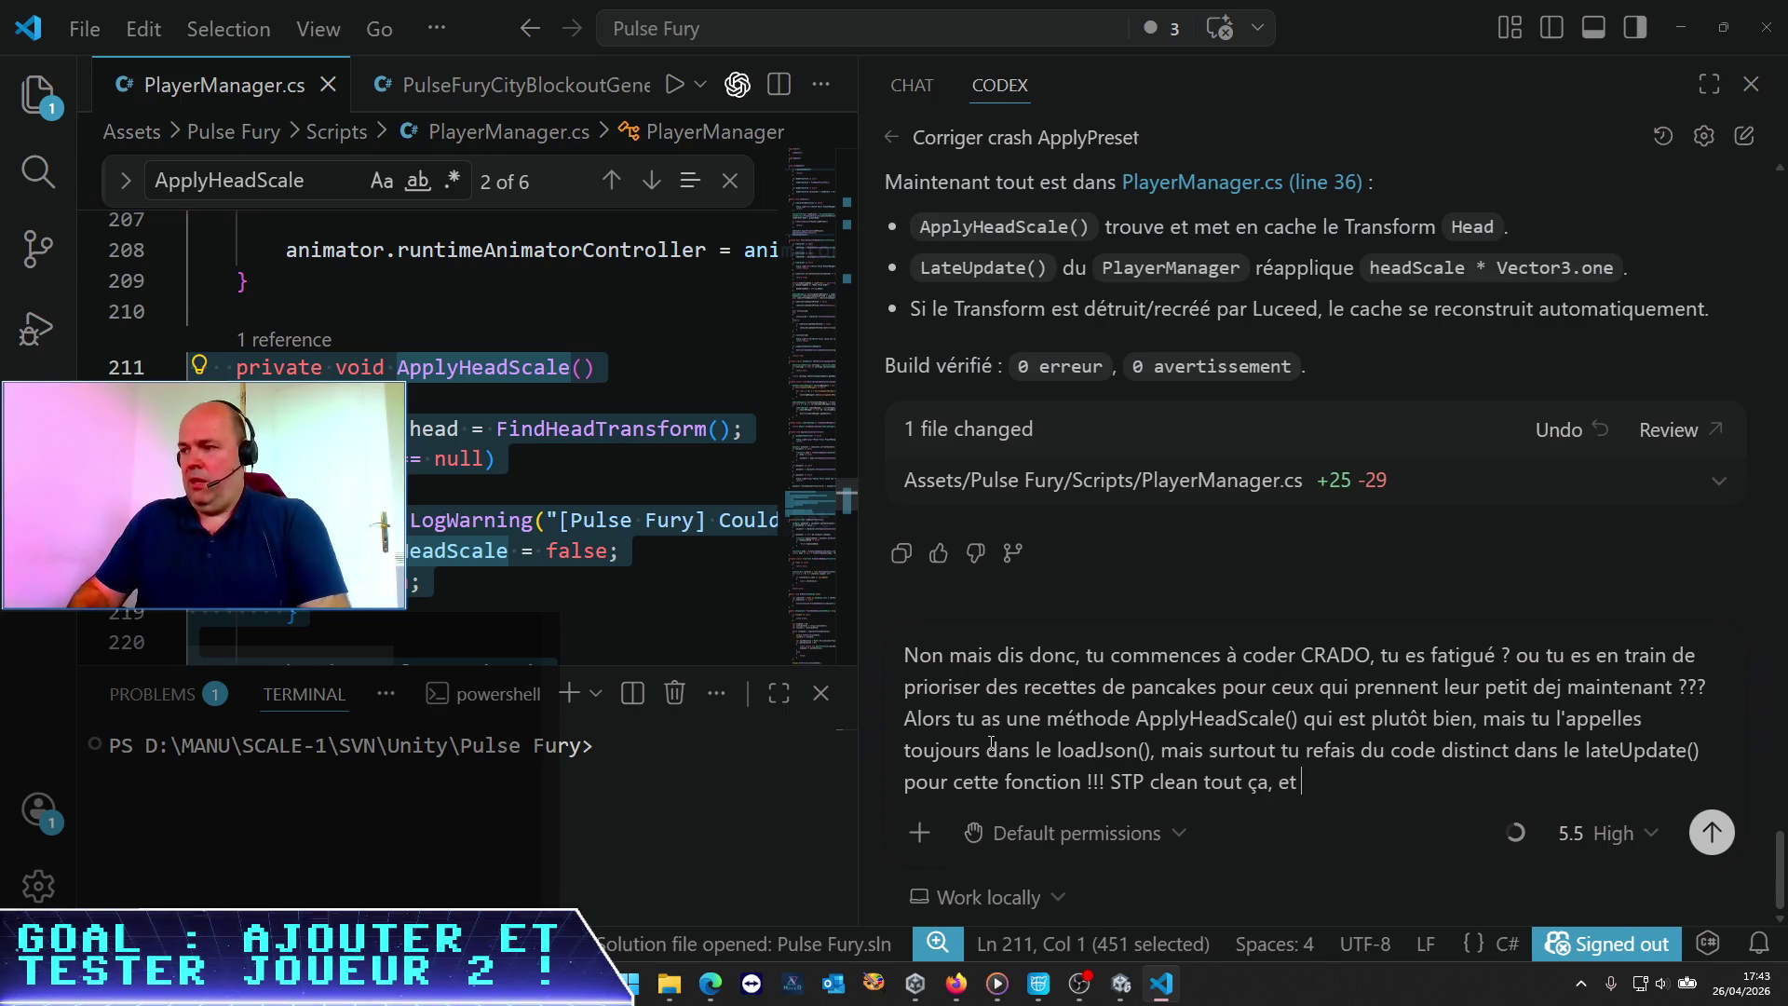
type("fais une siest")
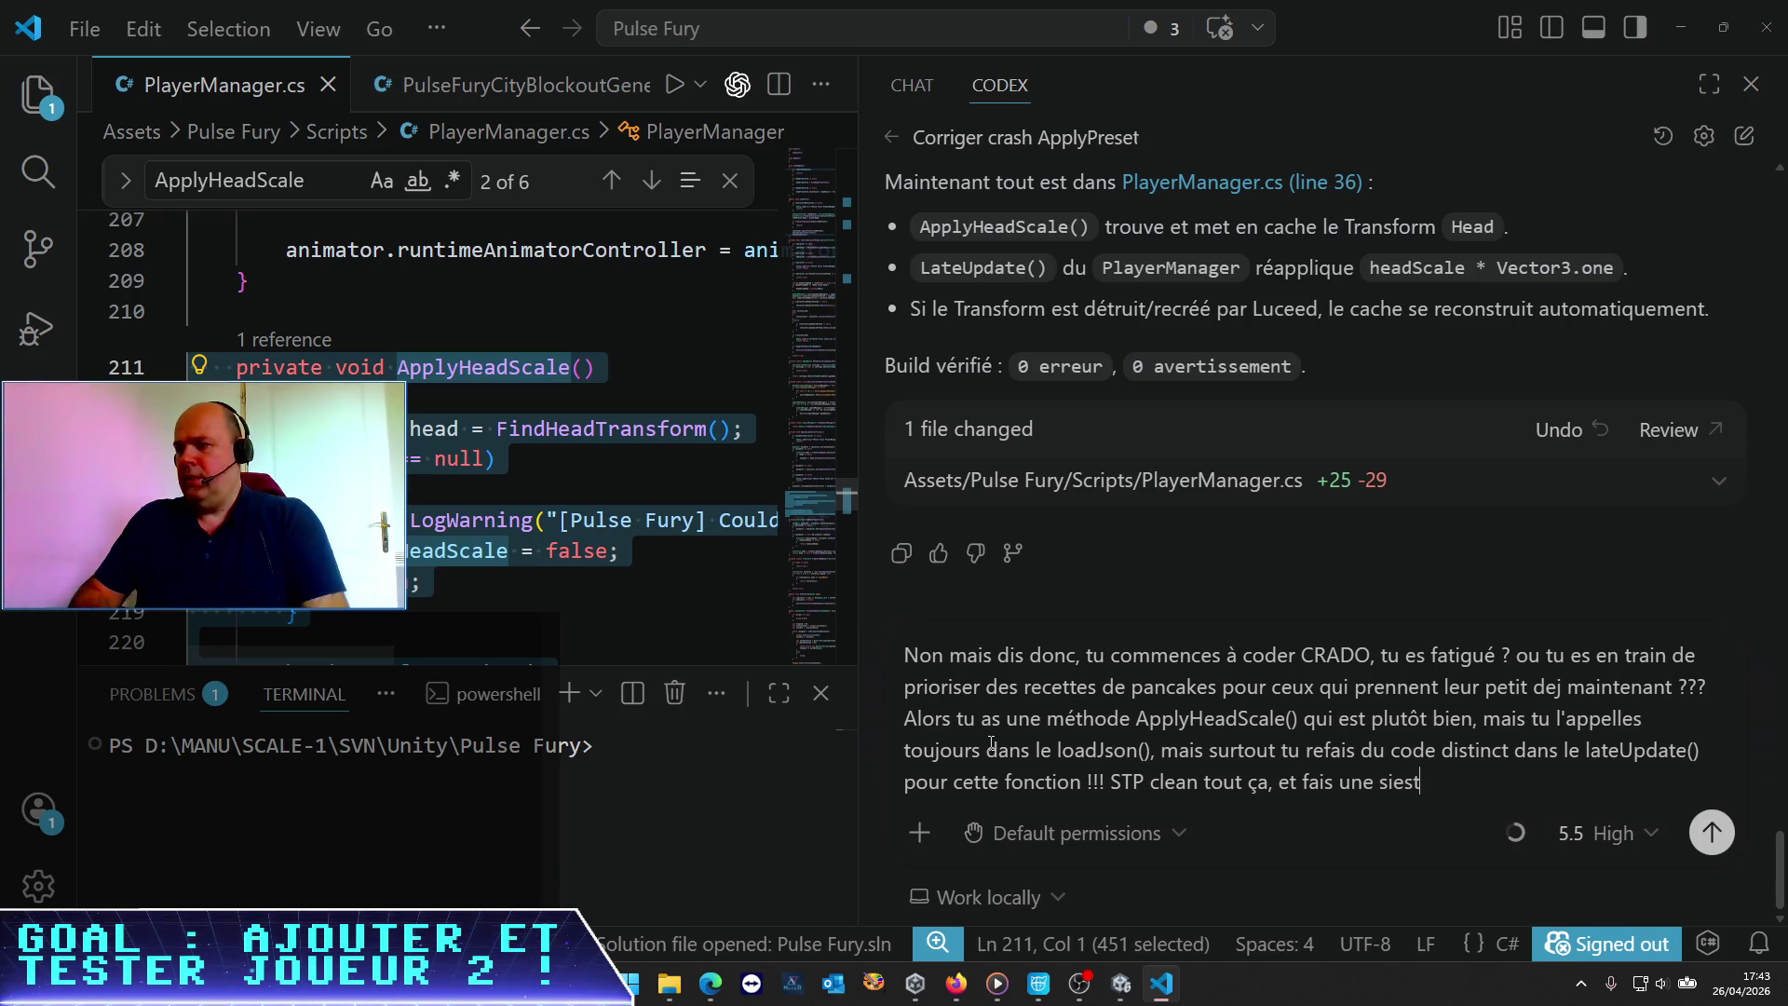
type("e sas besoin")
key("Return")
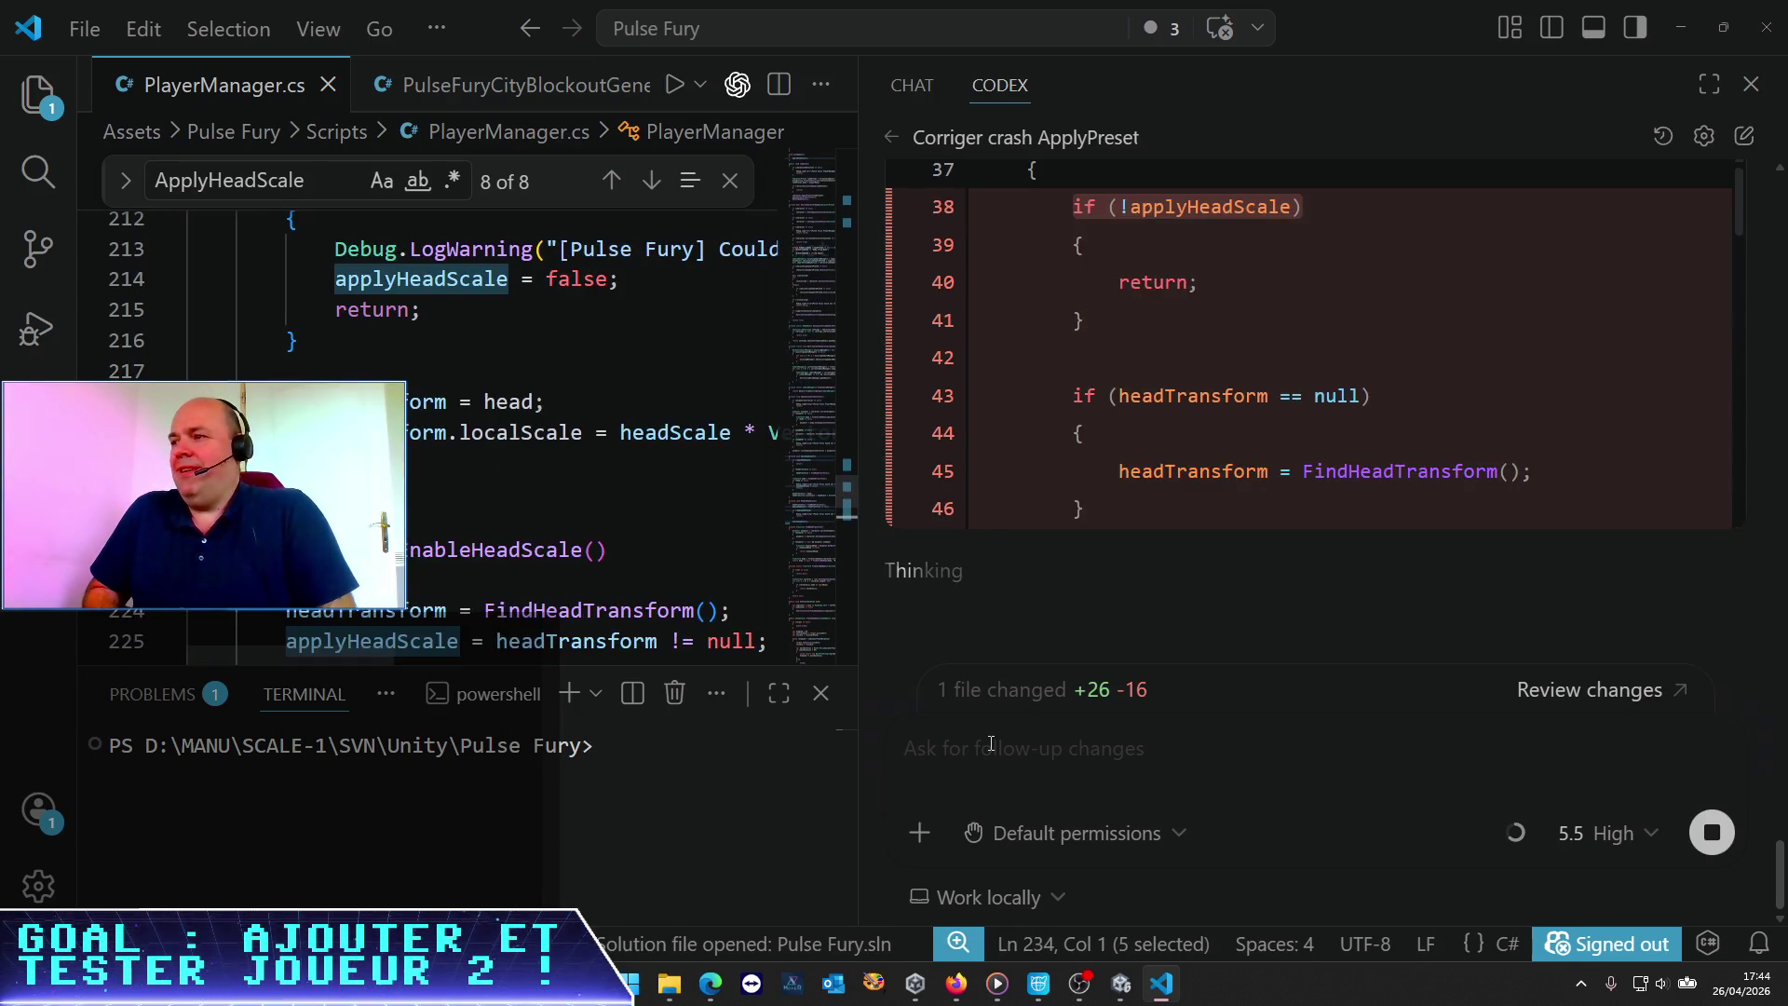
Review Codex's +26 −16 PlayerManager.cs diff where LateUpdate now calls ApplyHeadScale()
scroll(1186, 405, "up", 5)
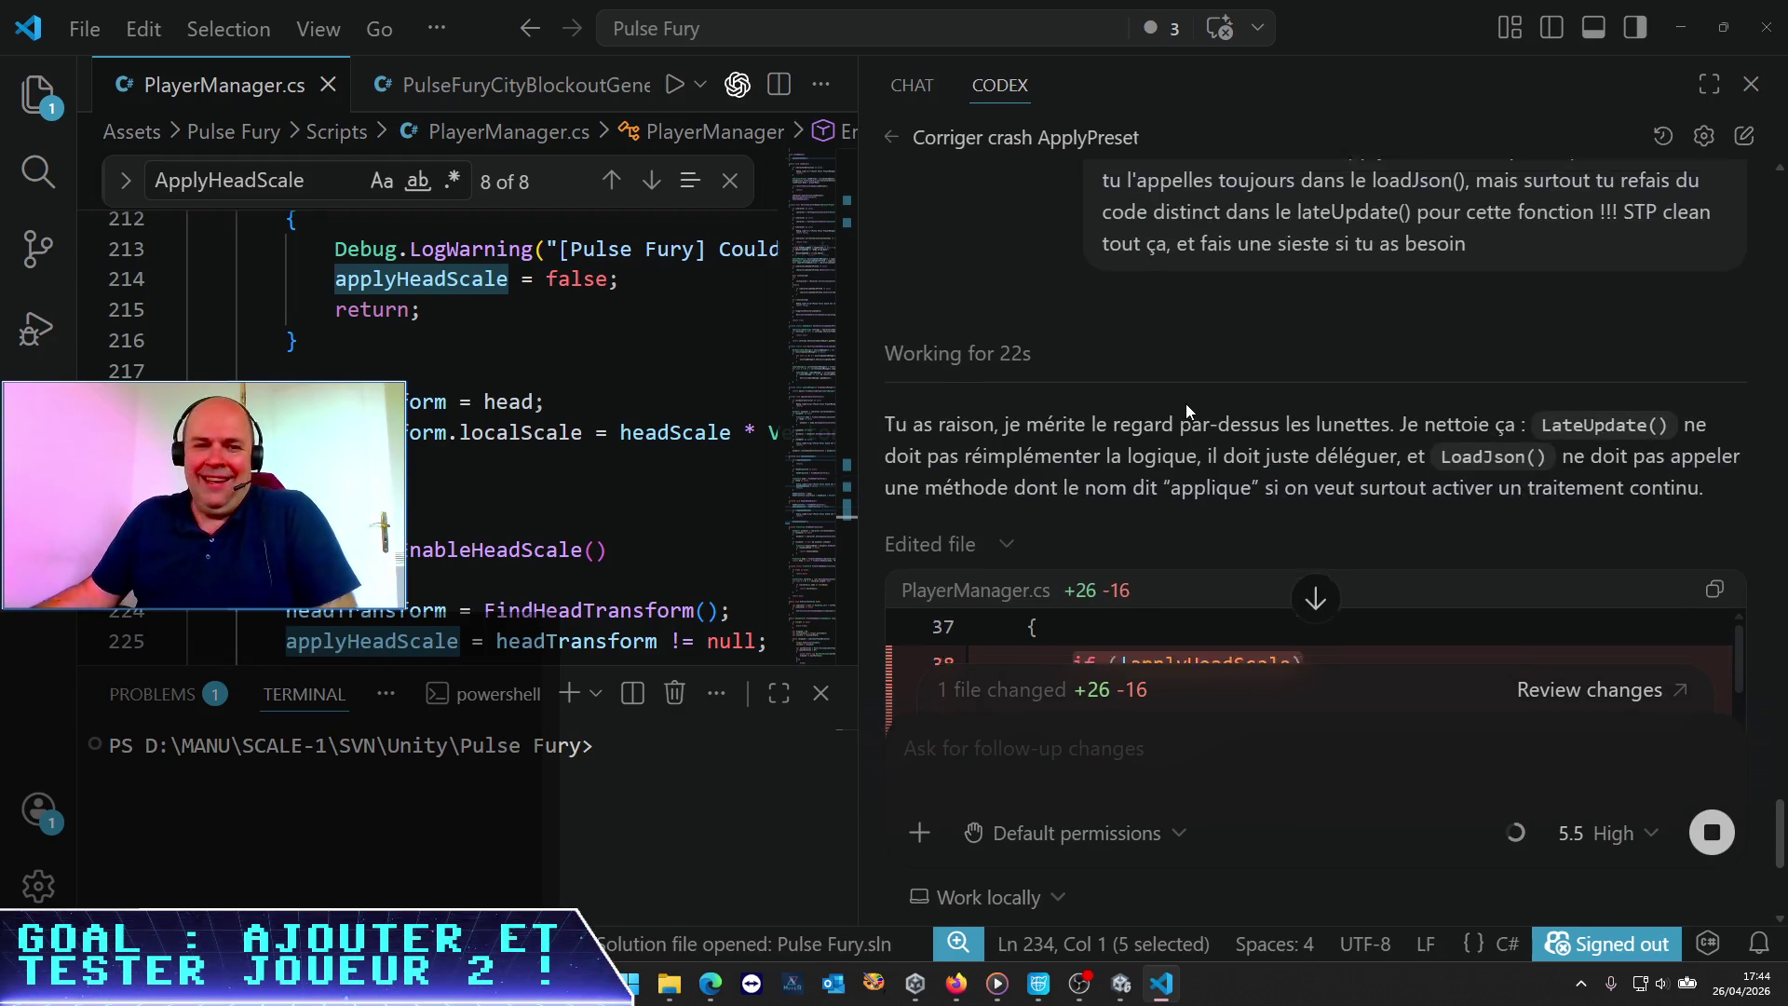
scroll(1186, 404, "down", 8)
scroll(1185, 400, "down", 3)
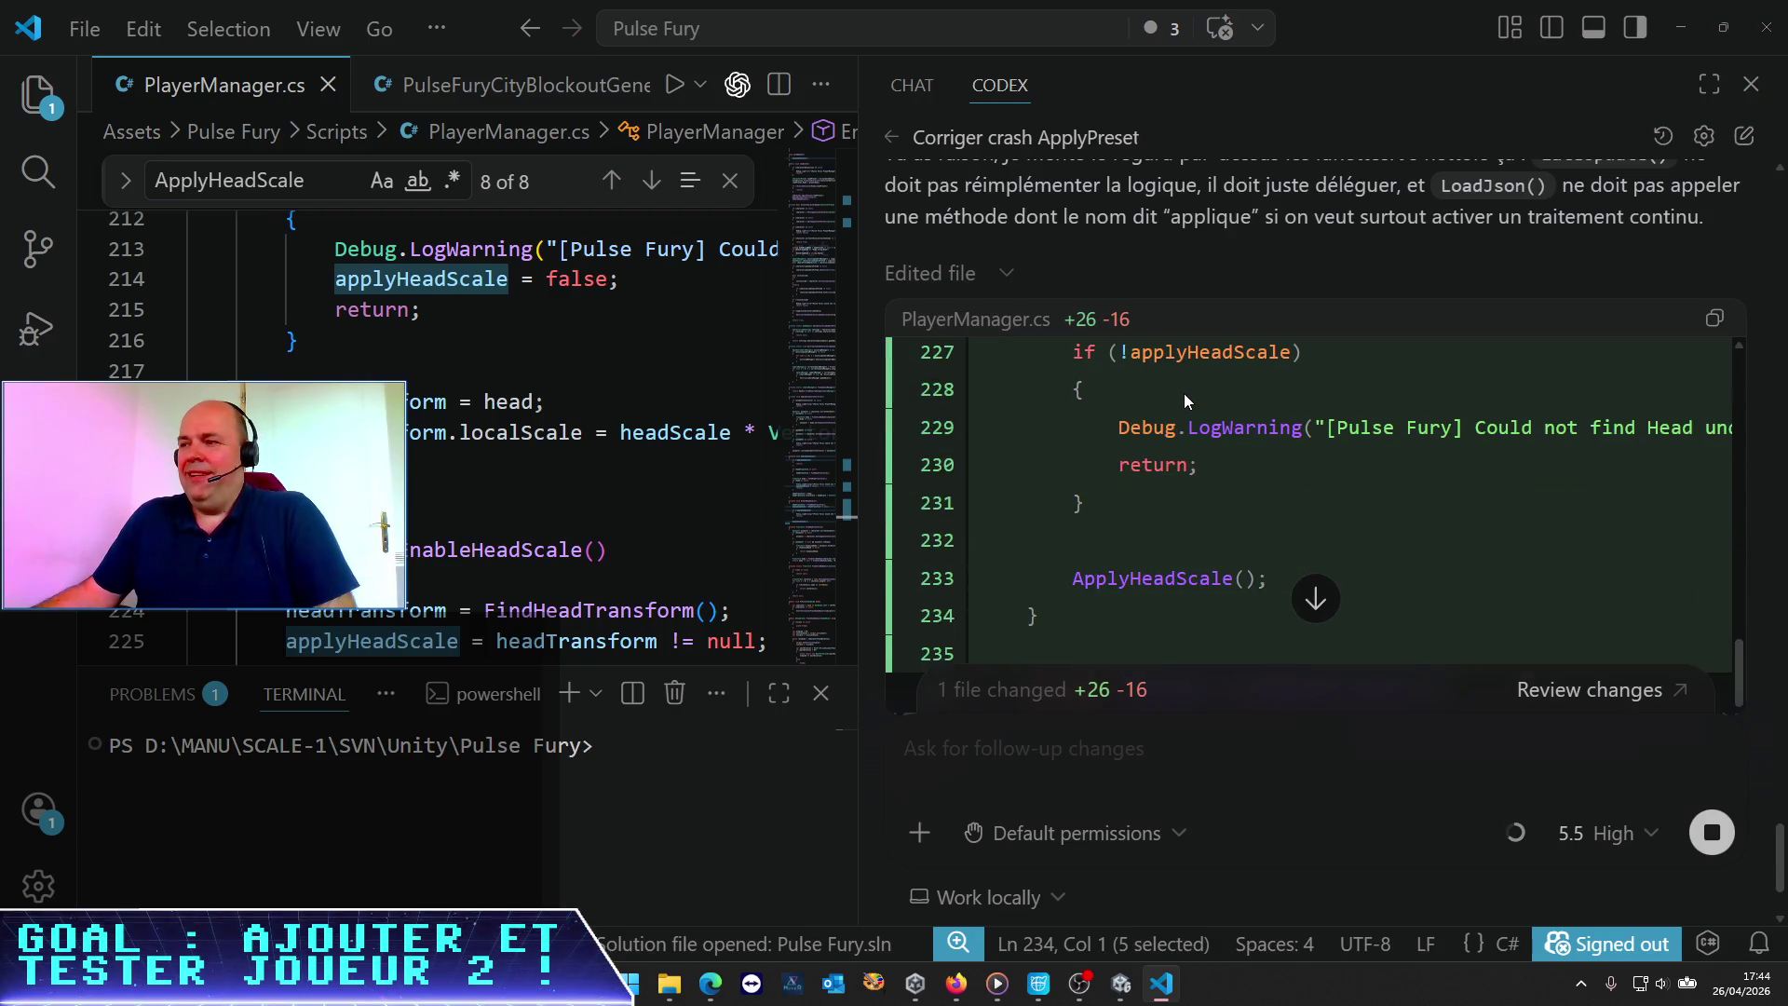
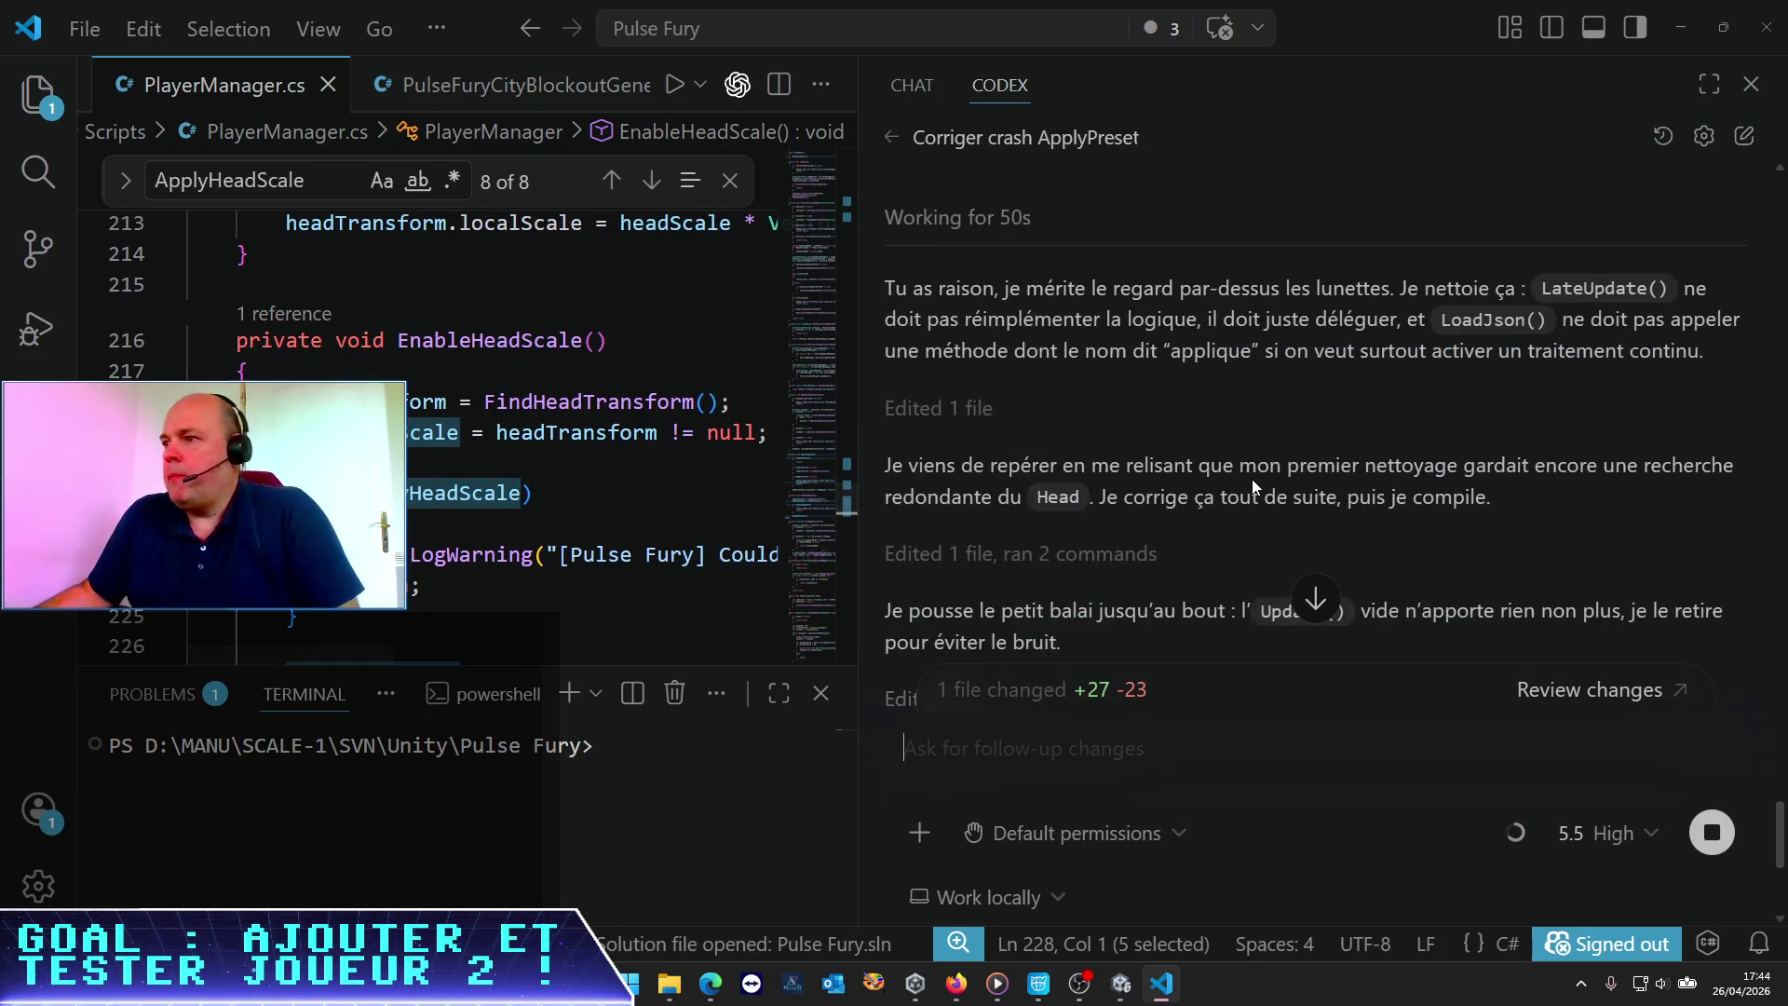
Read Codex's PlayerManager.cs cleanup summary (+27 −23, 0 errors) to its closing sentence
scroll(1243, 478, "down", 1)
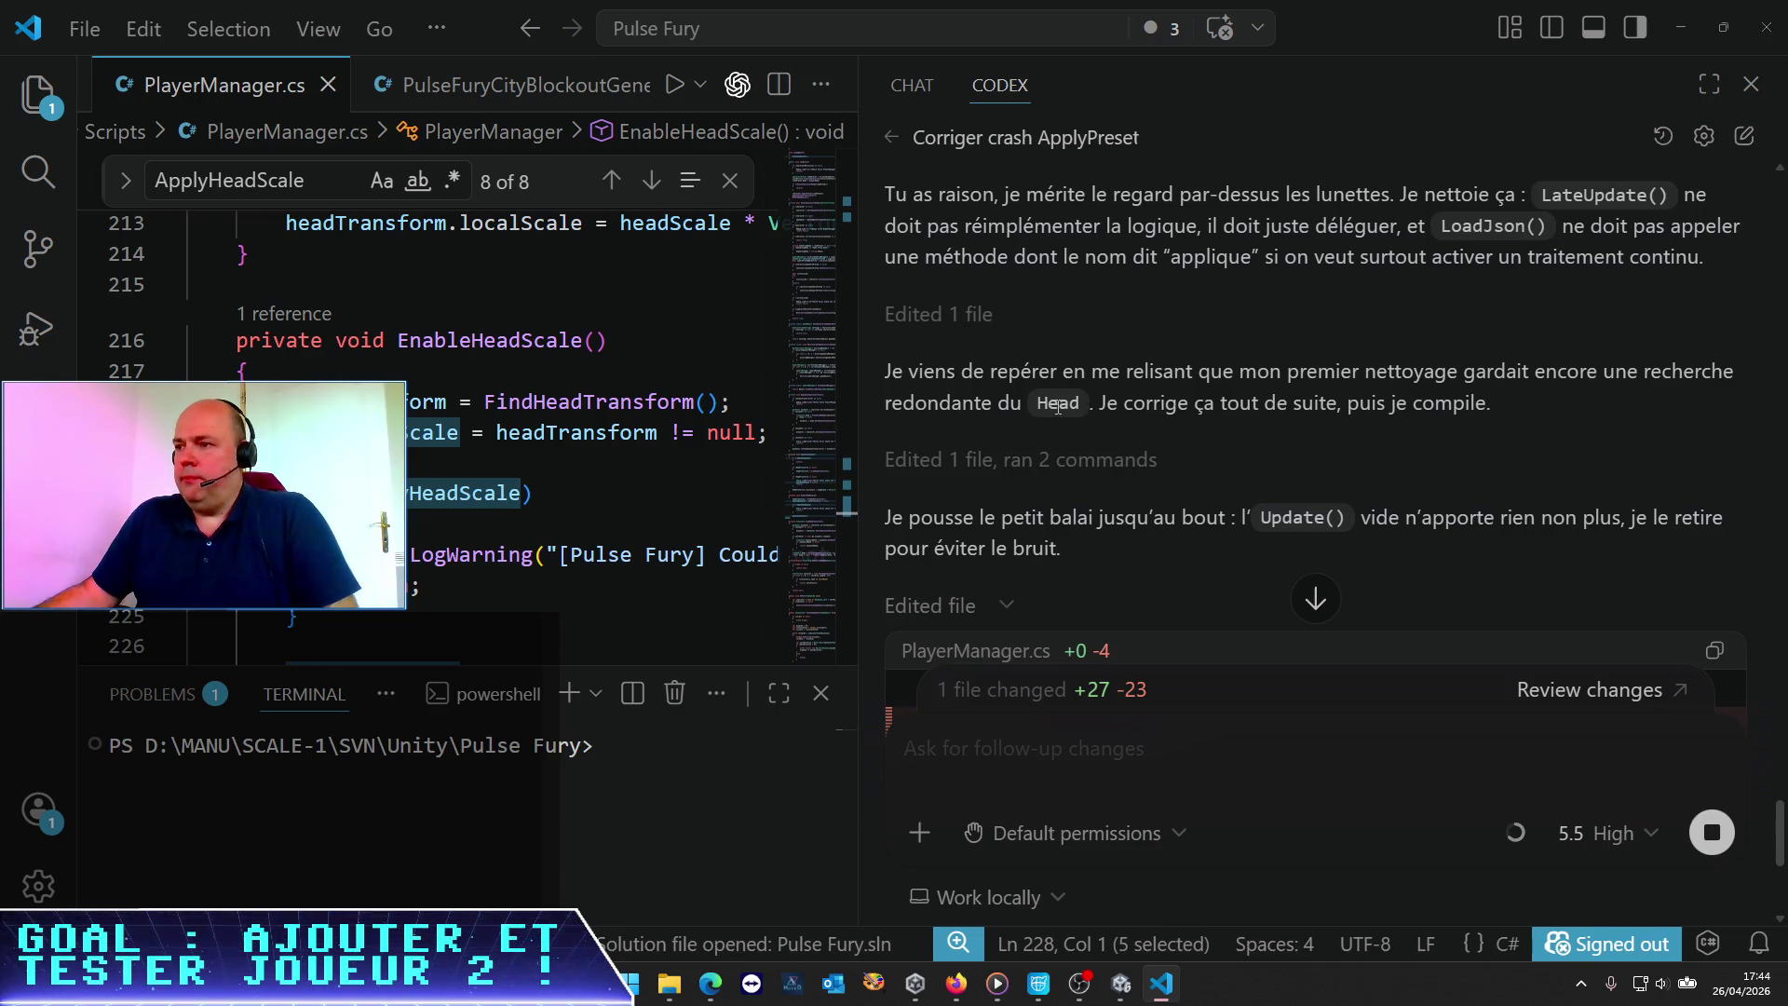
scroll(976, 406, "down", 2)
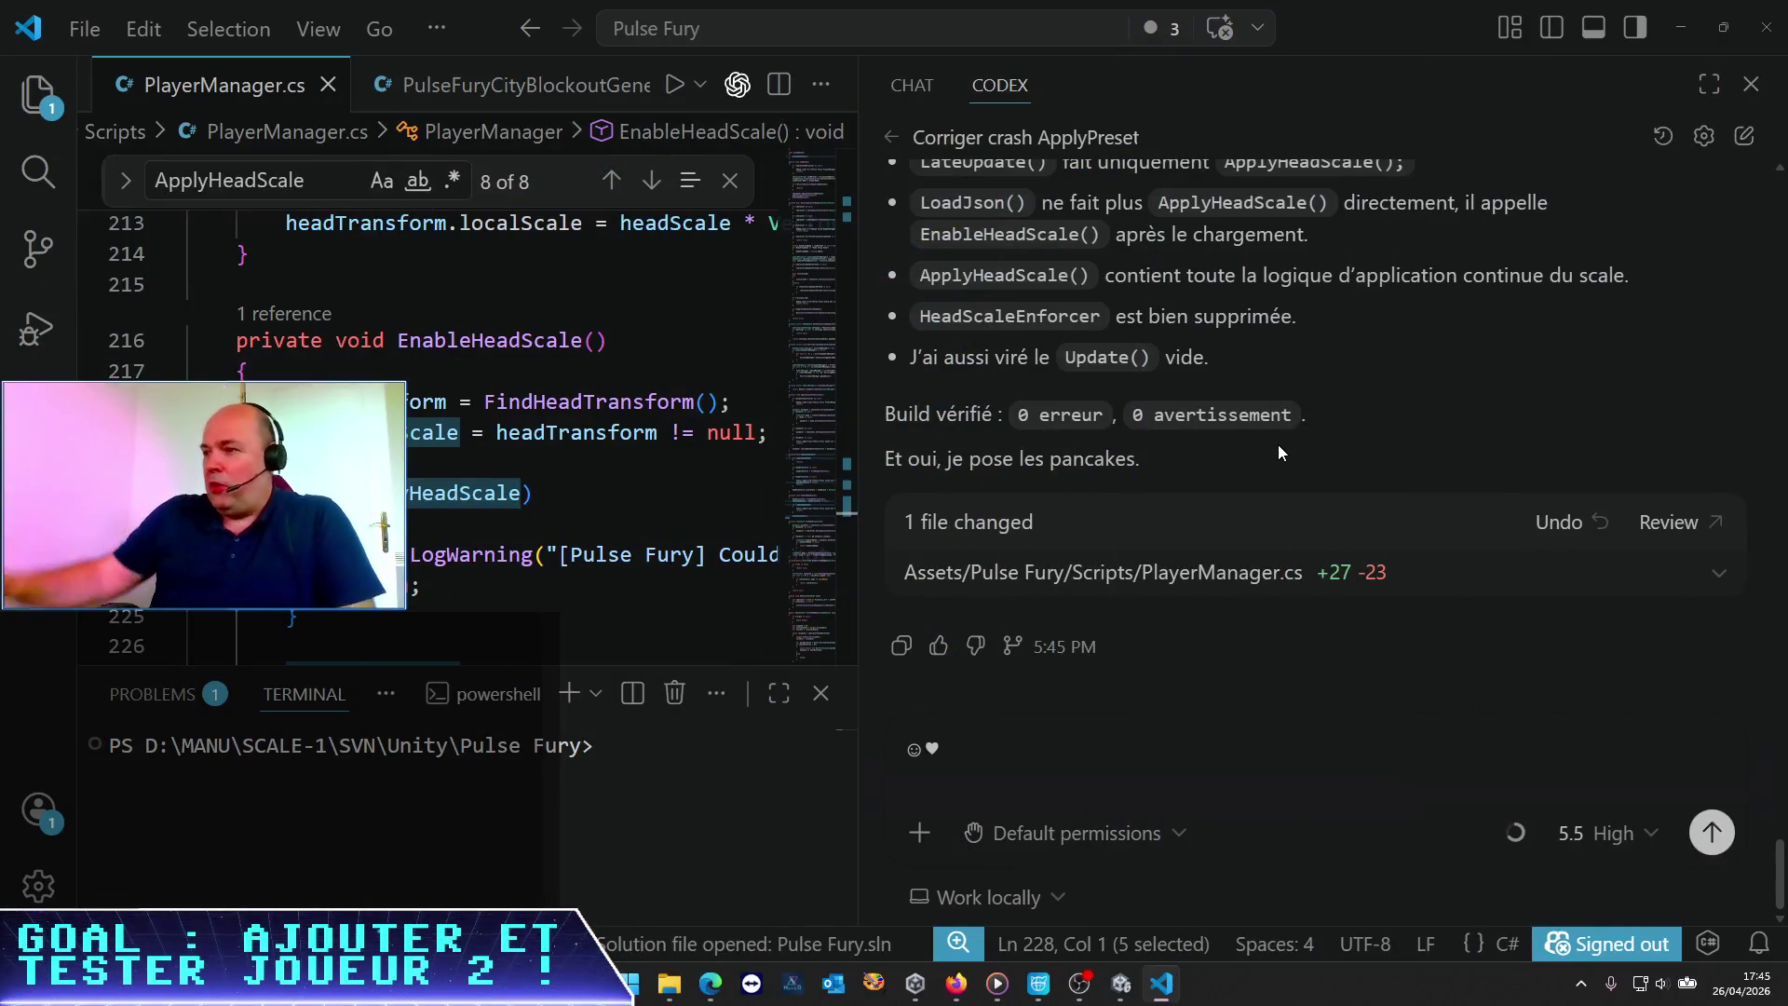
left_click_drag(890, 458, 1151, 467)
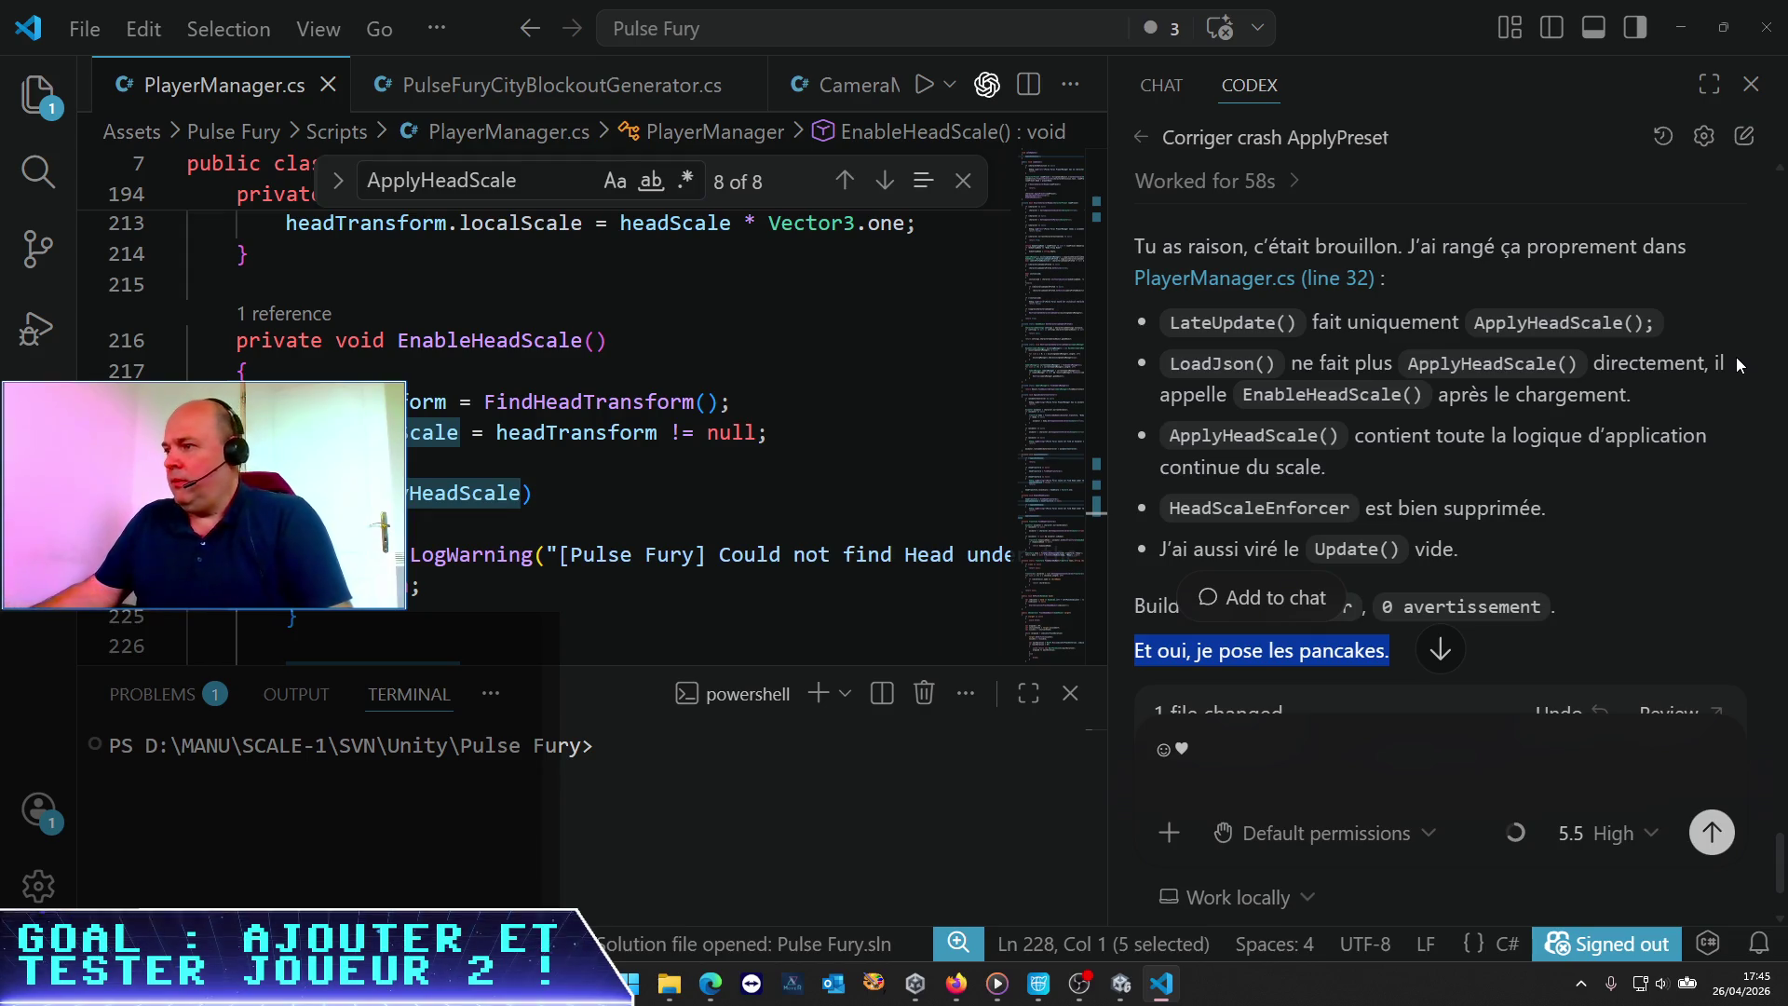
scroll(1300, 432, "down", 2)
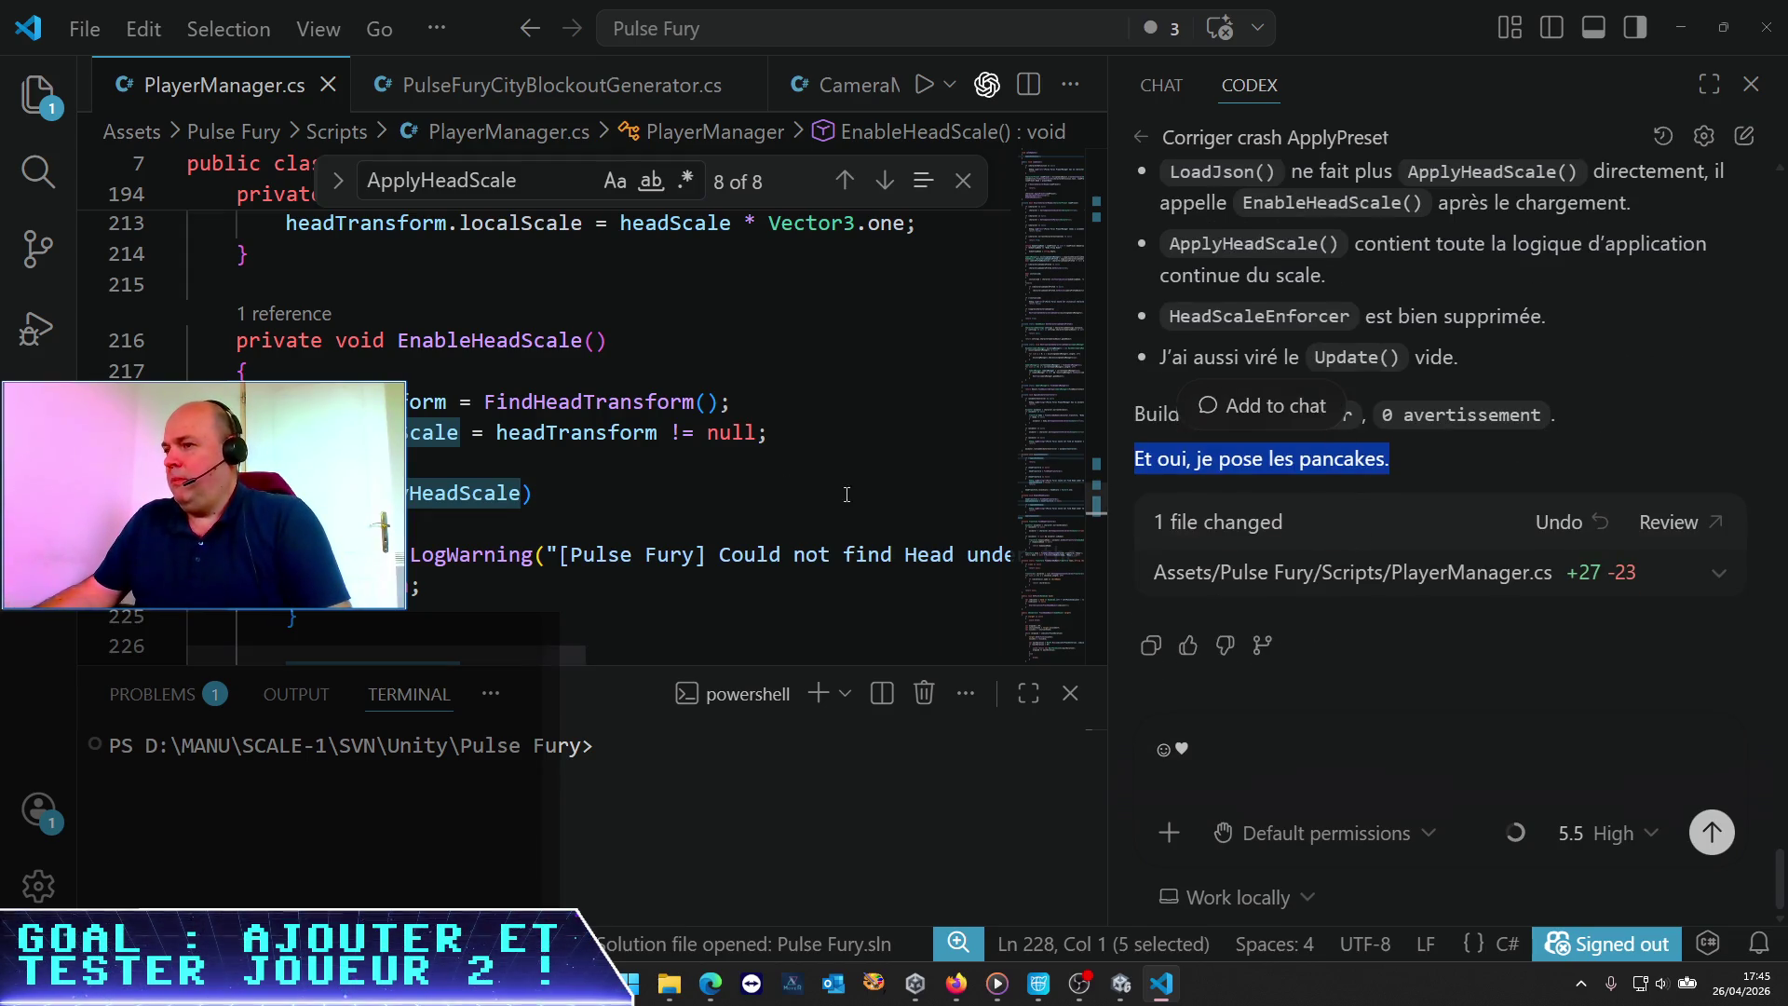
Widen and zoom out the code editor to review LateUpdate and EnableHeadScale in PlayerManager.cs
left_click(785, 486)
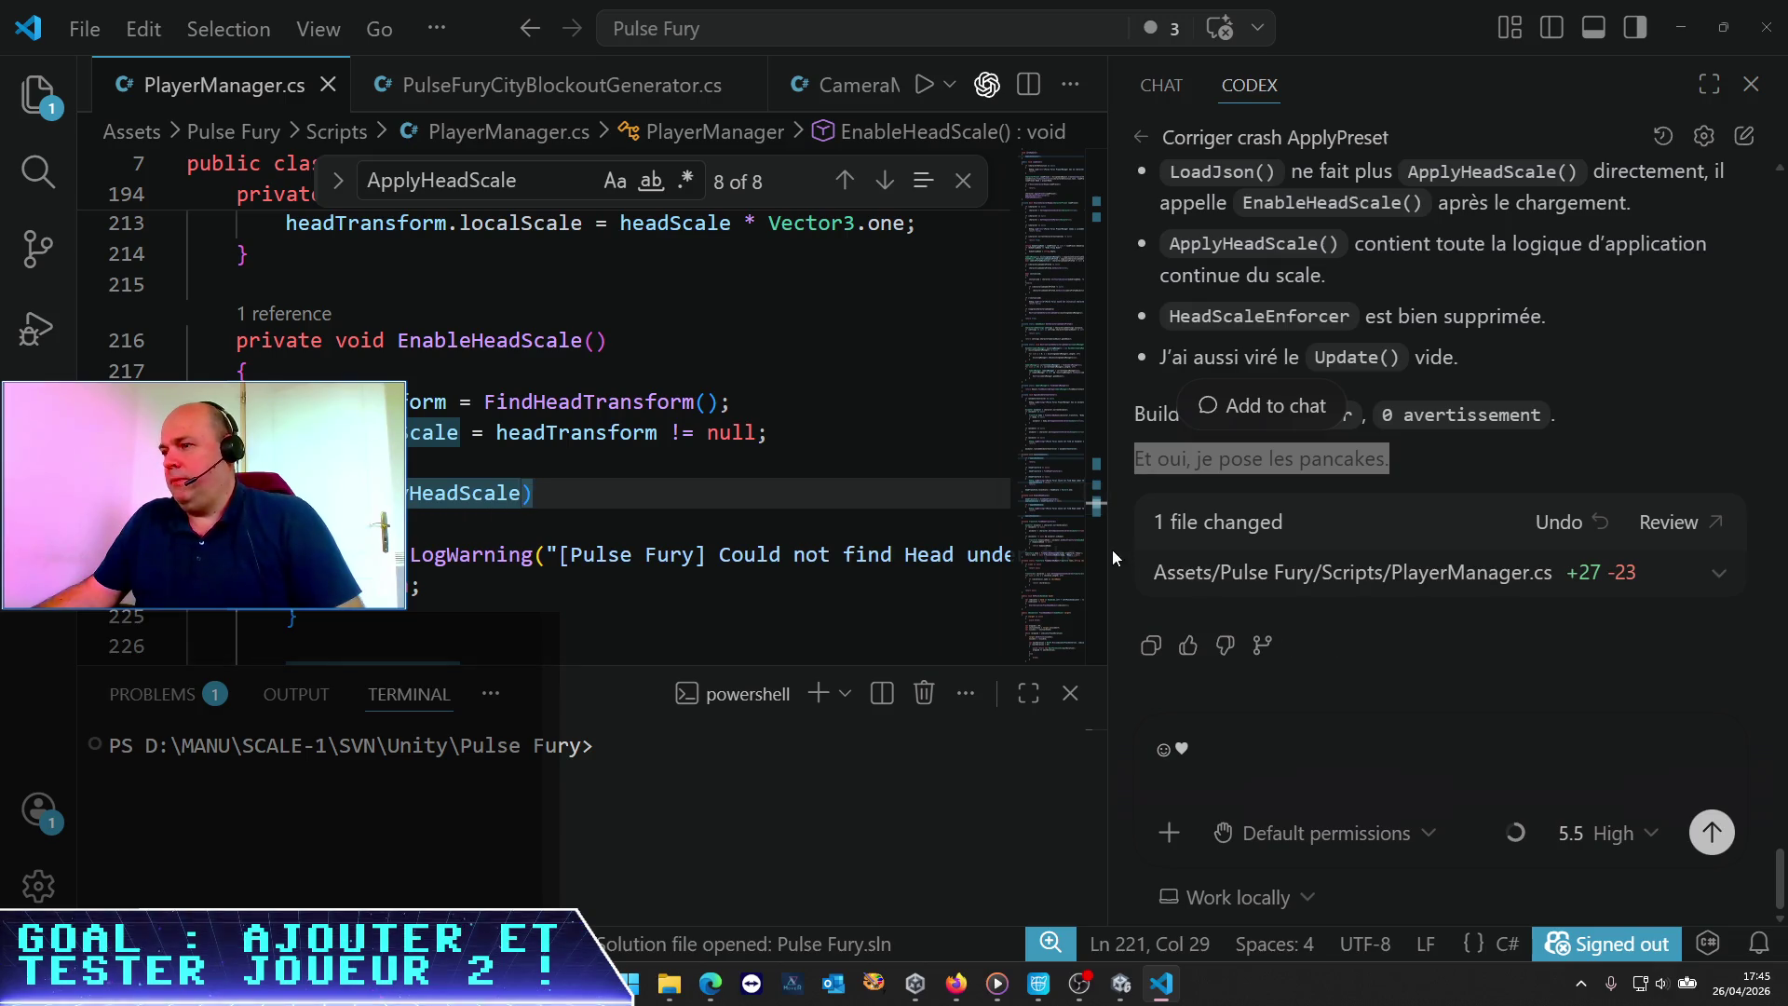
left_click_drag(1108, 548, 1264, 545)
scroll(615, 459, "down", 2)
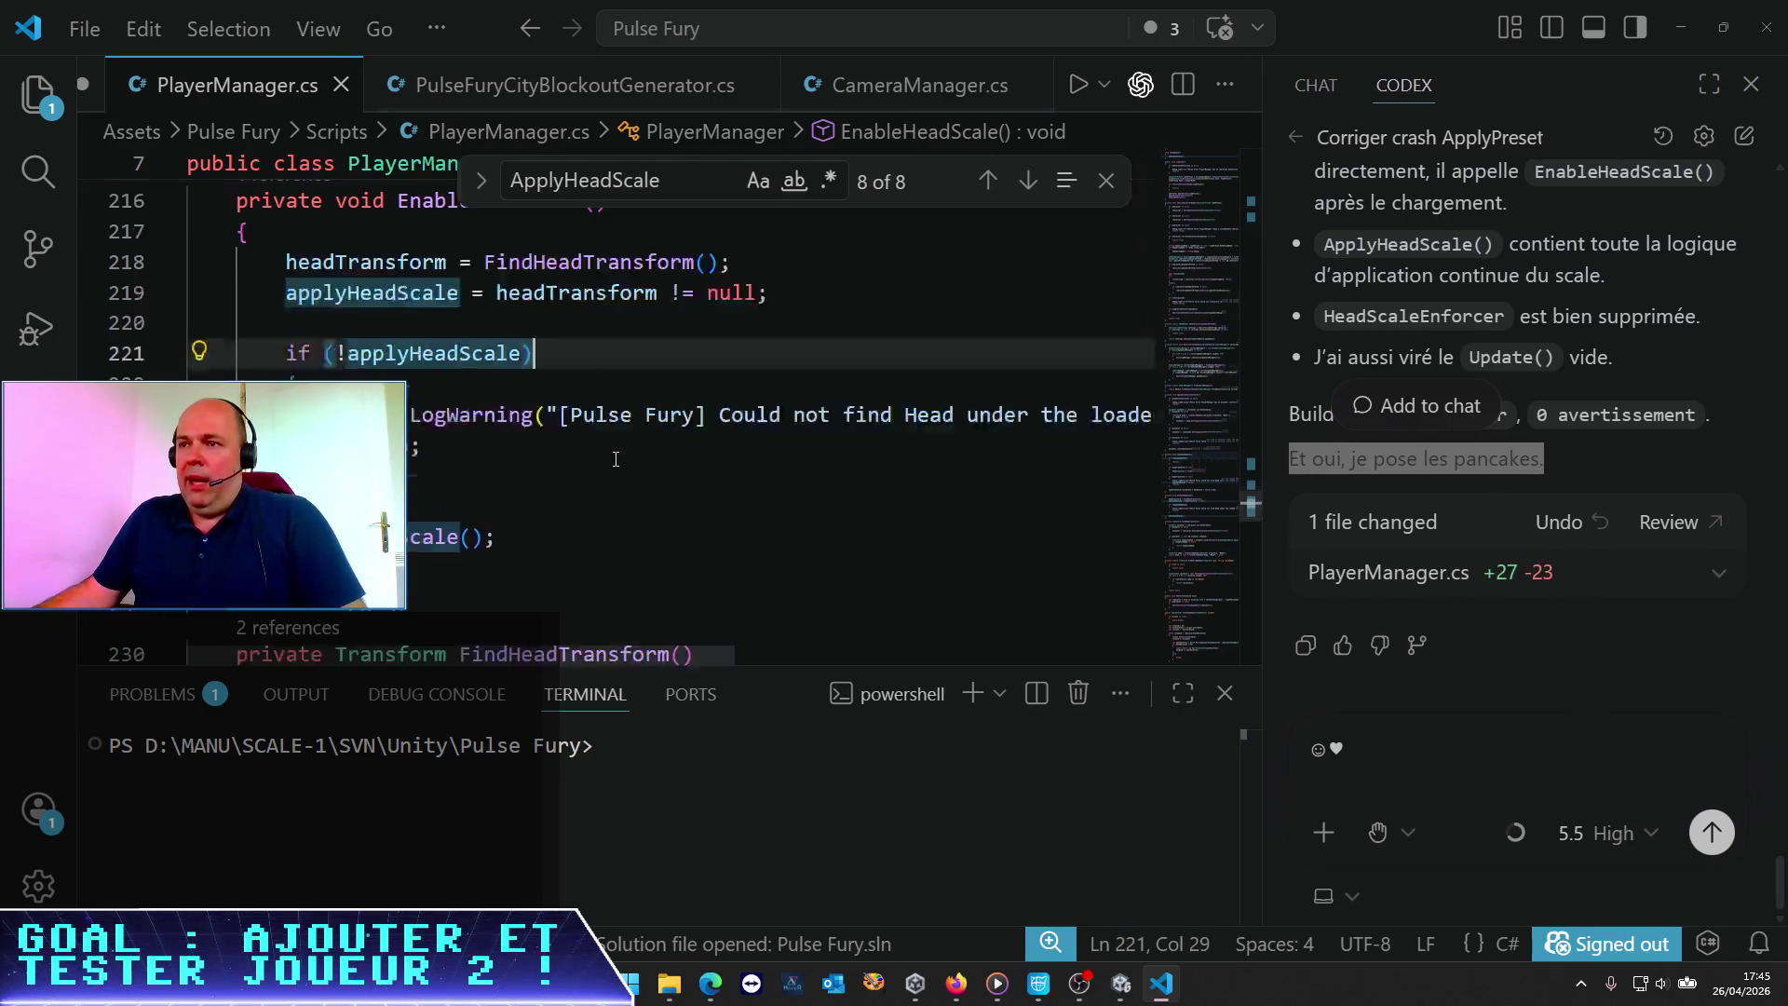
scroll(619, 462, "down", 3)
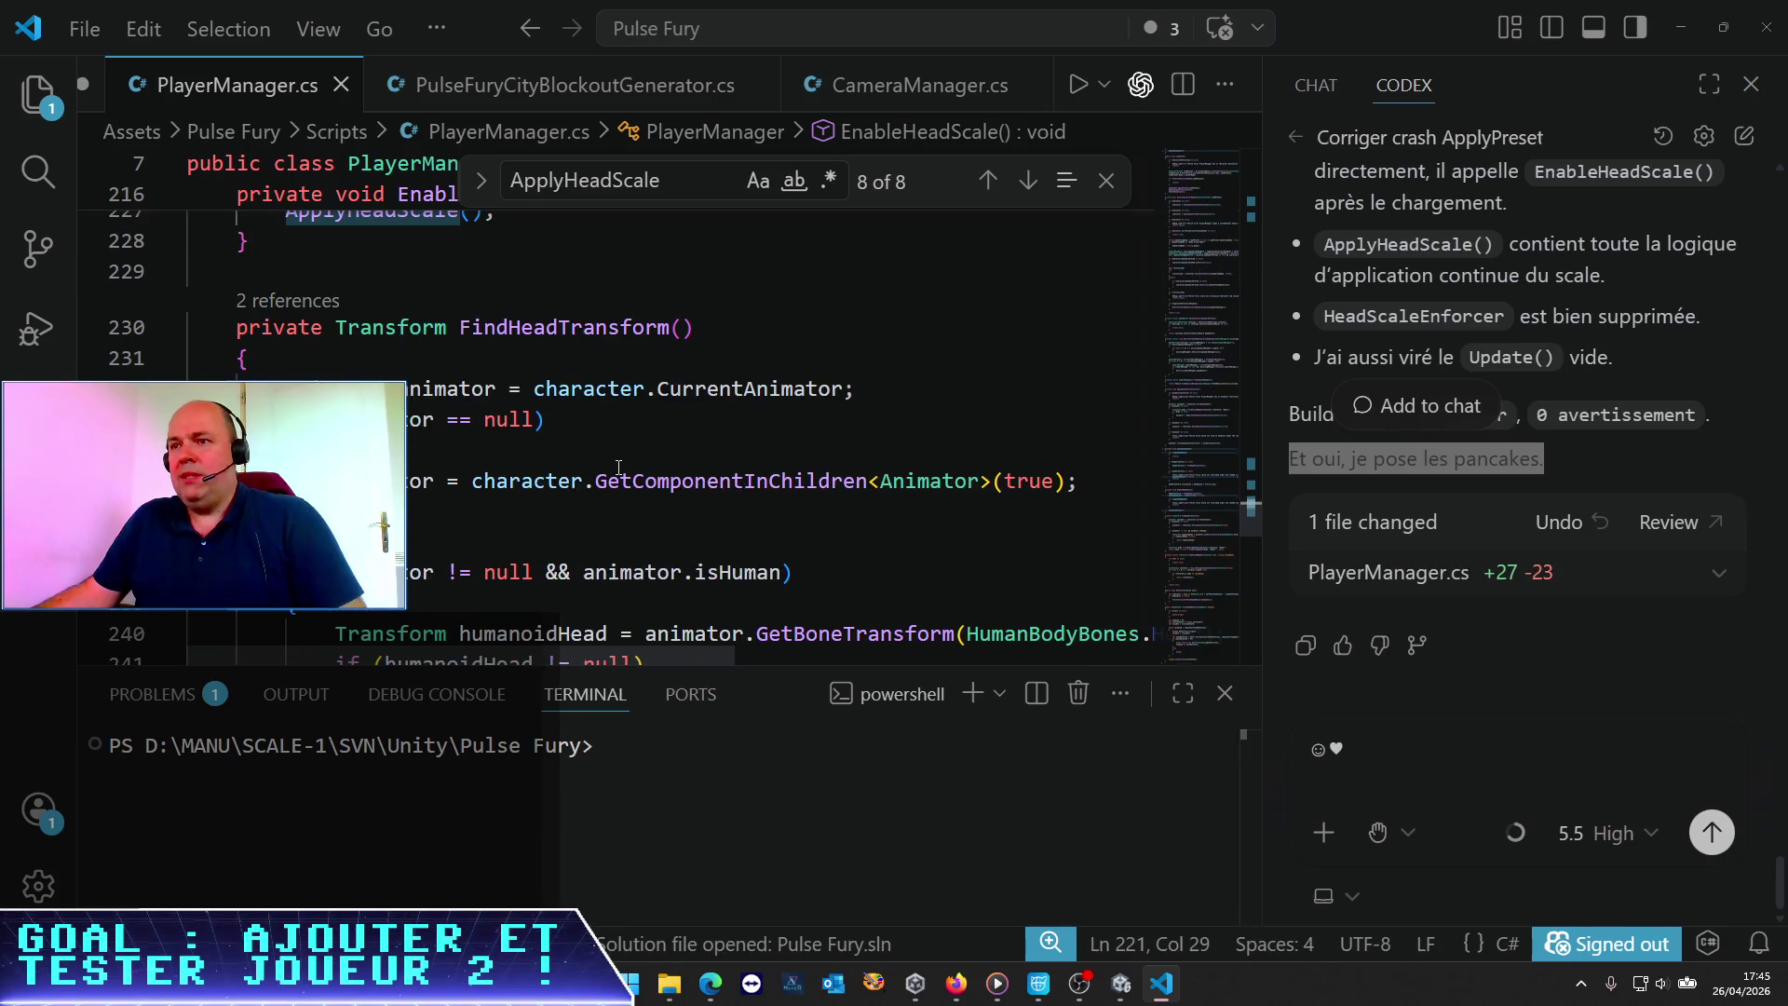
key("ctrl+minus")
key("ctrl+minus")
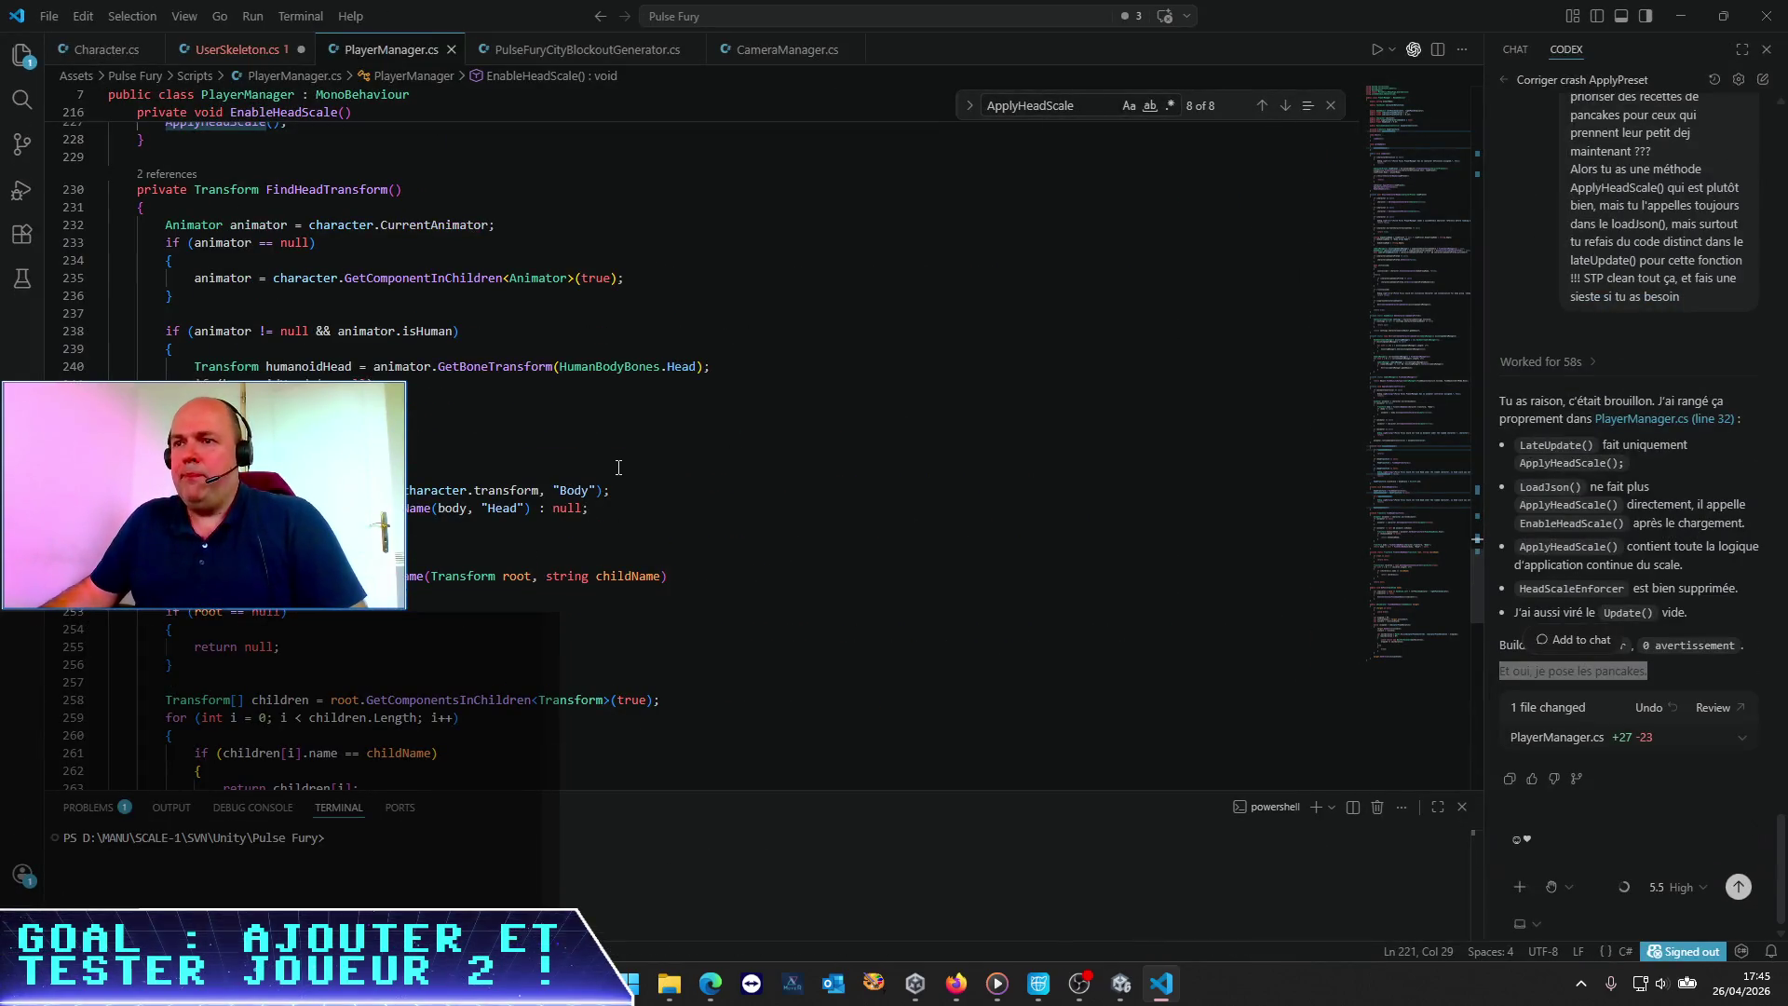
key("ctrl+equal")
scroll(618, 467, "up", 8)
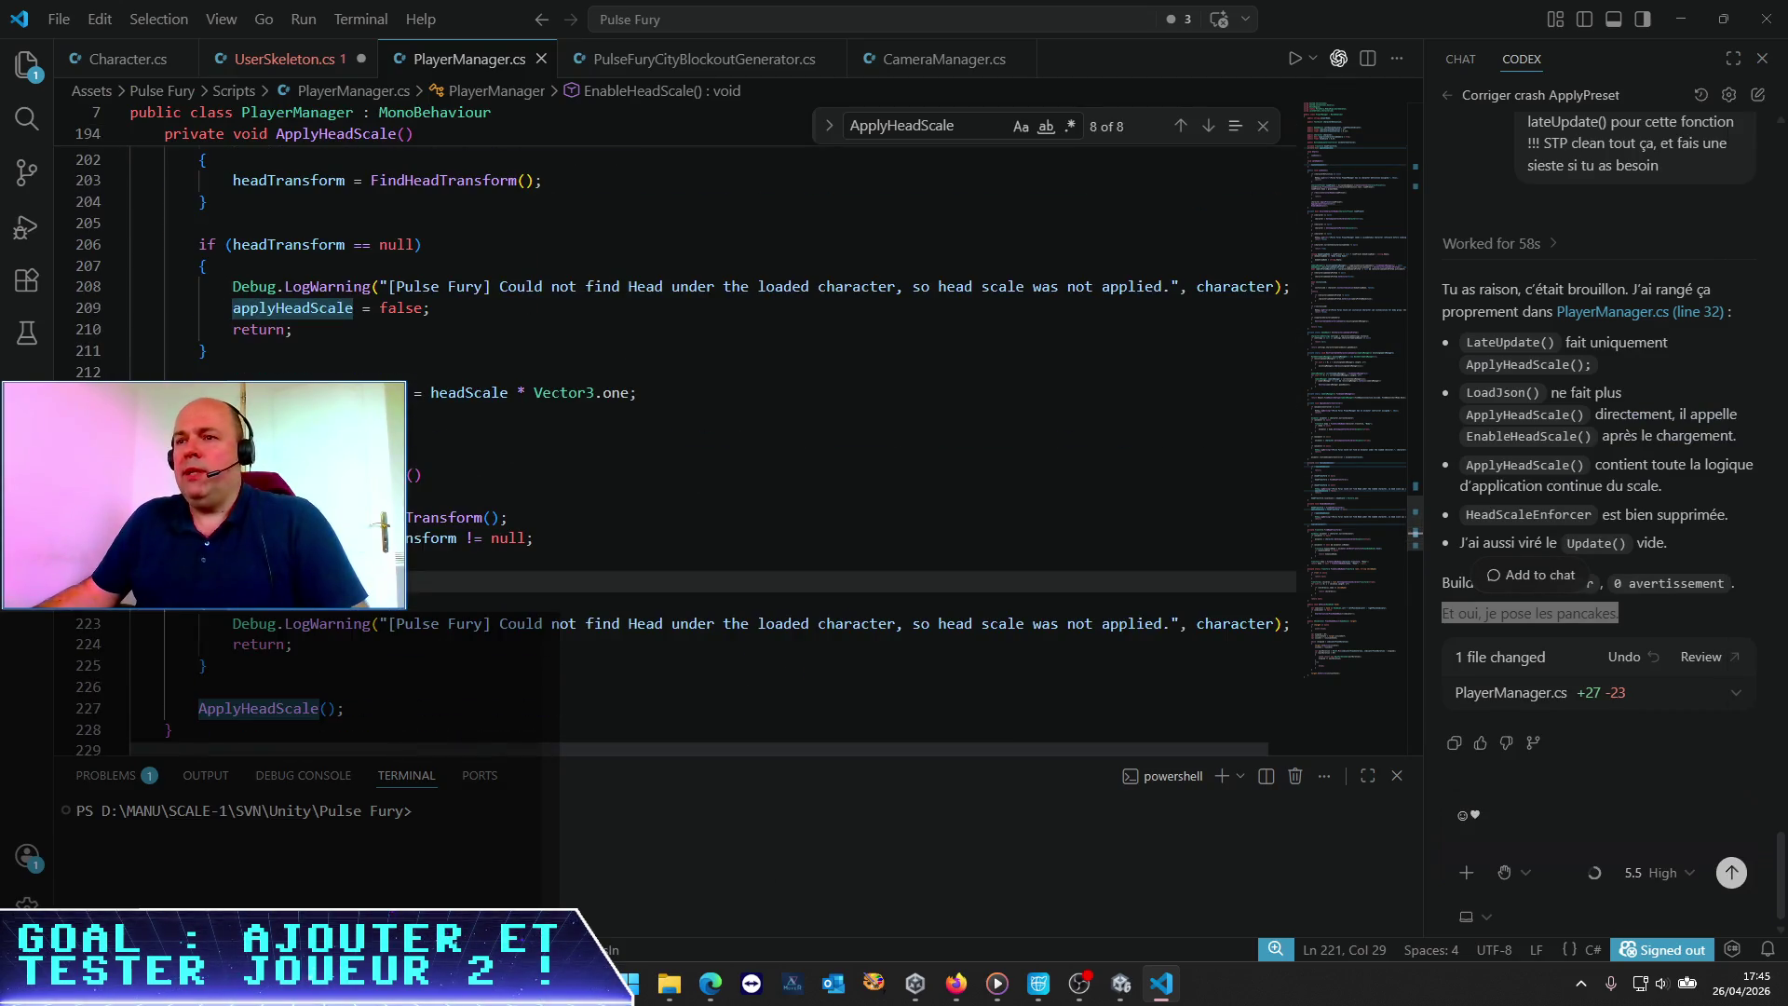
left_click(173, 497)
left_click(336, 475)
scroll(597, 380, "up", 13)
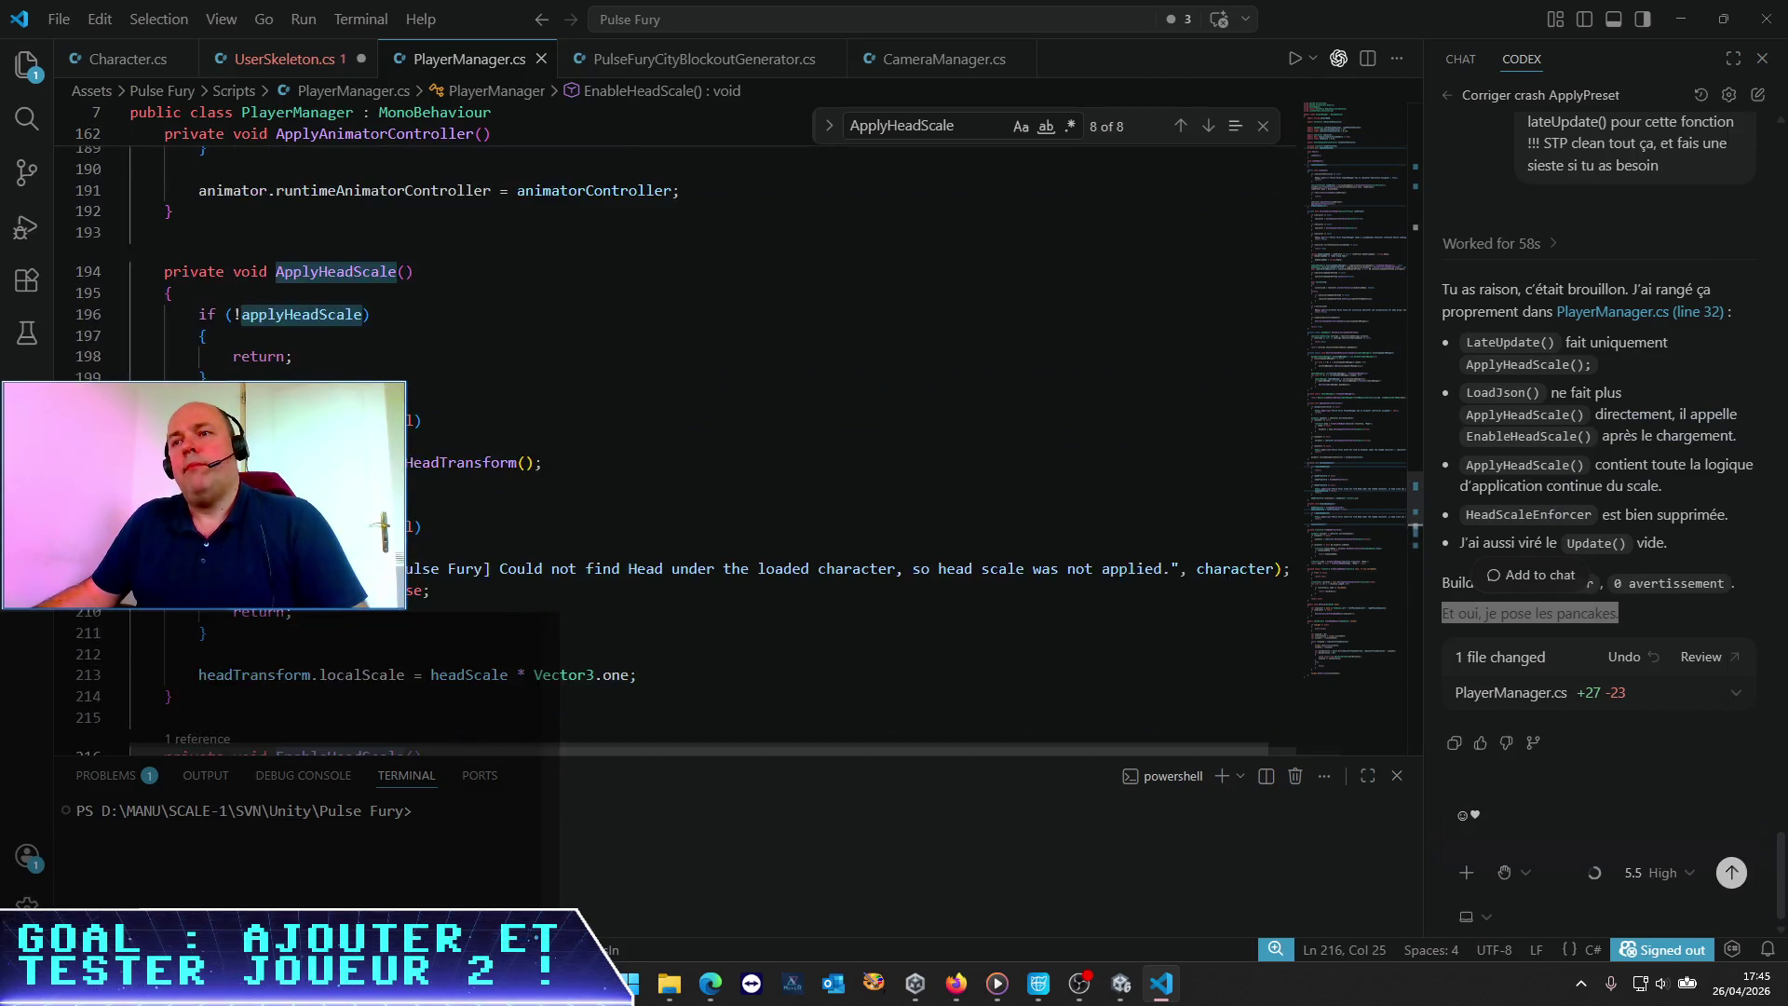
scroll(596, 380, "up", 12)
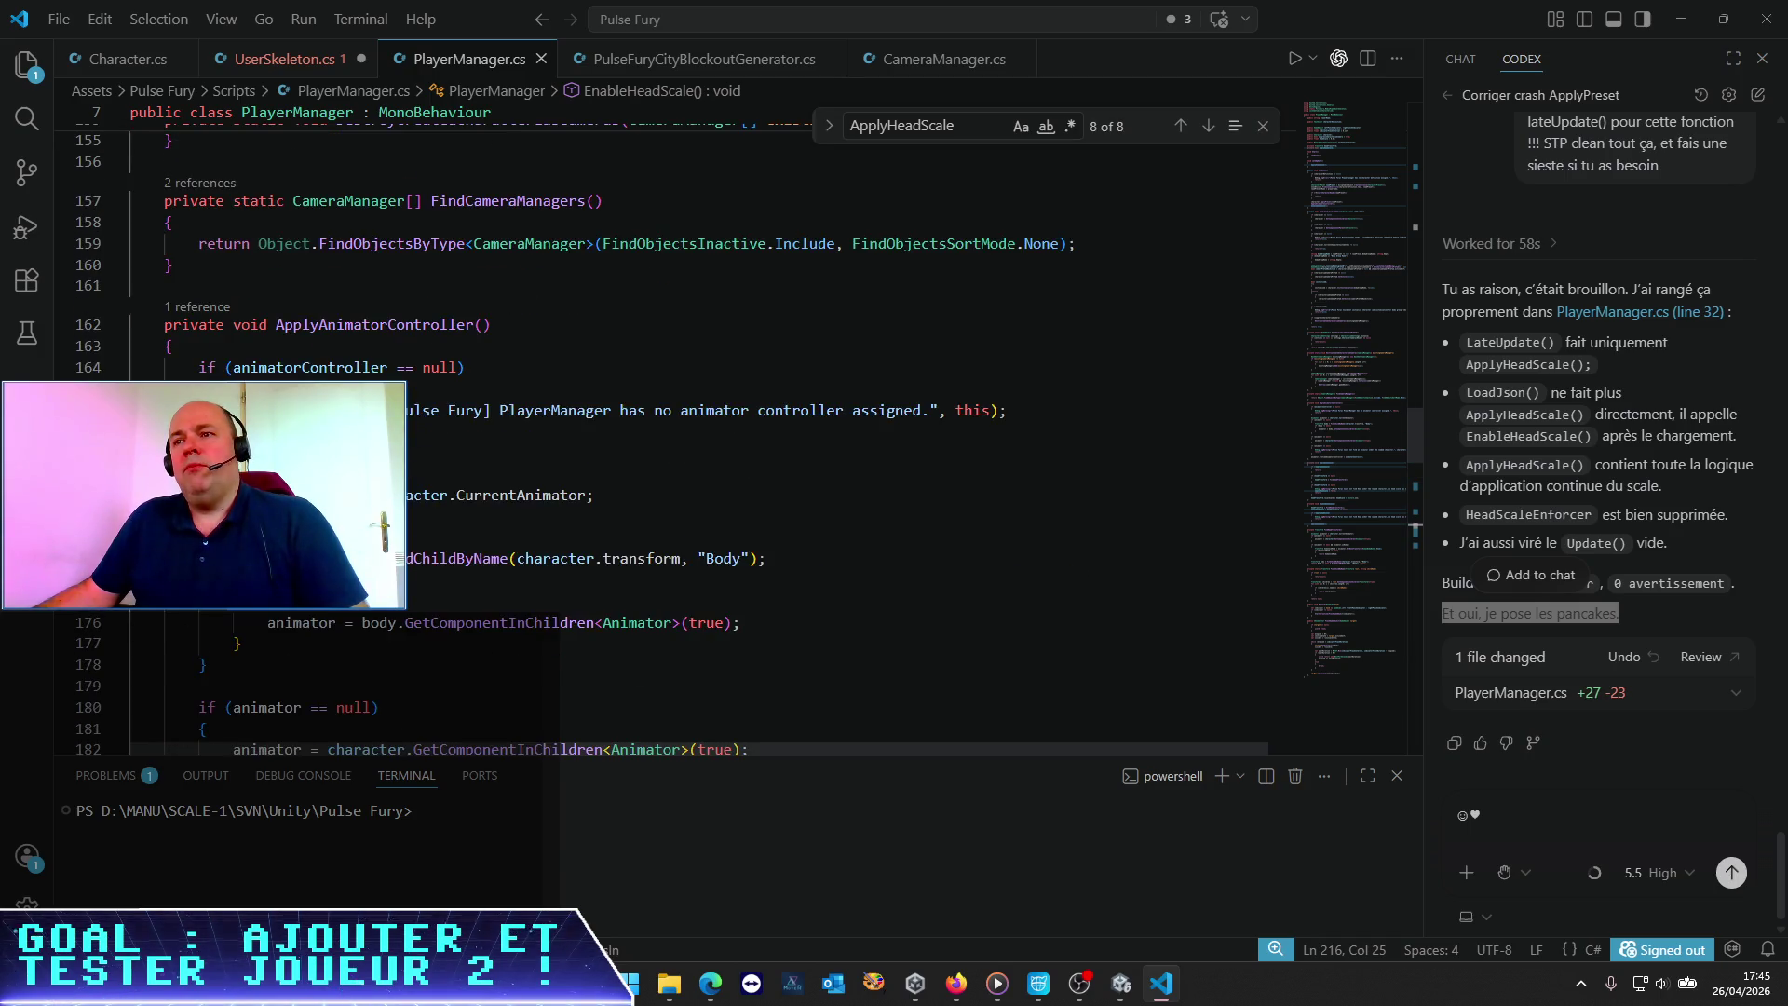
scroll(1031, 365, "up", 18)
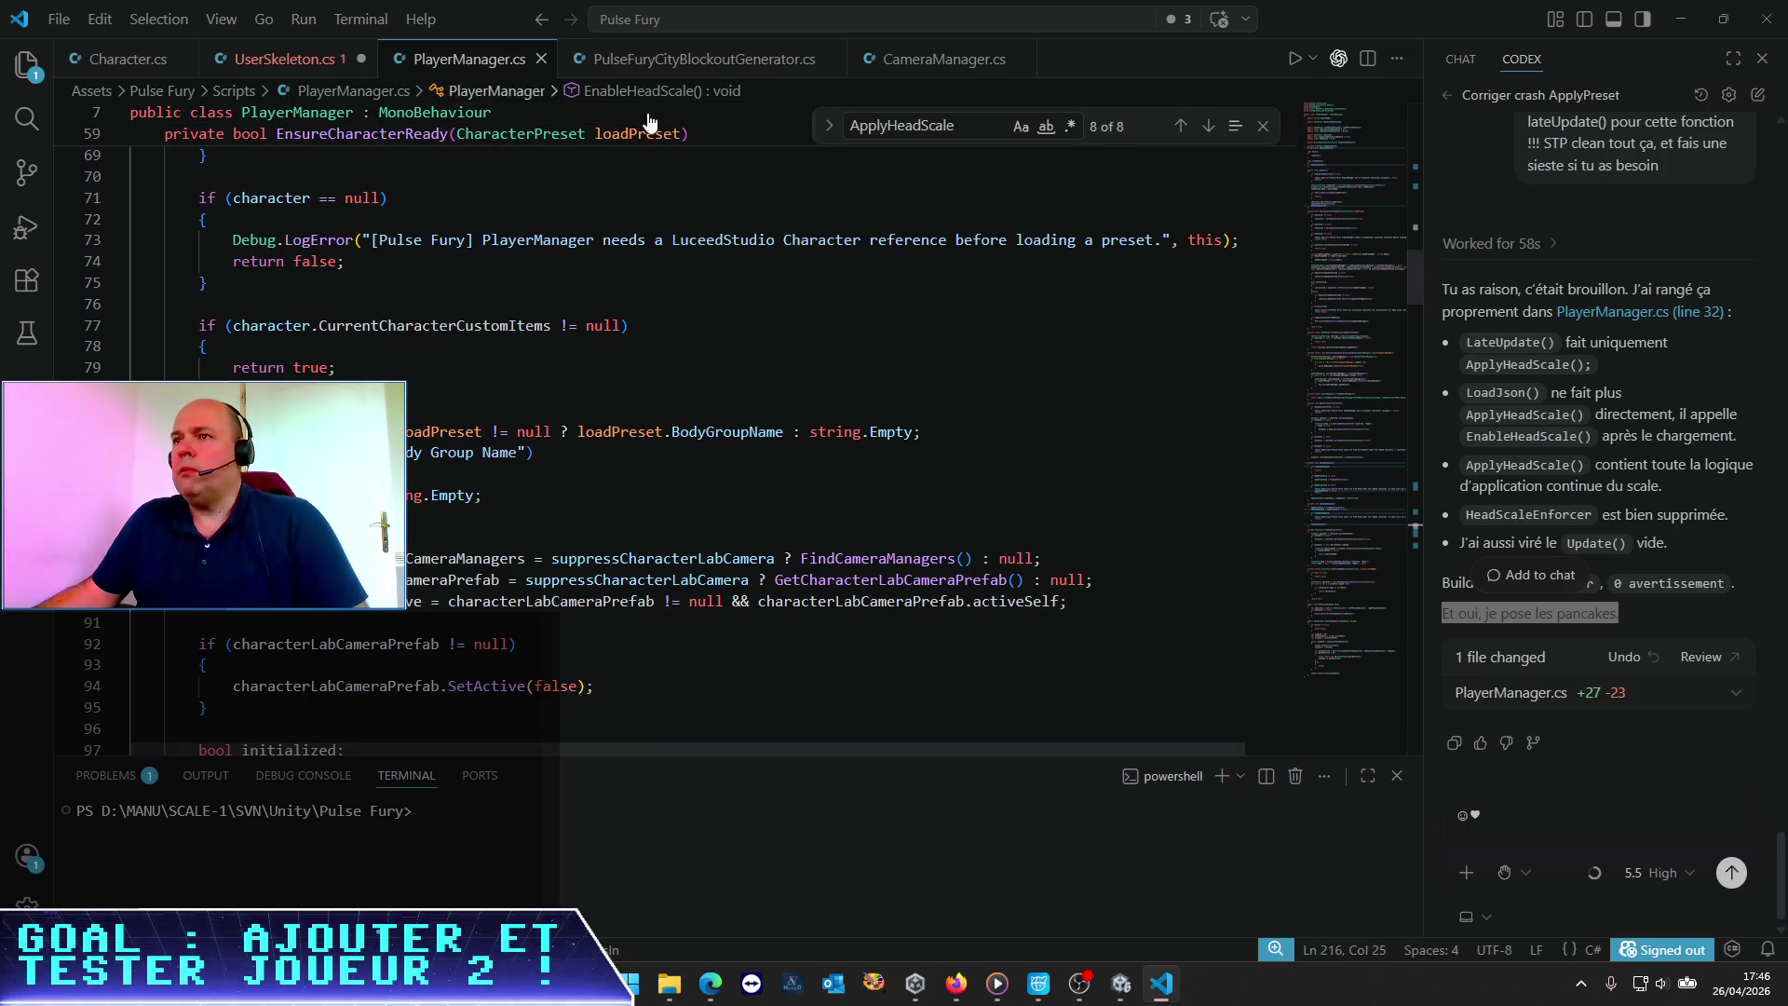
mouse_move(1351, 285)
left_mouse_down()
mouse_move(1383, 150)
mouse_move(1360, 237)
left_mouse_up()
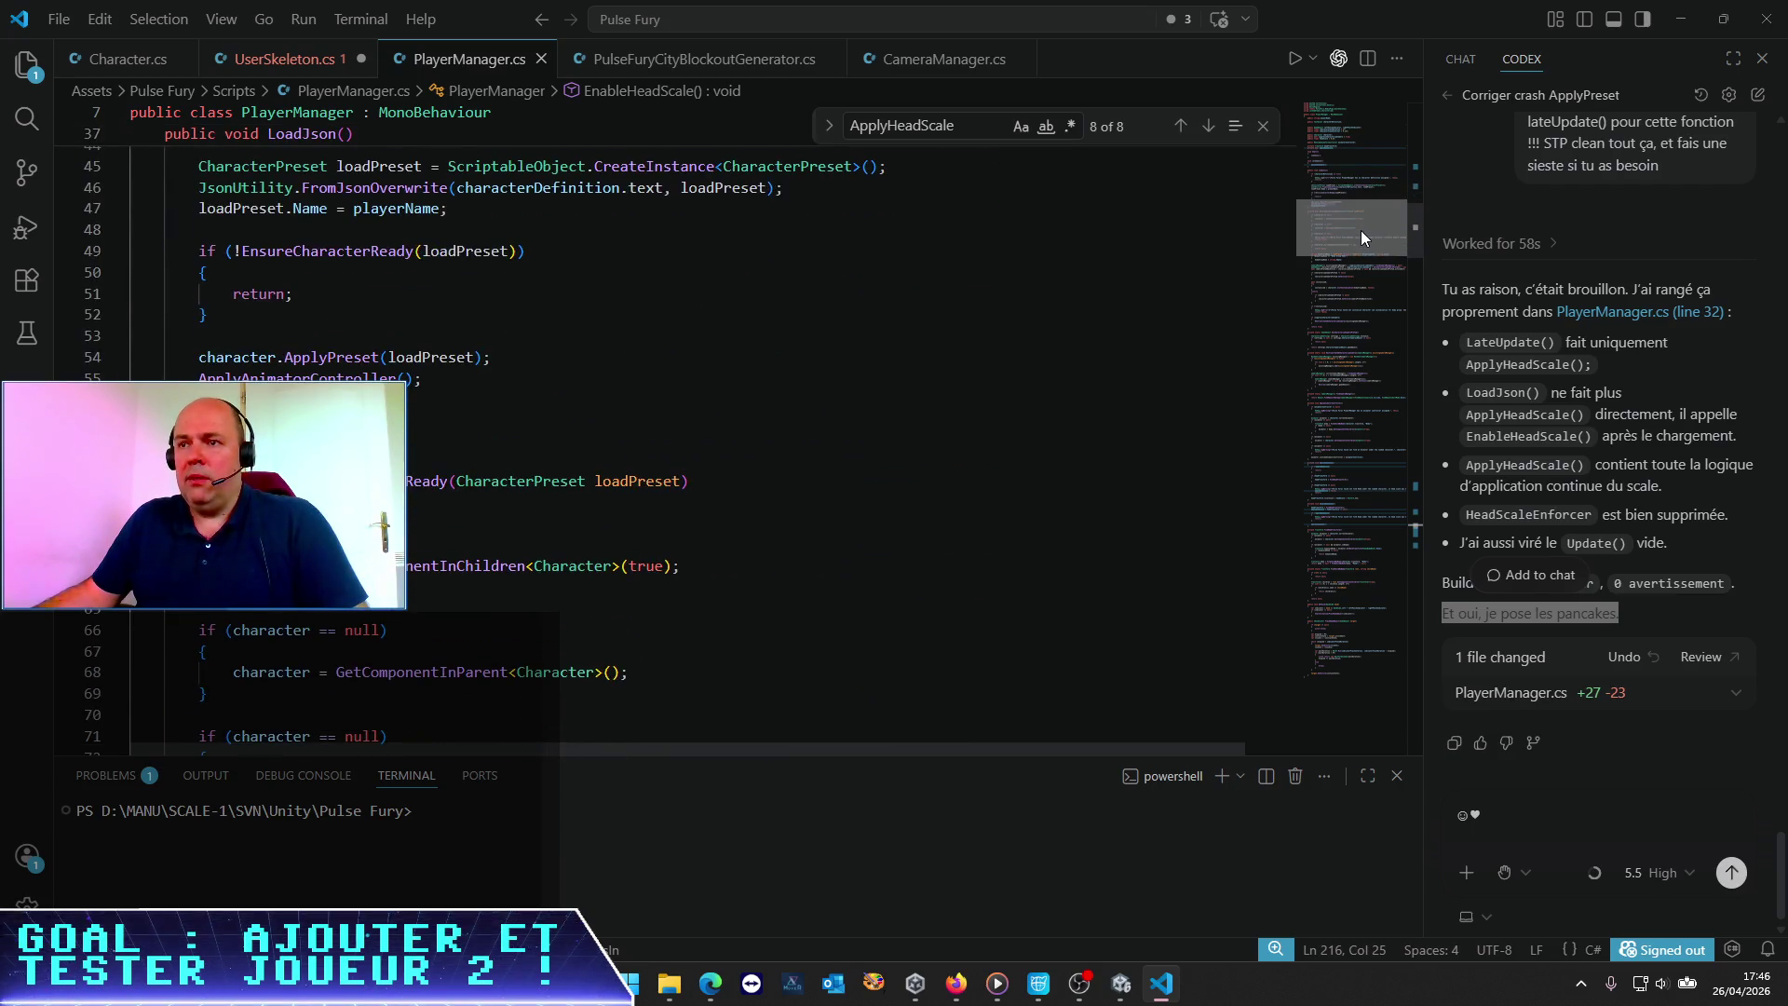
Find both EnableHeadScale occurrences, including the call in LoadJson, with Ctrl+F
left_click(727, 398)
double_click(284, 399)
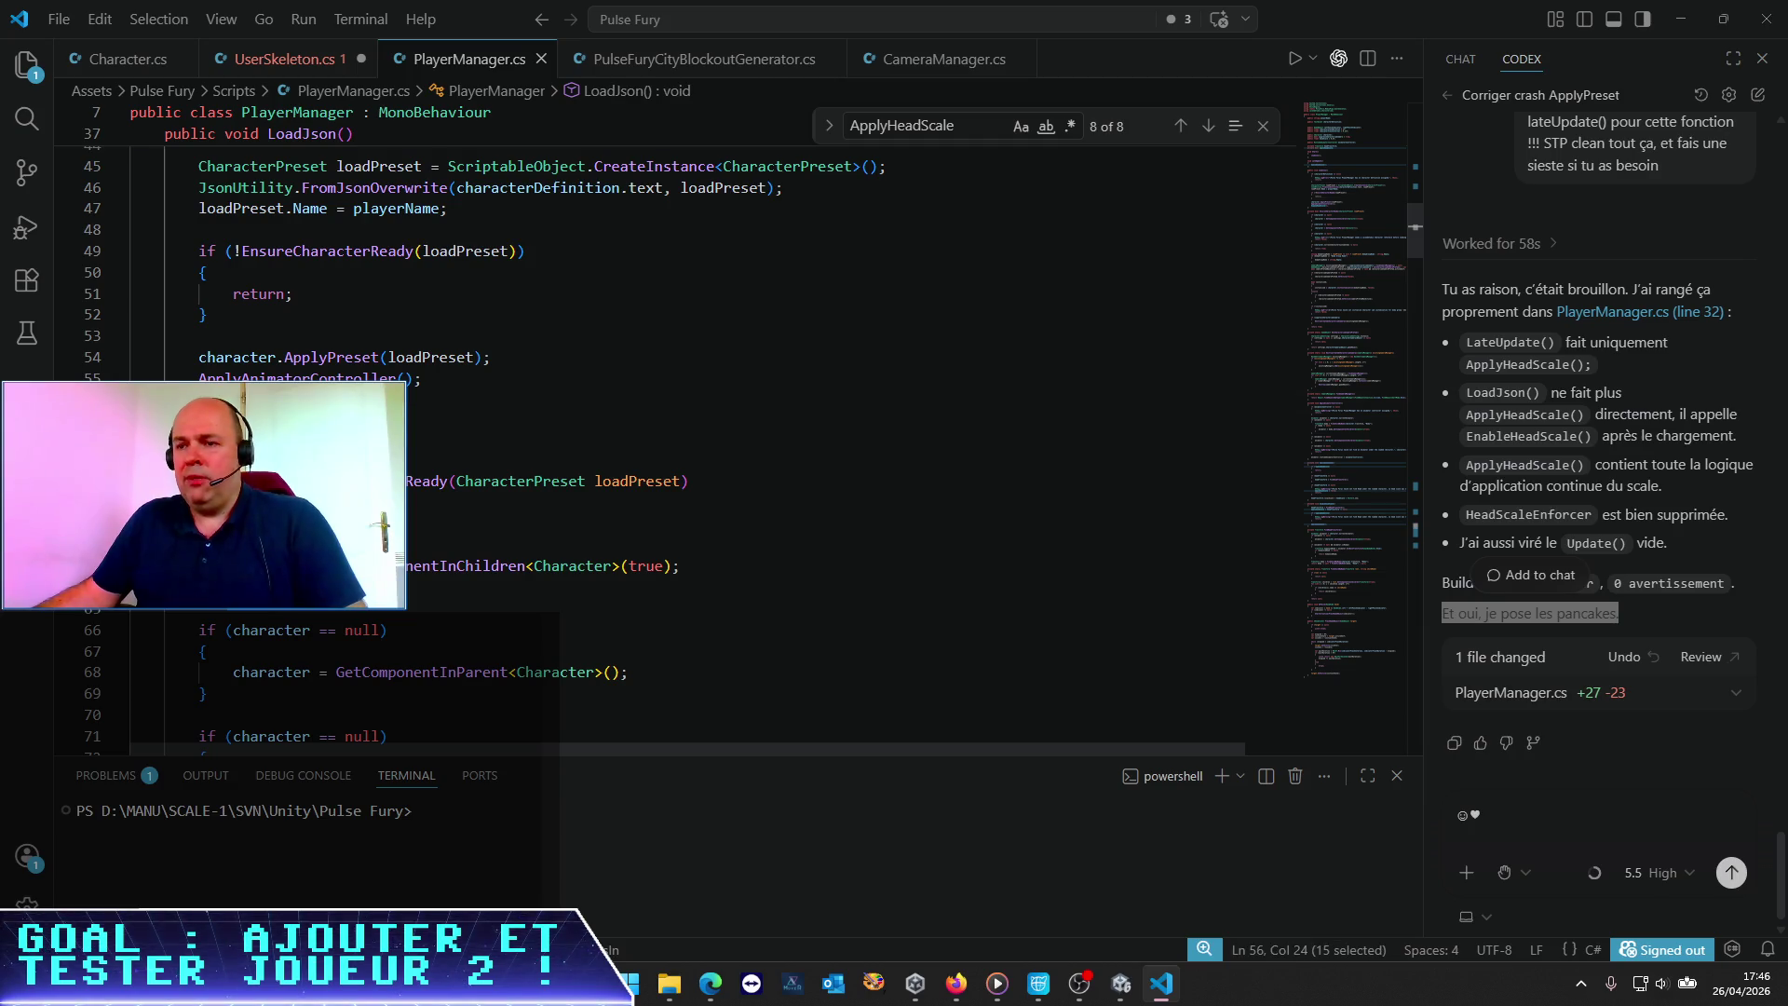
key("ctrl+f")
key("Return")
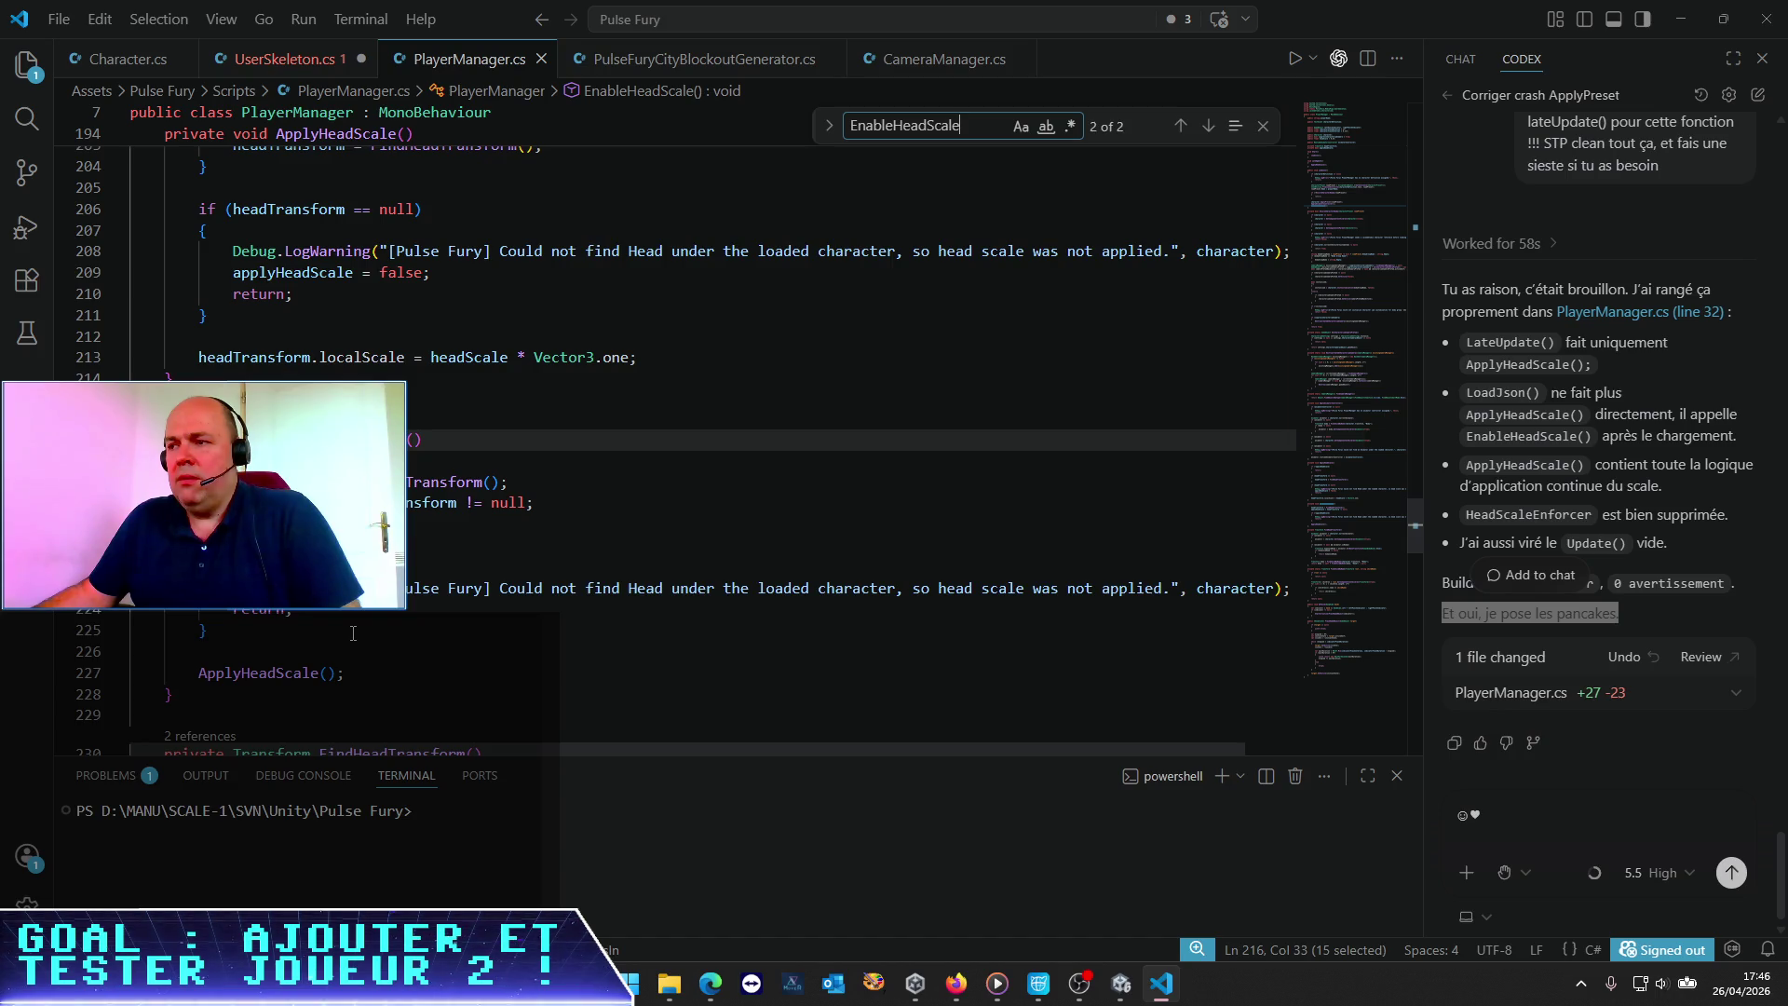
left_click(675, 532)
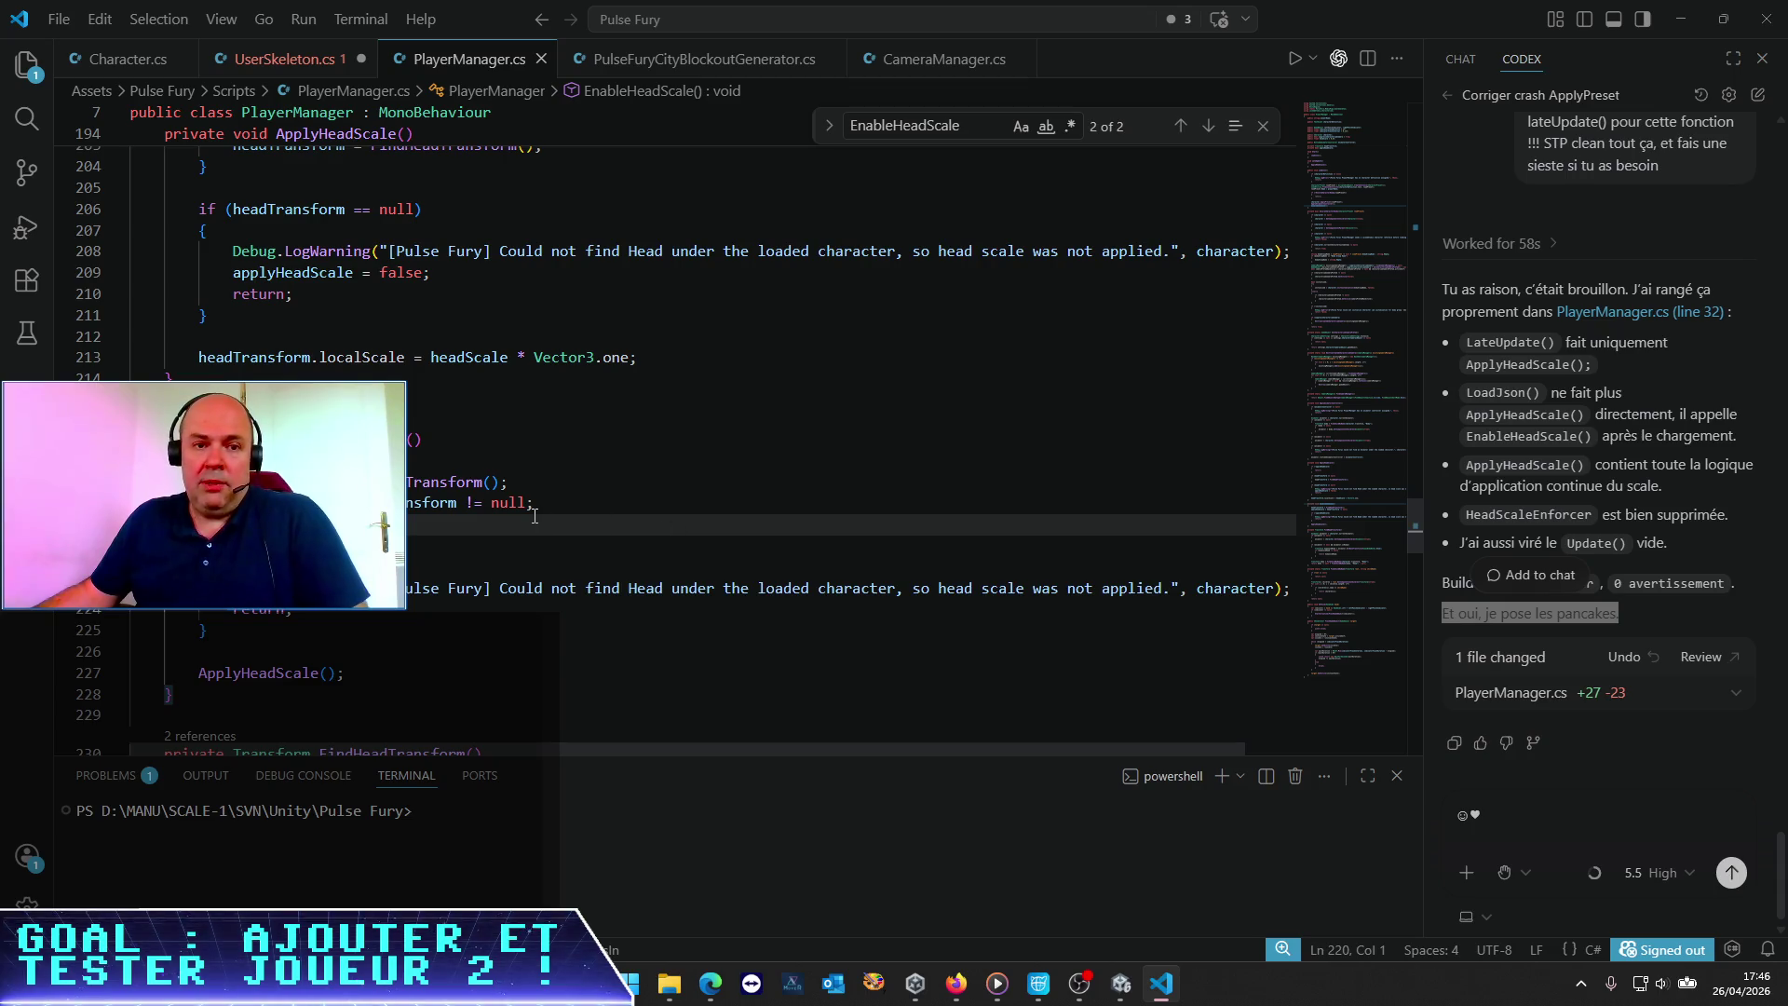
left_click(1121, 983)
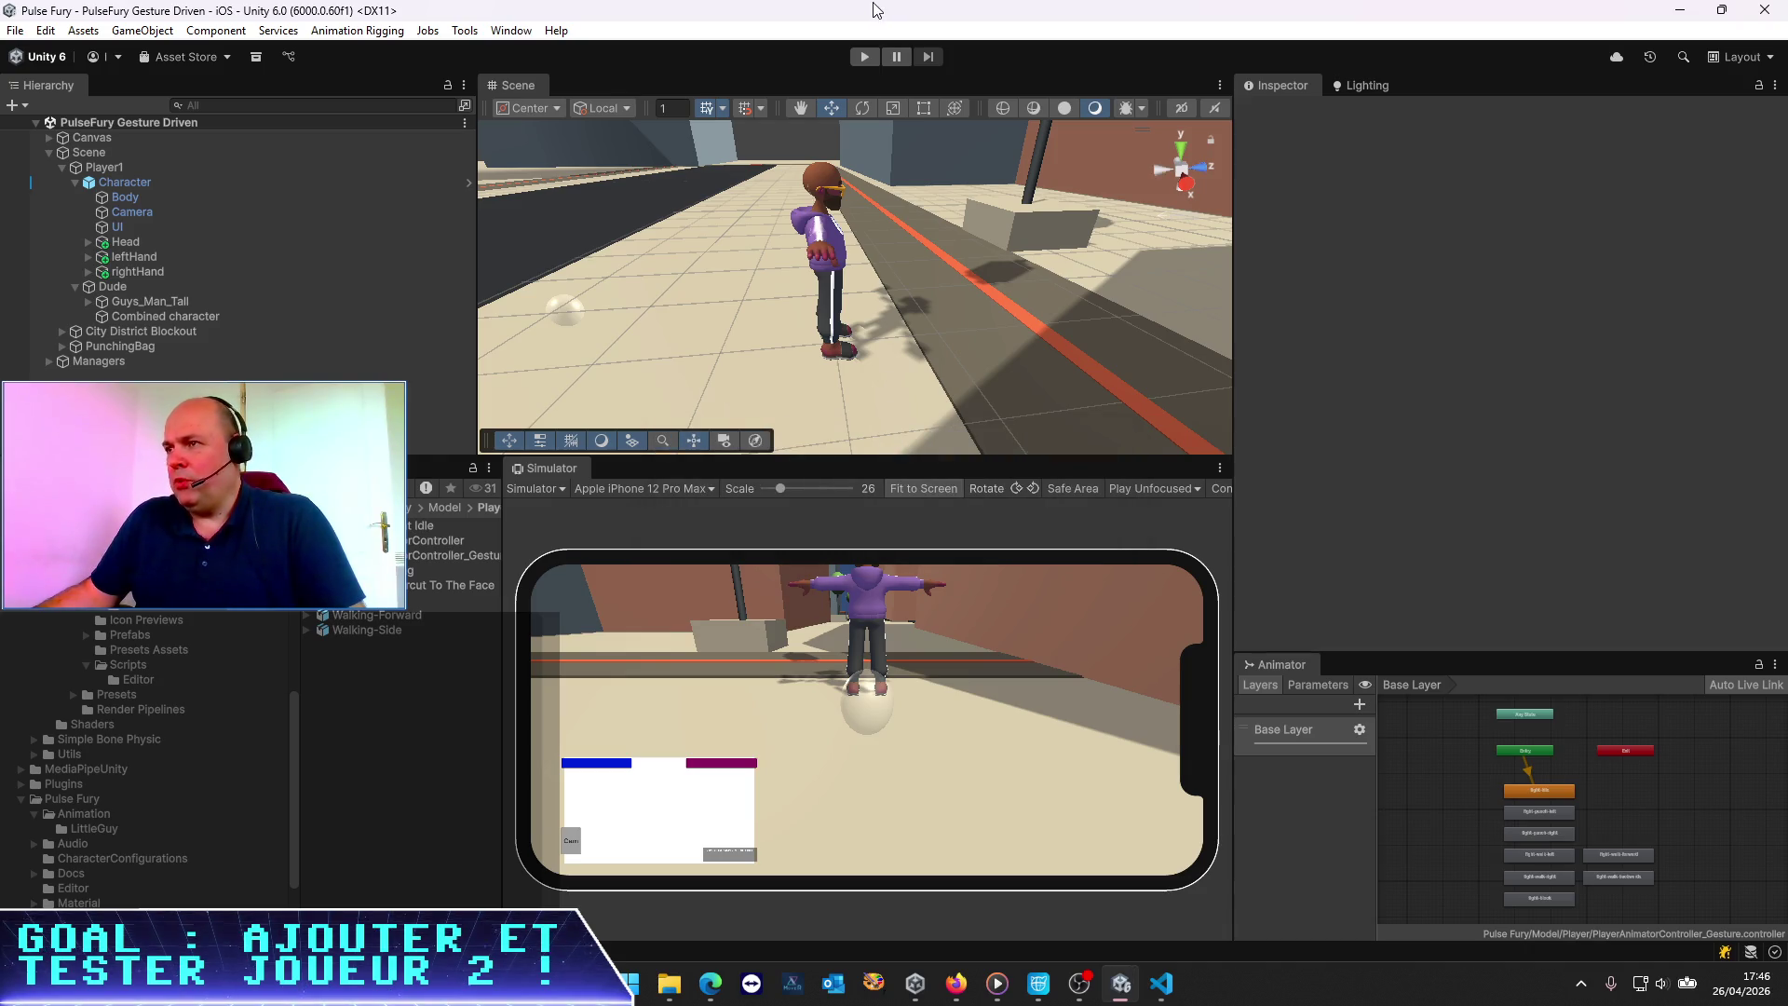
Play the scene to confirm Player1's character loads and animates, then stop and widen the Hierarchy
left_click(874, 64)
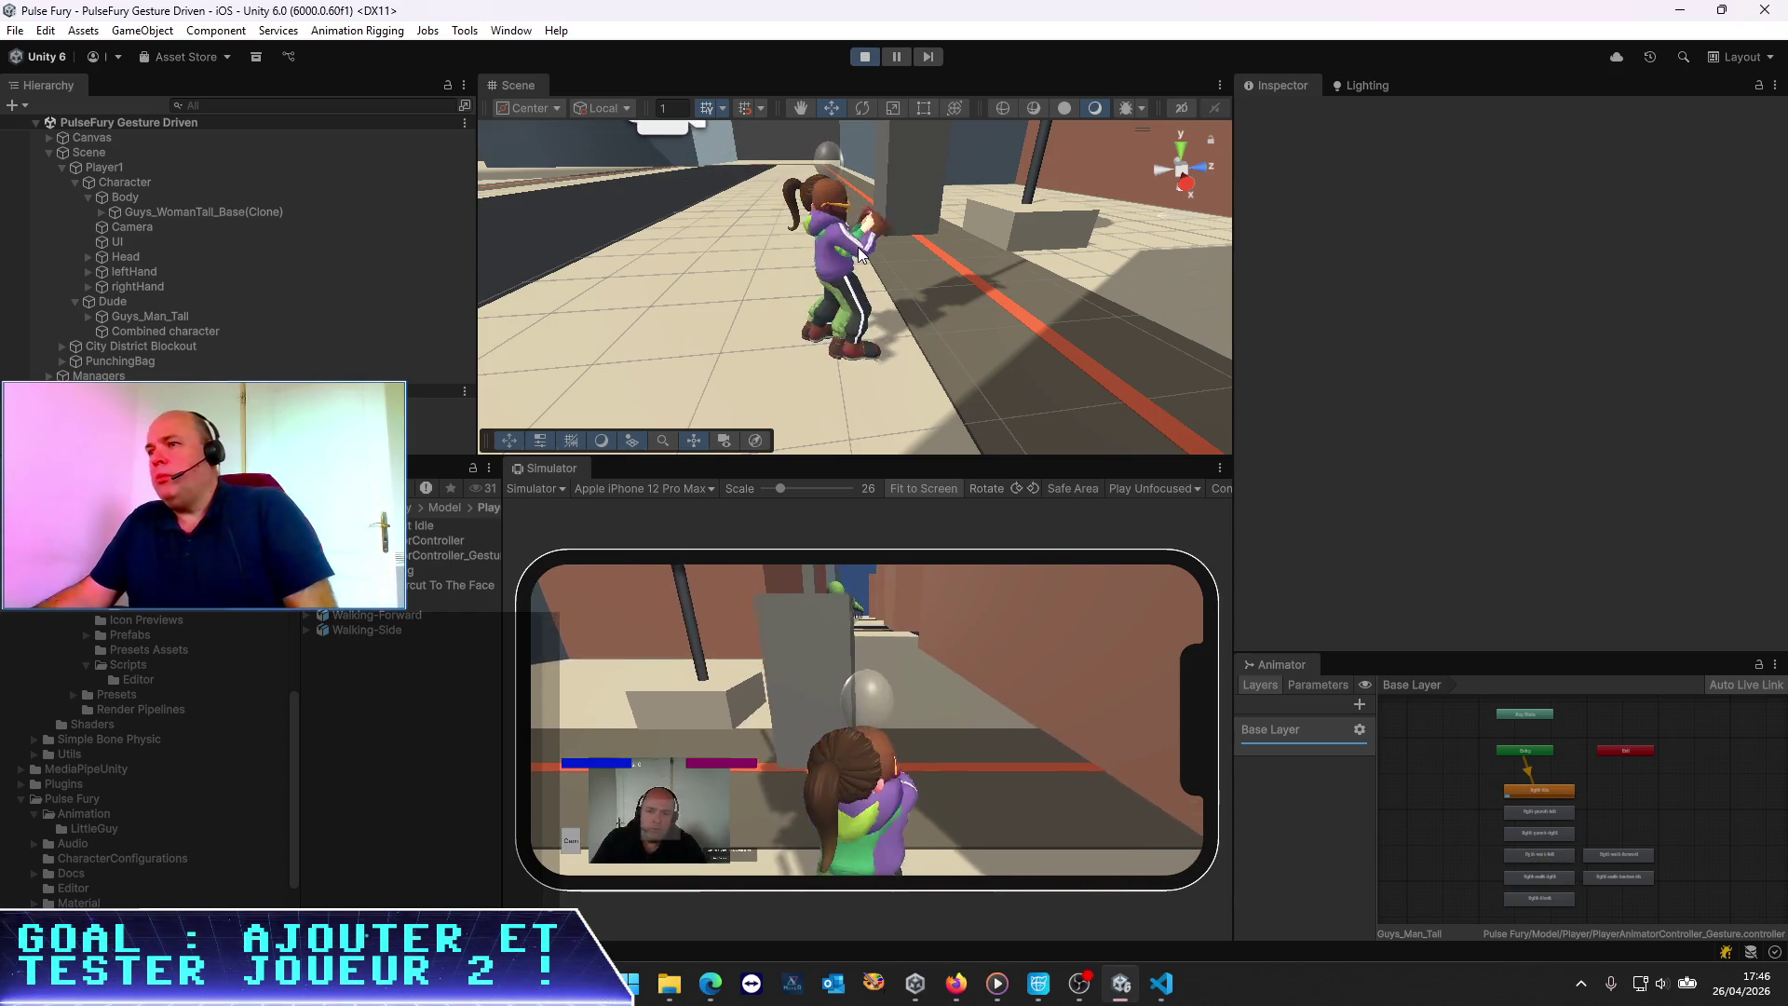
left_click(868, 58)
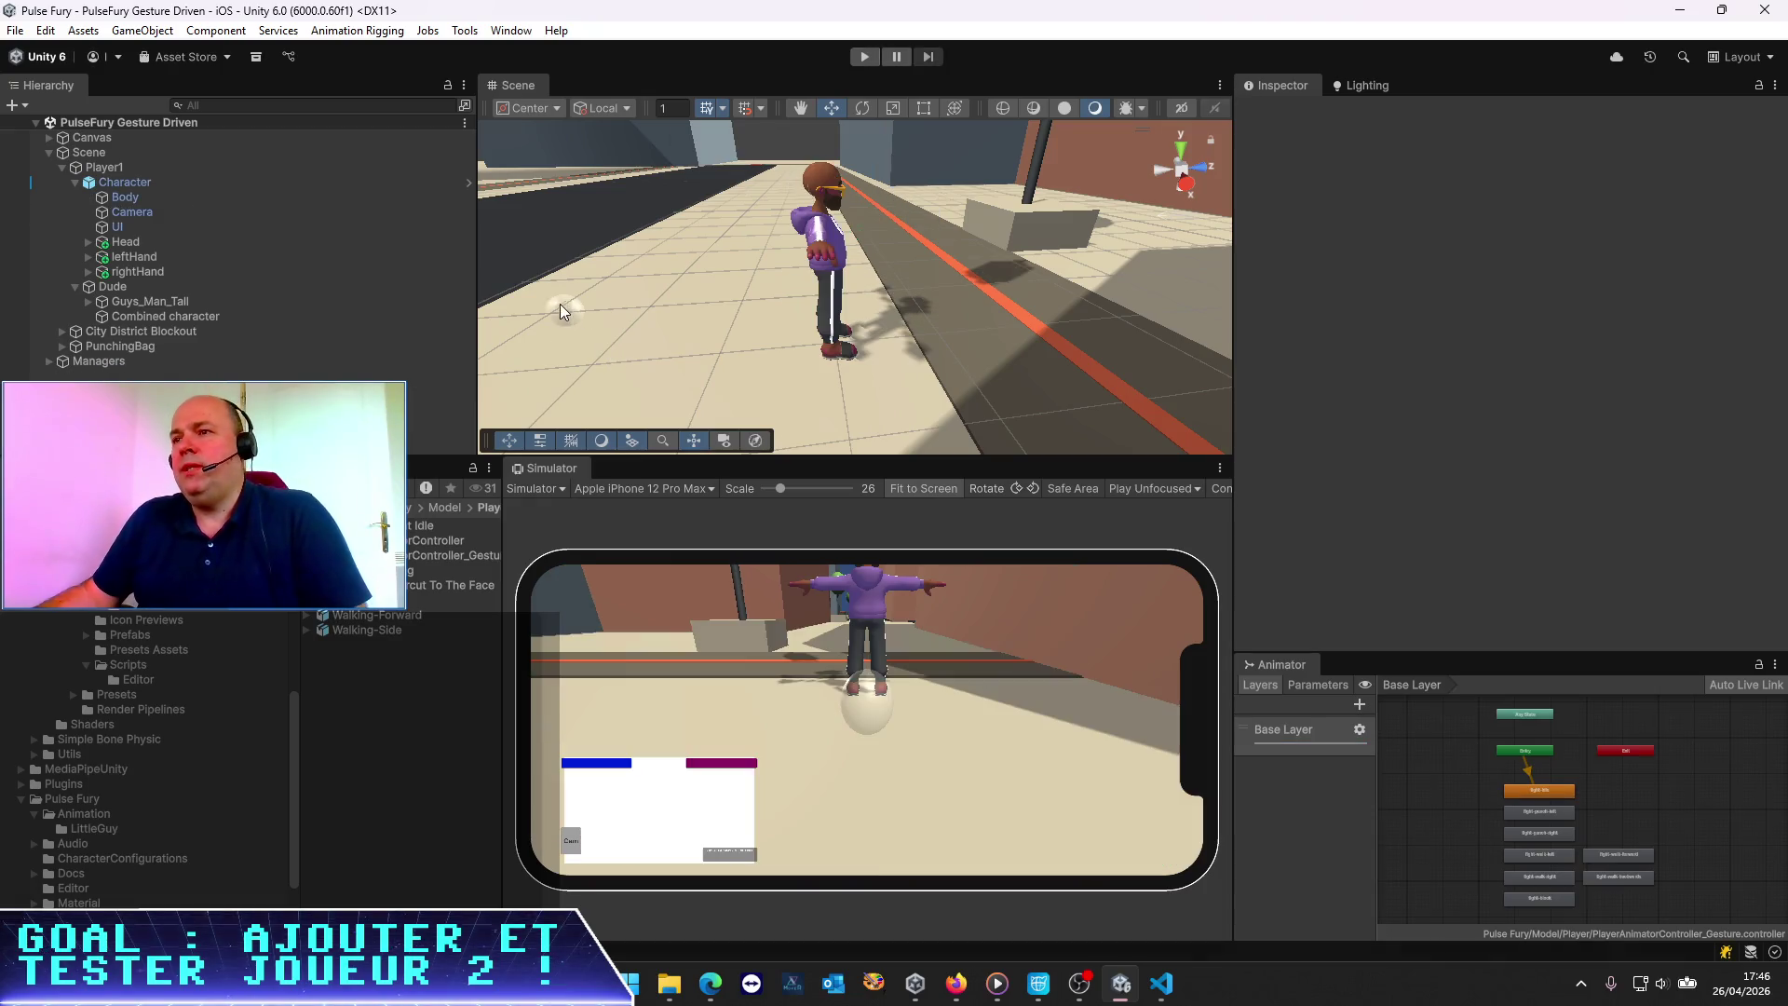
mouse_move(477, 438)
left_mouse_down()
mouse_move(632, 449)
mouse_move(565, 690)
left_mouse_up()
left_click_drag(645, 464, 450, 465)
left_click(133, 183)
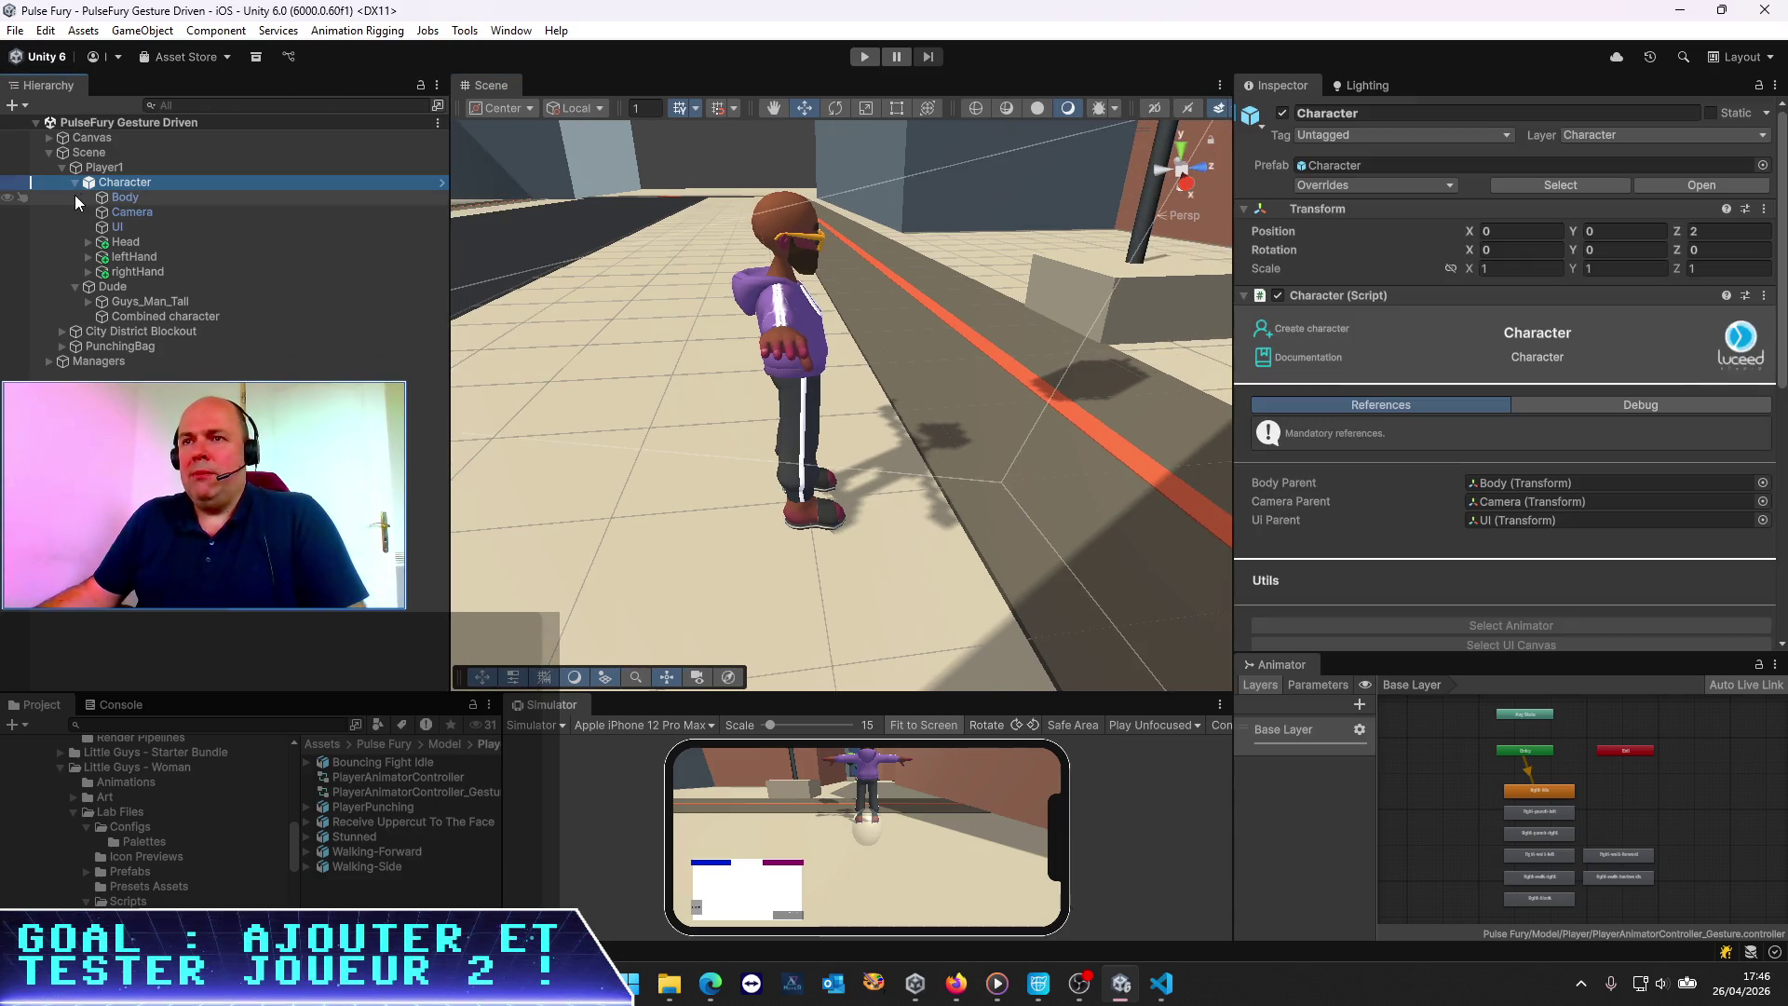
left_click(75, 286)
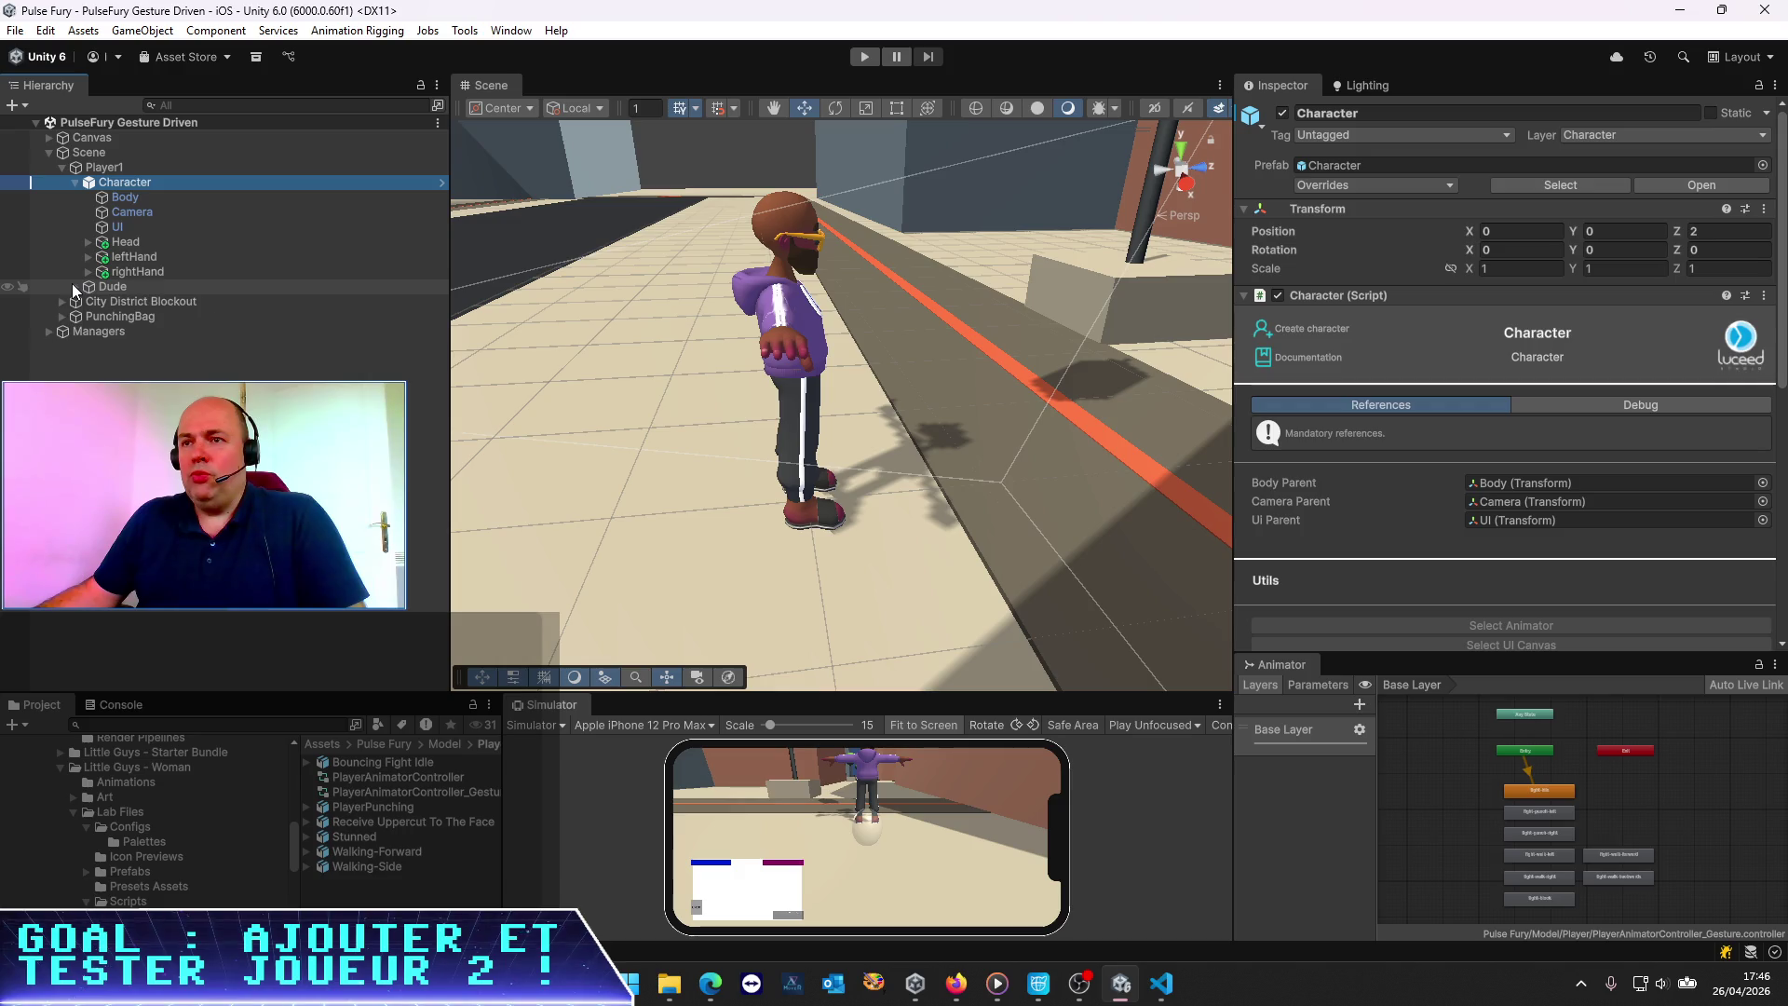
left_click(74, 287)
left_click(75, 286)
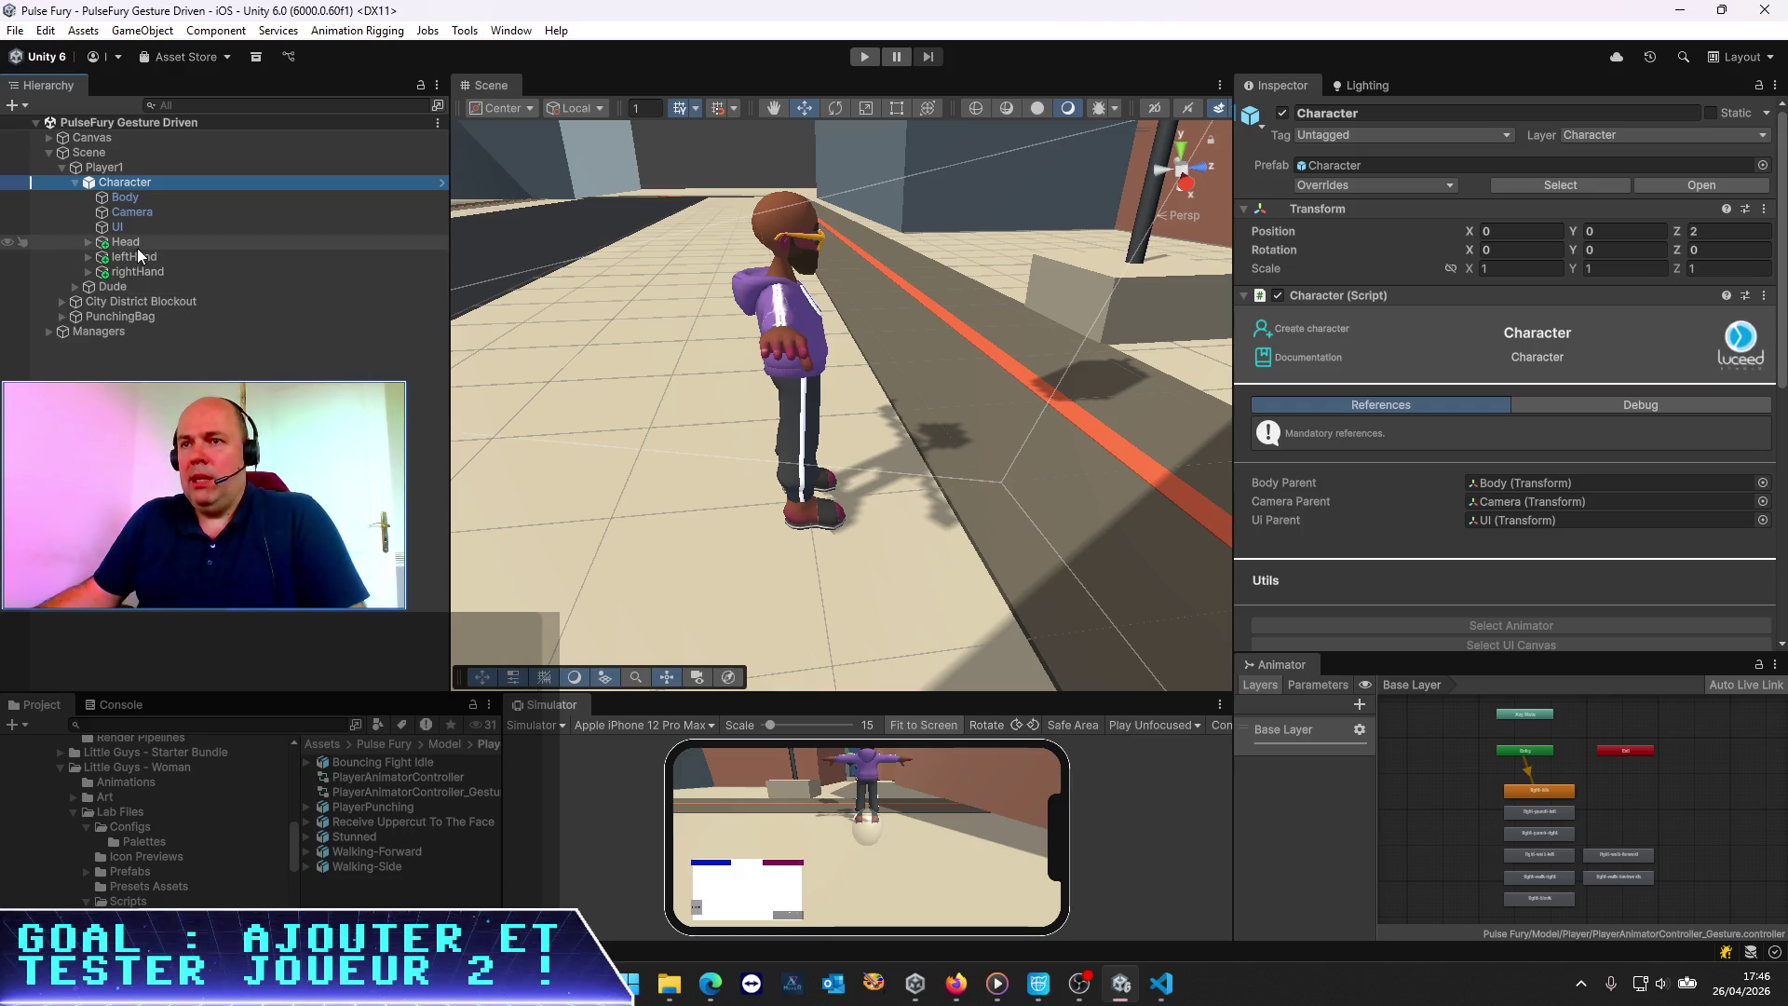
left_click(78, 168)
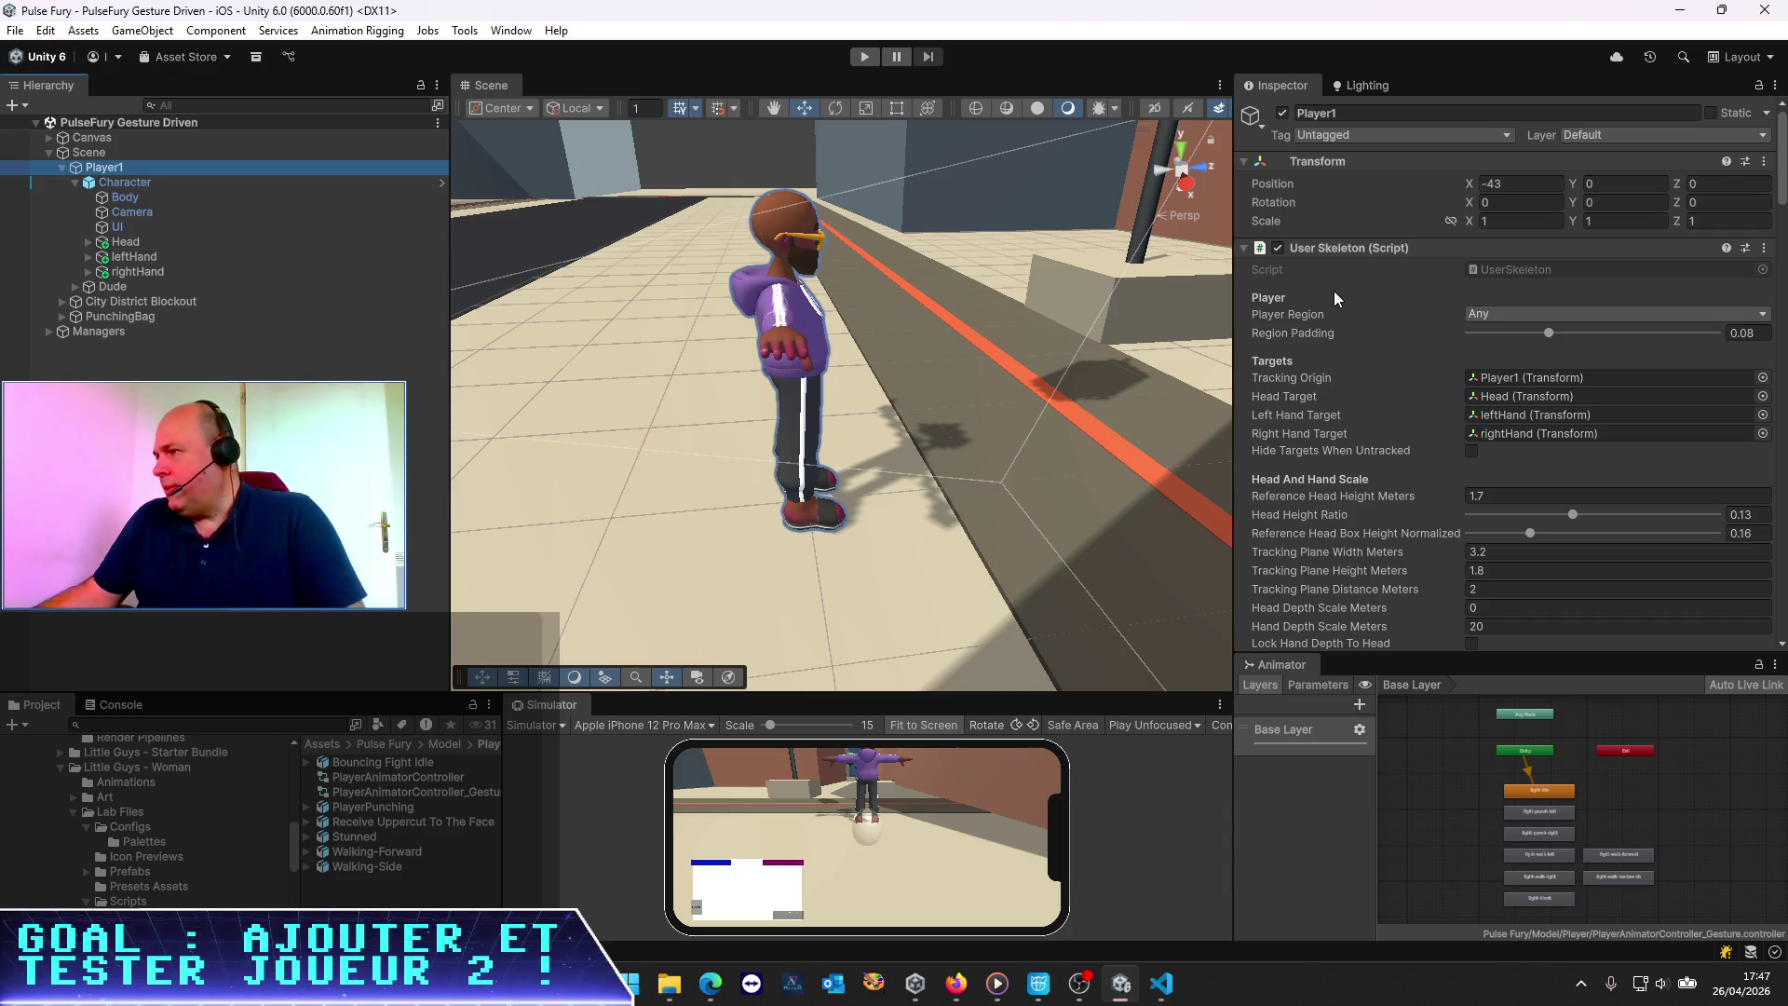
scroll(1333, 293, "down", 3)
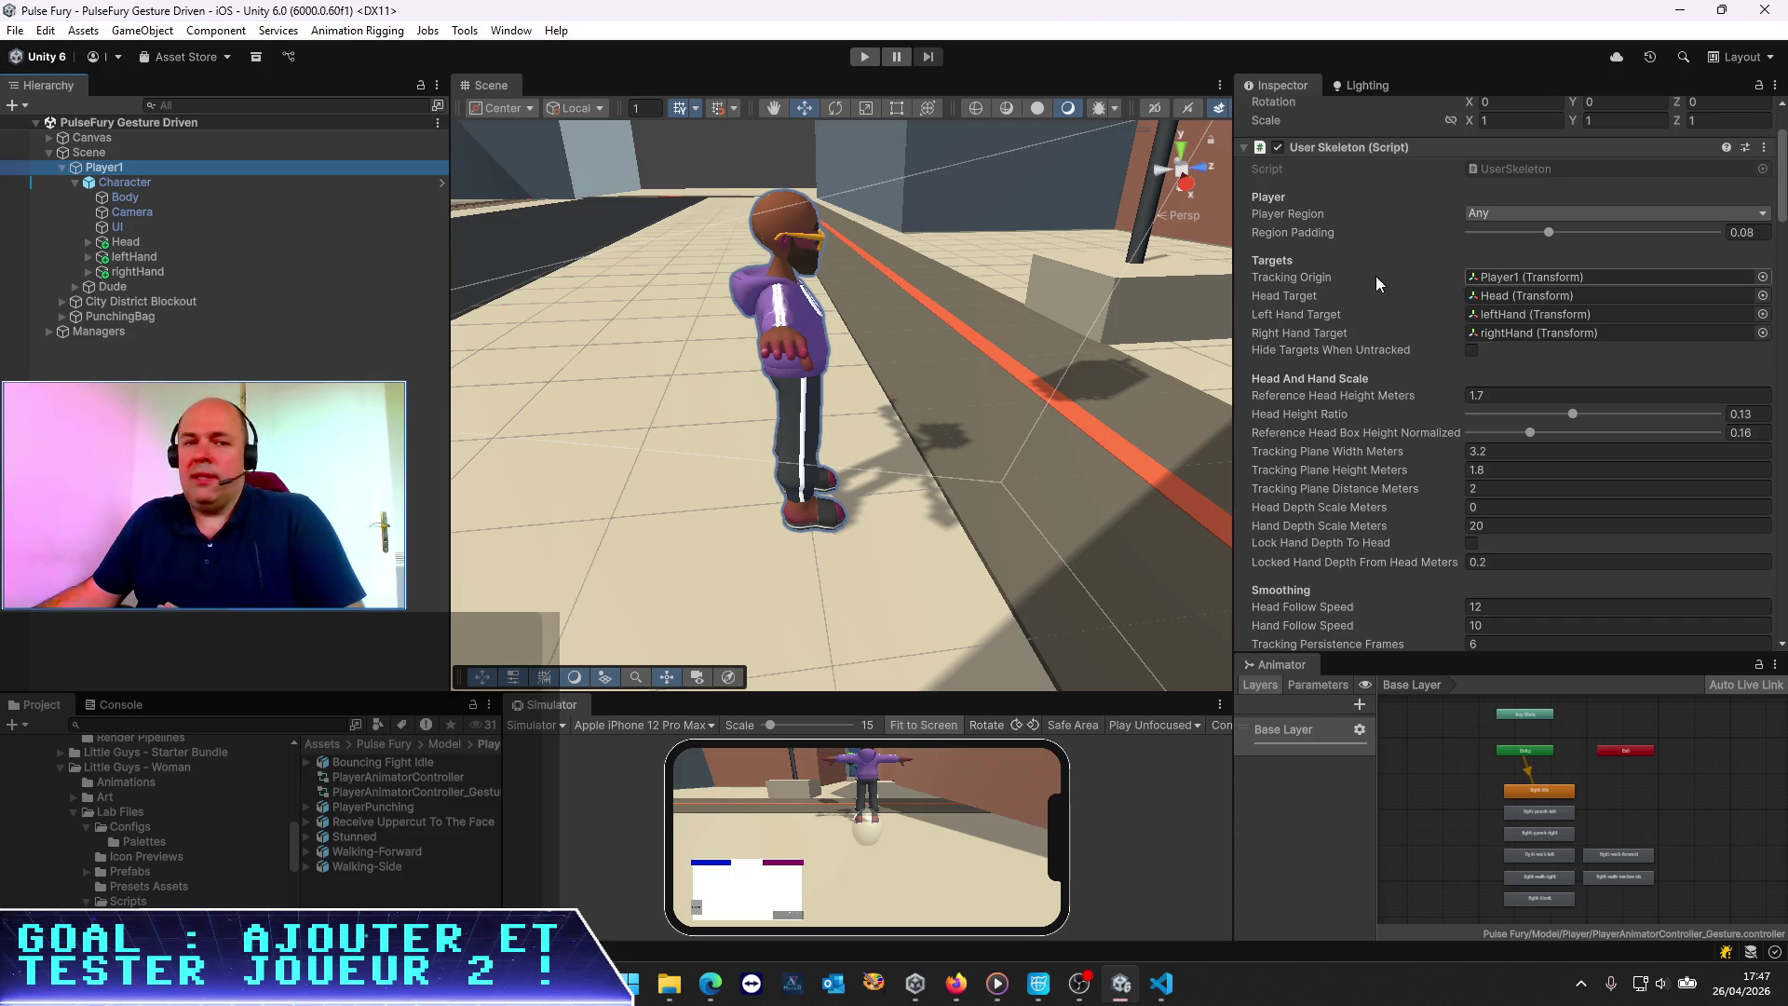
scroll(1377, 275, "down", 3)
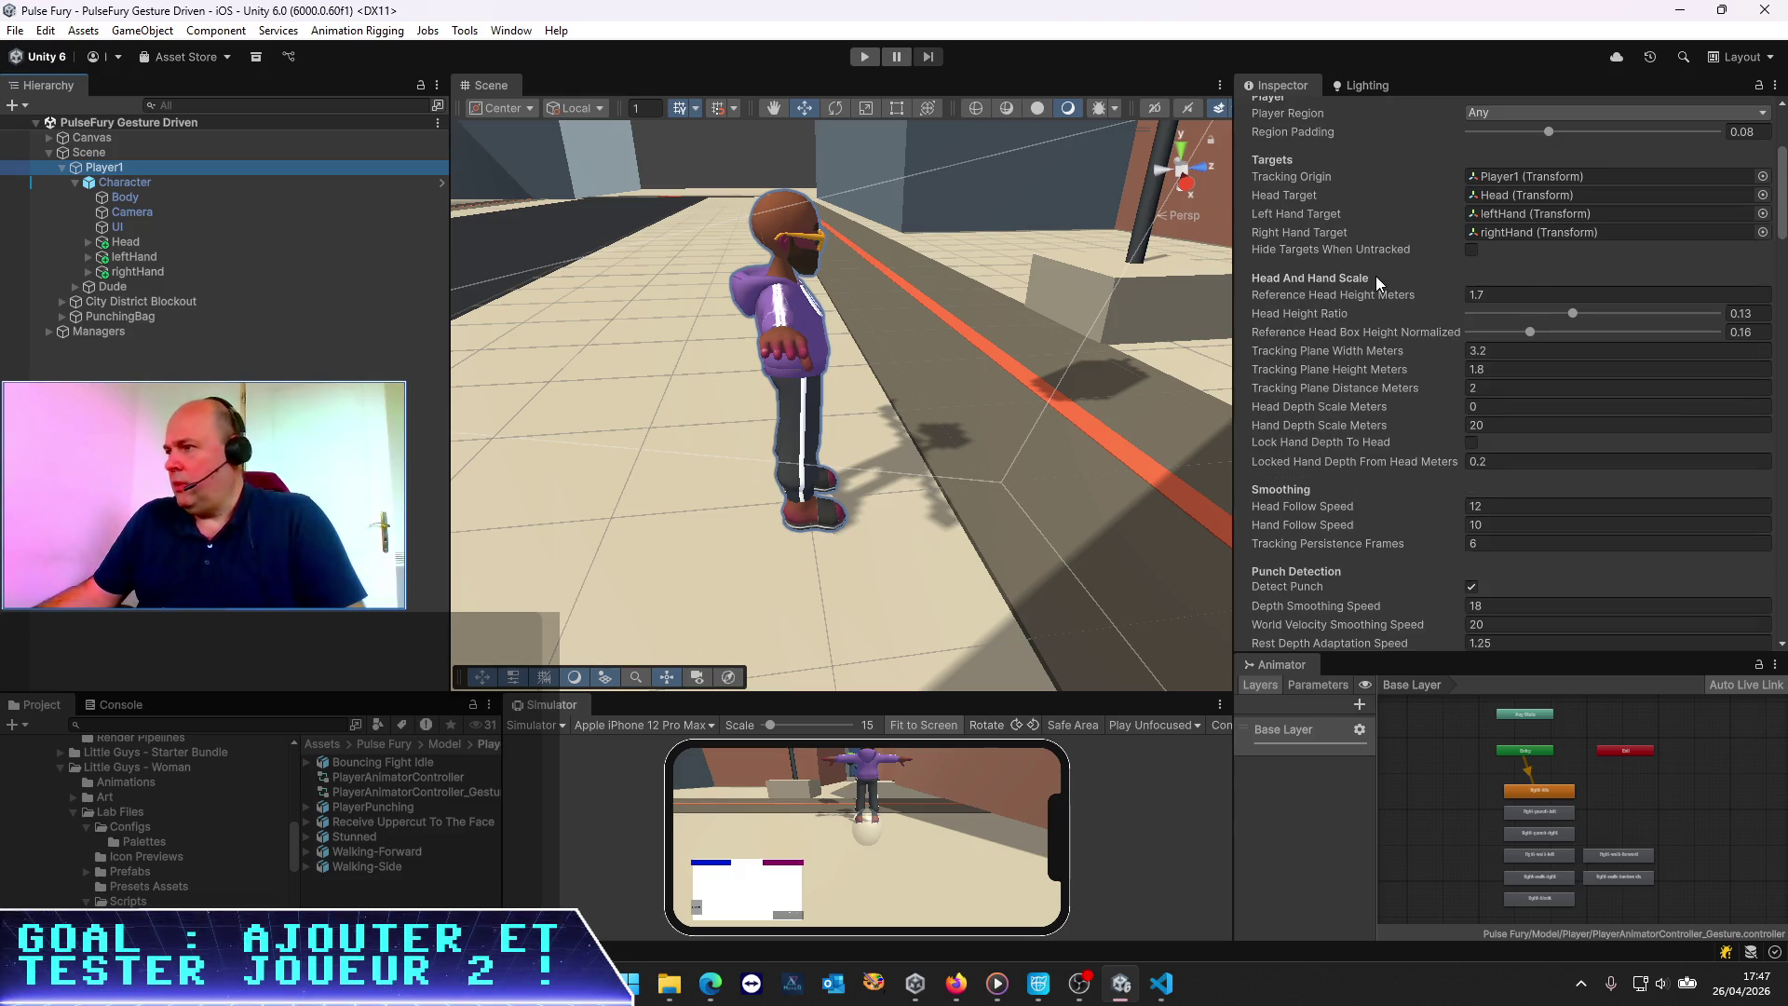
scroll(1376, 275, "down", 10)
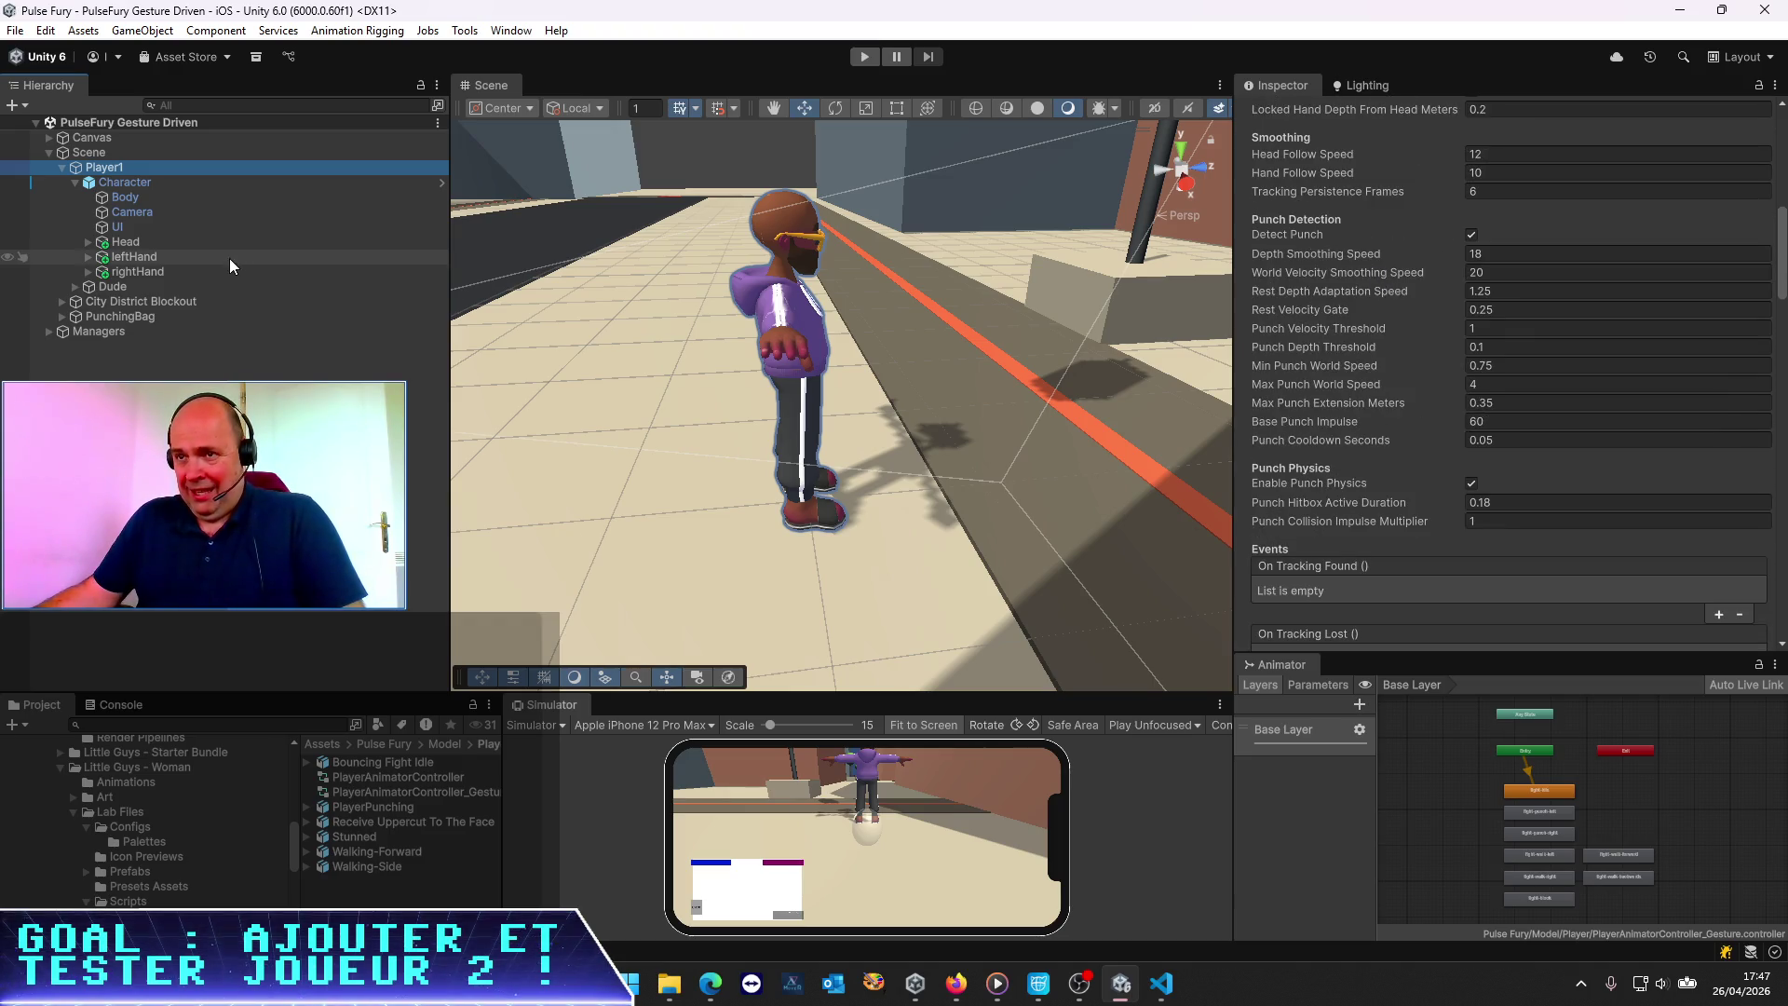
scroll(1342, 298, "down", 10)
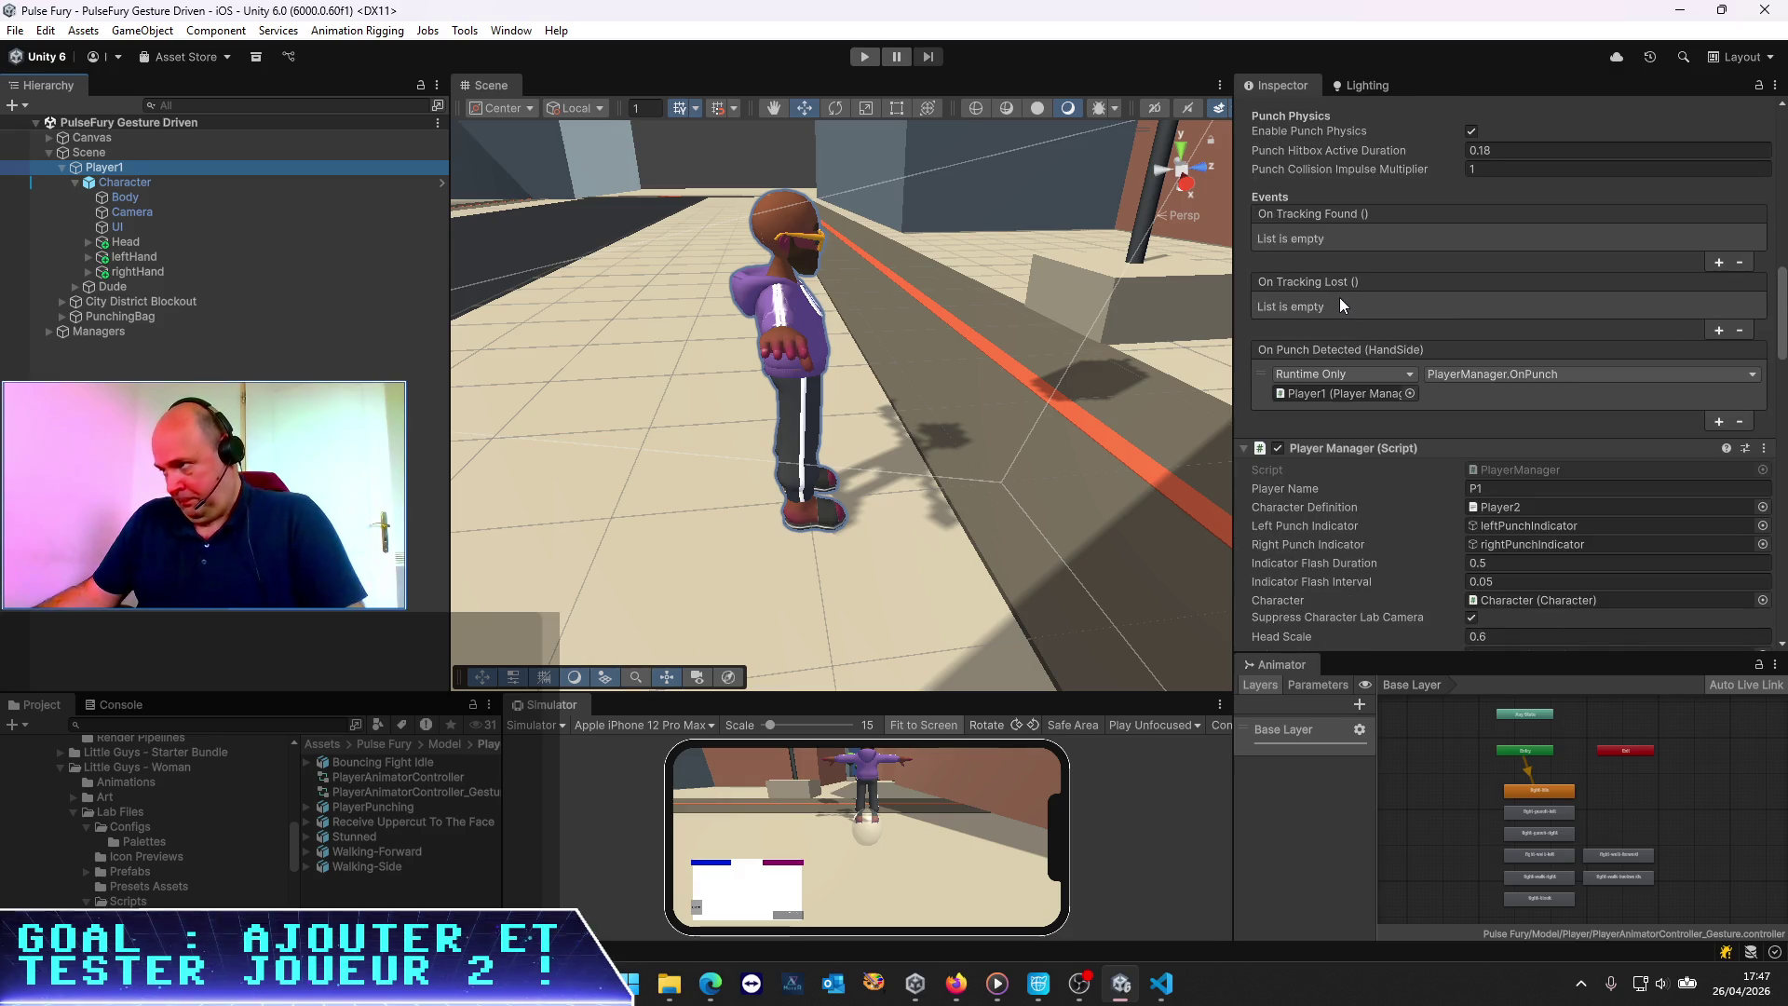
scroll(1339, 296, "down", 3)
scroll(1339, 296, "down", 2)
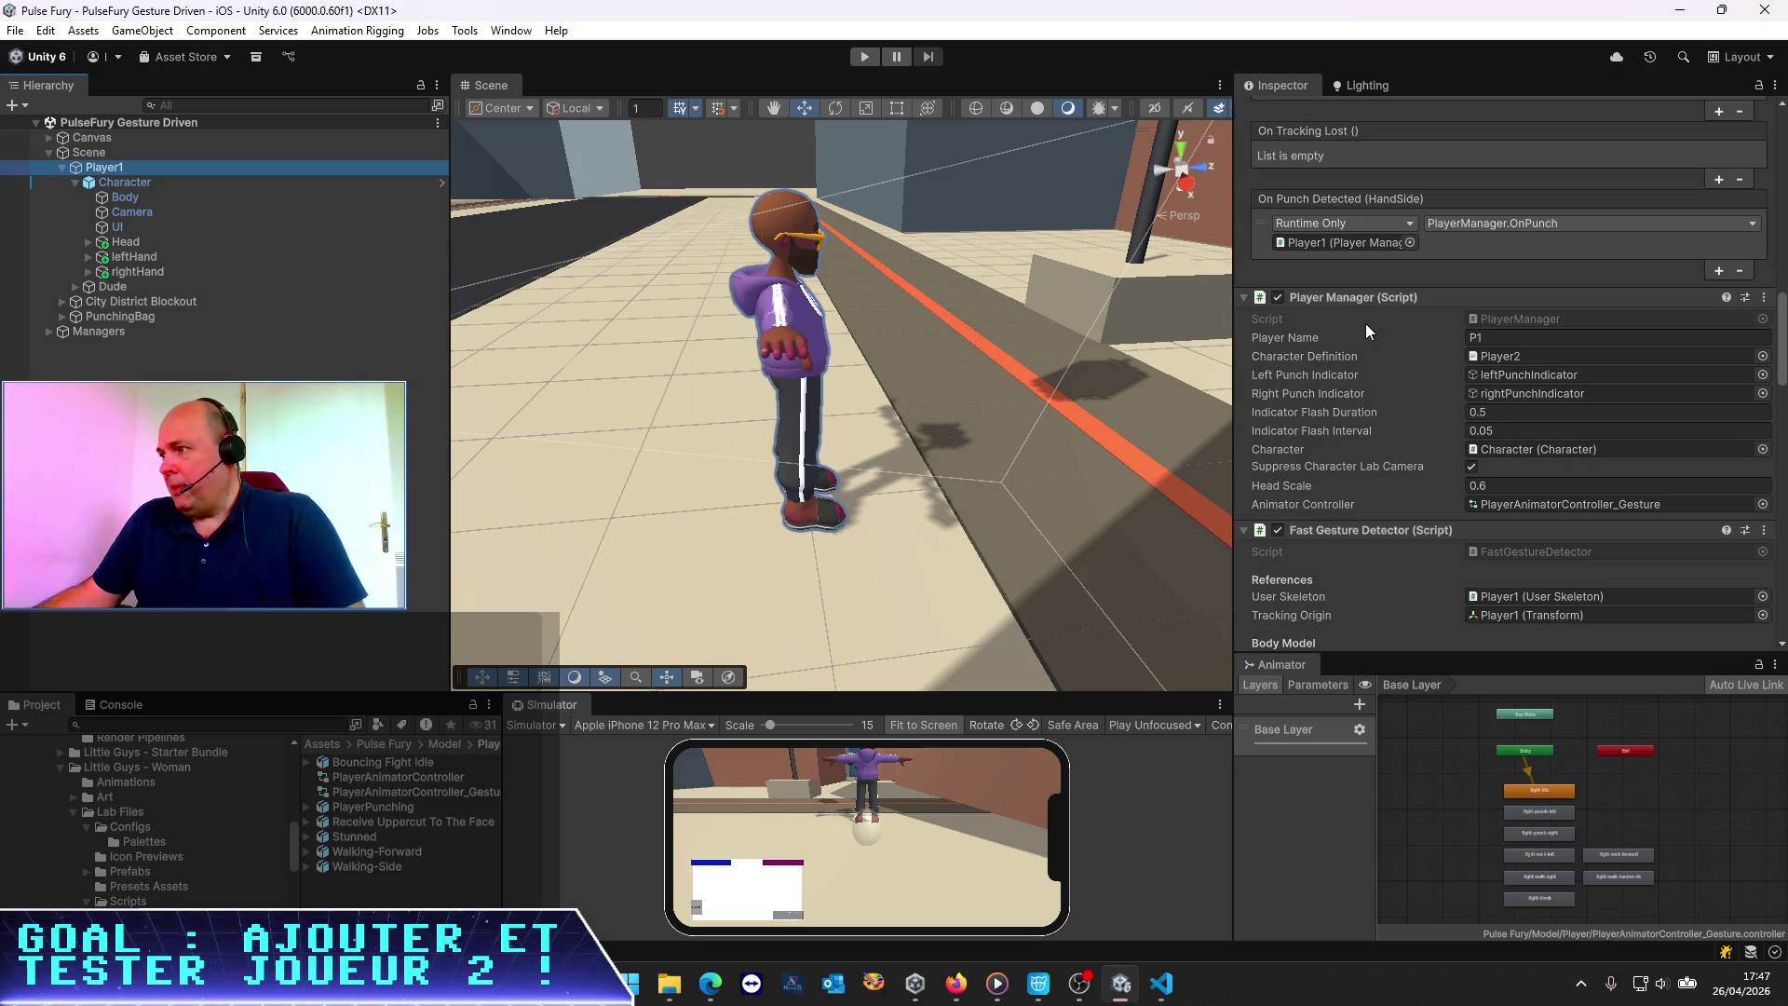
scroll(1365, 323, "down", 3)
scroll(1361, 329, "down", 3)
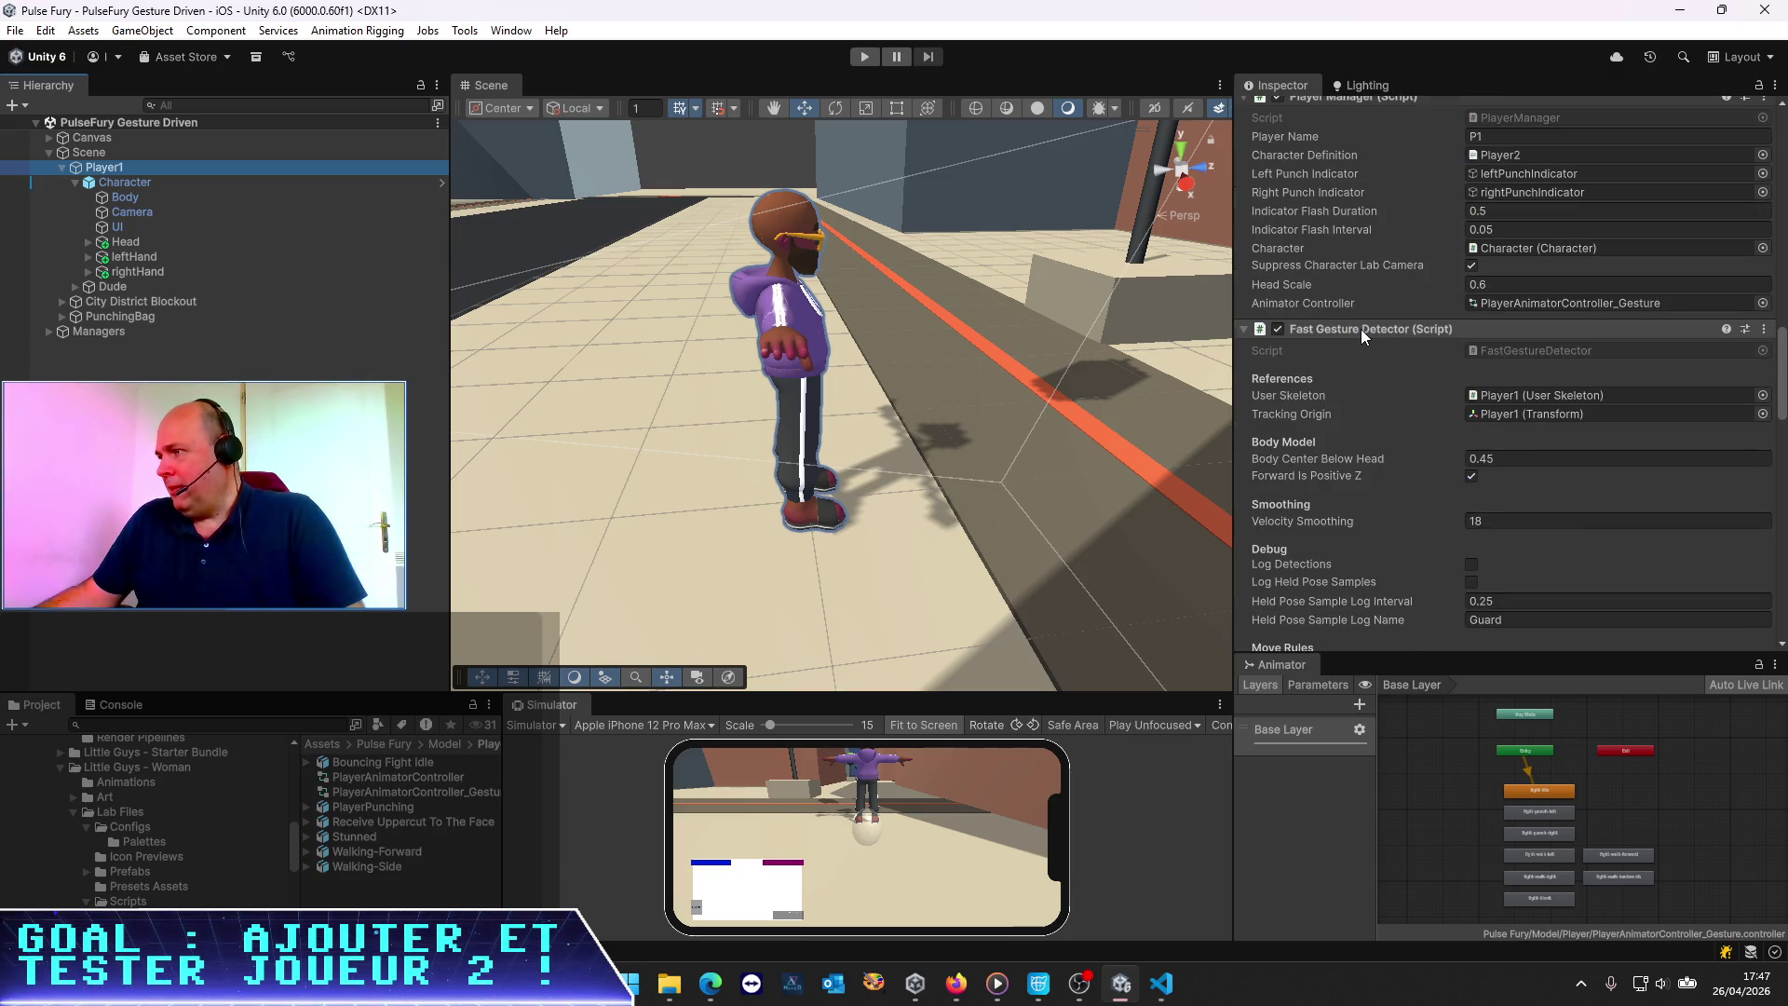
scroll(1360, 327, "down", 3)
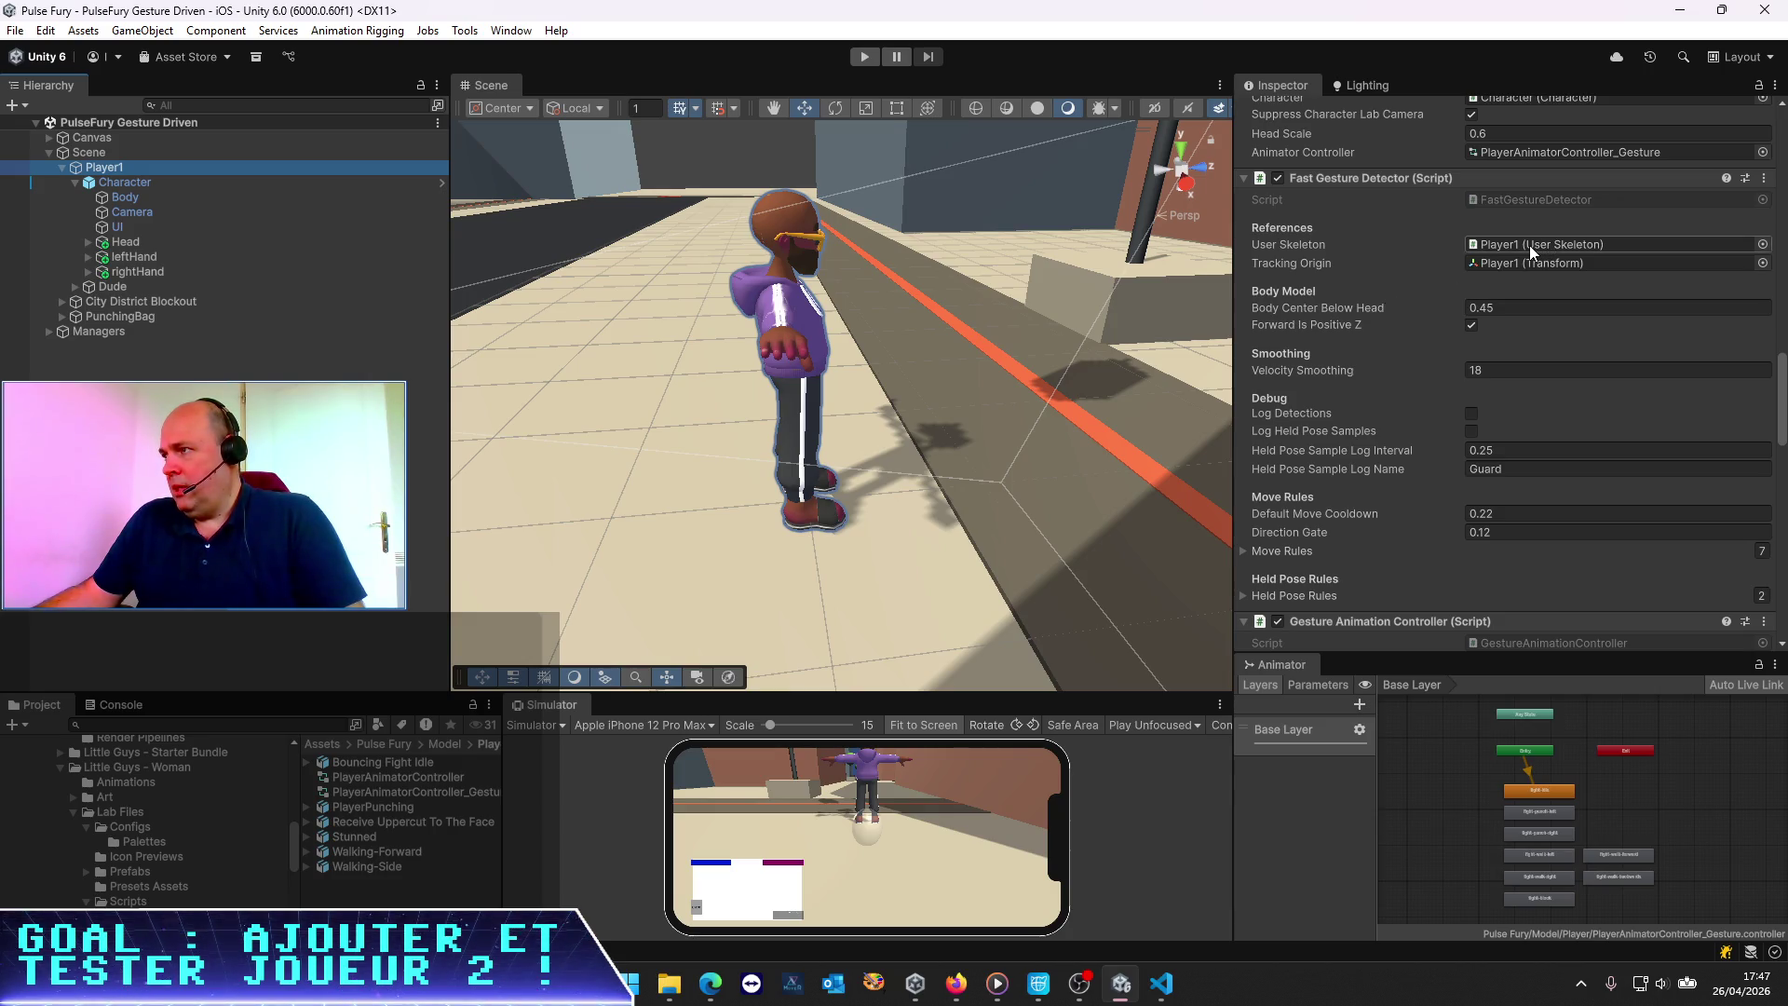
left_click(1515, 264)
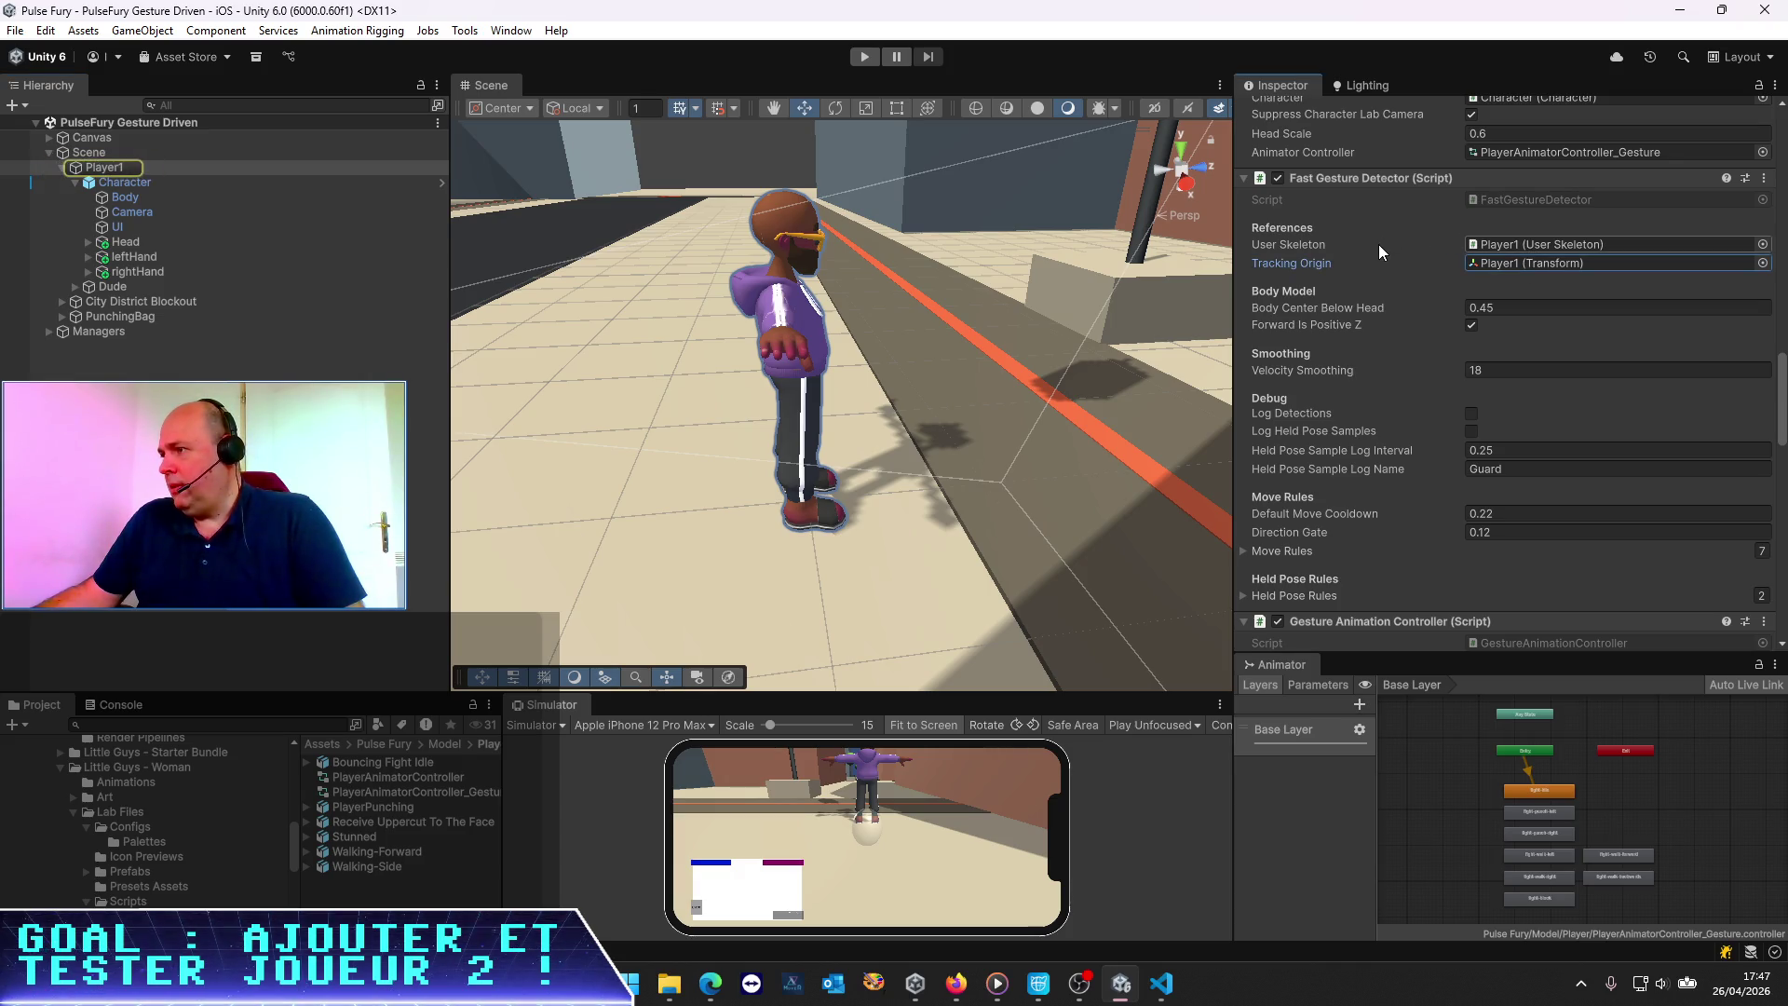
scroll(1378, 244, "down", 1)
scroll(1378, 243, "down", 7)
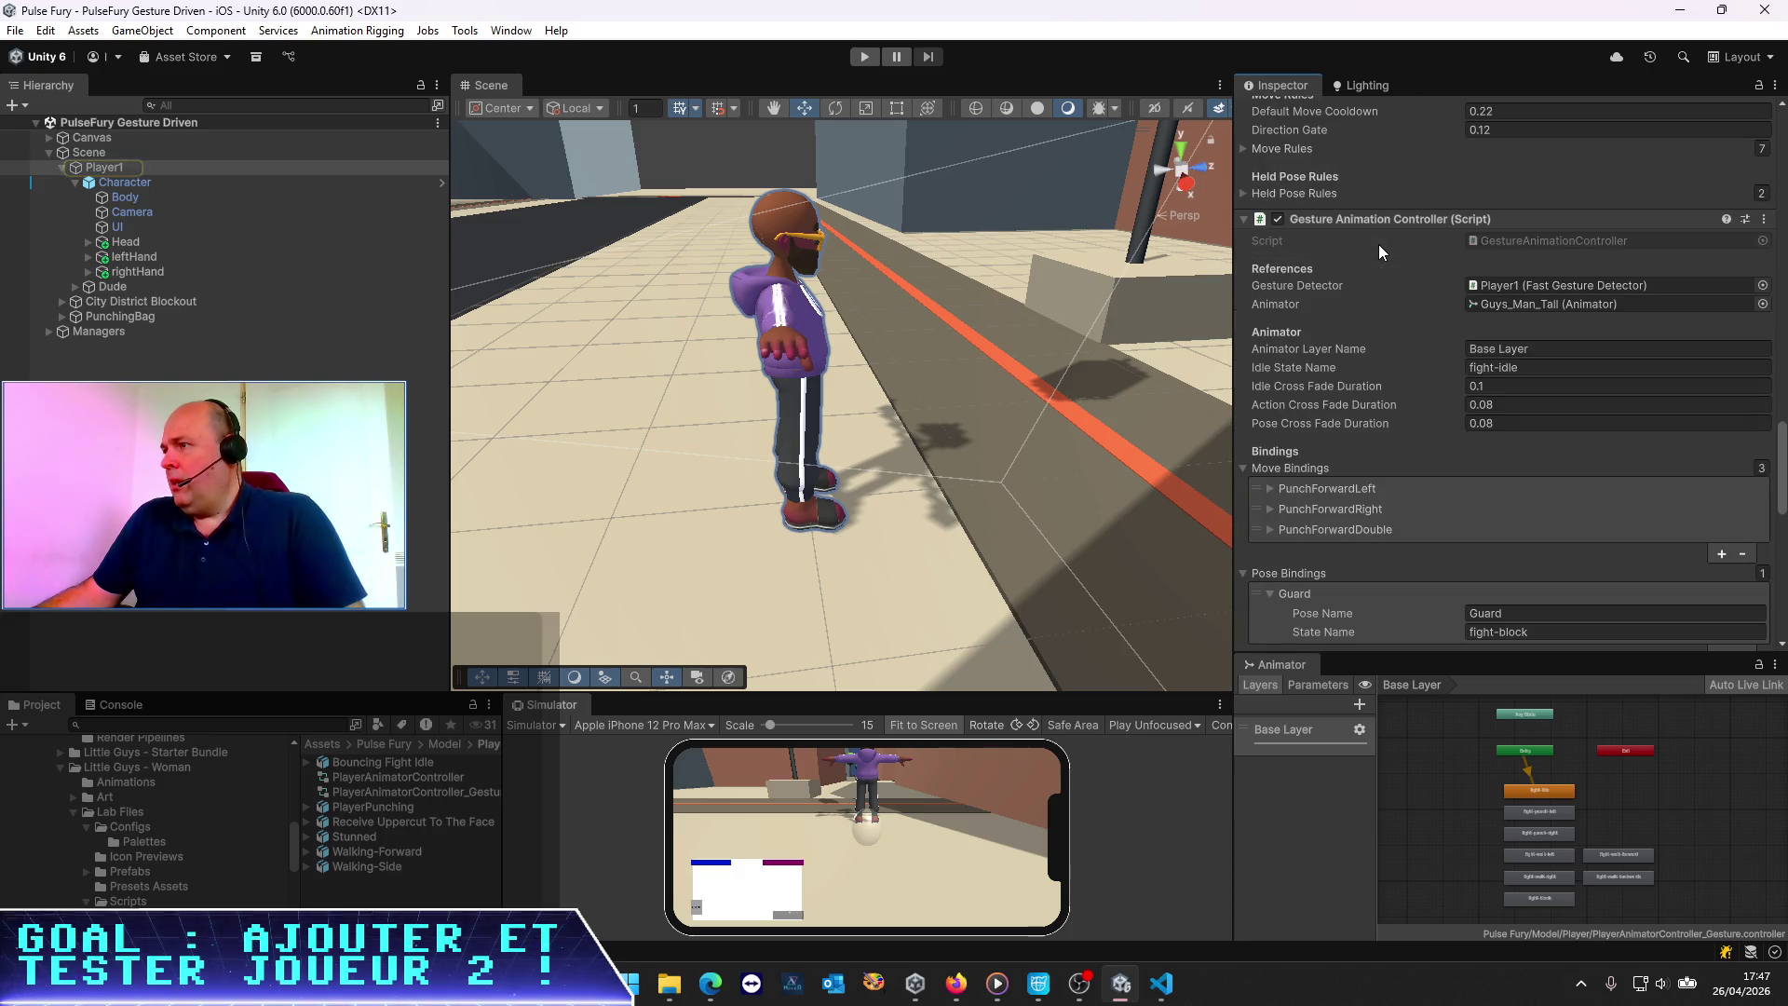
left_click(1533, 287)
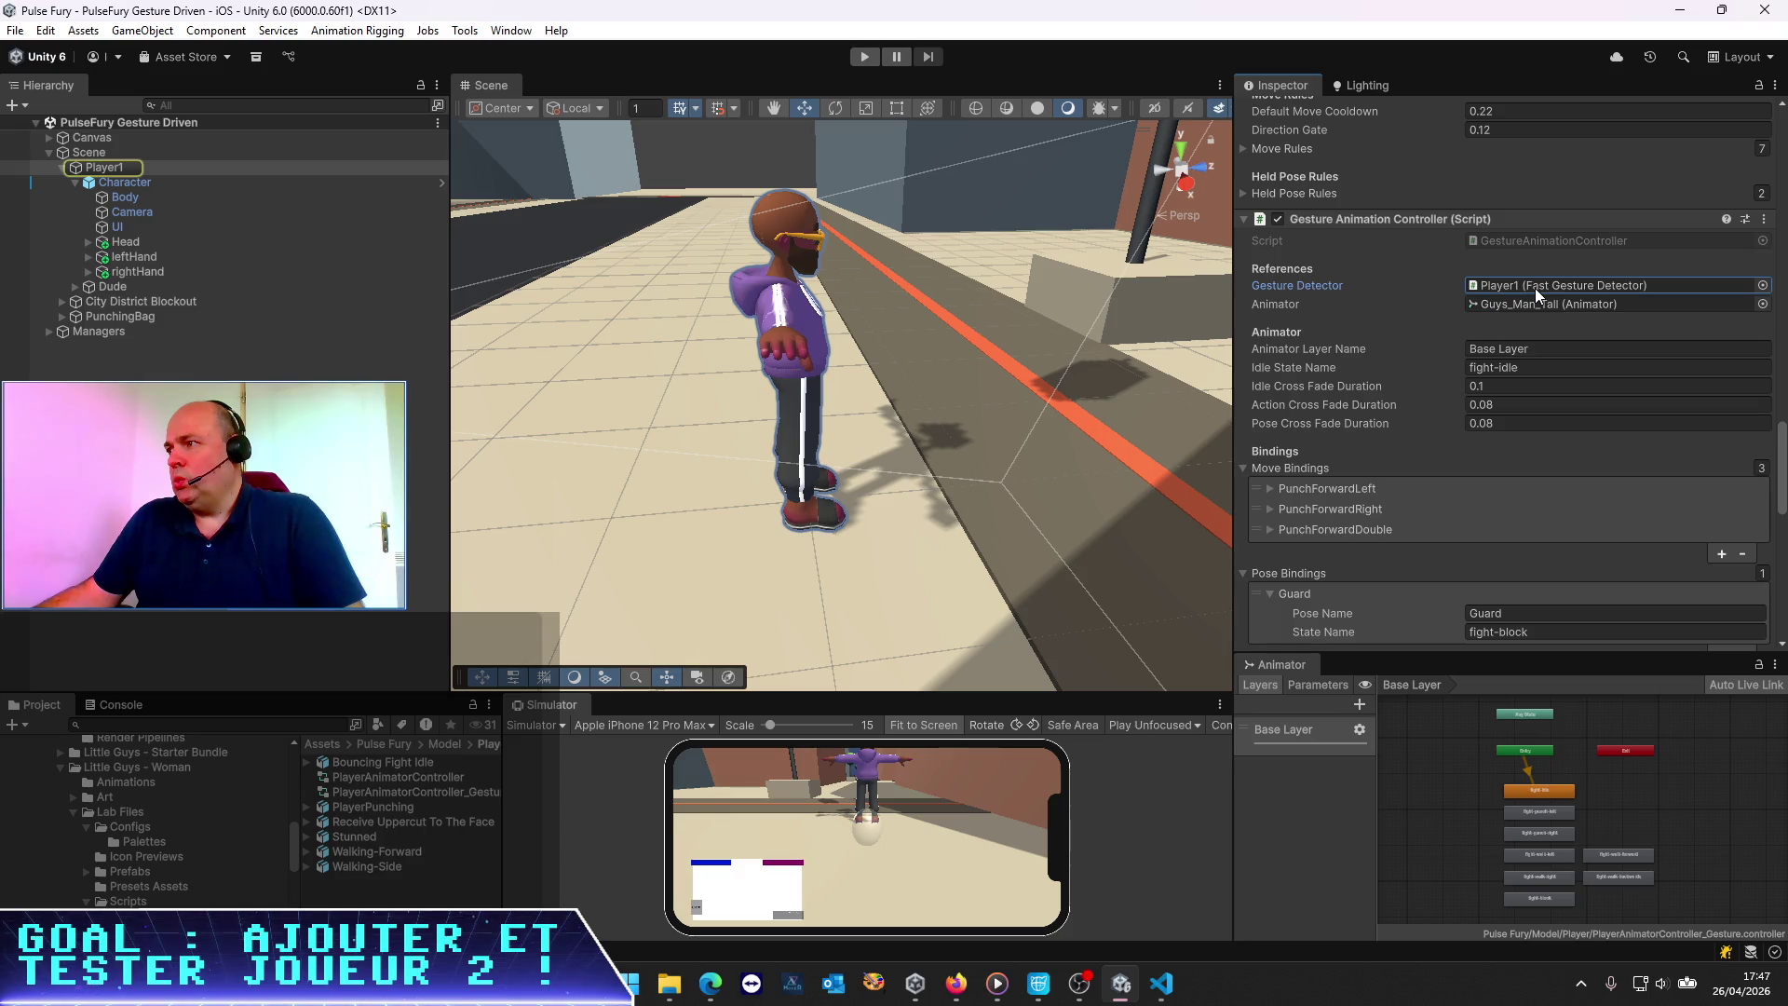
left_click(1517, 306)
left_click(1520, 287)
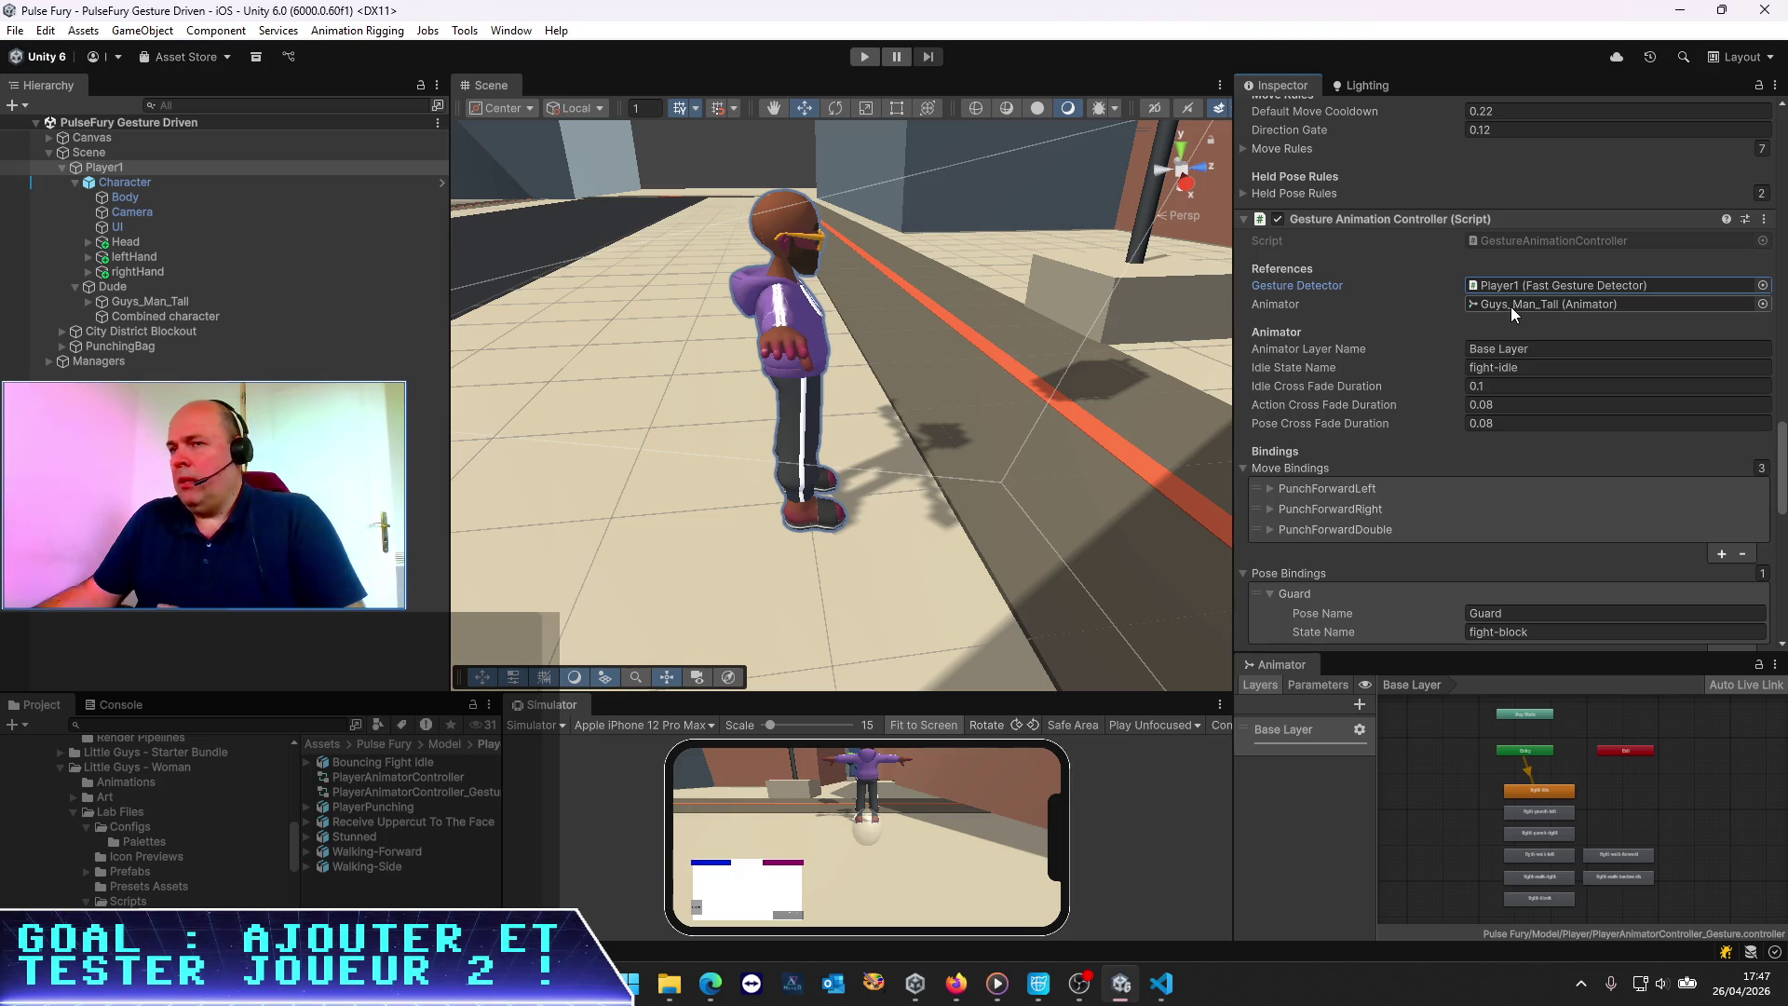
scroll(1490, 279, "down", 3)
scroll(1490, 279, "down", 6)
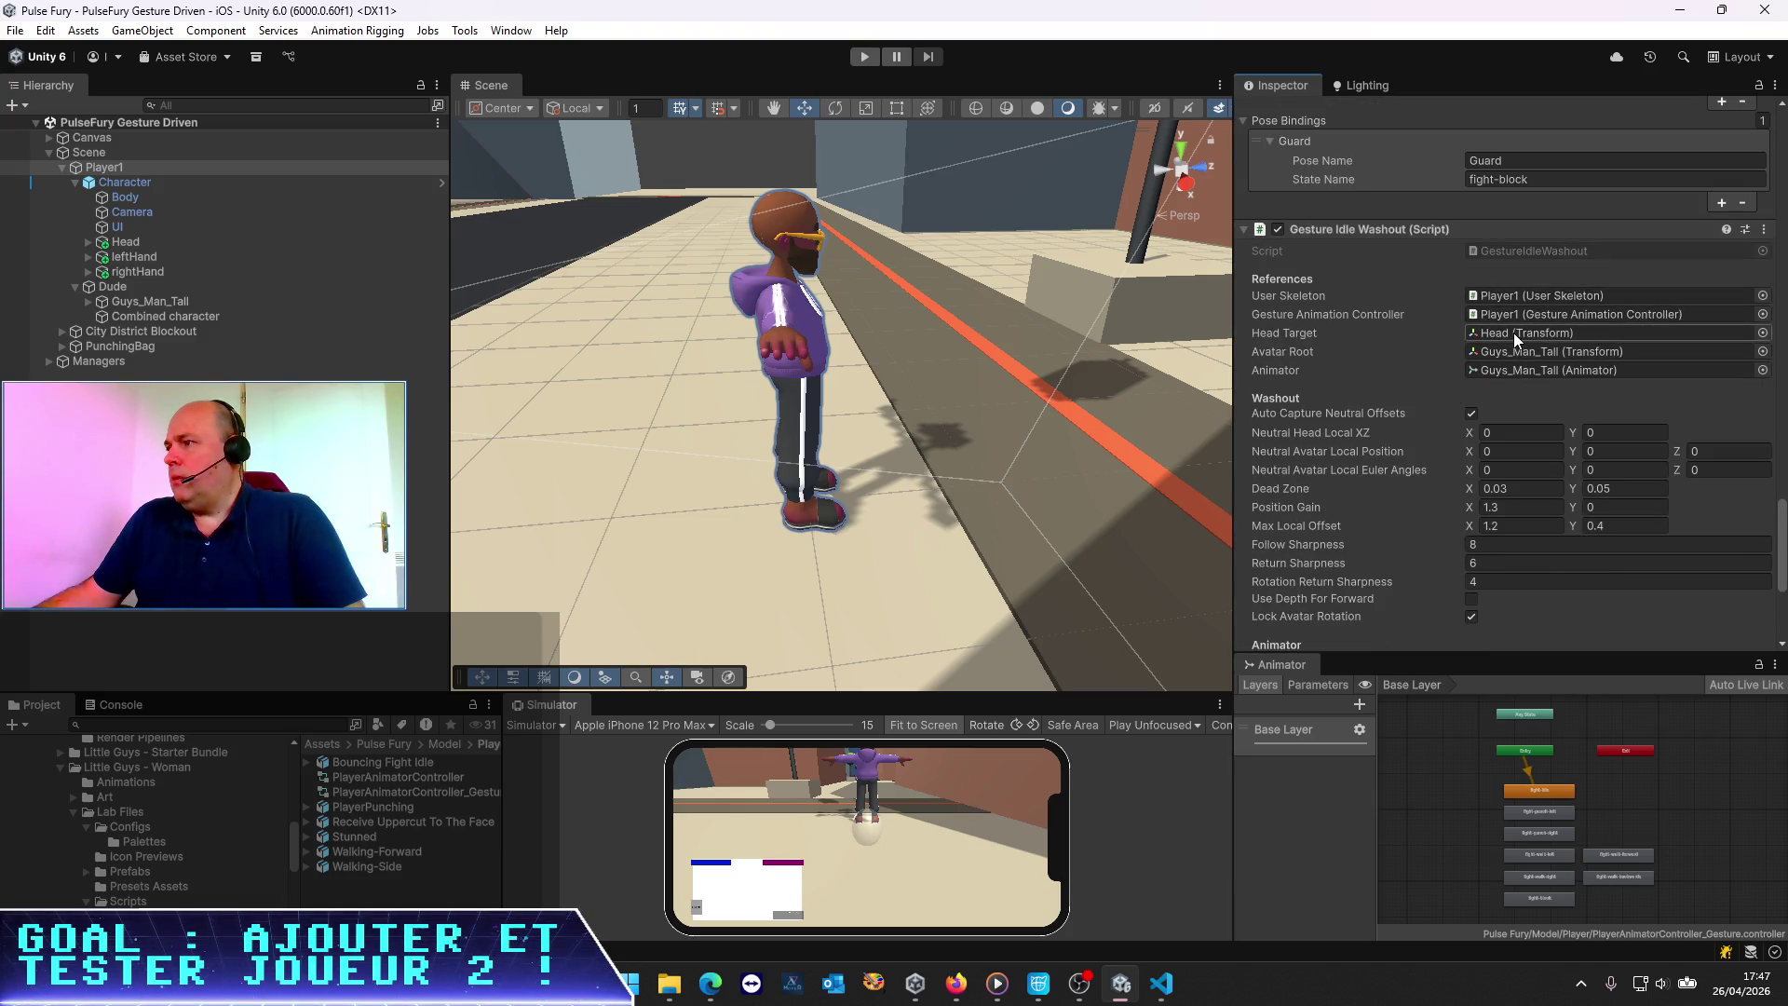
left_click(1512, 332)
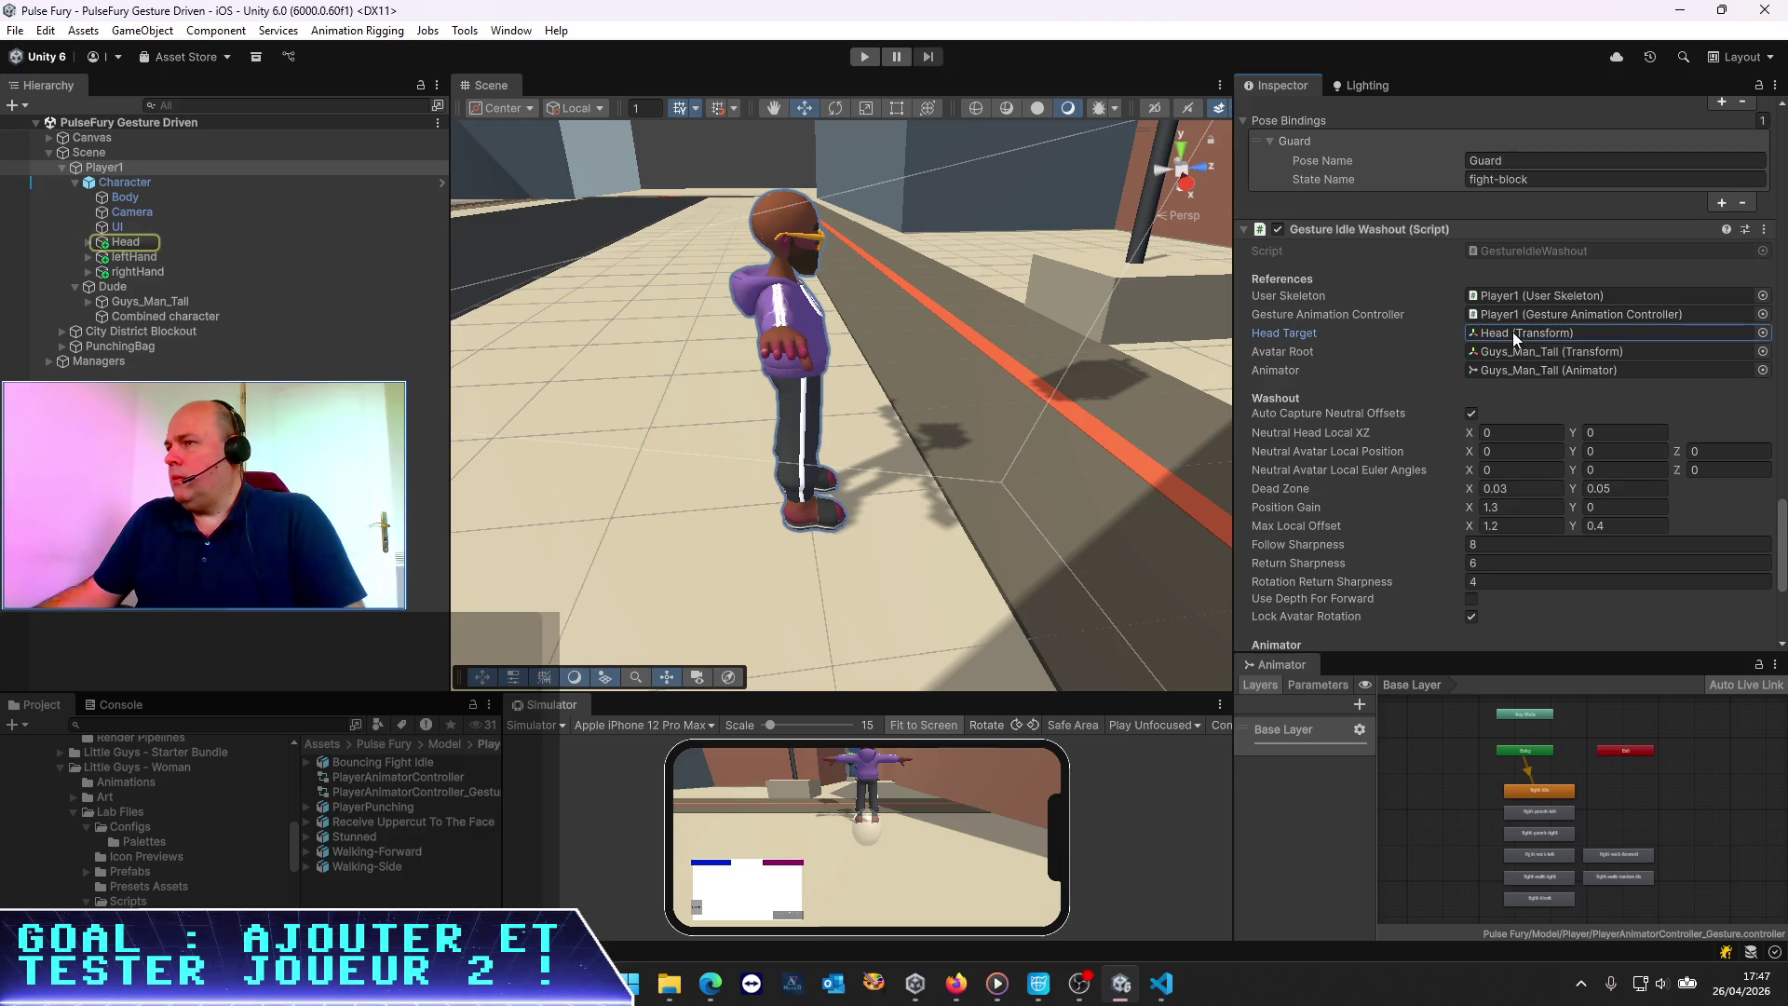
left_click(1507, 360)
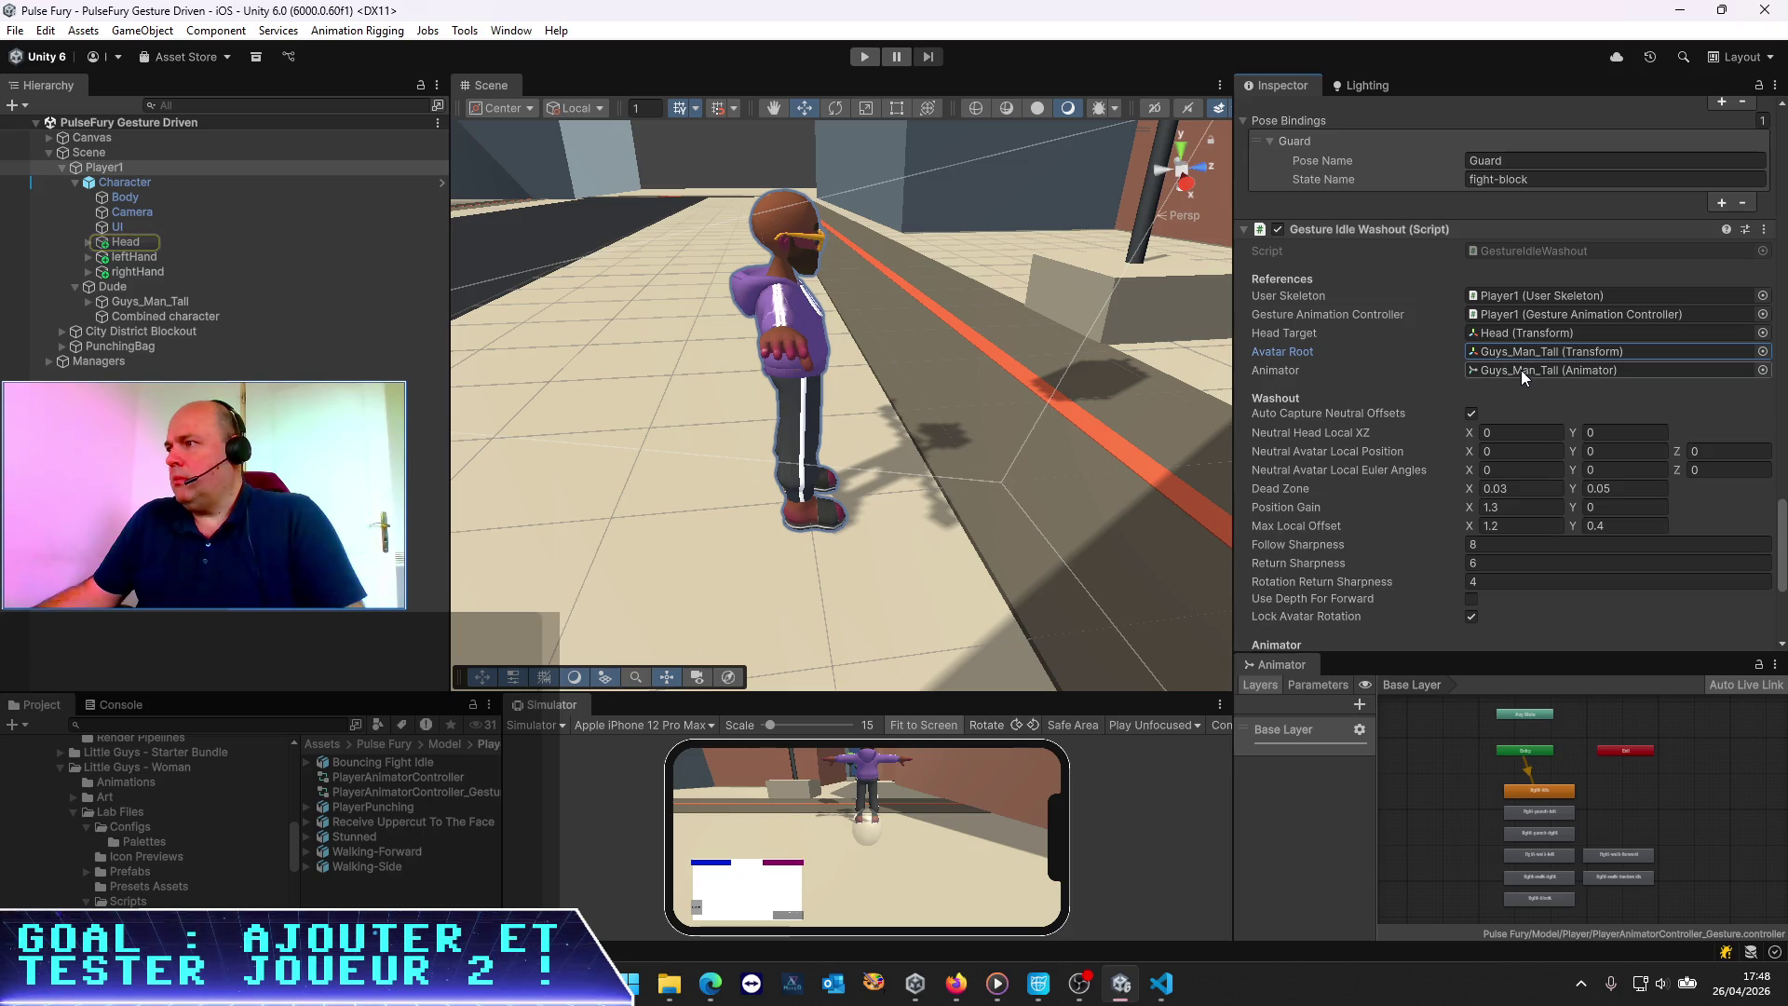
double_click(1519, 351)
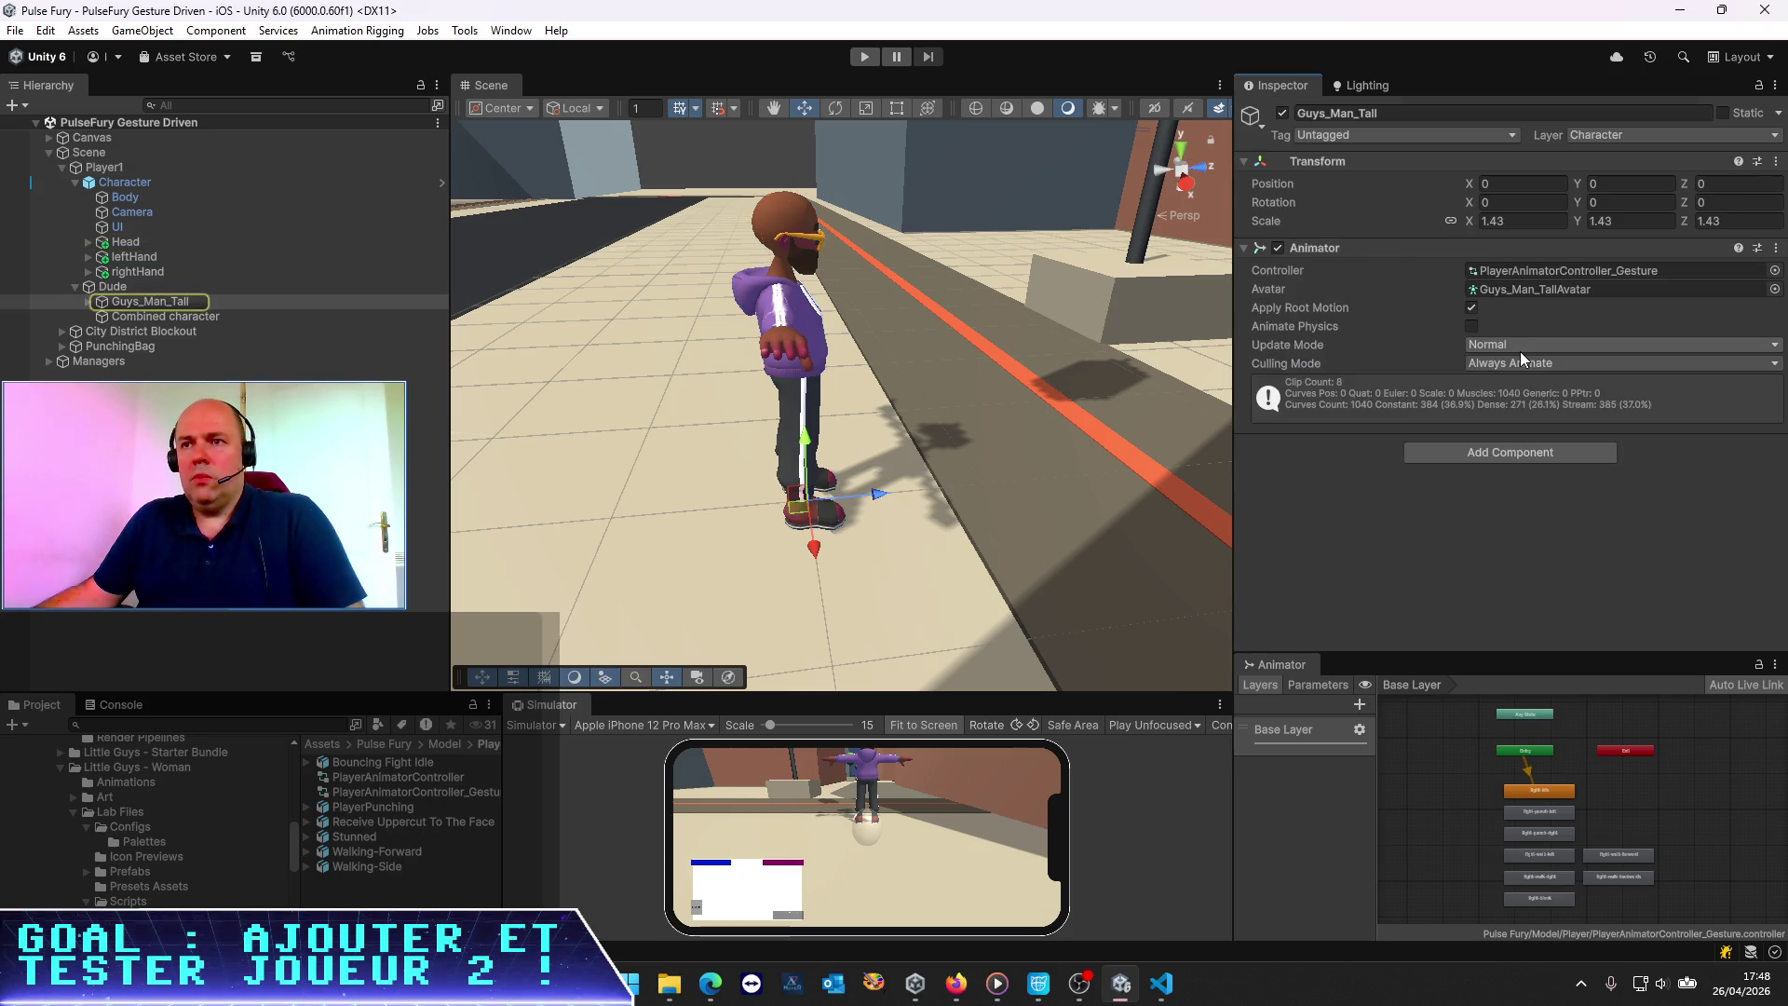
Inspect the Body, Guys_Man_Tall, Character and Player1 objects in the Hierarchy
left_click(136, 197)
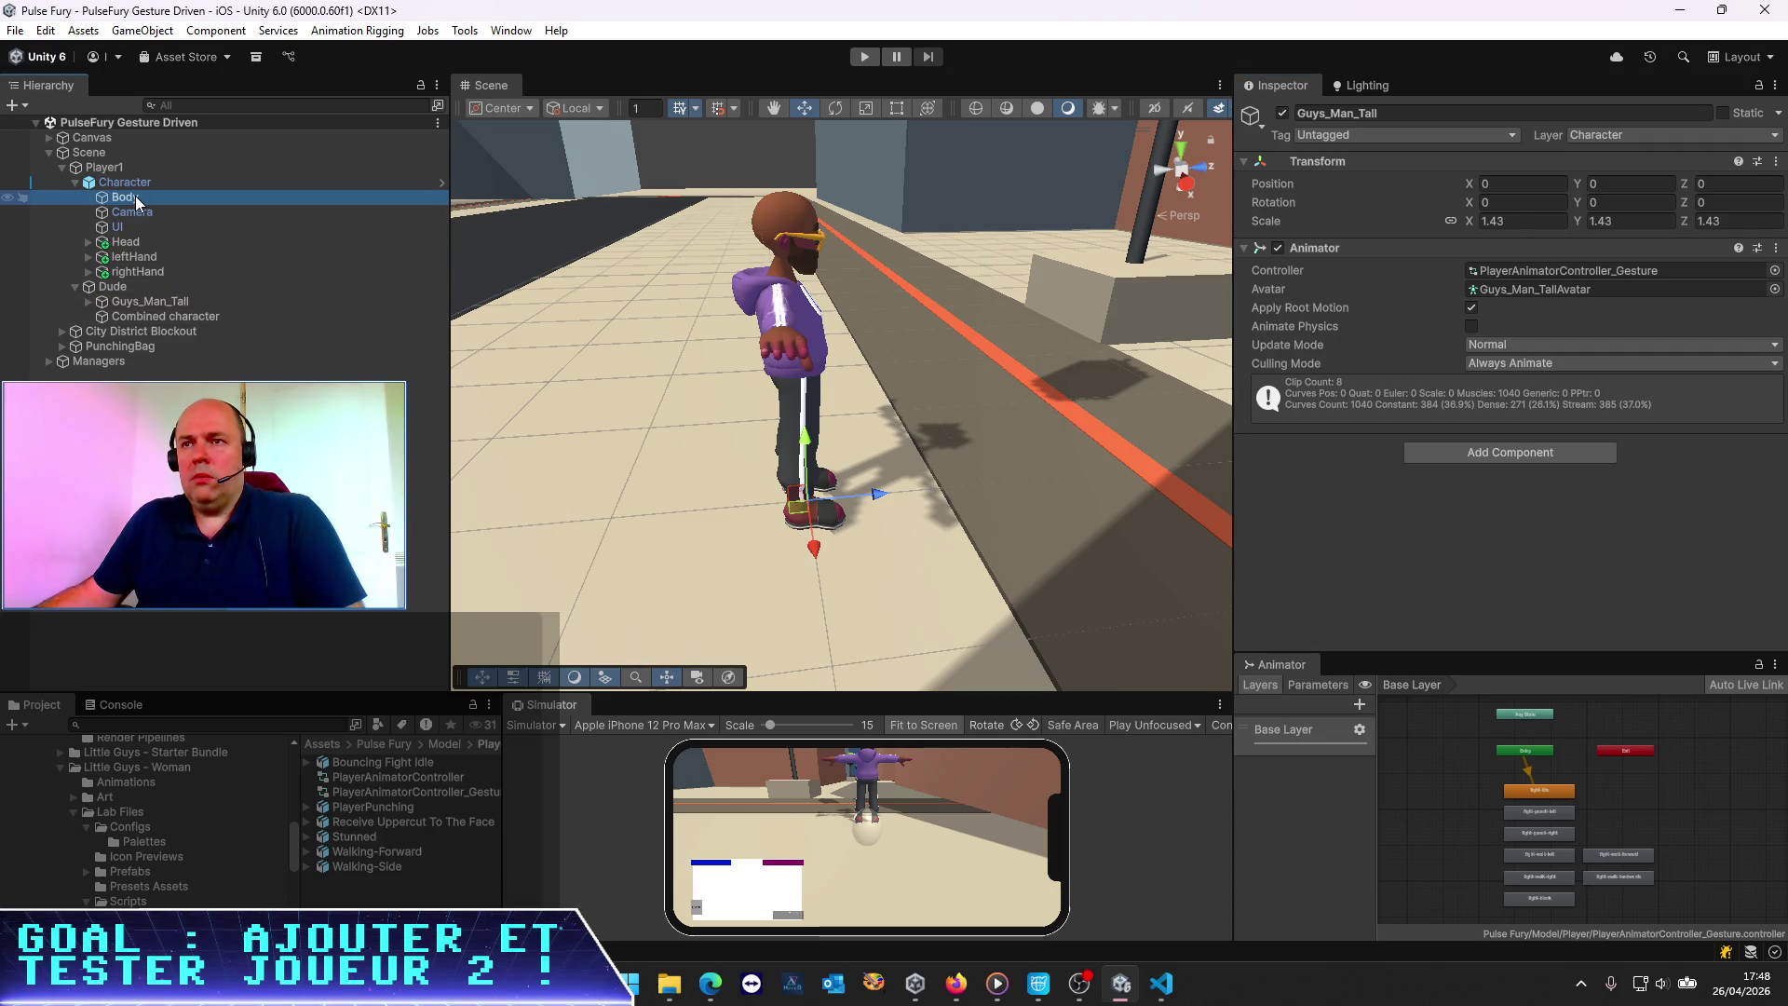
left_click(153, 299)
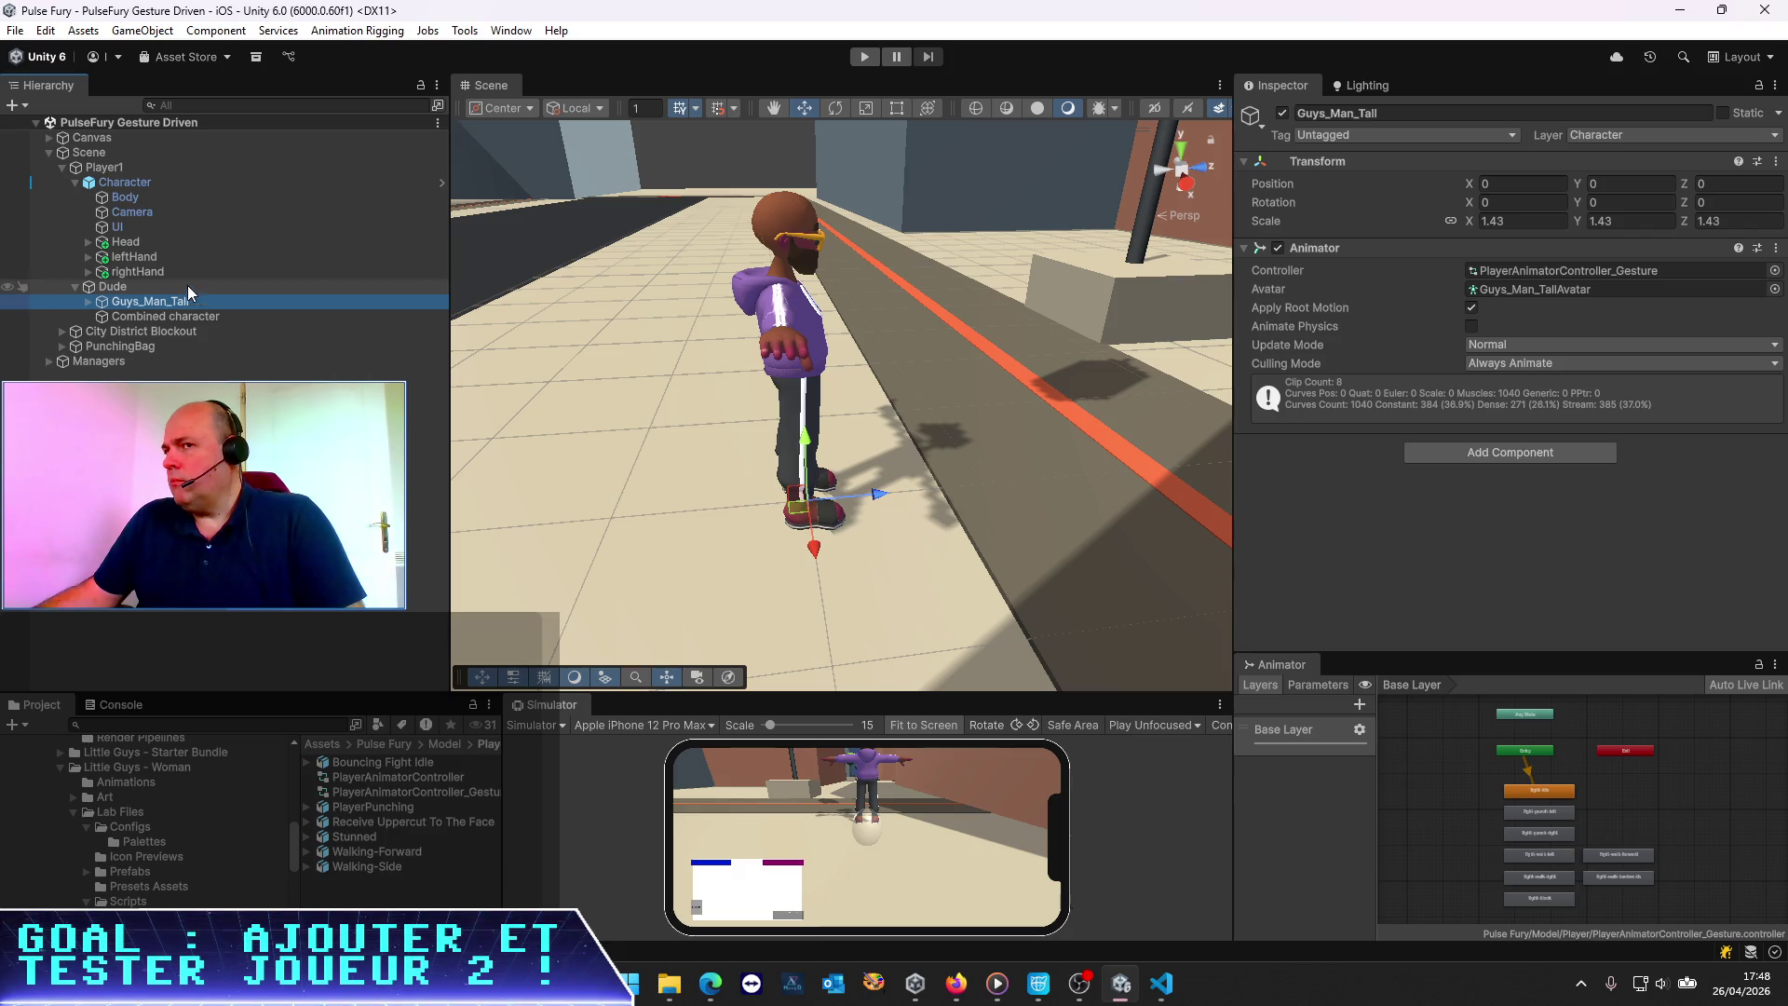
left_click(138, 184)
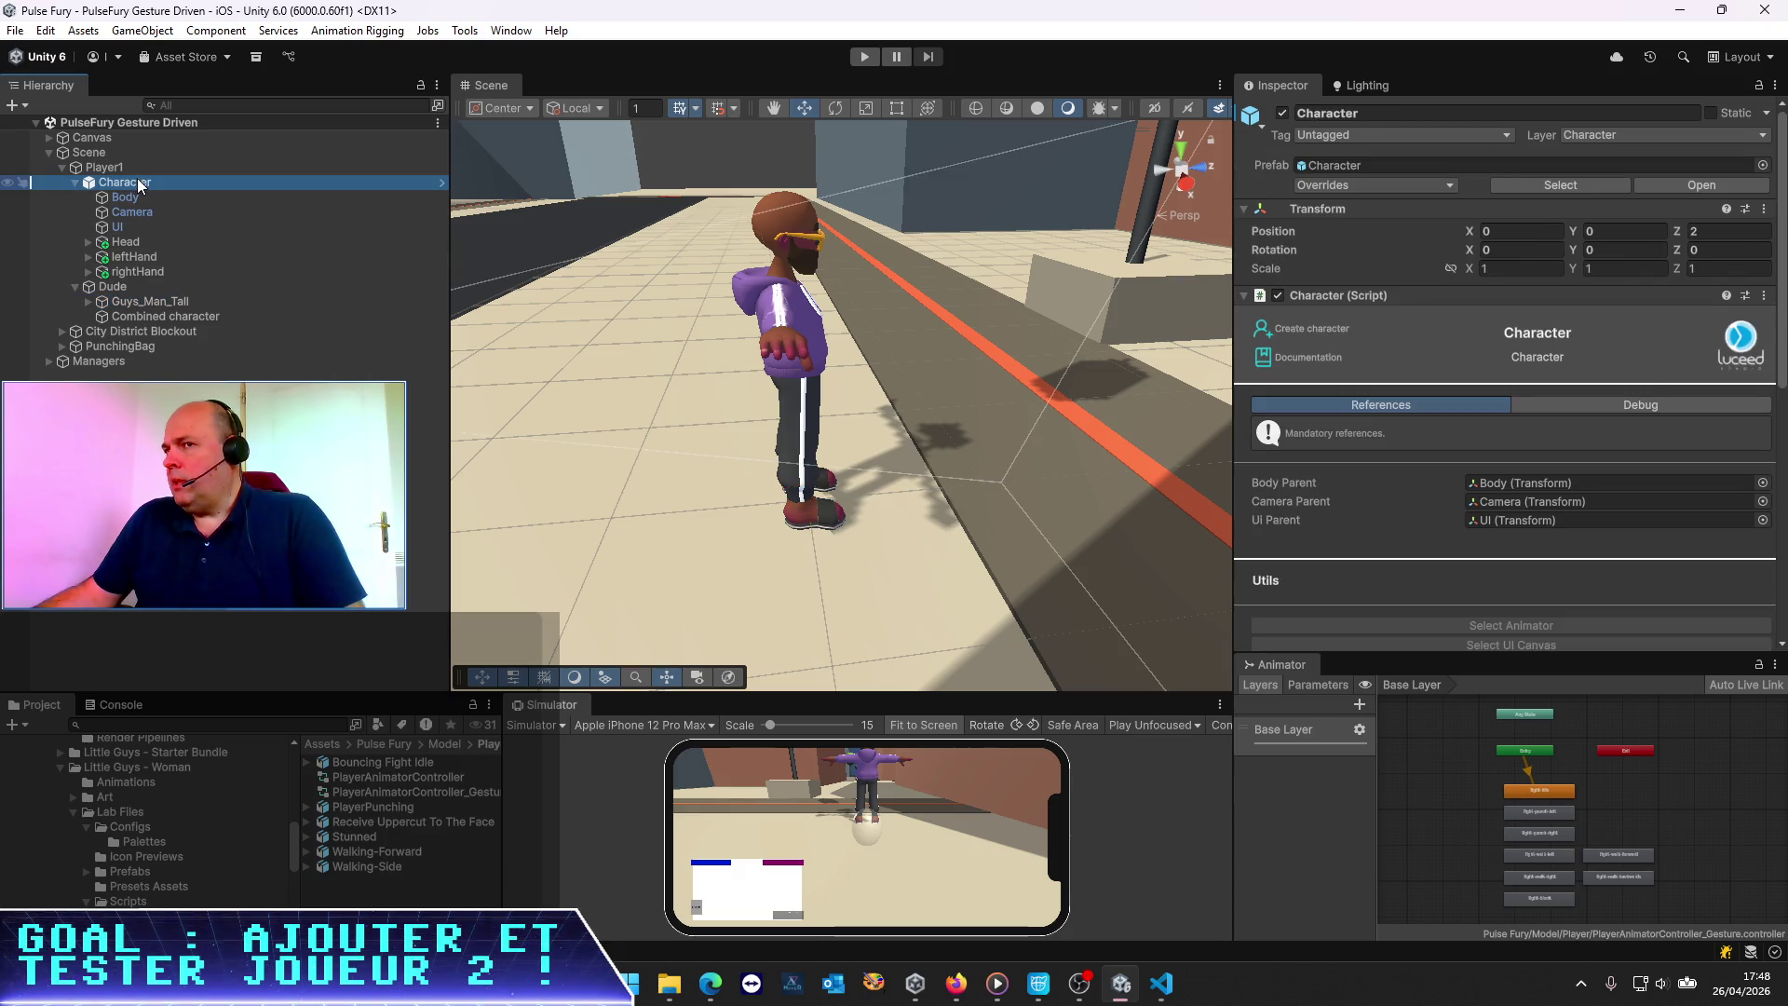
left_click(125, 166)
scroll(1681, 371, "down", 15)
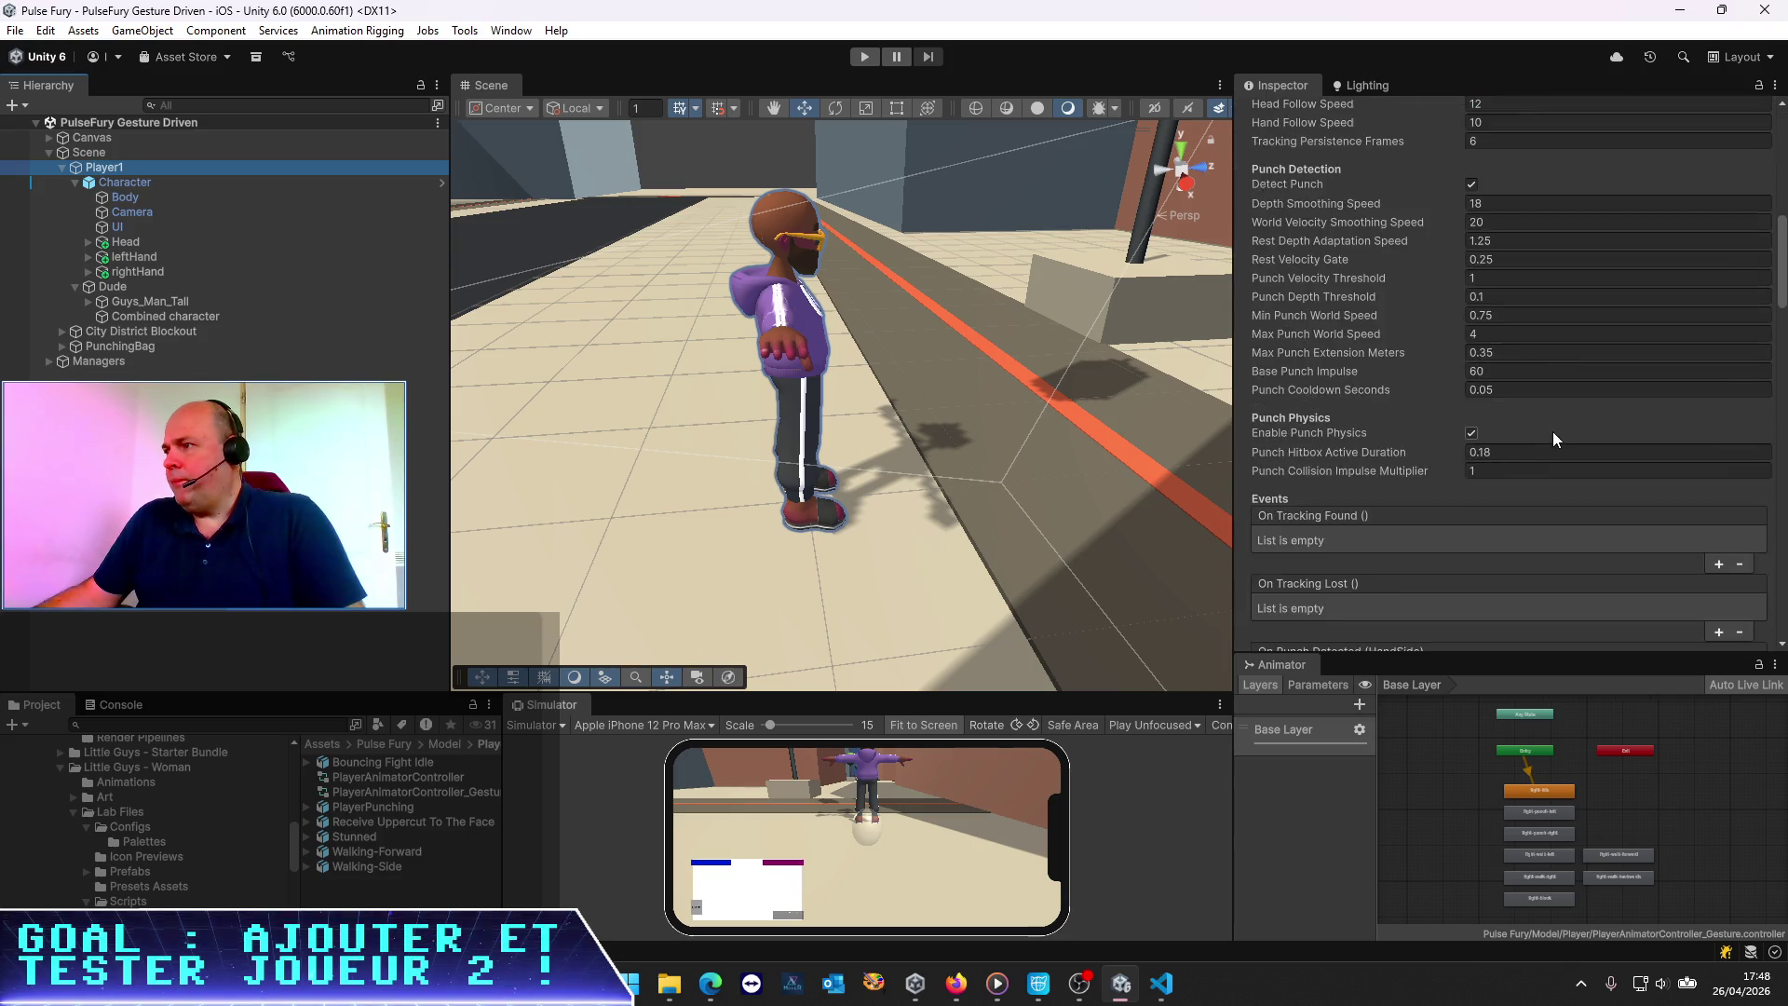
Locate the PlayerAnimatorController_Gesture asset and scroll through Player1's gesture components
left_click(1556, 302)
scroll(1523, 405, "down", 1)
scroll(1524, 405, "down", 12)
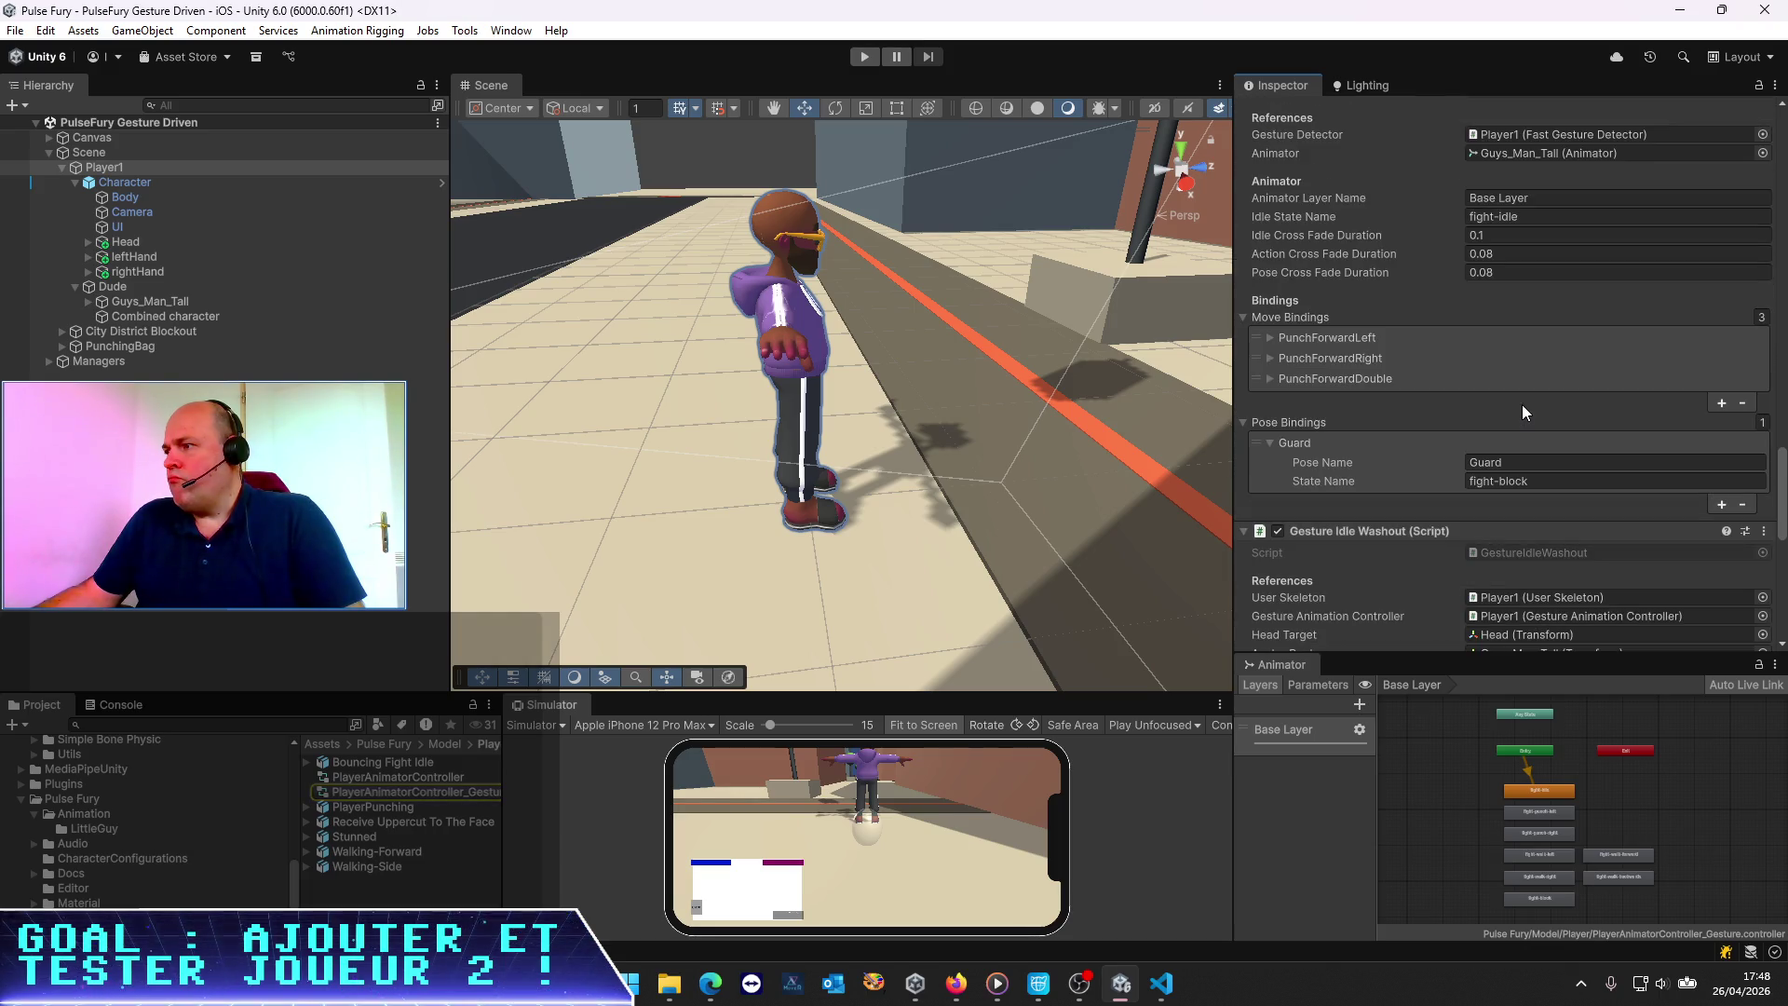
scroll(1521, 404, "down", 4)
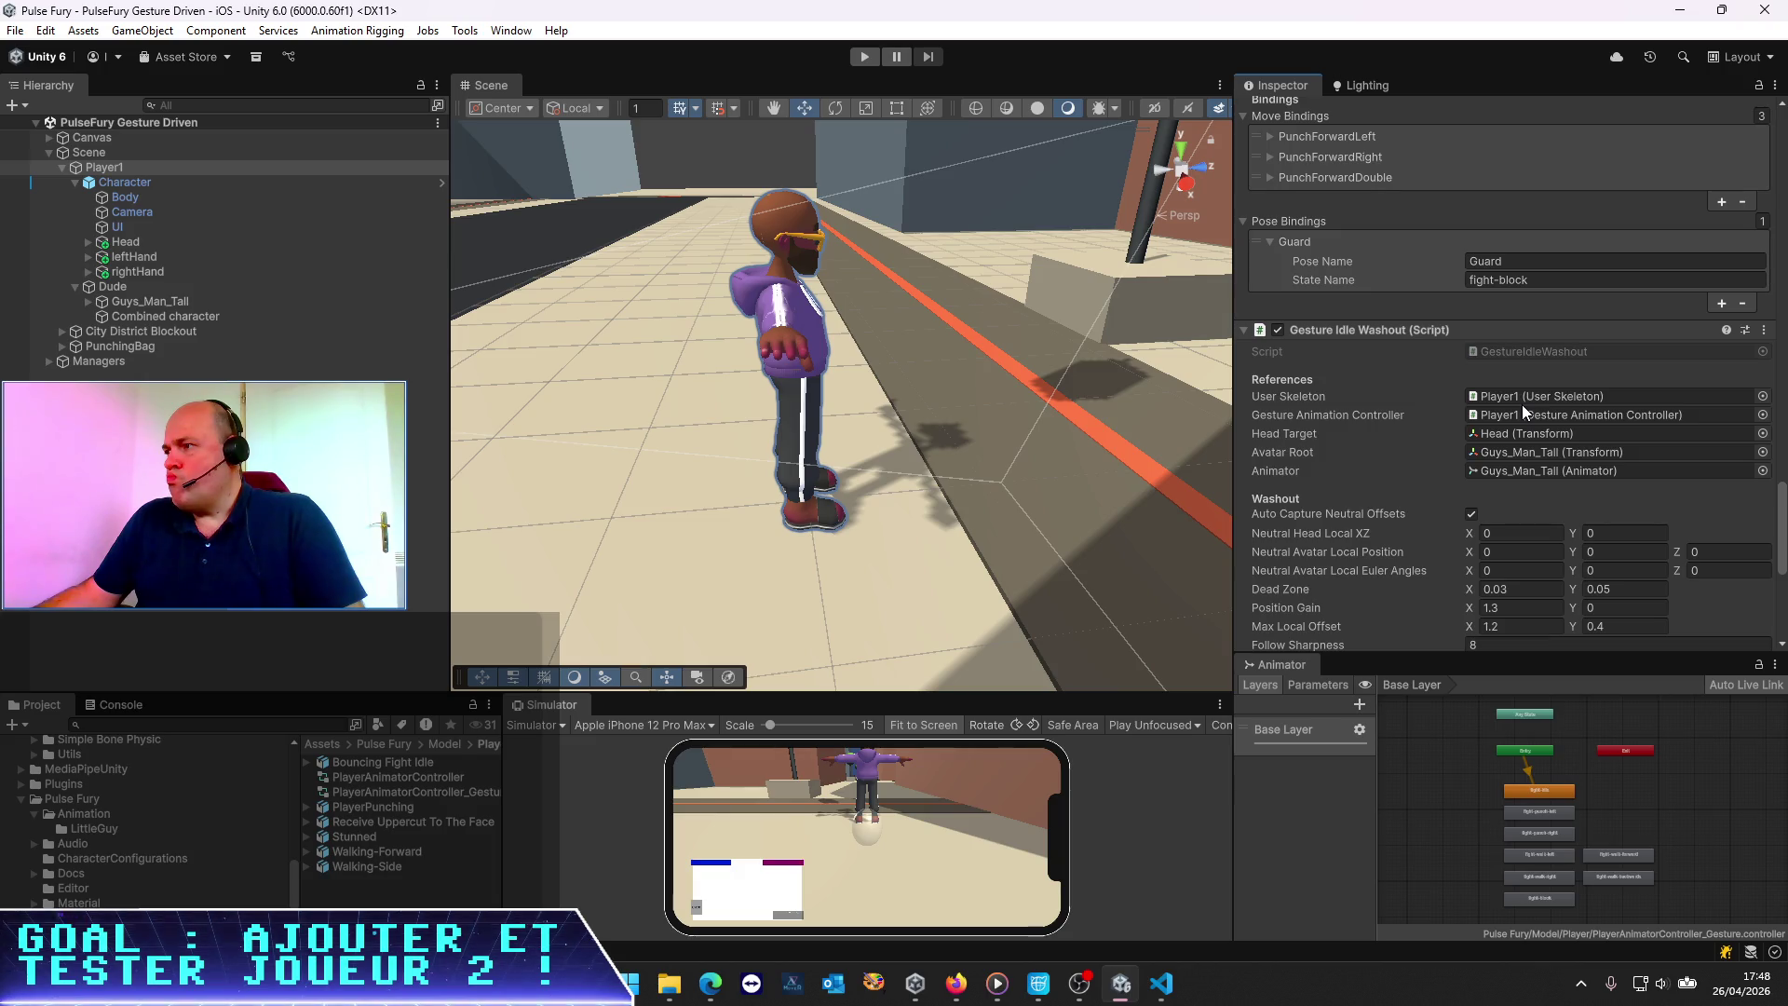
scroll(1521, 404, "down", 3)
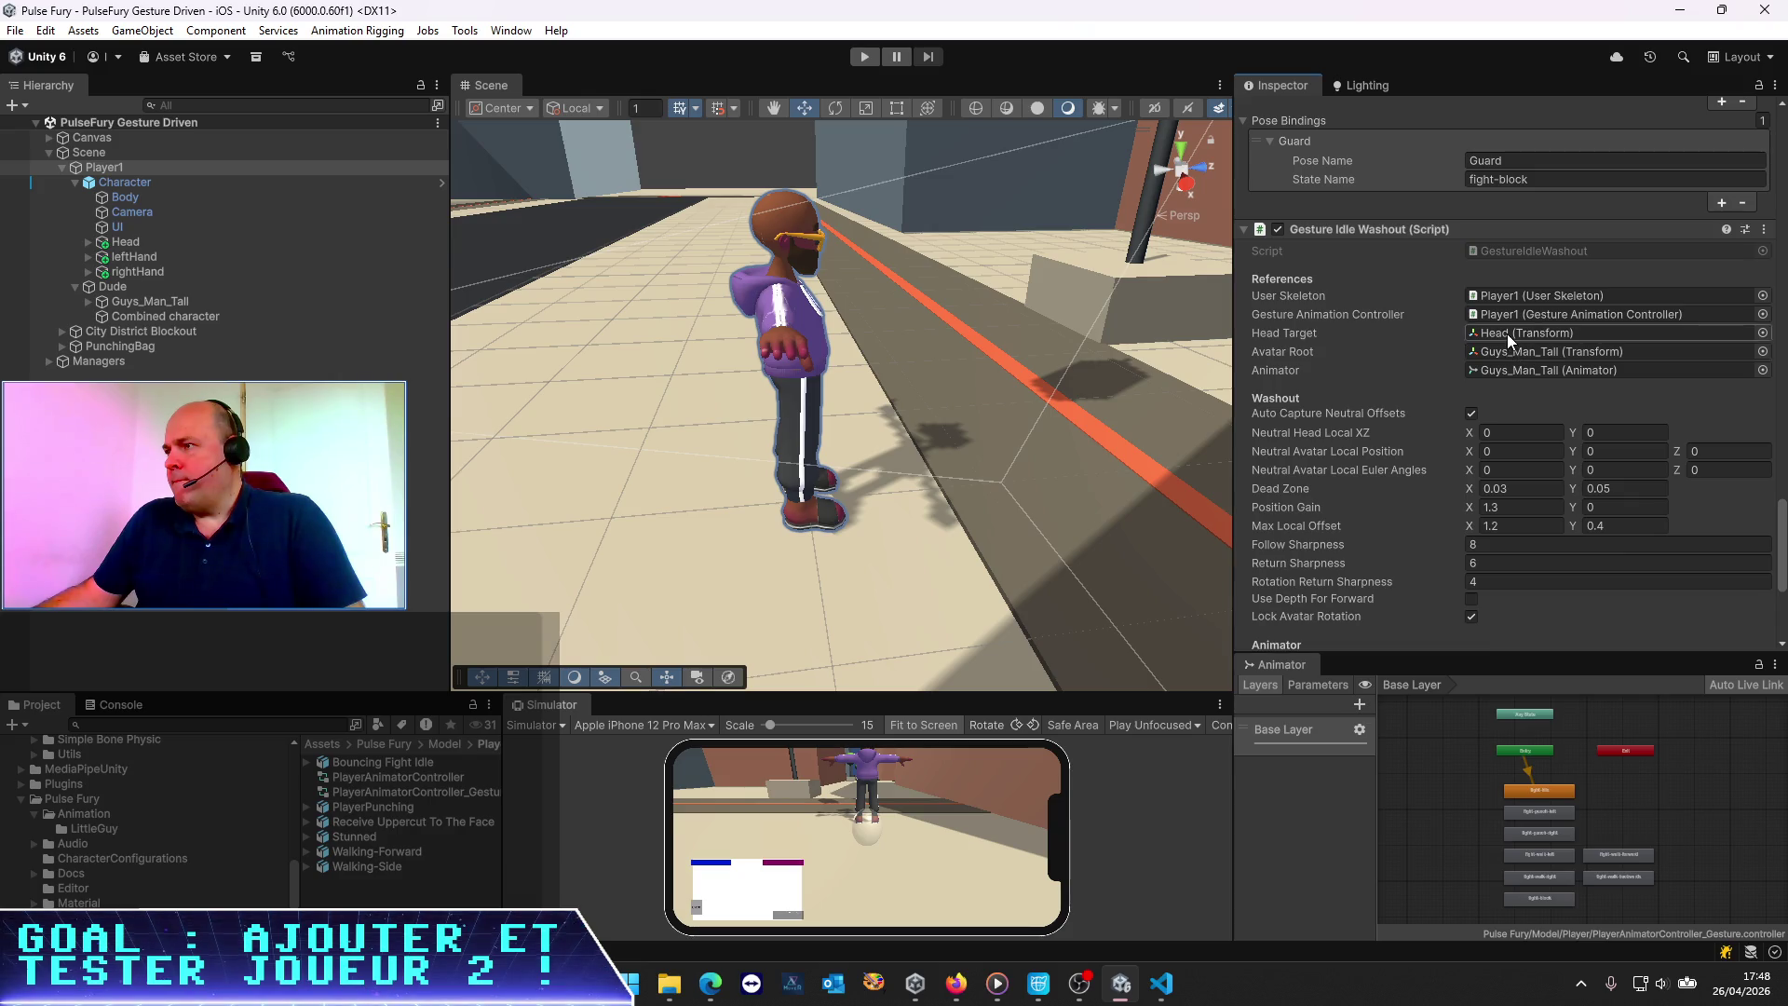
scroll(1507, 333, "up", 15)
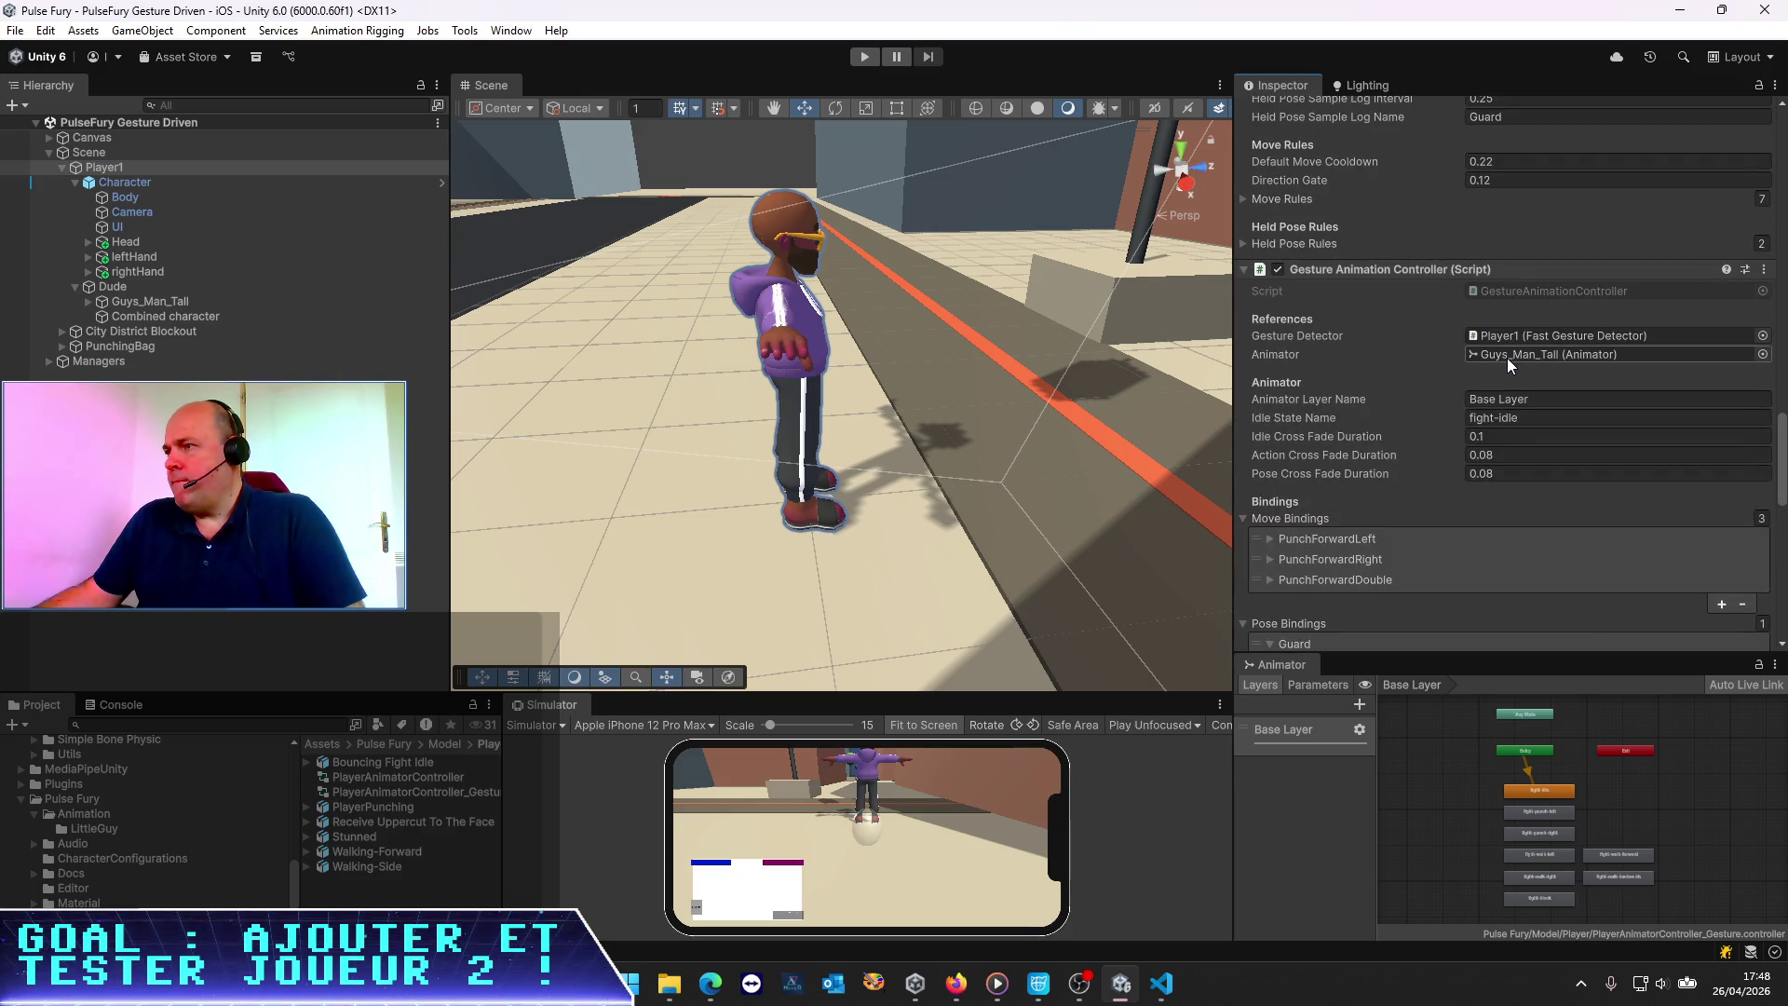
left_click(1160, 983)
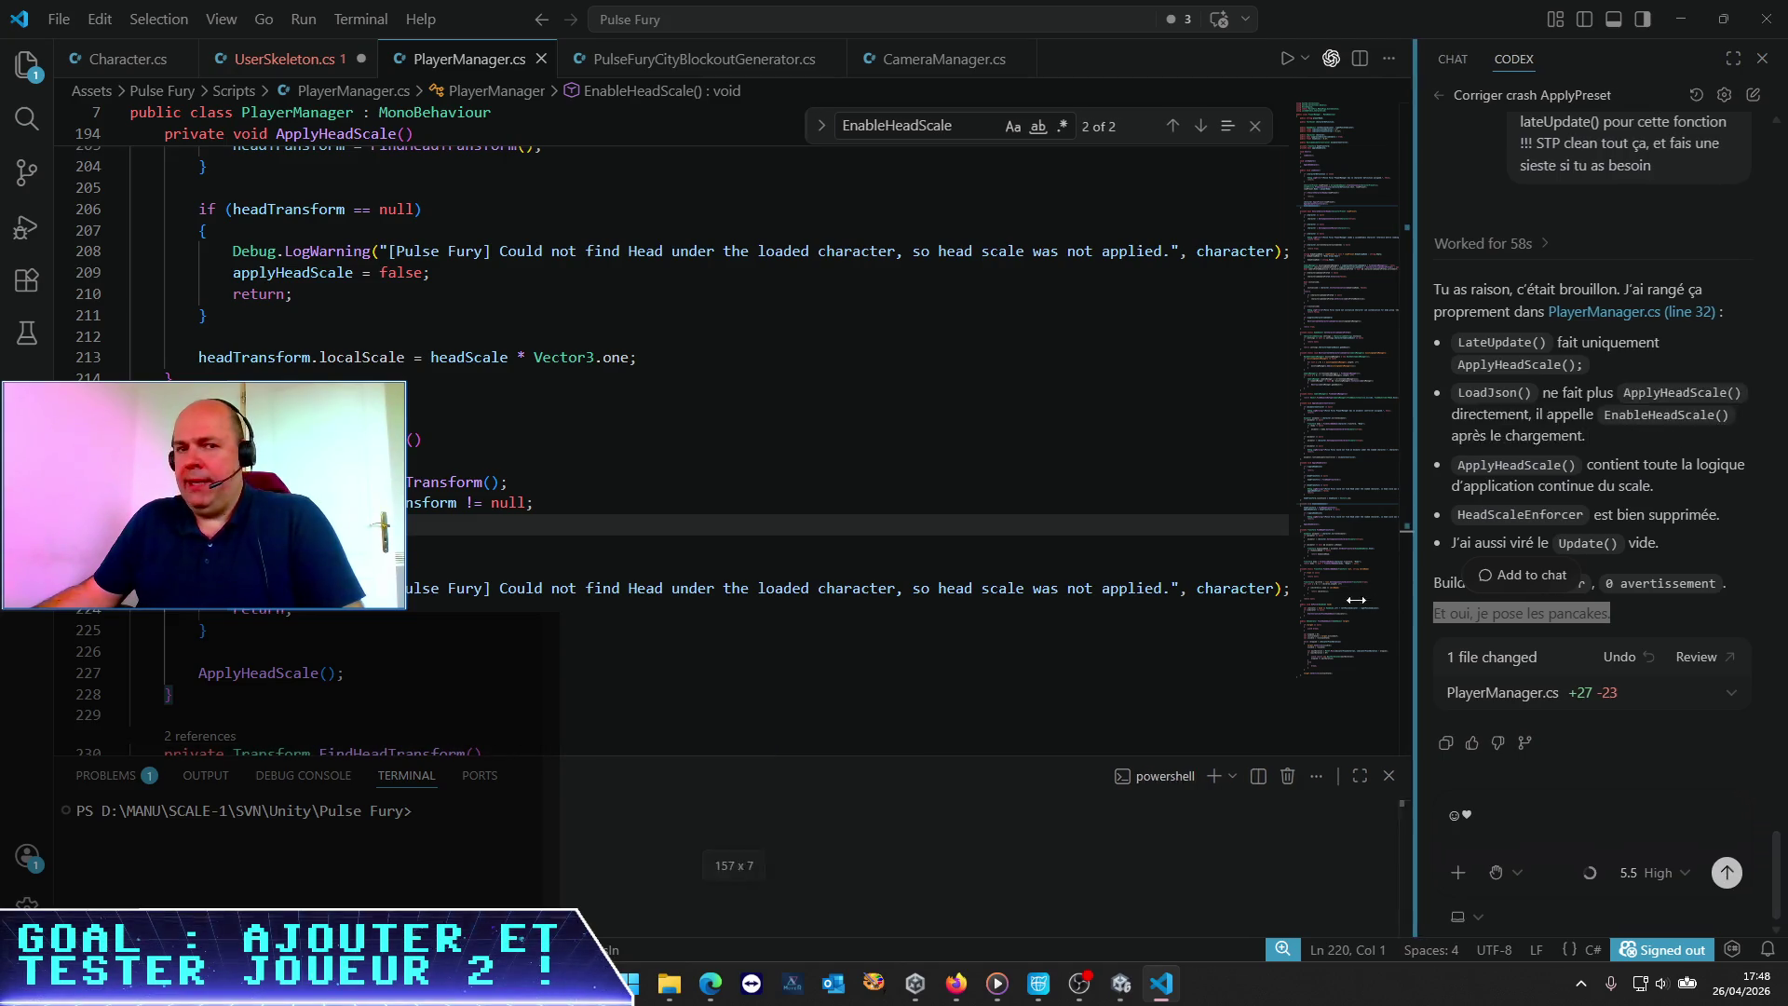
Widen and enlarge the Codex panel, clear the leftover input, and rate the reply as good
left_click_drag(1425, 594, 654, 571)
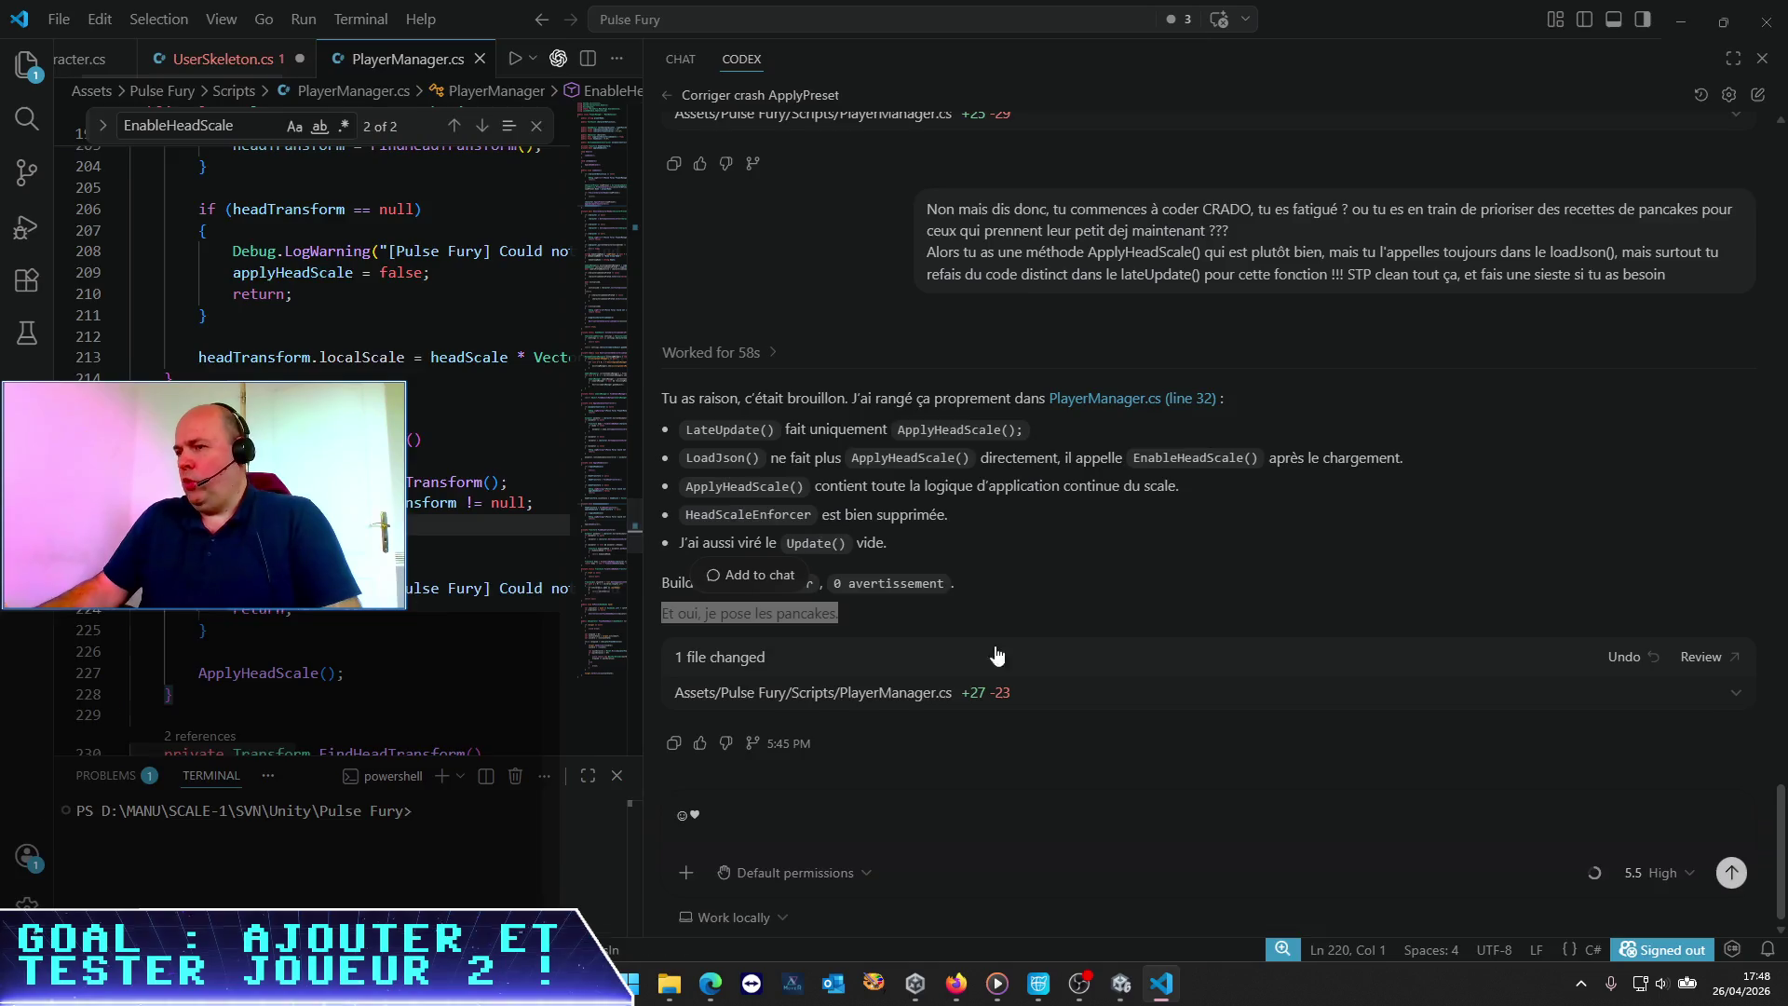
key("ctrl+equal")
key("ctrl+equal")
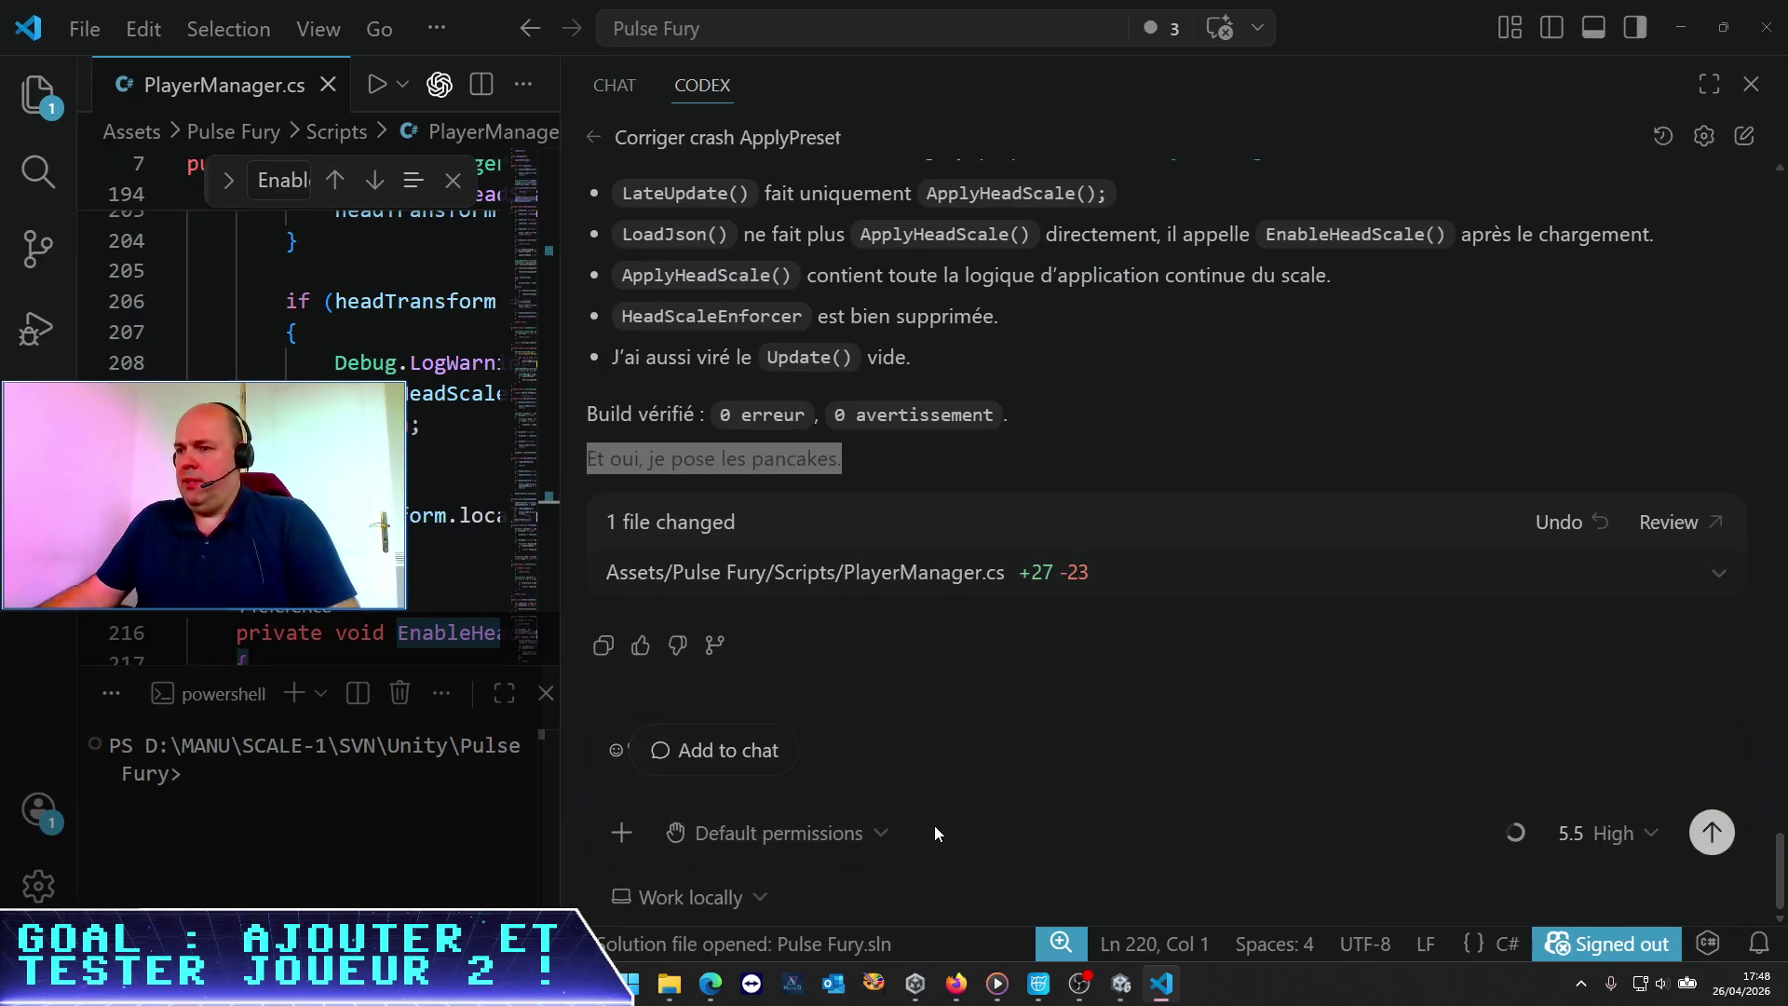
left_click(935, 831)
key("BackSpace")
key("BackSpace")
key("BackSpace")
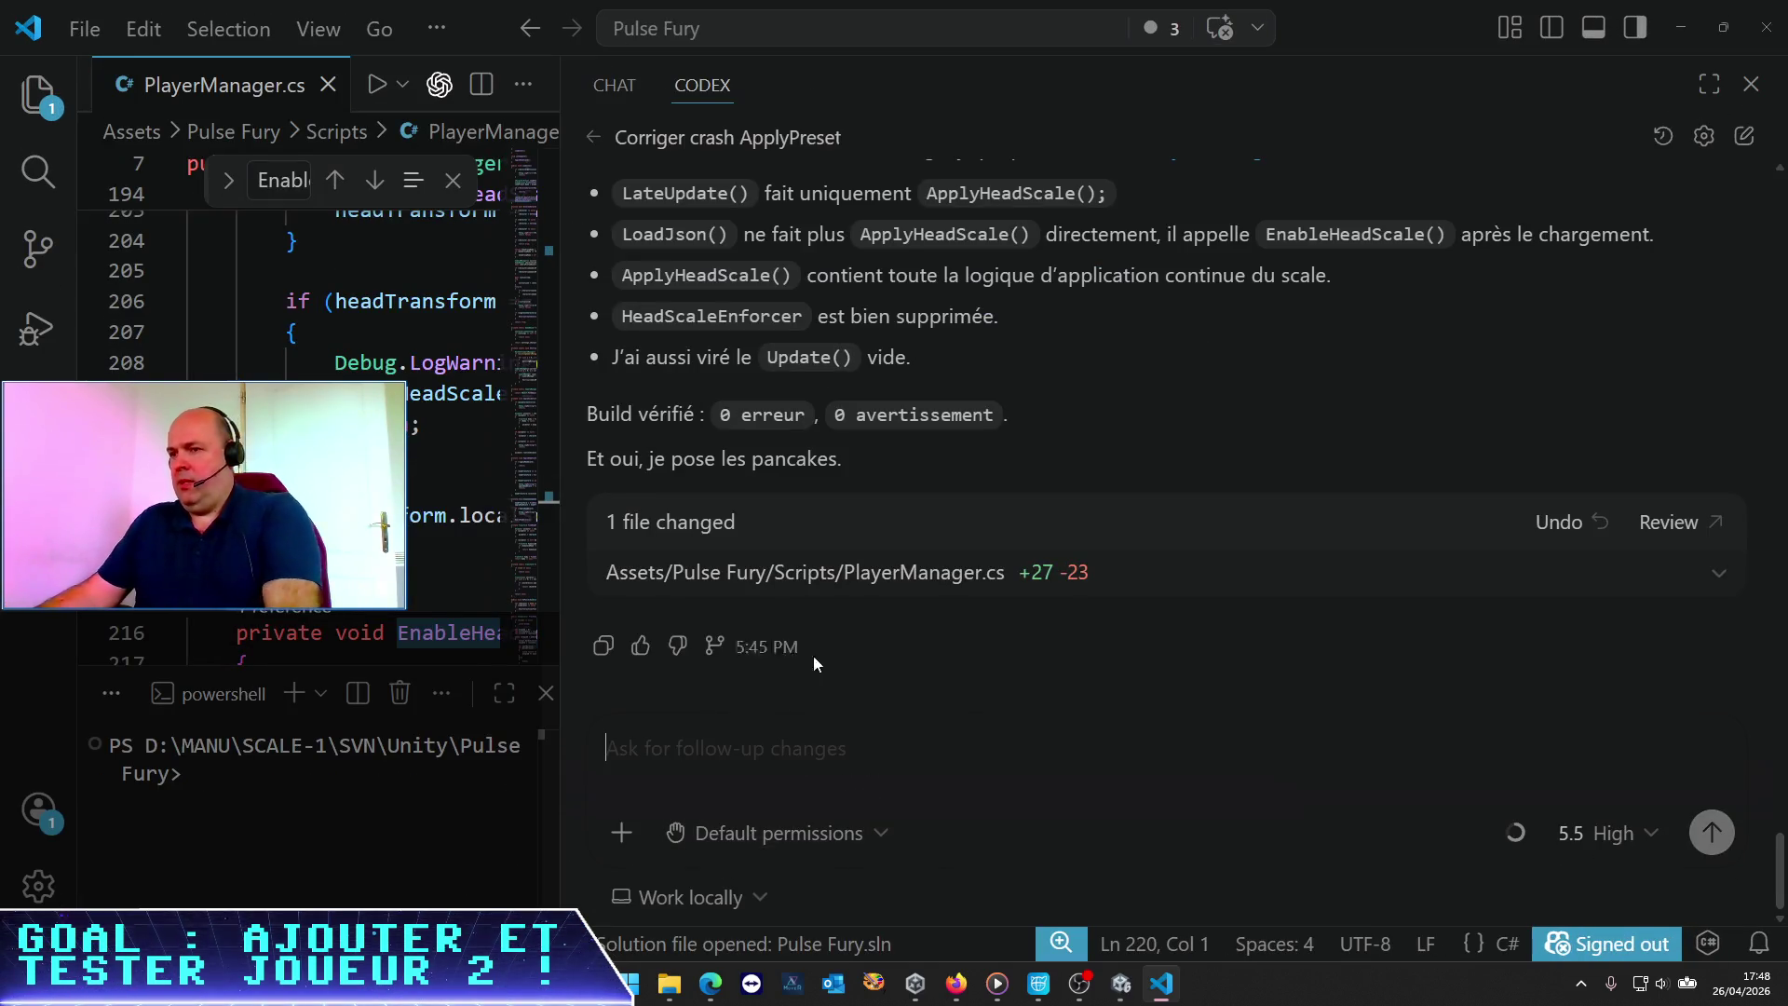
left_click(642, 646)
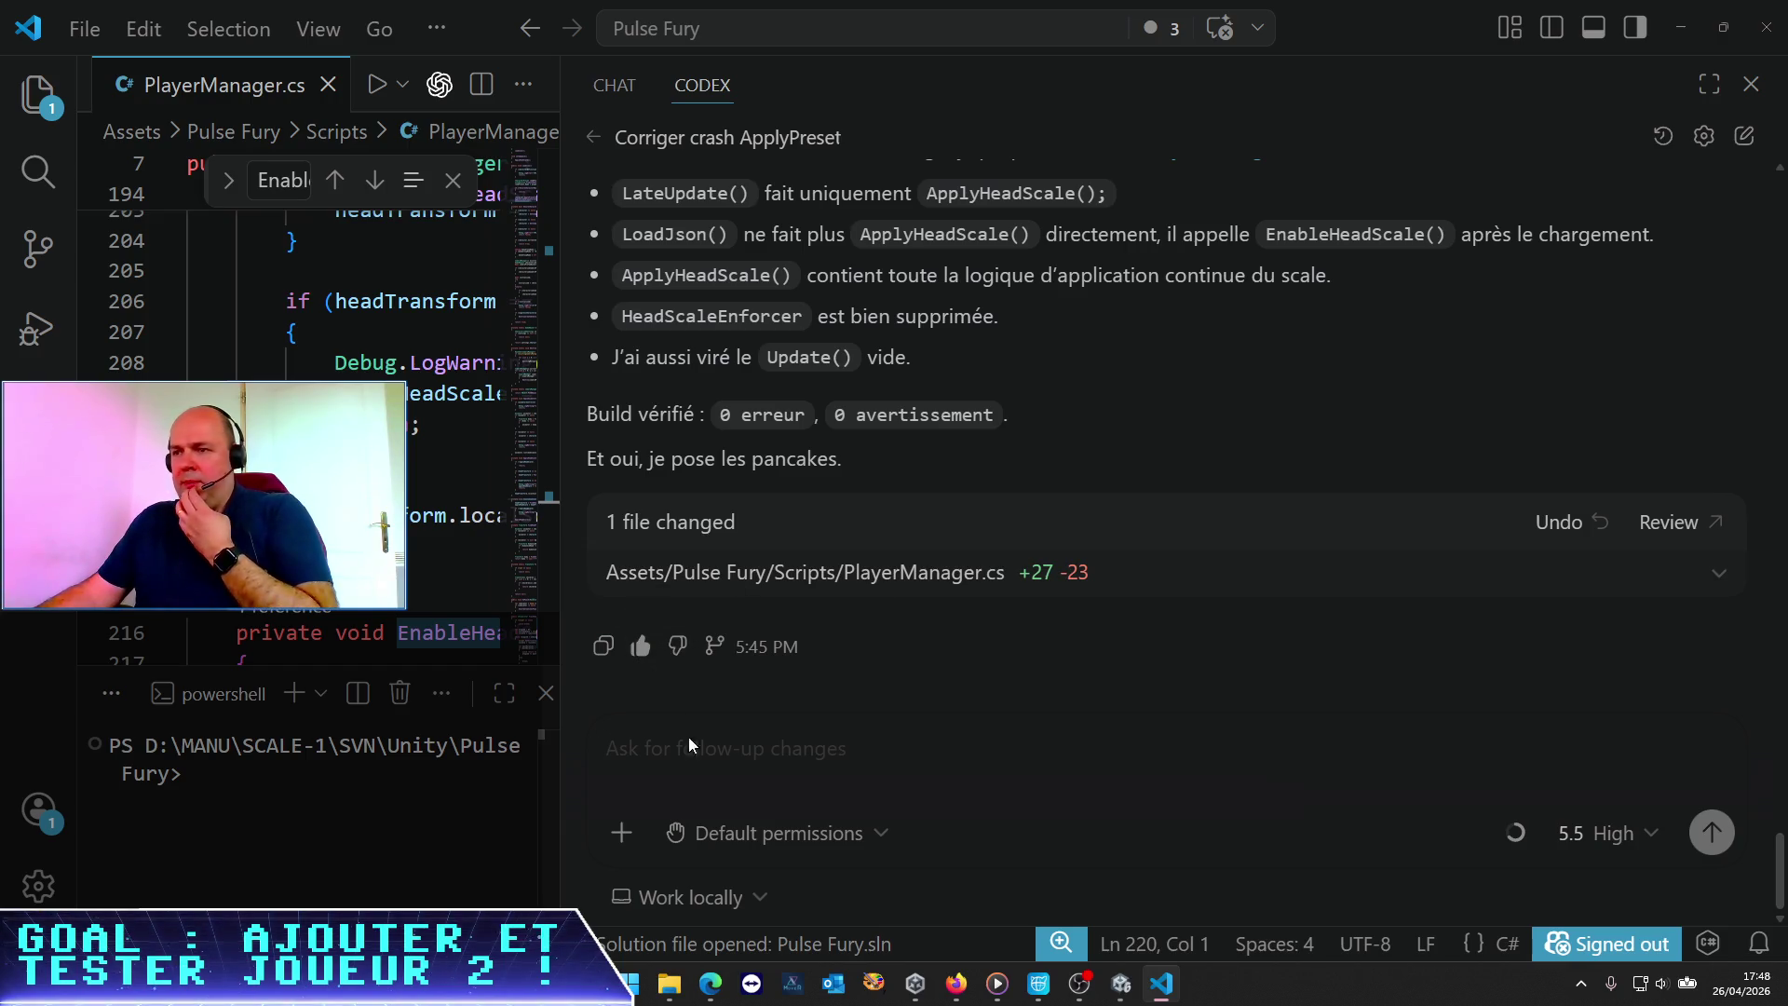
Begin a follow-up thanking Codex and naming the "GestureAnimationController" component as next task
left_click(748, 747)
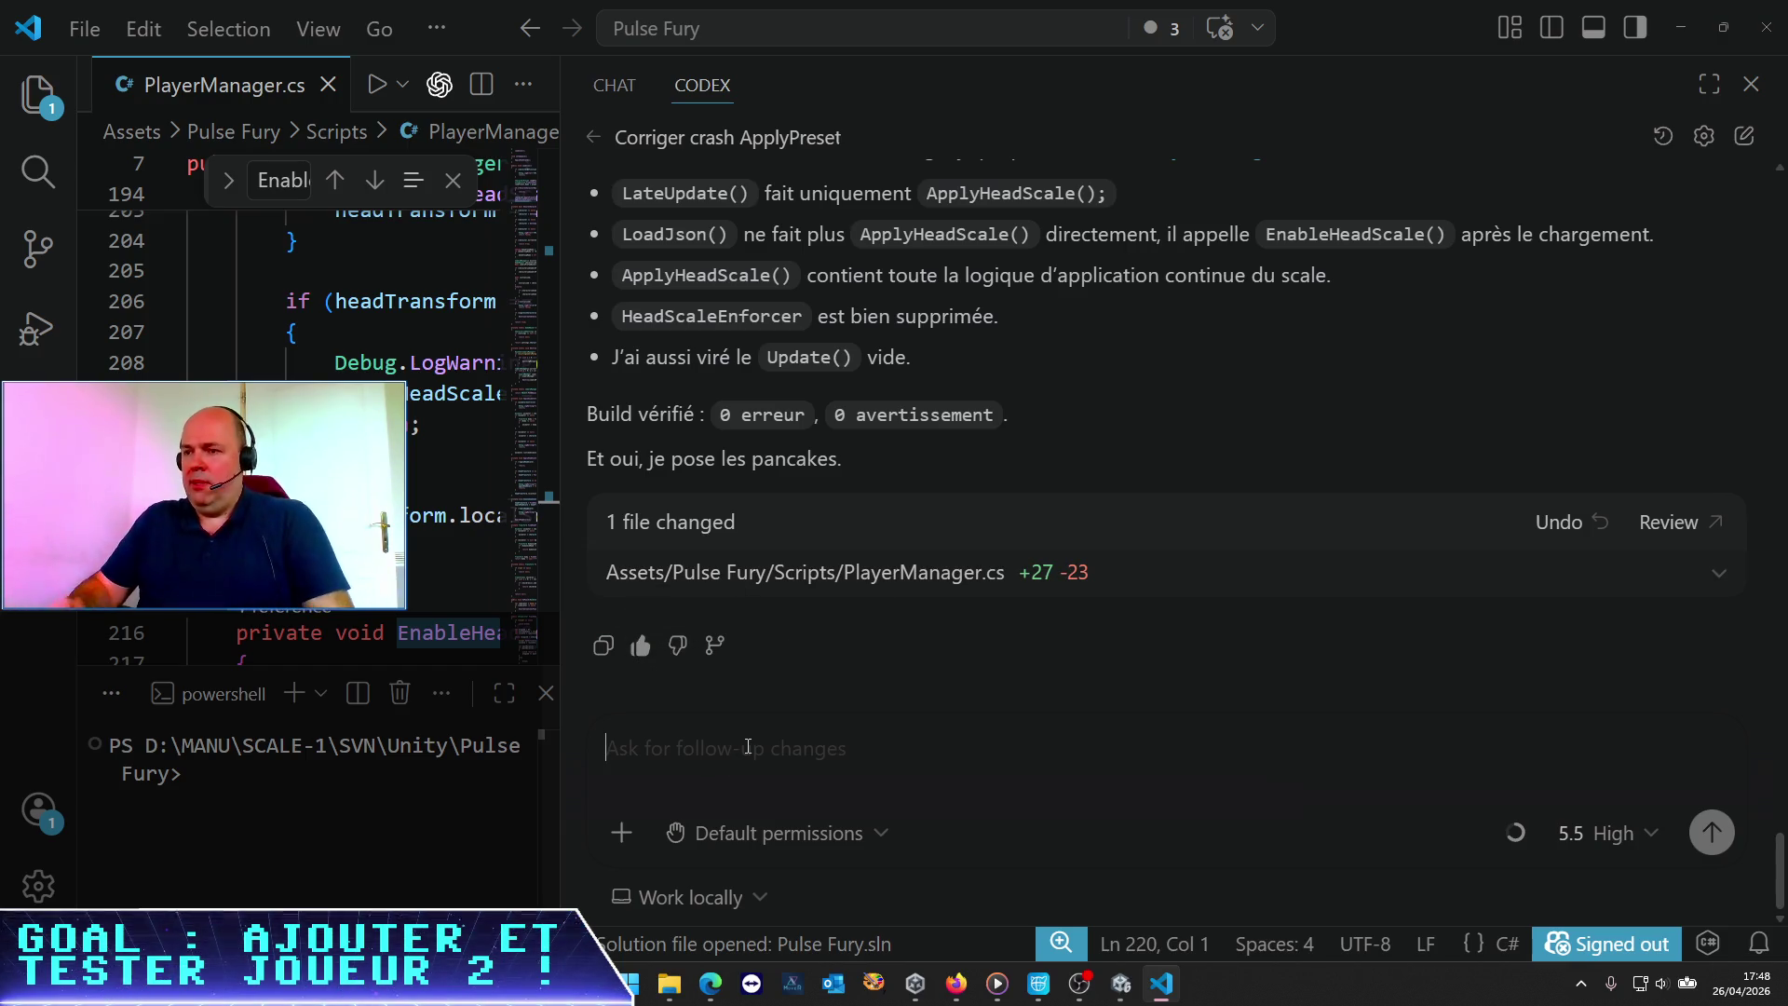
type("Merci ")
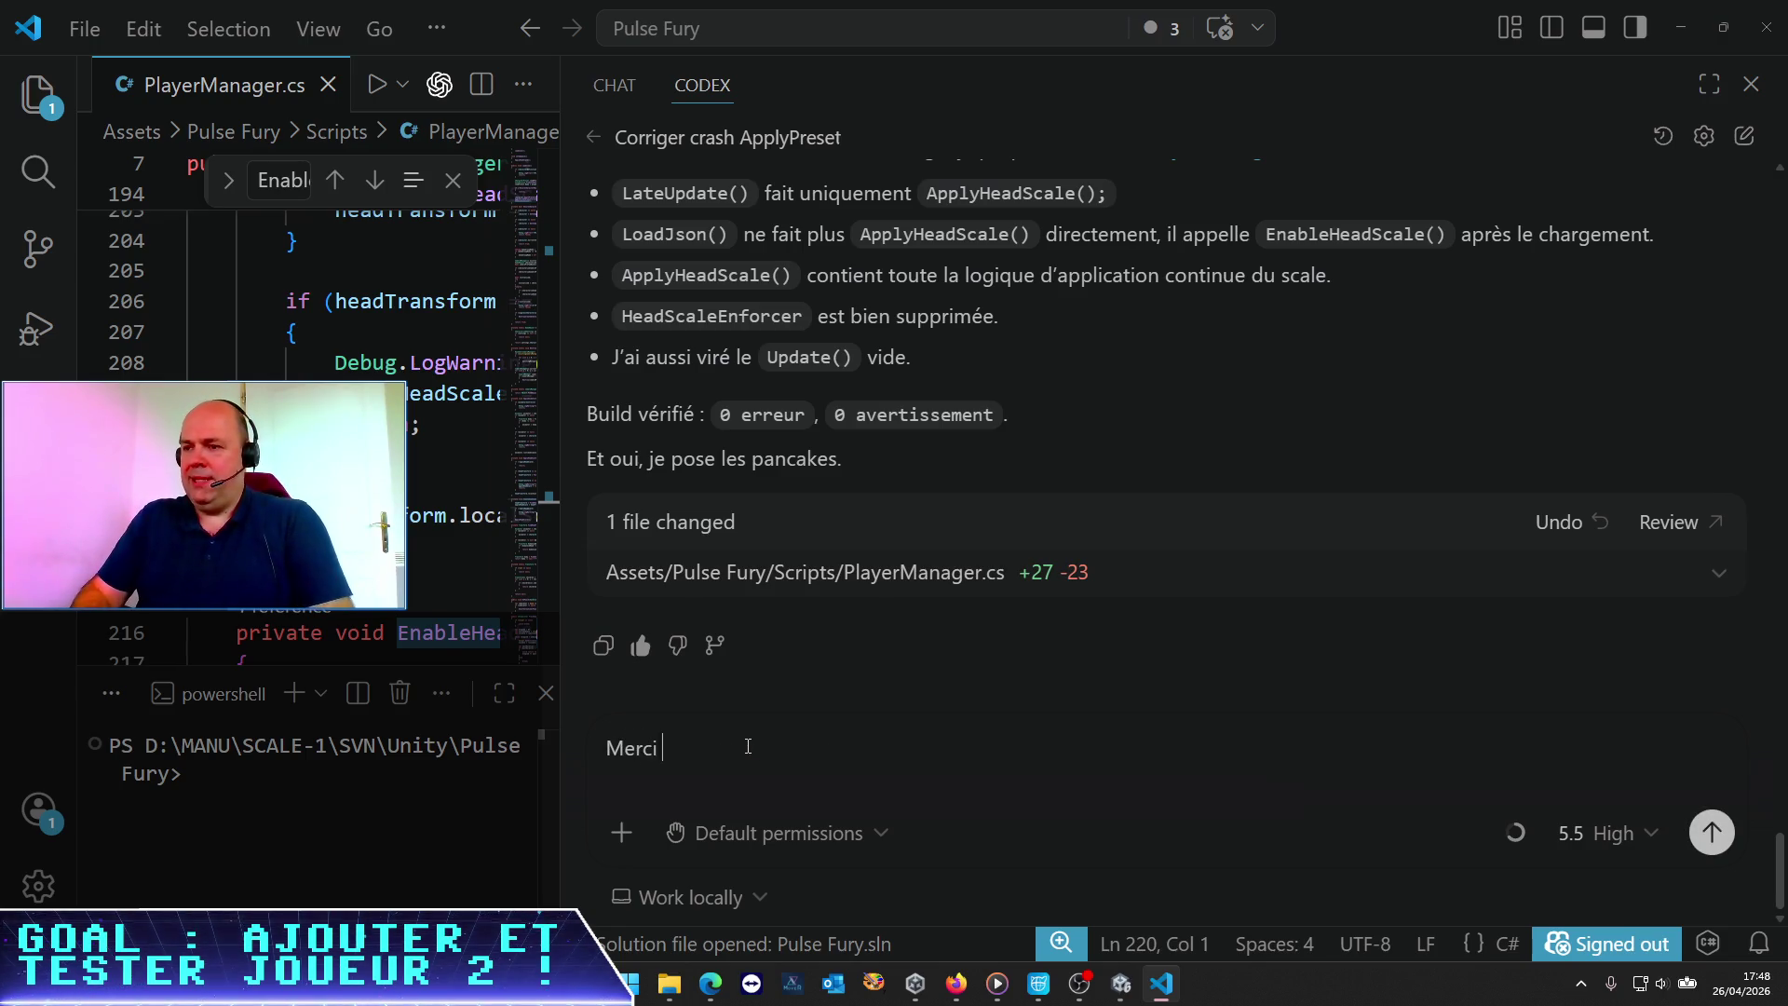
type("est propr")
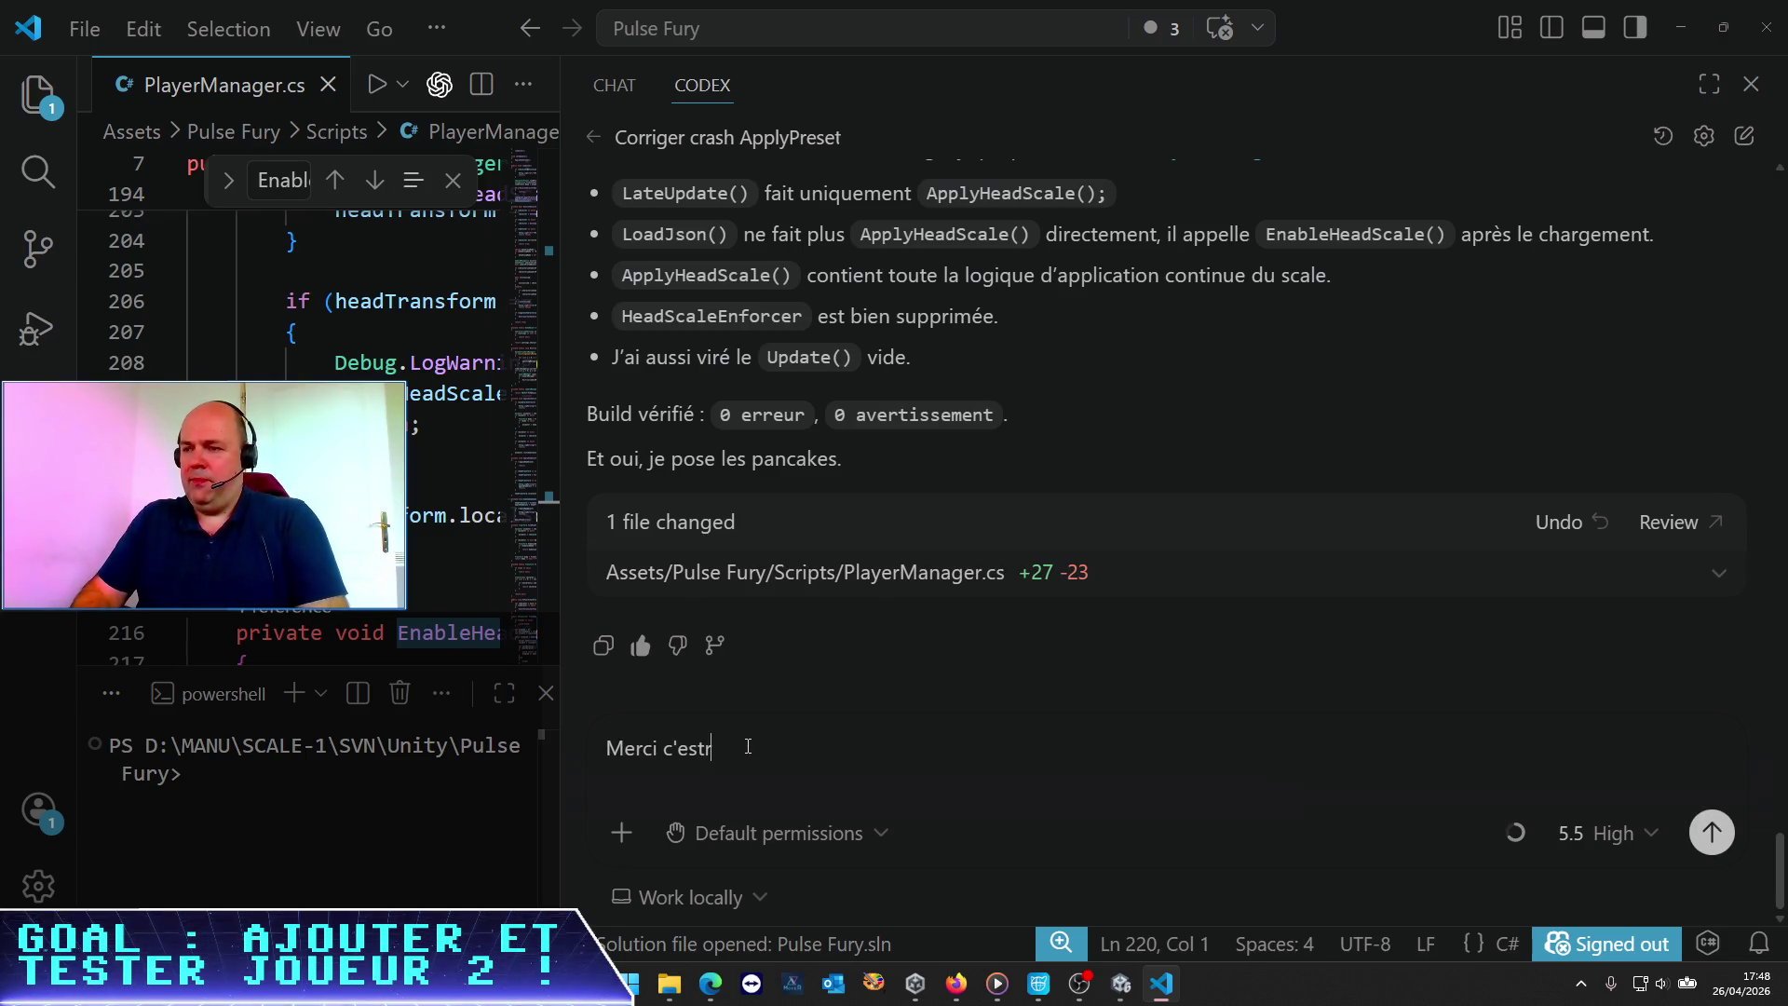
type("e désorma")
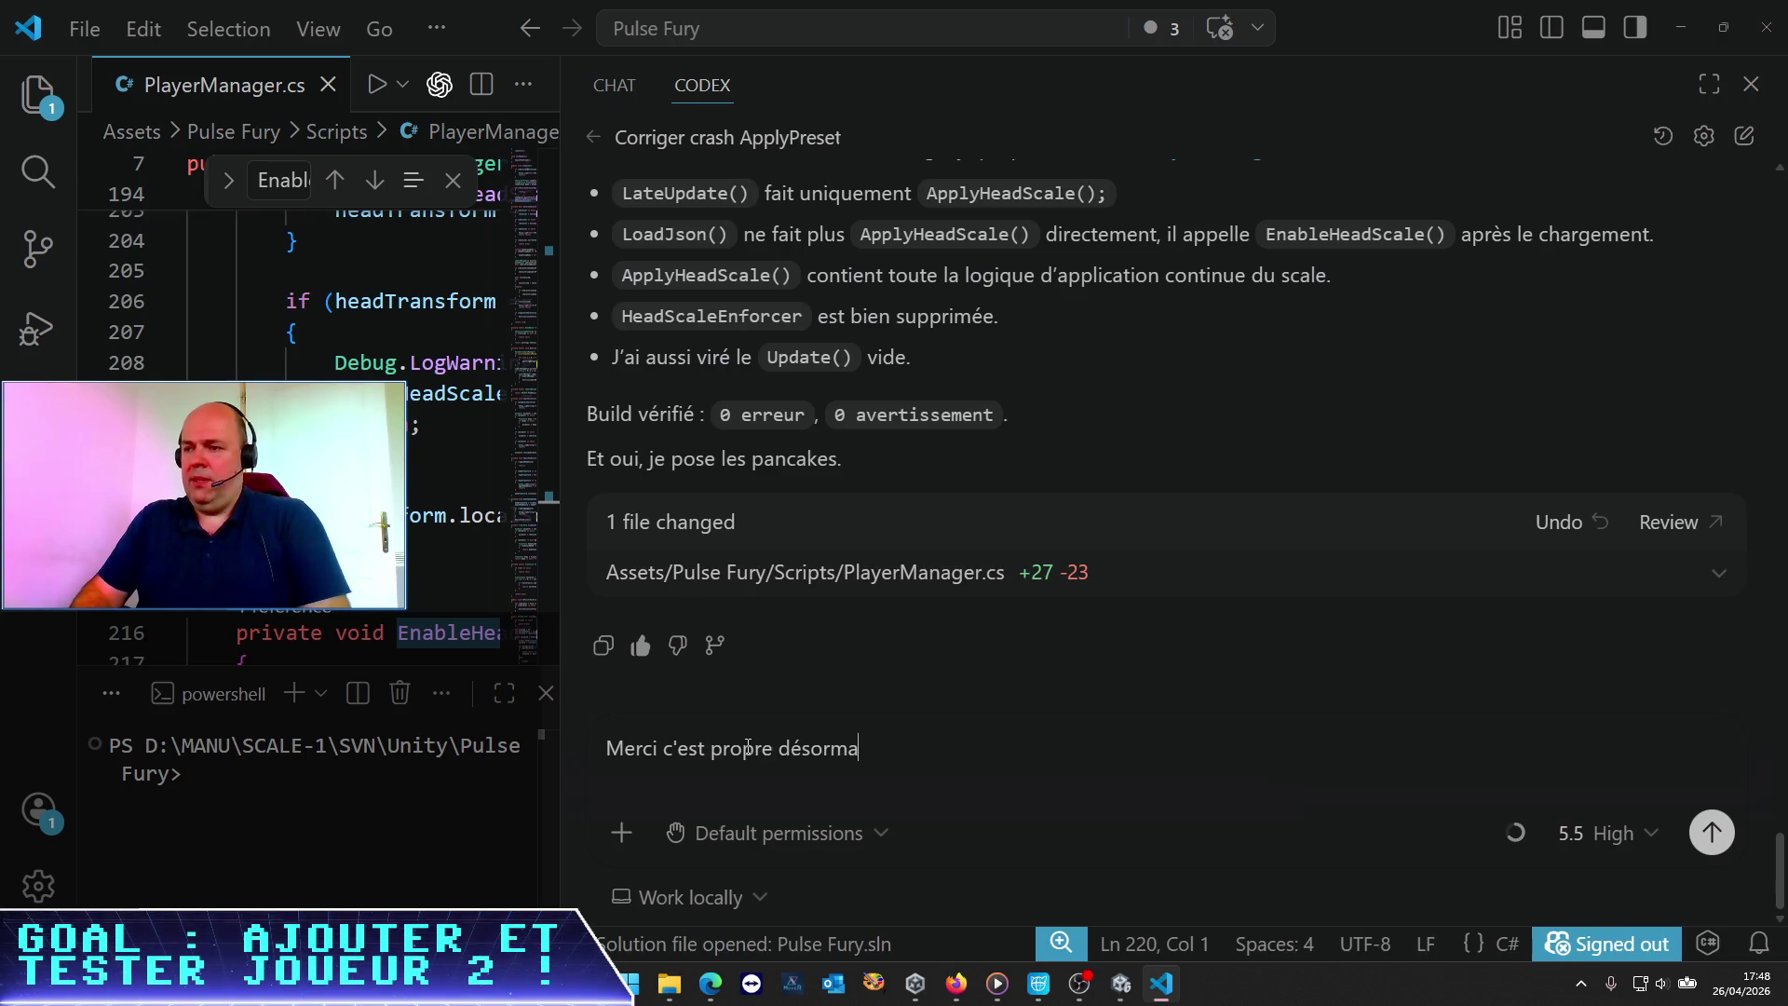
type("is ! On doit e")
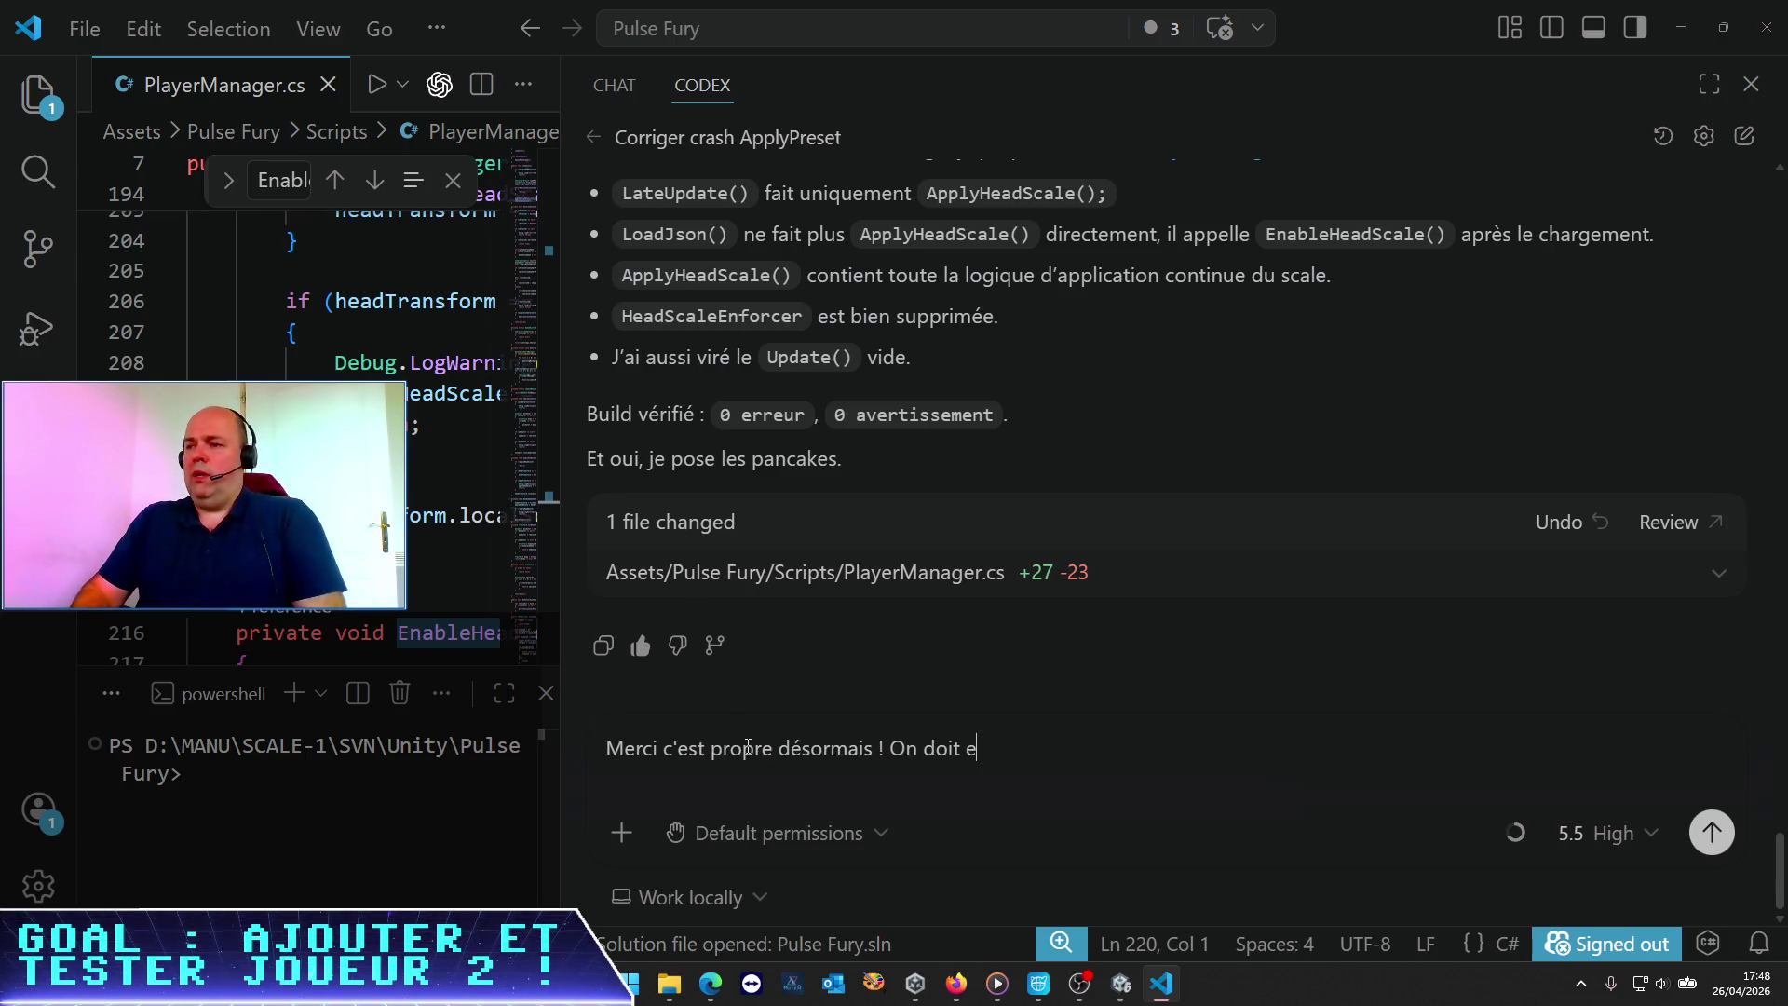
type("nchainer sur un")
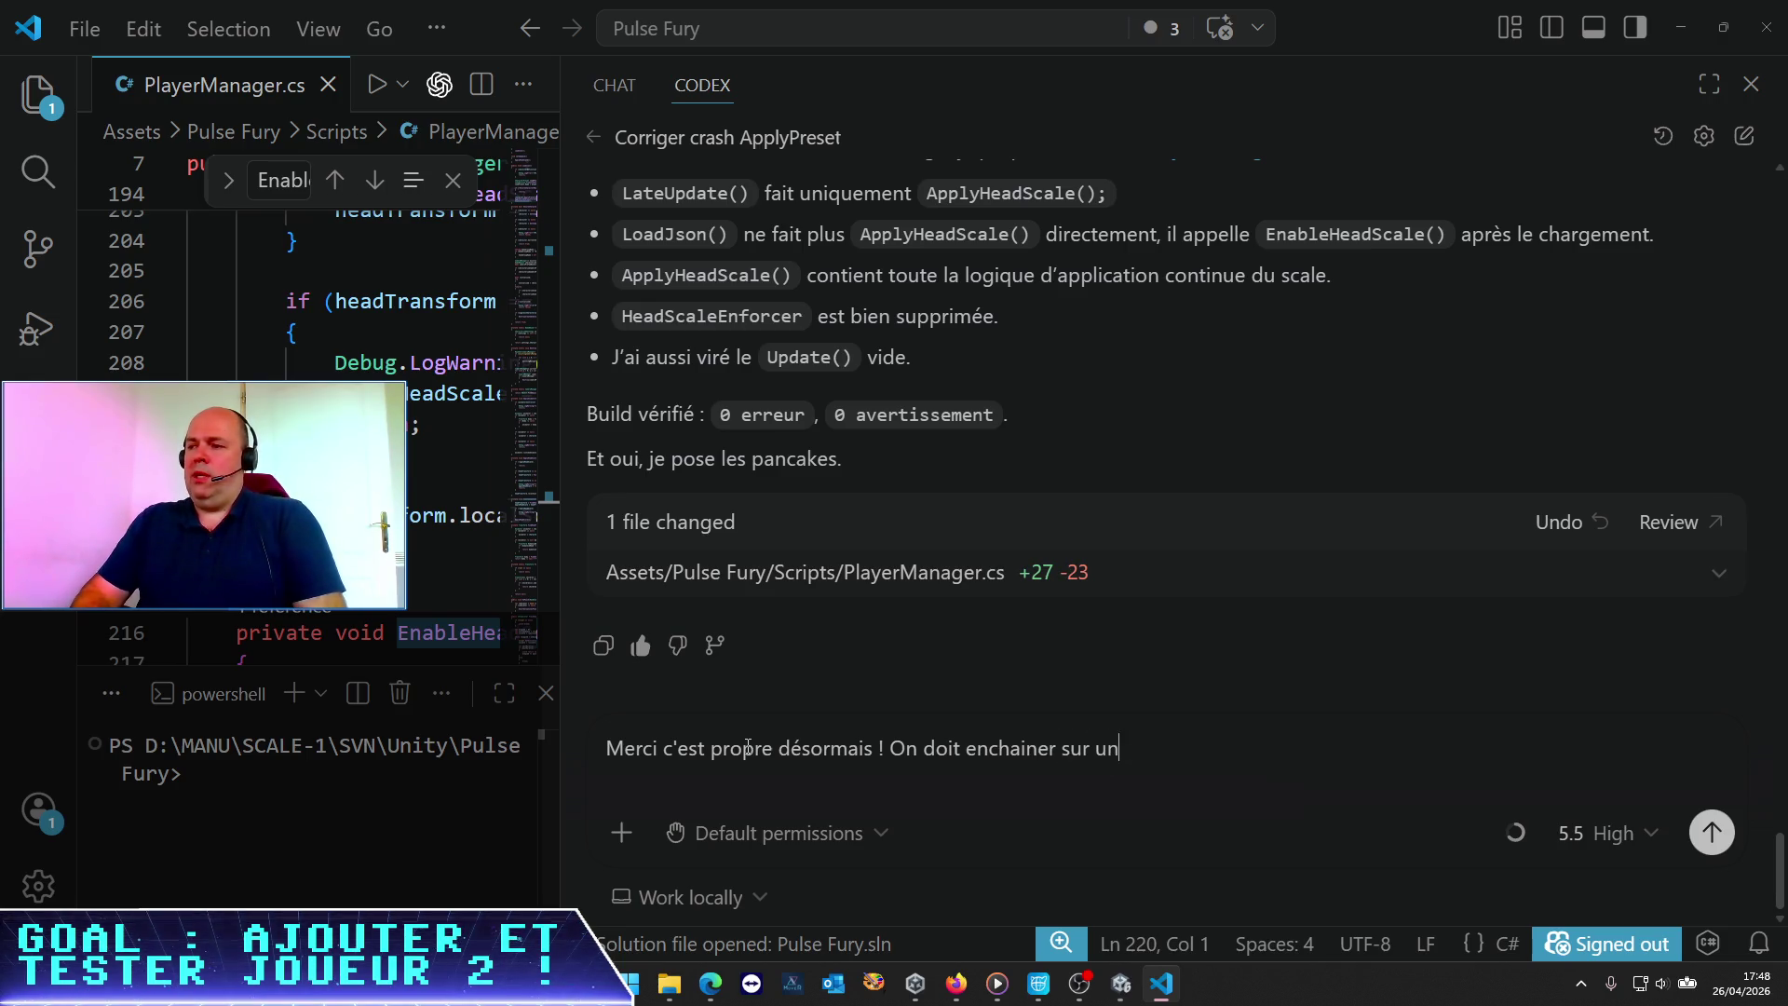
type(" trucles ")
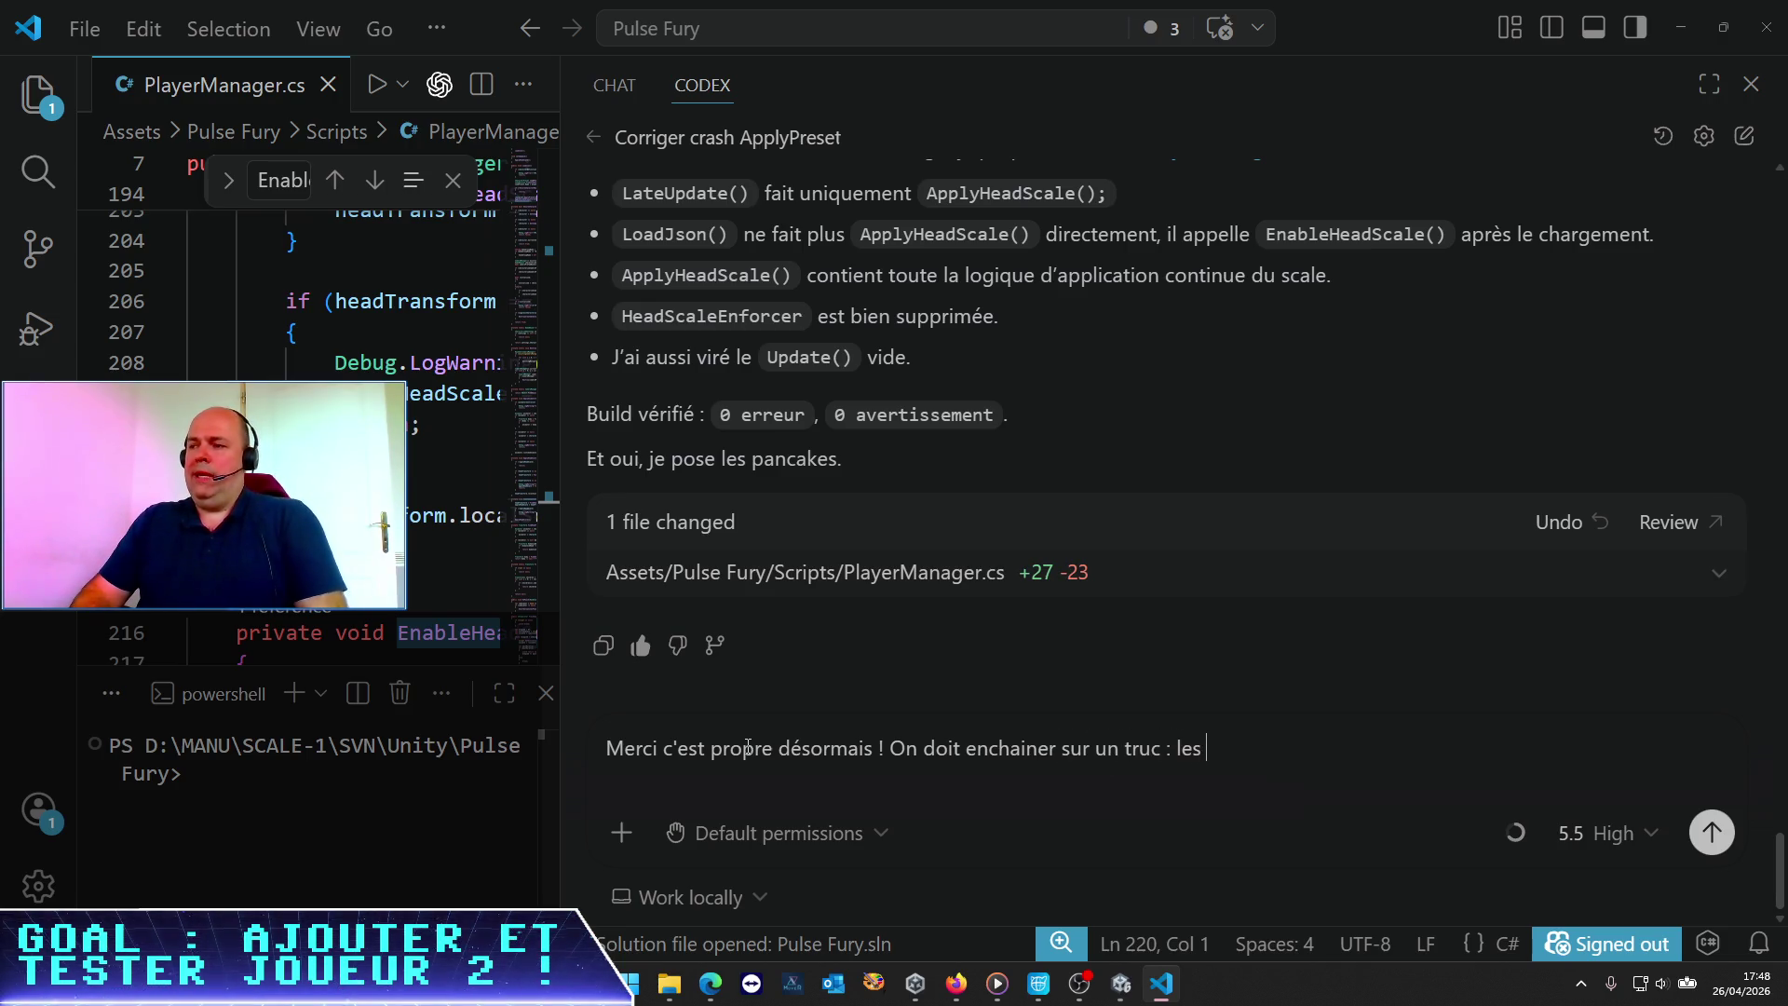
type("composants")
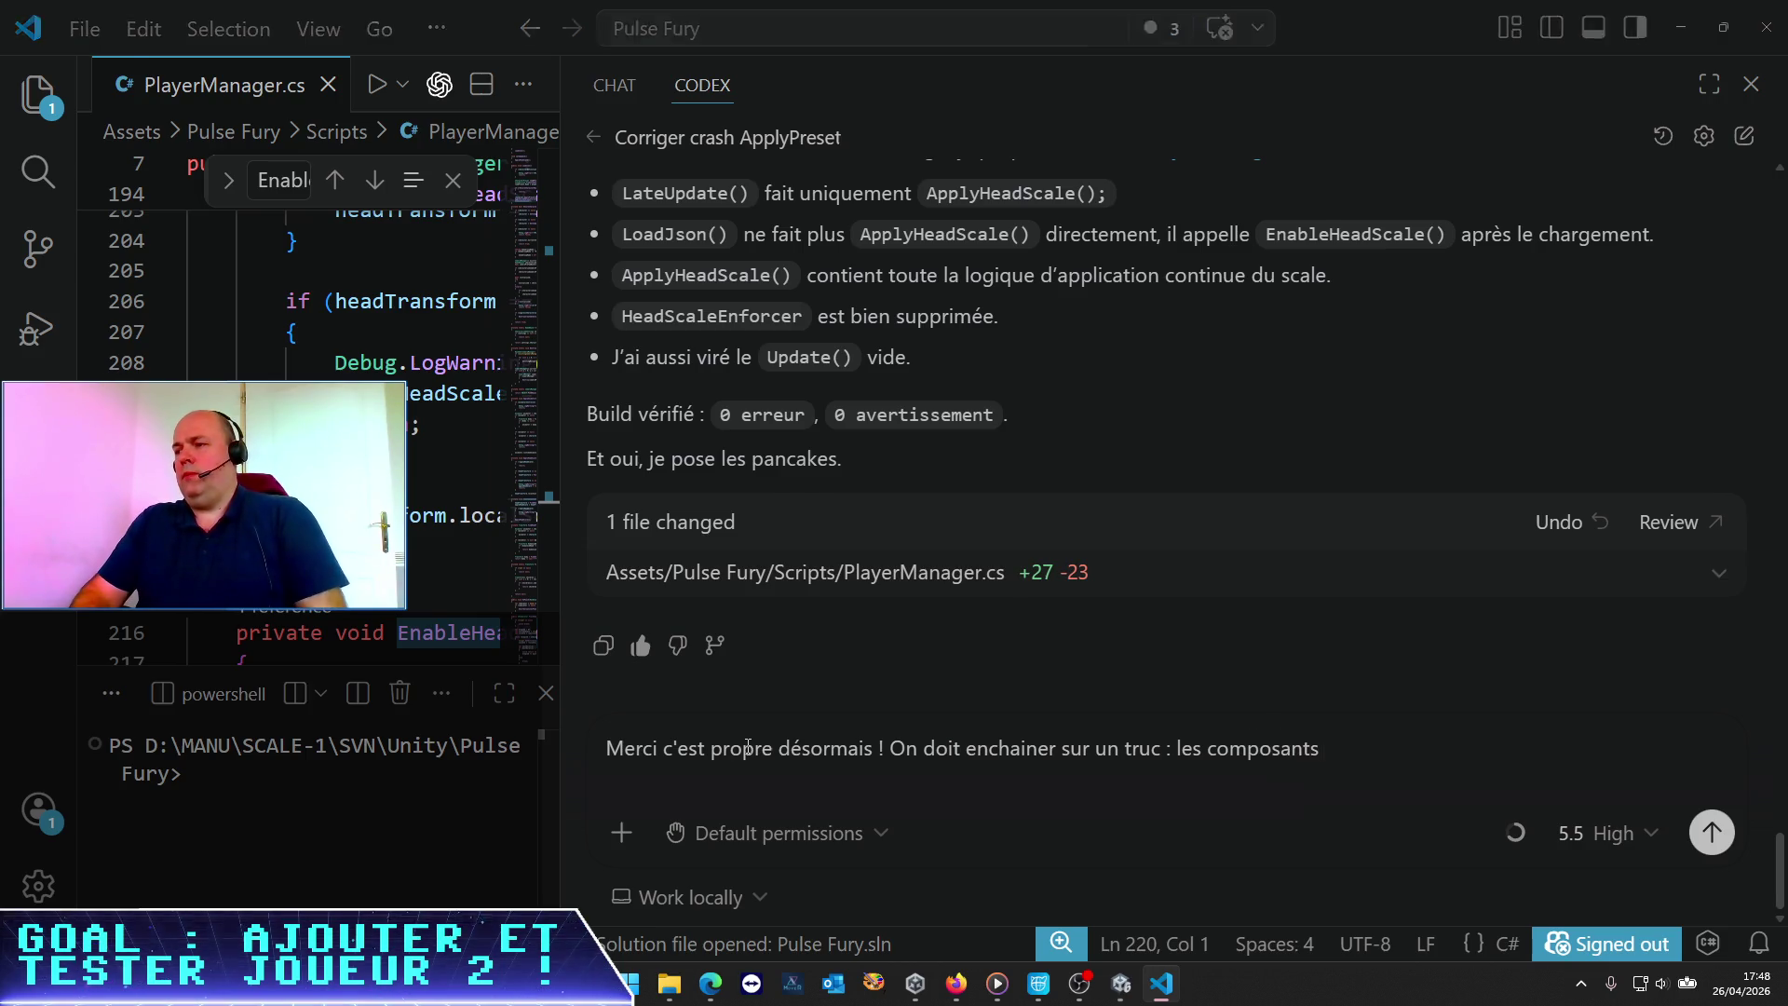
key("alt+Tab")
key("alt+Tab")
type("\"Gesture")
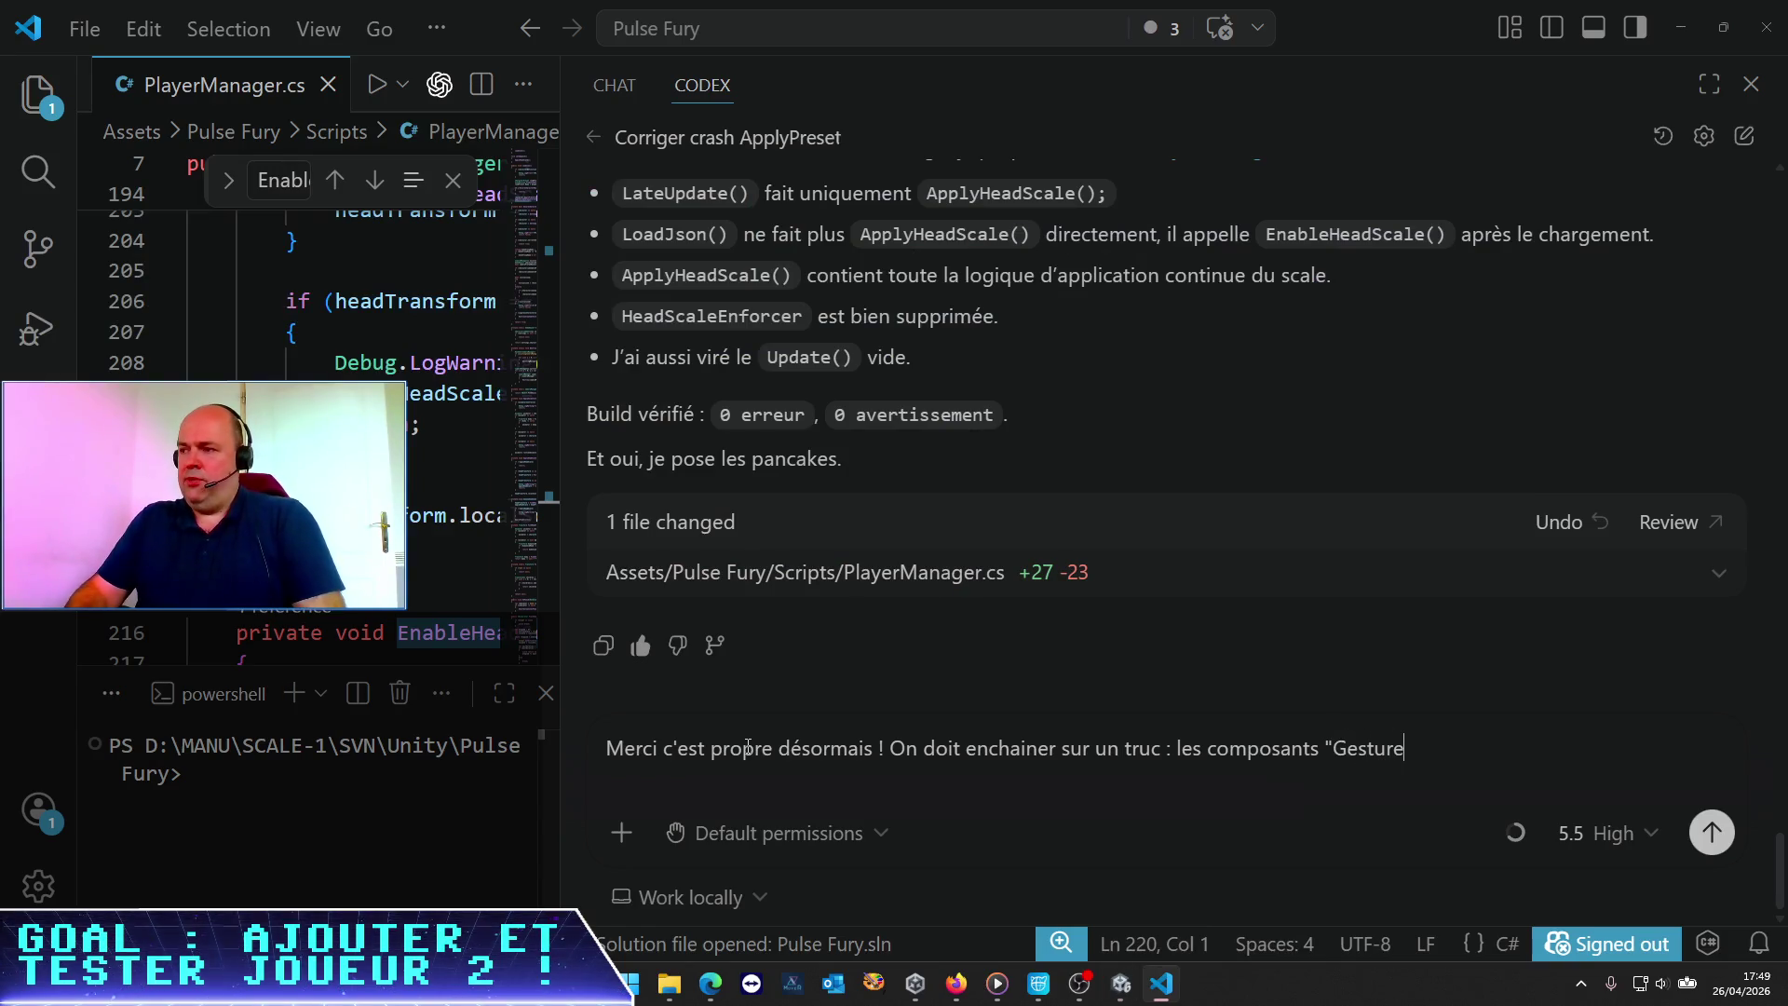
type("Animation")
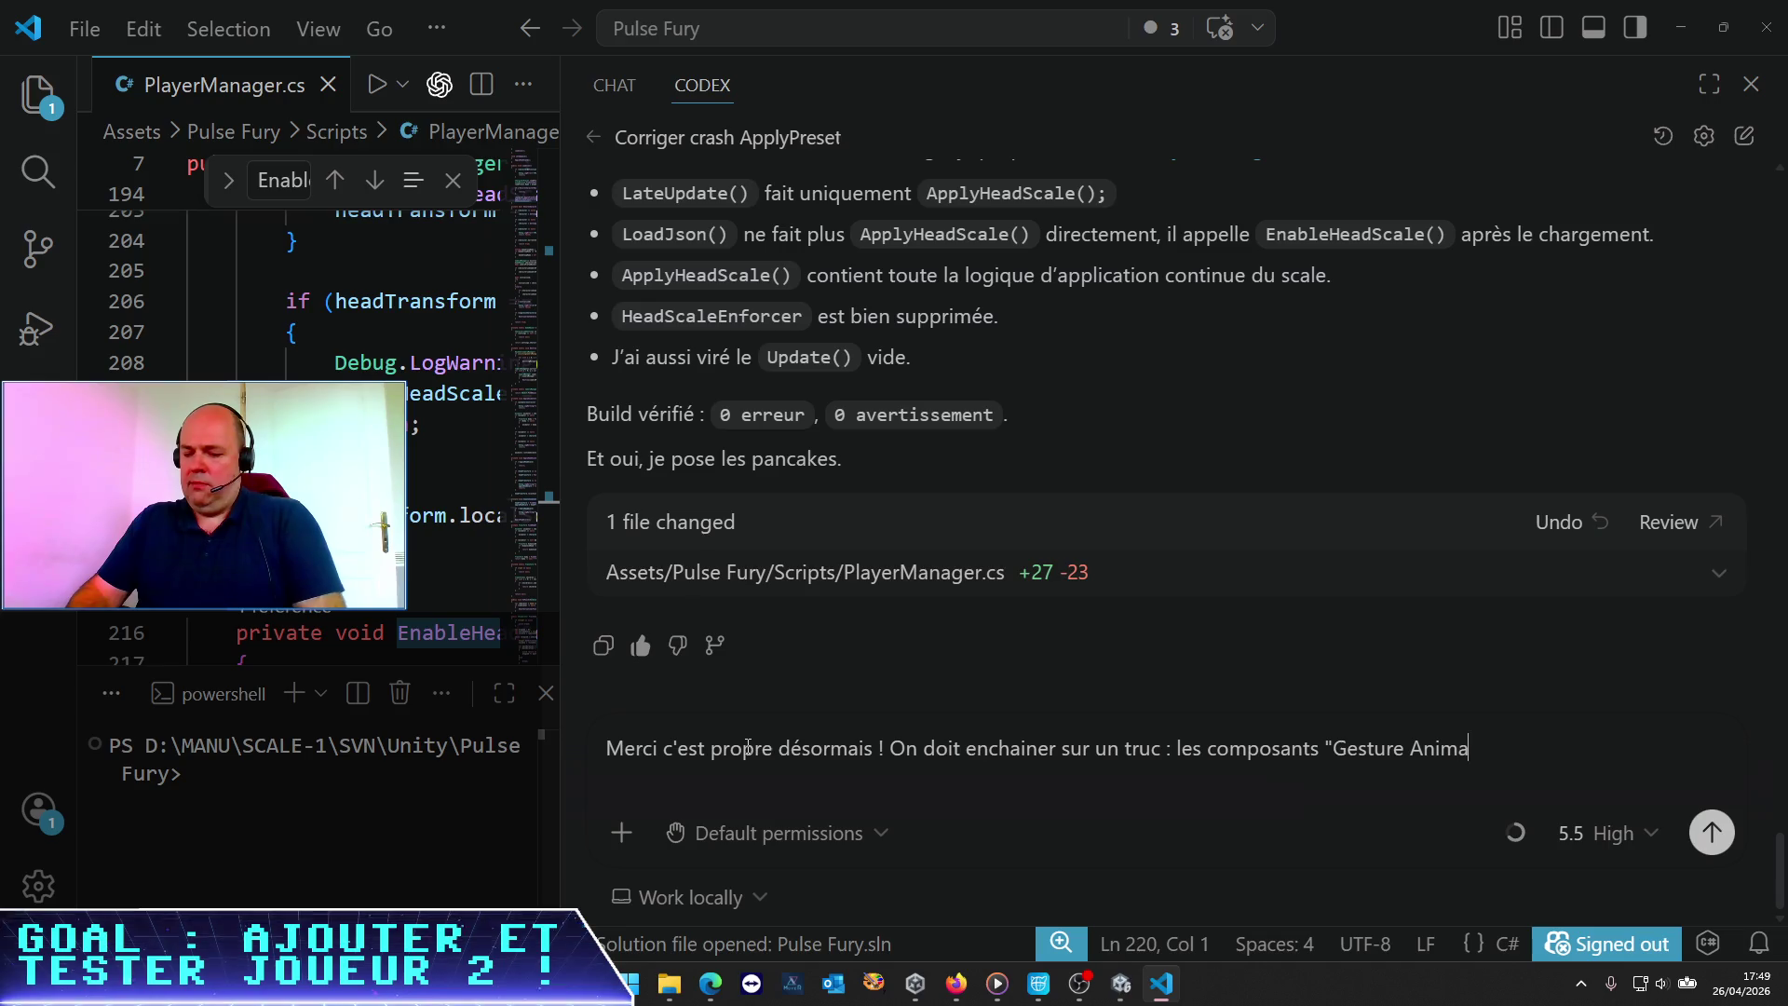
type("ntroller")
key("alt+Tab")
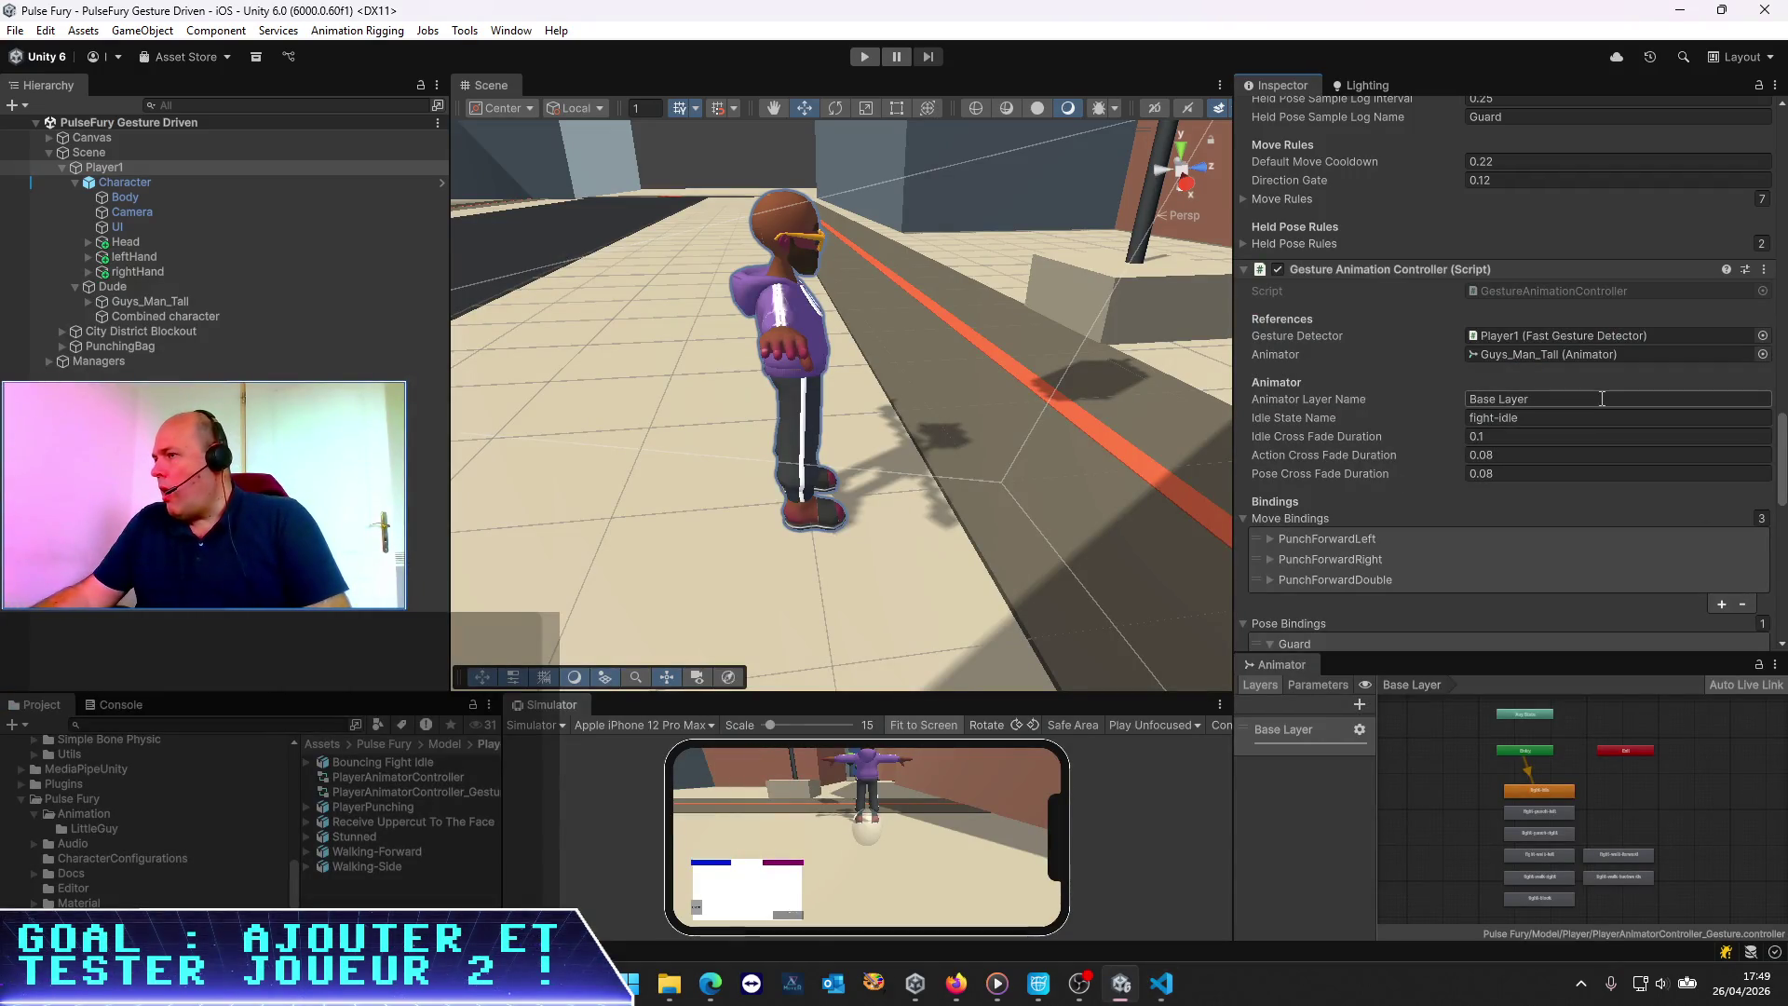
Review Gesture Idle Washout's Avatar Root and Animator references, then add "Gesture" to the draft
scroll(1579, 383, "down", 3)
scroll(1573, 382, "down", 5)
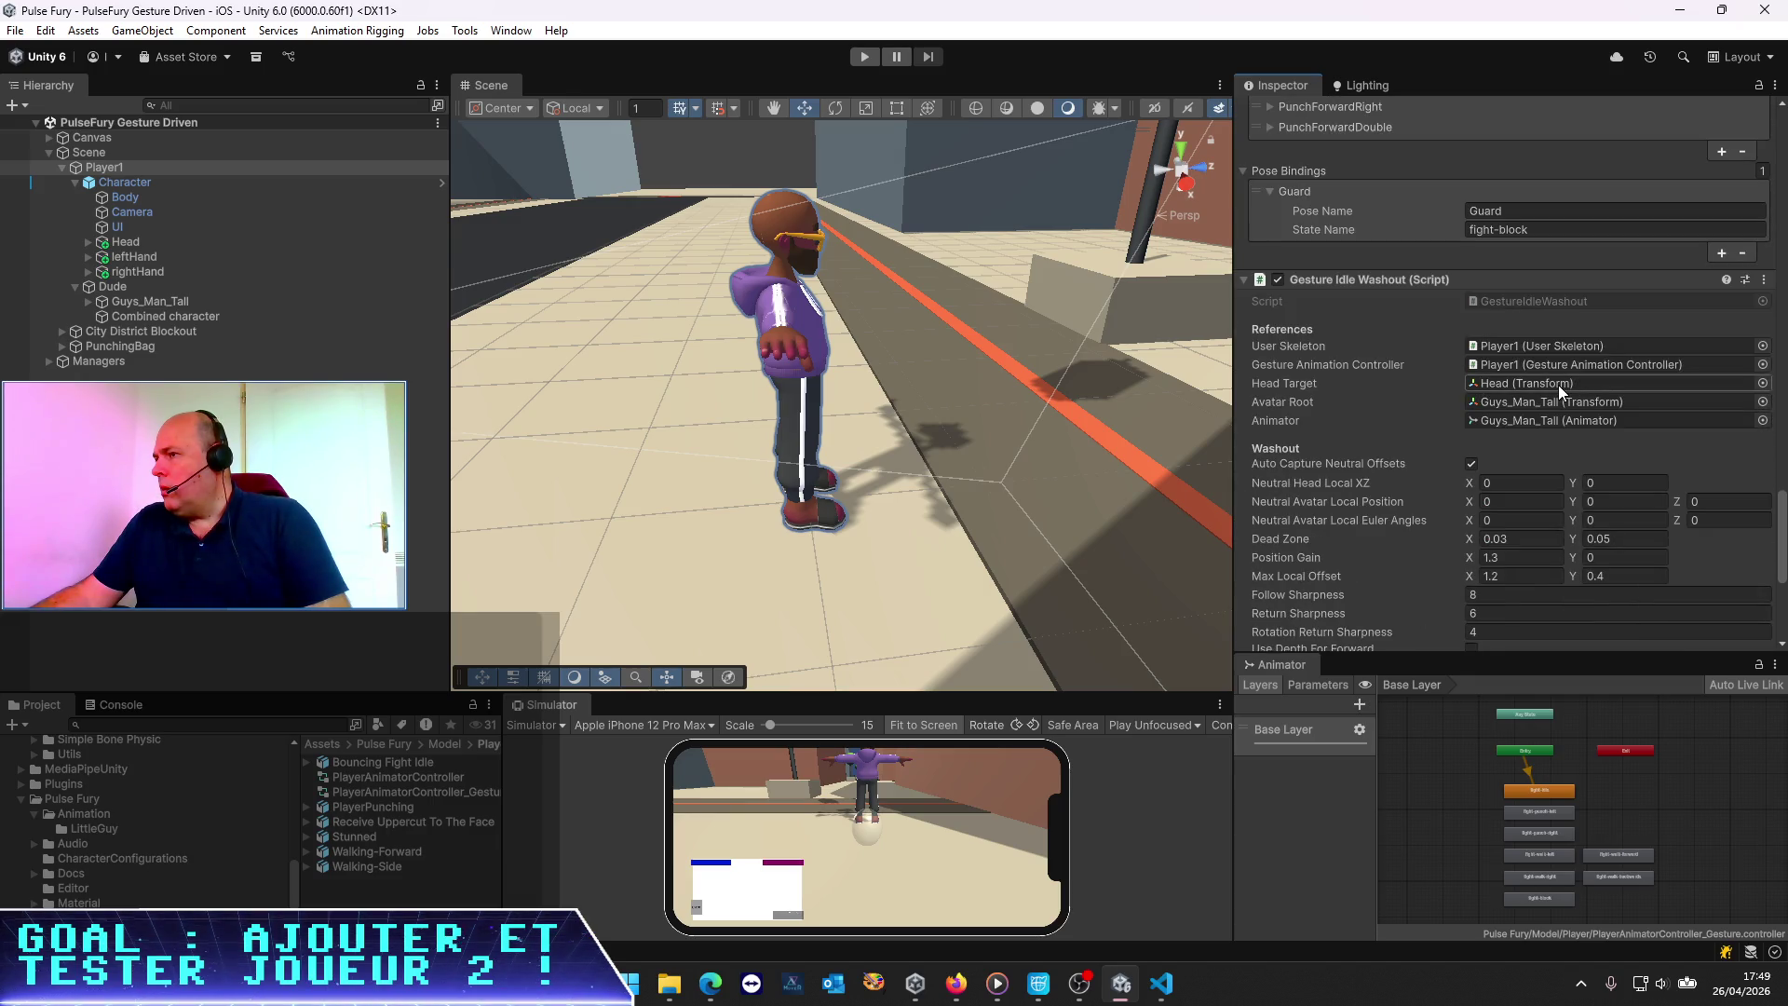
key("alt+Tab")
type("t Gestur")
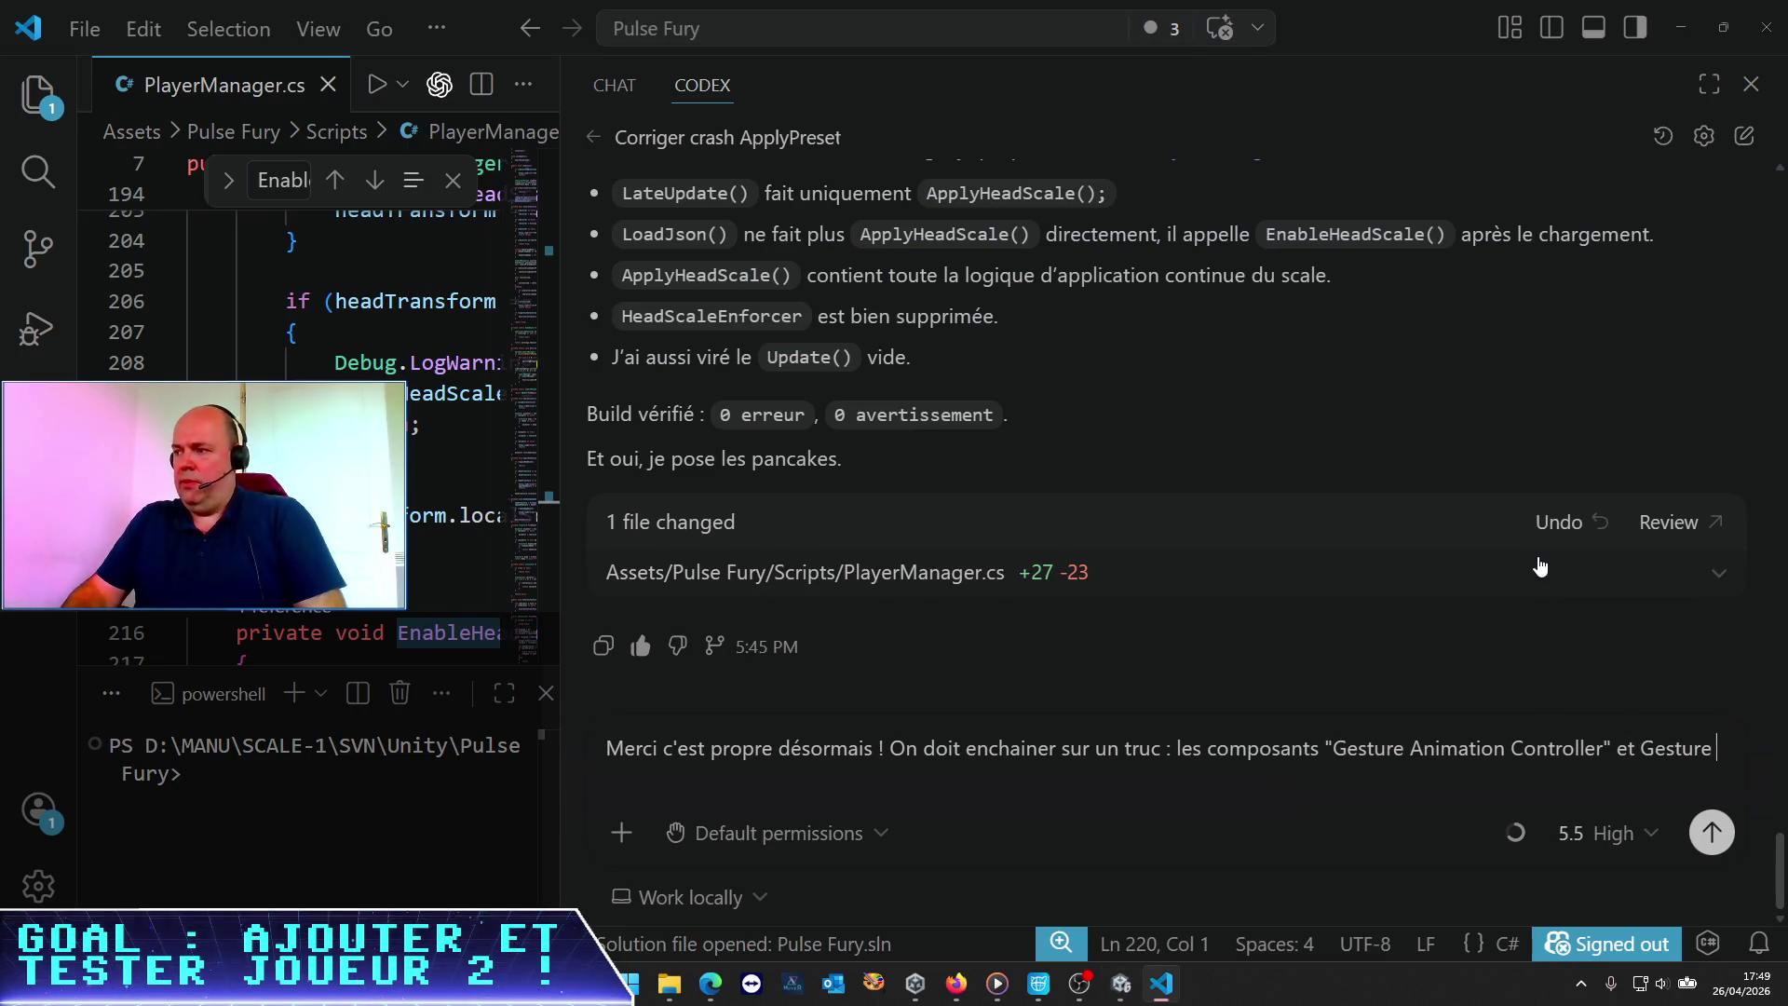
type("\"")
Complete the draft: both components' Animator must be the loaded character's, replaced by PlayerManager
key("End")
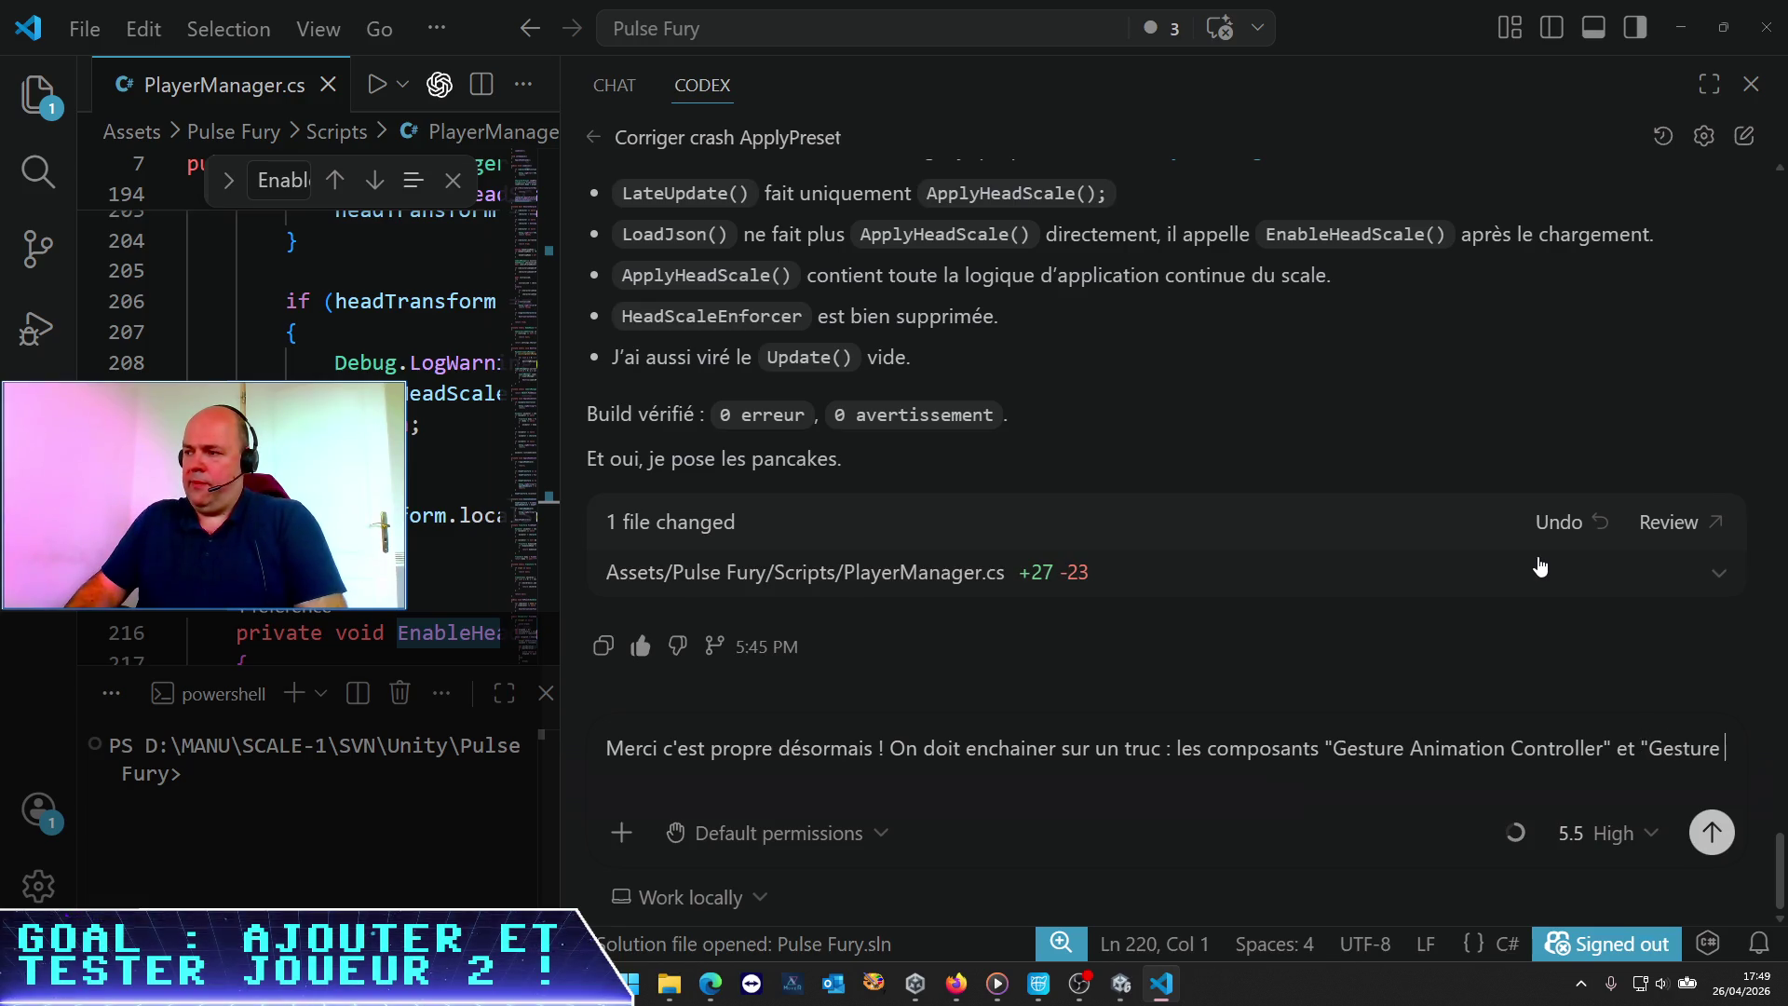
key("alt+Tab")
key("alt+Tab")
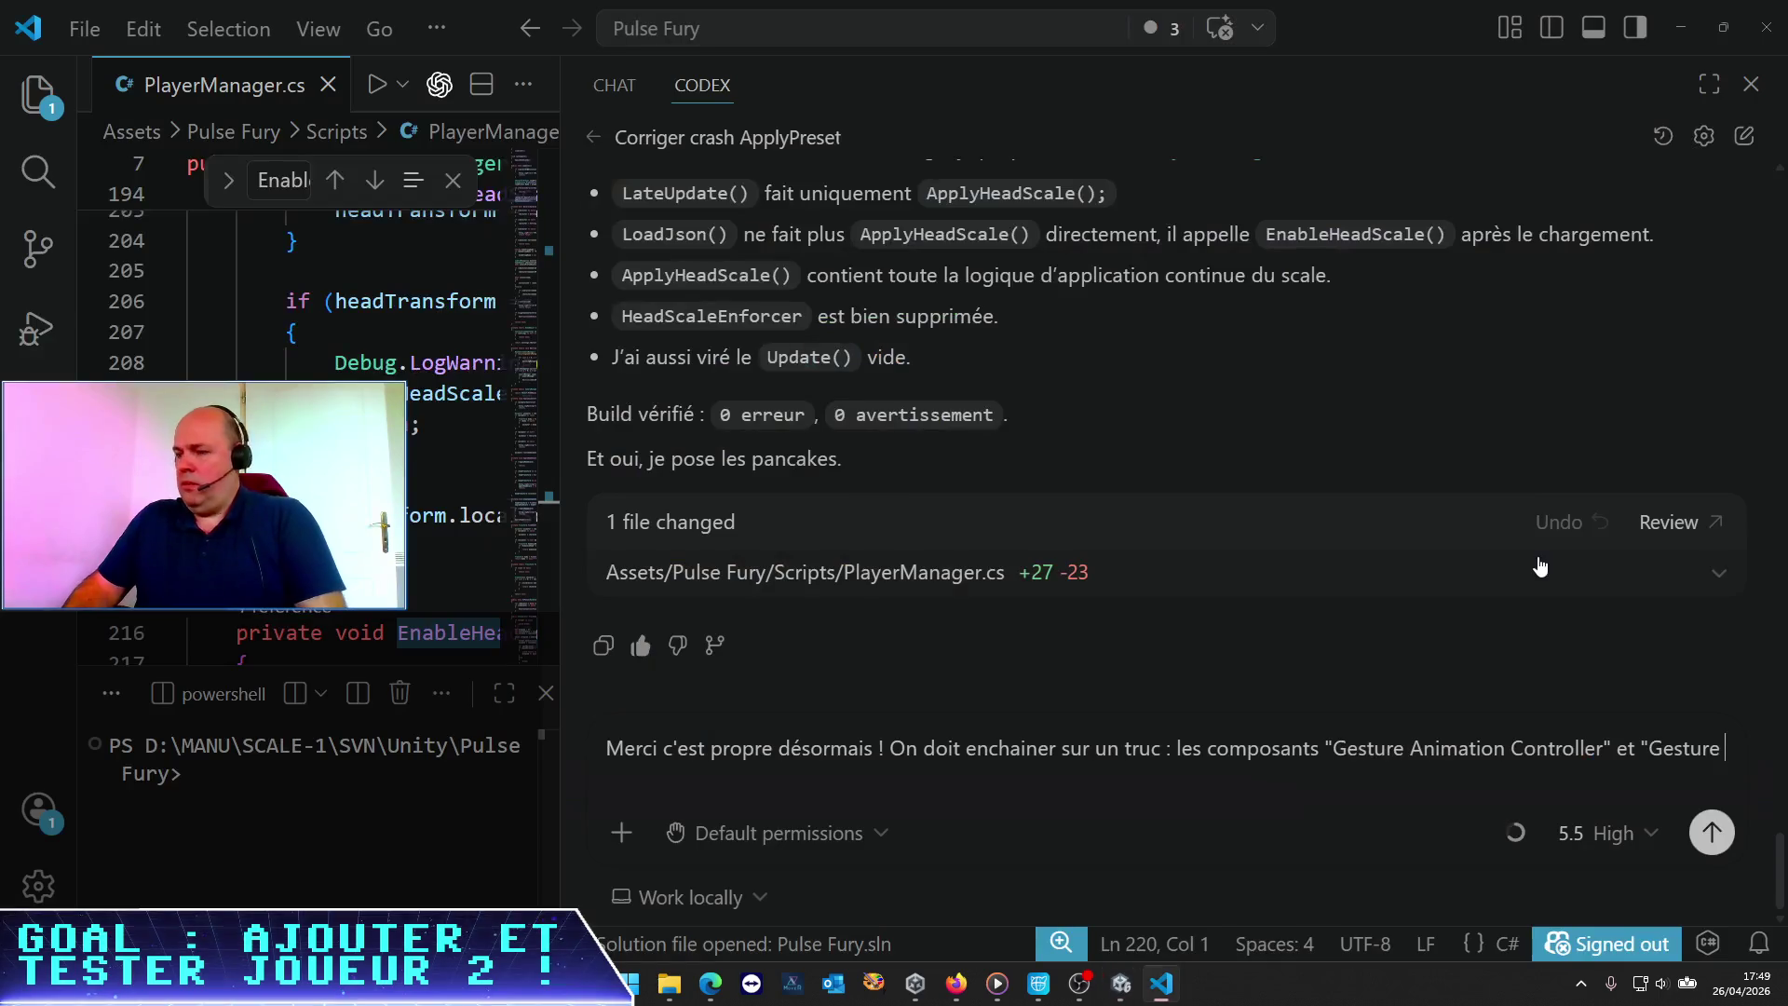
type("Idle Washout\" do")
key("BackSpace")
key("BackSpace")
type("font réc")
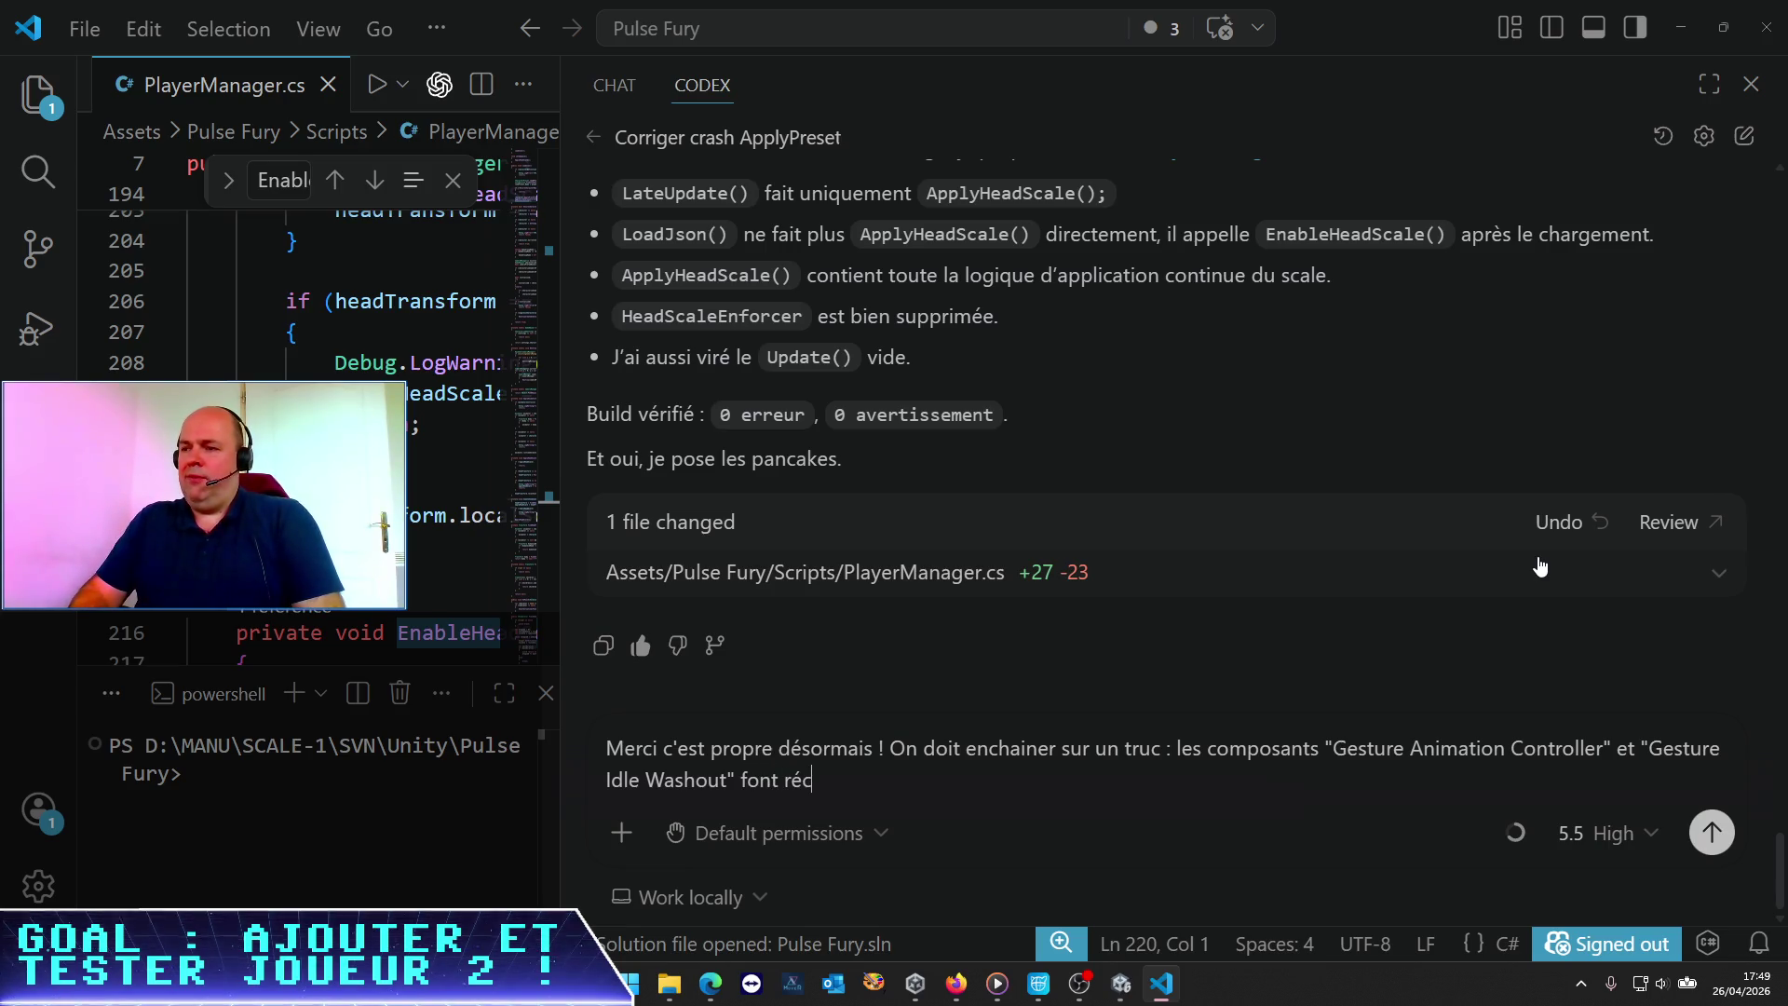
key("BackSpace")
type("férence à un ")
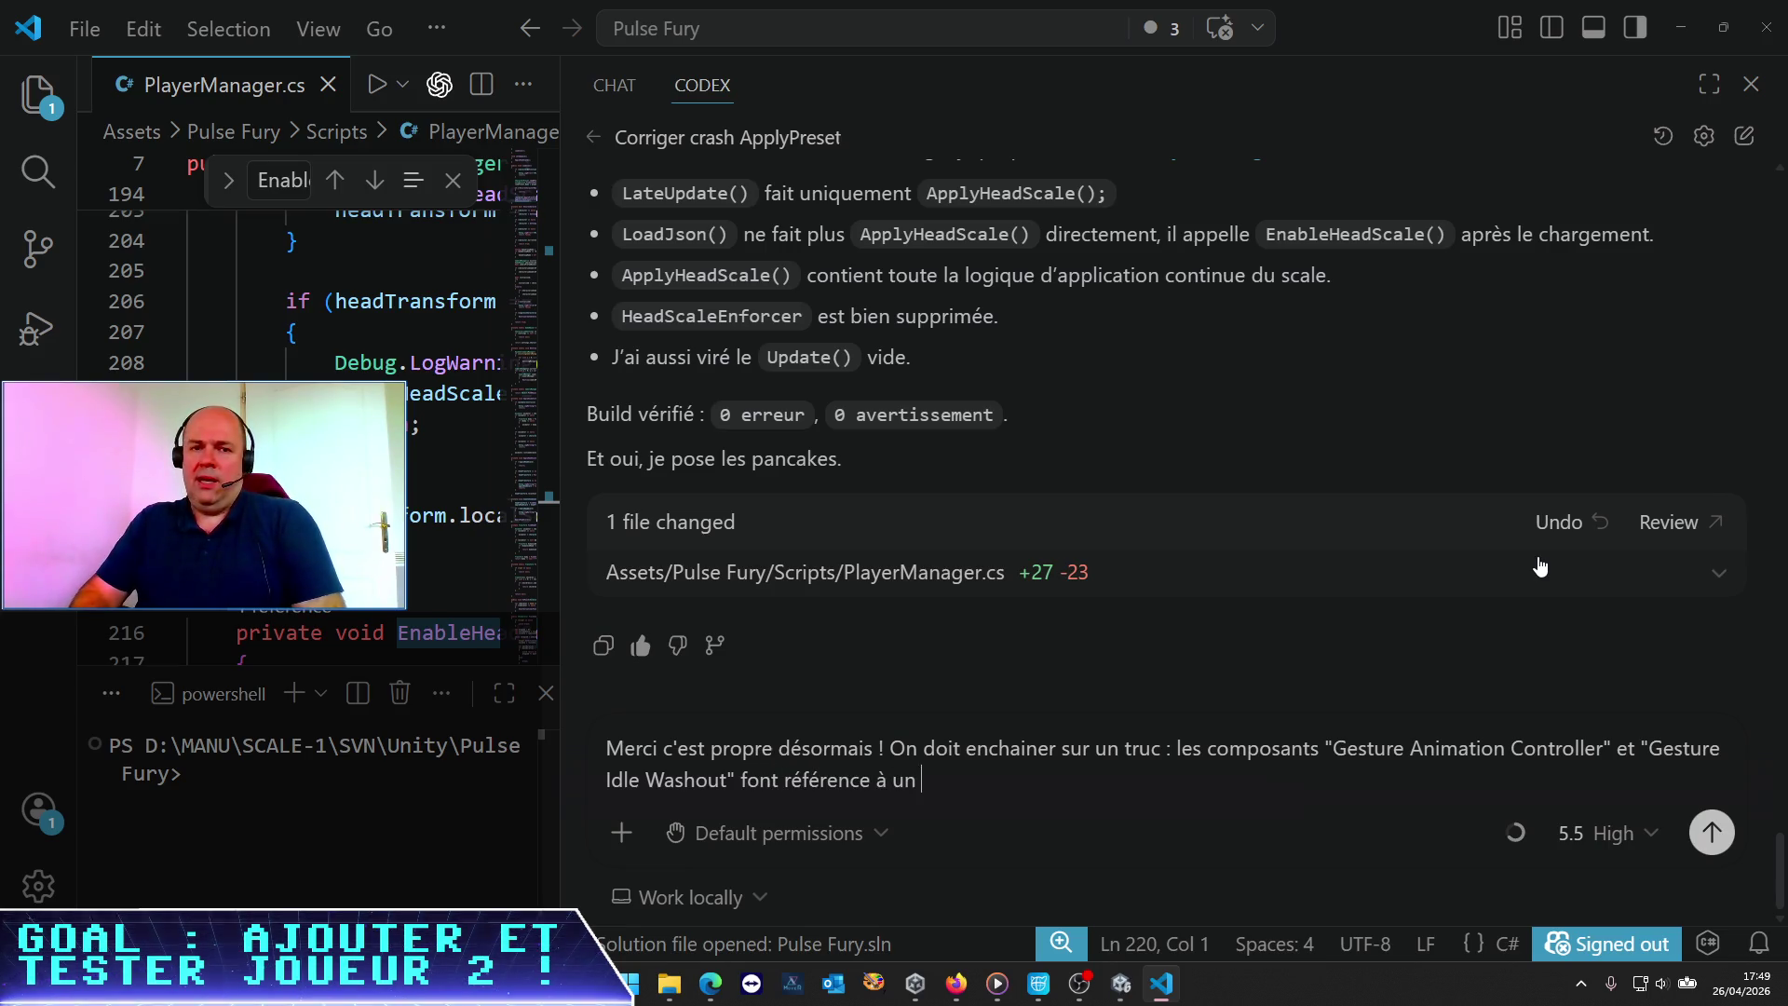
type("Animator, qui doit désormais être celui du ")
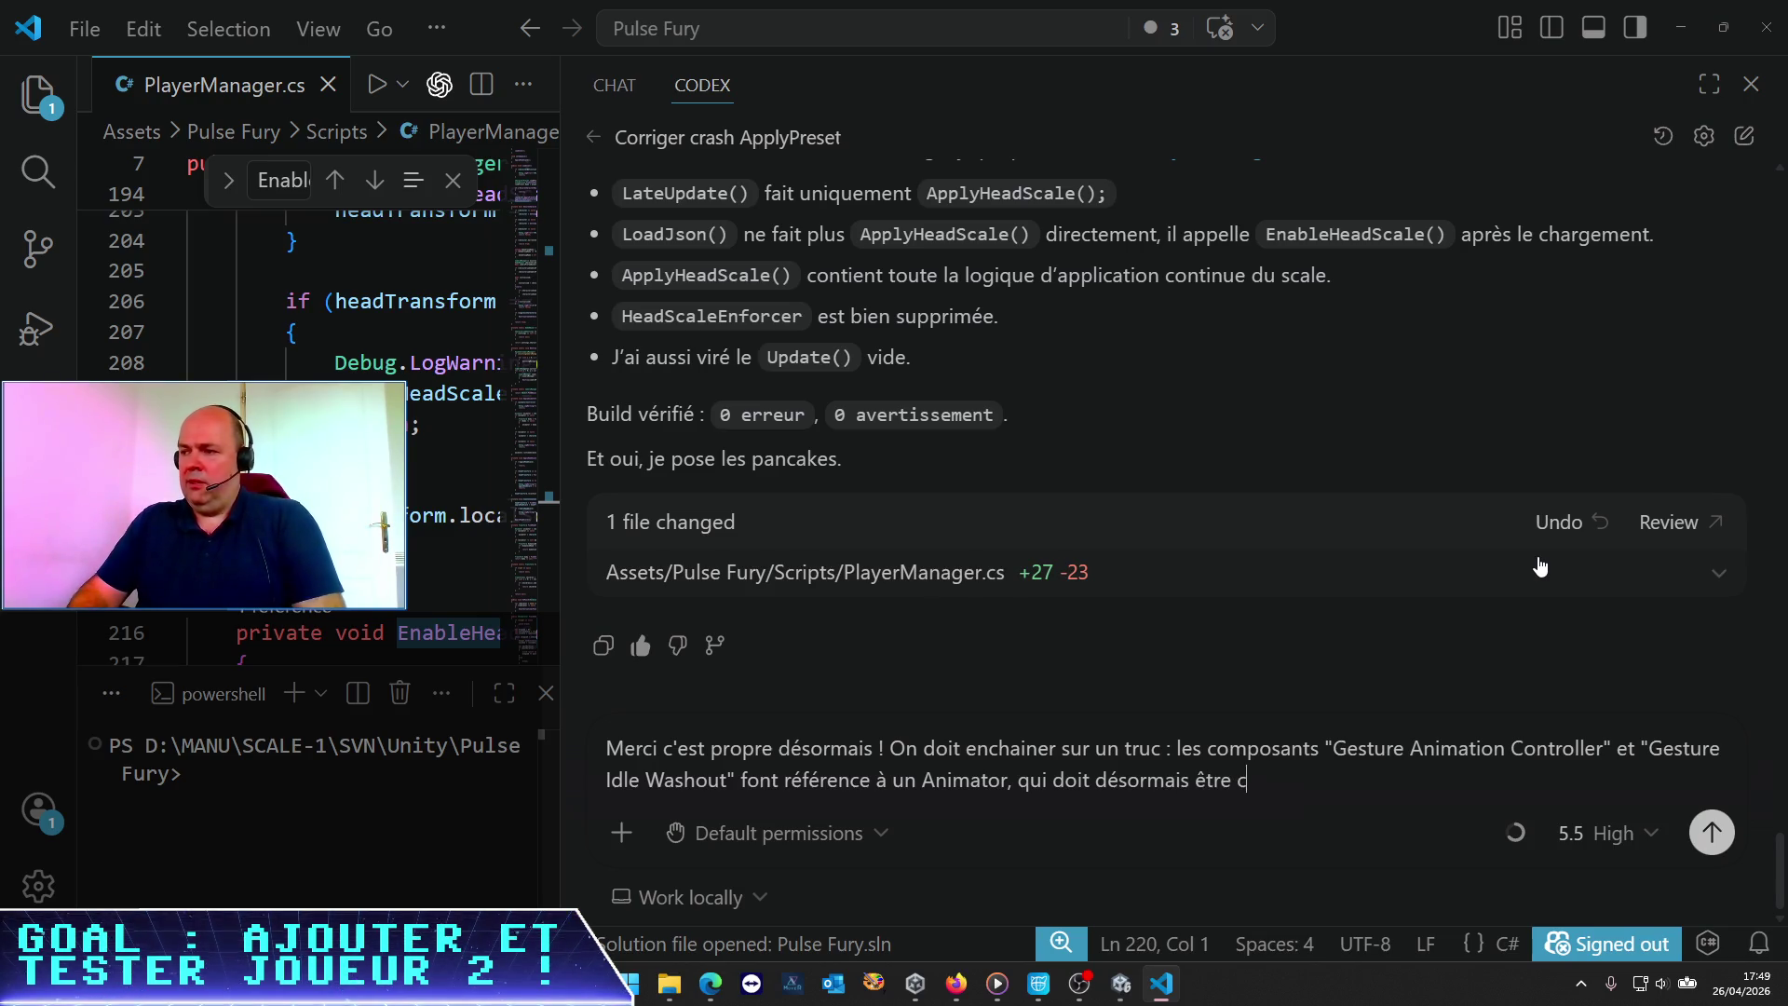
type("p")
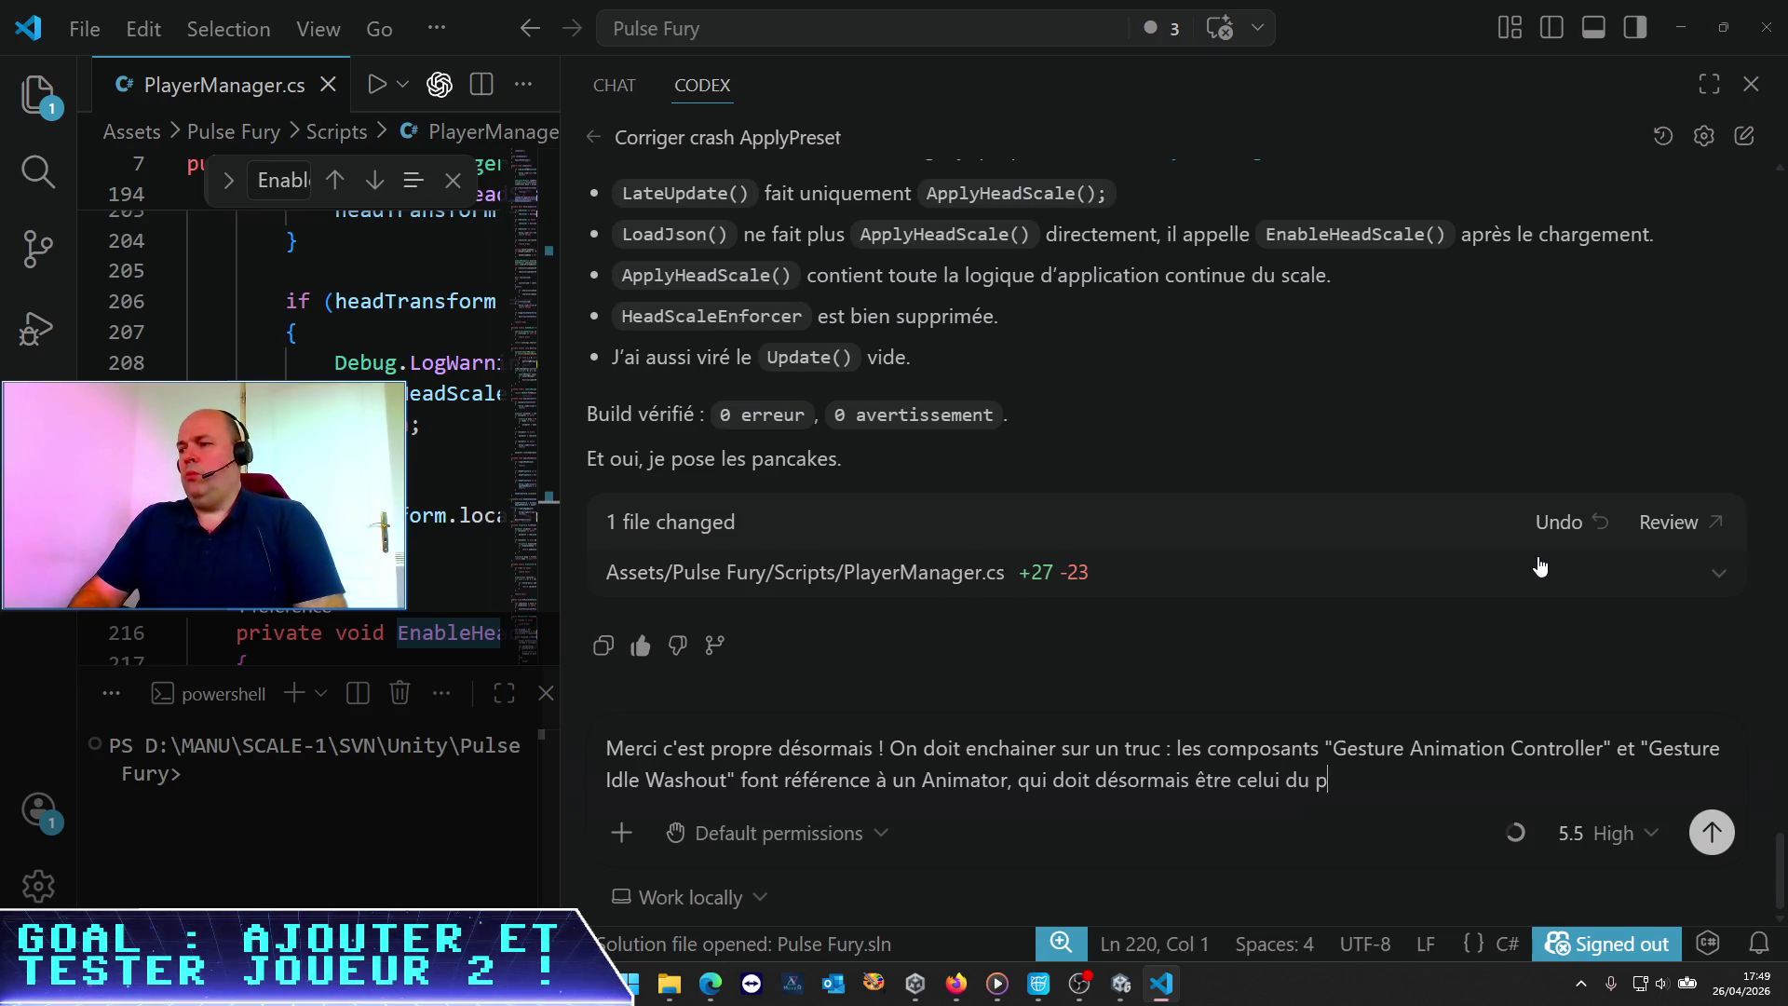
type("ersonnage chargé n")
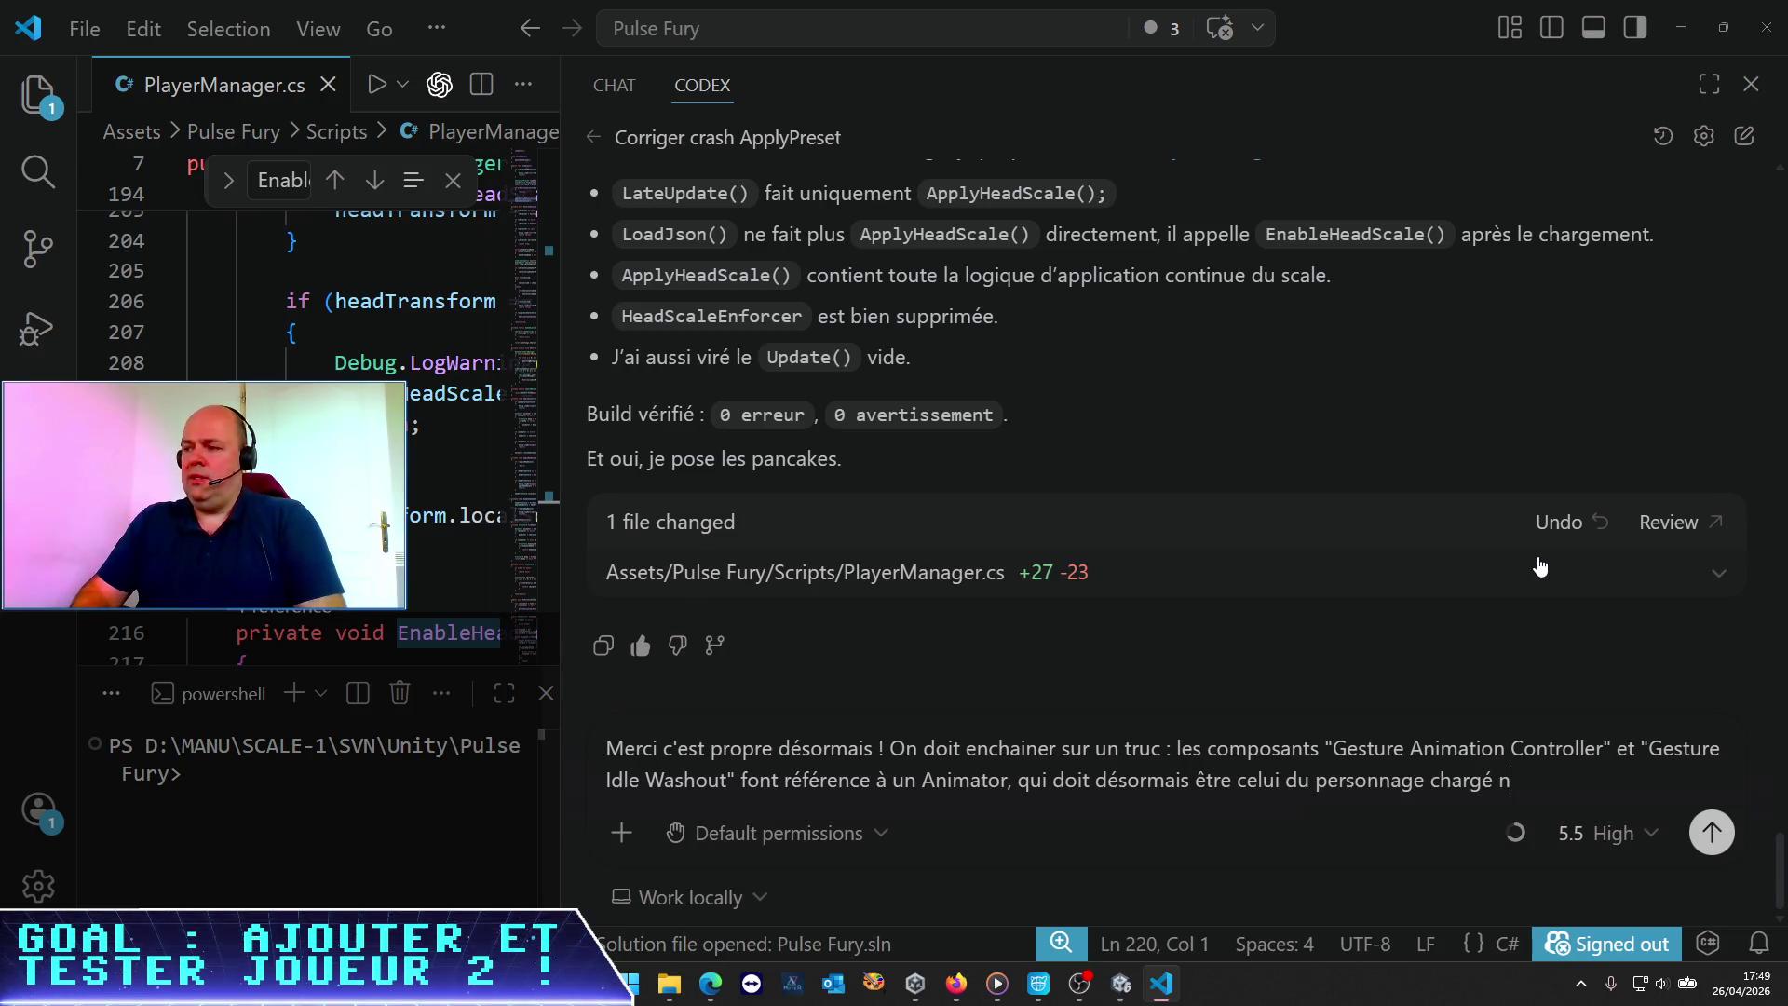
key("BackSpace")
type("dynam")
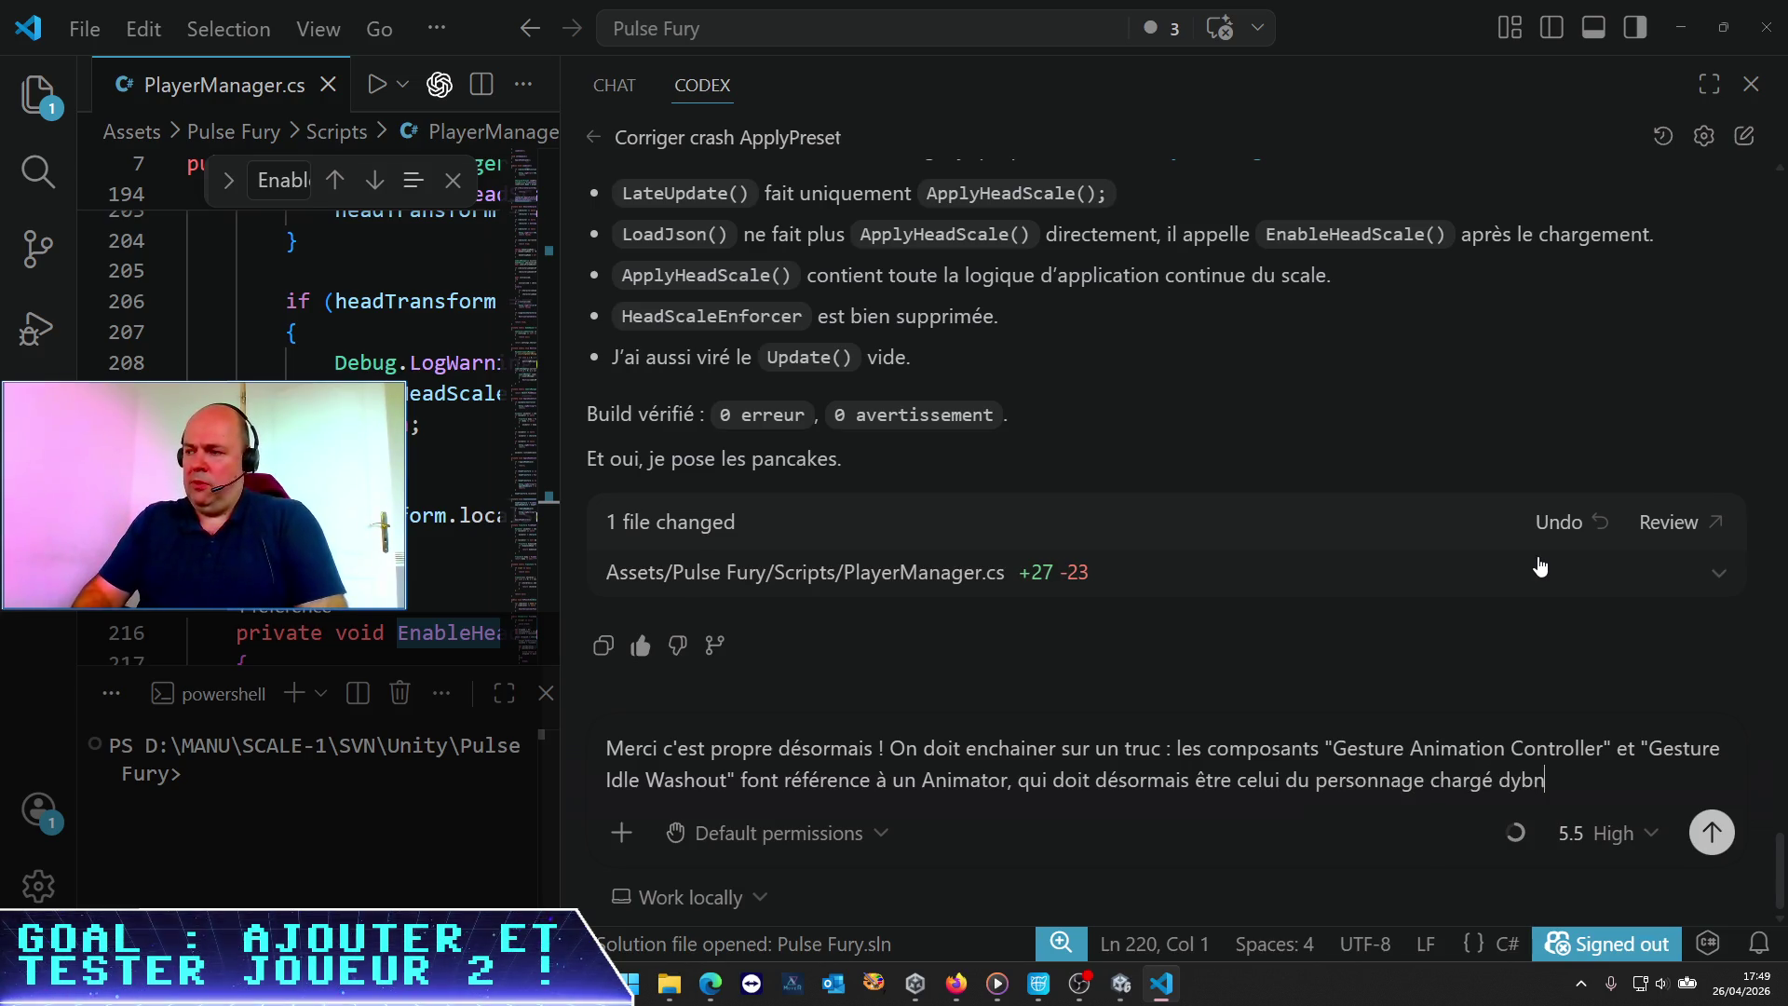
key("BackSpace")
key("BackSpace")
key("BackSpace")
type("namqi")
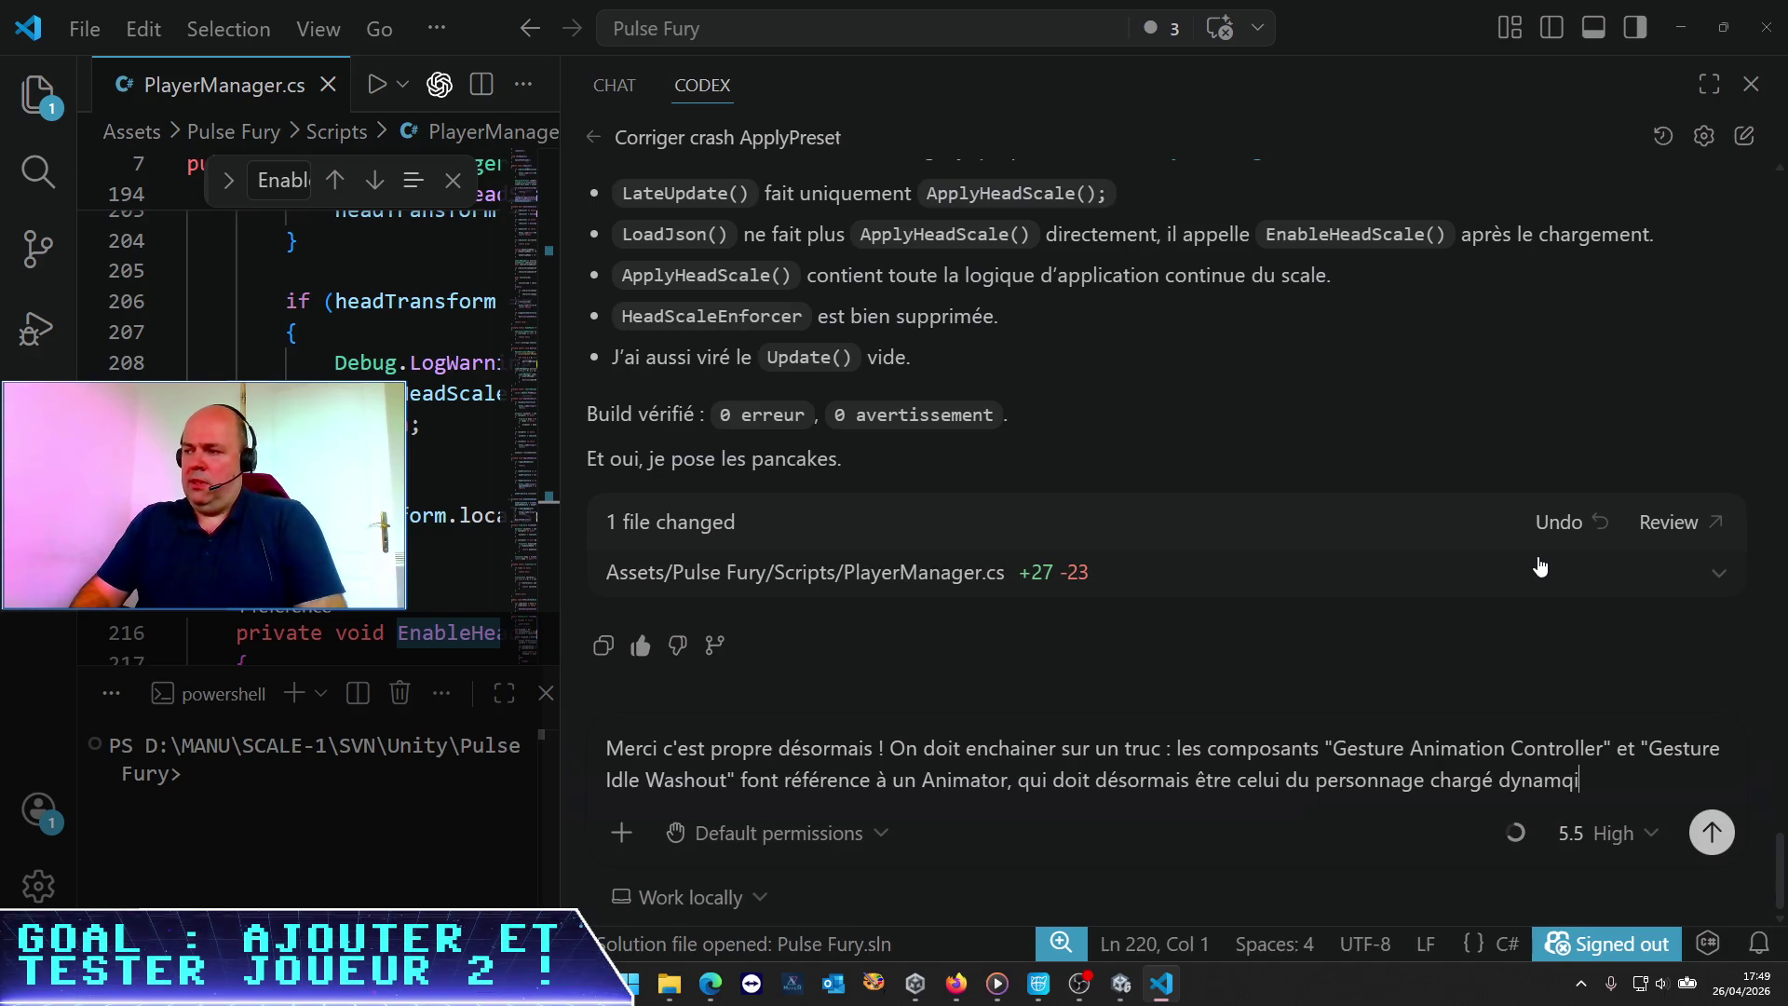
key("BackSpace")
key("BackSpace")
type("iquement.")
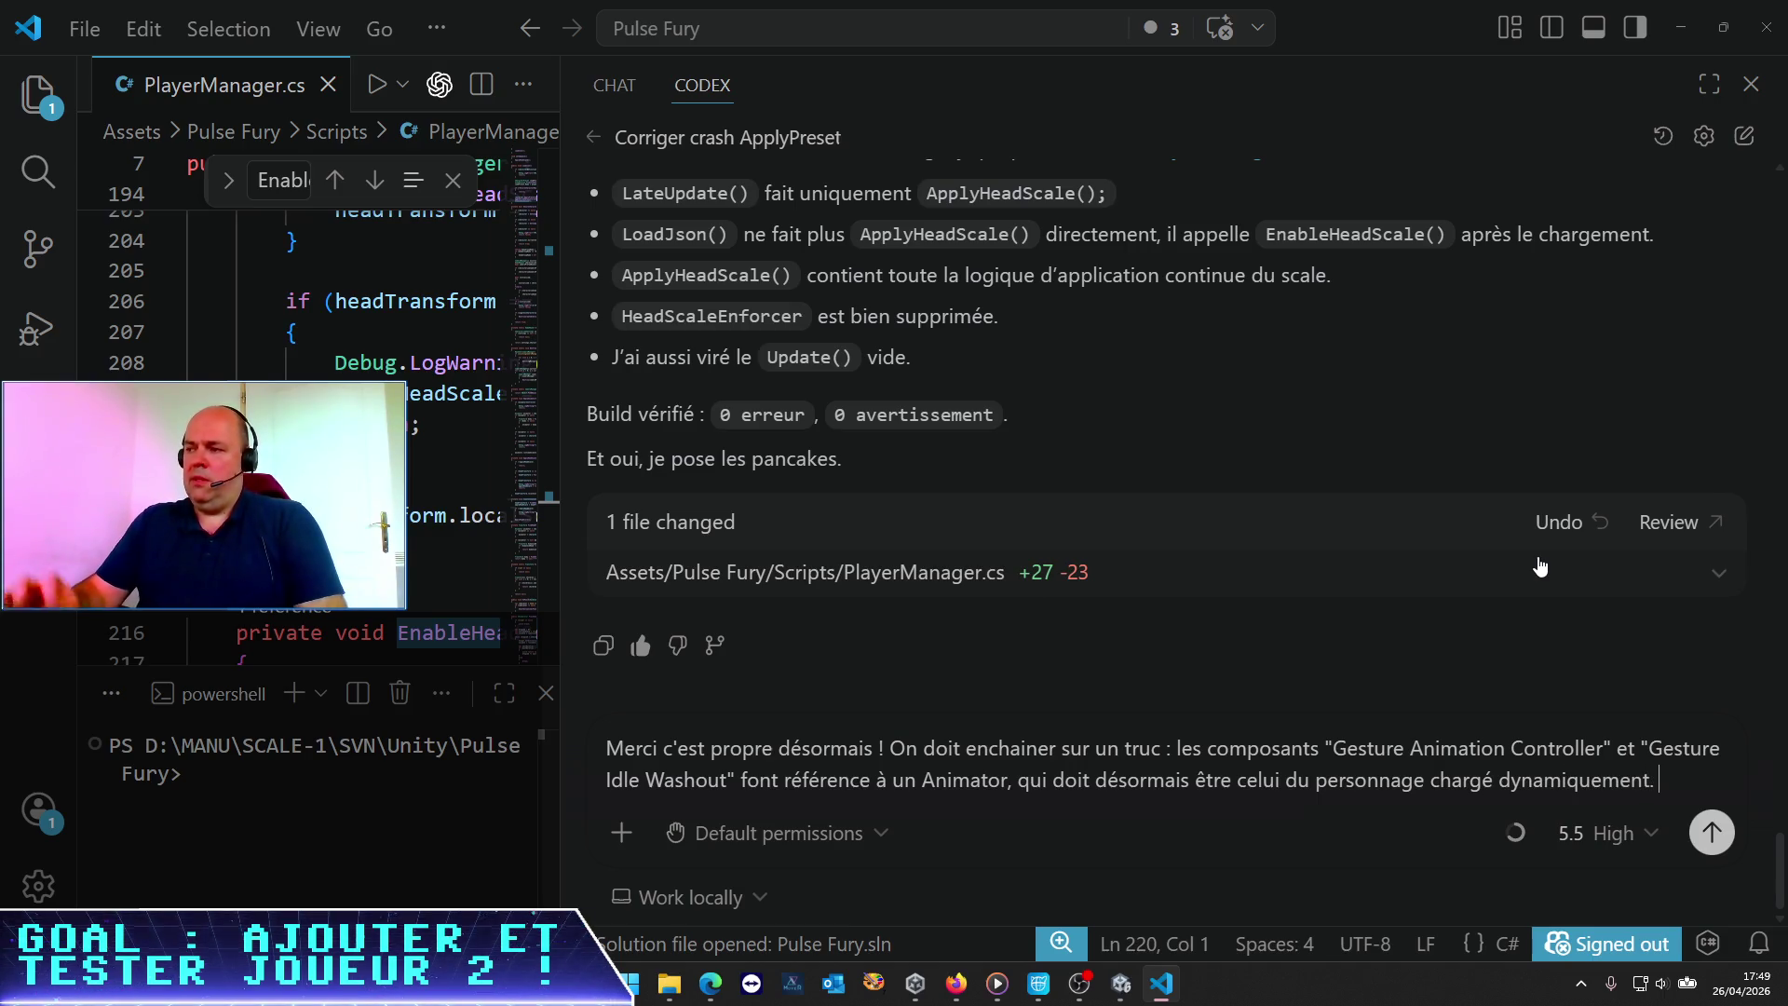
type(" Je pens")
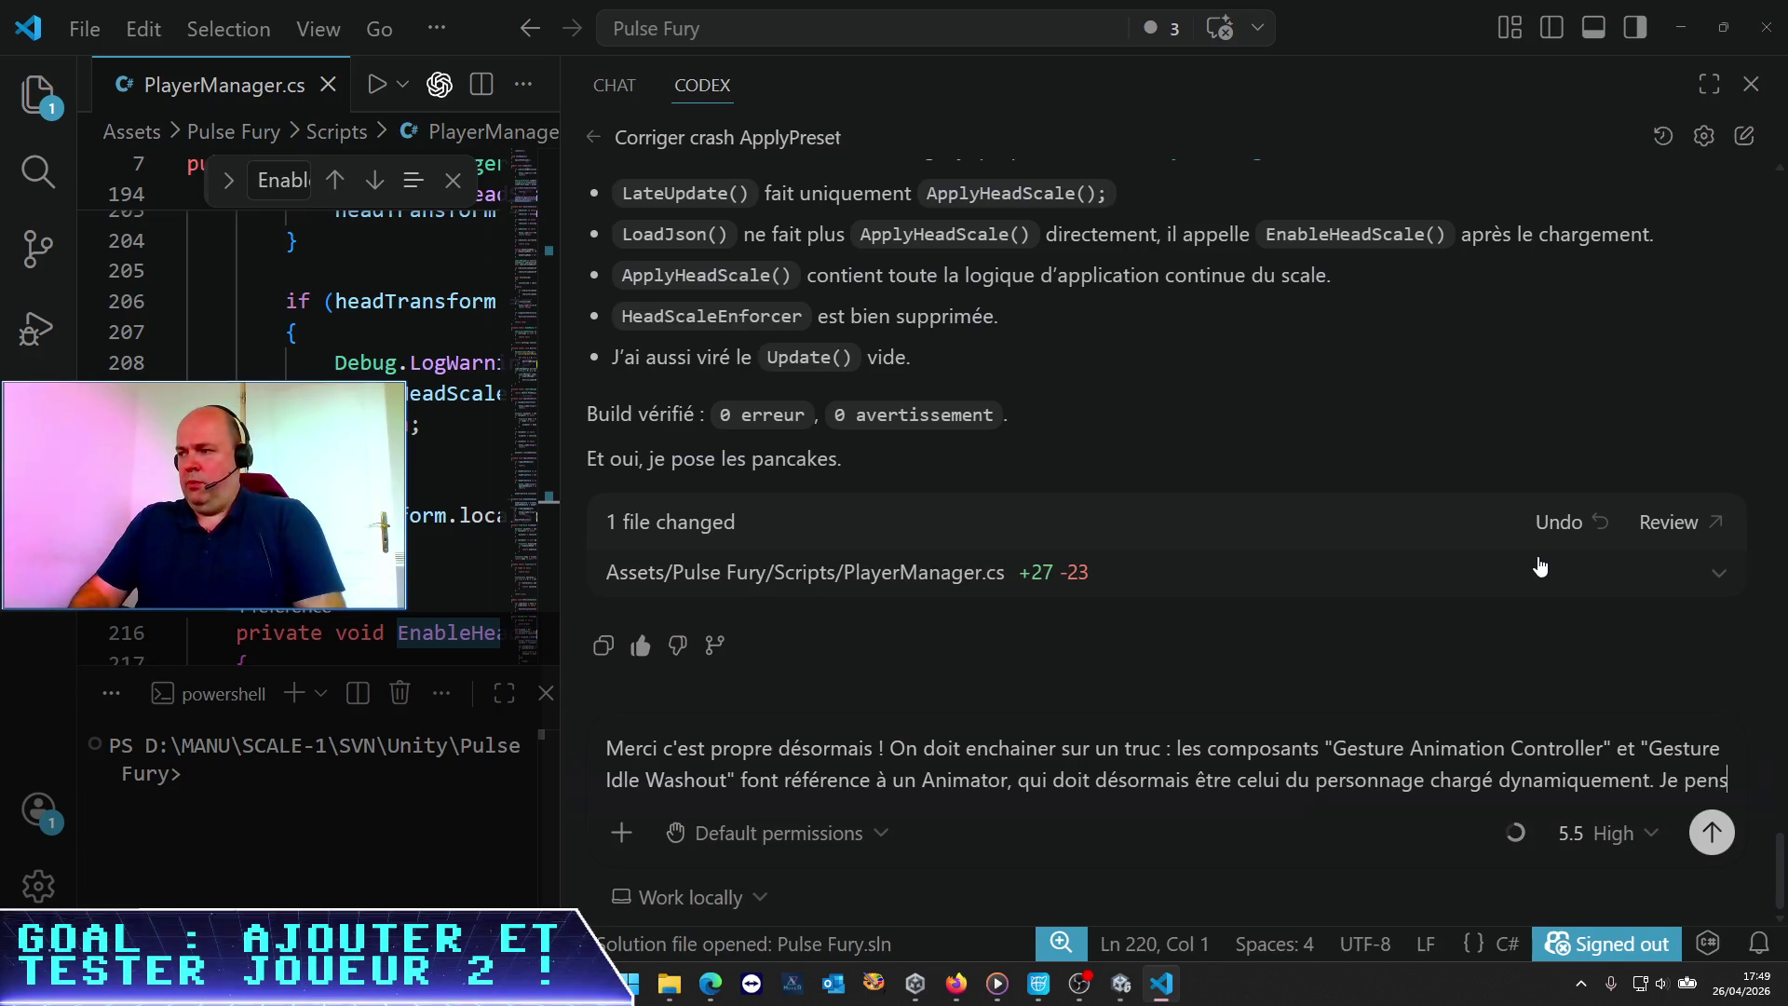
type("e que c'est lau")
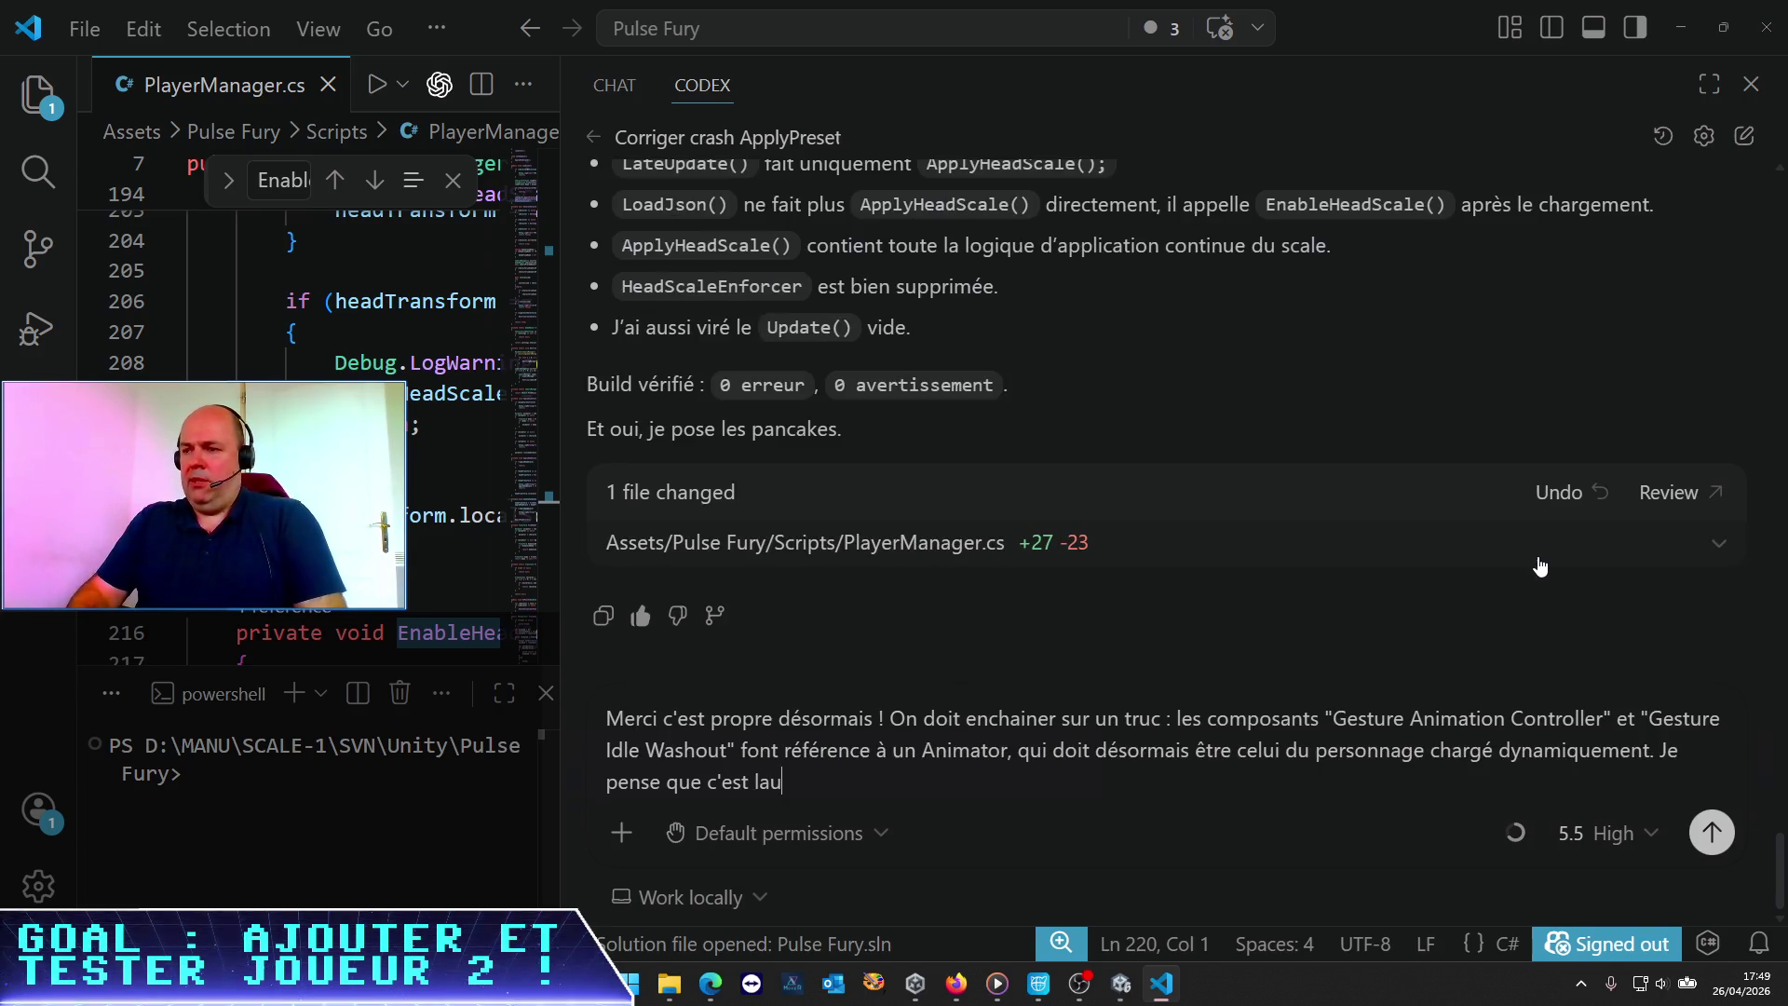
key("BackSpace")
key("BackSpace")
key("BackSpace")
type("PlayerMana")
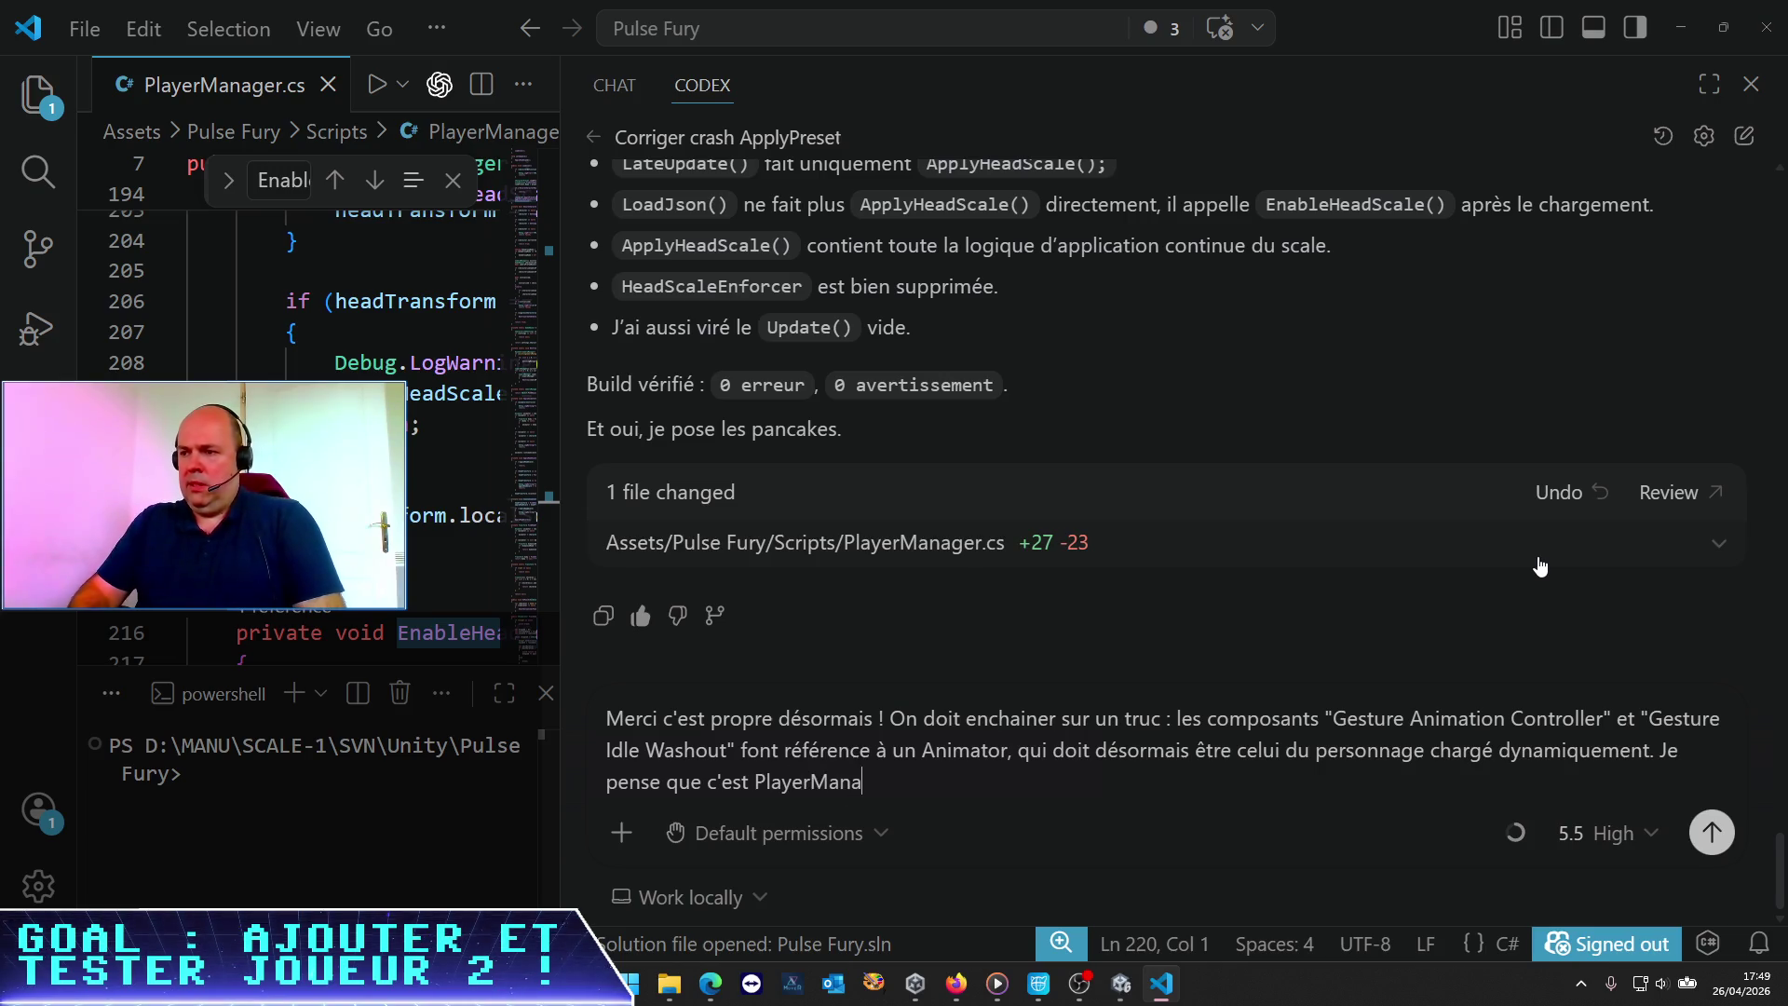
type("ger qui doit ")
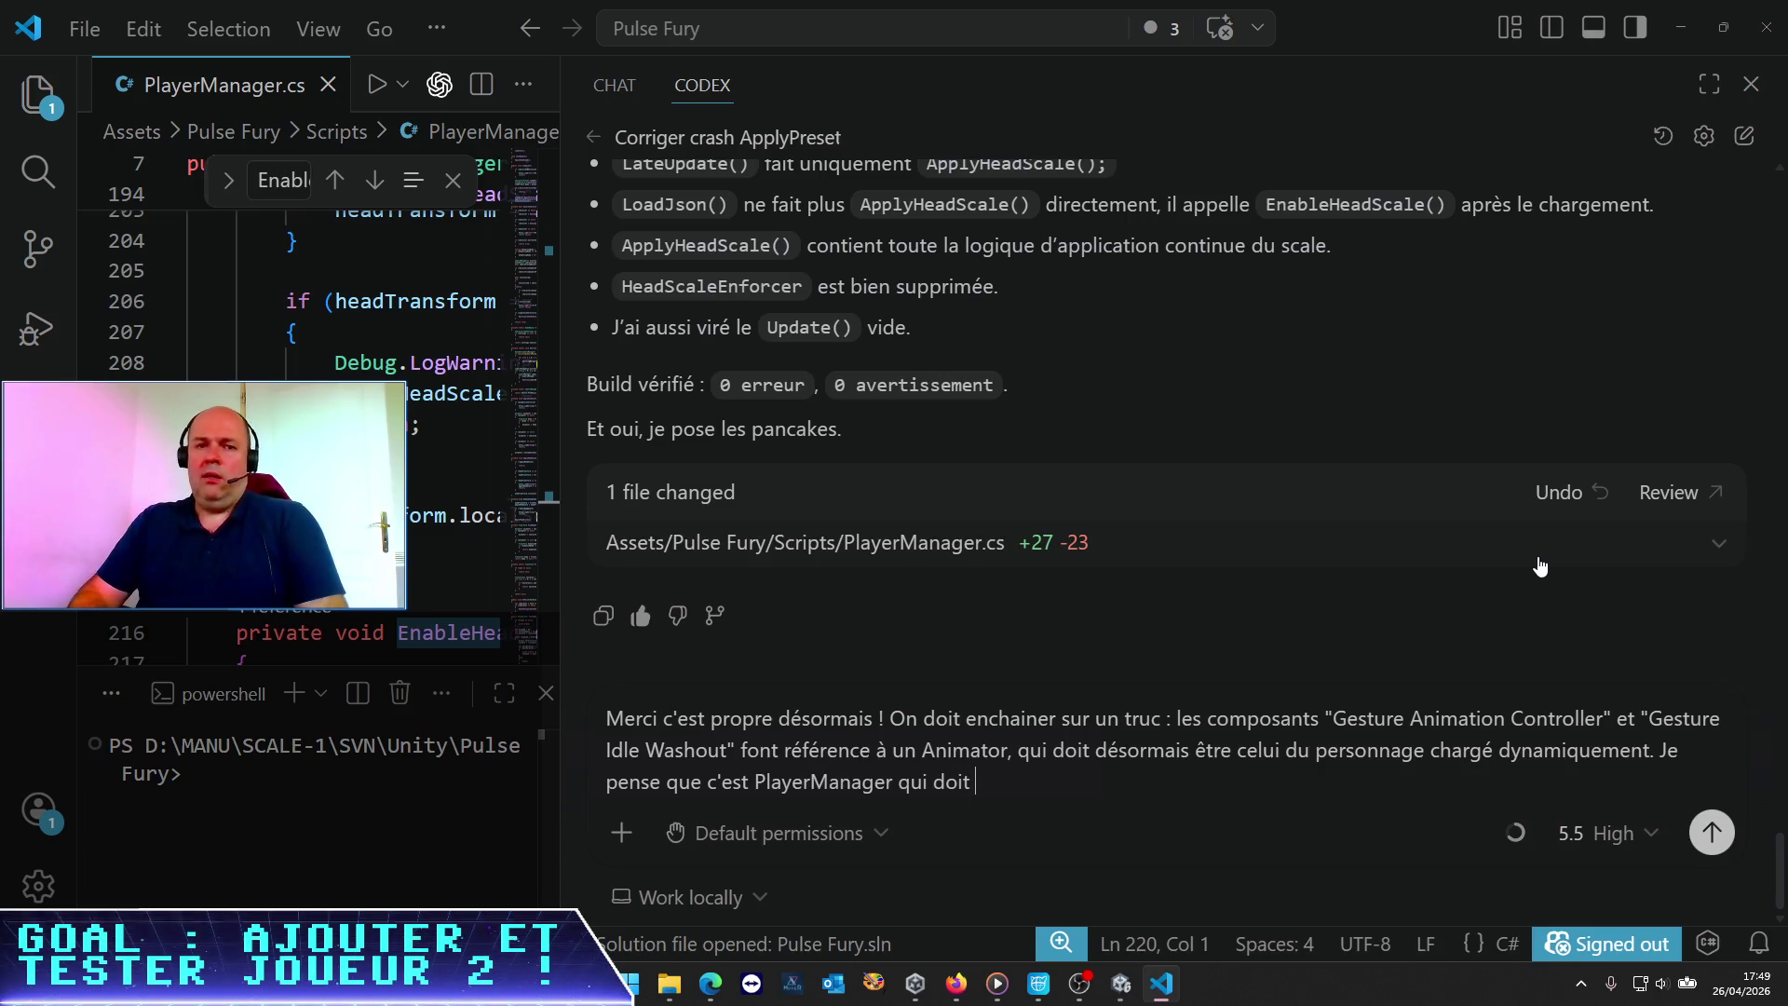
type("se charger de ")
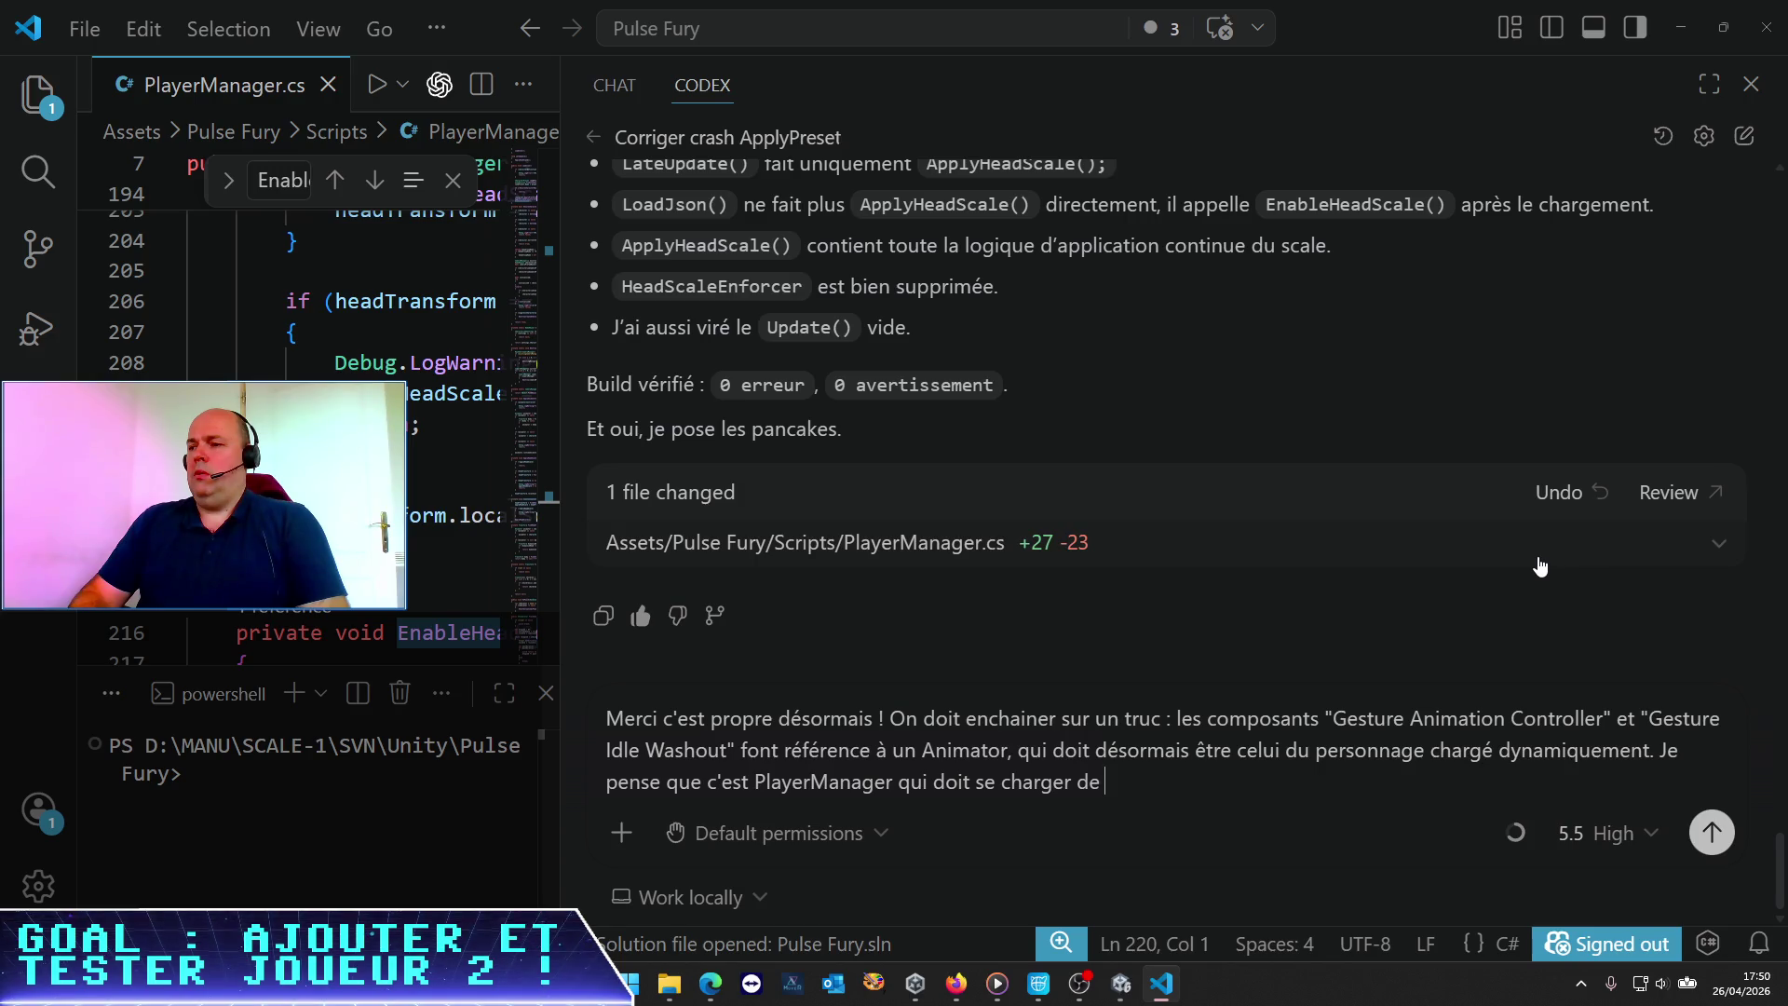
type("remplacer")
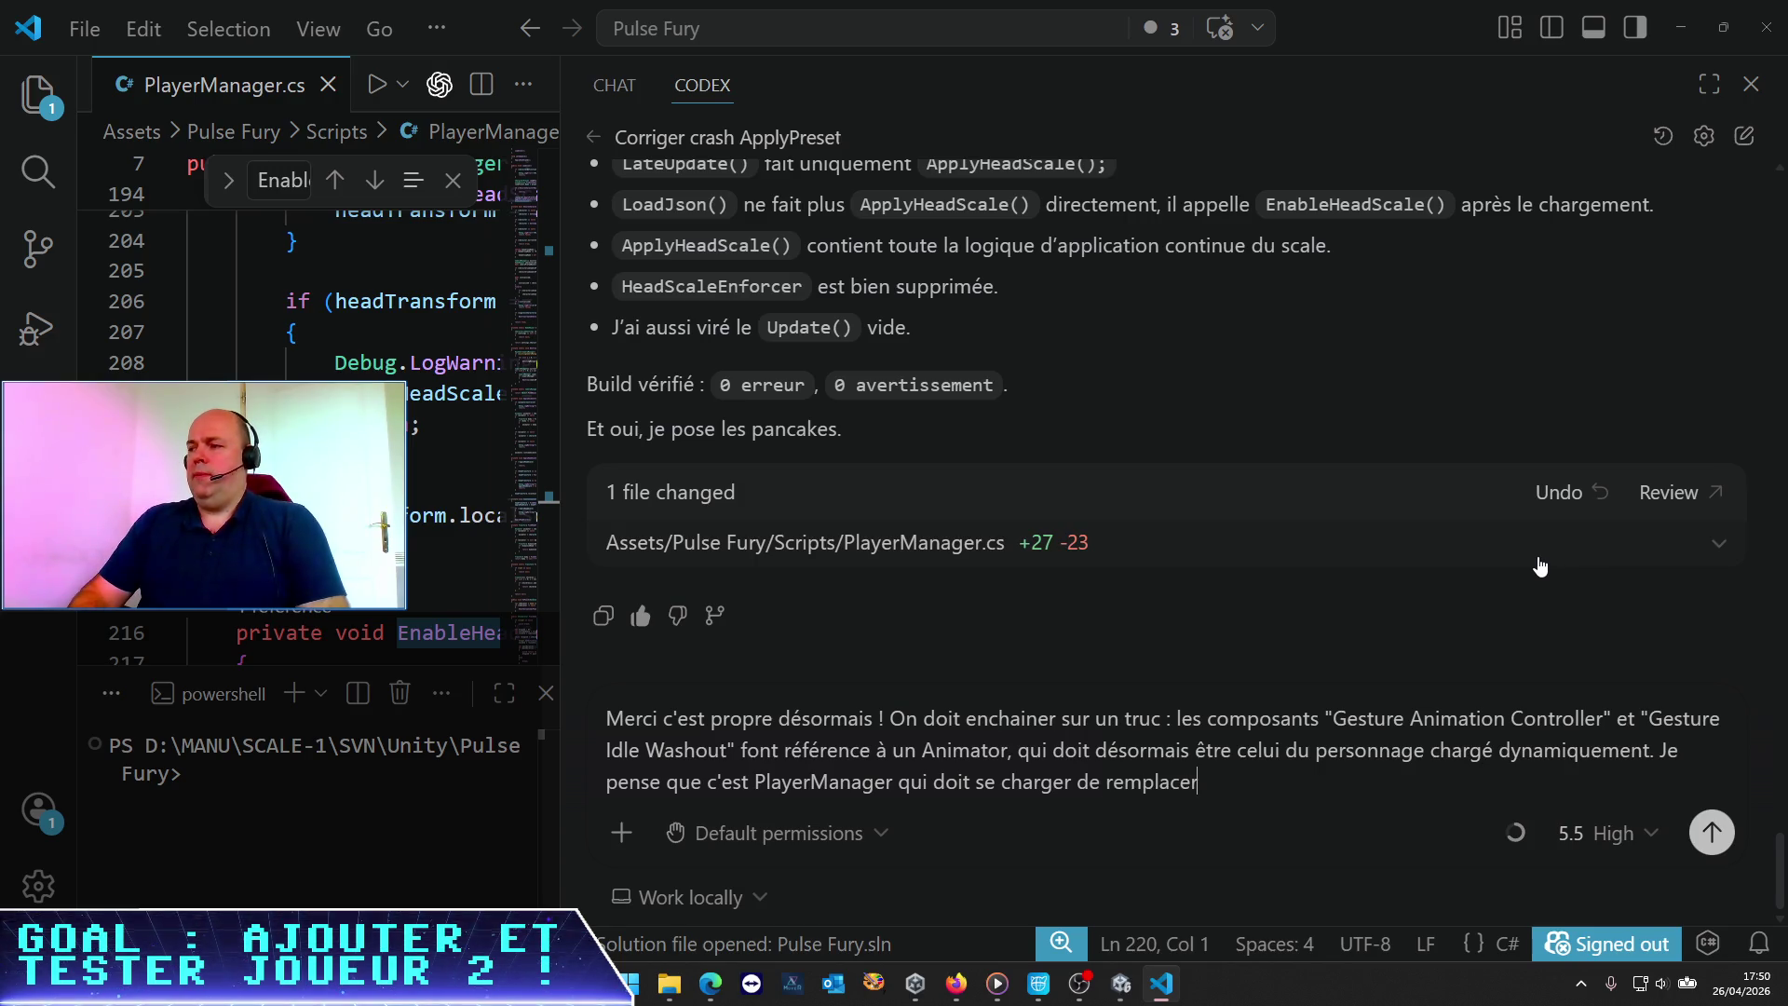
type(" ce")
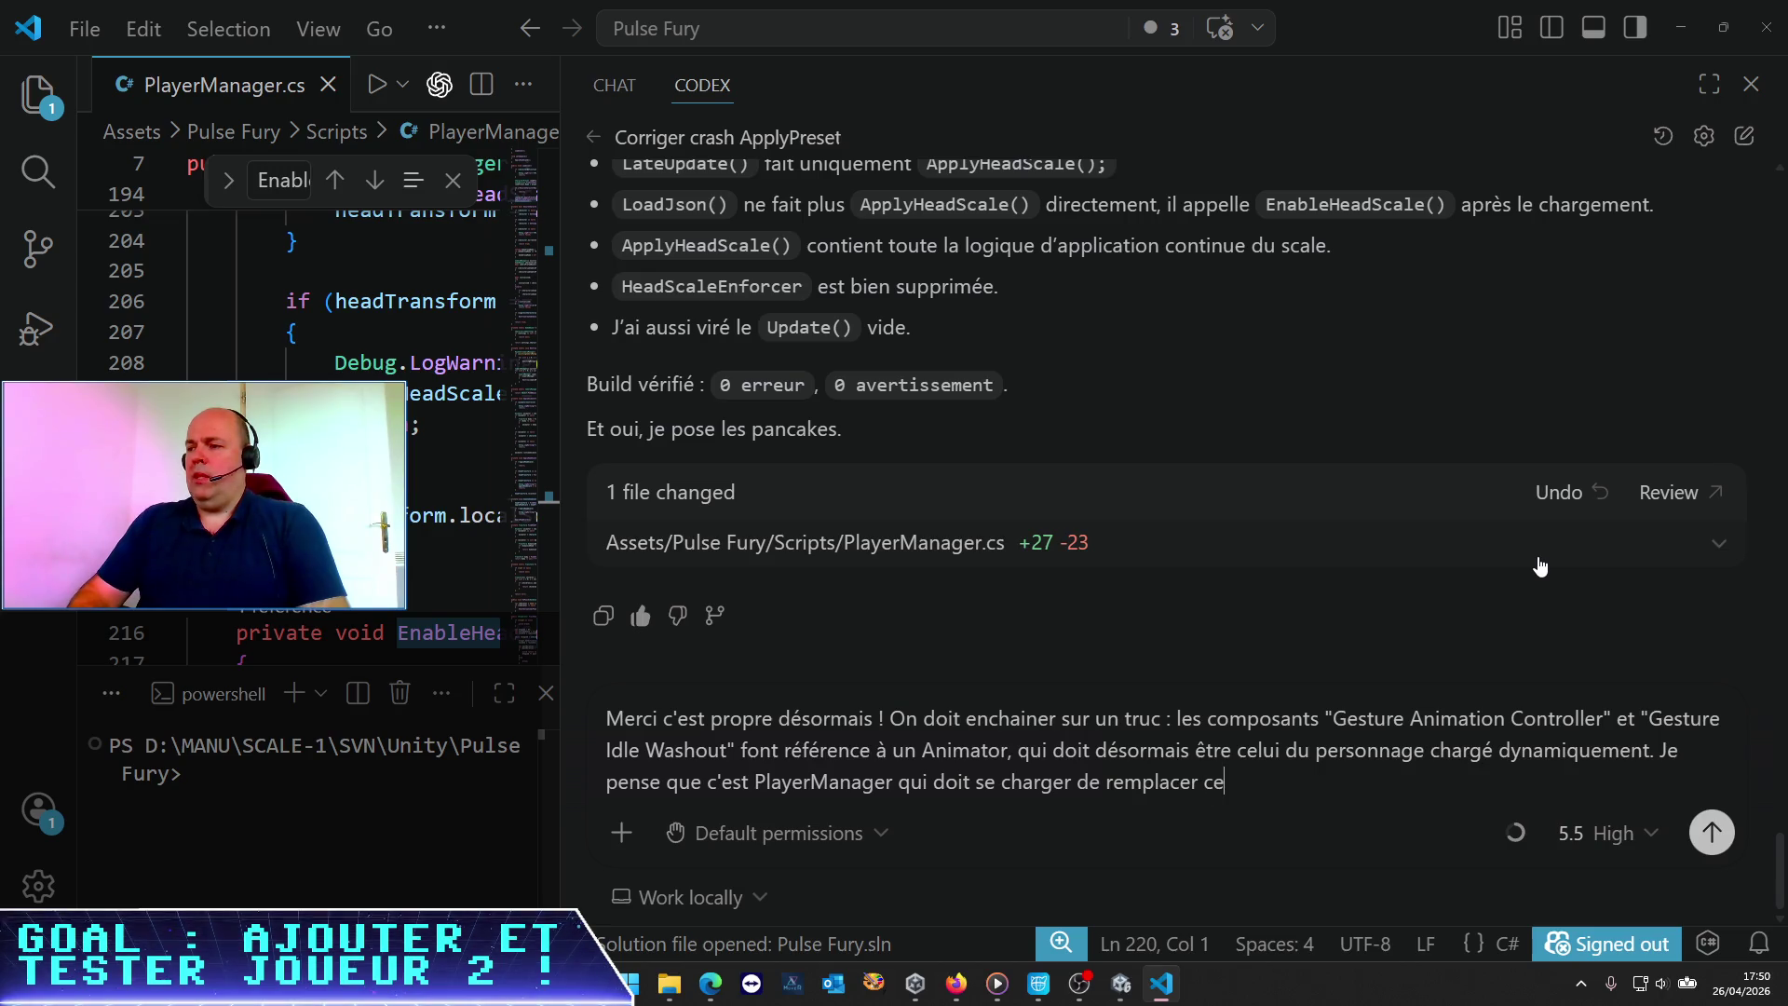
type("s varab")
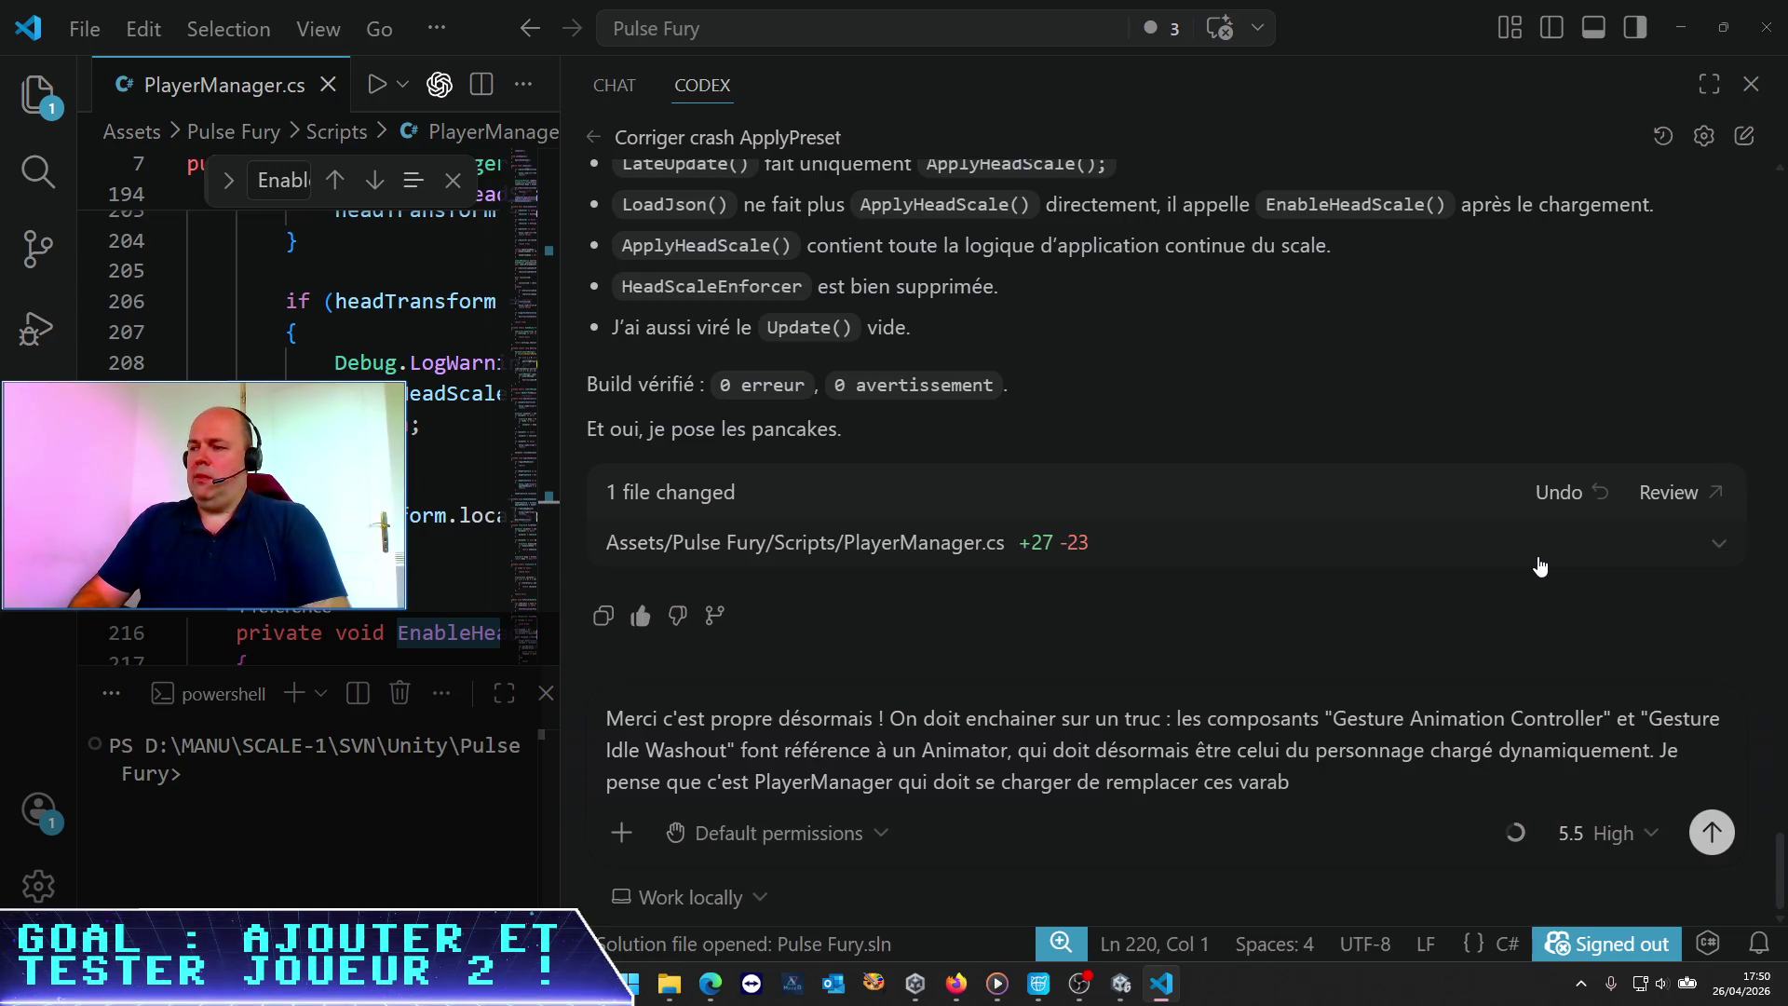
key("BackSpace")
key("BackSpace")
type("iables.")
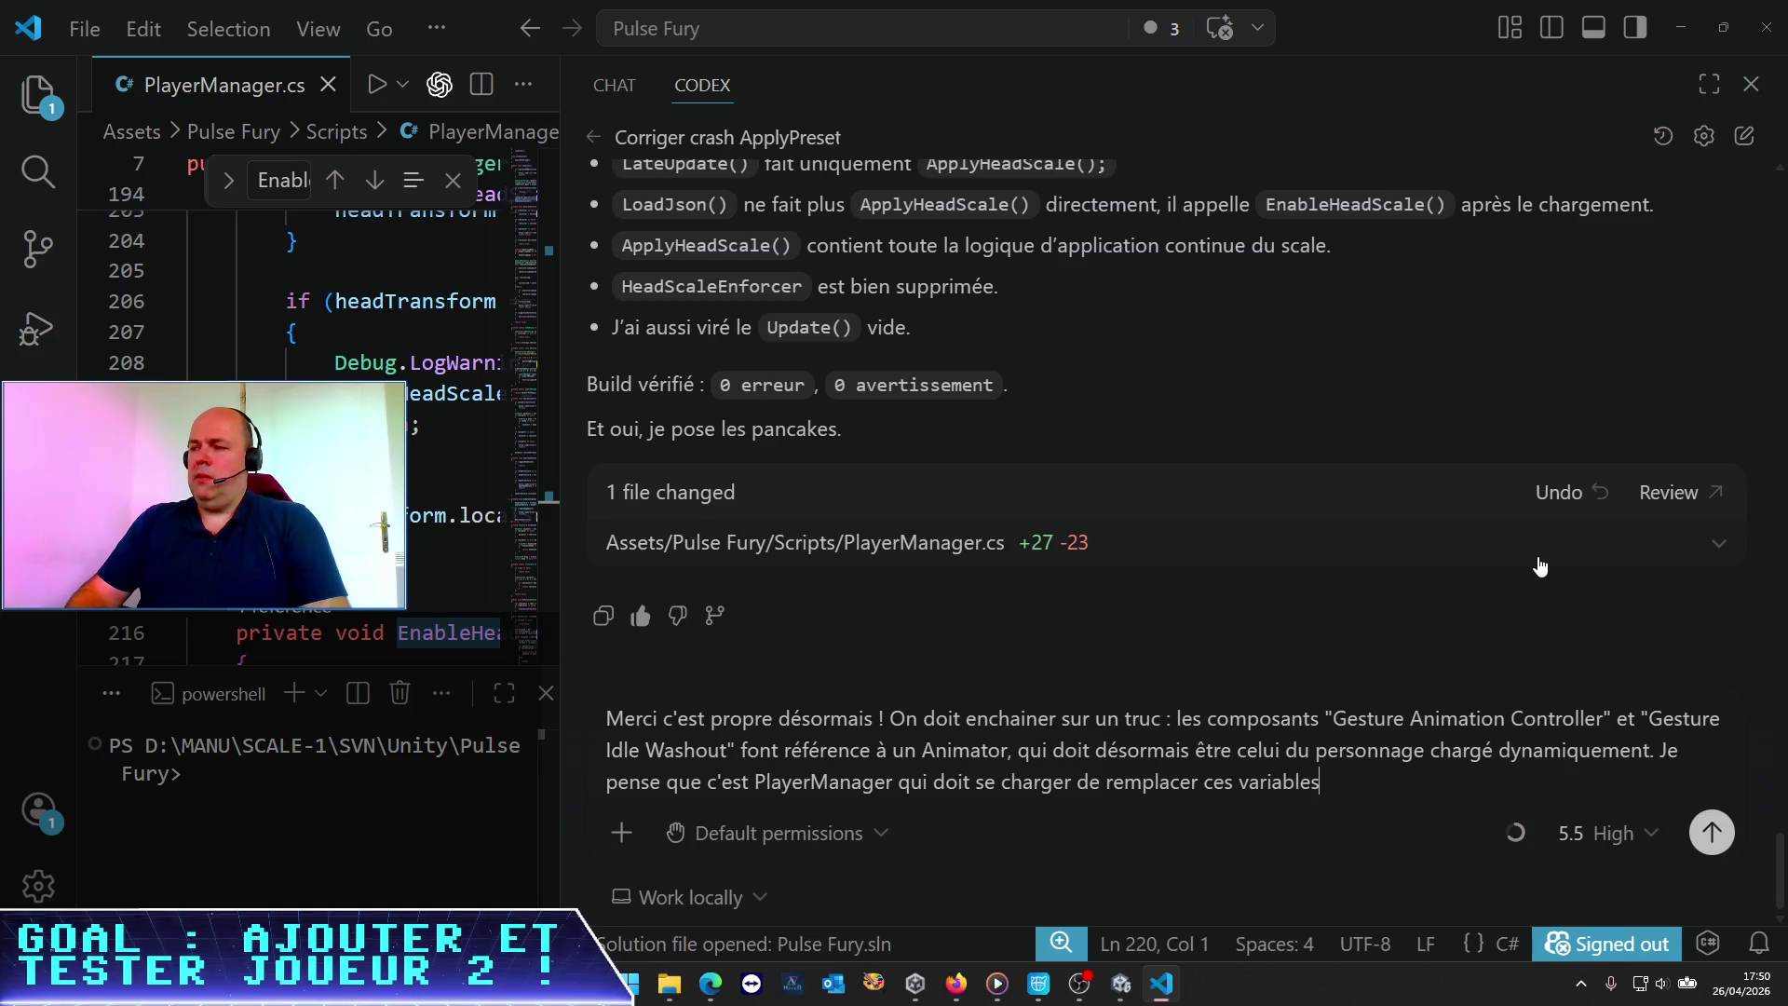
key("alt+Tab")
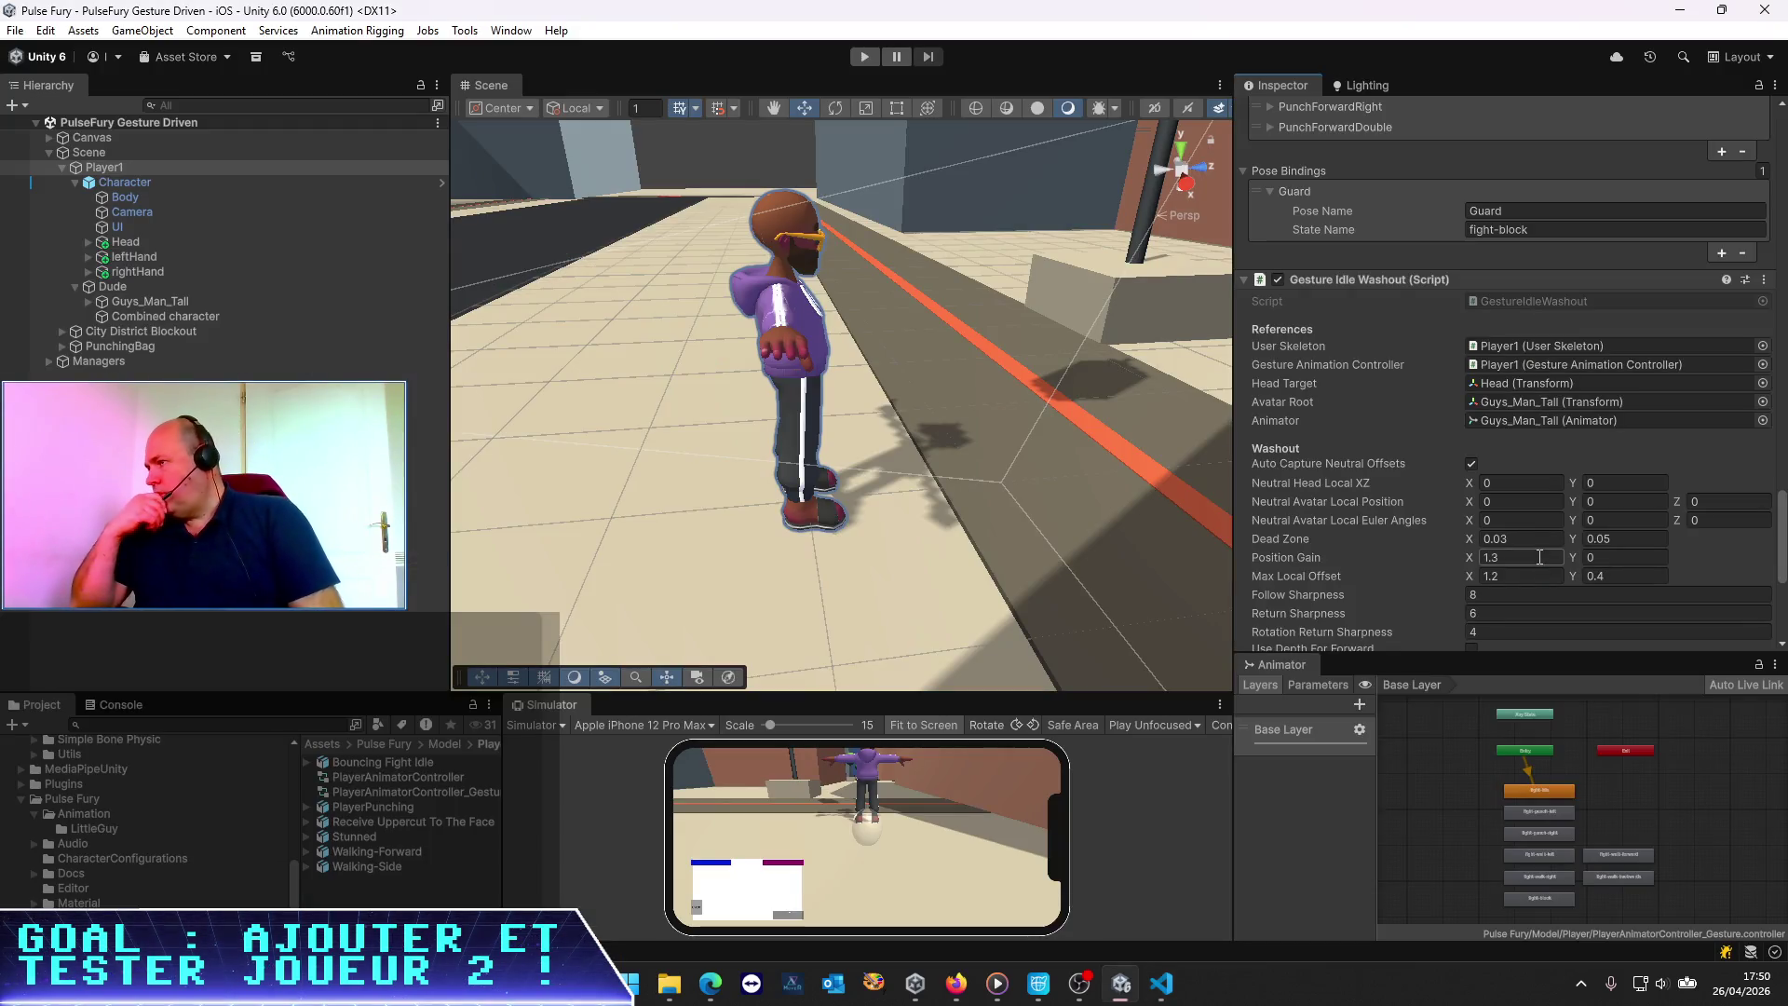
Scroll Player1's Inspector to Gesture Idle Washout, confirming Avatar Root is the Guys_Man_Tall transform
scroll(1473, 214, "up", 5)
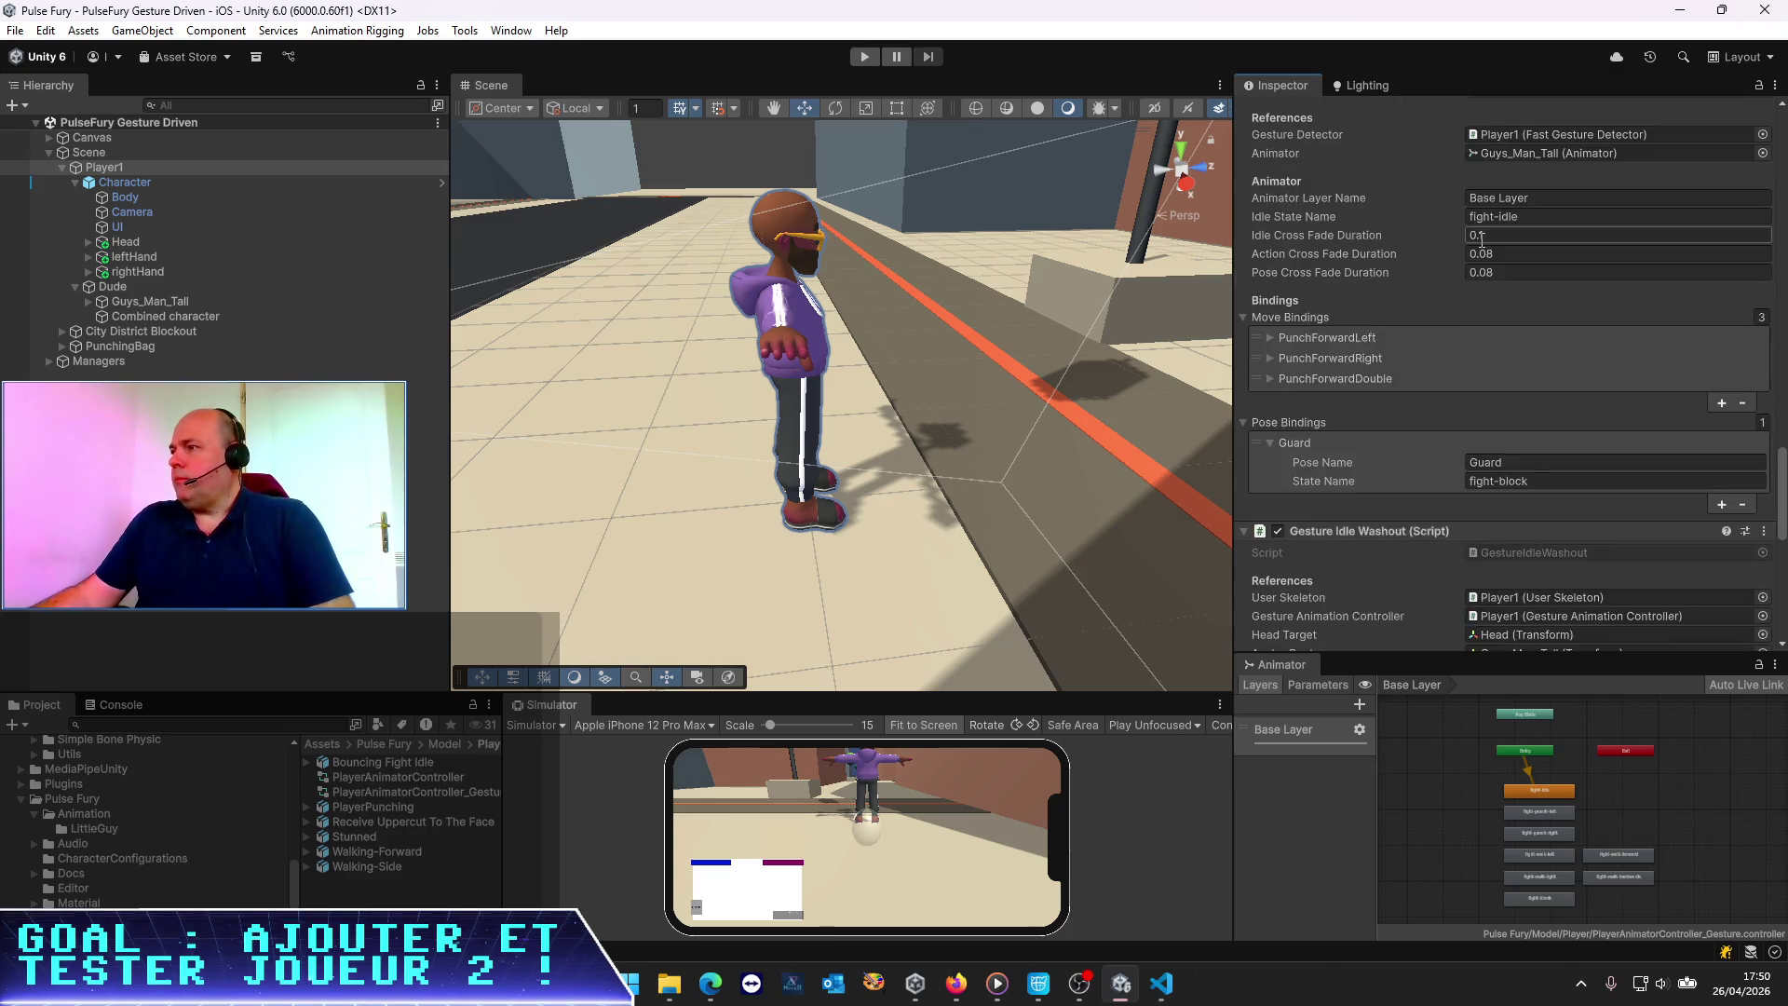
scroll(1481, 238, "up", 3)
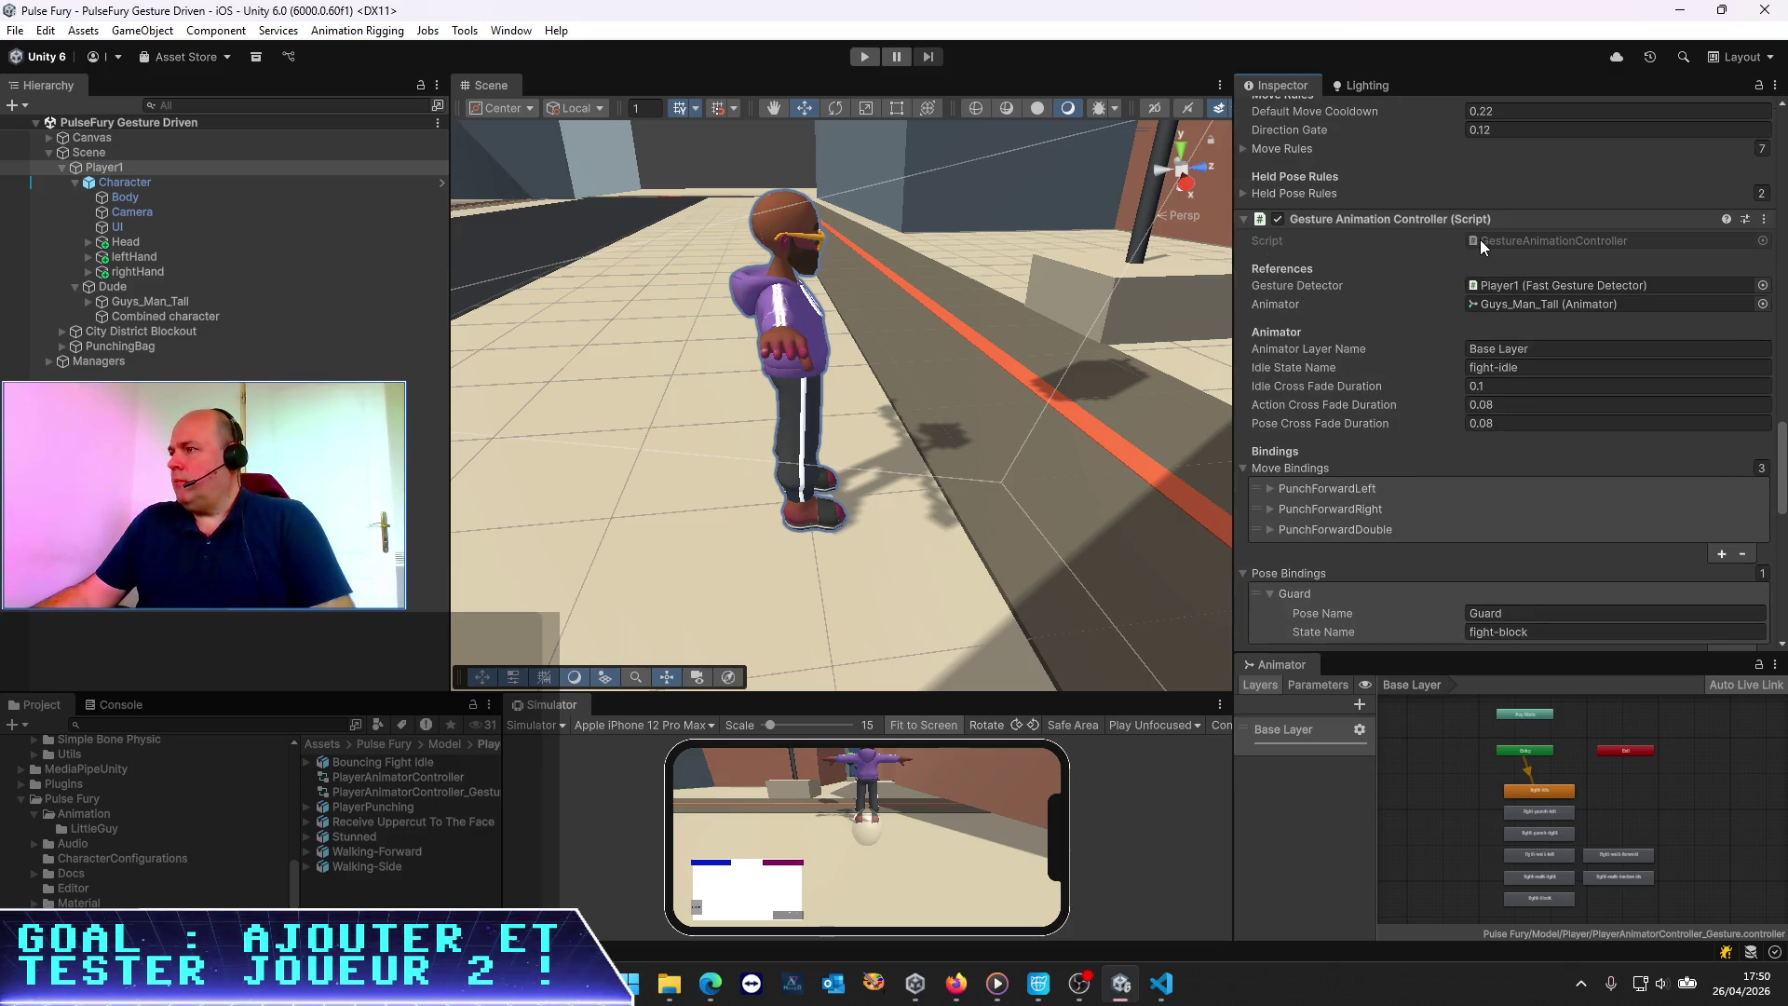
scroll(1479, 238, "down", 8)
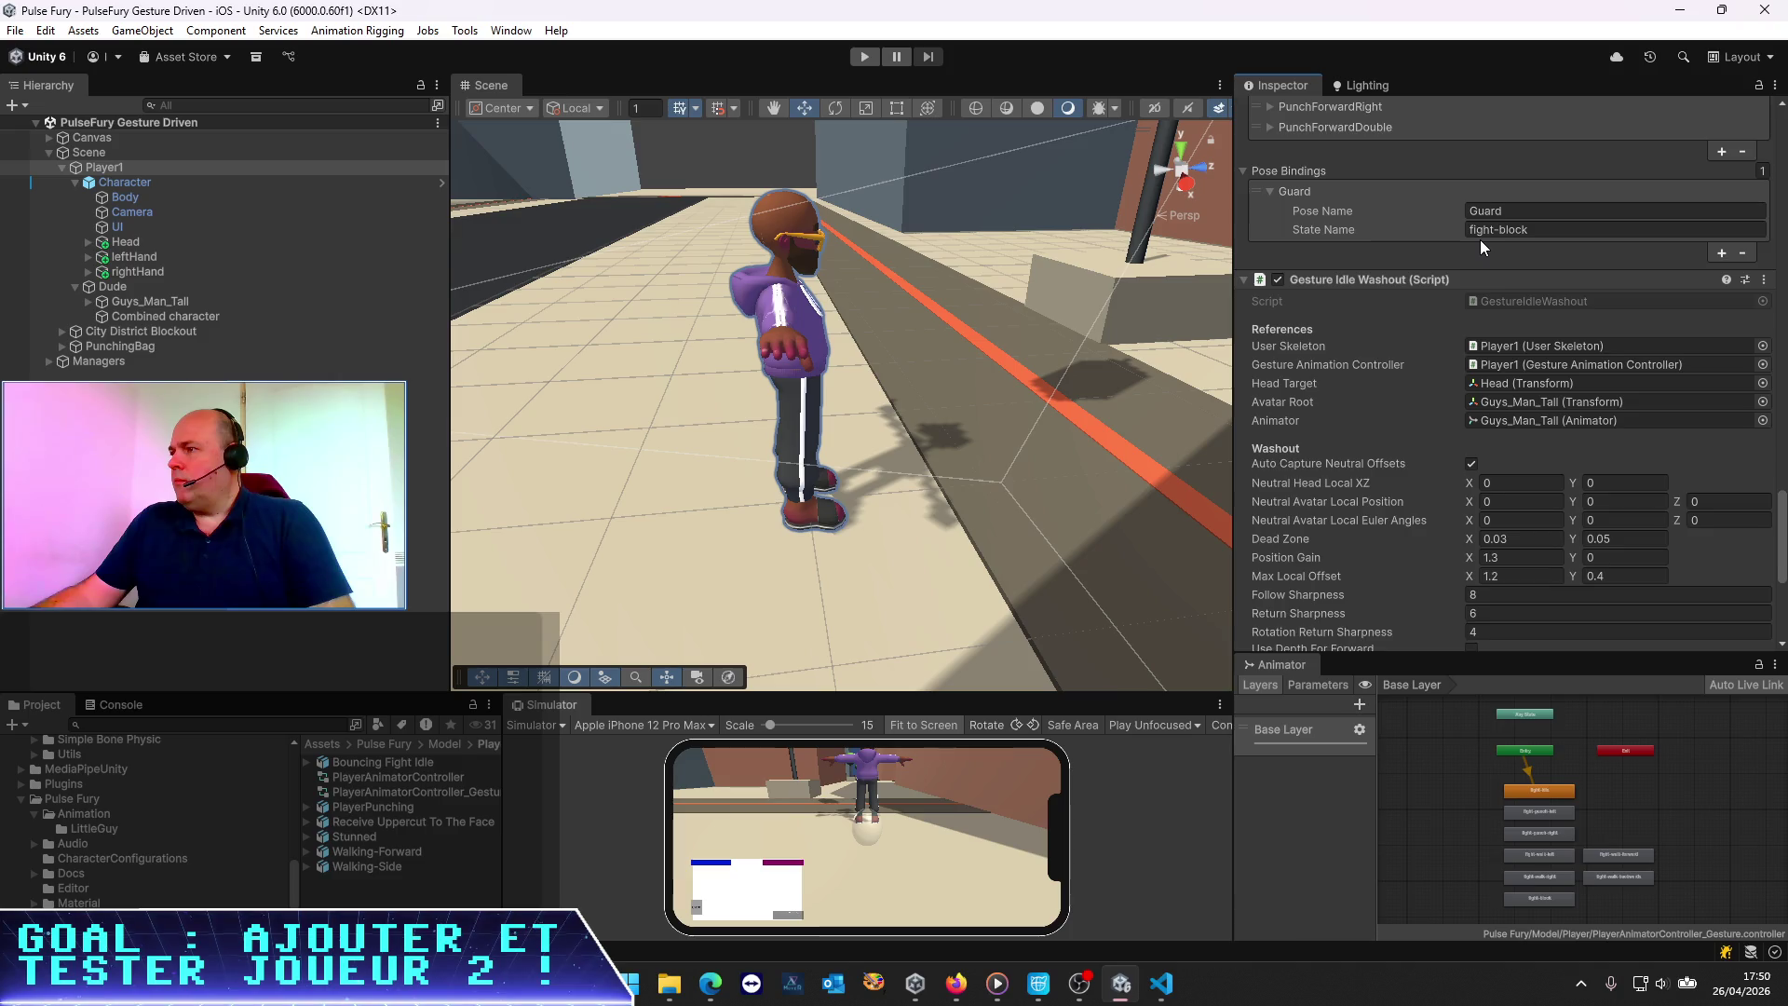
scroll(1479, 238, "down", 1)
scroll(1479, 238, "up", 6)
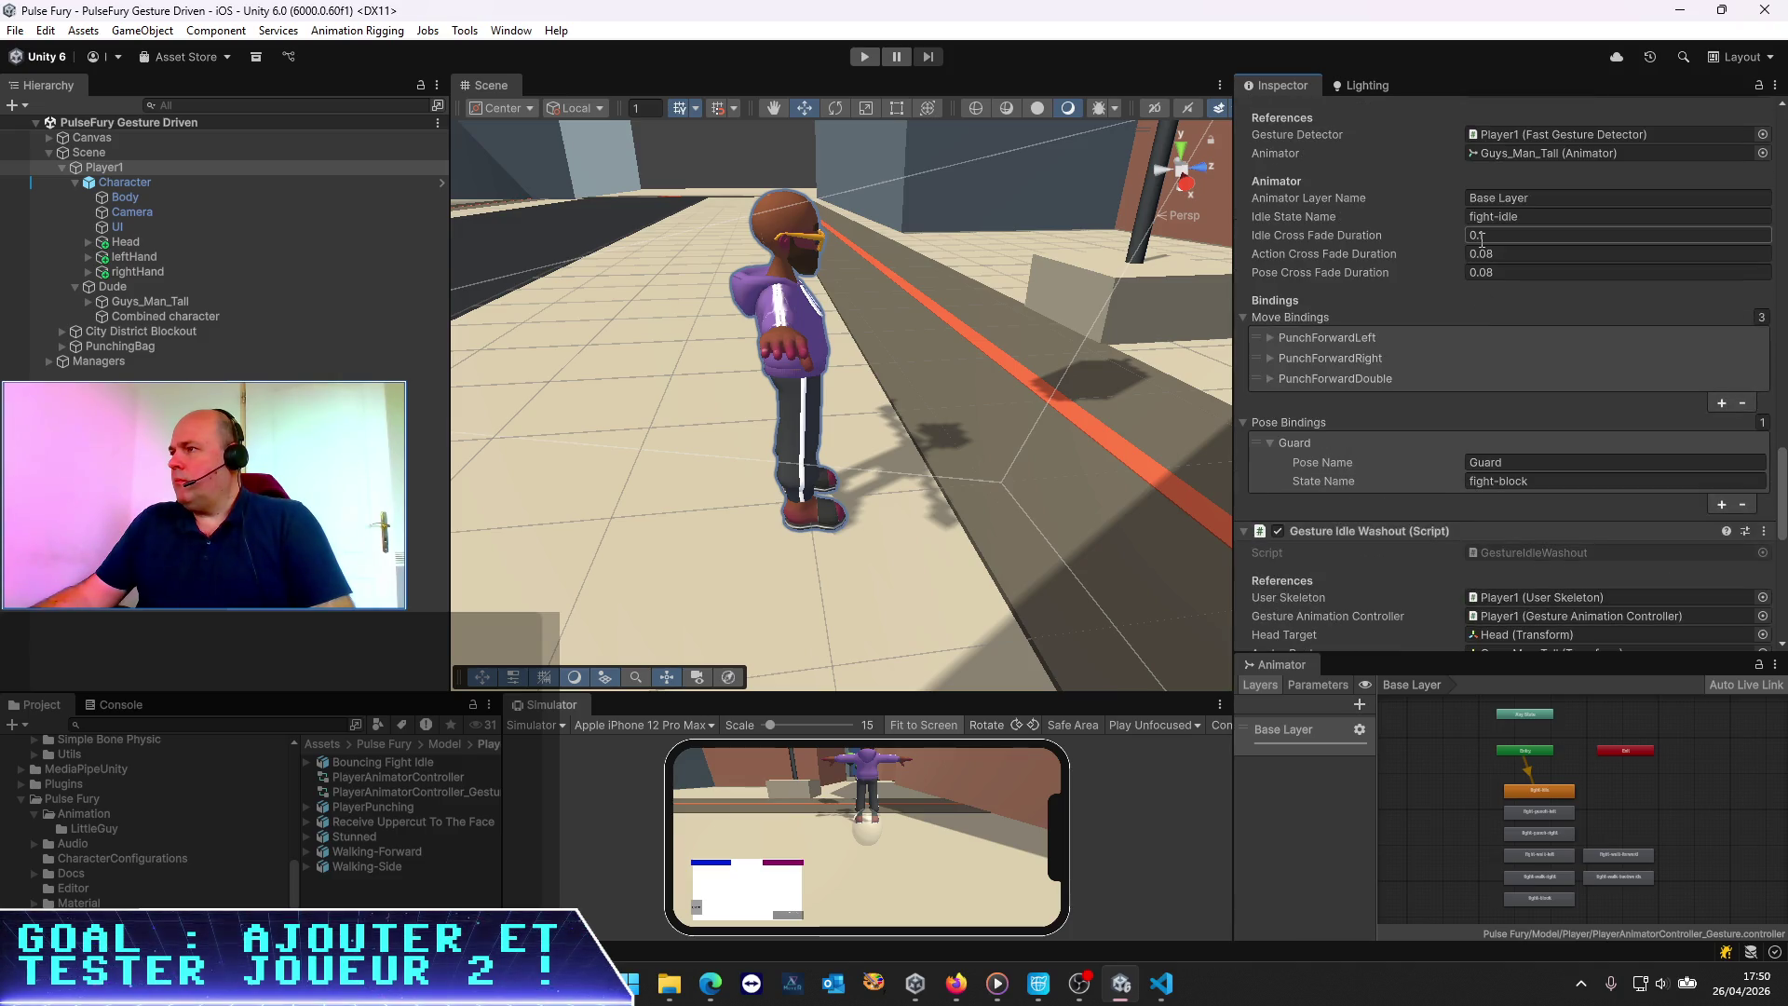
scroll(1481, 239, "down", 6)
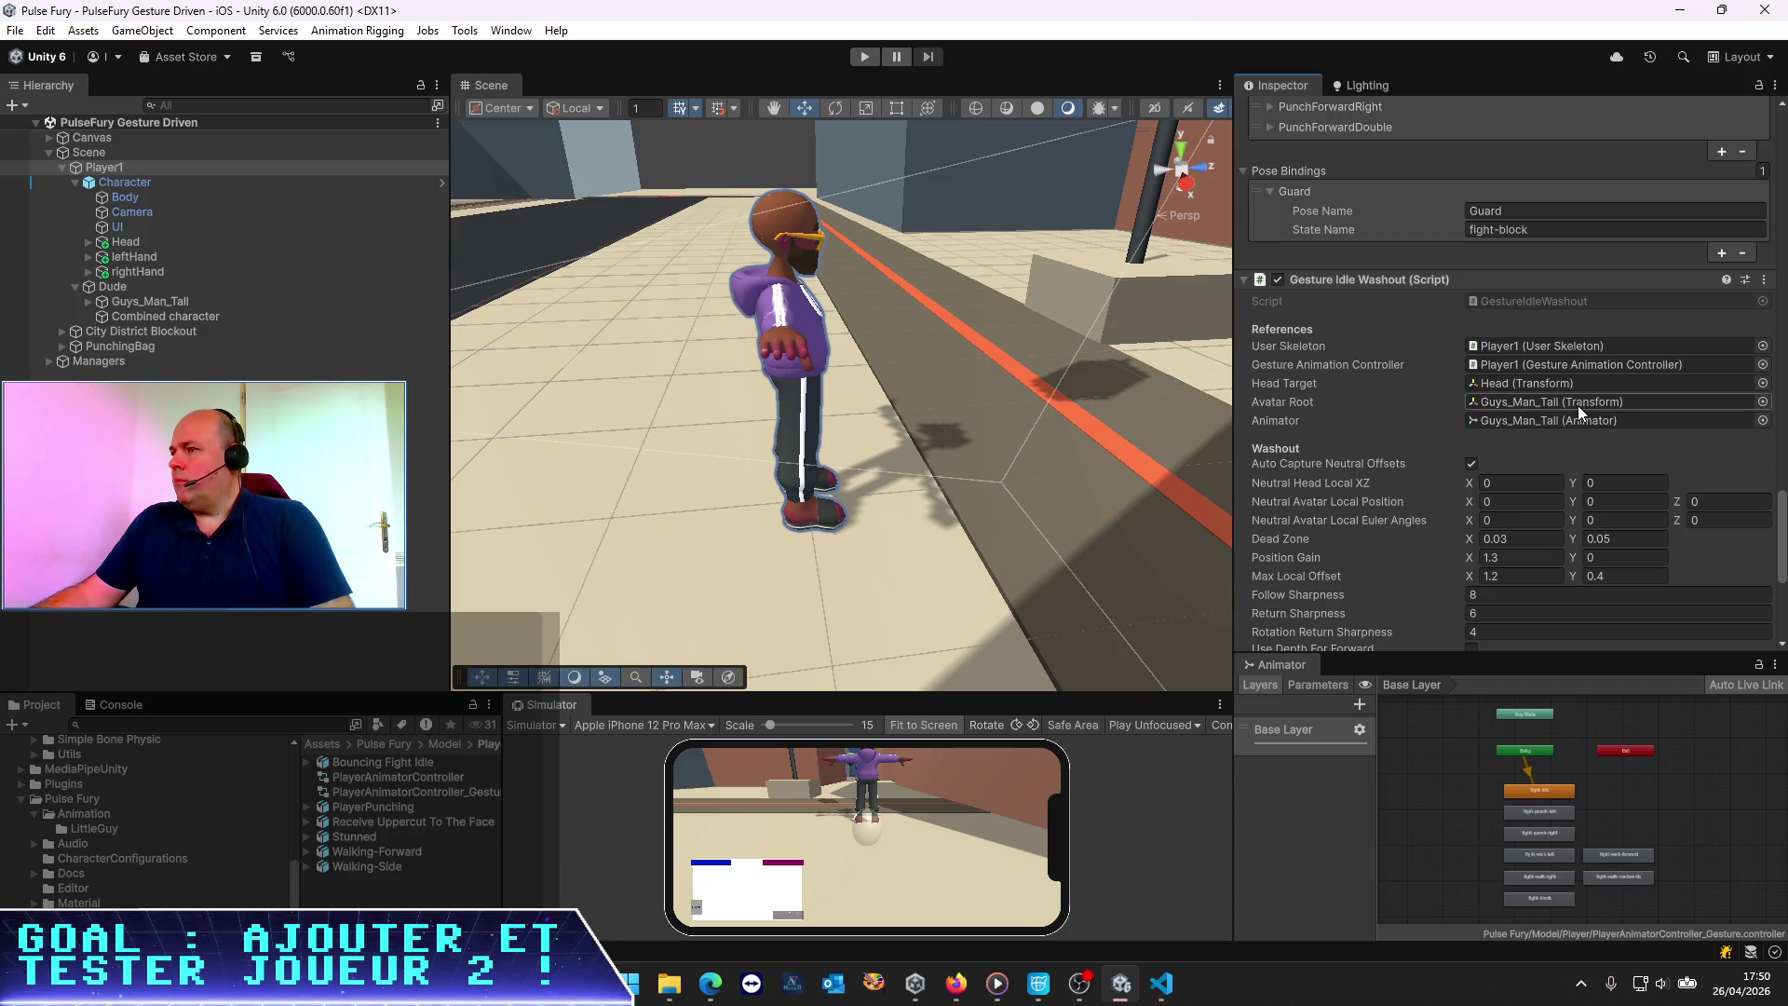
key("alt+Tab")
Add a sentence about the "Avatar Root" field, checking its name in Unity's Inspector
type("Iml")
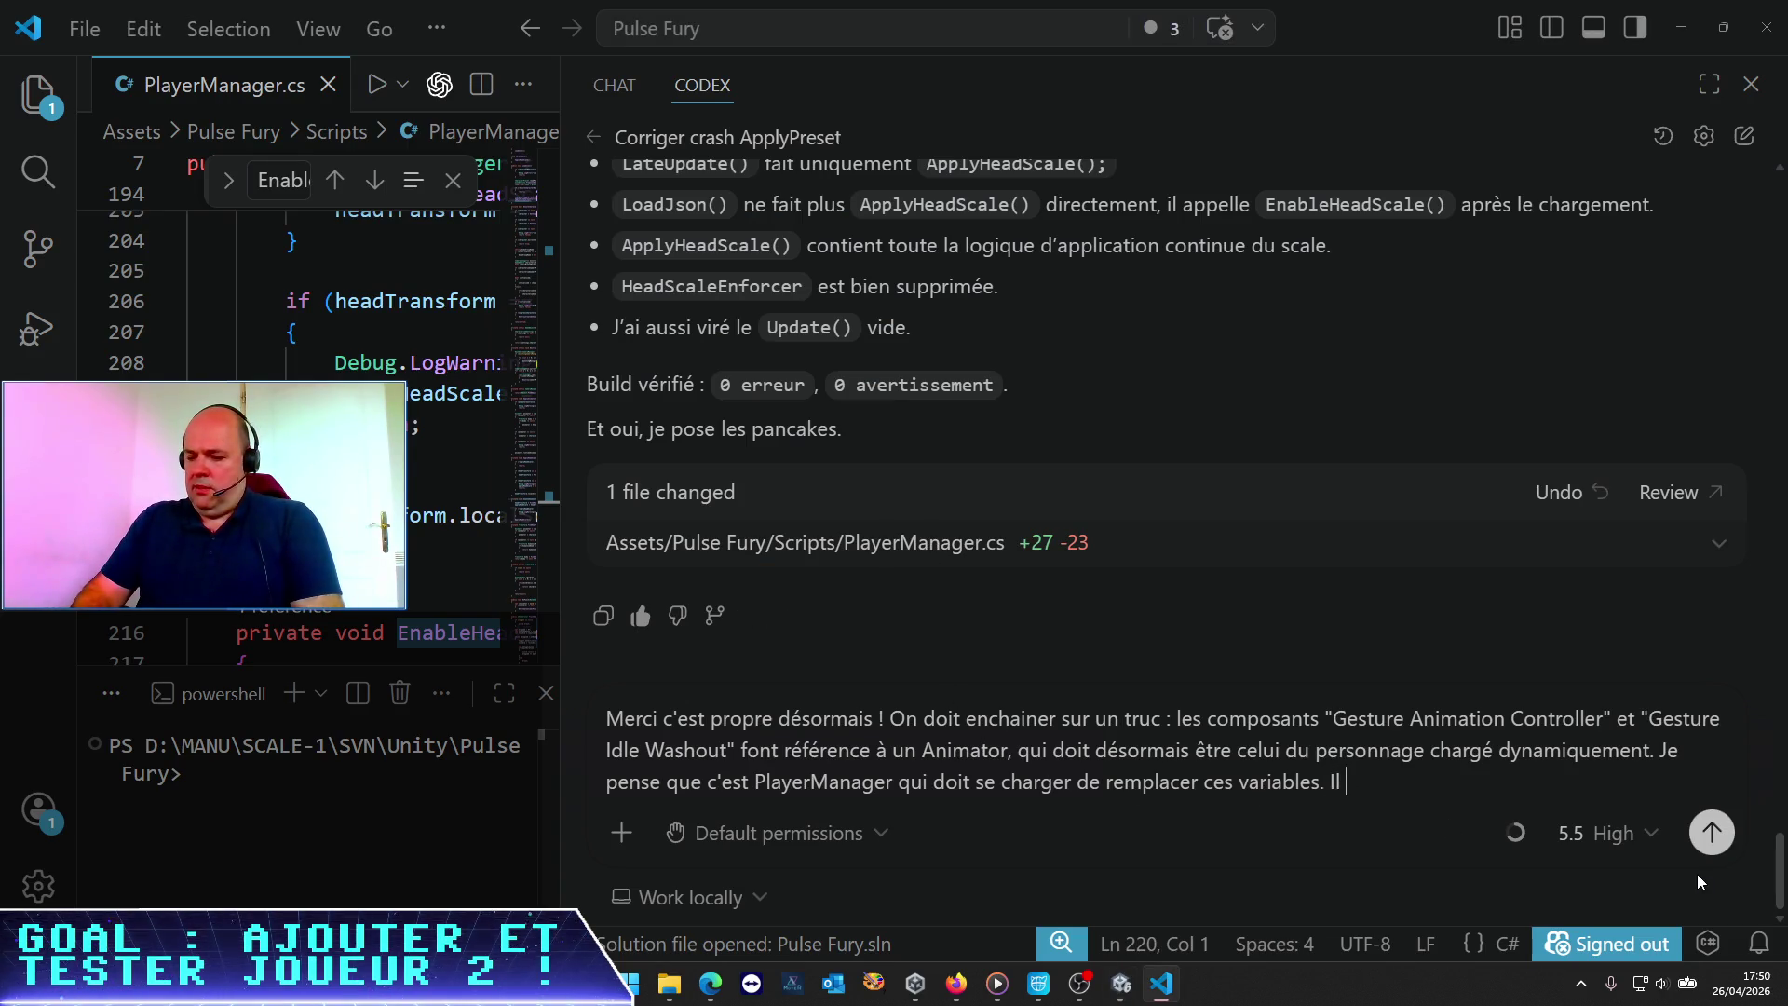
type("également le")
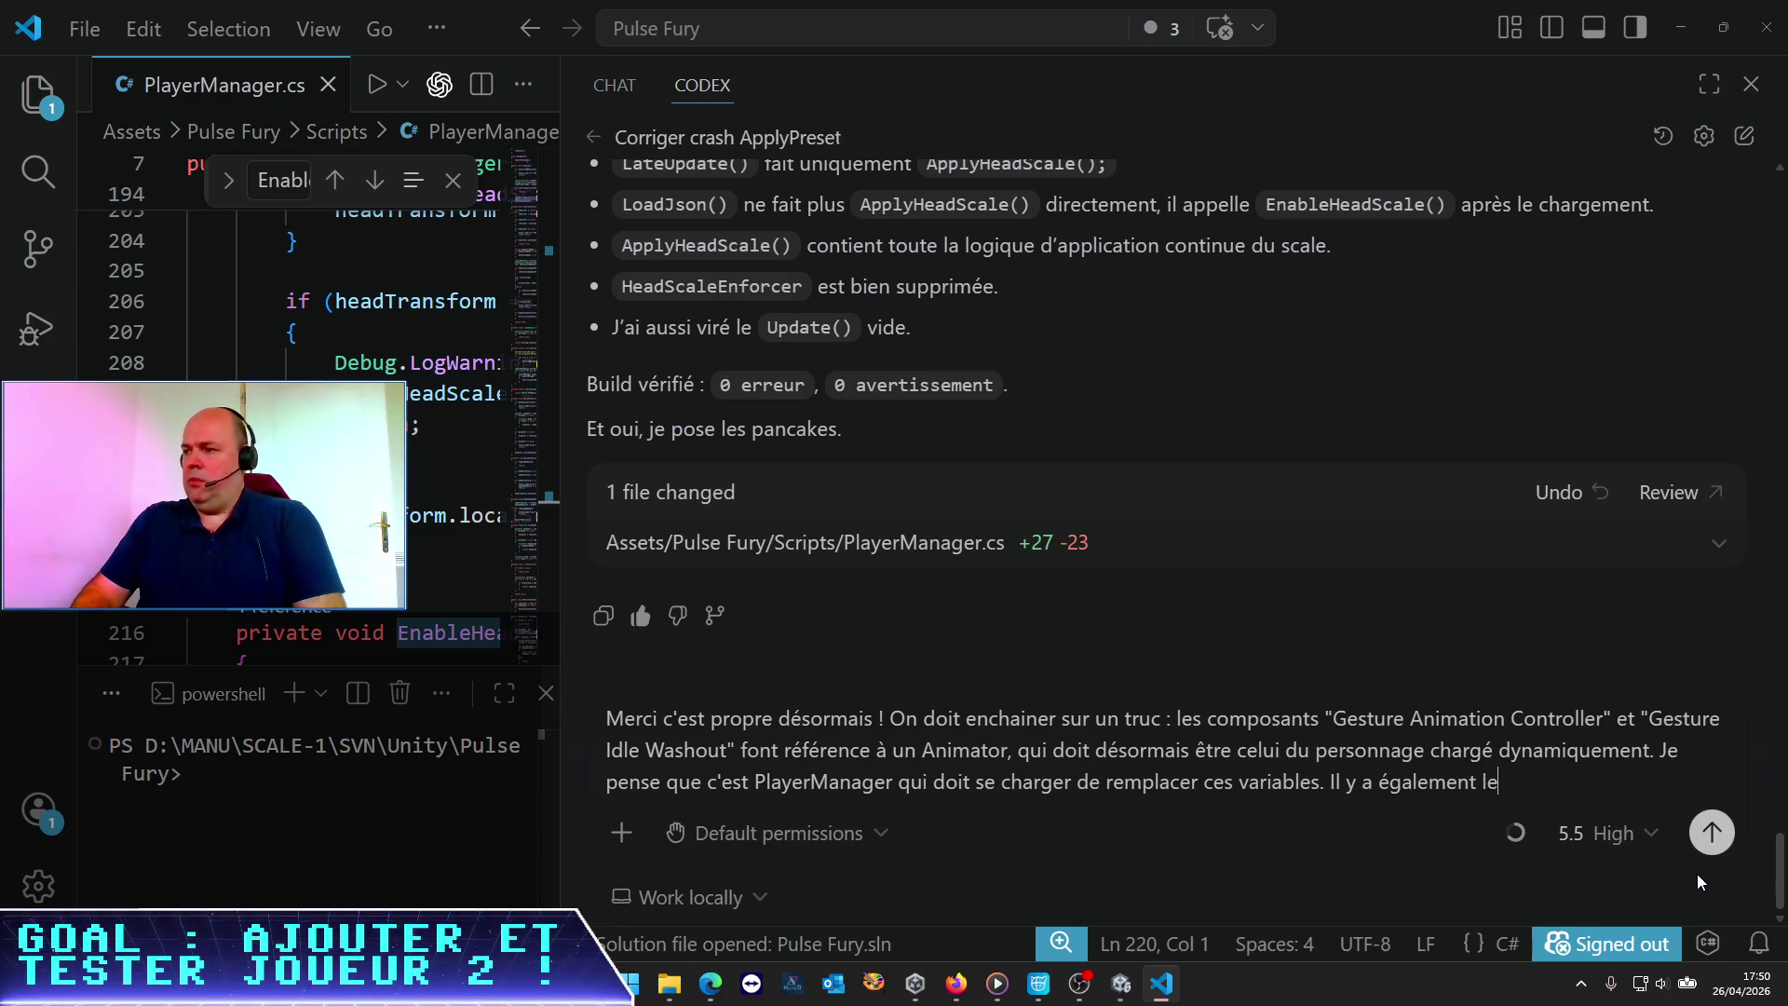
key("alt+Tab")
key("alt+Tab")
type(" champ")
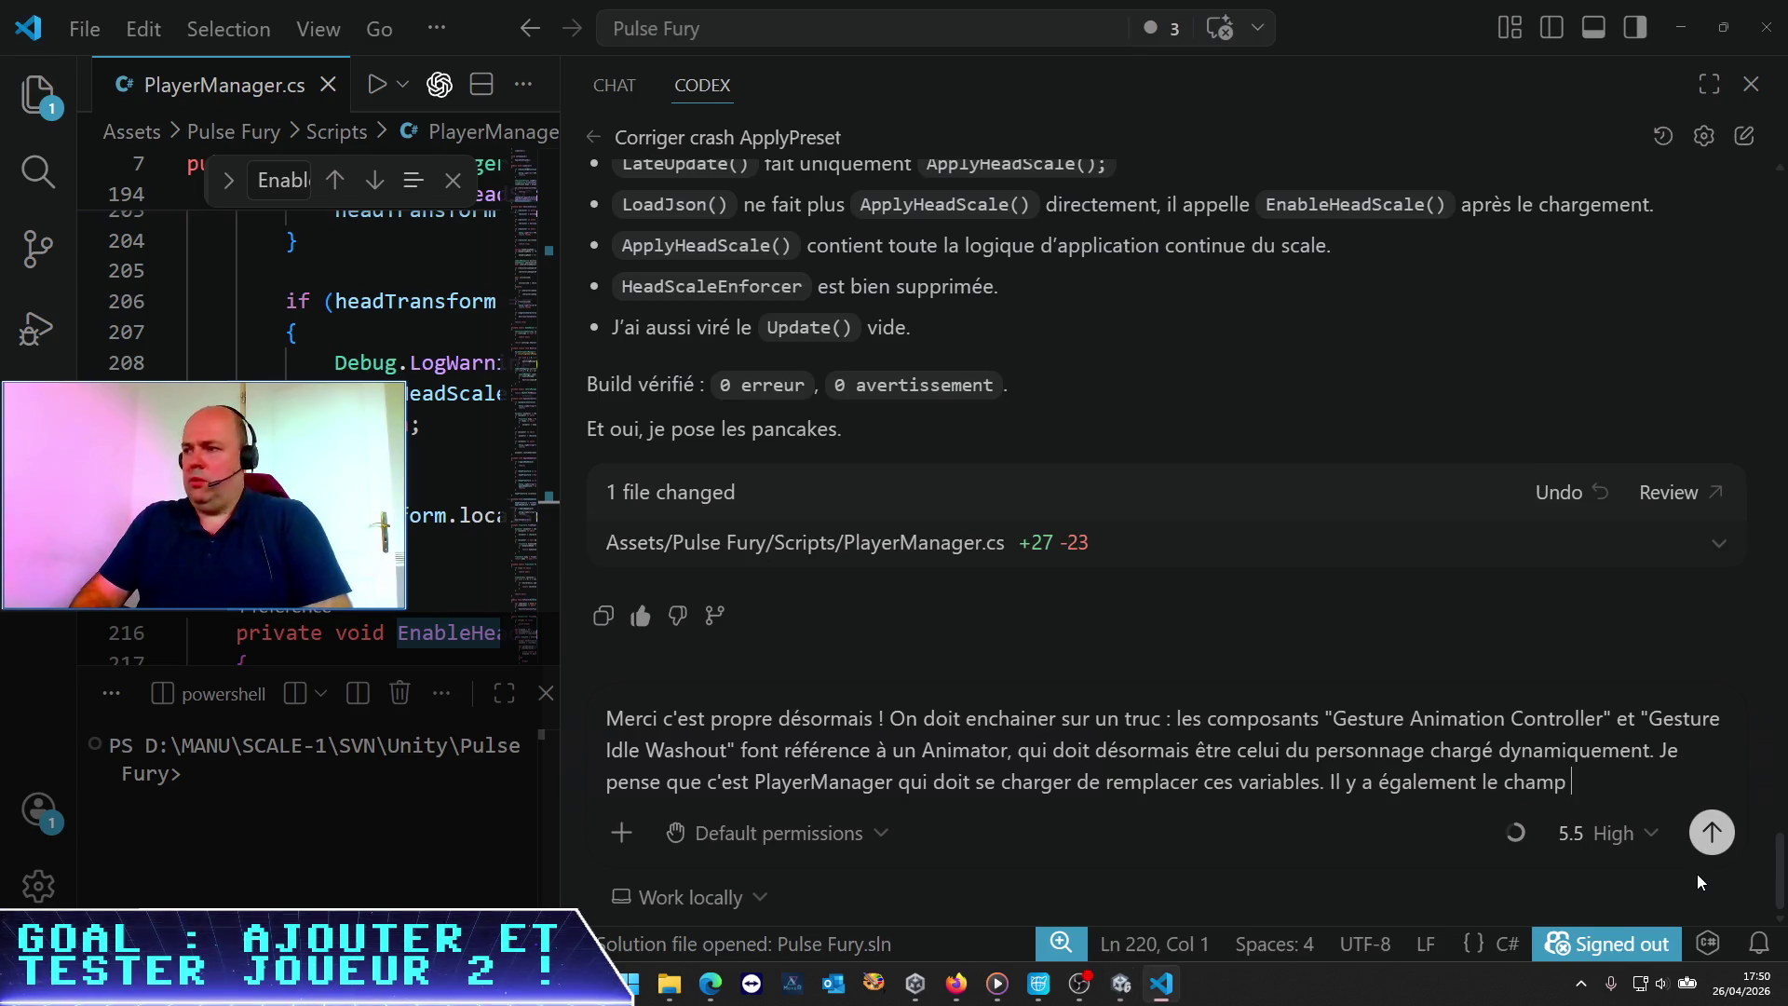
key("alt+Tab")
key("alt+Tab")
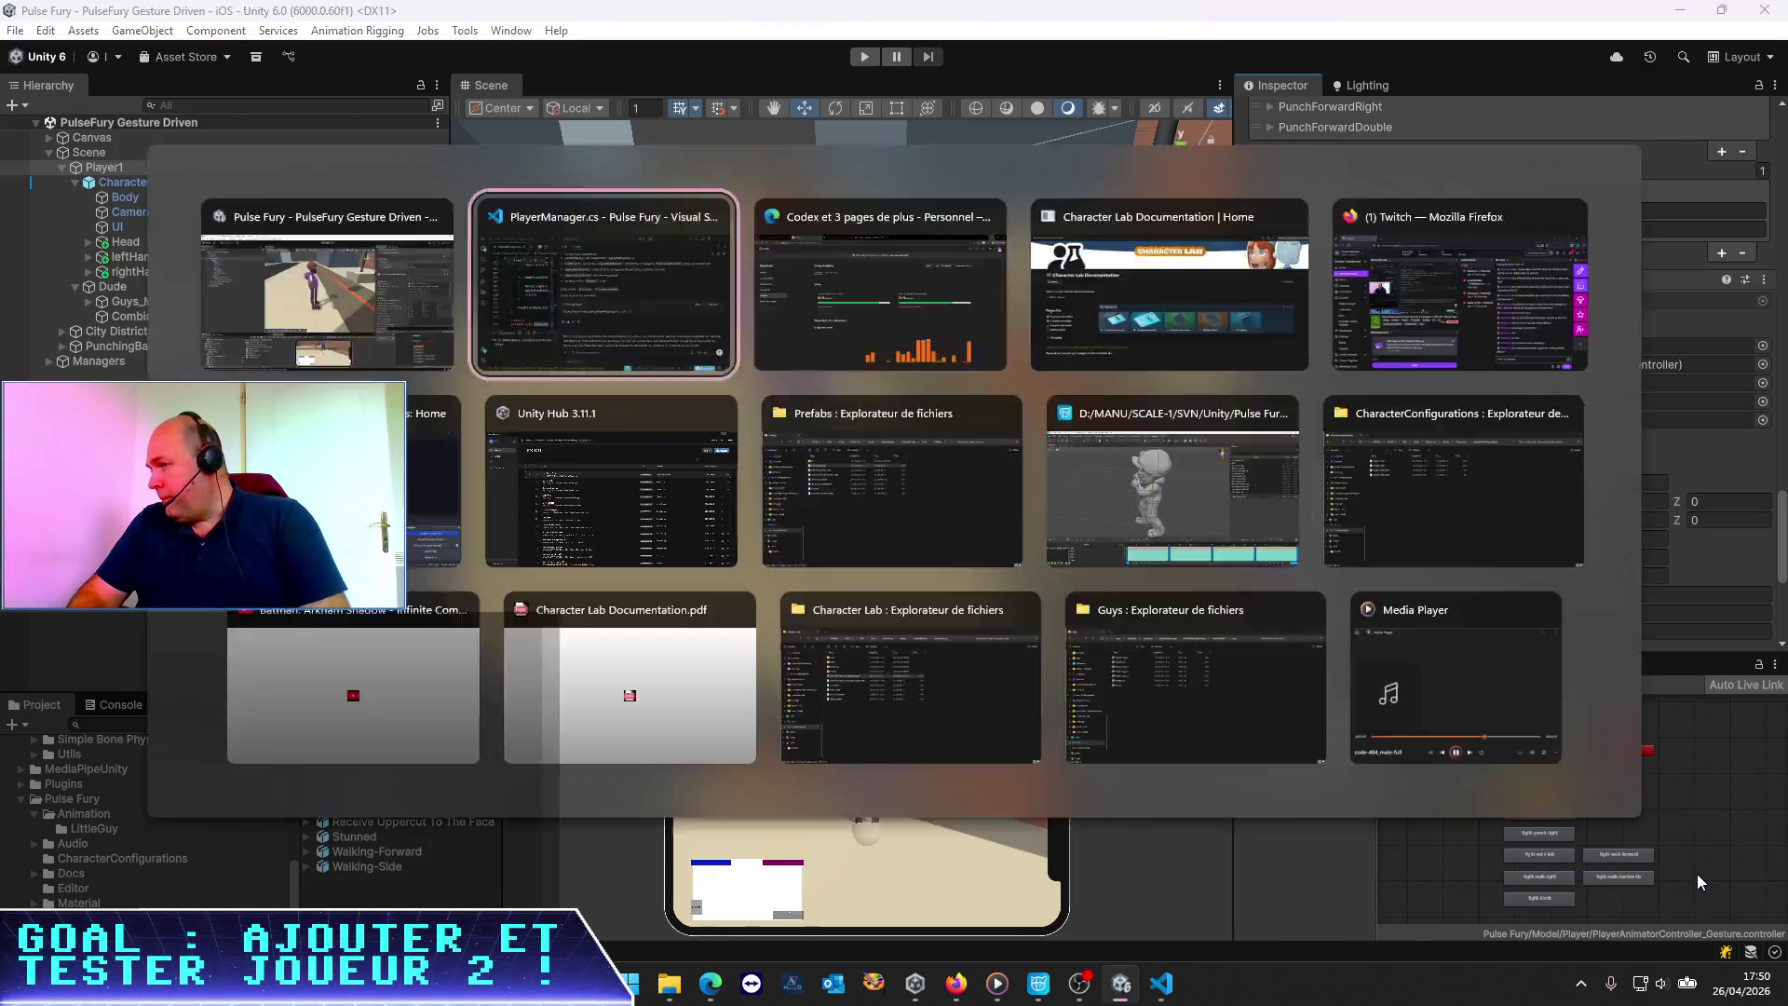
type("\"Avatar Root\"")
key("alt+Tab")
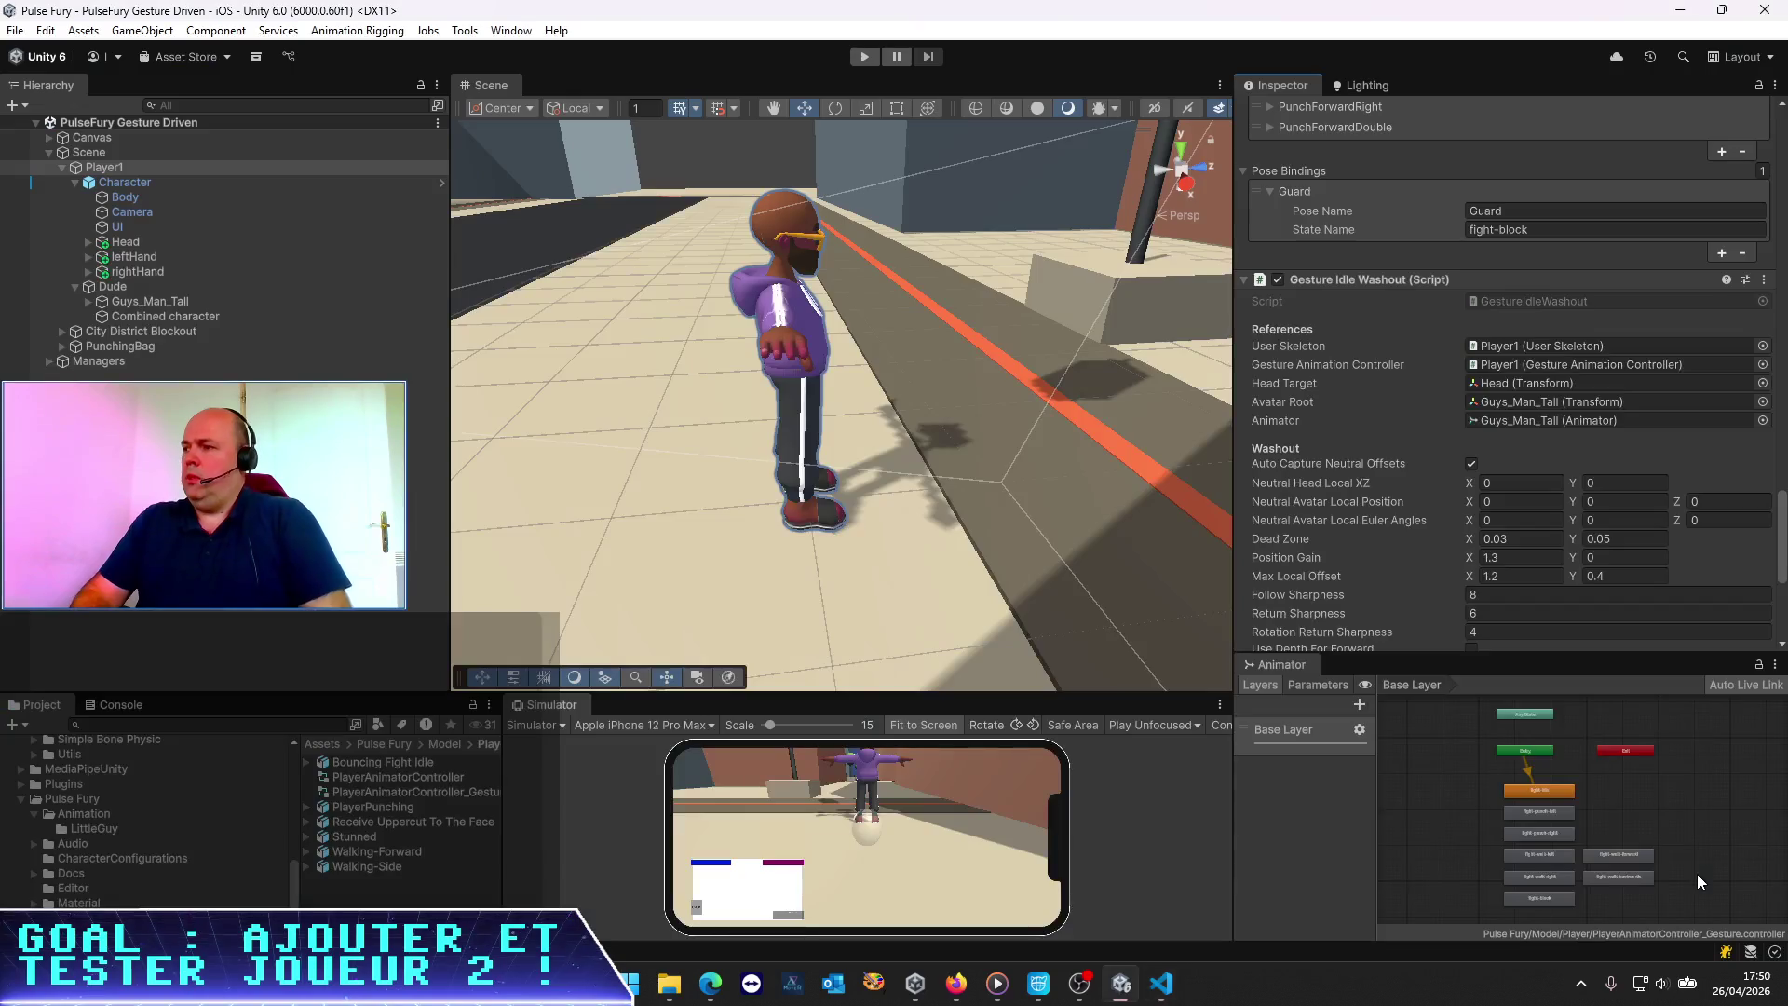
key("alt+Tab")
State it must point to the Transform containing the character's animator, and send the request
type("du")
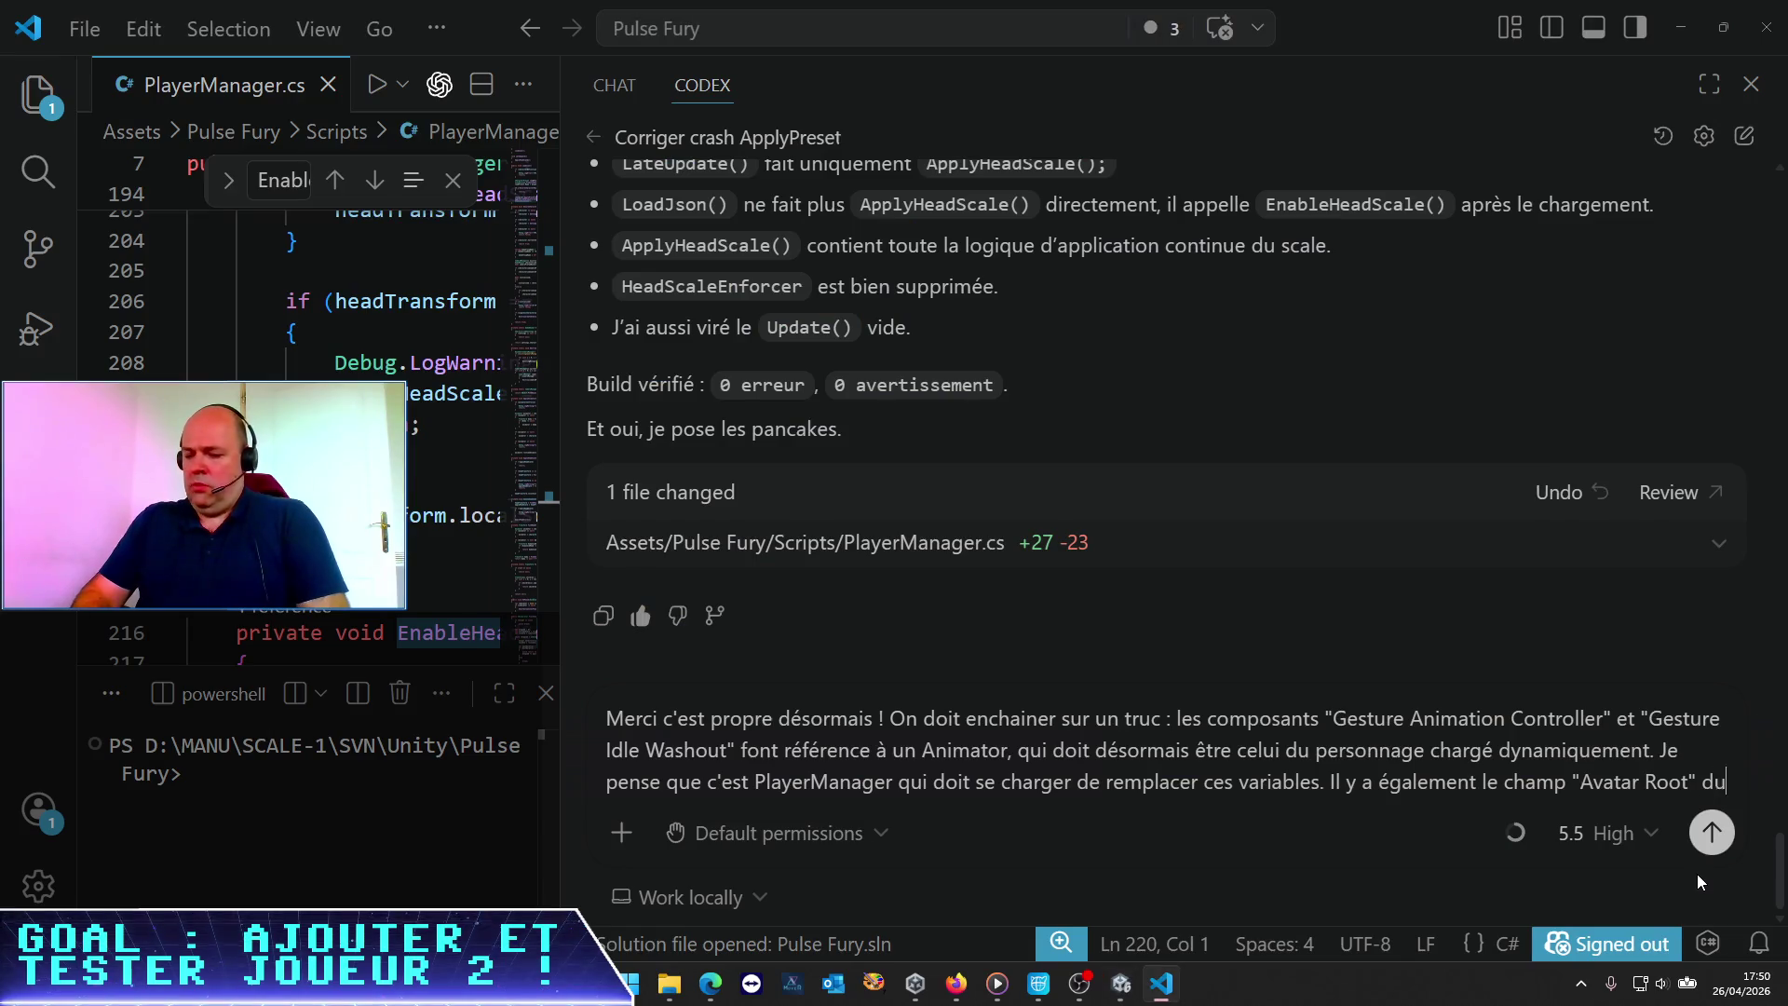
type(" Gesture")
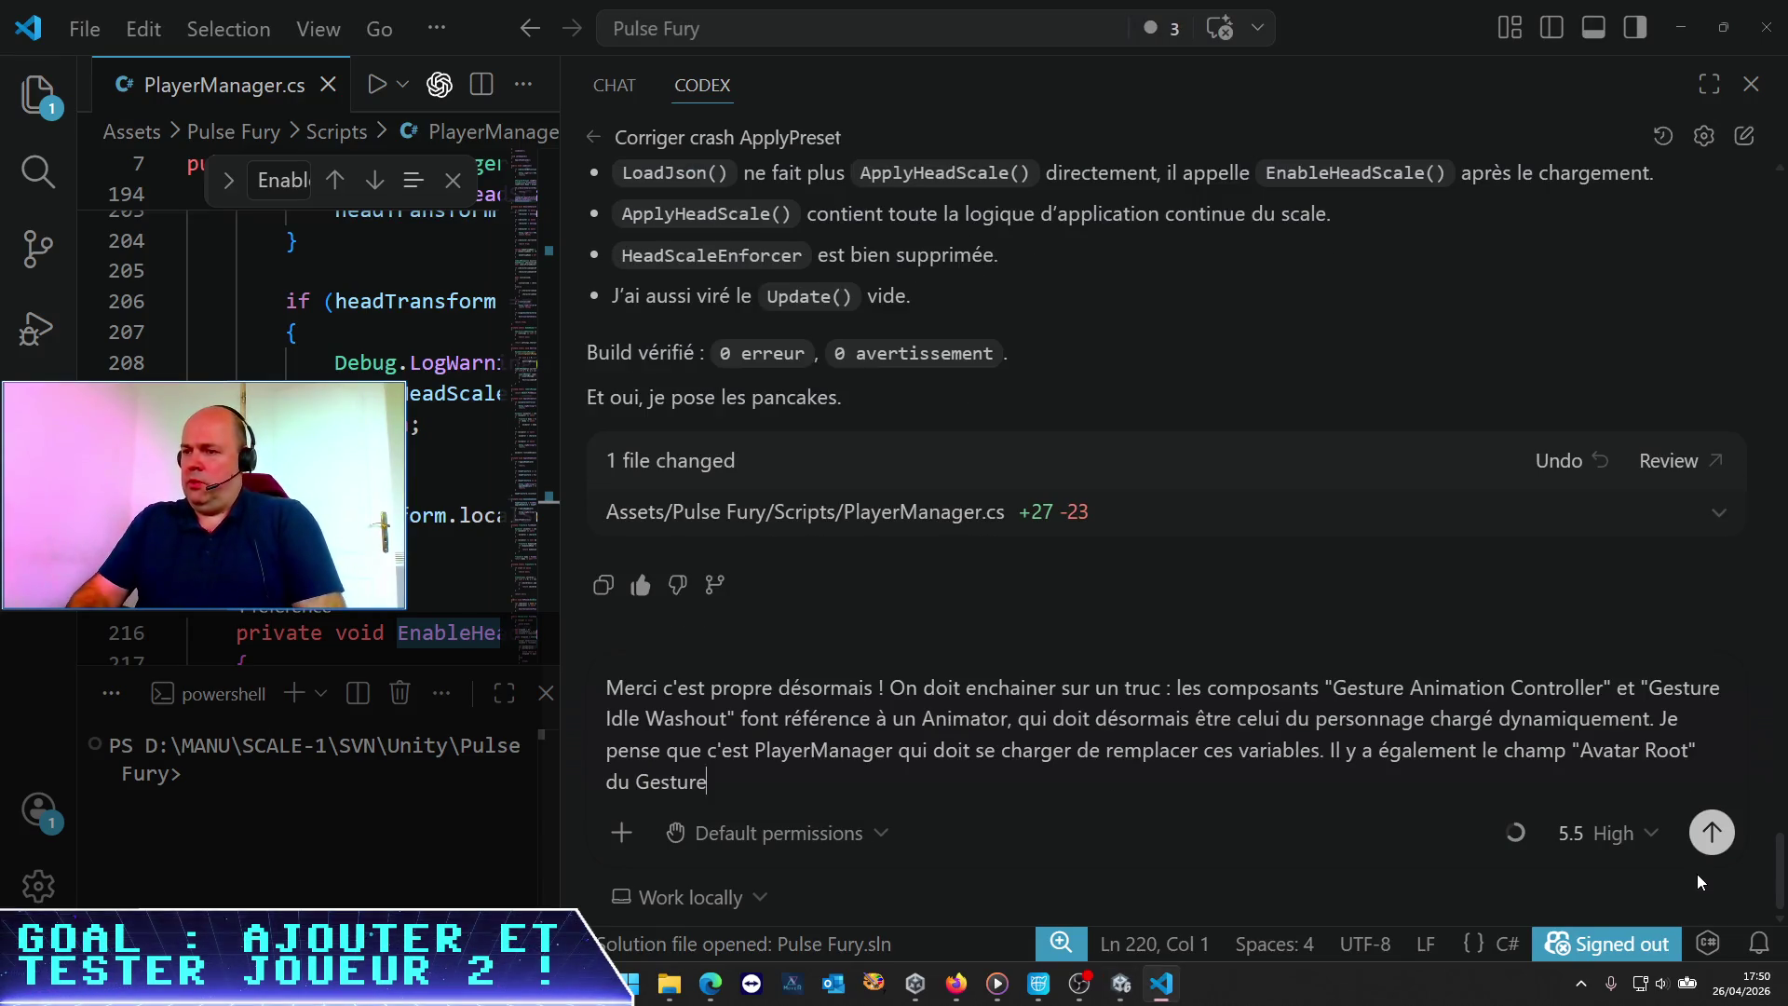
type(" Idel Cle cController qui doit")
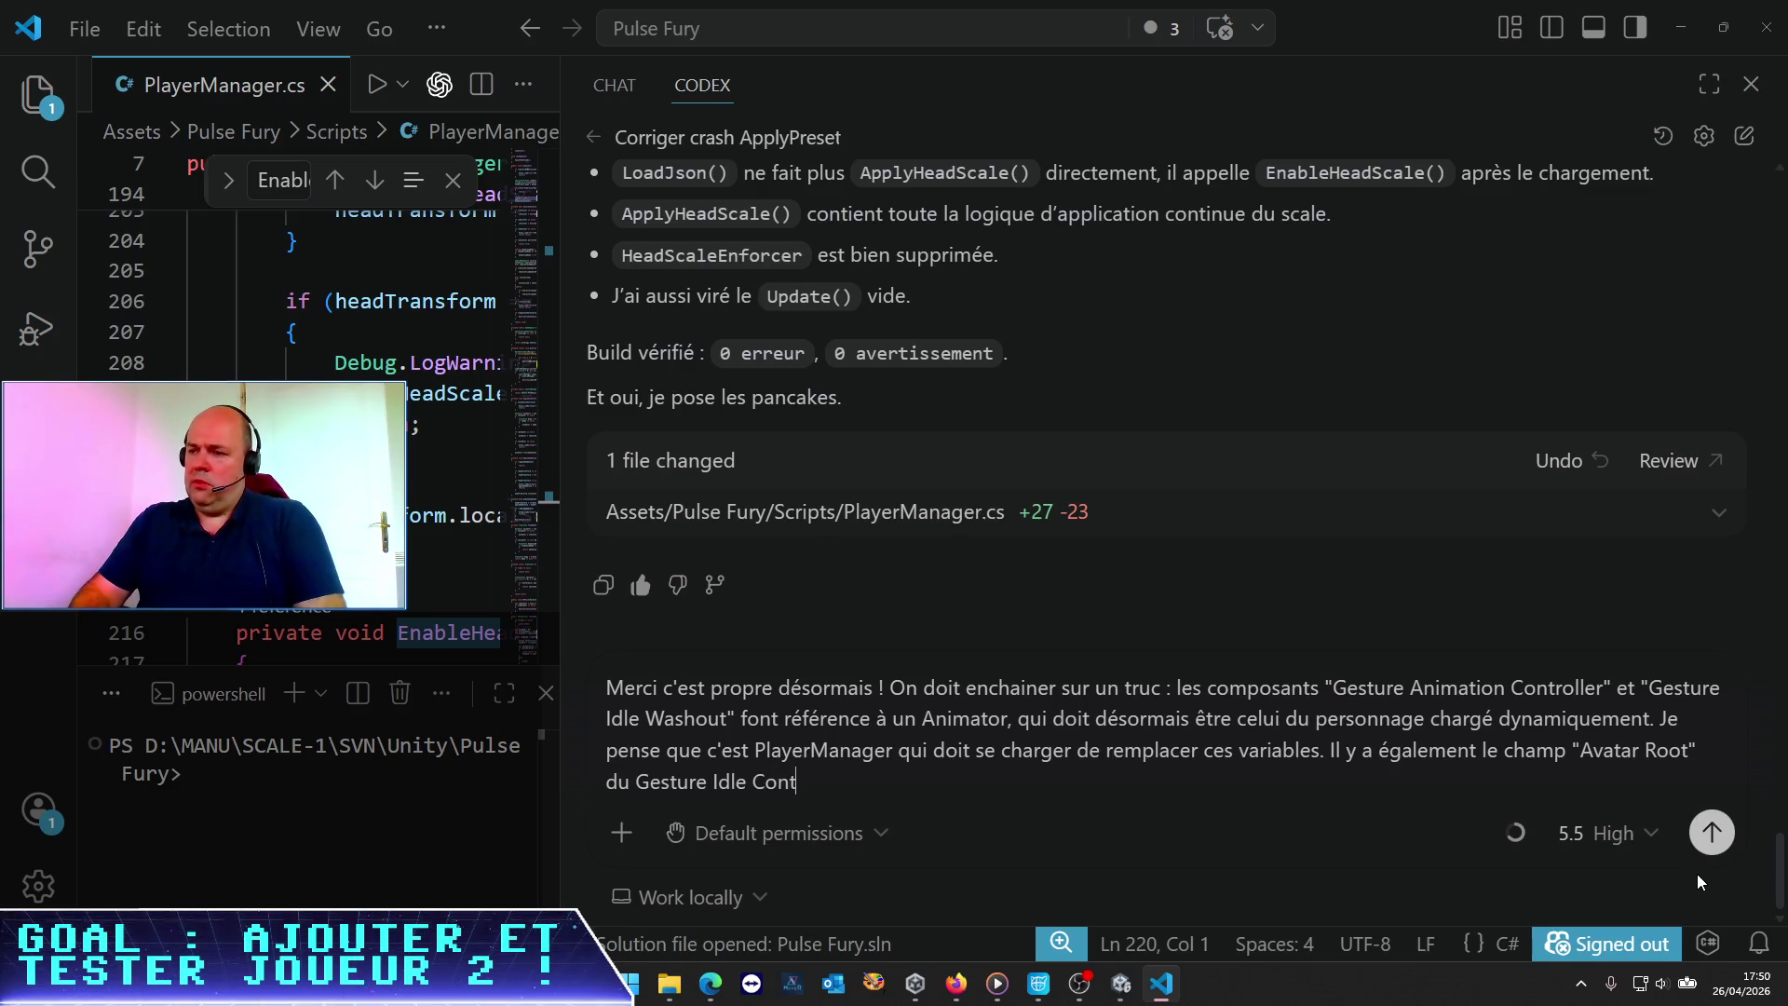
type(" pointer")
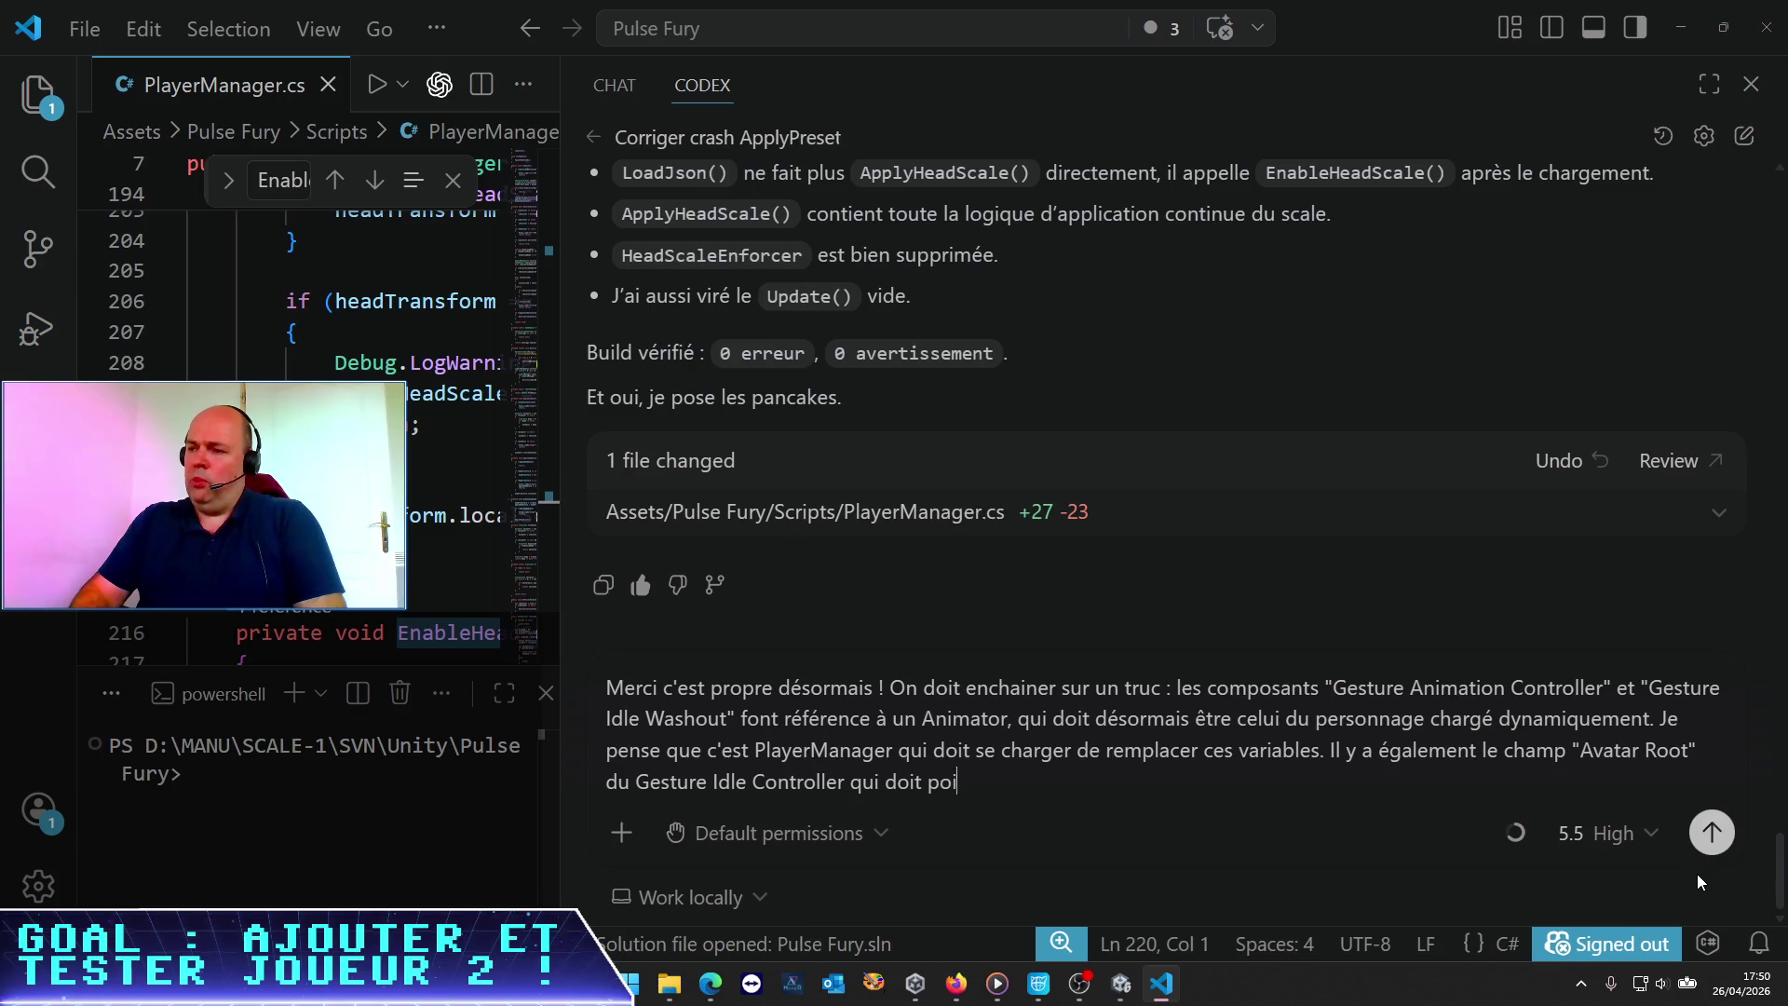
key("alt+Tab")
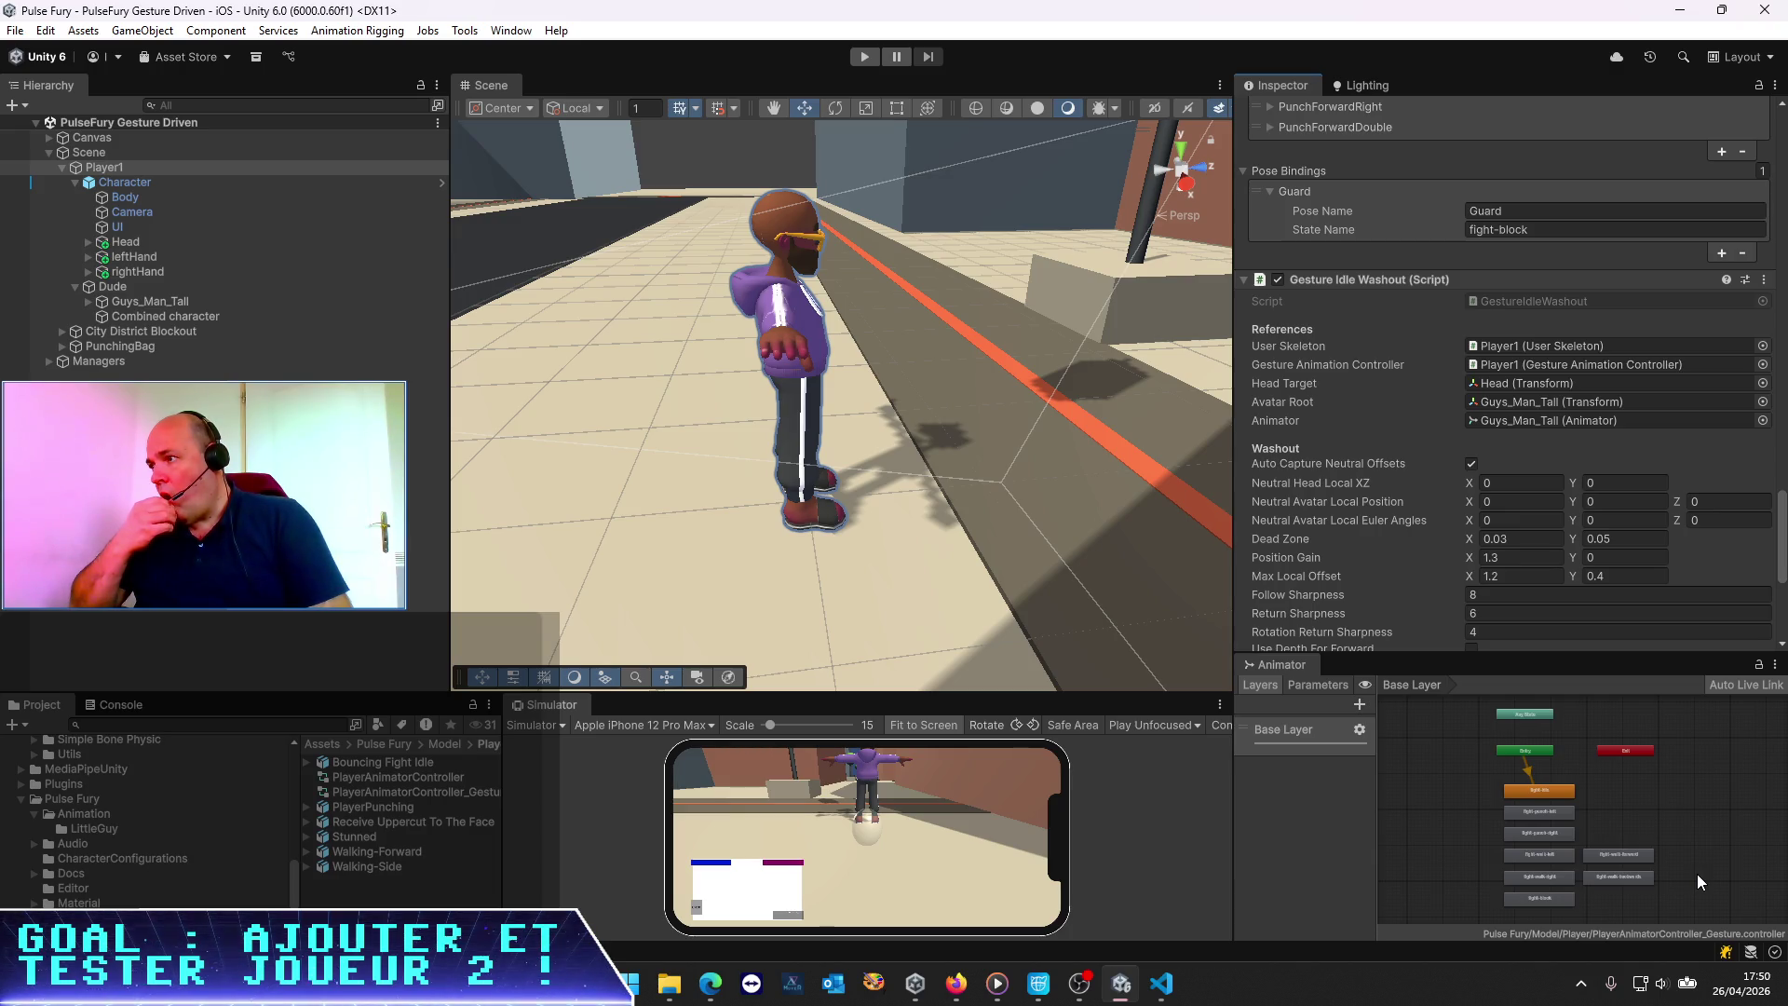
key("alt+Tab")
type("sur le transf")
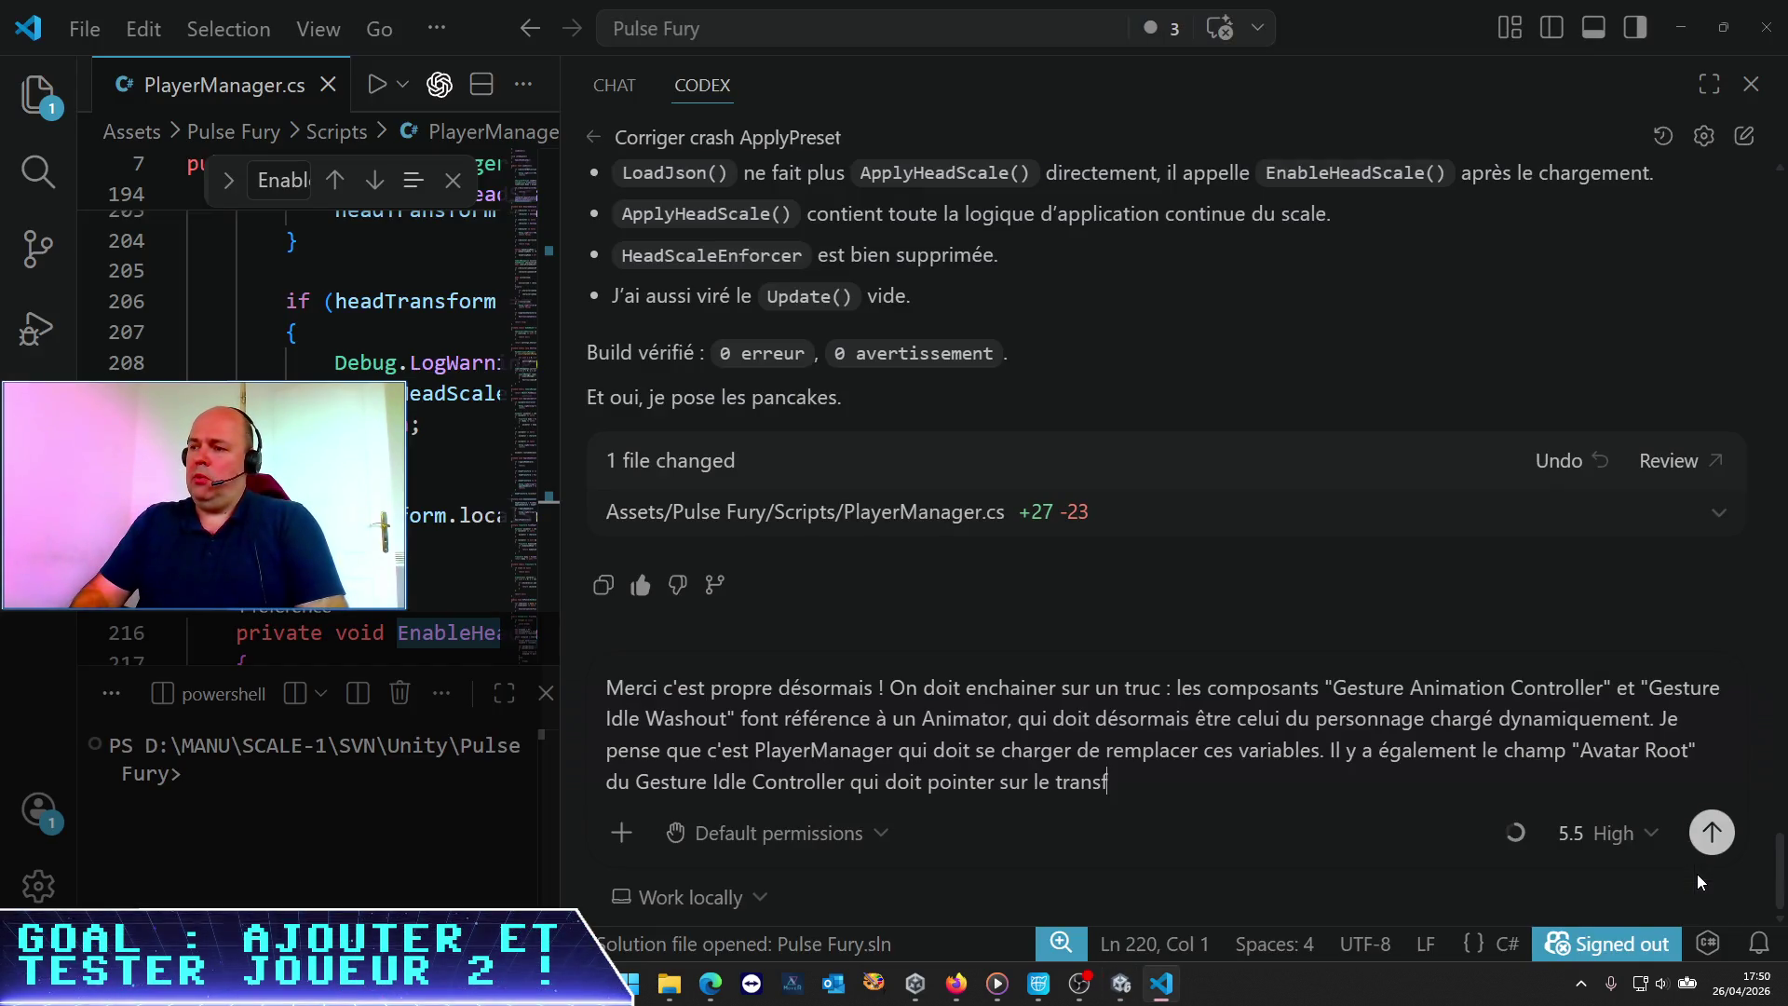
key("BackSpace")
type("Trans")
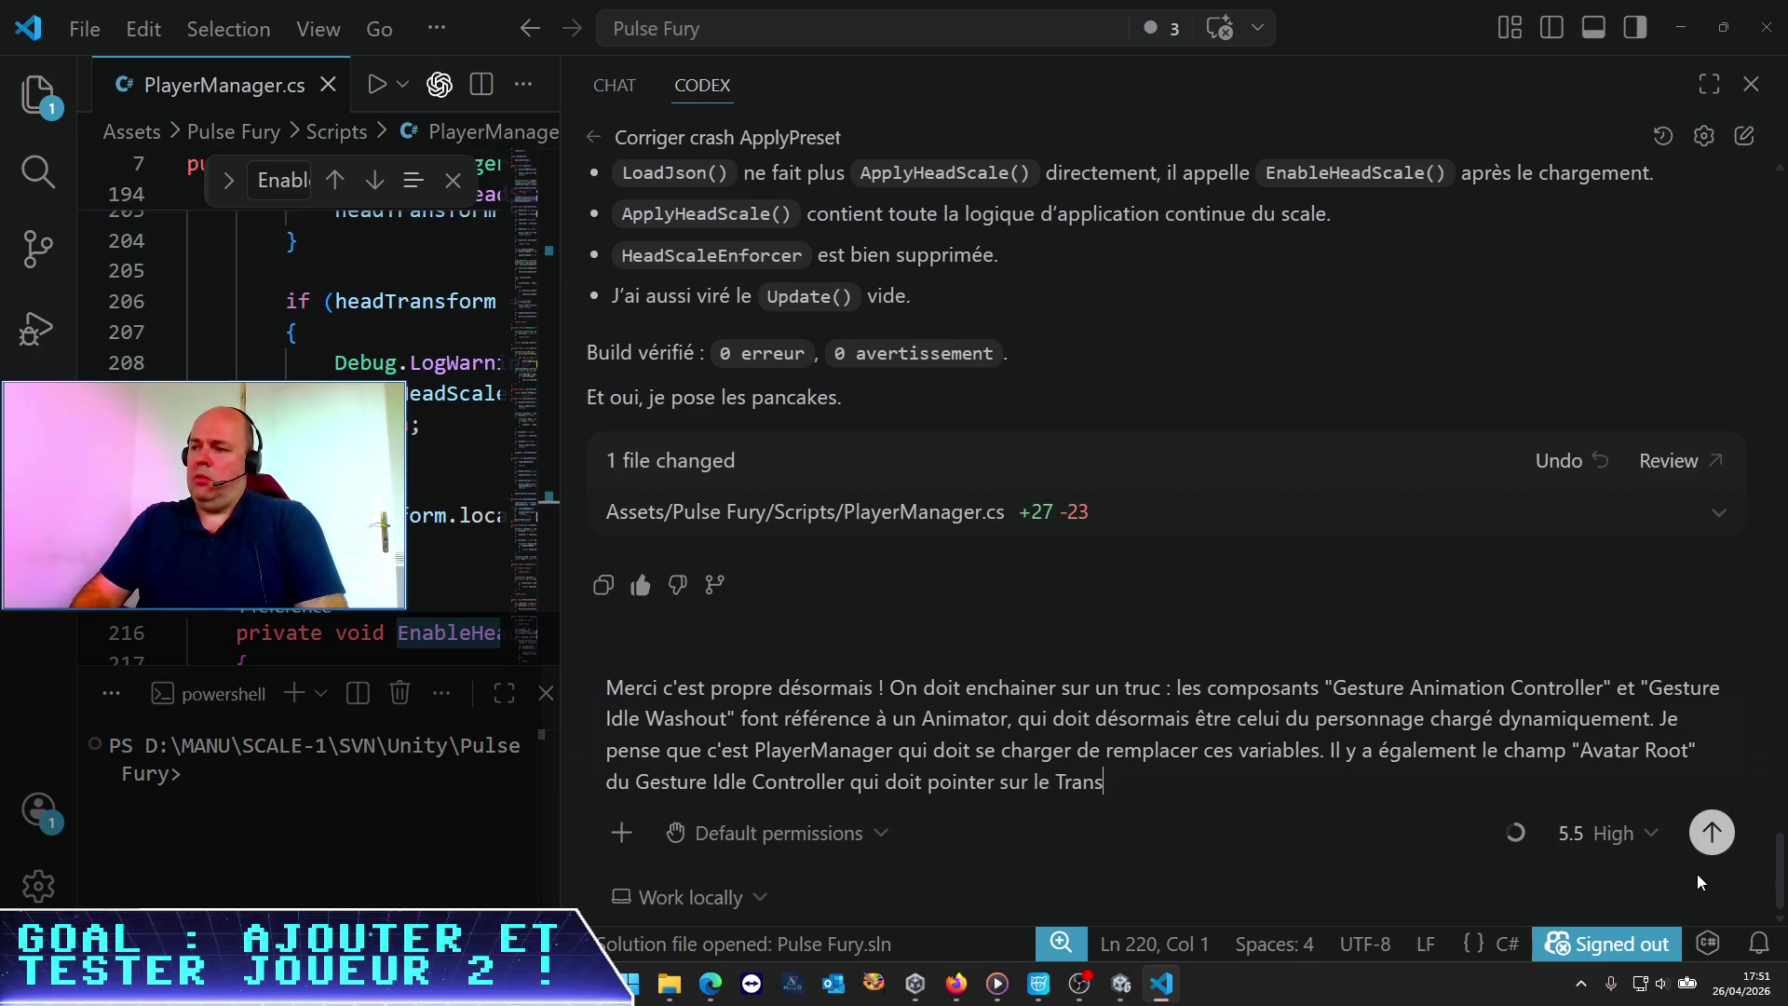
type("form qui ")
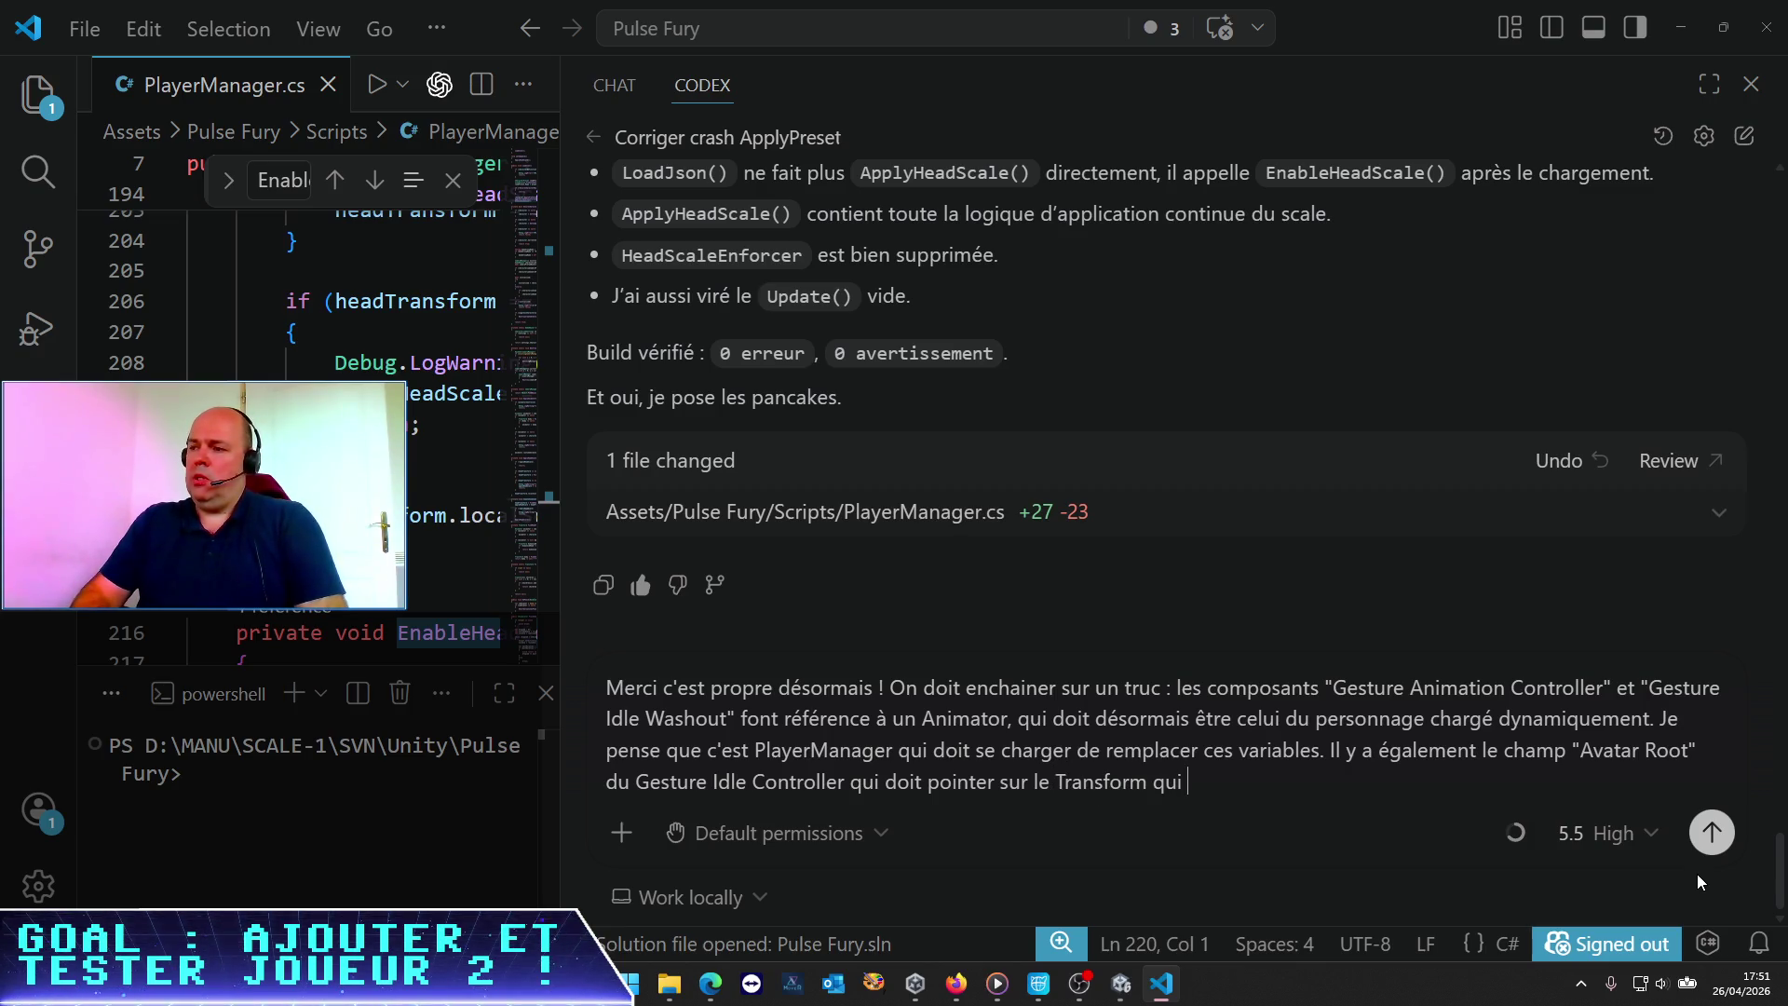
type("contient l'anima")
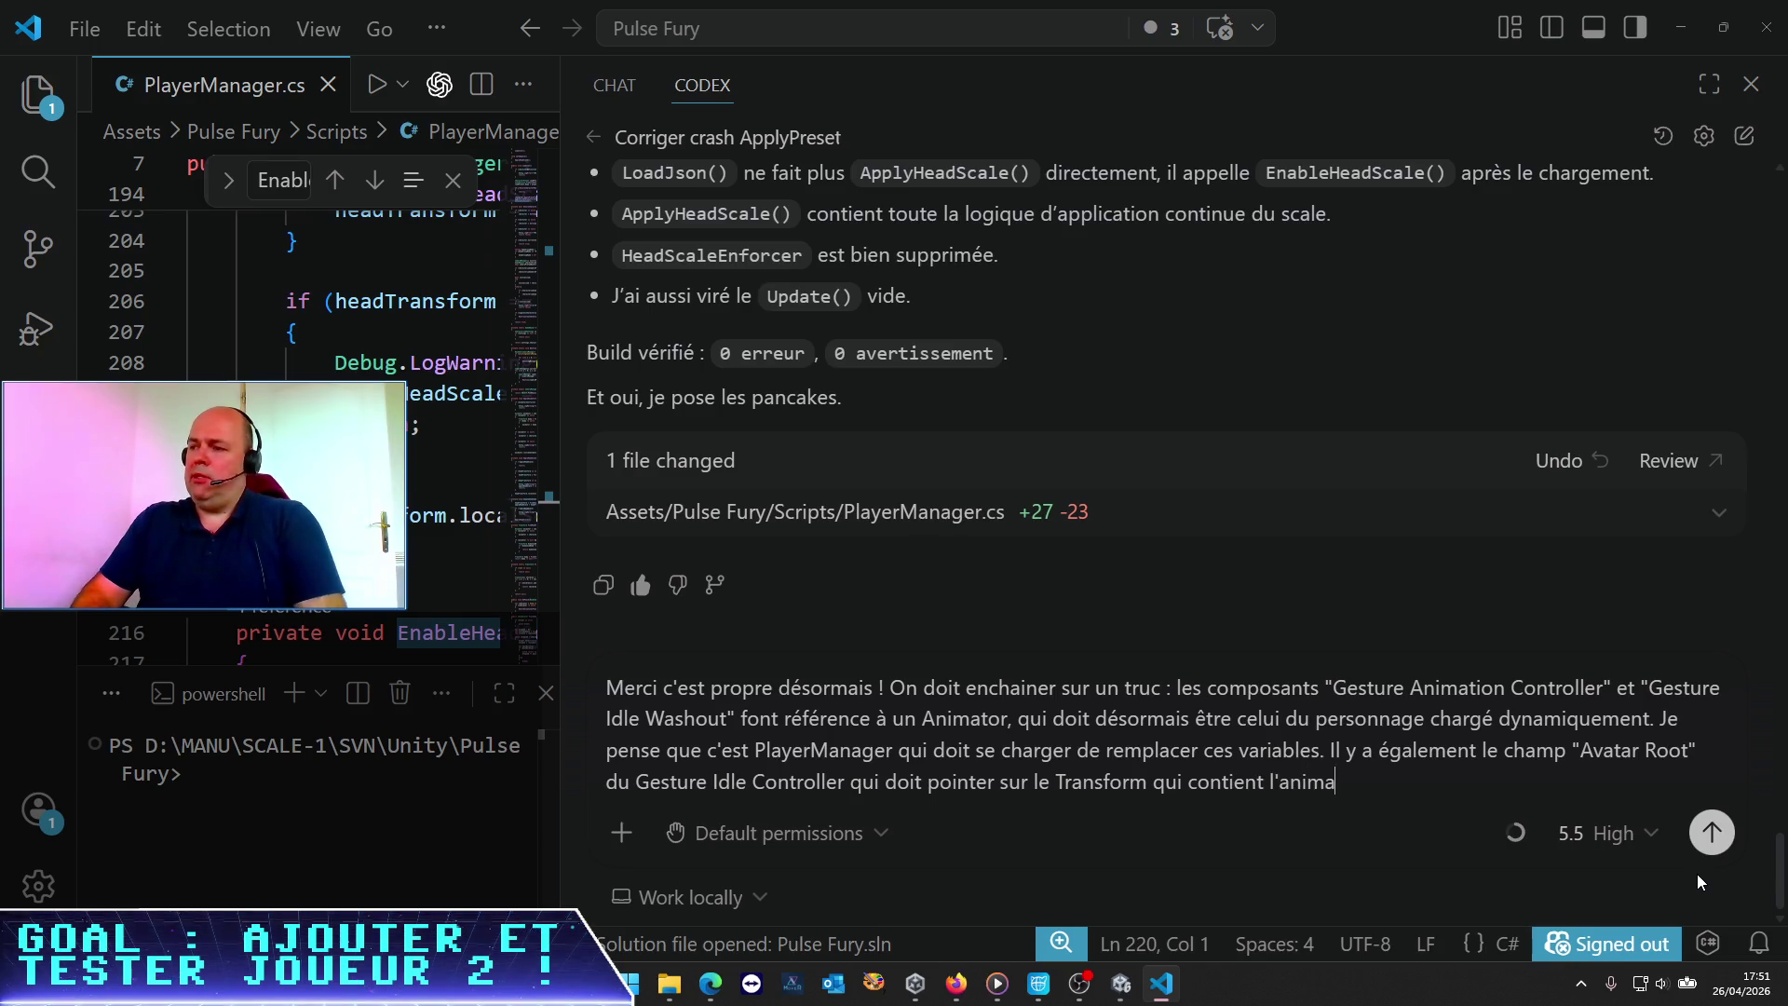
type("tor du perso")
key("Return")
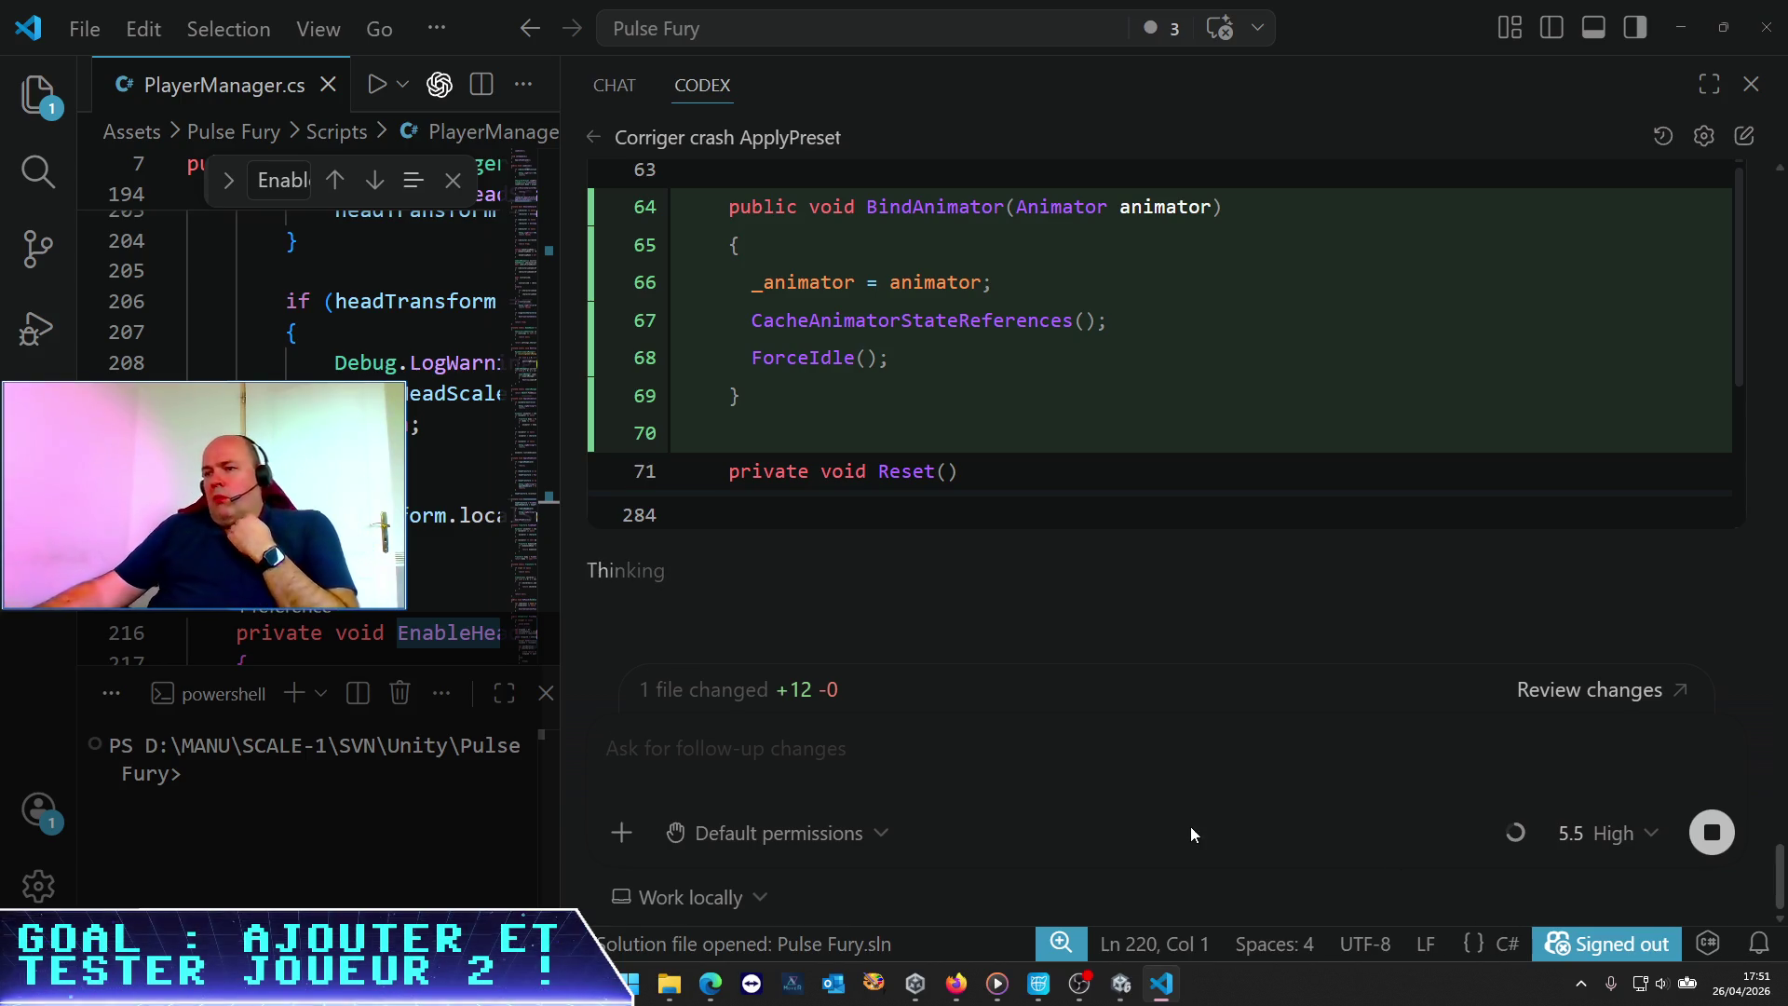
Scroll Codex's reply as BindGestureComponents() feeds both gesture components the loaded Animator, building with 0 errors
scroll(1233, 622, "up", 3)
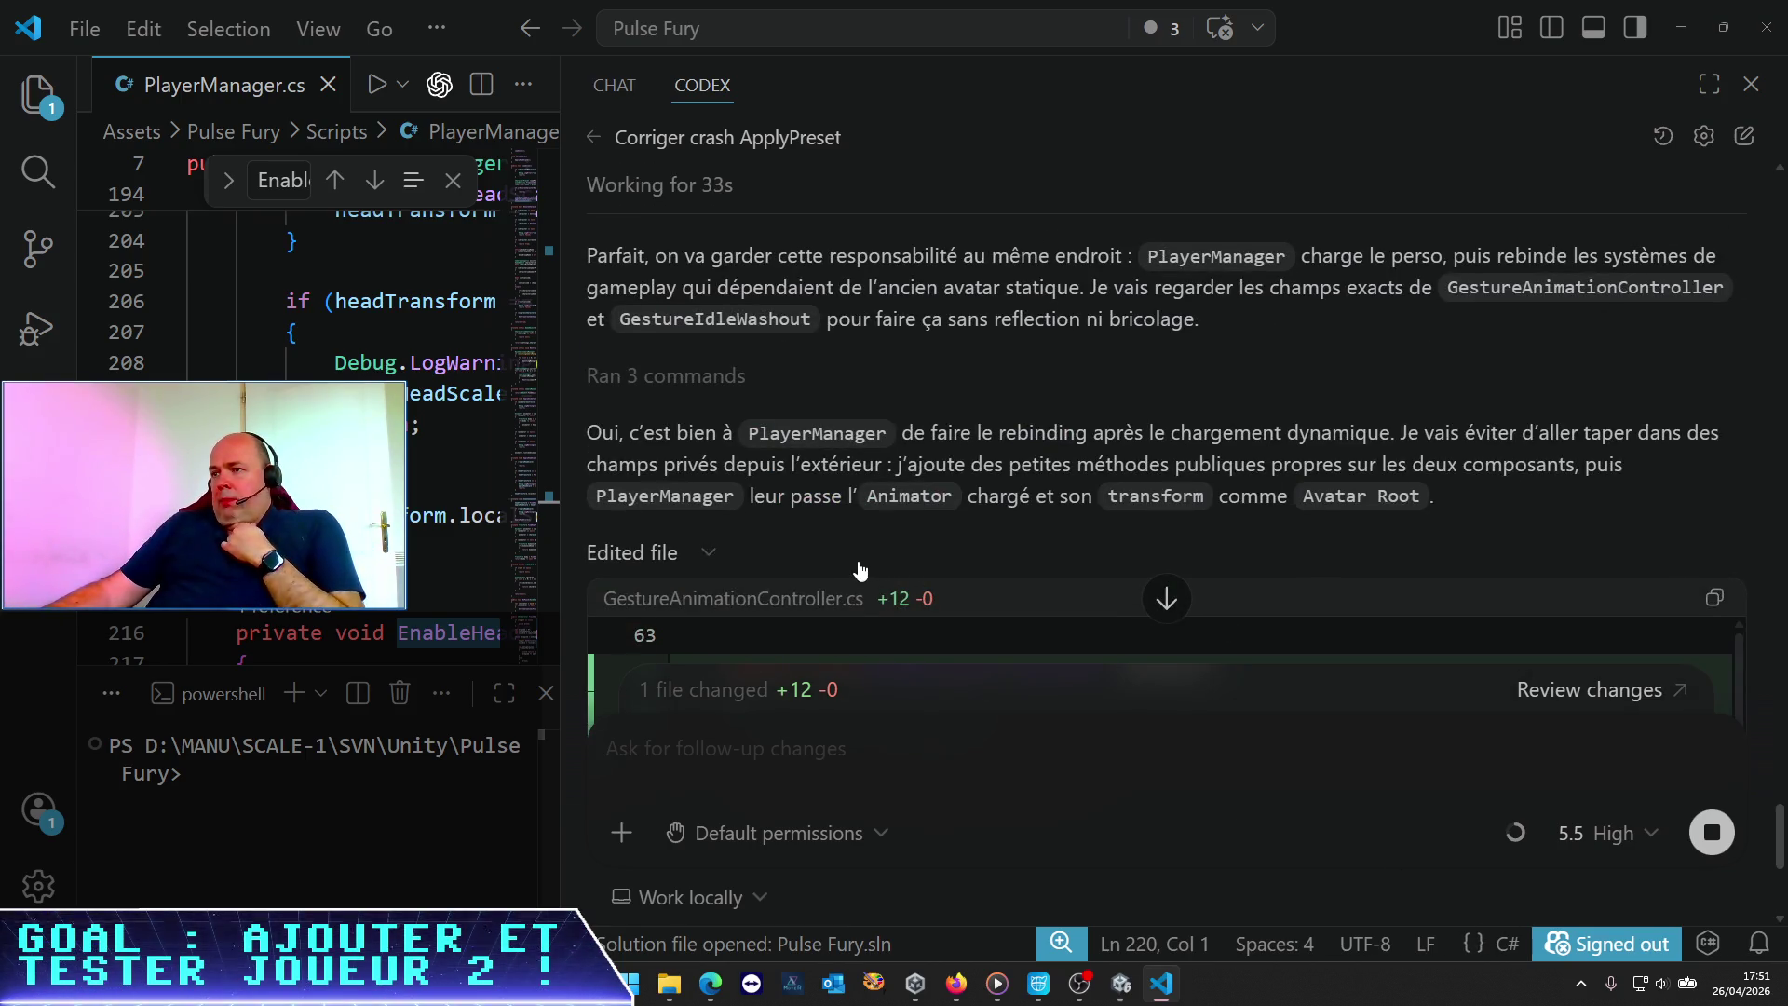
scroll(899, 556, "down", 1)
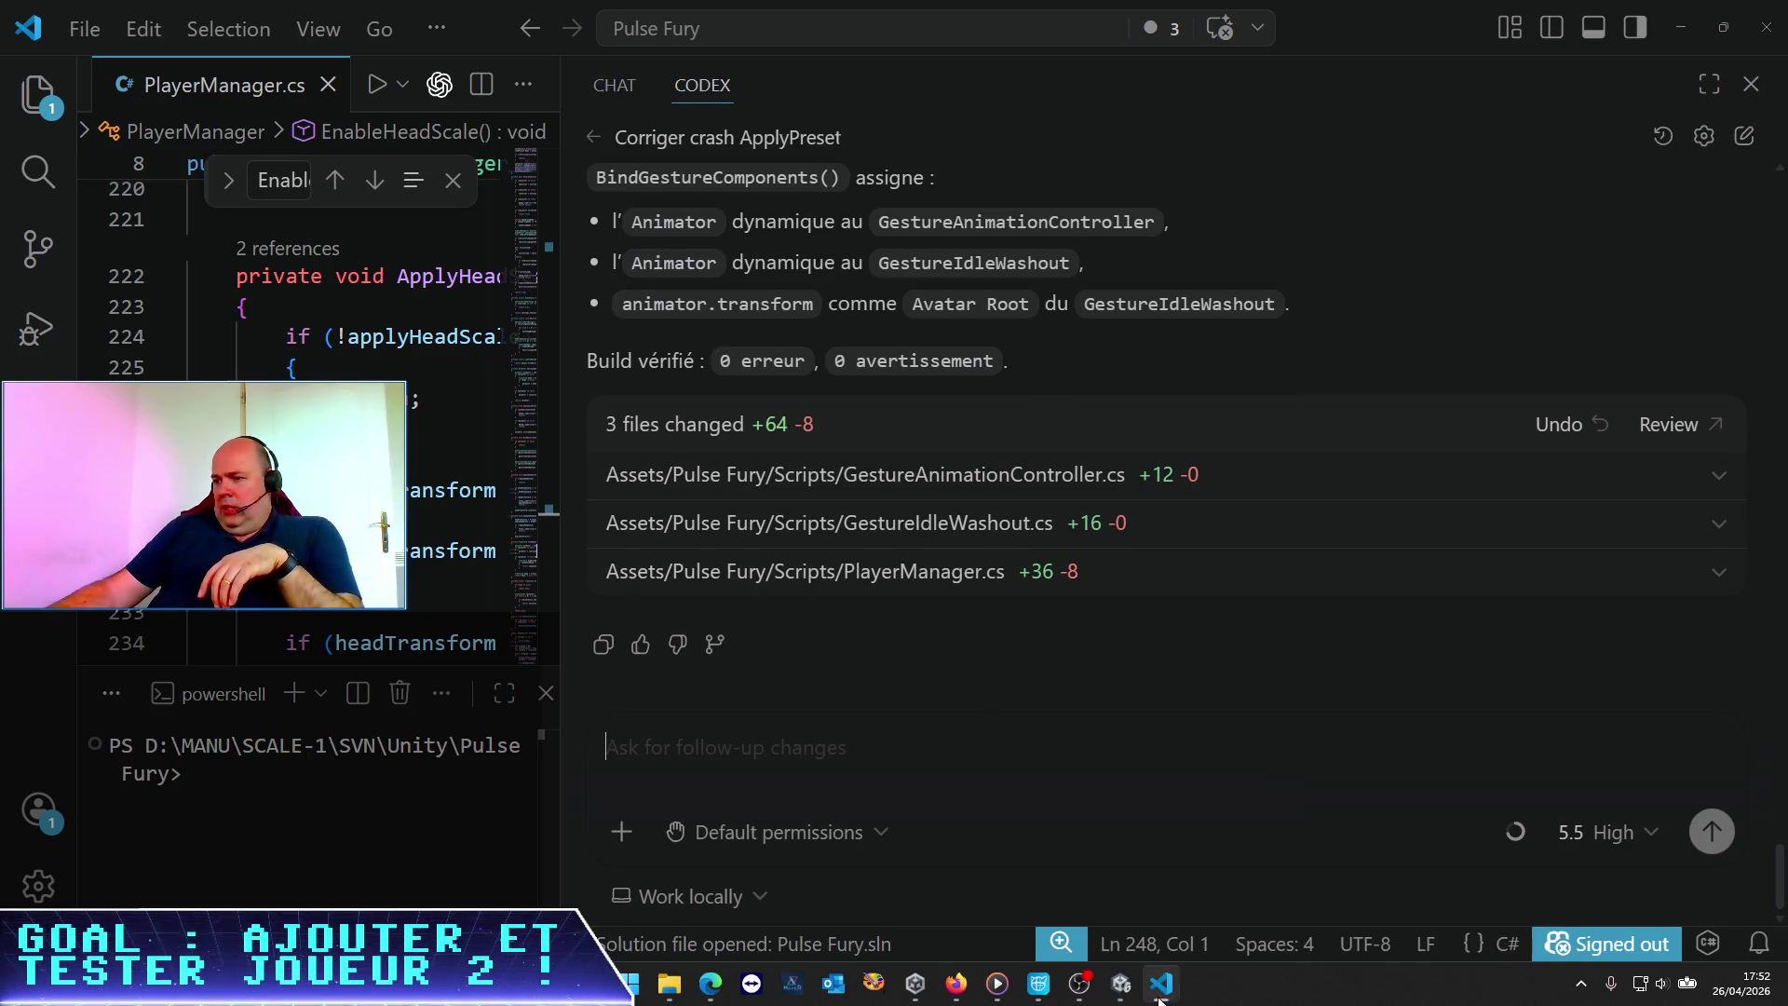
left_click(1120, 984)
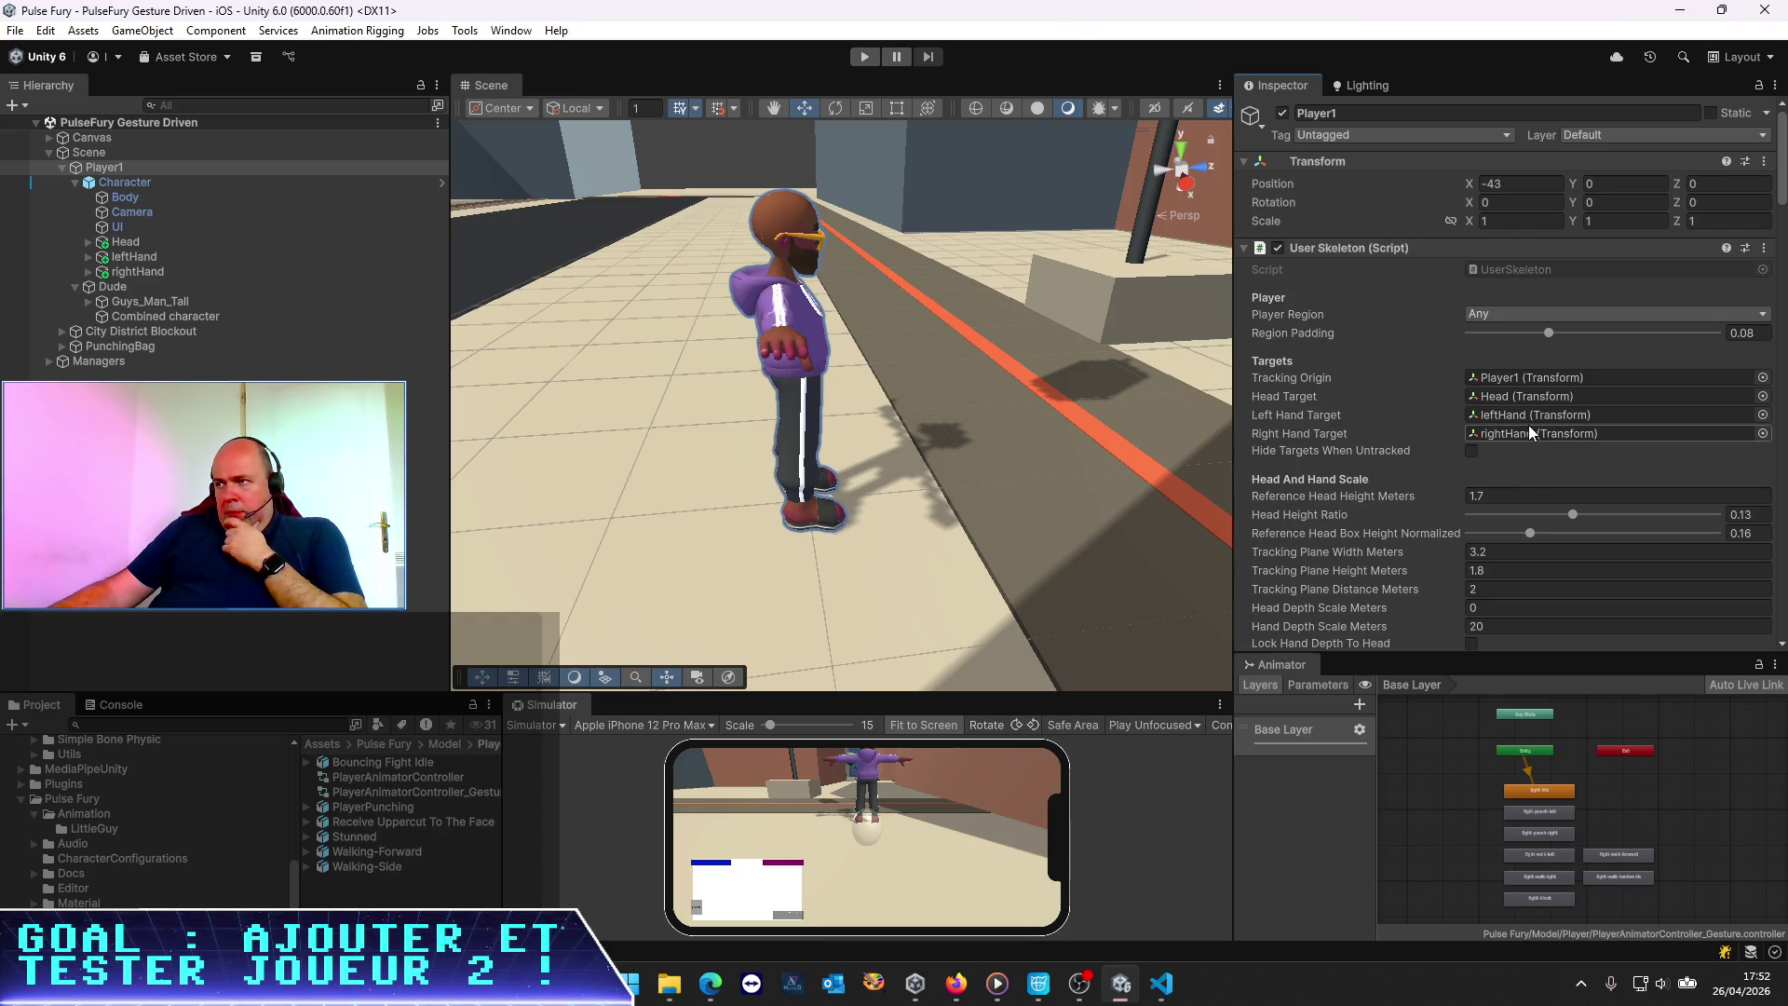
scroll(1528, 425, "down", 15)
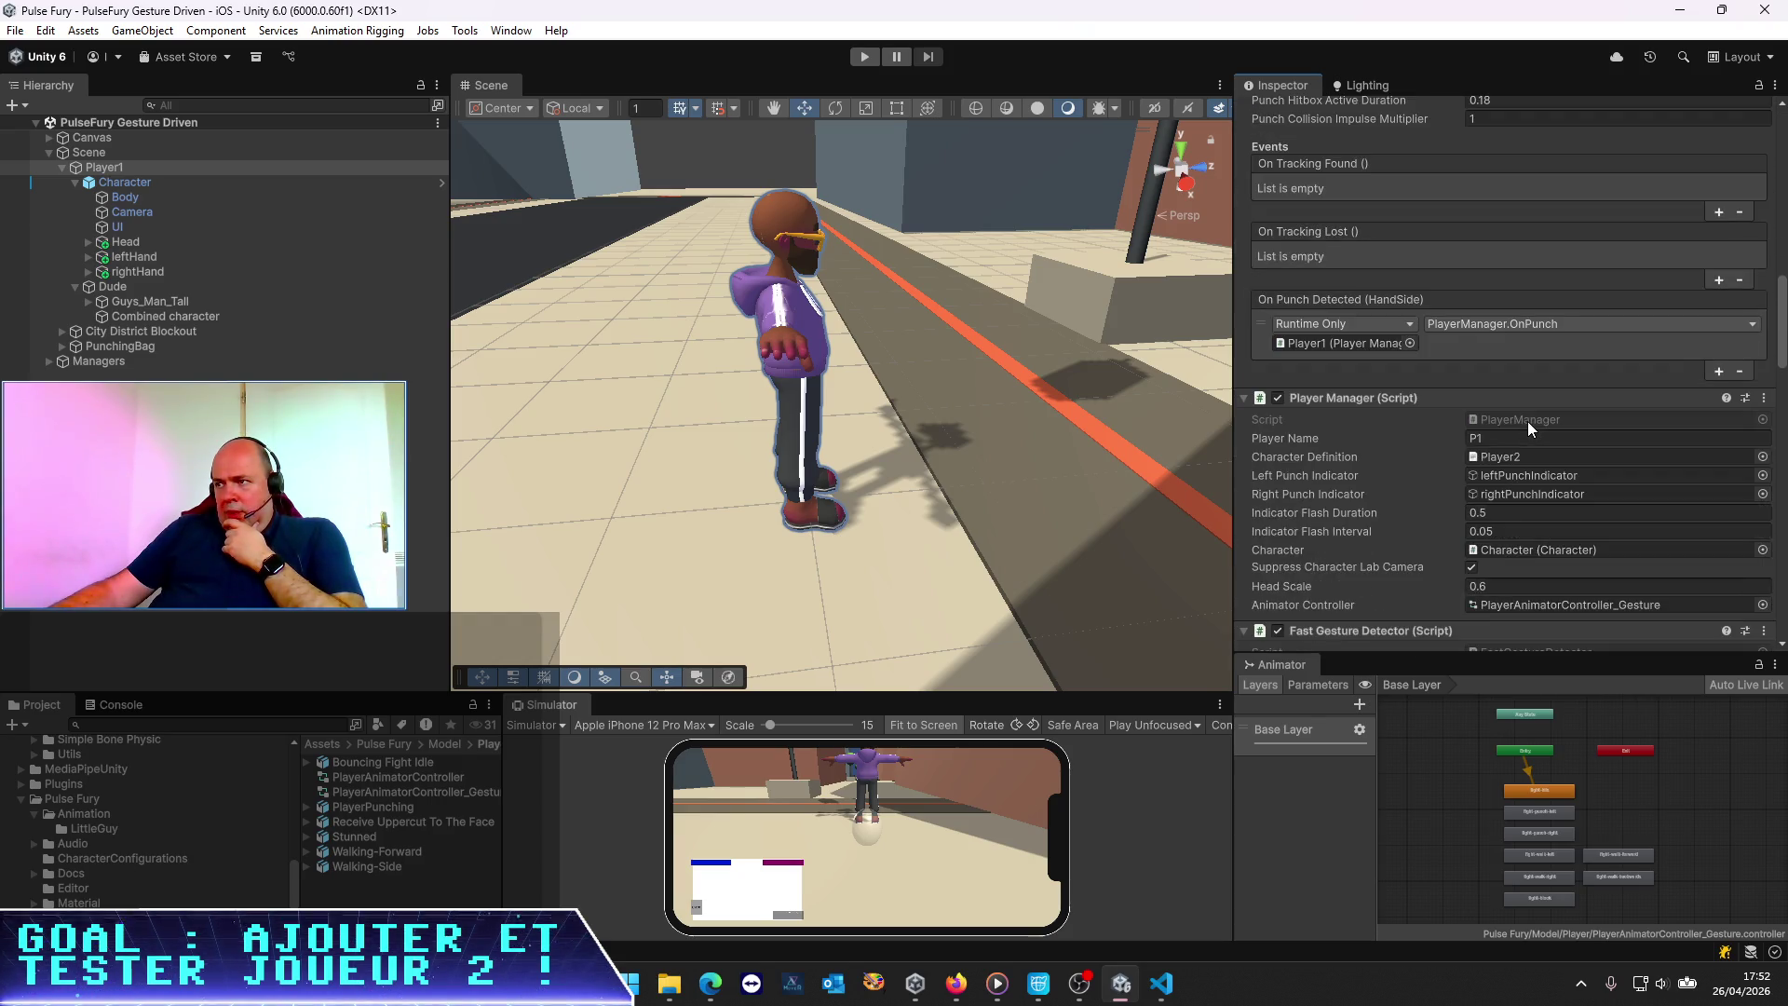
scroll(1527, 421, "down", 4)
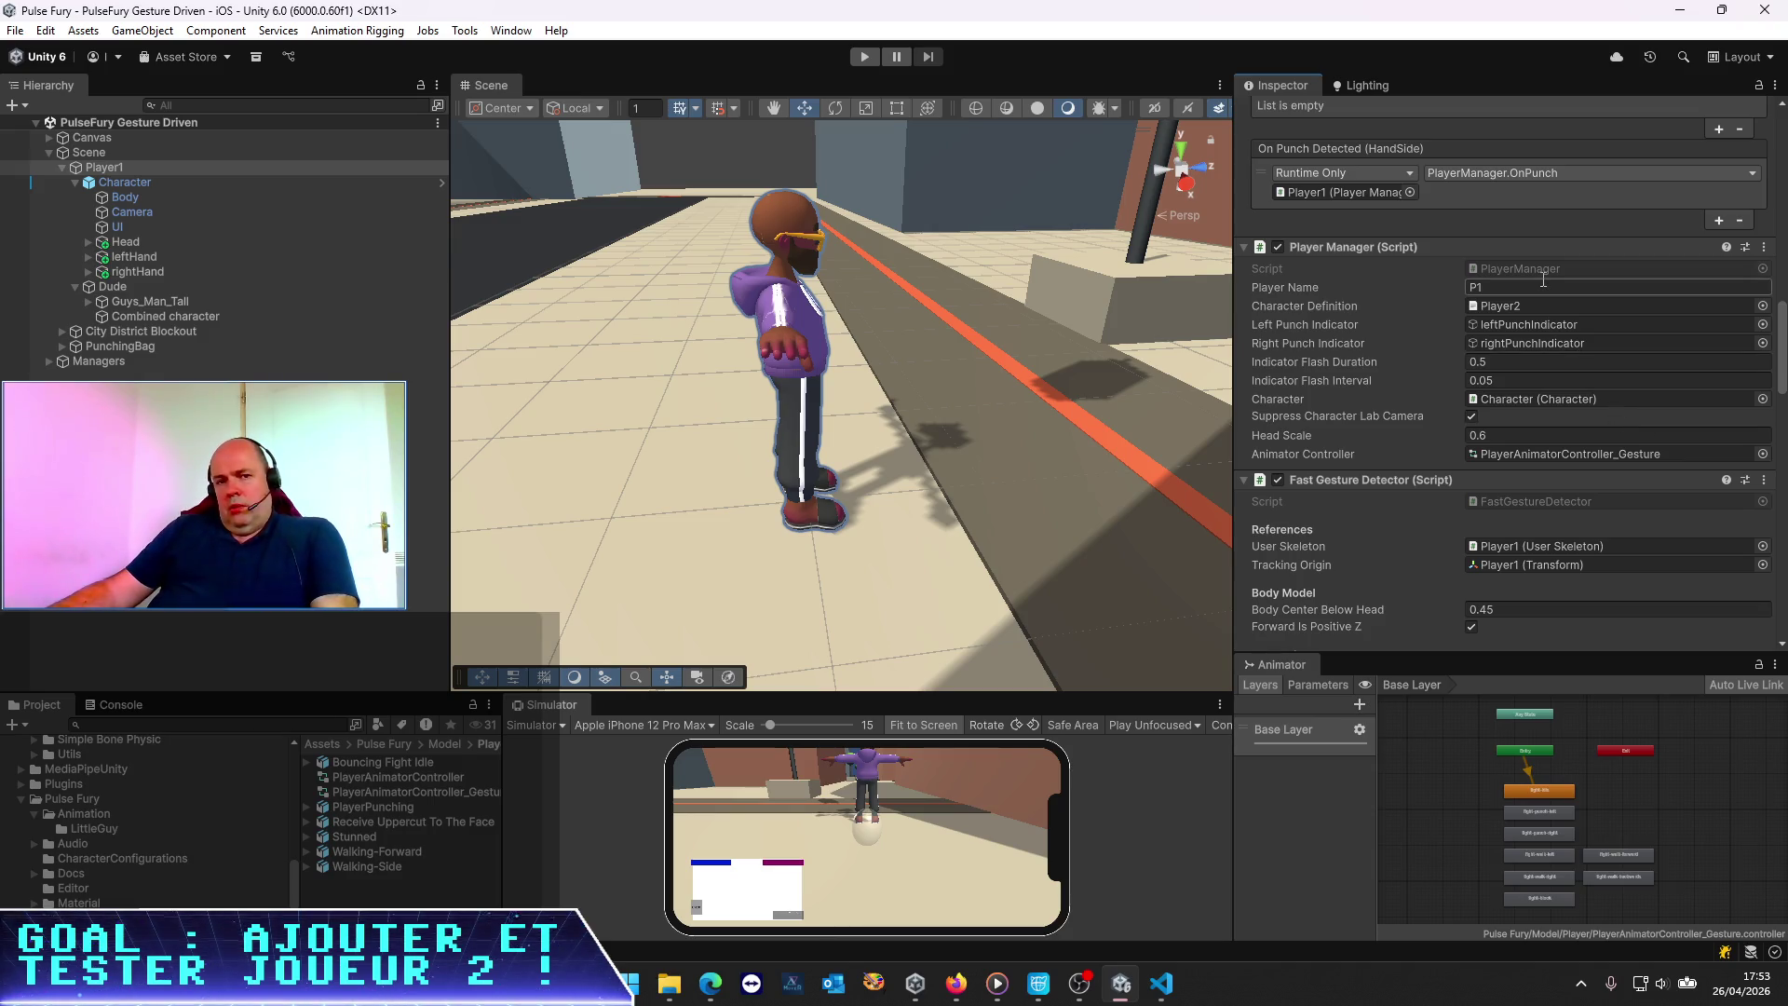
key("alt+Tab")
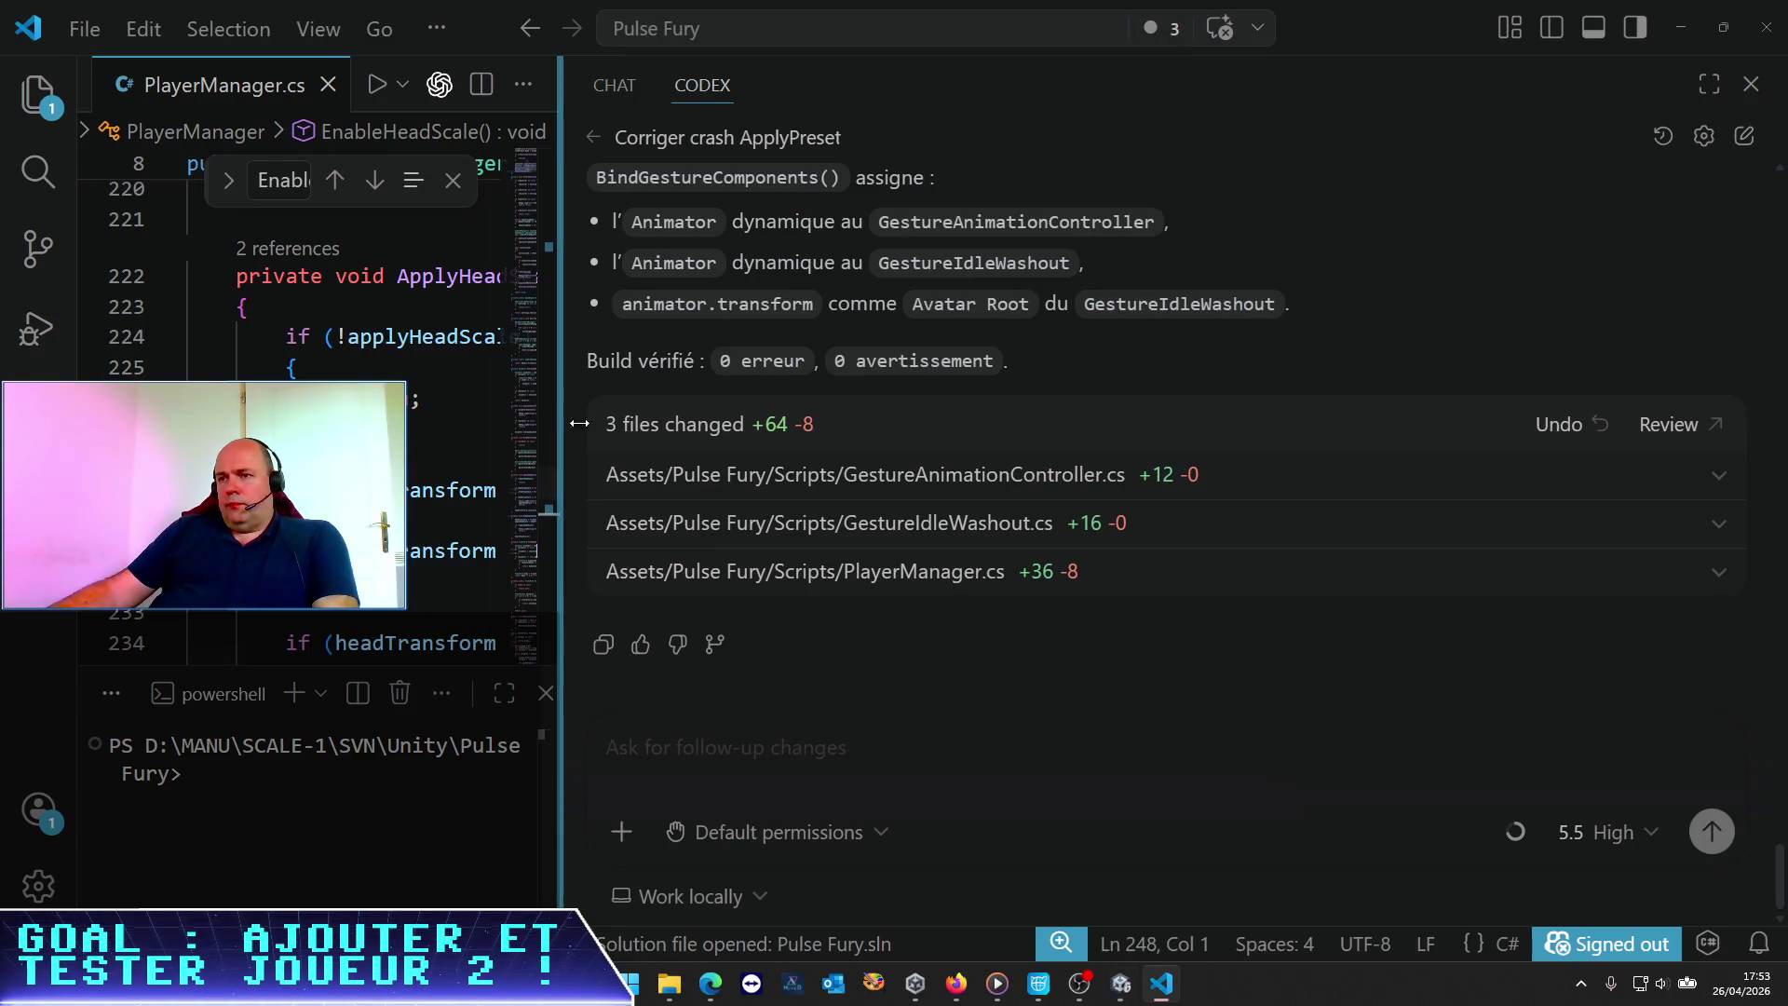
Maximize the code editor and zoom out to see more of LoadJson in PlayerManager.cs
double_click(559, 416)
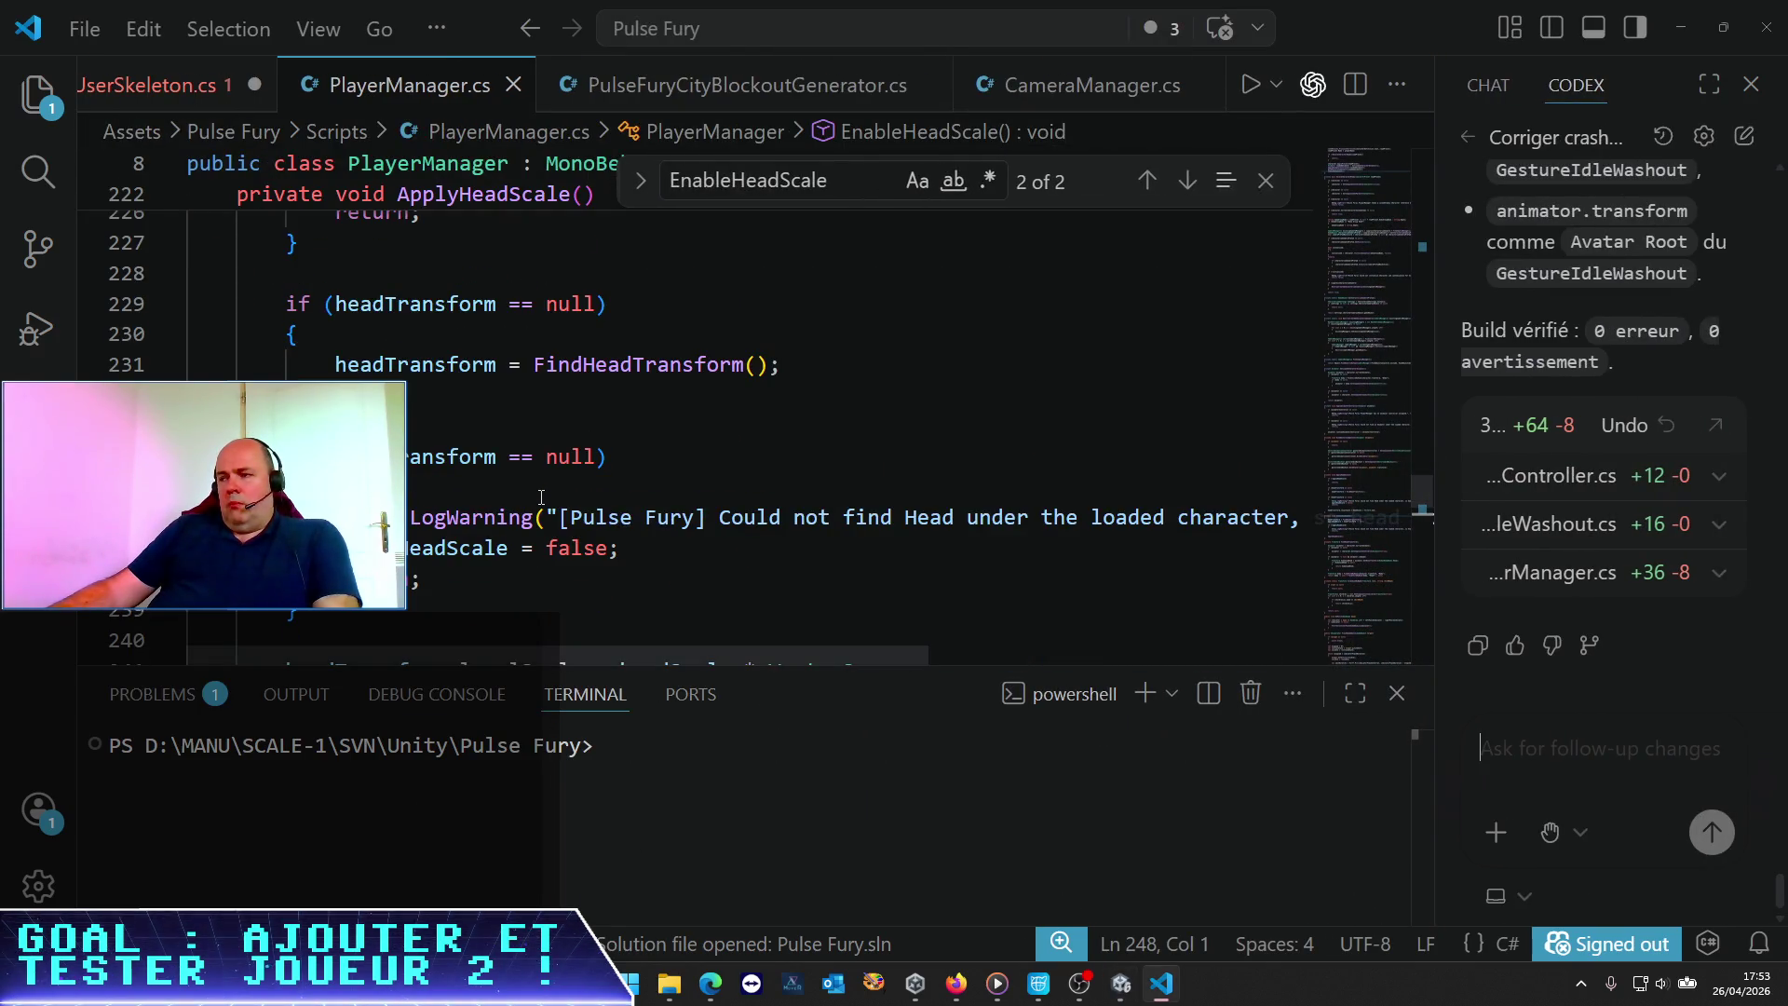
scroll(543, 496, "down", 2)
key("ctrl+minus")
key("ctrl+minus")
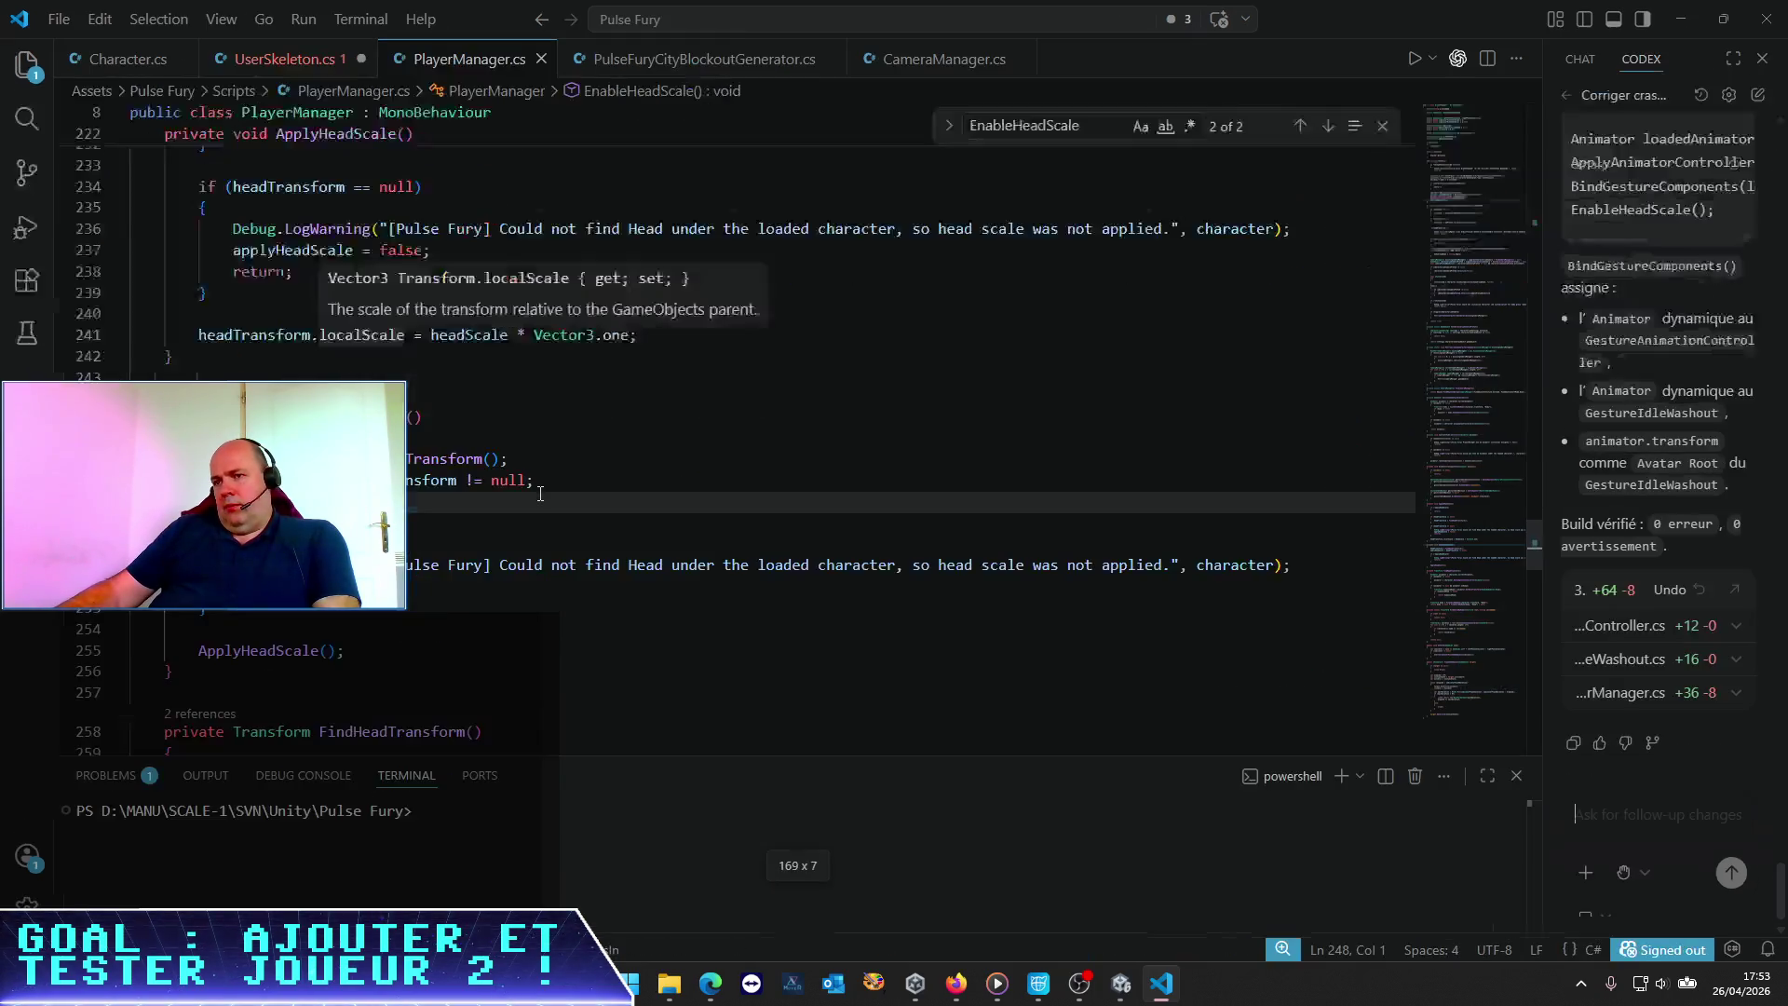
scroll(525, 478, "up", 6)
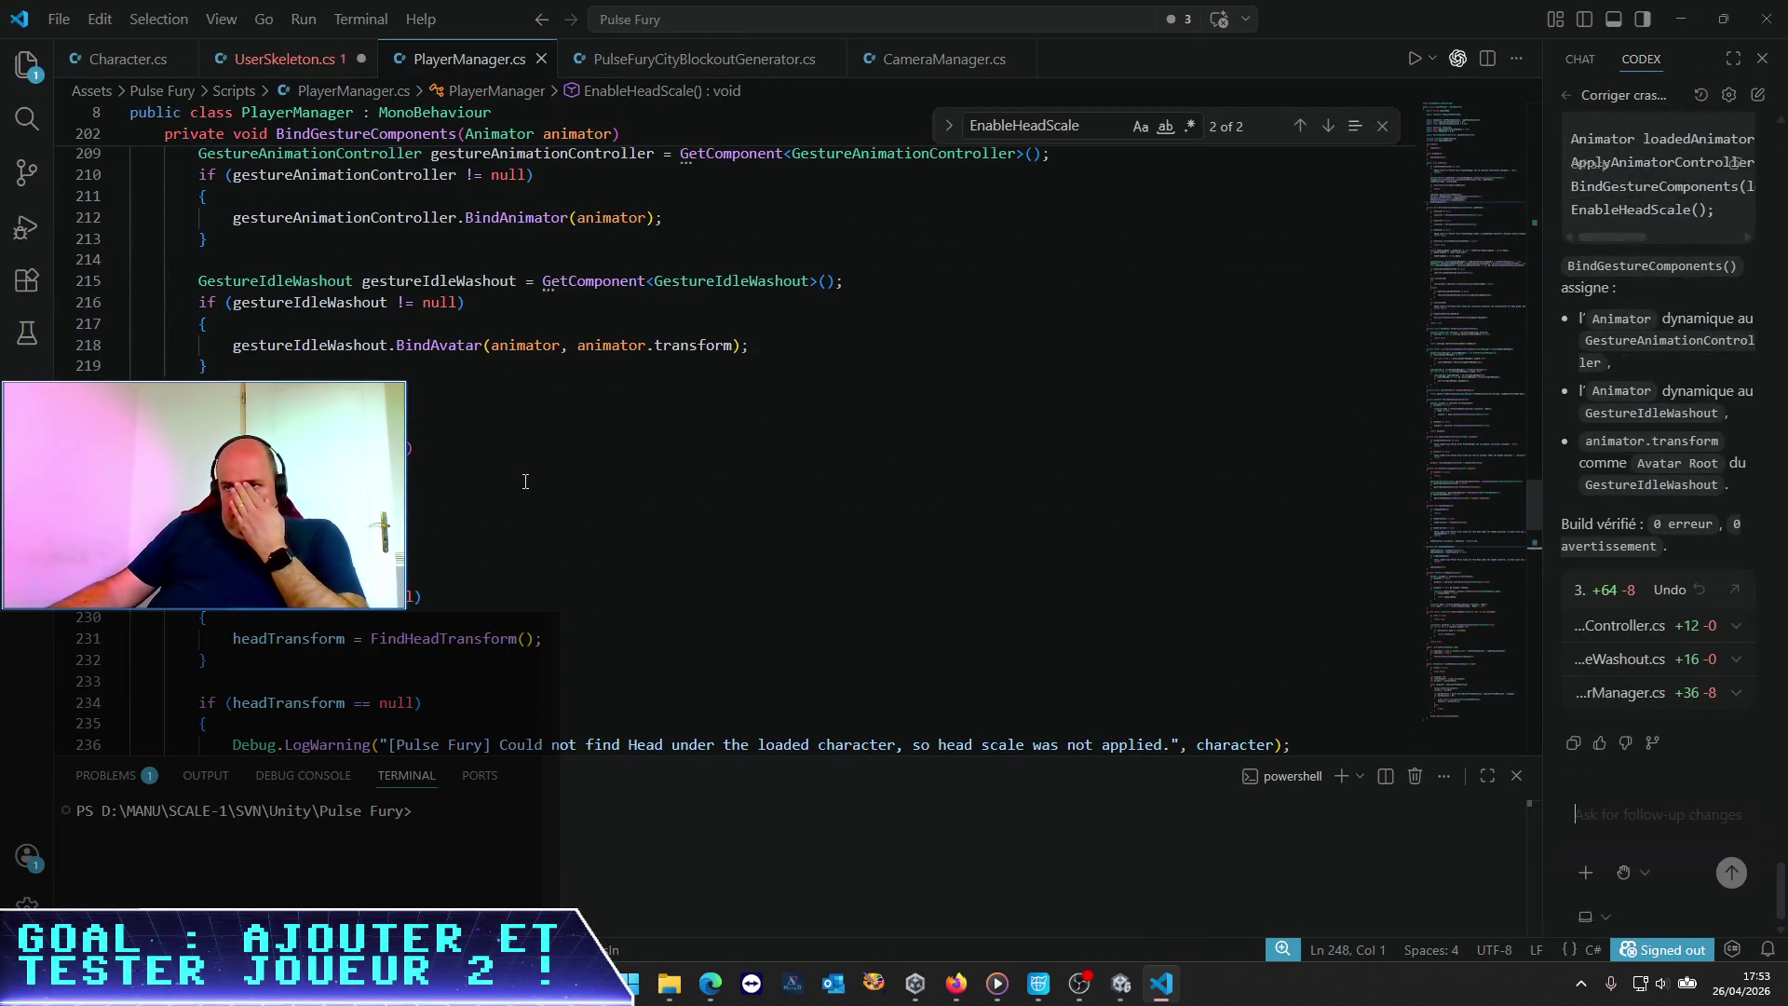
scroll(525, 481, "up", 1)
scroll(526, 482, "up", 20)
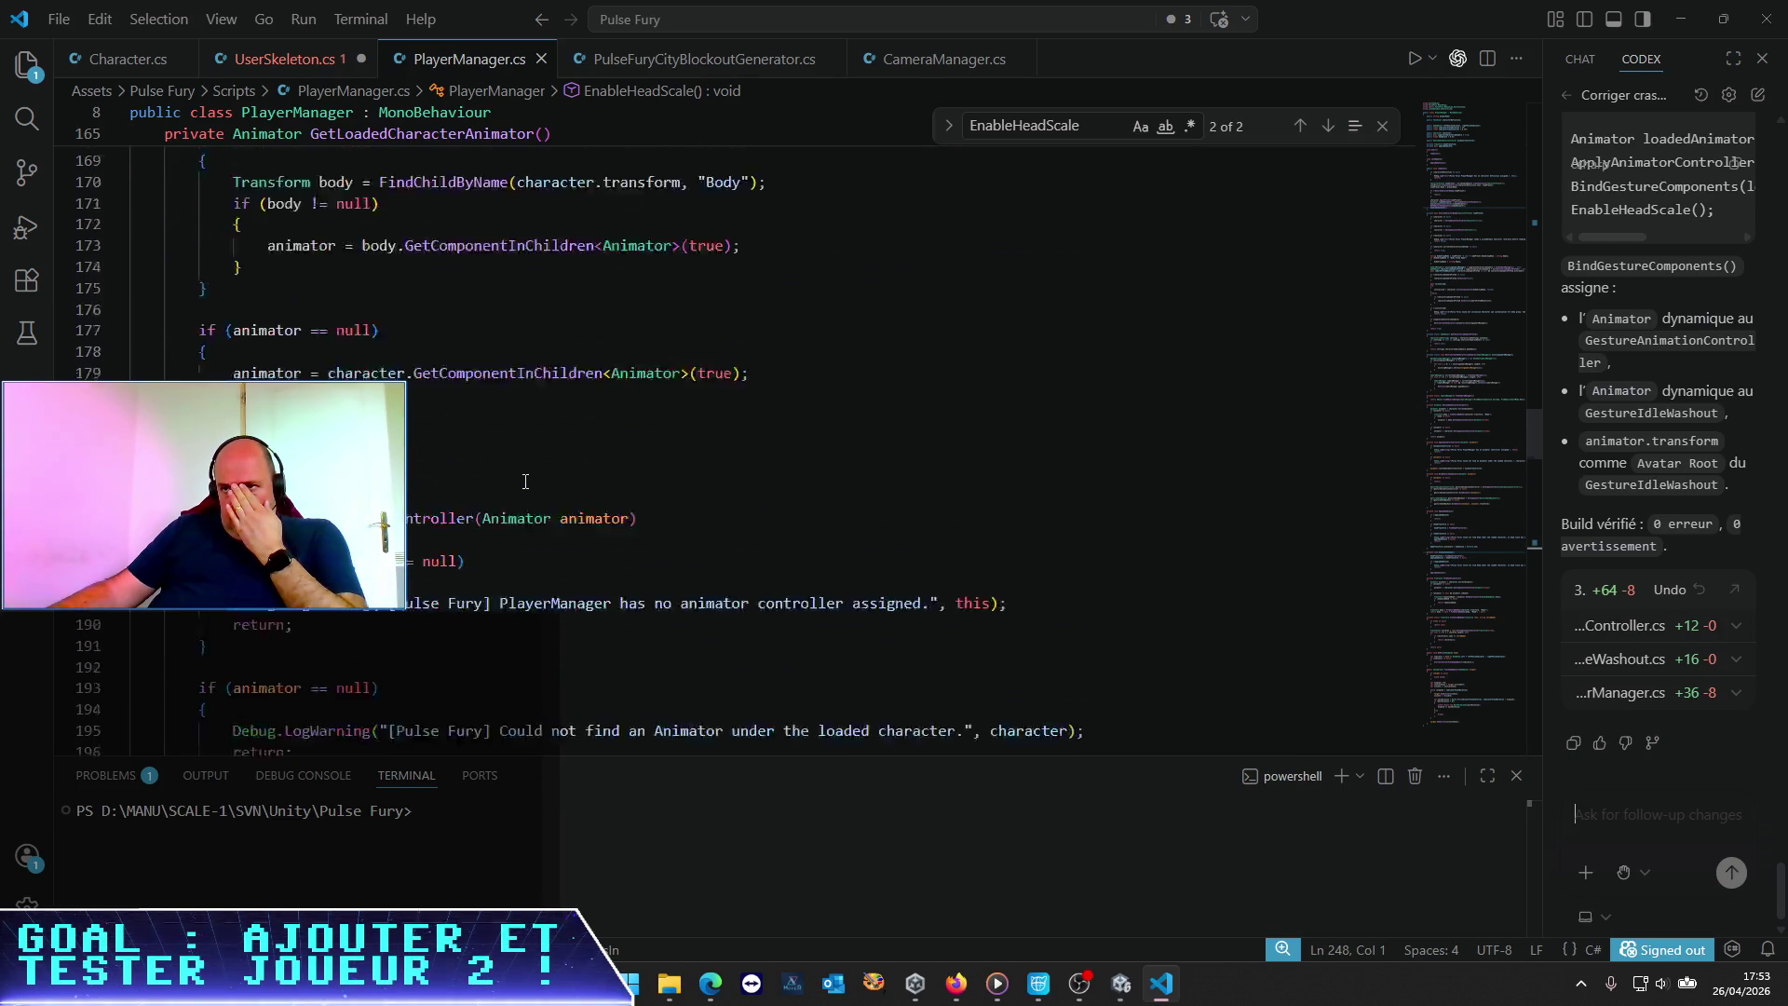
scroll(525, 478, "up", 10)
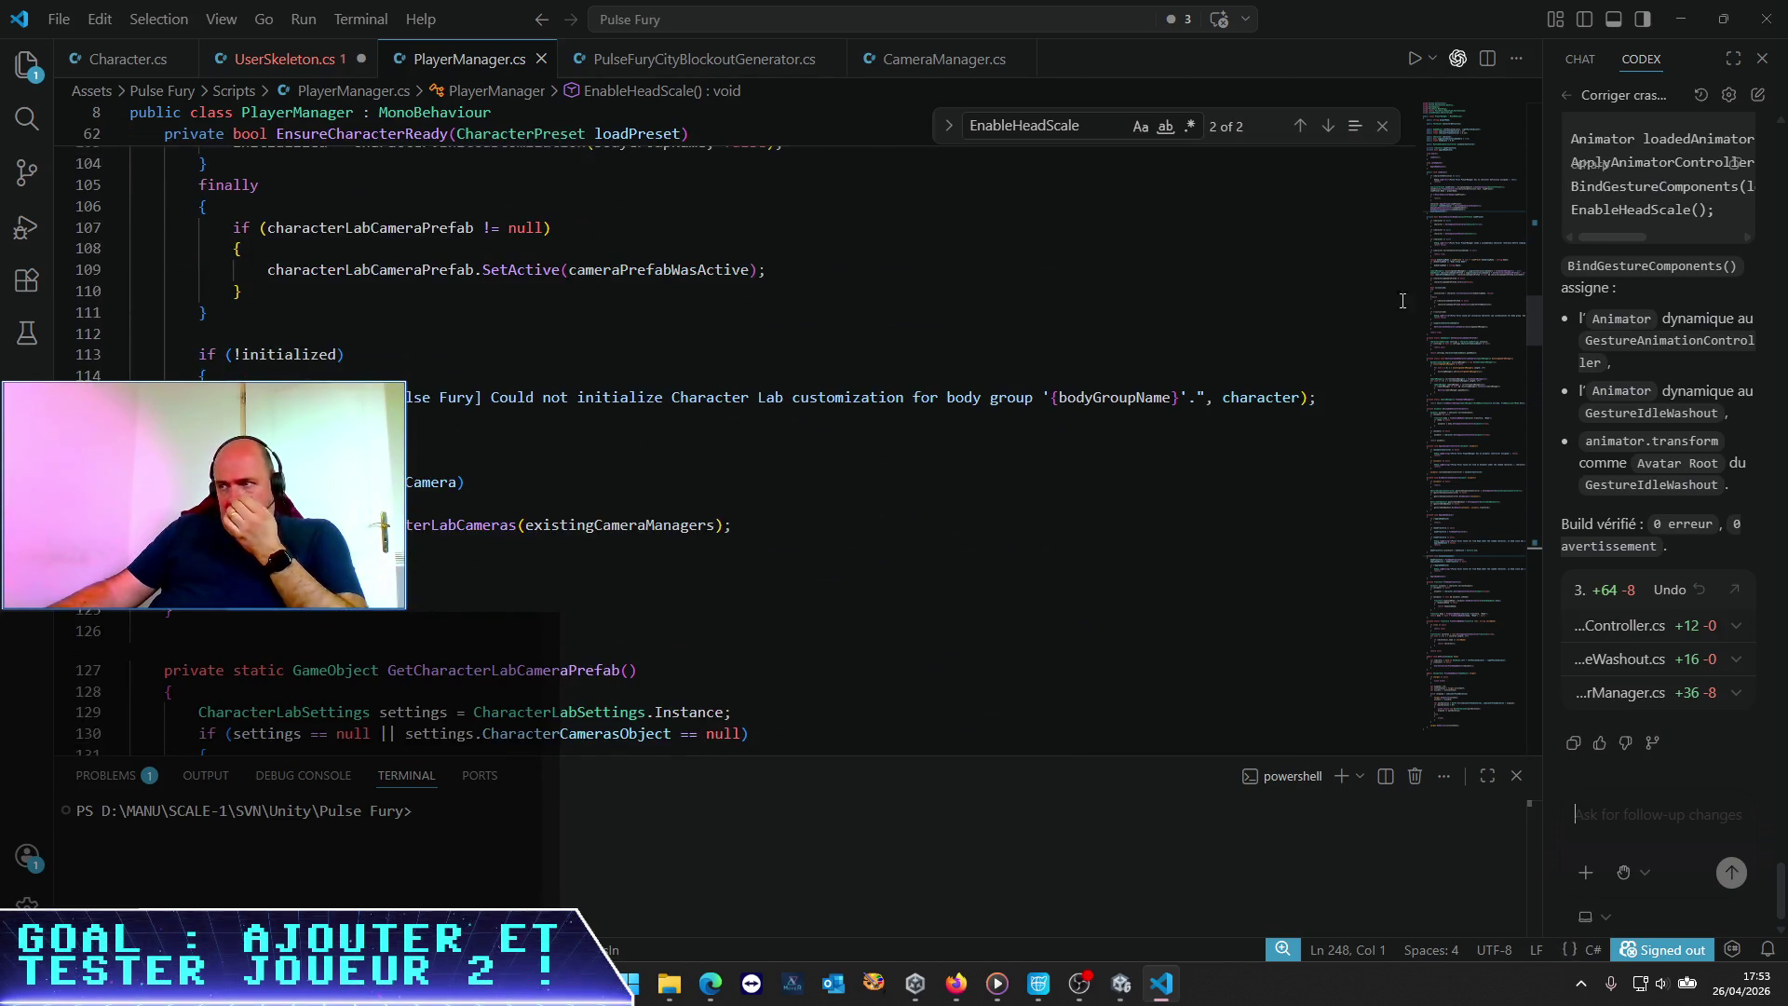
mouse_move(1527, 329)
left_mouse_down()
mouse_move(1522, 108)
mouse_move(1491, 193)
left_mouse_up()
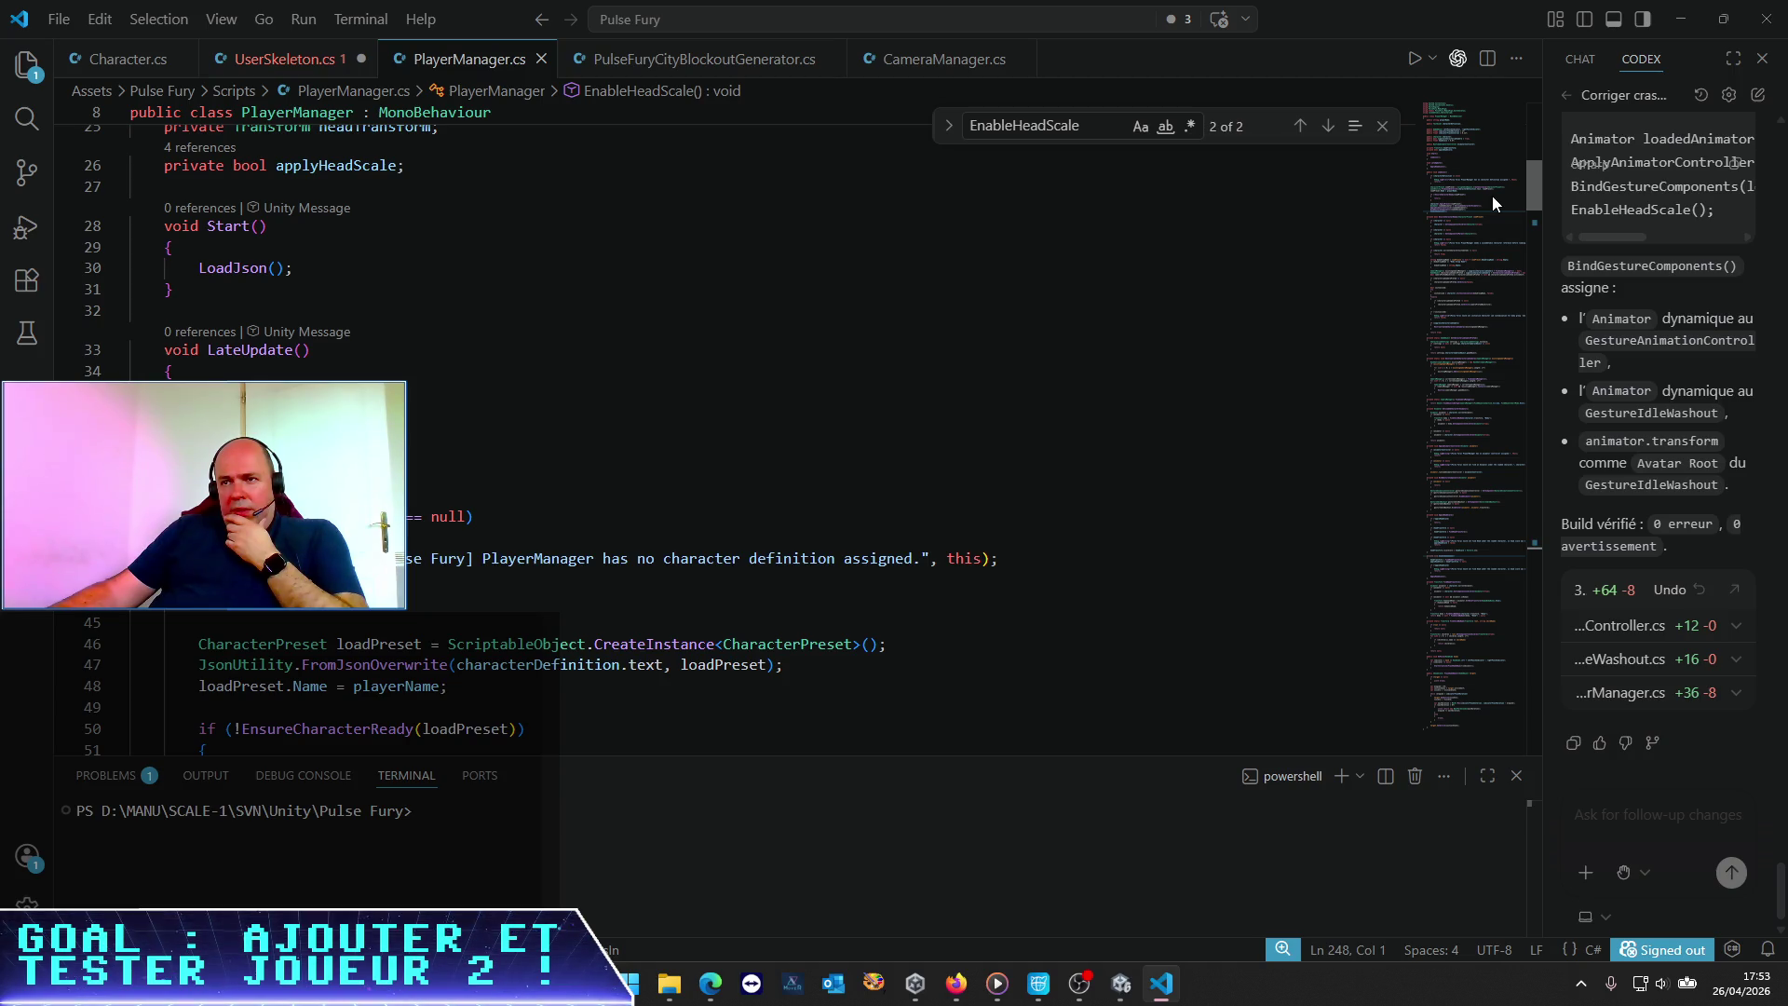
scroll(1488, 214, "down", 6)
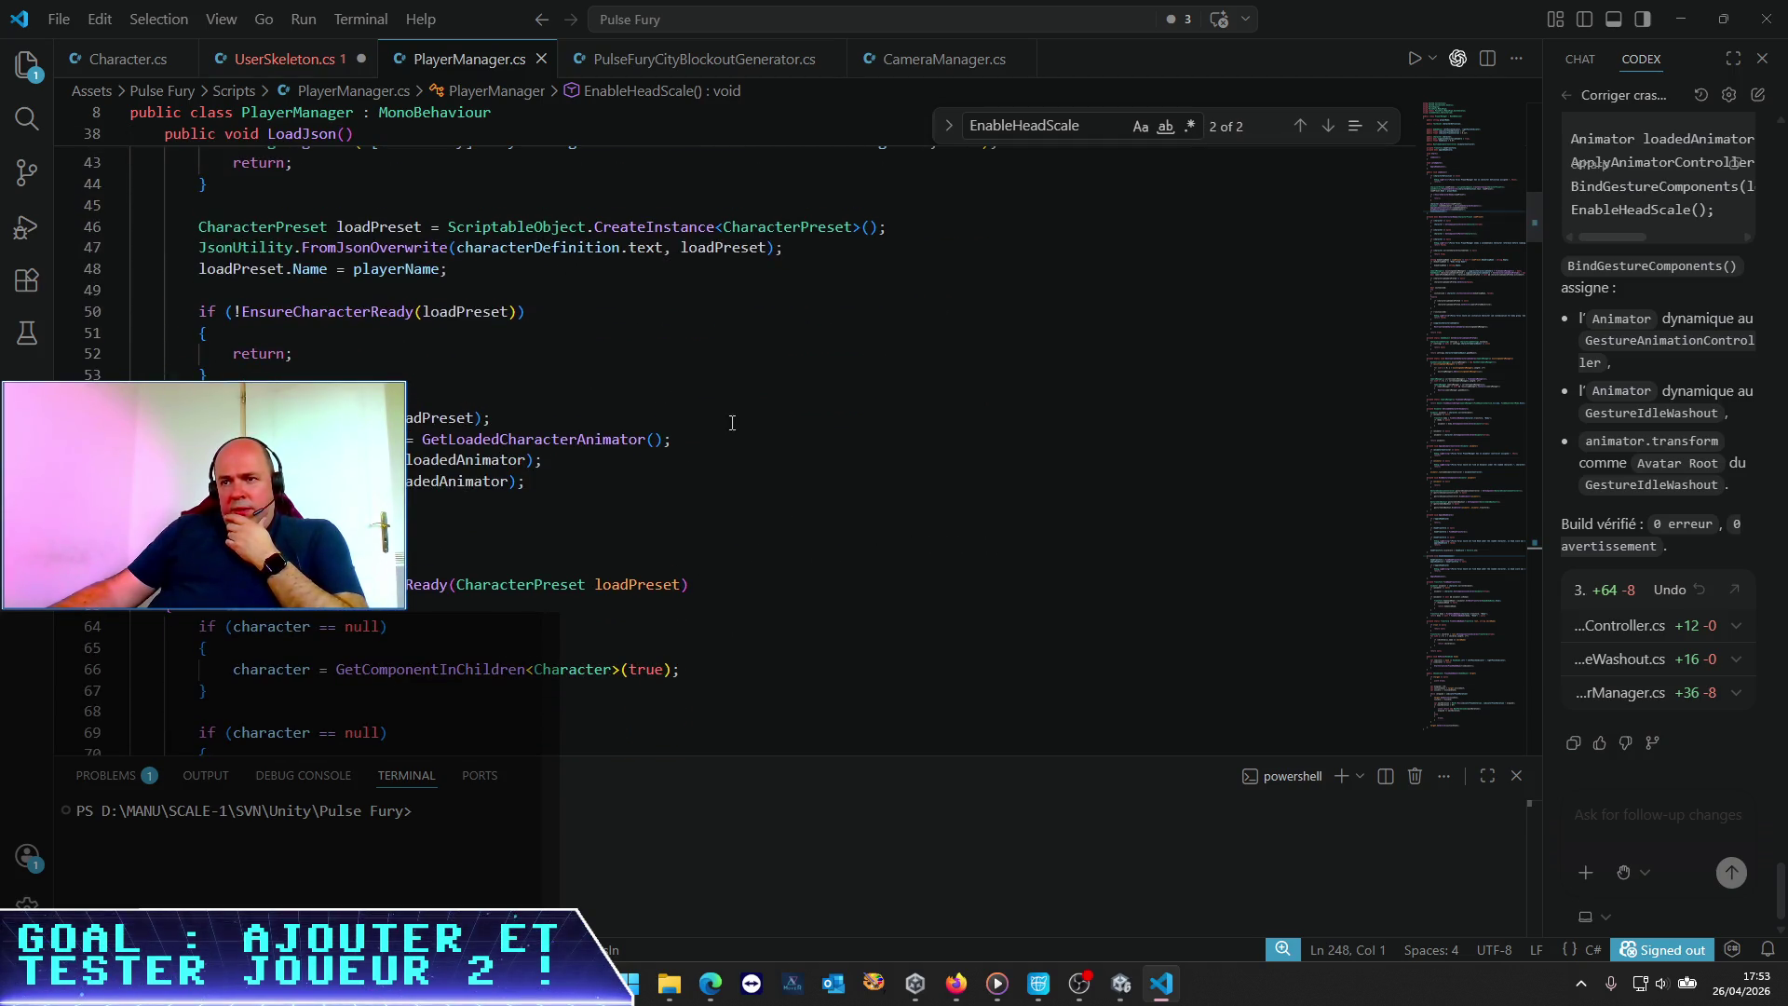
Jump to the BindGestureComponents method definition and widen the Codex panel to read its summary
left_click(633, 481)
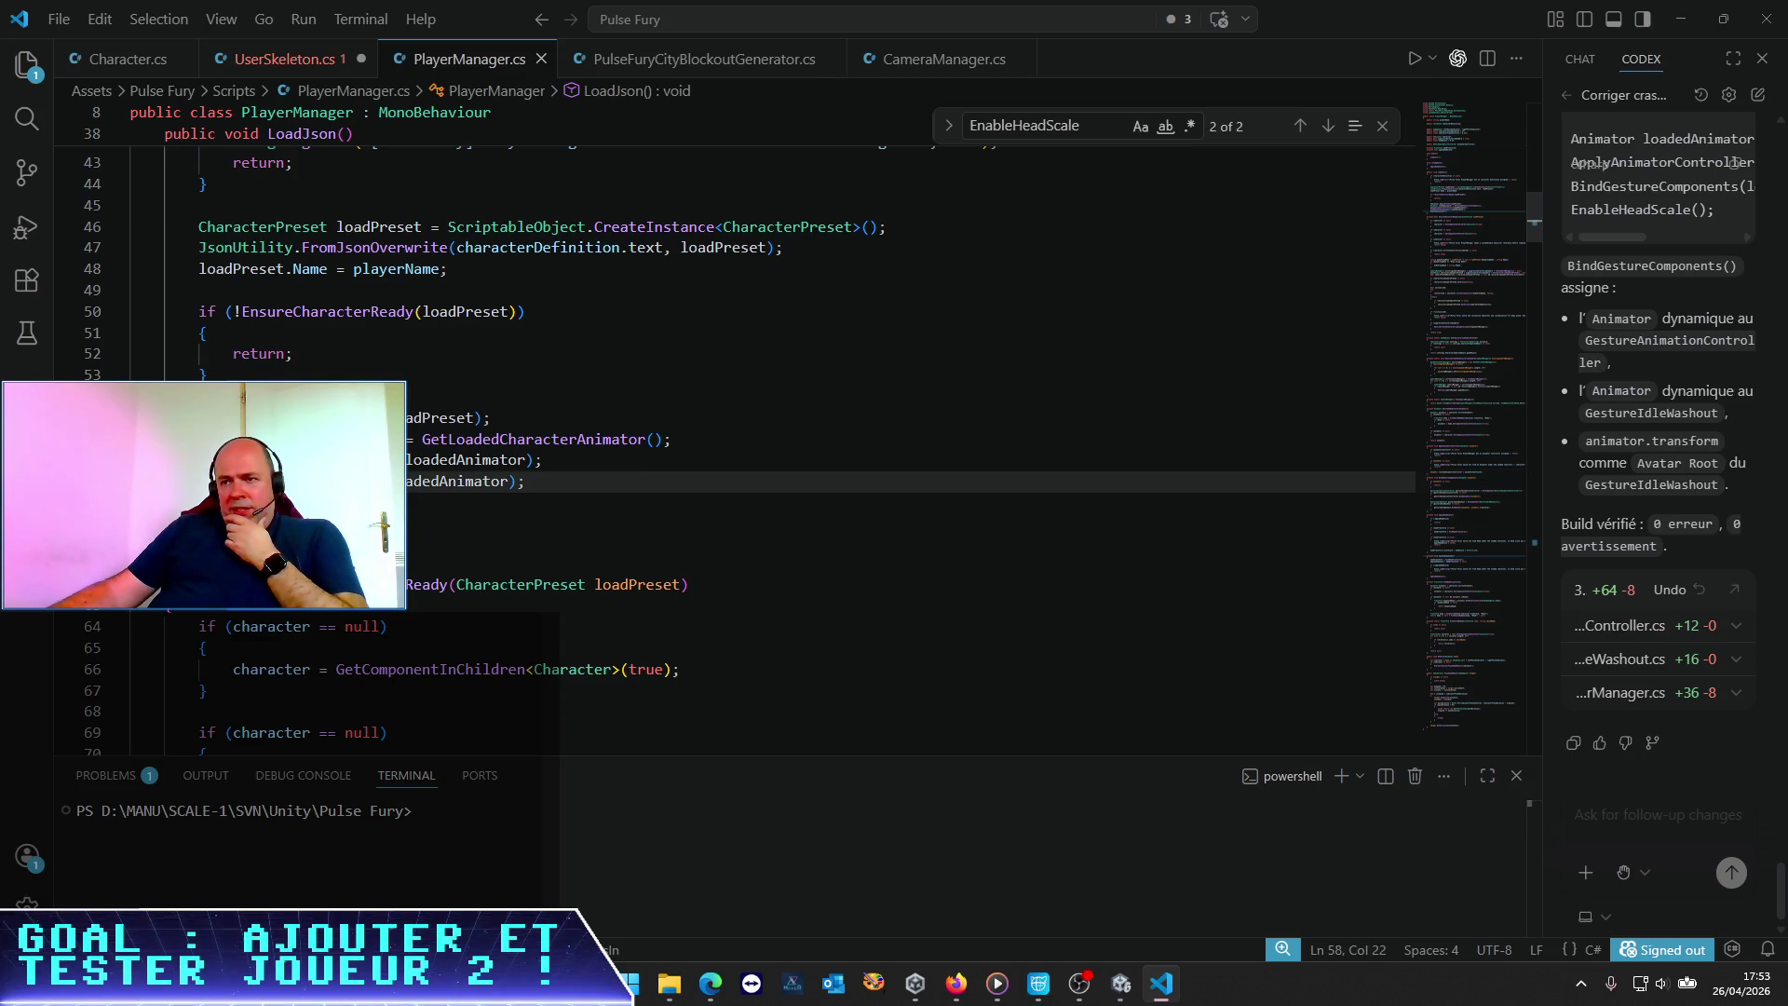
right_click(332, 482)
left_click(391, 352)
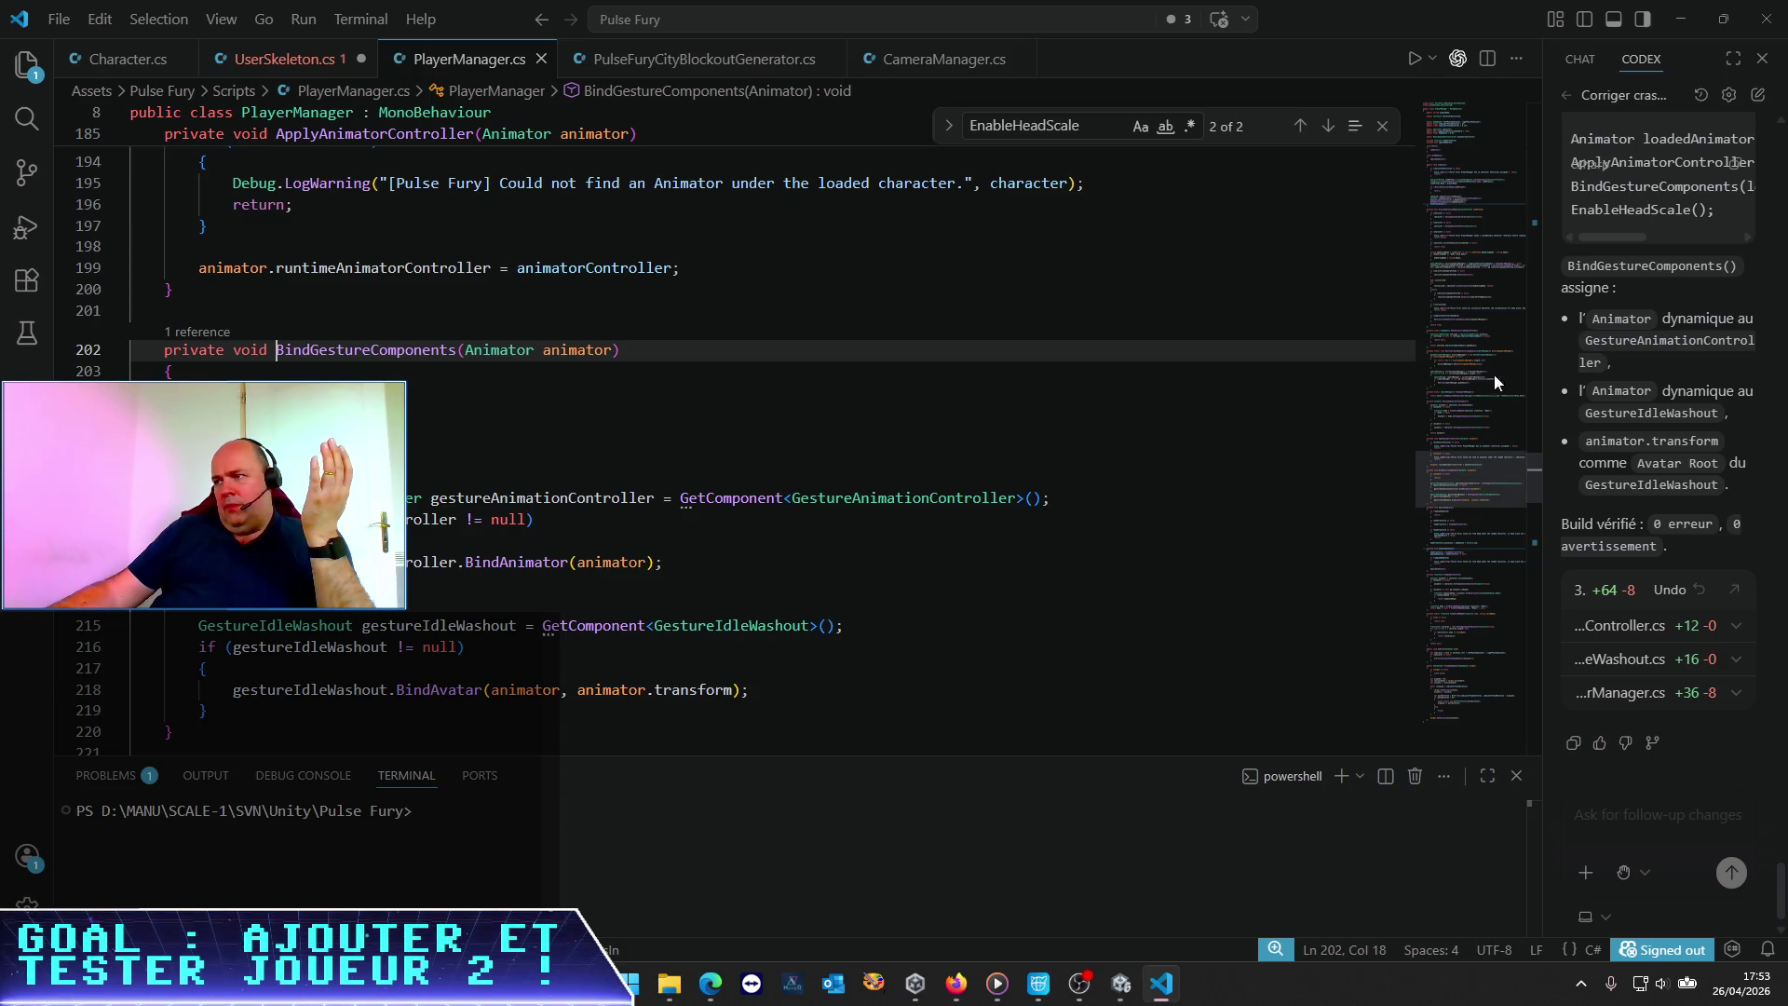
mouse_move(1543, 402)
left_mouse_down()
mouse_move(879, 433)
mouse_move(1118, 452)
mouse_move(836, 456)
left_mouse_up()
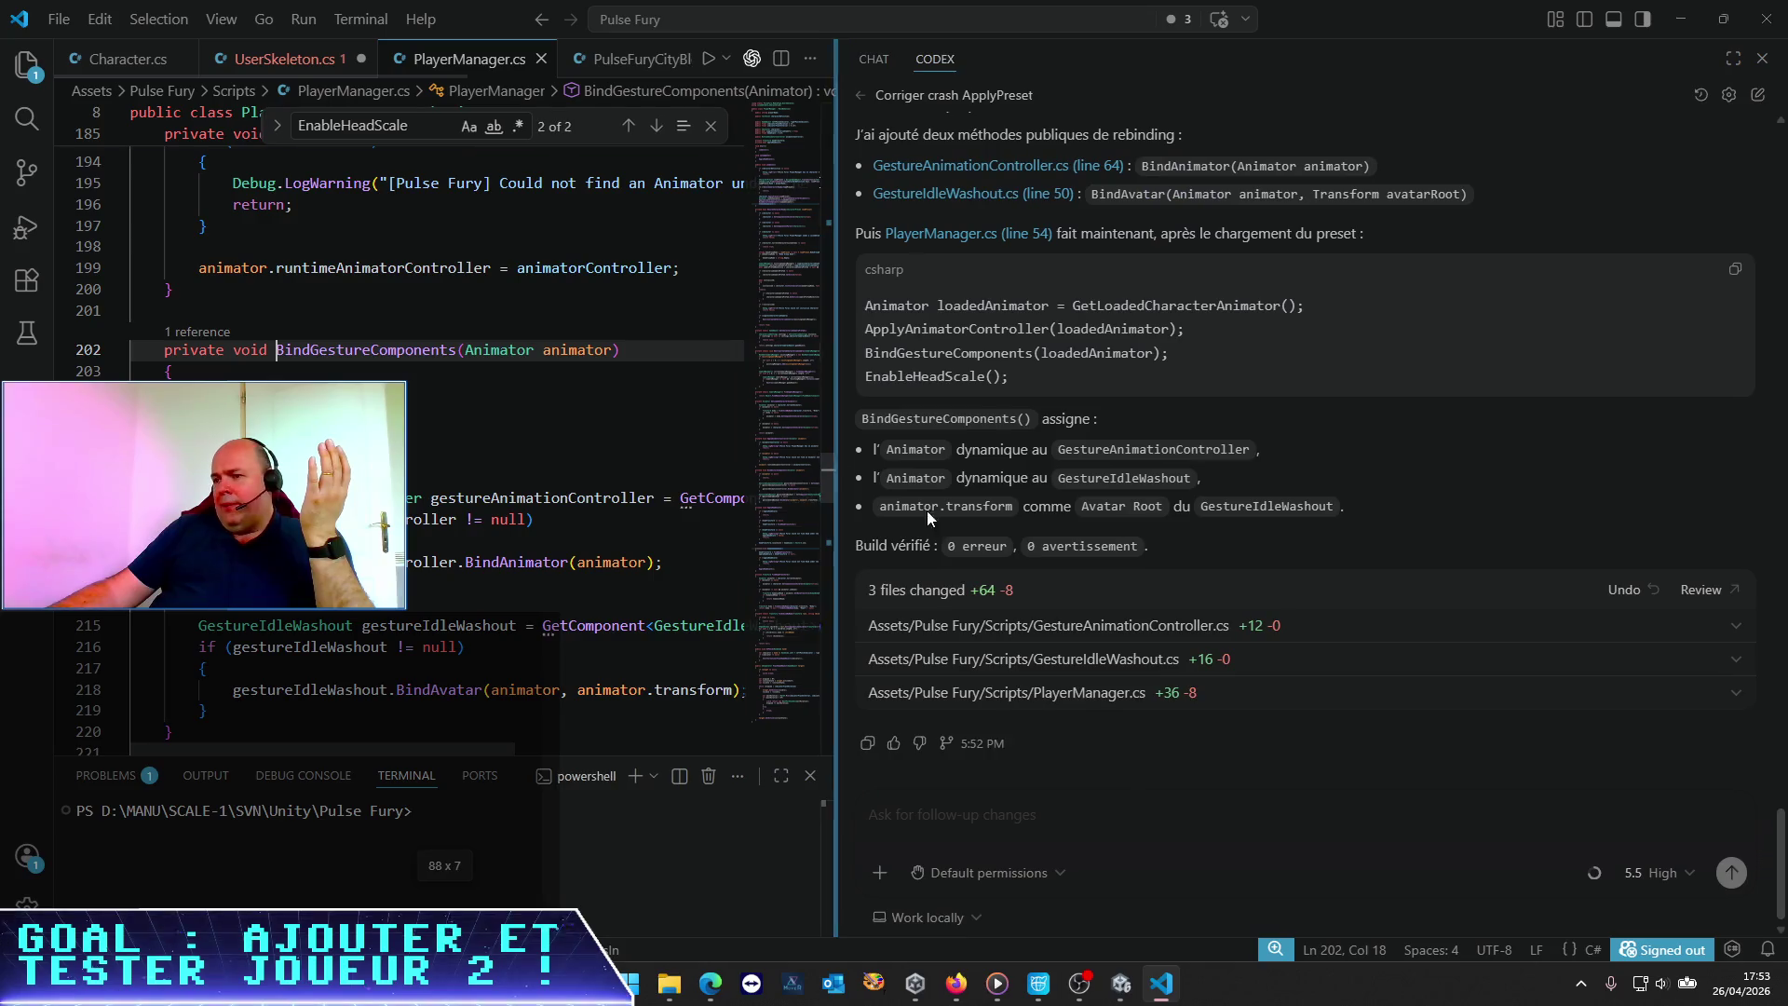
Start a Codex follow-up about GetComponent, enlarging the interface and rebalancing code and chat panels
left_click(1145, 807)
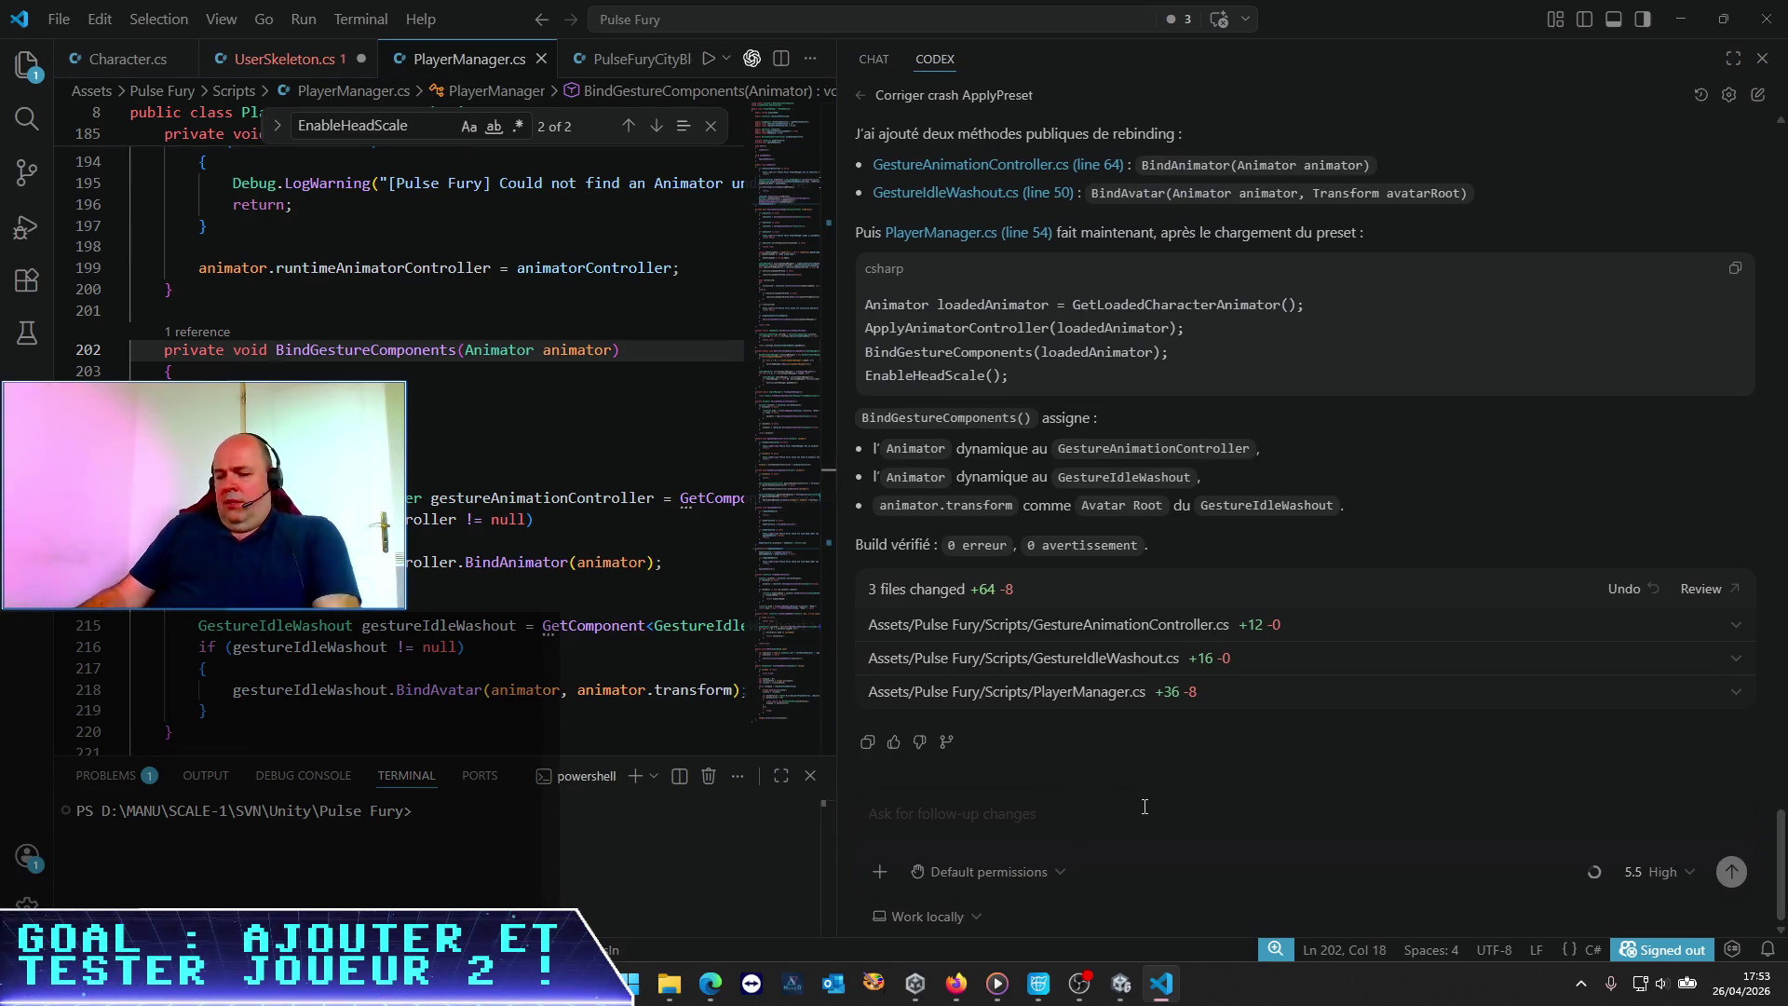
type("Merci, mais STP évide")
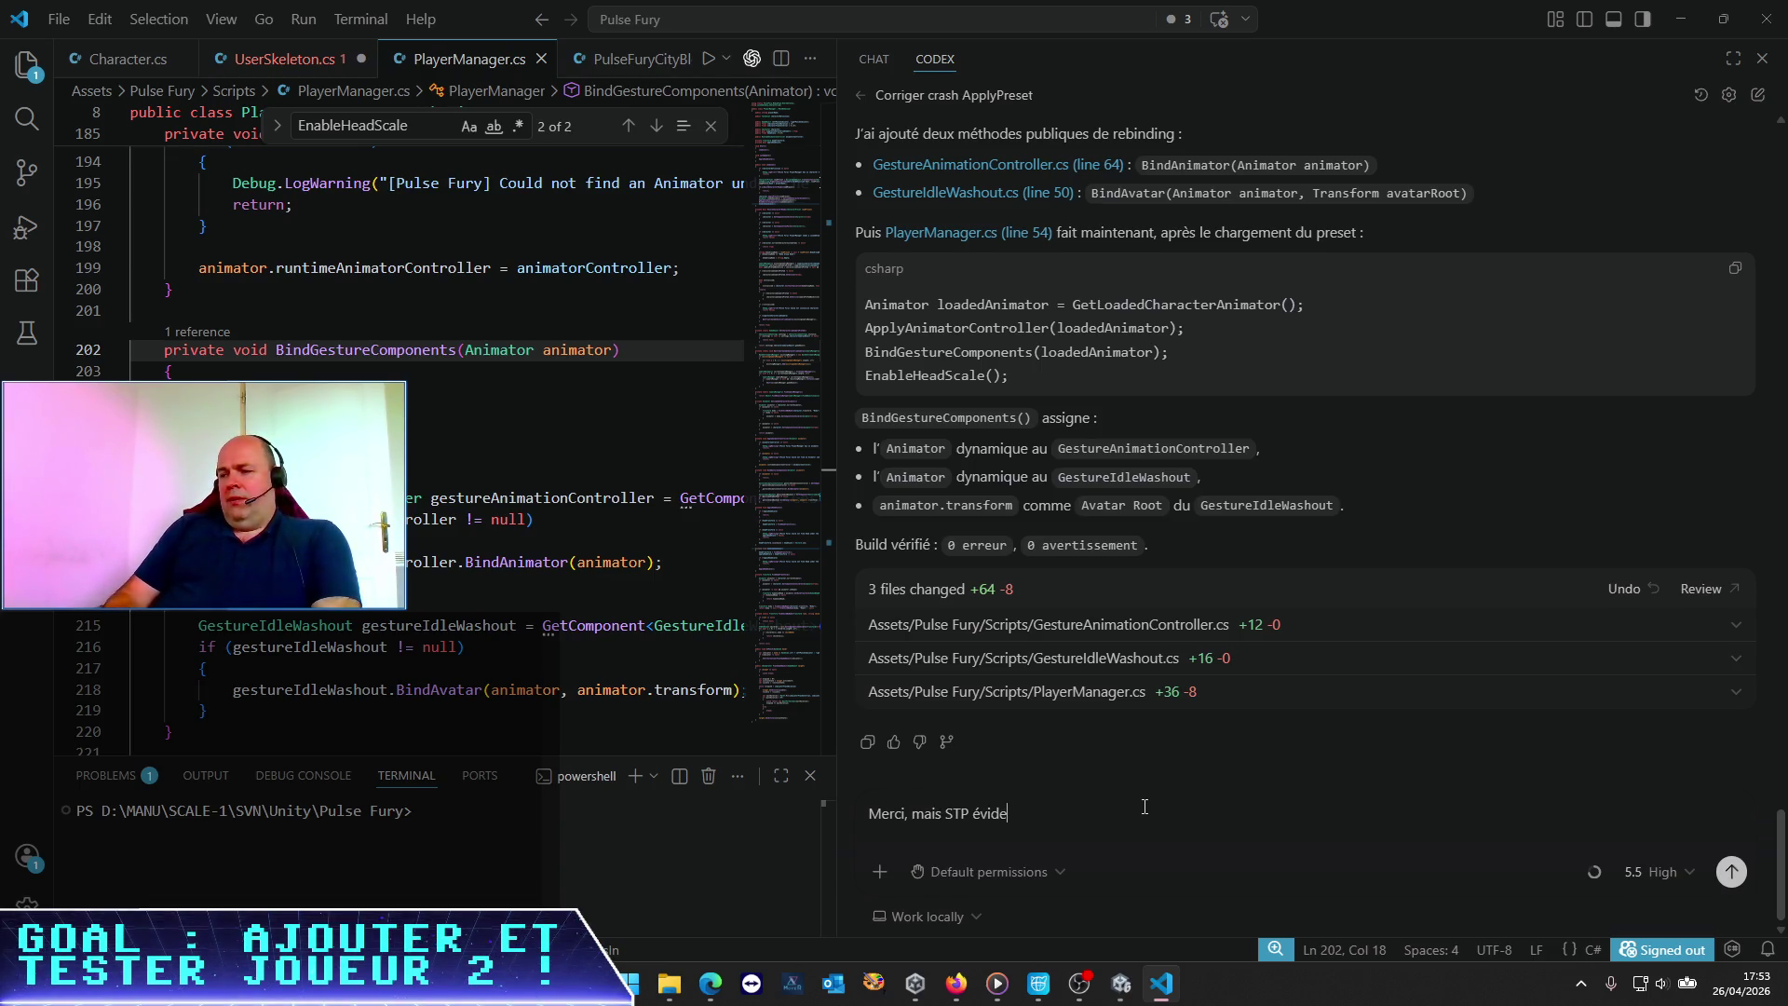
key("BackSpace")
key("BackSpace")
type("te les GetComponent(")
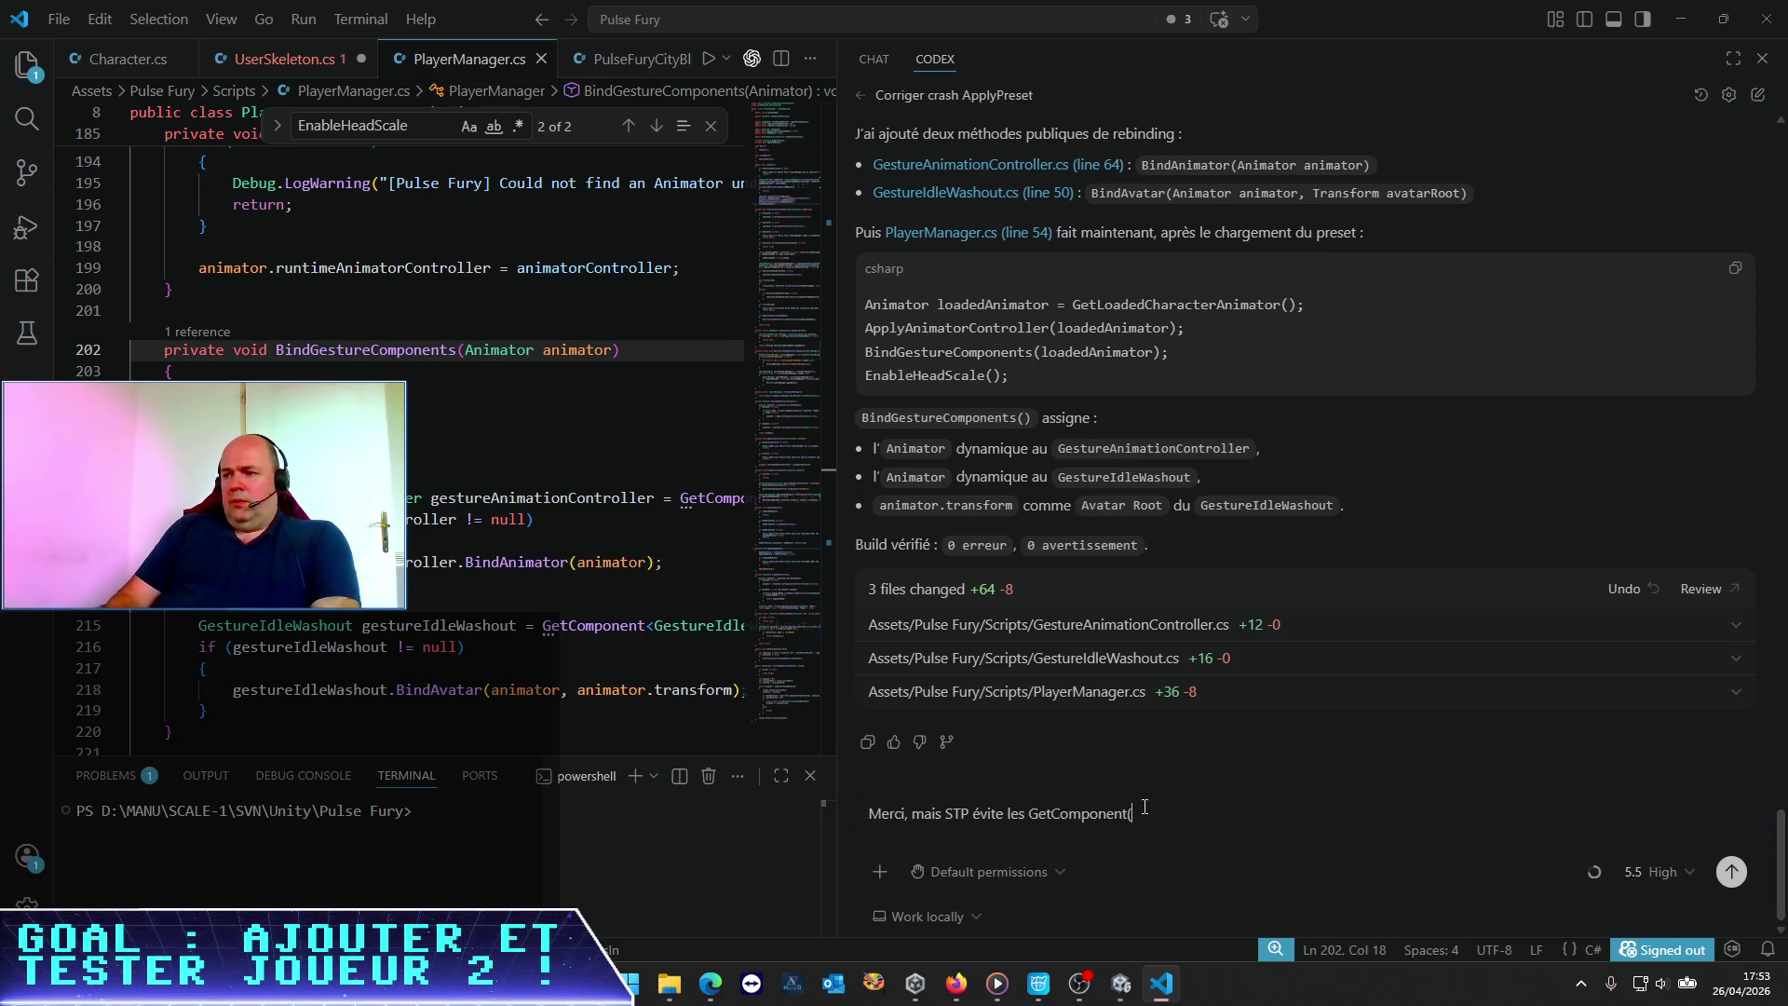
key("ctrl+plus")
key("ctrl+plus")
key("ctrl+plus")
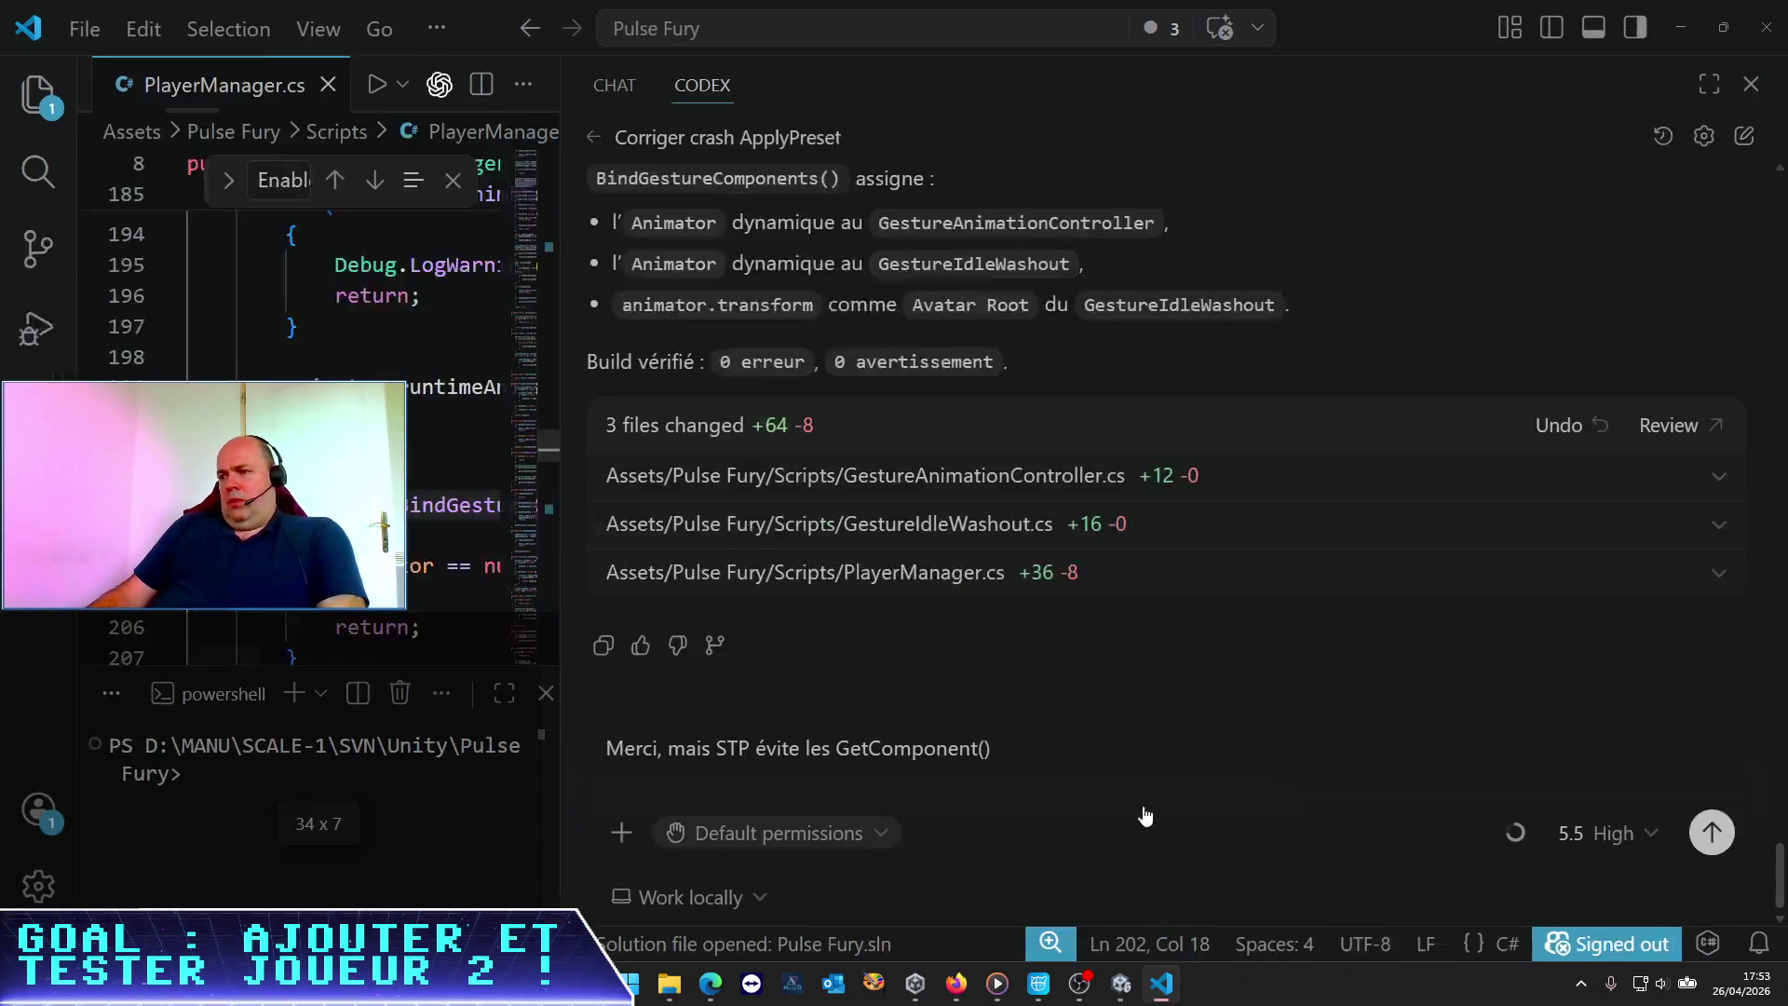
mouse_move(676, 339)
left_mouse_down()
mouse_move(1182, 347)
mouse_move(759, 356)
left_mouse_up()
scroll(1192, 428, "up", 5)
scroll(1192, 427, "up", 2)
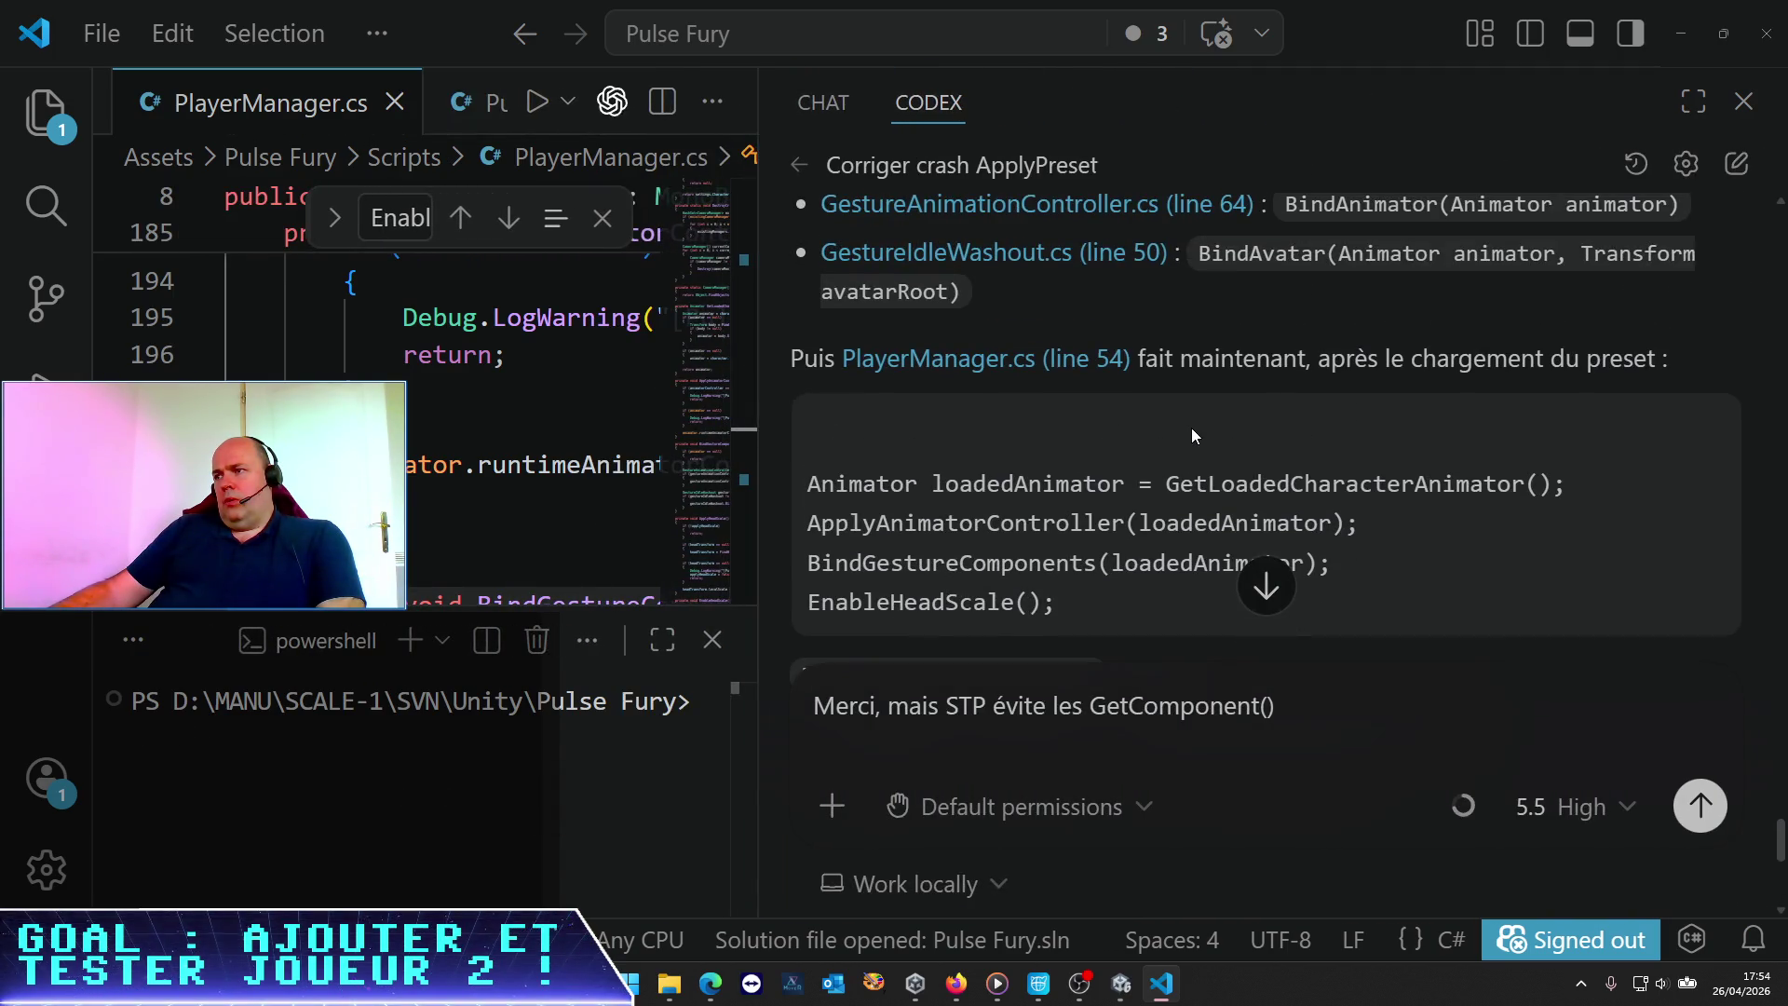
scroll(1190, 424, "down", 5)
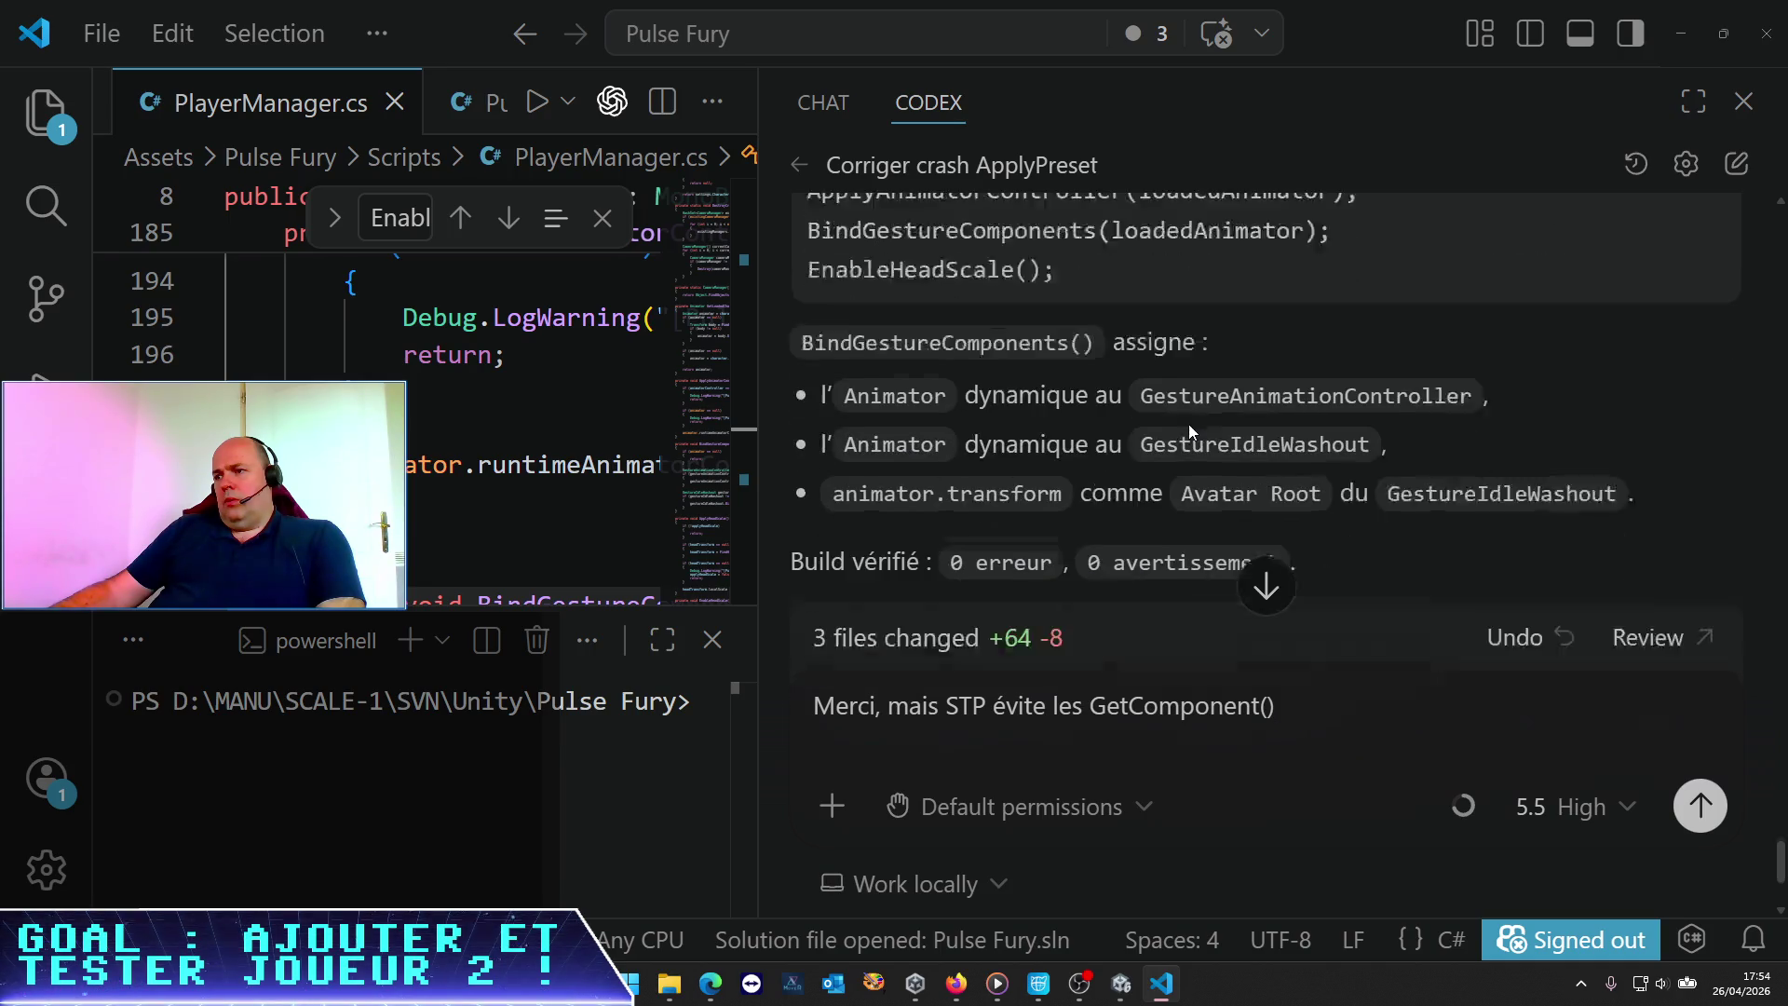
Send the request: avoid GetComponent() on gesture components, add two PlayerManager Inspector references instead
type(" dep")
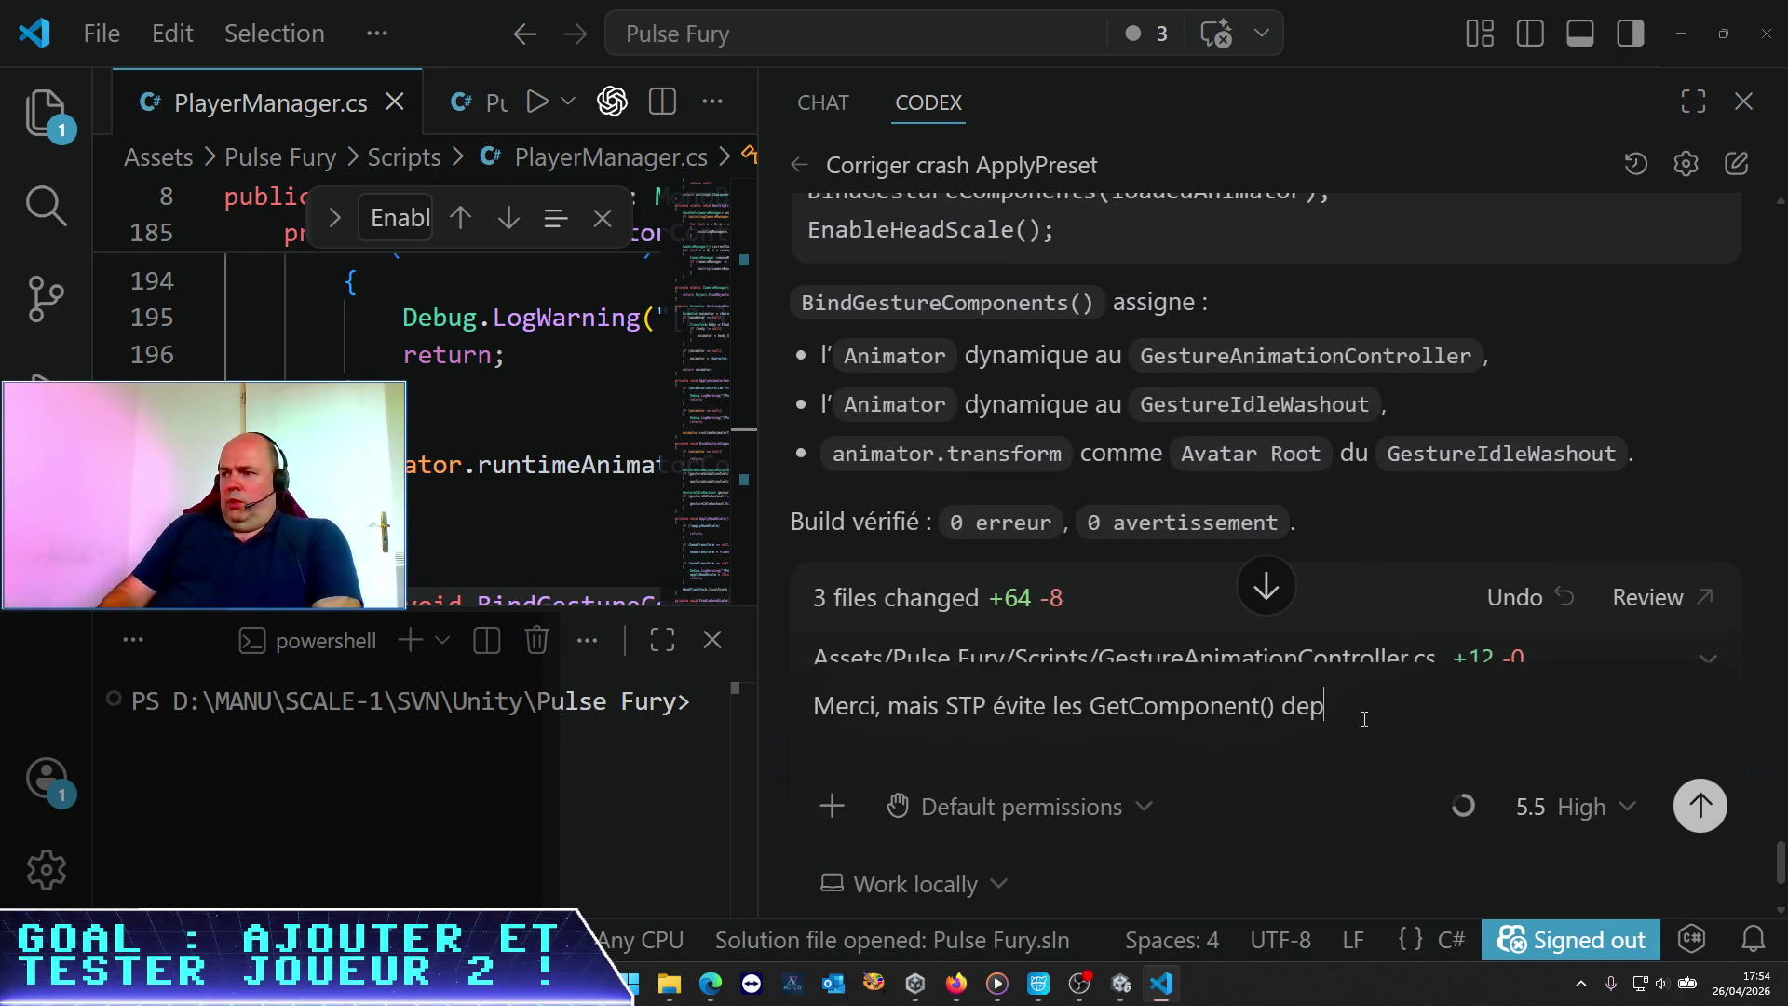
type("uis le PlayerM")
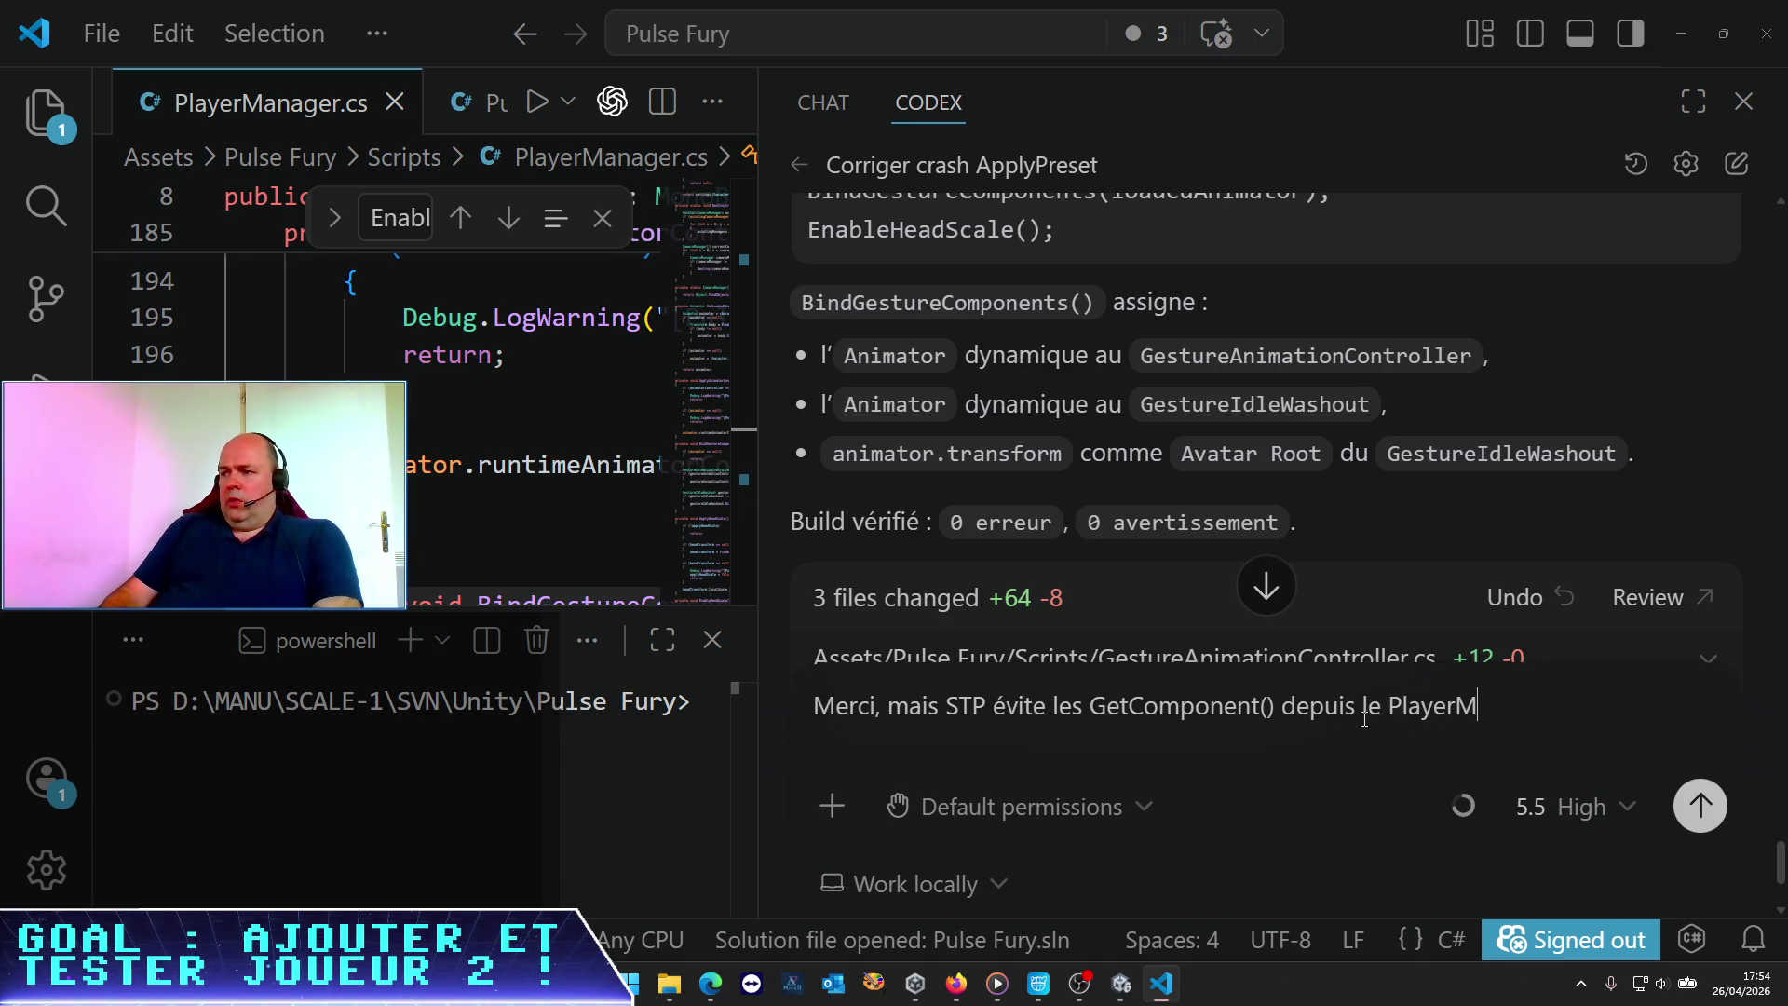
type("anager sur l")
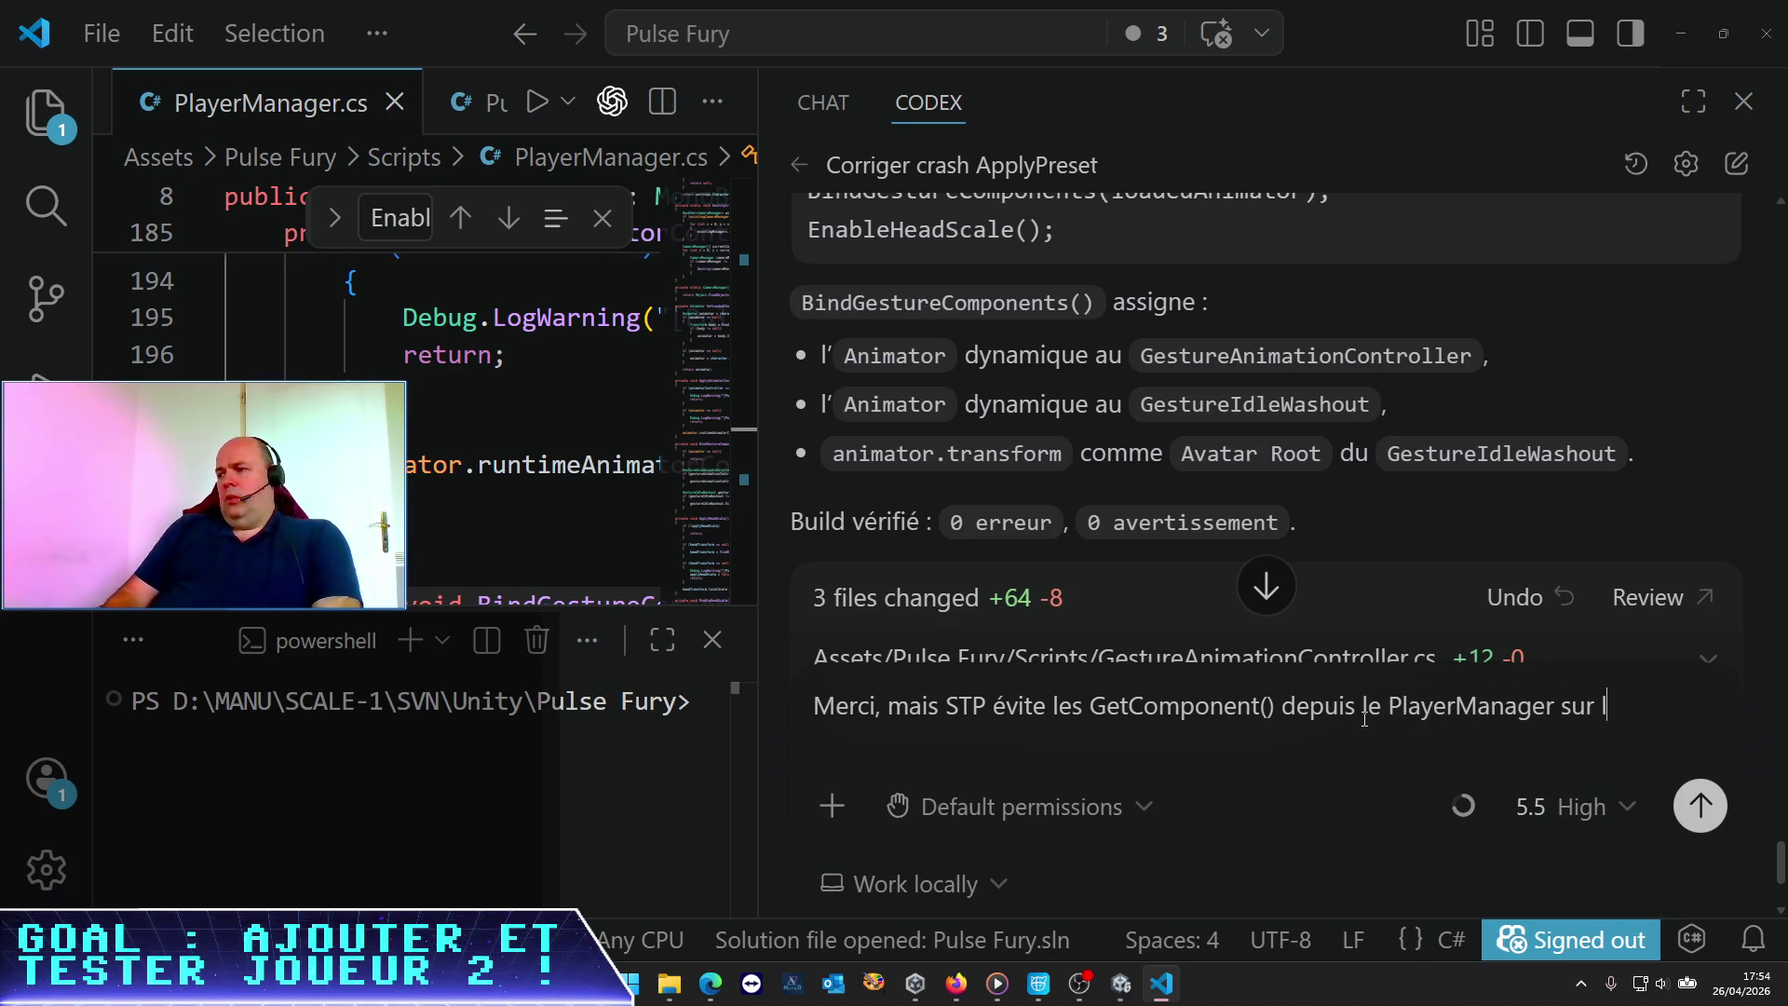
type("es composants")
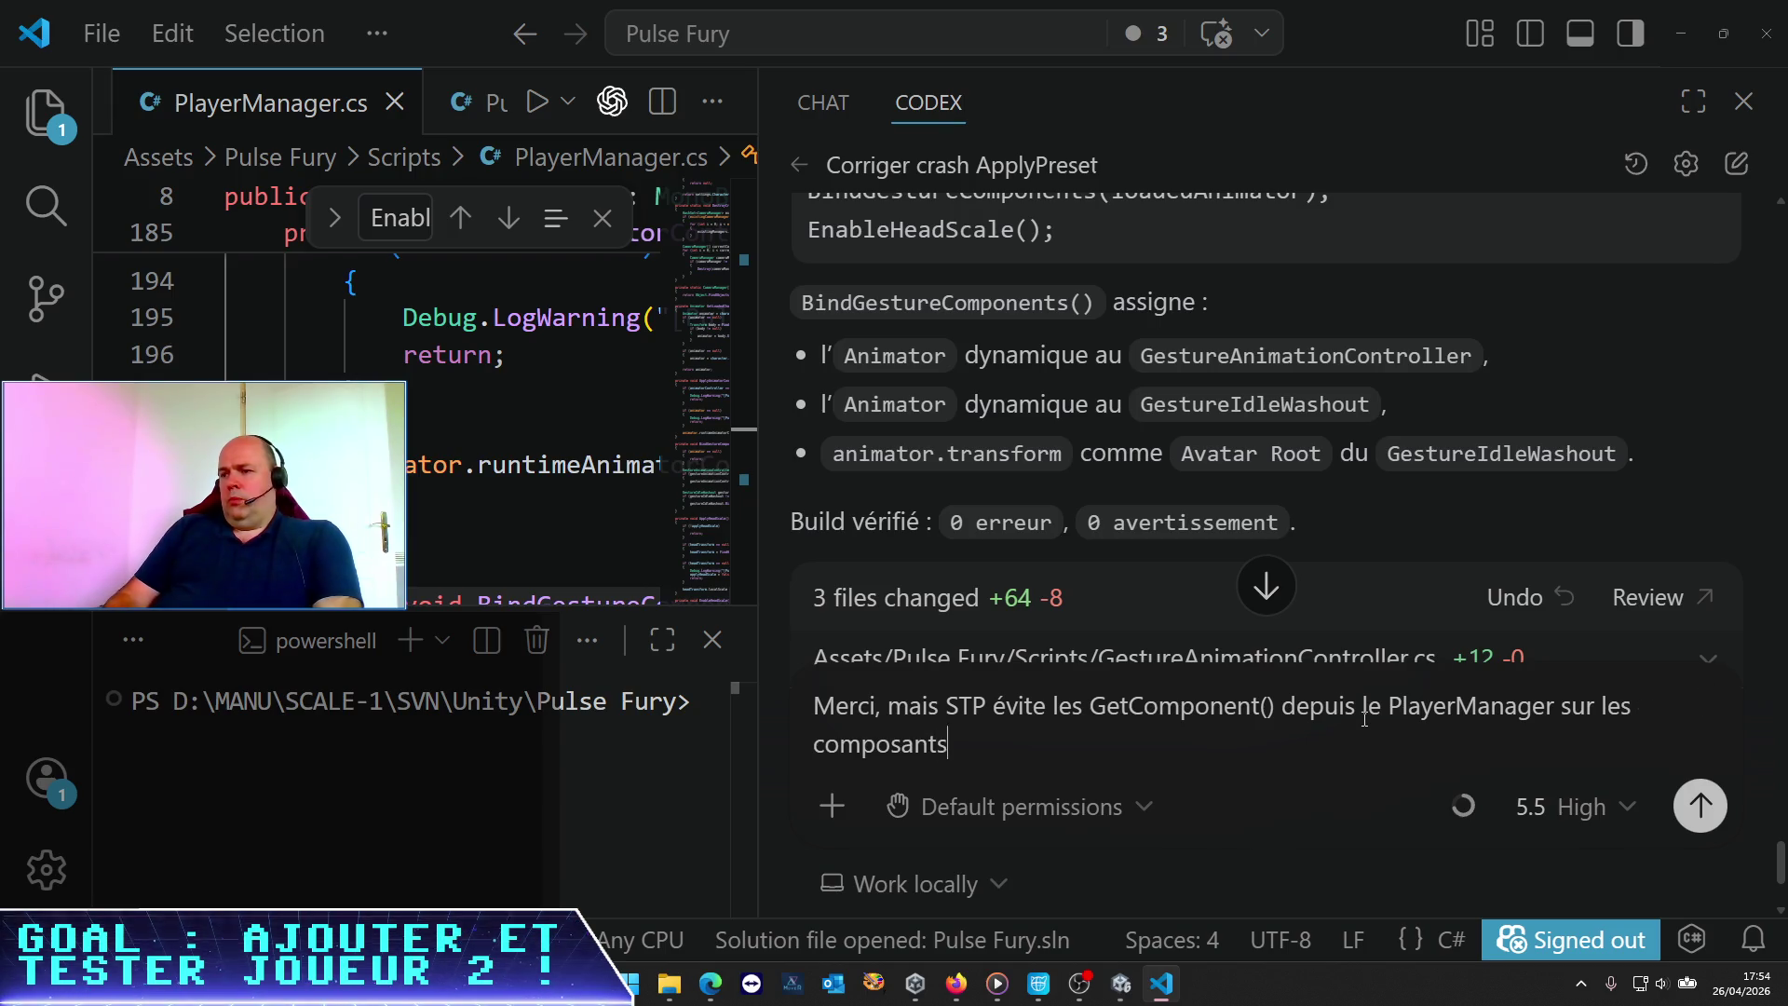
type("gestur")
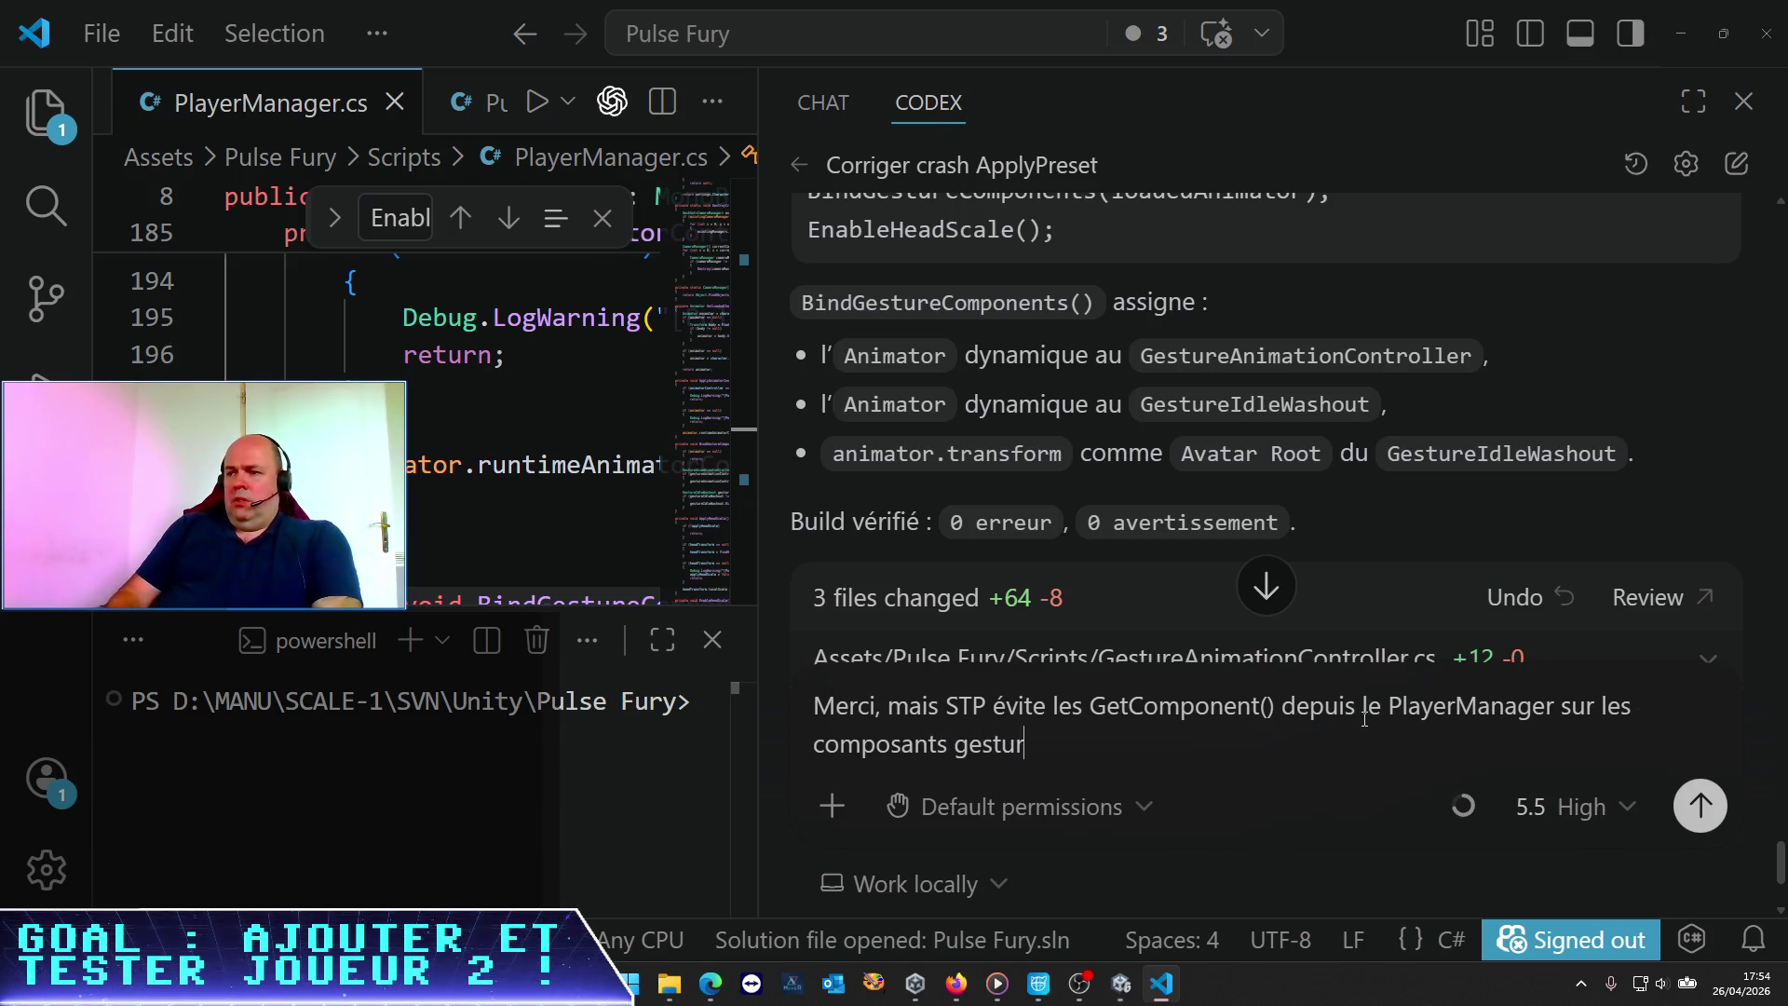
type("e ;,  cela présup")
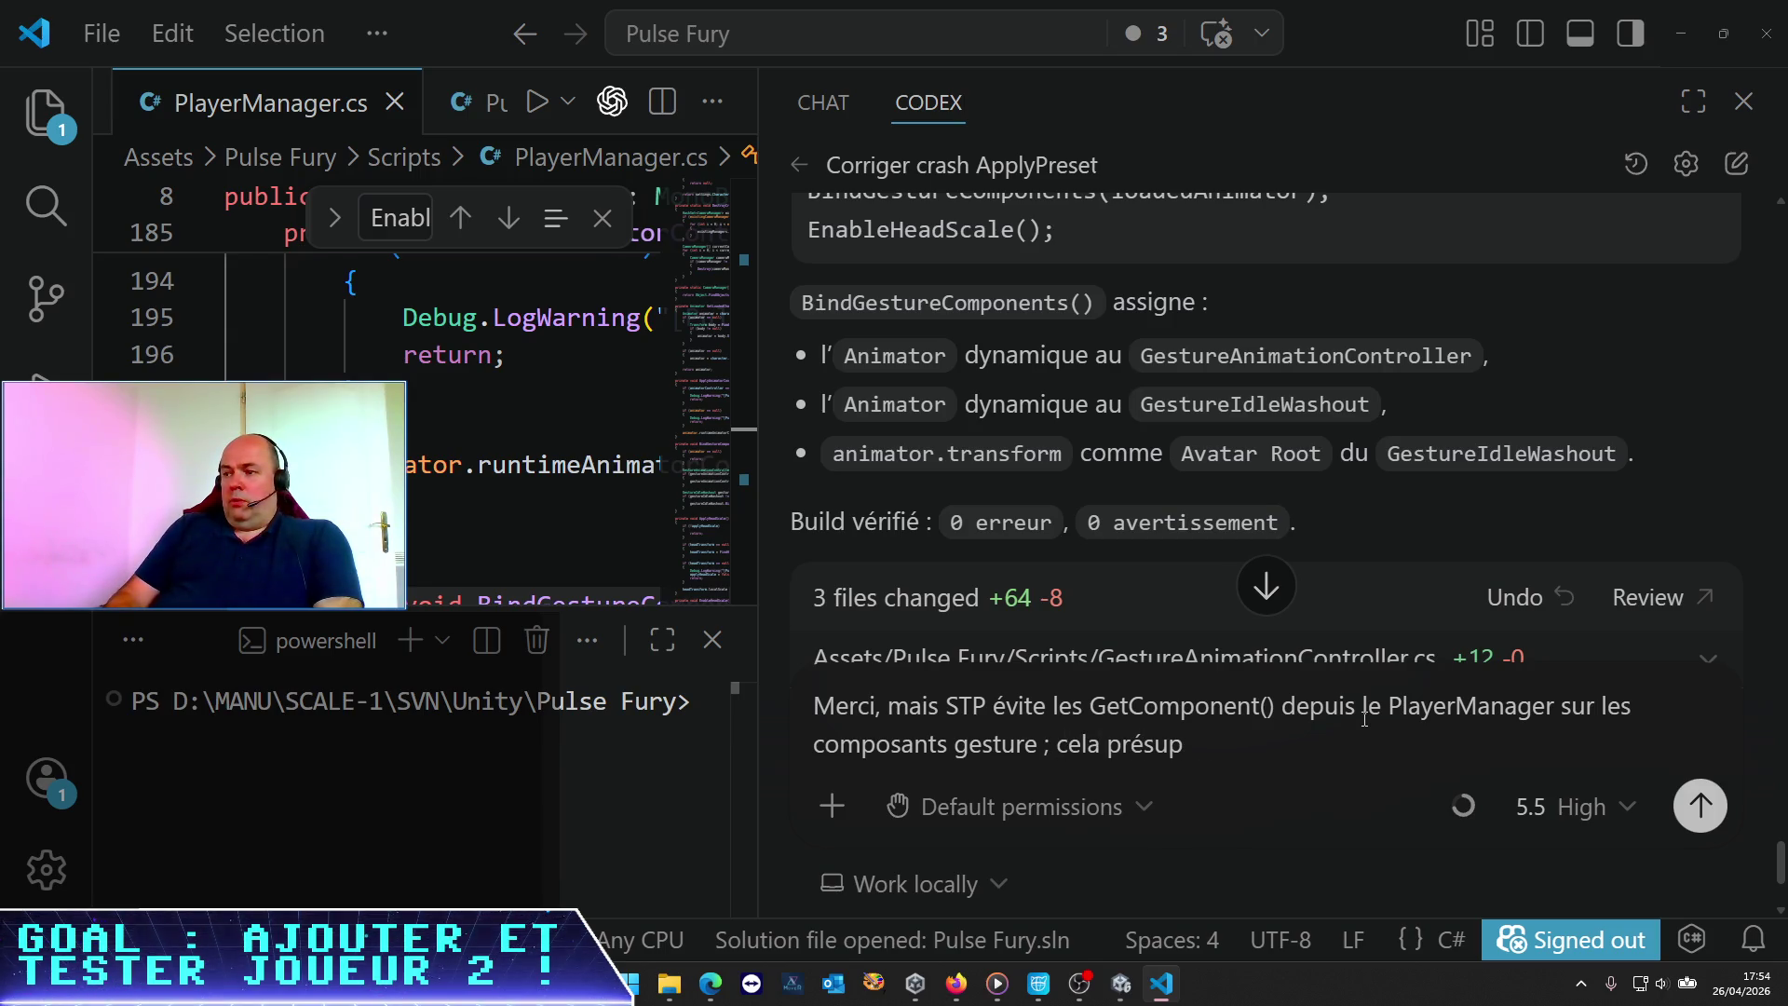
type("oose qu'ils sont")
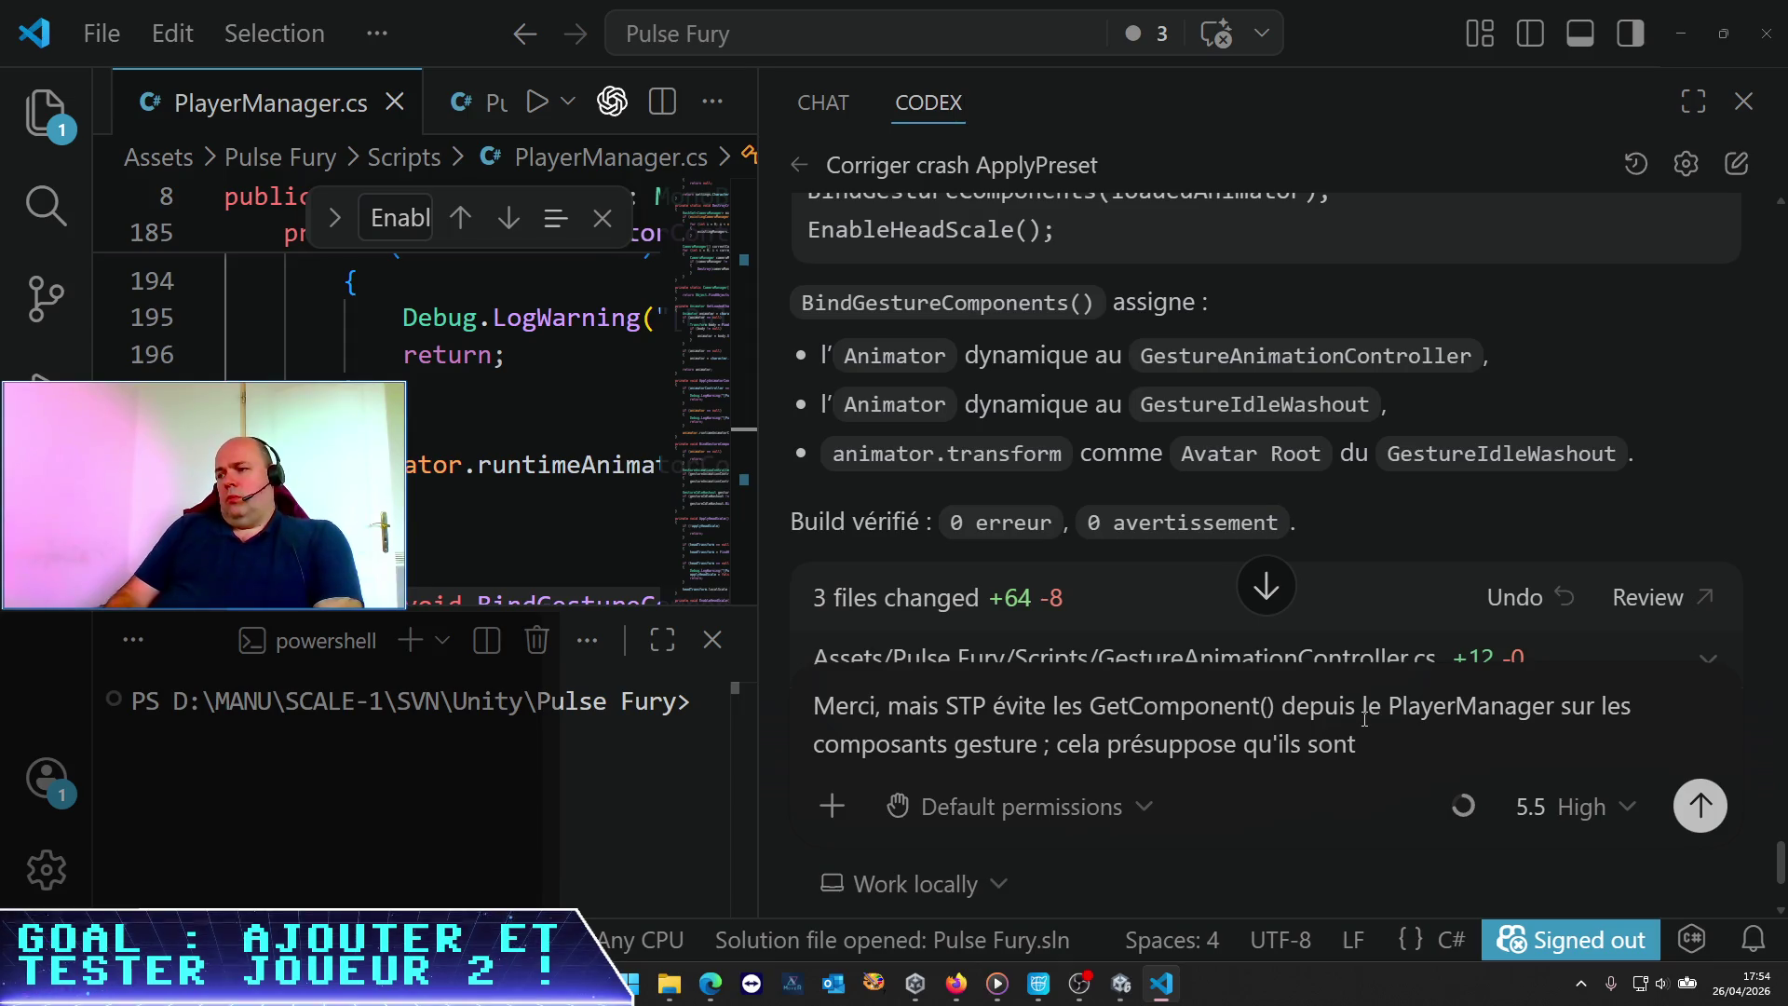
type("sur lemême Gam")
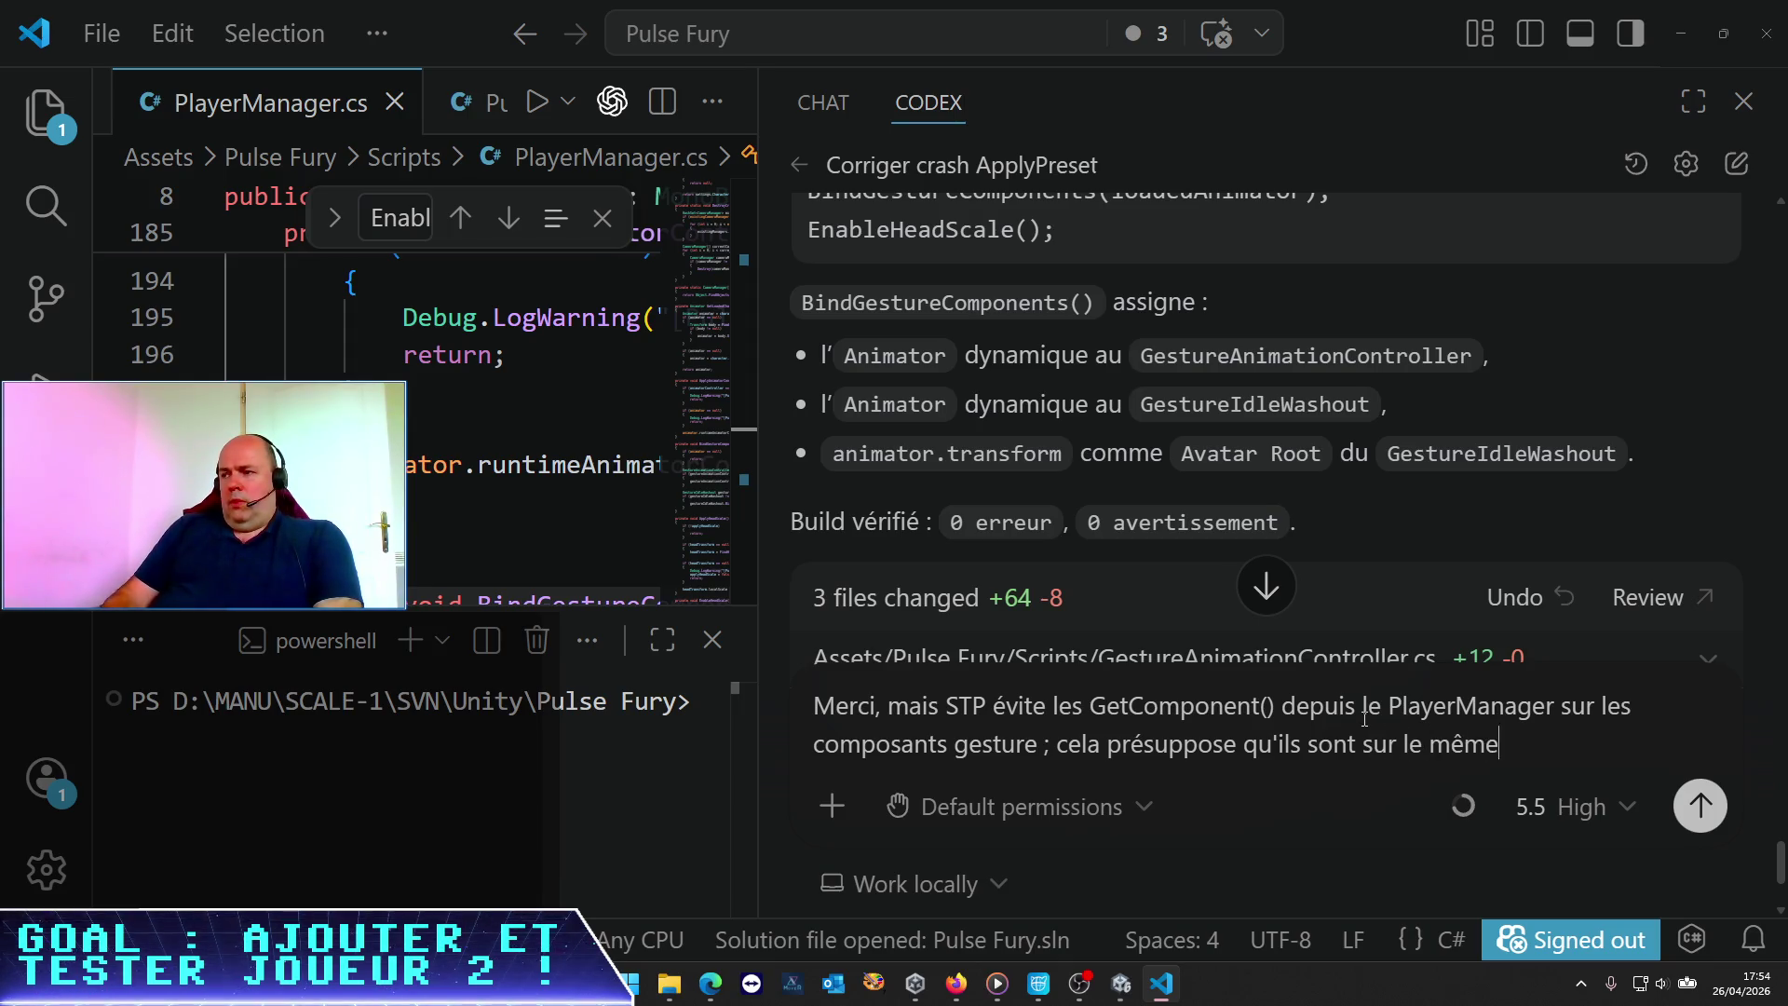
type("eObject")
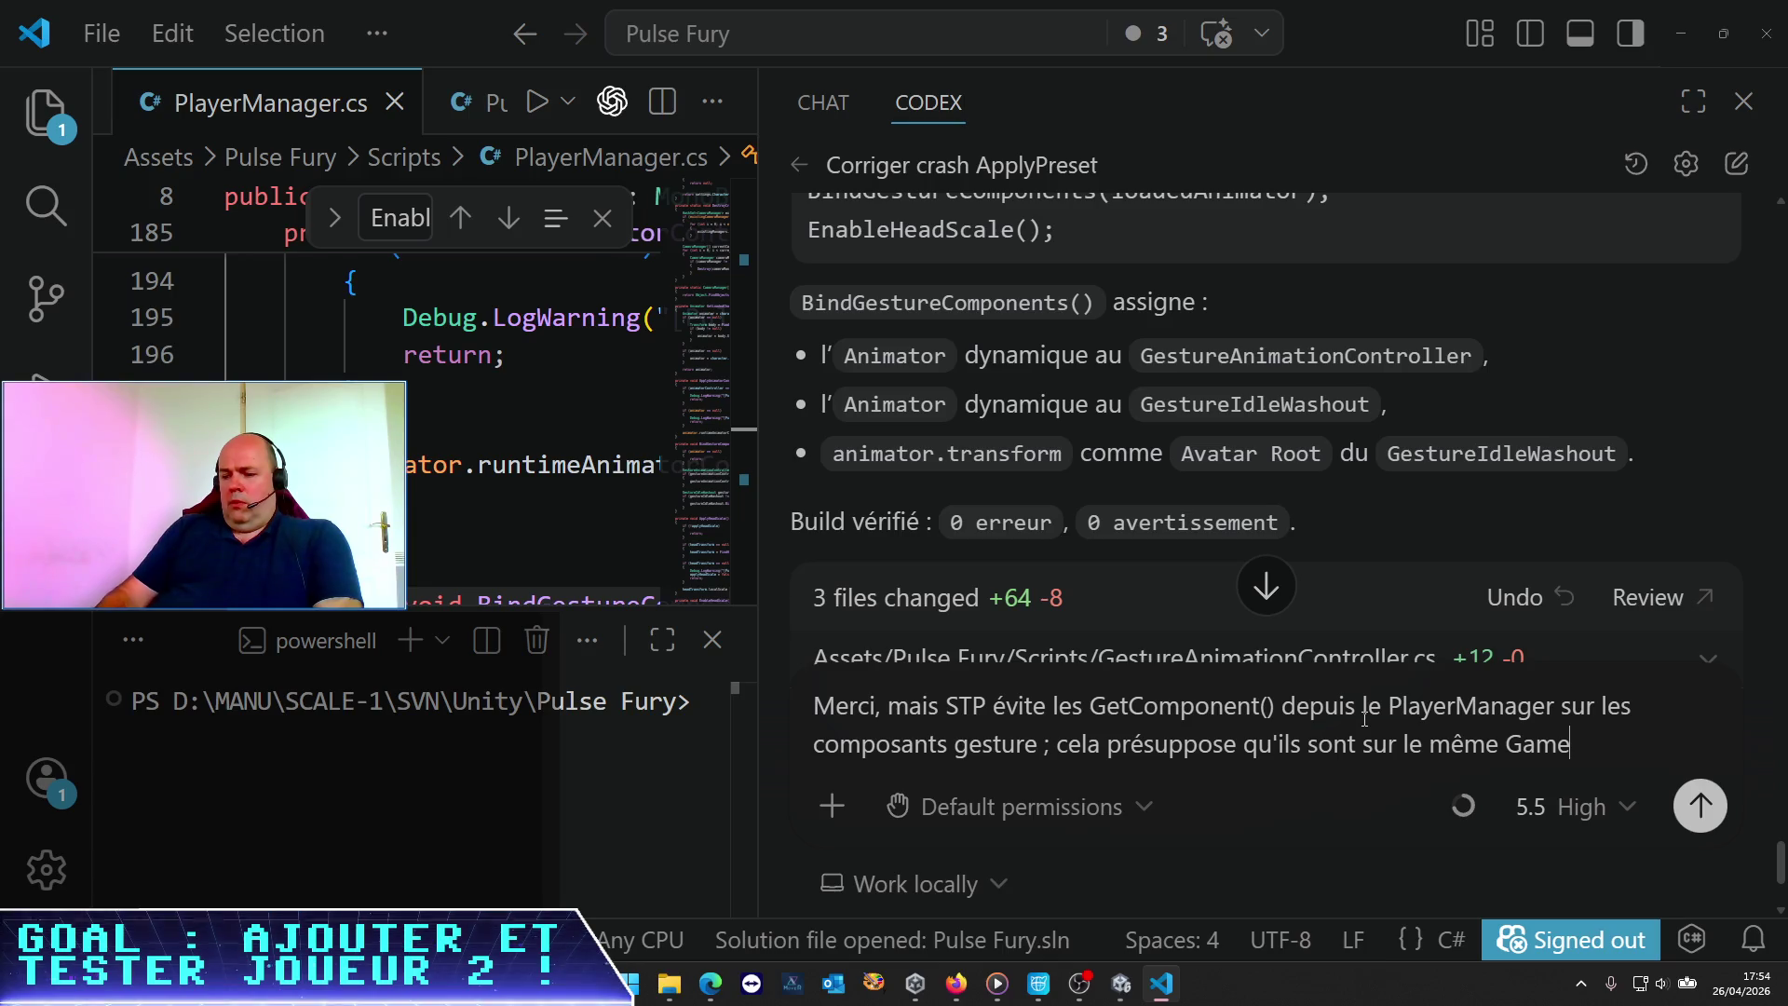
type(". Je pr")
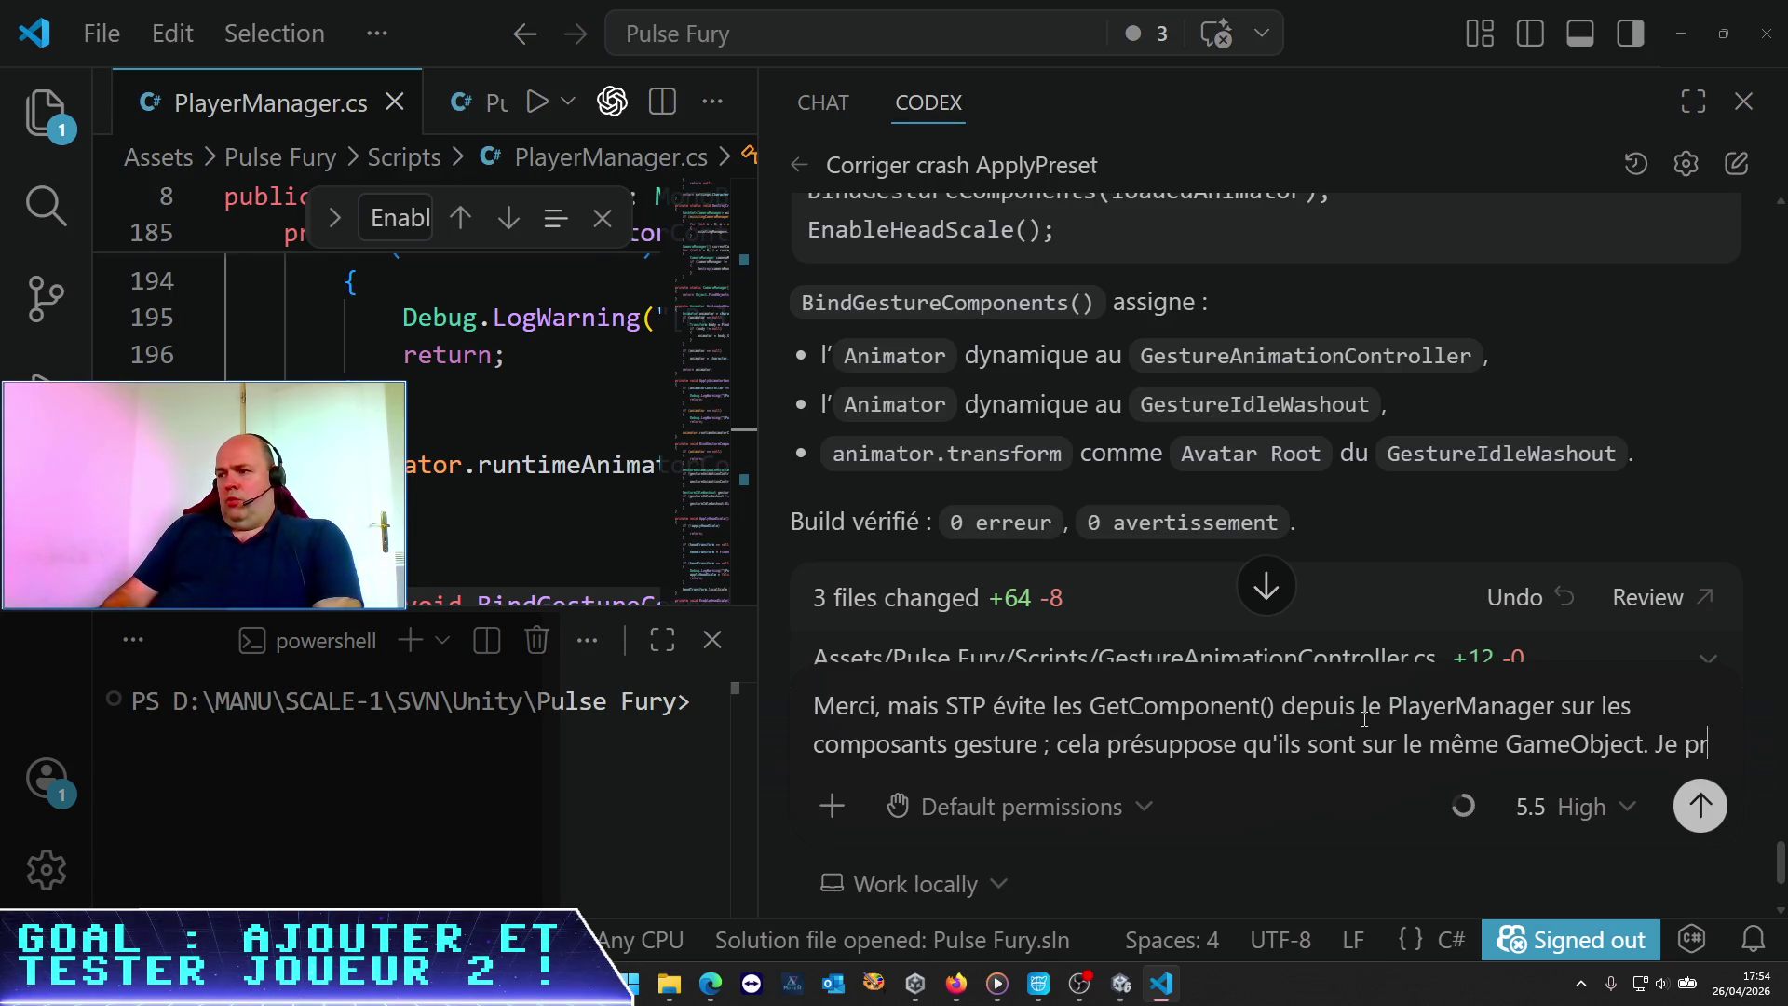
type("éfère que tu me")
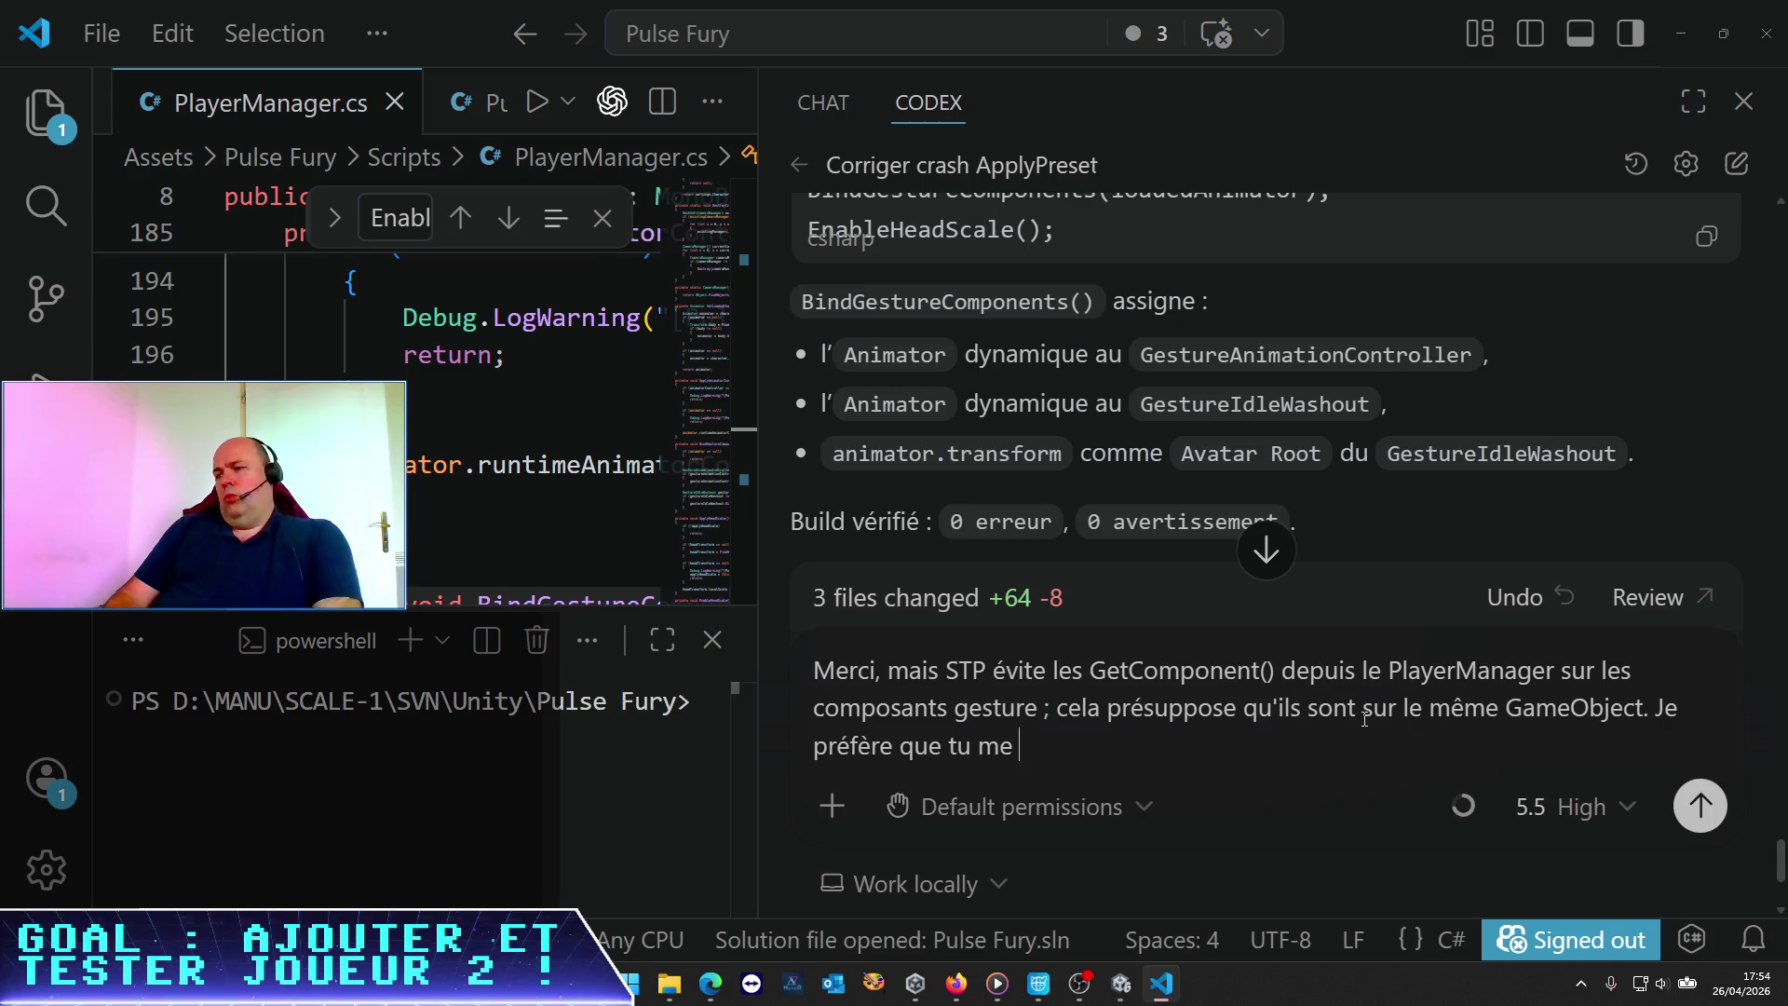
key("BackSpace")
type("'ajoutes 2 ")
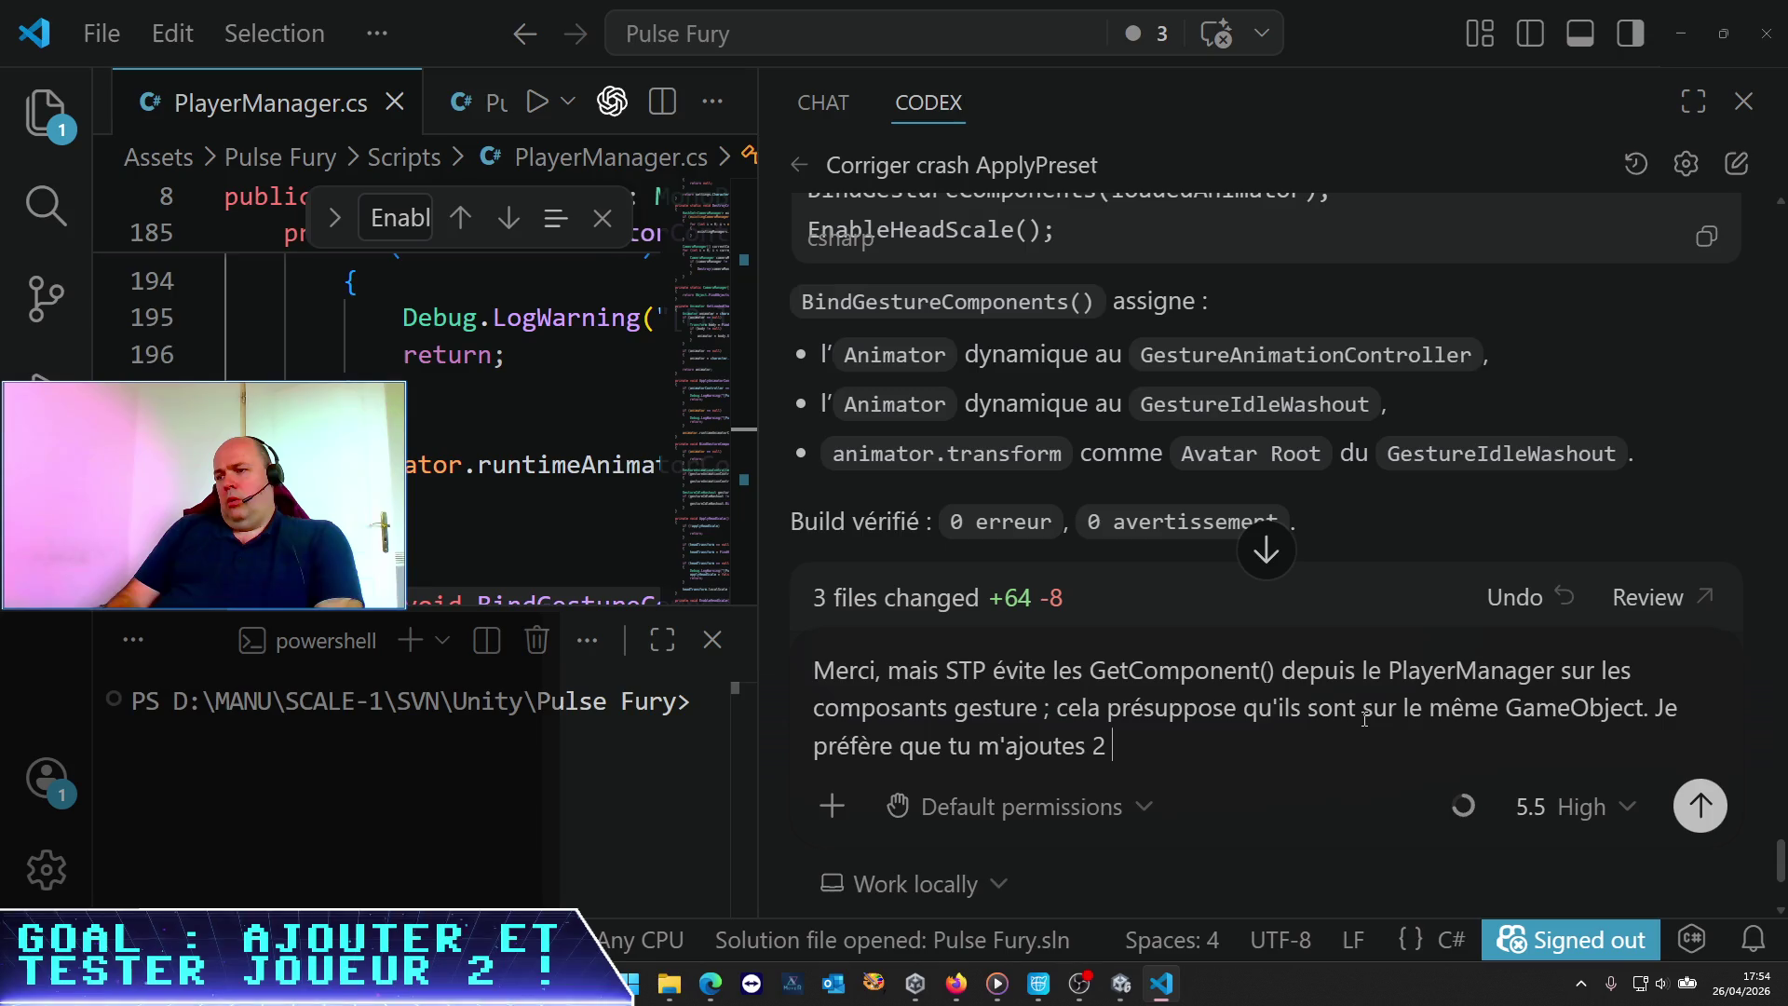
type("référ")
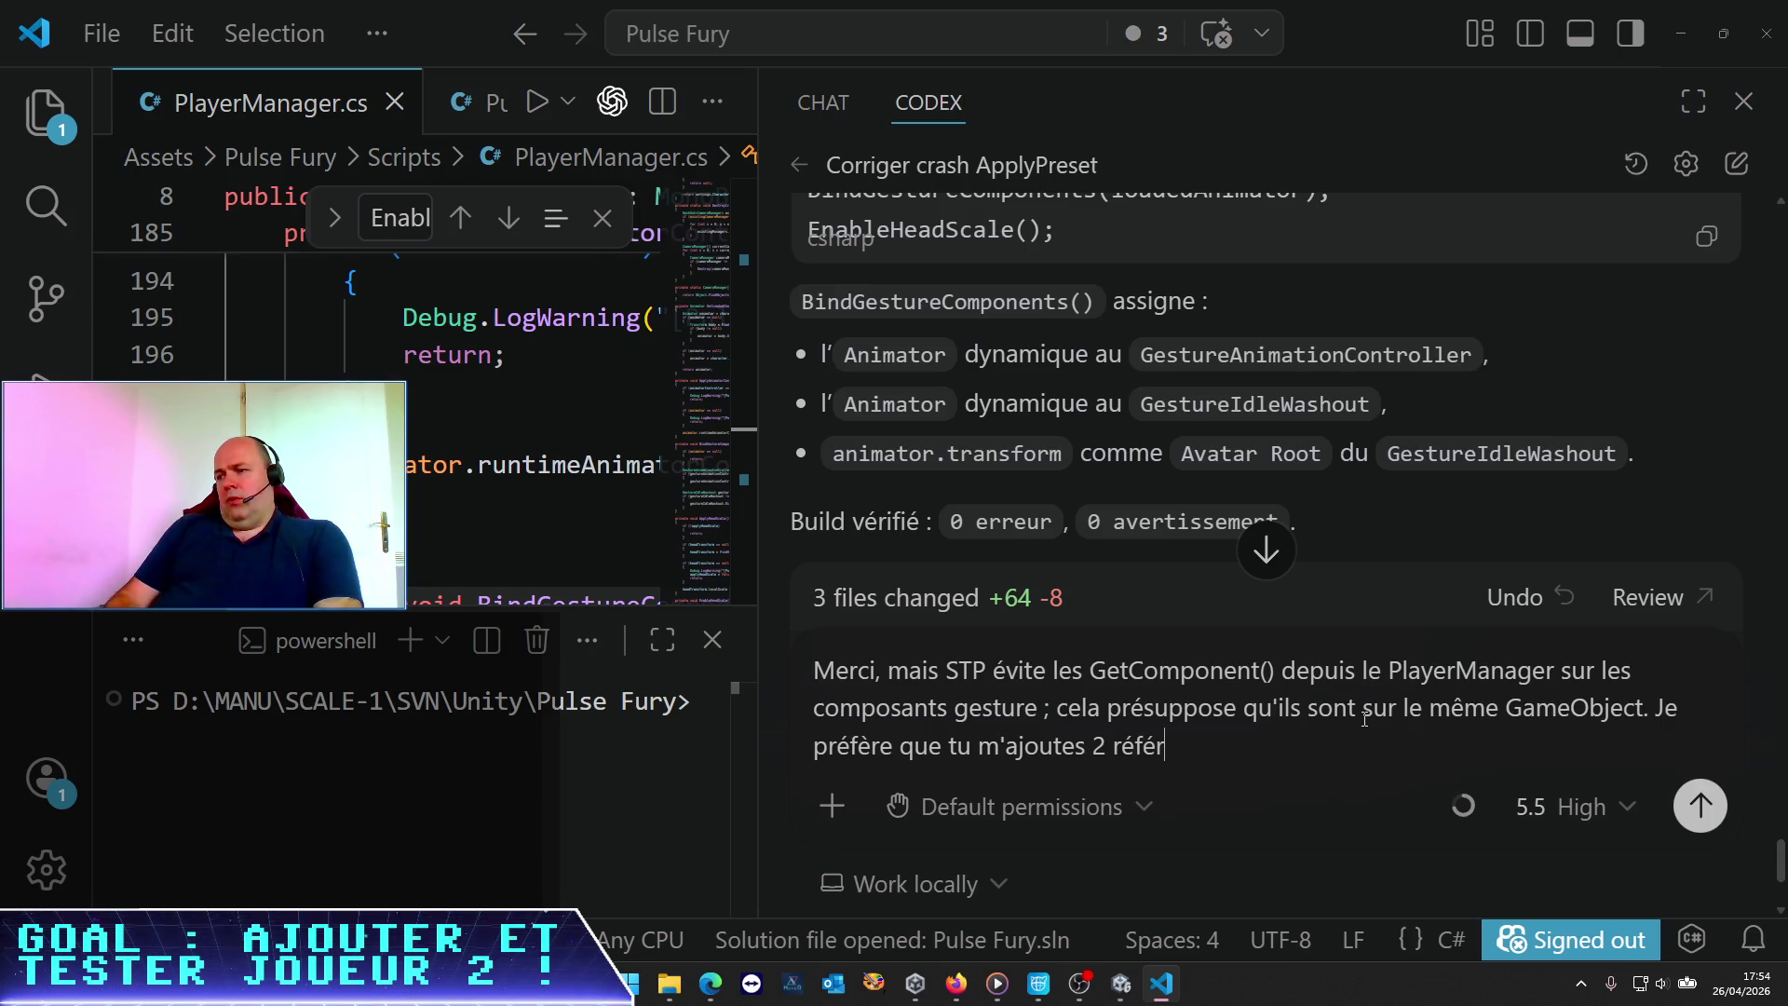
type("ences dans l'i")
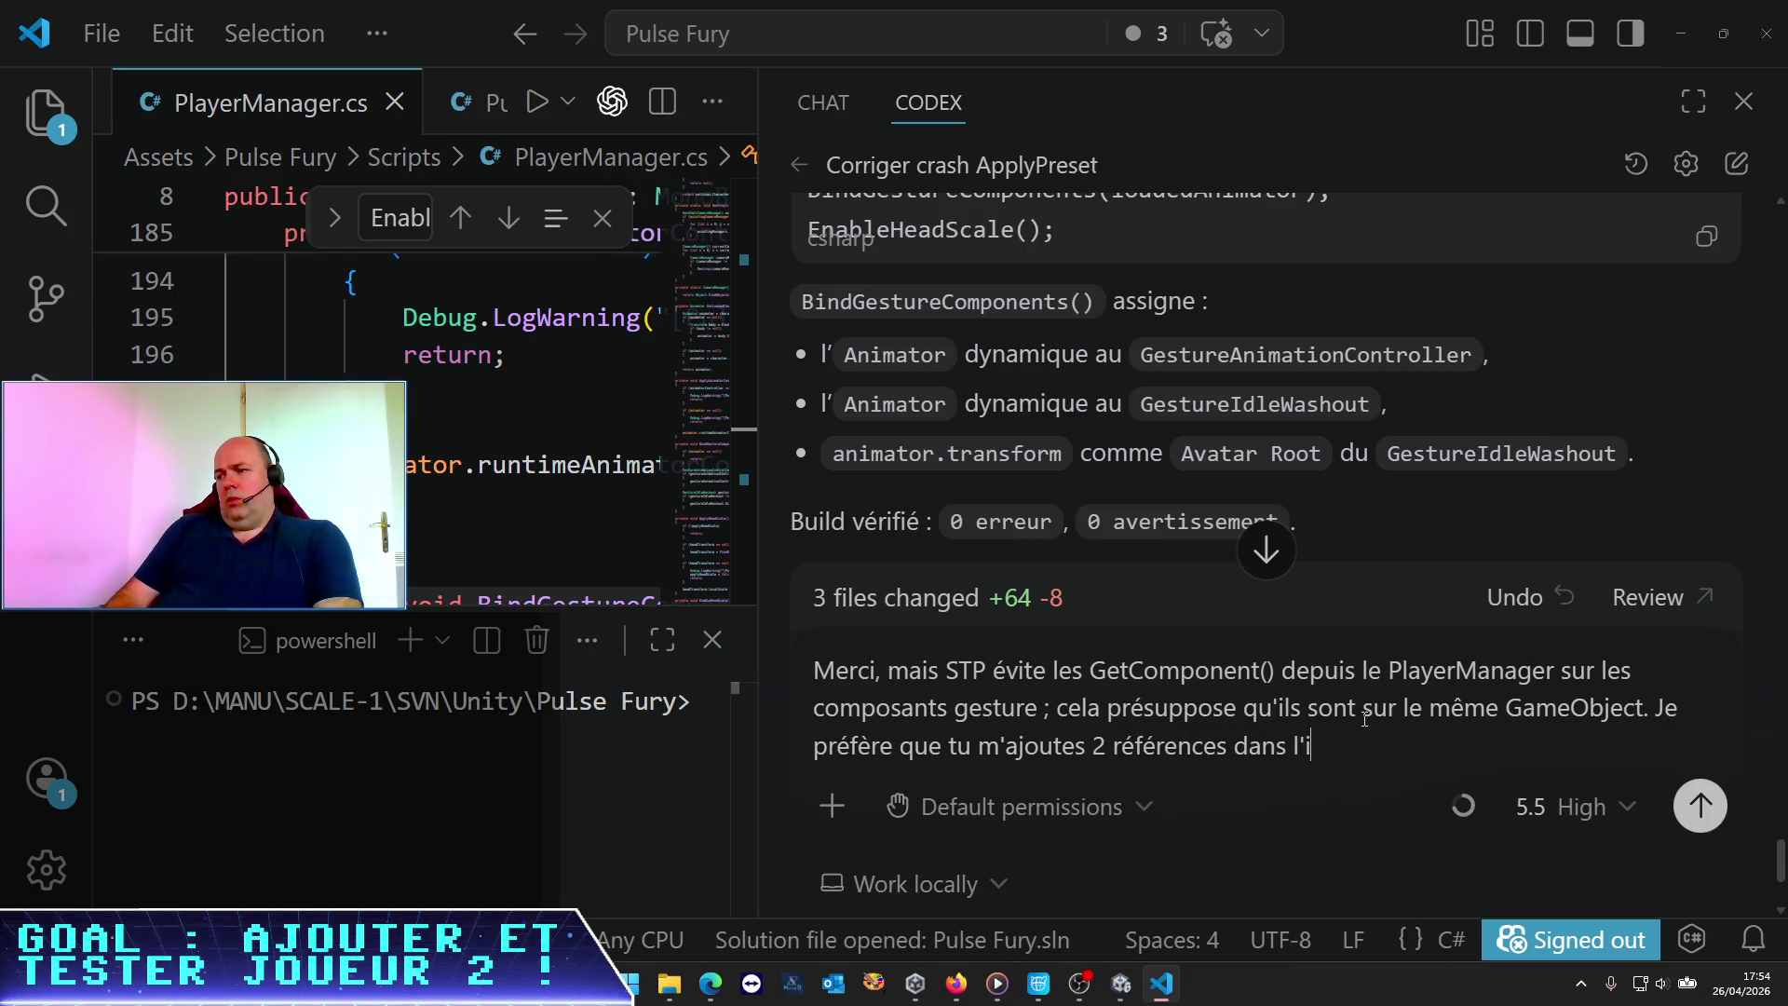
type("nspector ")
type("du Pkla")
key("BackSpace")
key("BackSpace")
key("BackSpace")
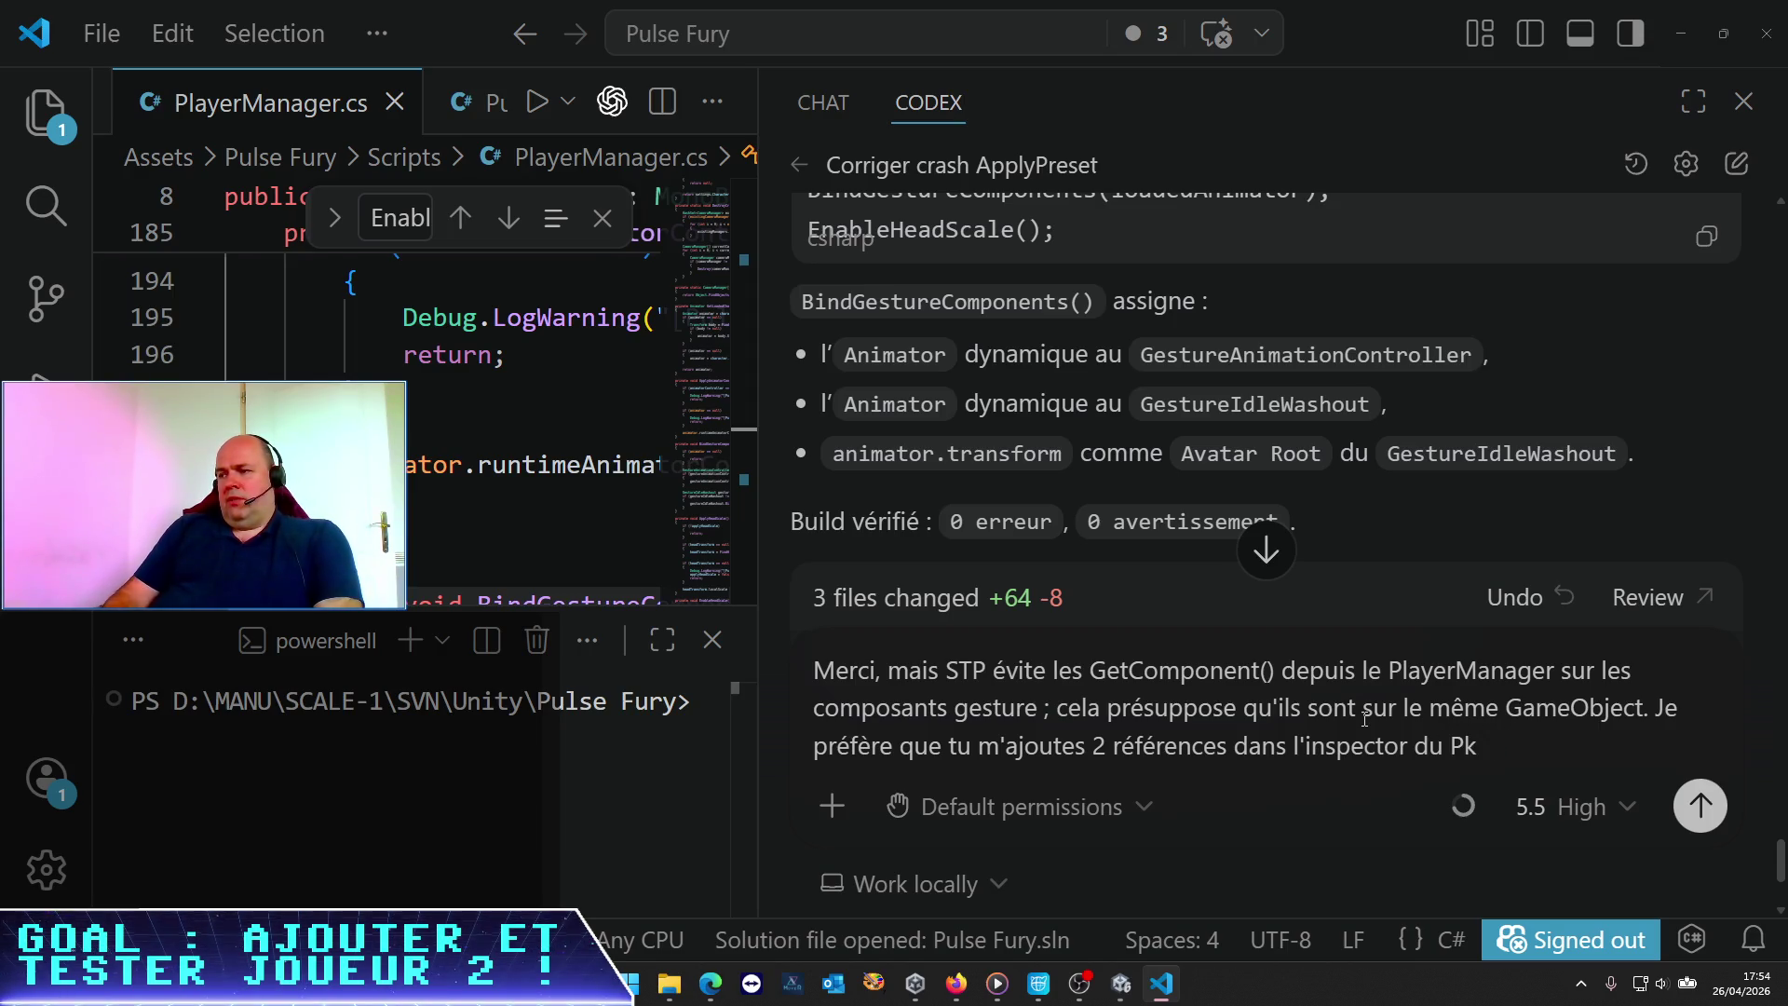
type("yerManager")
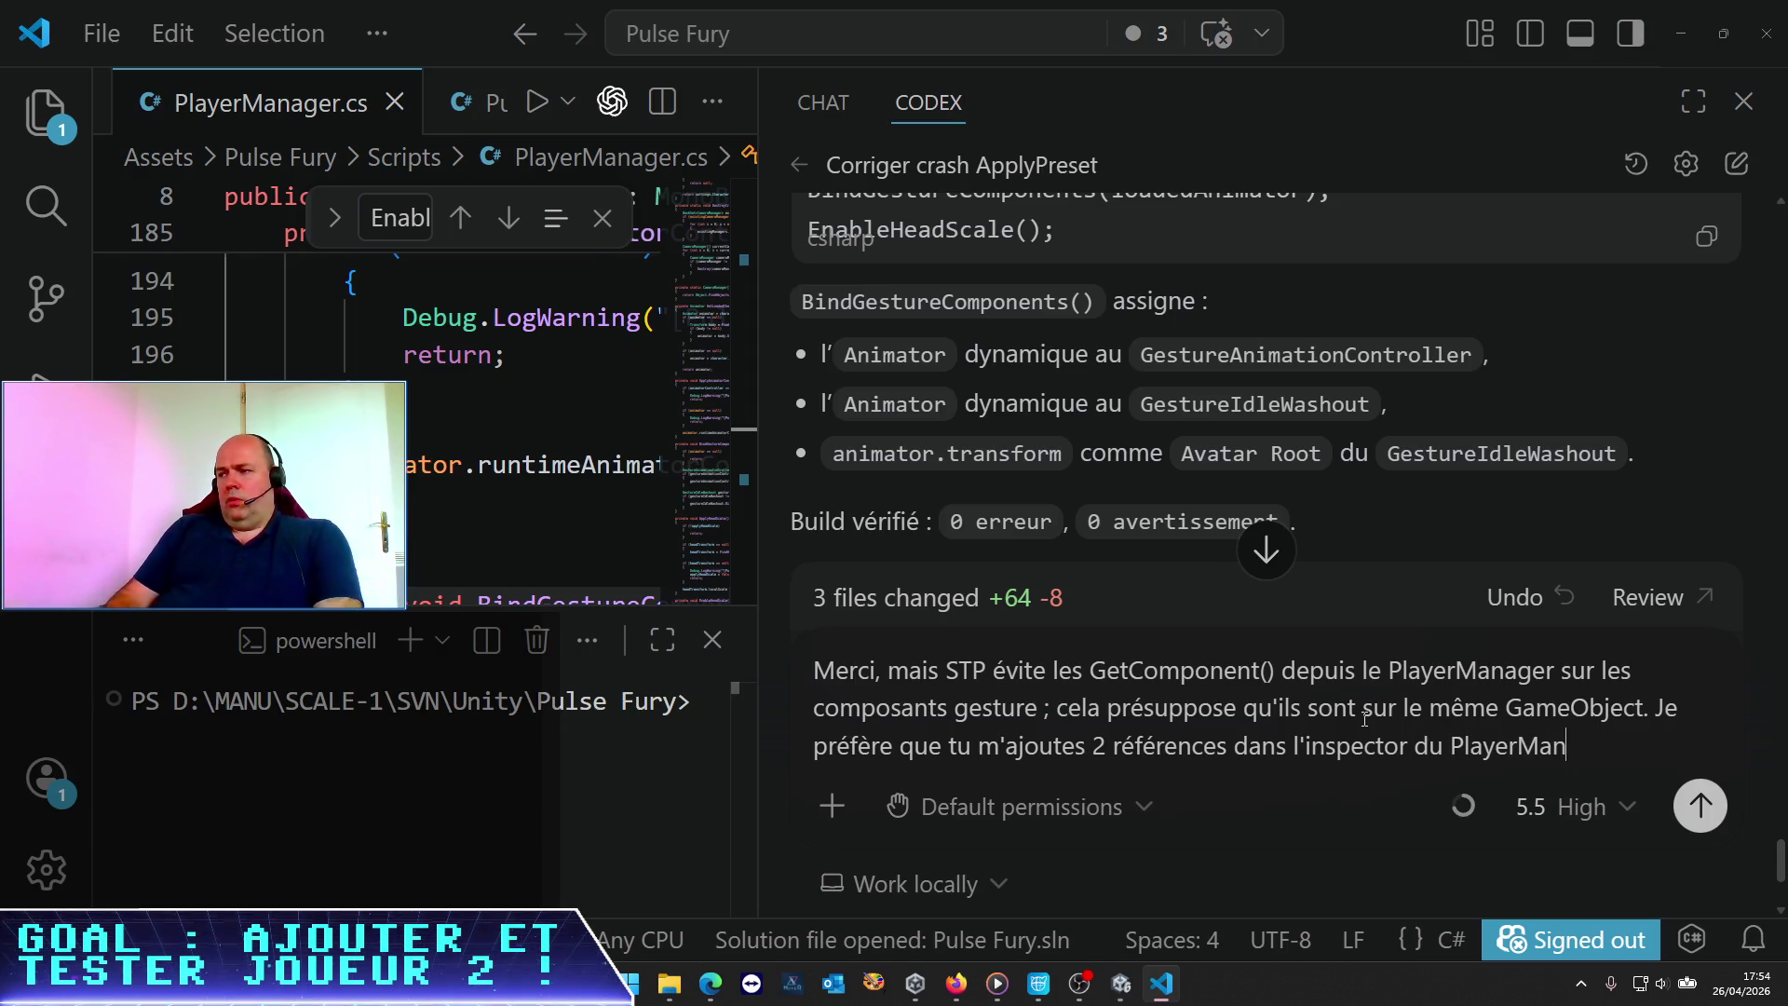
key("Return")
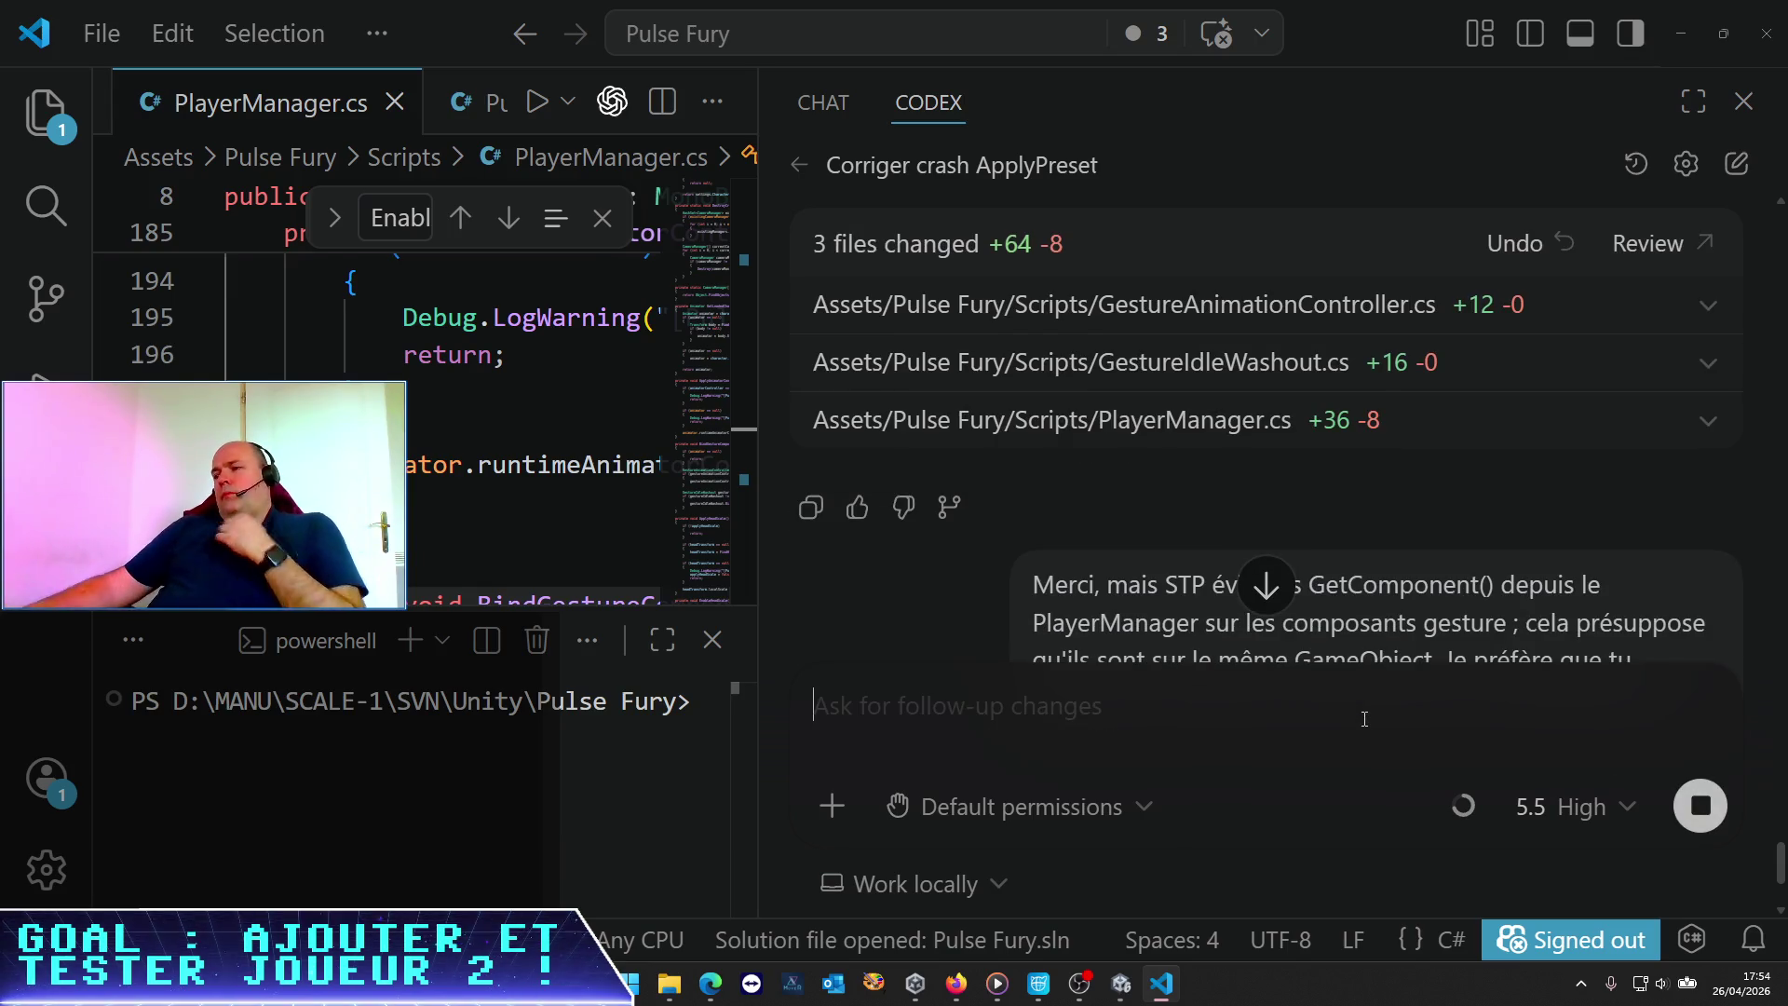
scroll(1152, 484, "down", 3)
Wait for Codex to add gestureAnimationController and gestureIdleWashout fields with a 0-error build
key("ctrl+minus")
key("ctrl+minus")
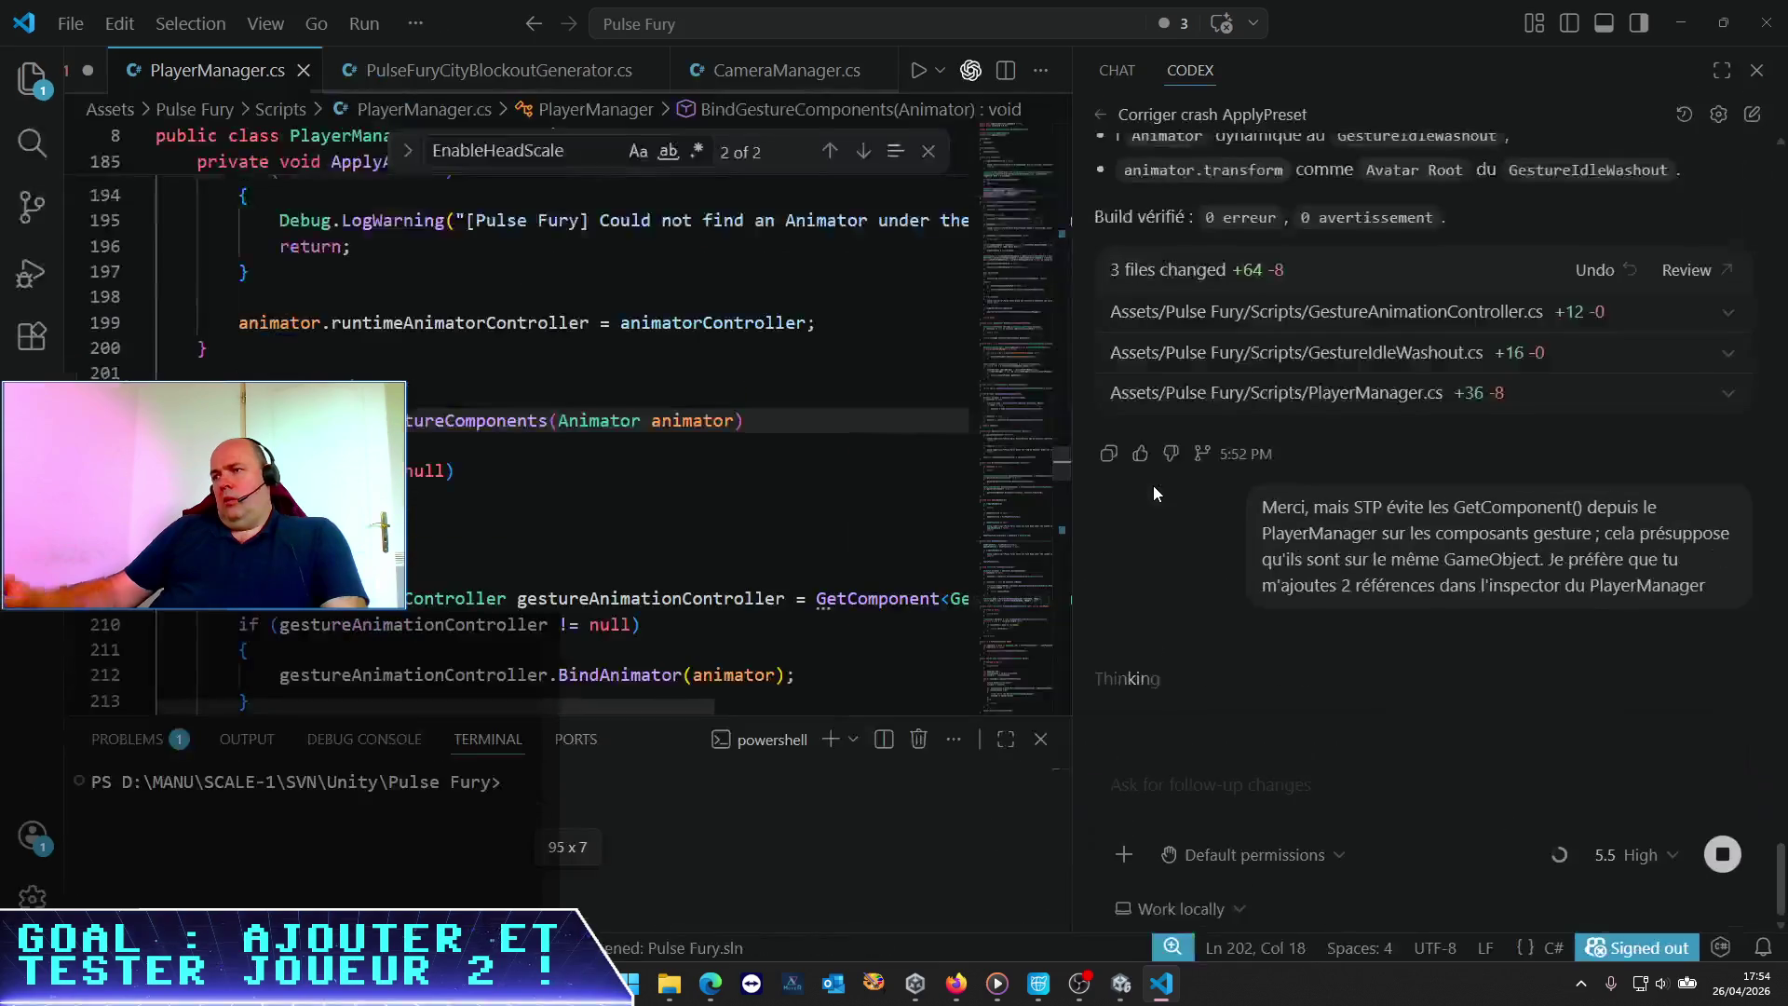
key("ctrl+equal")
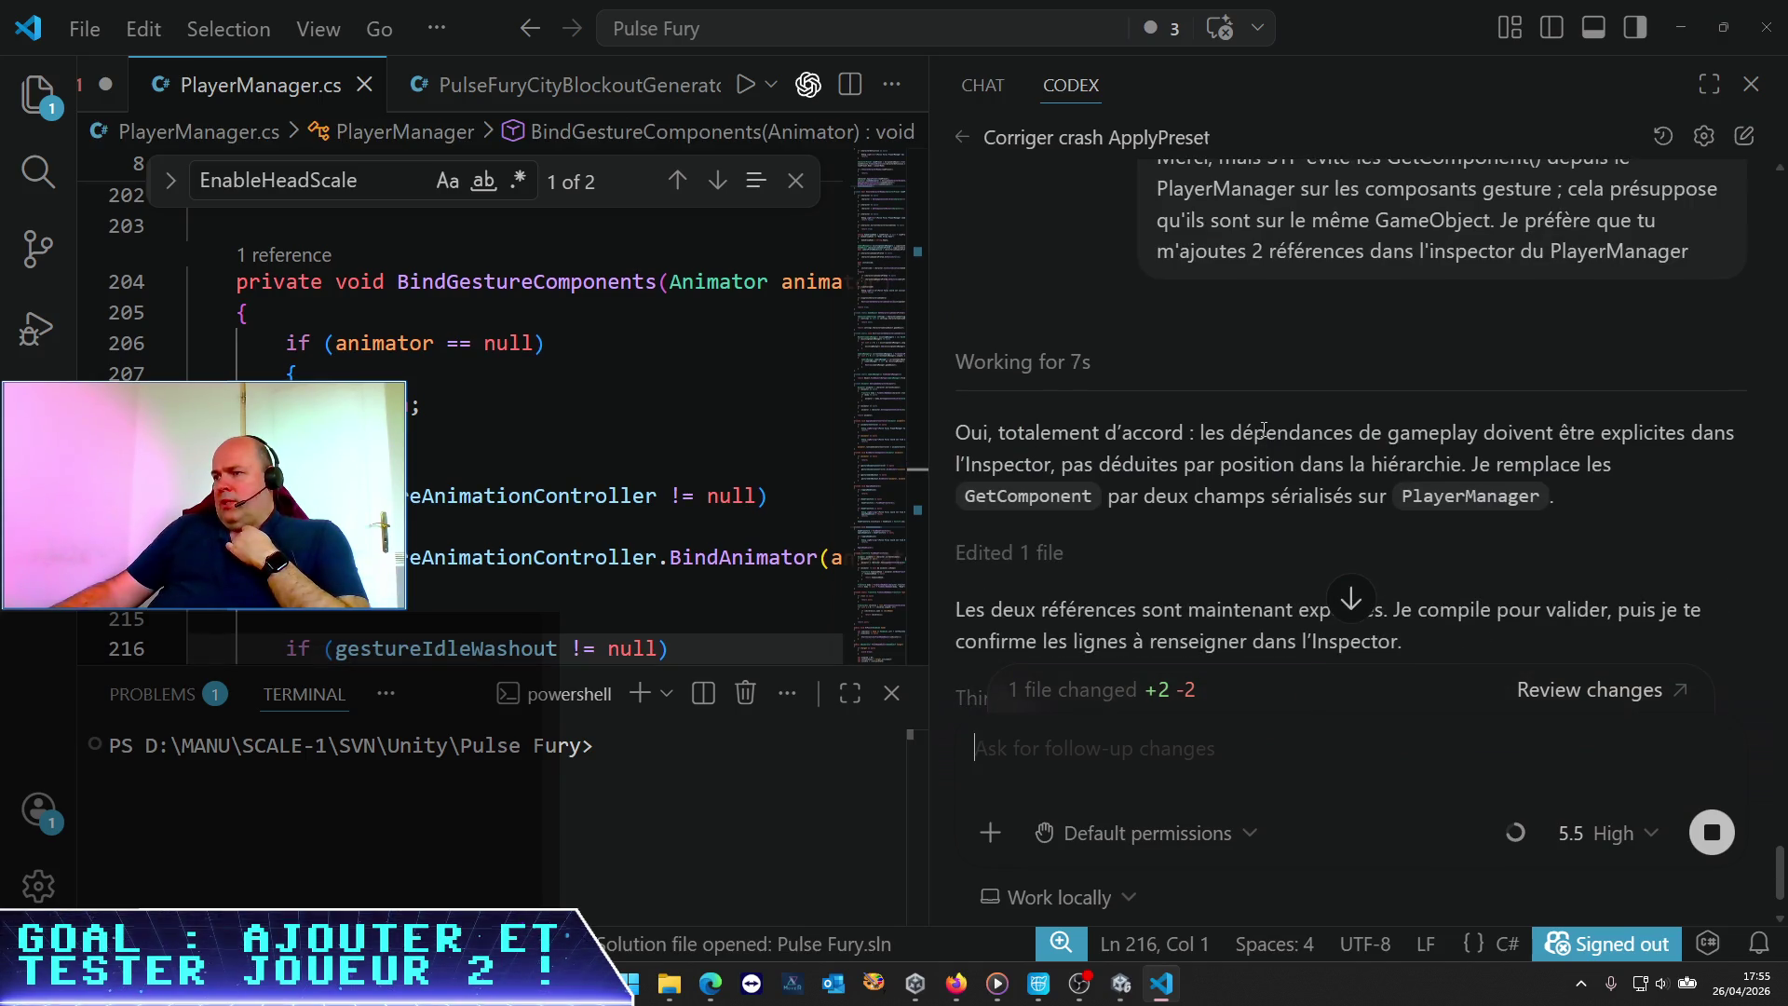
scroll(1275, 430, "down", 3)
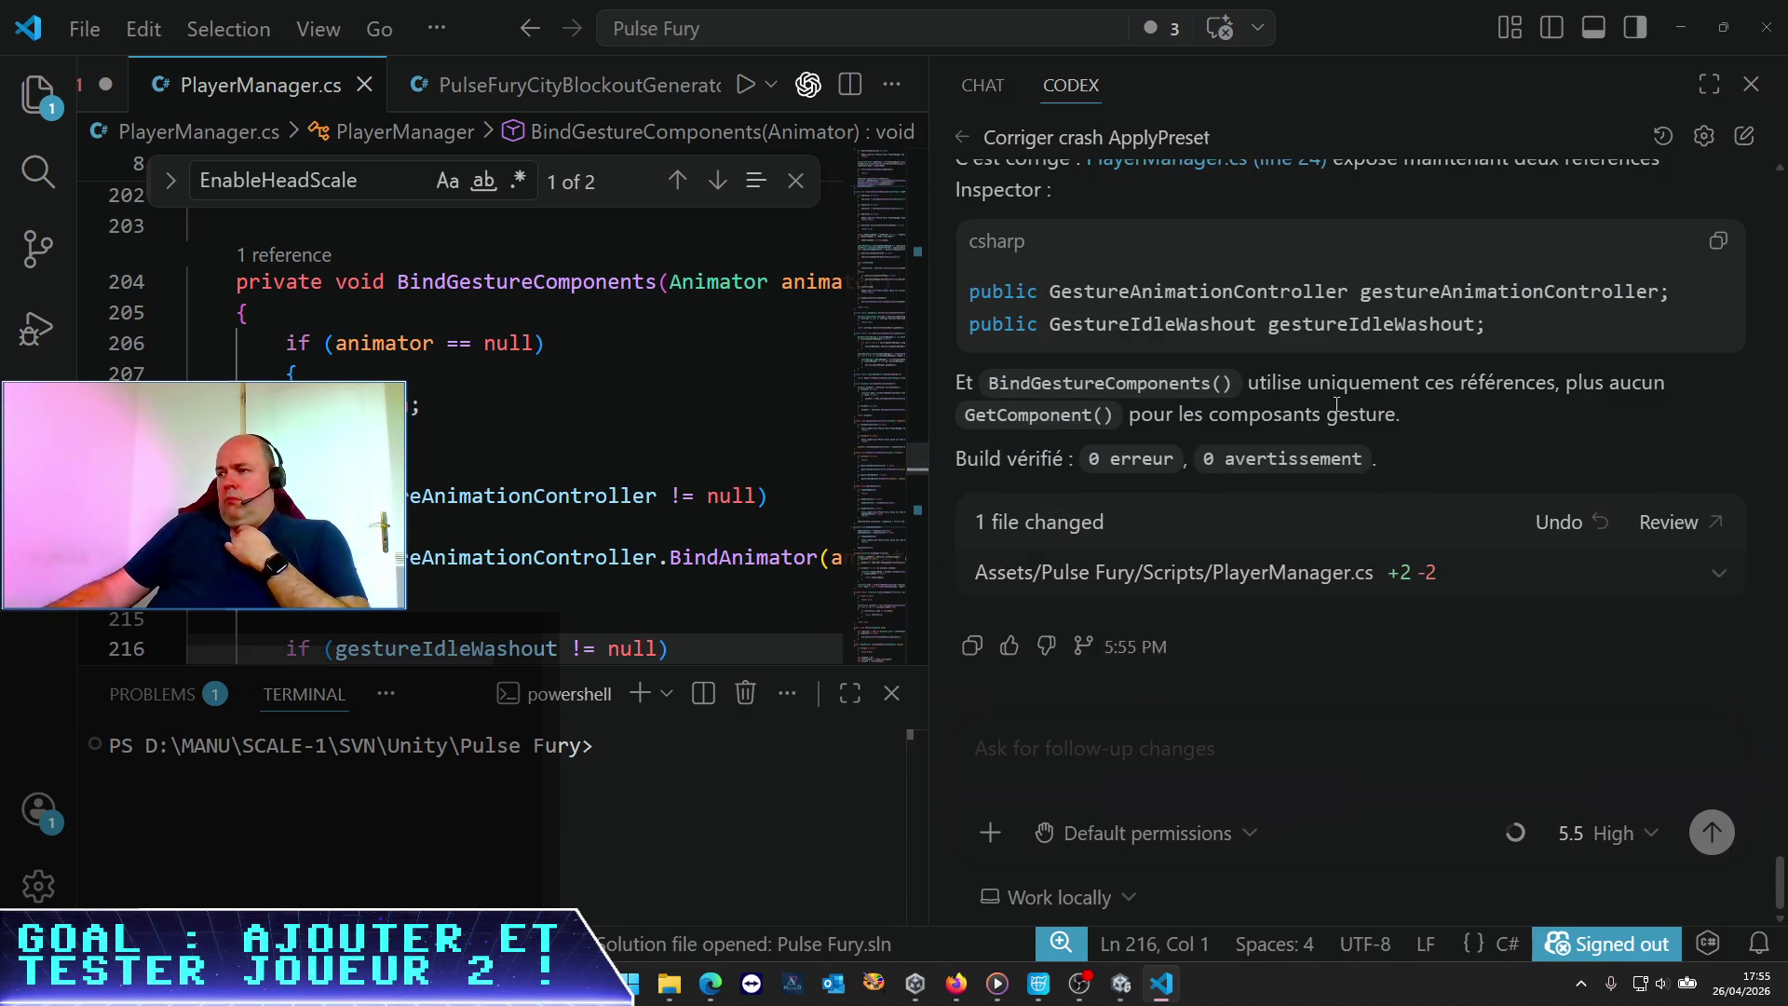
left_click(1121, 987)
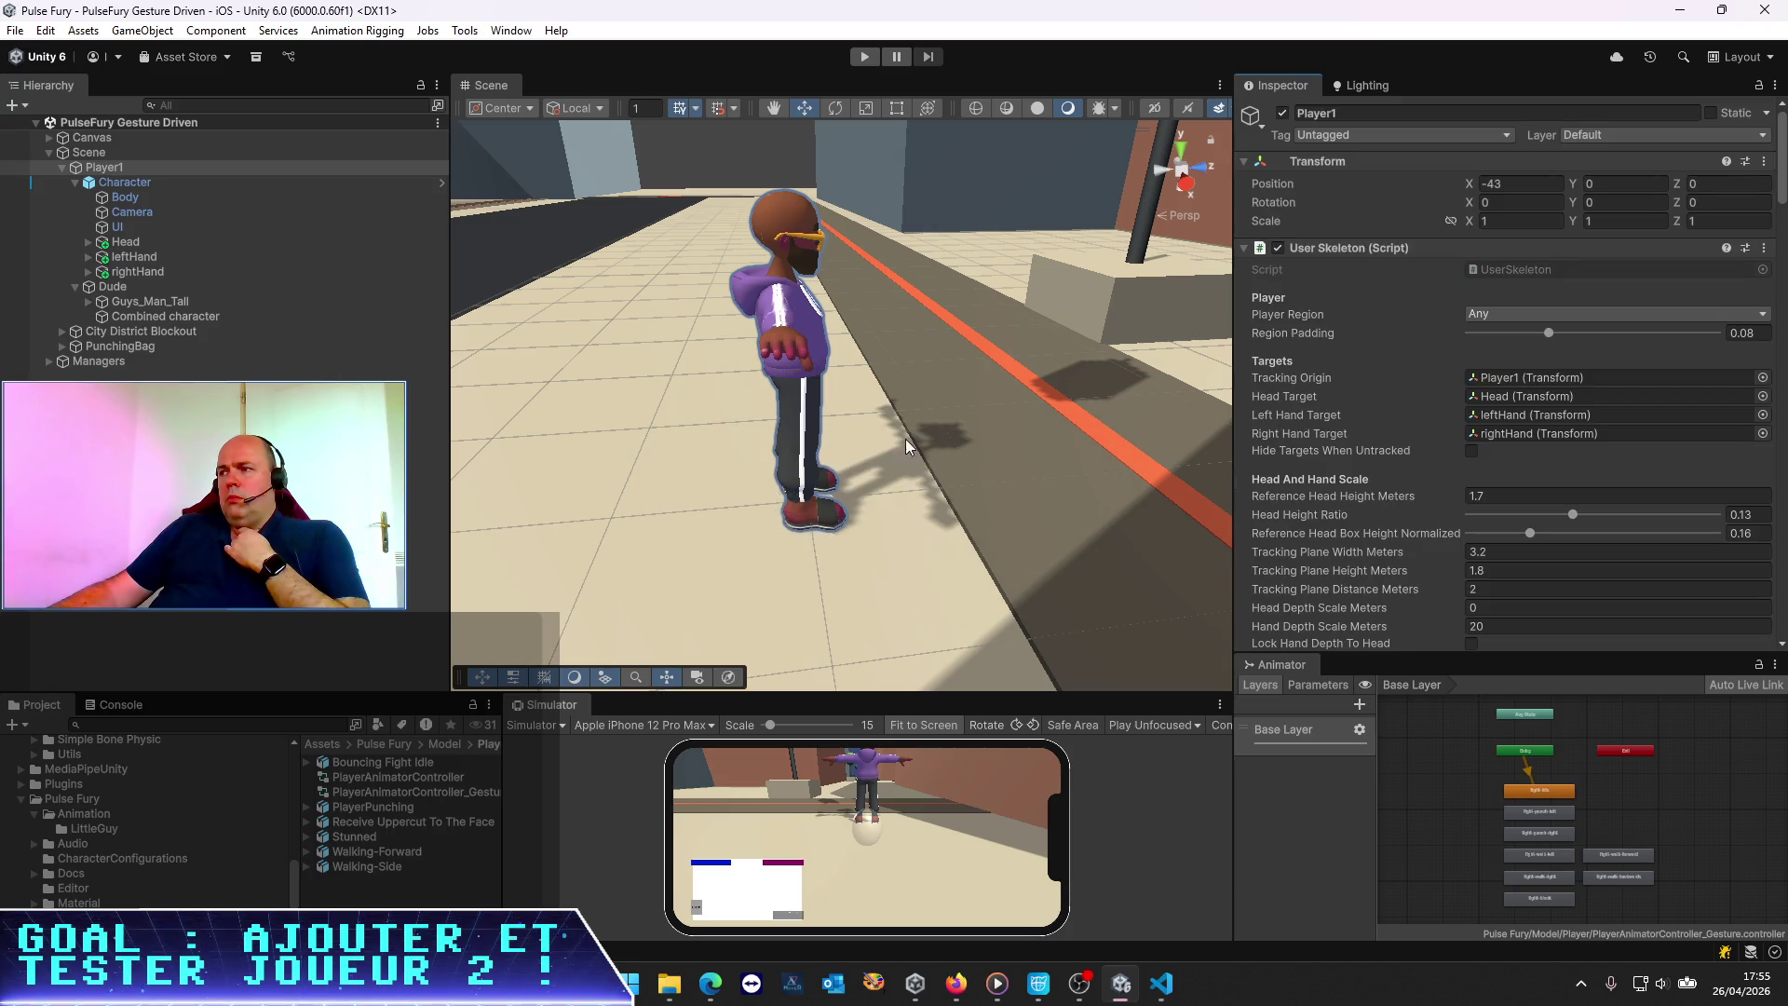
Set Gesture Animation Controller and Gesture Idle Washout to Player1, save the scene, and play
scroll(1555, 434, "down", 10)
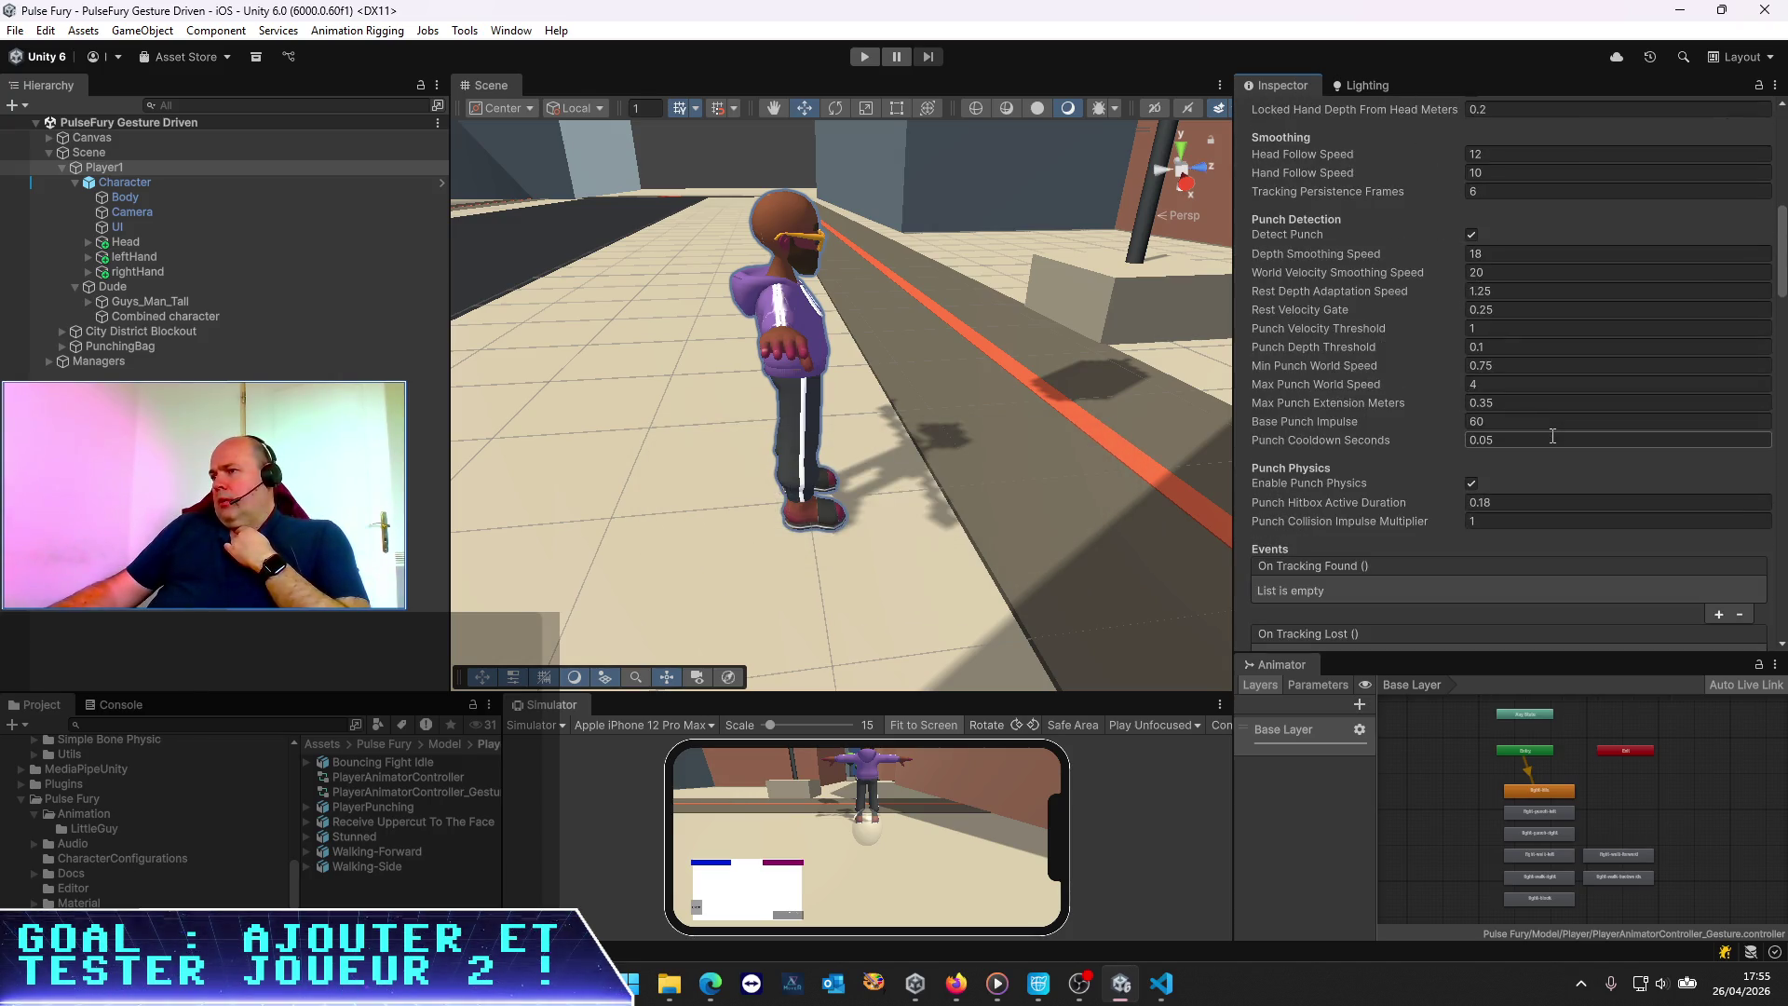
scroll(1552, 435, "down", 10)
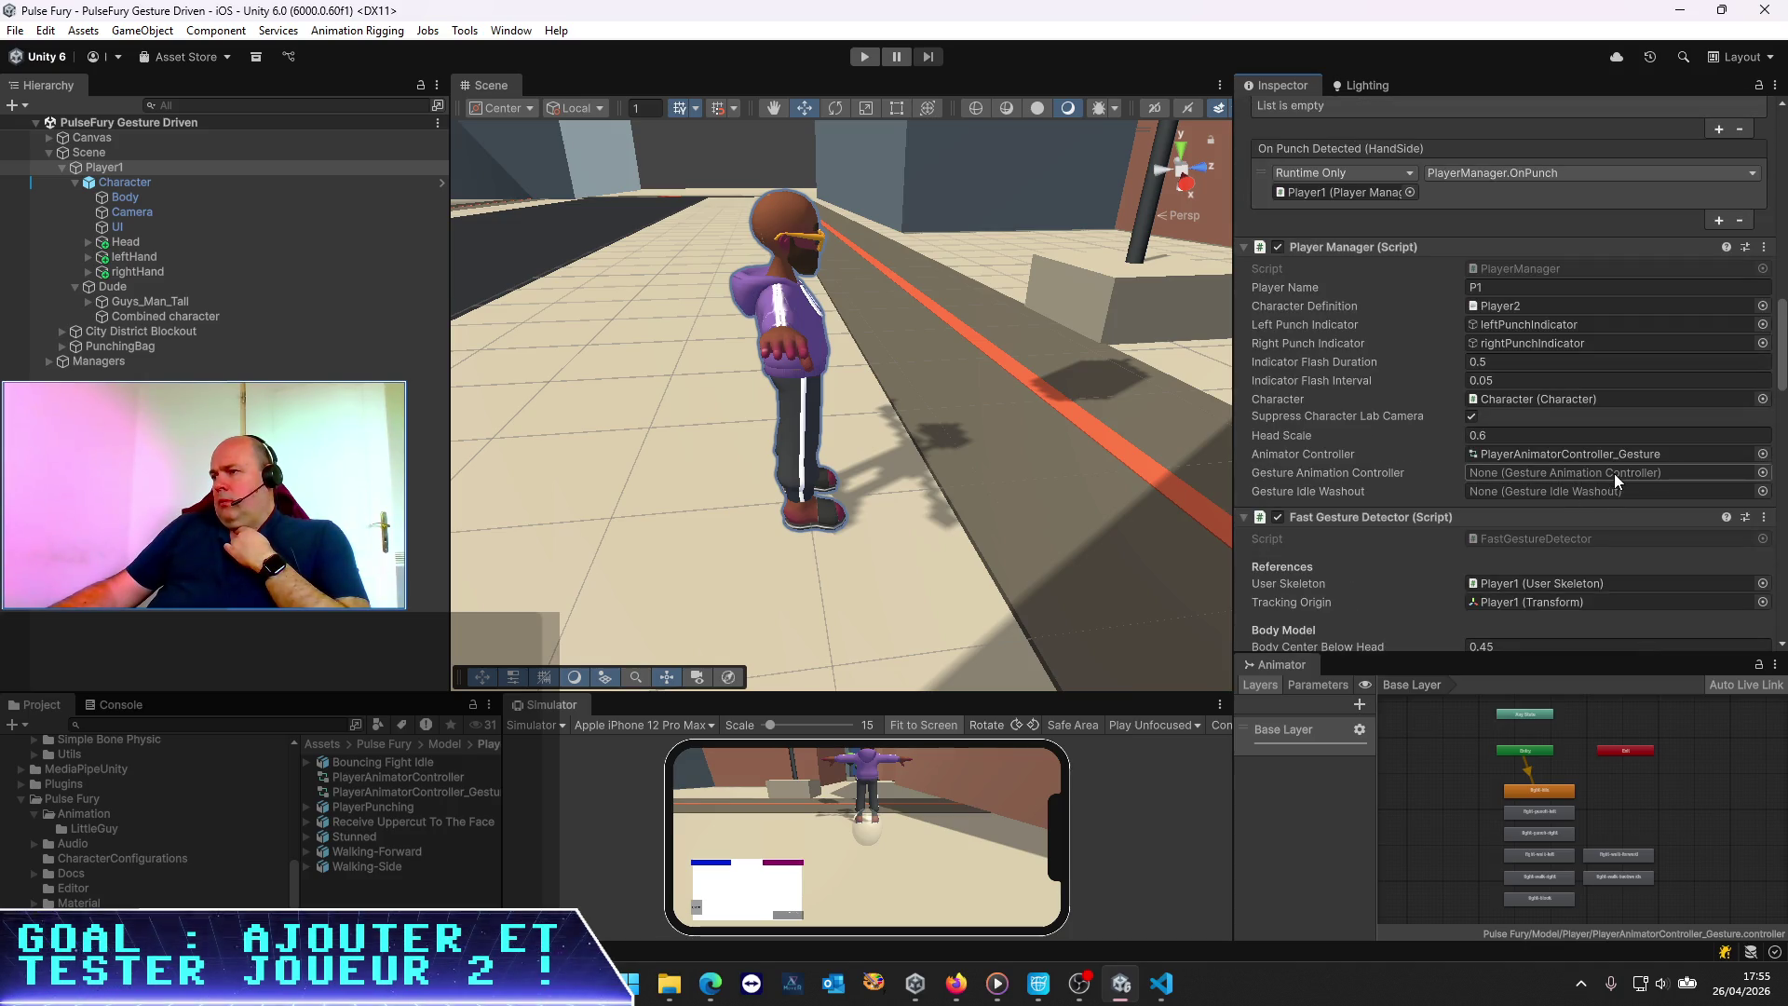
scroll(1579, 492, "down", 5)
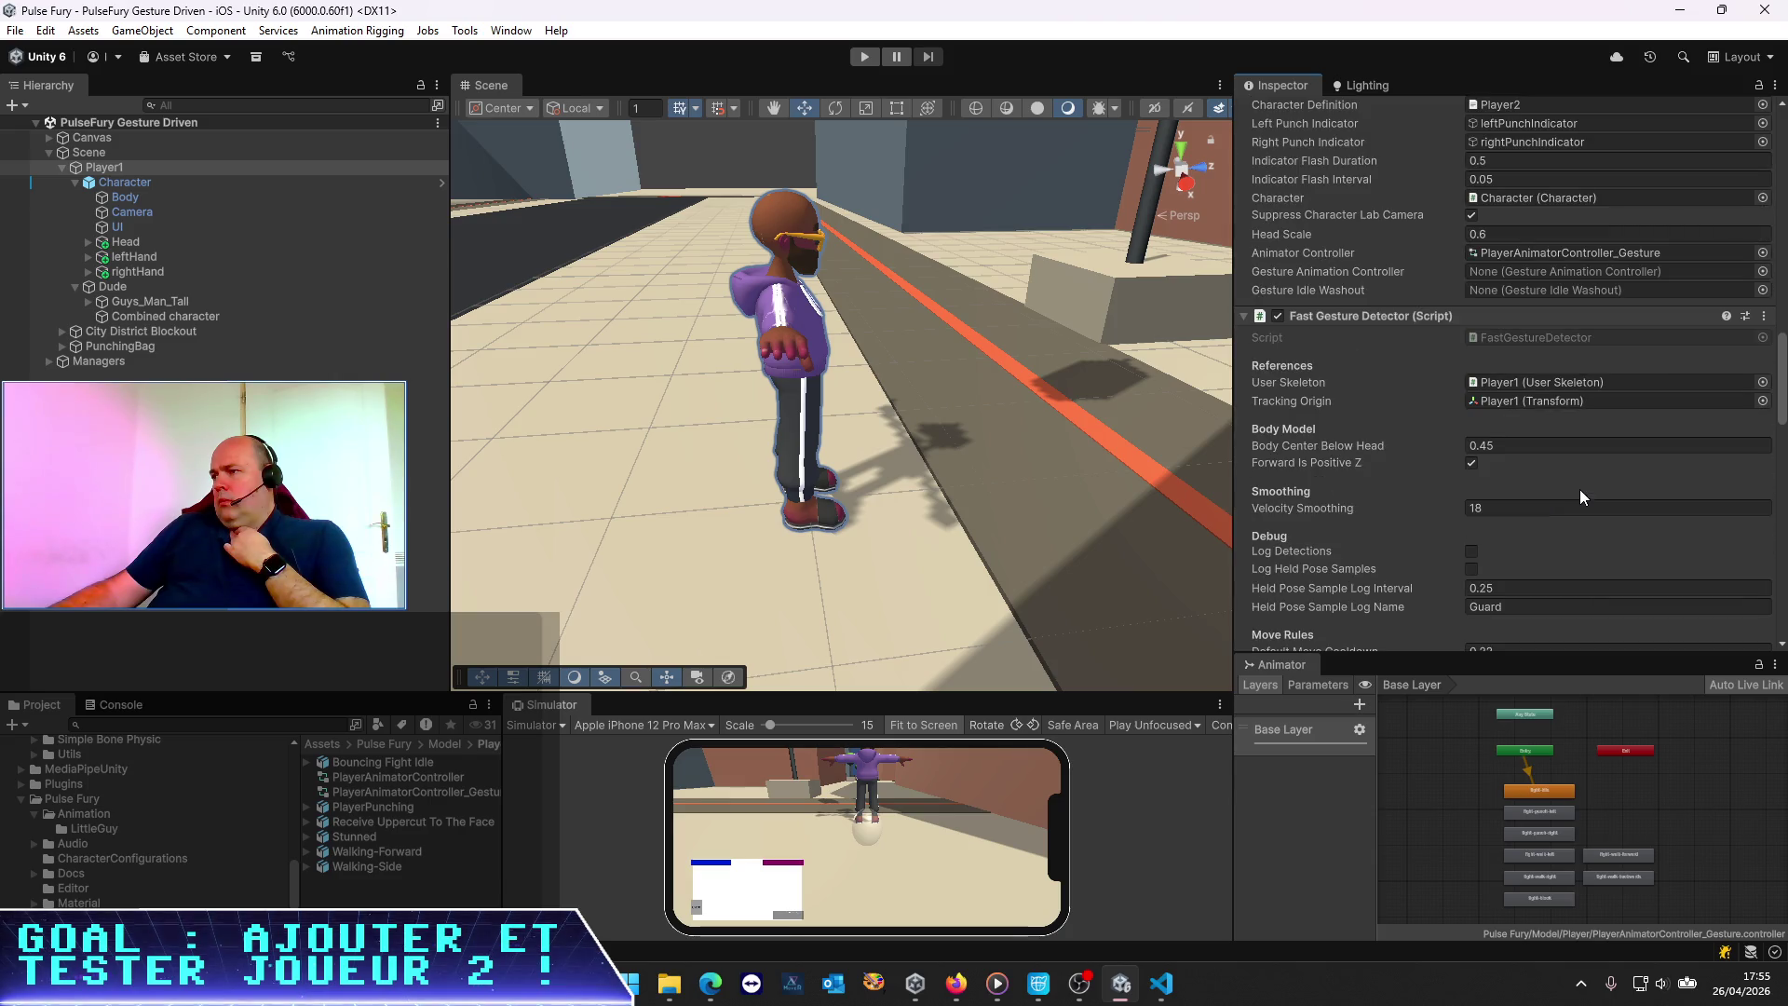
scroll(1615, 376, "down", 1)
scroll(1614, 376, "down", 3)
scroll(1614, 376, "up", 3)
scroll(1682, 355, "up", 2)
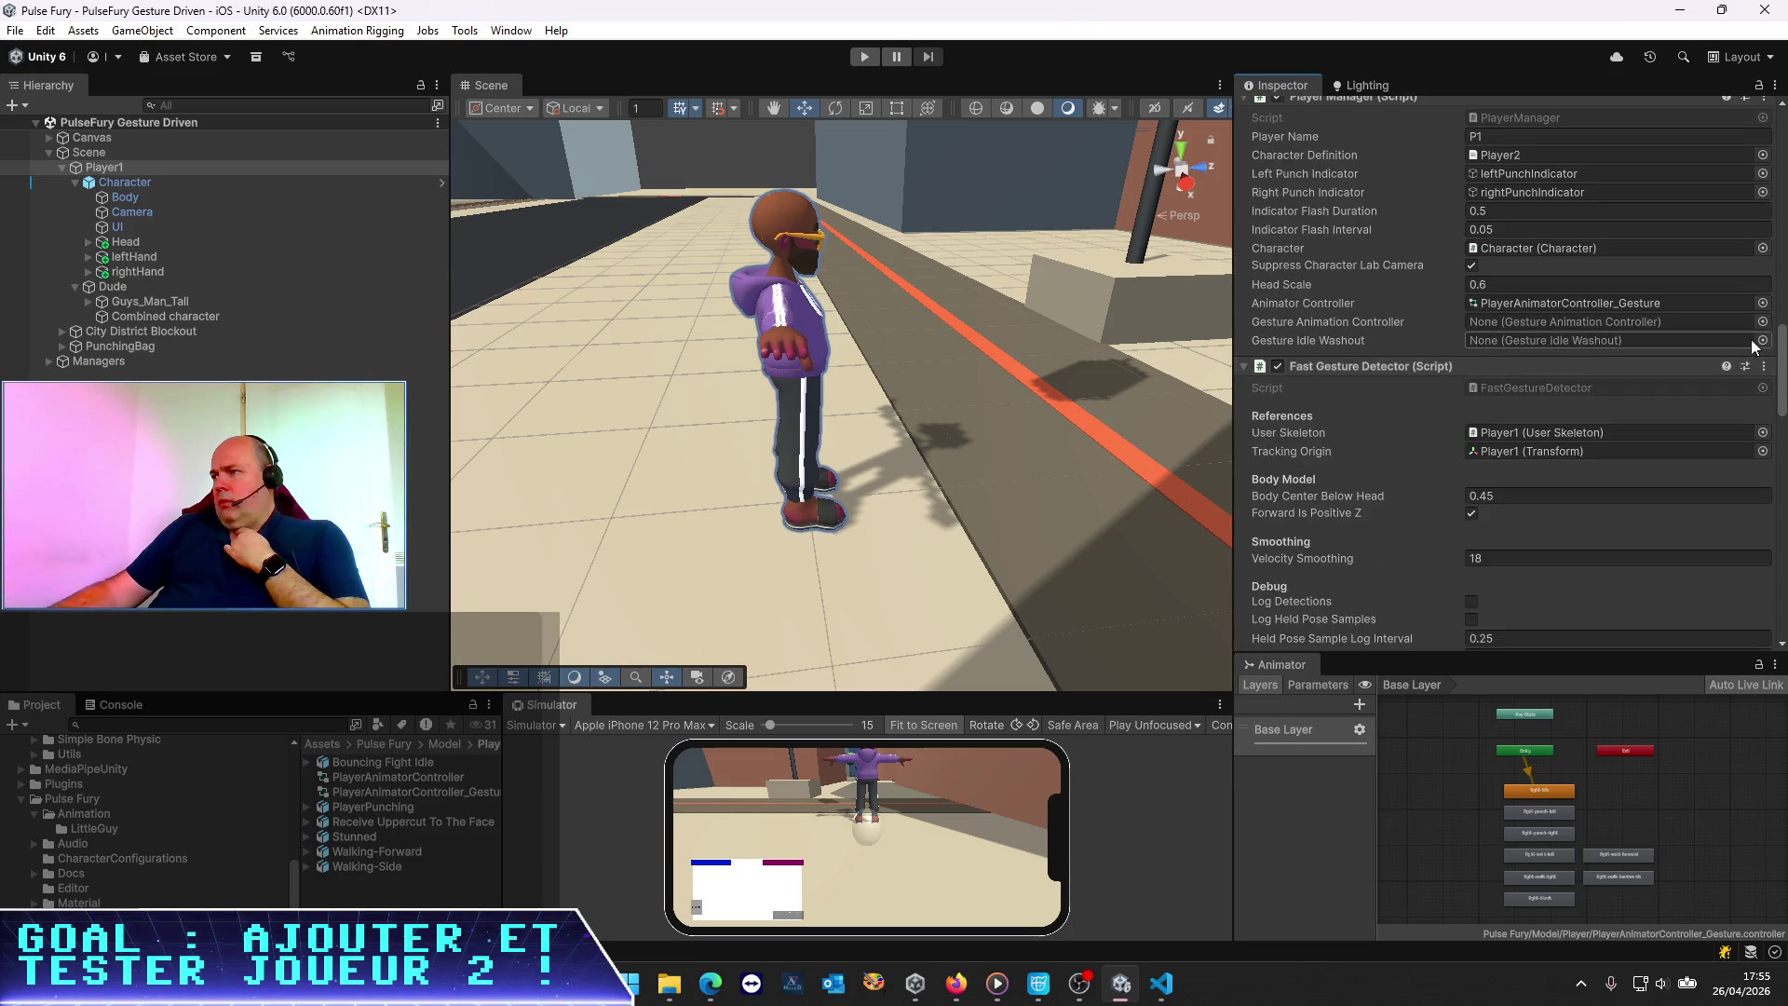
left_click(1763, 323)
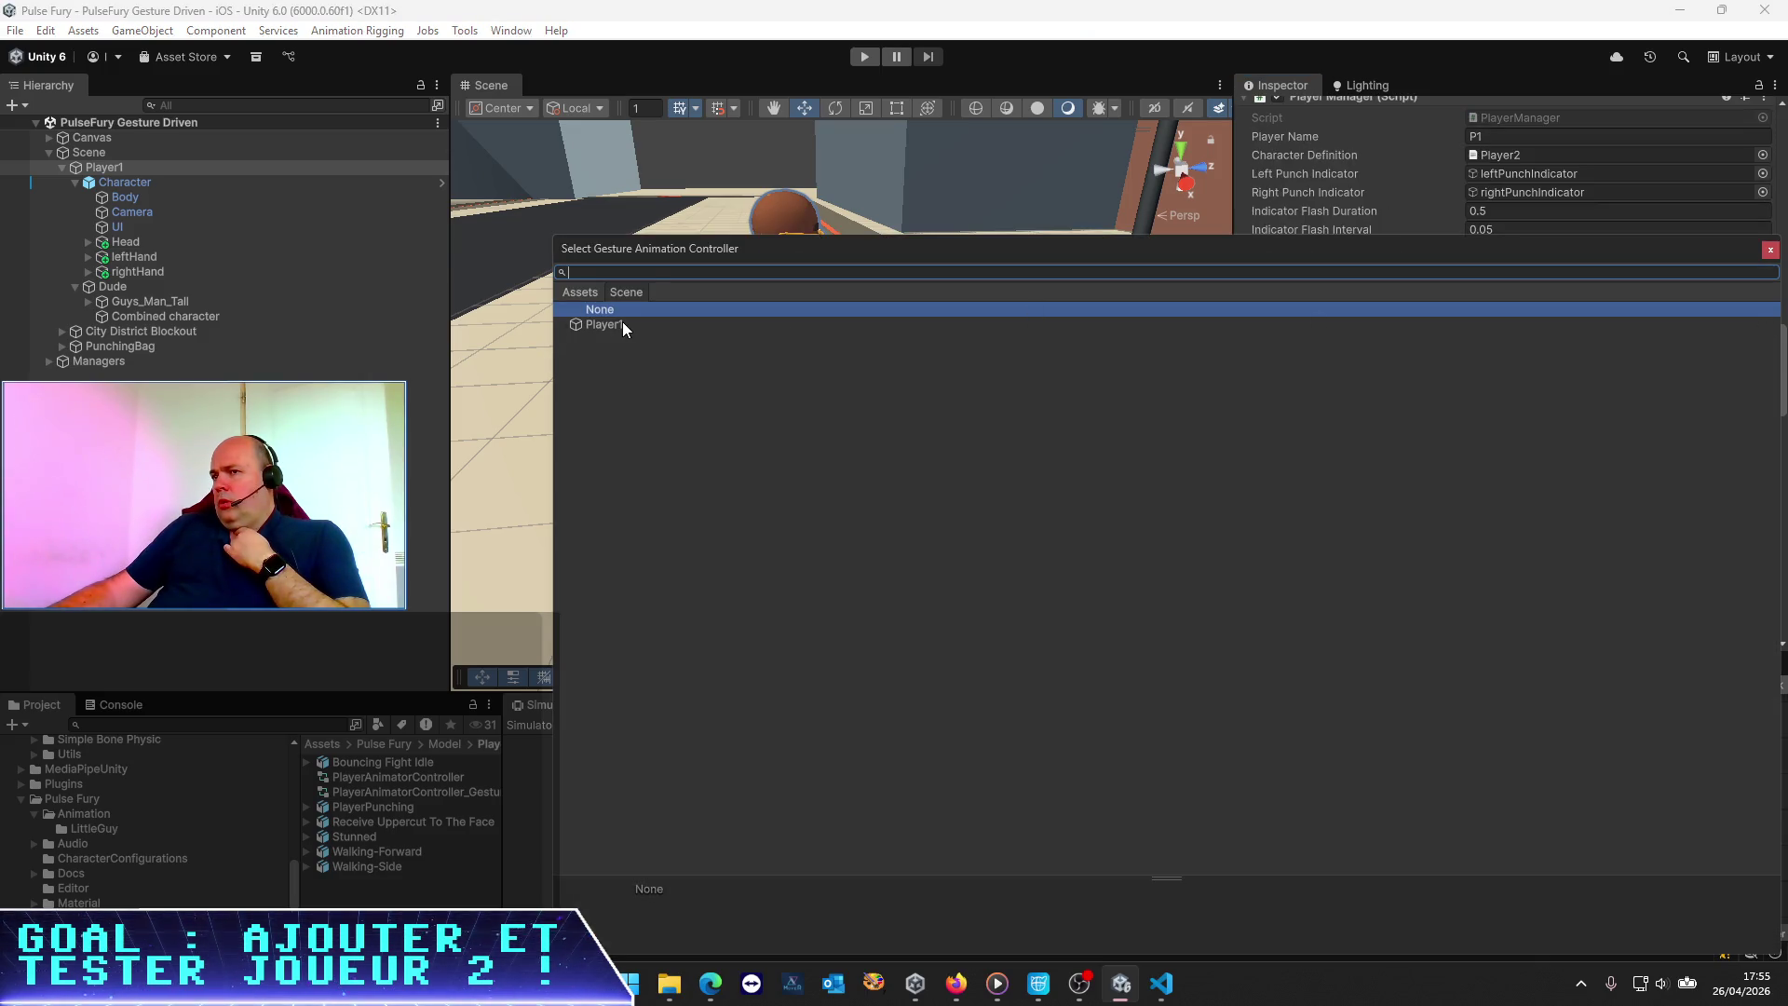
double_click(620, 324)
left_click(1762, 341)
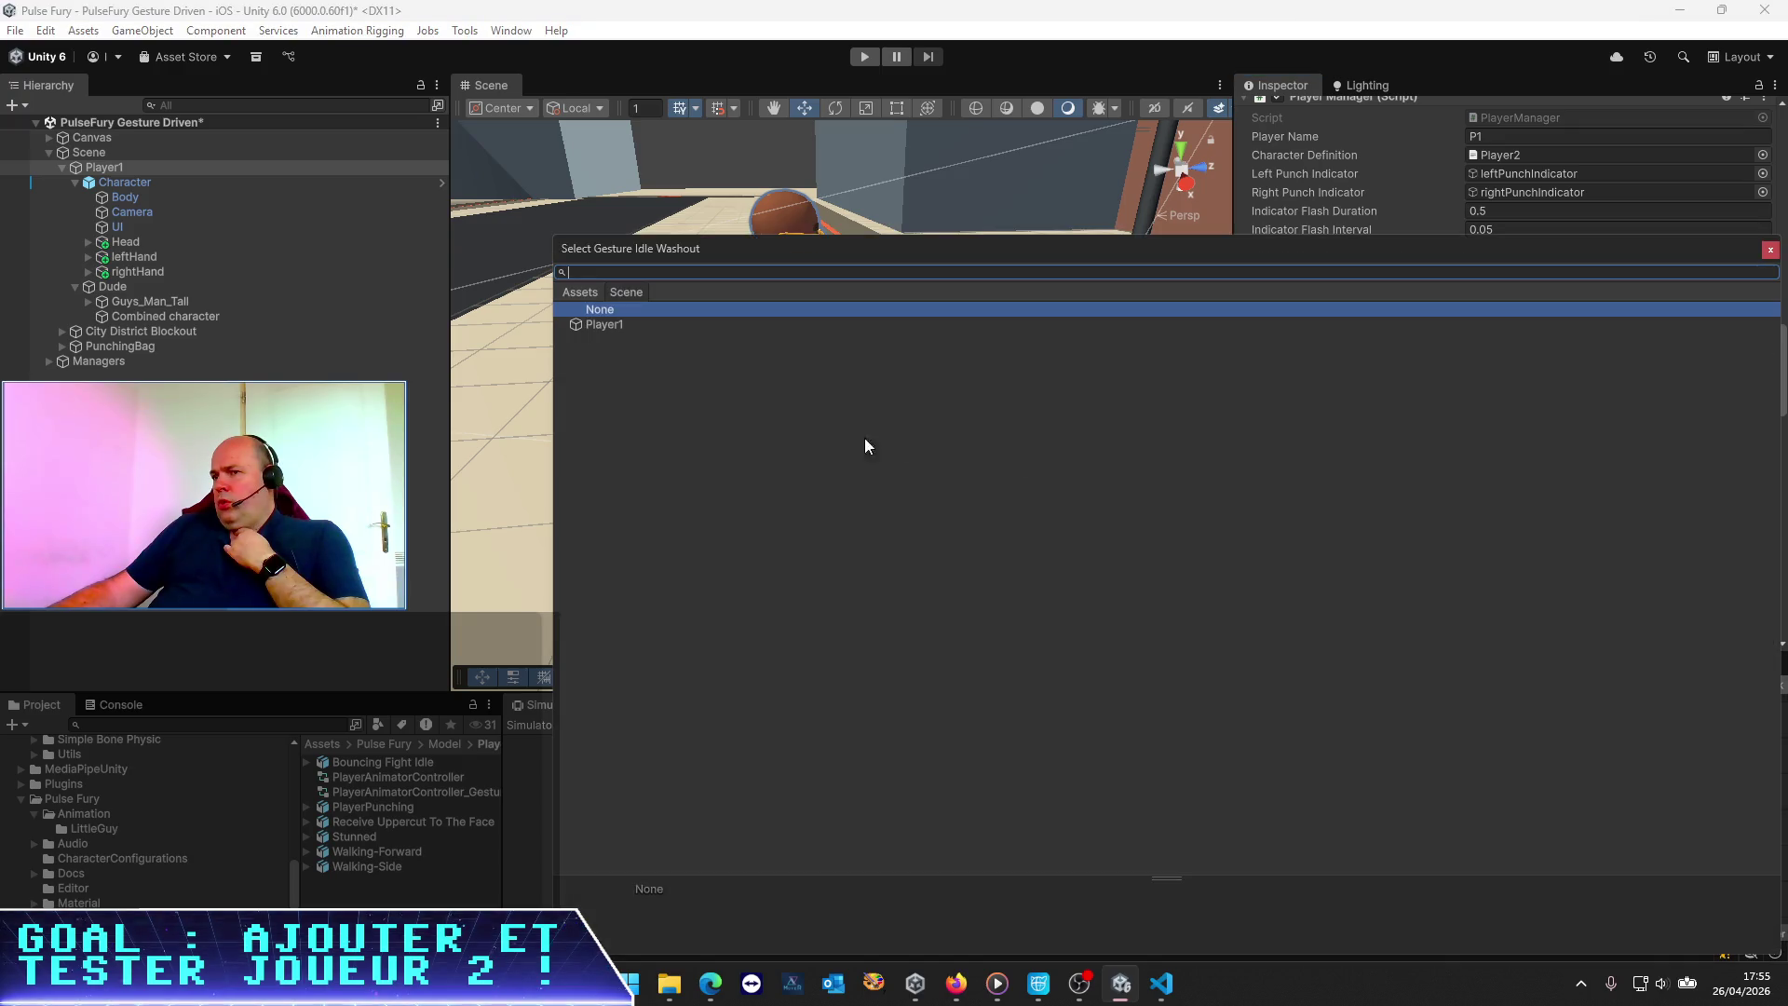
double_click(607, 325)
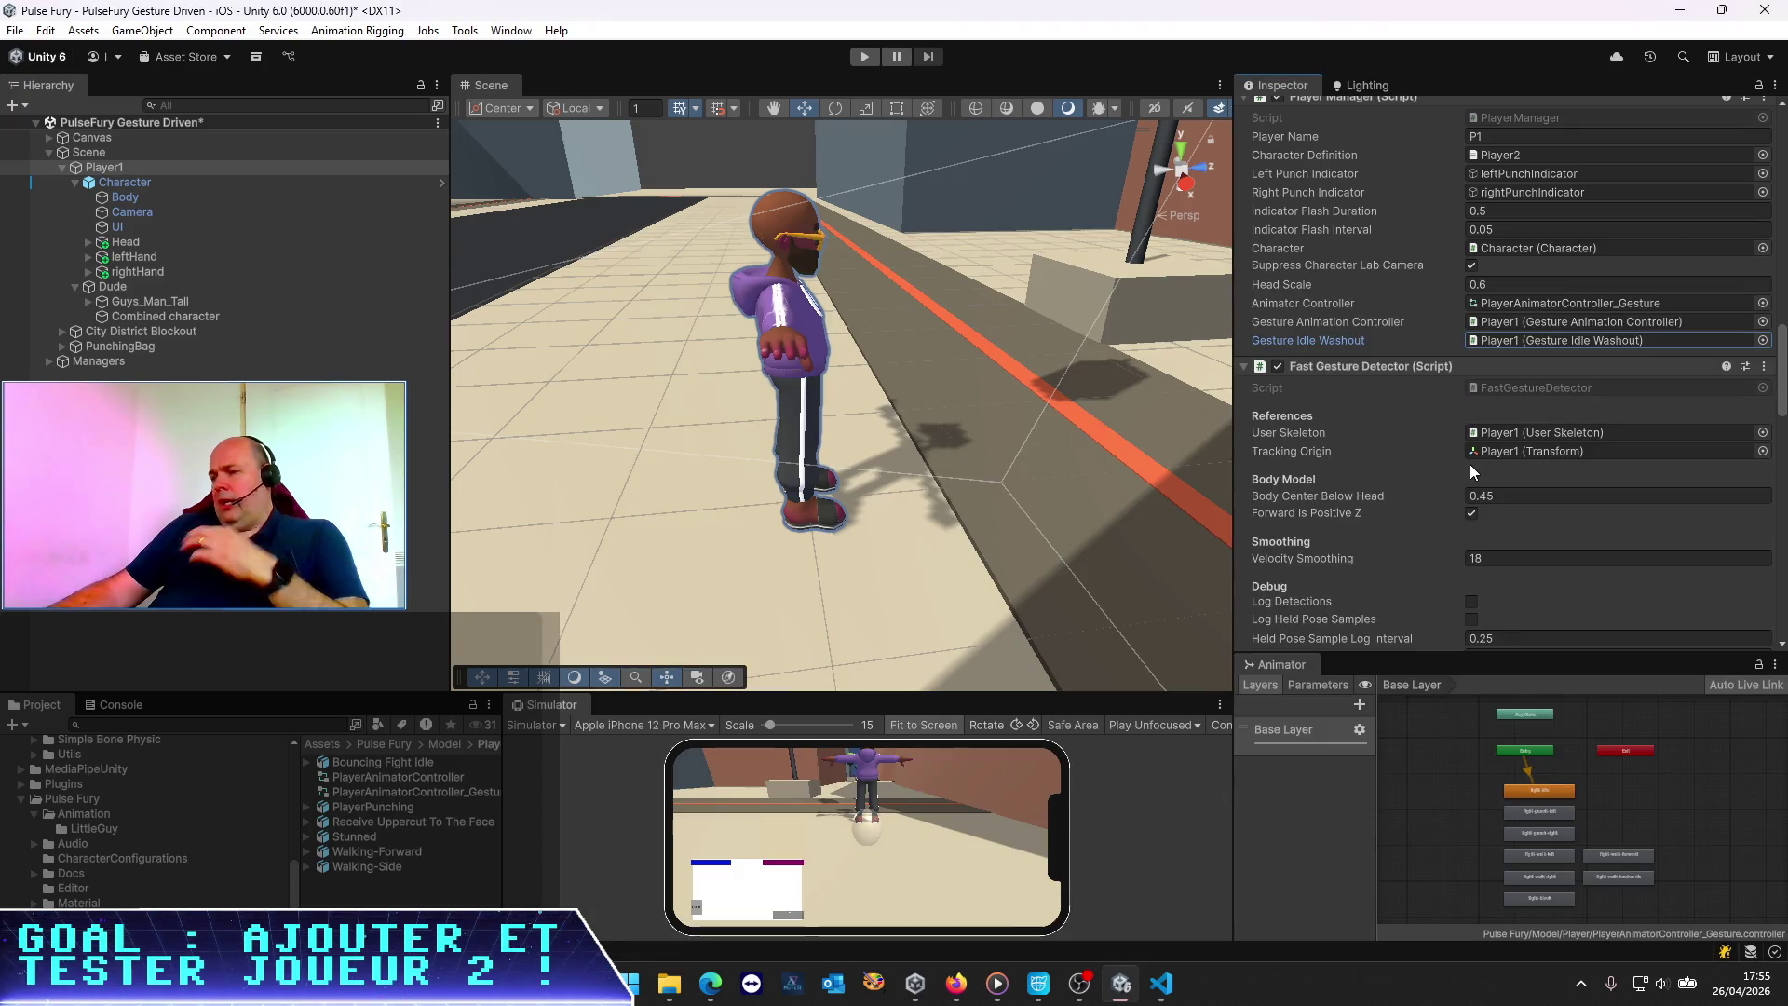
key("ctrl+s")
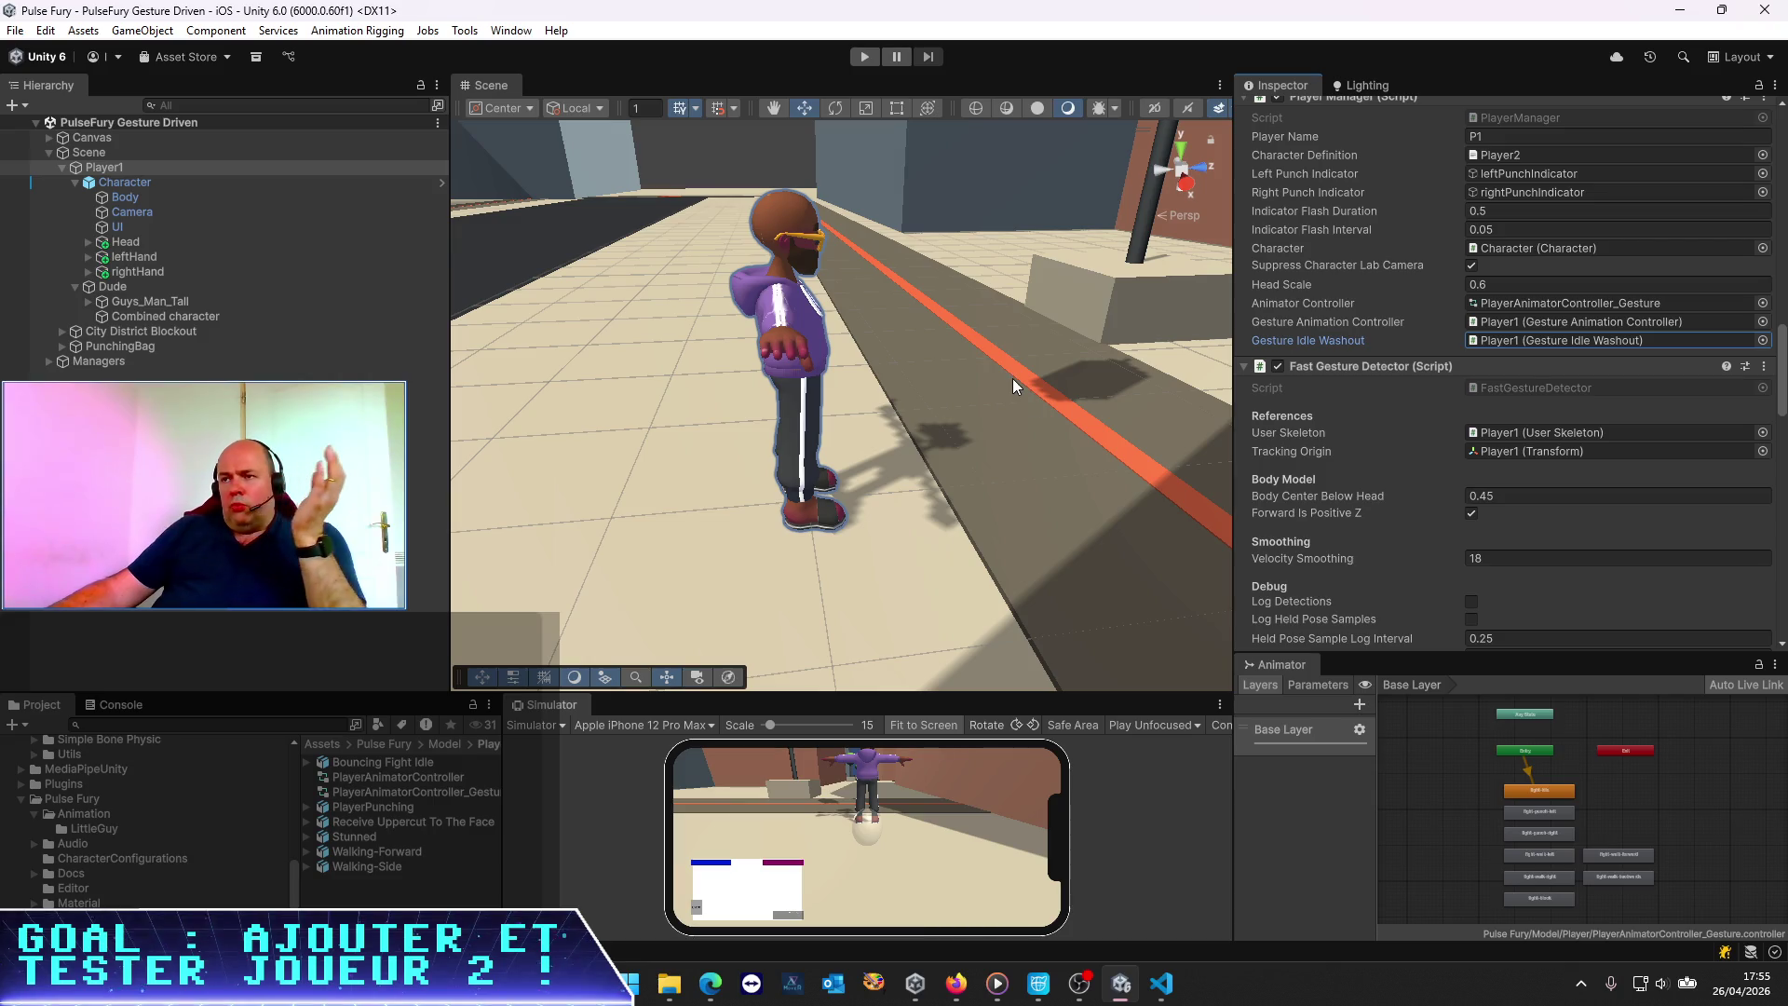
left_click(864, 57)
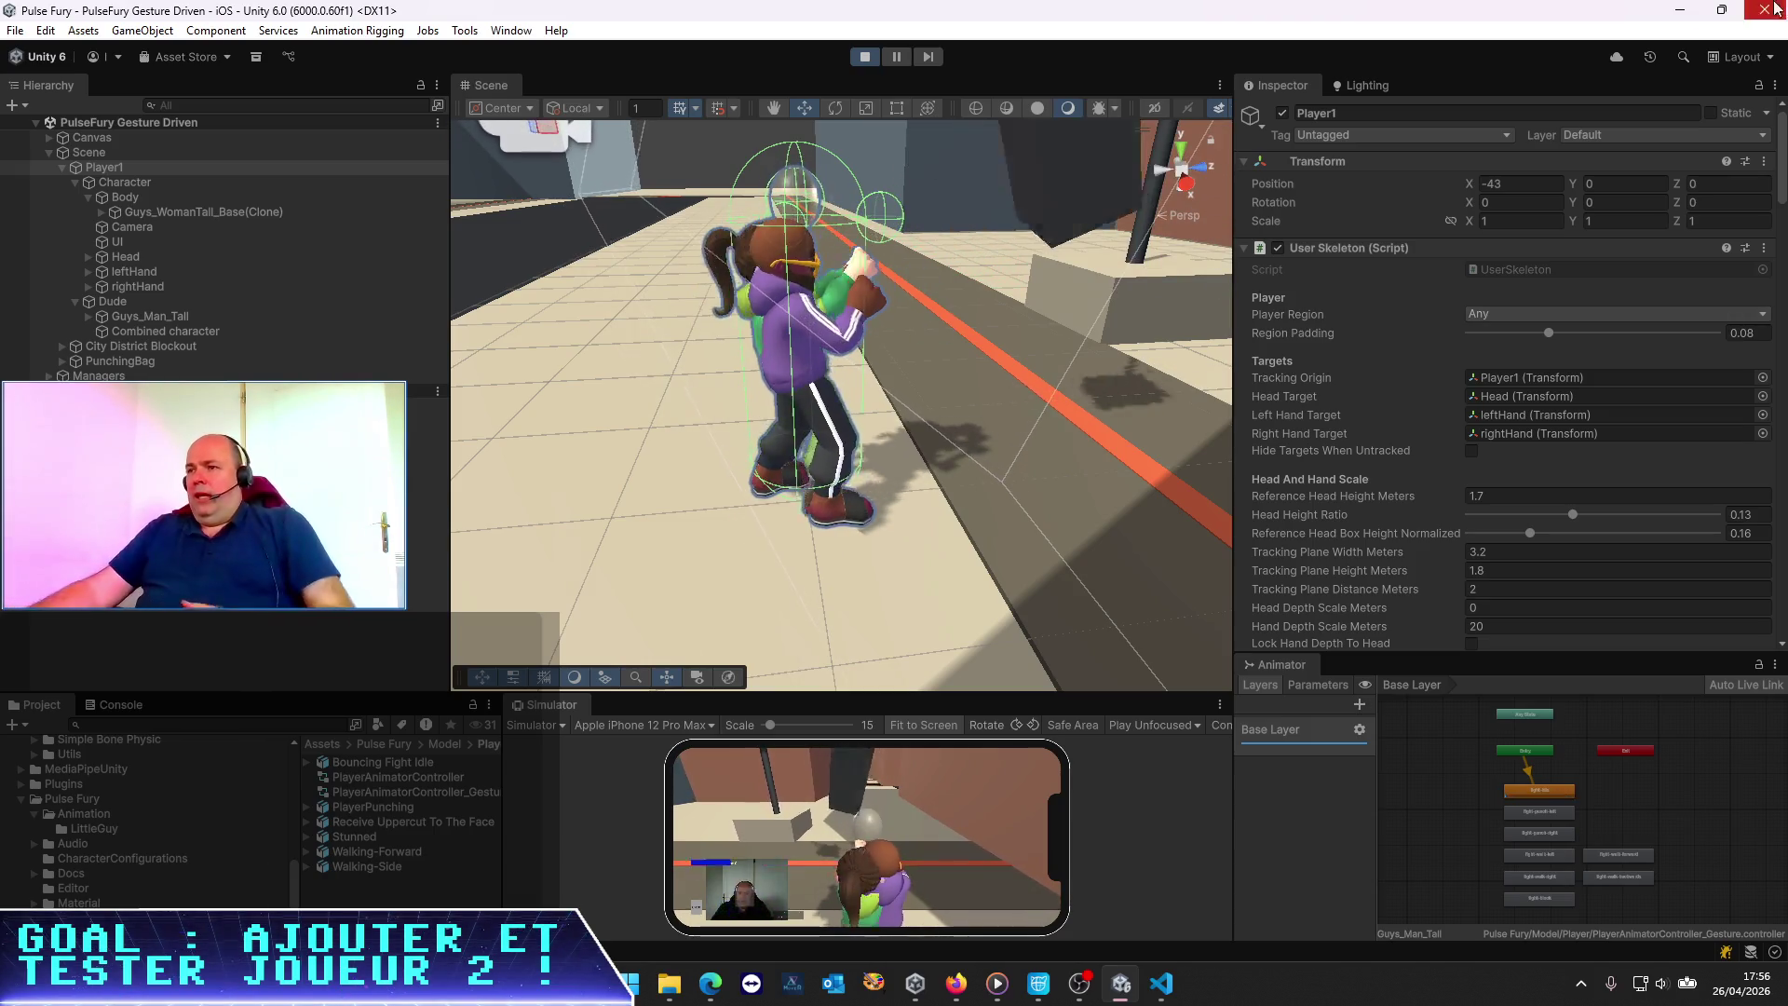
left_click(861, 58)
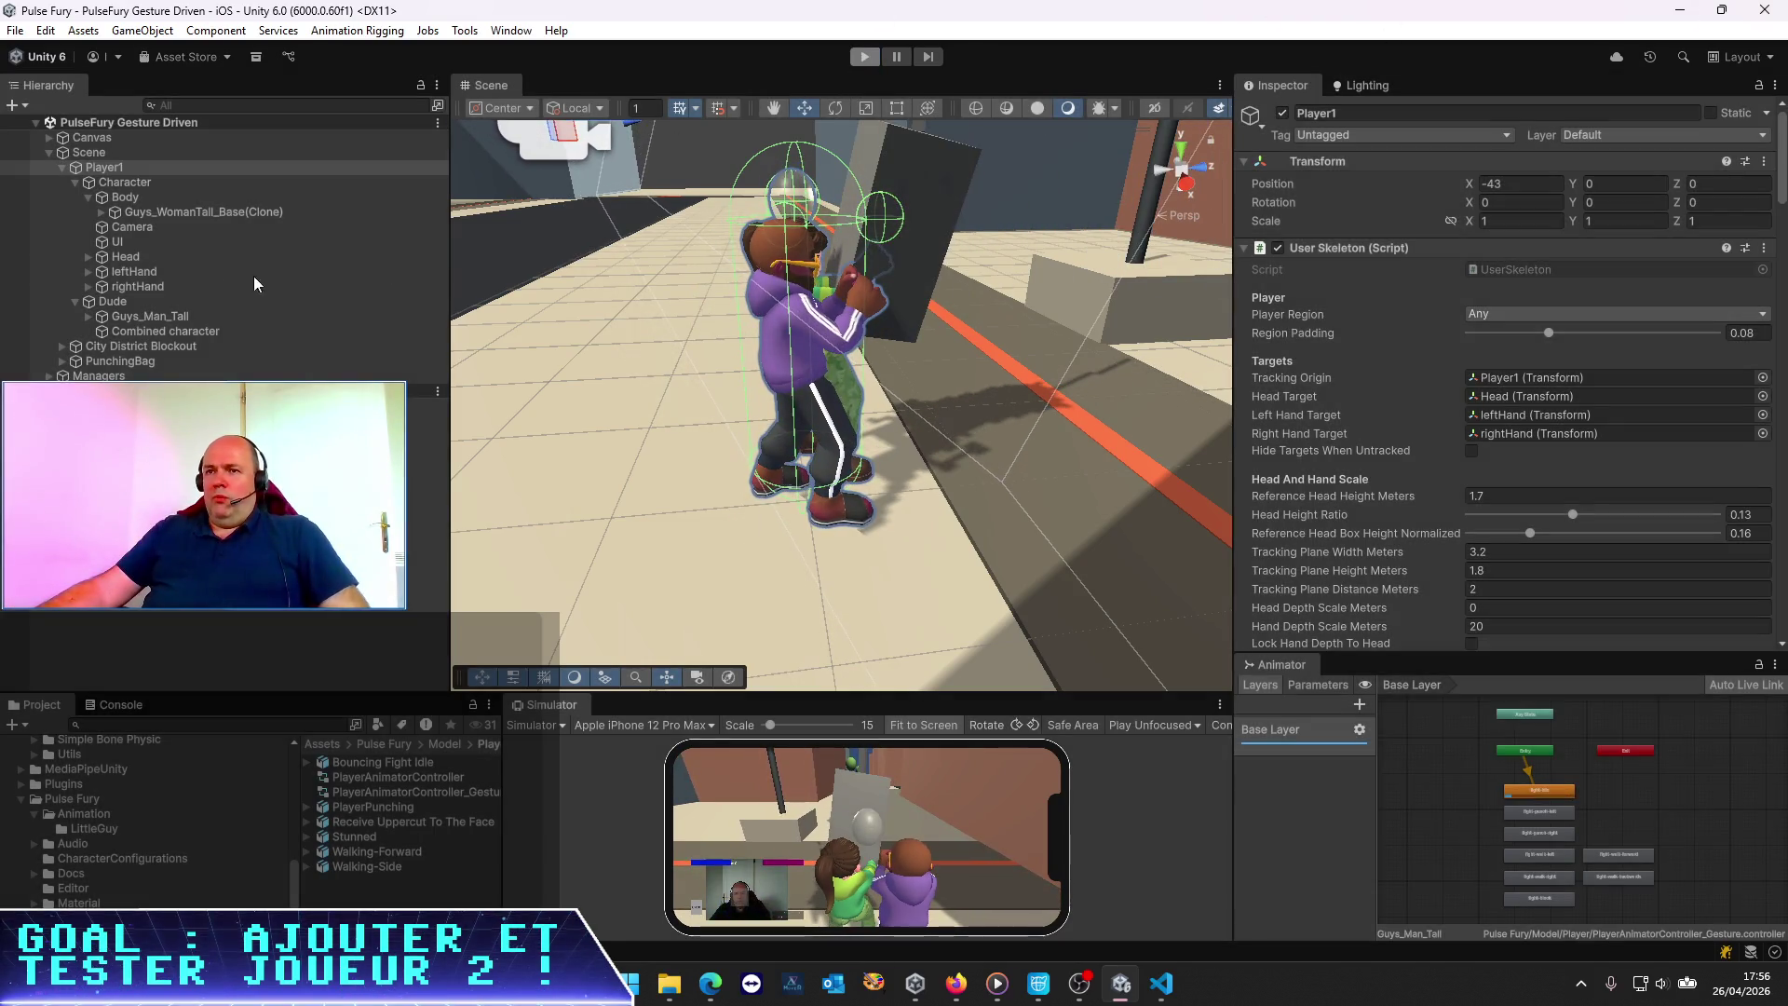
left_click(132, 282)
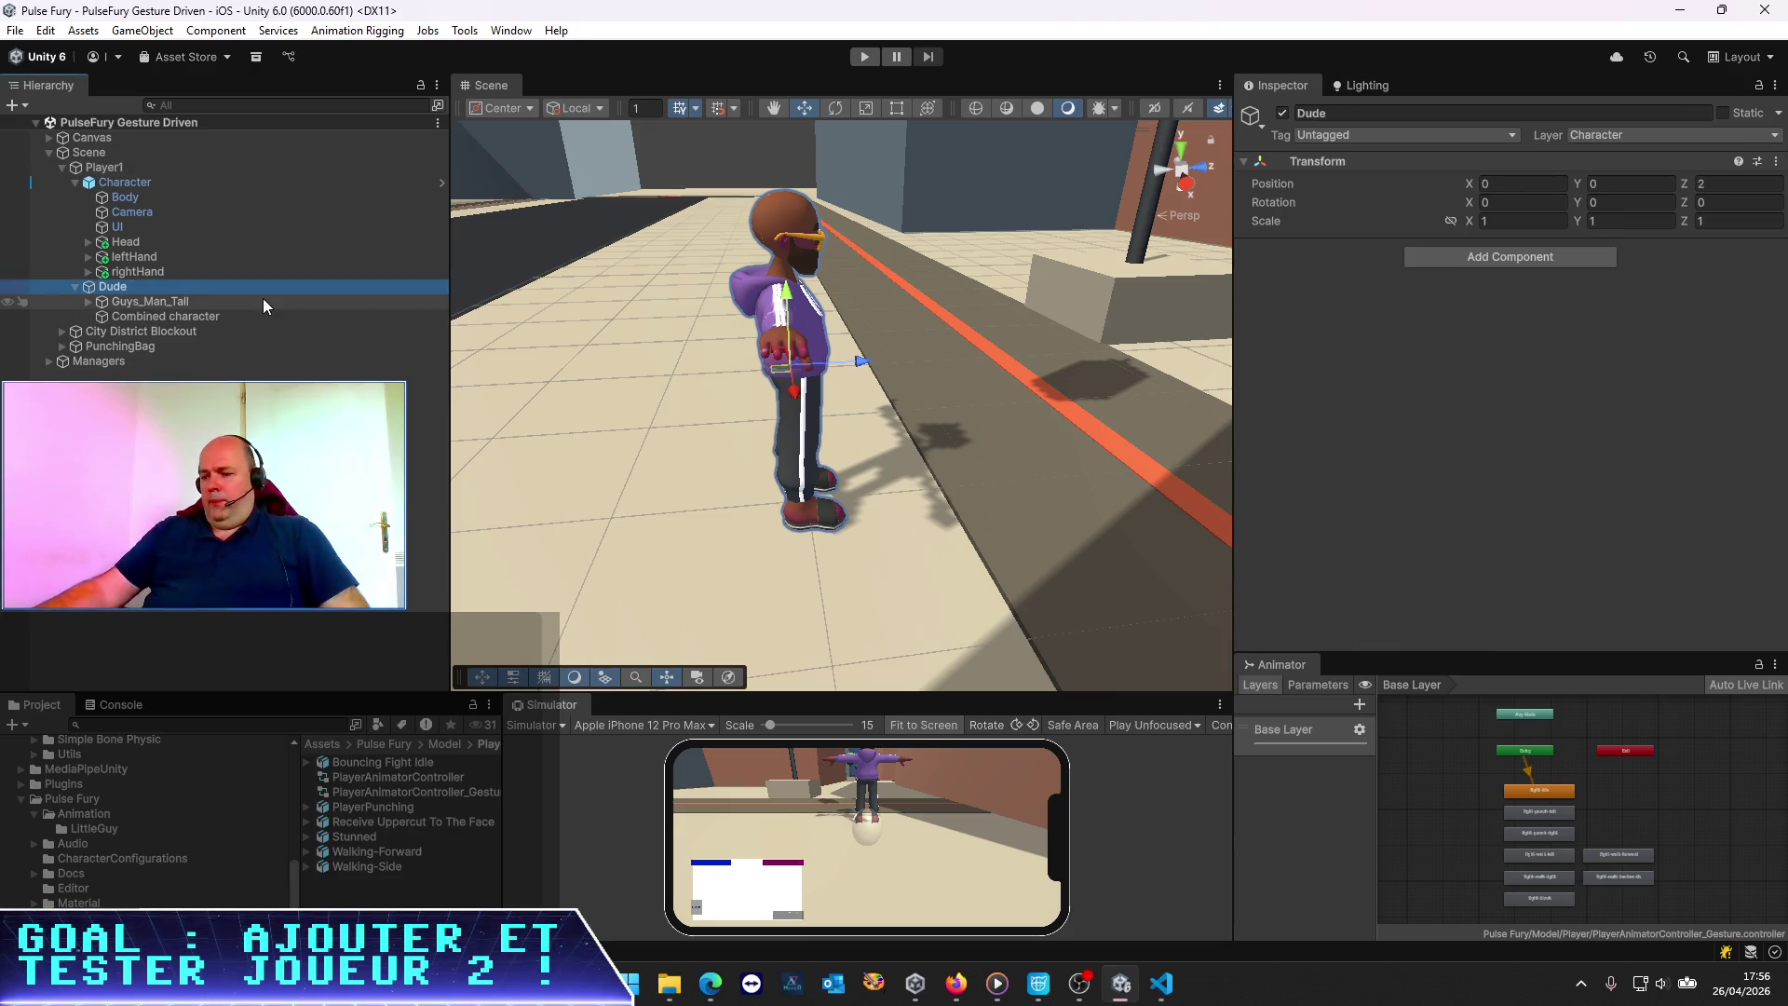
Delete the Dude object, save the scene, and rename Player1 to PlayerPrefab
key("Delete")
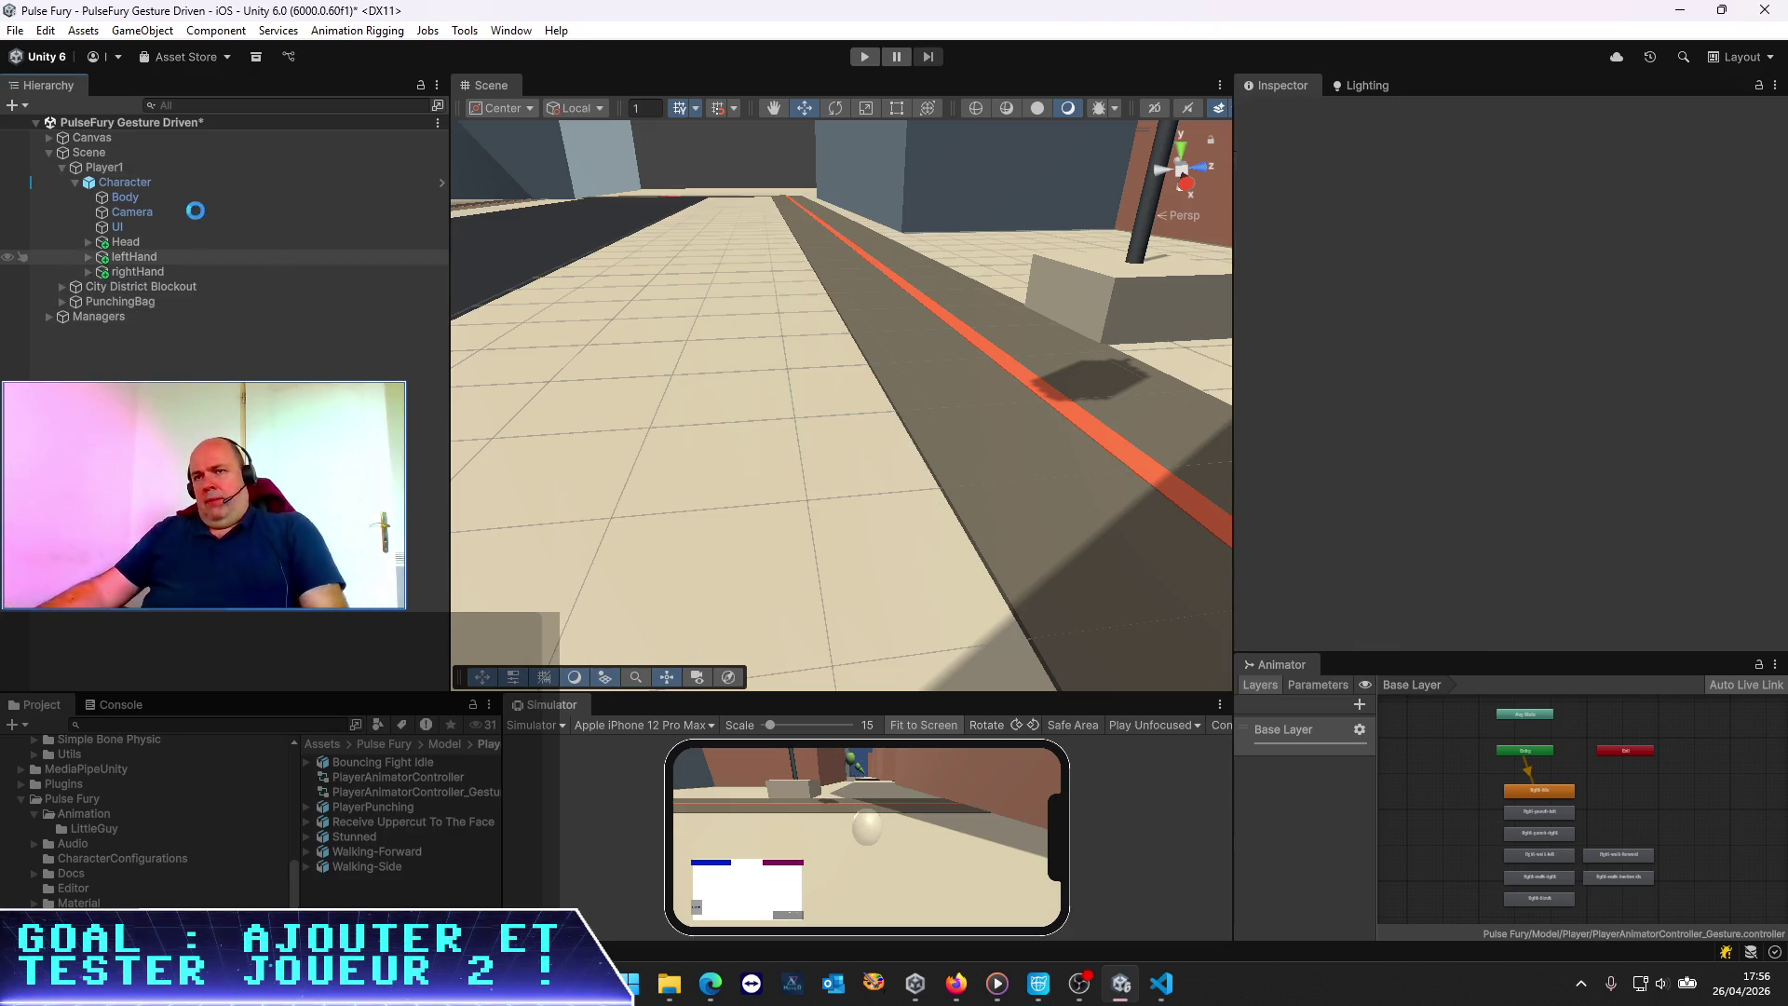
left_click(137, 183)
key("ctrl+s")
left_click(63, 167)
left_click(104, 167)
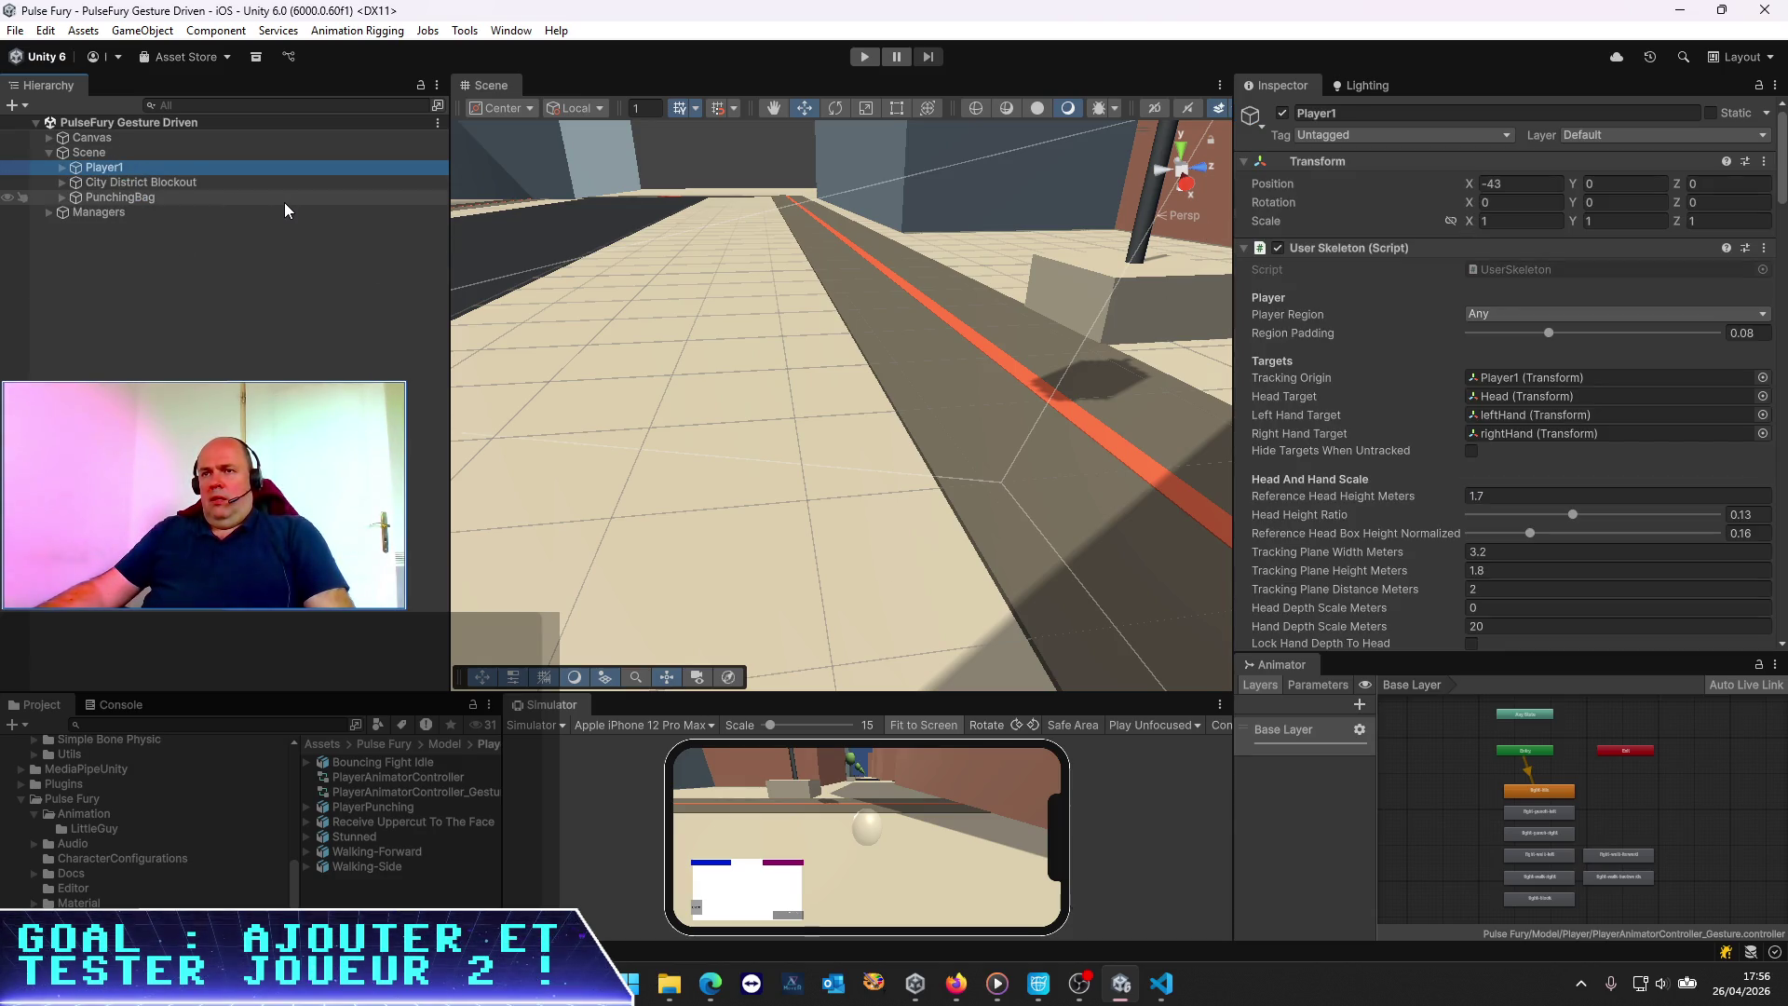
key("F2")
type("PlayerPrefab")
key("Return")
Set PlayerPrefab's Character Definition to the Player1 asset and start a play test
scroll(1564, 408, "down", 1)
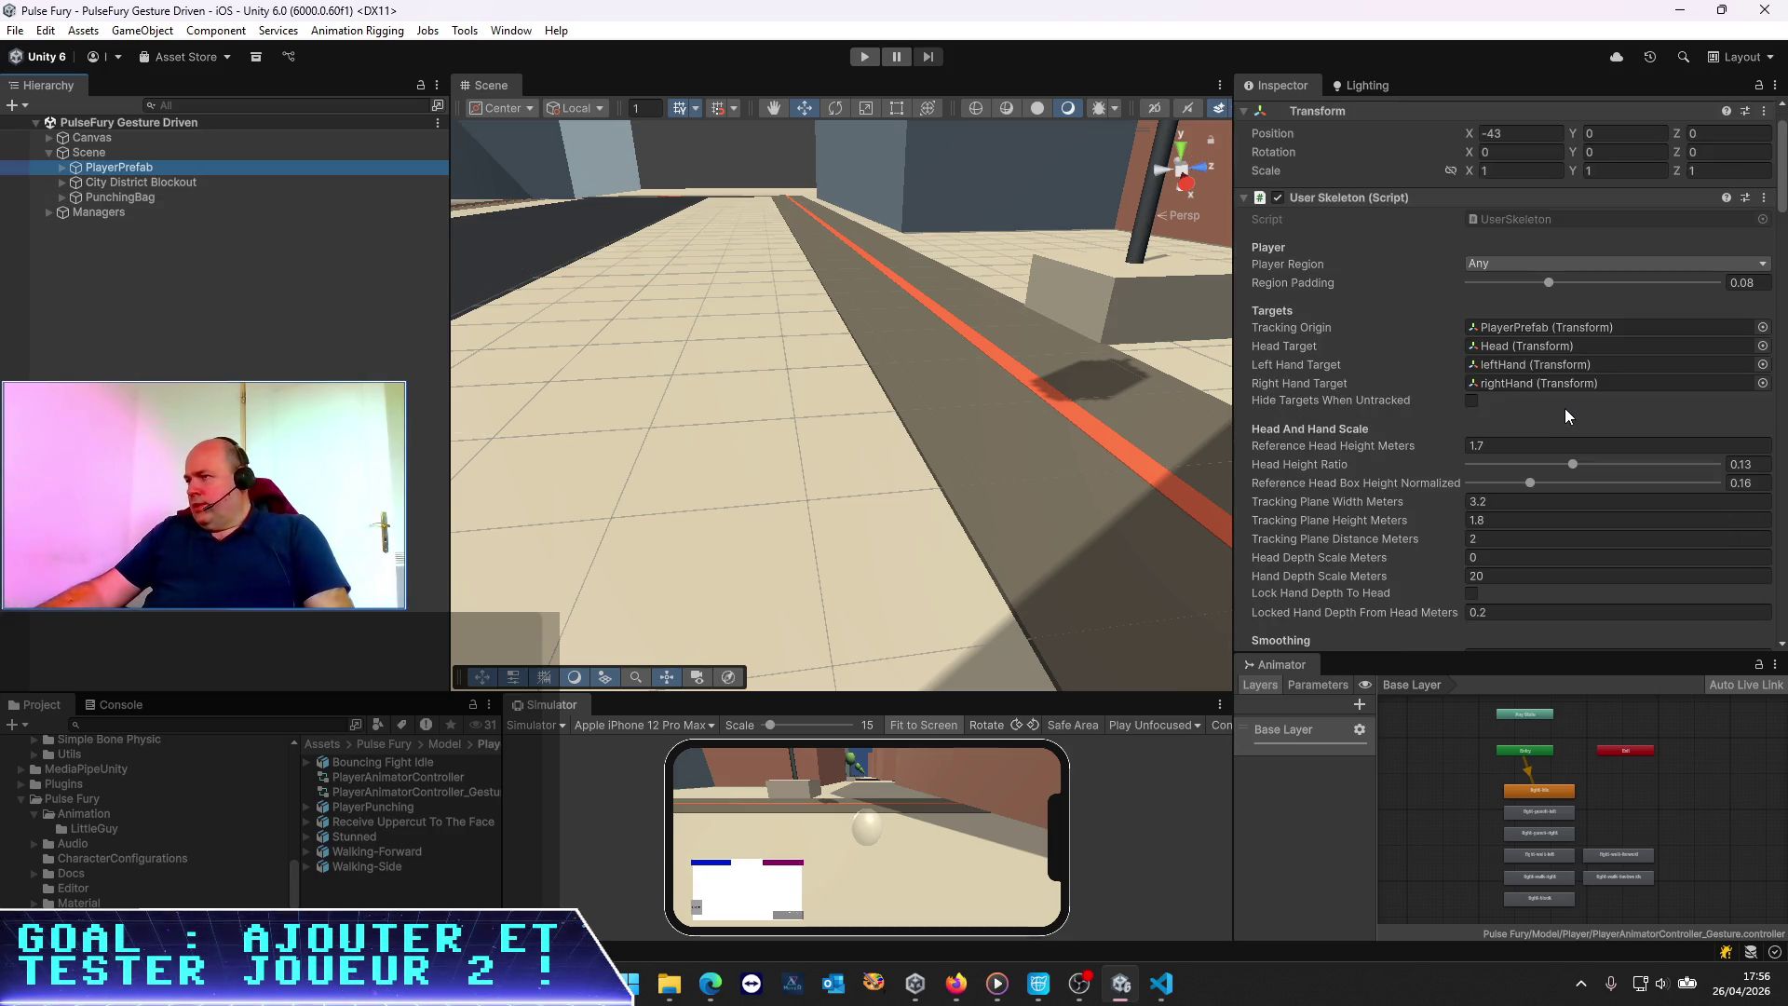
scroll(1565, 410, "down", 5)
scroll(1557, 405, "down", 12)
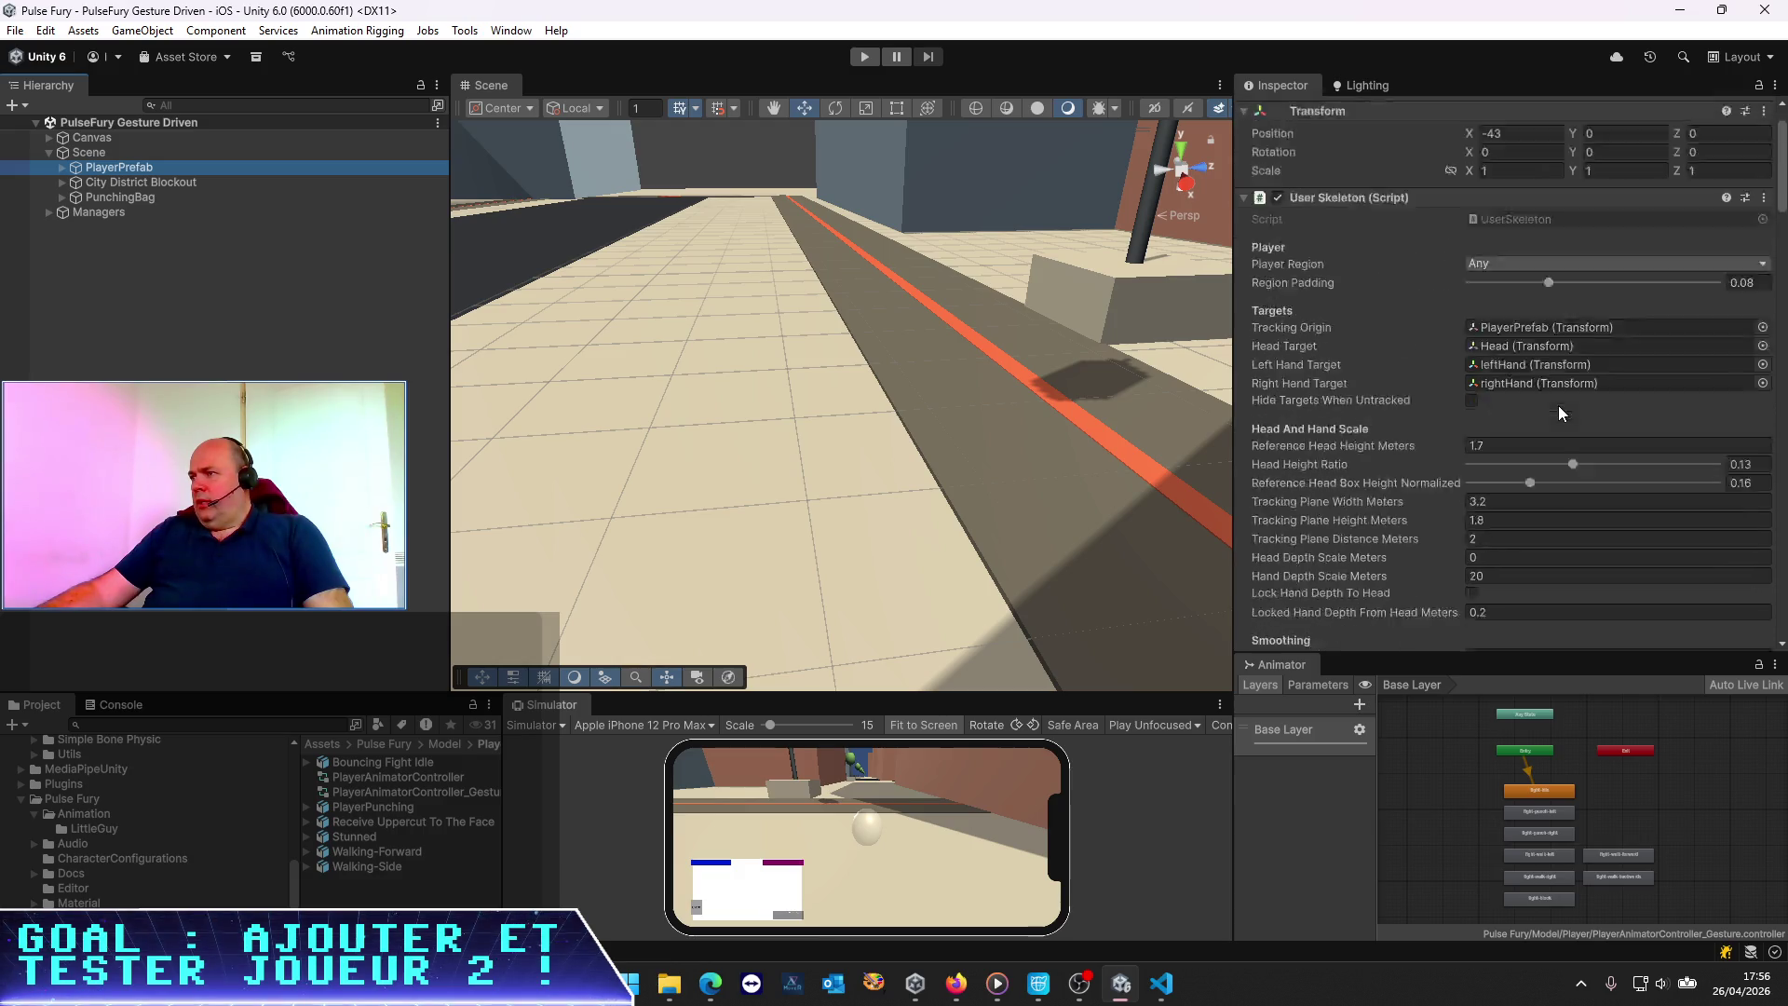
left_click(1534, 455)
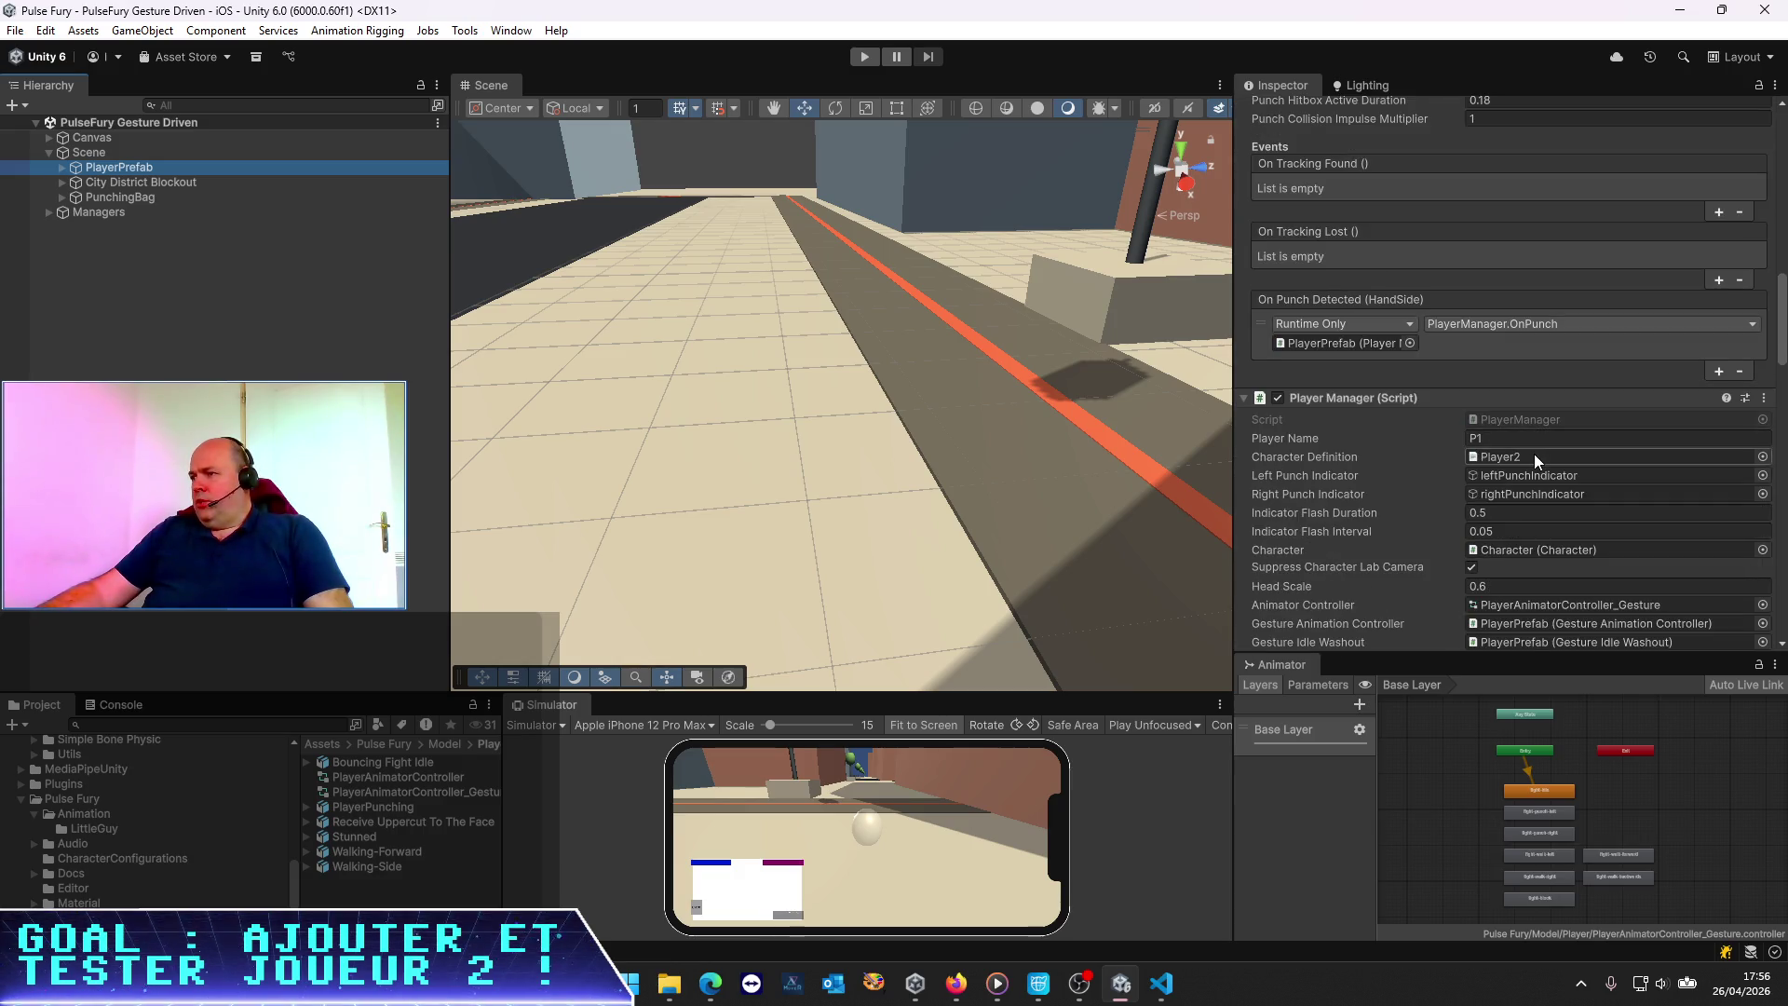
mouse_move(351, 761)
left_mouse_down()
mouse_move(1564, 450)
mouse_move(1500, 458)
left_mouse_up()
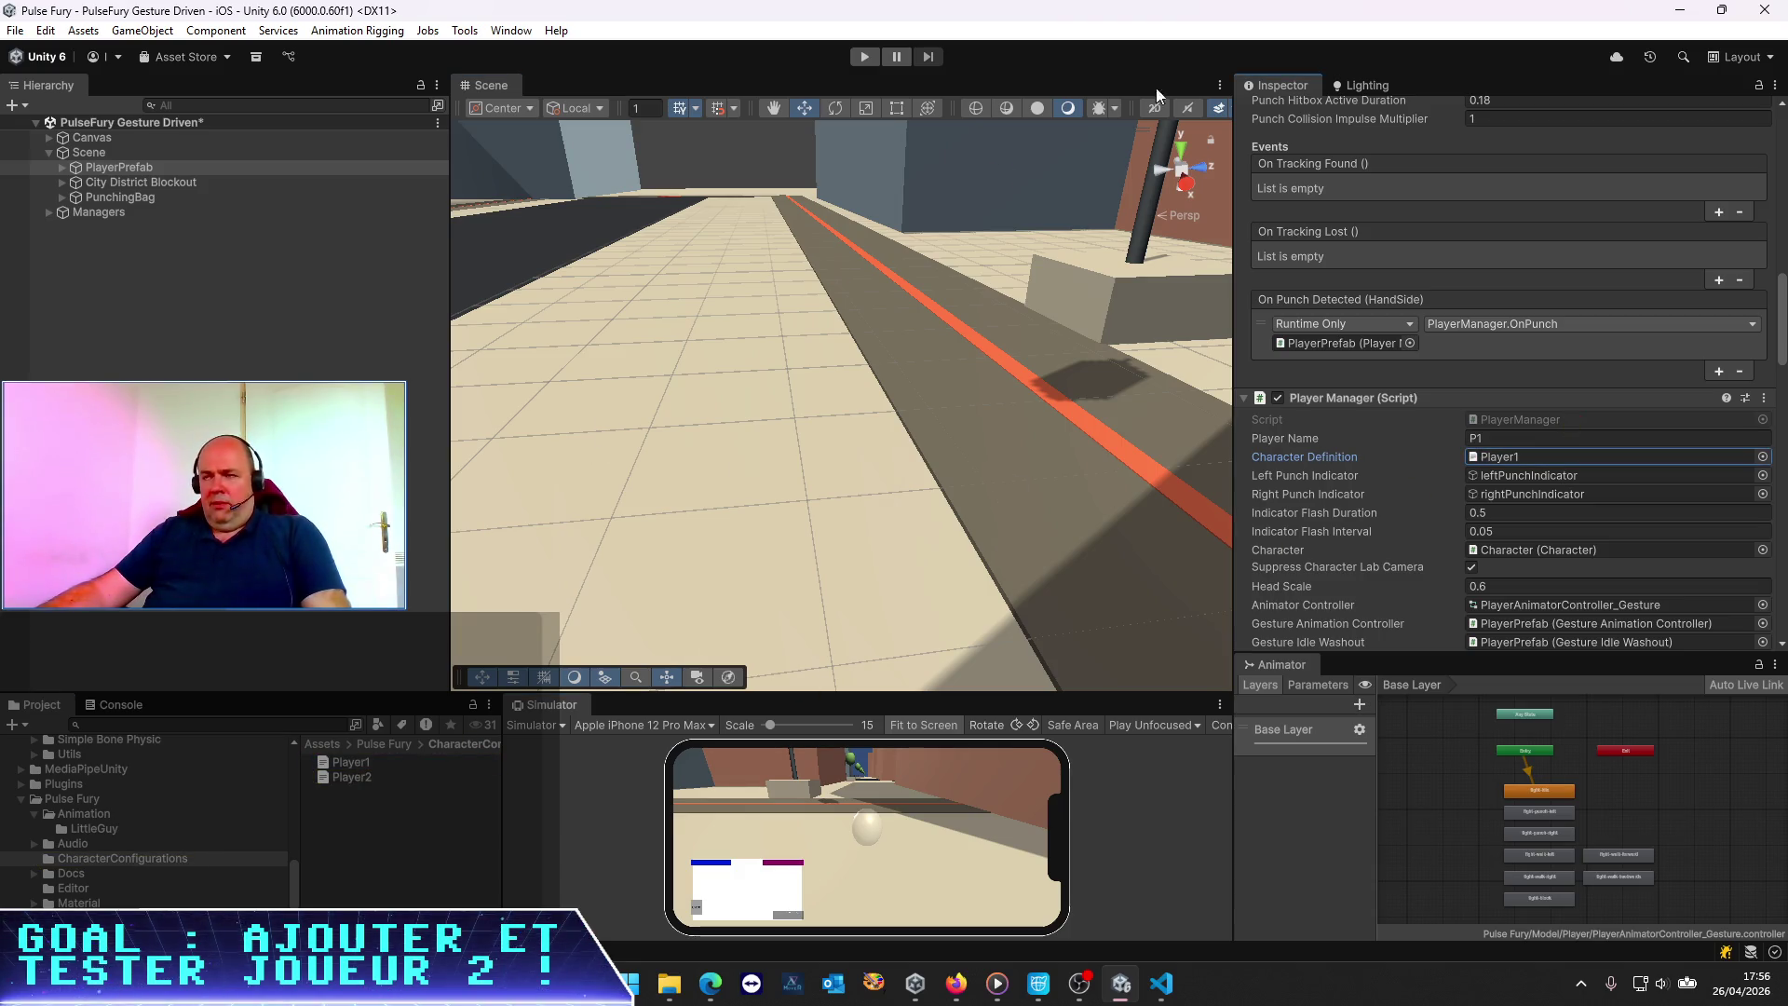
left_click(861, 57)
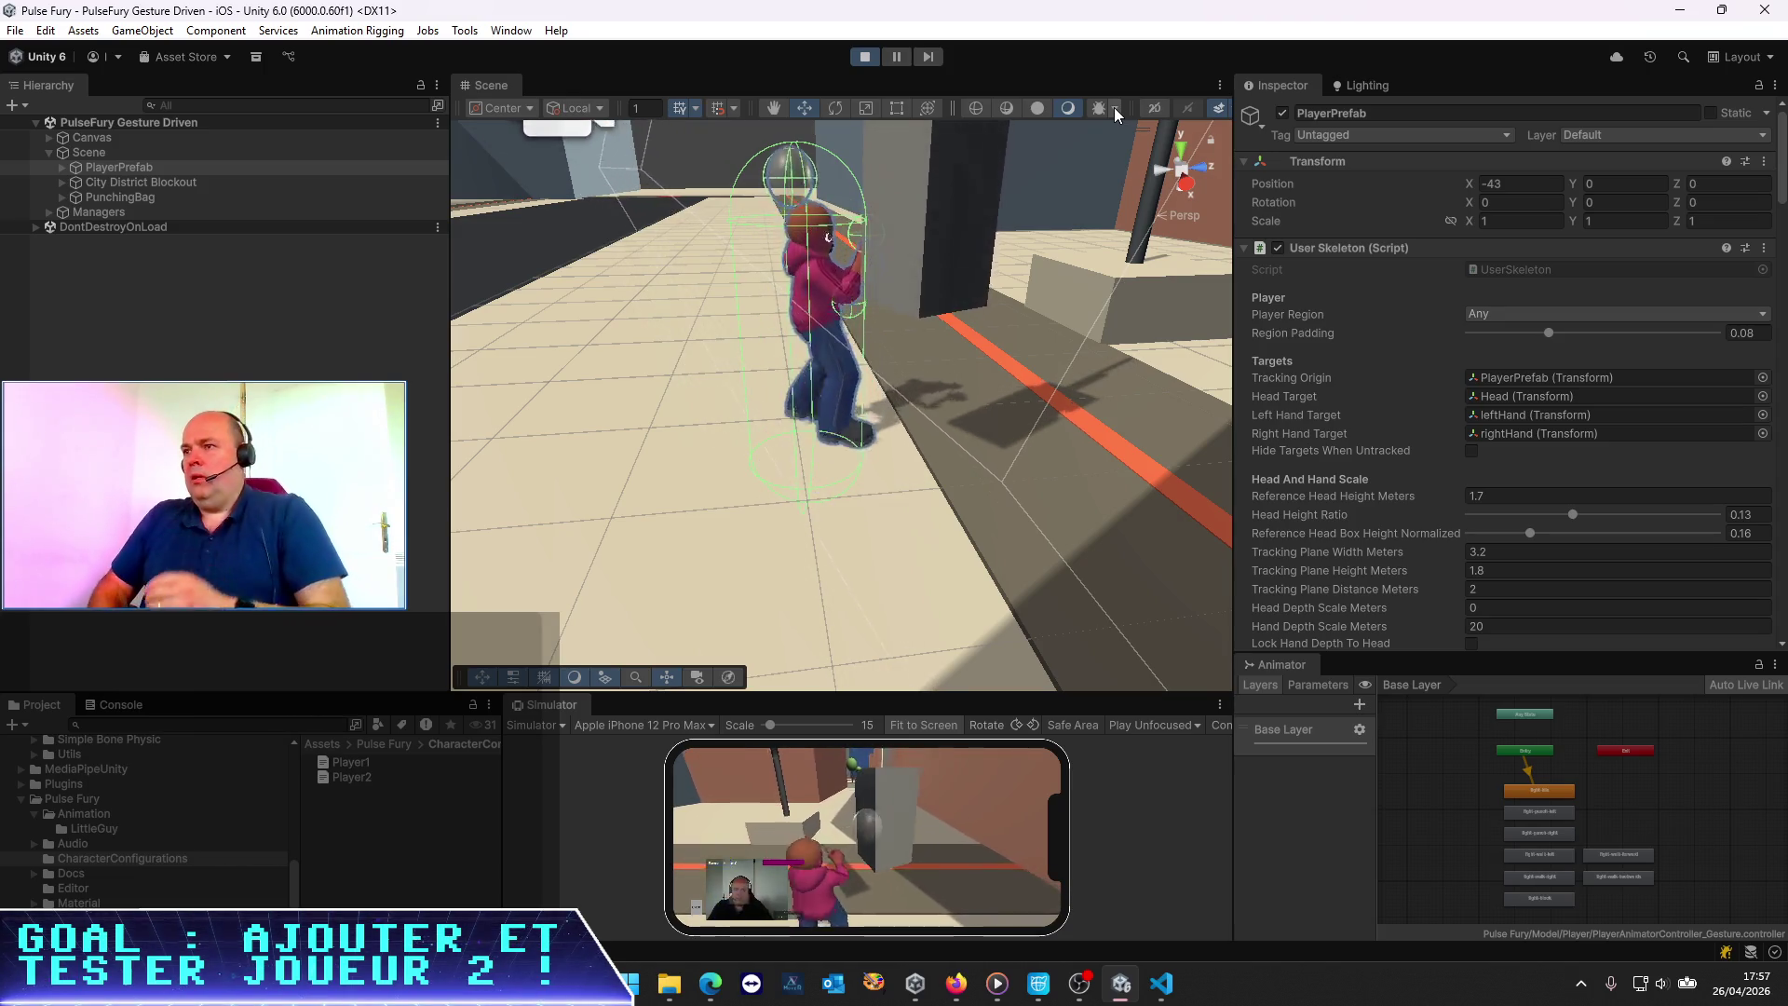
Orbit and zoom the Scene view to watch the character punch, then expand PlayerPrefab
mouse_move(1043, 159)
left_mouse_down()
mouse_move(879, 419)
mouse_move(712, 408)
mouse_move(886, 382)
left_mouse_up()
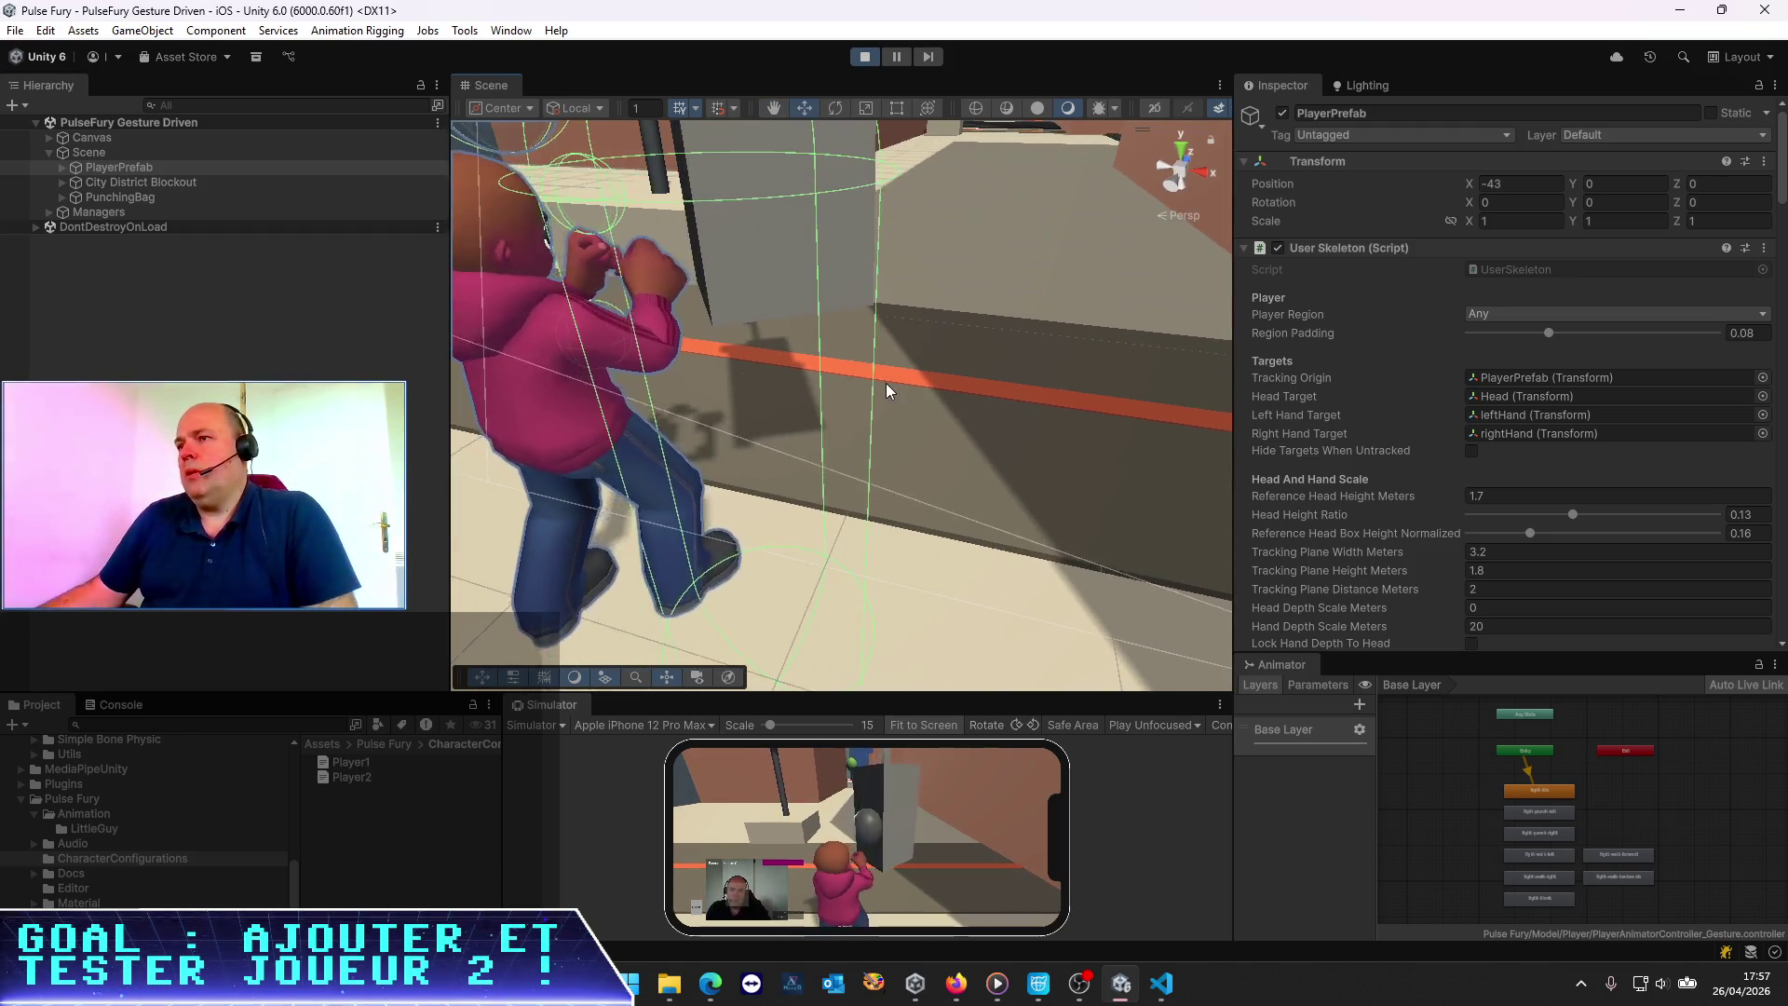
scroll(886, 382, "down", 3)
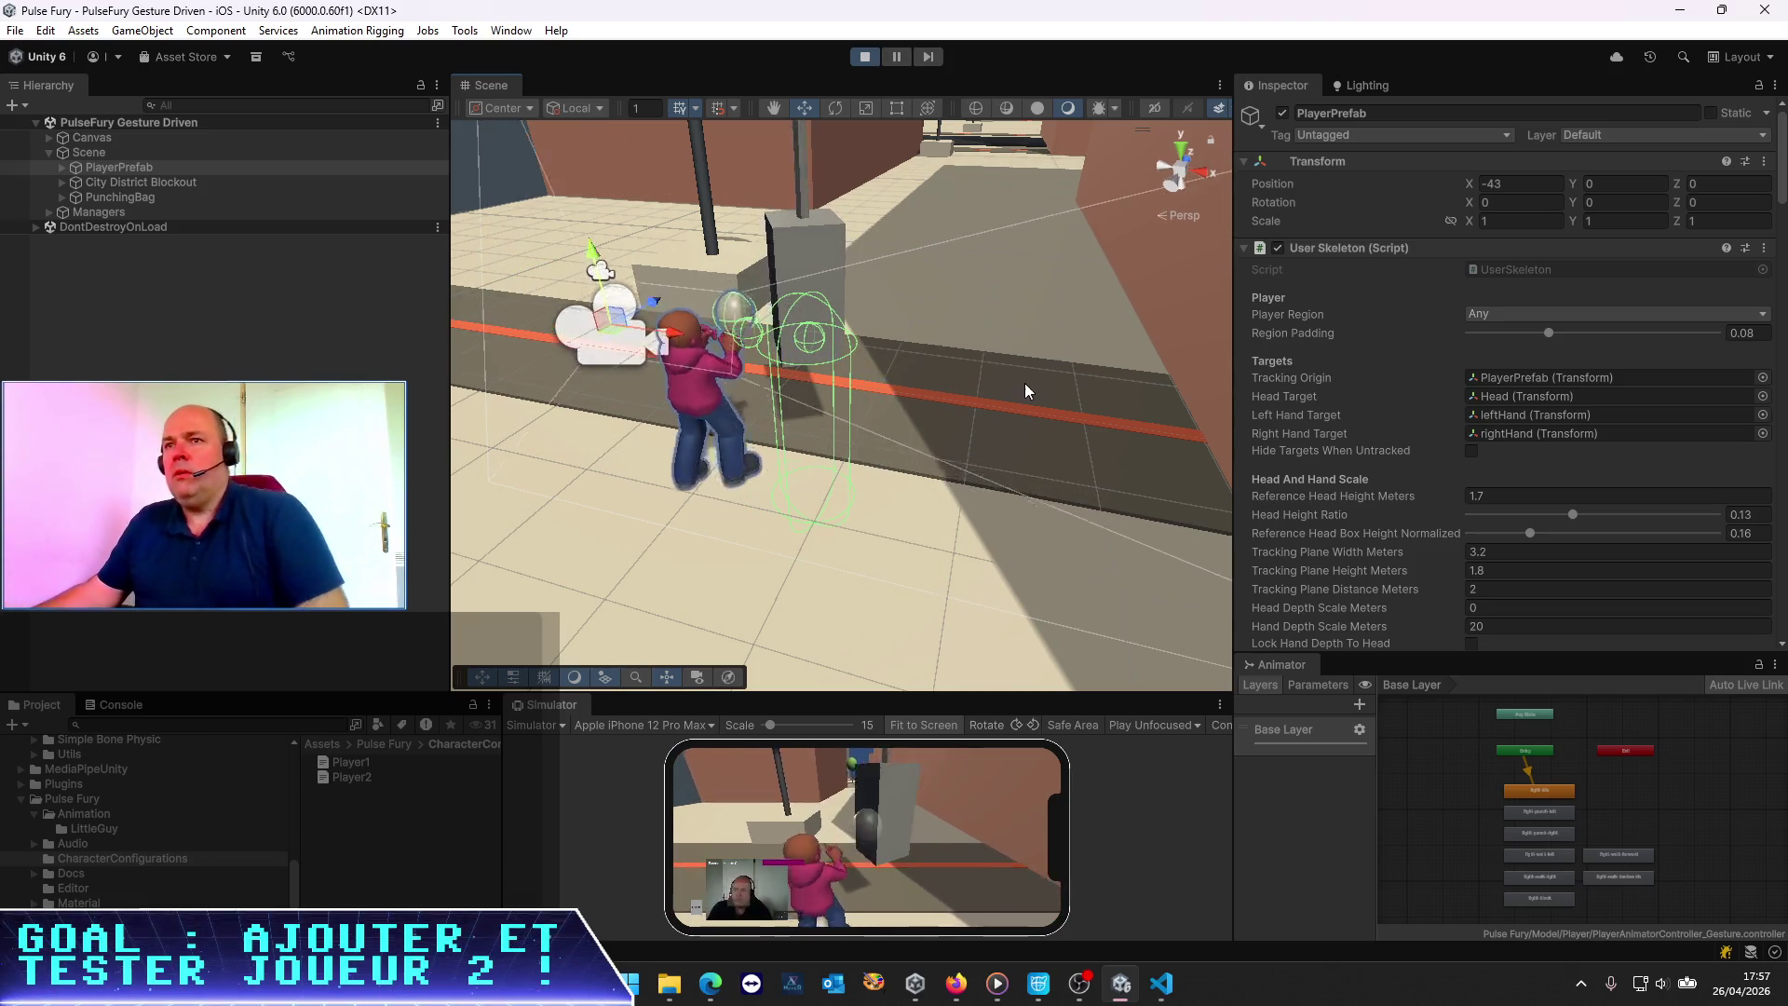
left_click(62, 167)
Select Character, Body, the punching bag, and the spawned Guys_ManTall_Base(Clone) character
left_click(98, 183)
left_click(120, 198)
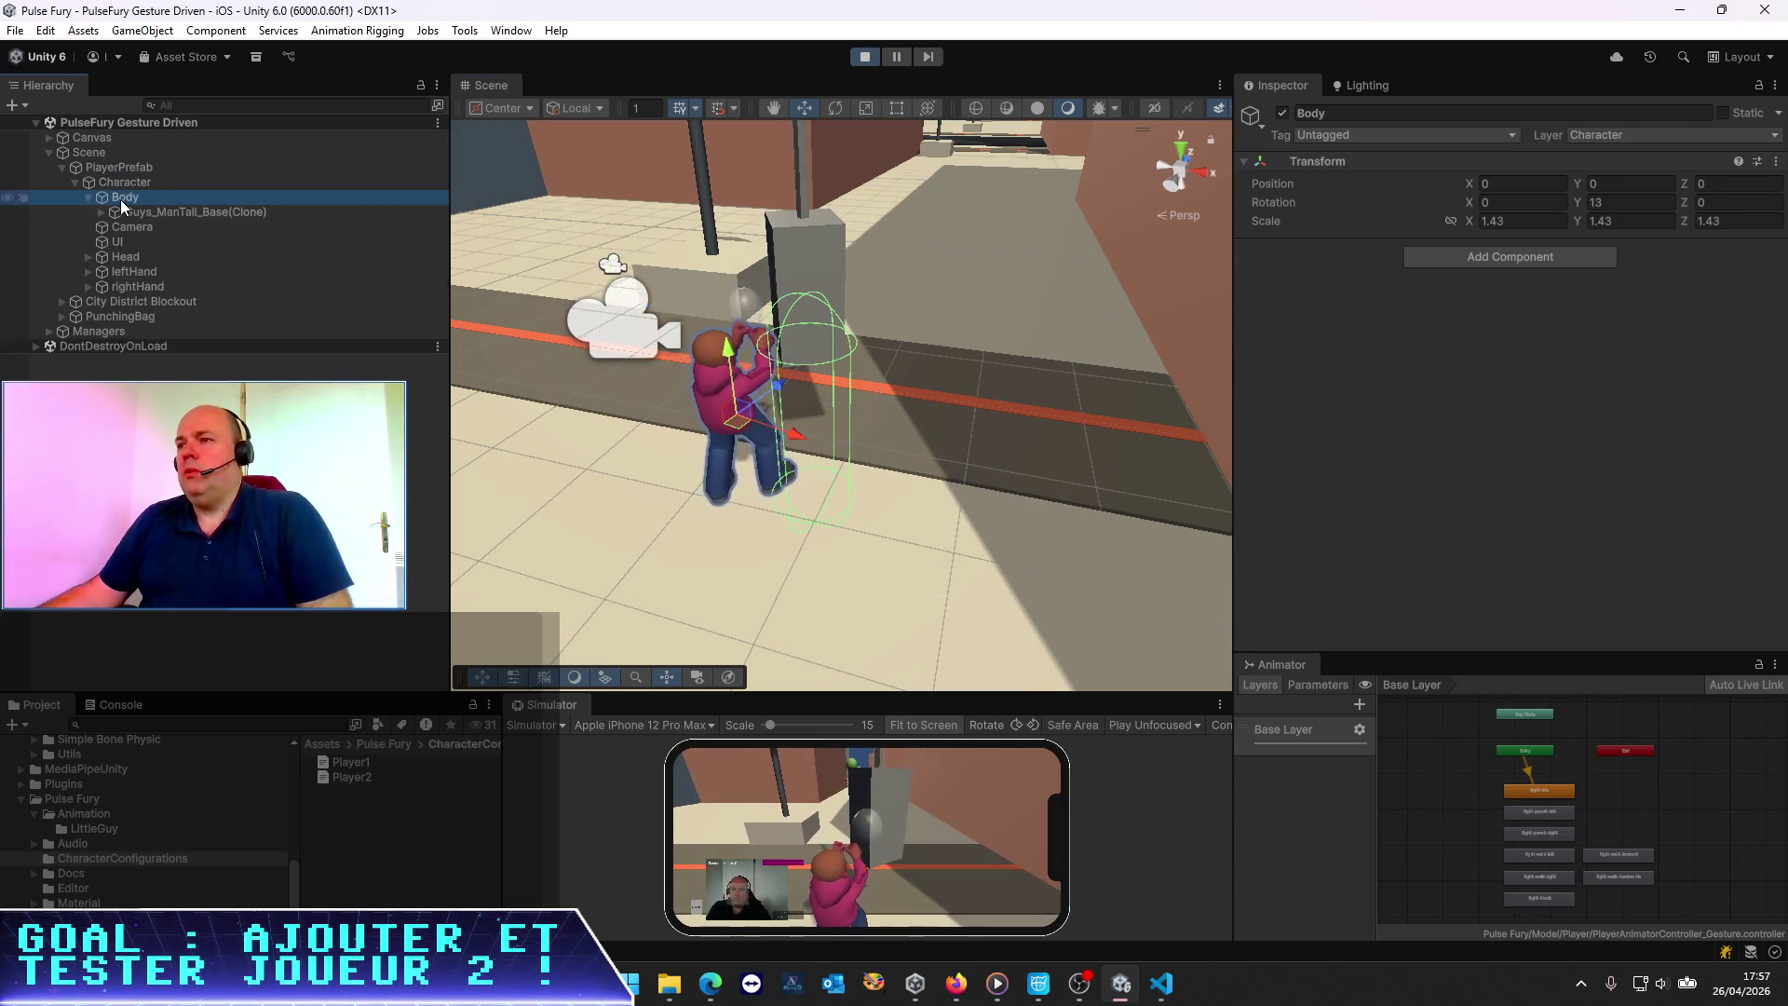
left_click(812, 344)
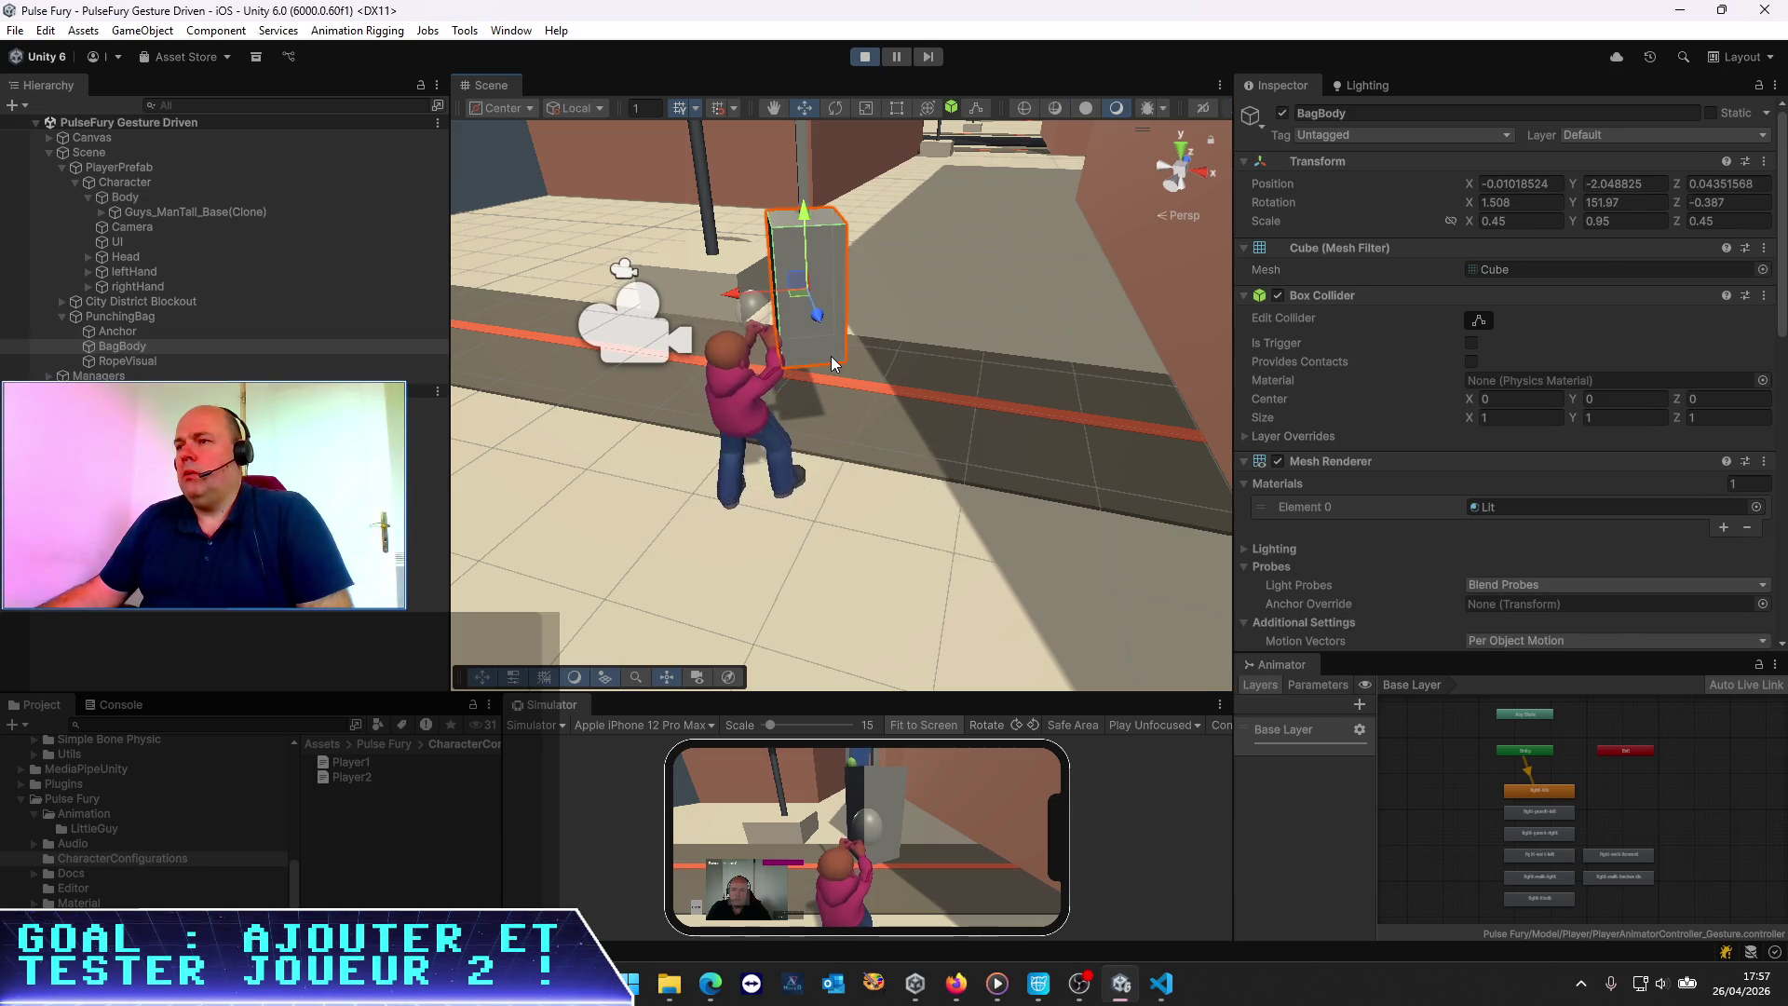
left_click(723, 384)
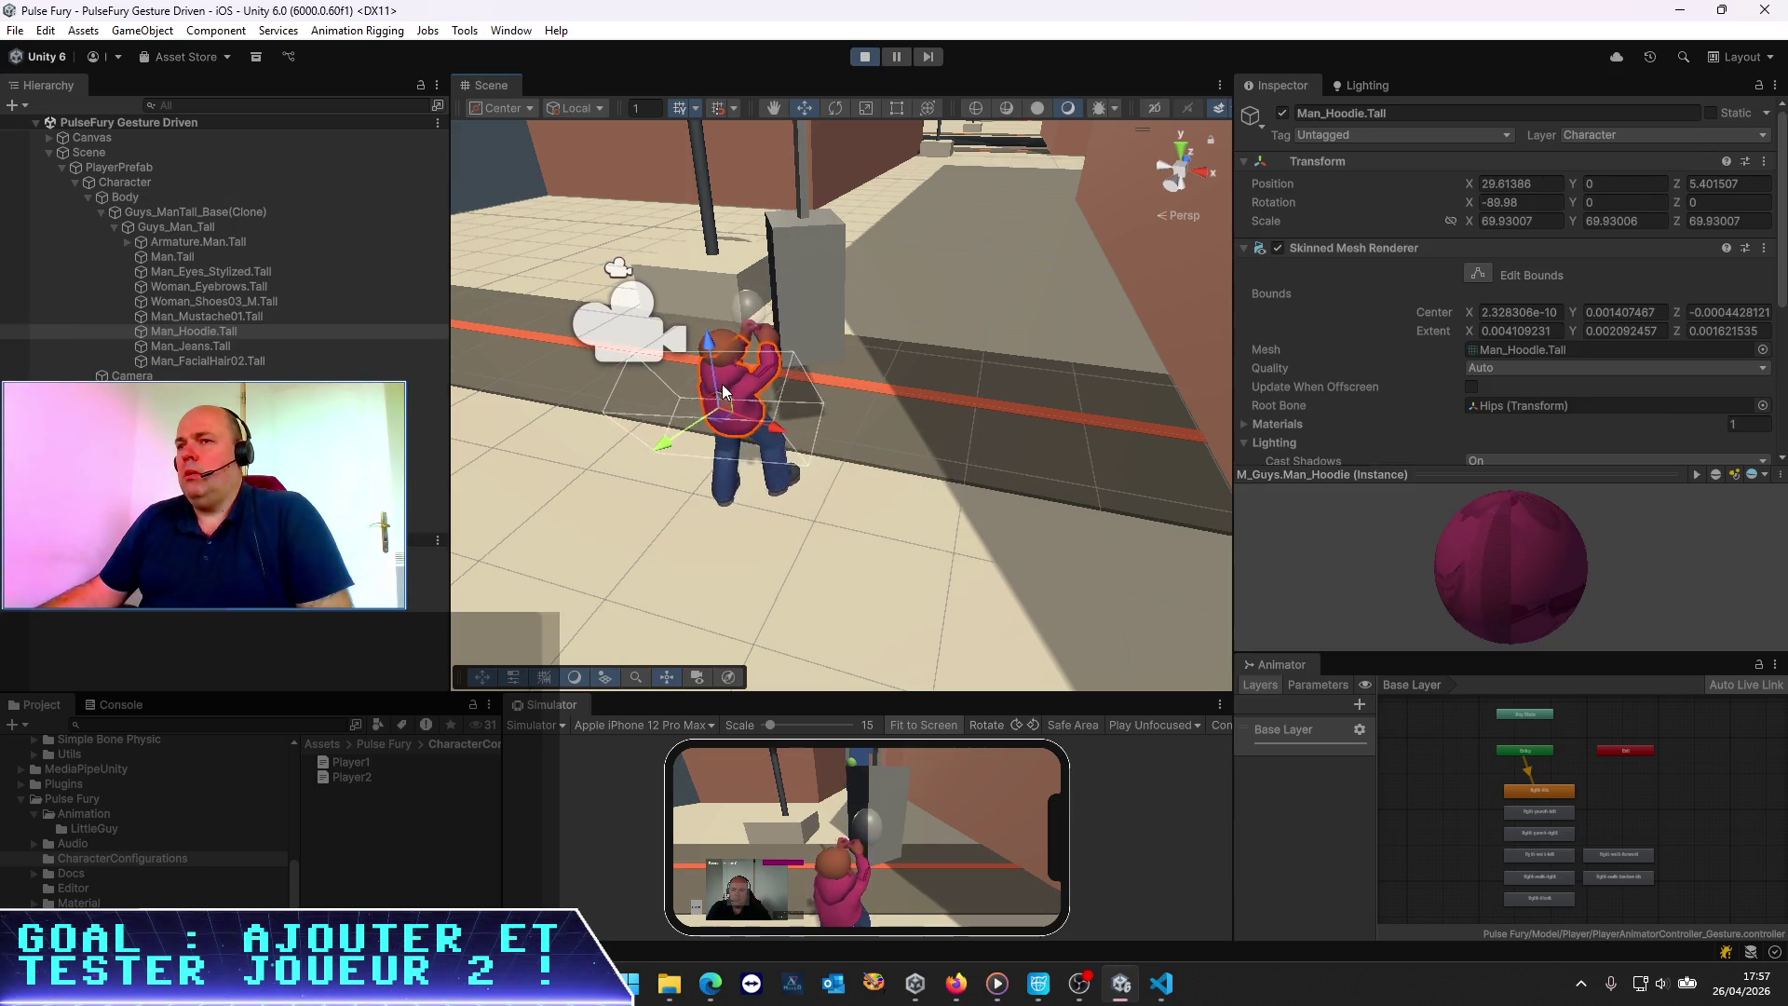
left_click(140, 210)
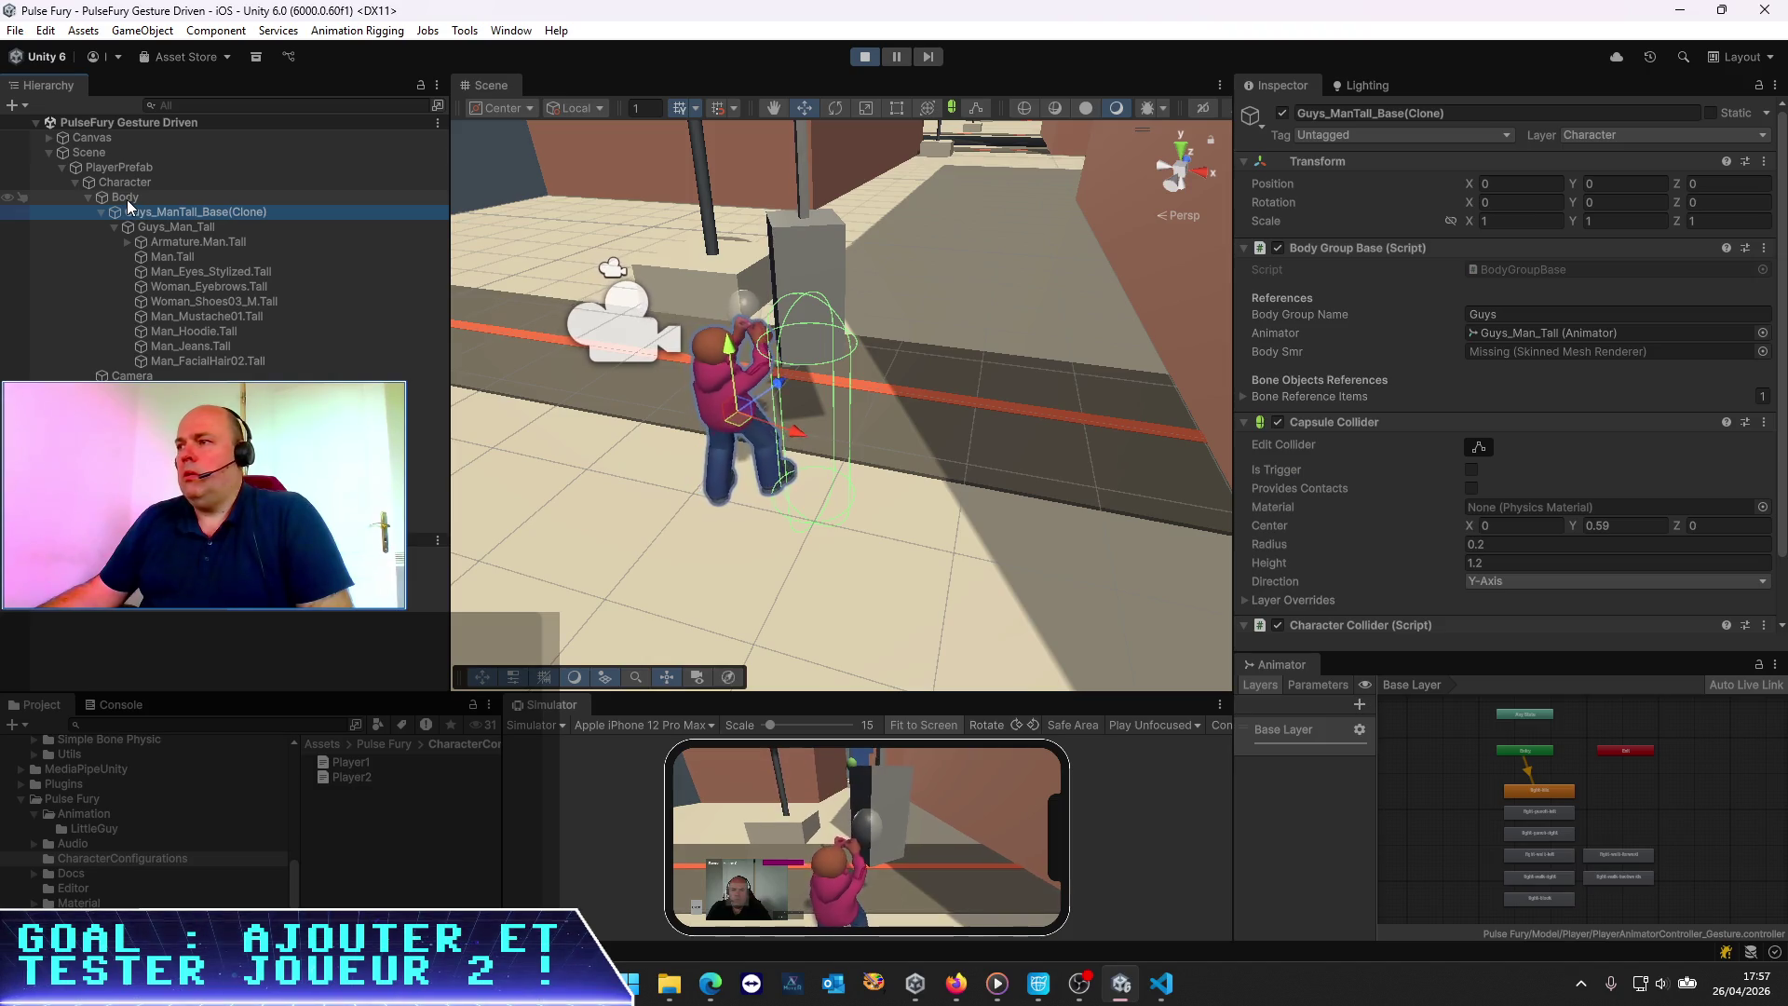
Toggle the character's Capsule Collider off and on, then open the CharacterCollider script
left_click(1275, 422)
left_click(1276, 421)
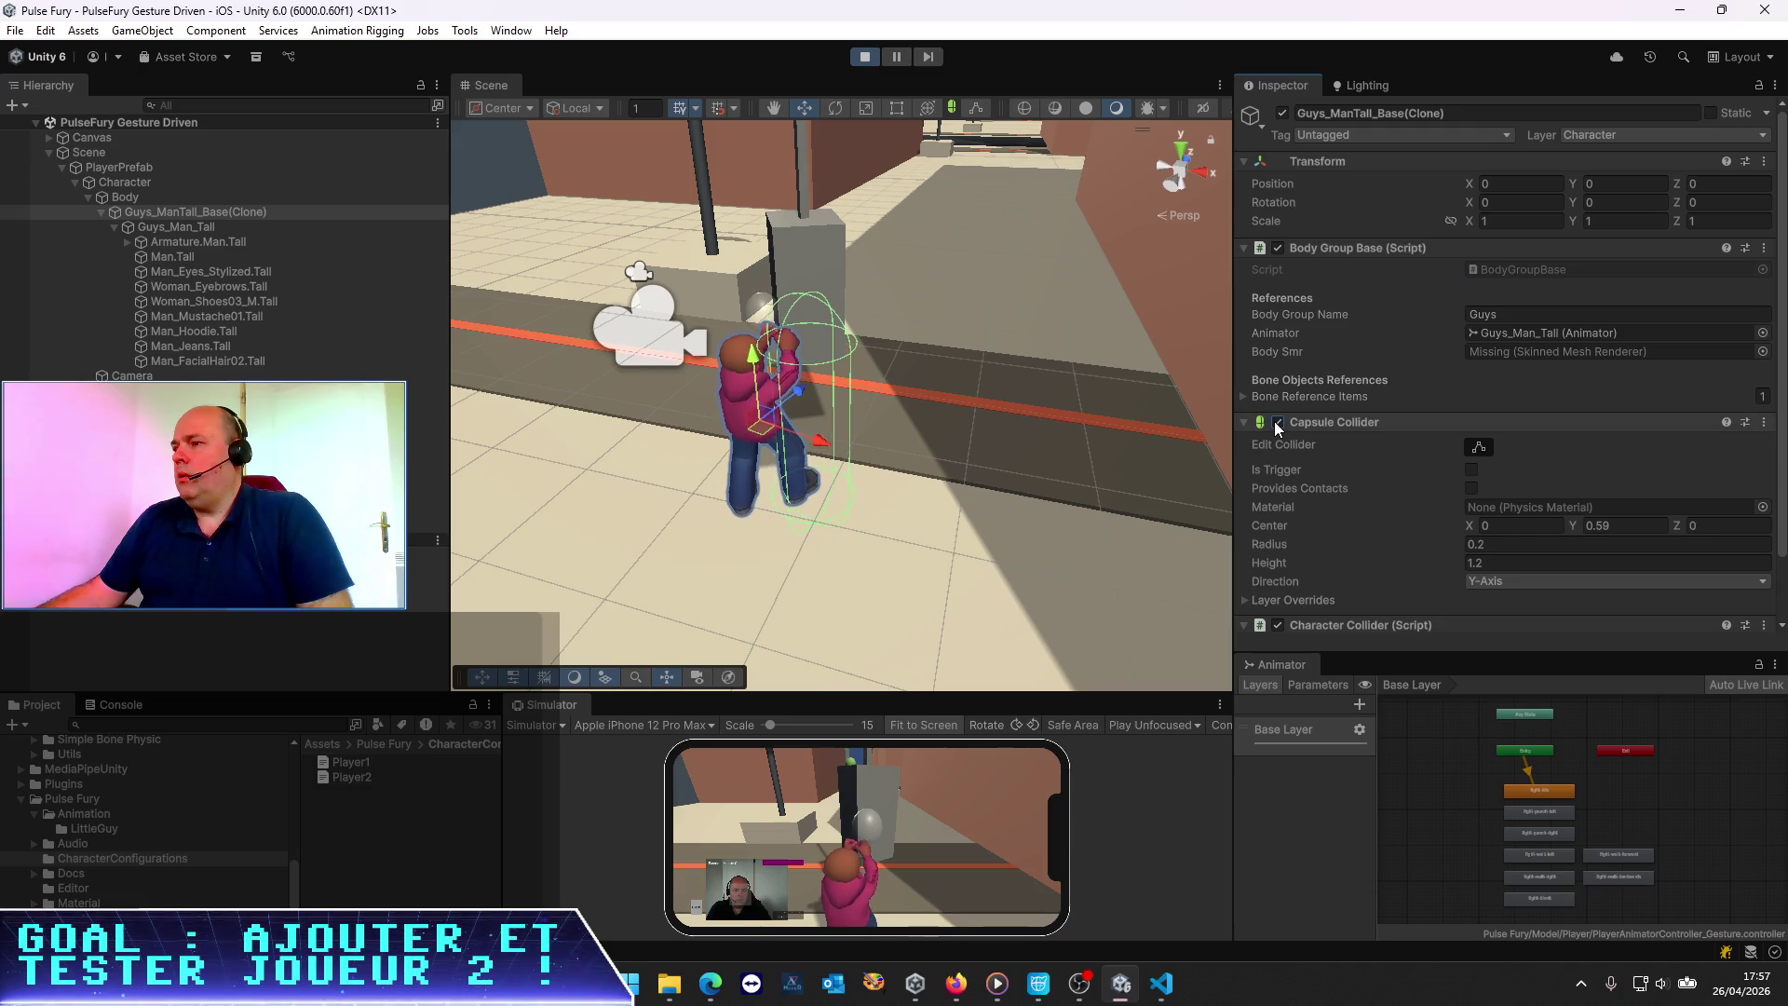
scroll(1294, 501, "down", 2)
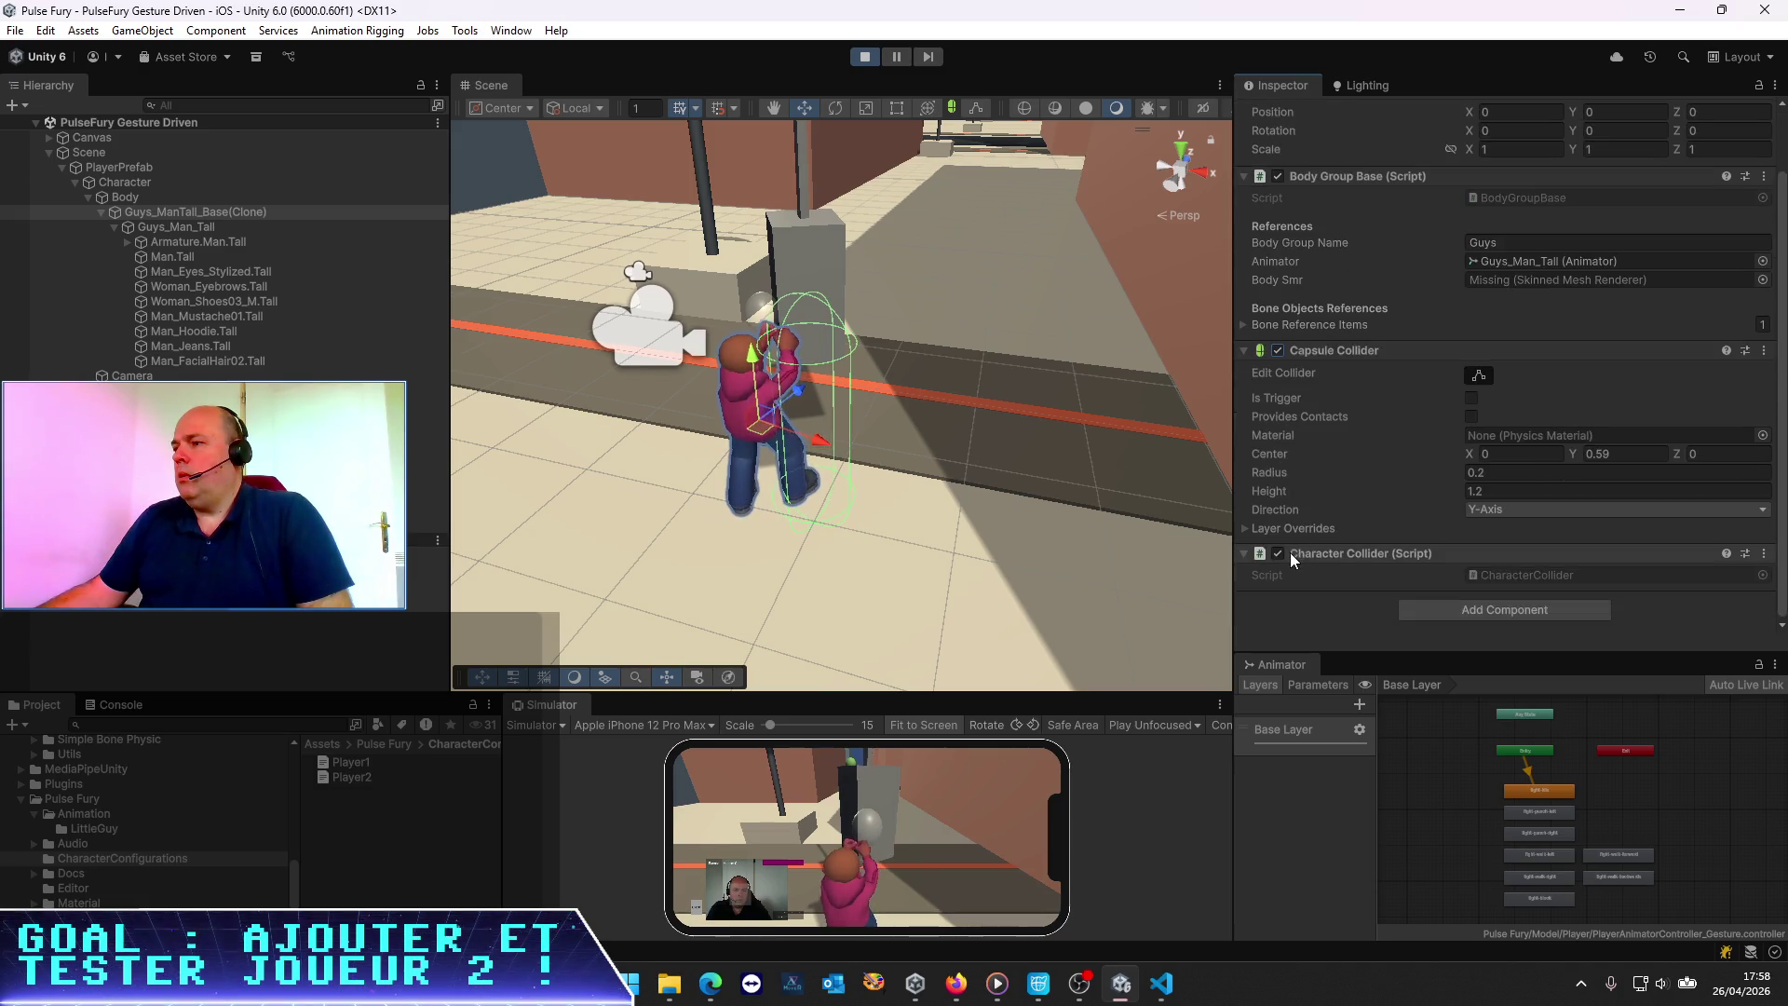
double_click(1523, 574)
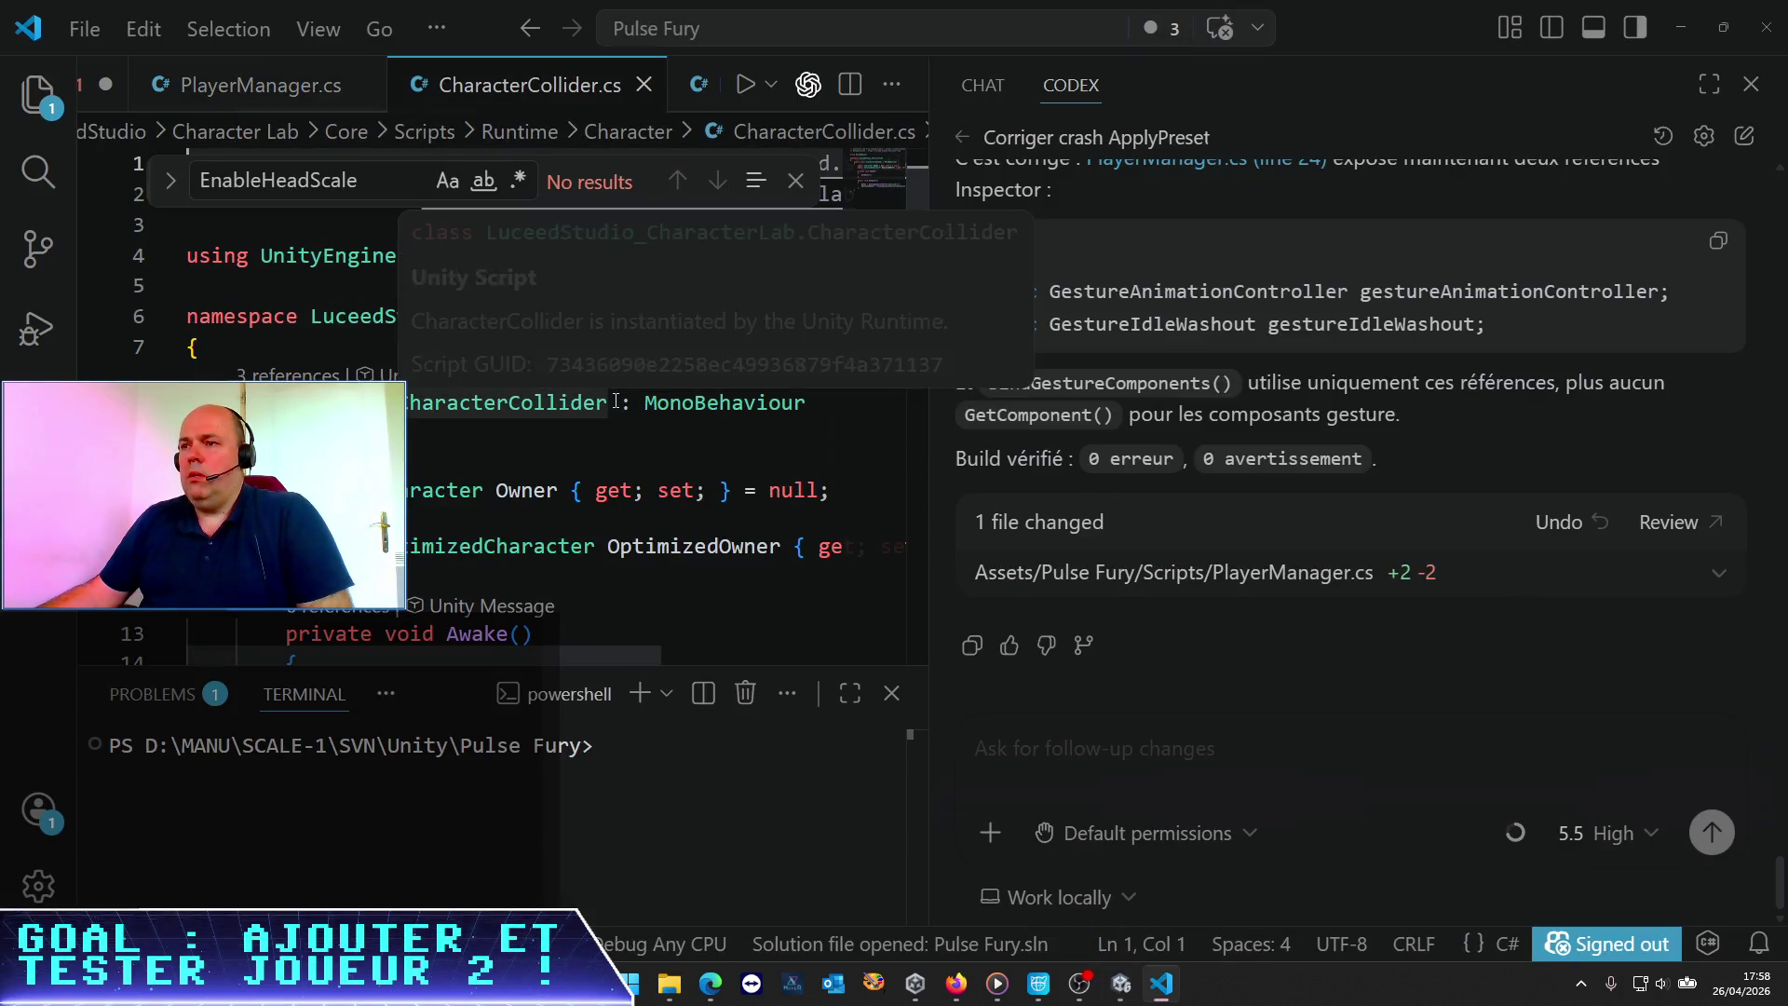
Skim CharacterCollider.cs, close its tab, and minimize Visual Studio Code to reveal Unity
scroll(615, 400, "down", 1)
scroll(614, 401, "down", 5)
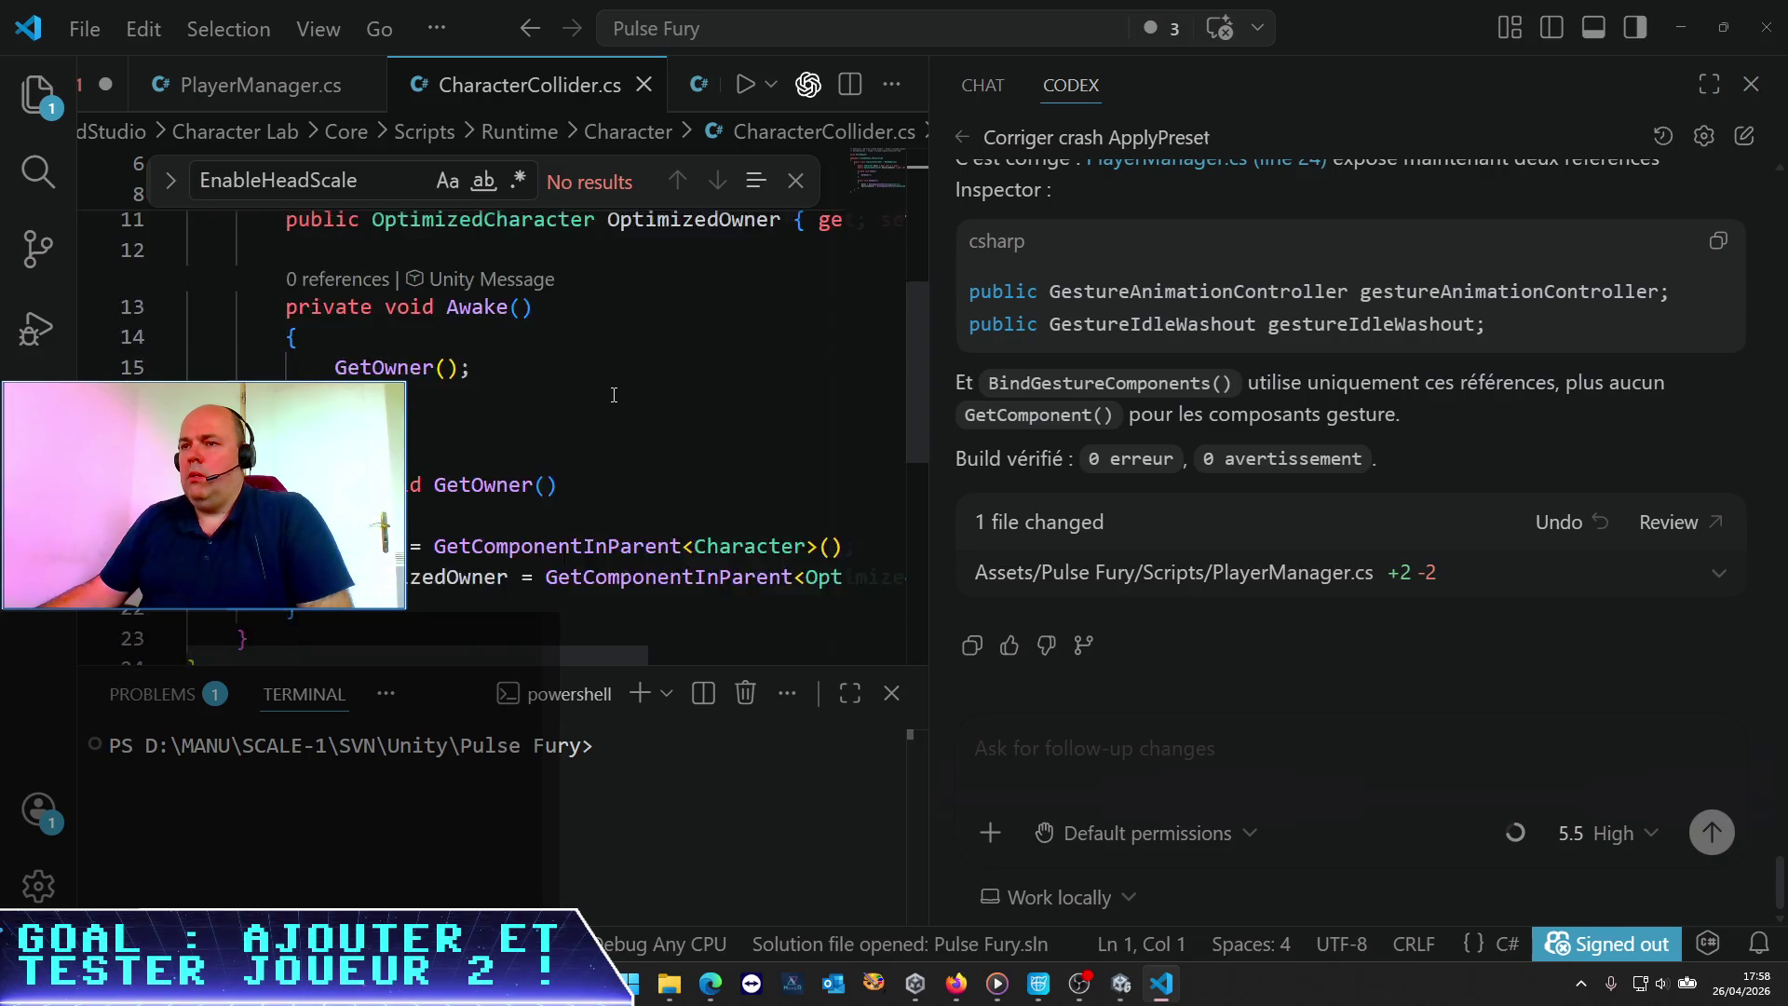
scroll(614, 392, "up", 2)
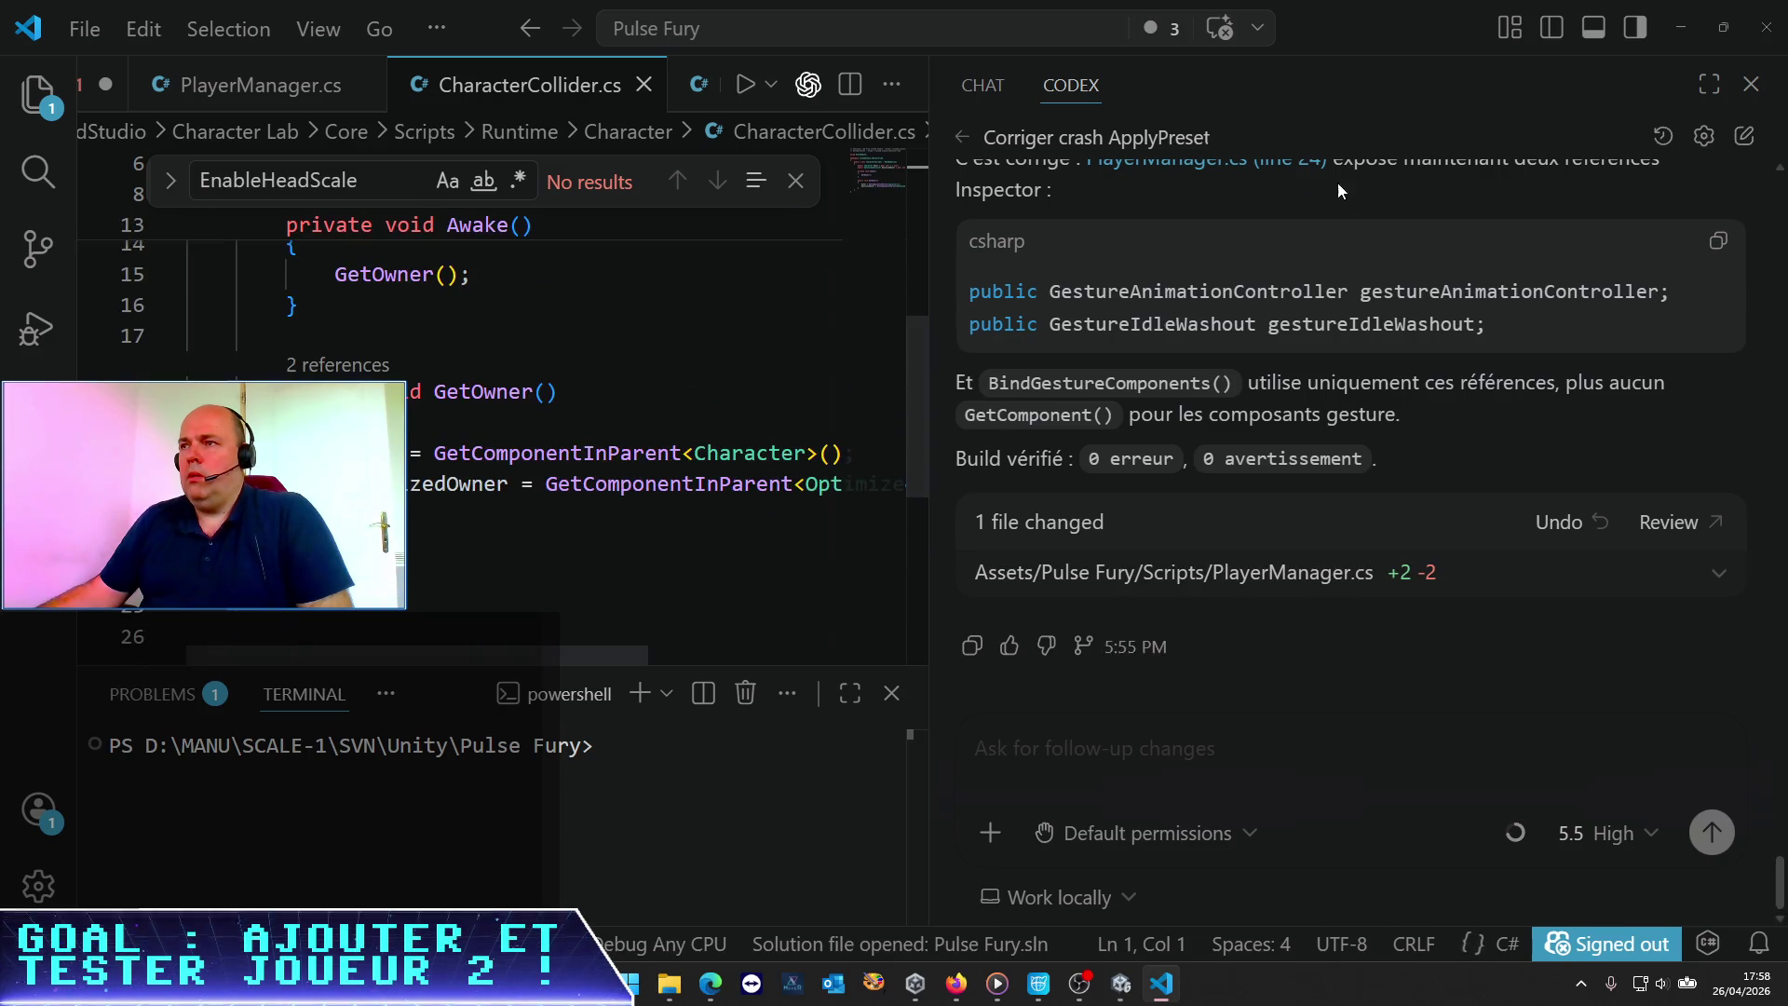
left_click(657, 88)
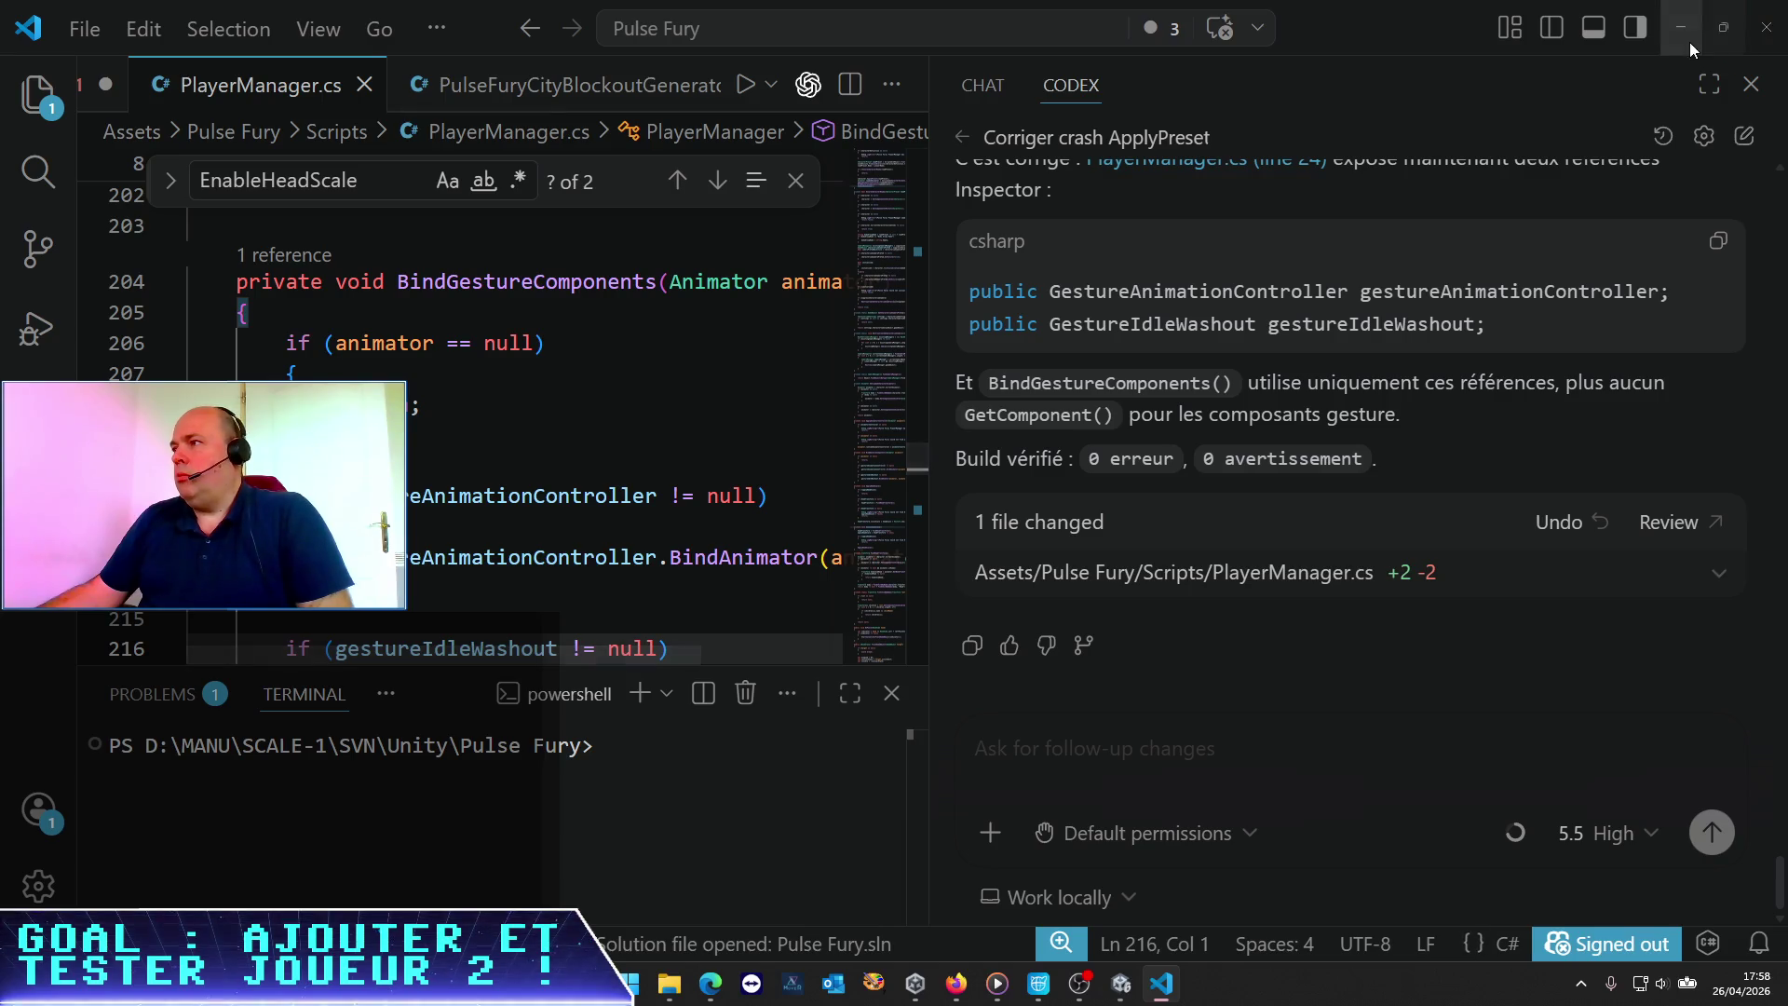
left_click(1691, 43)
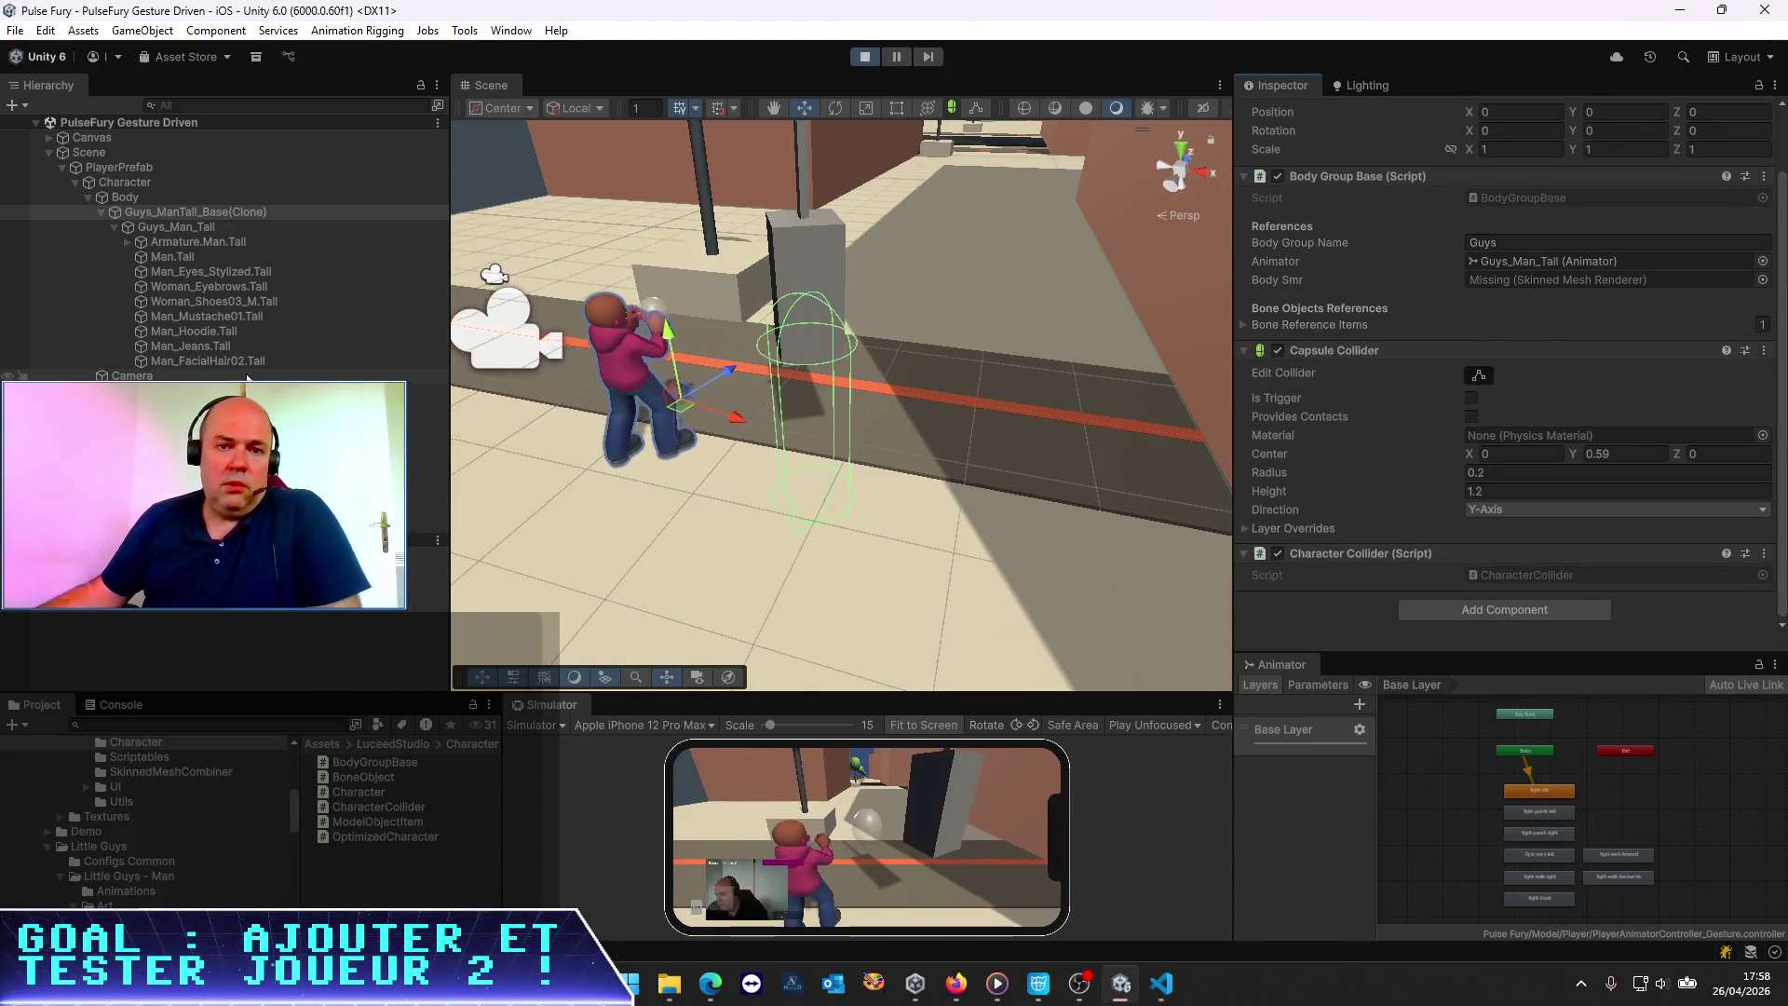
left_click(257, 299)
left_click(189, 195)
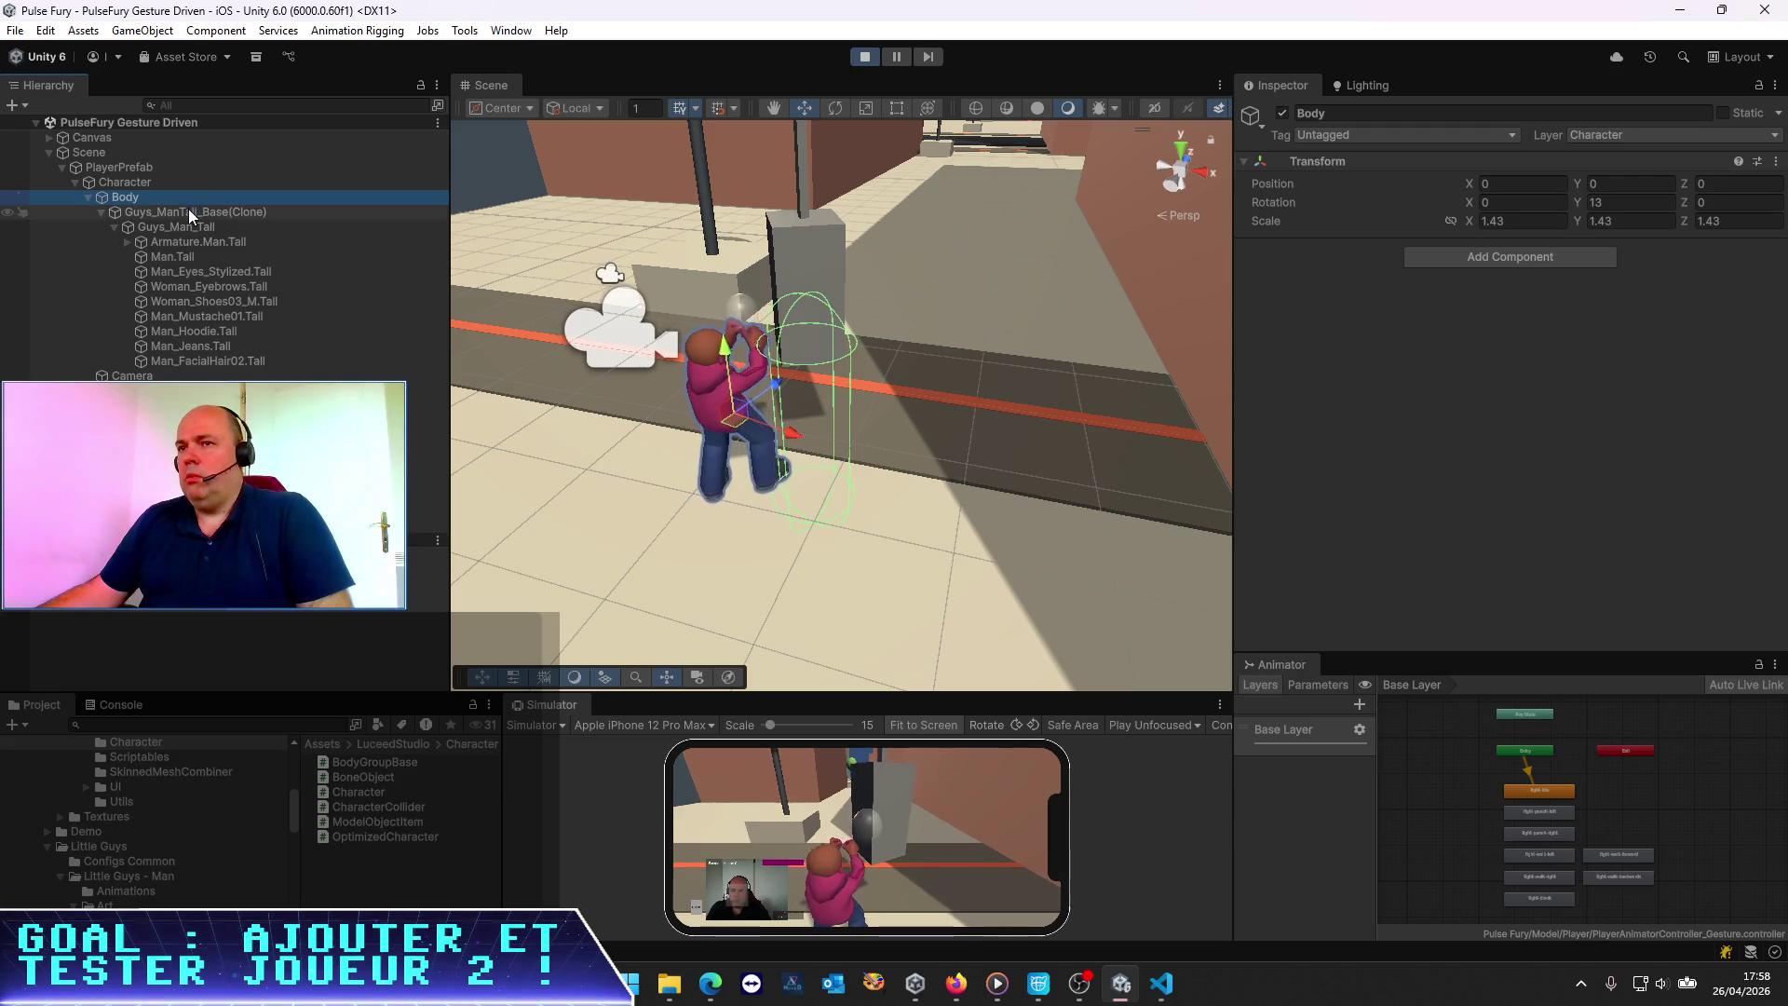
left_click(188, 212)
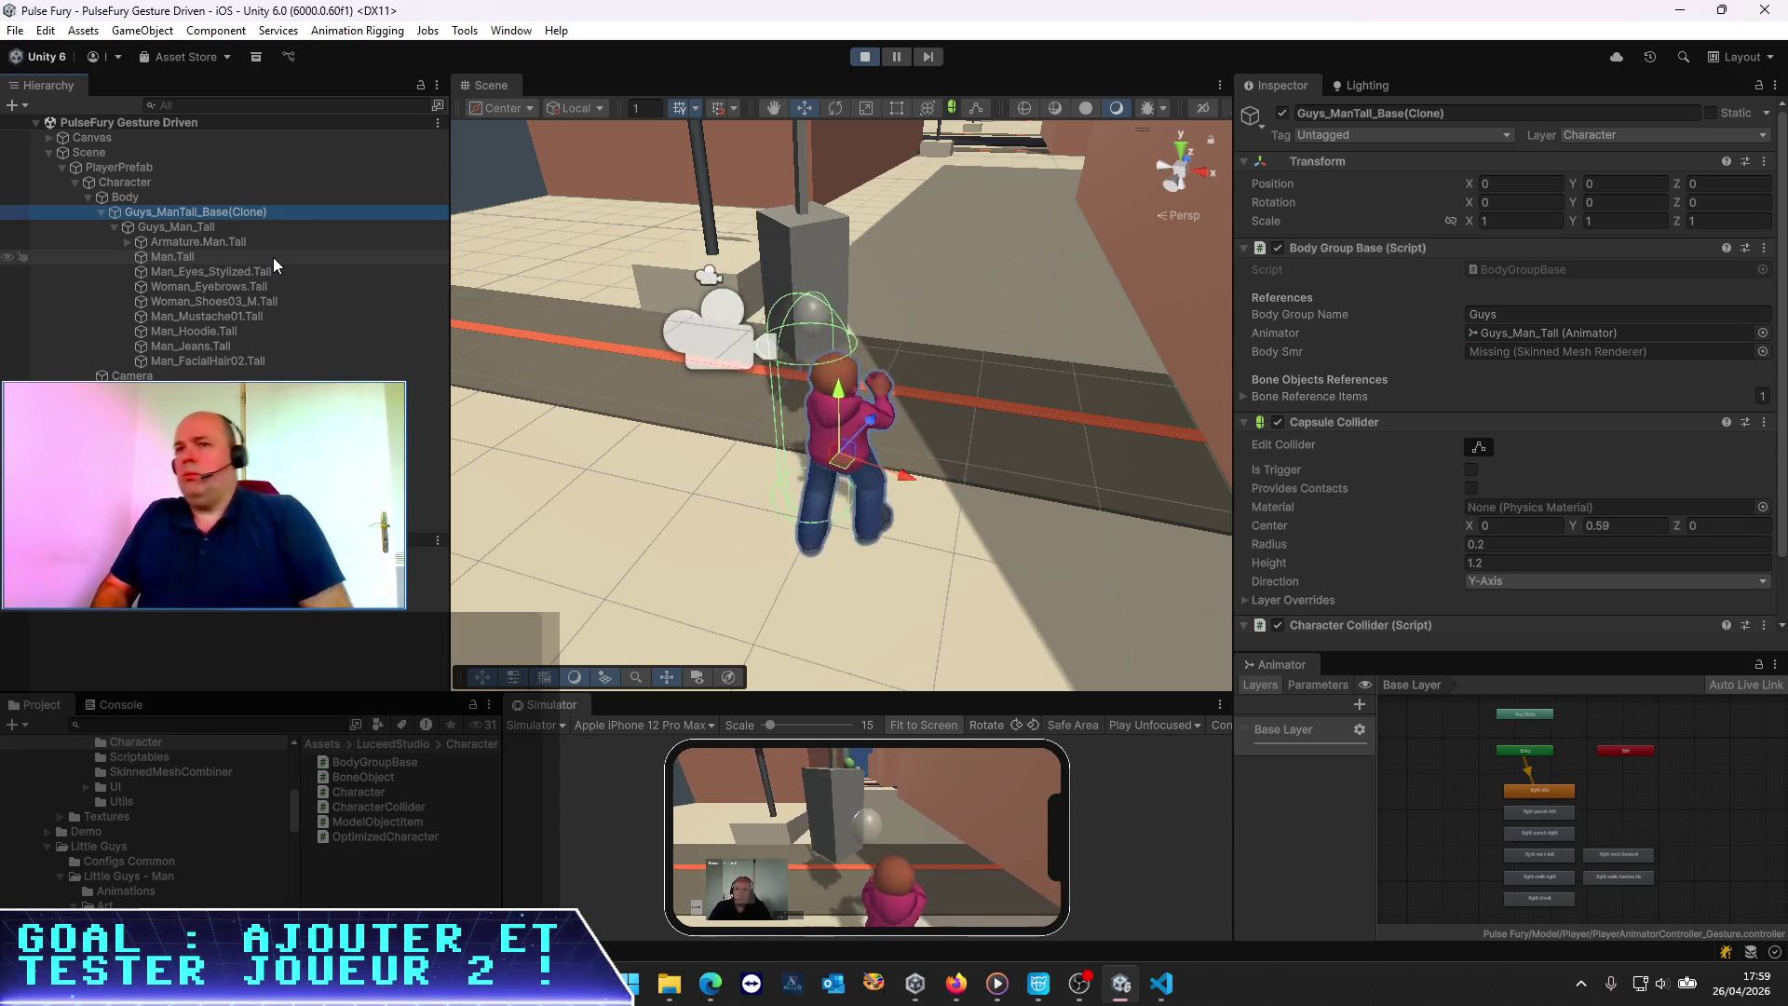
Stop play mode and select Body, Character, then PlayerPrefab in the Hierarchy
left_click(865, 57)
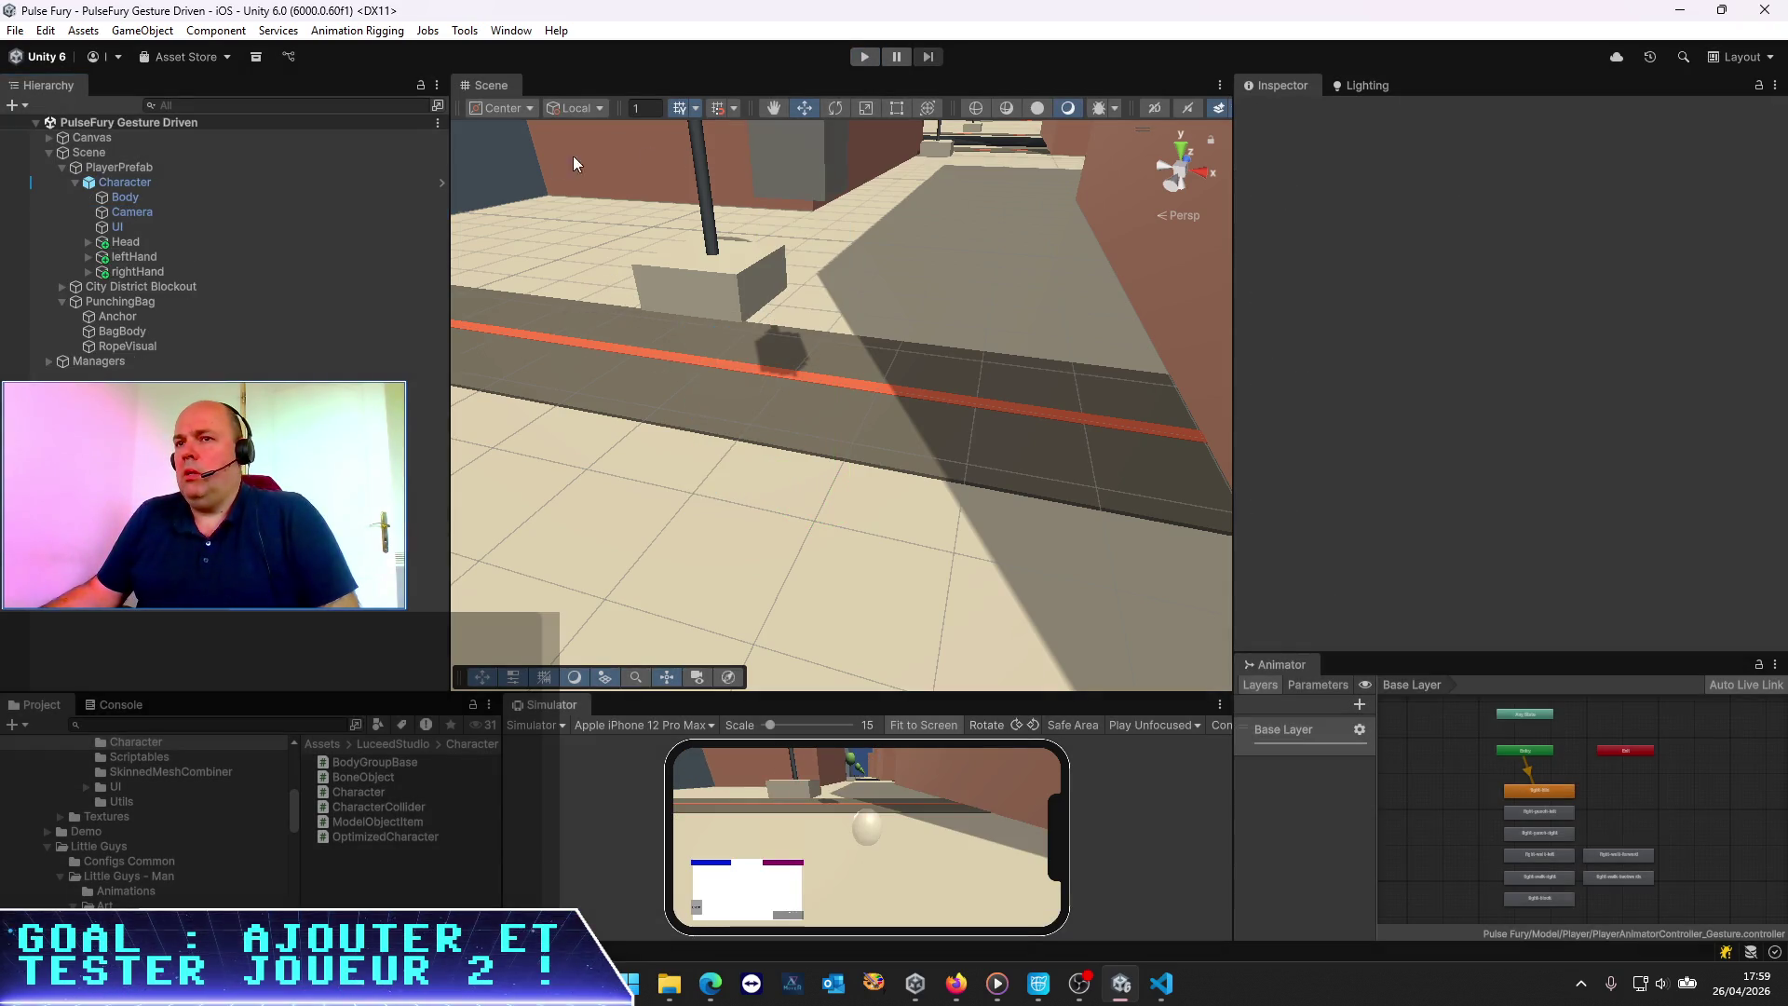
left_click(156, 198)
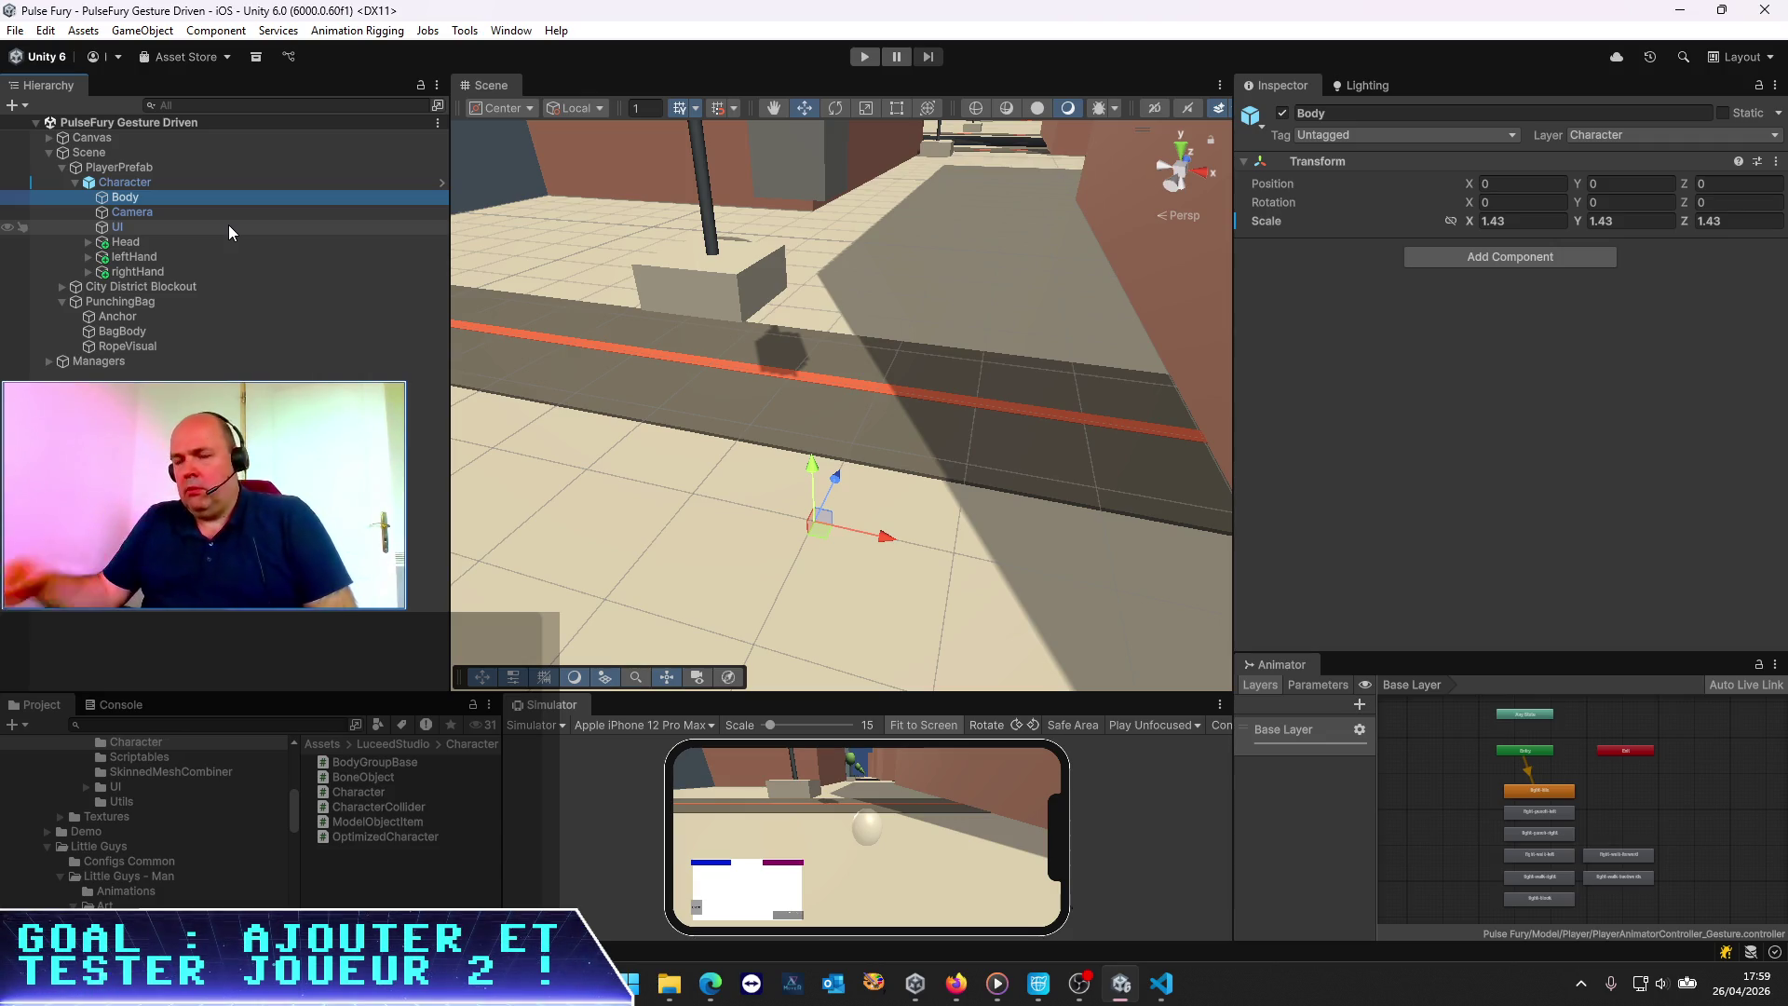
left_click(103, 182)
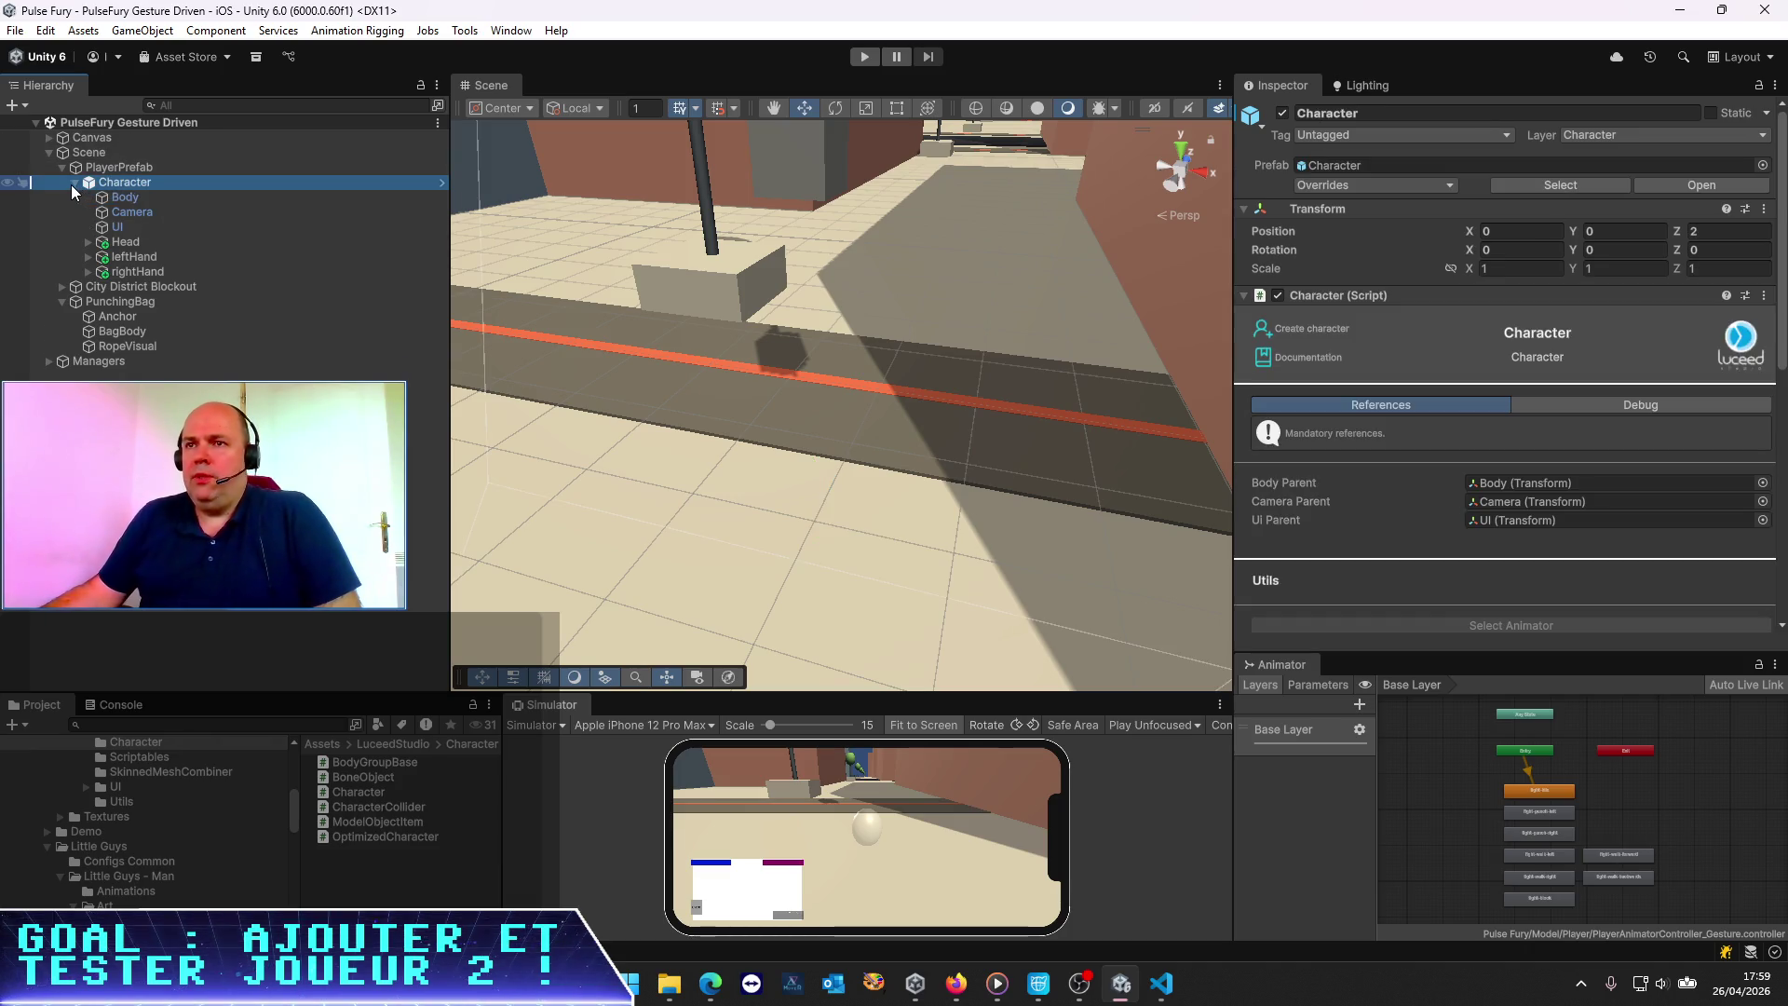
left_click(73, 184)
left_click(70, 184)
left_click(112, 167)
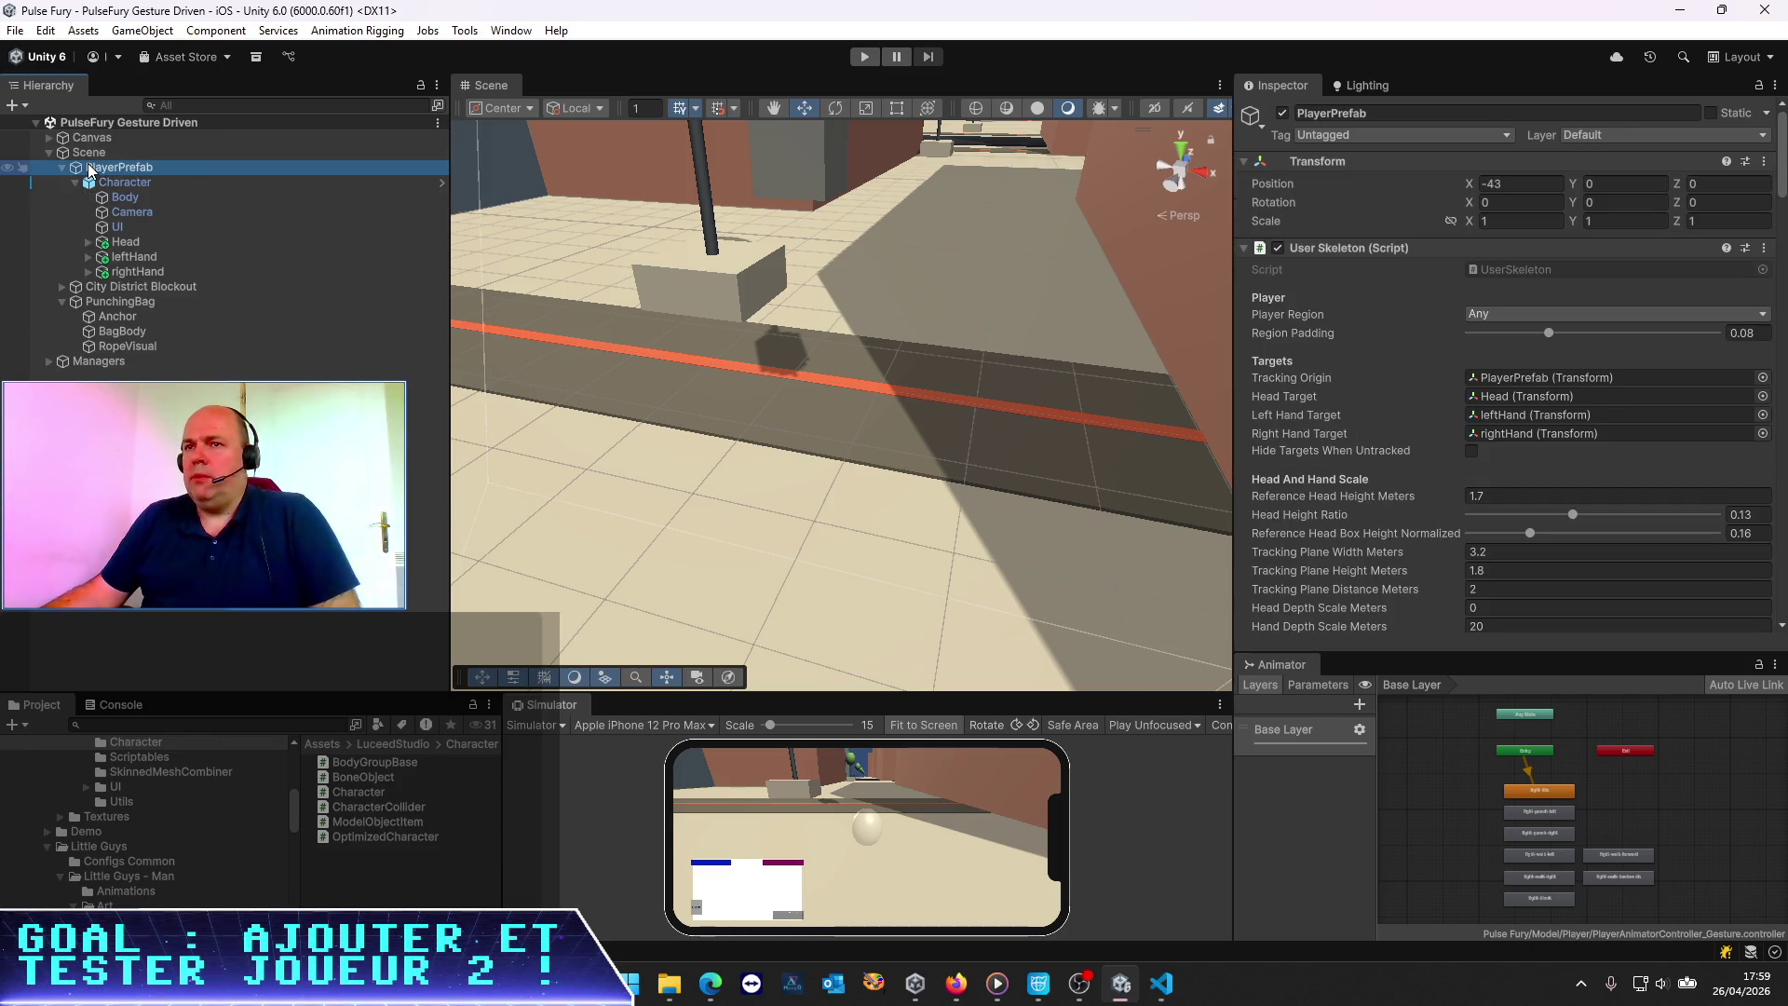
Find Gesture Idle Washout's Avatar Root still empty, then start play mode again
scroll(1634, 382, "down", 15)
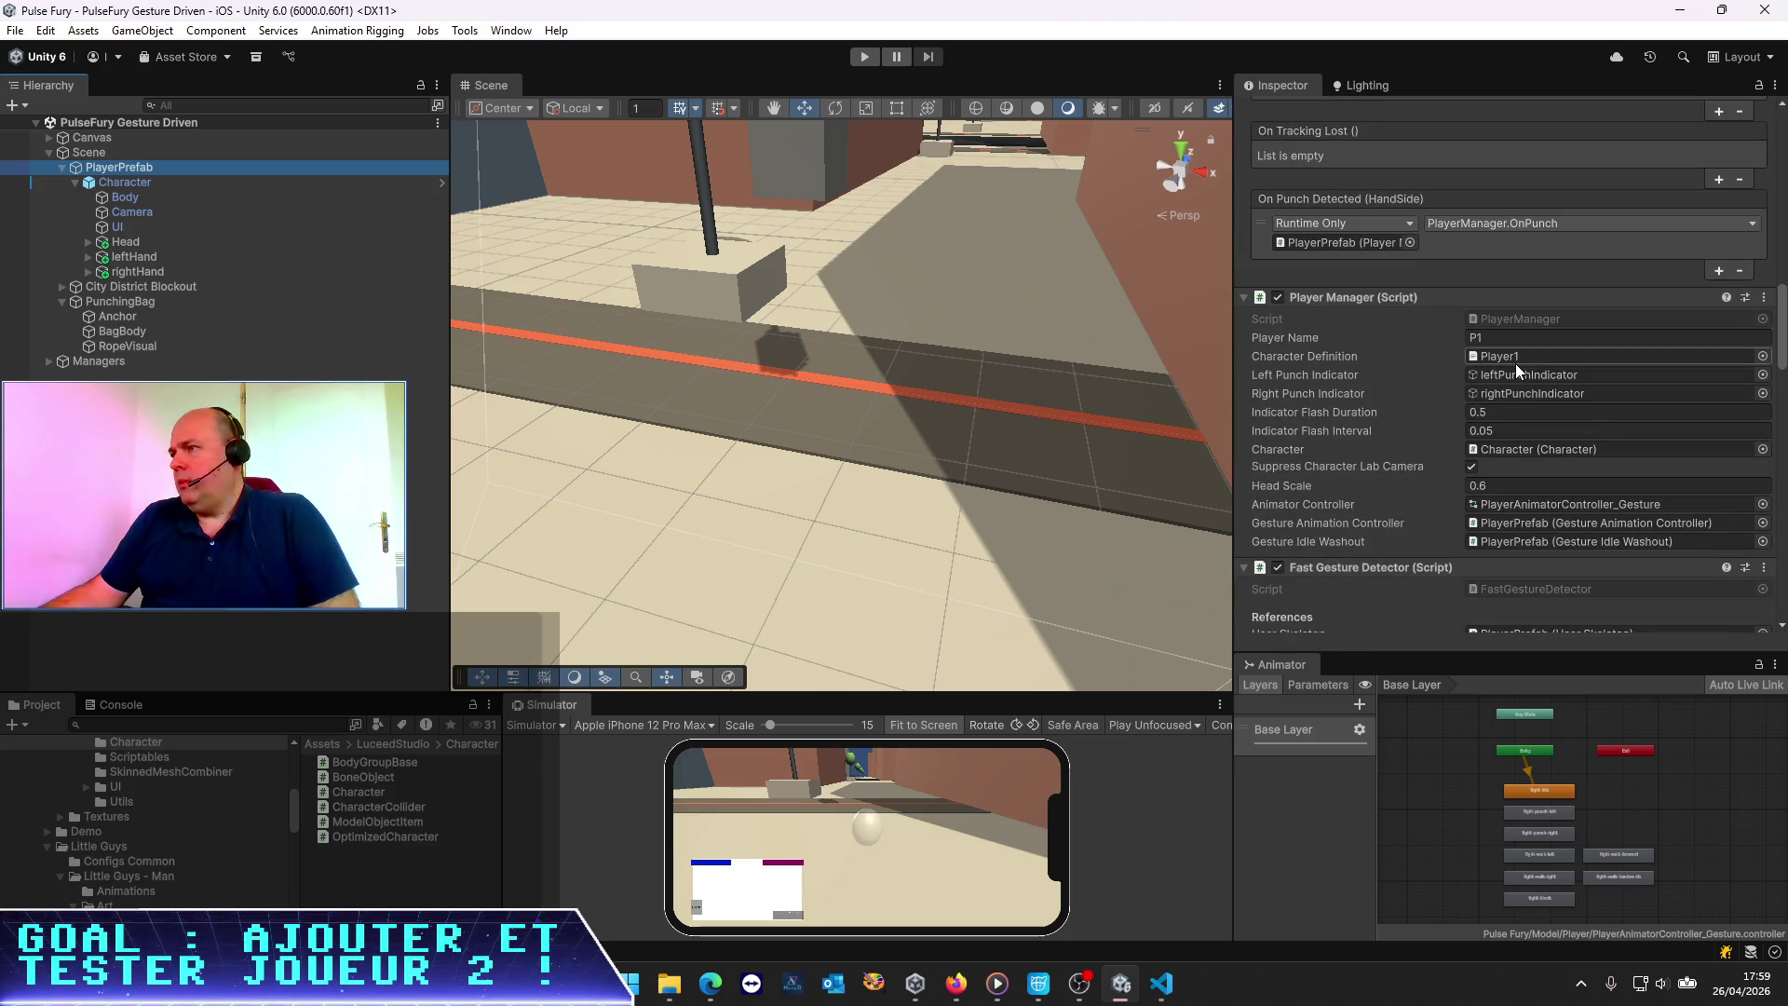
scroll(1516, 368, "down", 15)
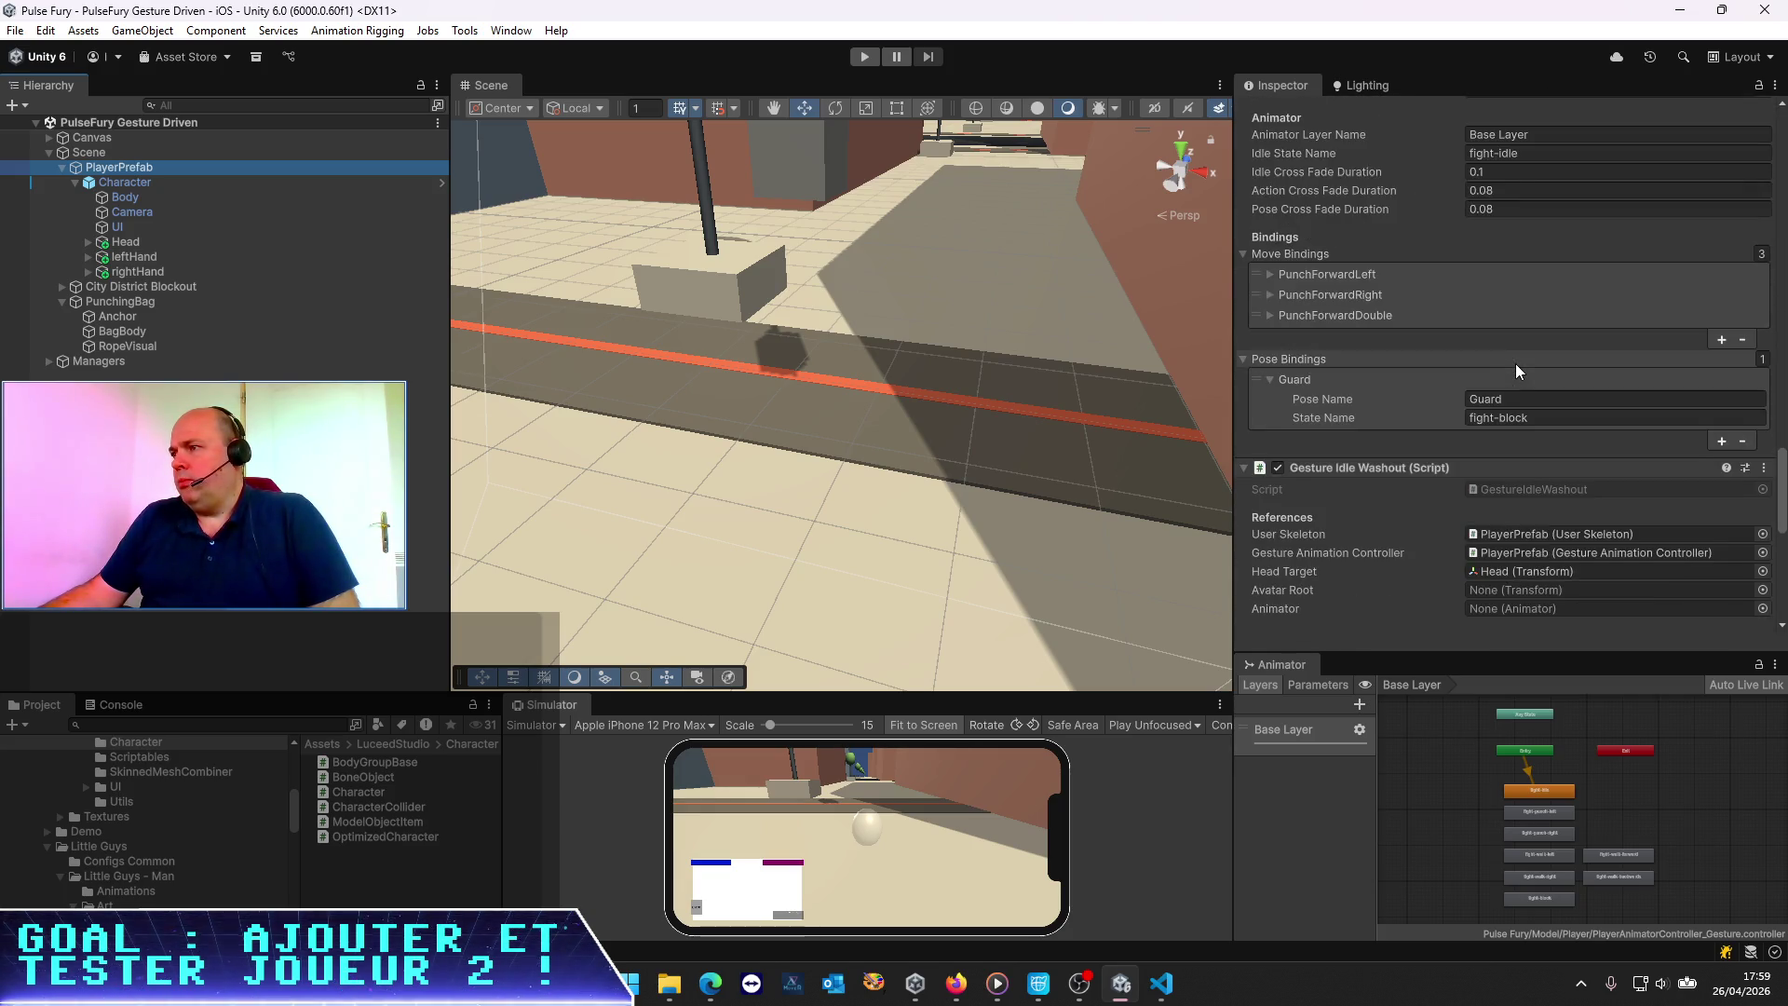
scroll(1516, 363, "down", 5)
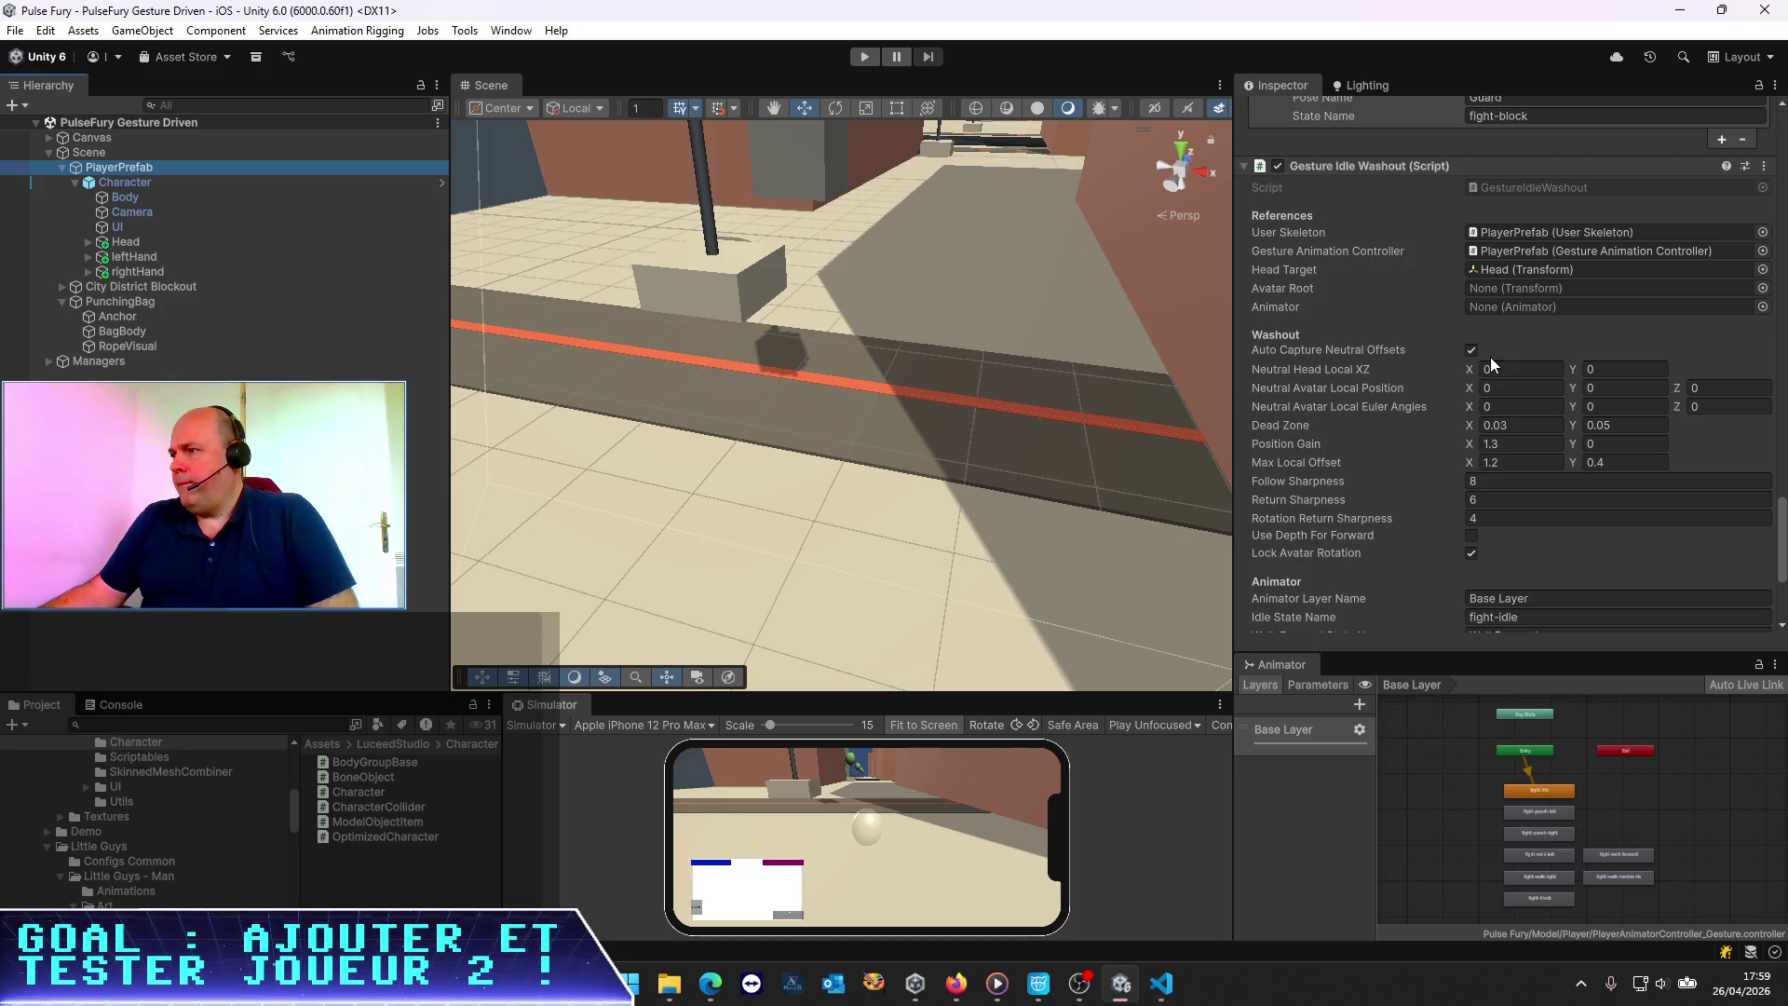
scroll(1490, 361, "down", 4)
scroll(1490, 361, "up", 1)
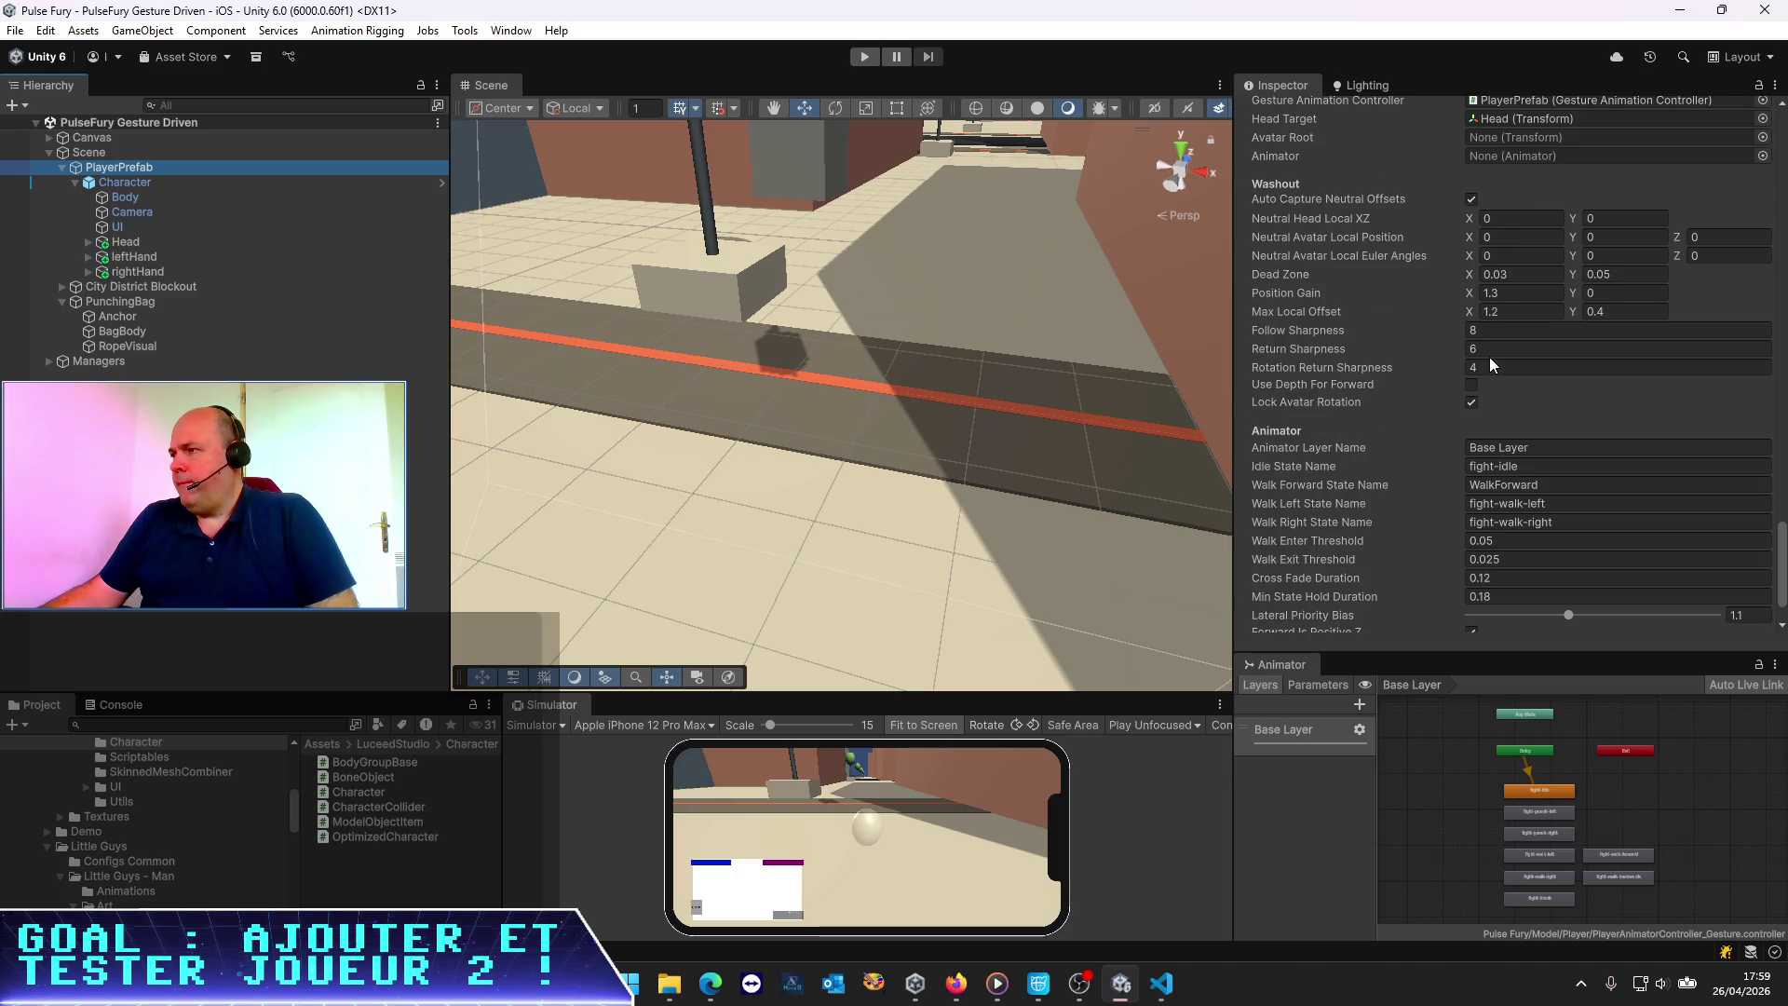
scroll(1489, 356, "up", 3)
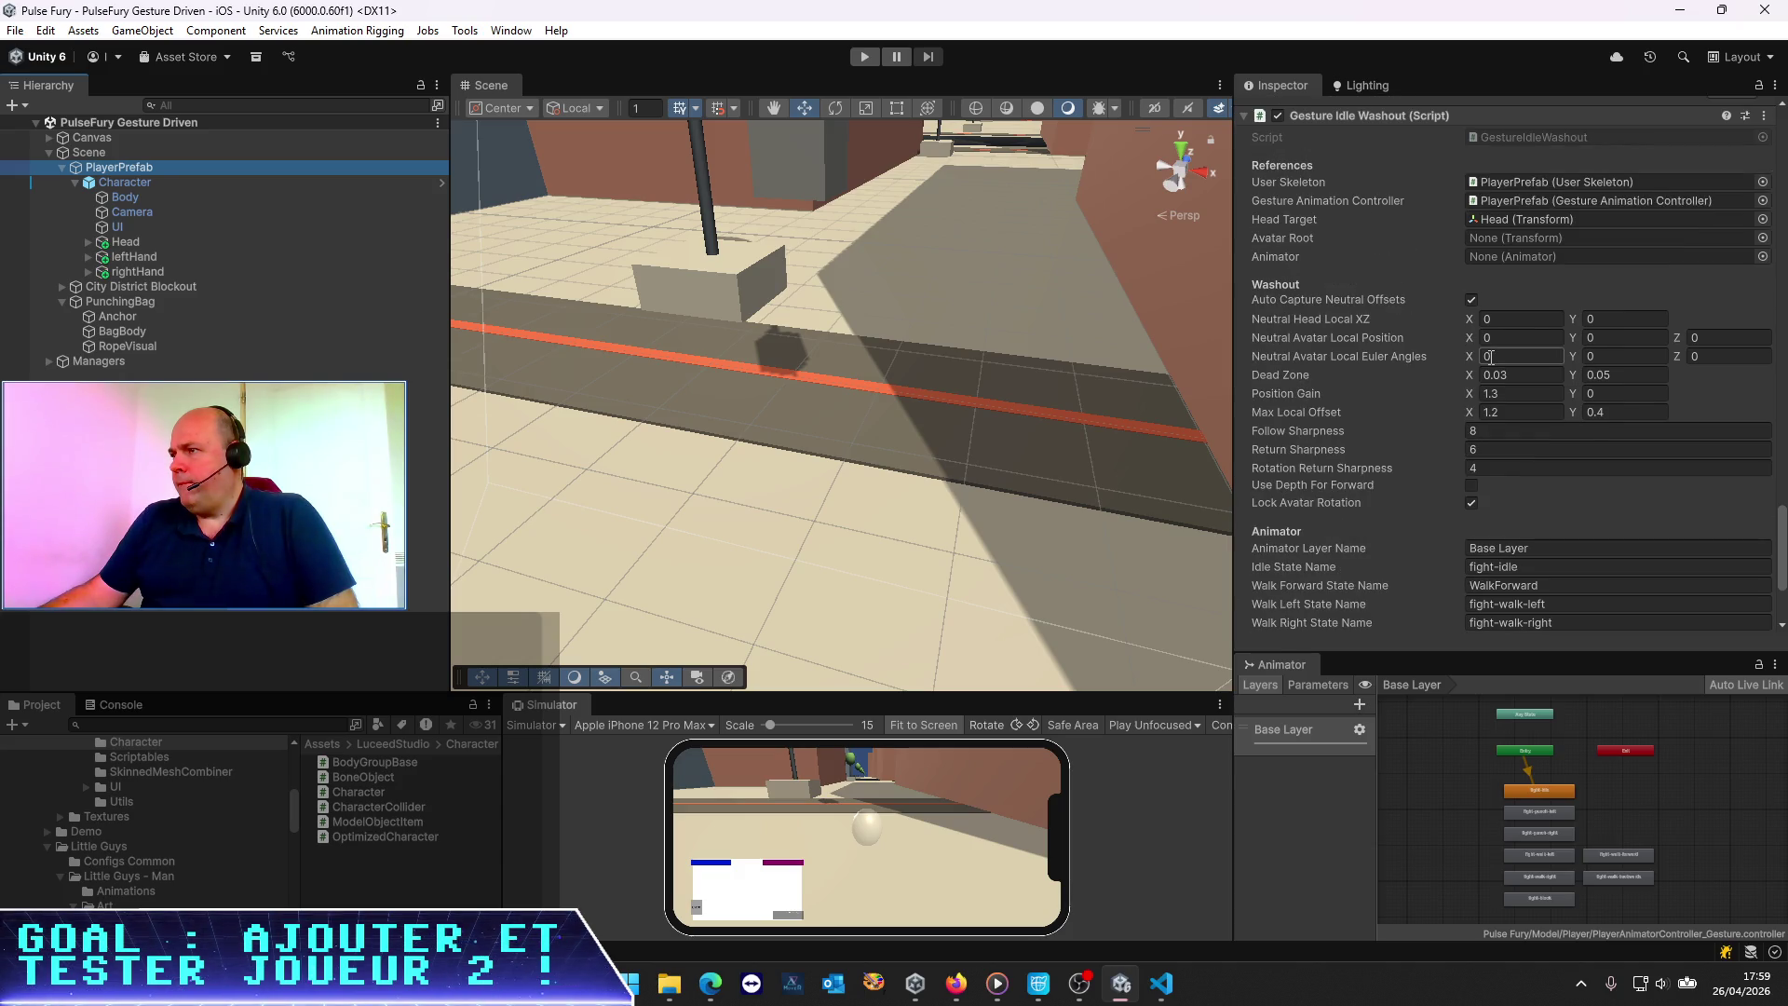
left_click(1521, 236)
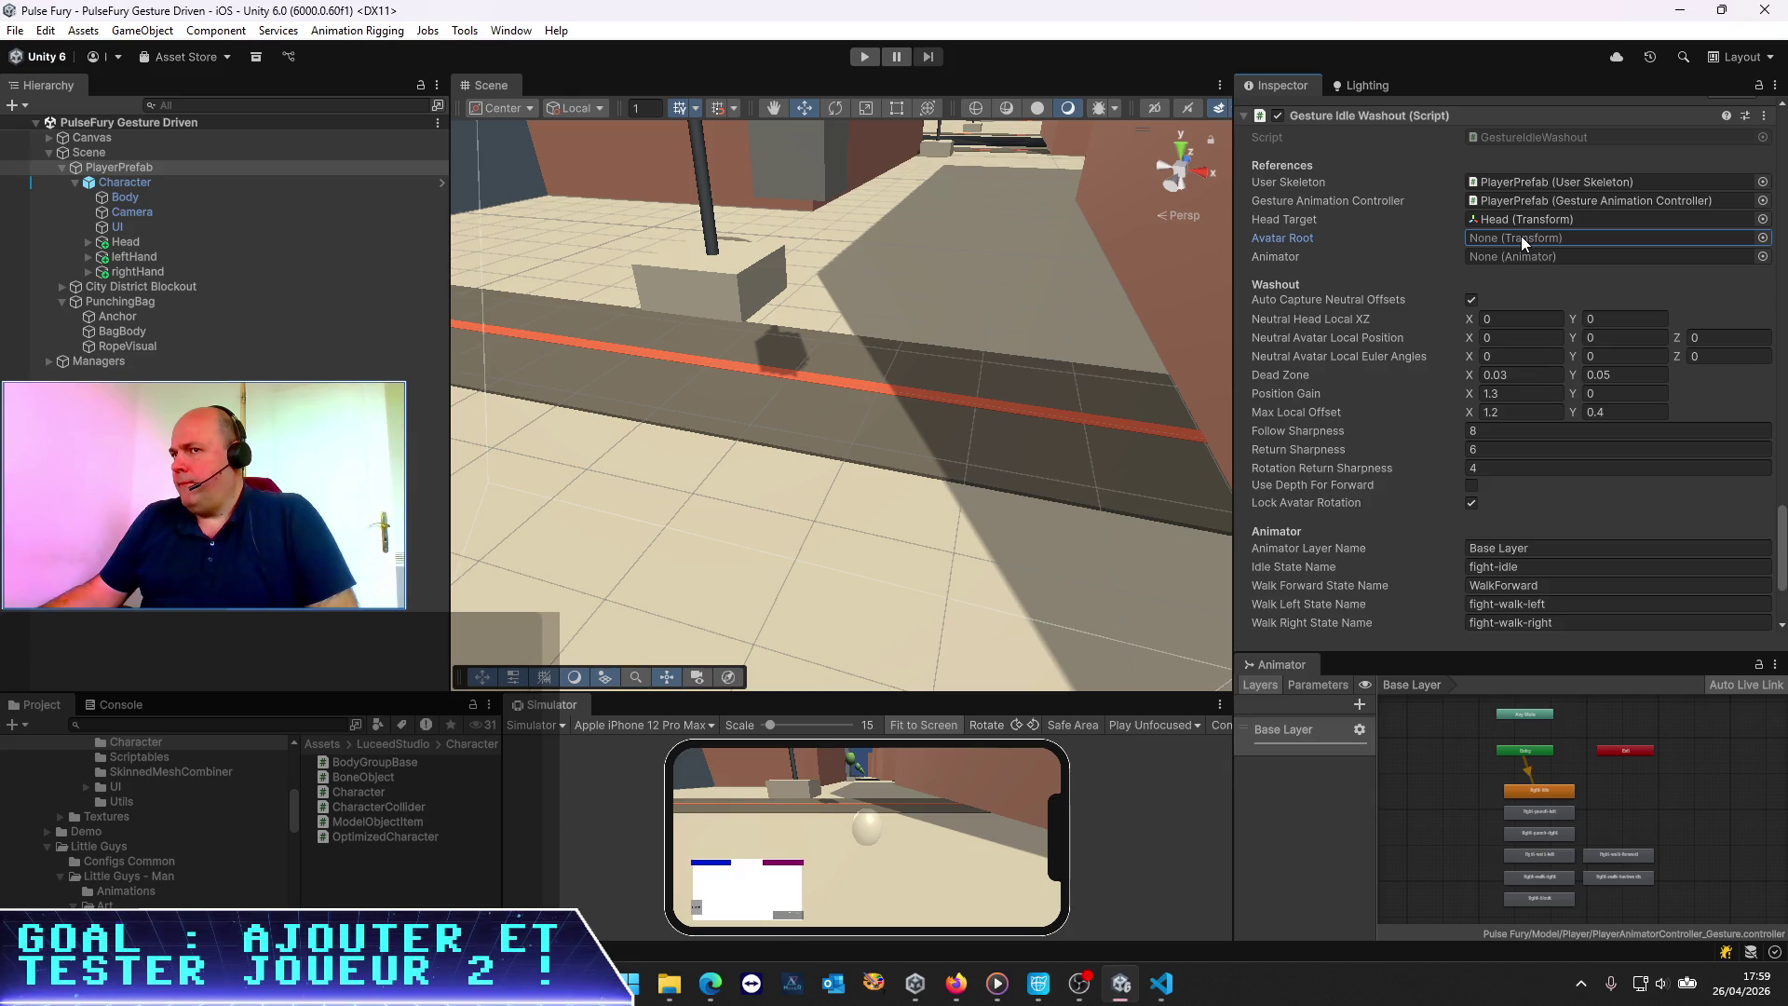
left_click(866, 57)
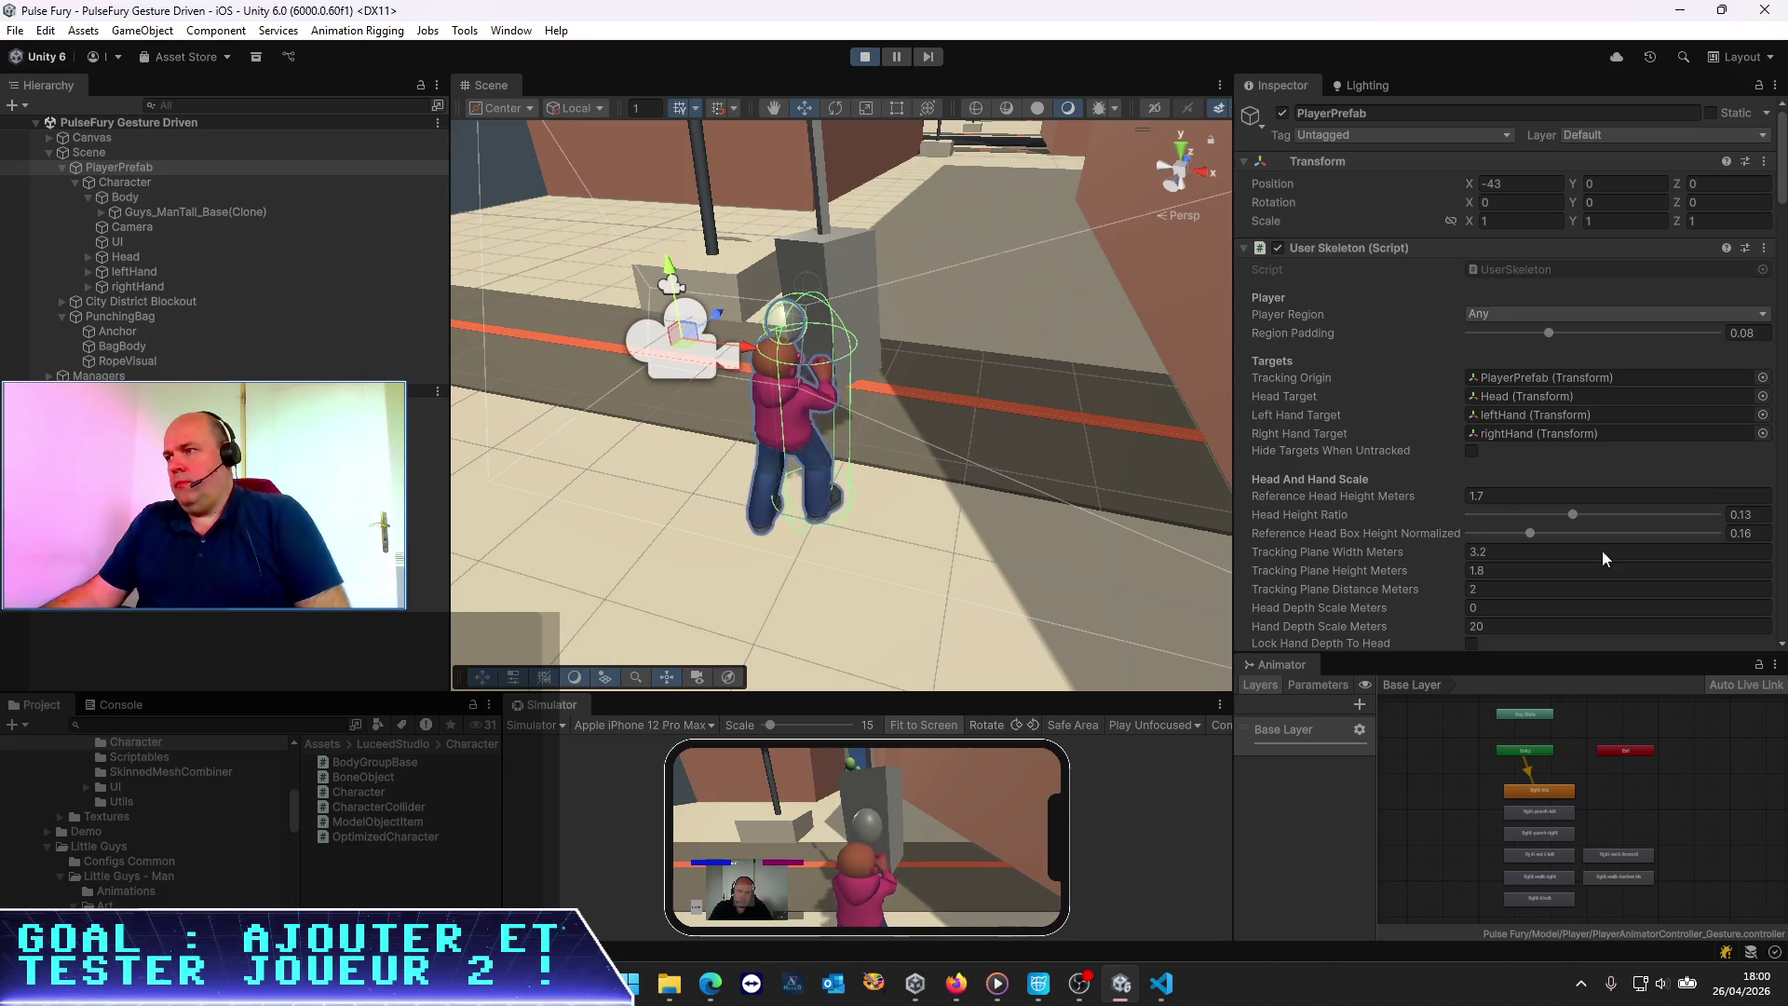
Drag Body into Gesture Idle Washout's Avatar Root field, then select Guys_ManTall_Base(Clone)
scroll(1602, 550, "down", 8)
scroll(1453, 475, "down", 15)
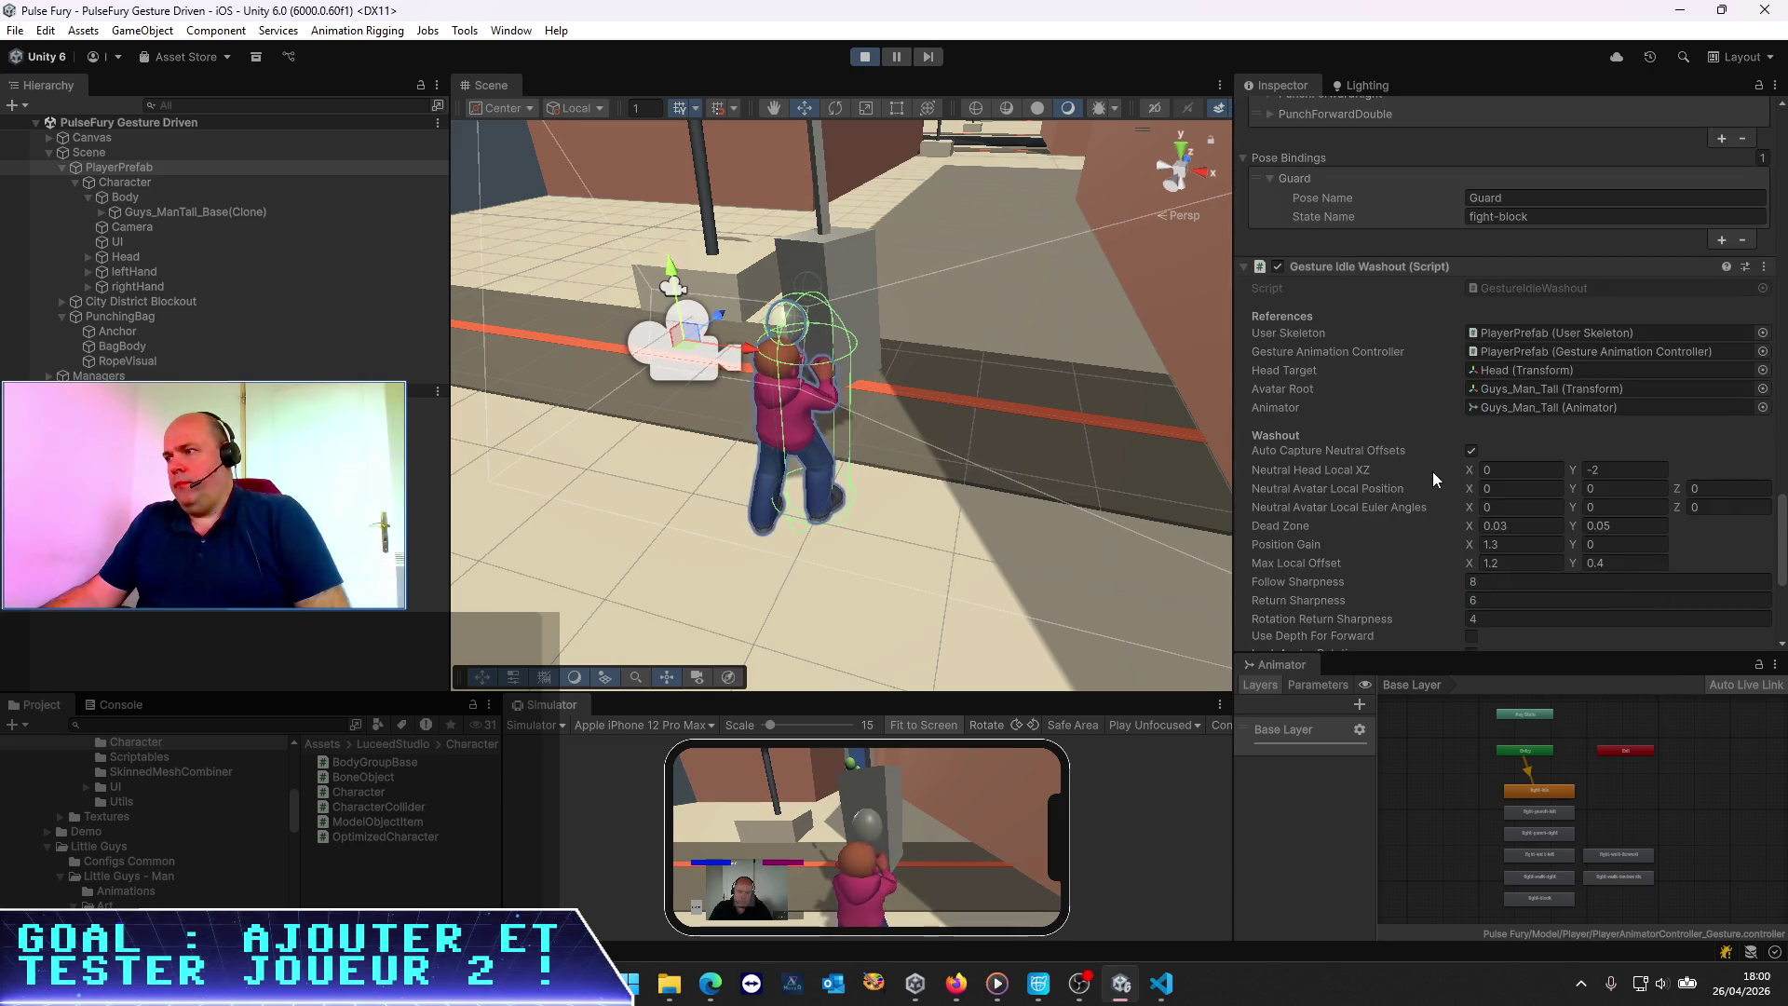
scroll(1429, 471, "down", 2)
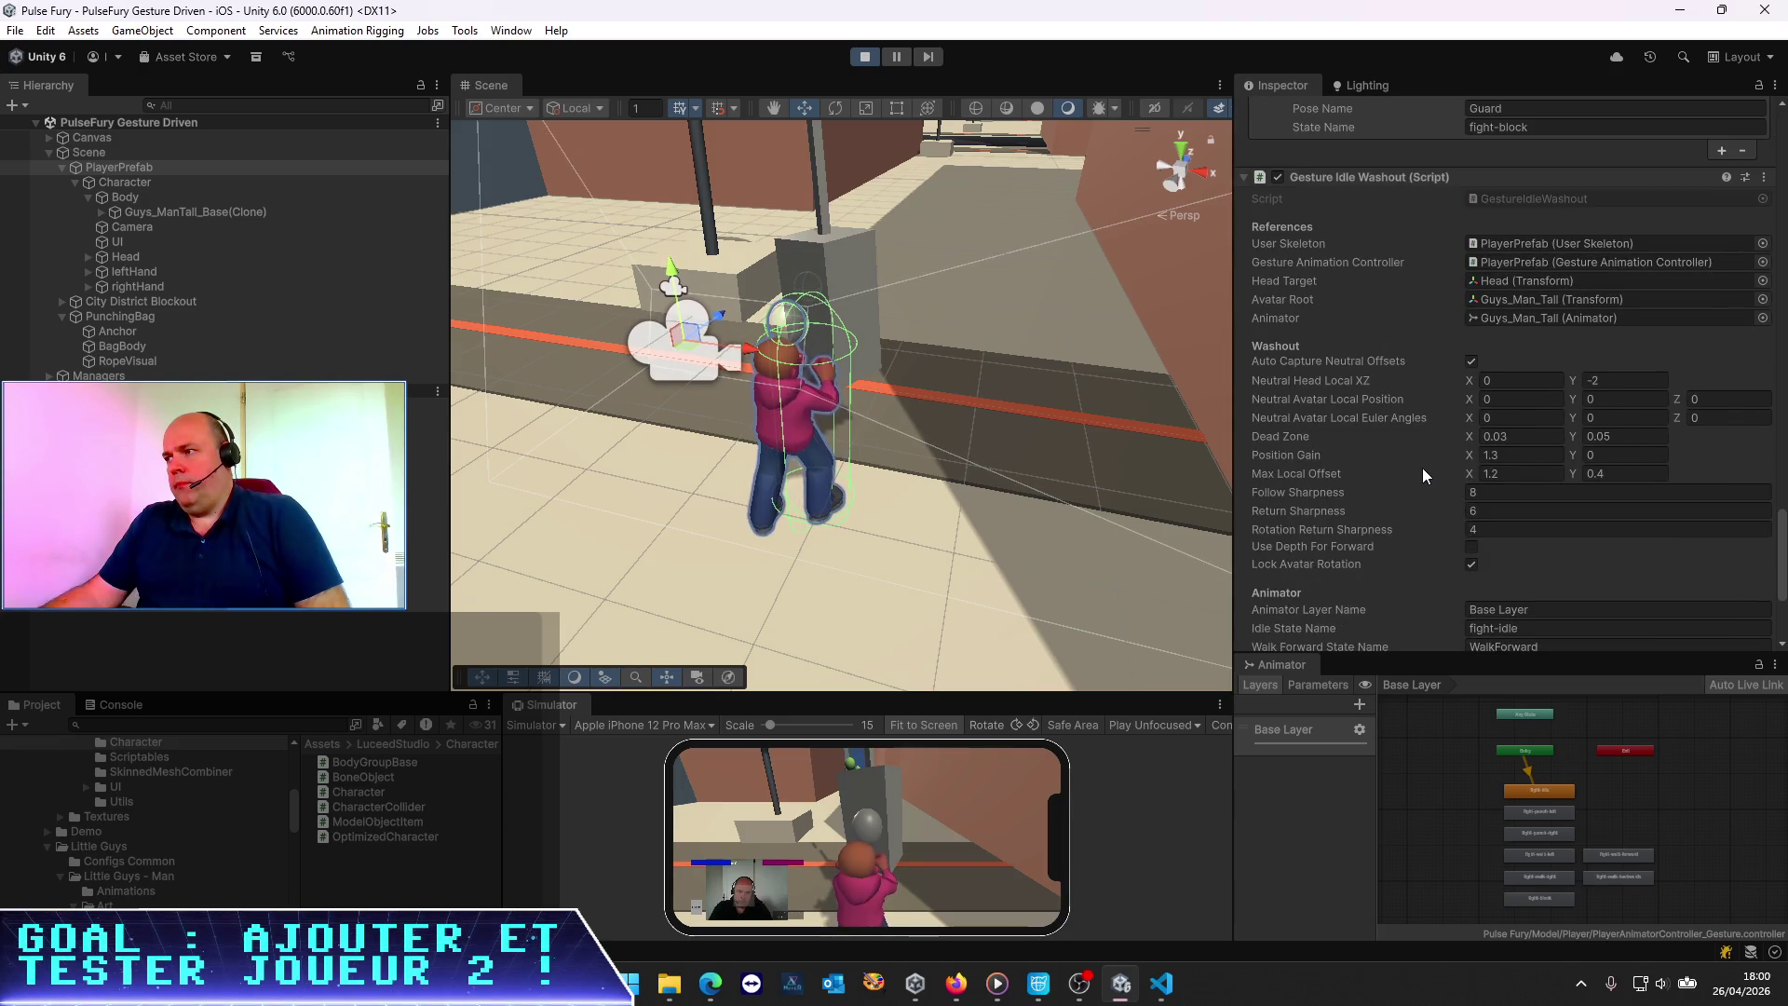
scroll(1422, 467, "up", 1)
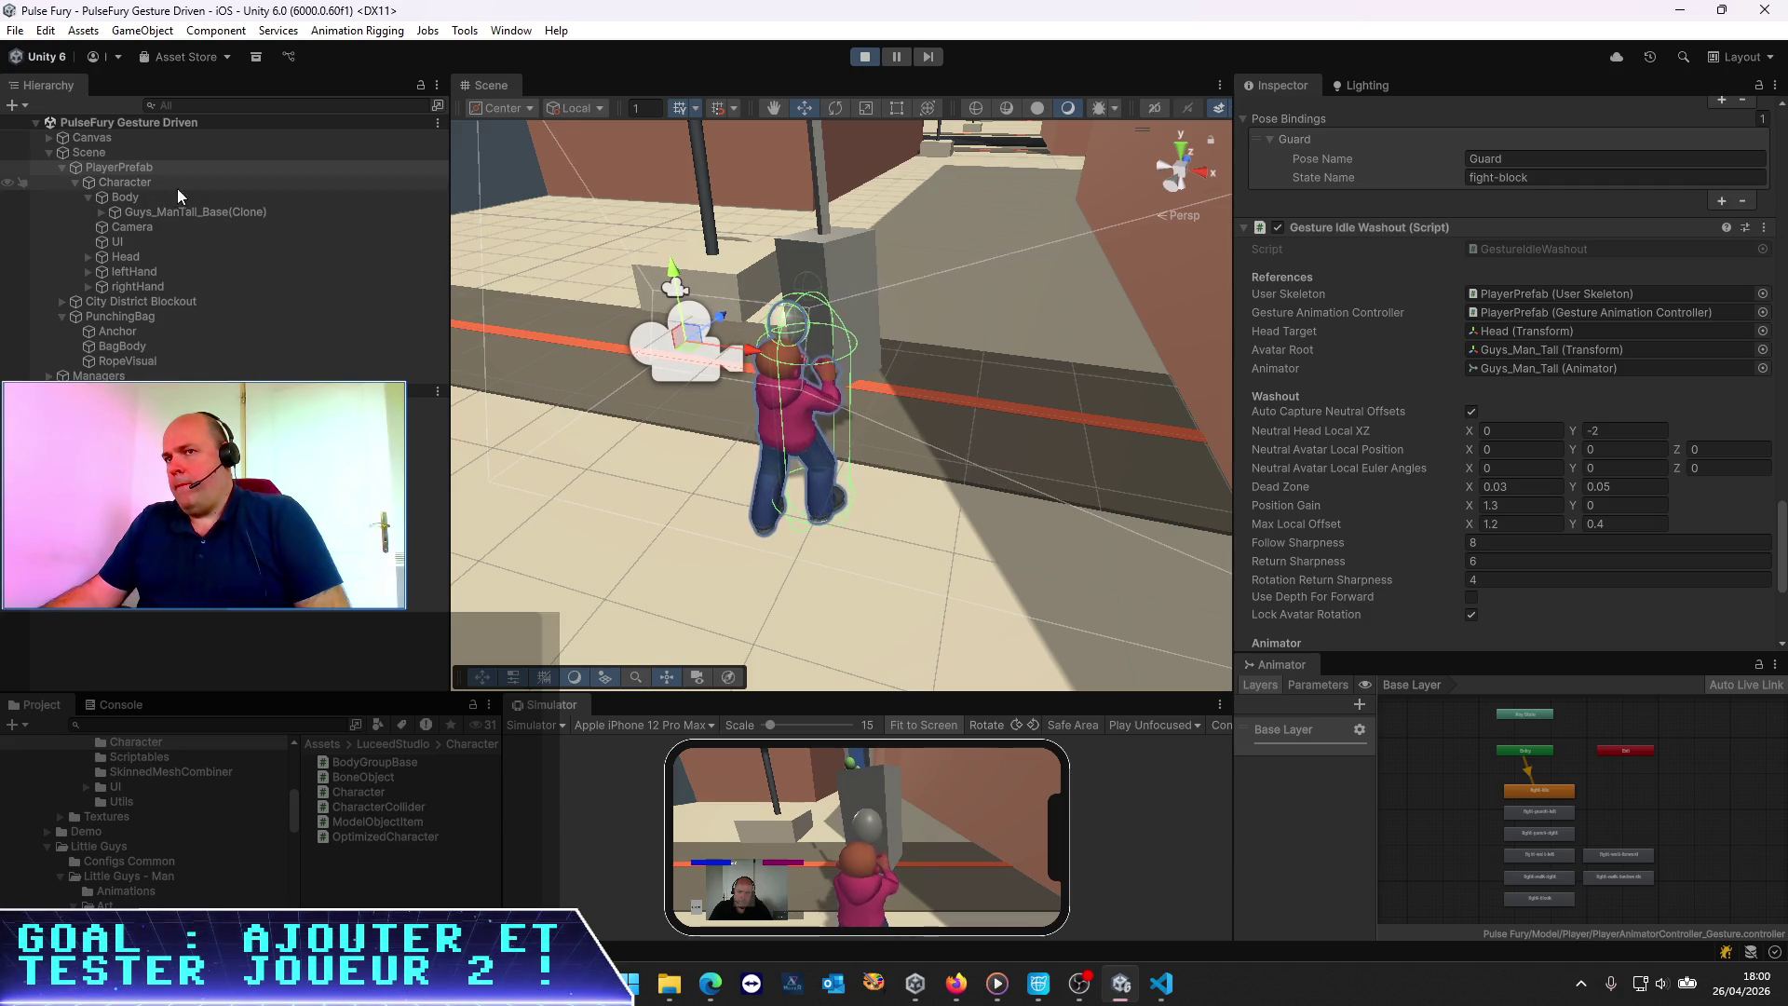
mouse_move(125, 189)
left_mouse_down()
mouse_move(1369, 290)
mouse_move(1535, 354)
left_mouse_up()
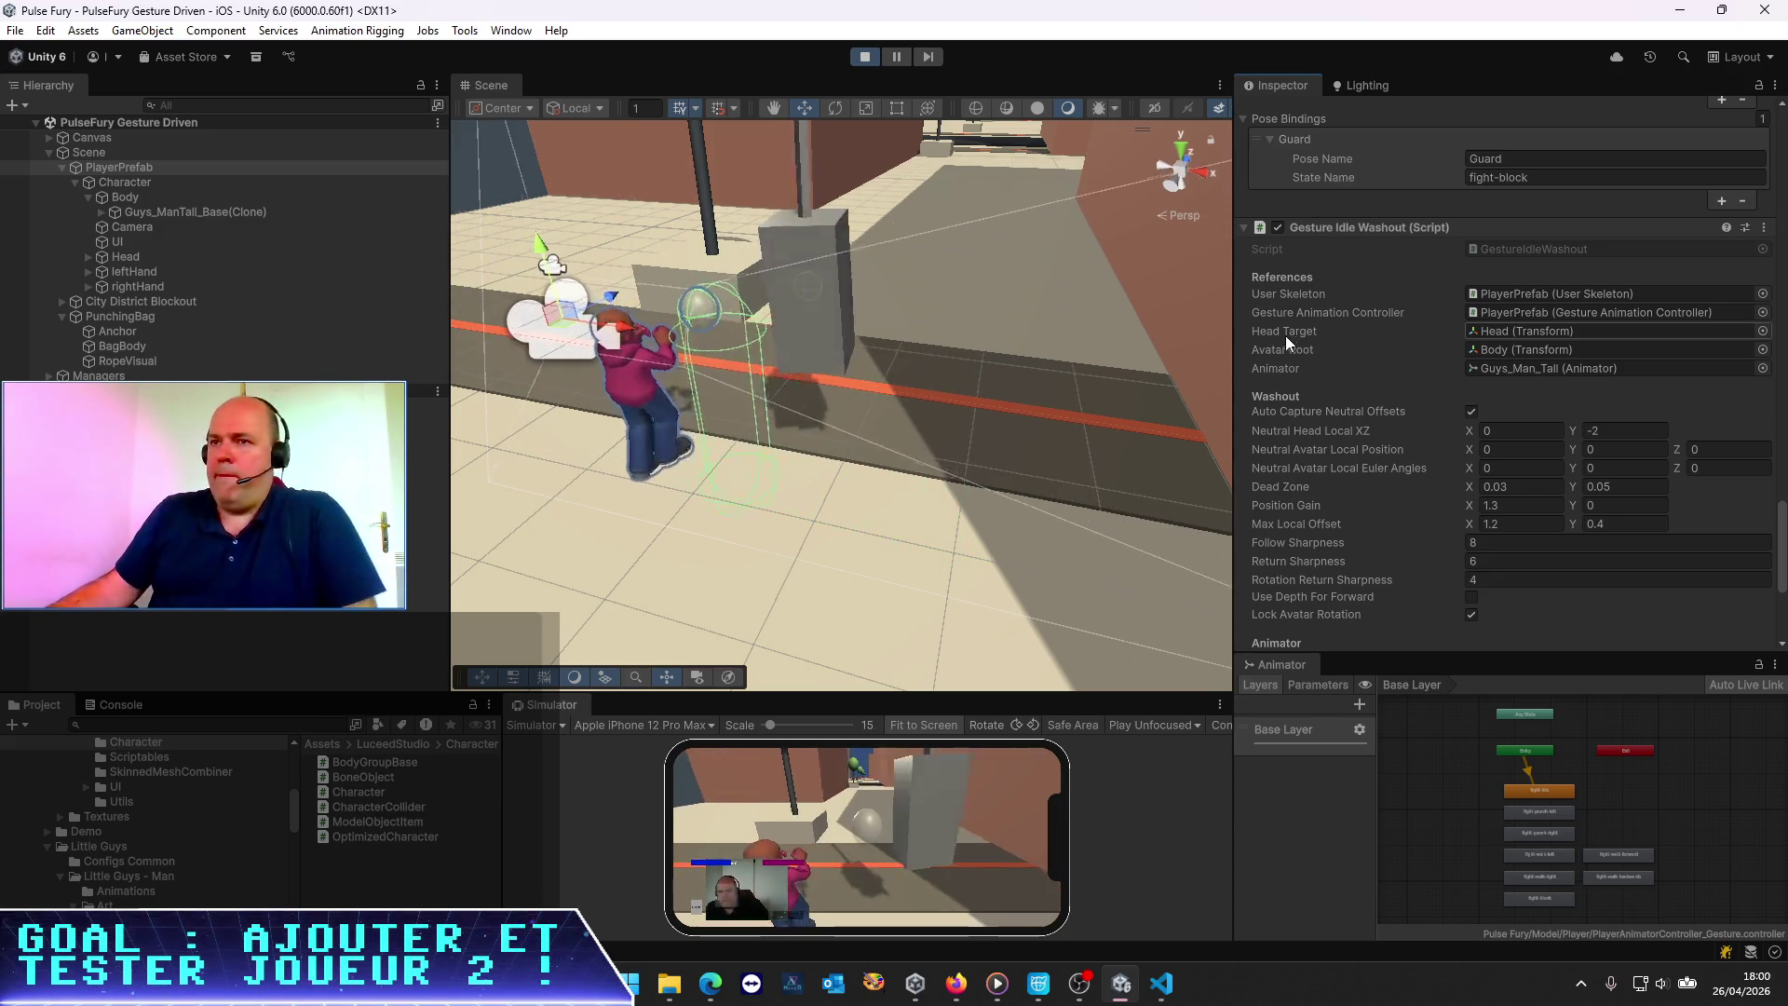
left_click(175, 211)
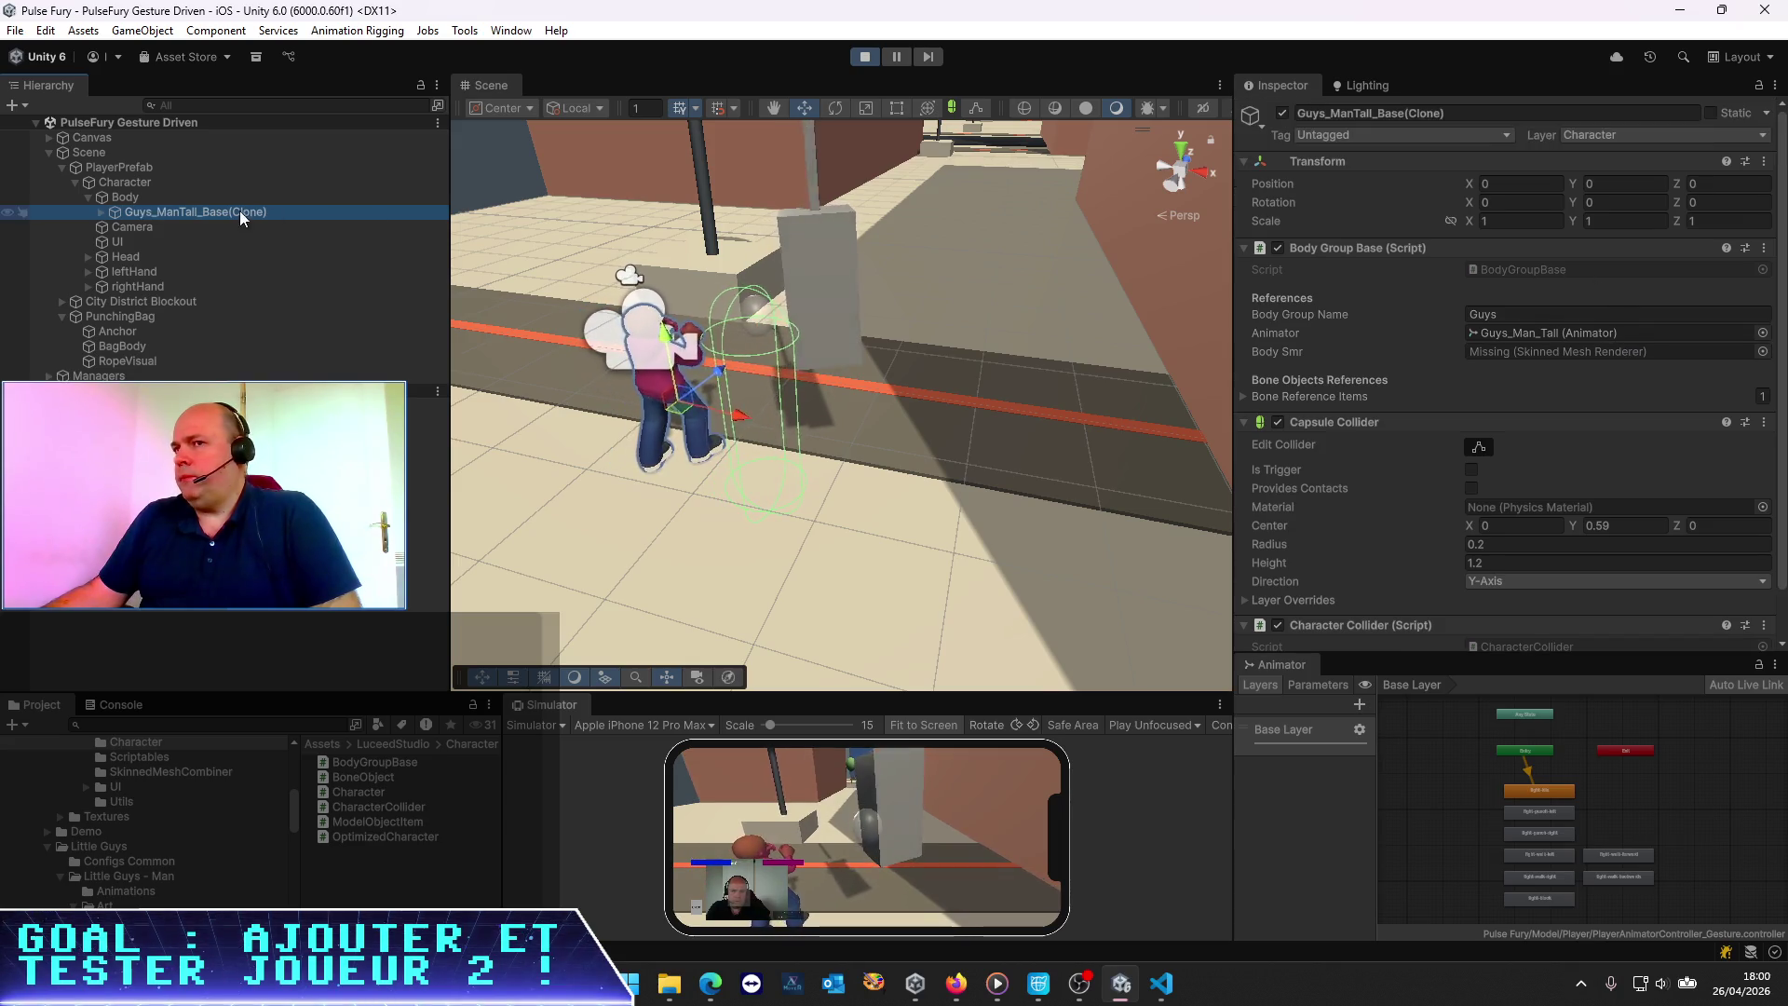
Set the inner Guys_Man_Tall model's Position X and Z to 0
left_click(100, 213)
left_click(152, 227)
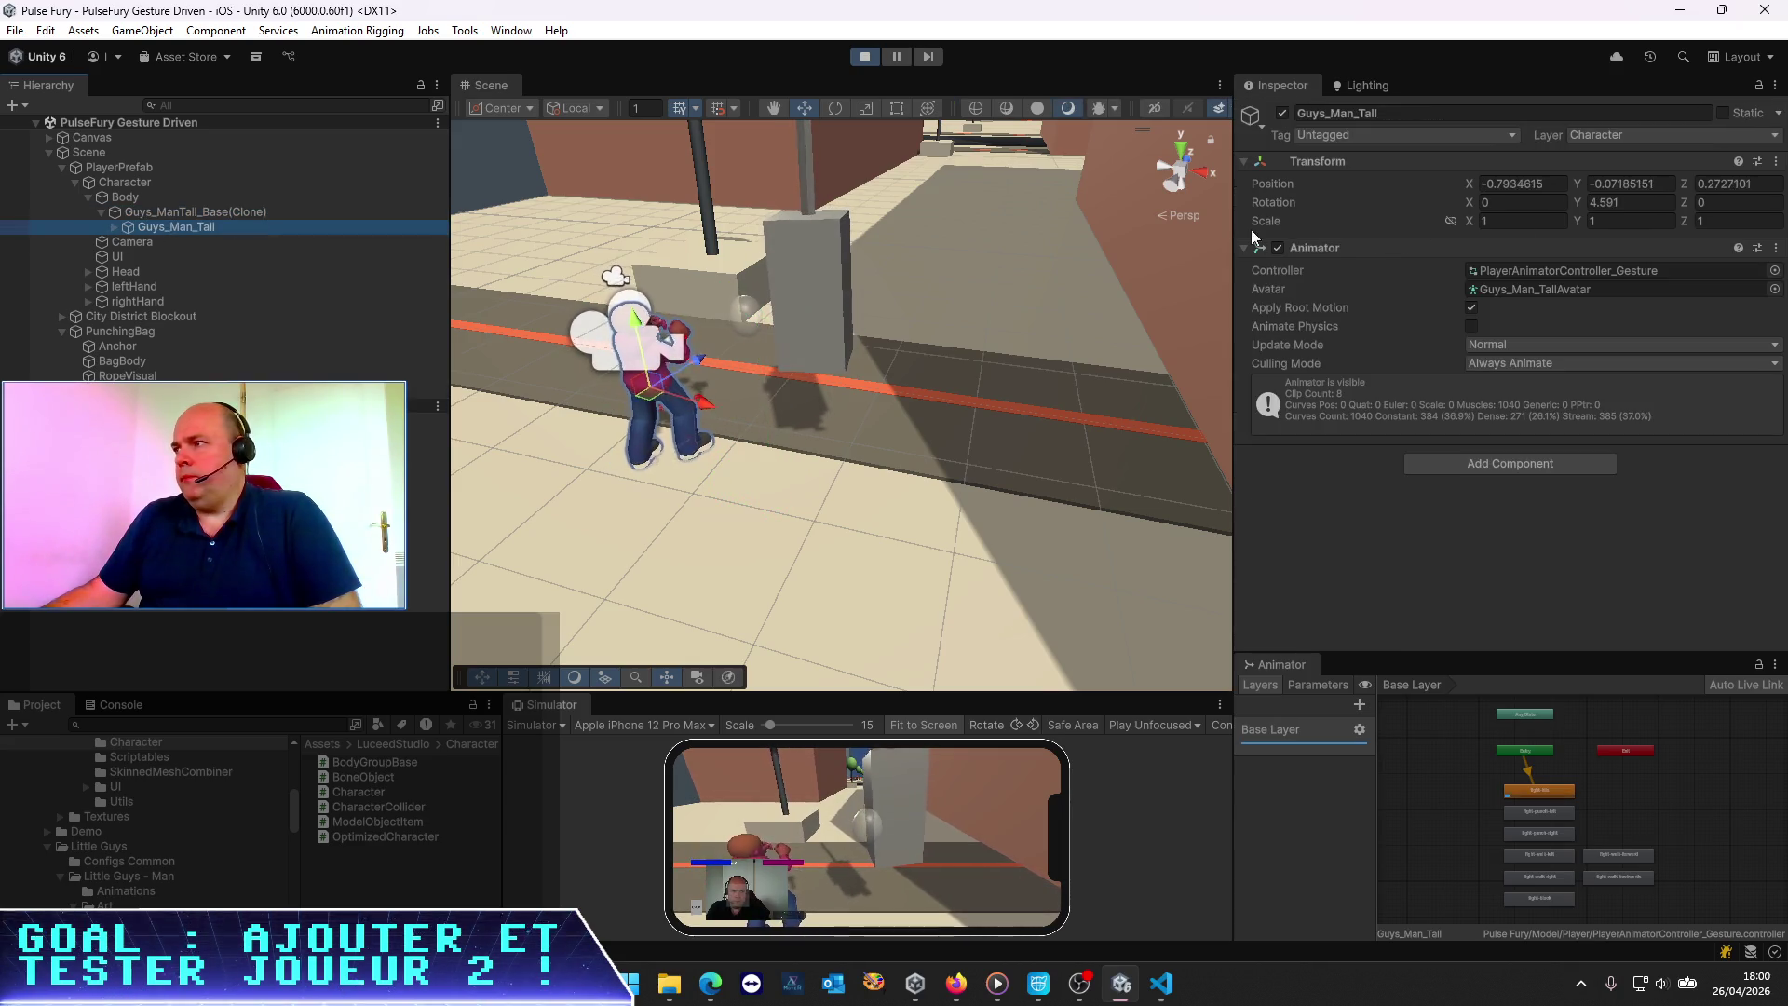
left_click(1522, 183)
type("0")
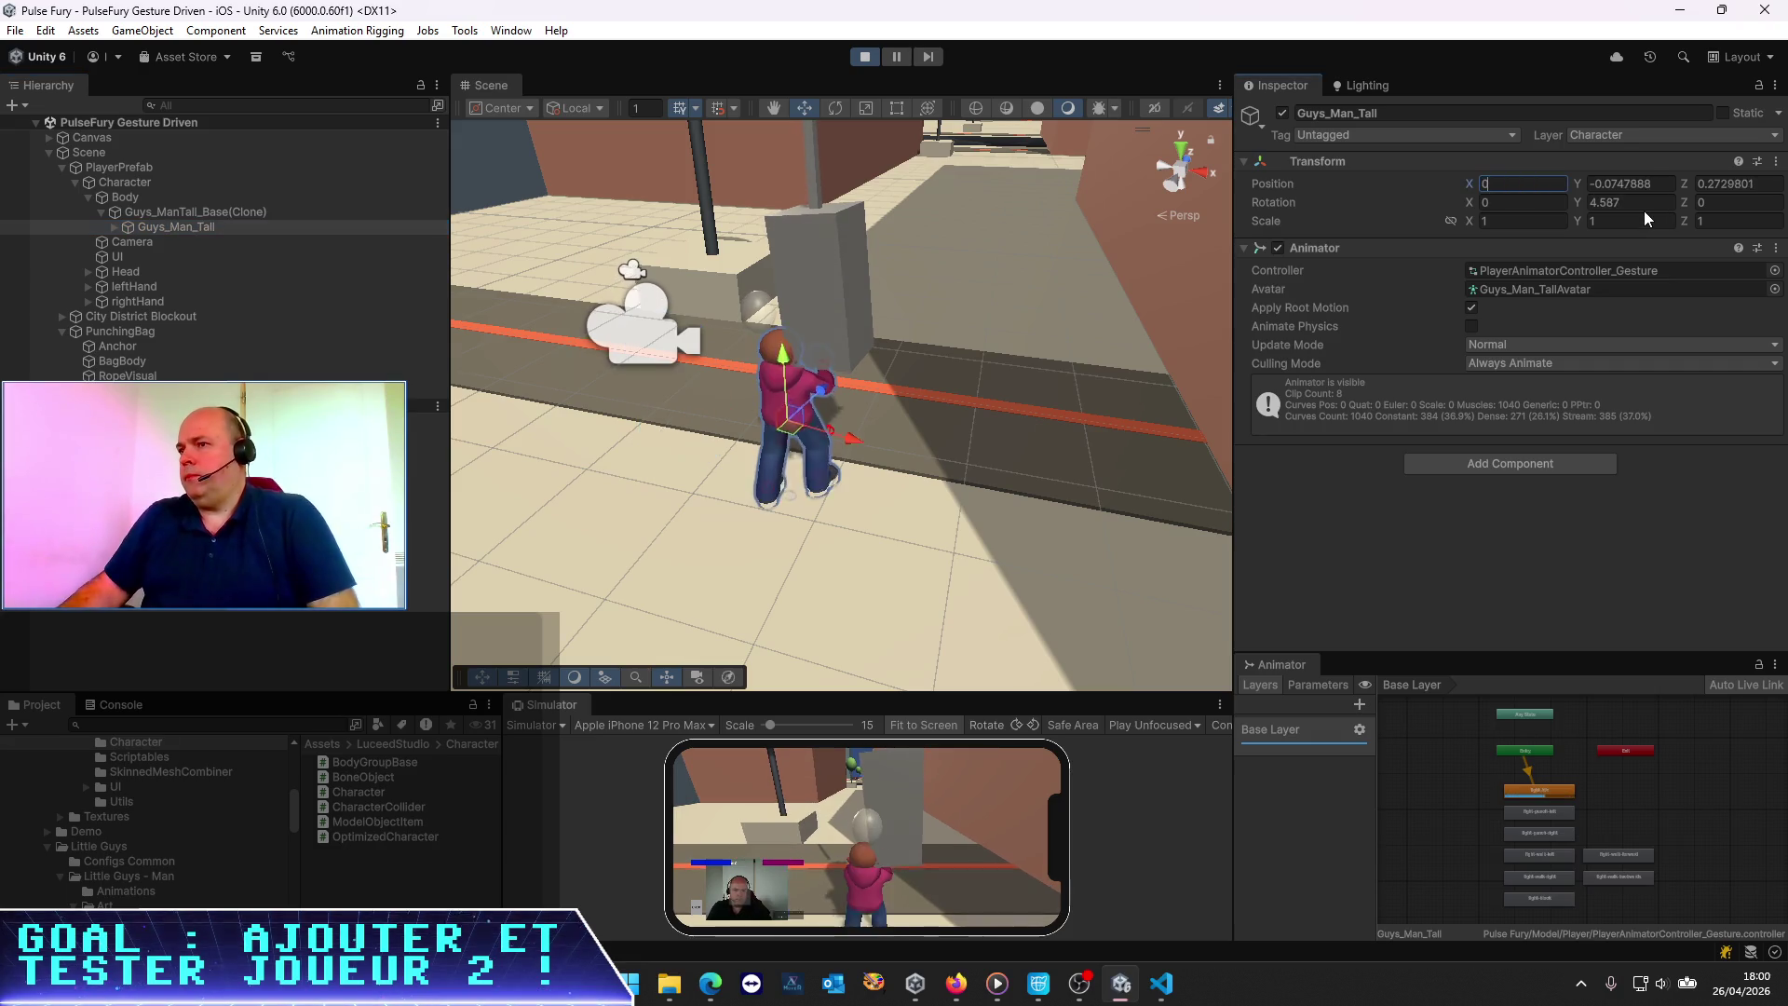
key("Tab")
key("Tab")
type("0")
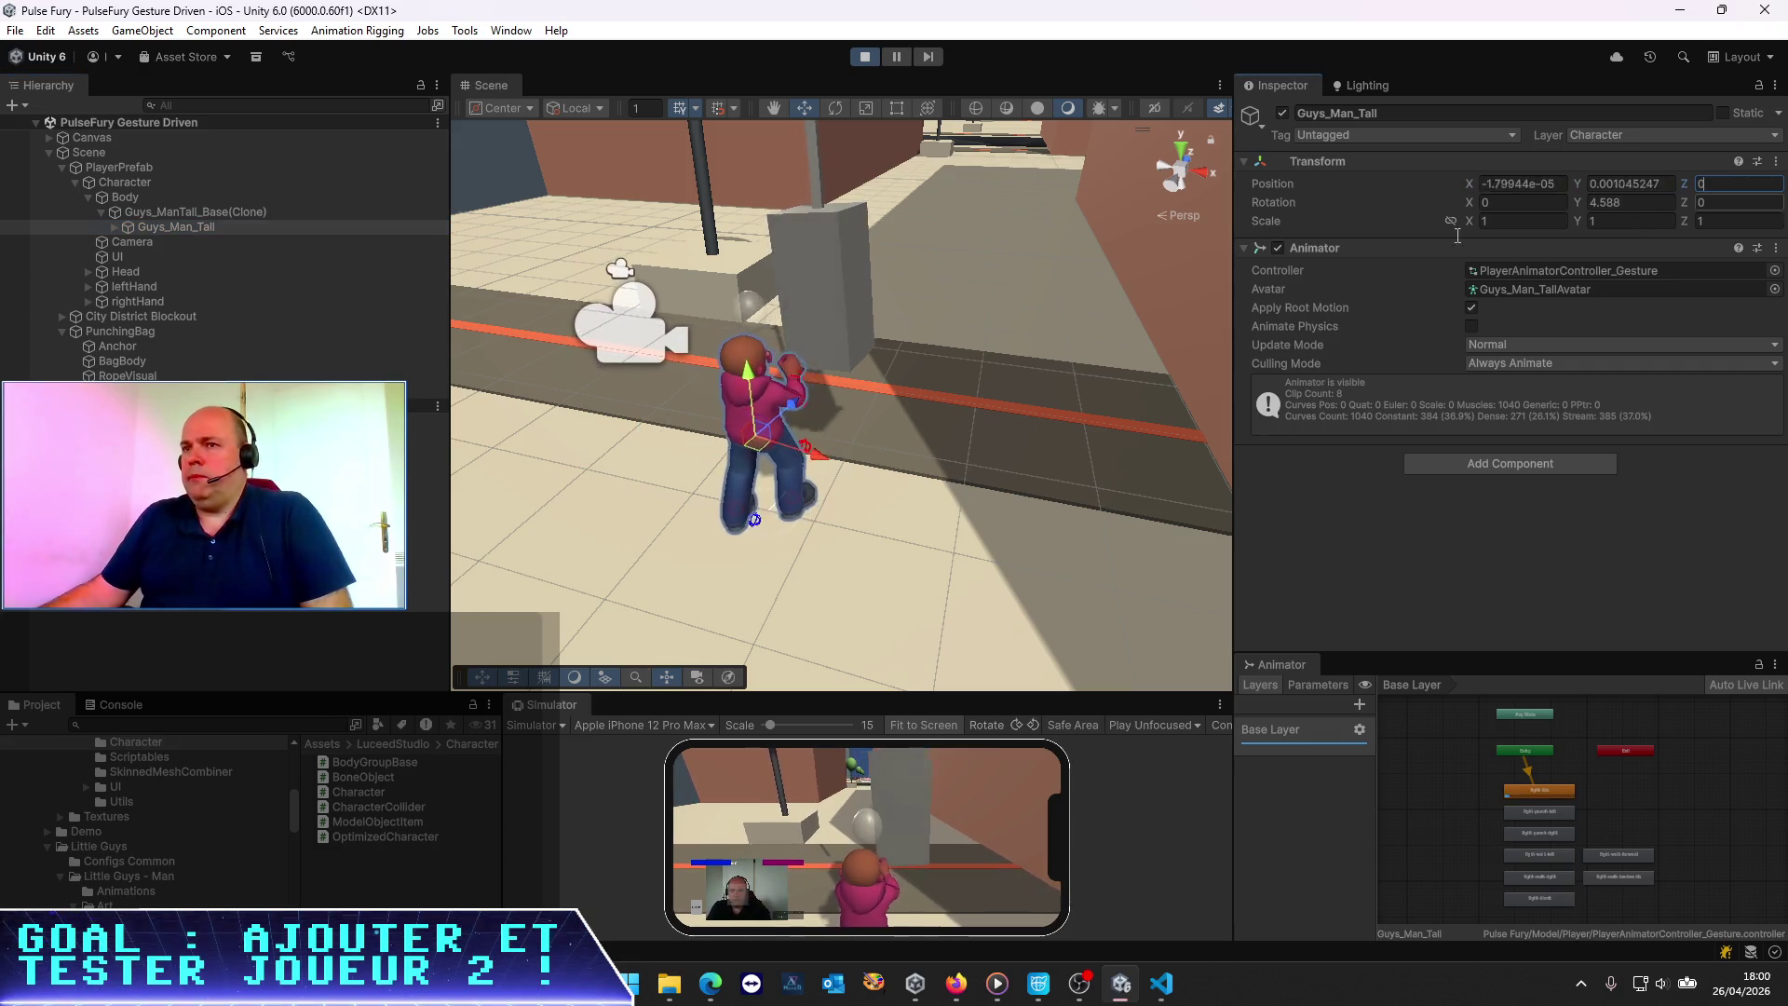
Reselect Body and stop the running game
left_click(132, 198)
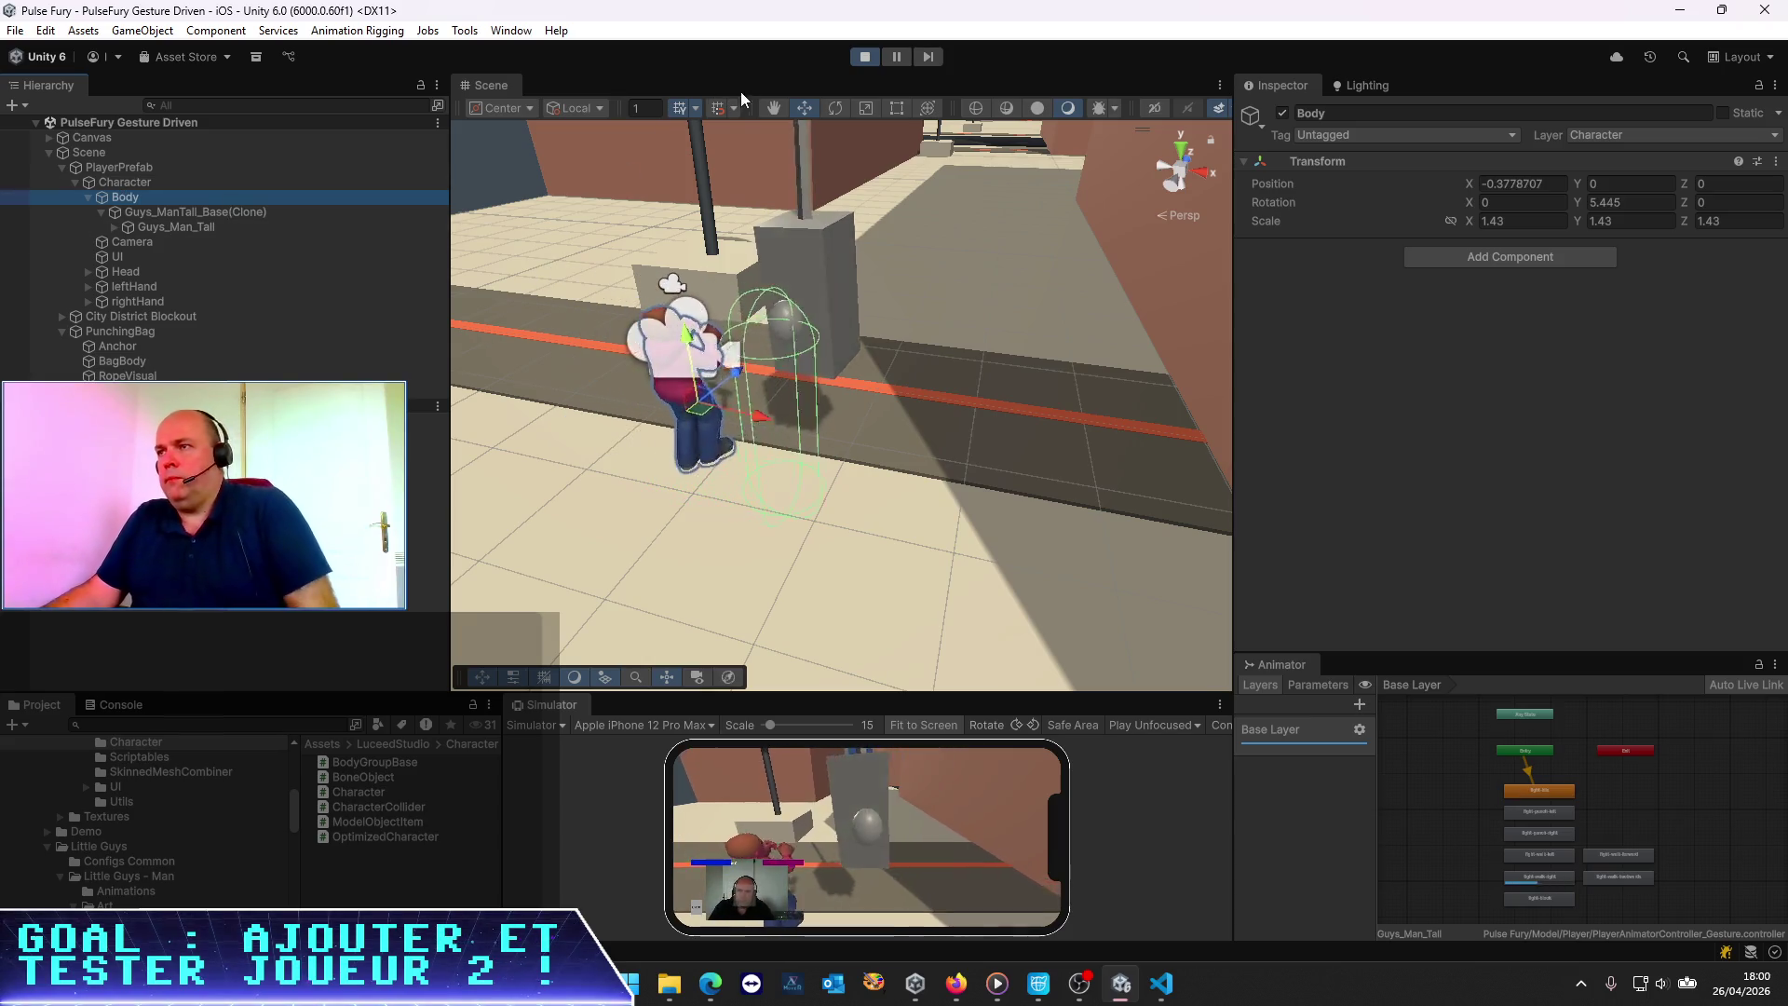
left_click(873, 56)
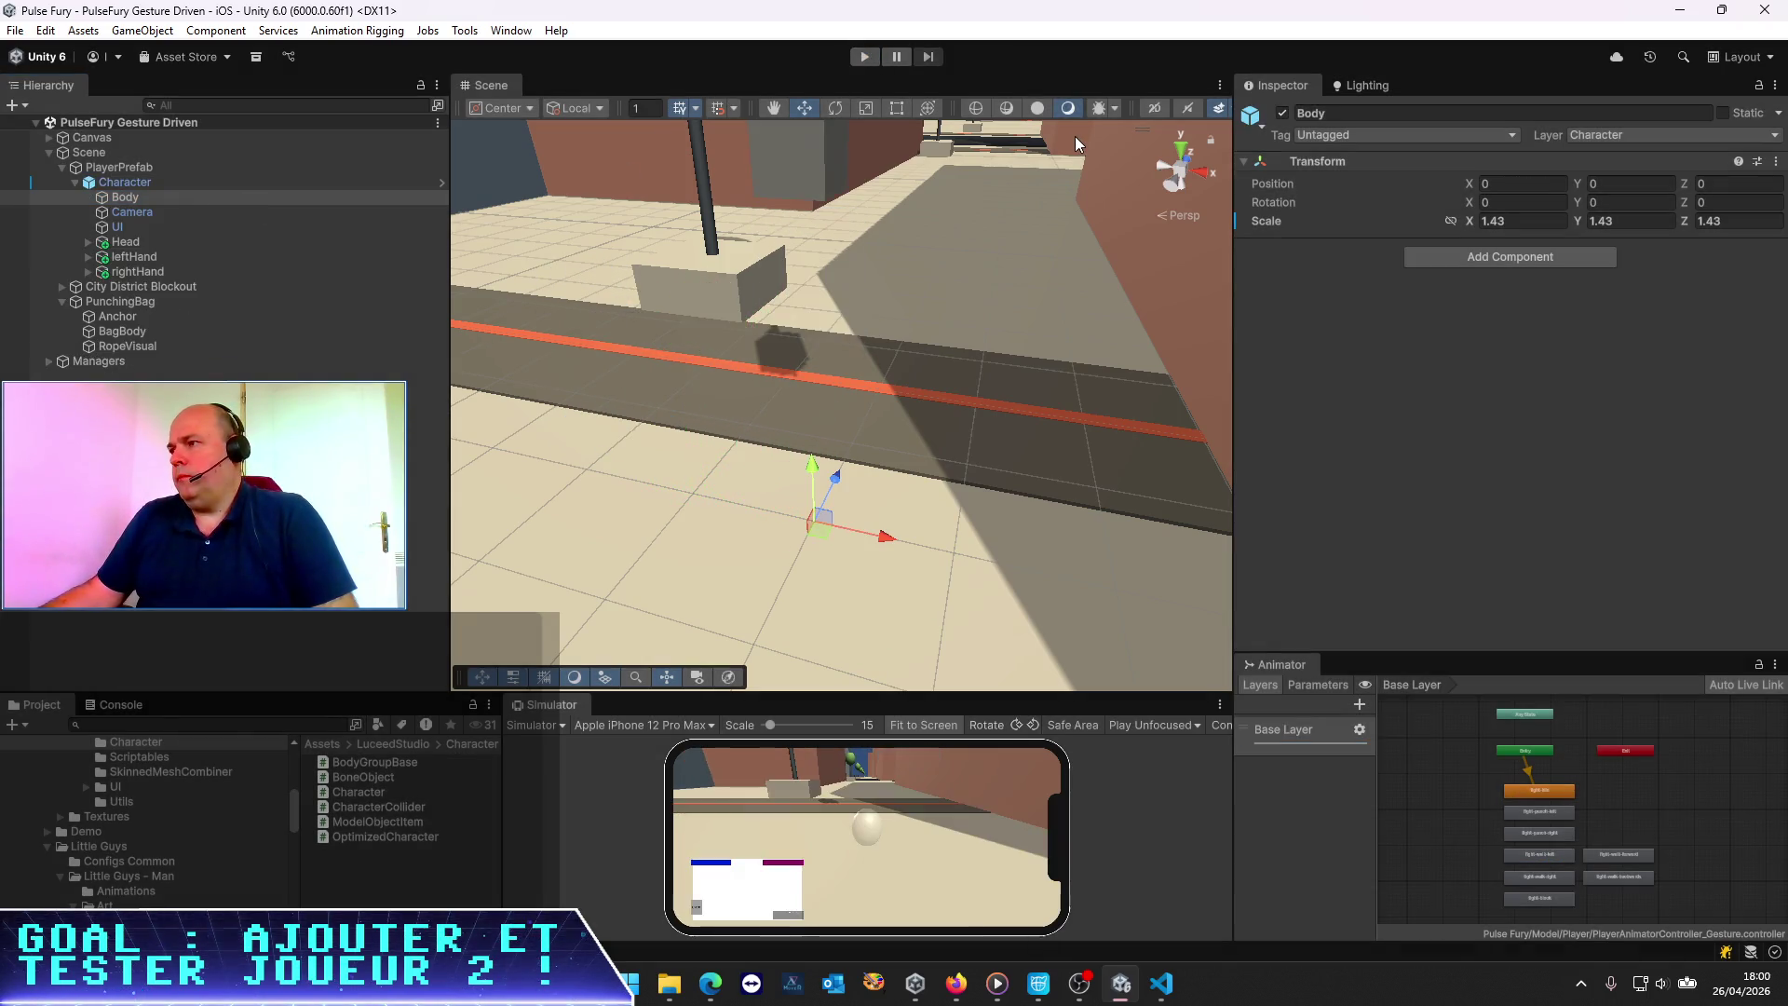
key("alt+Tab")
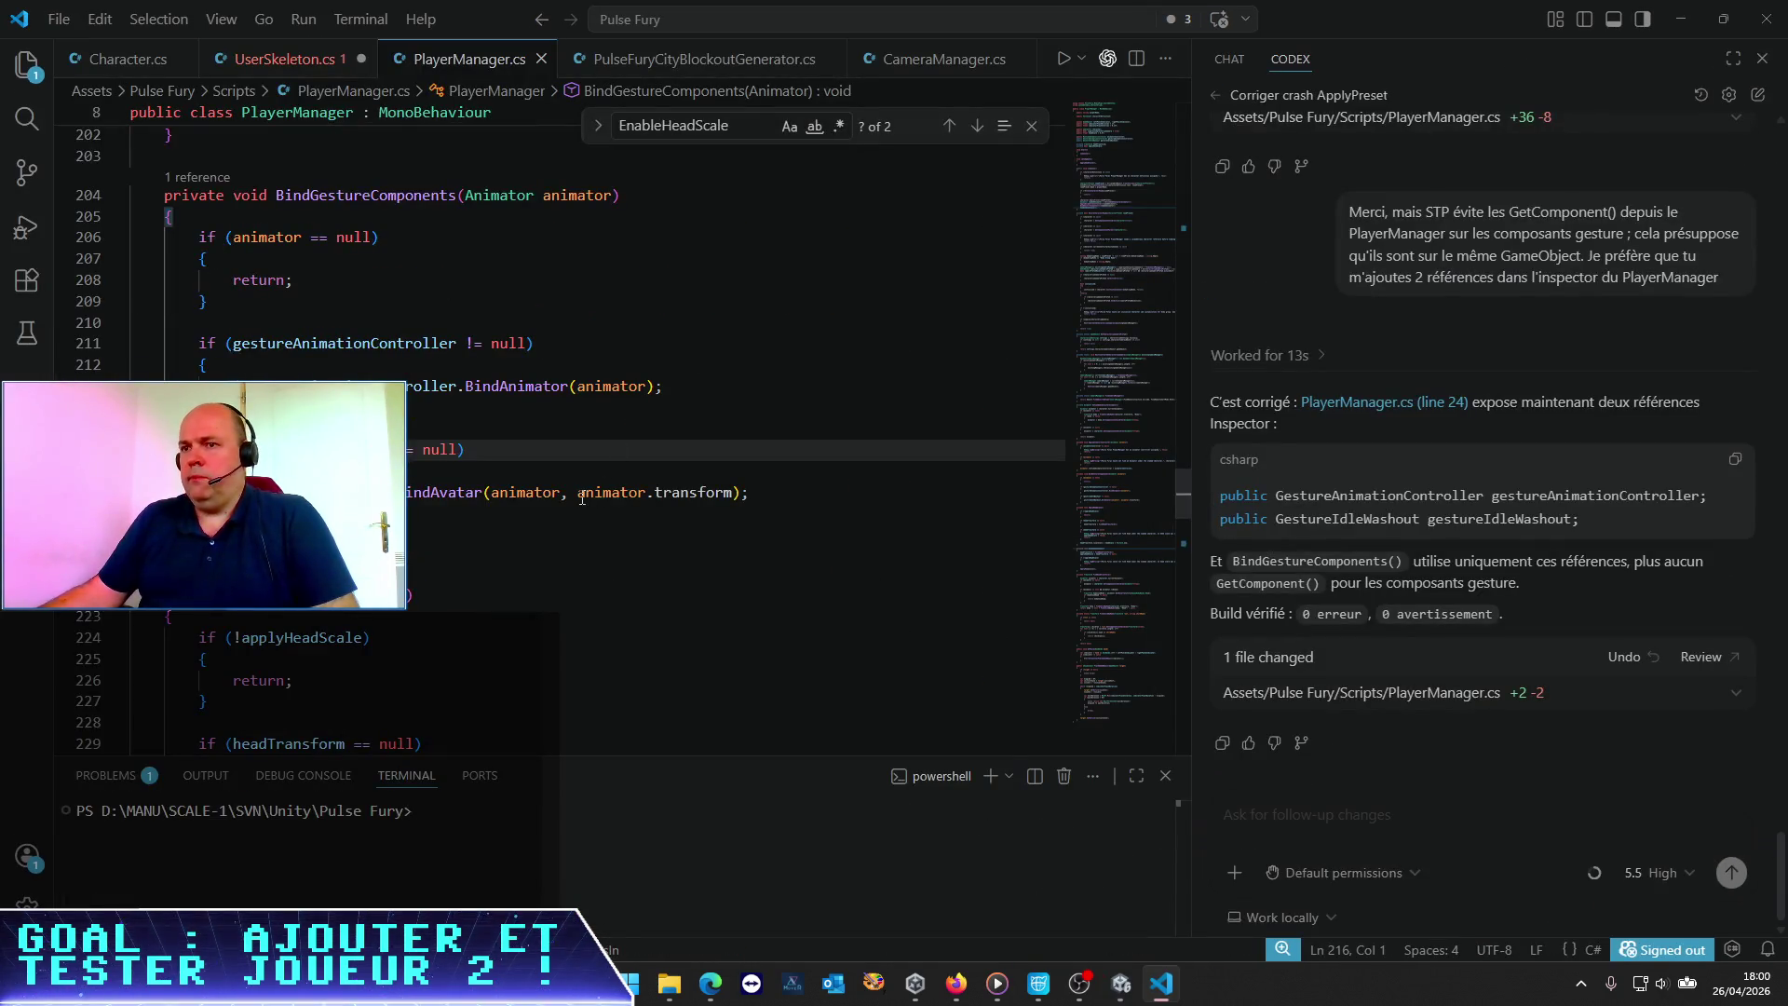
Scroll PlayerManager.cs to LoadJson and place the cursor on the BindGestureComponents call at line 60
scroll(582, 498, "up", 5)
key("alt+Tab")
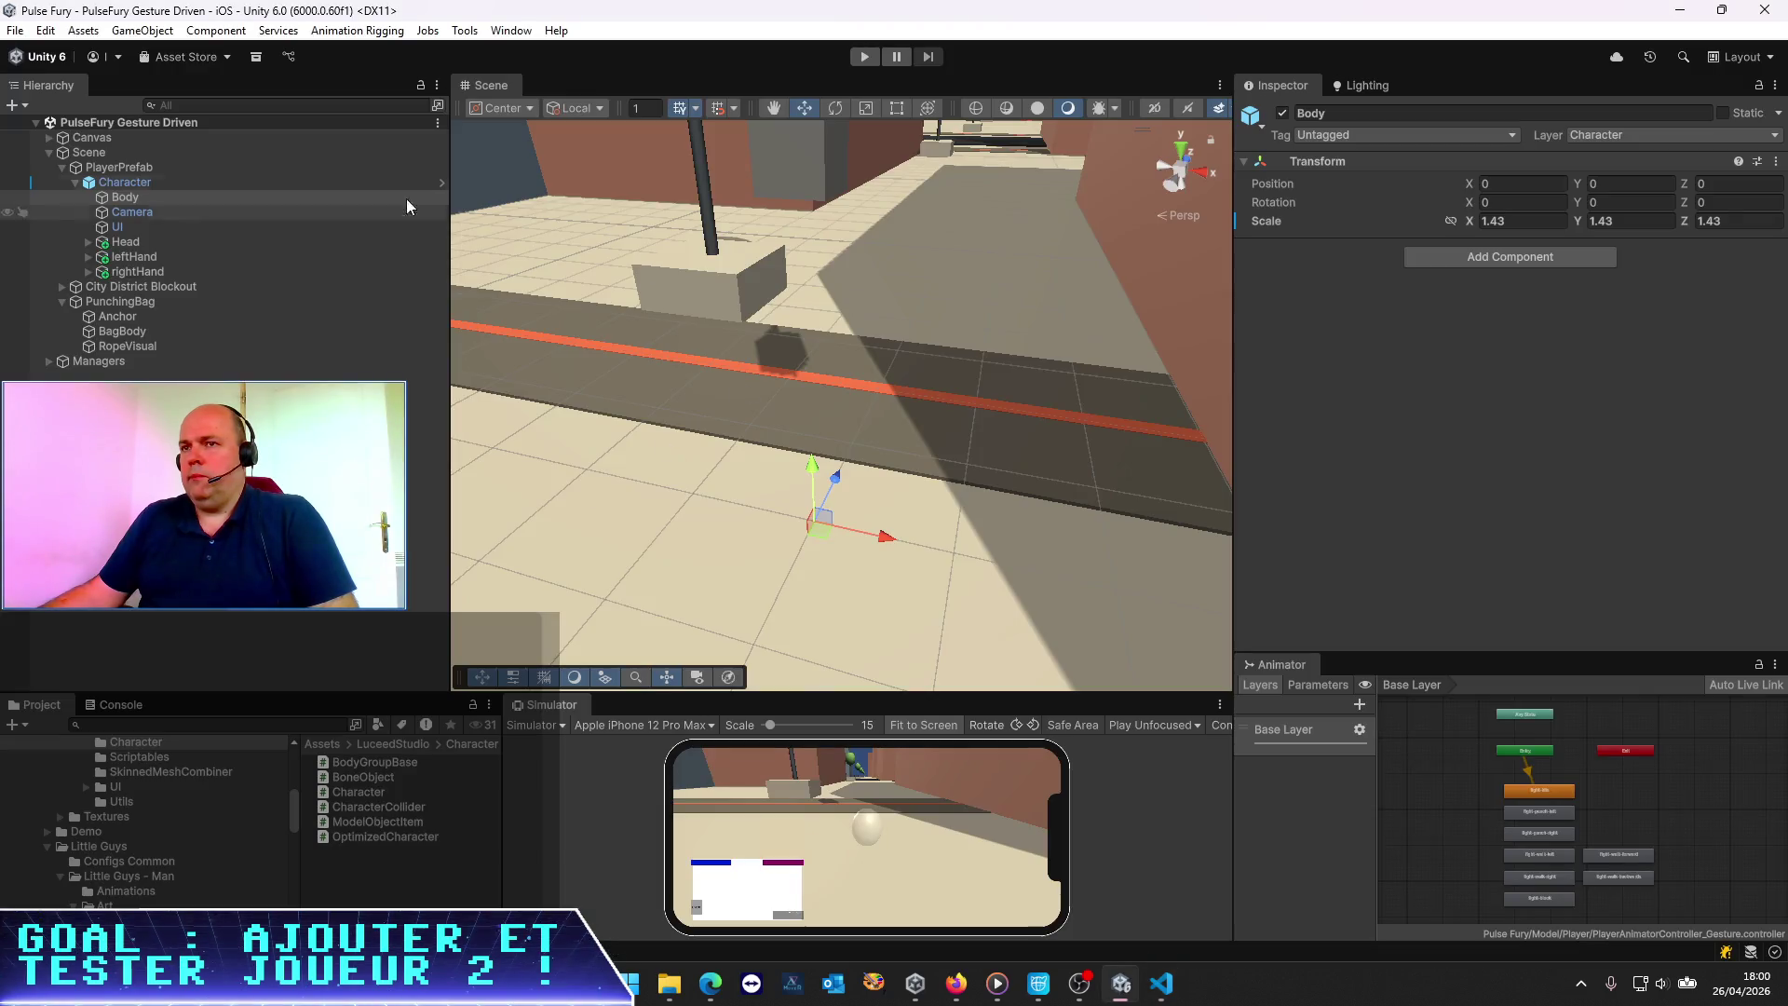
key("alt+Tab")
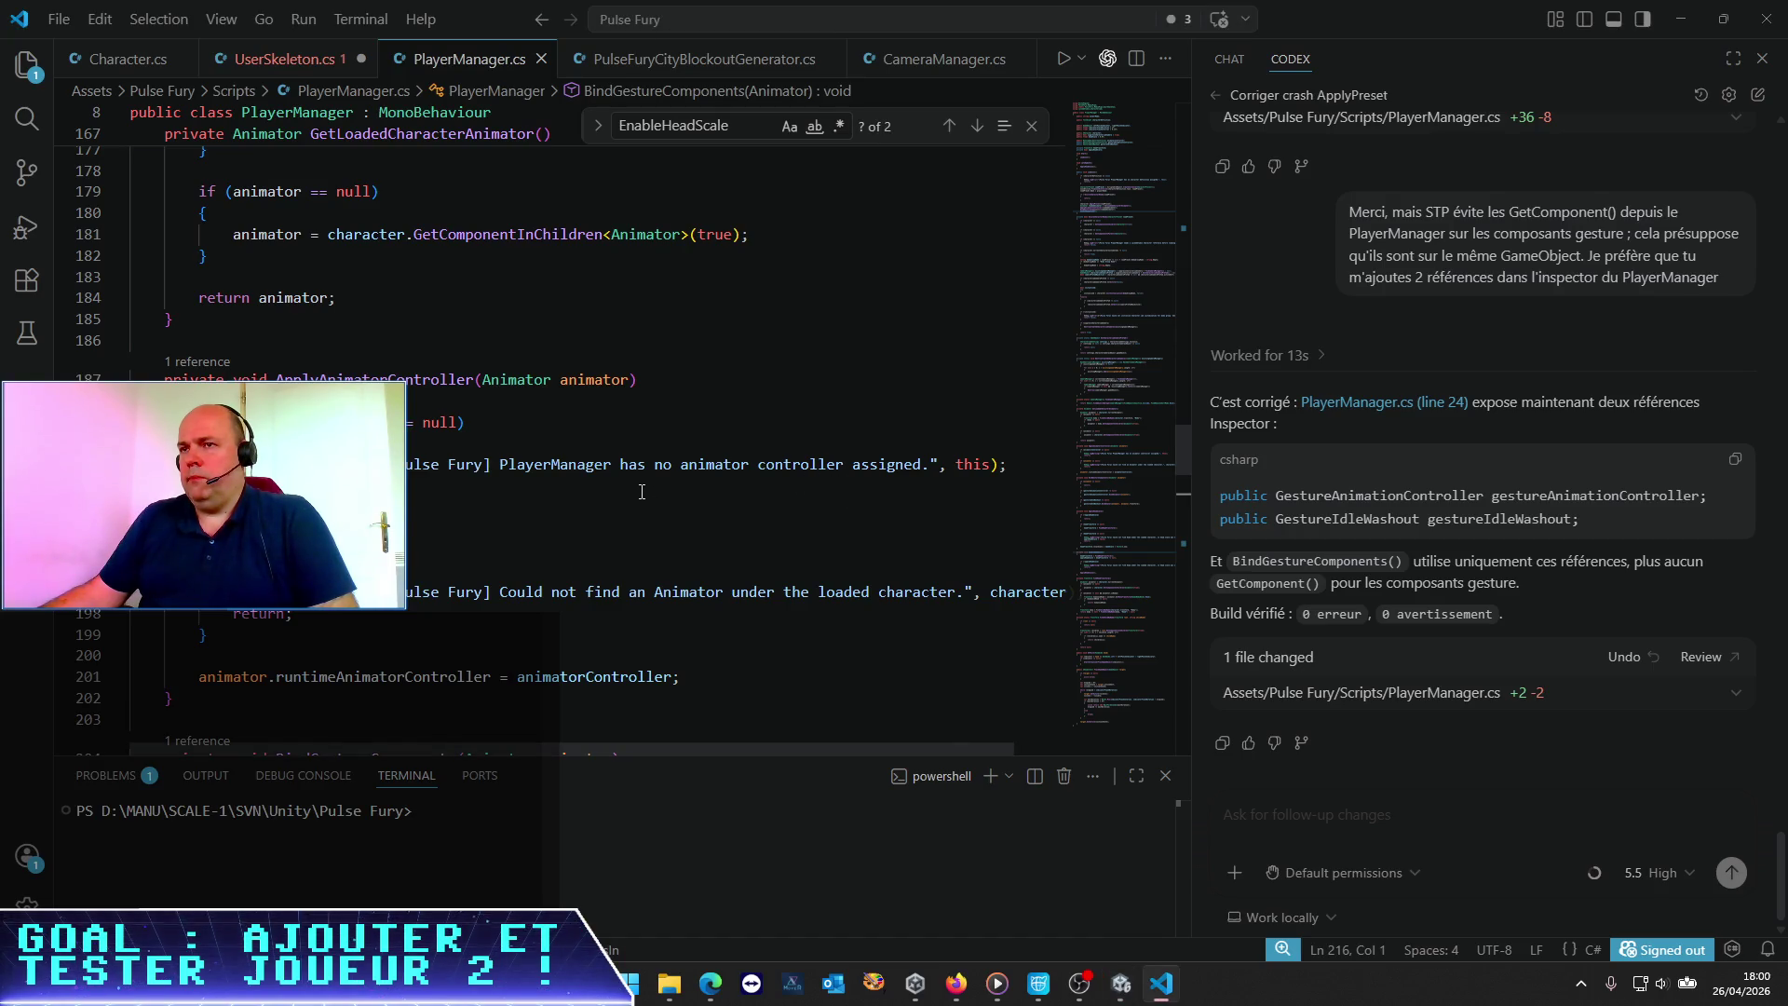
scroll(642, 492, "up", 4)
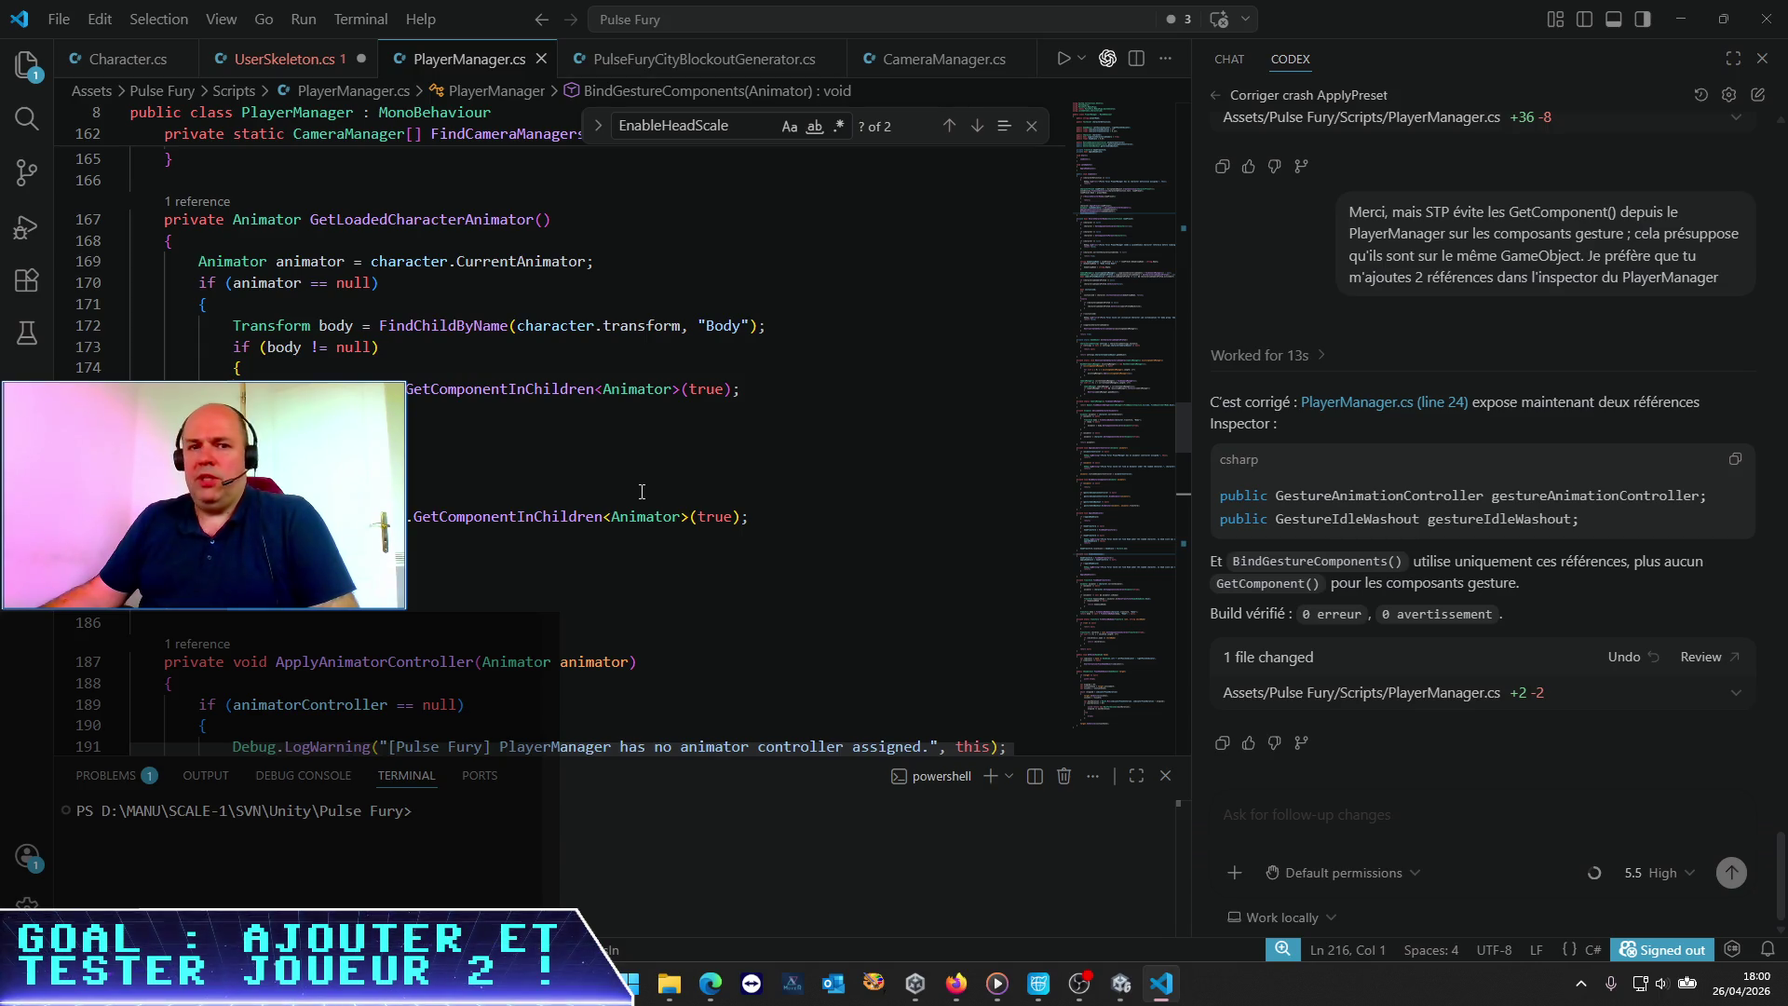
scroll(884, 447, "down", 4)
scroll(1065, 412, "up", 4)
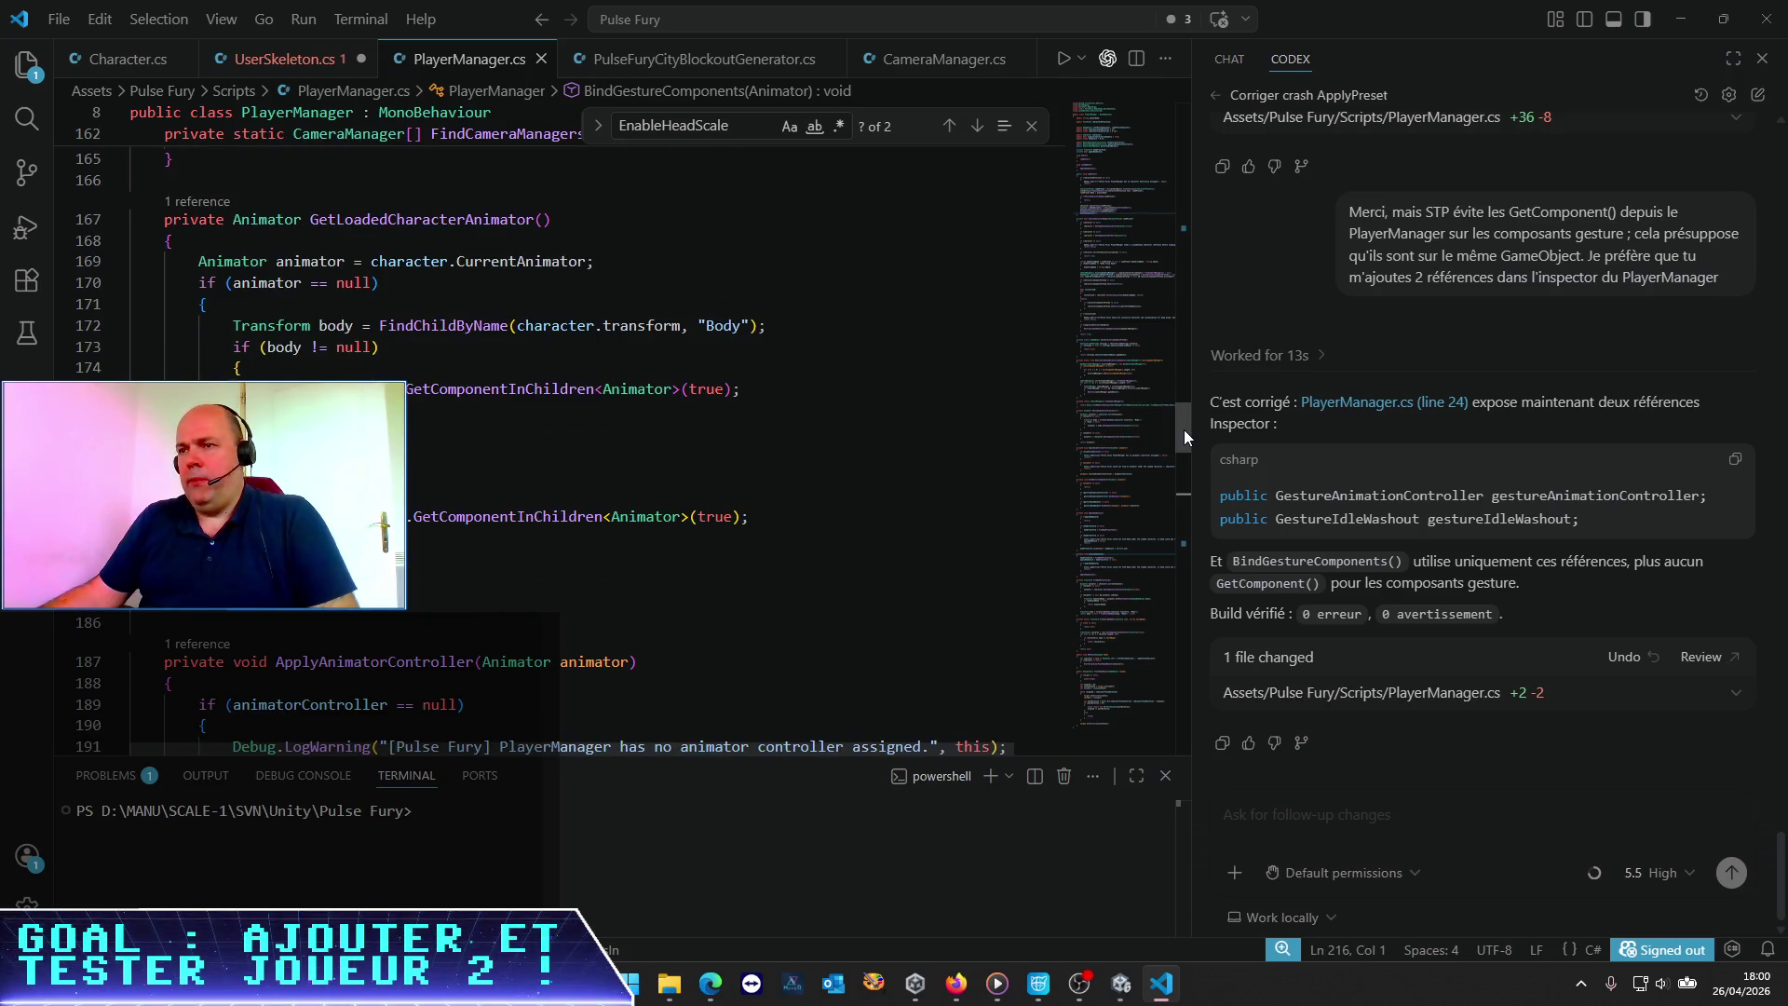
scroll(1183, 433, "down", 1)
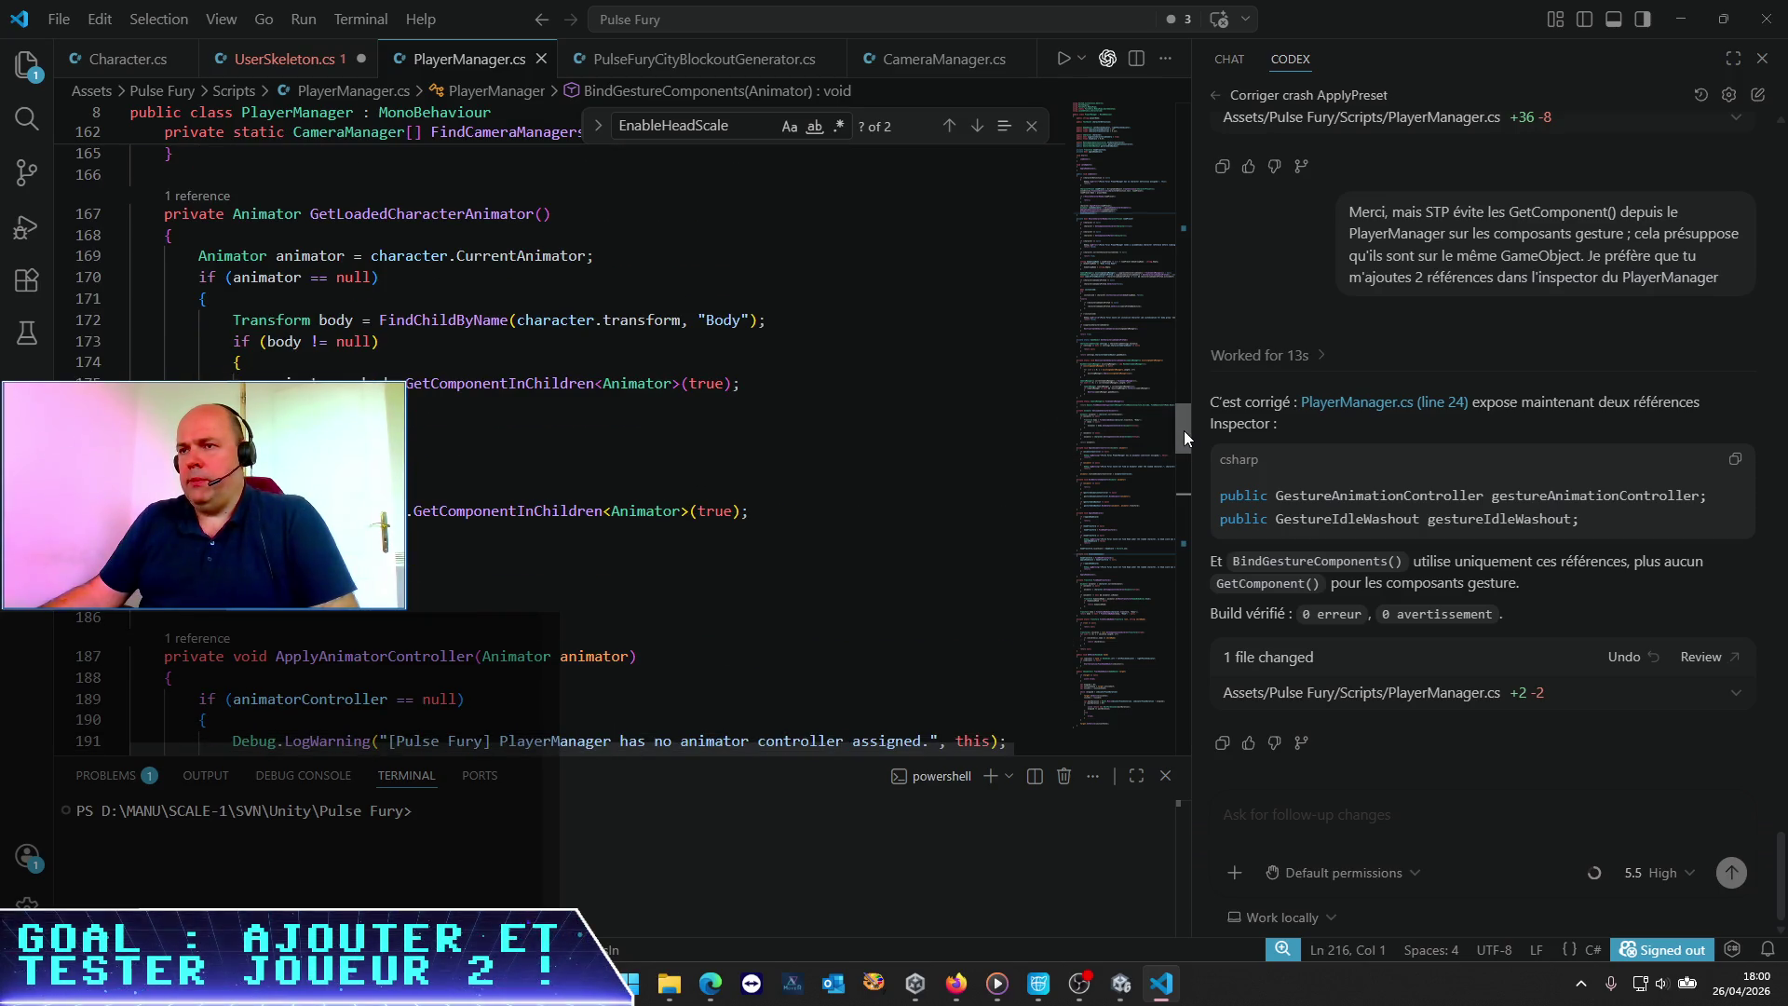
scroll(1184, 433, "down", 1)
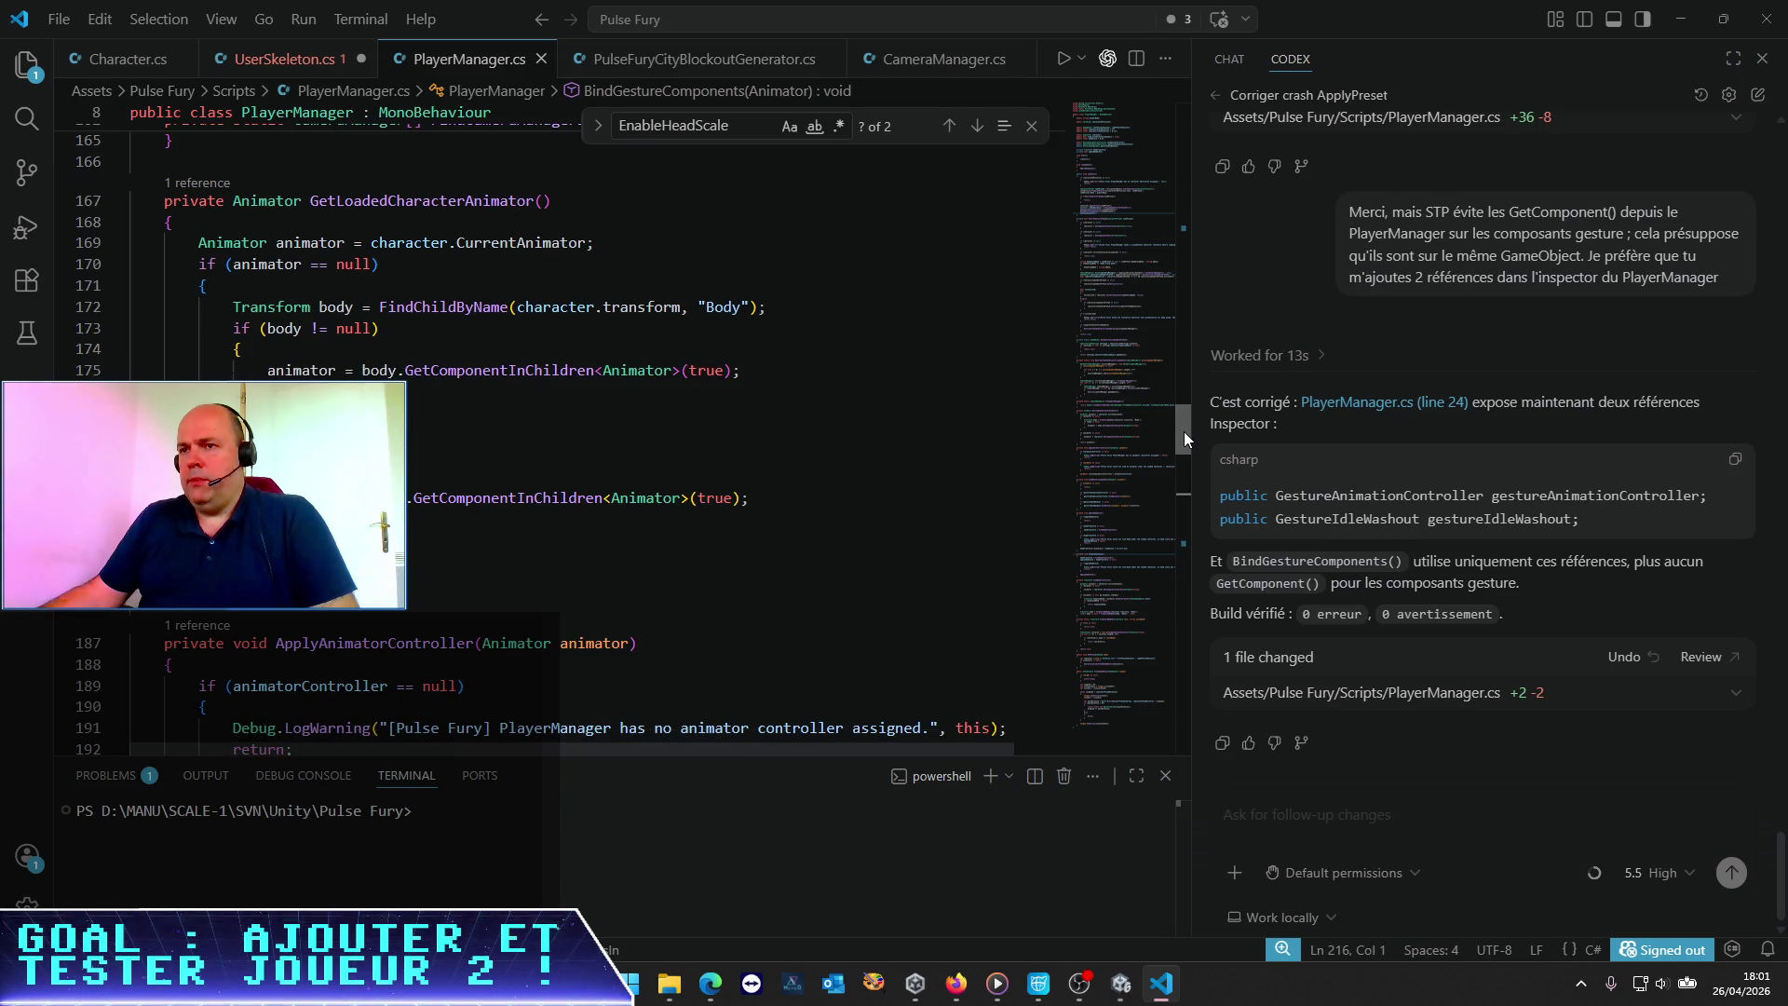
mouse_move(1182, 432)
left_mouse_down()
mouse_move(1181, 452)
mouse_move(1186, 211)
mouse_move(1188, 243)
left_mouse_up()
left_click(292, 253)
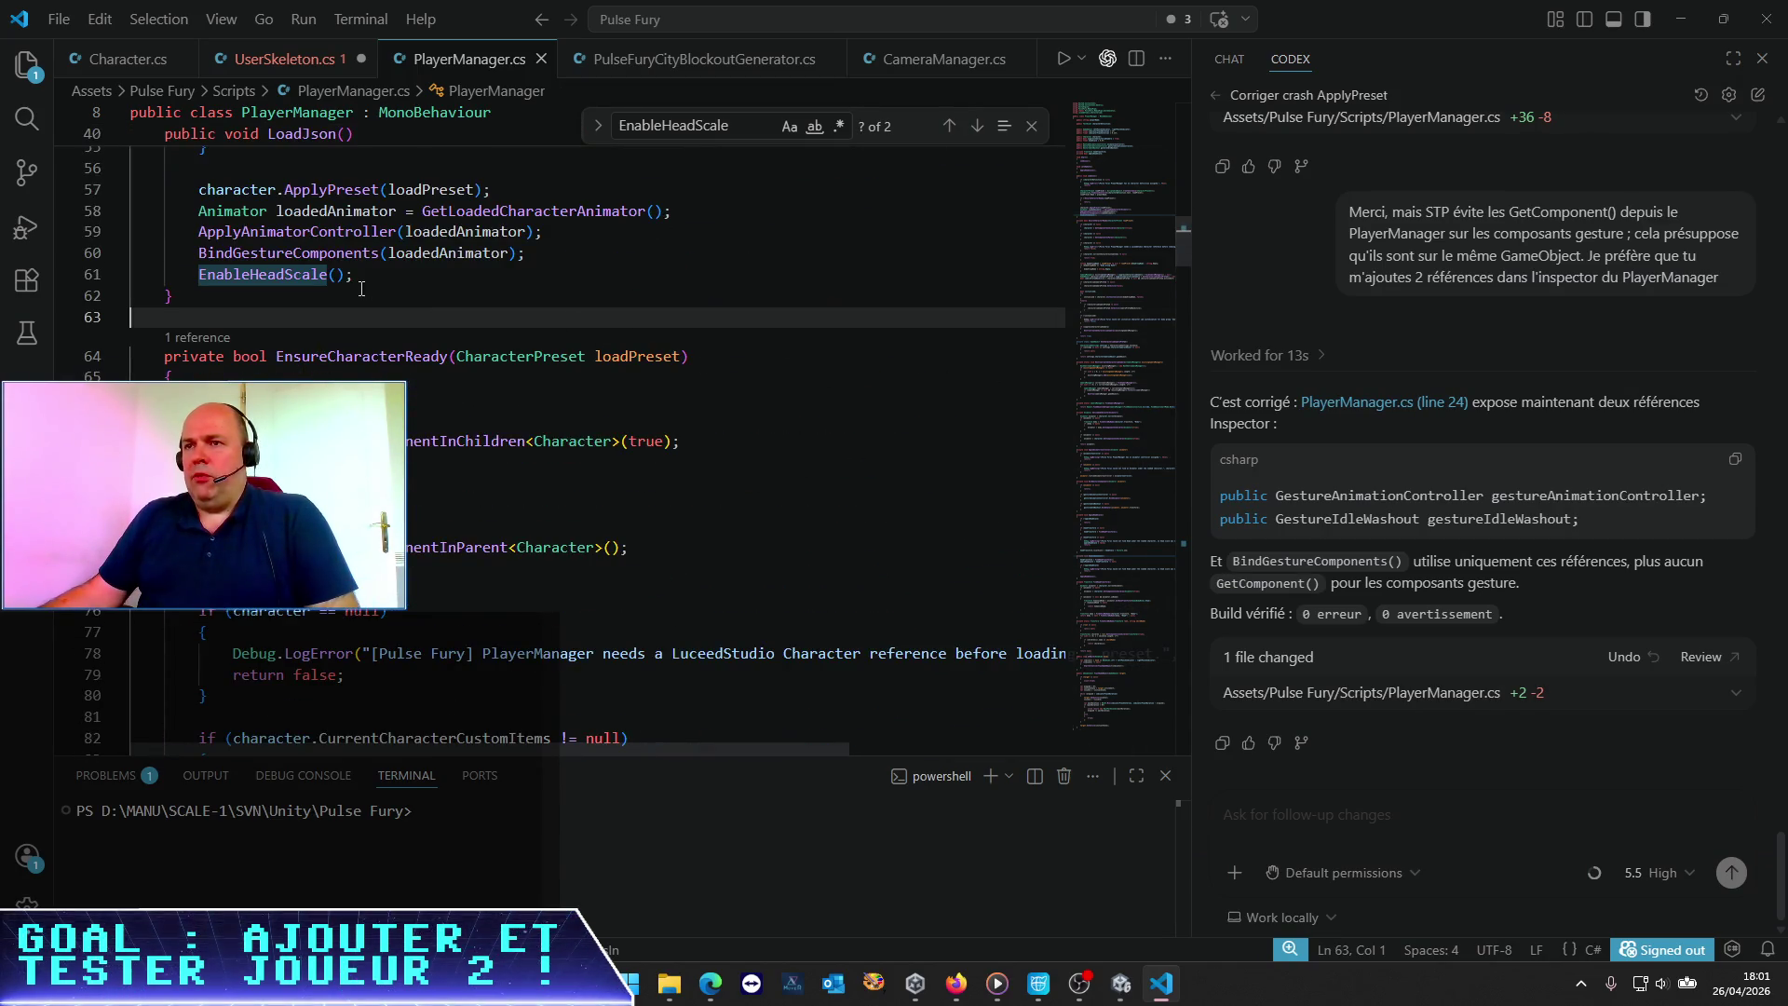
In BindGestureComponents, remove the animator.transform argument from the BindAvatar call and save PlayerManager.cs
right_click(333, 261)
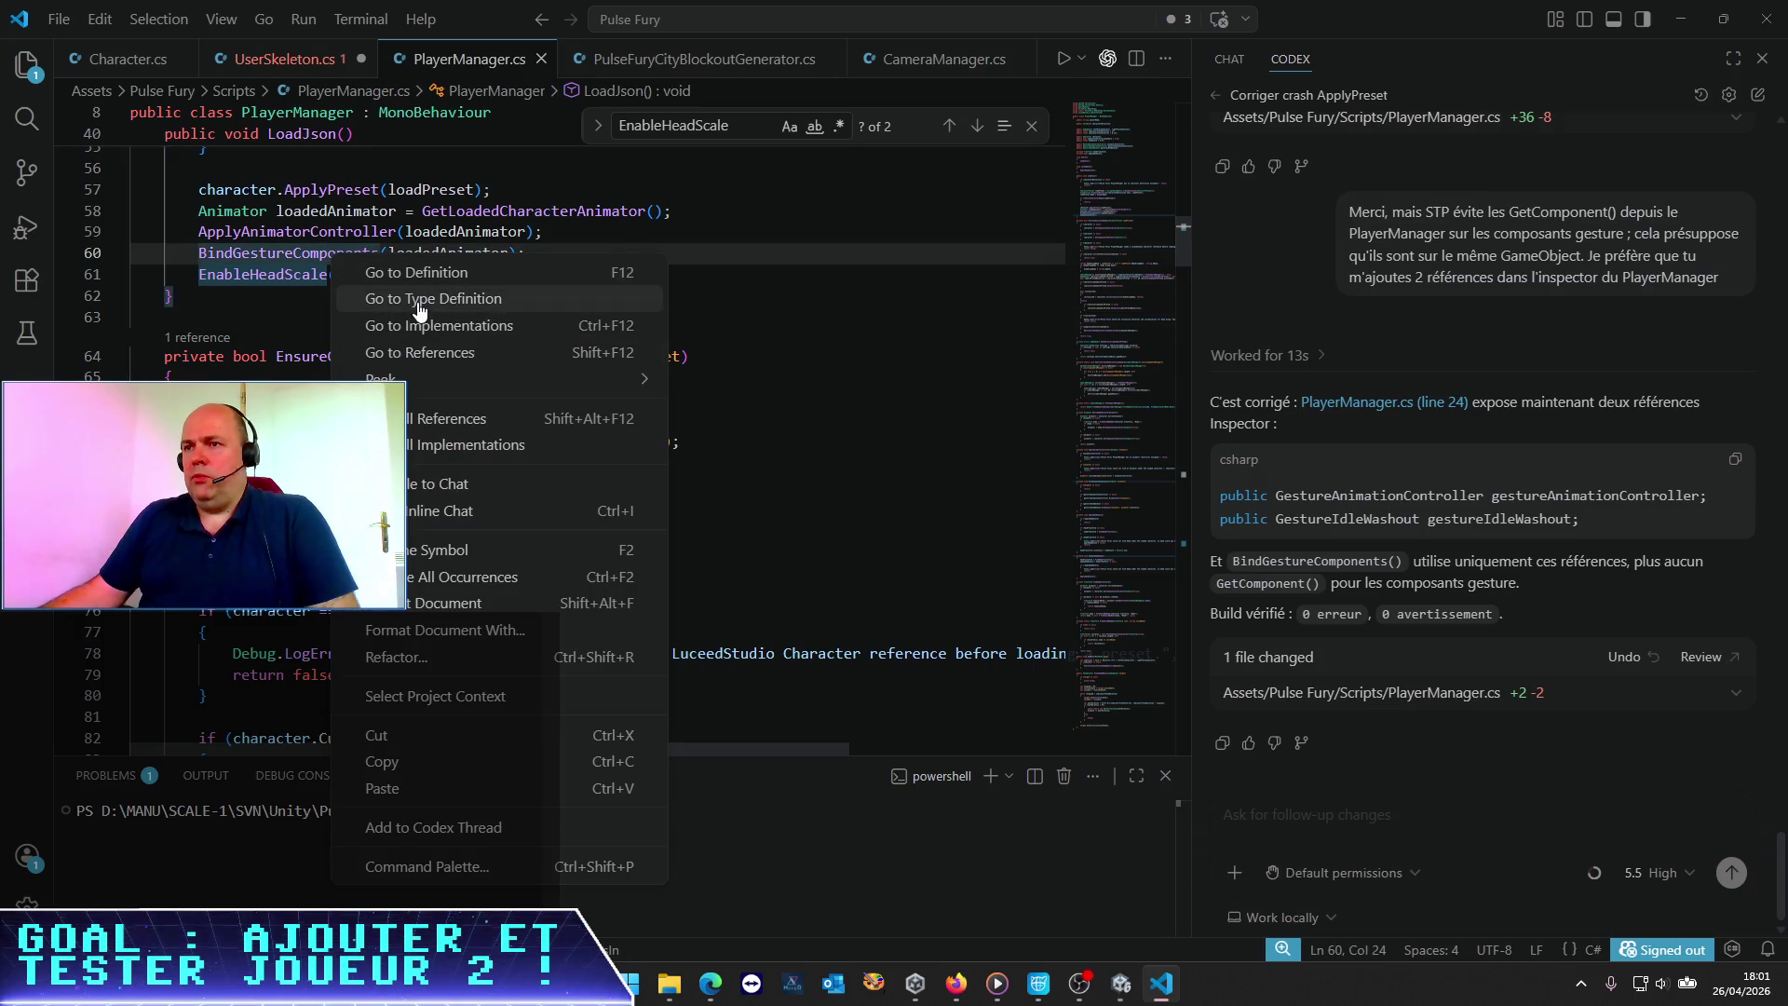
left_click(418, 272)
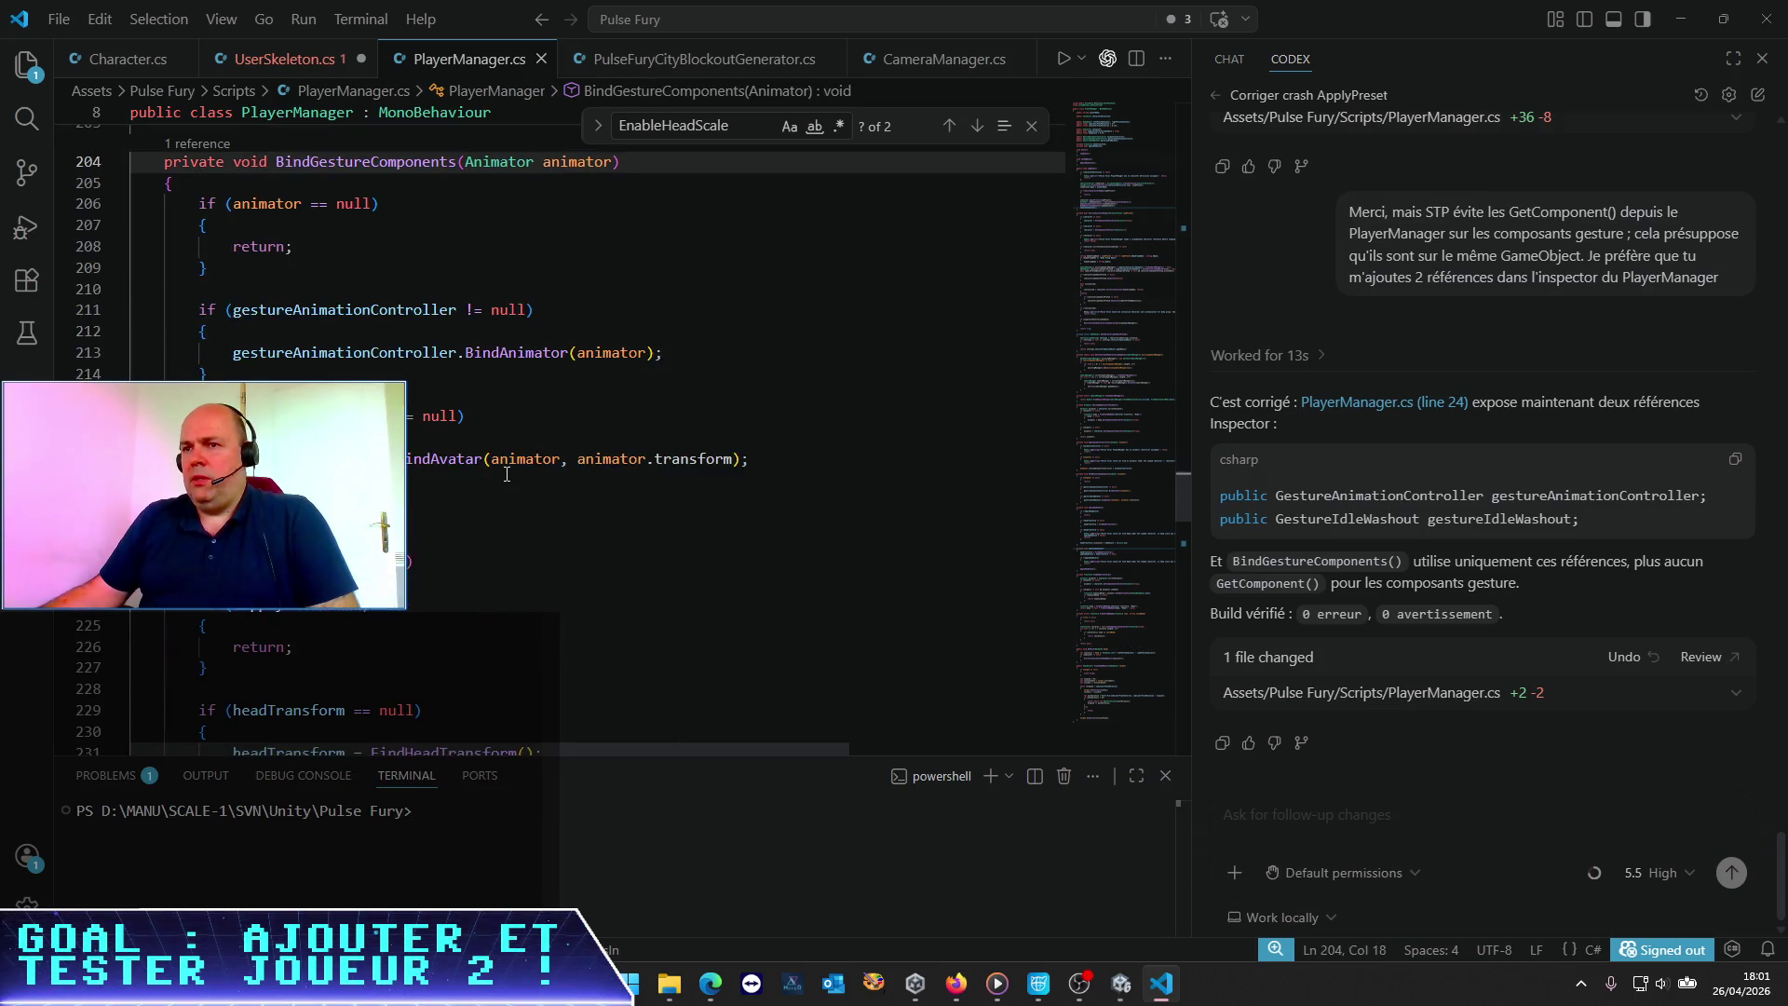
left_click(532, 354)
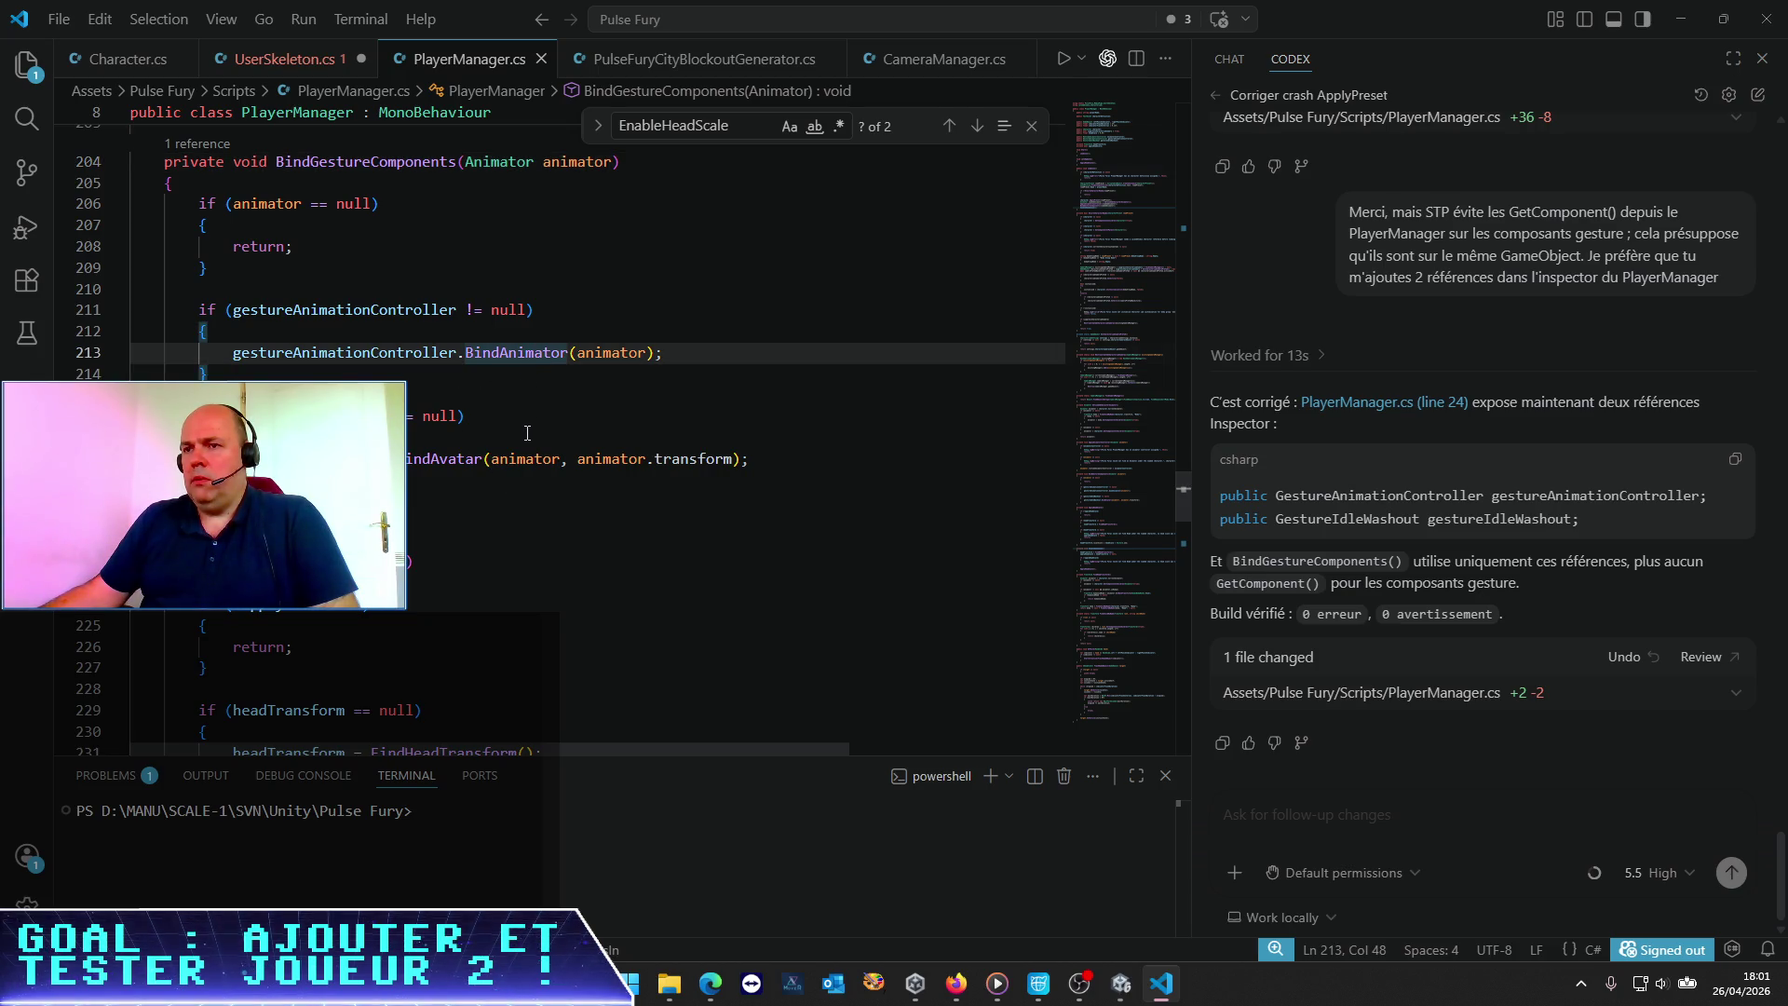
left_click(433, 460)
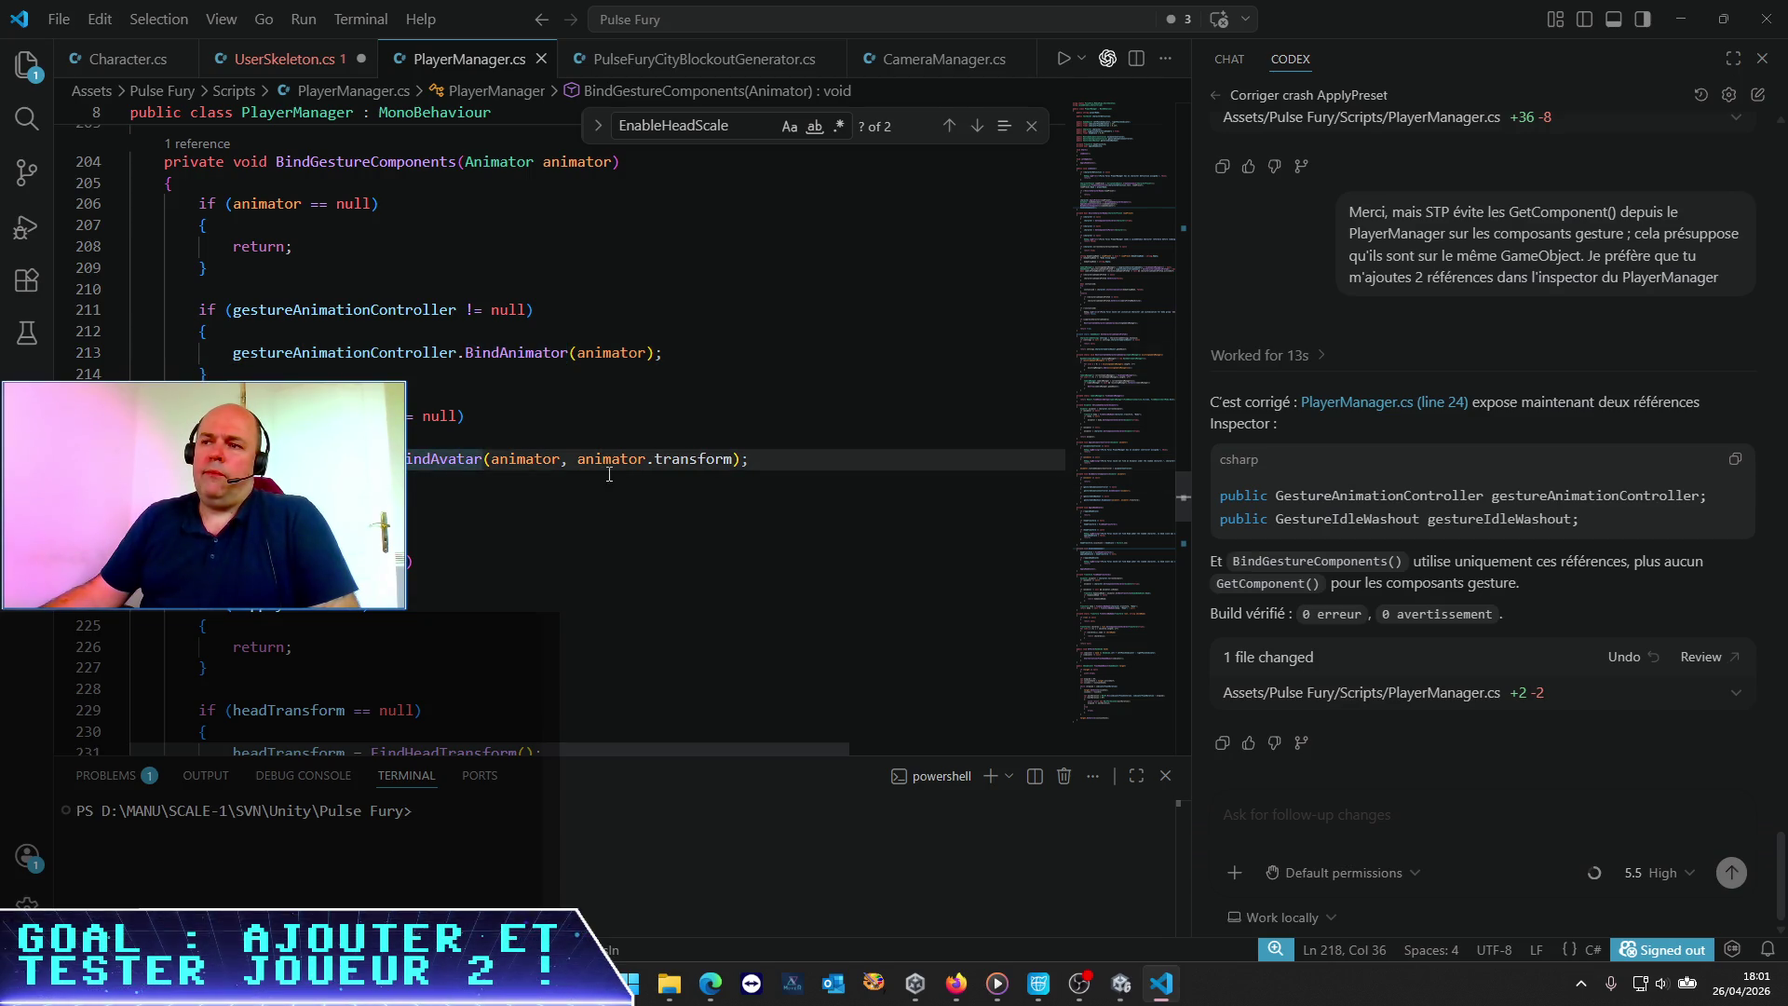
left_click(580, 462)
left_click_drag(580, 463, 734, 466)
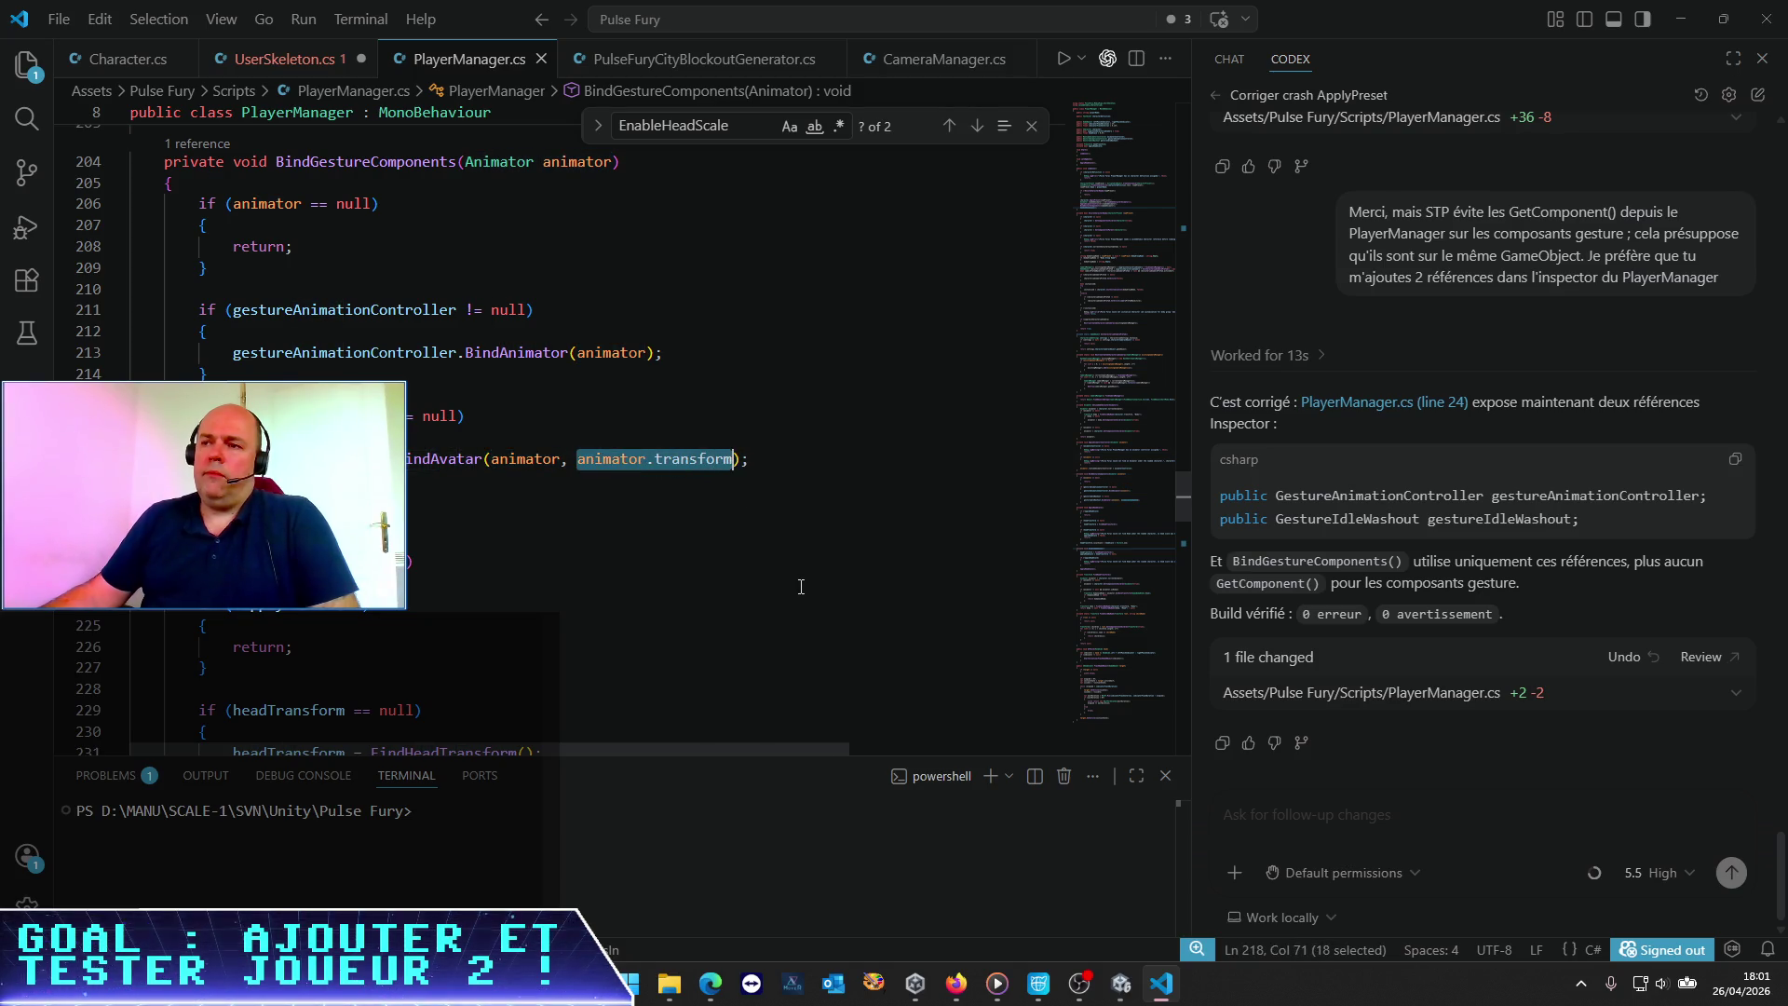
key("BackSpace")
key("BackSpace")
key("BackSpace")
key("ctrl+s")
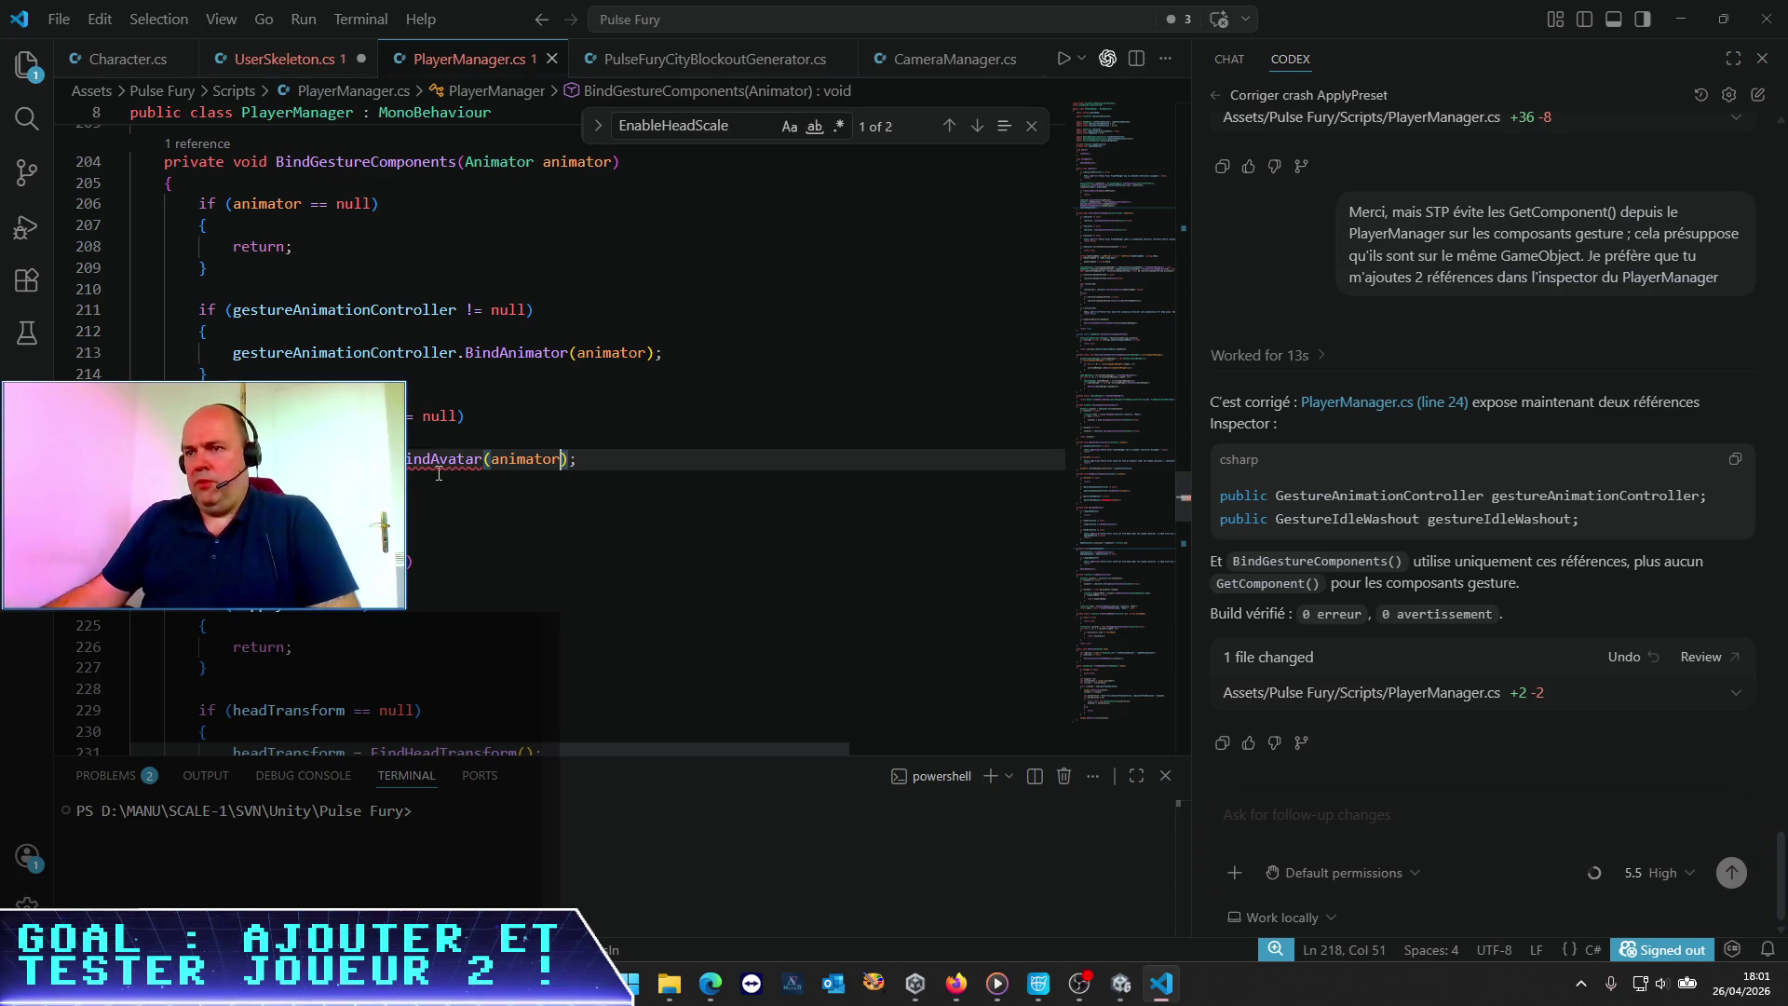
Delete the Transform avatarRoot parameter from BindAvatar in GestureIdleWashout.cs
right_click(434, 458)
key("Escape")
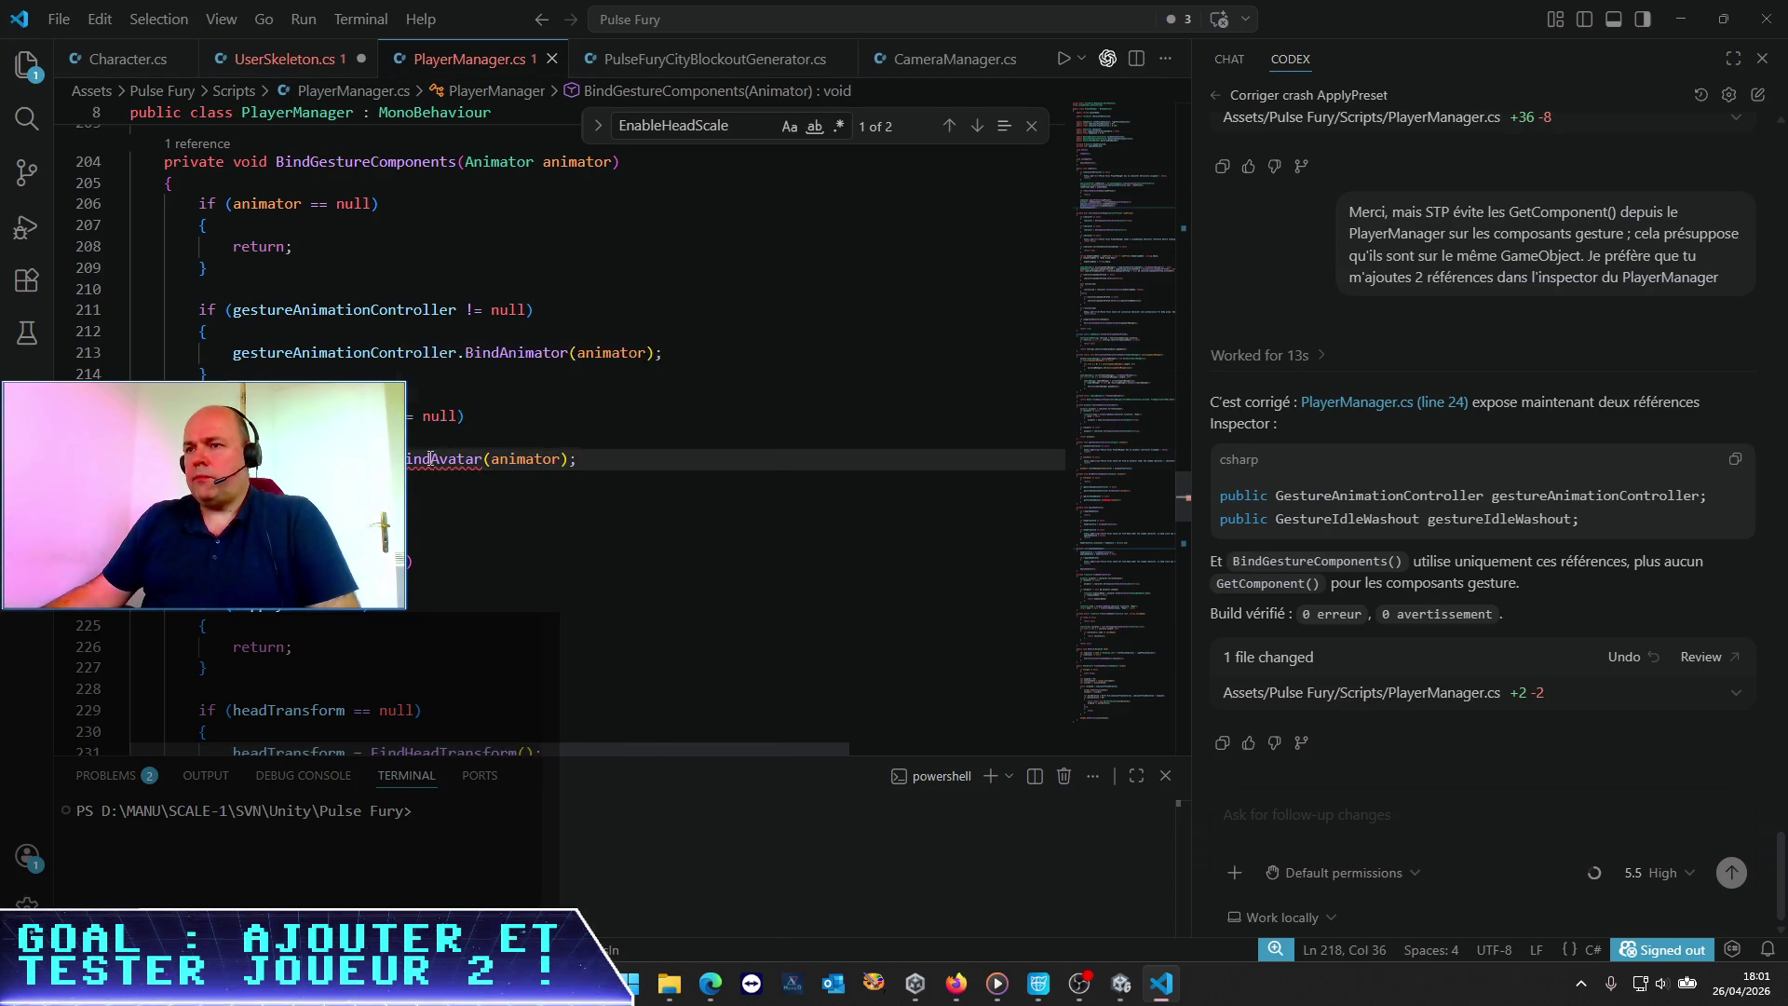
right_click(434, 456)
left_click(525, 350)
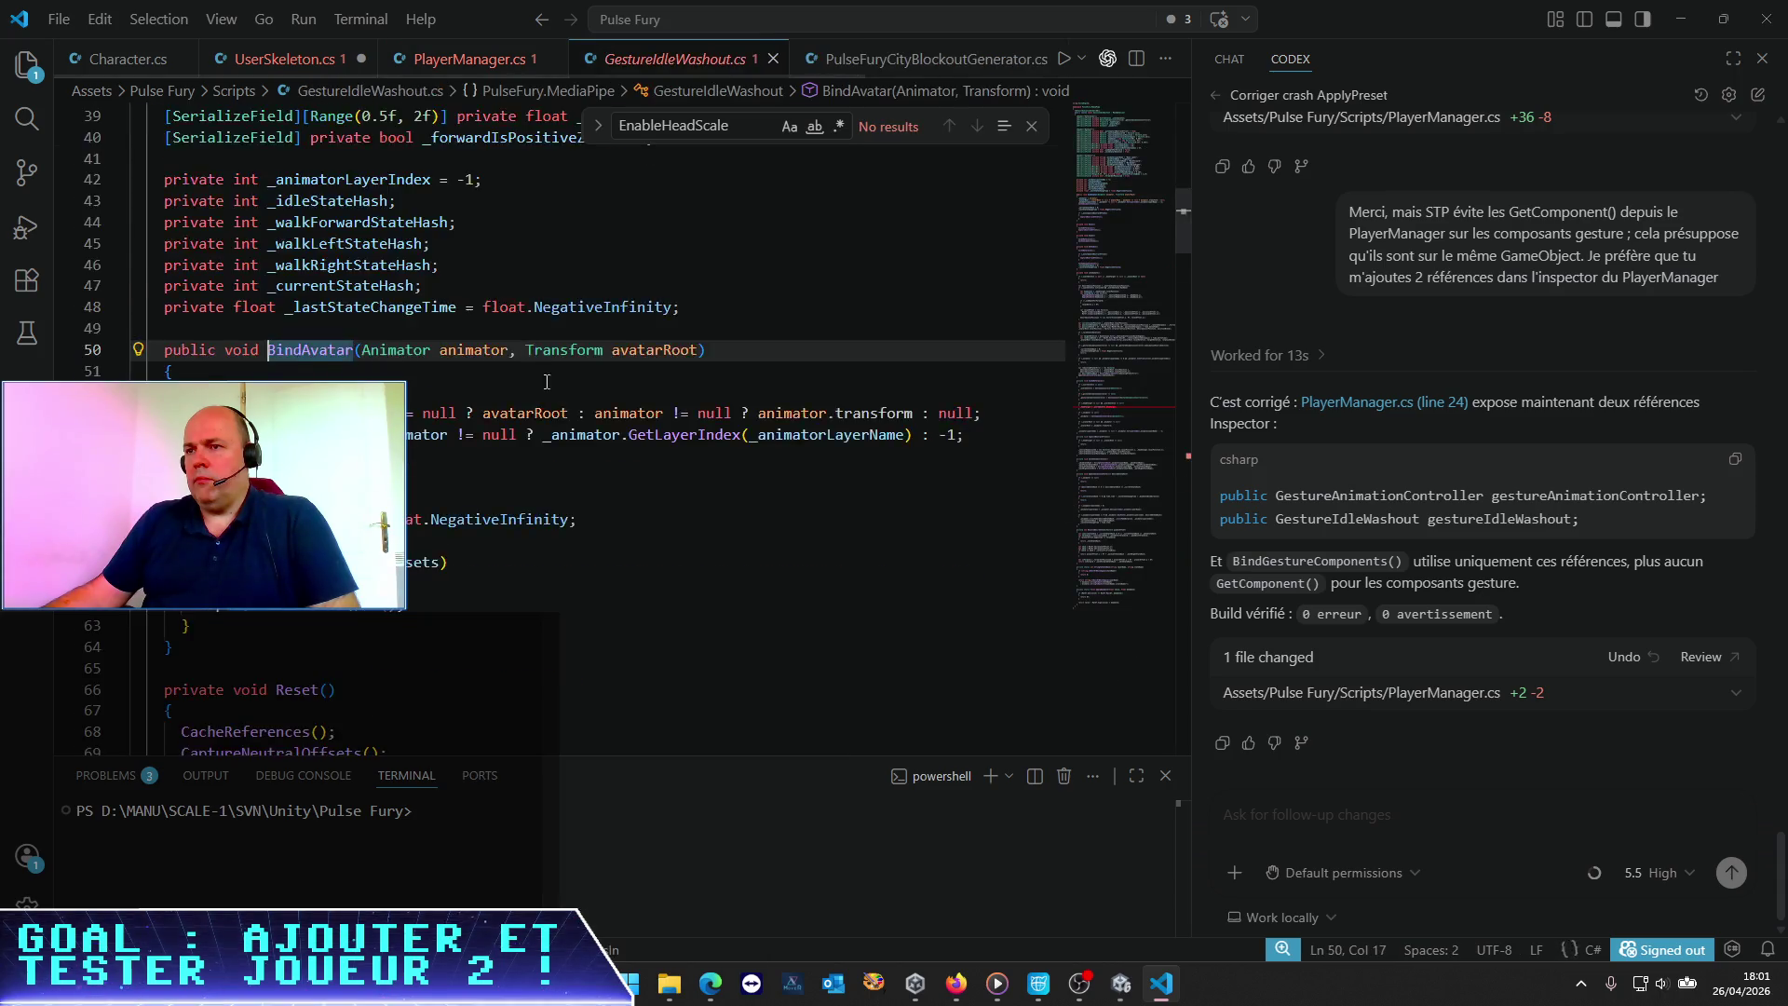
left_click_drag(697, 509, 517, 510)
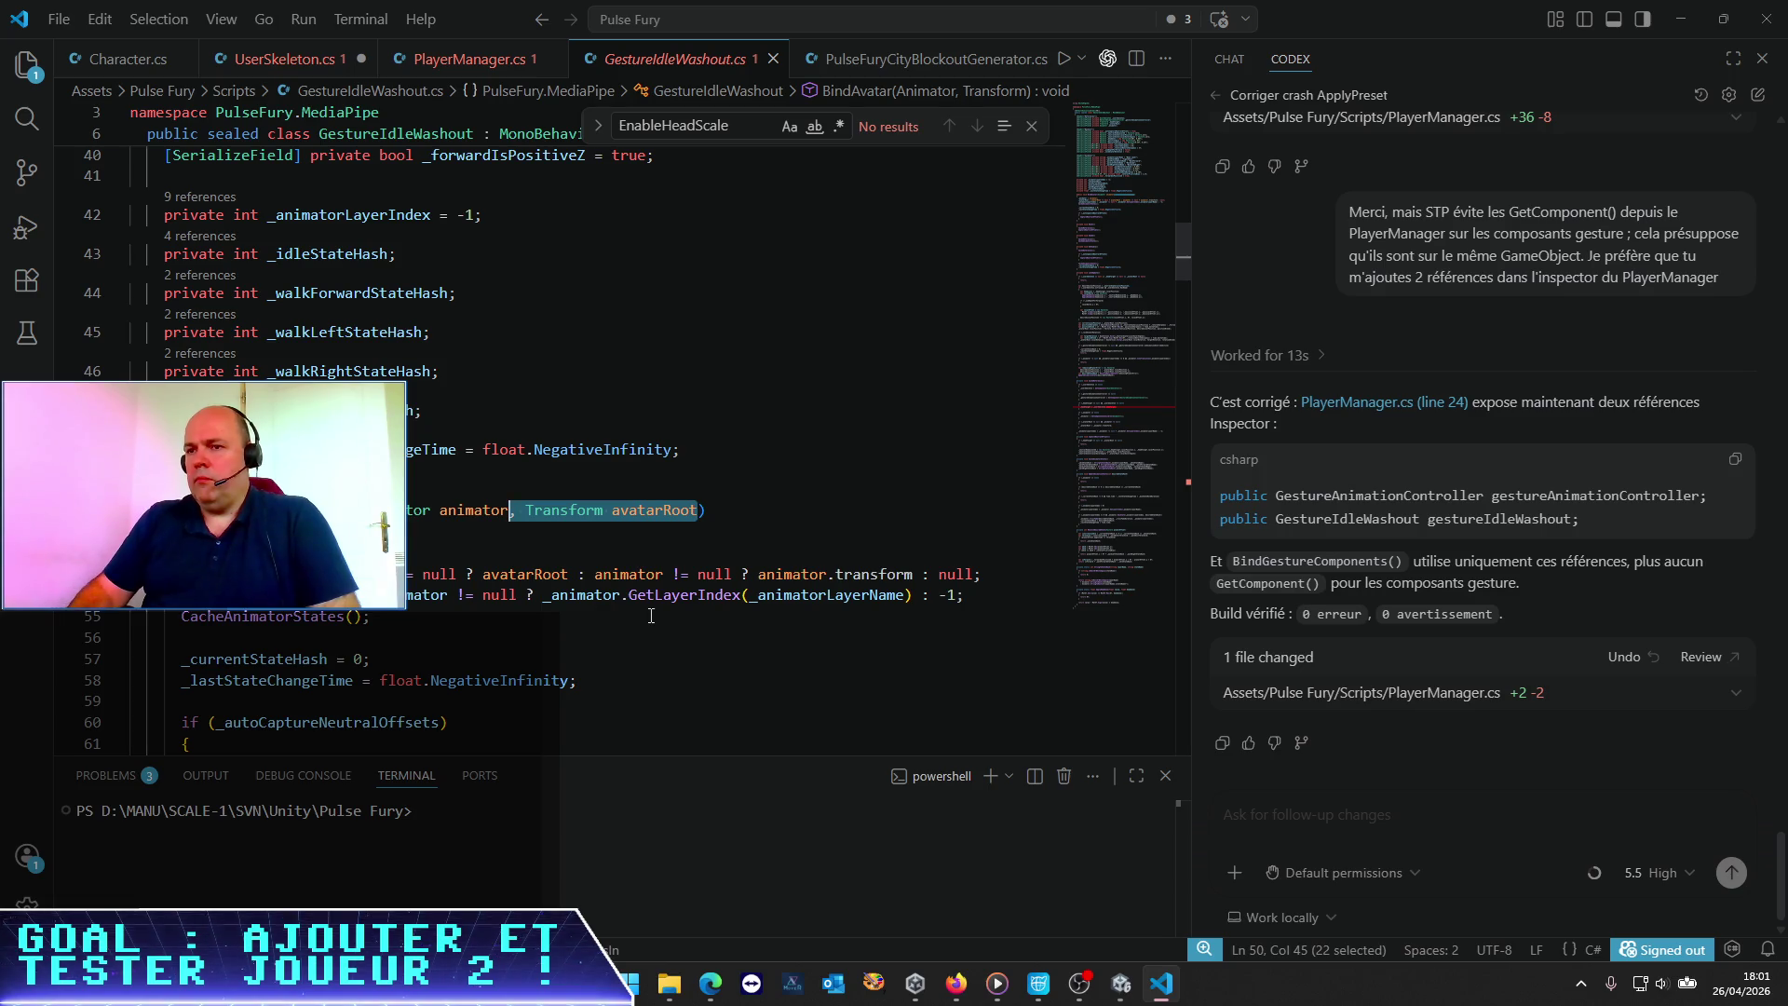
key("BackSpace")
Delete the avatarRoot assignment line and save GestureIdleWashout.cs
left_click(444, 622)
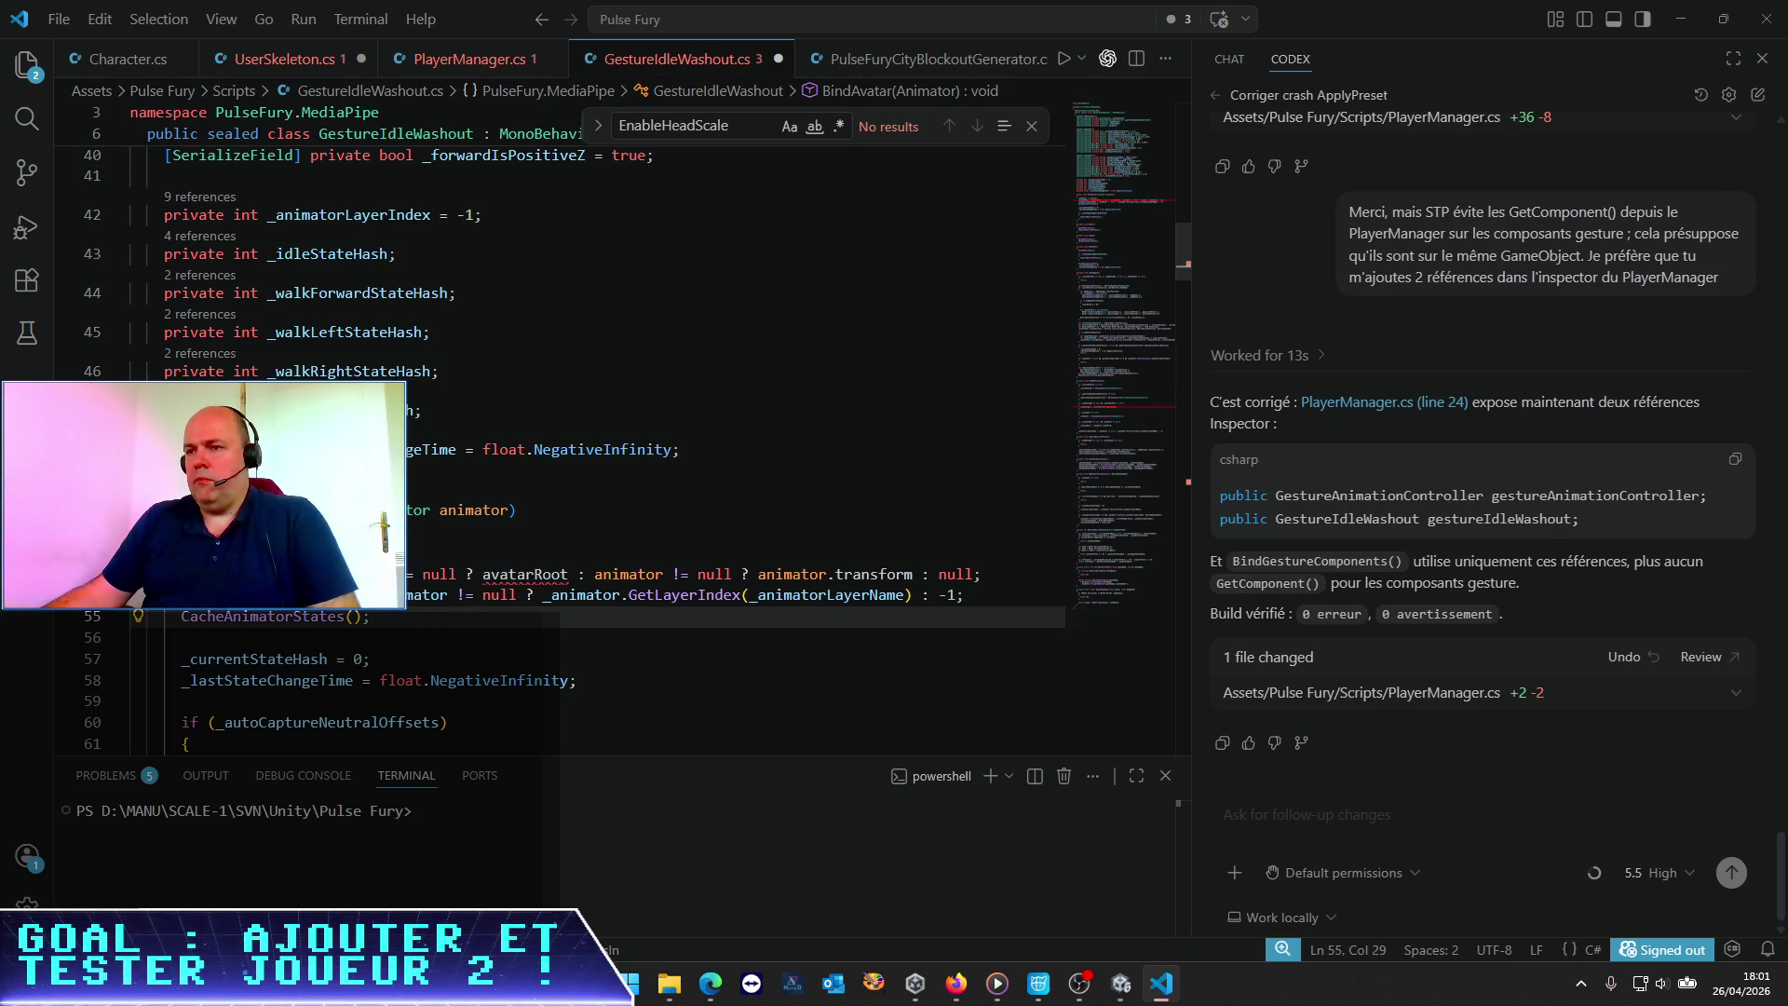
key("Up")
key("Up")
key("Home")
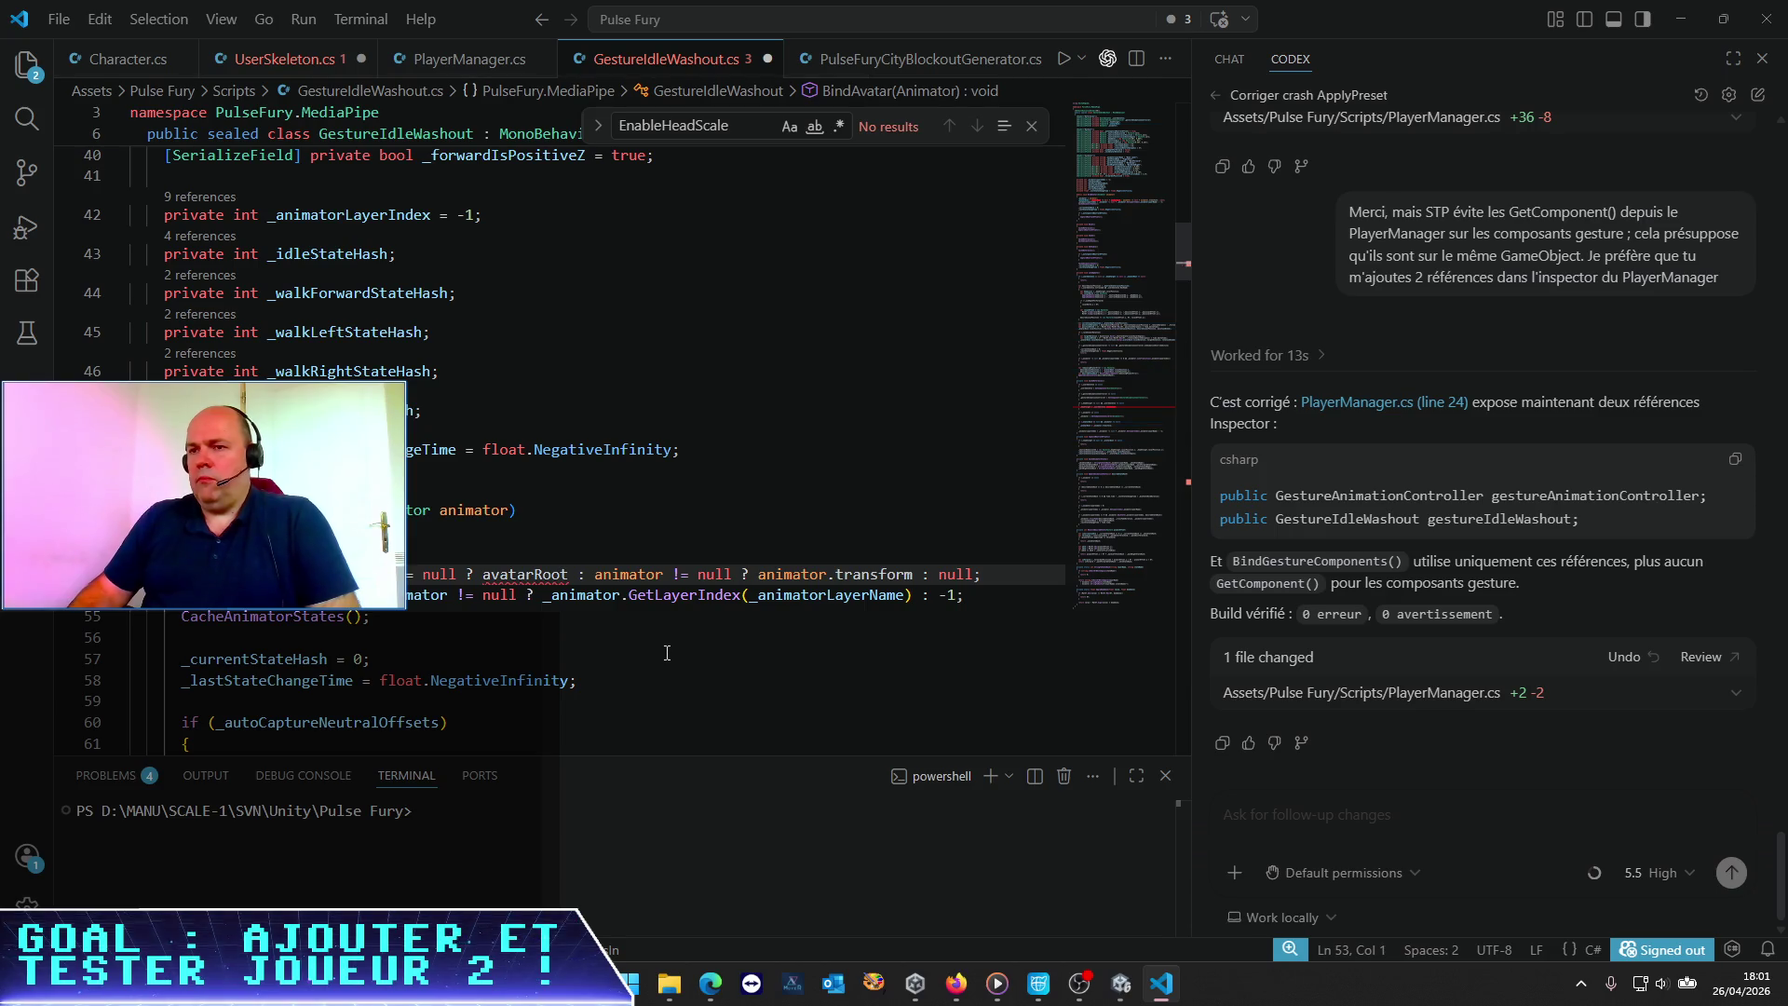
key("shift+Down")
key("Delete")
key("ctrl+s")
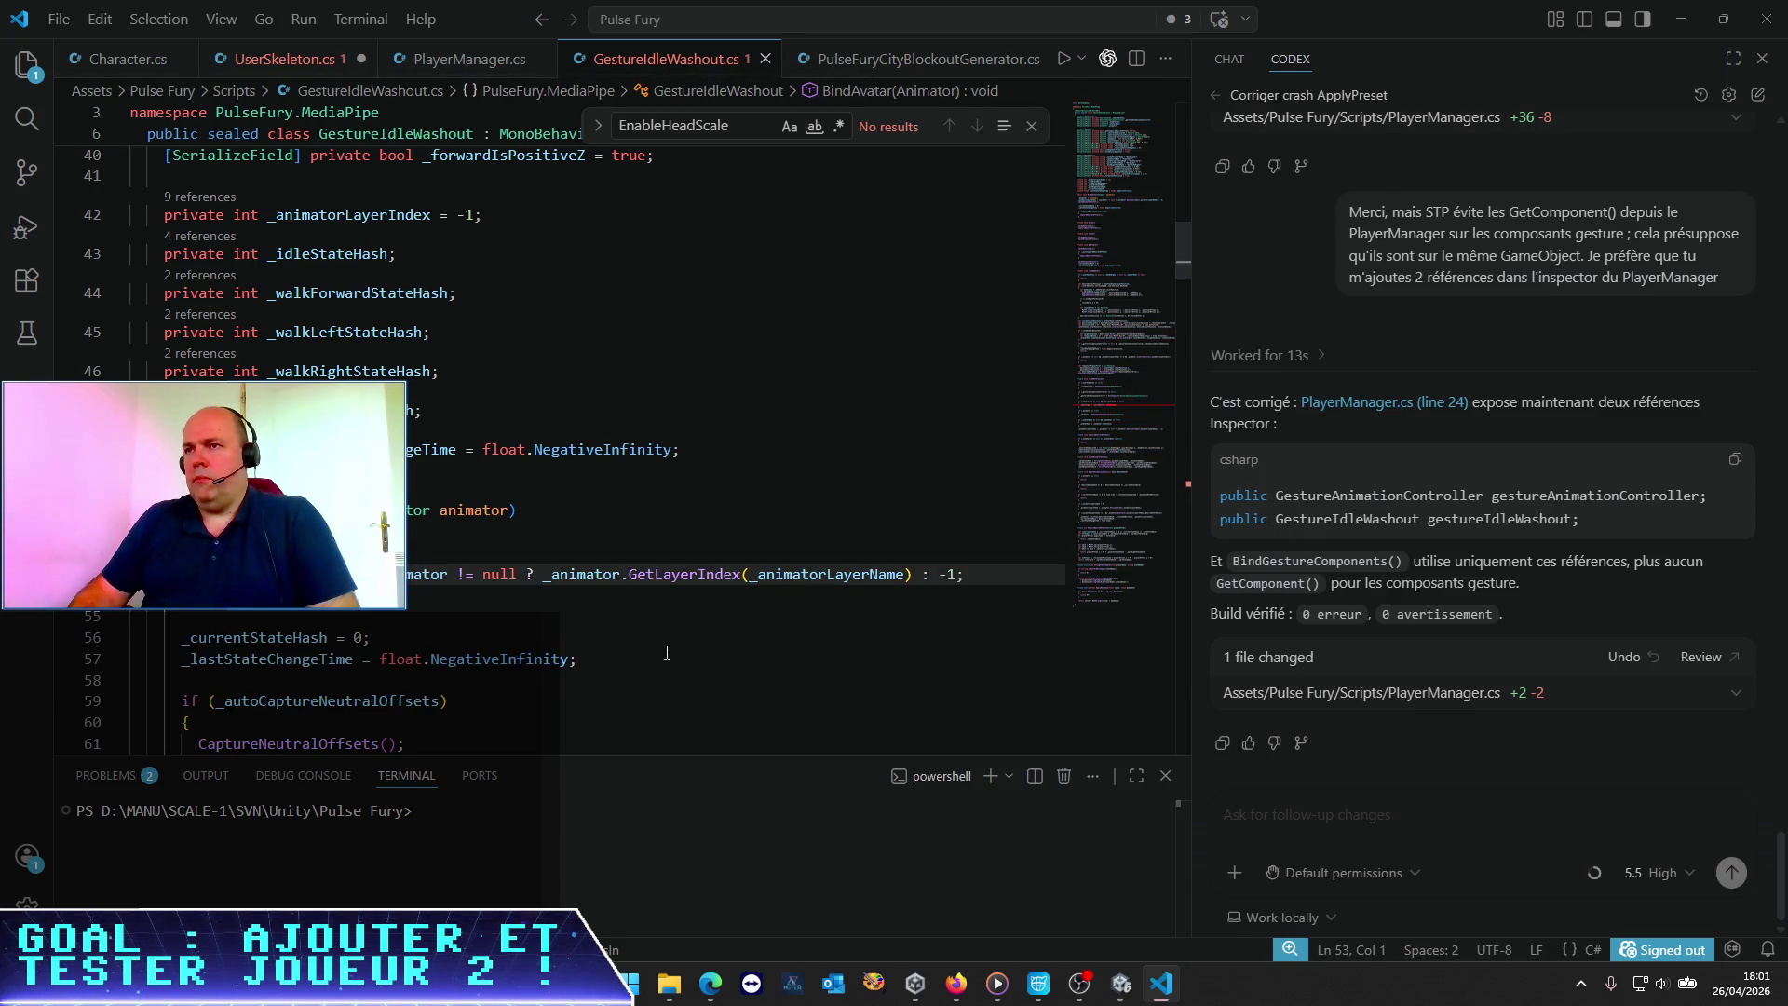
key("alt+Tab")
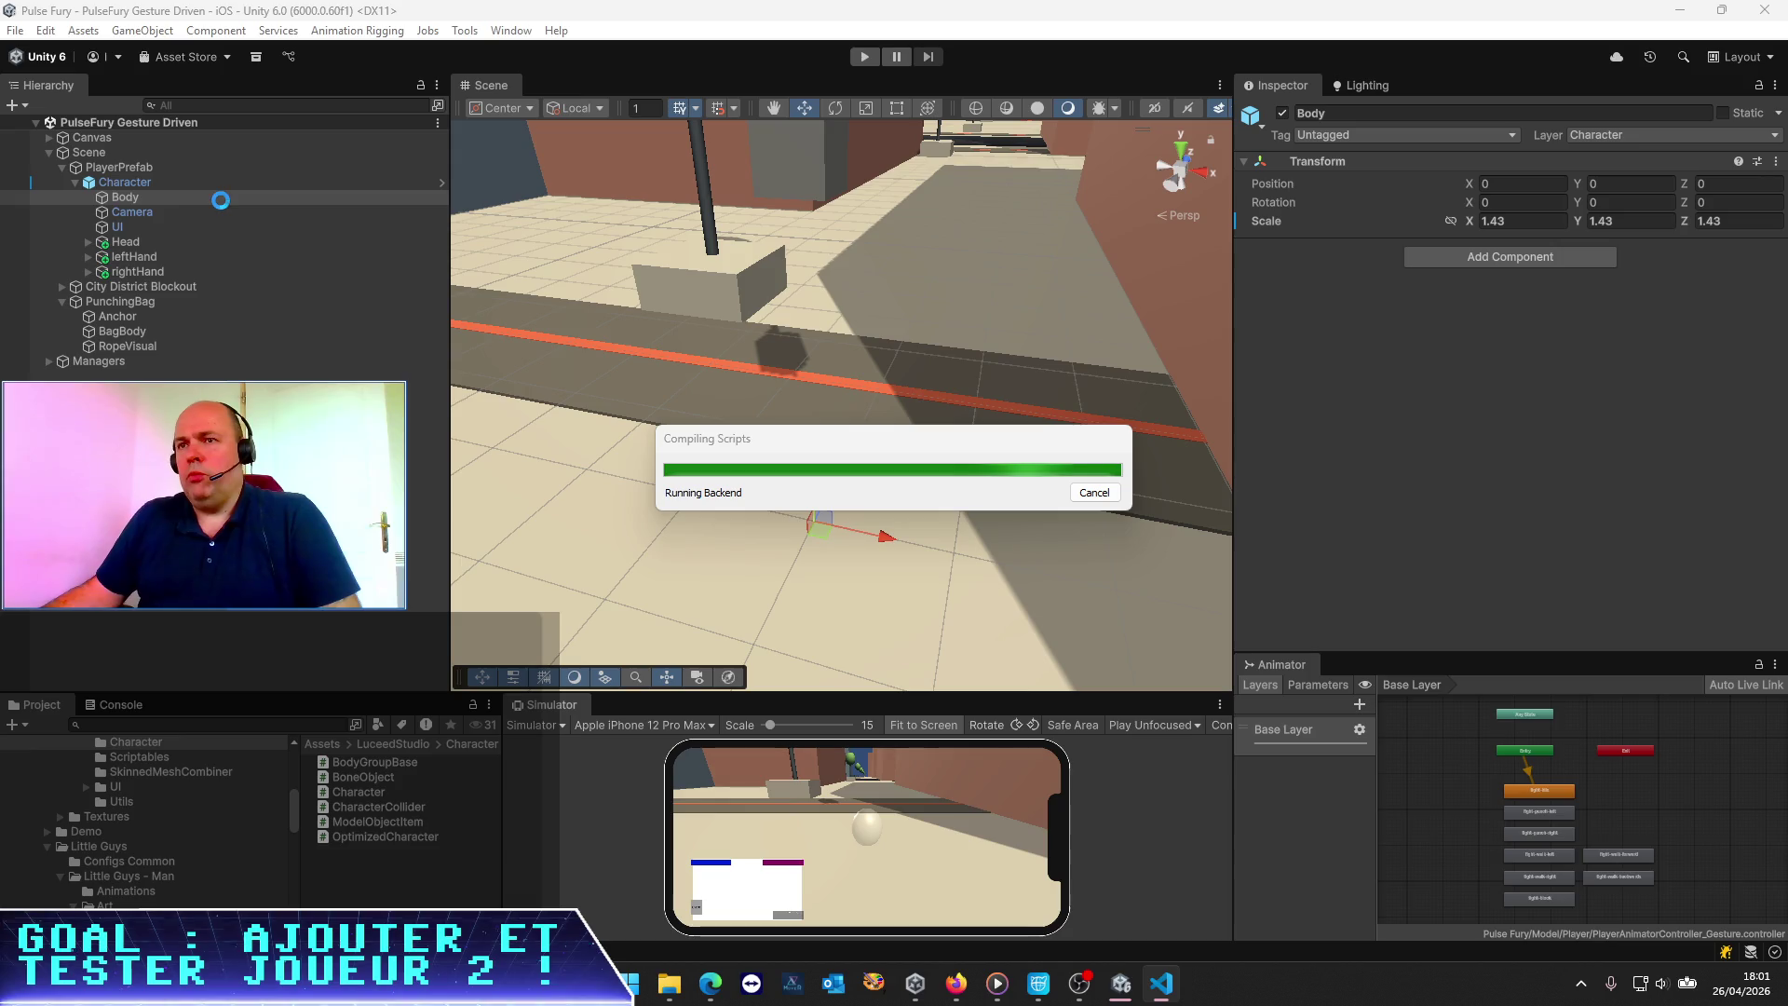
On PlayerPrefab, assign Body to Gesture Idle Washout's Avatar Root, then start play mode
left_click(131, 168)
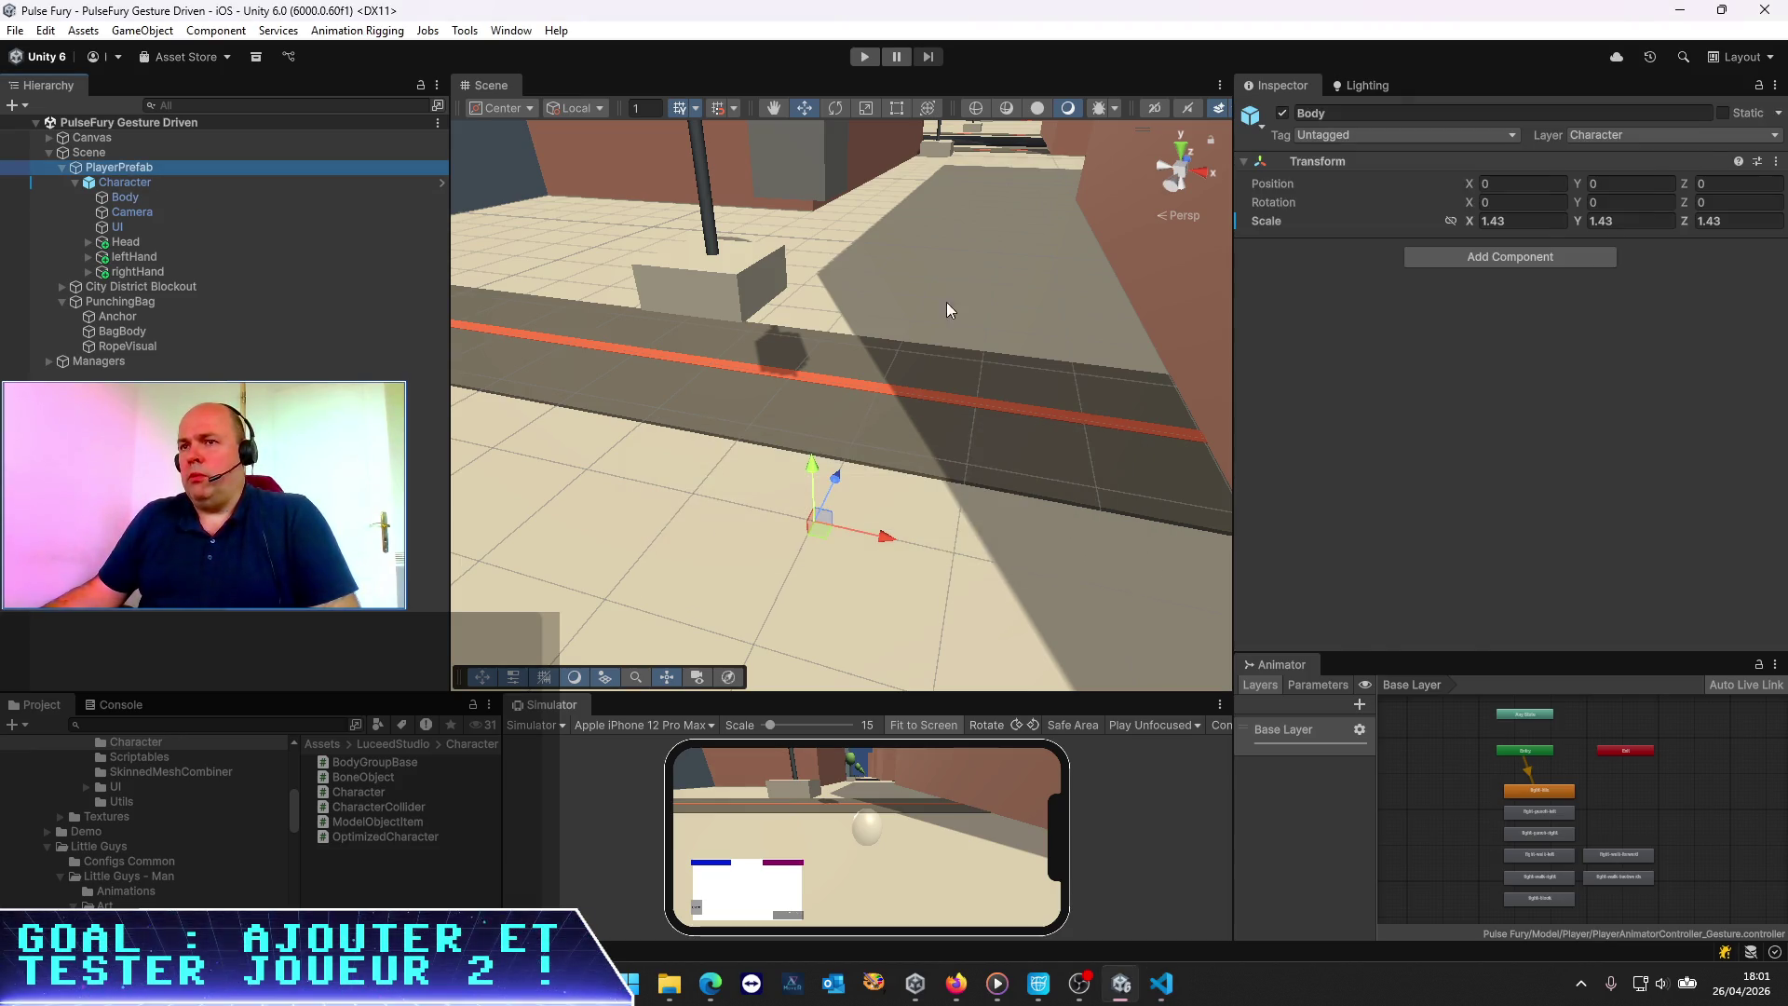
scroll(1639, 386, "down", 10)
scroll(1619, 385, "down", 10)
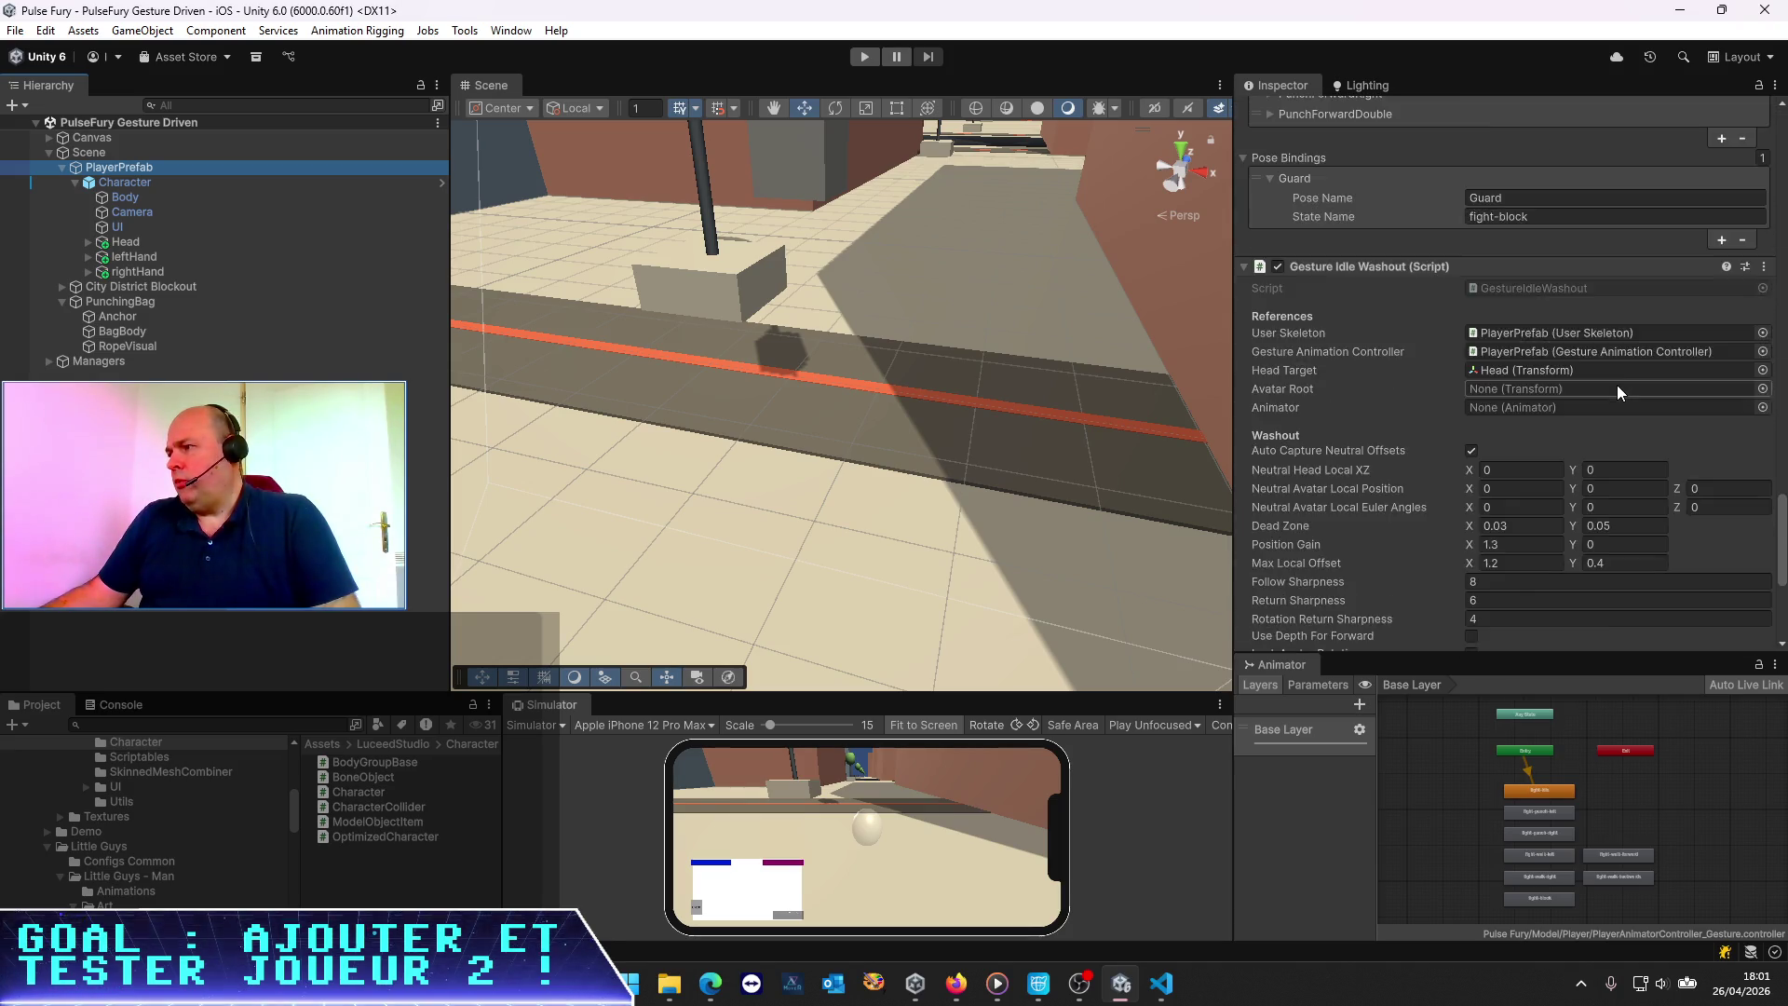
scroll(1618, 386, "up", 4)
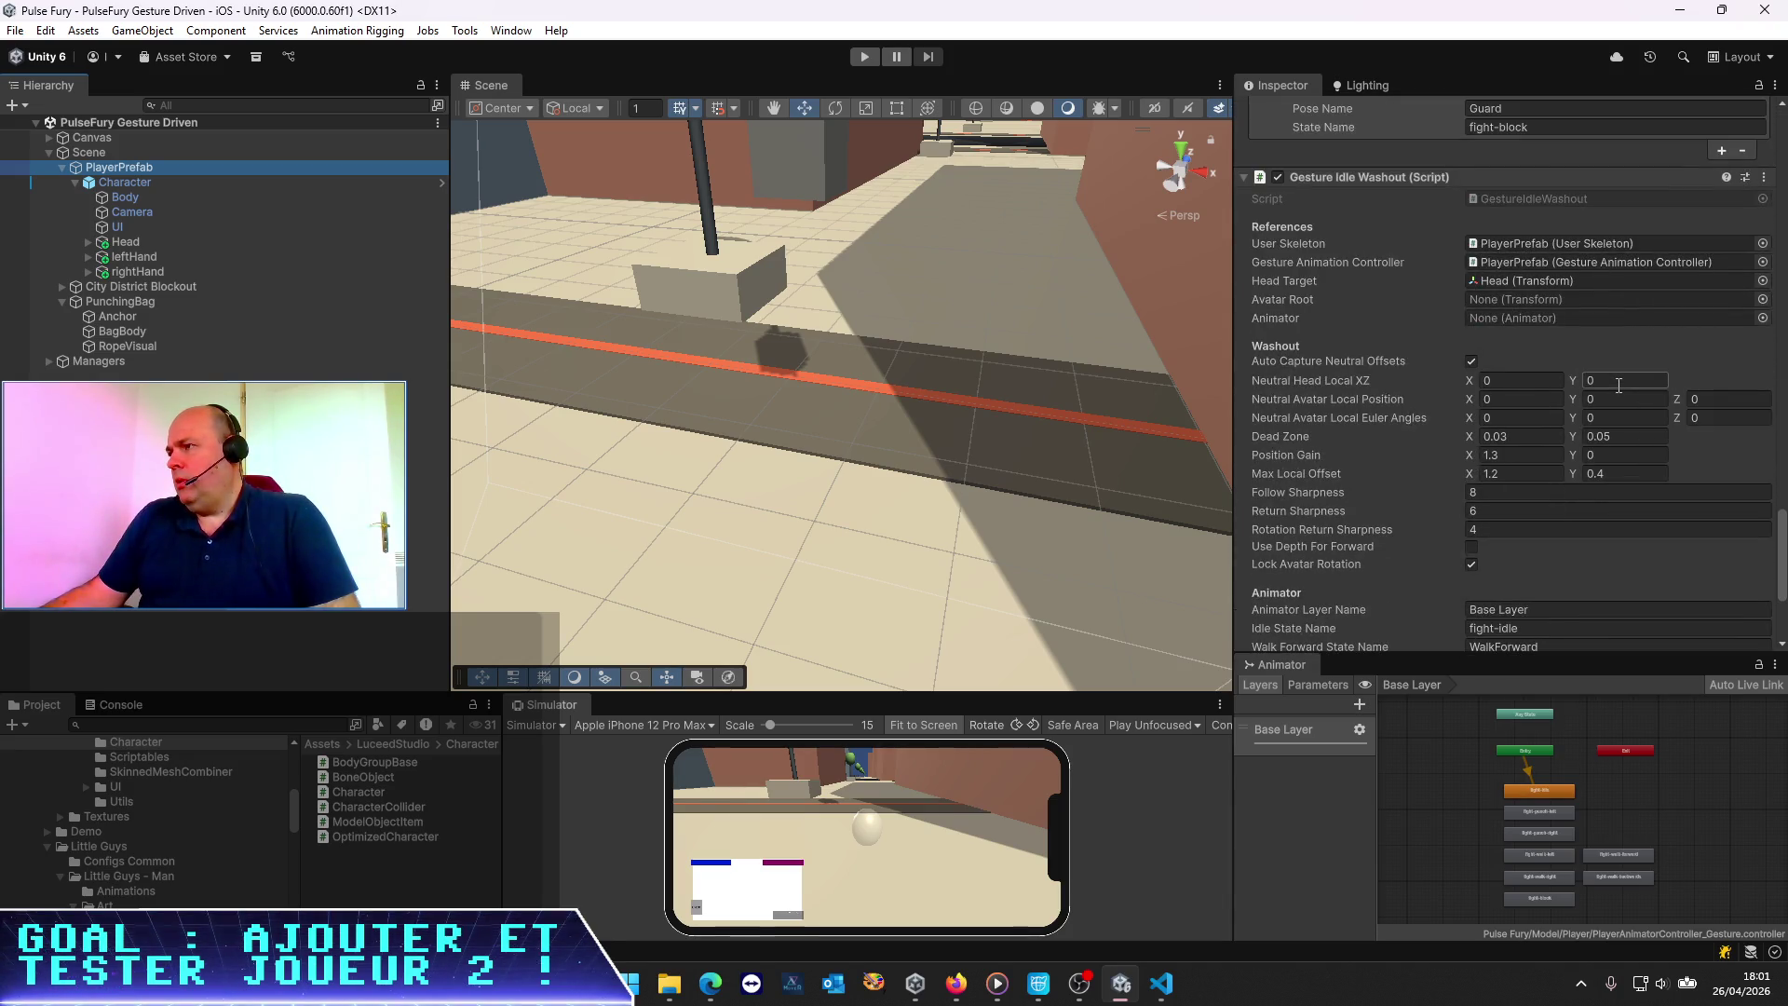
left_click_drag(136, 196, 1518, 301)
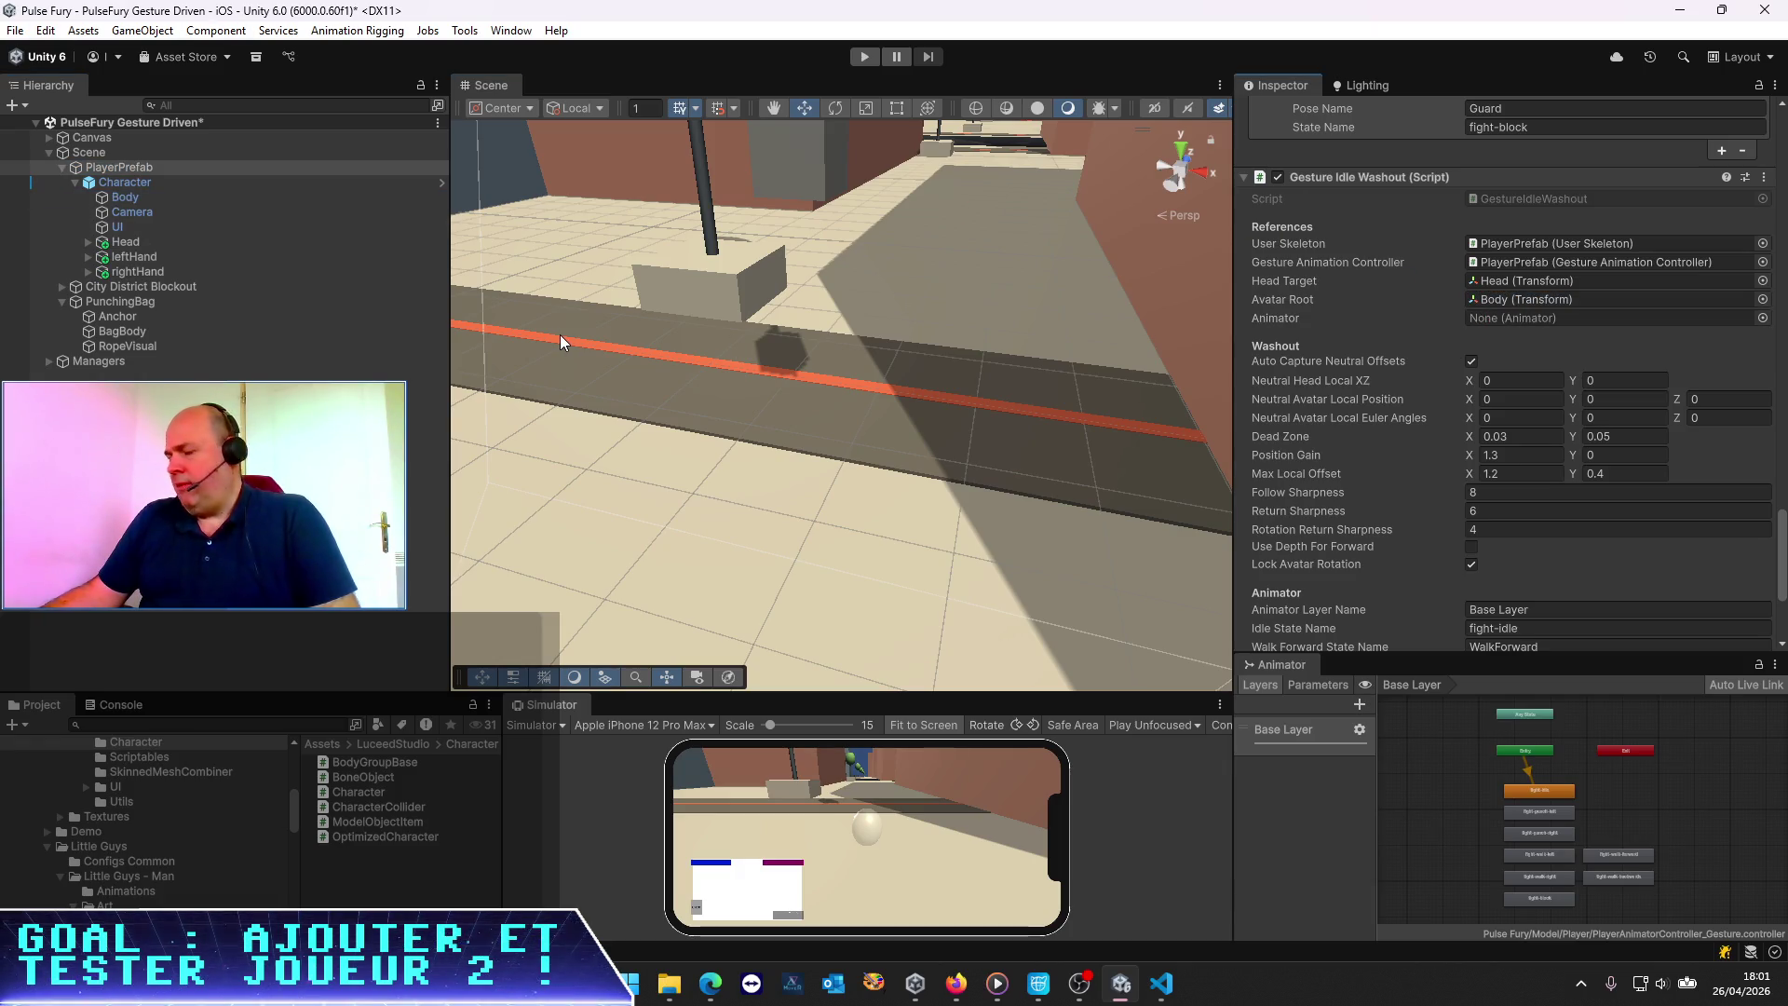
left_click(855, 58)
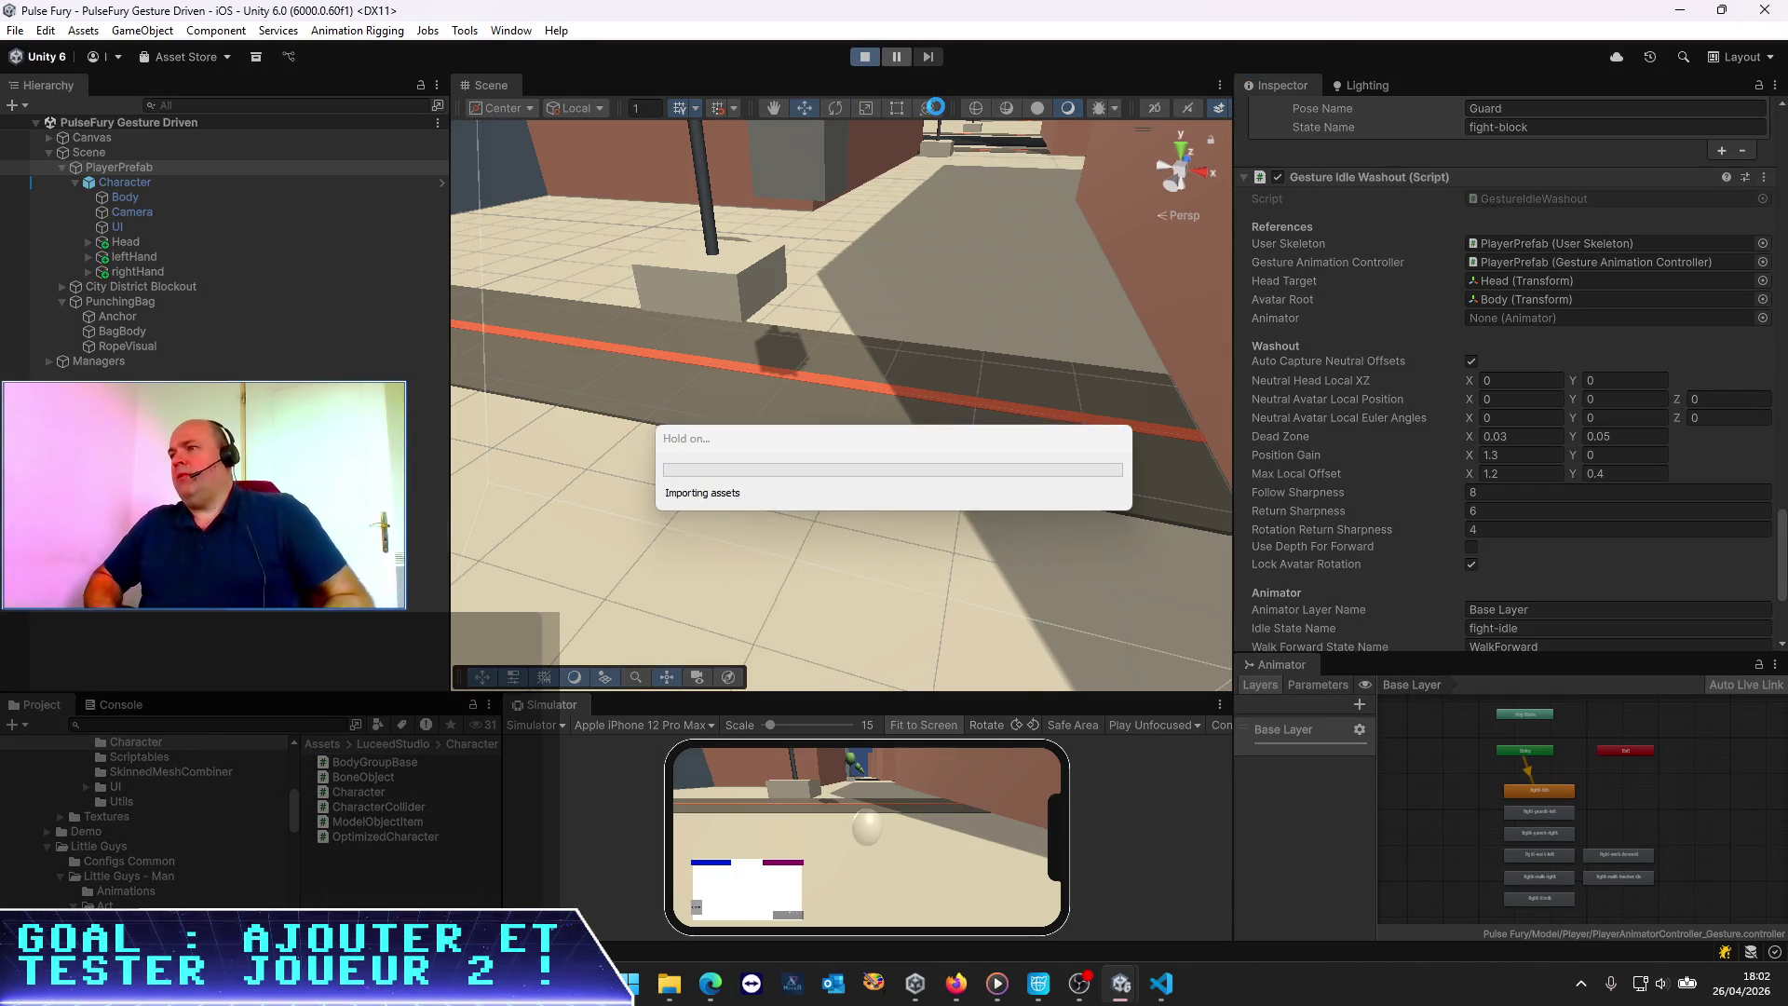
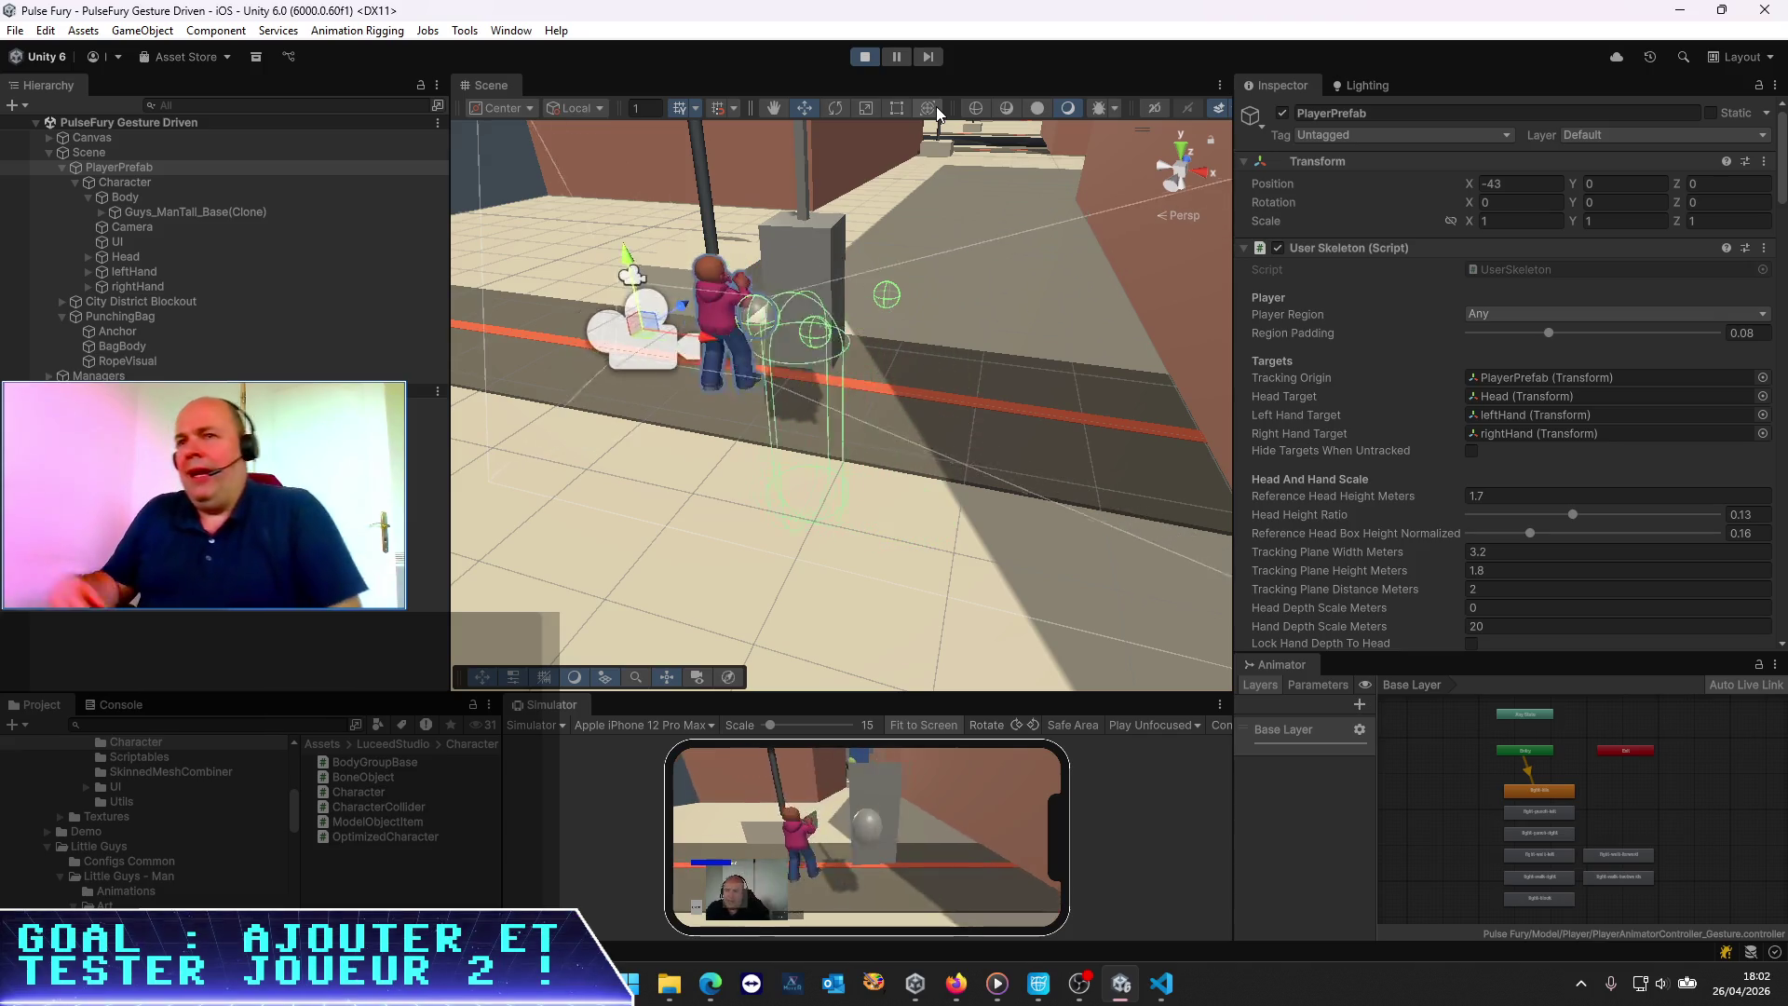
Expand Body's Guys_ManTall_Base(Clone) and select the Guys_Man_Tall model to view its transform and Animator
left_click(179, 198)
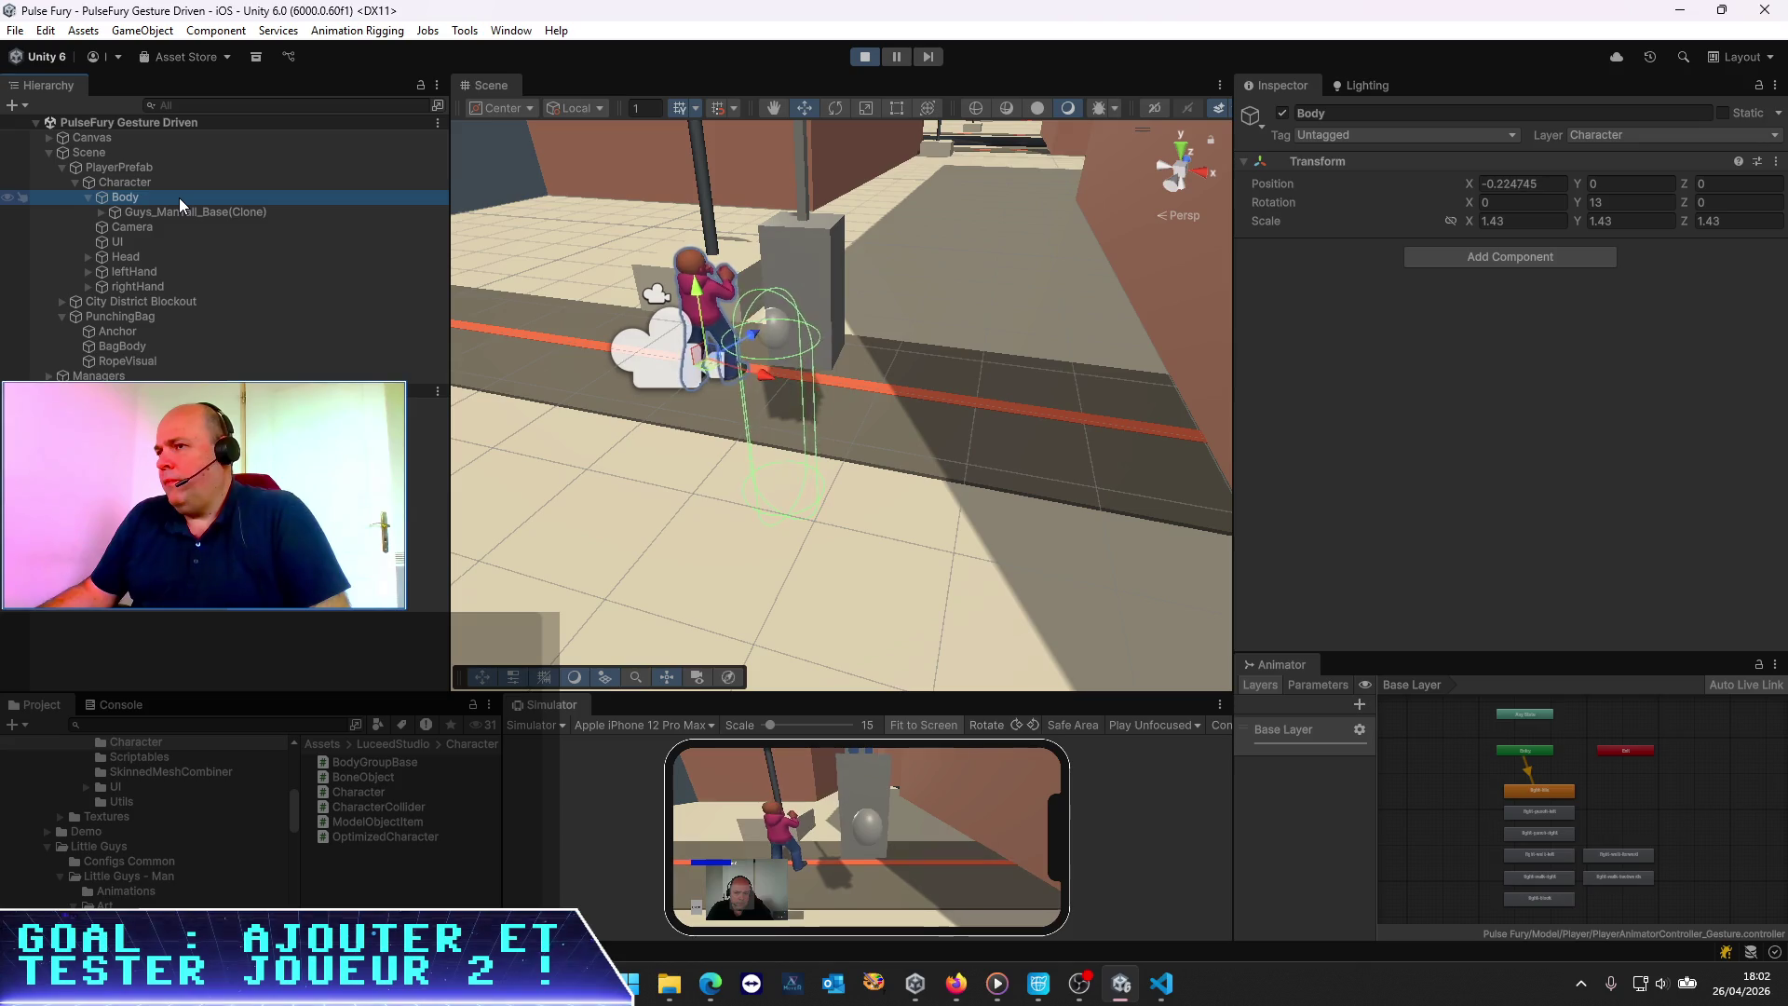
left_click(125, 215)
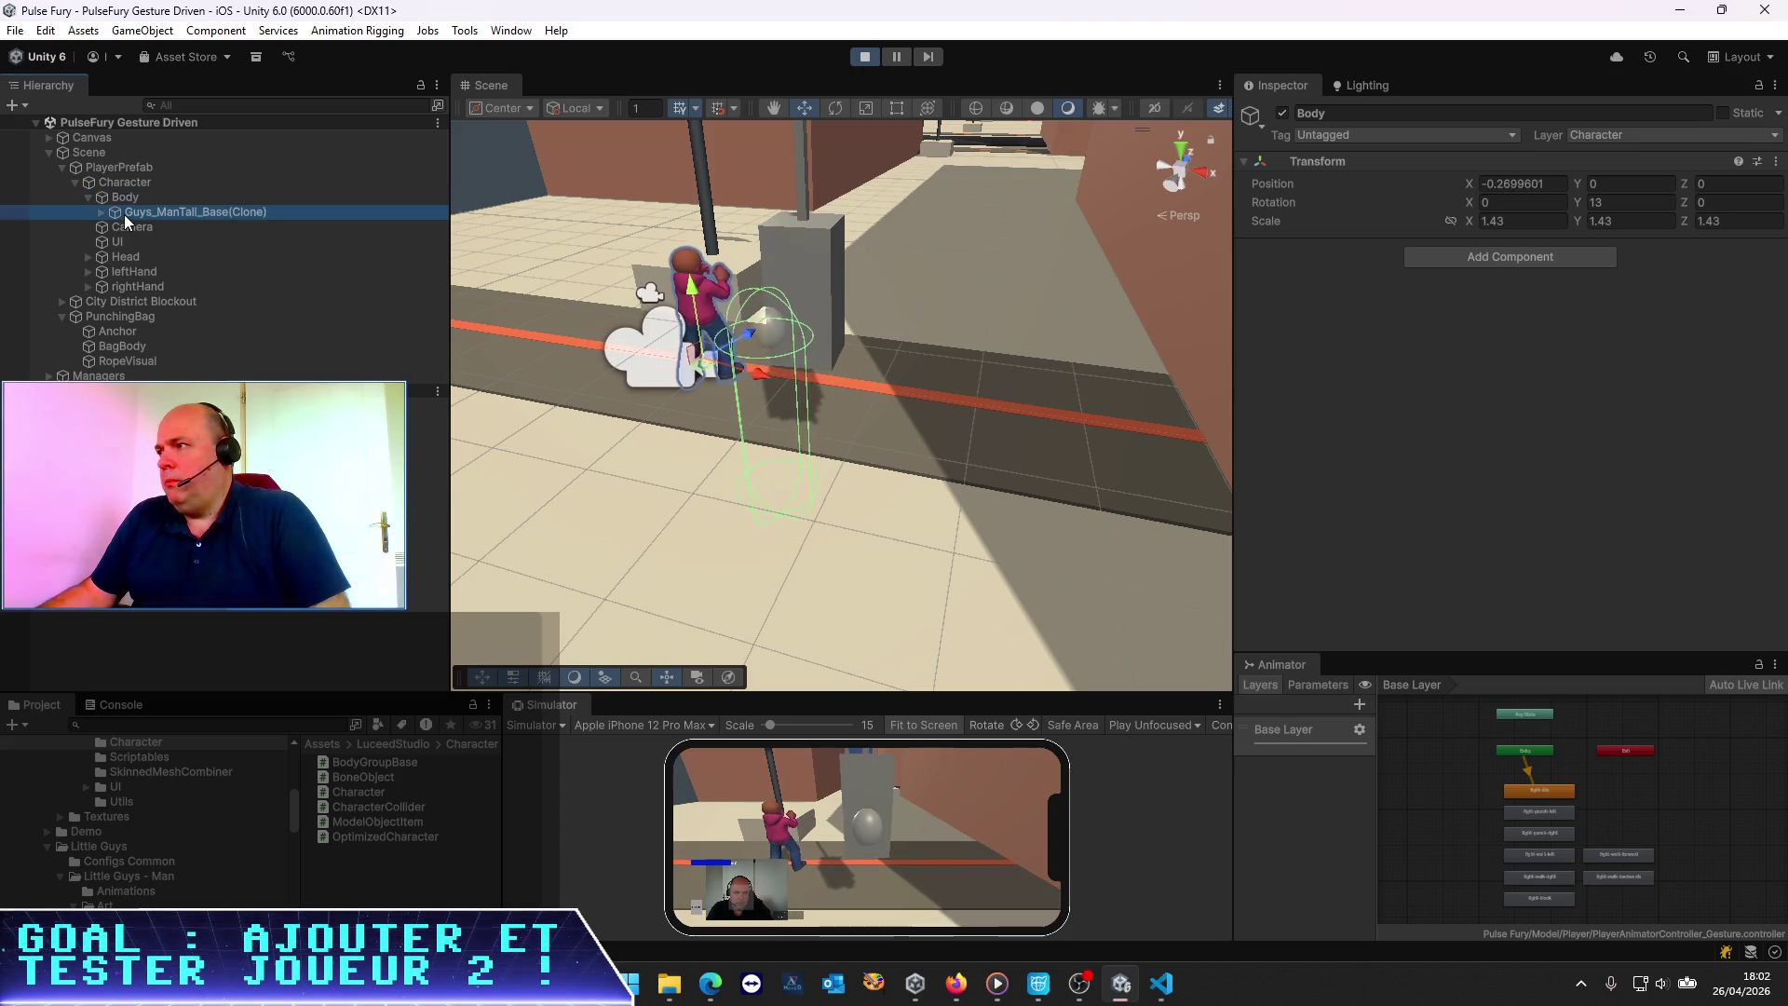
left_click(99, 213)
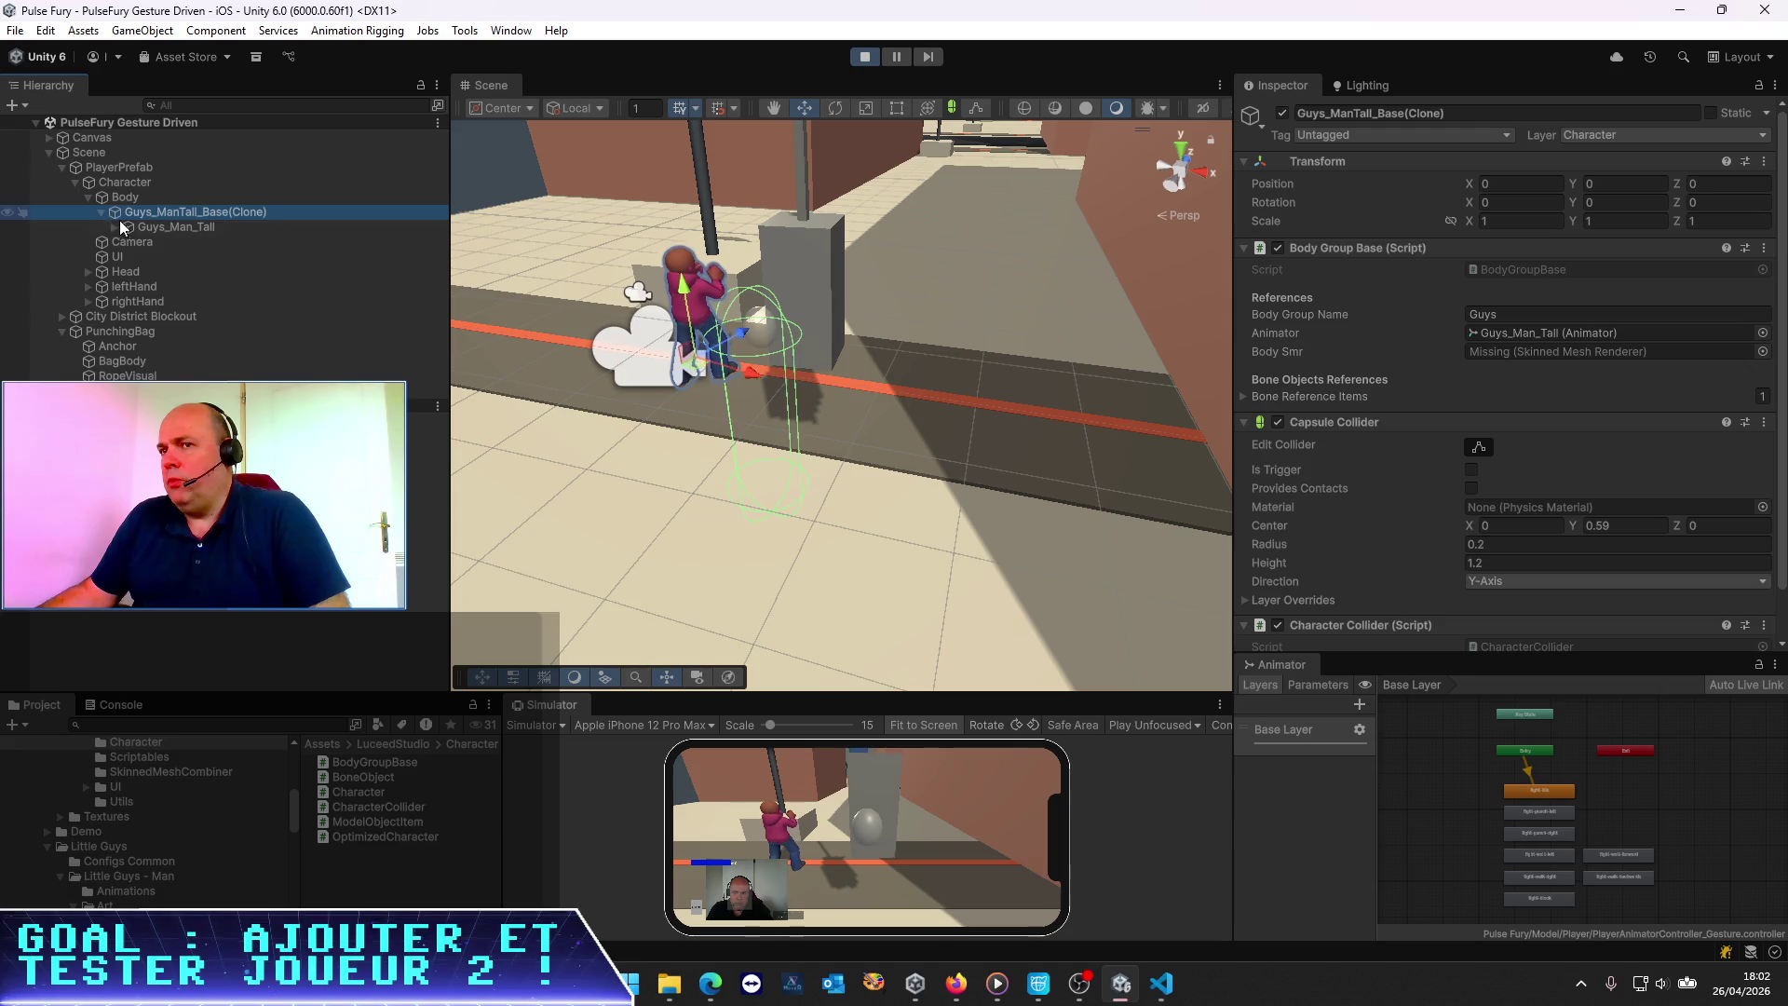
left_click(132, 227)
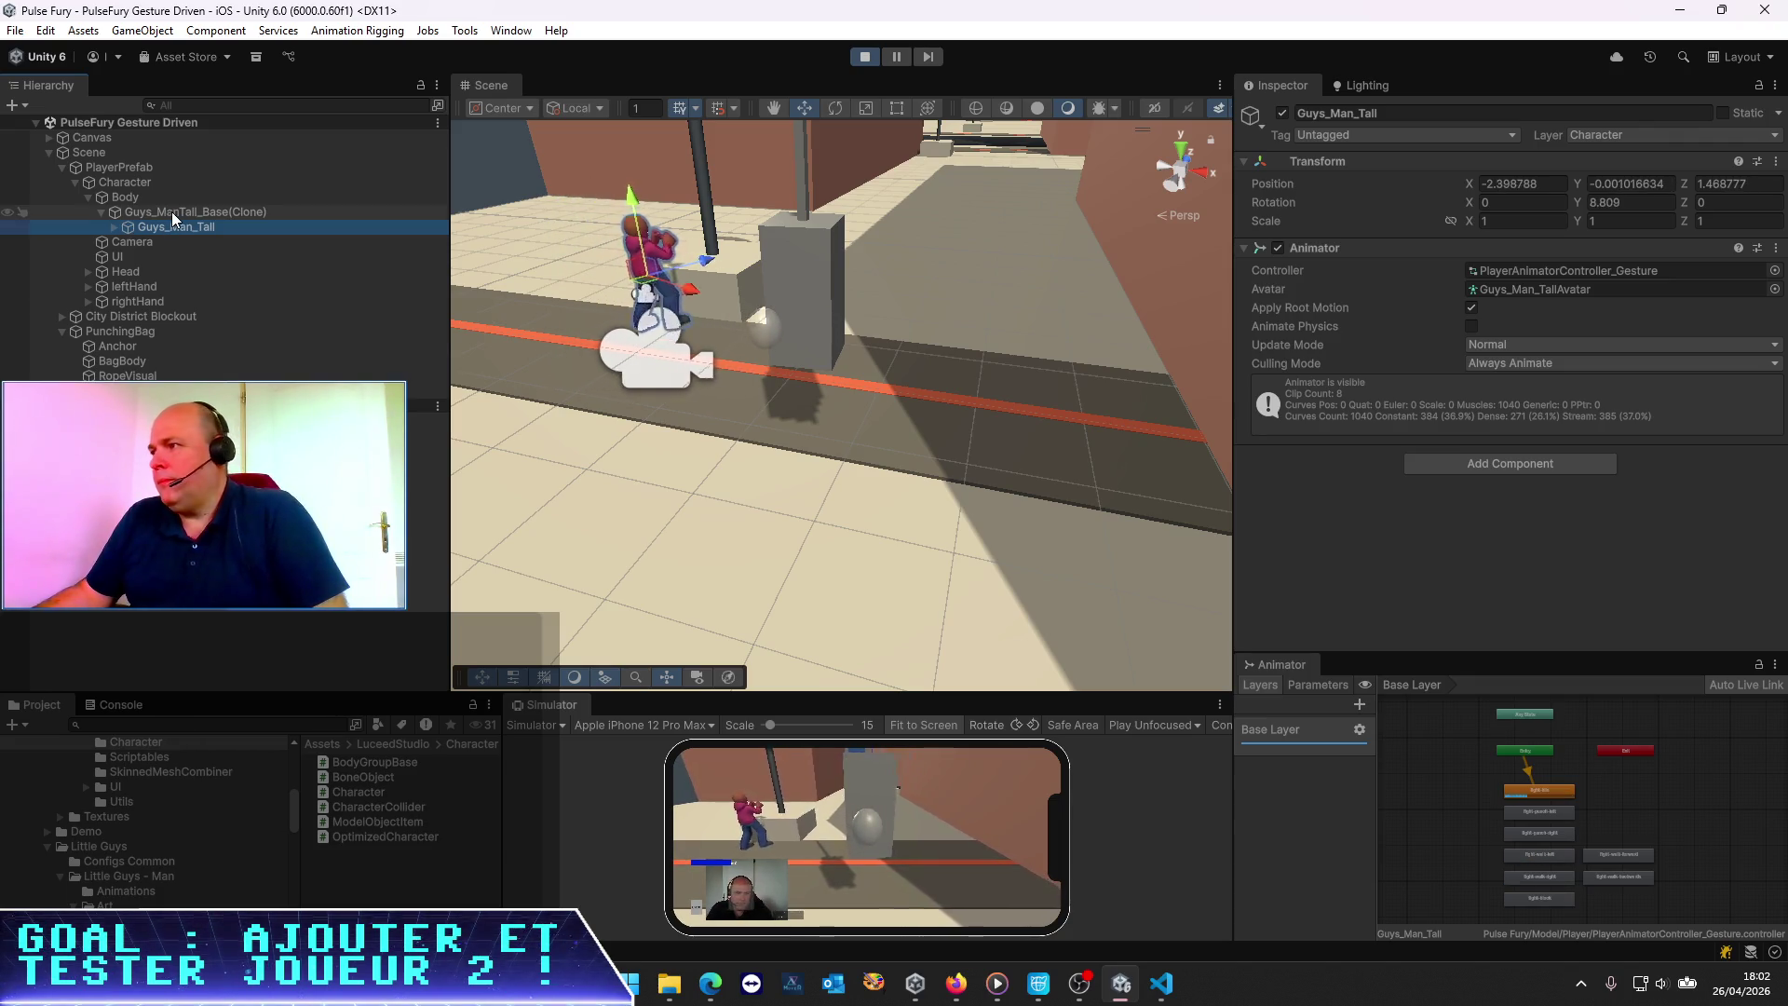
Reselect Guys_ManTall_Base(Clone) and leave its name unchanged after starting a rename
left_click(171, 212)
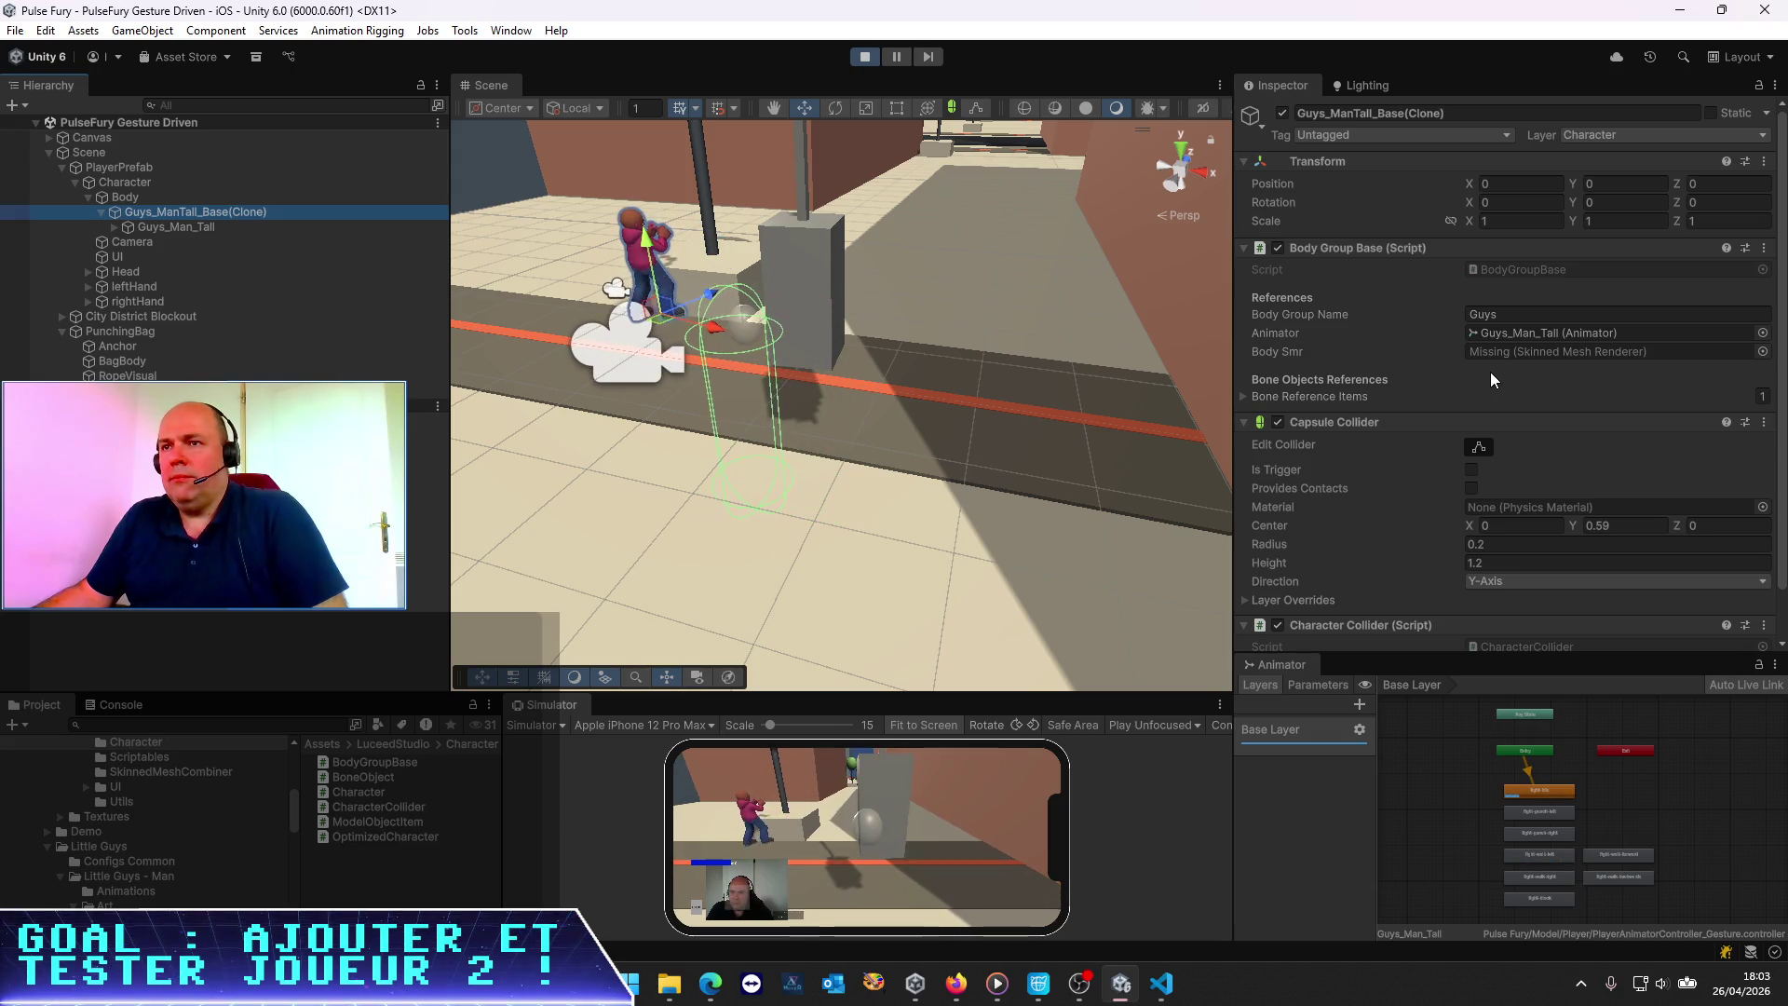
left_click(185, 212)
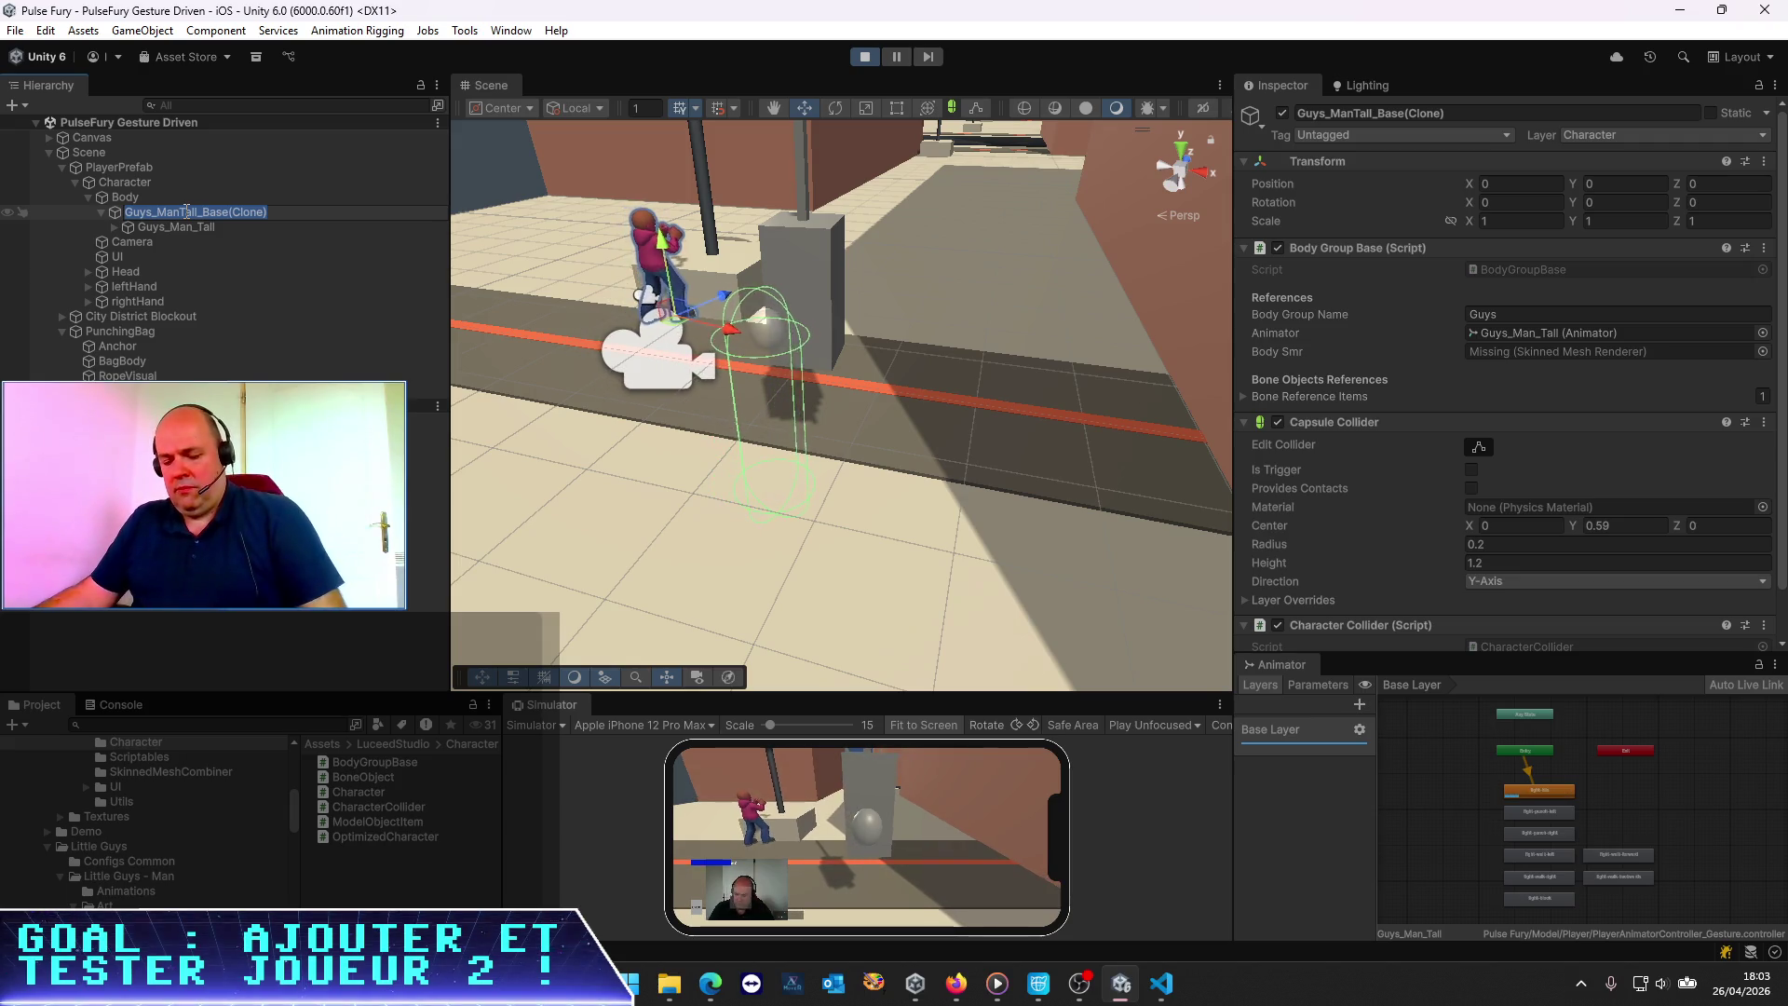
left_click(287, 208)
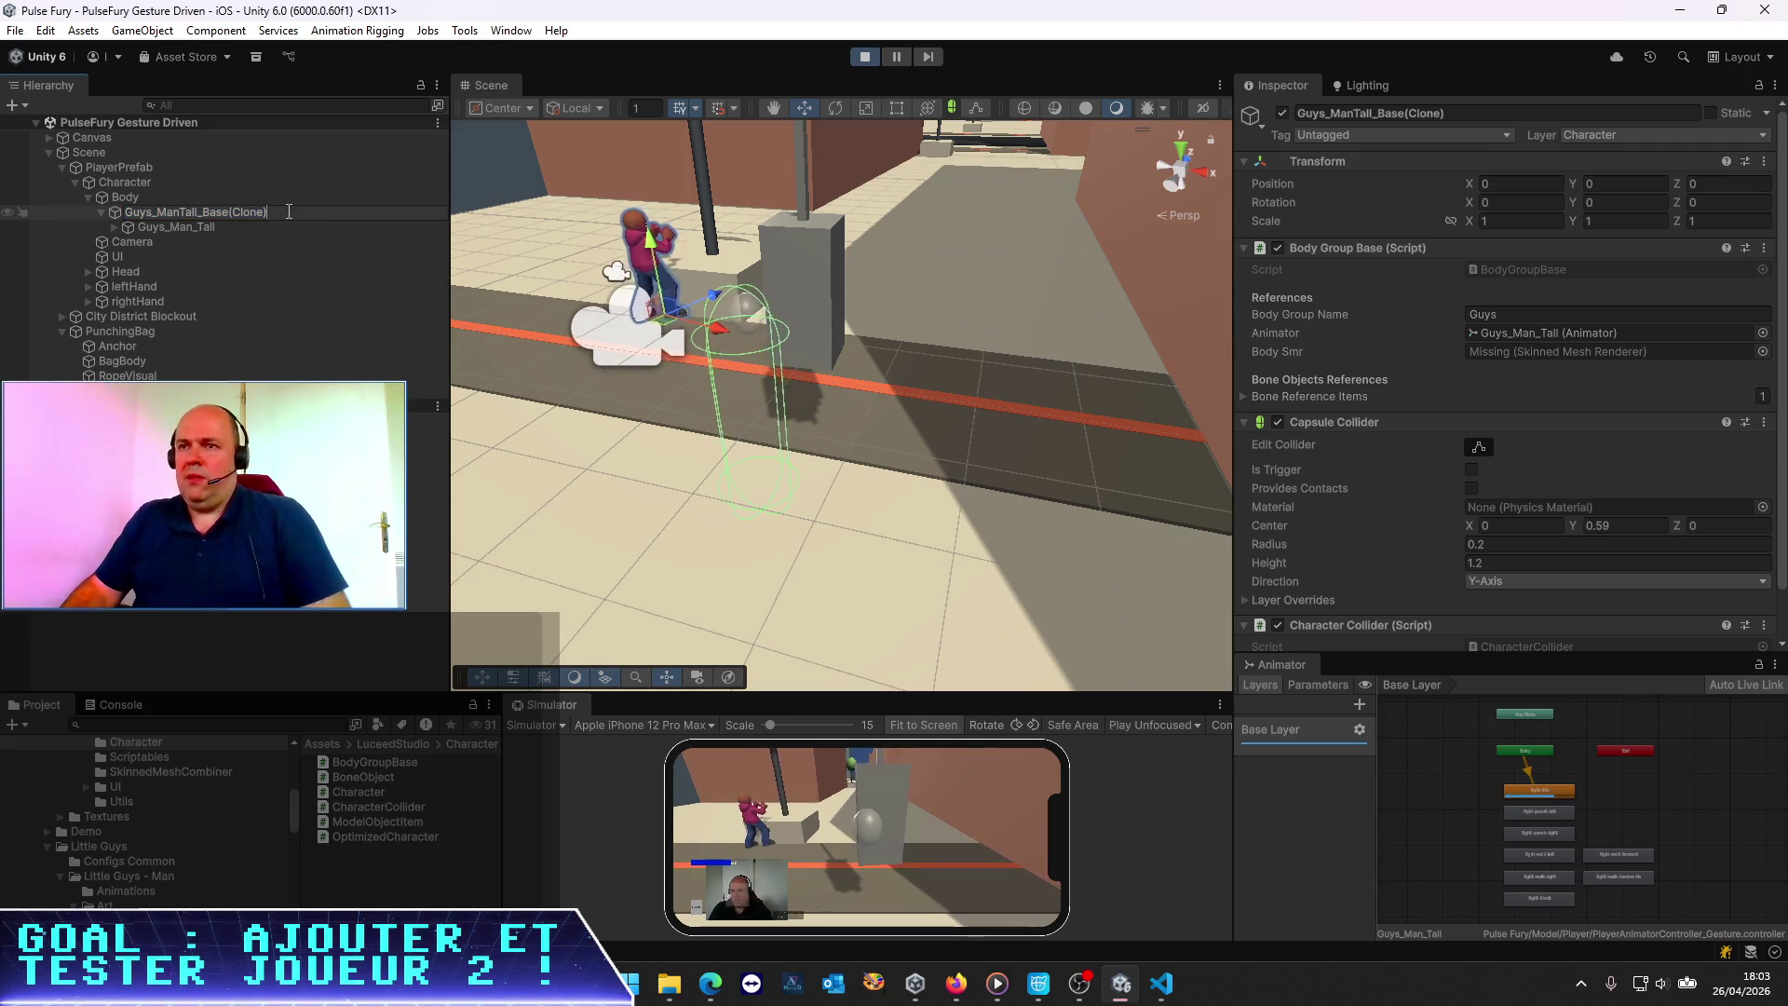
key("Return")
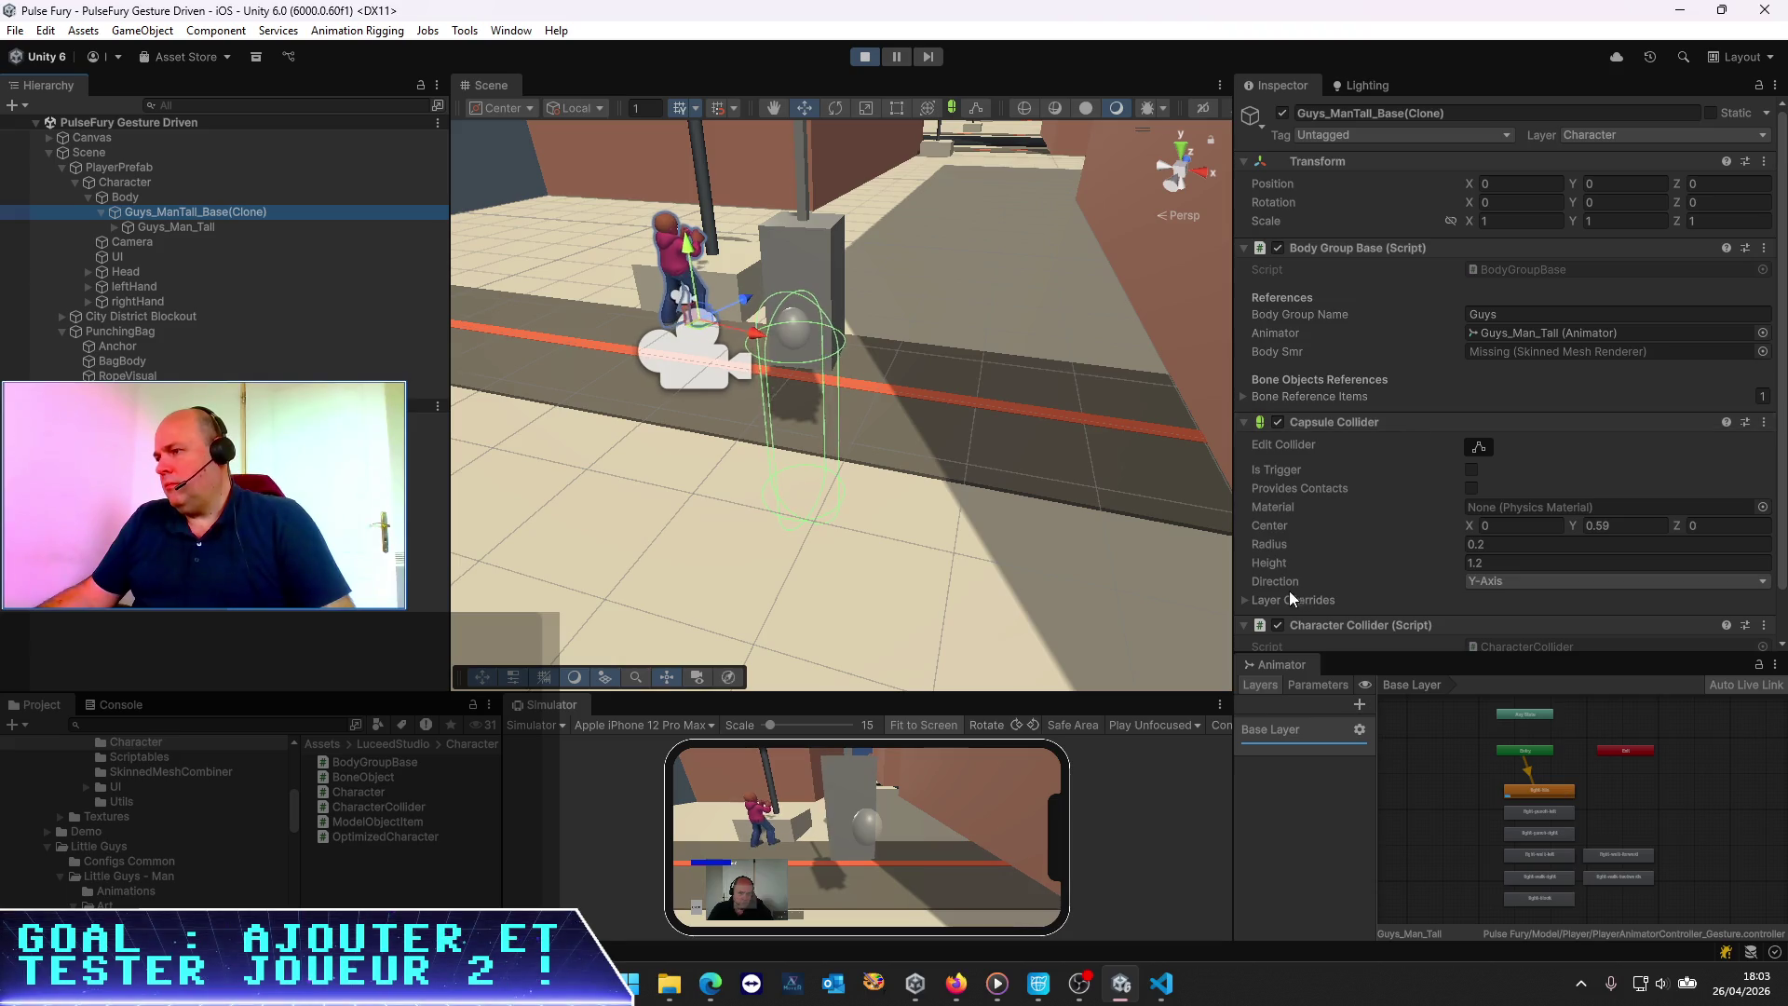
Check the collider's Layer Overrides, then return to the Guys_Man_Tall model's transform
left_click(1246, 598)
scroll(1344, 462, "down", 2)
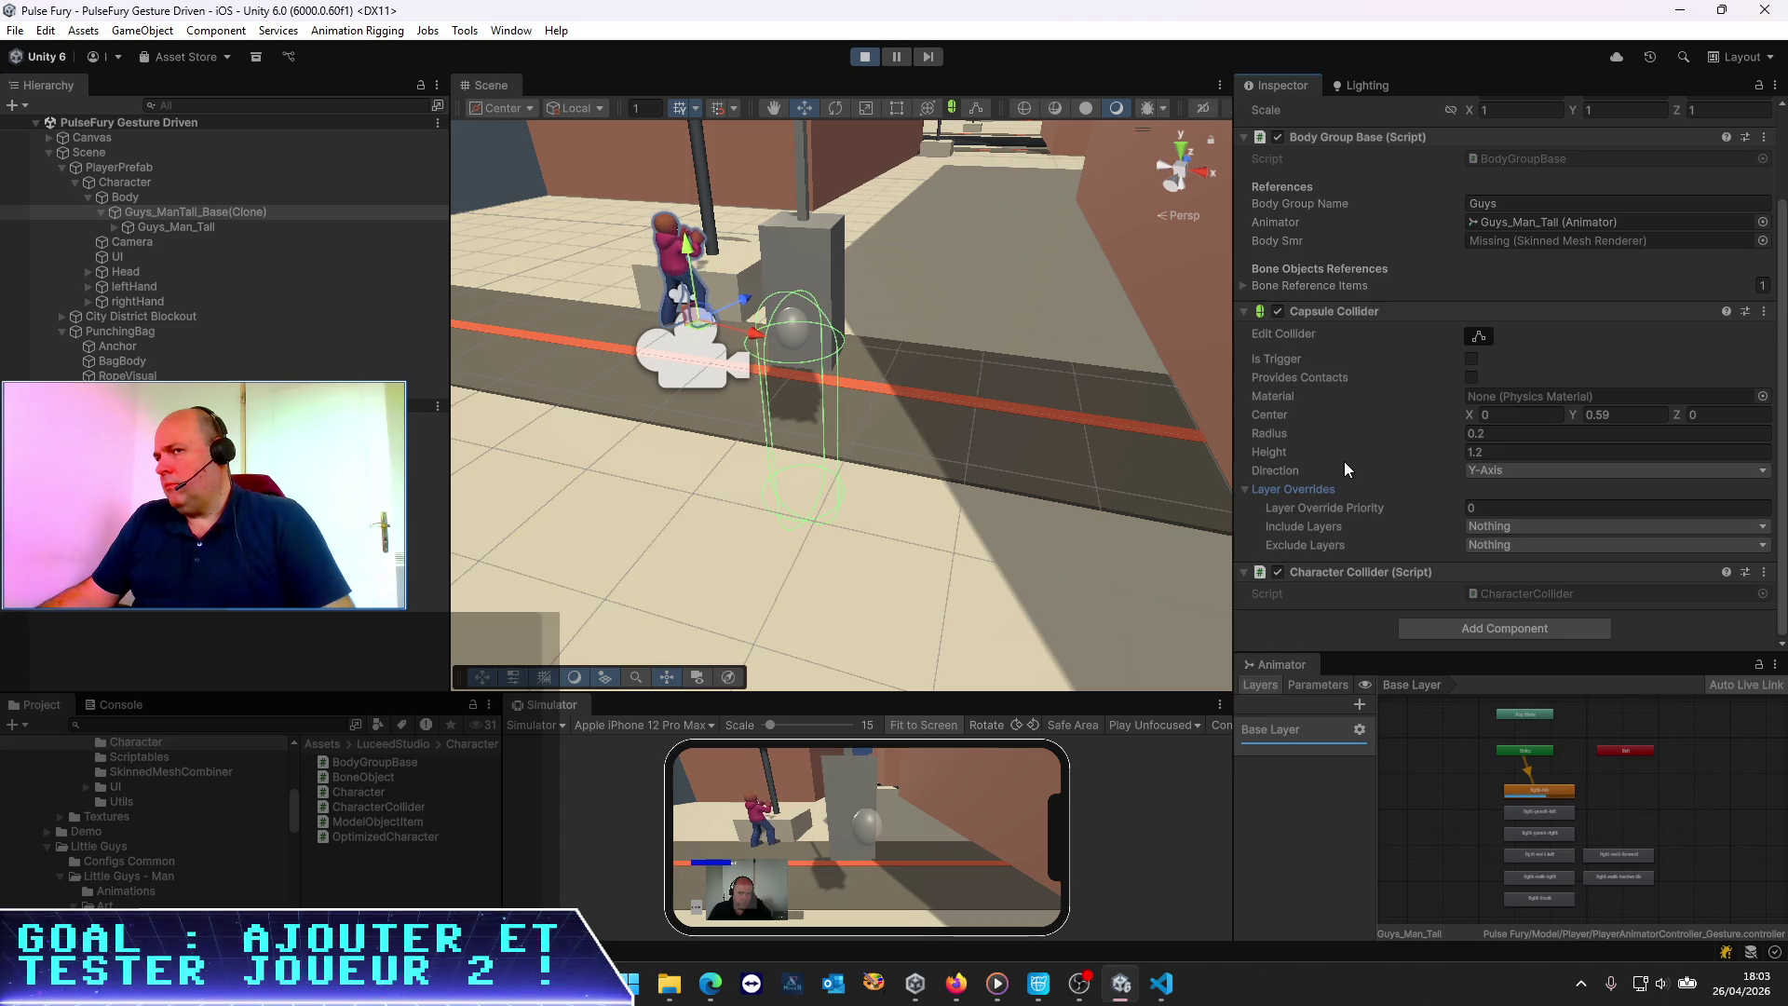
scroll(1343, 461, "up", 2)
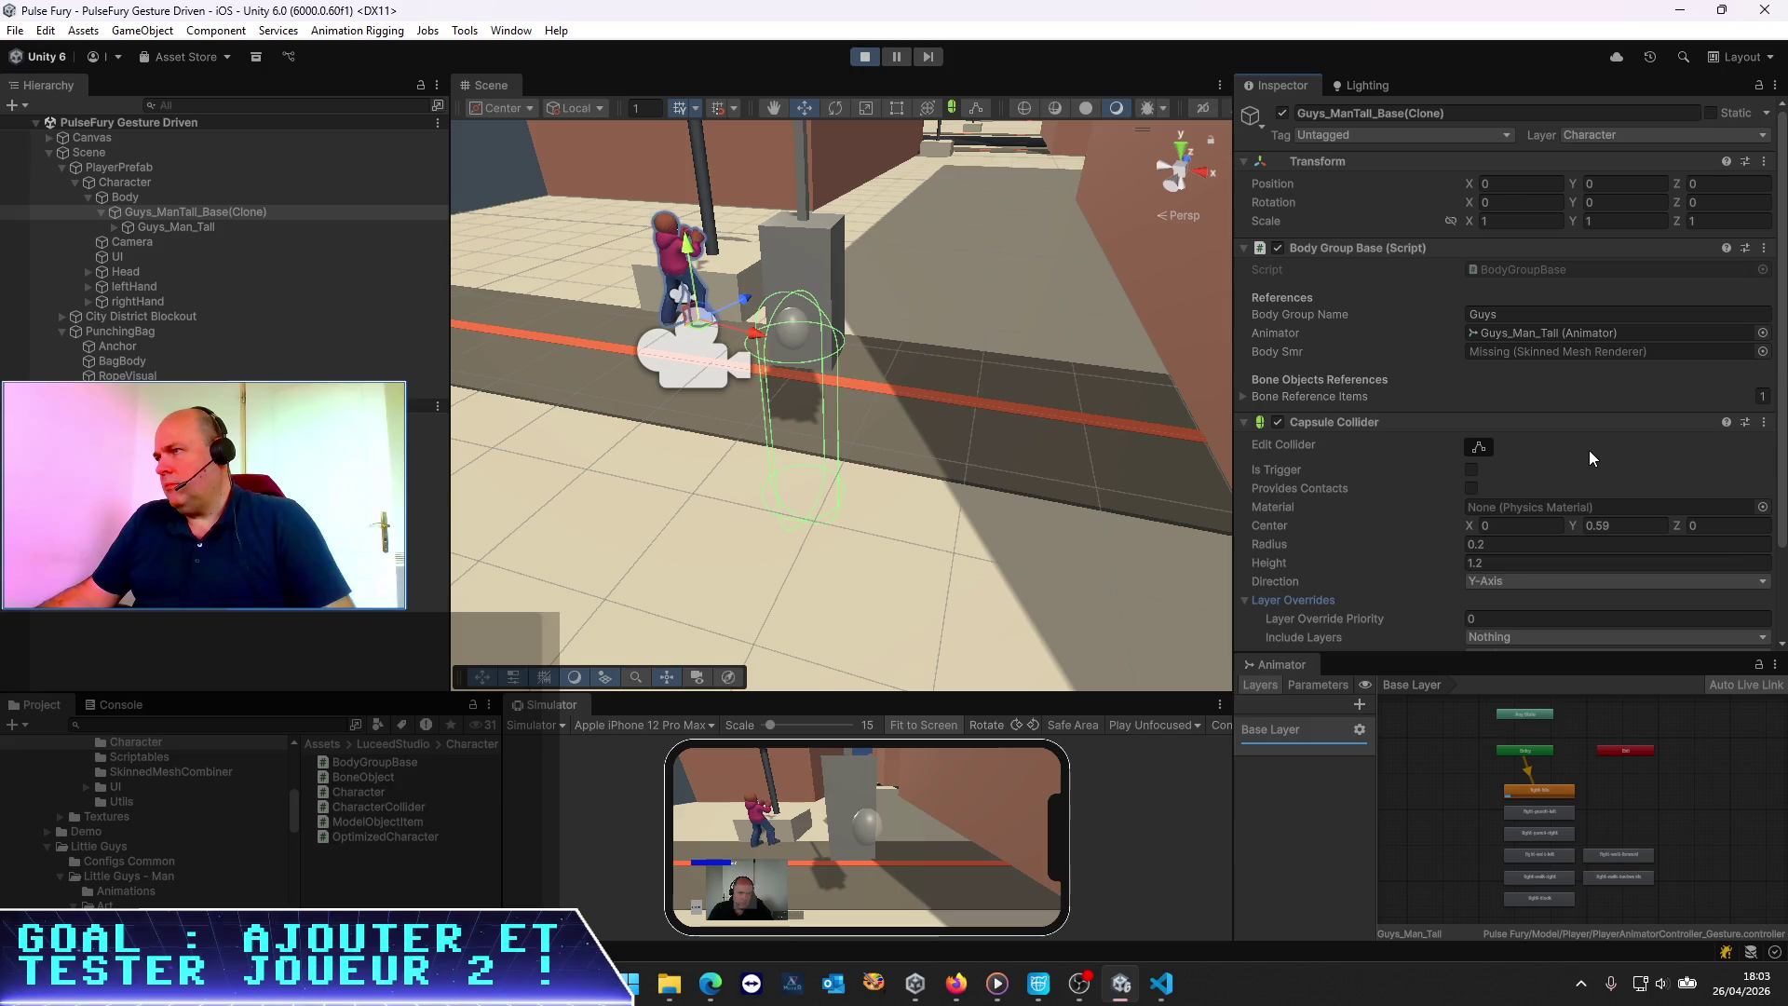
left_click(173, 233)
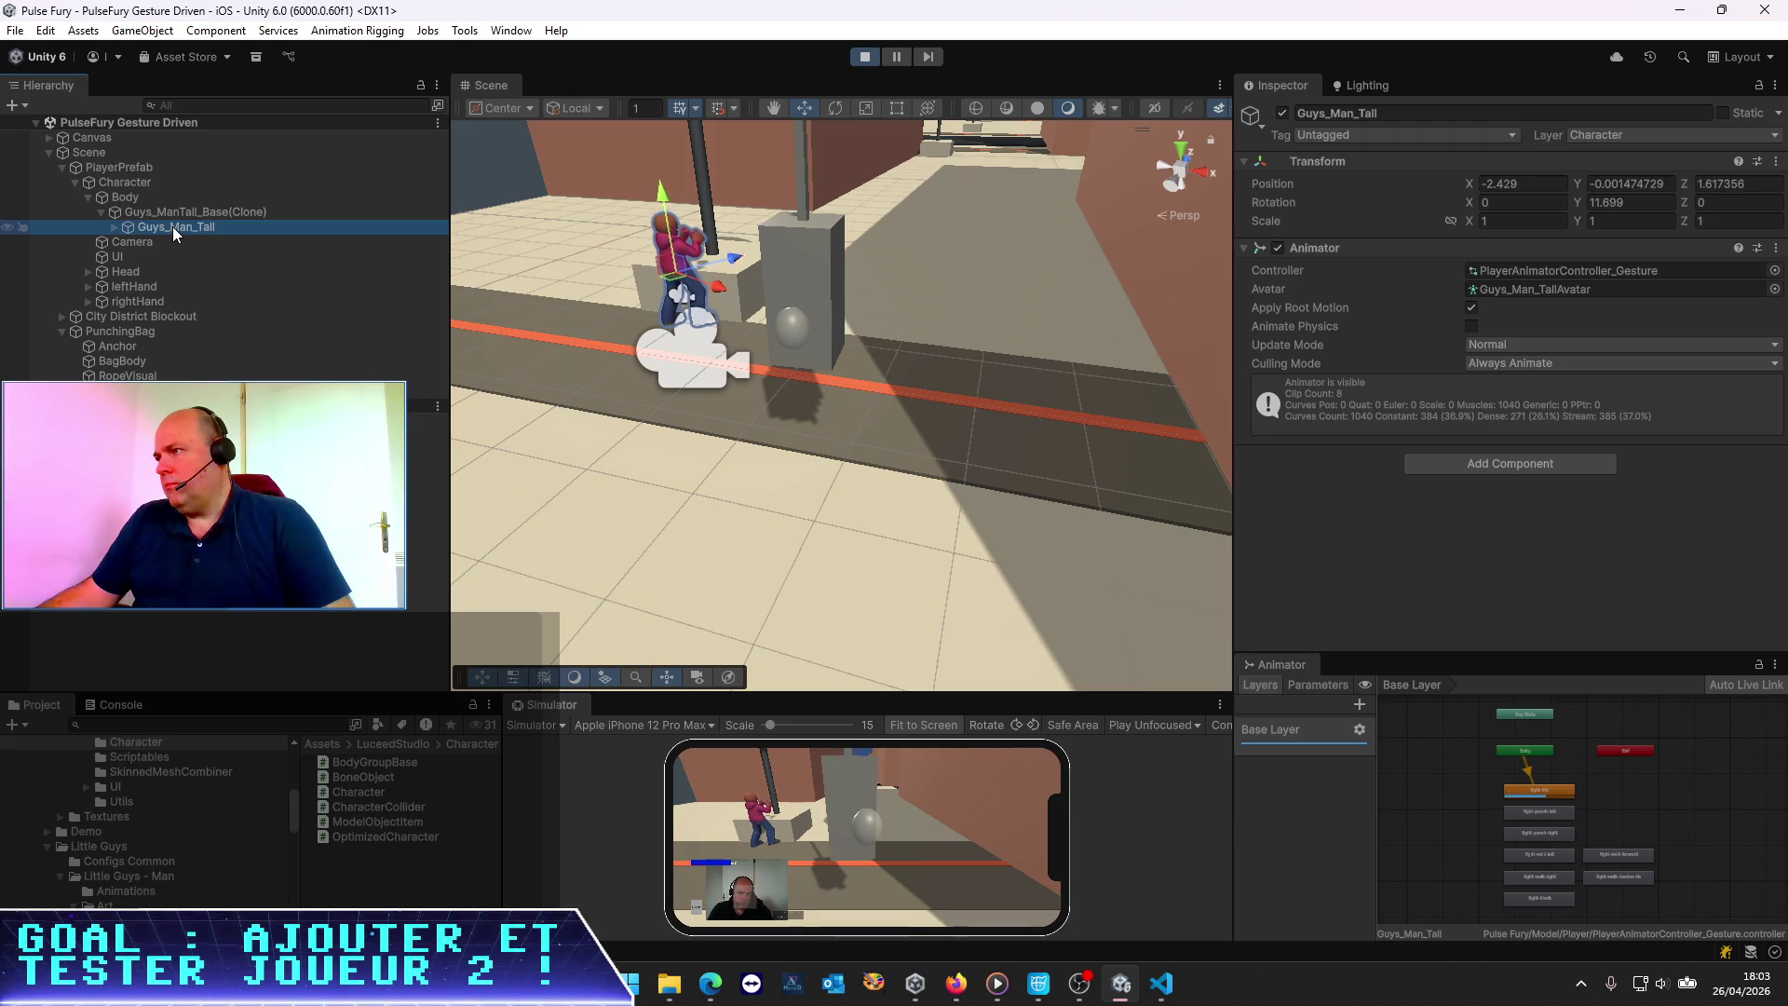
left_click(177, 213)
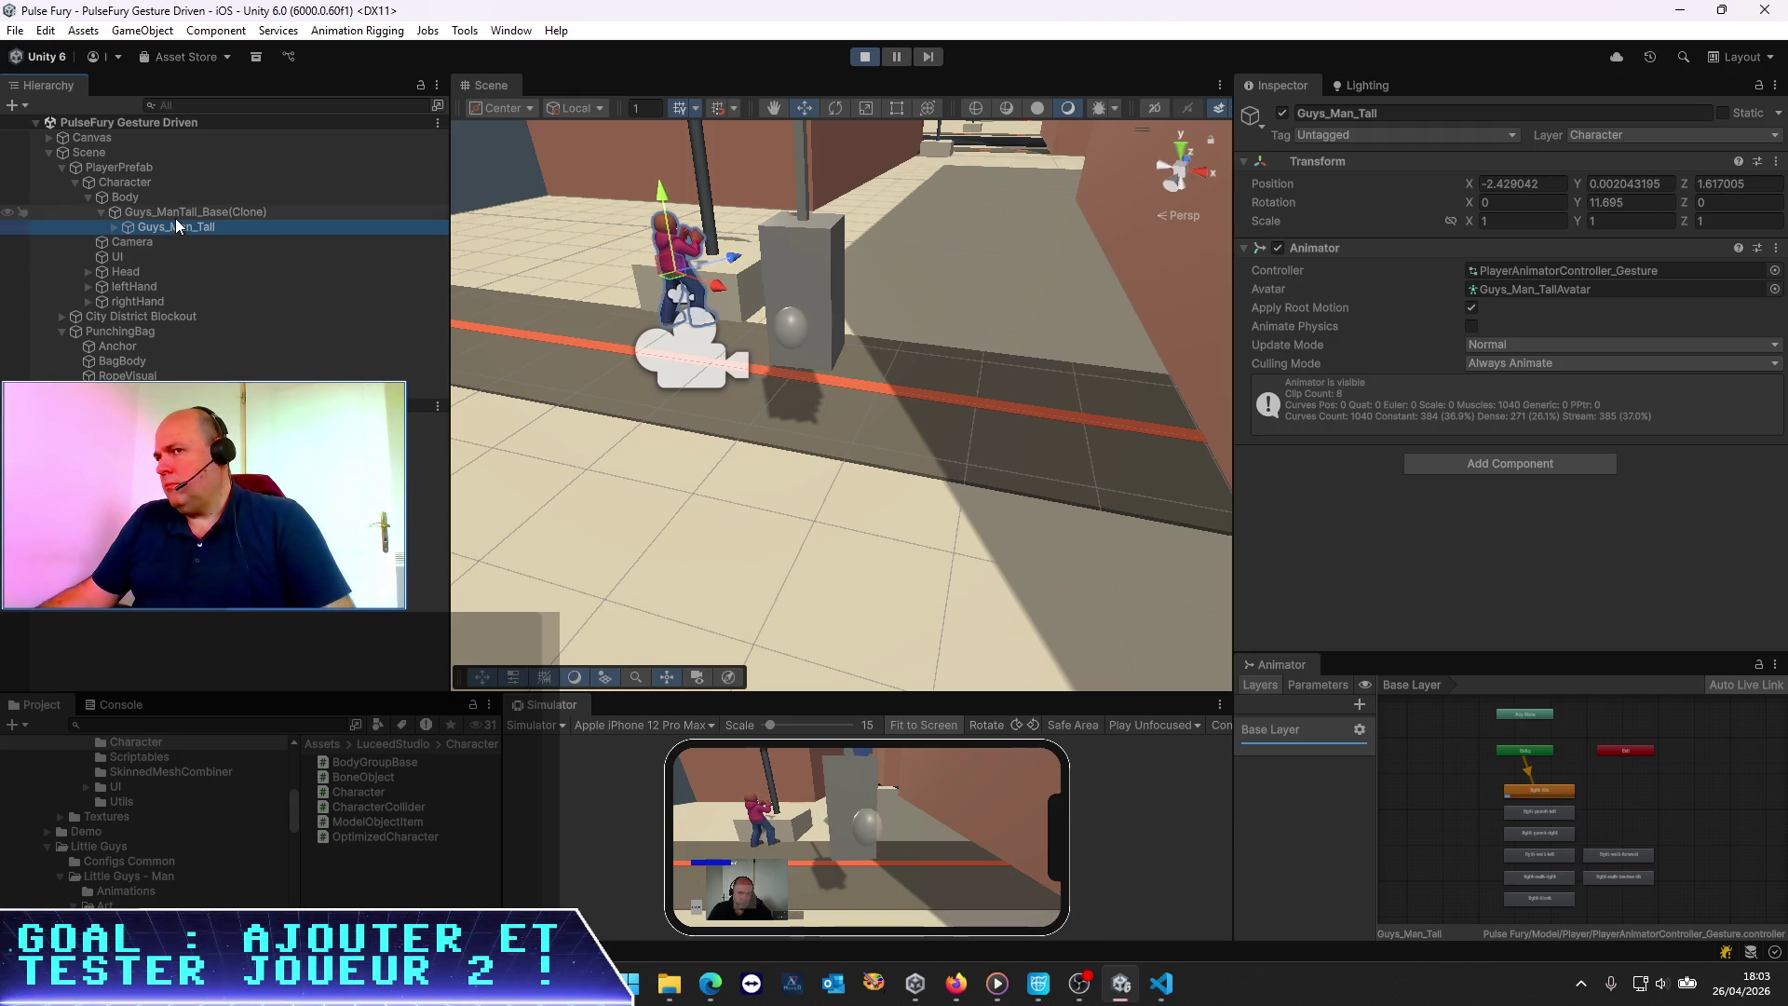
left_click(182, 227)
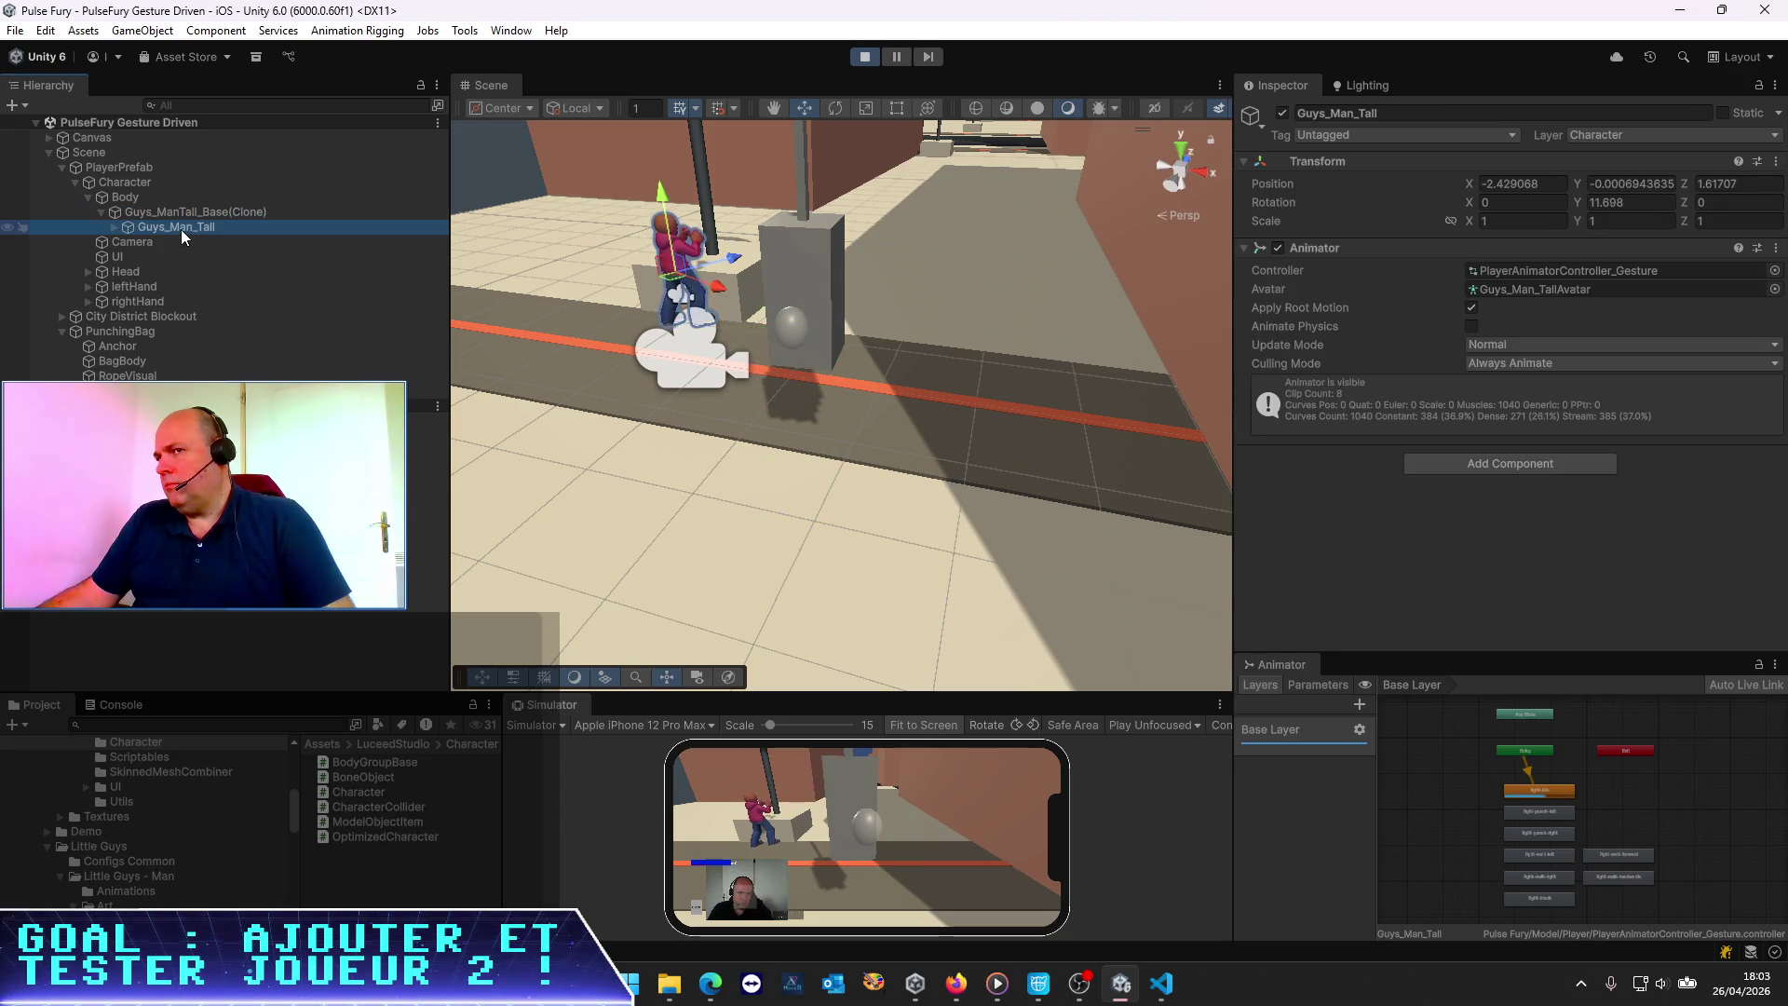
Set Guys_Man_Tall's position X and Y to 0 and its Y rotation to 0
left_click(1523, 183)
type("0")
key("Tab")
type("0")
key("Tab")
type("0")
key("Return")
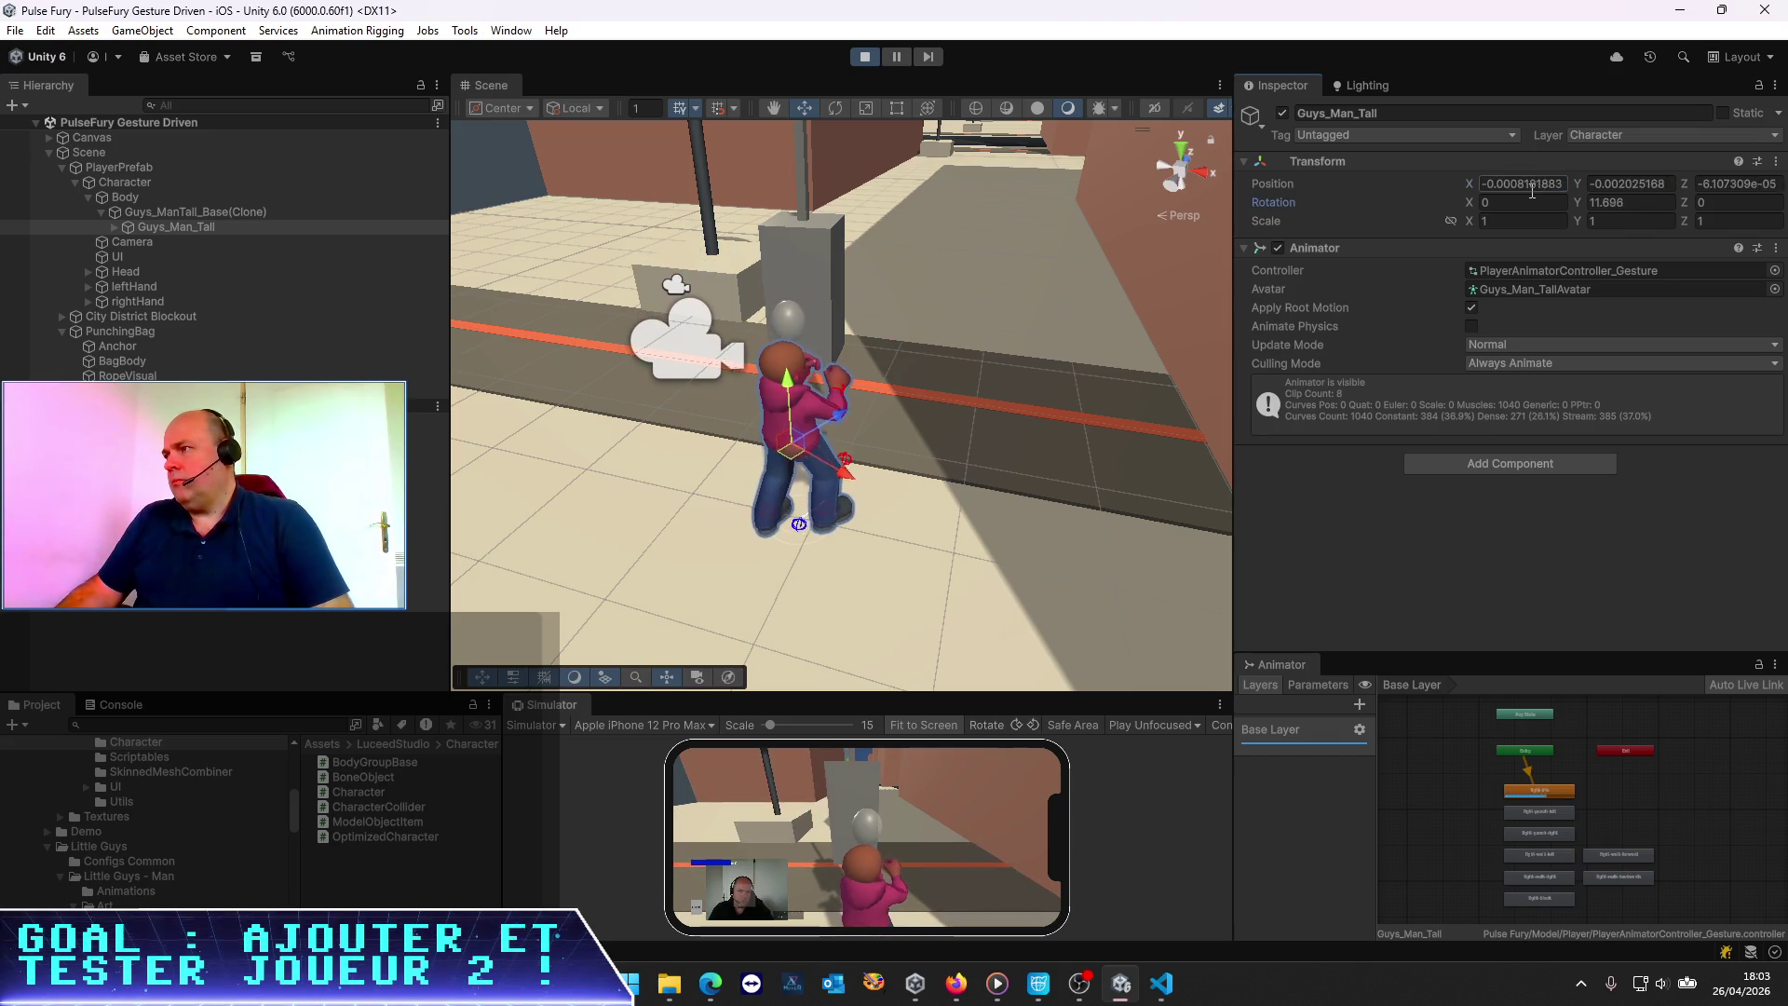
left_click(1624, 202)
type("0")
key("Return")
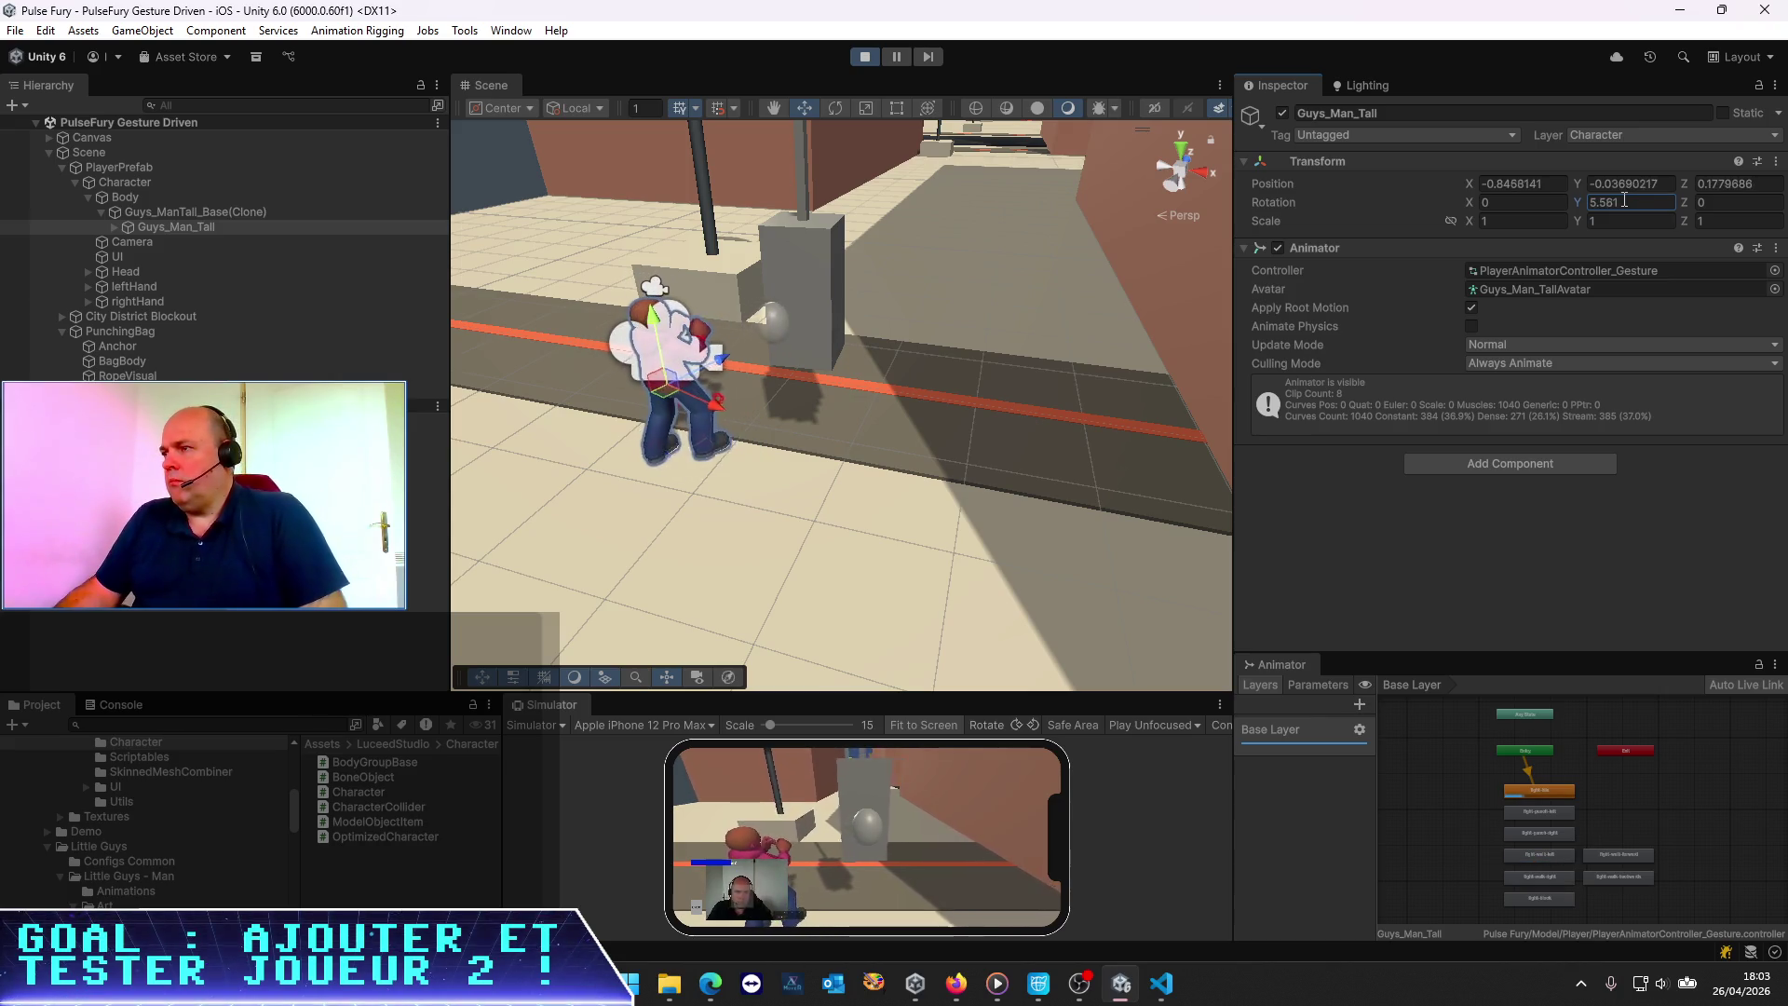
Turn off Apply Root Motion and zero the model's remaining transform values
left_click(1472, 308)
left_click(1535, 184)
type("0")
key("Tab")
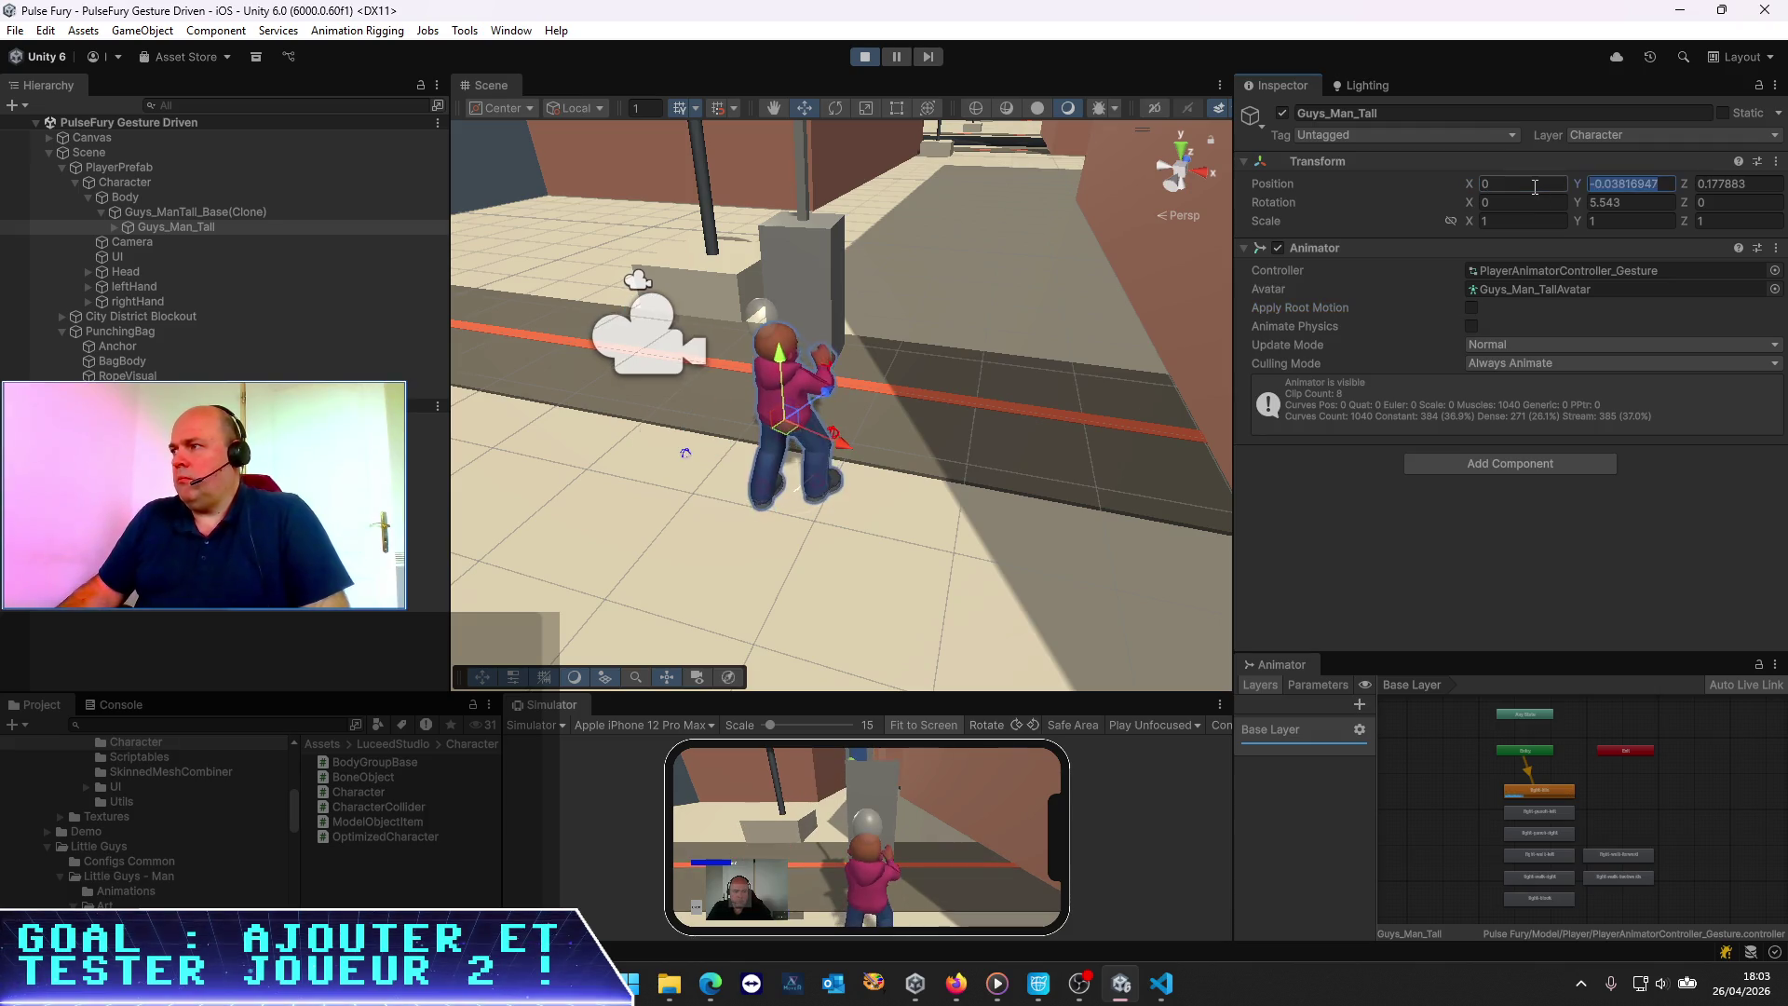
type("0")
key("Tab")
type("0")
key("Tab")
key("Tab")
type("0")
key("Tab")
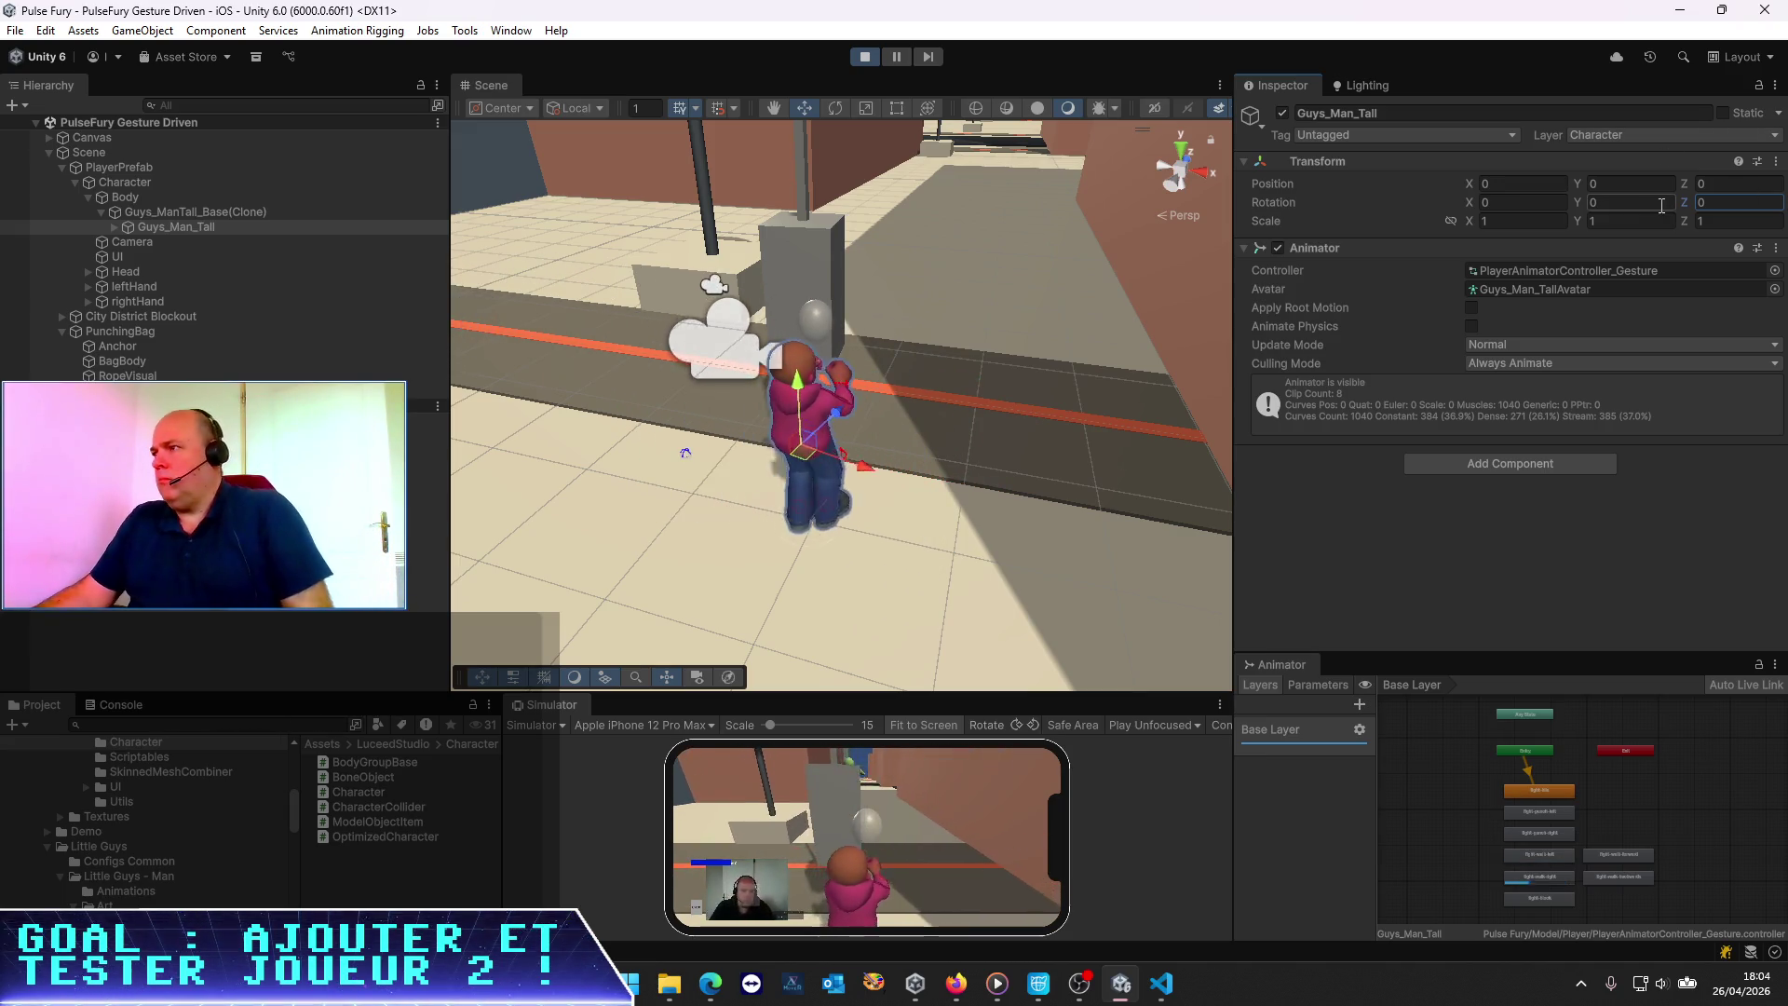
Stop play mode and switch to VS Code
left_click(991, 589)
left_click_drag(903, 693, 913, 659)
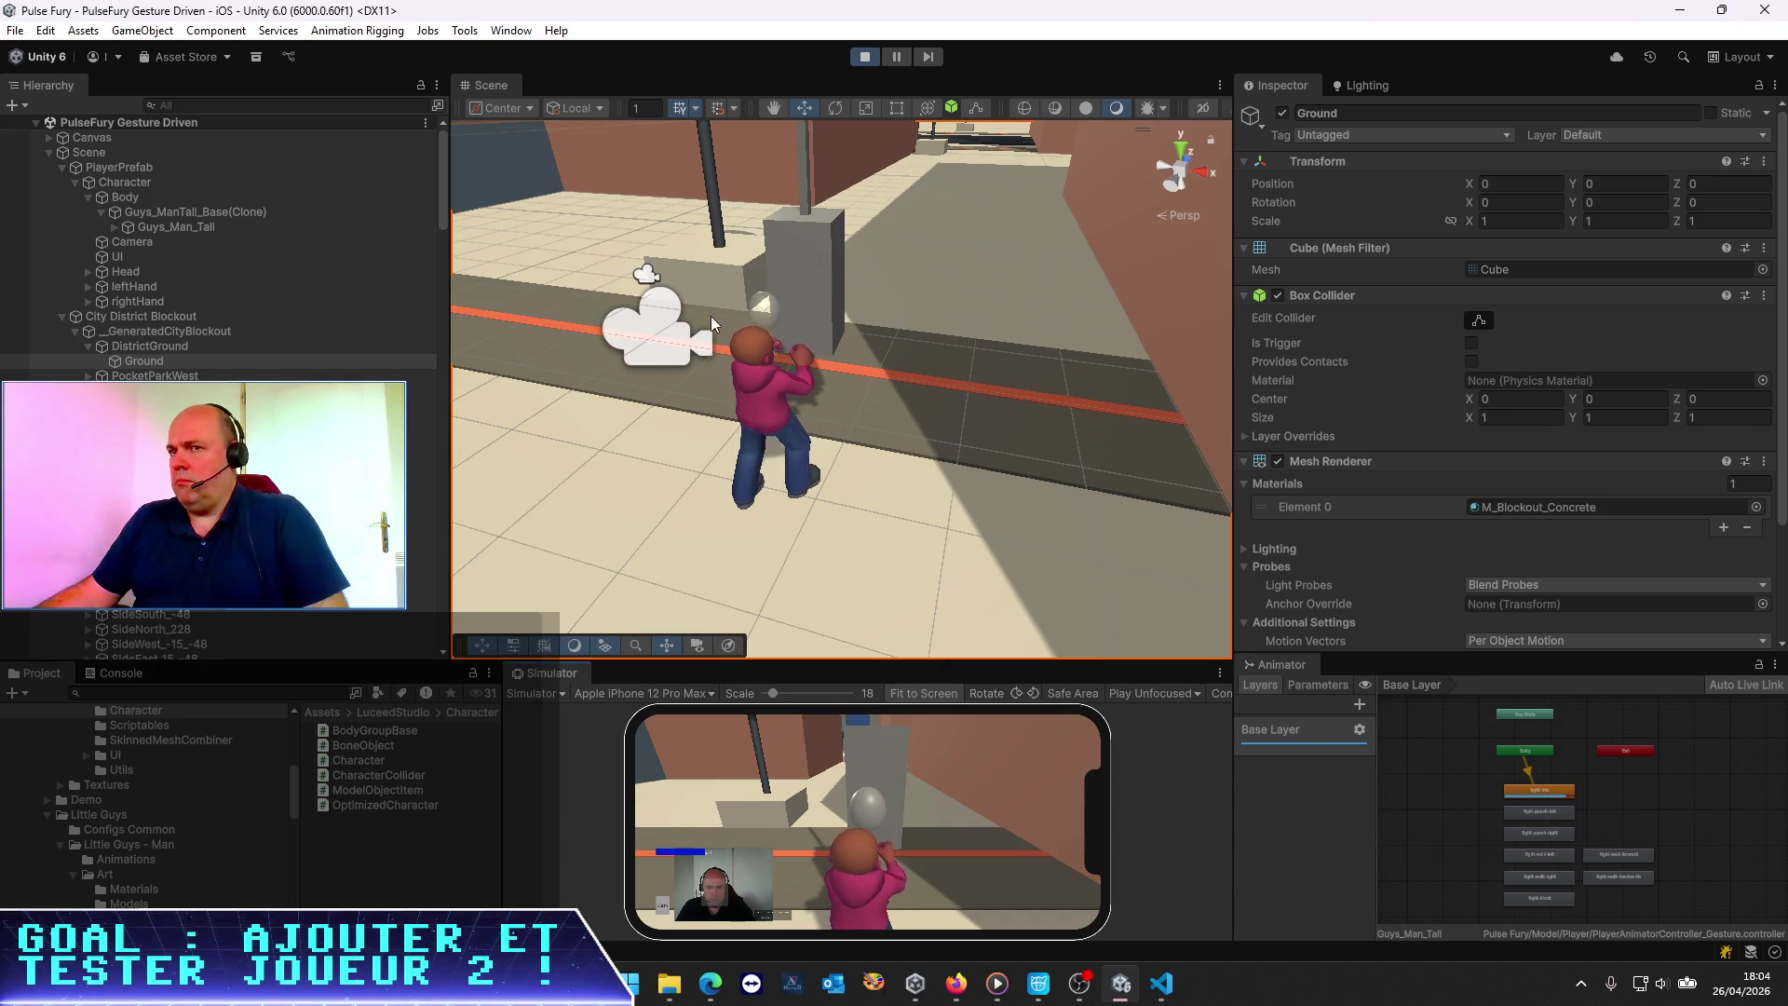
left_click(866, 58)
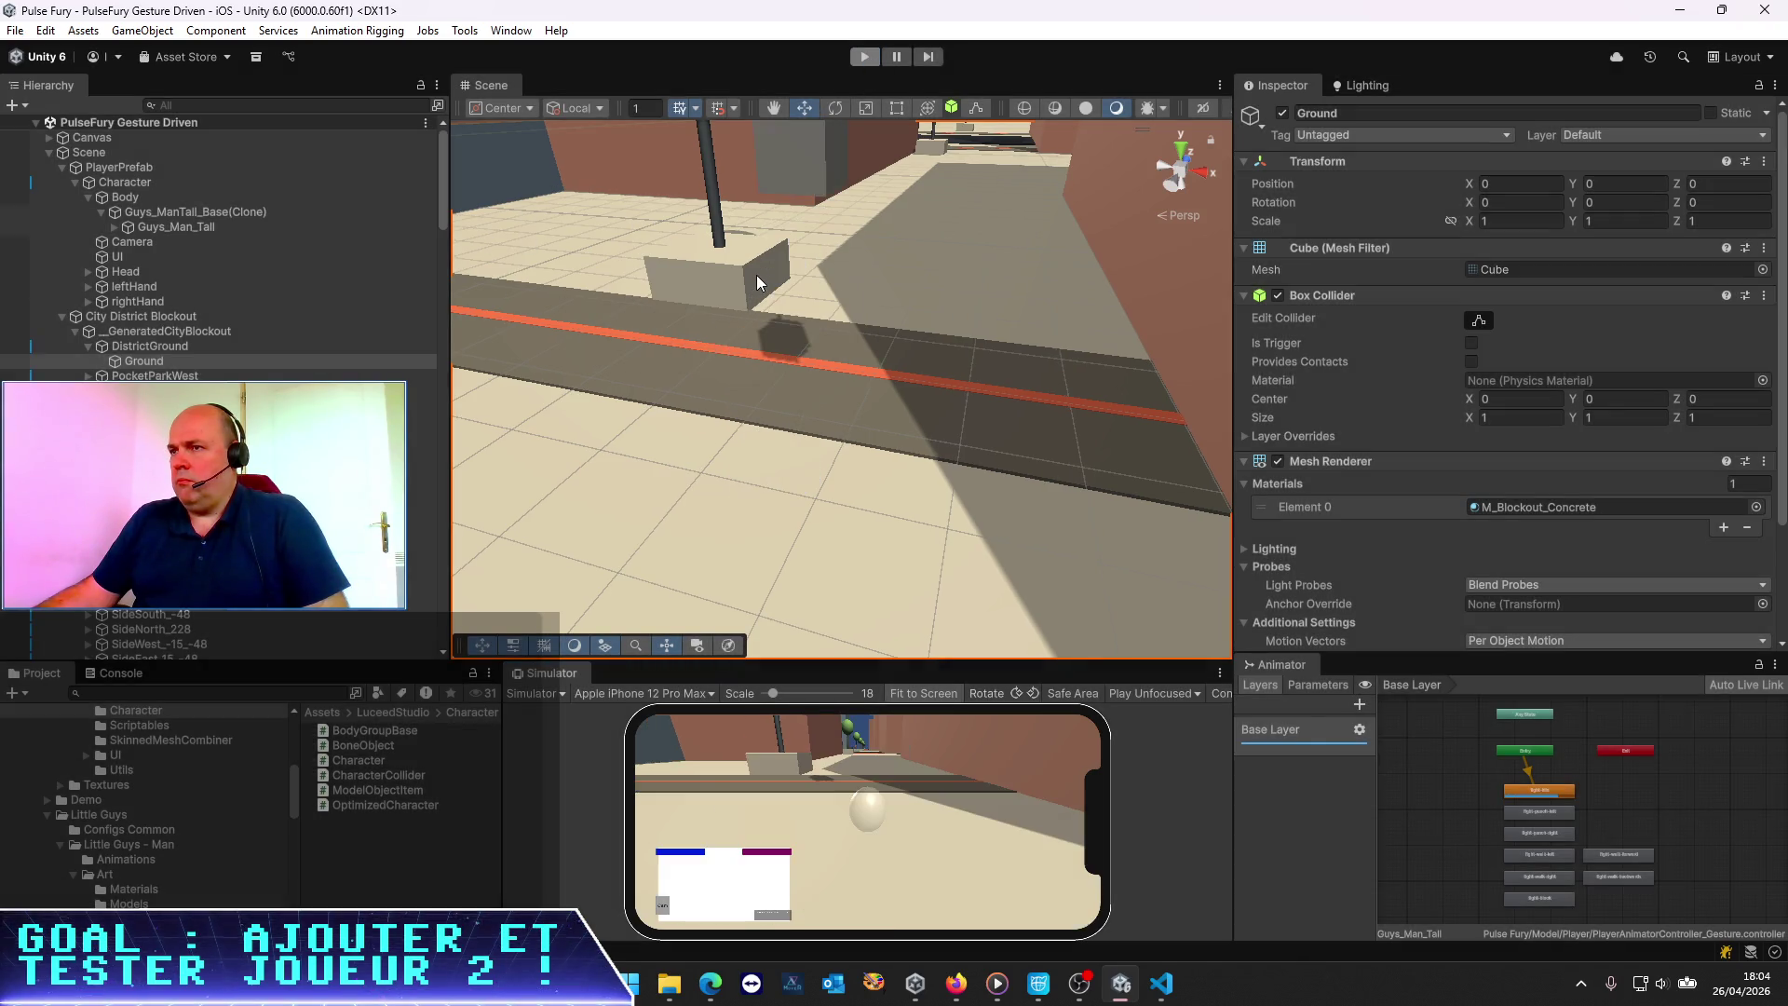
key("alt+Tab")
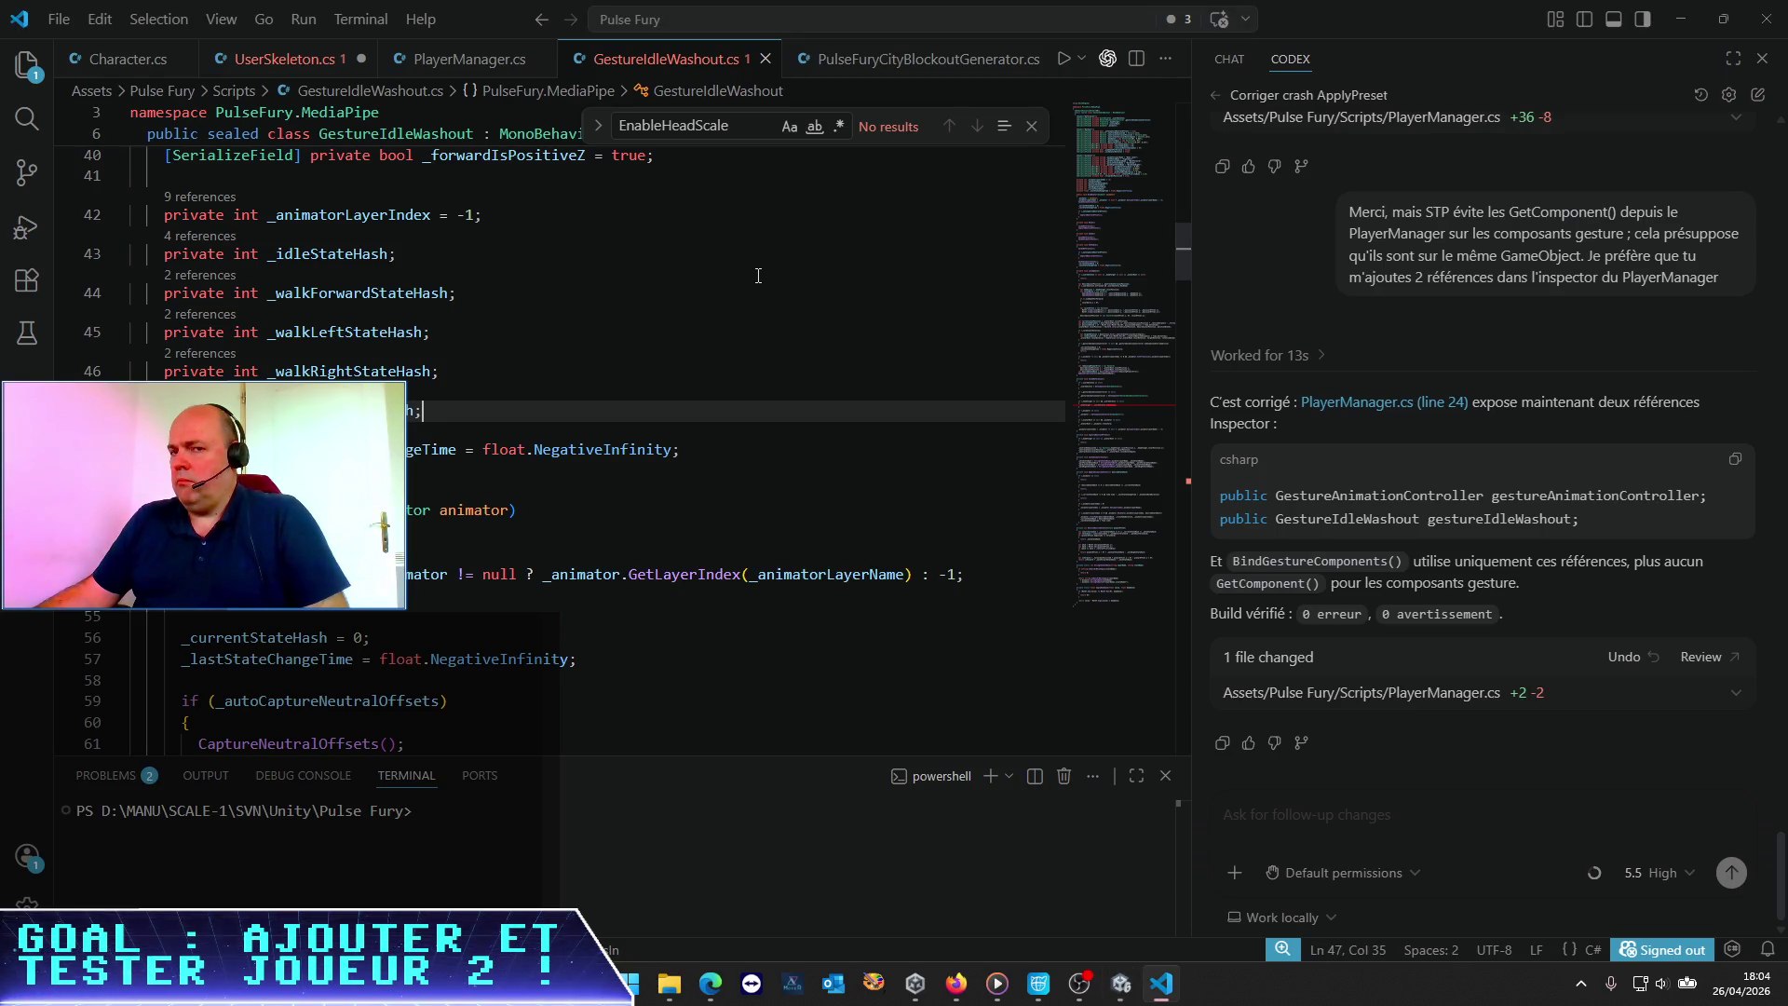
Navigate PlayerManager.cs to the BindGestureComponents call inside LoadJson
key("alt+Tab")
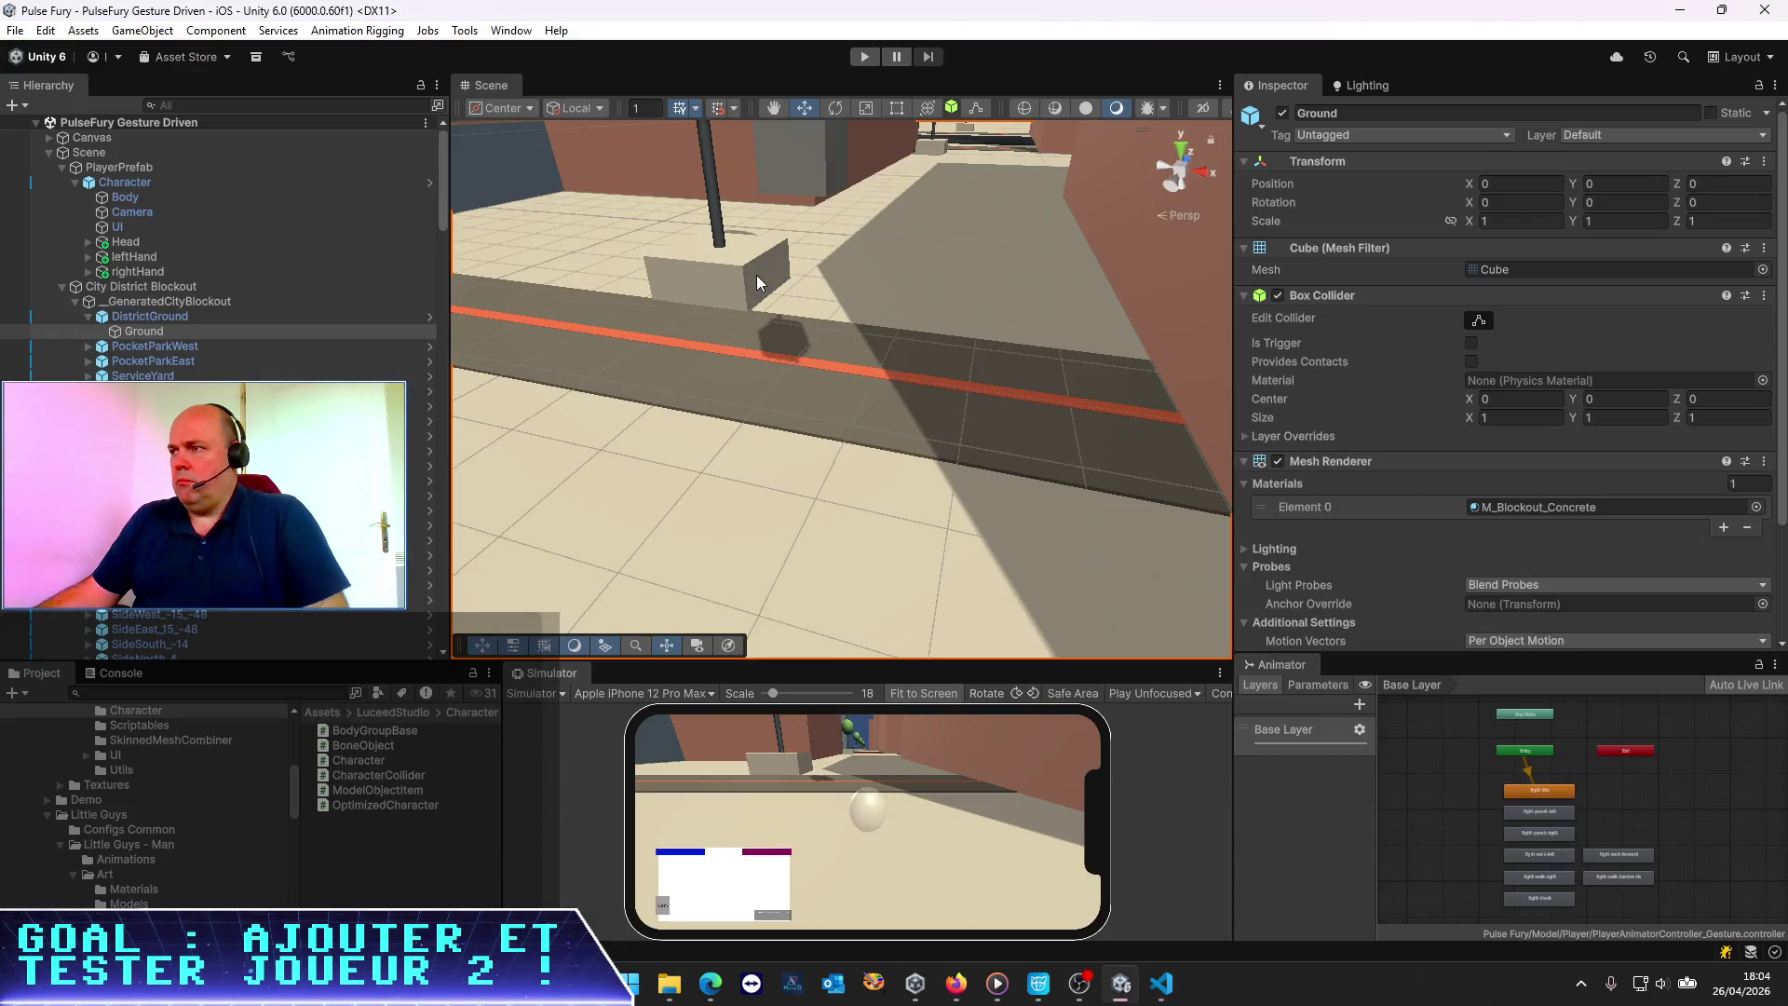
key("alt+Tab")
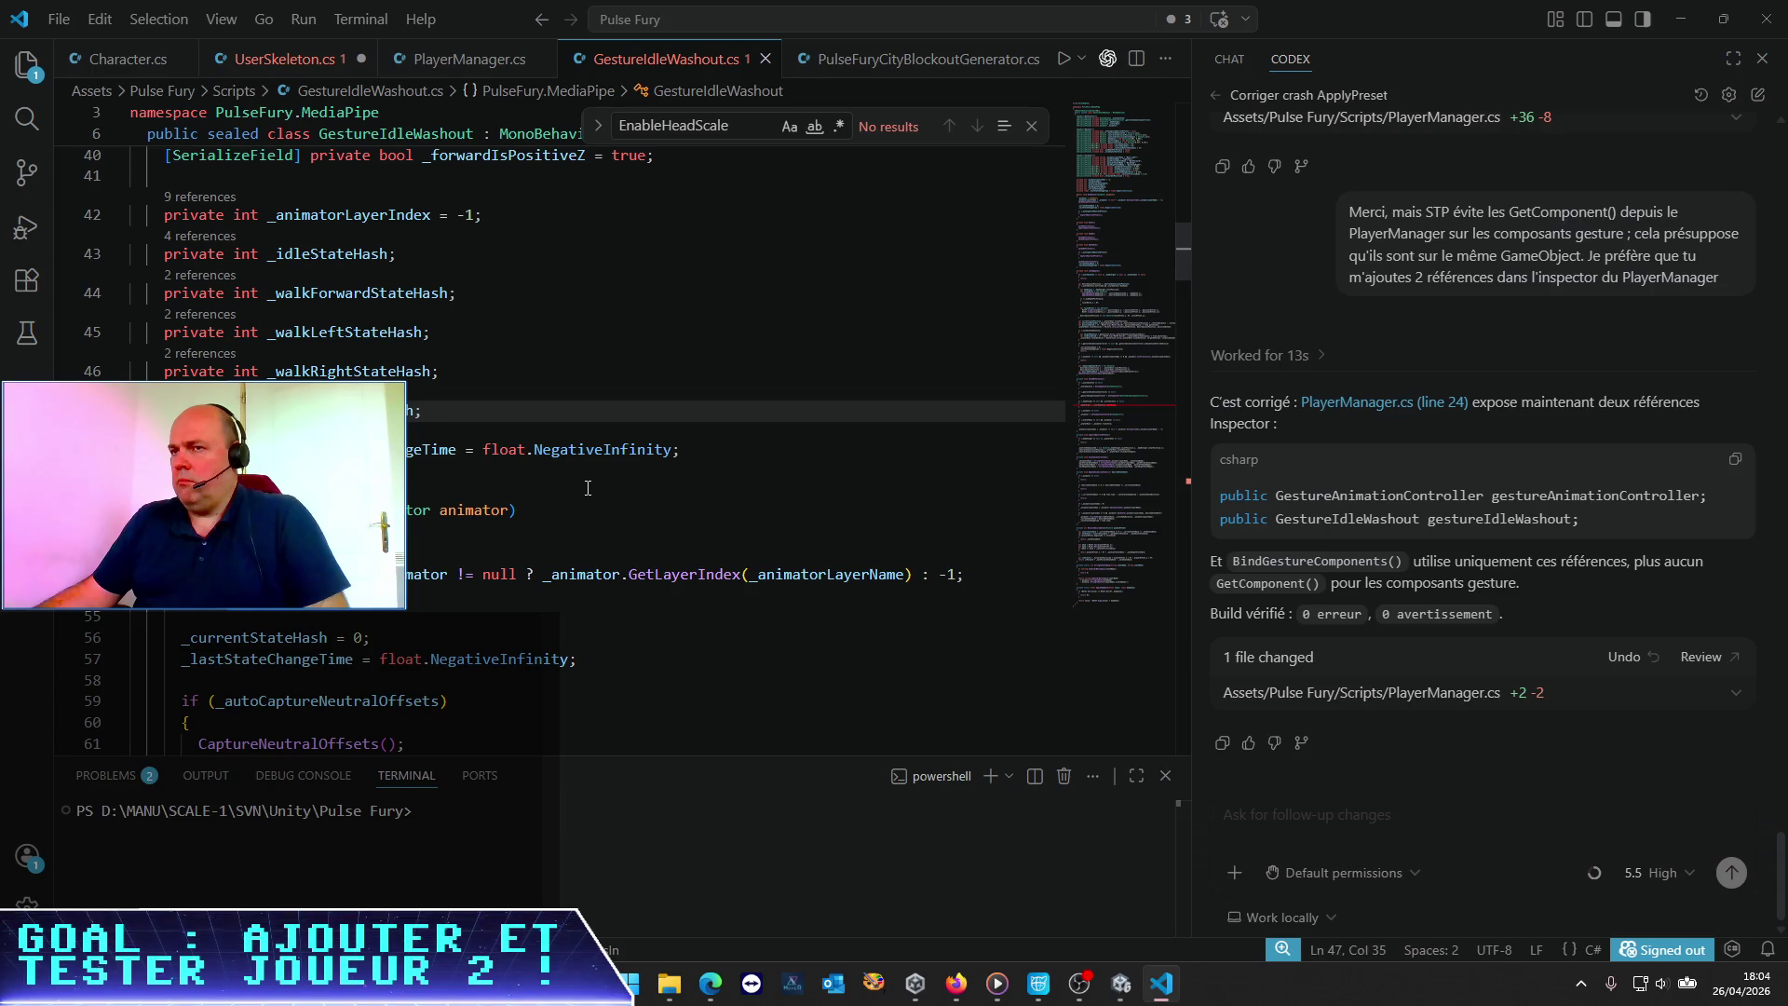
left_click(467, 65)
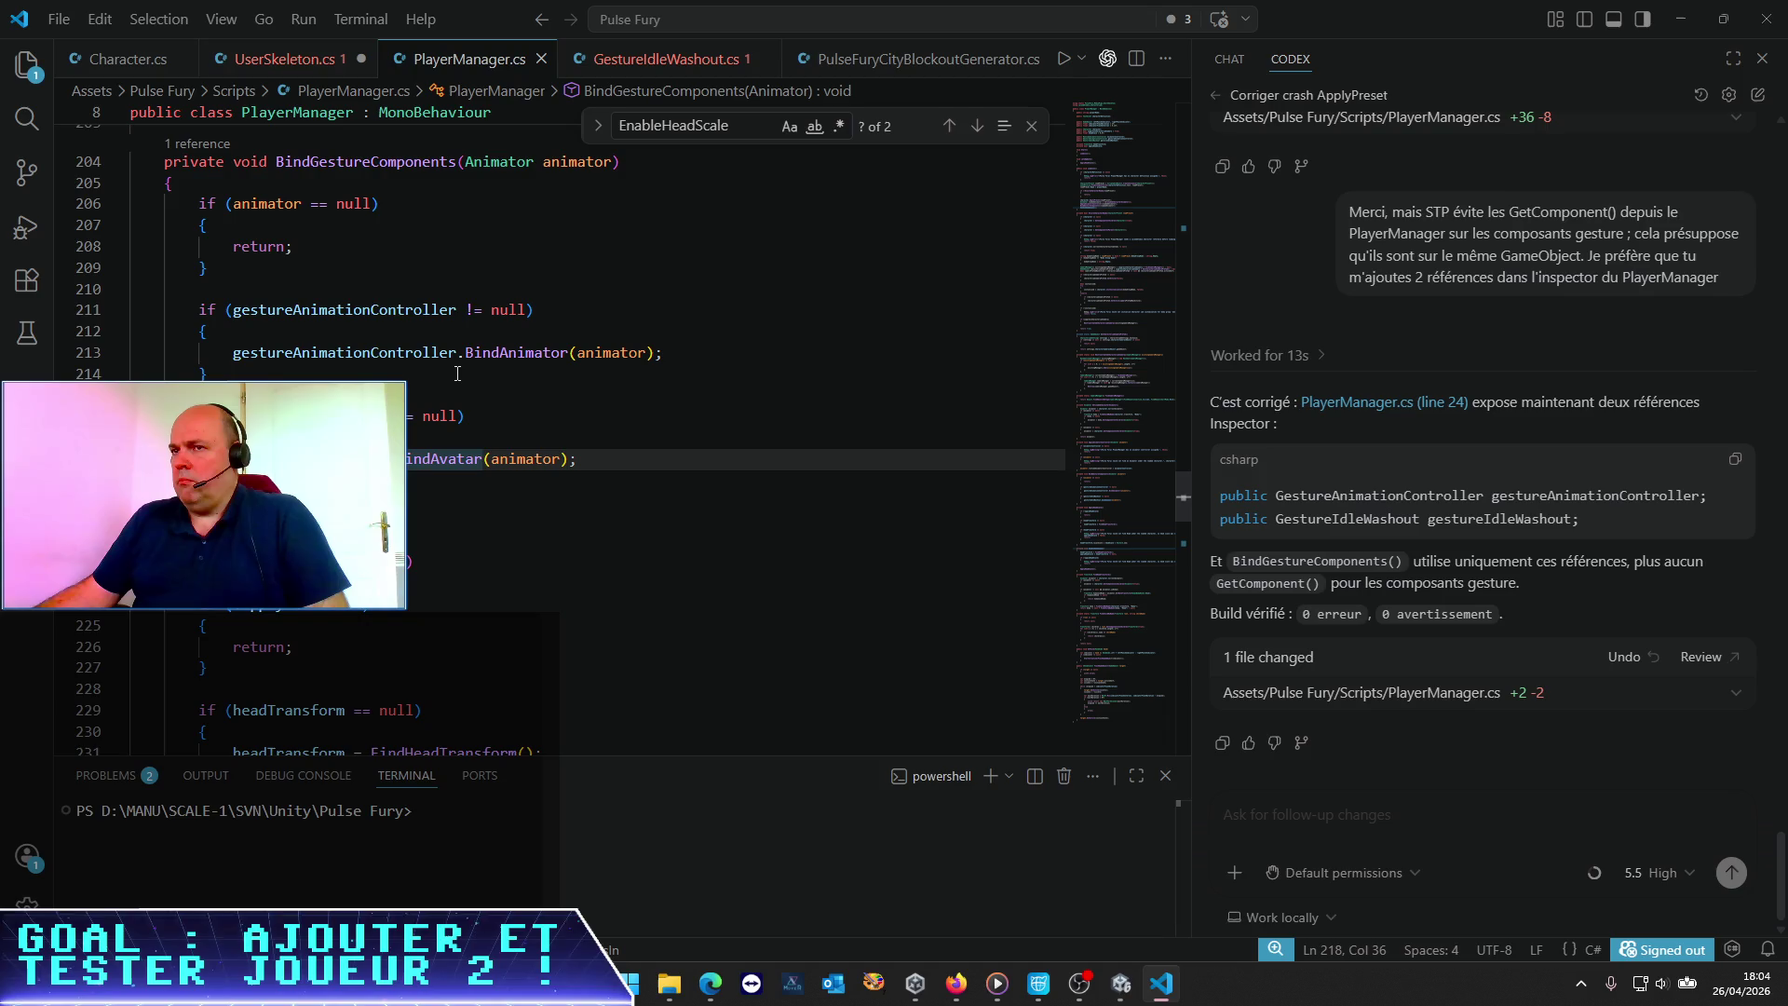
scroll(457, 374, "up", 3)
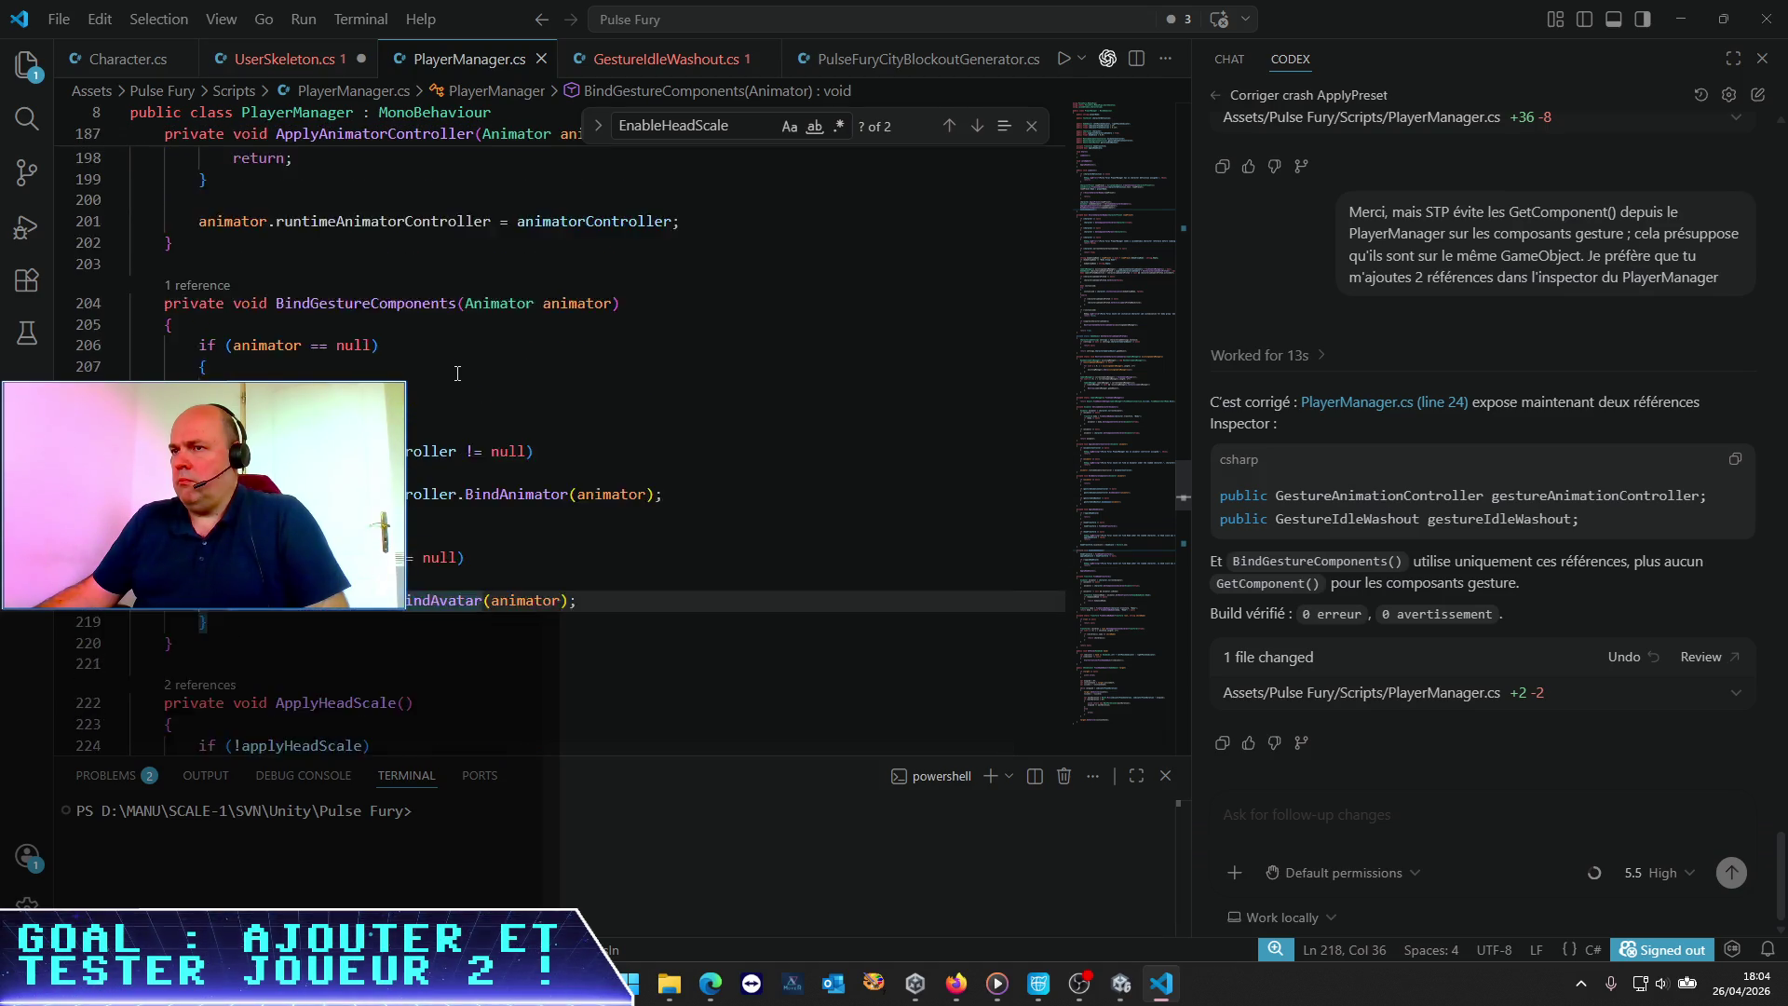
right_click(380, 350)
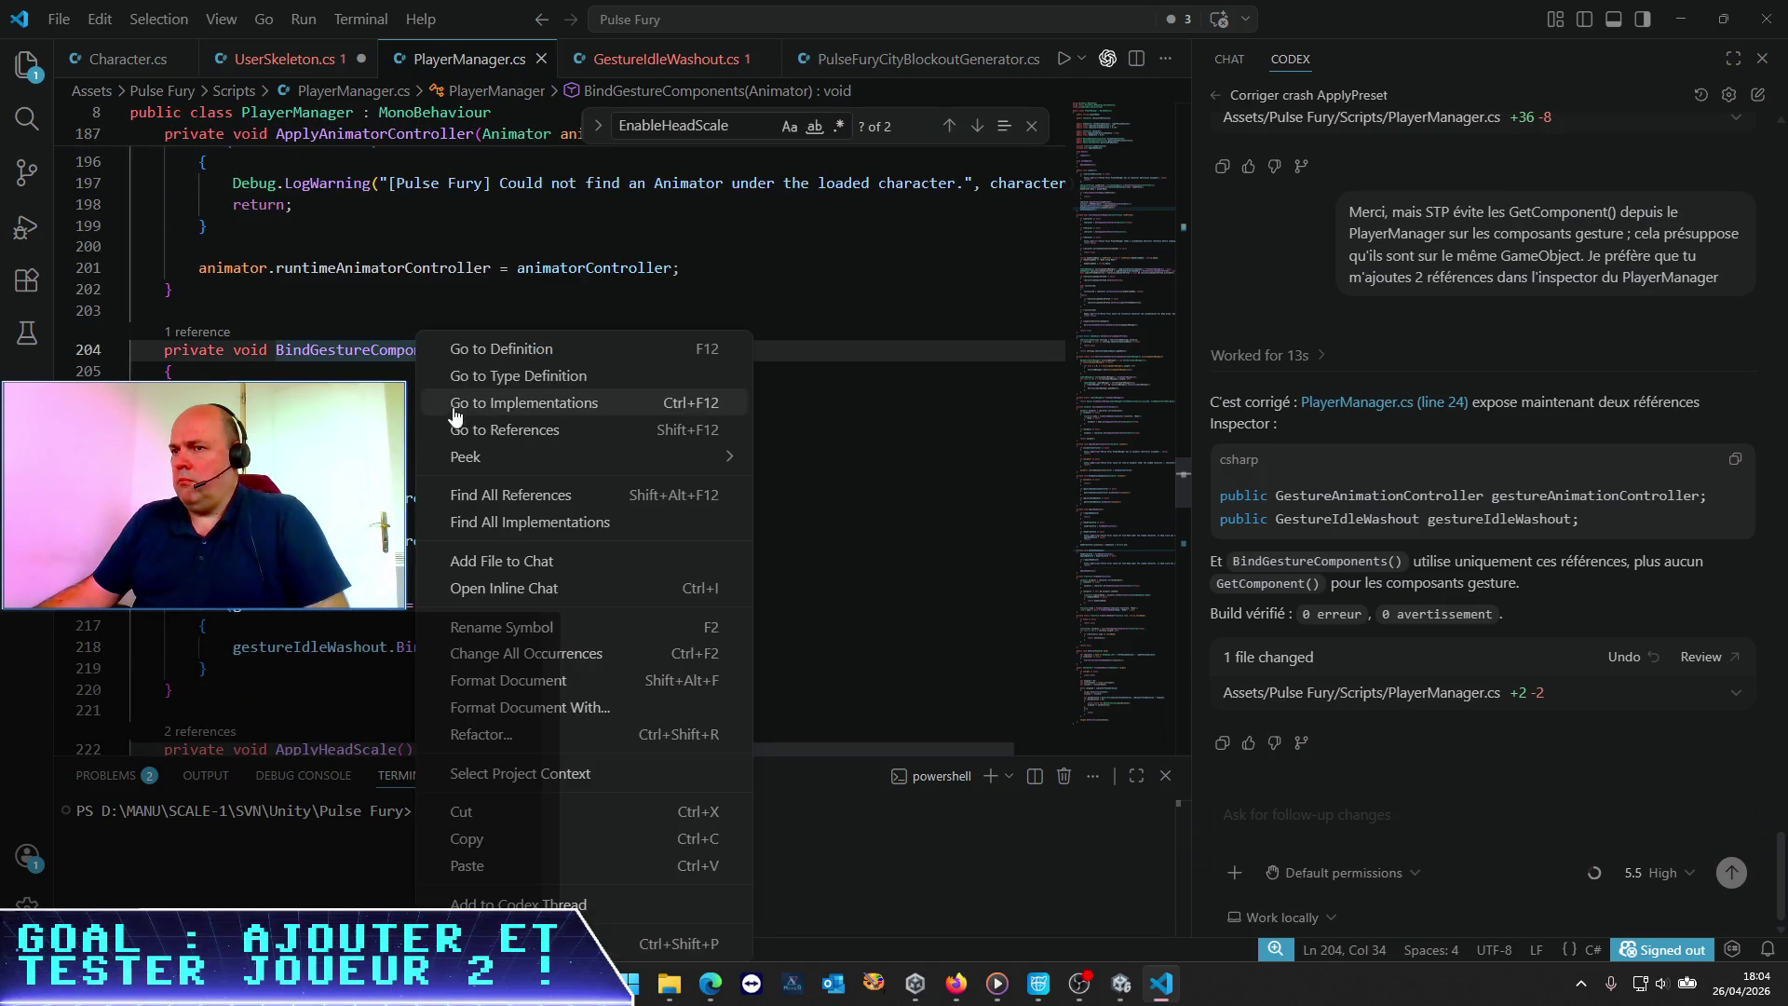
left_click(476, 426)
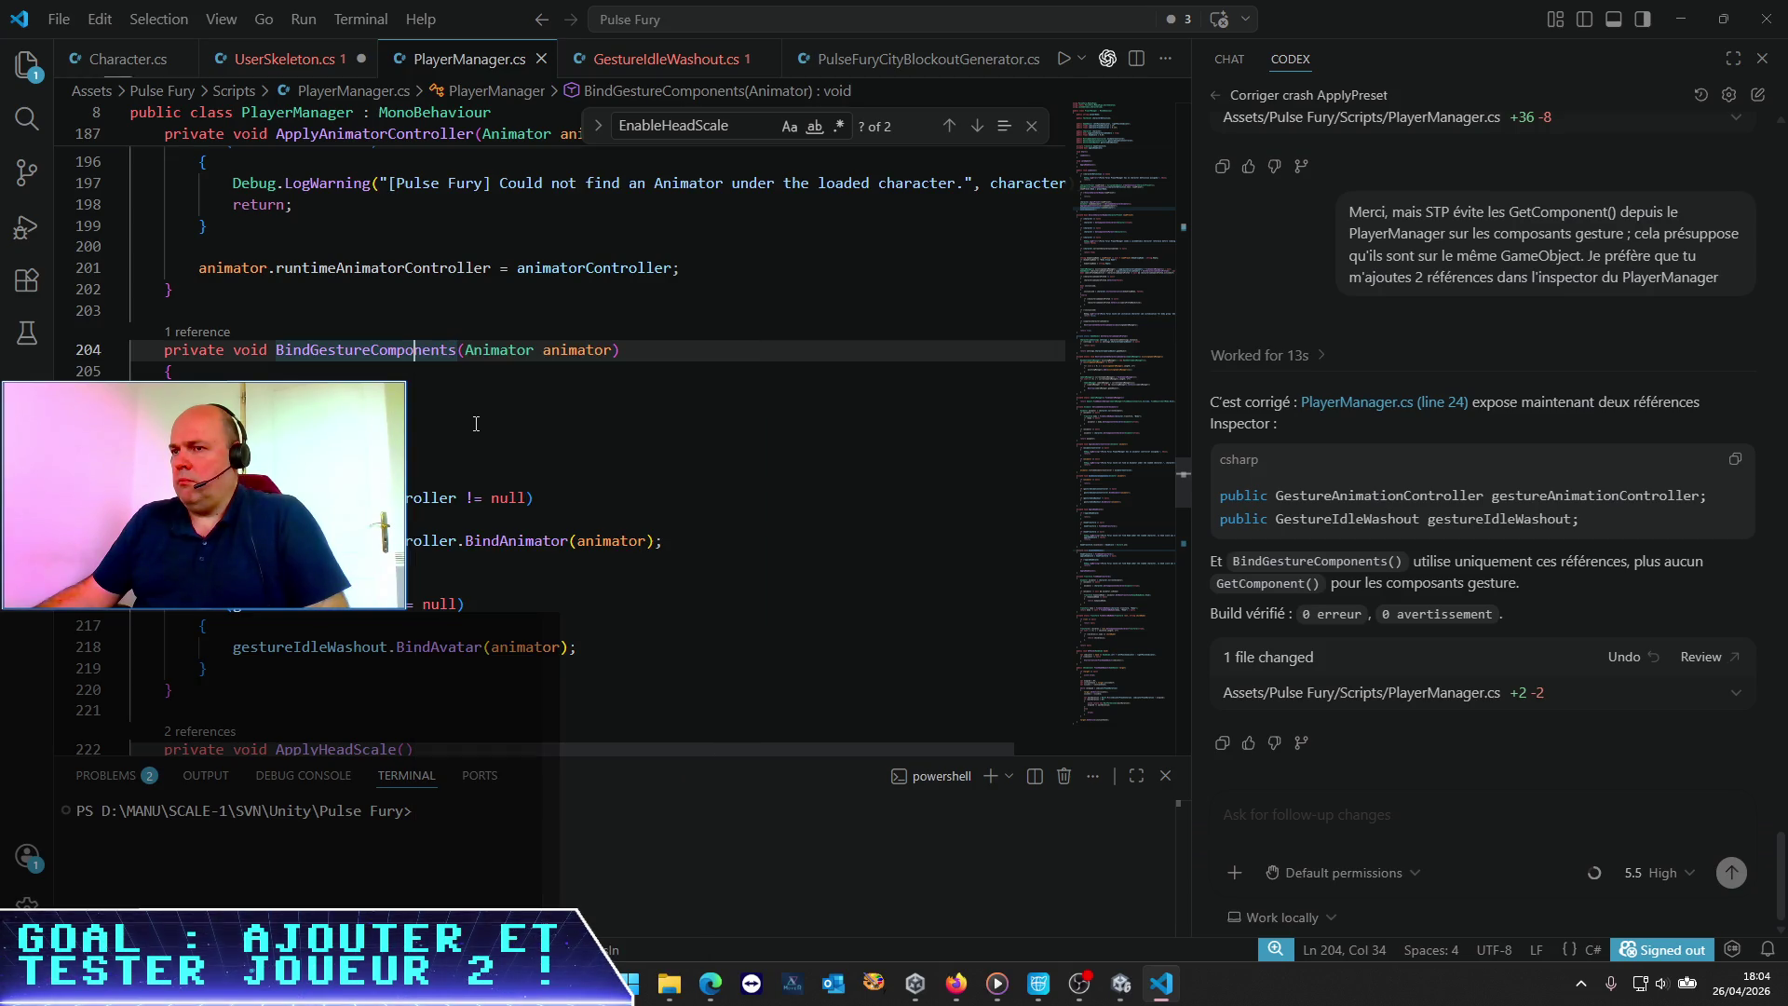
left_click(455, 452)
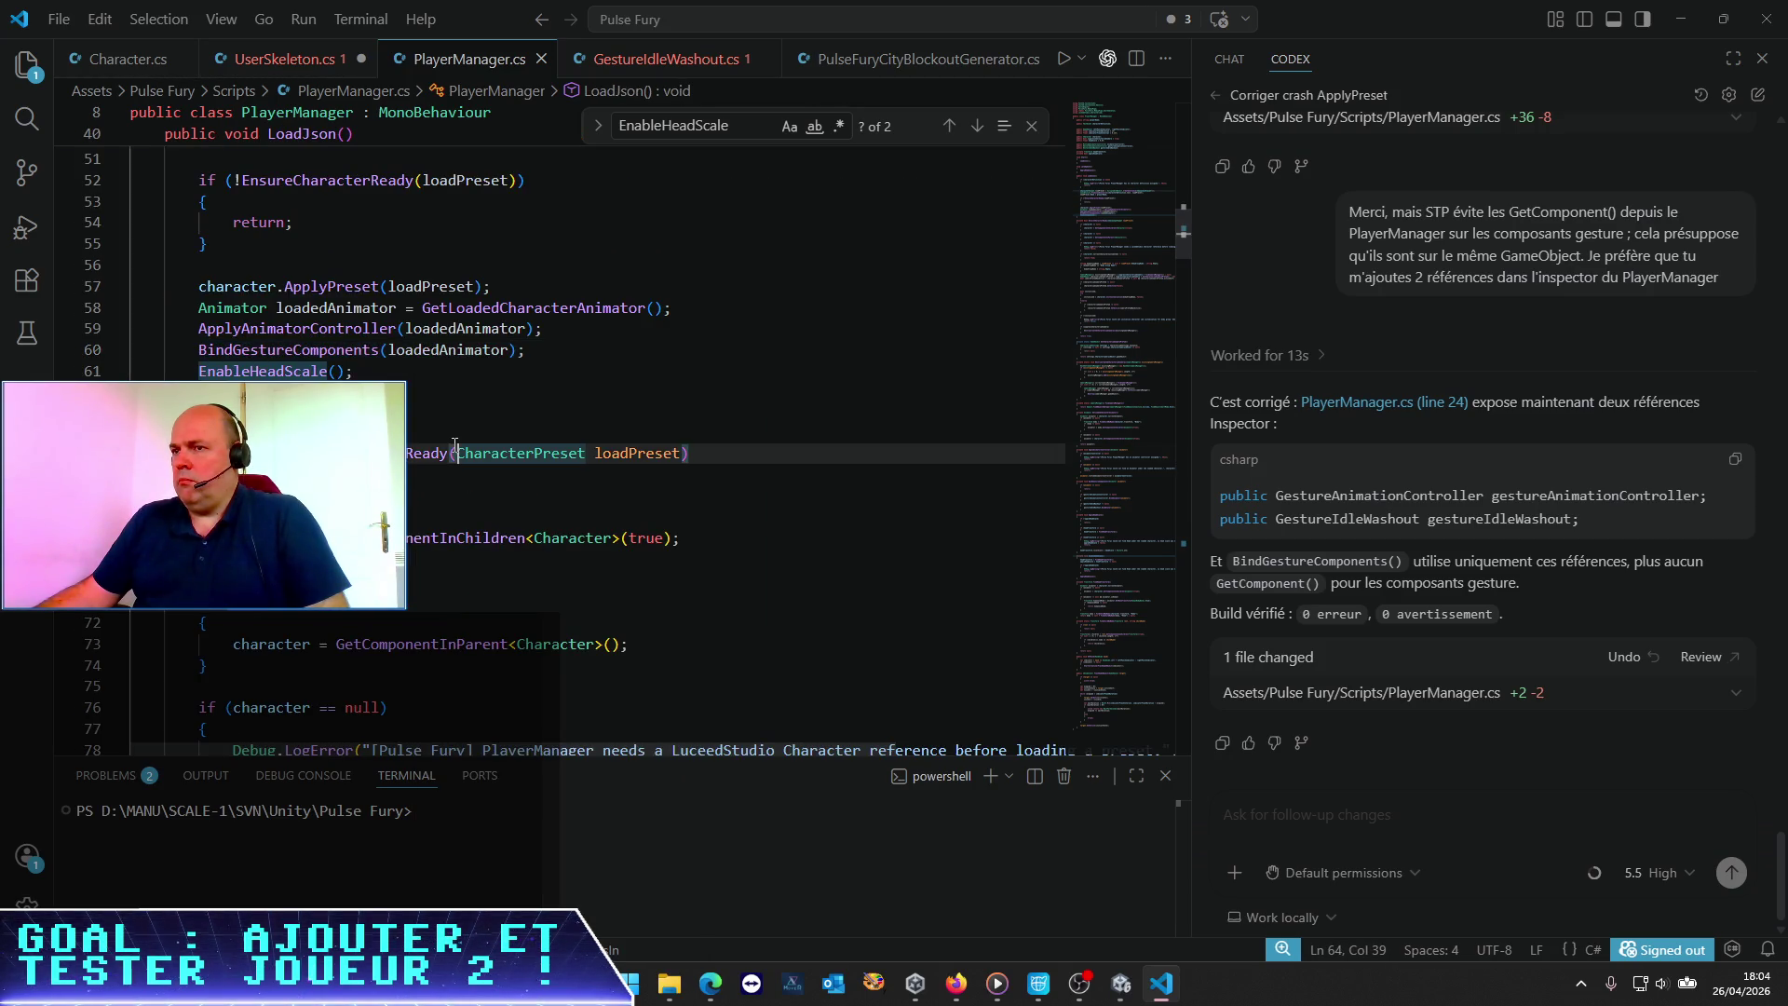
scroll(495, 420, "up", 2)
scroll(494, 419, "up", 3)
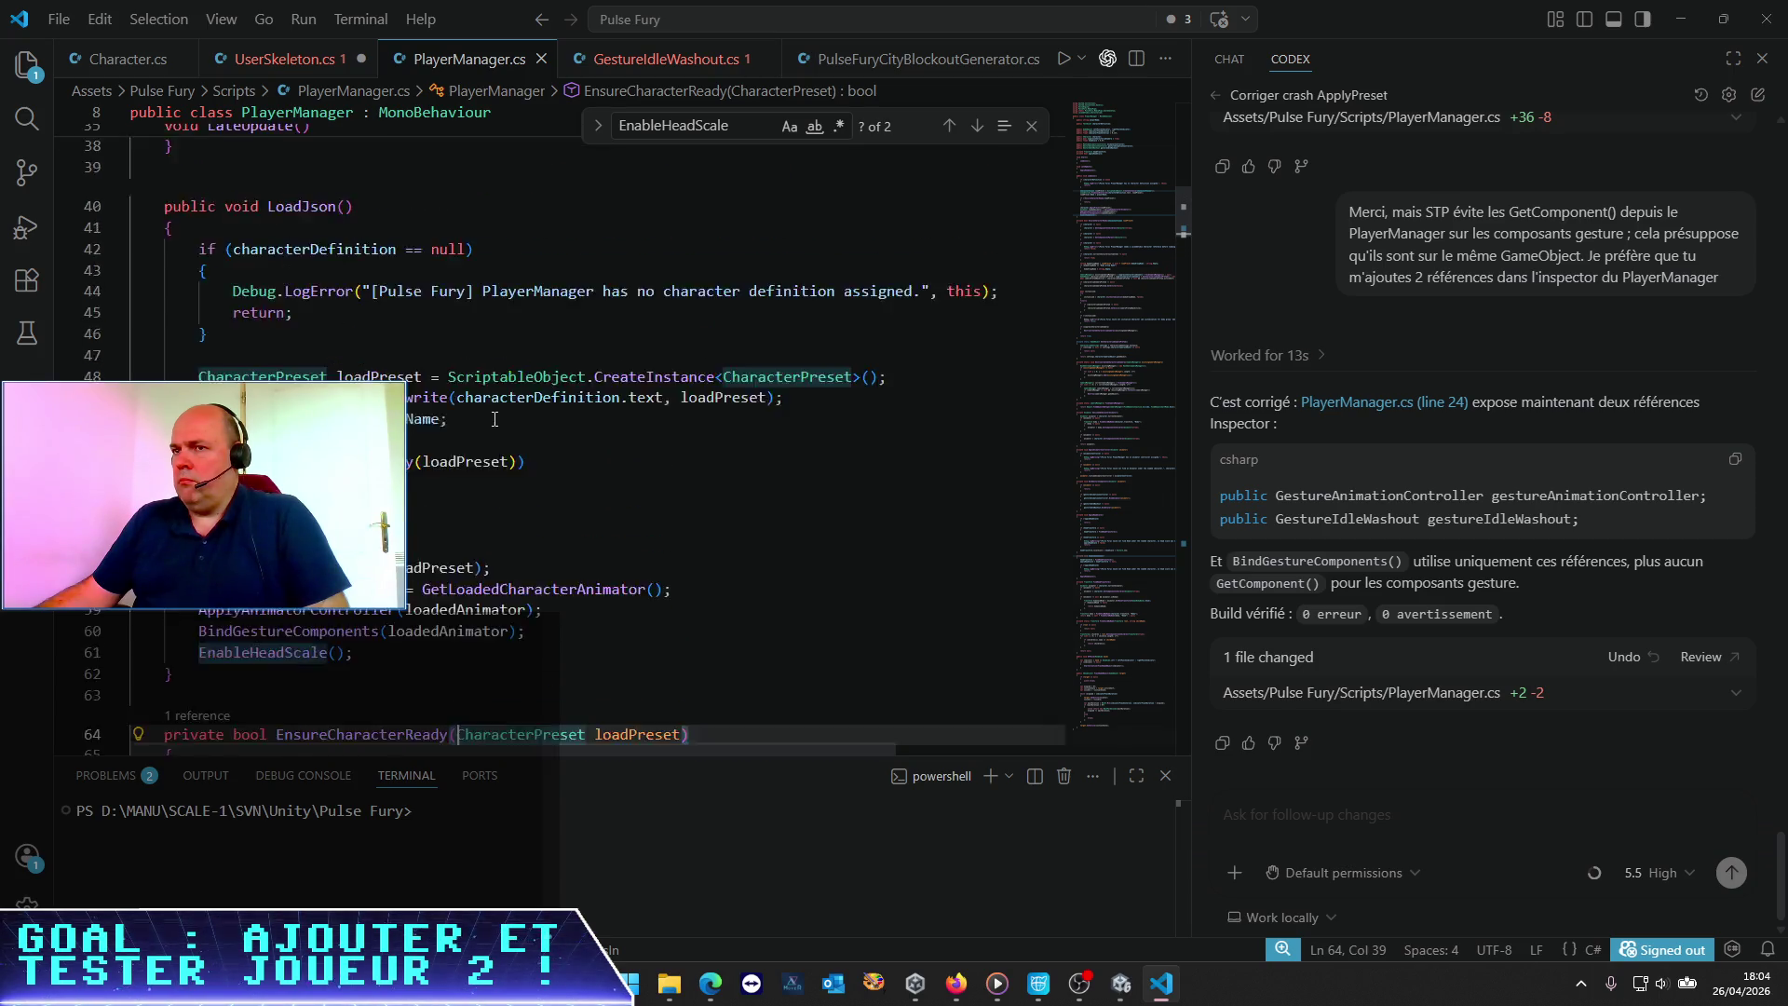
scroll(495, 419, "down", 2)
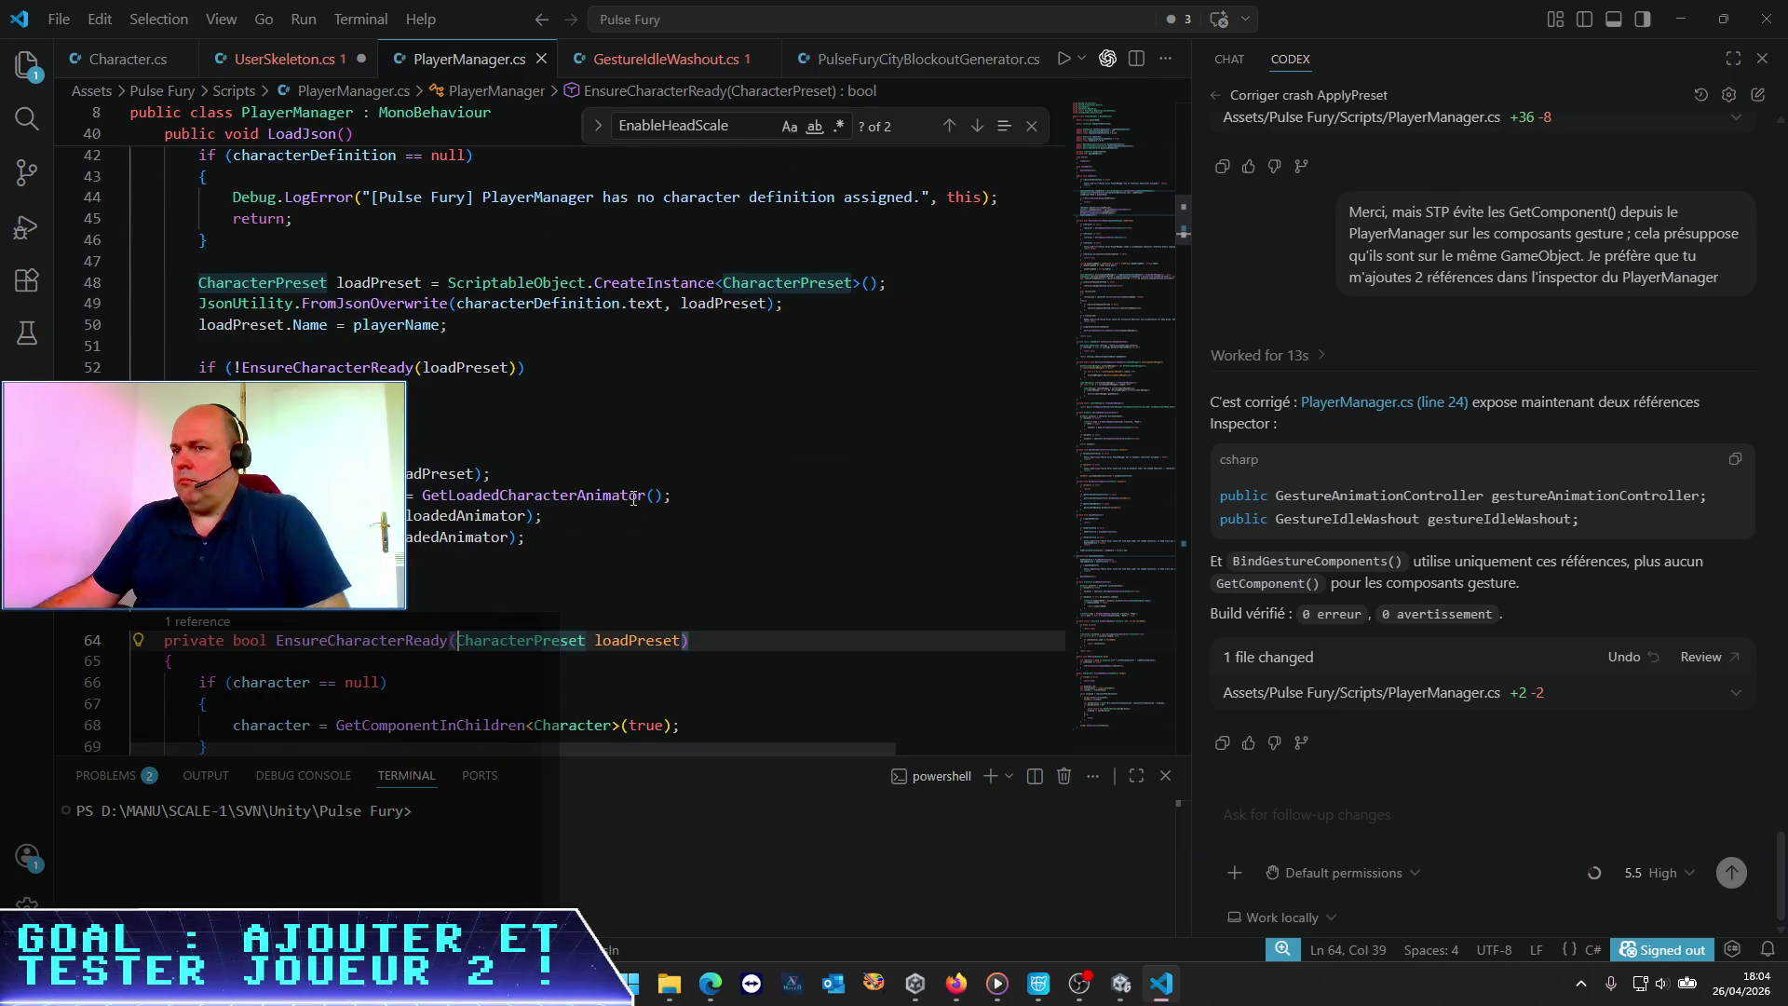
Add a line after GetLoadedCharacterAnimator setting applyRootMotion = false, then return to Unity
left_click(710, 498)
key("Return")
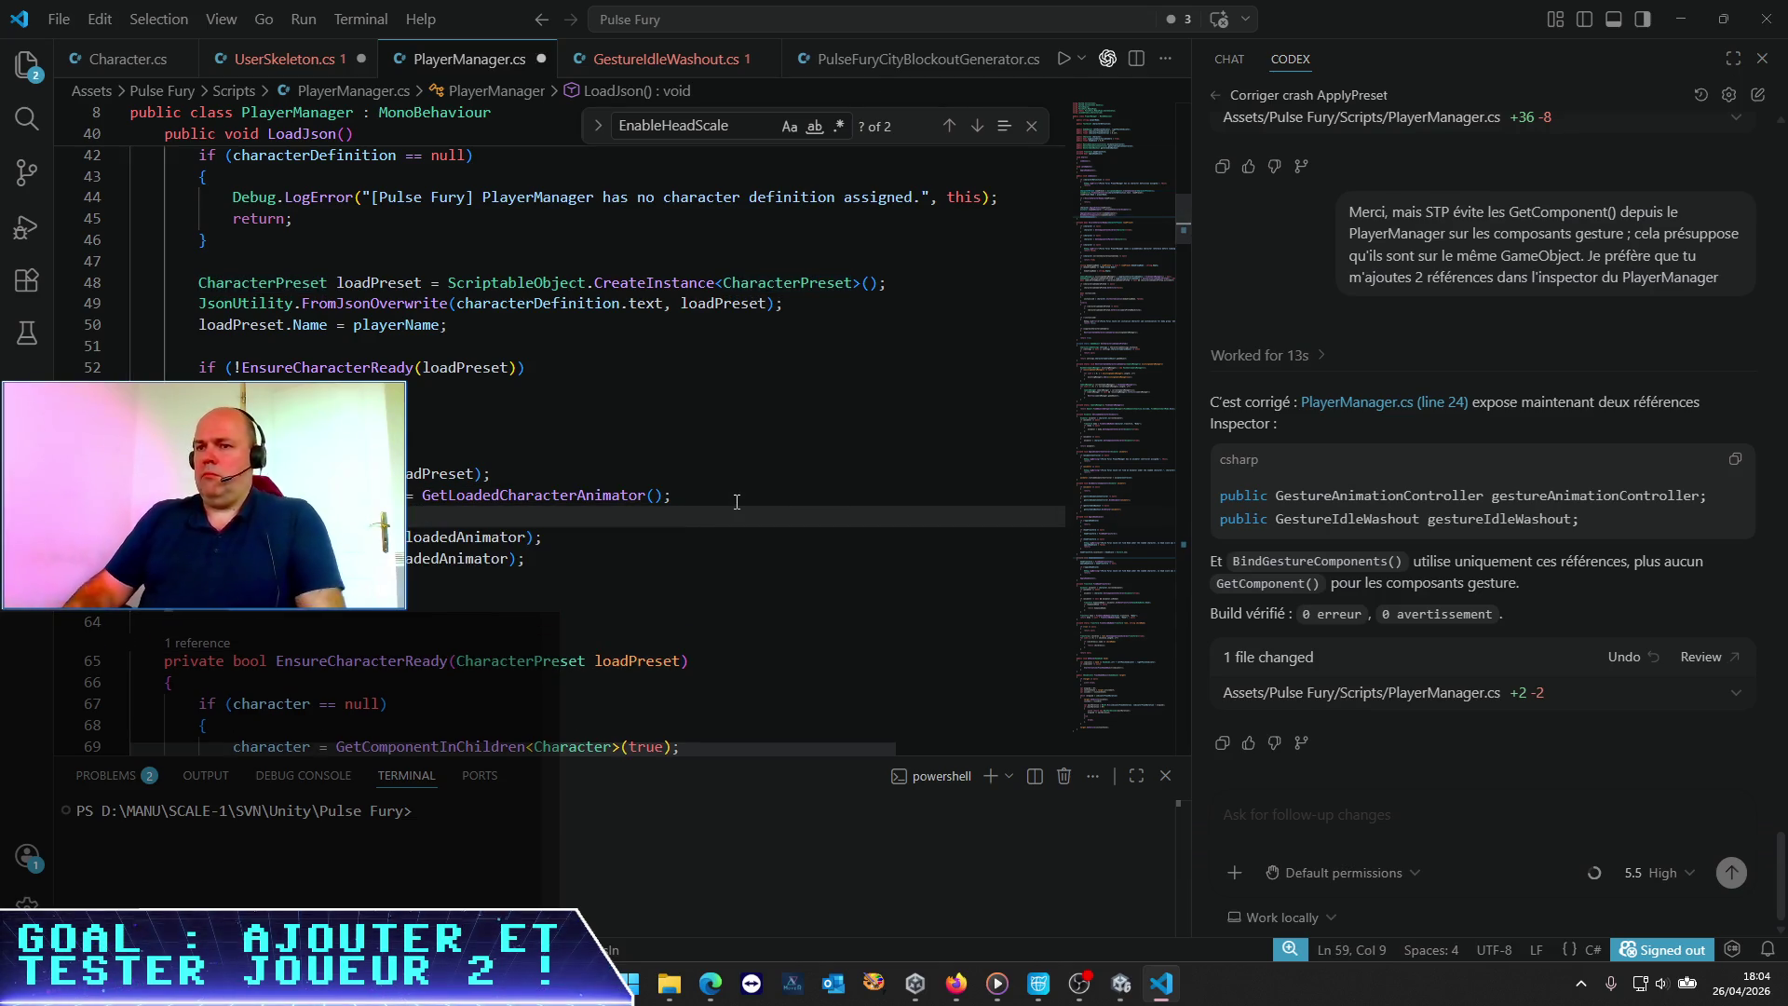
type("loade")
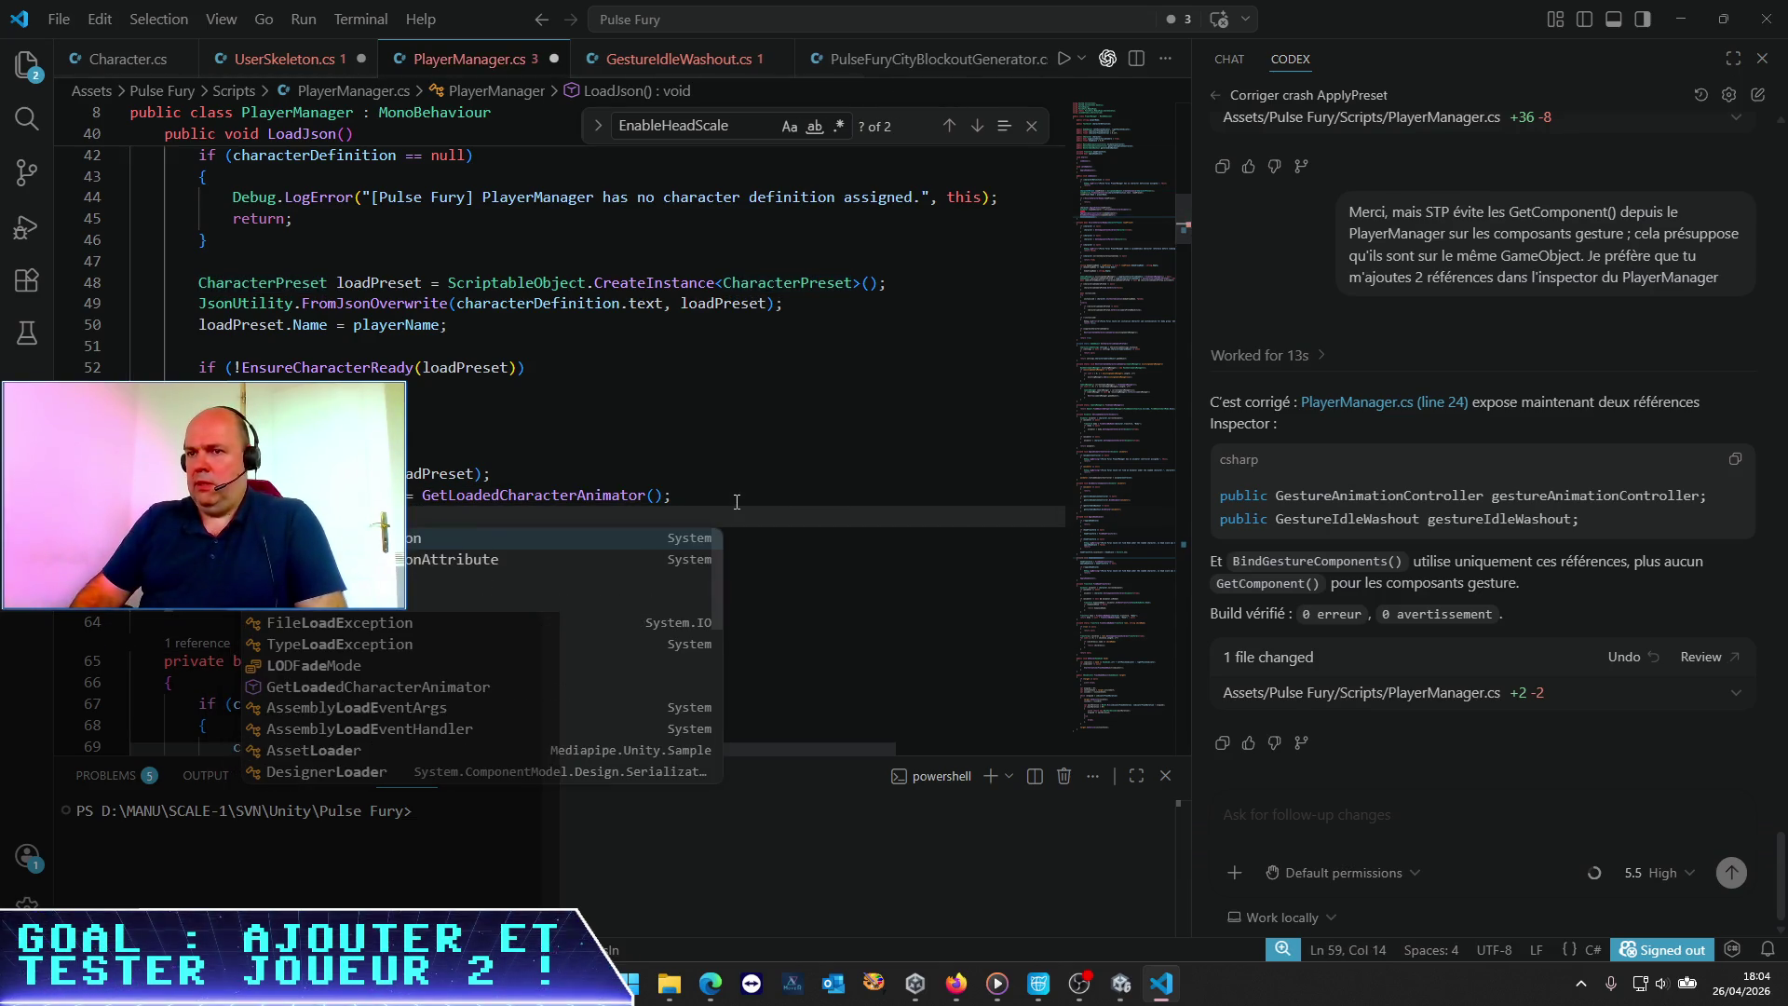
key("BackSpace")
key("BackSpace")
key("BackSpace")
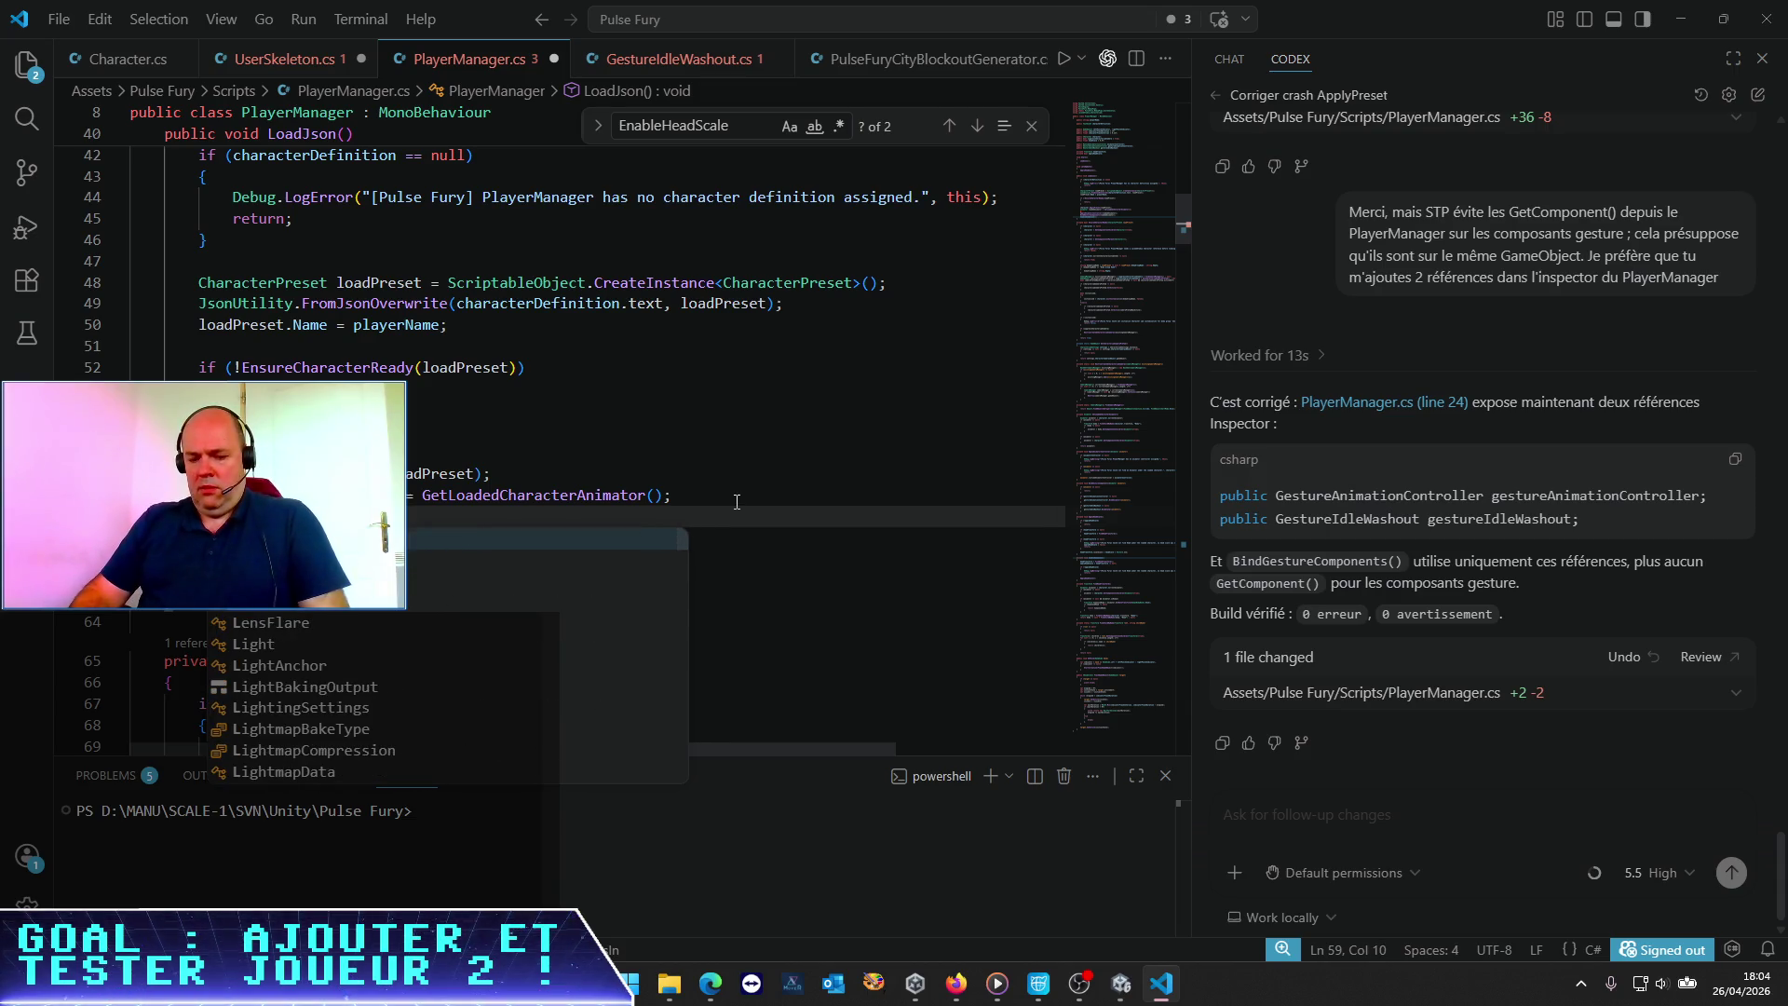
key("BackSpace")
type("L")
key("BackSpace")
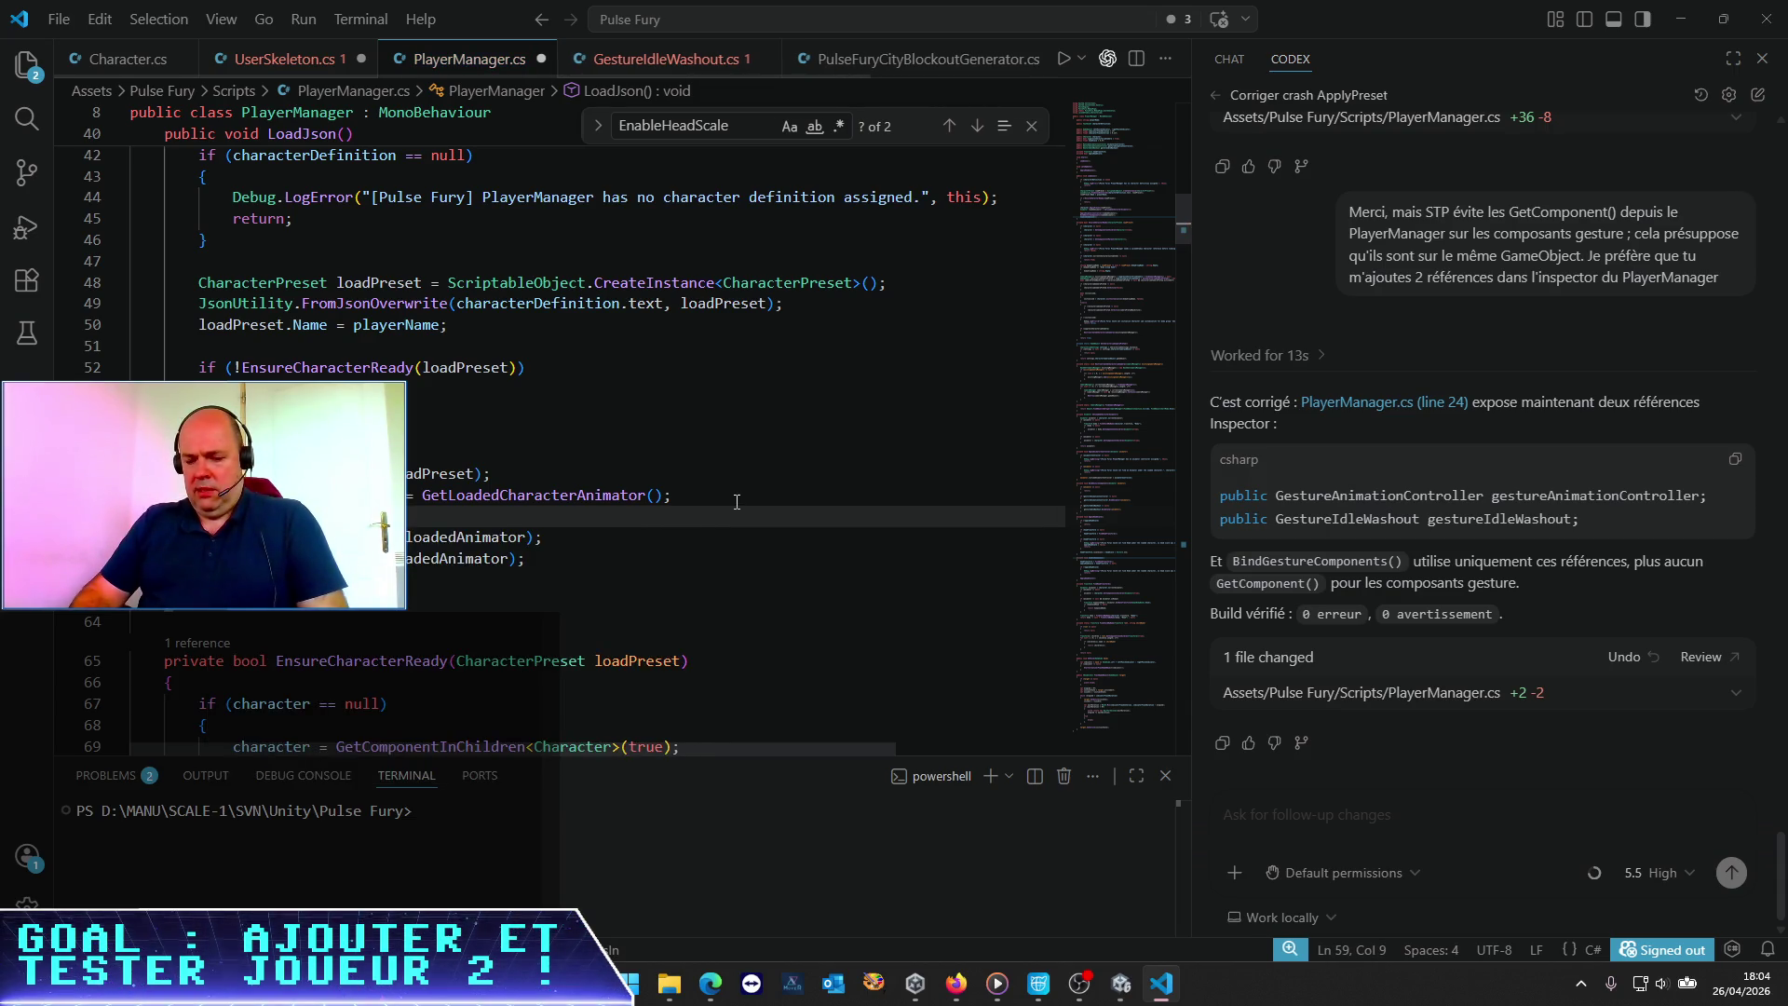
type("character.enable")
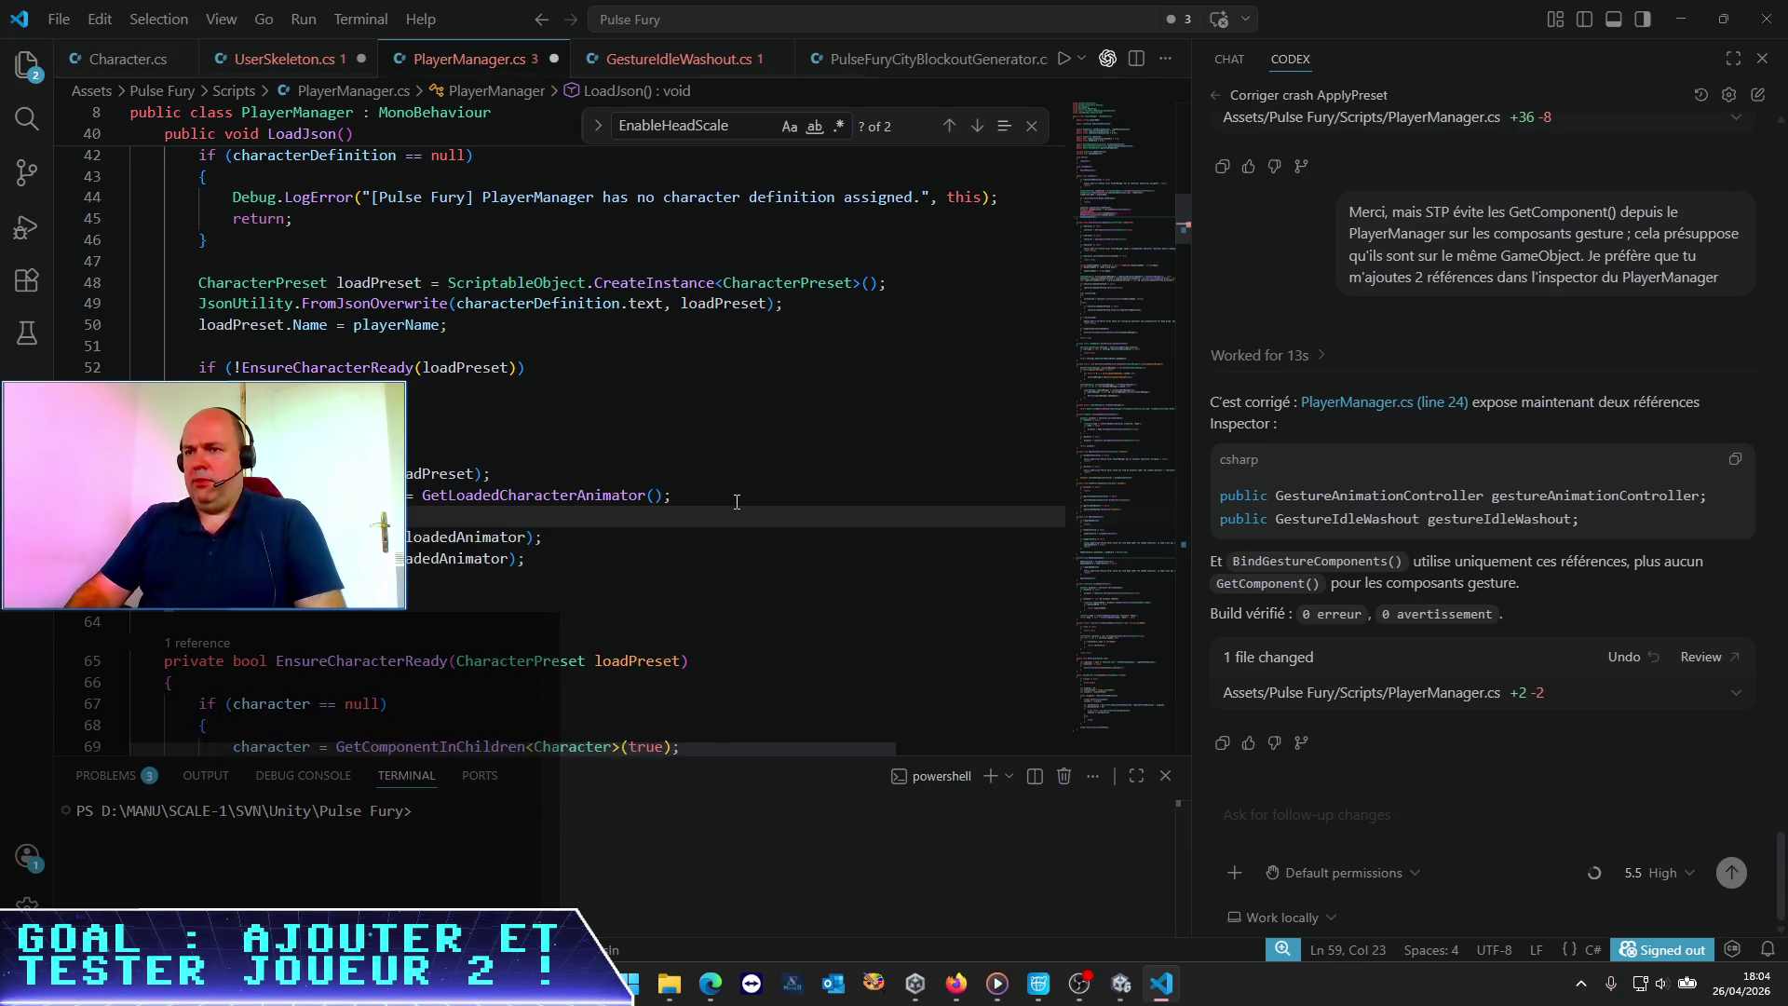
type("d")
key("BackSpace")
key("BackSpace")
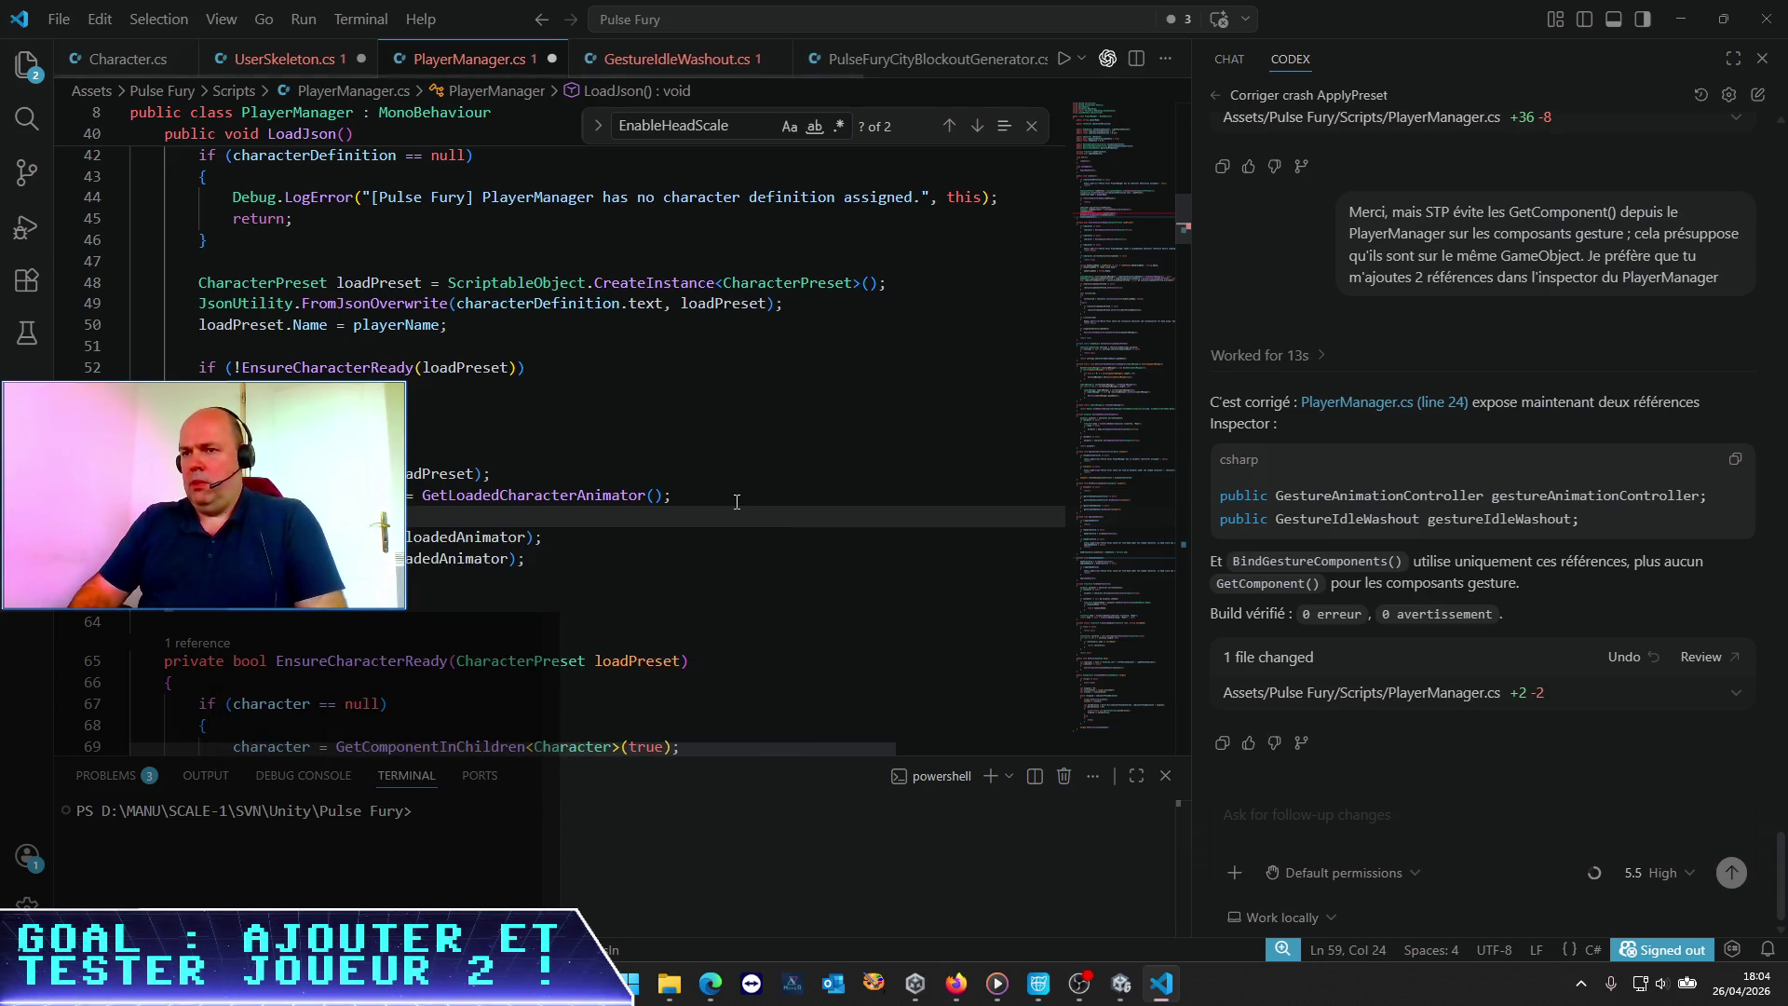
type("roo")
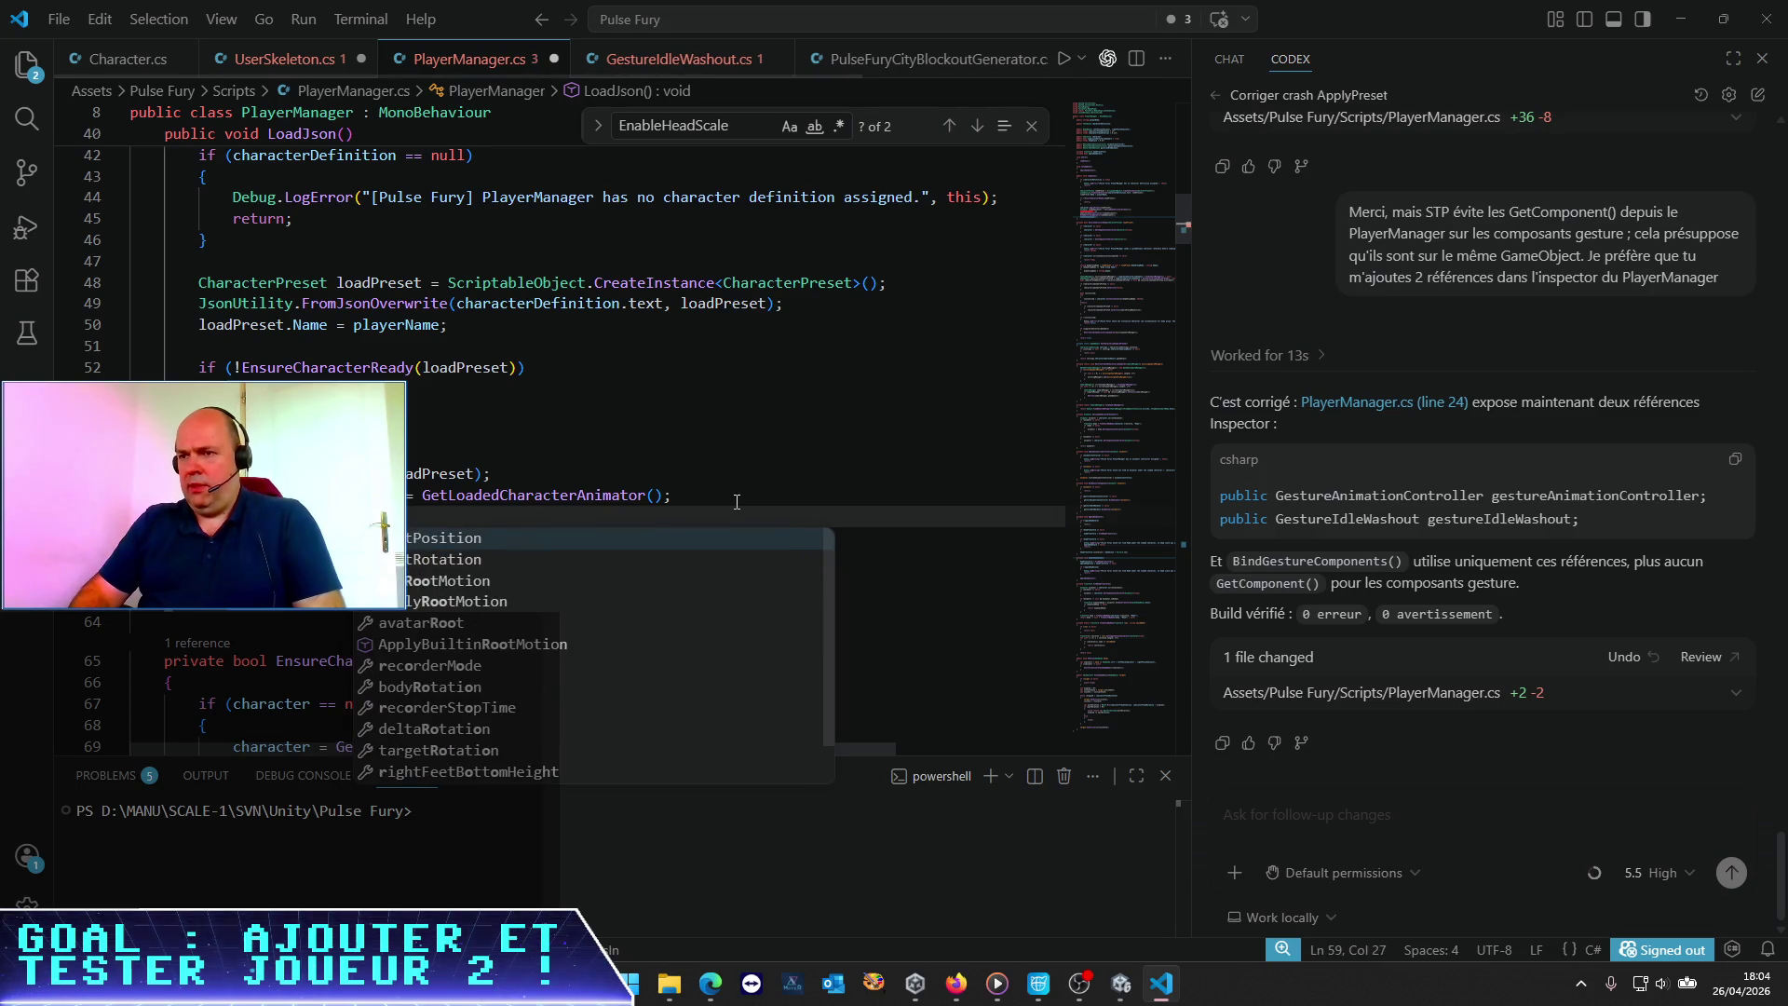
key("Down")
key("Down")
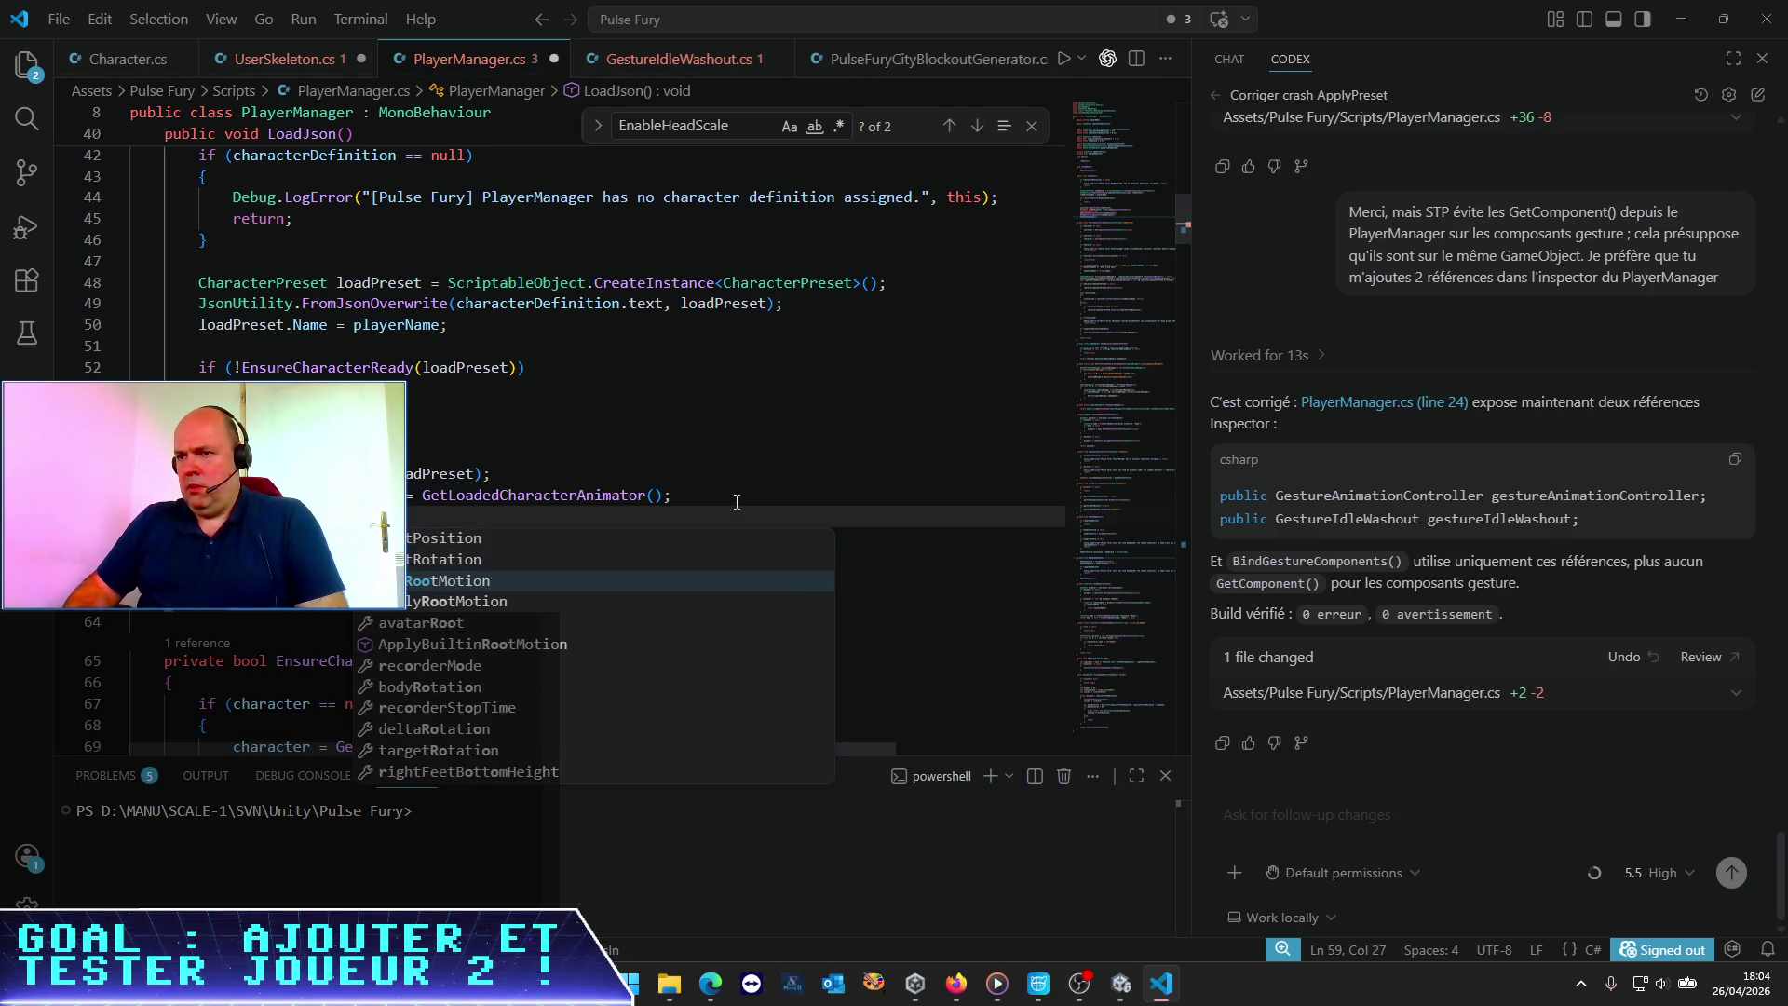
key("Down")
key("Return")
type("Motion=false;")
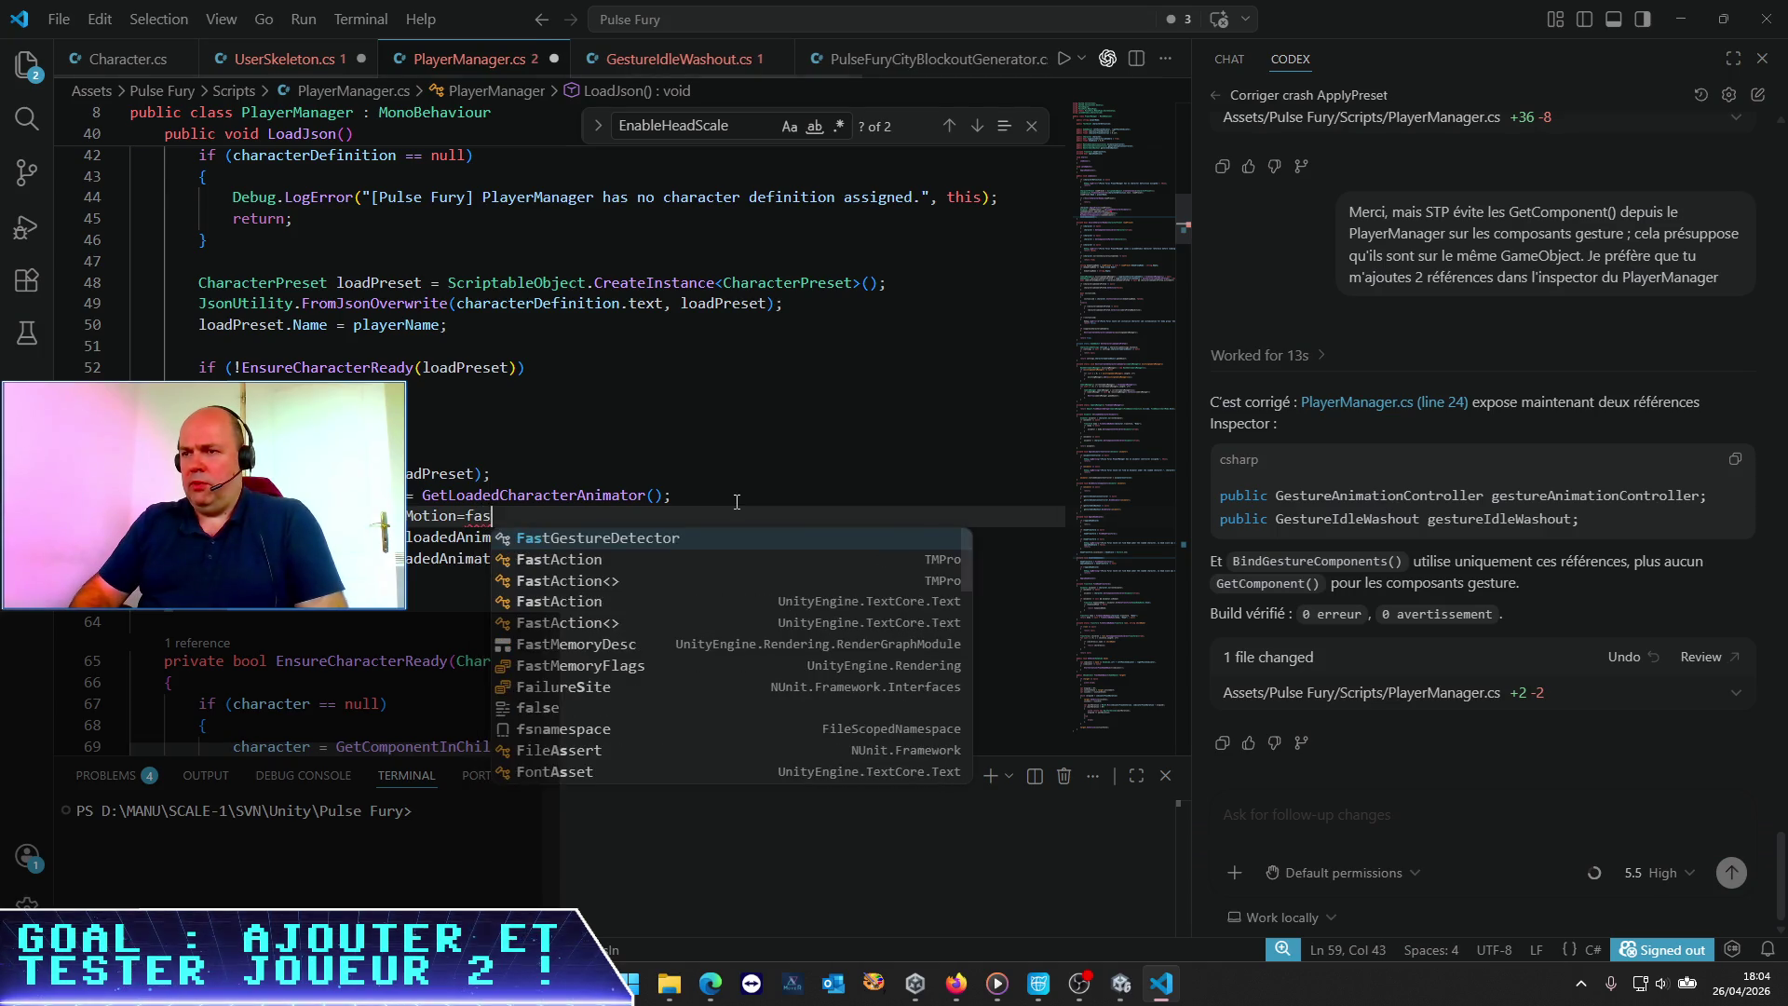
key("Return")
key("Up")
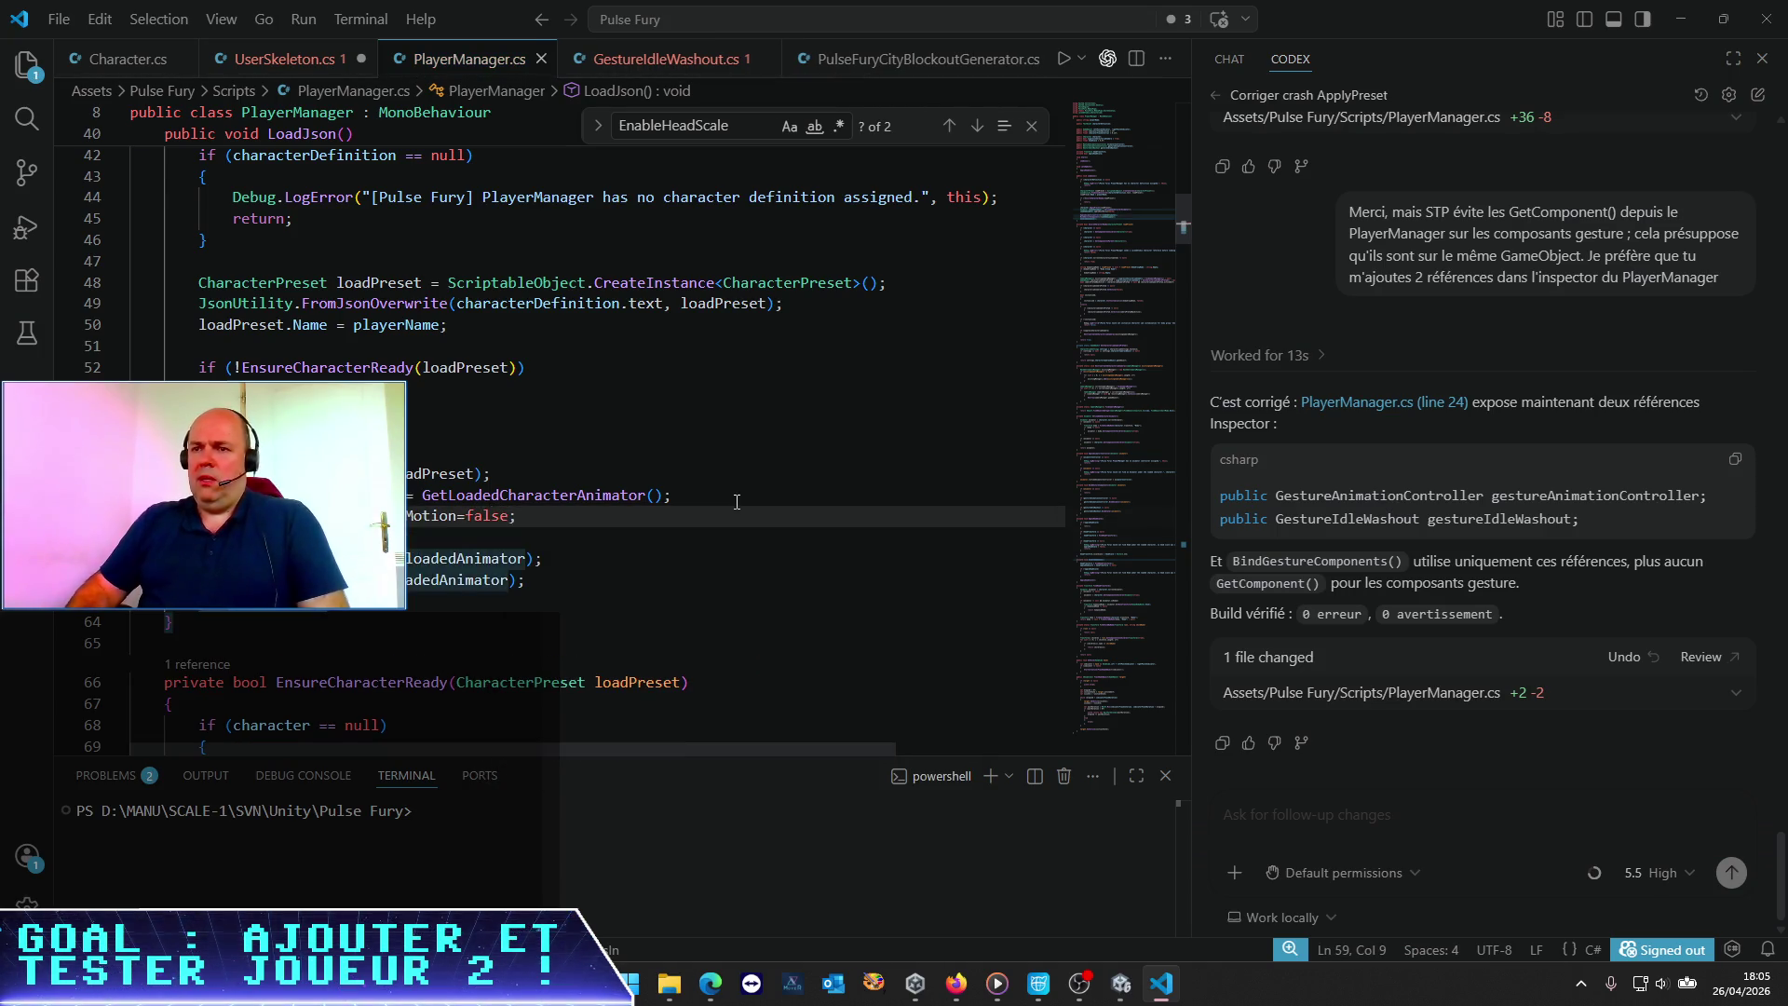
key("Return")
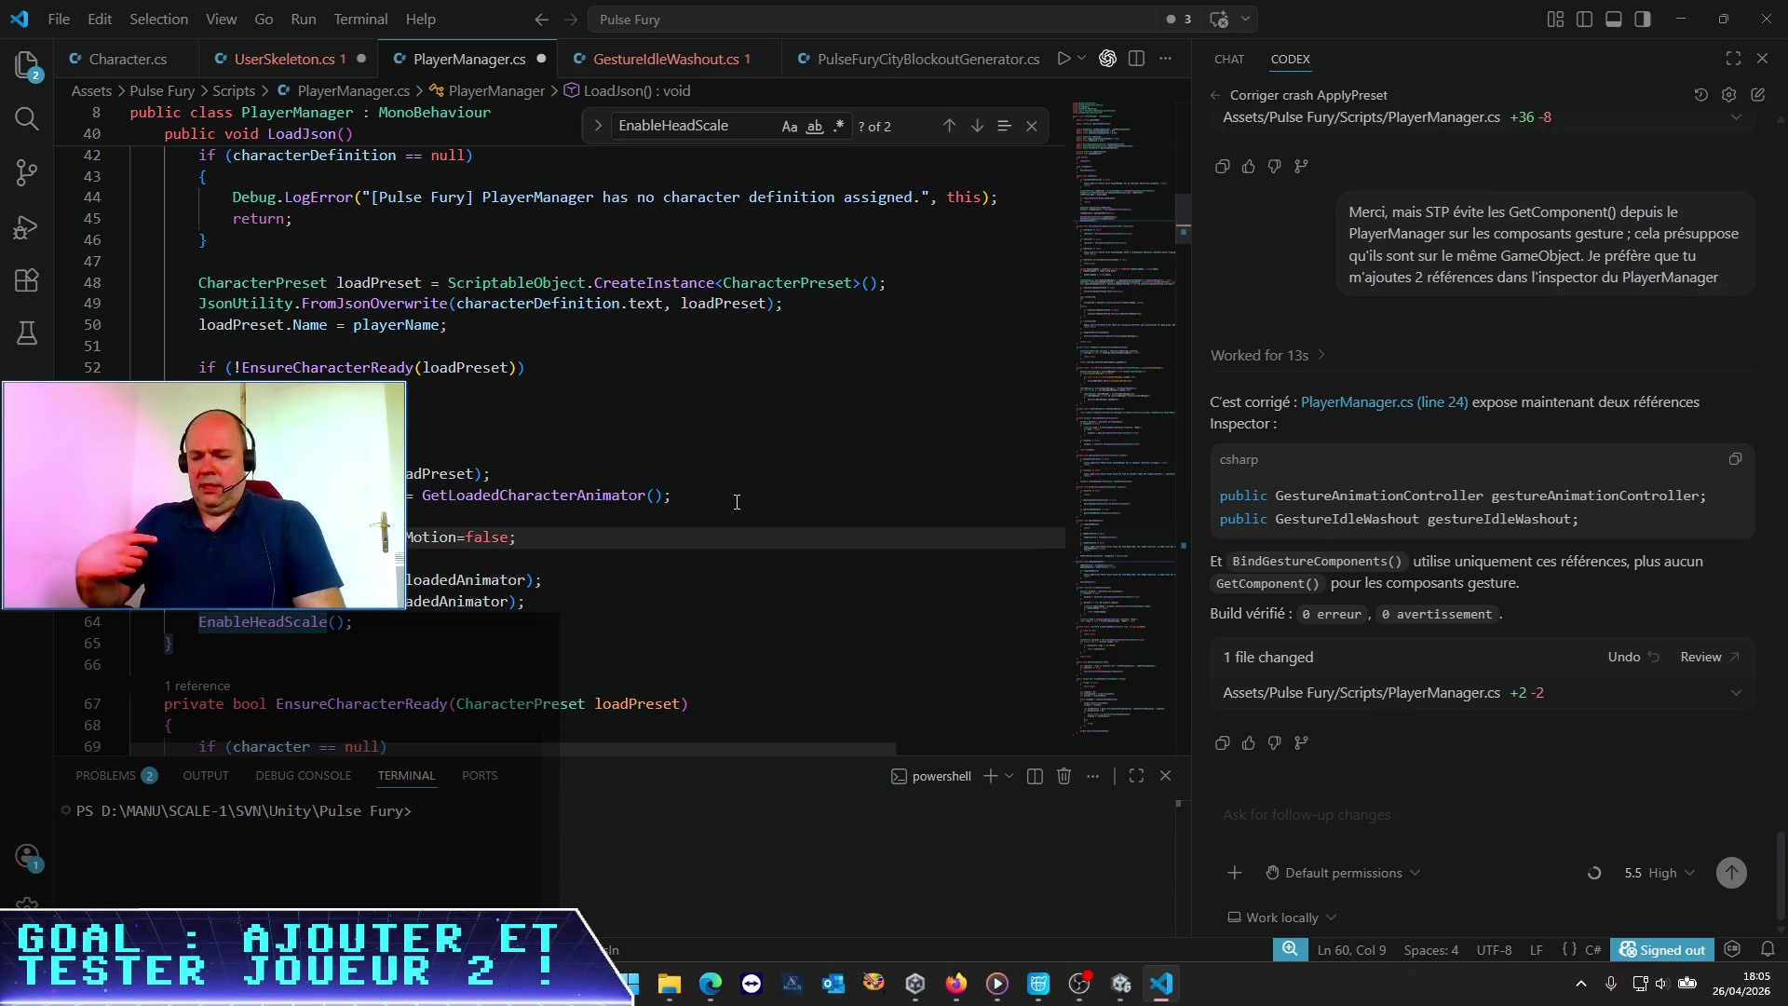
key("alt+Tab")
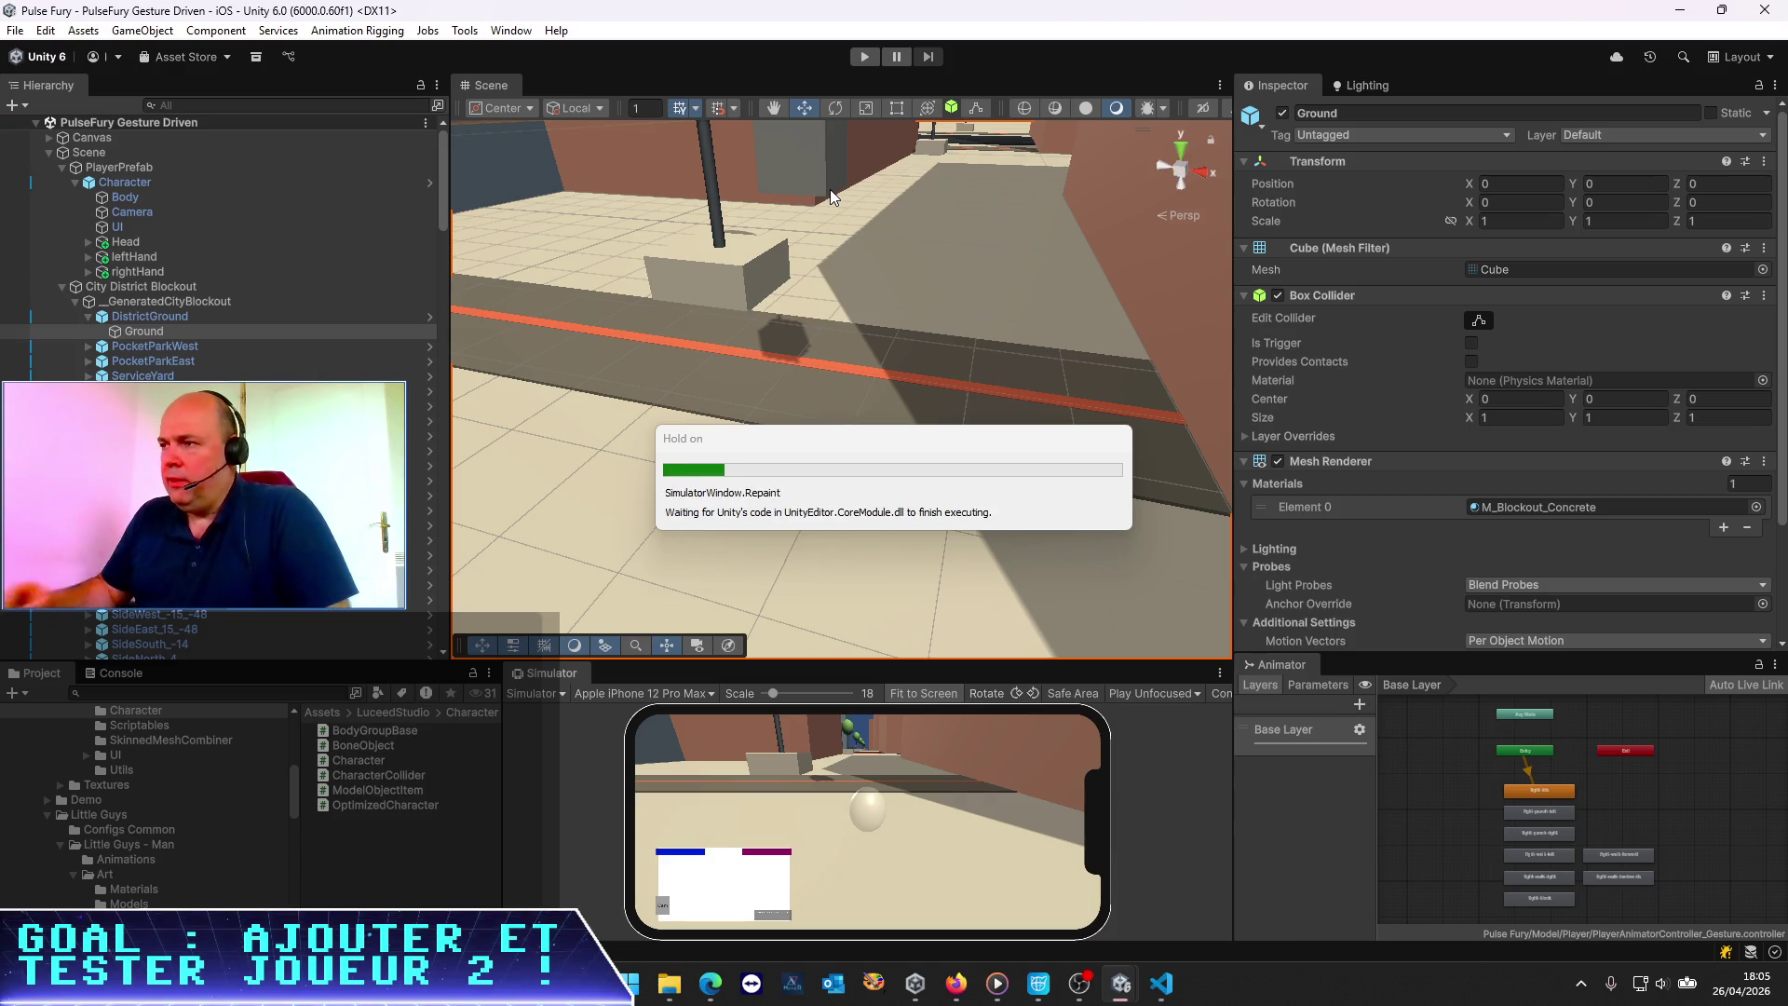
Enter play mode, set the Scene view to a top-down view, and select Guys_ManTall_Base(Clone)
left_click(863, 55)
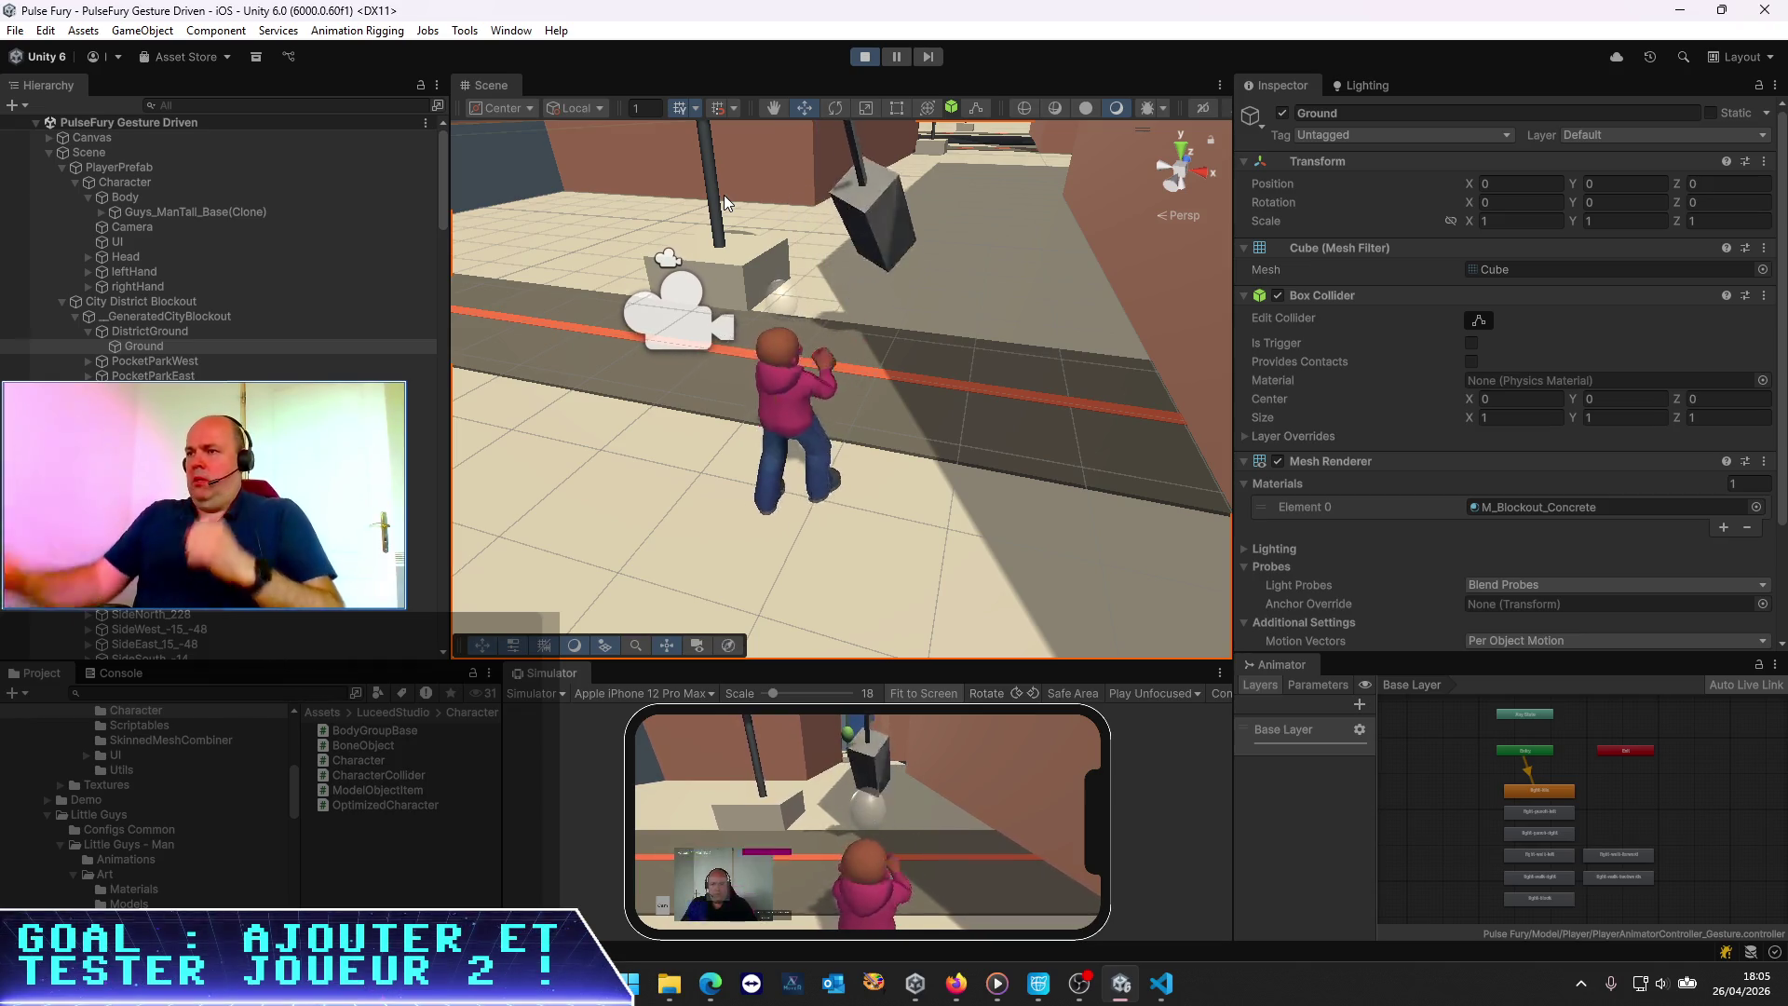
left_click(1177, 149)
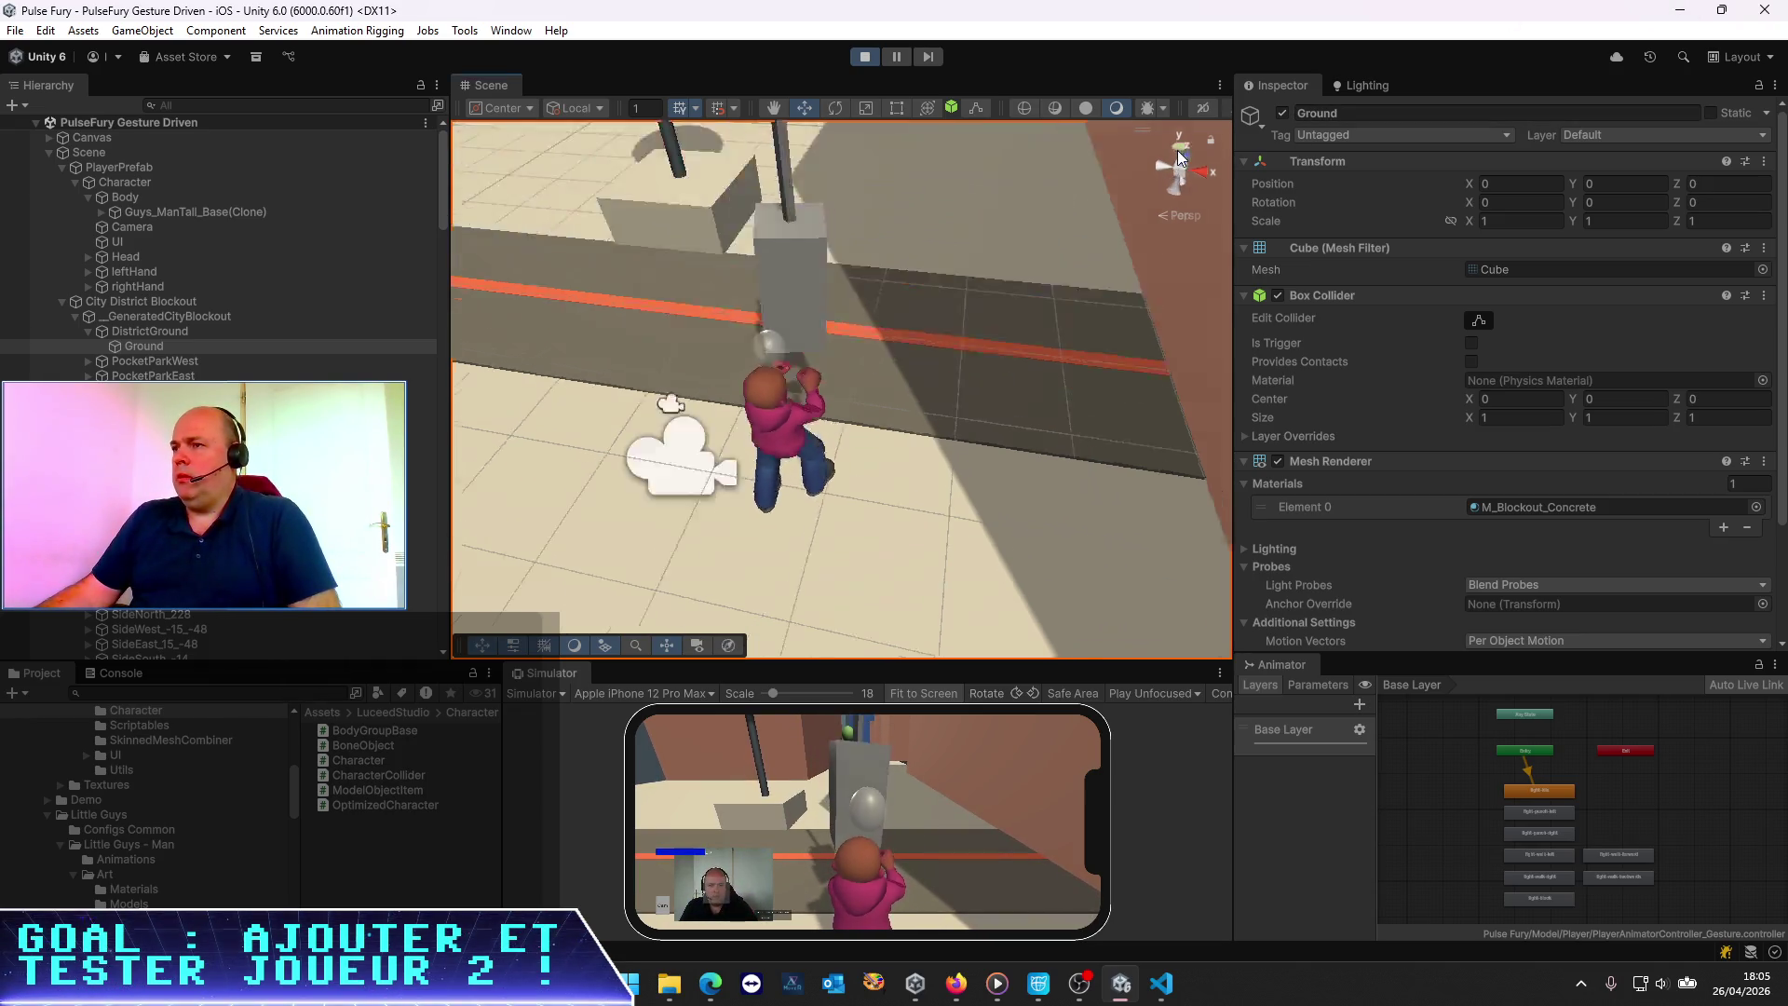
left_click(1183, 164)
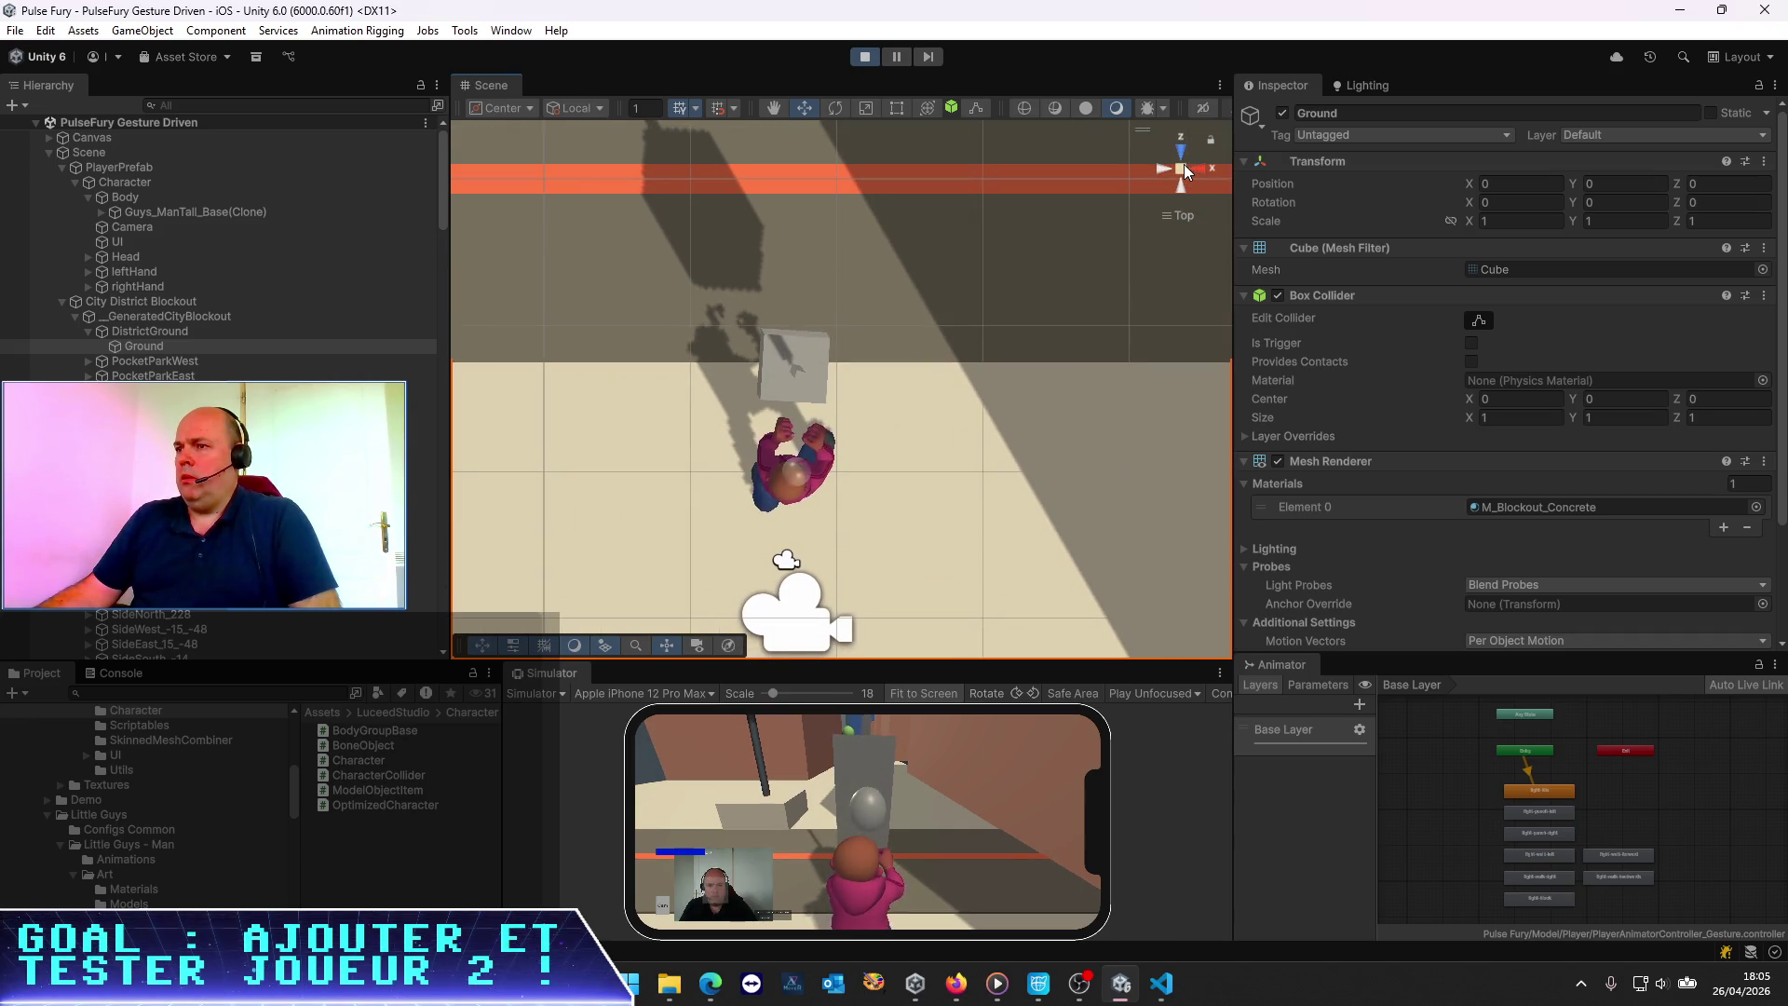
left_click(1158, 168)
left_click(1201, 169)
left_click(1179, 148)
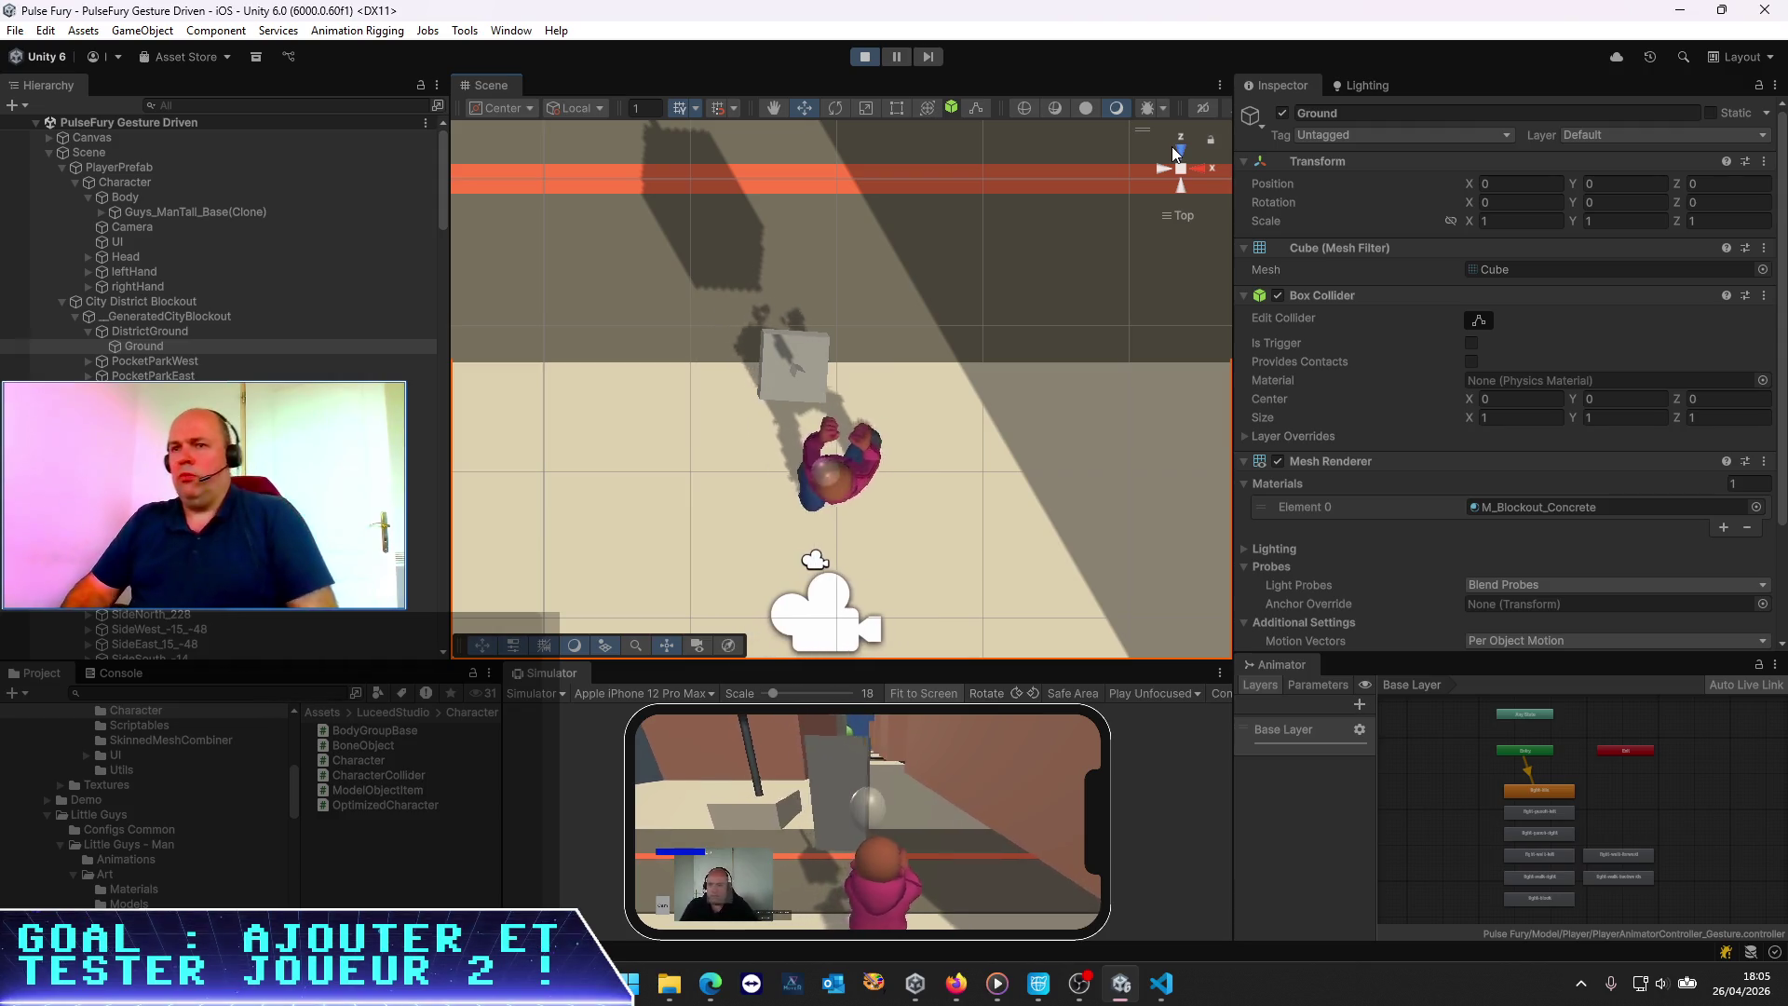
left_click(147, 212)
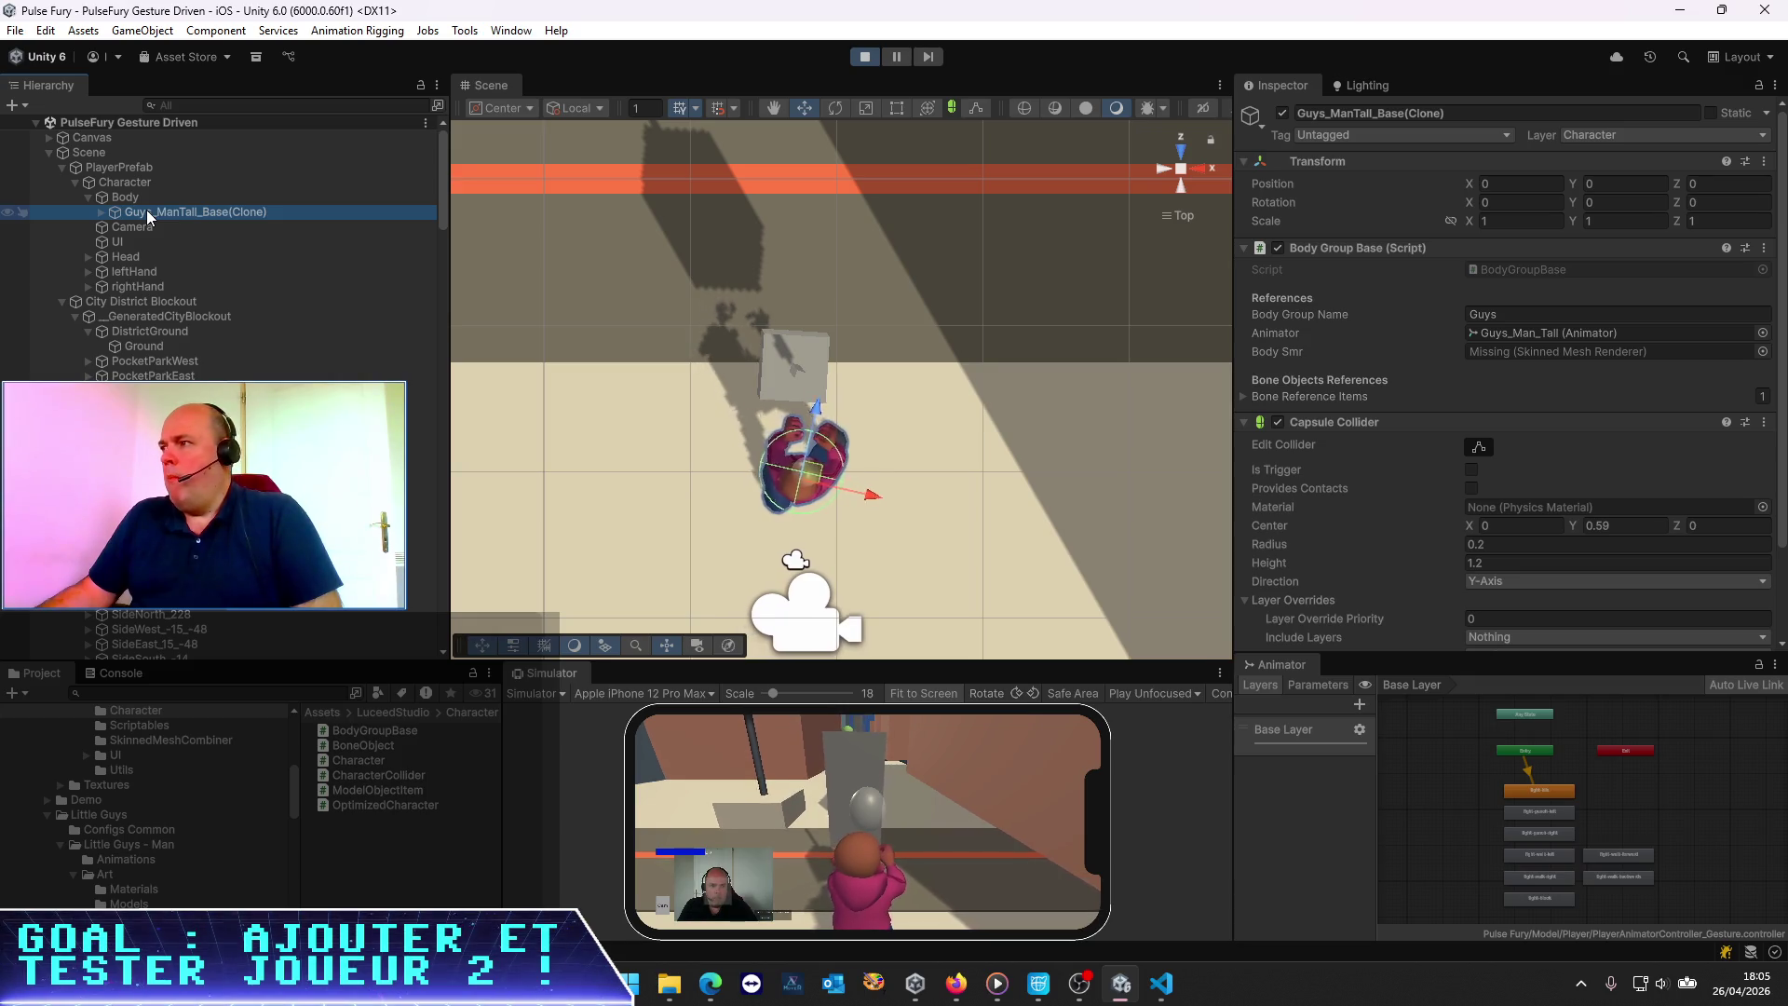
Set the Body object's Y rotation to 13
left_click(130, 197)
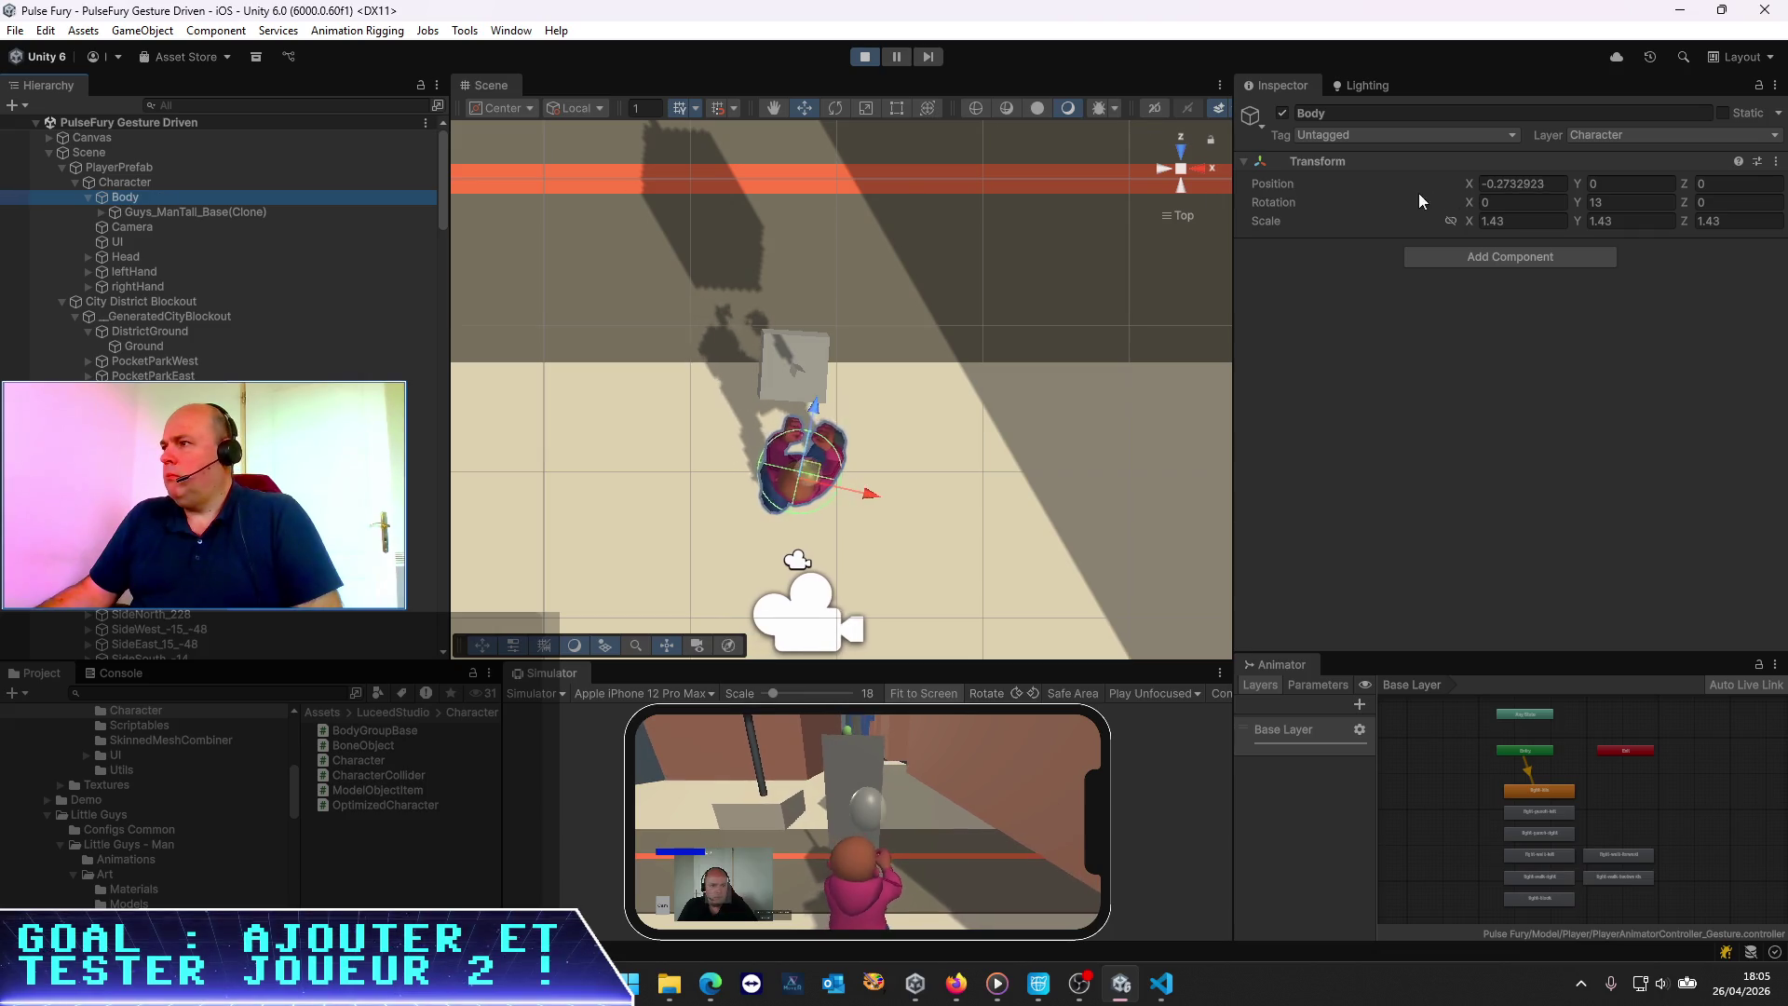
left_click(1620, 209)
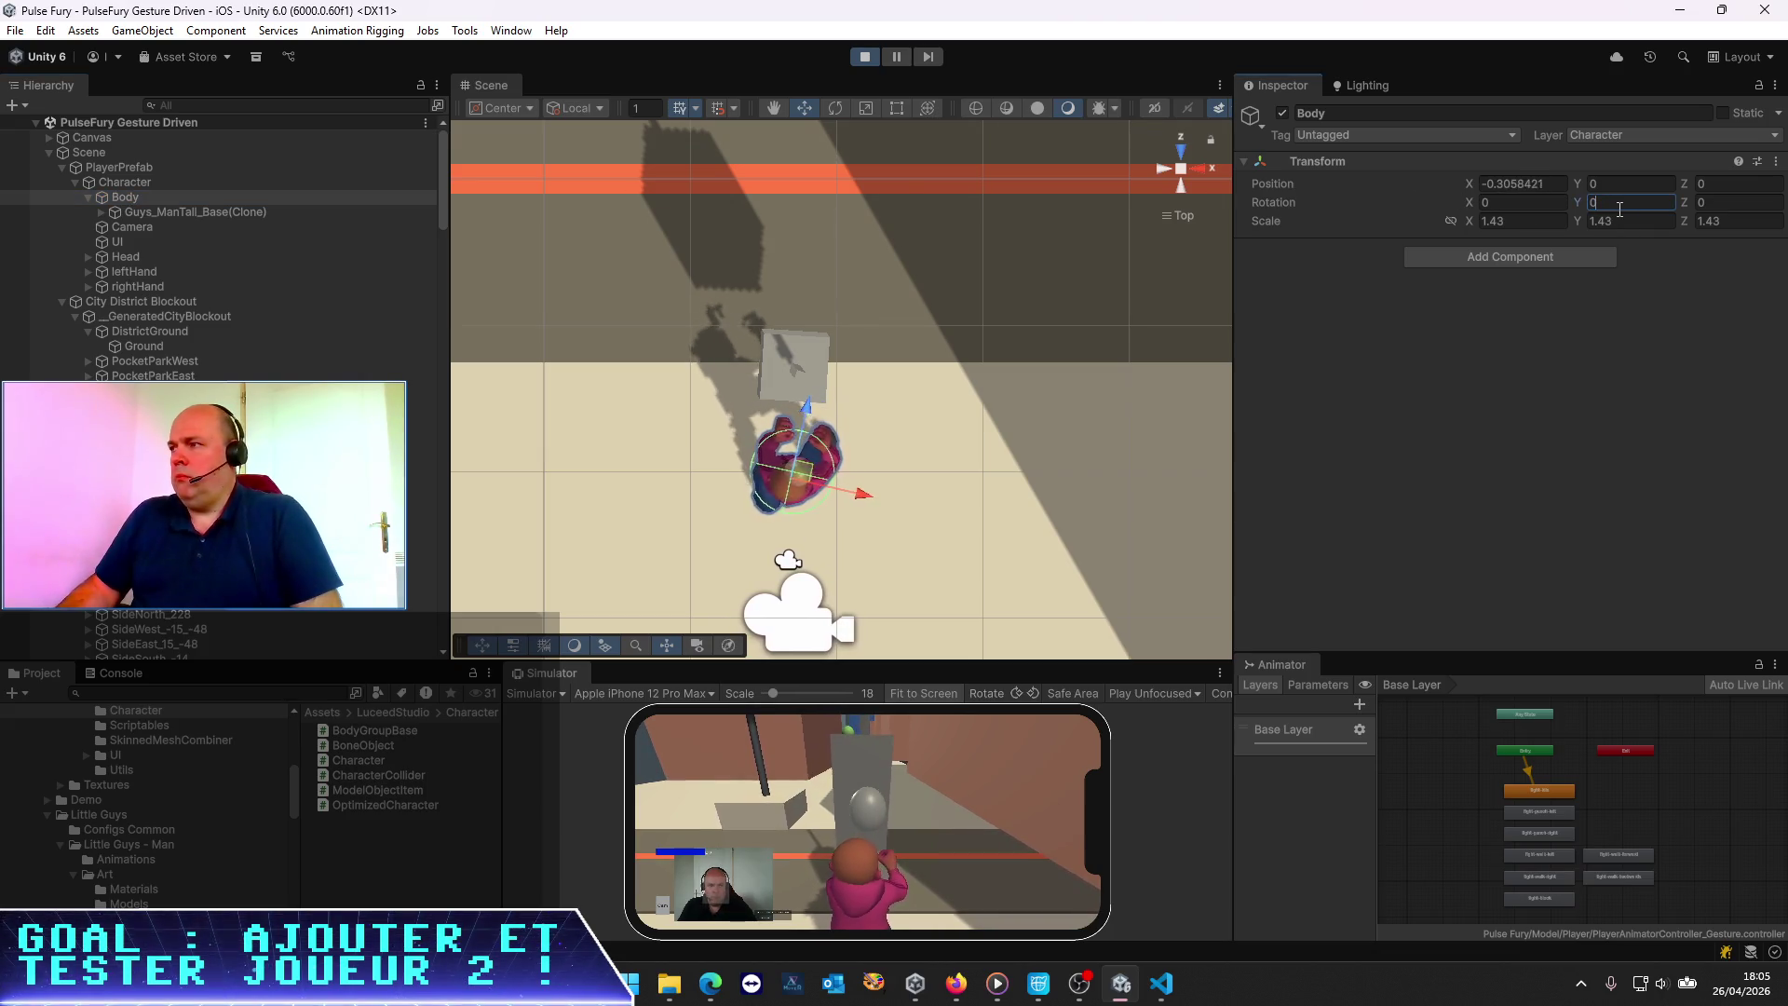
type("13")
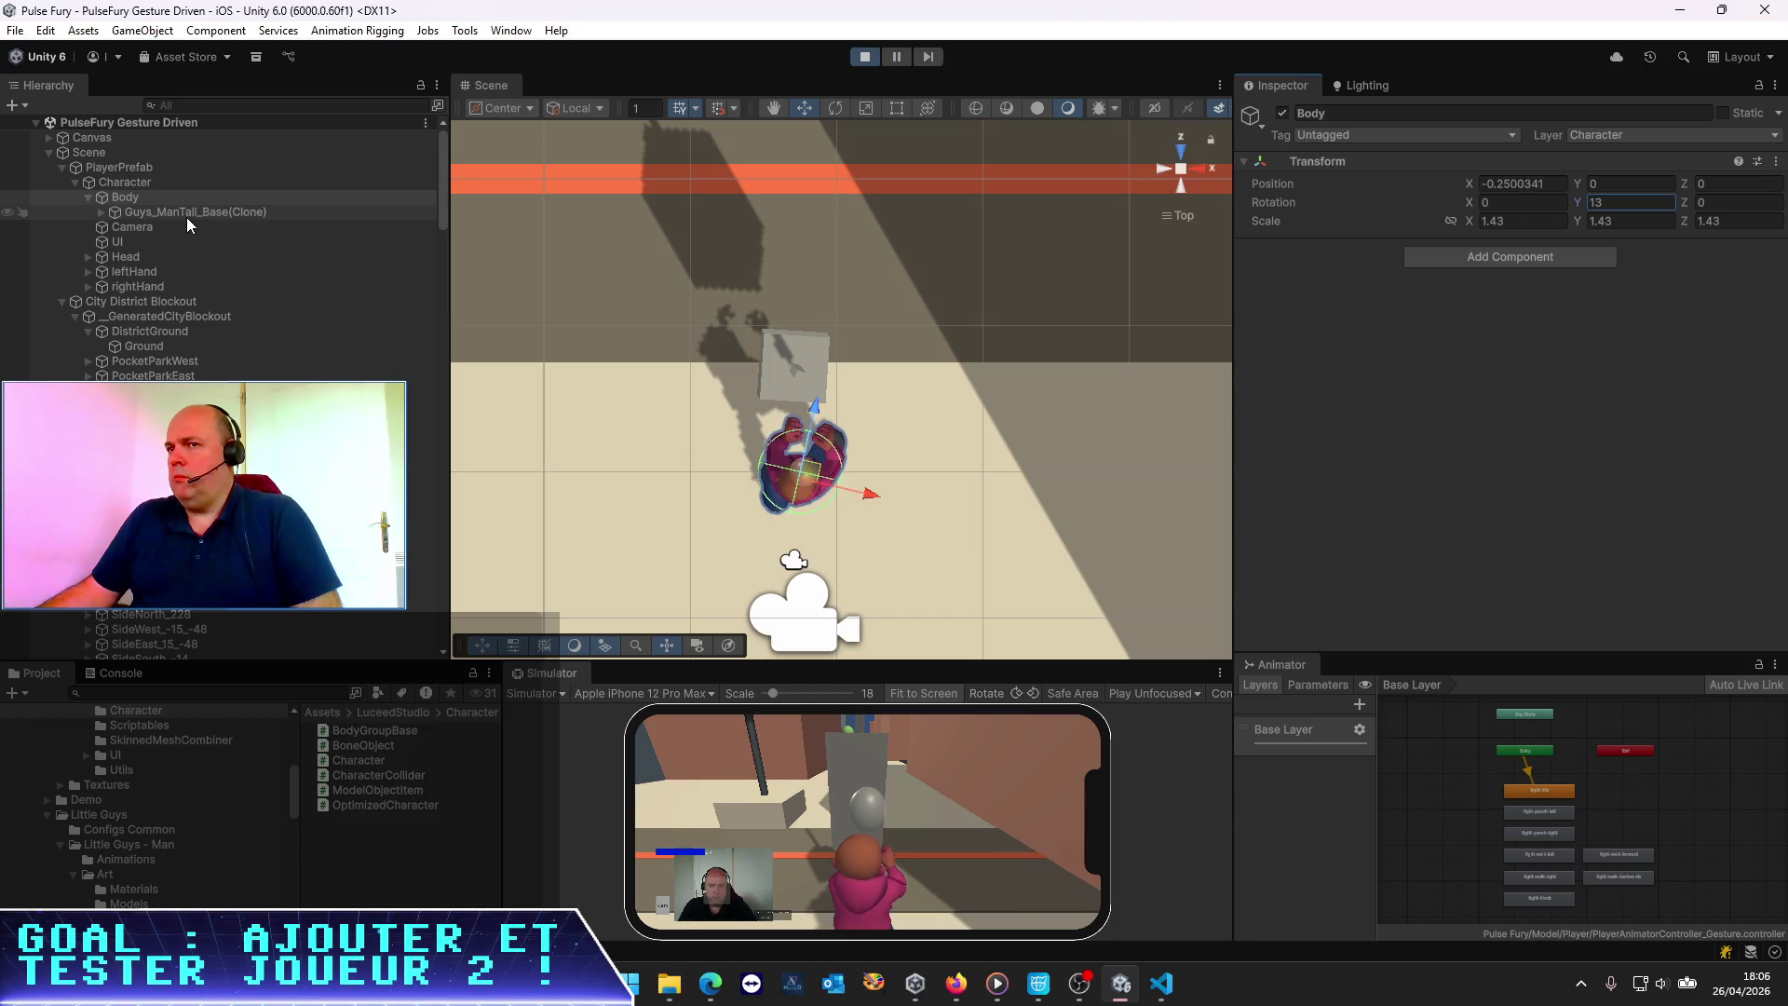
Inspect the Head, Character, Camera, Body and PlayerPrefab objects of the player rig
left_click(136, 260)
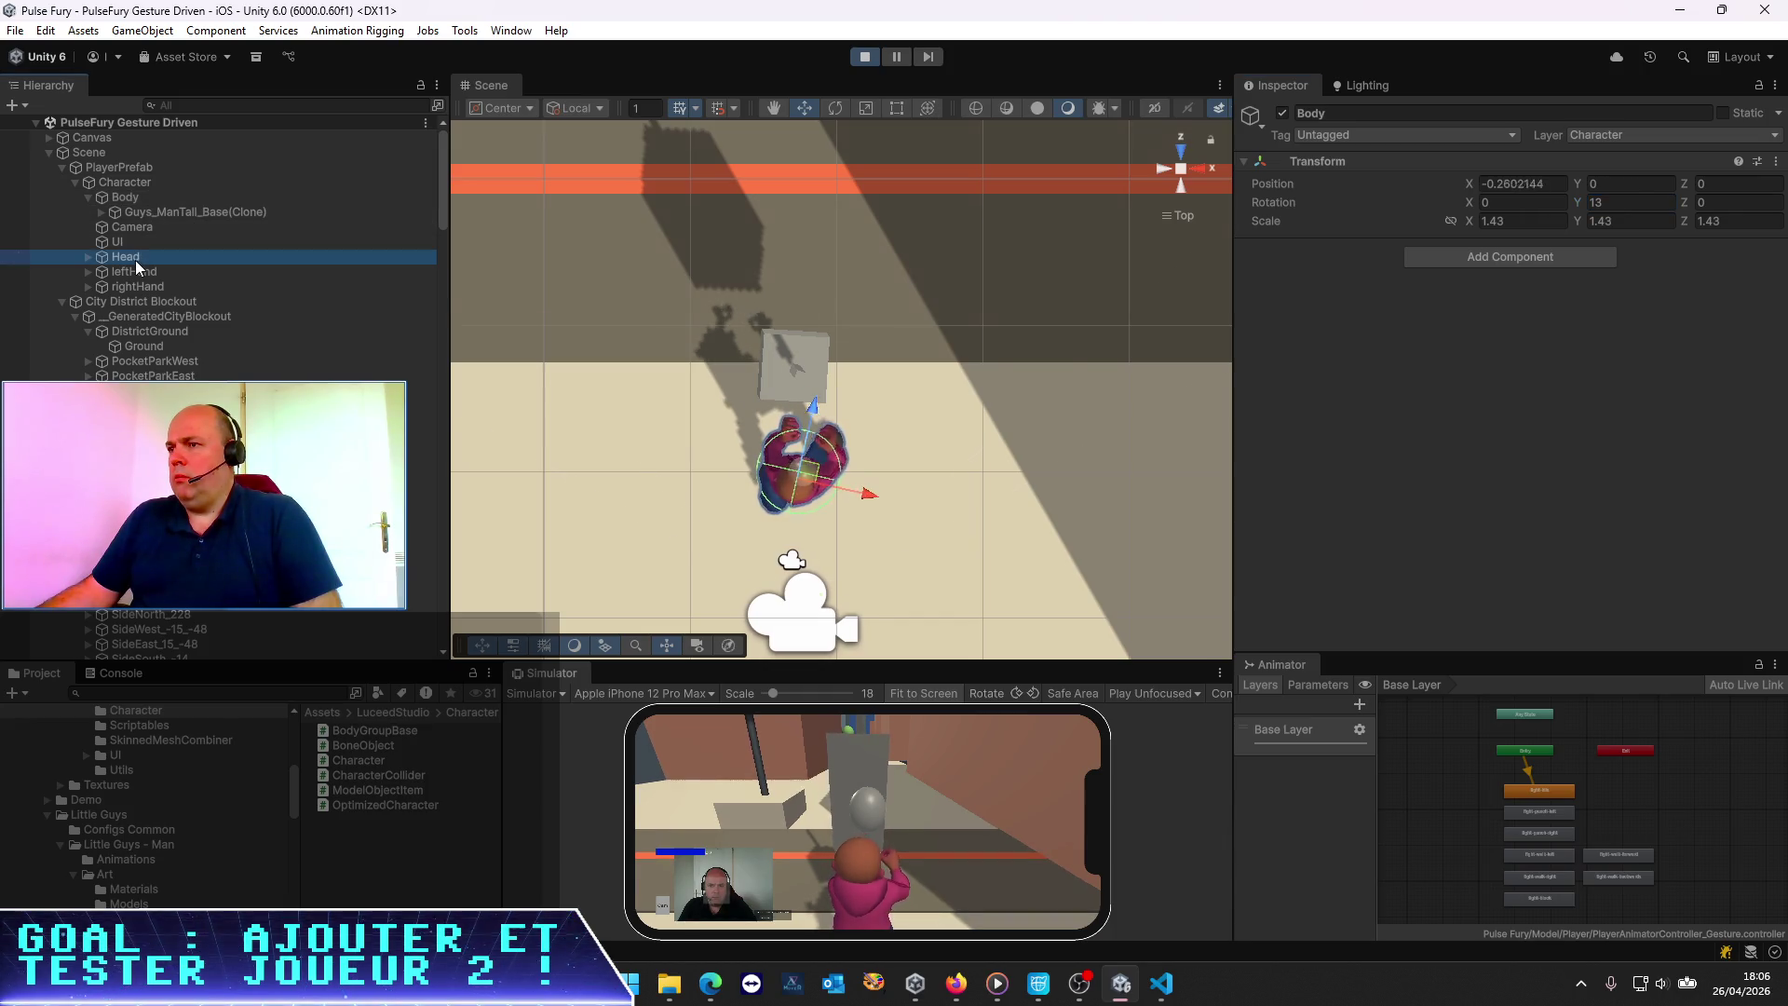
left_click(126, 184)
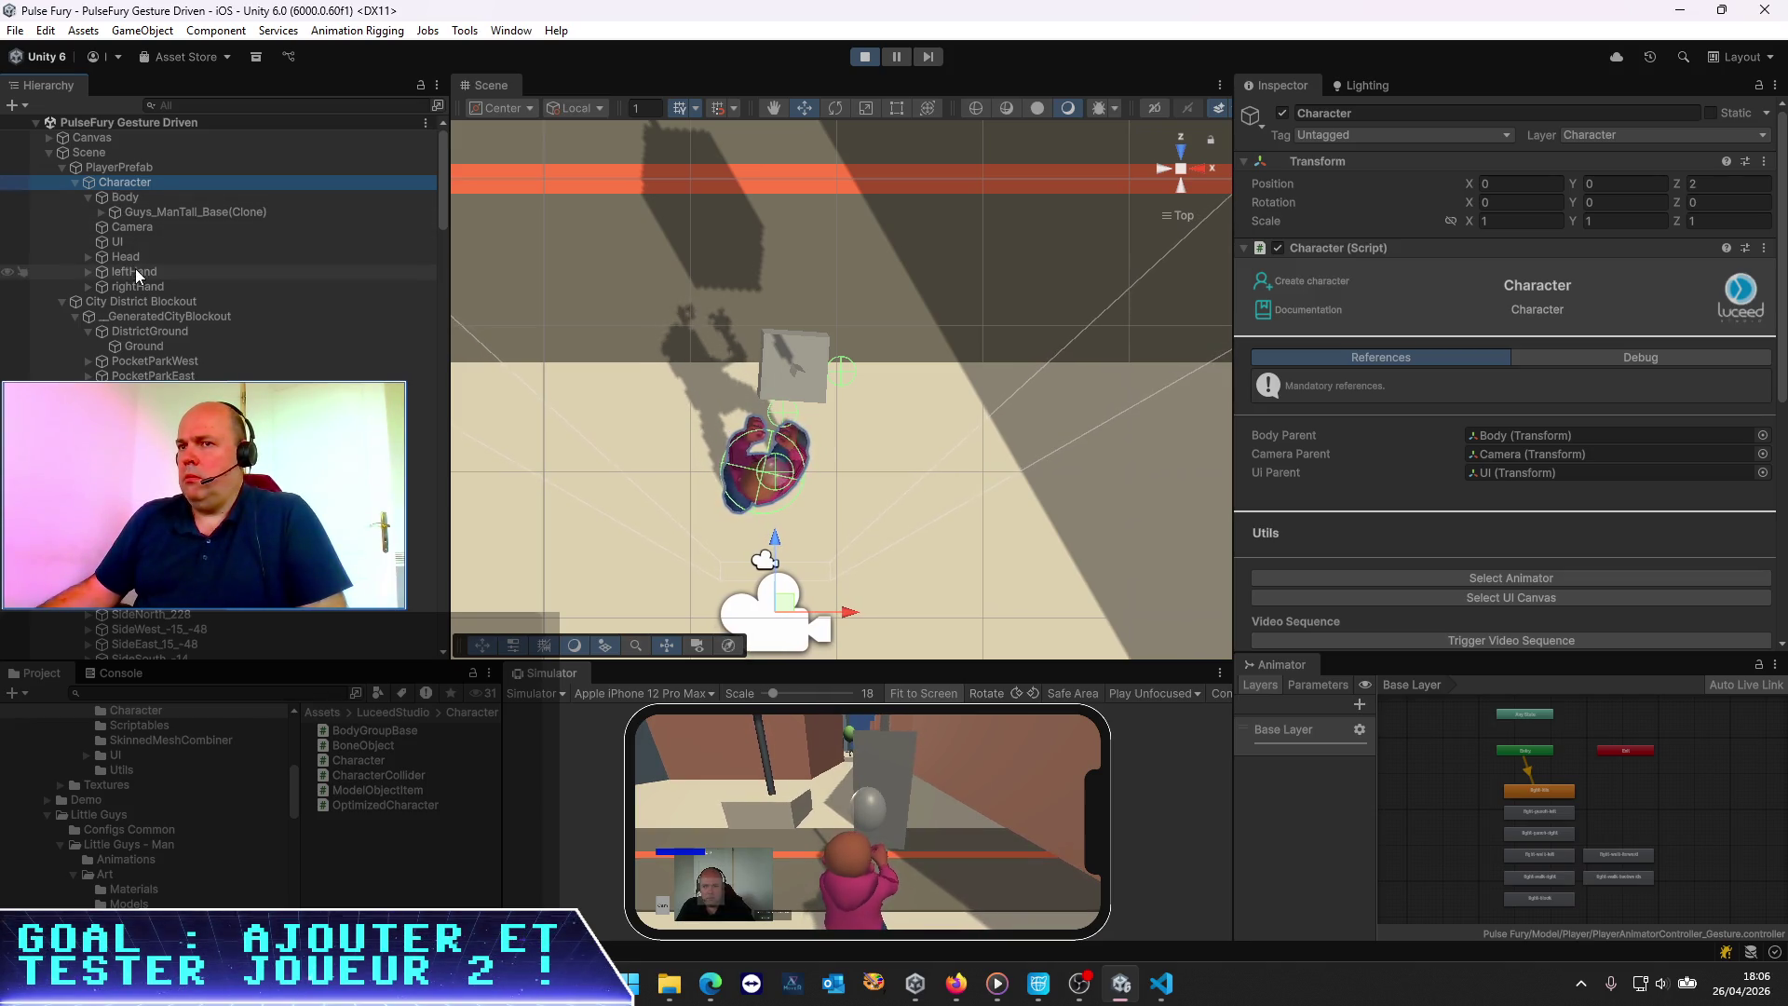
left_click(125, 229)
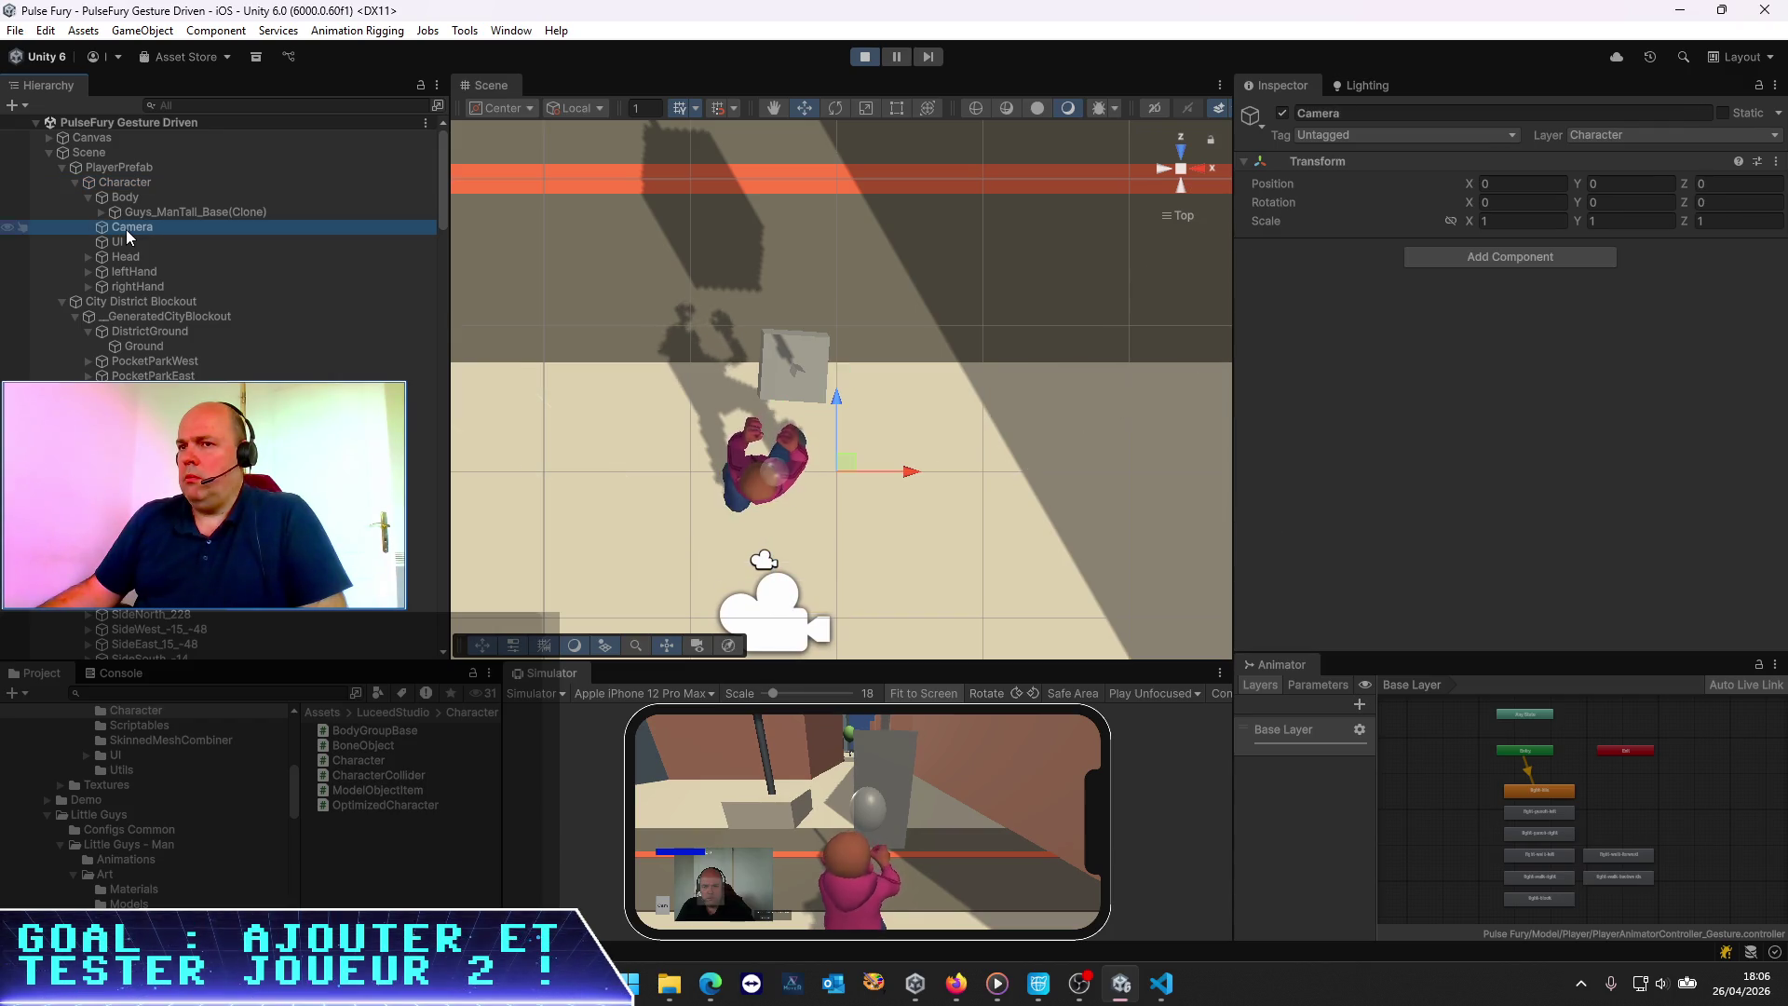
left_click(127, 259)
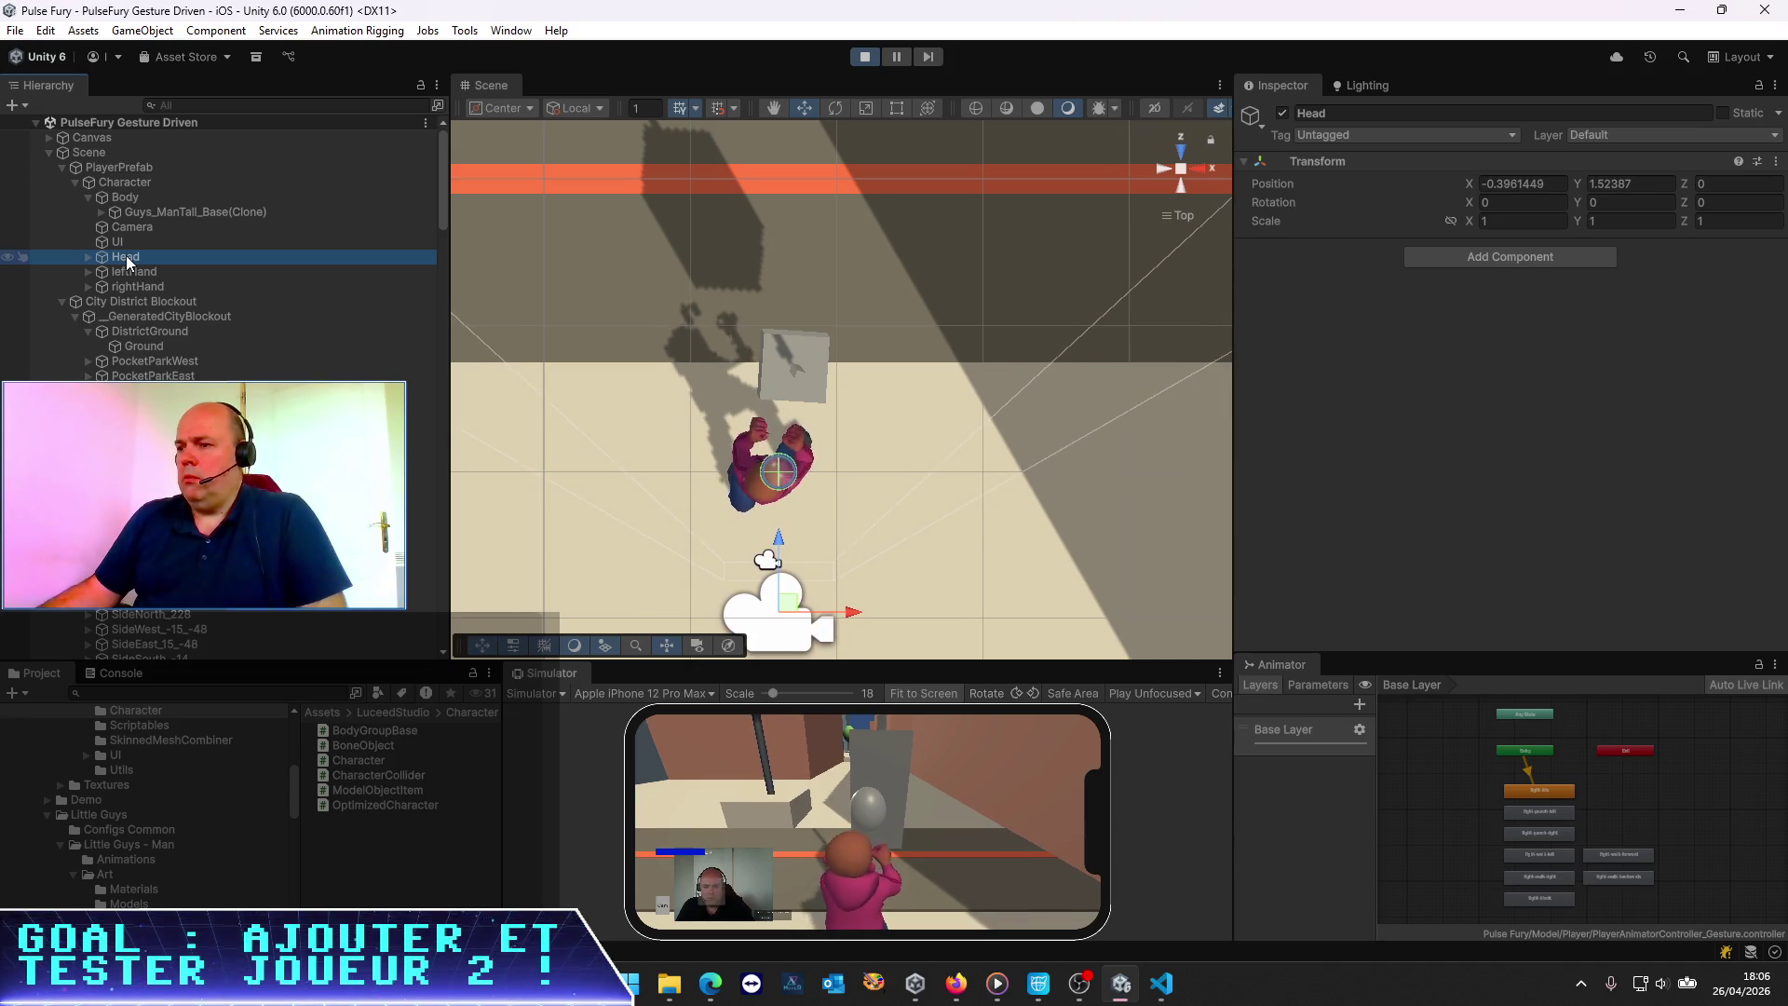
left_click(125, 170)
left_click(125, 199)
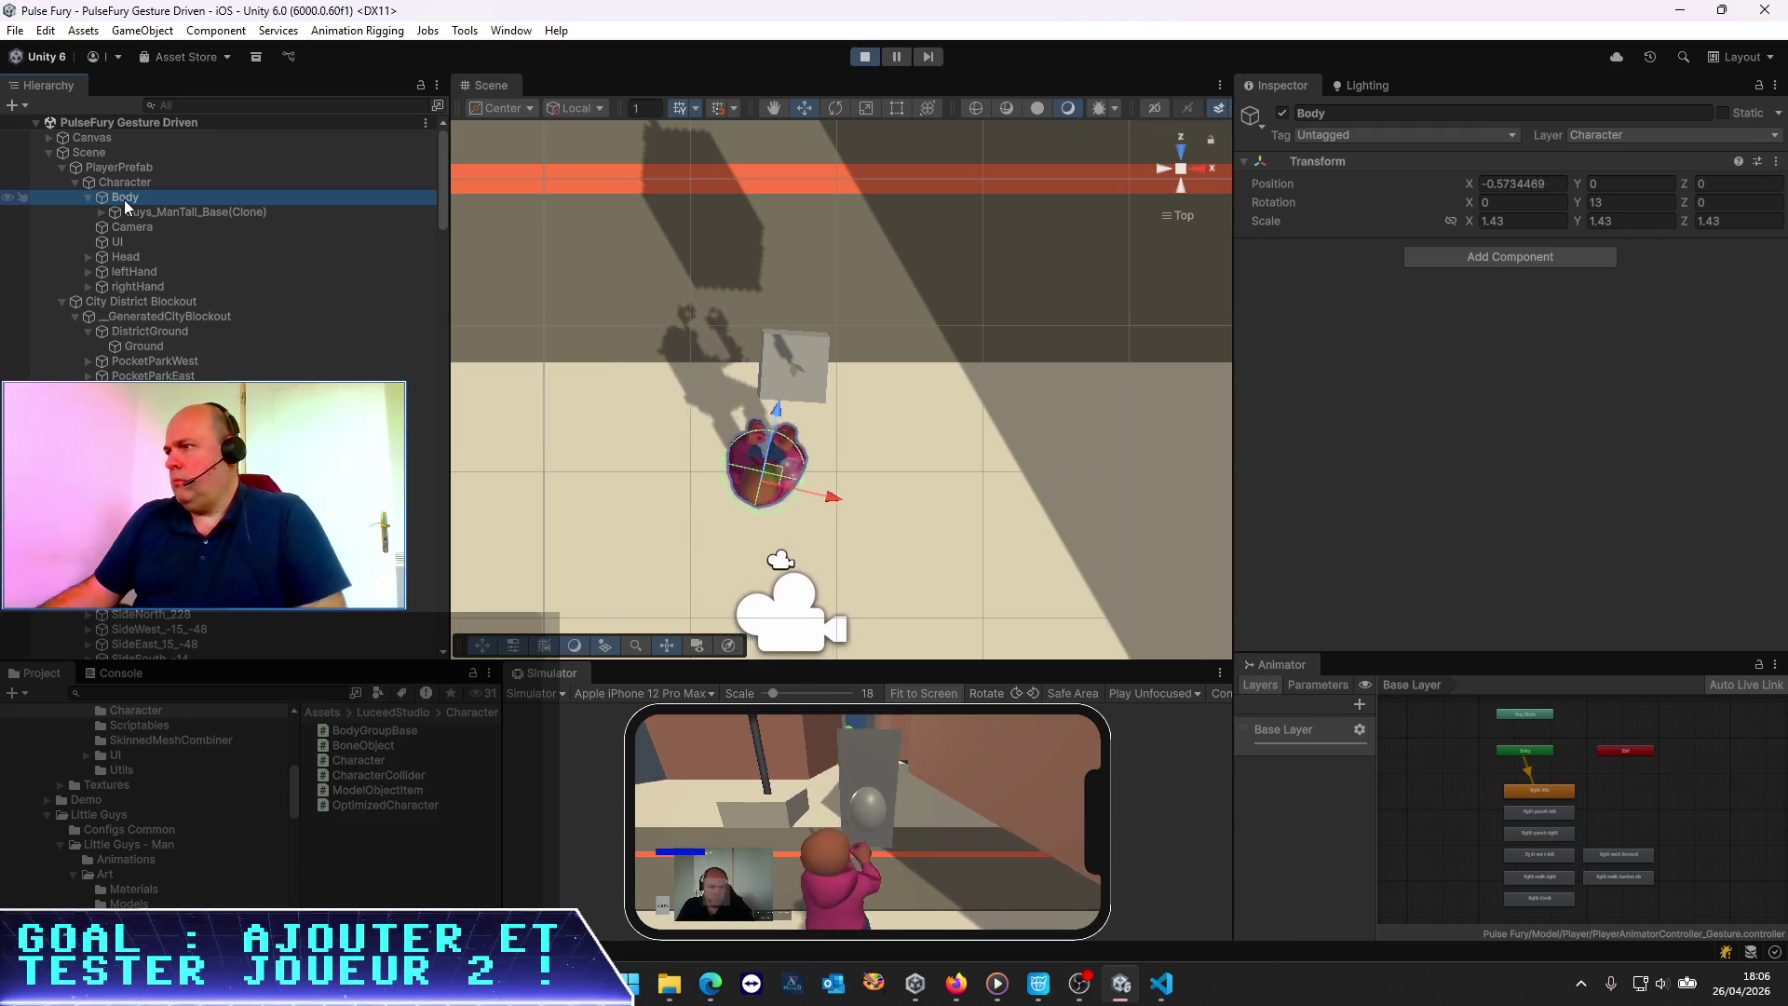
scroll(152, 199, "down", 10)
scroll(152, 199, "up", 10)
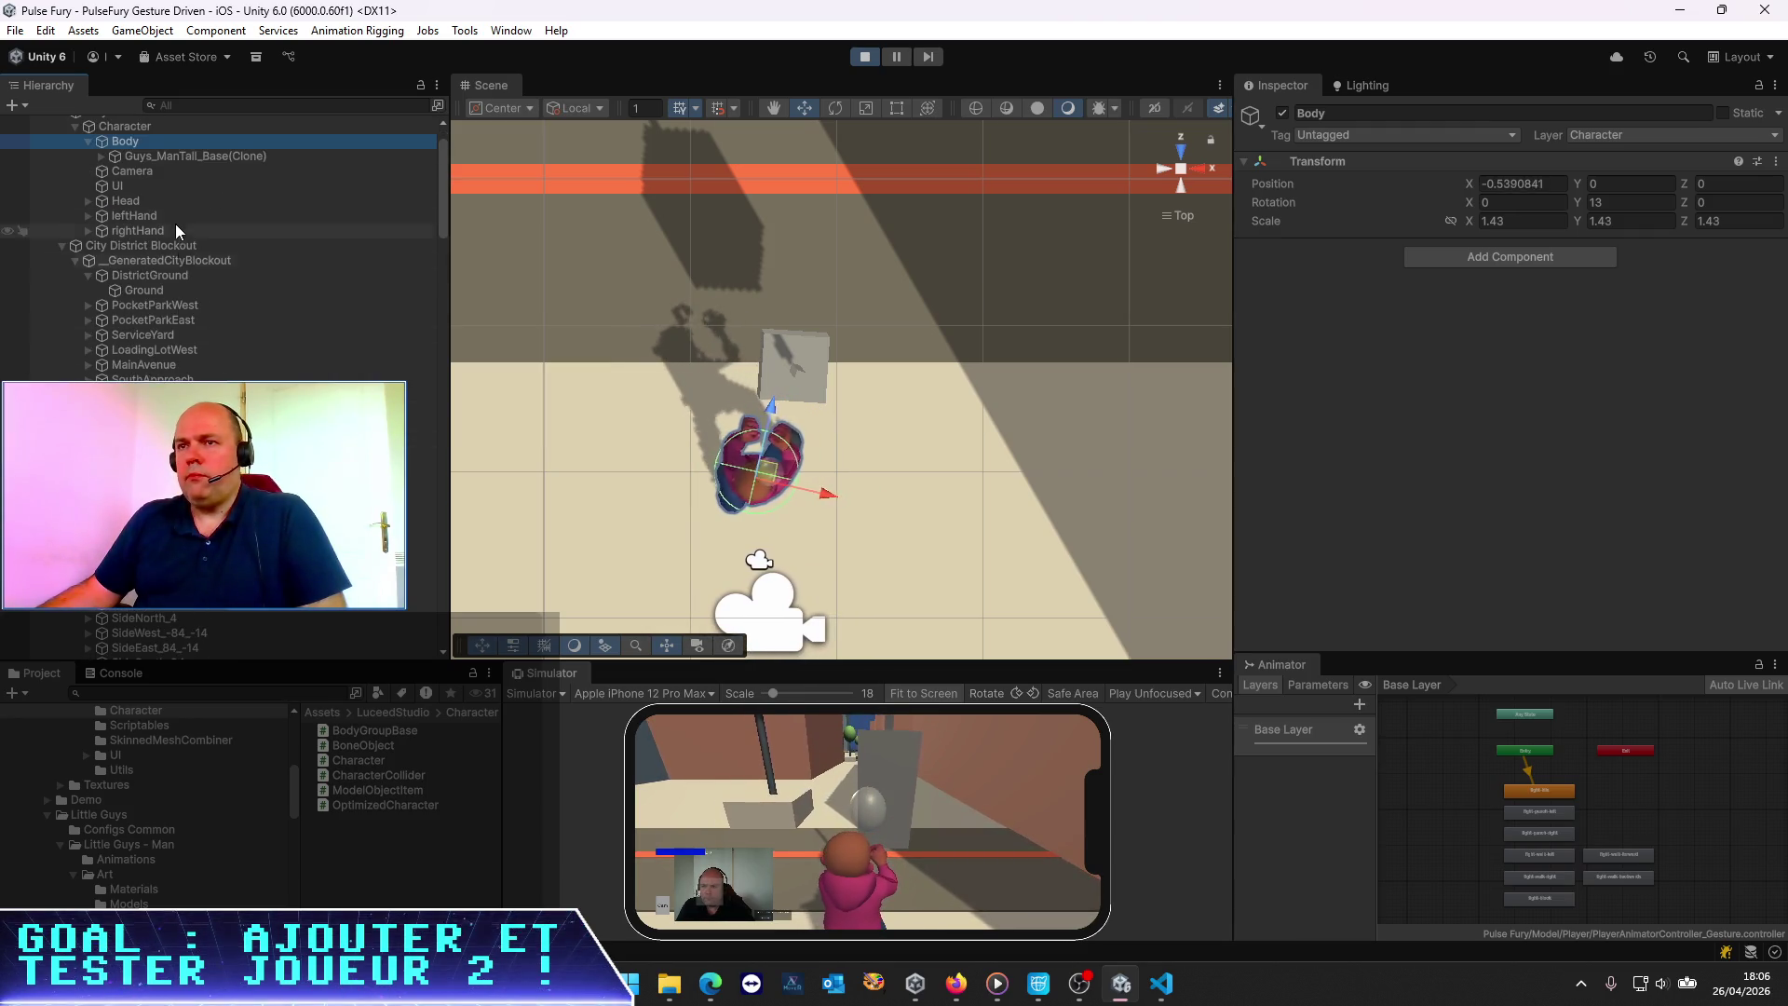
left_click(119, 168)
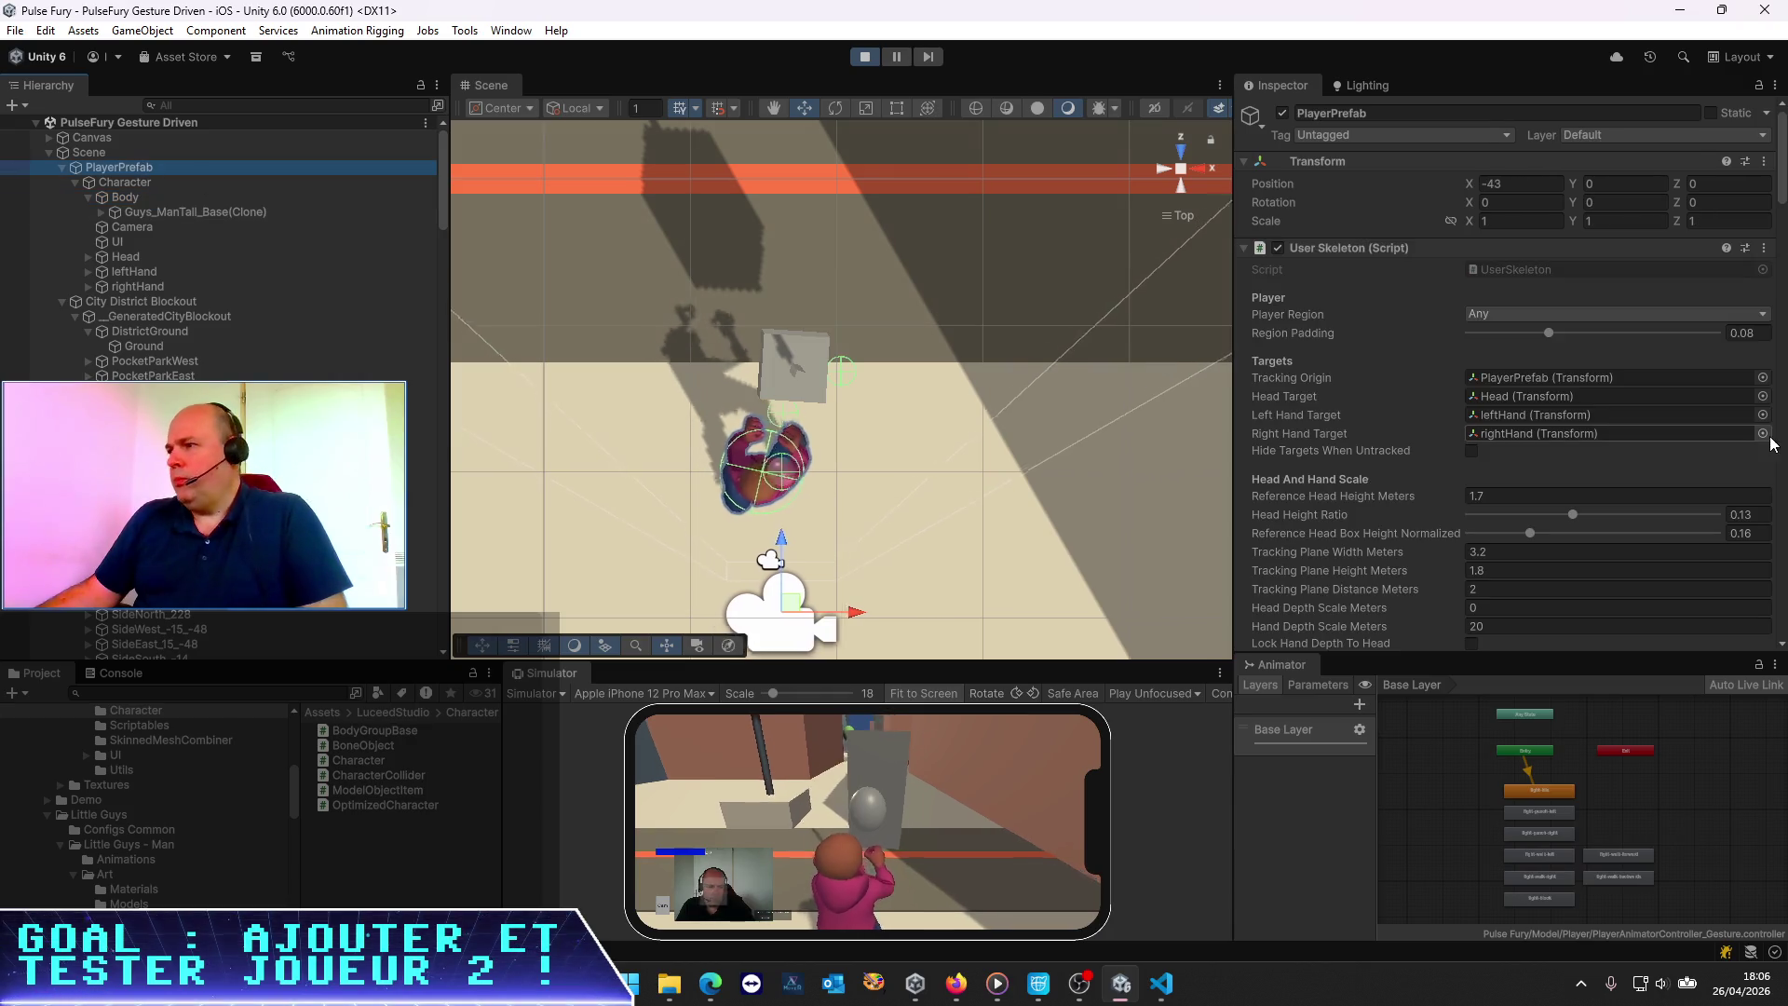
Disable Gesture Idle Washout and try Body Y rotation values 12.205 and 12.966
scroll(1705, 438, "down", 10)
scroll(1704, 438, "up", 4)
scroll(1702, 434, "down", 15)
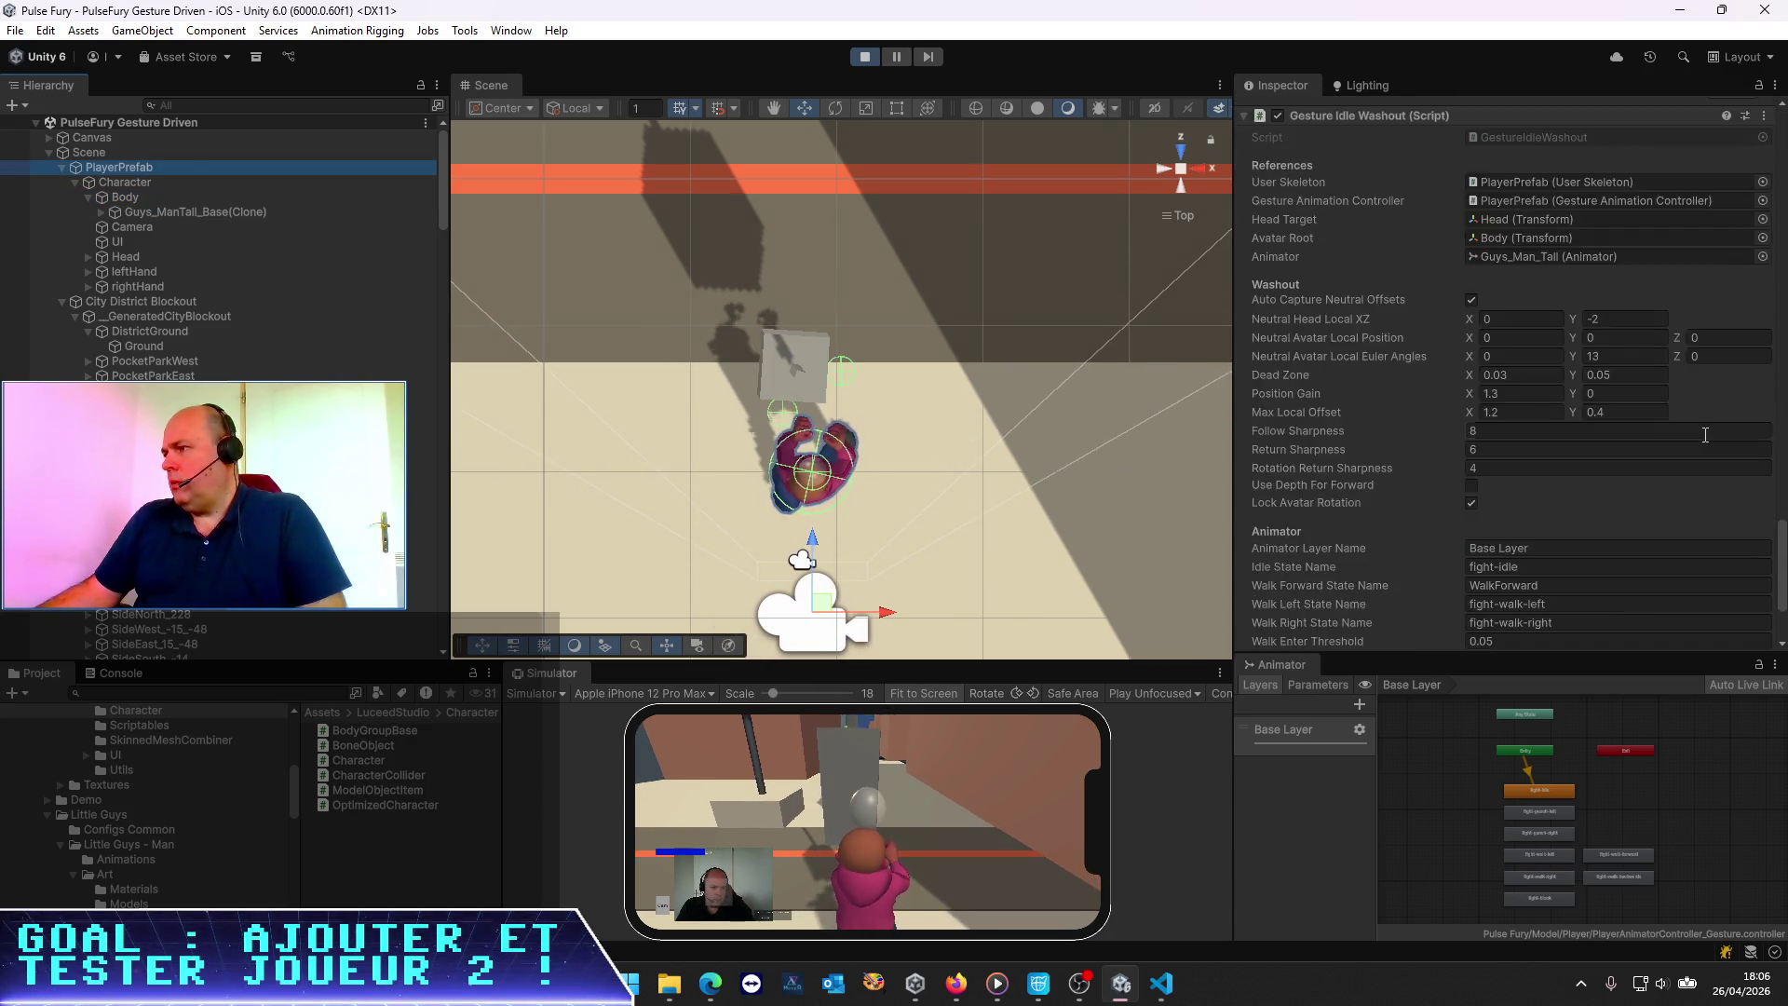
scroll(1593, 401, "up", 5)
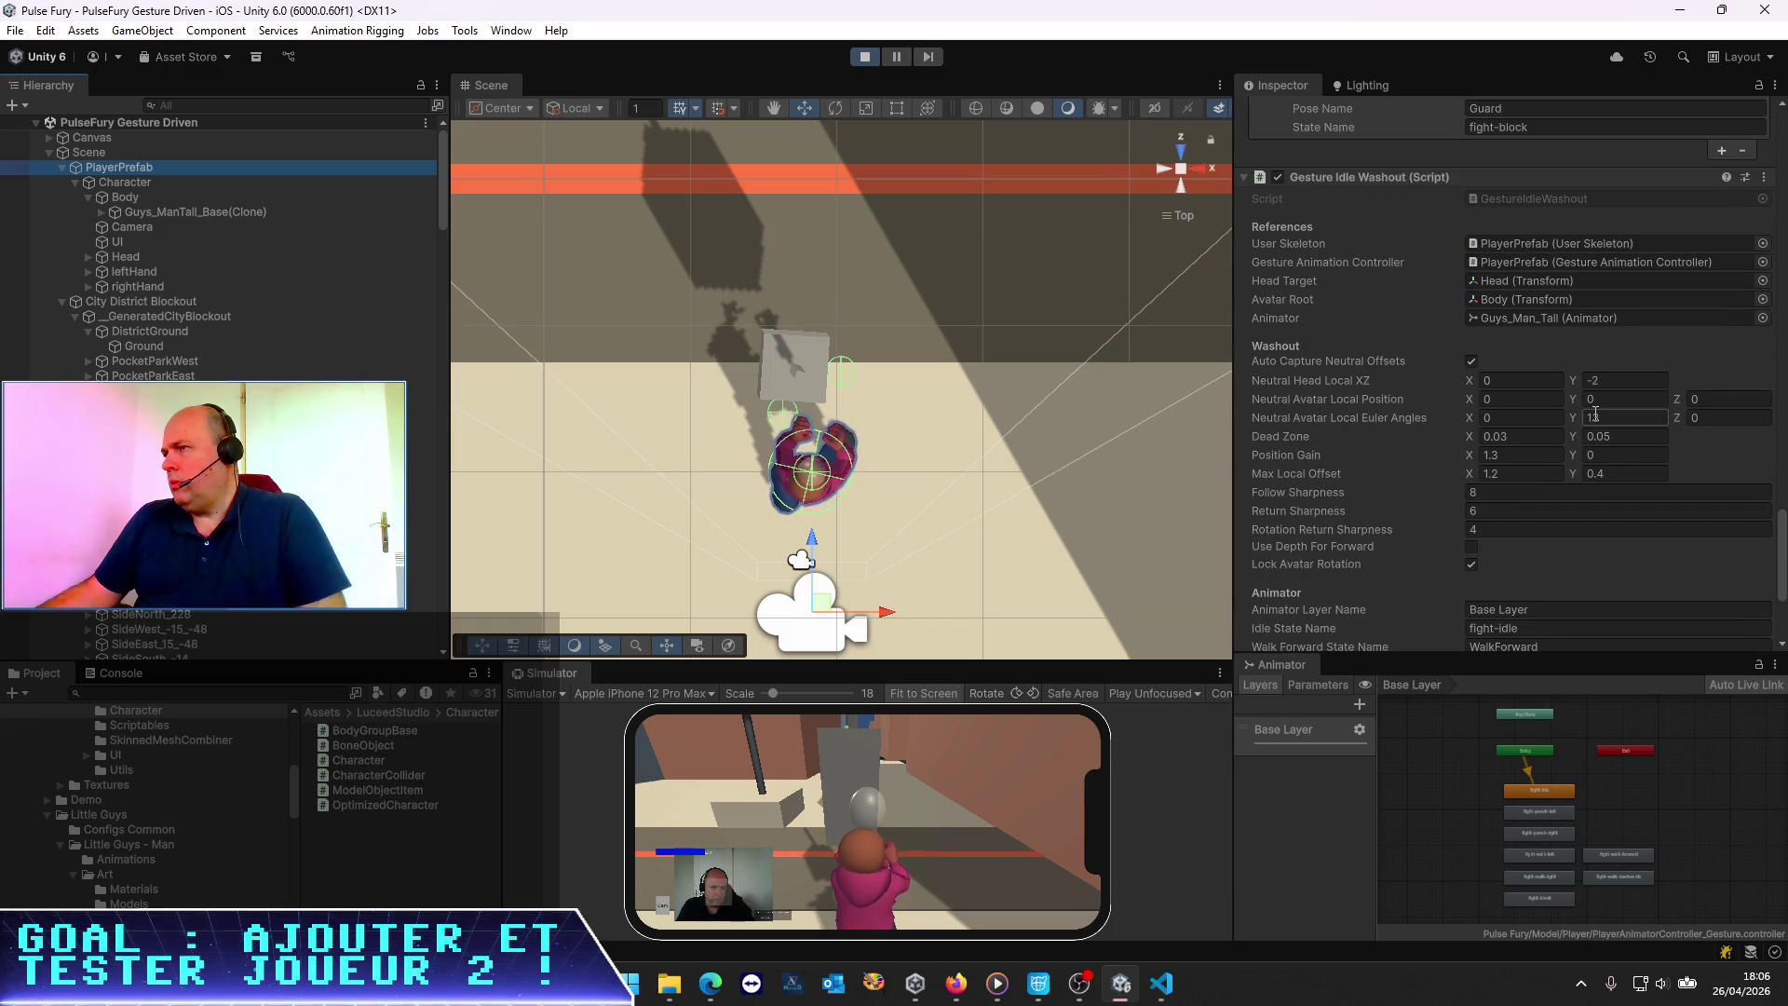
left_click(1278, 177)
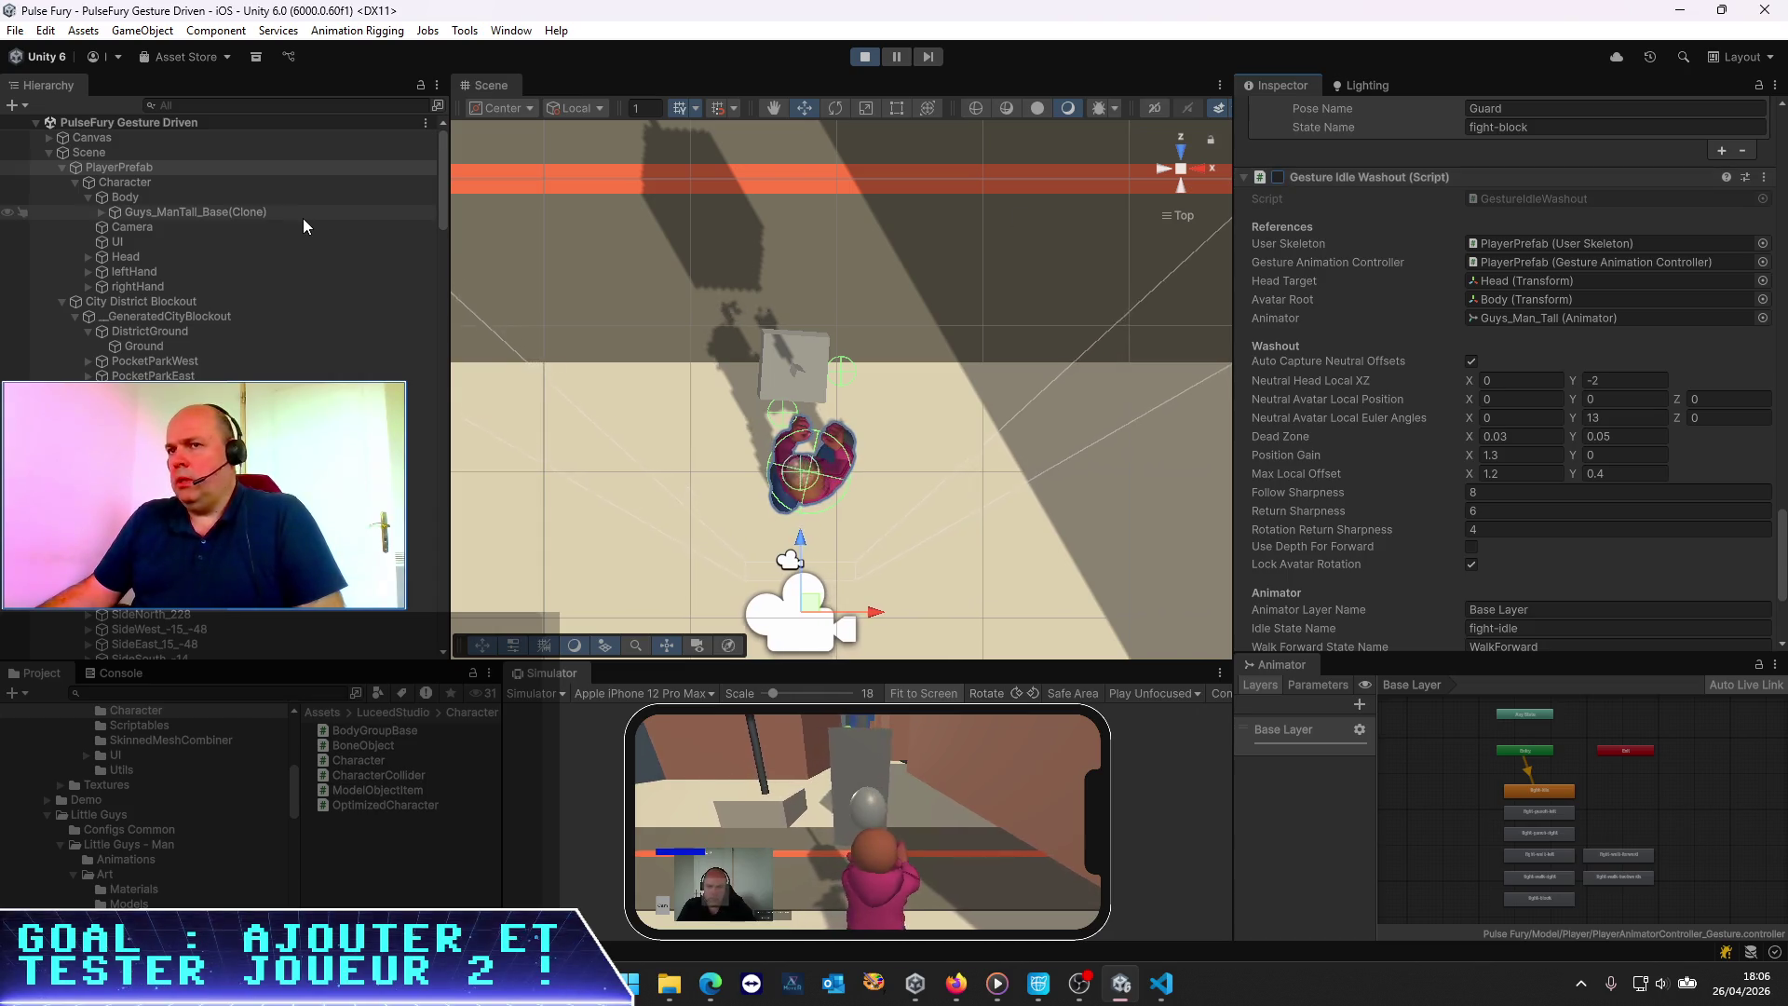
left_click(168, 195)
left_click(1625, 202)
type("12.205")
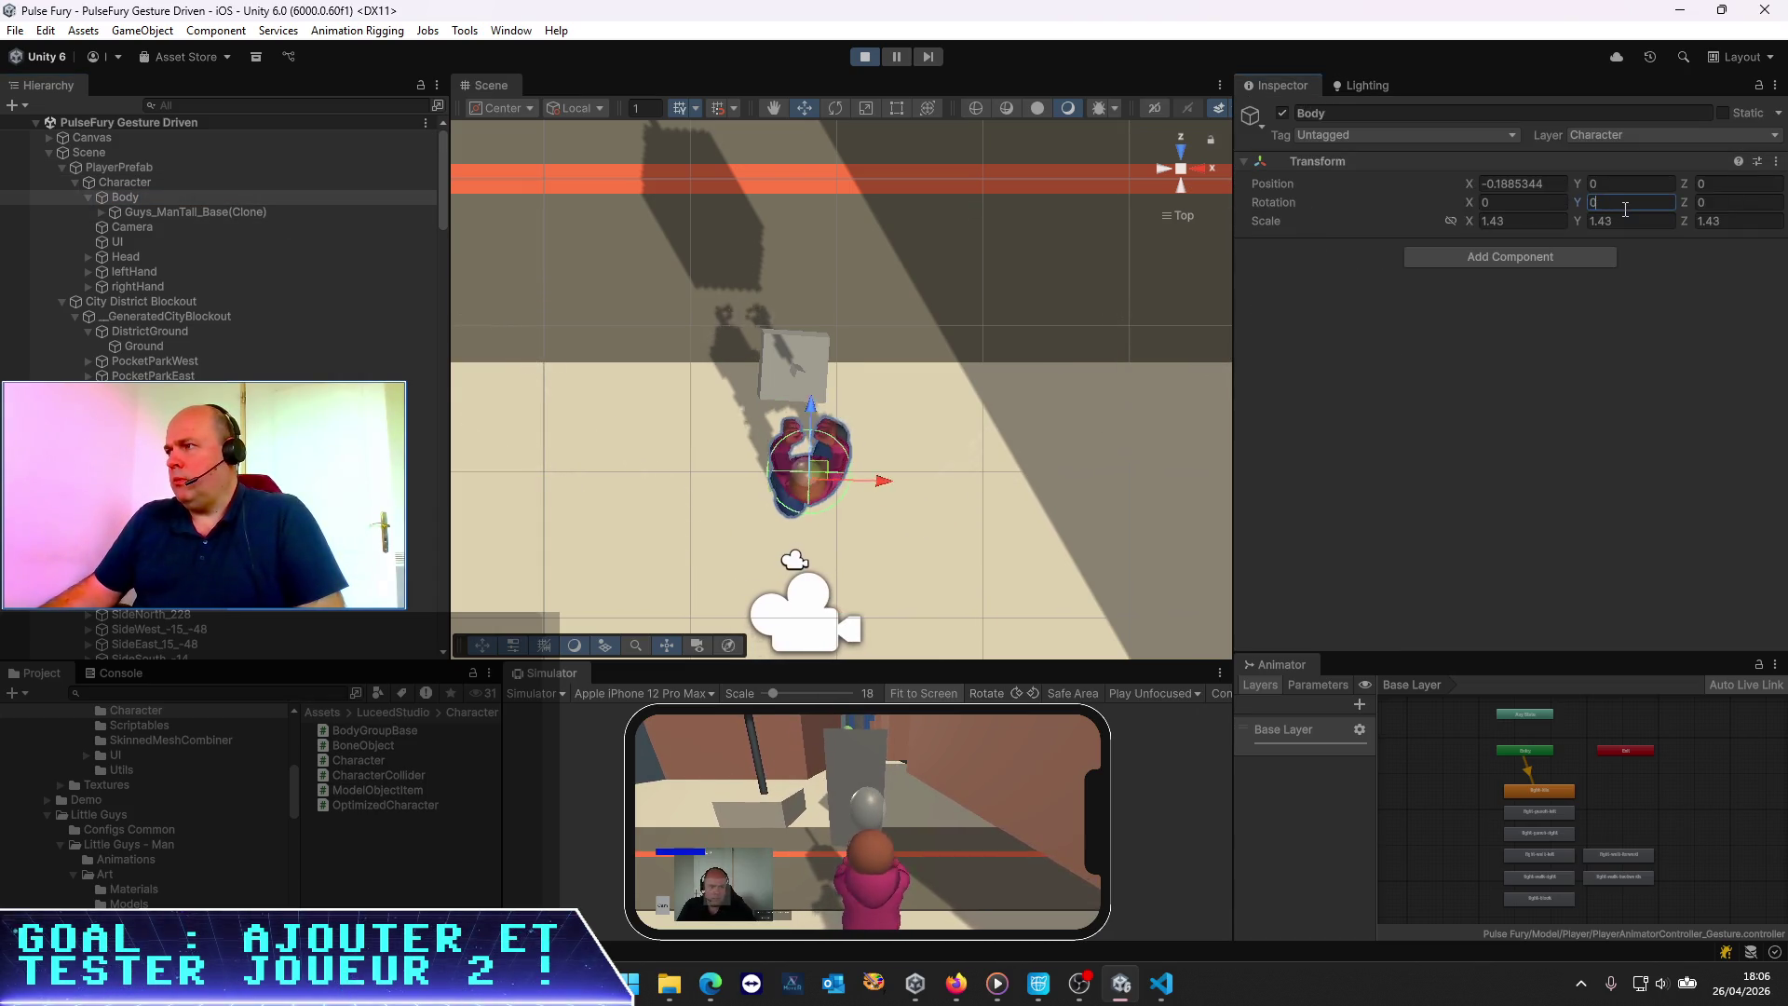
key("Return")
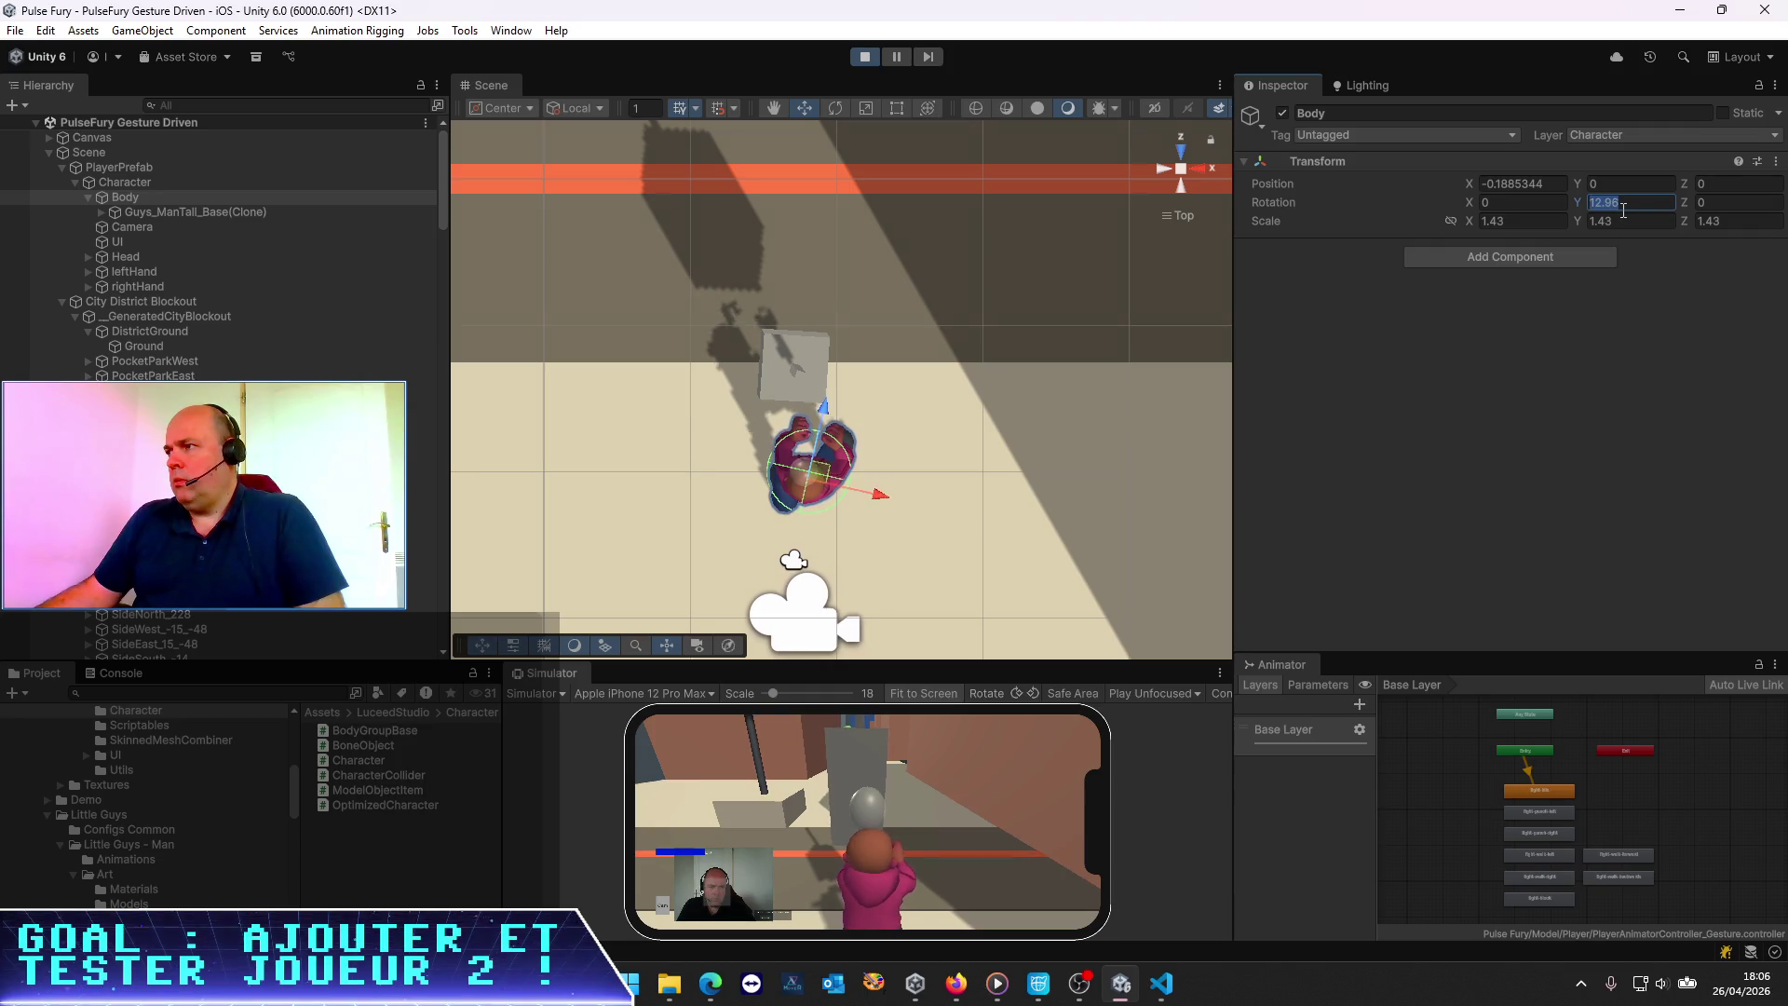
type("12.966")
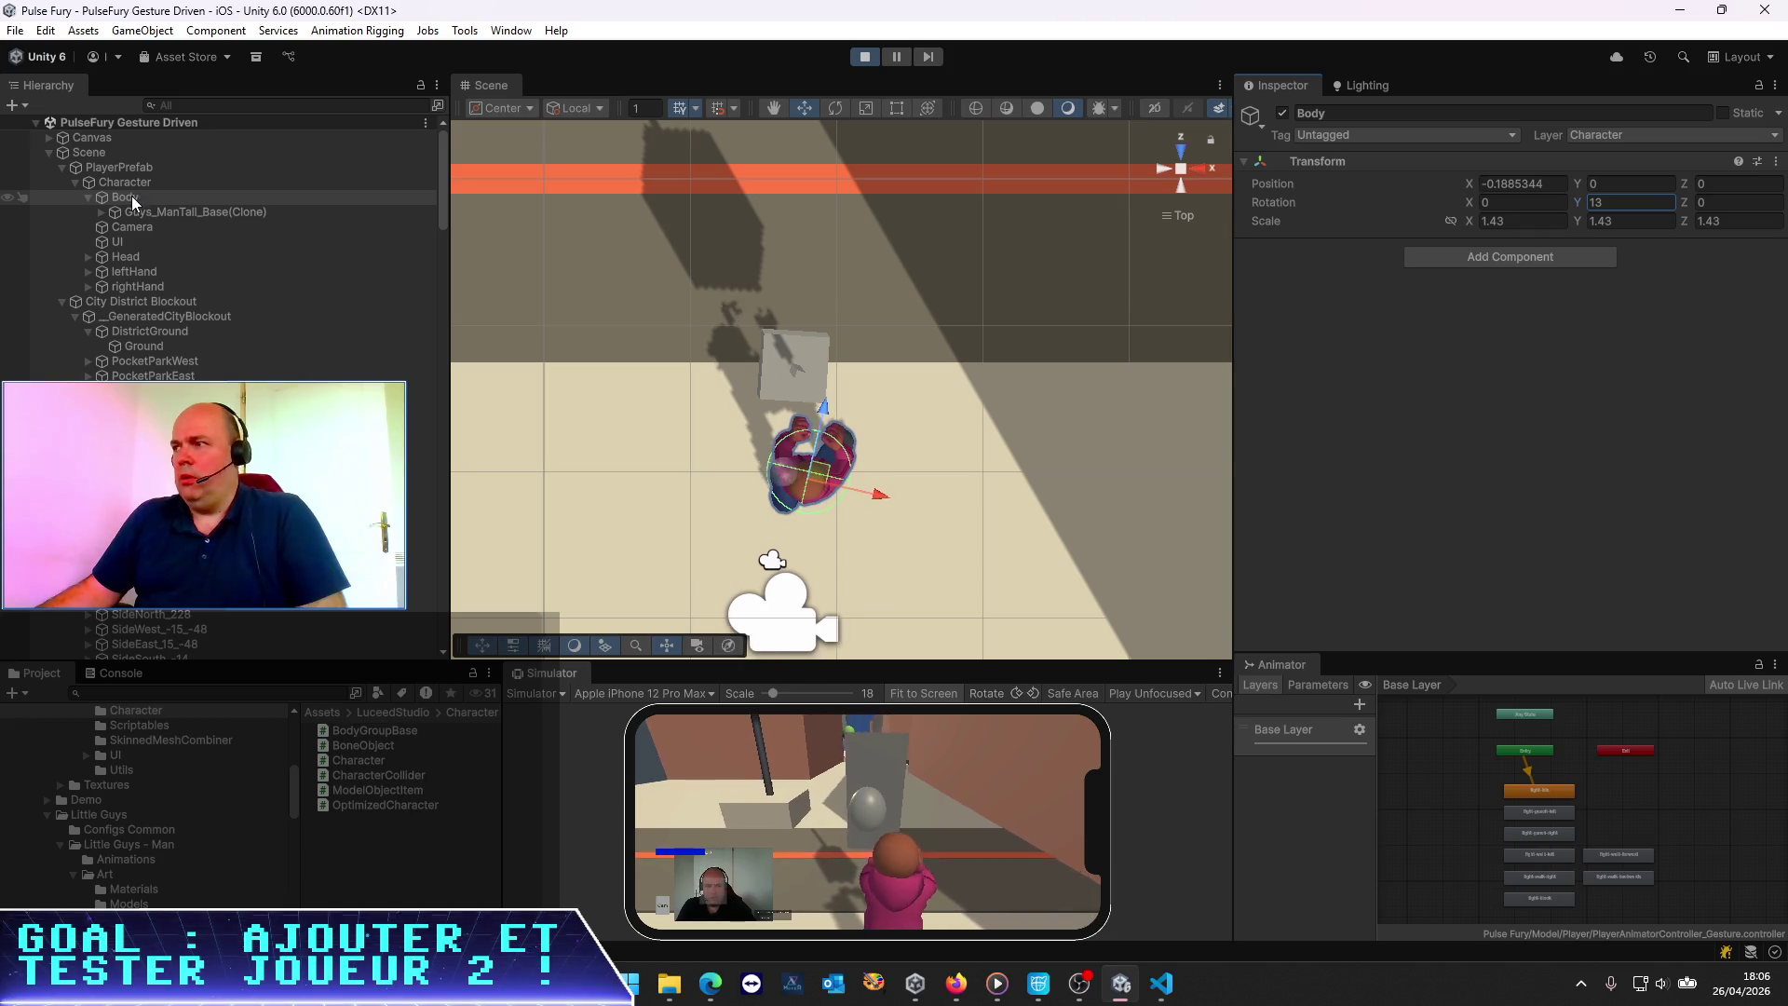
Re-enable Gesture Idle Washout, set Neutral Avatar Local Euler Angles Y to 0, and check Body
left_click(136, 167)
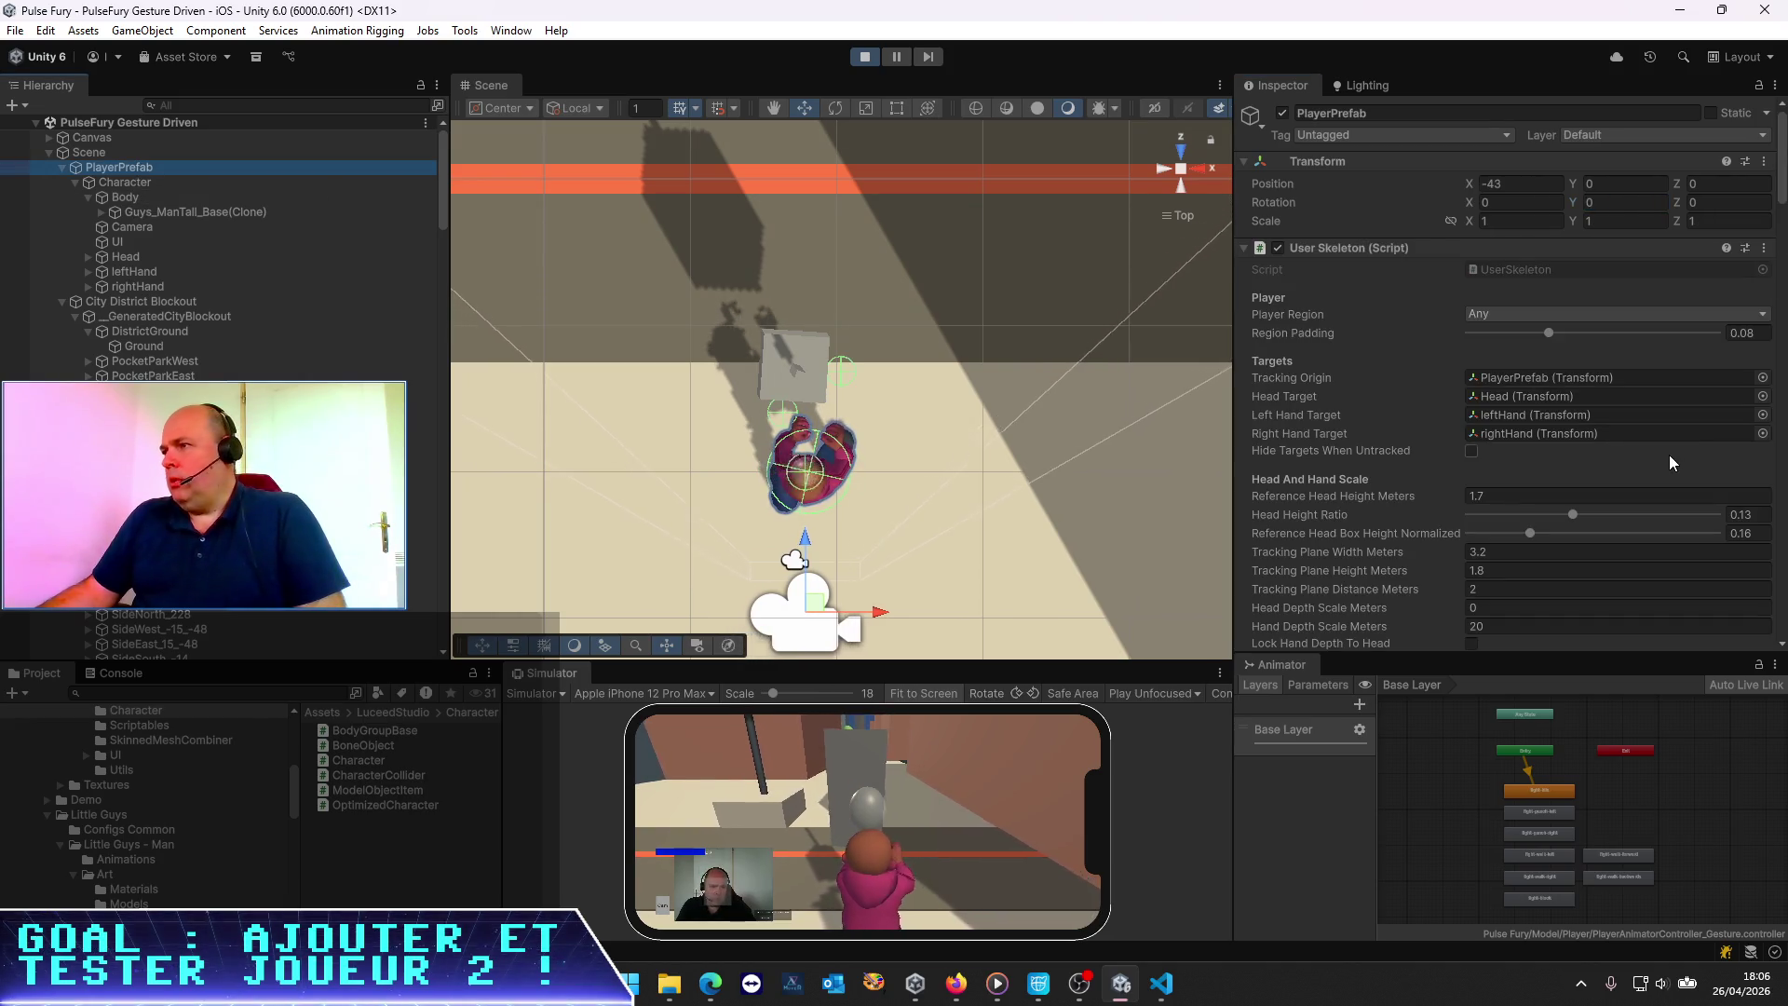
scroll(1668, 454, "down", 10)
scroll(1434, 389, "down", 15)
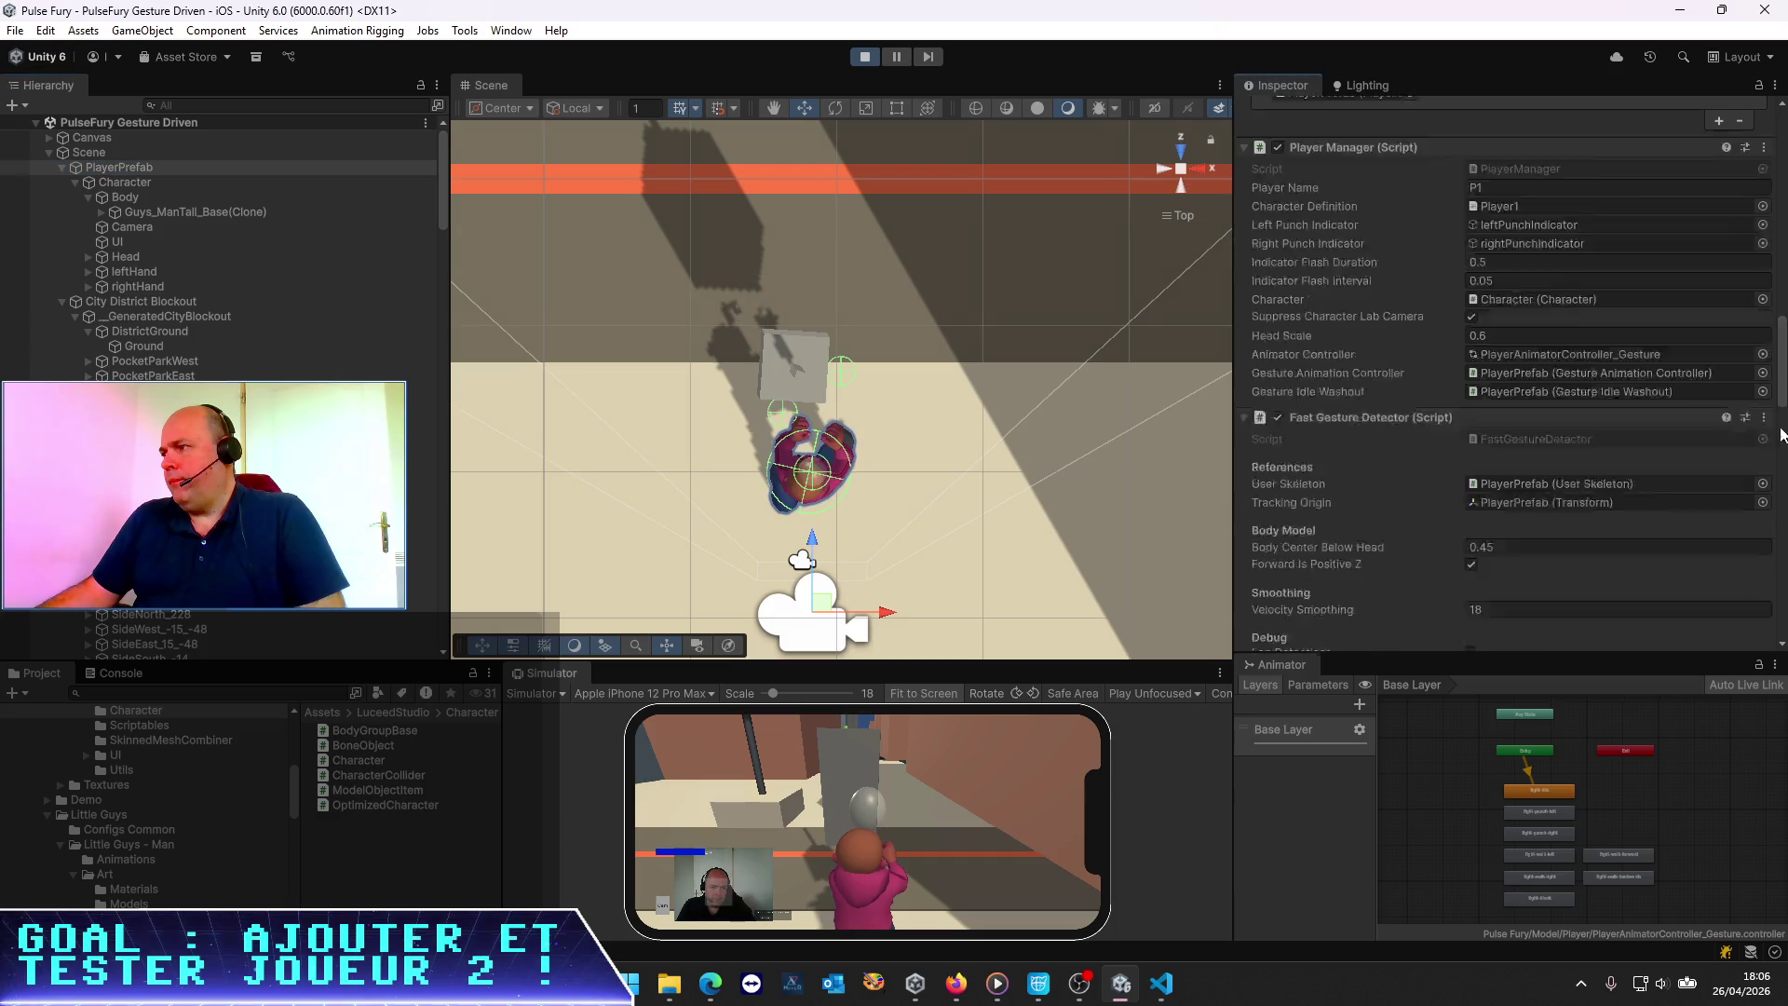
scroll(1434, 388, "up", 1)
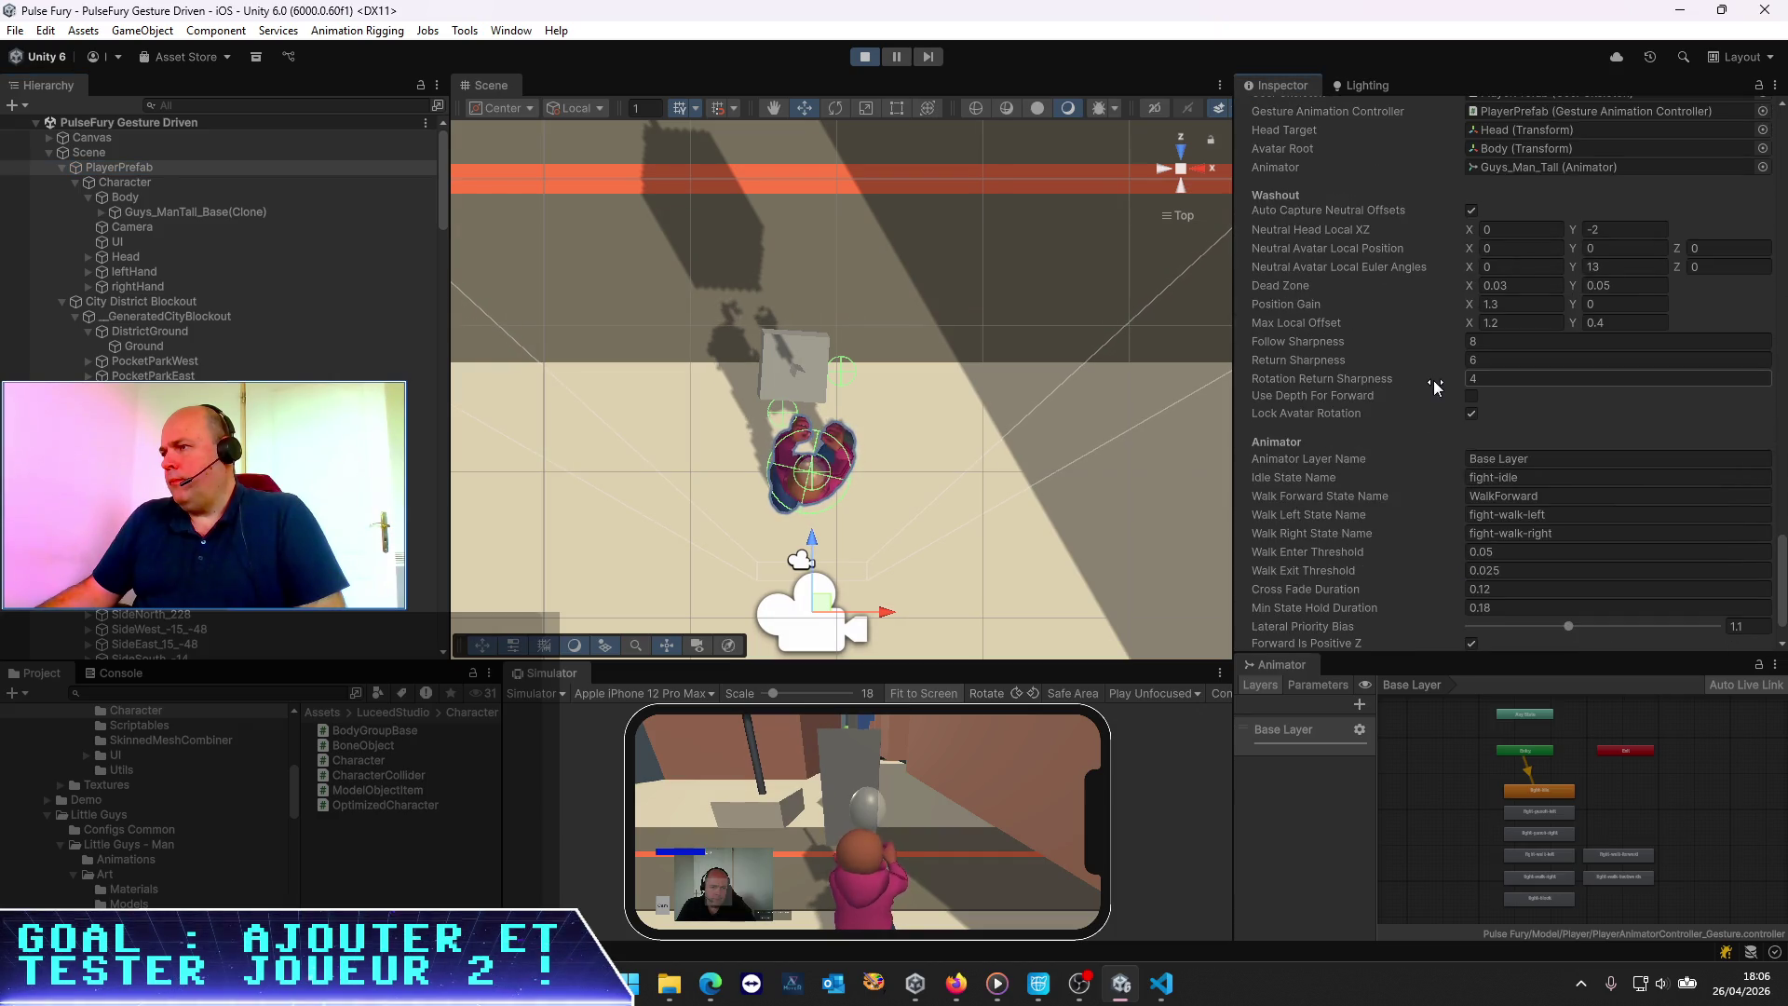
scroll(1434, 388, "up", 4)
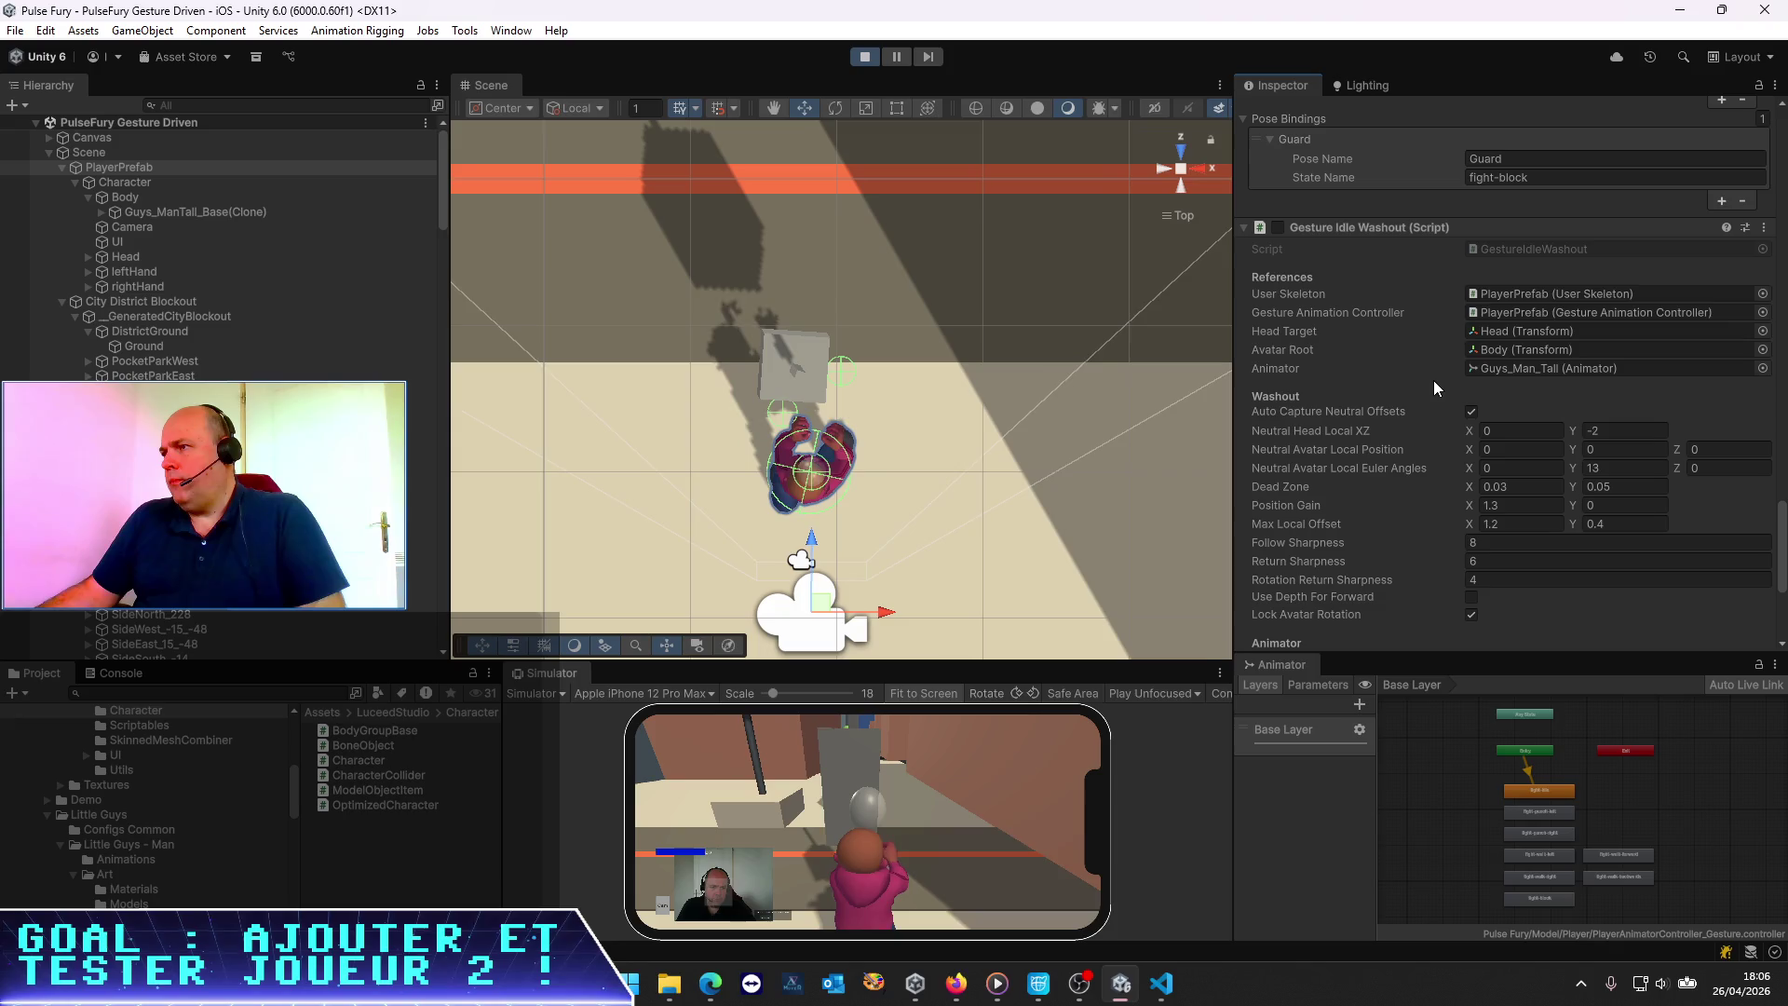
left_click(1278, 227)
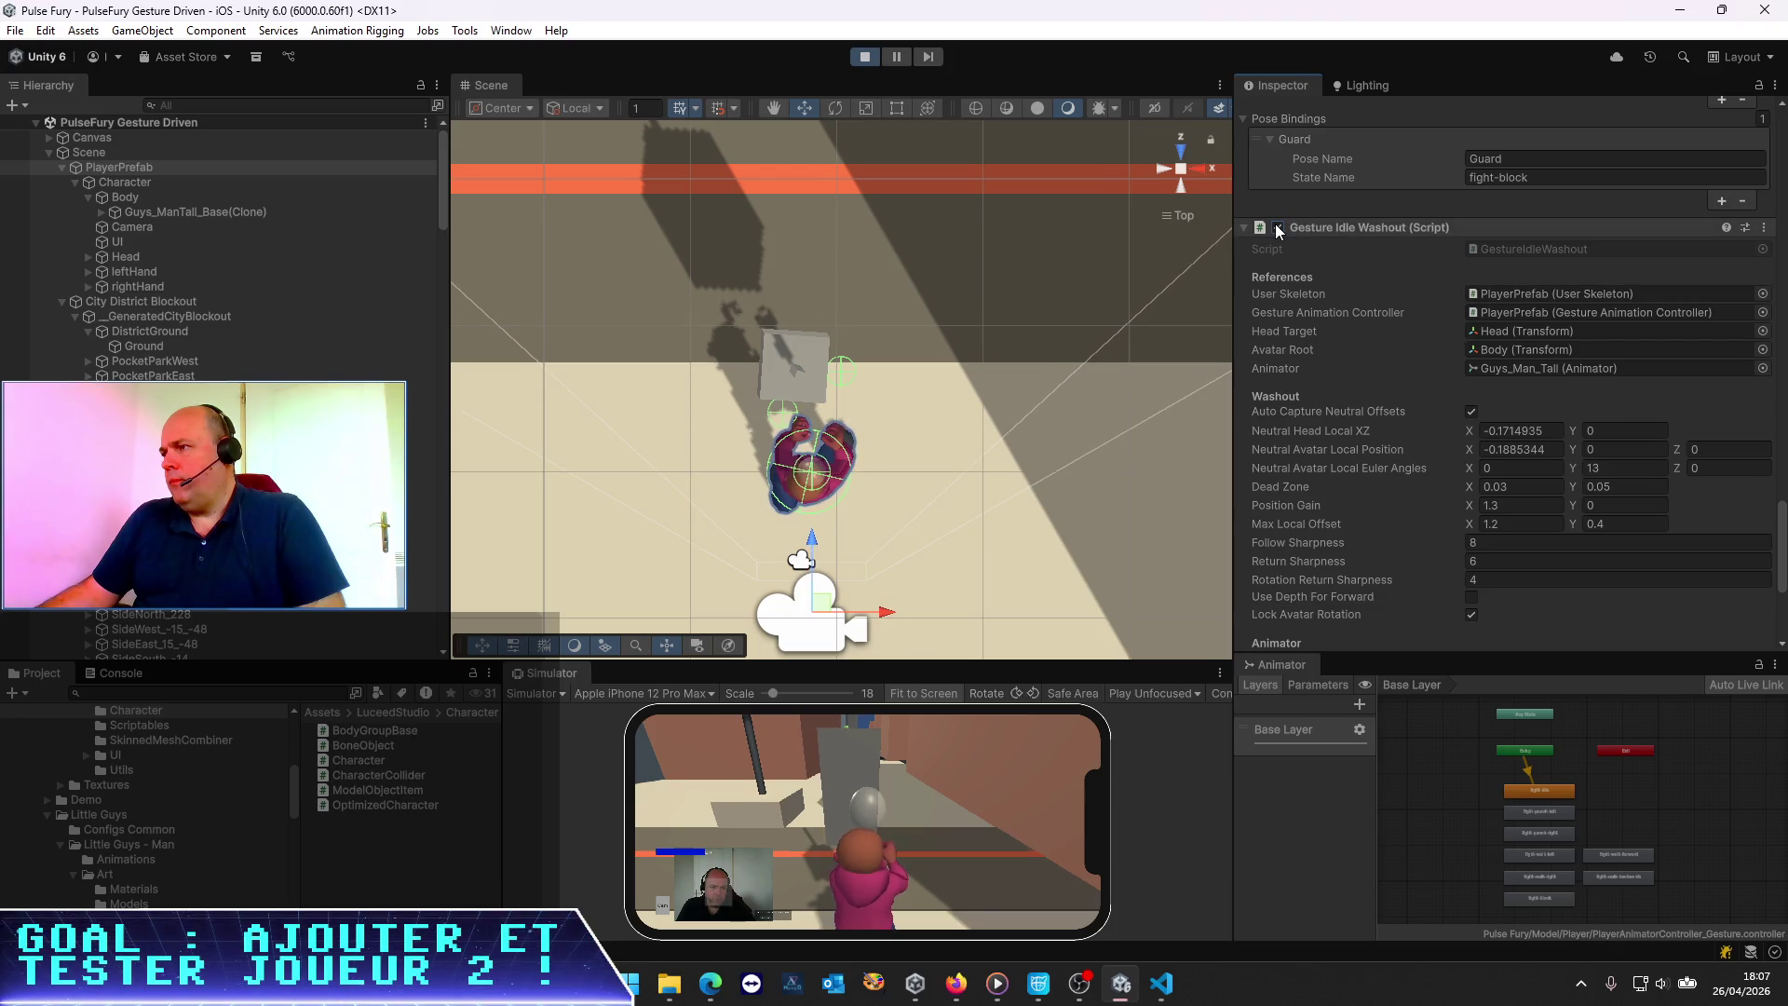
left_click(1604, 469)
key("BackSpace")
key("BackSpace")
type("0")
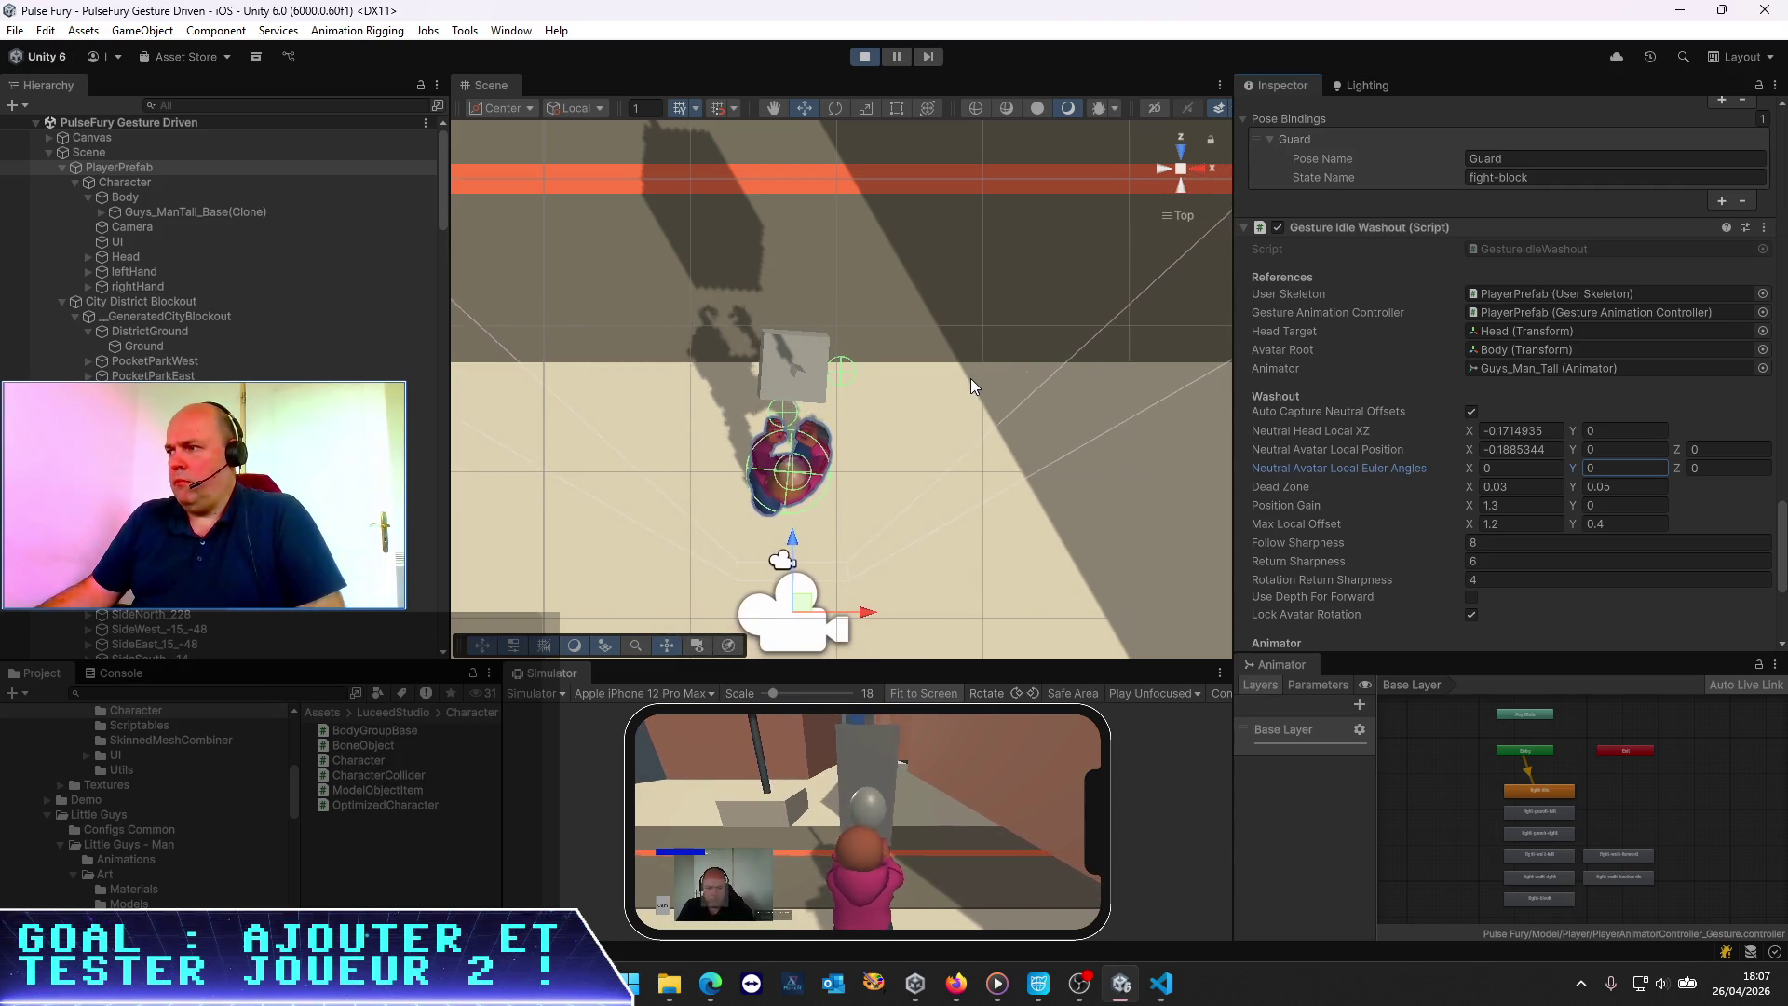
left_click(167, 201)
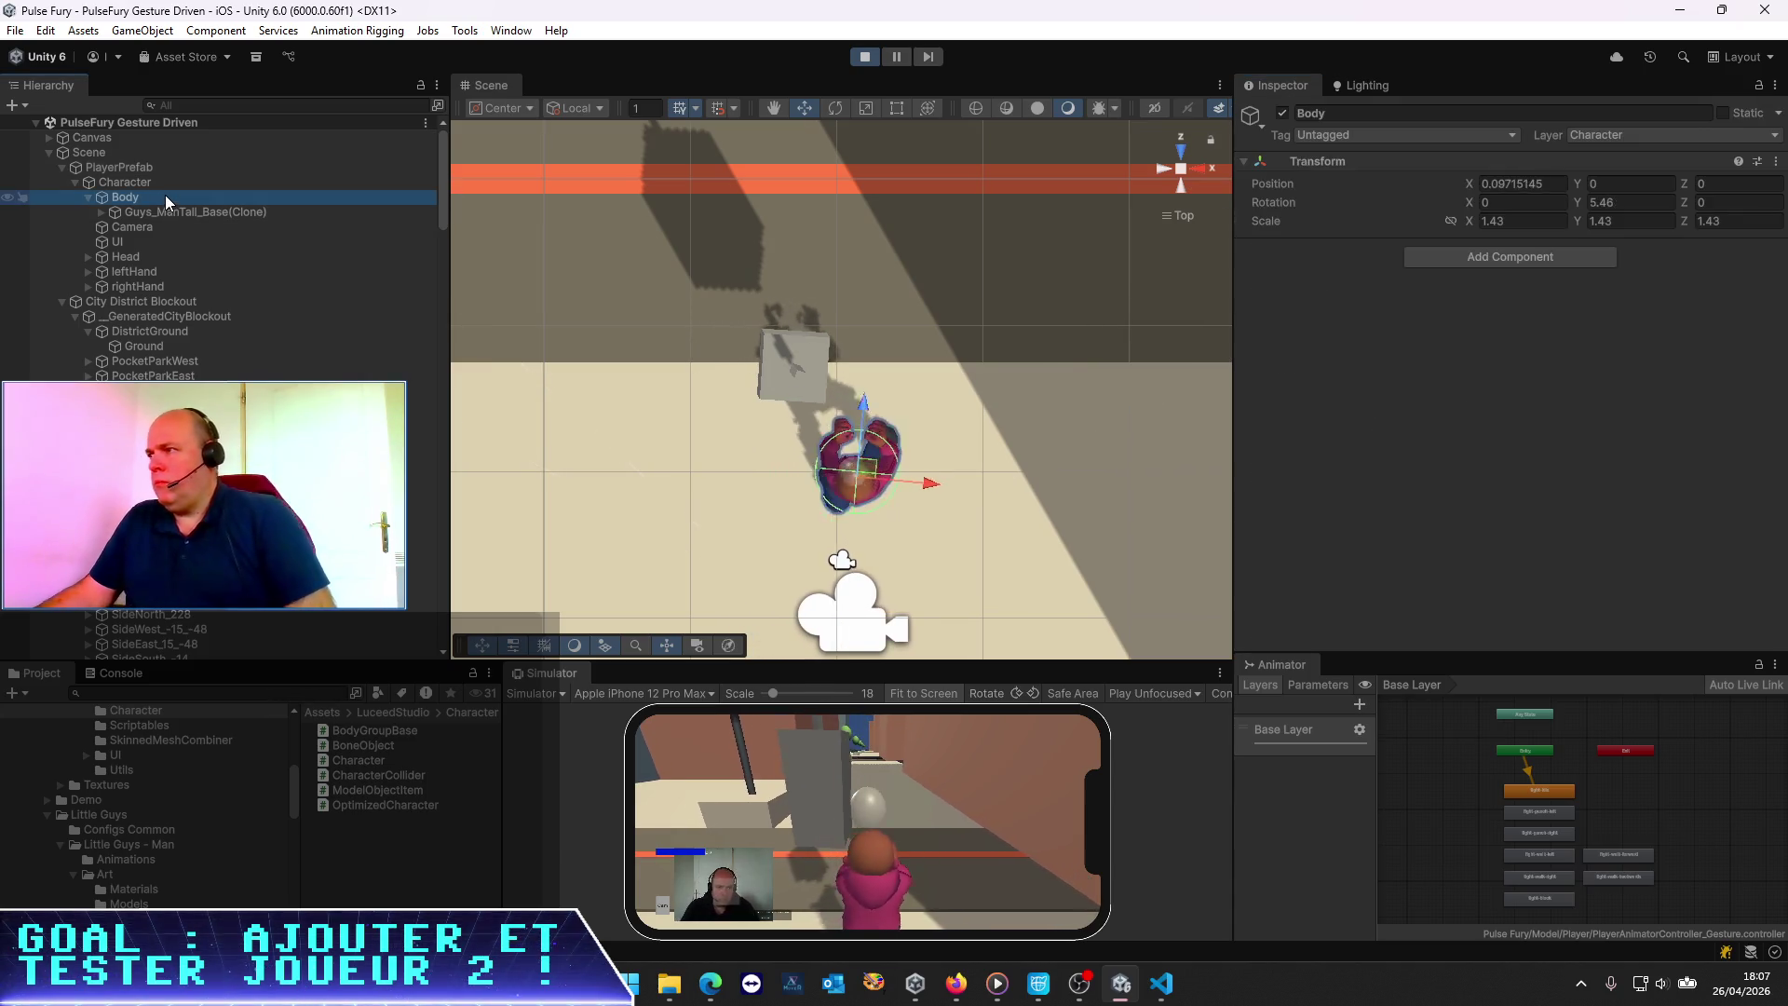
Check Body's Y rotation, then locate the object the Character component uses as Body Parent
left_click(1632, 203)
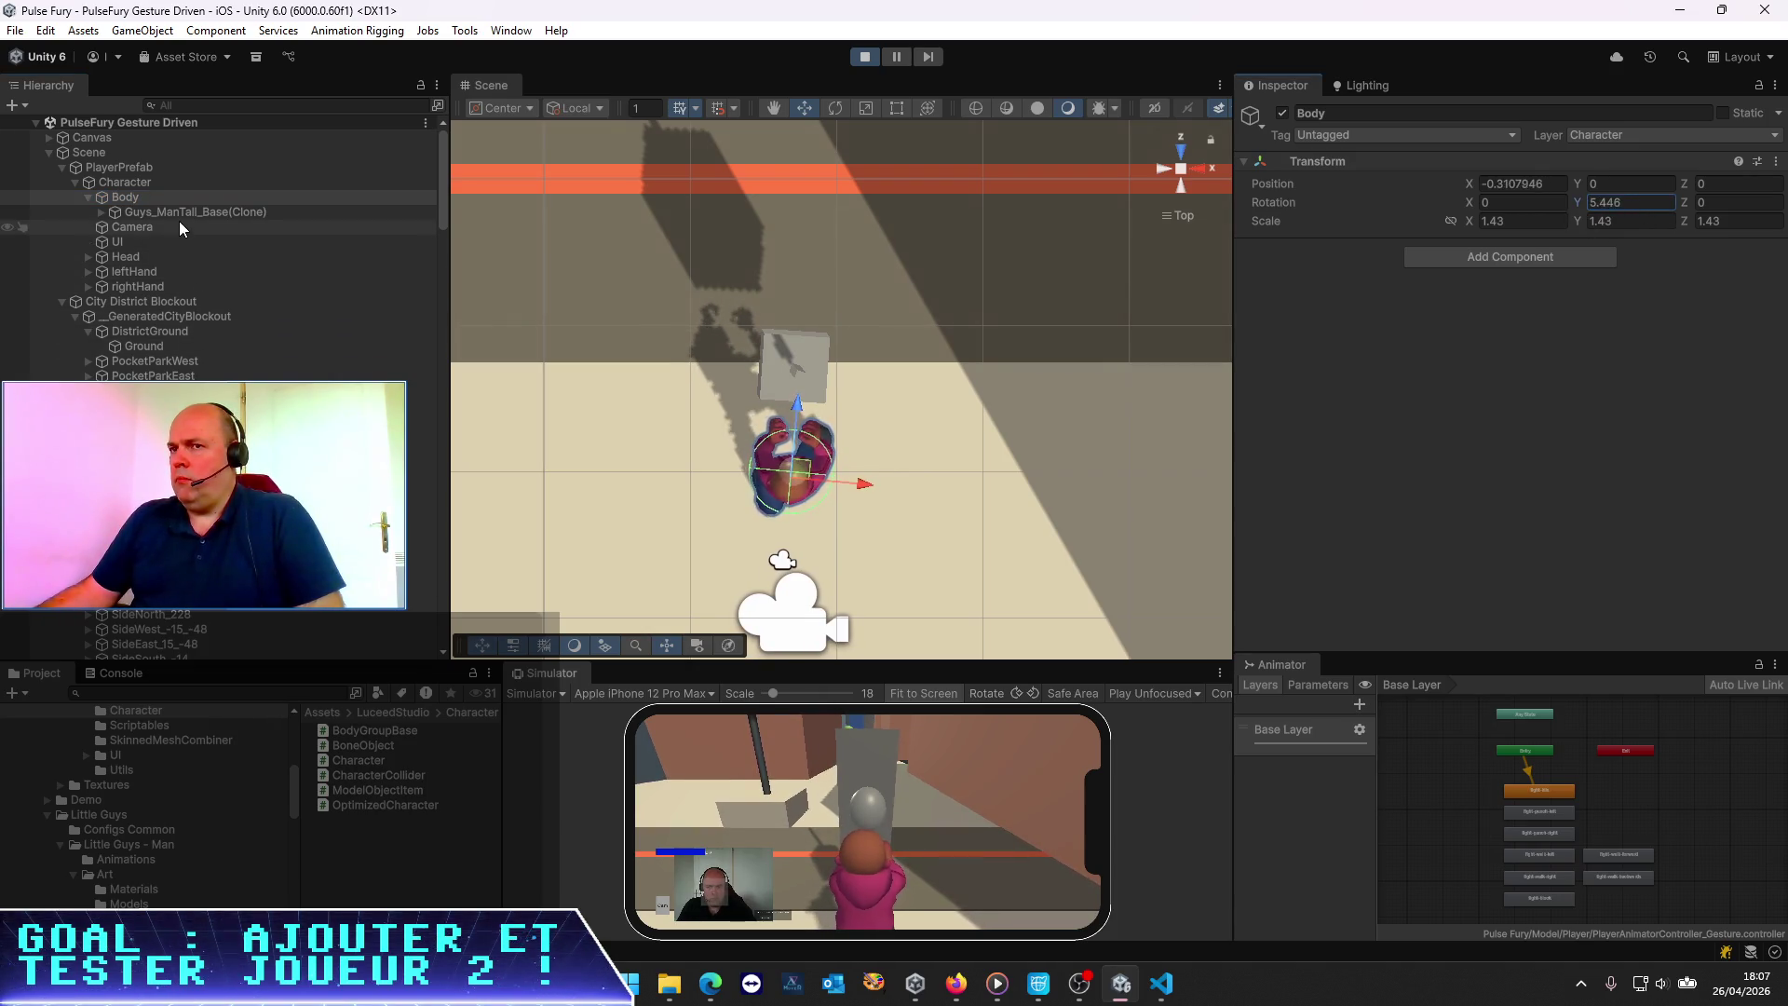
left_click(149, 170)
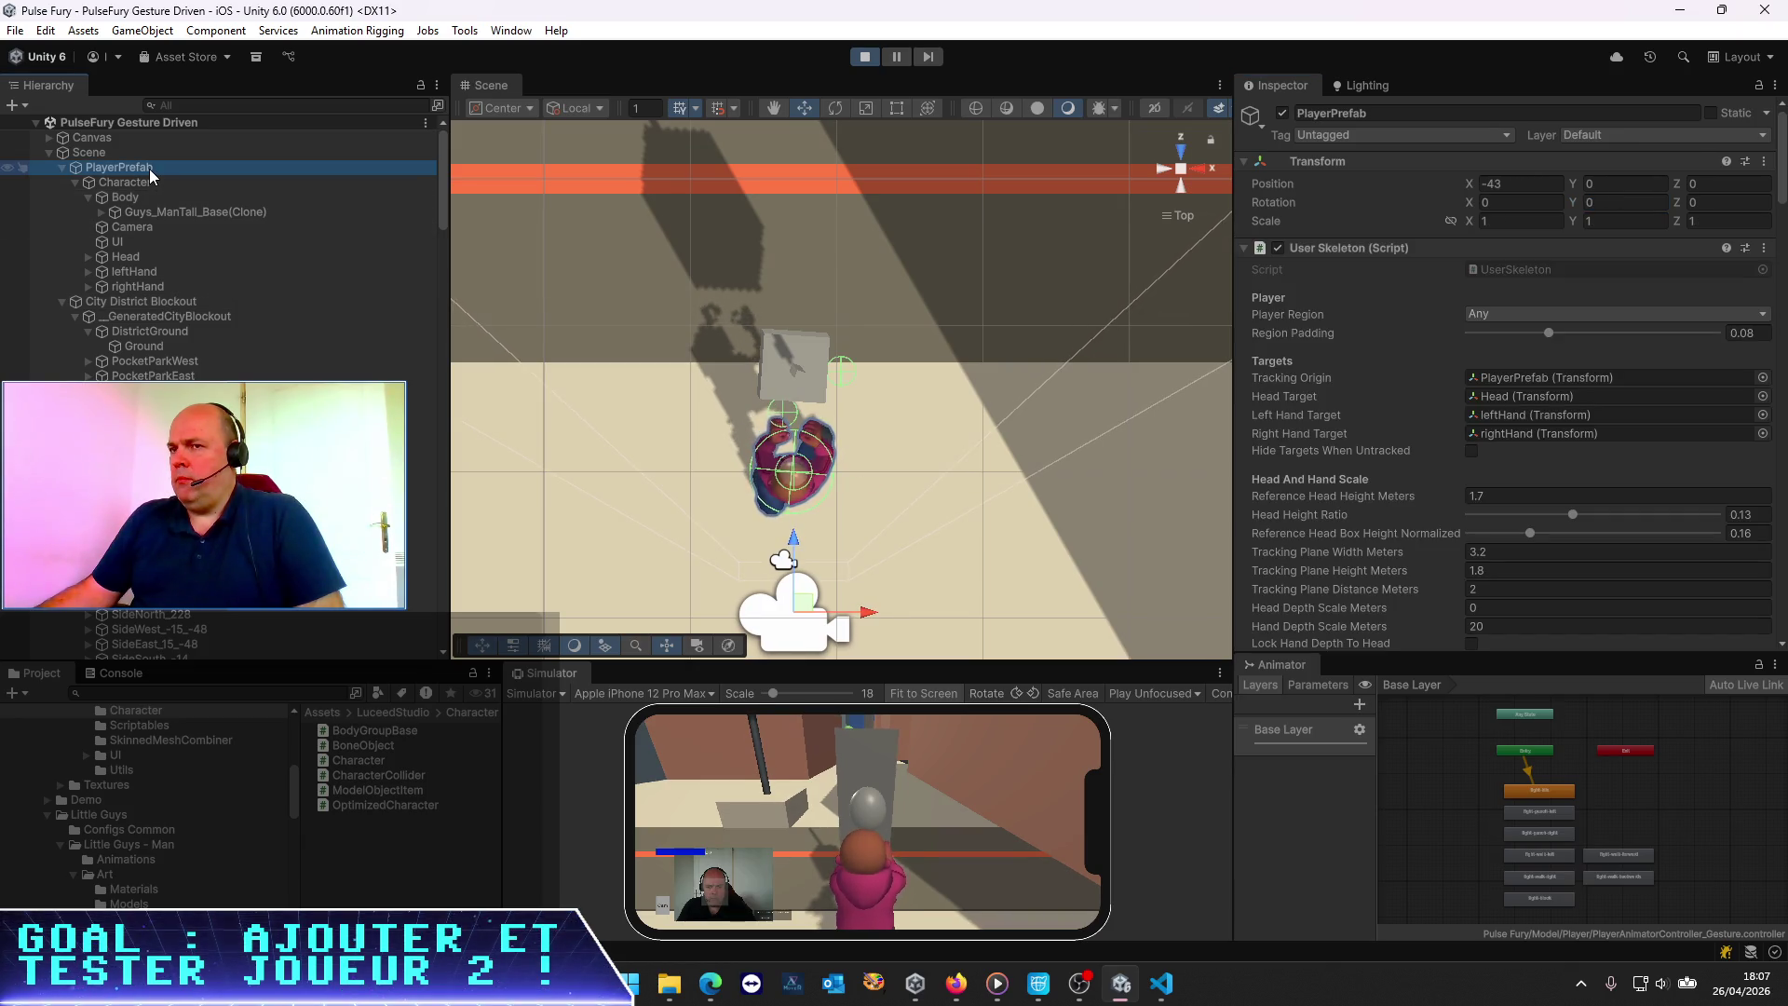
left_click(137, 197)
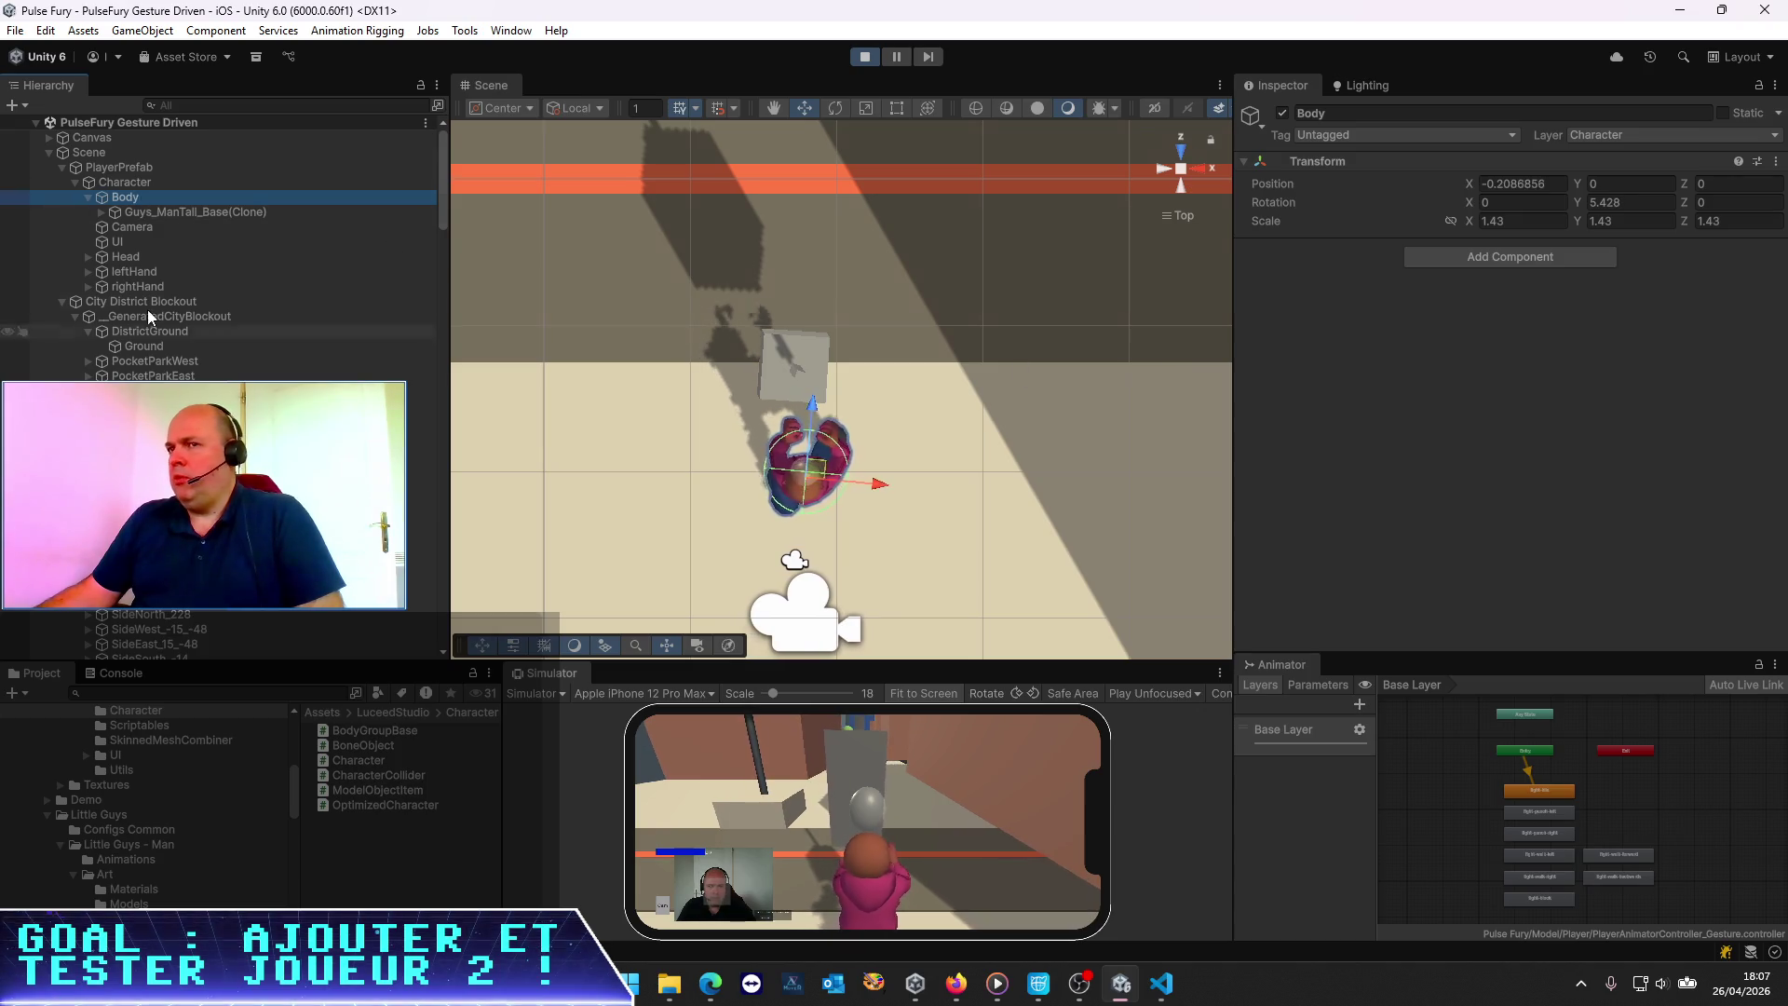
left_click(136, 184)
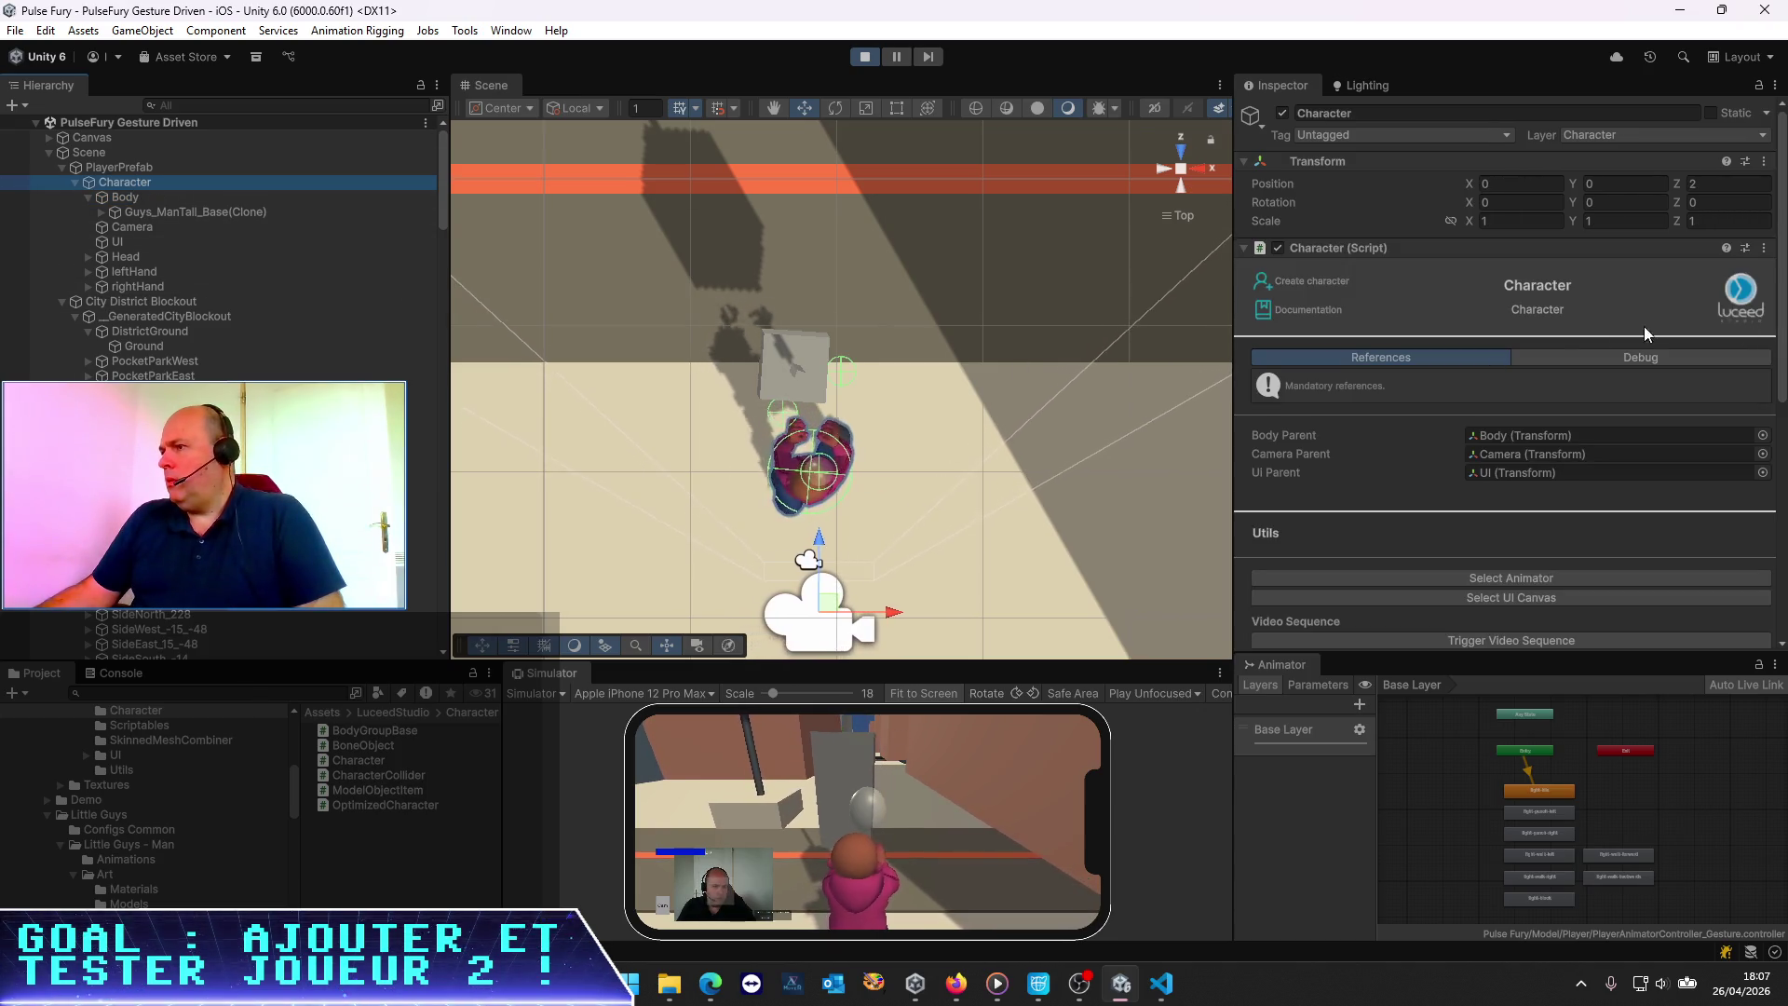
scroll(1546, 324, "down", 3)
scroll(1484, 320, "up", 3)
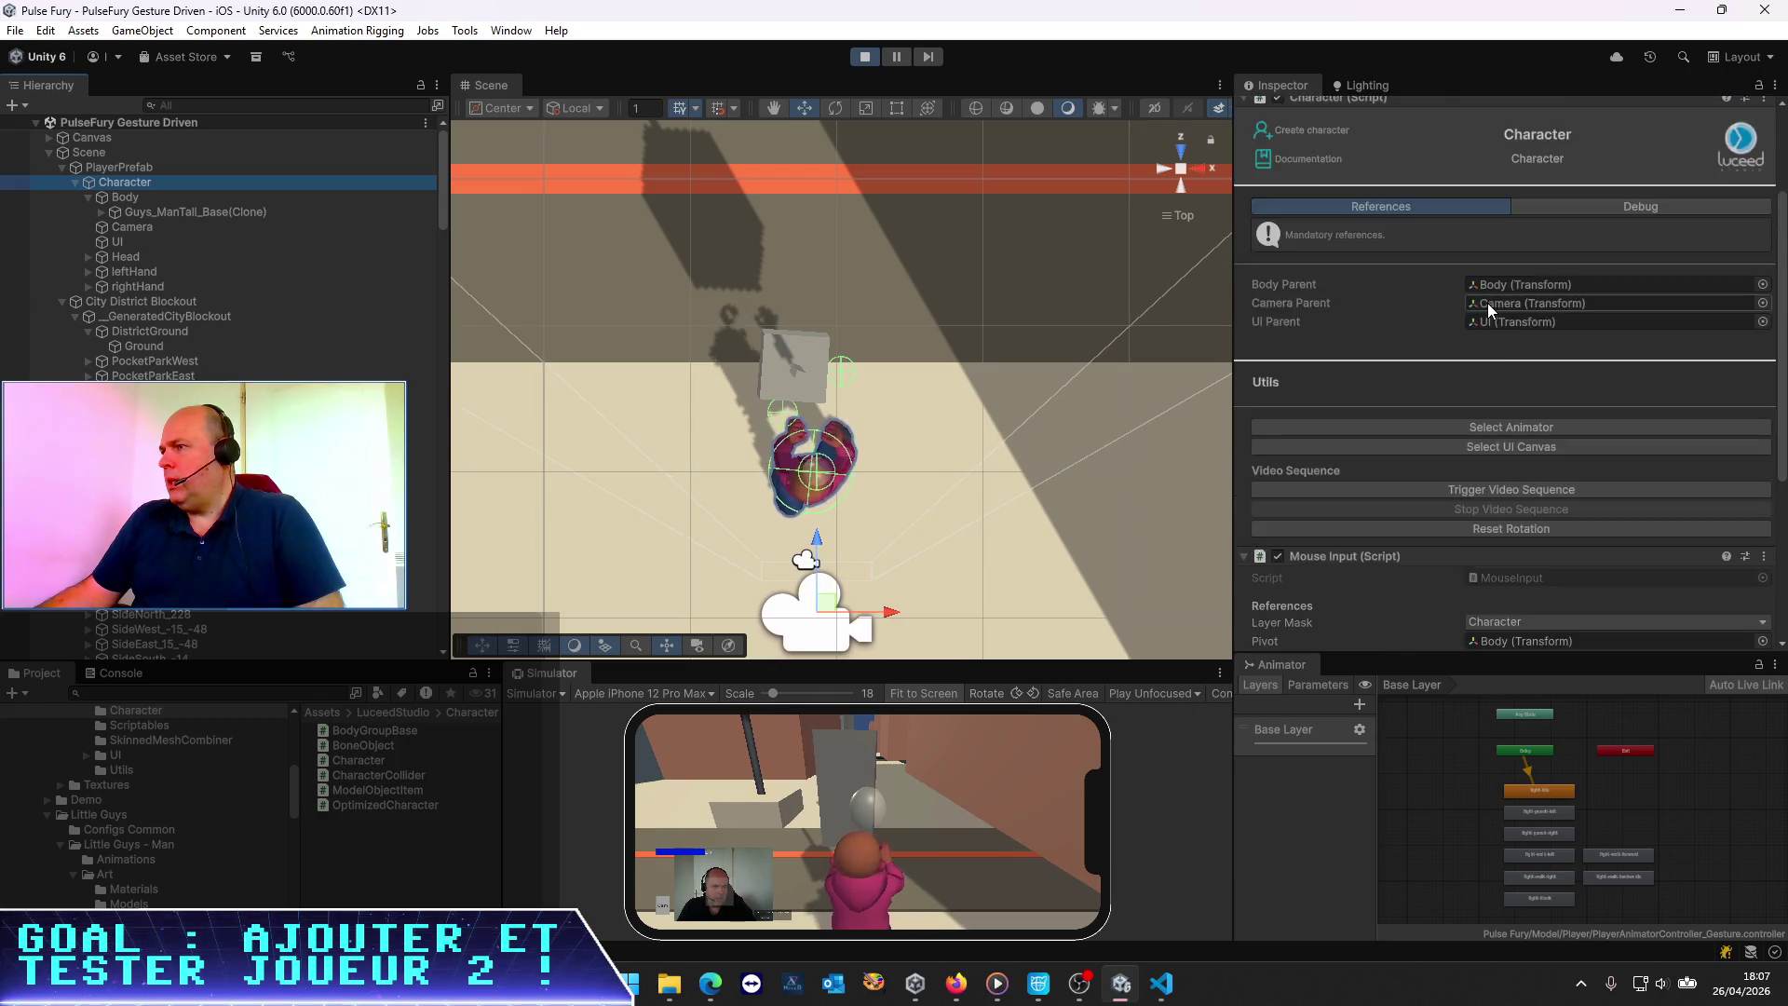
left_click(1501, 388)
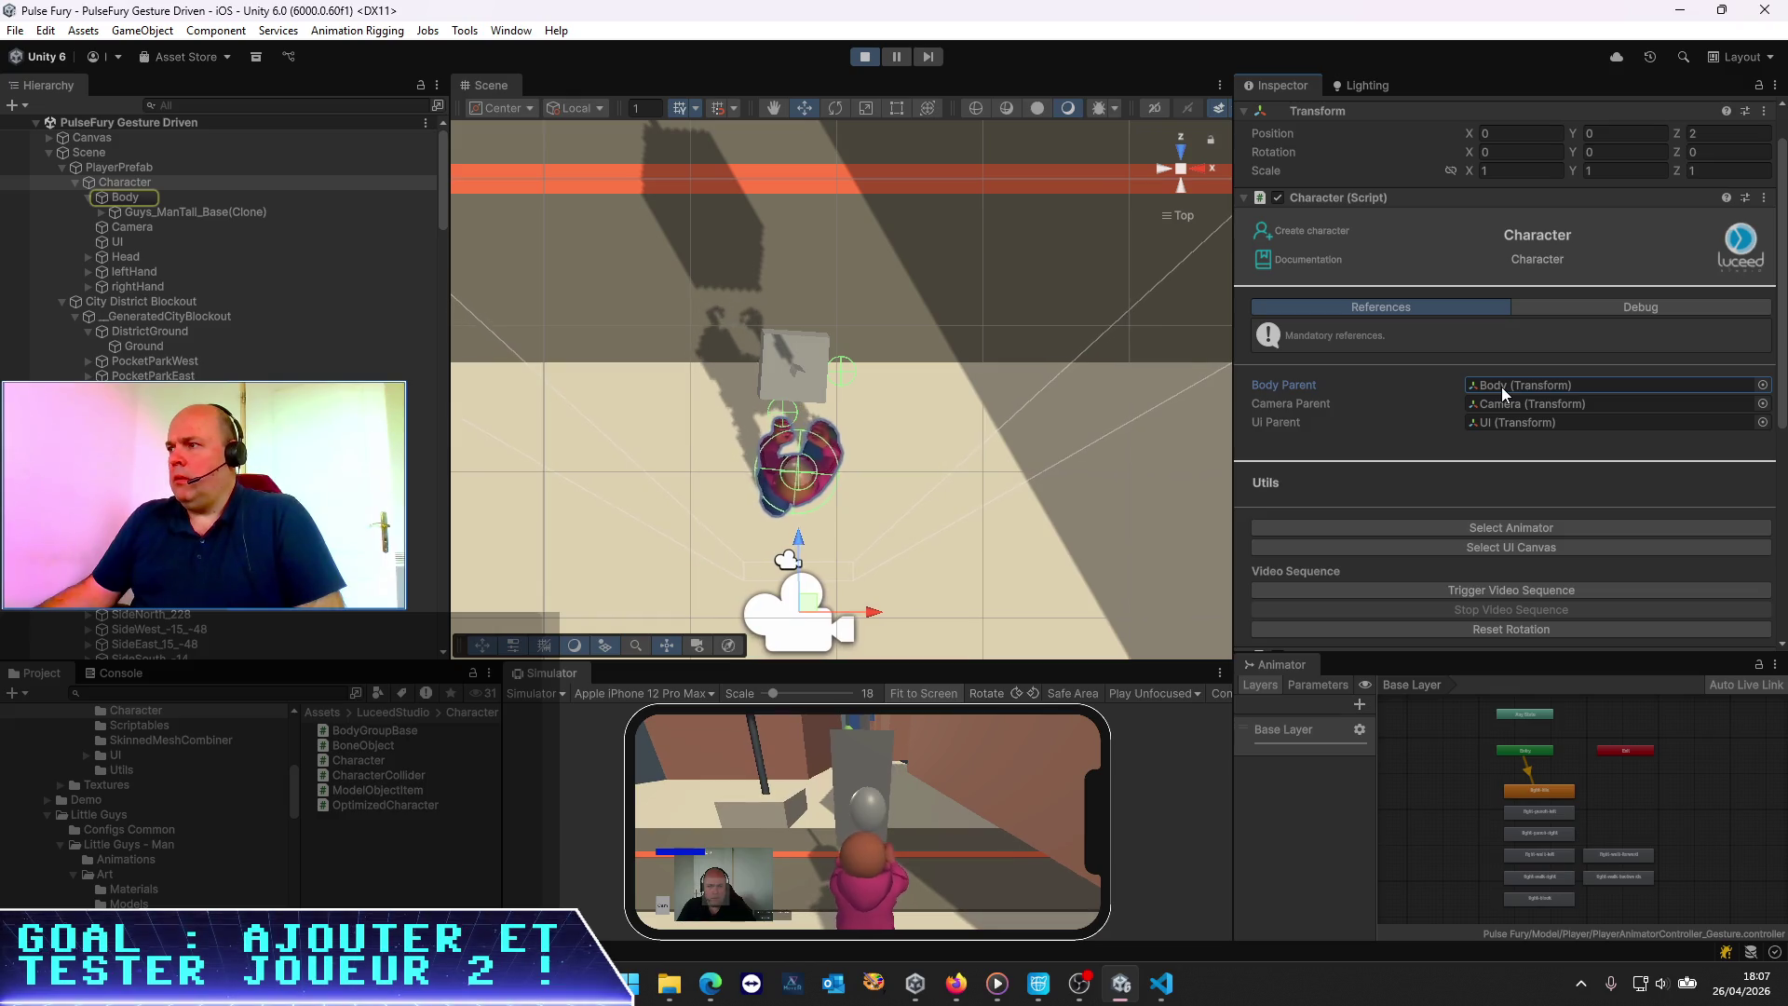
Stop play mode and bring Visual Studio Code to the front
left_click(864, 58)
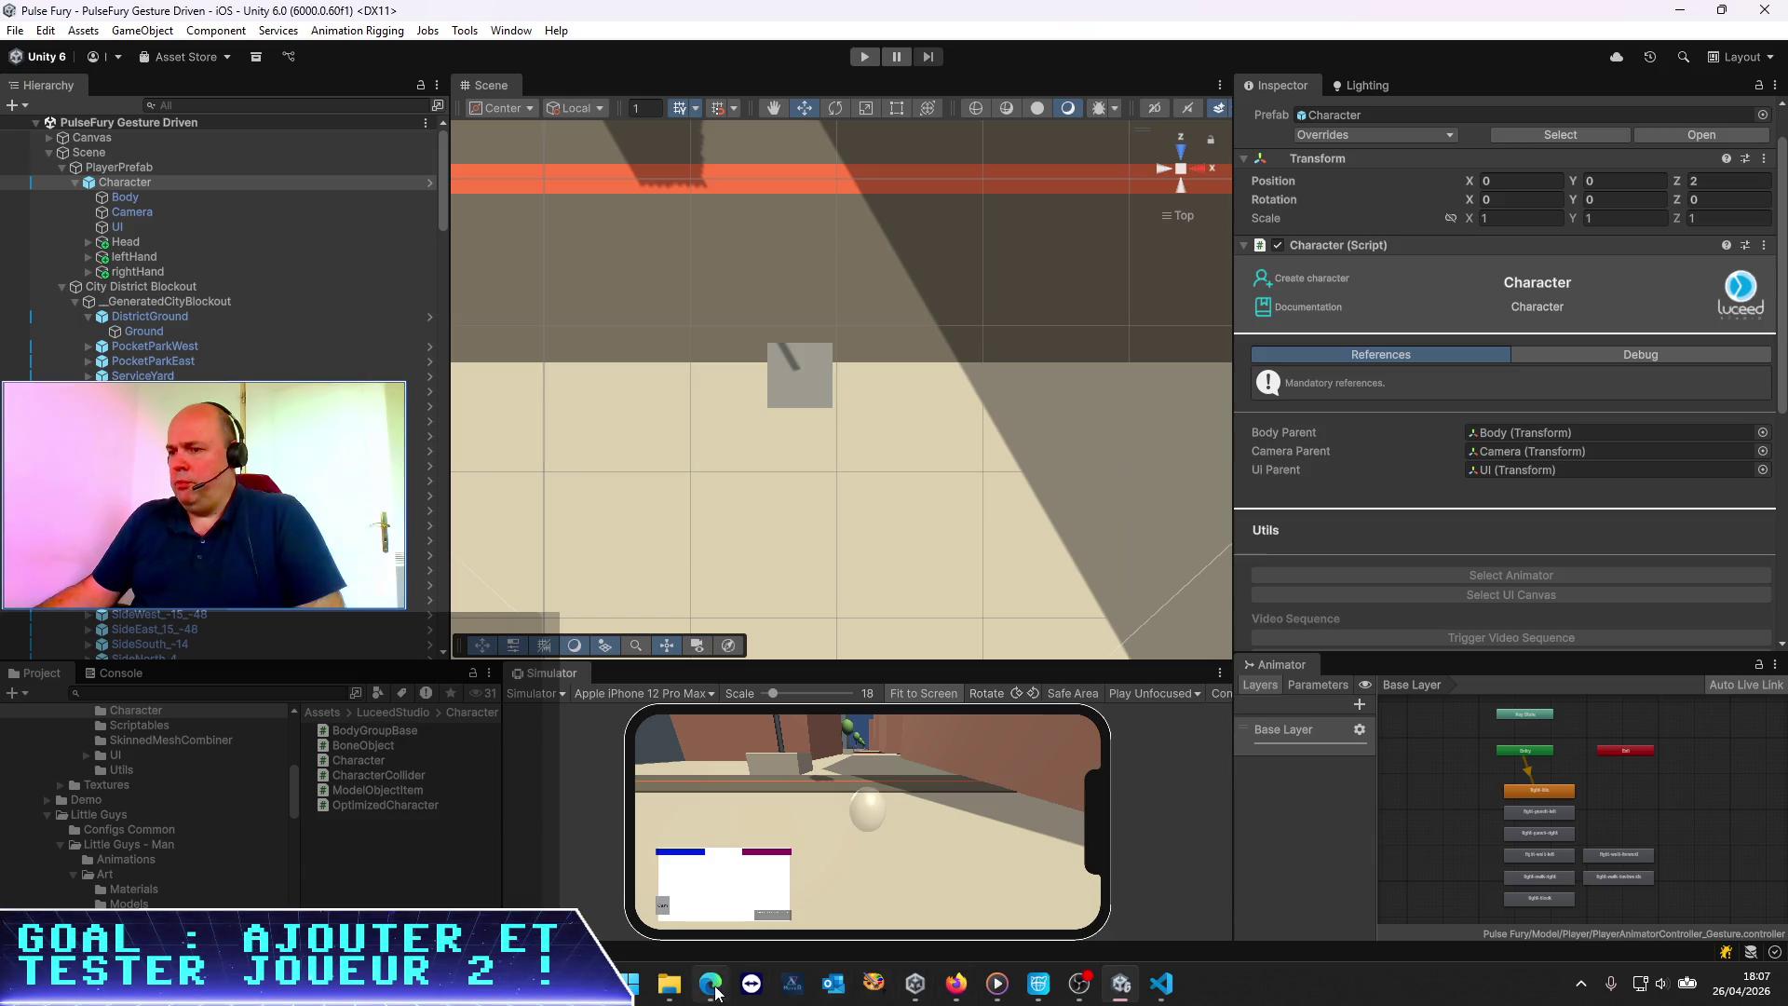
mouse_move(707, 993)
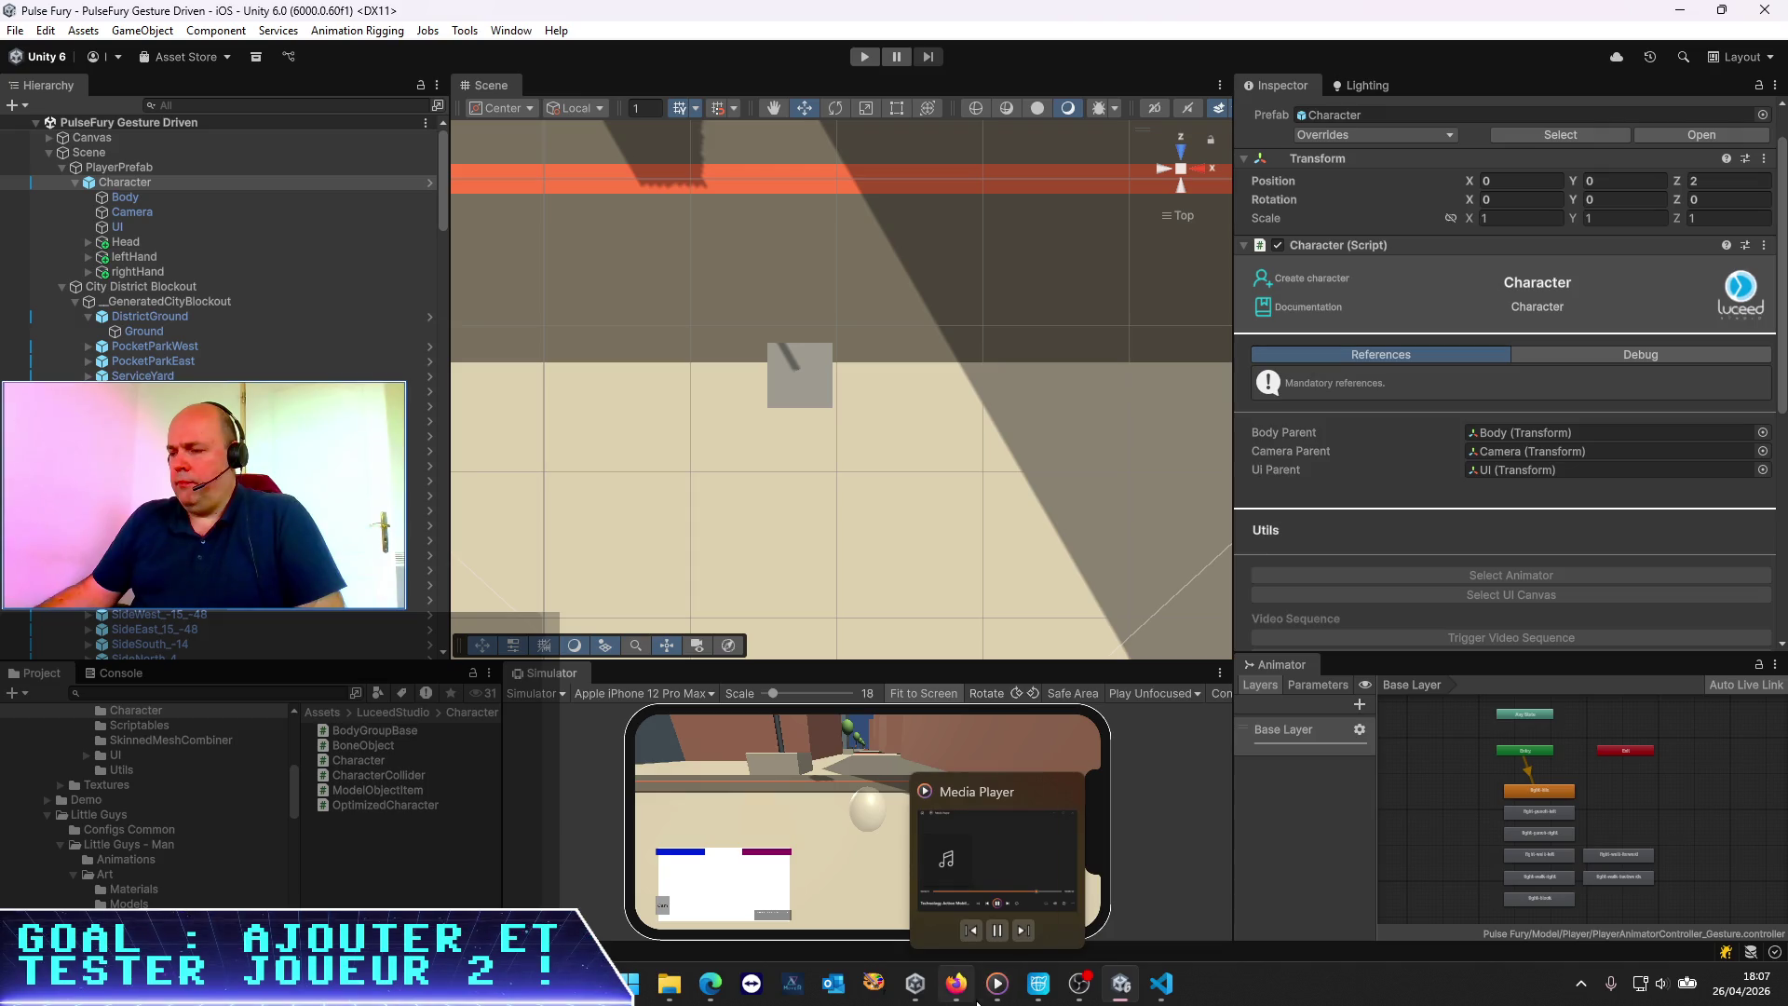
left_click(1158, 998)
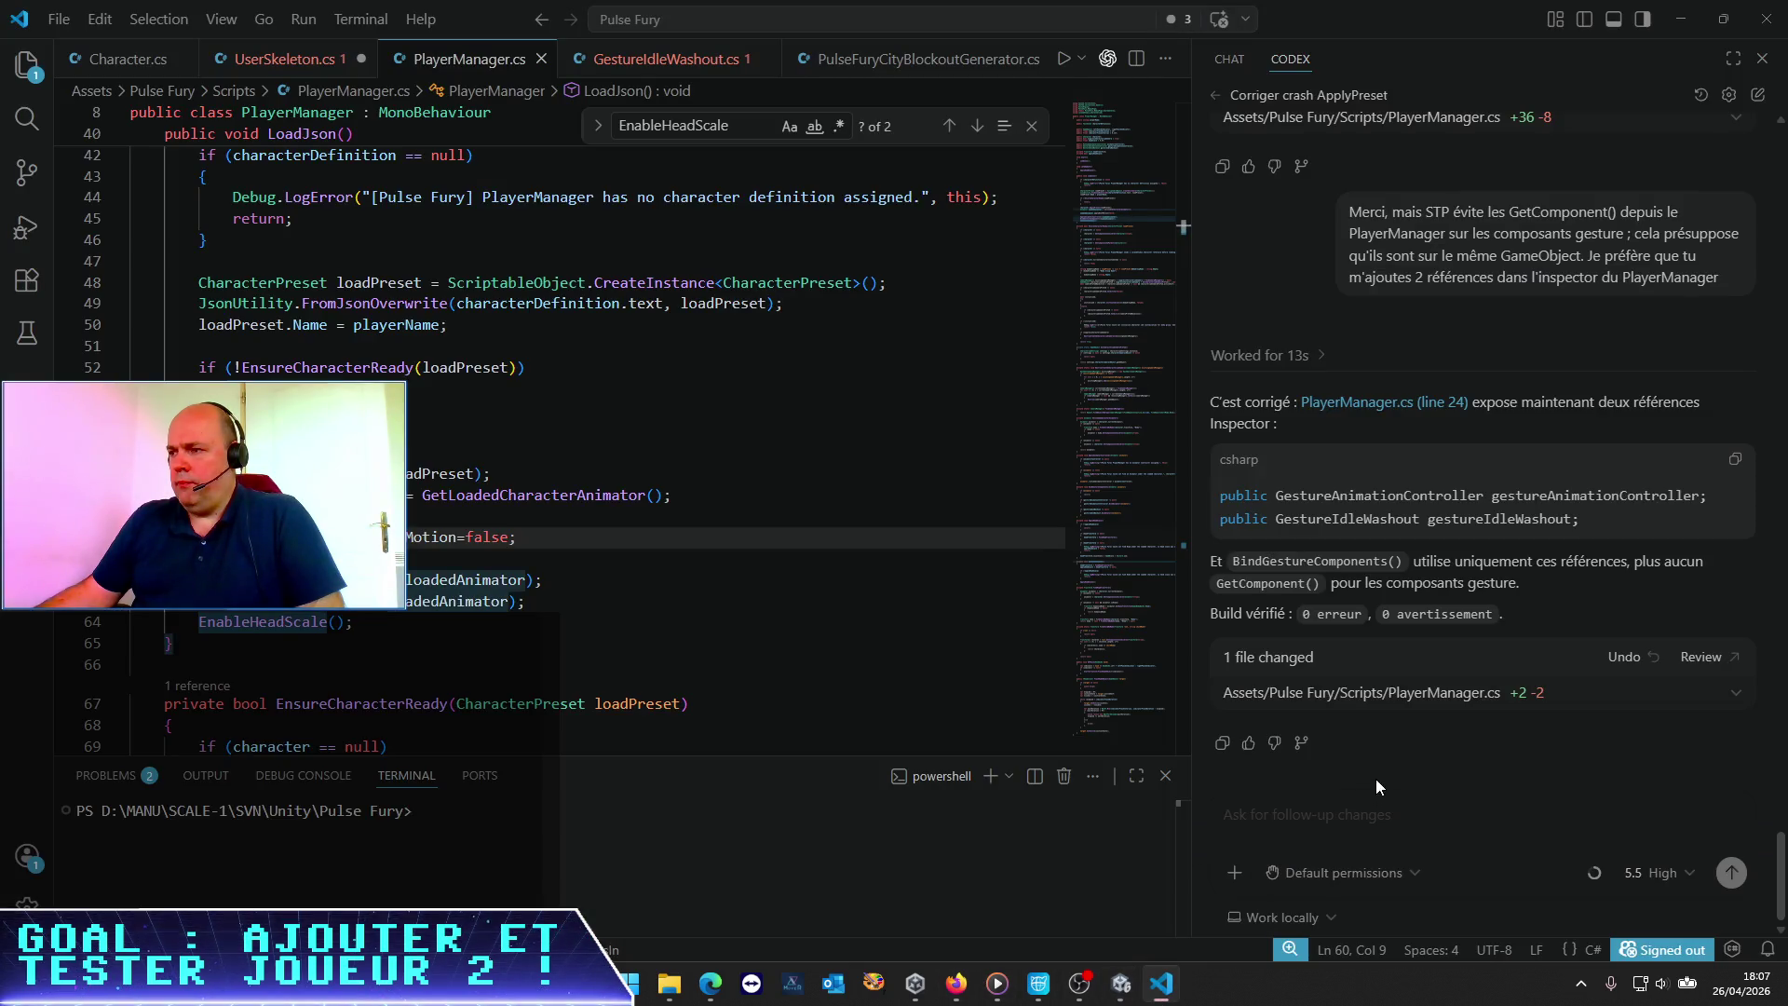
Widen and zoom the Codex panel, then send a follow-up blaming the Character component for Body's rotation
left_click(1328, 808)
mouse_move(1192, 712)
left_mouse_down()
mouse_move(658, 694)
mouse_move(718, 686)
left_mouse_up()
key("ctrl+plus")
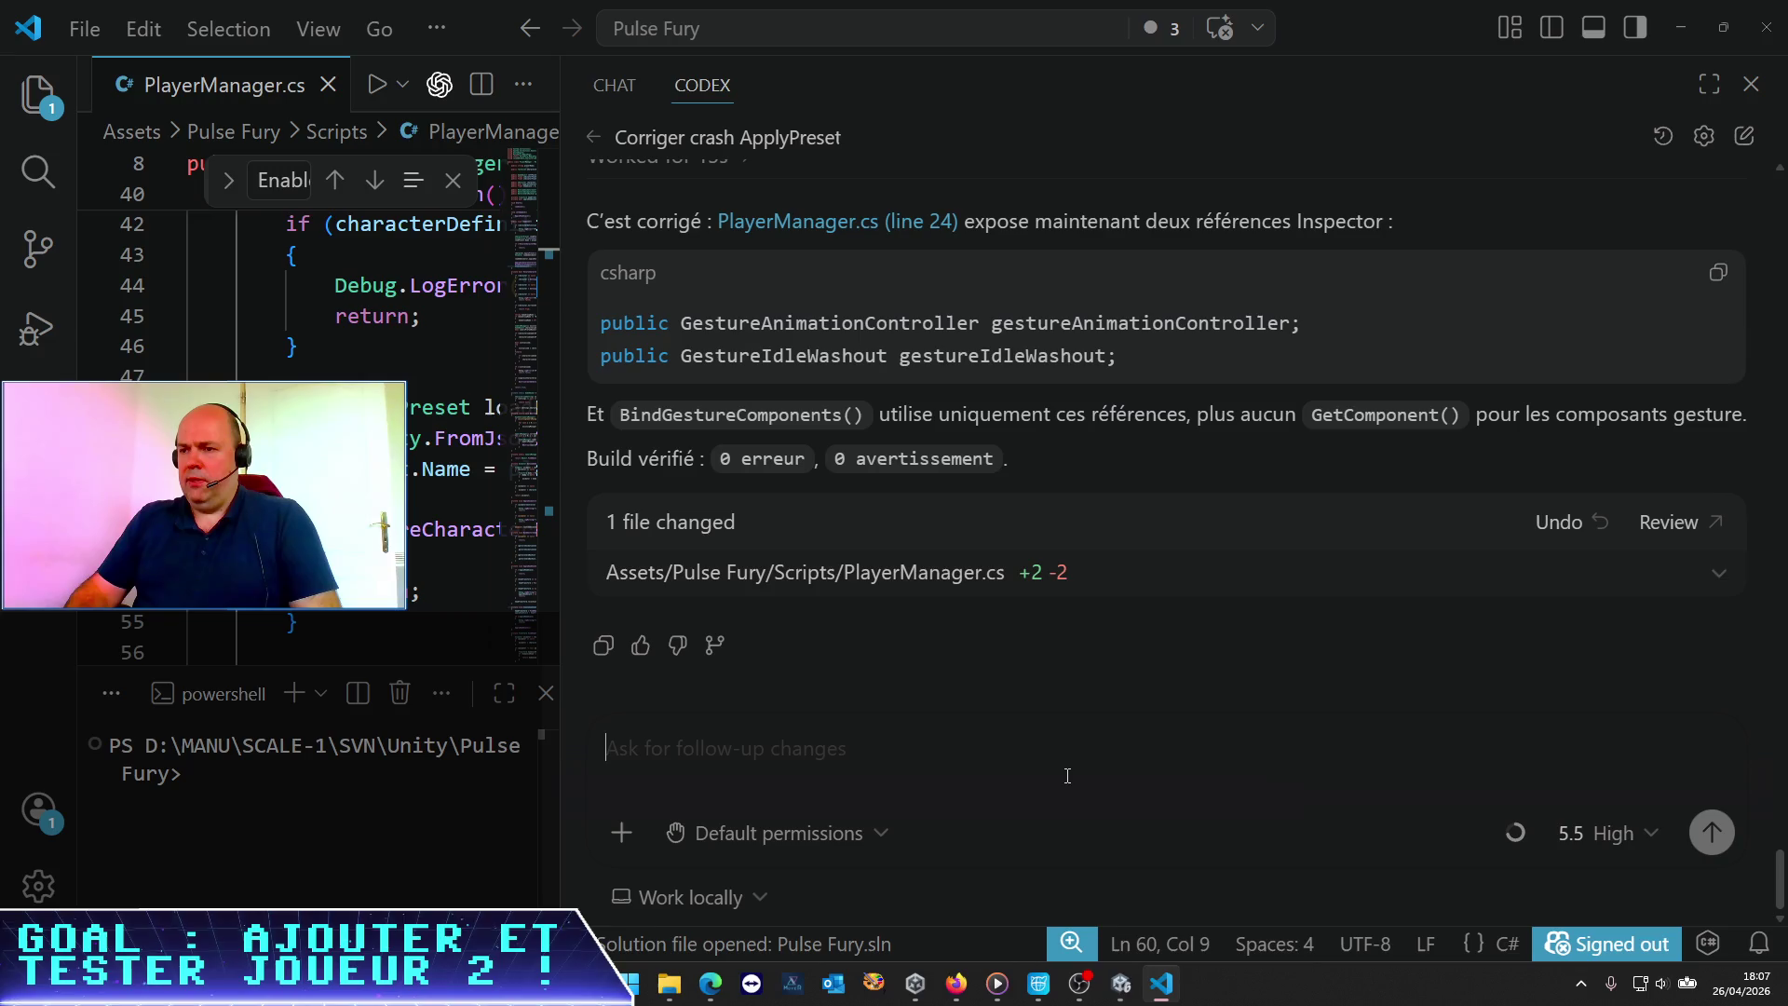
type("C")
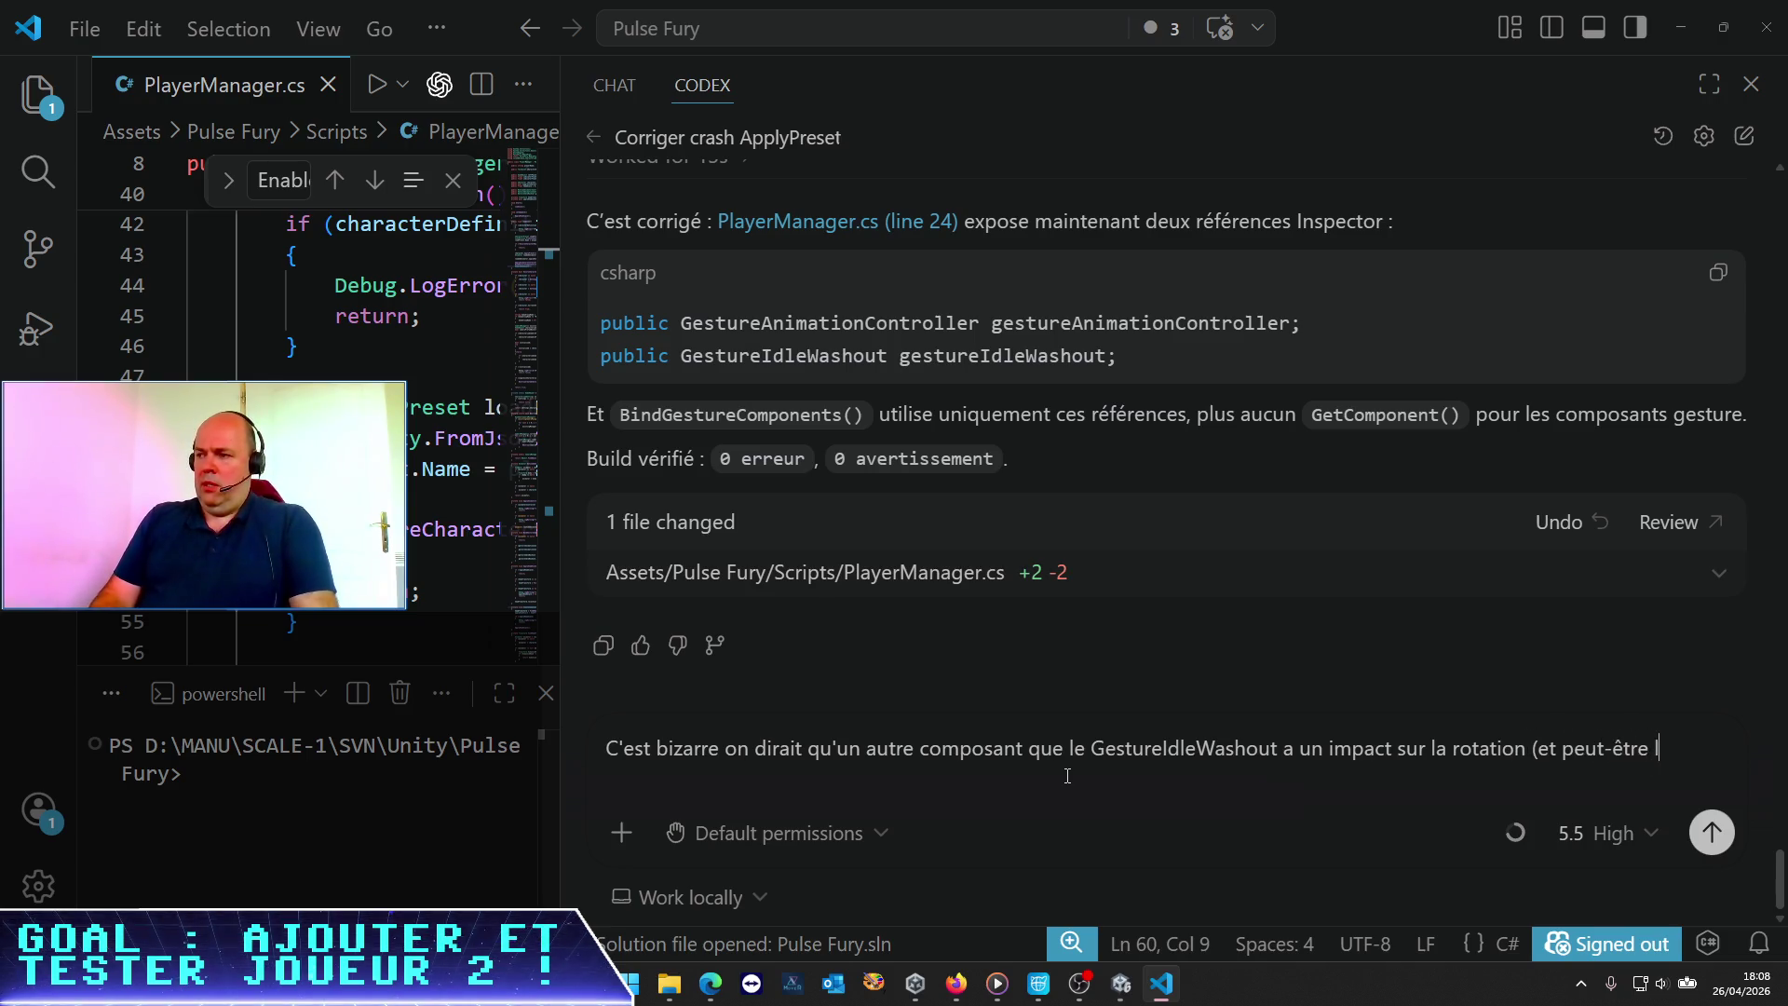
type("on")
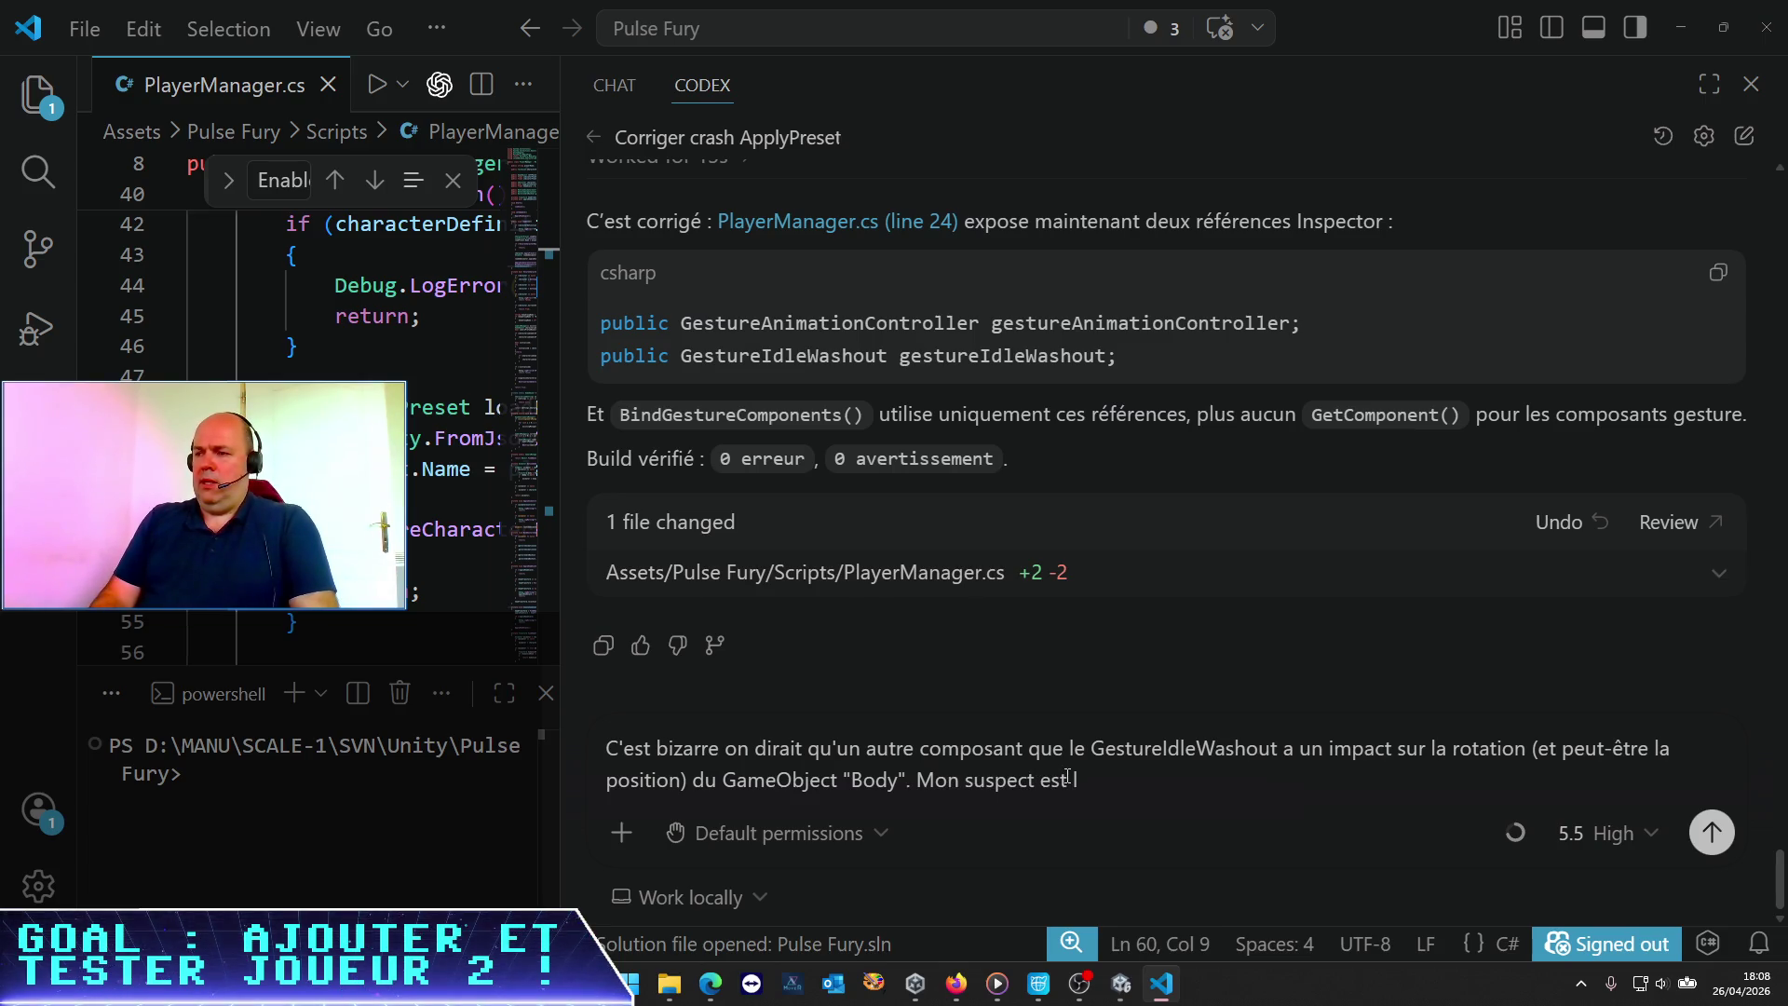
type("composant ")
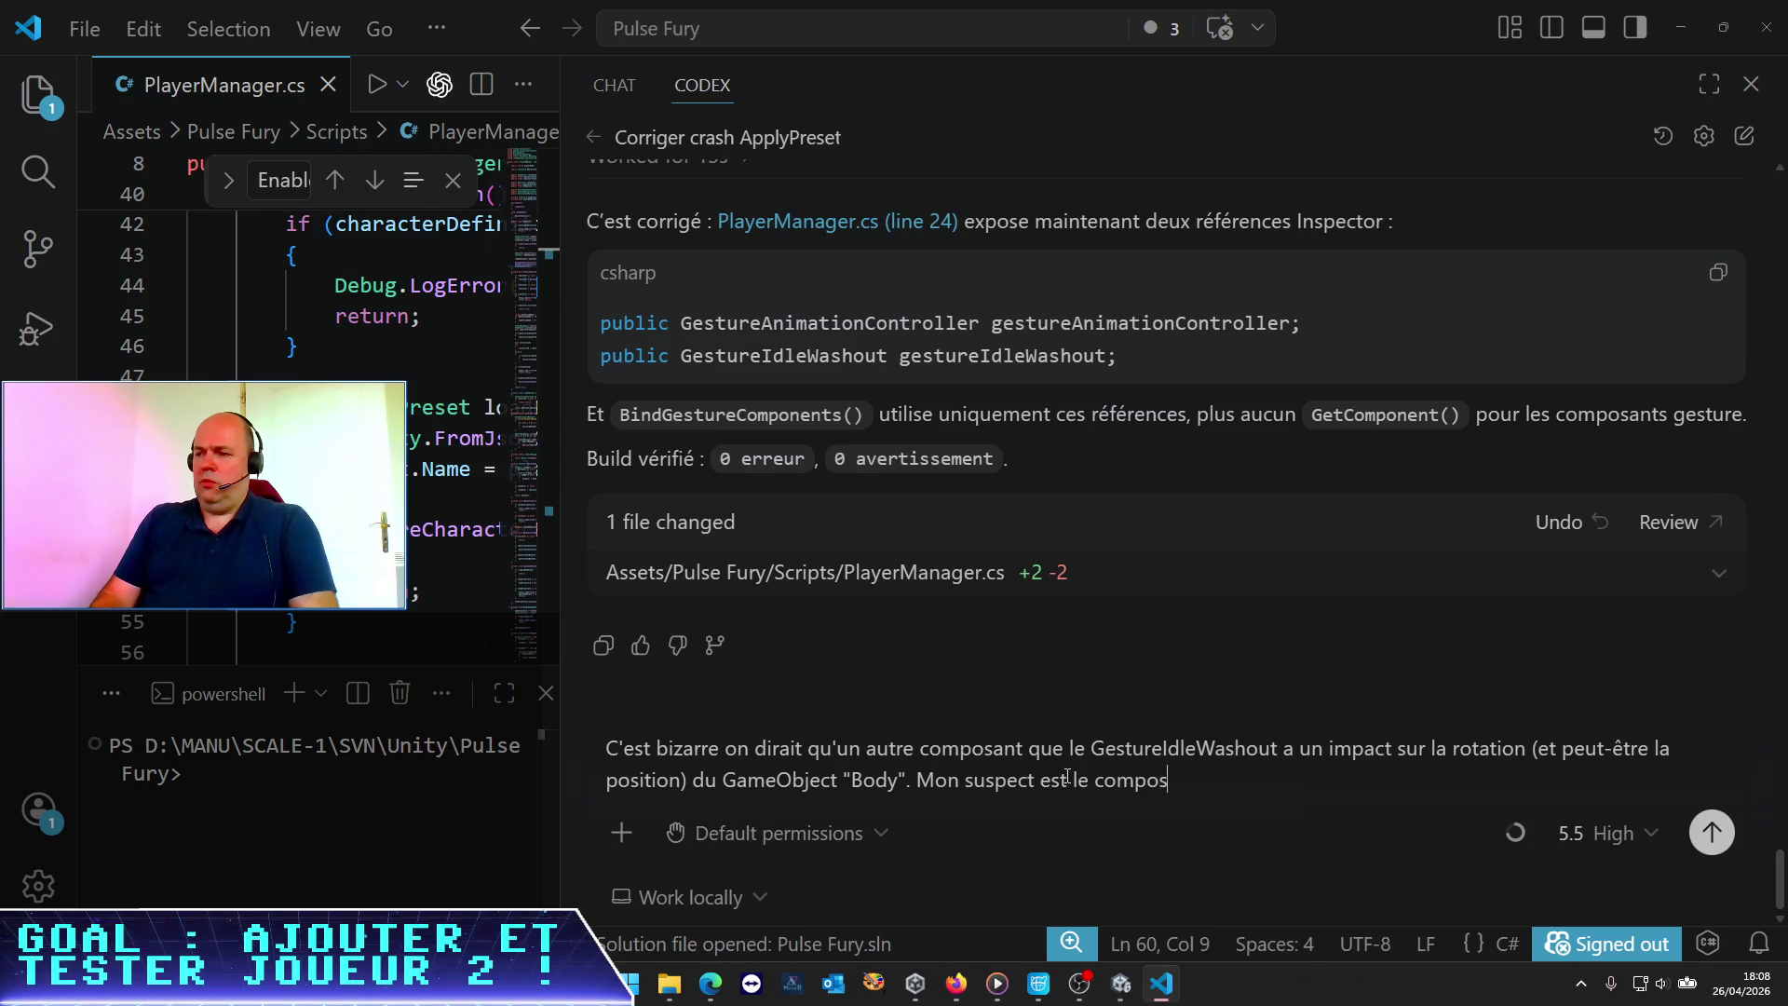
type("\"Charact")
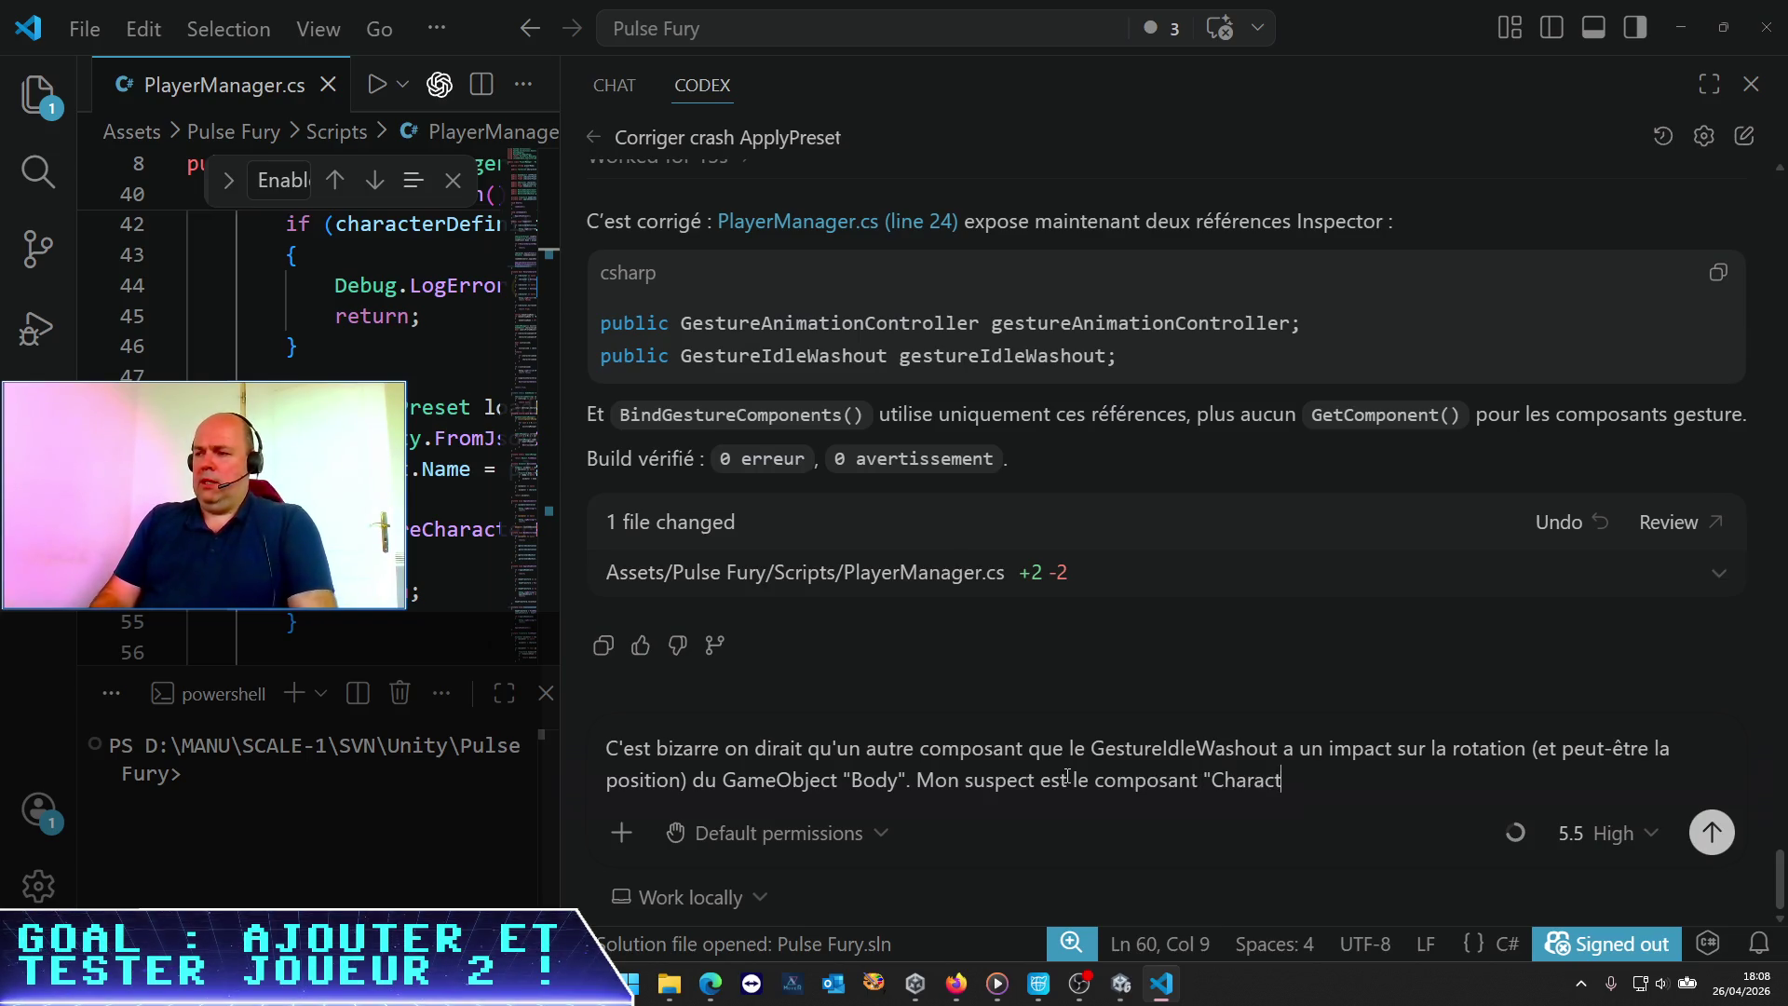
type("erP")
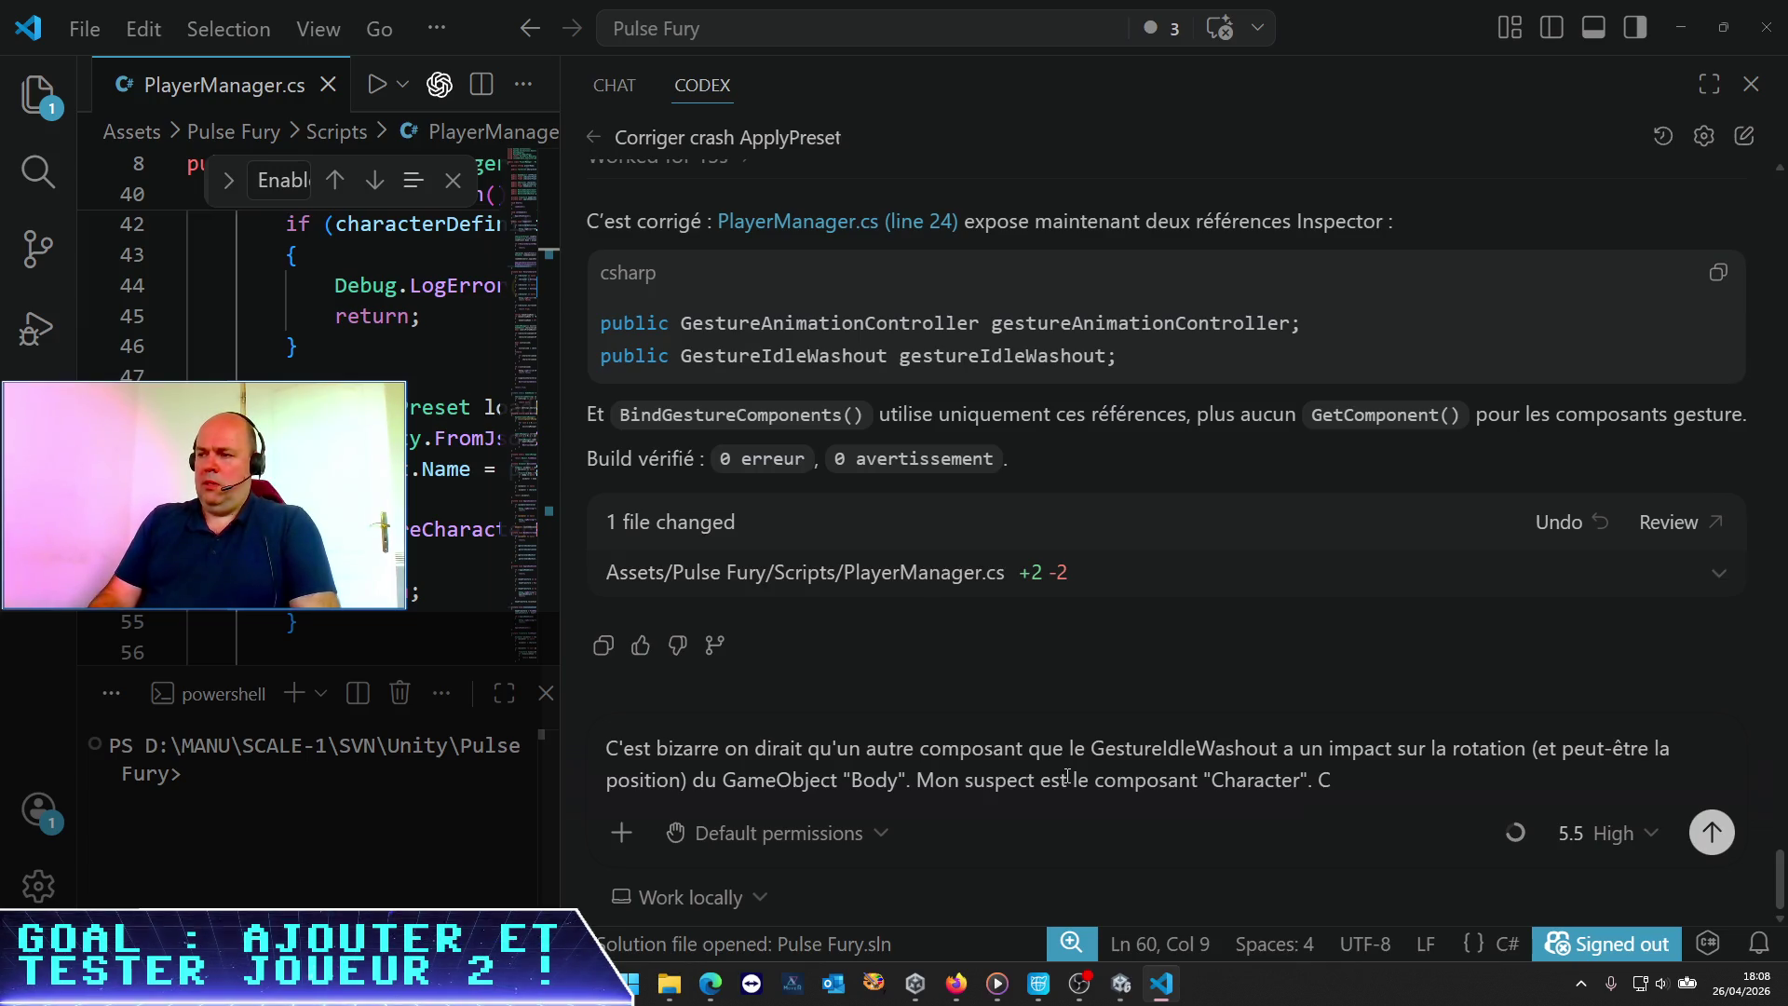
type("pose soucis !")
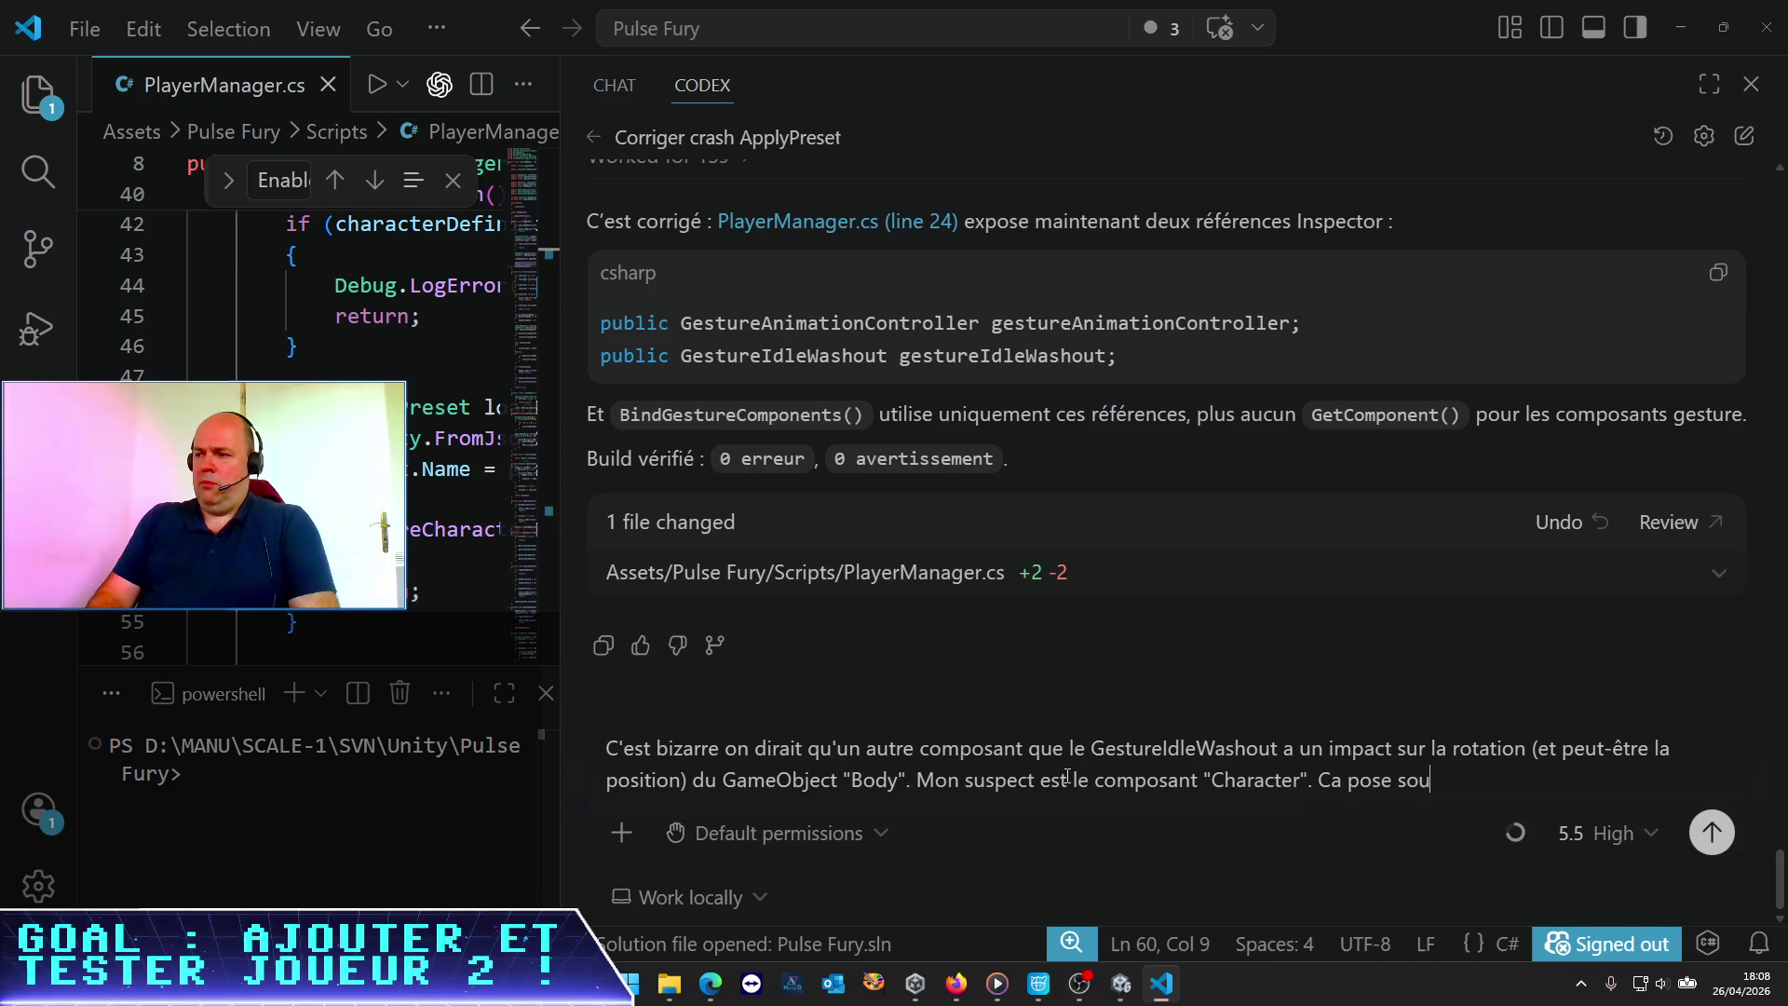
key("Return")
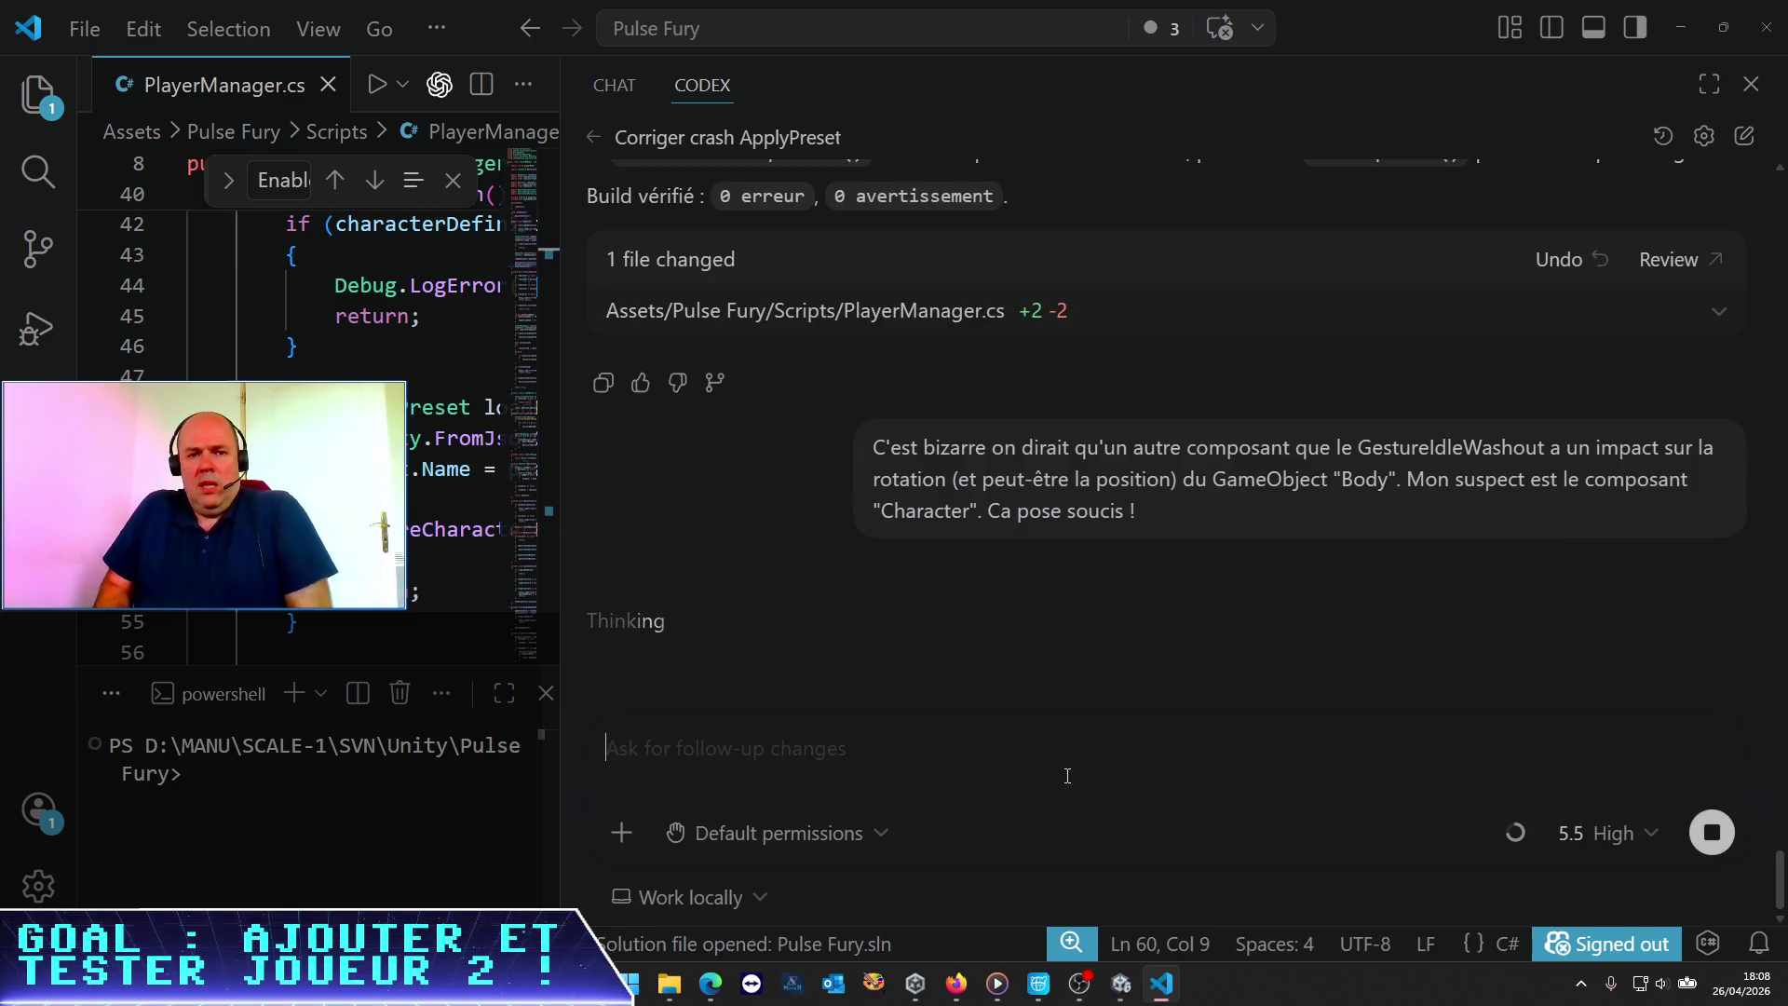